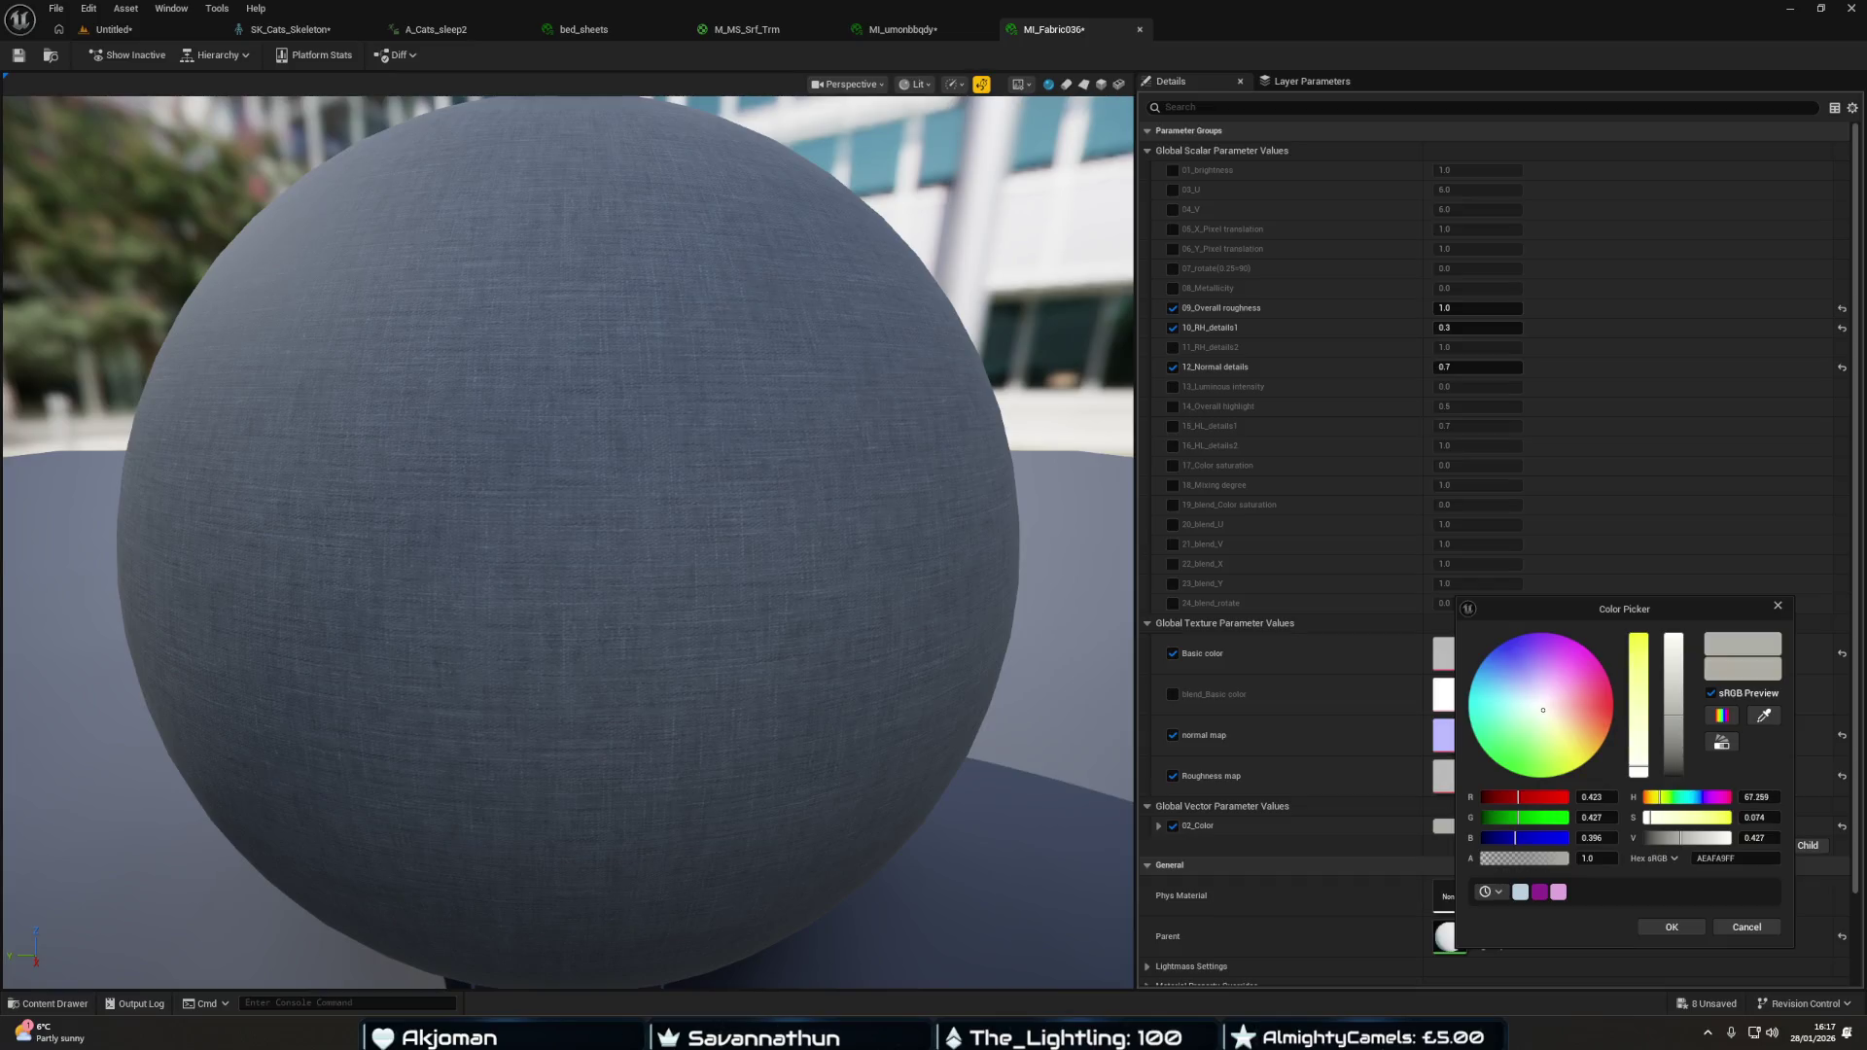
Brighten MI_Fabric036's 02_Color to full value, save it, and preview the bedroom curtains.
drag(1673, 709, 1670, 621)
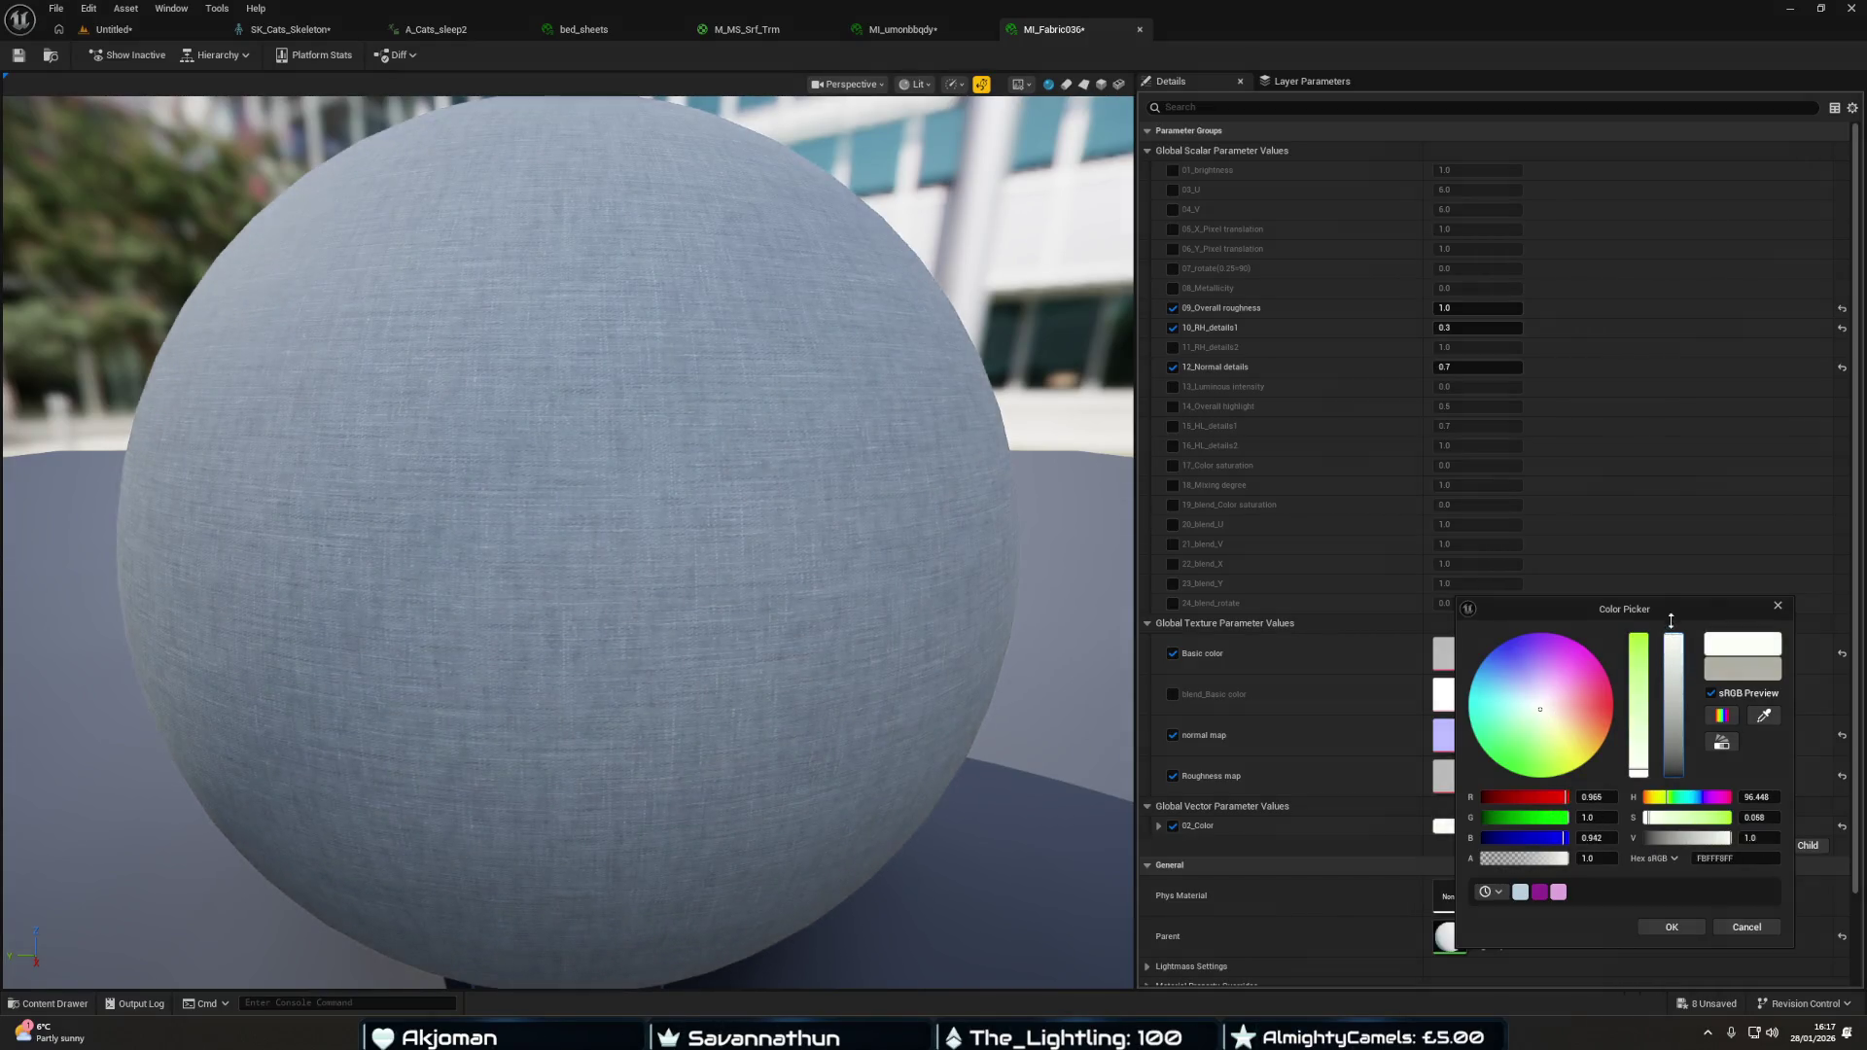
click(1671, 927)
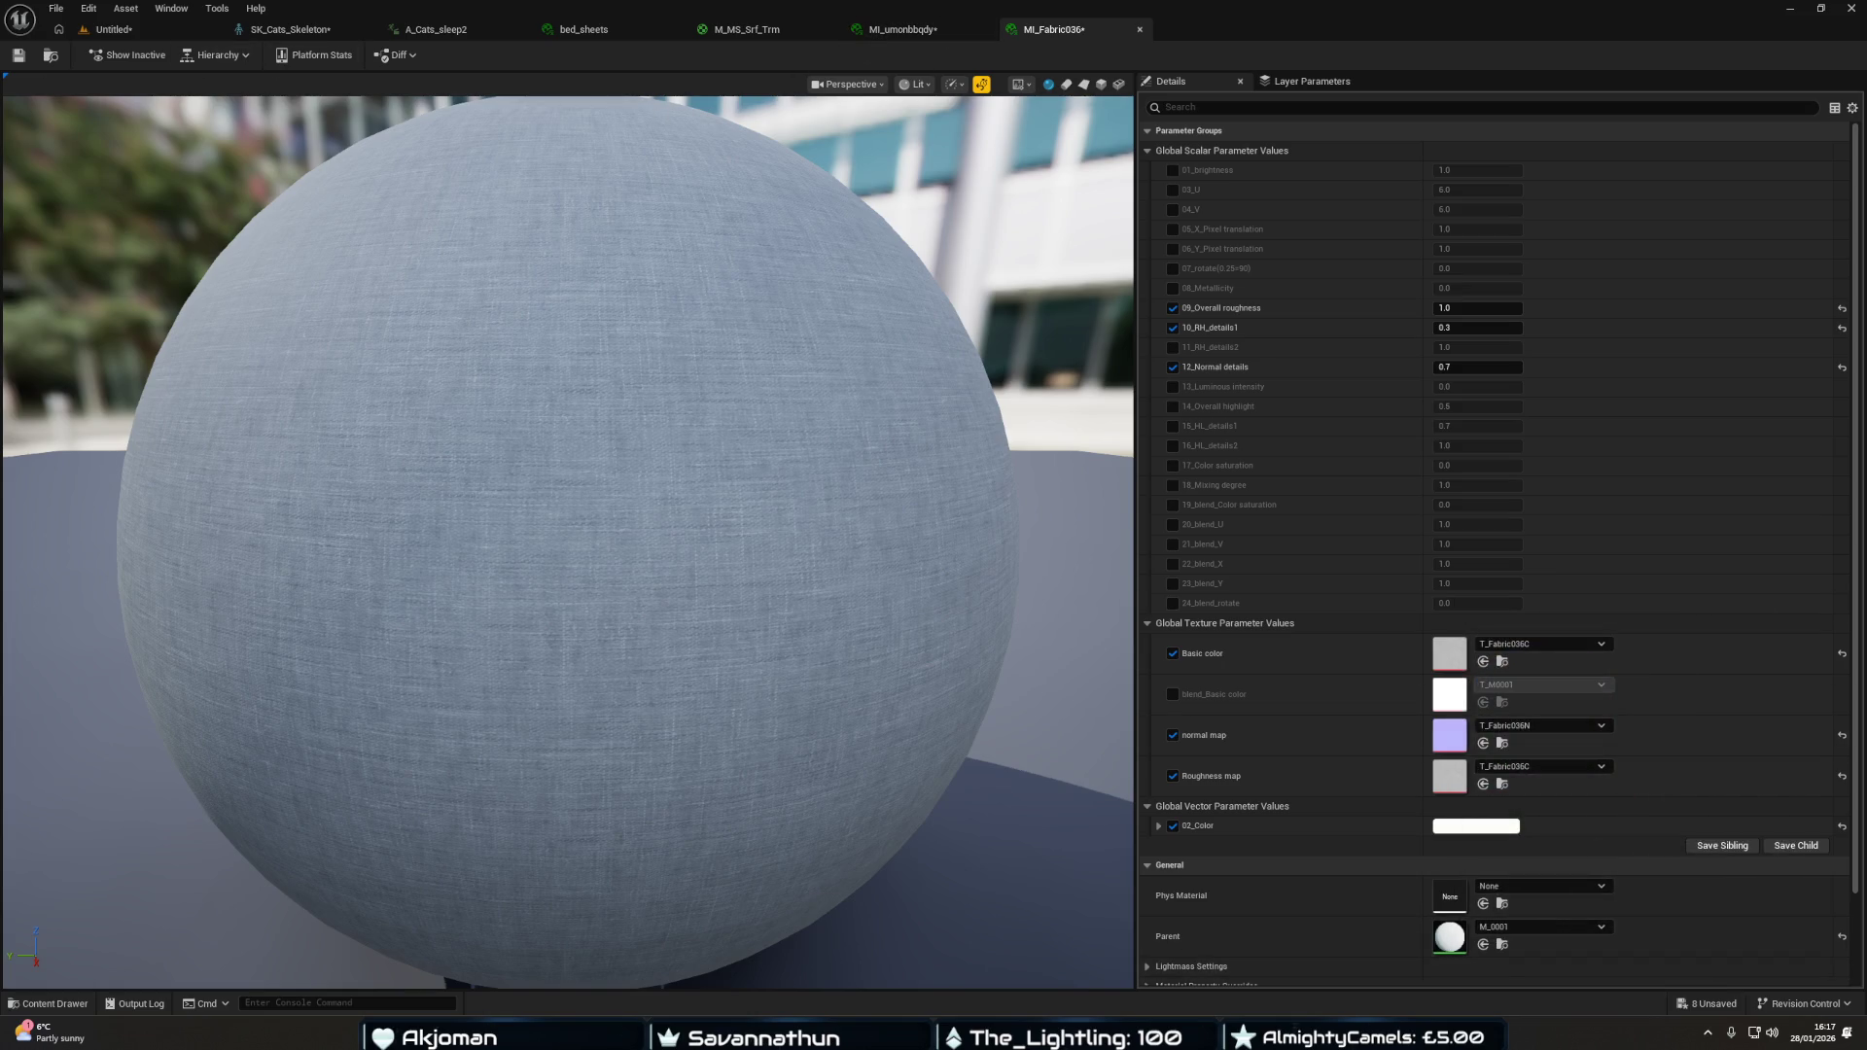
click(17, 55)
click(128, 29)
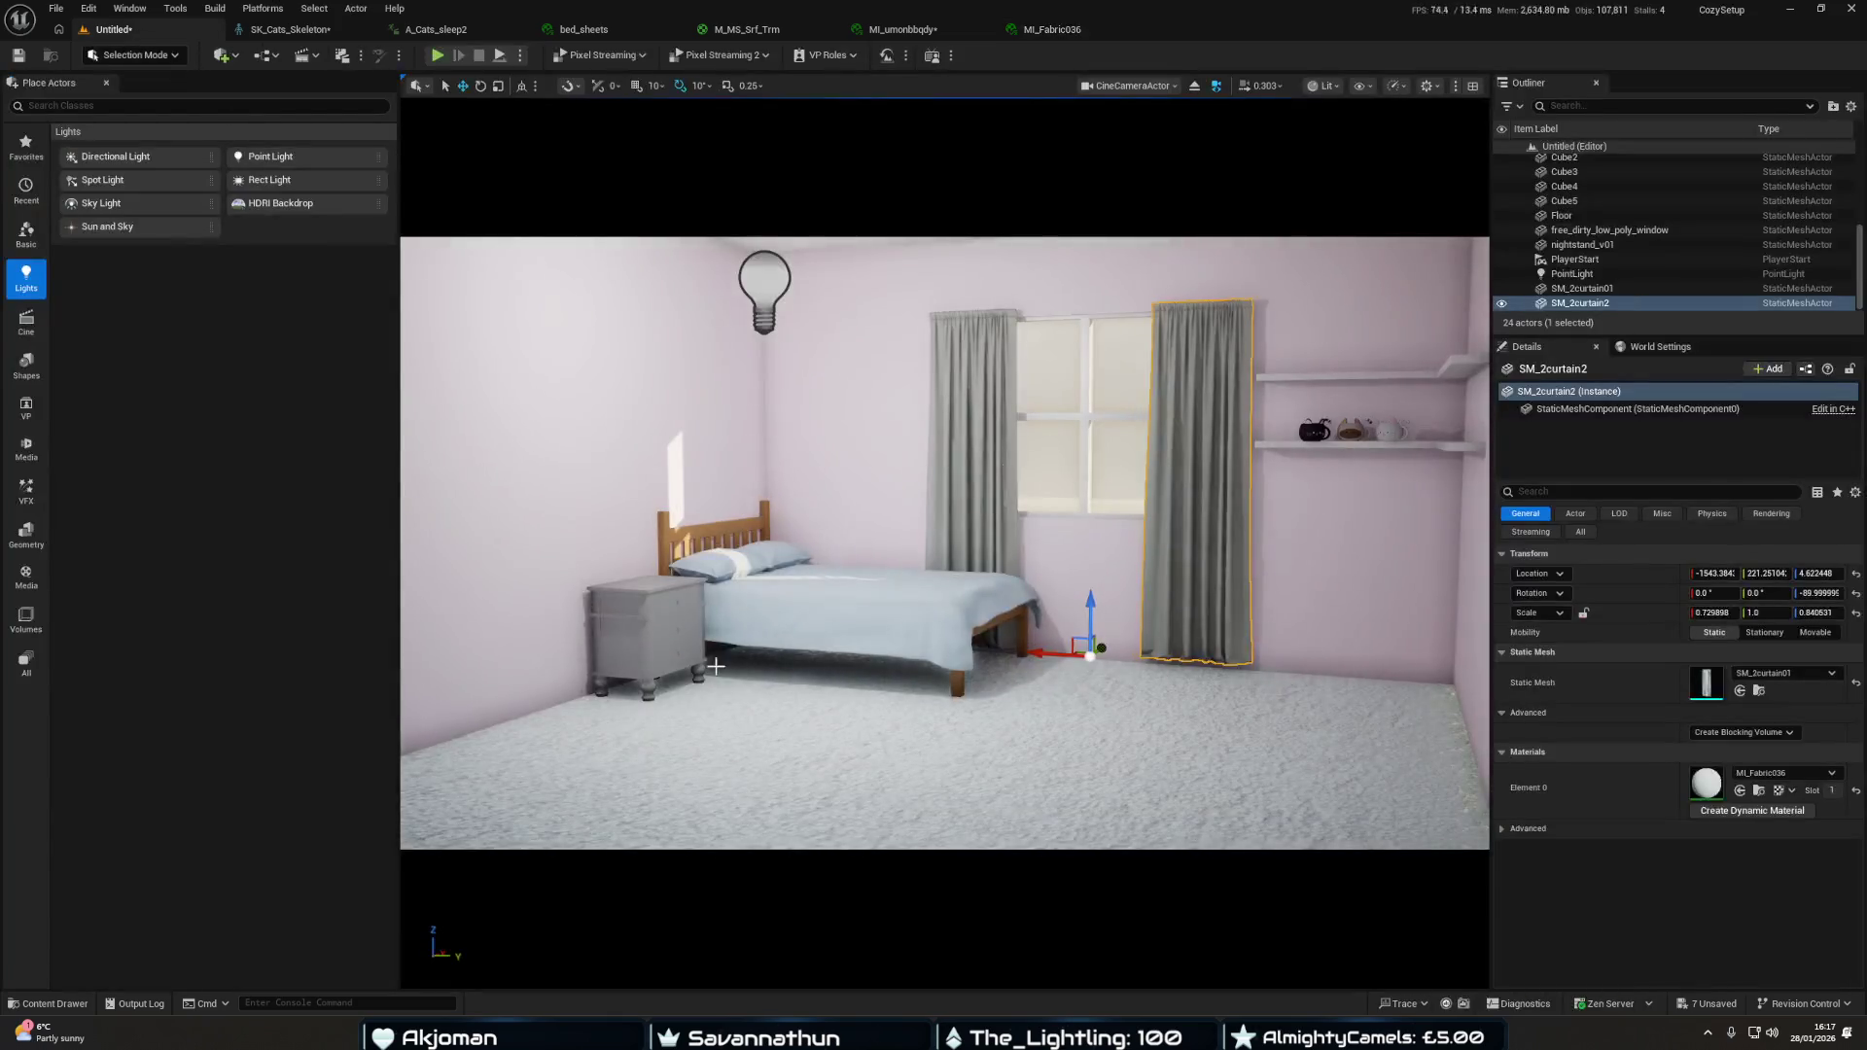
key(d)
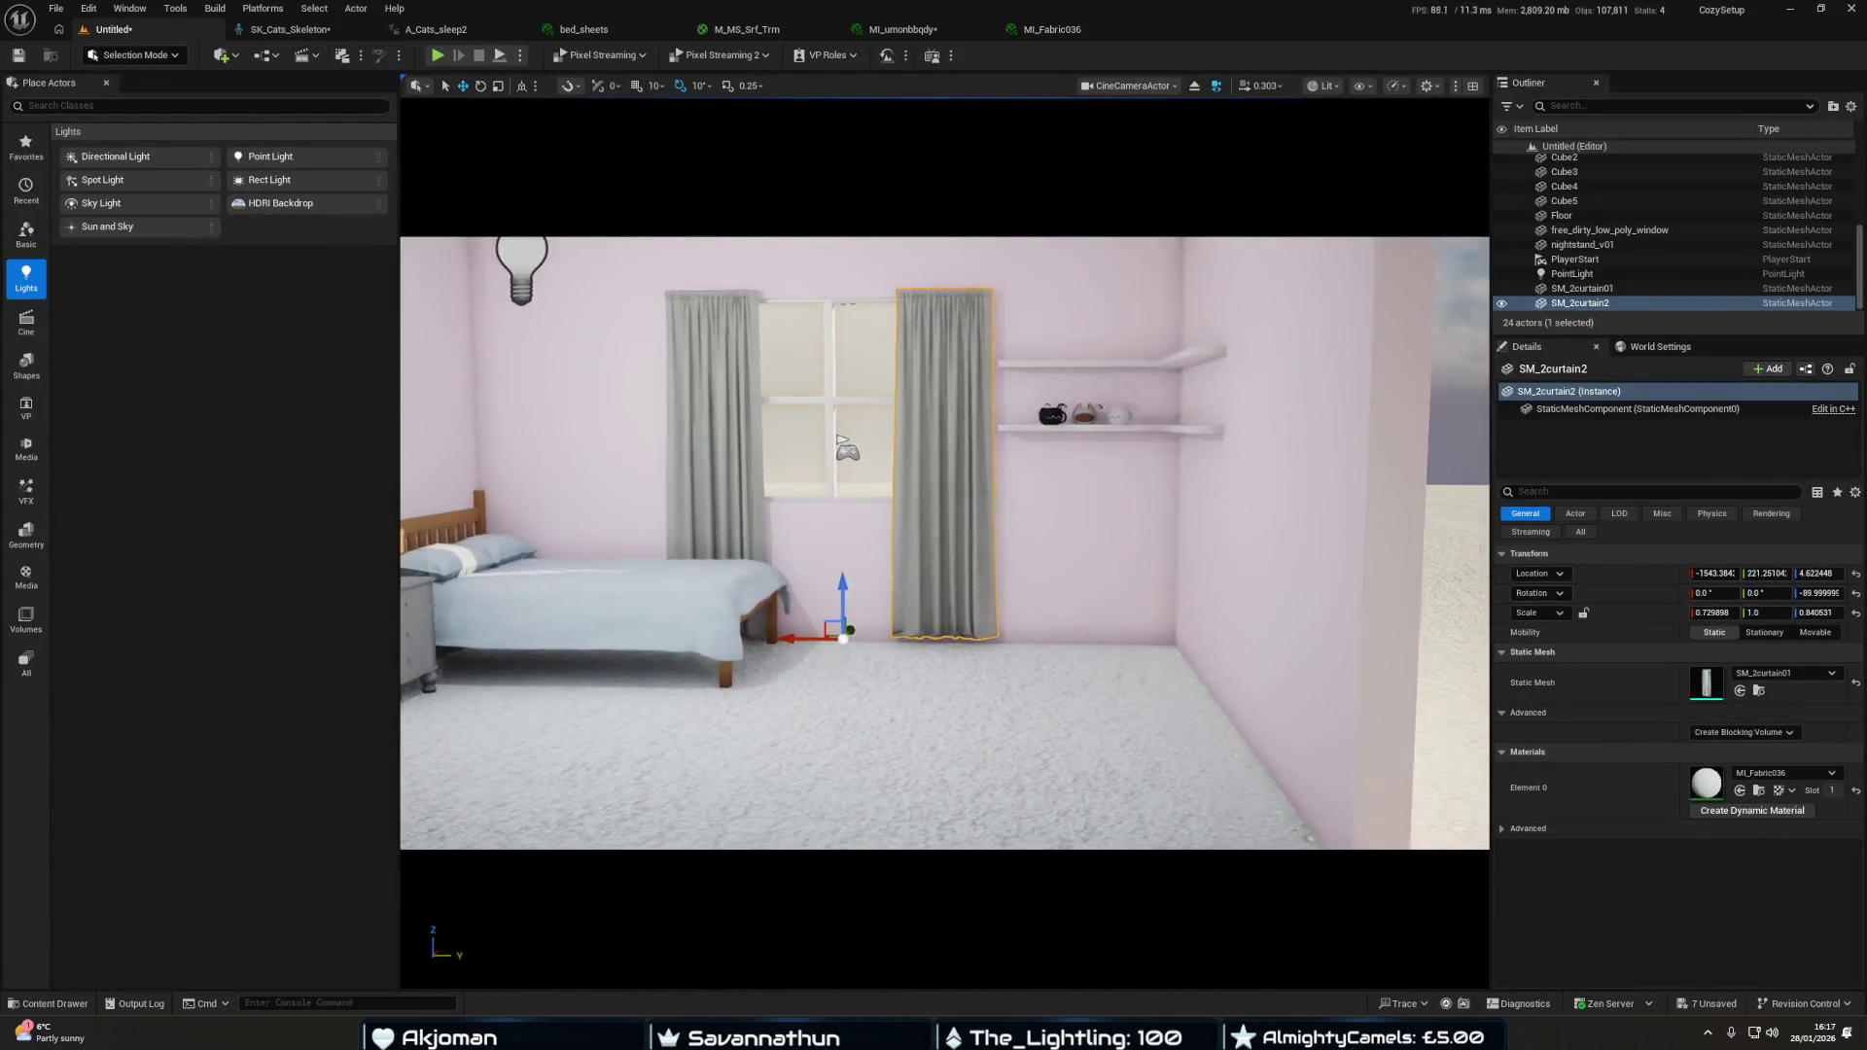
key(a)
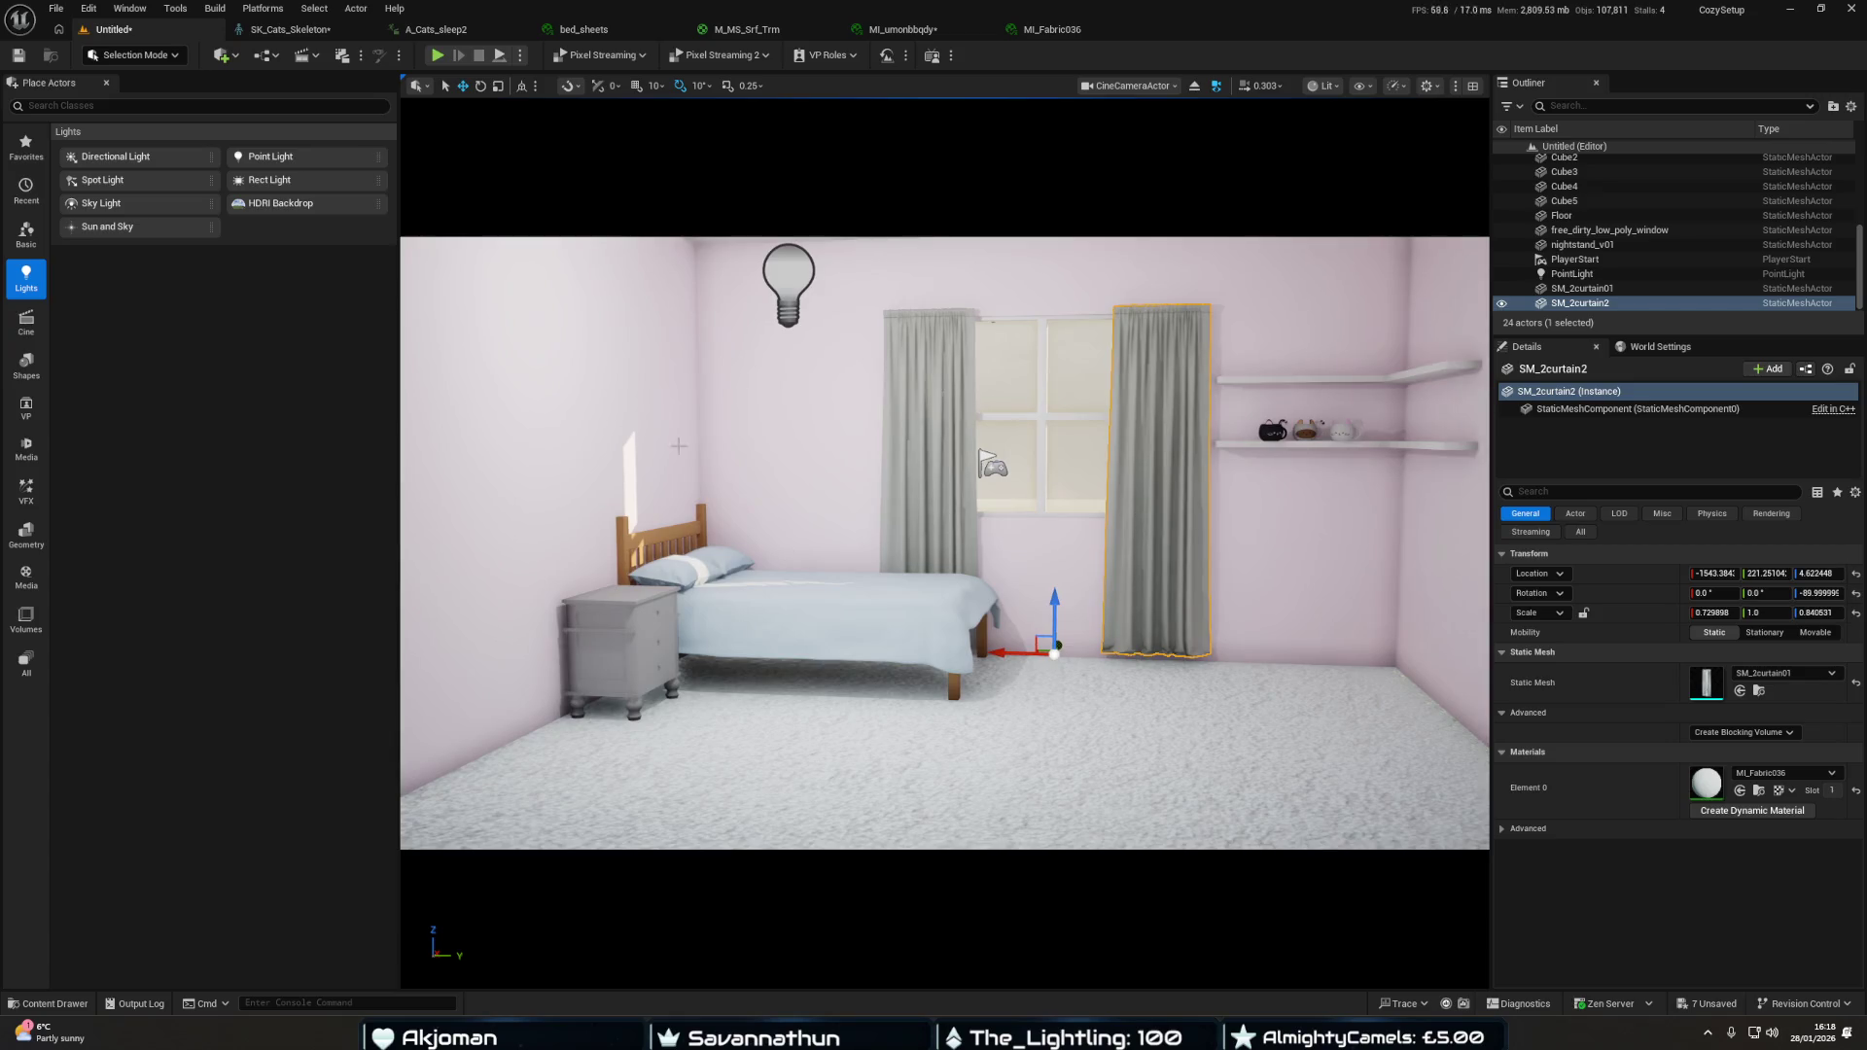
Drop 02_Color's saturation to 0 so the tint becomes pure white.
click(1052, 29)
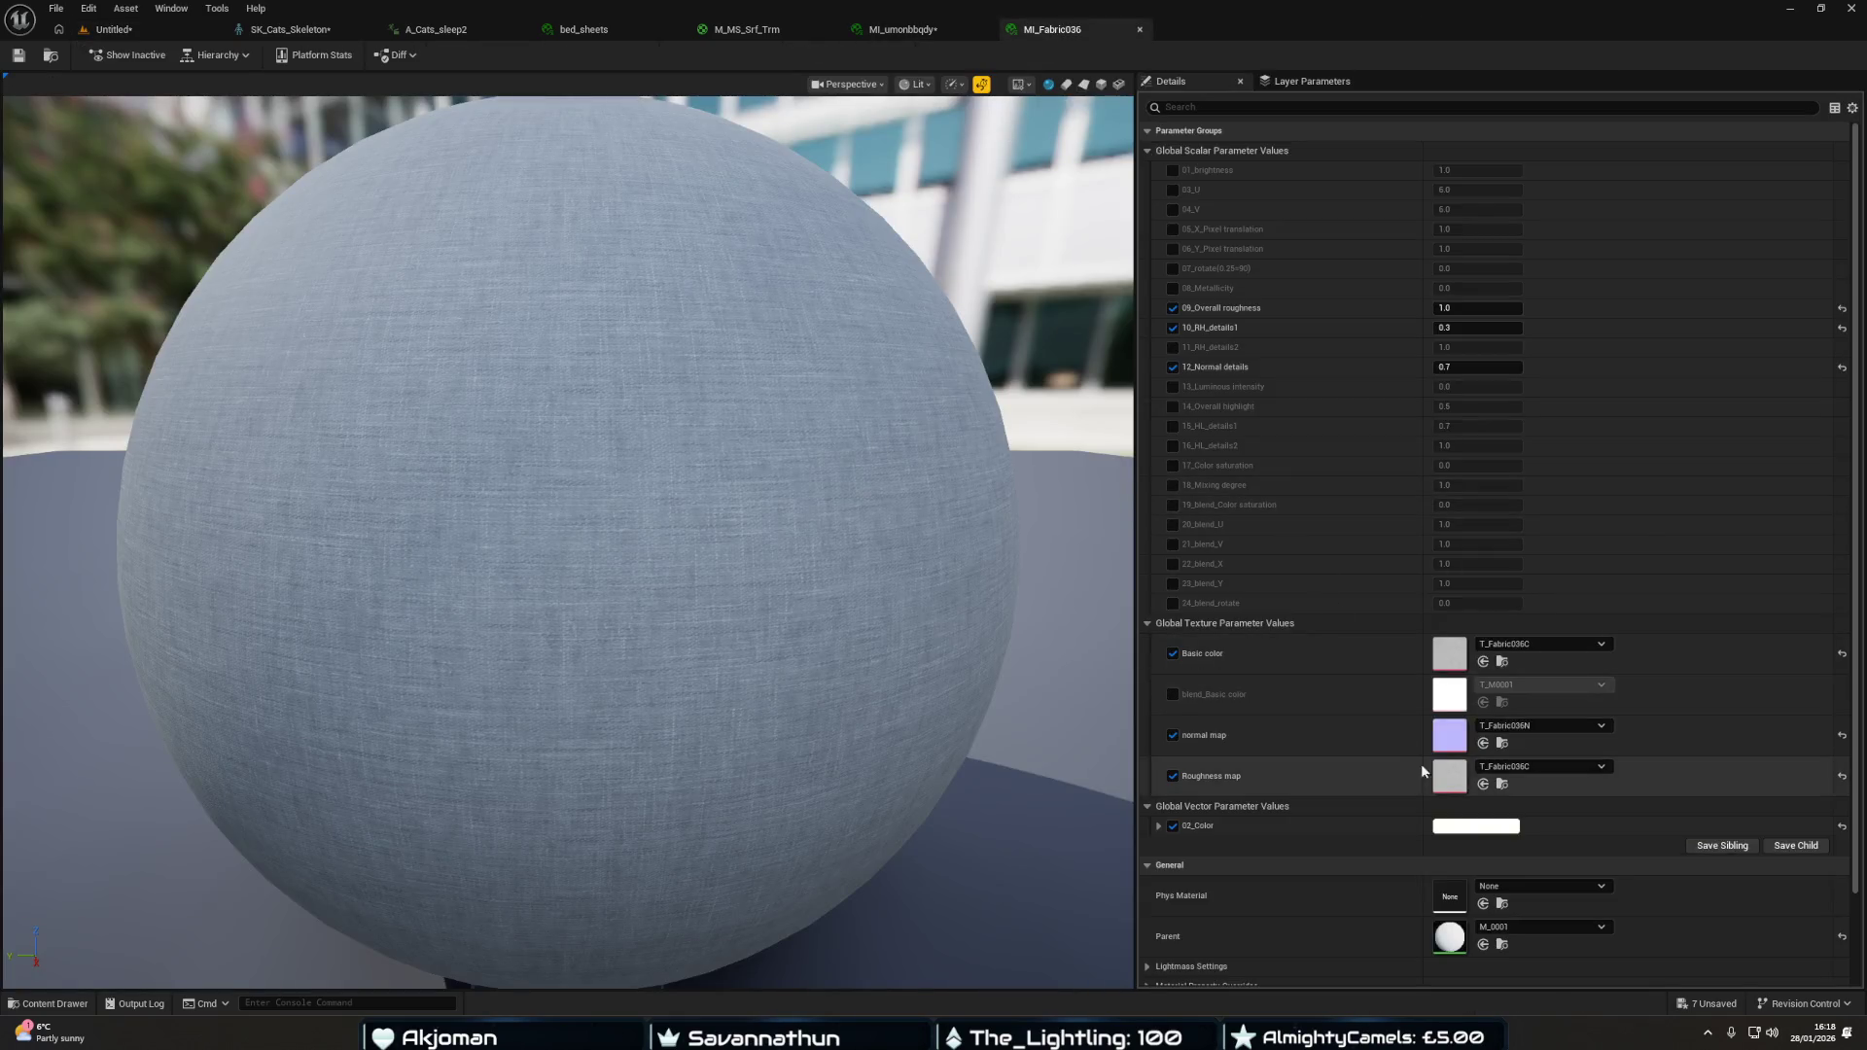
click(1158, 826)
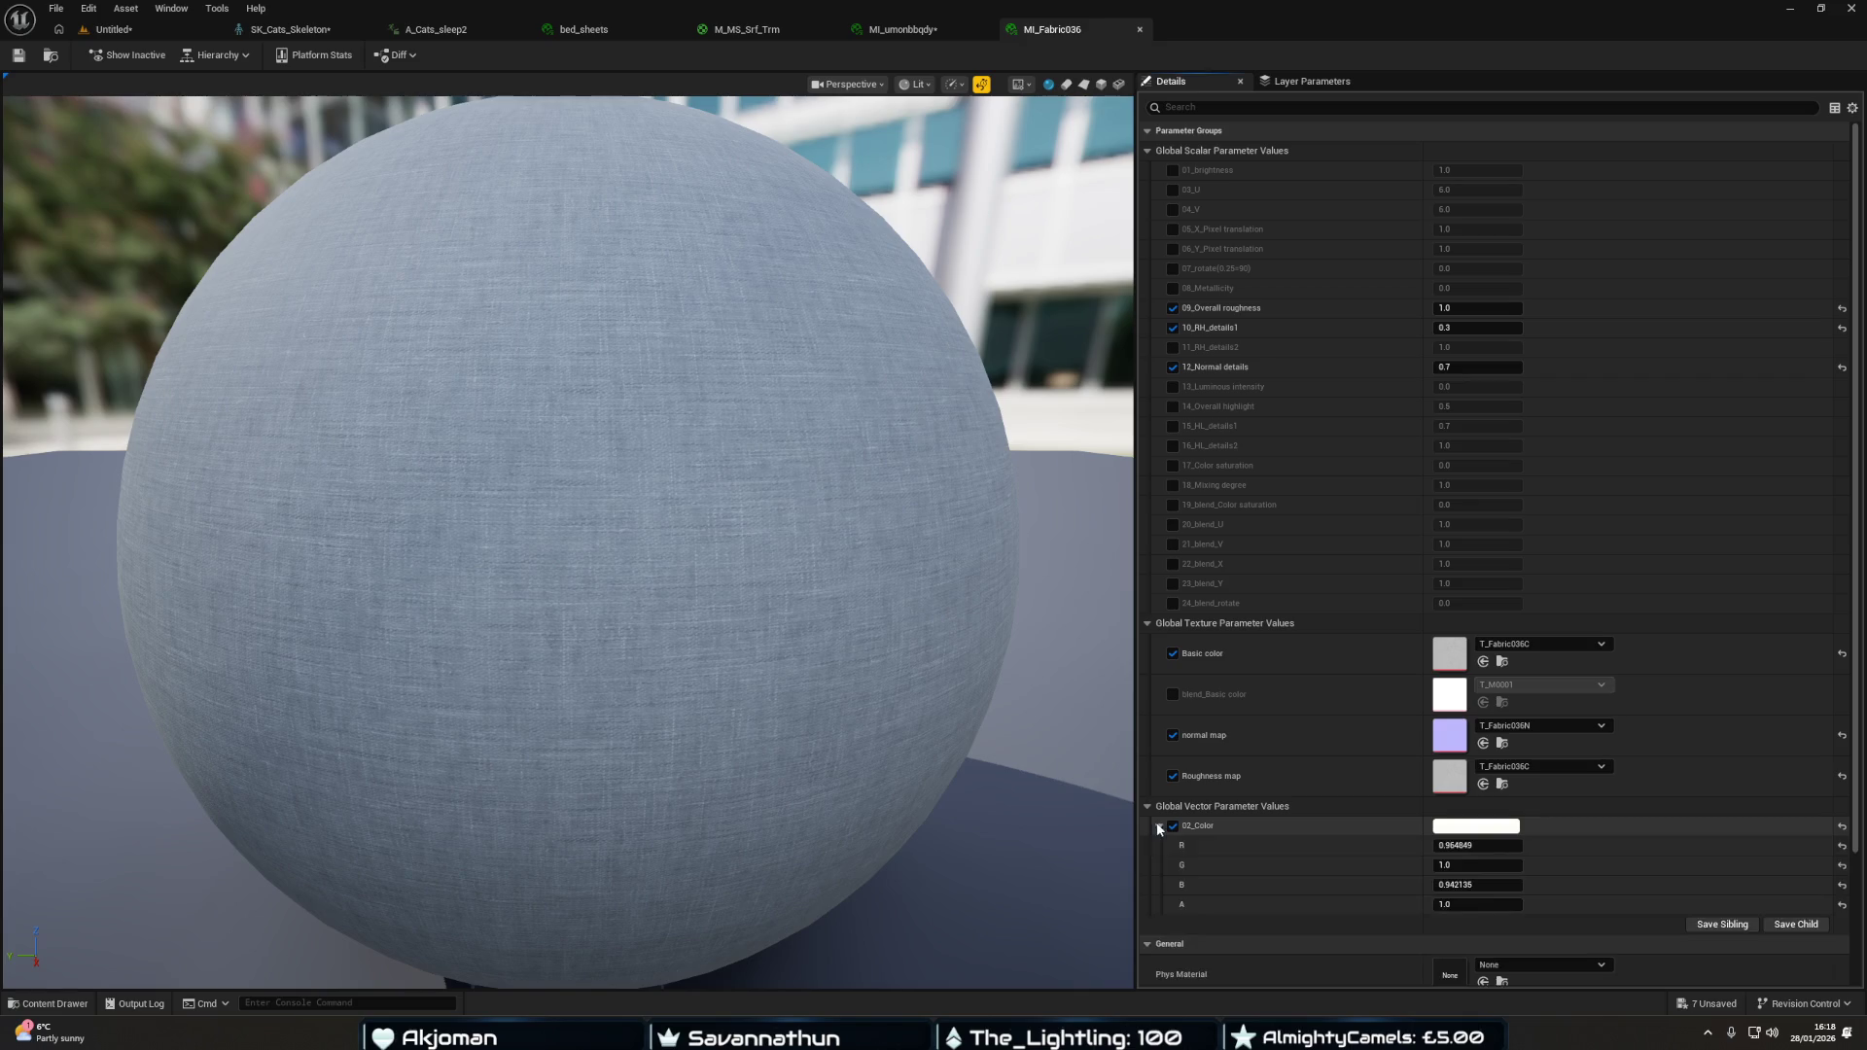
click(1456, 826)
drag(1643, 754, 1644, 784)
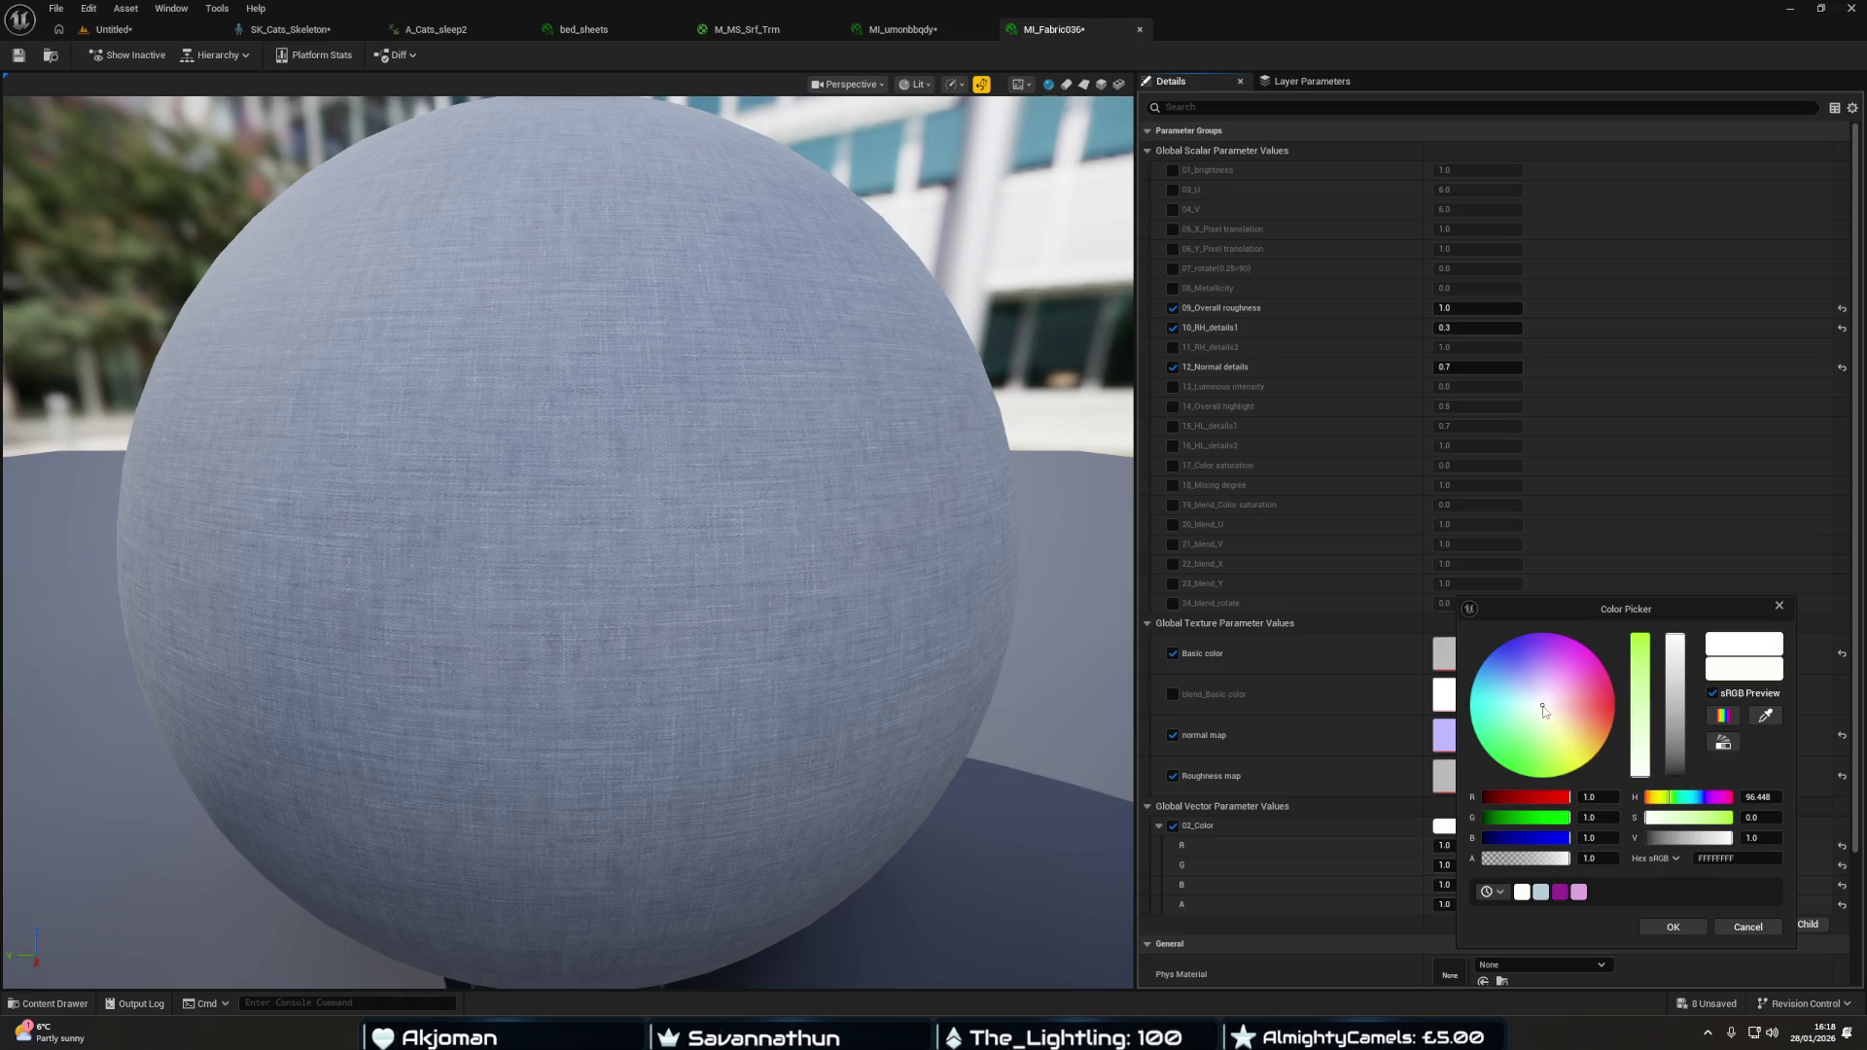
click(1674, 928)
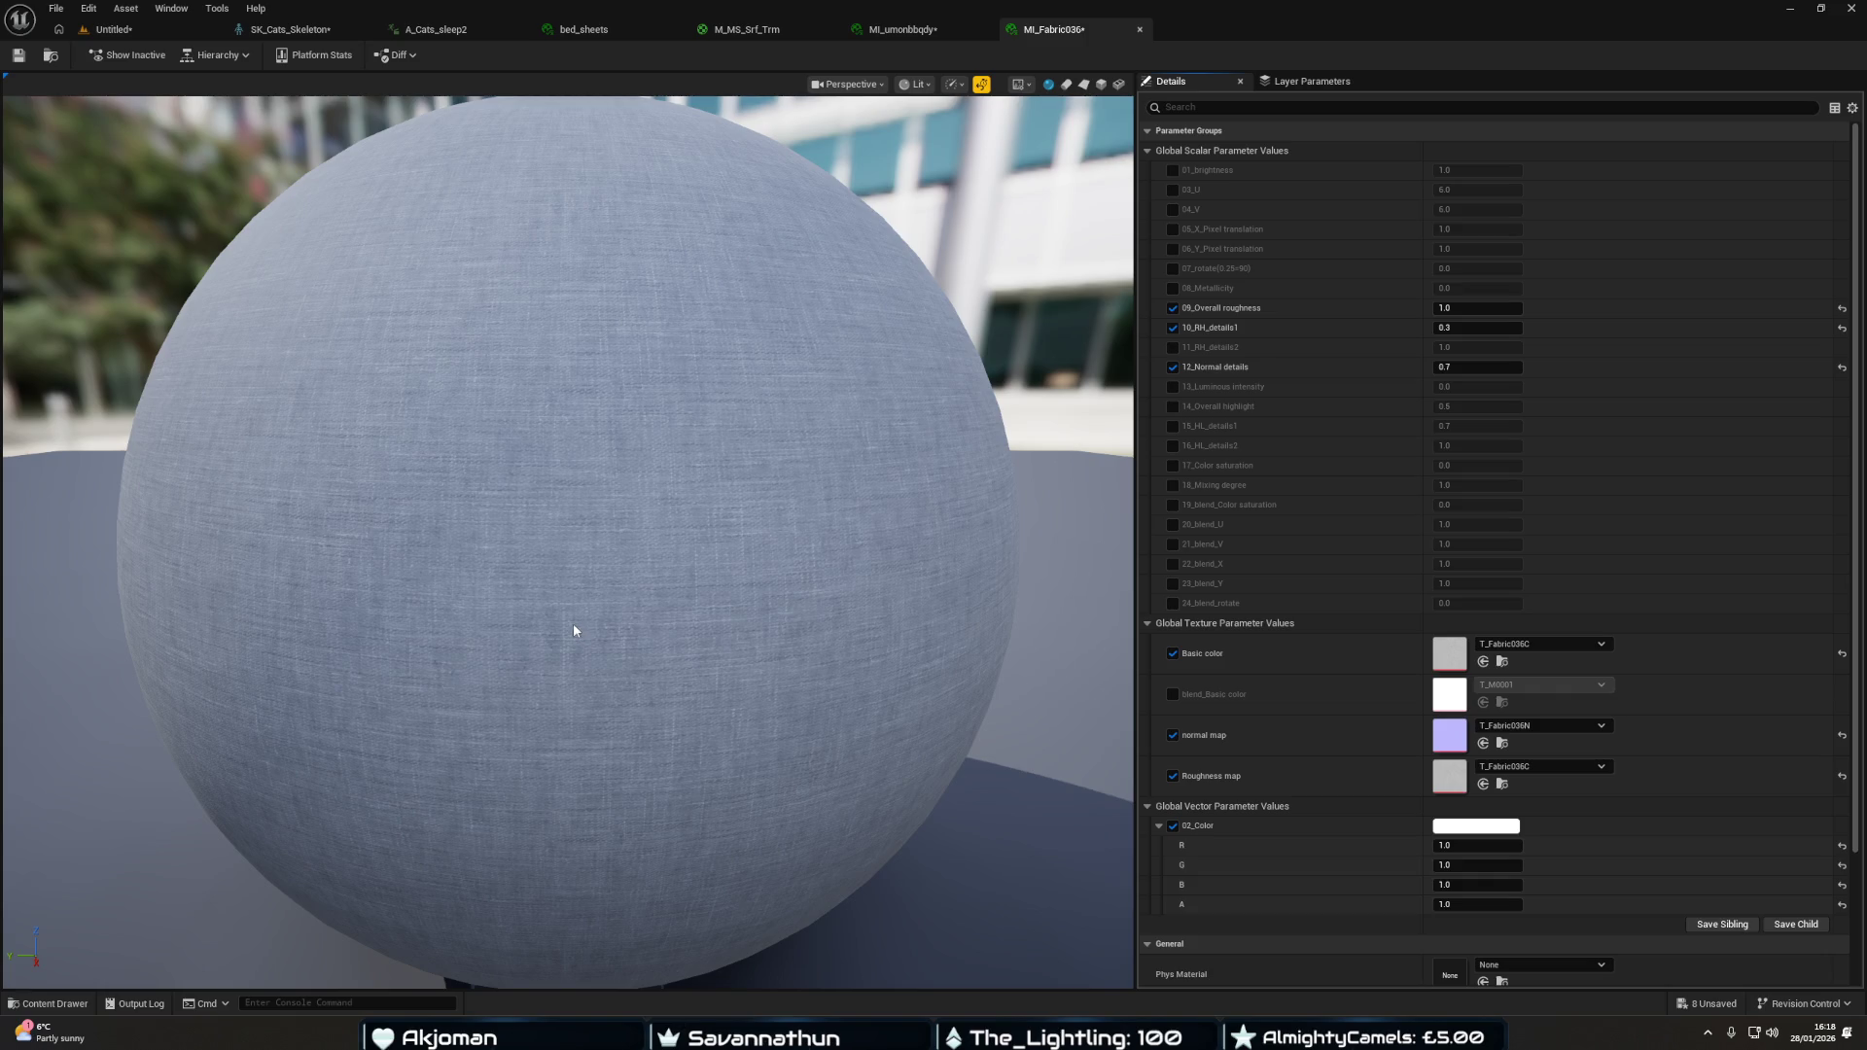
Save MI_Fabric036, return to the bedroom level, and undo the last 02_Color edit.
click(19, 54)
click(114, 30)
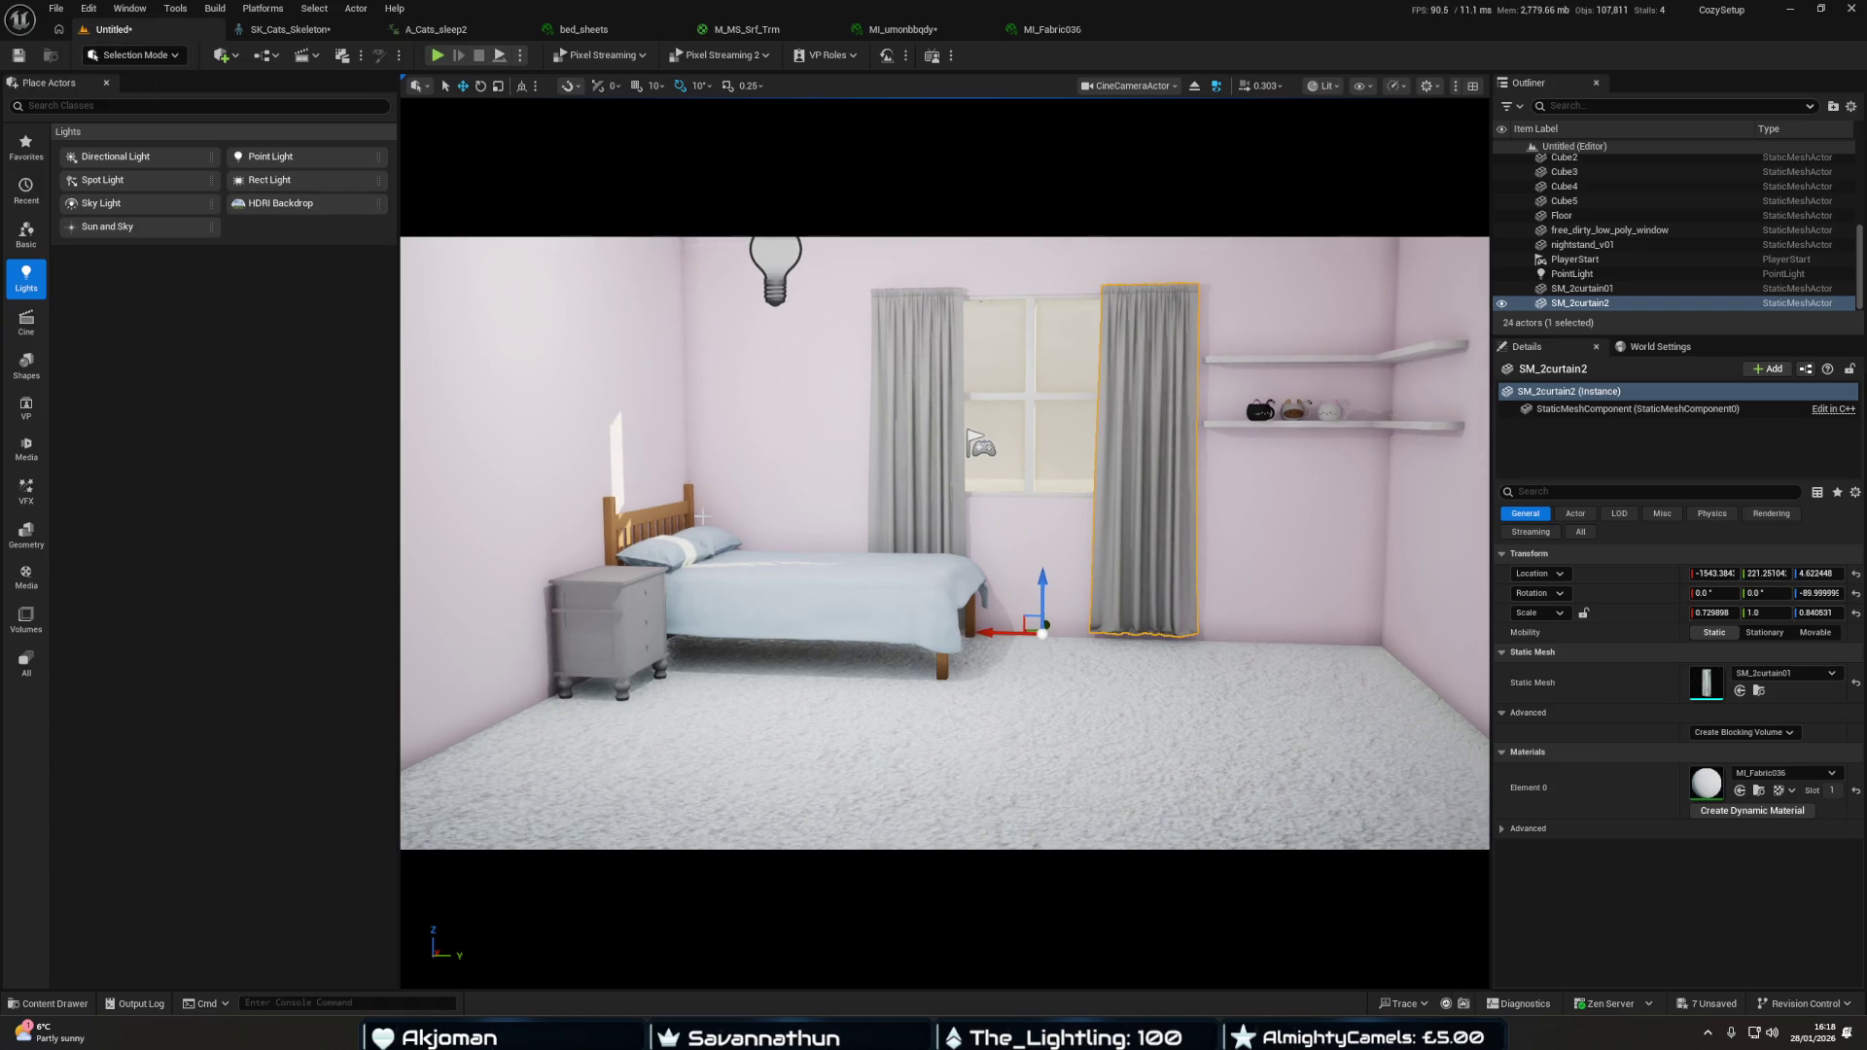
key(ctrl+z)
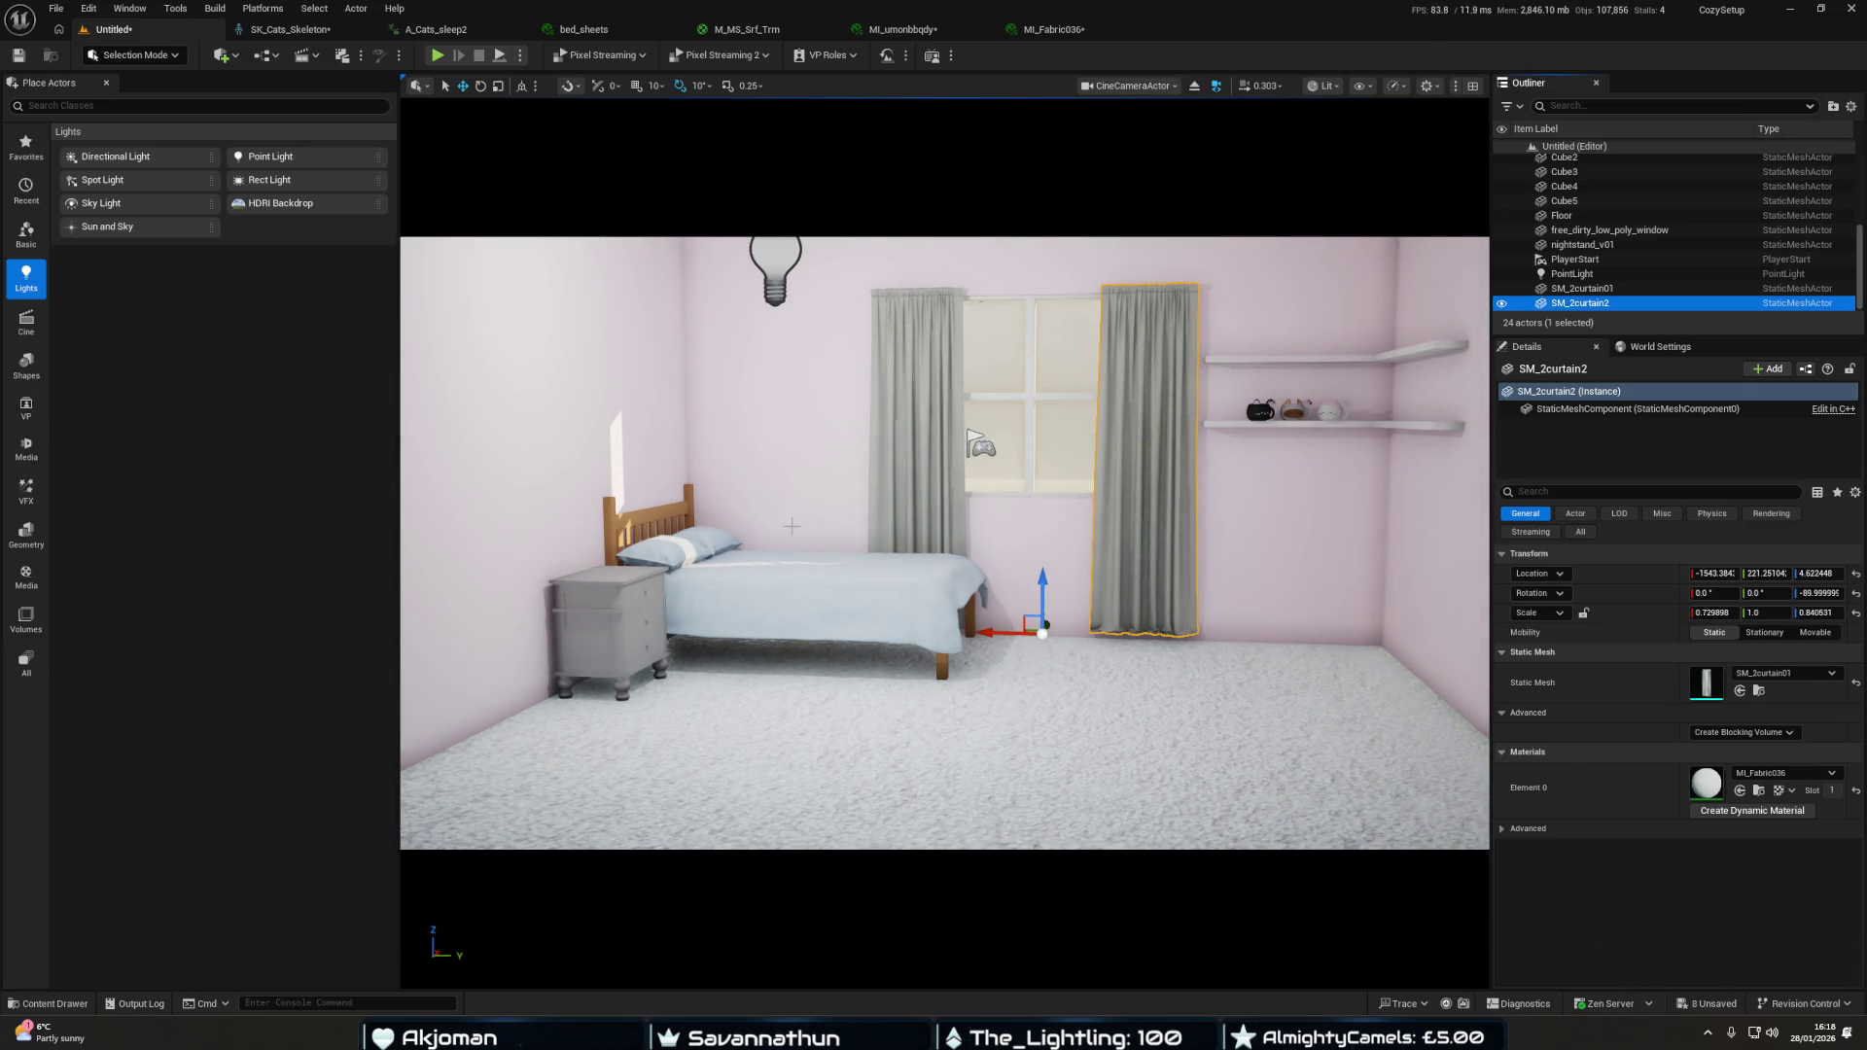
Reset 02_Color saturation to 0 for pure white, save, and view the lighter curtains.
click(1053, 29)
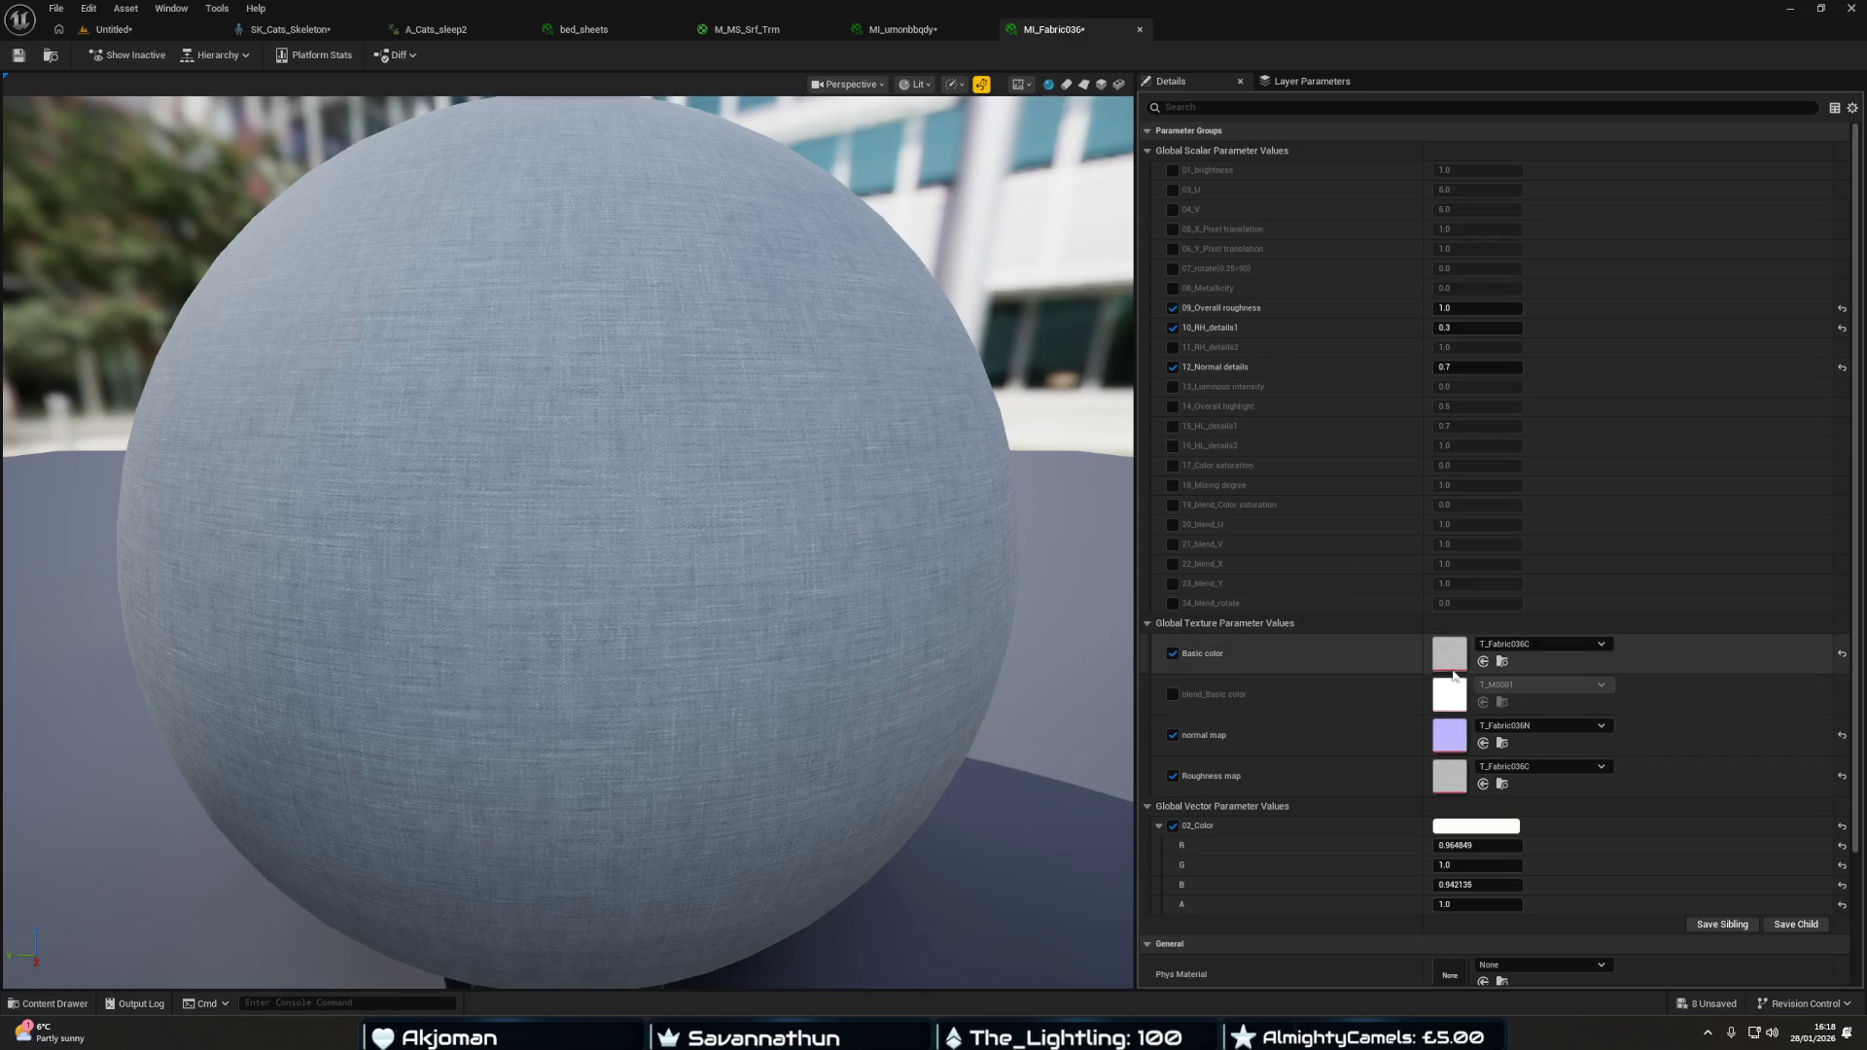
click(1465, 828)
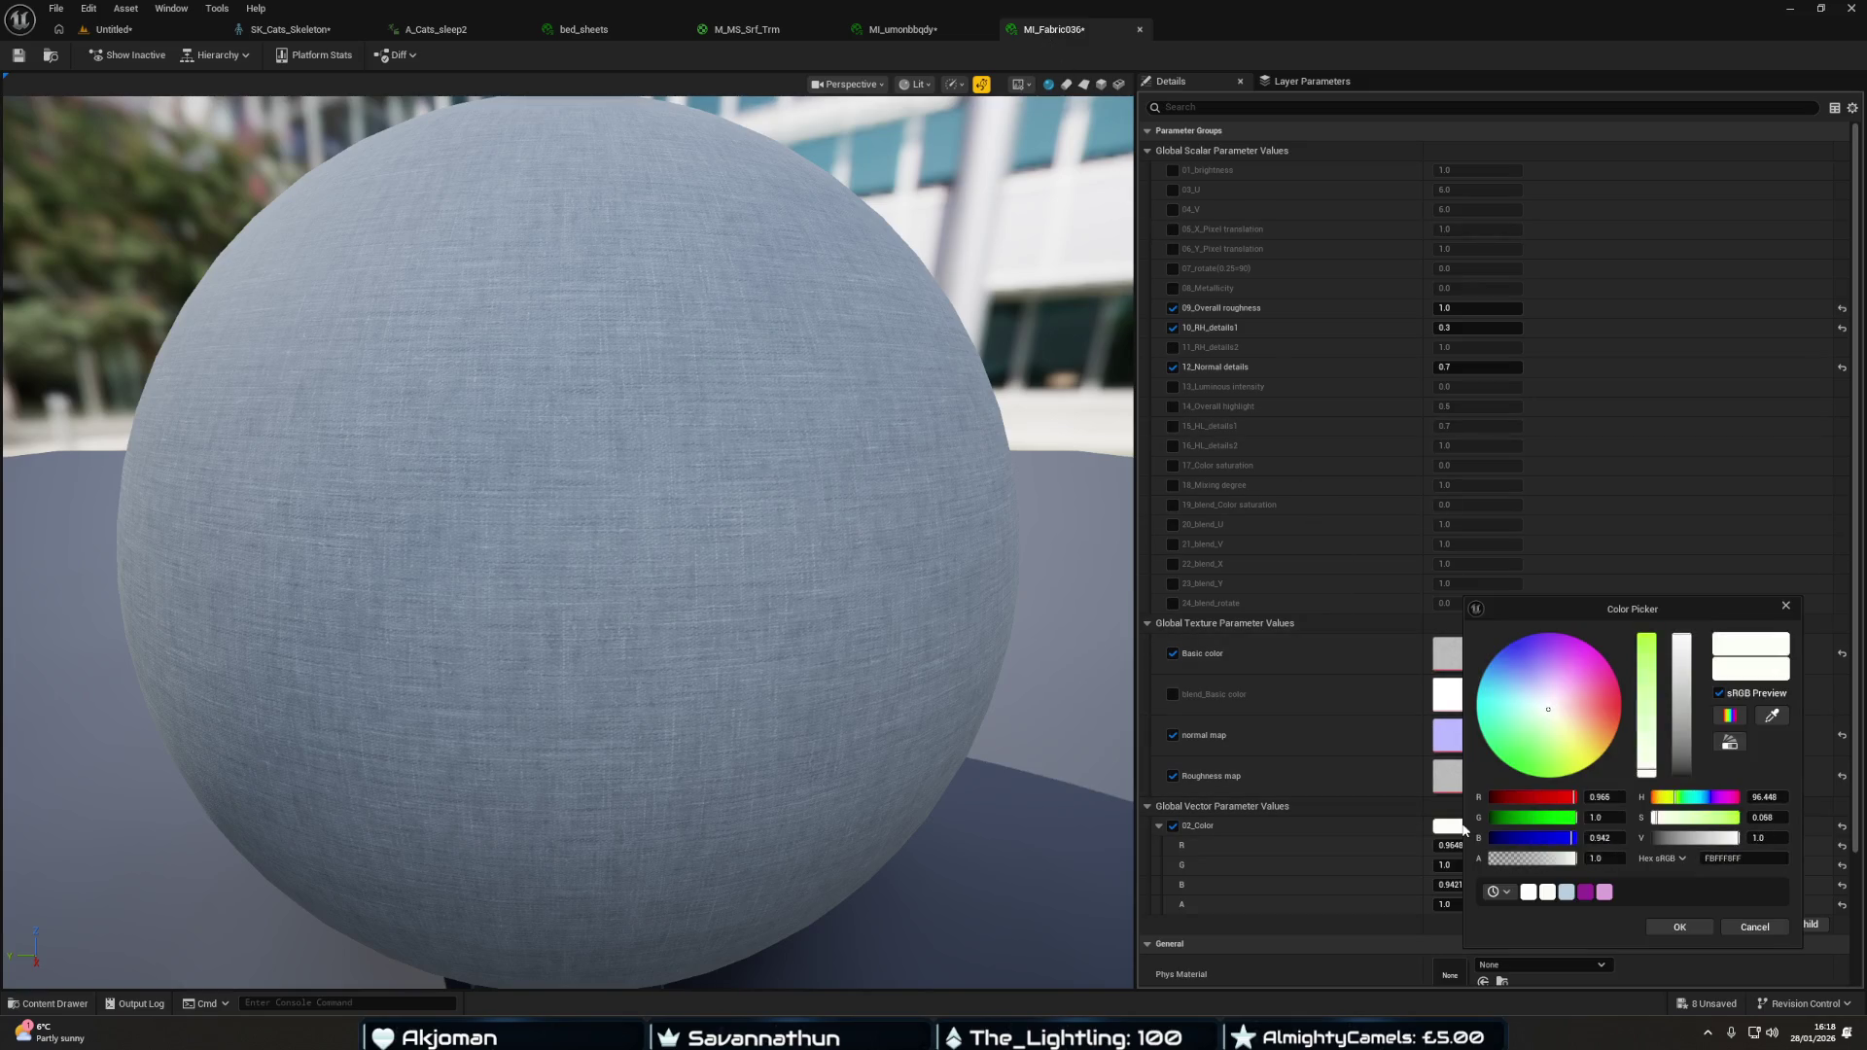
drag(1645, 771, 1646, 778)
click(1676, 926)
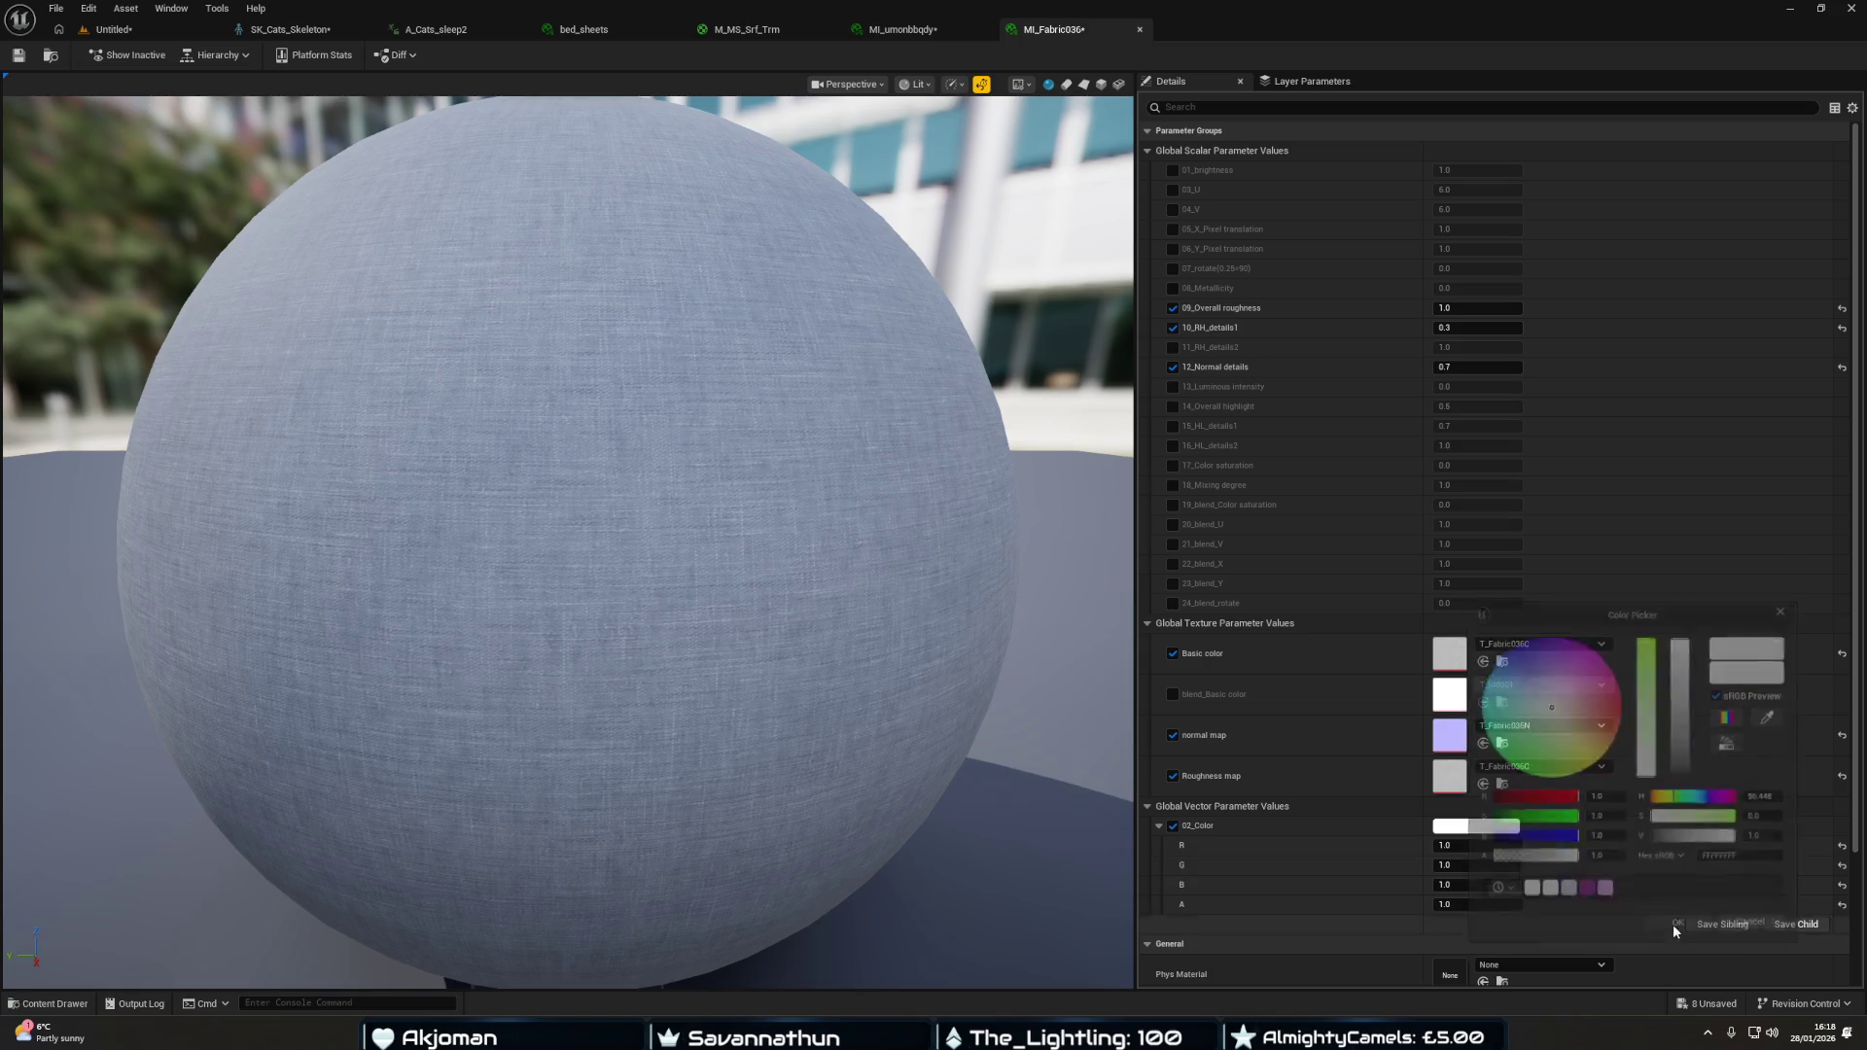
key(ctrl+s)
click(111, 29)
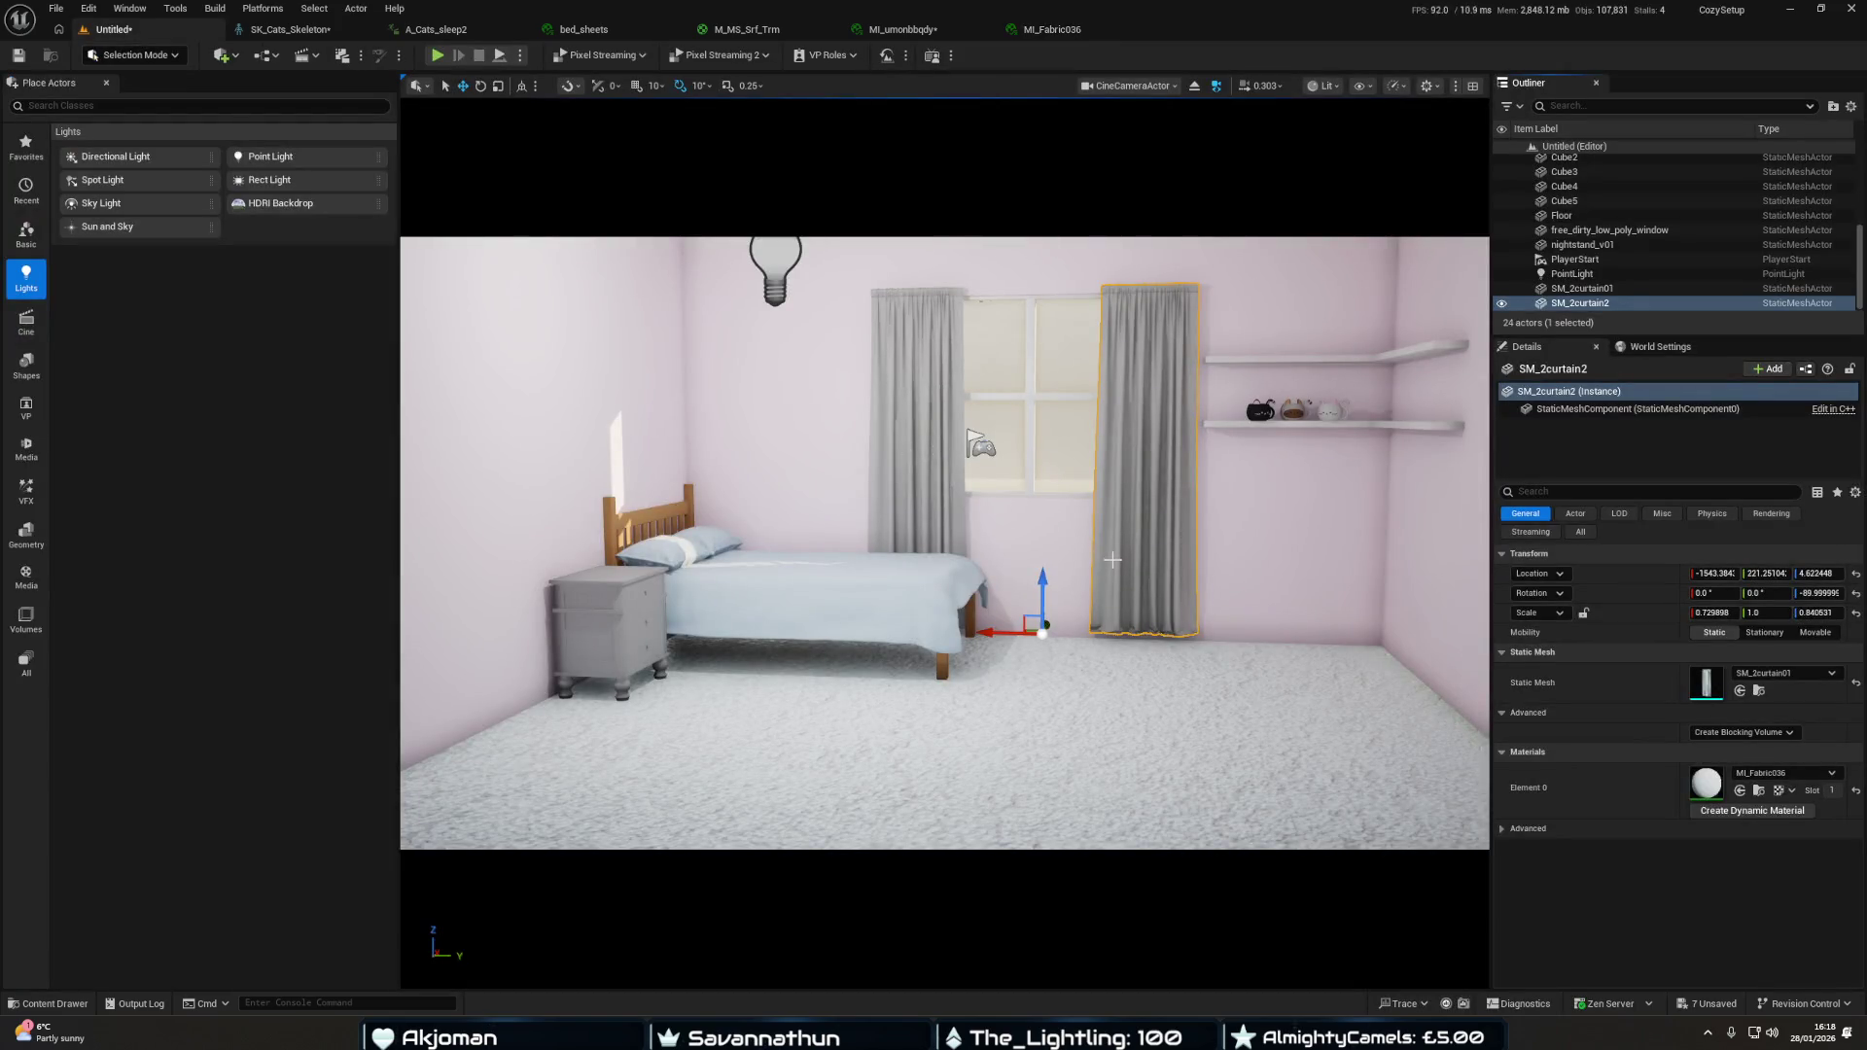
drag(1112, 560, 1093, 530)
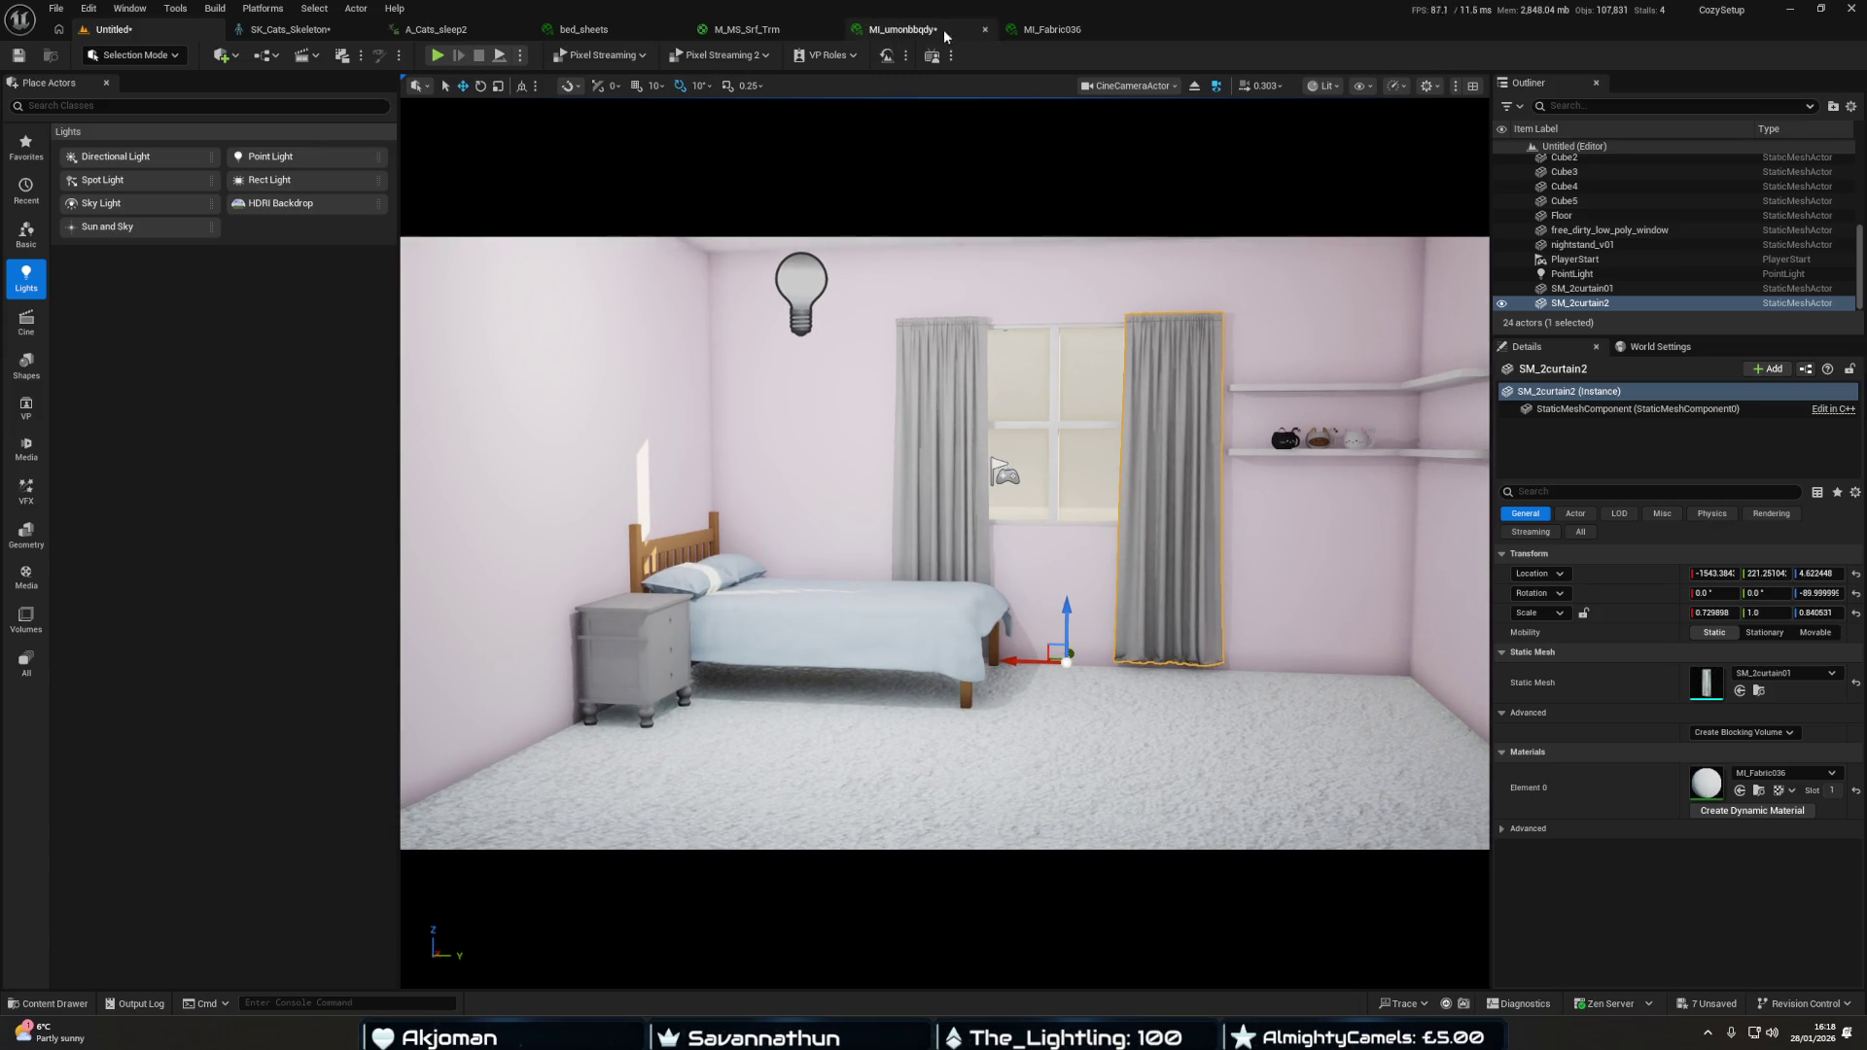
Stop piloting the CineCameraActor and fly the view out onto the open floor.
scroll(1617, 268, up, 2)
scroll(1617, 267, up, 1)
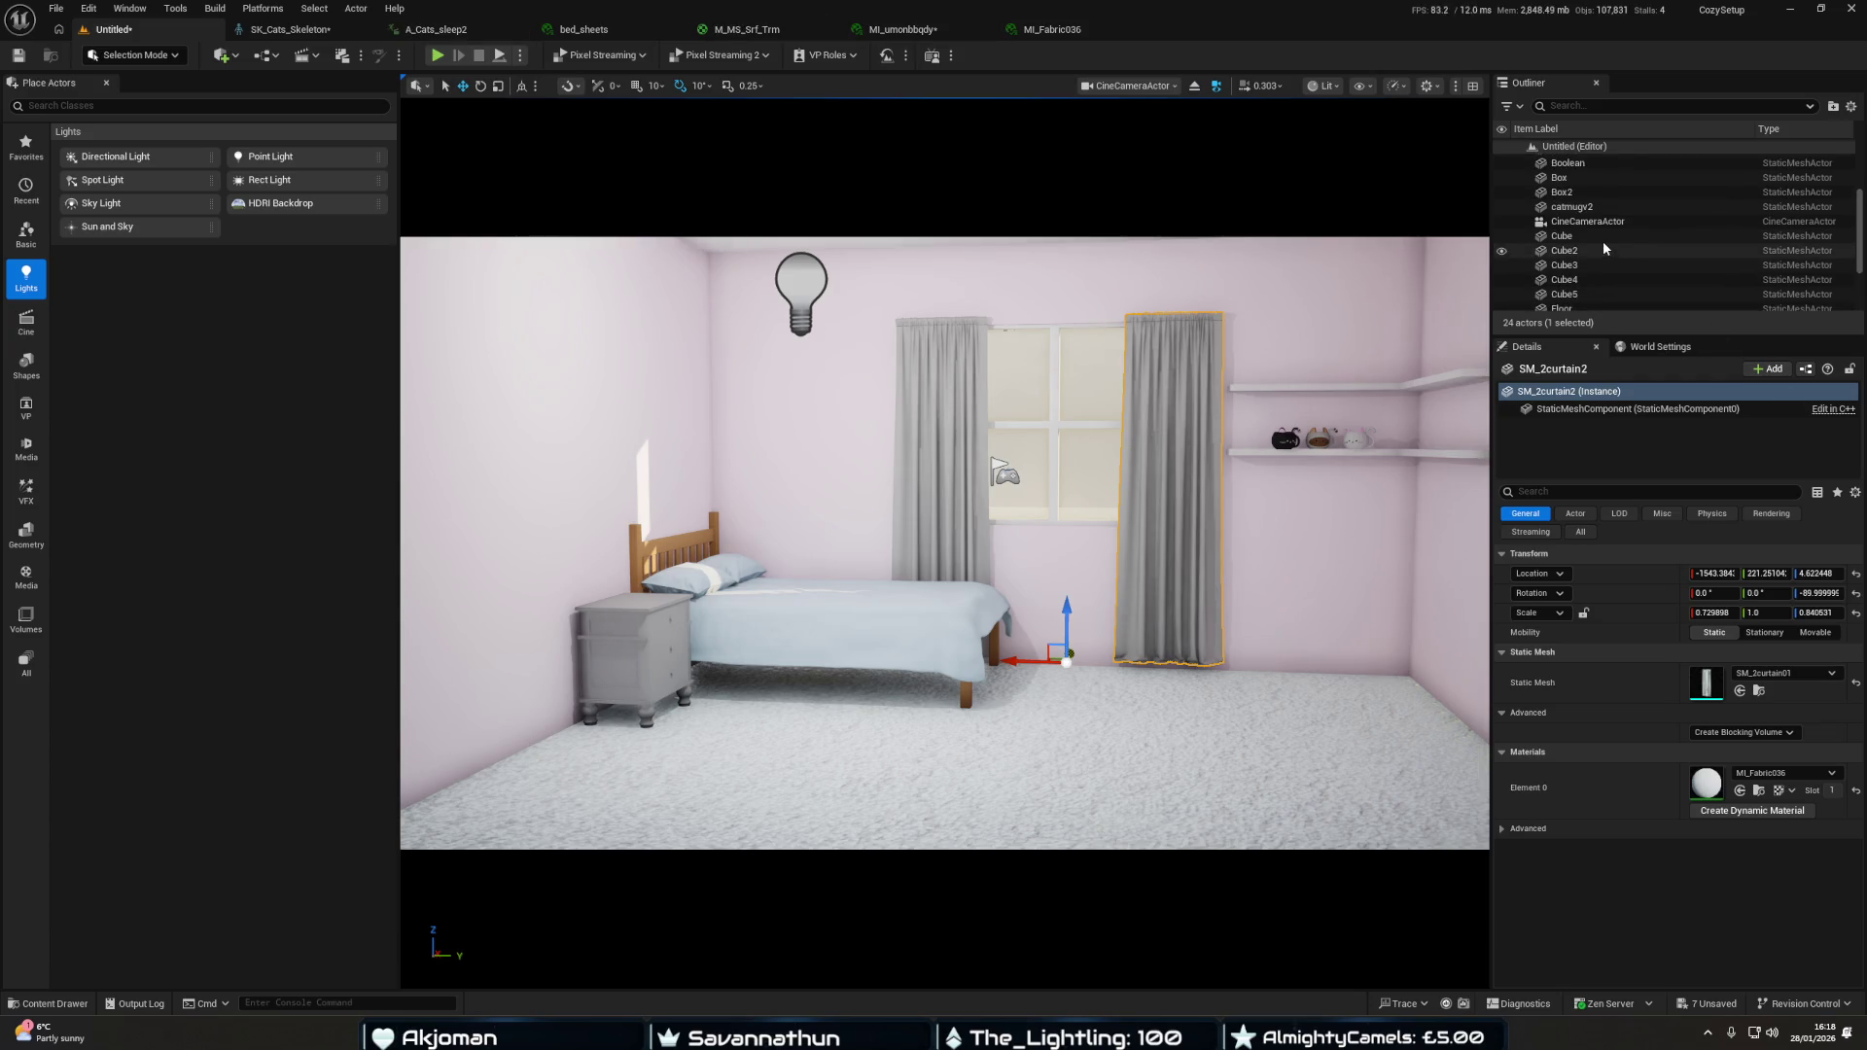
right_click(1614, 231)
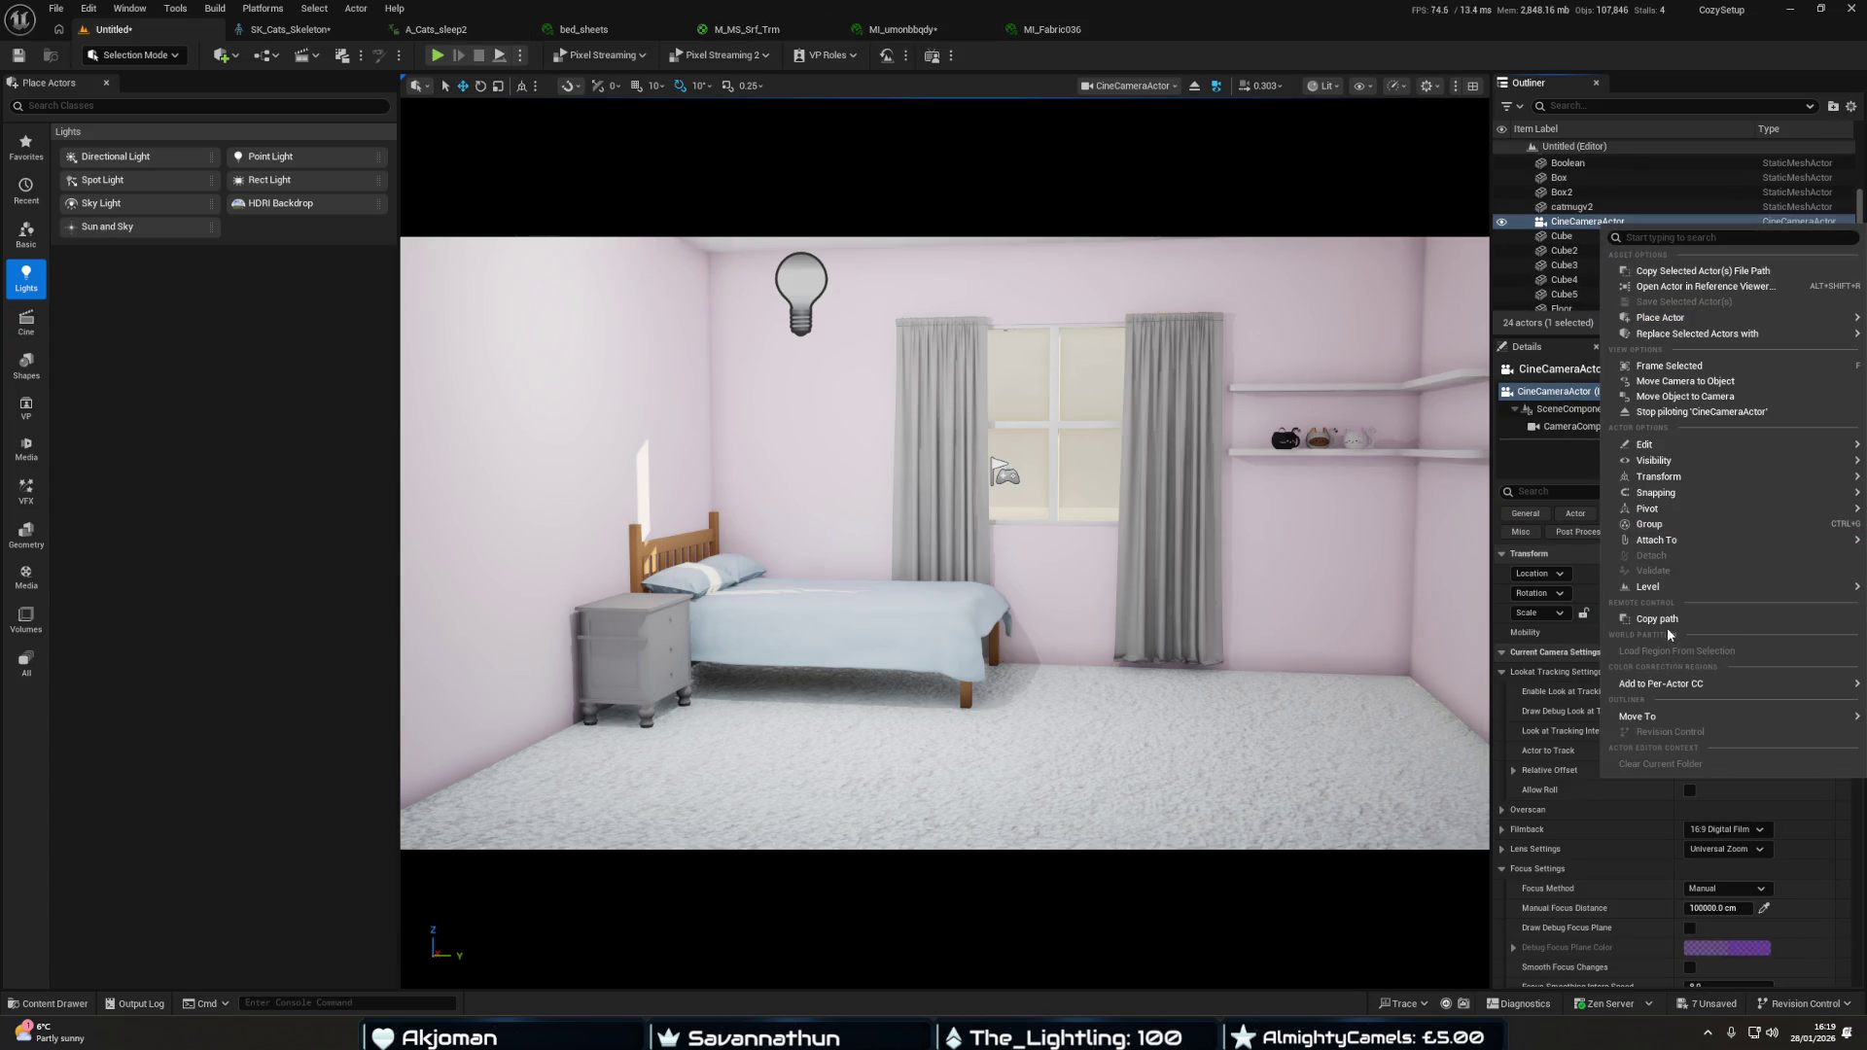
click(1674, 411)
drag(1038, 606, 820, 594)
Check the Bamboo_4 Geometries assets in the Content Drawer, then close it.
key(ctrl+space)
click(762, 410)
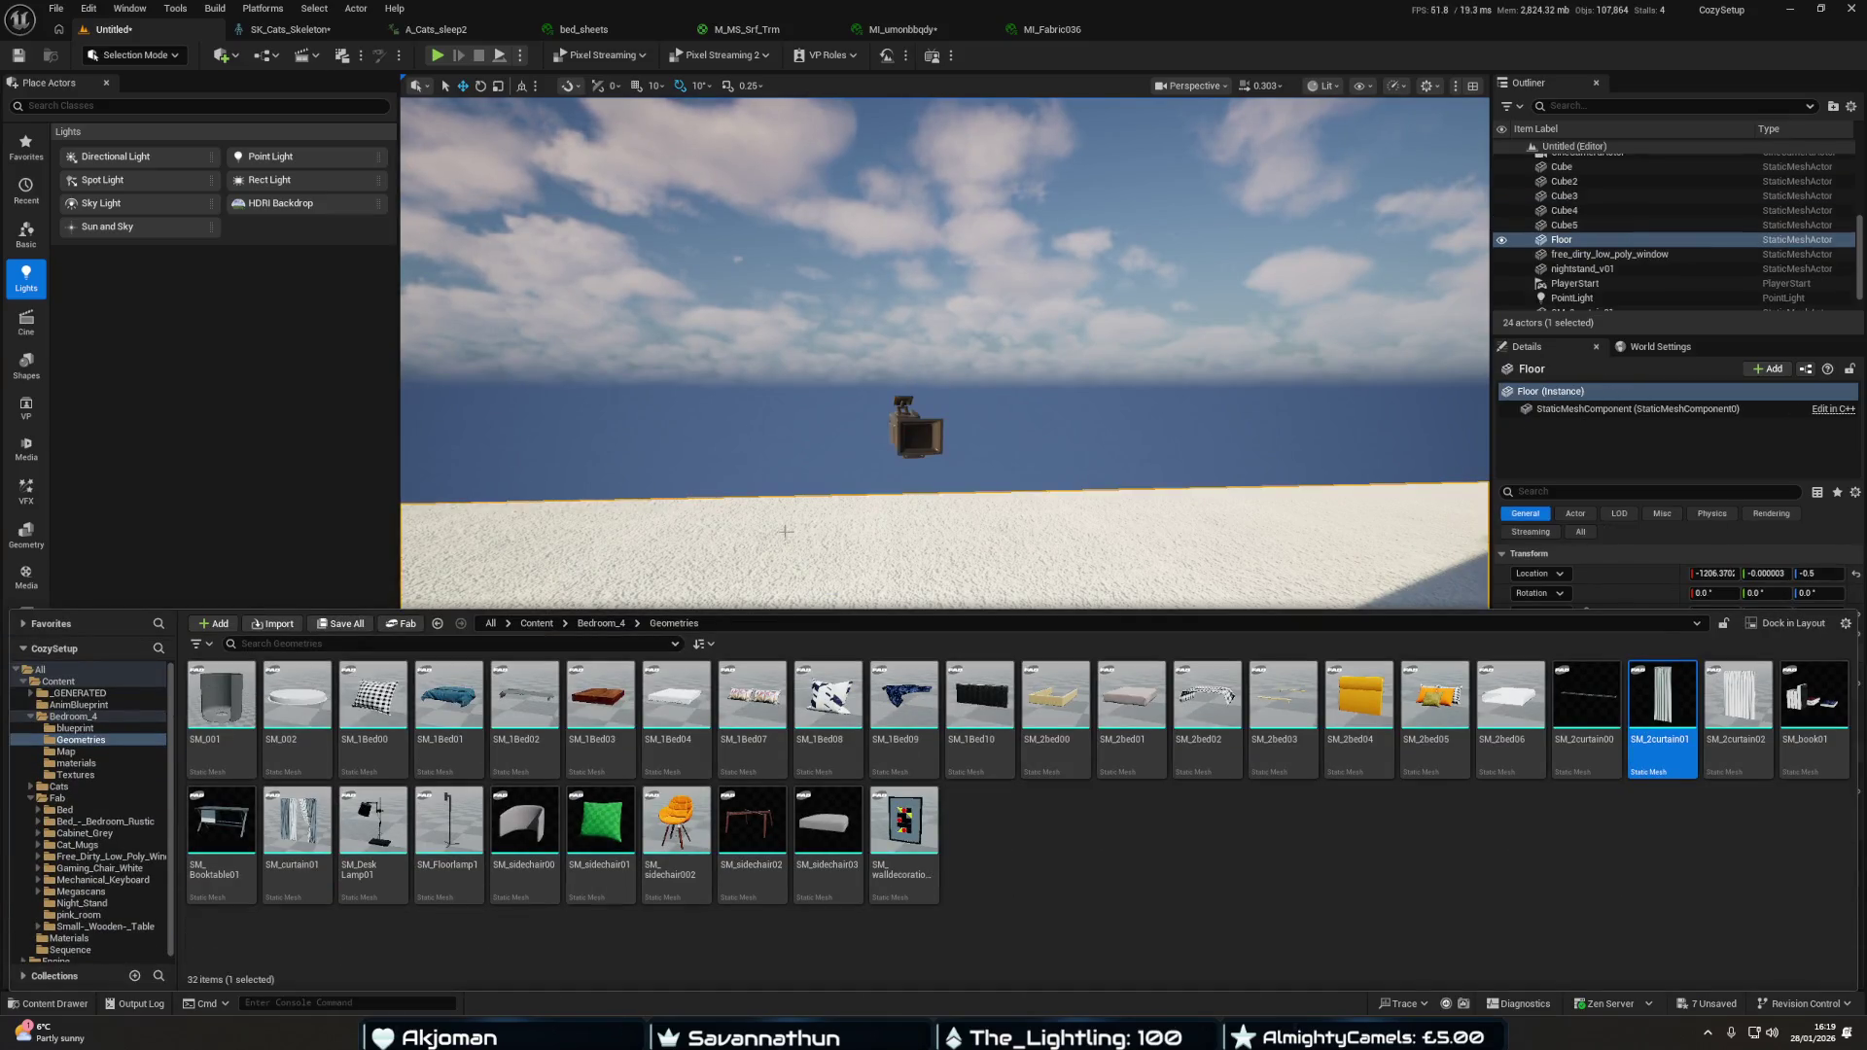
key(Escape)
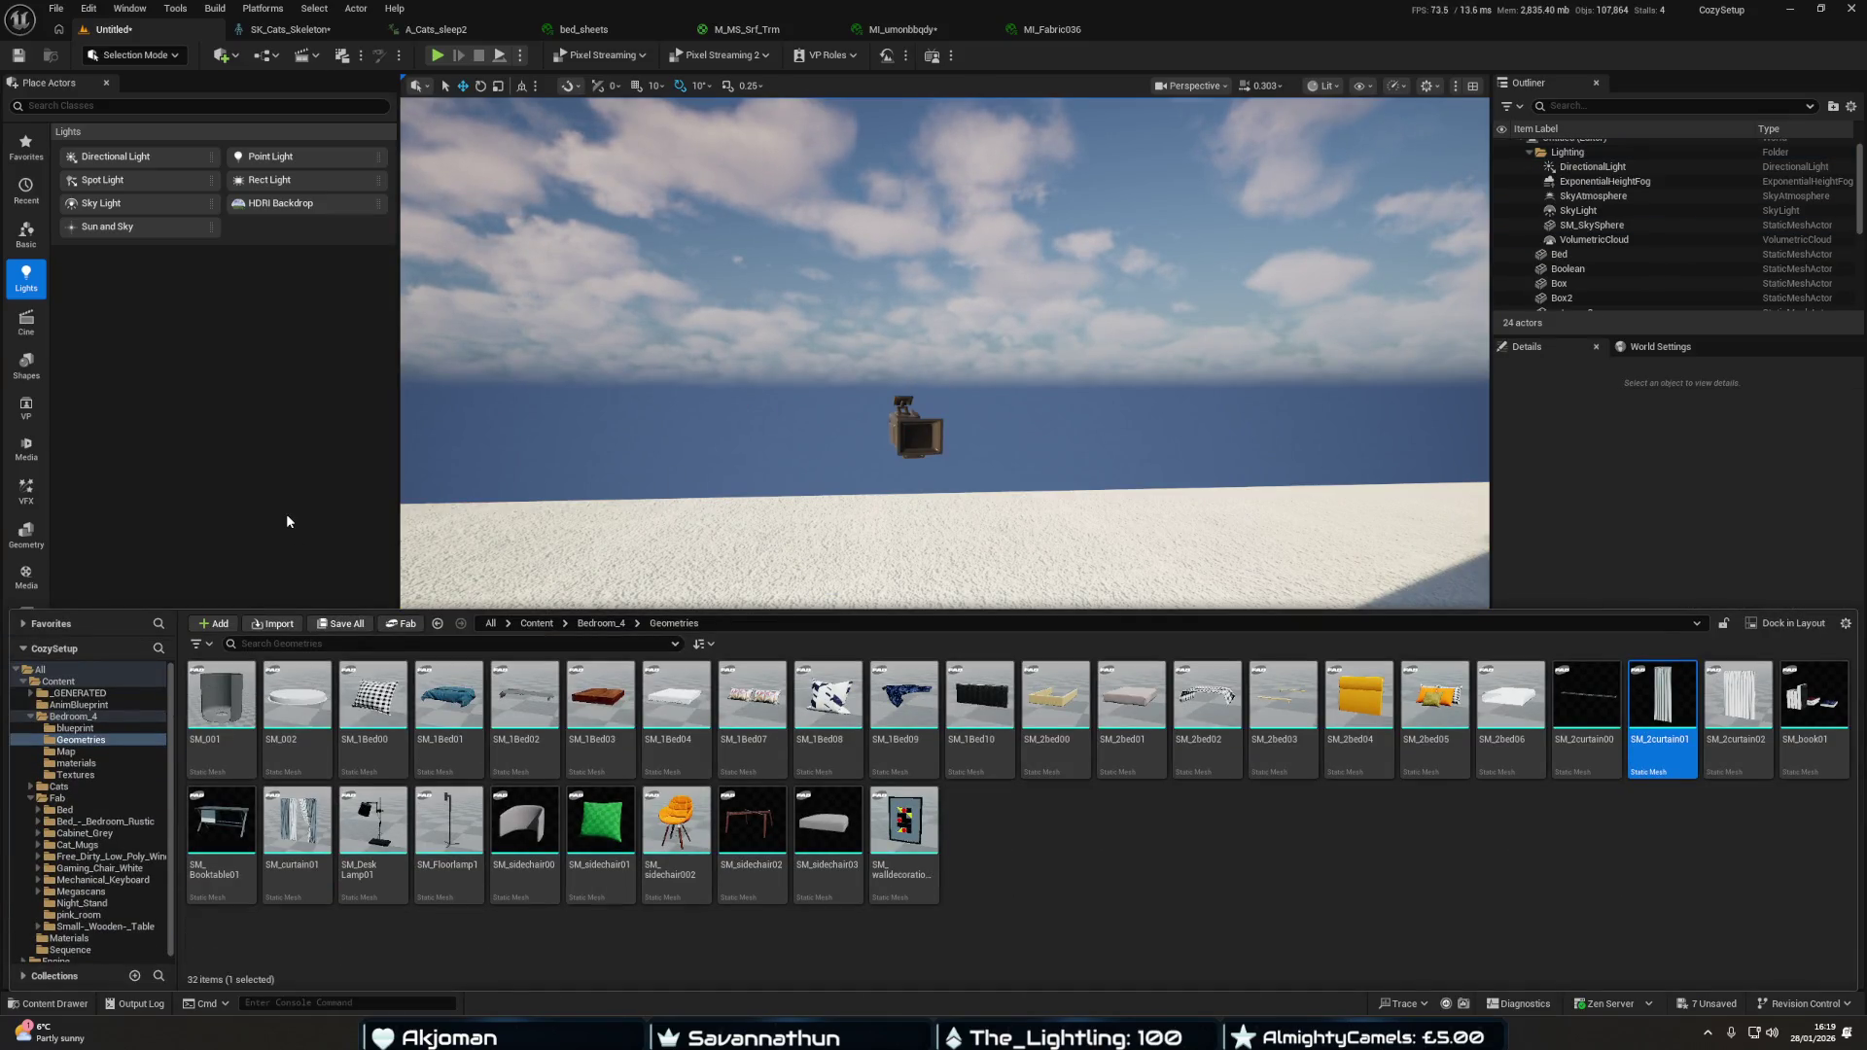
key(ctrl+space)
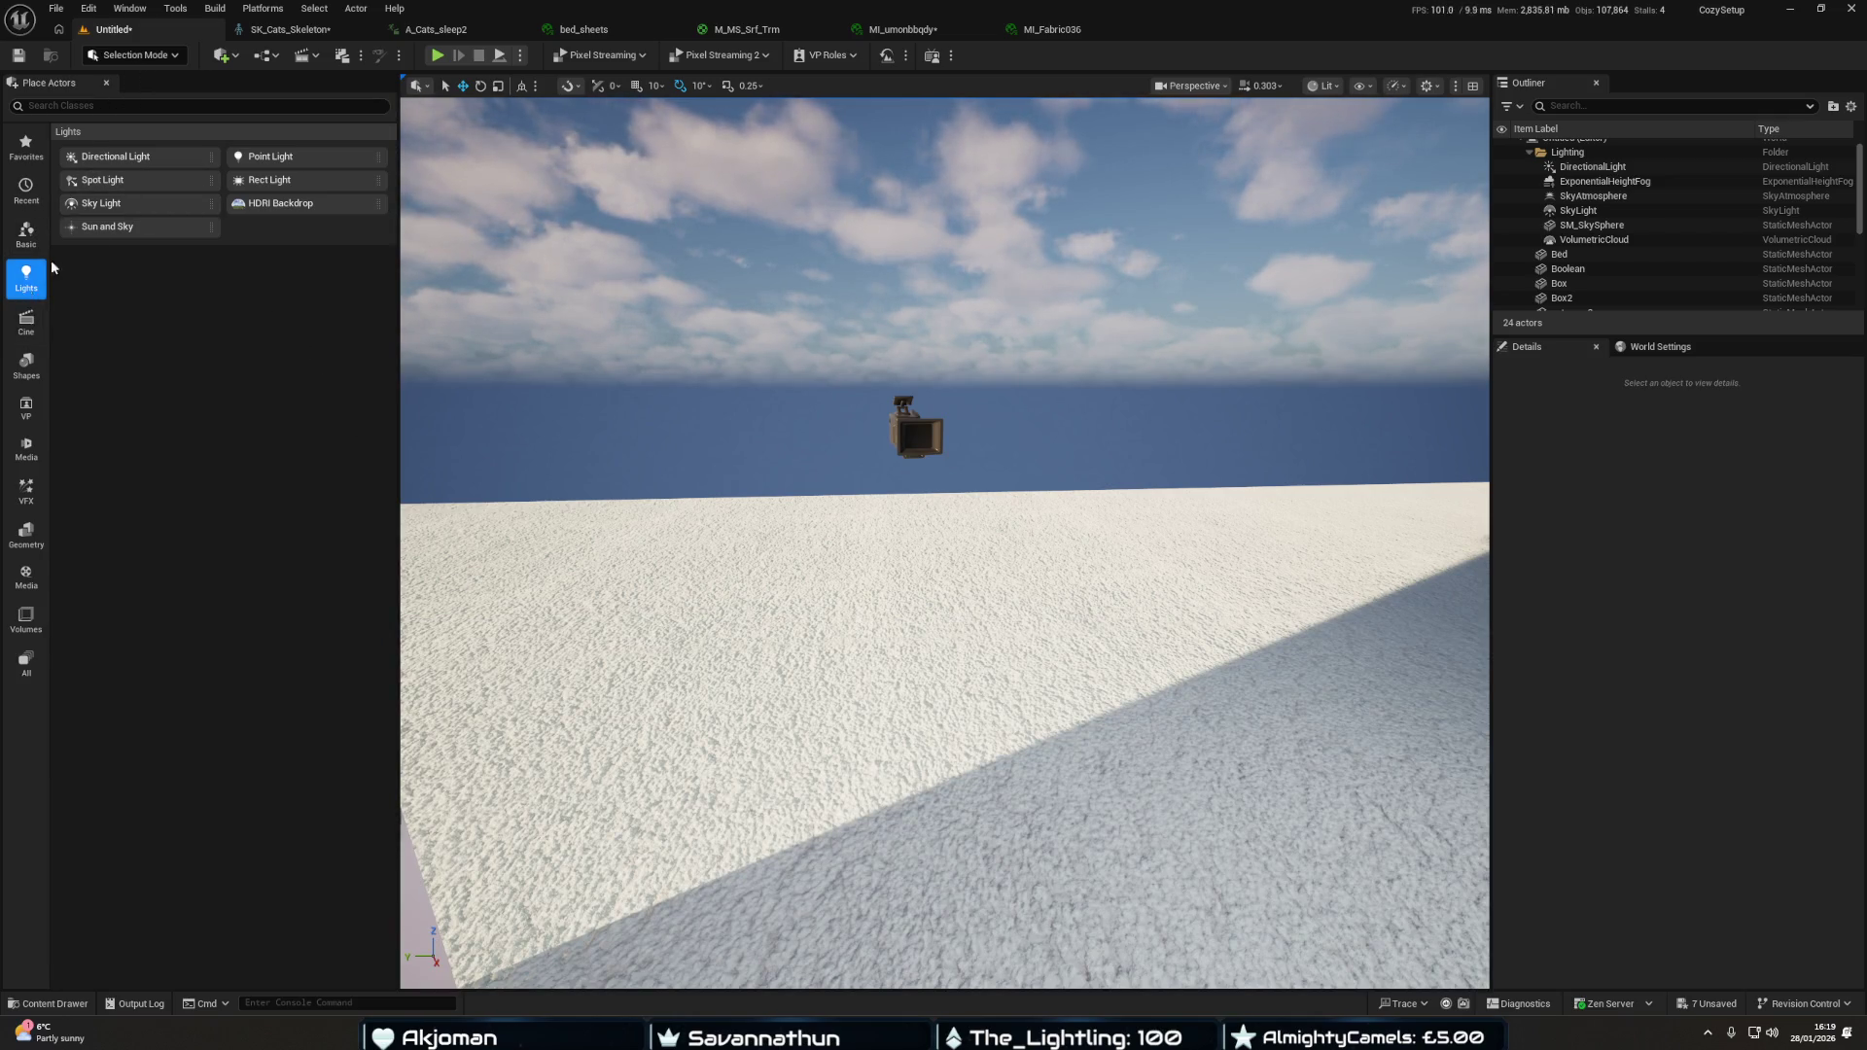
Place a Cube from Place Actors > Shapes onto the open floor.
click(26, 190)
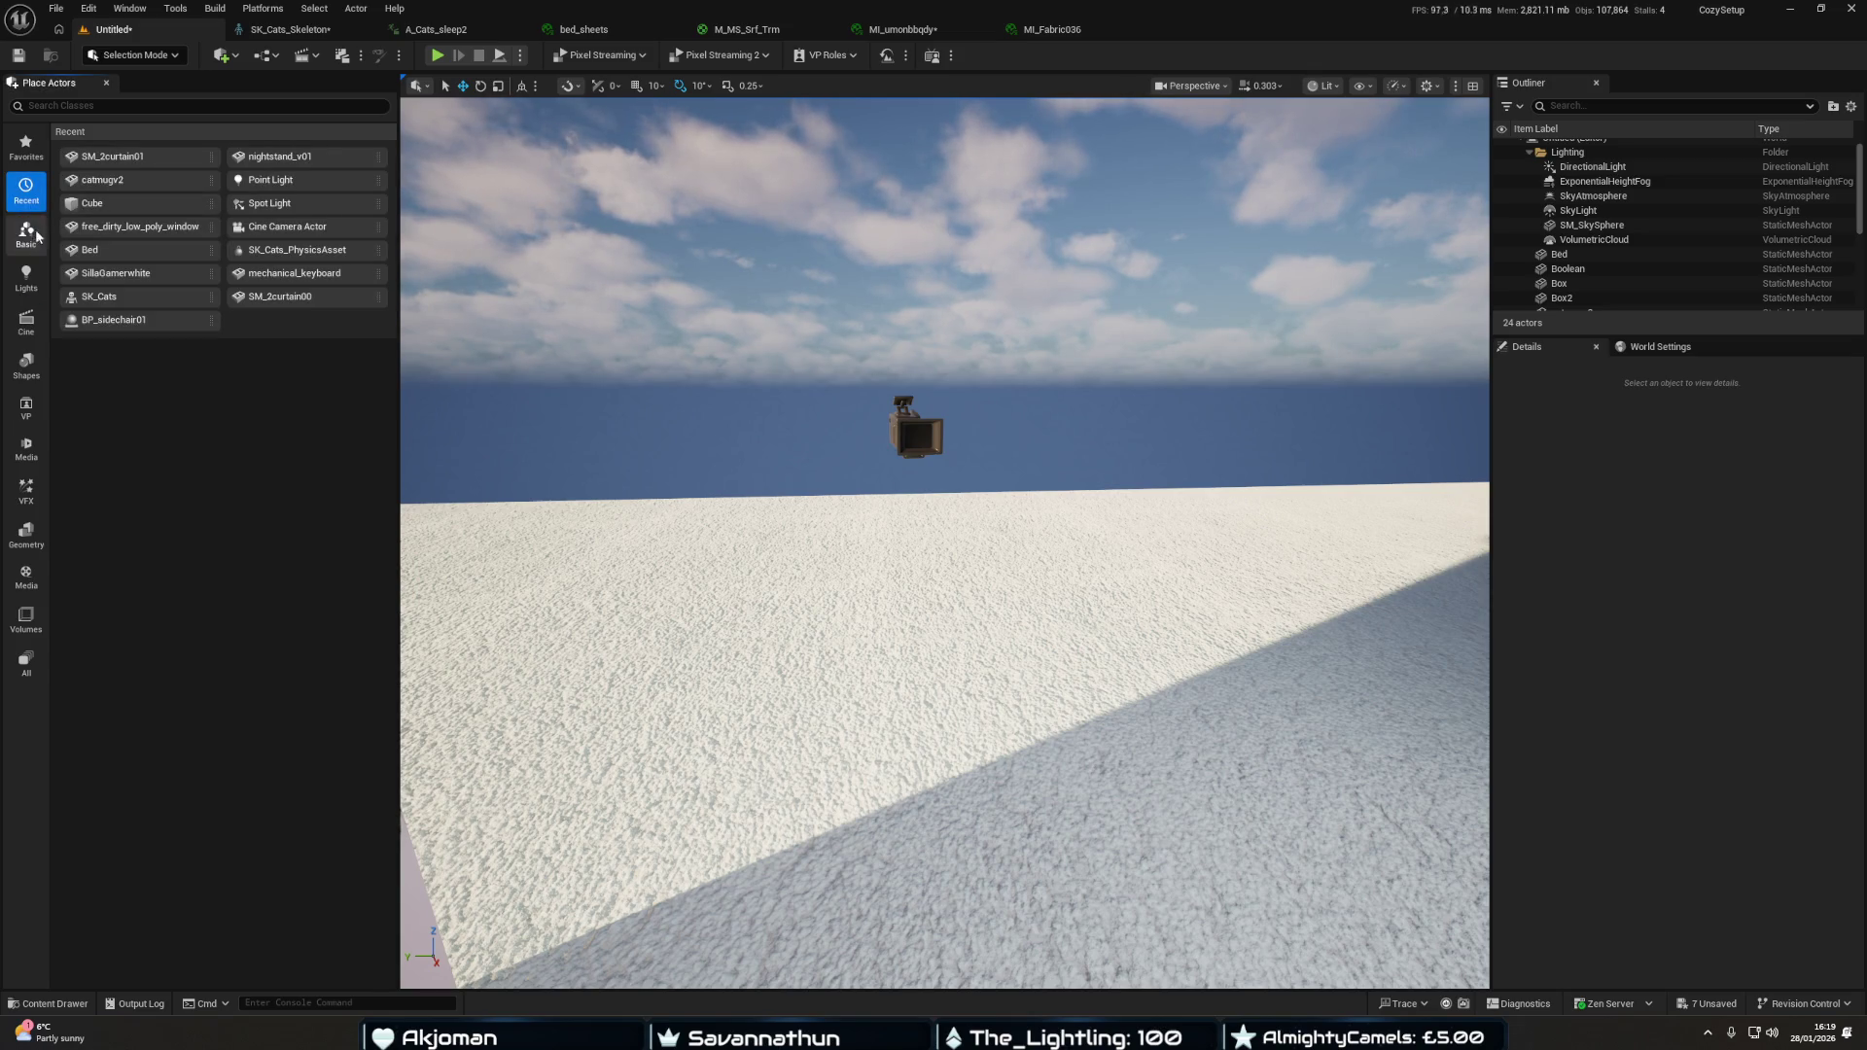
click(27, 365)
mouse_move(89, 163)
mouse_down()
mouse_move(1001, 667)
mouse_move(1081, 824)
mouse_up()
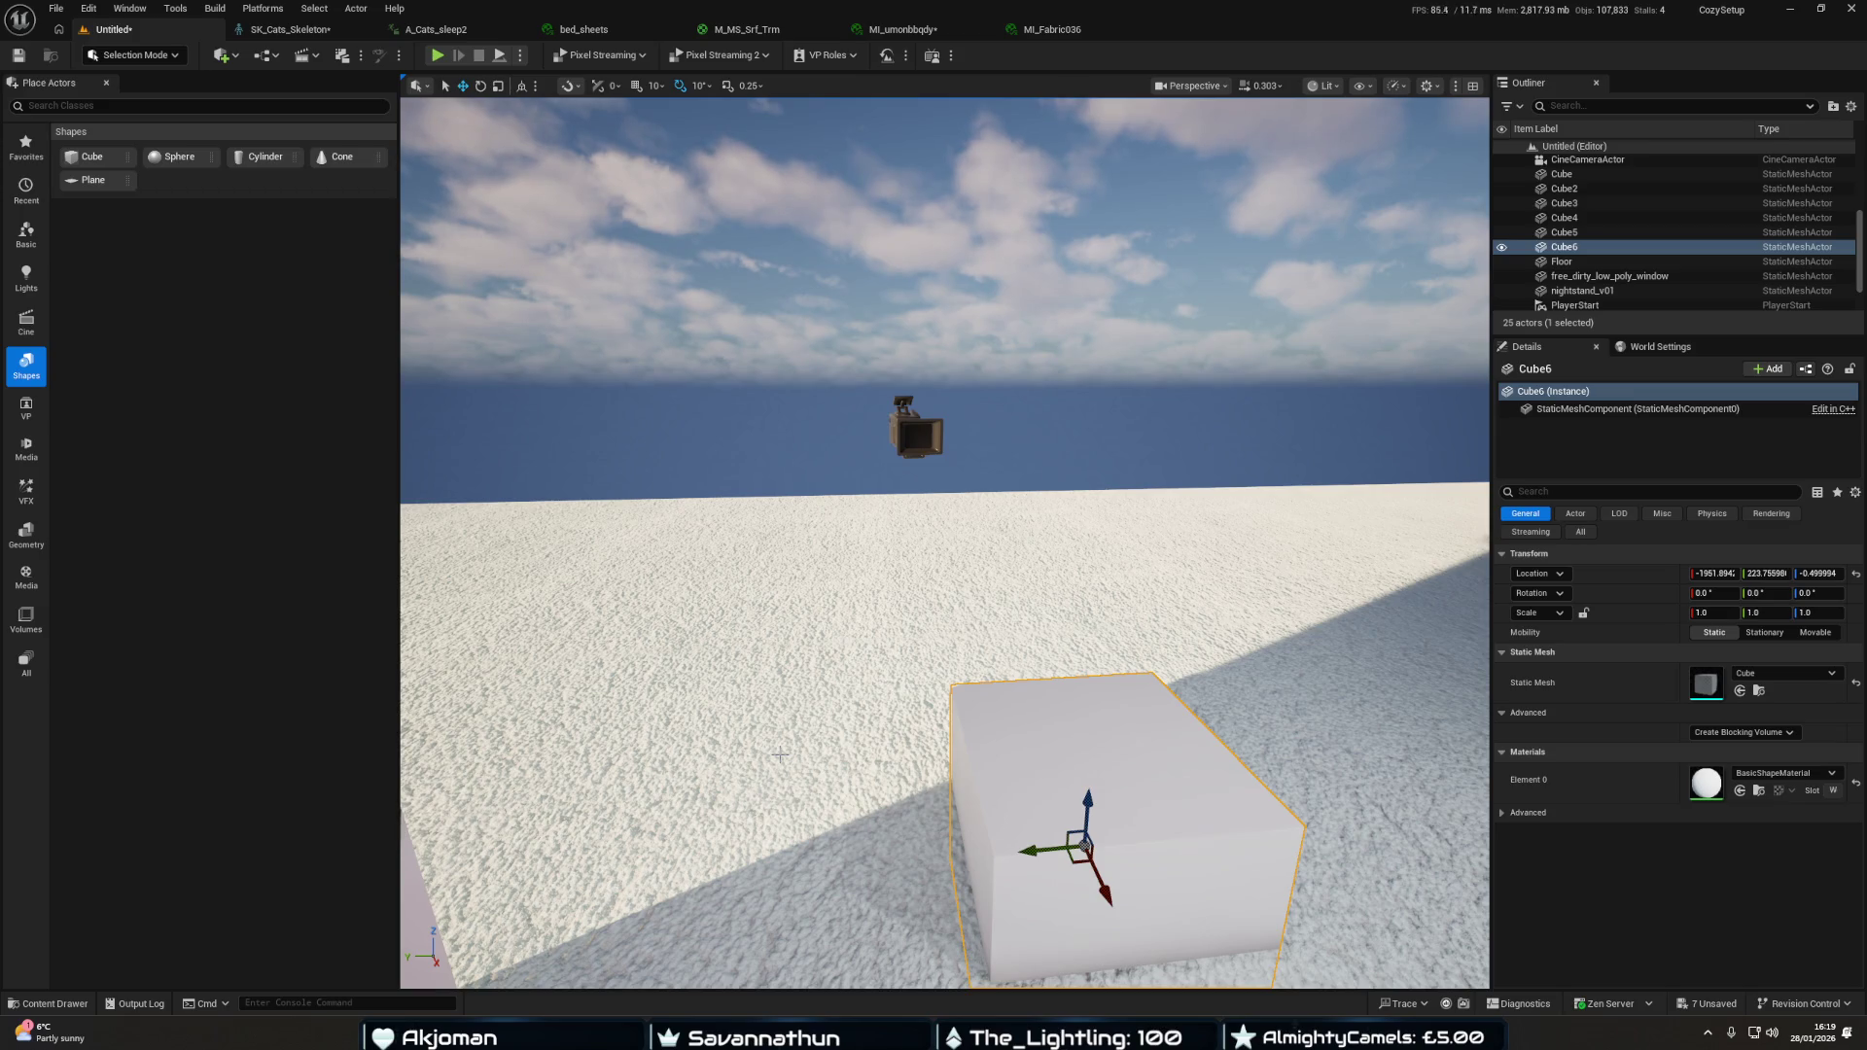
drag(1081, 824, 828, 722)
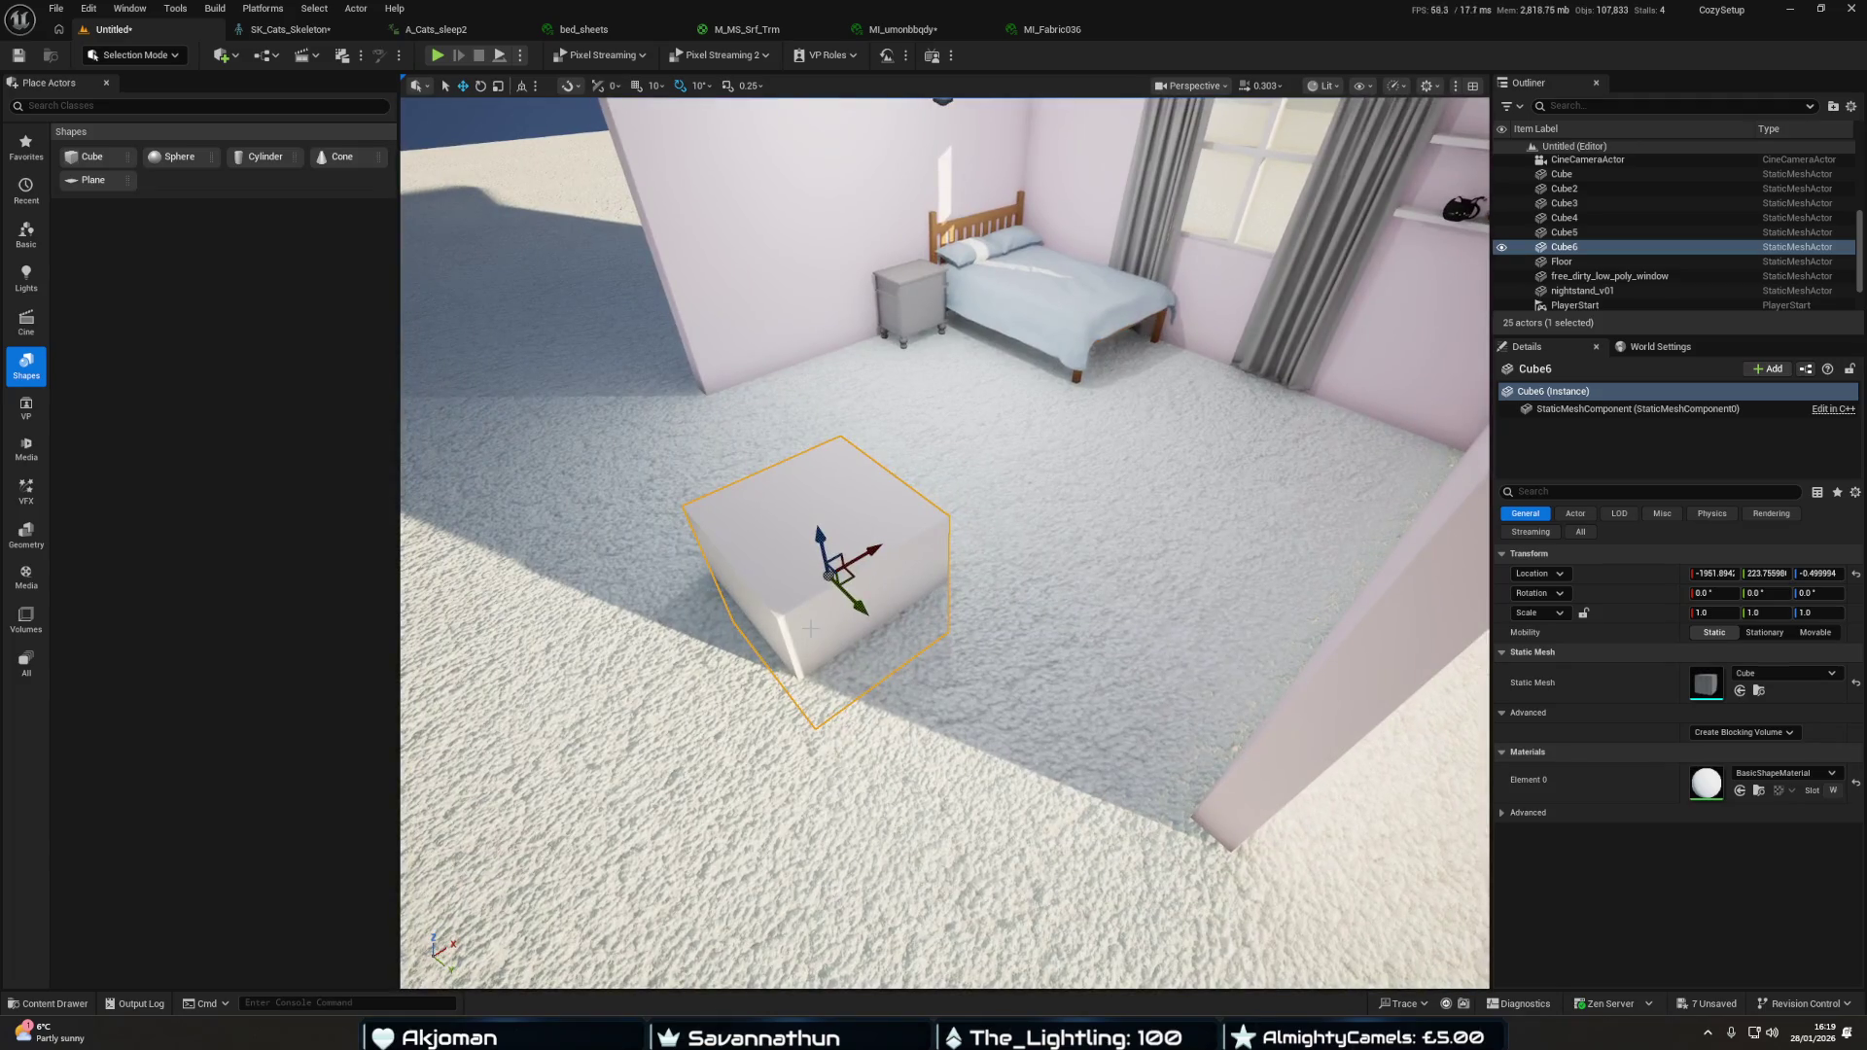
Flatten the cube into a thin panel, rotate it 90° on X, raise it ~73 units, narrow X.
key(r)
drag(855, 604, 848, 597)
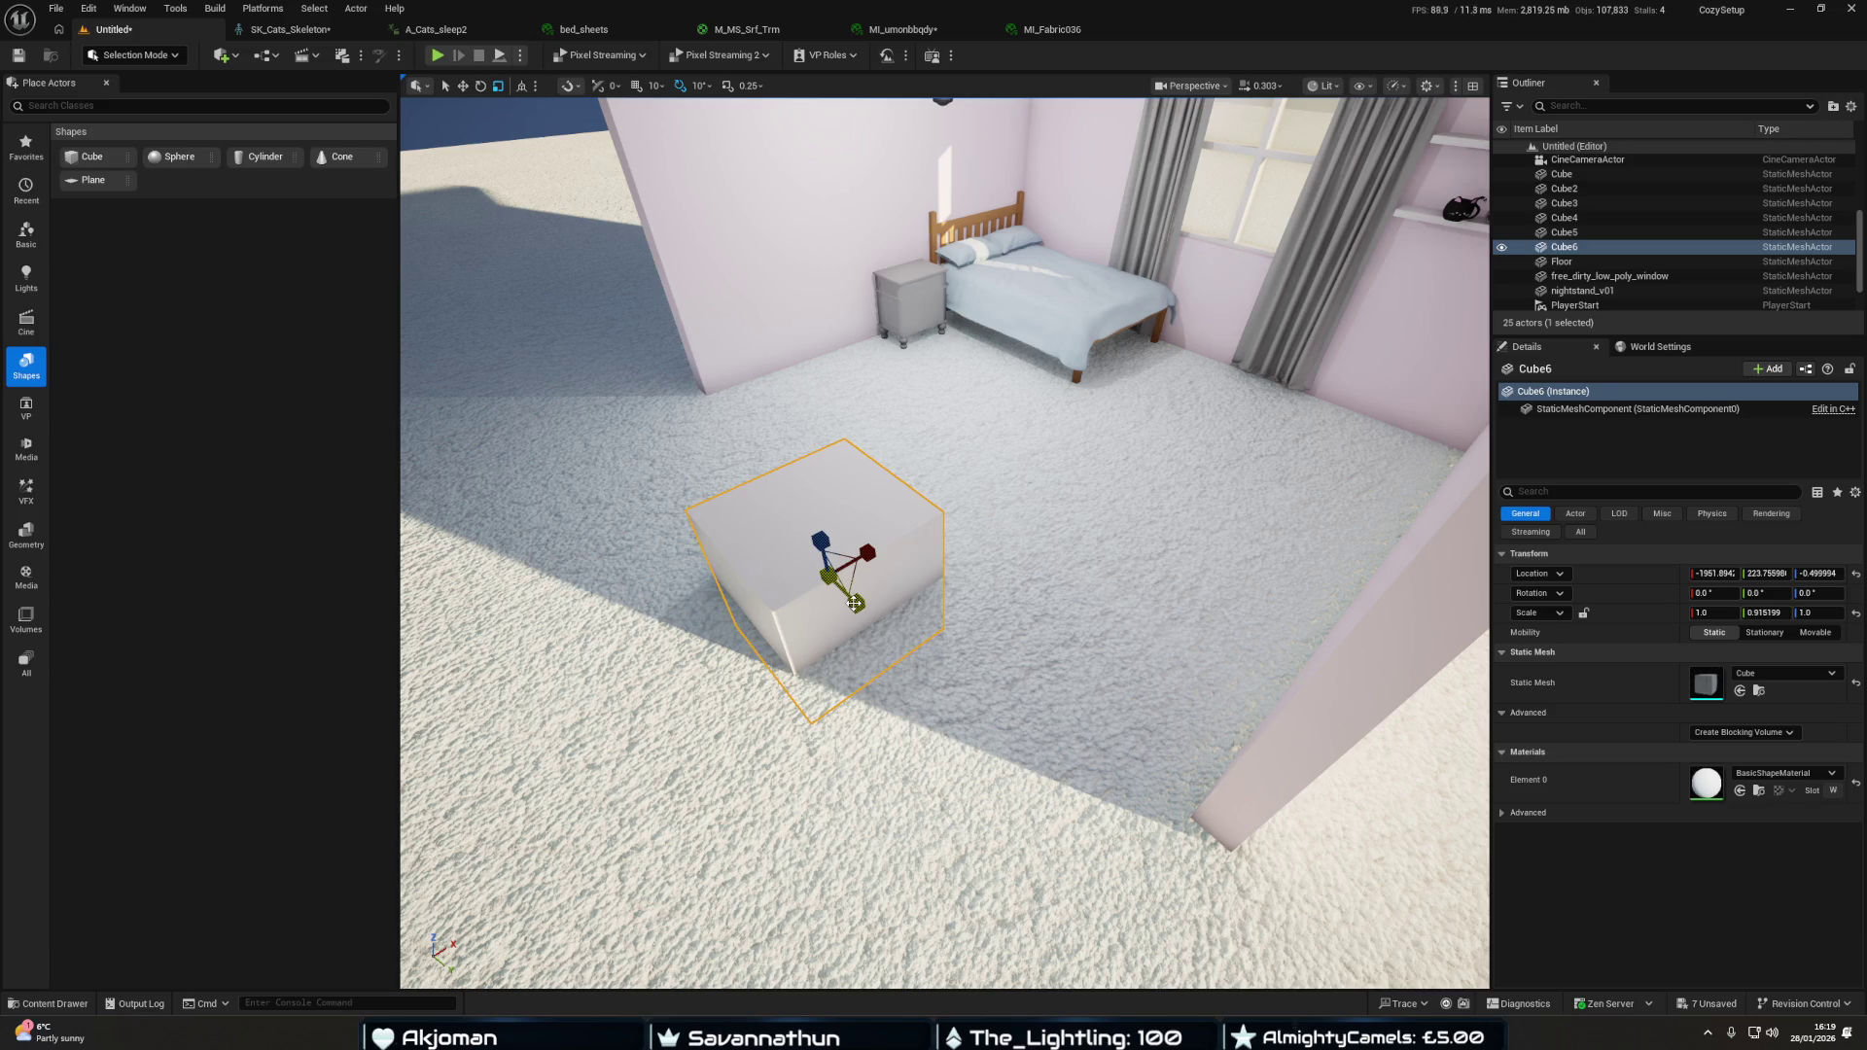
mouse_move(856, 605)
mouse_down()
mouse_move(803, 552)
mouse_move(878, 553)
mouse_move(832, 531)
mouse_move(892, 649)
mouse_up()
key(e)
key(w)
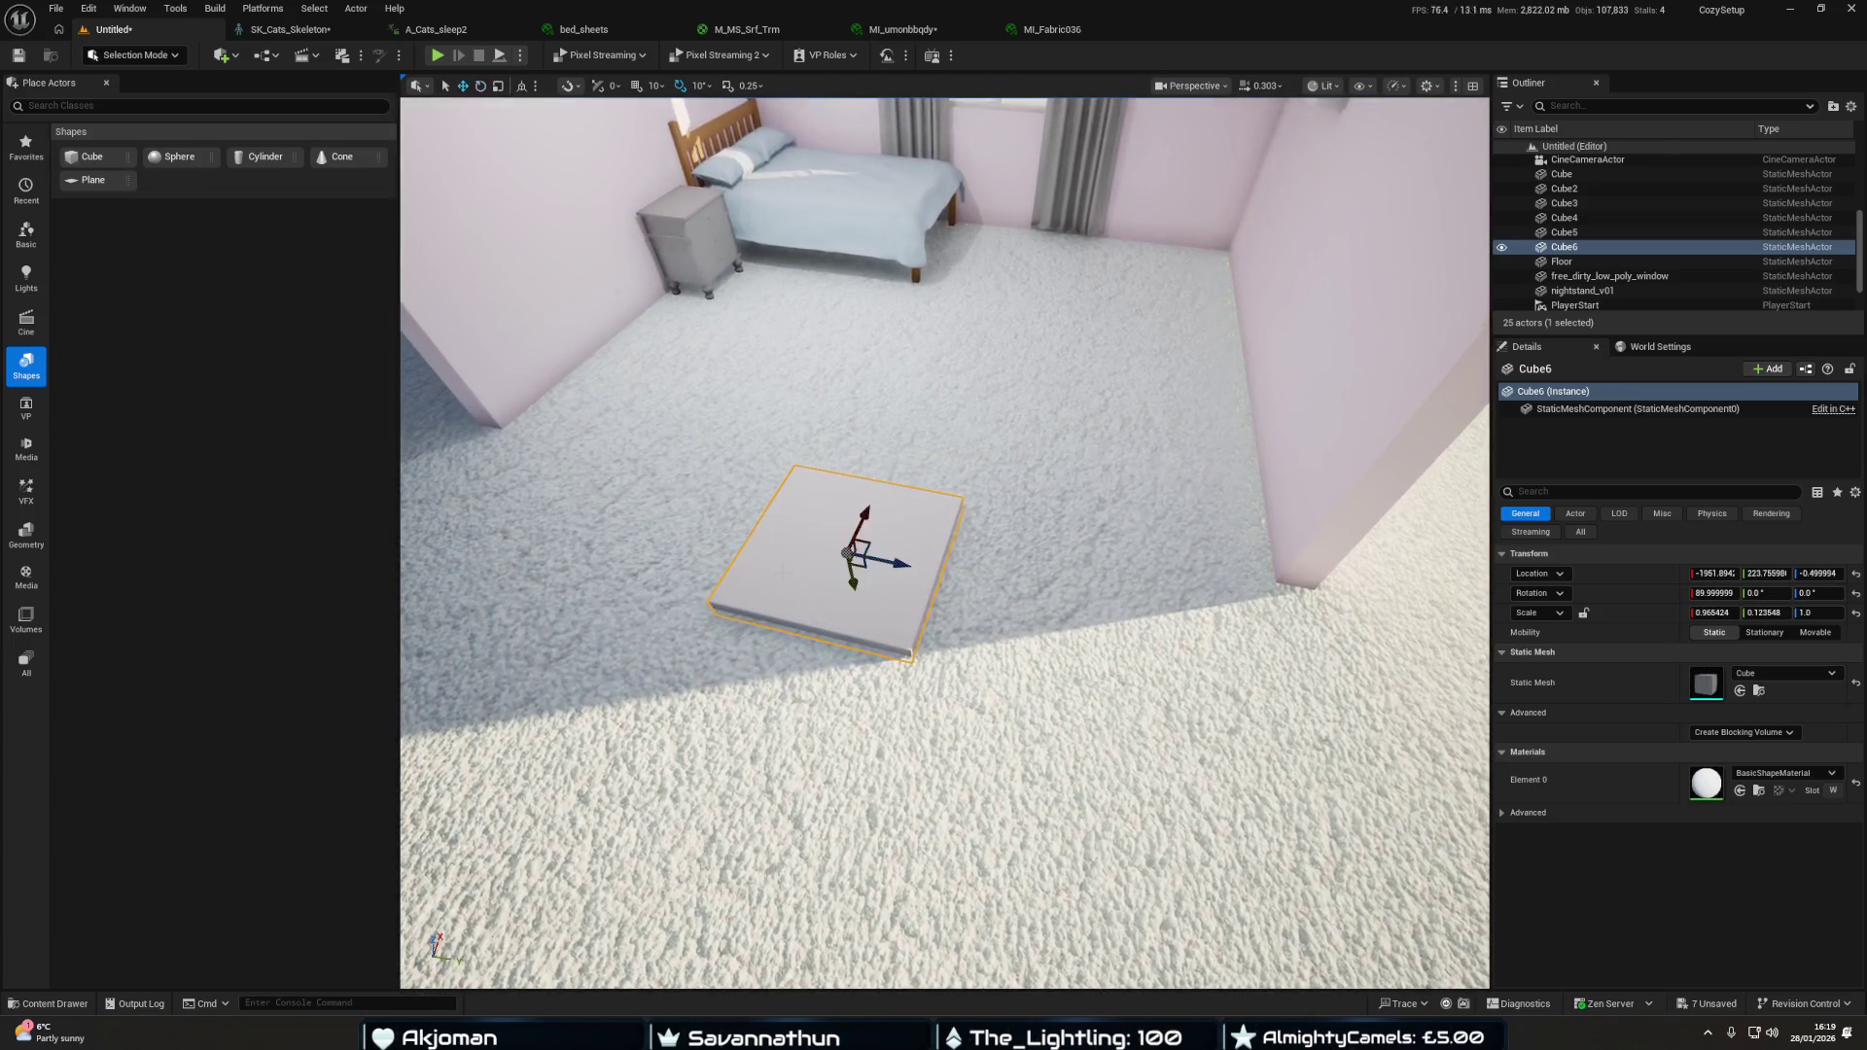
mouse_move(854, 584)
mouse_down()
mouse_move(832, 473)
mouse_move(817, 488)
mouse_up()
key(r)
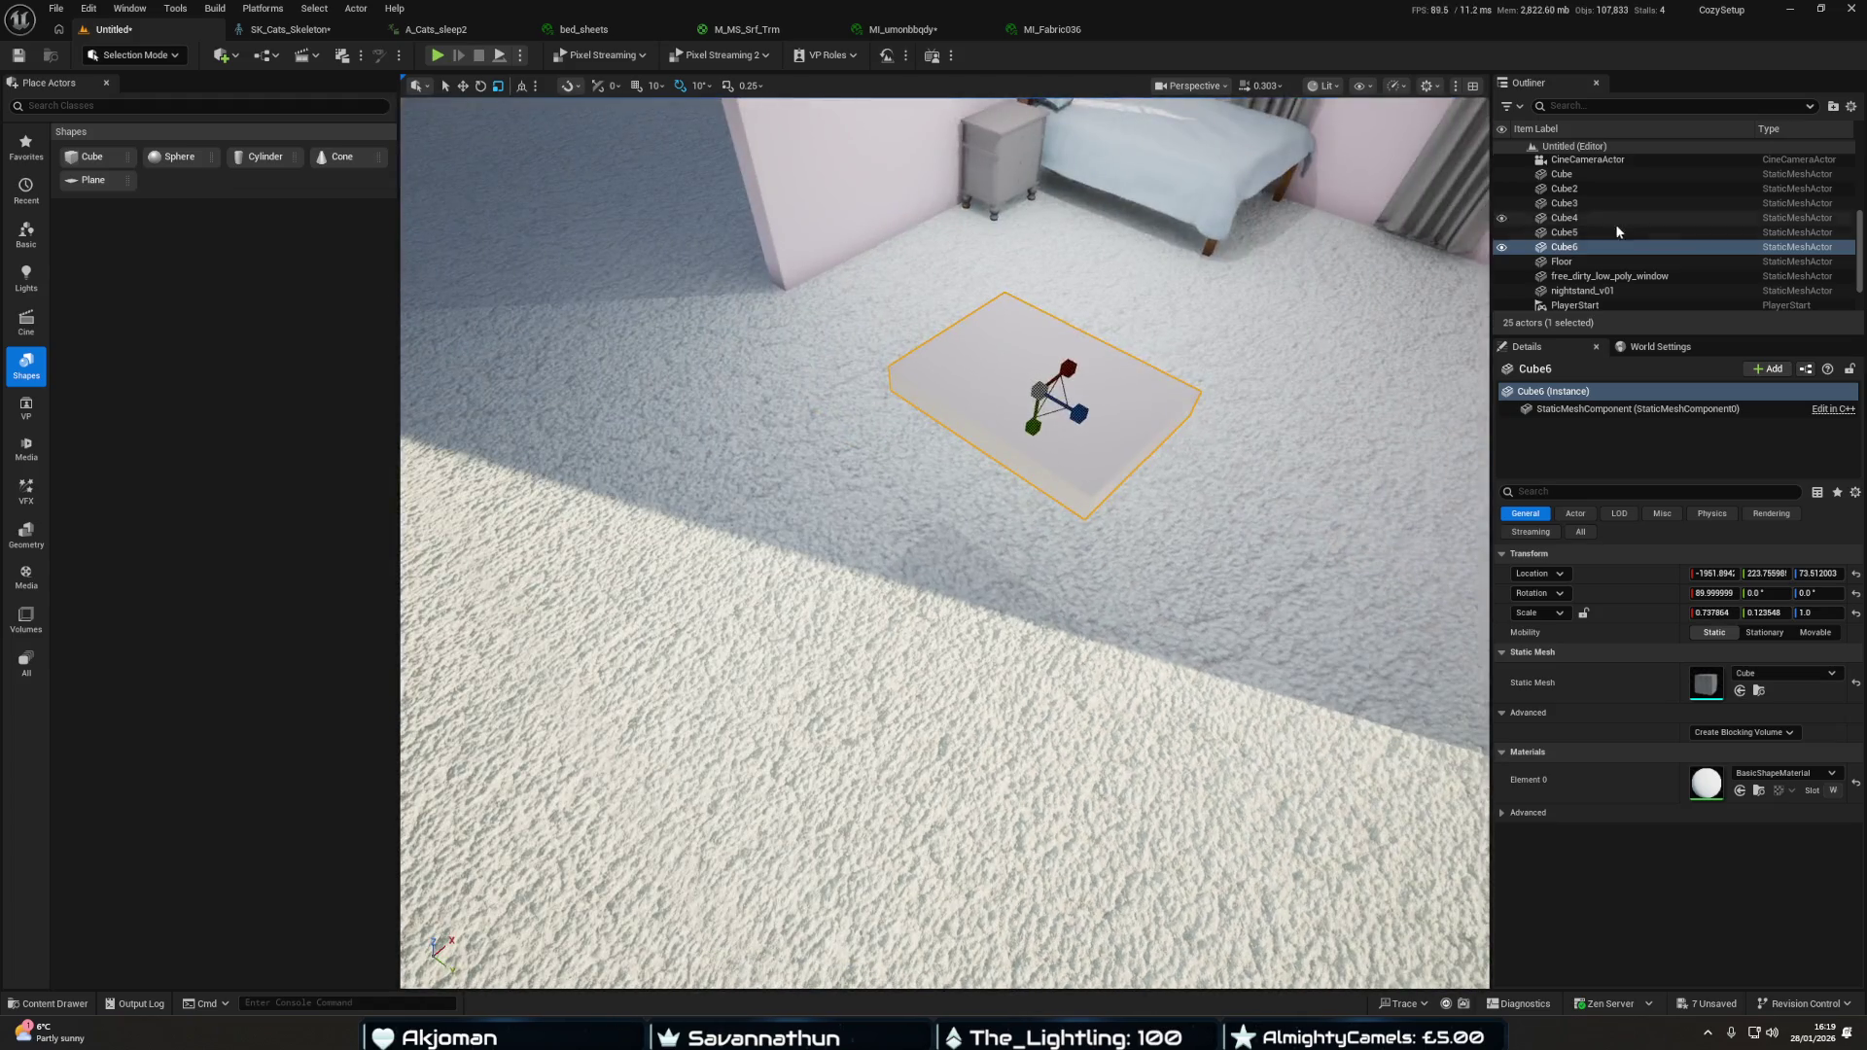
scroll(1614, 224, up, 2)
Rotate the box -10°, stretch it to about 2.29 on Z, and move it toward the camera.
click(1600, 207)
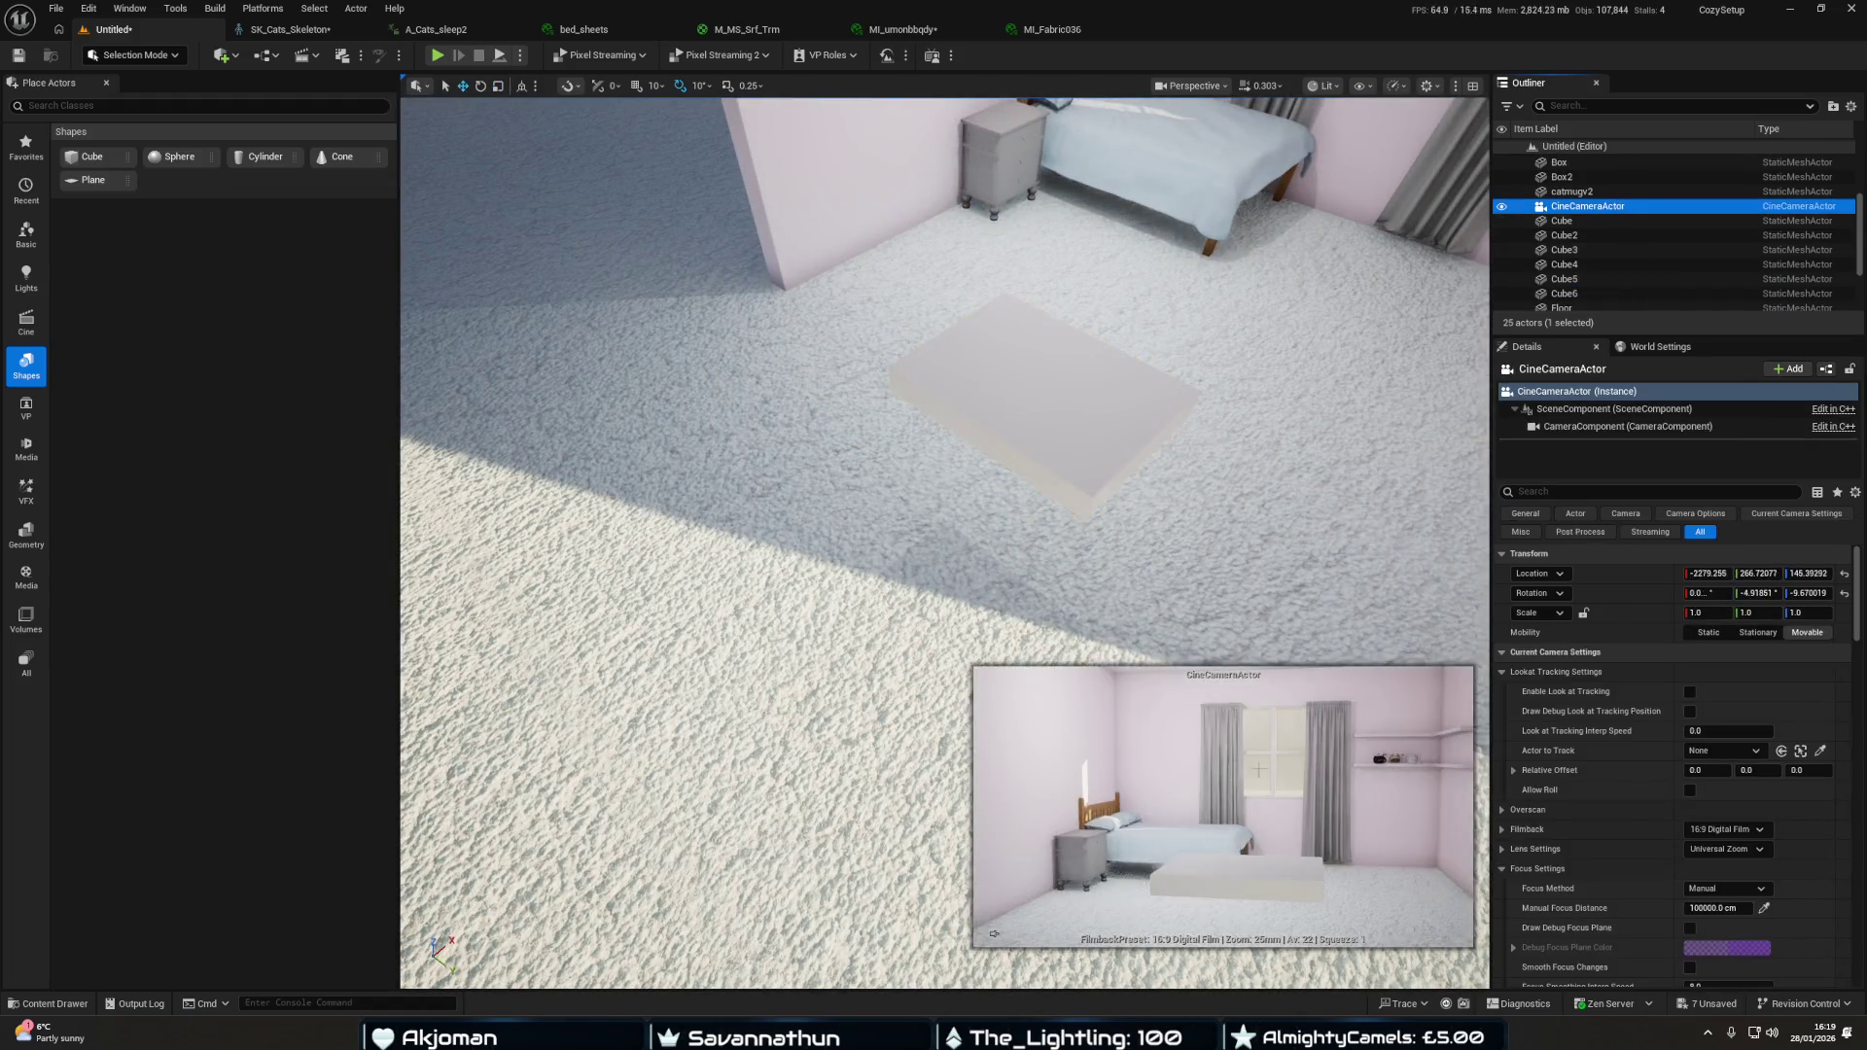
scroll(990, 252, down, 3)
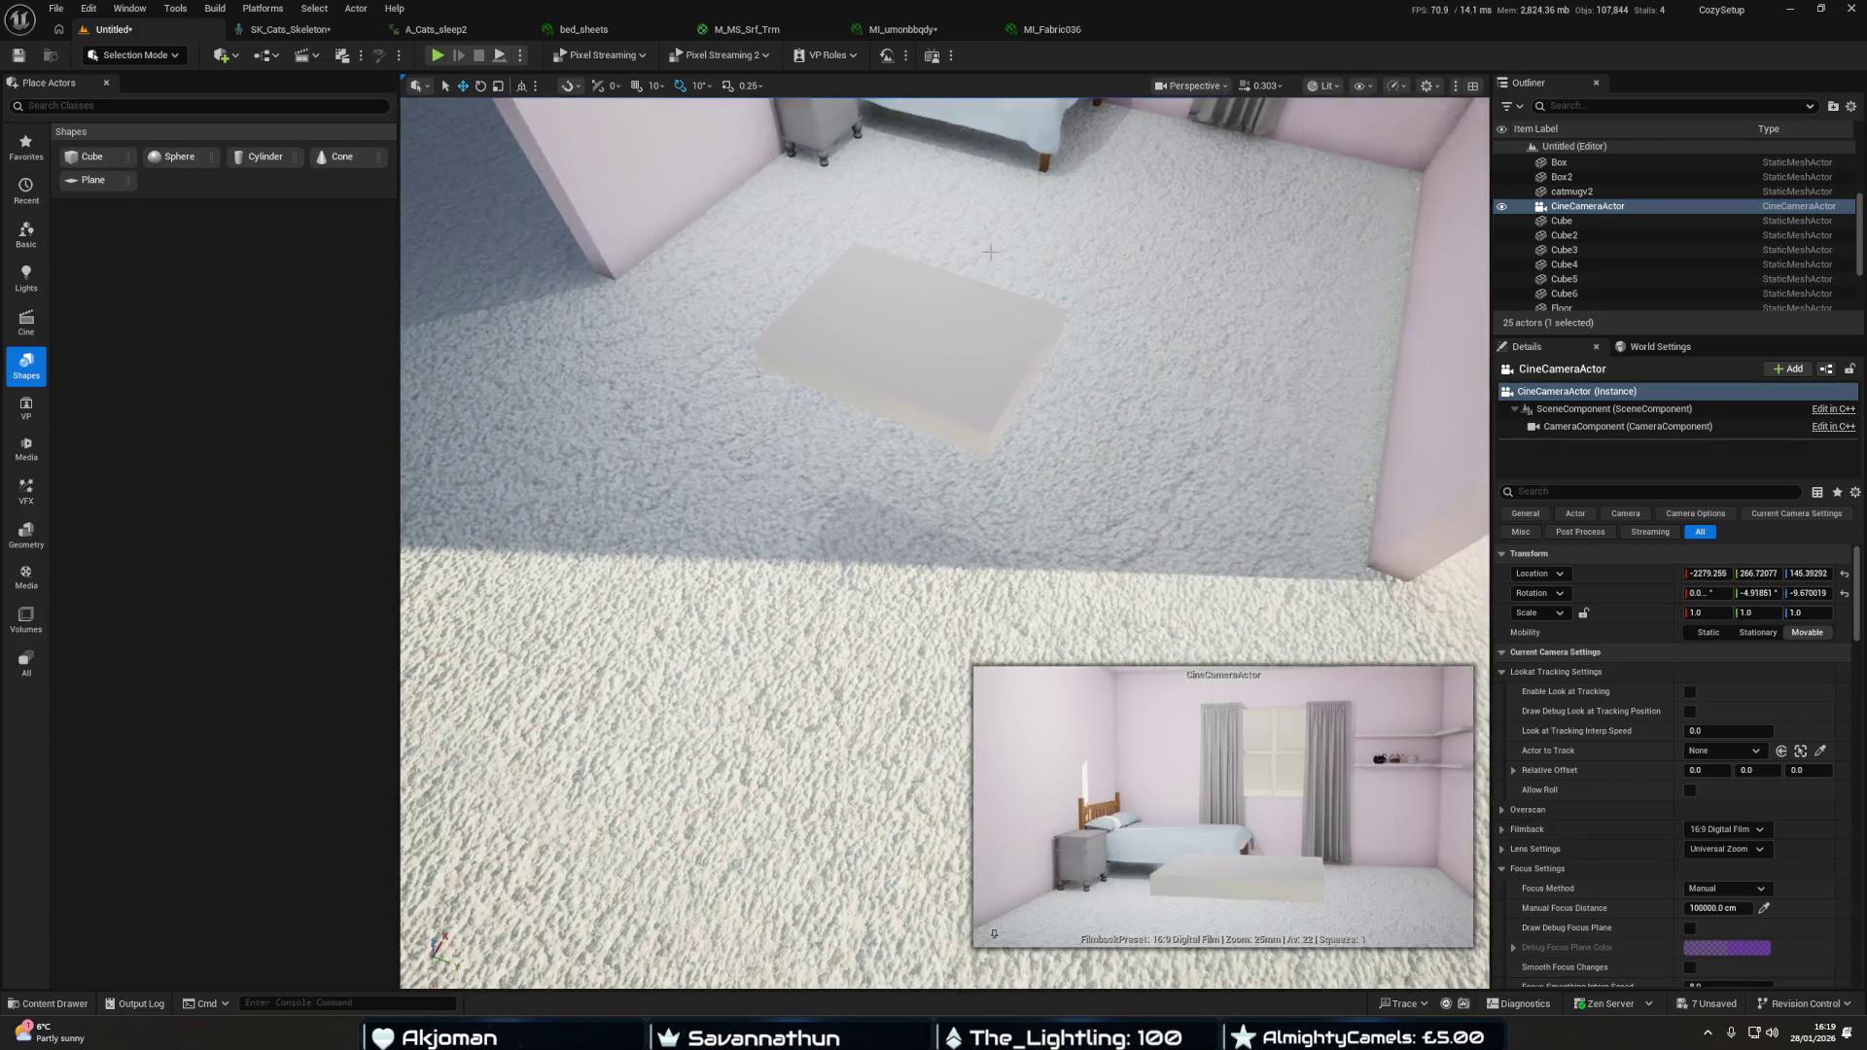
click(915, 338)
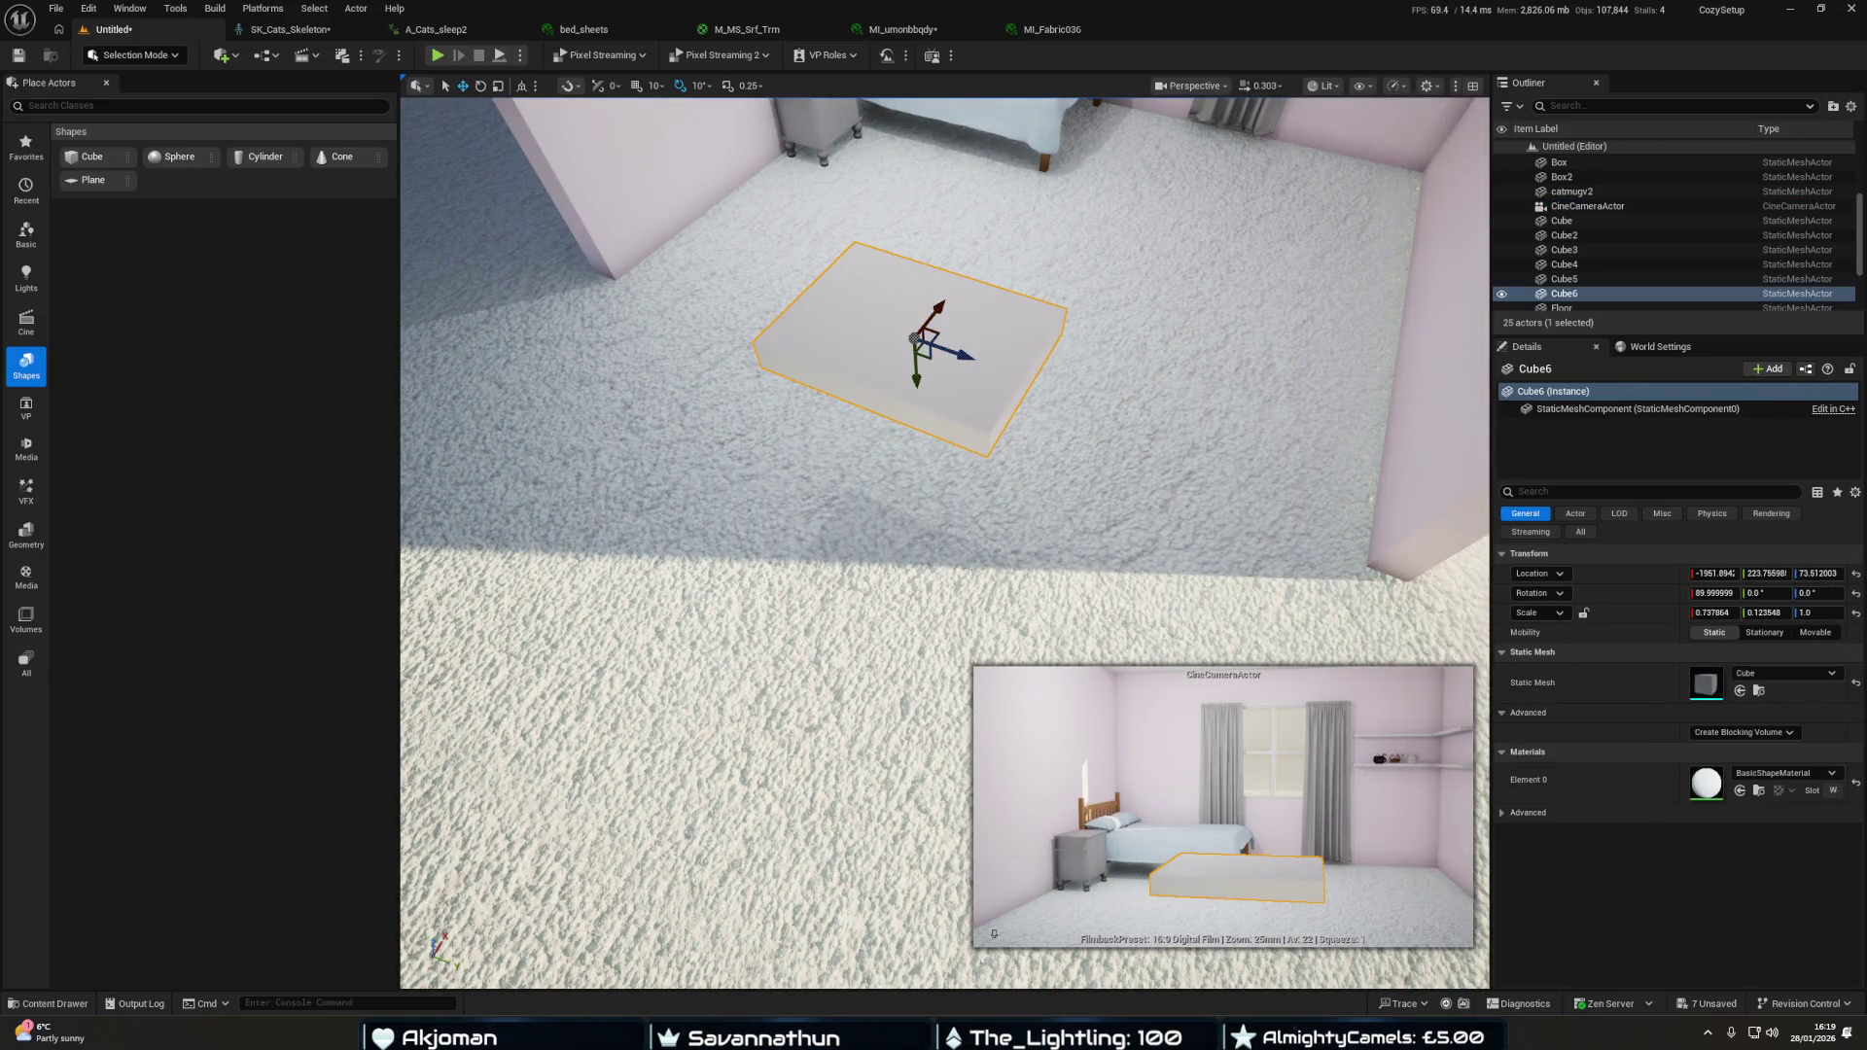
key(e)
drag(899, 385, 933, 385)
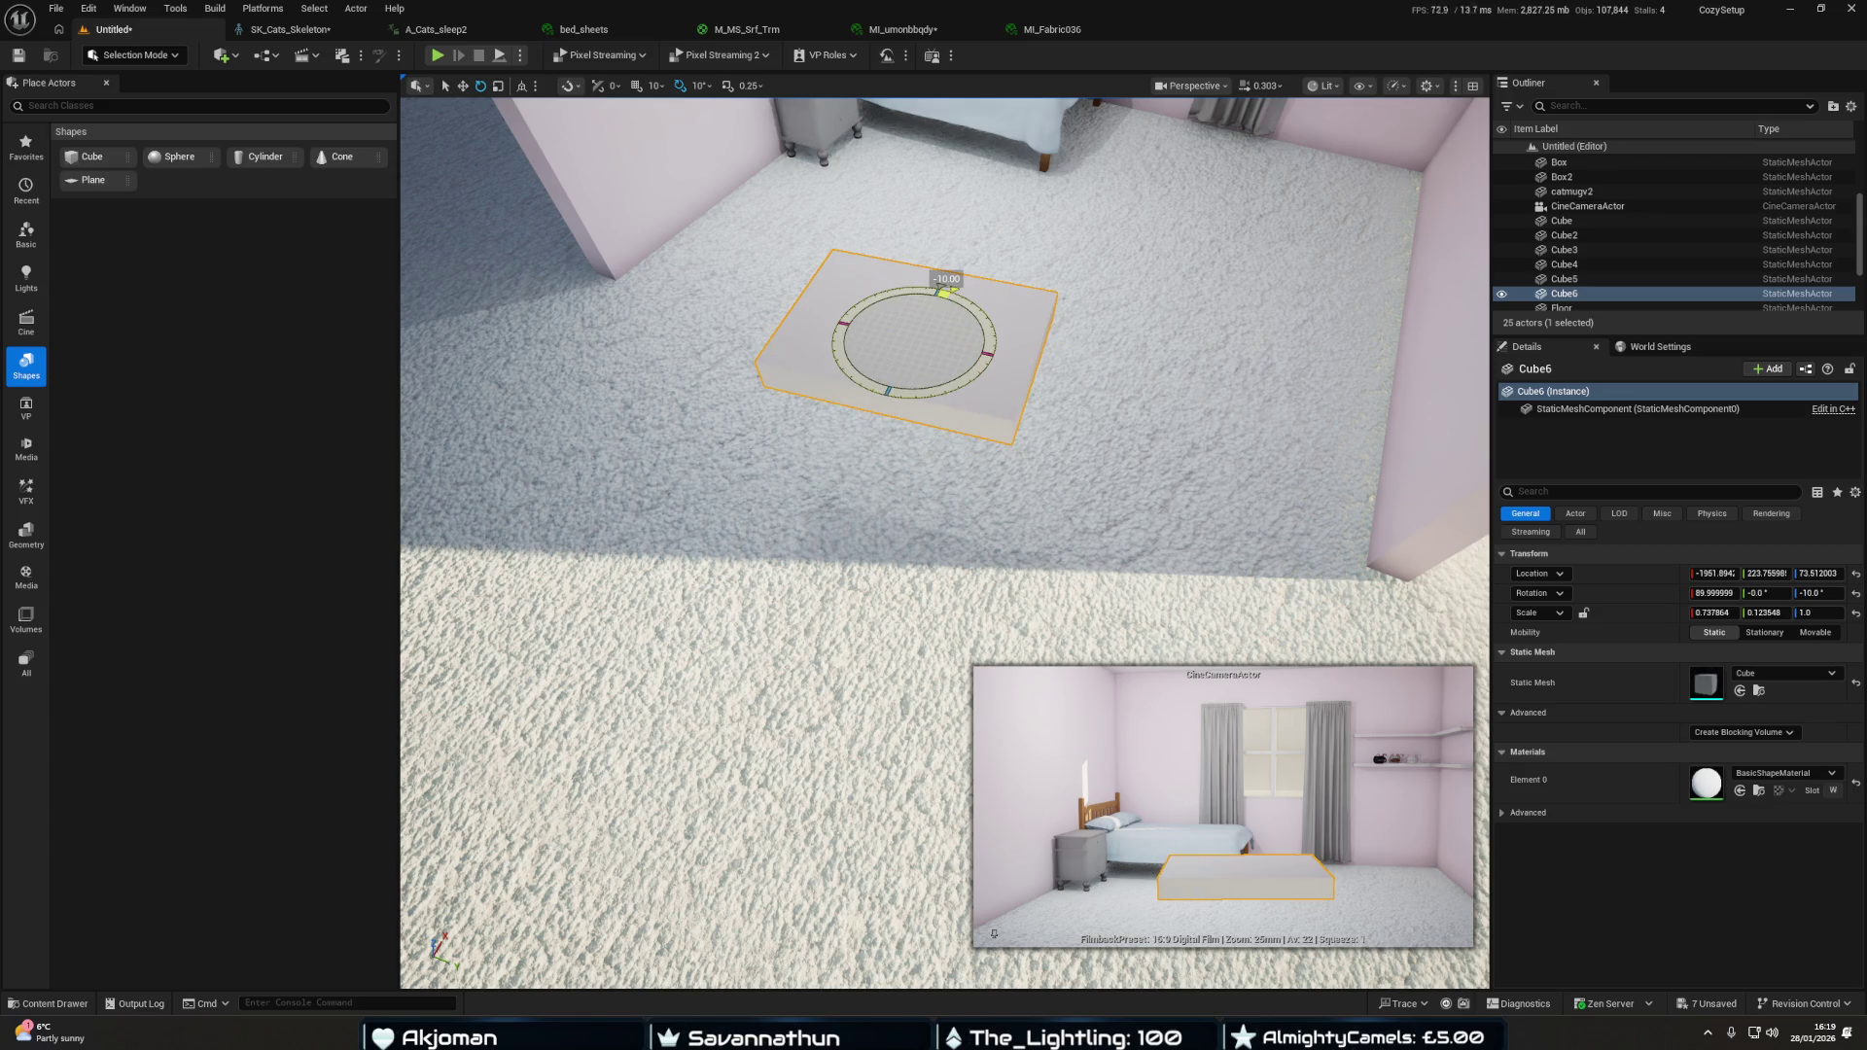
key(r)
drag(955, 359, 1028, 347)
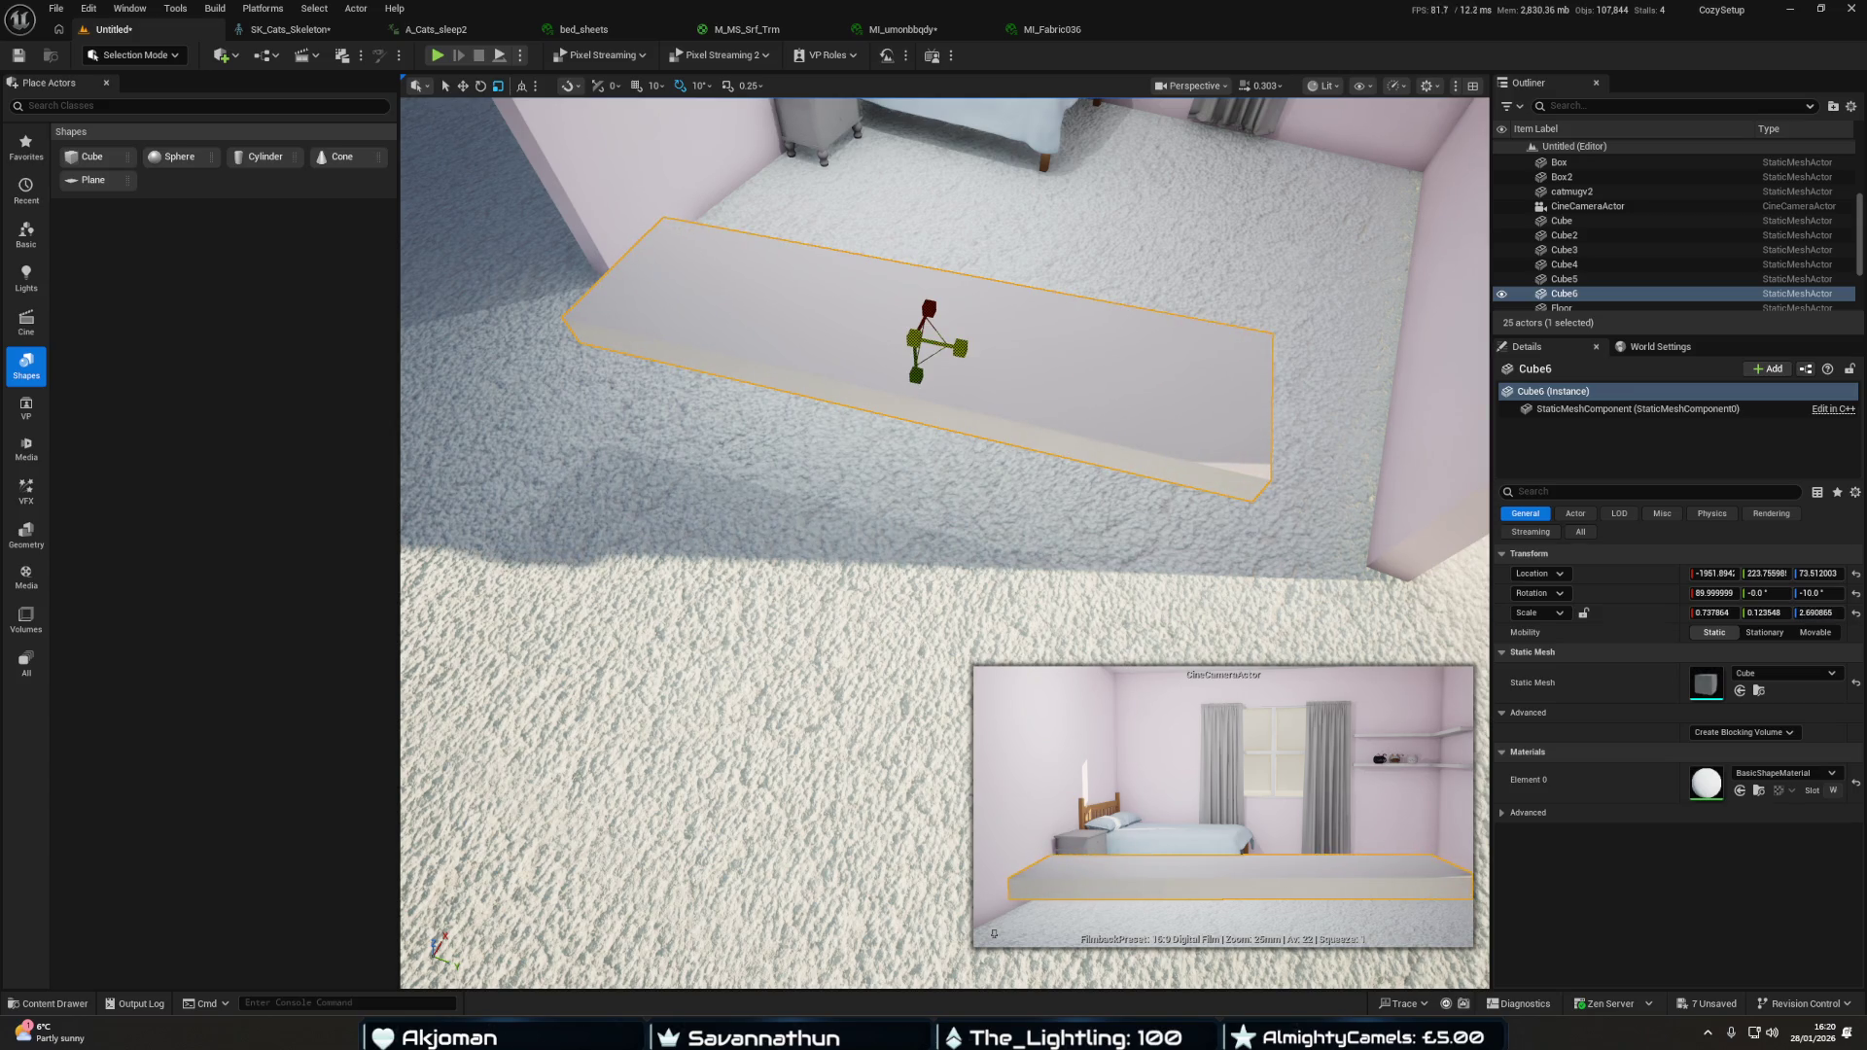
key(w)
drag(950, 309, 908, 512)
Re-angle the slab to about -9.7° on Z and bring up the Content Drawer.
key(r)
key(e)
drag(836, 609, 836, 608)
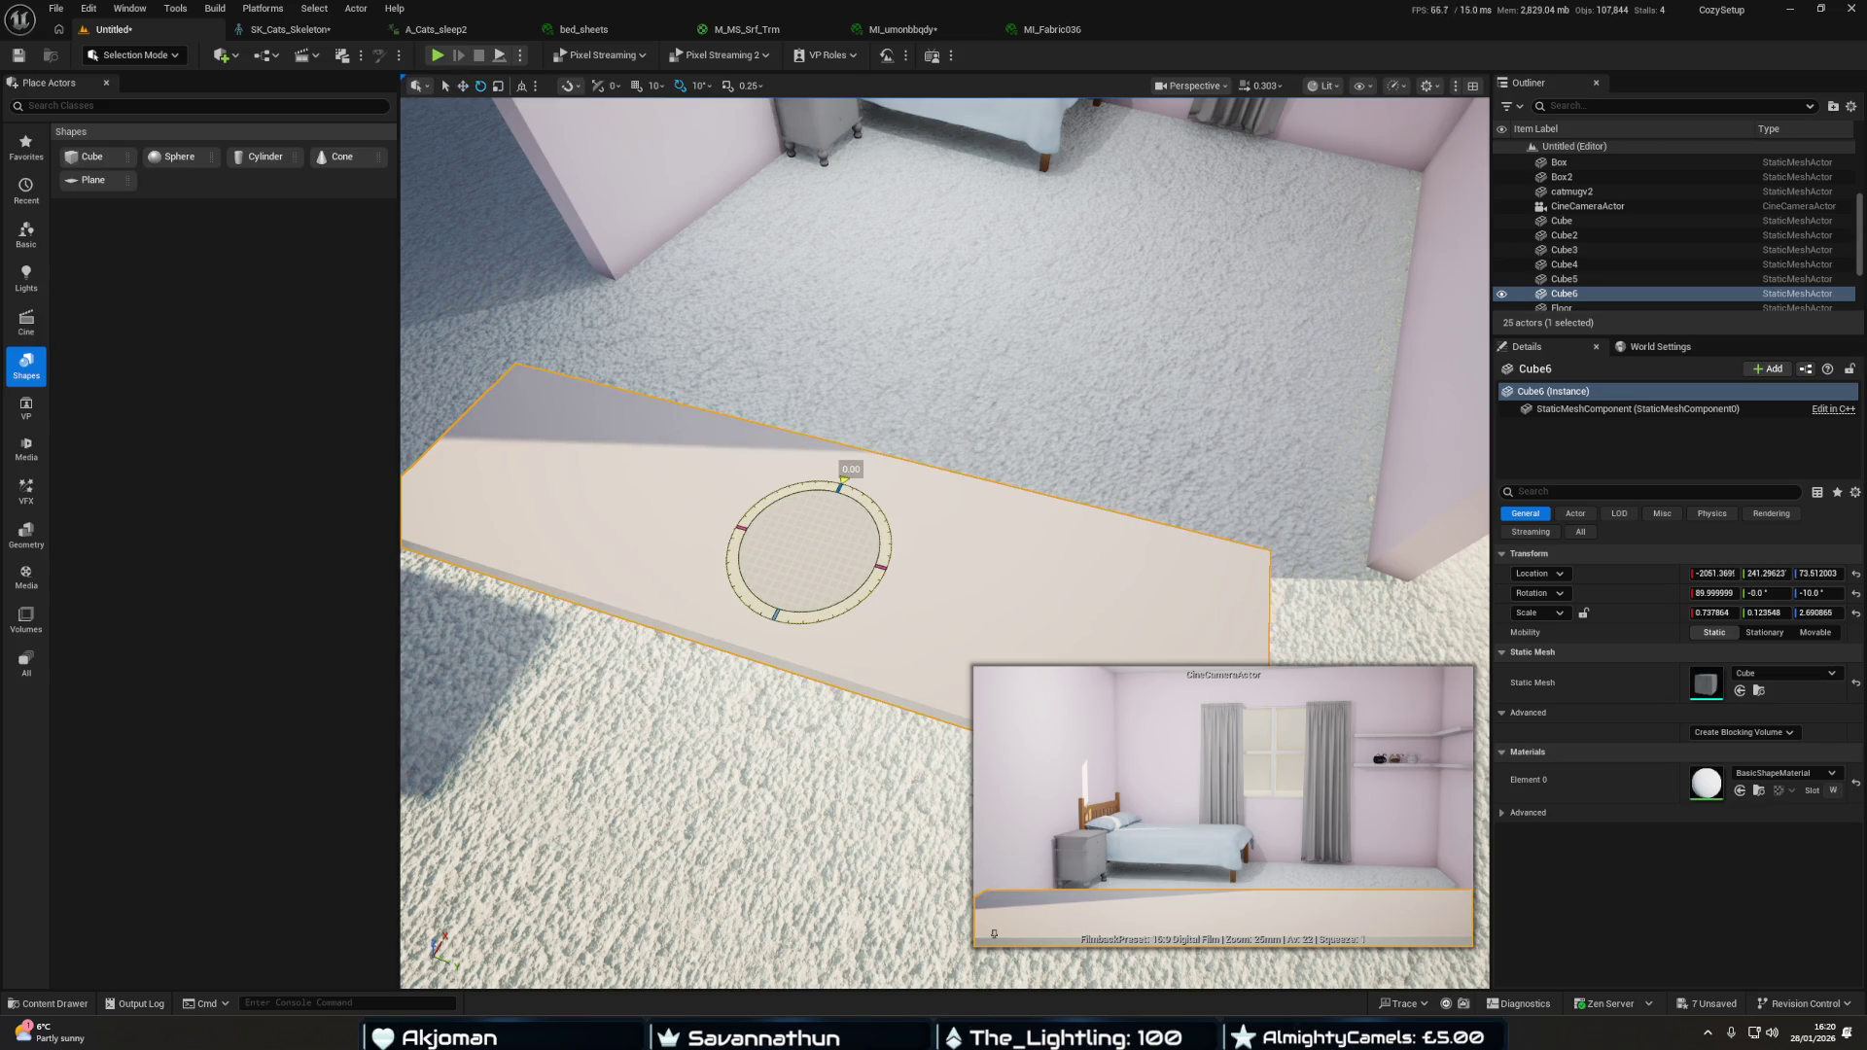
drag(843, 483, 808, 492)
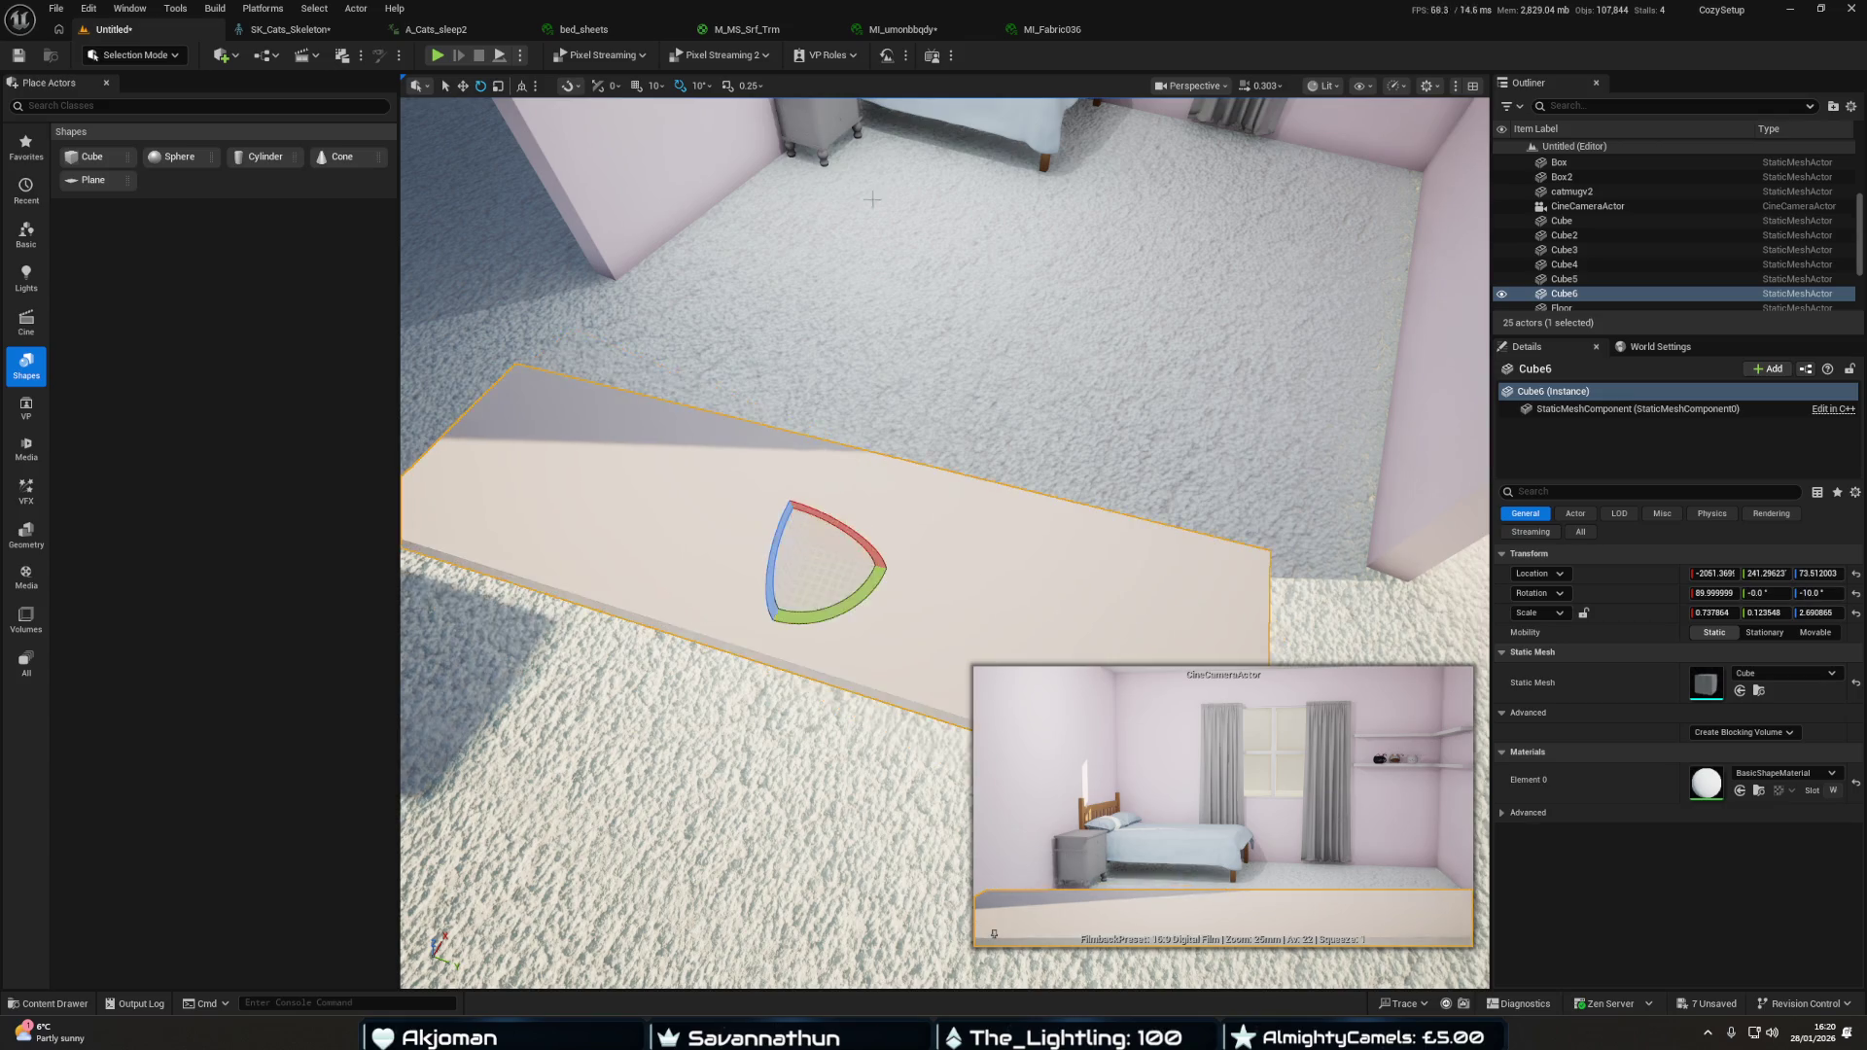
drag(833, 597, 844, 481)
mouse_move(944, 544)
mouse_down()
mouse_move(948, 462)
mouse_move(856, 510)
mouse_move(827, 496)
mouse_up()
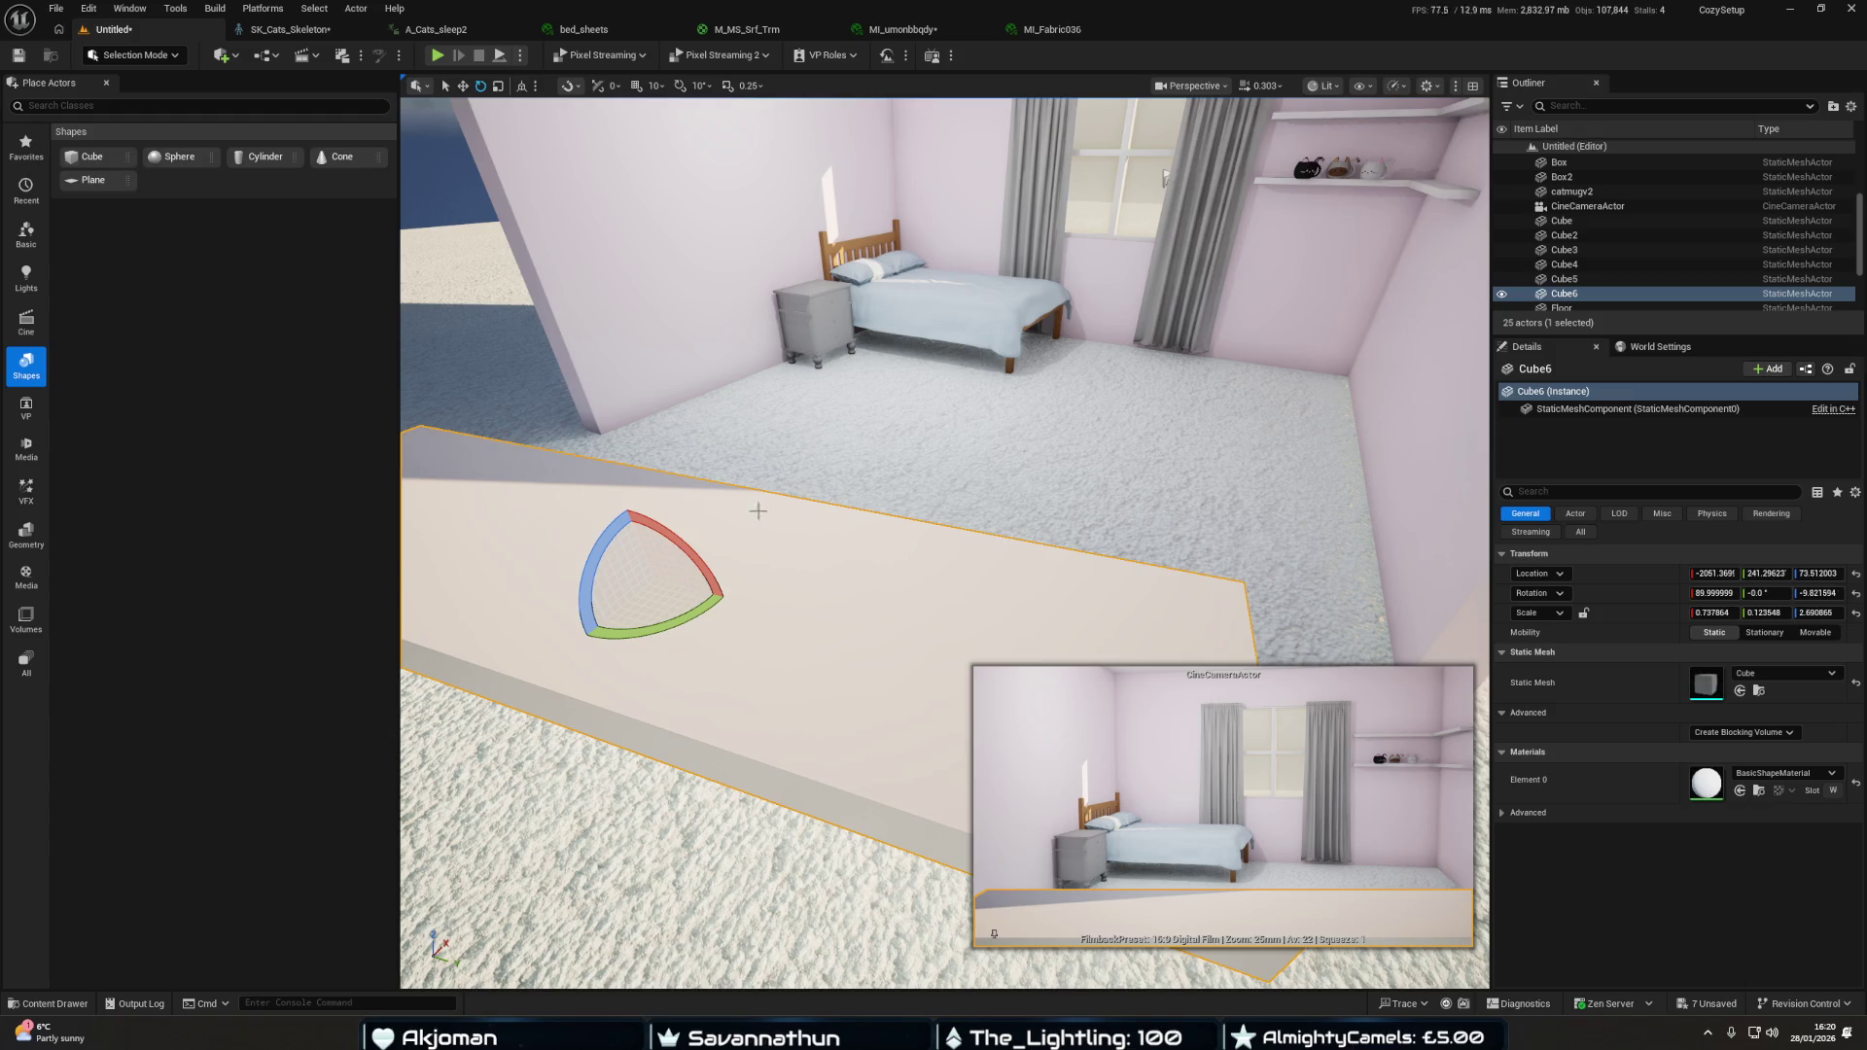
key(ctrl+space)
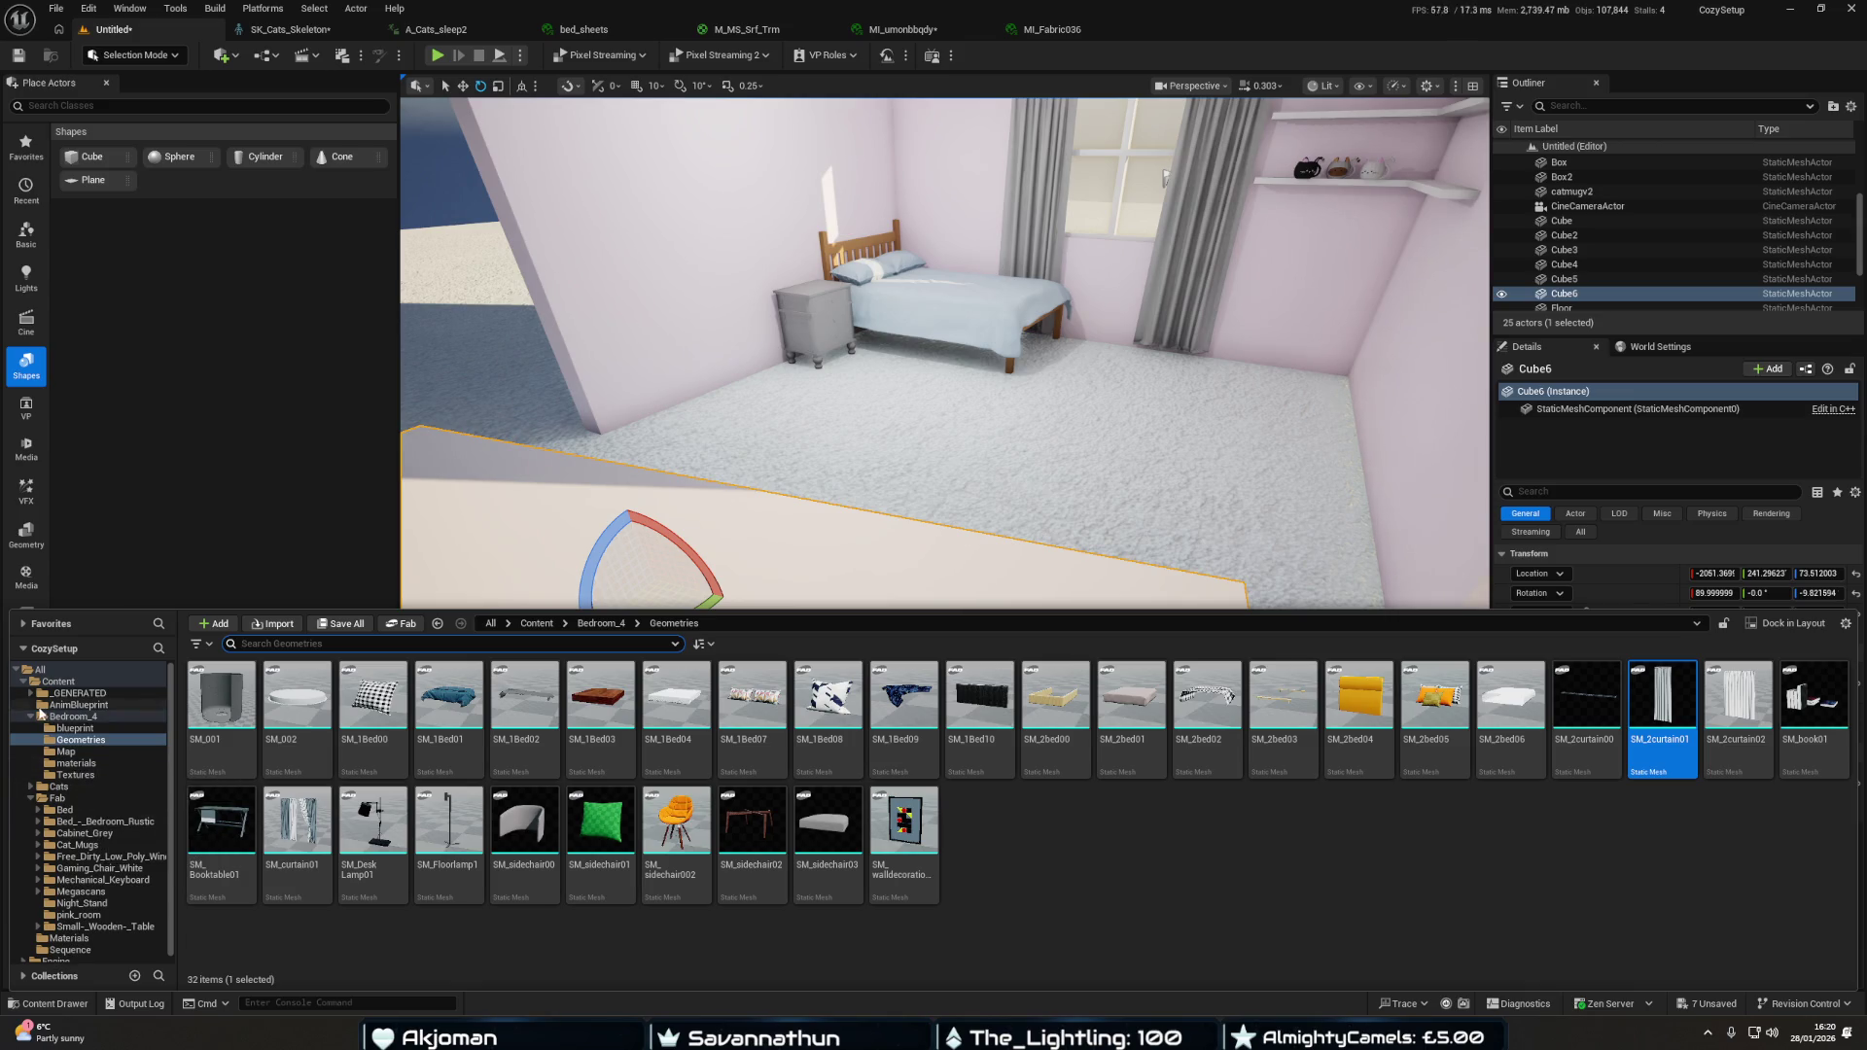
Apply the worn wooden table material MI_tdfhffuq from Megascans to the slab.
click(39, 713)
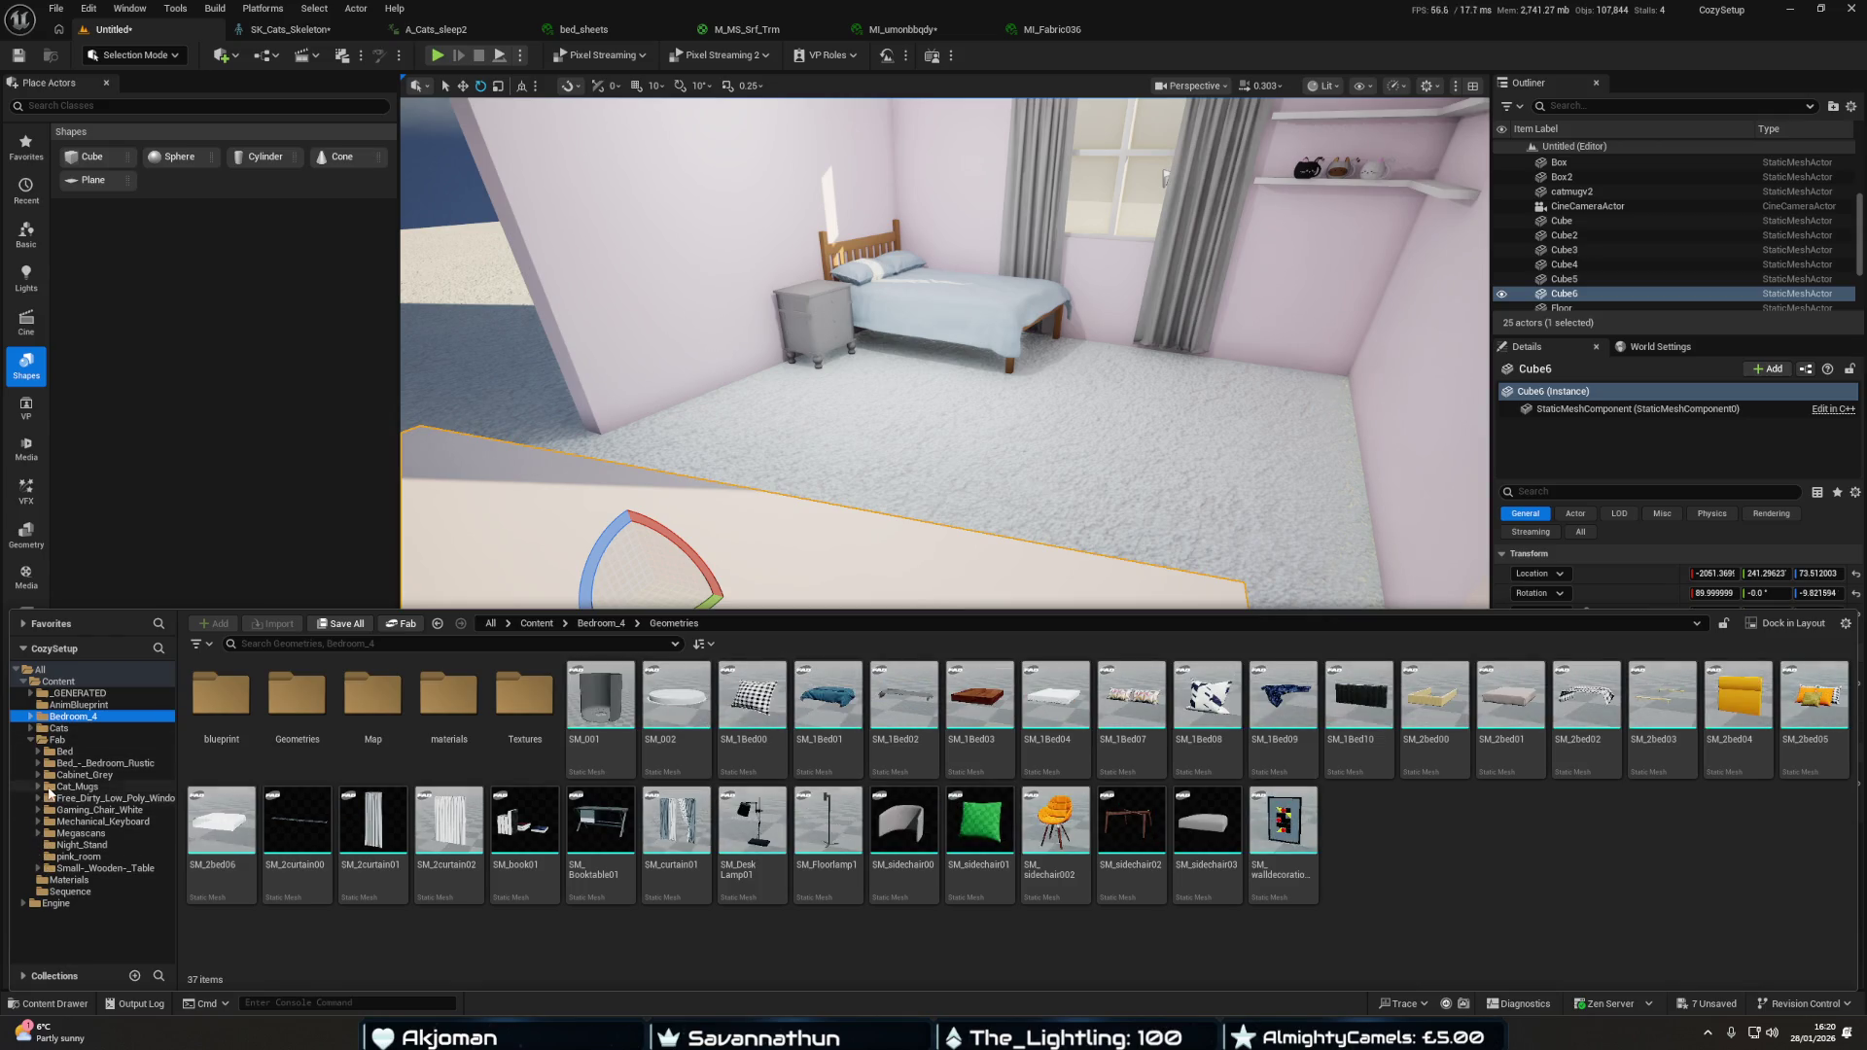
click(38, 835)
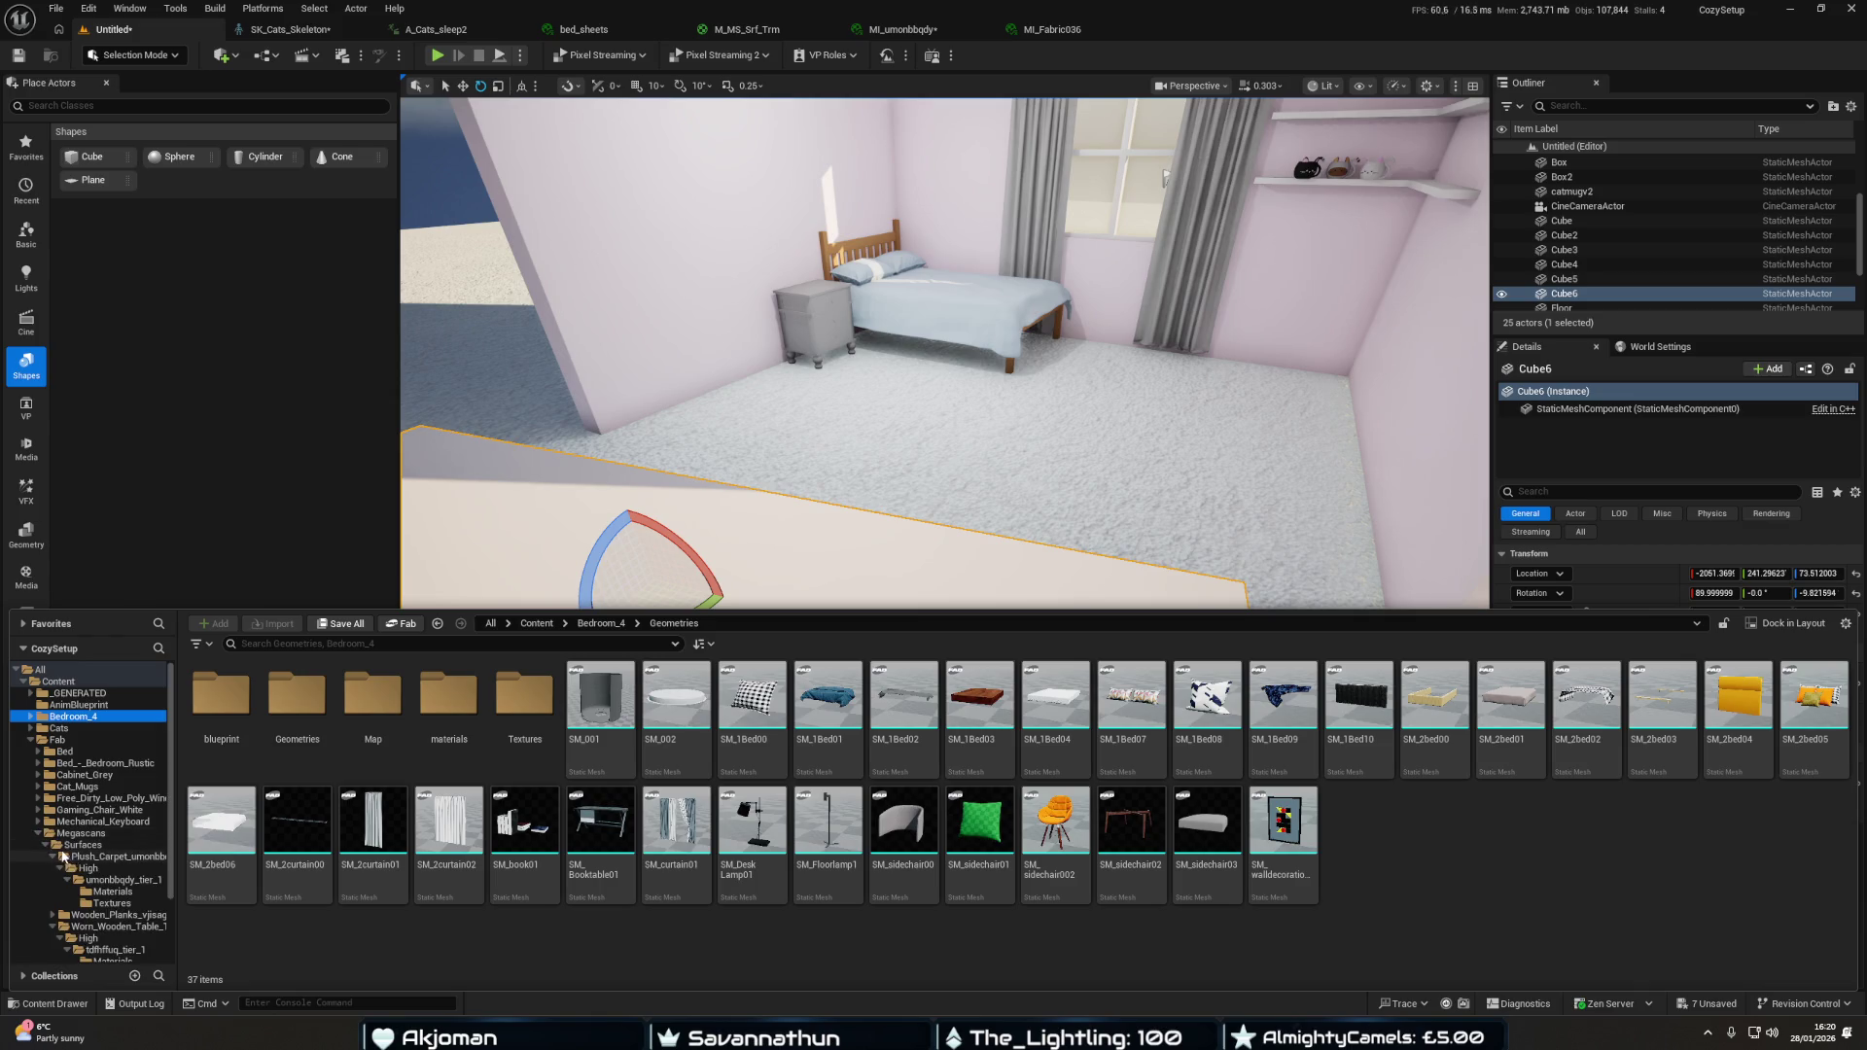
scroll(98, 880, down, 2)
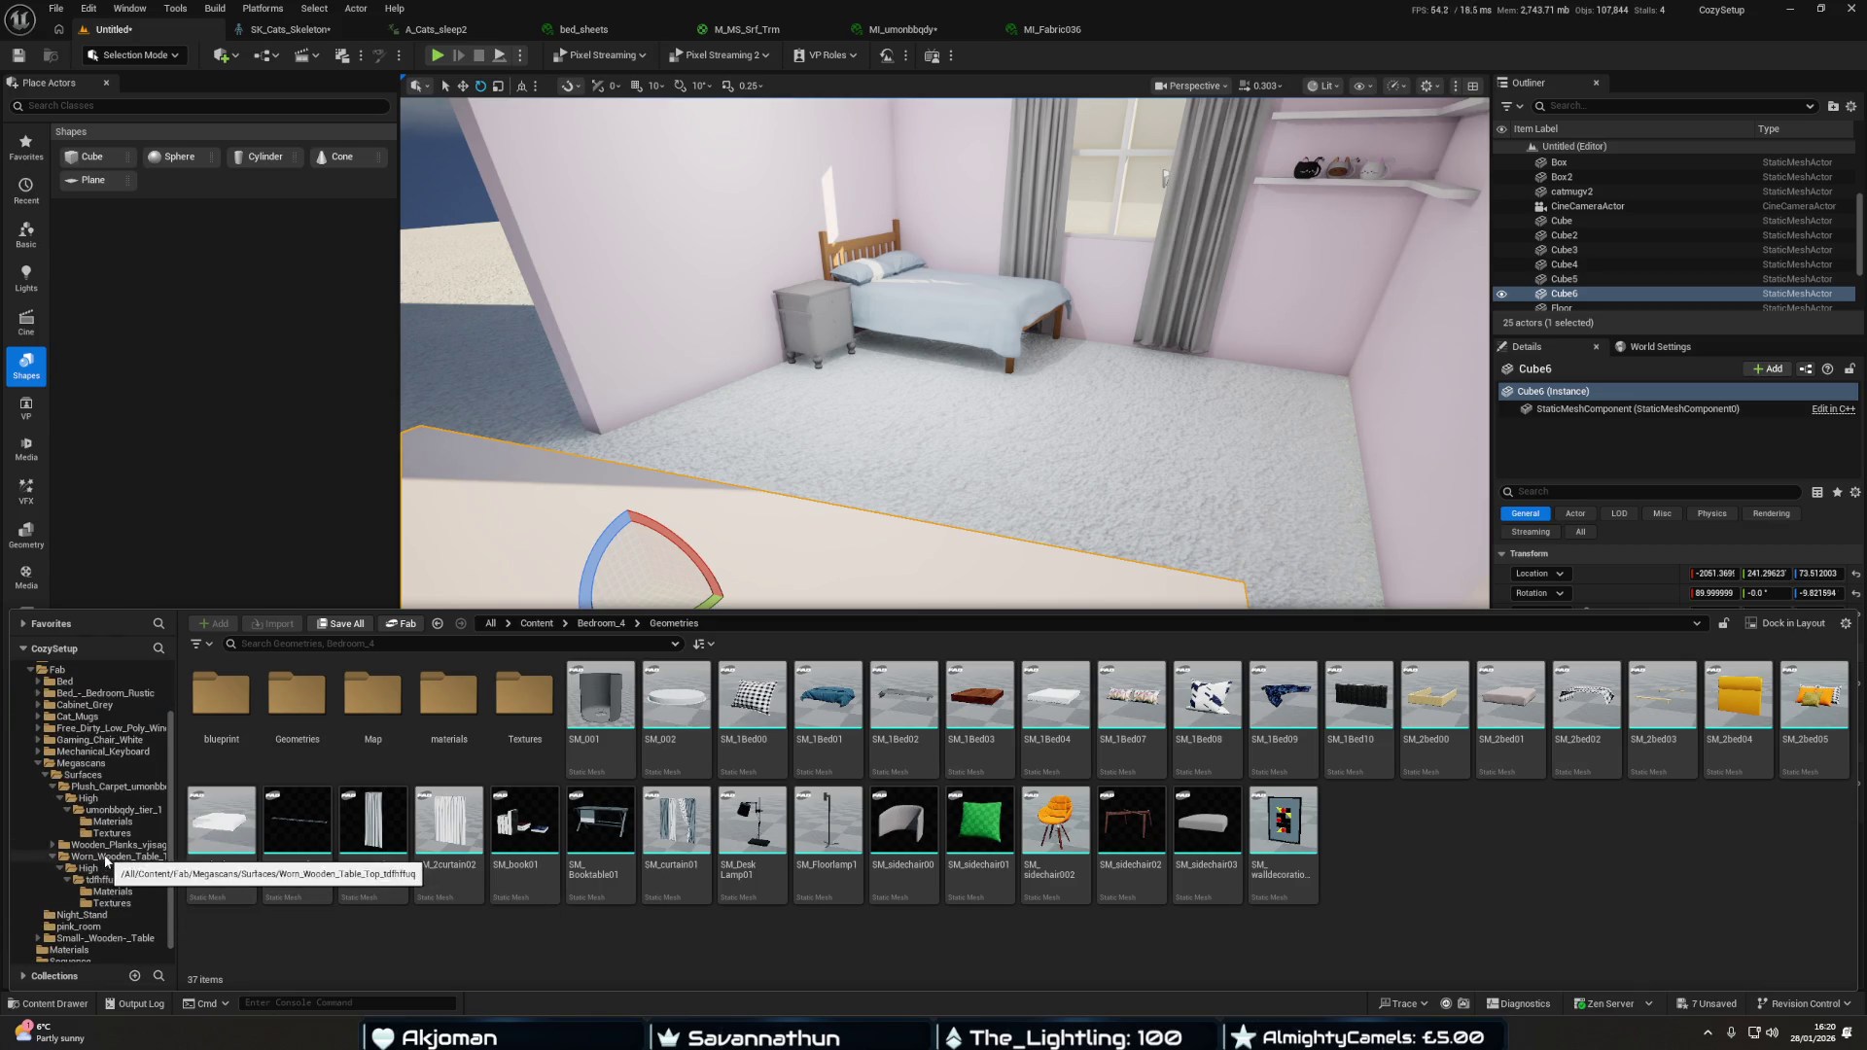
click(113, 892)
drag(222, 696, 642, 632)
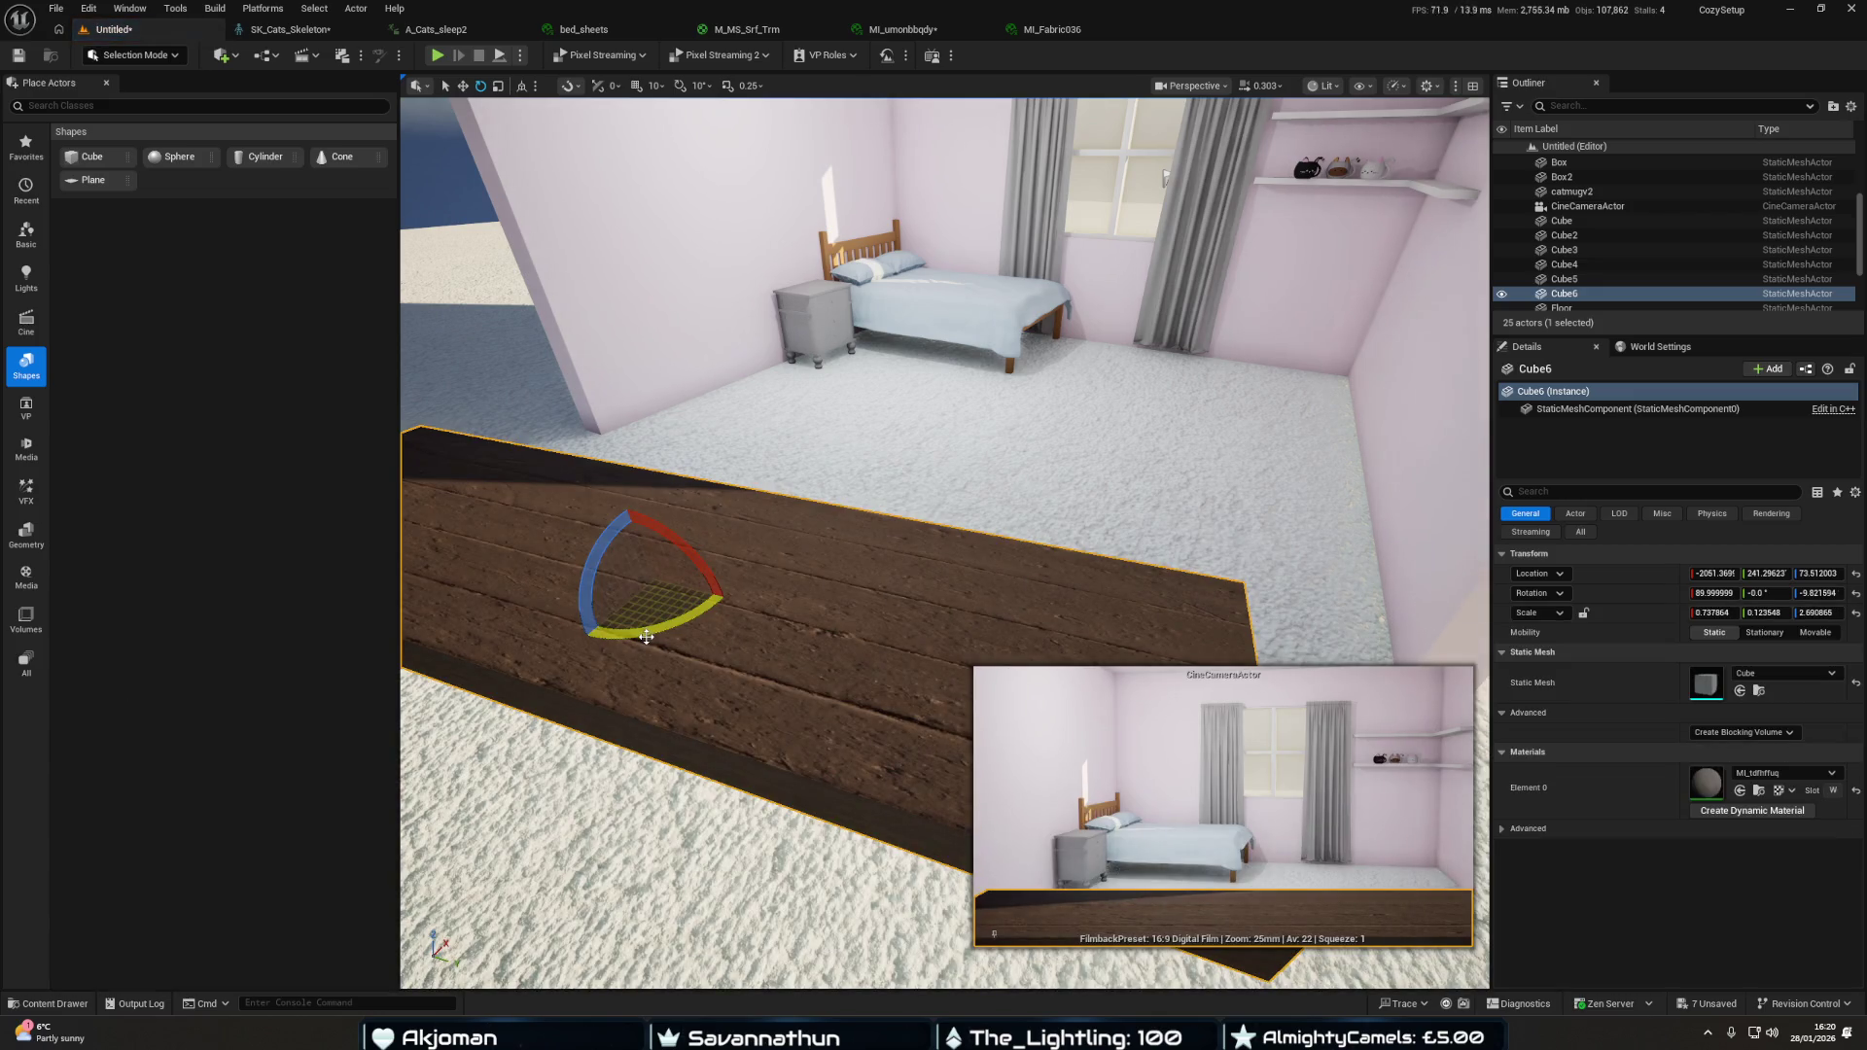
Replace it with the MI_vjisagn wooden plank material from Wooden_Planks_vjisagn.
key(ctrl+space)
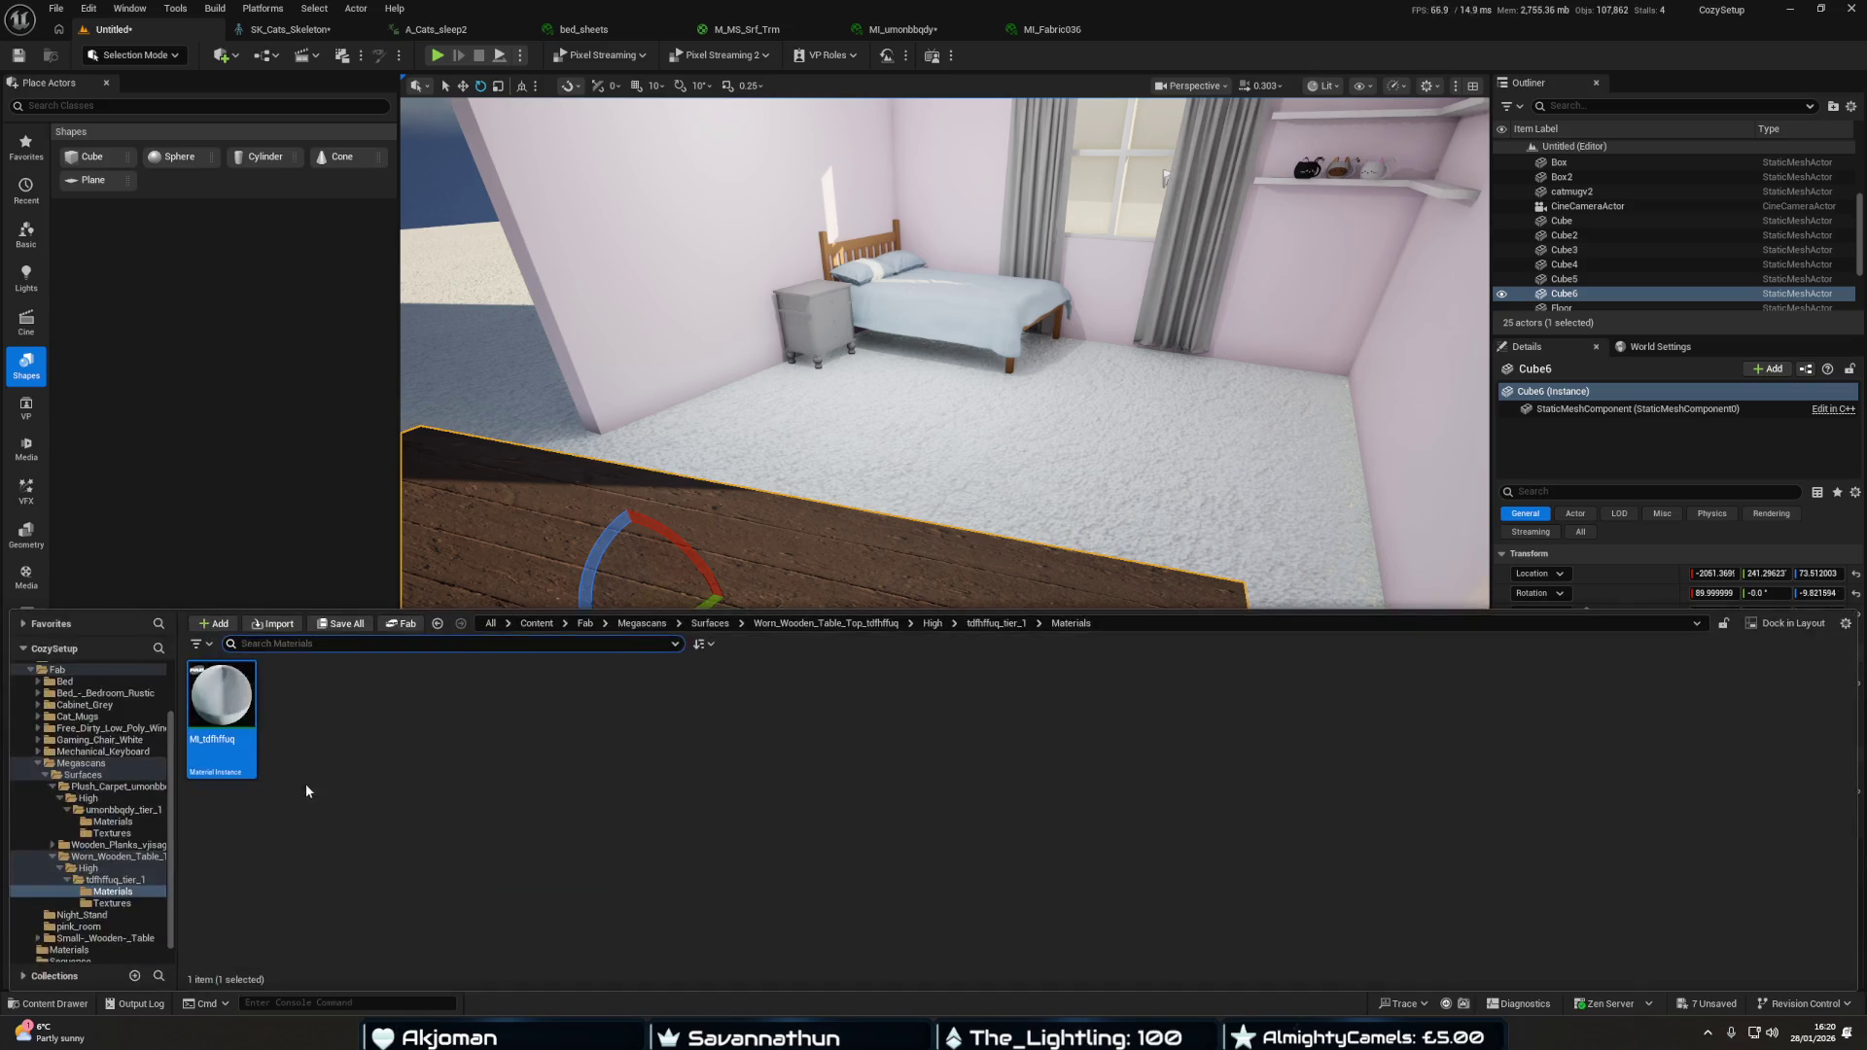
click(105, 845)
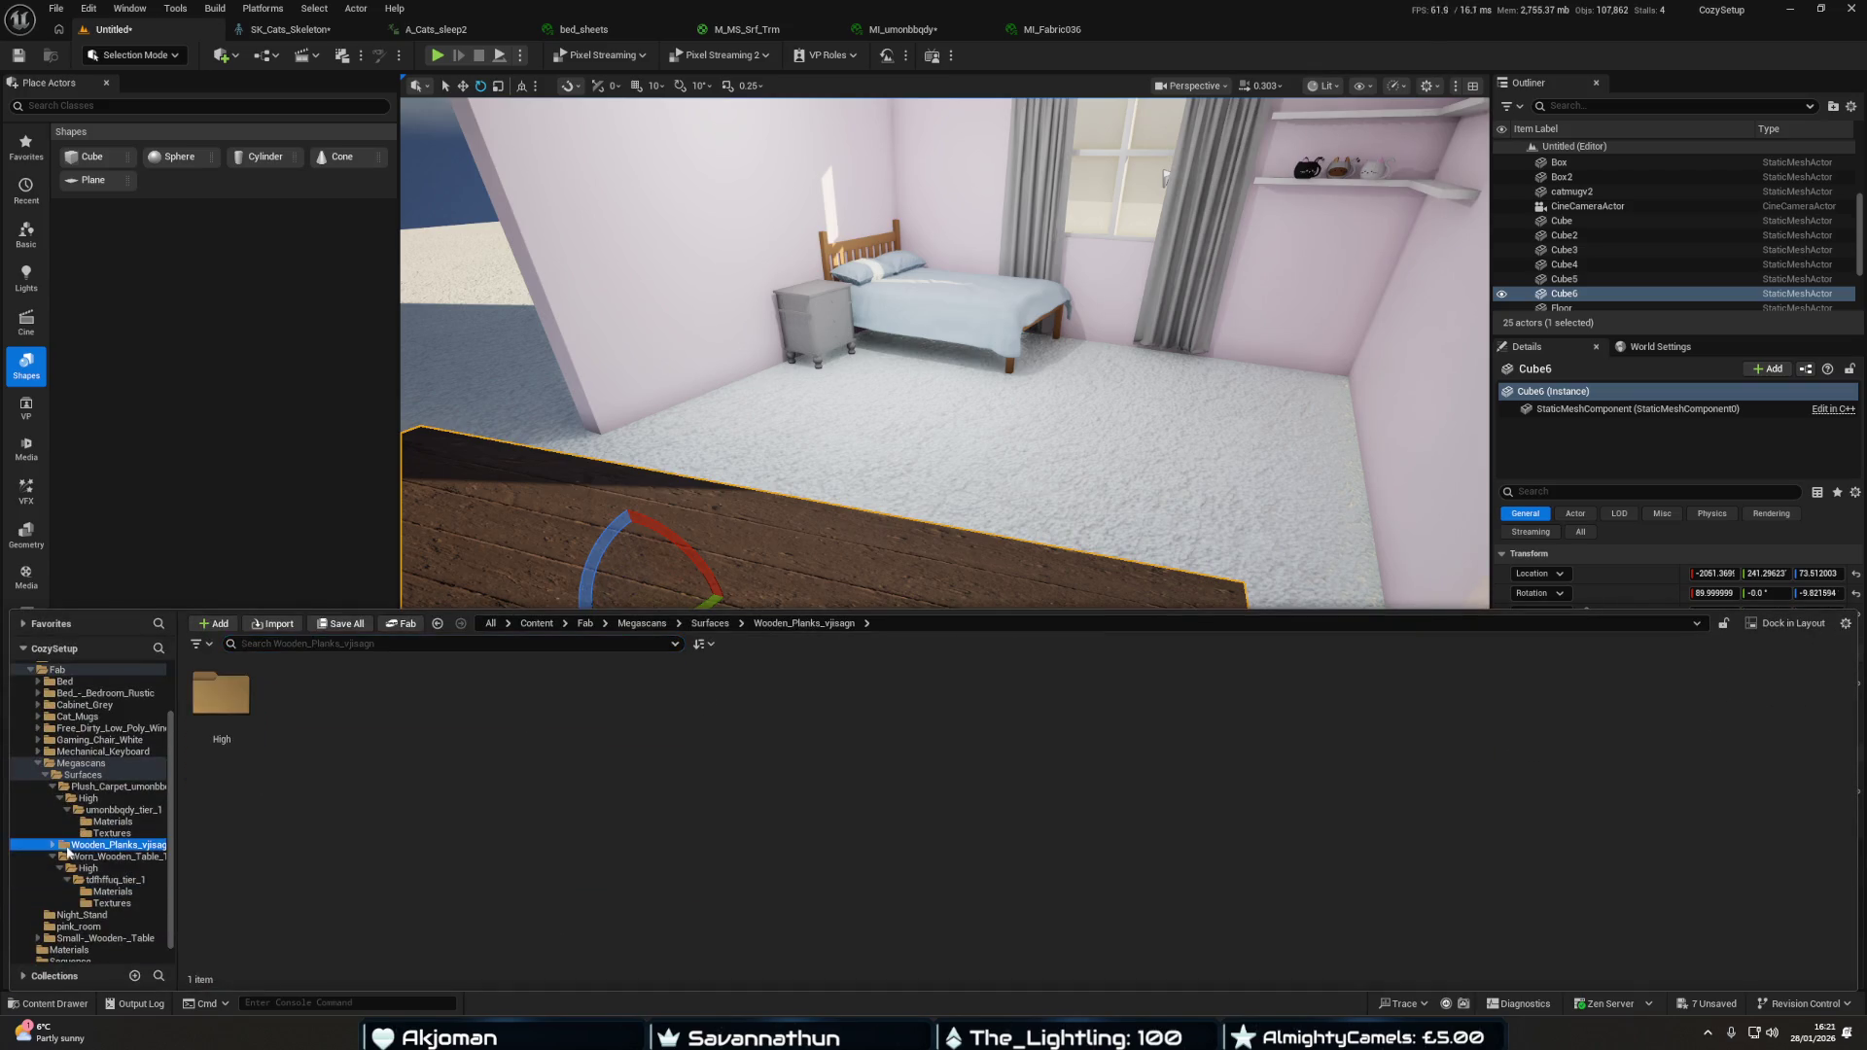
double_click(223, 698)
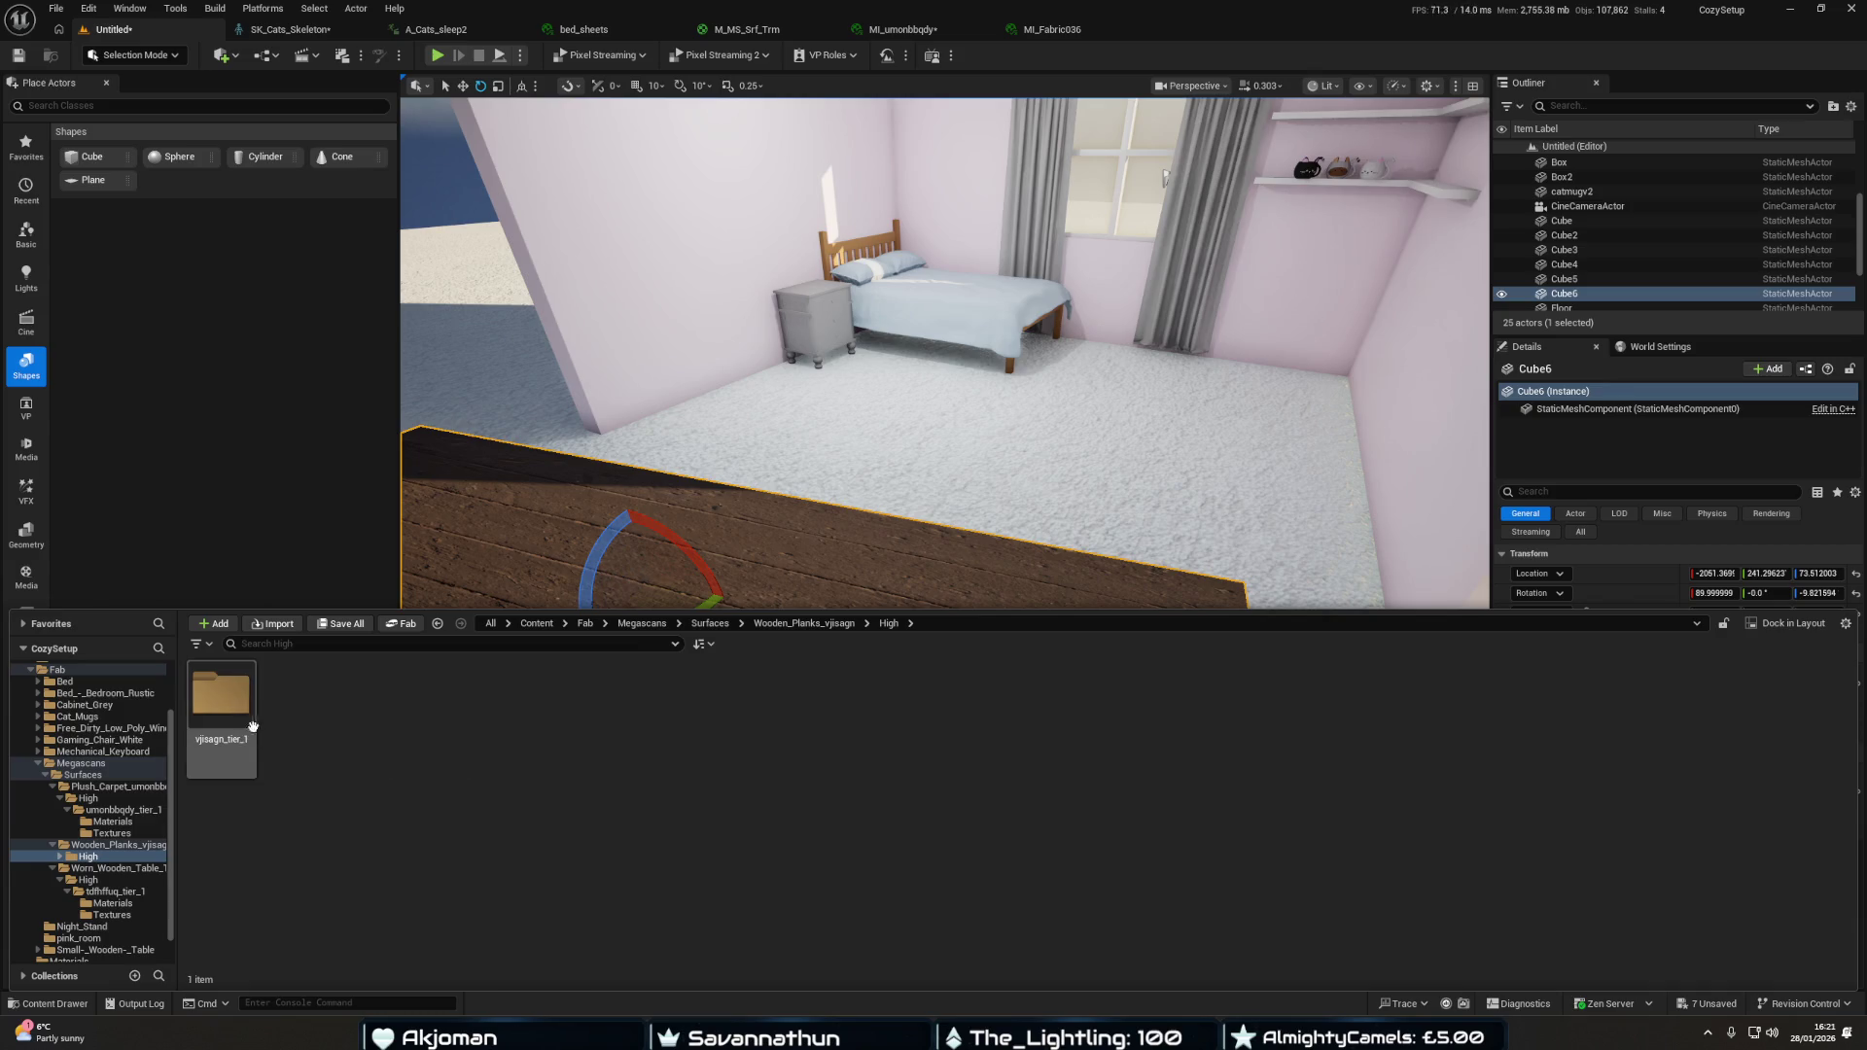
double_click(224, 698)
double_click(245, 702)
mouse_move(253, 707)
mouse_down()
mouse_move(534, 551)
mouse_move(765, 639)
mouse_move(836, 613)
mouse_up()
Lower the wooden board to about 68 units up and collapse the plank folder.
key(Down)
key(Right)
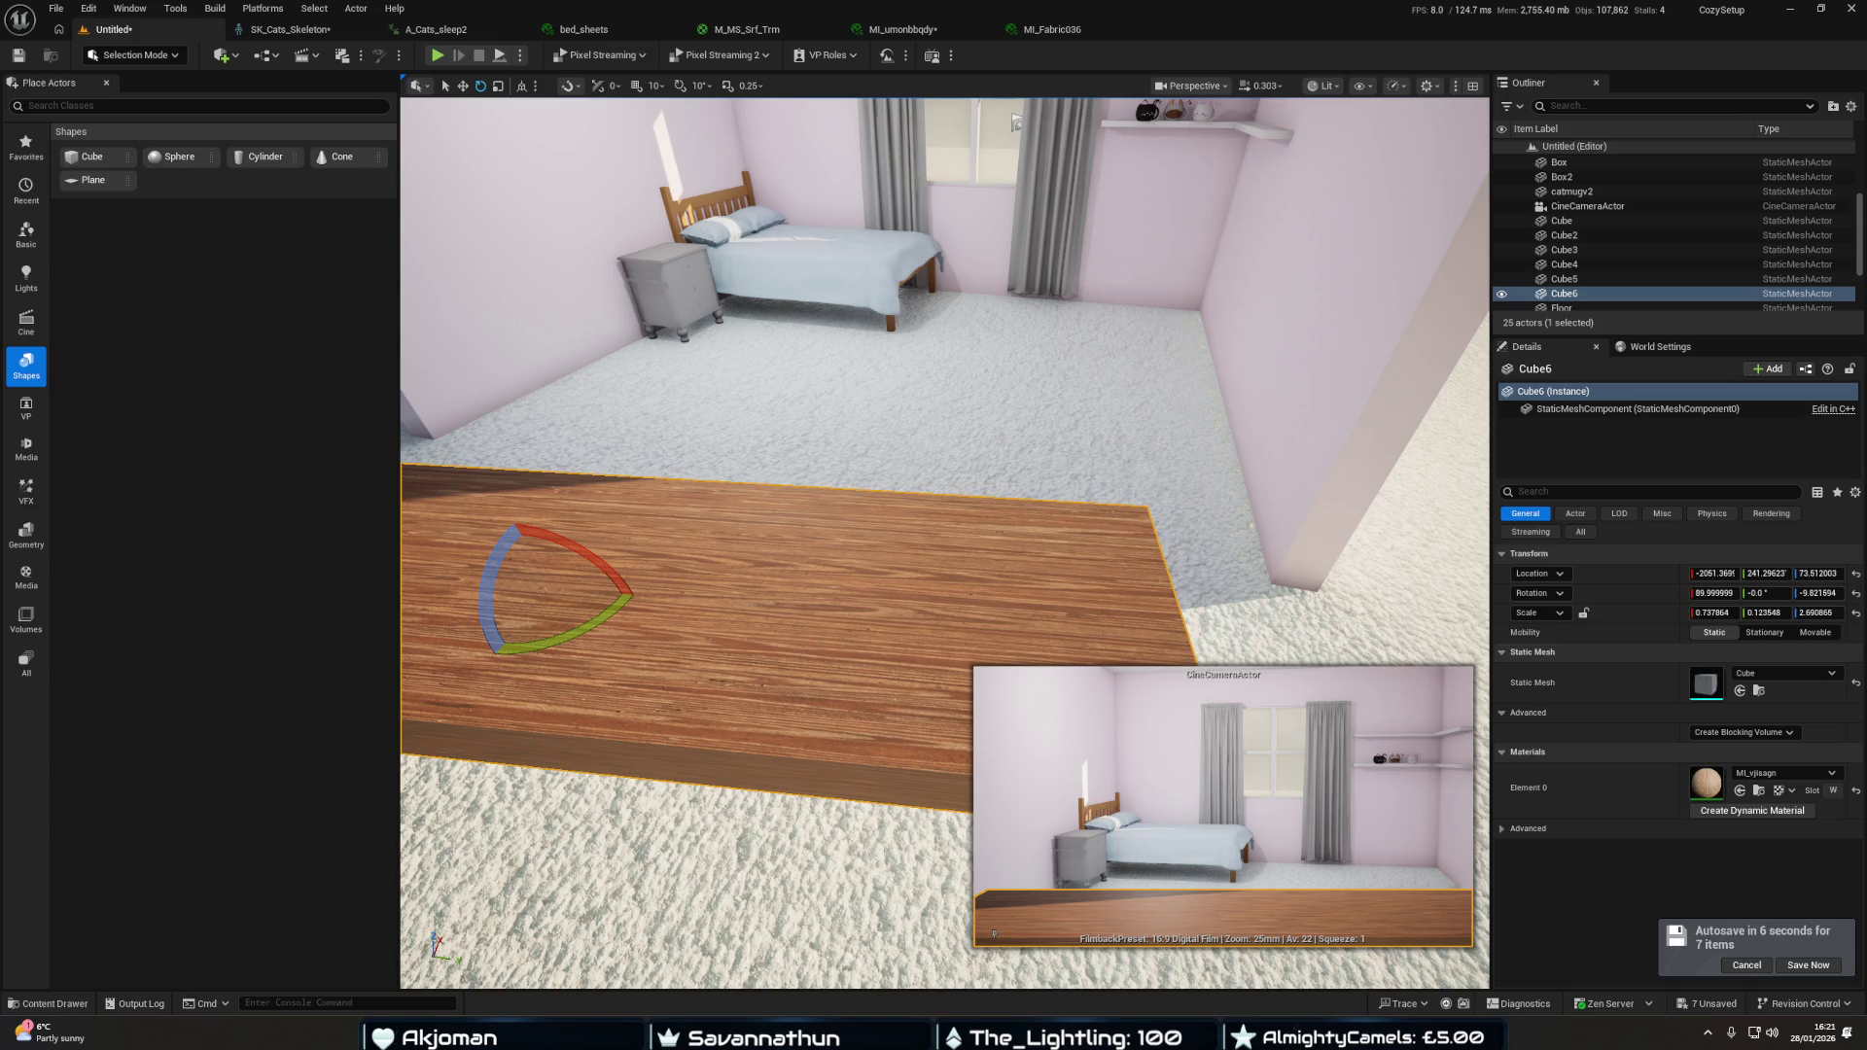
mouse_move(584, 826)
mouse_down()
mouse_move(583, 778)
mouse_move(612, 777)
mouse_move(622, 739)
mouse_move(598, 763)
mouse_up()
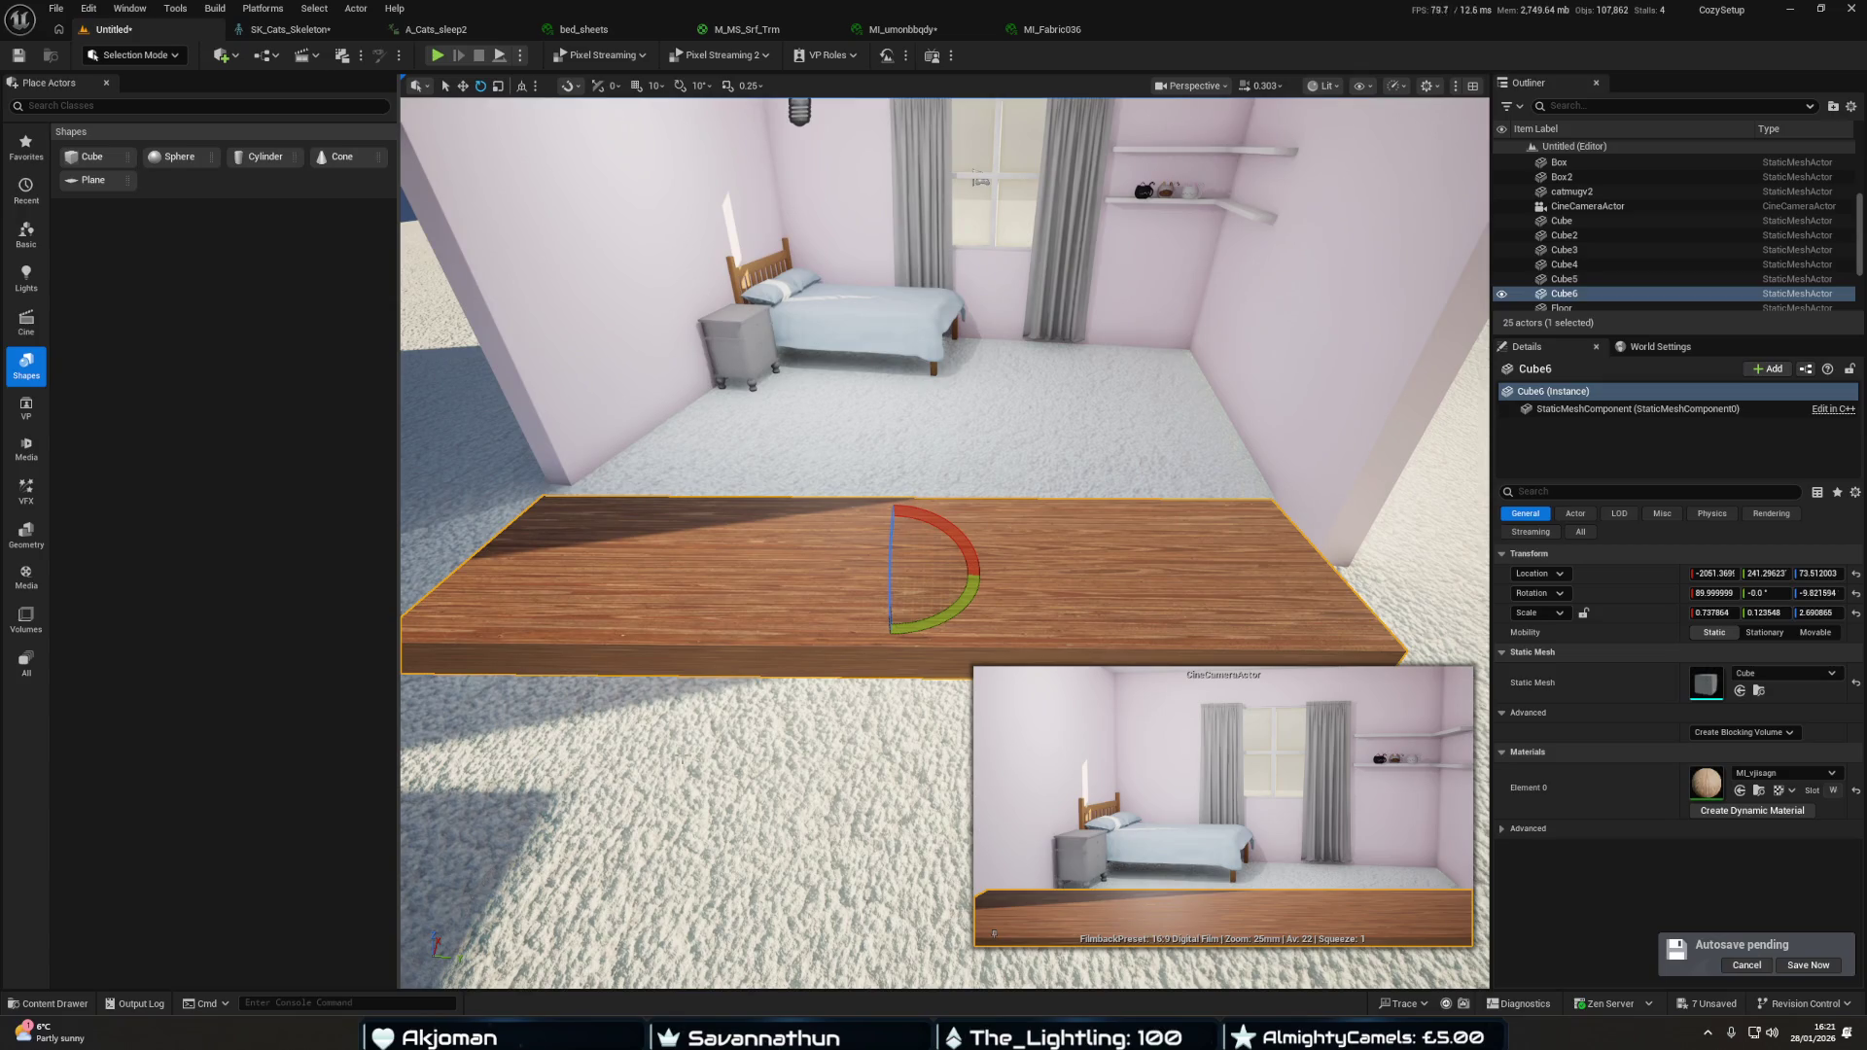
key(w)
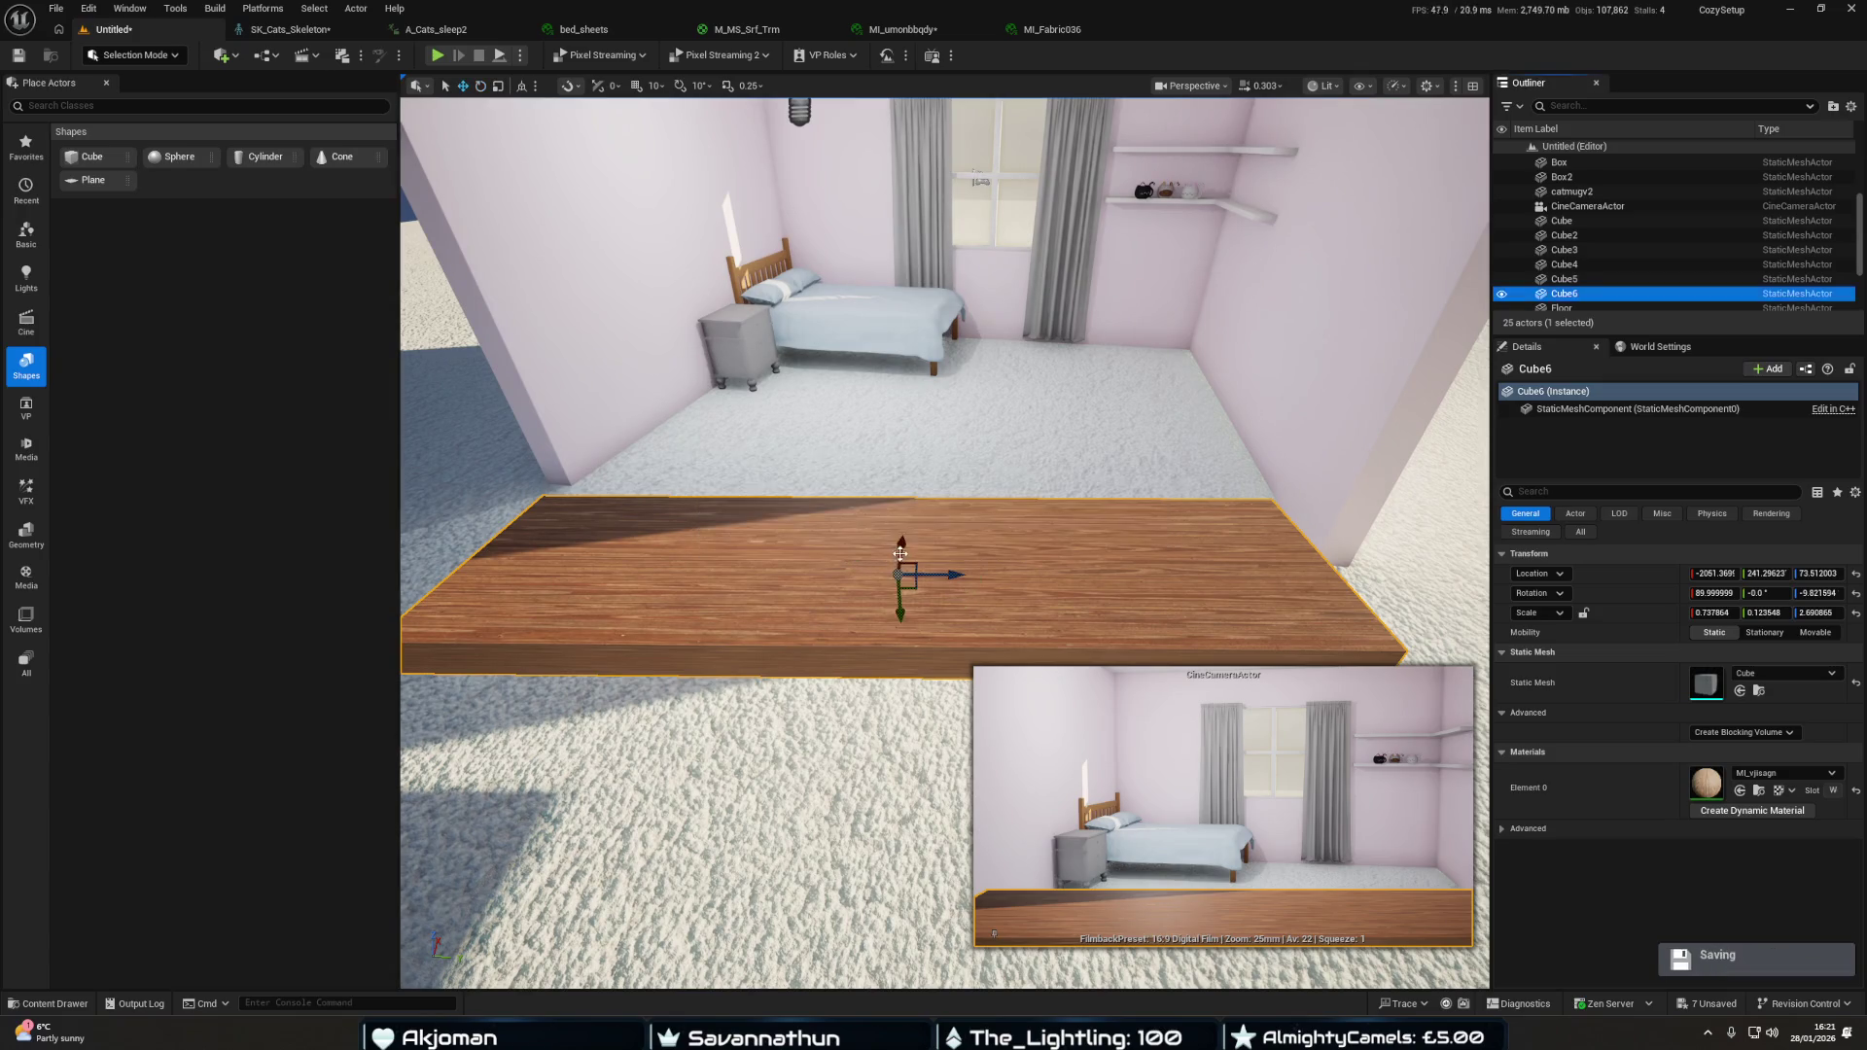
drag(900, 609, 901, 618)
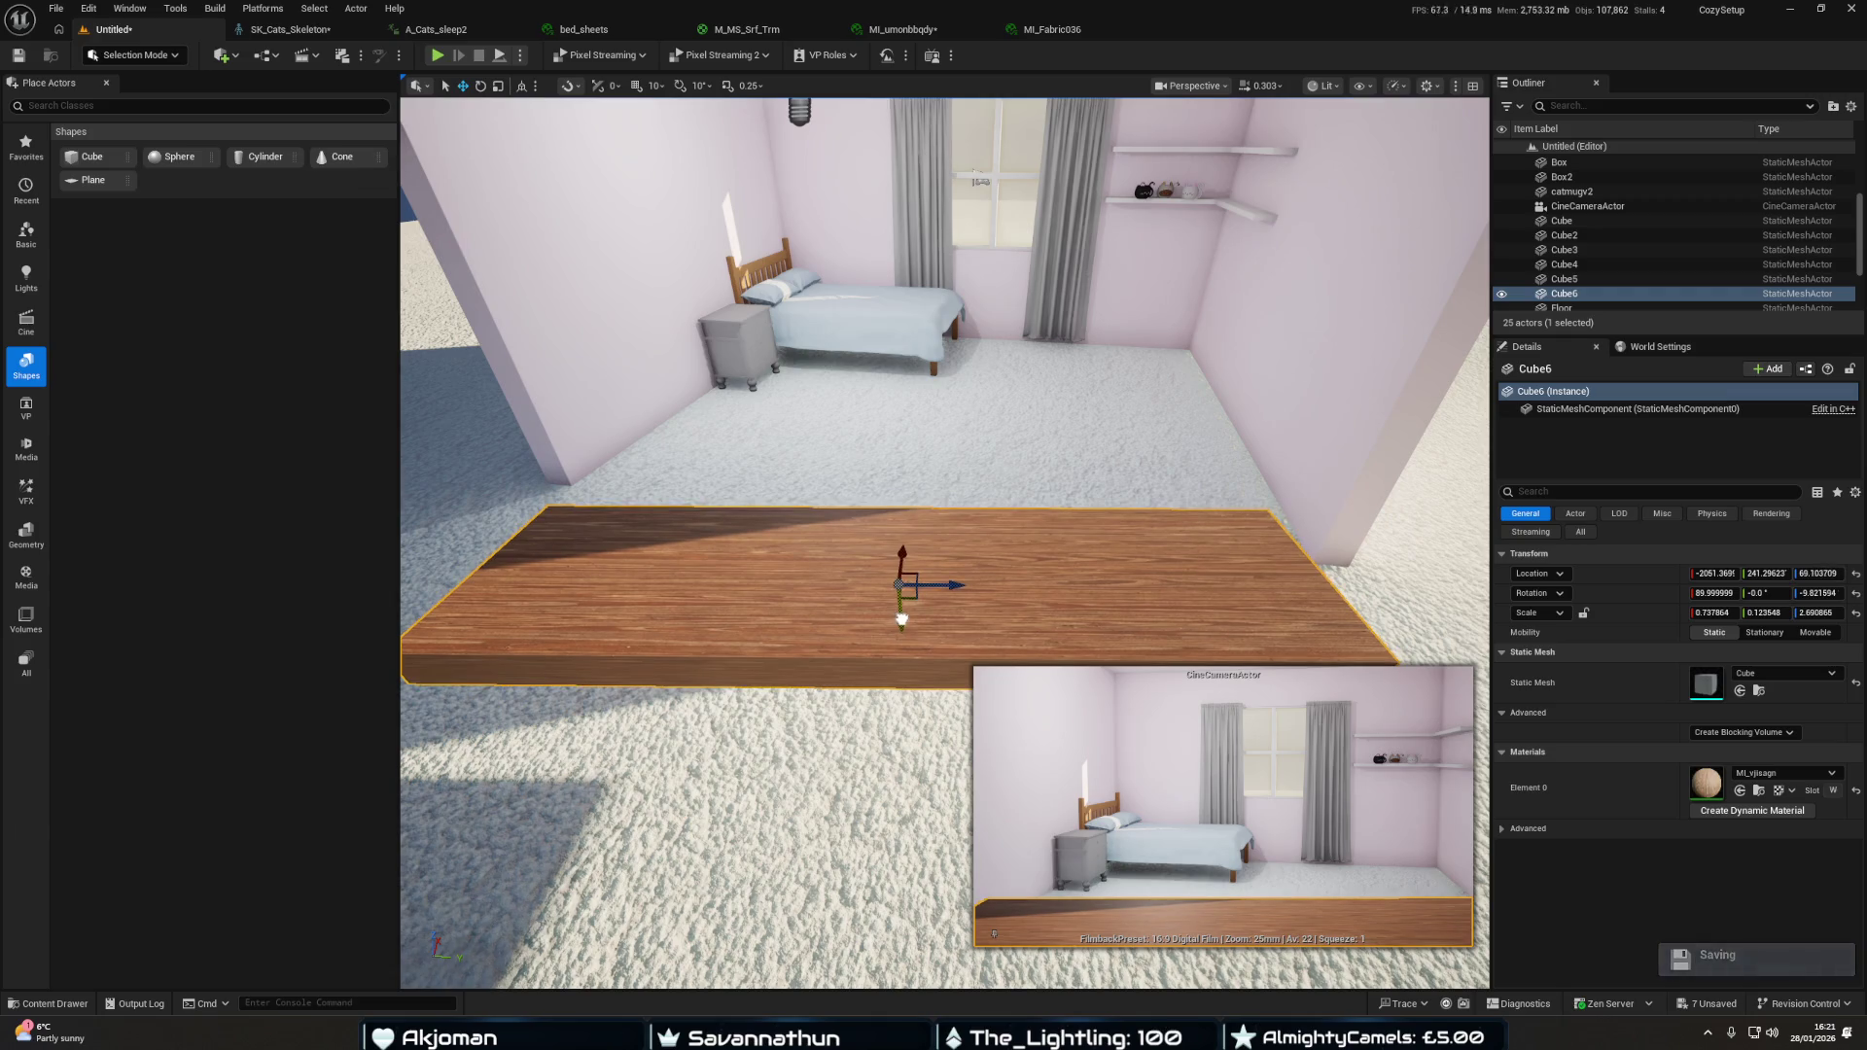
drag(913, 525, 921, 504)
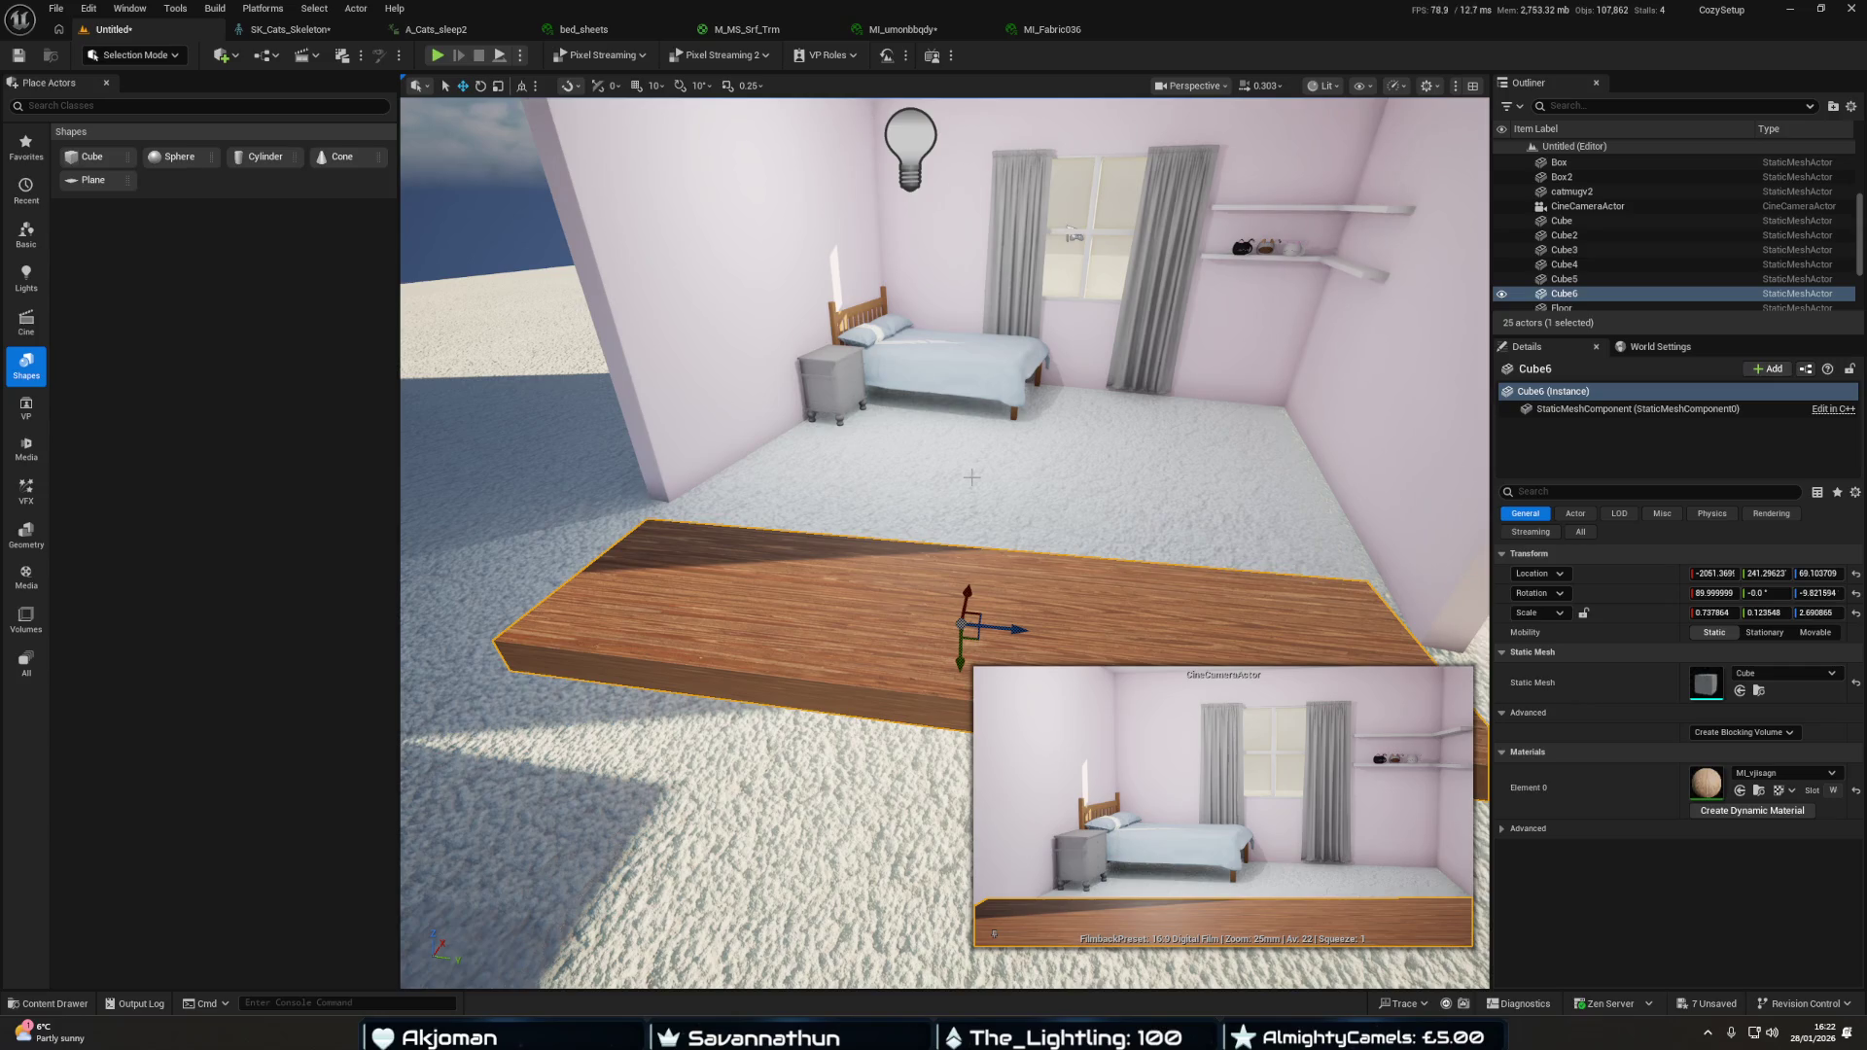
key(ctrl+space)
click(55, 845)
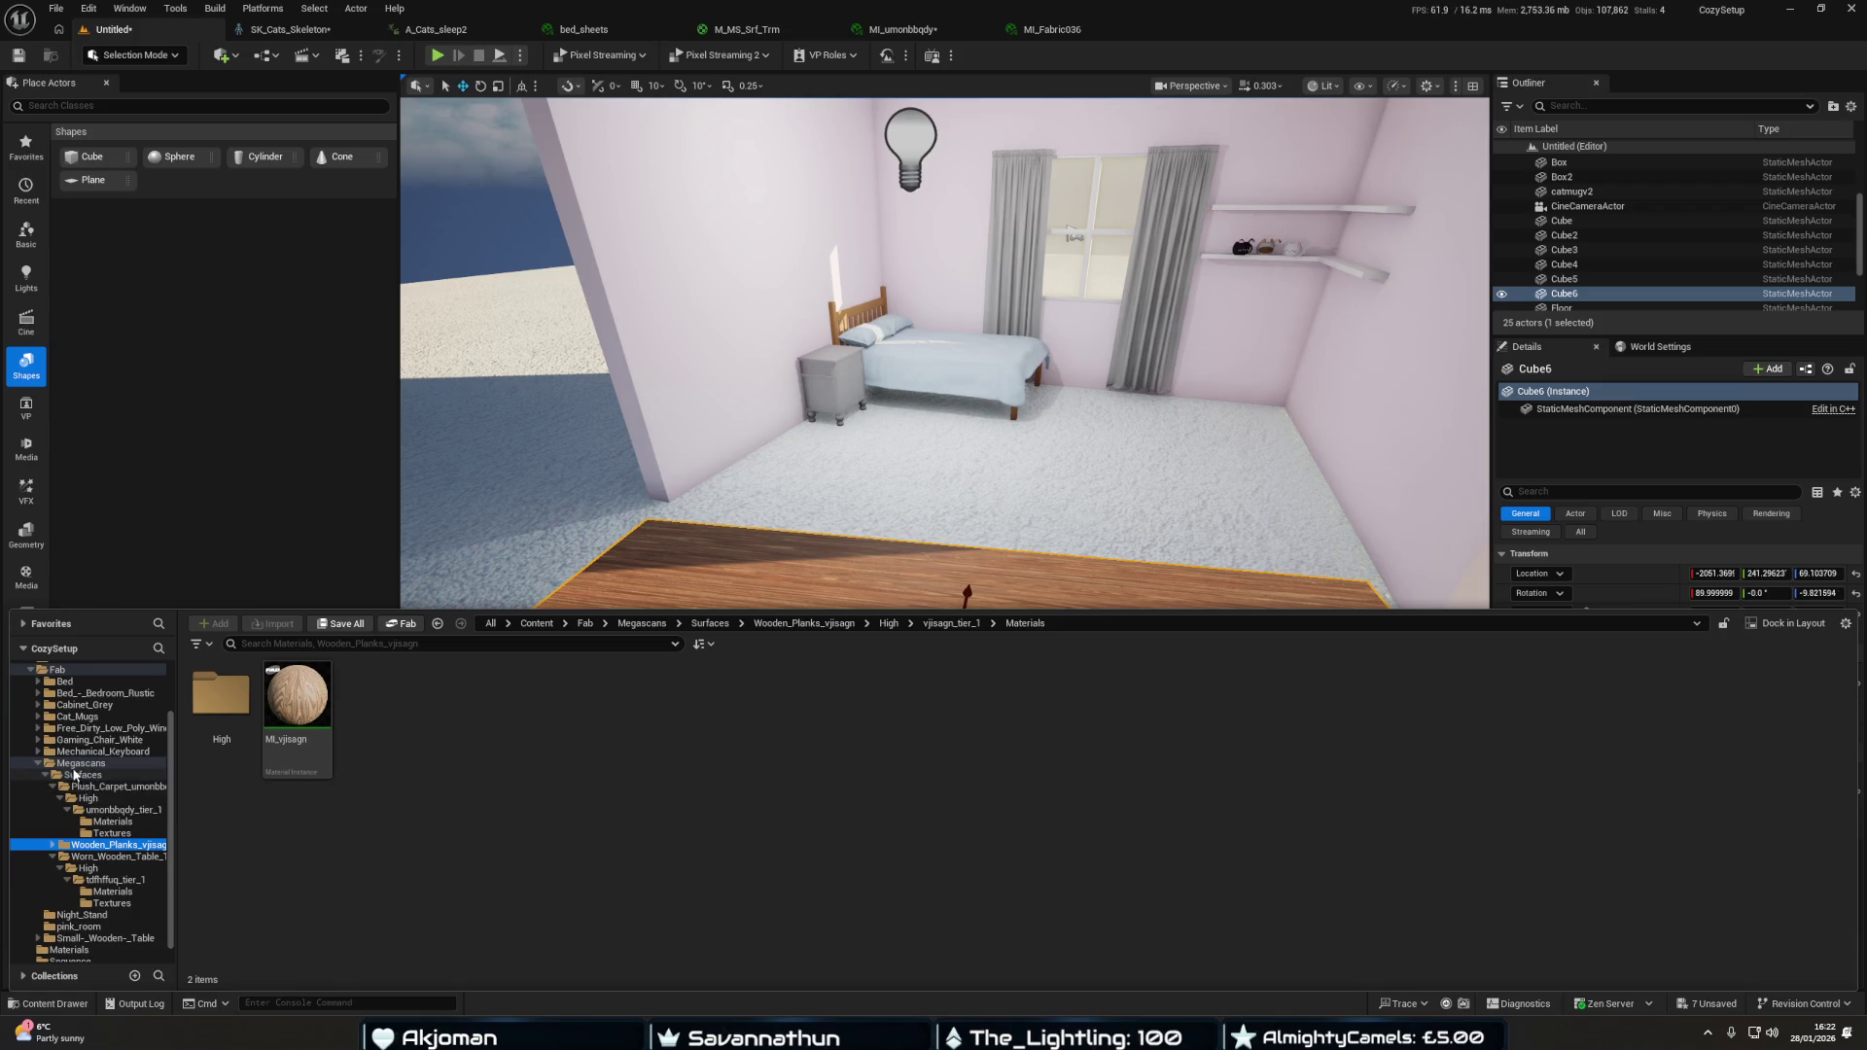
Drag the mechanical_keyboard mesh from Fab's StaticMeshes folder onto the wooden board.
click(97, 751)
double_click(211, 706)
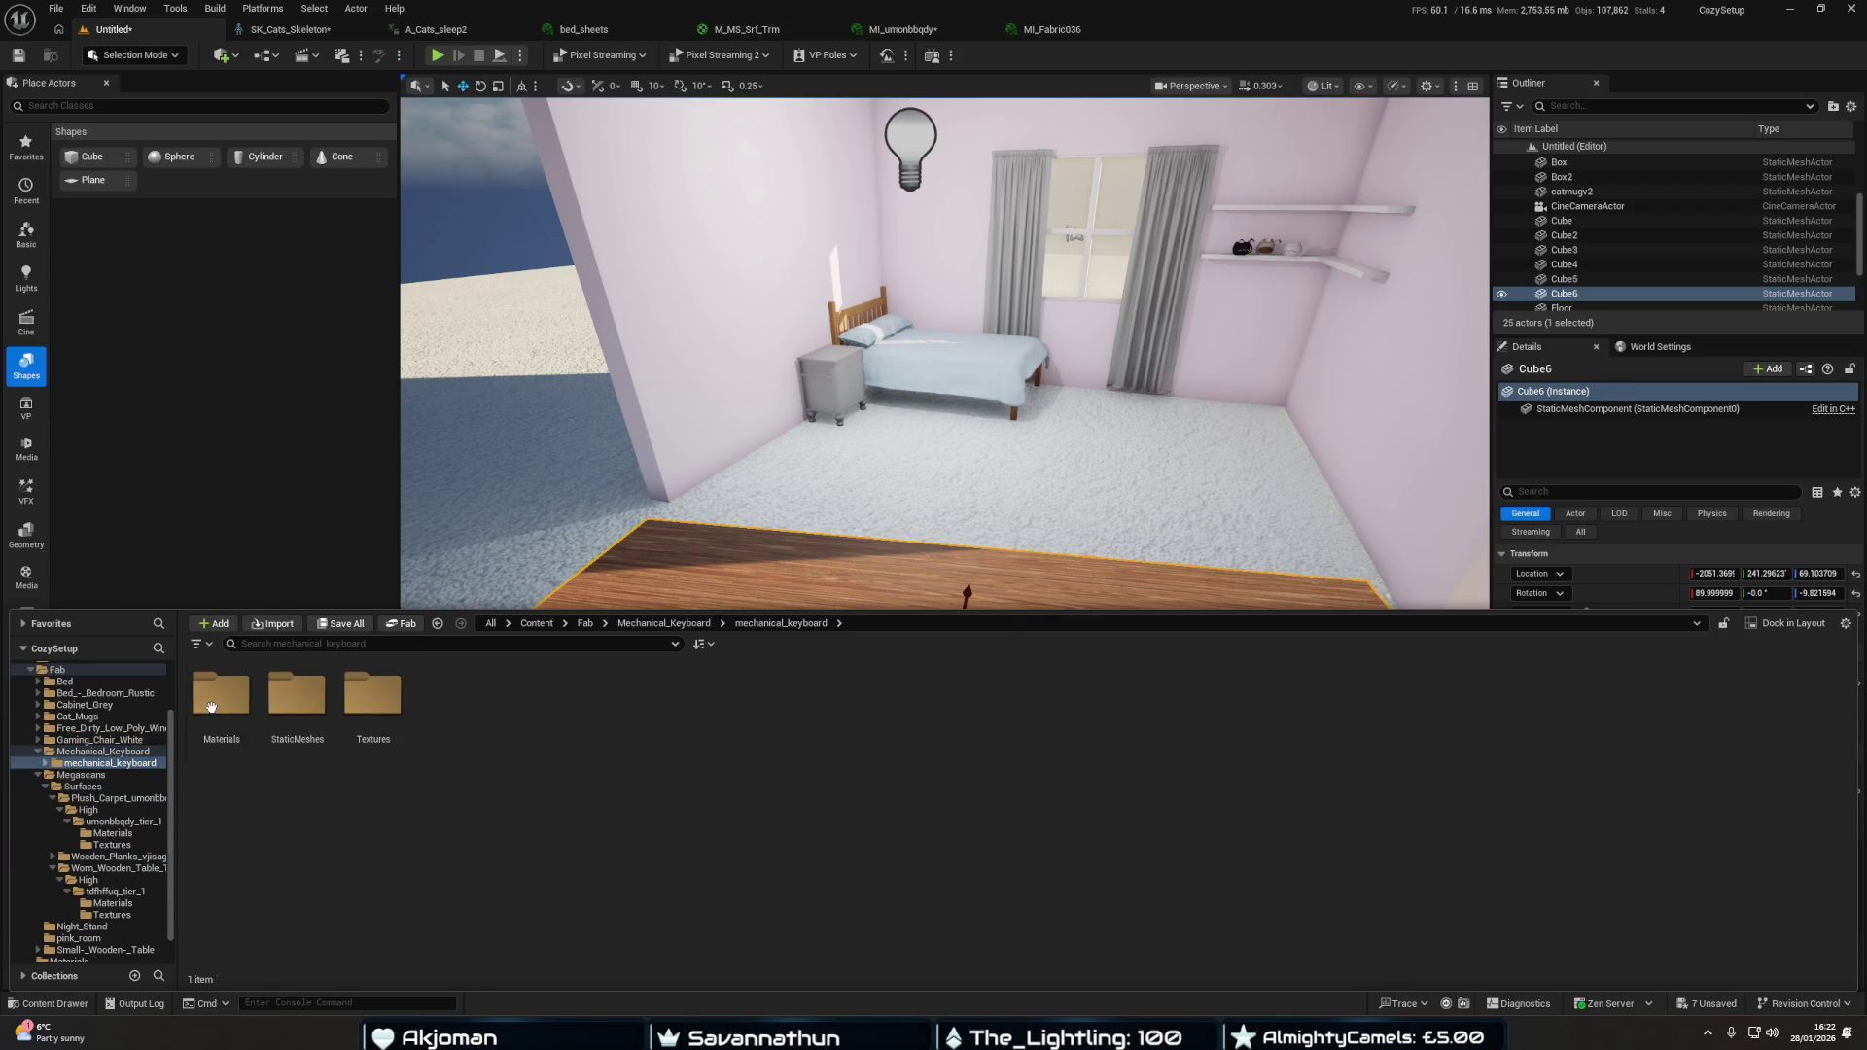
click(276, 708)
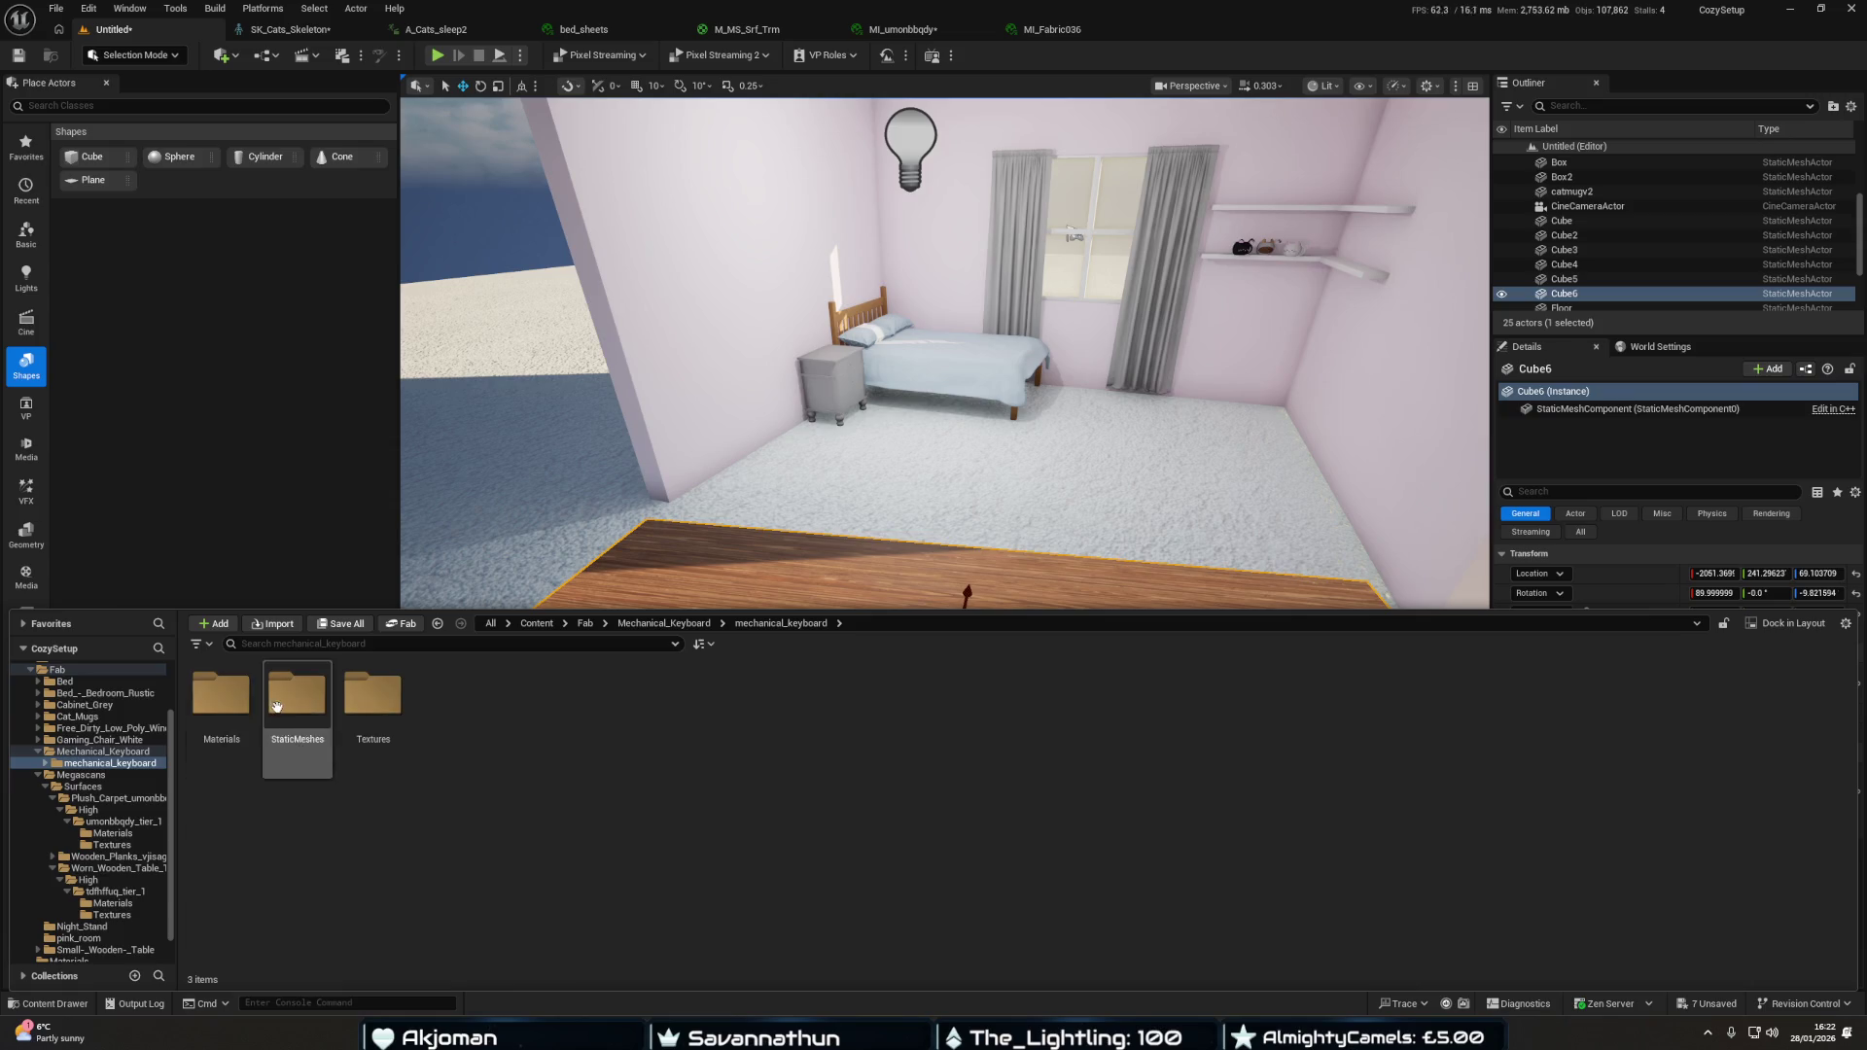
double_click(276, 708)
mouse_move(208, 705)
mouse_down()
mouse_move(771, 546)
mouse_move(931, 594)
mouse_move(987, 642)
mouse_move(931, 673)
mouse_up()
Turn the keyboard to about -86° and slide it along the board.
key(e)
key(w)
mouse_move(904, 607)
mouse_down()
mouse_move(975, 623)
mouse_move(1050, 598)
mouse_up()
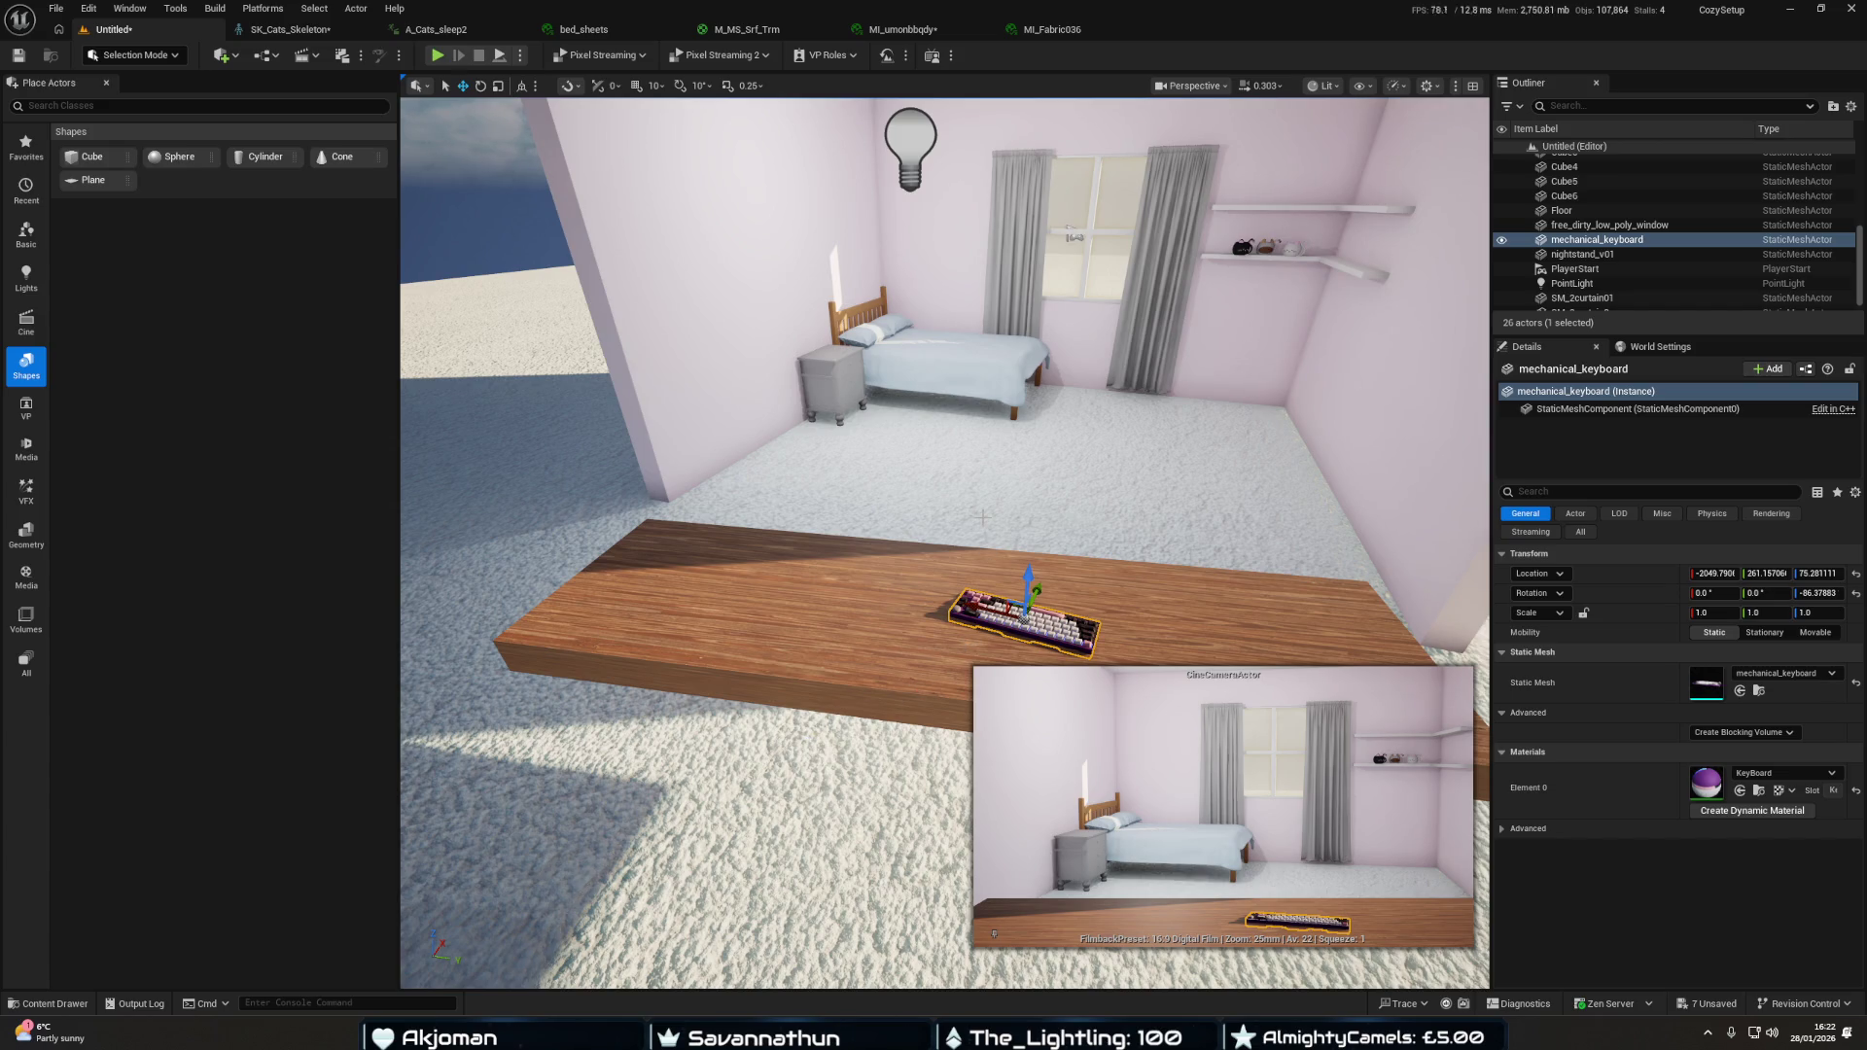
drag(982, 544, 933, 632)
key(ctrl+space)
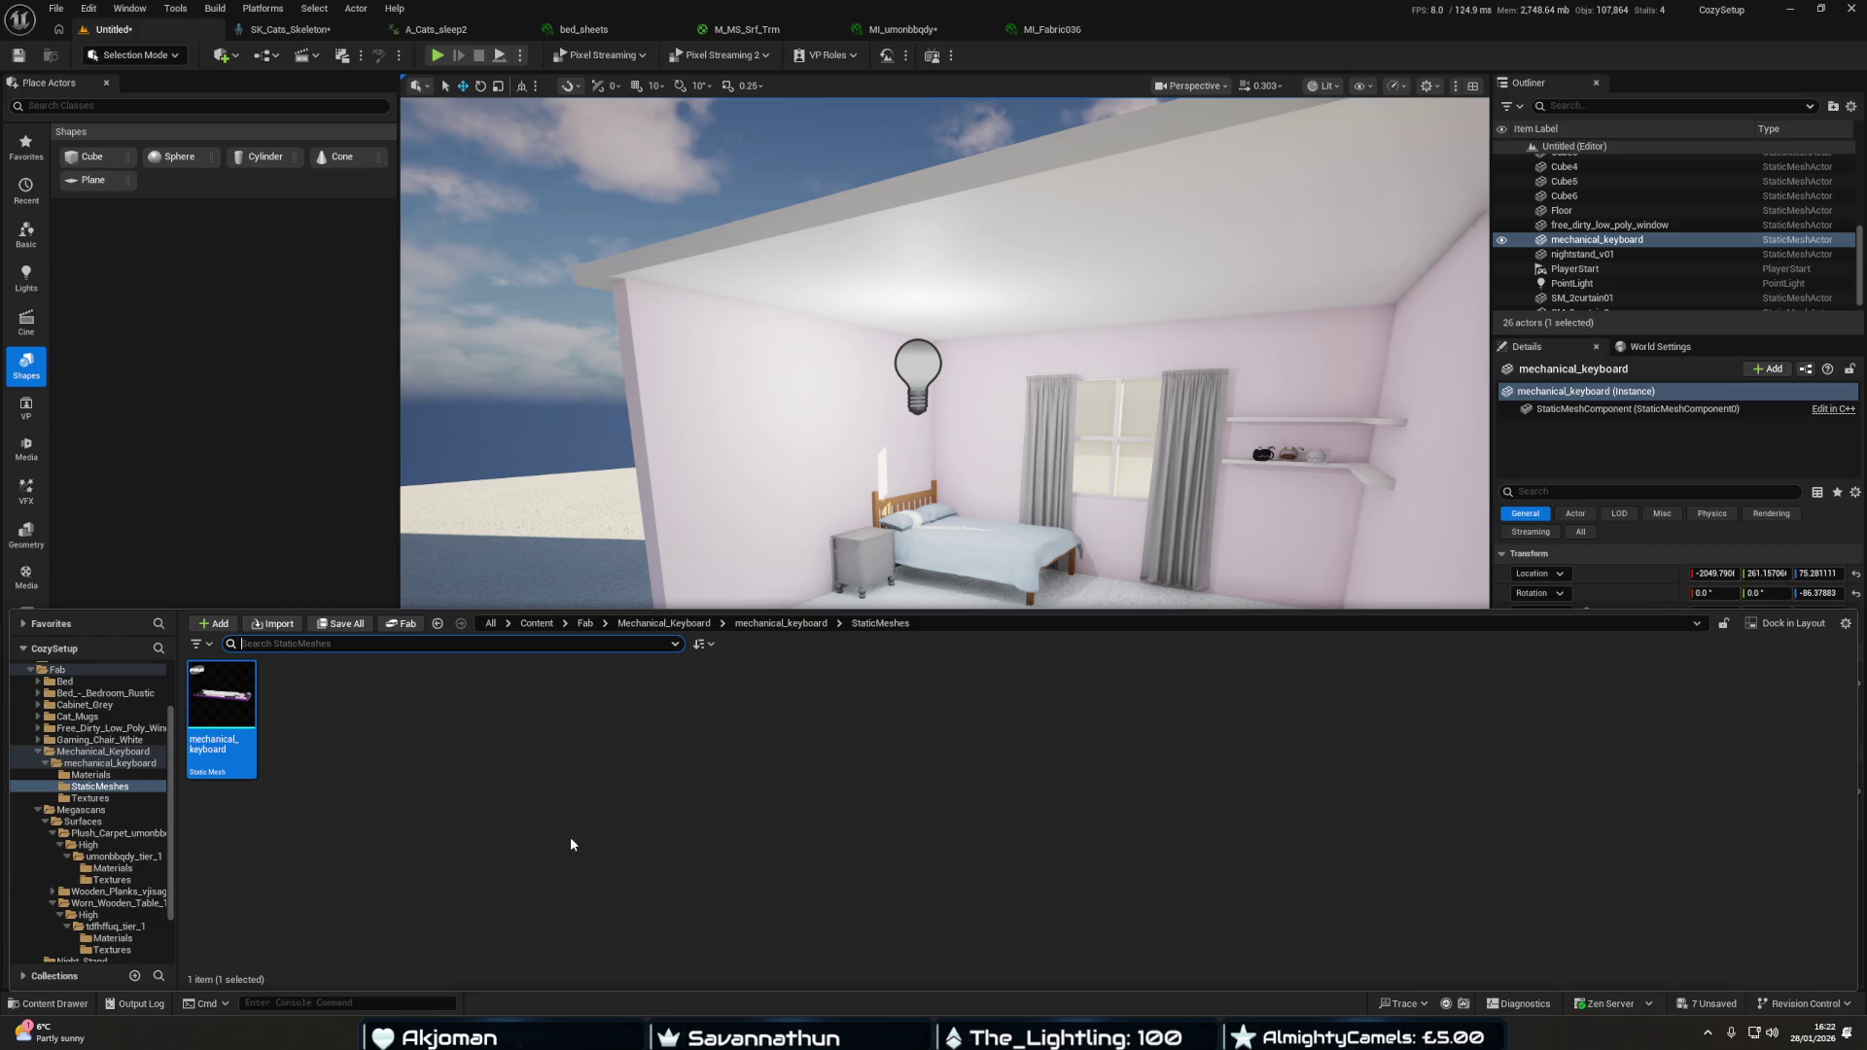
Search Fab for 'plants' and filter the results to free products only.
click(399, 624)
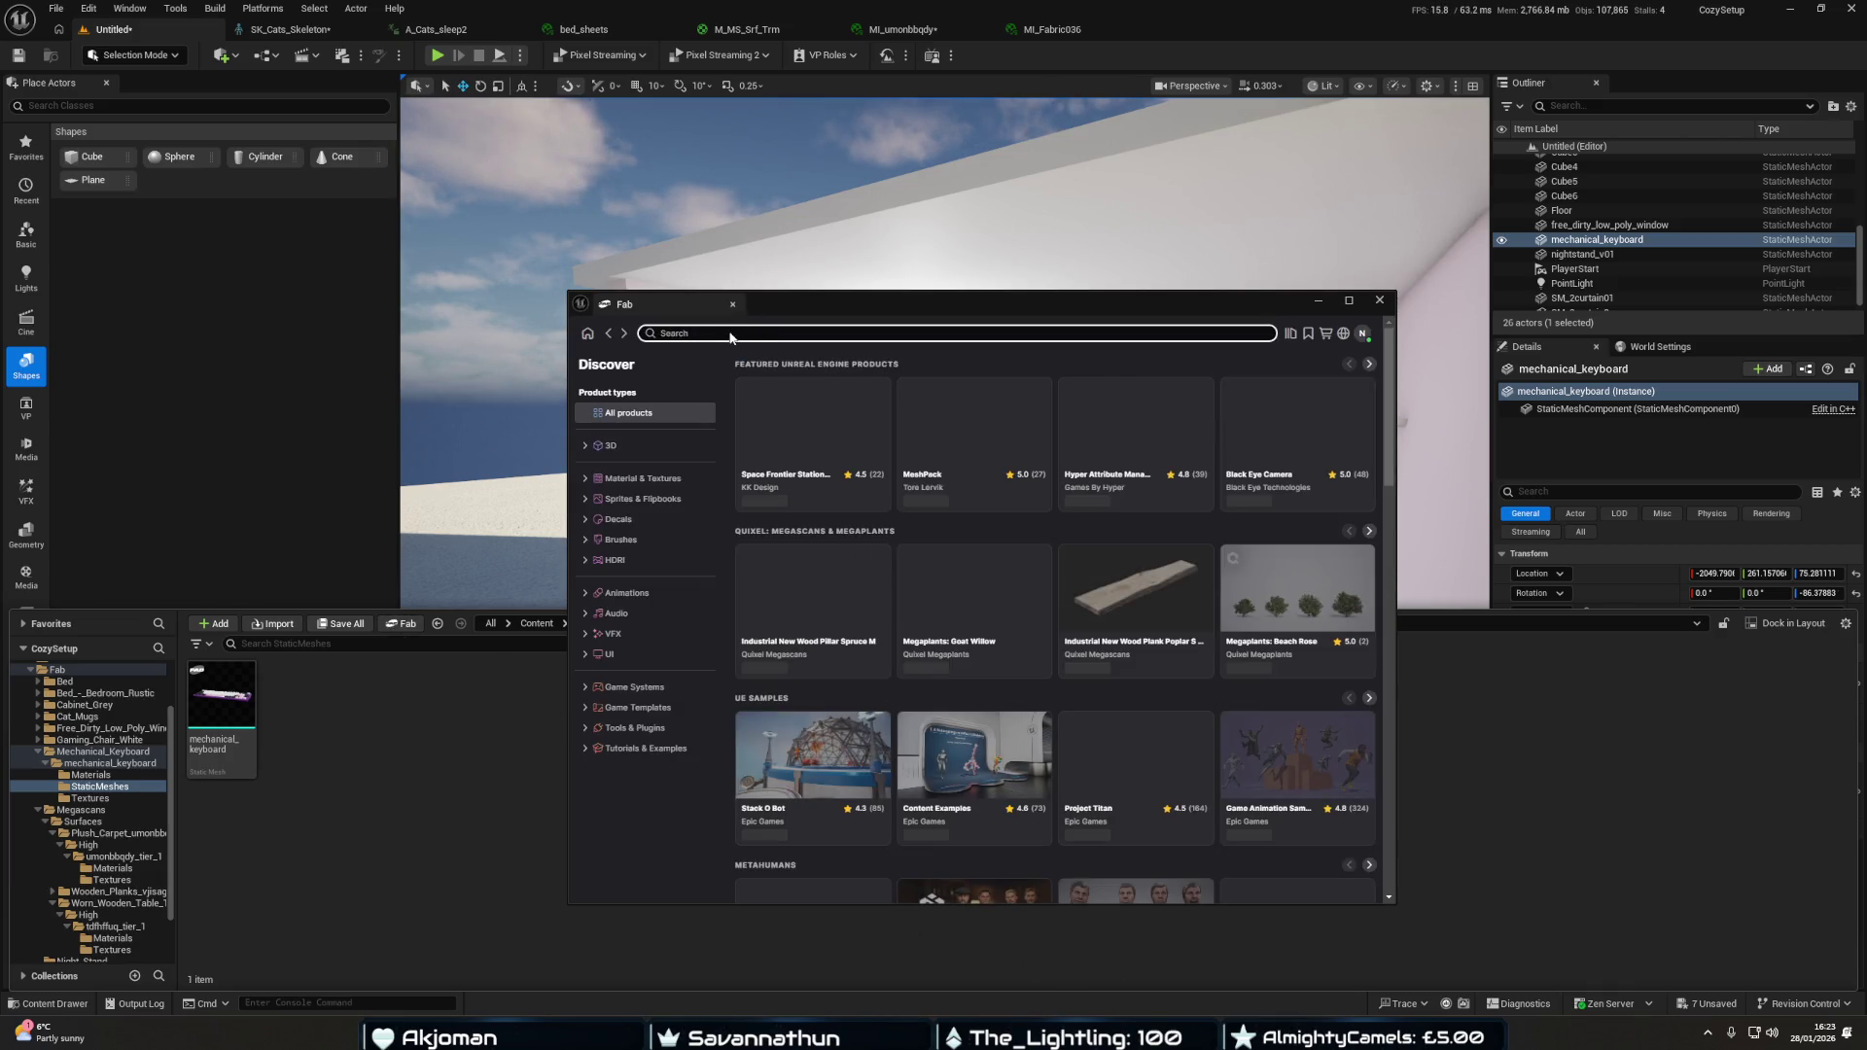
click(724, 333)
text(plants)
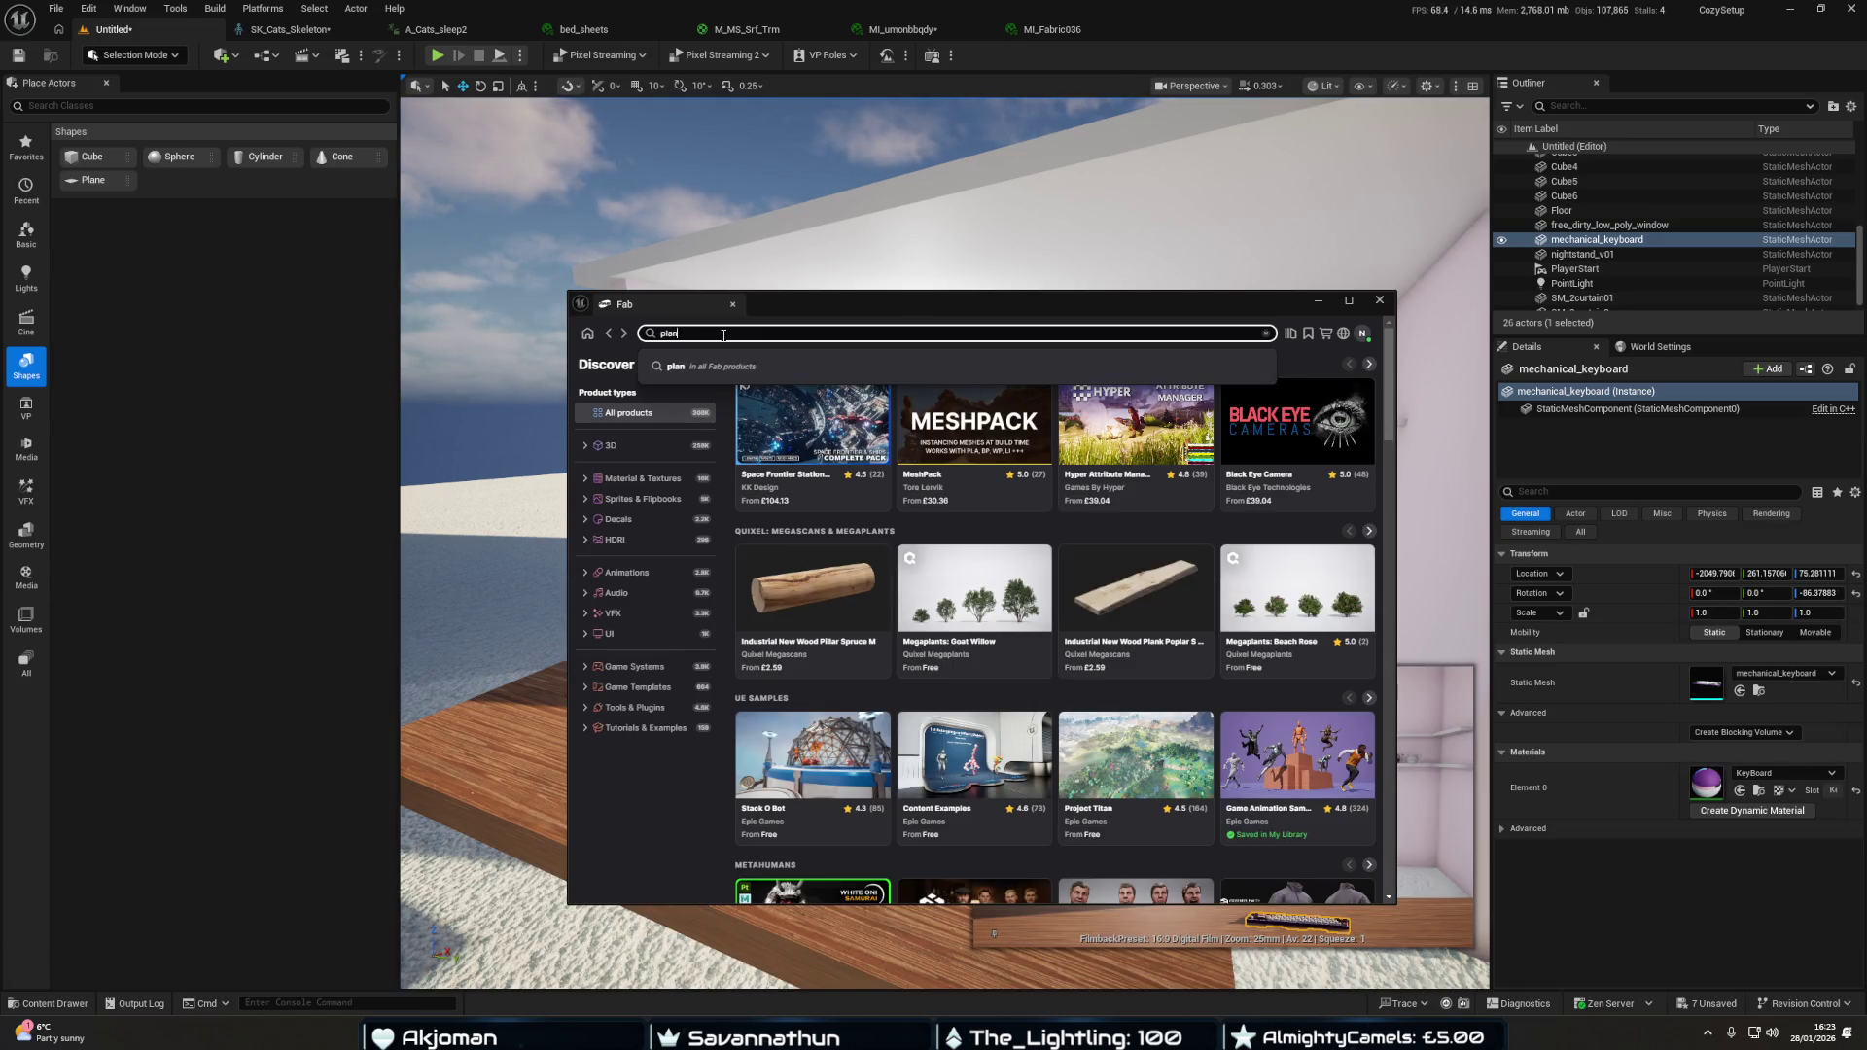
key(Return)
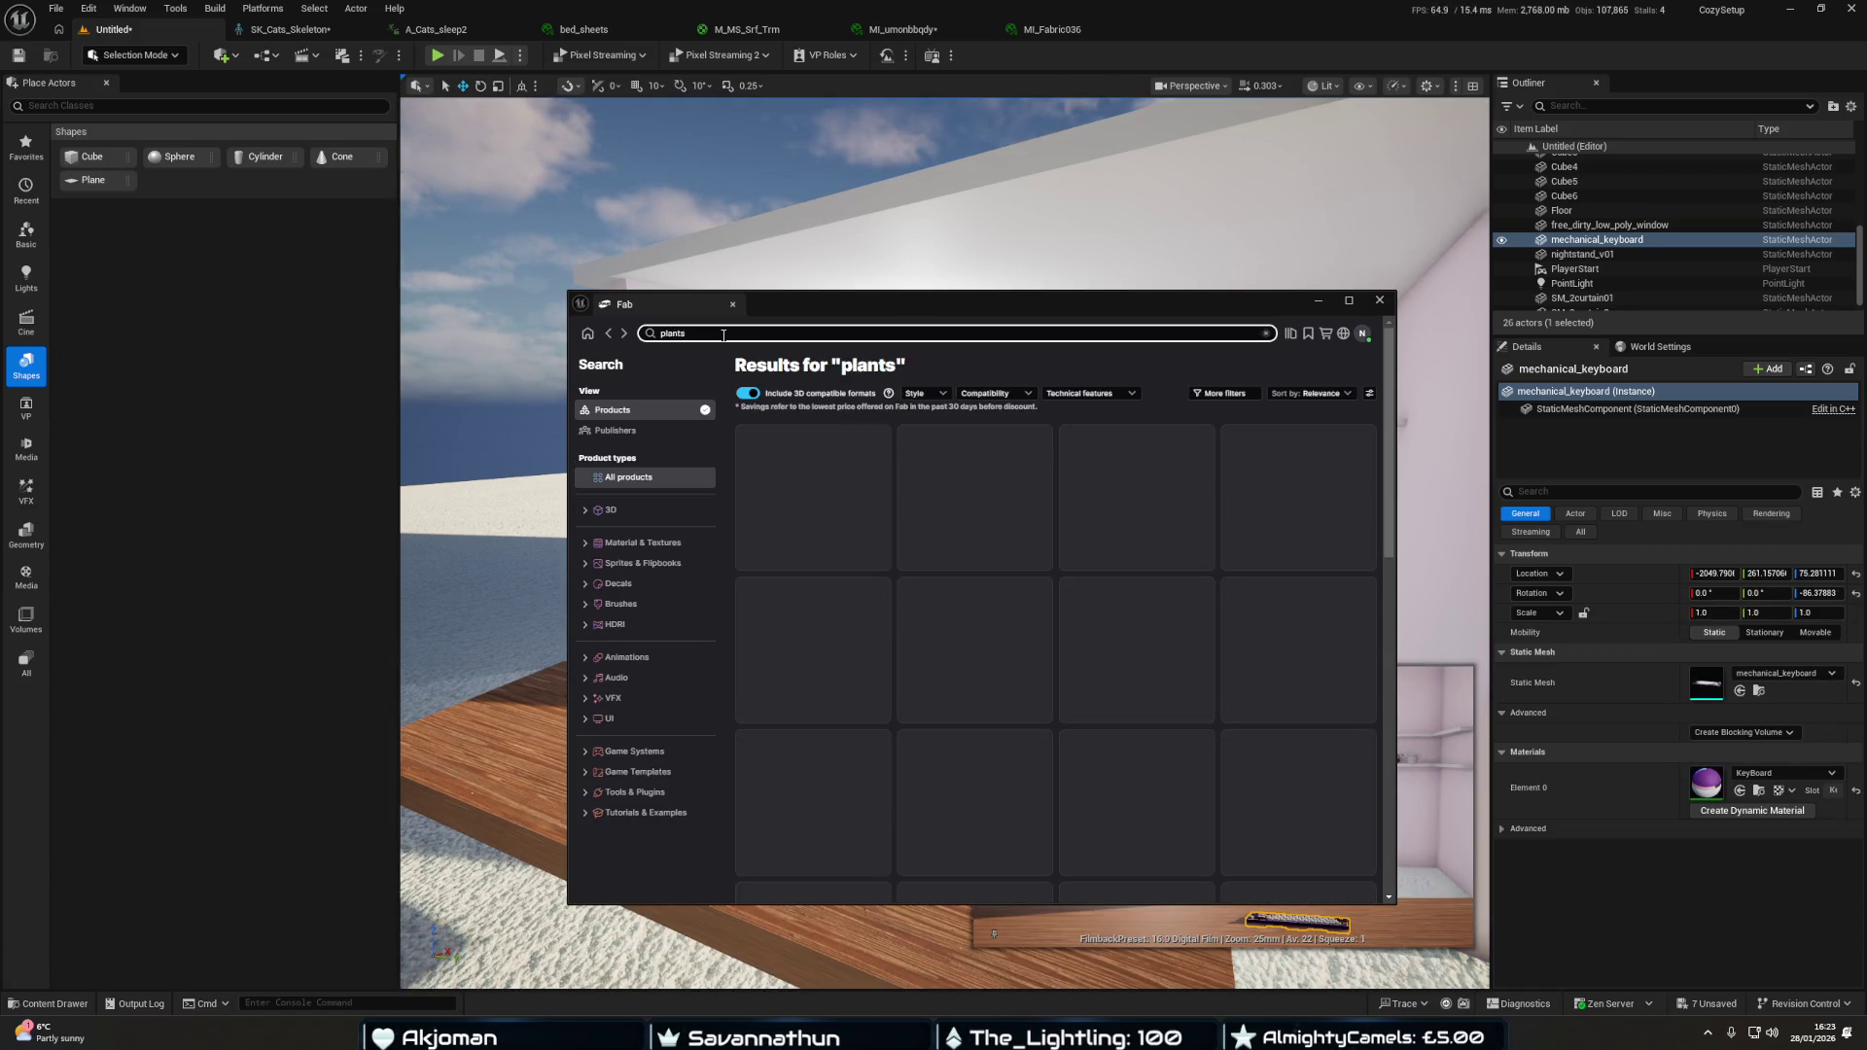
click(1255, 395)
click(1198, 485)
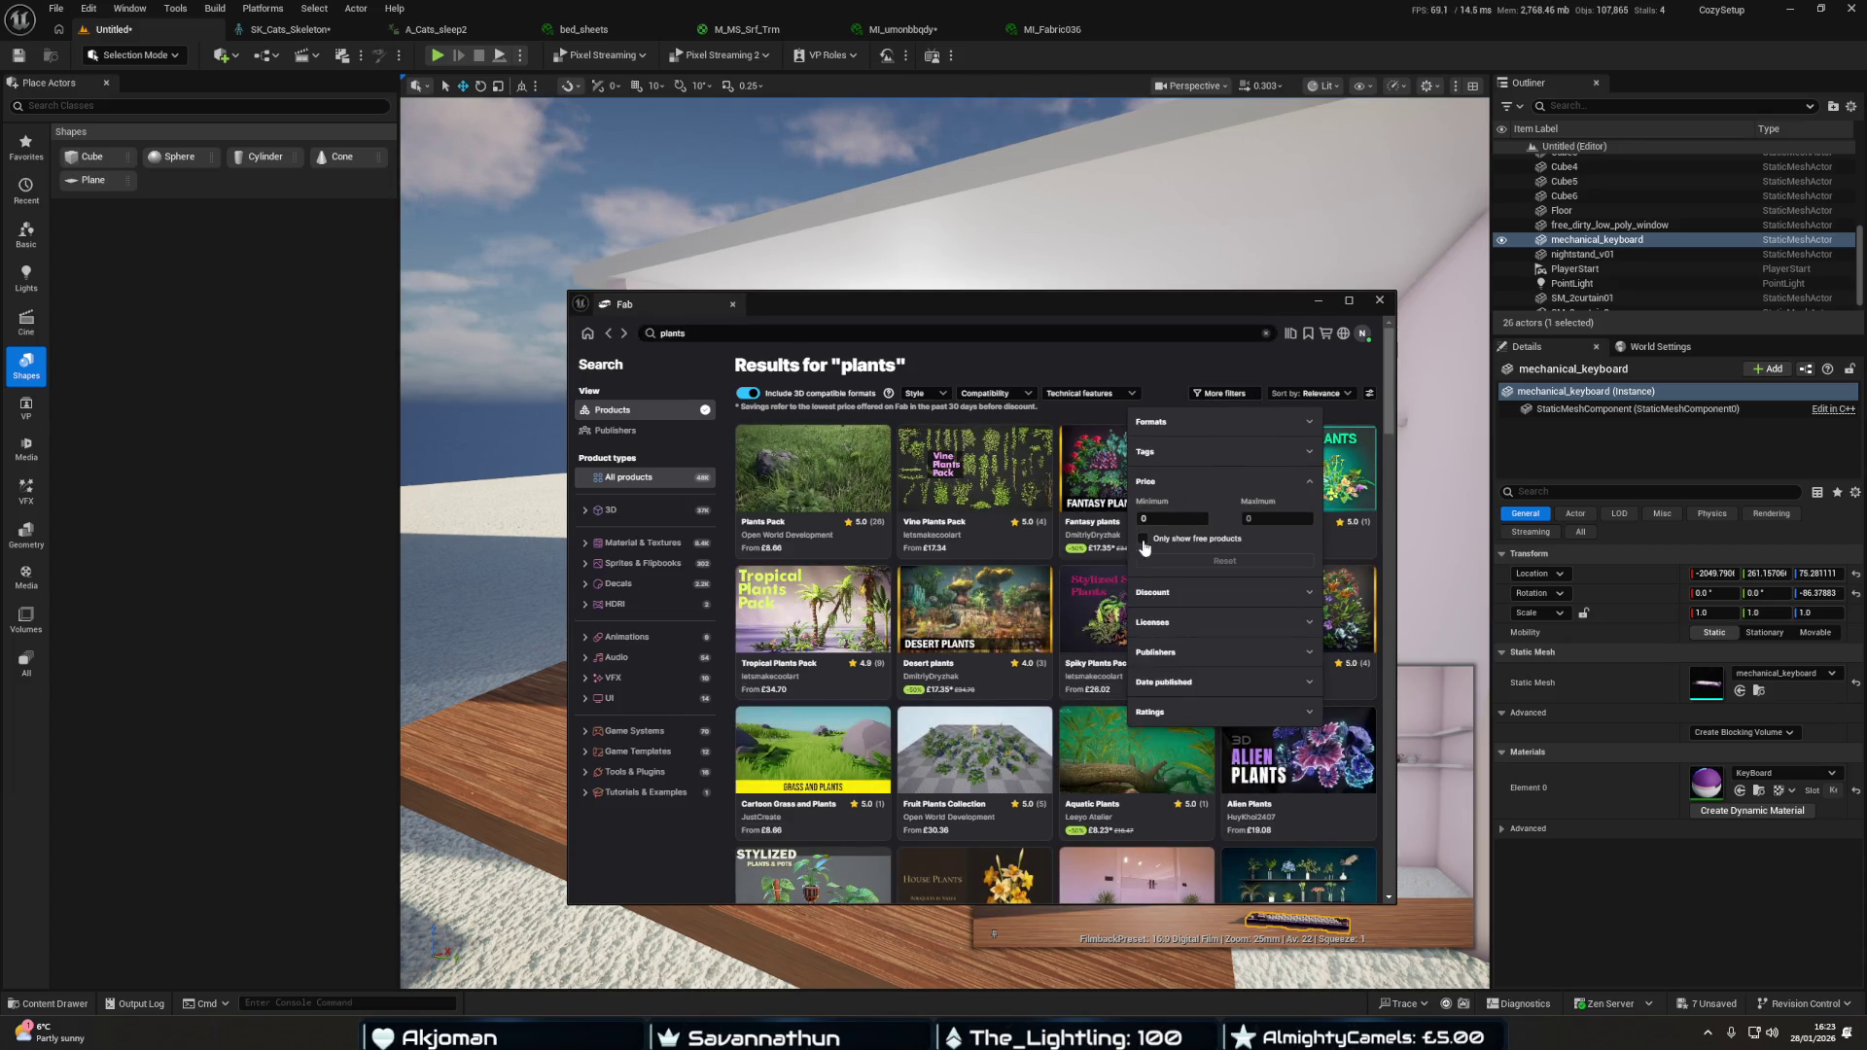
click(1143, 541)
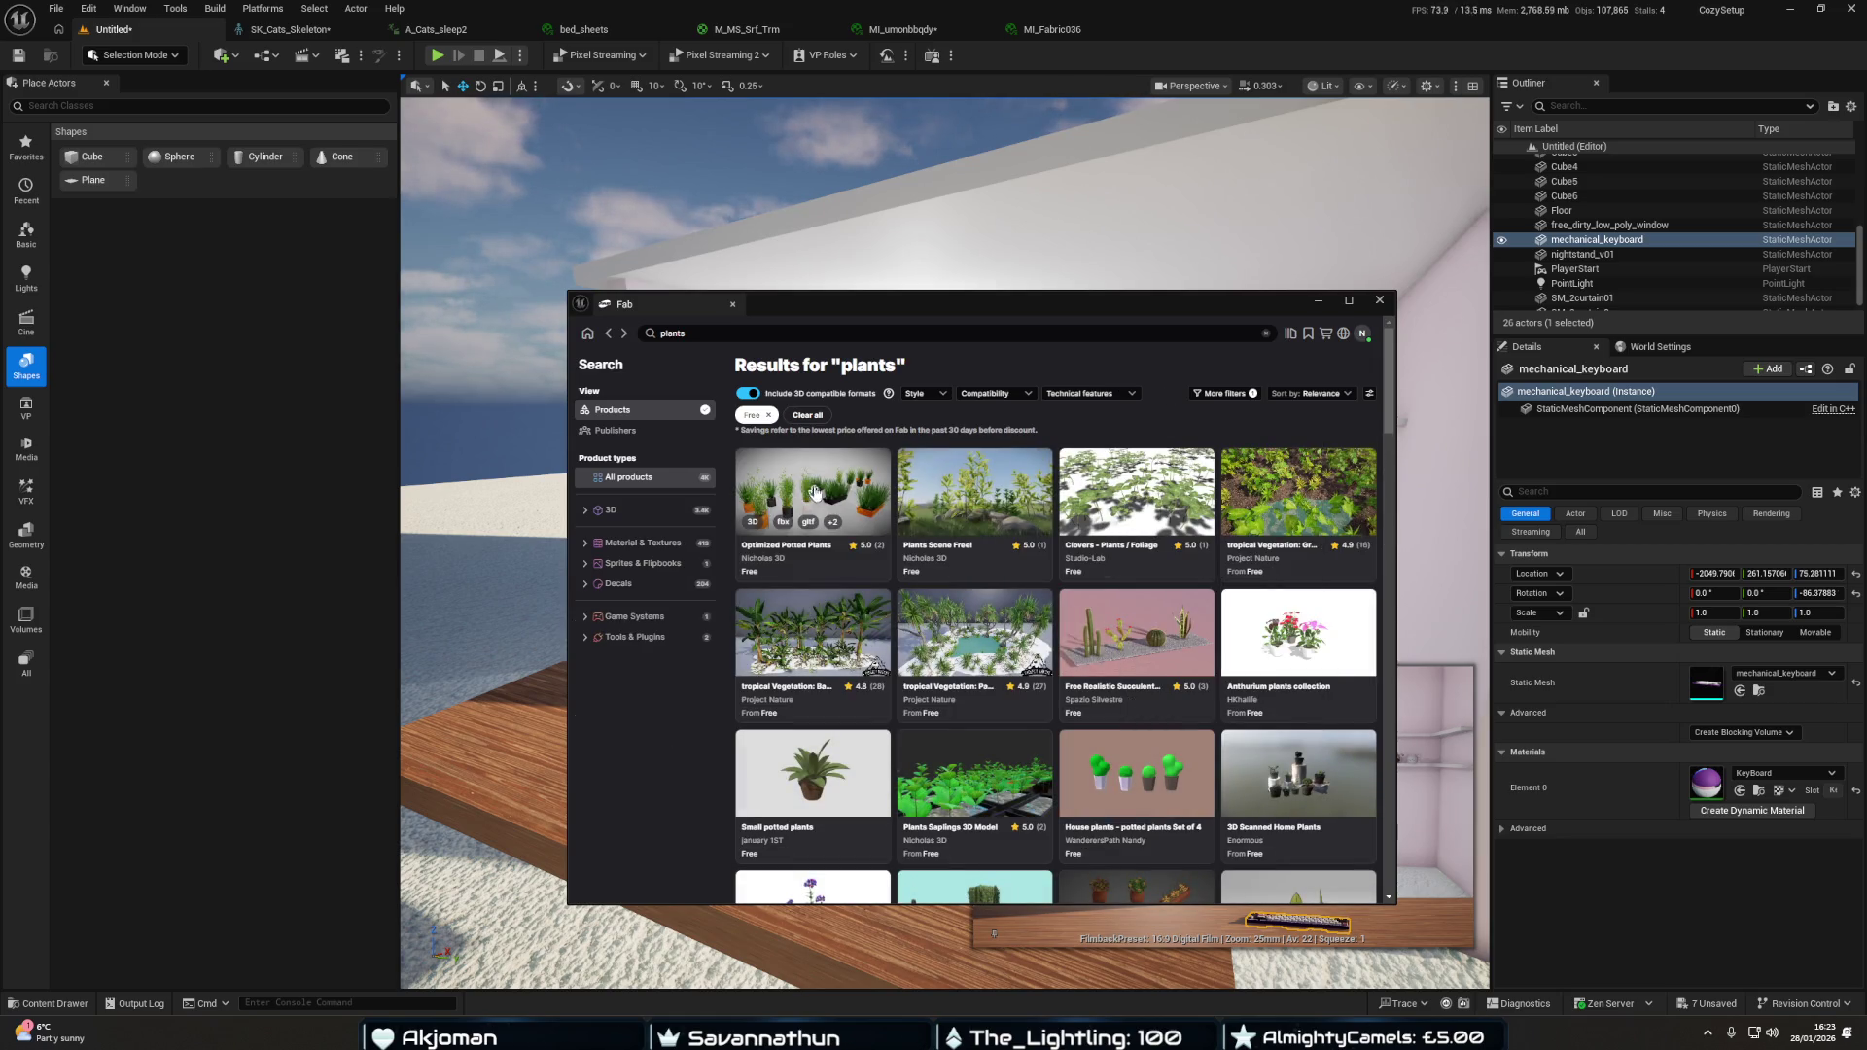
Refine the search query to 'plants indoor'.
scroll(814, 491, down, 1)
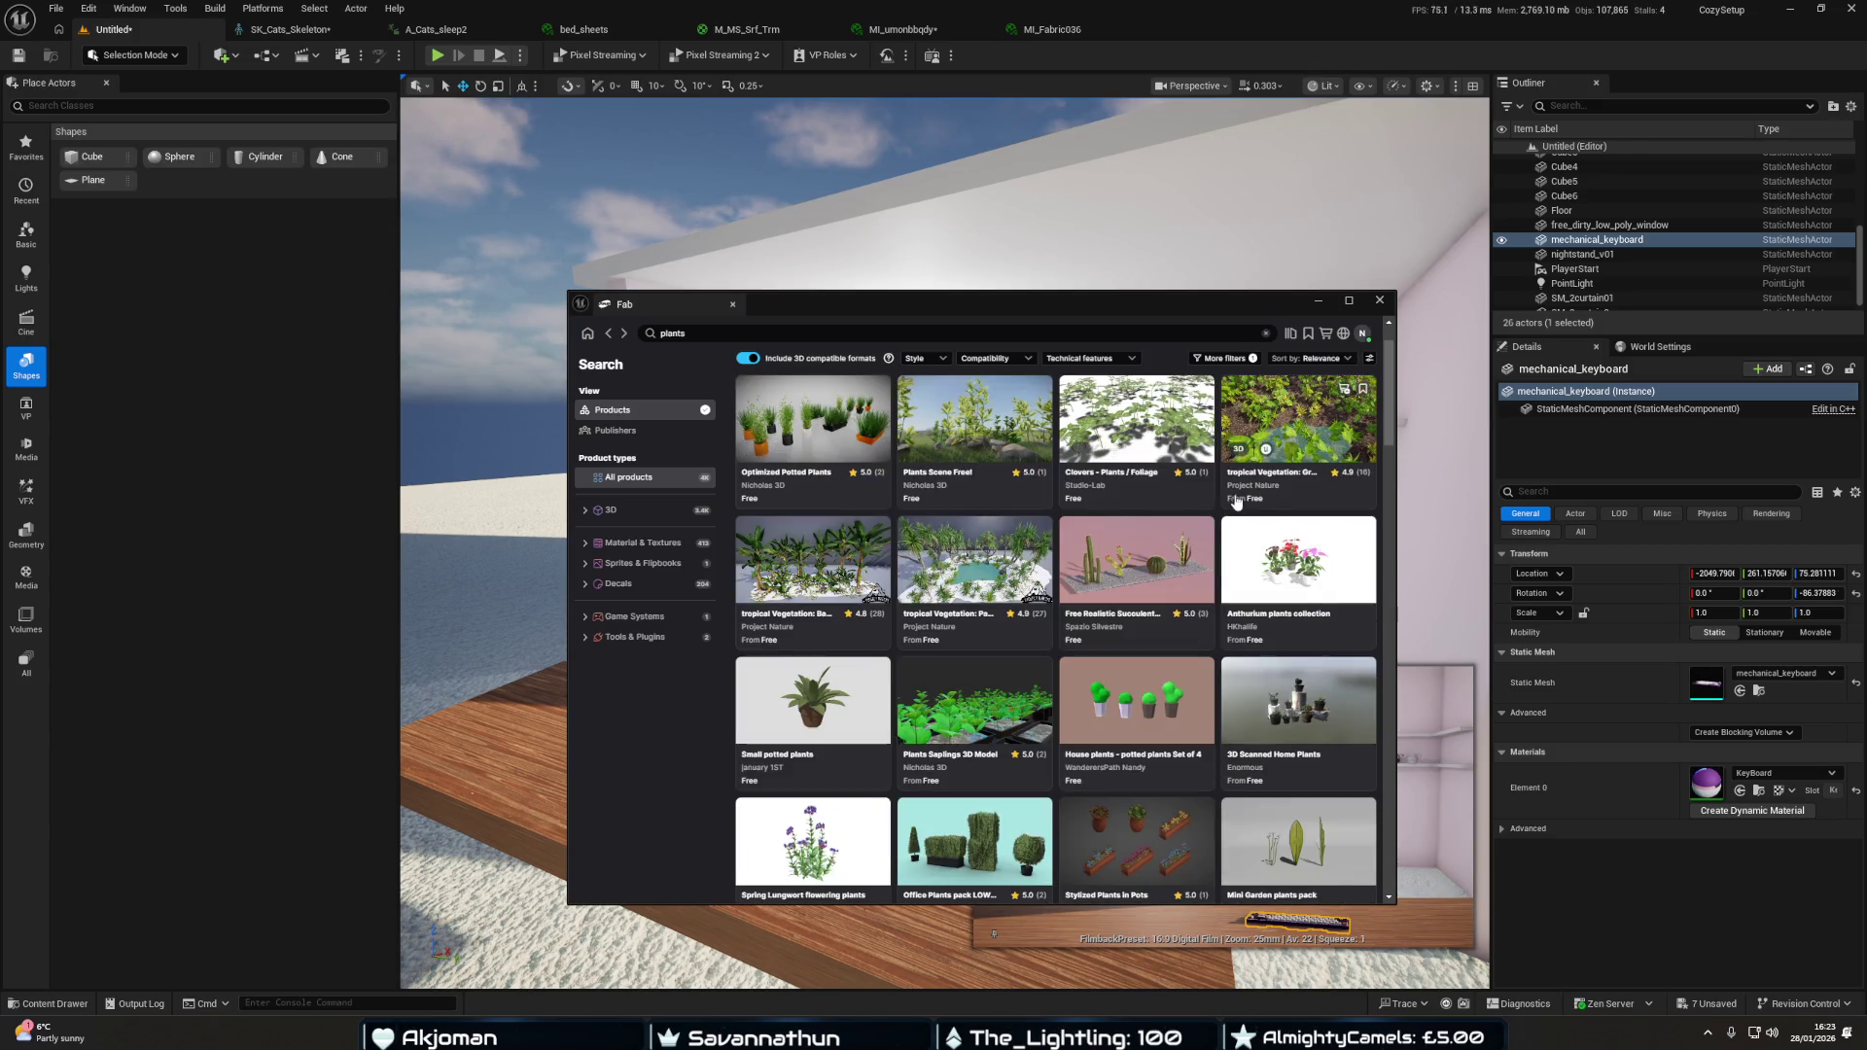
scroll(1300, 500, down, 2)
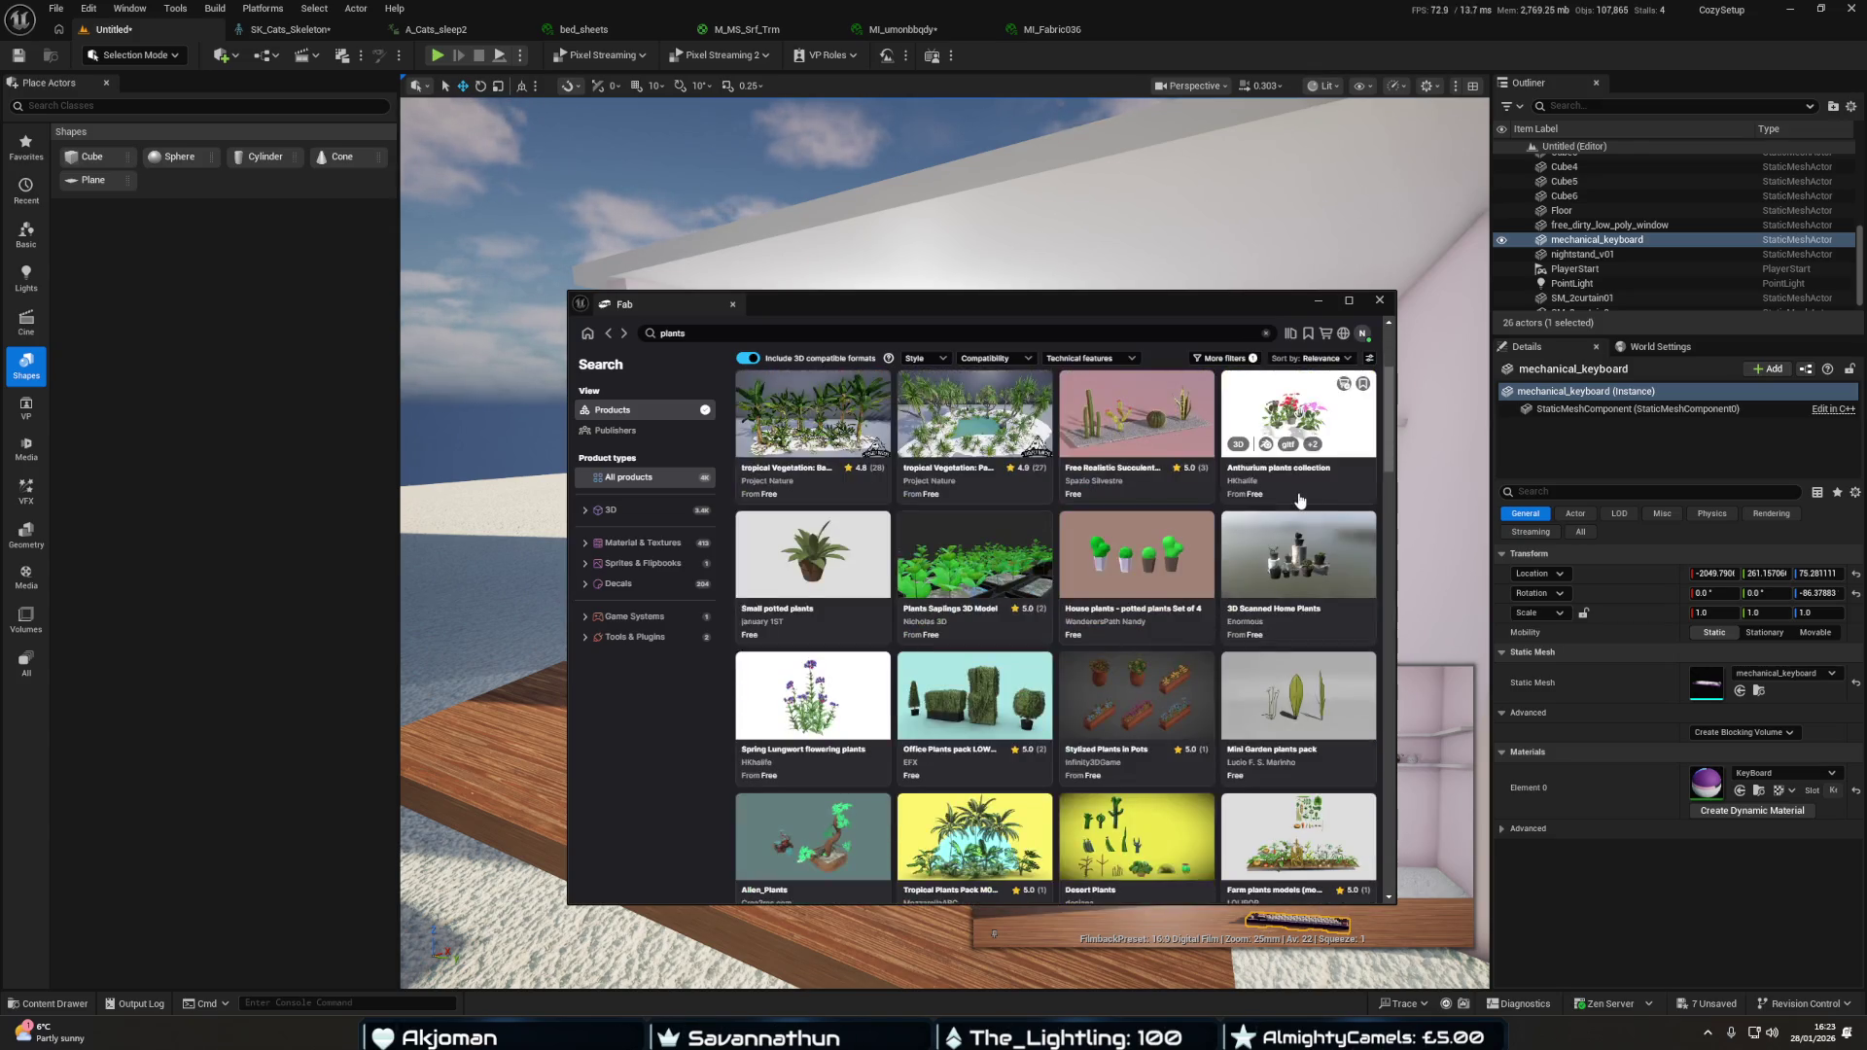
scroll(1300, 500, down, 2)
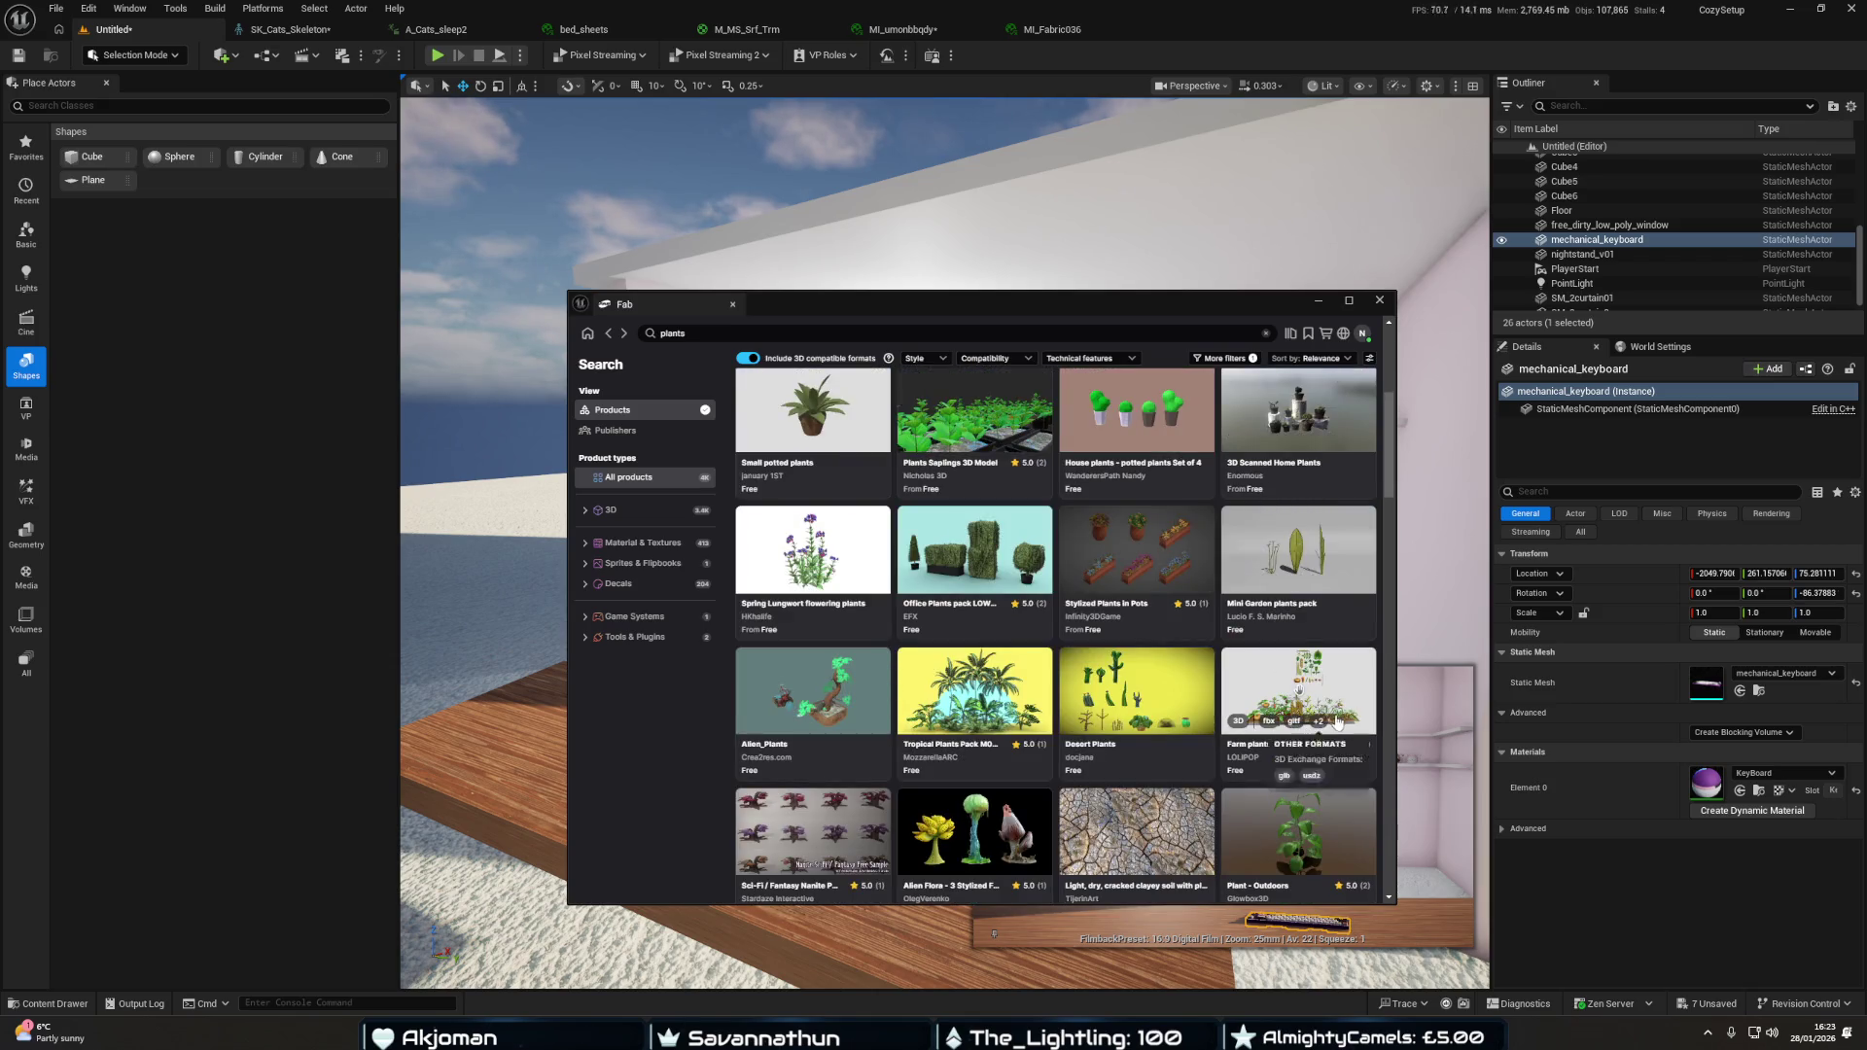
scroll(1319, 707, down, 1)
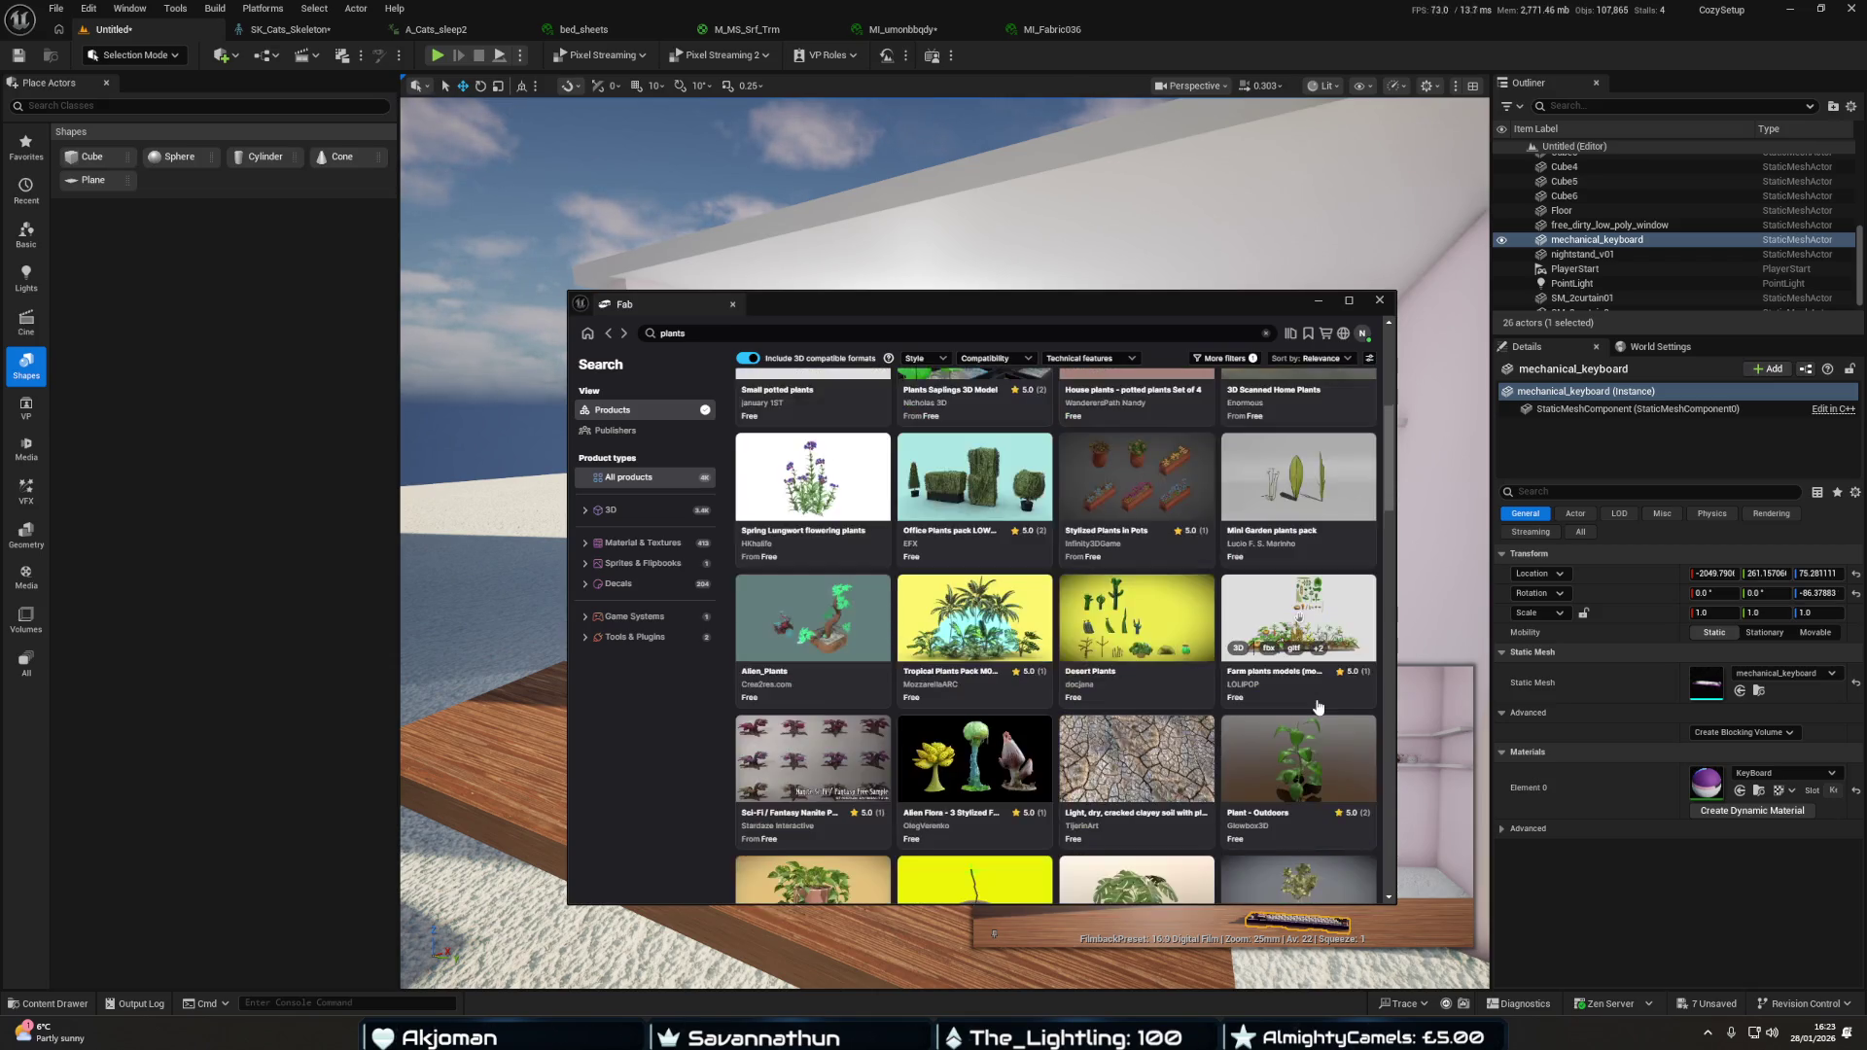
click(874, 332)
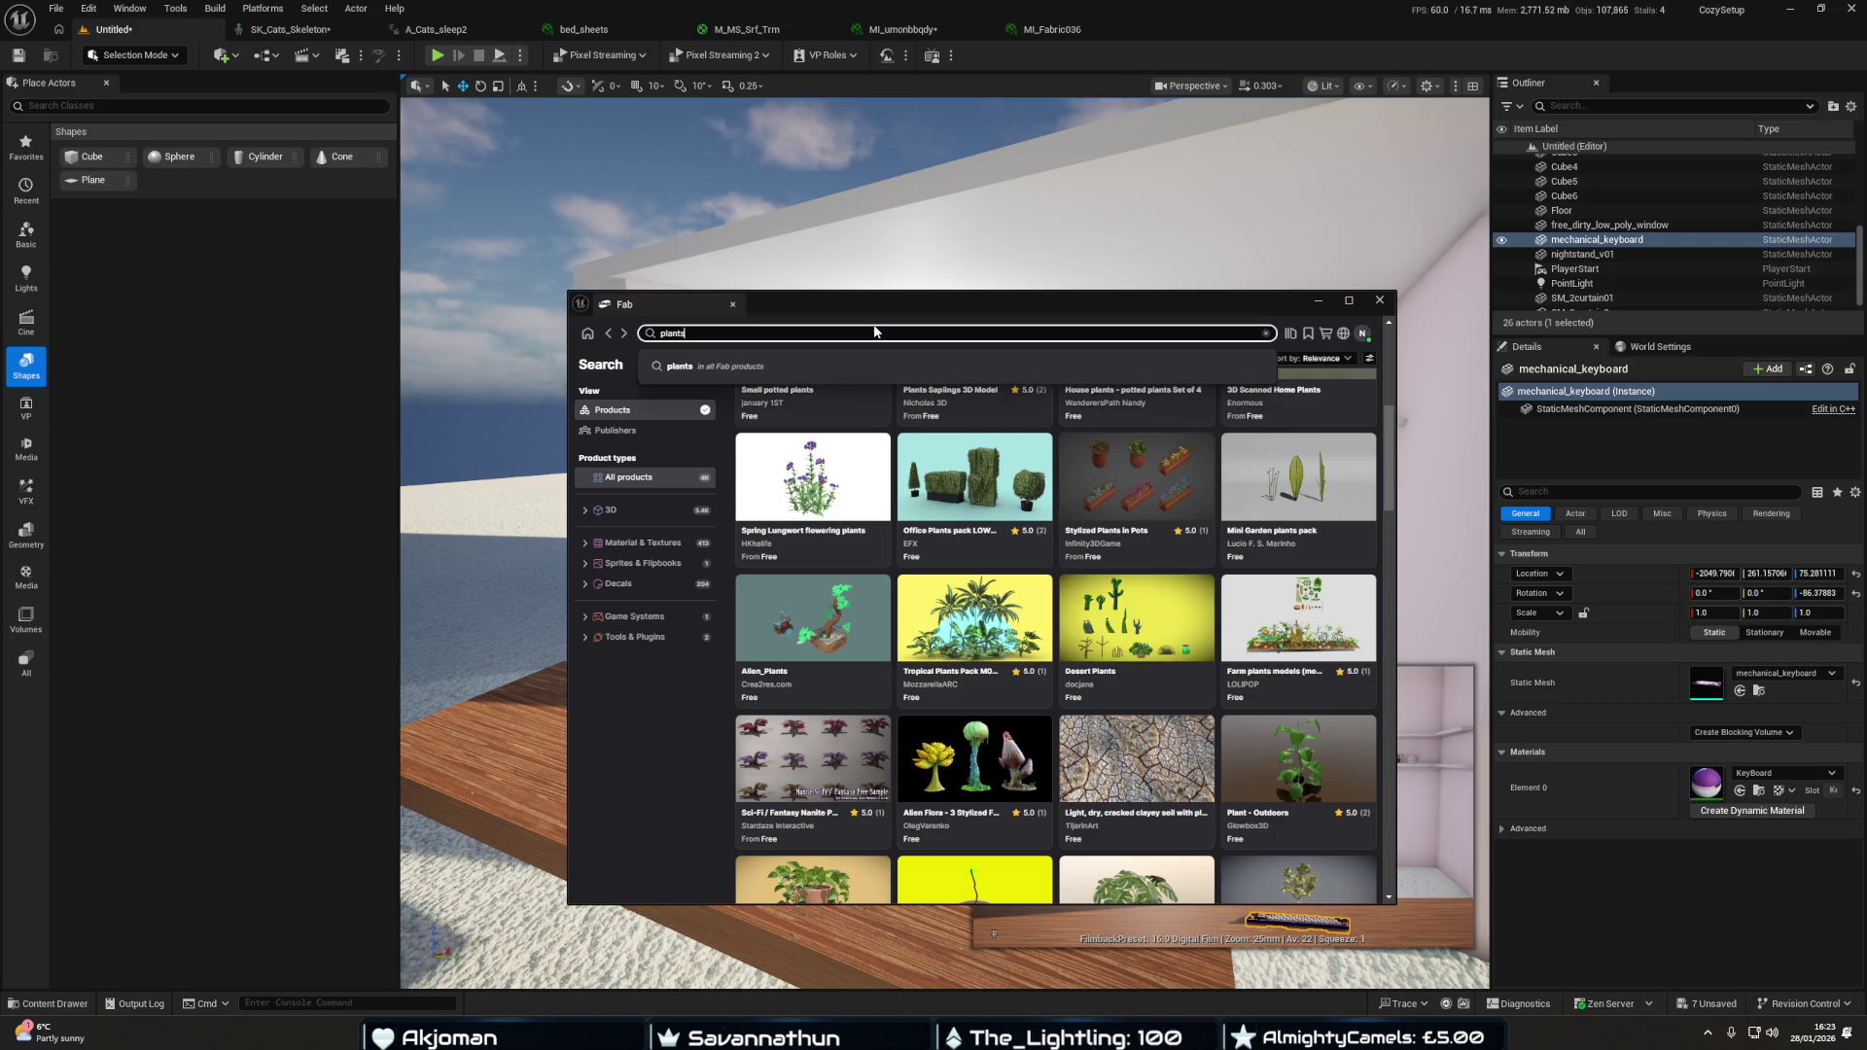
text(indoor)
key(Return)
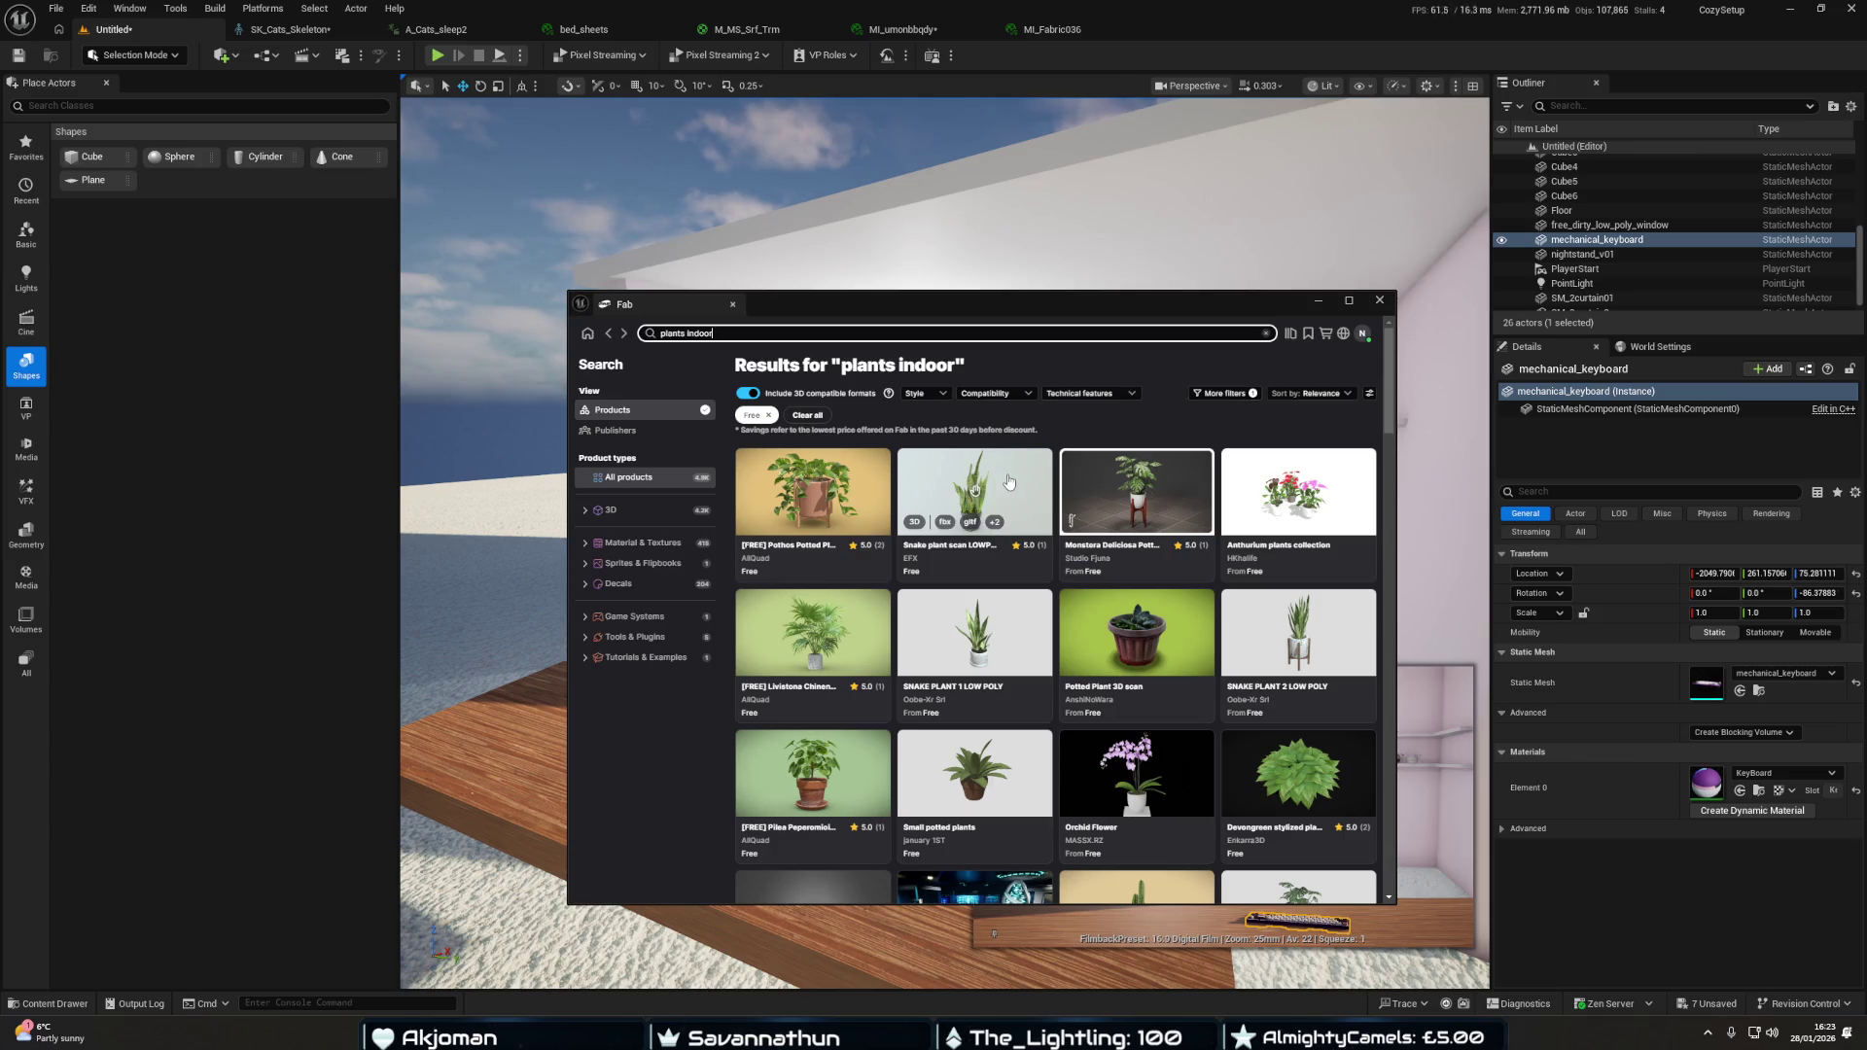
Add the Pothos Potted Plant to the library and the project.
click(845, 500)
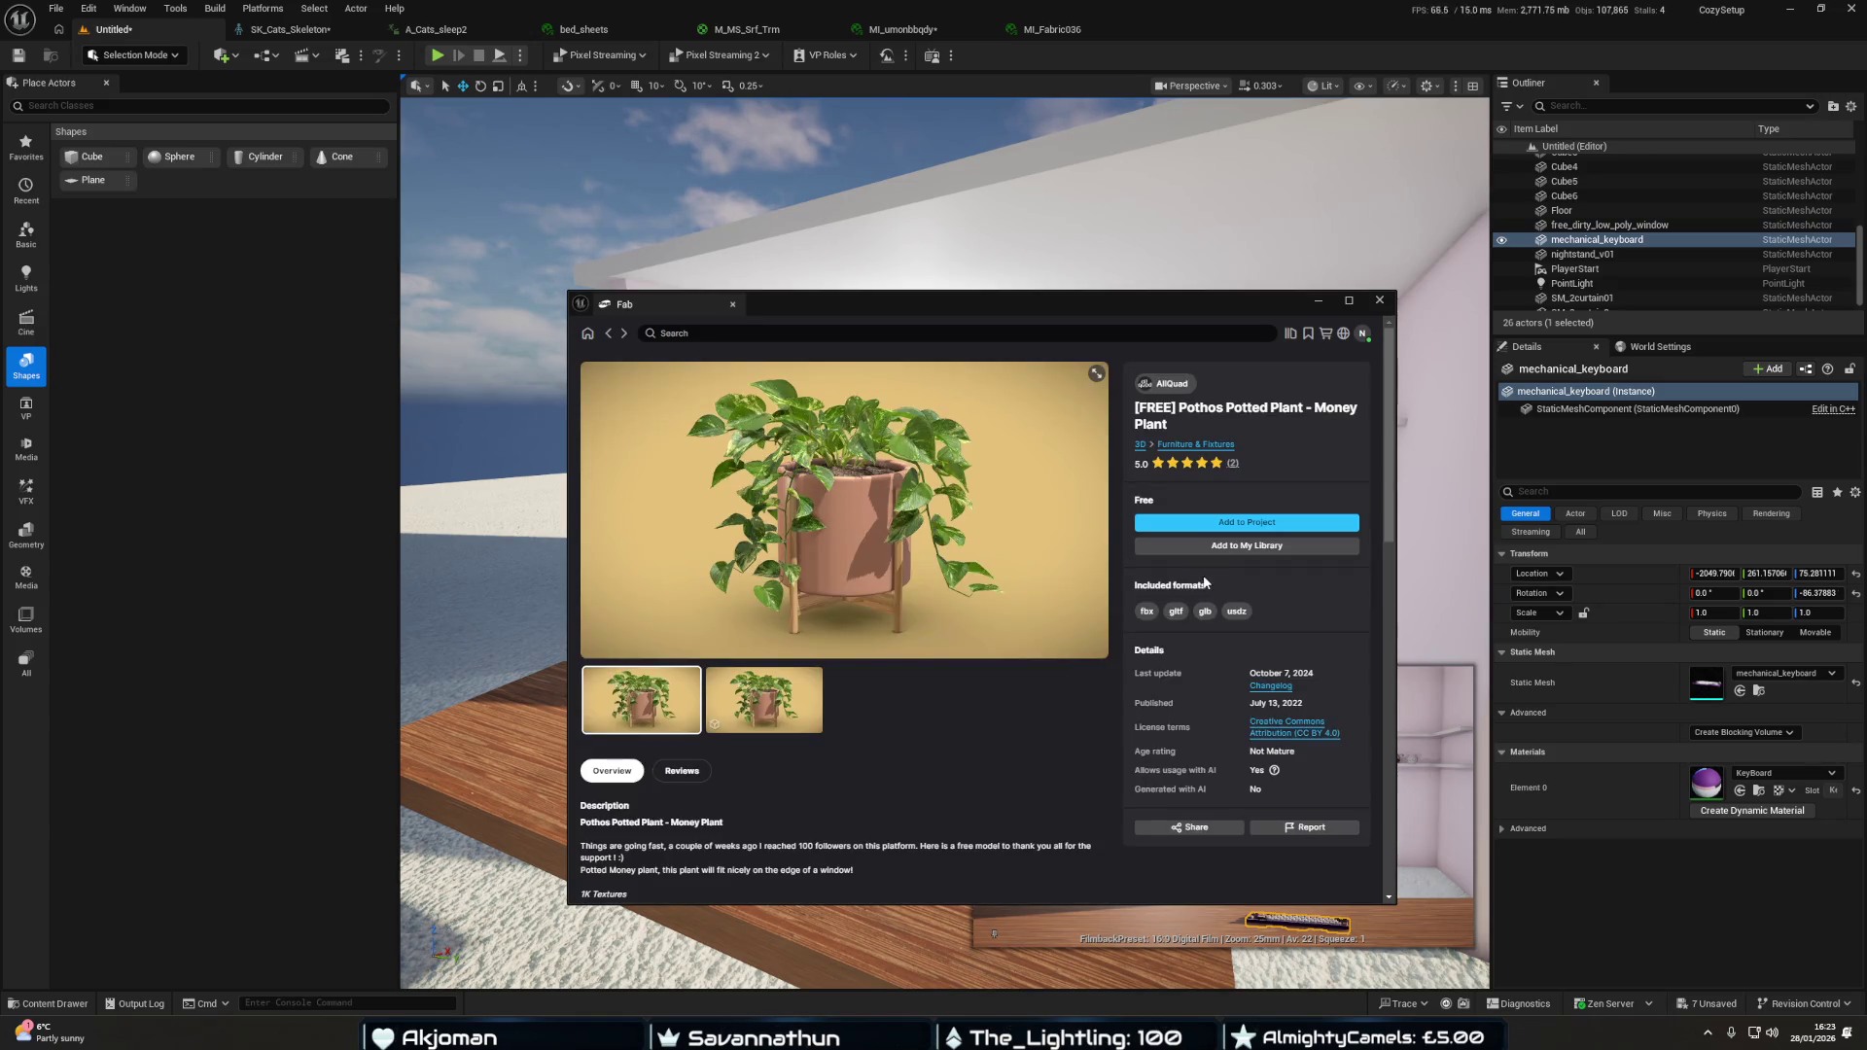
click(1227, 547)
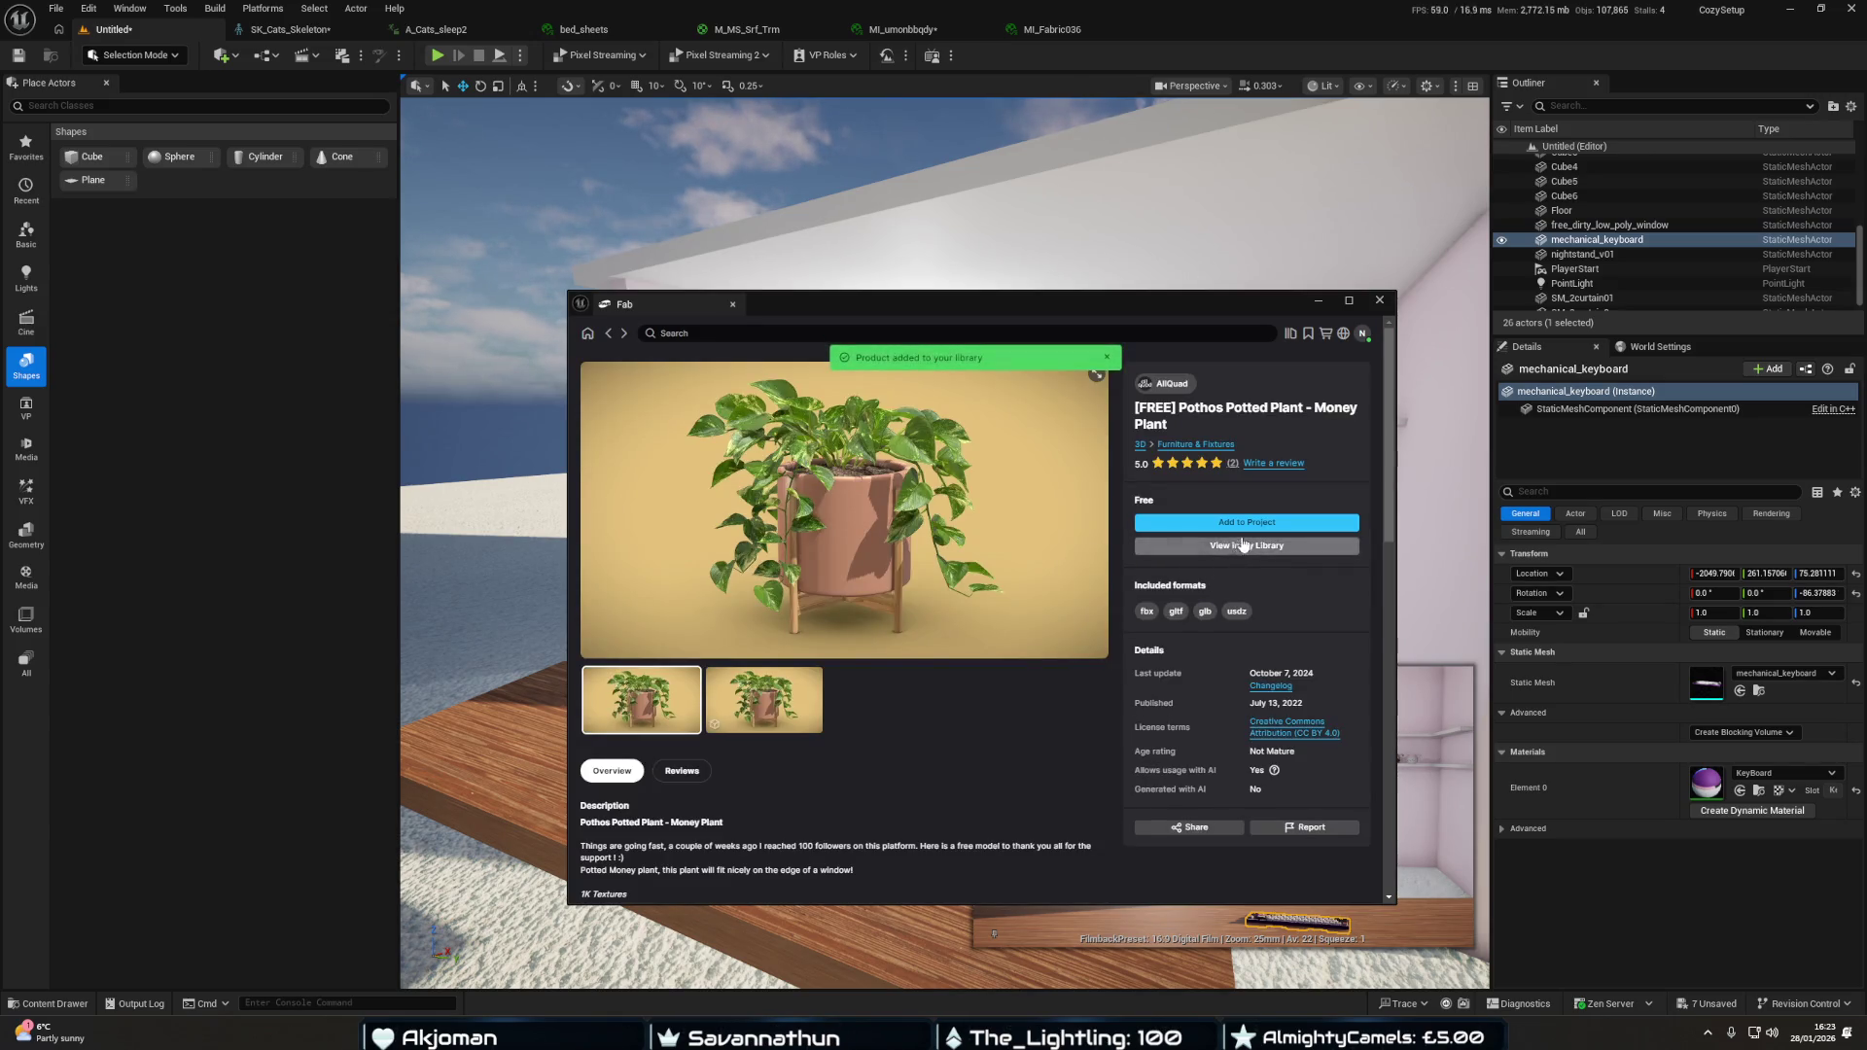
click(1253, 527)
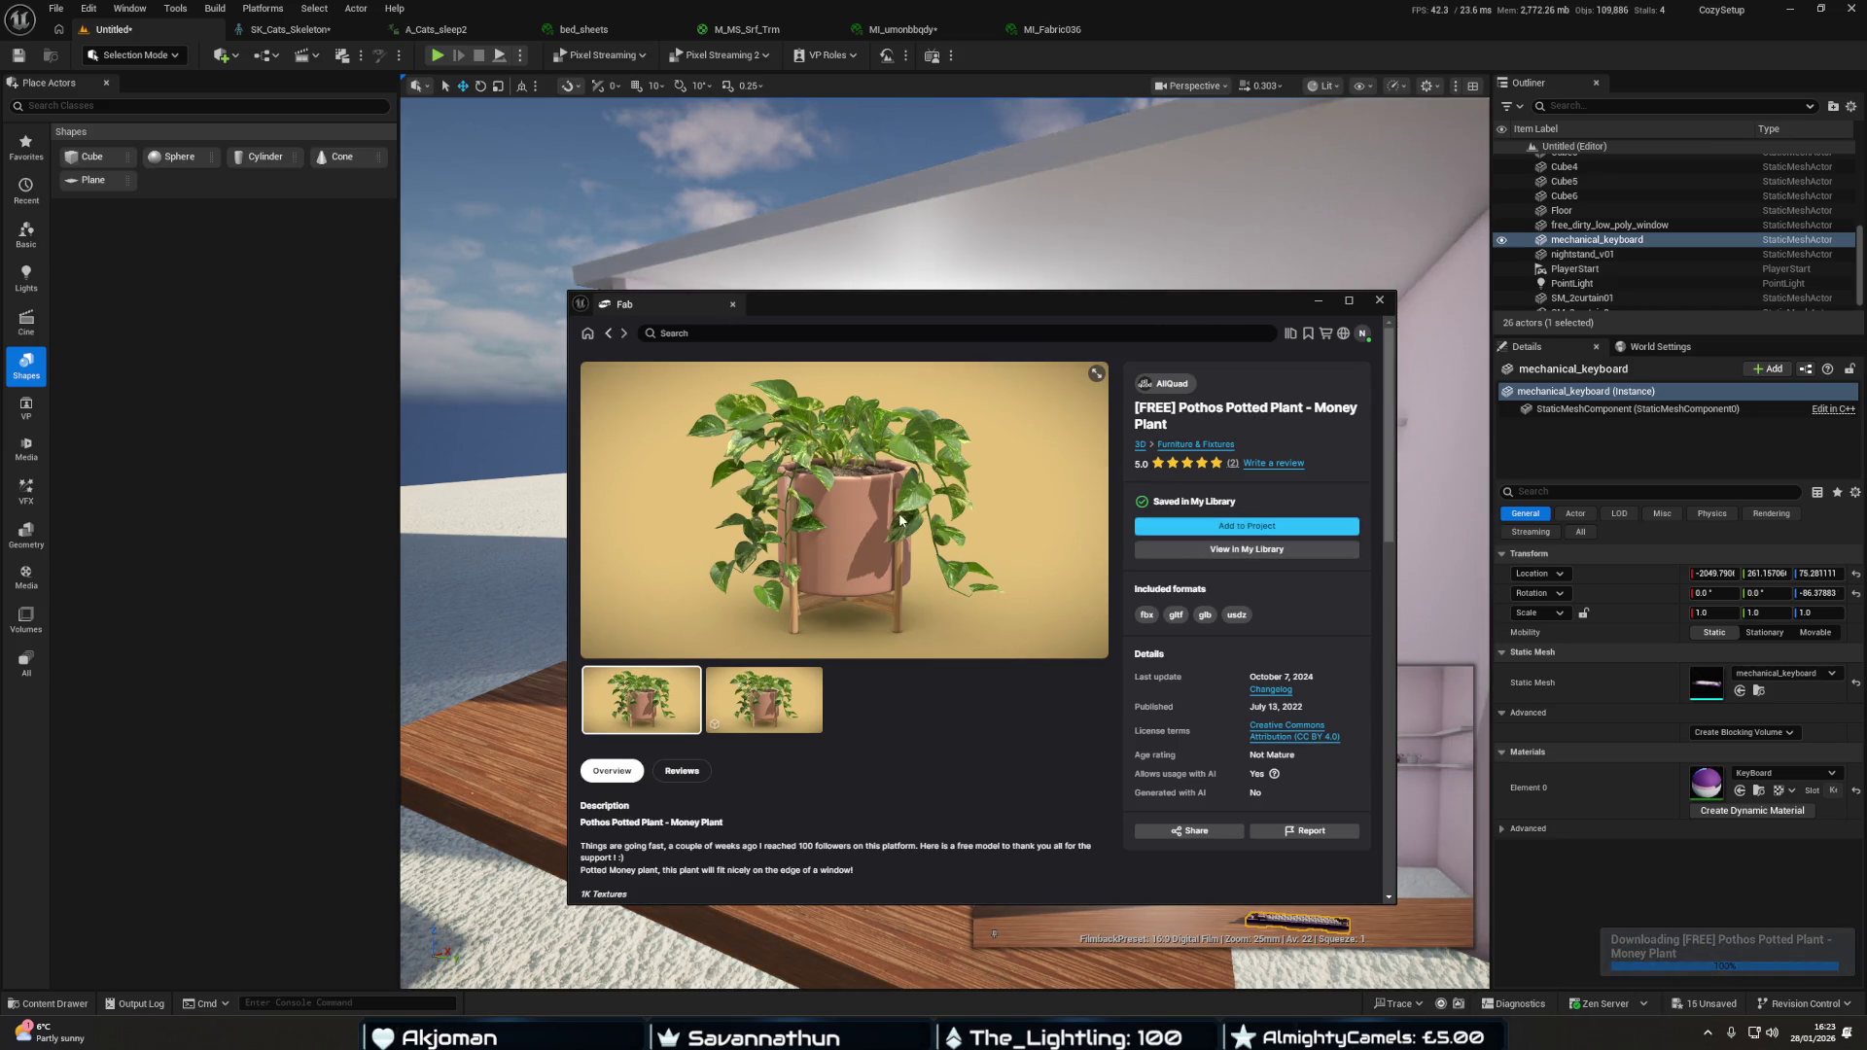
click(610, 332)
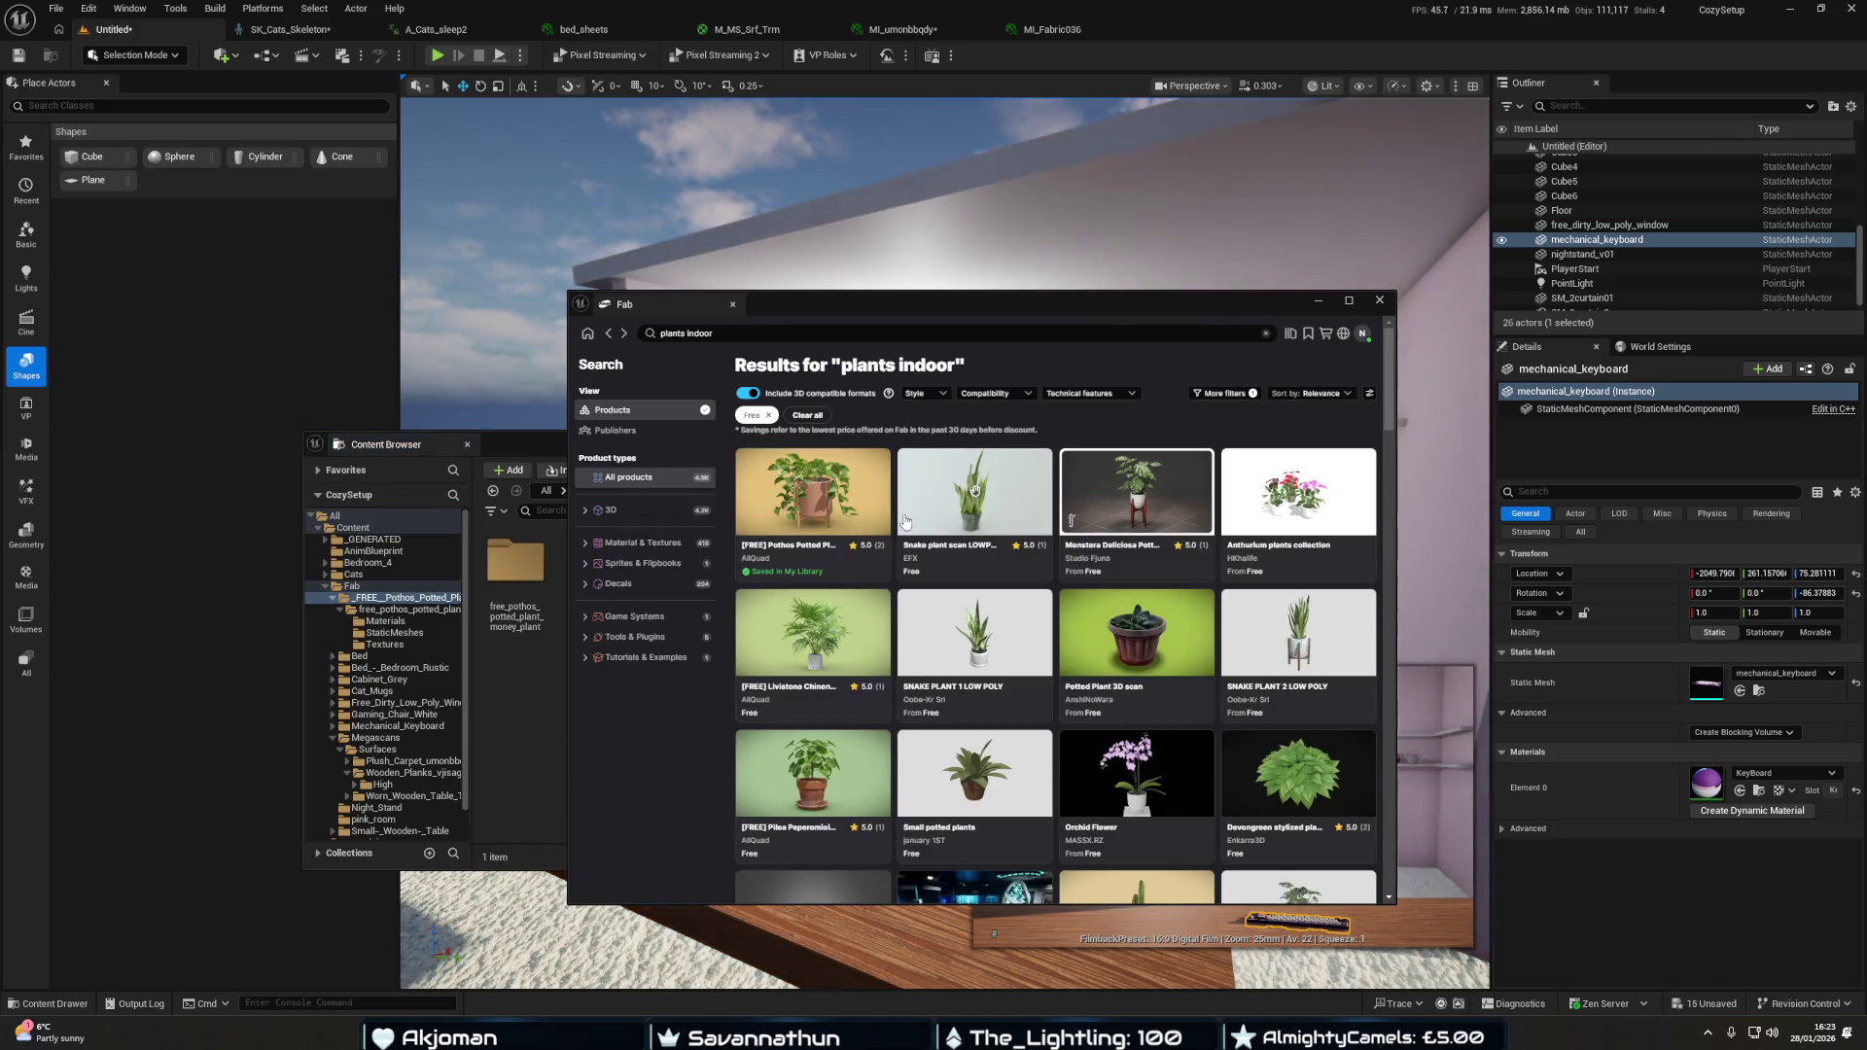
Add the Livistona Chinensis Fan Palm to the library and the project.
click(851, 641)
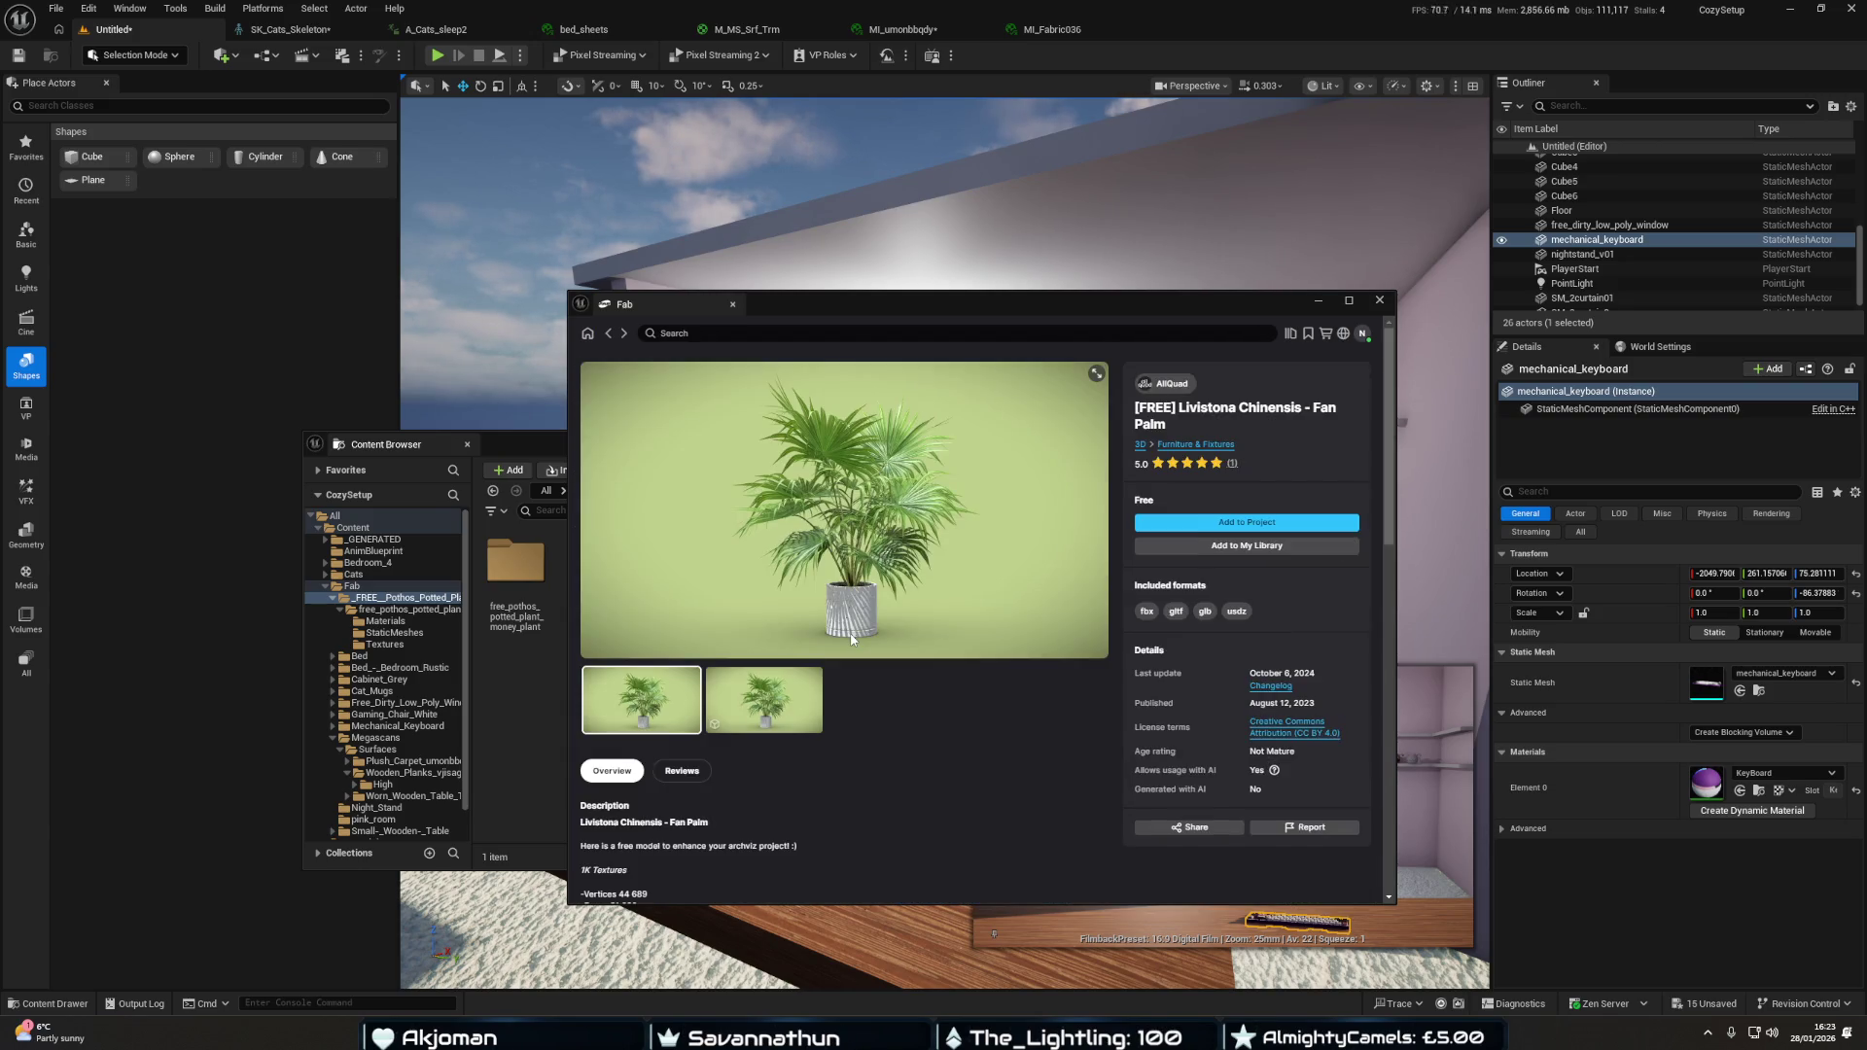
click(1242, 547)
click(1251, 539)
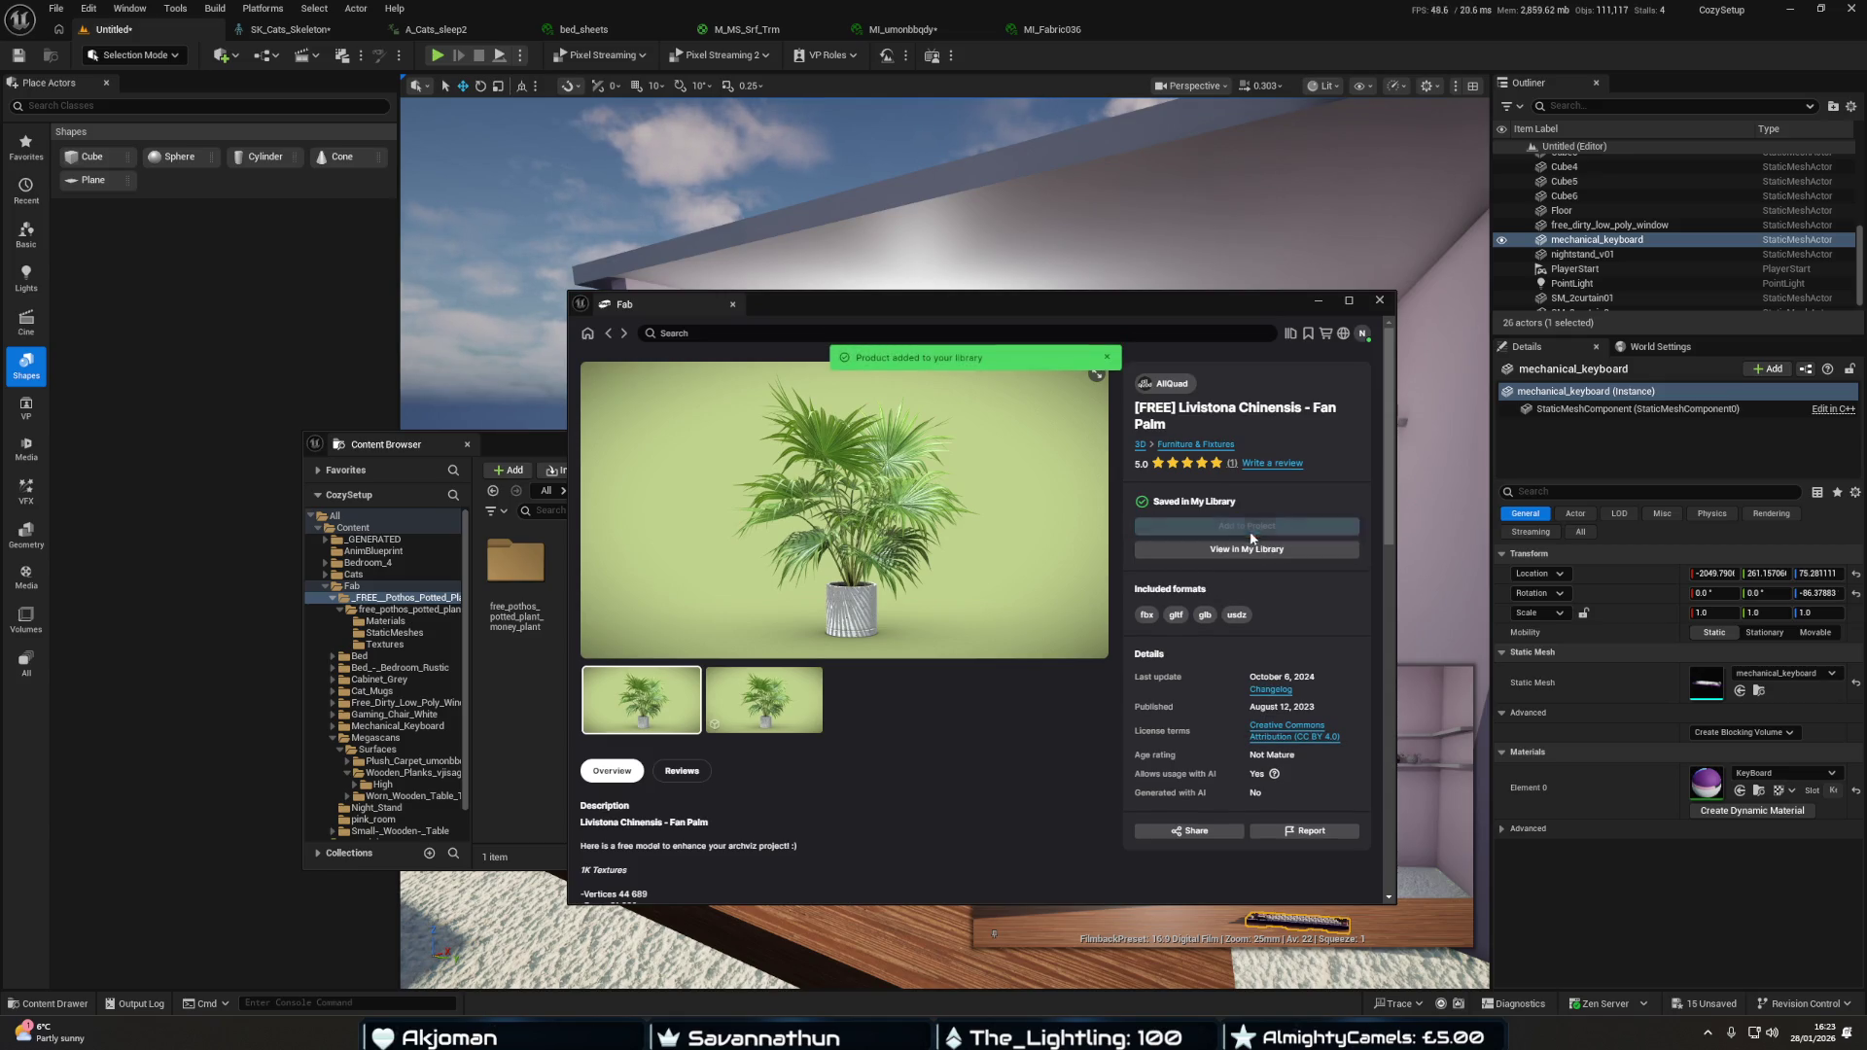
key(alt+Left)
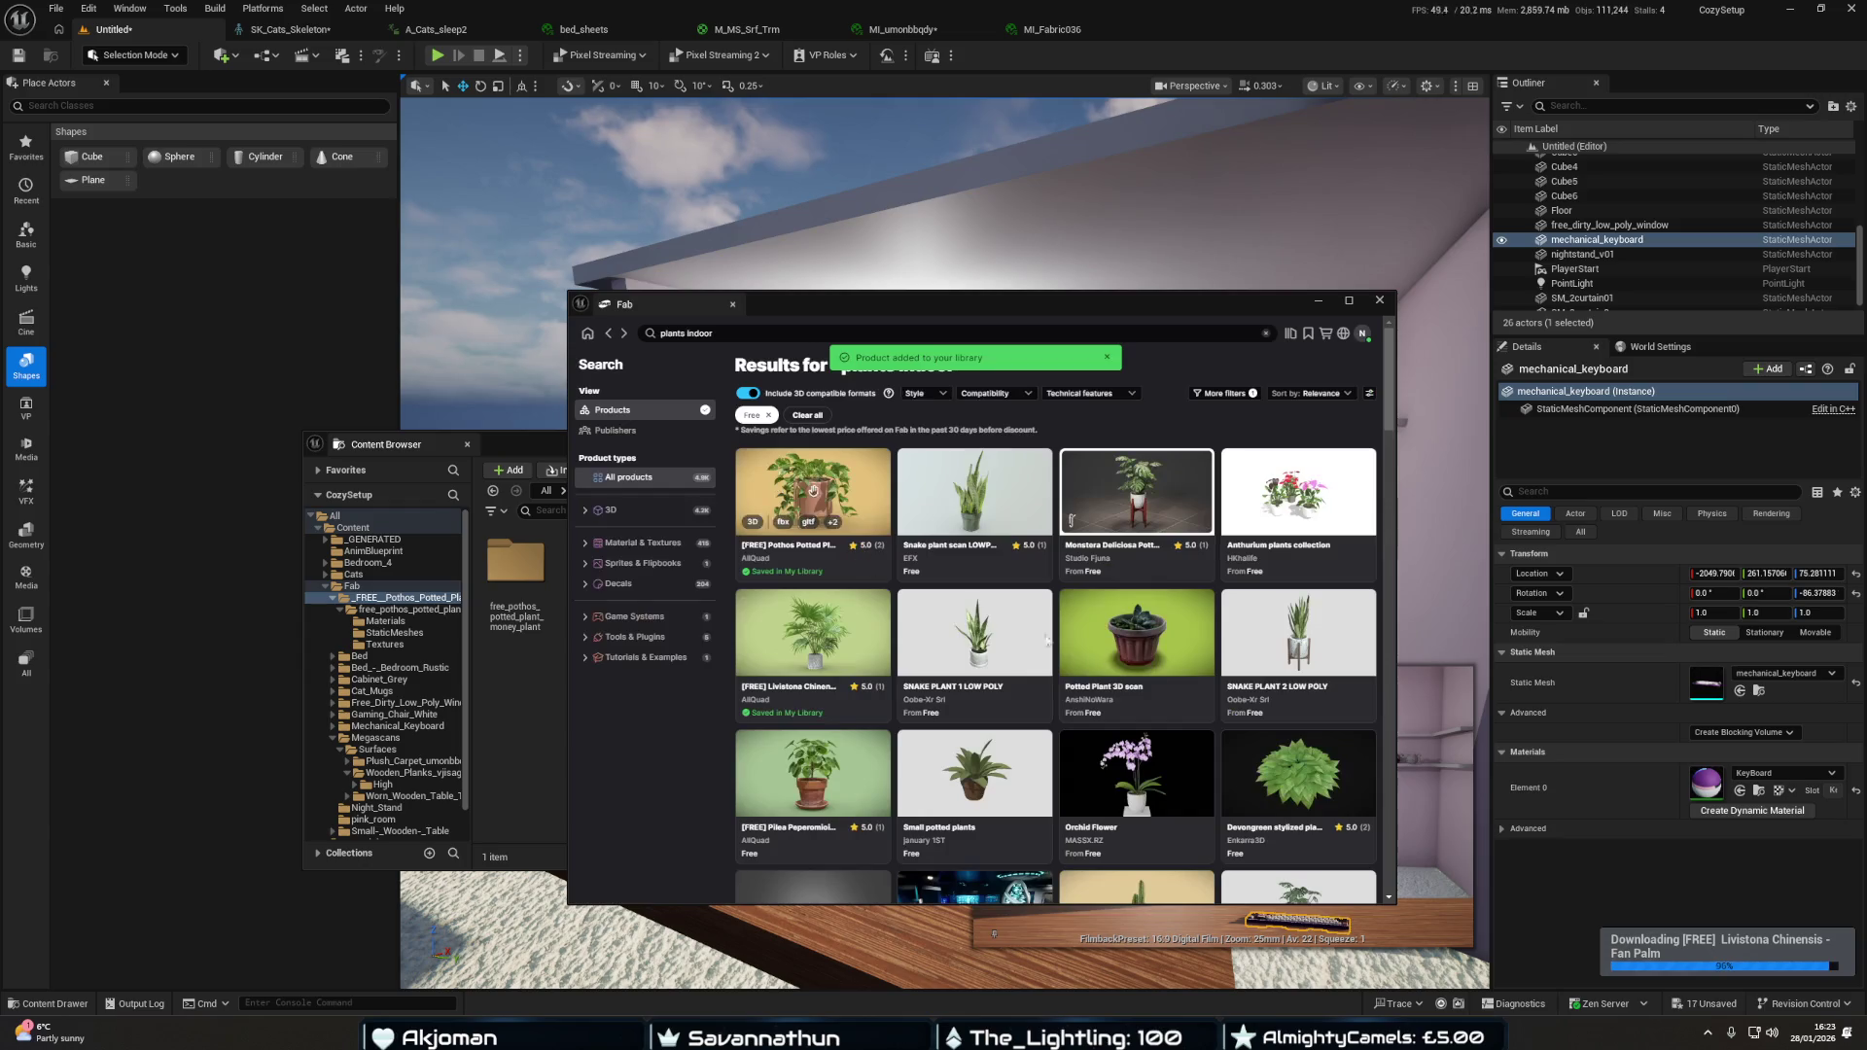
Add MONSTERA 1 LOW POLY to the project, then open the Tropical Plant page.
scroll(1008, 671, down, 2)
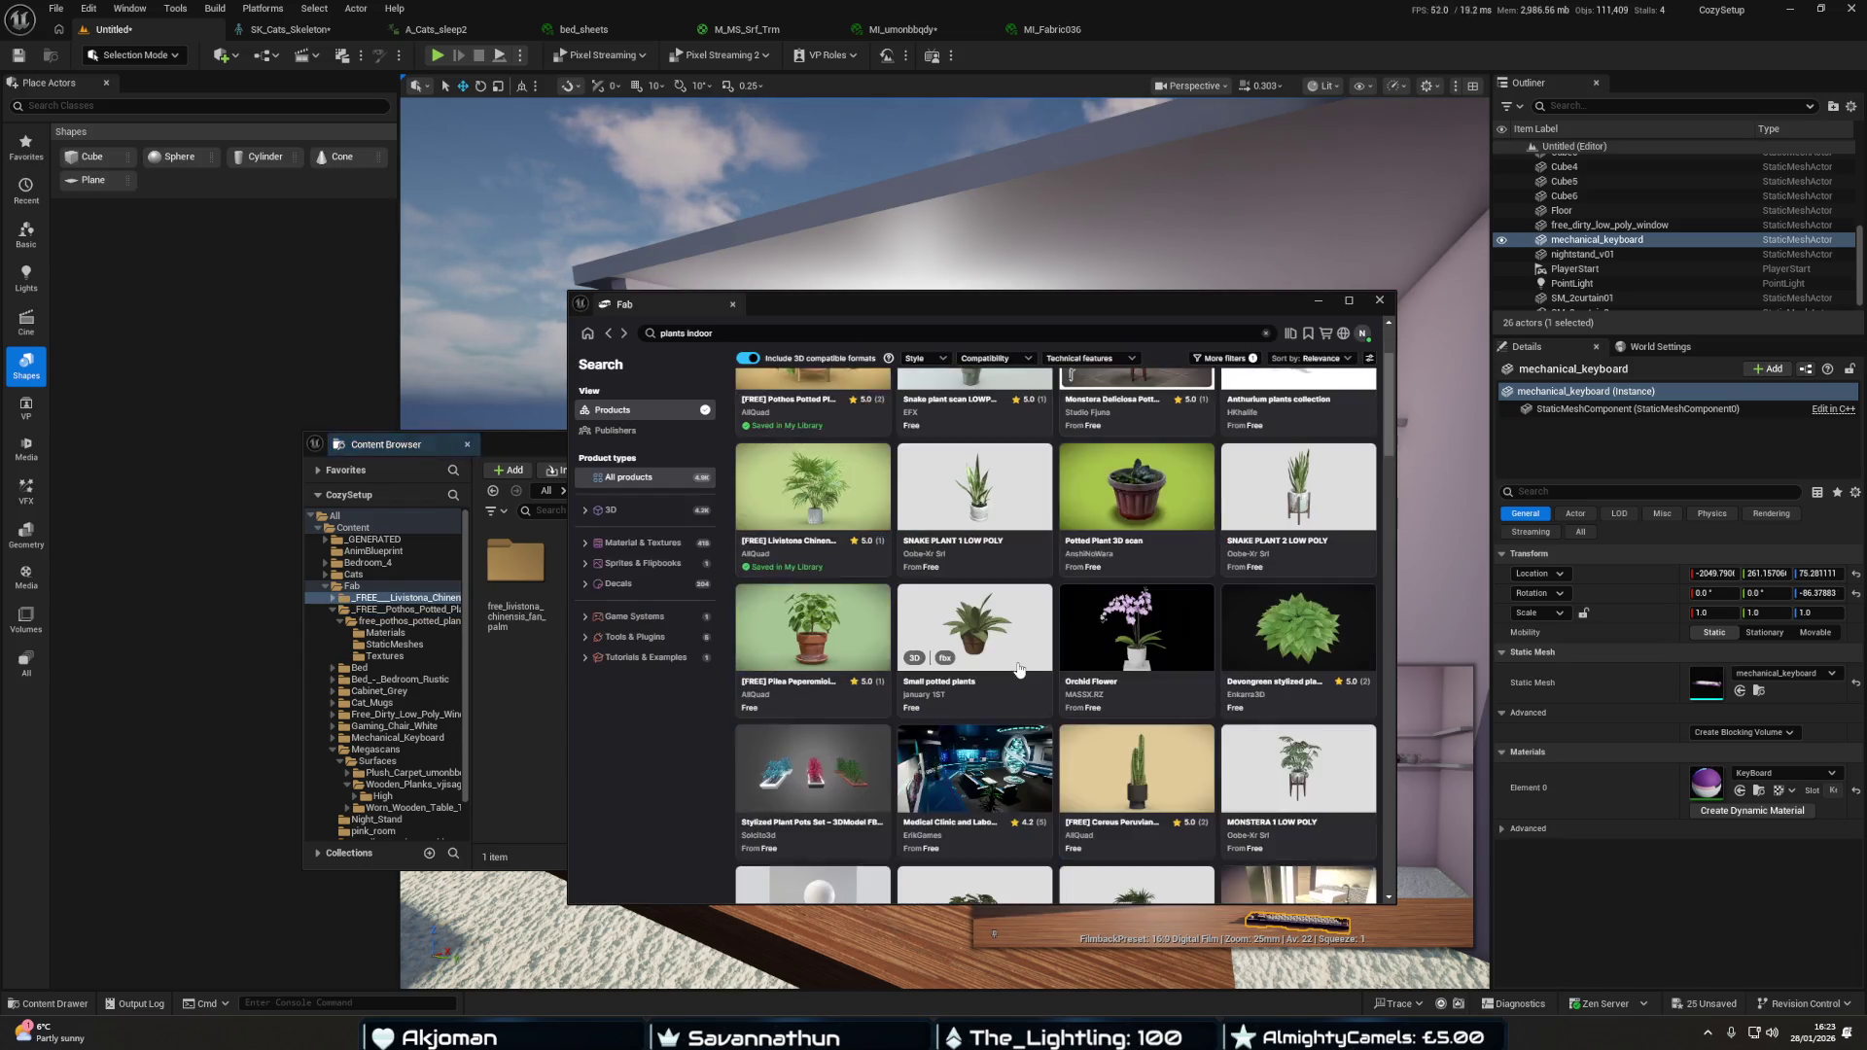
scroll(1026, 671, down, 1)
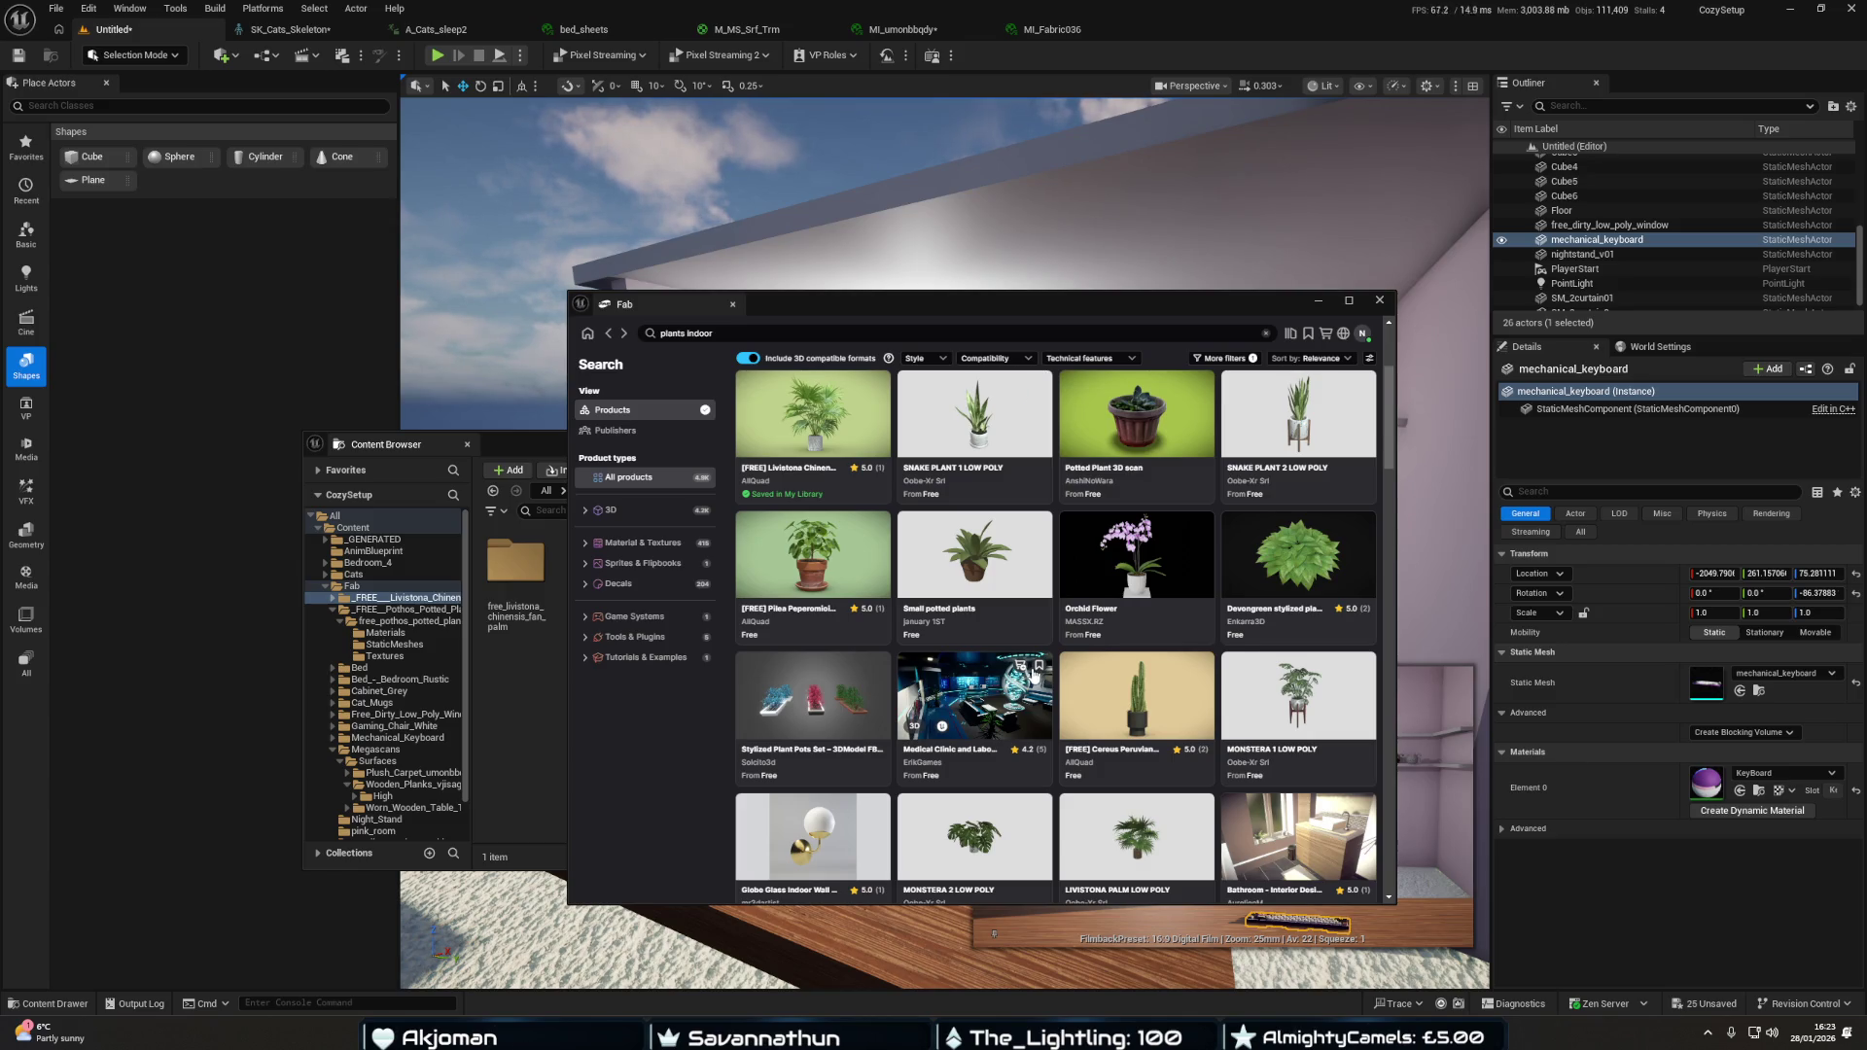
scroll(1035, 675, down, 1)
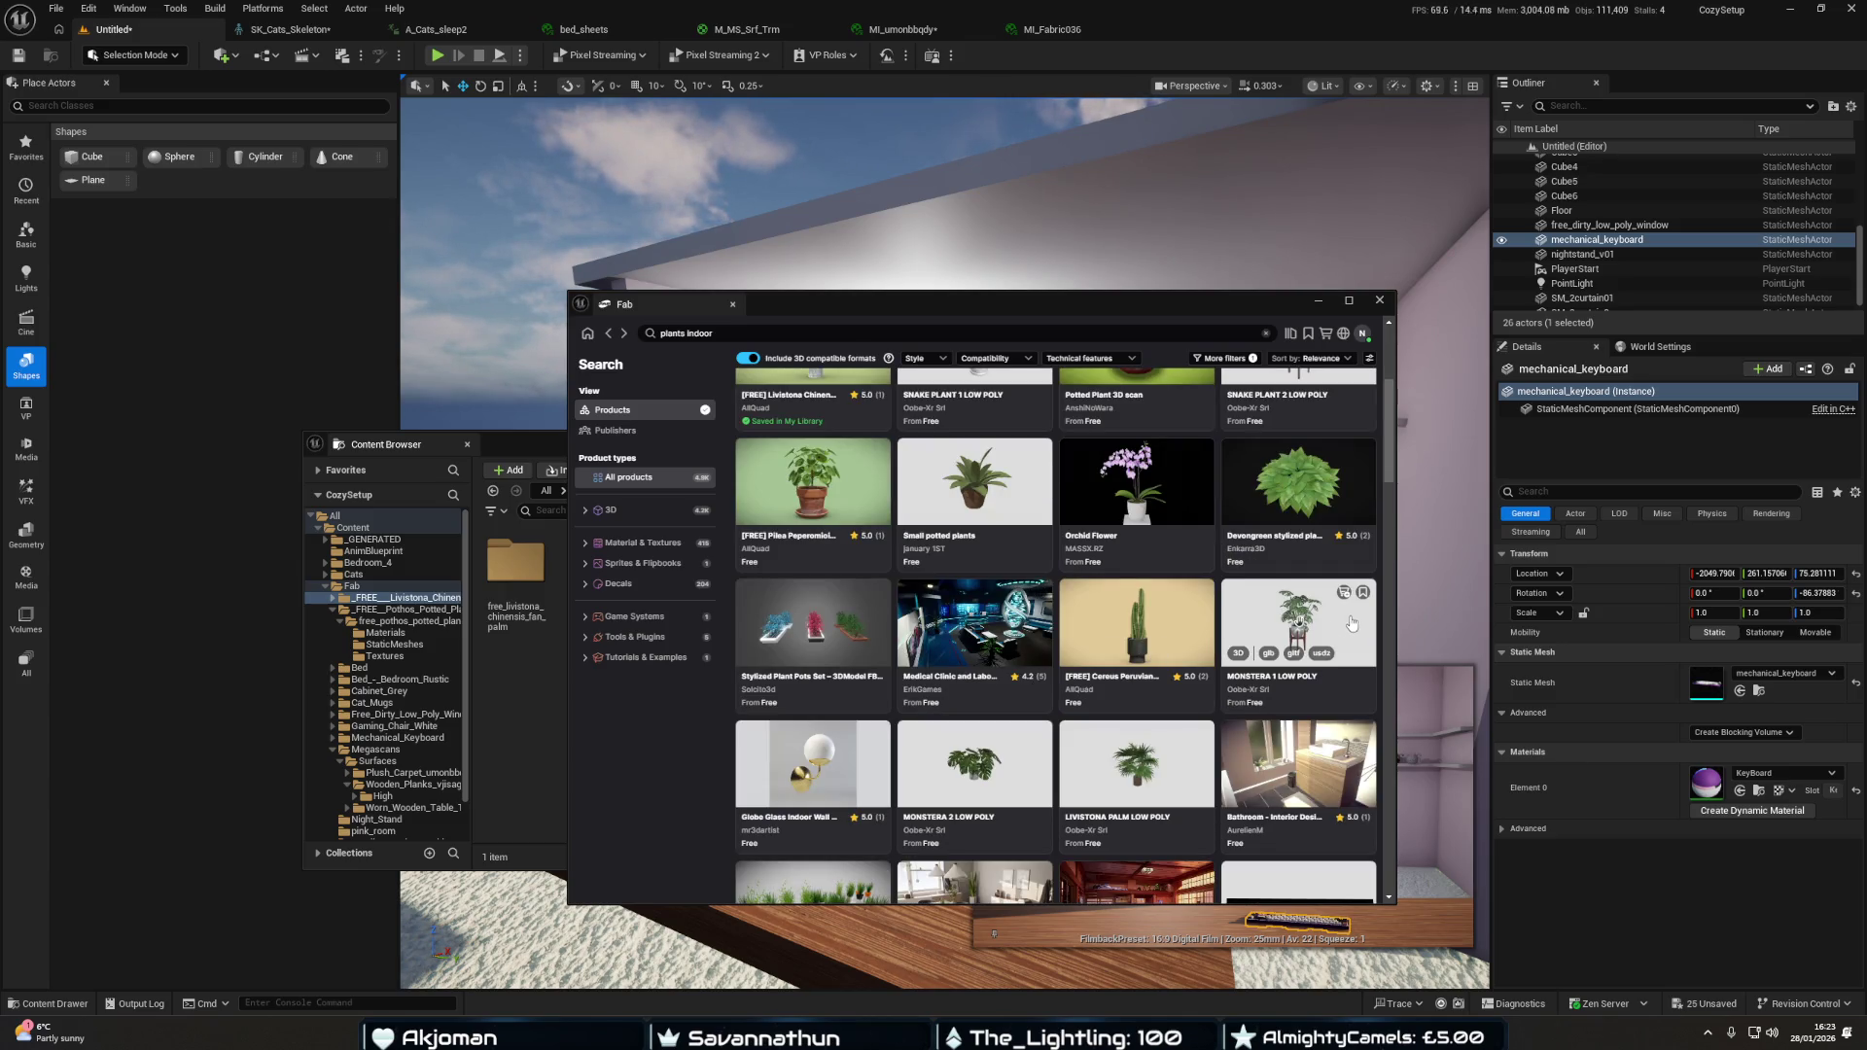
scroll(1256, 614, up, 2)
scroll(1256, 614, down, 2)
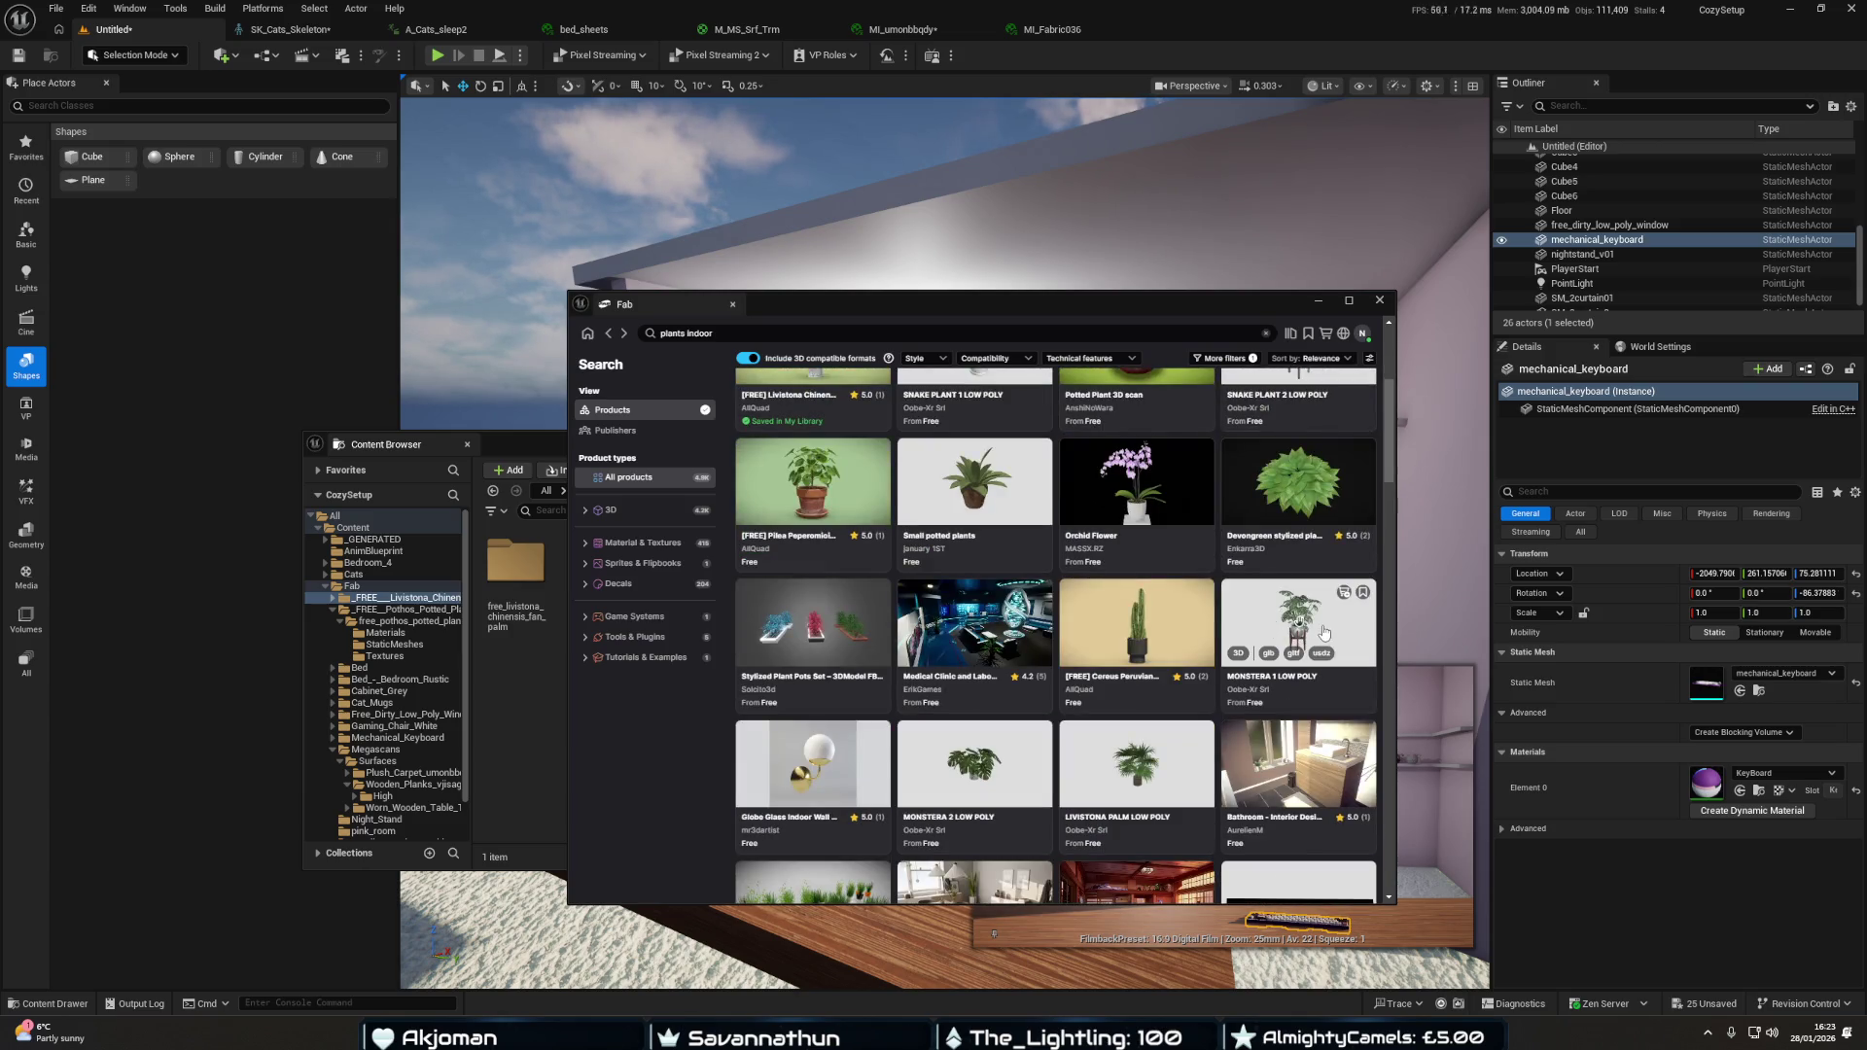
click(1320, 627)
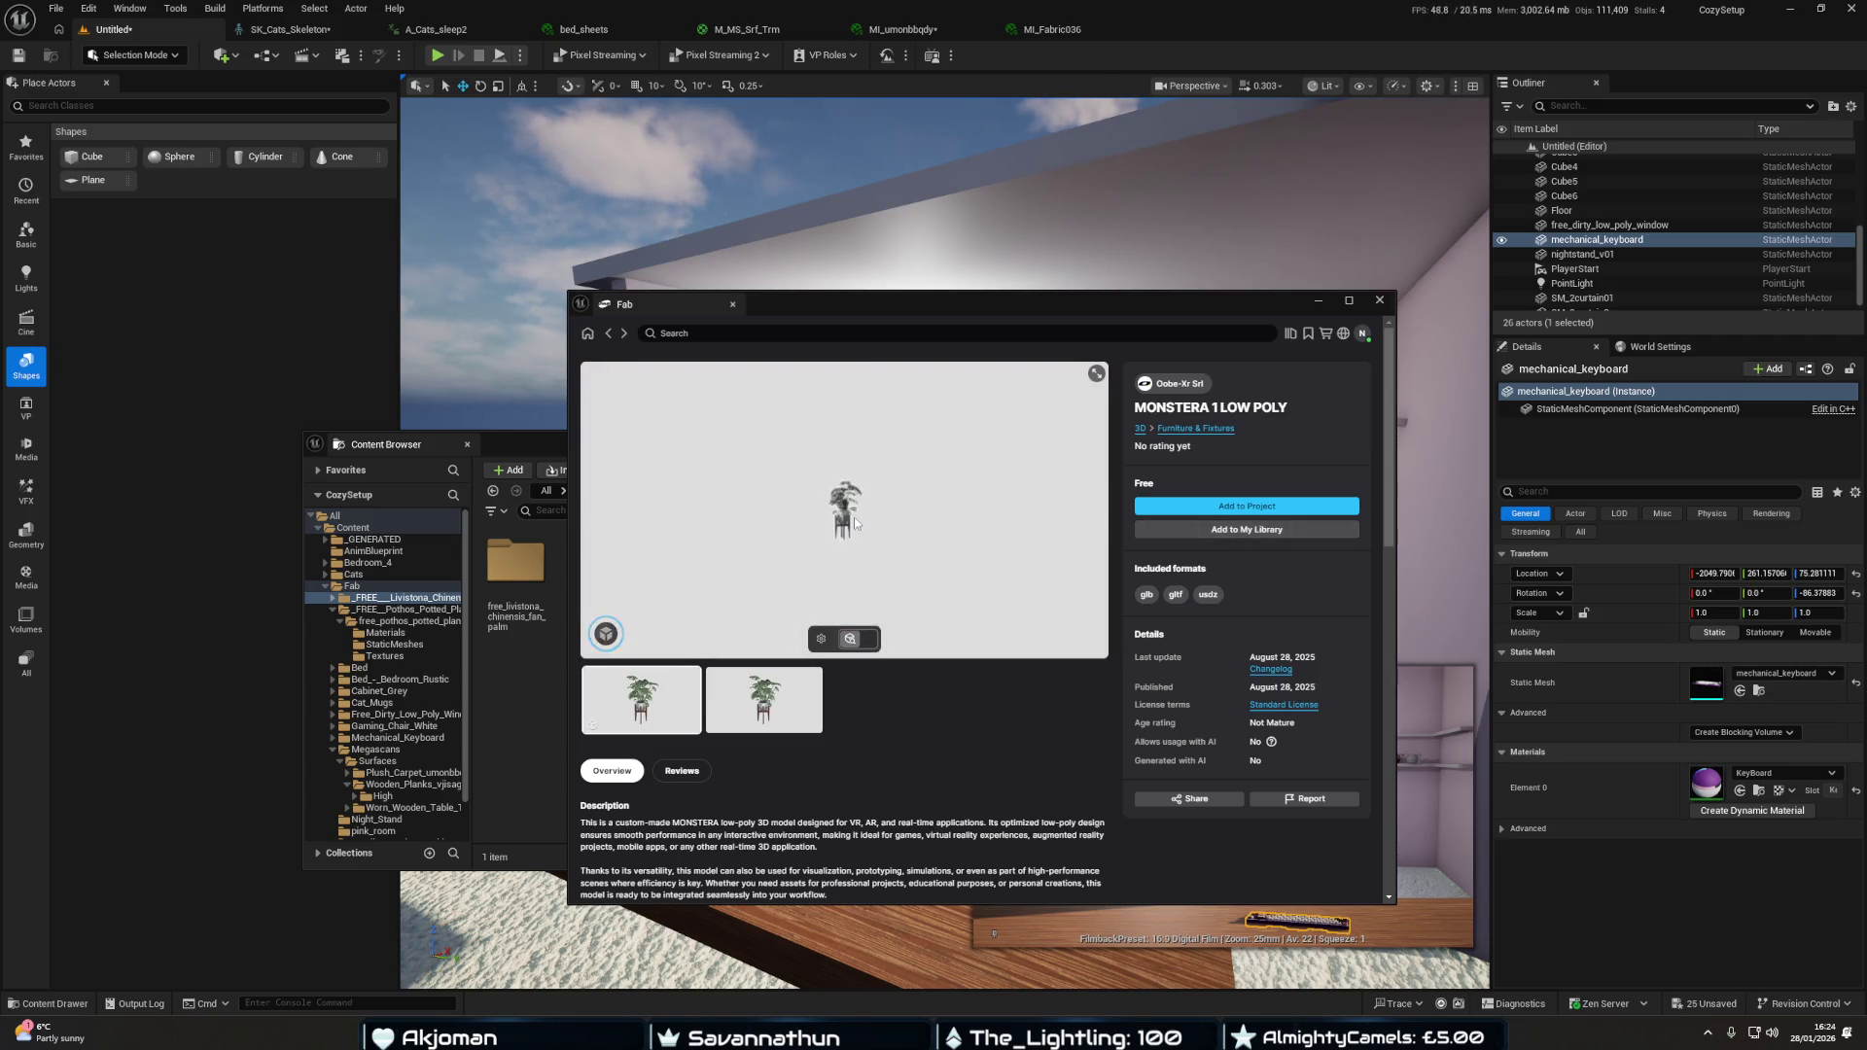
click(1178, 531)
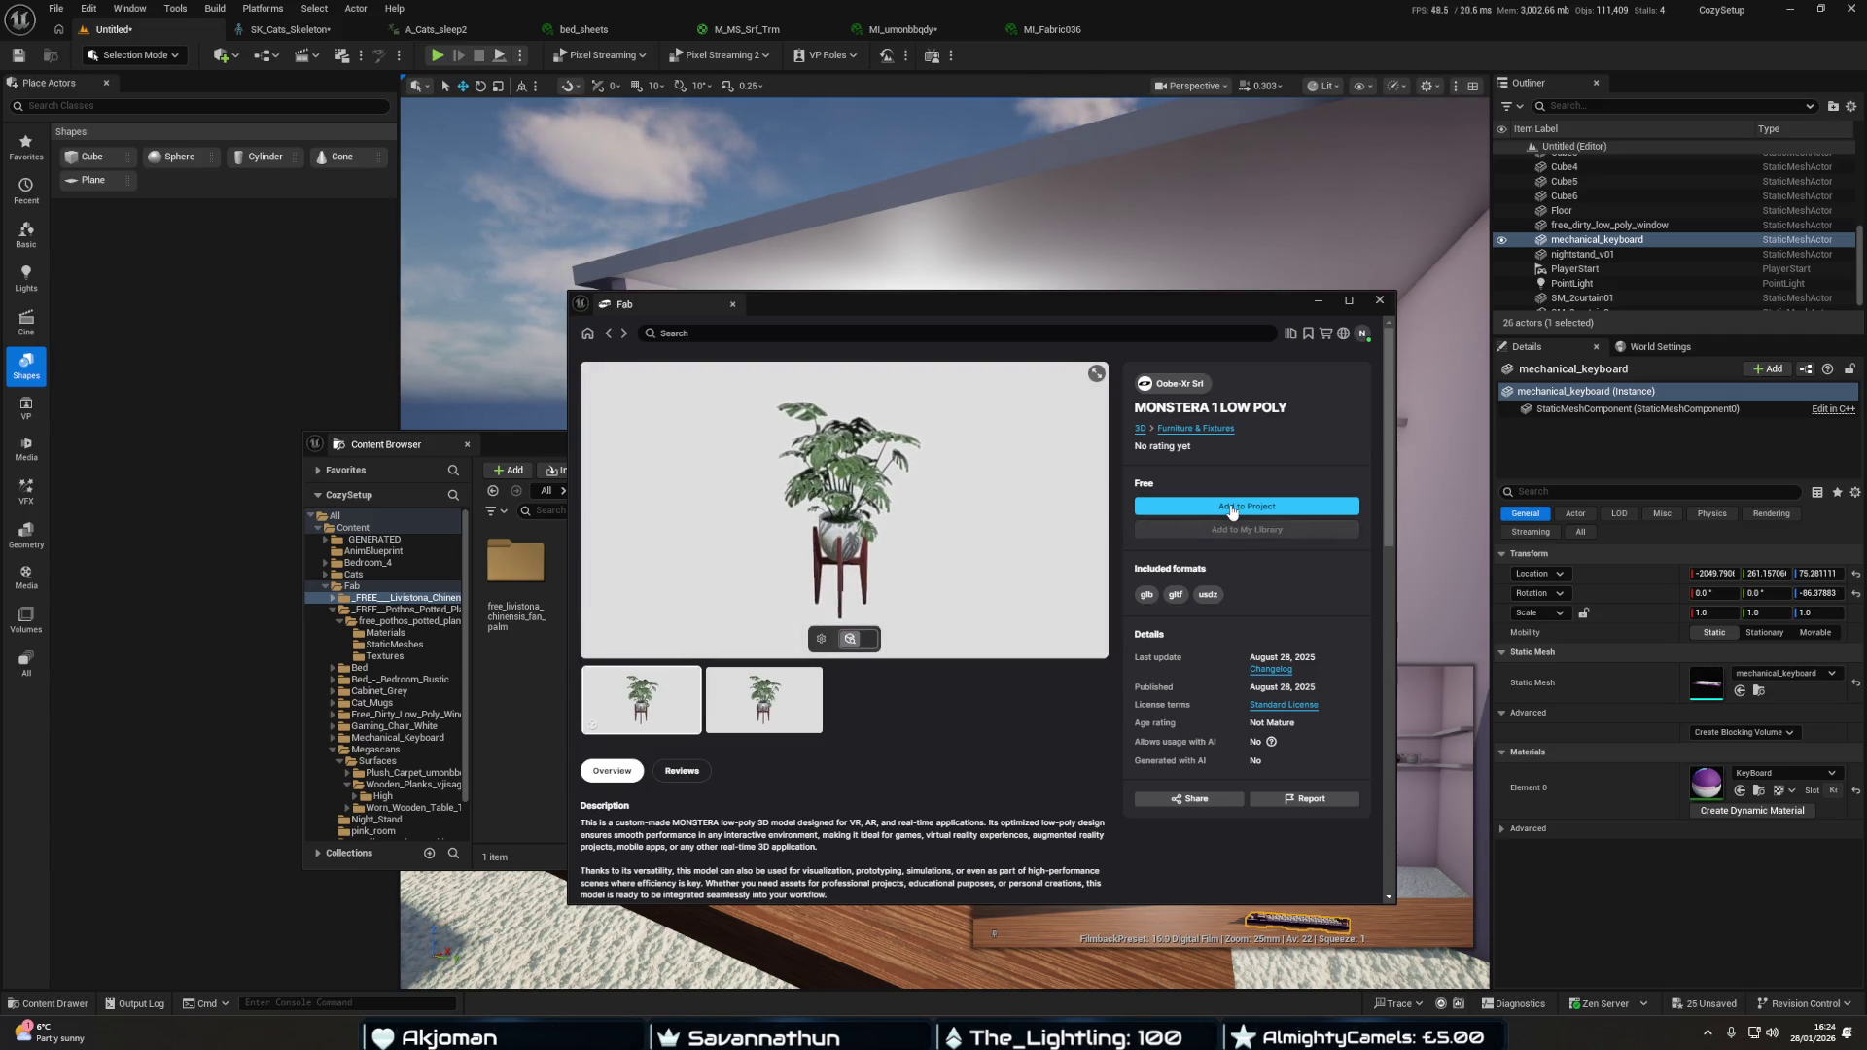
click(608, 334)
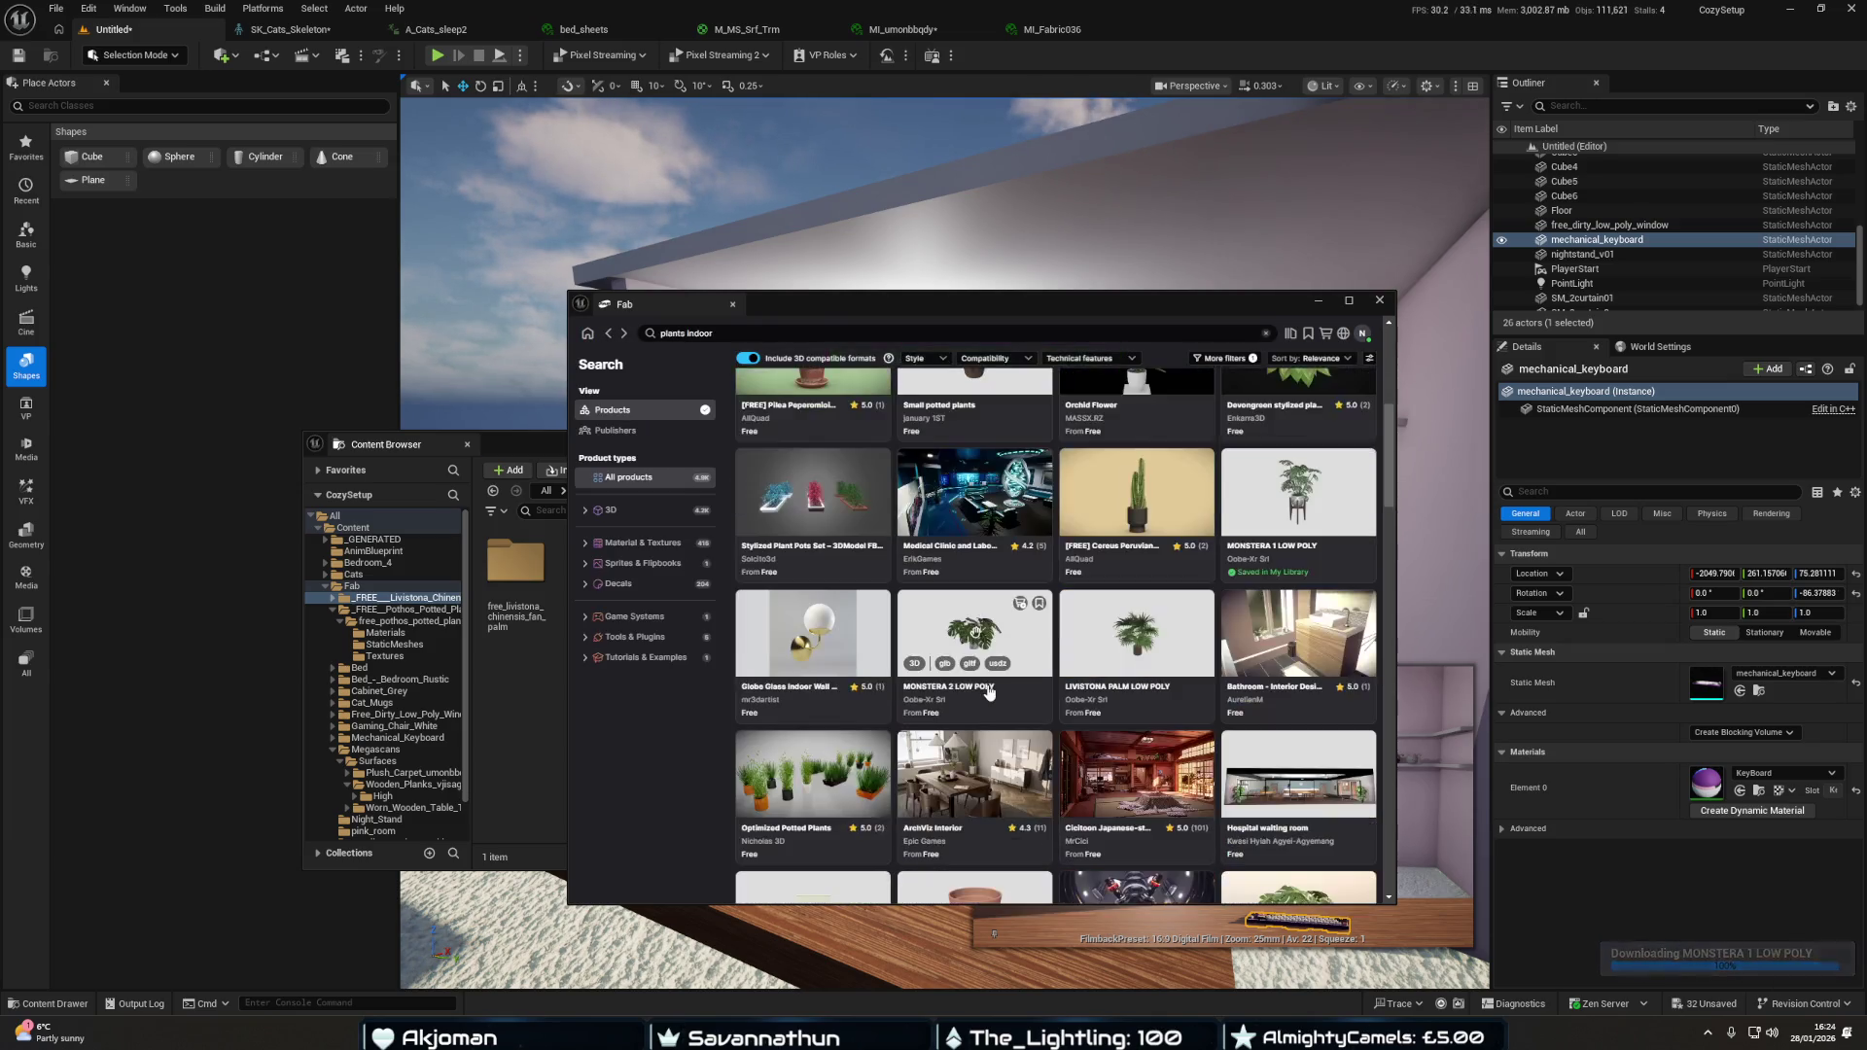
scroll(996, 700, down, 3)
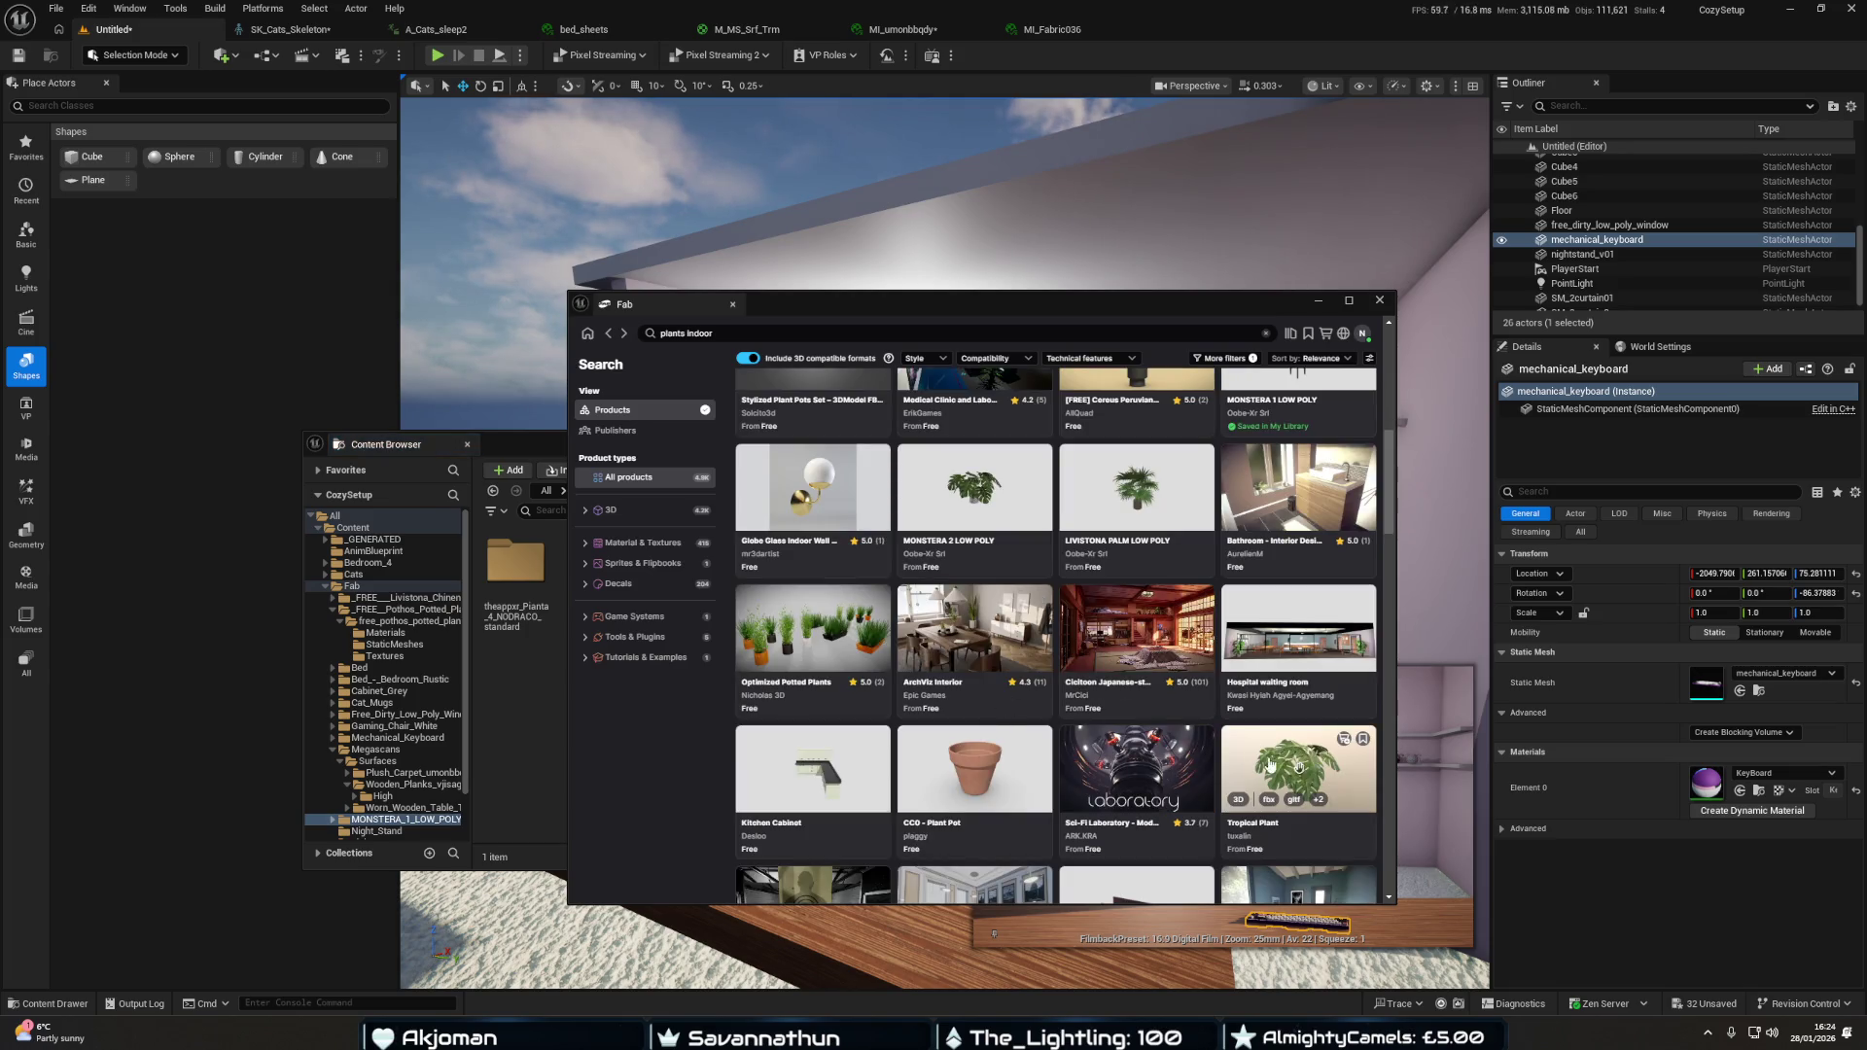
click(1323, 773)
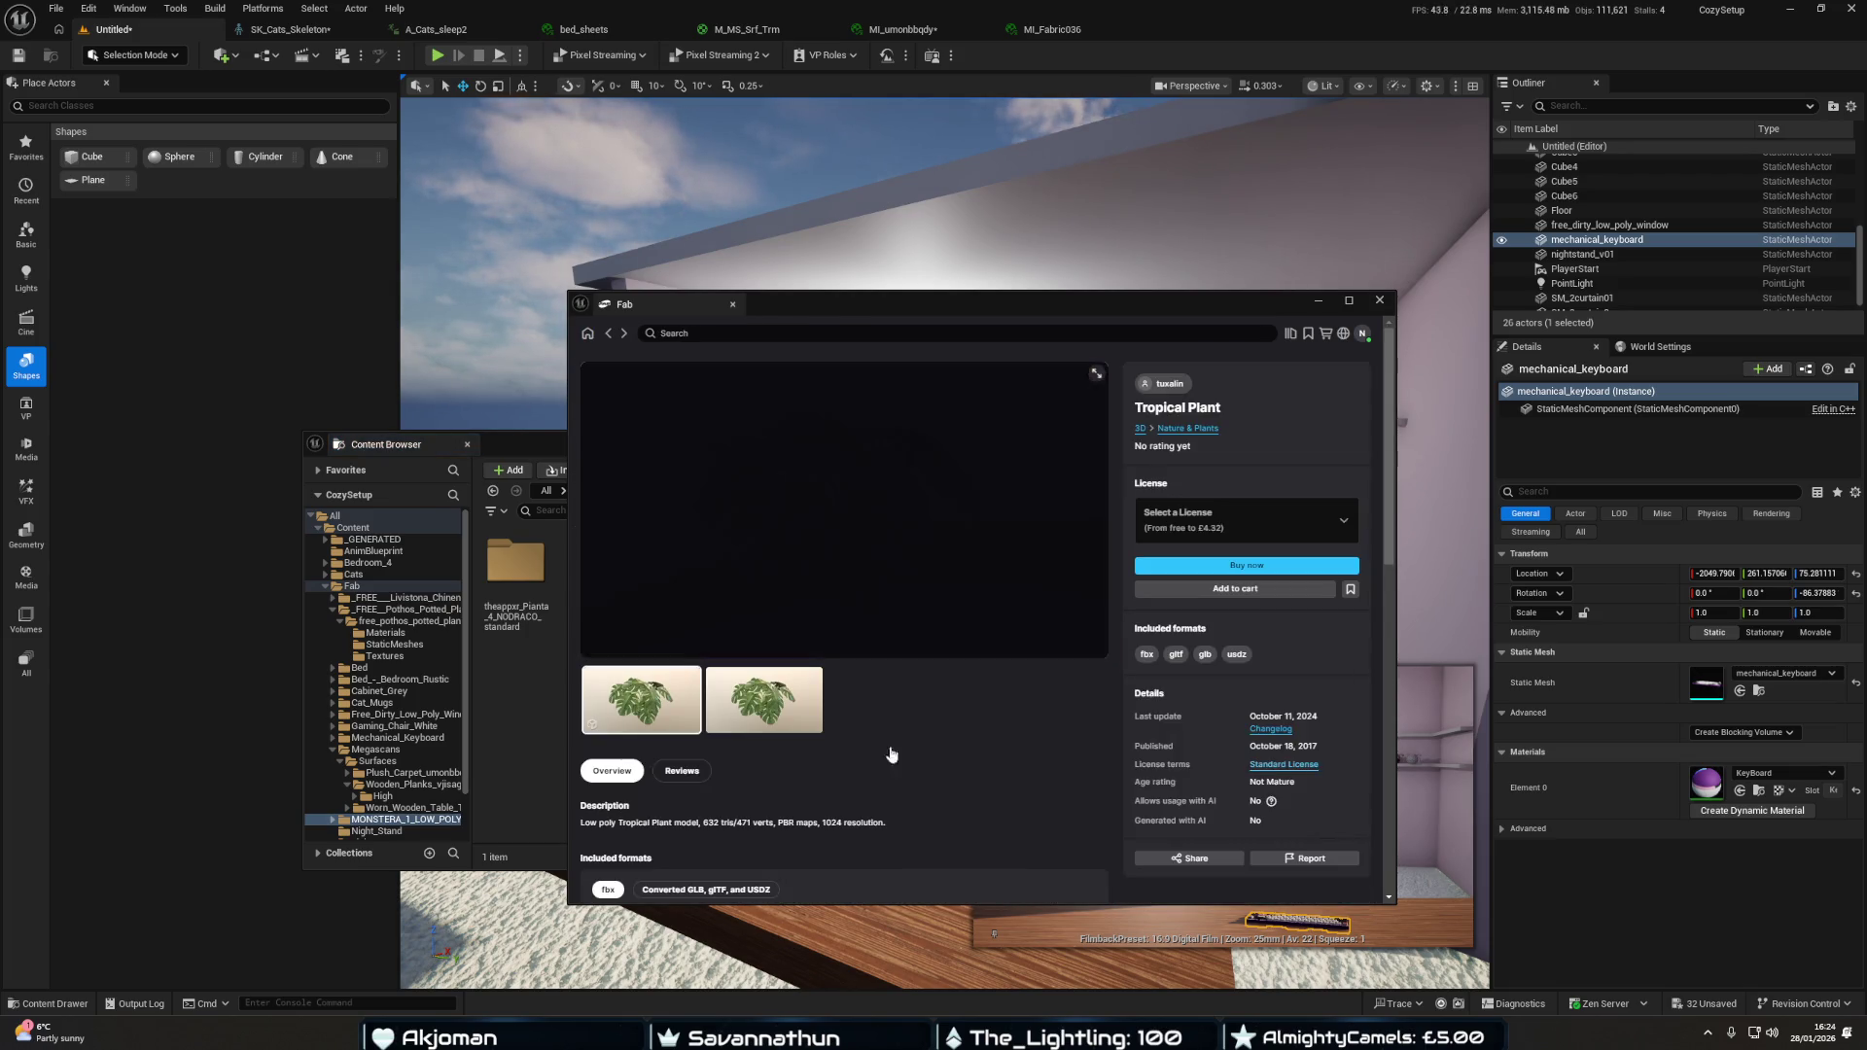
View the Tropical Plant's second preview image and its interactive 3D preview.
click(786, 721)
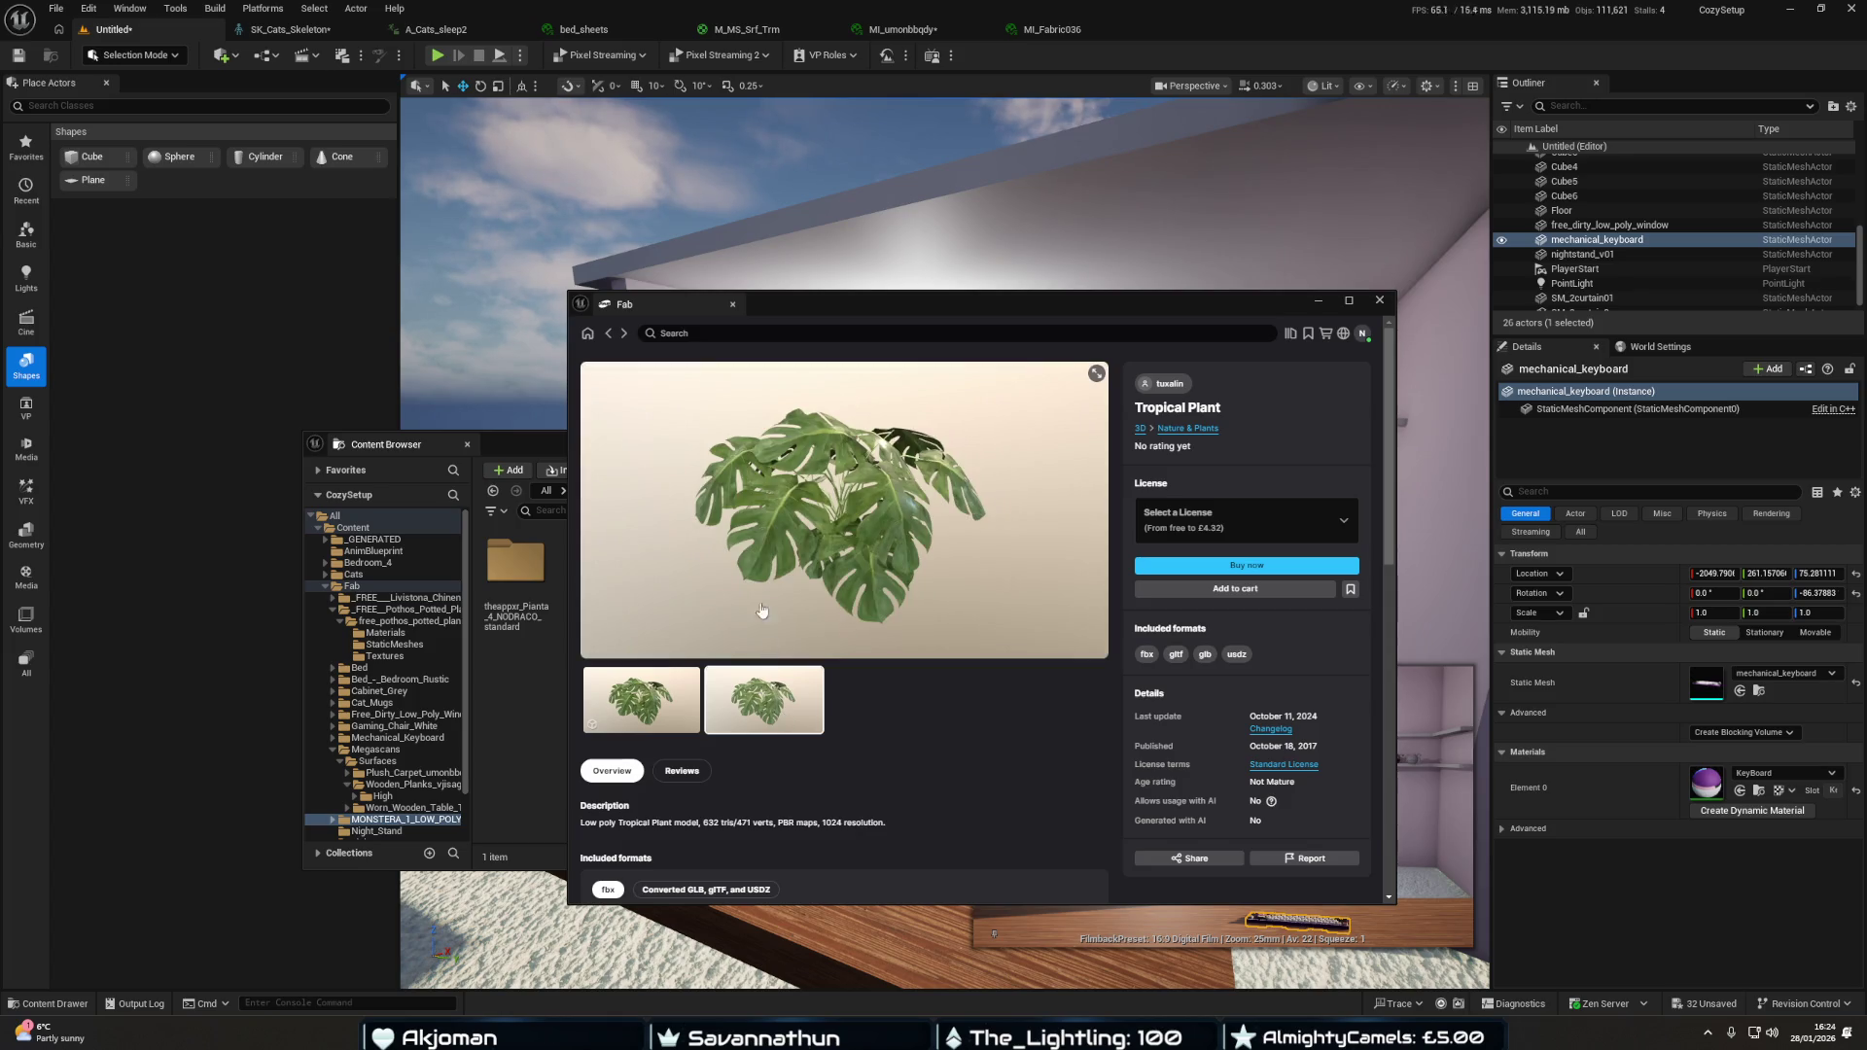
click(642, 701)
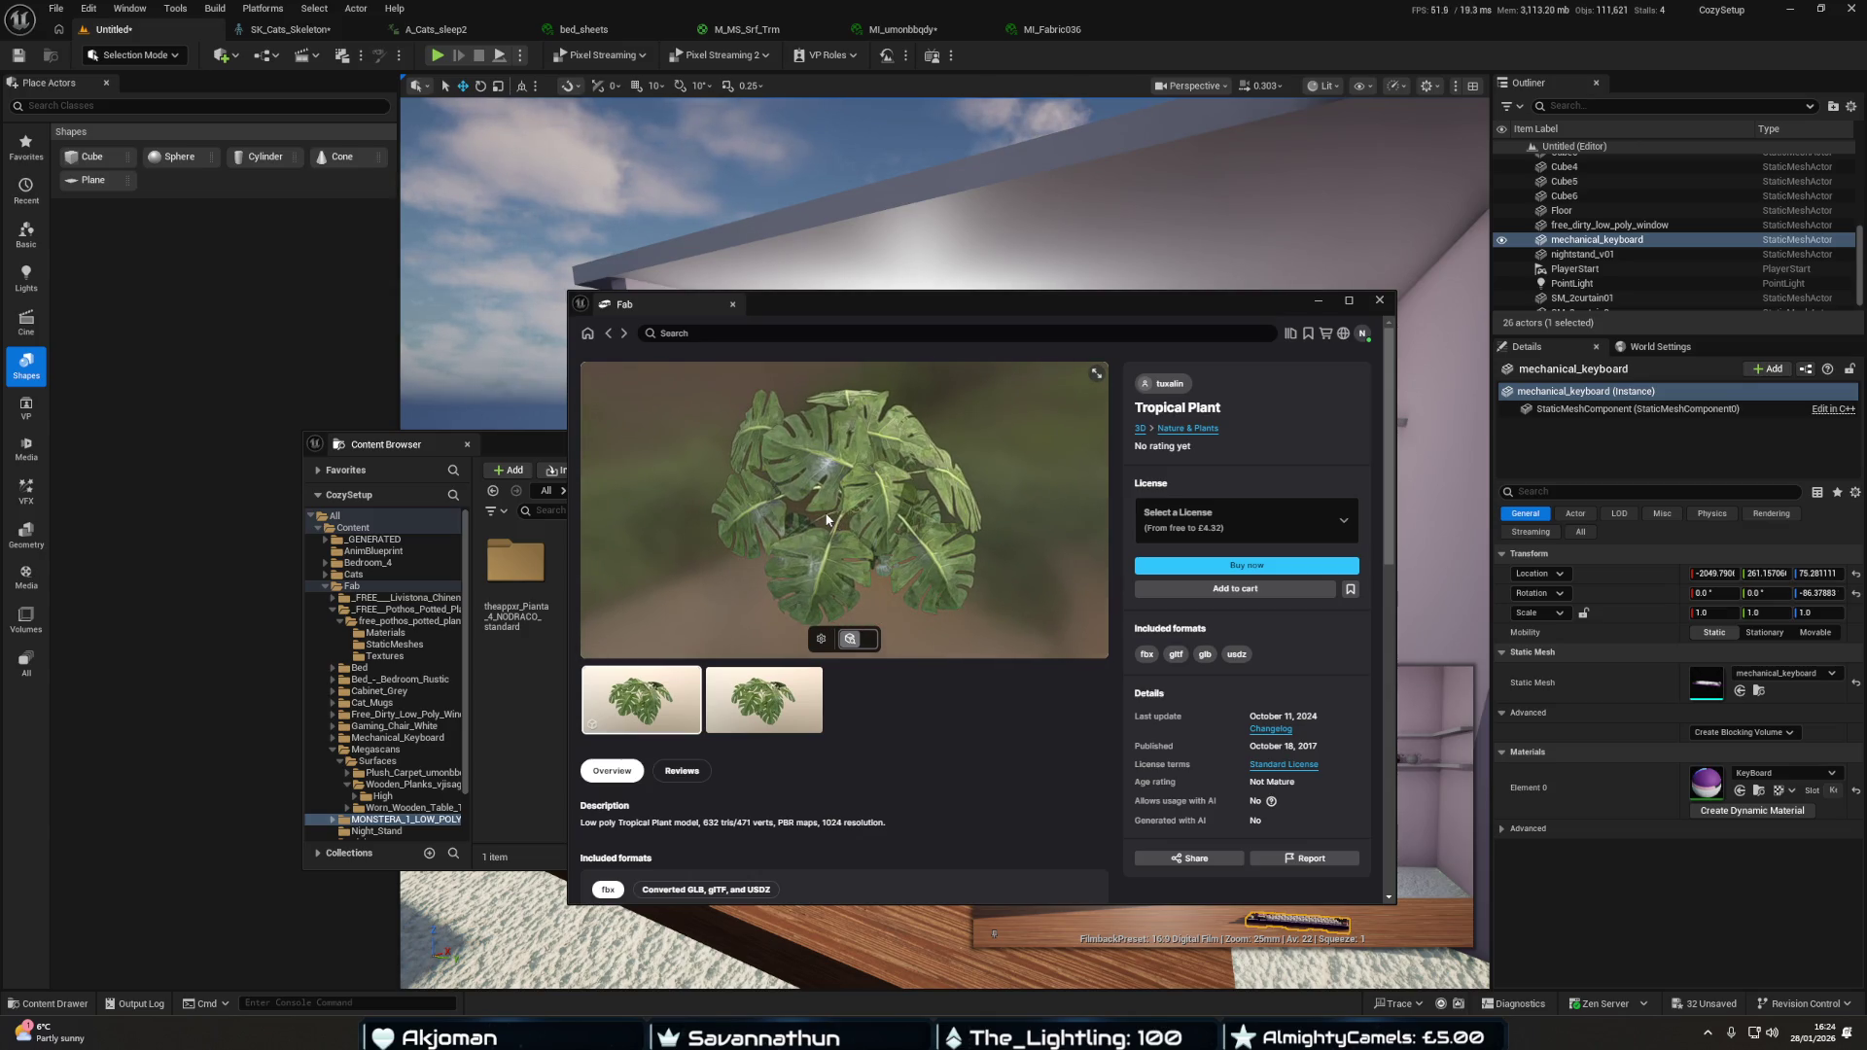
click(607, 334)
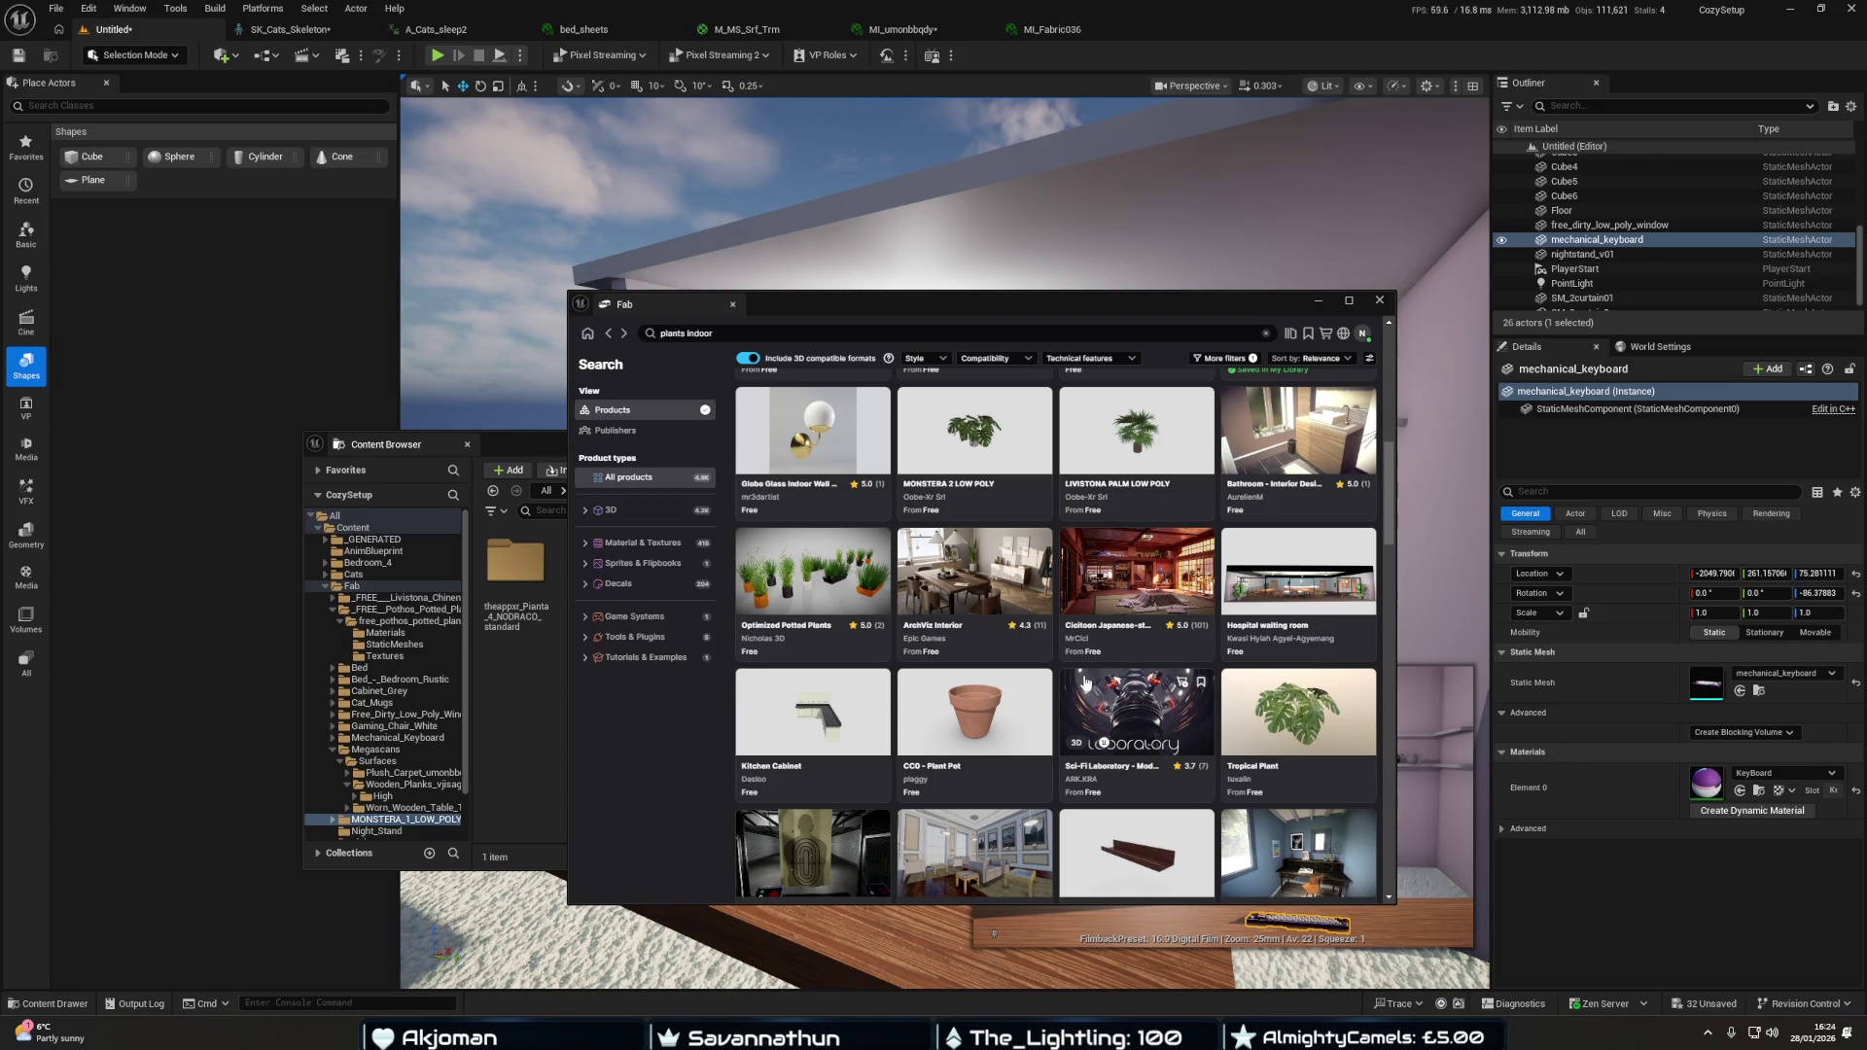
Scroll through the plants indoor results and preview the Bamboo Plant page.
scroll(1087, 676, down, 3)
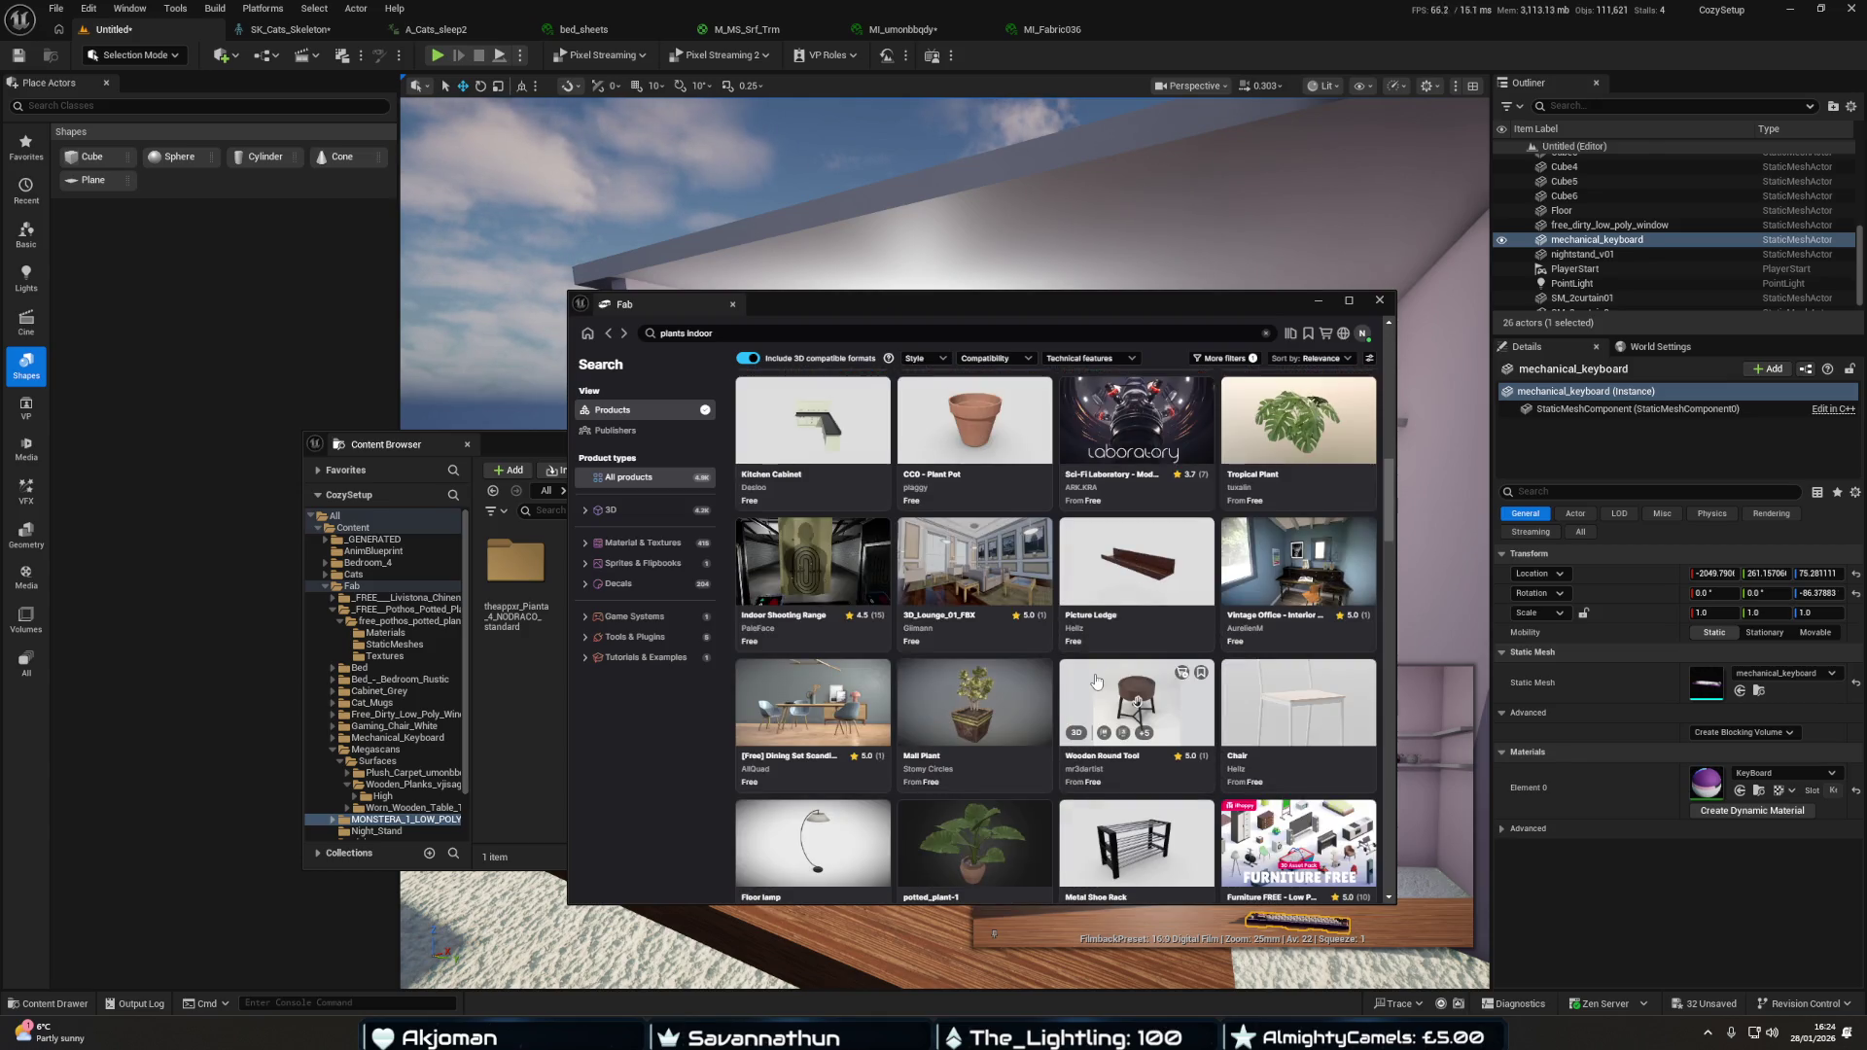
scroll(1097, 680, down, 4)
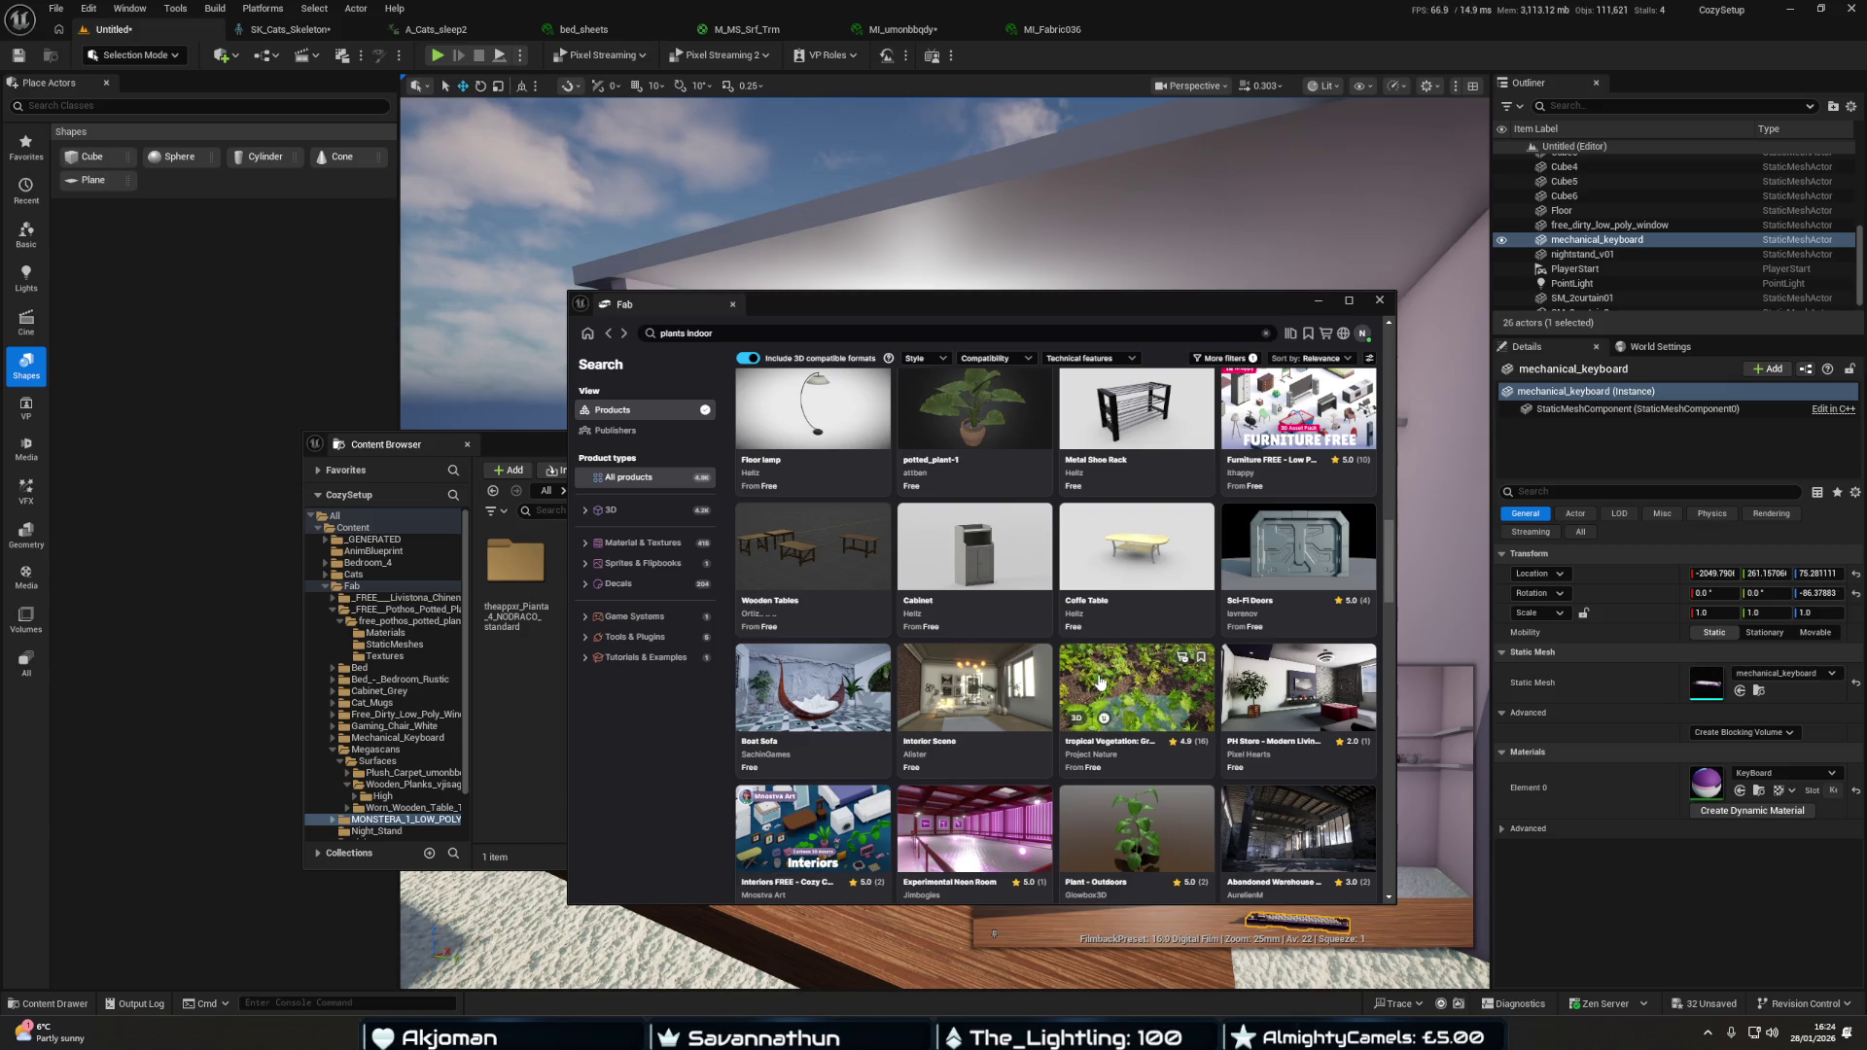
scroll(1103, 674, down, 3)
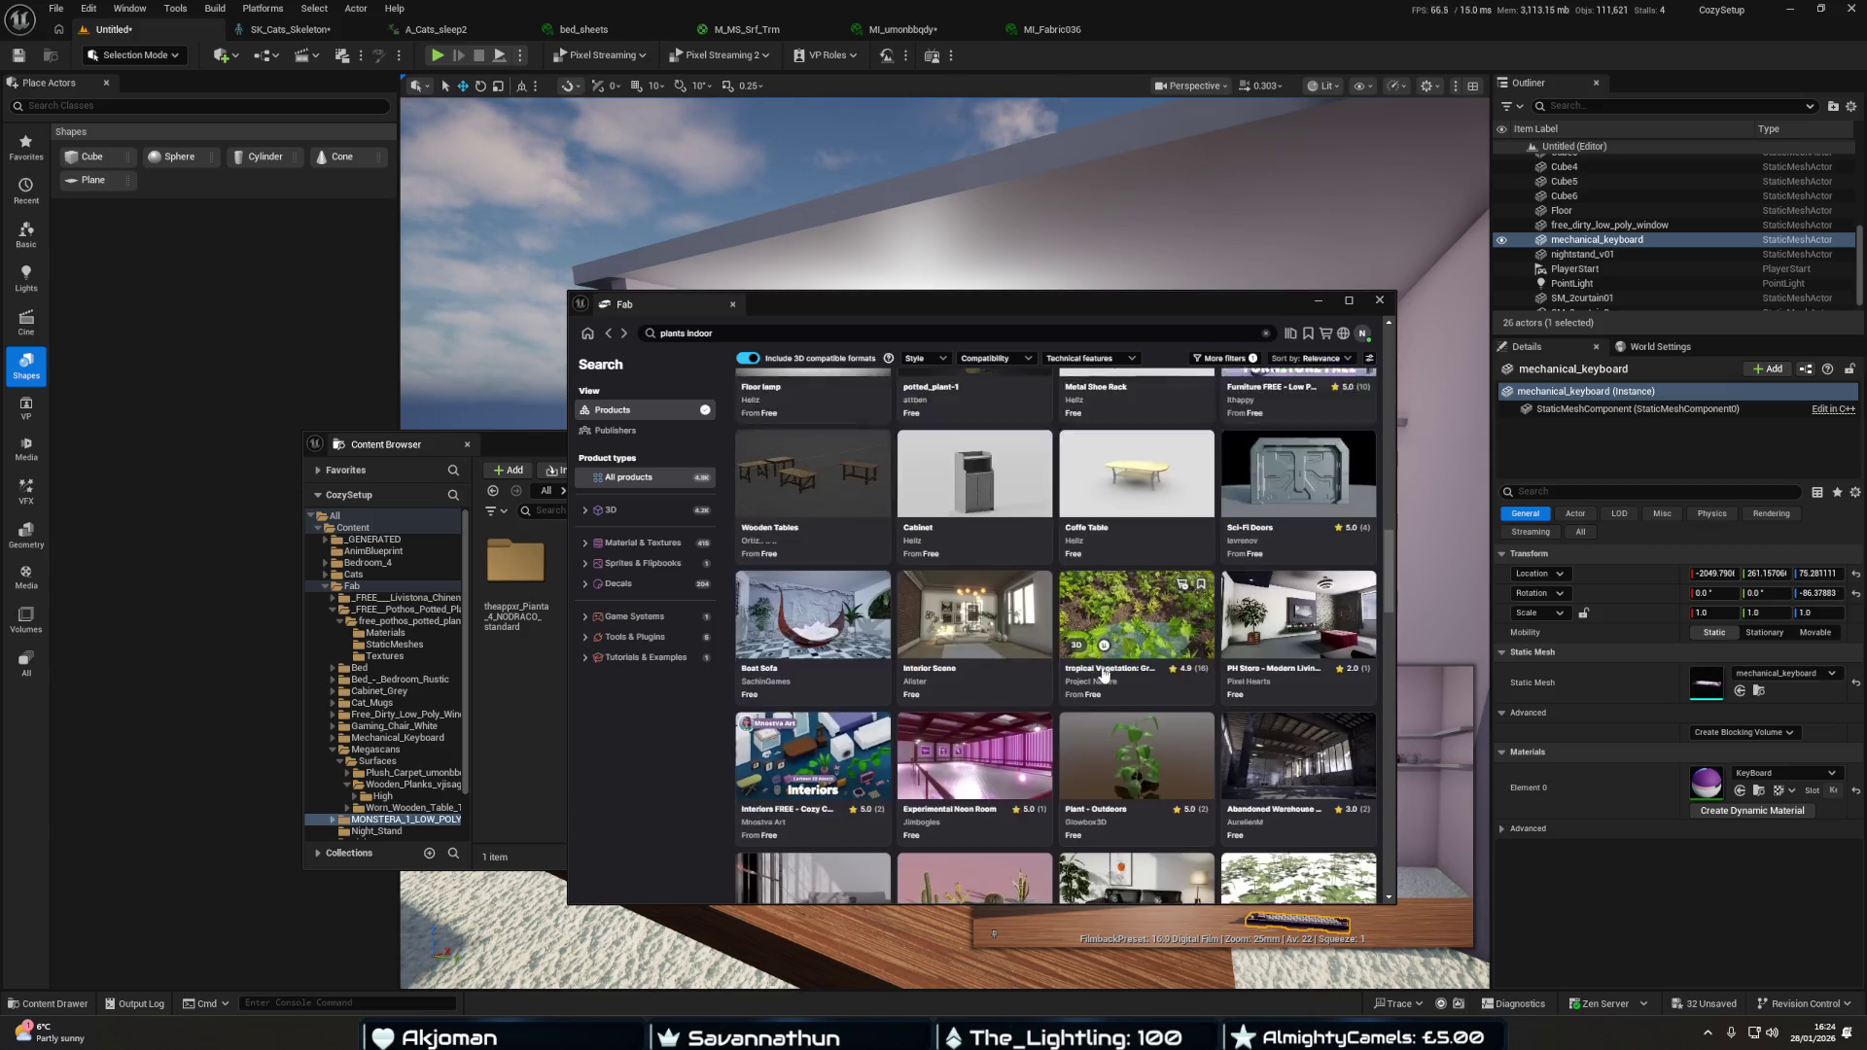
scroll(1113, 664, down, 1)
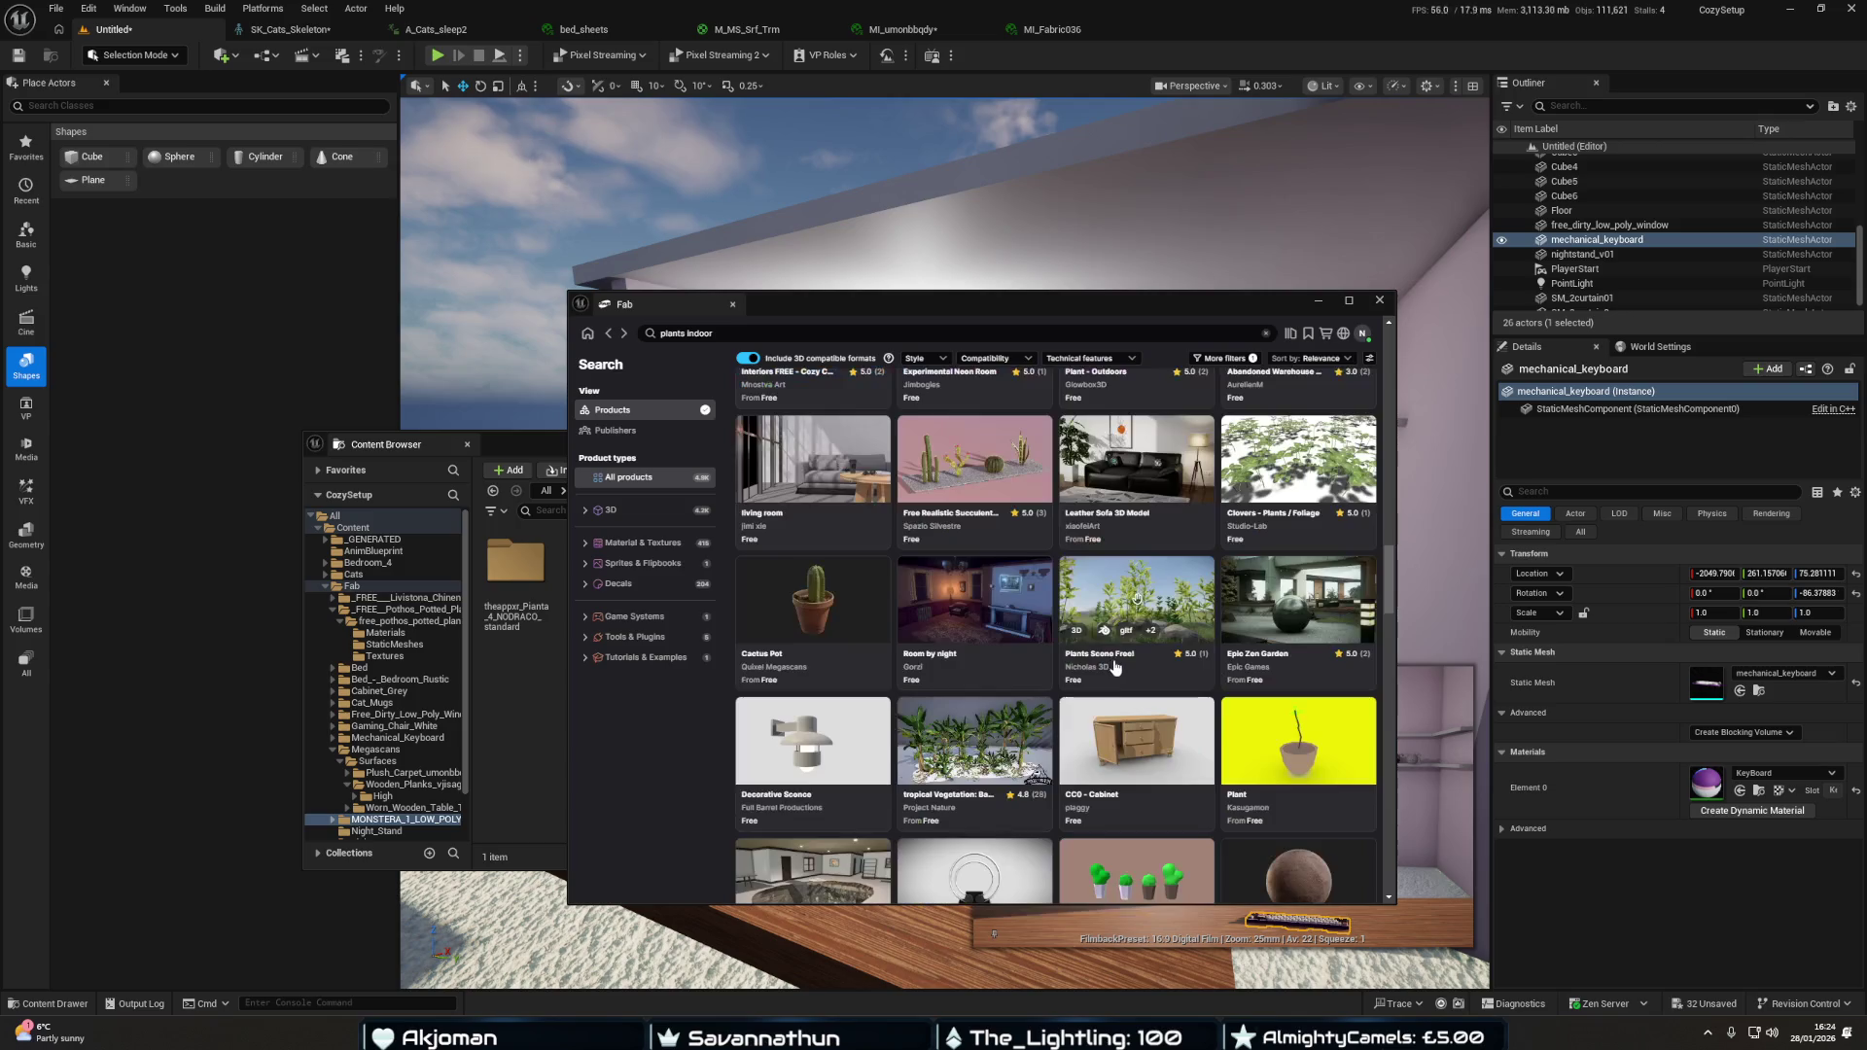
scroll(1118, 666, down, 2)
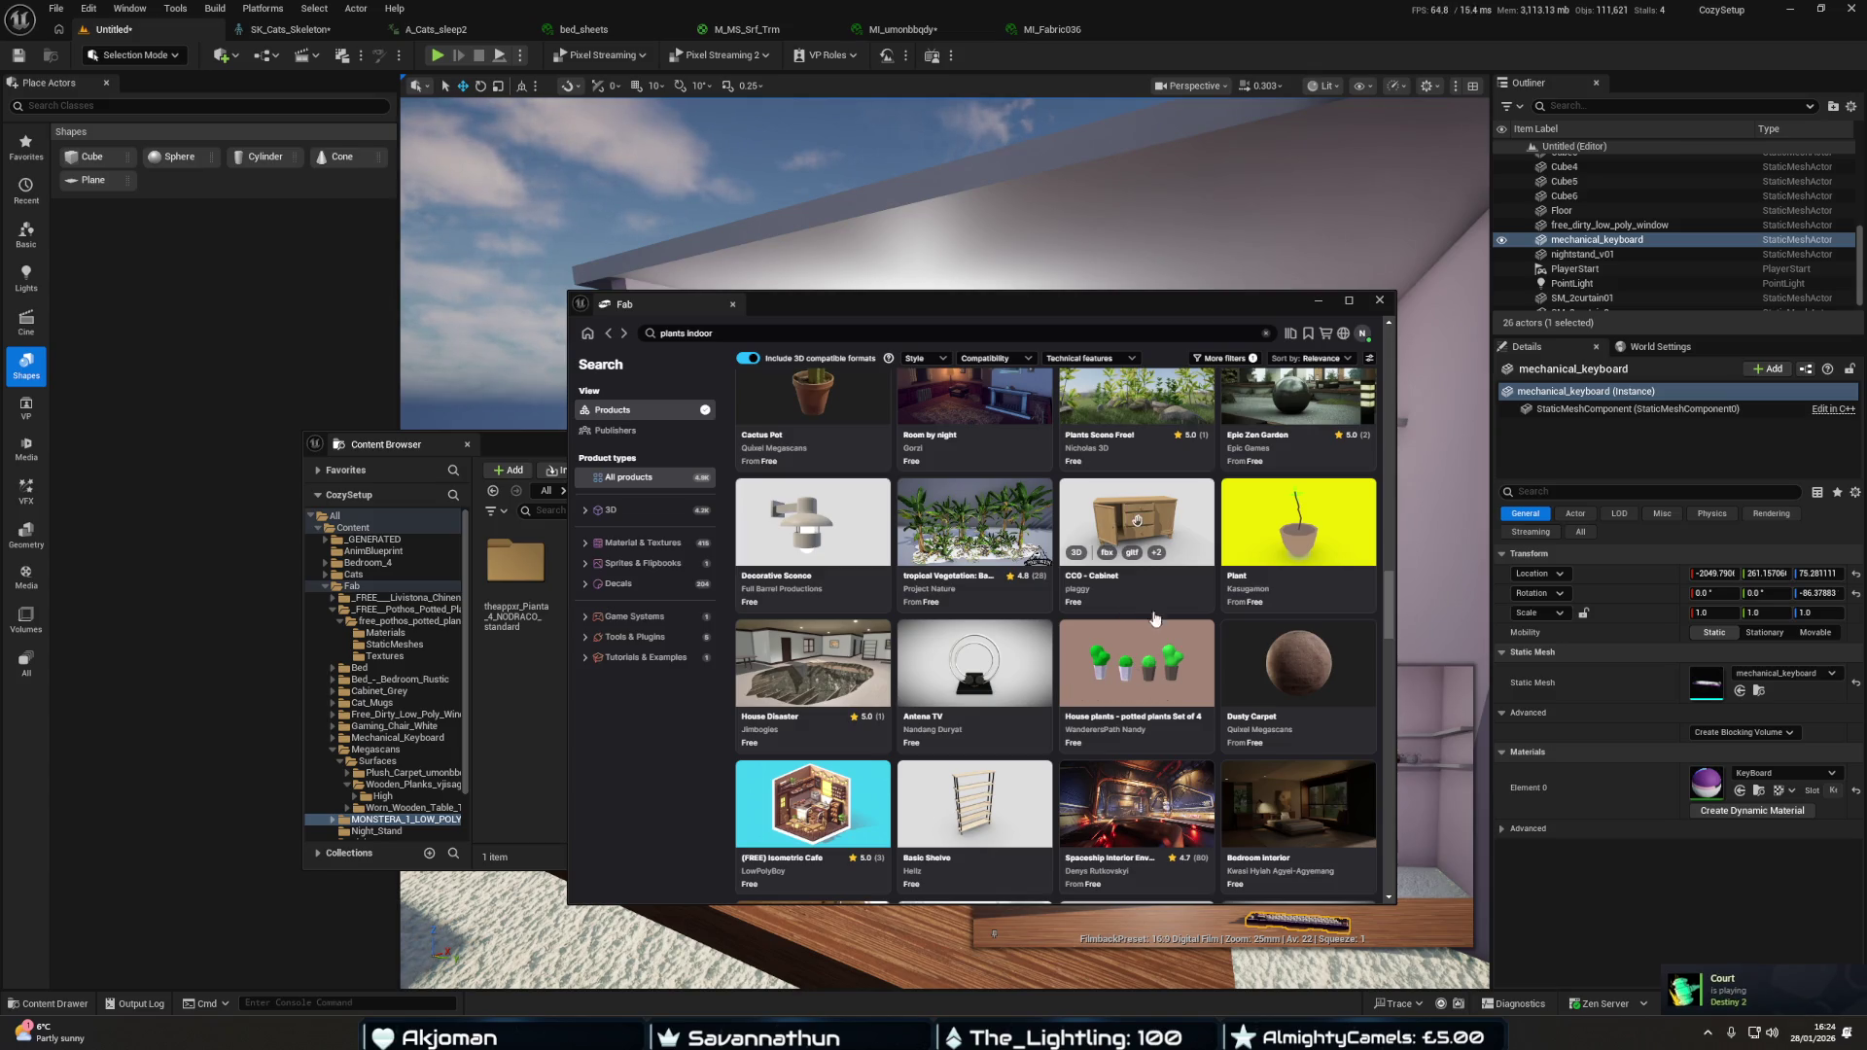
scroll(1185, 632, down, 1)
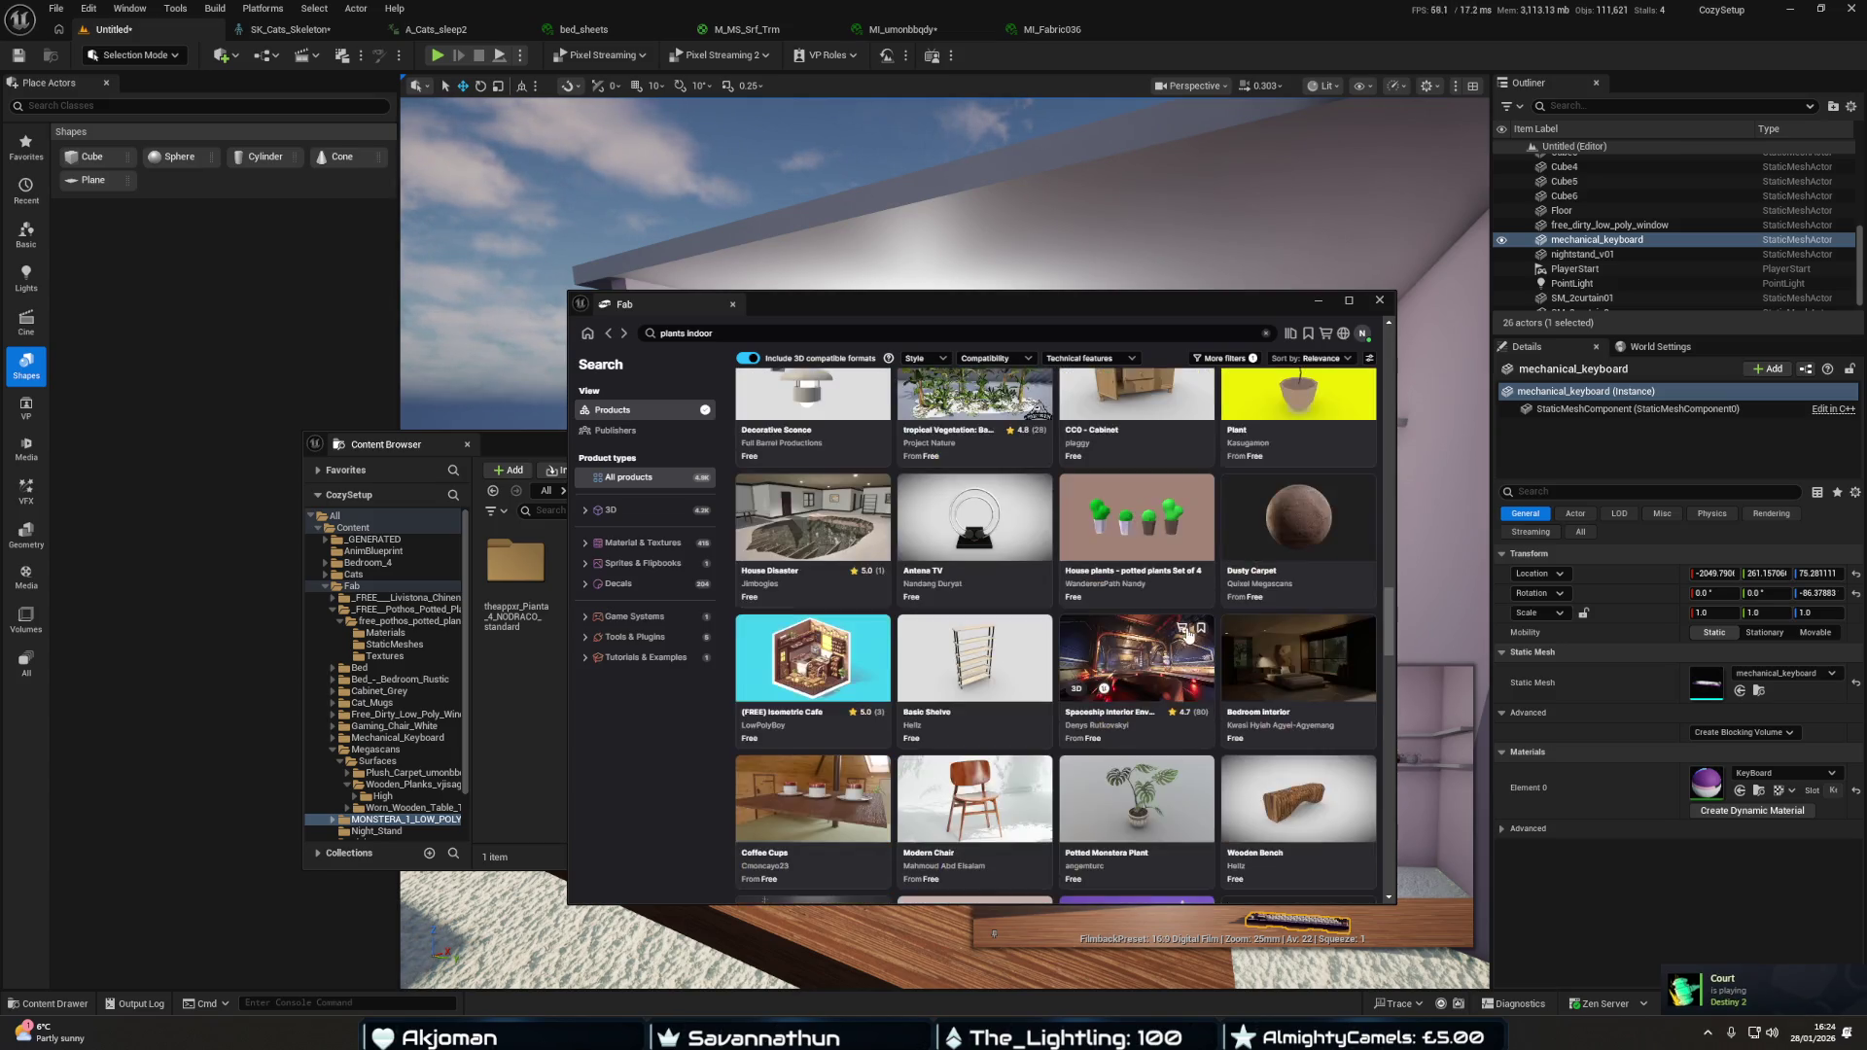
scroll(1186, 634, down, 1)
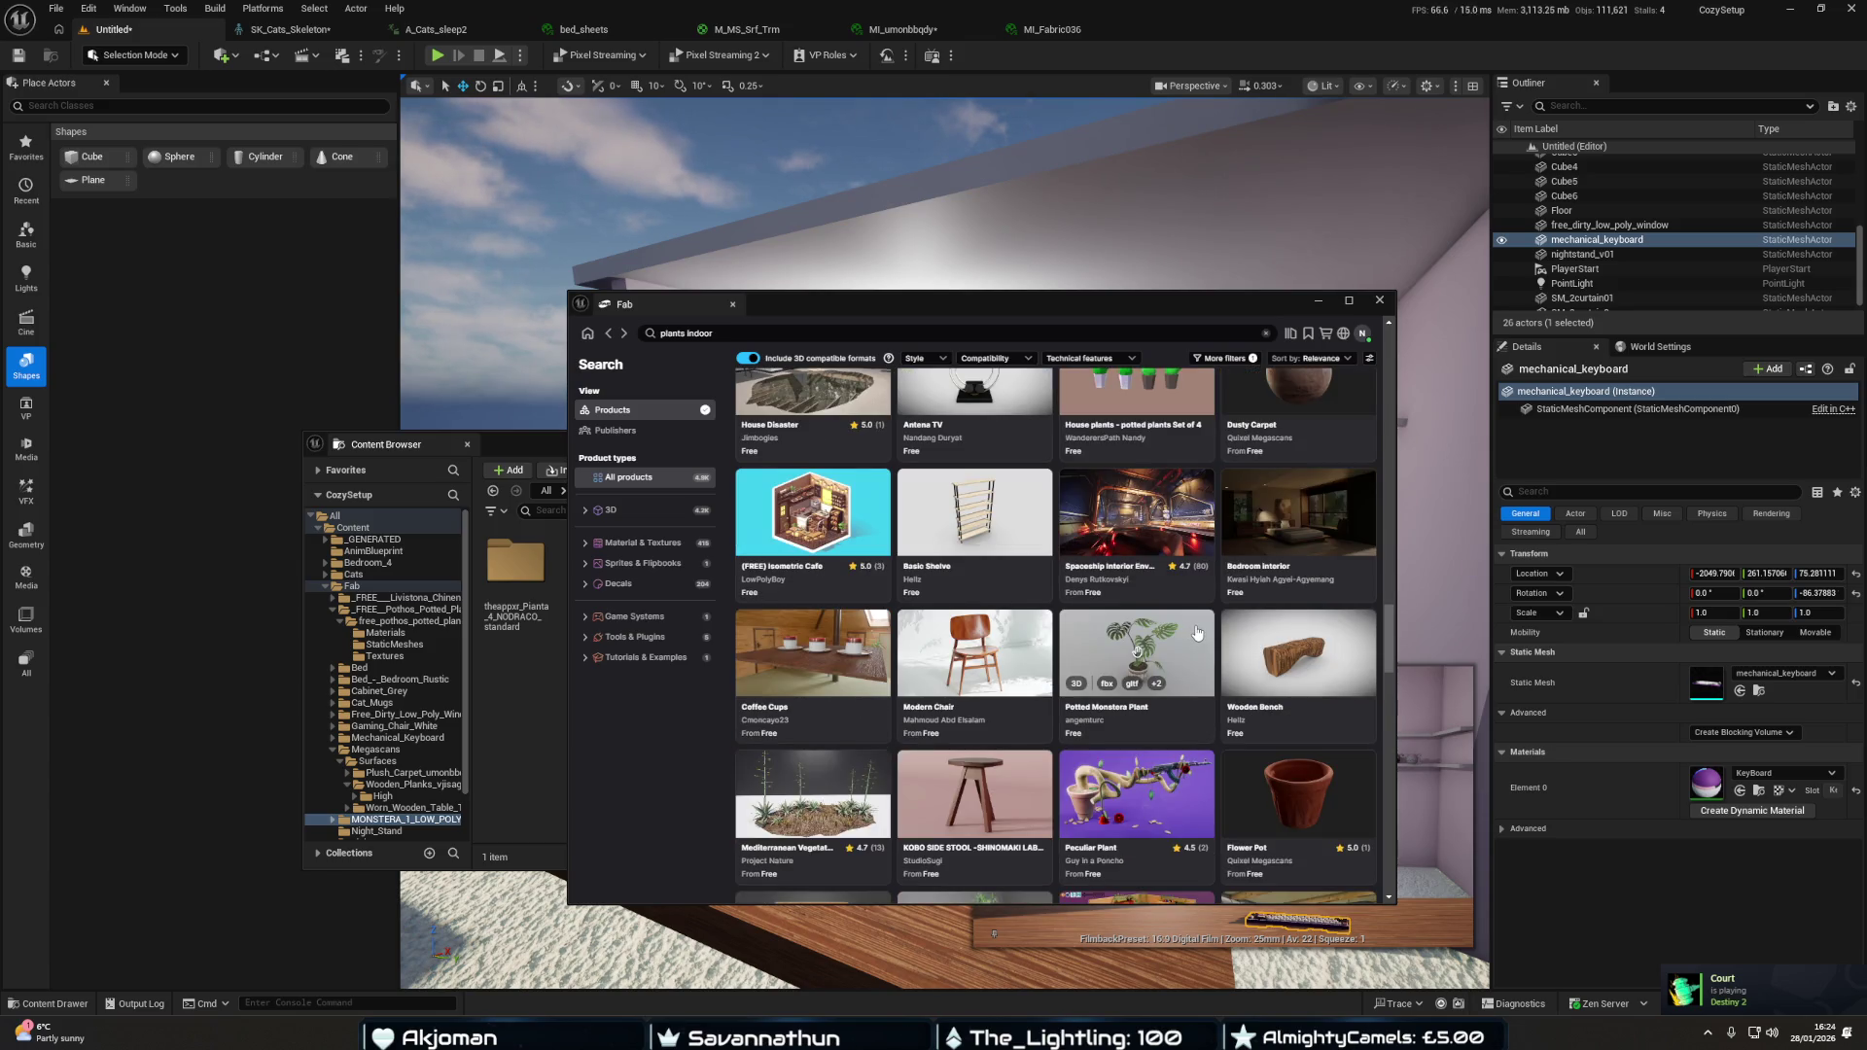
scroll(1197, 633, down, 2)
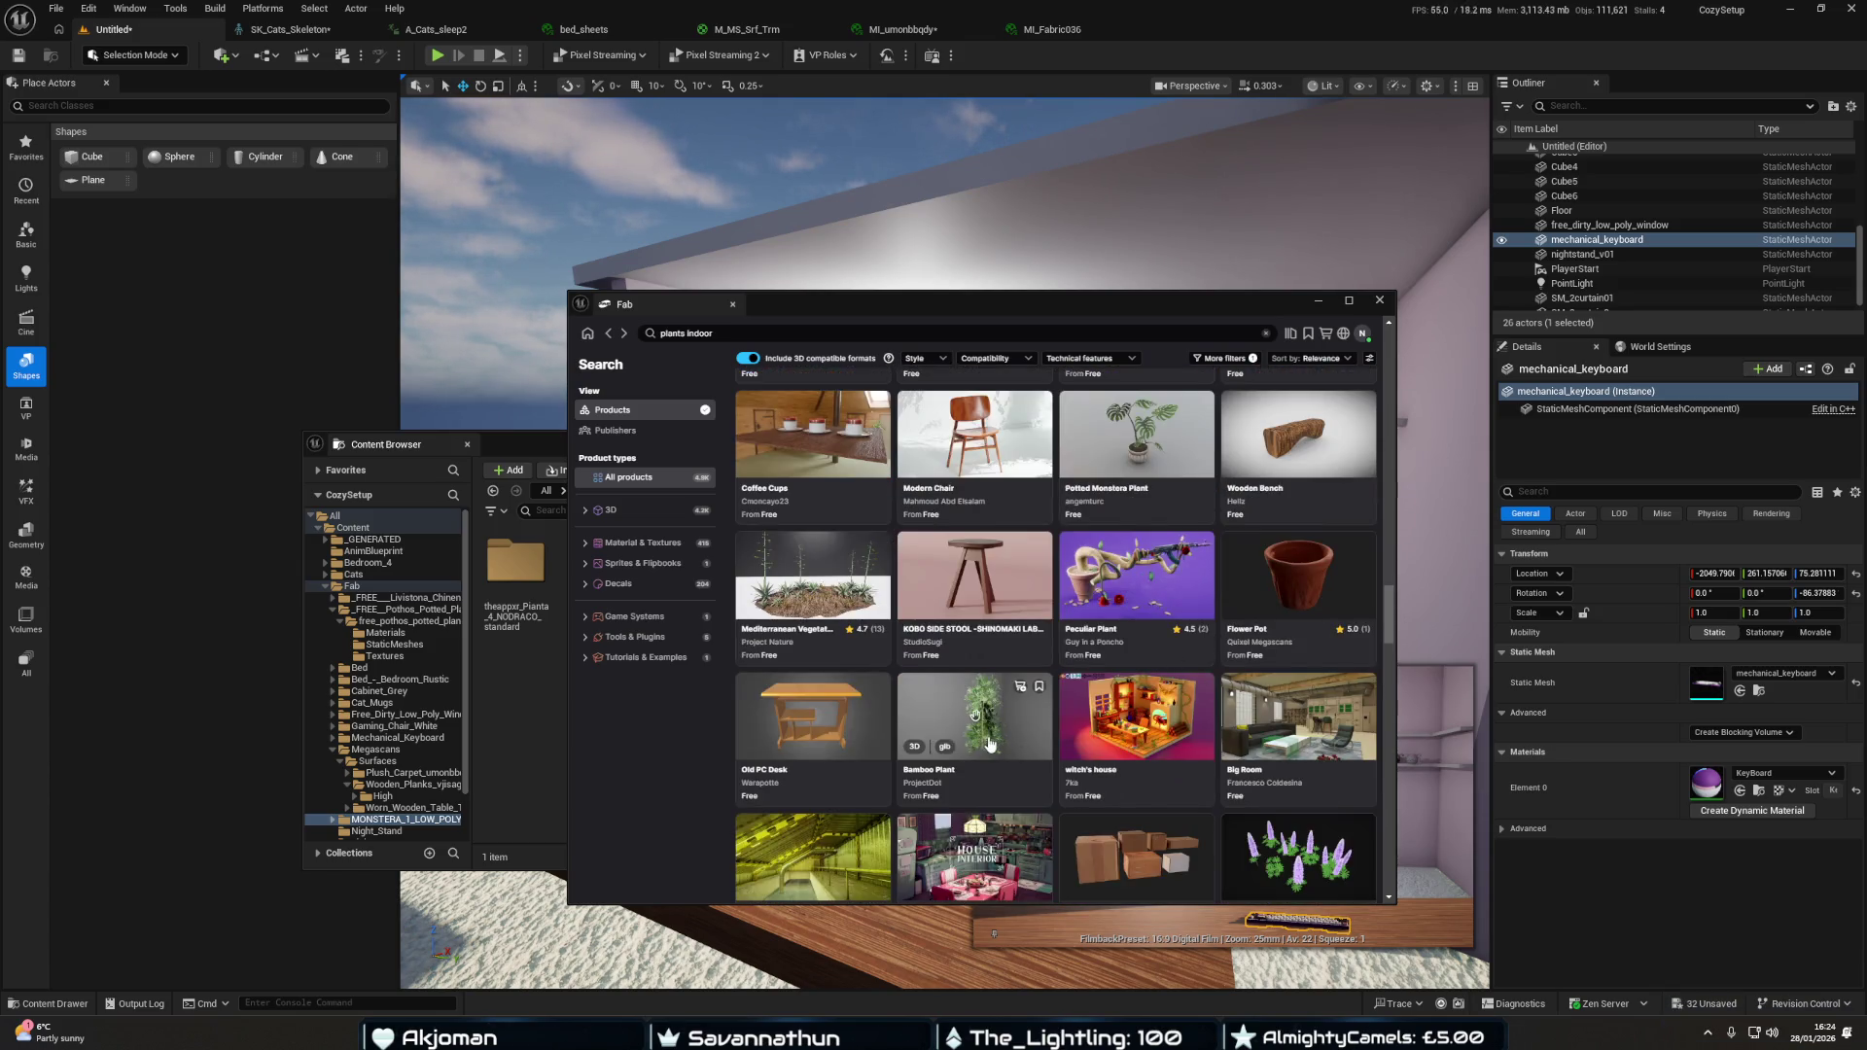
click(1002, 730)
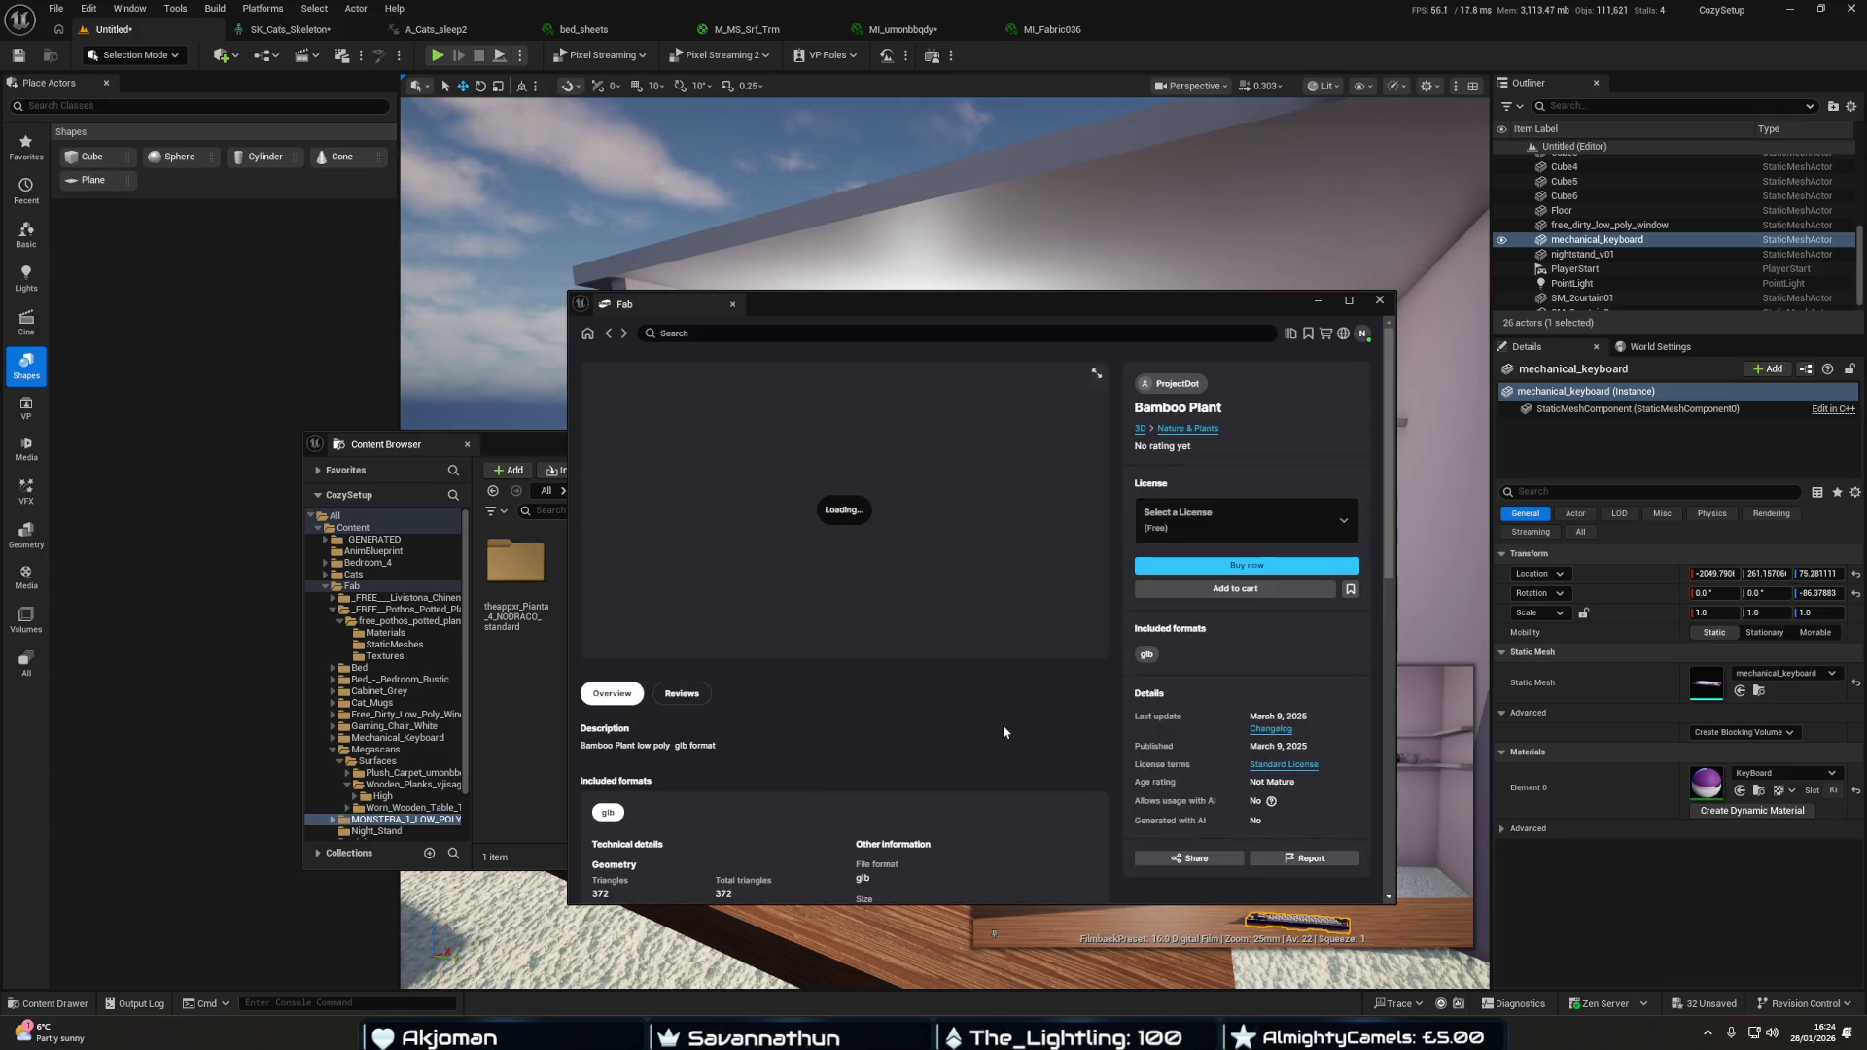
click(610, 334)
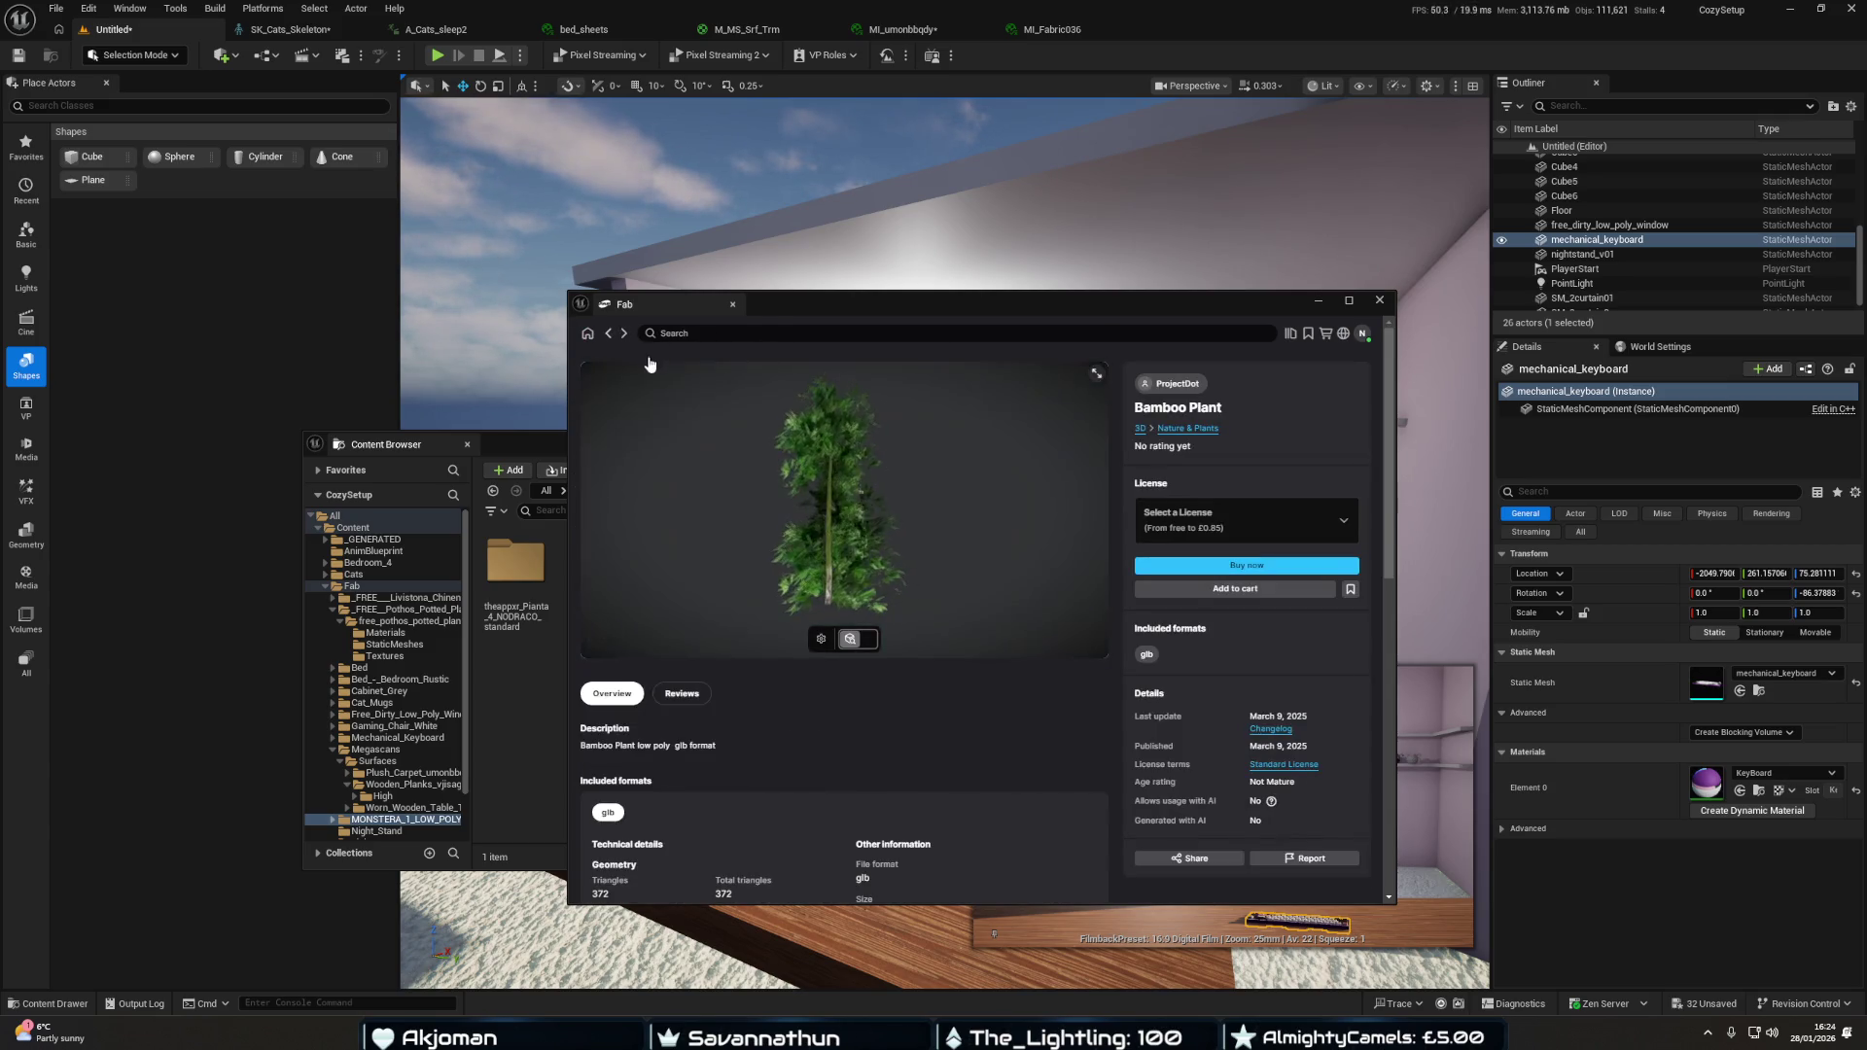
Search Fab for 'ivy' and open the Procedural Wall and Ivy Test page.
double_click(753, 338)
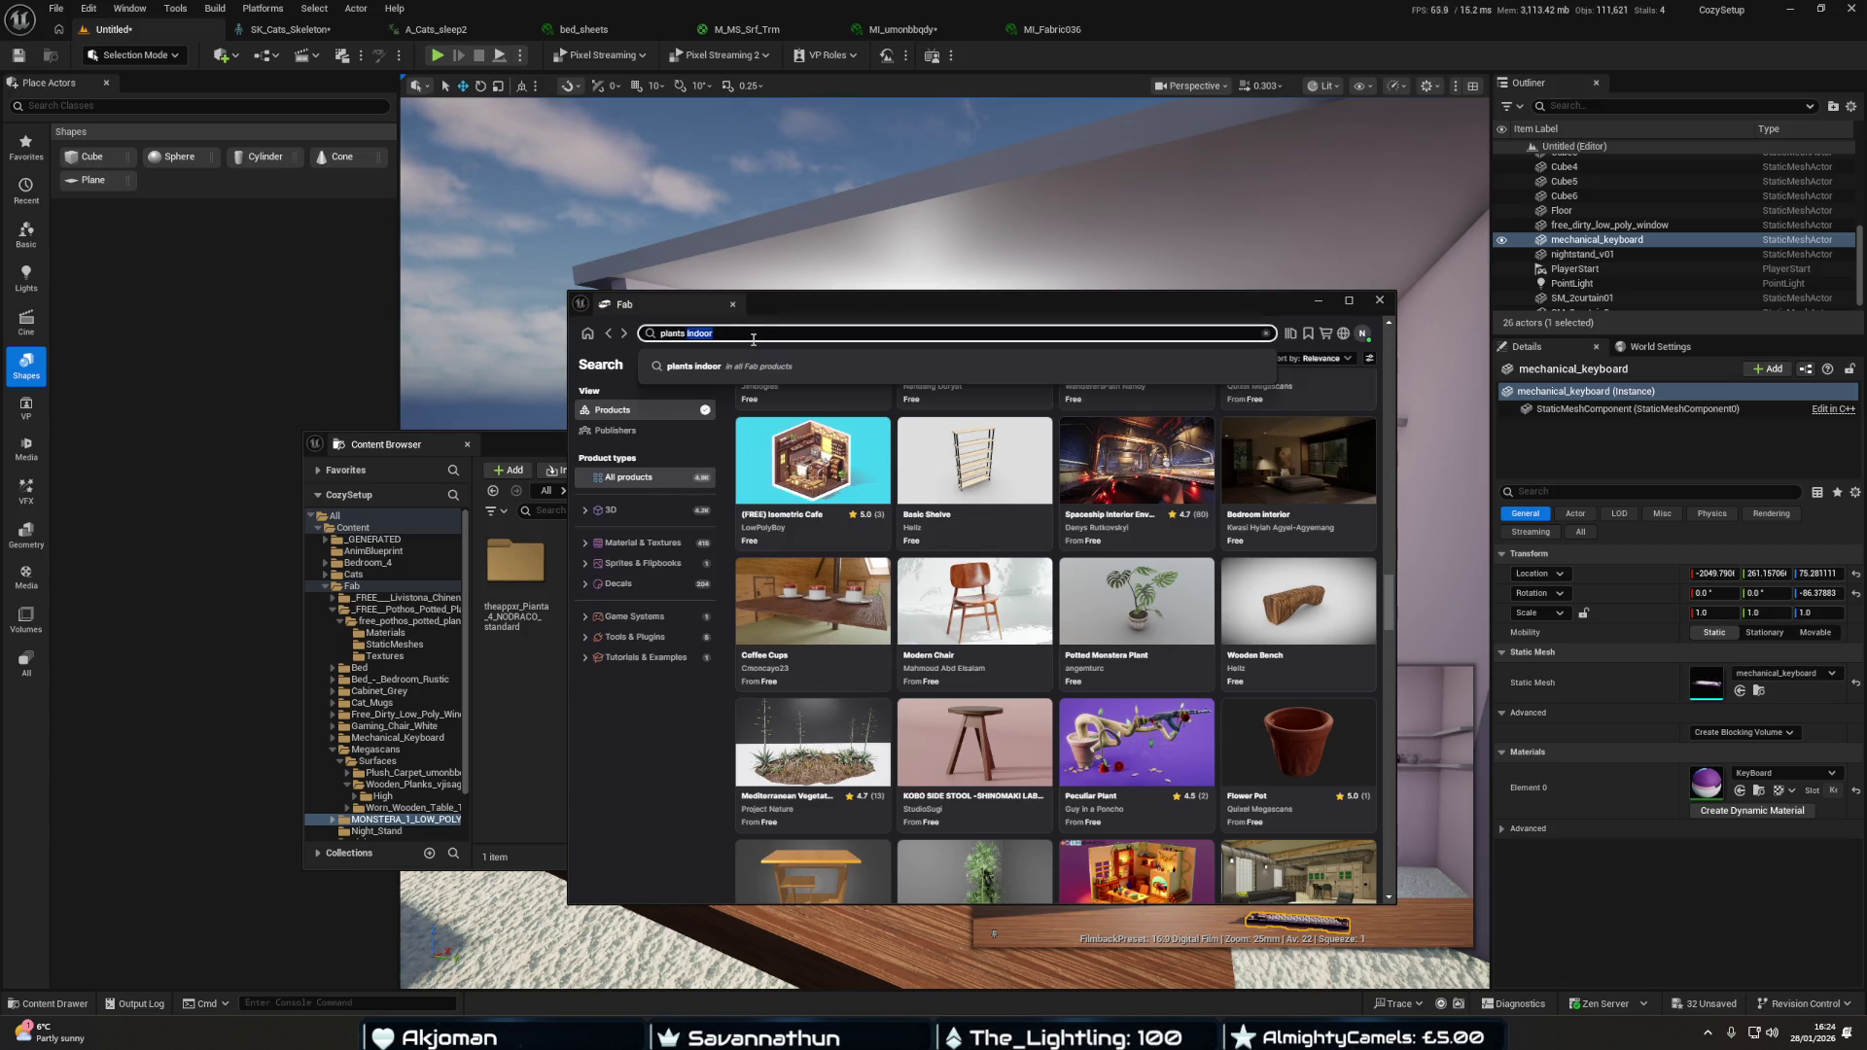
text(ivy)
key(Return)
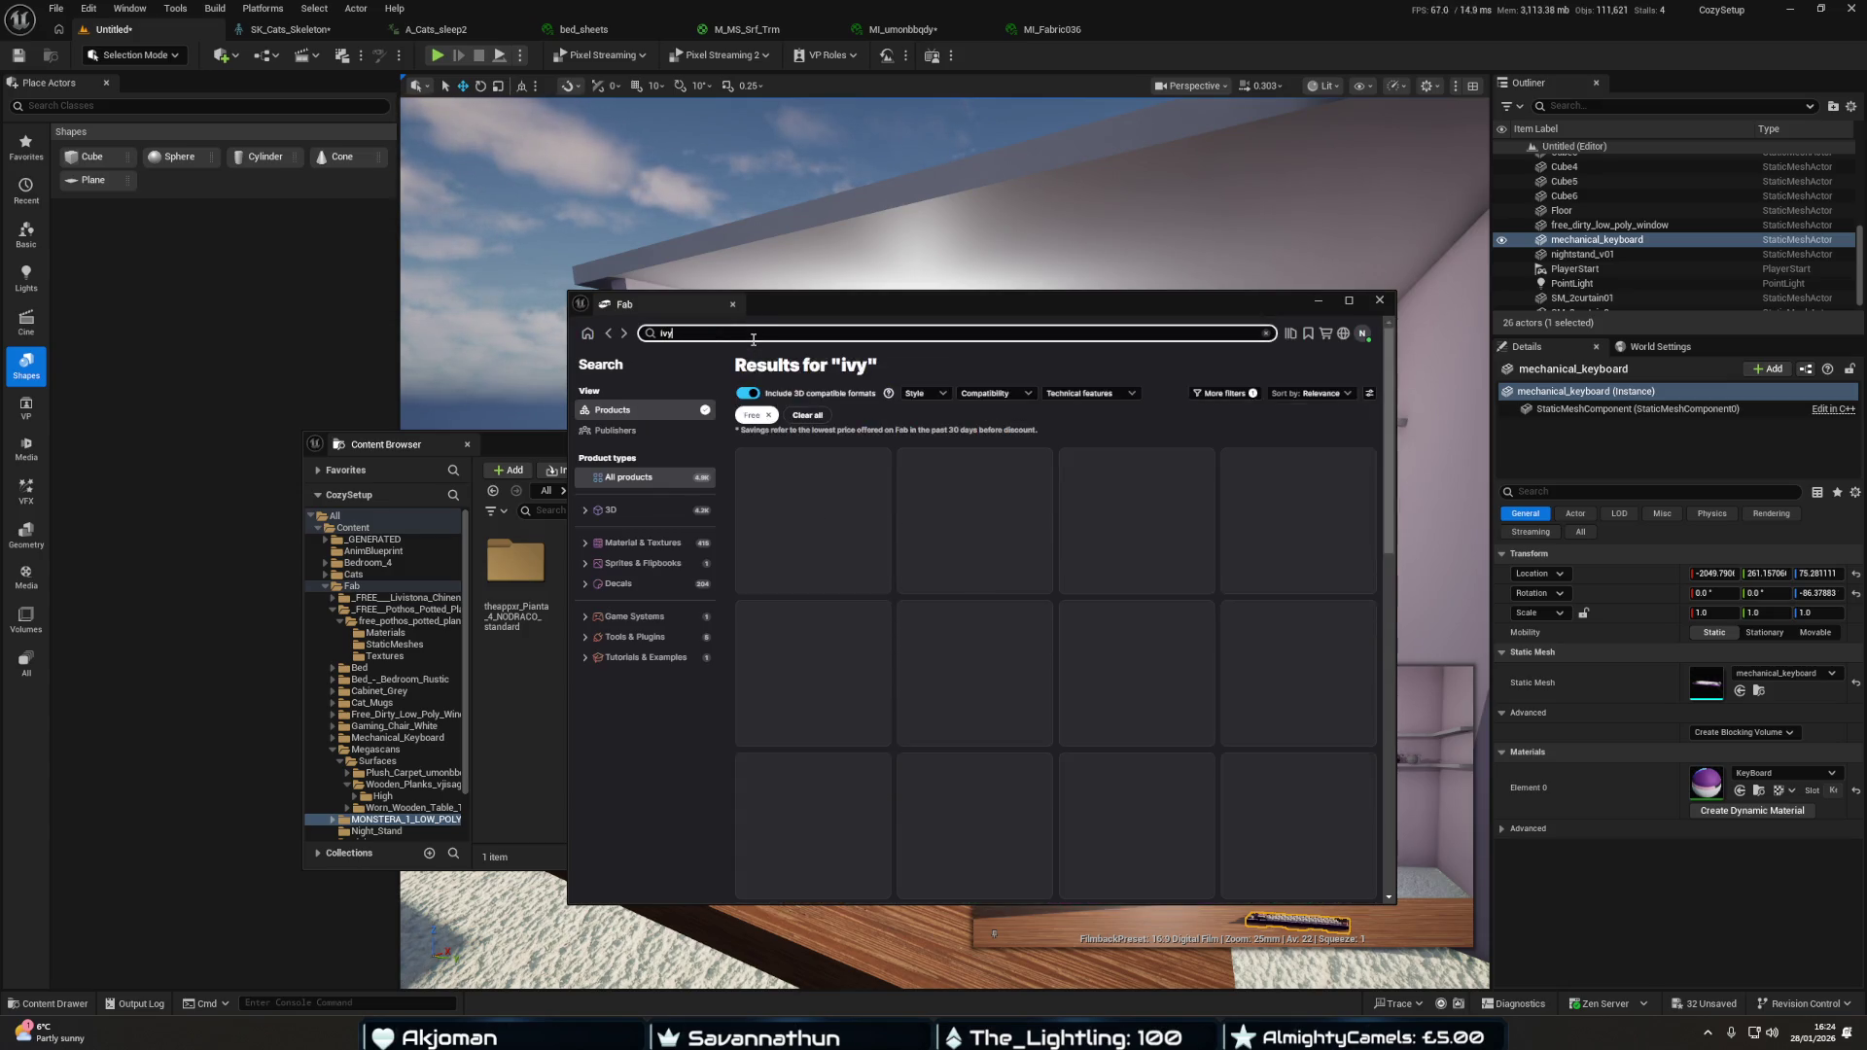
click(826, 505)
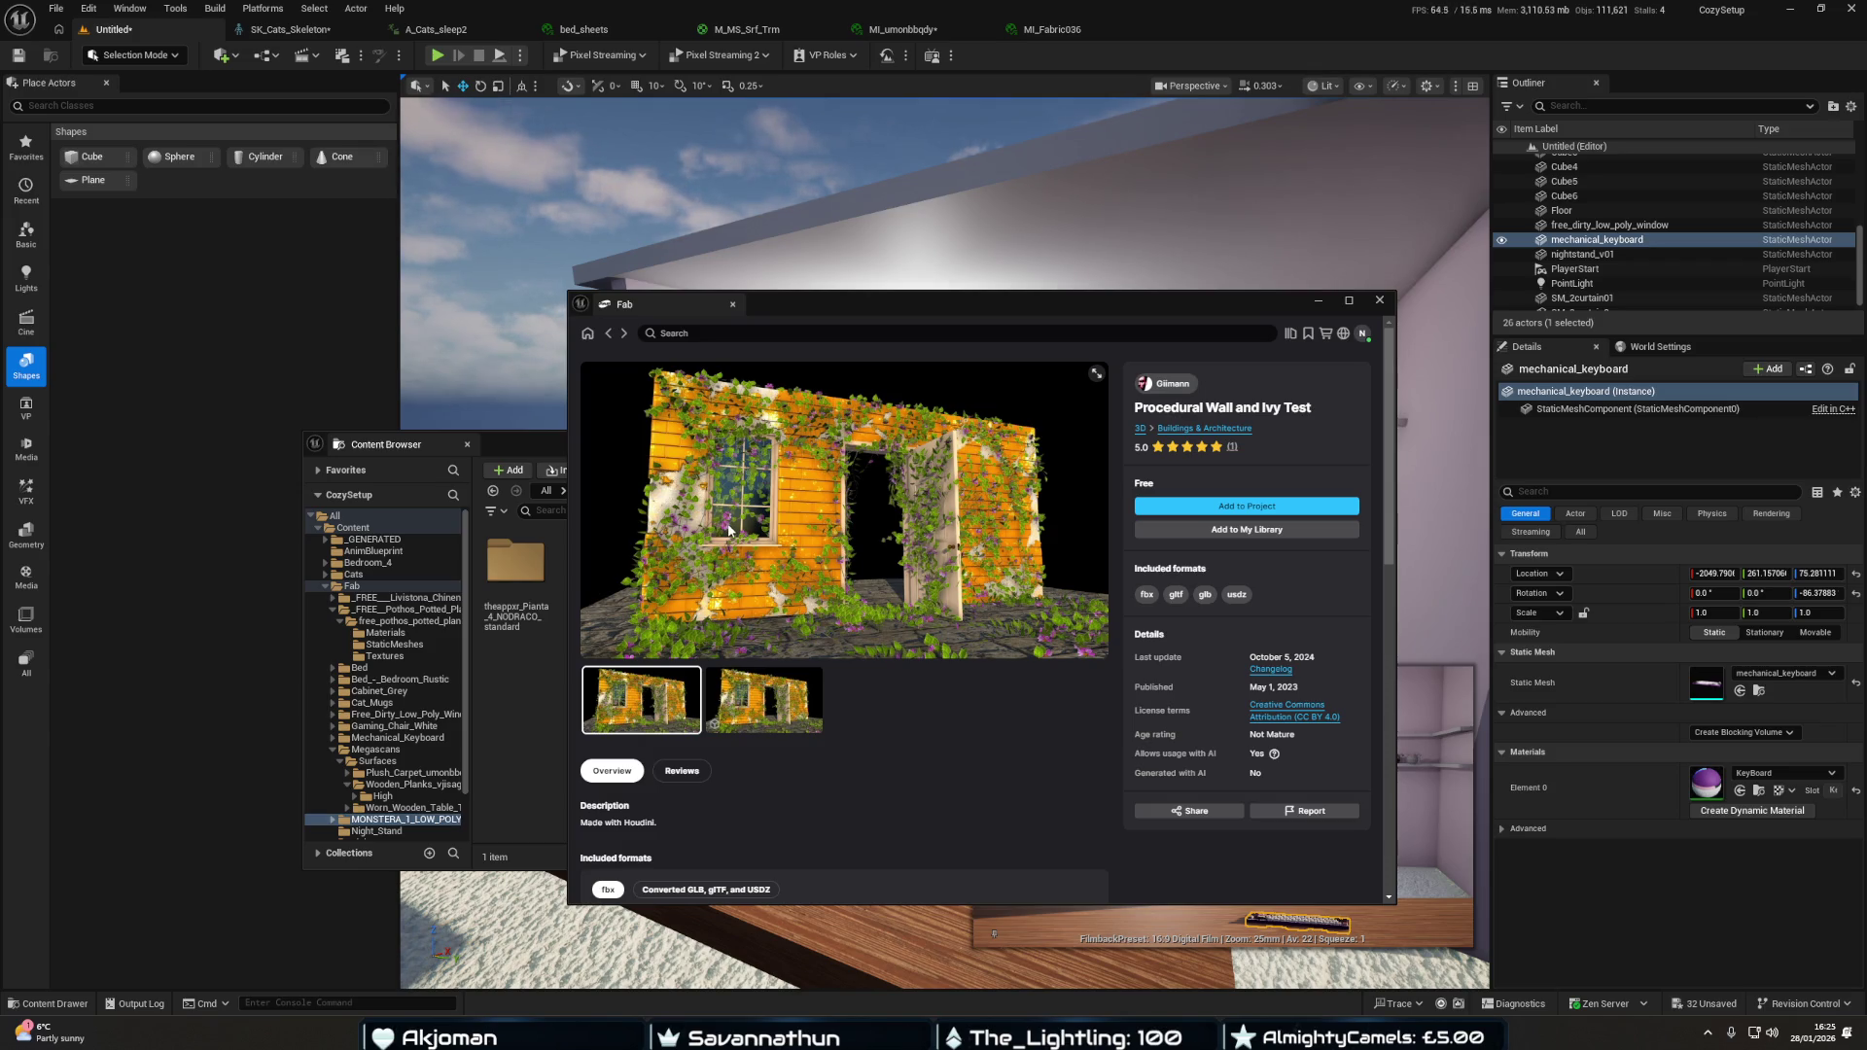
Browse the Procedural Wall and Ivy Test gallery and orbit its interactive 3D preview.
click(764, 700)
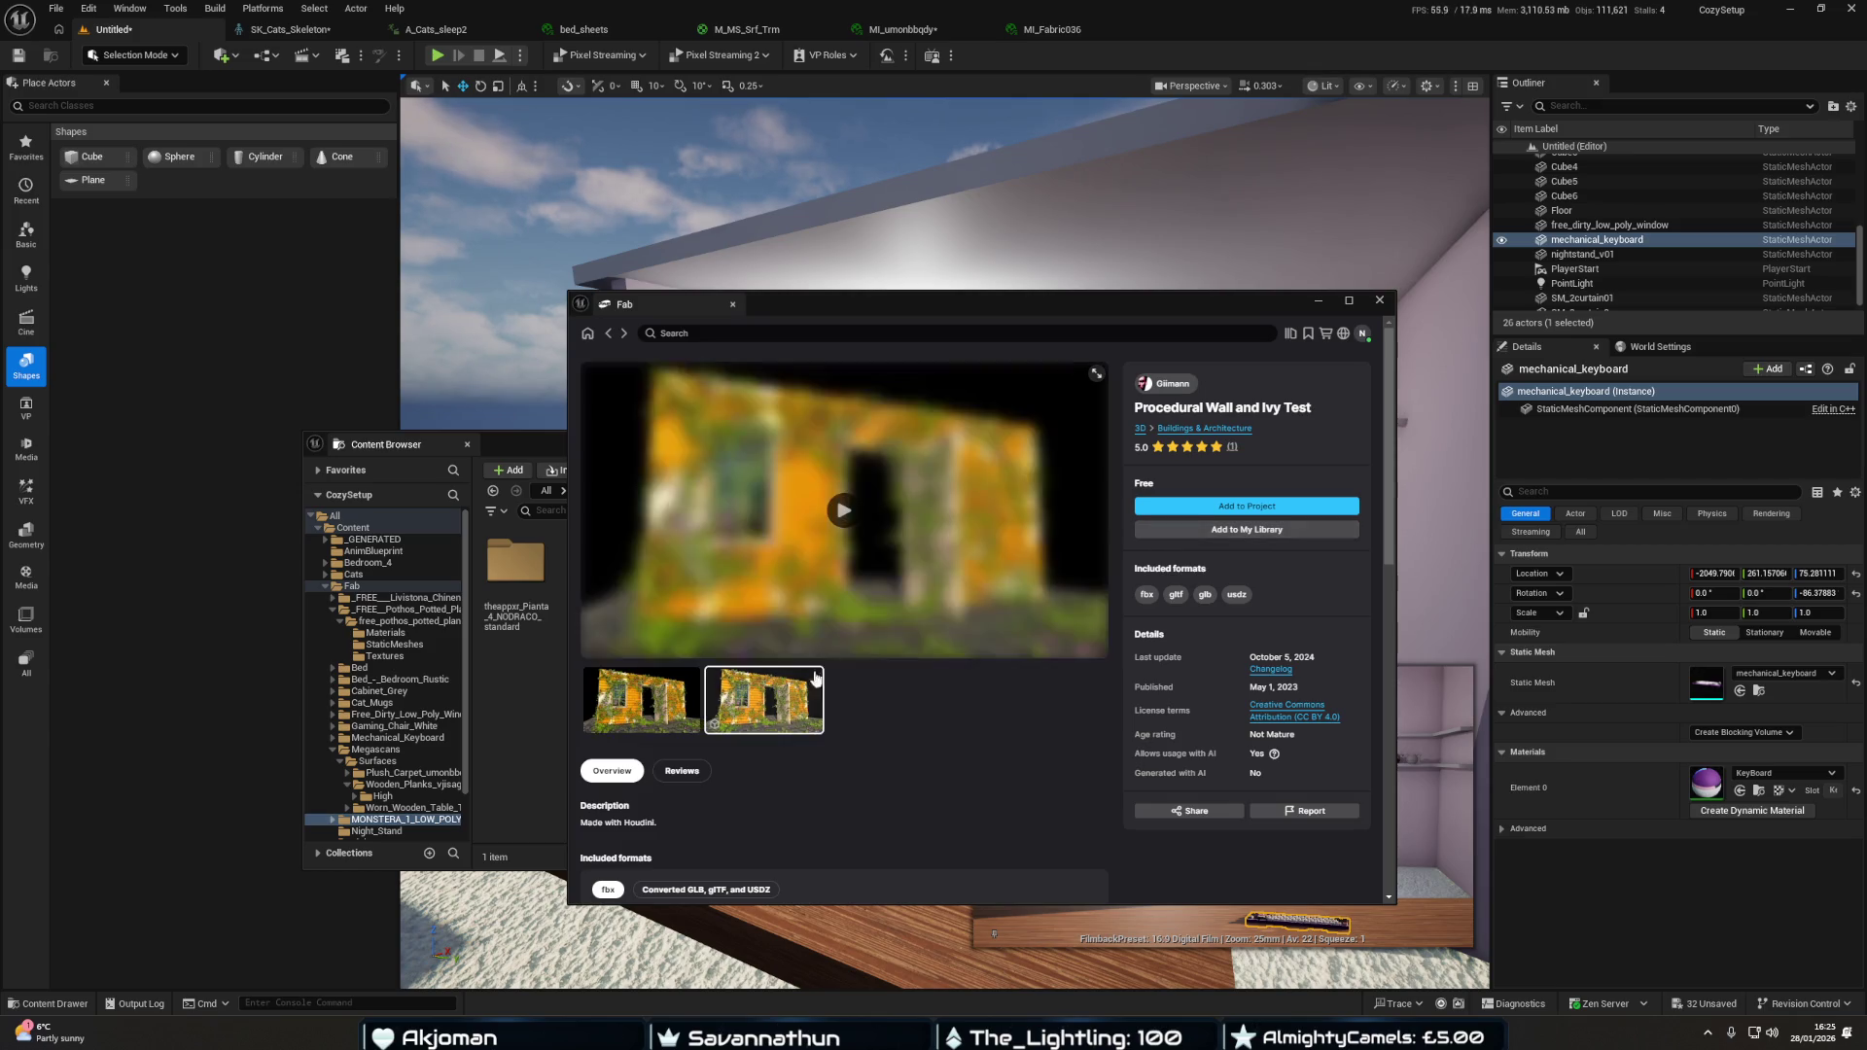
click(833, 537)
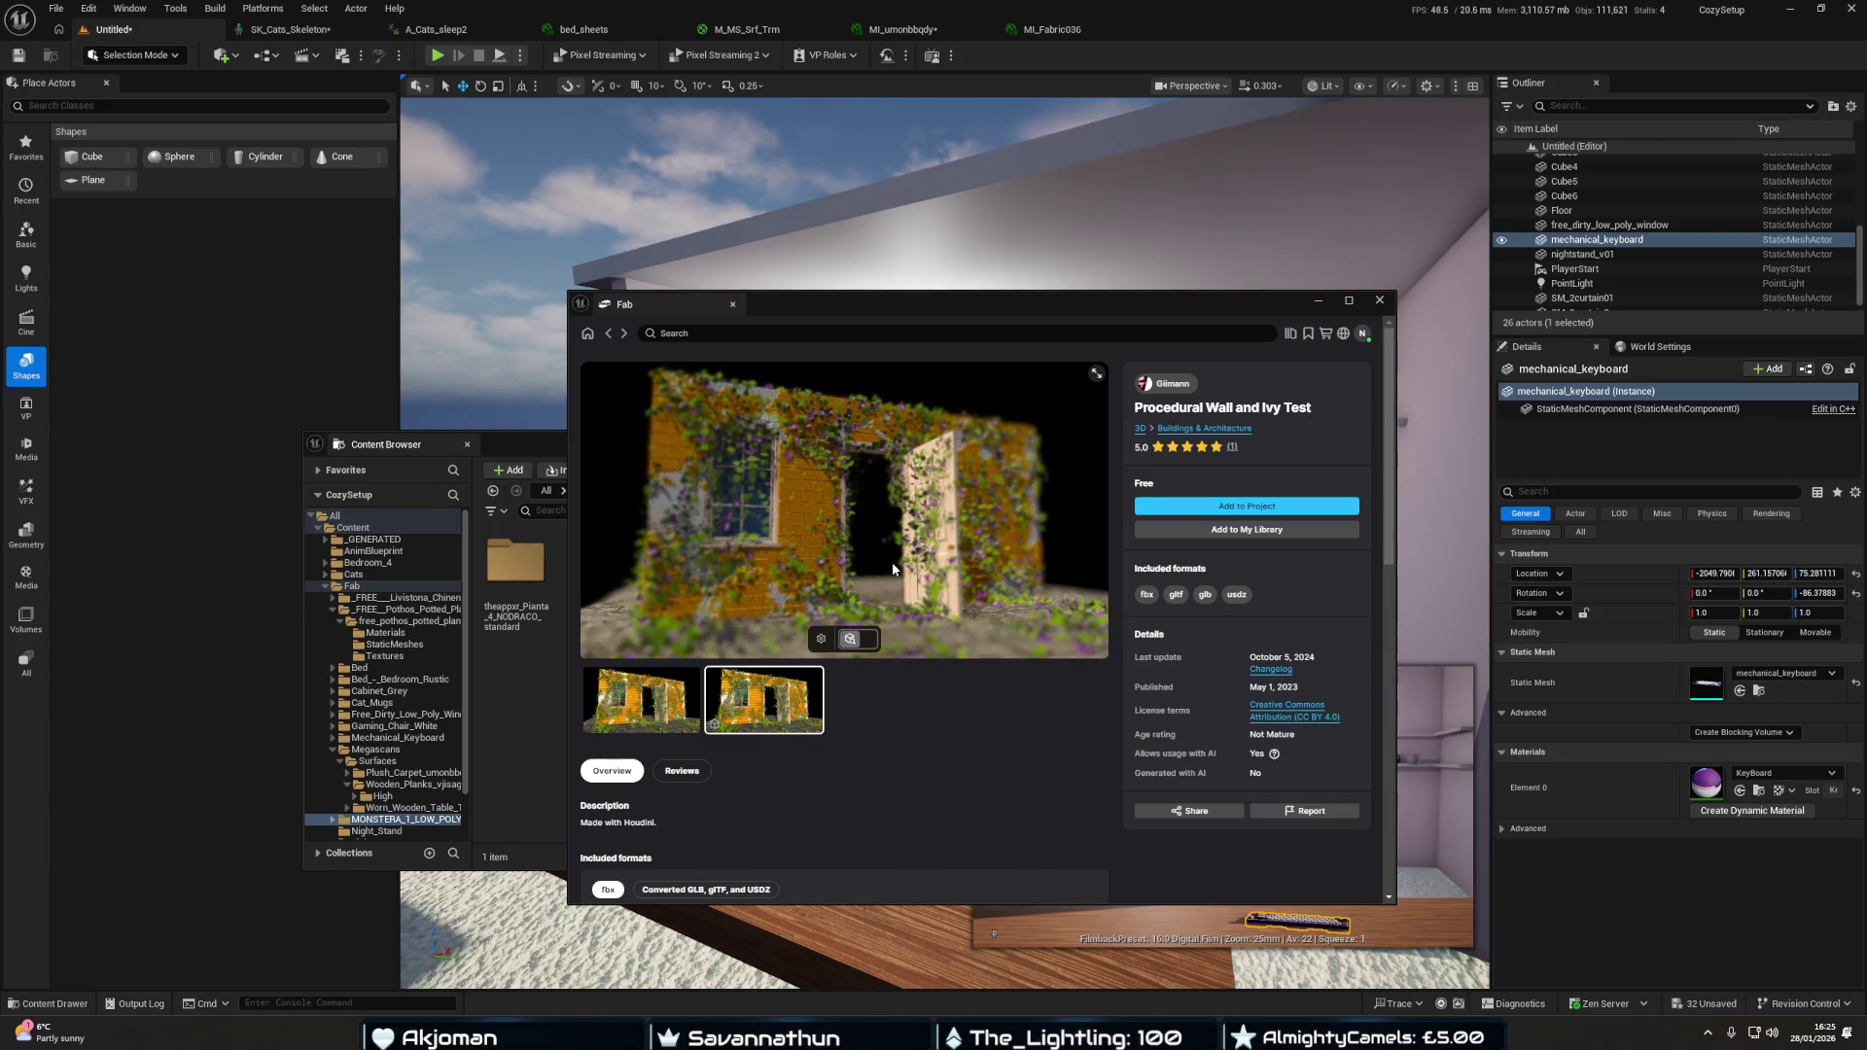
mouse_move(797, 521)
mouse_down()
mouse_move(758, 530)
mouse_move(783, 530)
mouse_move(766, 541)
mouse_move(797, 478)
mouse_up()
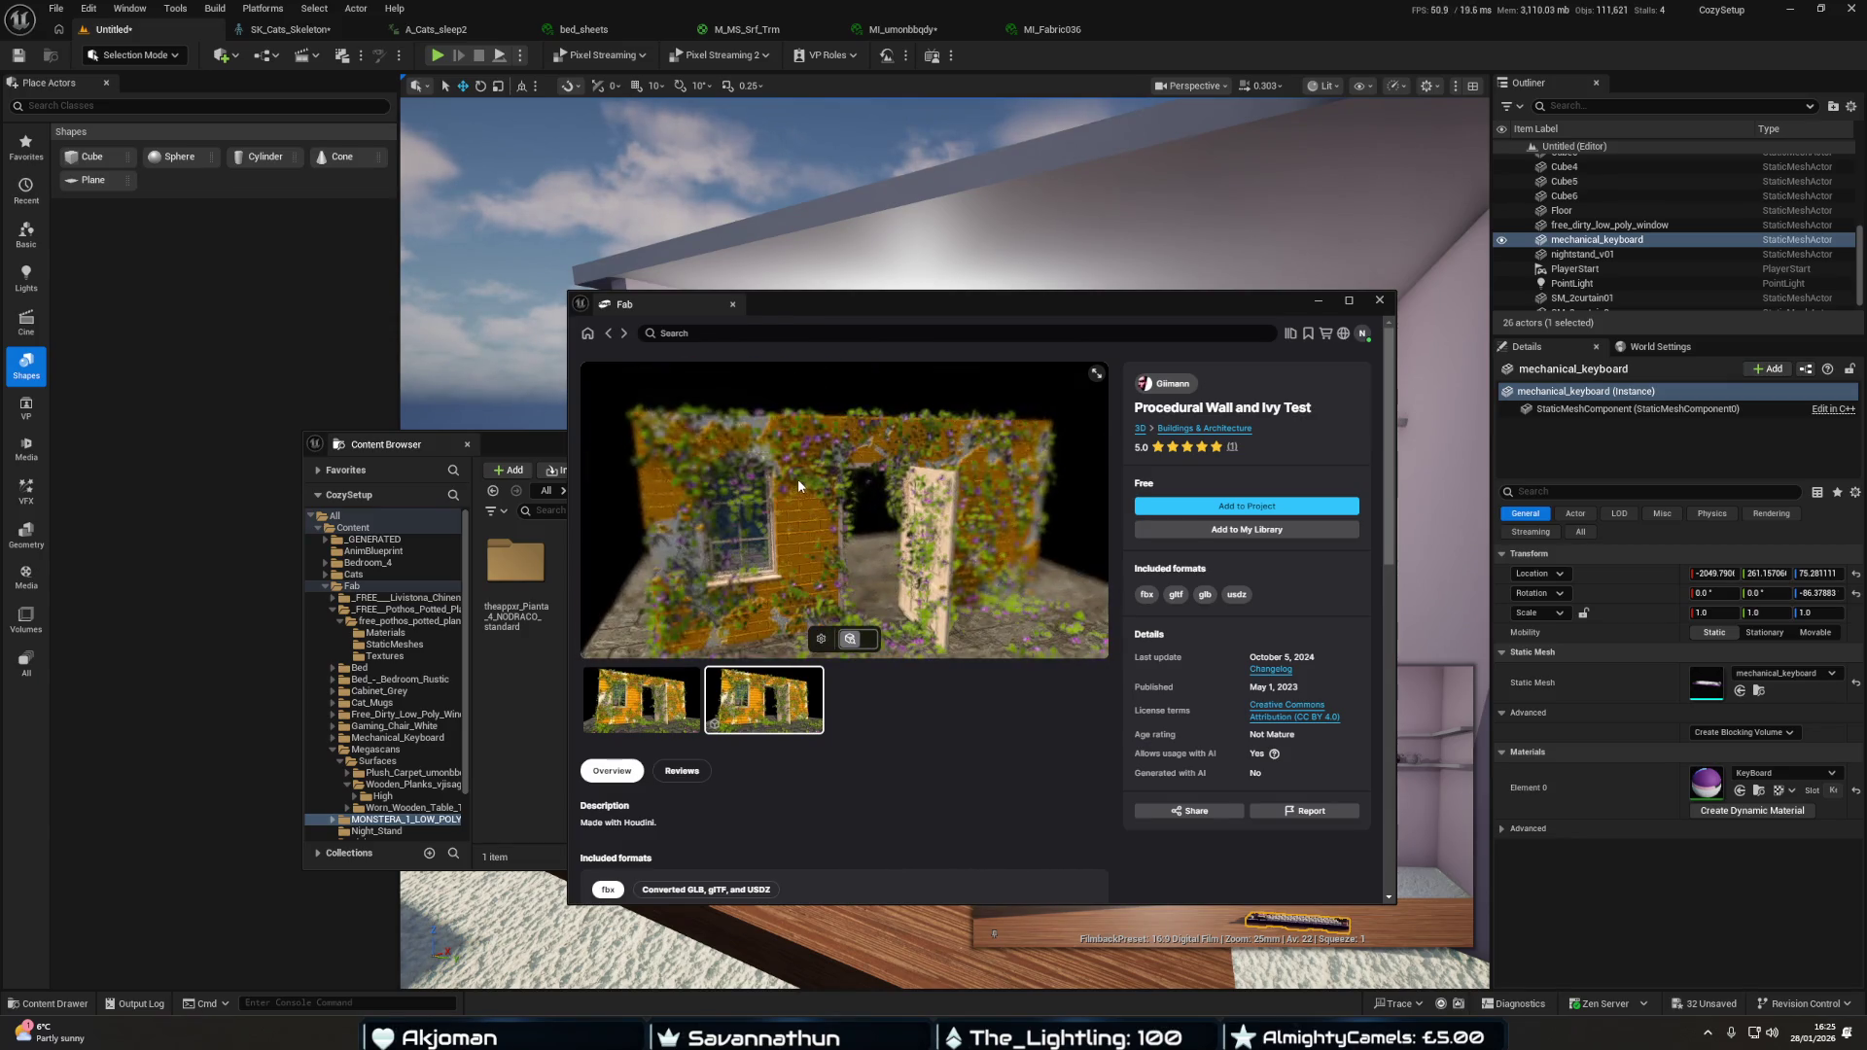
scroll(801, 476, up, 5)
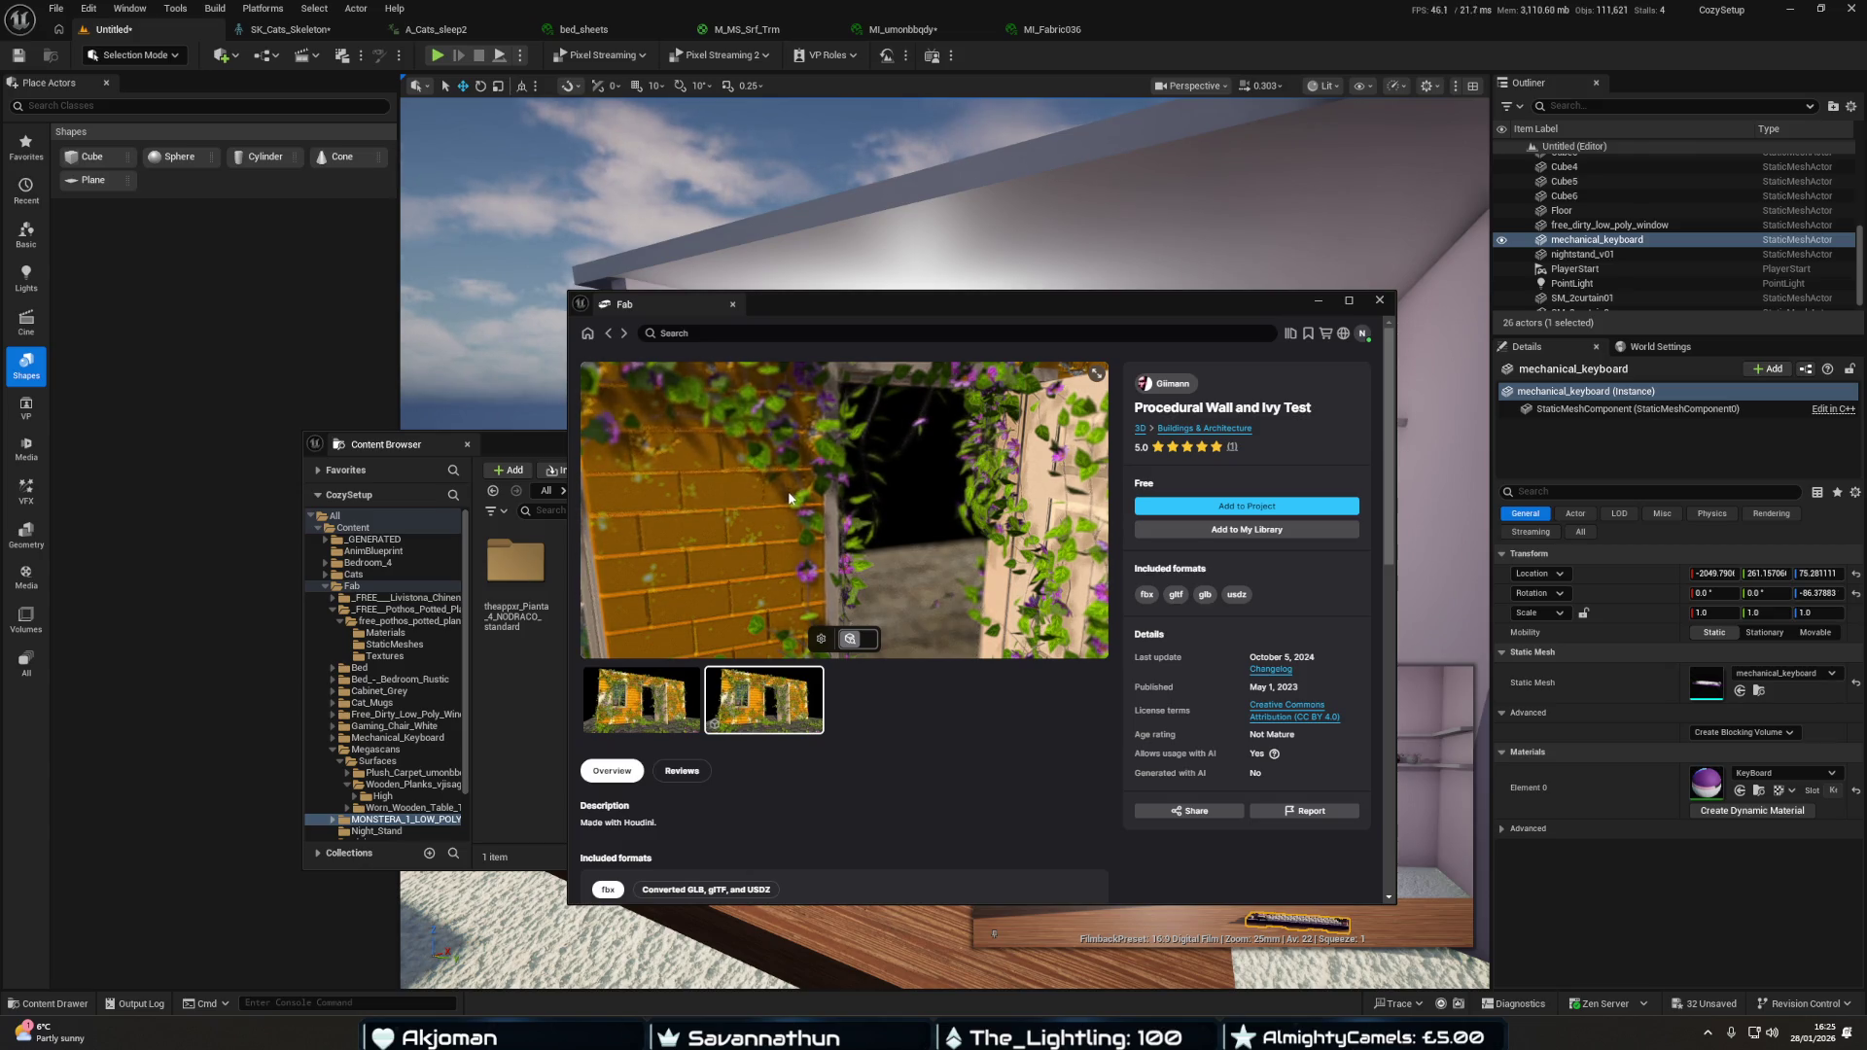
drag(779, 496, 777, 500)
Add Procedural Wall and Ivy Test to the project and go back to the ivy results.
click(1247, 529)
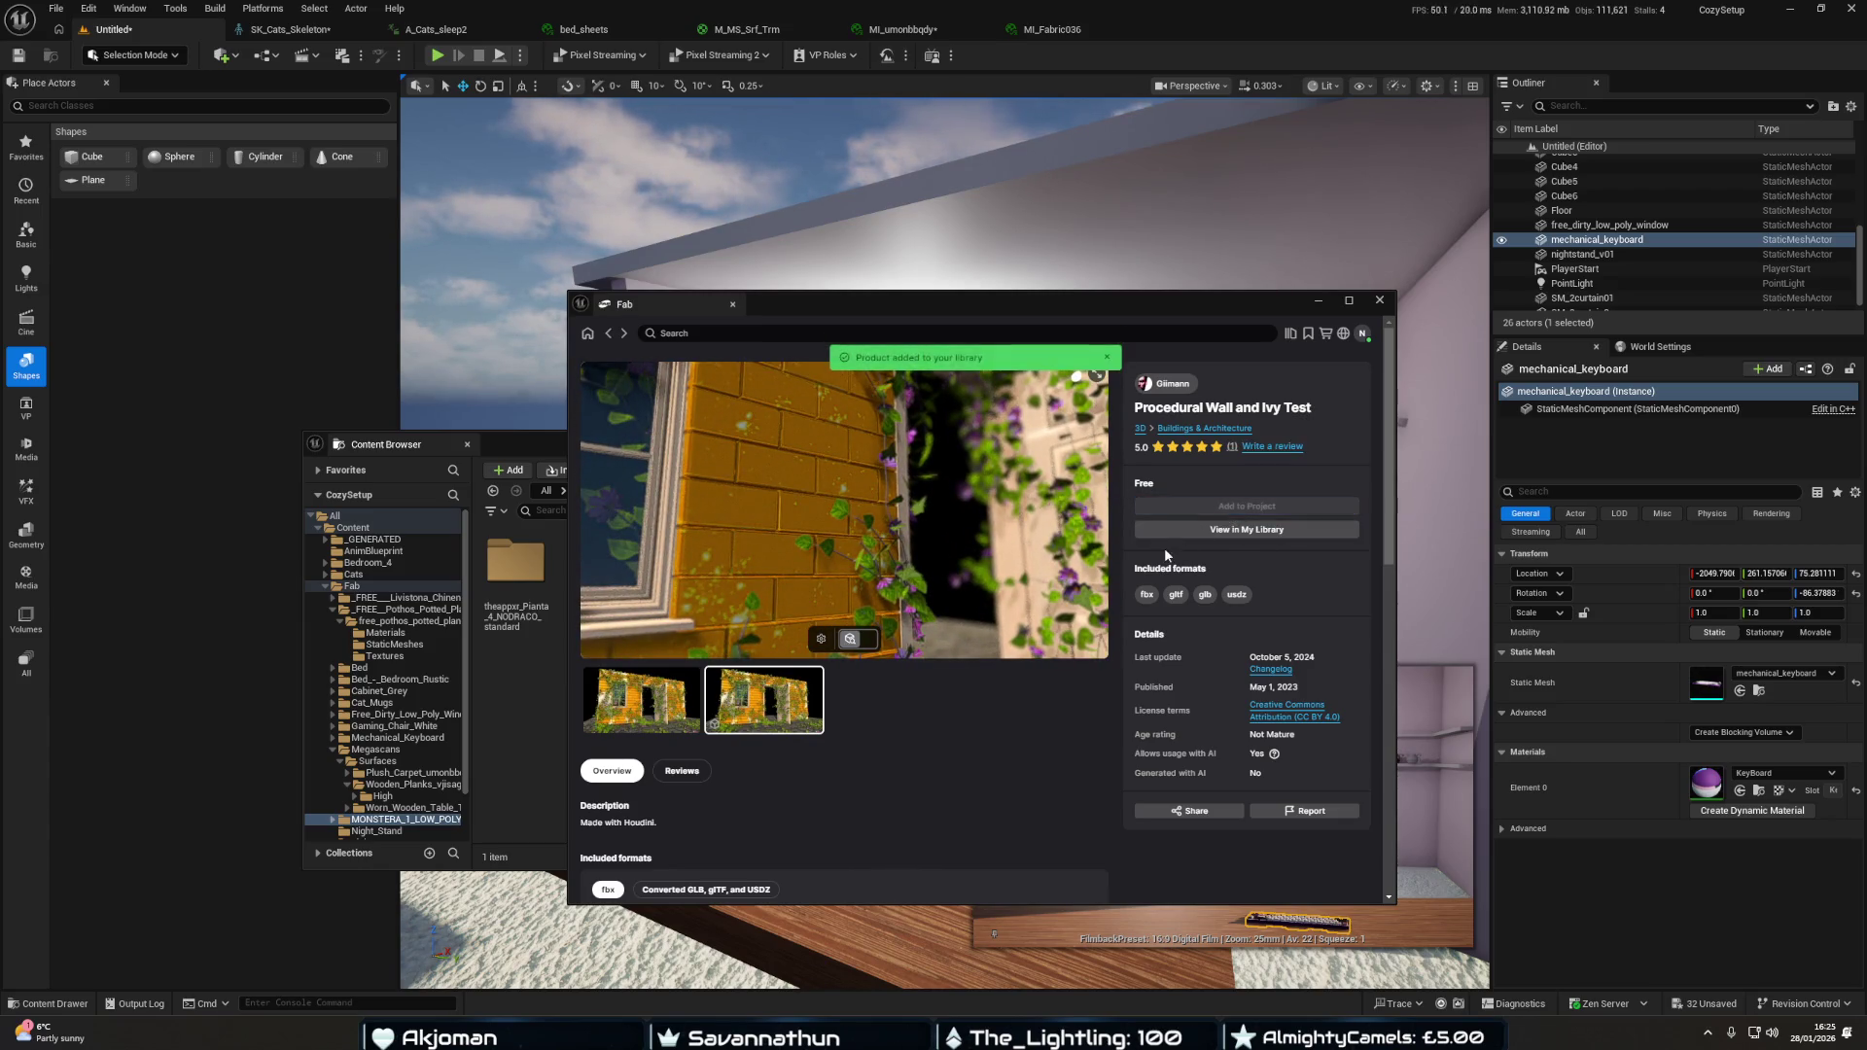
scroll(869, 698, down, 3)
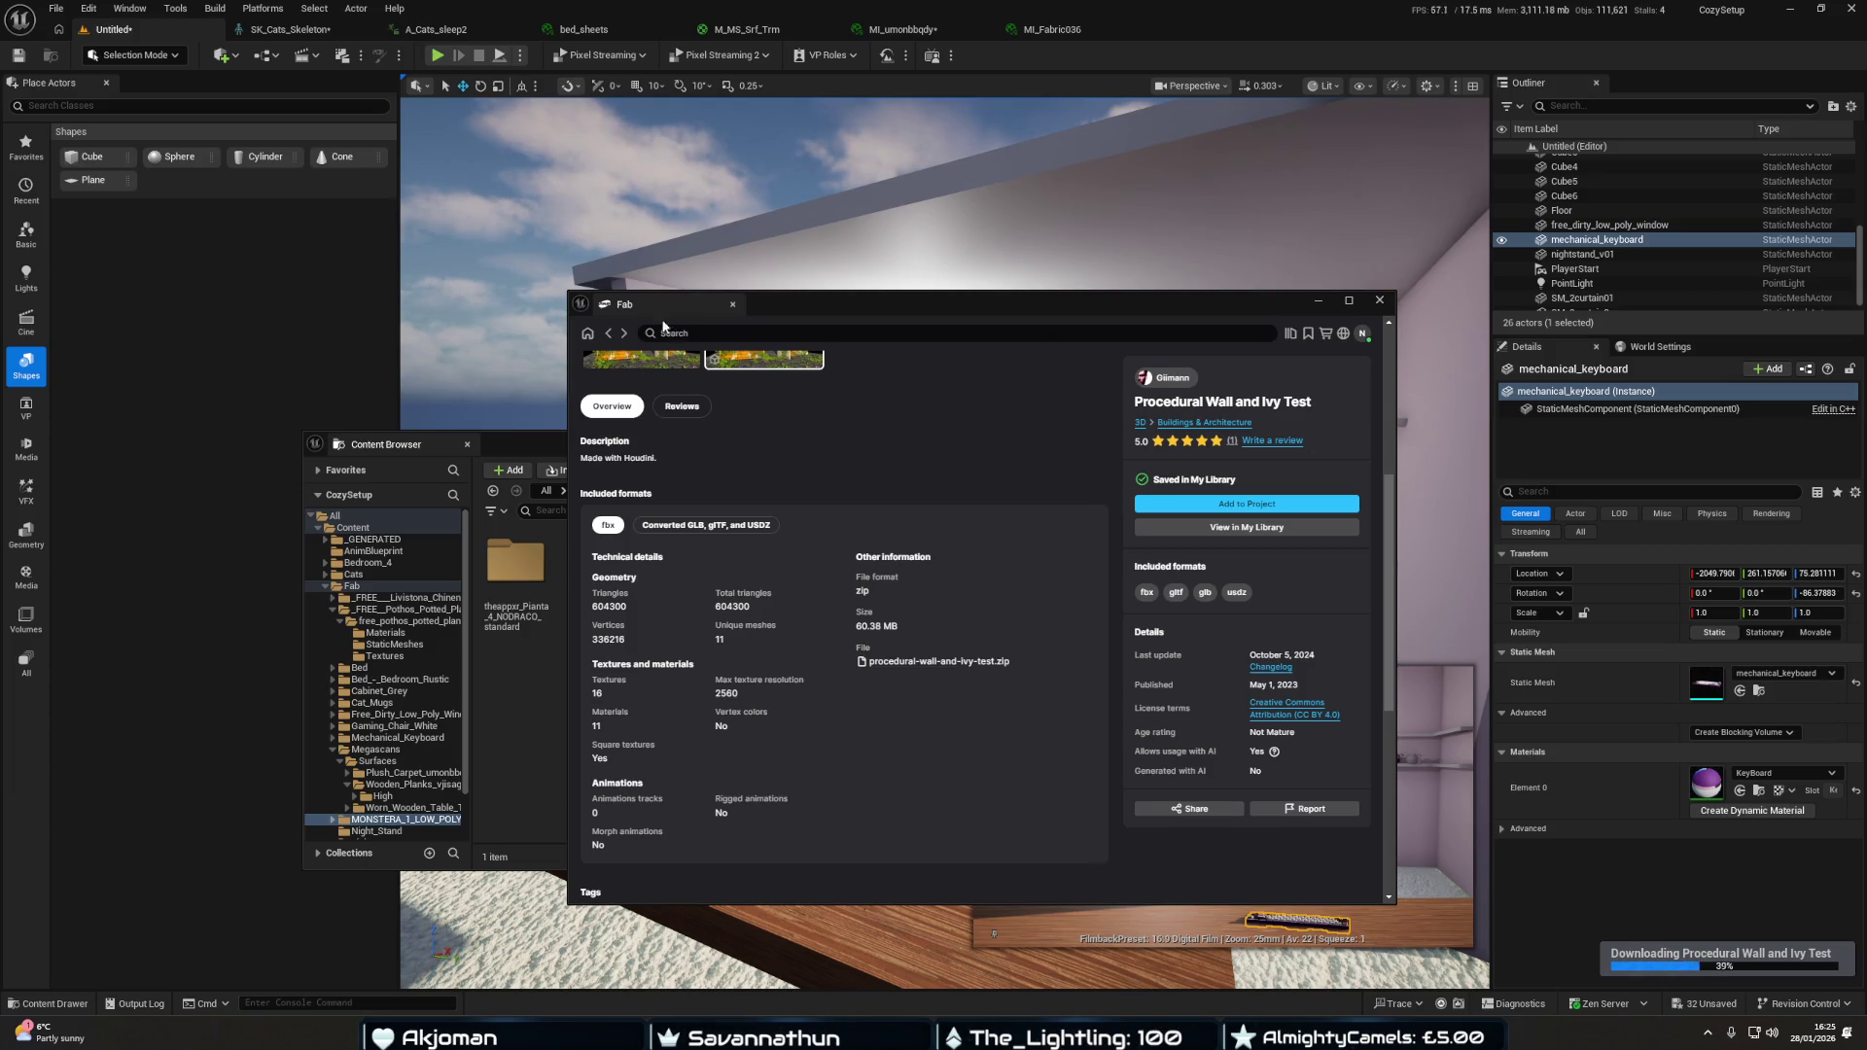
key(alt+Left)
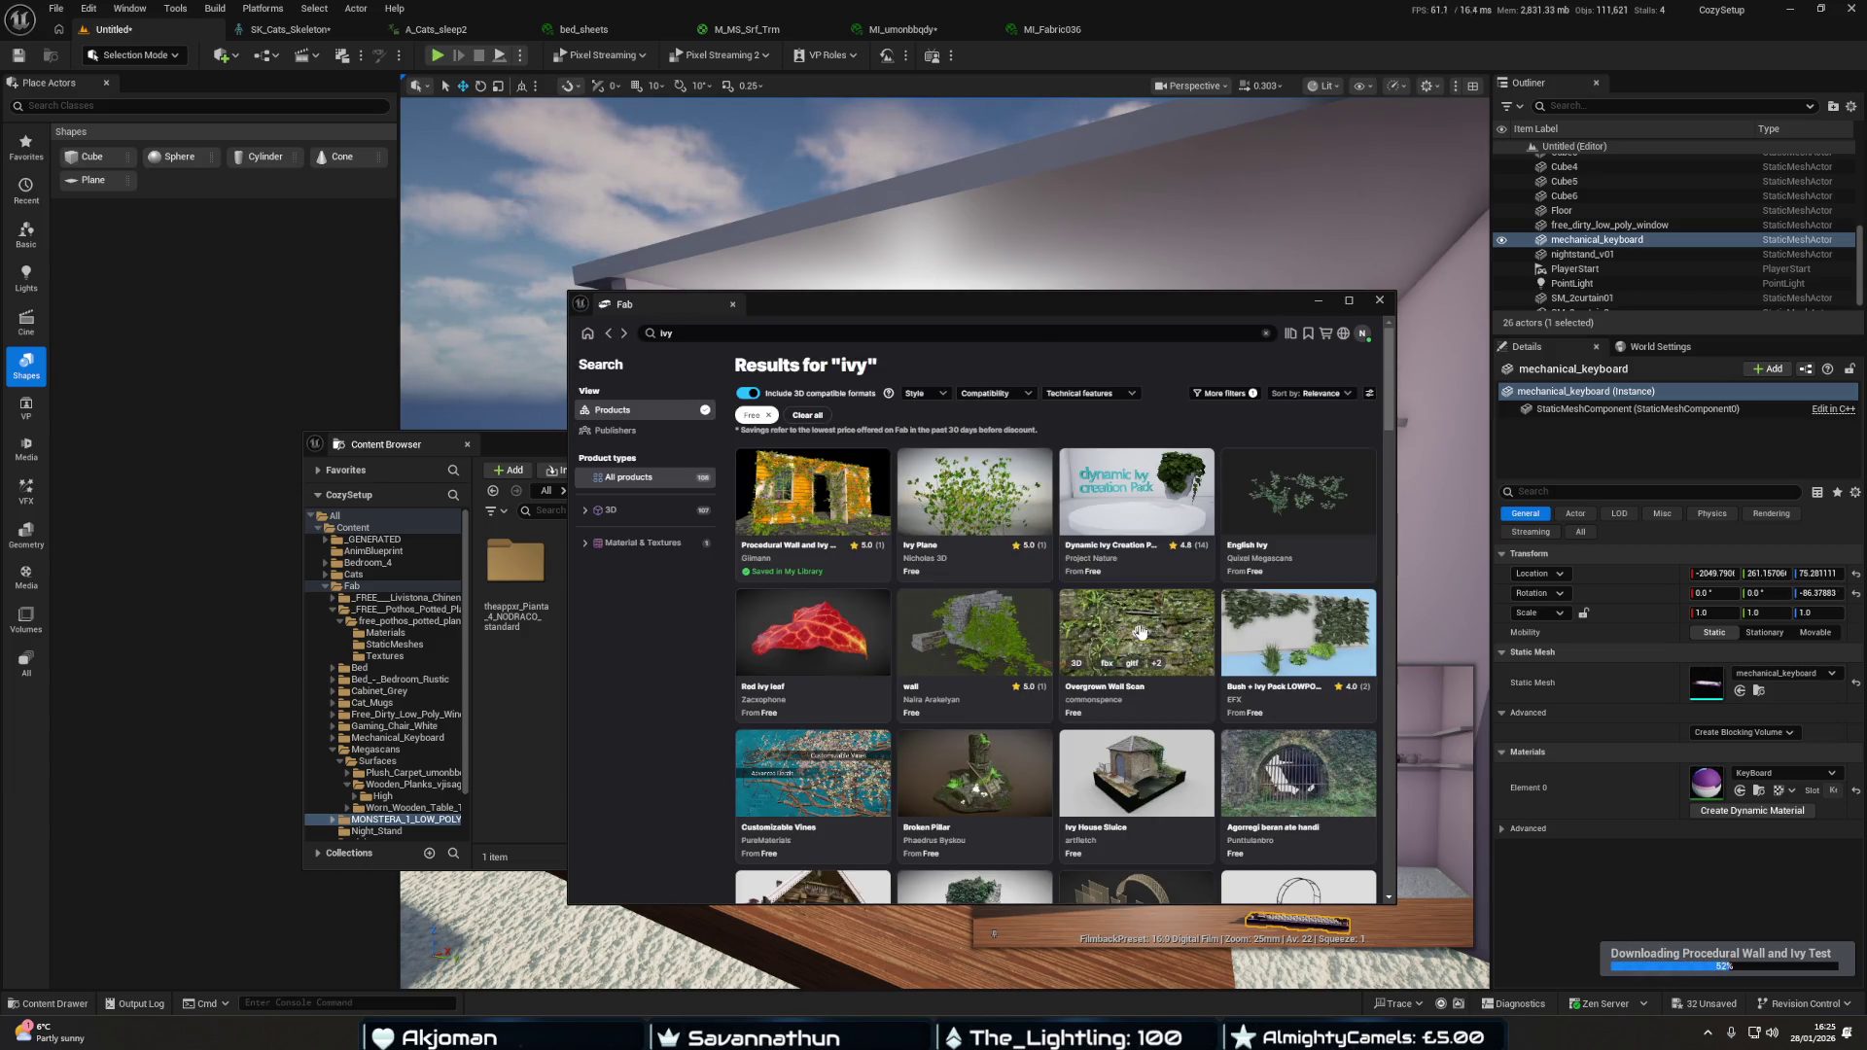
Add the English Ivy asset from Fab to the project.
click(1177, 630)
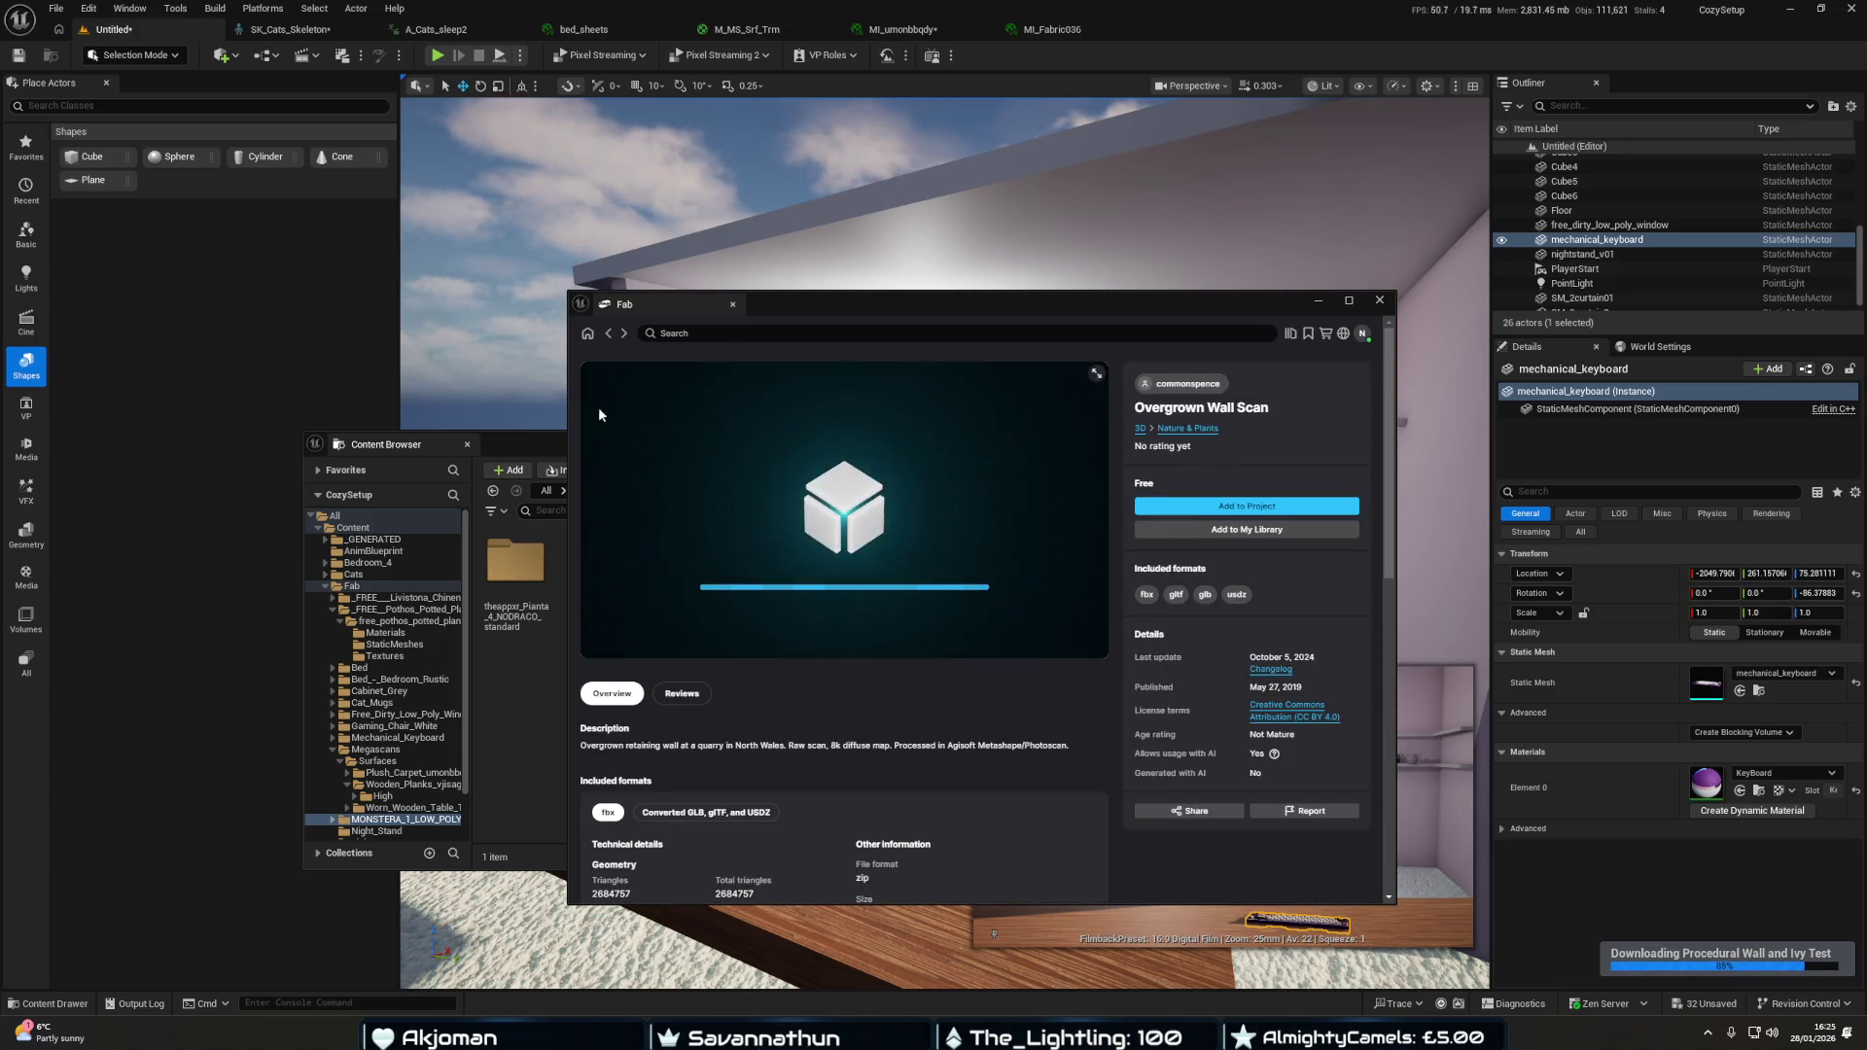
key(alt+Left)
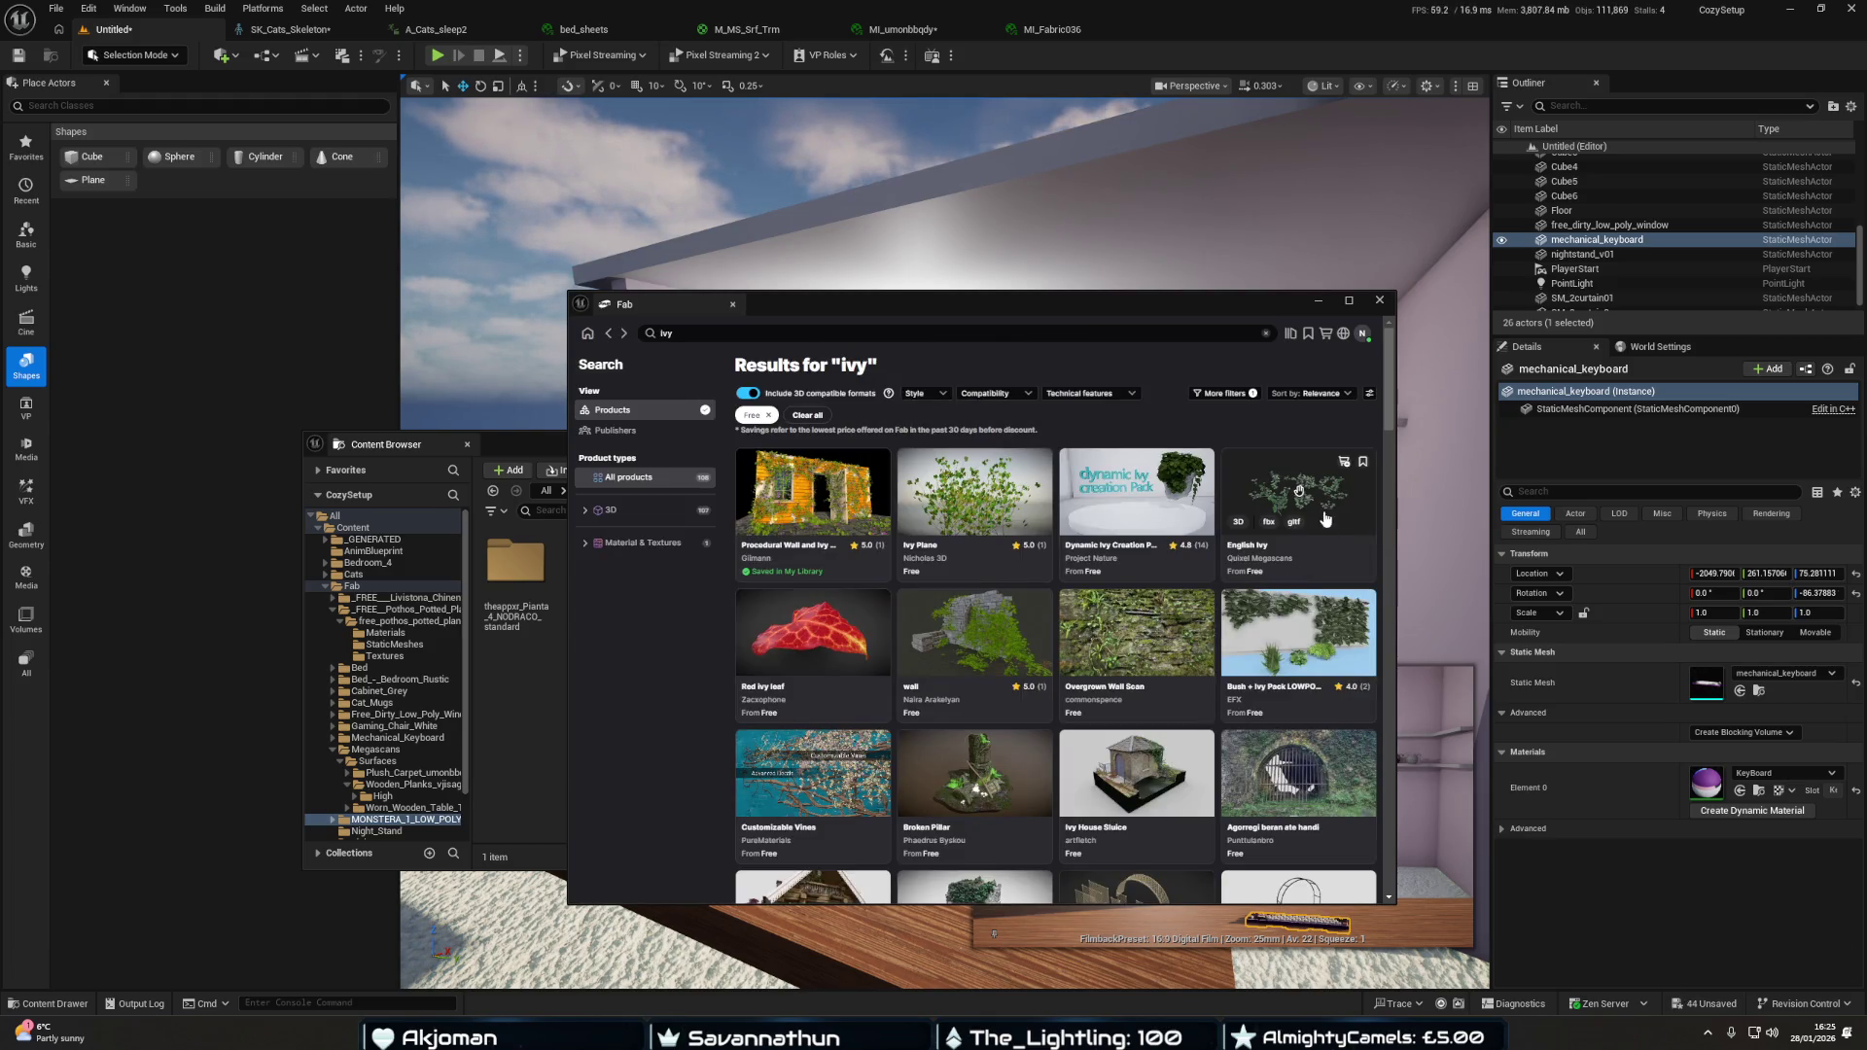
click(1299, 489)
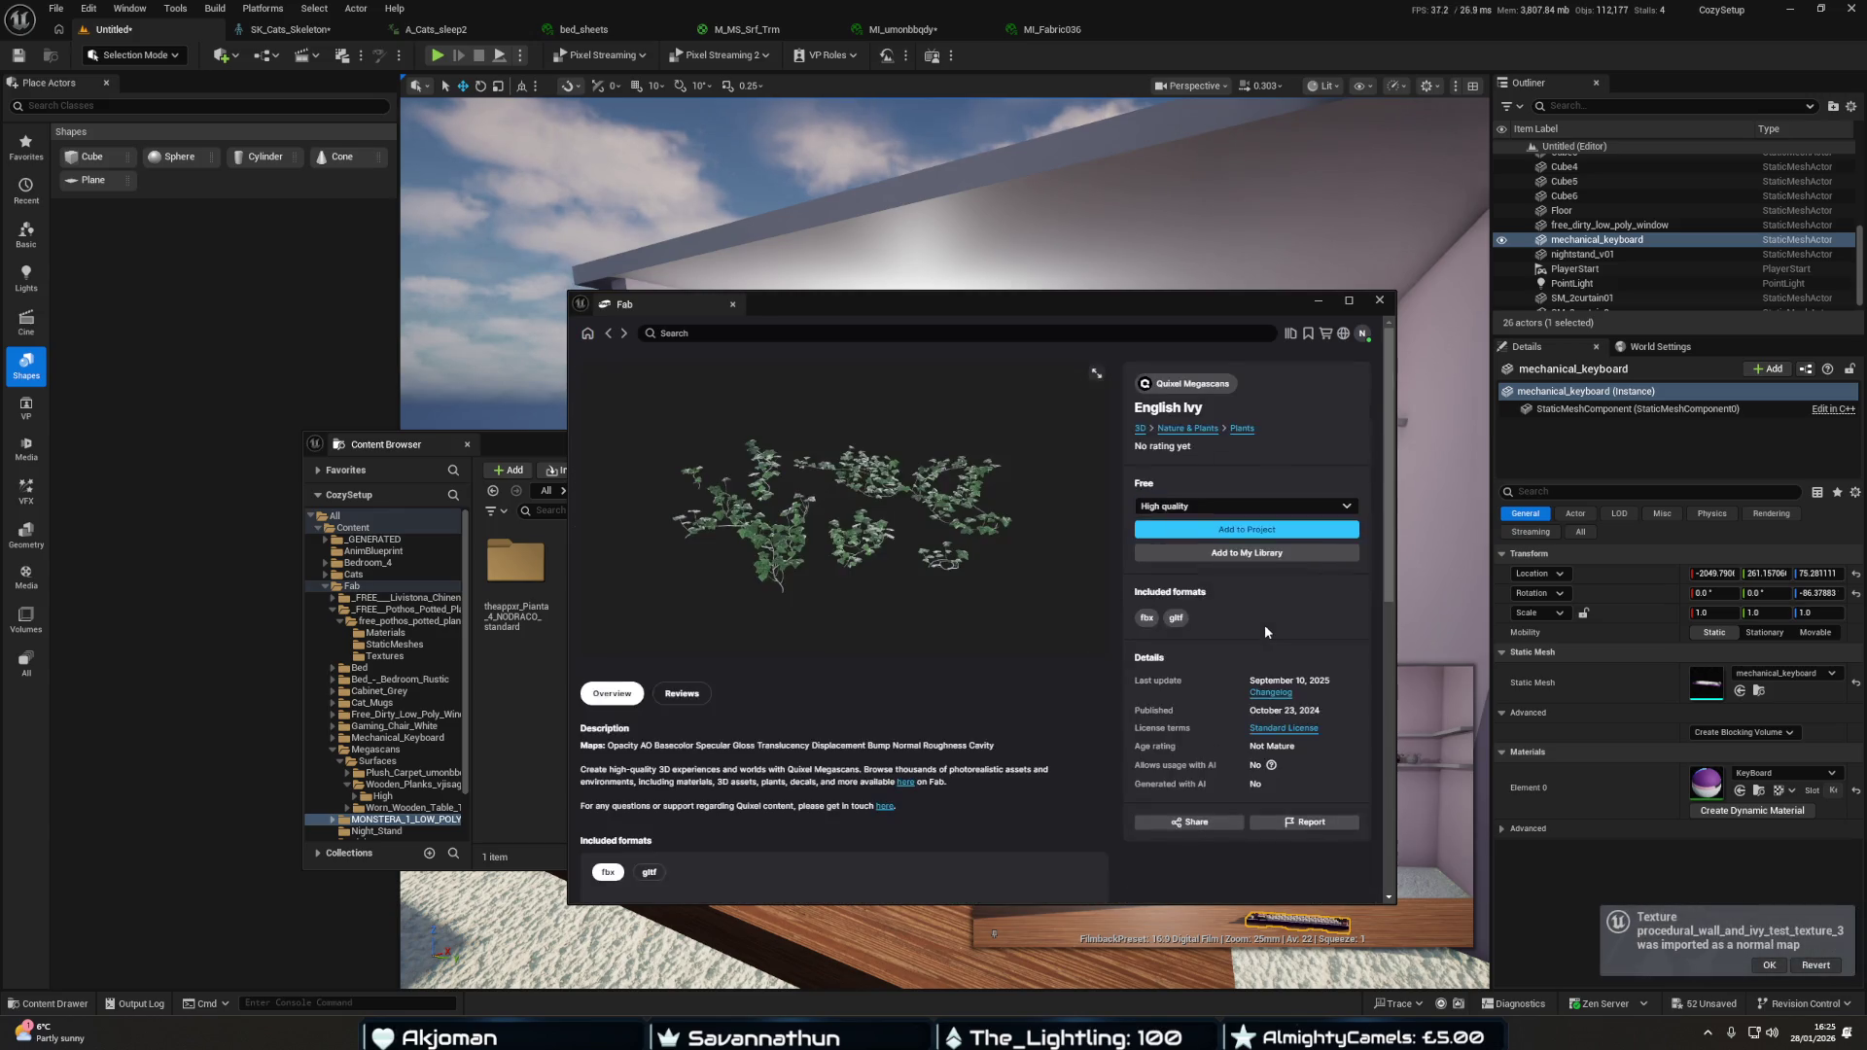
click(1228, 530)
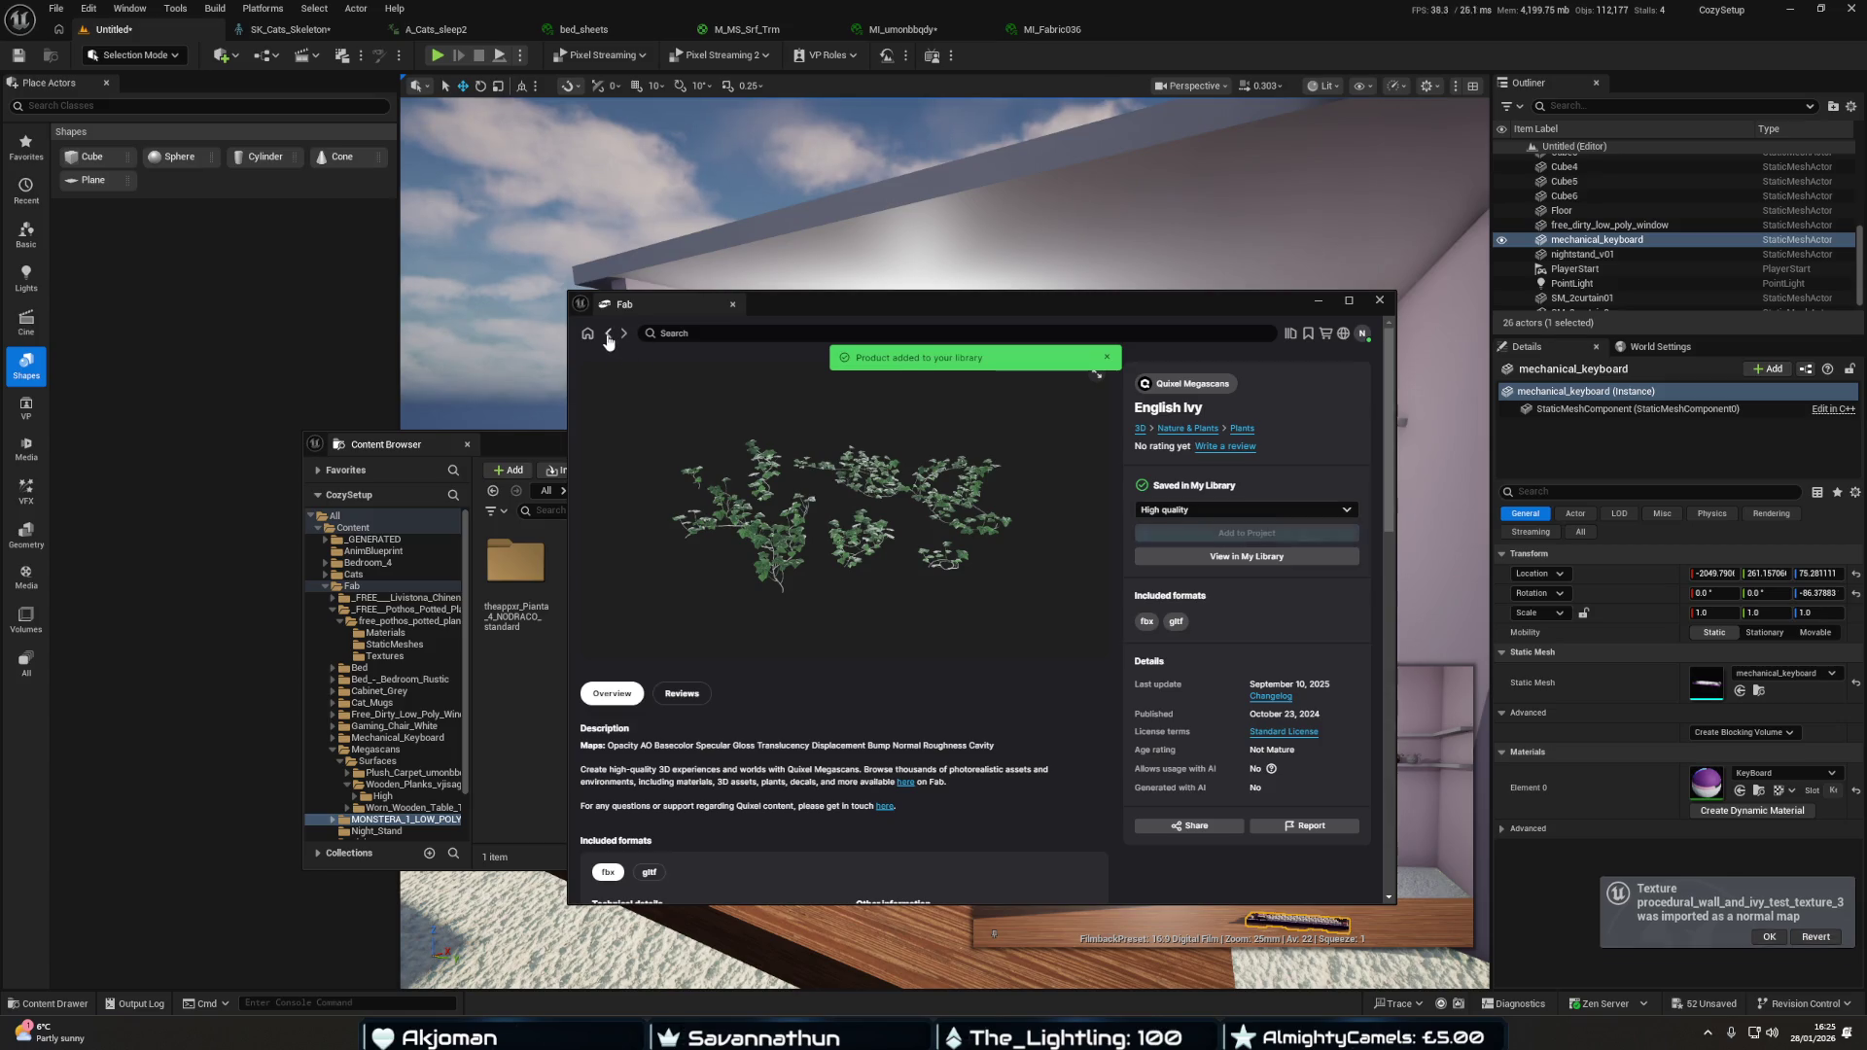
click(608, 334)
Drag the procedural_wall_and_ivy_test static mesh from its StaticMeshes folder into the level.
click(532, 612)
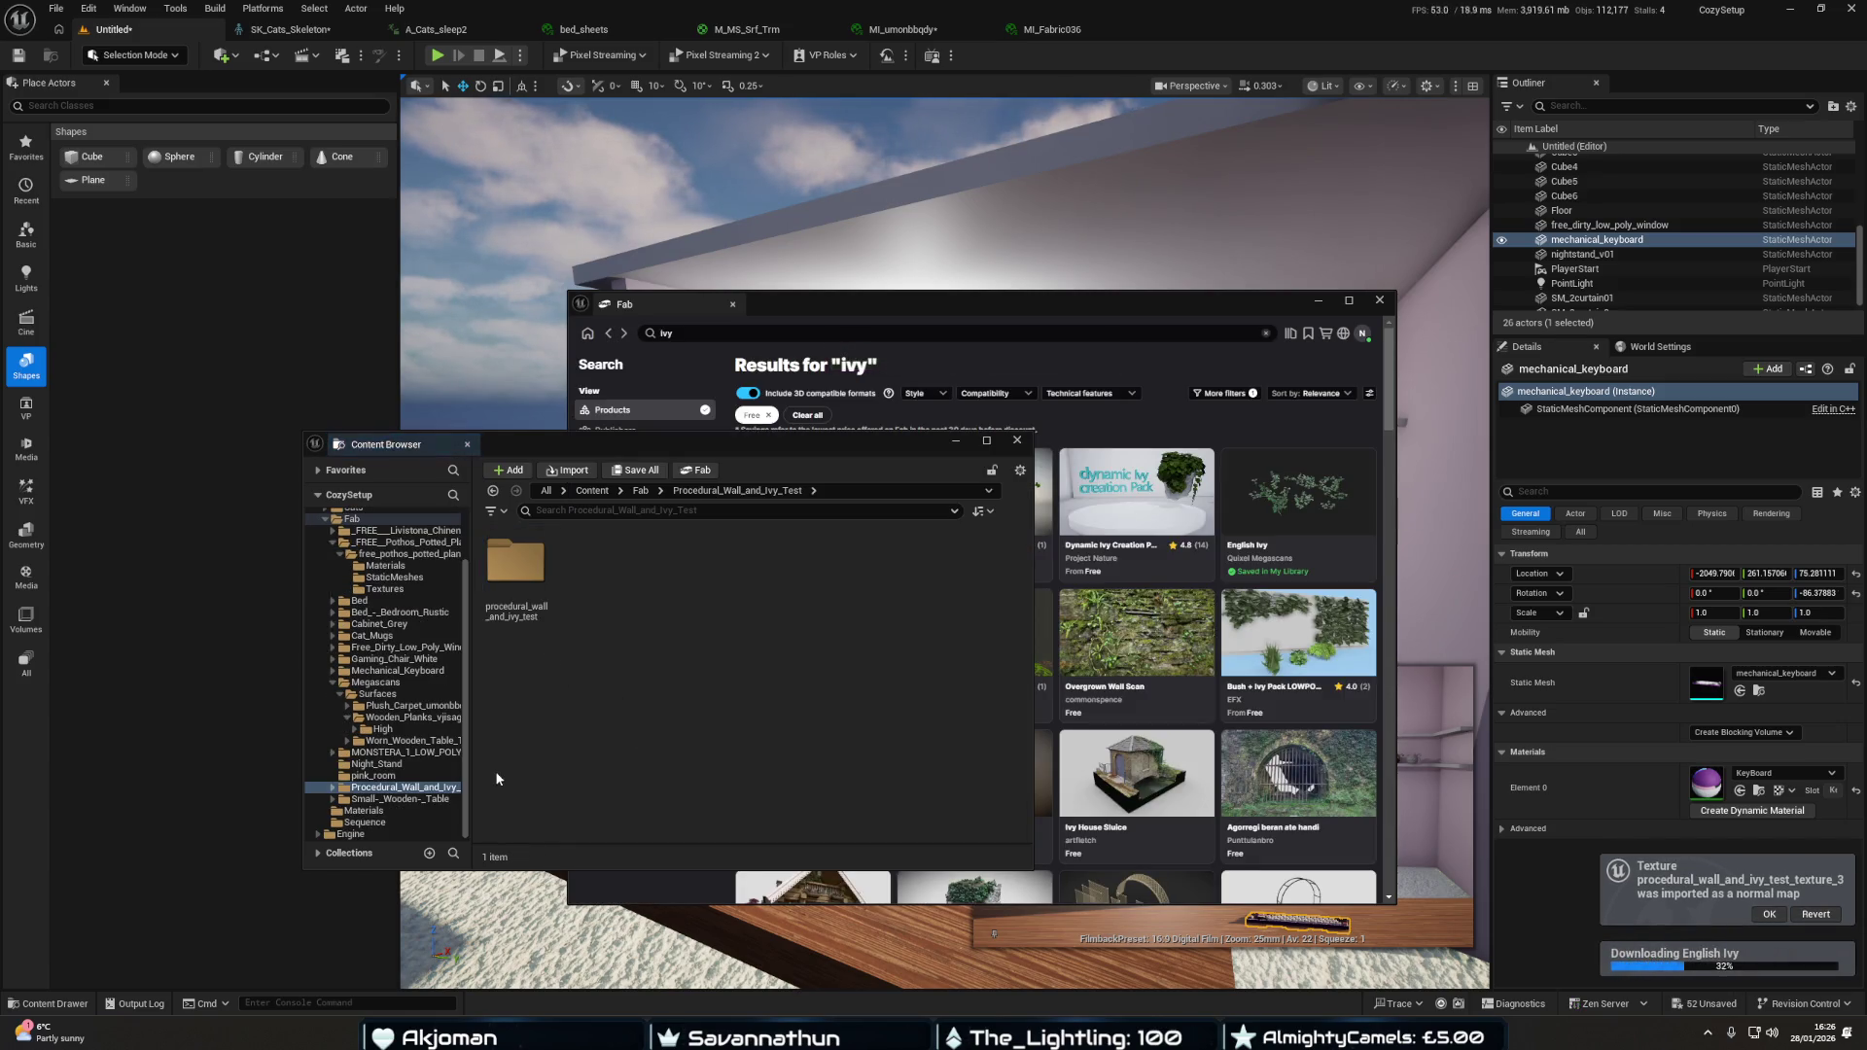
double_click(515, 561)
double_click(591, 561)
click(530, 566)
mouse_move(532, 571)
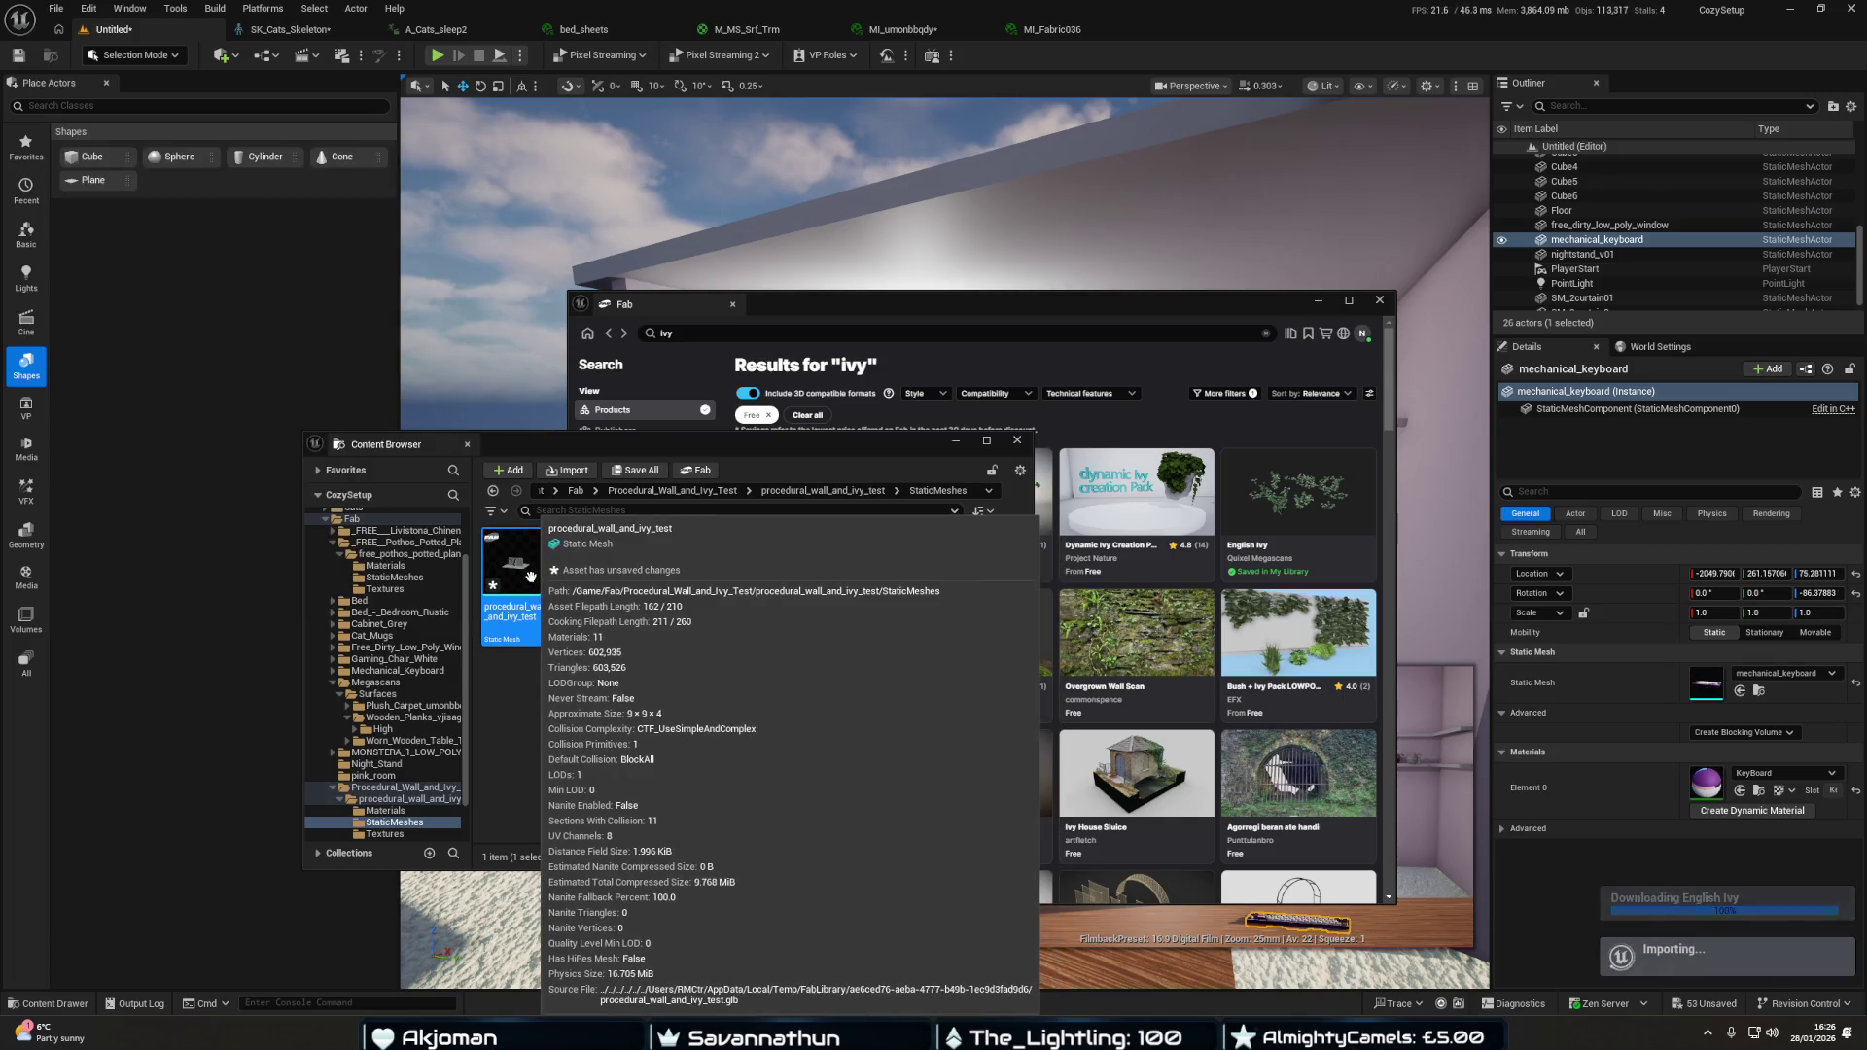
mouse_move(532, 575)
mouse_down()
mouse_move(627, 632)
mouse_move(507, 660)
mouse_move(532, 941)
mouse_up()
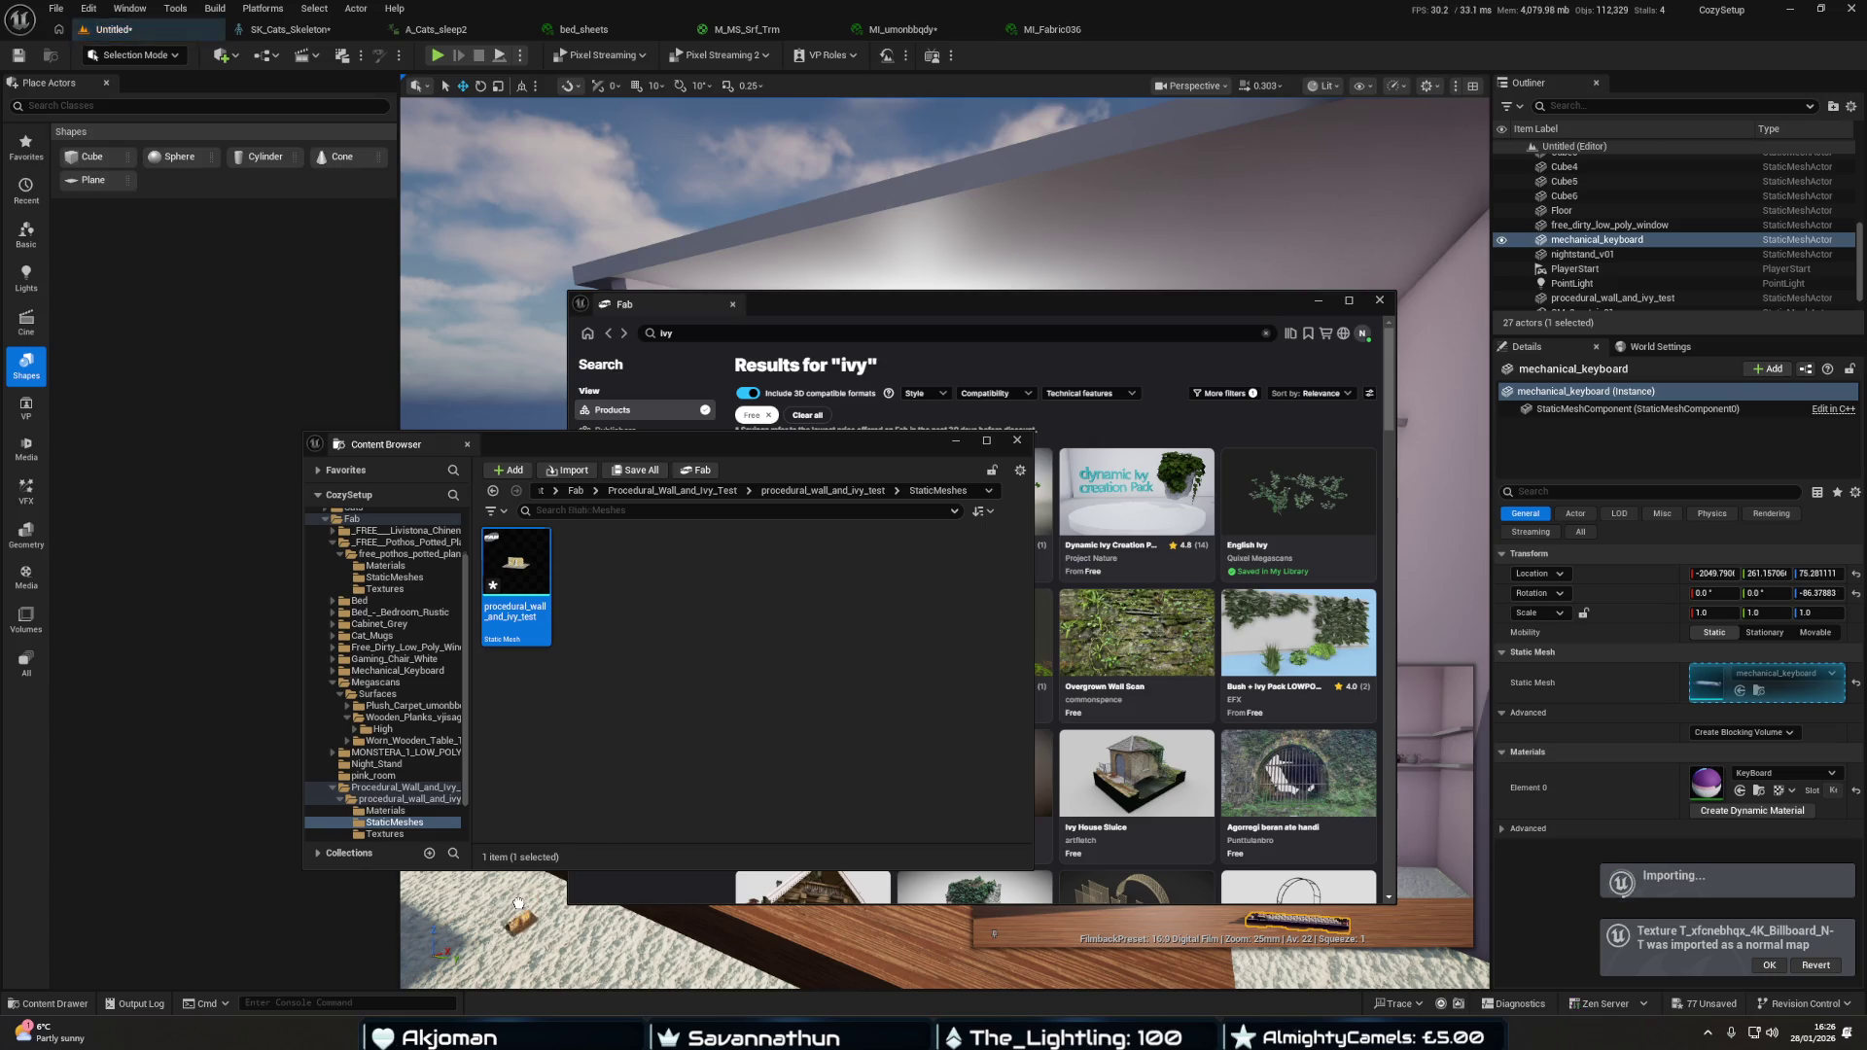
click(1018, 439)
Lift the ivy wall about 530 units and scale it uniformly to roughly 12.5.
click(1380, 301)
double_click(1612, 297)
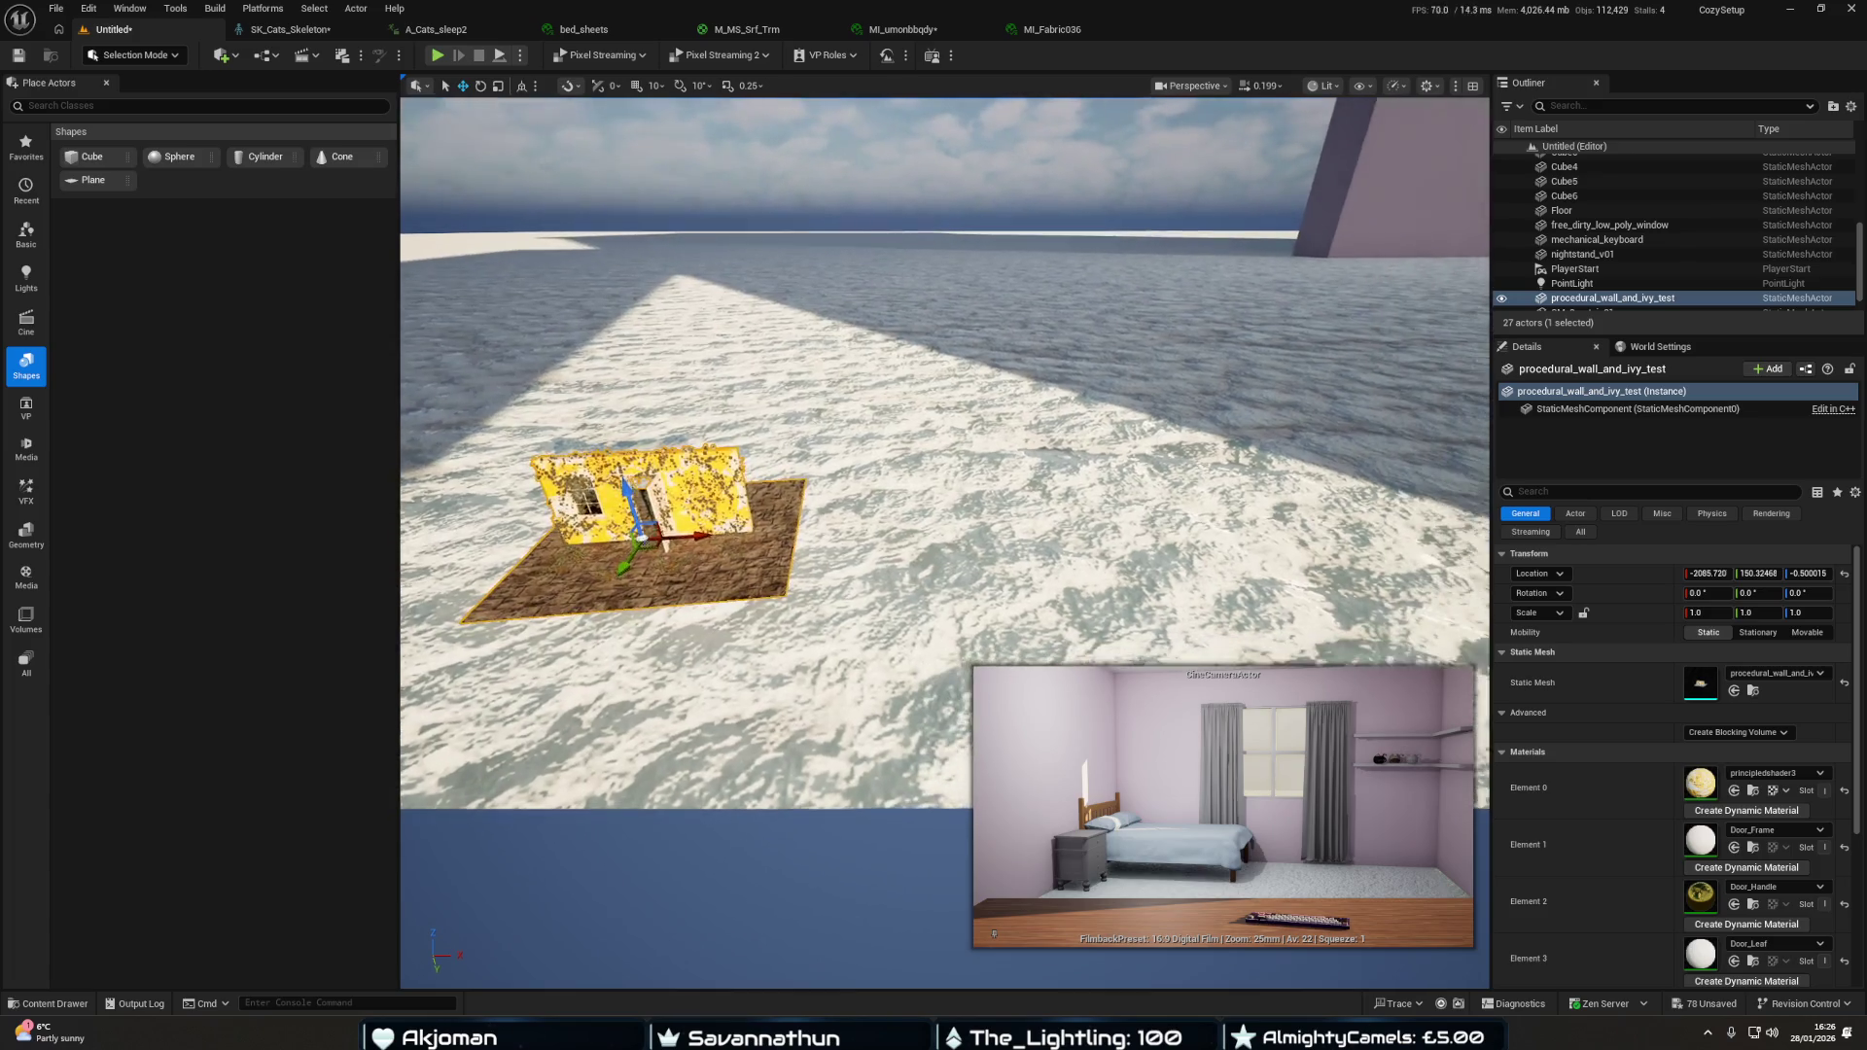
drag(903, 510, 904, 561)
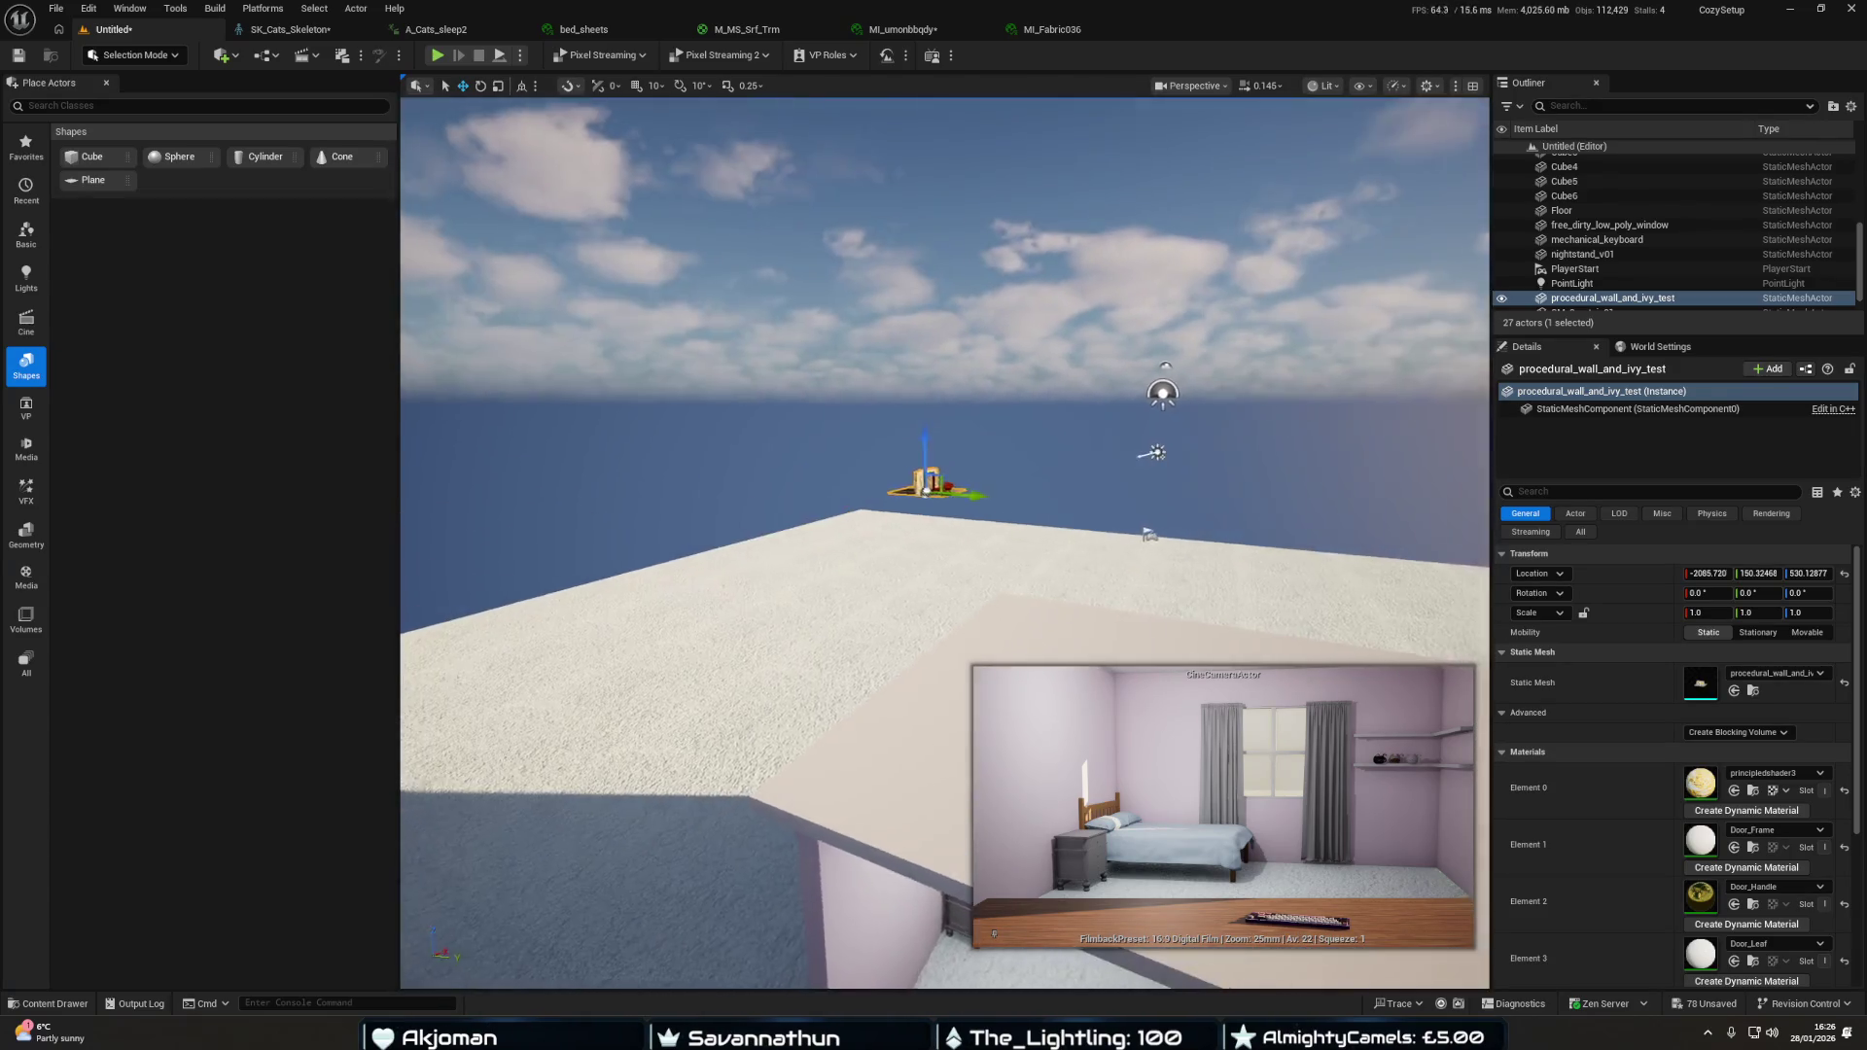
drag(823, 479, 953, 433)
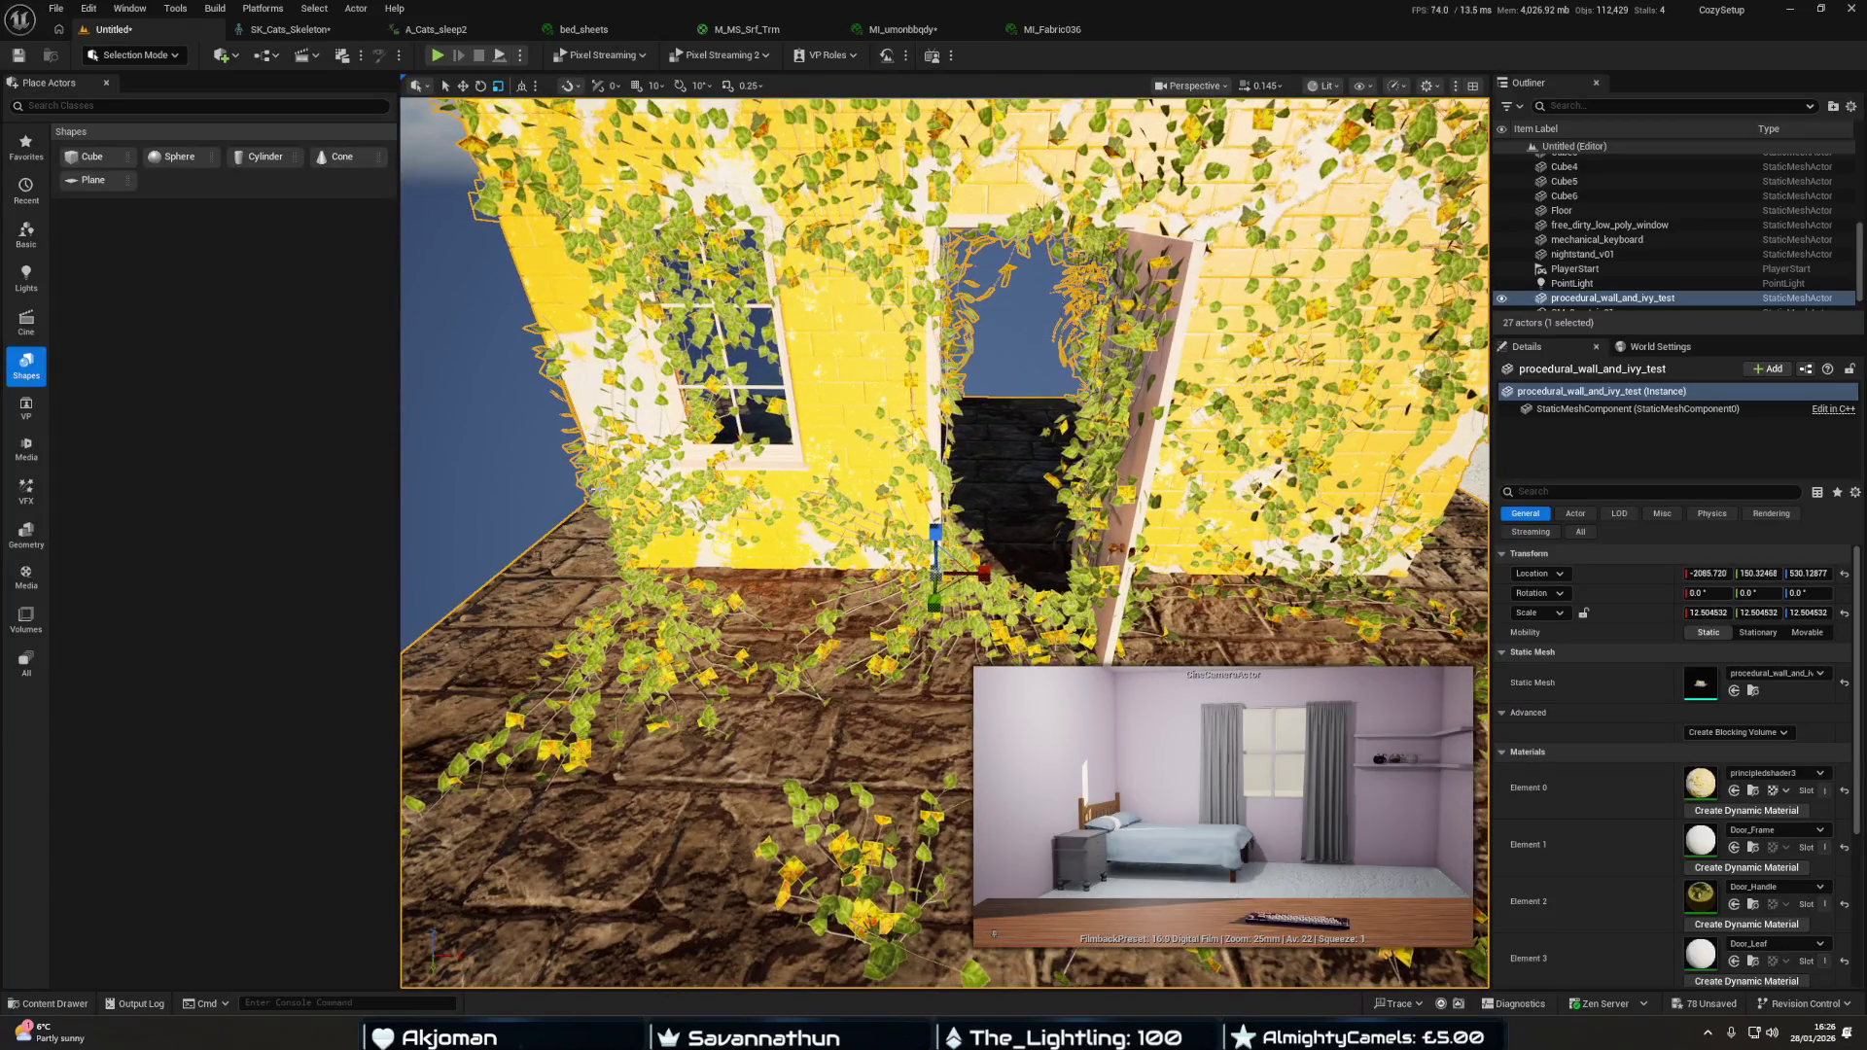
scroll(759, 688, up, 2)
key(ctrl+space)
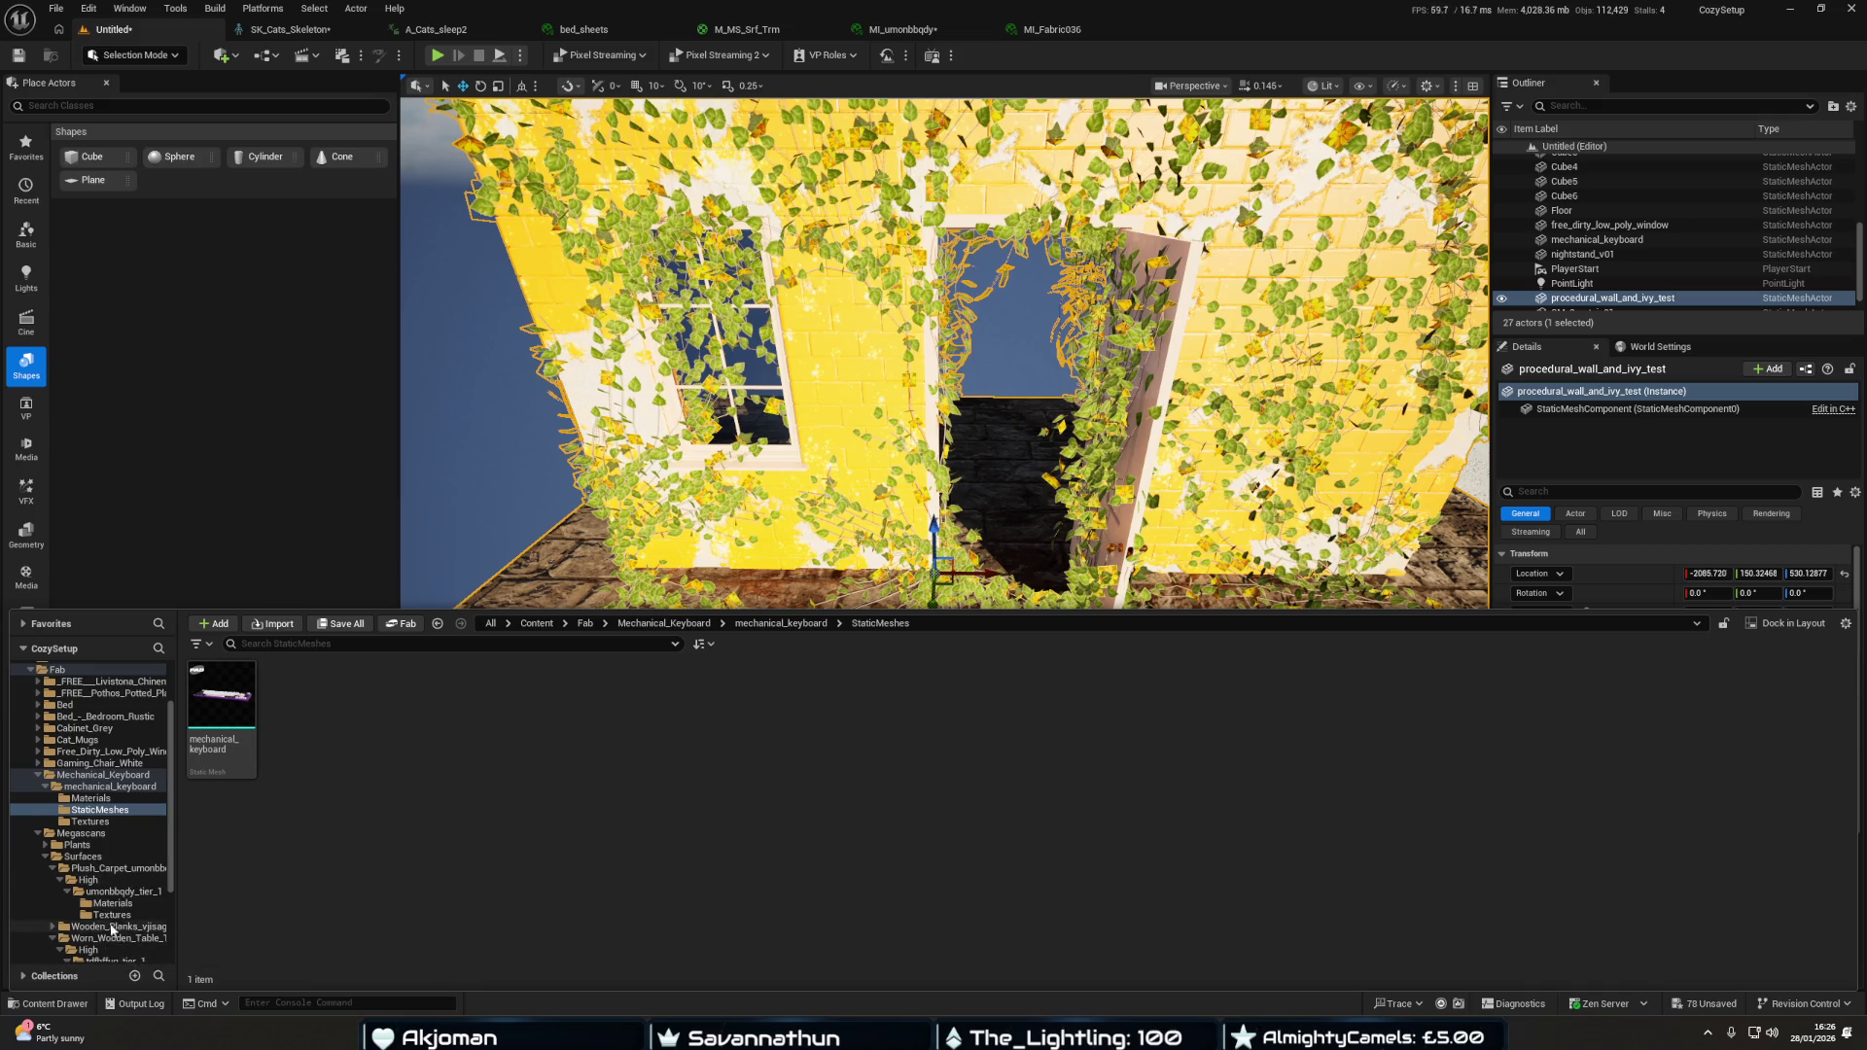
Open procedural_wall_and_ivy_test from Procedural_Wall_and_Ivy_Test > StaticMeshes in the mesh editor.
scroll(107, 914, down, 1)
scroll(118, 869, down, 3)
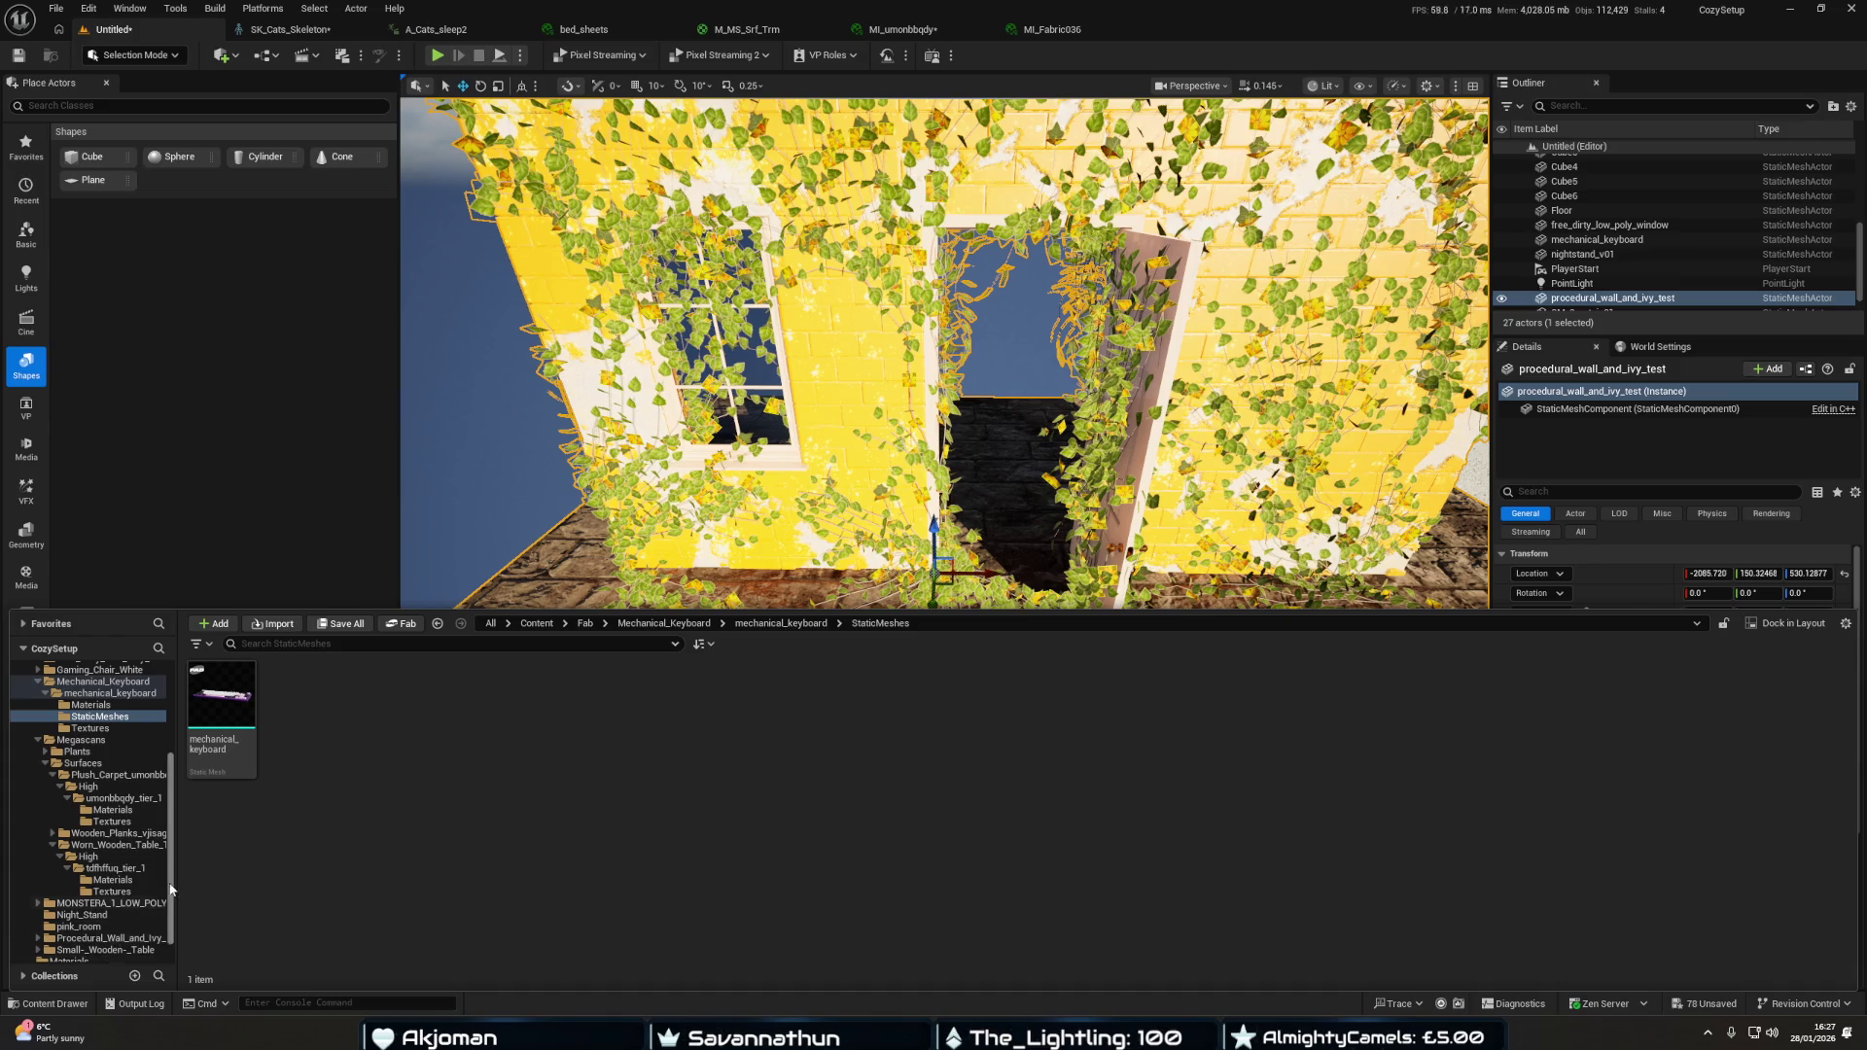
scroll(168, 902, down, 1)
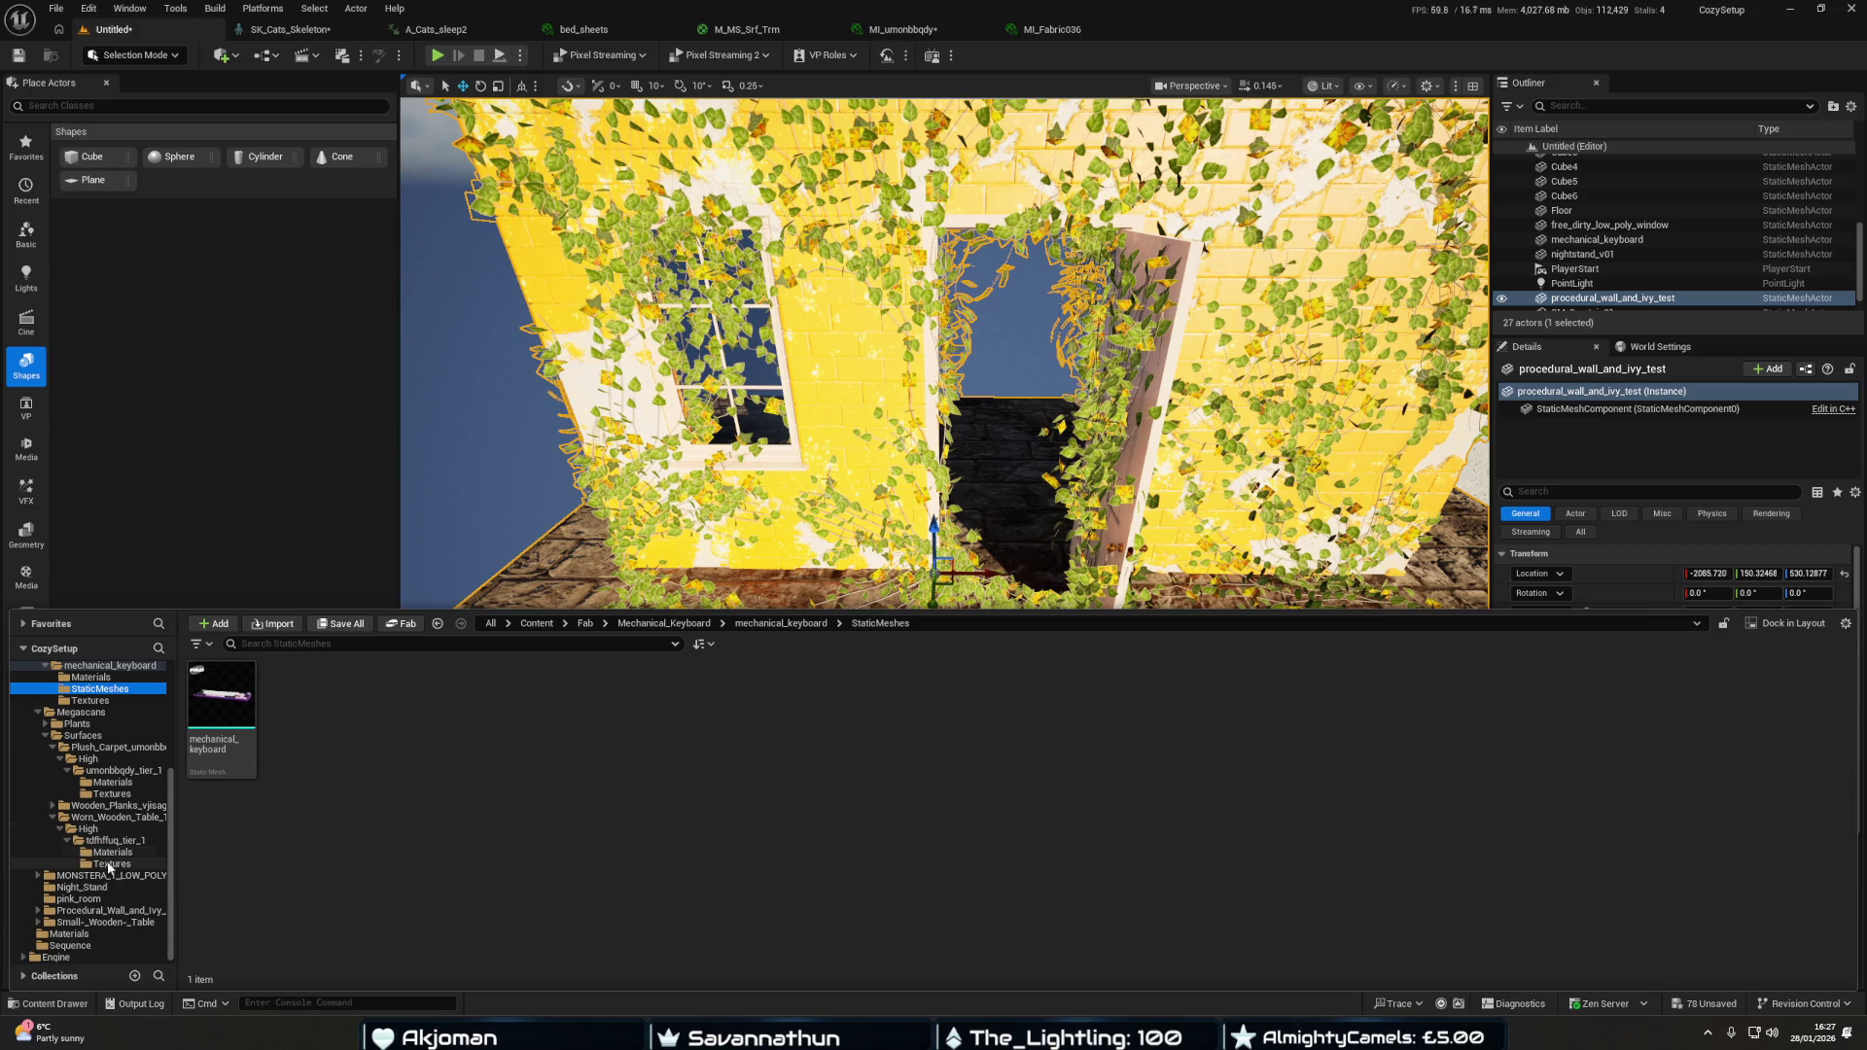
click(107, 910)
click(191, 736)
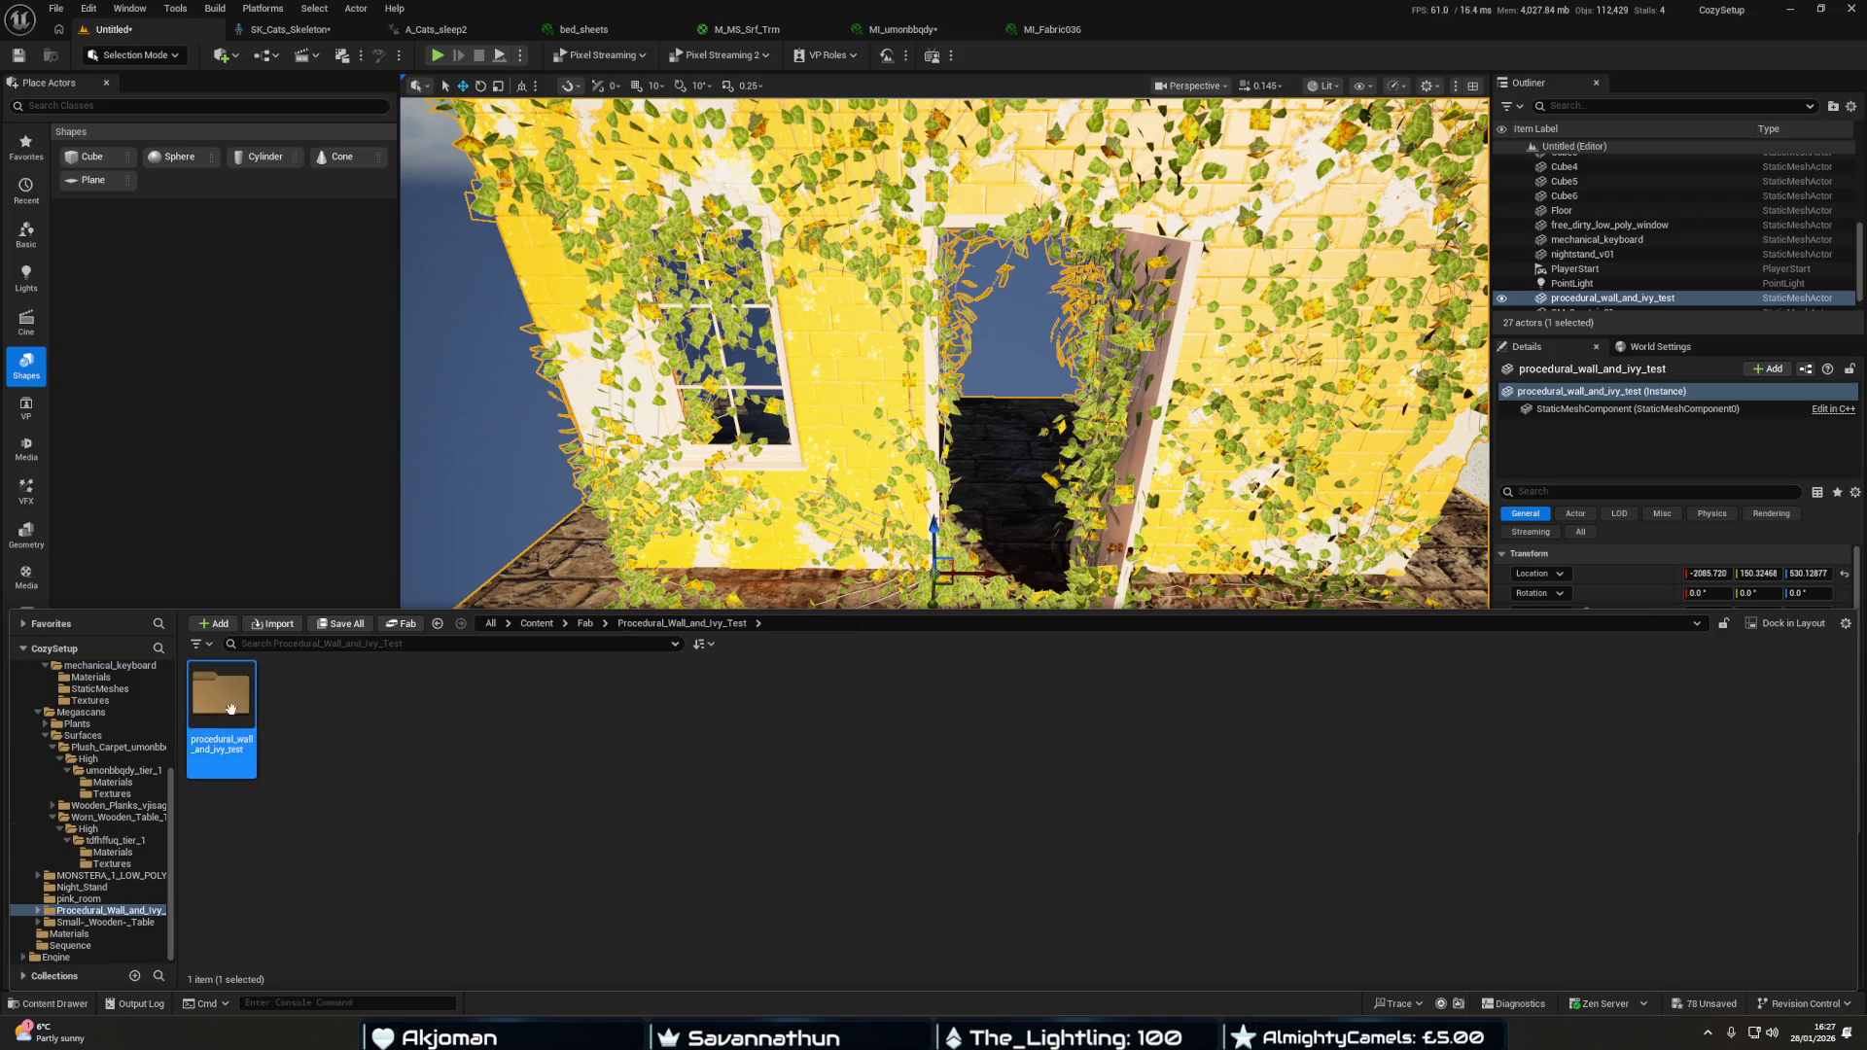
double_click(206, 698)
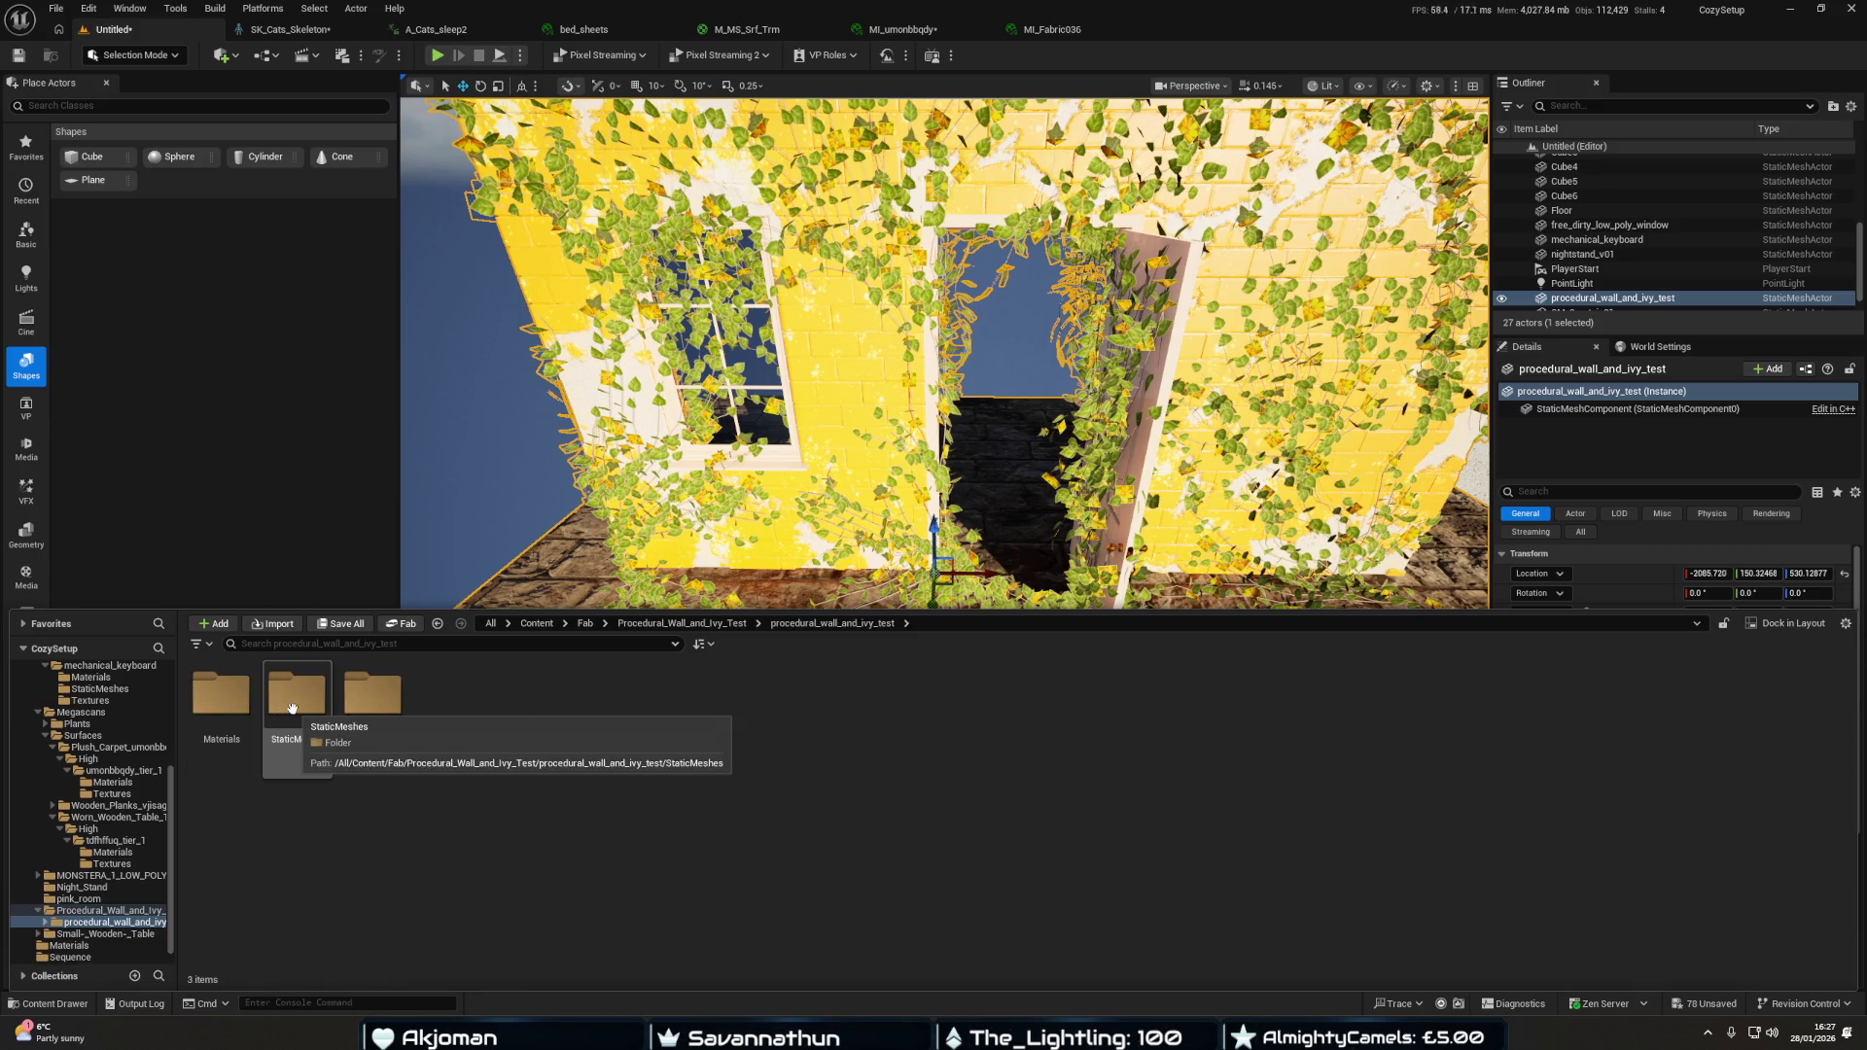
double_click(292, 708)
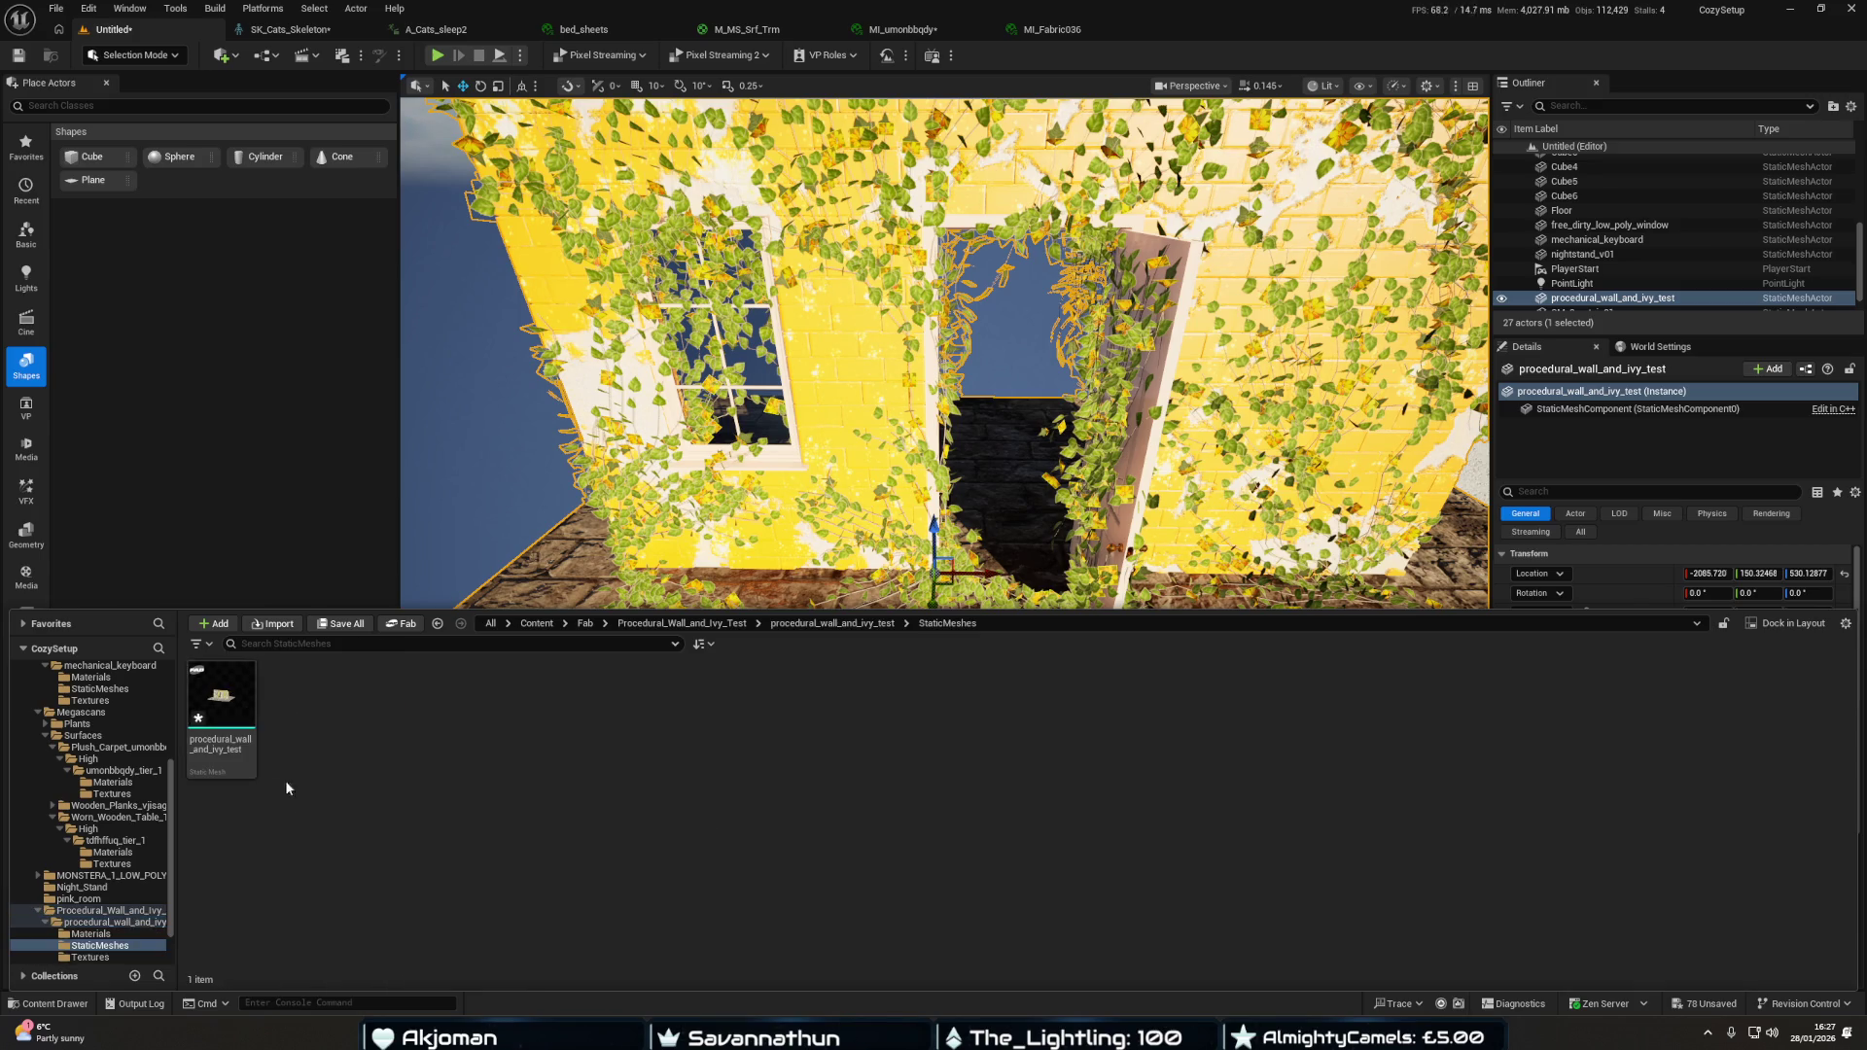
double_click(237, 697)
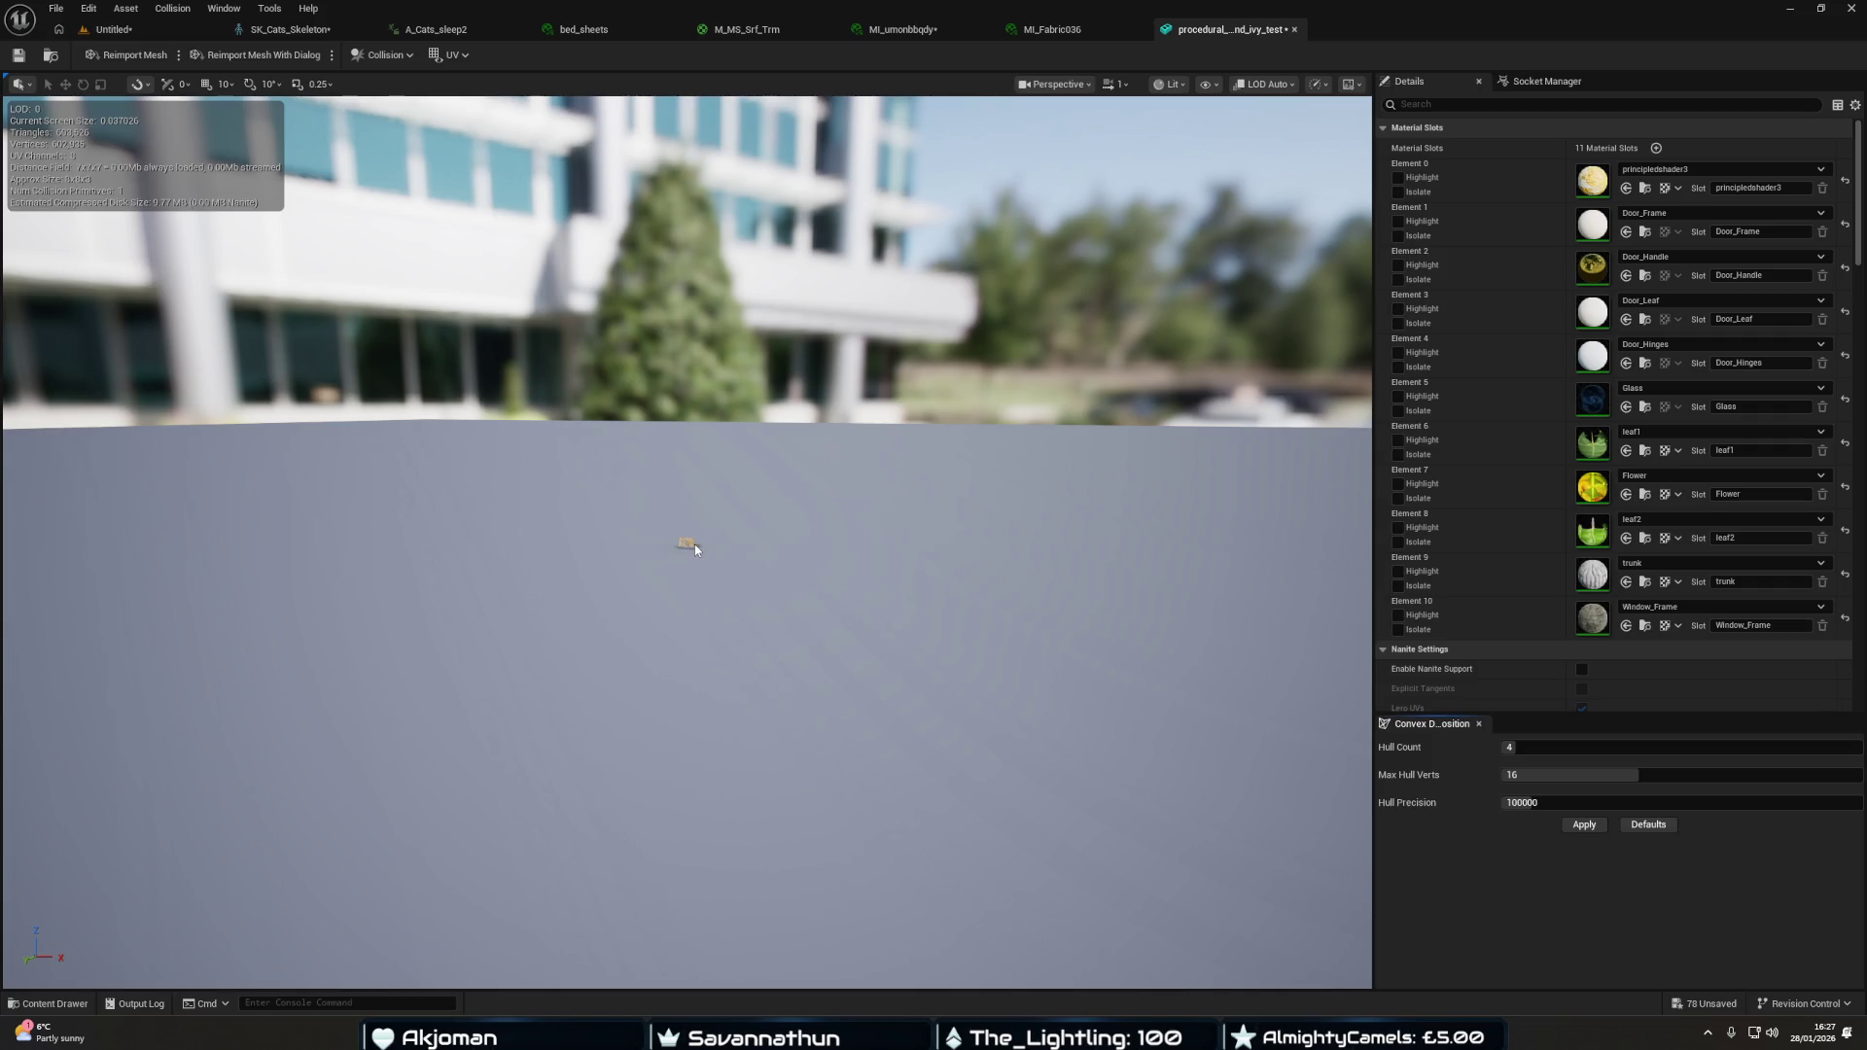
Close the mesh, material instance and other editor tabs, applying the M_MS_Srf_Trm changes.
scroll(699, 542, up, 4)
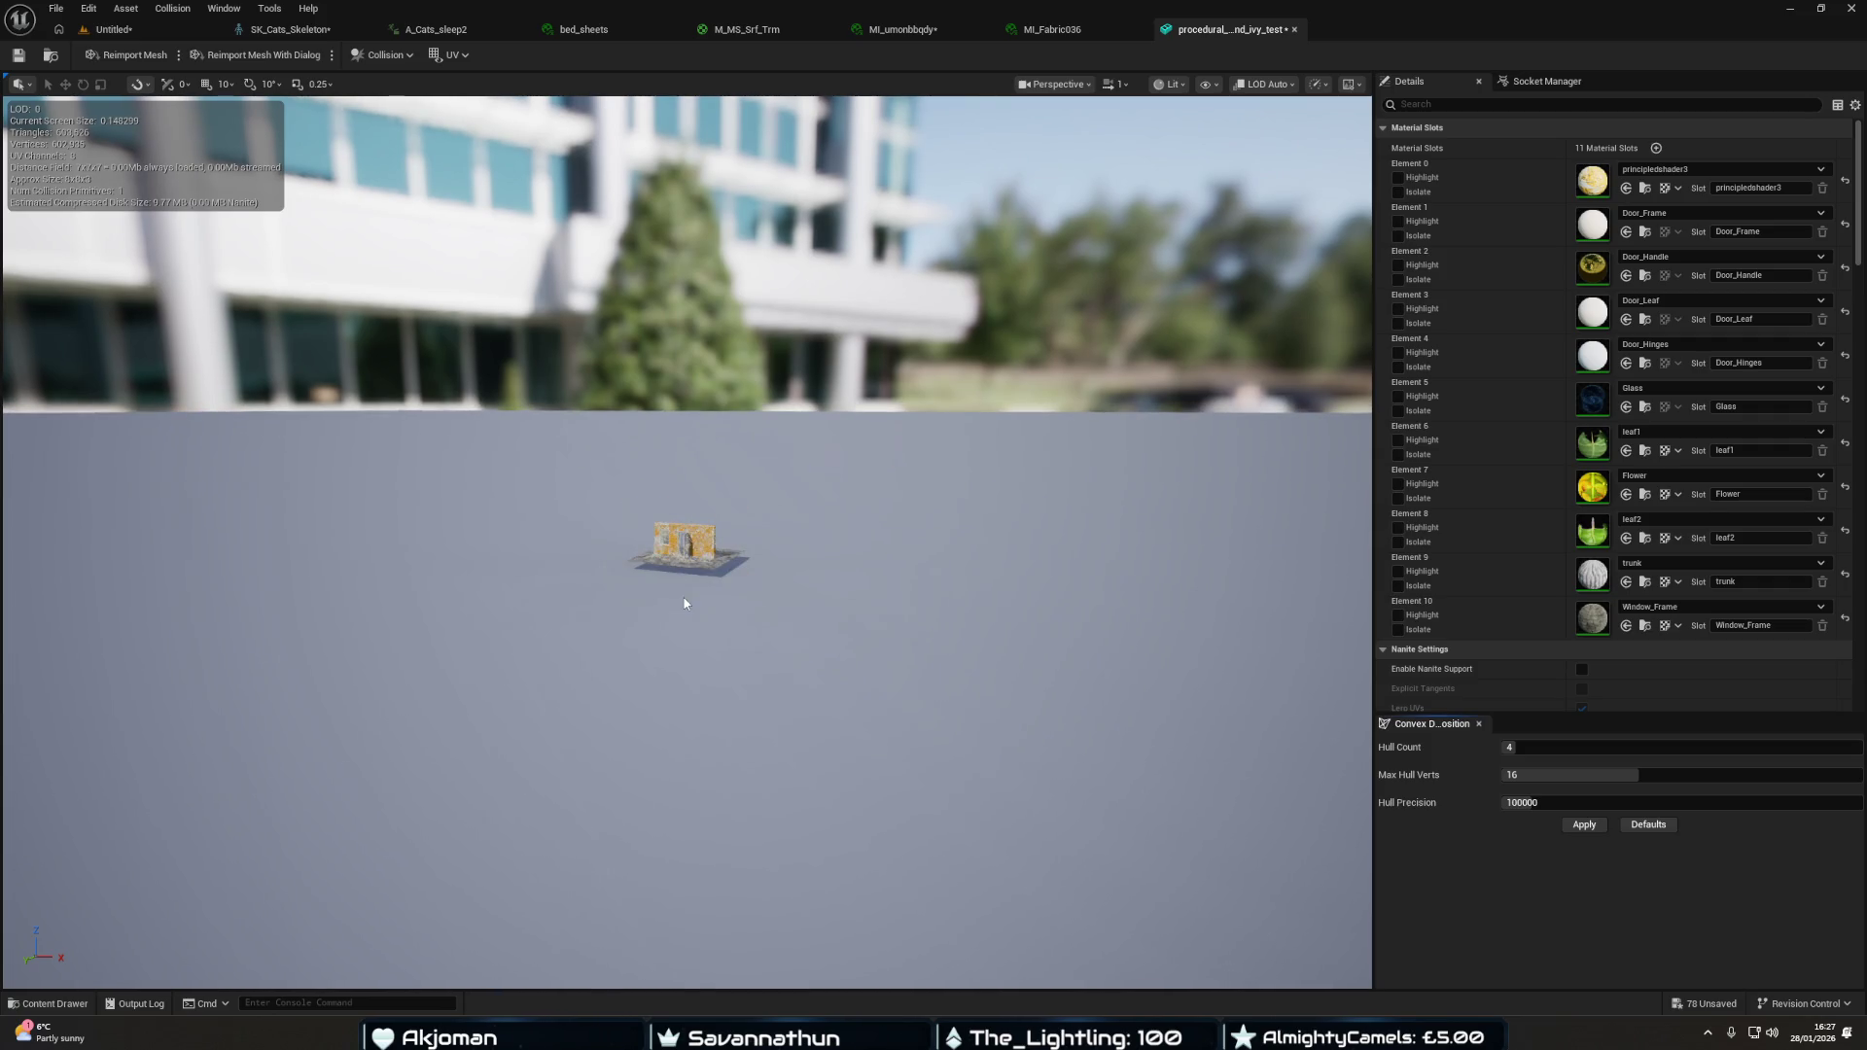
click(1295, 29)
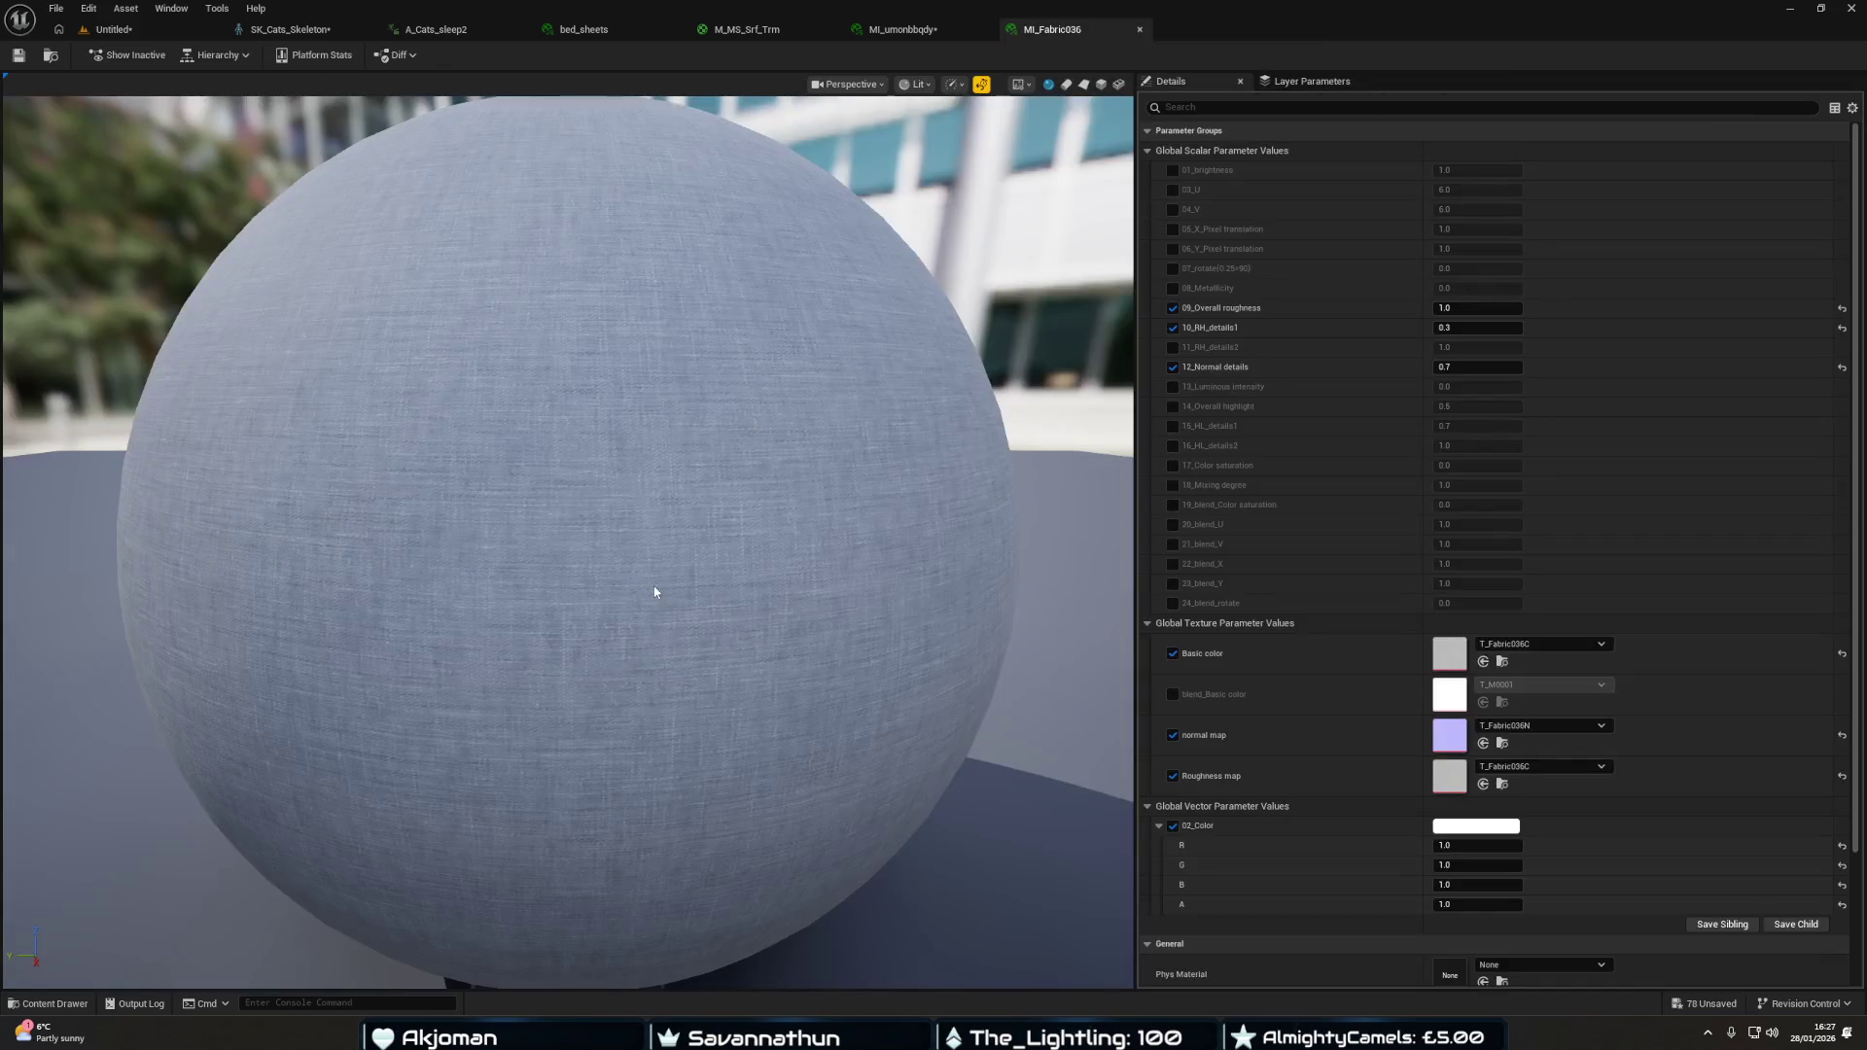
click(1139, 29)
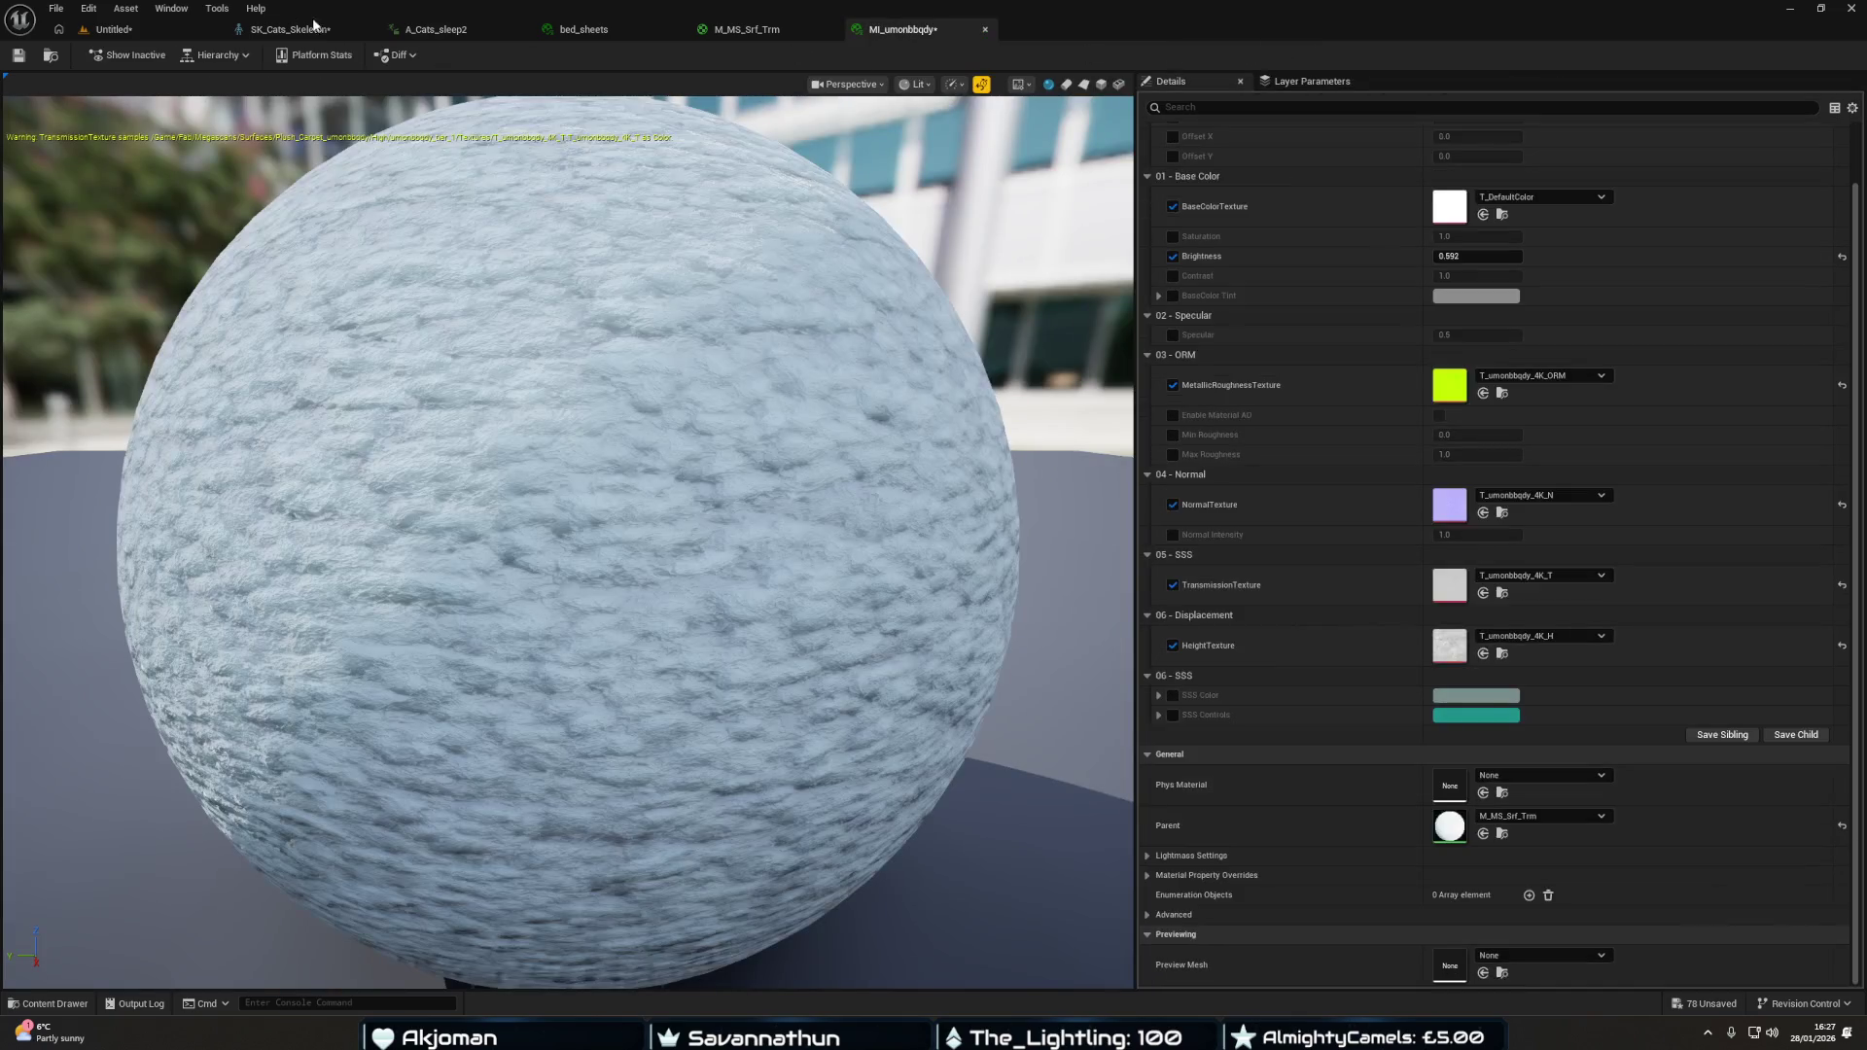
right_click(326, 29)
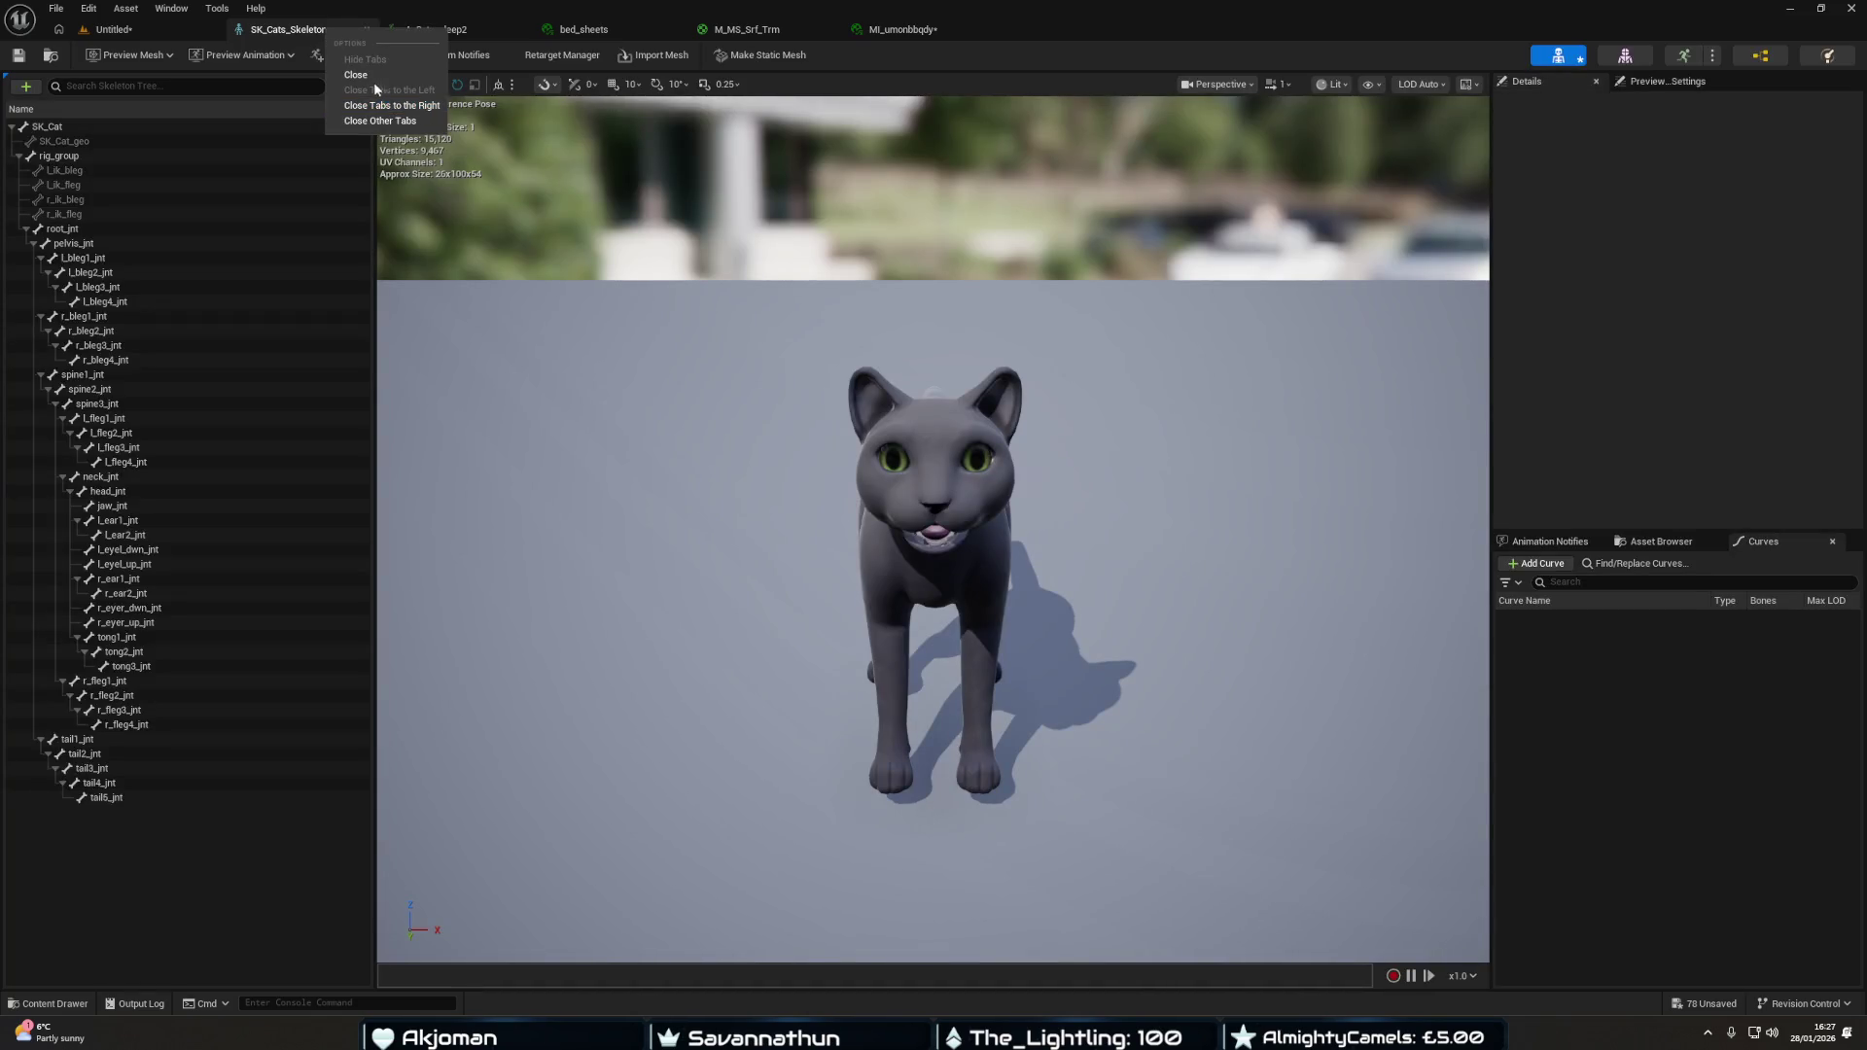
click(377, 120)
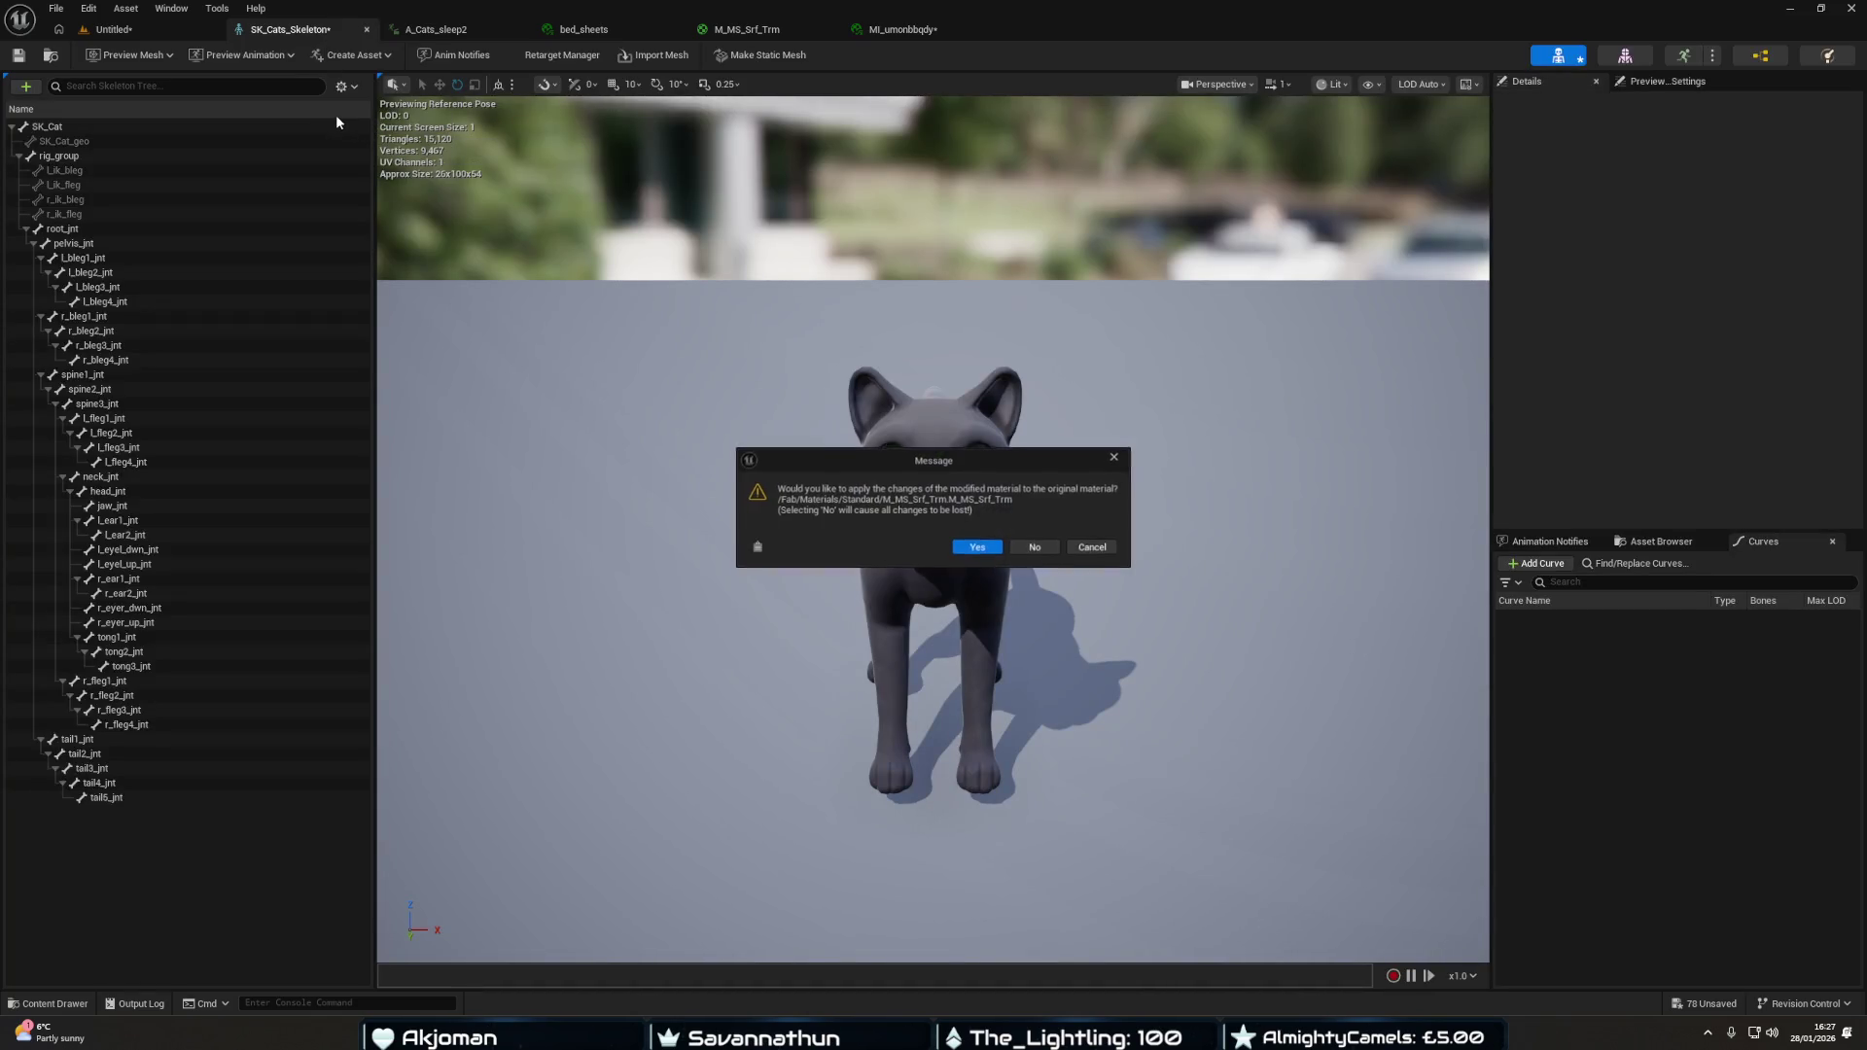
click(1095, 547)
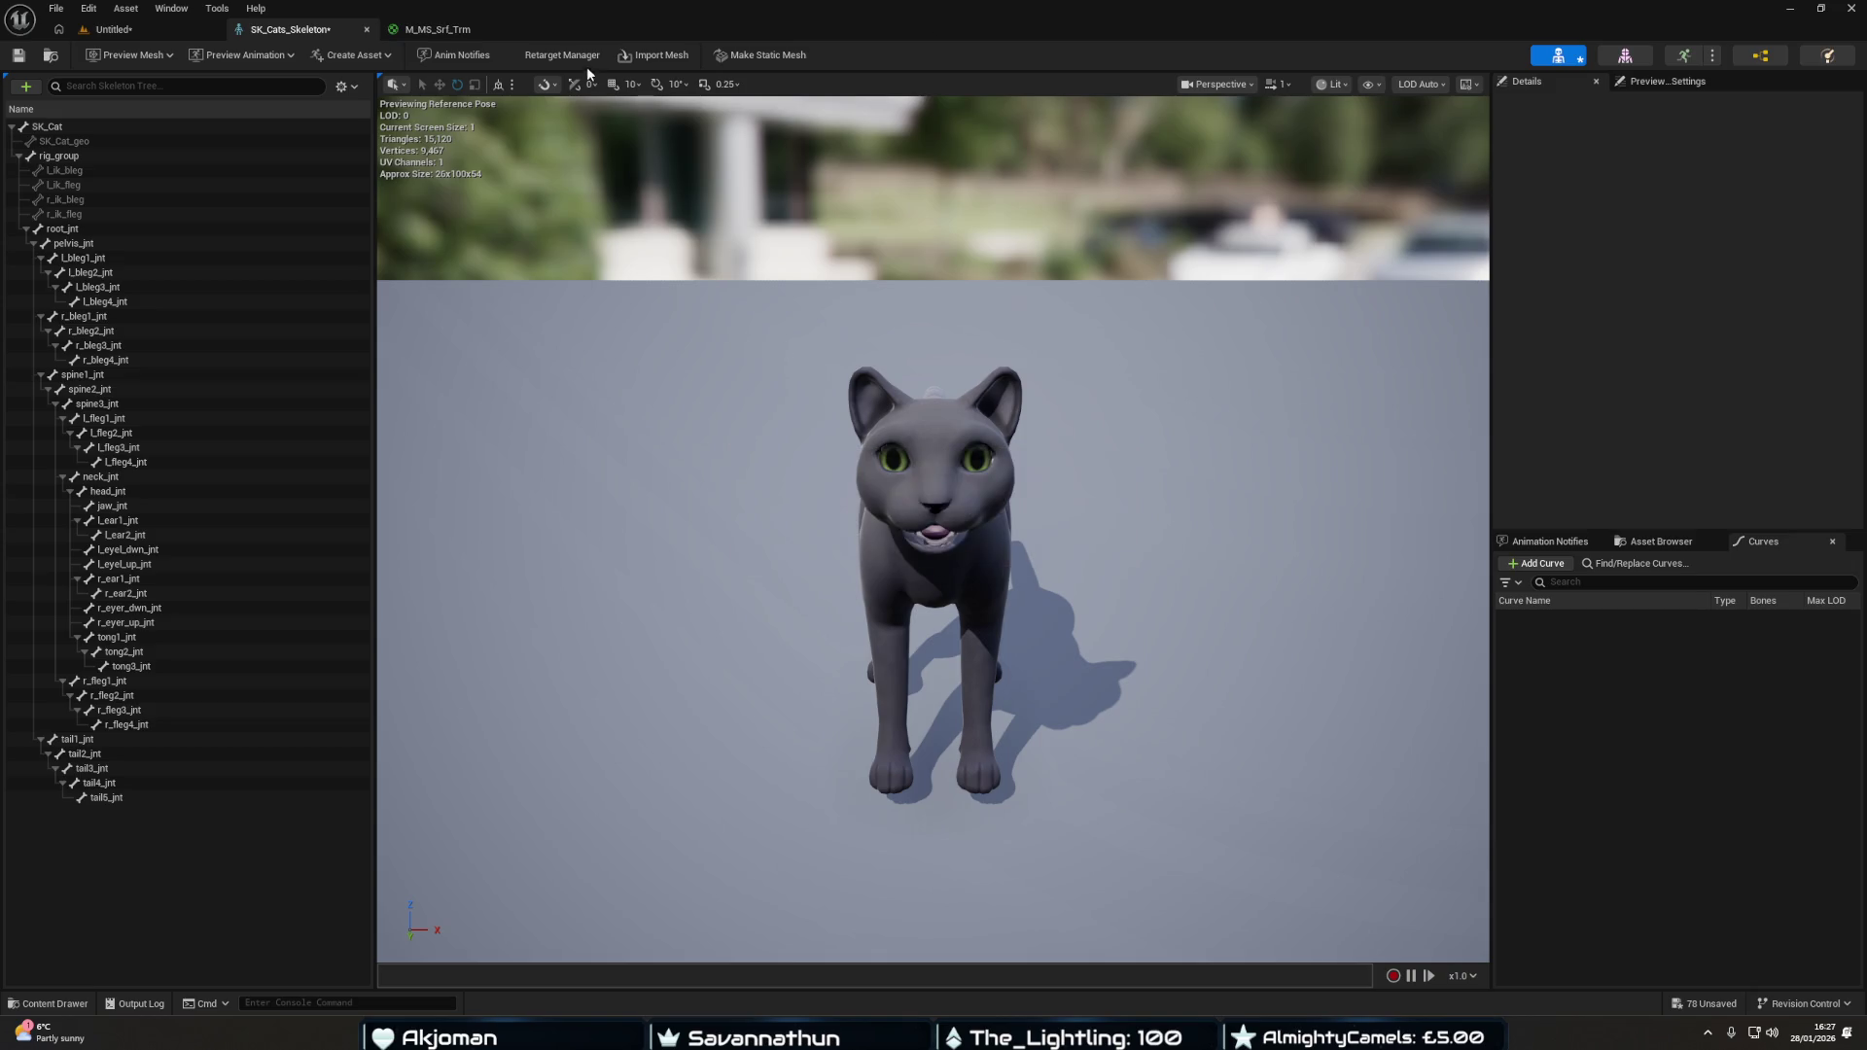
click(522, 31)
click(982, 548)
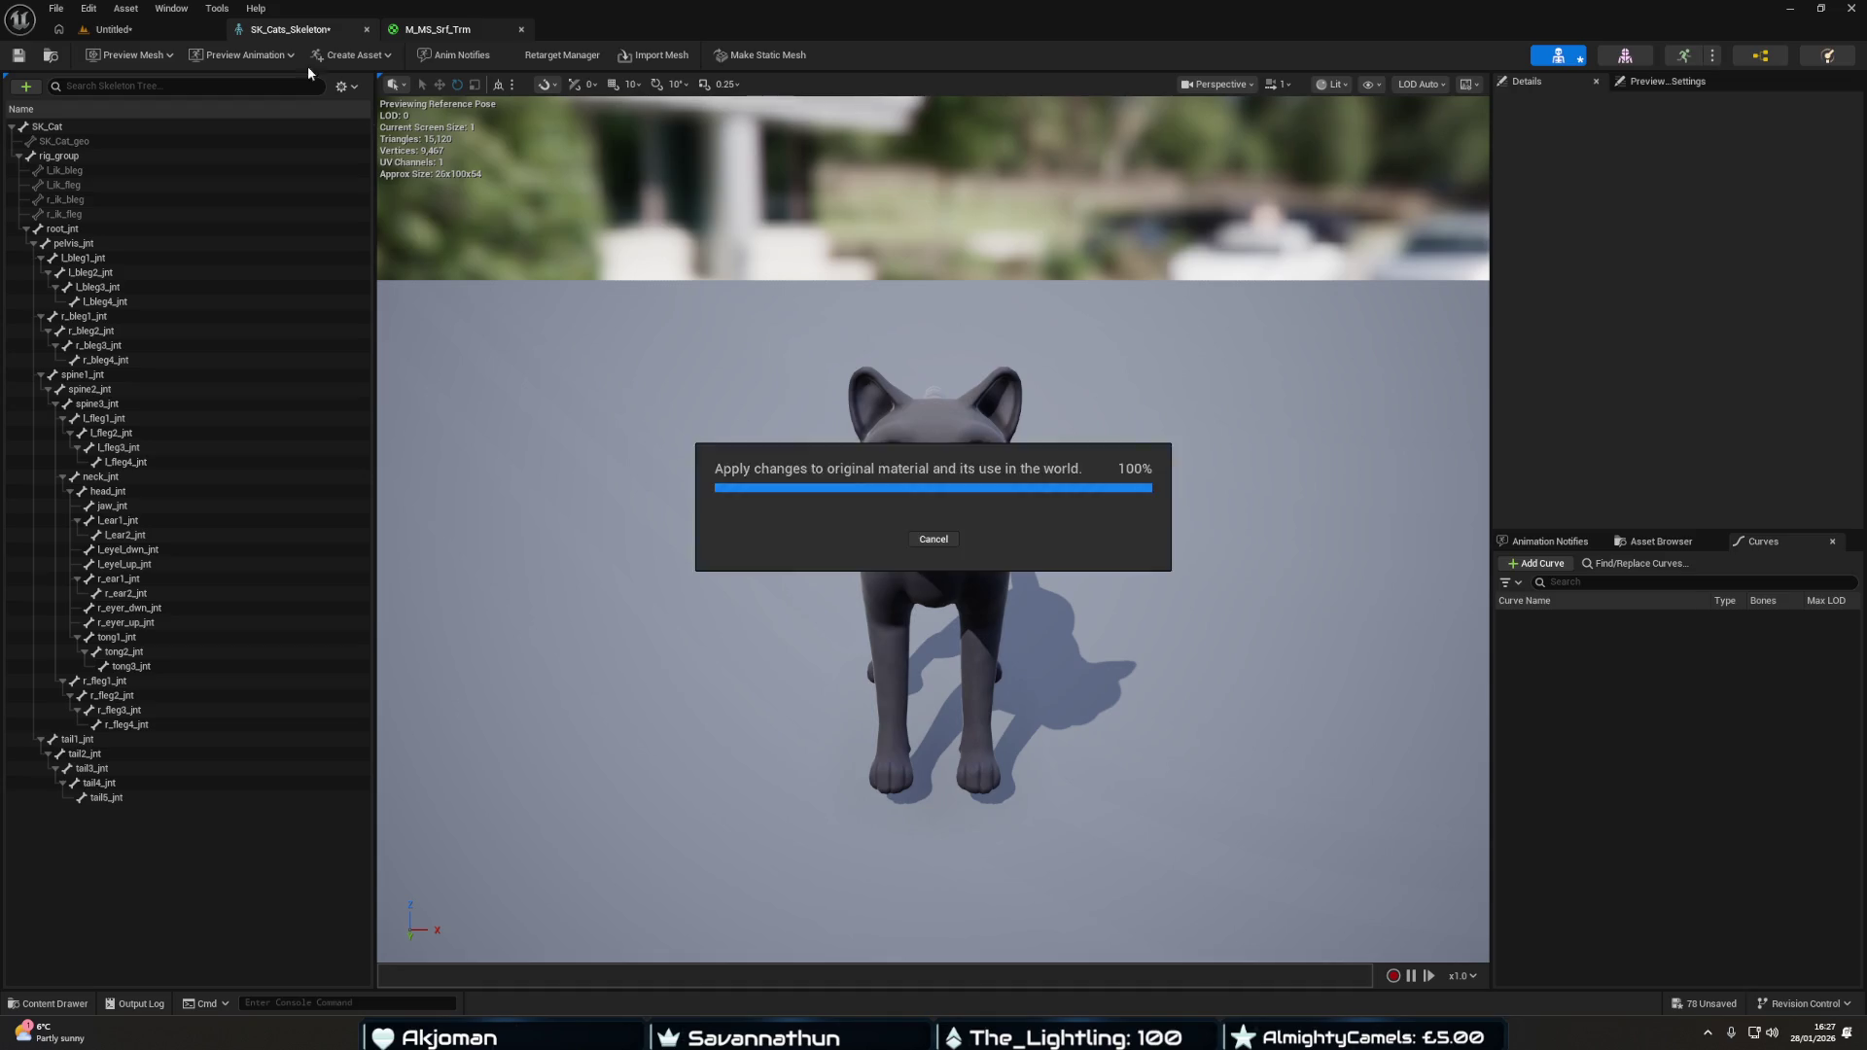
click(185, 27)
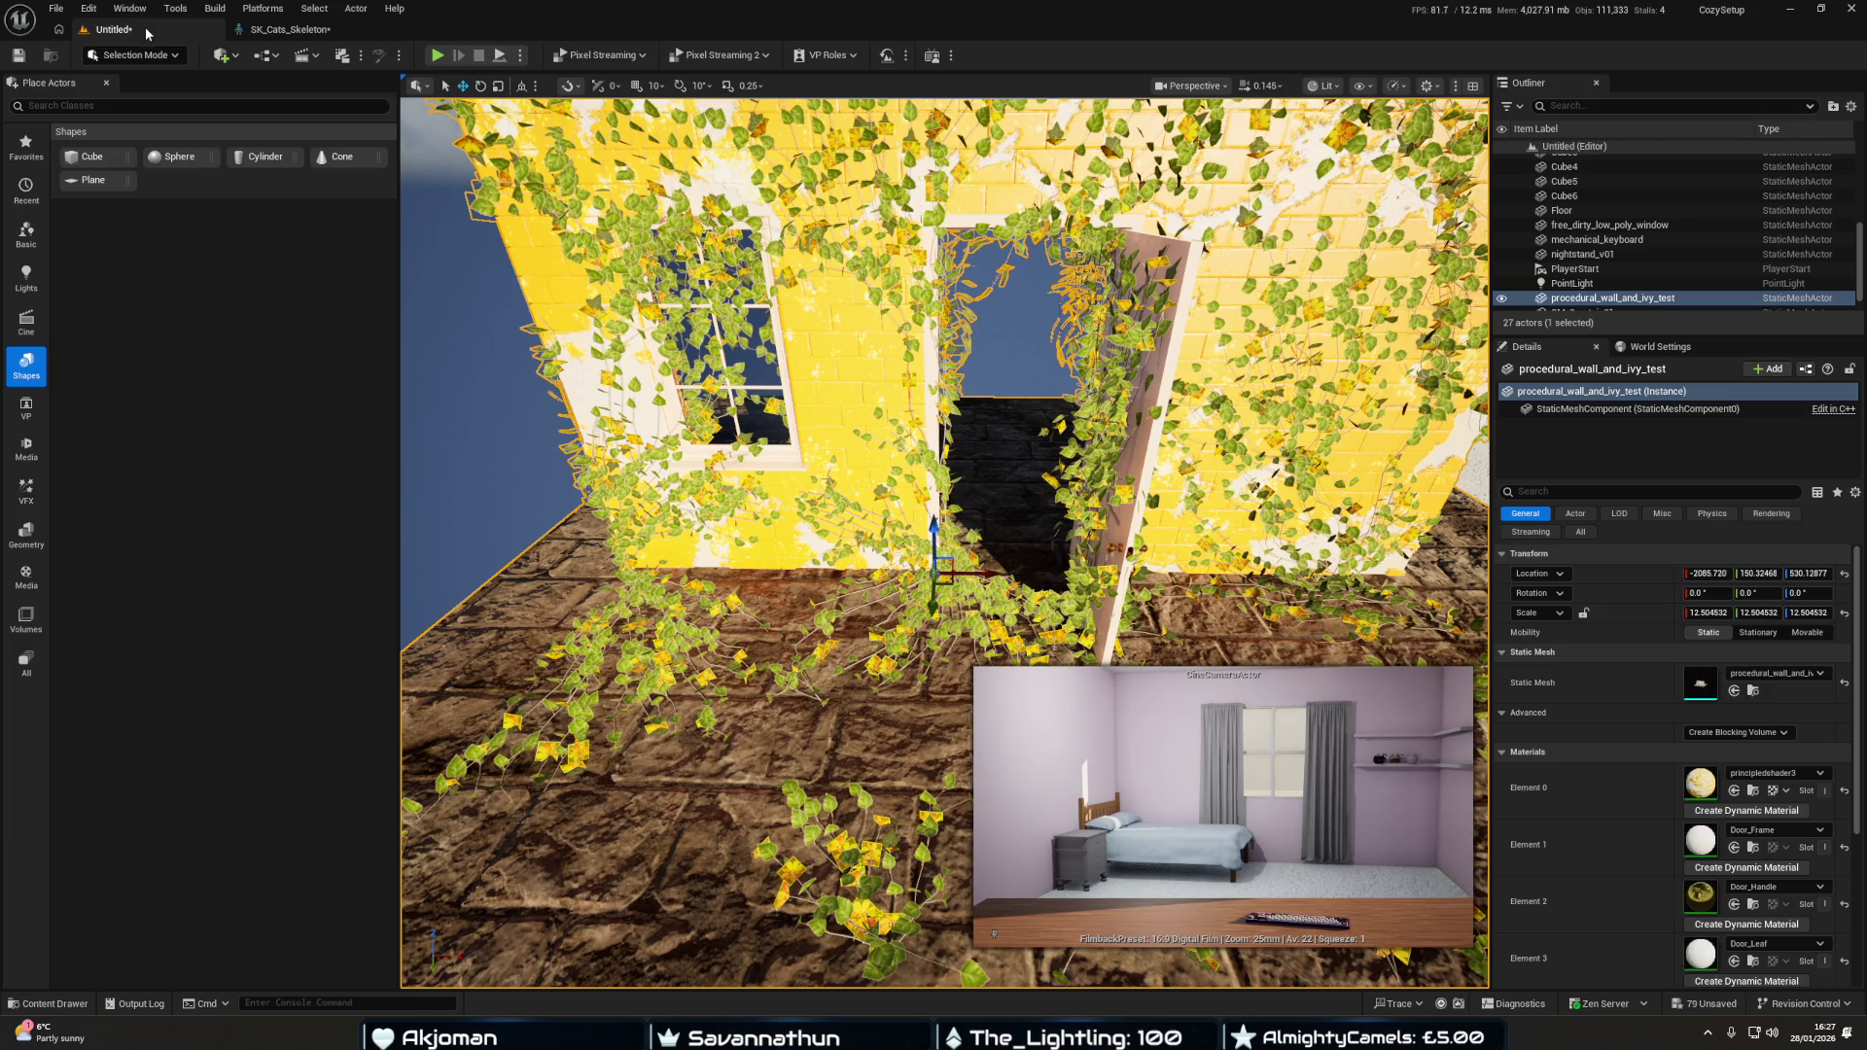
Delete the ivy test wall from the level, keeping its content folder.
click(368, 30)
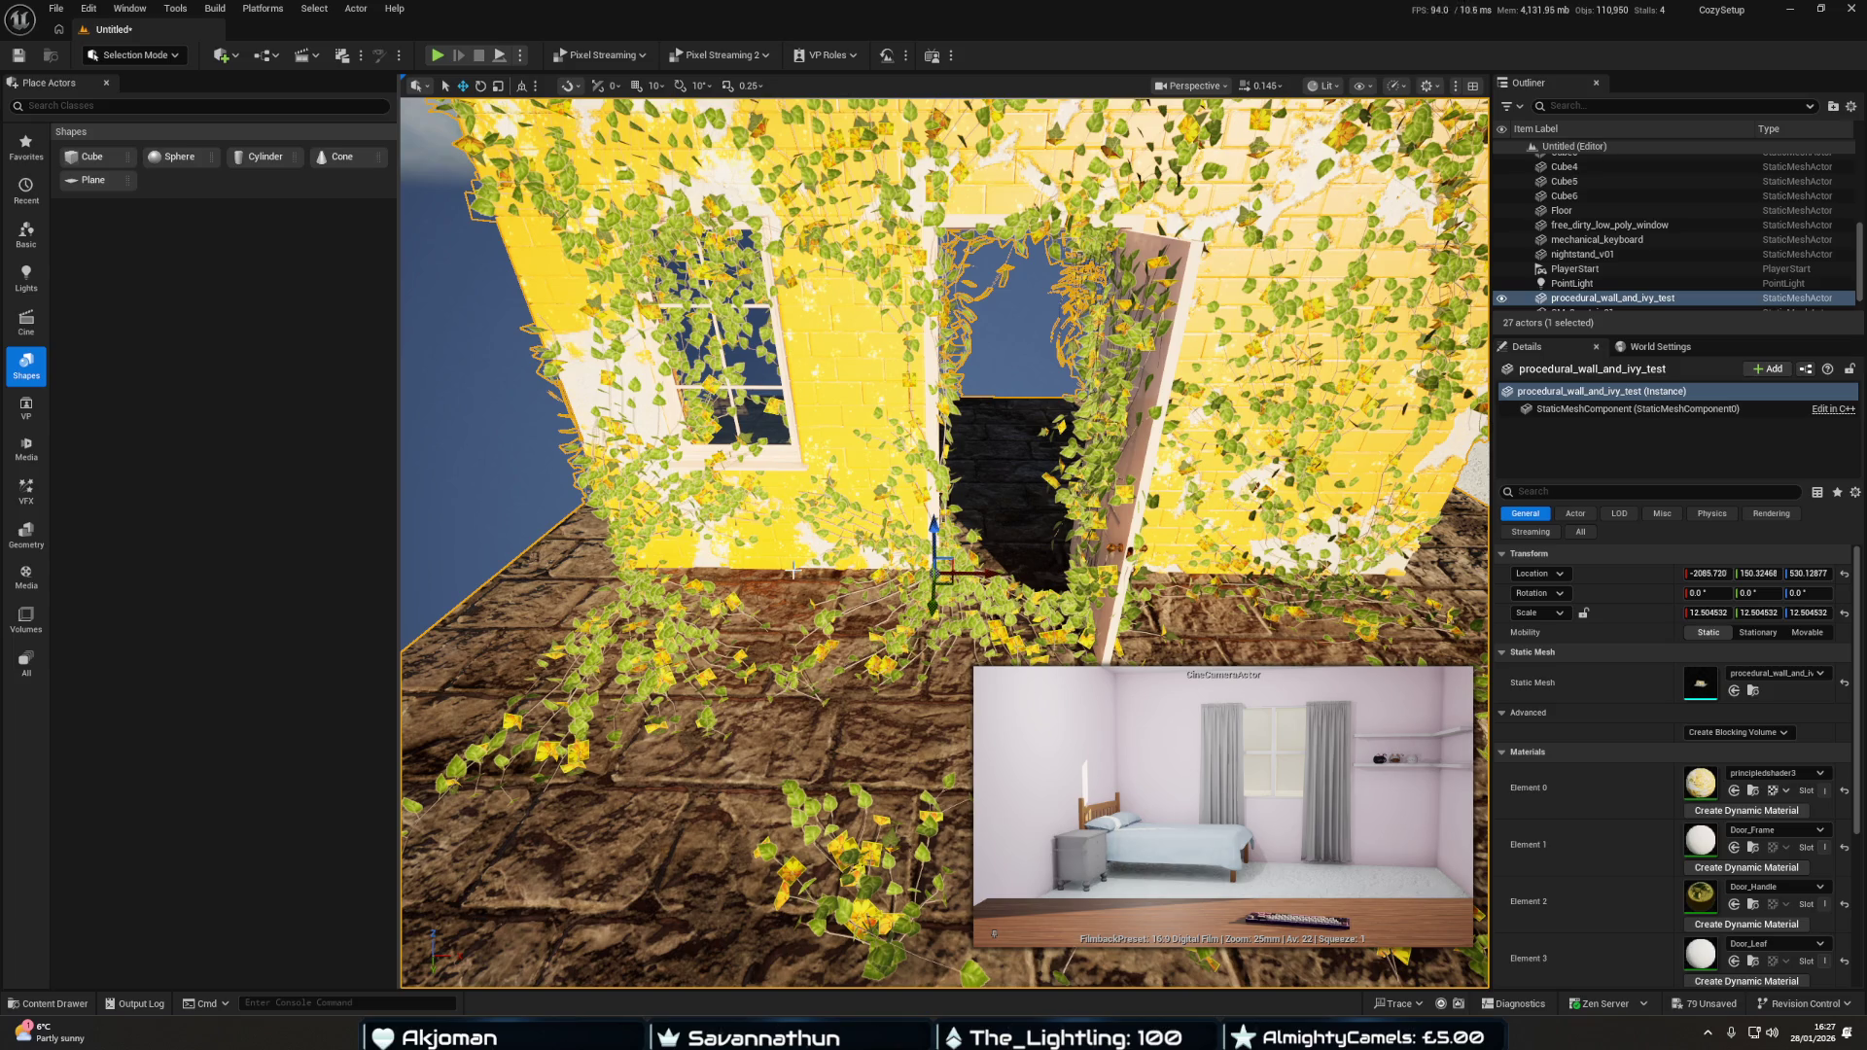
key(Delete)
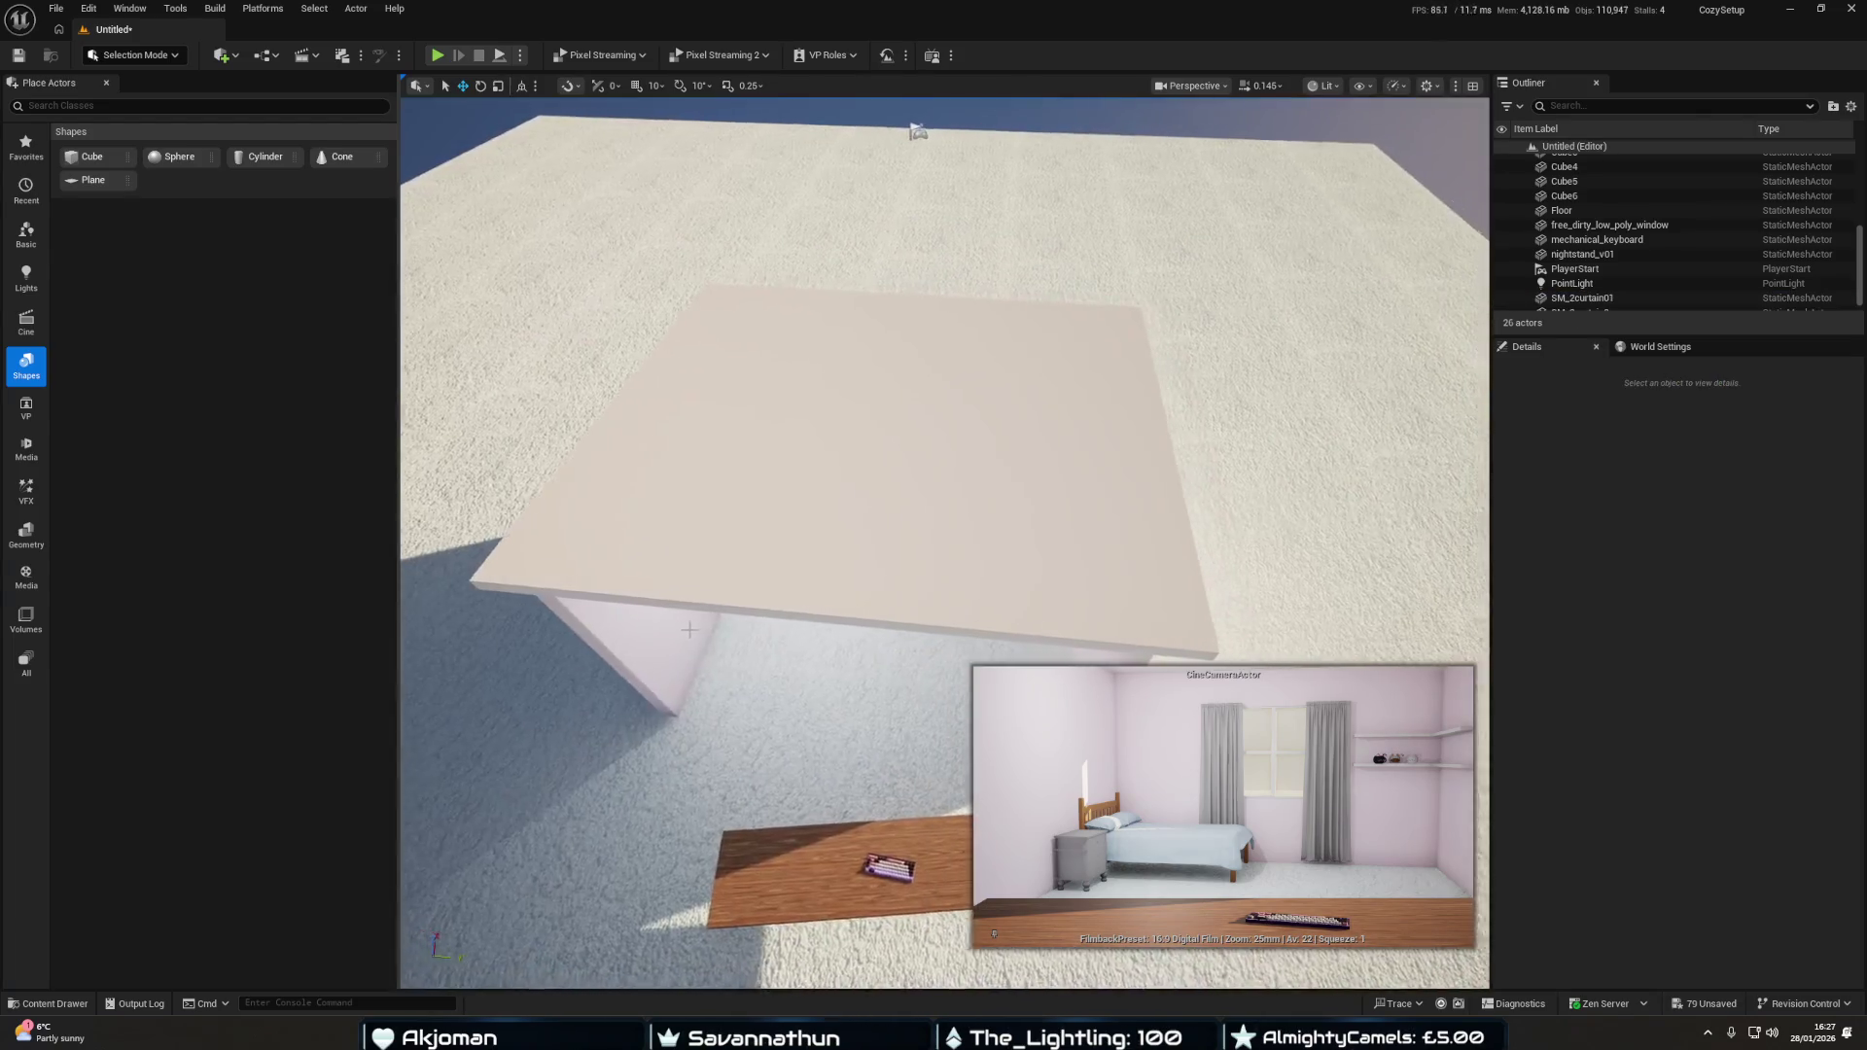
key(ctrl+space)
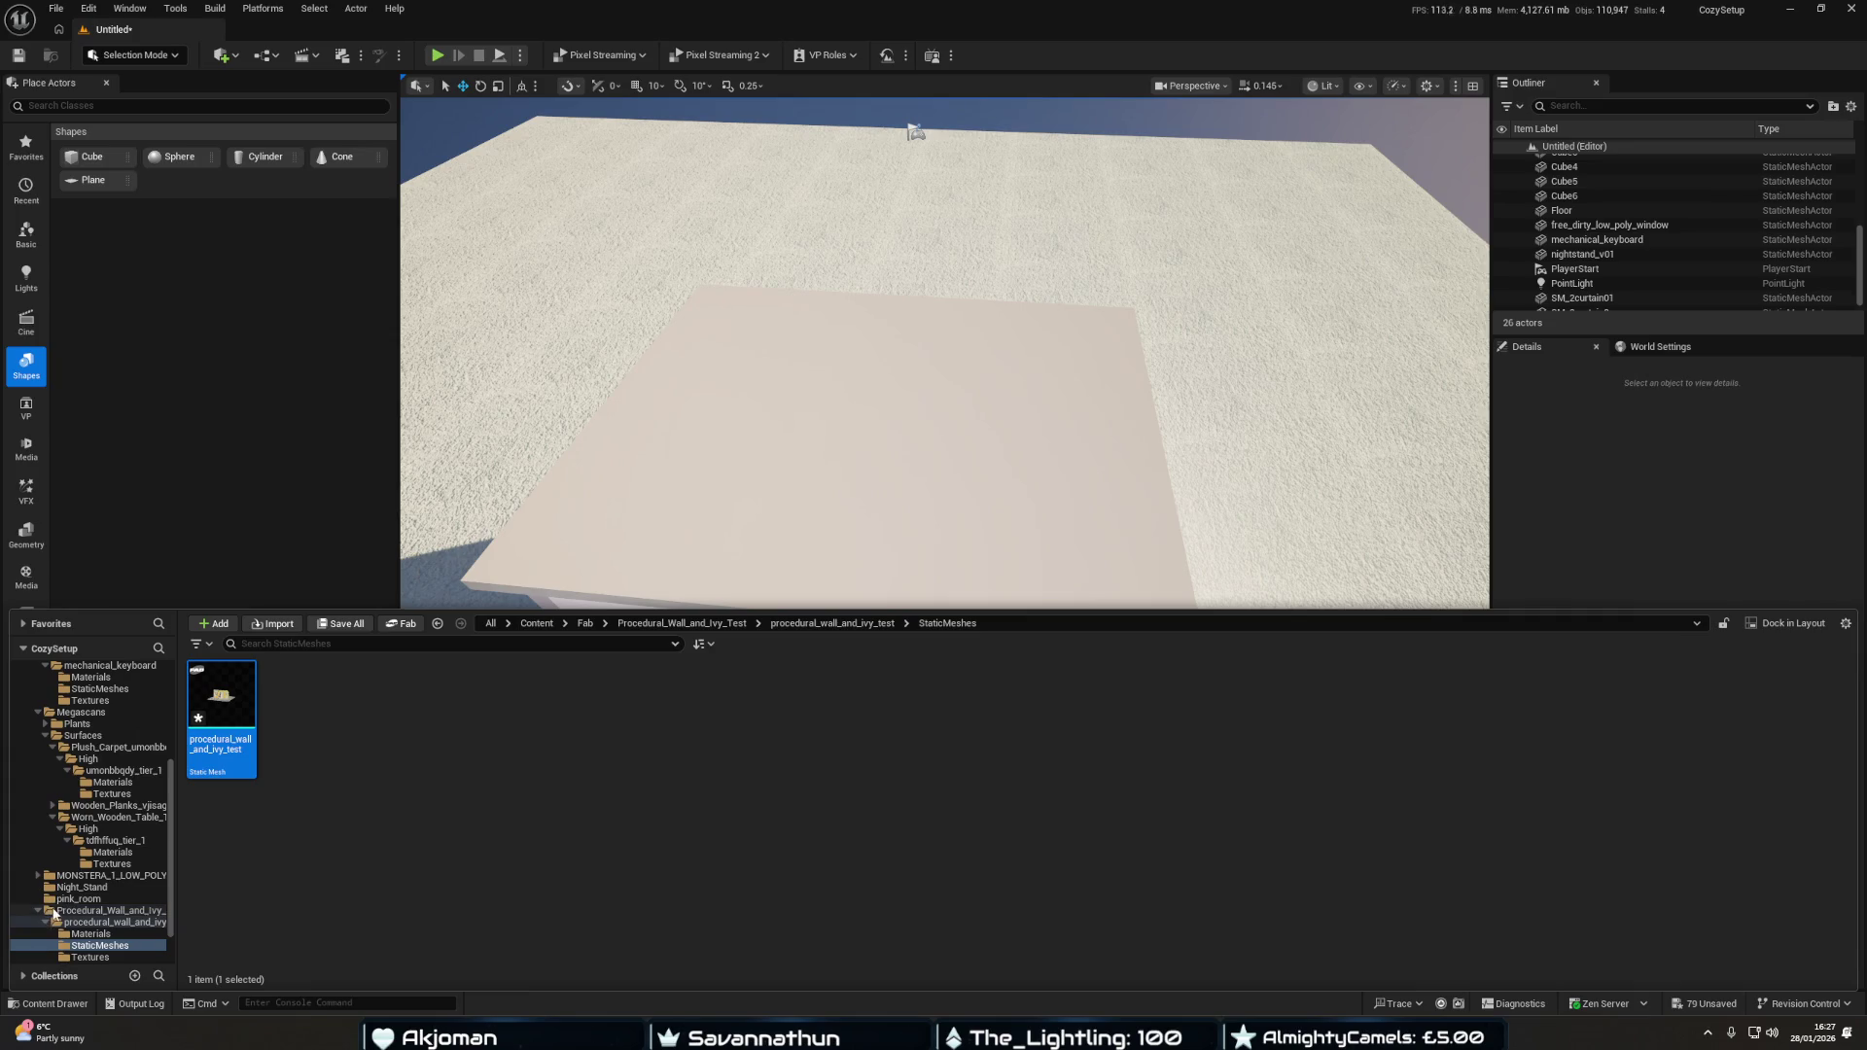
click(53, 912)
key(Delete)
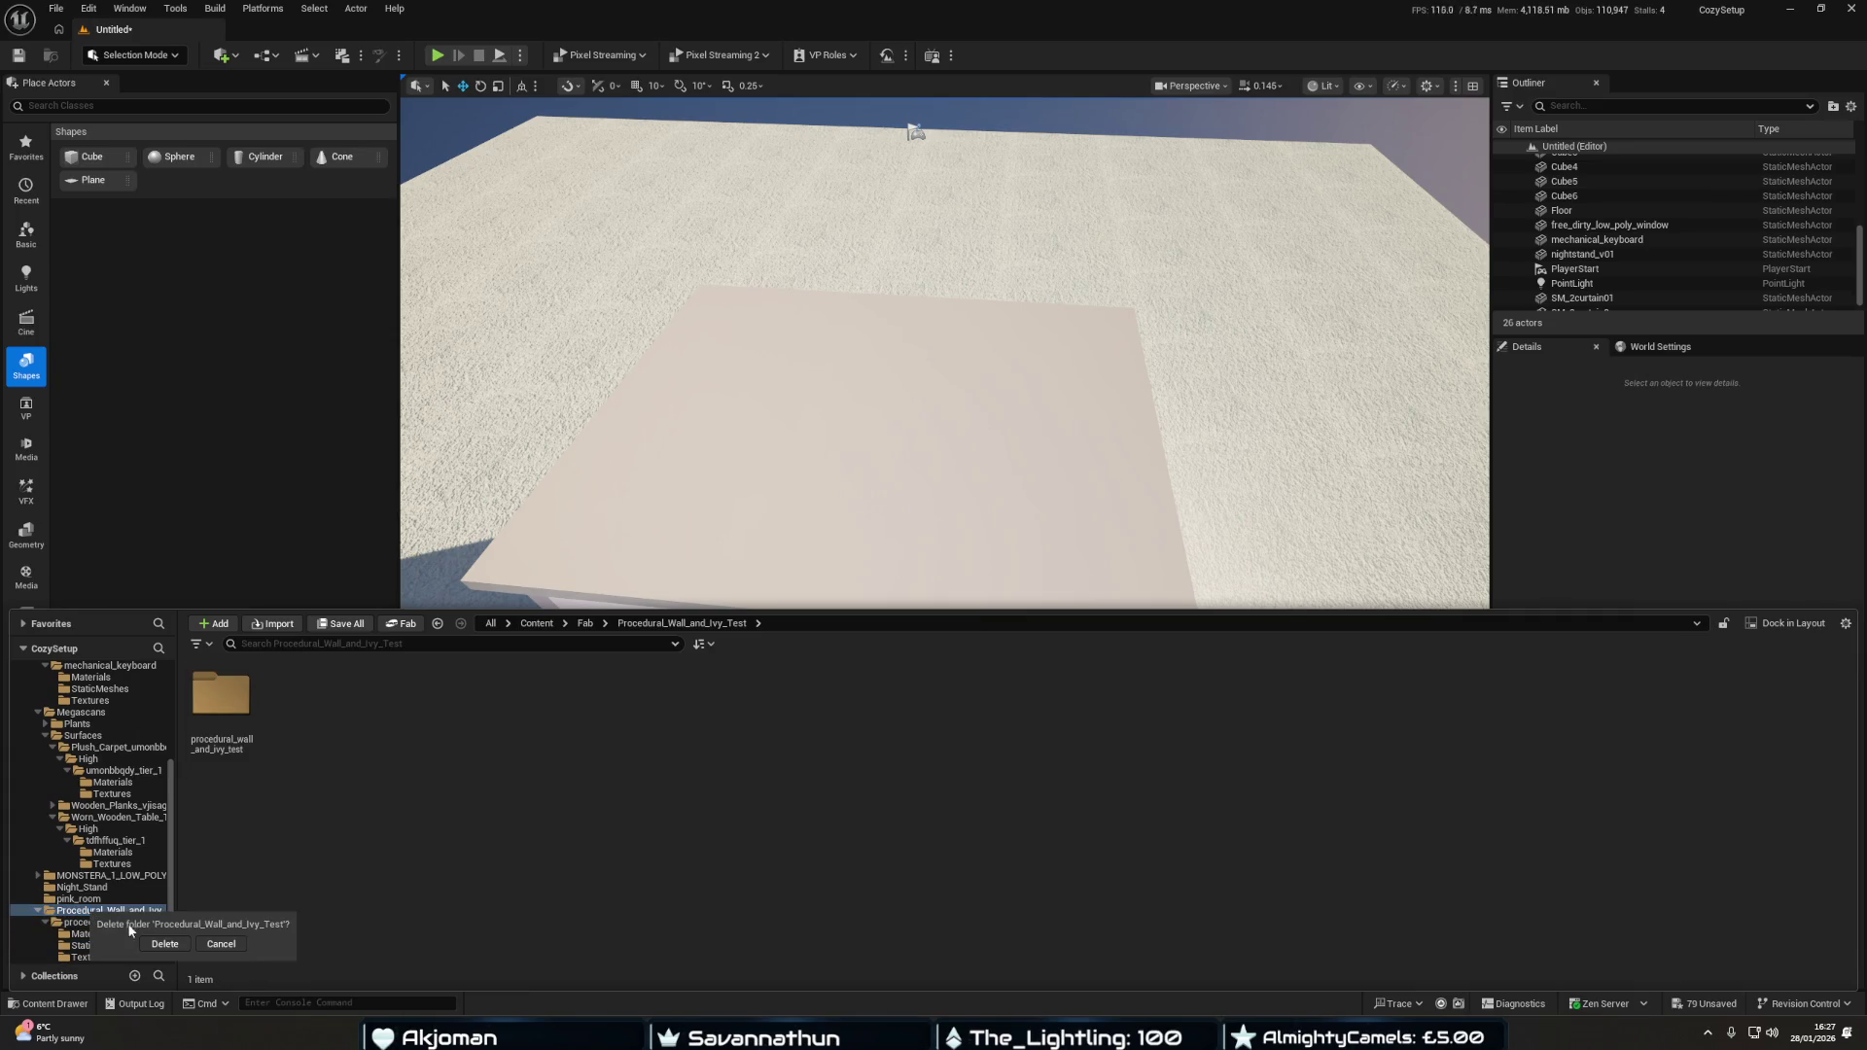
click(166, 948)
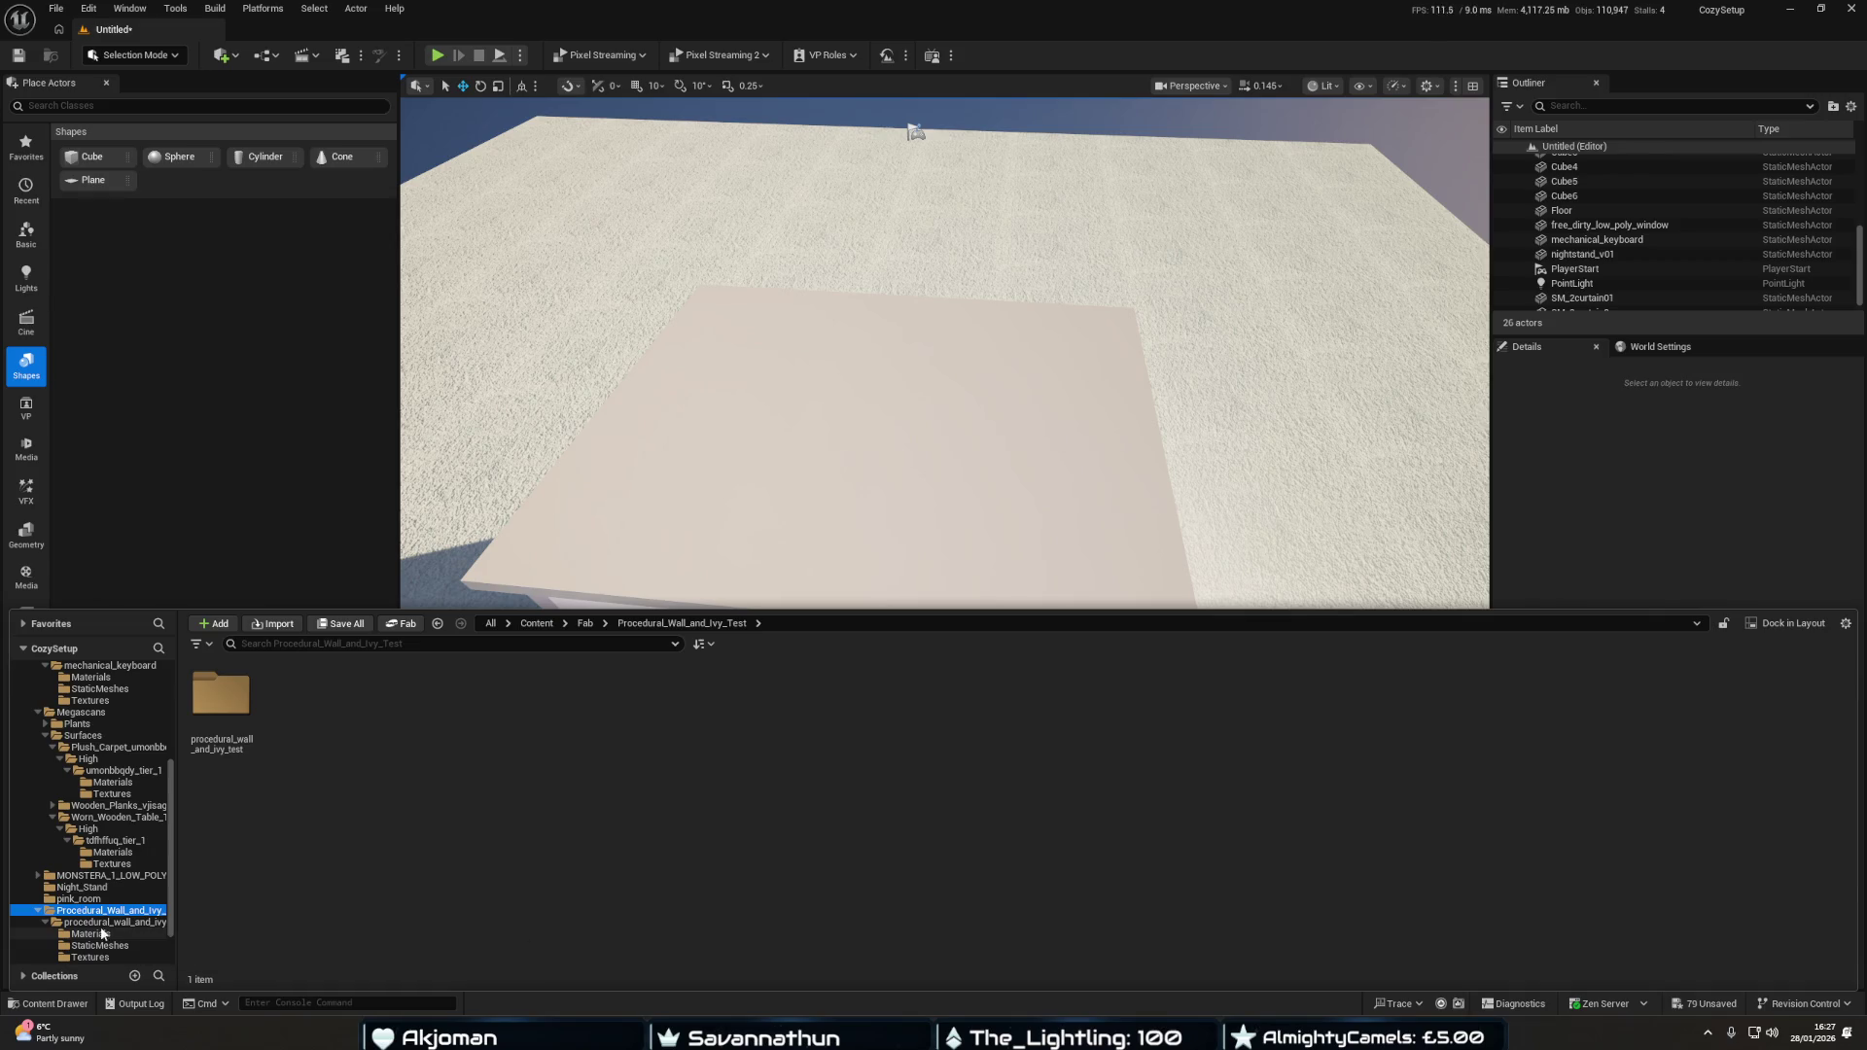
Drag the theappxr_Pianta_4_NODRACO_standard plant from MONSTERA_1_LOW_POLY's StaticMeshes into the level.
scroll(117, 875, down, 2)
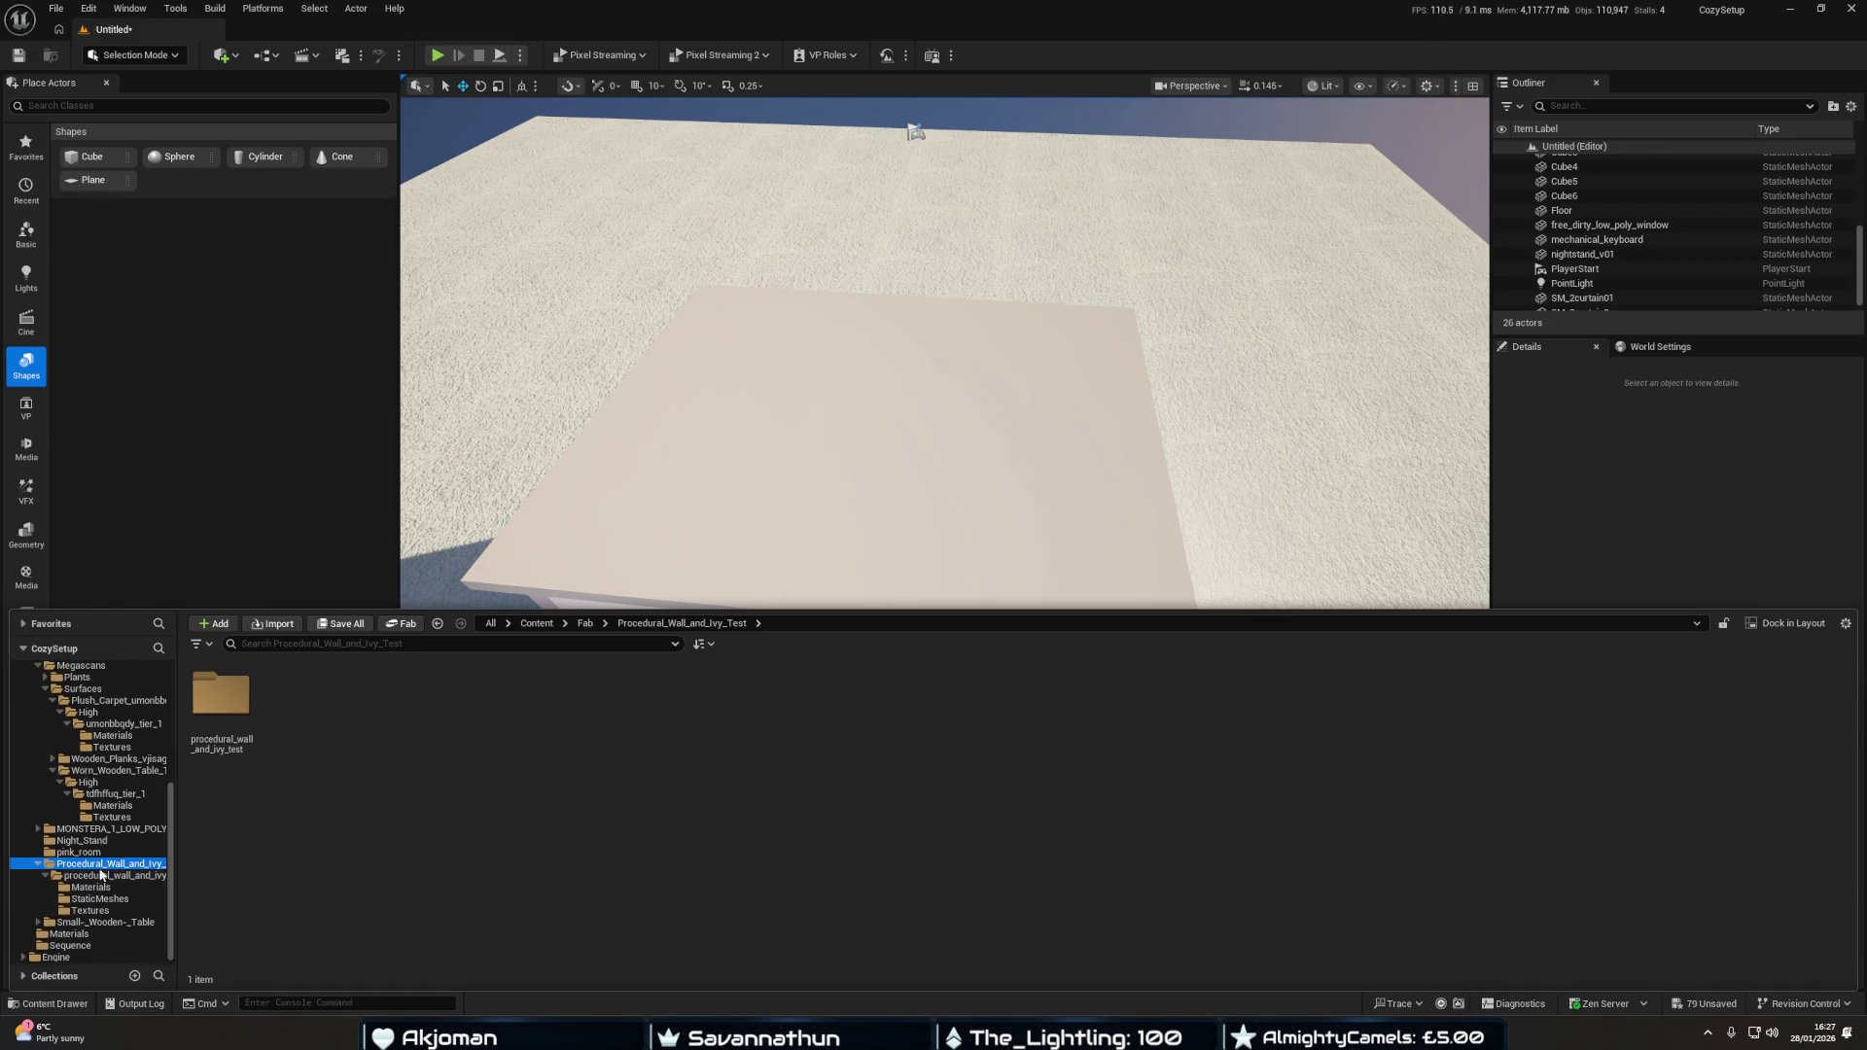
click(100, 875)
click(37, 863)
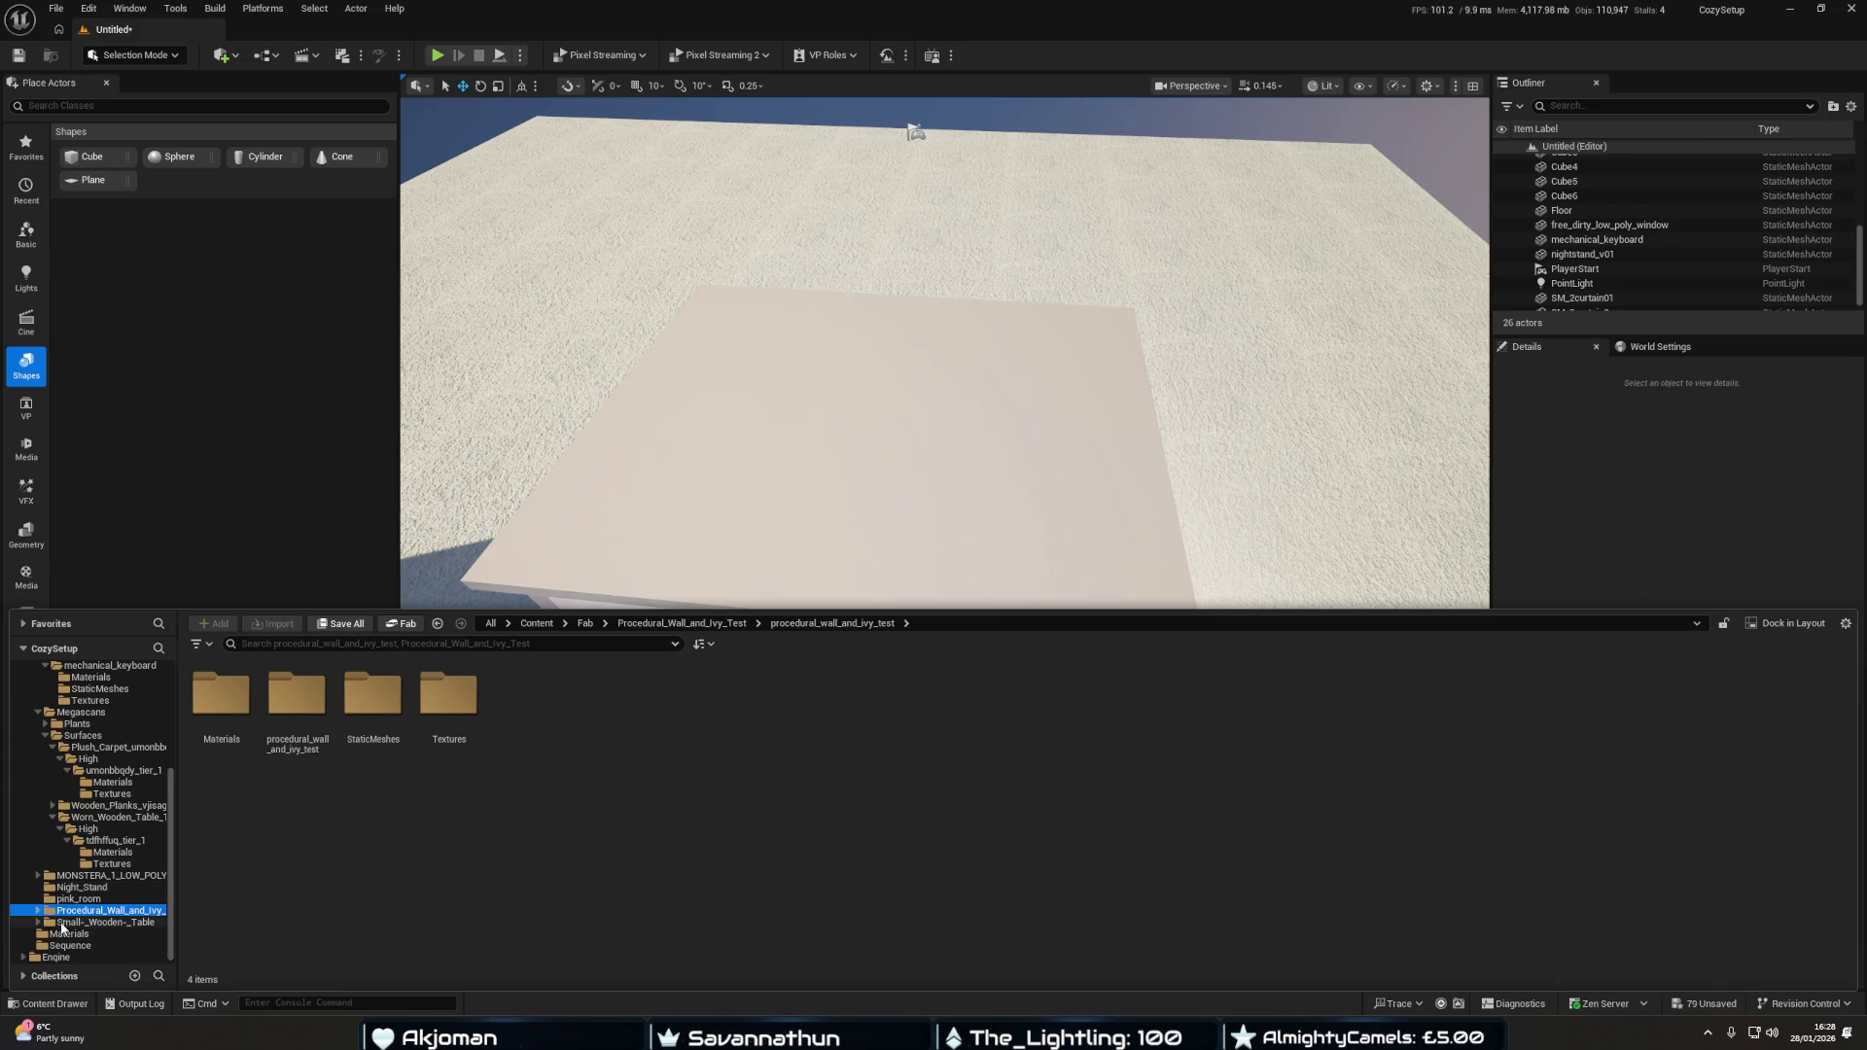
click(38, 876)
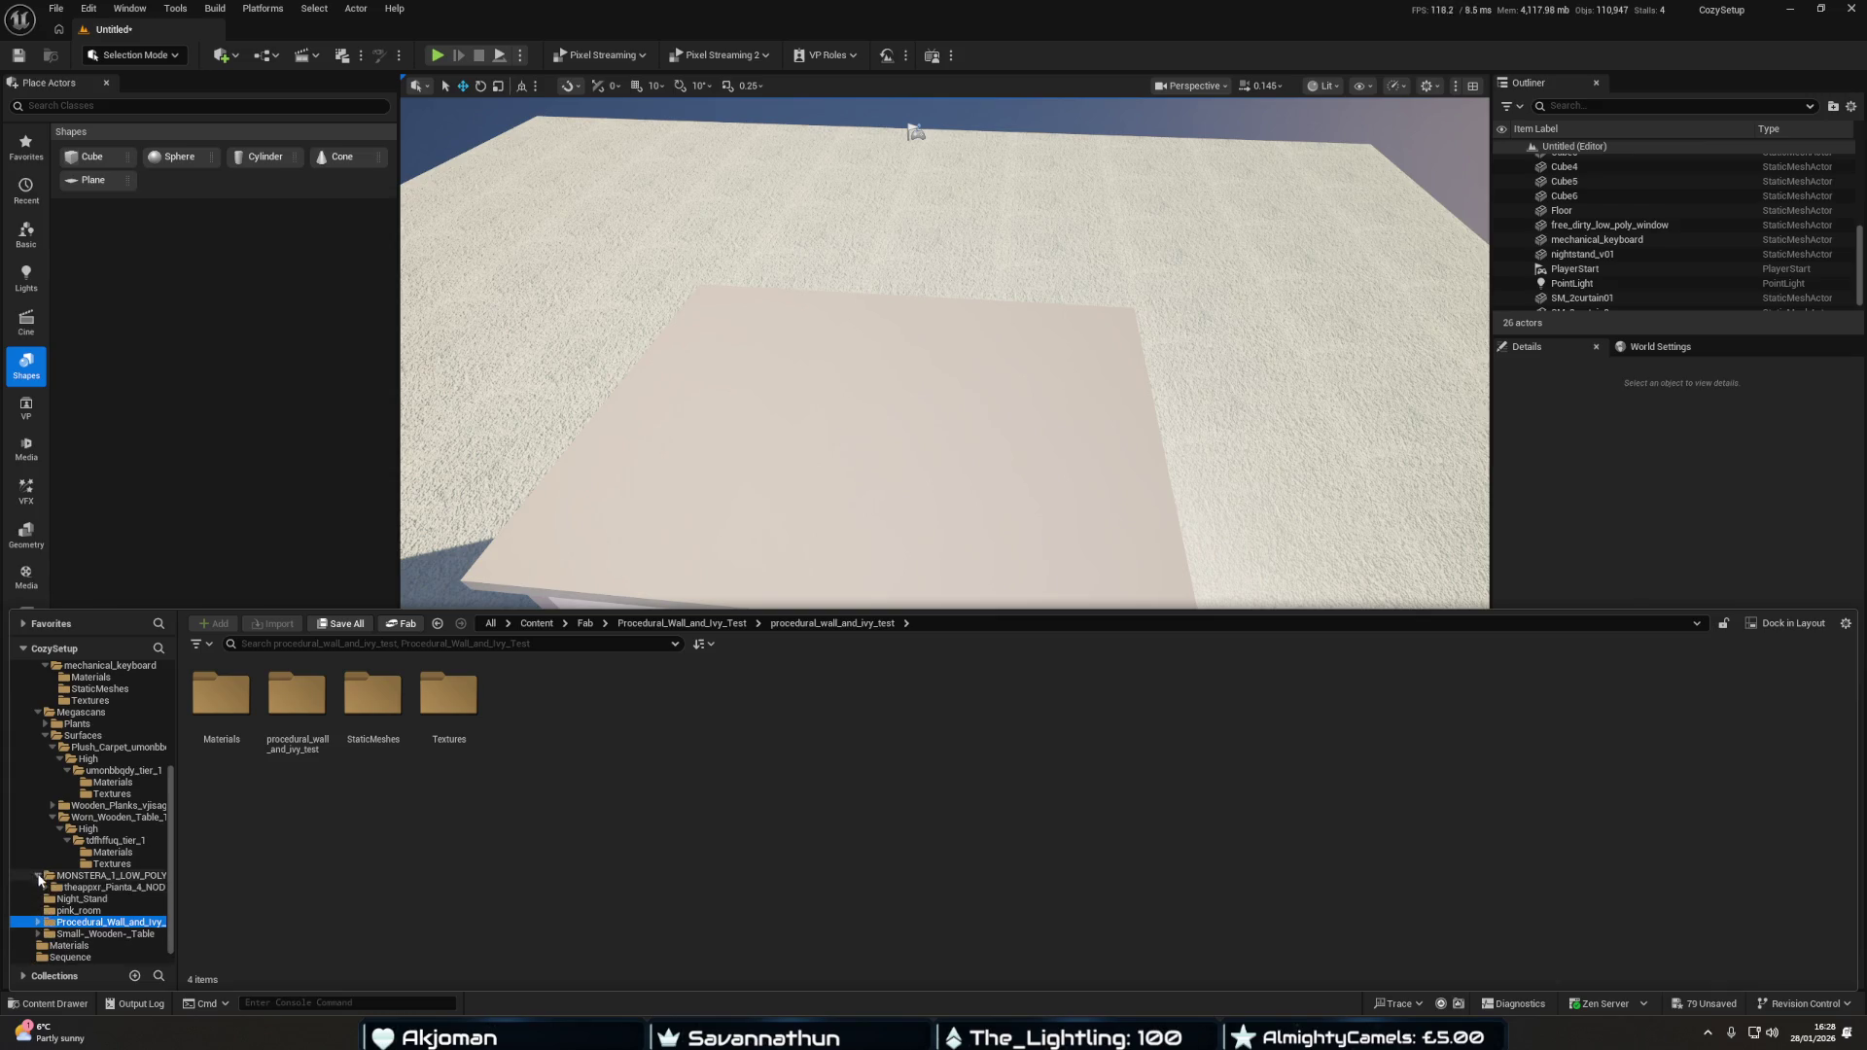
click(54, 891)
click(45, 887)
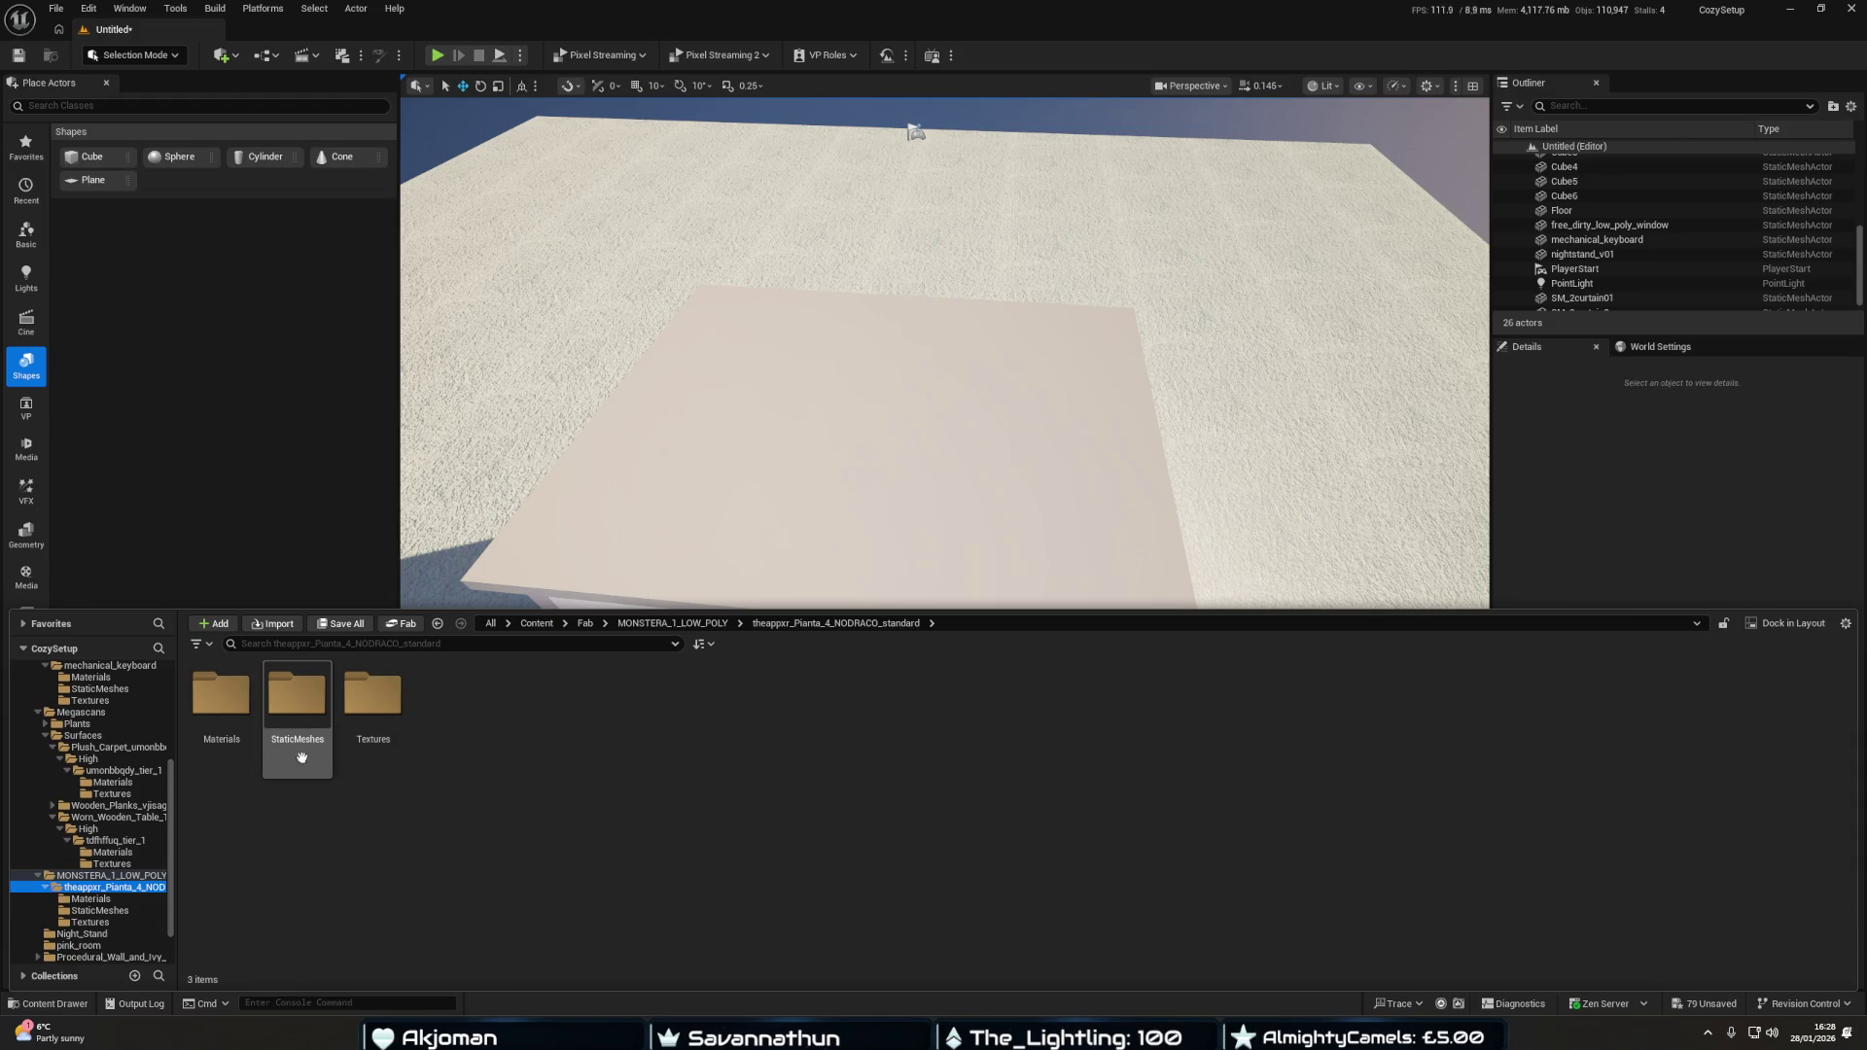
double_click(302, 717)
mouse_move(214, 702)
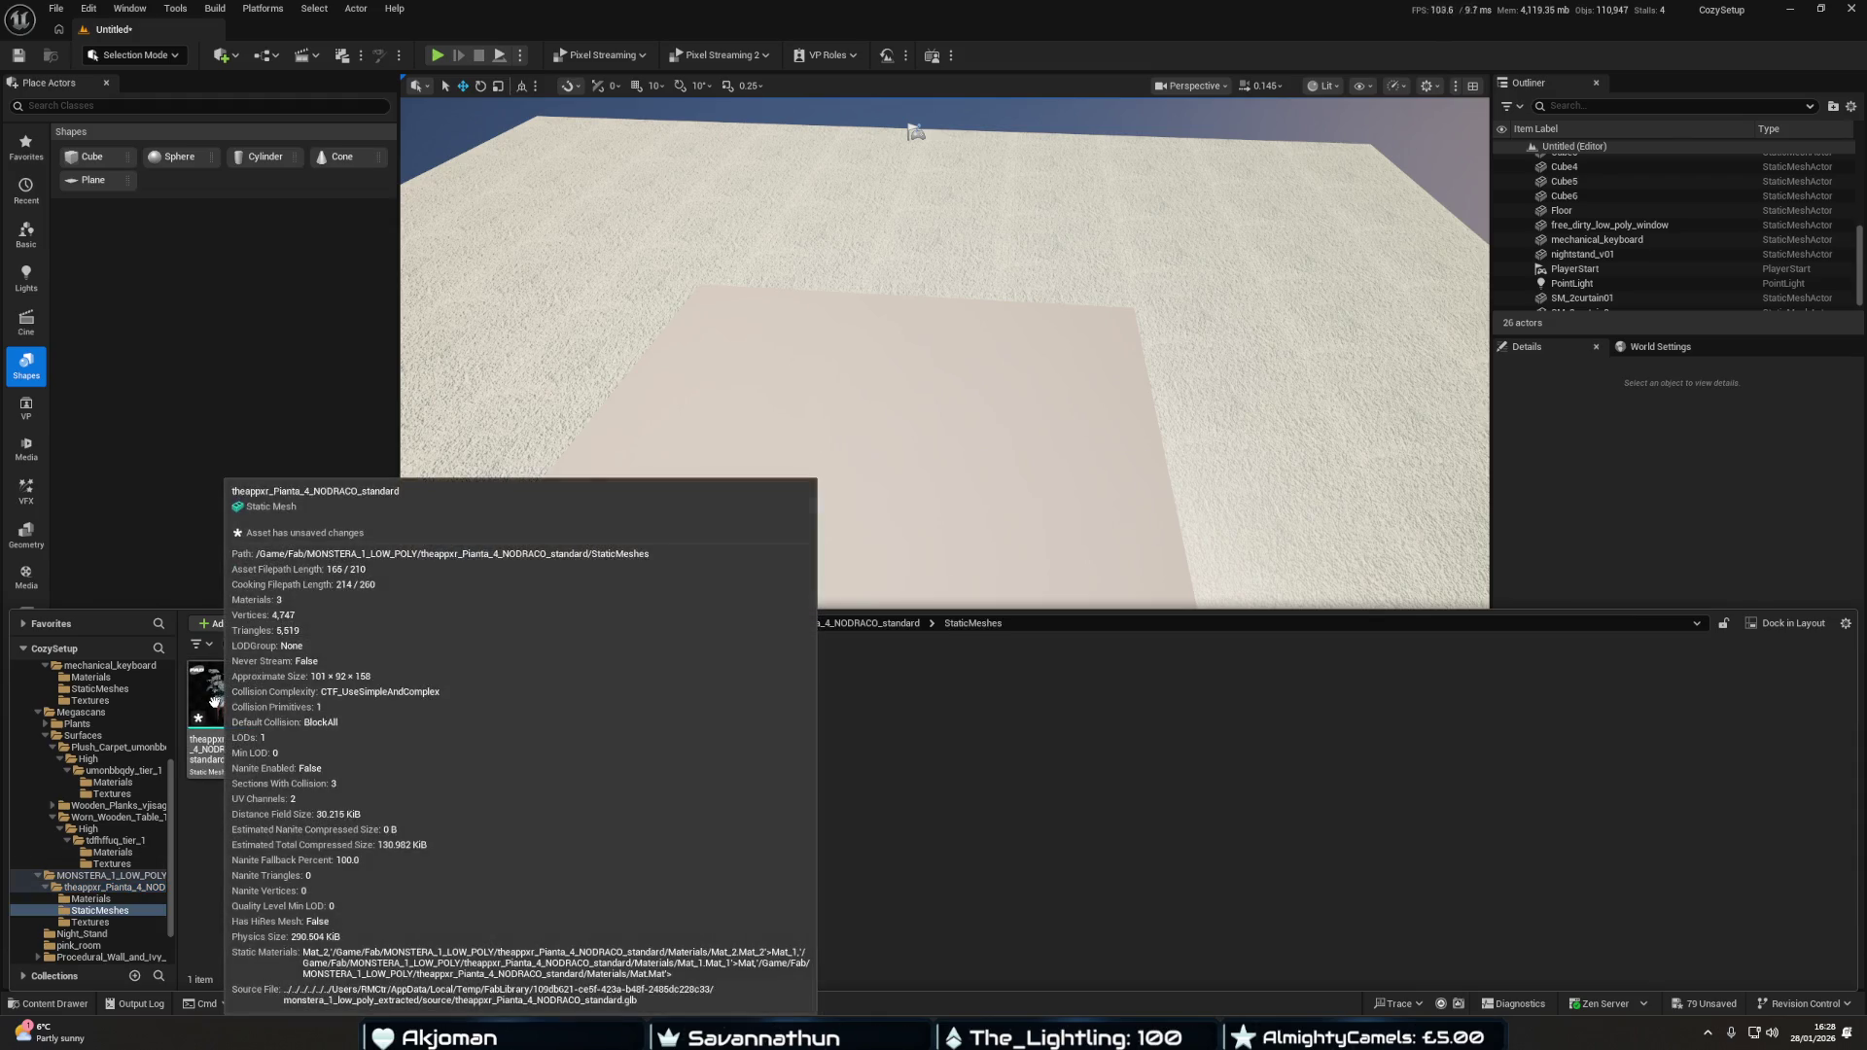
mouse_move(214, 702)
mouse_down()
mouse_move(602, 501)
mouse_move(689, 538)
mouse_move(689, 438)
mouse_up()
Lower the Monstera plant into the bedroom and slide it into the corner under the shelves.
scroll(689, 538, up, 5)
scroll(727, 657, up, 3)
drag(837, 750, 864, 788)
drag(933, 545, 934, 545)
drag(1378, 622, 1222, 545)
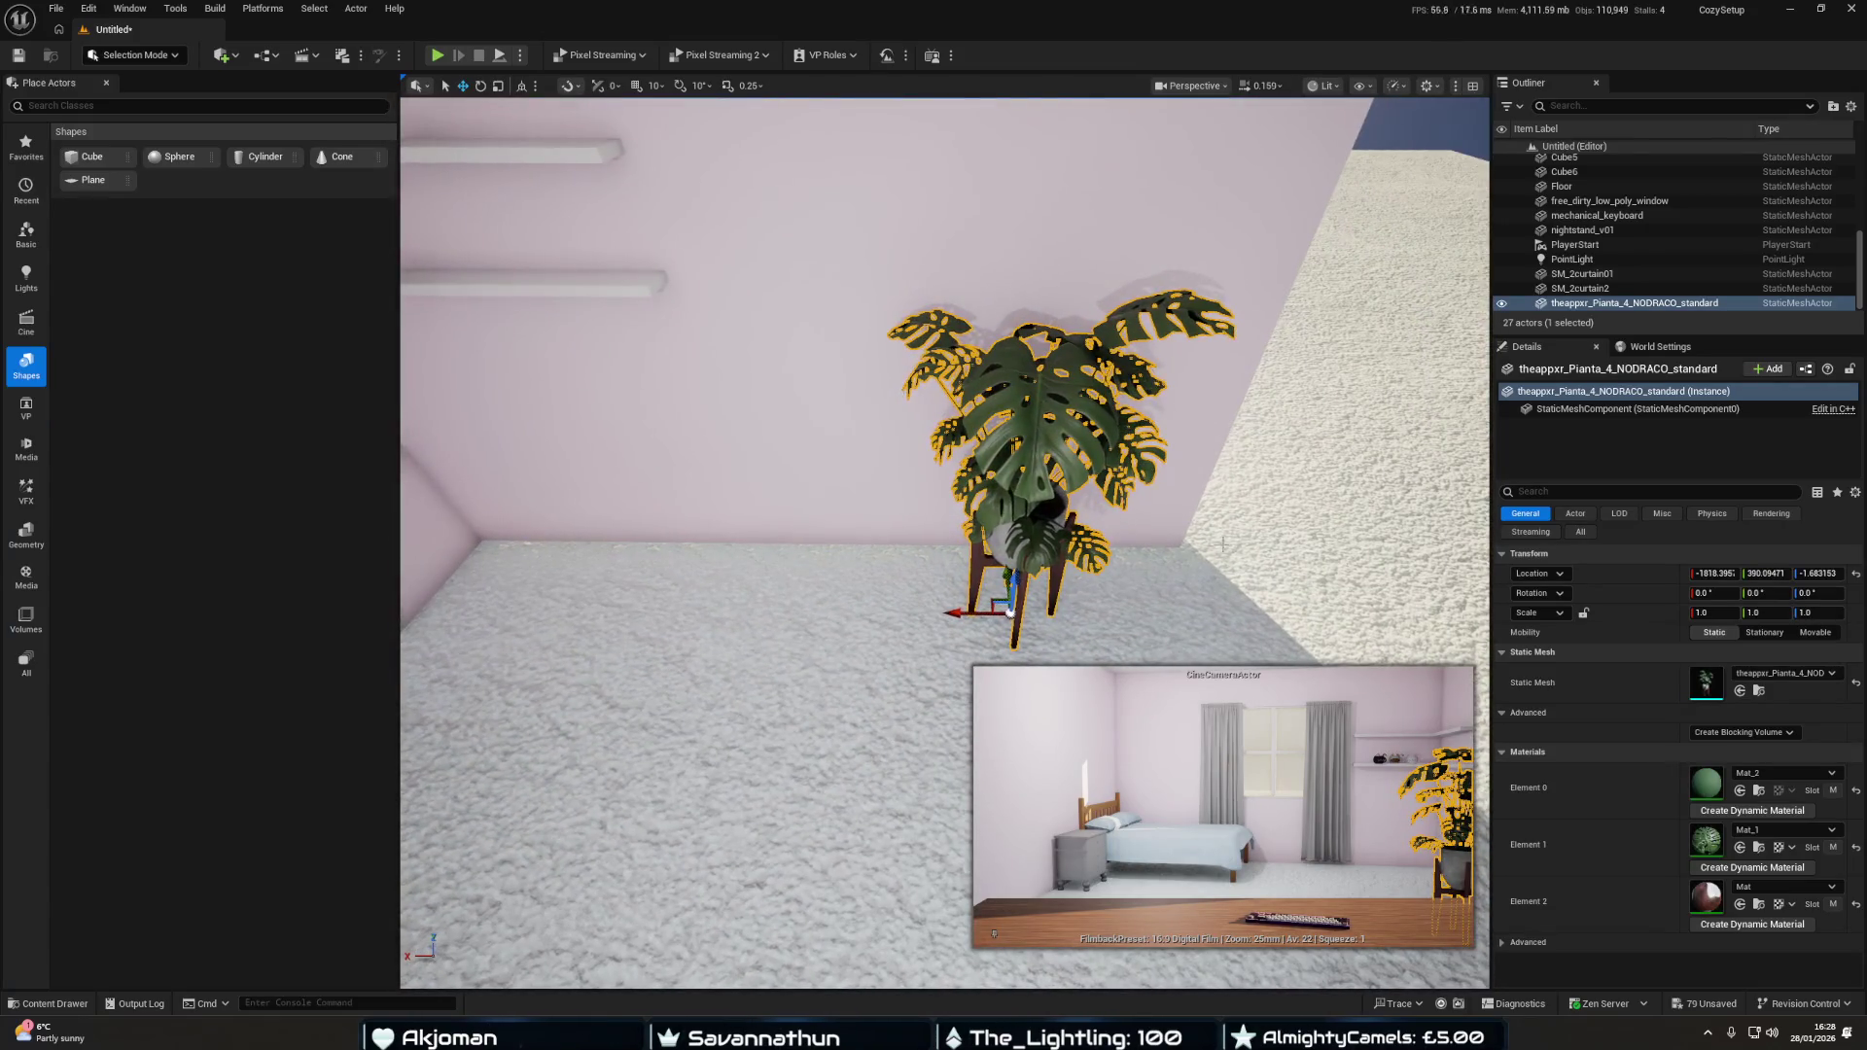
mouse_move(1011, 611)
mouse_down()
mouse_move(941, 583)
mouse_move(909, 605)
mouse_move(903, 583)
mouse_move(995, 579)
mouse_up()
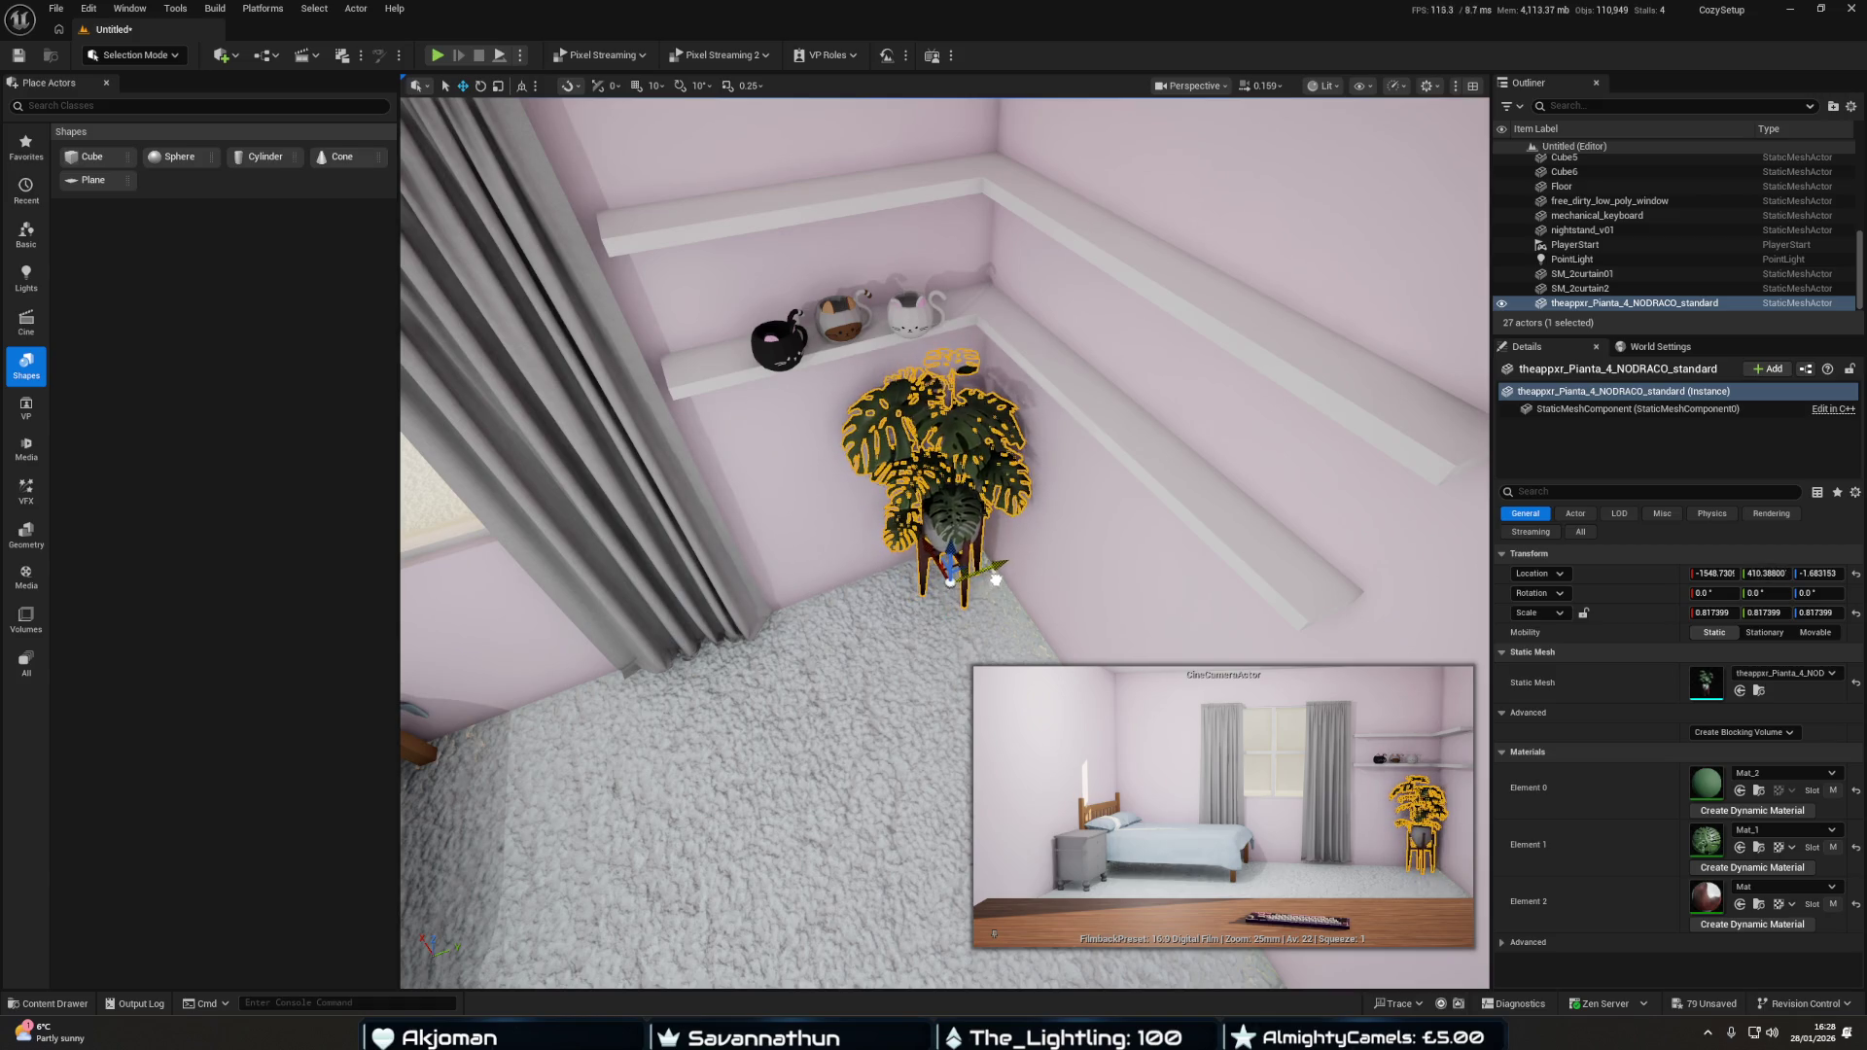
click(995, 580)
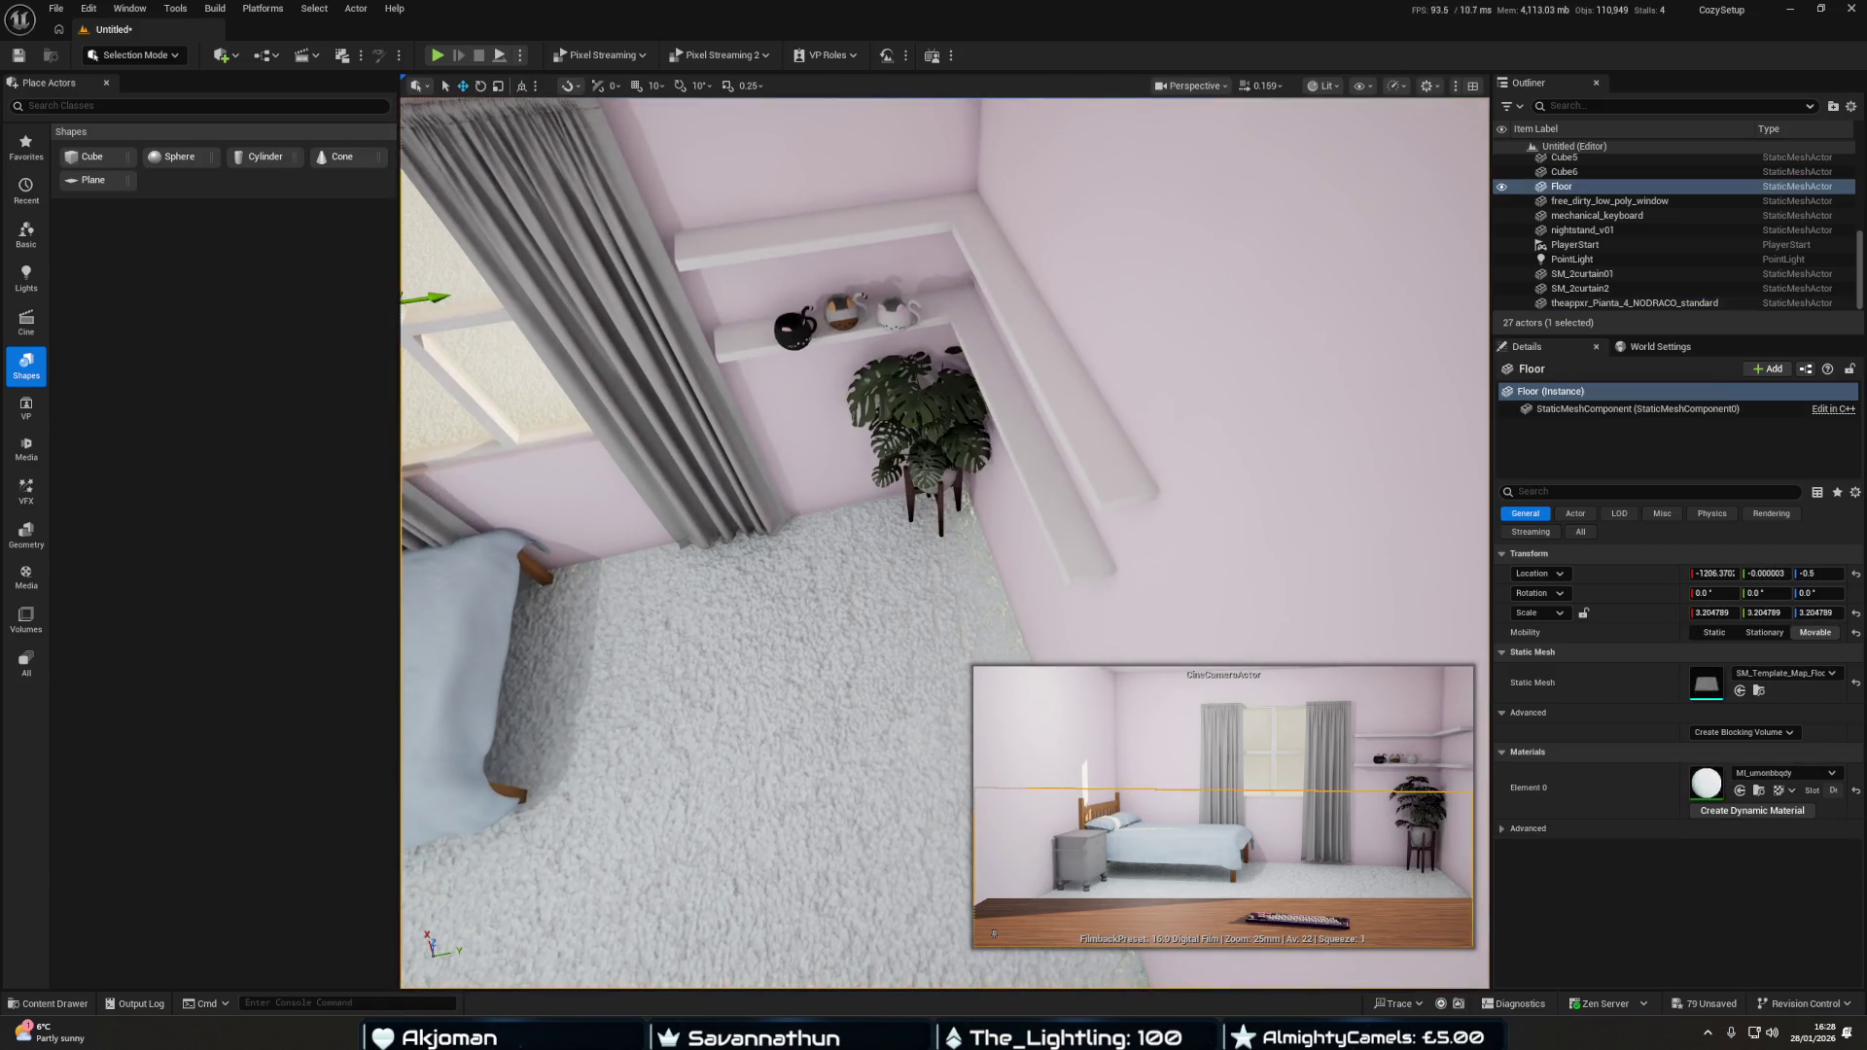
drag(995, 580, 912, 673)
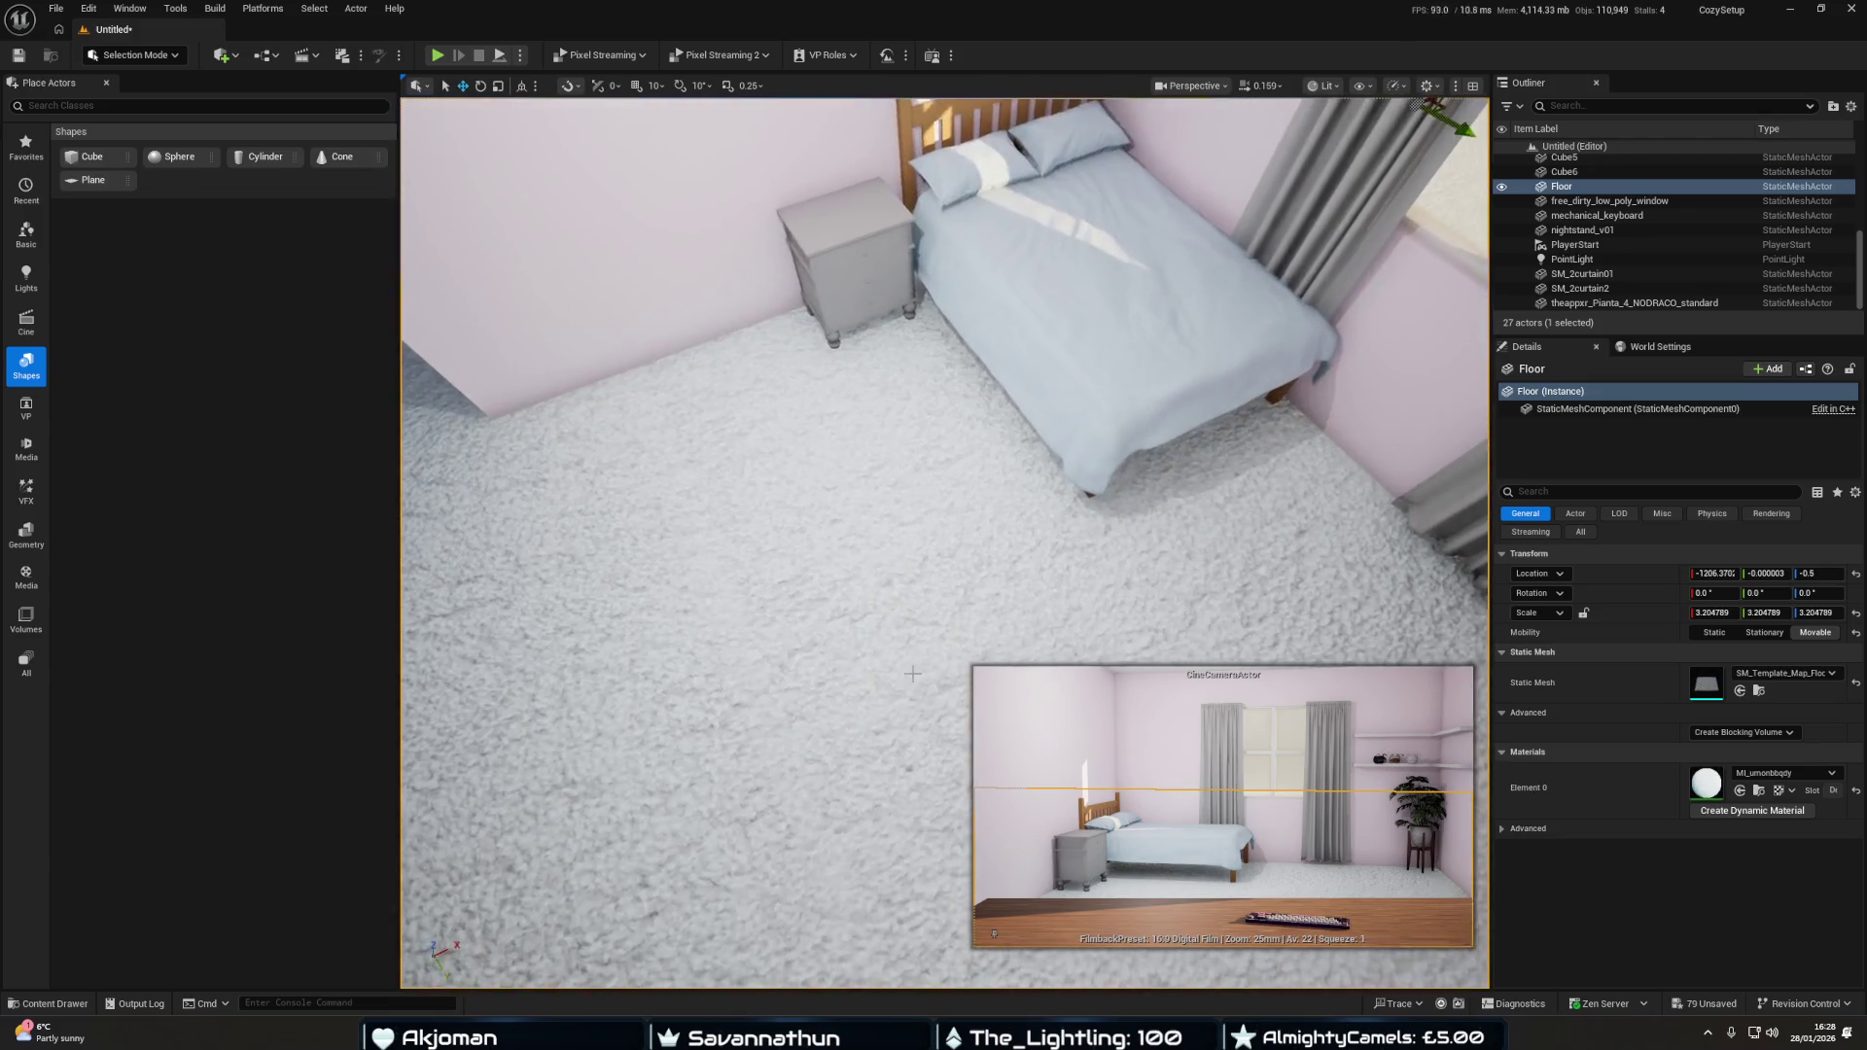
key(ctrl+space)
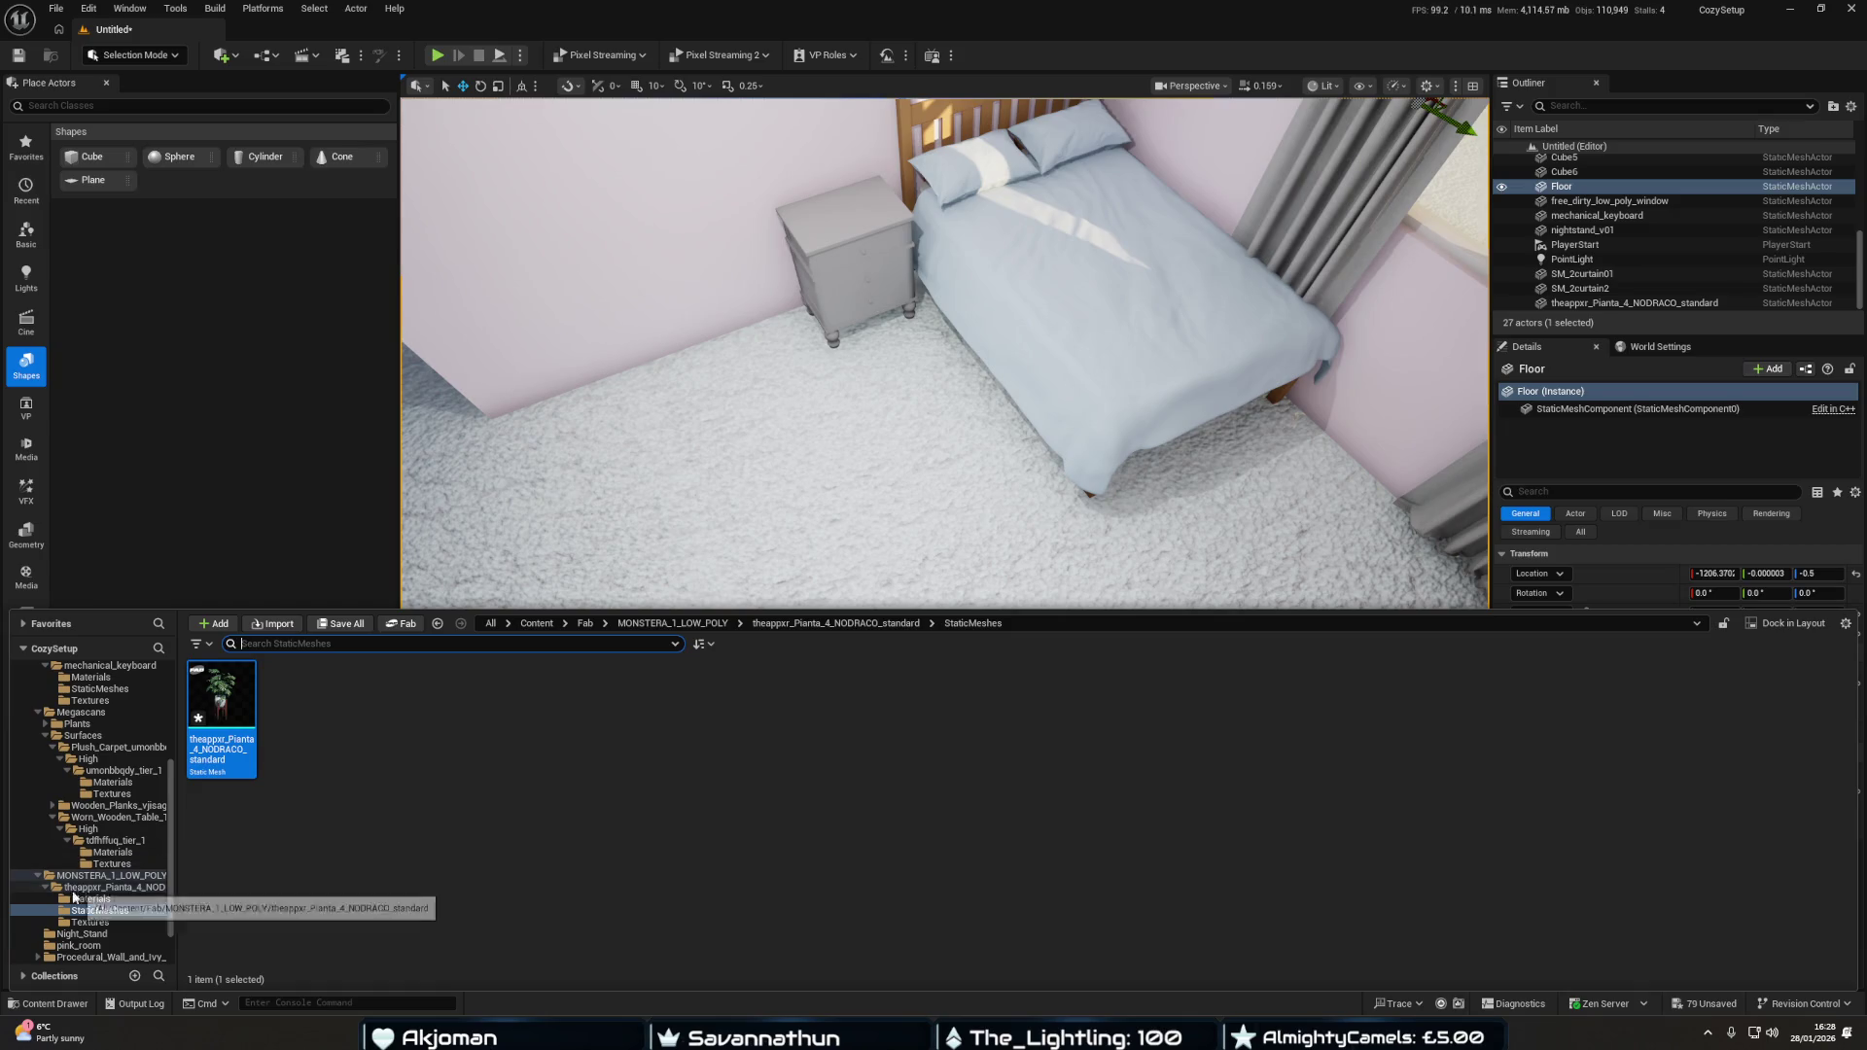
click(38, 877)
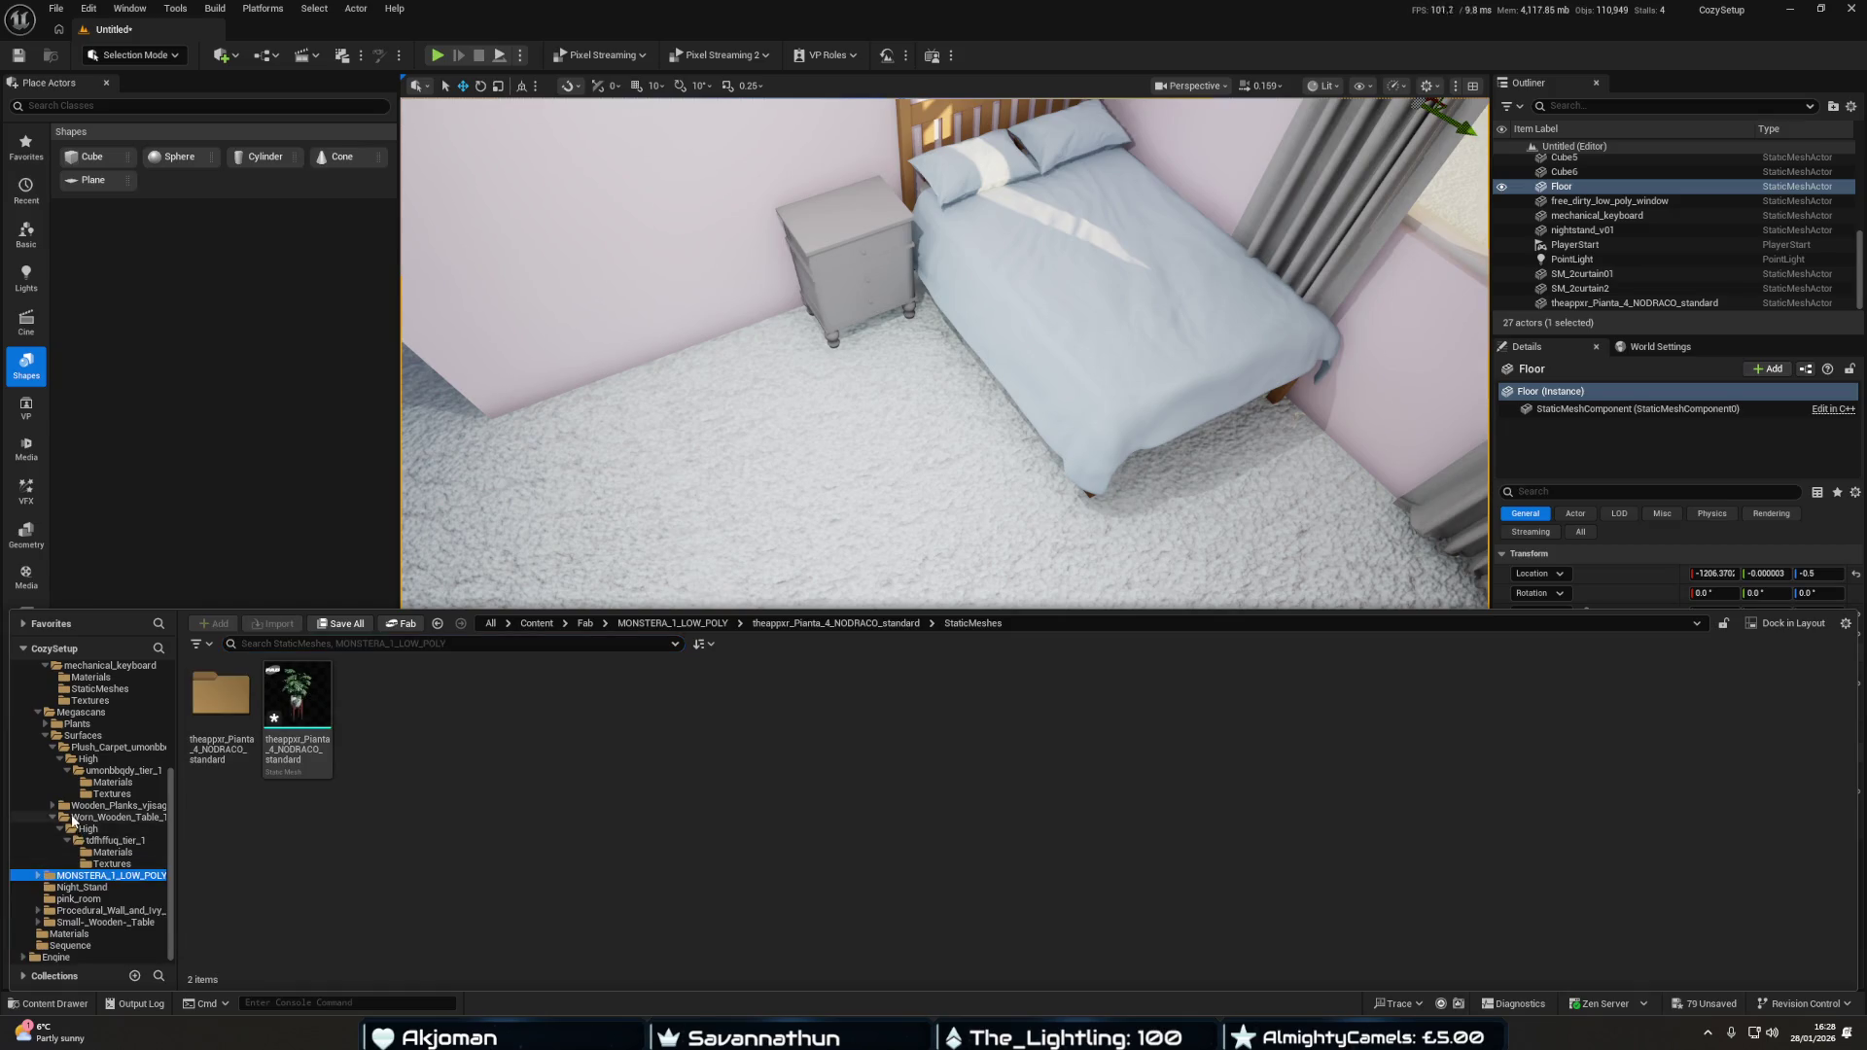
Place the SillaGamerwhite gaming chair from Gaming_Chair_White into the level and shift it along X.
click(53, 817)
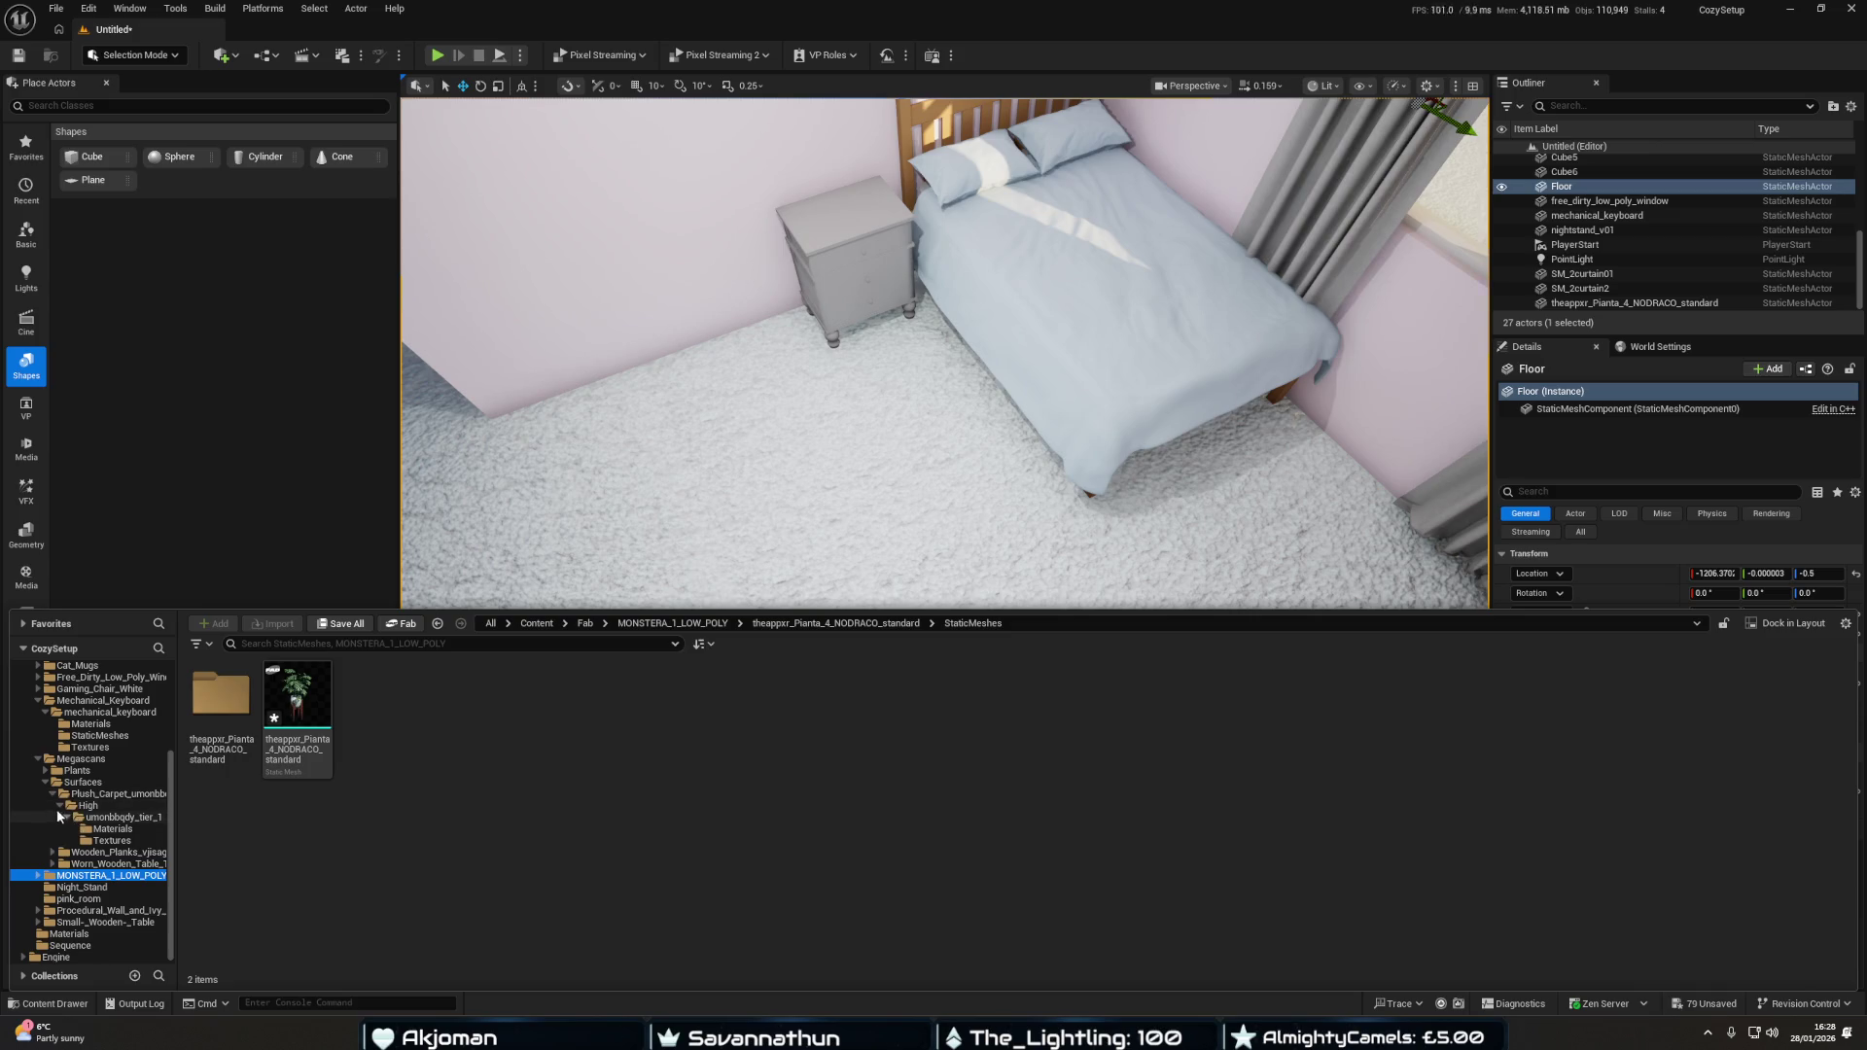
click(44, 783)
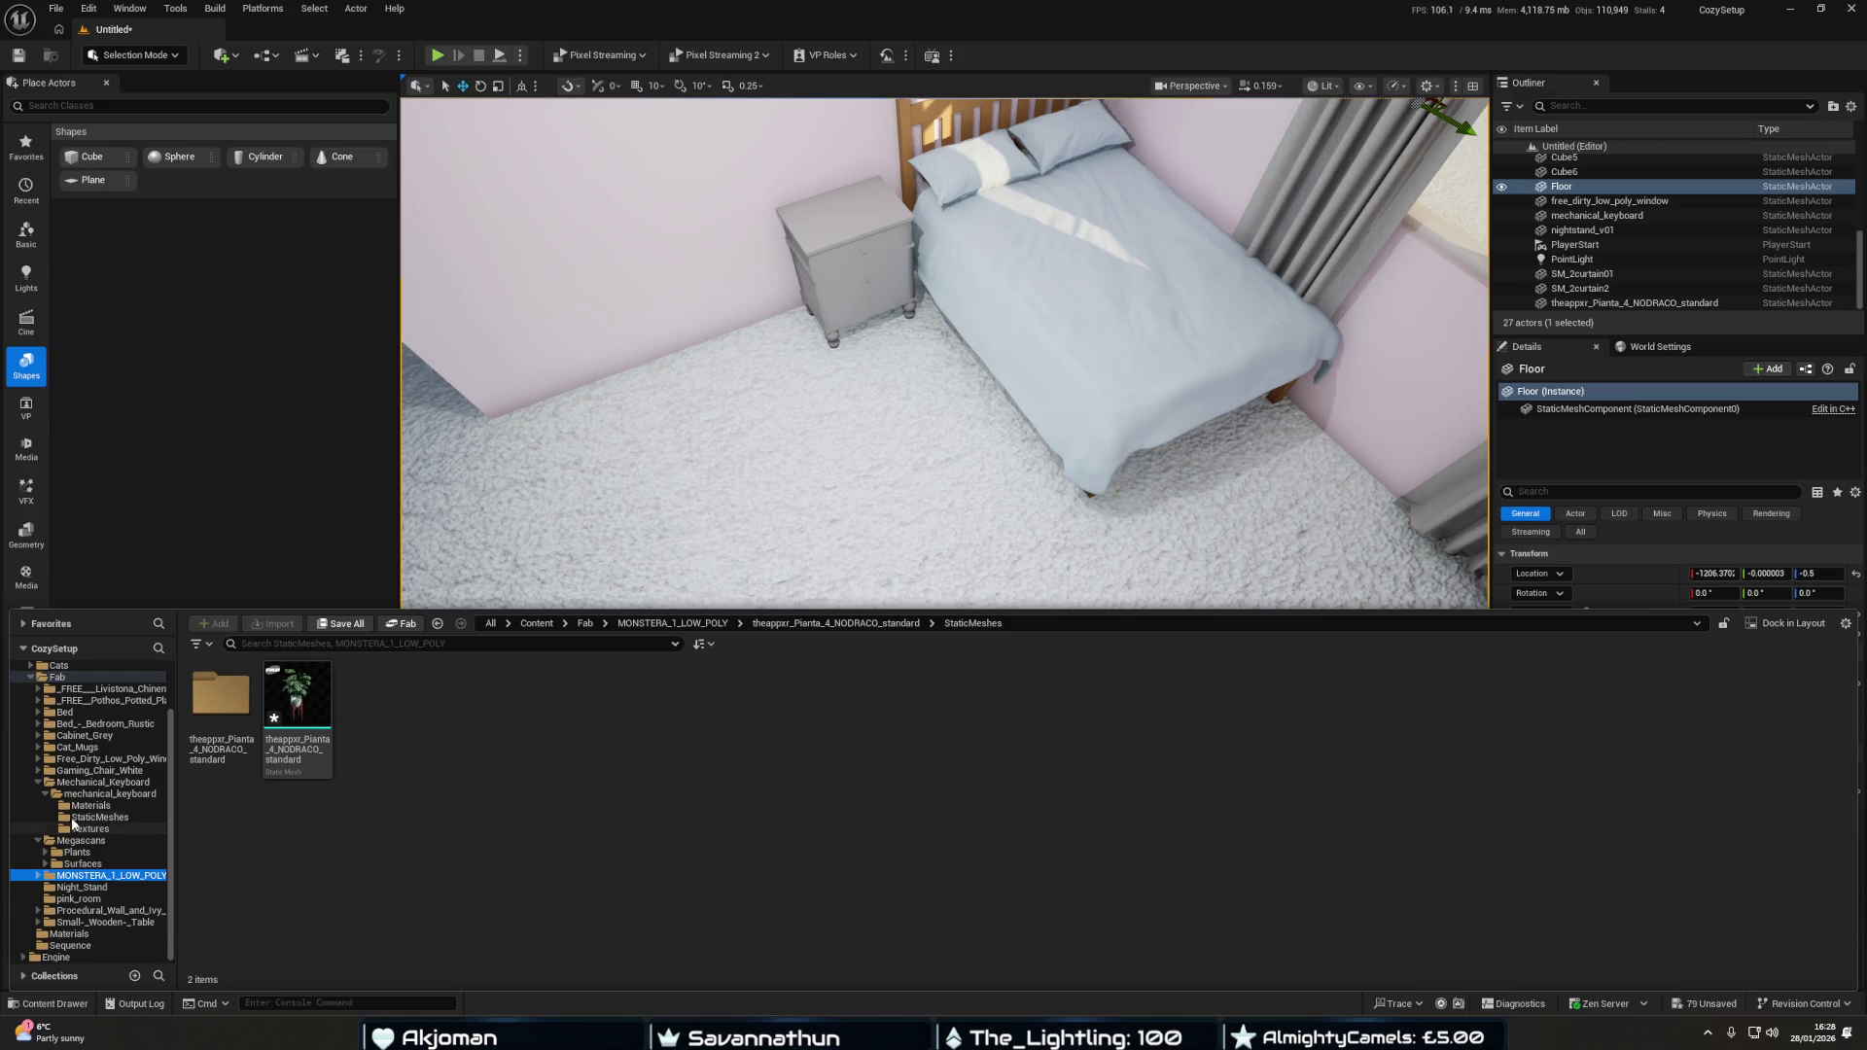
click(38, 783)
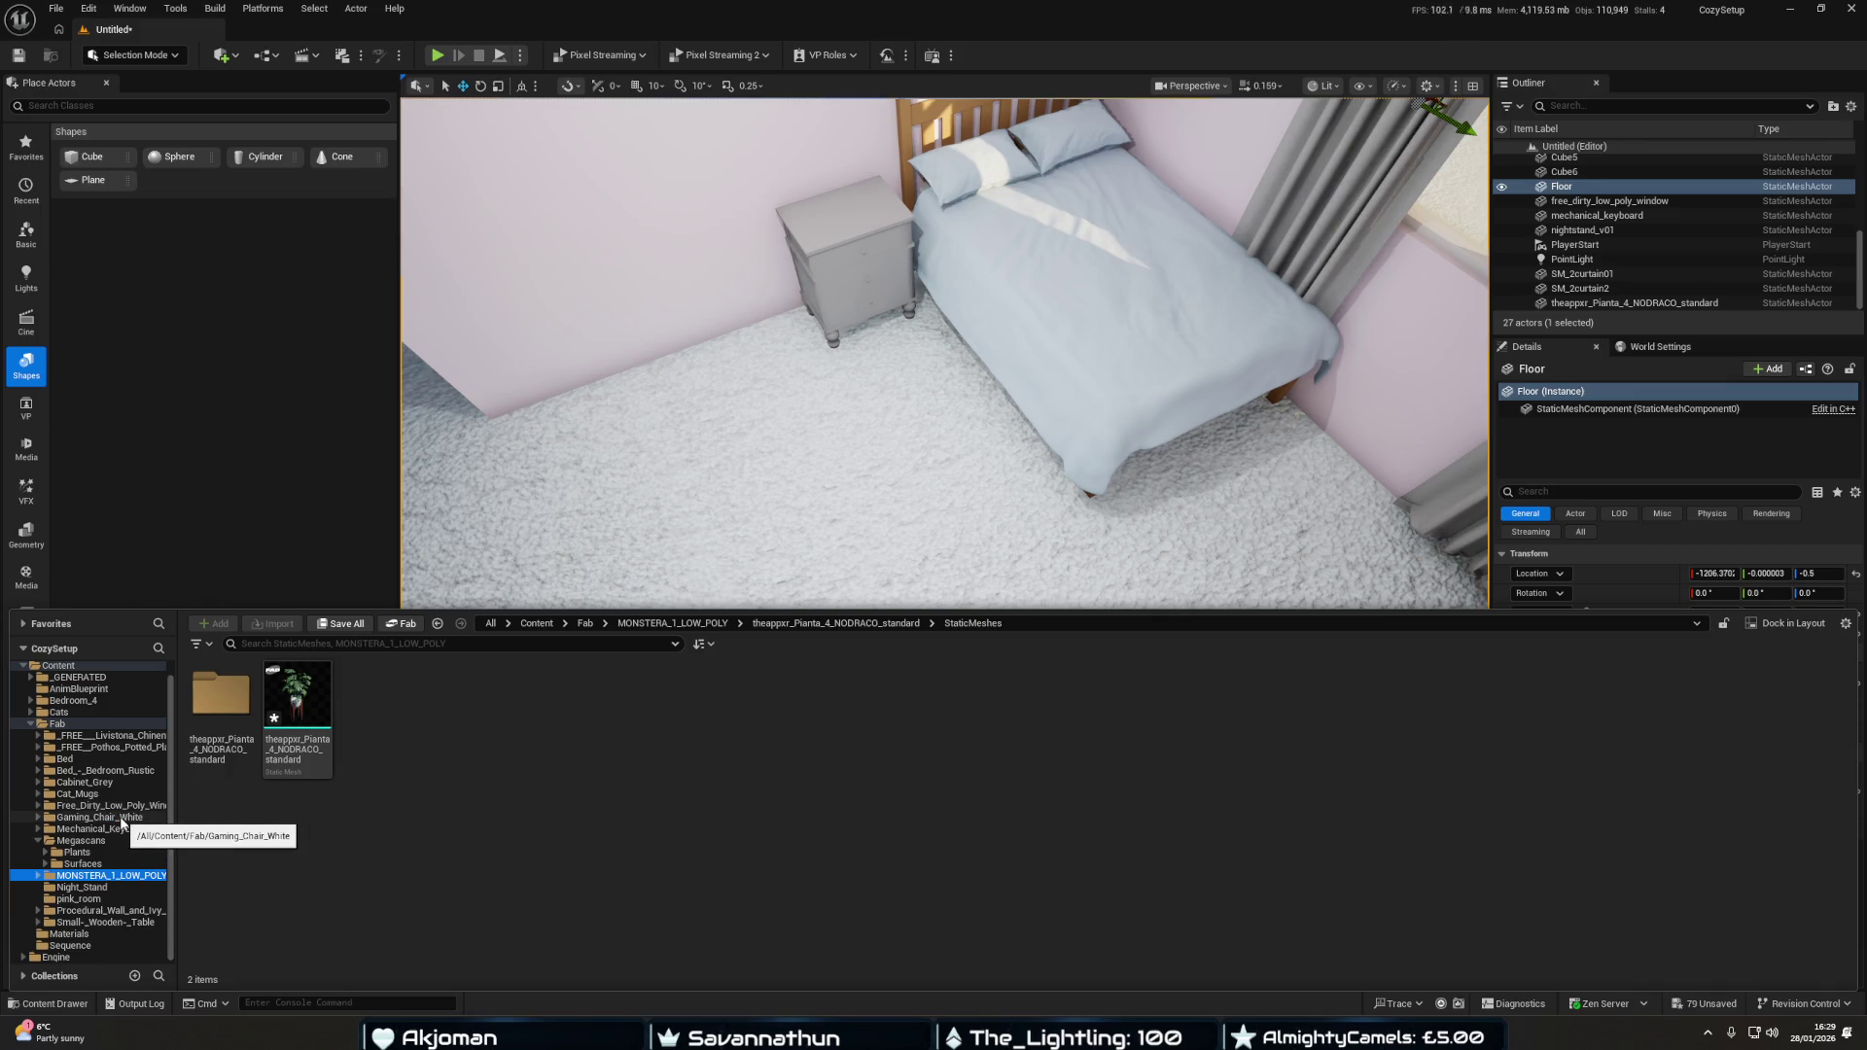
click(107, 818)
double_click(221, 693)
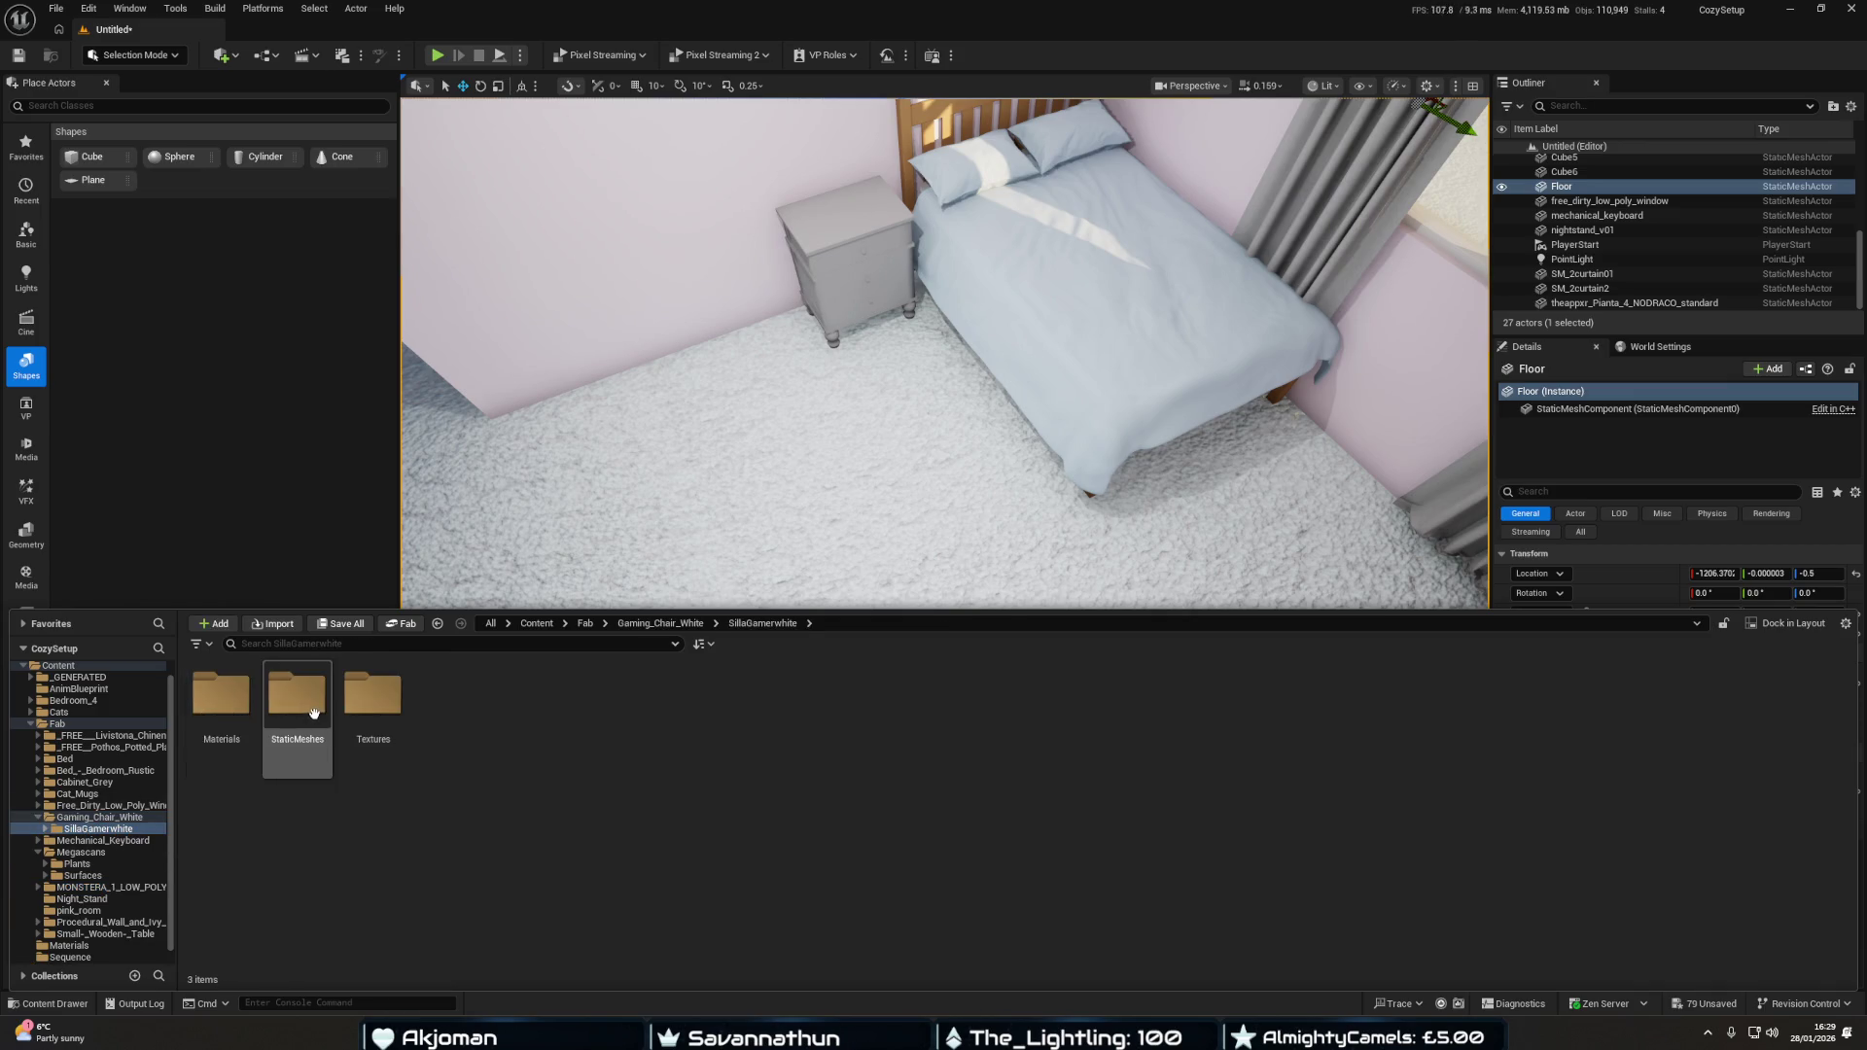
double_click(313, 713)
click(221, 700)
drag(222, 700, 593, 510)
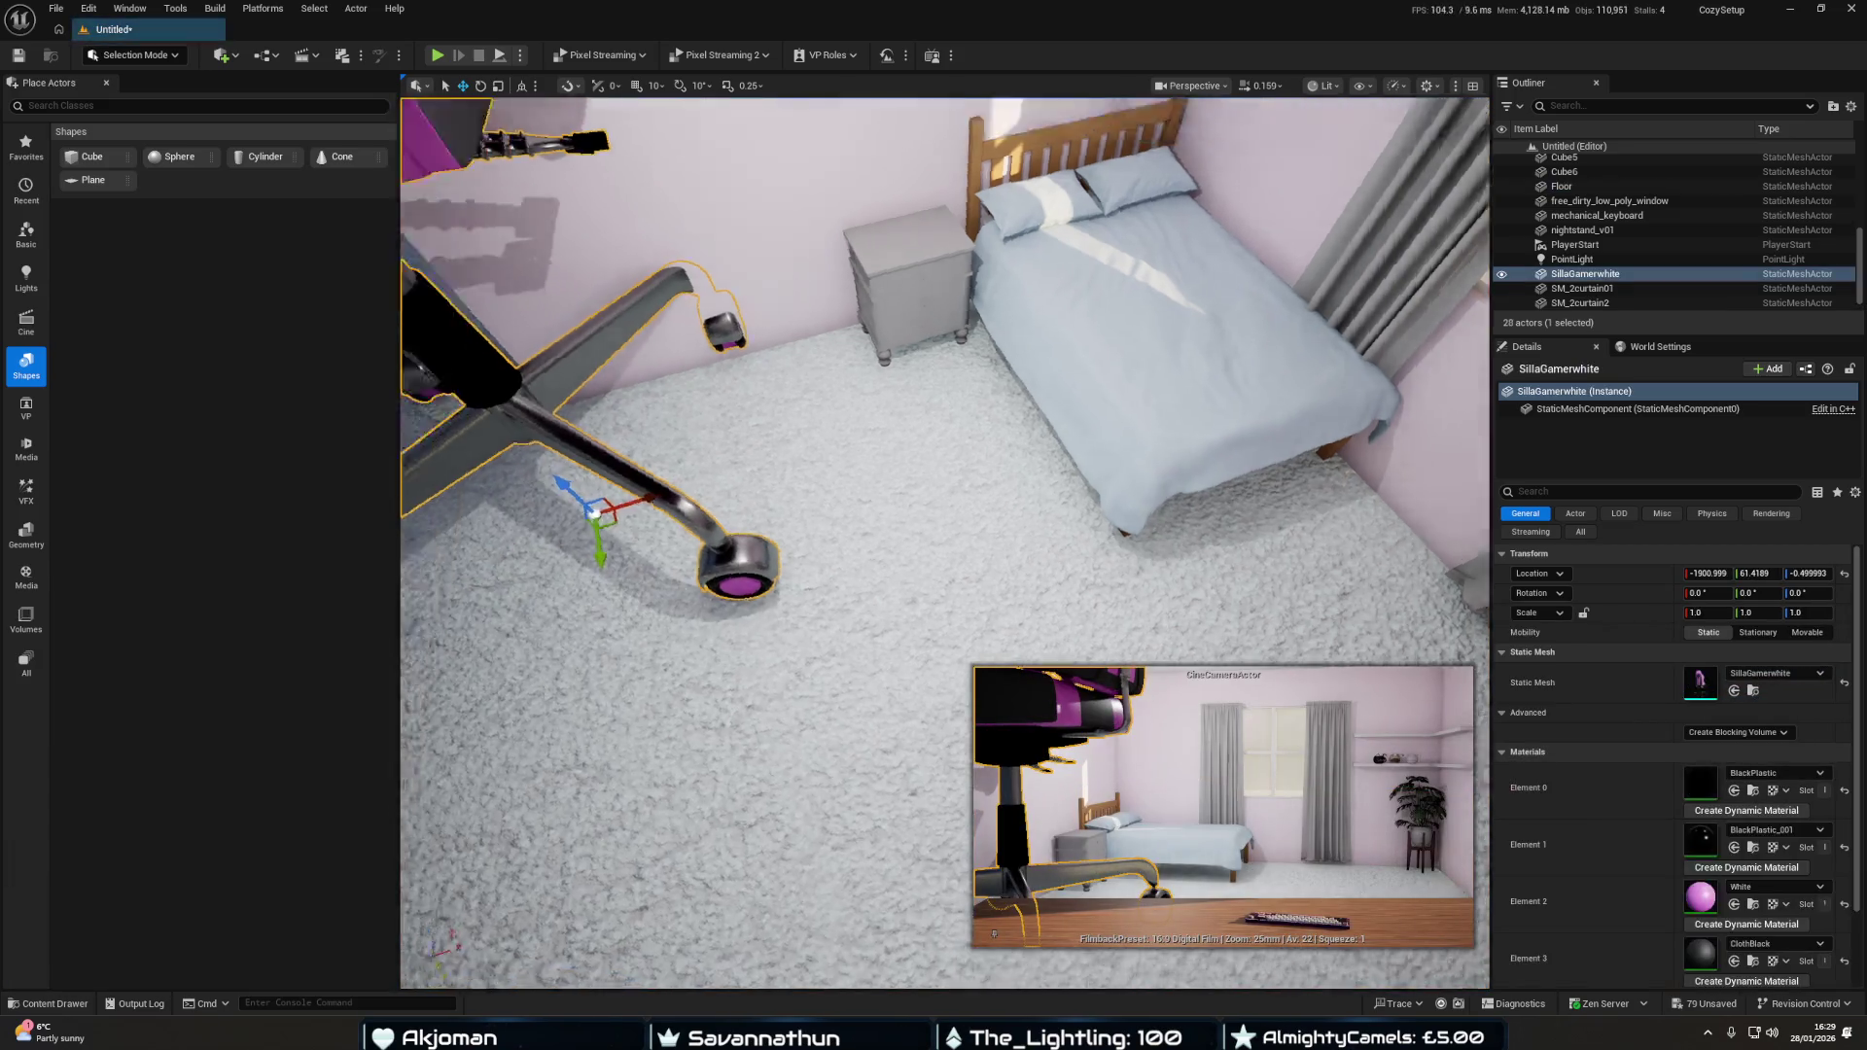
key(f)
mouse_move(762, 937)
mouse_down()
mouse_move(714, 900)
mouse_move(754, 895)
mouse_up()
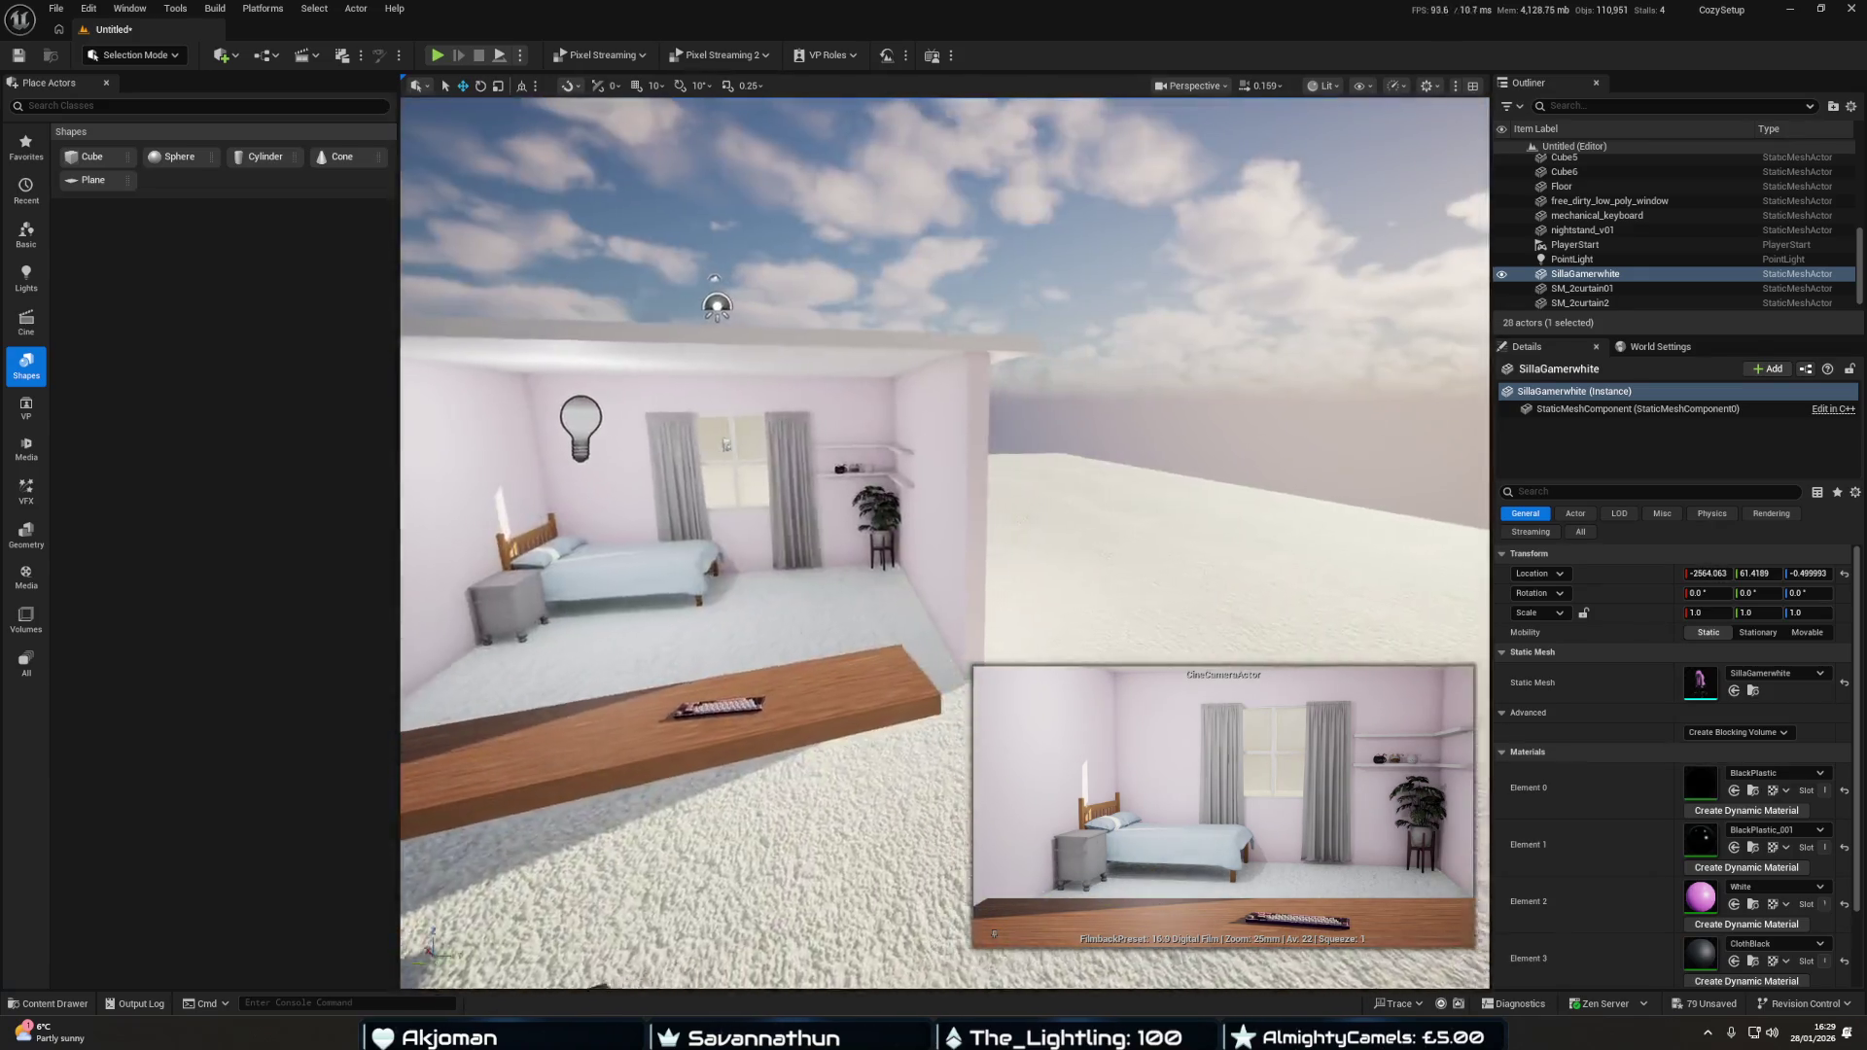
In the Content Drawer, collapse the gaming chair folder and expand the _FREE_Pothos plant folder.
key(ctrl+space)
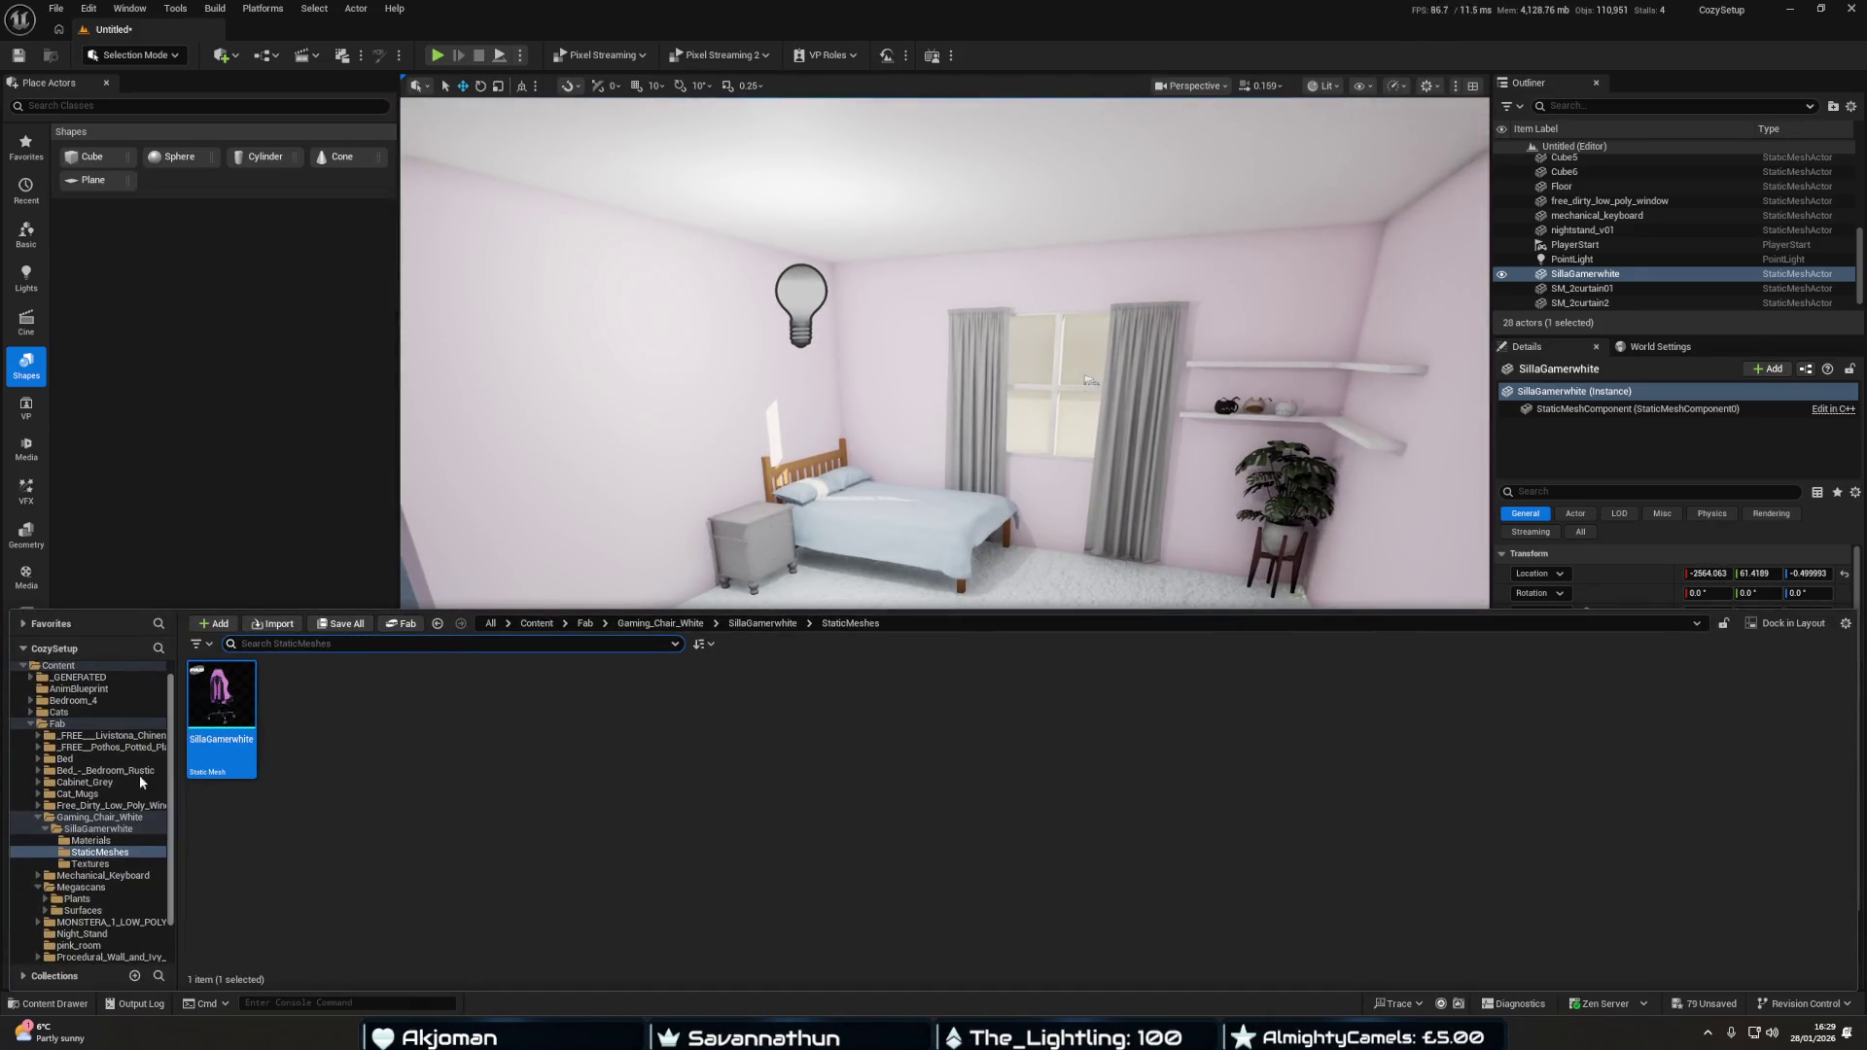
click(36, 816)
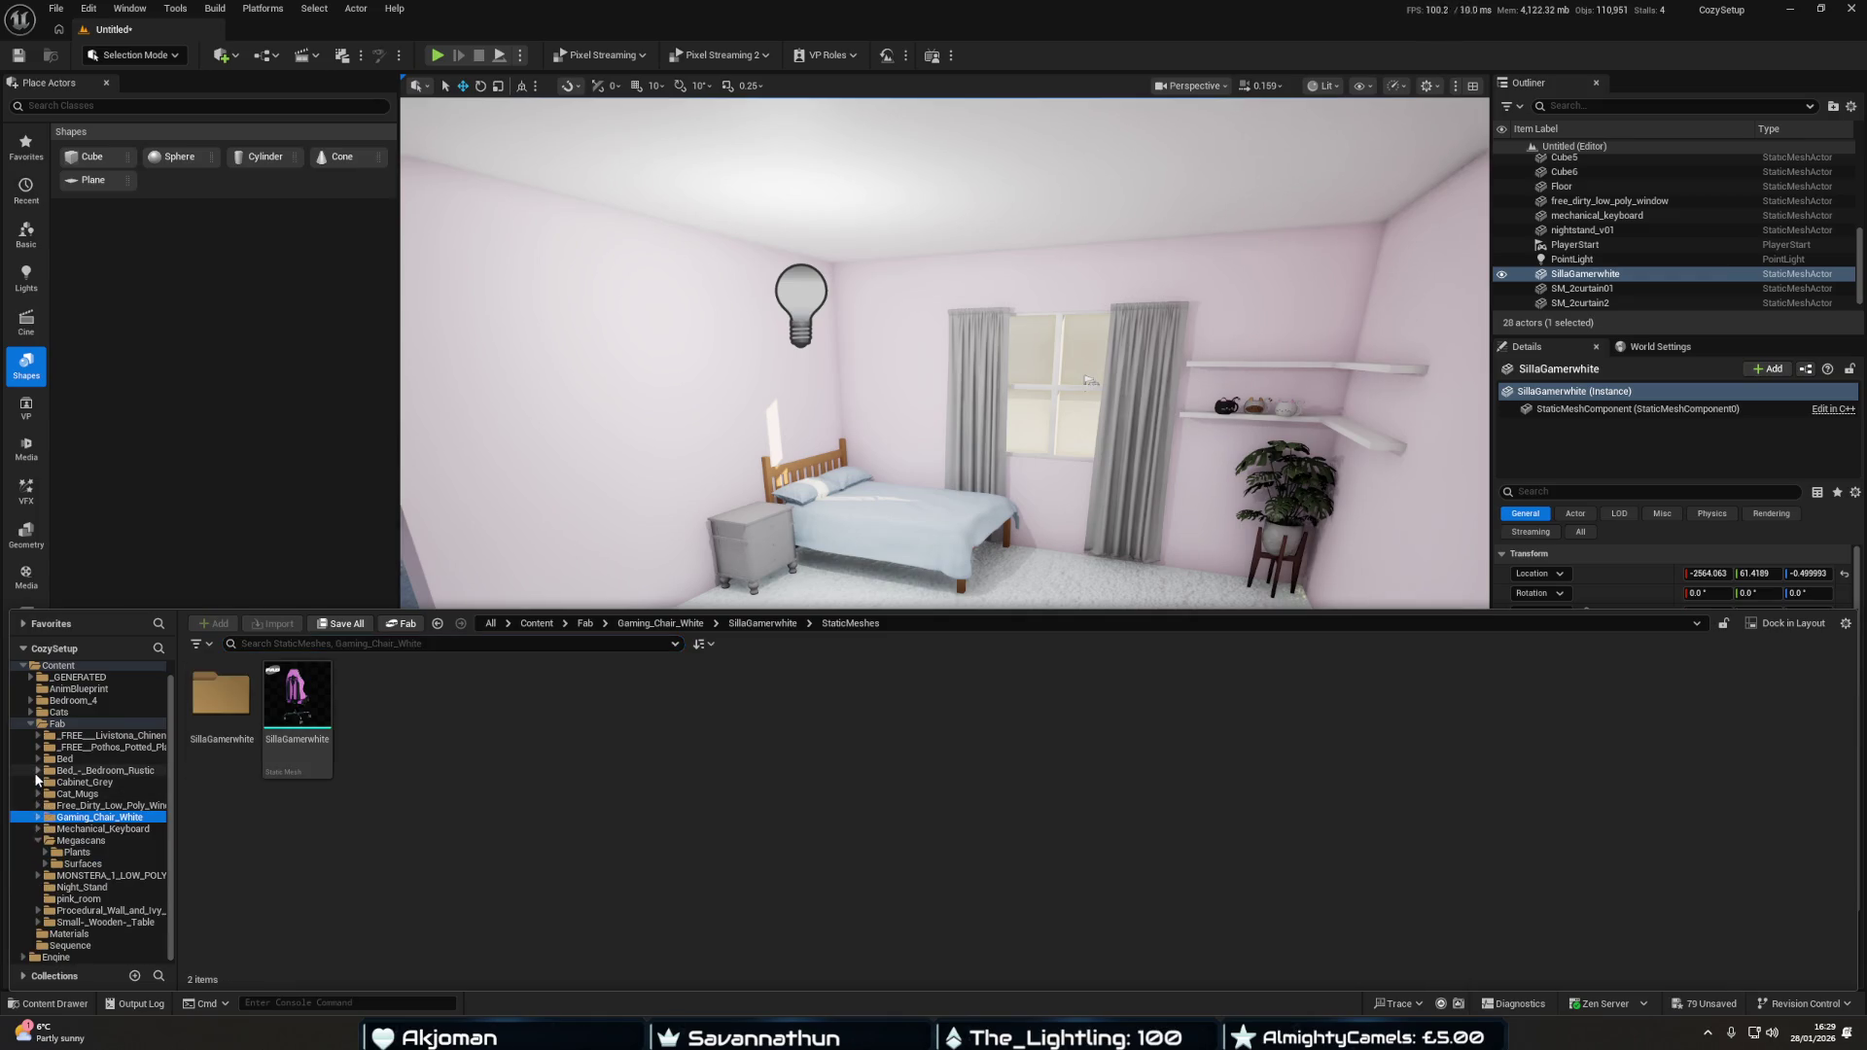
click(38, 747)
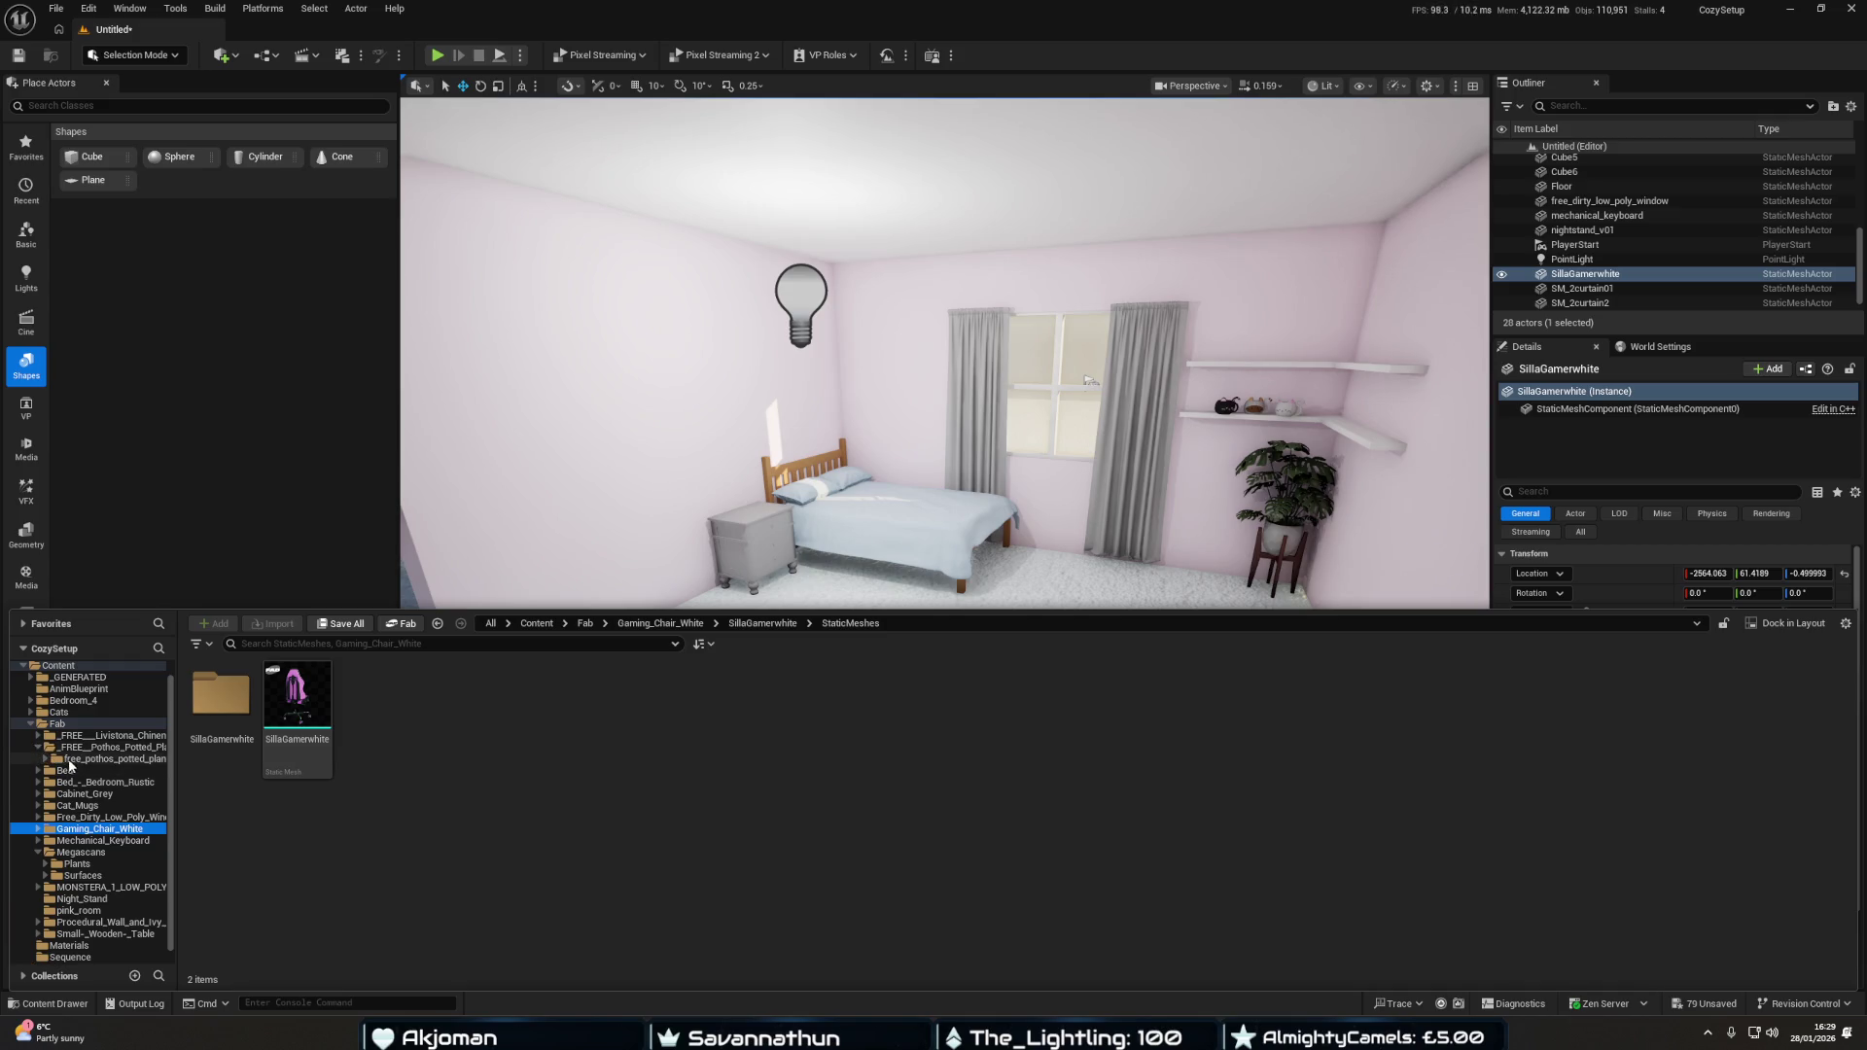
Place the pothos potted plant in the bedroom and shrink it to about half size.
click(45, 759)
click(91, 783)
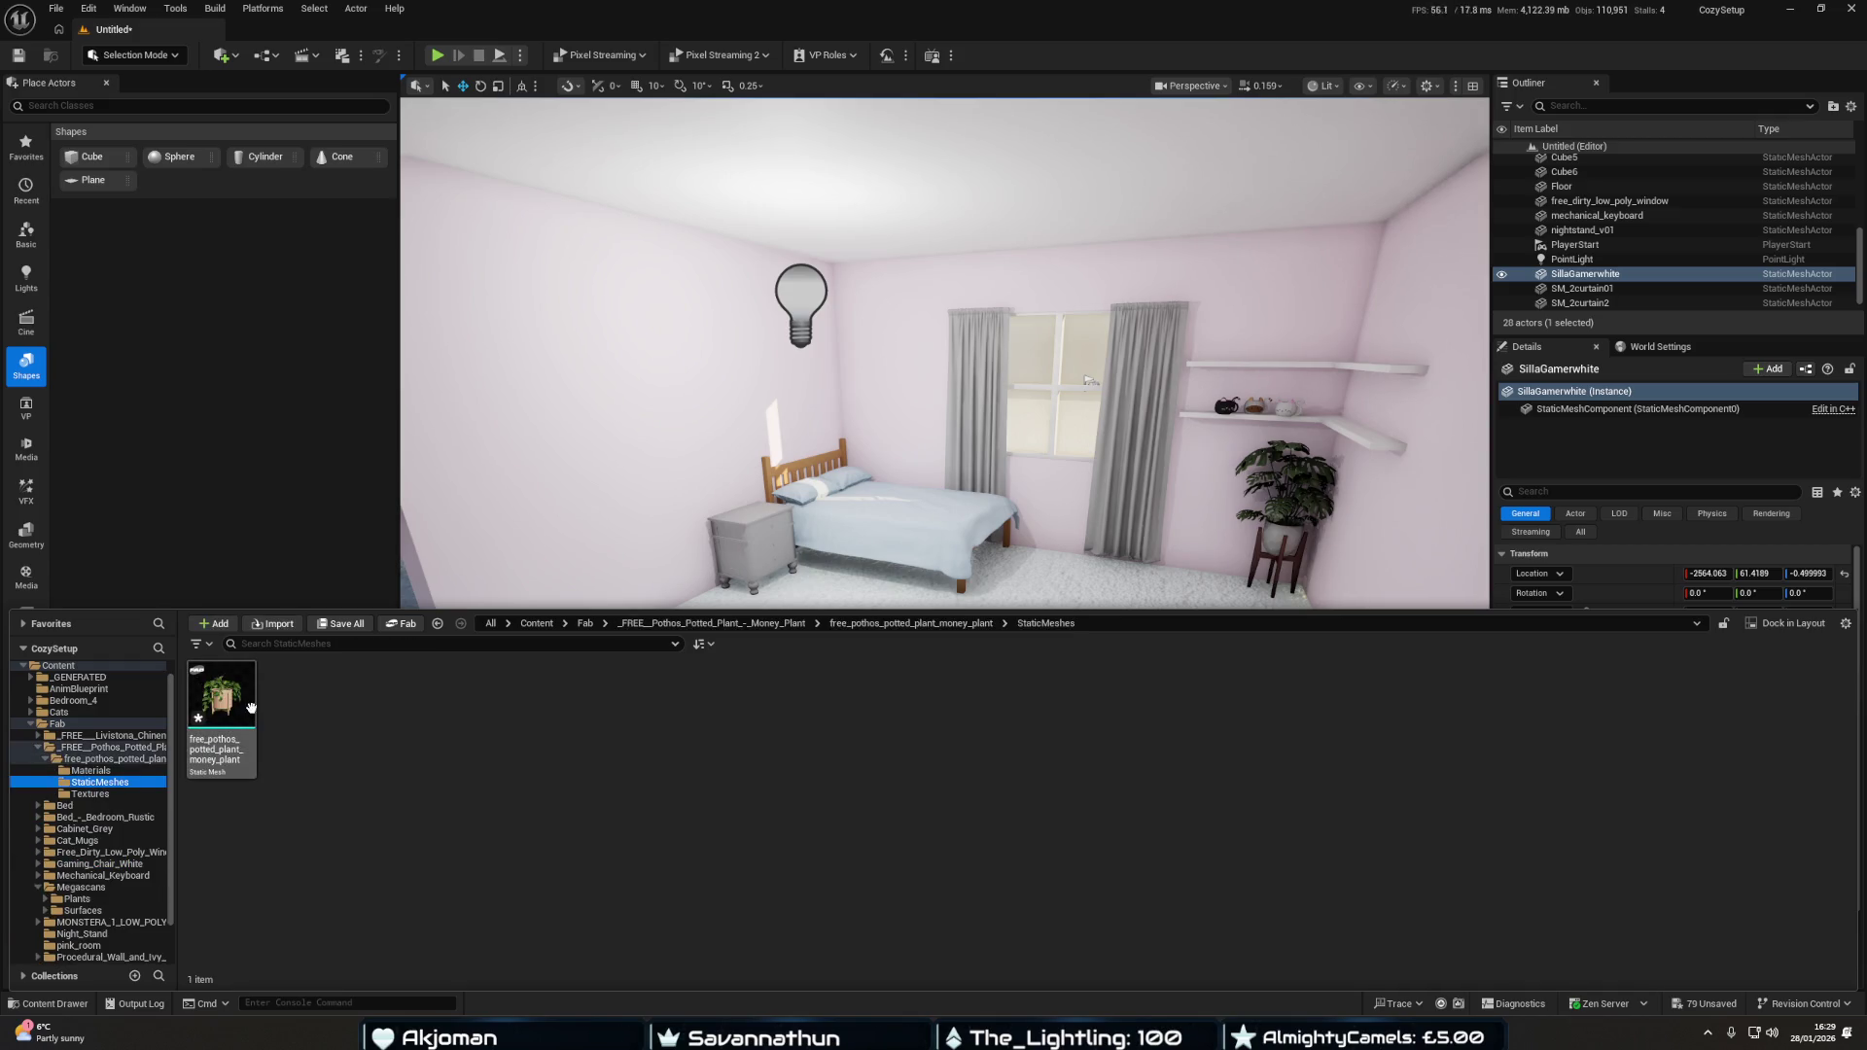
mouse_move(236, 698)
mouse_down()
mouse_move(855, 555)
mouse_move(833, 680)
mouse_up()
scroll(833, 681, up, 3)
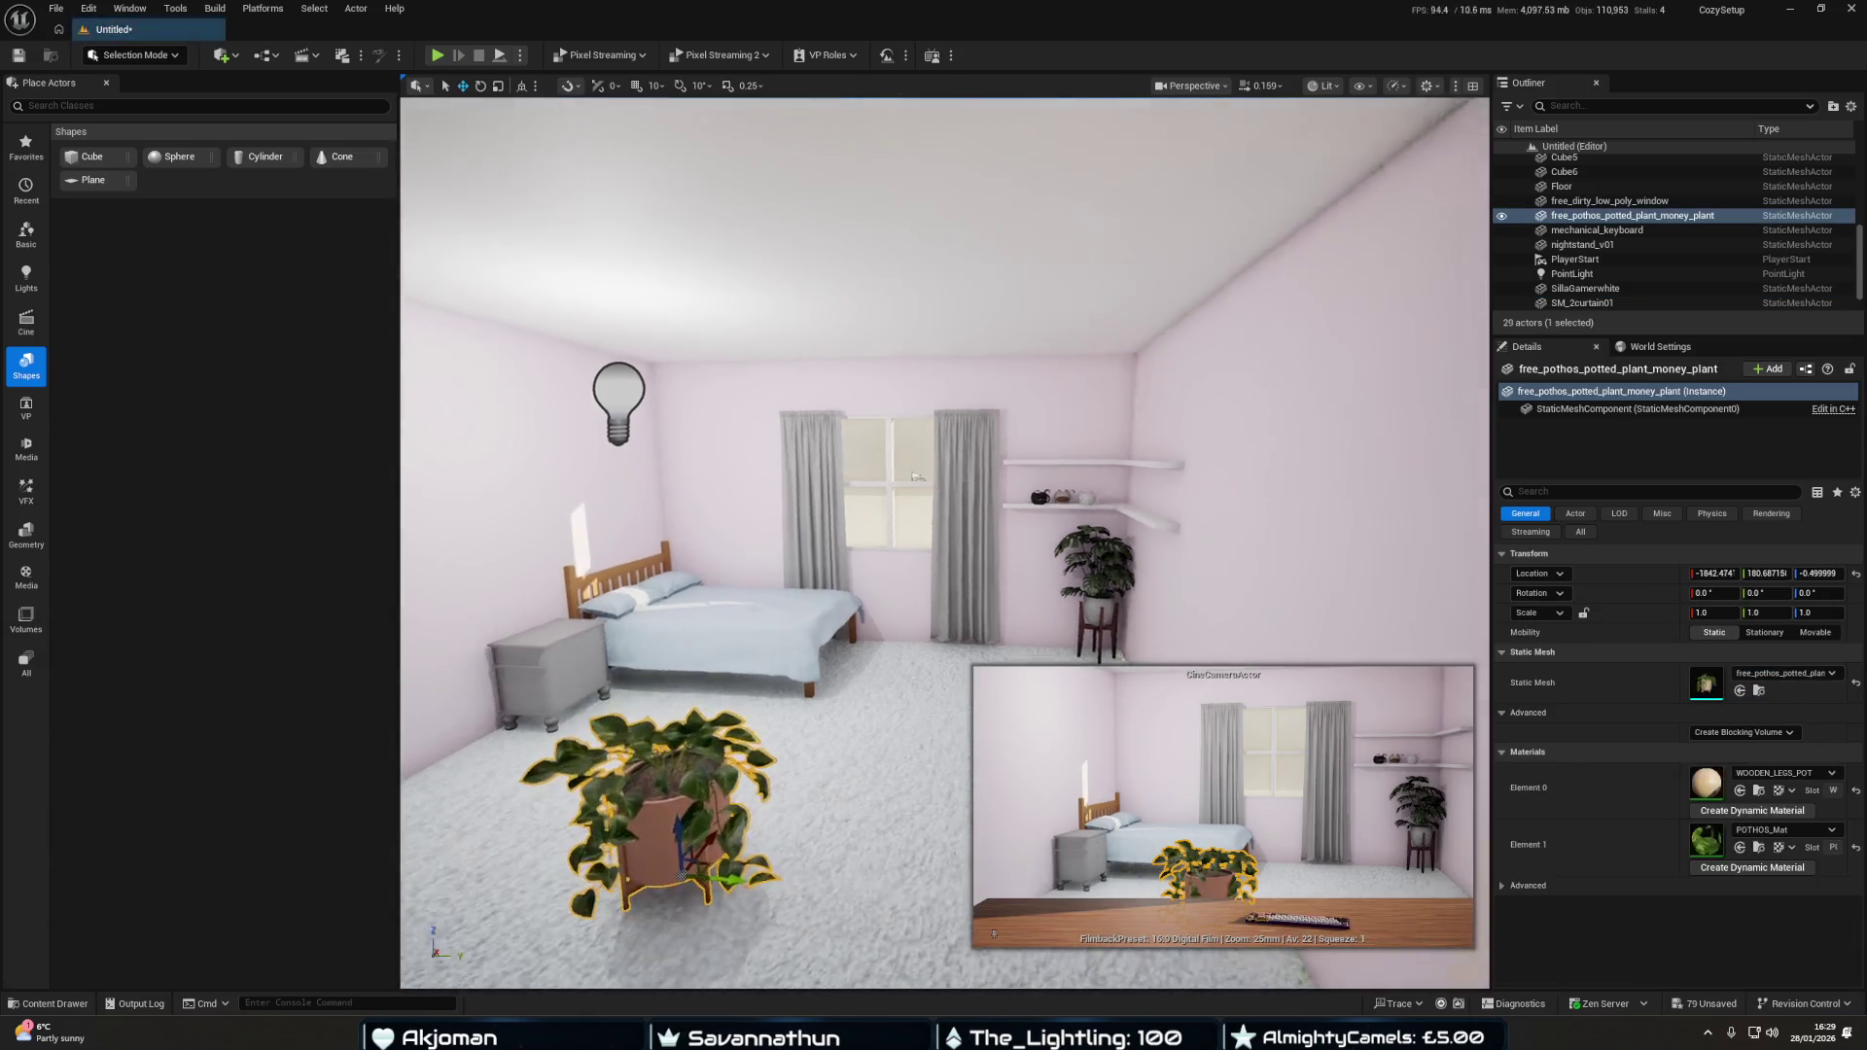
drag(700, 817, 717, 662)
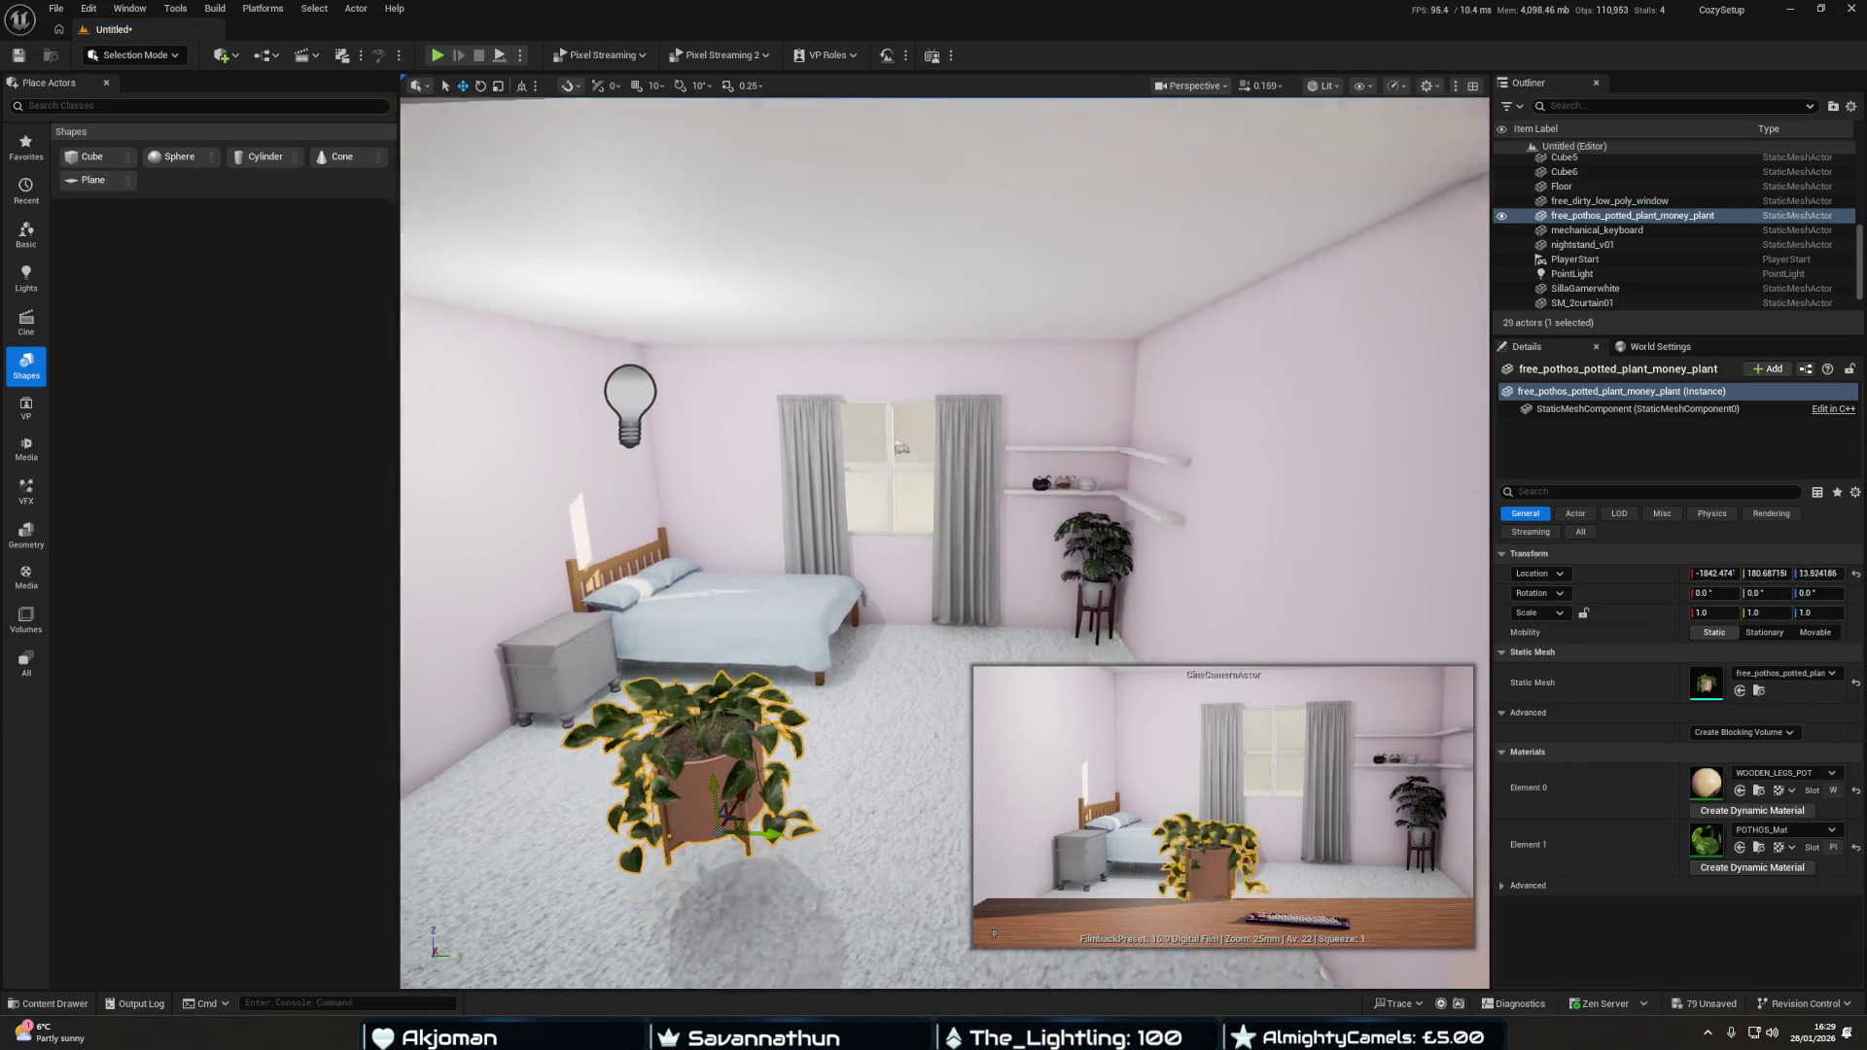
drag(722, 830, 732, 834)
key(w)
key(f)
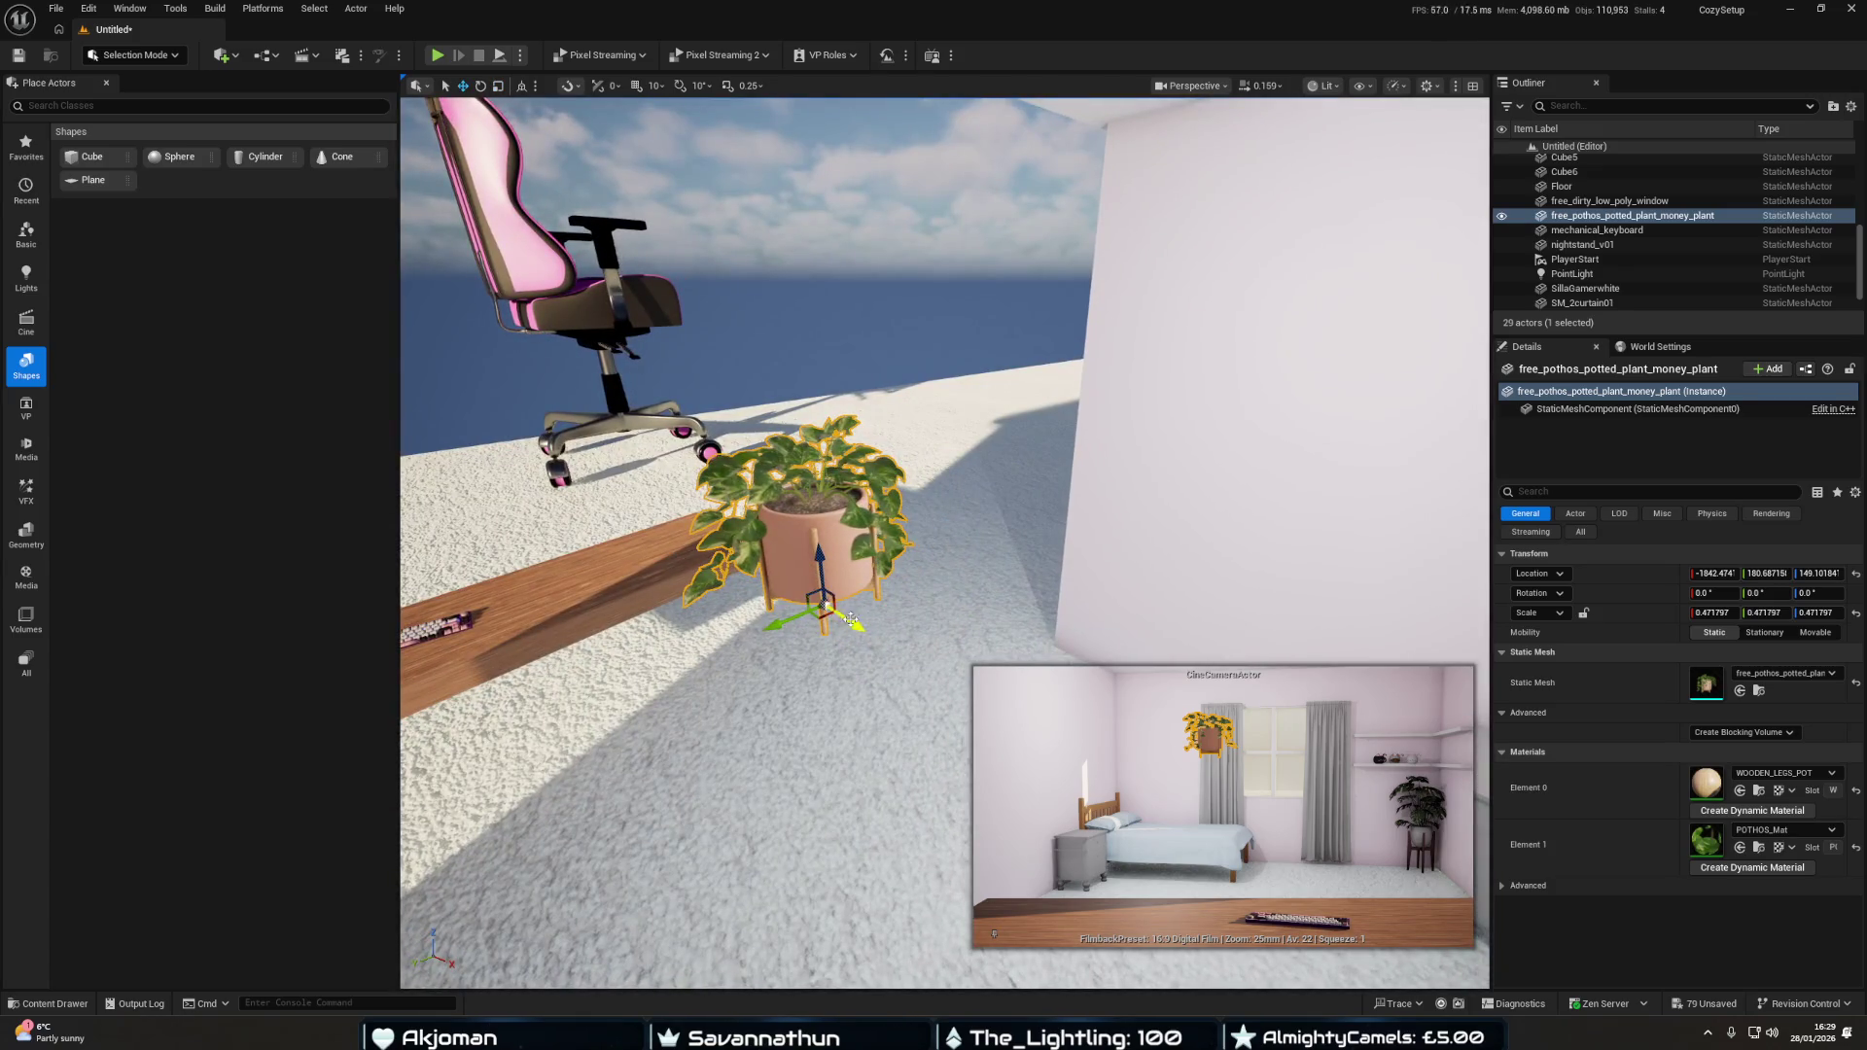
Position the pothos plant on top of the nightstand beside the bed.
mouse_move(791, 623)
mouse_down()
mouse_move(834, 625)
mouse_move(793, 624)
mouse_move(826, 608)
mouse_move(841, 567)
mouse_move(899, 560)
mouse_move(684, 609)
mouse_move(651, 583)
mouse_move(658, 637)
mouse_up()
key(f)
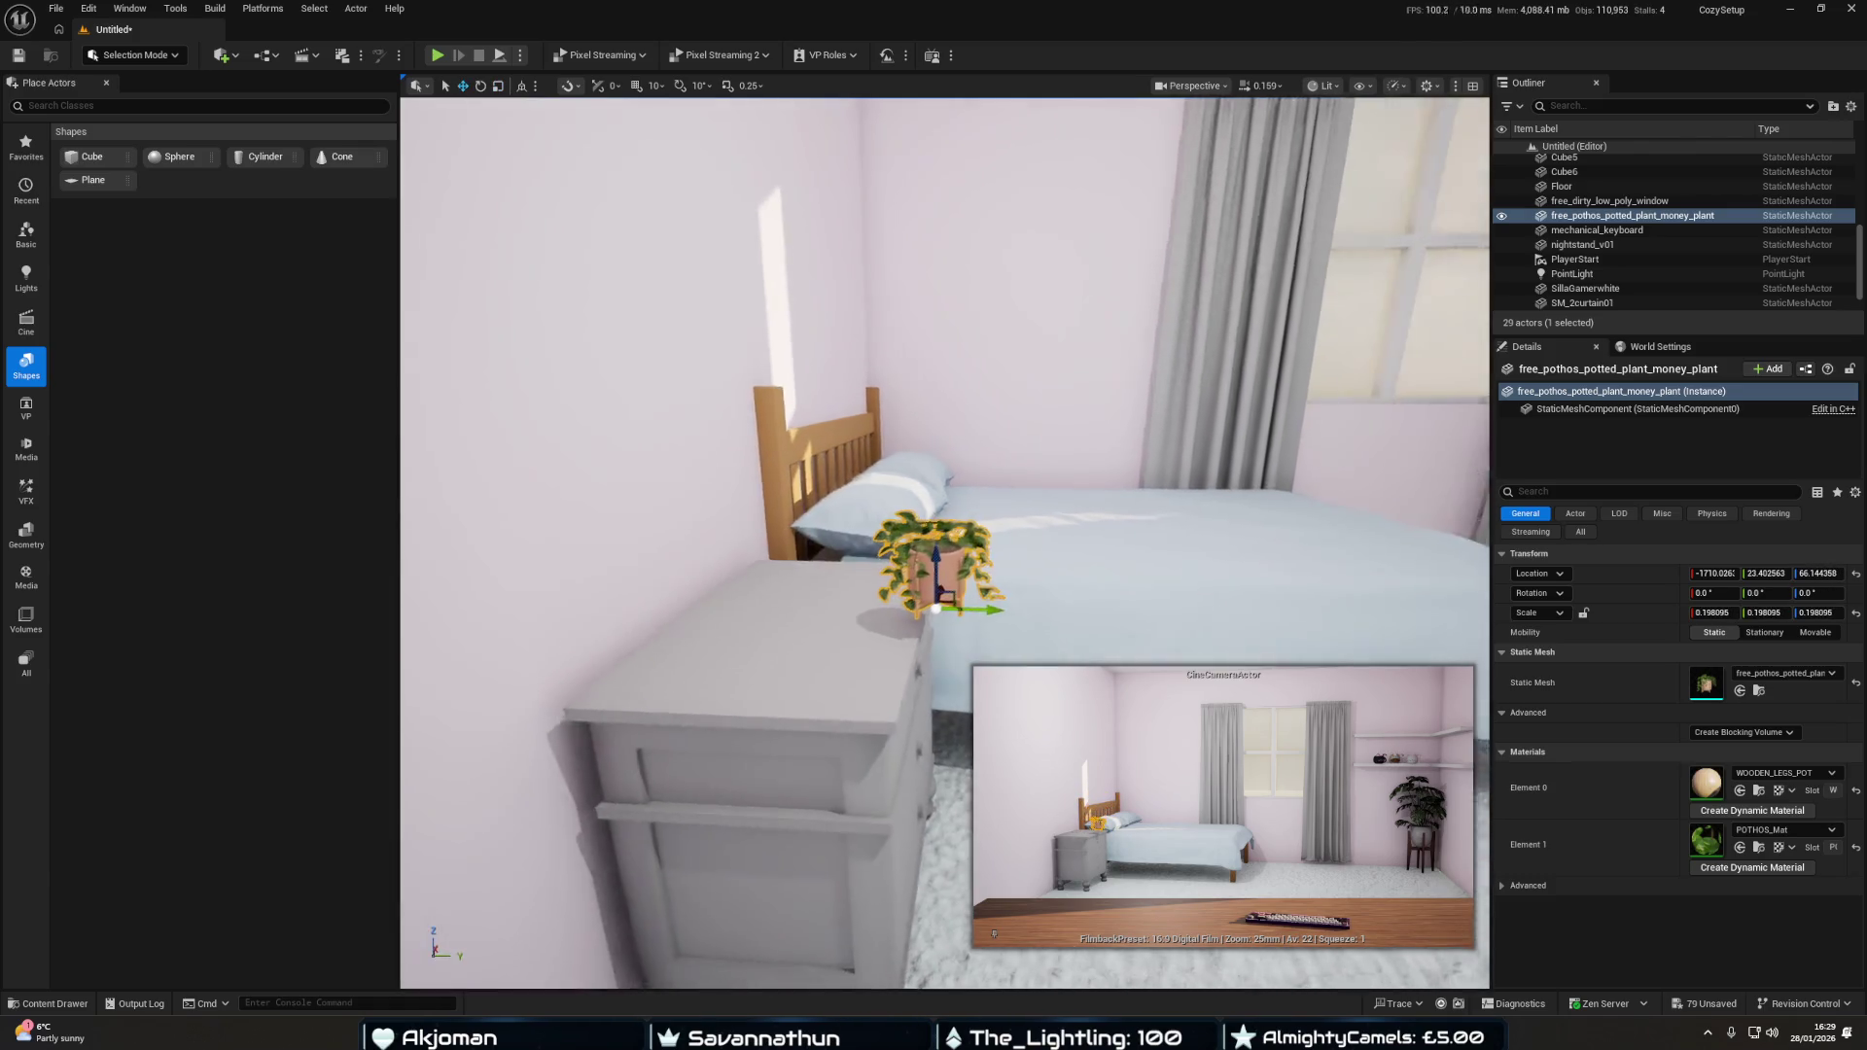
mouse_move(865, 618)
mouse_down()
mouse_move(715, 608)
mouse_move(731, 601)
mouse_up()
scroll(719, 620, up, 6)
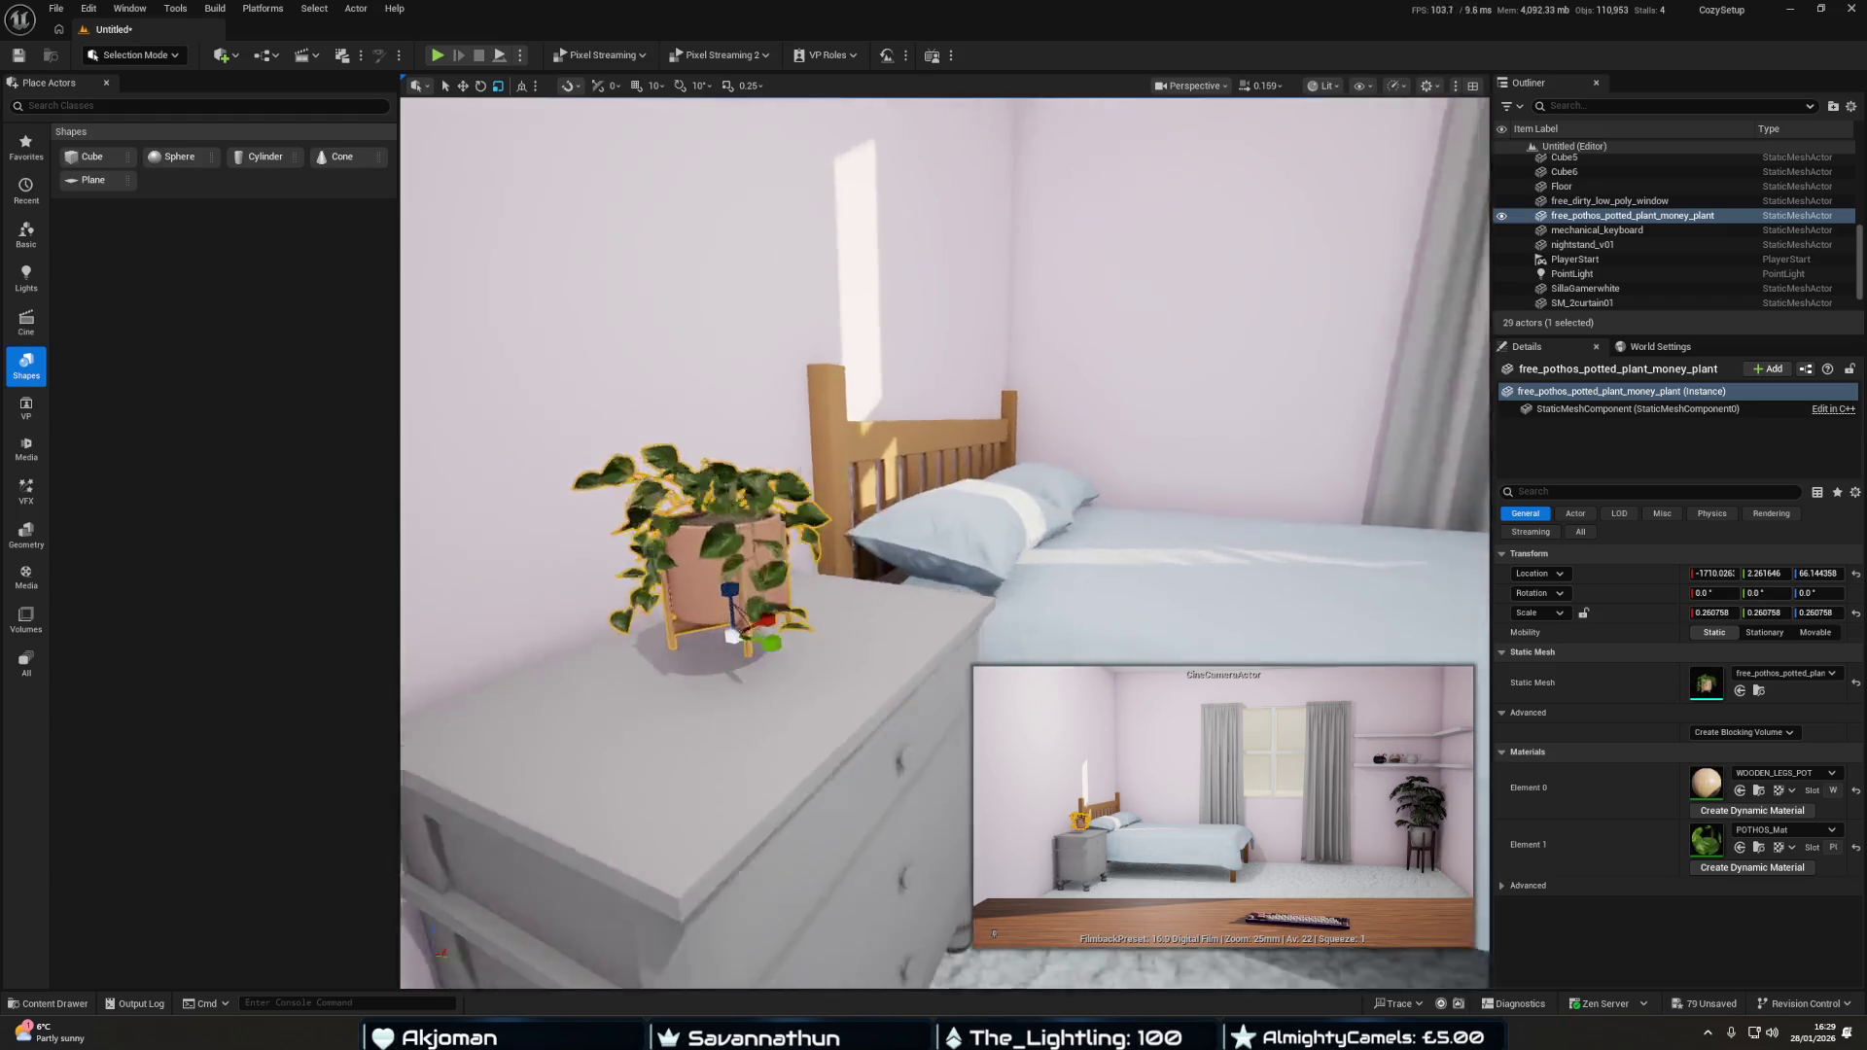
mouse_move(778, 551)
mouse_down()
mouse_move(967, 551)
mouse_move(911, 535)
mouse_move(907, 553)
mouse_up()
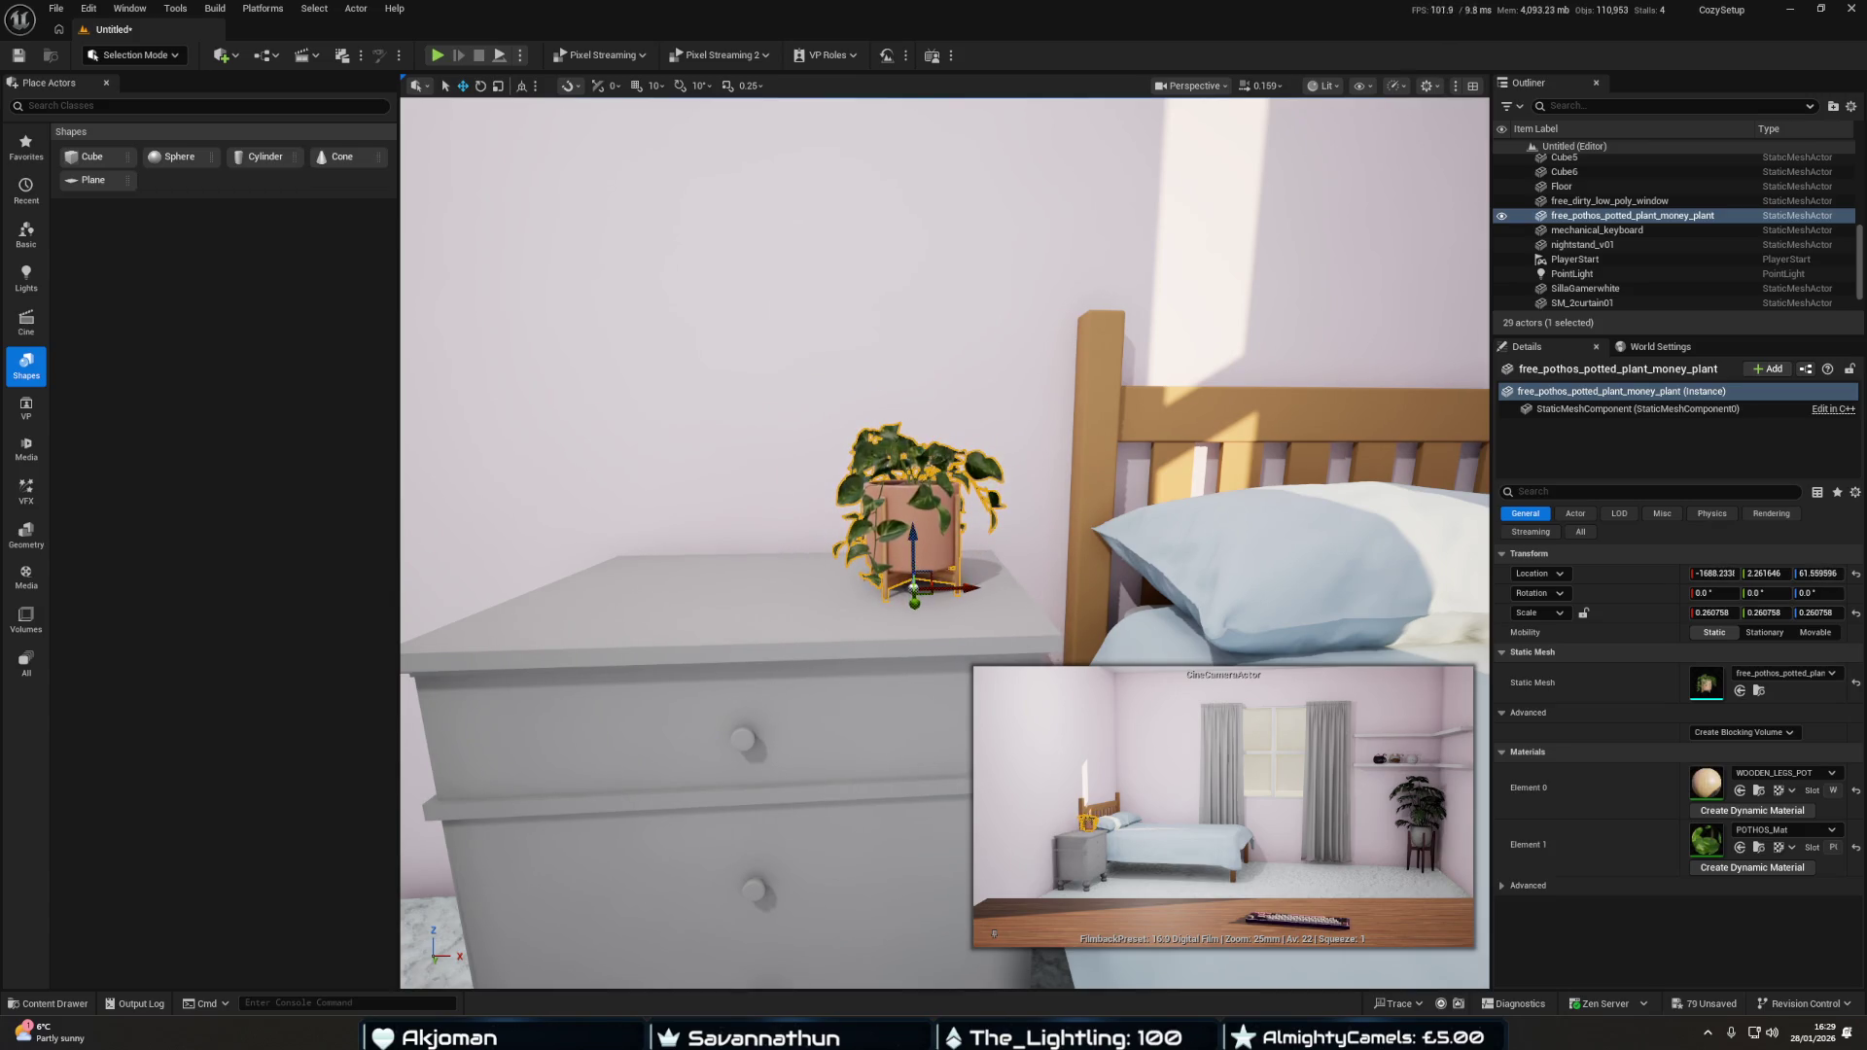
scroll(674, 522, down, 8)
click(673, 523)
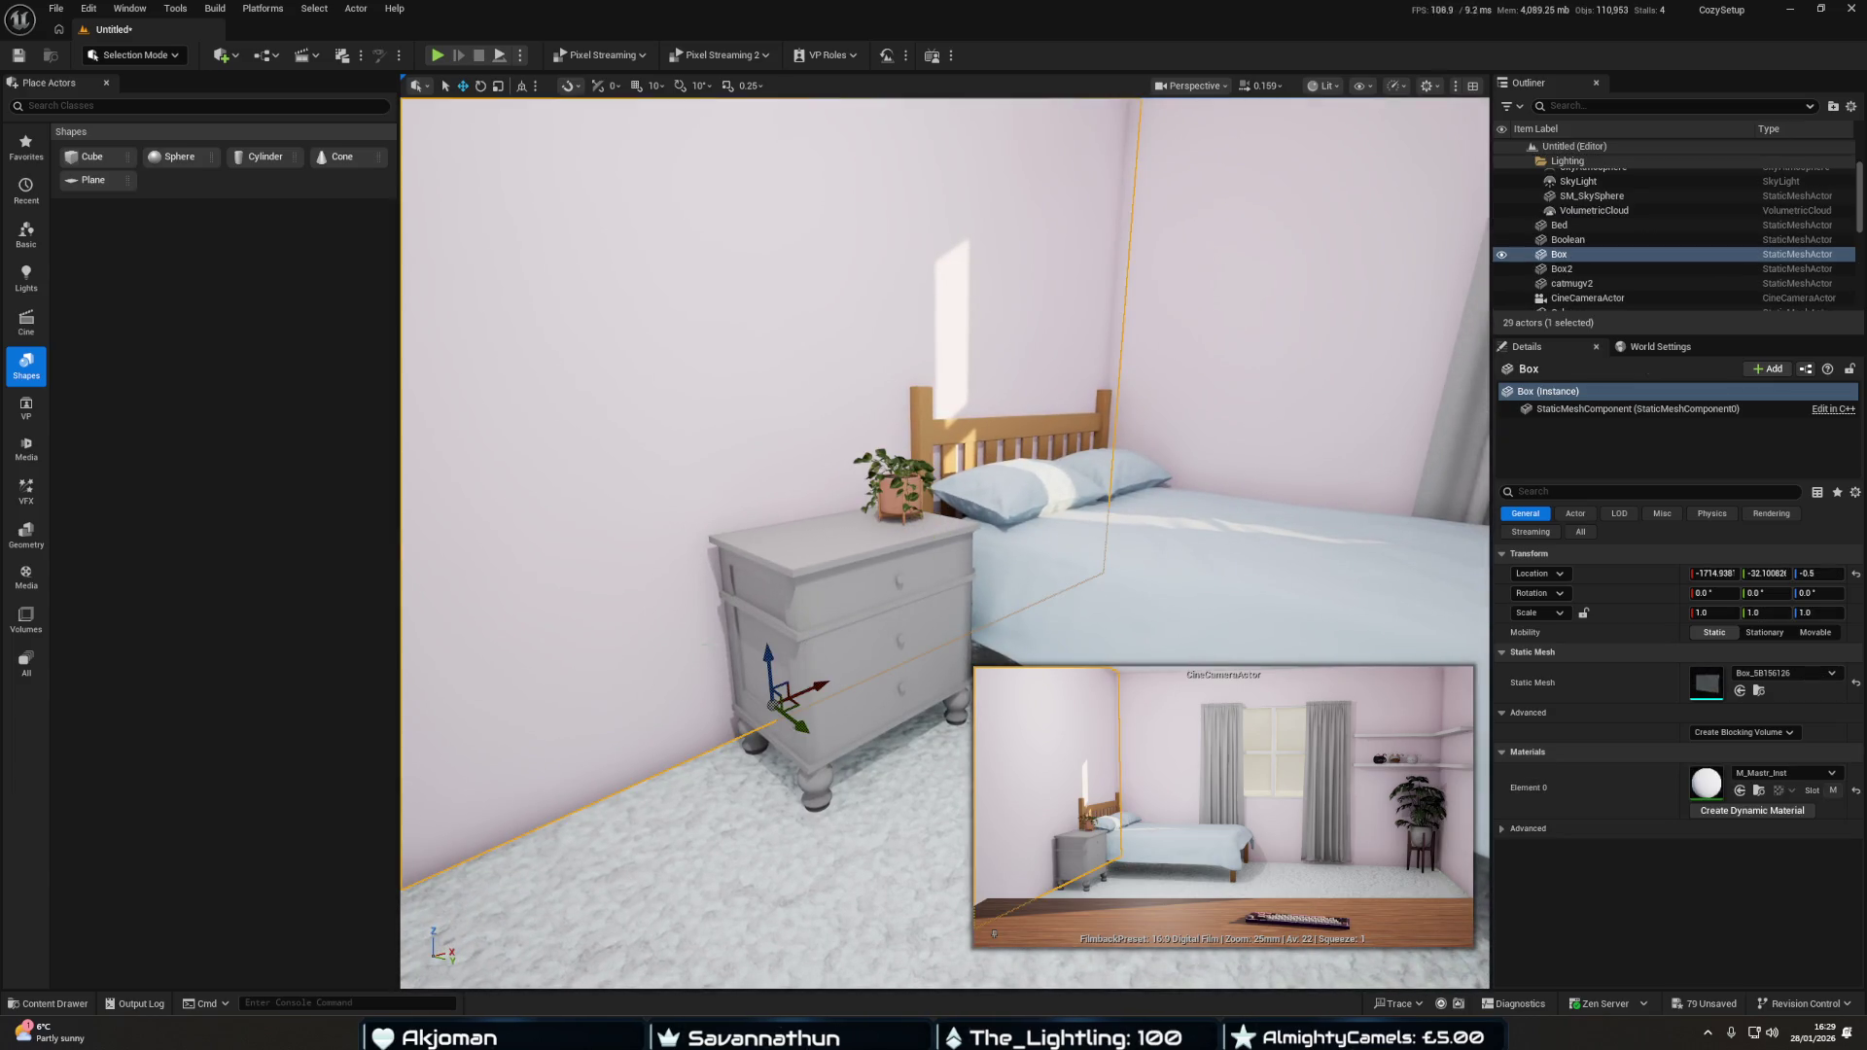
click(889, 486)
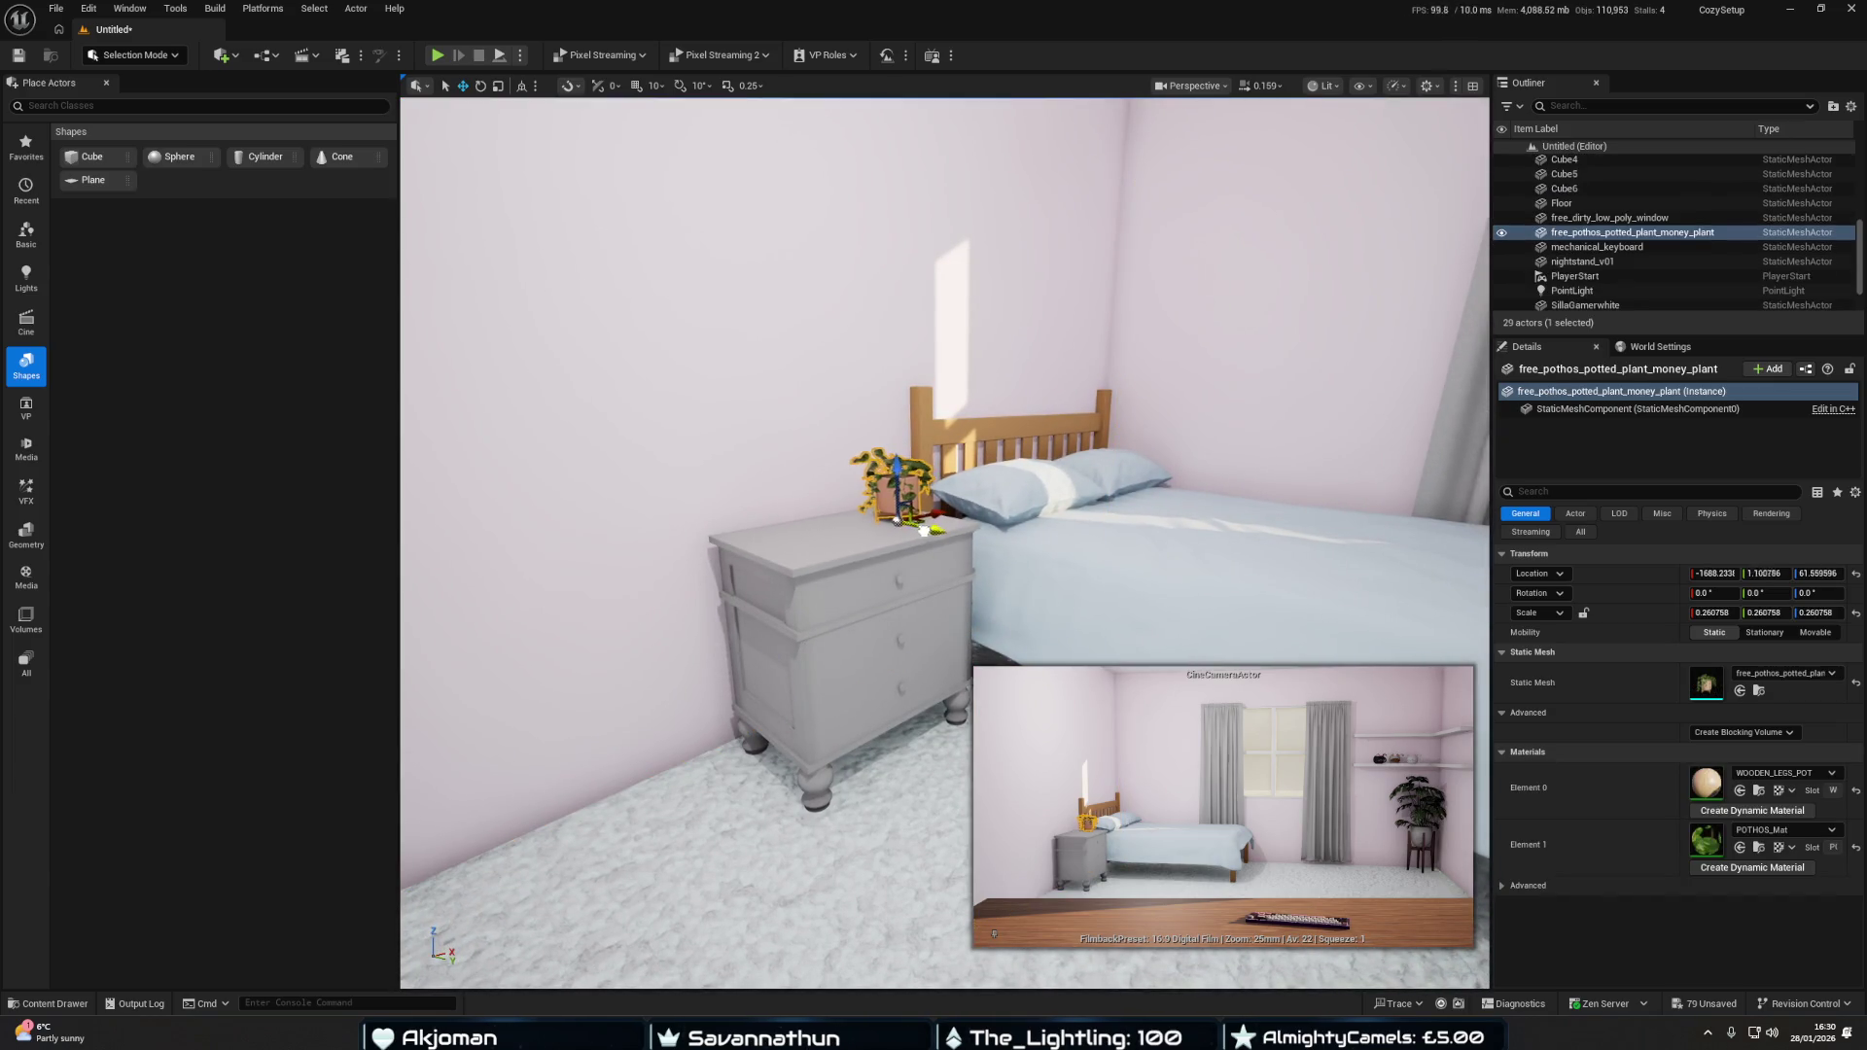
drag(909, 528, 906, 527)
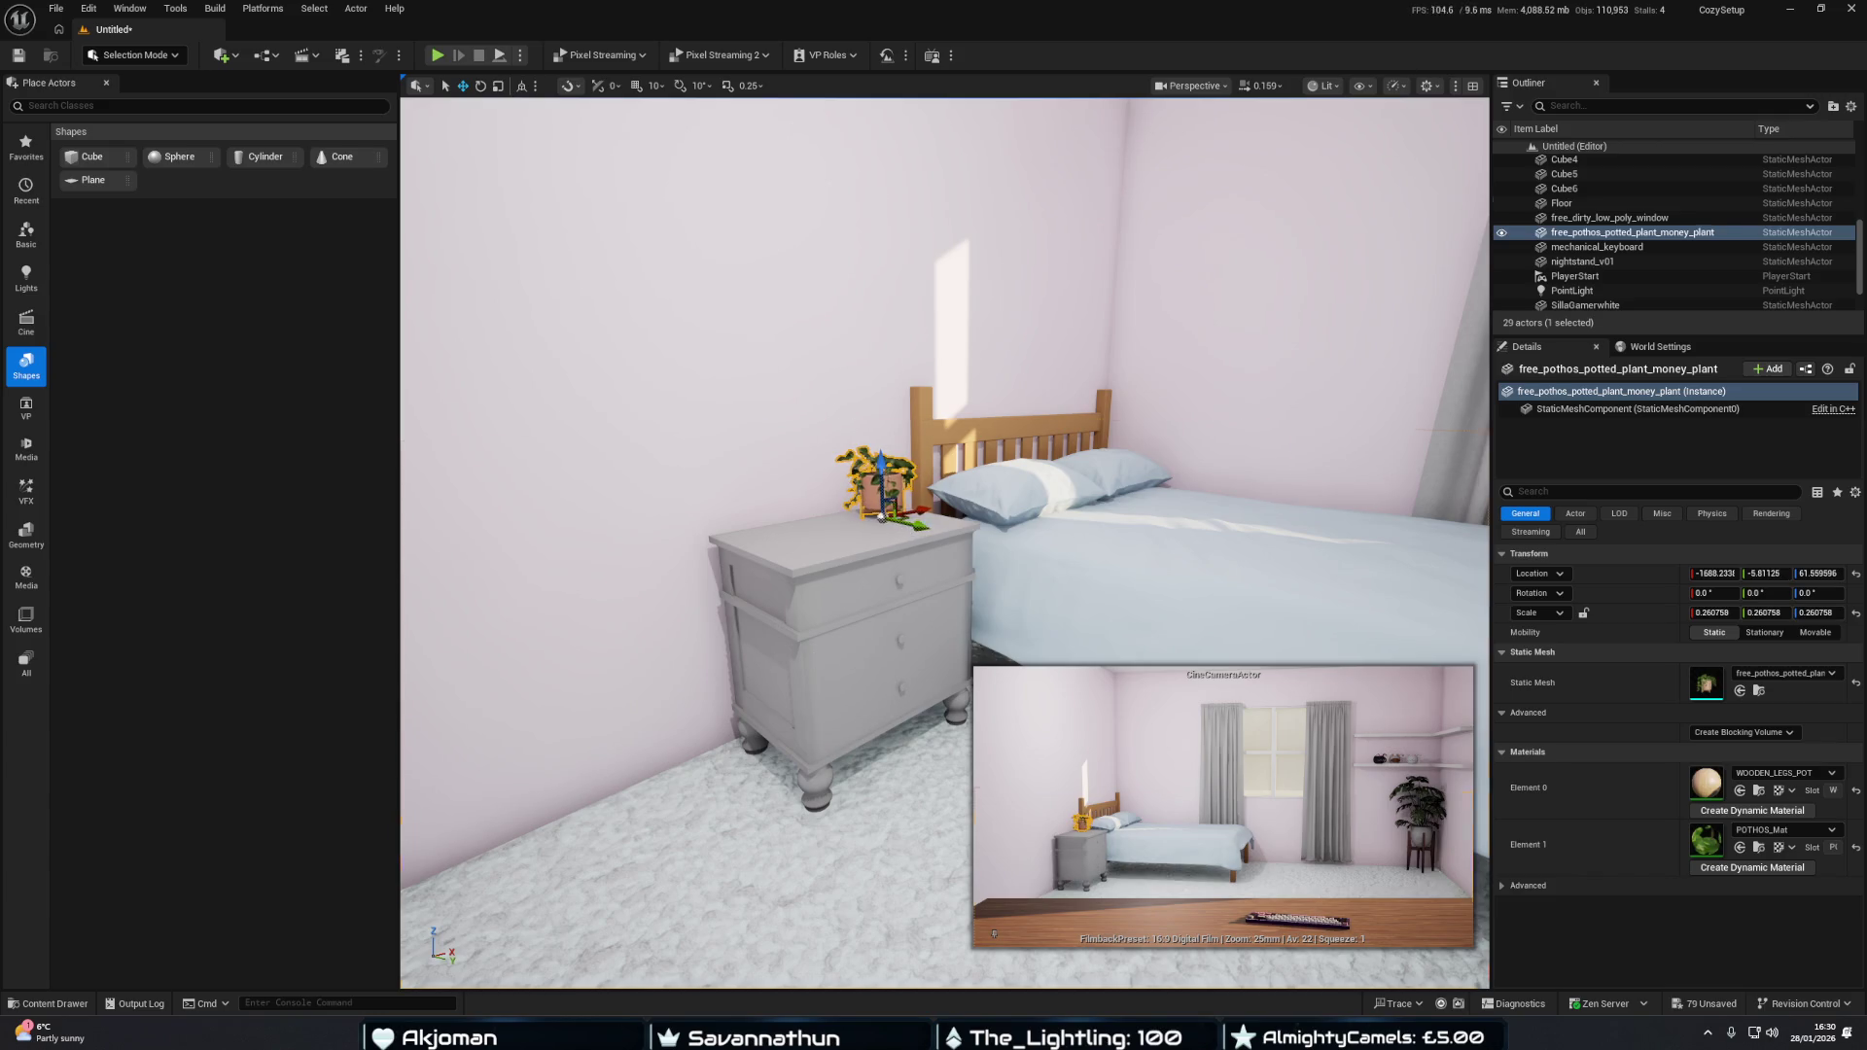
click(1560, 203)
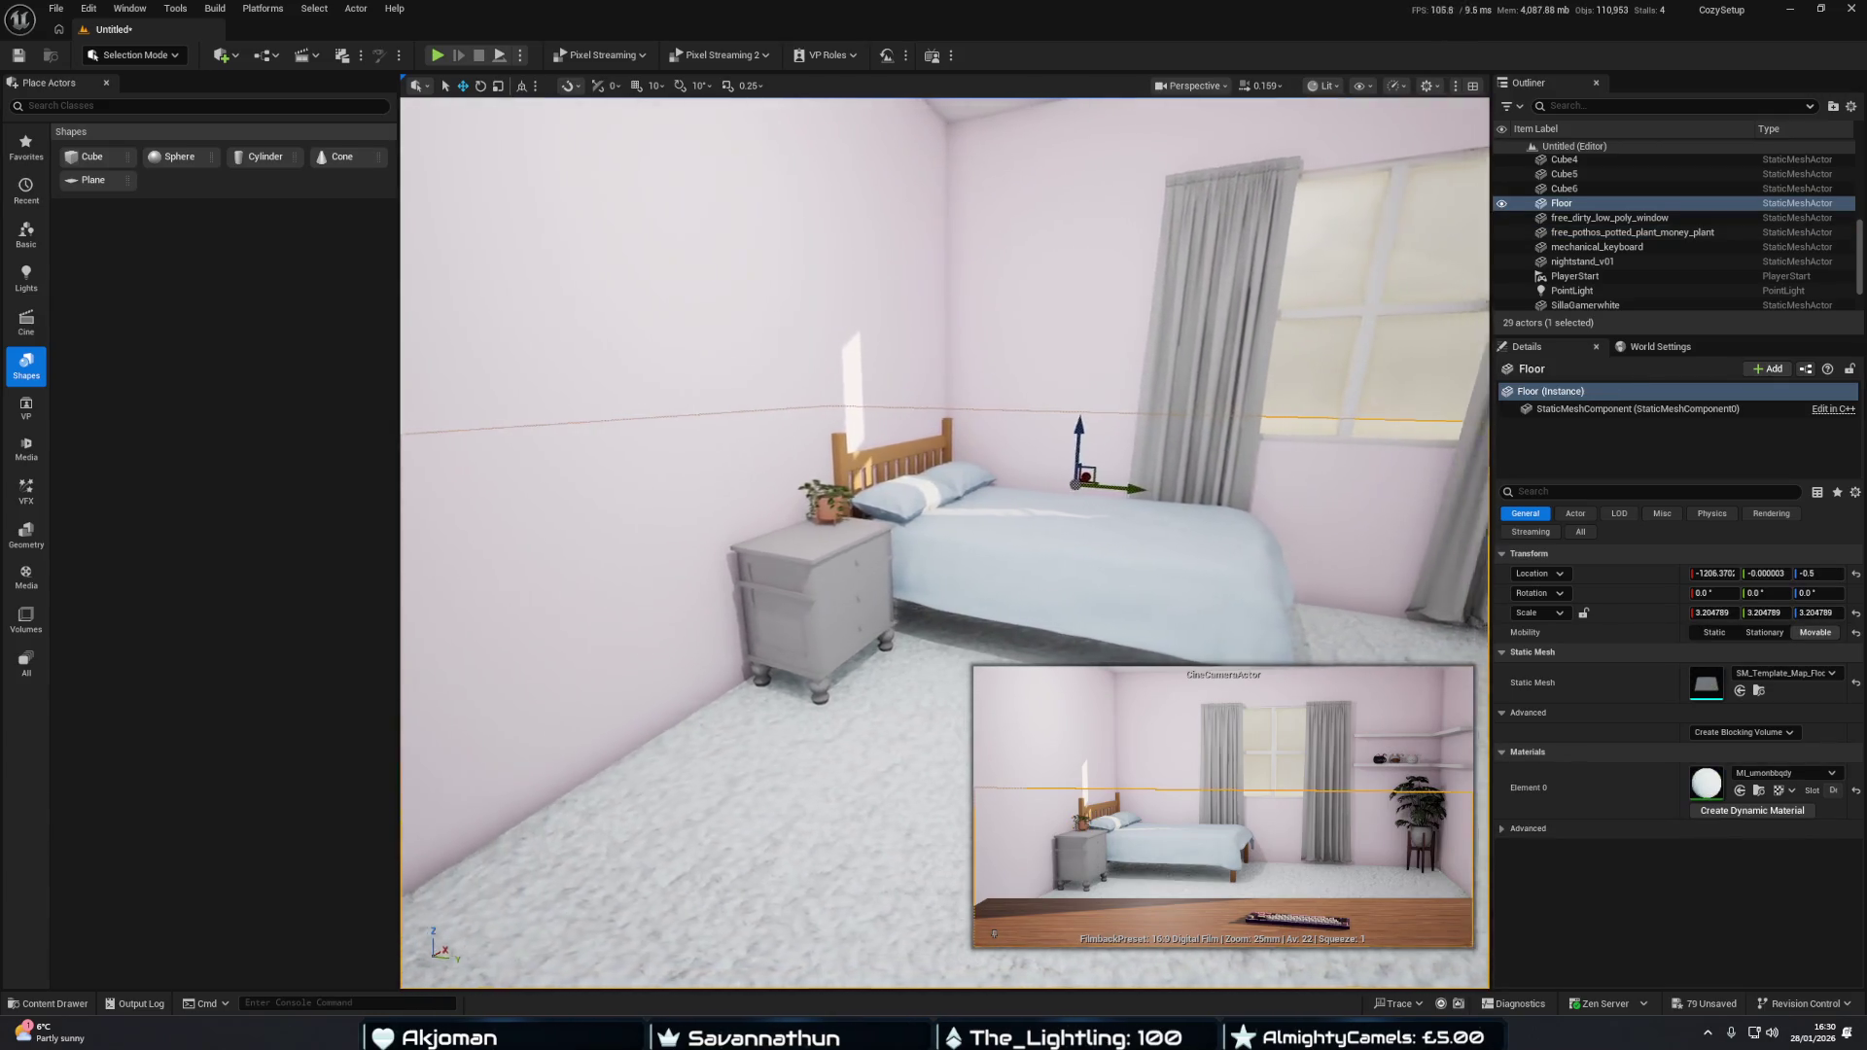
key(ctrl+space)
click(97, 736)
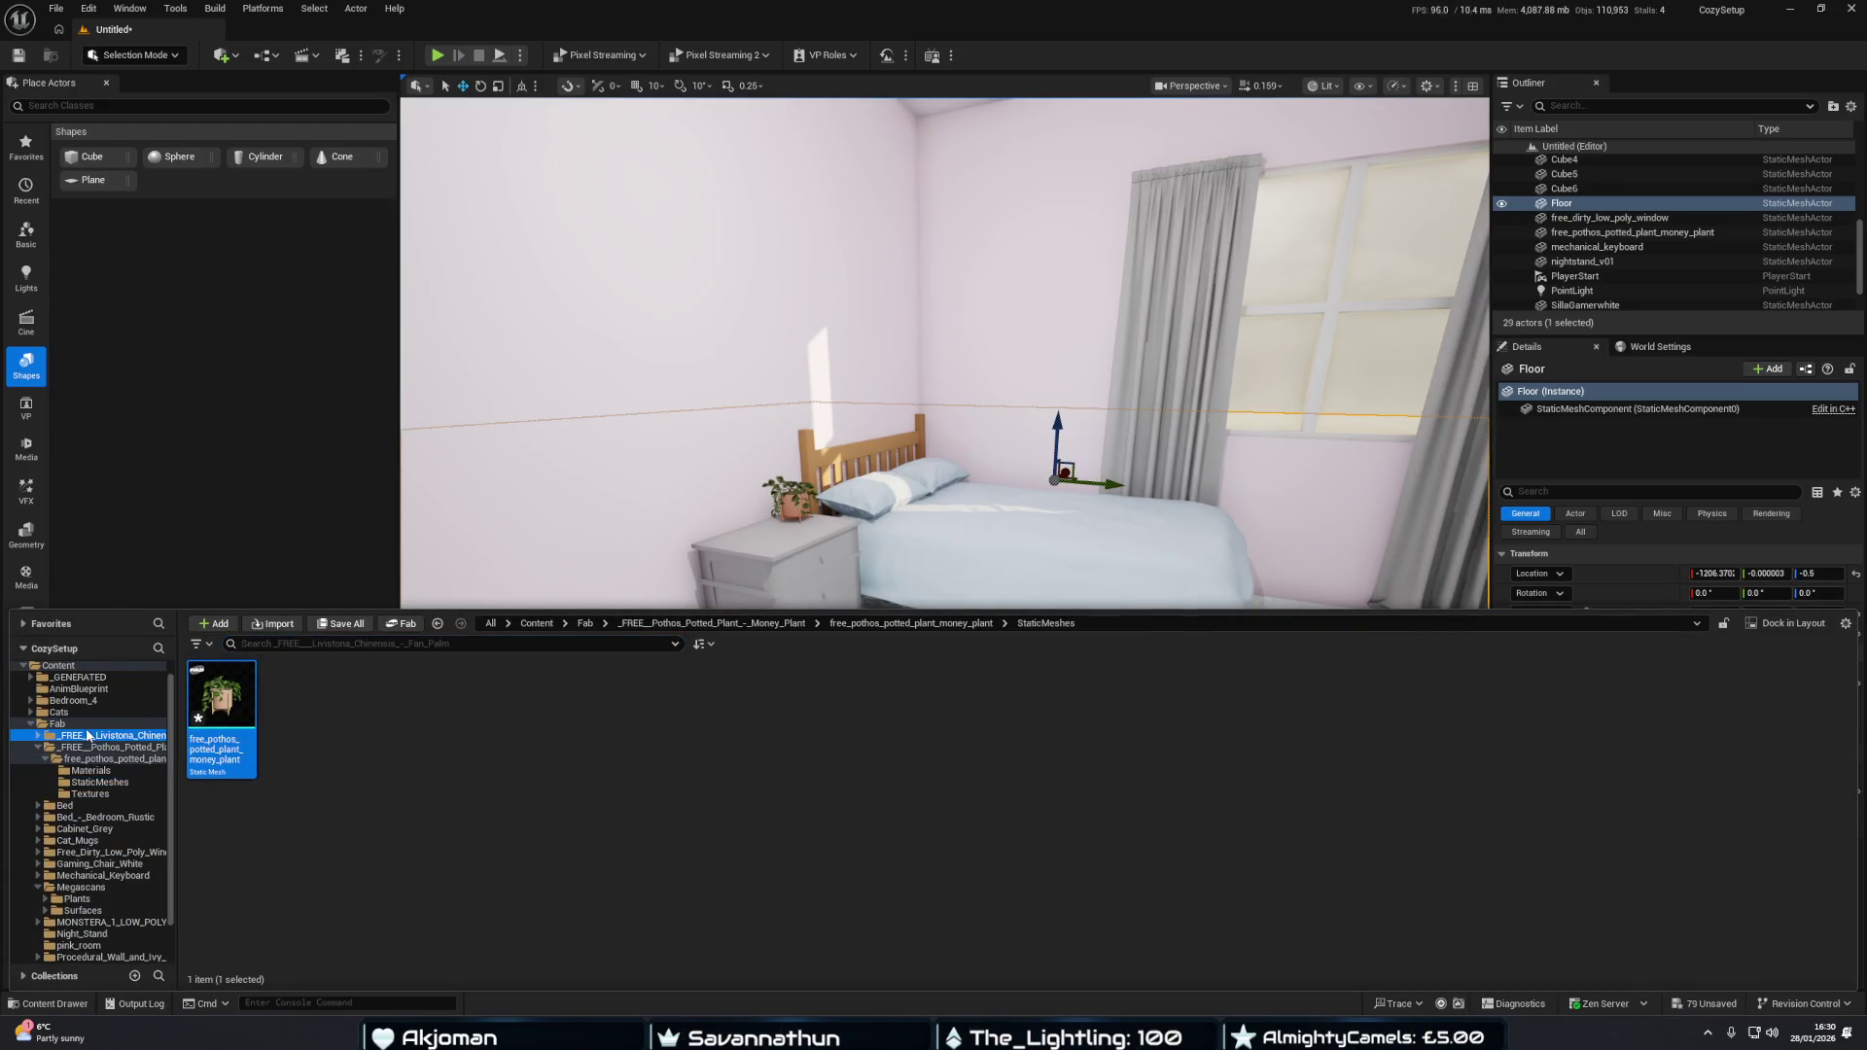
Drag the free_livistona_chinensis_fan_palm mesh onto the floor near the bedroom window.
double_click(238, 698)
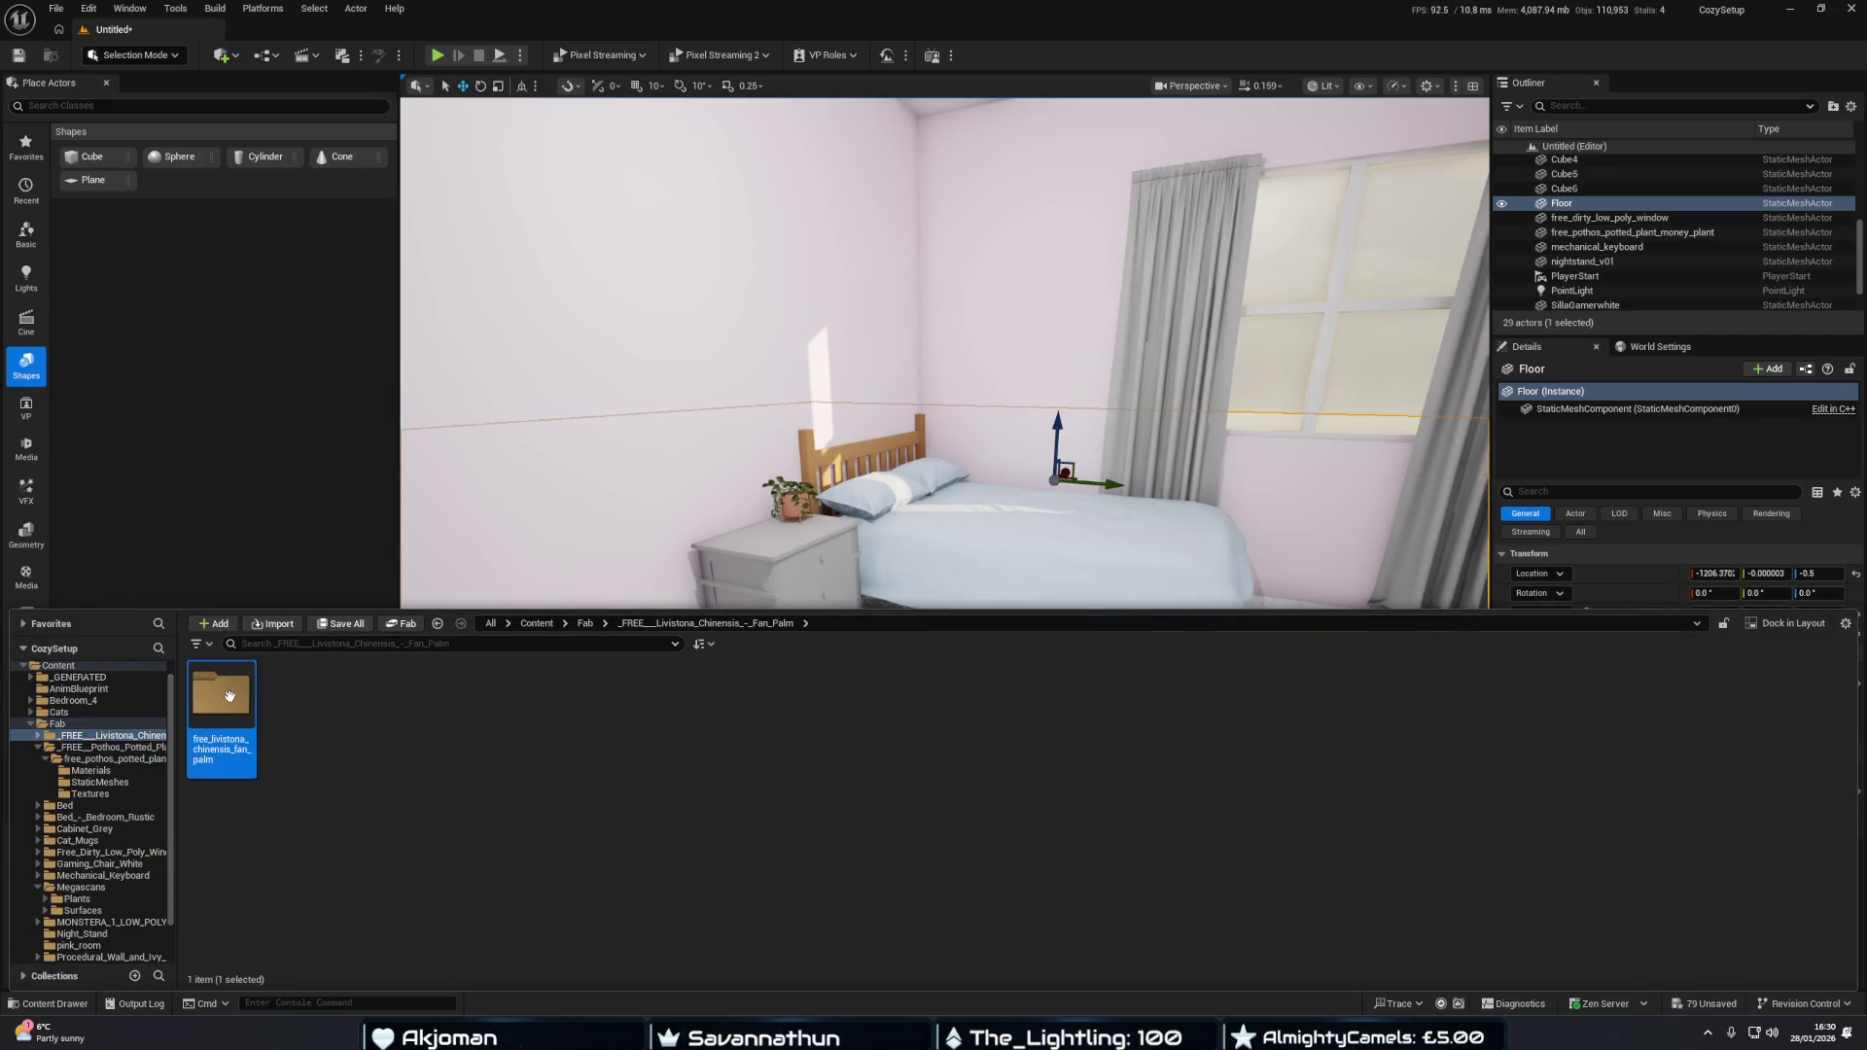
double_click(306, 715)
click(217, 698)
mouse_move(218, 698)
mouse_down()
mouse_move(778, 623)
mouse_move(952, 750)
mouse_move(1439, 719)
mouse_up()
click(615, 827)
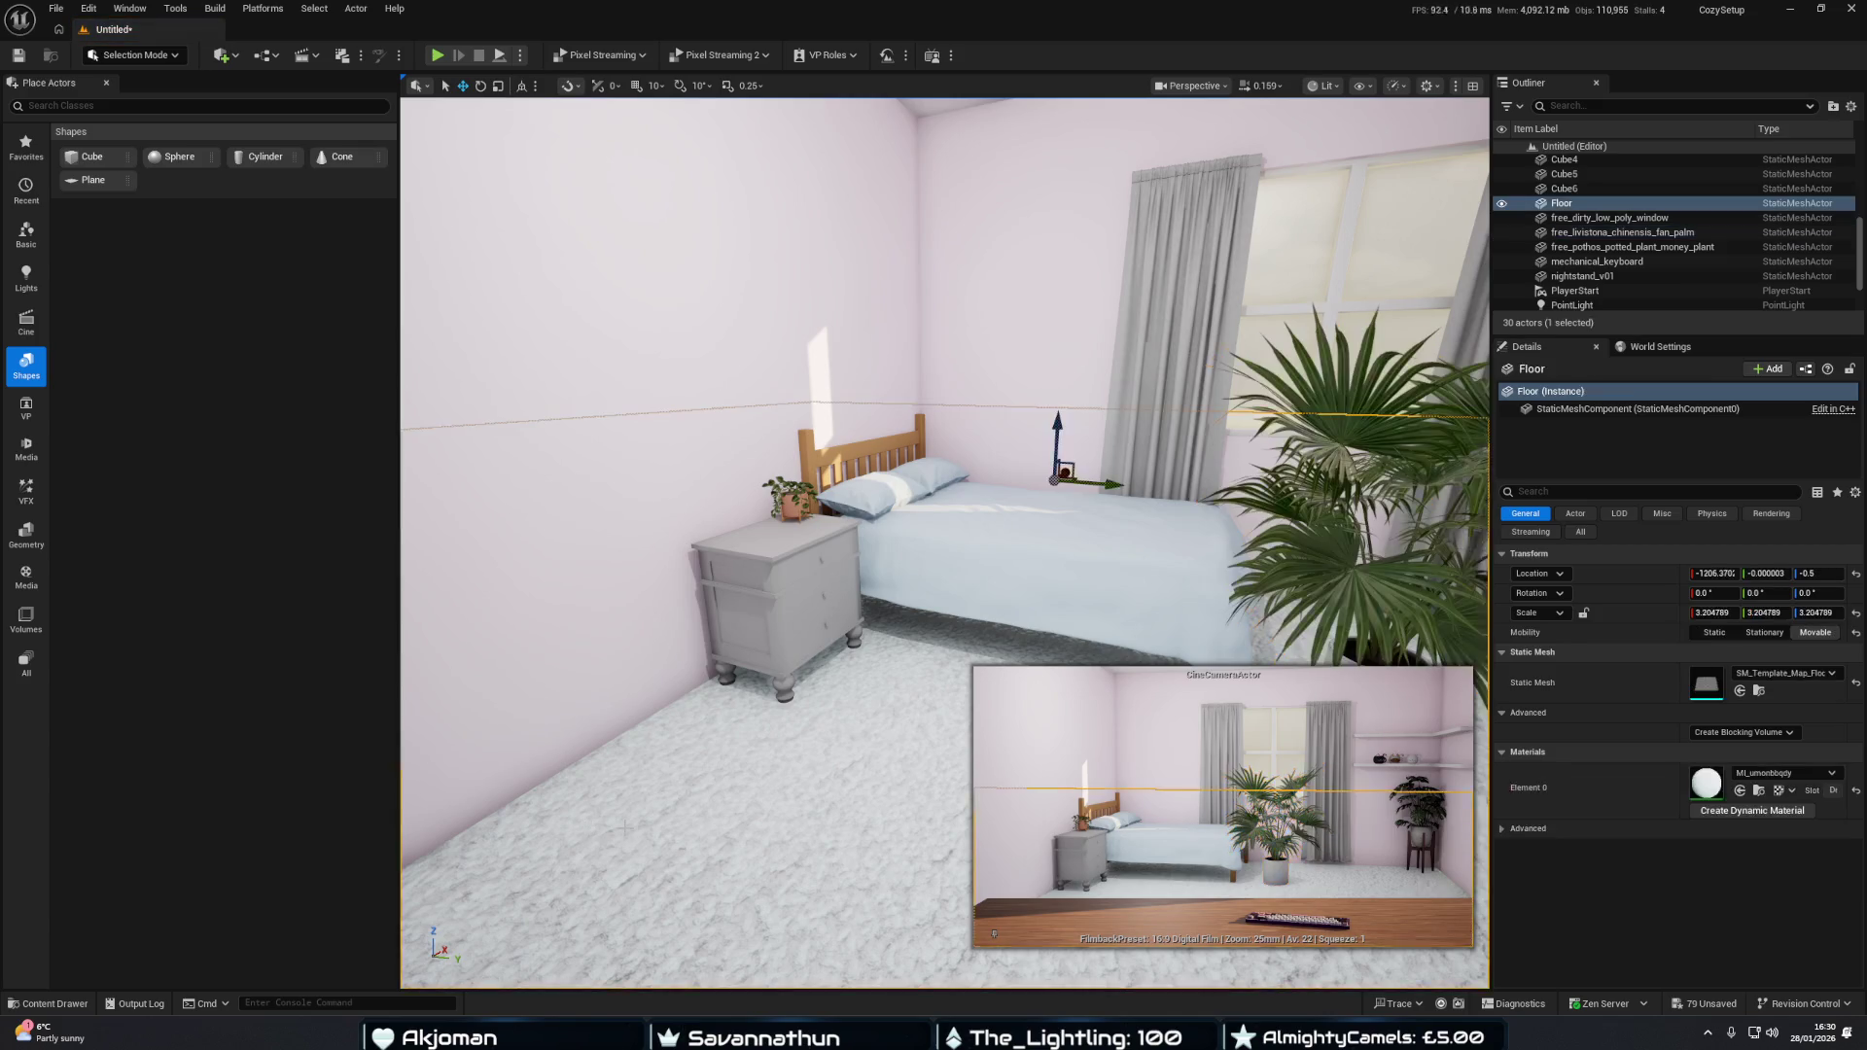
key(ctrl+space)
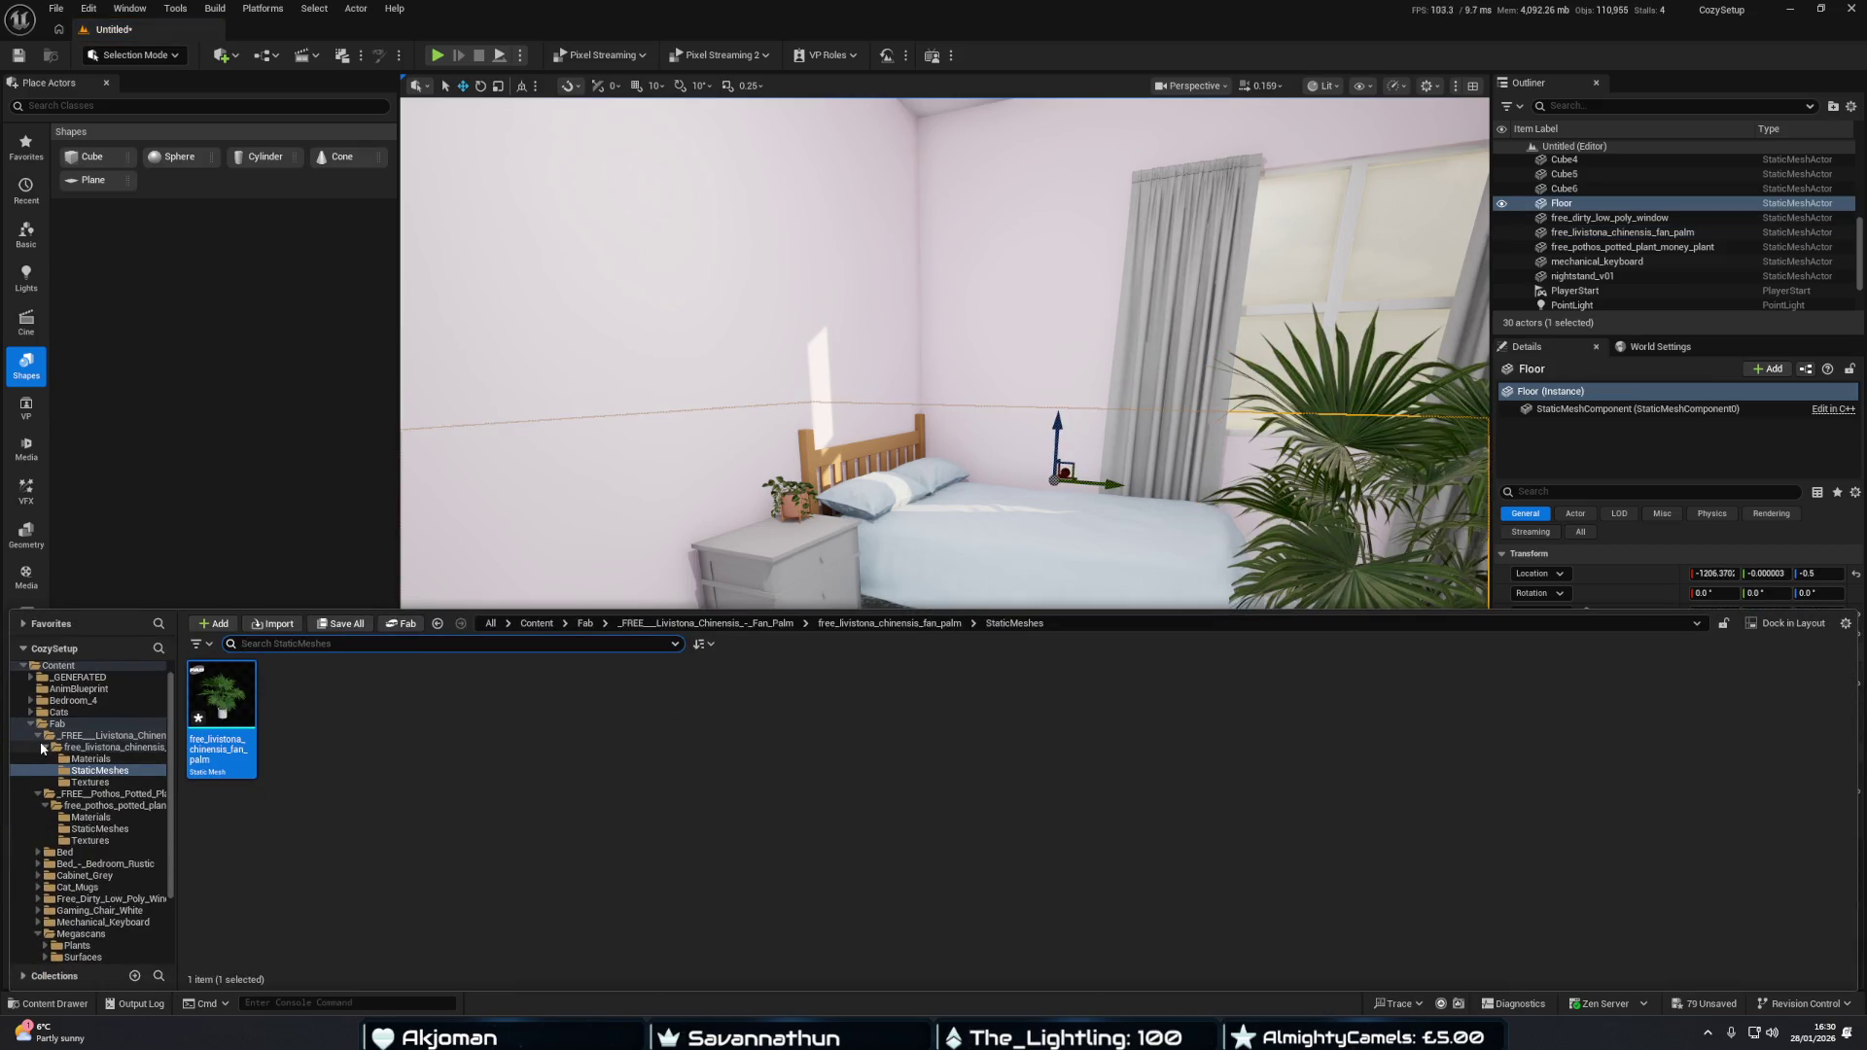
click(37, 736)
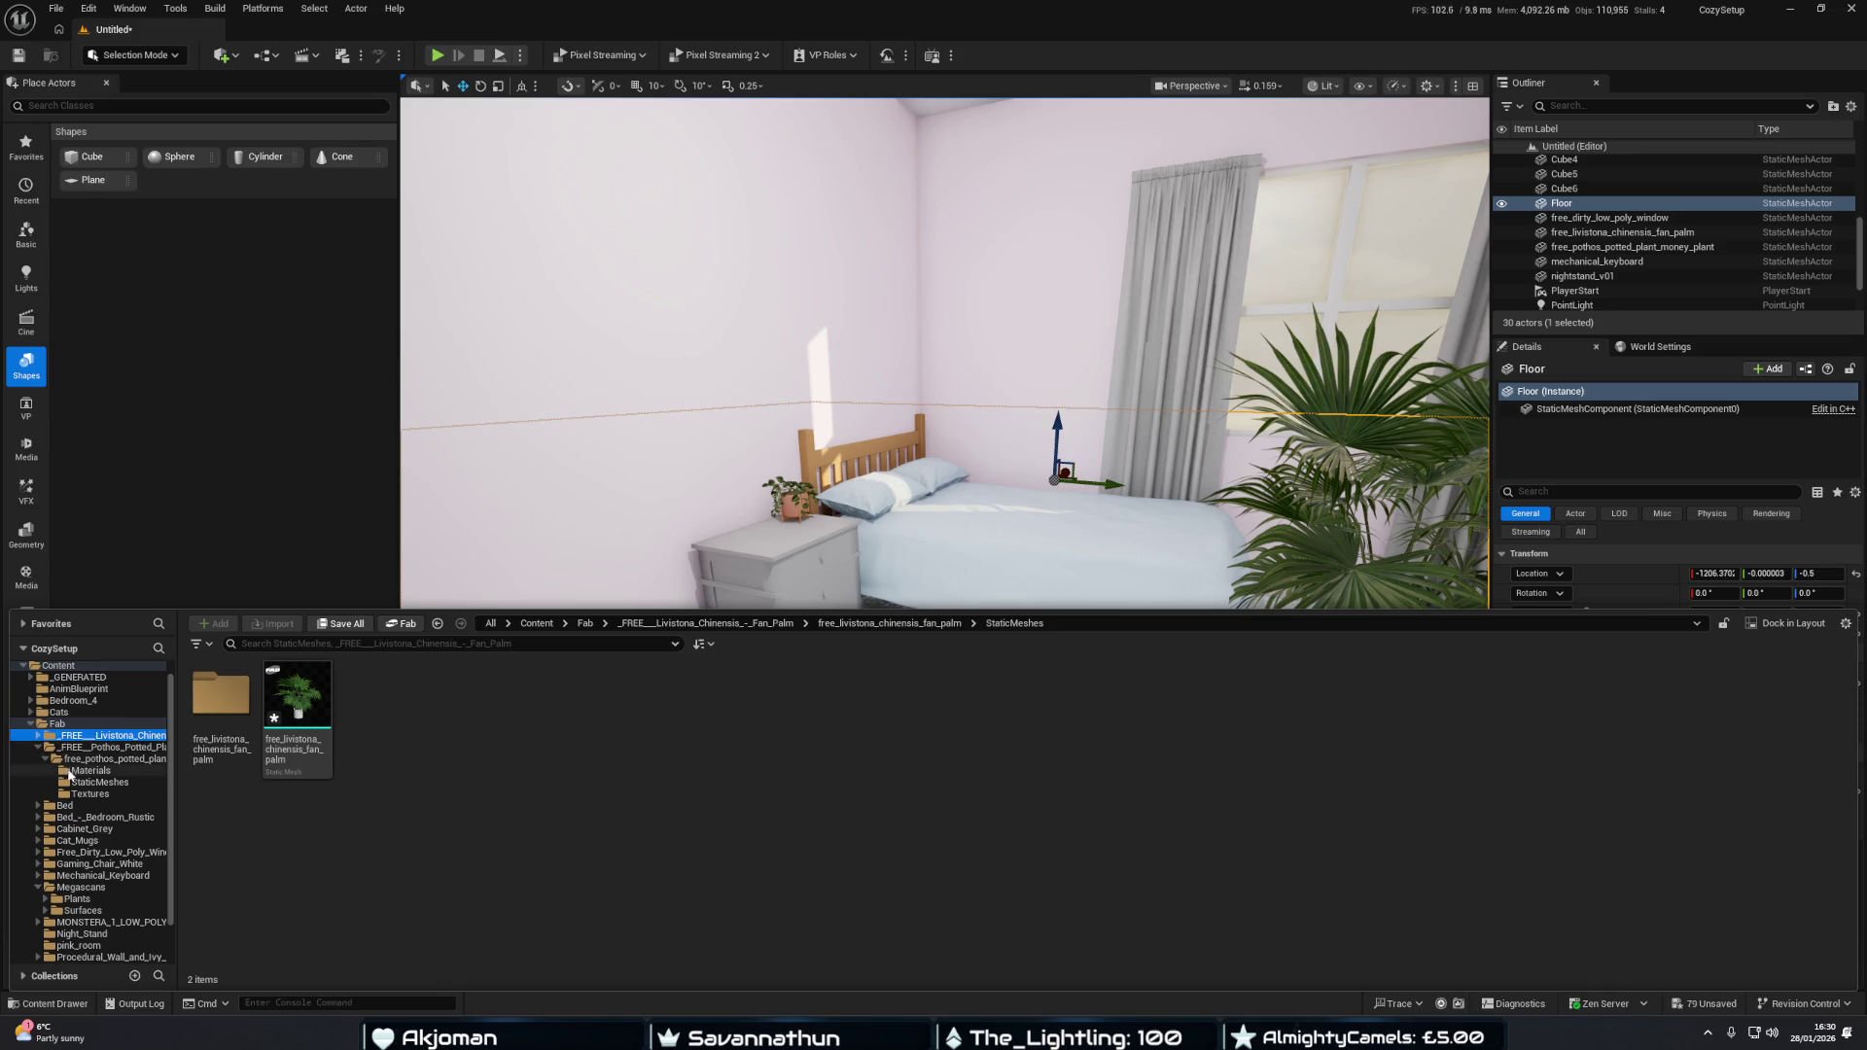
scroll(82, 863, down, 2)
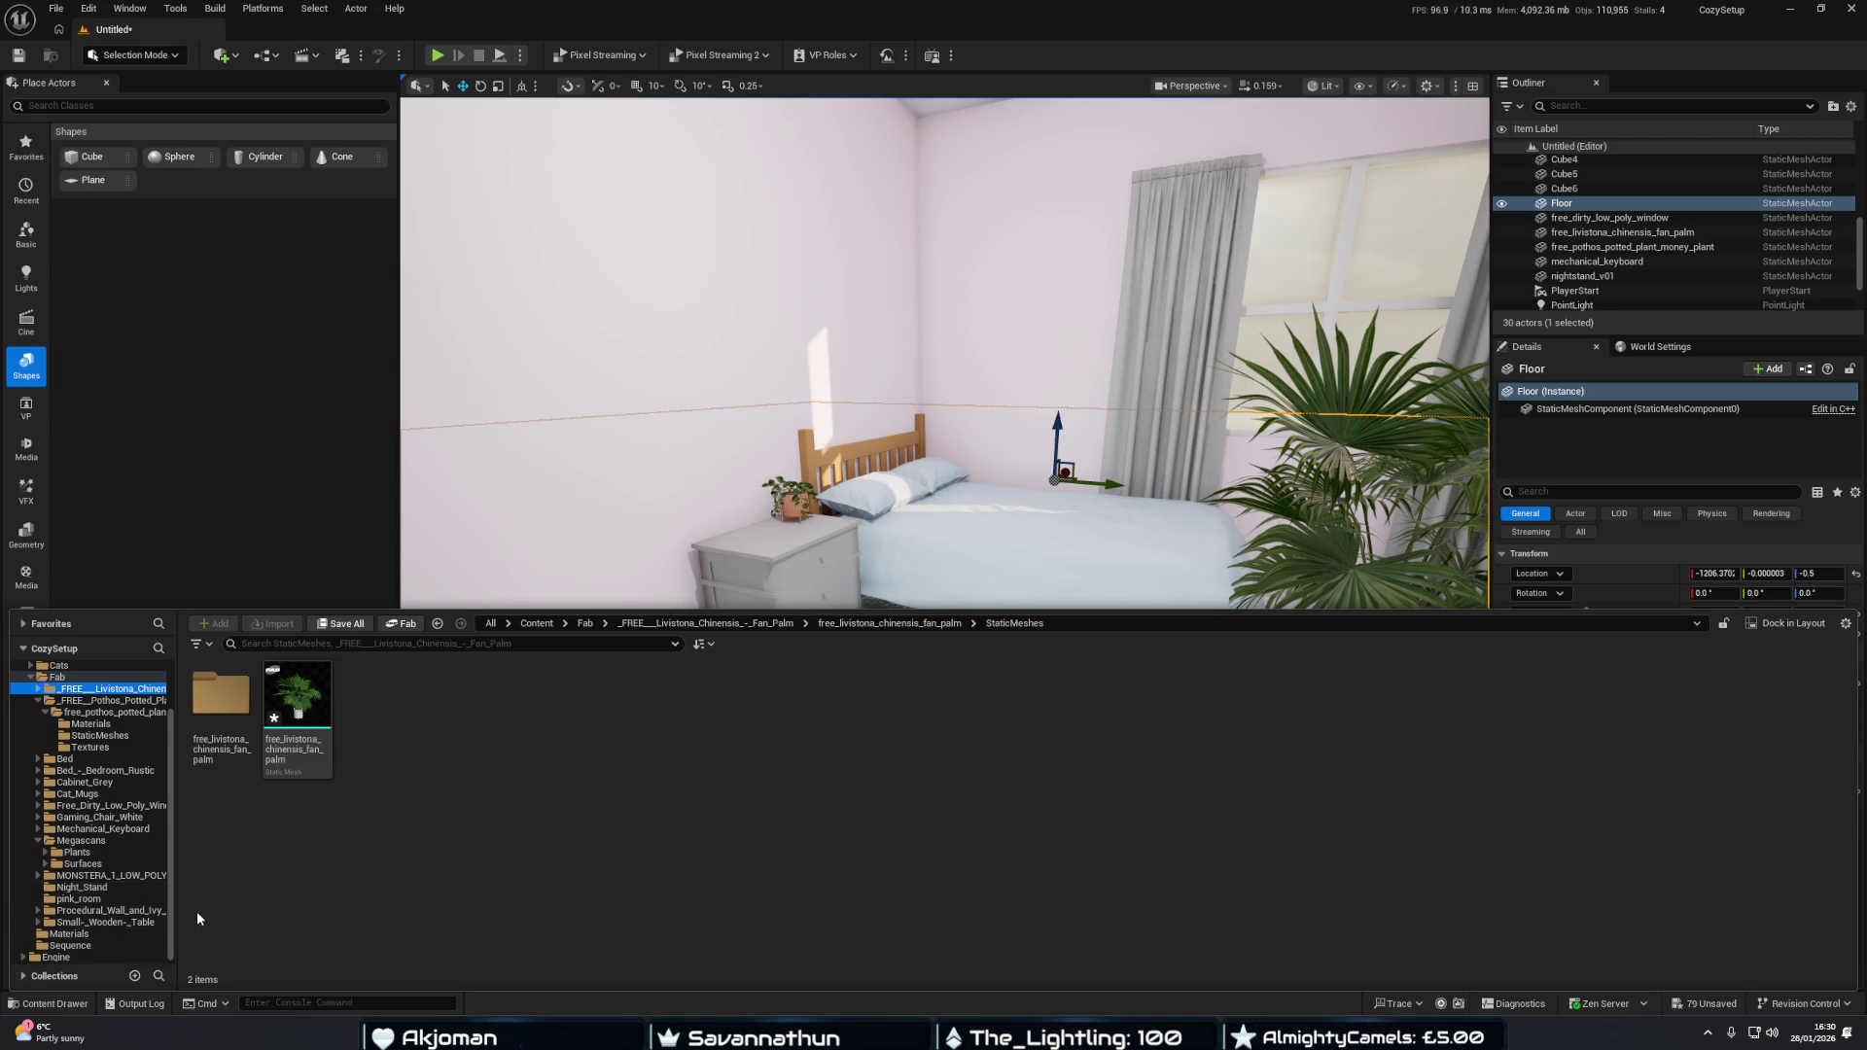
Widen the Content Browser folder tree so full folder names show.
drag(177, 911, 250, 916)
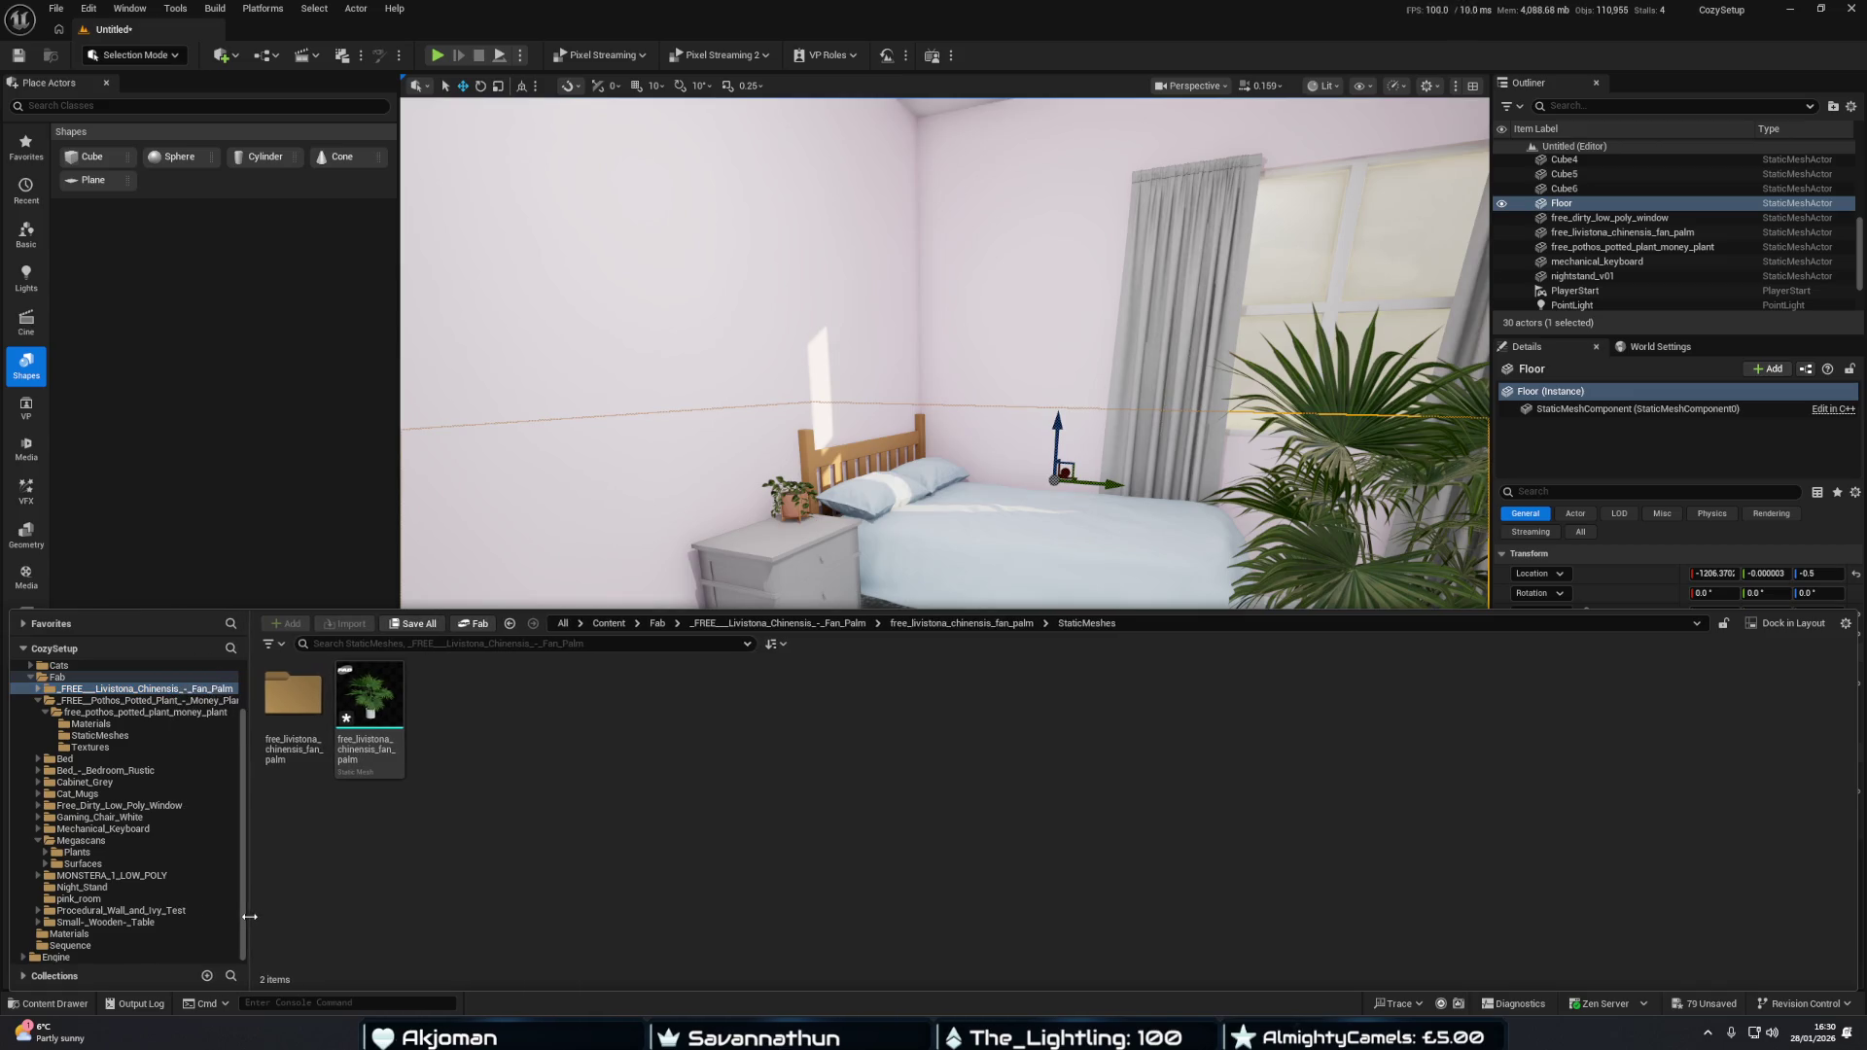
scroll(44, 720, up, 2)
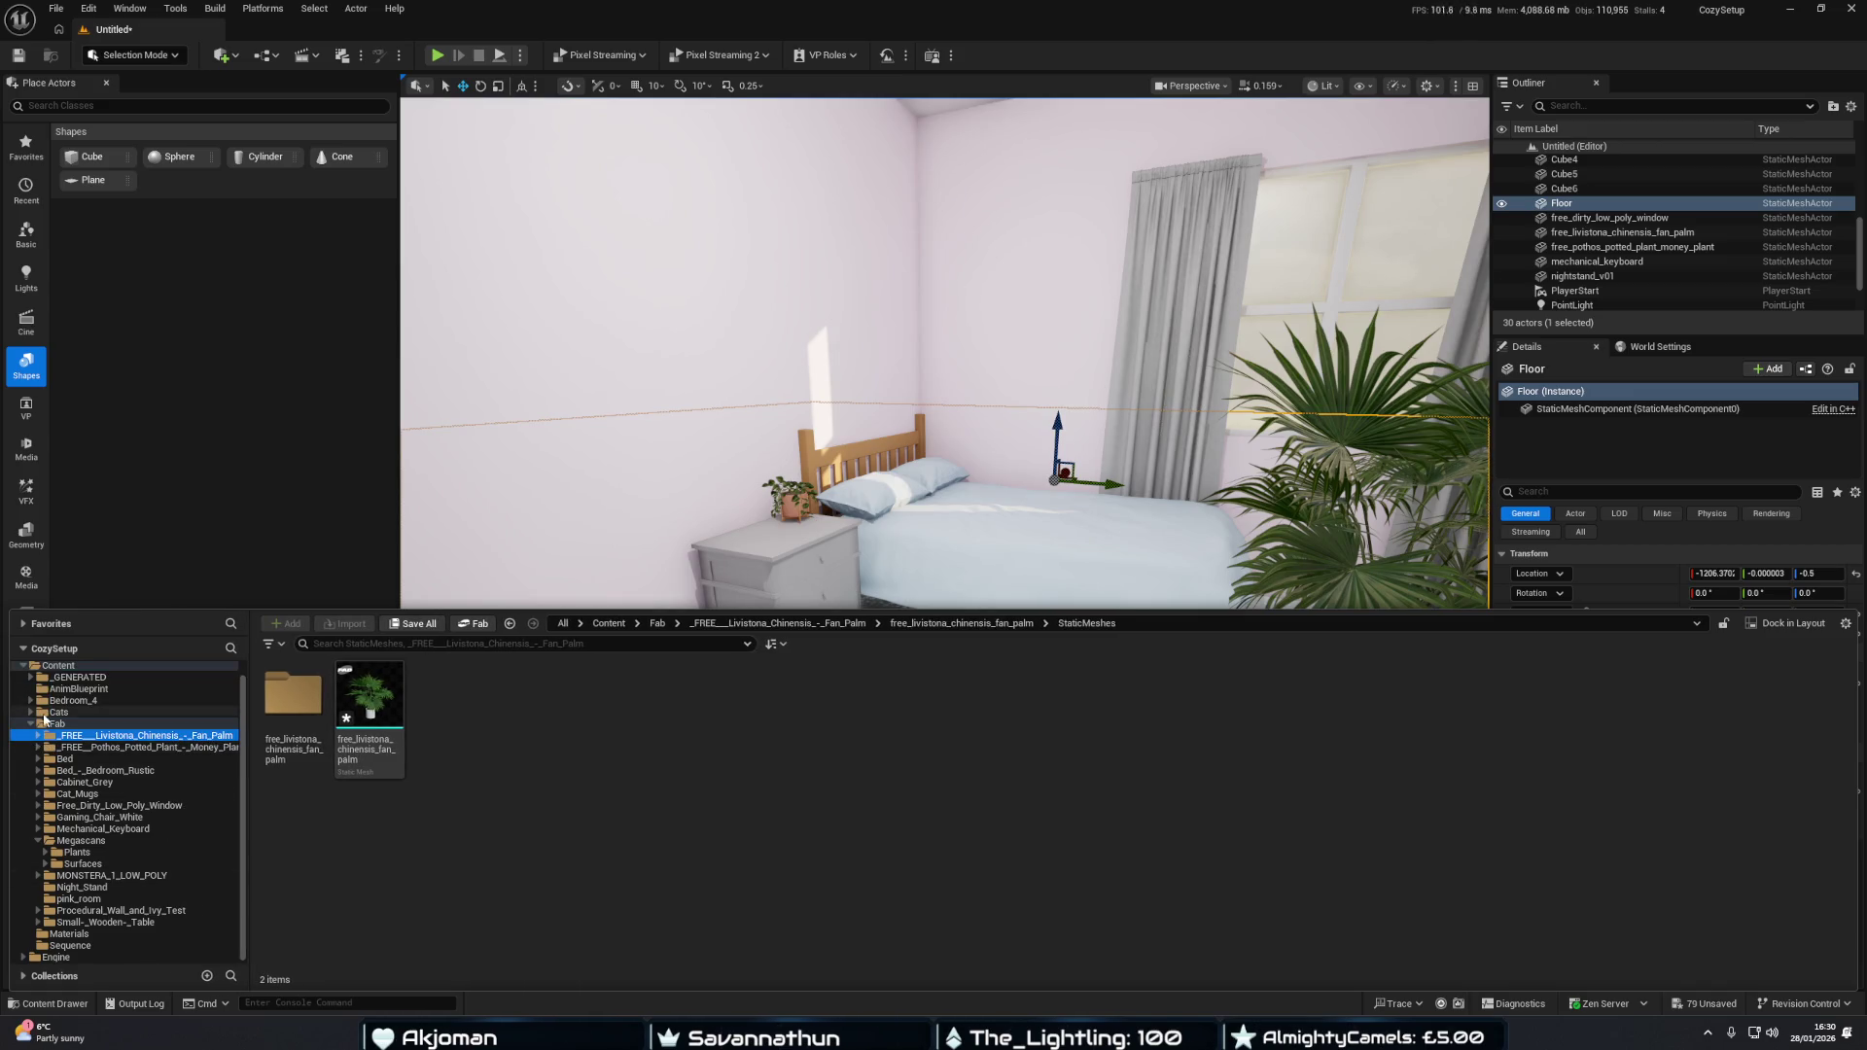
scroll(58, 725, up, 1)
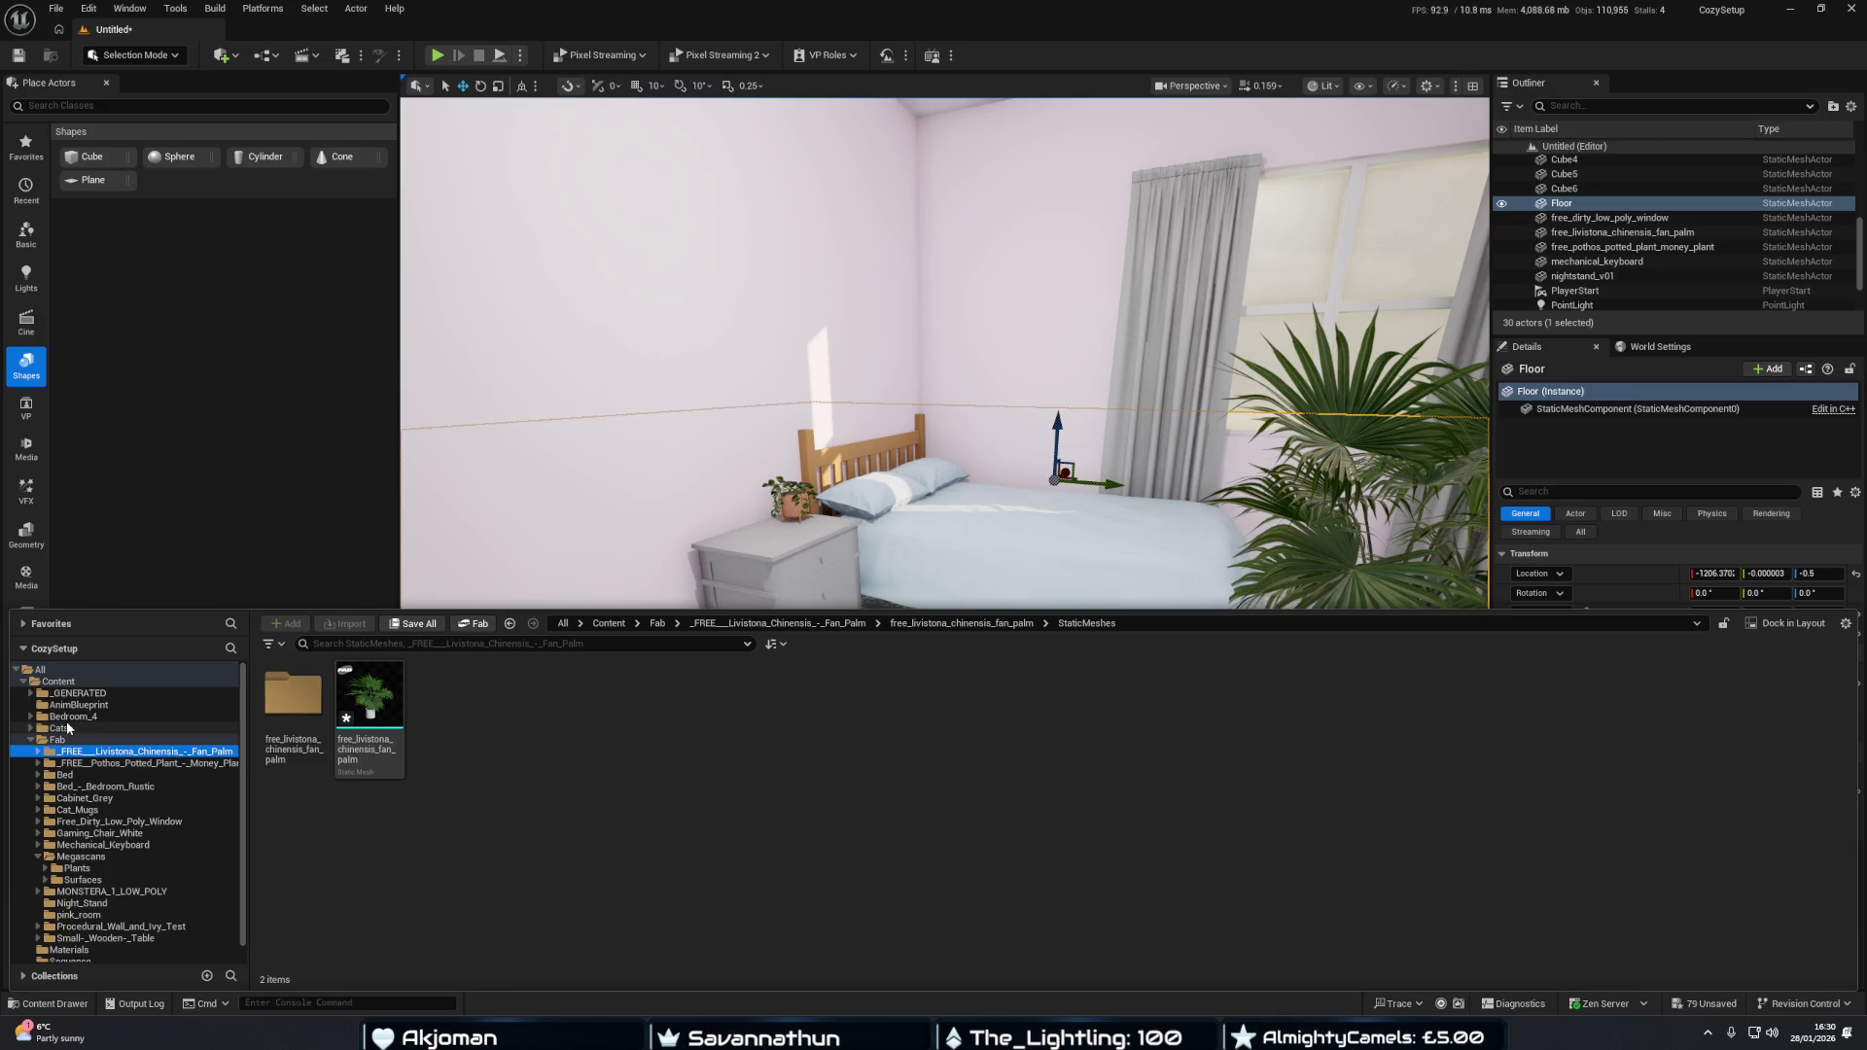
scroll(68, 739, down, 1)
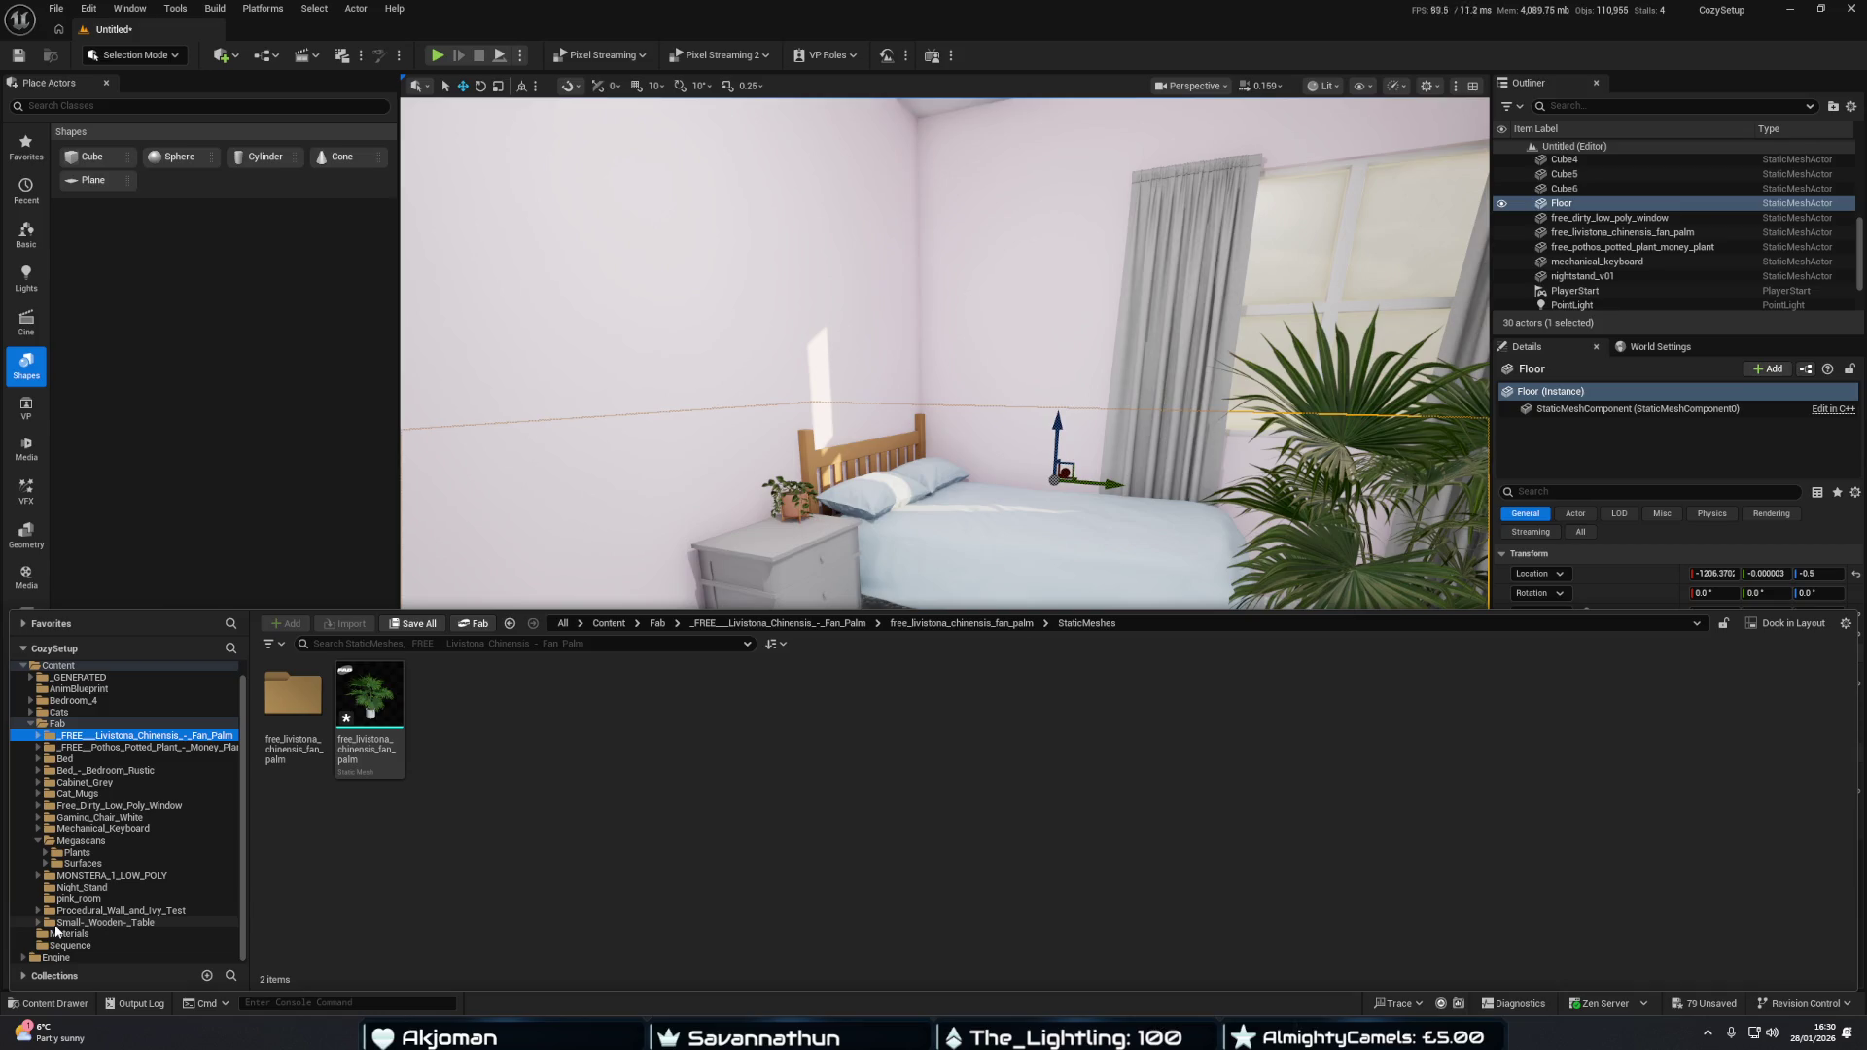
Open Plants > English_Ivy > High > xfcnebhqx_tier_1 StaticMeshes and hang an ivy strand on the left wall.
click(44, 853)
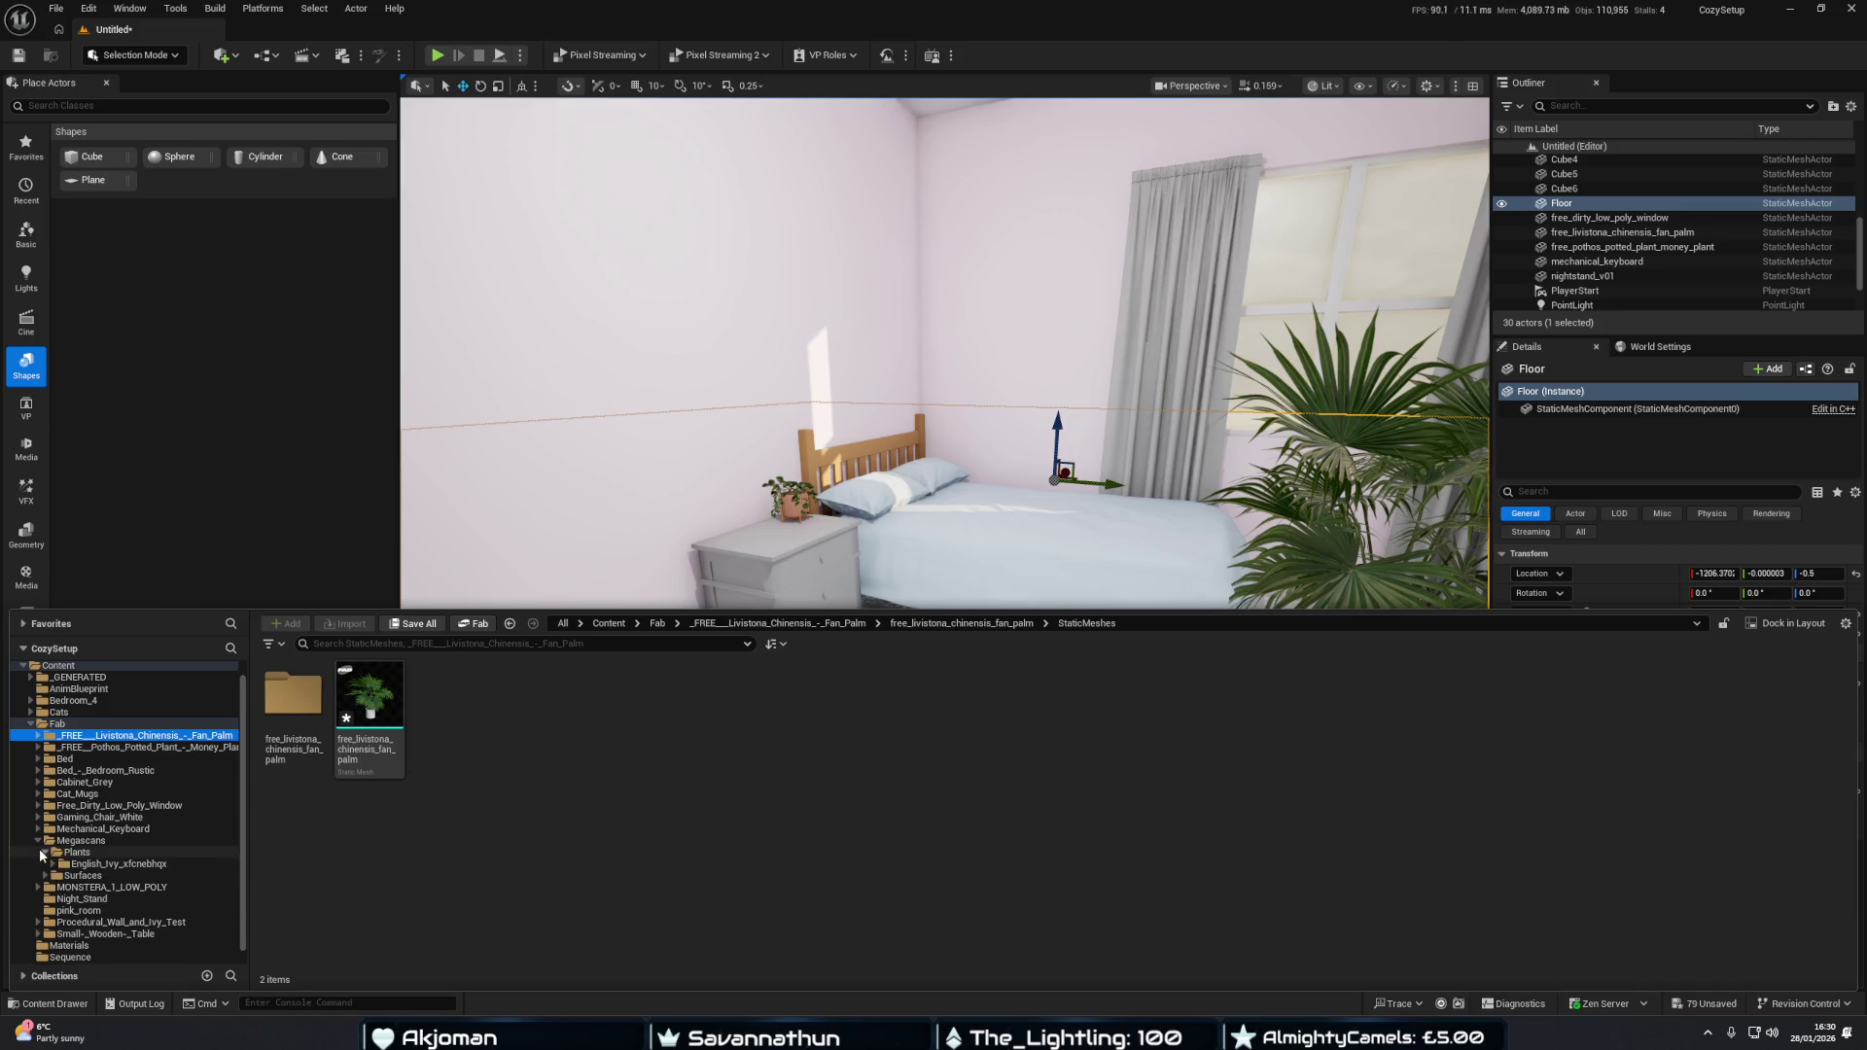
click(50, 864)
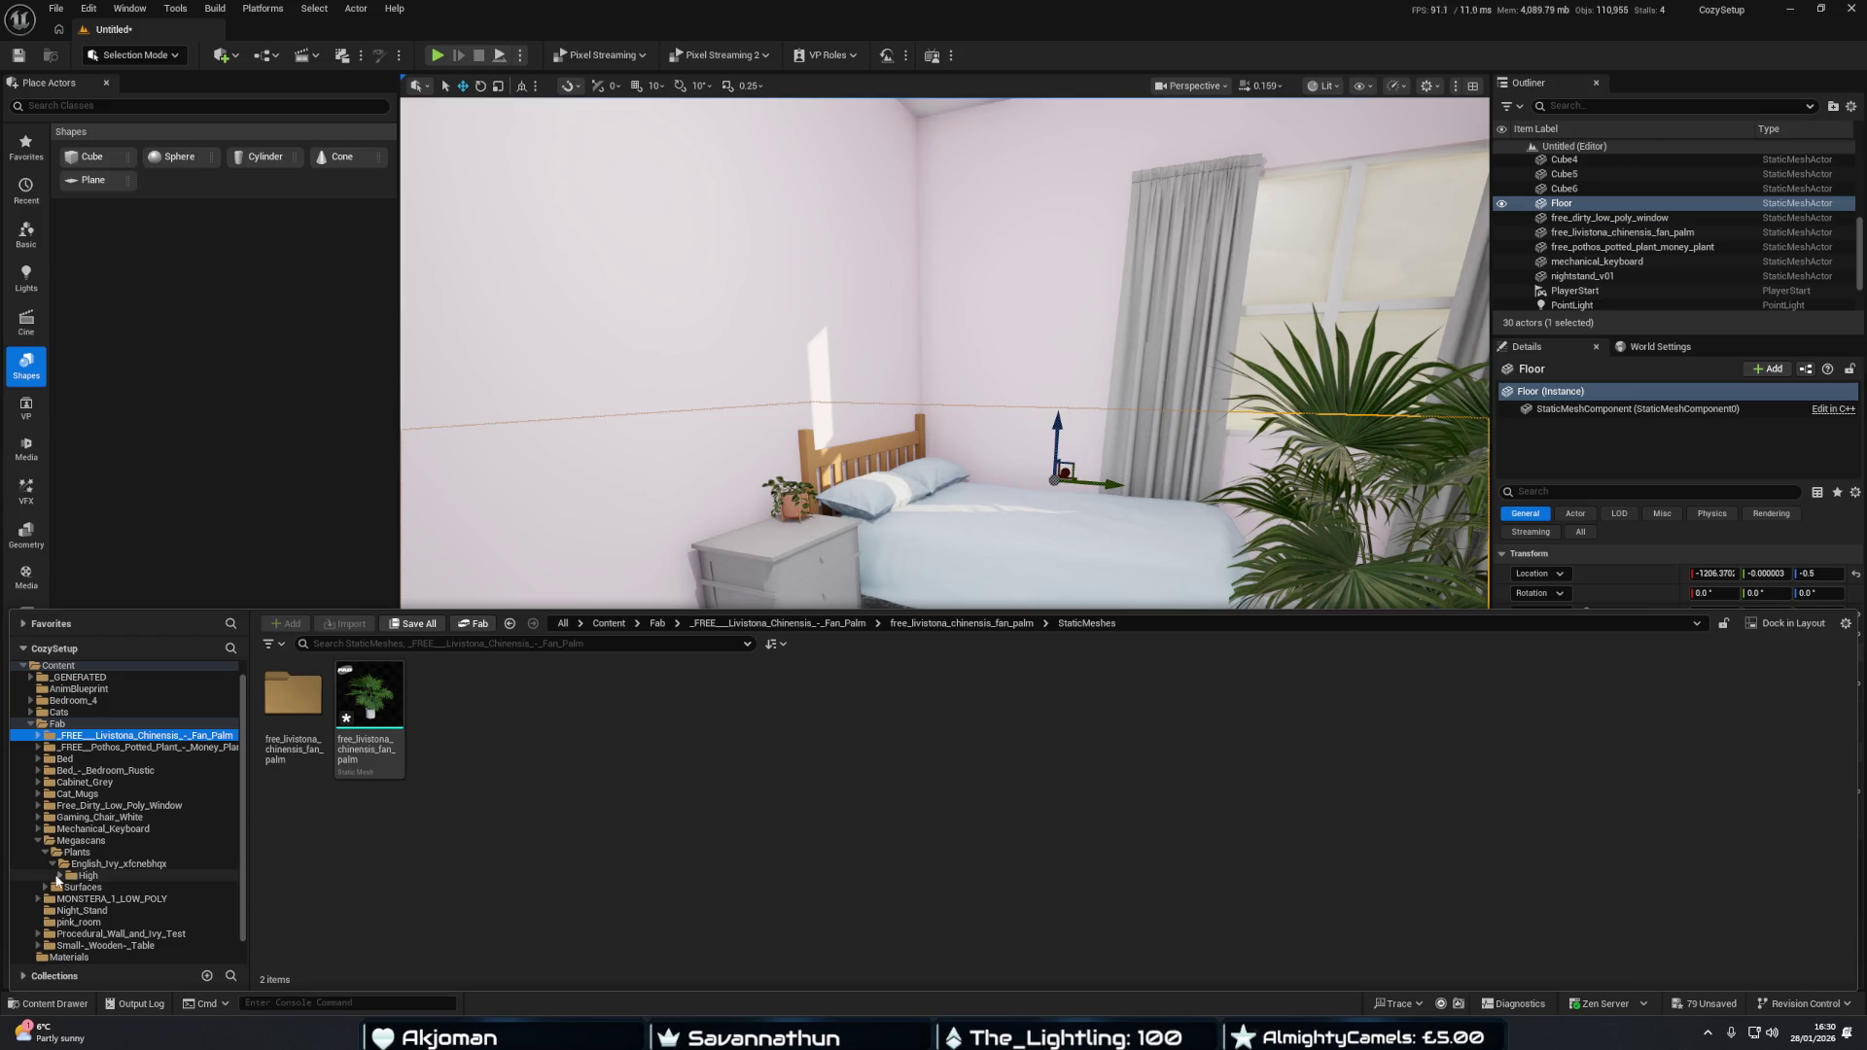
click(58, 876)
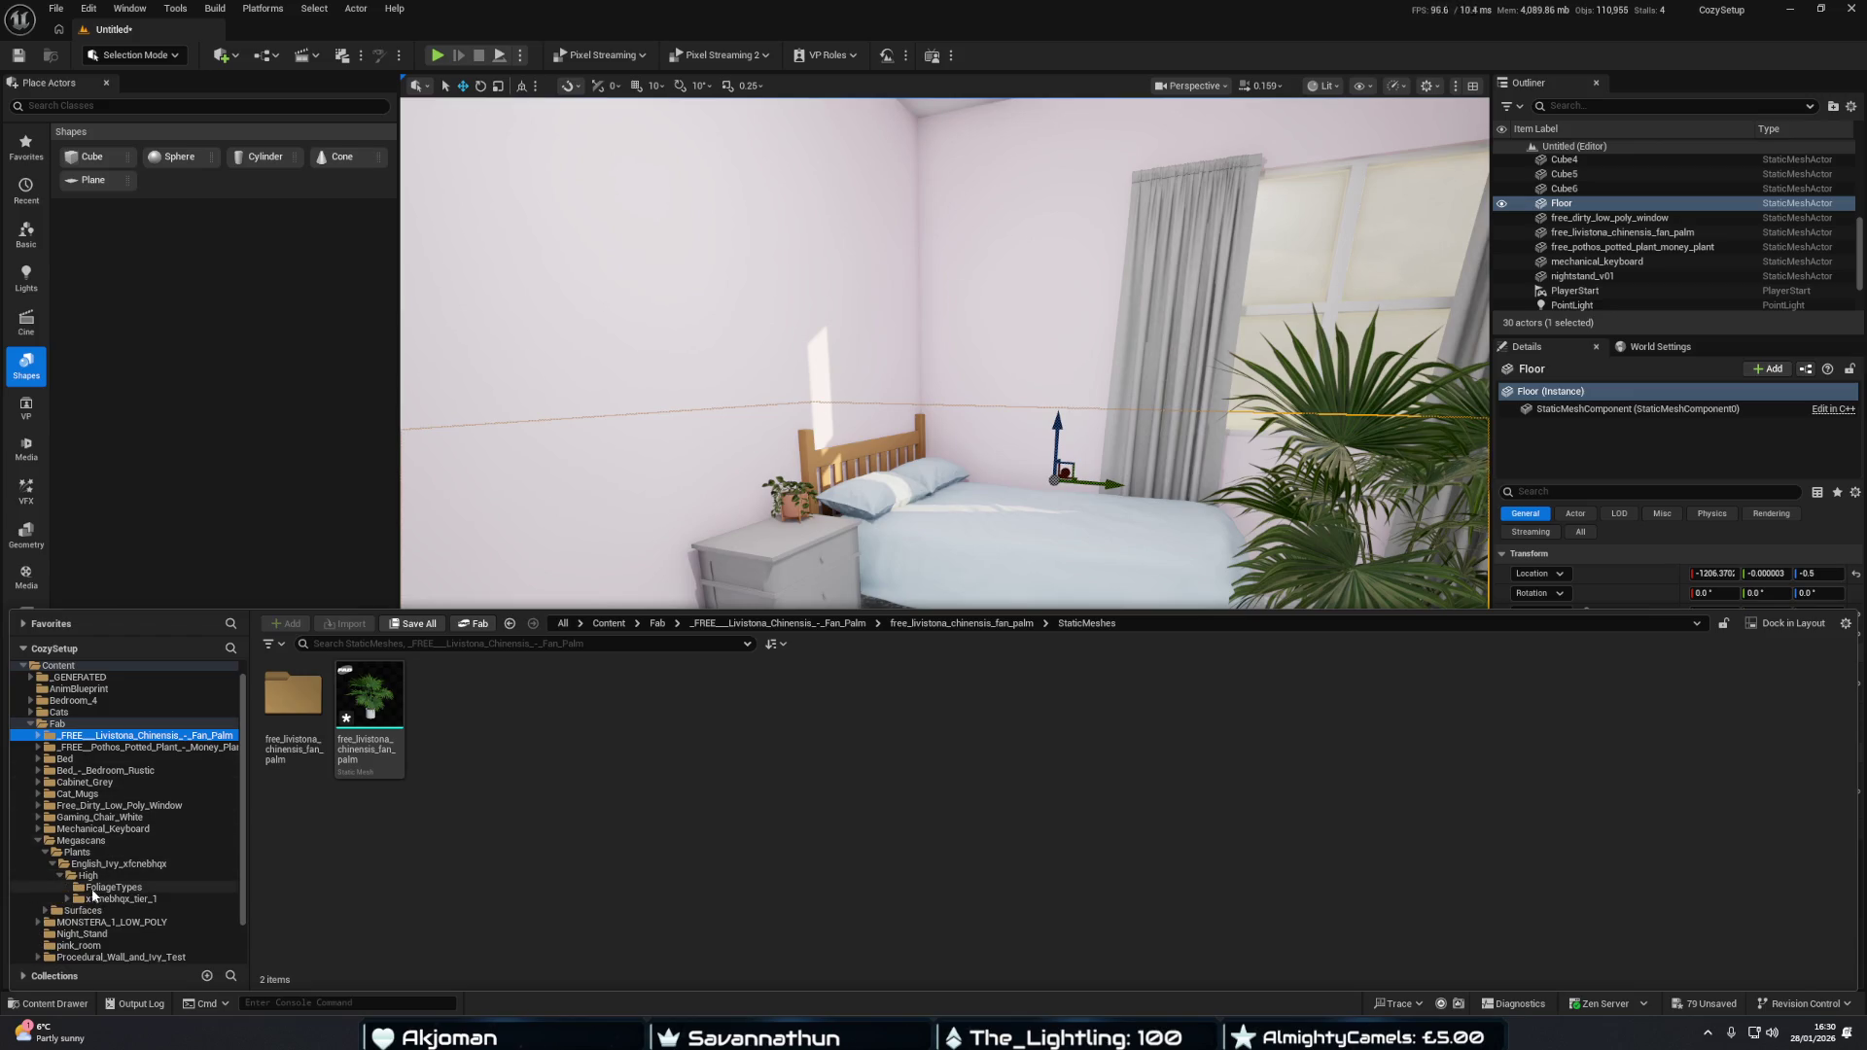
click(84, 888)
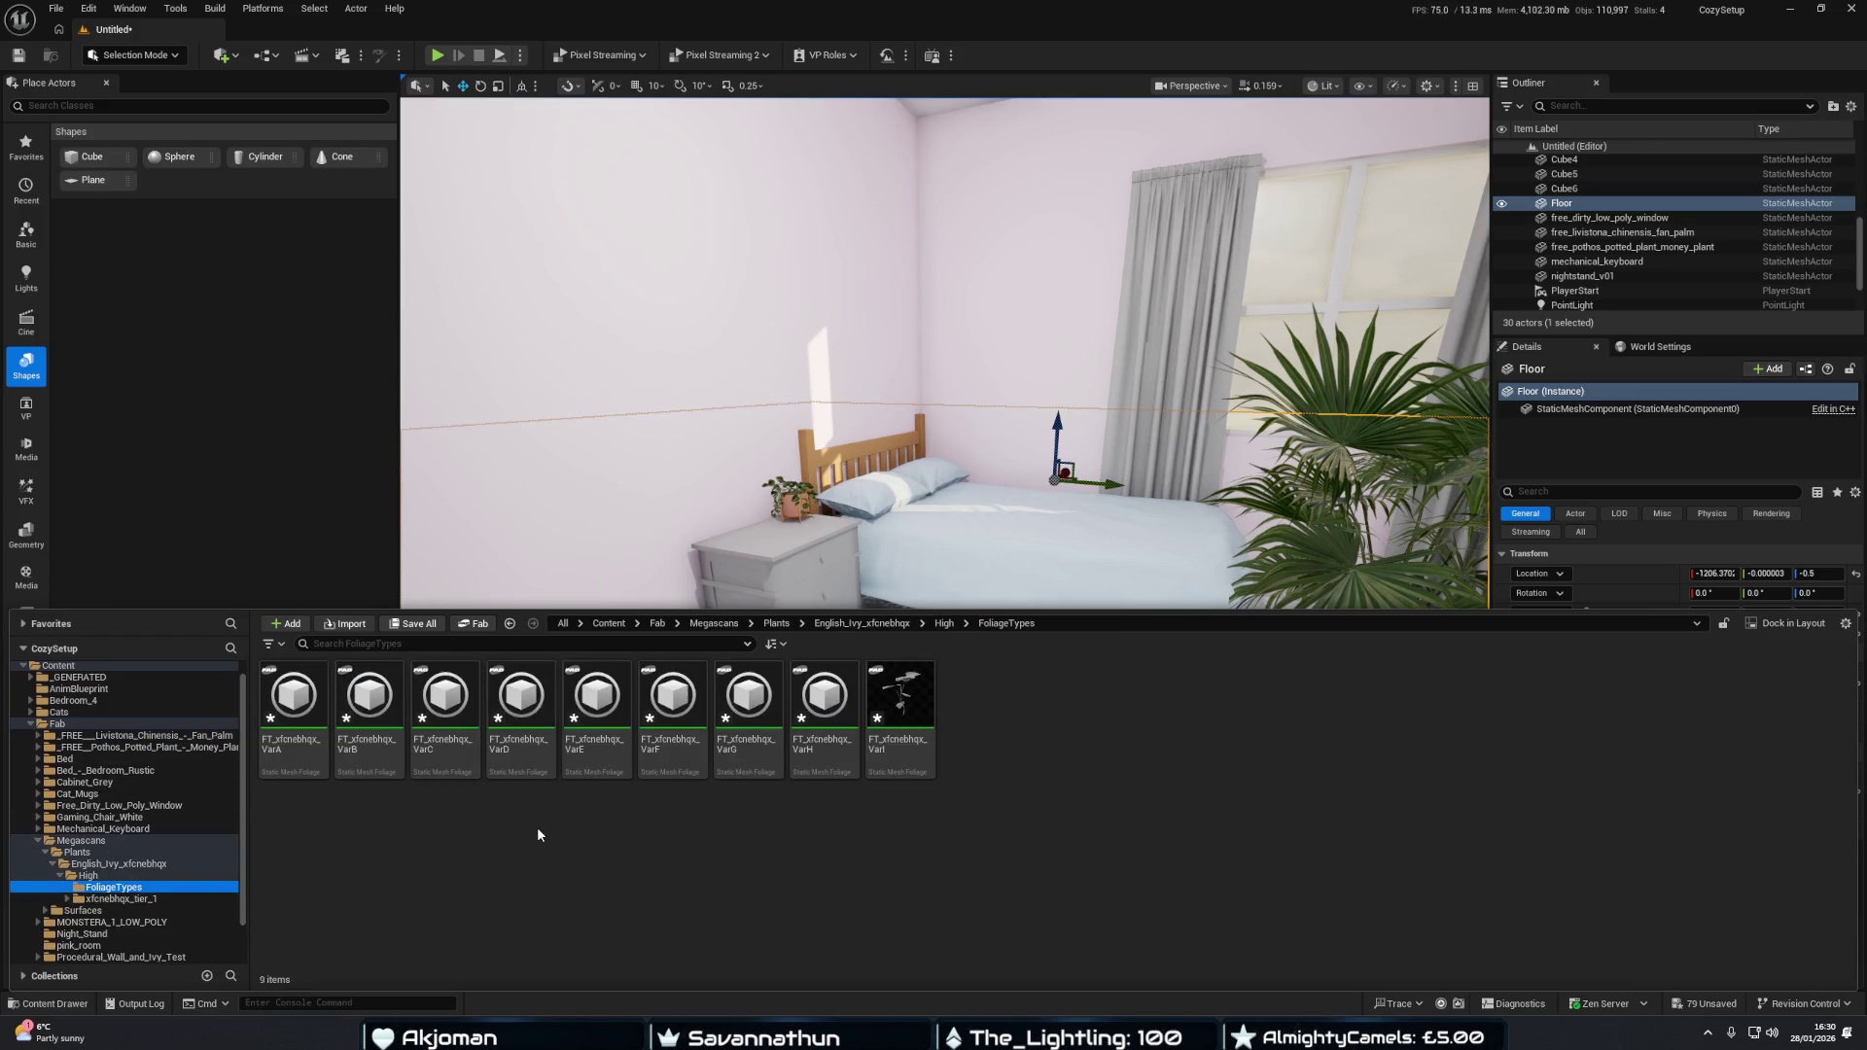
click(121, 899)
double_click(384, 761)
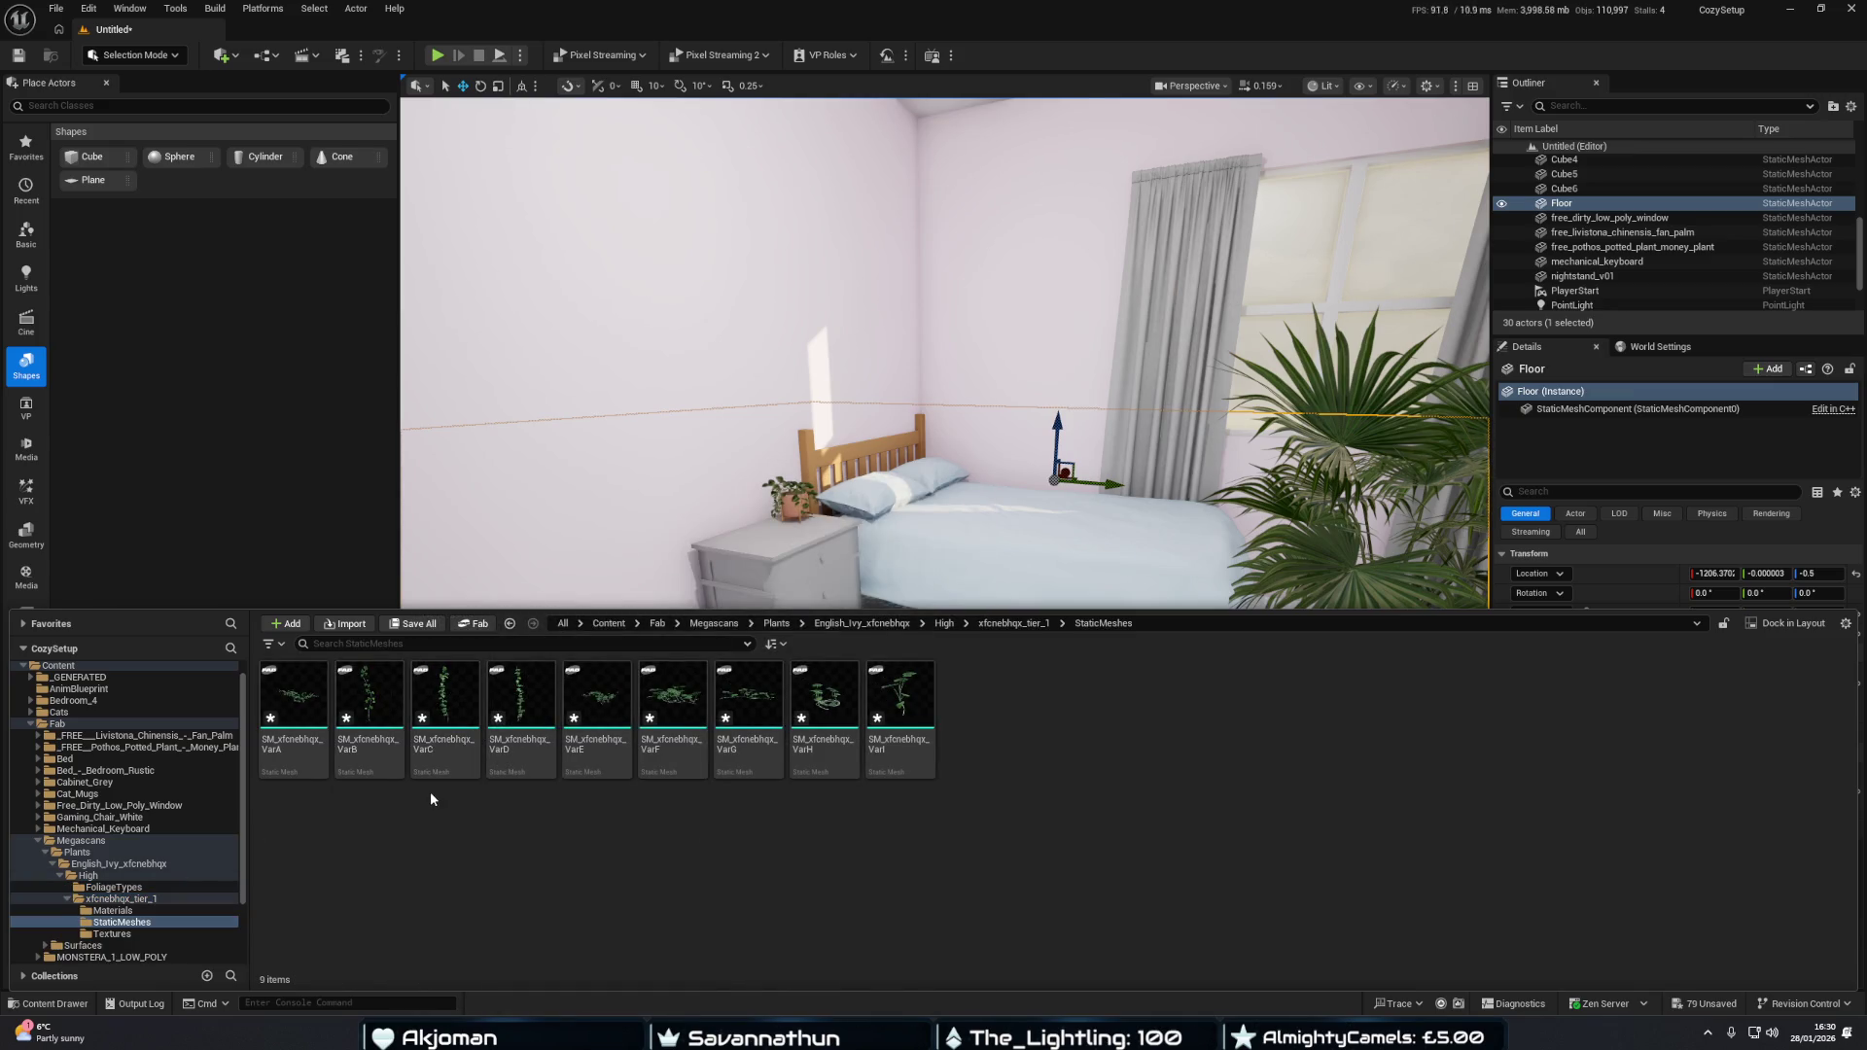
drag(522, 701, 547, 481)
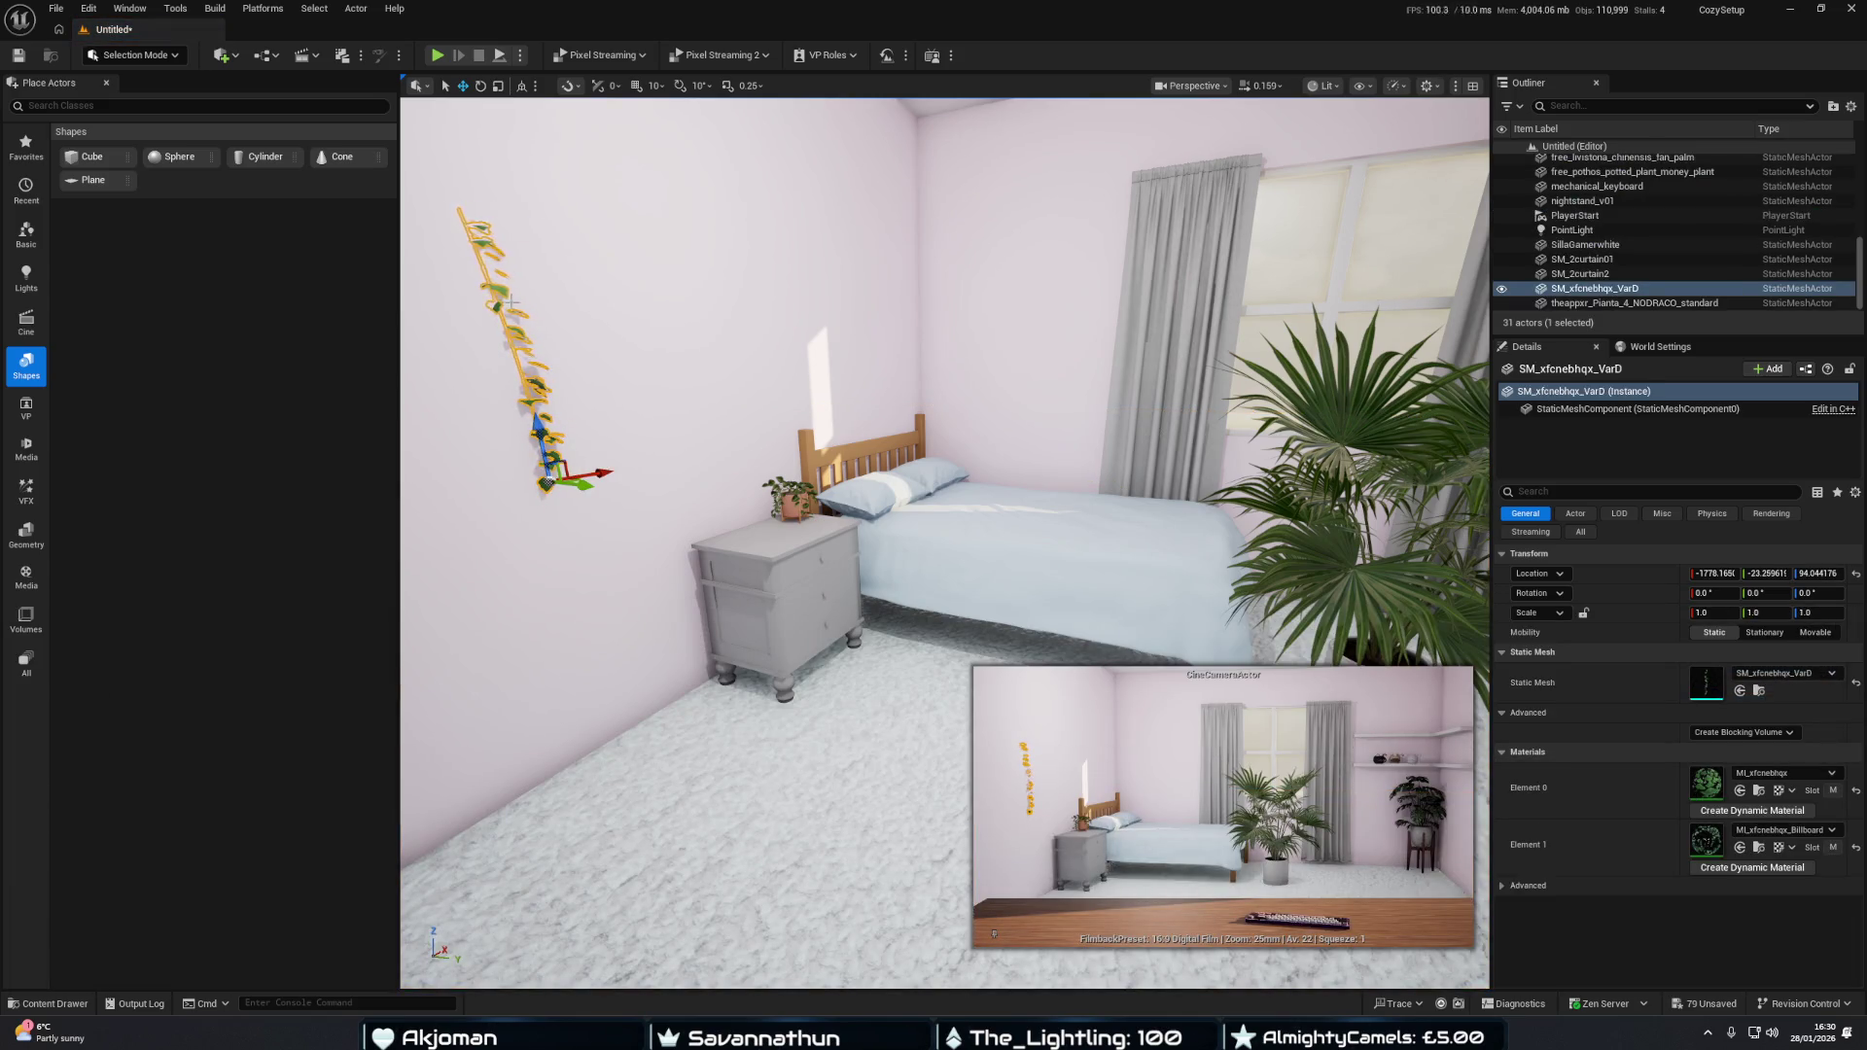
Fly toward the bed and select the ivy hanging on the bedroom wall.
right_click(612, 650)
click(715, 809)
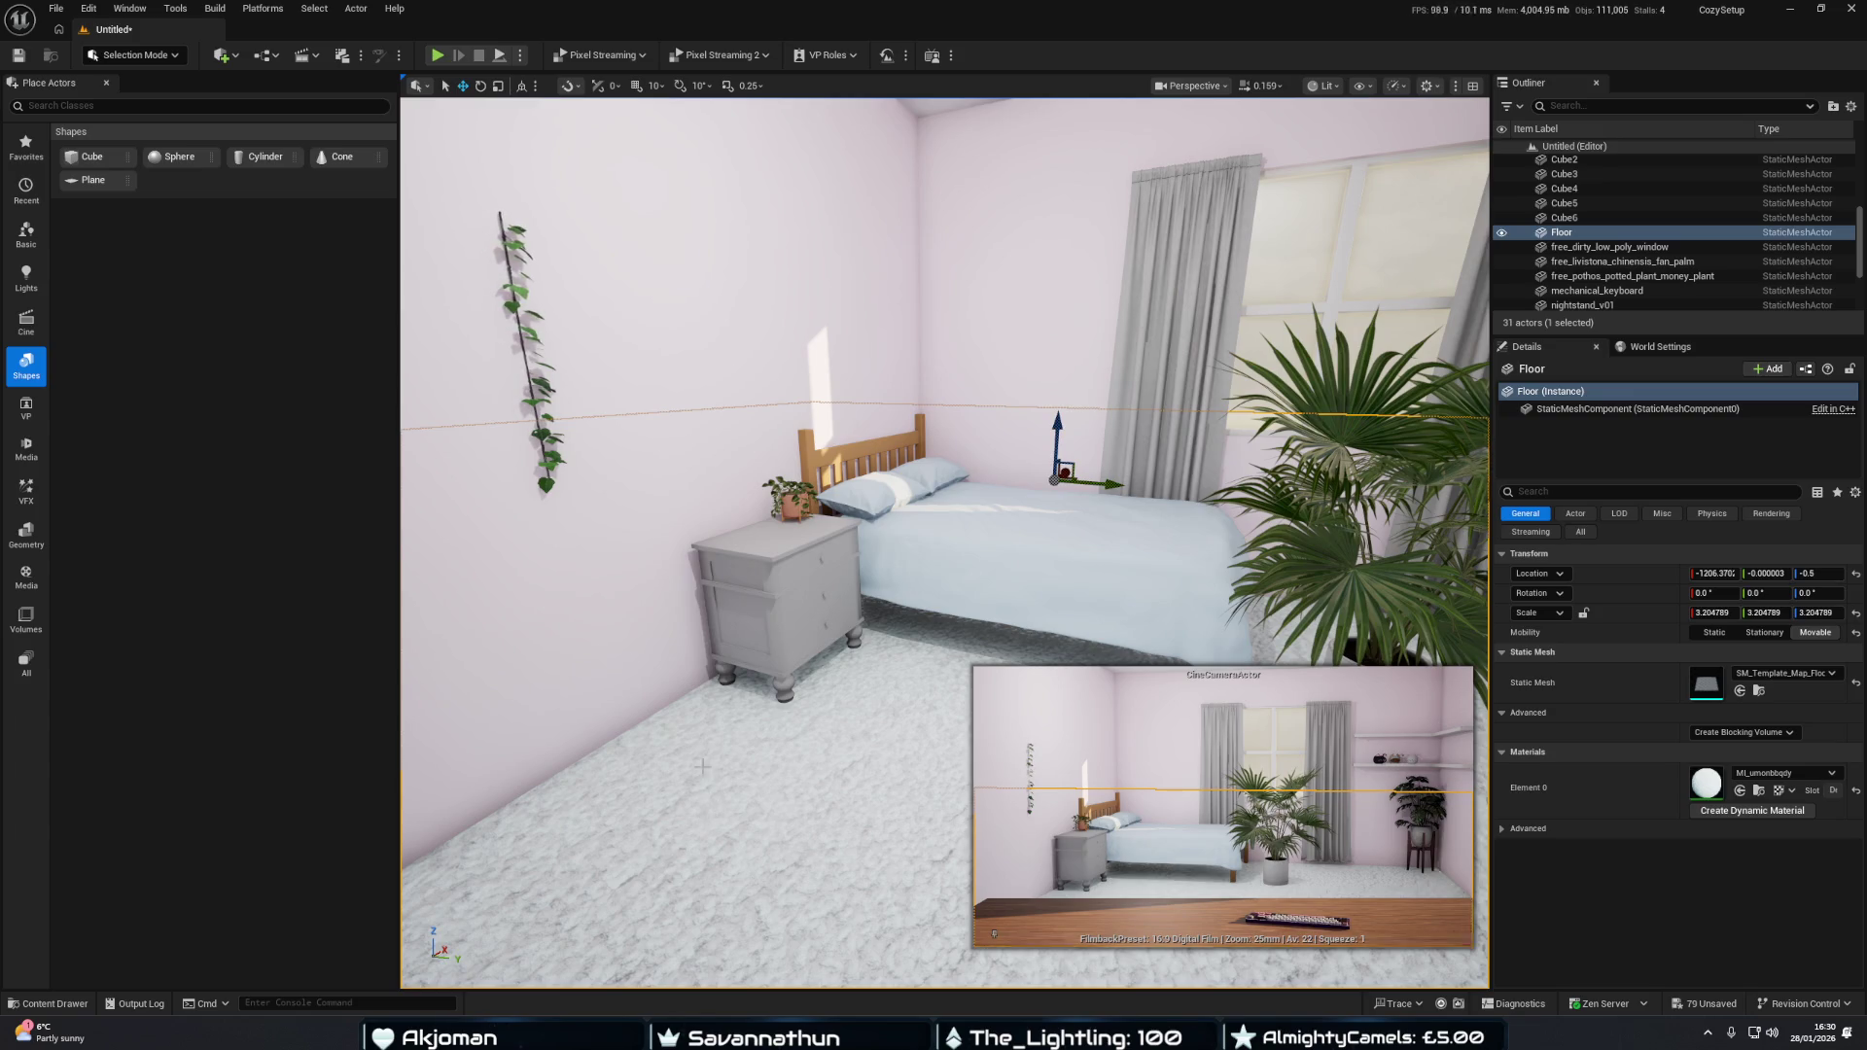
mouse_move(701, 767)
mouse_down()
mouse_move(671, 685)
mouse_move(667, 569)
mouse_up()
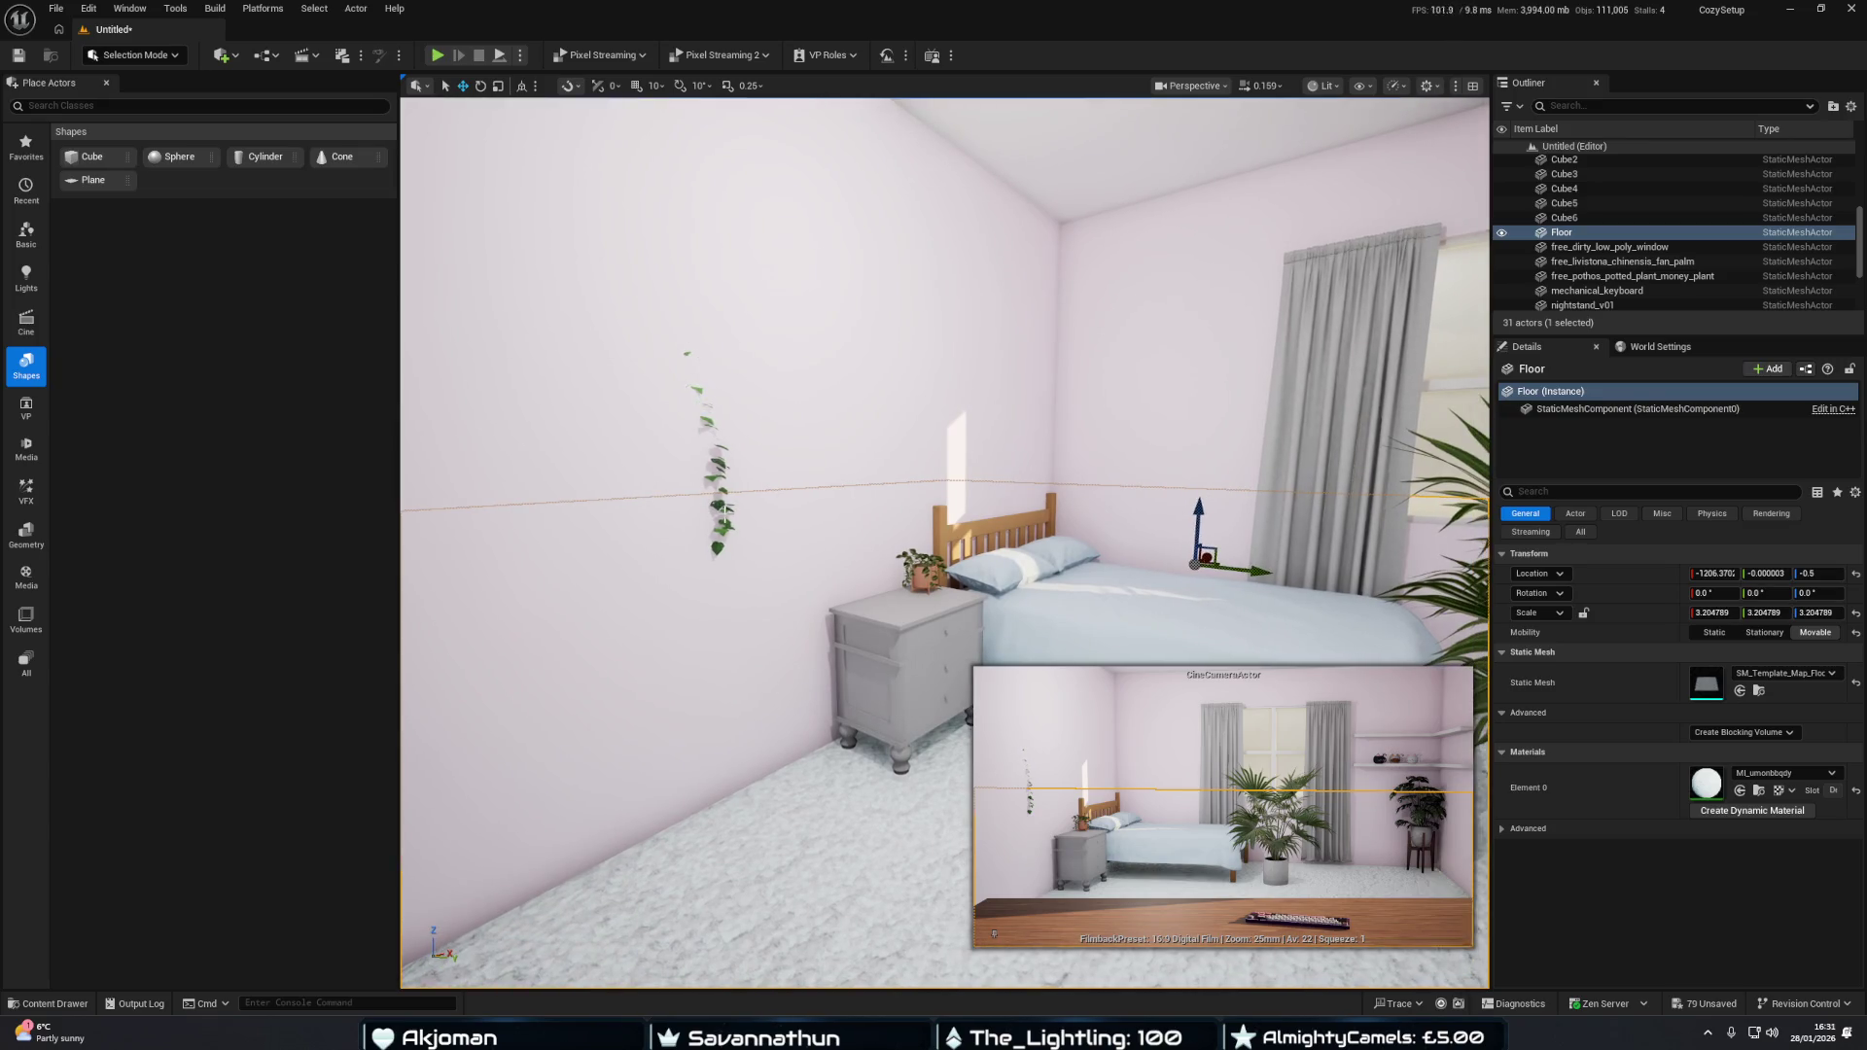
click(724, 510)
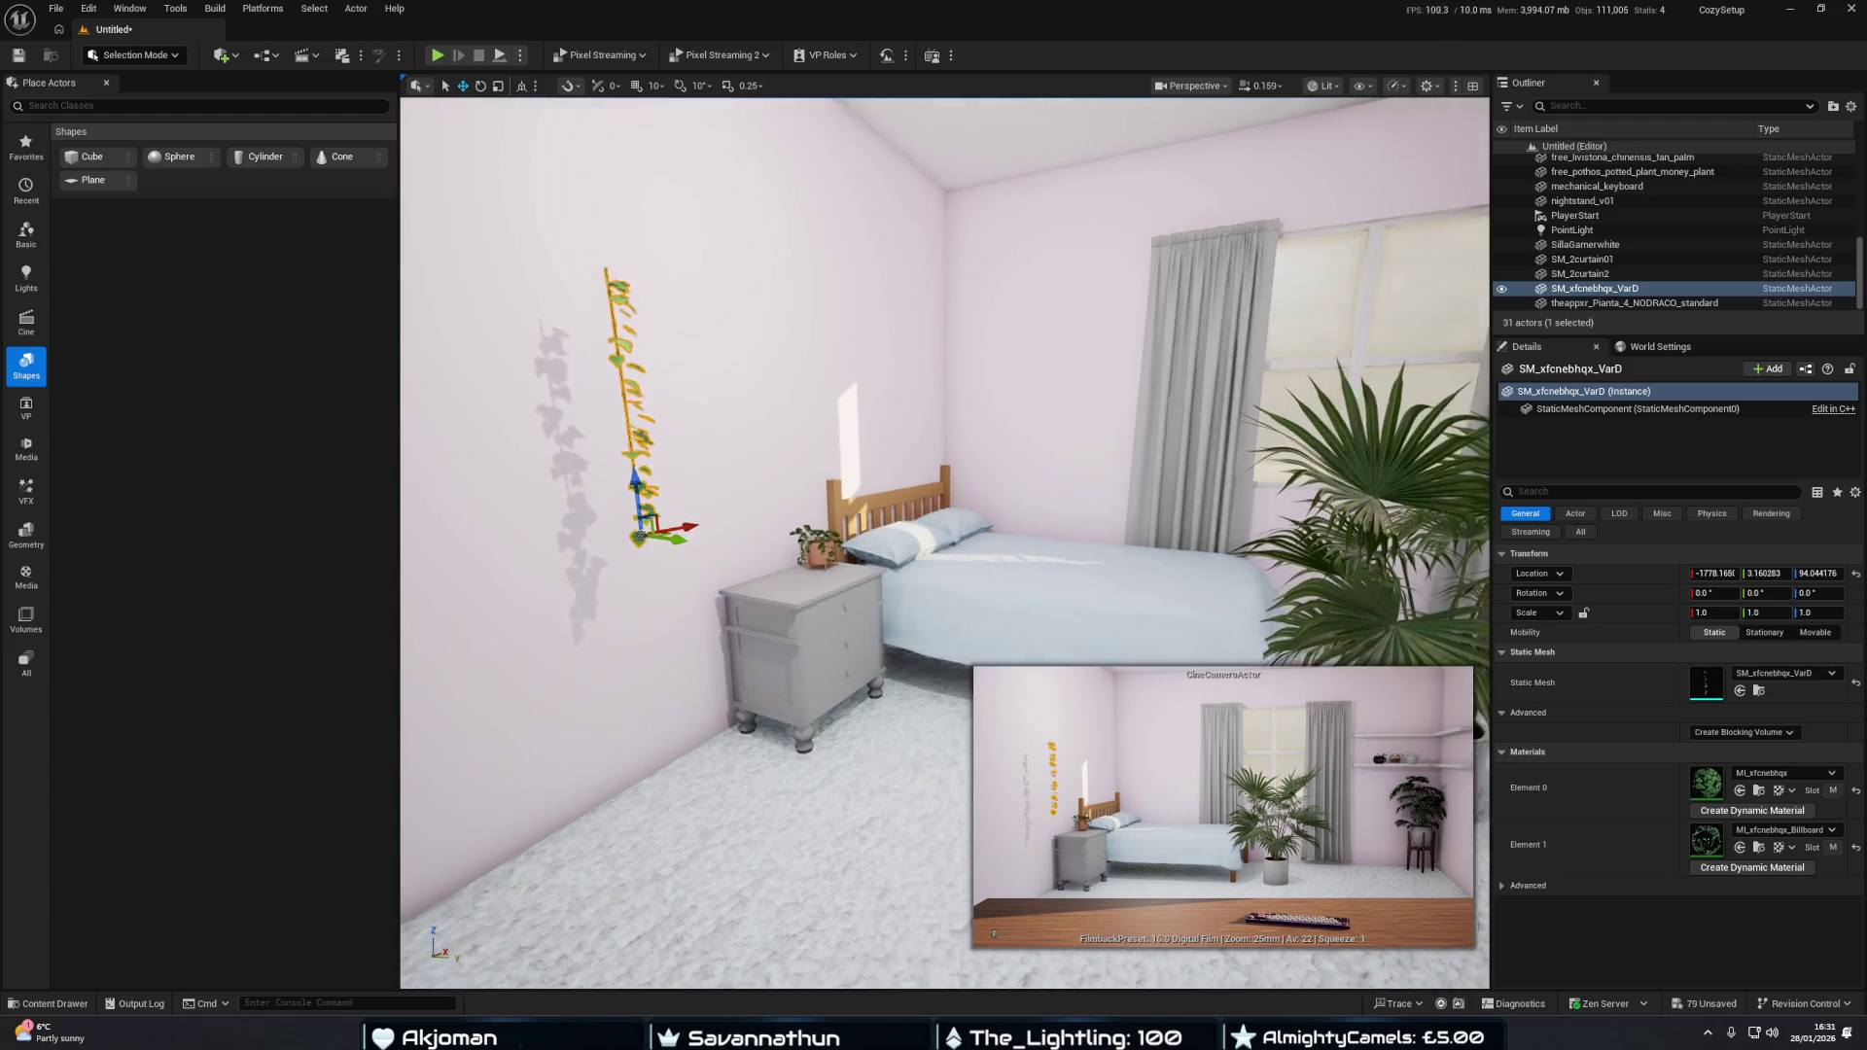
Place two more ivy variants beside the nightstand from the Content Drawer.
key(ctrl+b)
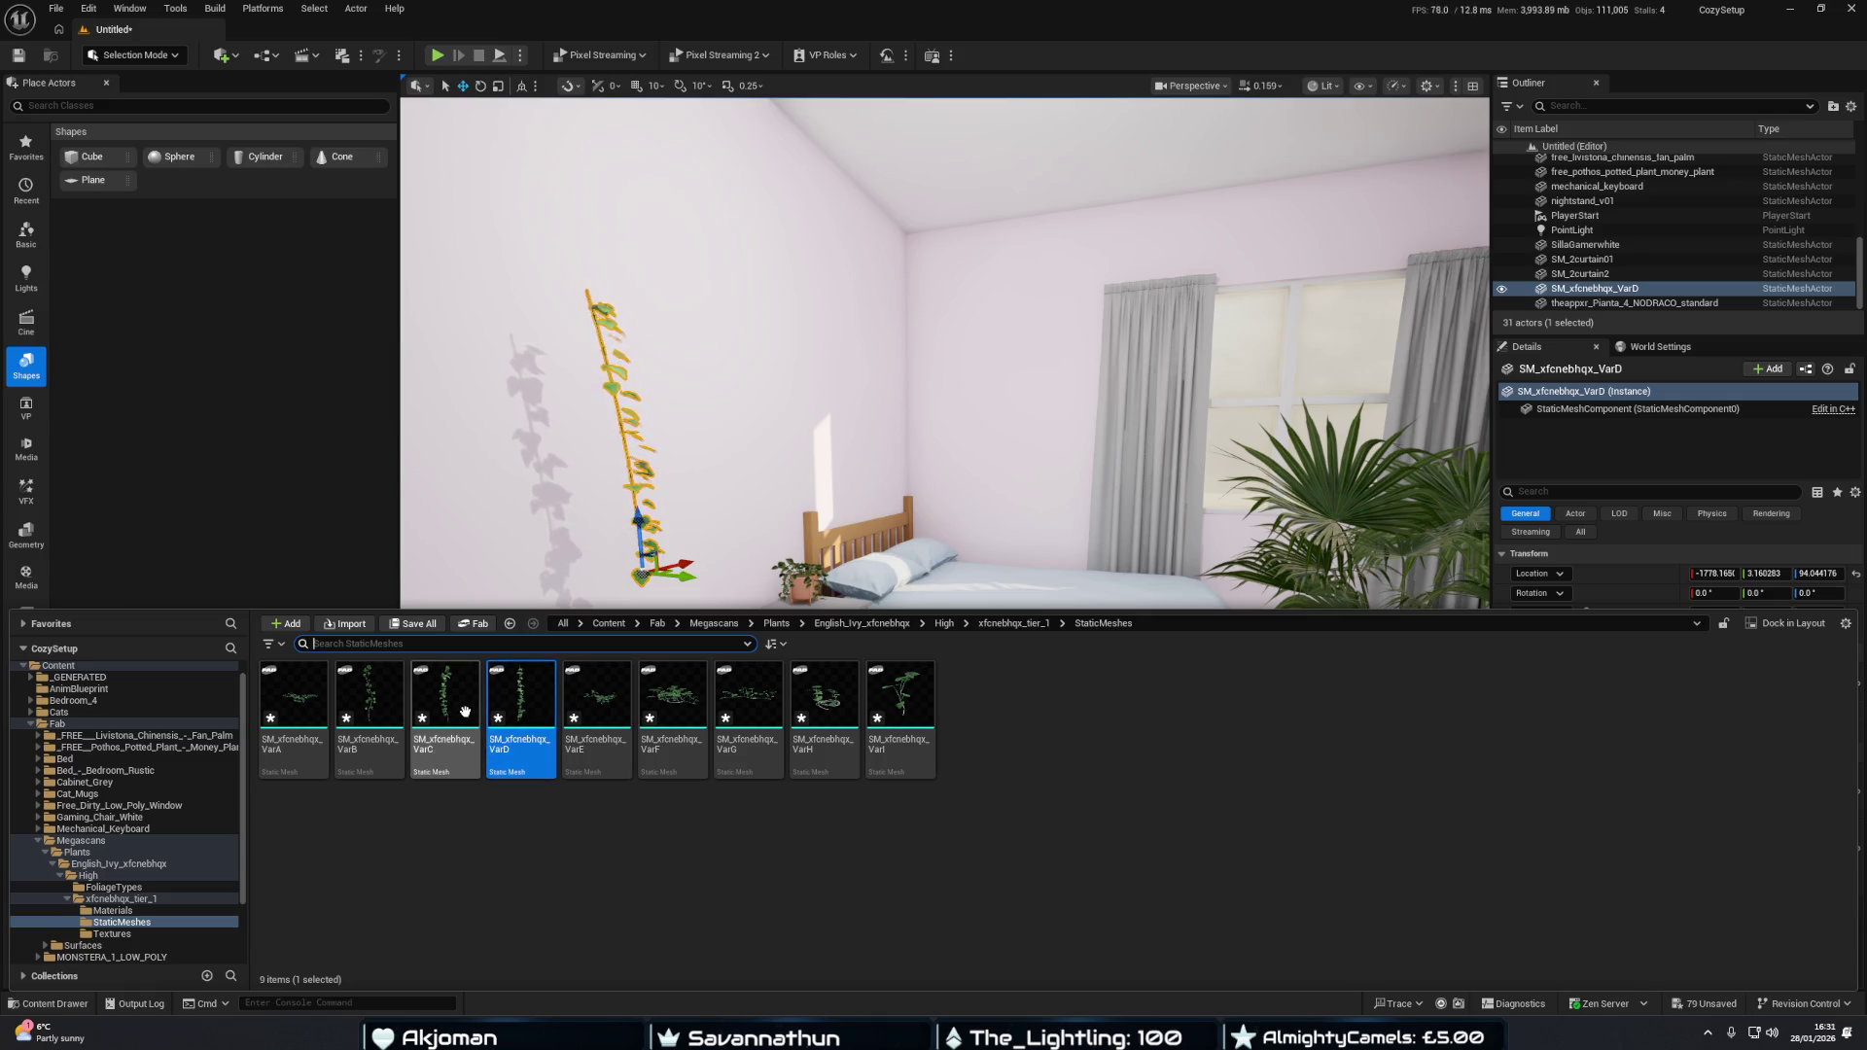
mouse_move(444, 695)
mouse_down()
mouse_move(739, 700)
mouse_move(777, 683)
mouse_move(775, 705)
mouse_up()
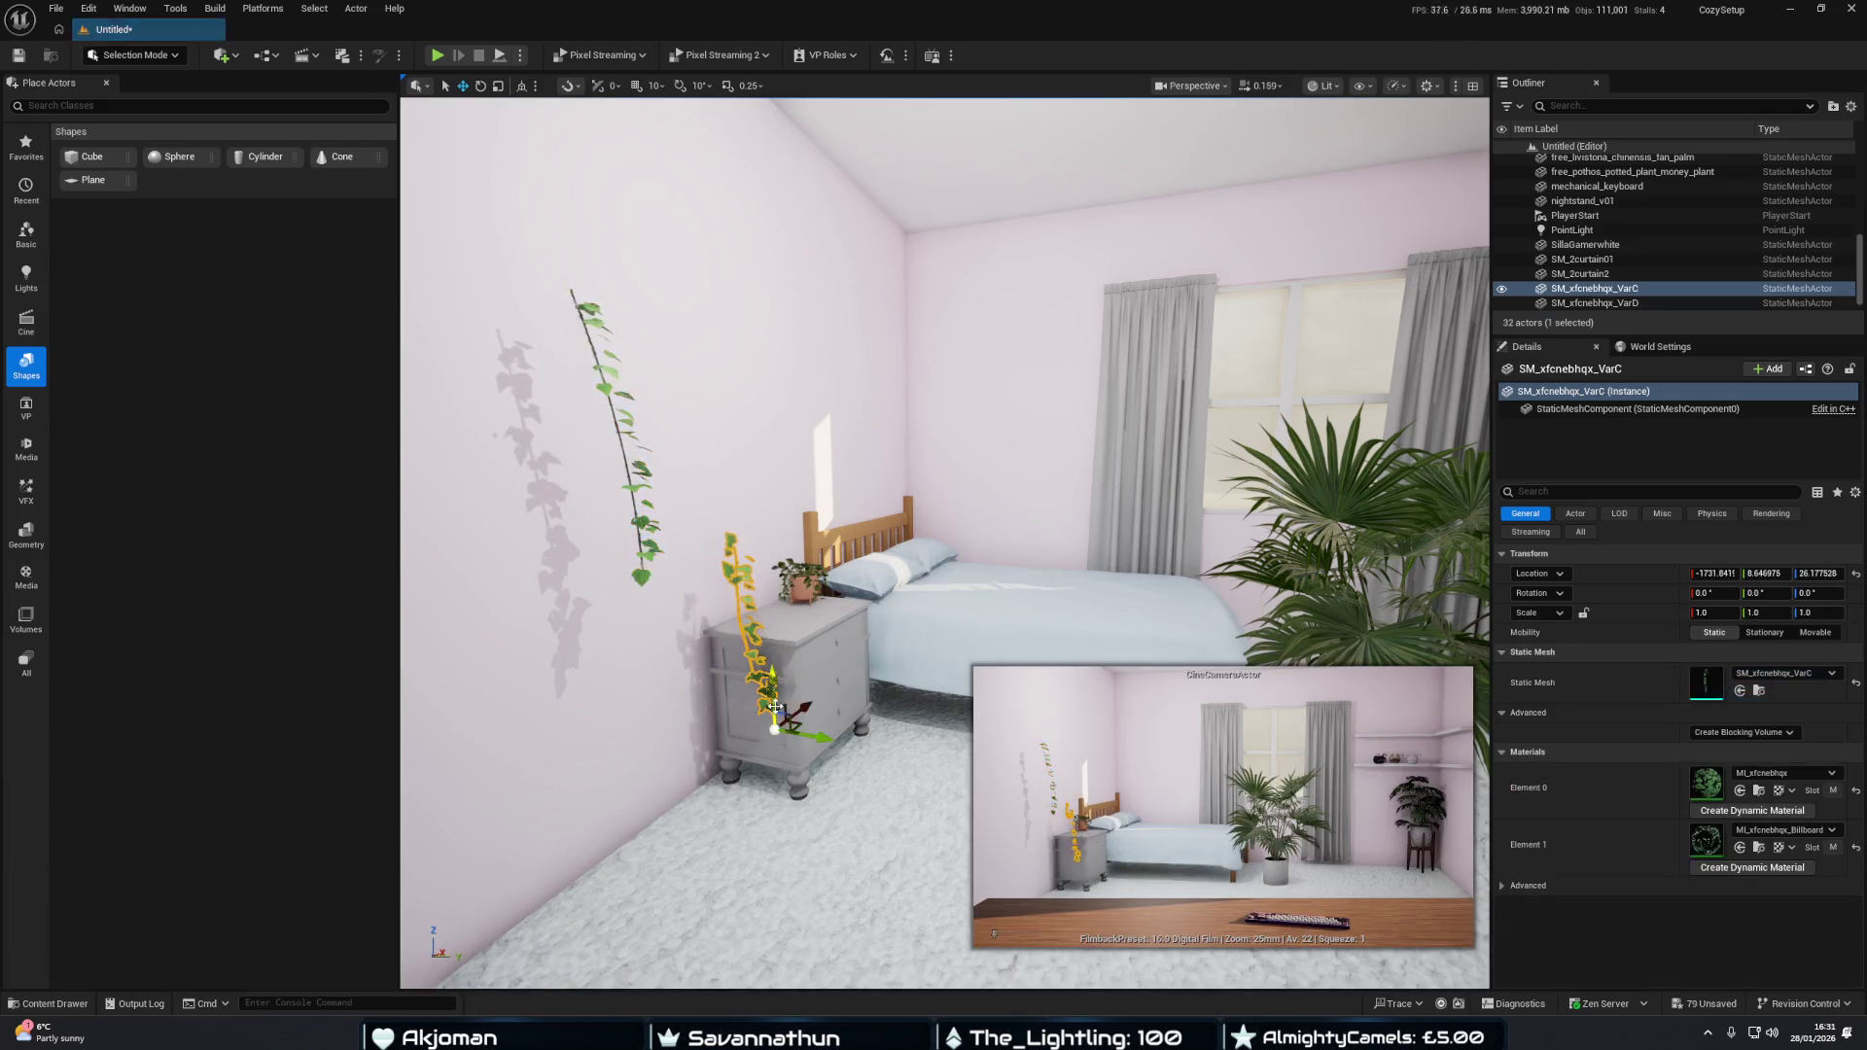
key(ctrl+space)
click(370, 714)
mouse_move(369, 715)
mouse_down()
mouse_move(739, 734)
mouse_move(759, 846)
mouse_move(771, 855)
mouse_move(792, 817)
mouse_up()
Undo the ivy placements and fly the view out of the bedroom.
key(ctrl+z)
key(ctrl+z)
key(ctrl+z)
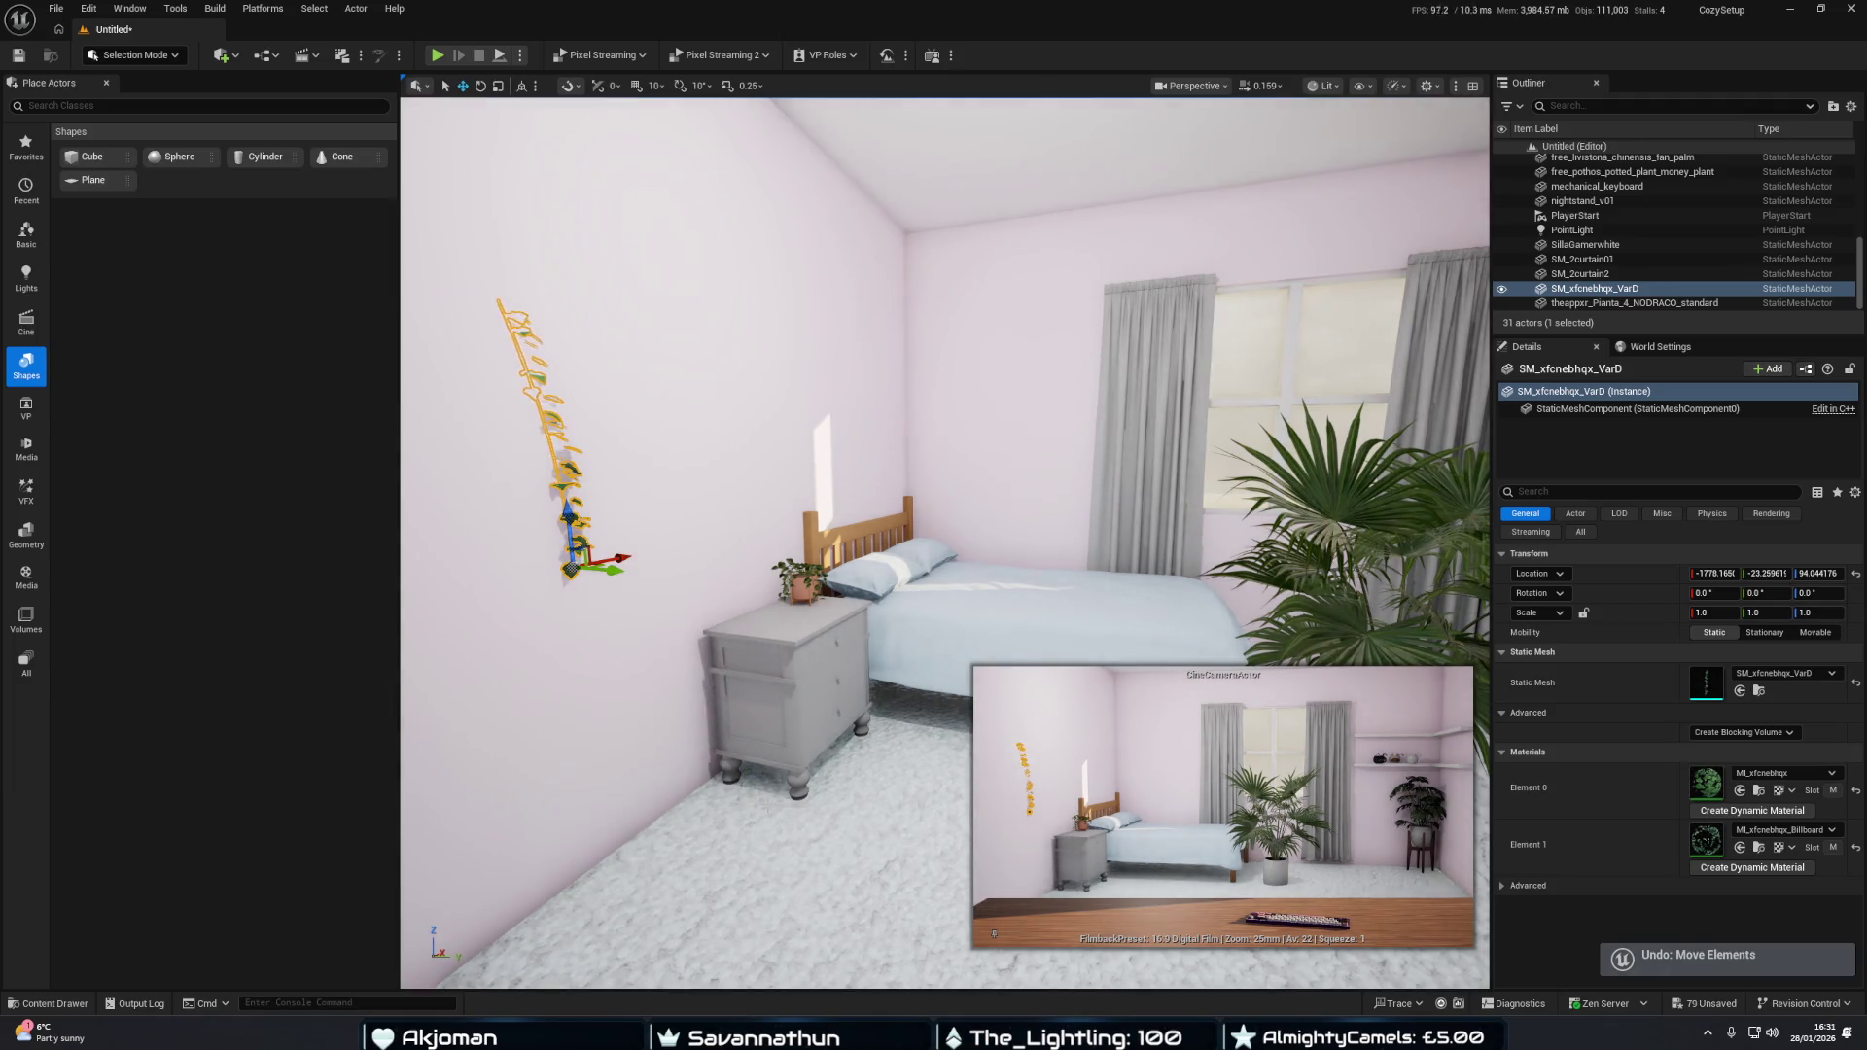
key(ctrl+z)
key(ctrl+z)
key(ctrl+z)
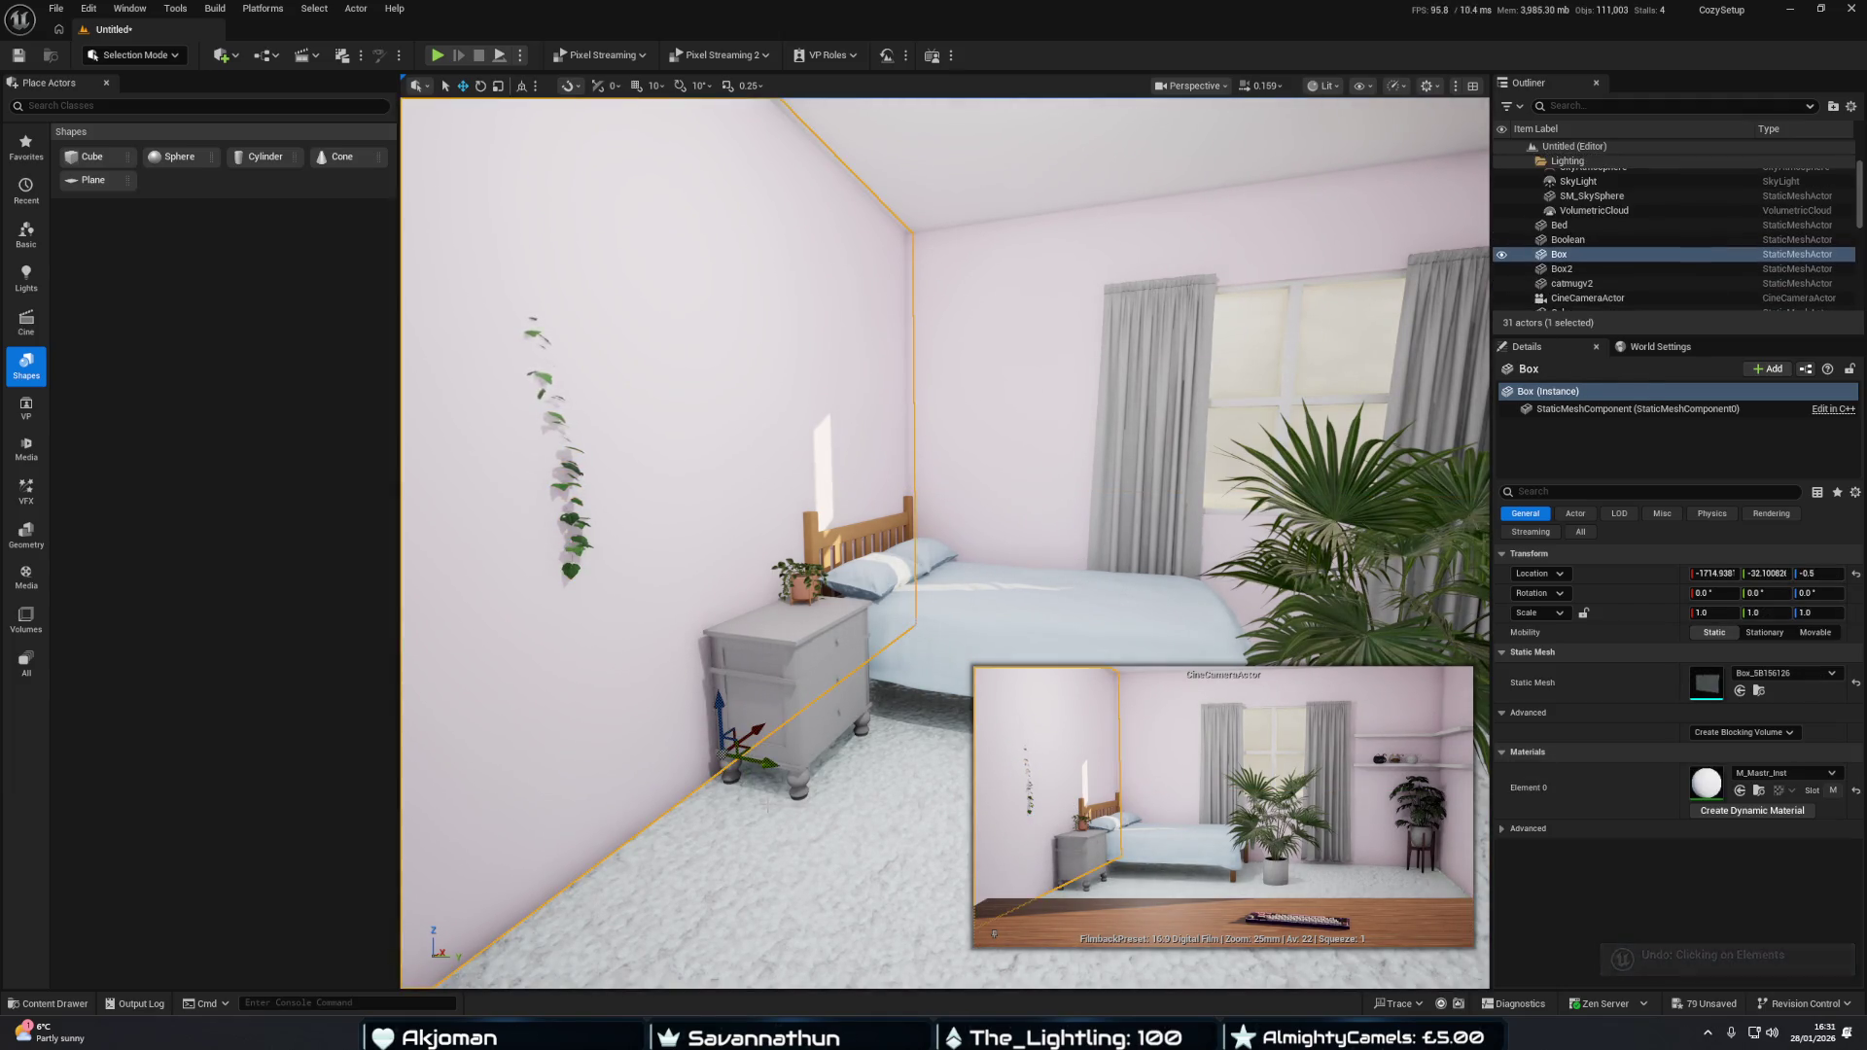
mouse_move(764, 786)
mouse_down()
mouse_move(719, 749)
mouse_move(710, 680)
mouse_move(671, 739)
mouse_up()
Select all nine ivy mesh variants and briefly inspect VarI in the mesh editor.
key(ctrl+space)
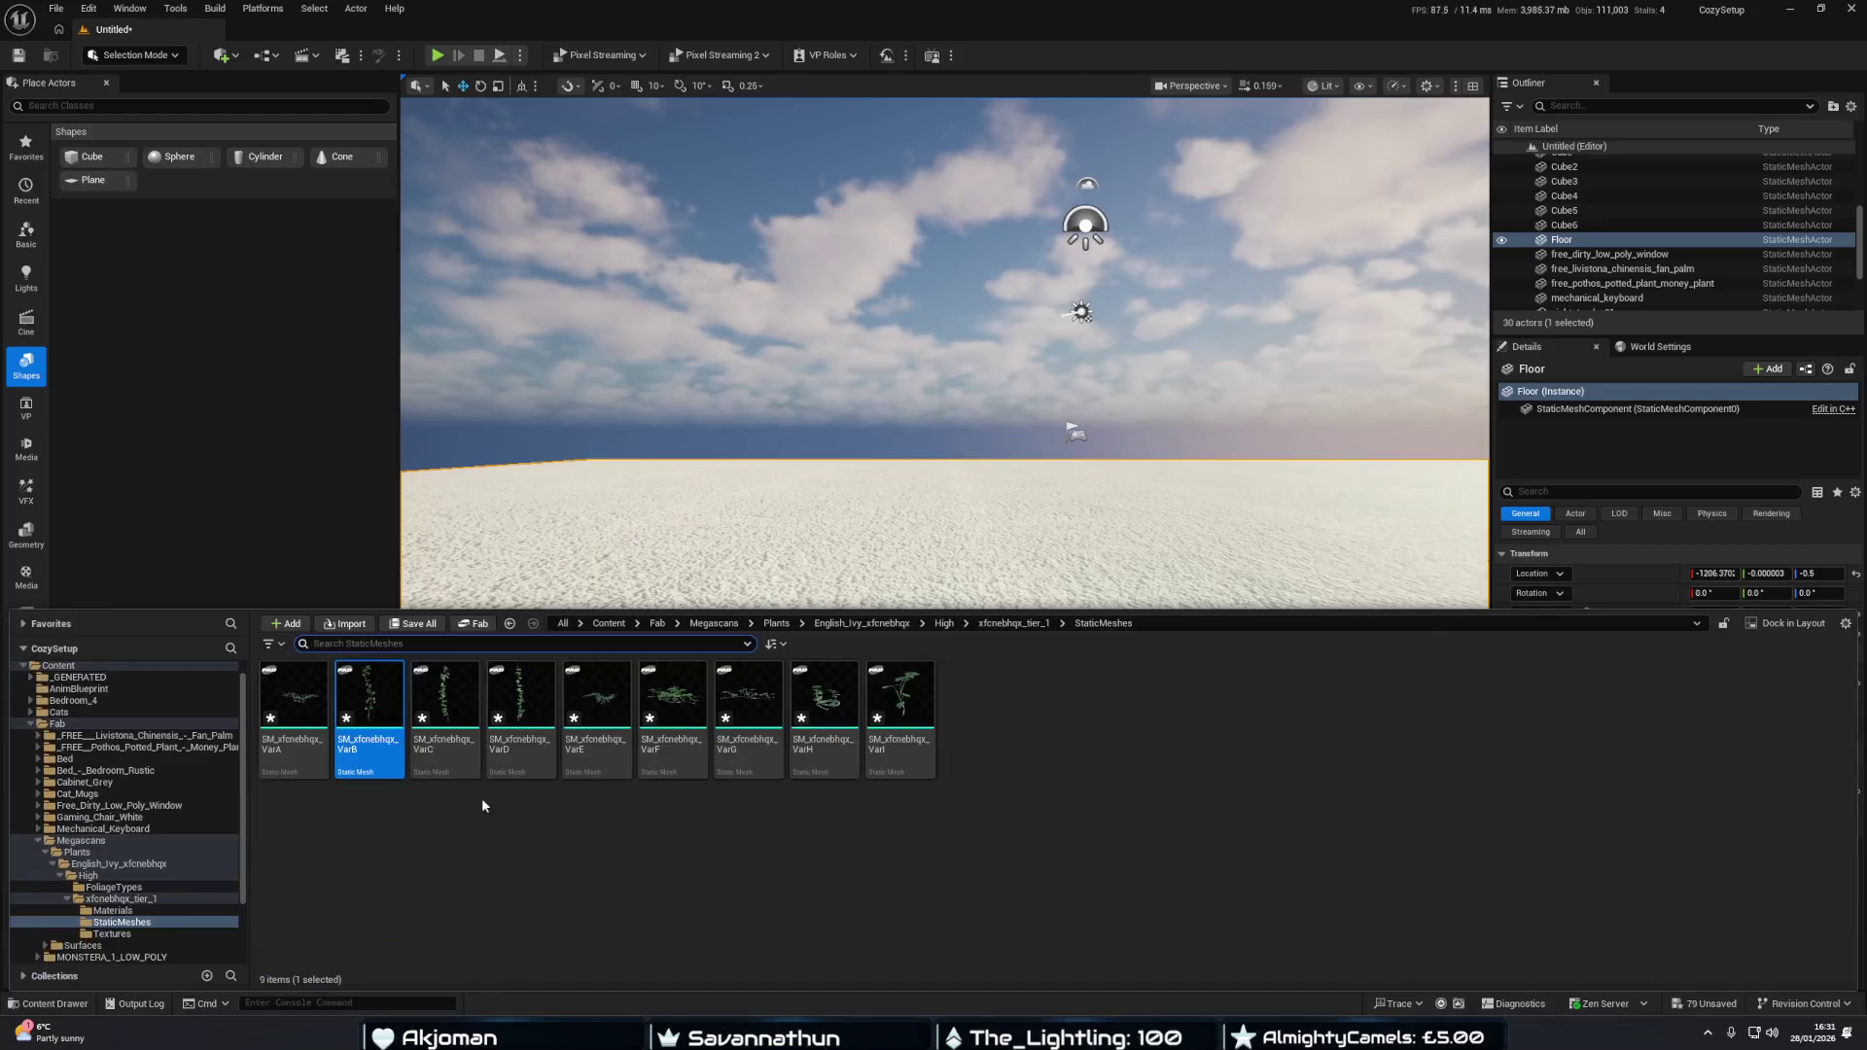
click(319, 700)
shift+click(901, 719)
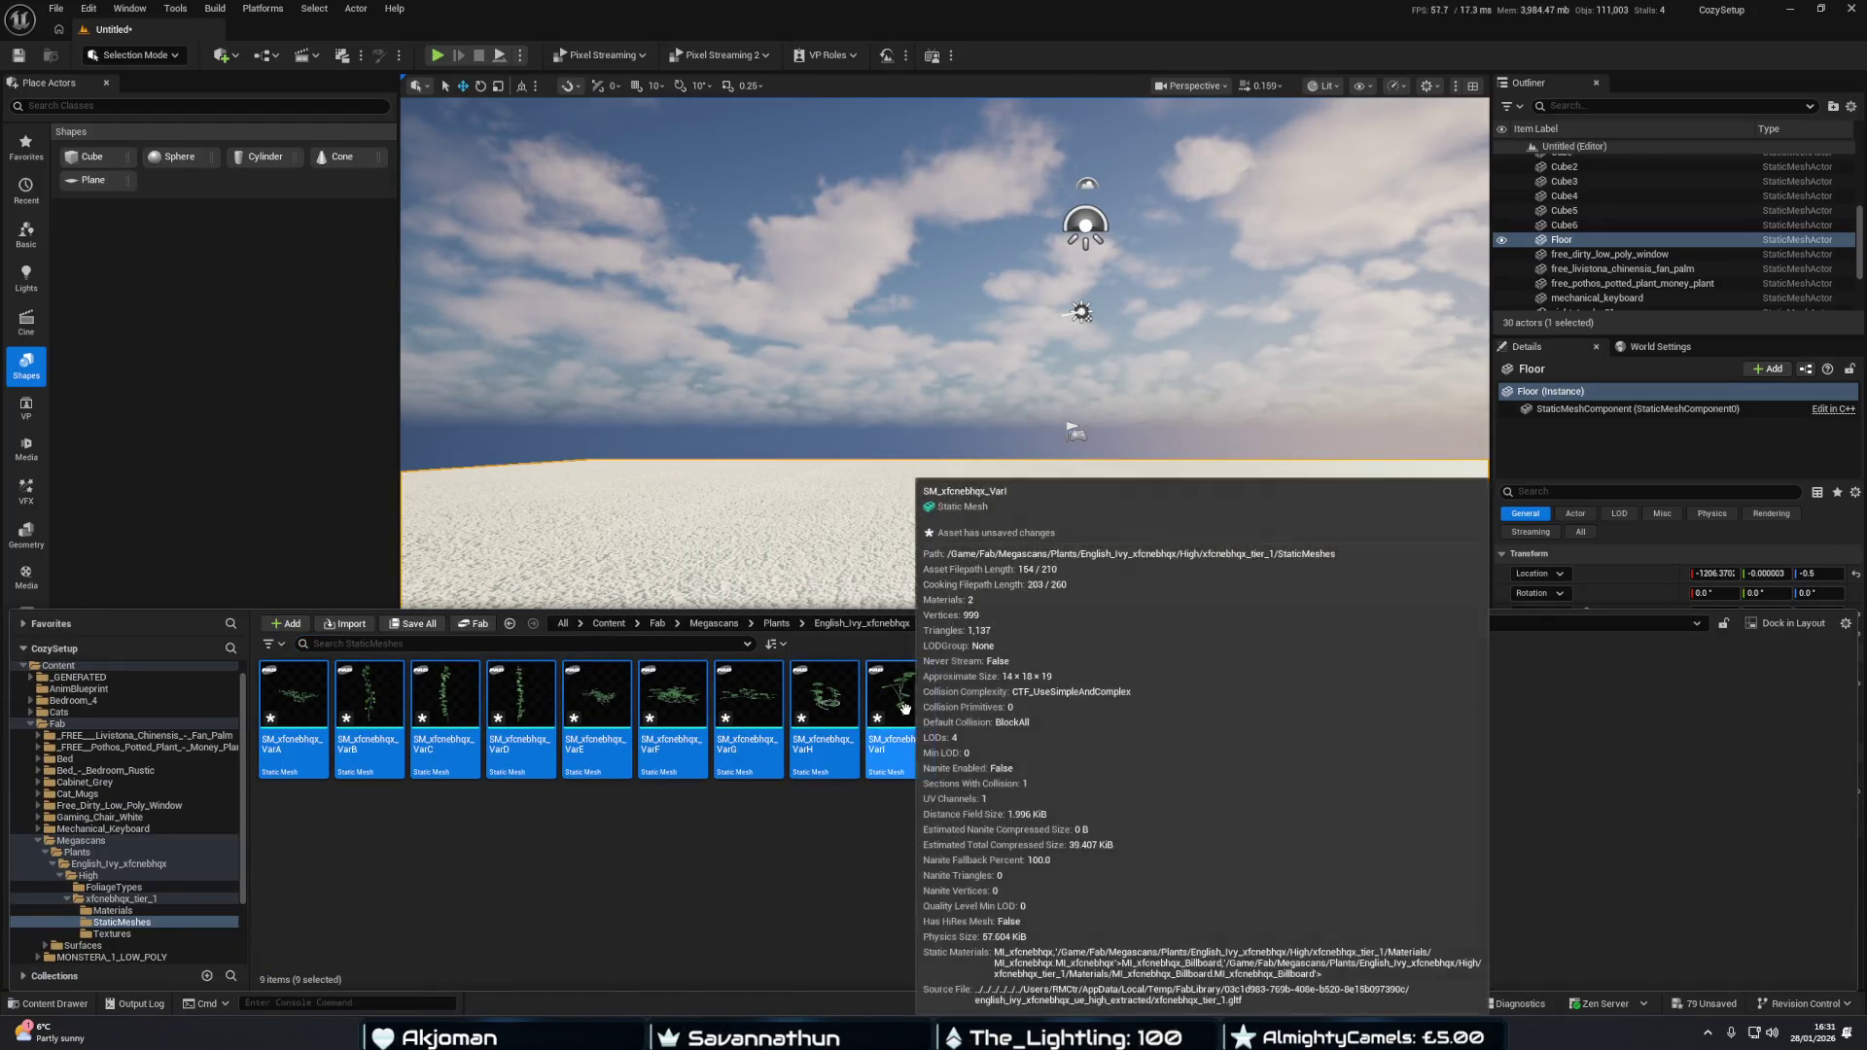
key(Return)
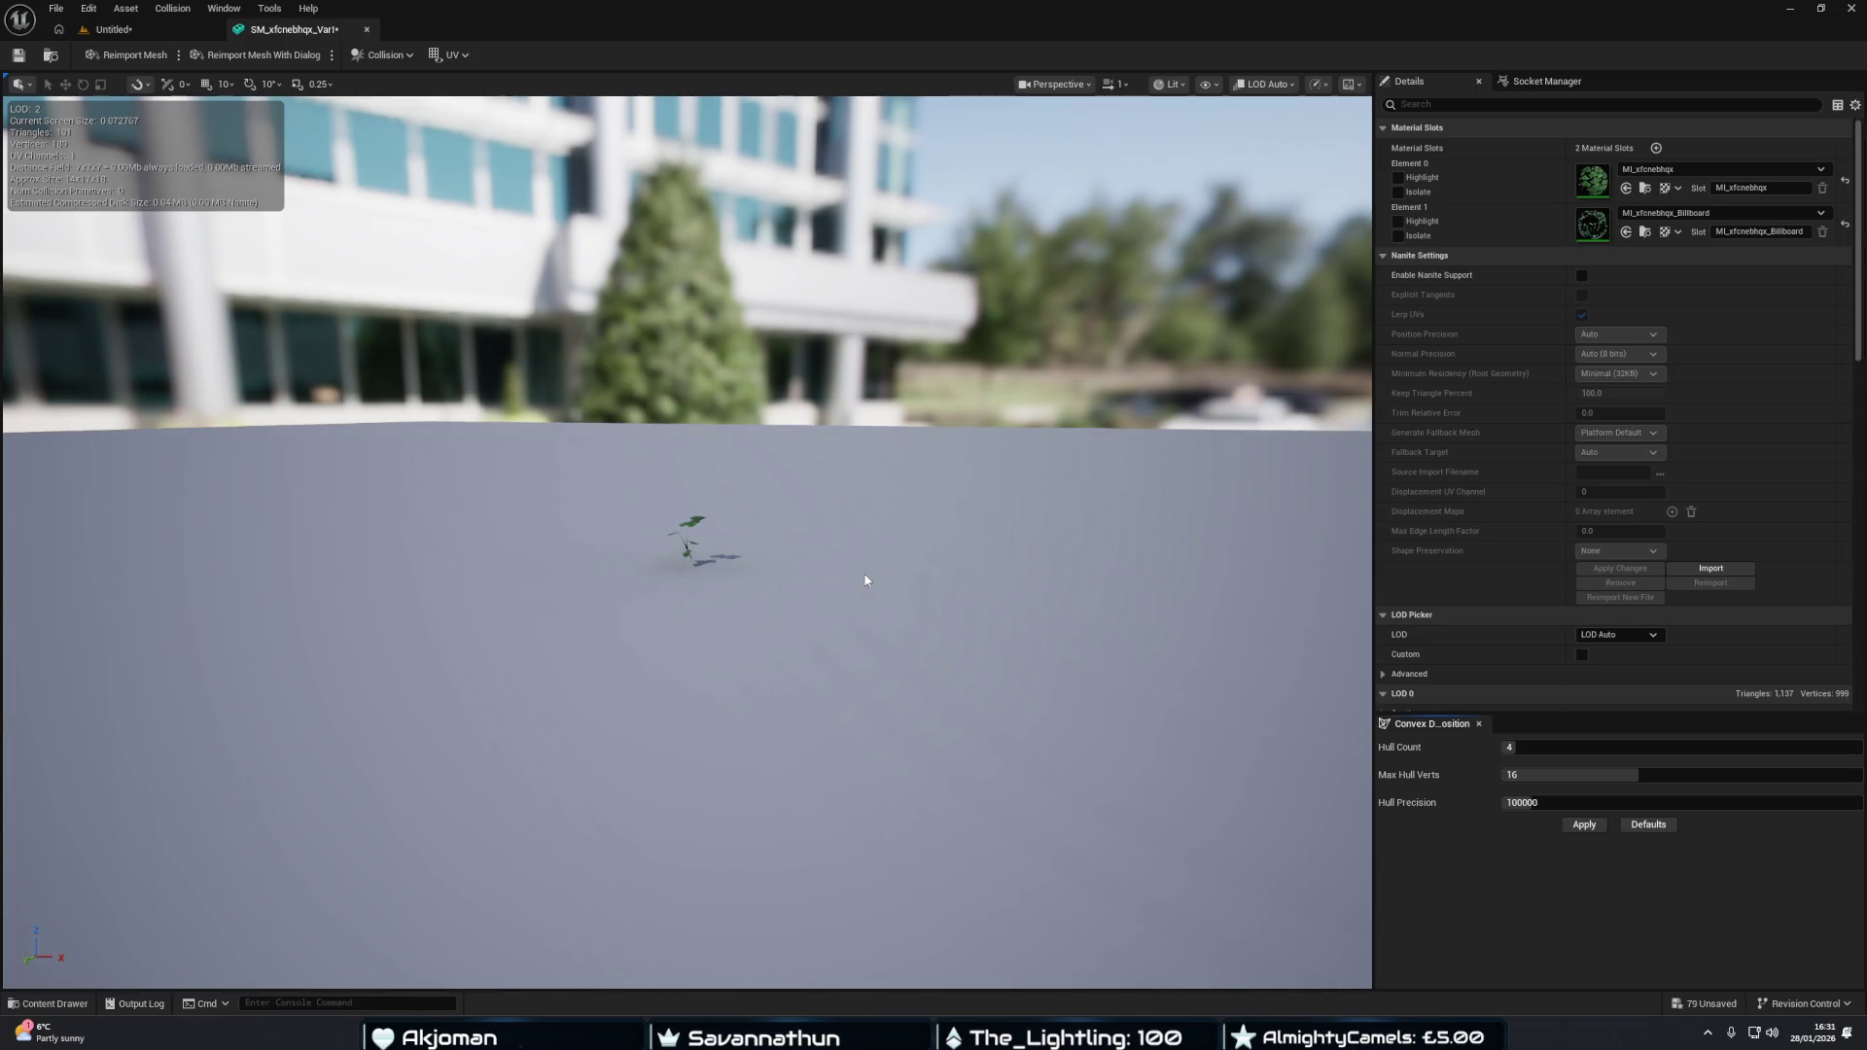
click(367, 30)
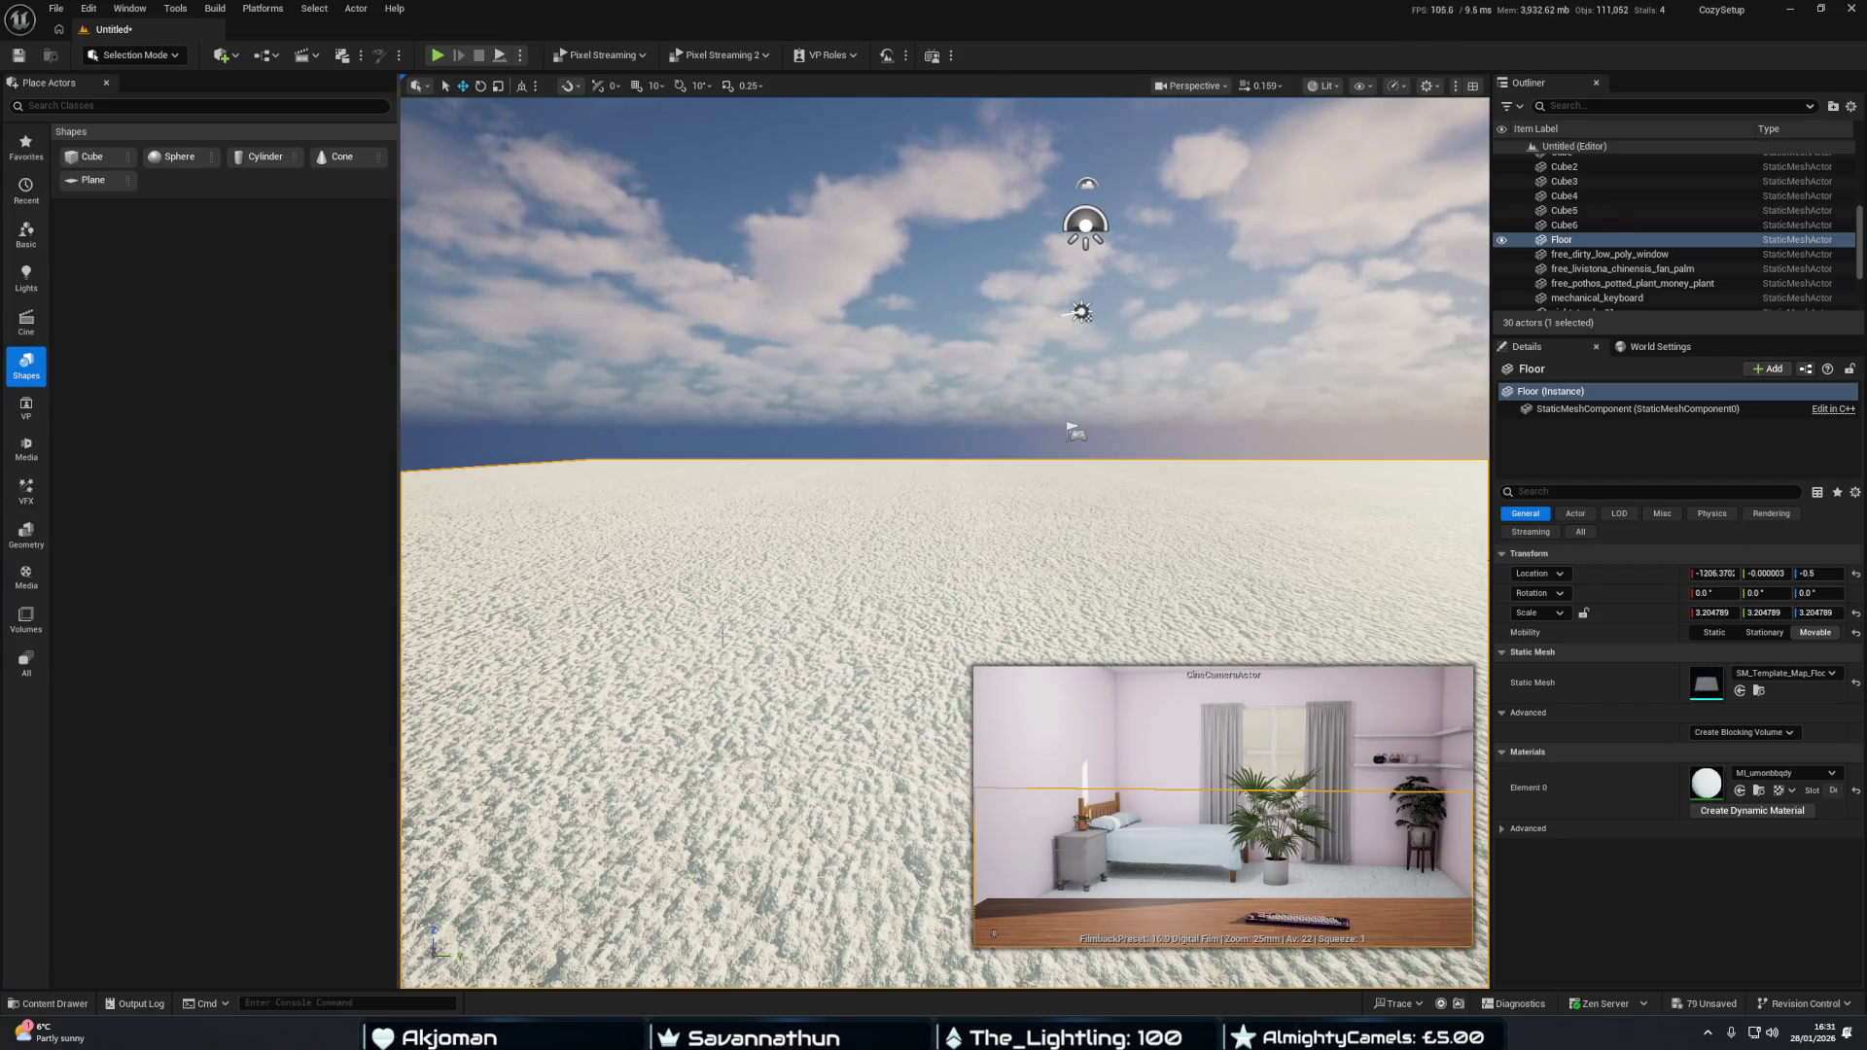
Drop all nine ivy variants on the floor as a cluster, then undo it.
key(ctrl+space)
mouse_move(807, 715)
mouse_down()
mouse_move(759, 623)
mouse_move(670, 598)
mouse_move(795, 559)
mouse_move(796, 457)
mouse_move(800, 687)
mouse_up()
click(799, 687)
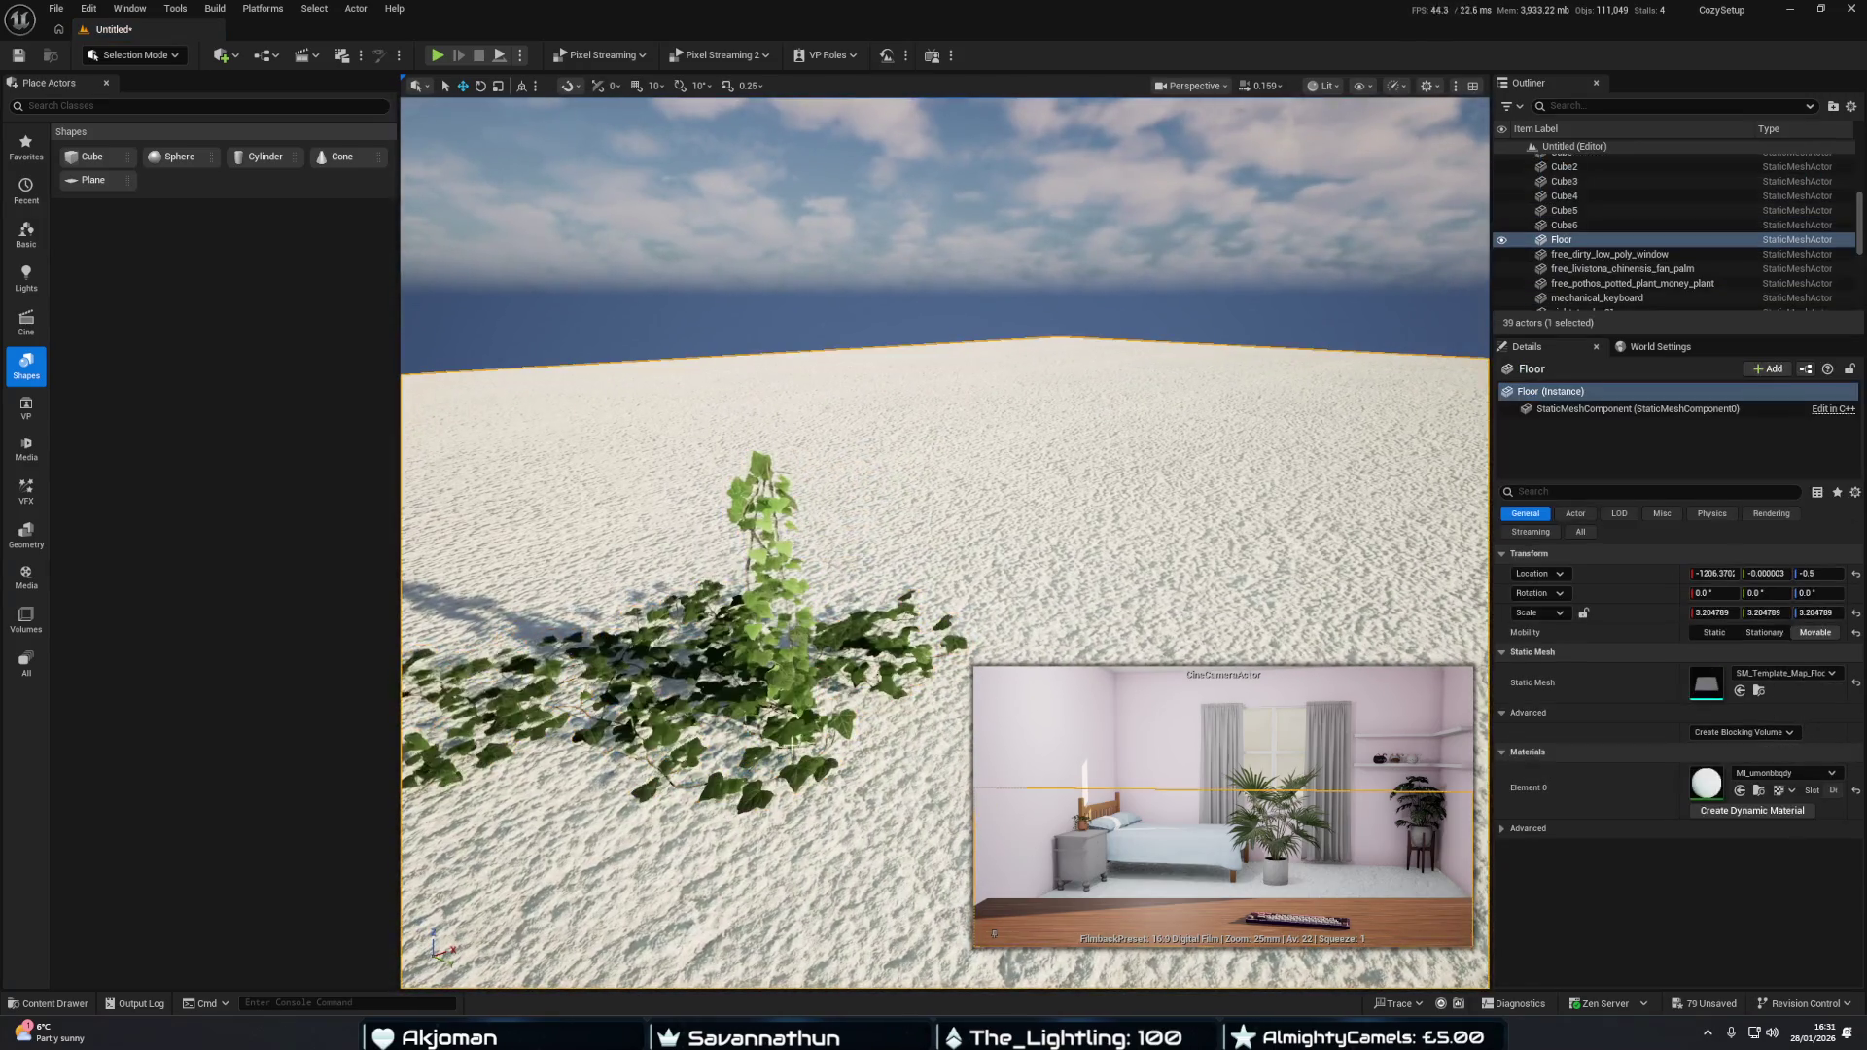
click(800, 685)
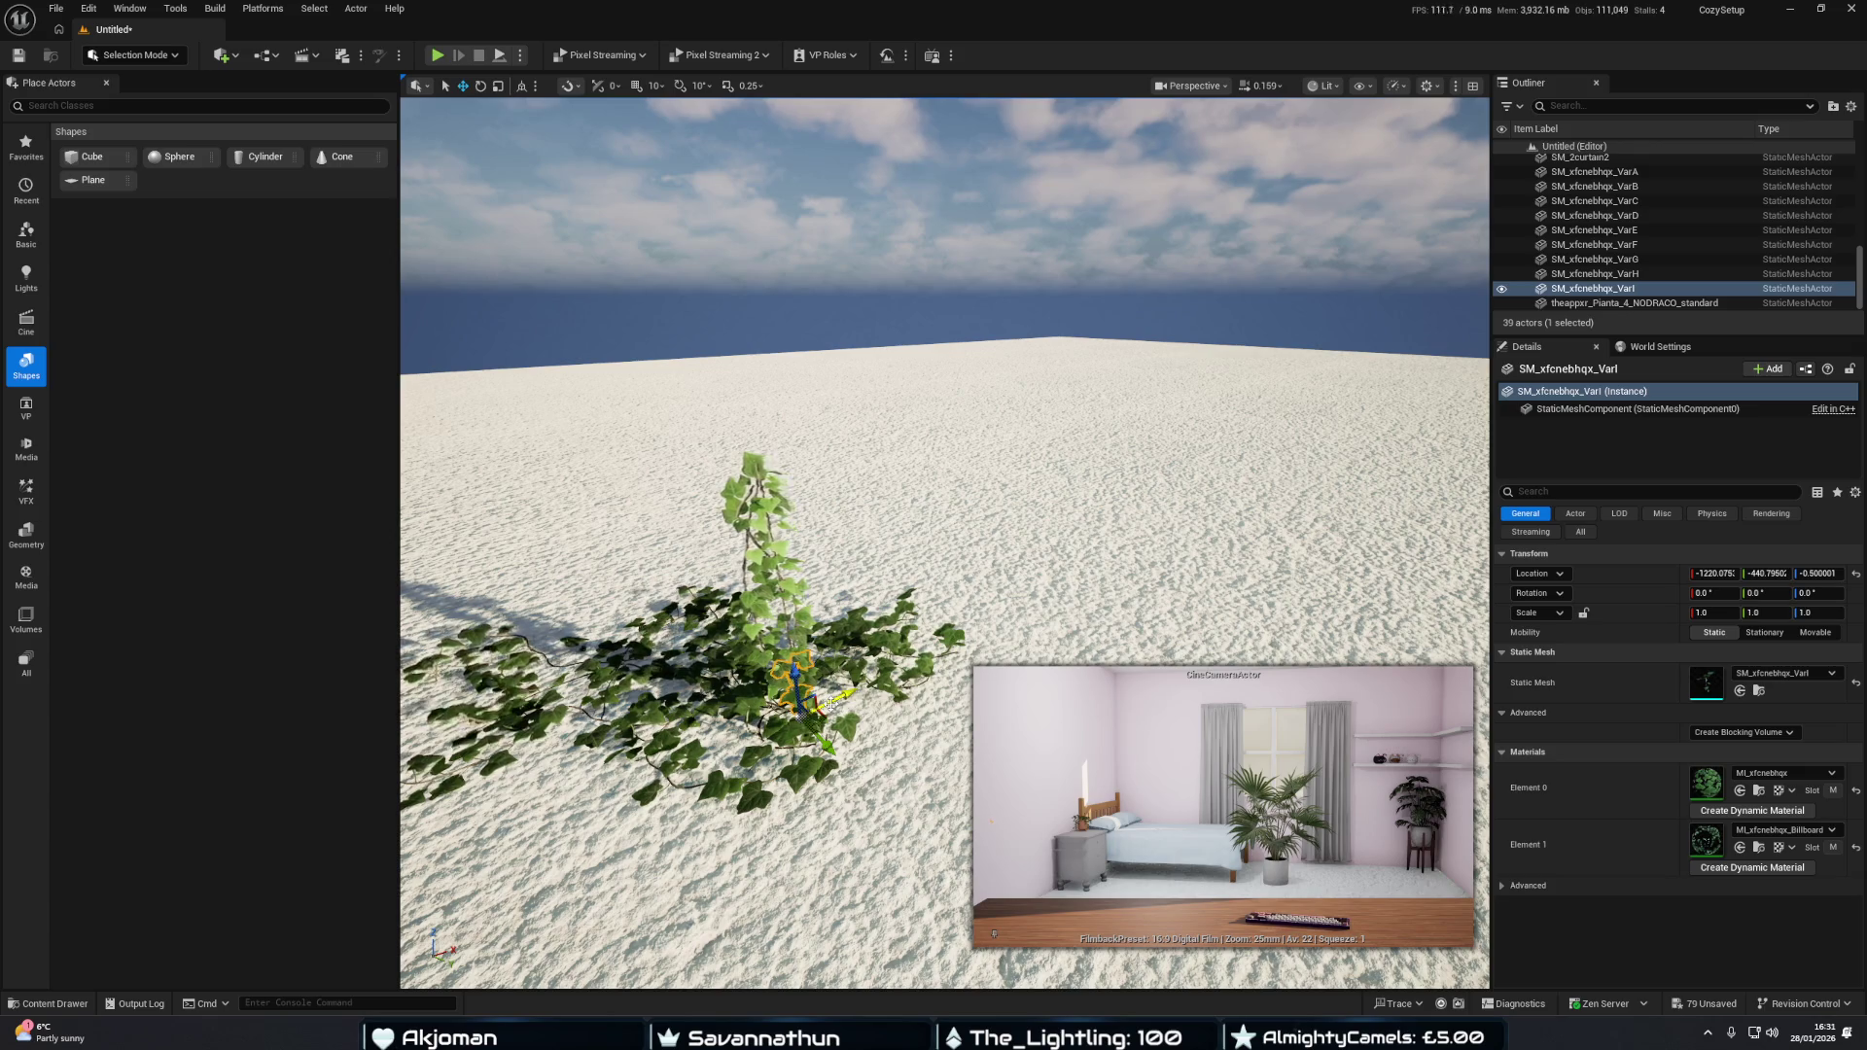
key(ctrl+z)
key(ctrl+z)
key(ctrl+z)
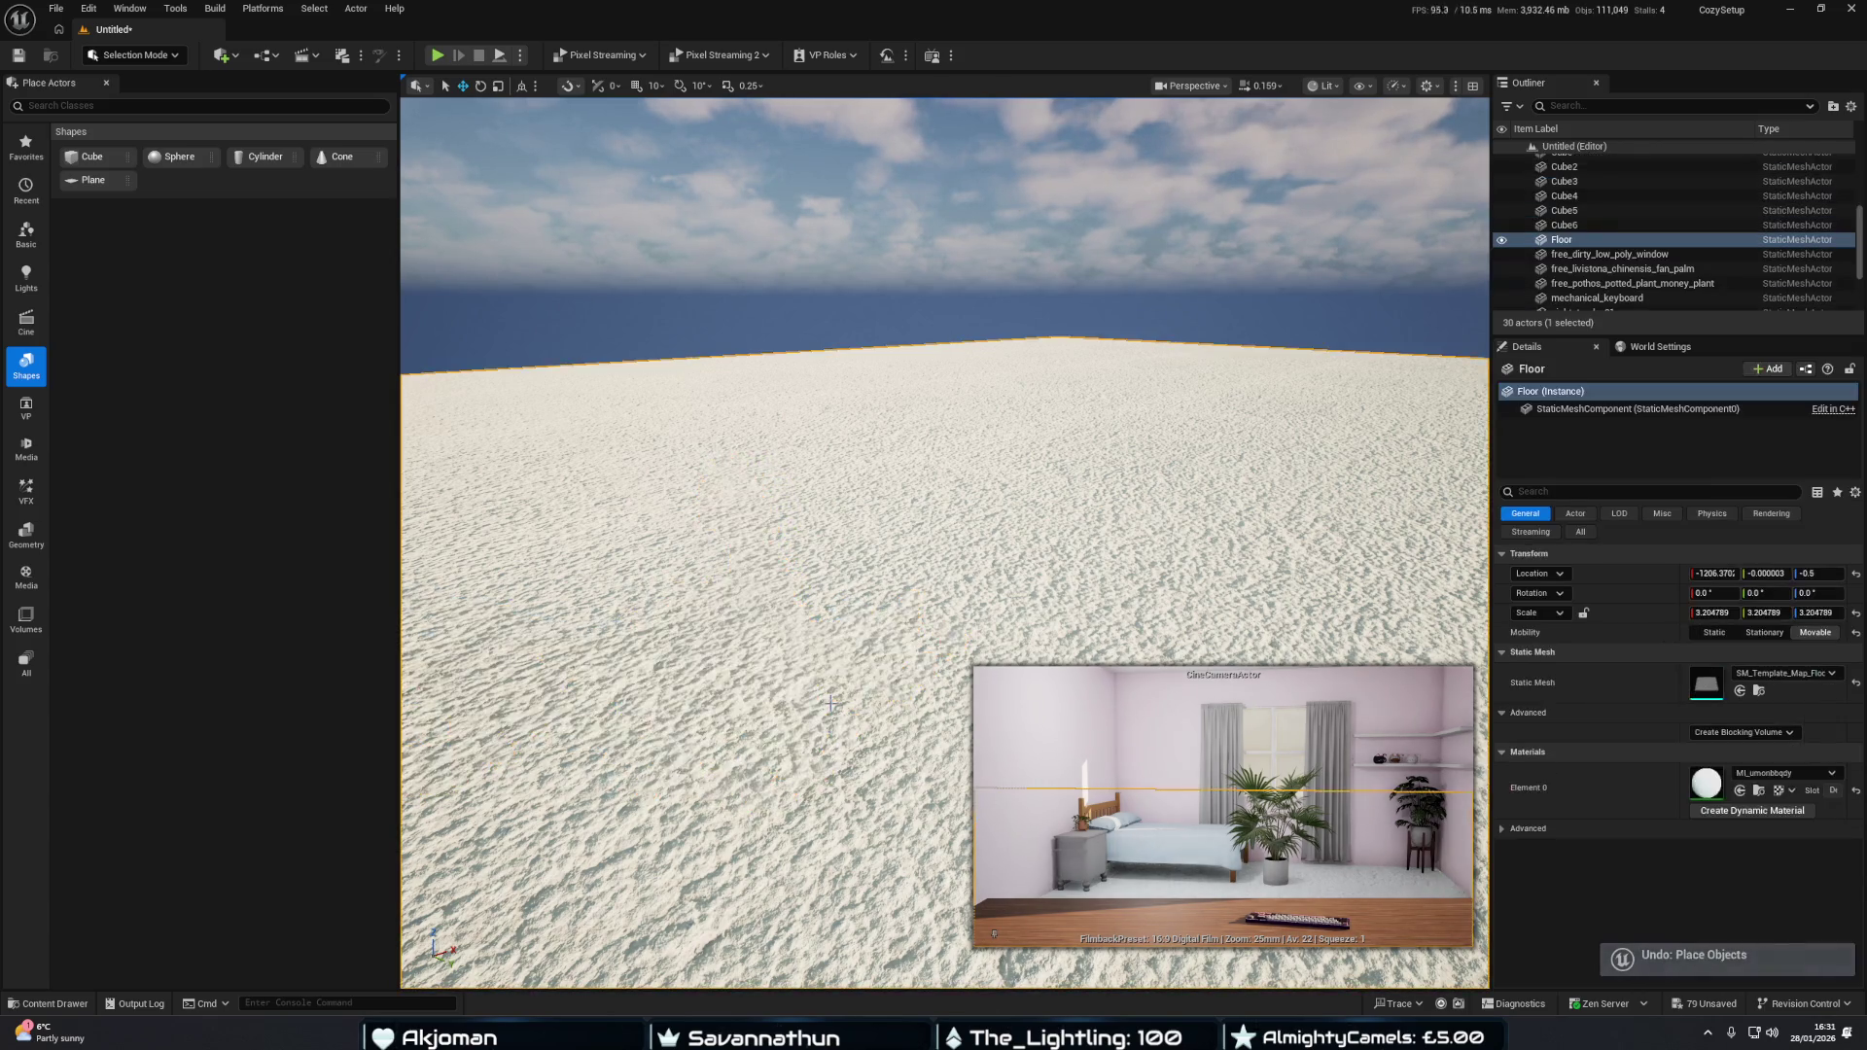
key(ctrl+space)
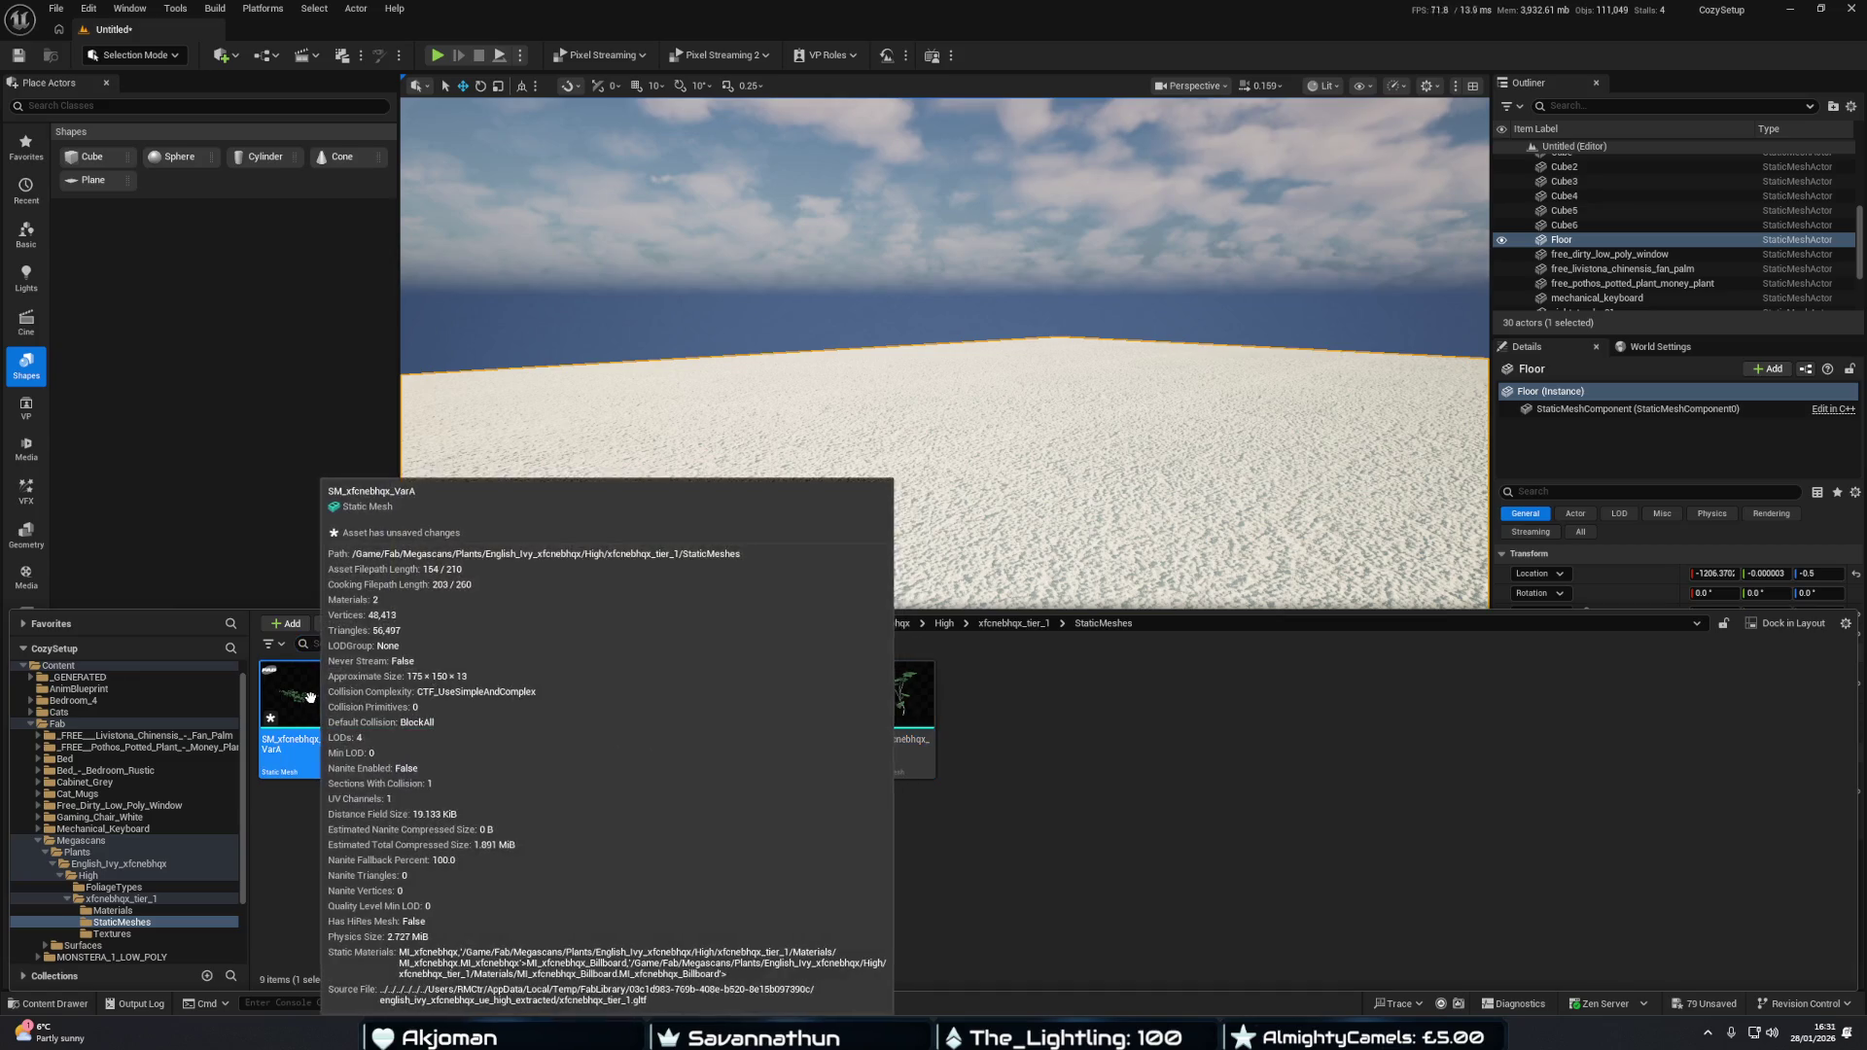
Place a single ivy mesh, duplicate it, and delete the VarB copy.
mouse_move(292, 704)
mouse_down()
mouse_move(536, 522)
mouse_move(657, 583)
mouse_up()
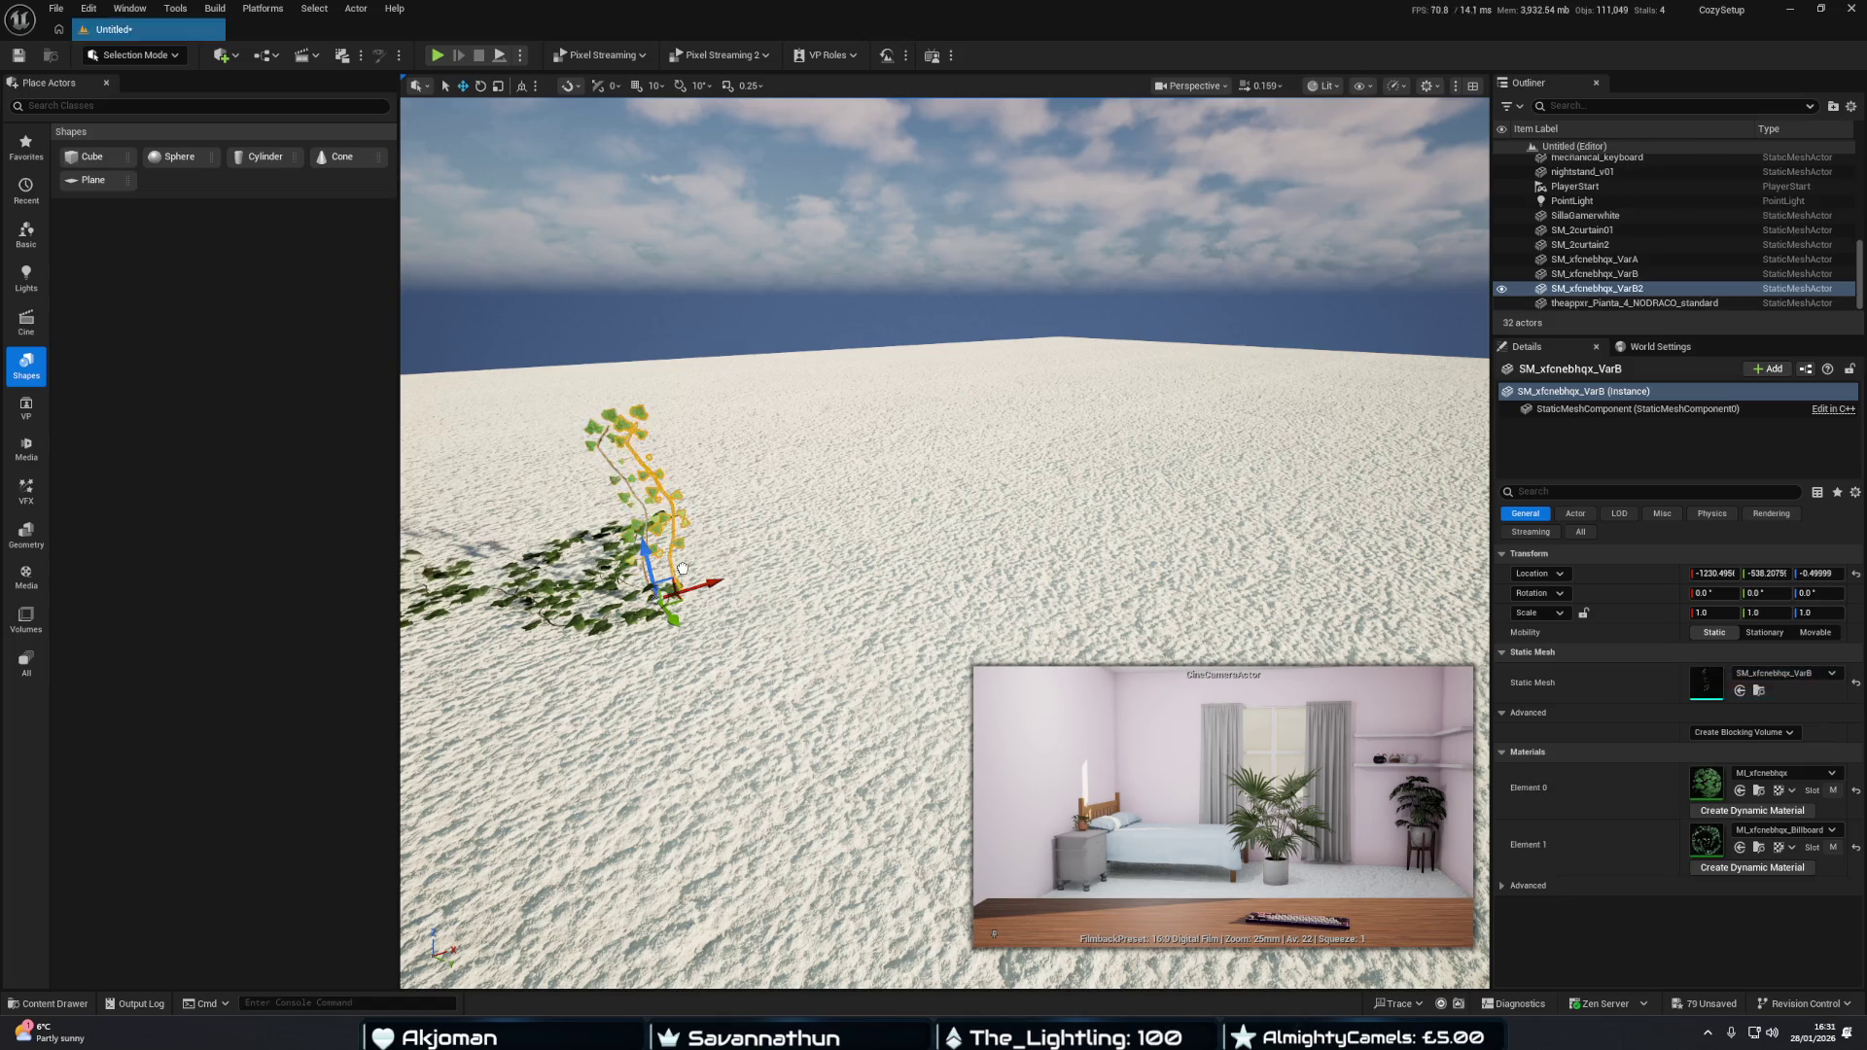
key(ctrl+d)
click(875, 583)
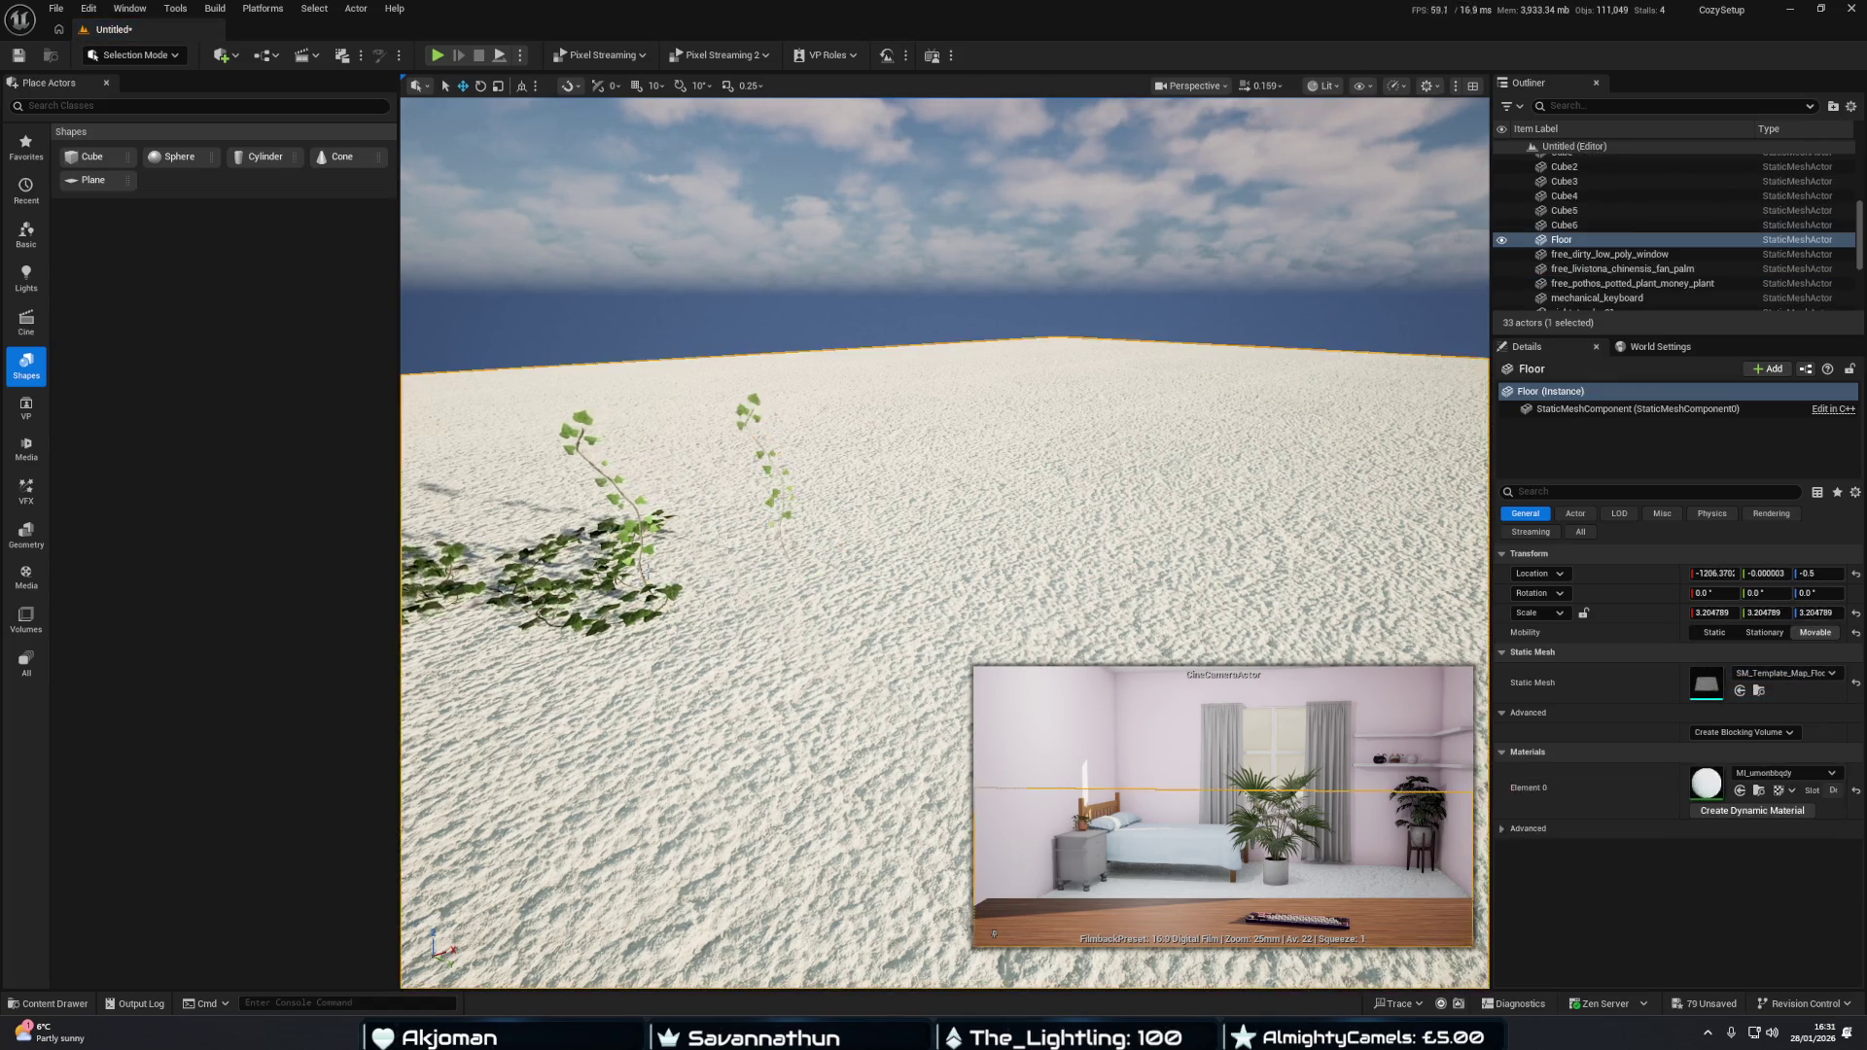
click(603, 486)
right_click(625, 473)
key(Escape)
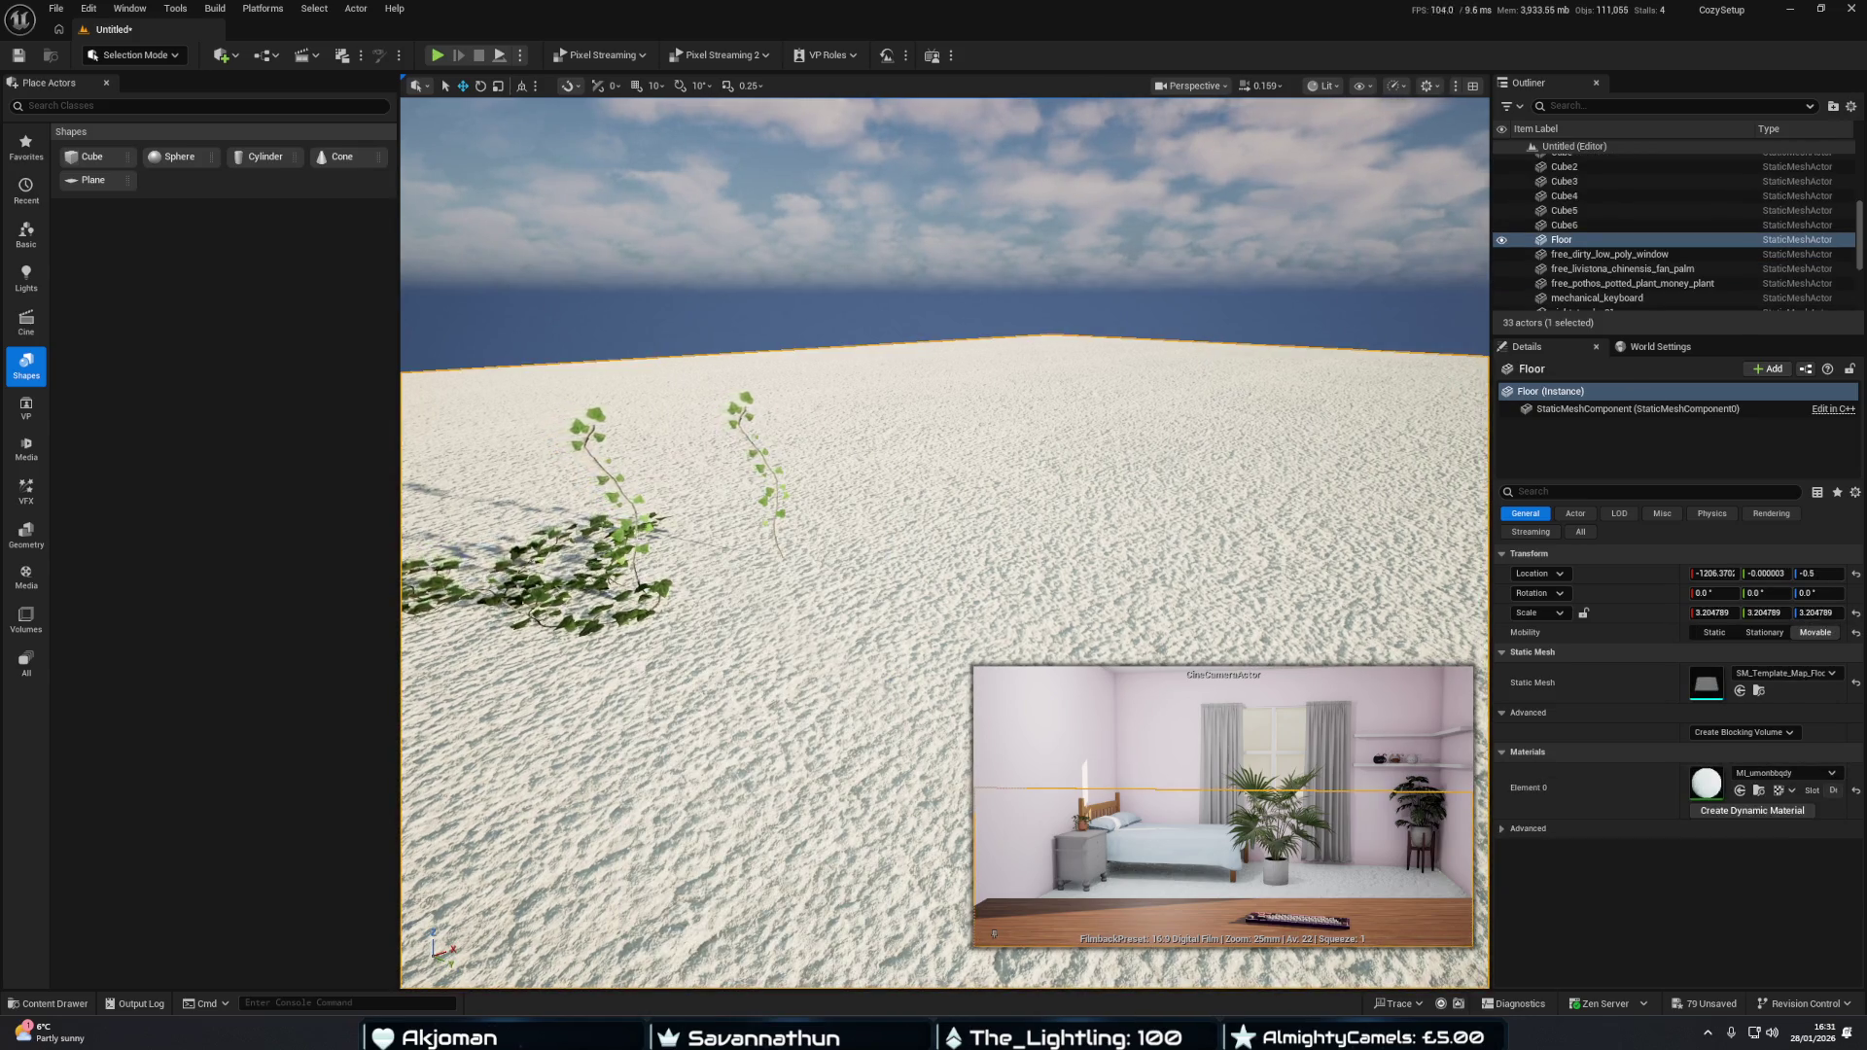
click(583, 432)
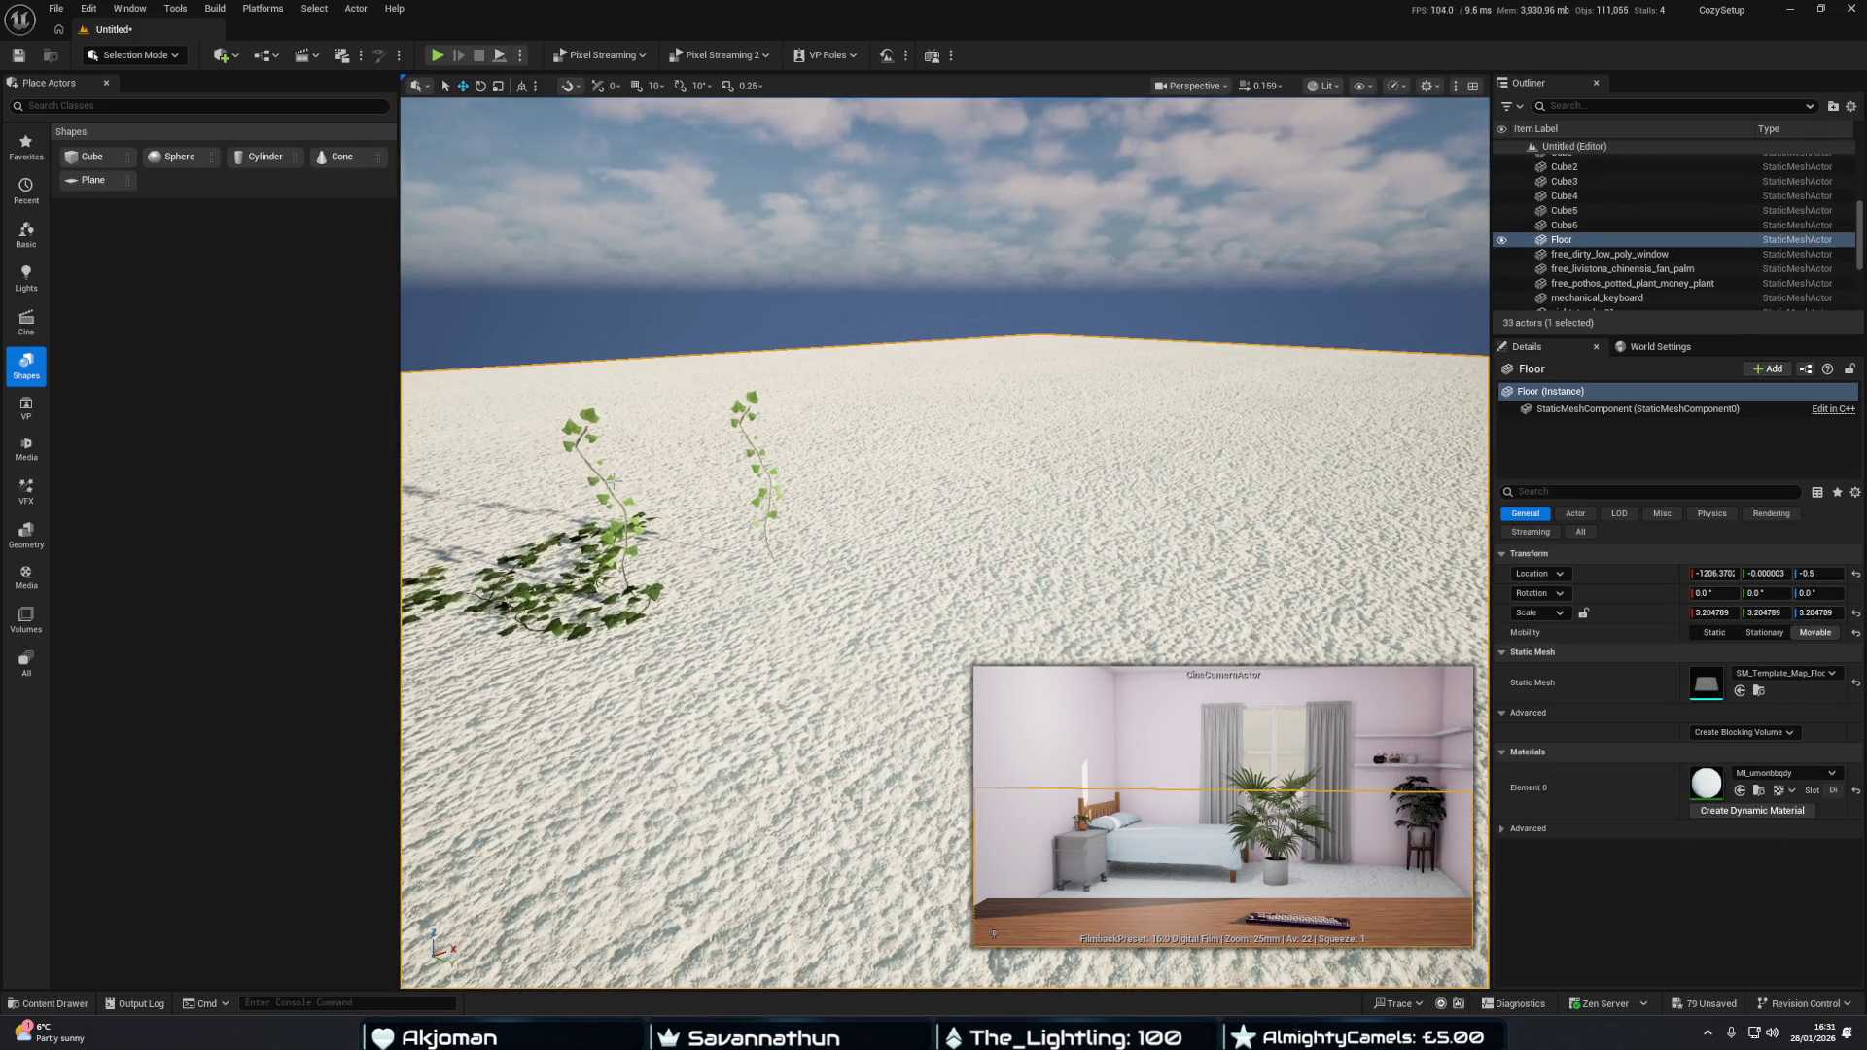
key(Delete)
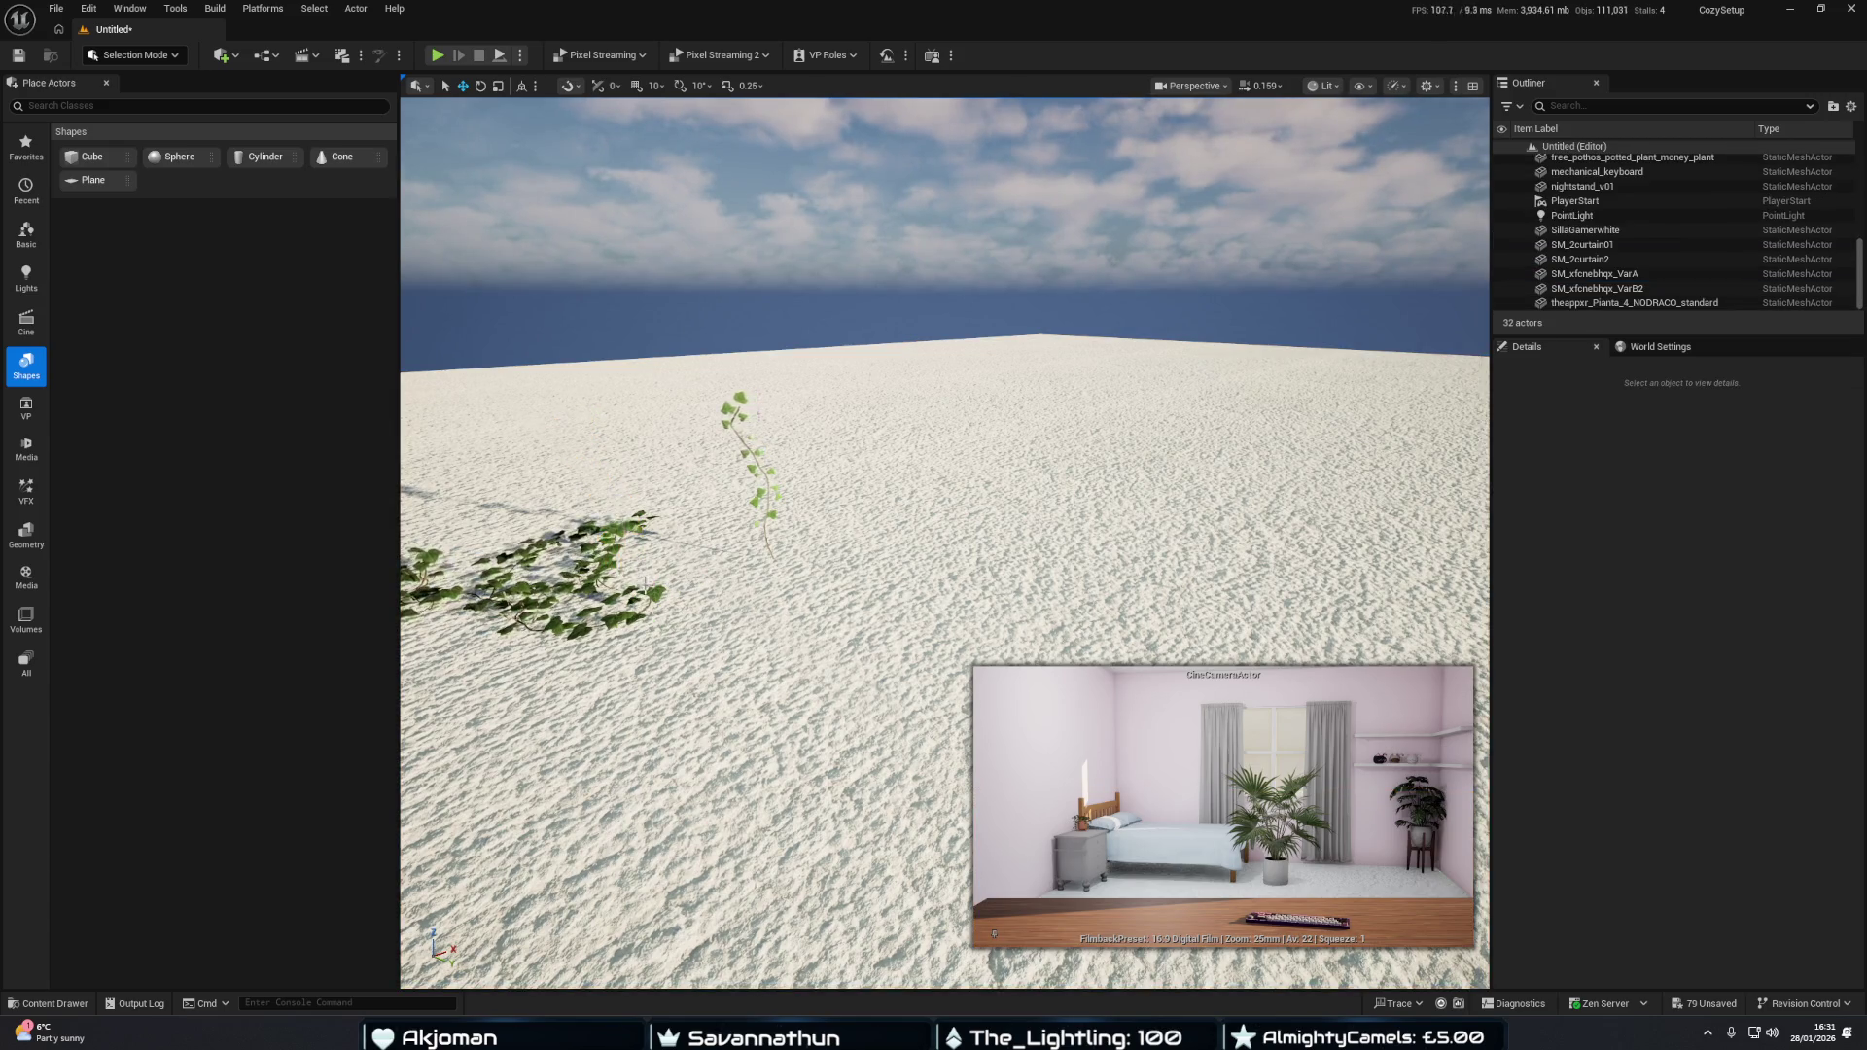
Place ivy variants VarC, VarD, VarE, VarF, VarG and VarH across the floor.
key(ctrl+space)
mouse_move(367, 717)
mouse_down()
mouse_move(773, 520)
mouse_move(828, 558)
mouse_up()
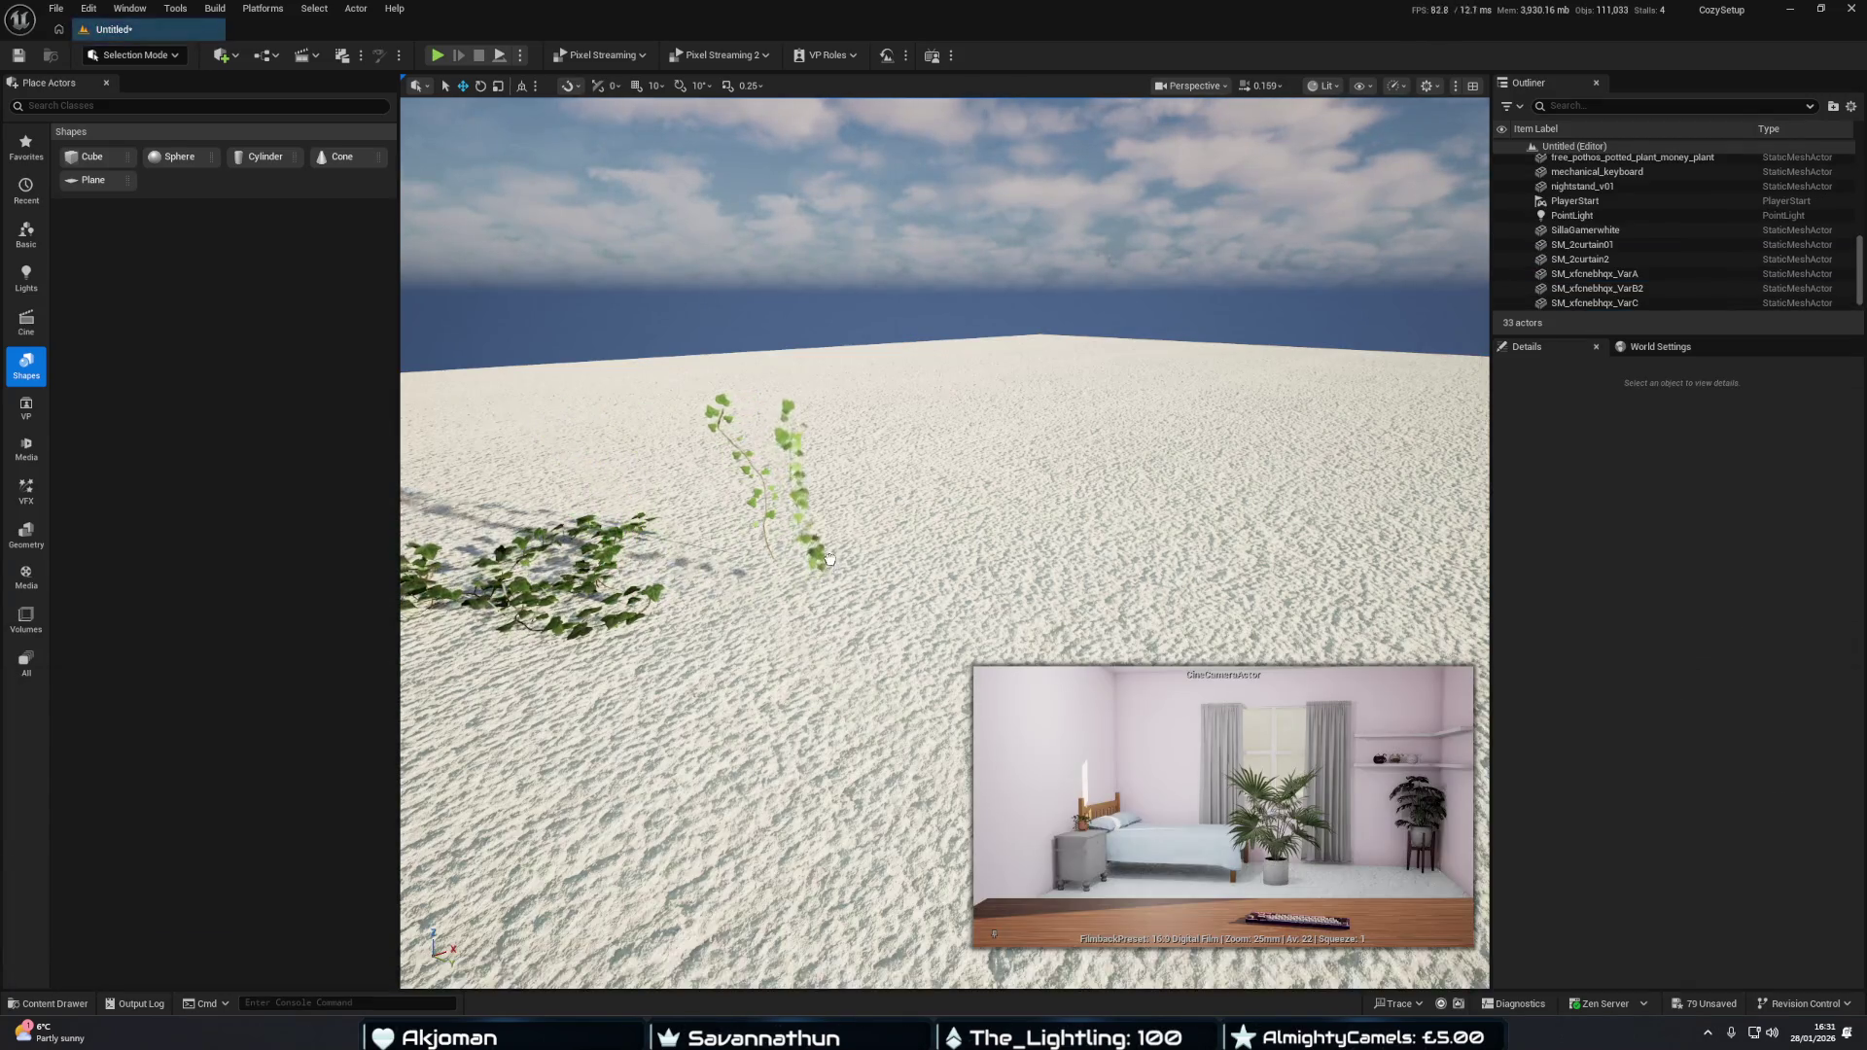
key(ctrl+space)
mouse_move(696, 610)
mouse_down()
mouse_move(922, 569)
mouse_move(896, 564)
mouse_up()
key(ctrl+space)
mouse_move(612, 706)
mouse_down()
mouse_move(625, 744)
mouse_move(749, 804)
mouse_up()
key(ctrl+space)
drag(678, 689, 764, 793)
key(ctrl+space)
mouse_move(765, 691)
mouse_down()
mouse_move(854, 709)
mouse_move(1021, 583)
mouse_up()
key(ctrl+space)
mouse_move(824, 695)
mouse_down()
mouse_move(1021, 589)
mouse_move(1127, 647)
mouse_move(1070, 613)
mouse_move(1086, 613)
mouse_up()
Delete VarG, place VarI, and drag a Cube onto the floor beside the ivy.
click(1013, 603)
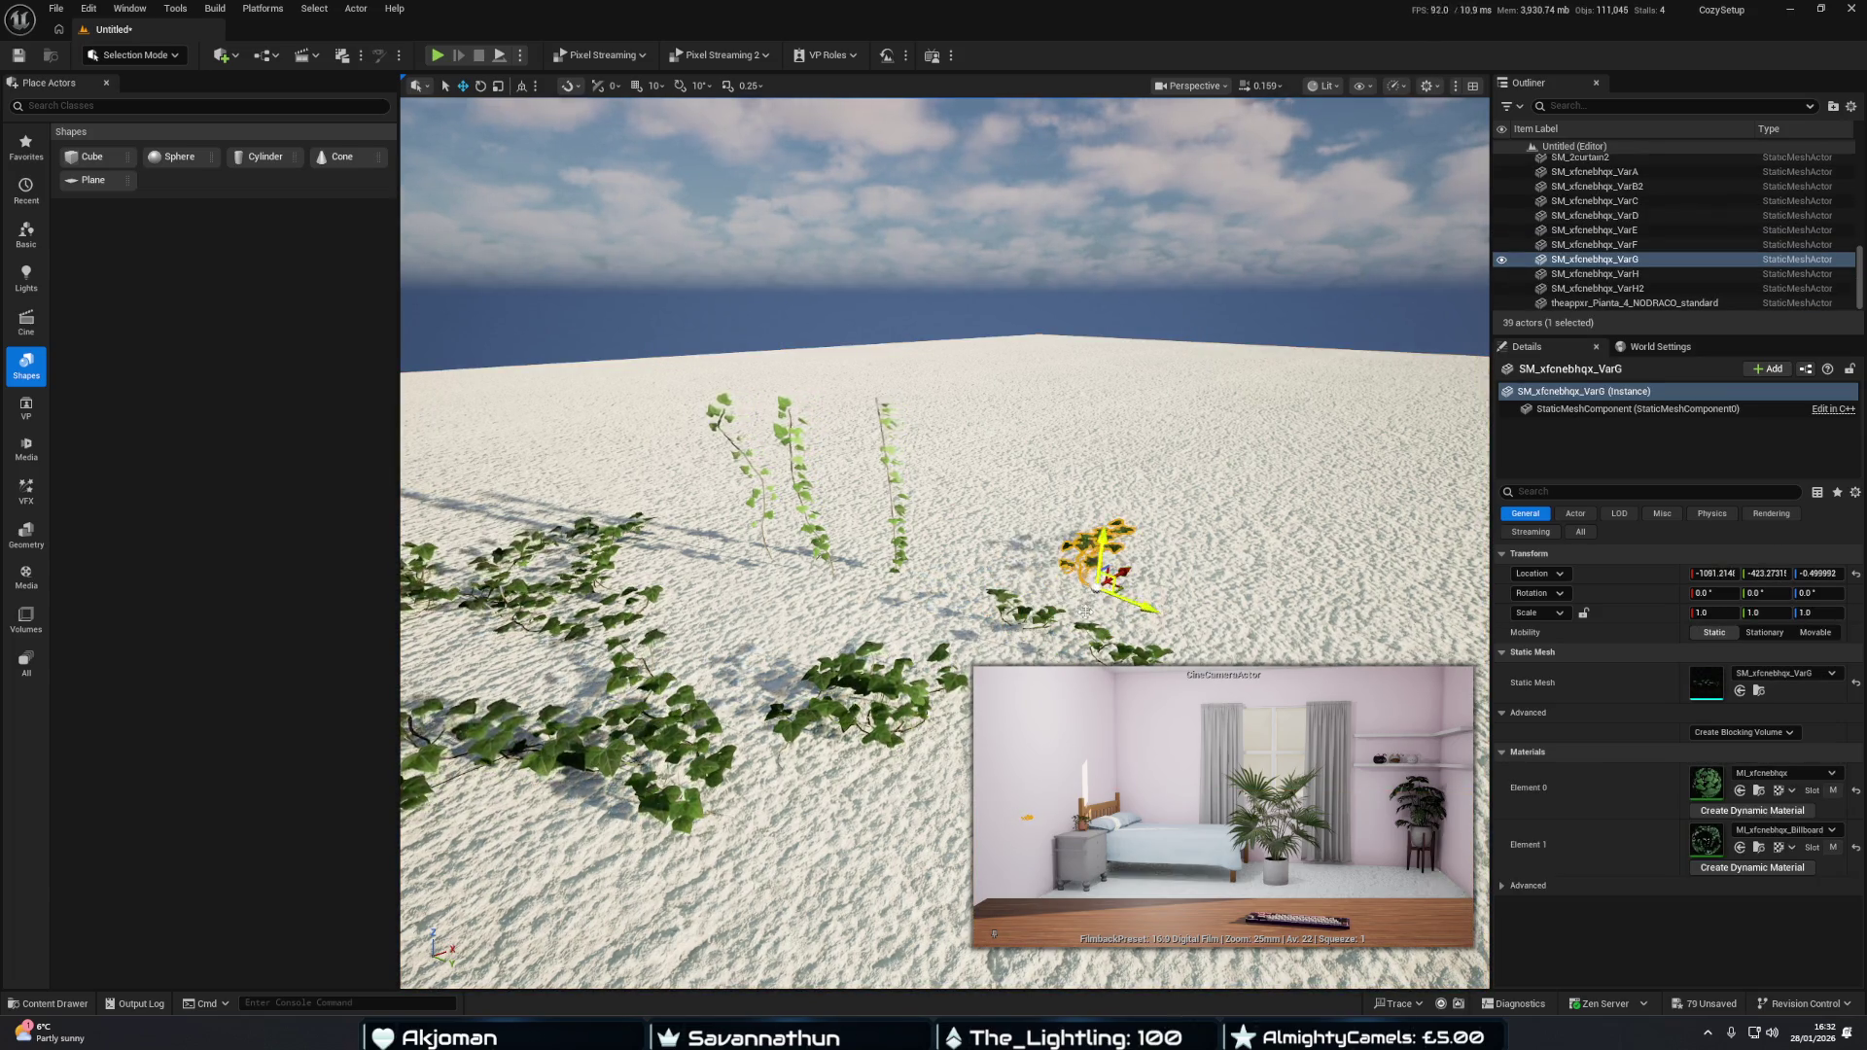
key(Delete)
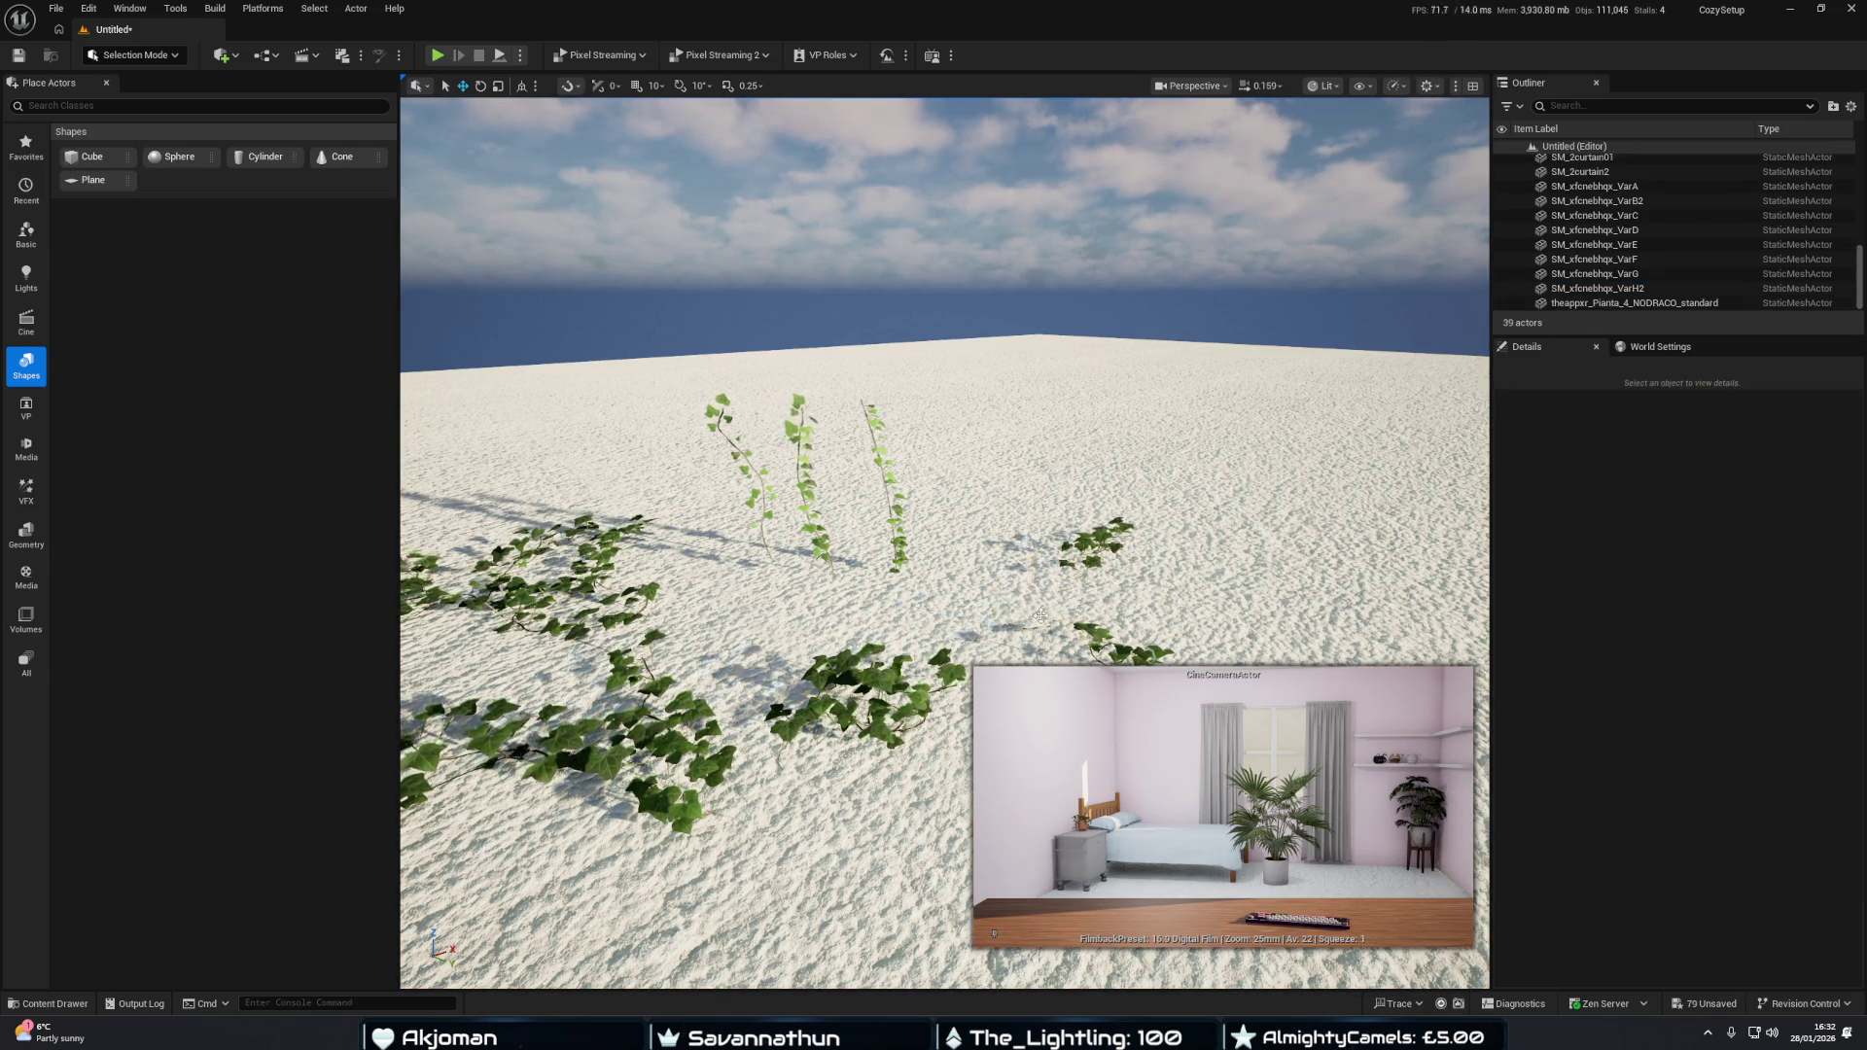
key(ctrl+space)
mouse_move(899, 734)
mouse_down()
mouse_move(964, 646)
mouse_move(1196, 601)
mouse_move(1186, 651)
mouse_up()
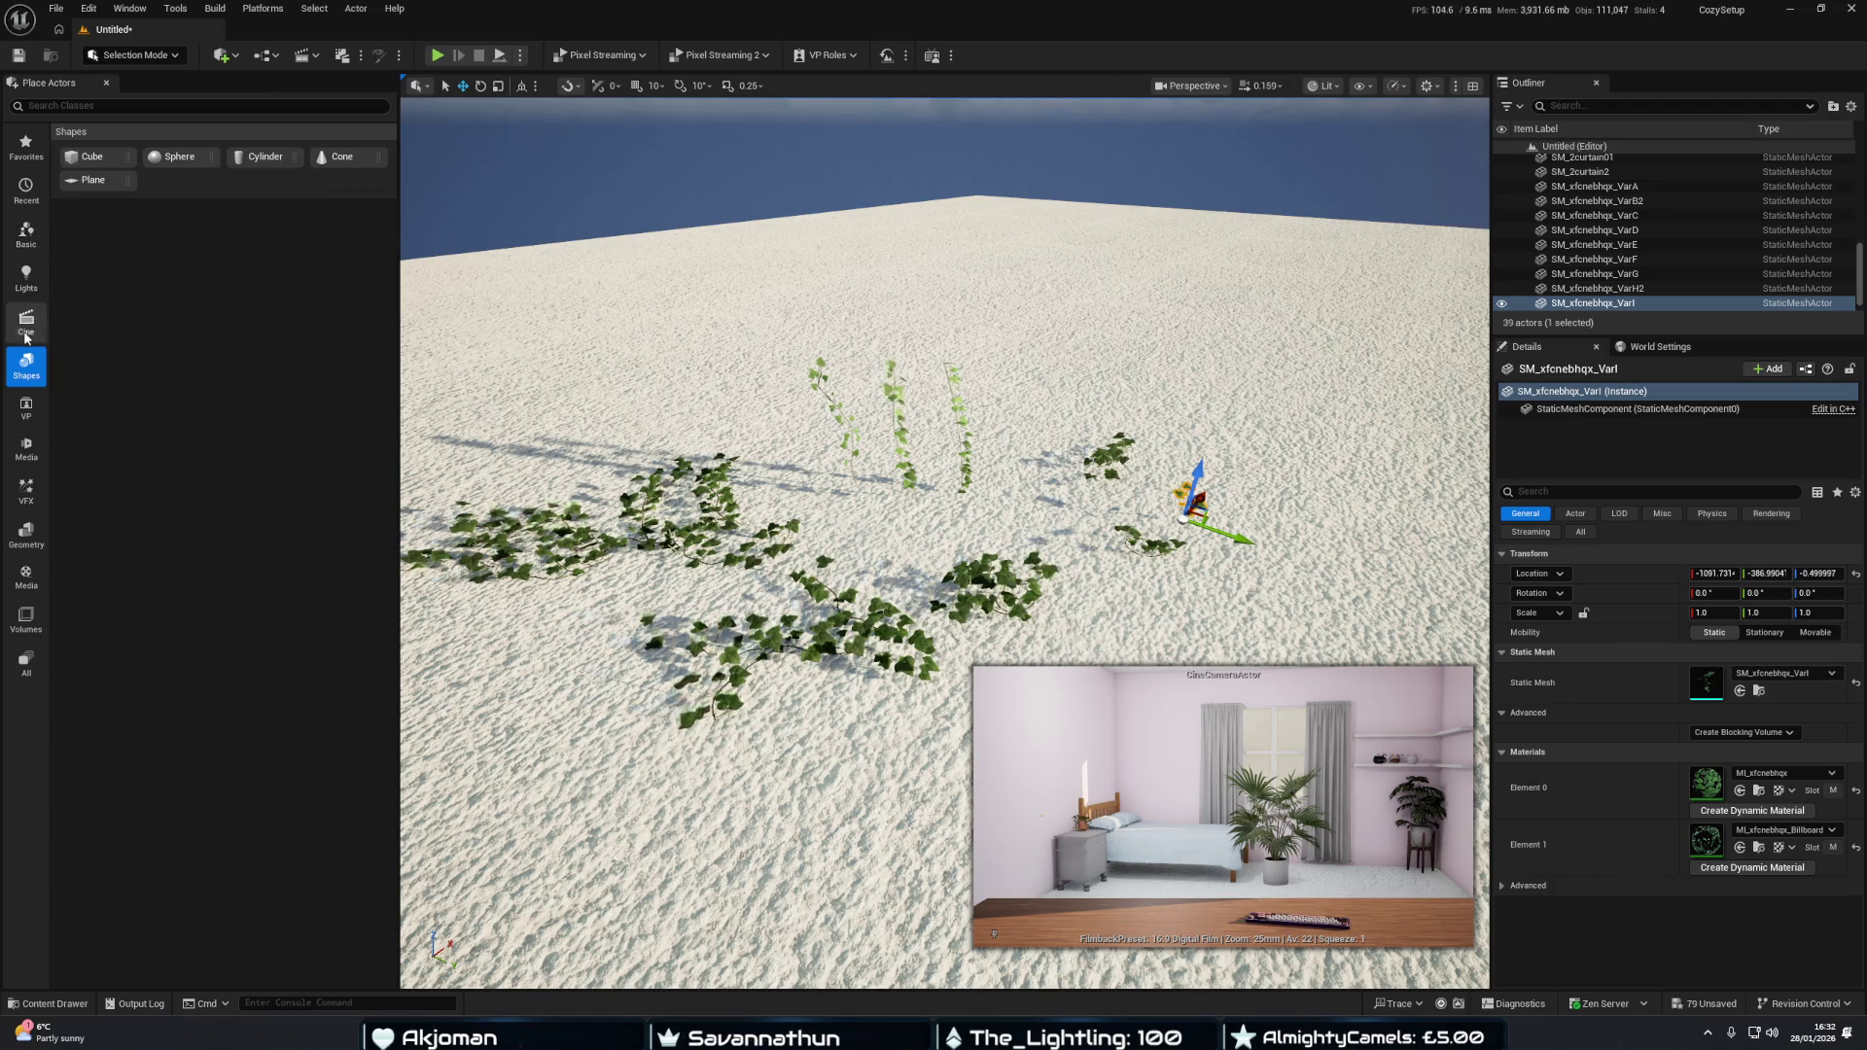
mouse_move(91, 156)
mouse_down()
mouse_move(467, 248)
mouse_move(697, 404)
mouse_move(603, 175)
mouse_up()
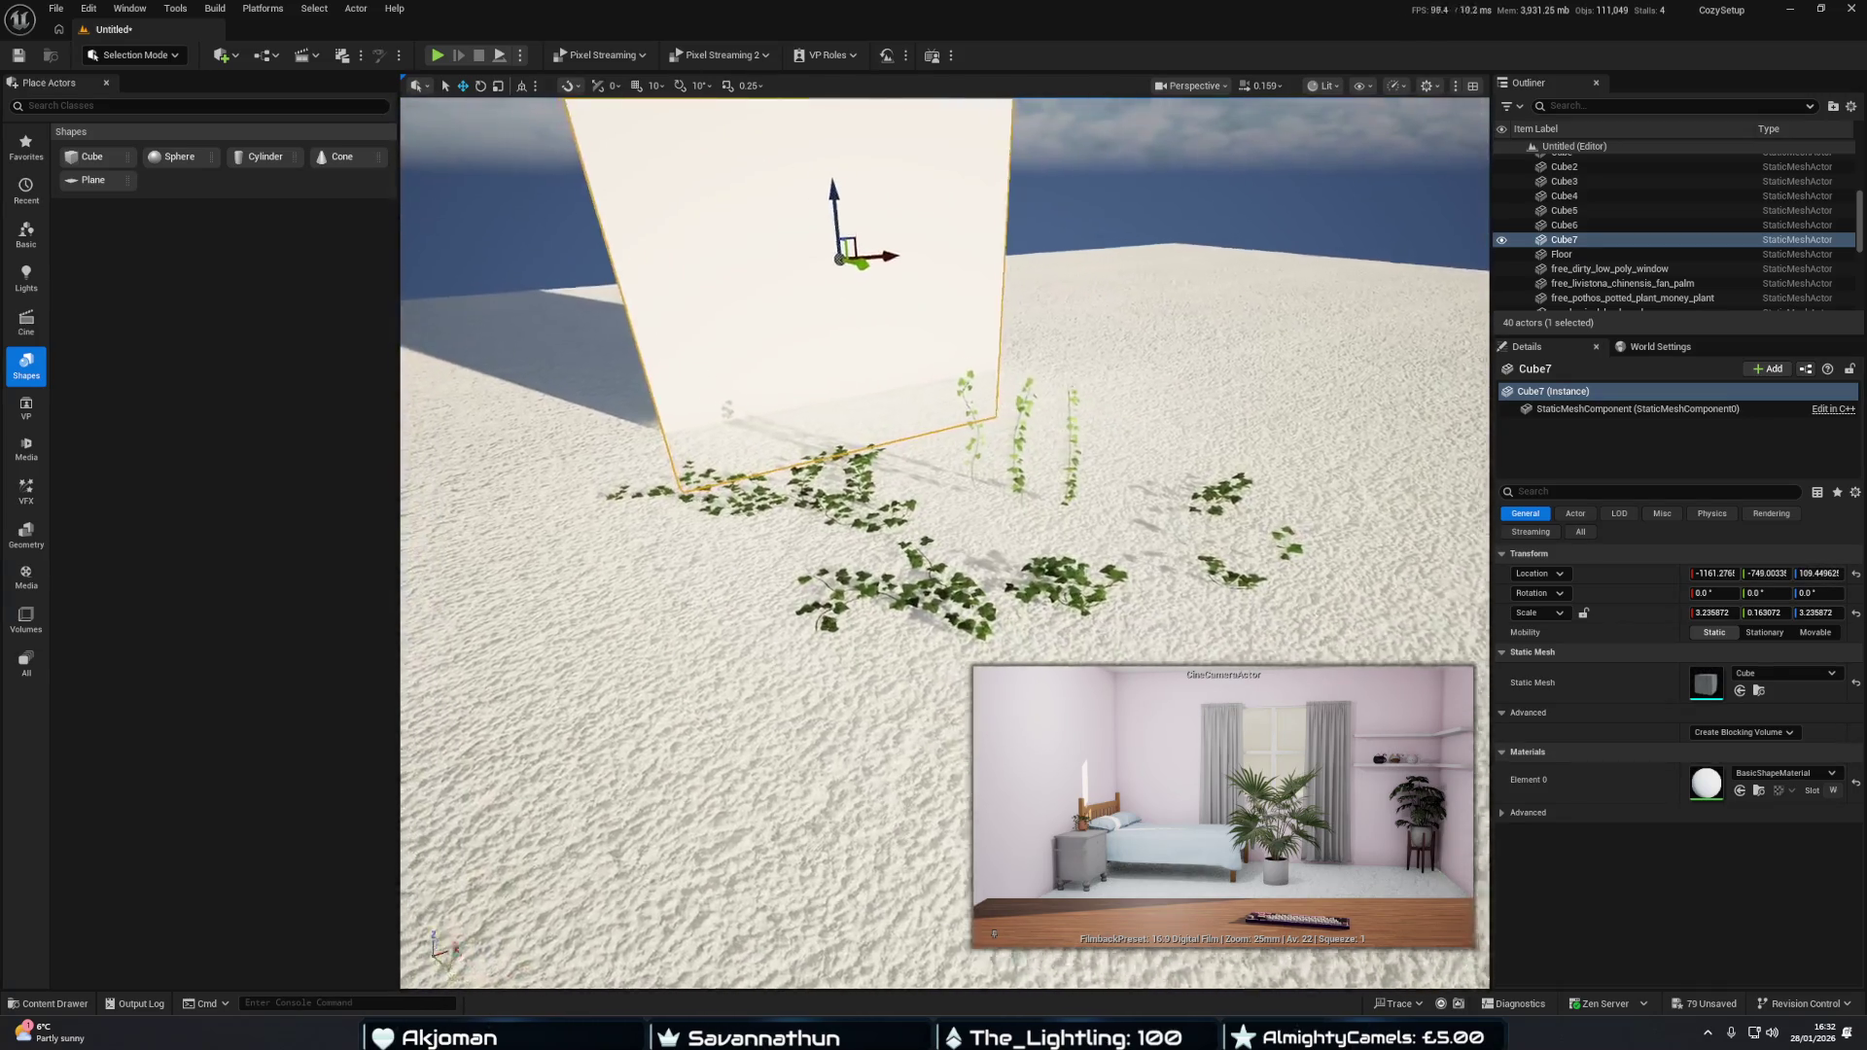
Drop an ivy mesh onto the white wall and try a first rotation, then undo it.
key(w)
key(ctrl+space)
mouse_move(292, 715)
mouse_down()
mouse_move(467, 710)
mouse_move(737, 252)
mouse_move(713, 299)
mouse_move(789, 341)
mouse_up()
key(r)
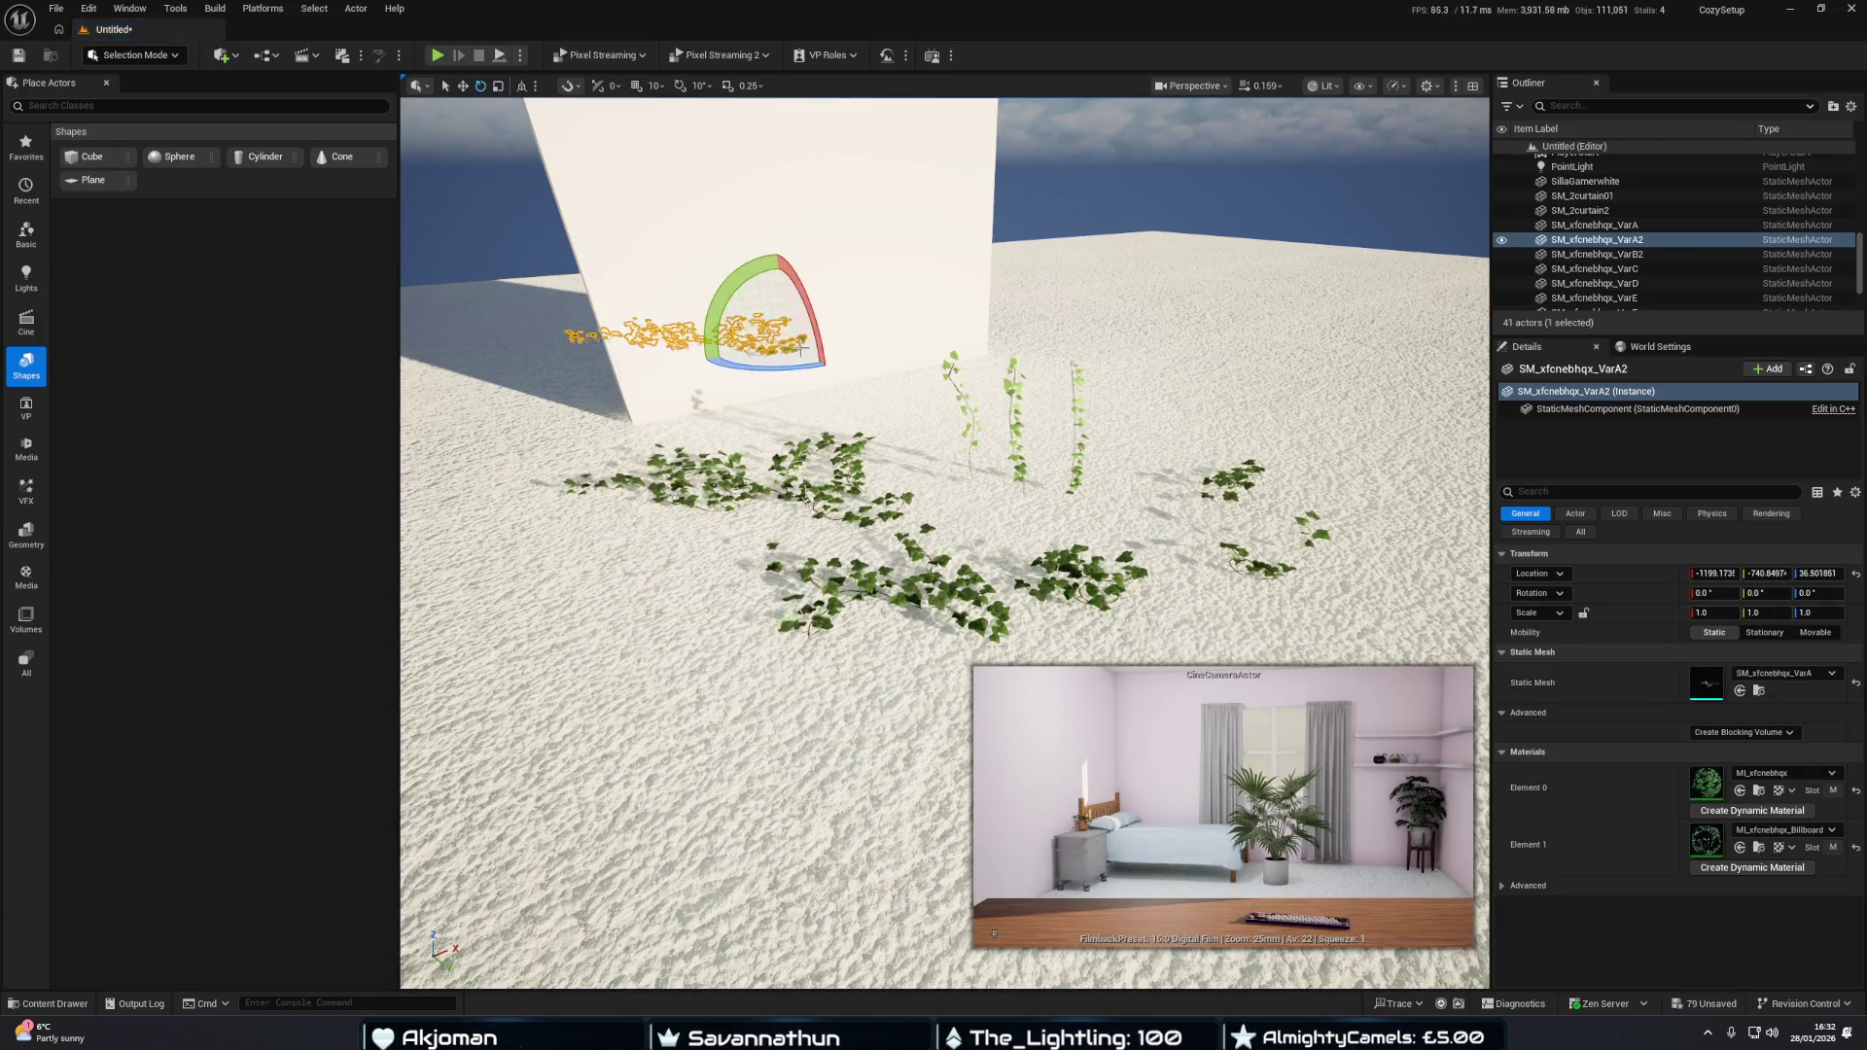
drag(789, 255, 824, 362)
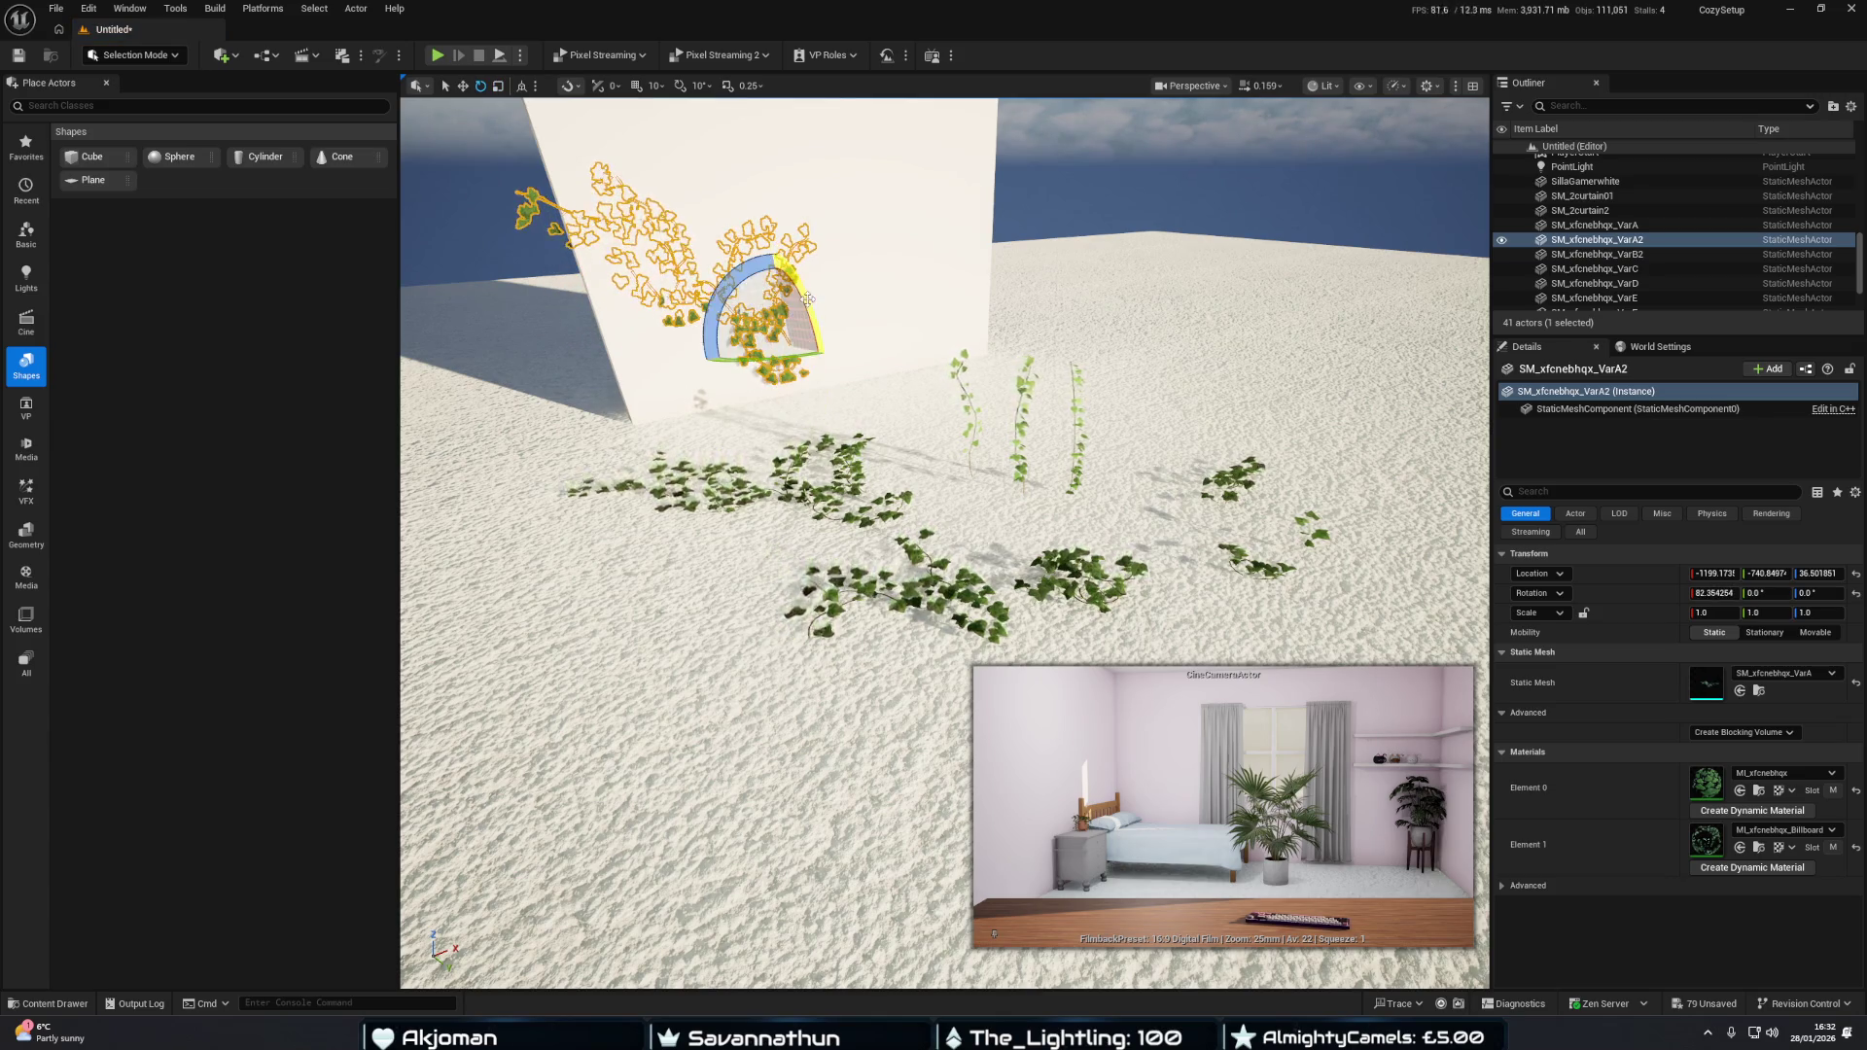
key(ctrl+z)
With rotation snap on, turn the ivy 90 degrees and slide it along the wall.
click(656, 86)
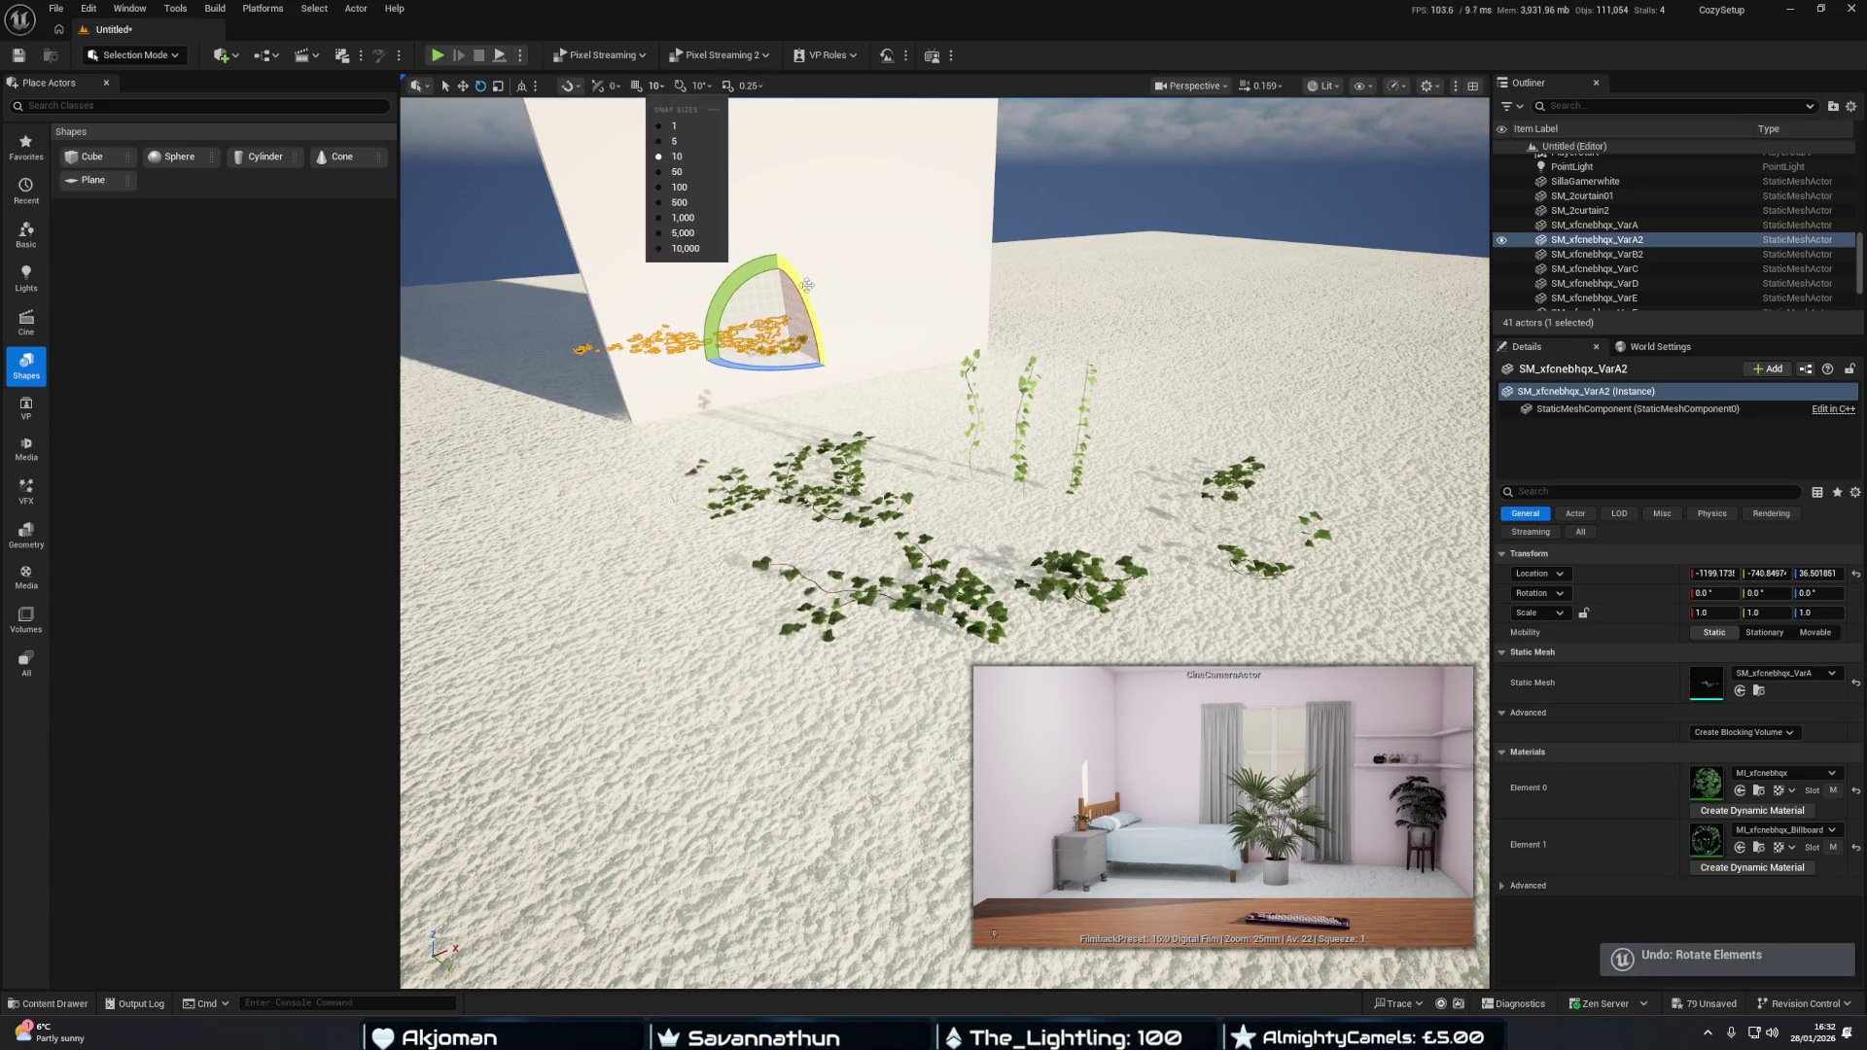
click(681, 85)
drag(775, 249, 794, 279)
mouse_move(825, 391)
mouse_down()
mouse_move(825, 371)
mouse_move(765, 530)
mouse_move(749, 366)
mouse_up()
key(w)
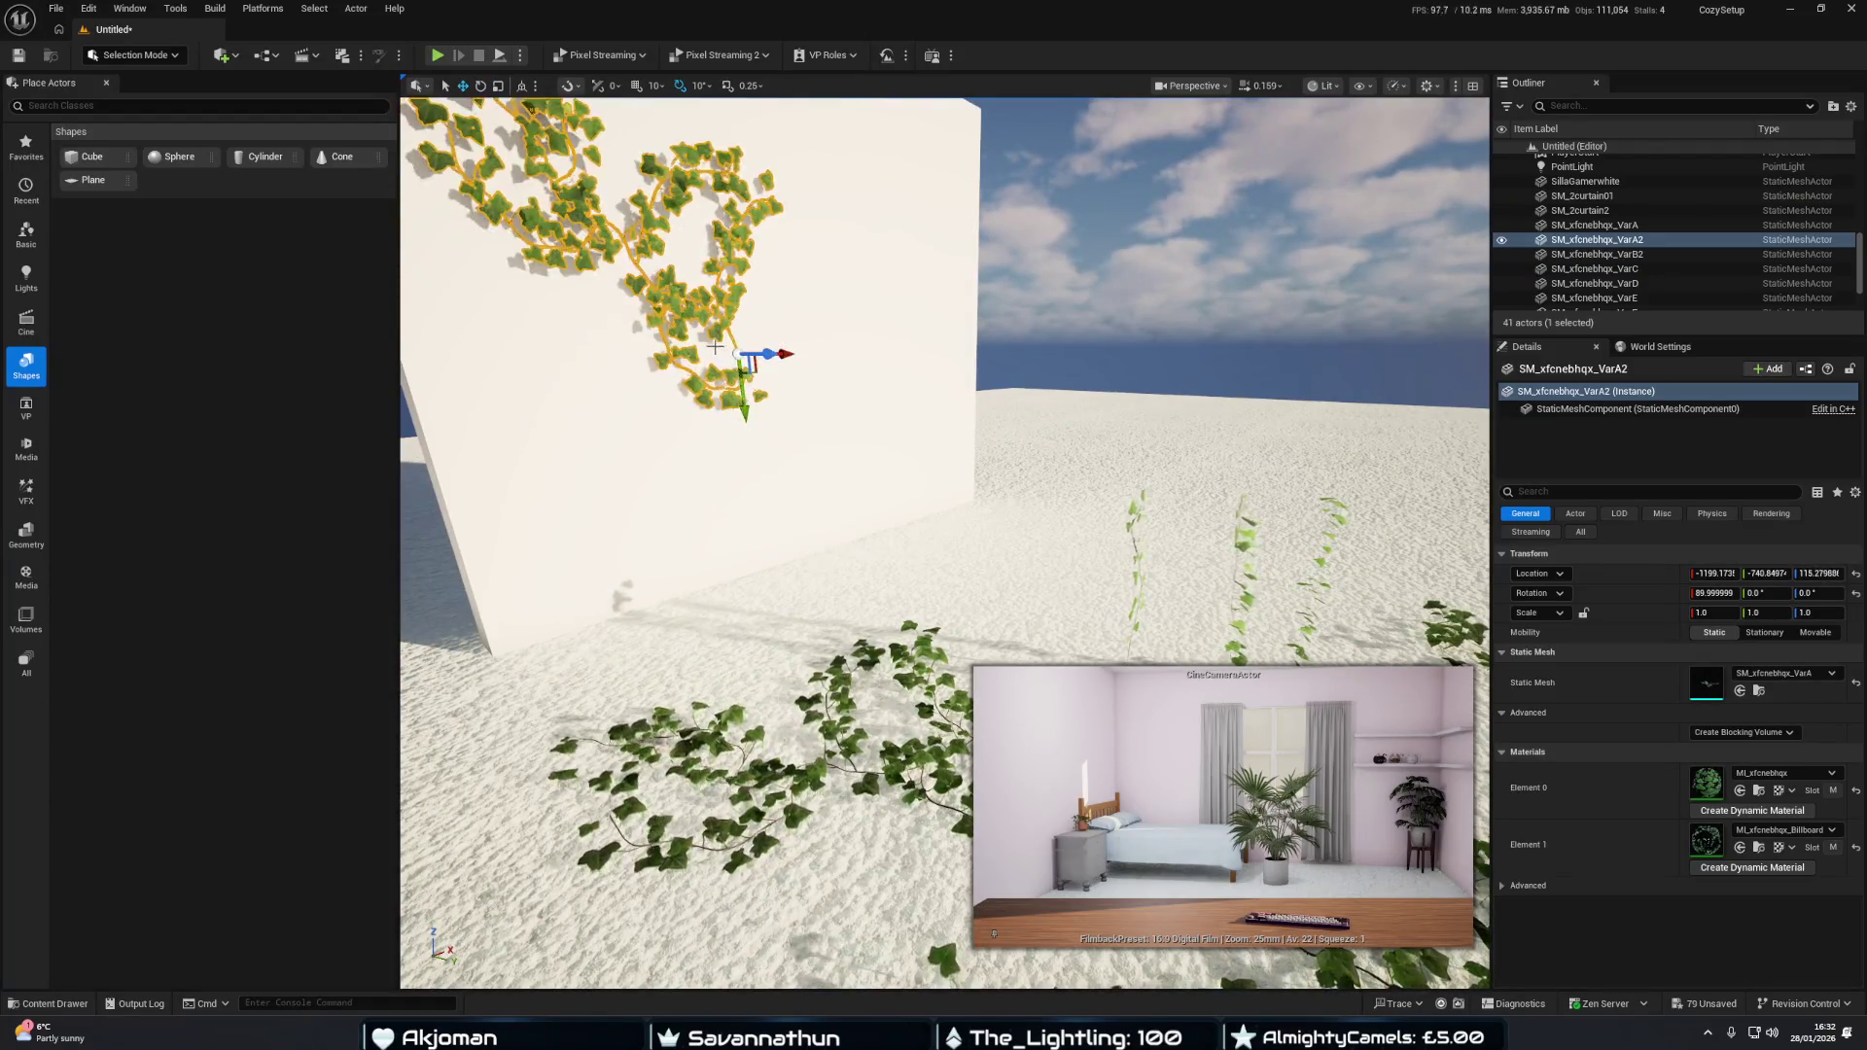
mouse_move(904, 496)
mouse_down()
mouse_move(1122, 495)
mouse_move(893, 626)
mouse_up()
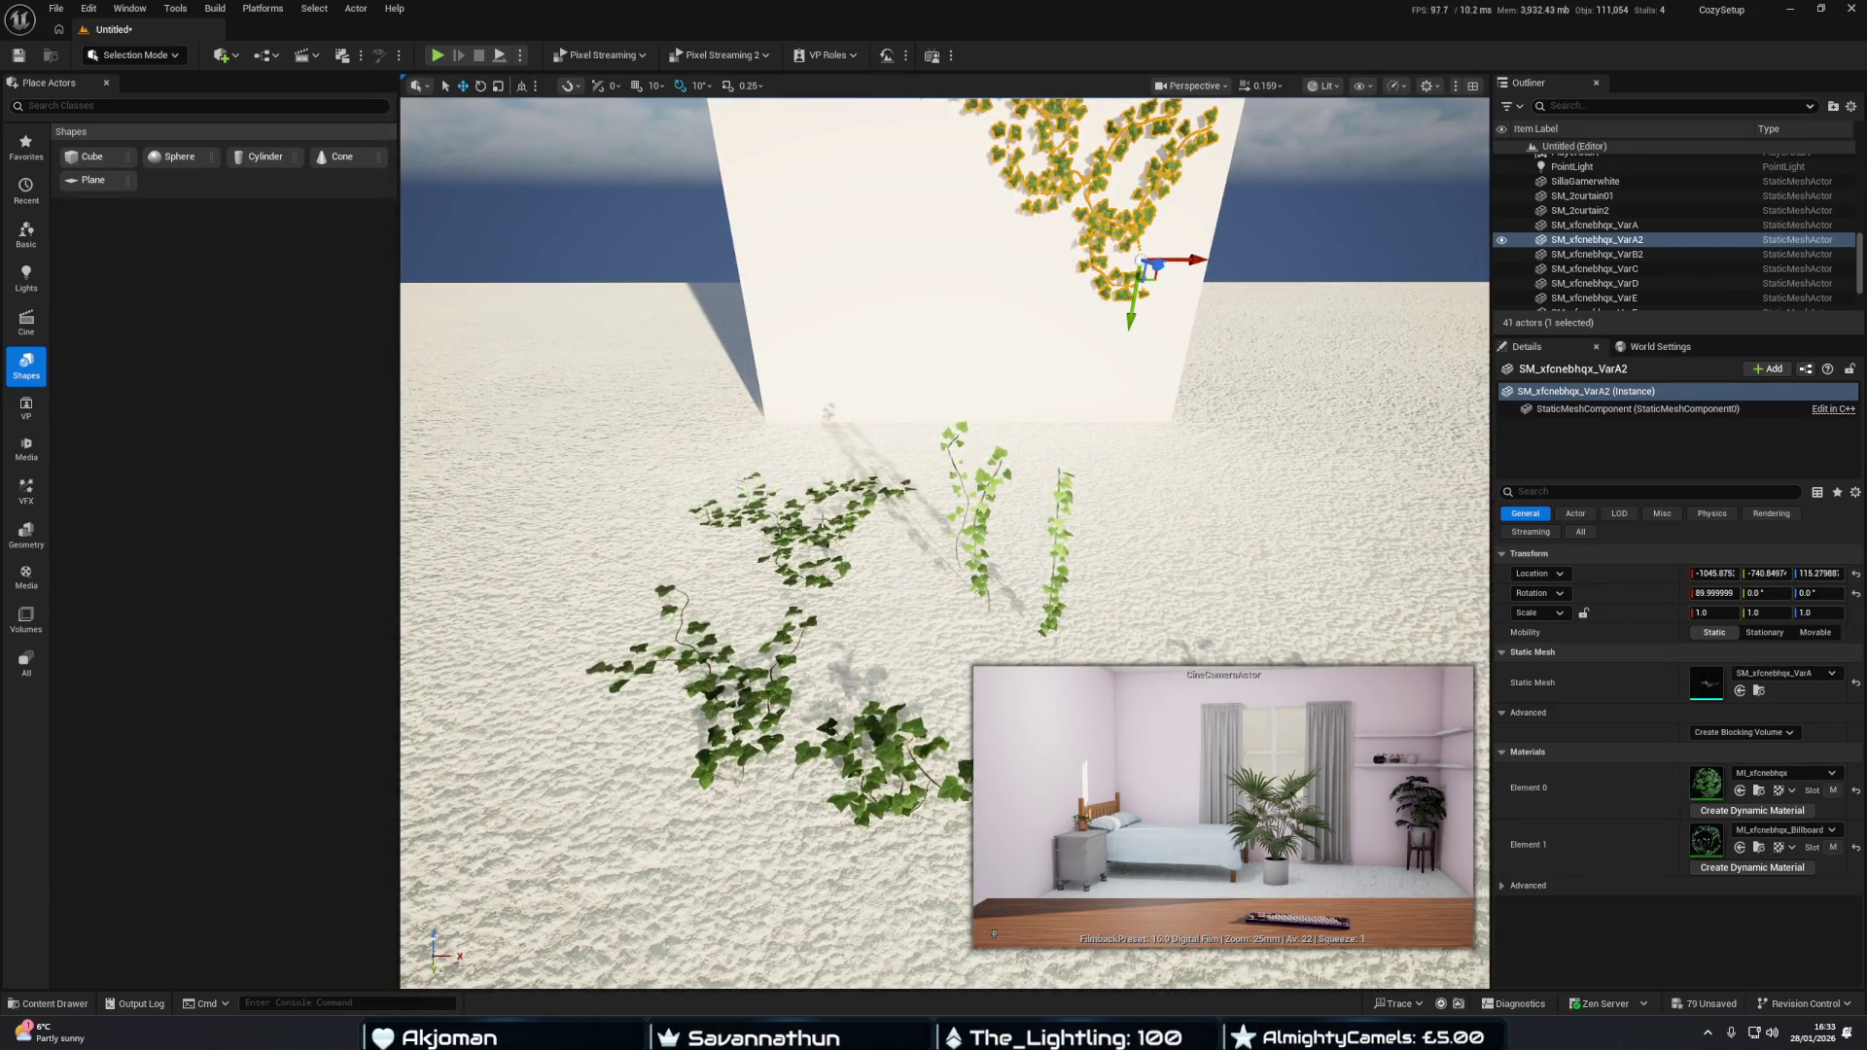
Place a VarB ivy mesh near the wall and pull the view back.
key(ctrl+space)
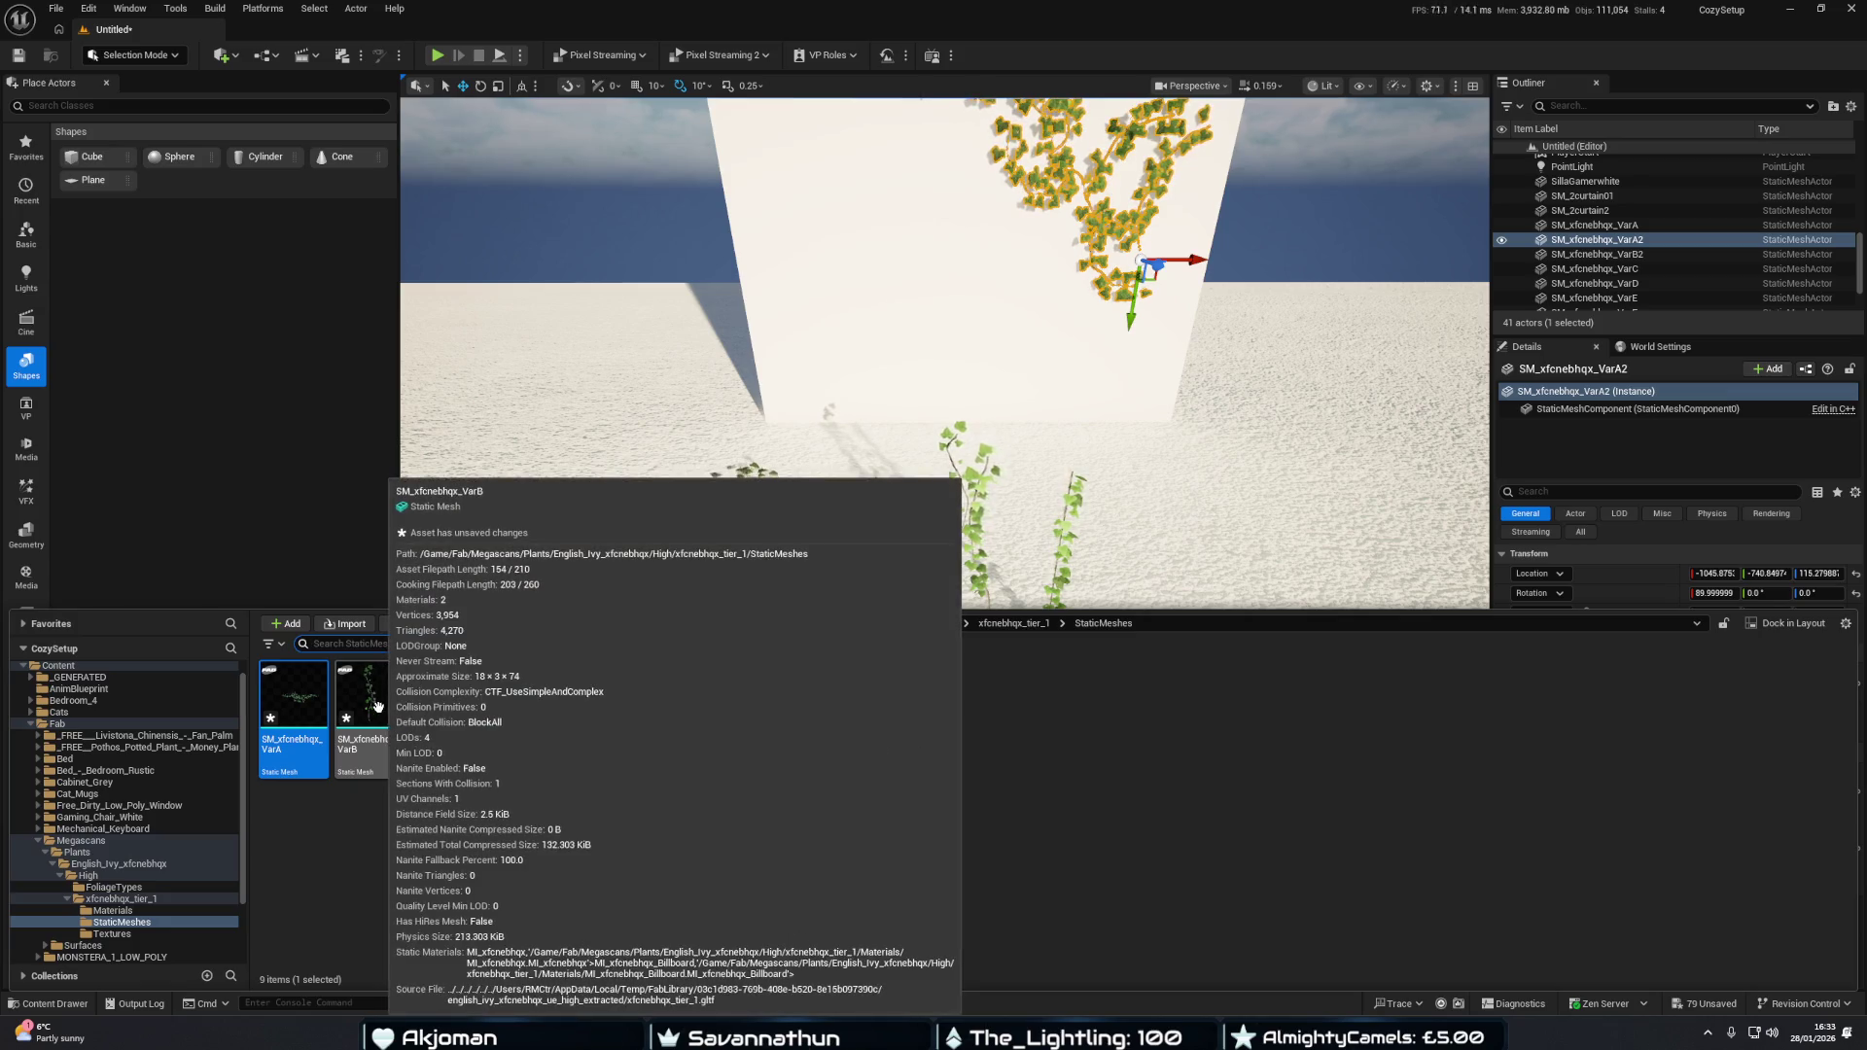
drag(377, 692, 906, 437)
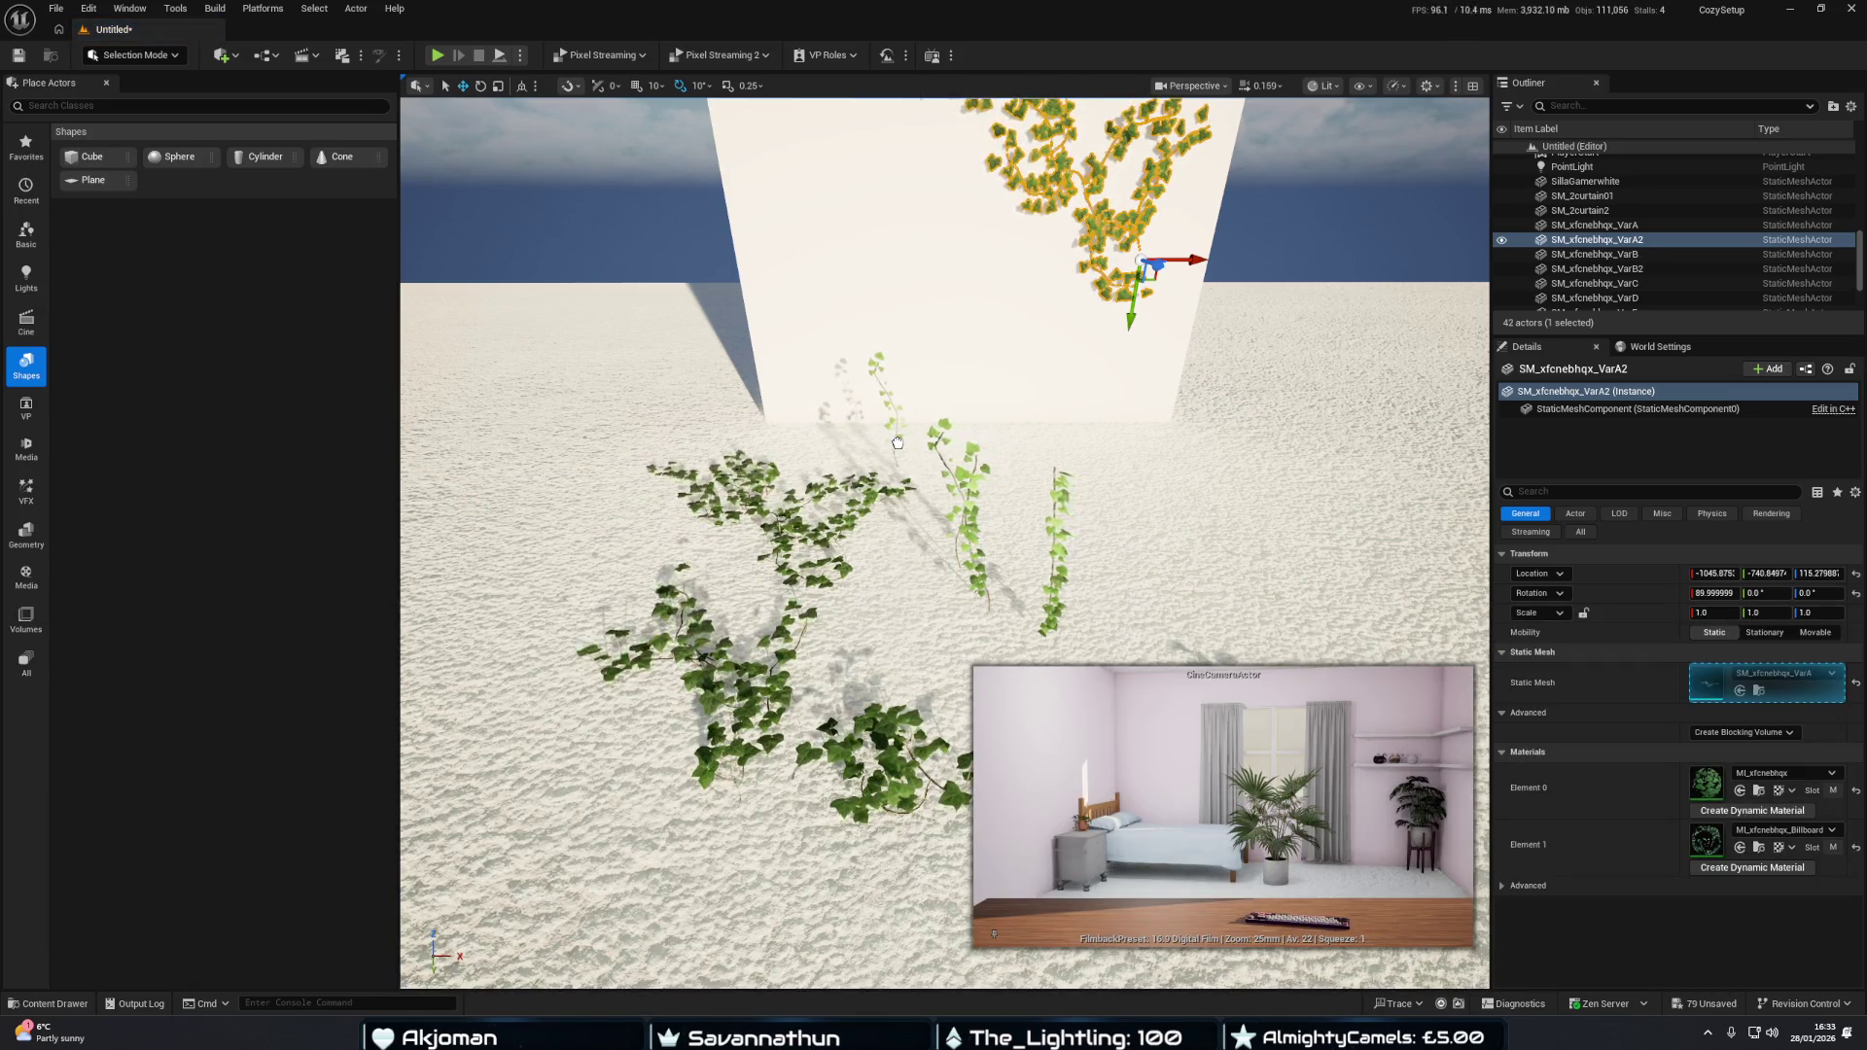
click(897, 442)
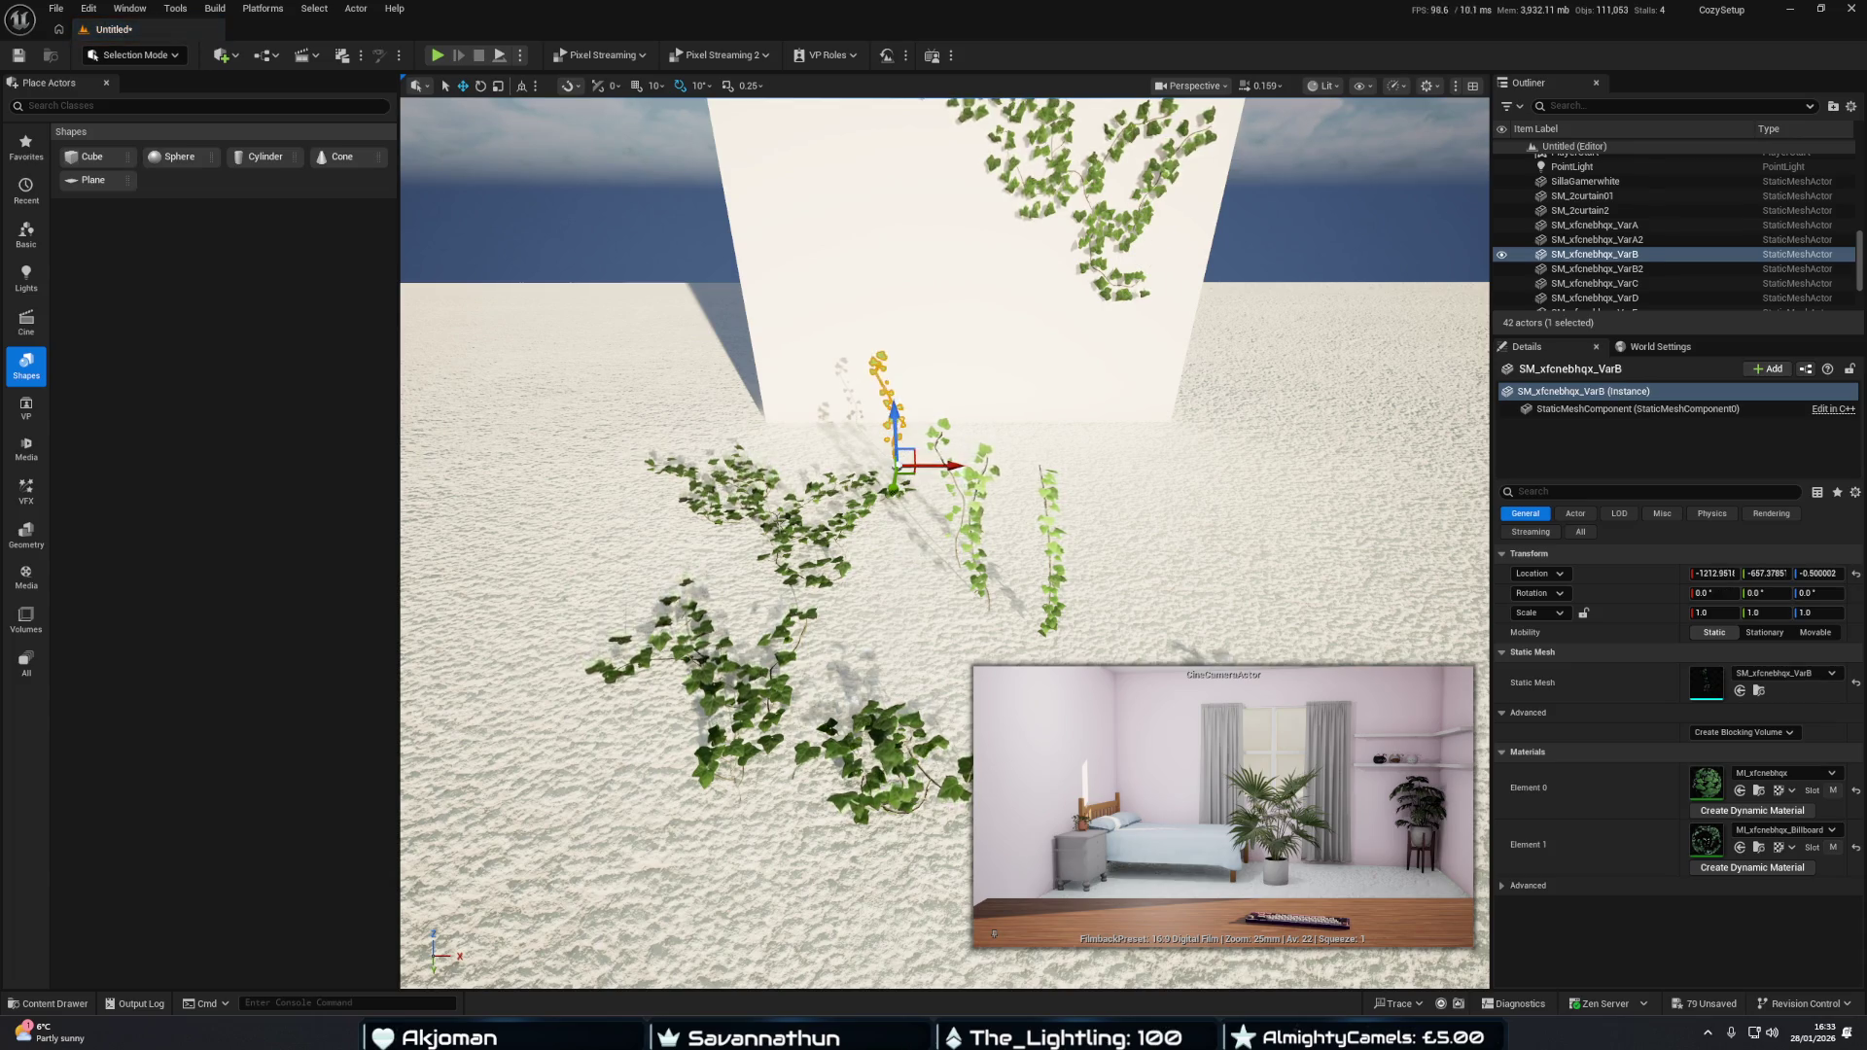
click(912, 553)
drag(912, 553, 889, 622)
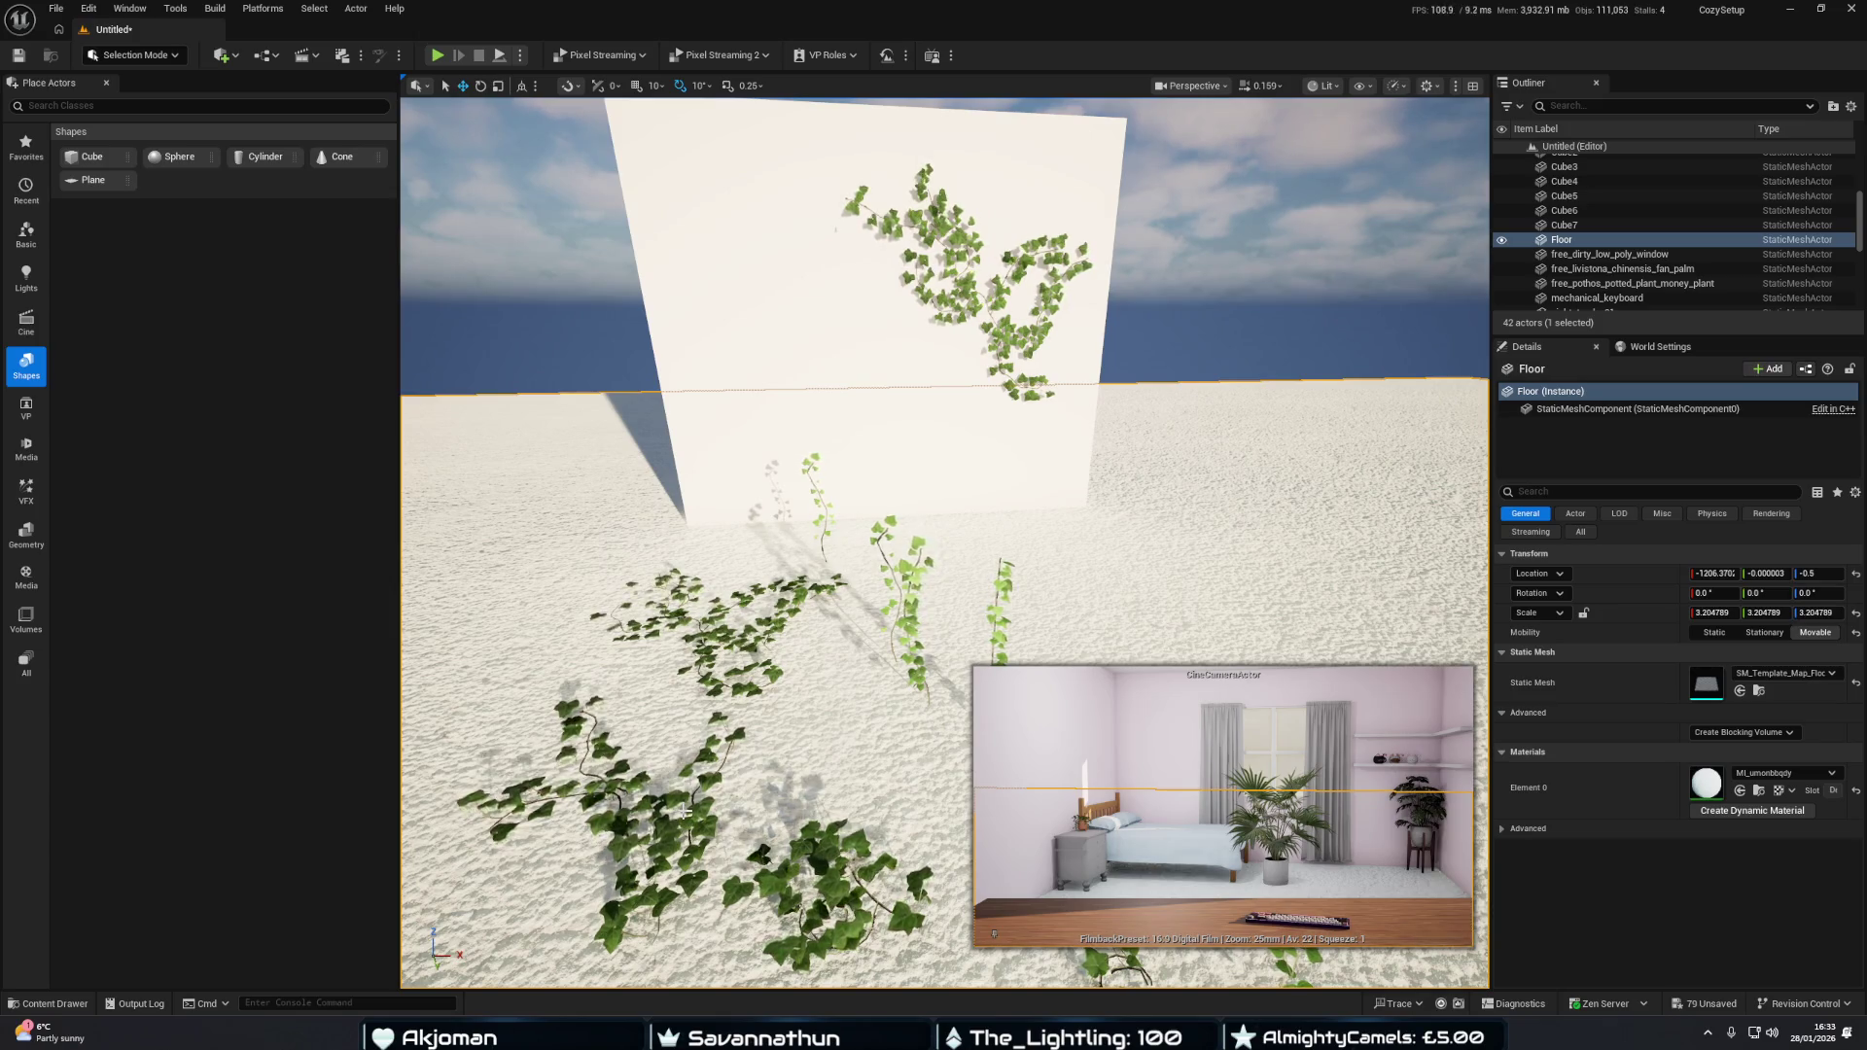
Place another ivy beside the wall and rotate it upright against it.
key(ctrl+space)
drag(596, 695, 629, 520)
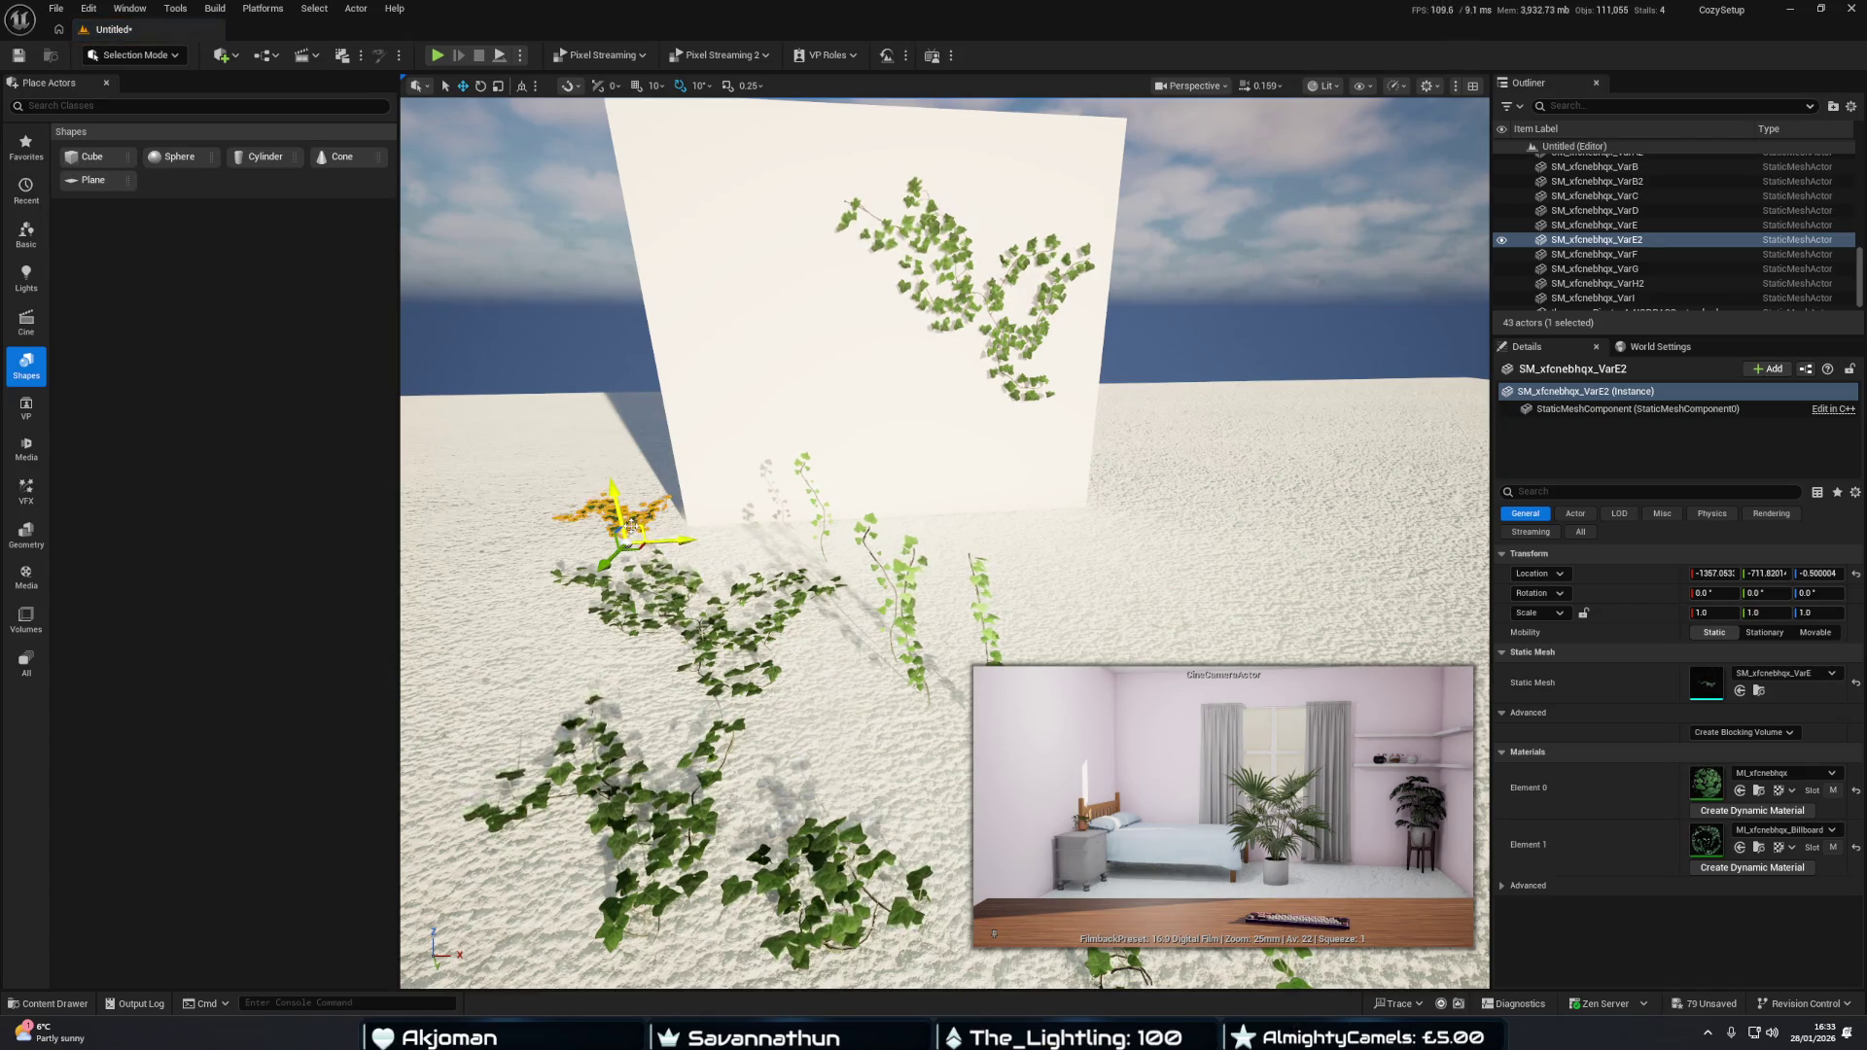
mouse_move(593, 525)
mouse_down()
mouse_move(581, 513)
mouse_move(754, 530)
mouse_move(759, 416)
mouse_up()
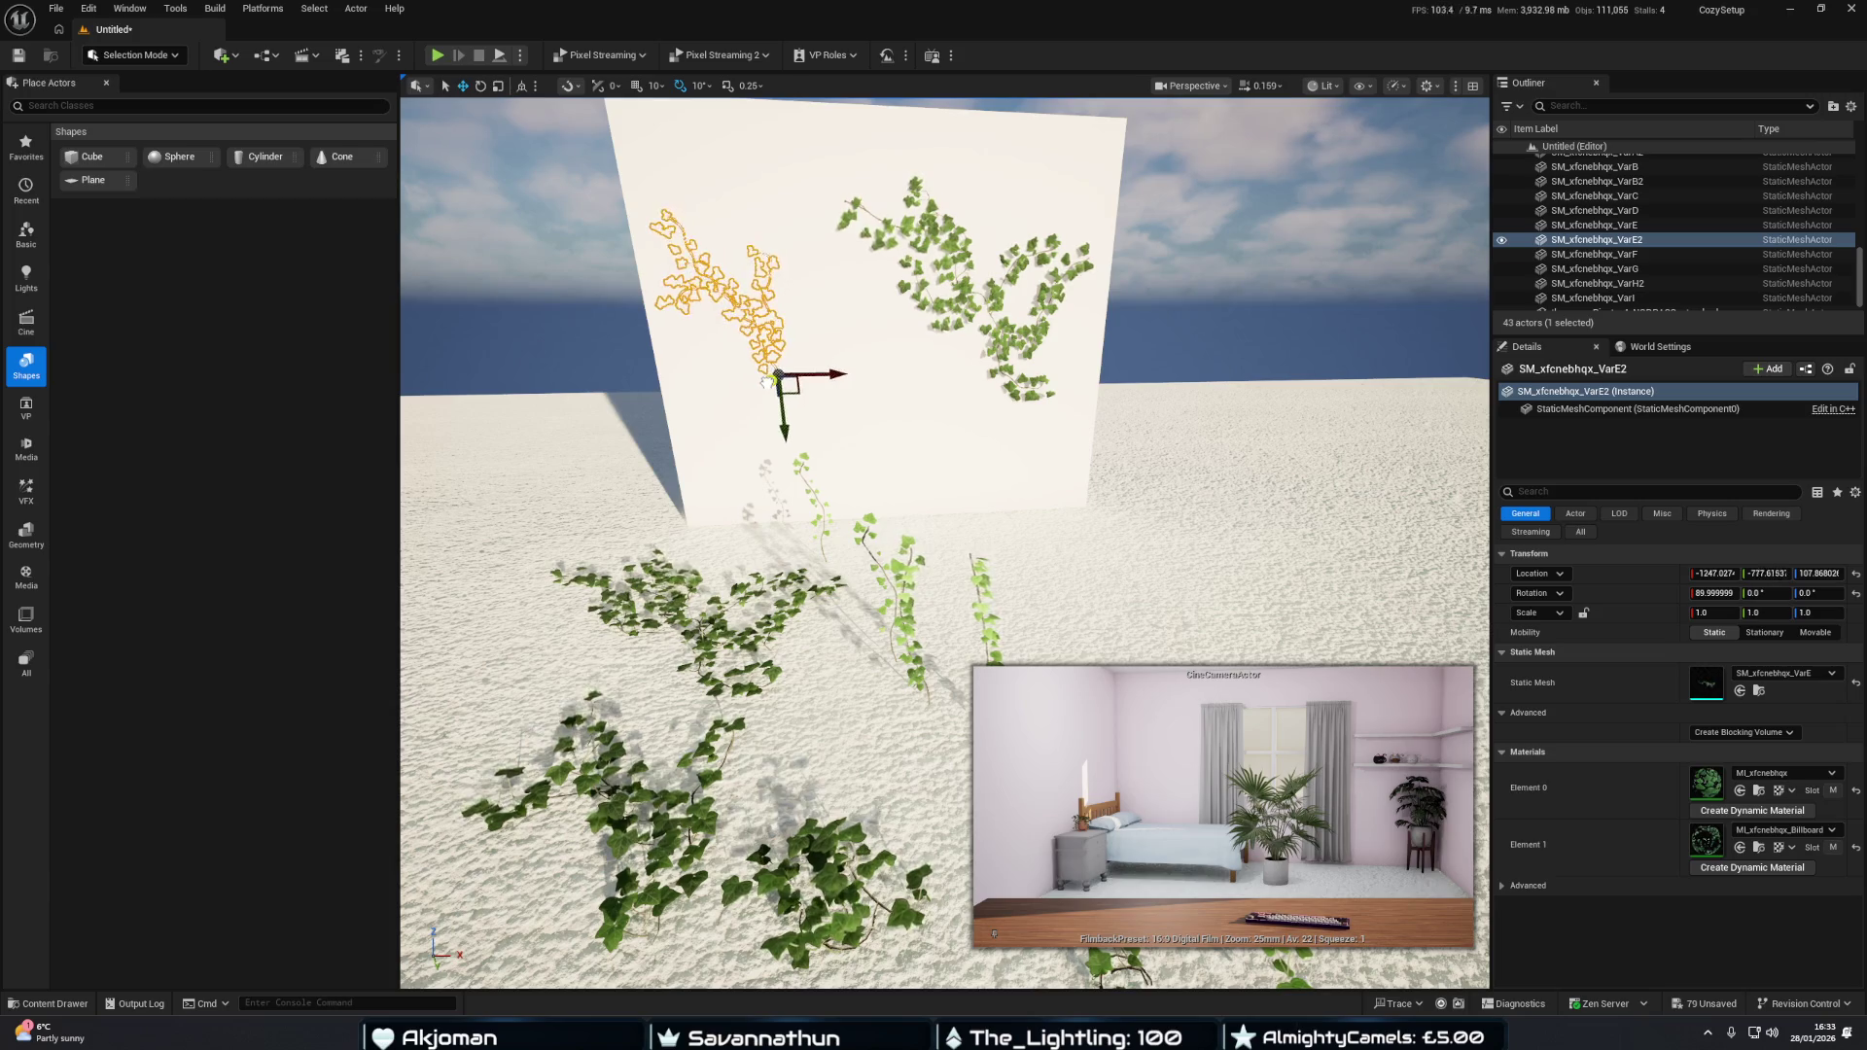
drag(943, 545, 564, 545)
Place the VarF and VarG ivy meshes onto the wall.
key(ctrl+space)
drag(681, 707, 720, 574)
click(753, 604)
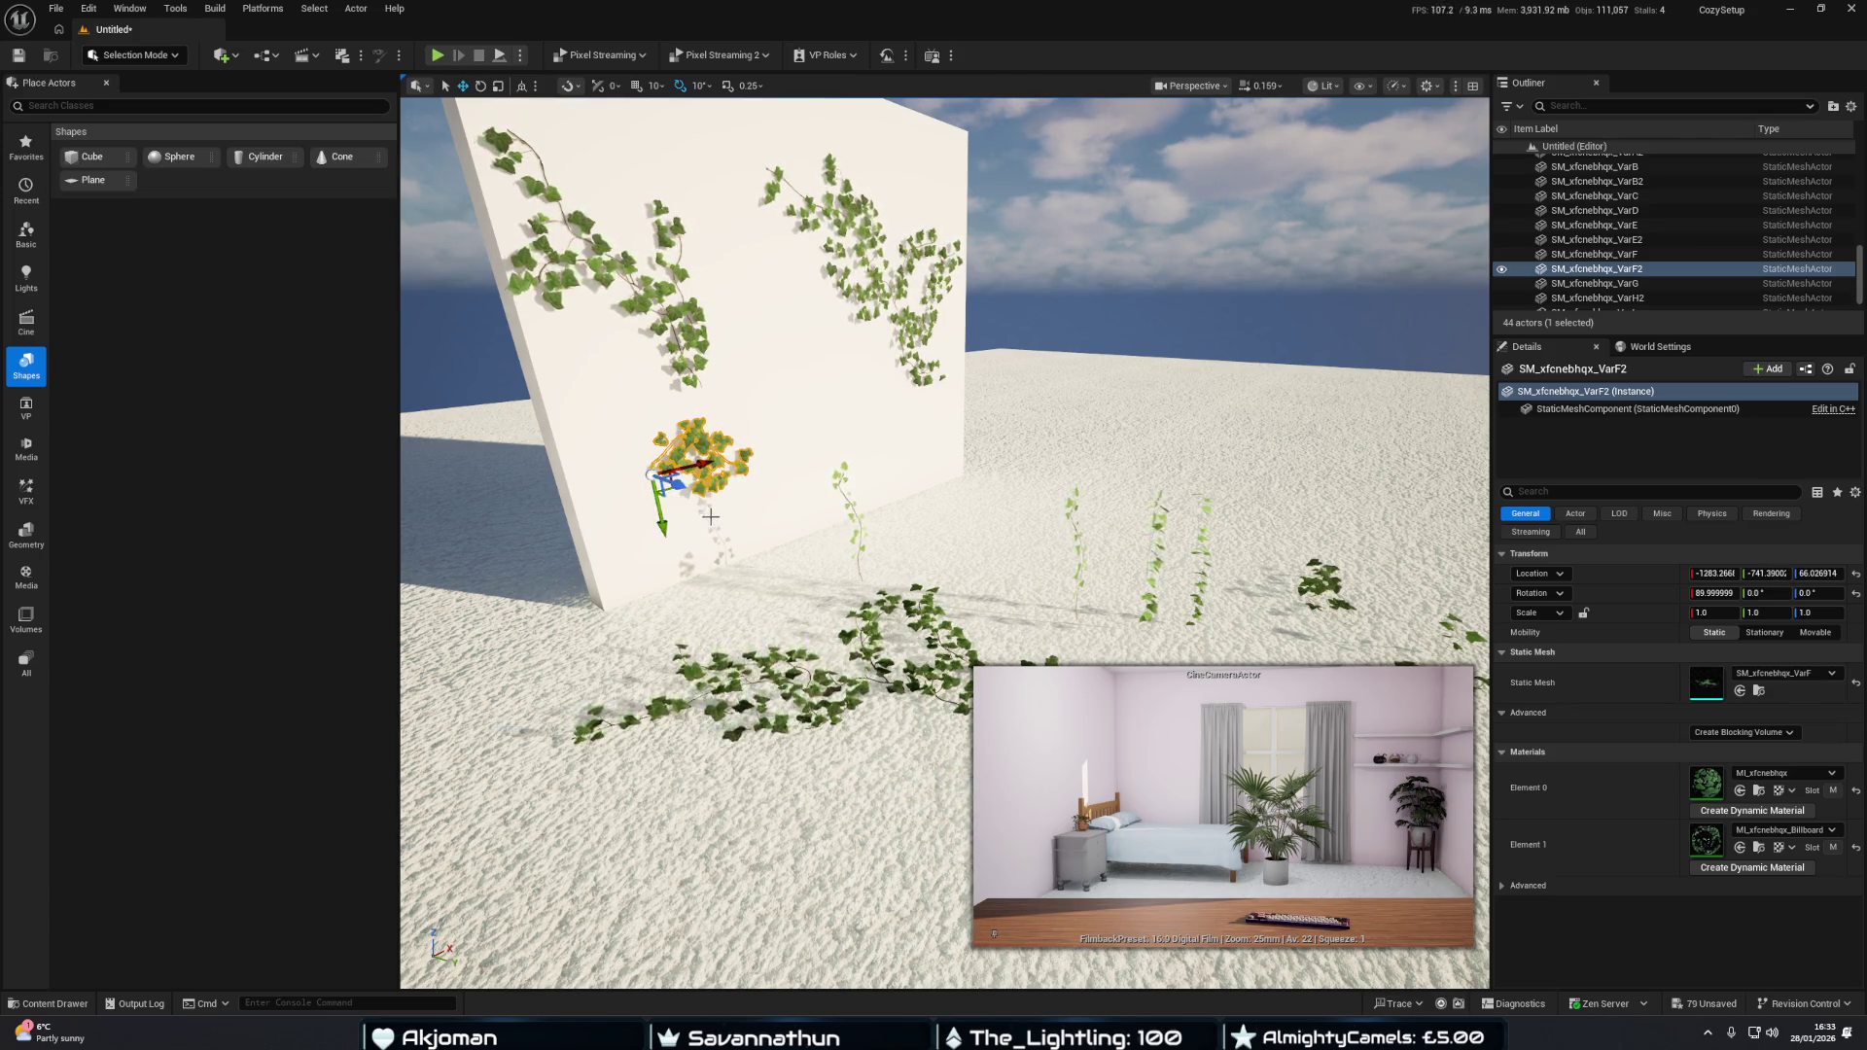
key(ctrl+space)
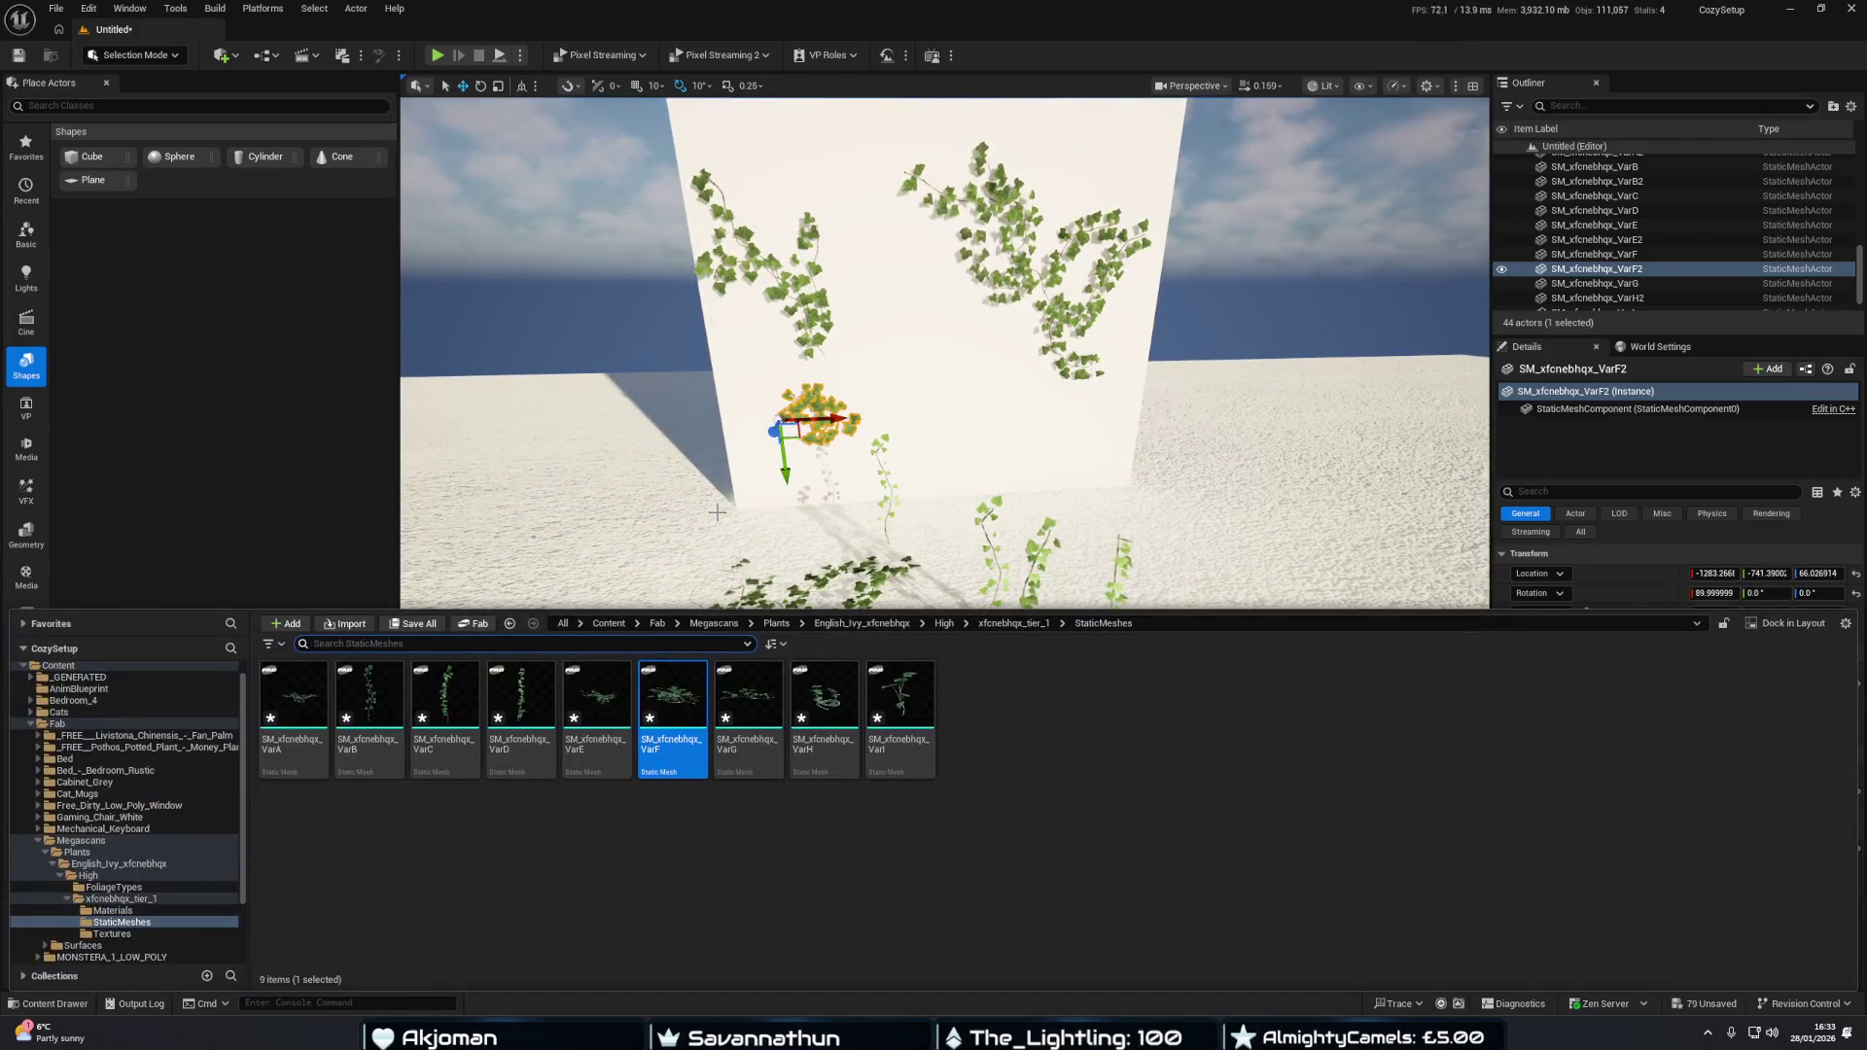
mouse_move(759, 679)
mouse_down()
mouse_move(972, 530)
mouse_move(950, 540)
mouse_move(958, 428)
mouse_up()
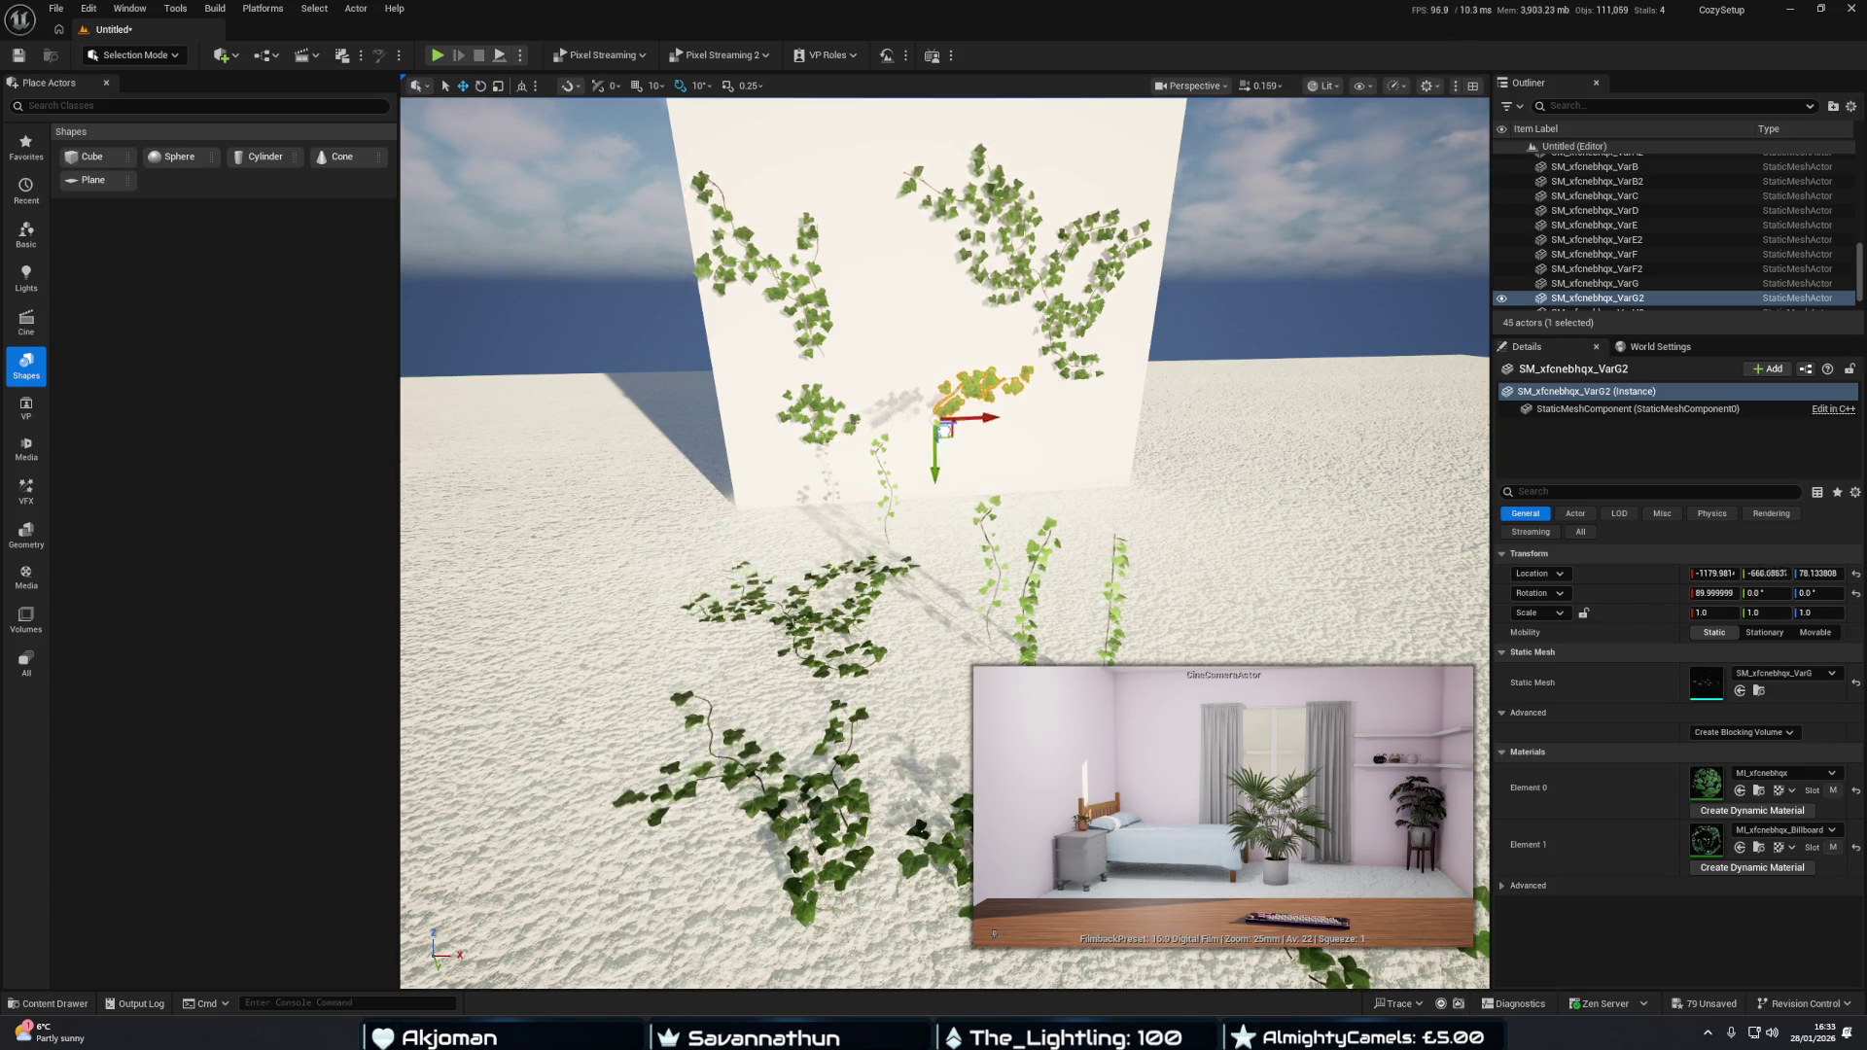
mouse_move(926, 408)
mouse_down()
mouse_move(1033, 435)
mouse_move(1002, 574)
mouse_move(967, 515)
mouse_up()
Frame the wall and select the VarD ivy growing beneath it.
key(ctrl+space)
mouse_move(978, 584)
mouse_down()
mouse_move(987, 628)
mouse_move(972, 583)
mouse_move(1048, 489)
mouse_up()
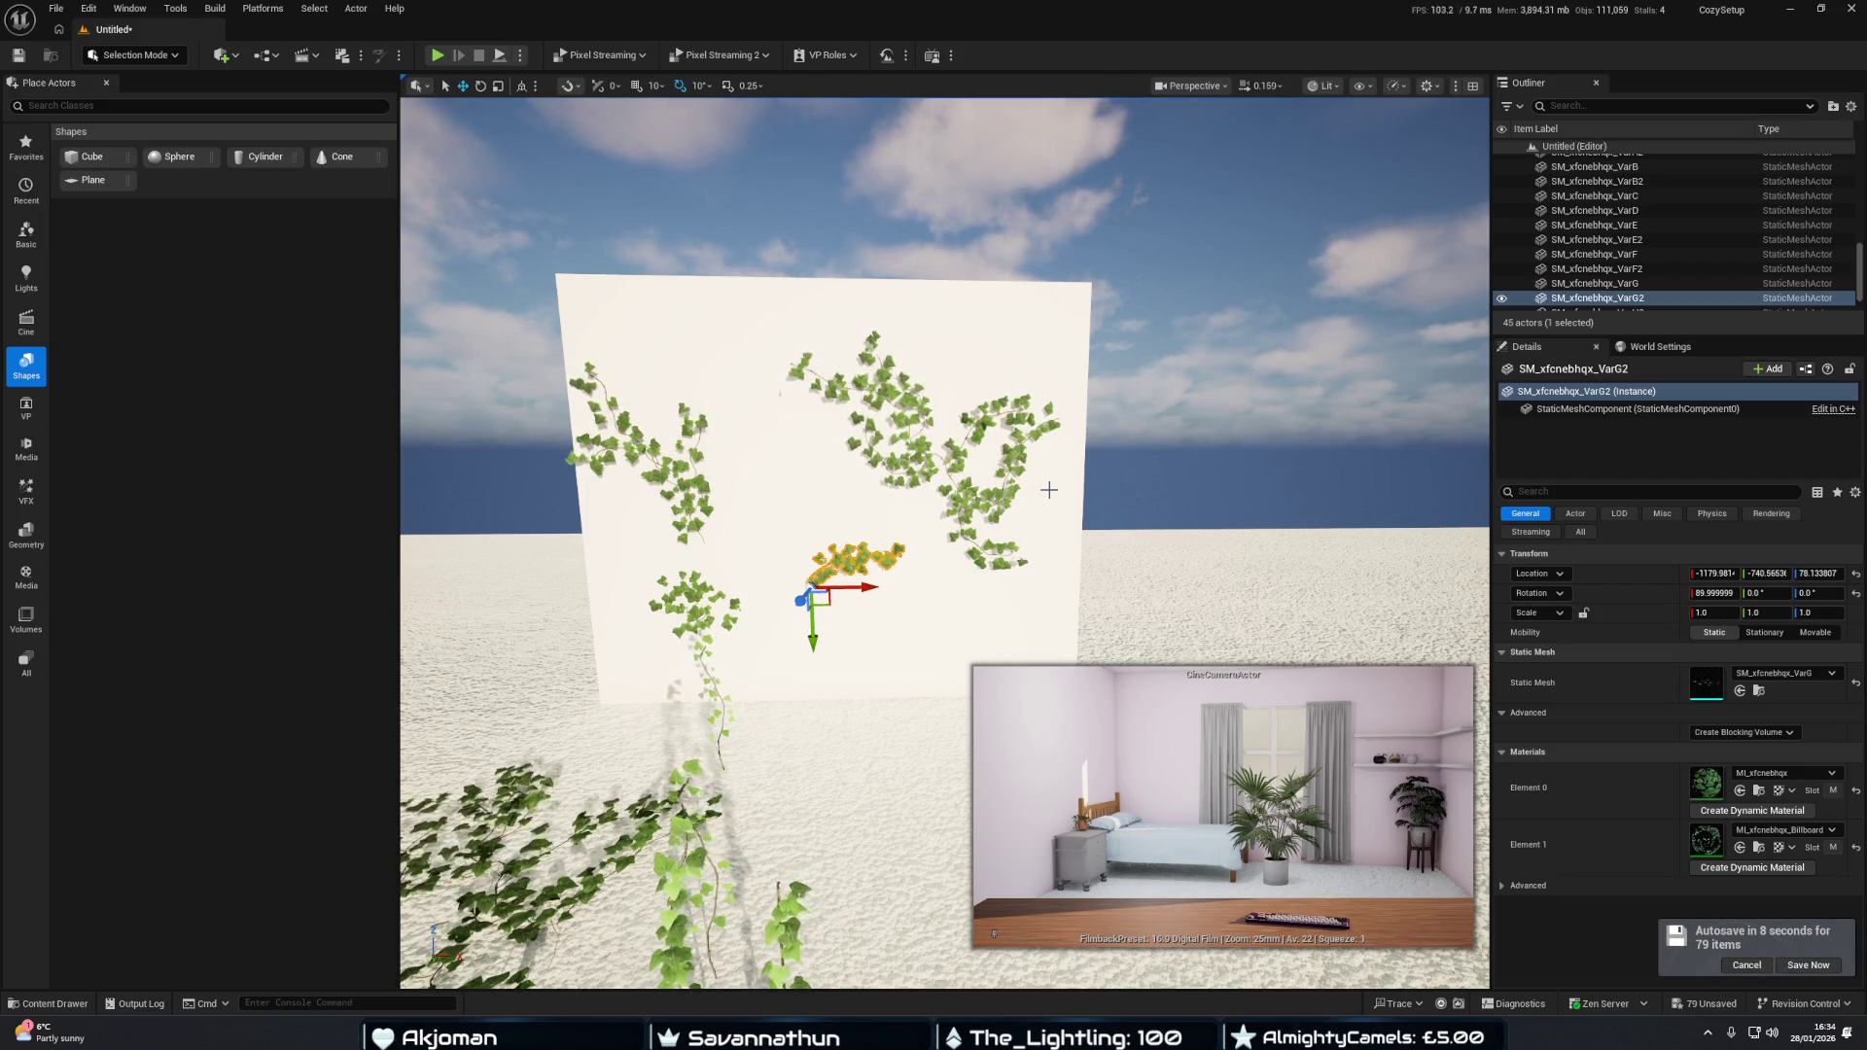
drag(844, 855, 844, 913)
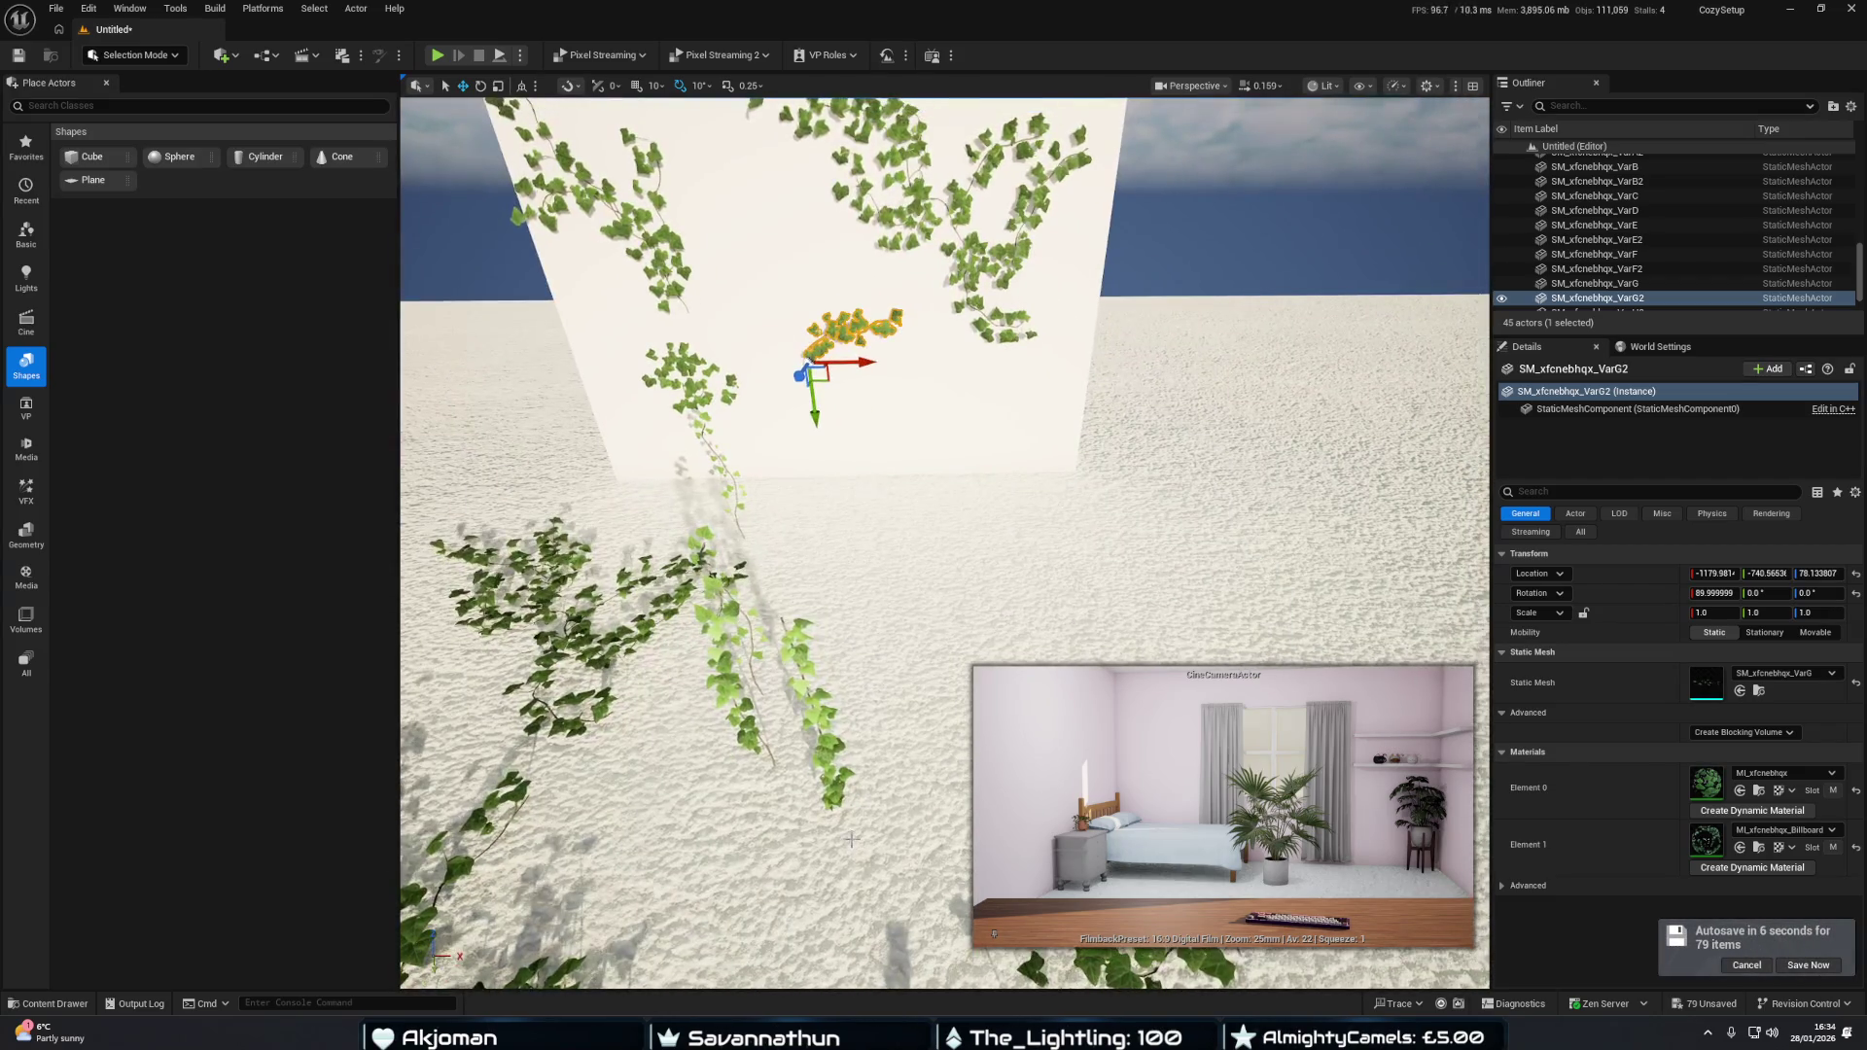
click(817, 720)
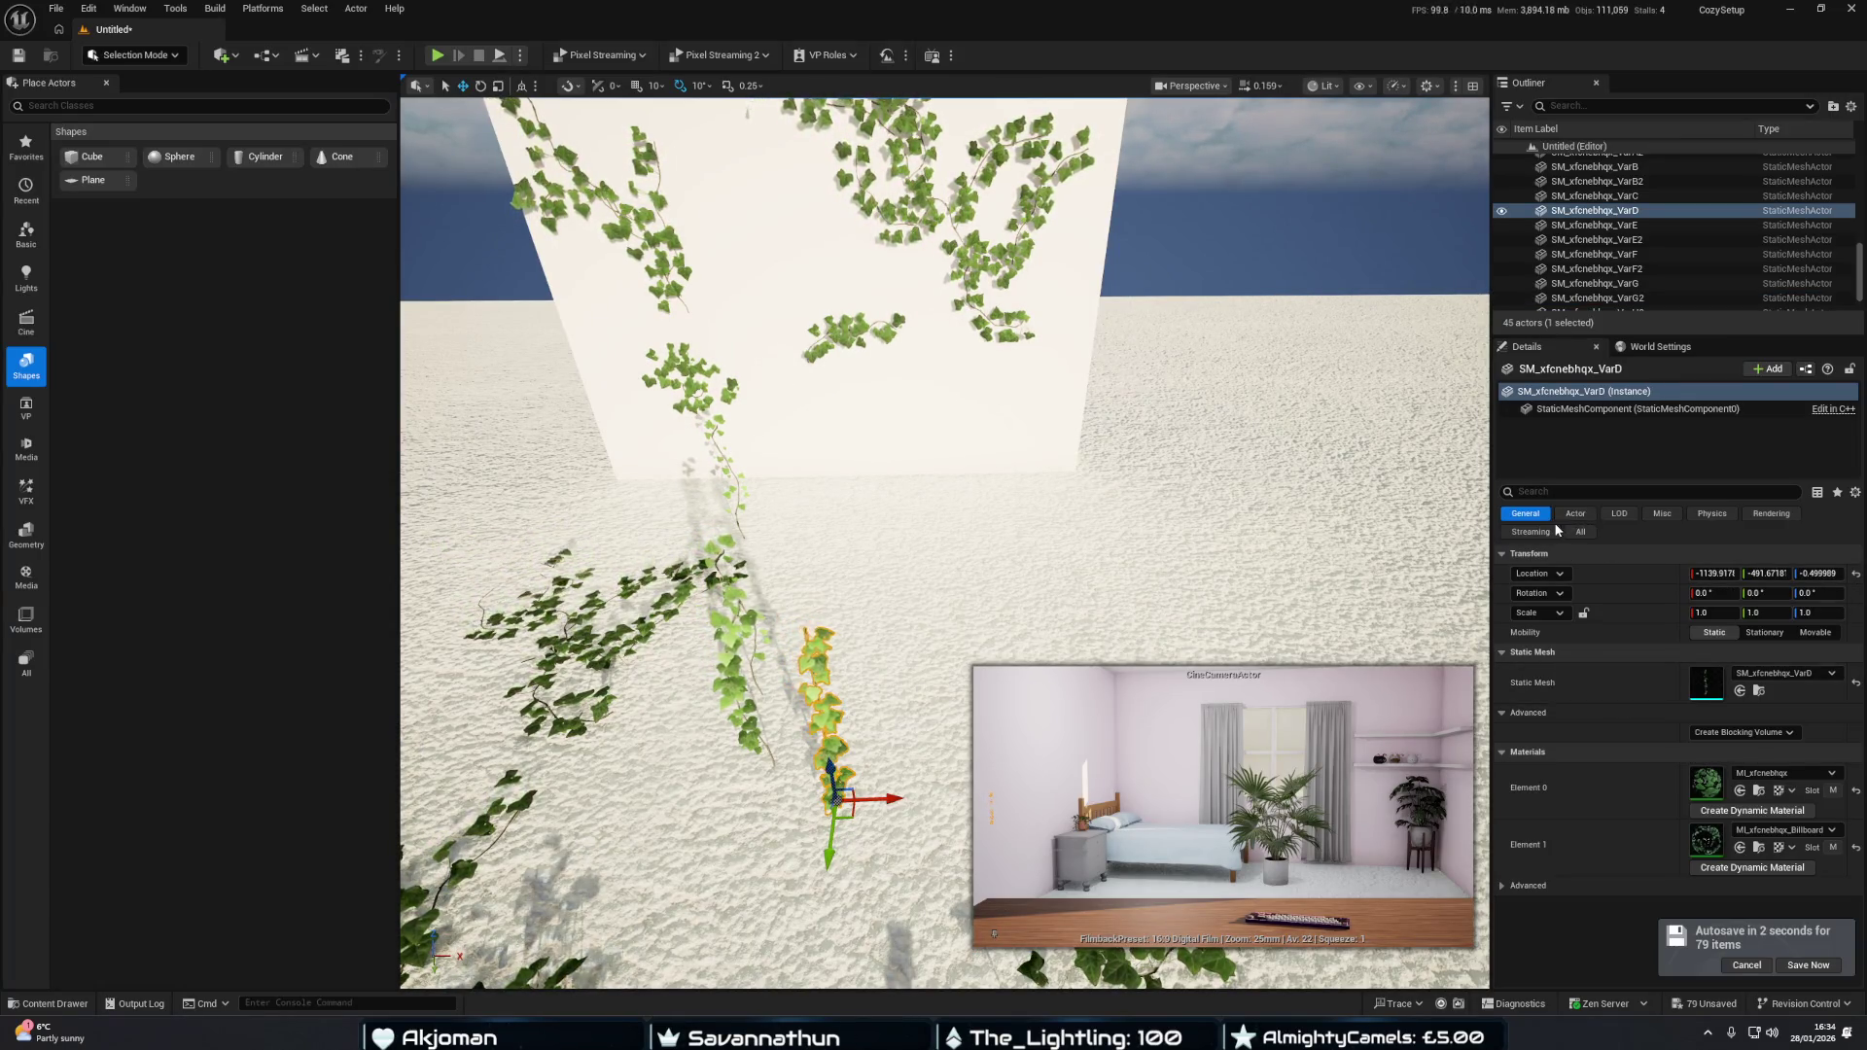
Browse the ivy's Physics, Misc and General Details tabs and select its mesh component.
click(1713, 515)
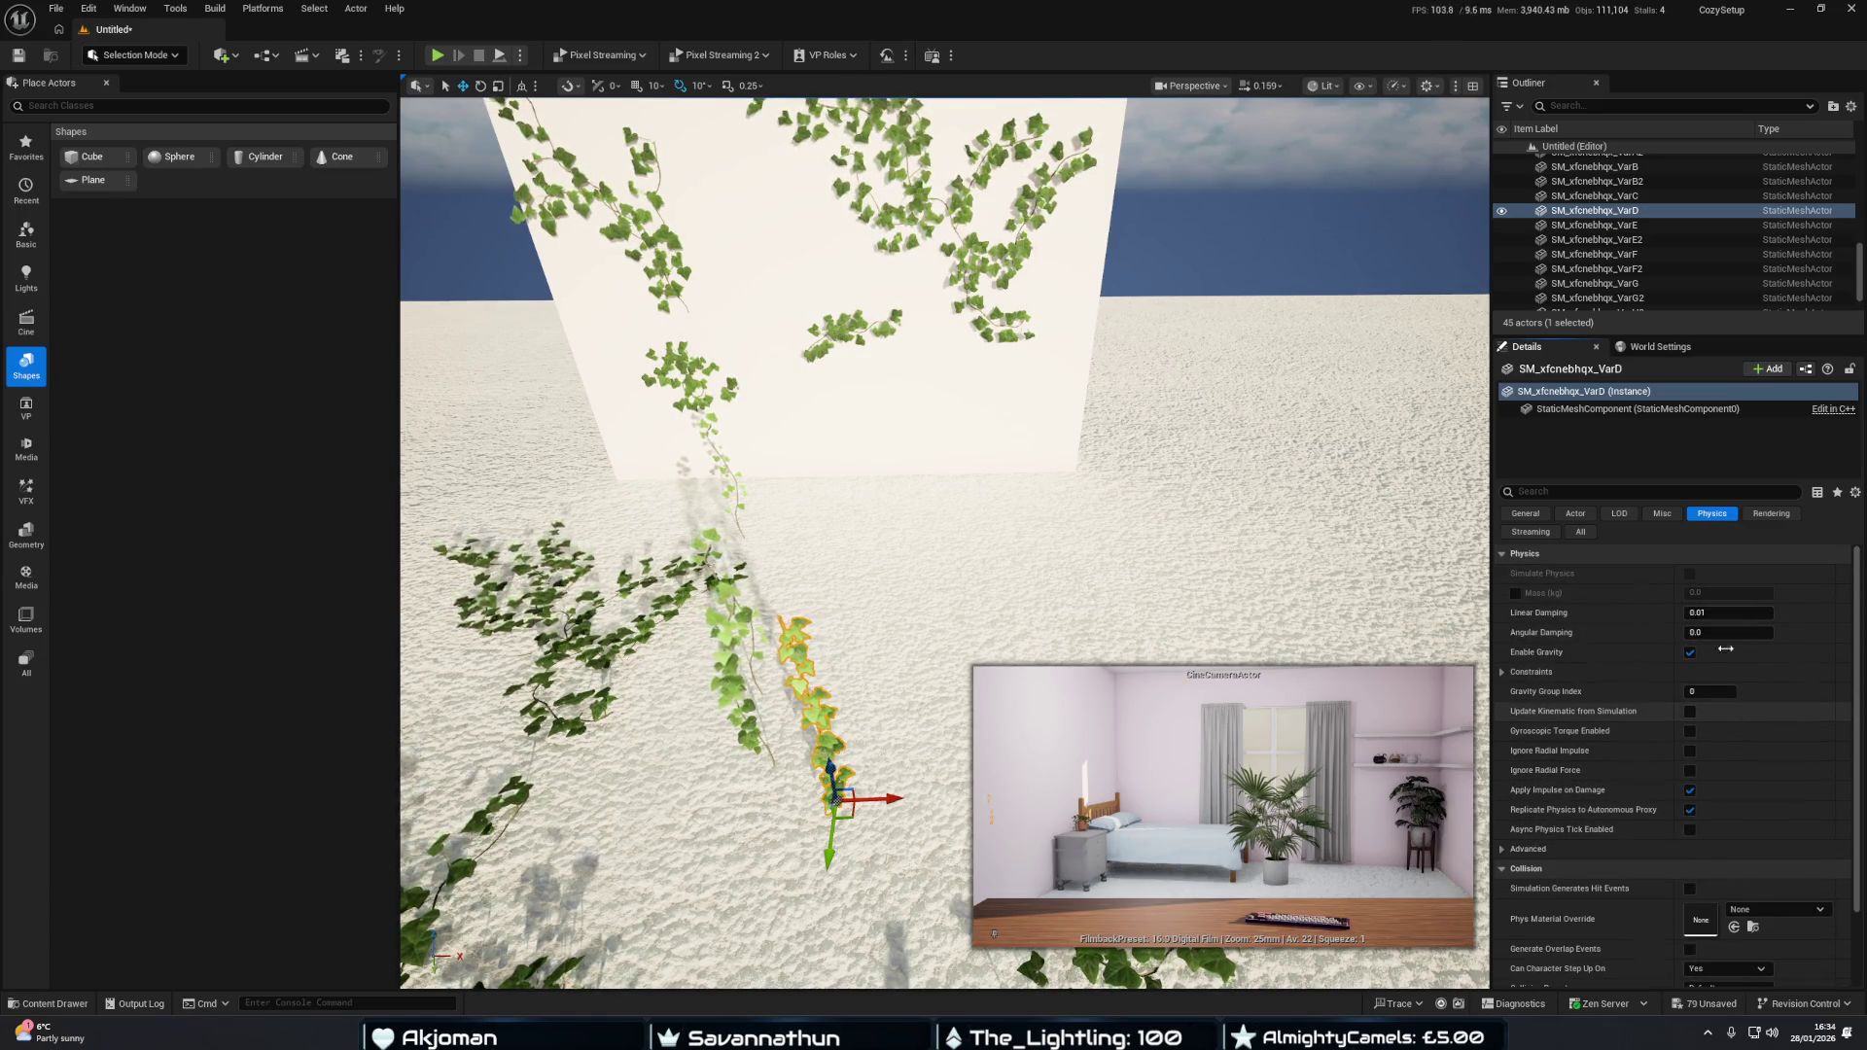
click(1662, 513)
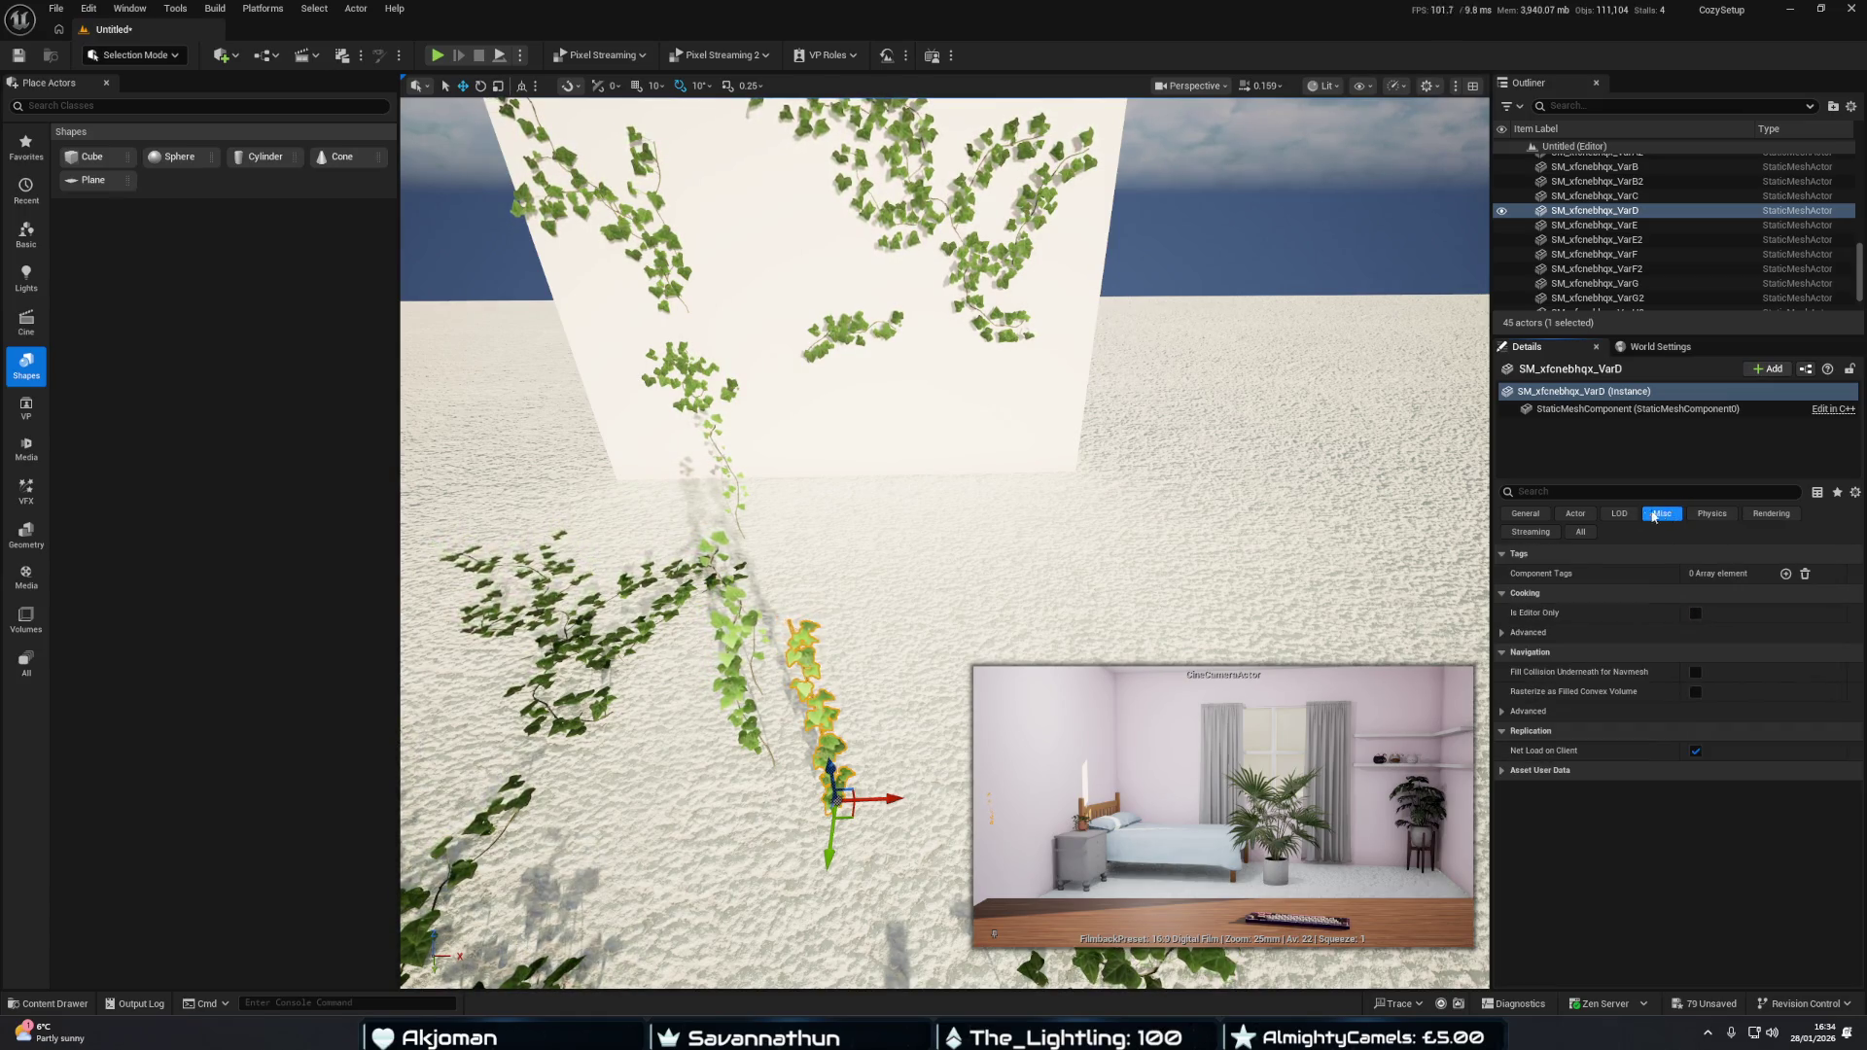
click(1528, 515)
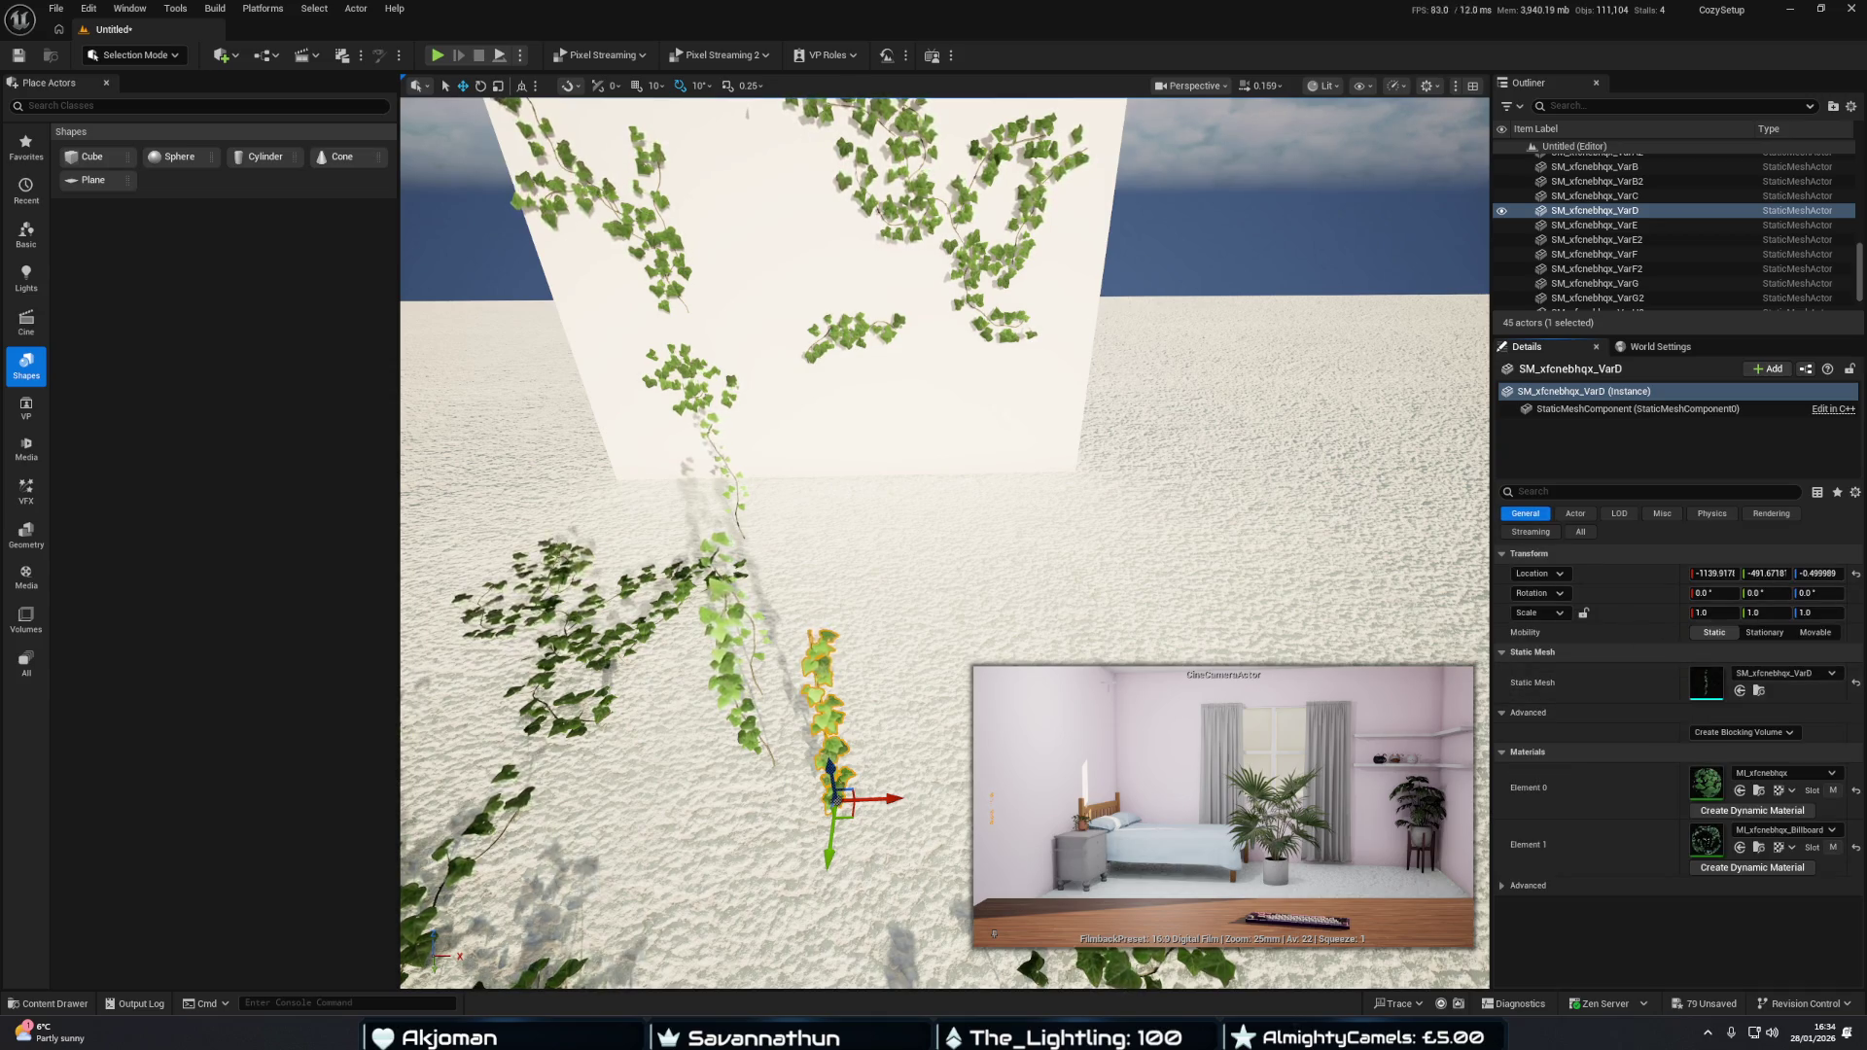
click(832, 742)
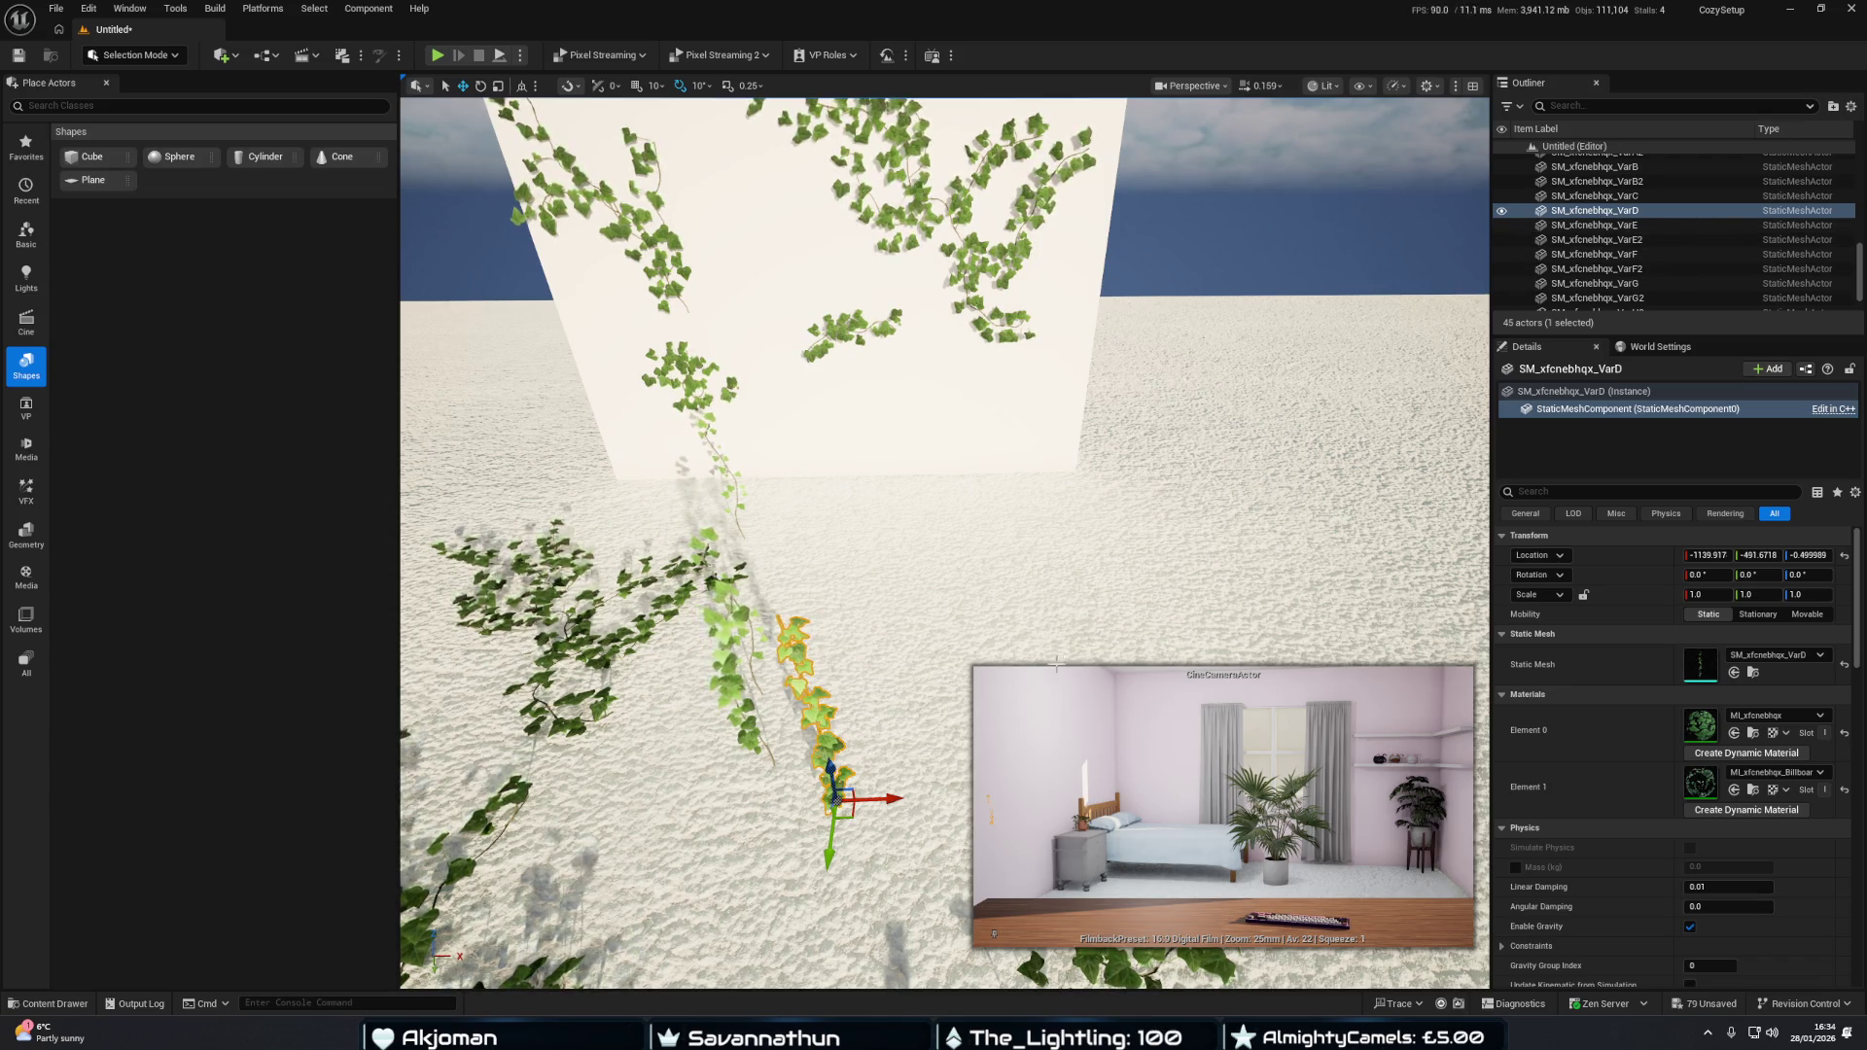
Reselect the VarD ivy in the Outliner and open its mesh with Ctrl+E.
right_click(808, 159)
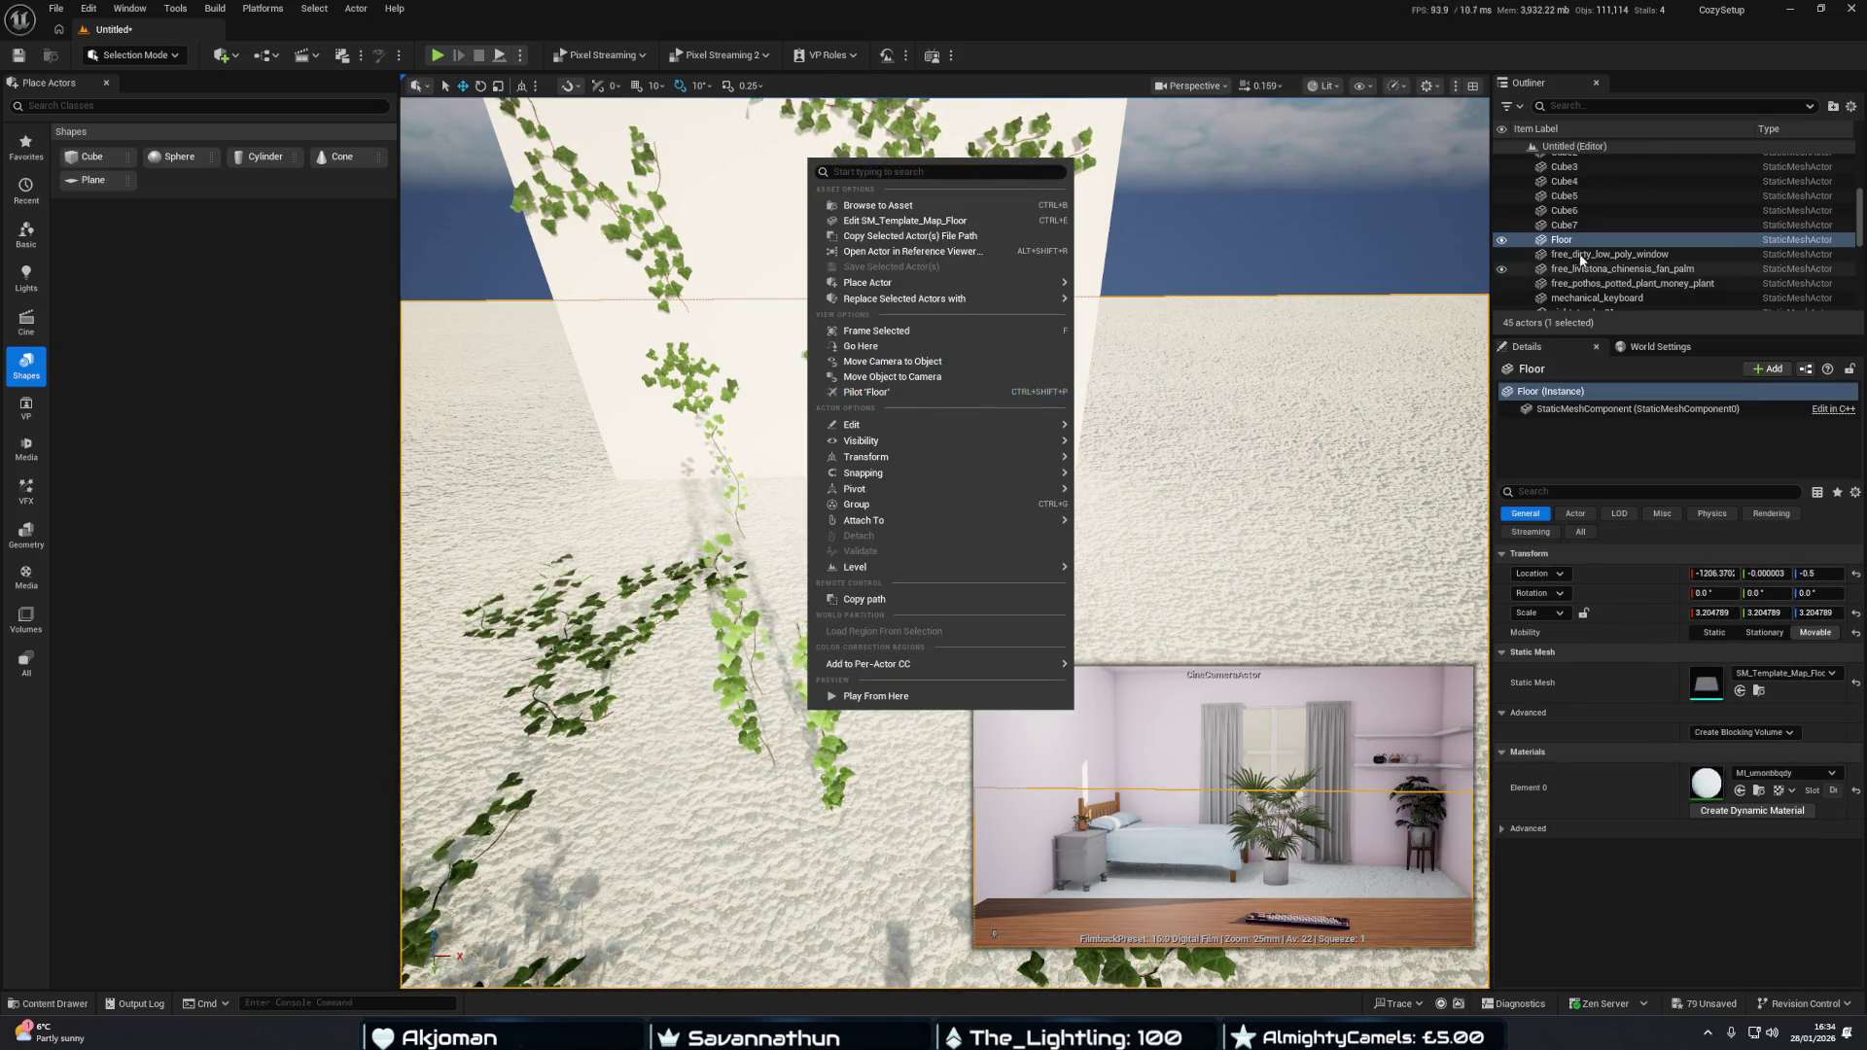
key(Escape)
key(ctrl+z)
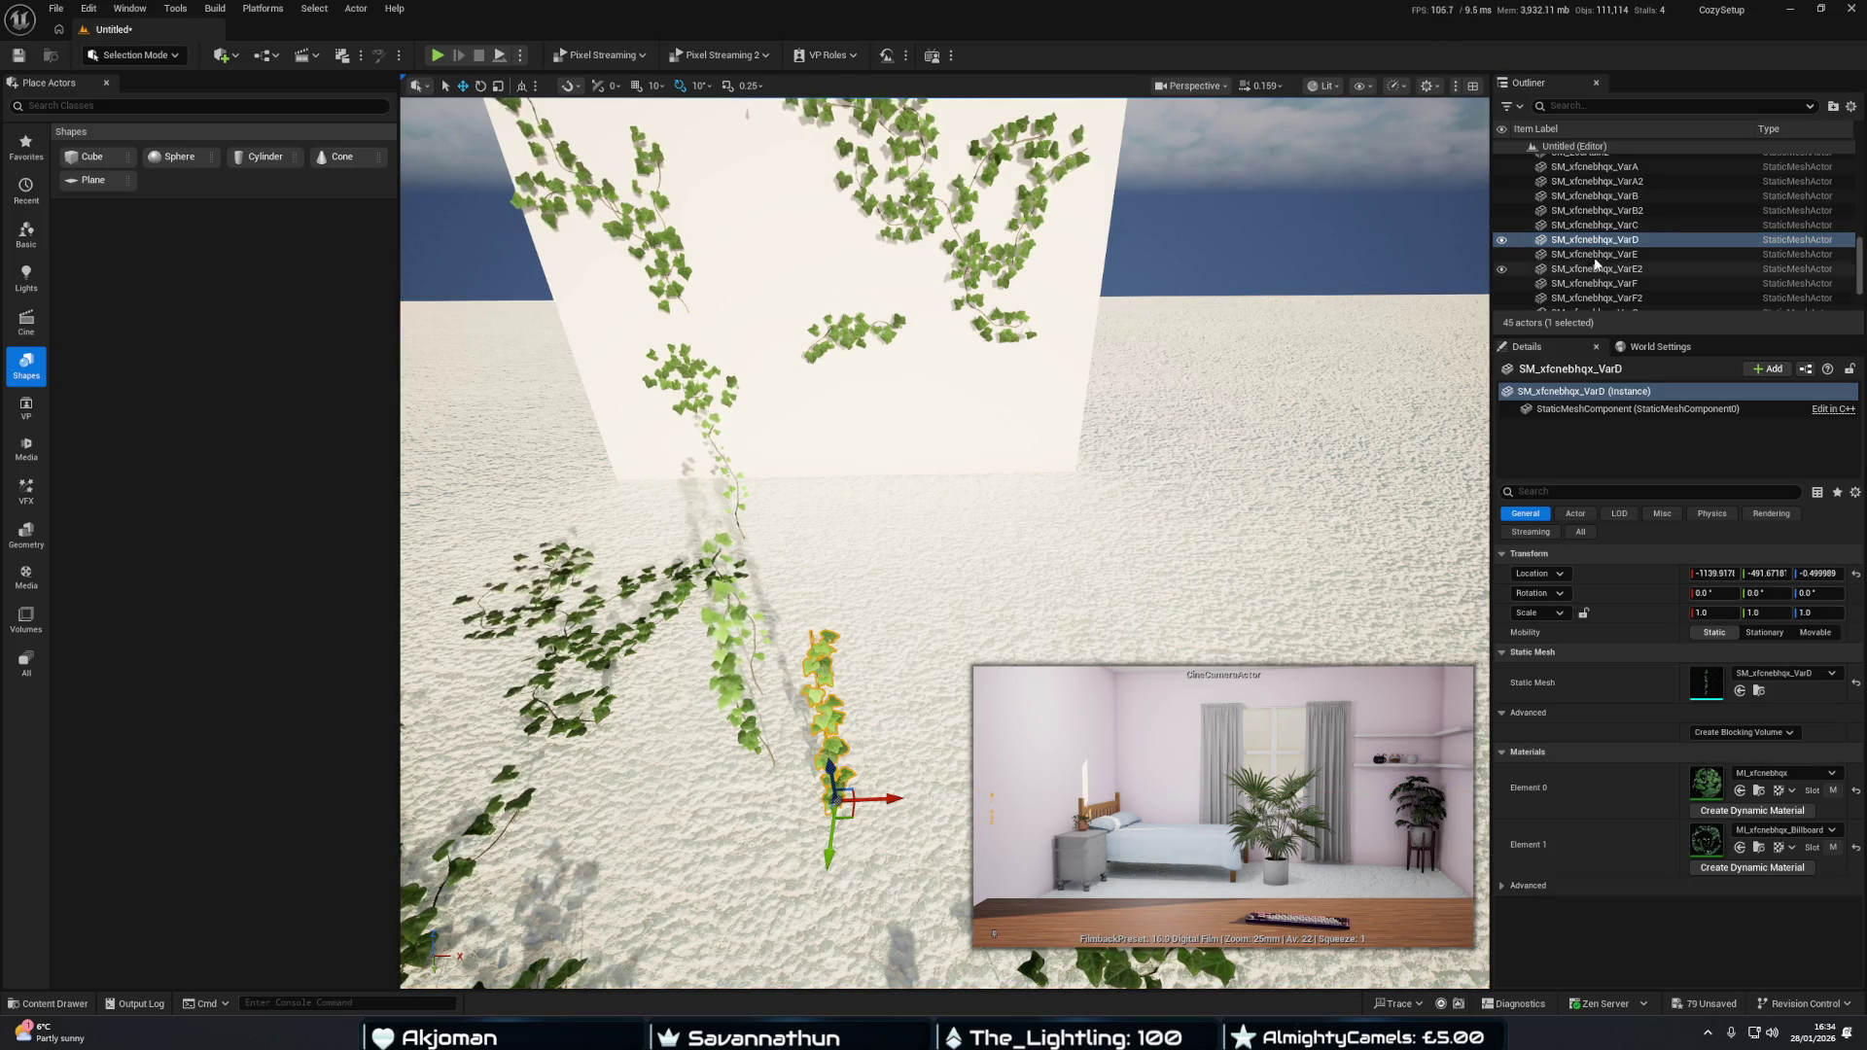
right_click(1599, 243)
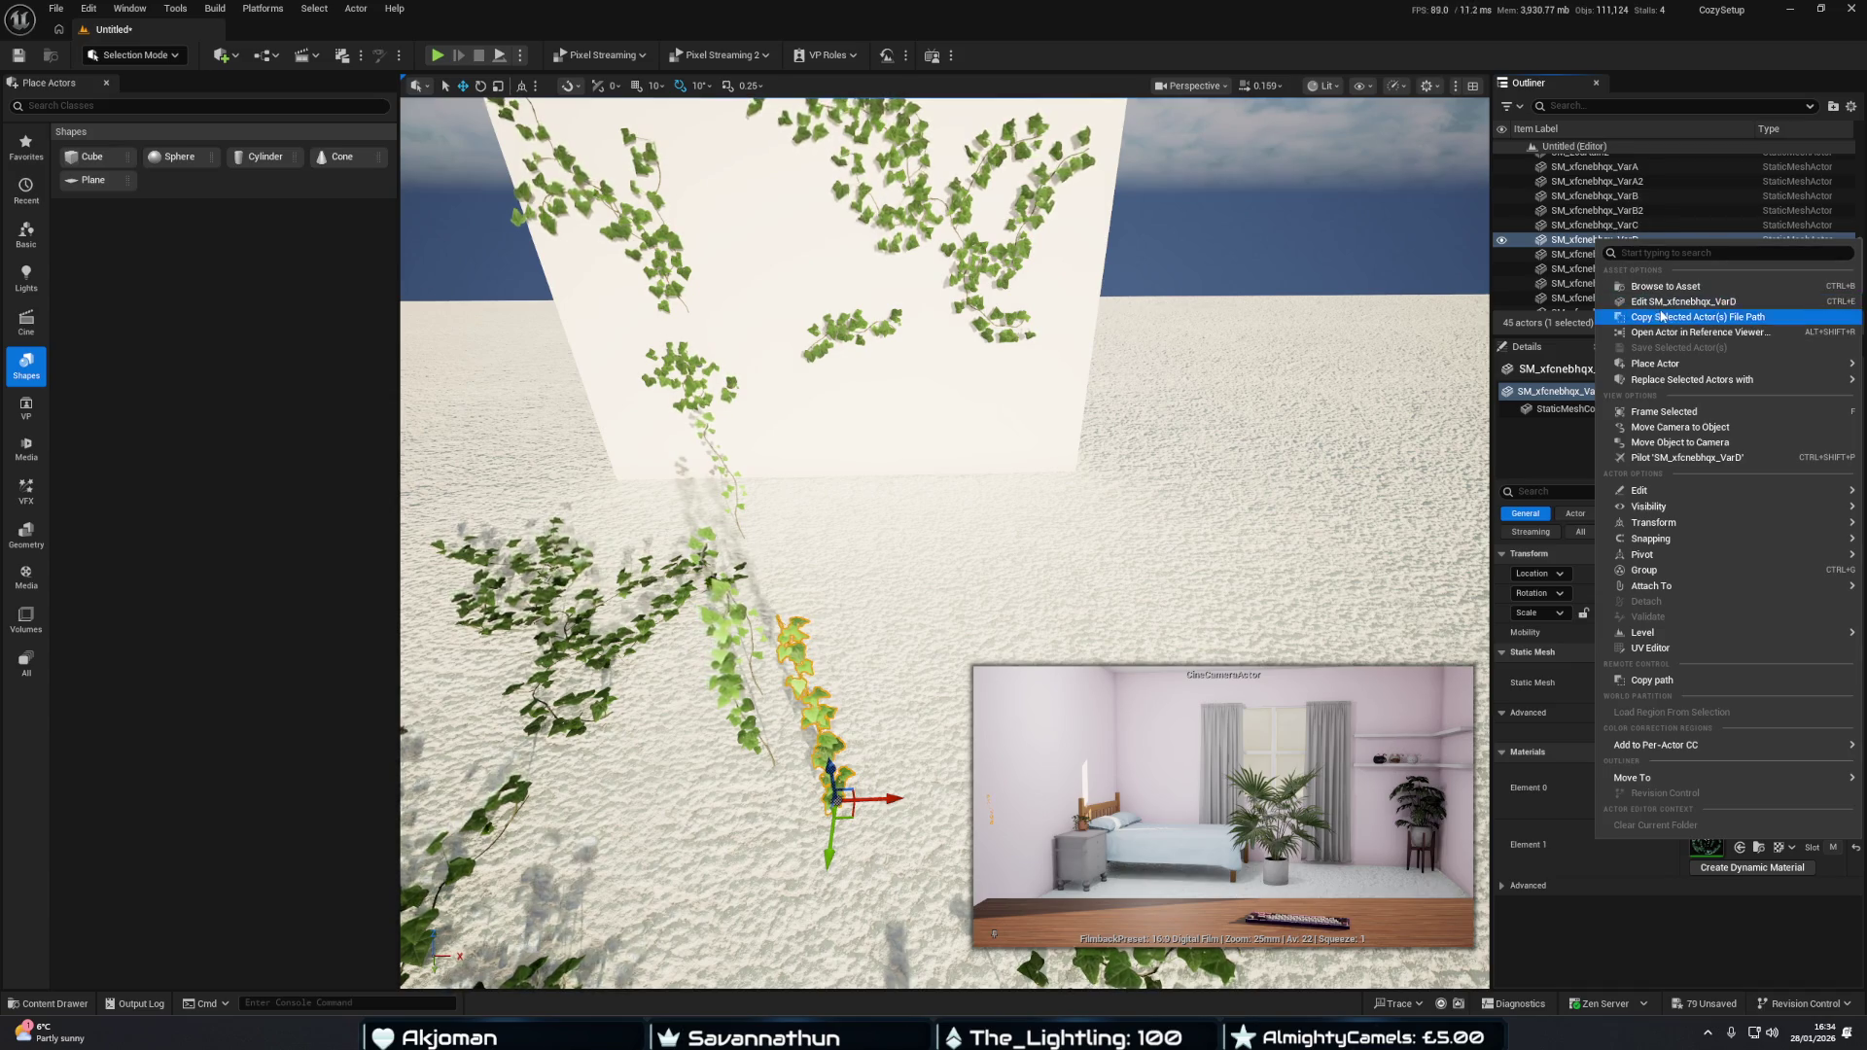
mouse_move(1704, 379)
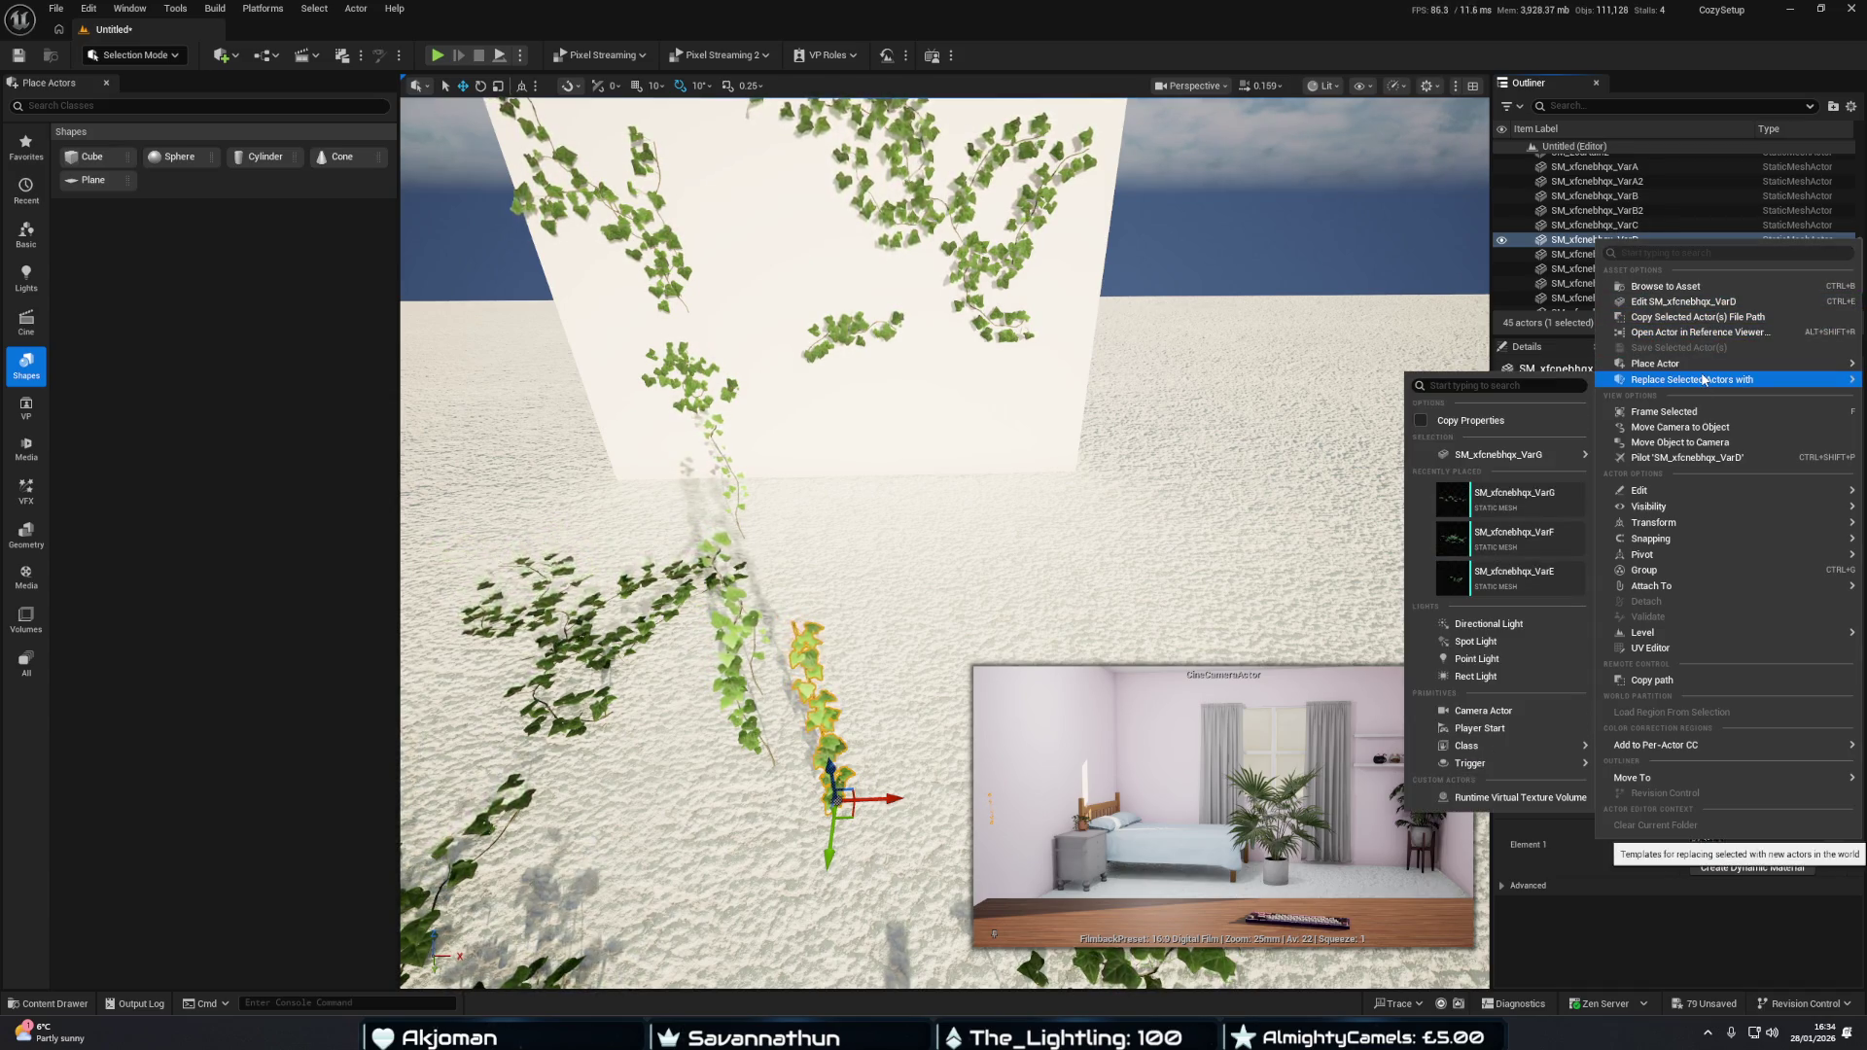
click(1143, 623)
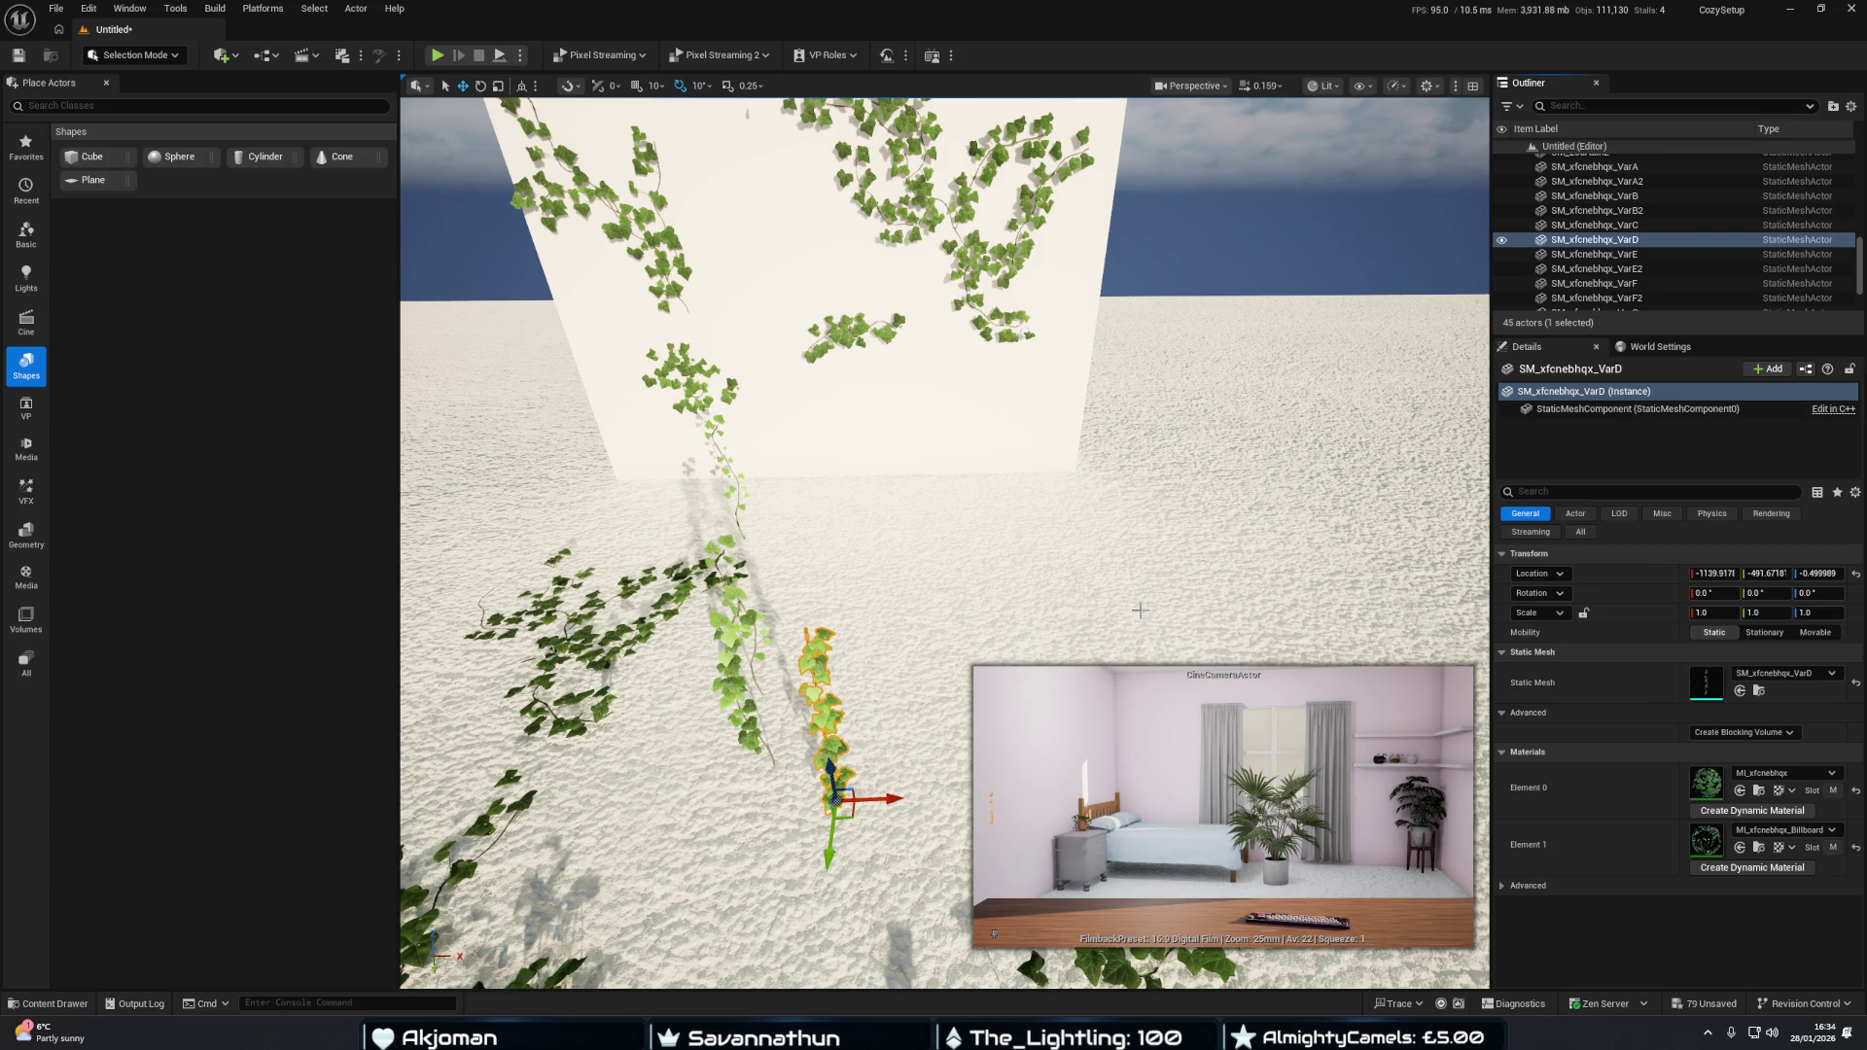
key(ctrl+e)
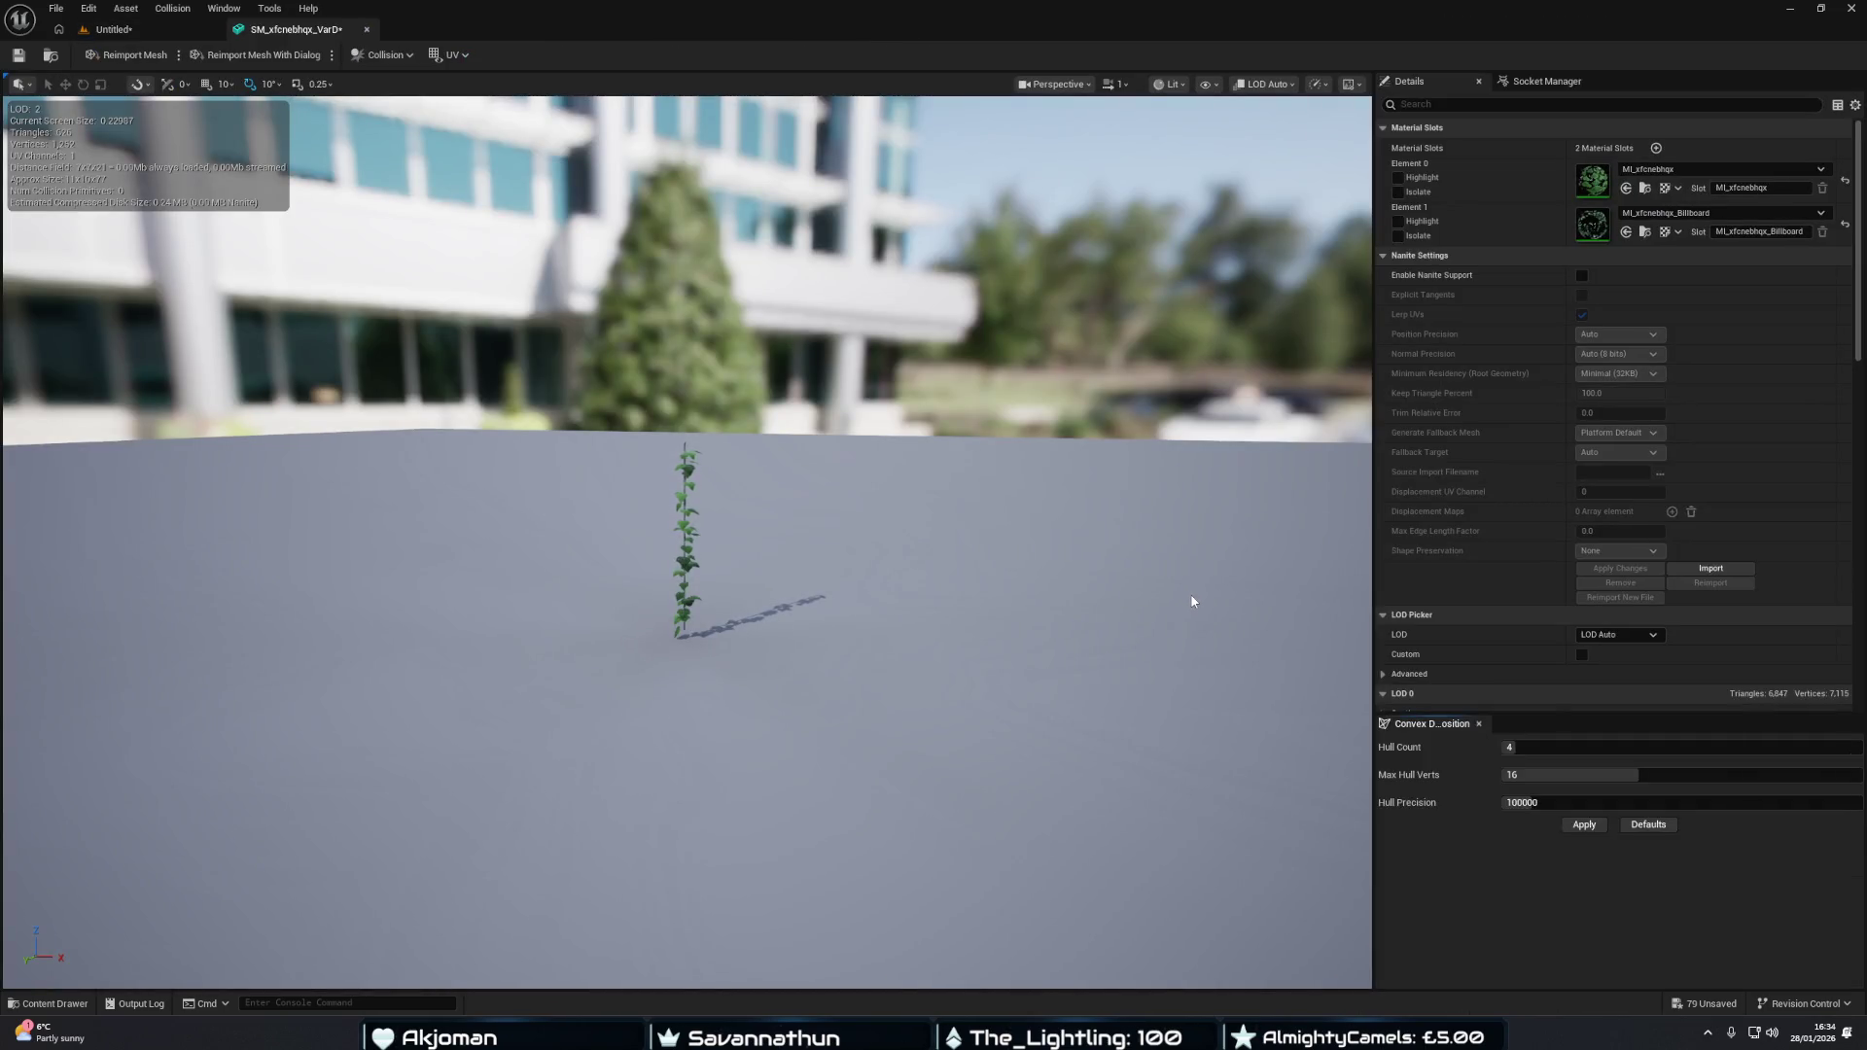
Scroll through the VarD mesh's LOD and collision details, then close the SM_xfcnebhqx_VarD tab.
scroll(1575, 605, down, 3)
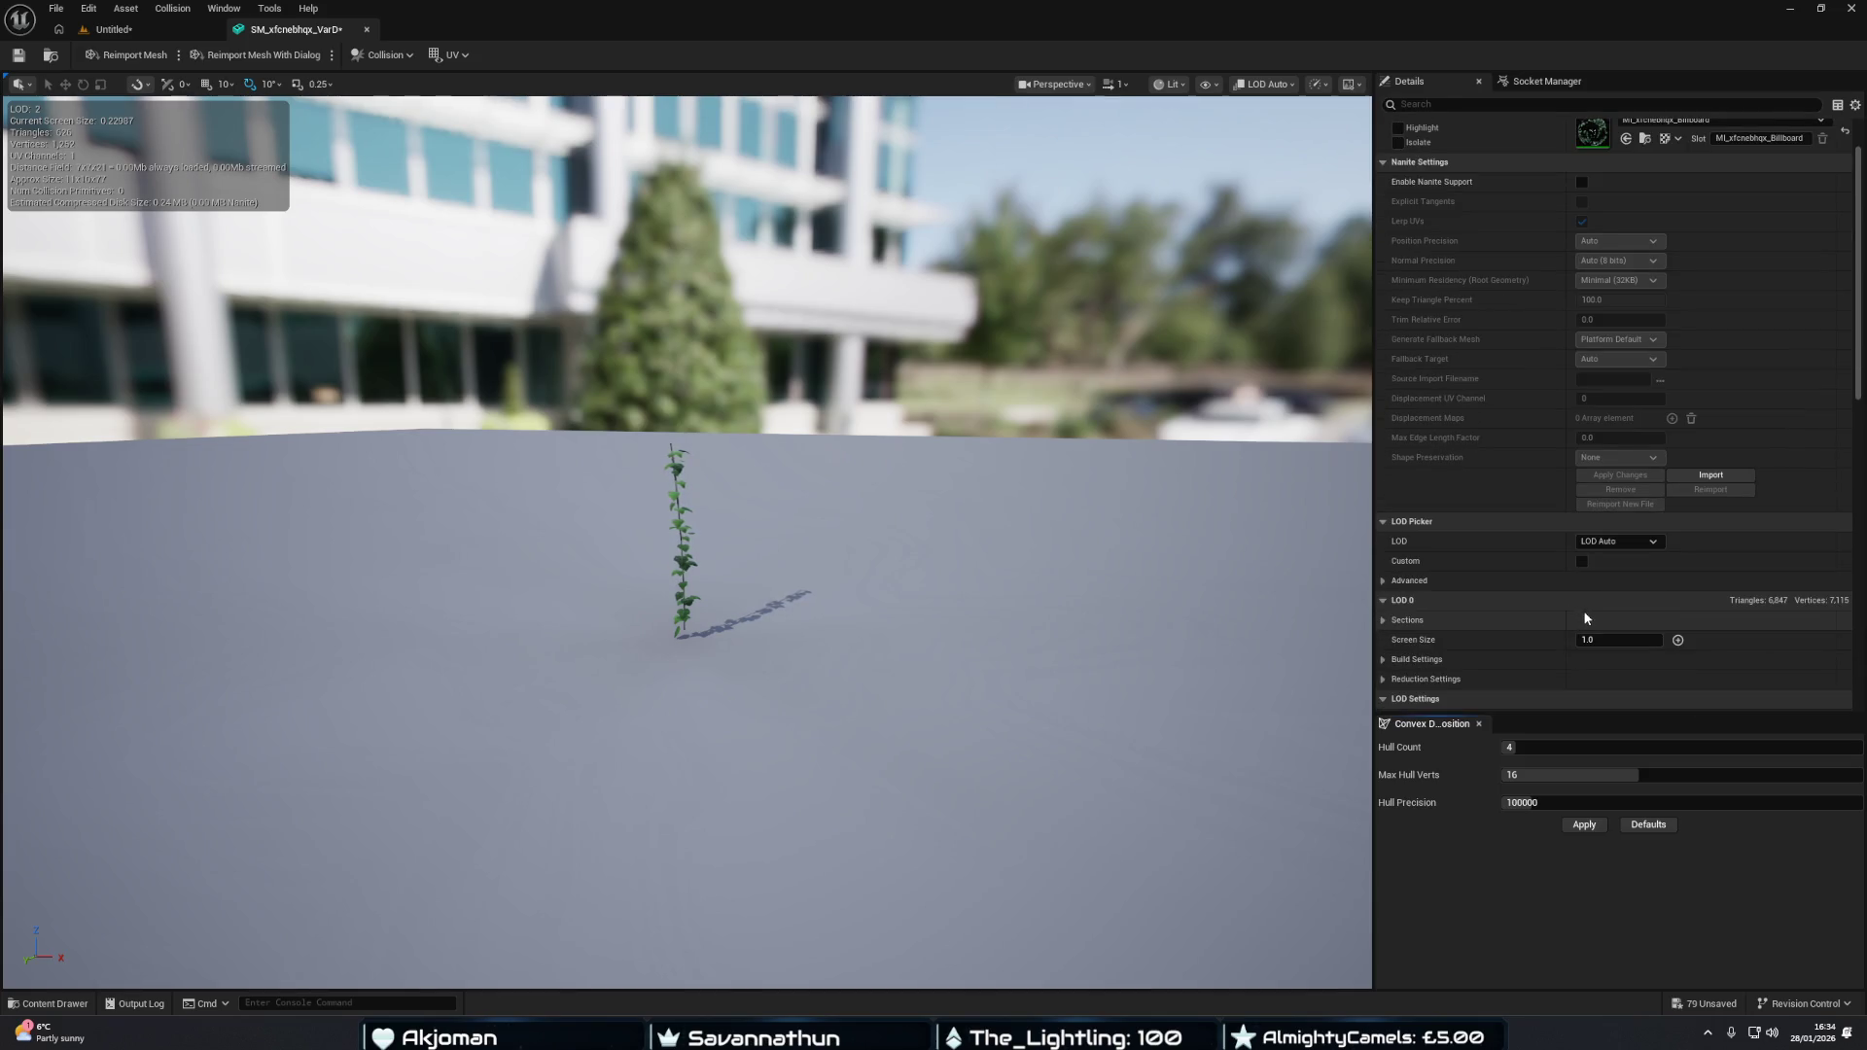
scroll(1589, 599, up, 3)
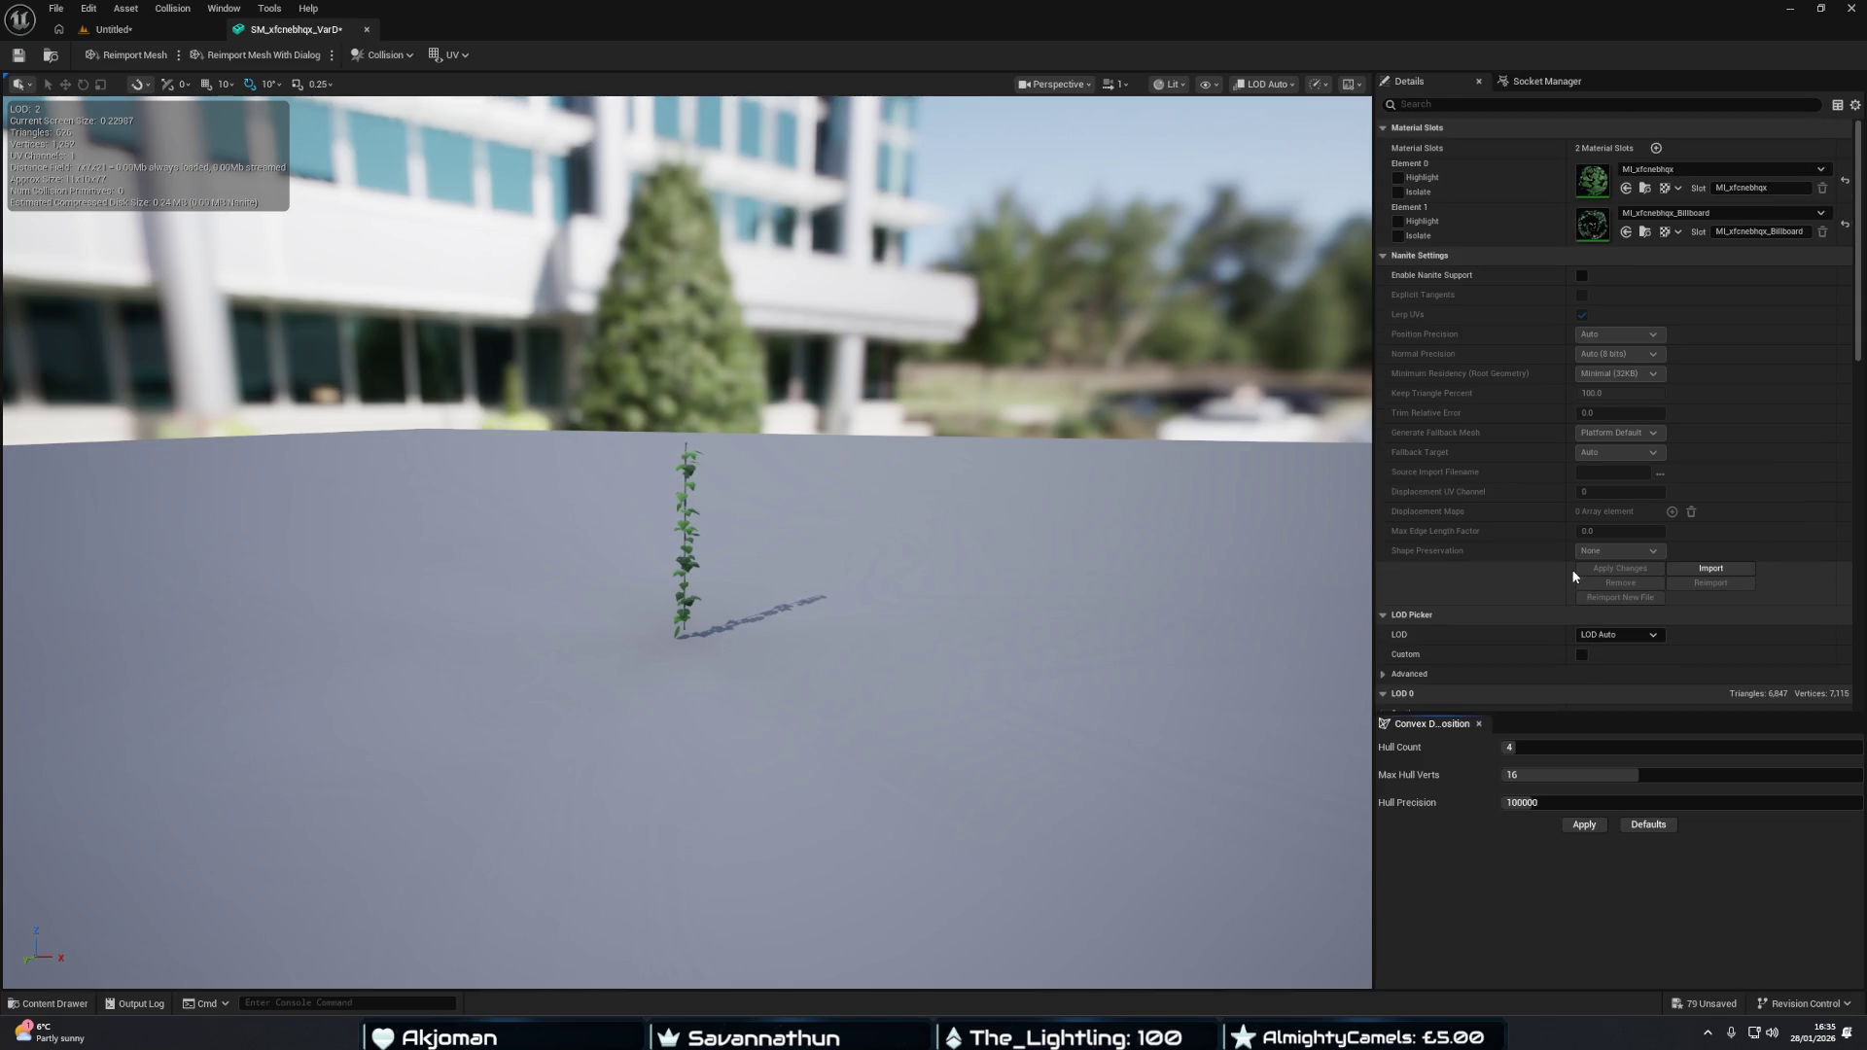
scroll(1627, 566, down, 10)
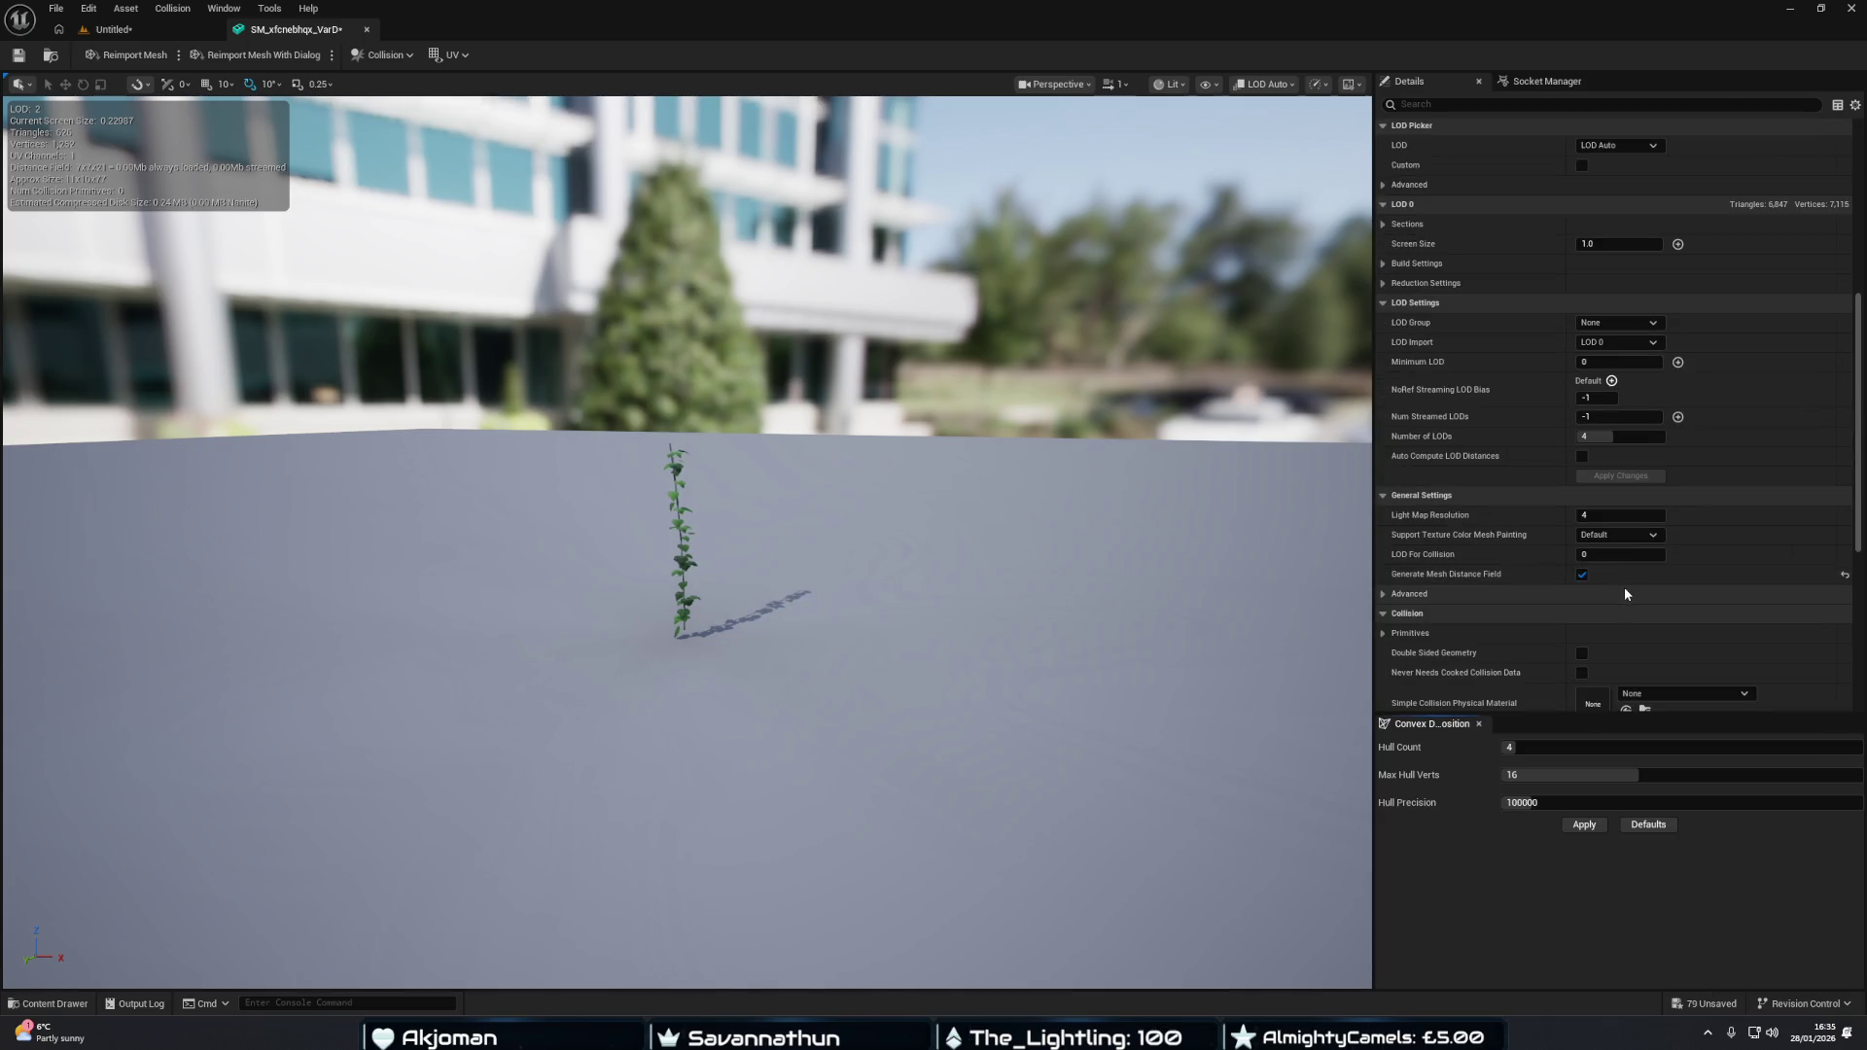
scroll(1624, 586, down, 7)
scroll(1626, 581, down, 1)
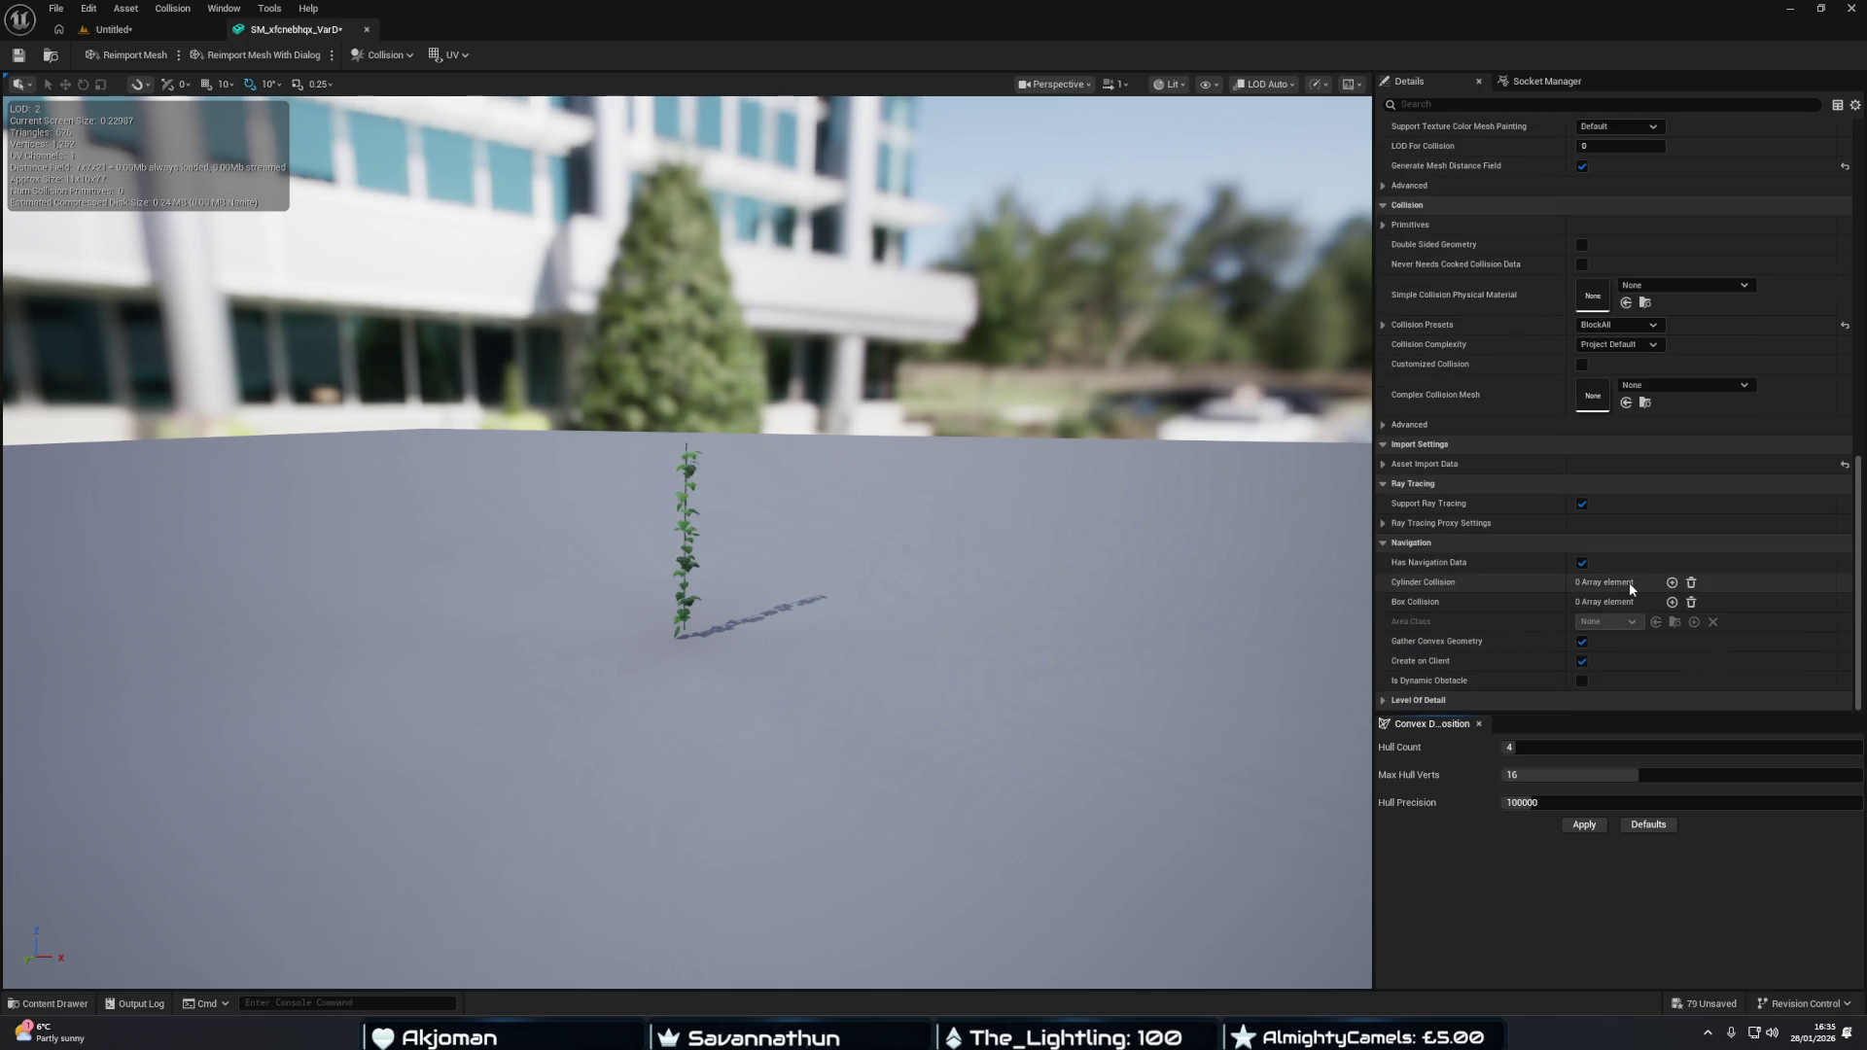
click(366, 32)
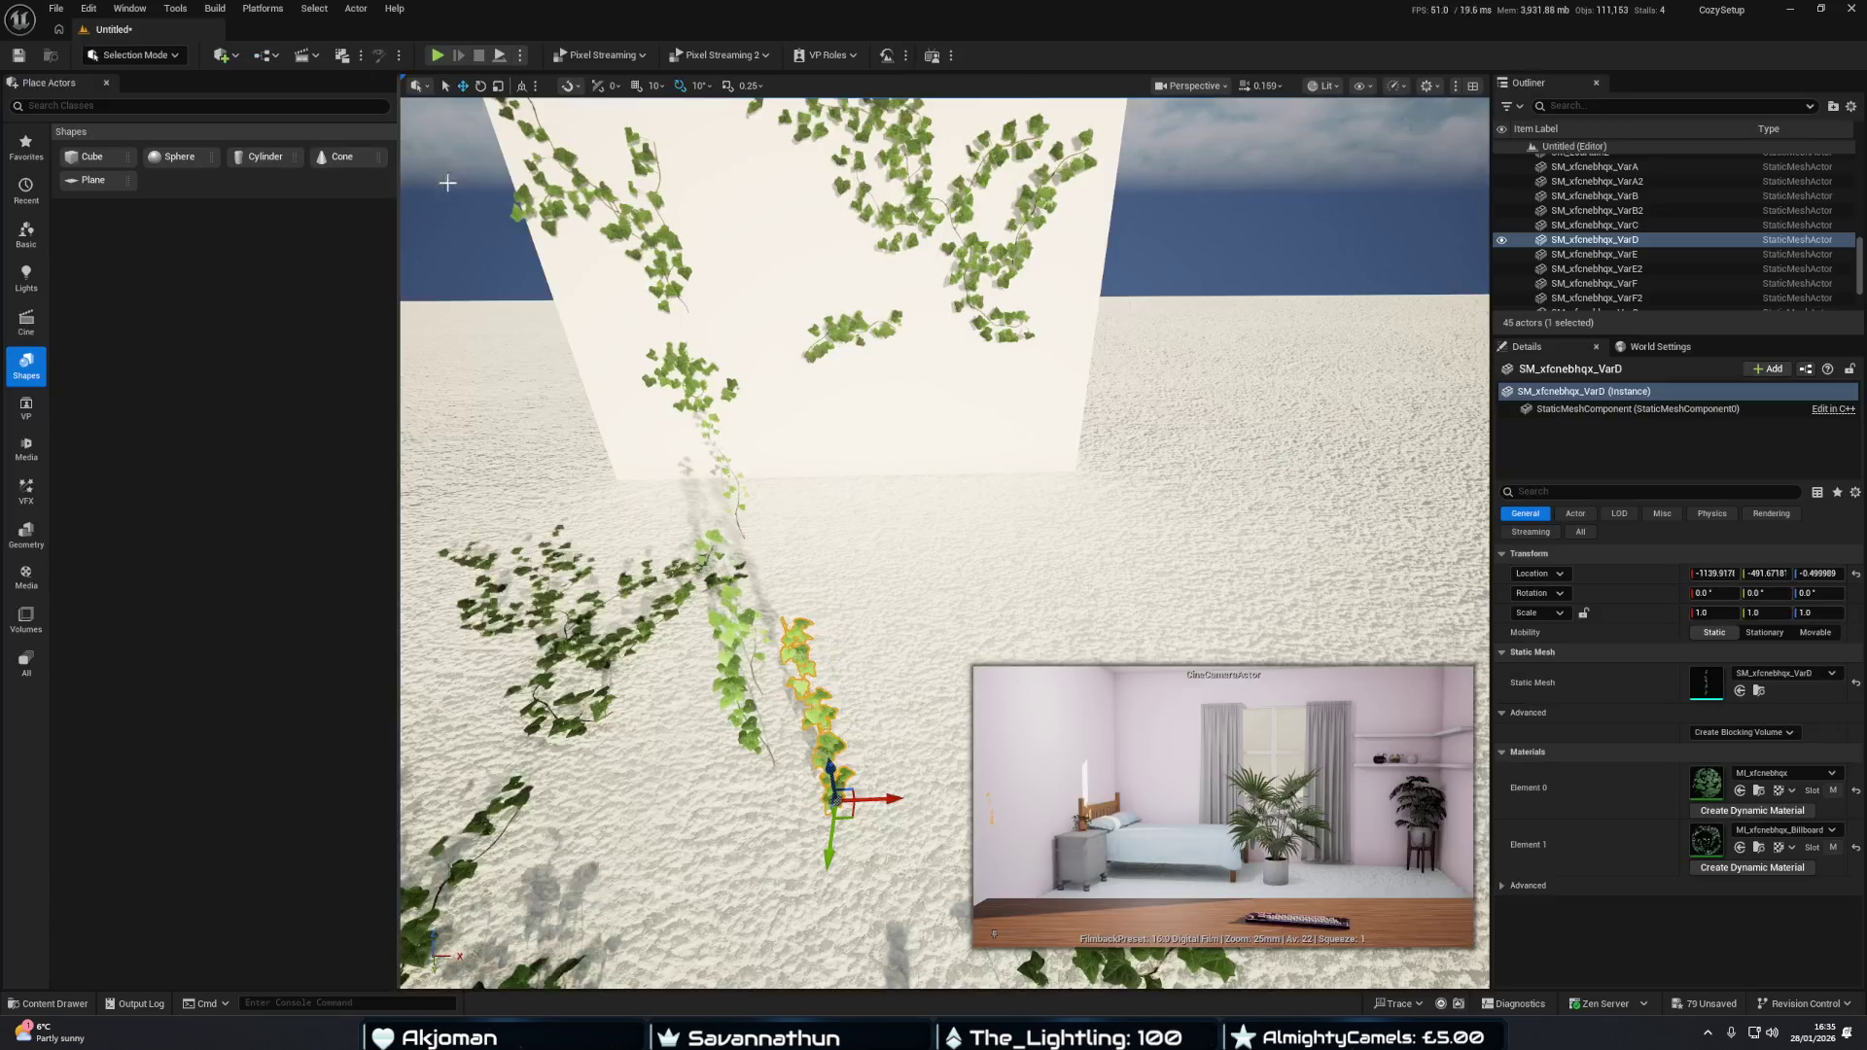
Fly the camera back to frame the full ivy-covered wall from the front.
key(Up)
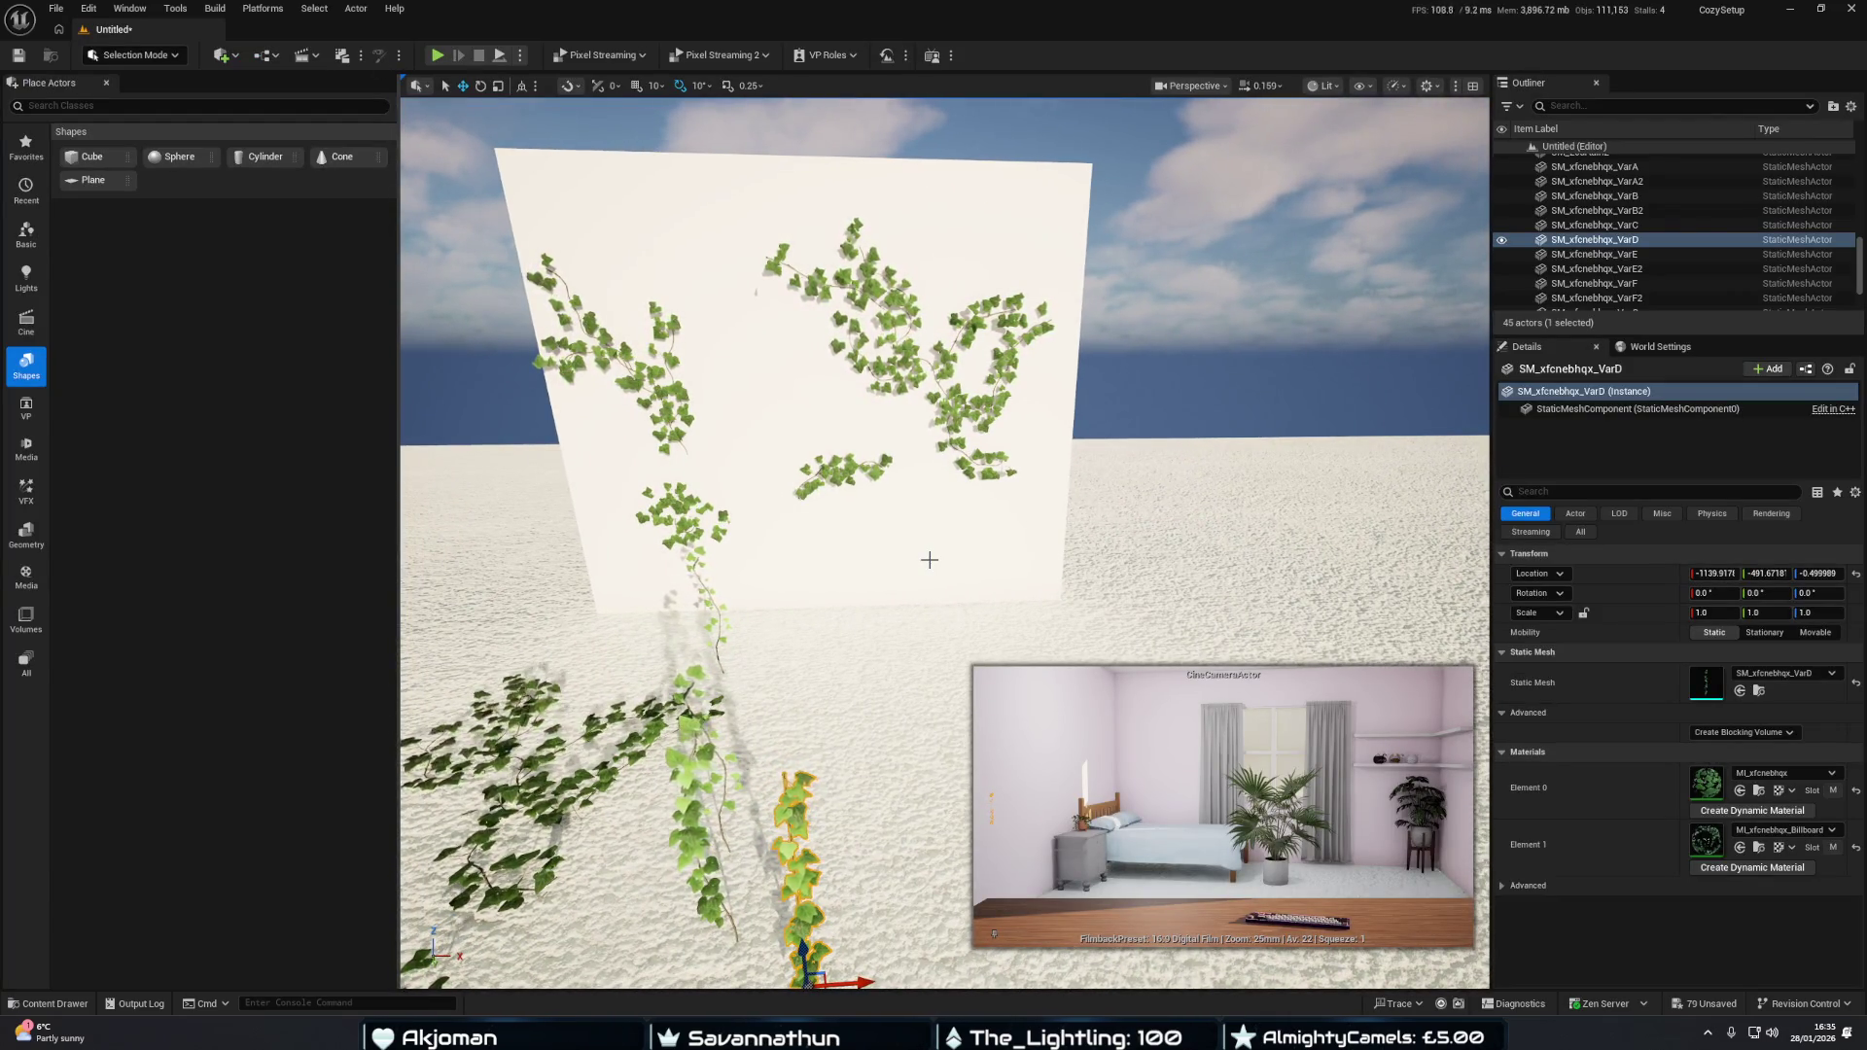
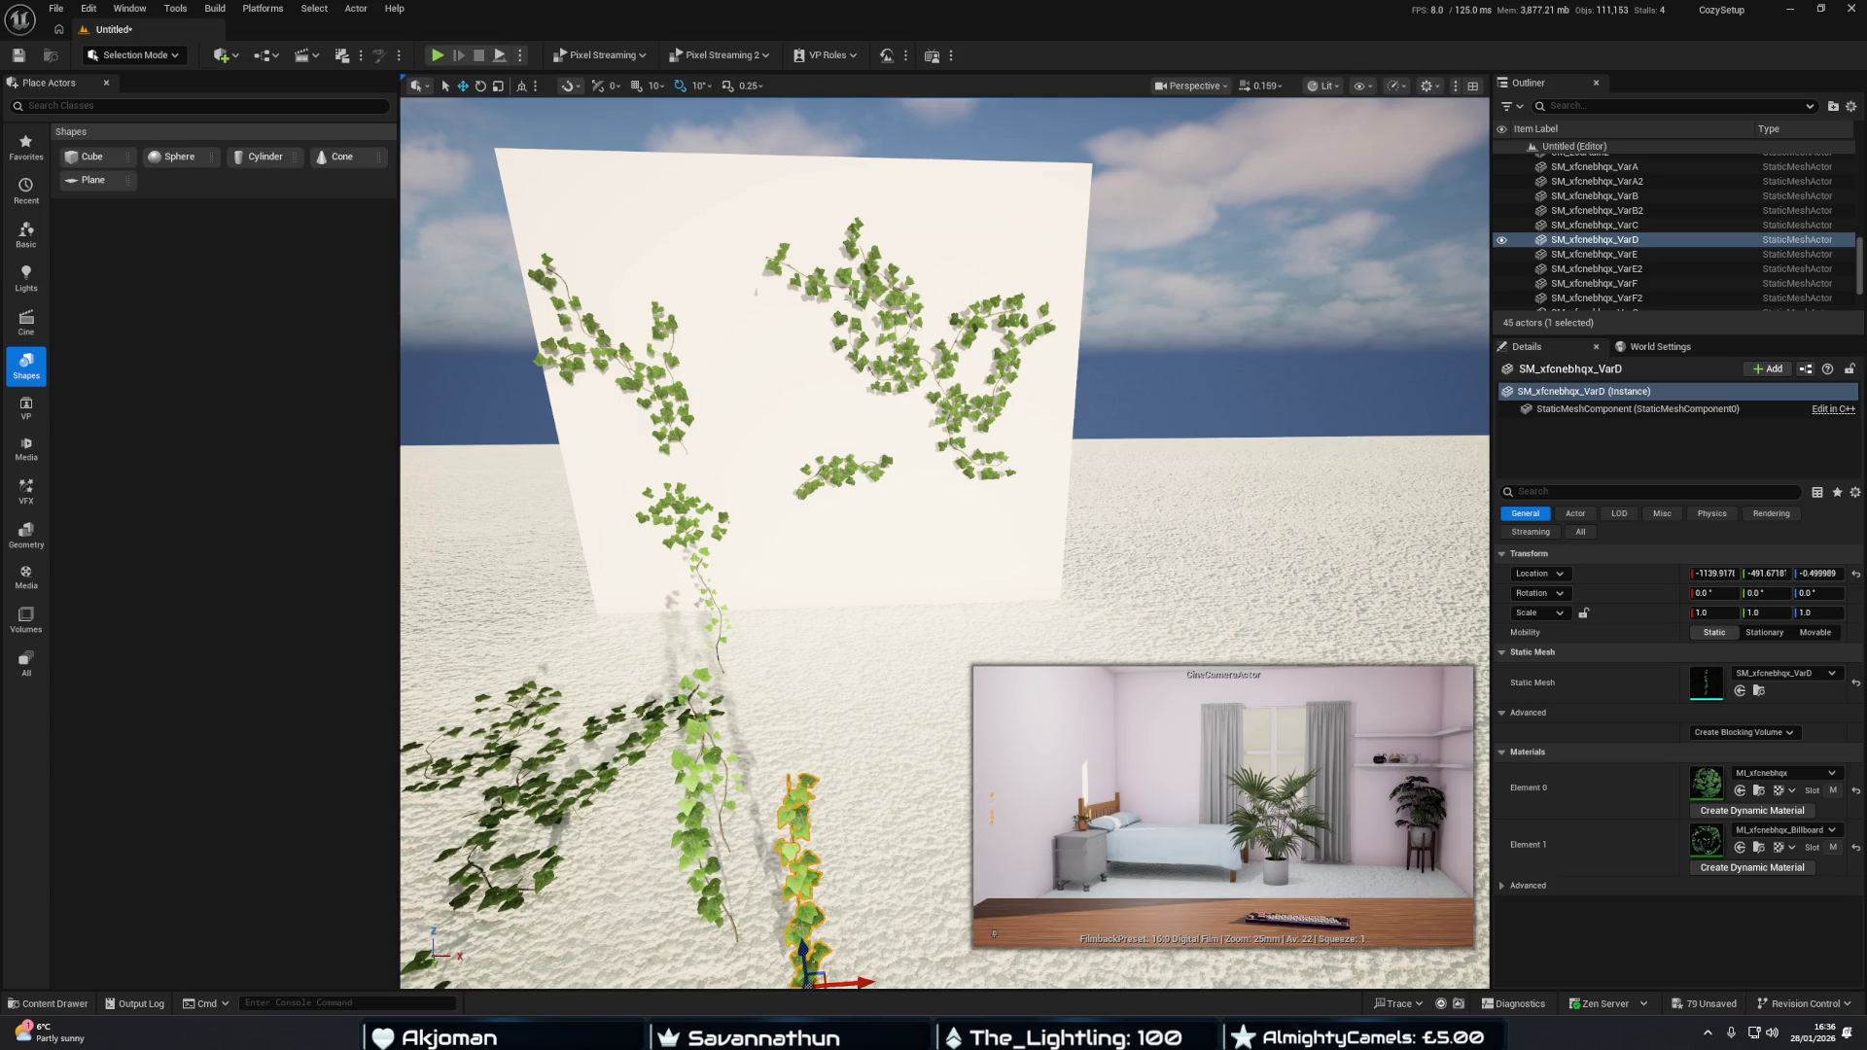
Slide the potted fan palm forward and left into the bedroom's near-left corner, clear of the window.
mouse_move(1092, 488)
mouse_down()
mouse_move(798, 520)
mouse_move(827, 427)
mouse_move(540, 442)
mouse_up()
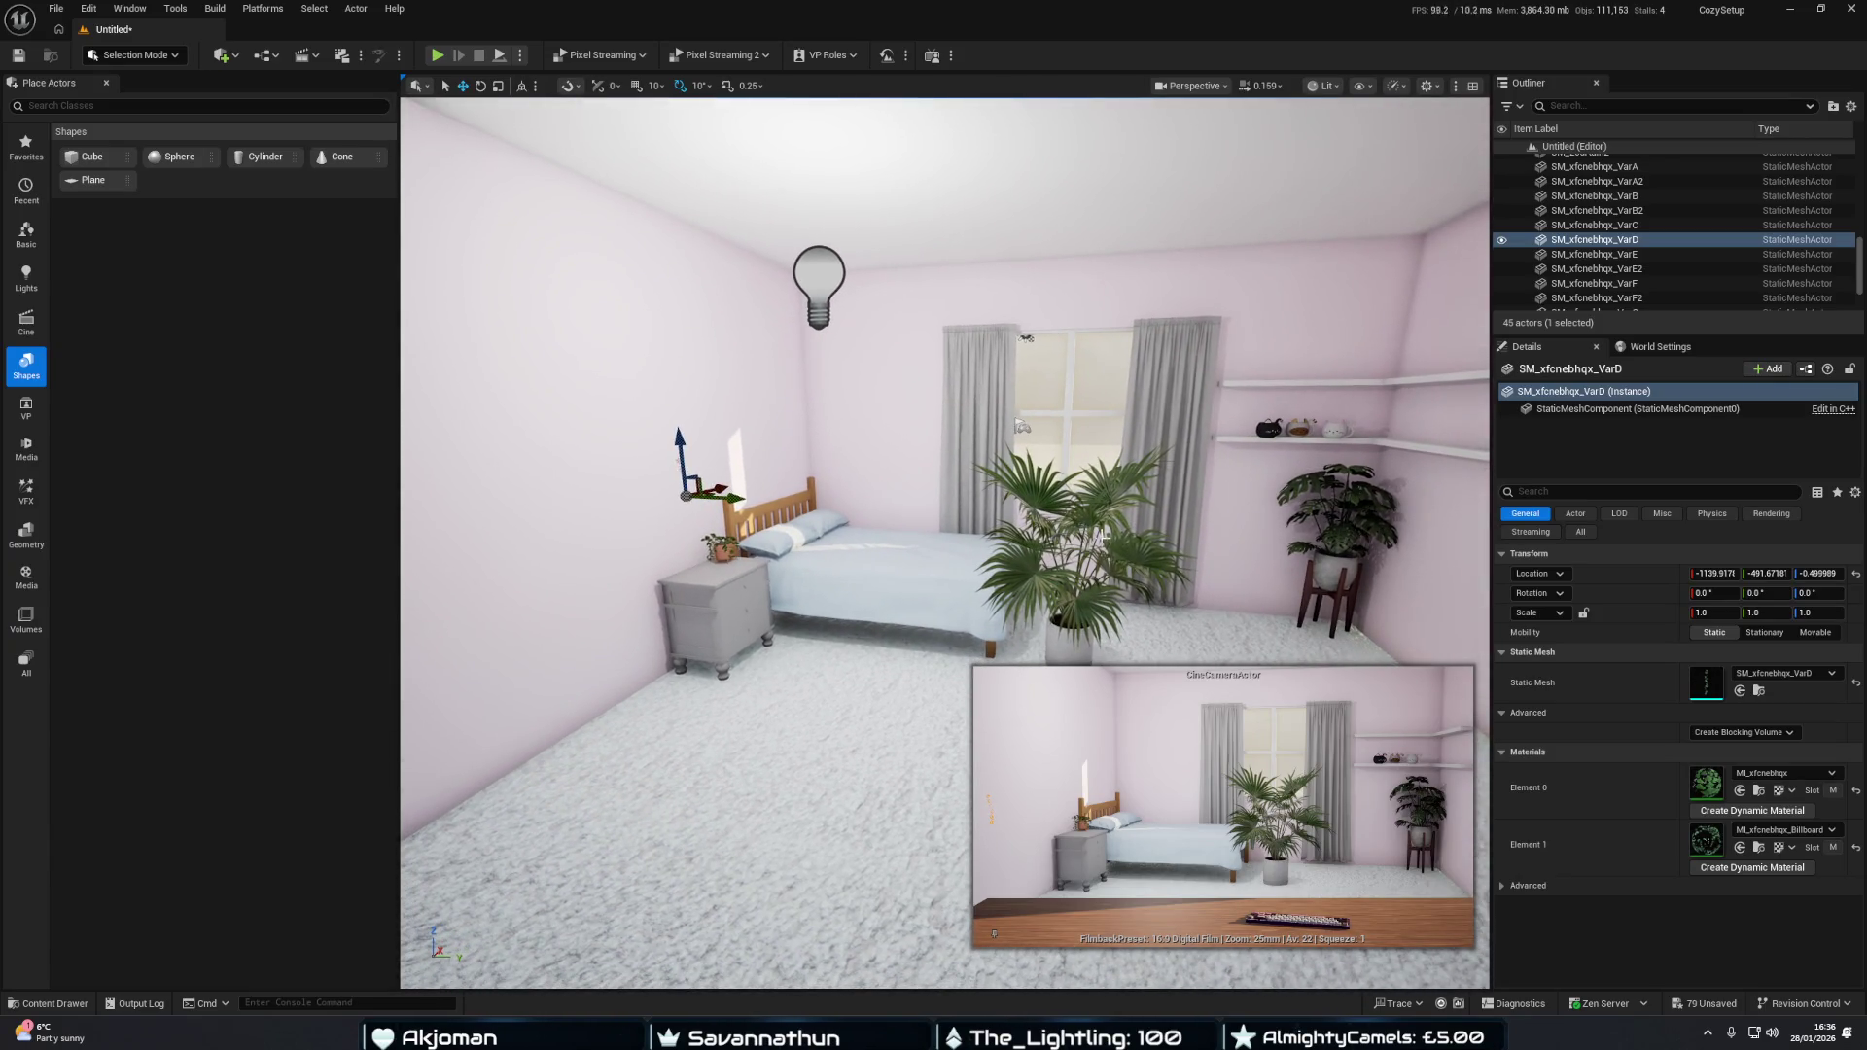
click(1070, 630)
key(f)
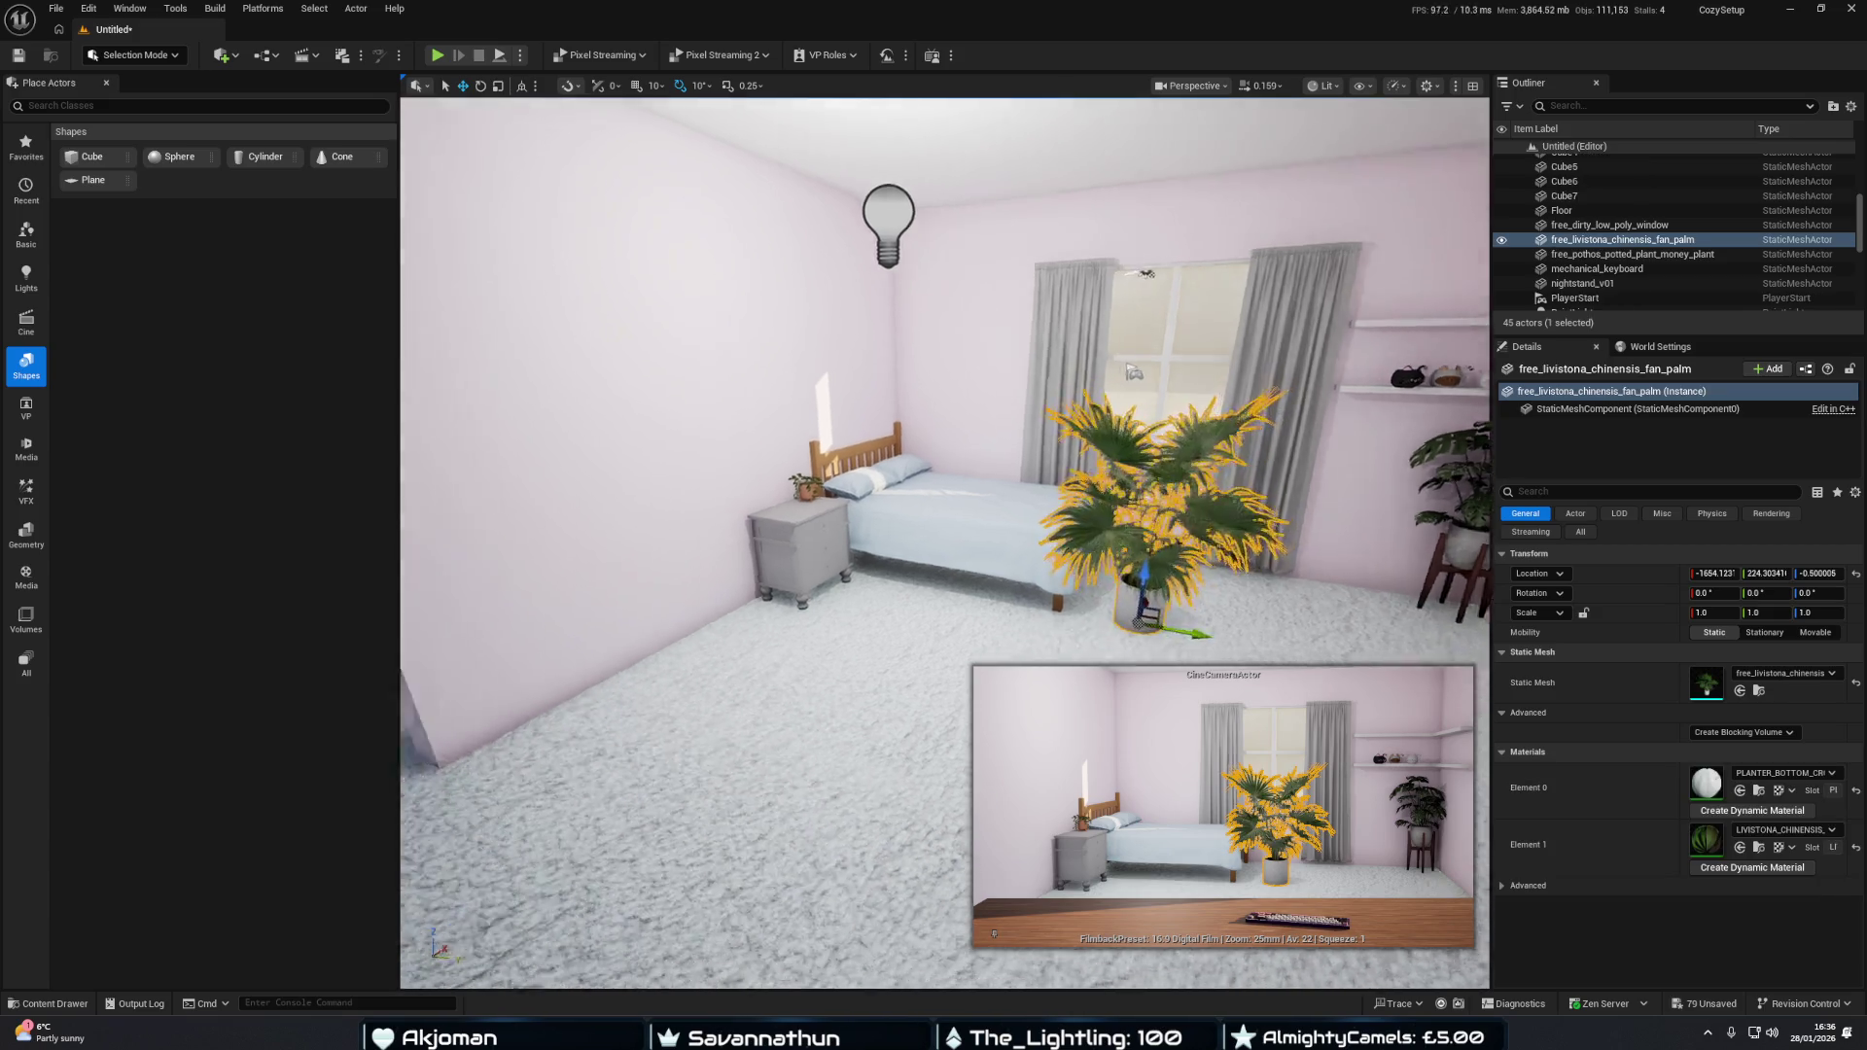
drag(1021, 592, 702, 853)
key(f)
drag(872, 694, 628, 642)
scroll(944, 544, down, 2)
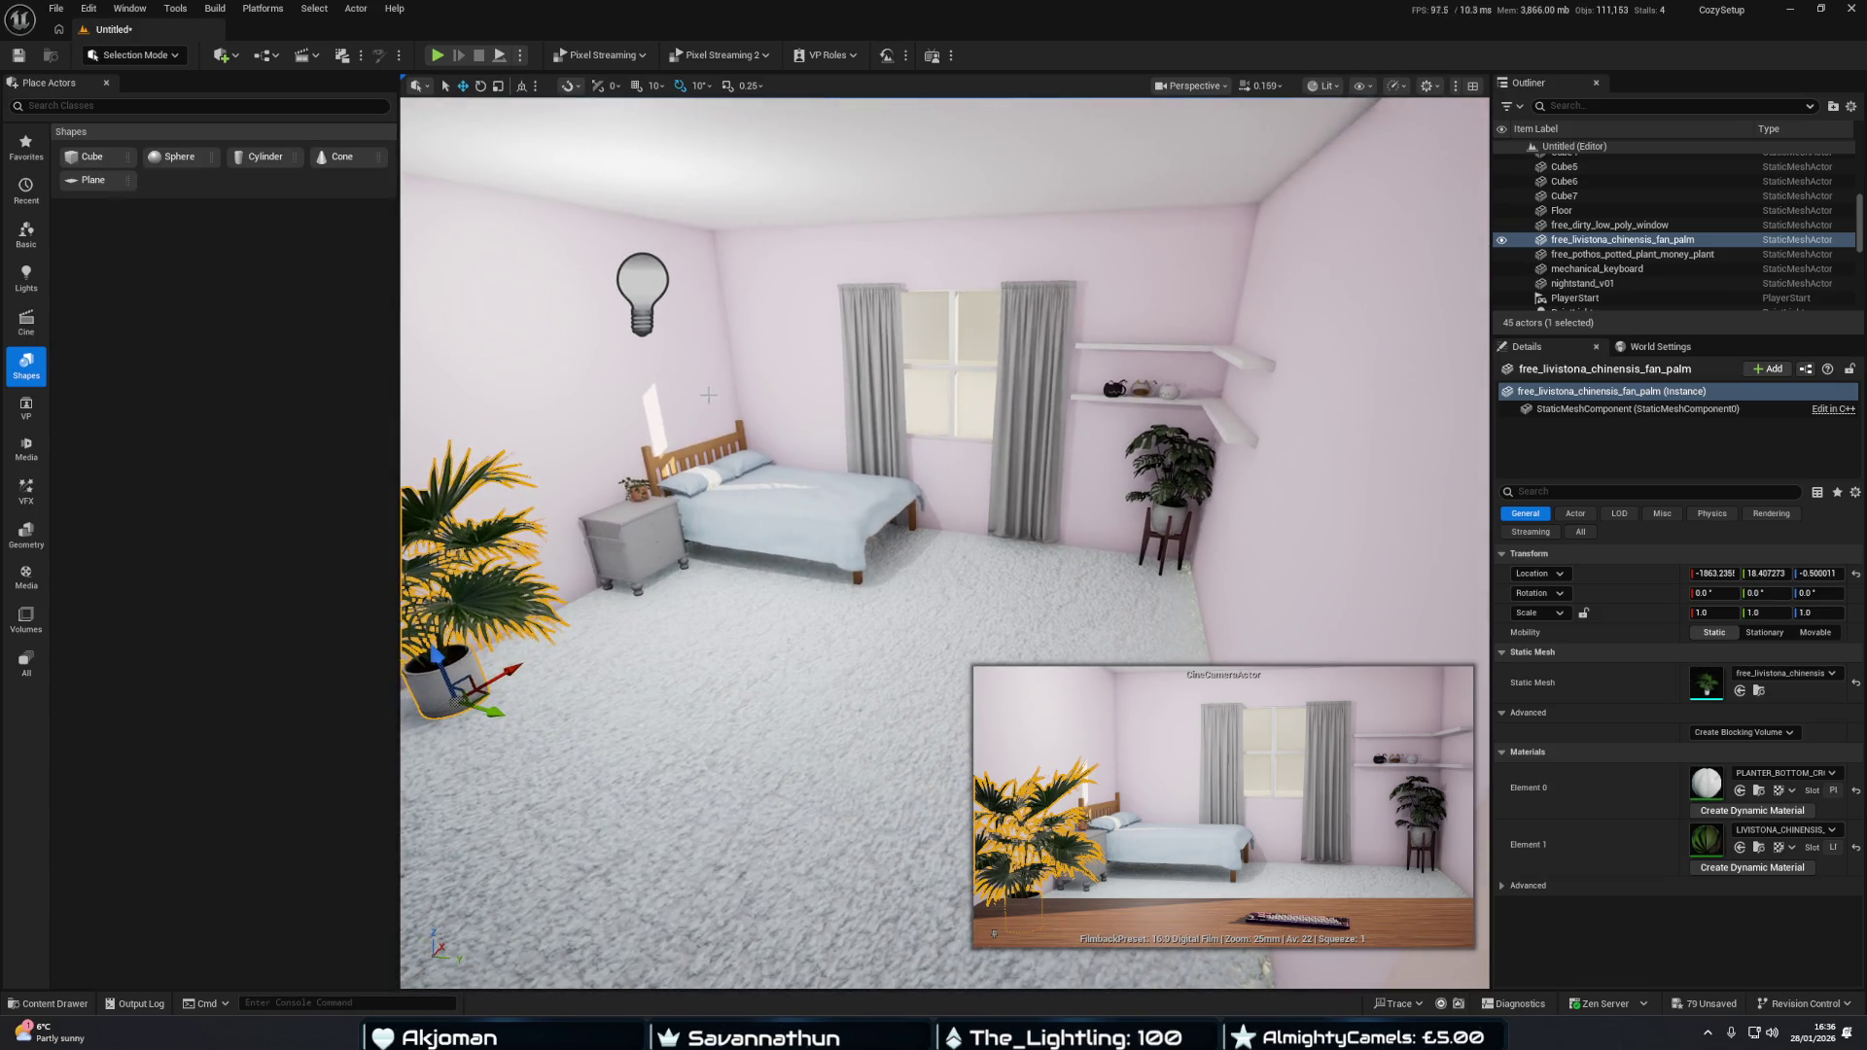
click(766, 390)
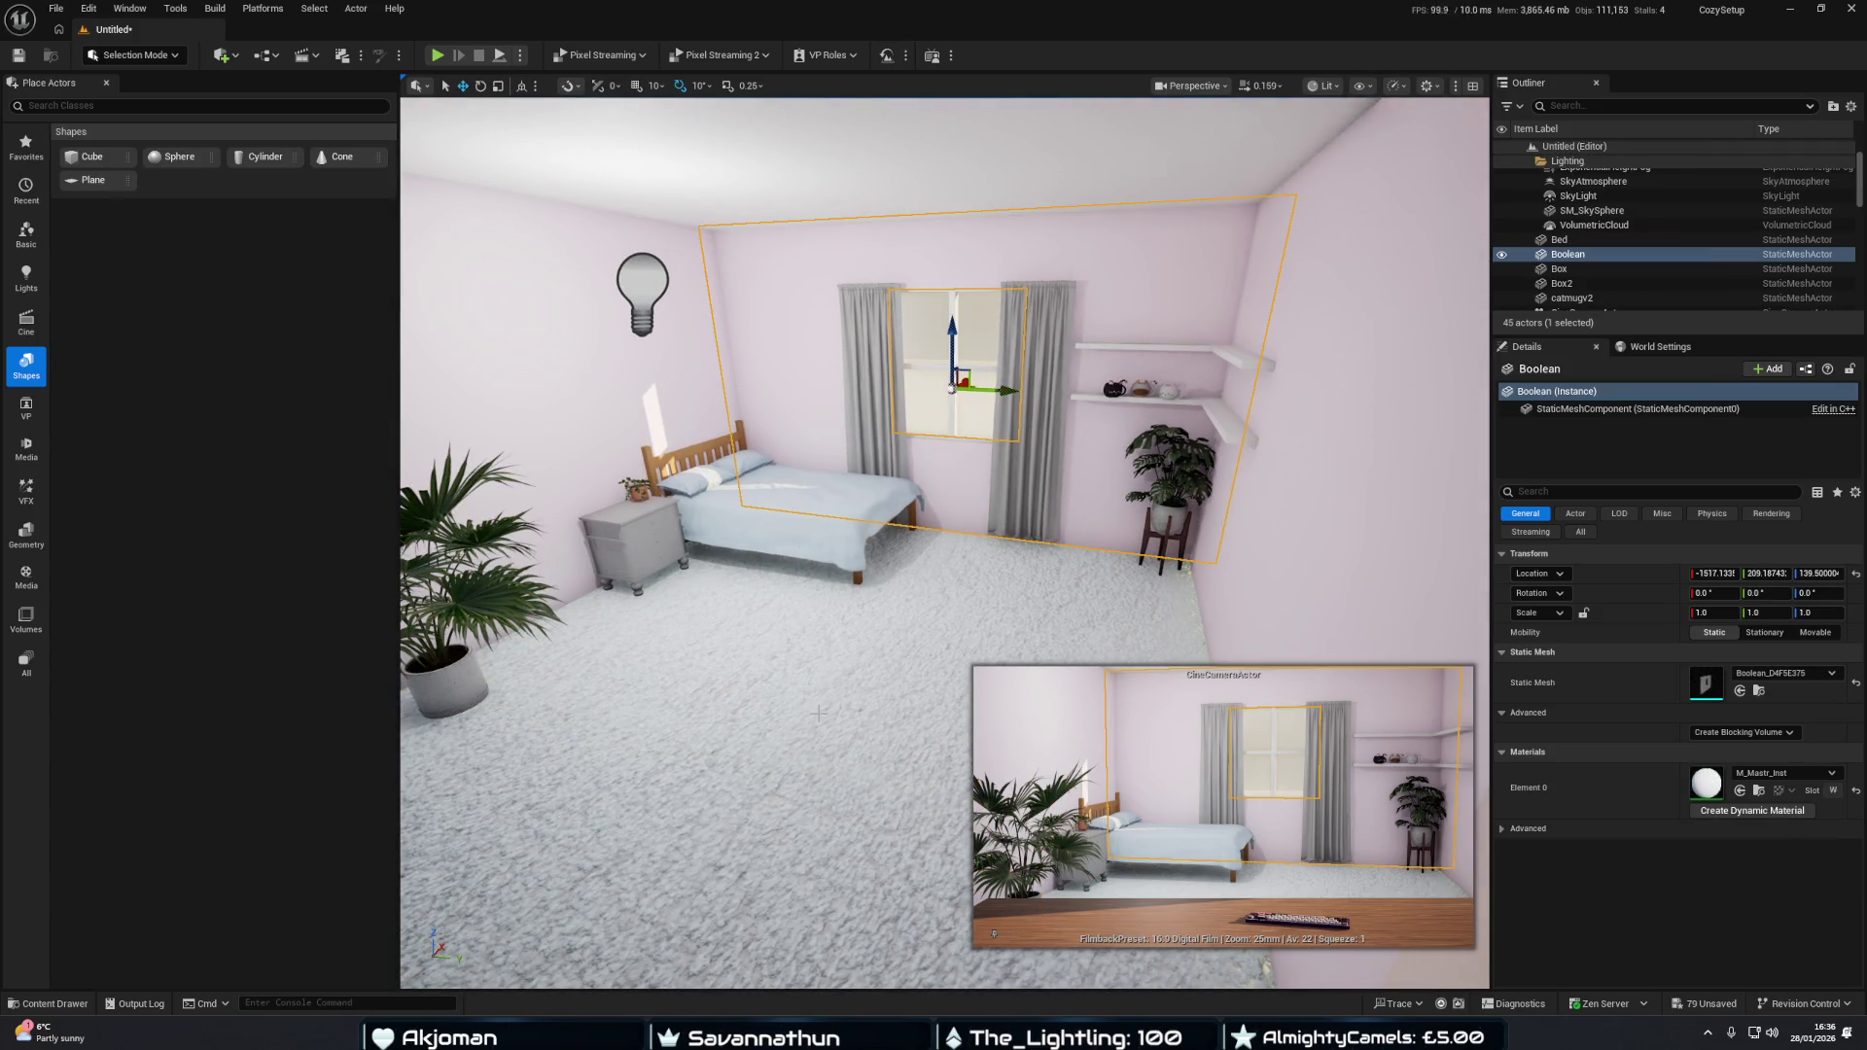
Drop the SM_xfcnebhqx_VarA English ivy mesh from the Content Drawer into the bedroom.
mouse_move(951, 386)
mouse_down()
mouse_move(1086, 335)
mouse_move(1077, 303)
mouse_move(1070, 362)
mouse_up()
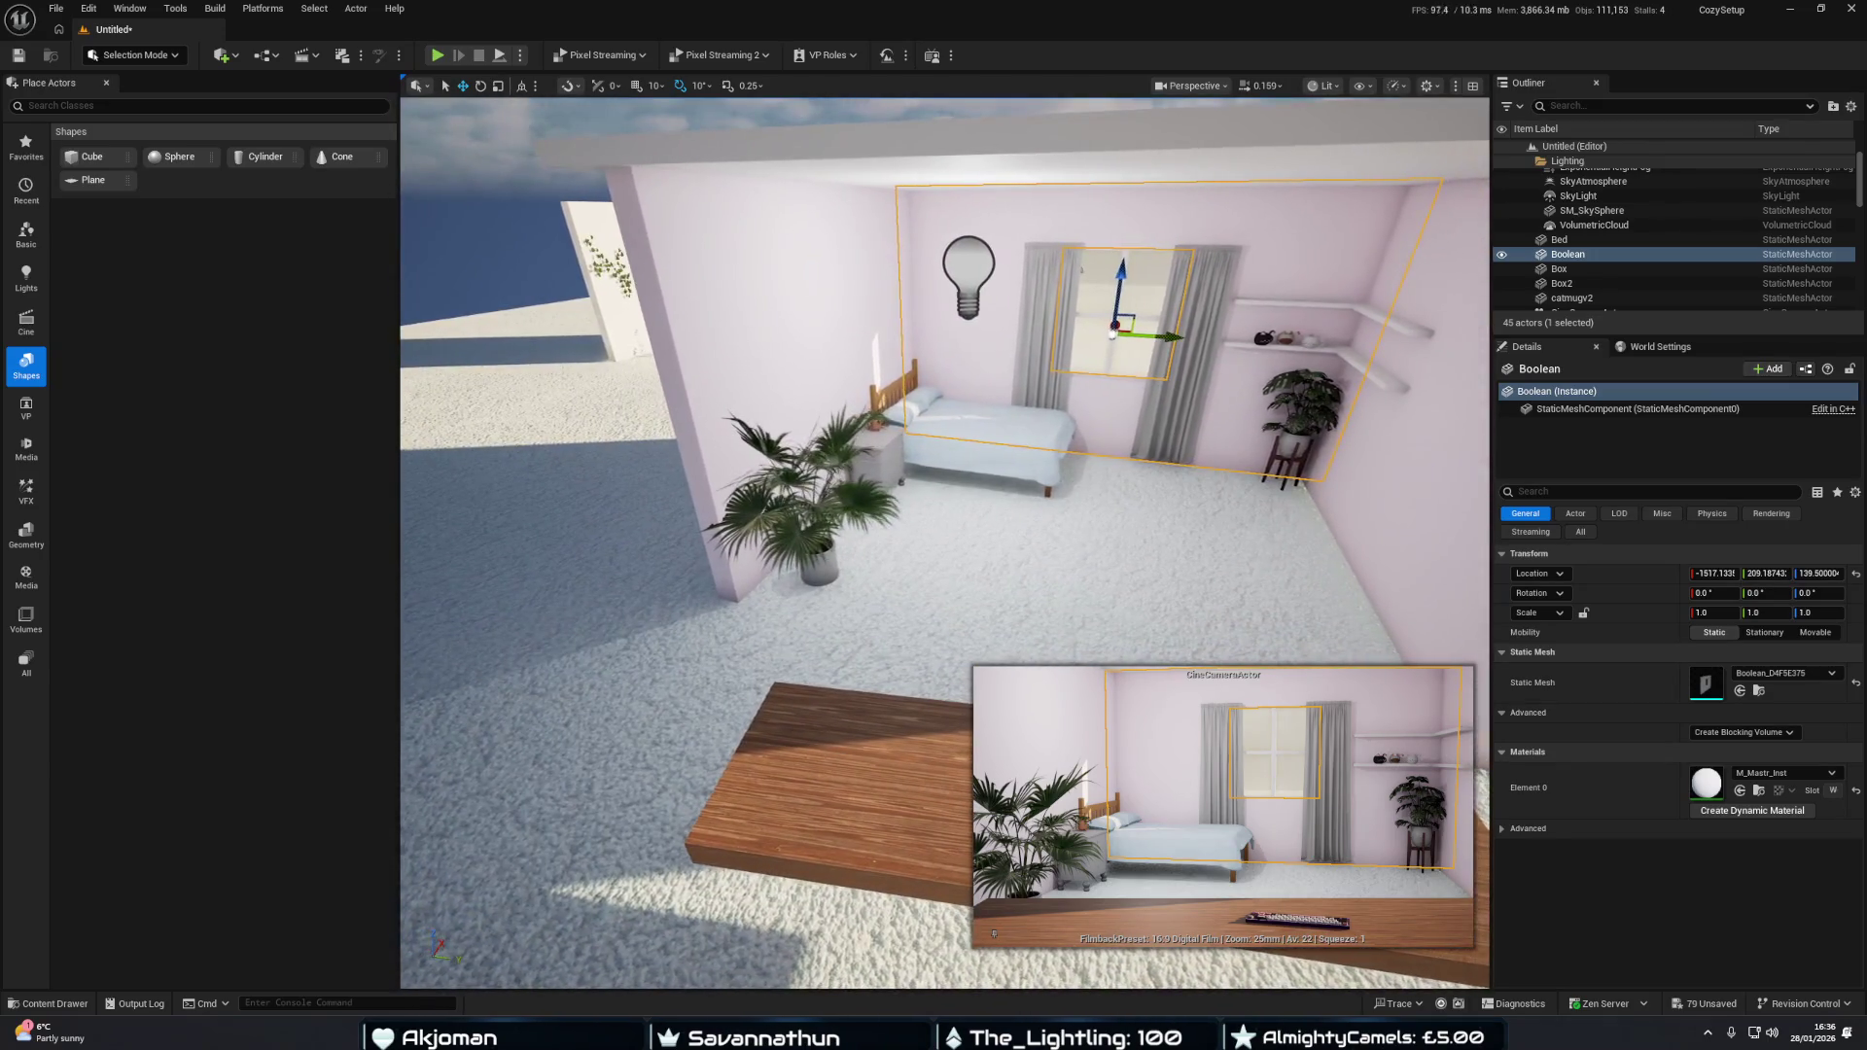
key(ctrl+space)
click(311, 702)
mouse_move(312, 702)
mouse_down()
mouse_move(816, 602)
mouse_move(839, 633)
mouse_move(695, 394)
mouse_move(870, 331)
mouse_move(885, 355)
mouse_up()
Rotate the VarA ivy upright, tilting it a further -20 degrees, and move it onto the left wall's front edge.
key(e)
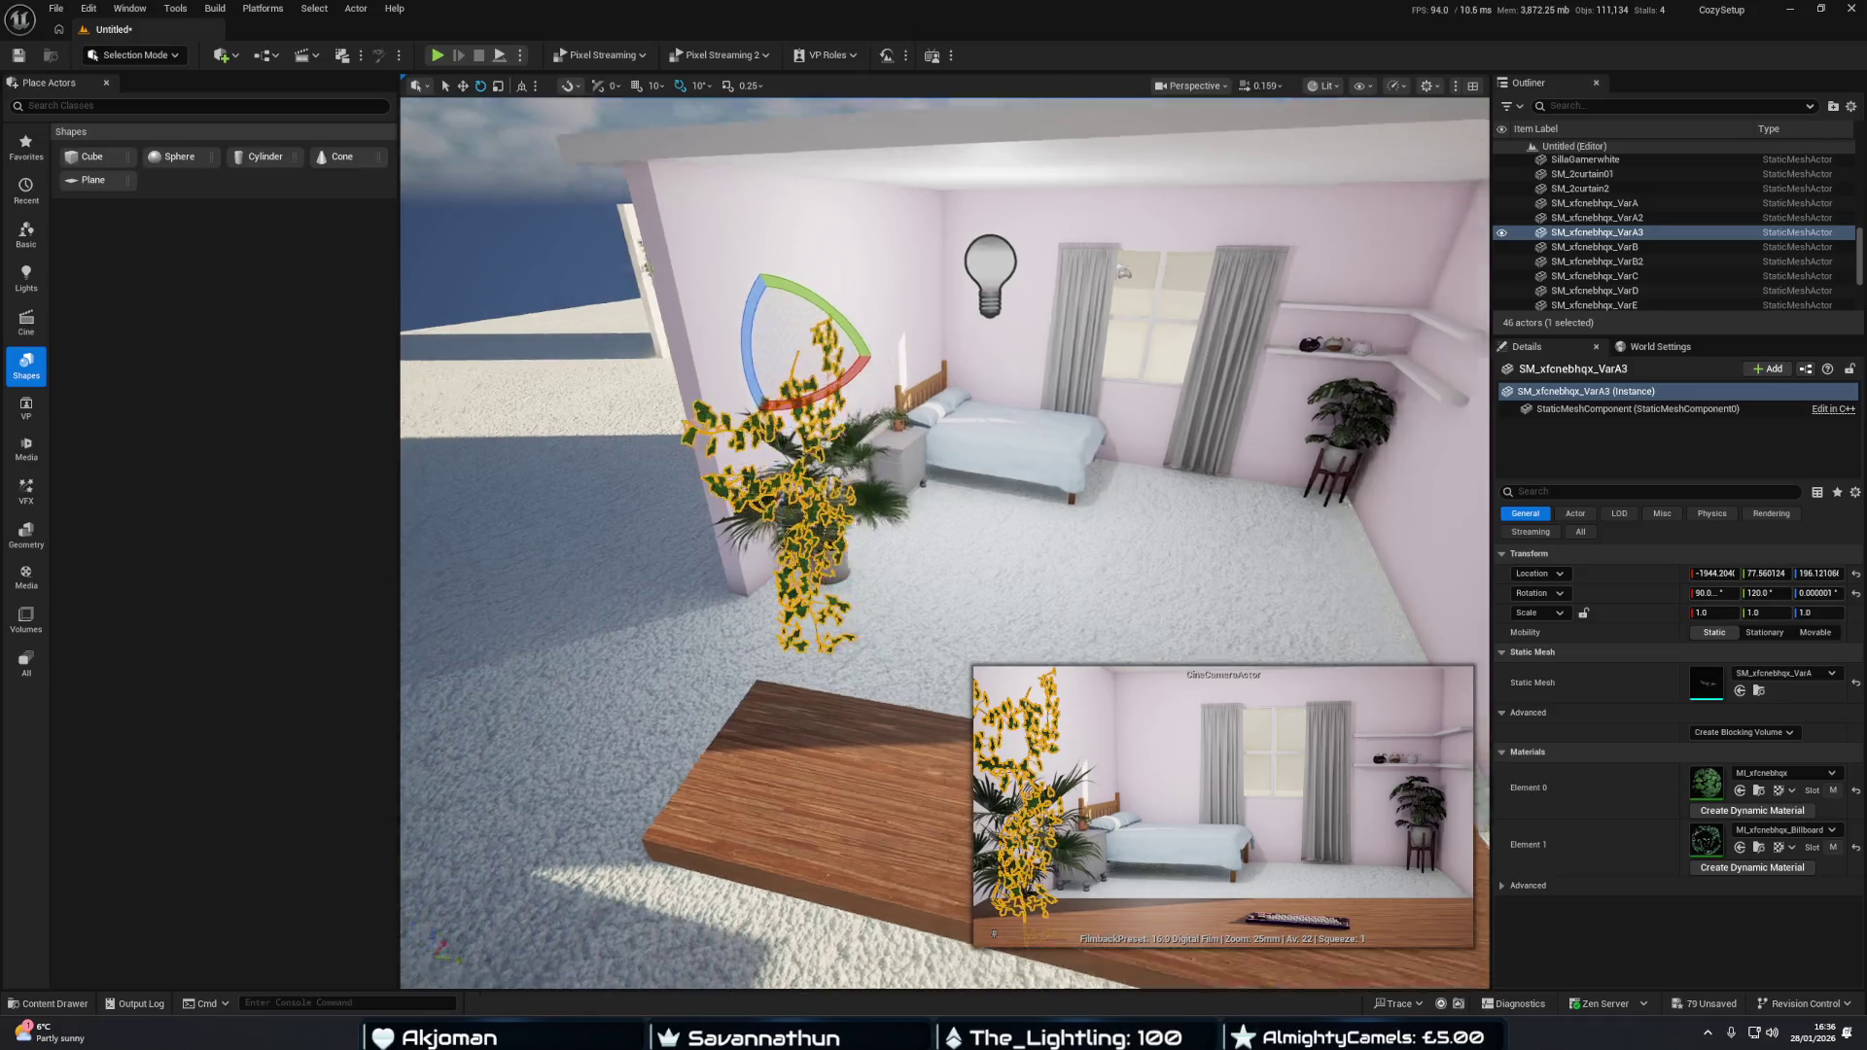
mouse_move(799, 309)
mouse_down()
mouse_move(822, 229)
mouse_move(813, 393)
mouse_up()
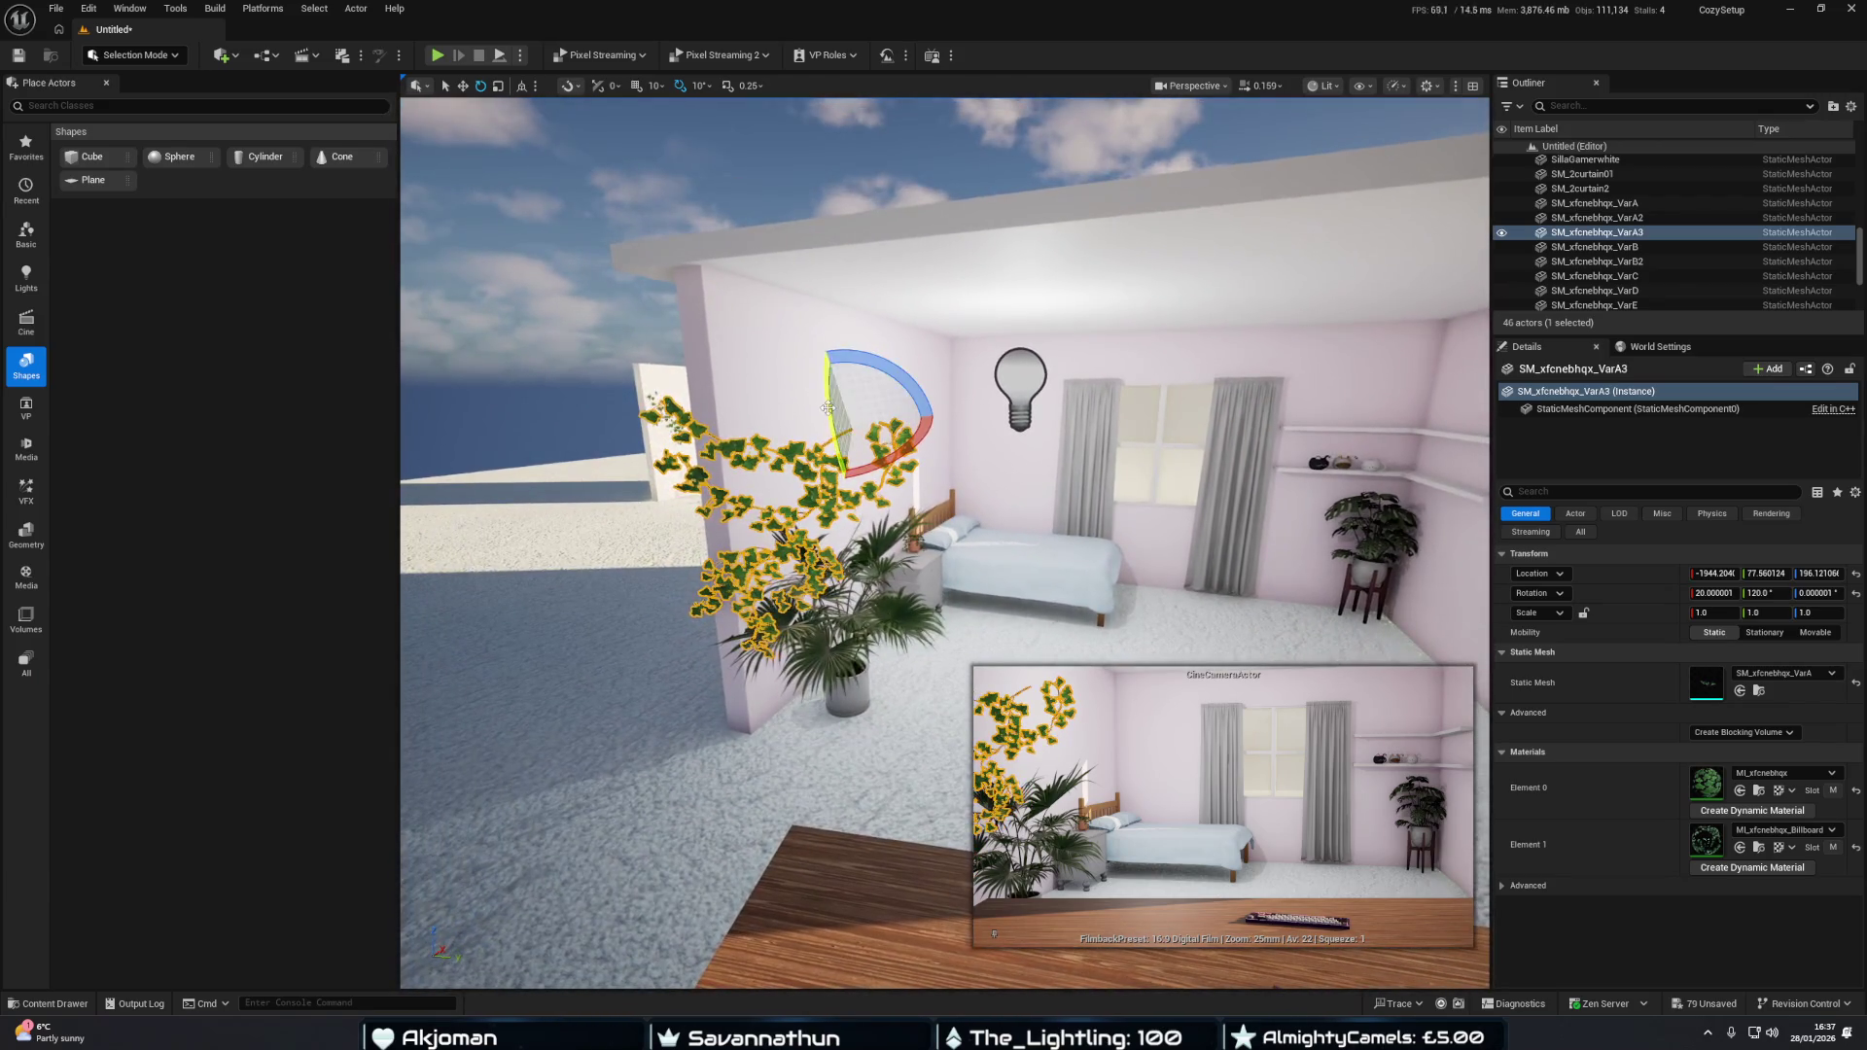
drag(648, 413, 644, 401)
key(w)
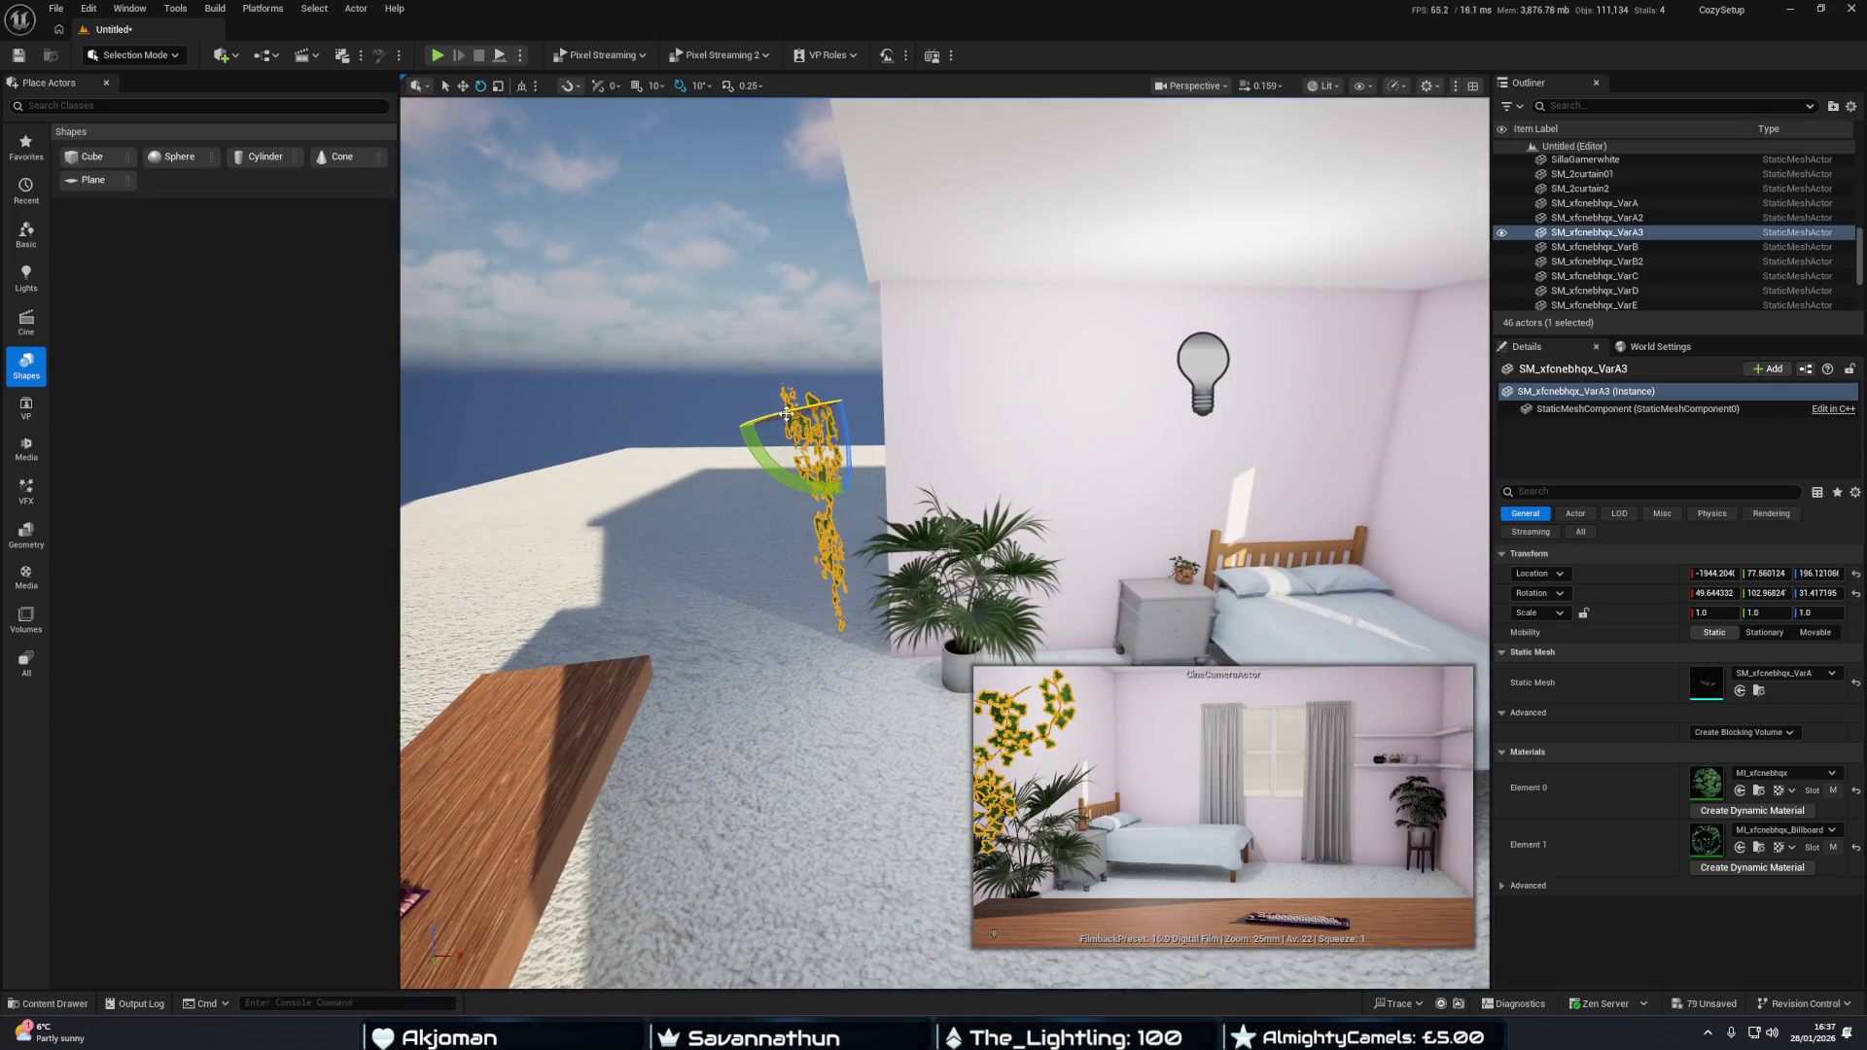
drag(773, 444, 898, 443)
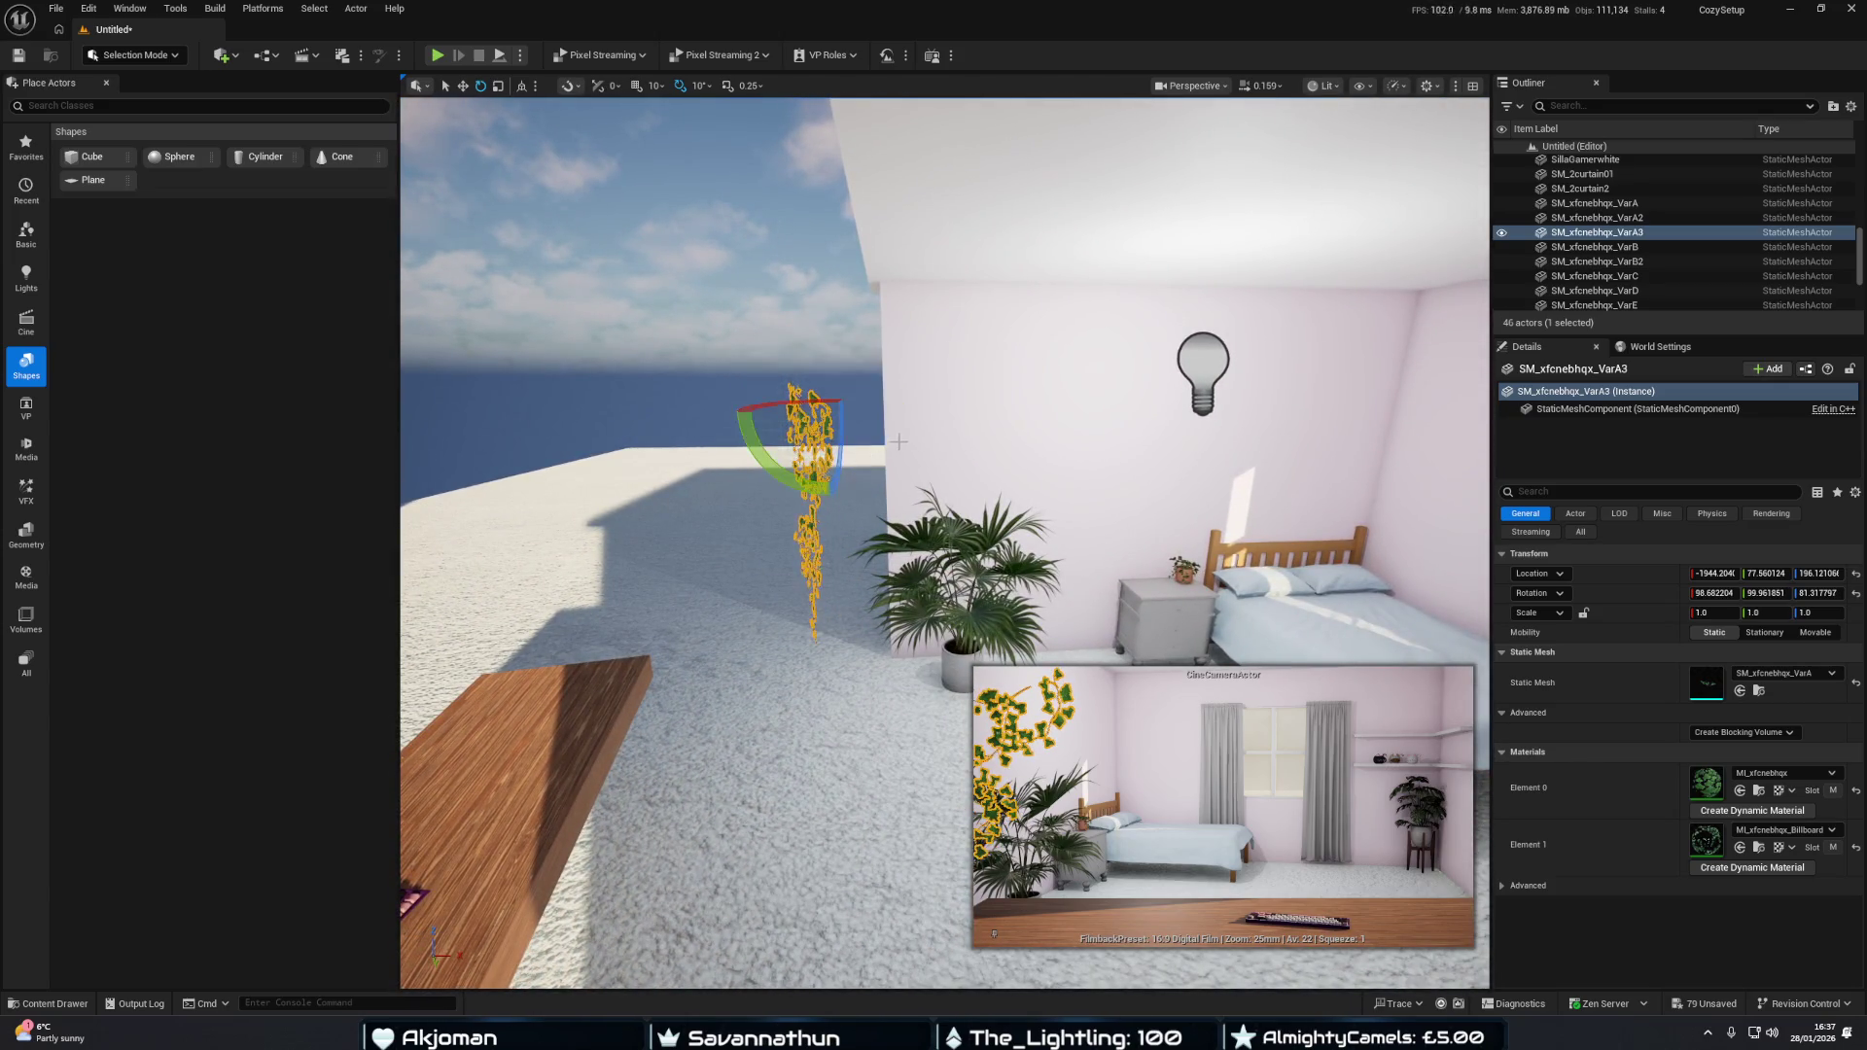
key(s)
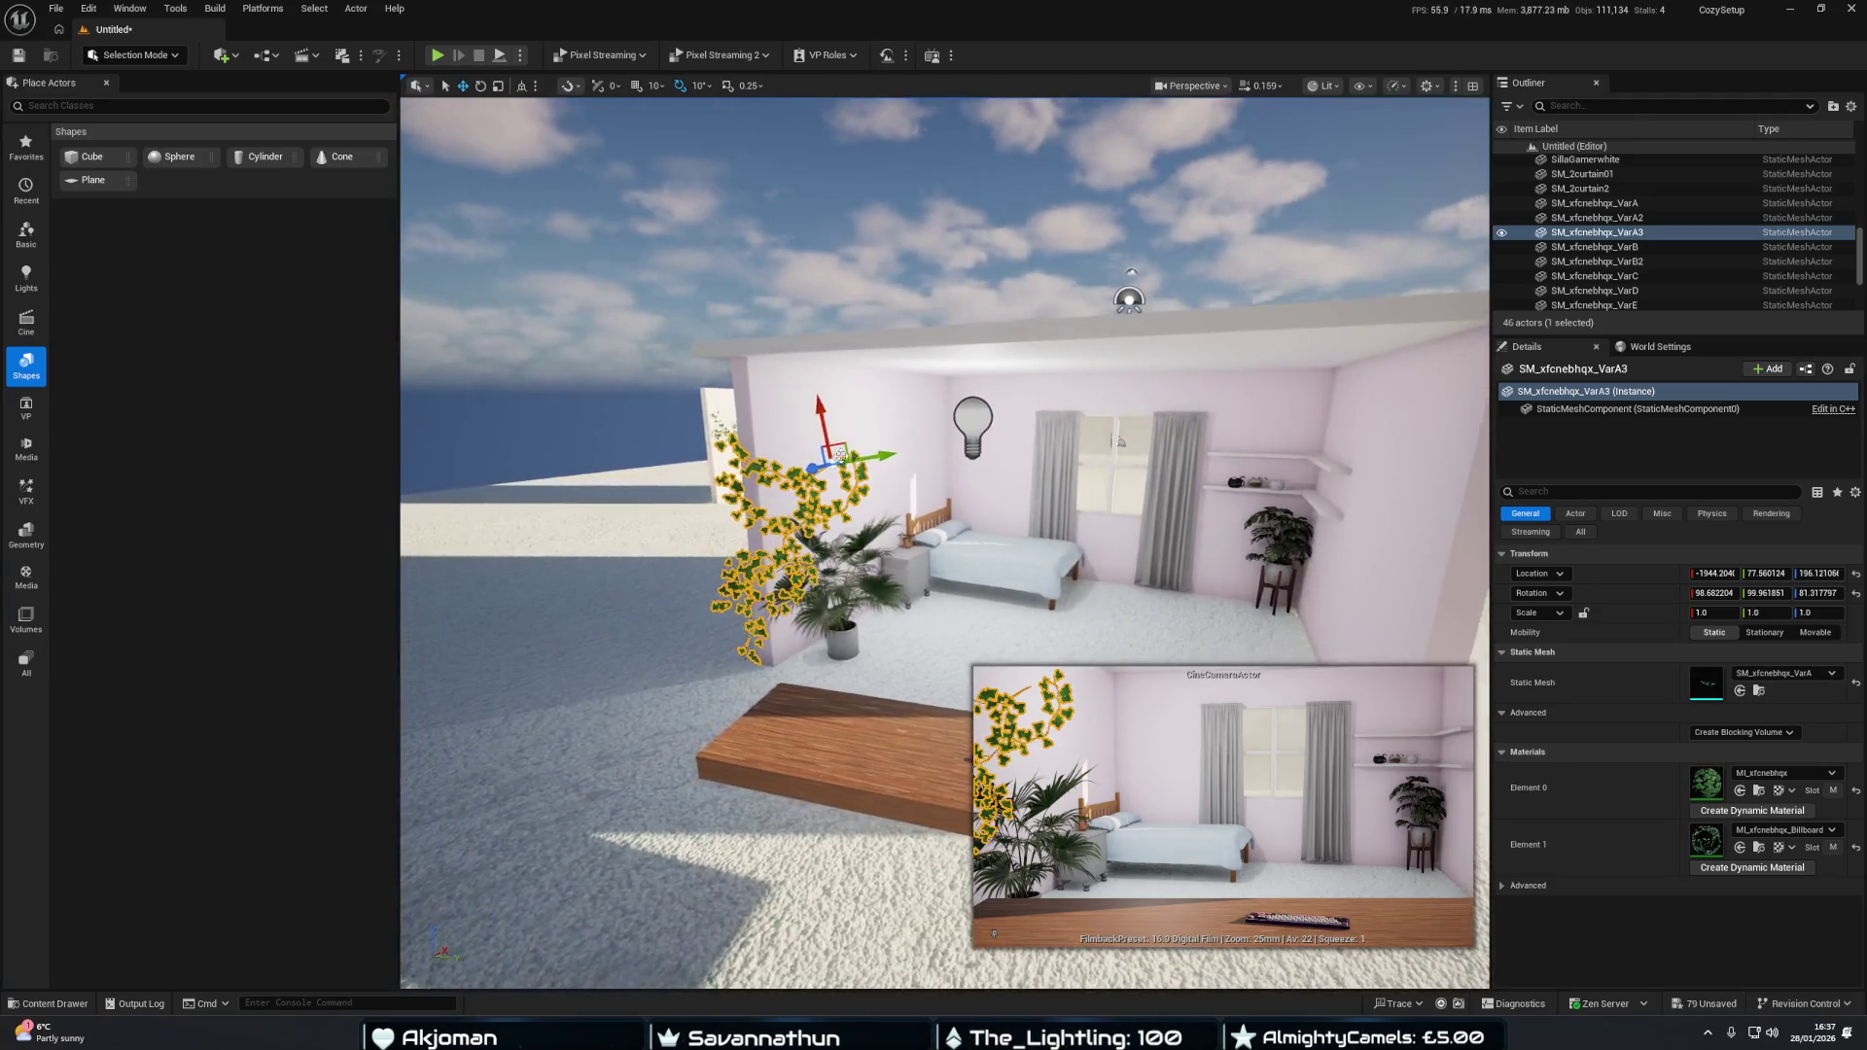
mouse_move(891, 453)
mouse_down()
mouse_move(945, 445)
mouse_move(822, 477)
mouse_move(808, 539)
mouse_up()
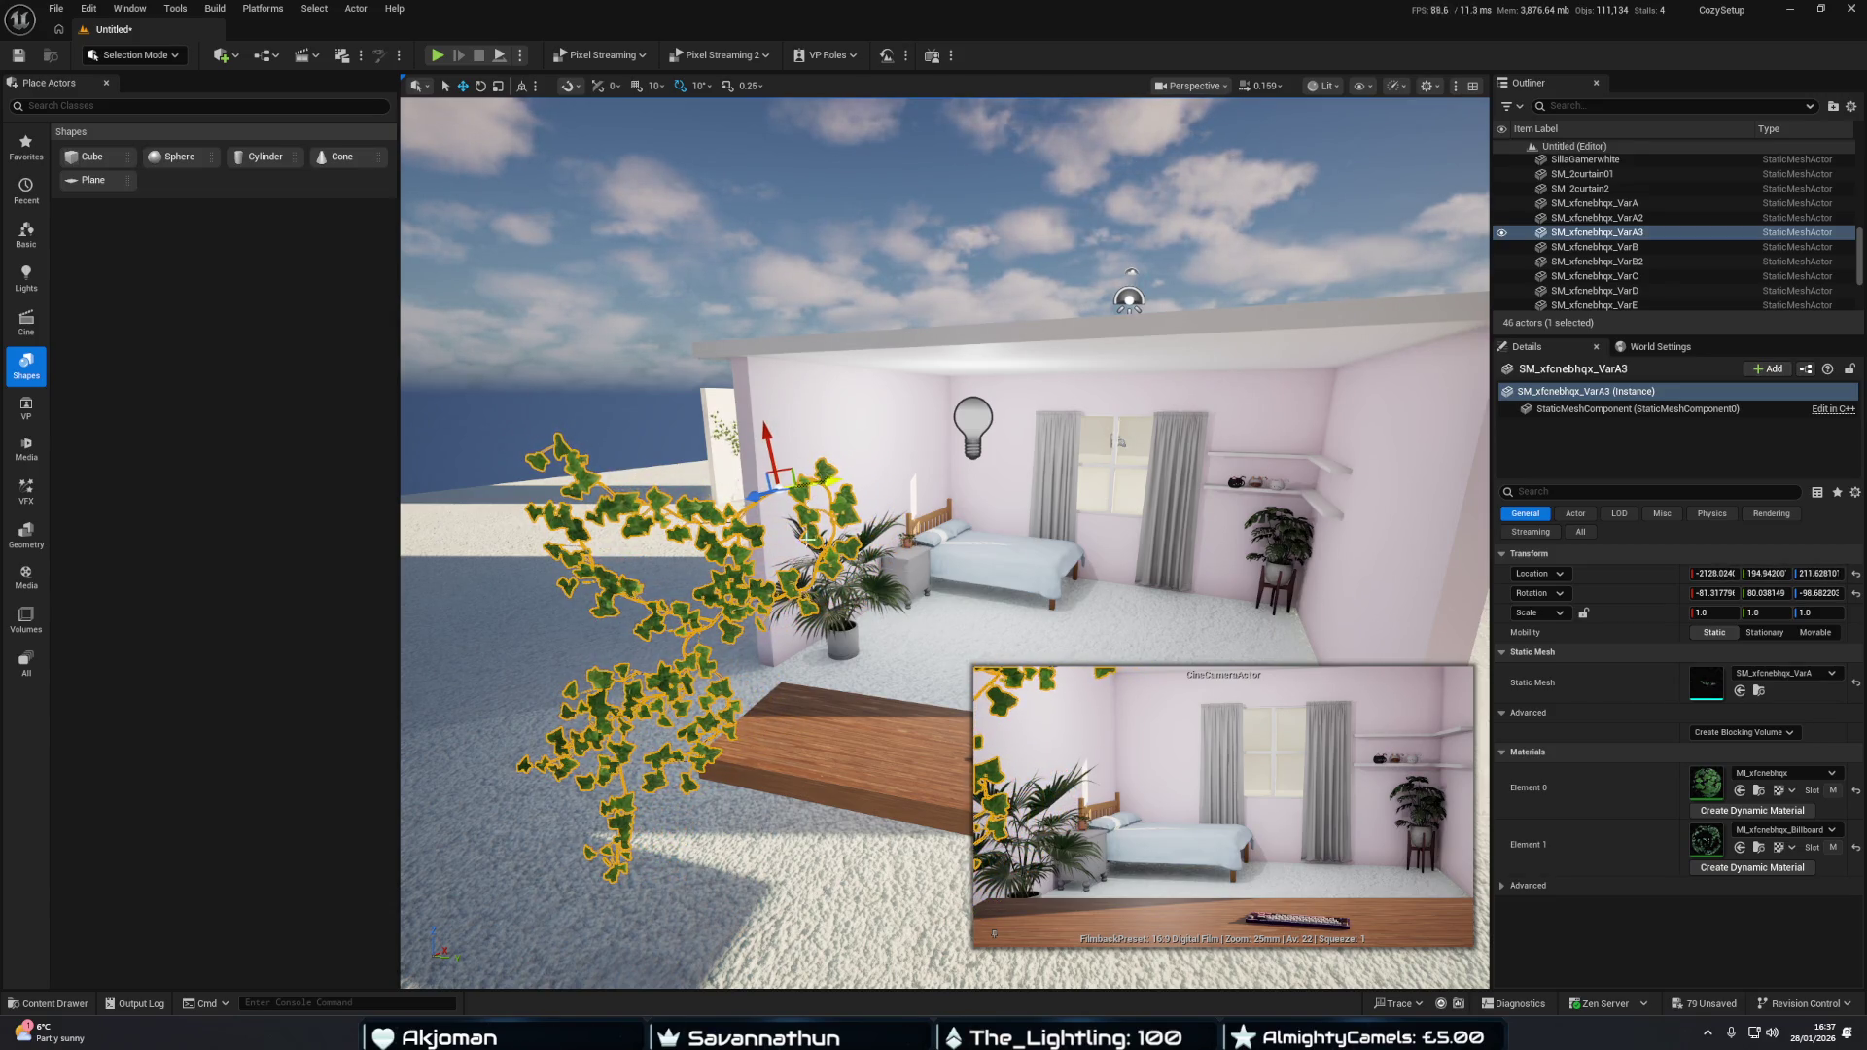
click(783, 849)
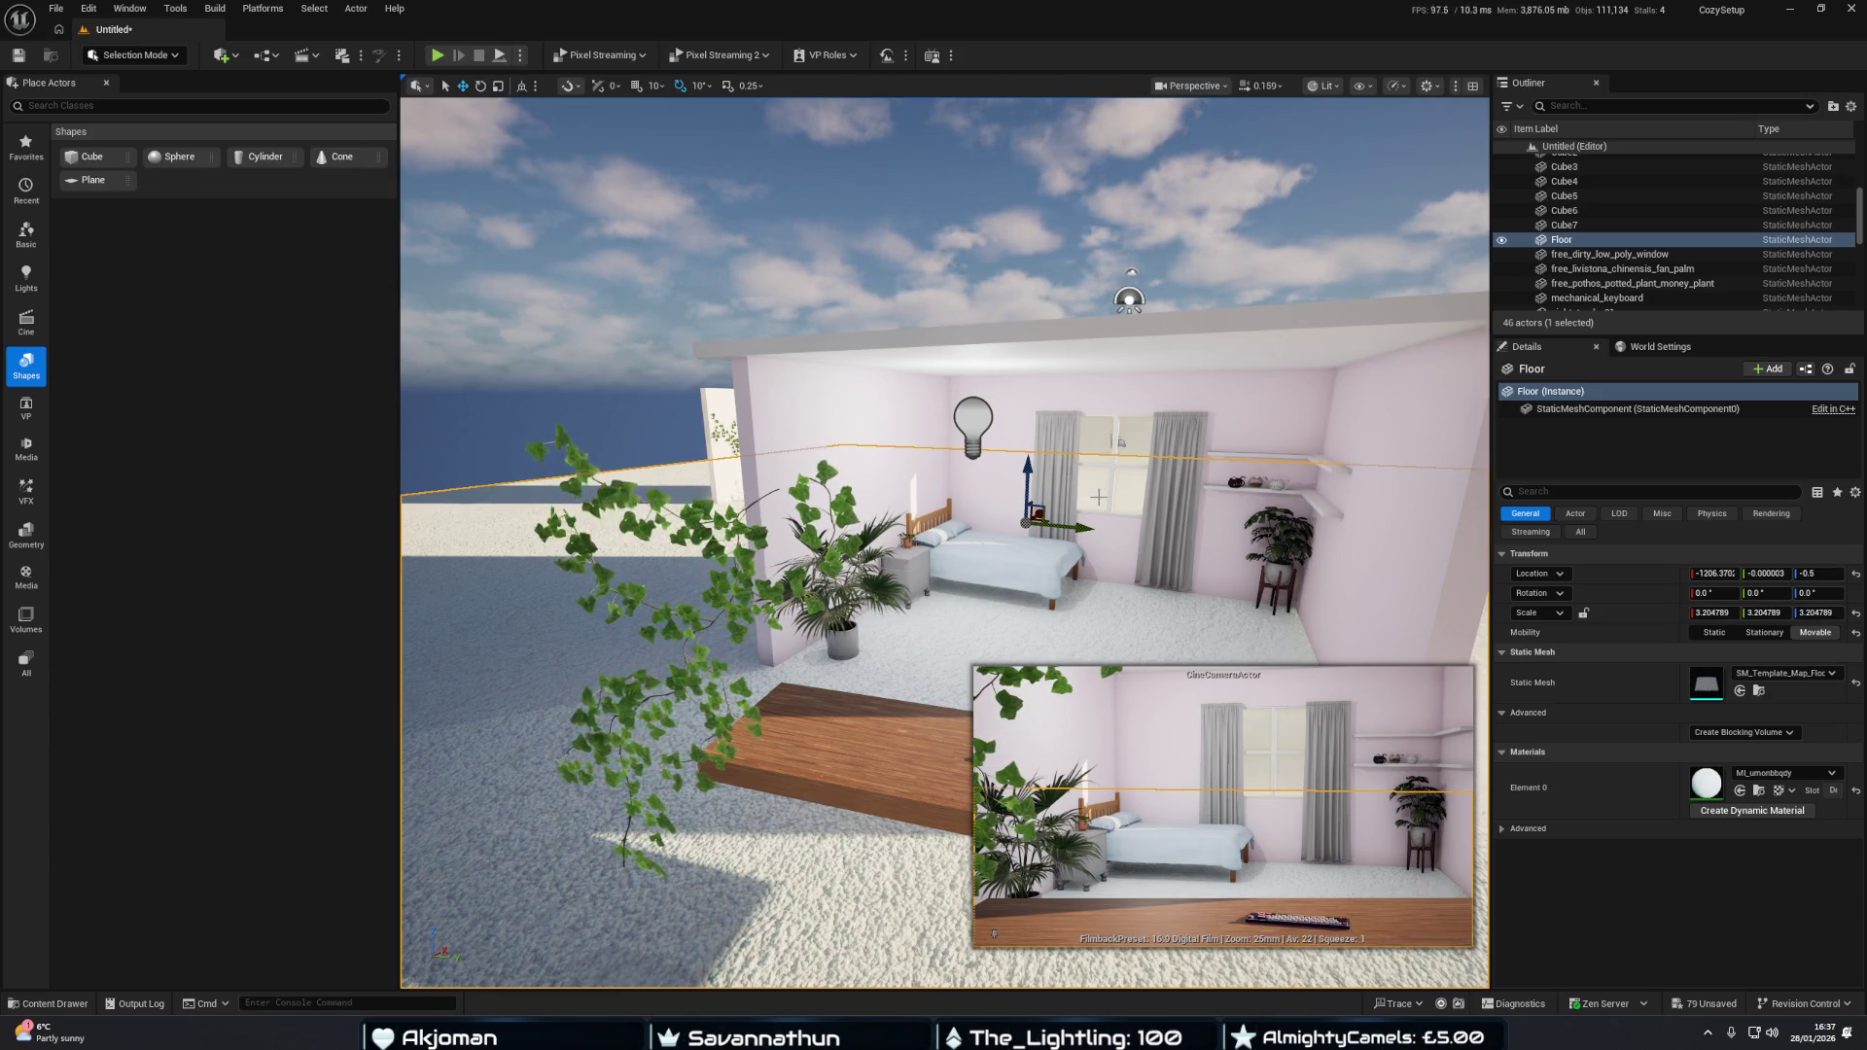
key(d)
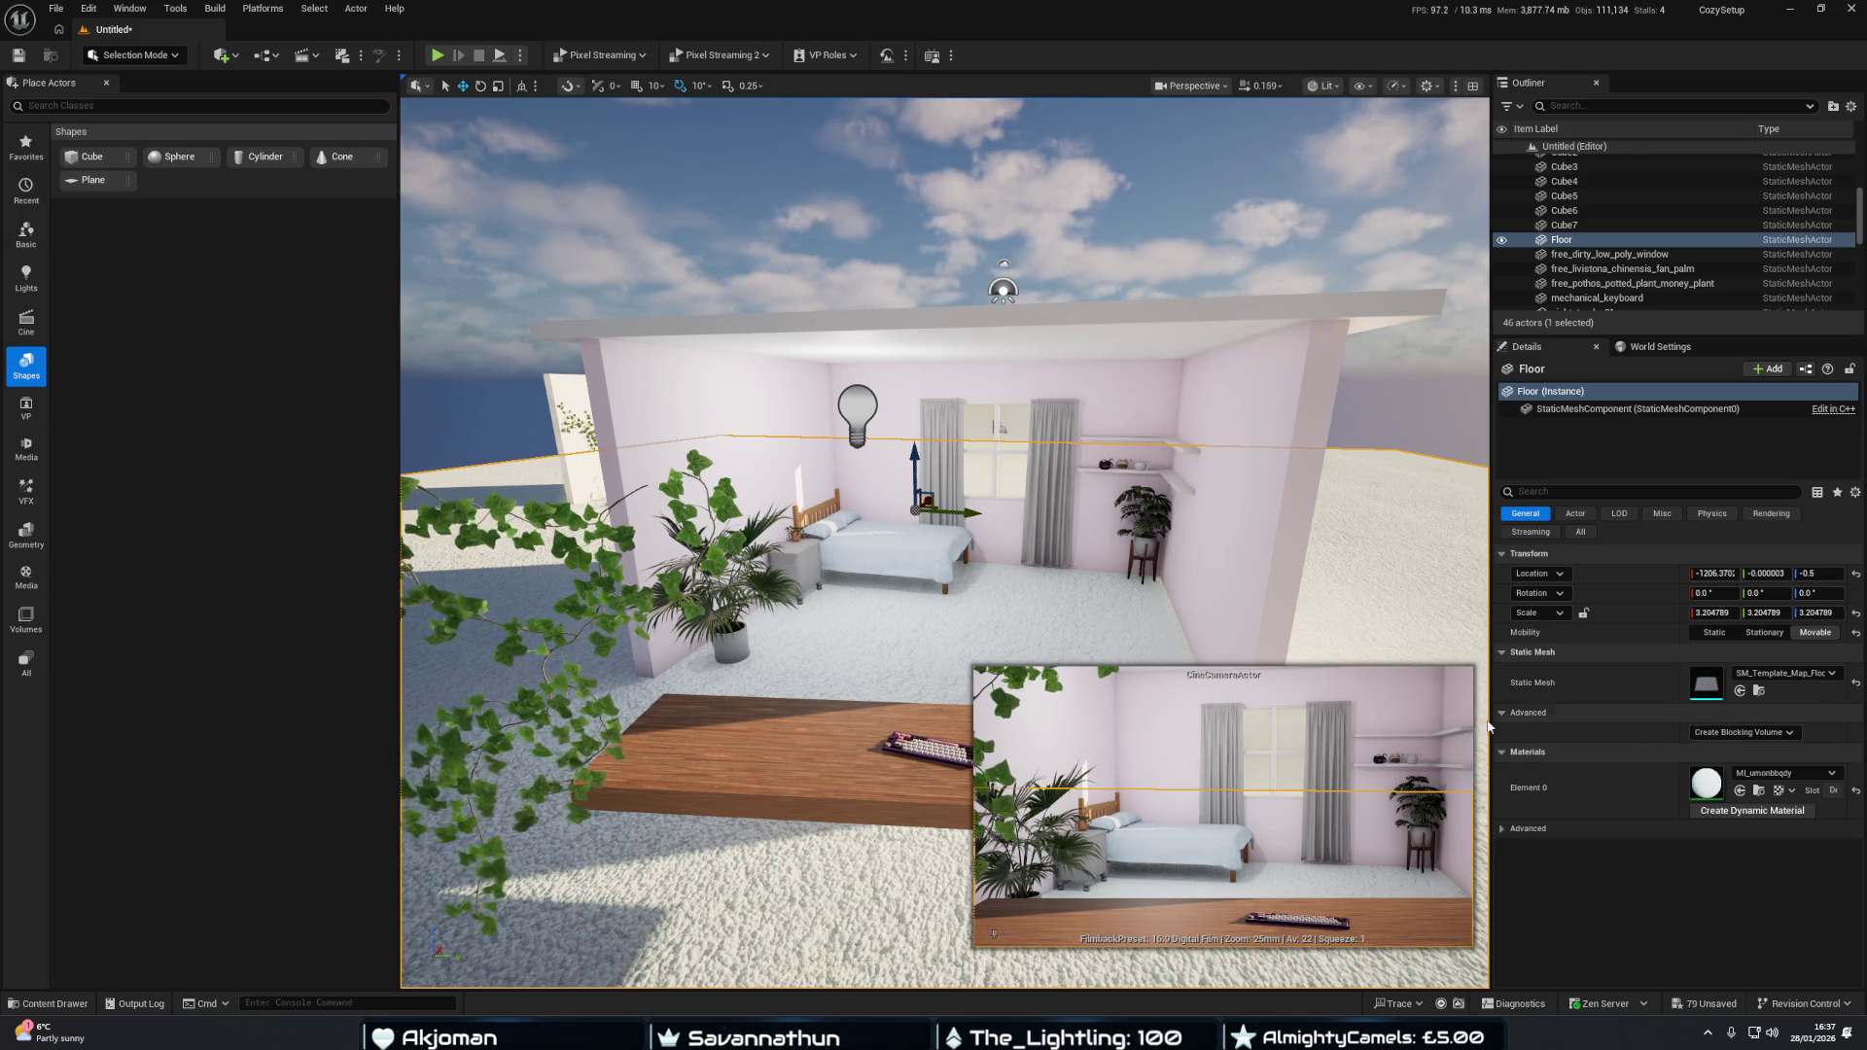
key(ctrl+space)
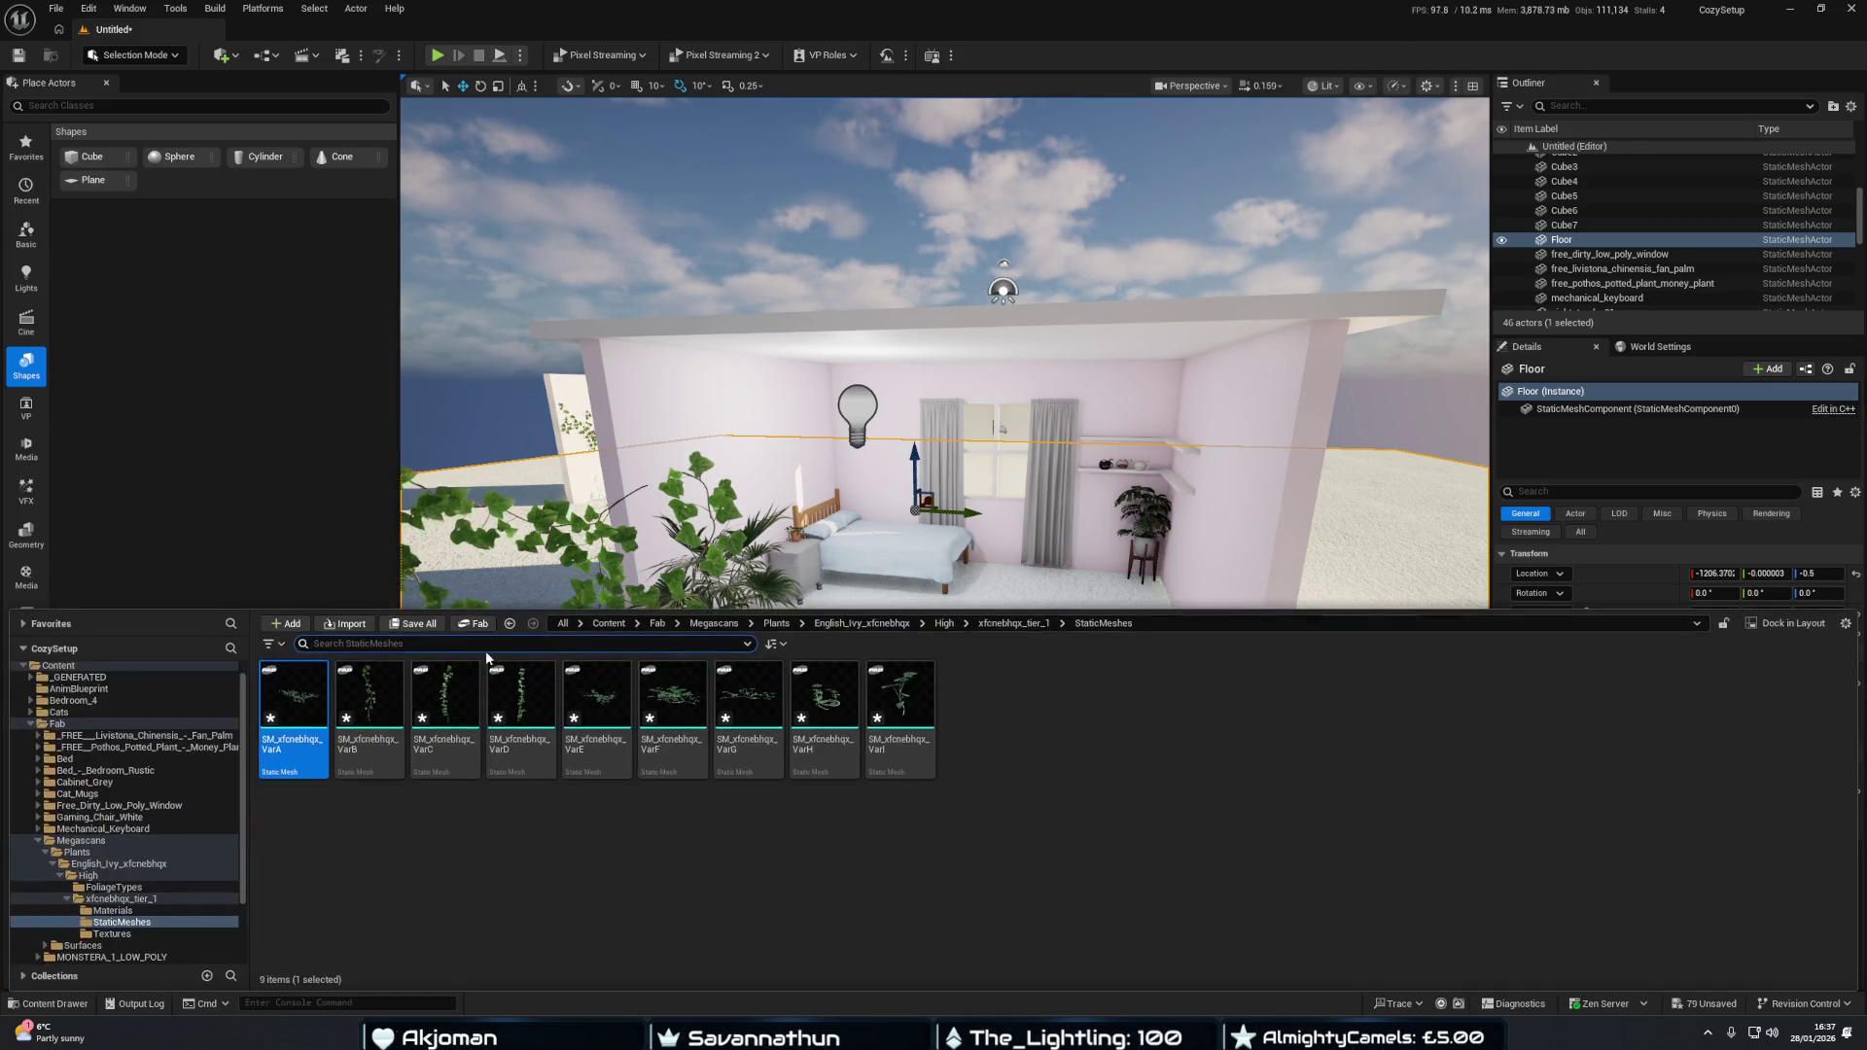
Place the SM_xfcnebhqx_VarE ivy and nudge it along Y onto the right wall's front corner.
mouse_move(584, 700)
mouse_down()
mouse_move(739, 623)
mouse_move(925, 648)
mouse_move(886, 418)
mouse_up()
key(e)
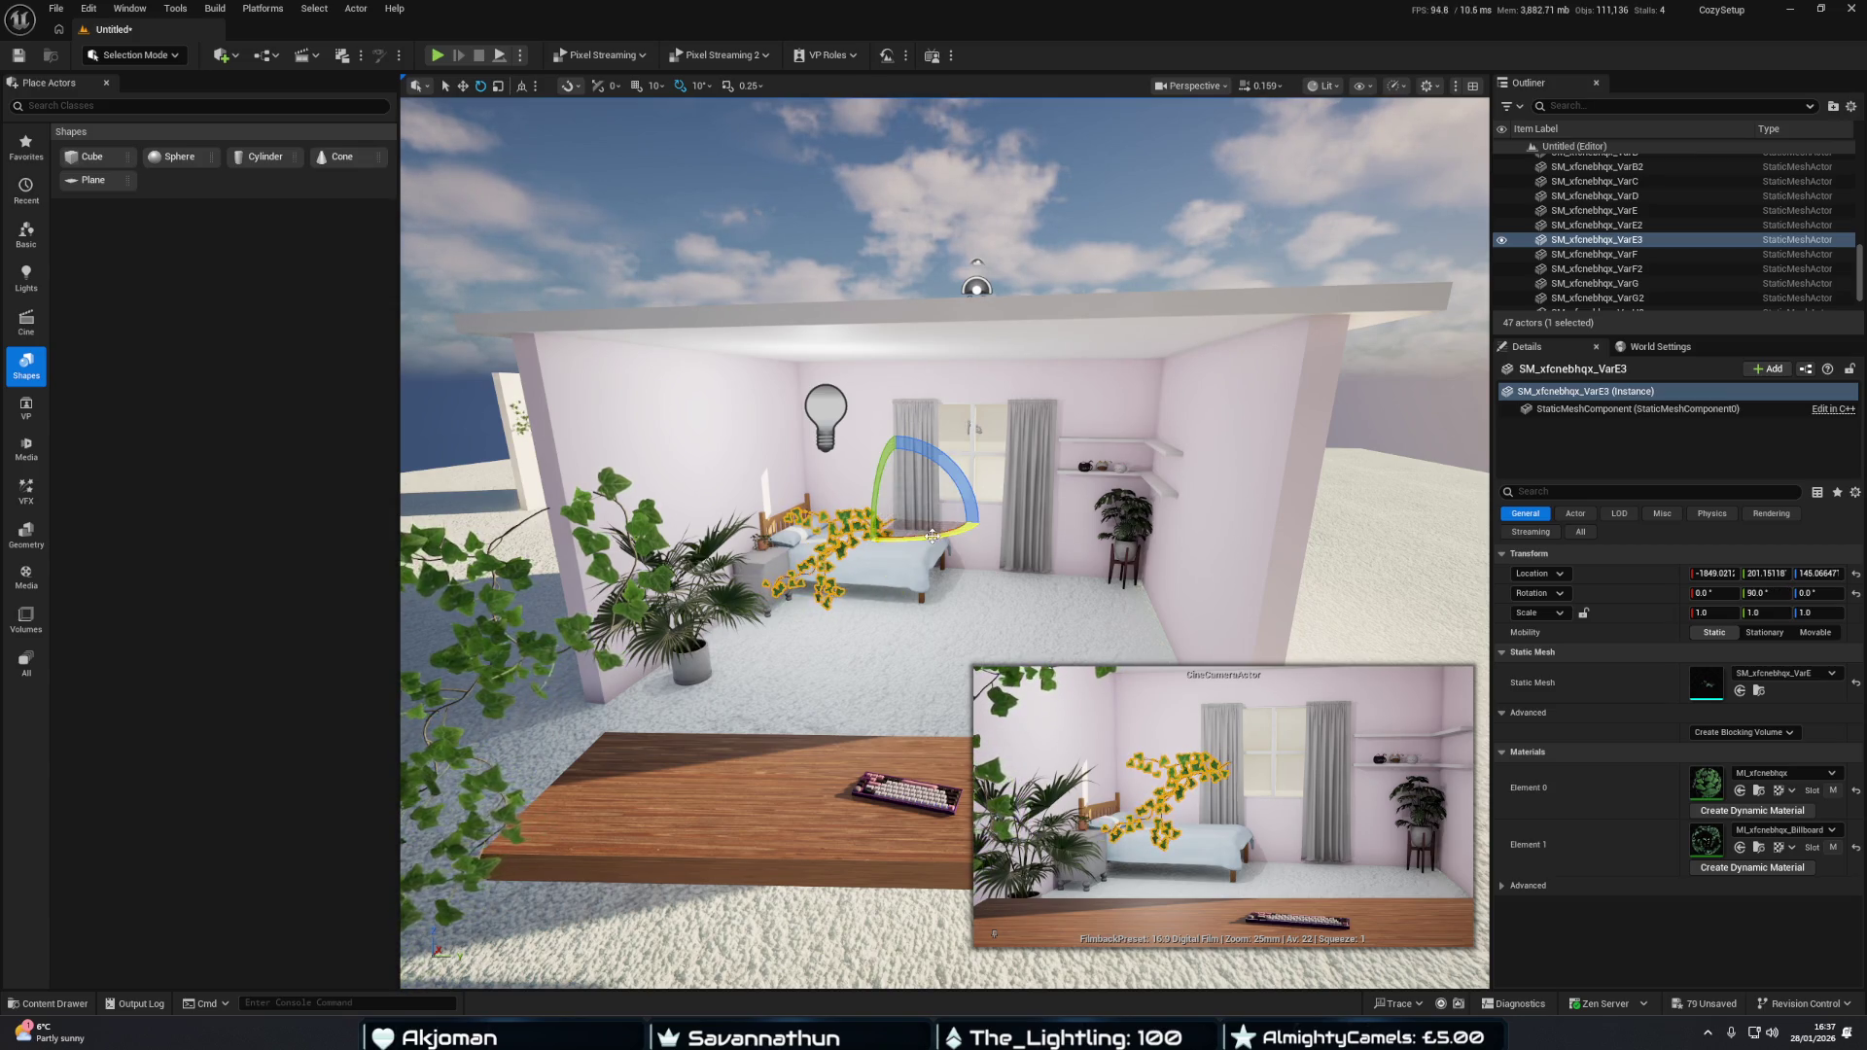
key(w)
mouse_move(935, 522)
mouse_down()
mouse_move(1150, 541)
mouse_move(1155, 394)
mouse_move(1115, 398)
mouse_move(1121, 424)
mouse_move(1098, 388)
mouse_move(1106, 418)
mouse_up()
key(e)
key(w)
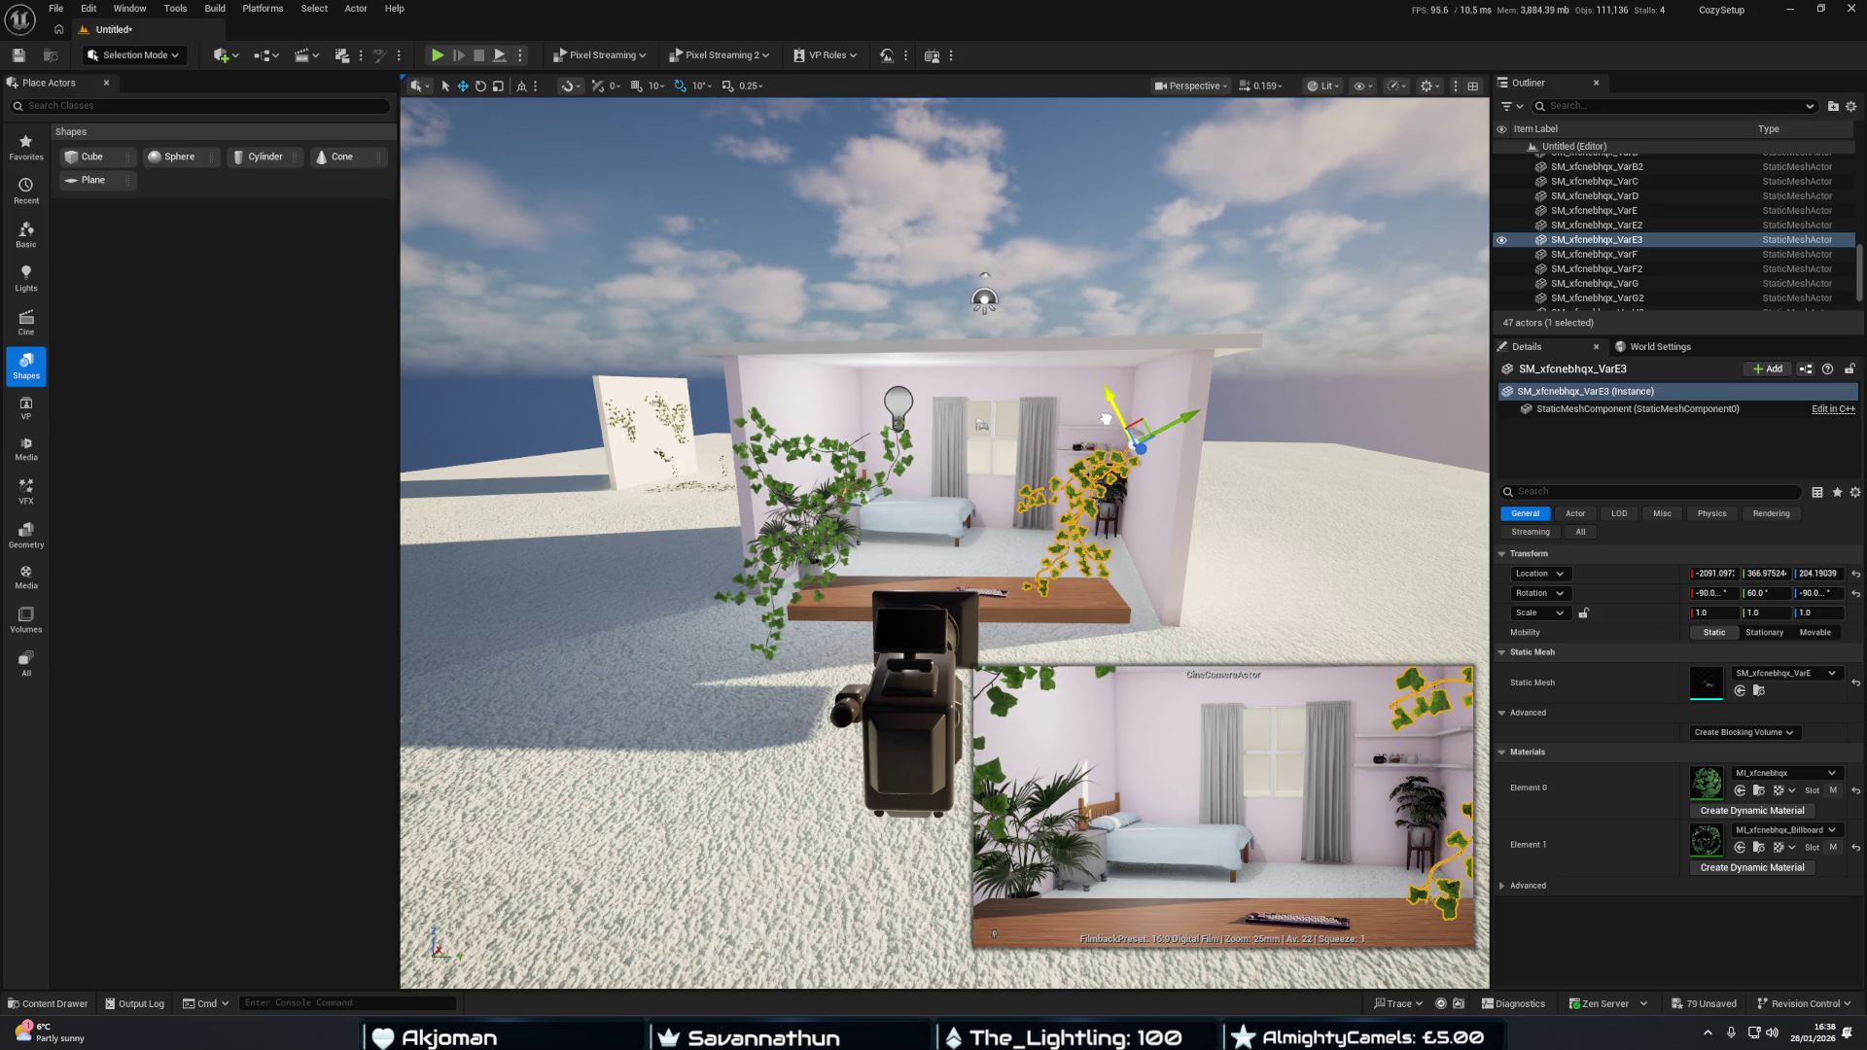
click(1261, 562)
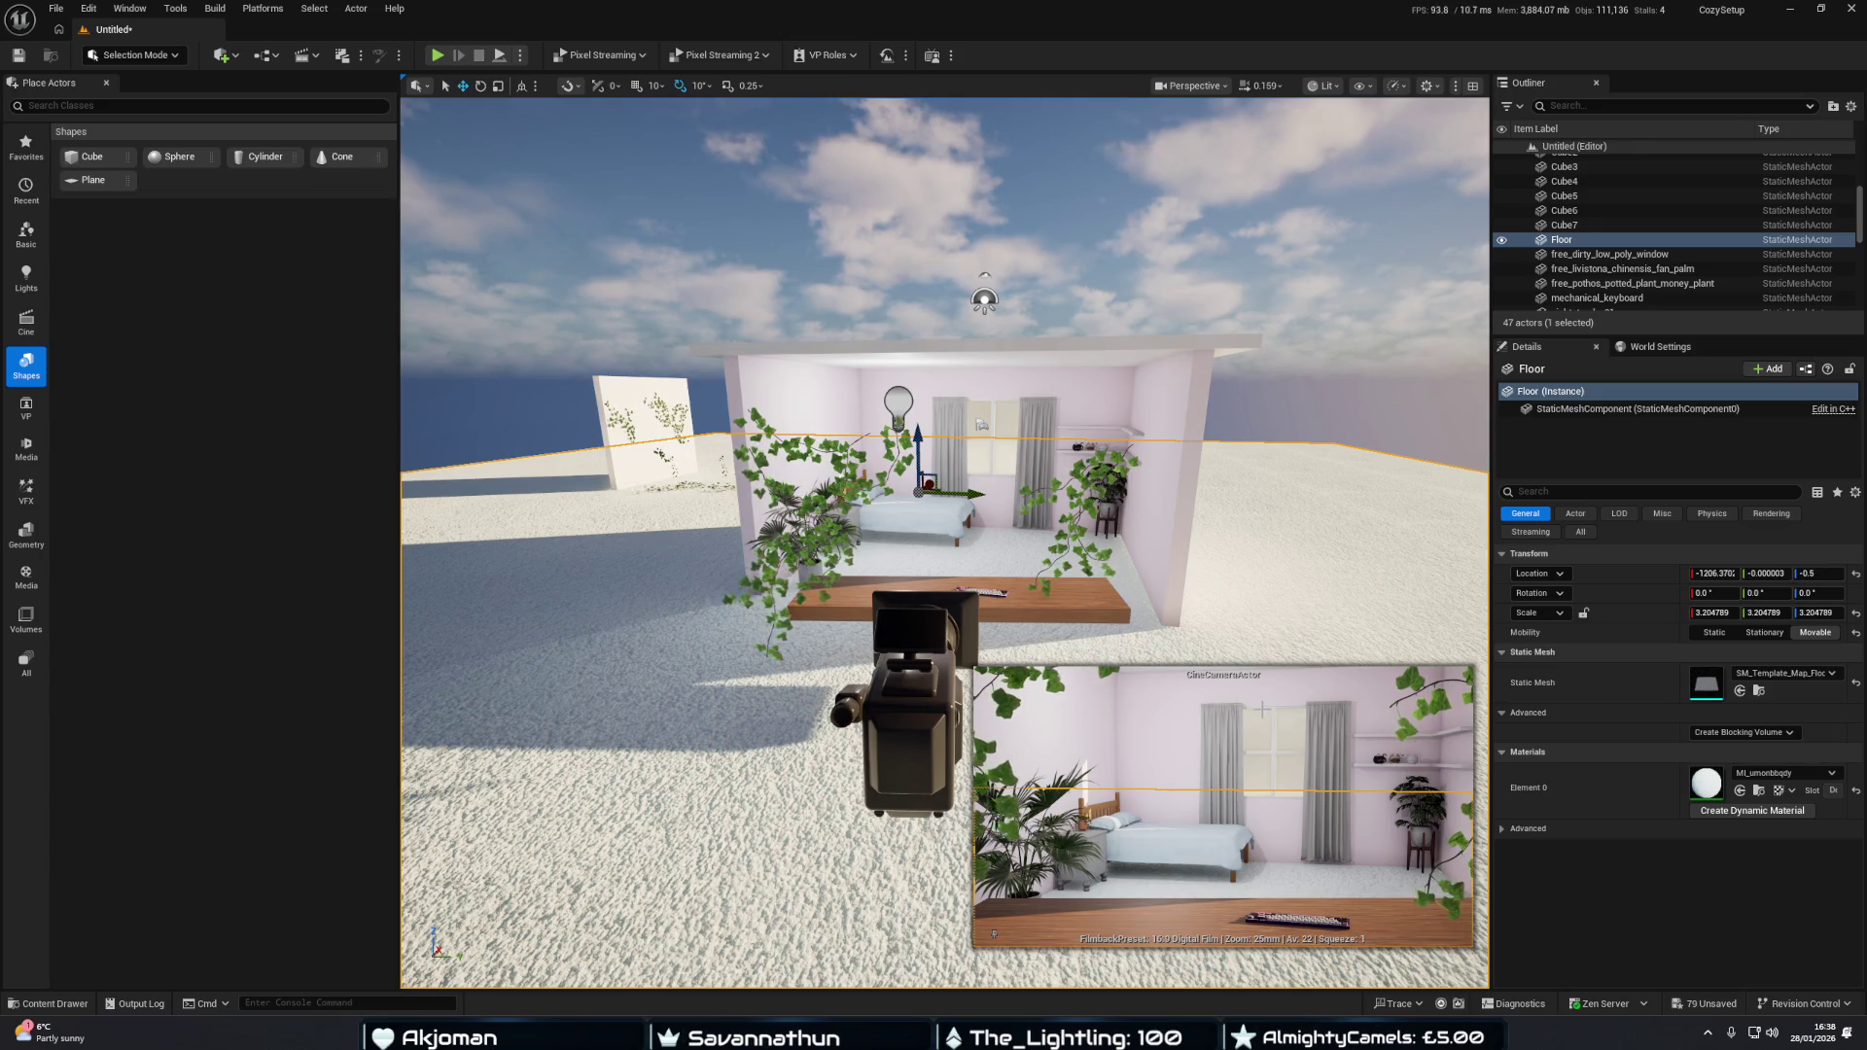
scroll(1073, 625, down, 5)
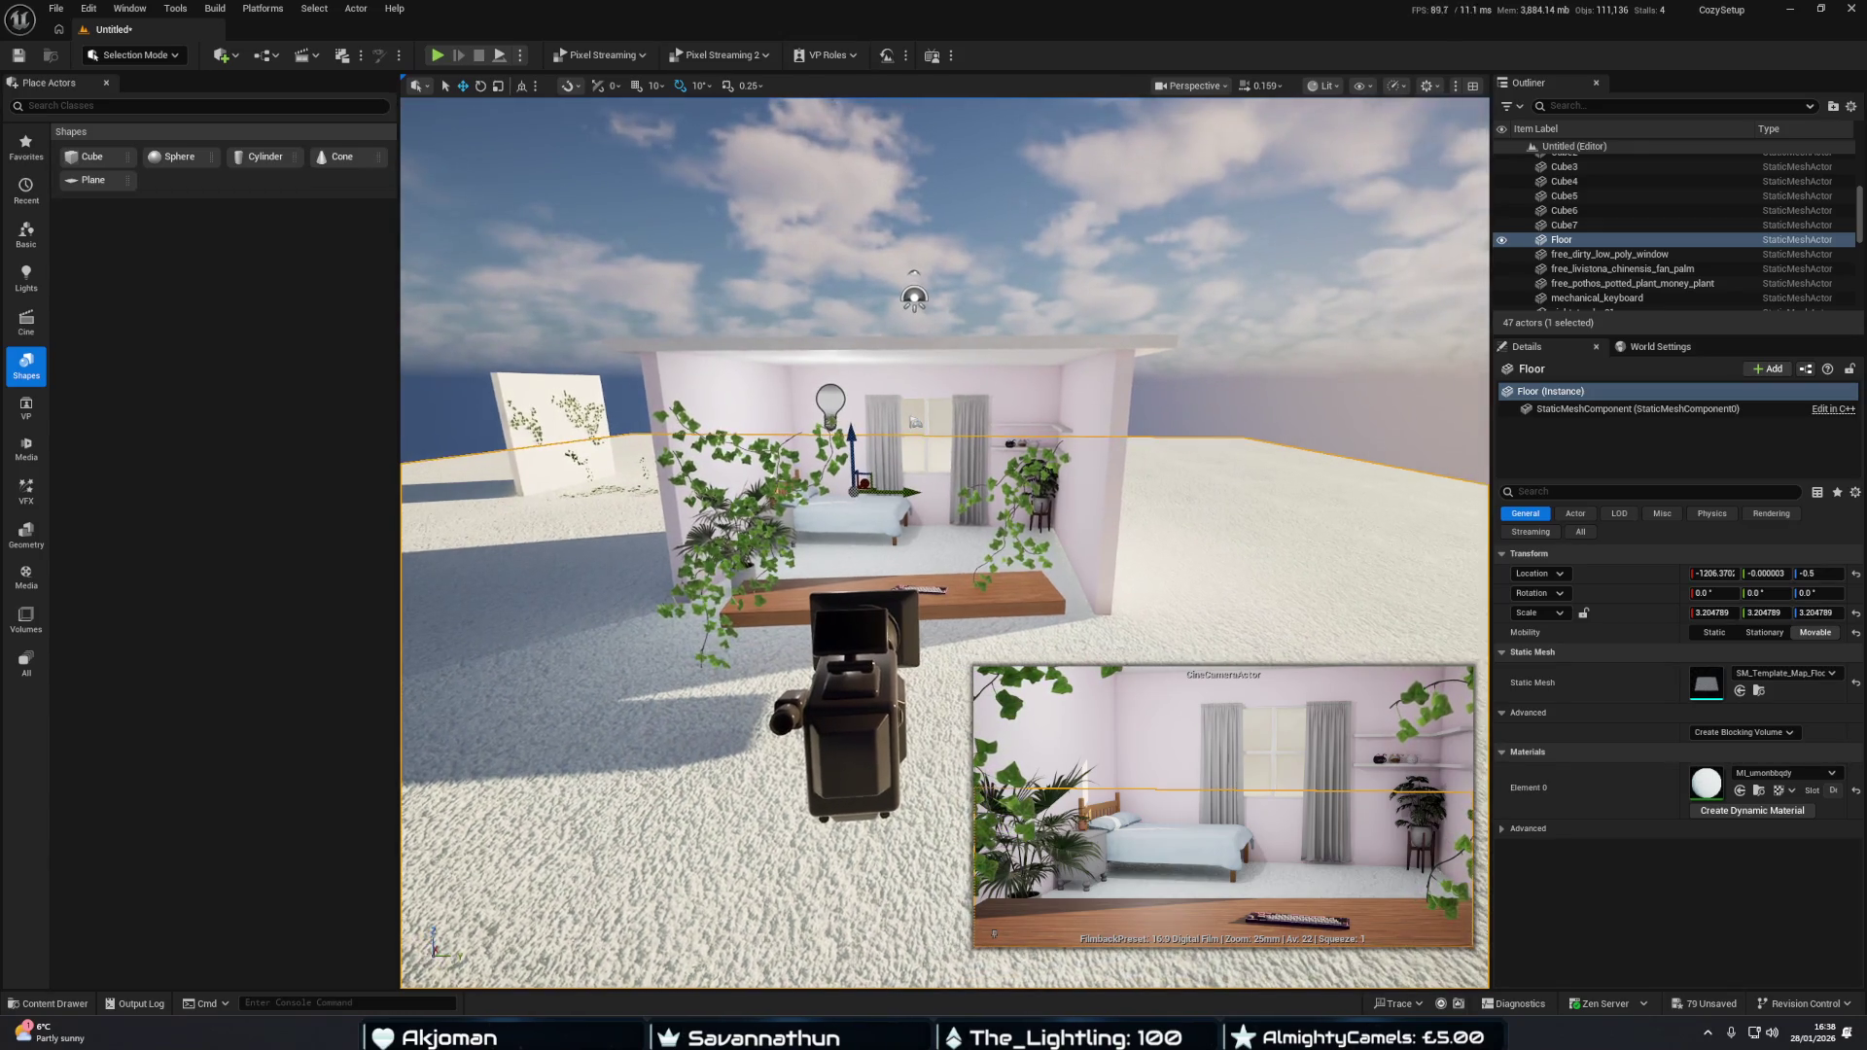
scroll(944, 543, up, 5)
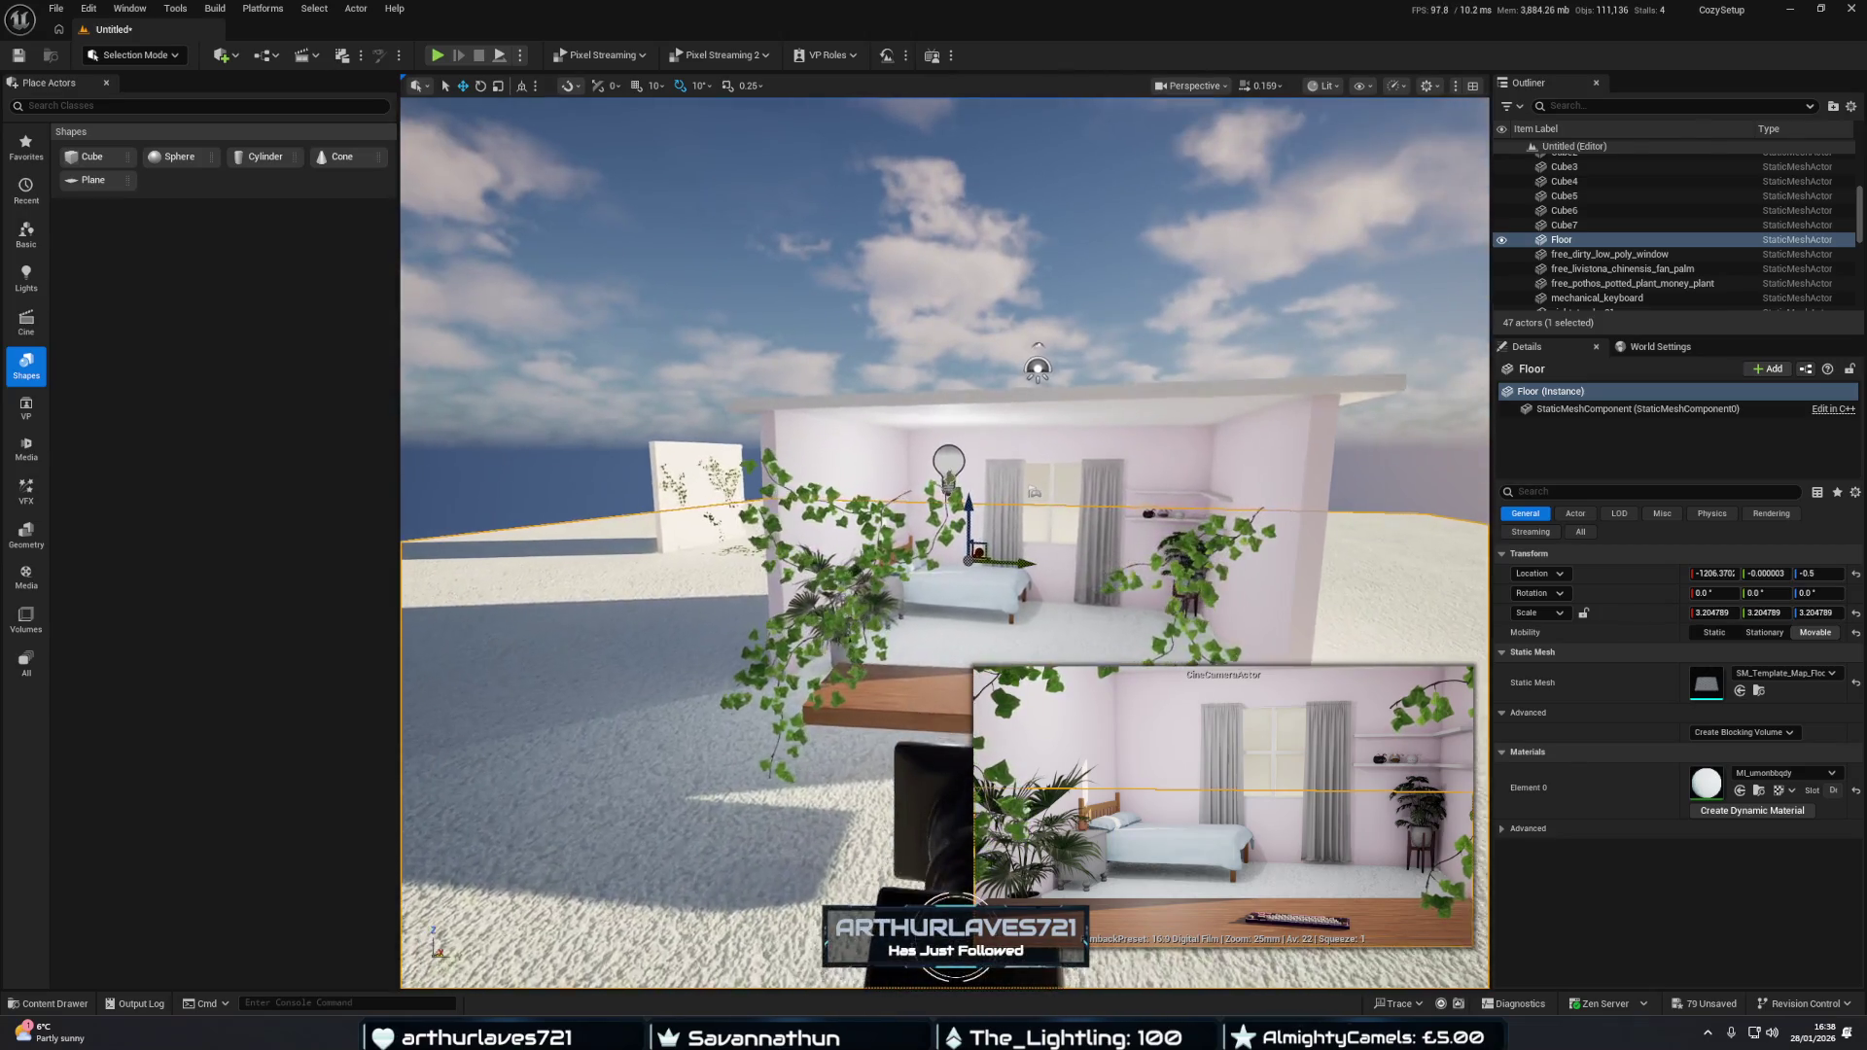
Pitch the VarE3 ivy by -90 degrees and lower it down and to the left.
scroll(944, 543, up, 5)
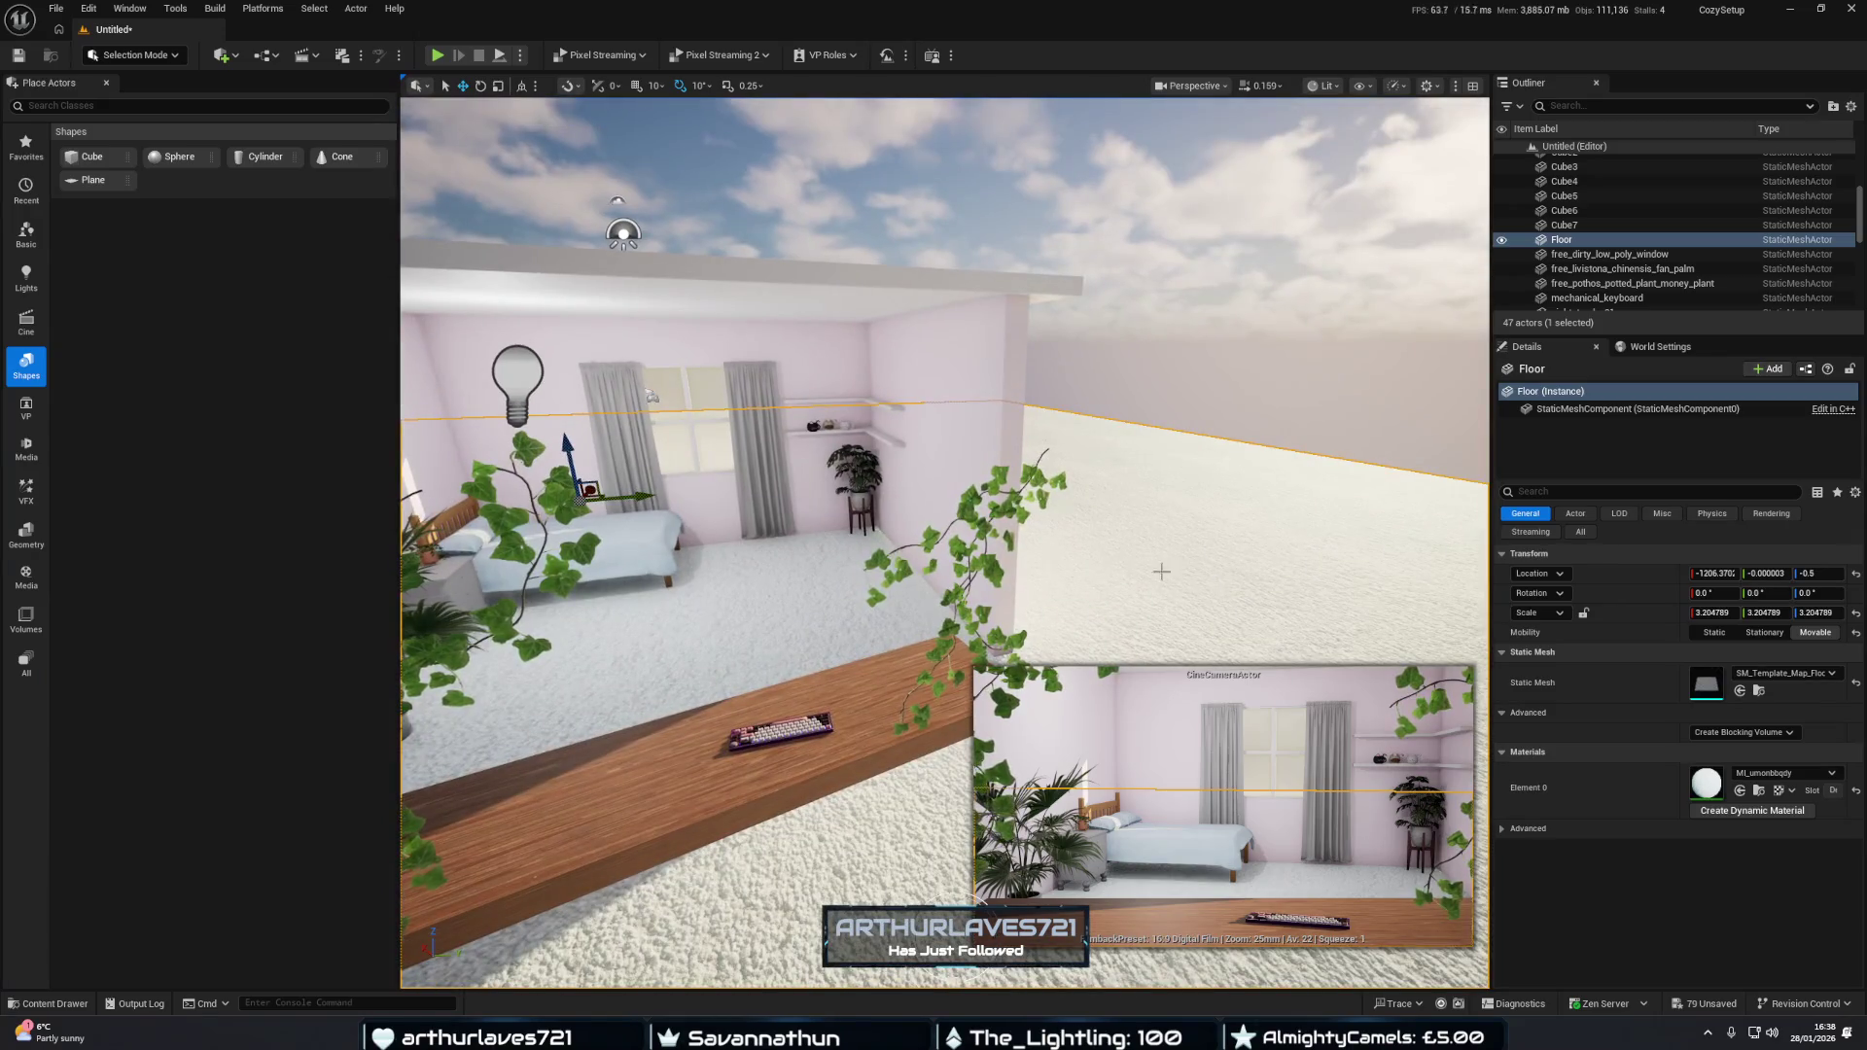
key(e)
click(974, 514)
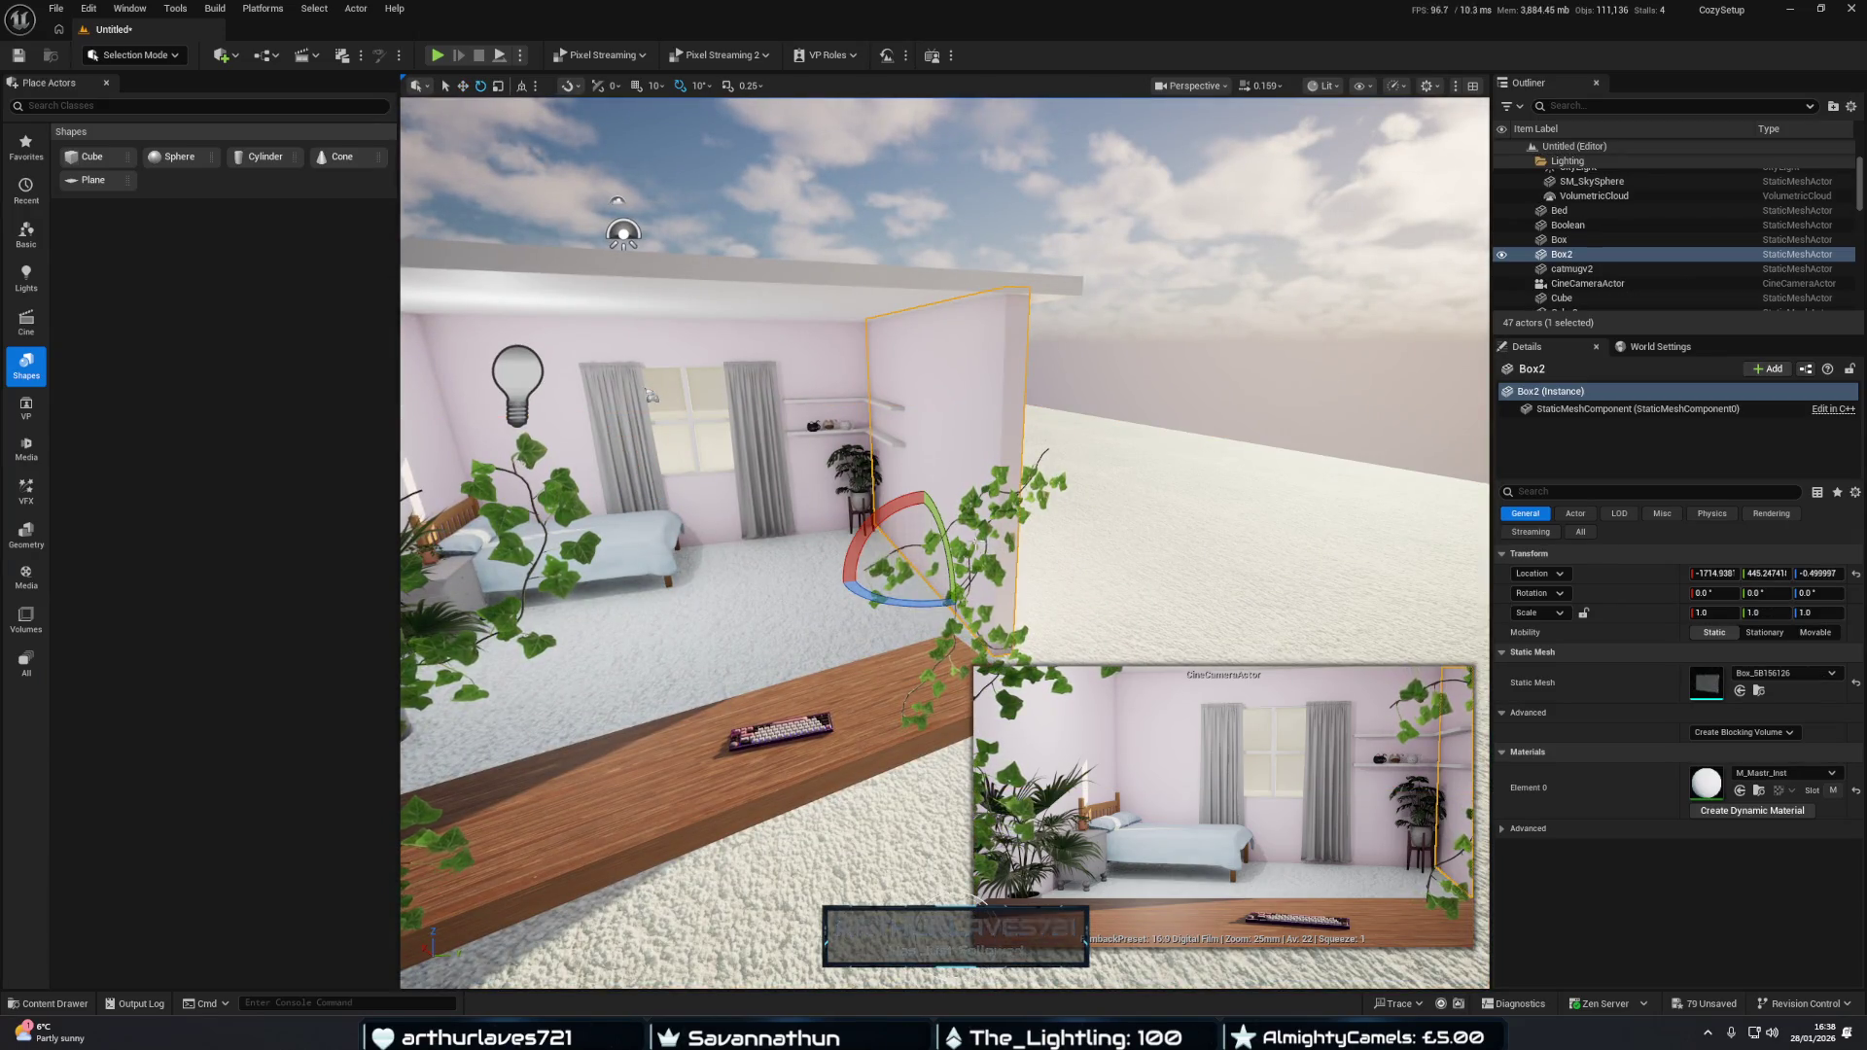
mouse_move(1060, 398)
mouse_down()
mouse_move(961, 515)
mouse_move(982, 408)
mouse_move(1073, 338)
mouse_move(1113, 404)
mouse_move(1118, 500)
mouse_up()
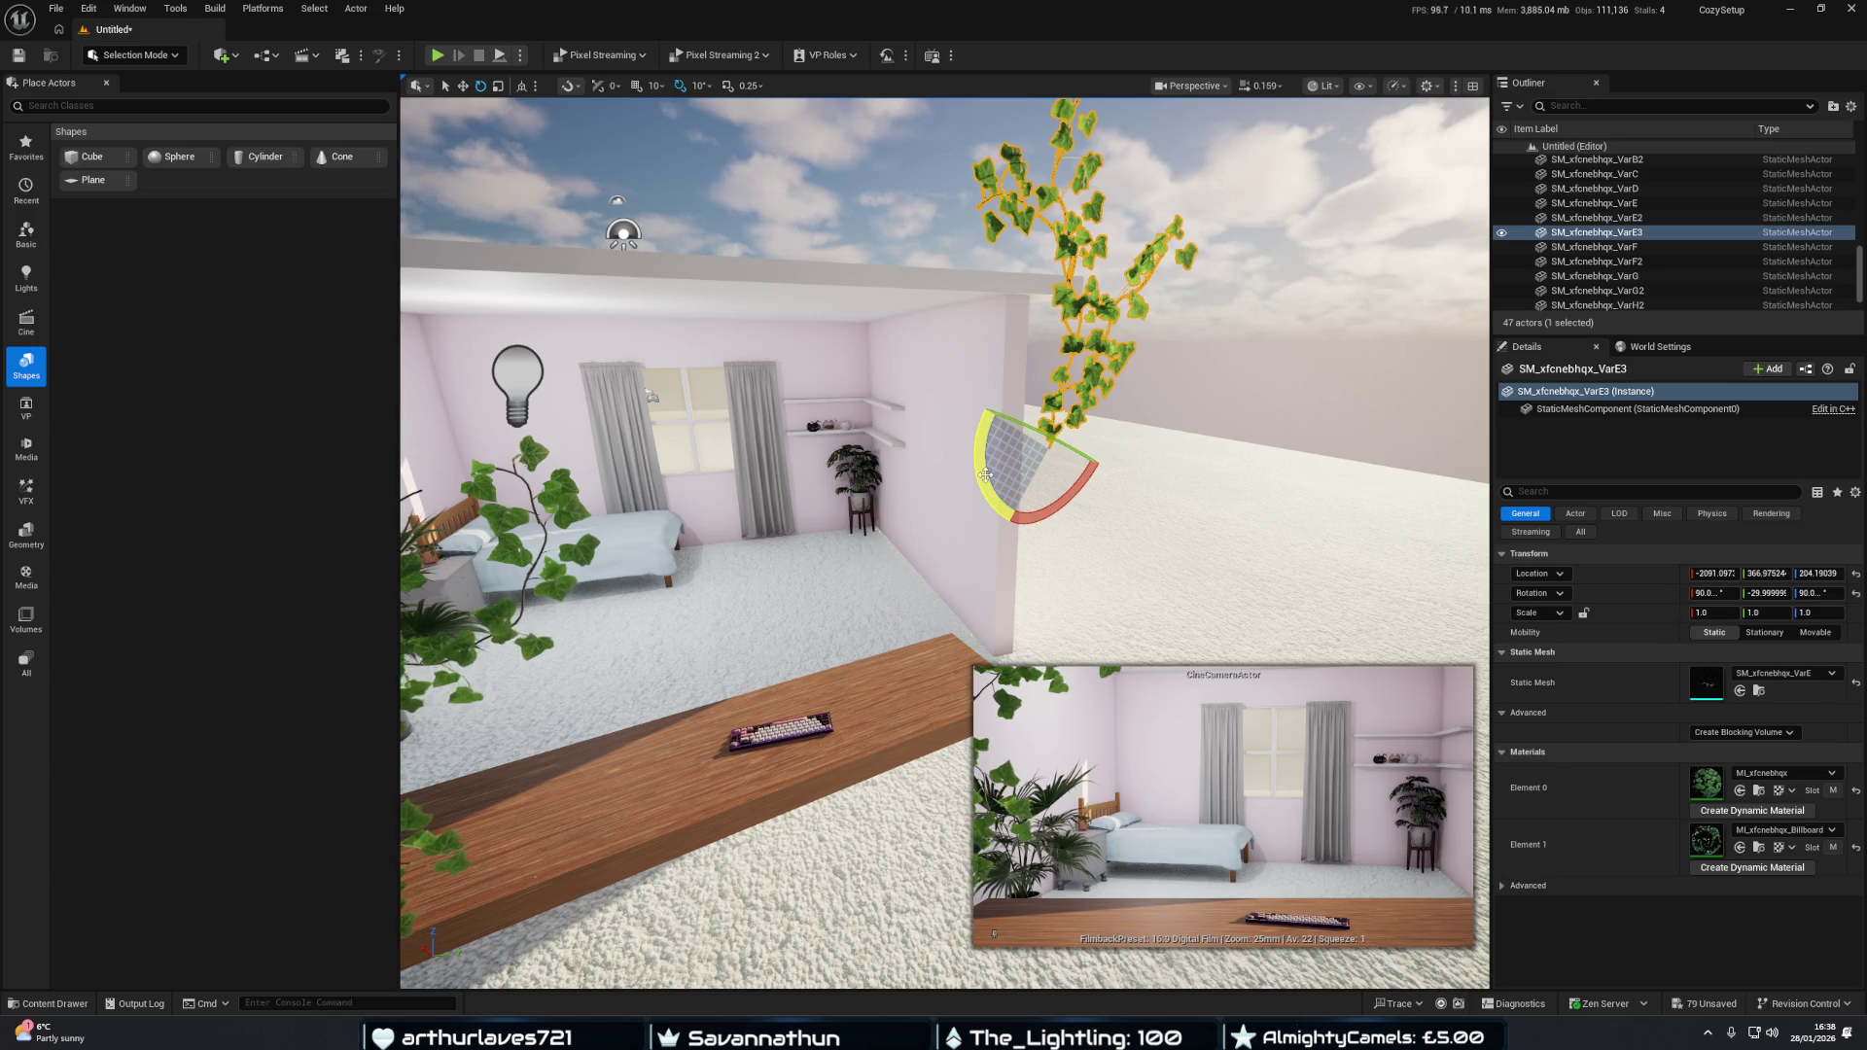
key(w)
mouse_move(1052, 467)
mouse_down()
mouse_move(890, 763)
mouse_move(908, 716)
mouse_move(933, 744)
mouse_move(972, 734)
mouse_up()
Using world-space handles, slide the ivy along Y and tilt it back about 12 degrees.
click(522, 86)
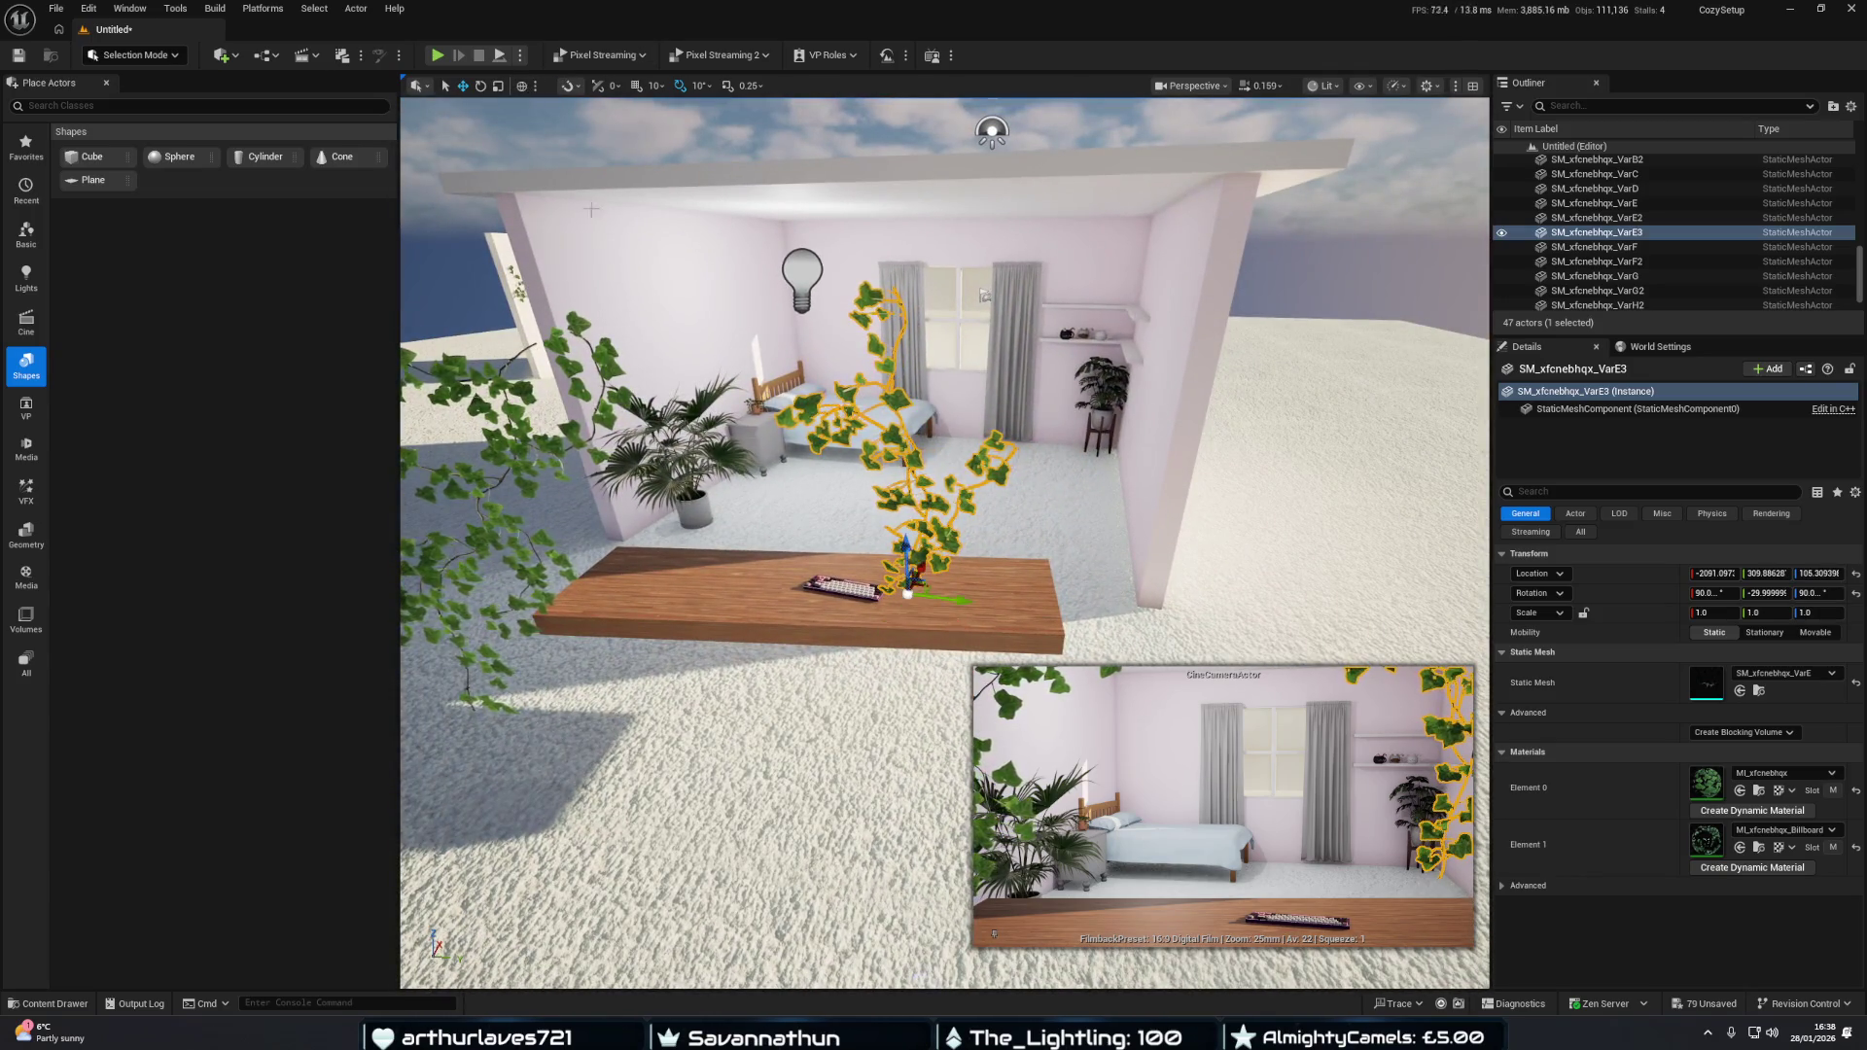
mouse_move(958, 597)
mouse_down()
mouse_move(958, 563)
mouse_move(958, 708)
mouse_move(971, 636)
mouse_up()
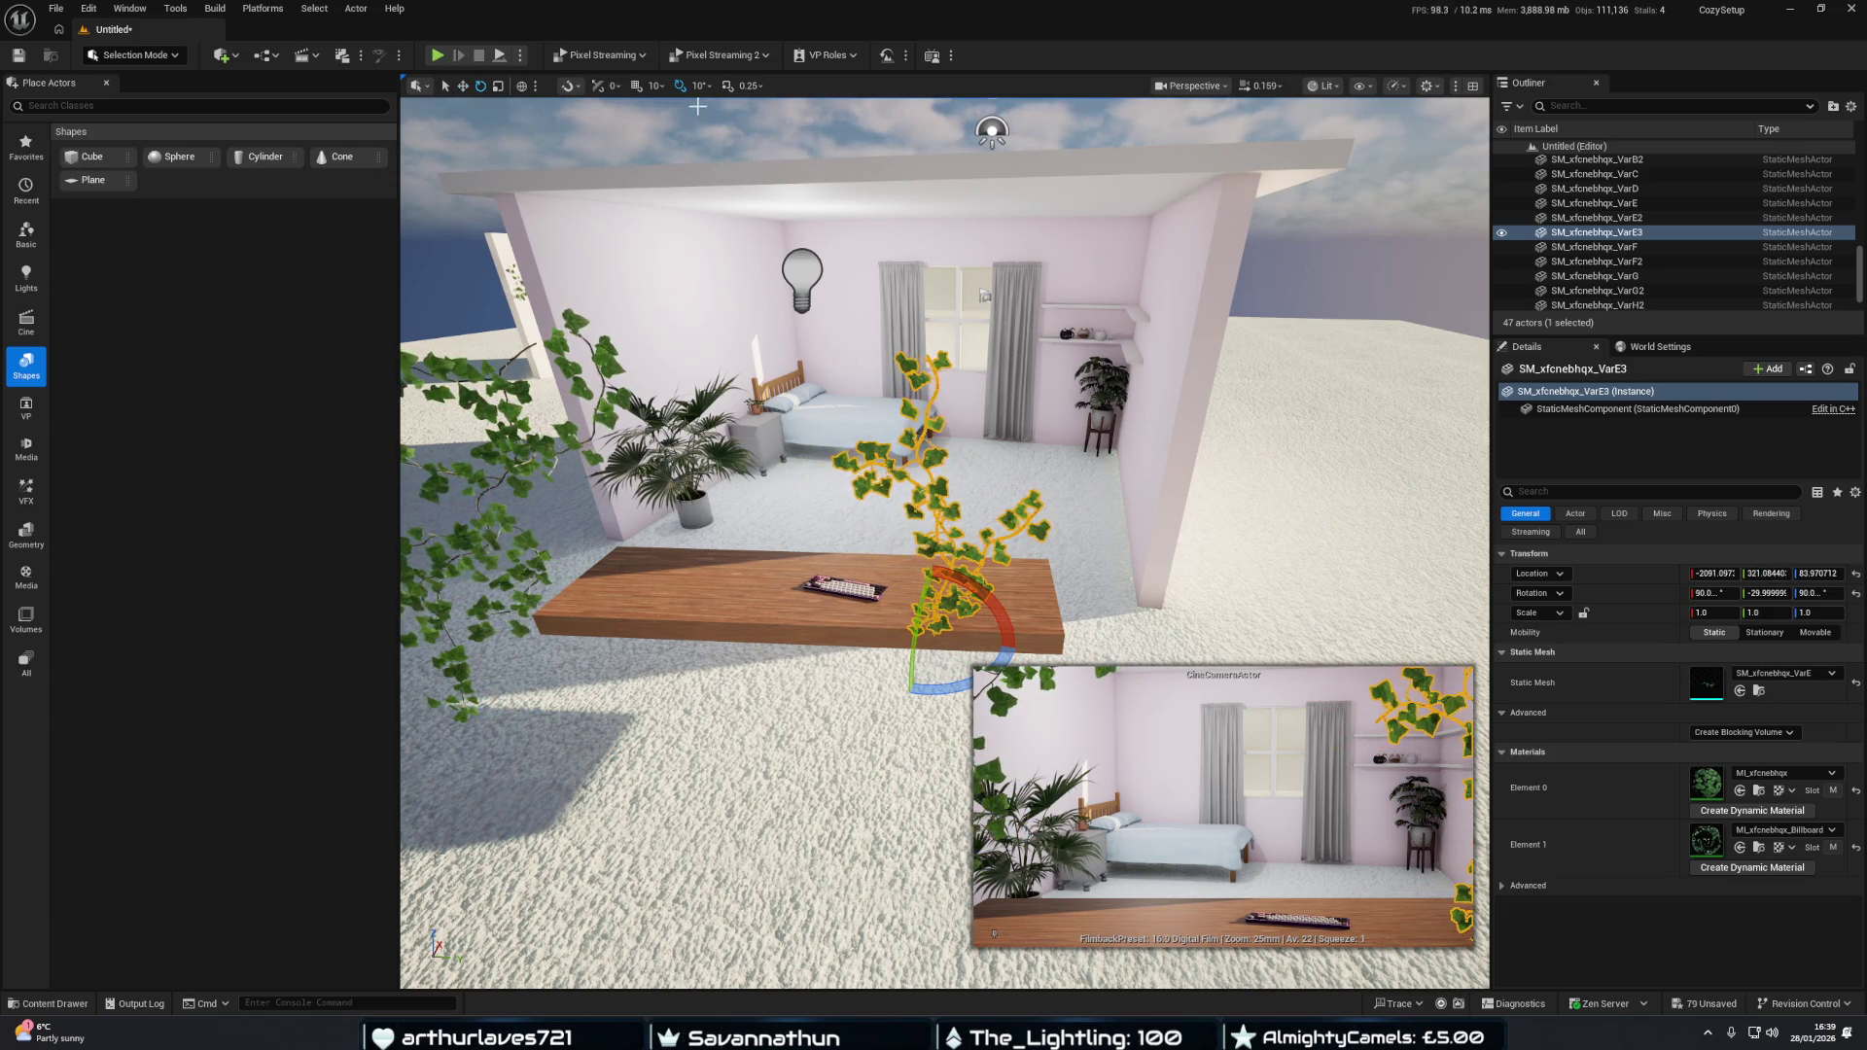
drag(996, 624, 994, 643)
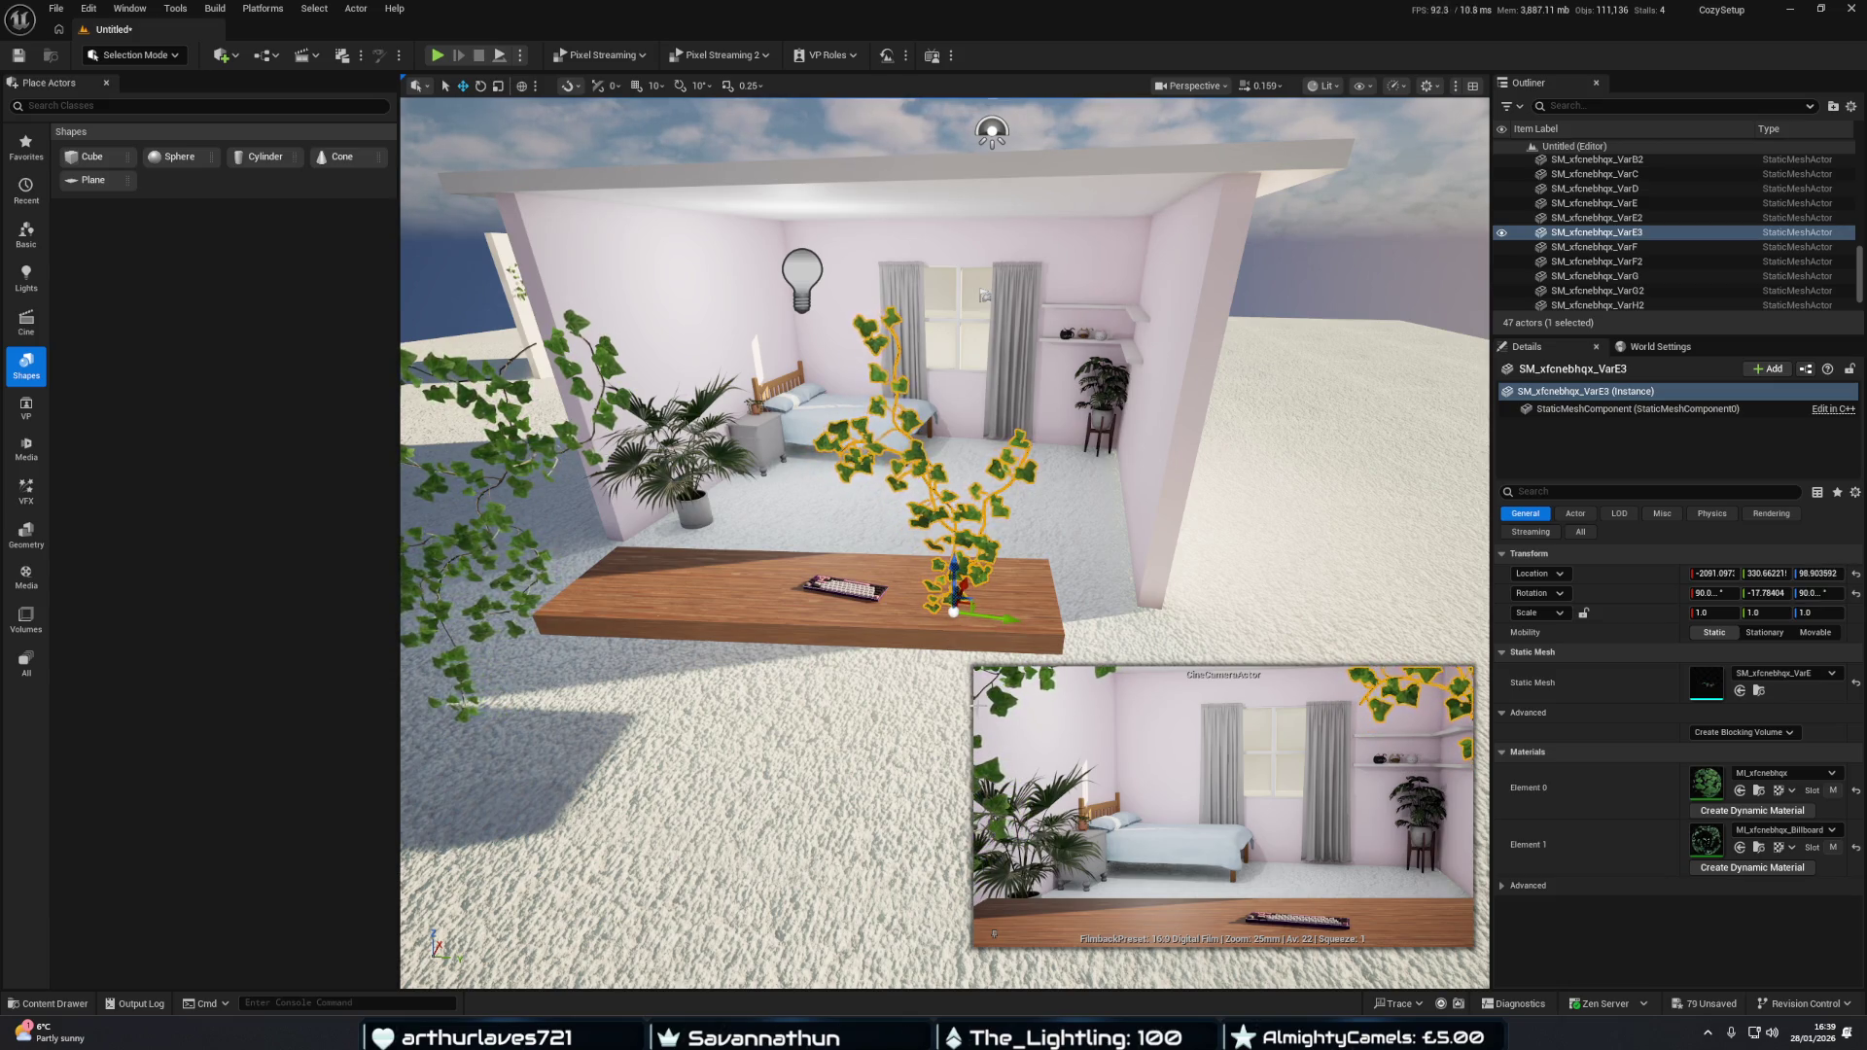
click(1378, 603)
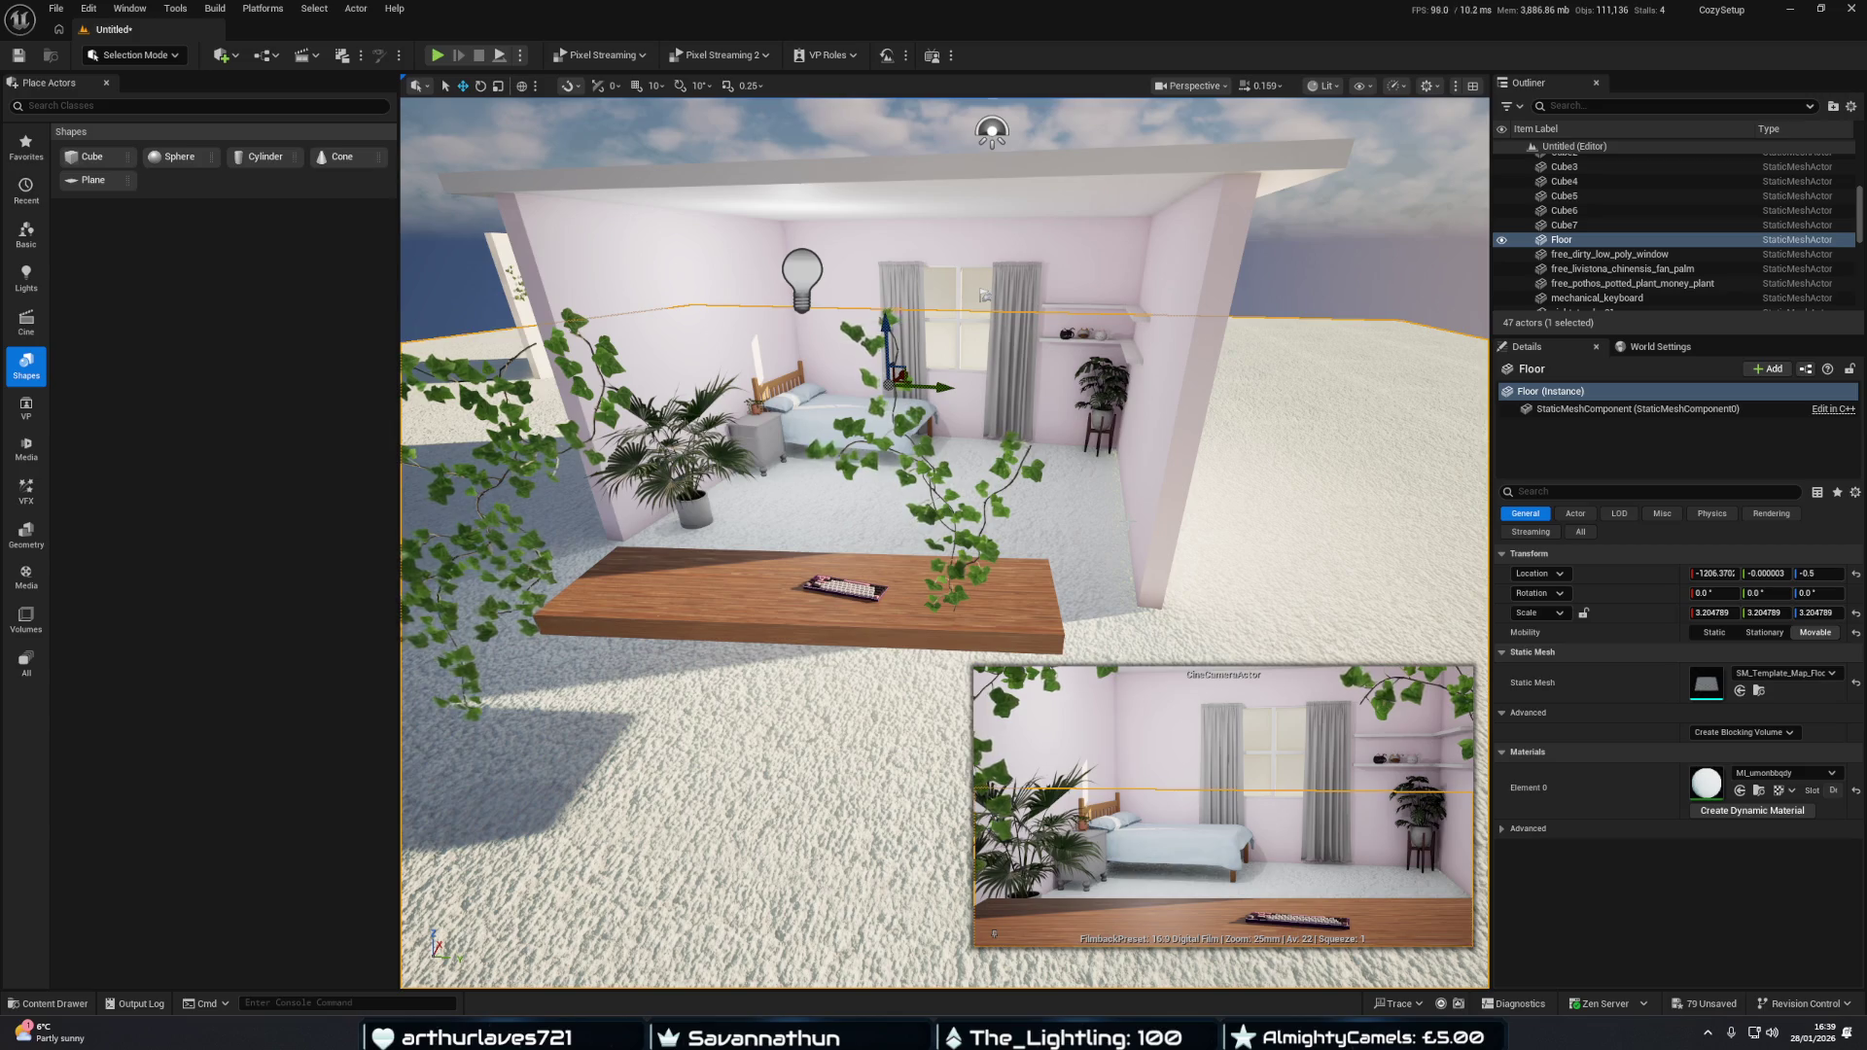
mouse_move(903, 428)
mouse_down()
mouse_move(923, 301)
mouse_move(939, 370)
mouse_up()
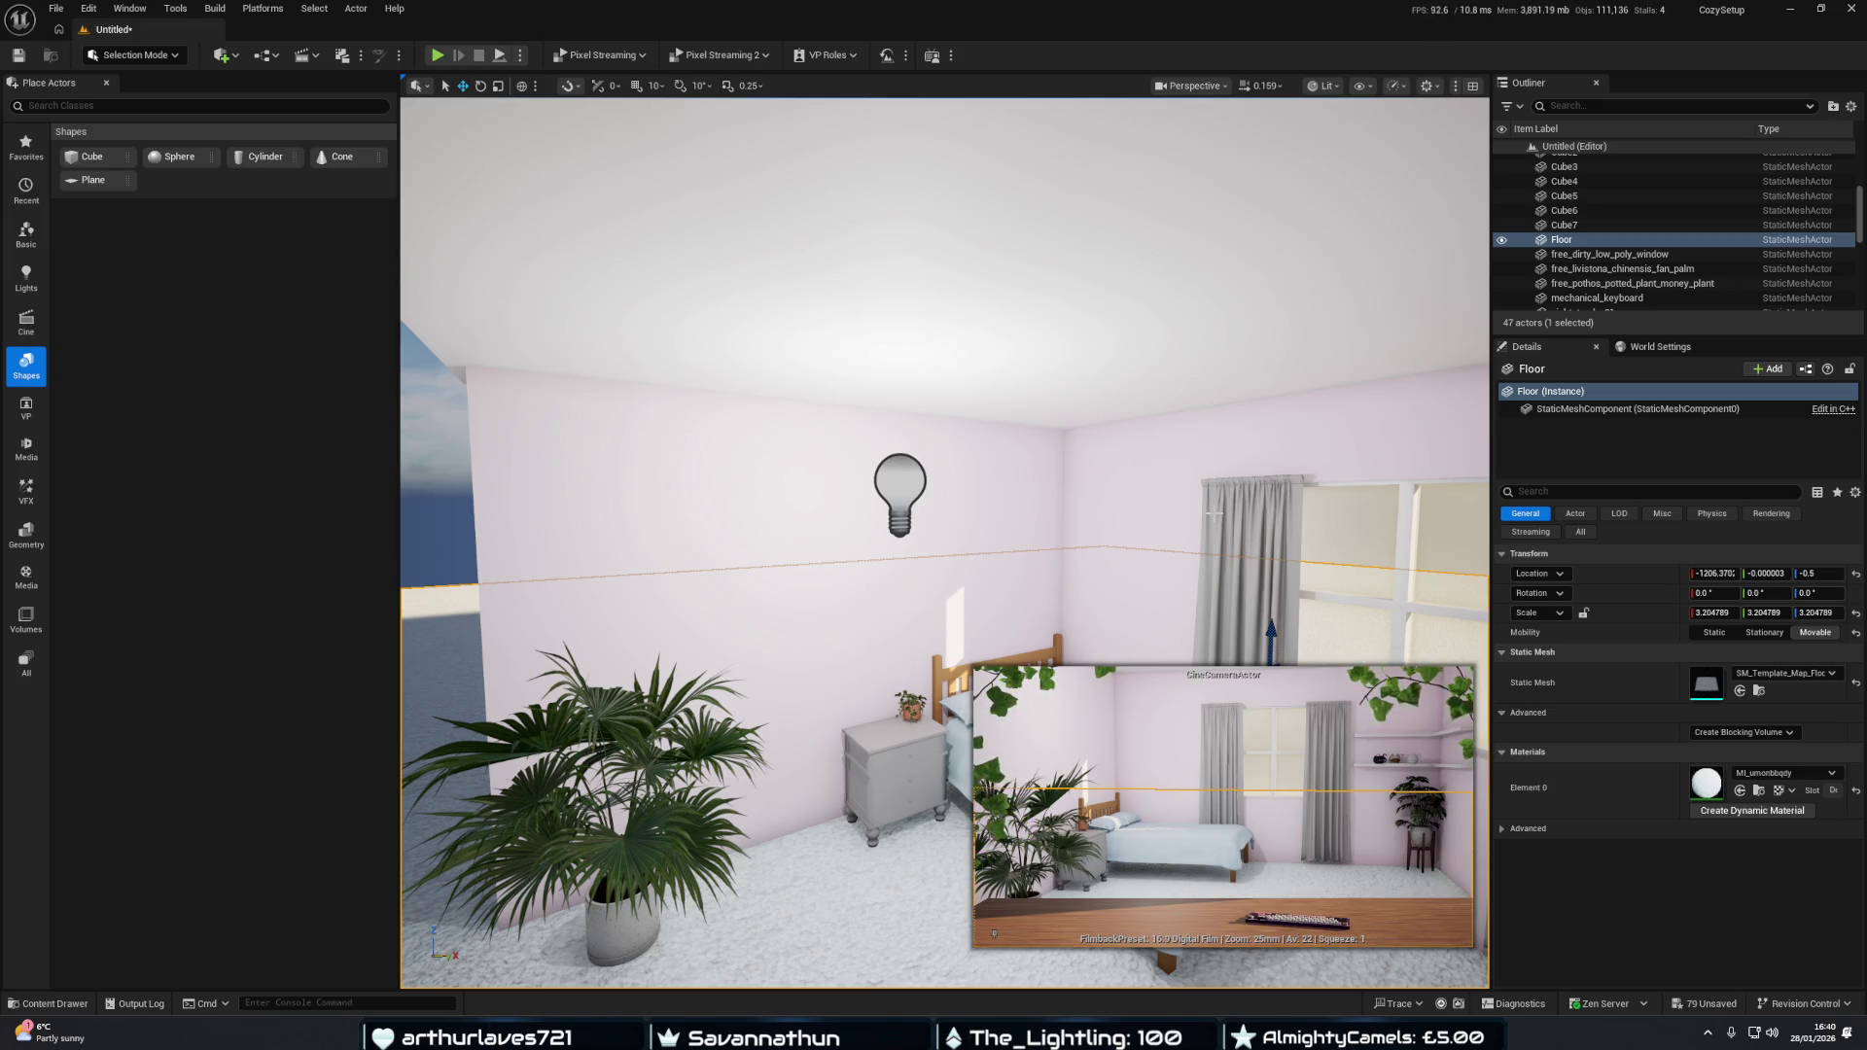
Collapse the Megascans folder and return the Content Browser to the top-level Content folder via Fab.
mouse_move(898, 632)
mouse_down()
mouse_move(900, 669)
mouse_move(860, 729)
mouse_move(1119, 505)
mouse_move(1451, 292)
mouse_up()
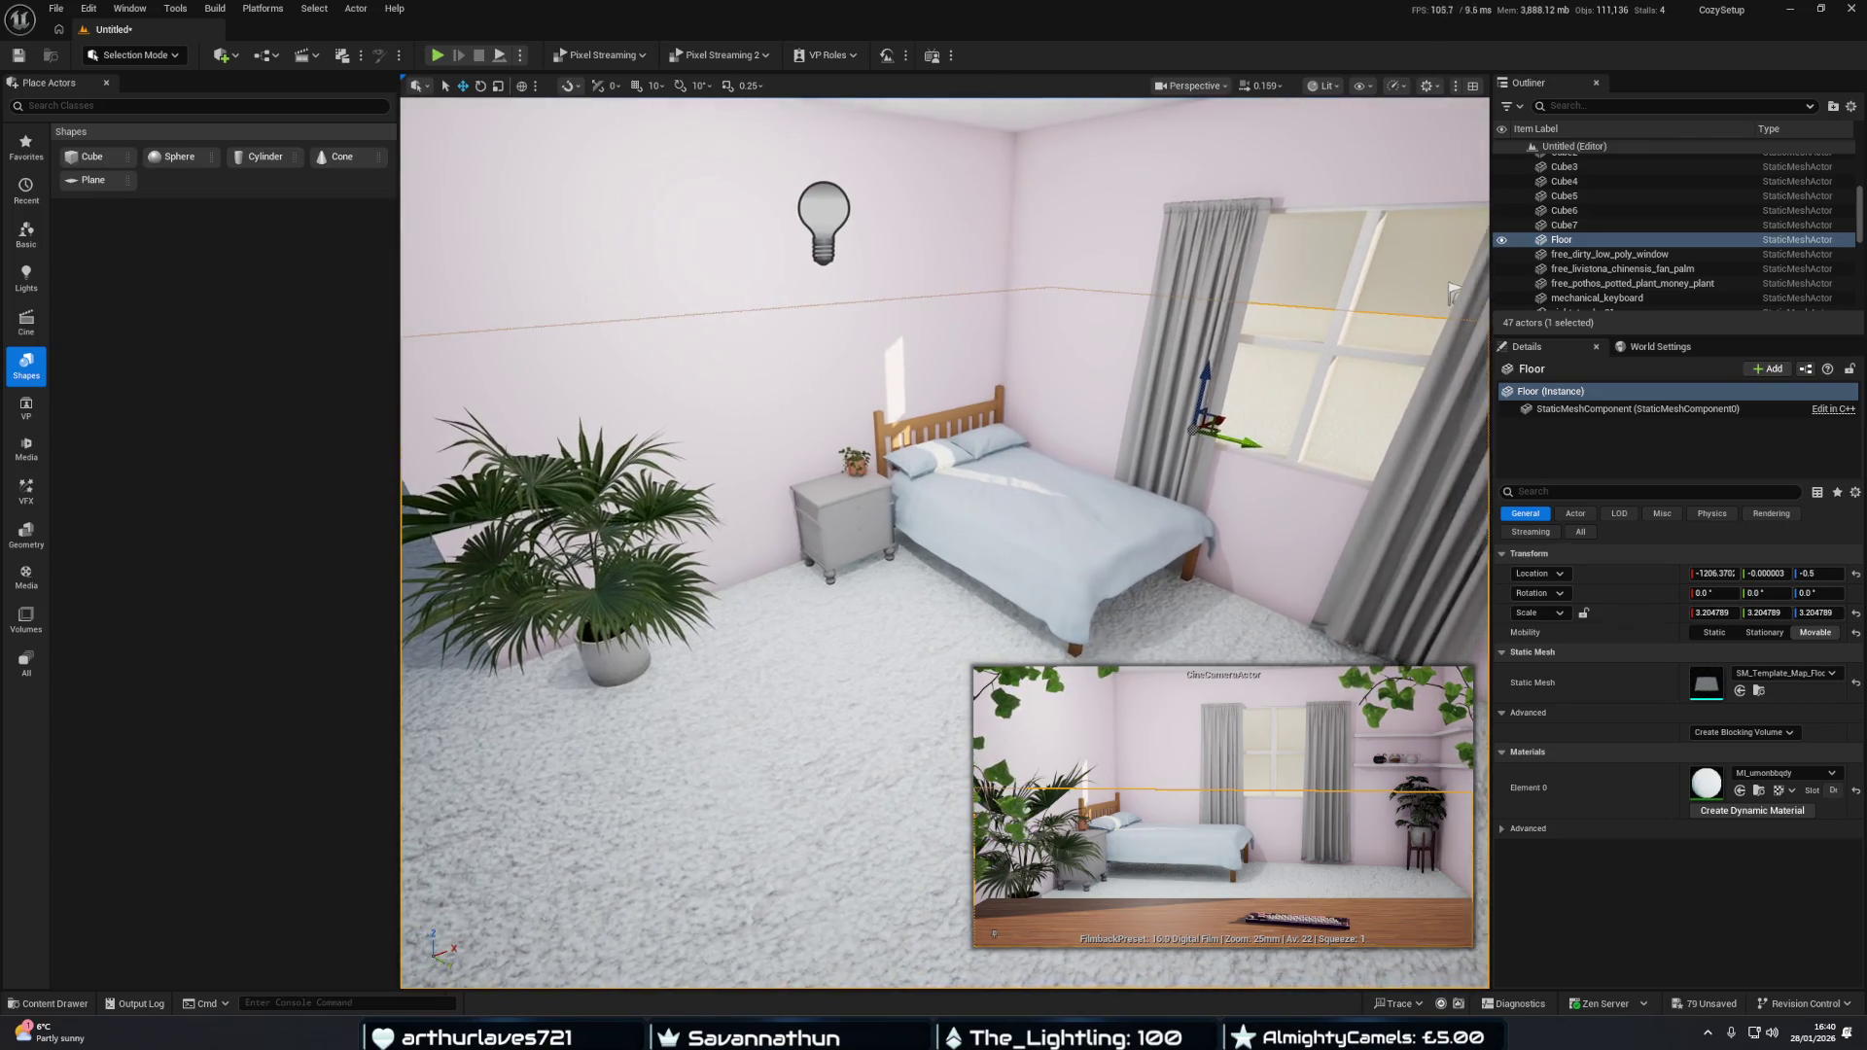
key(ctrl+space)
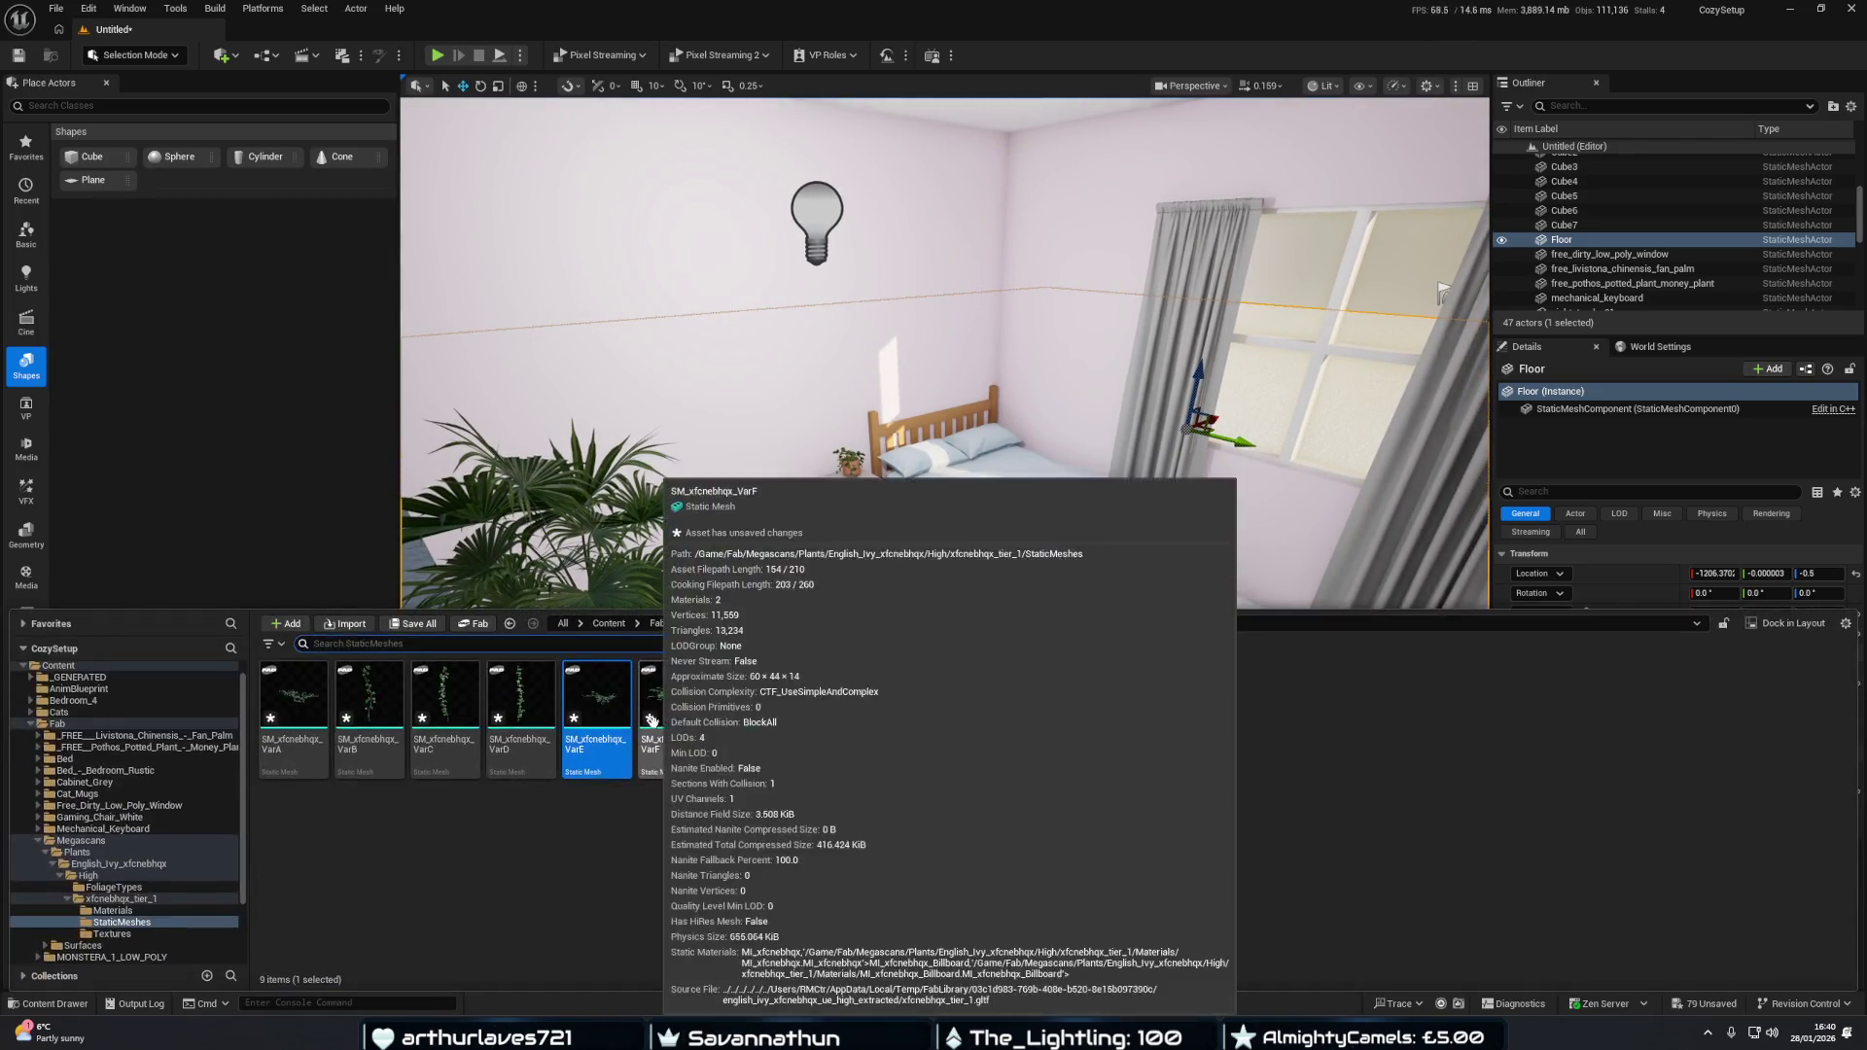
click(37, 842)
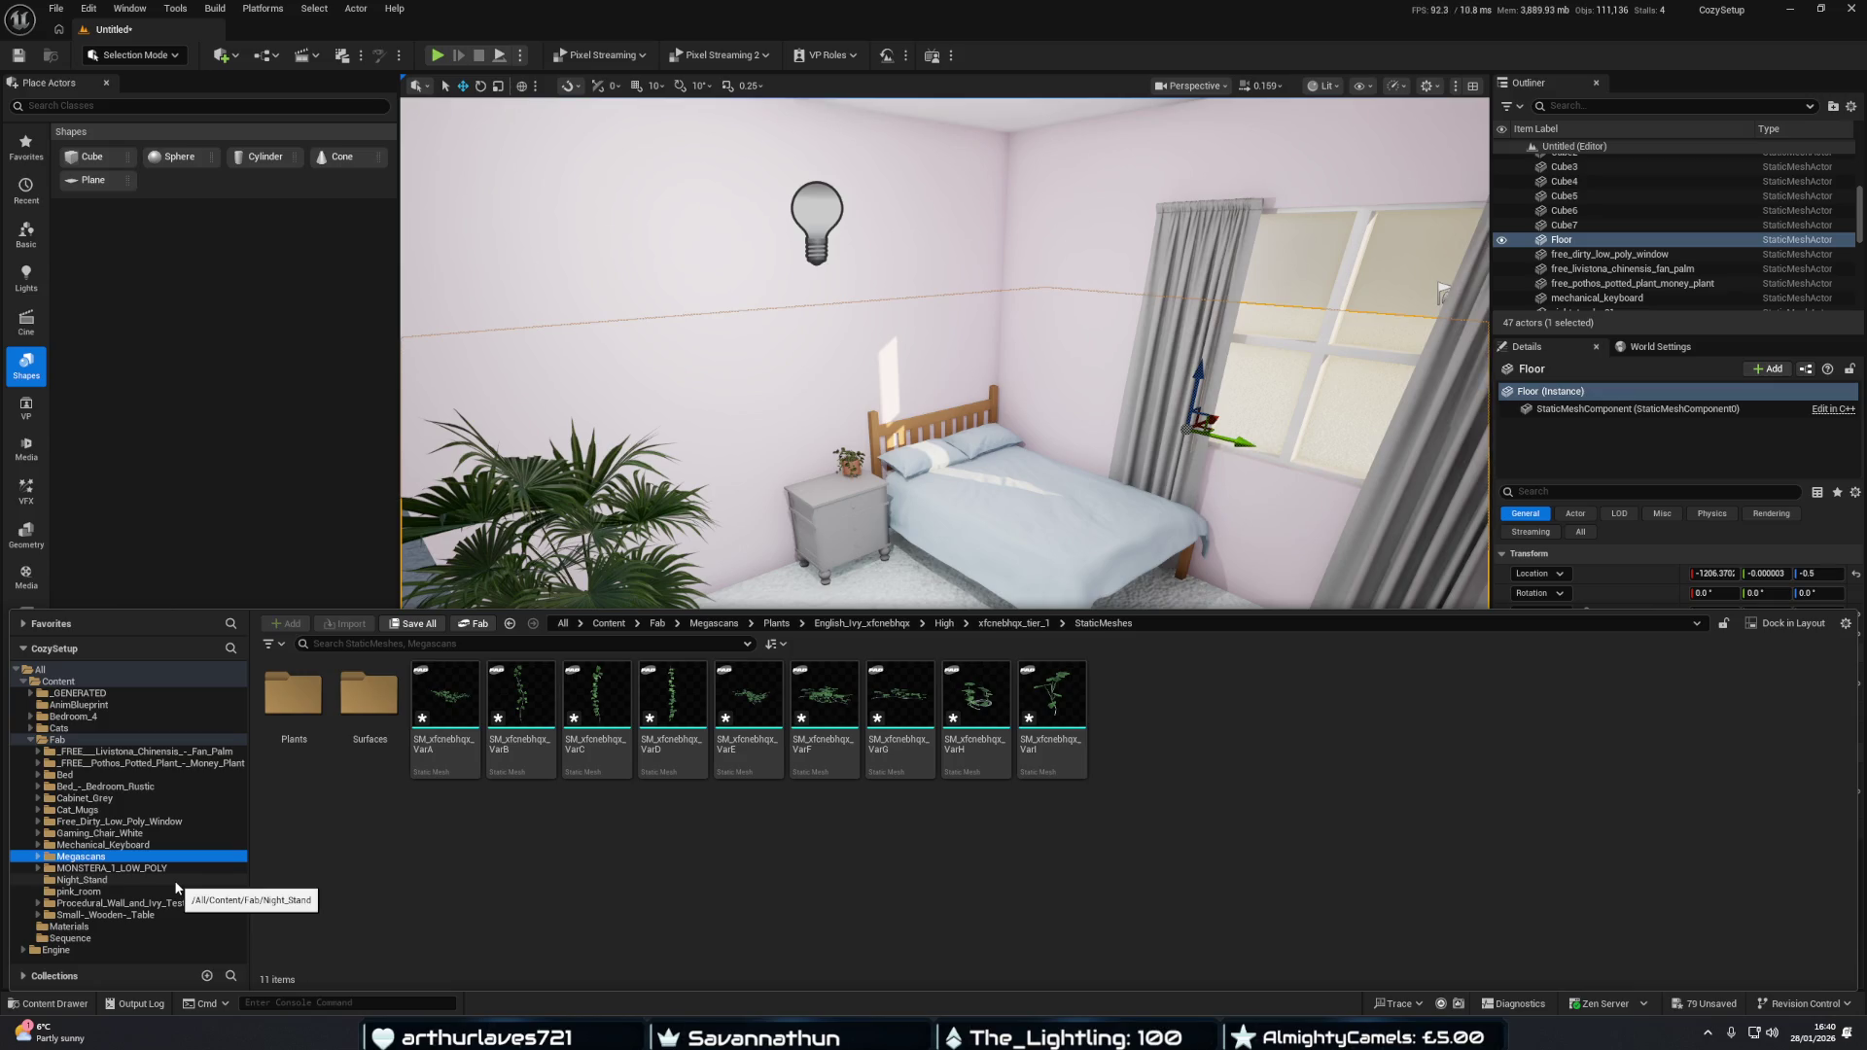
click(731, 893)
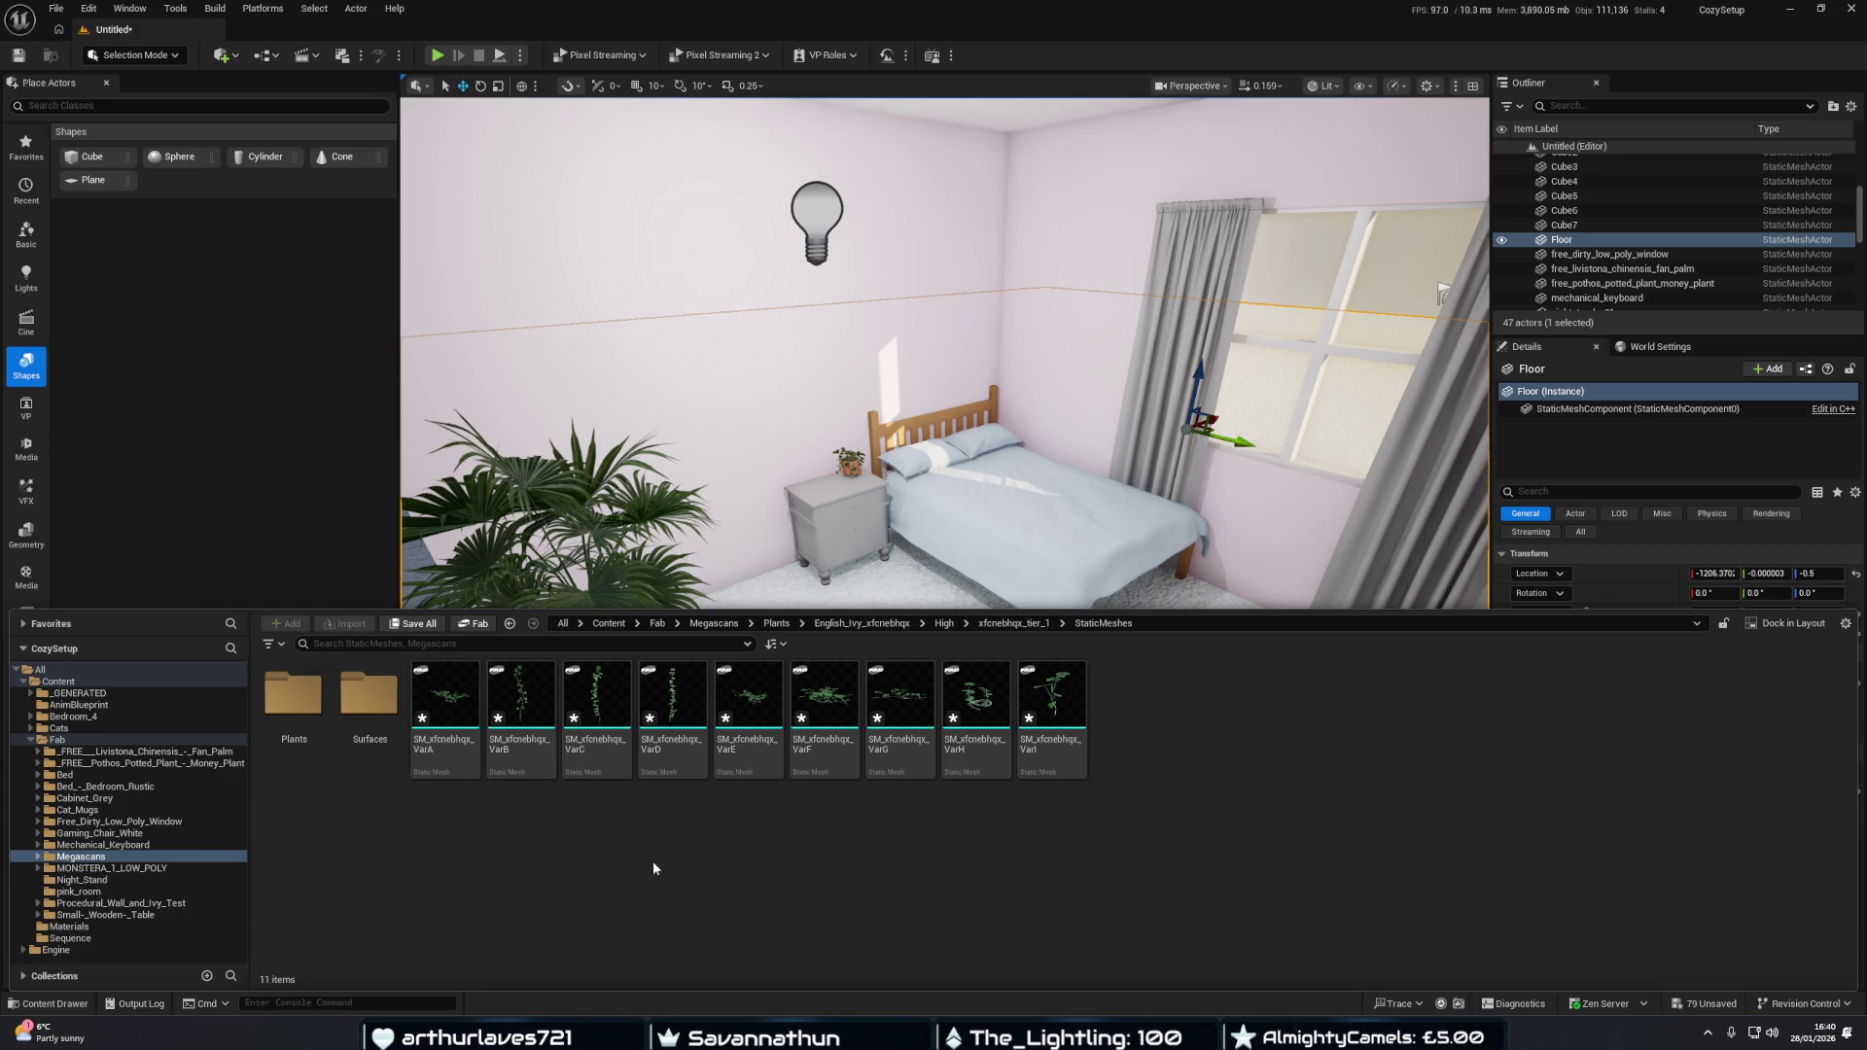
click(30, 740)
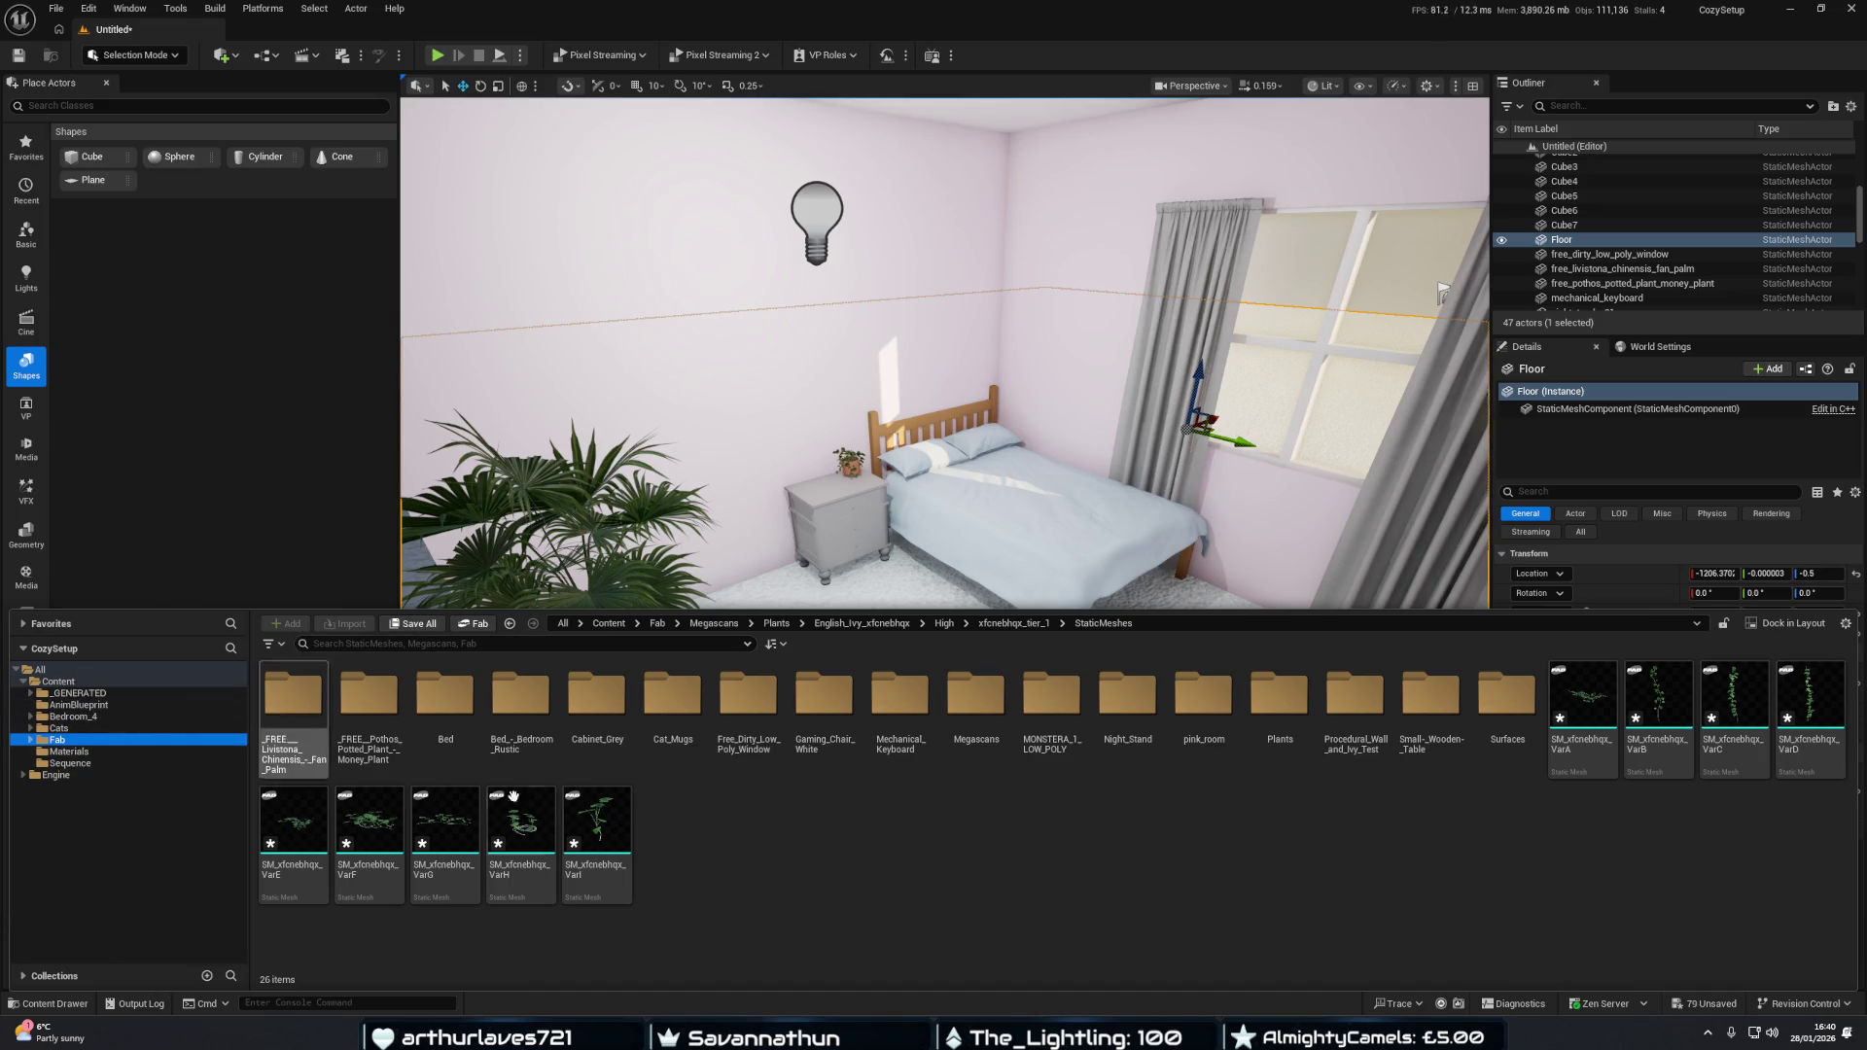
click(58, 681)
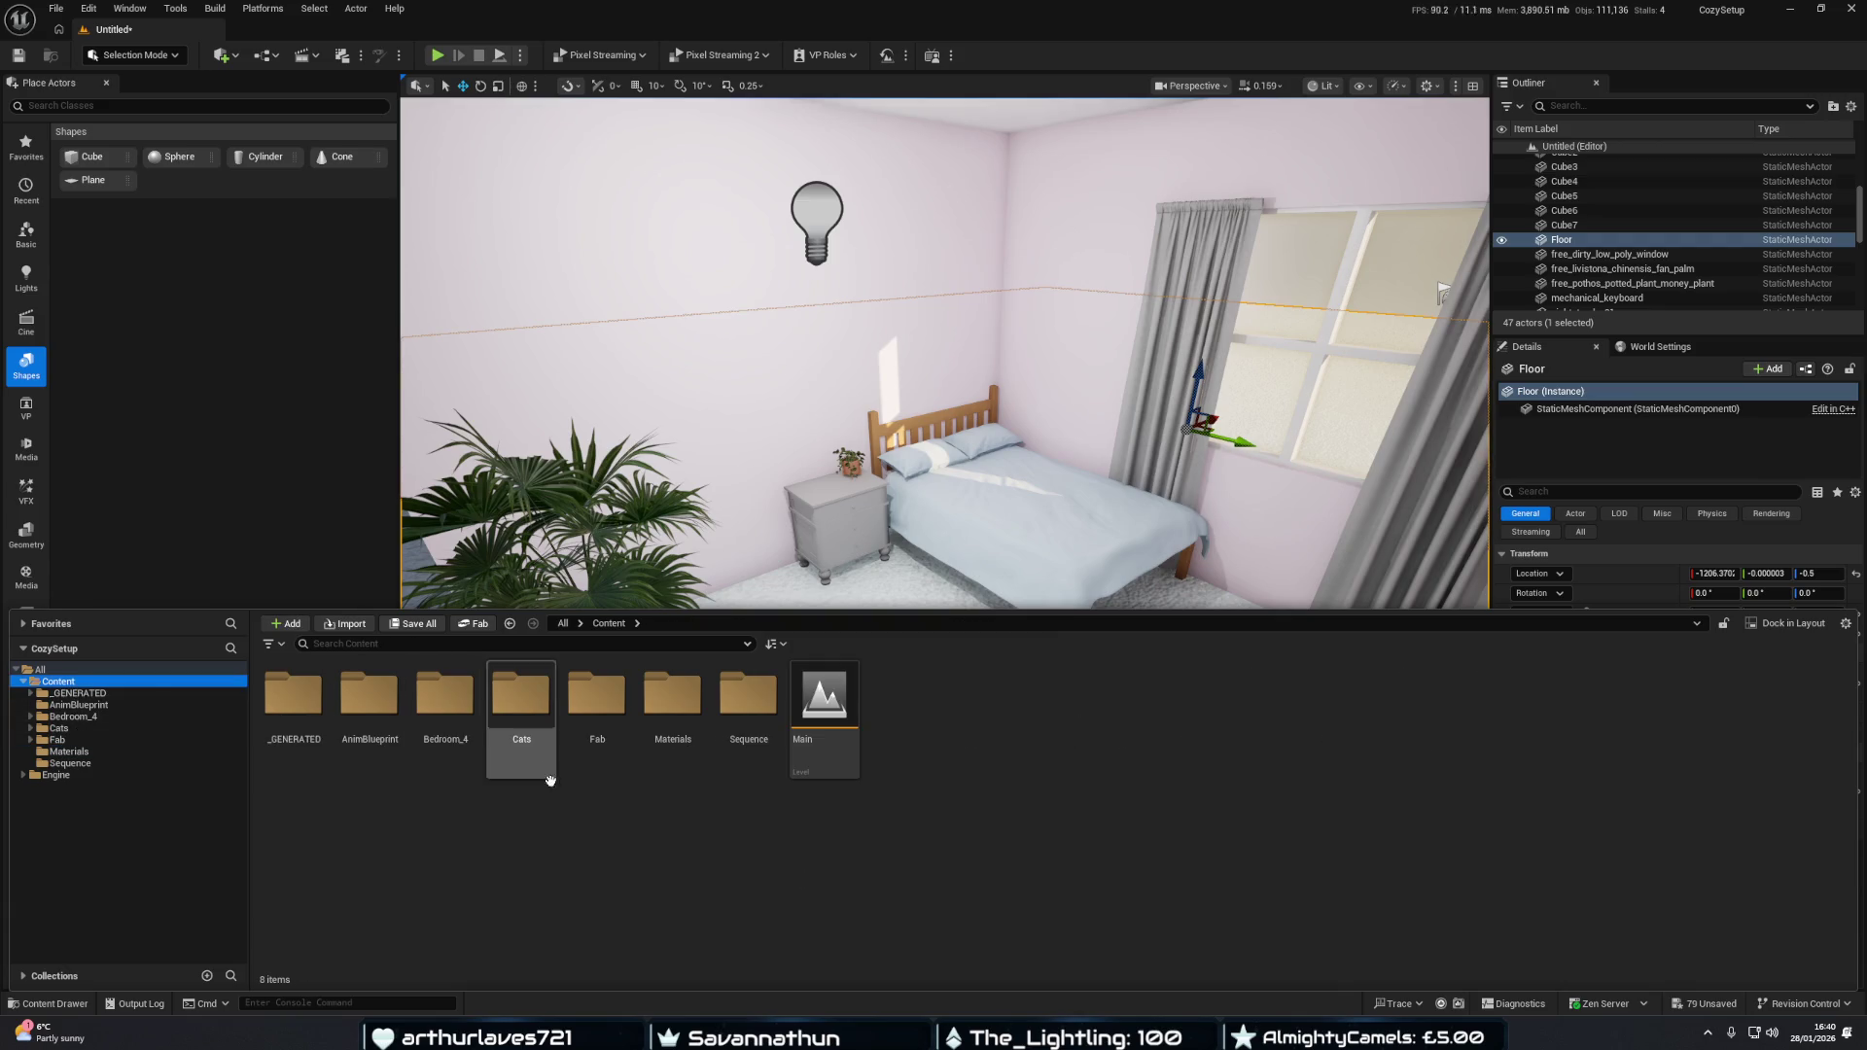
Create a new folder named Blueprints in Content and open it.
click(308, 630)
click(336, 410)
text(bLuepr)
key(BackSpace)
key(BackSpace)
key(BackSpace)
text(UEP)
key(BackSpace)
key(BackSpace)
key(BackSpace)
text(Blueprints)
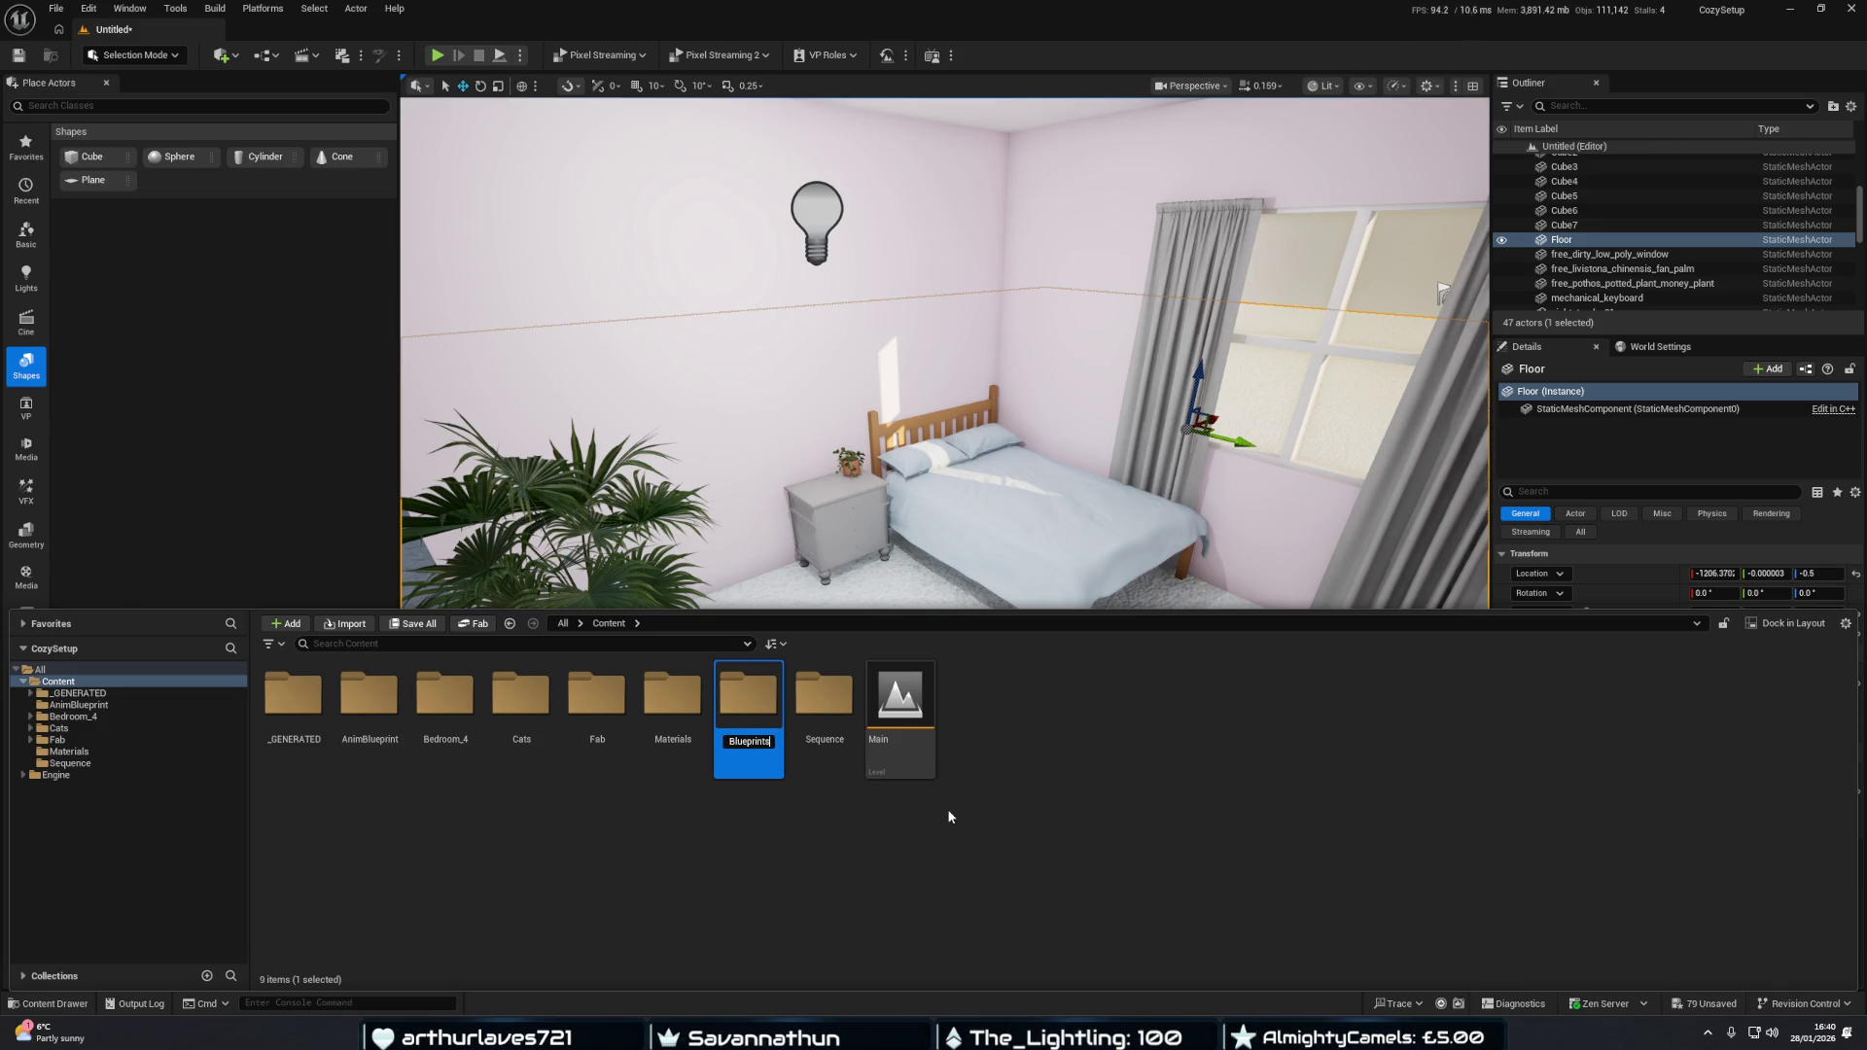
key(Return)
double_click(534, 716)
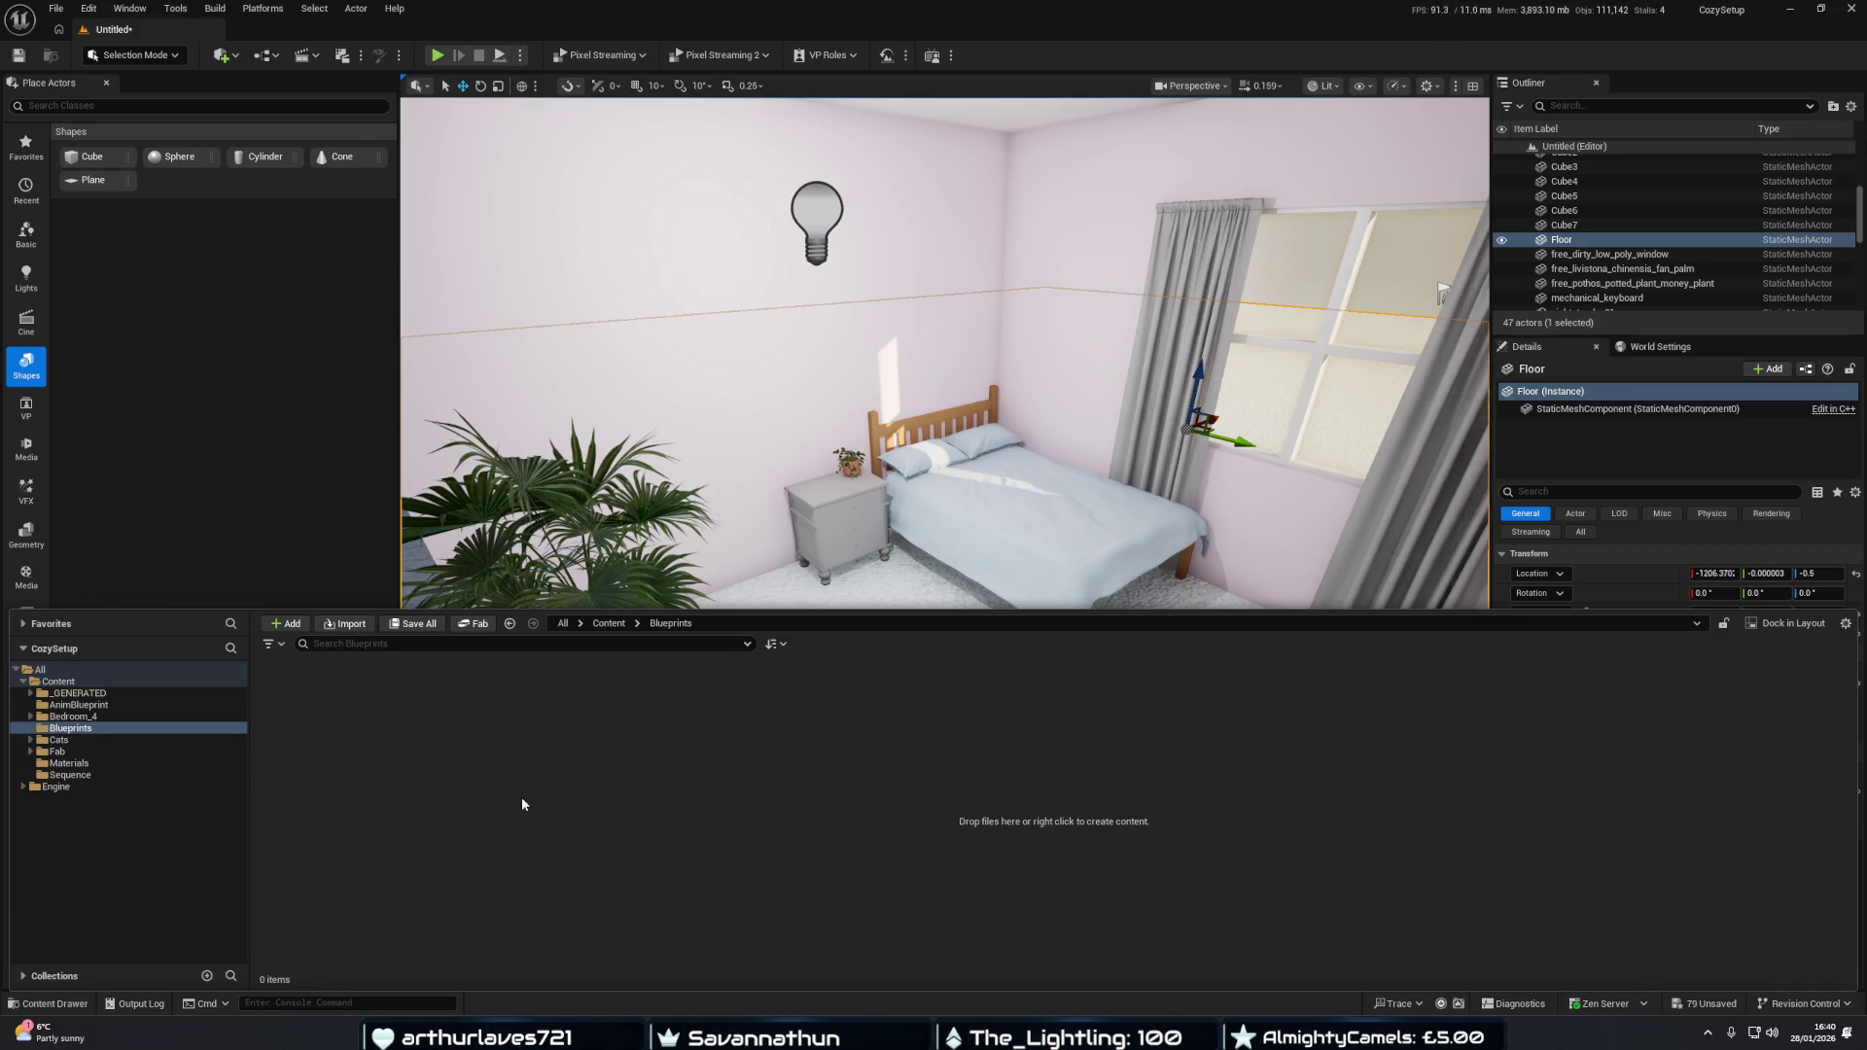
Create an Actor Blueprint class named BP_FairLight and open it in the Blueprint editor.
right_click(314, 661)
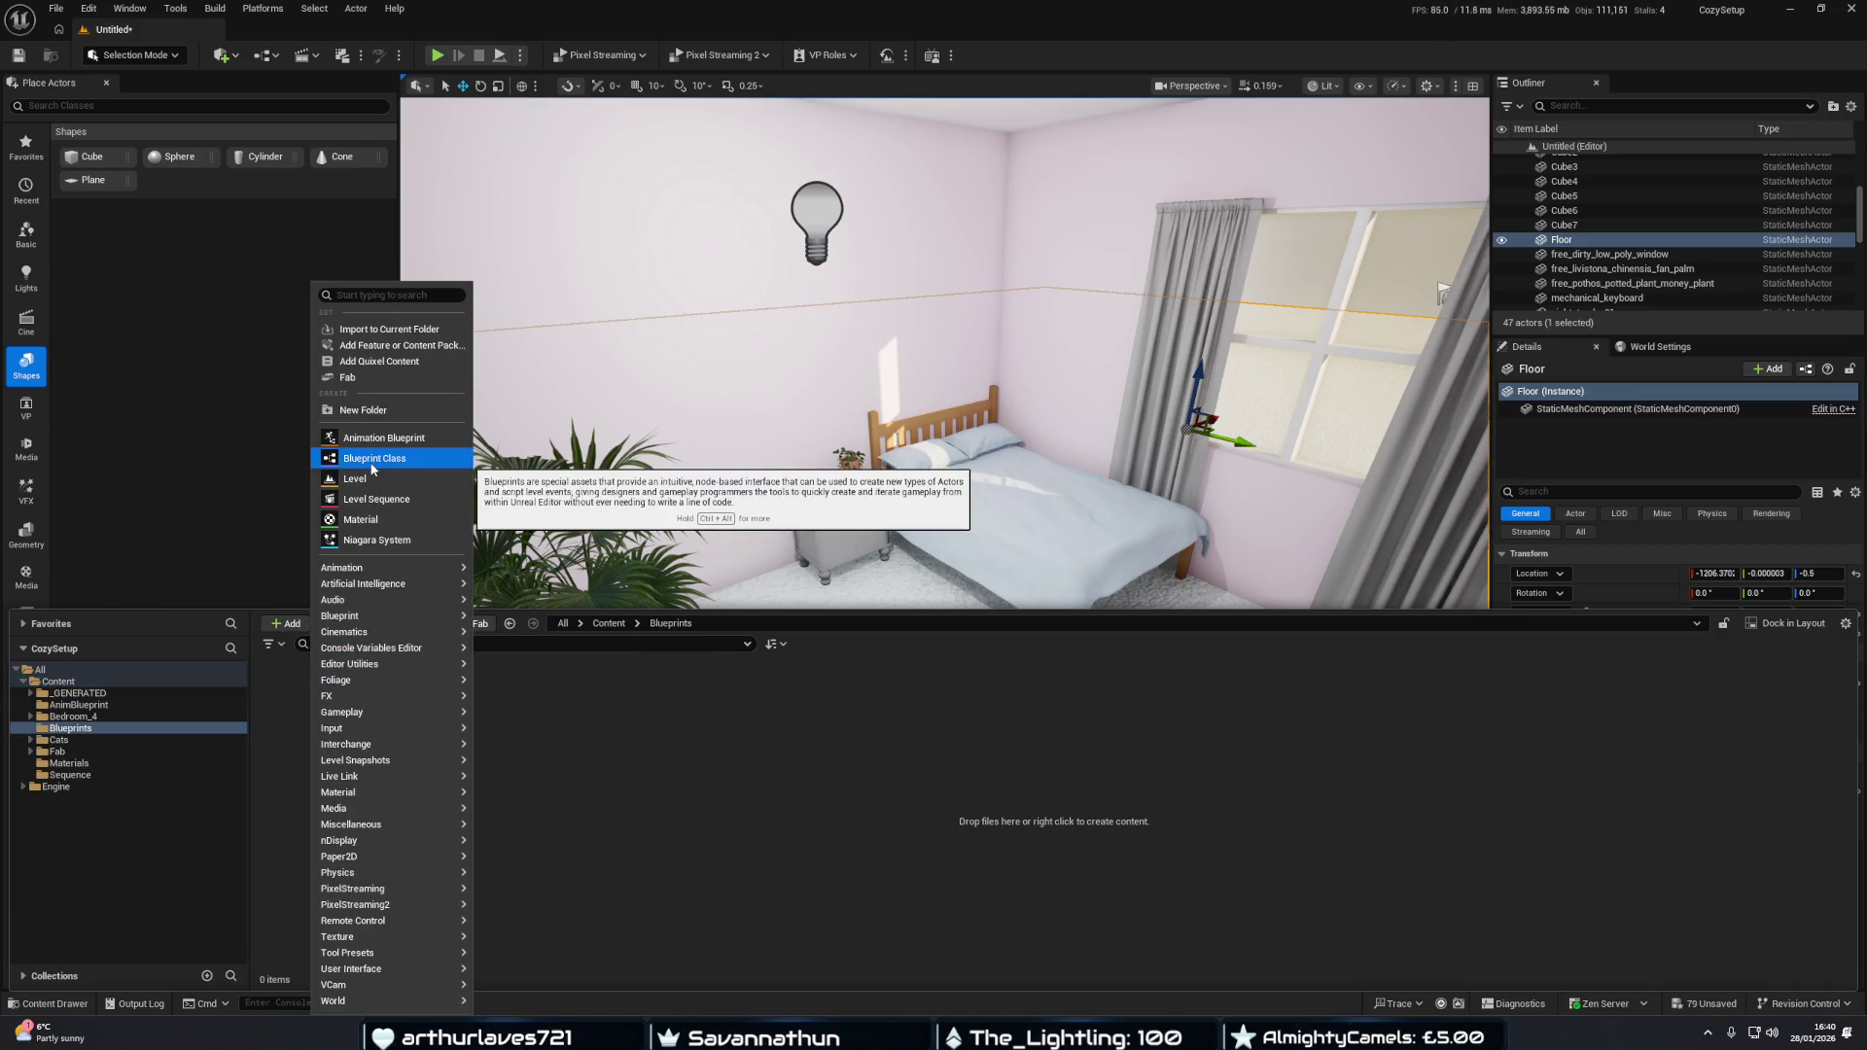
click(389, 479)
click(792, 408)
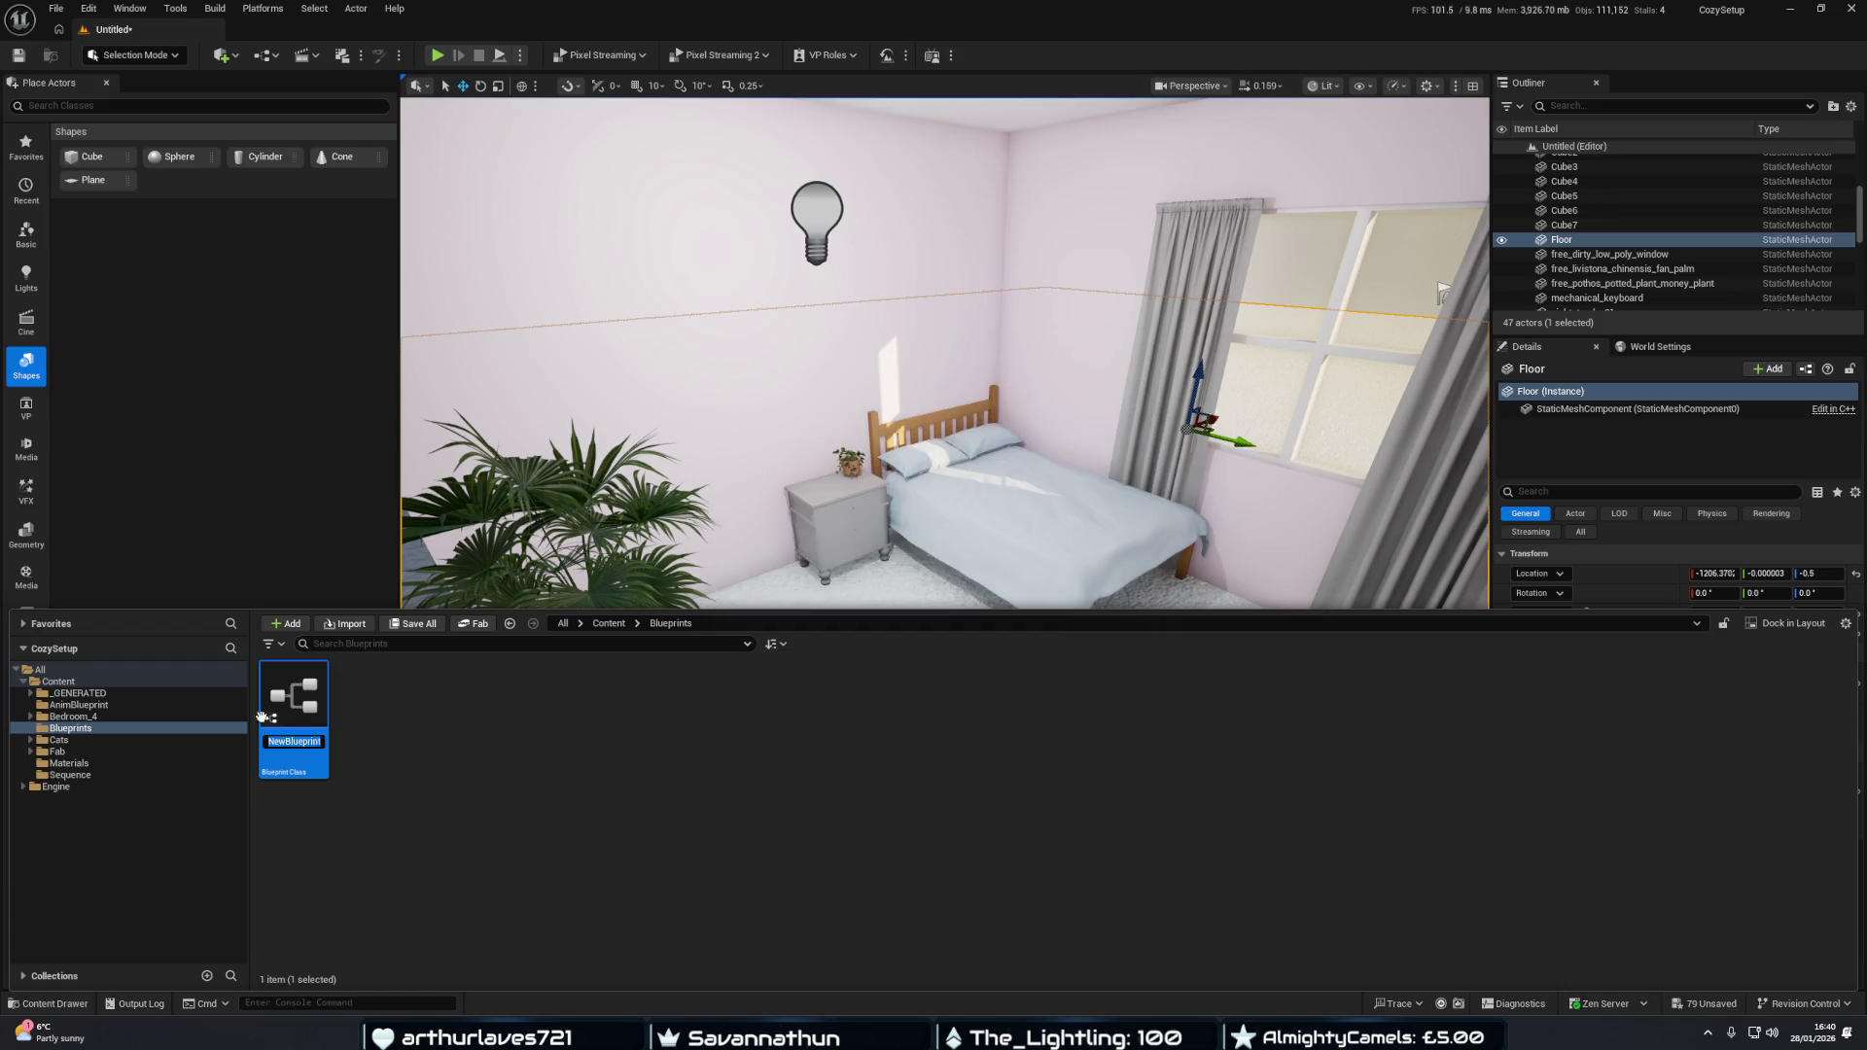
text(BP_)
text(FairLights)
key(BackSpace)
key(Return)
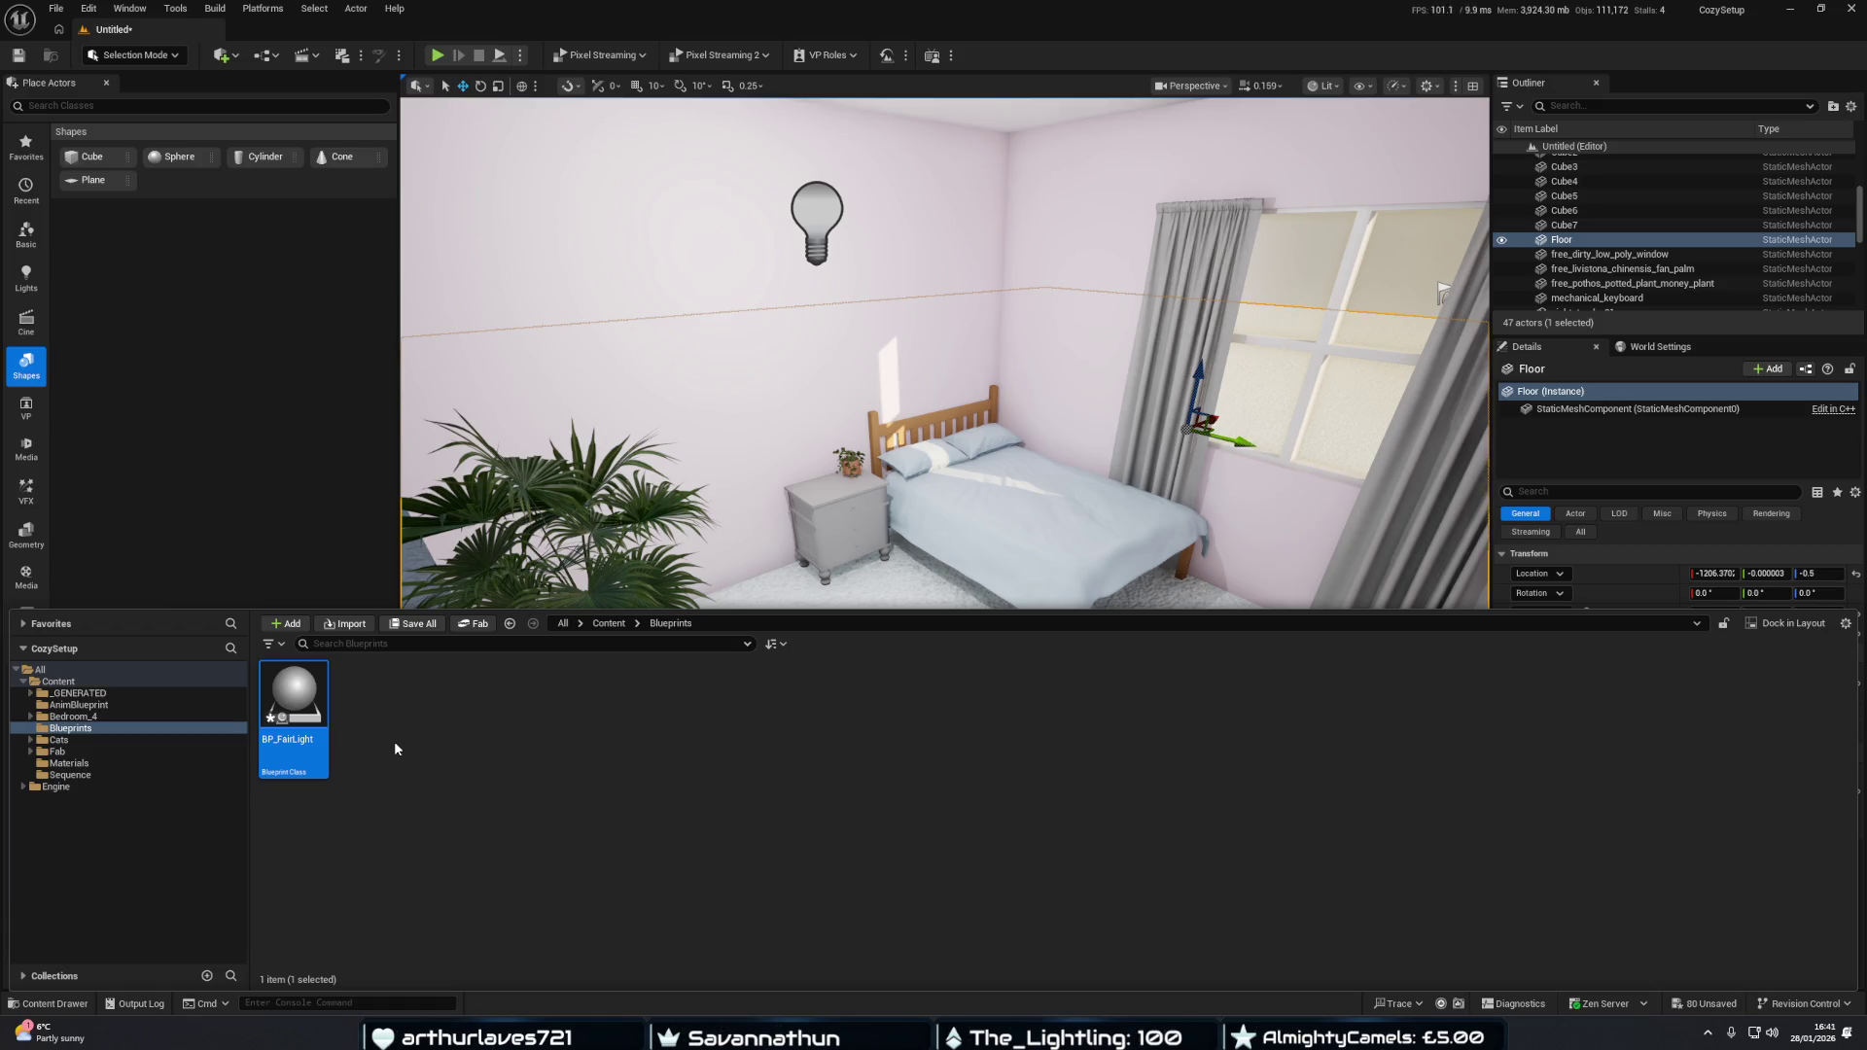
double_click(285, 713)
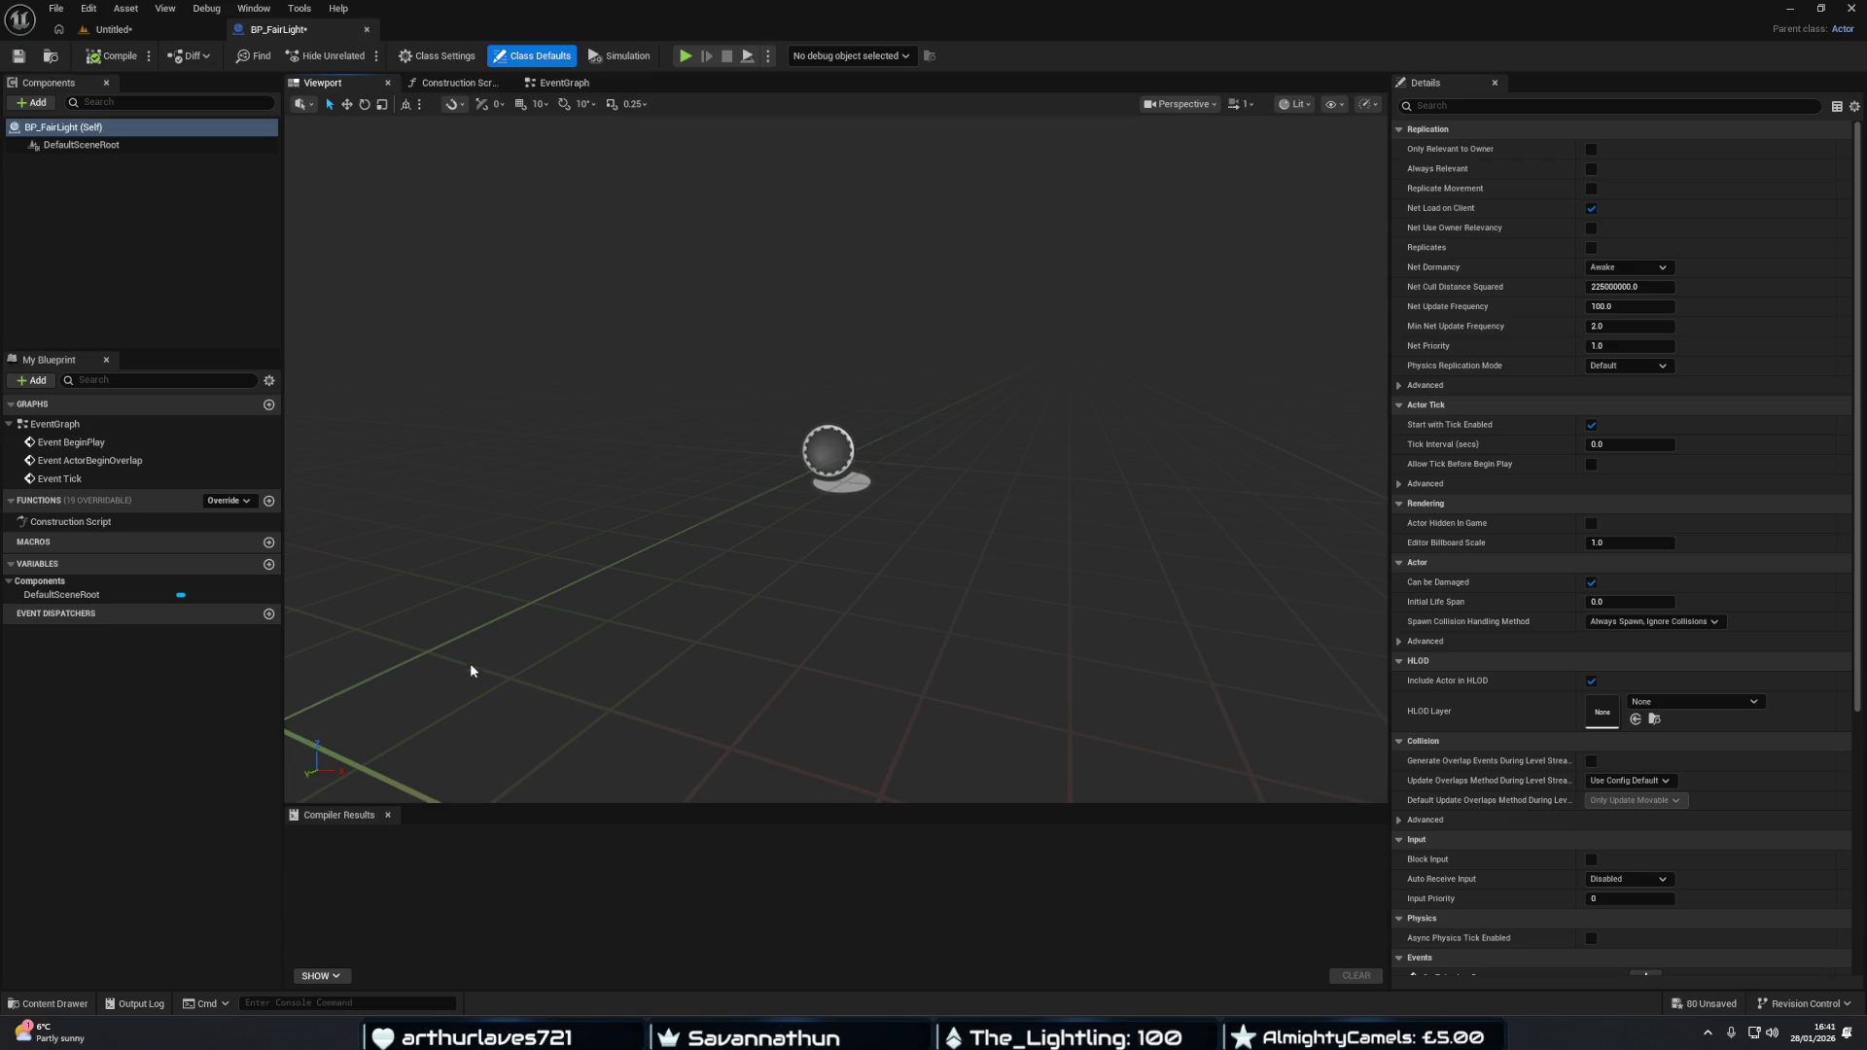
click(146, 29)
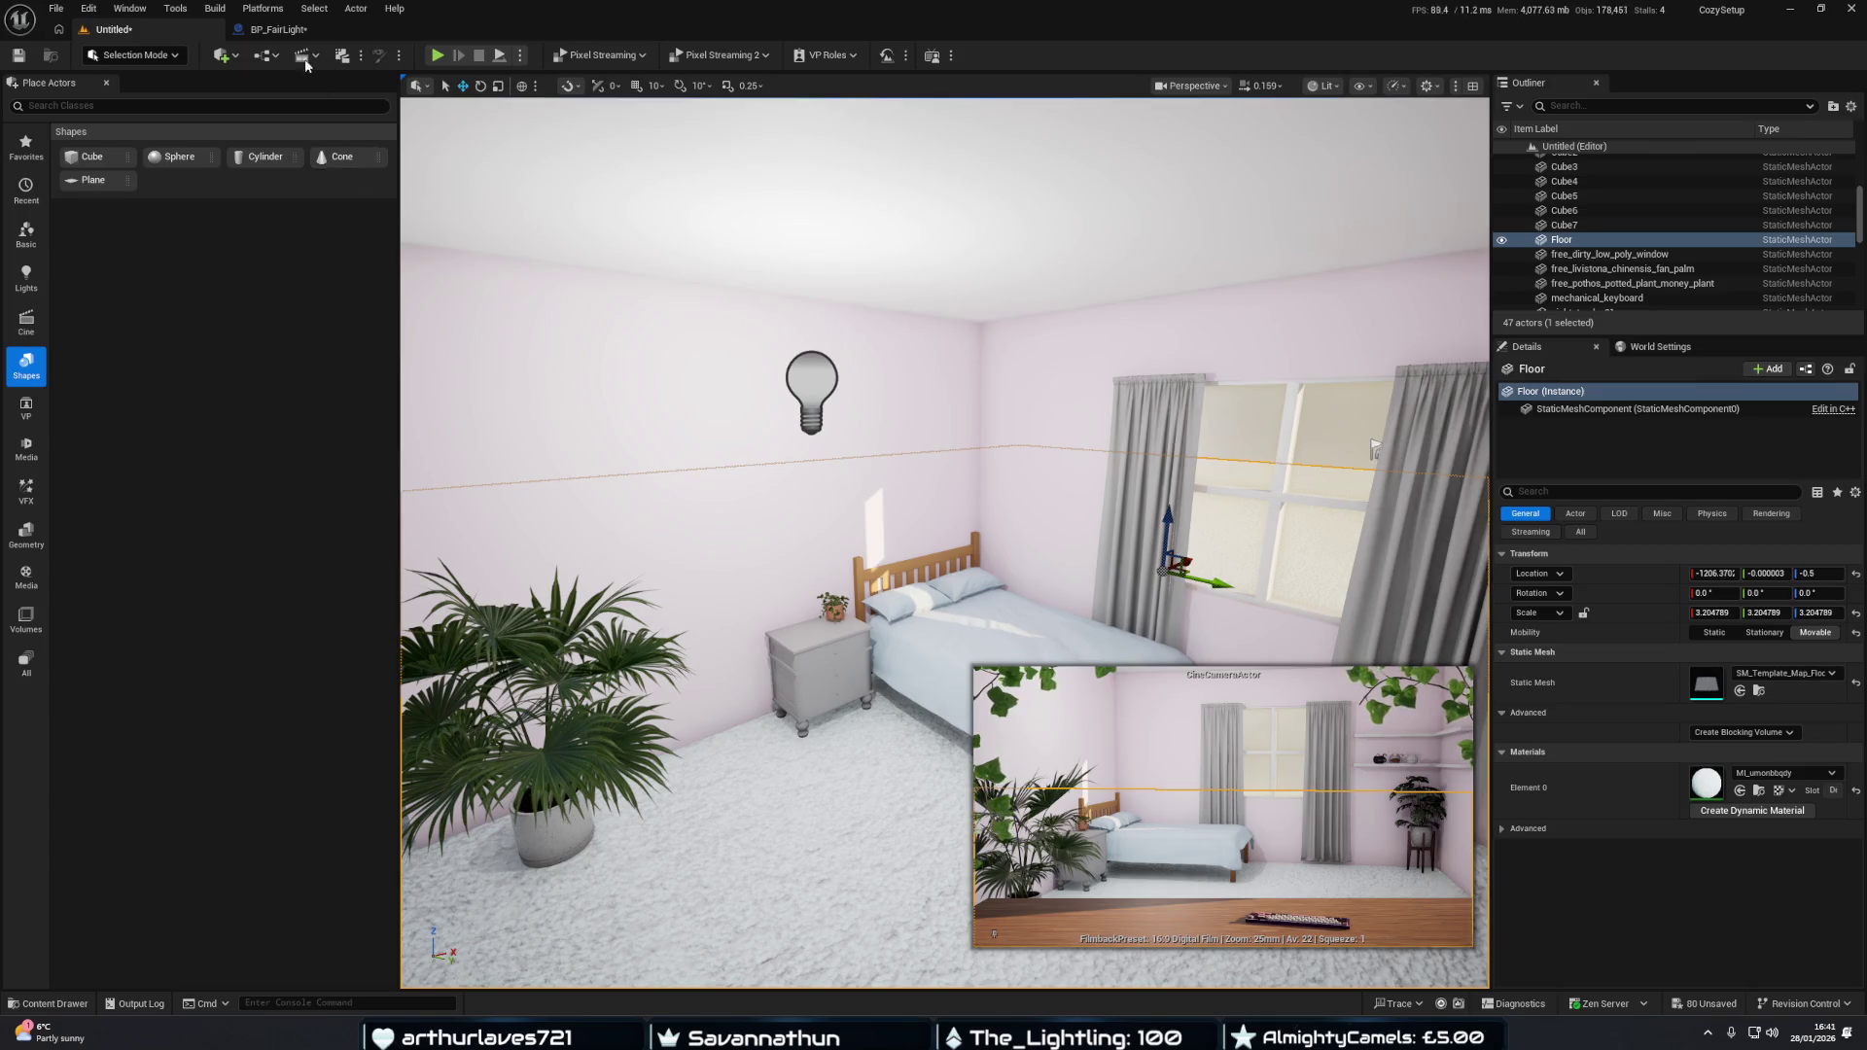
click(279, 29)
click(105, 148)
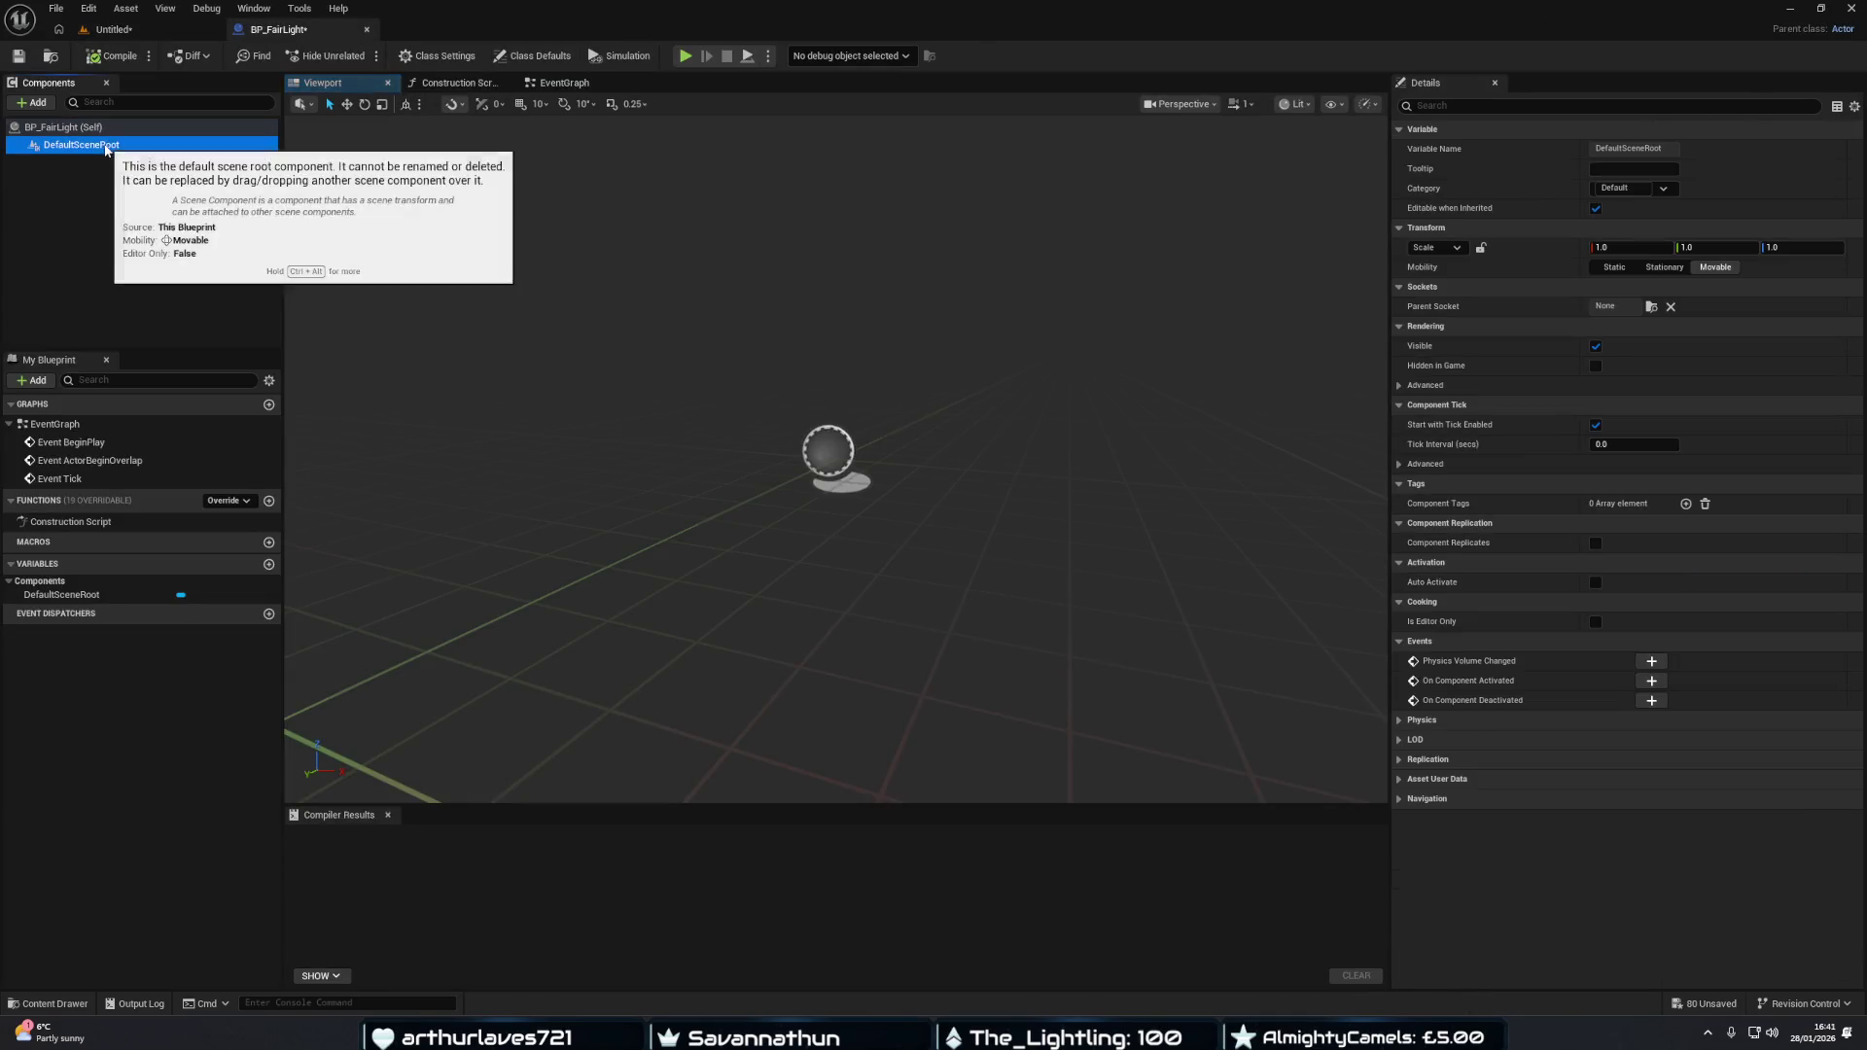
click(33, 102)
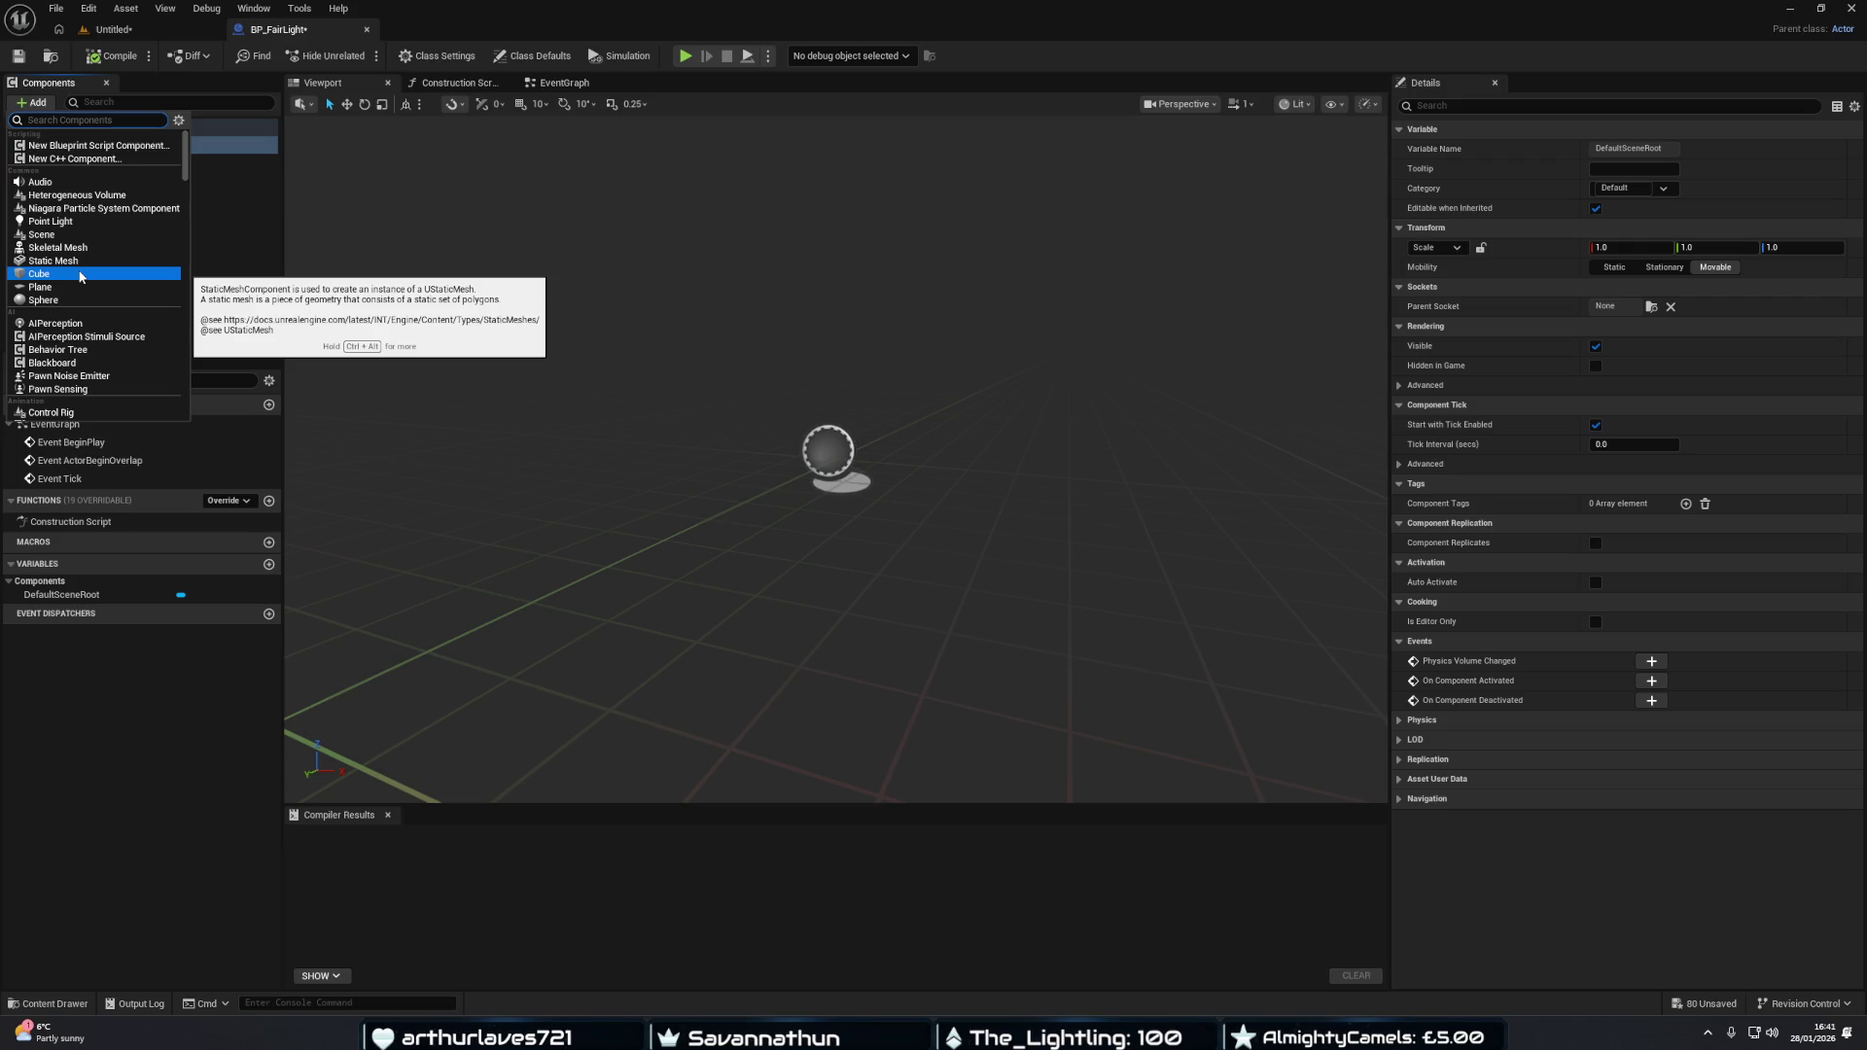
click(81, 276)
key(BackSpace)
click(166, 275)
click(56, 164)
text(r)
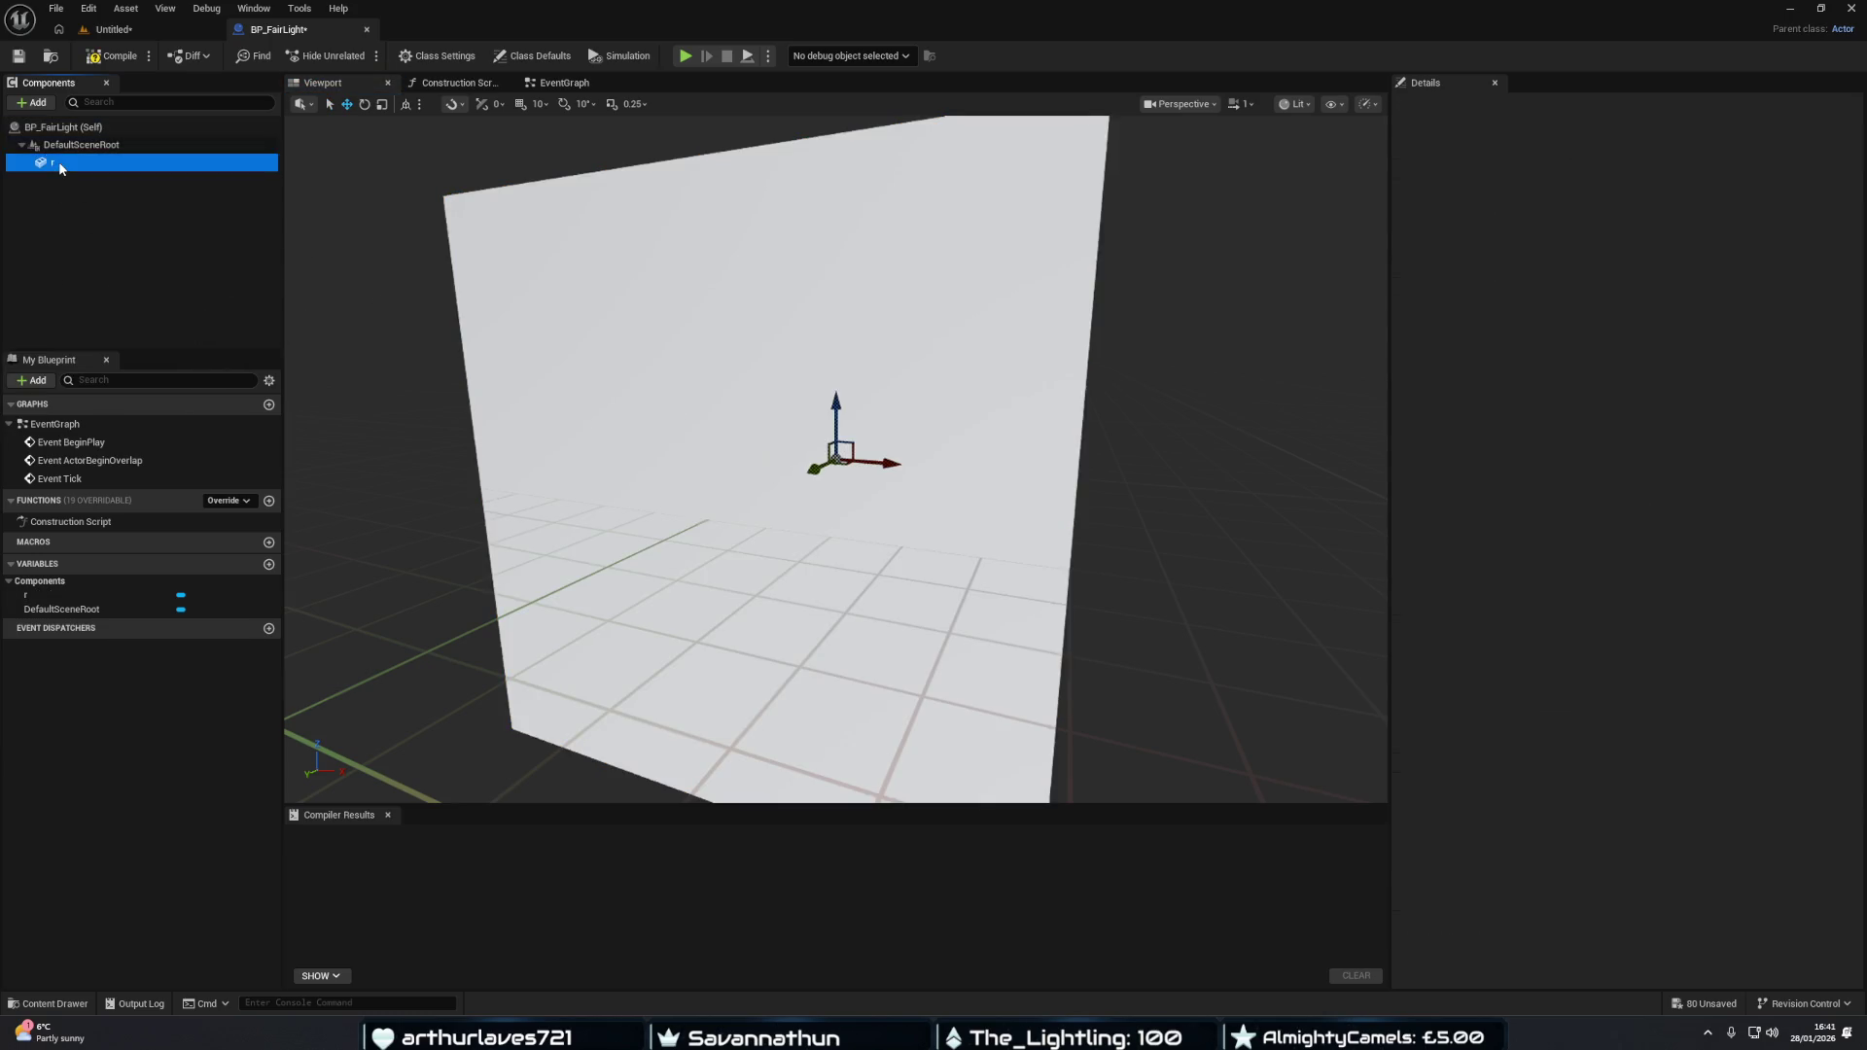
click(57, 166)
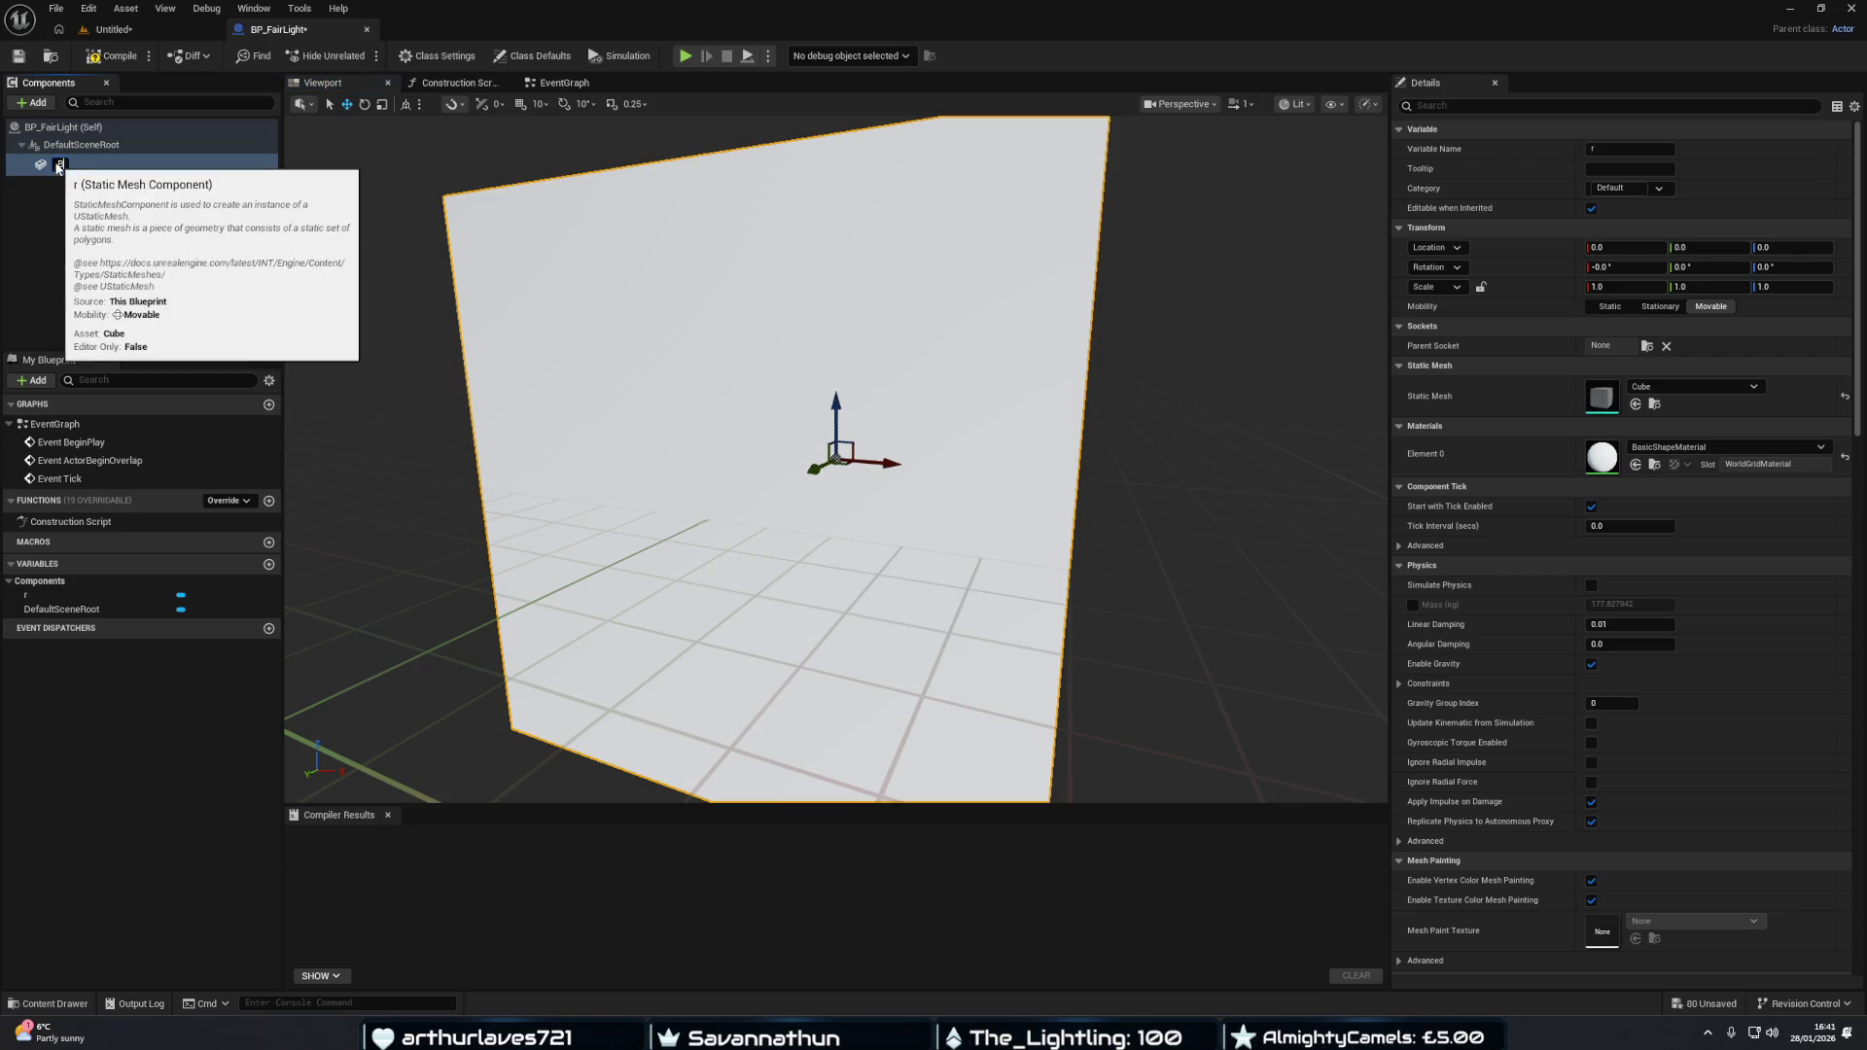
text(Base)
key(Return)
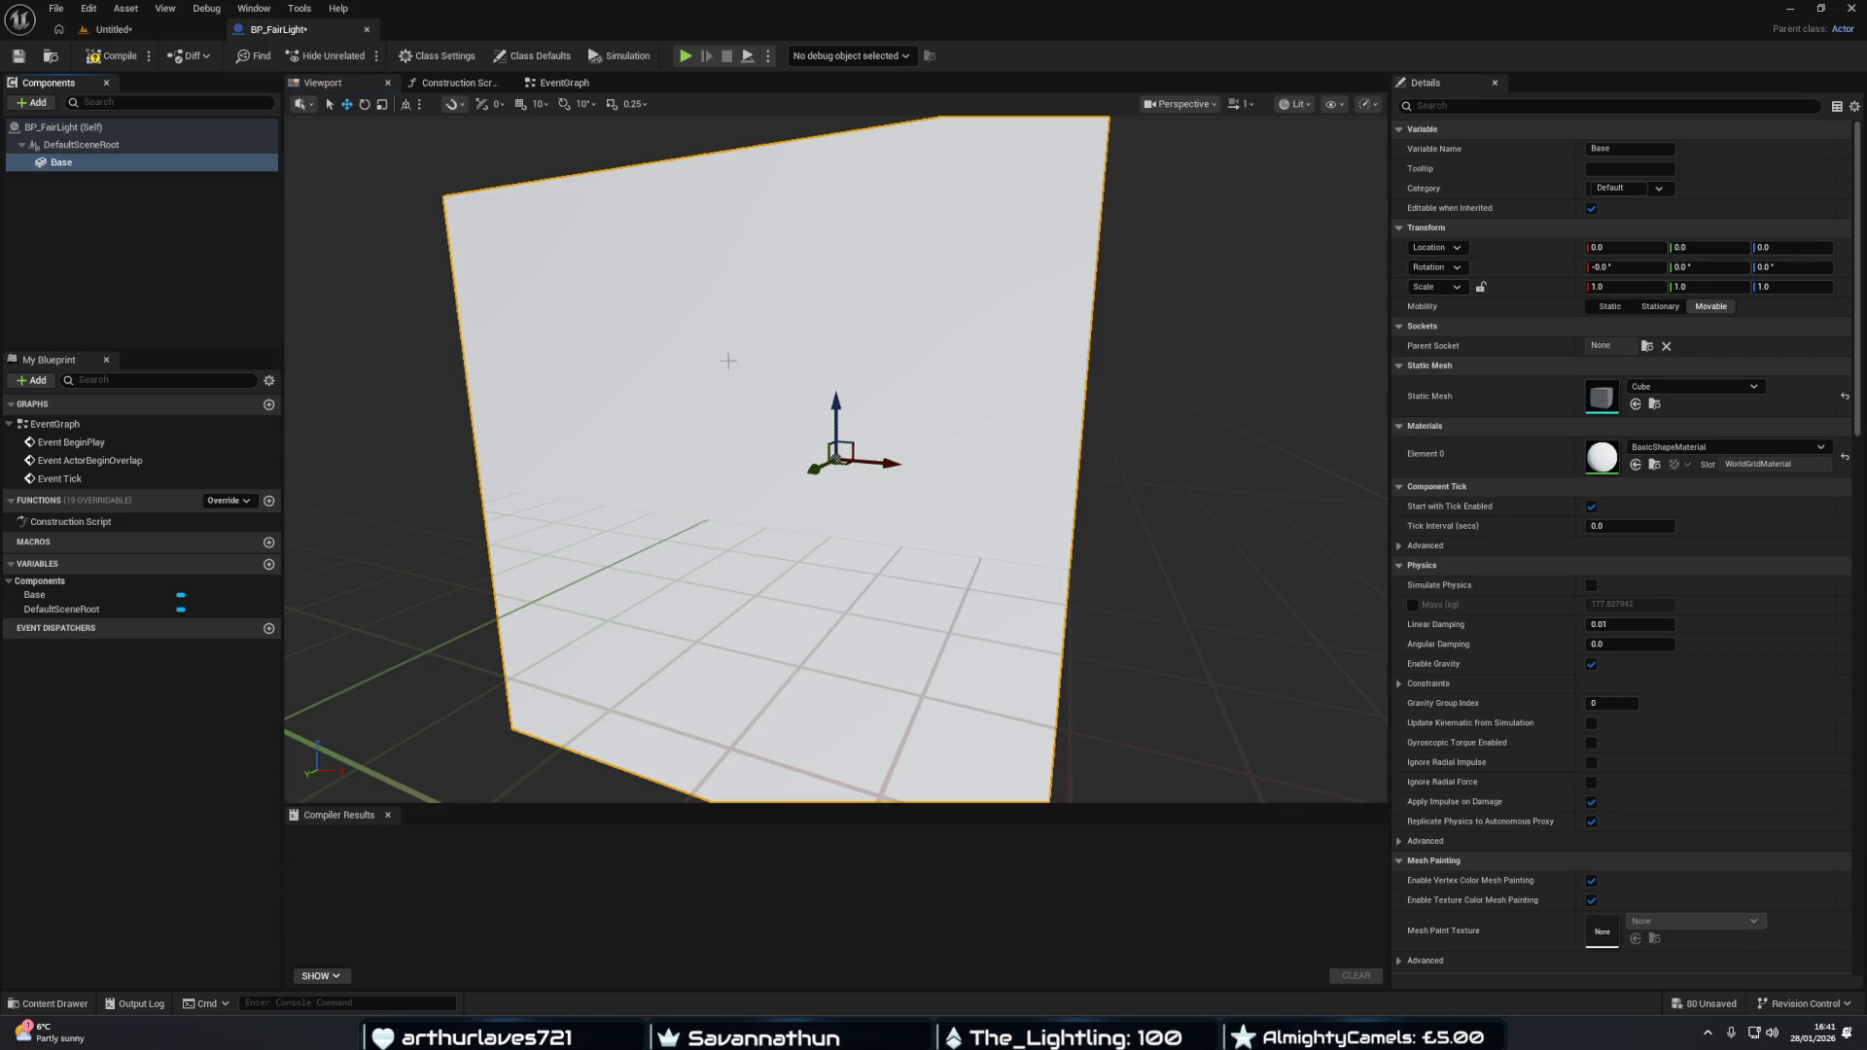
key(r)
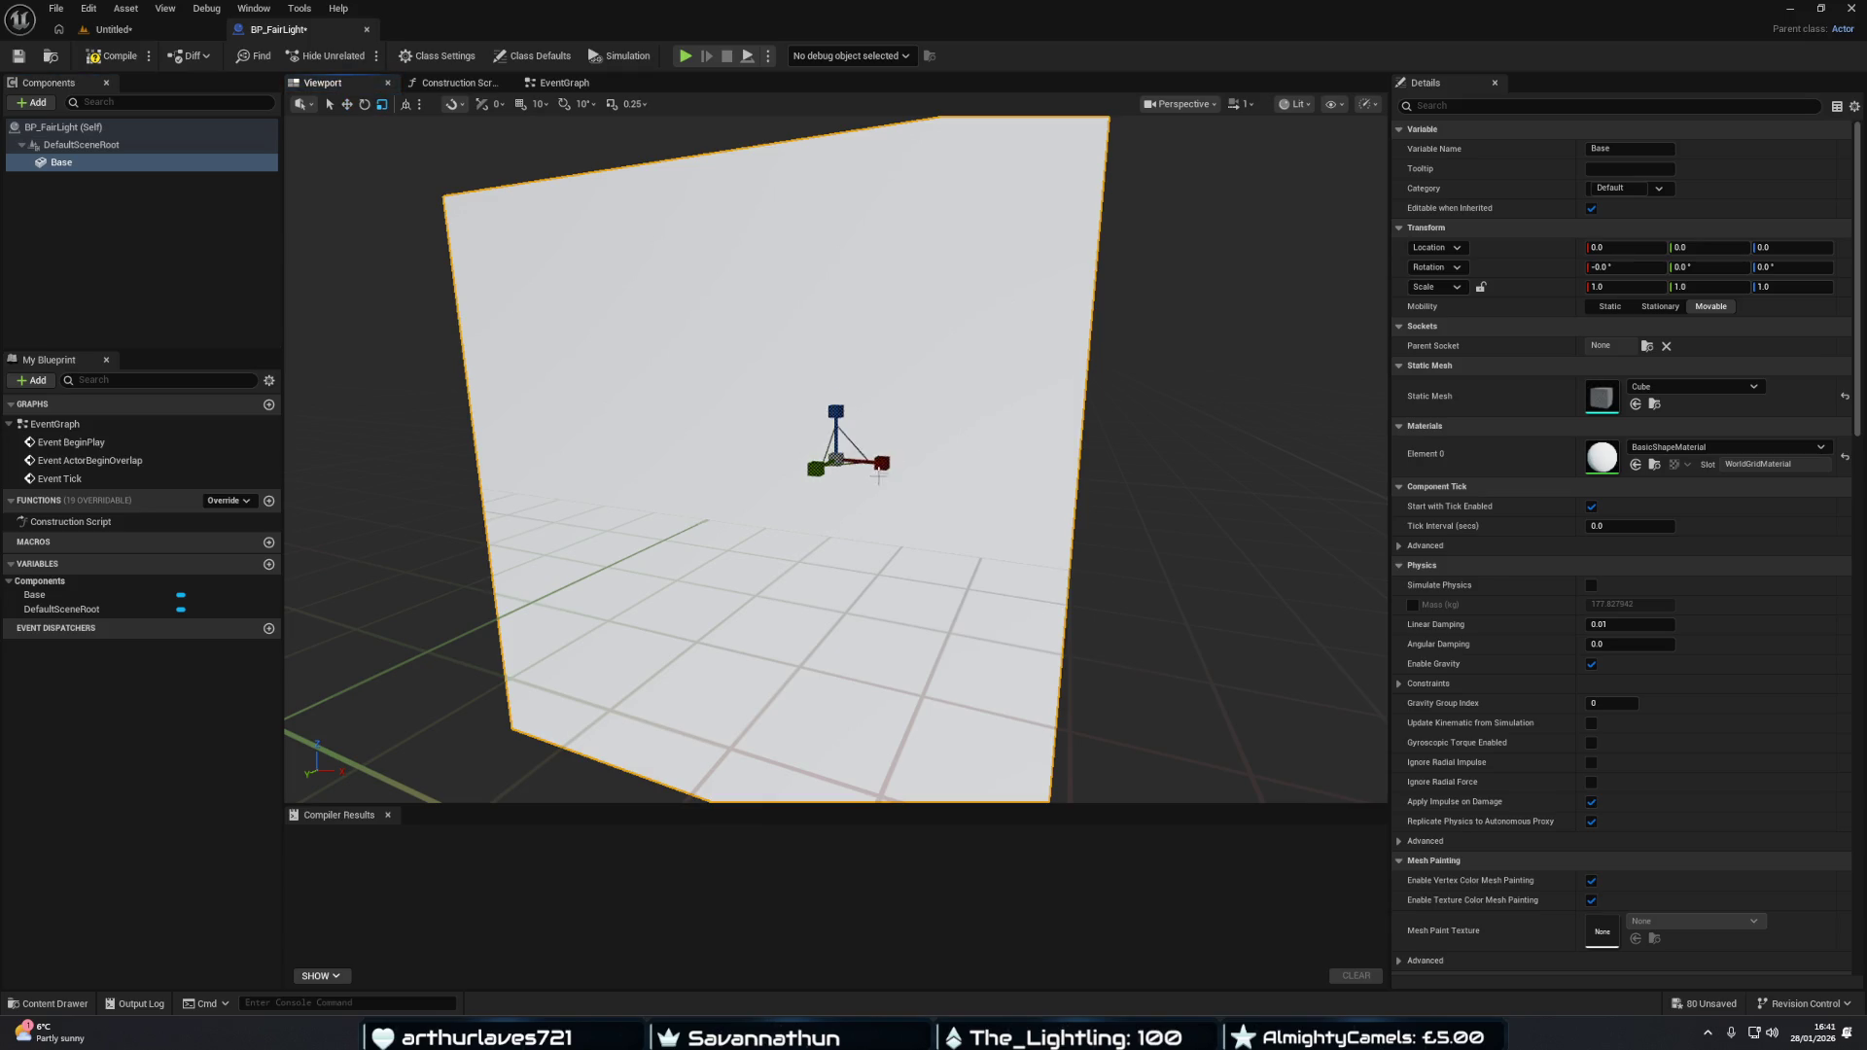
mouse_move(881, 463)
mouse_down()
mouse_move(802, 469)
mouse_move(828, 468)
mouse_up()
drag(1063, 484, 1065, 408)
key(f)
scroll(836, 457, down, 2)
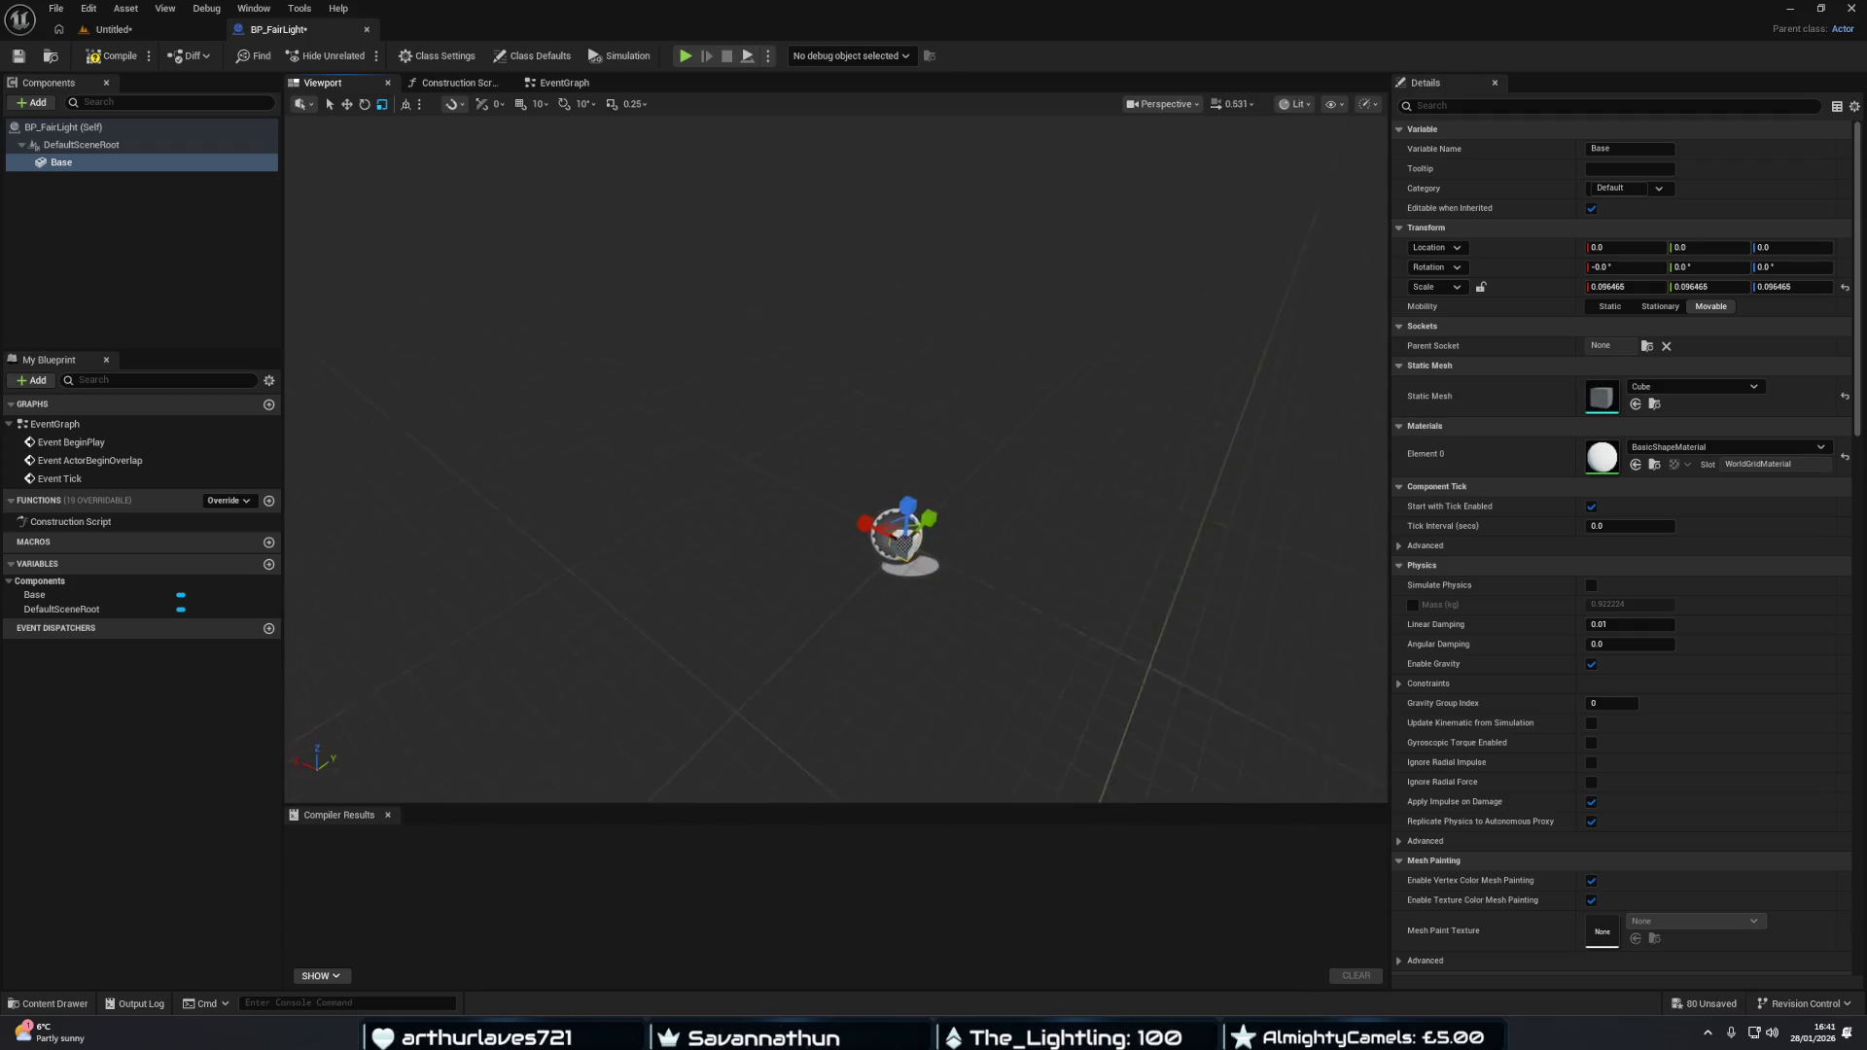
scroll(836, 457, down, 2)
mouse_move(836, 457)
mouse_down()
mouse_move(856, 427)
mouse_move(924, 414)
mouse_move(856, 457)
mouse_move(855, 437)
mouse_move(856, 476)
mouse_move(826, 506)
mouse_move(846, 467)
mouse_move(982, 473)
mouse_move(773, 445)
mouse_move(773, 480)
mouse_up()
key(w)
mouse_move(815, 420)
mouse_down()
mouse_move(811, 313)
mouse_move(817, 457)
mouse_move(833, 388)
mouse_up()
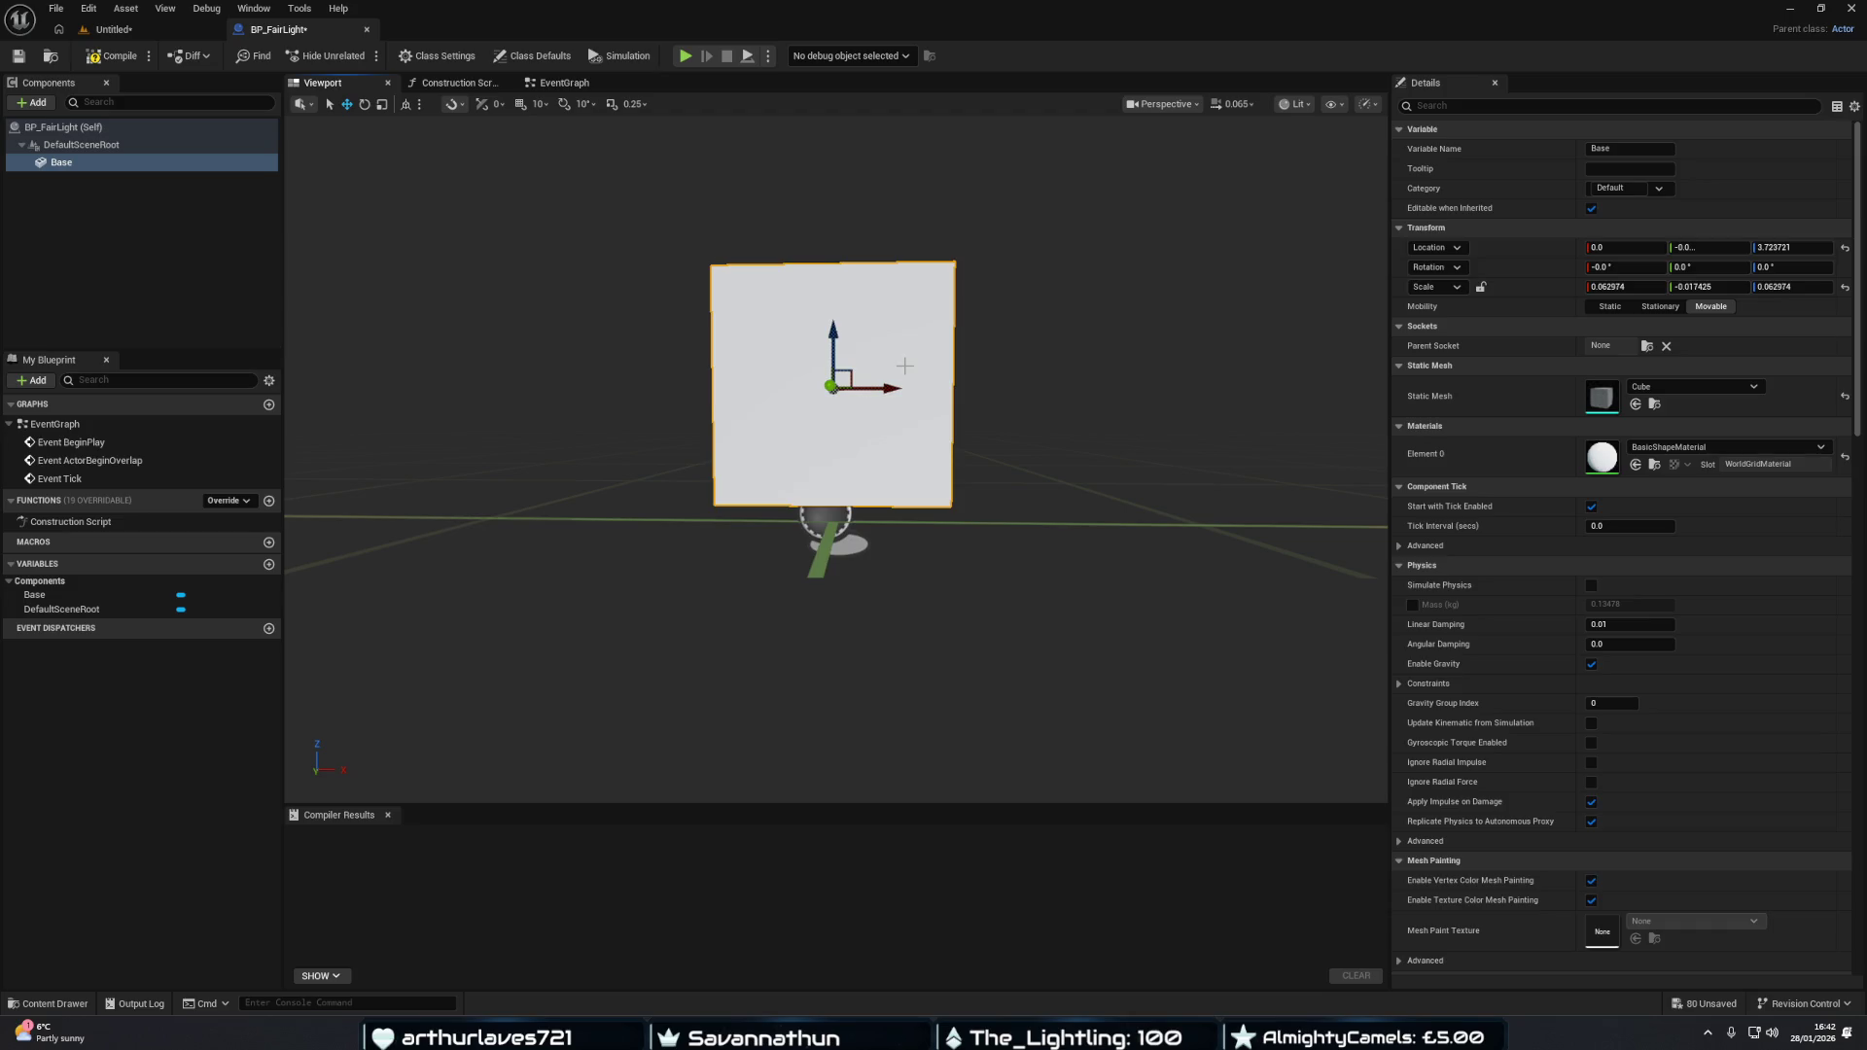
key(ctrl+z)
key(ctrl+z)
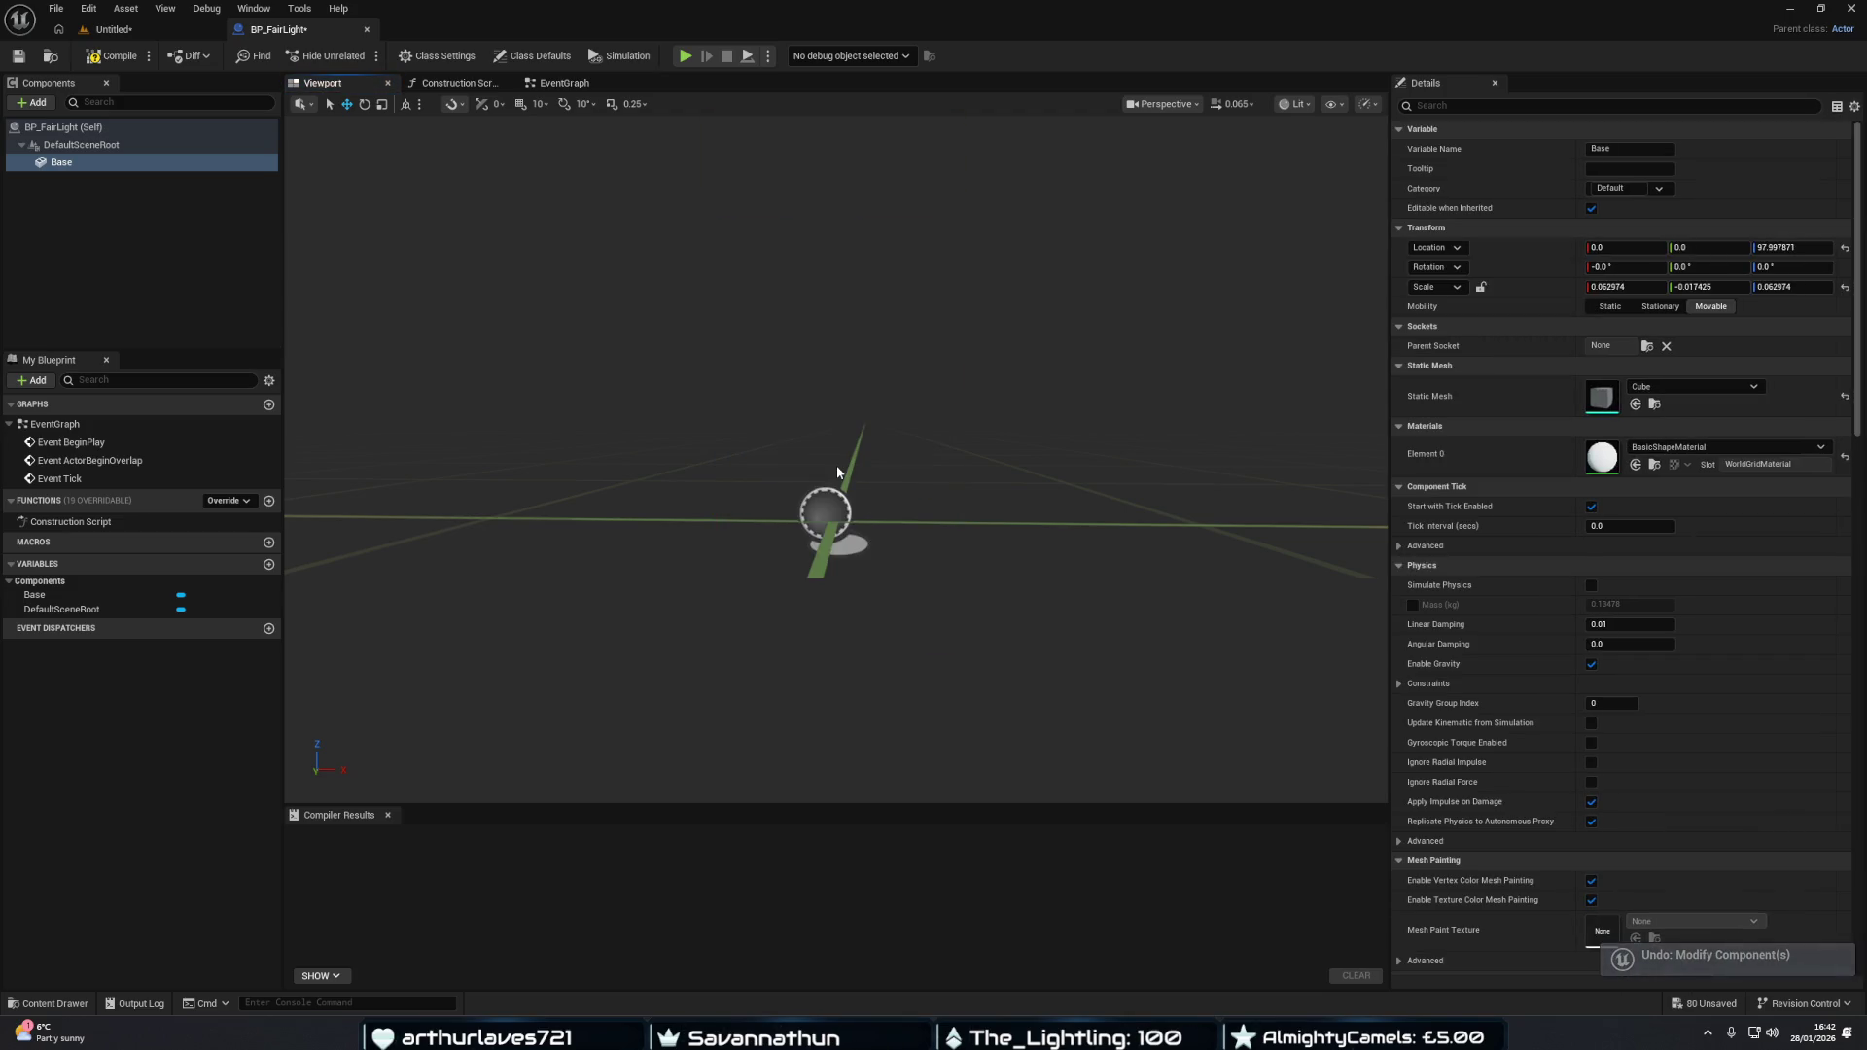
key(ctrl+z)
key(ctrl+z)
key(ctrl+z)
key(ctrl+z)
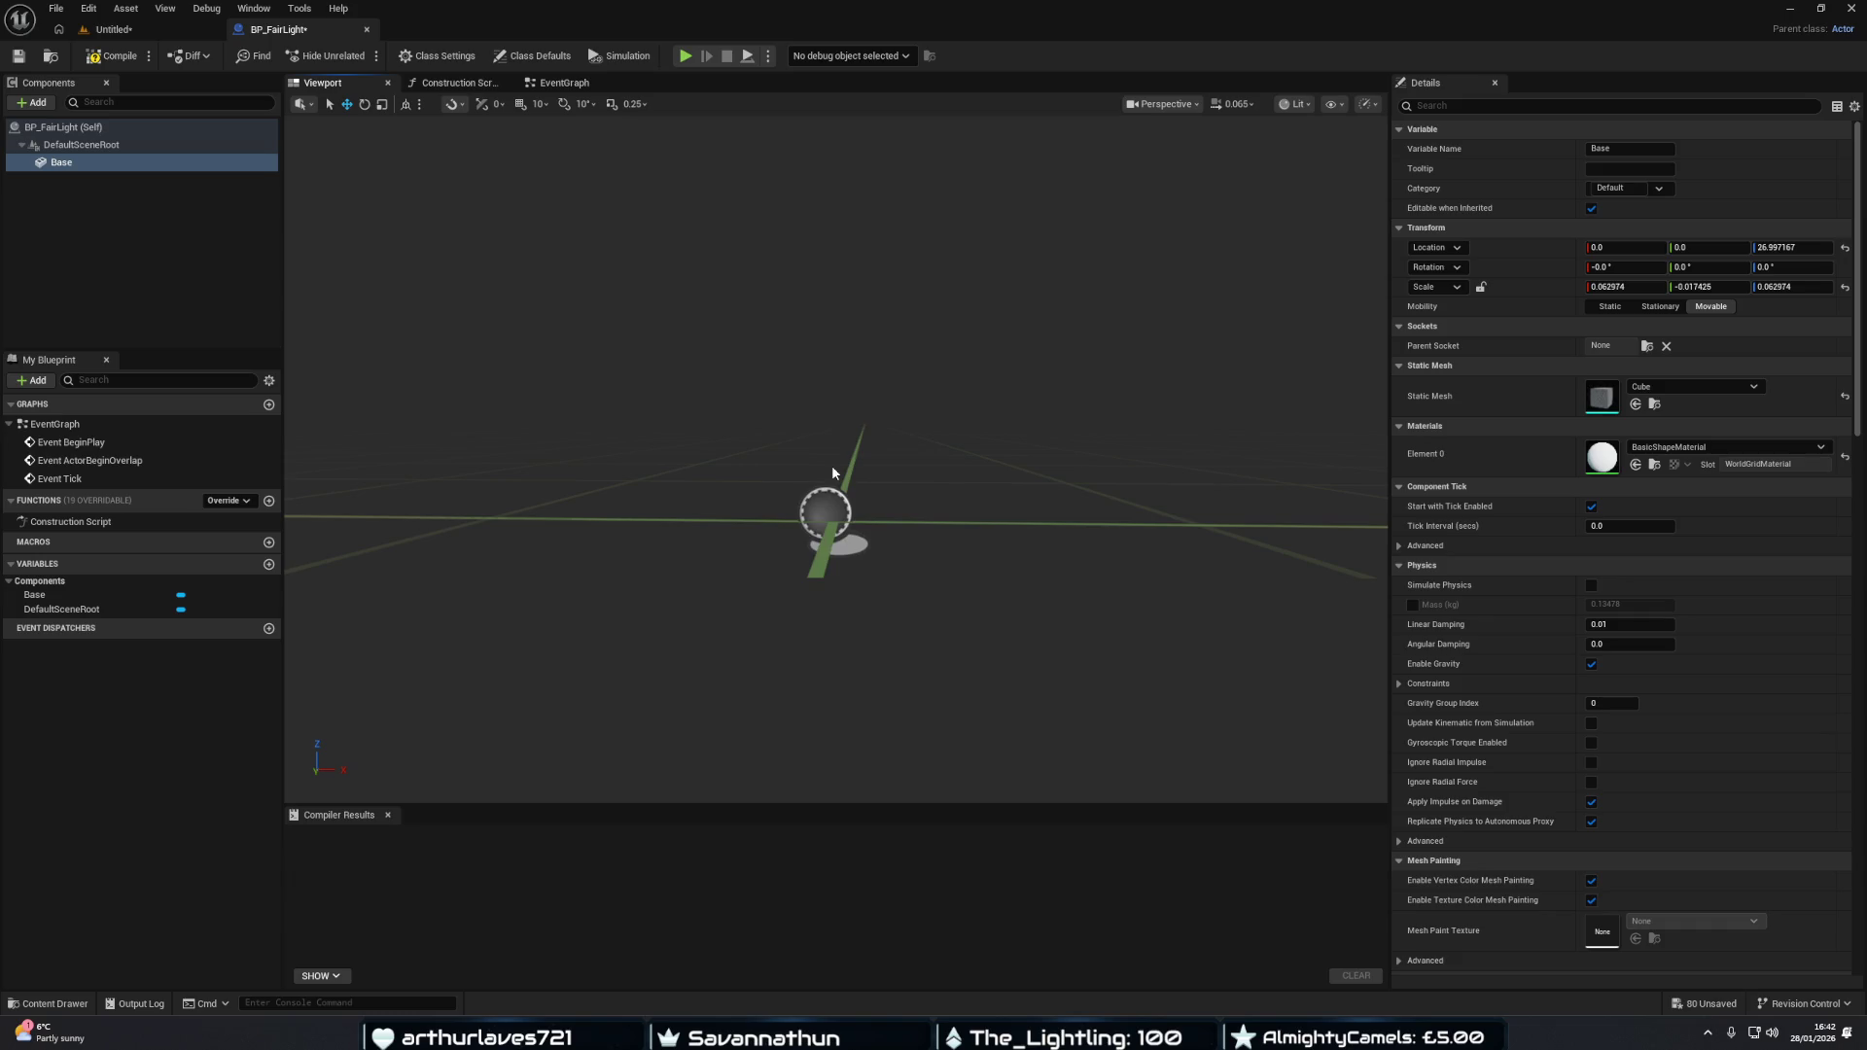
key(f)
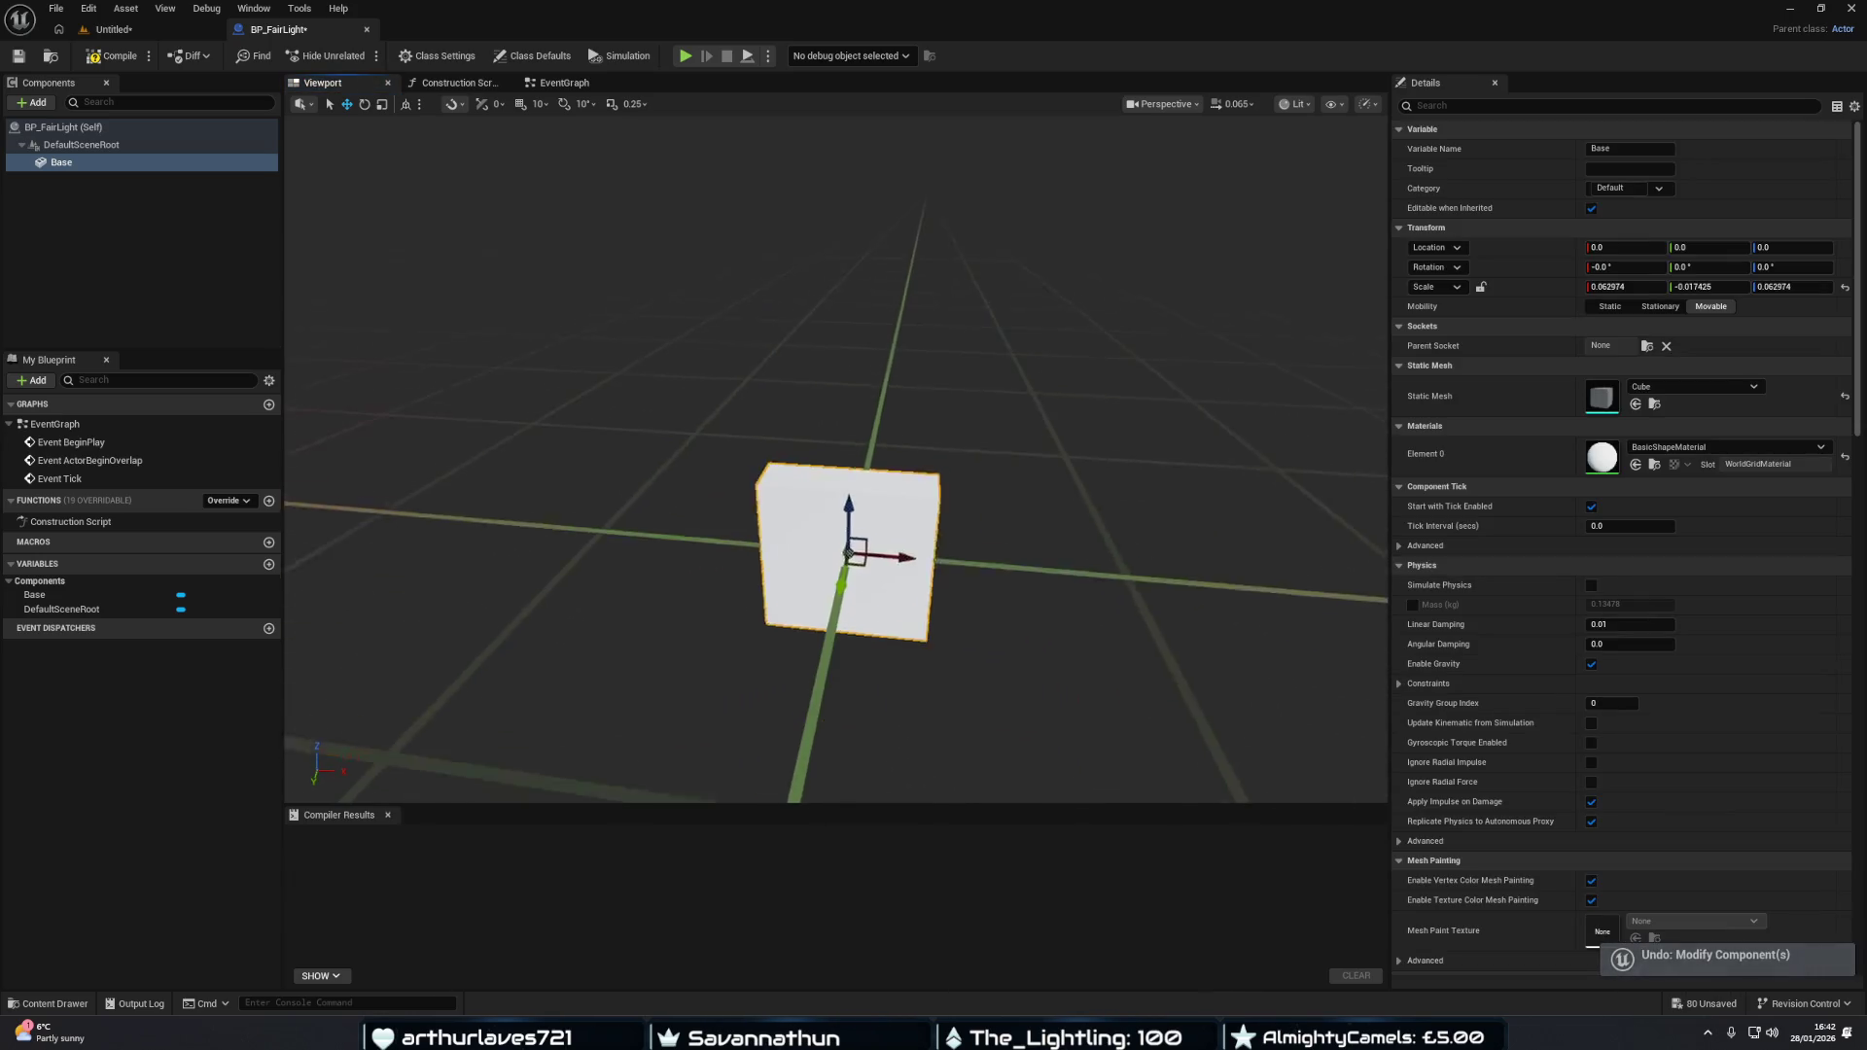
key(r)
mouse_move(902, 518)
mouse_down()
mouse_move(873, 519)
mouse_move(901, 518)
mouse_up()
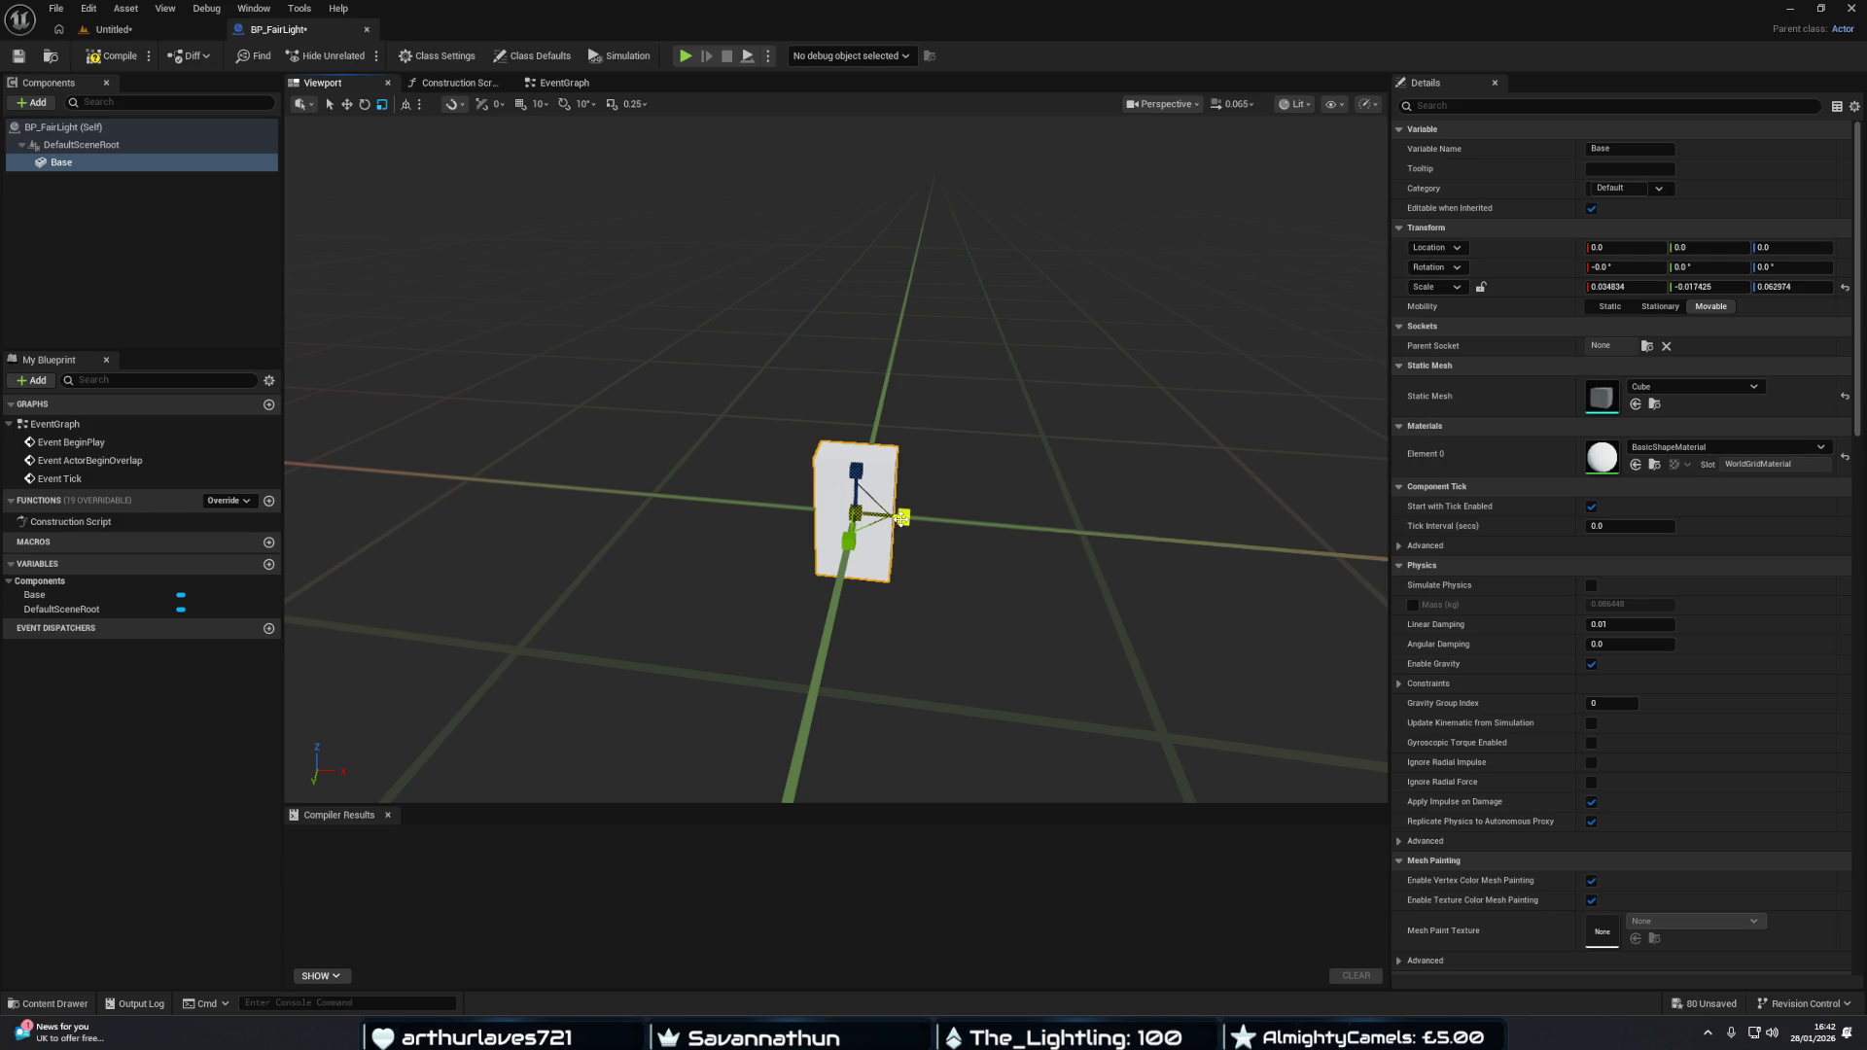
key(Delete)
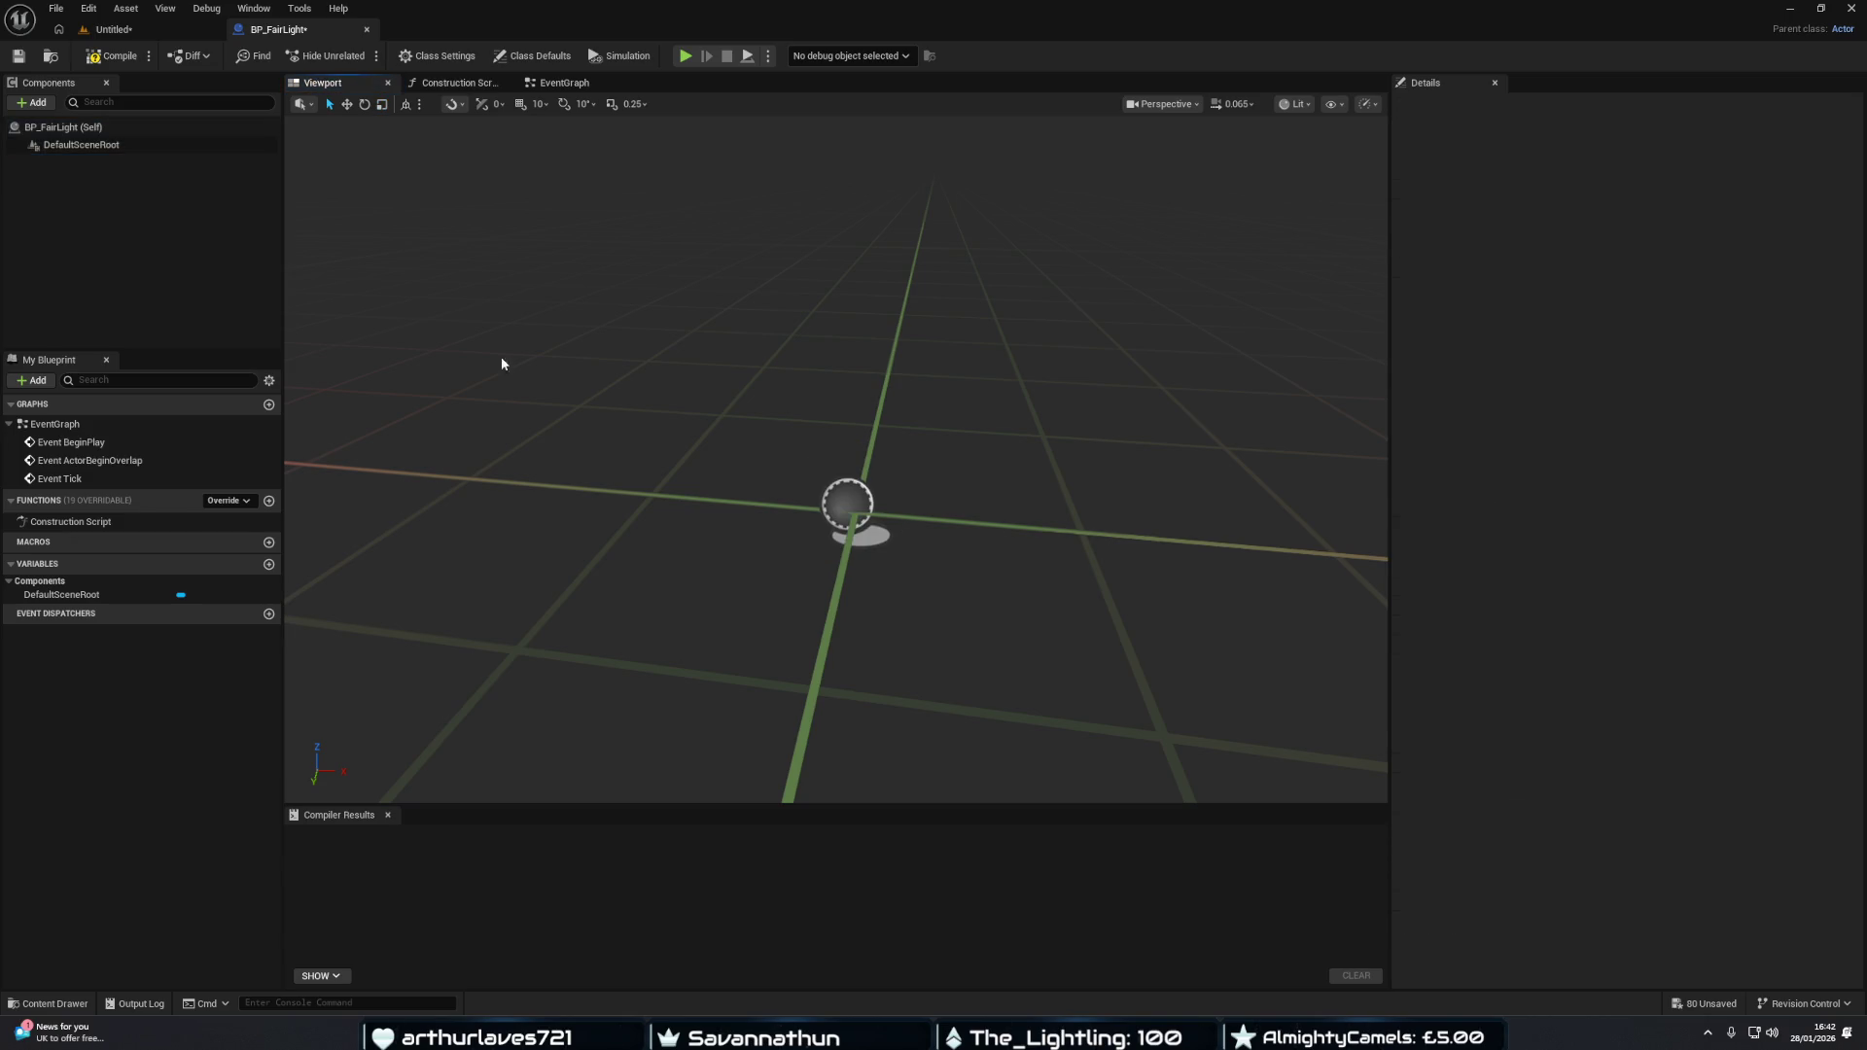
Add a Cylinder component to BP_FairLight by searching 'cyl' in the component list.
click(36, 103)
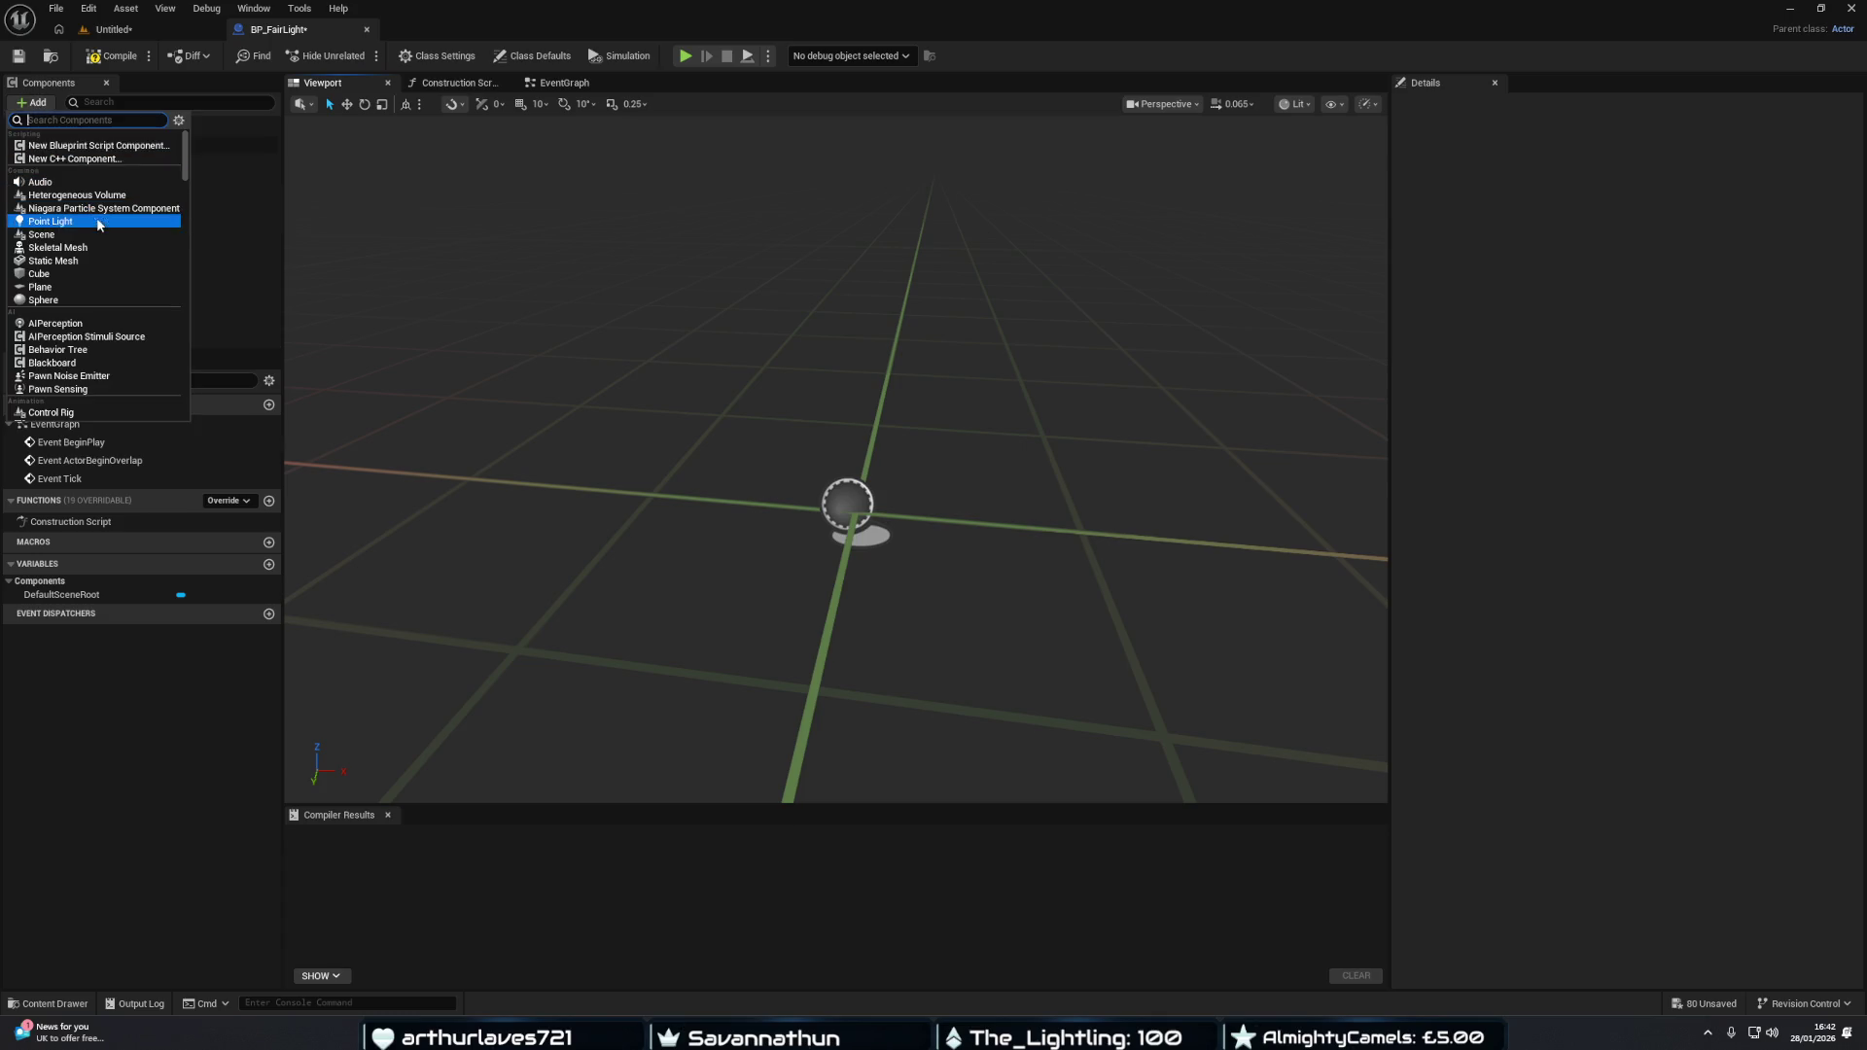
text(cyl)
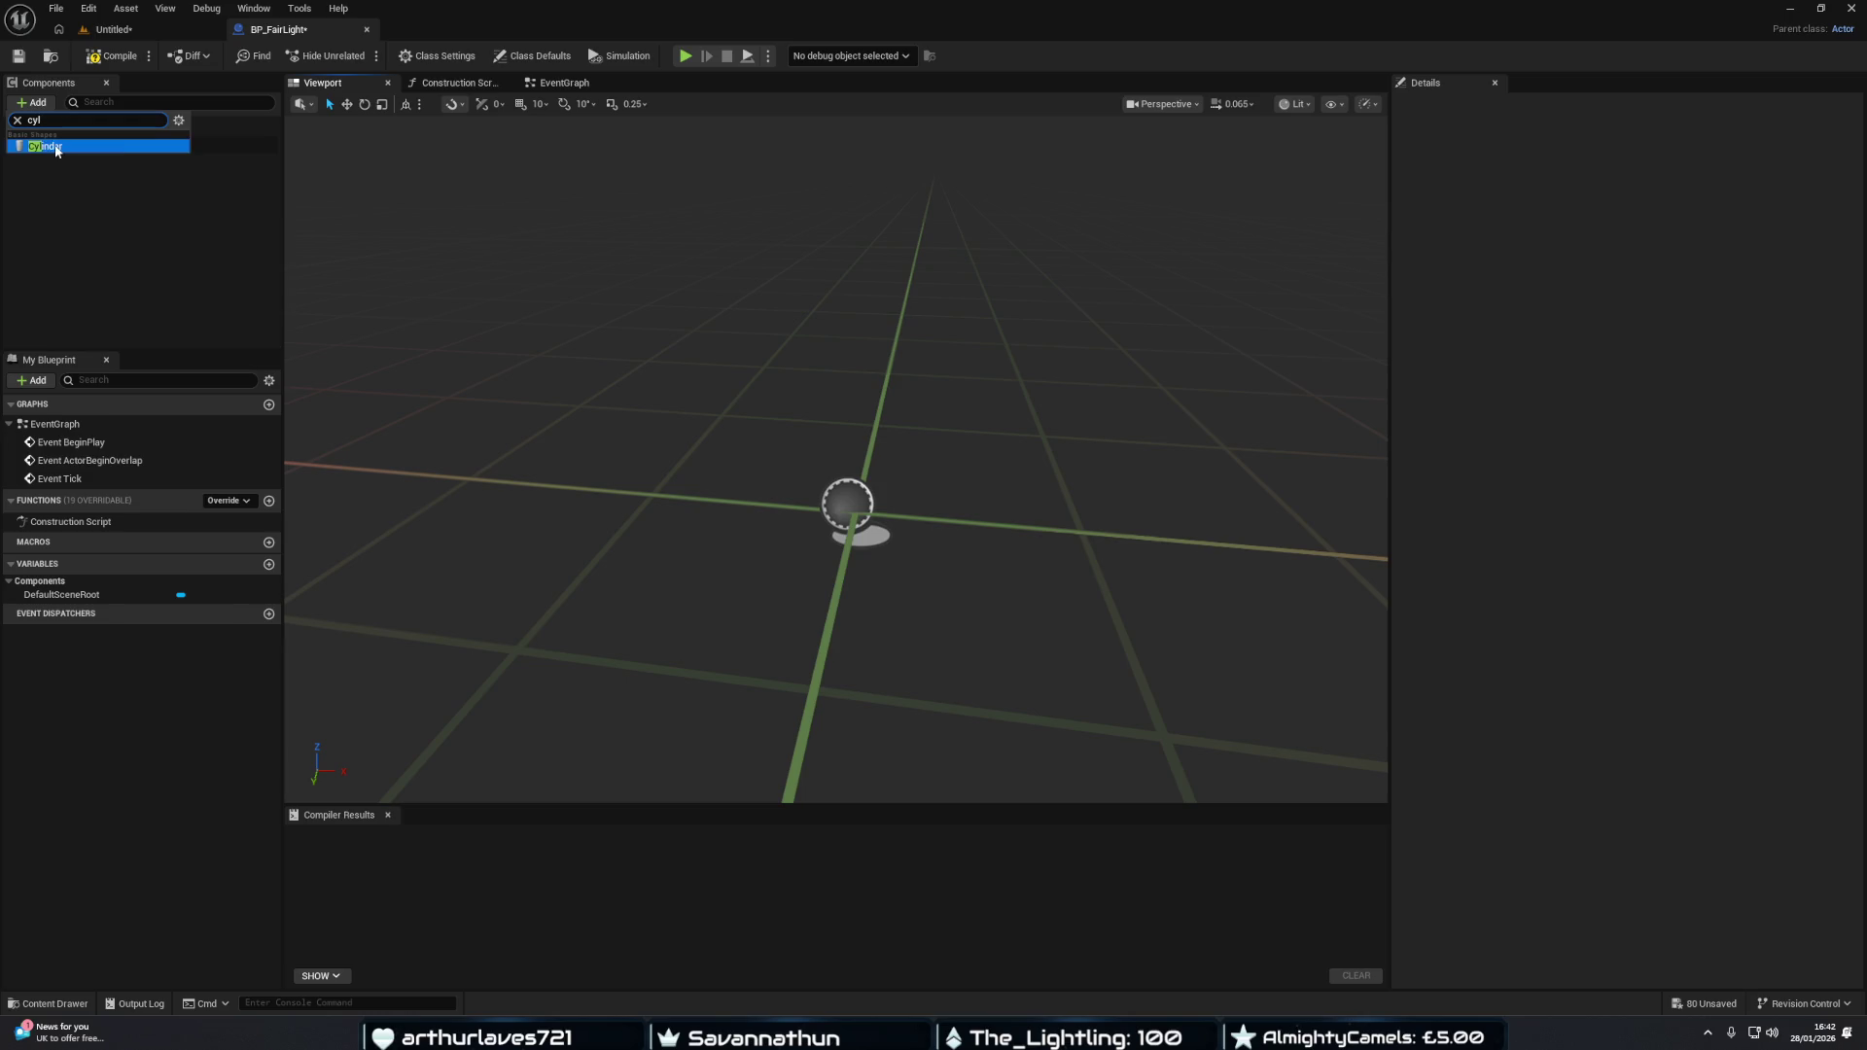
click(45, 145)
mouse_move(867, 540)
mouse_down()
mouse_move(836, 491)
mouse_move(850, 497)
mouse_up()
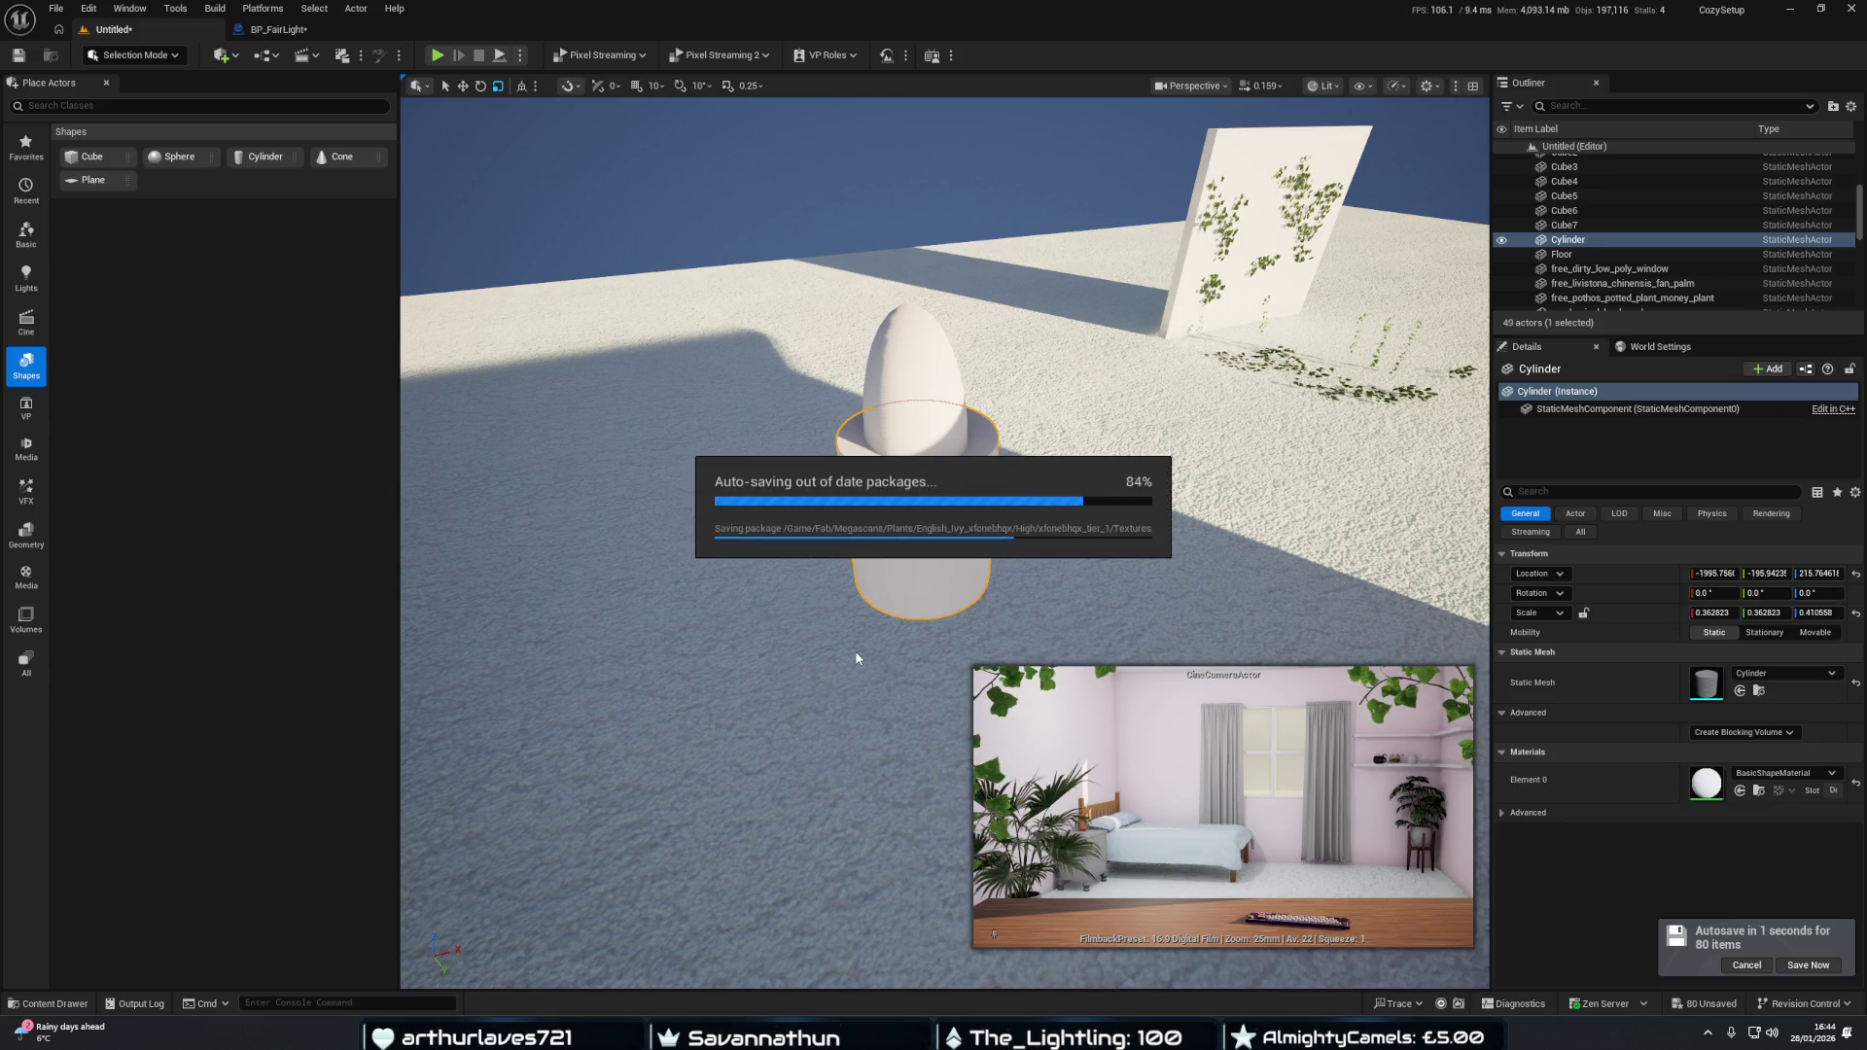
Create a material instance of M_Mastr in the Materials folder and rename it M_LightBase.
mouse_move(872, 657)
mouse_down()
mouse_move(885, 622)
mouse_move(917, 680)
mouse_up()
key(w)
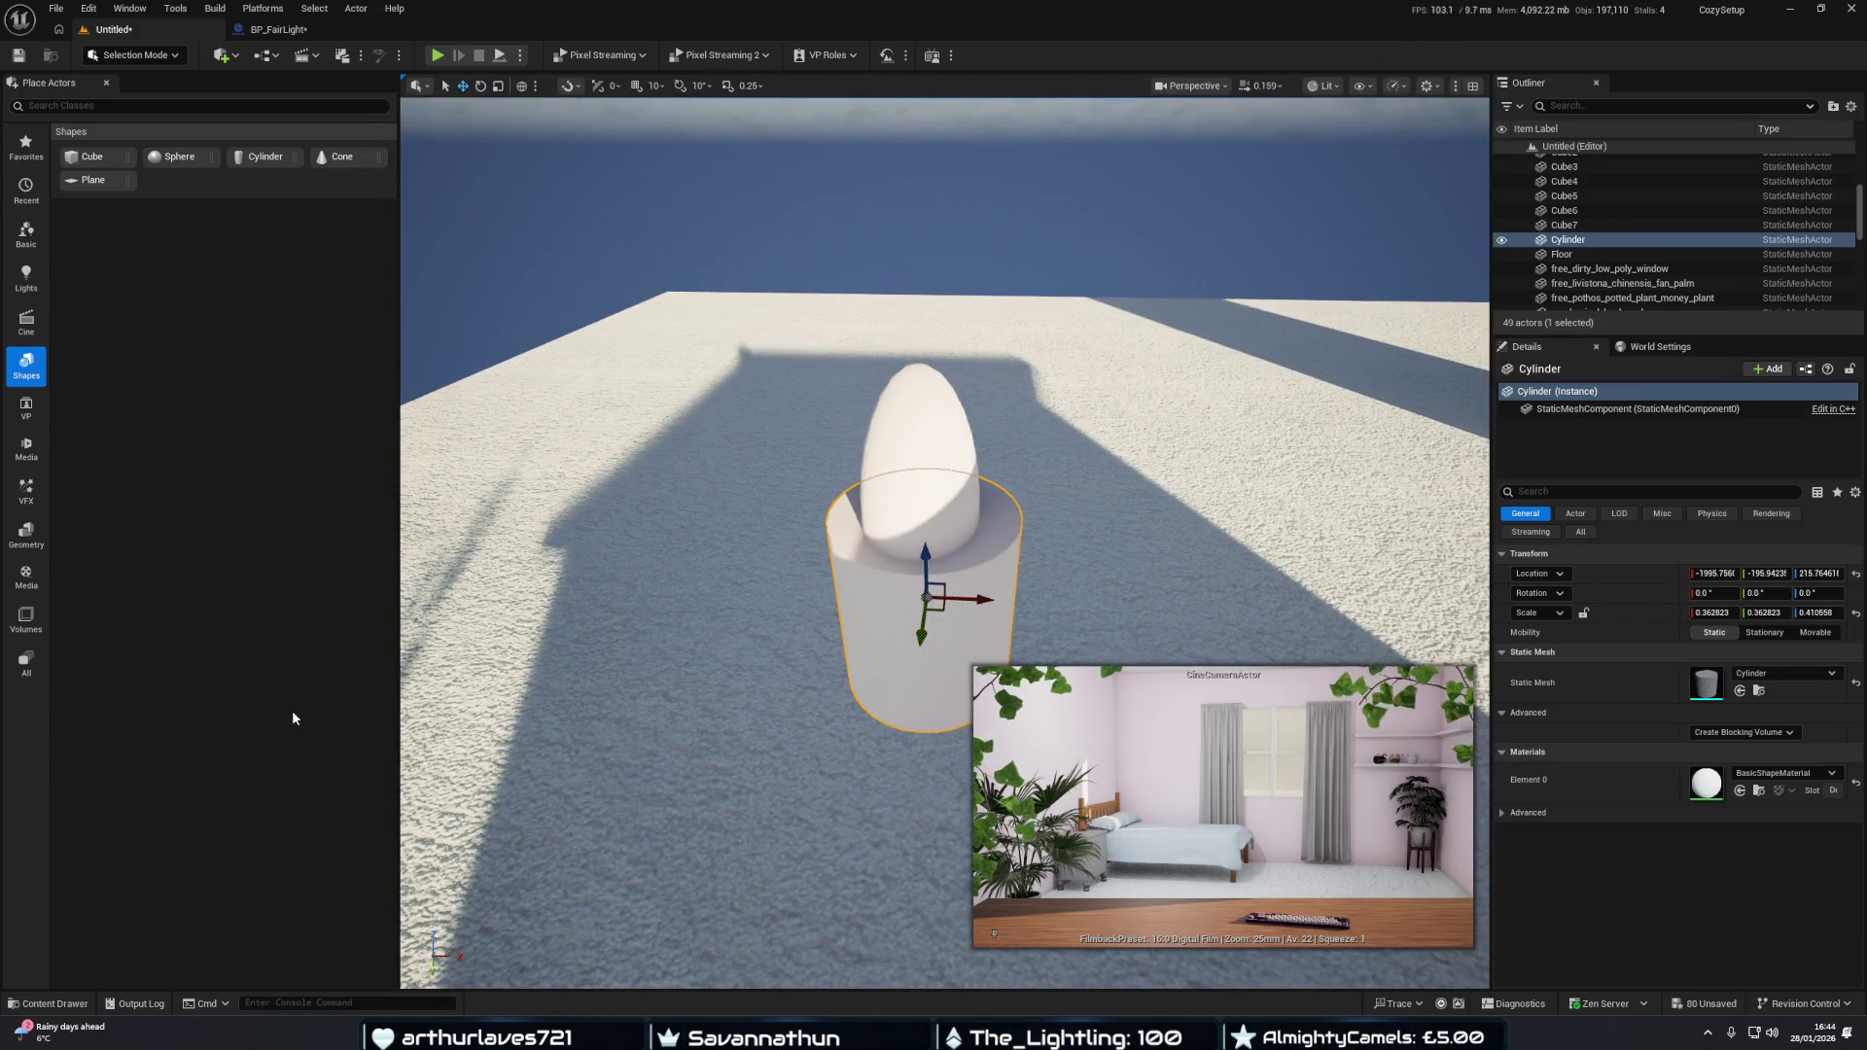
key(ctrl+space)
click(206, 762)
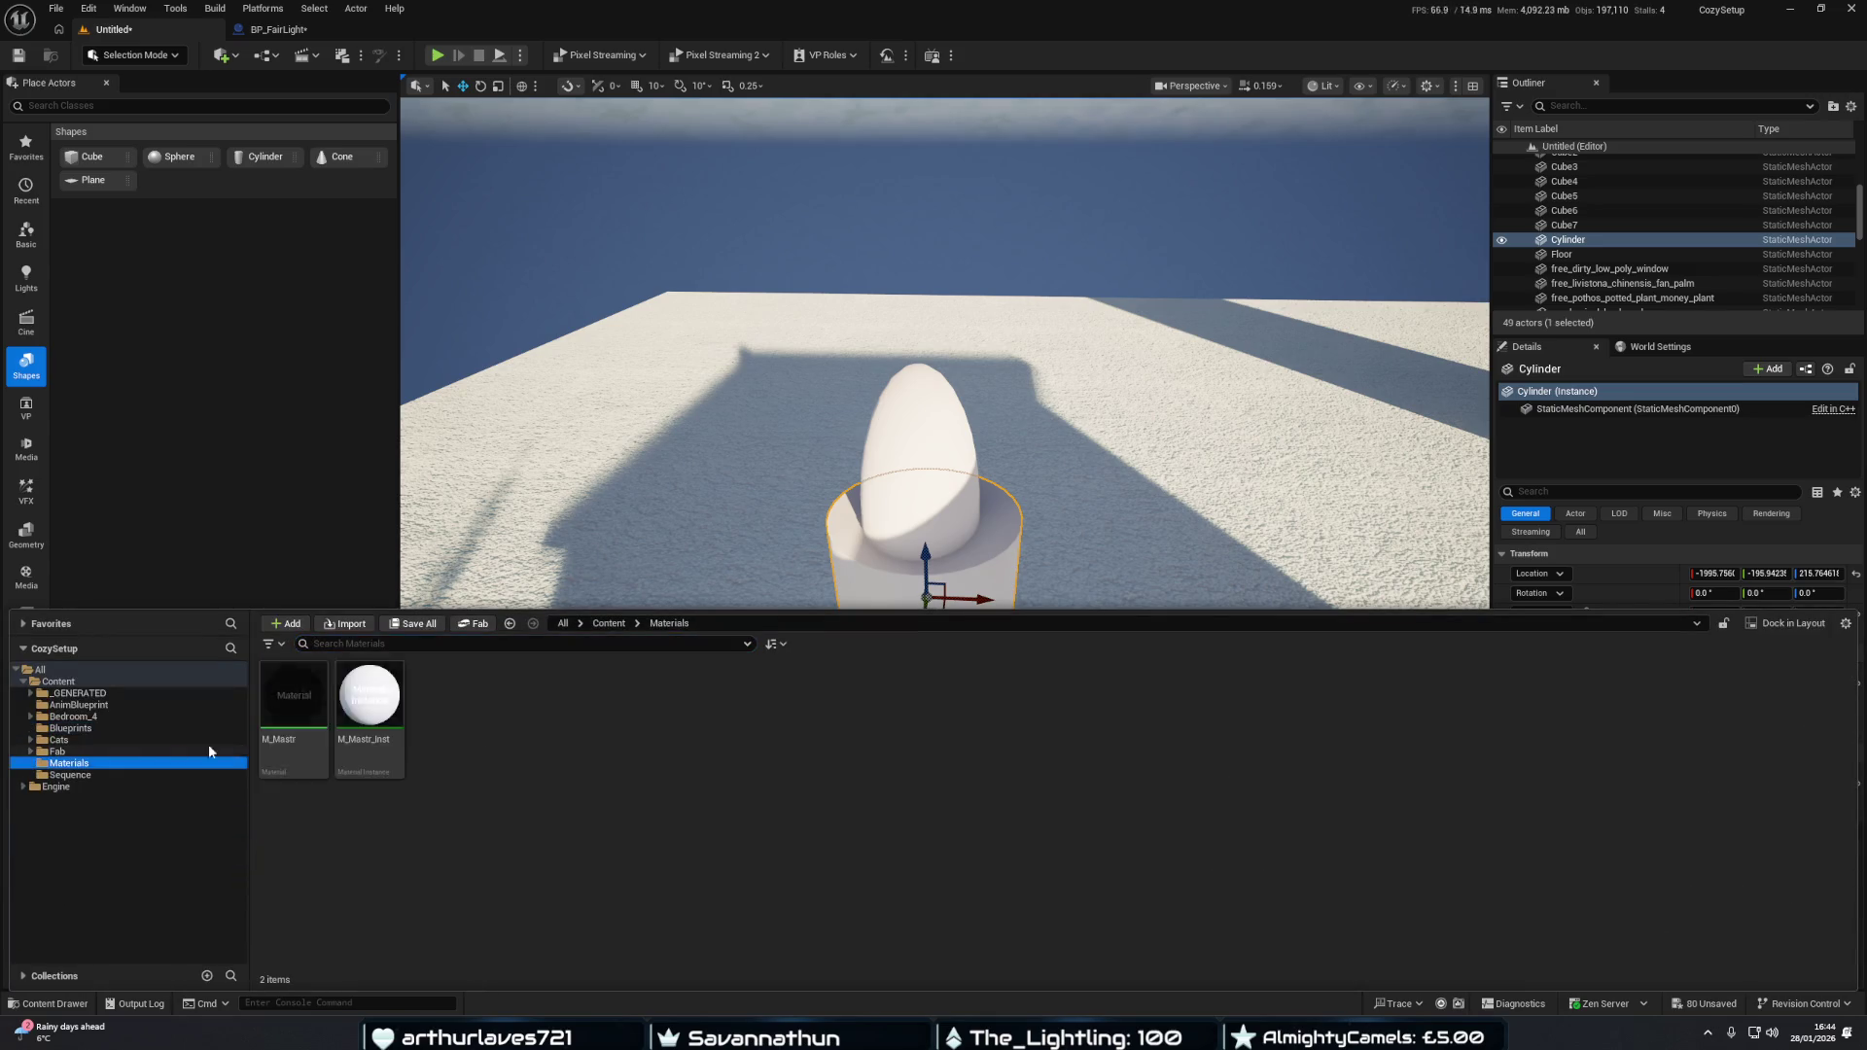
right_click(296, 703)
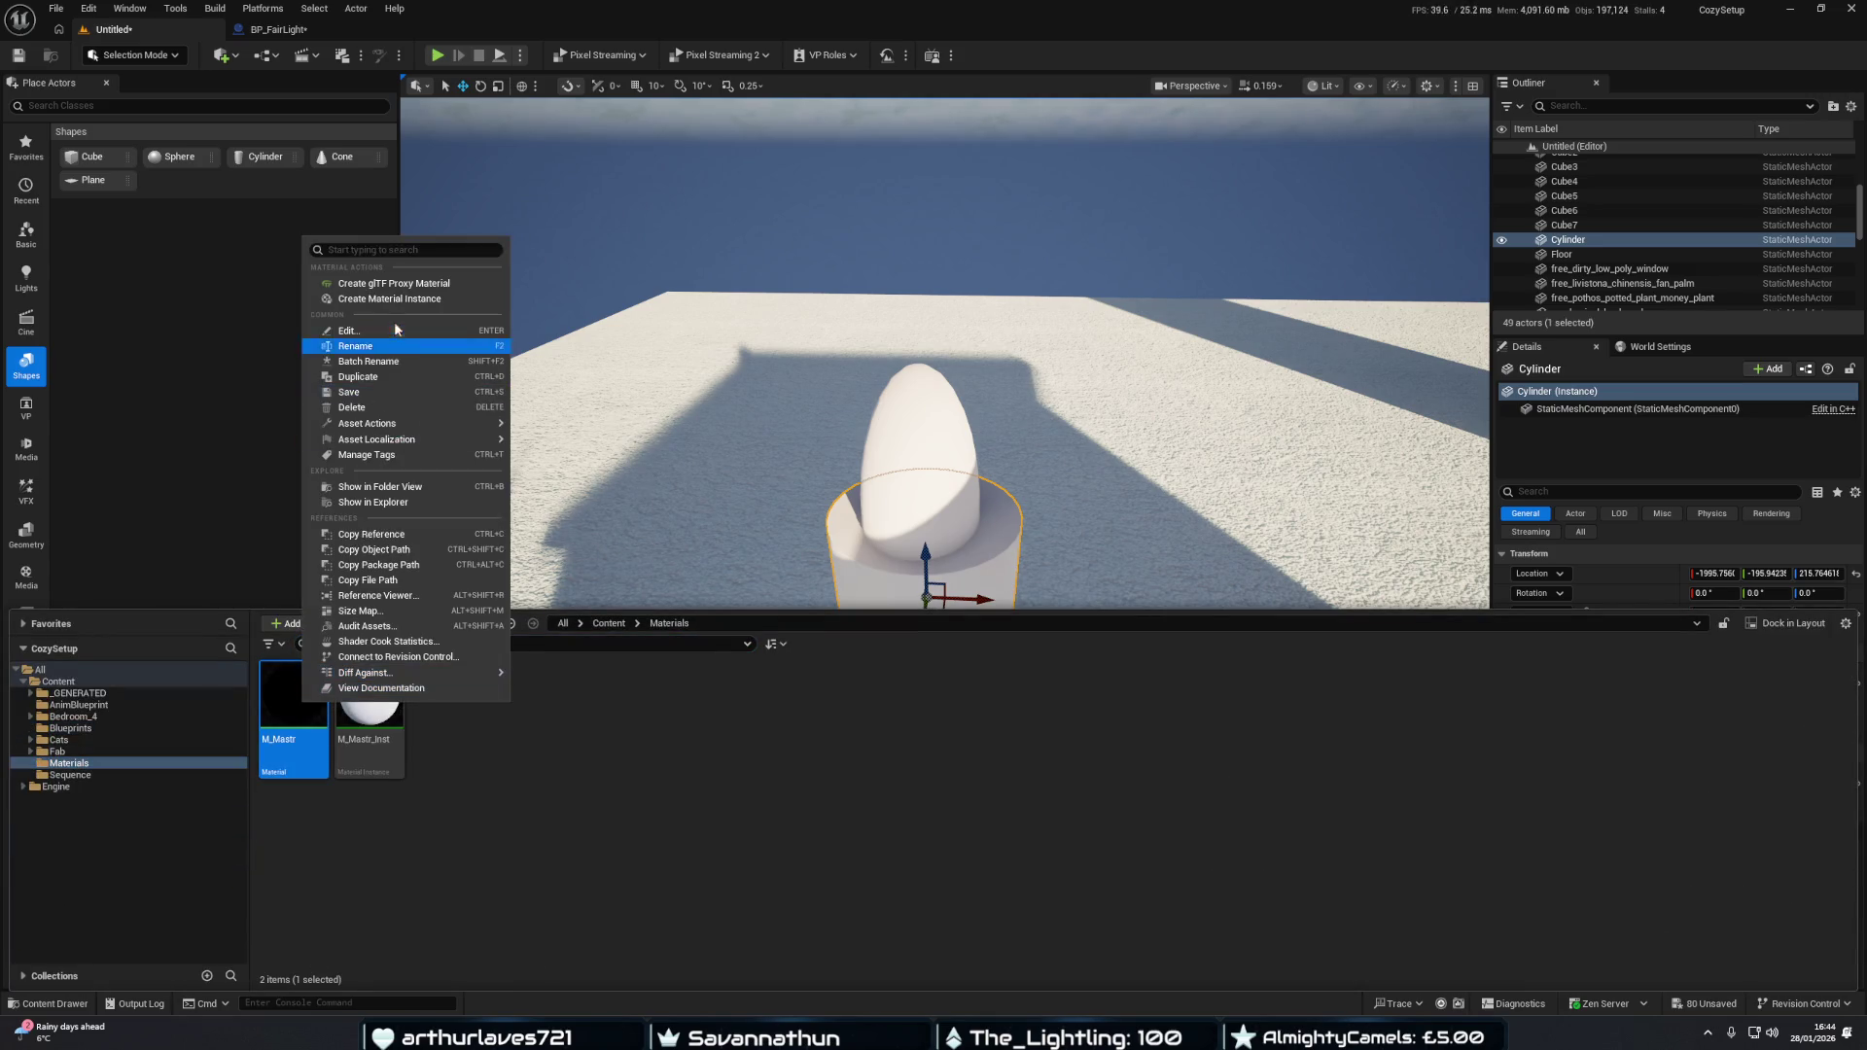
click(370, 249)
key(Return)
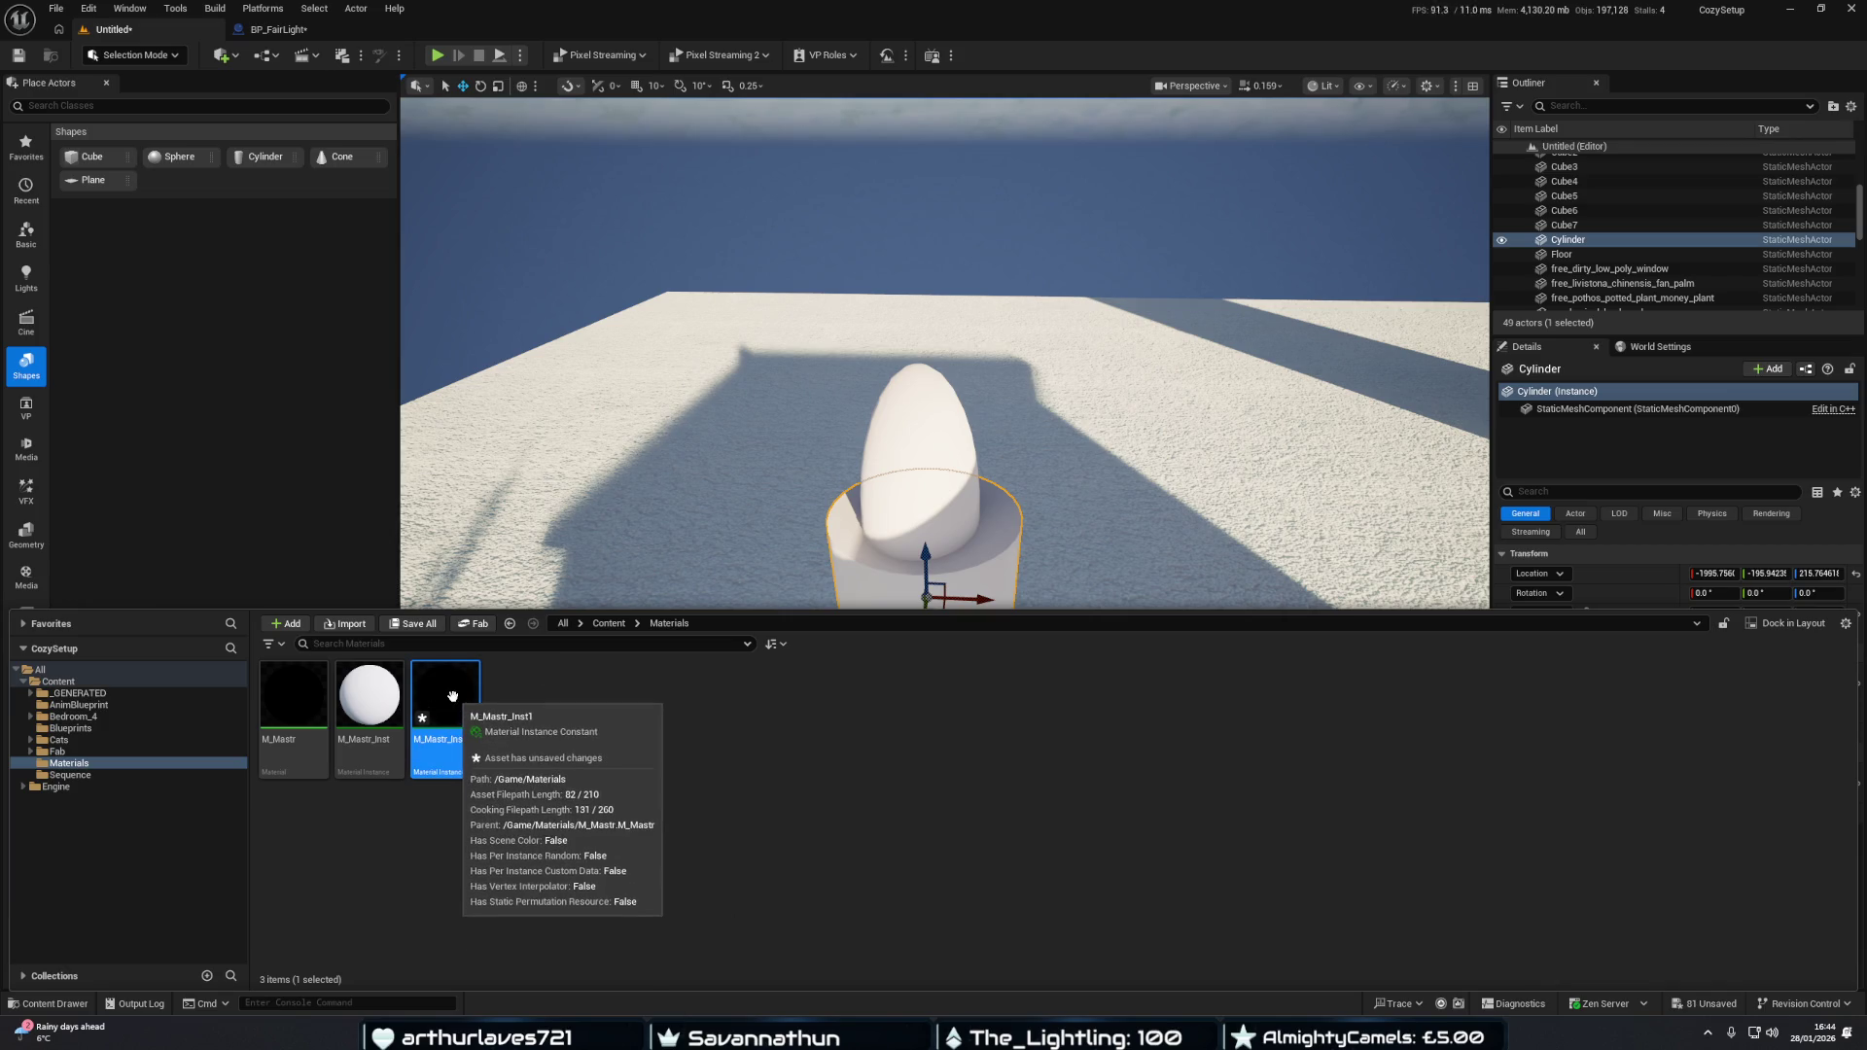
right_click(453, 700)
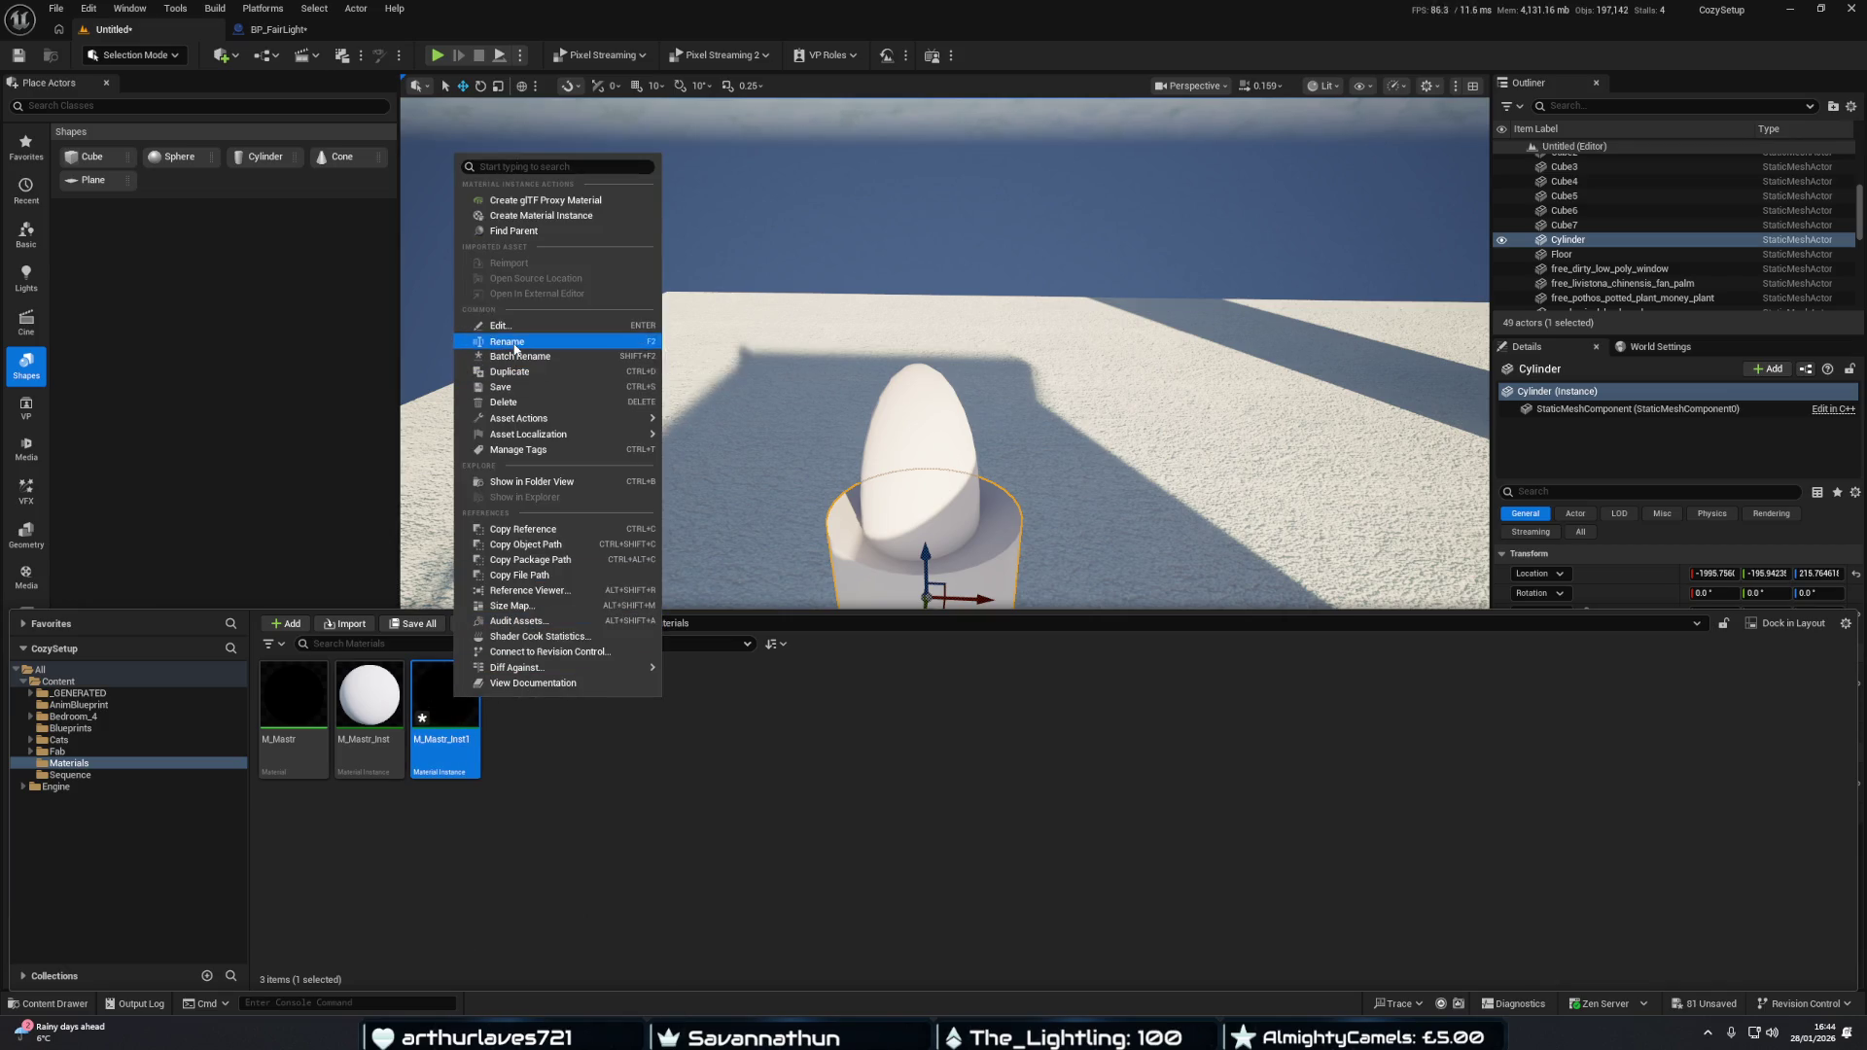
click(507, 340)
text(M)
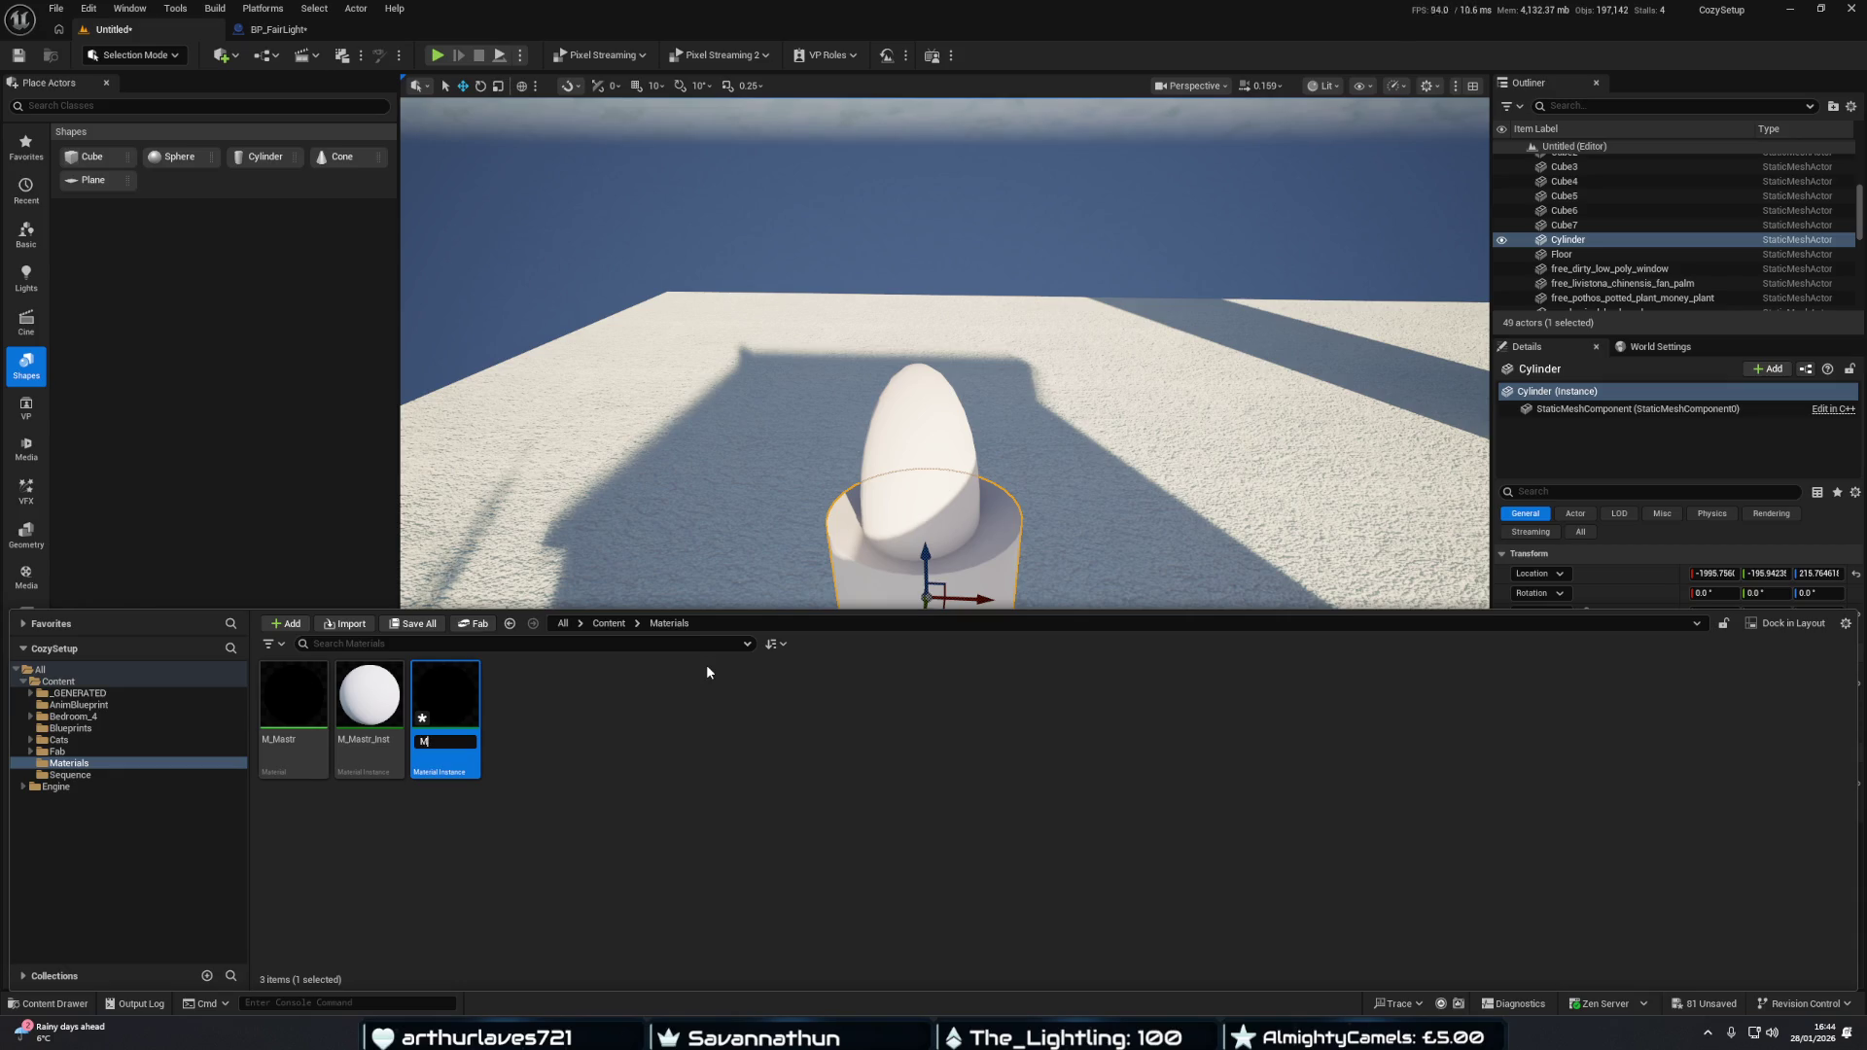
text(_LightBase)
key(Return)
Create a second M_Mastr instance named M_LightTop, then open M_LightBase.
right_click(382, 721)
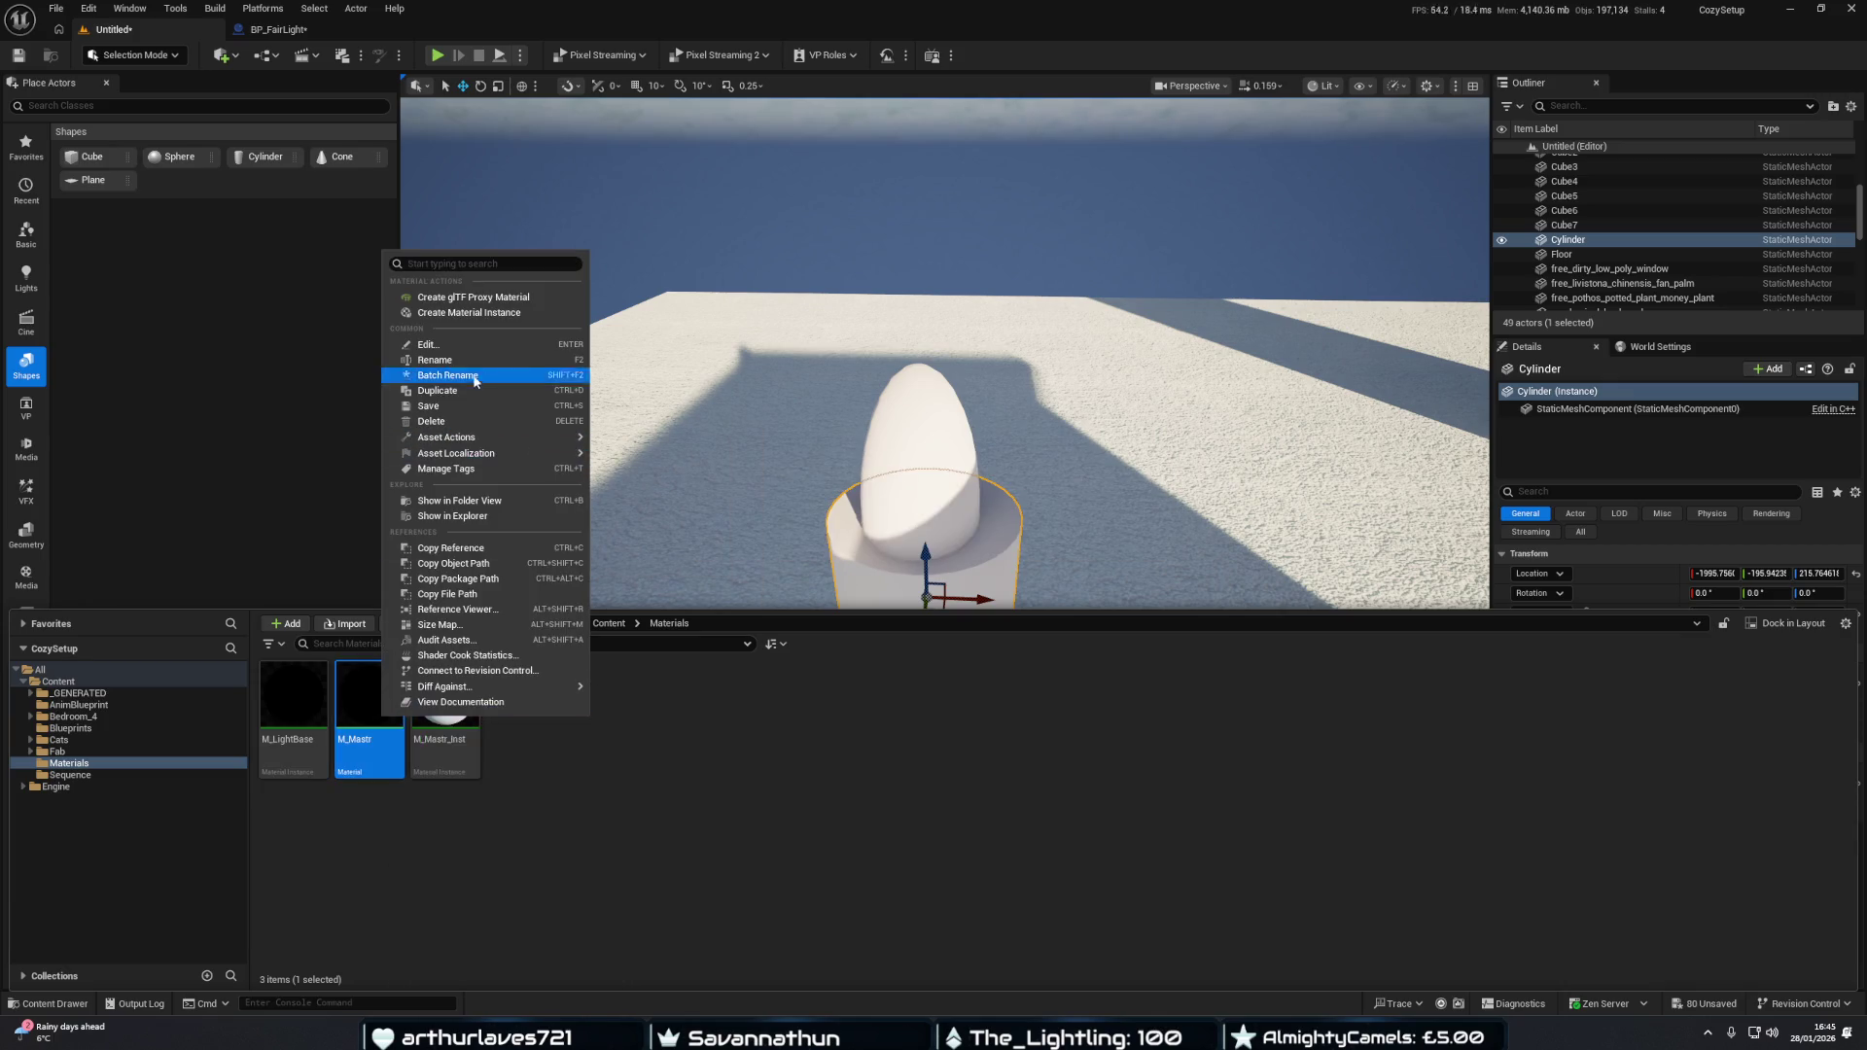
click(470, 314)
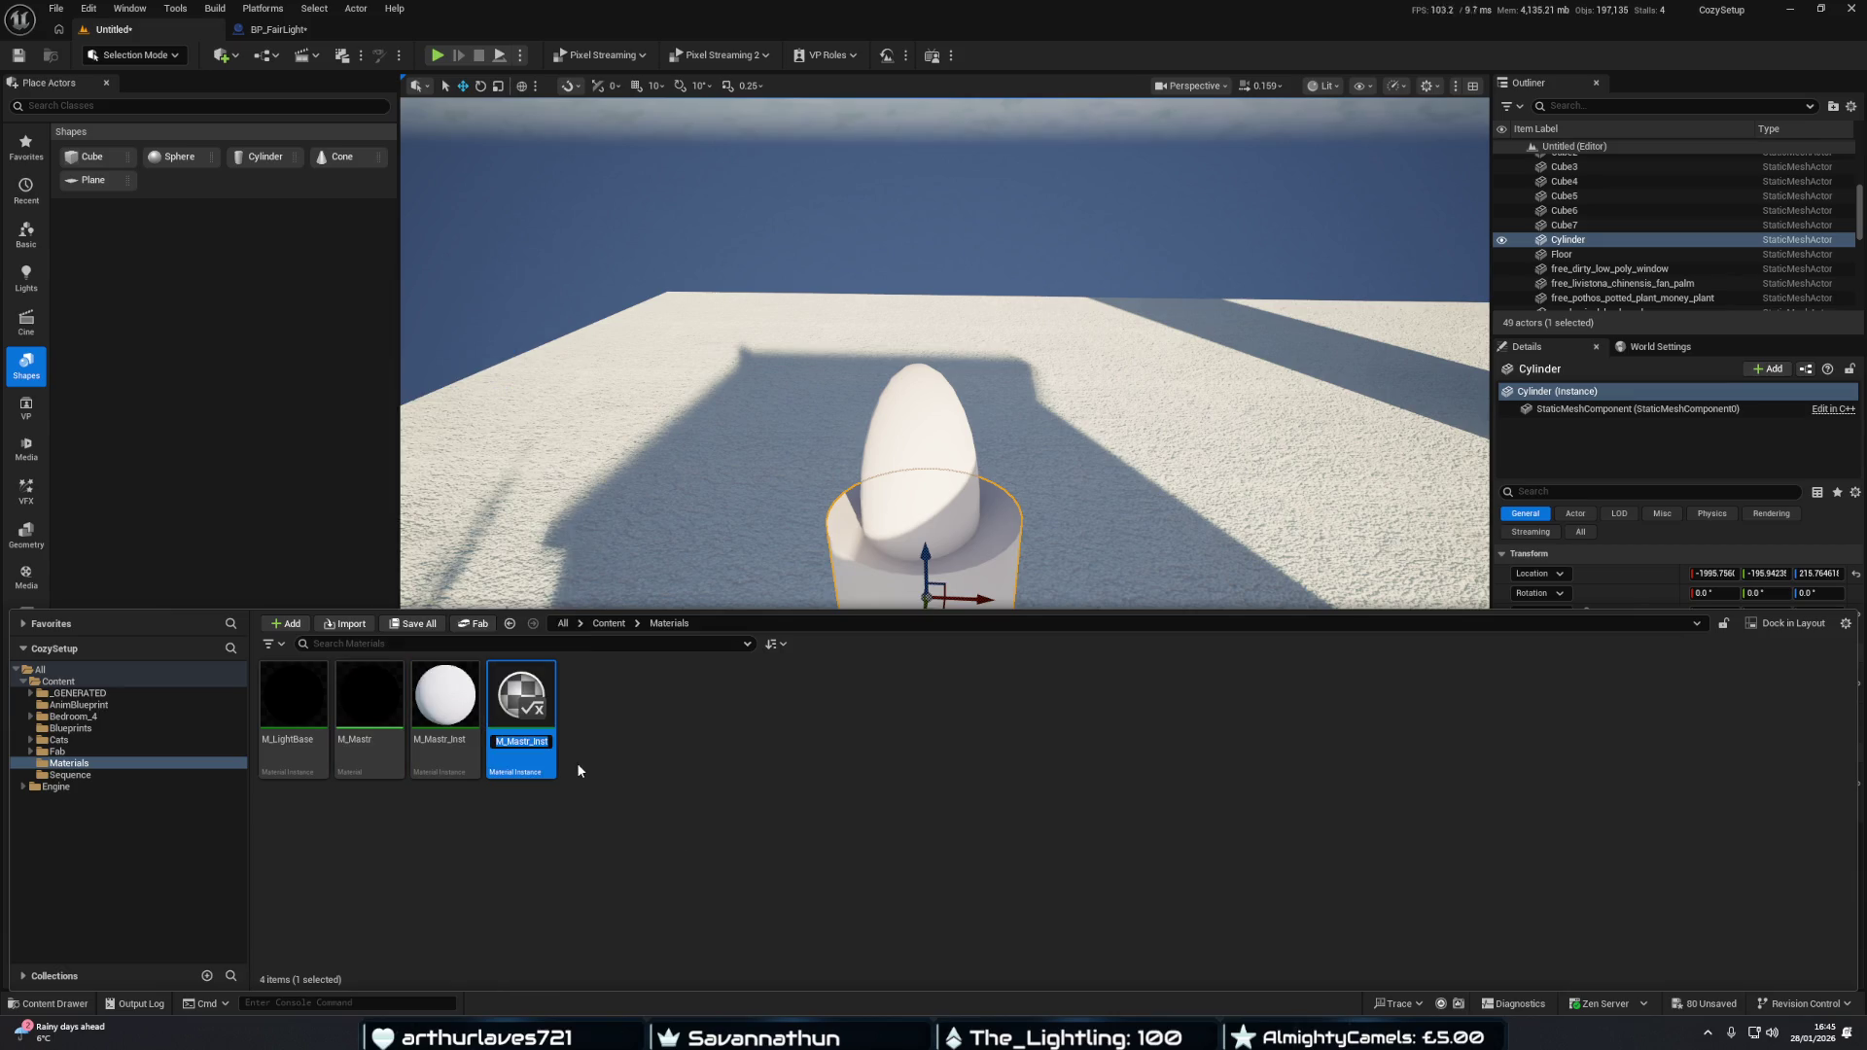
text(M)
text(p)
key(Return)
key(Left)
key(Return)
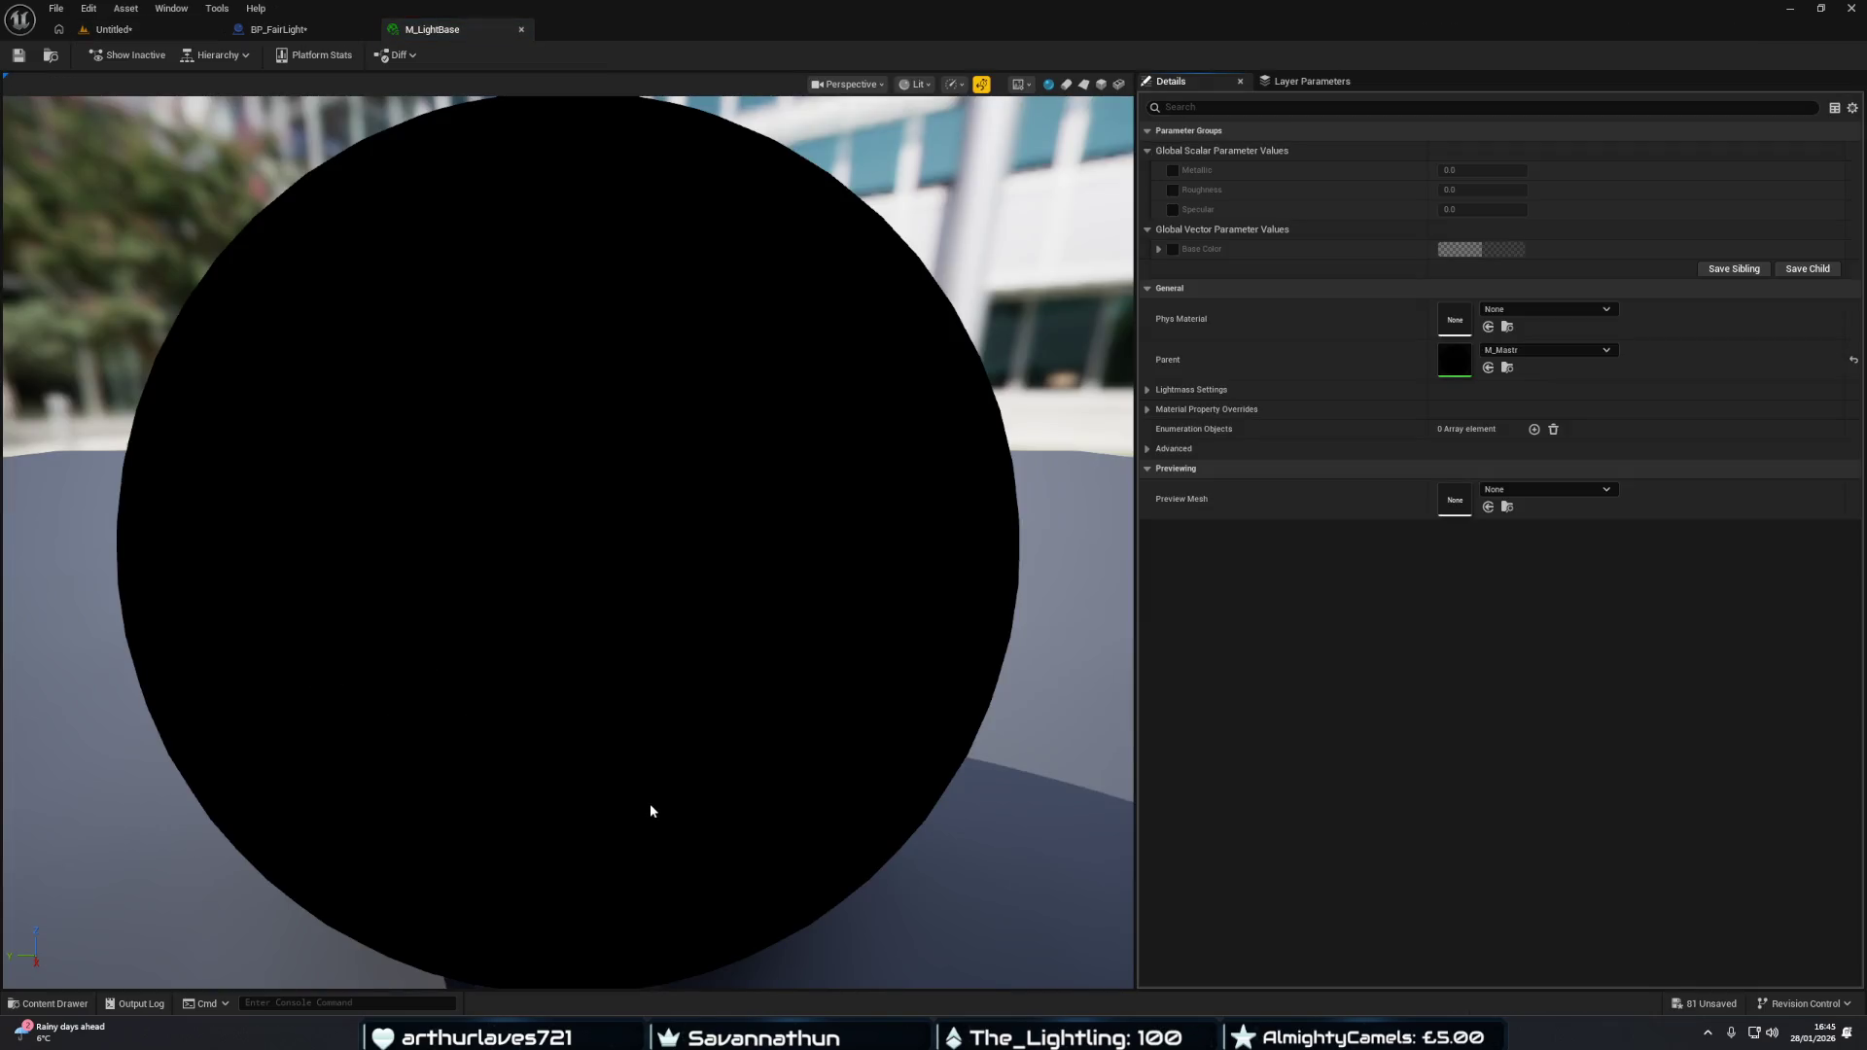
Override M_LightBase's Base Color with a dark grey and save the instance.
click(1171, 249)
click(1507, 251)
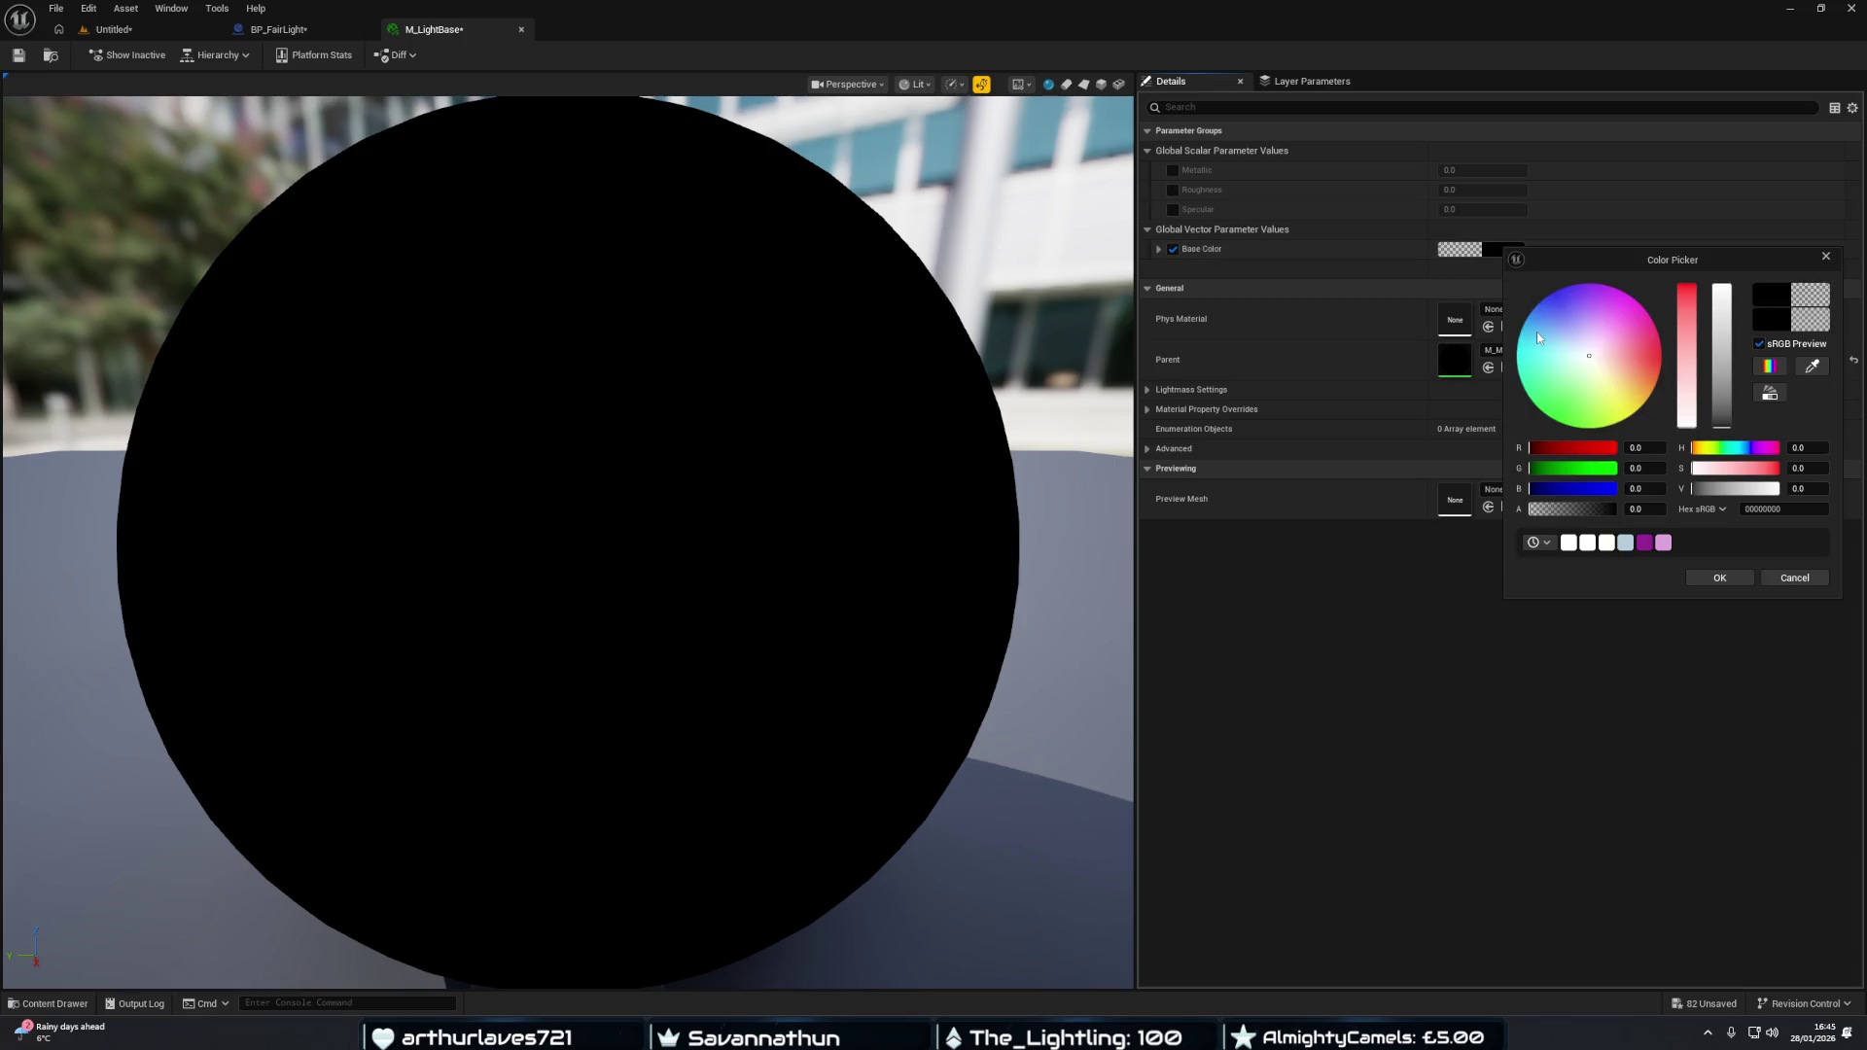
click(1591, 355)
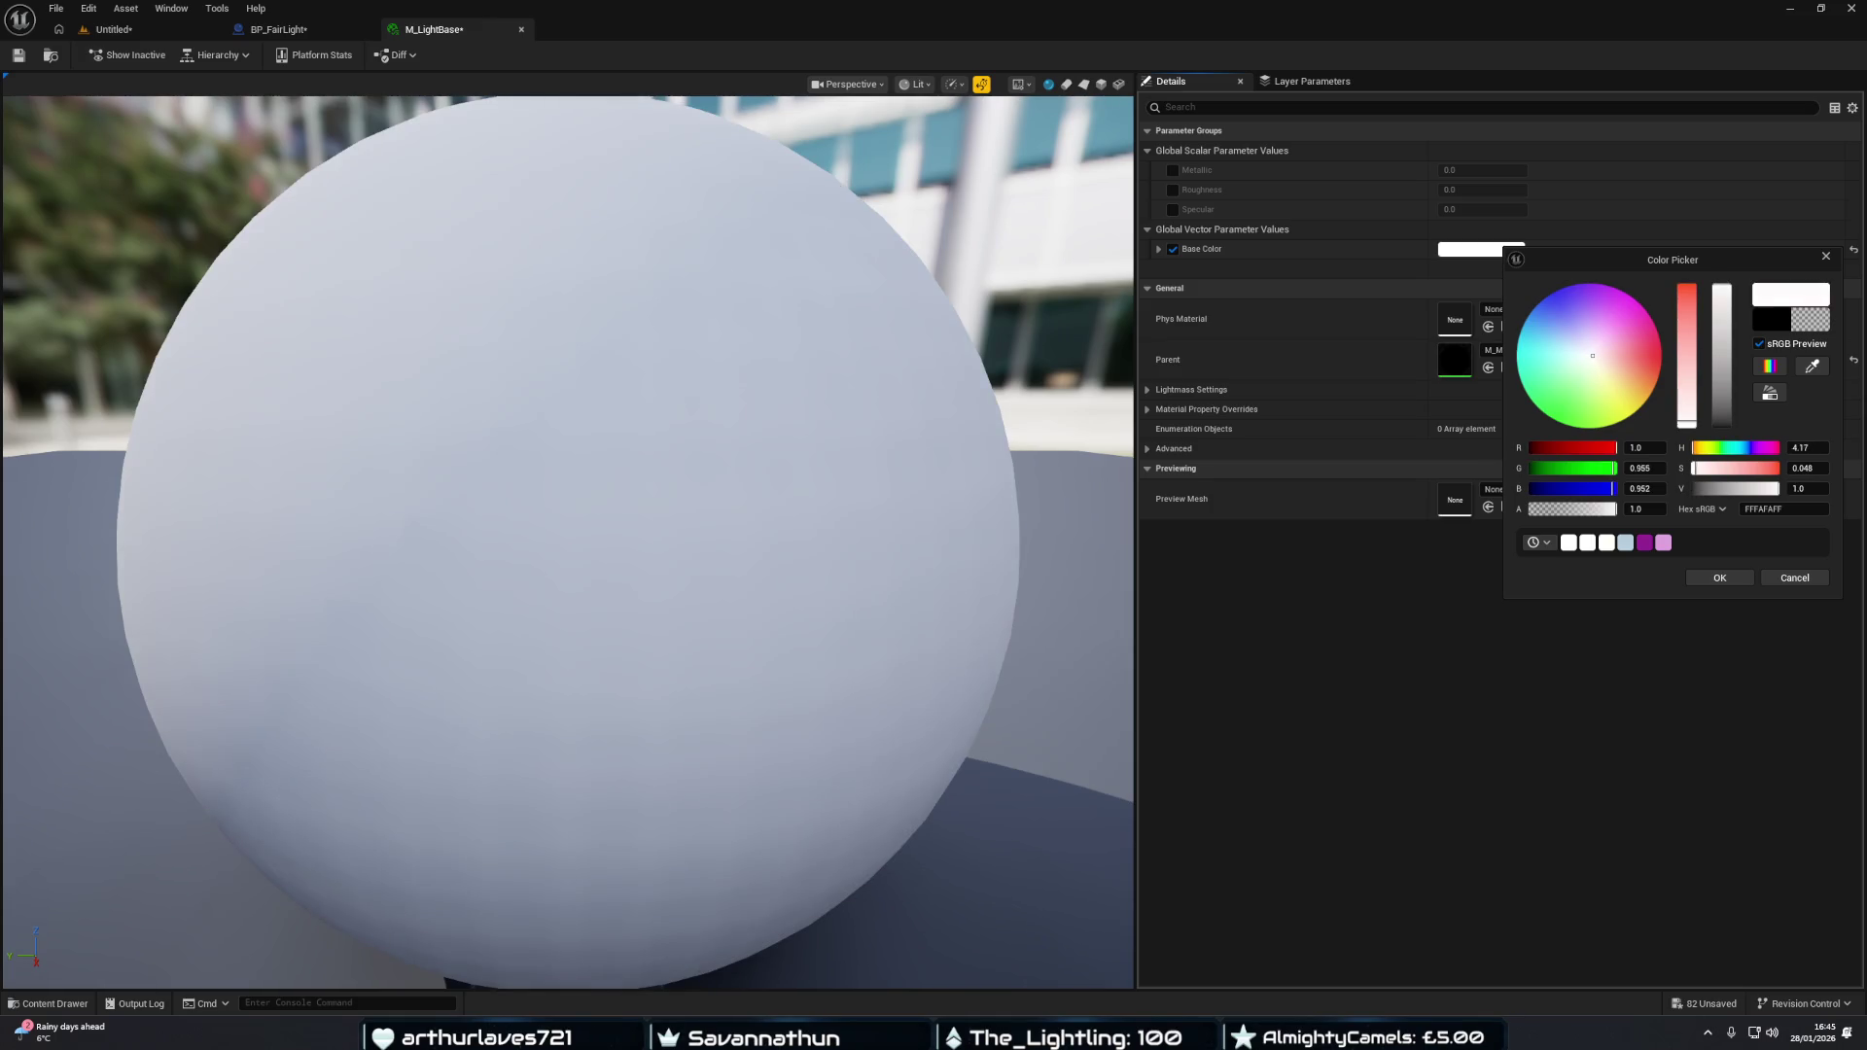
drag(1721, 320, 1727, 410)
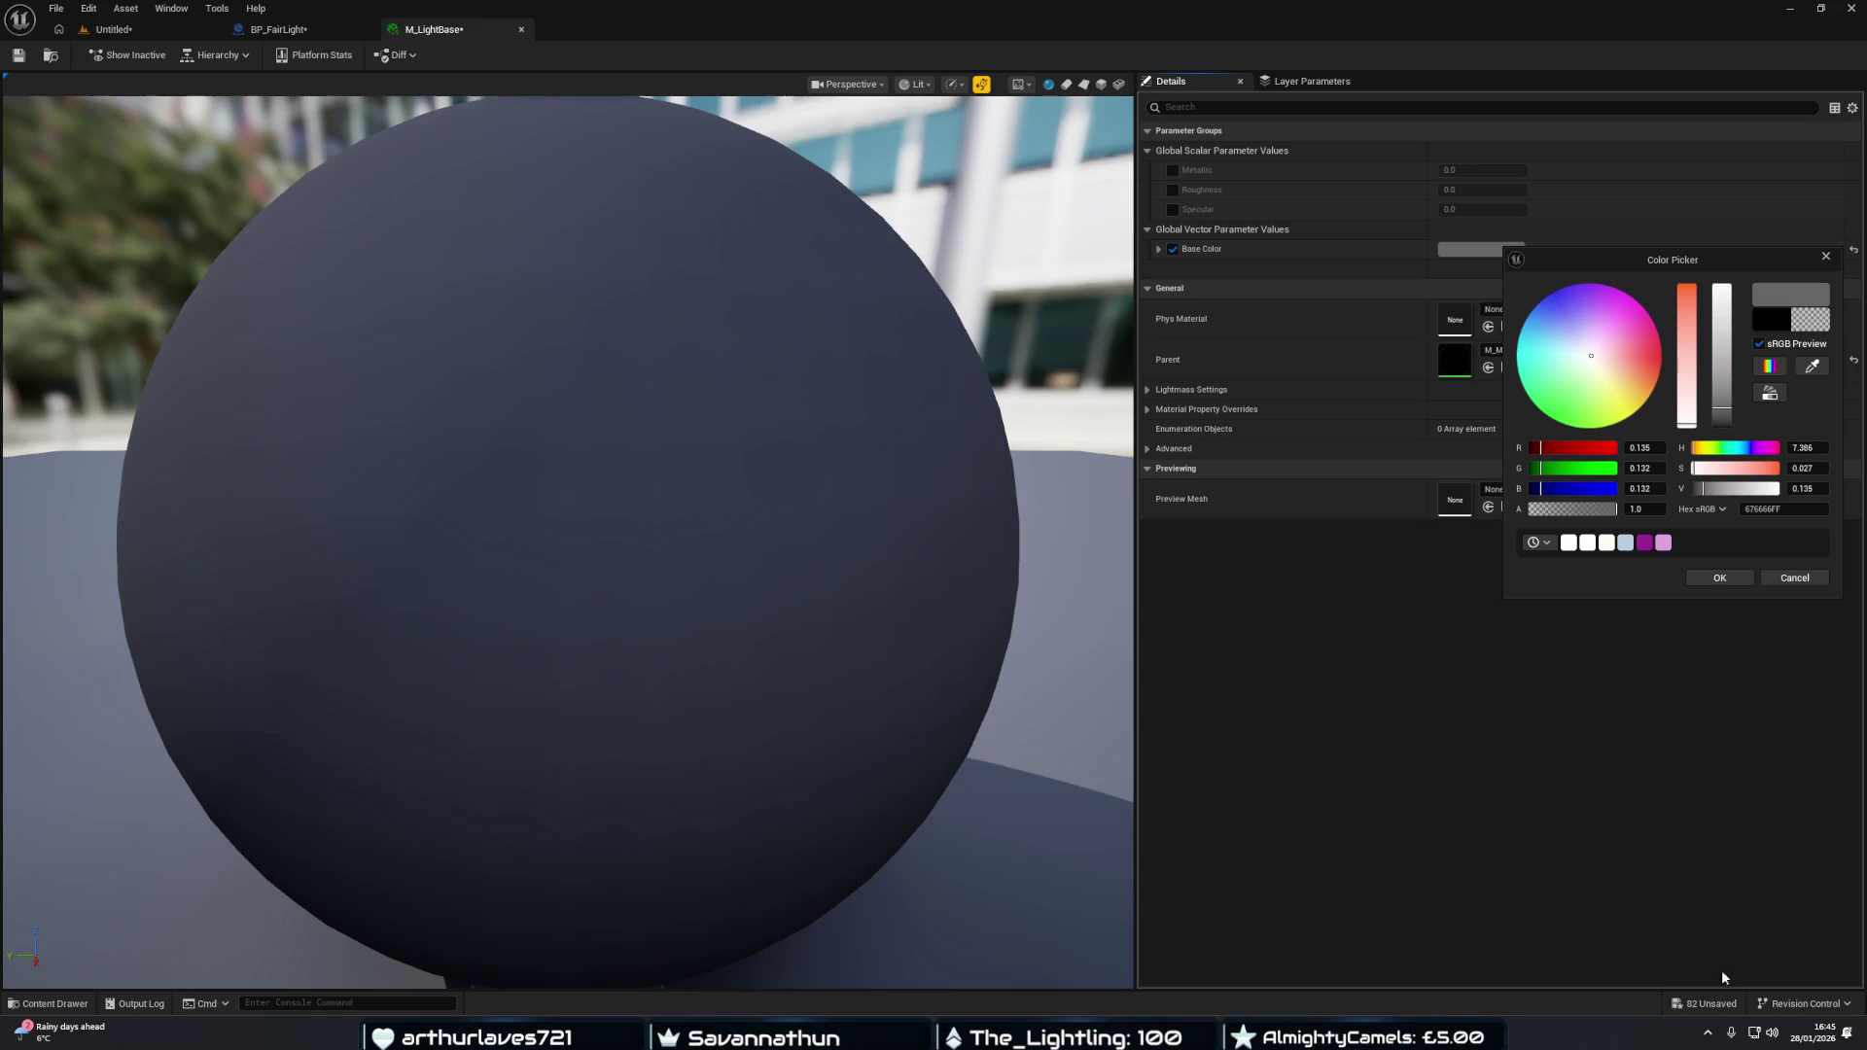
click(1719, 577)
click(22, 56)
Drag M_LightBase from the Content Drawer onto the level's cylinder.
click(113, 29)
key(ctrl+space)
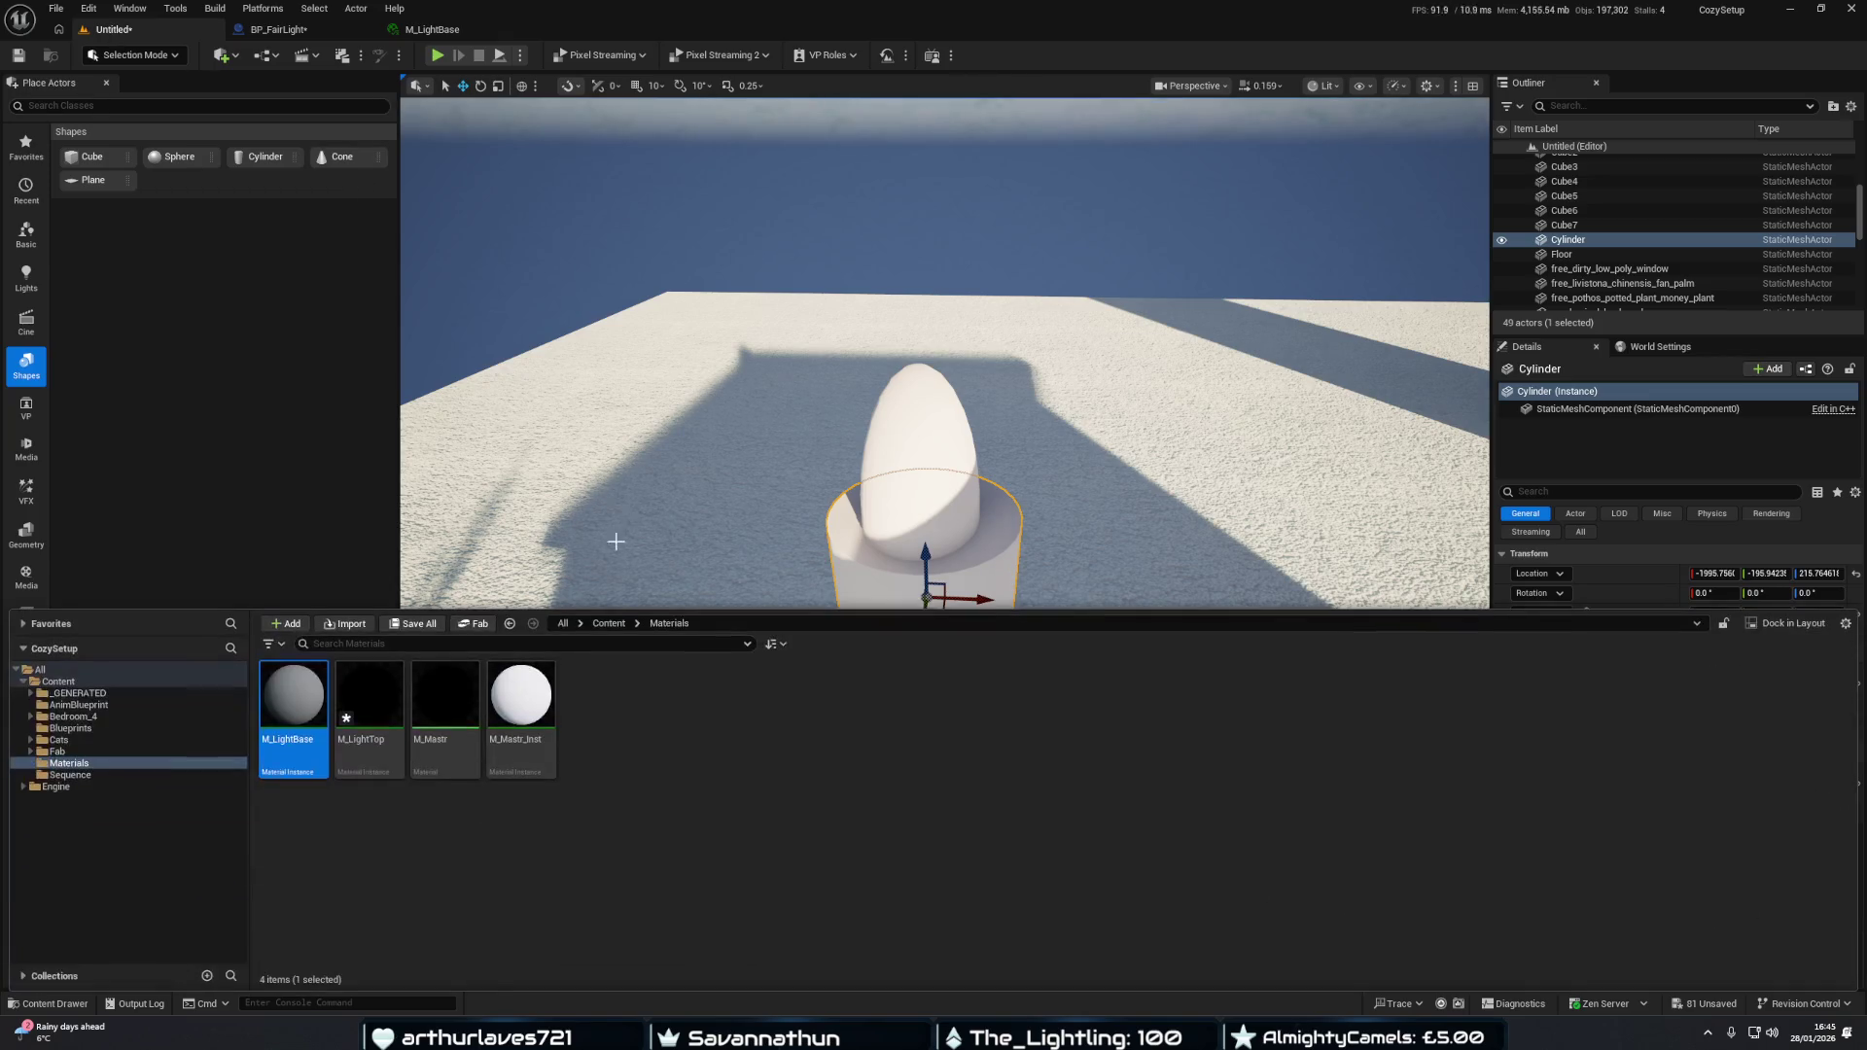
mouse_move(290, 704)
mouse_down()
mouse_move(792, 594)
mouse_move(928, 498)
mouse_up()
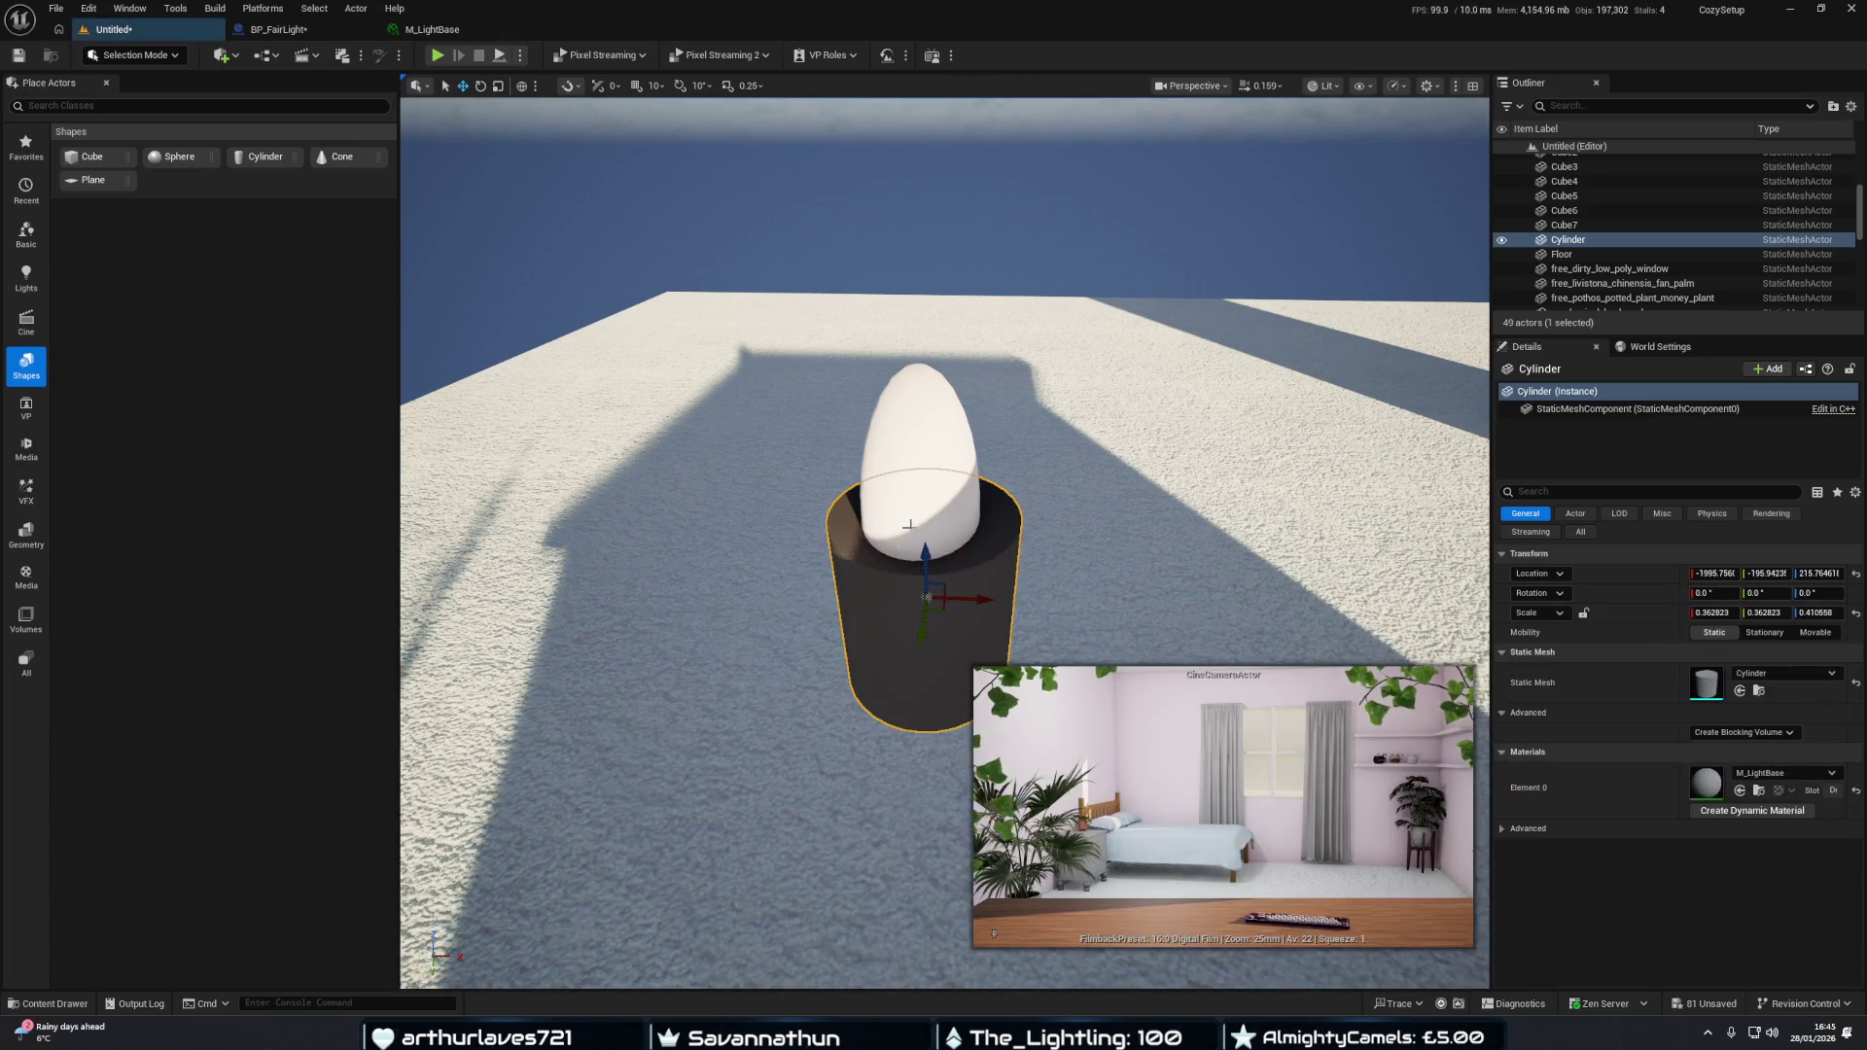
With the sphere selected, open M_LightTop and override its Base Color with a saturated, slightly darkened yellow.
click(928, 498)
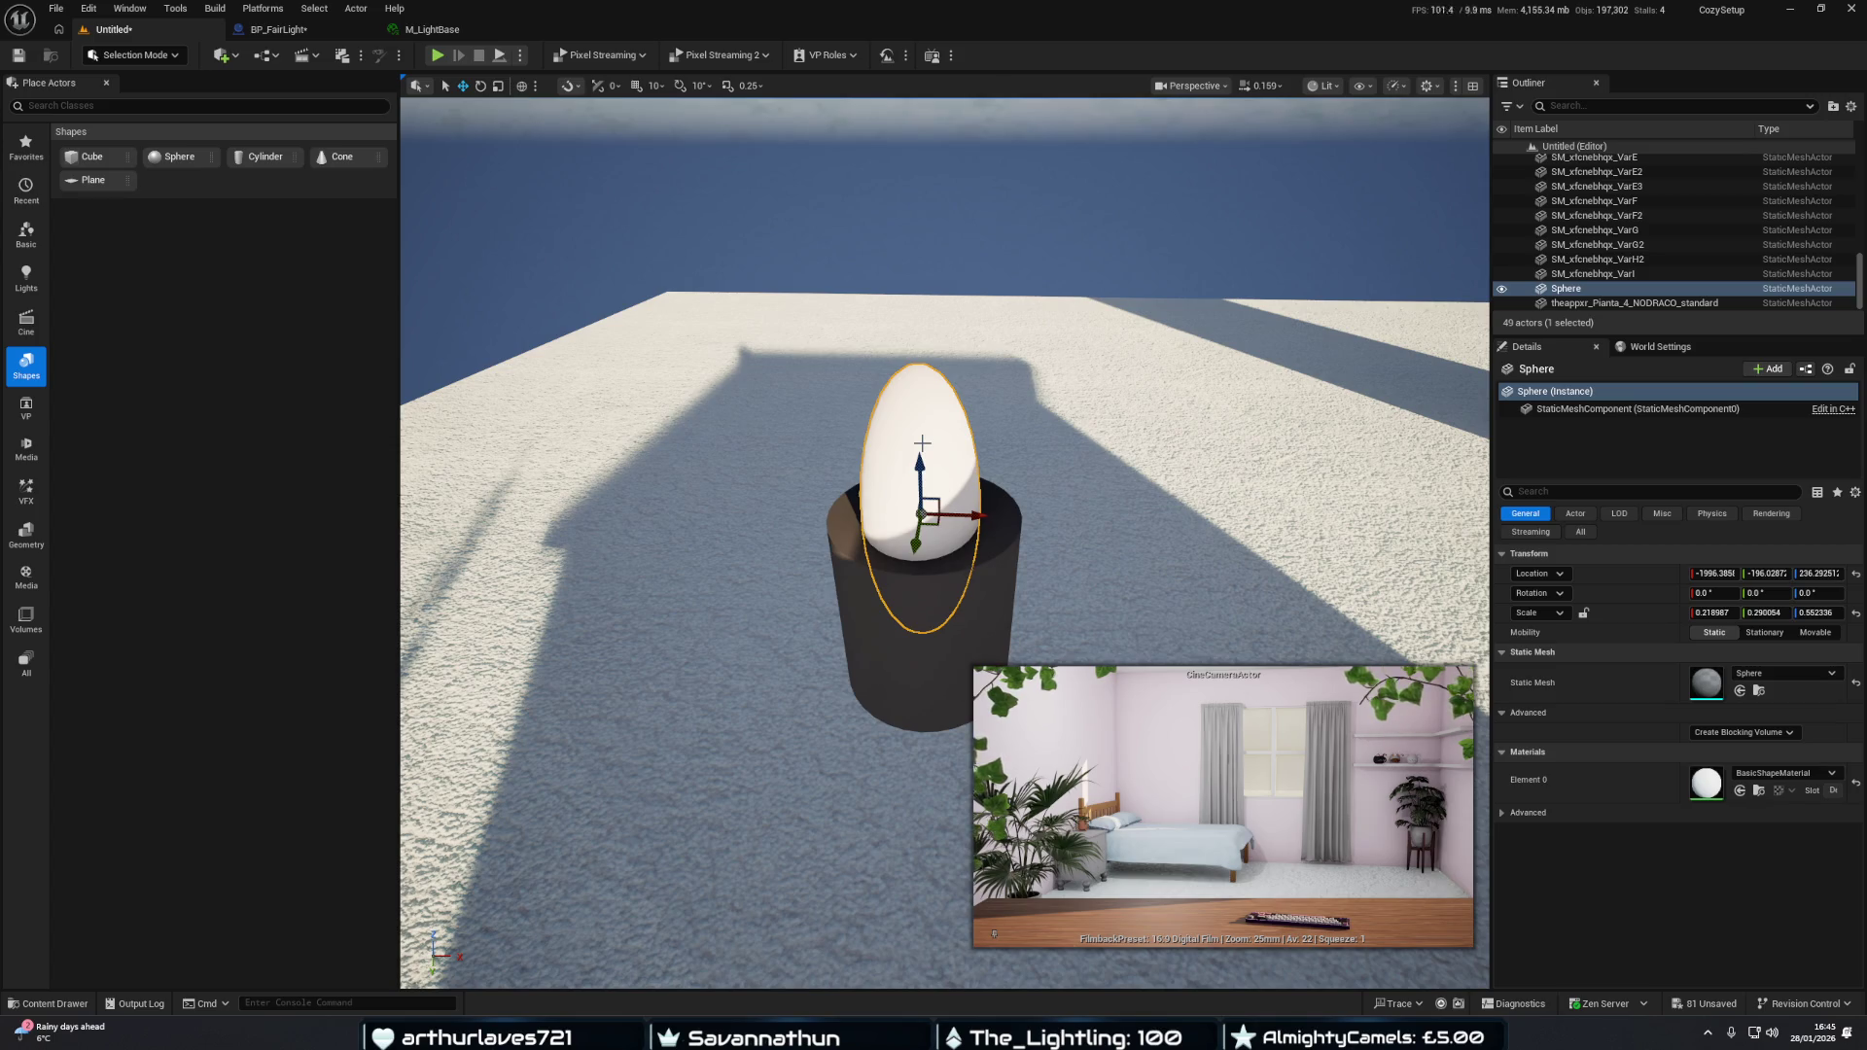
key(ctrl+space)
double_click(370, 695)
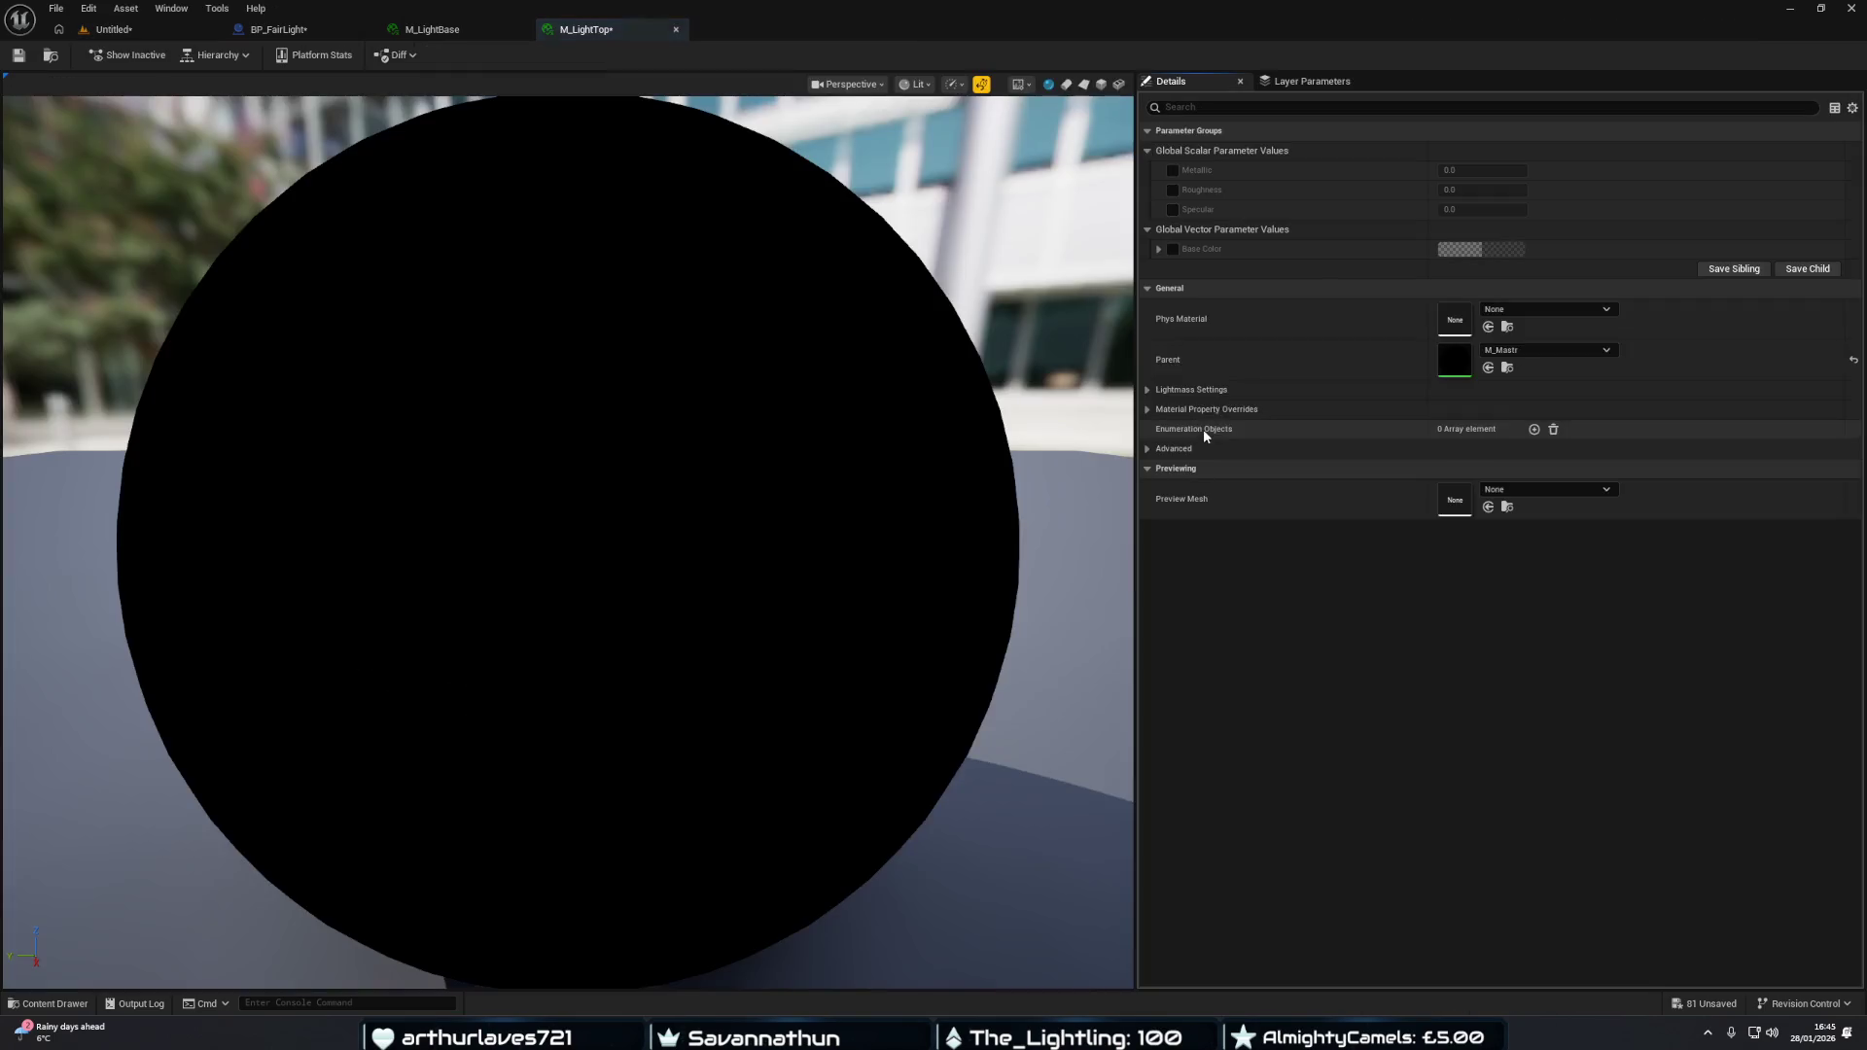
click(1173, 249)
click(1480, 249)
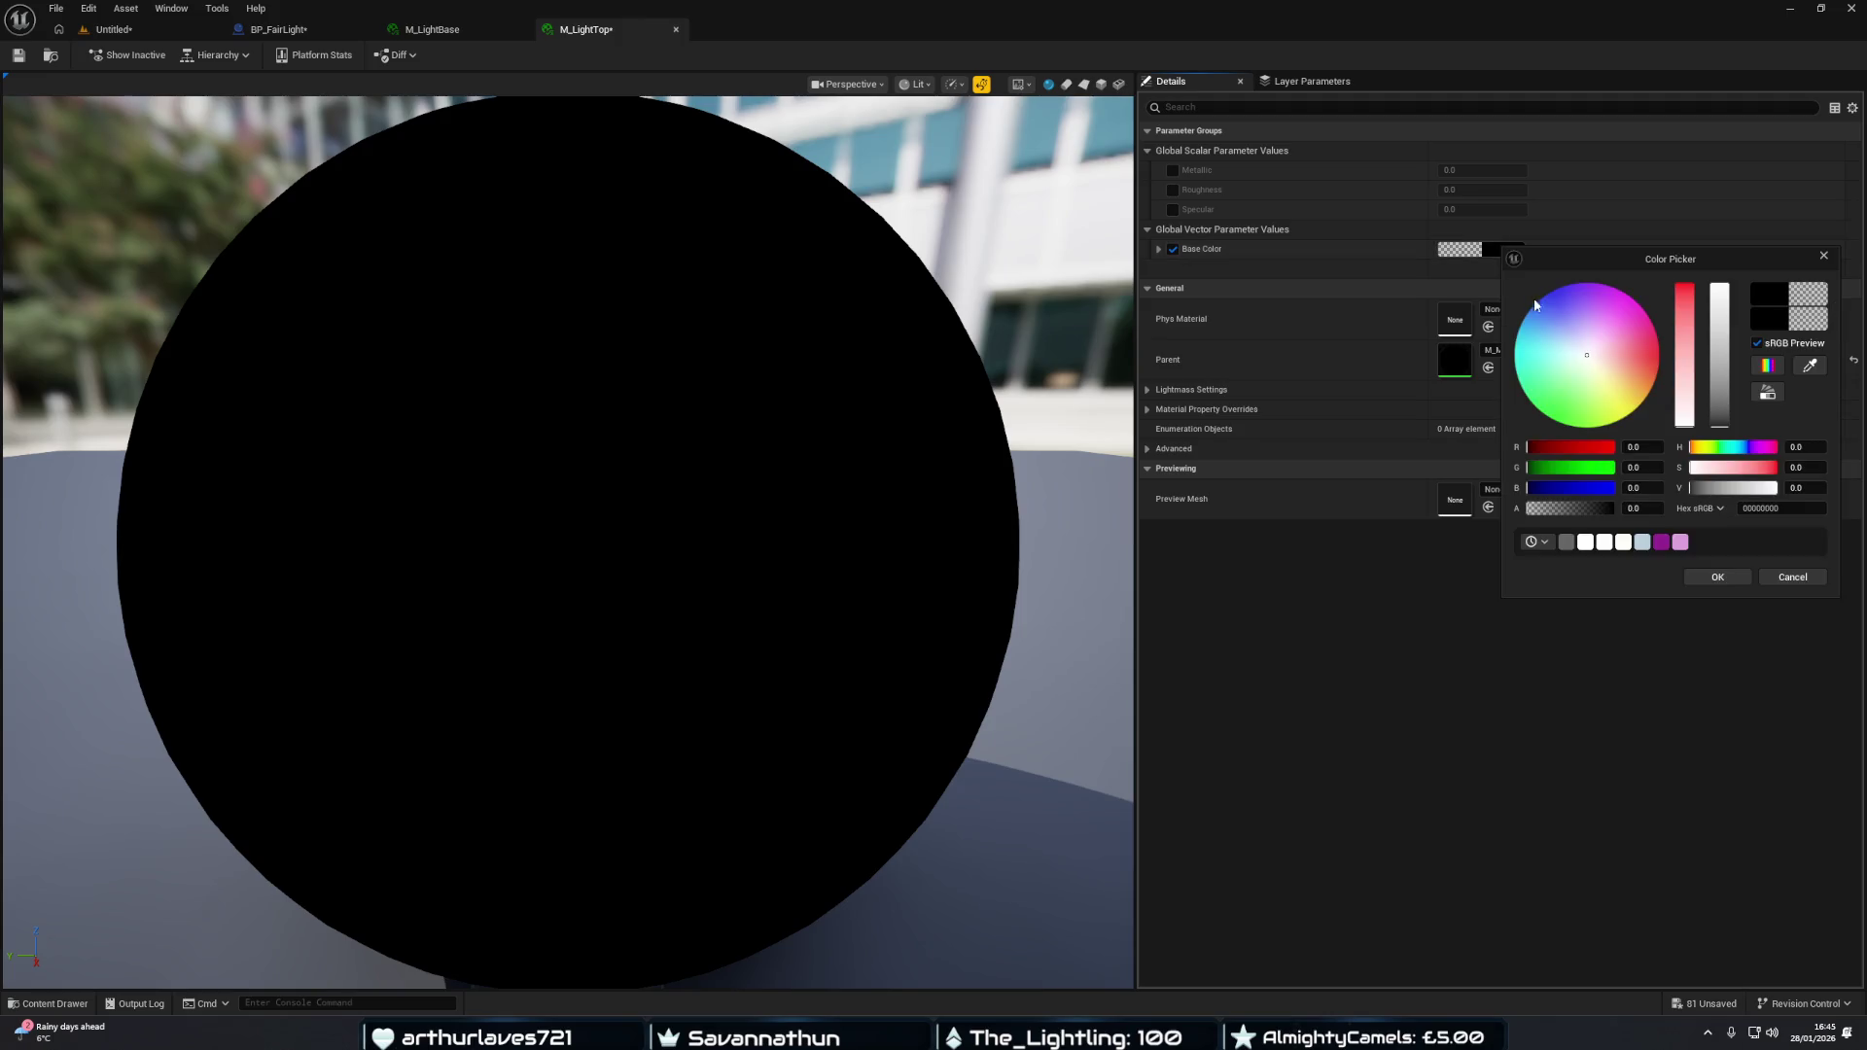
click(1591, 374)
drag(1591, 374, 1632, 402)
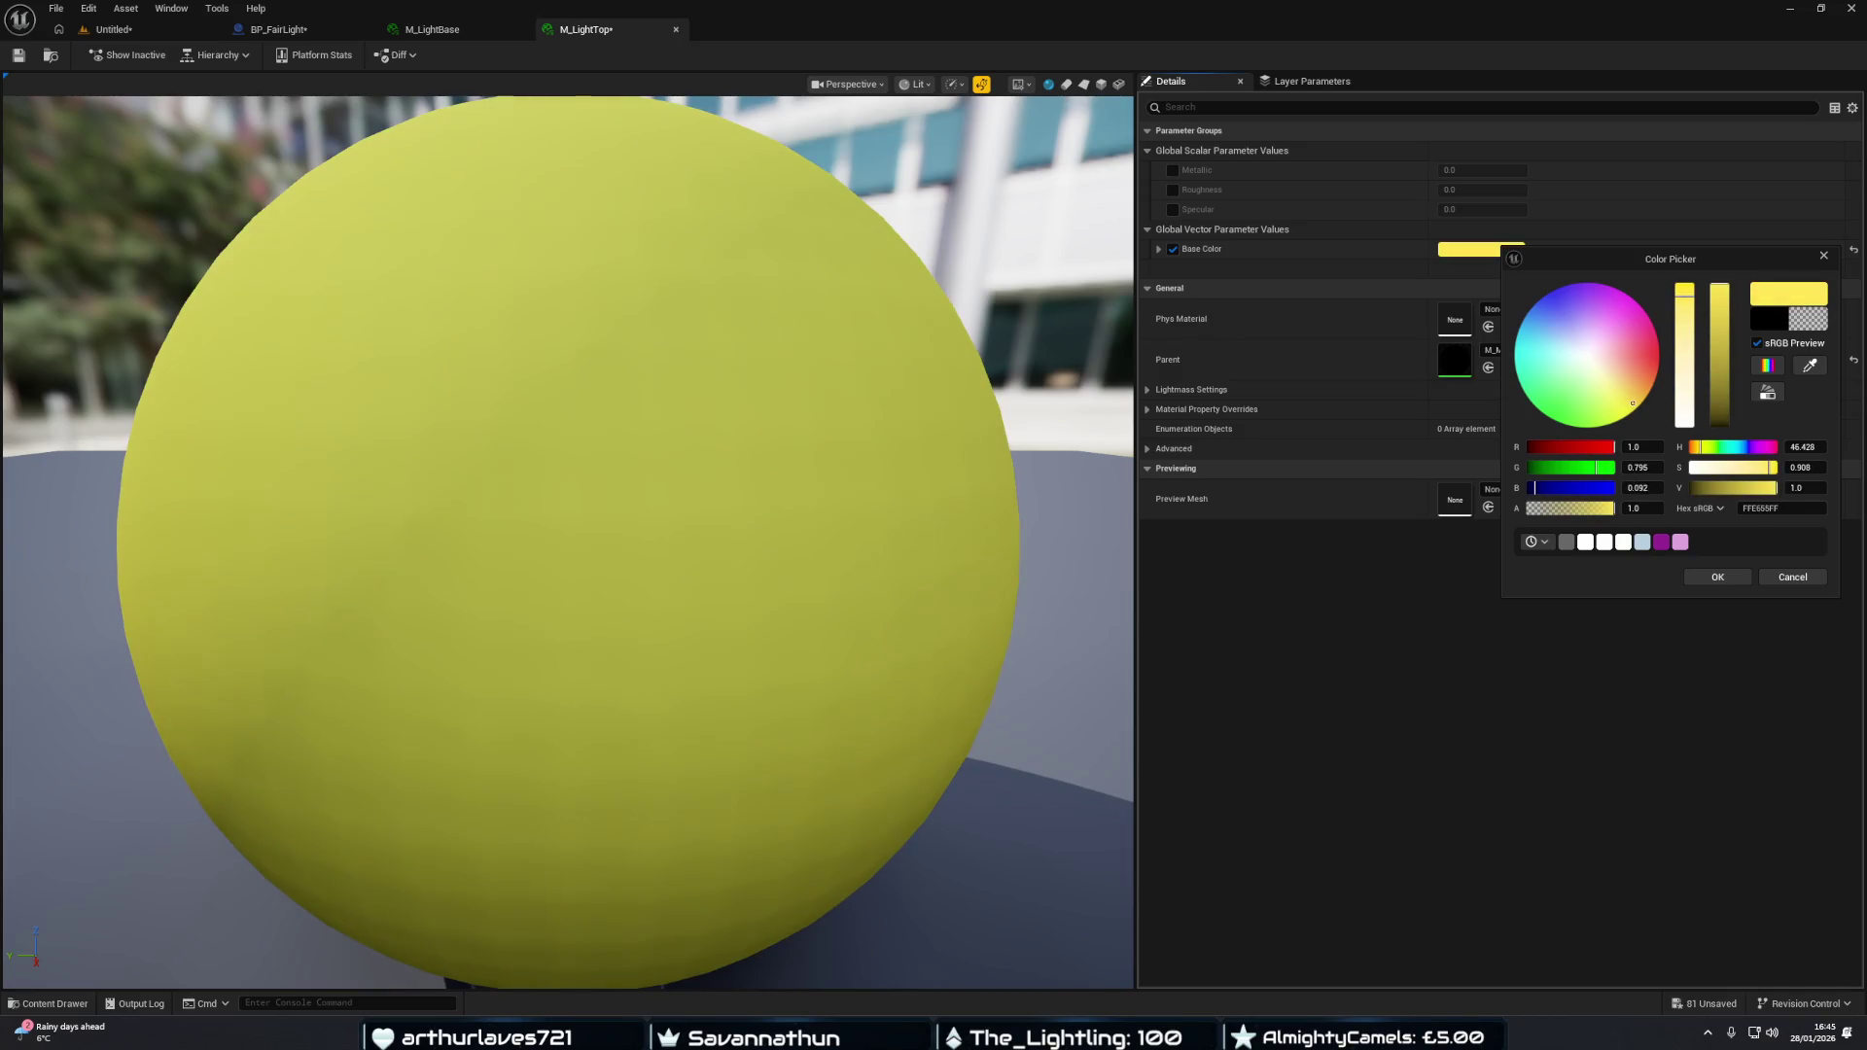
drag(1720, 303, 1728, 287)
click(1712, 576)
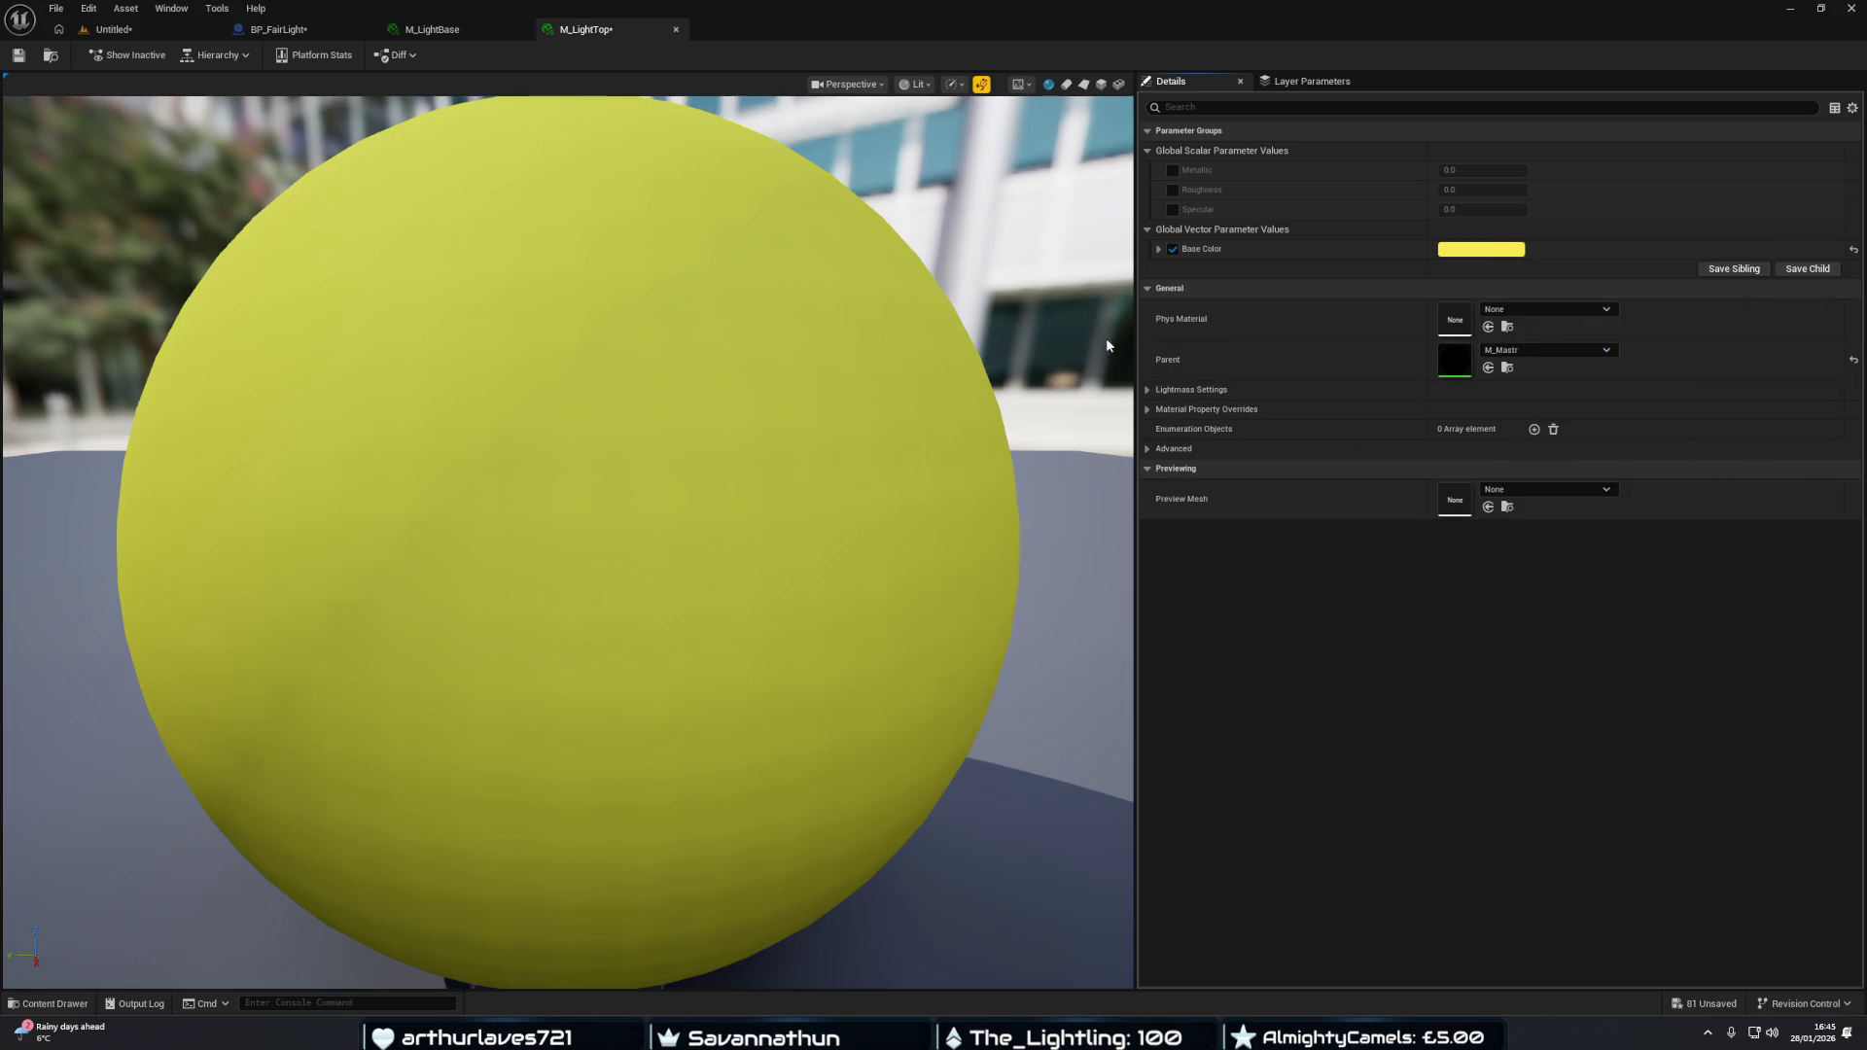
key(ctrl+space)
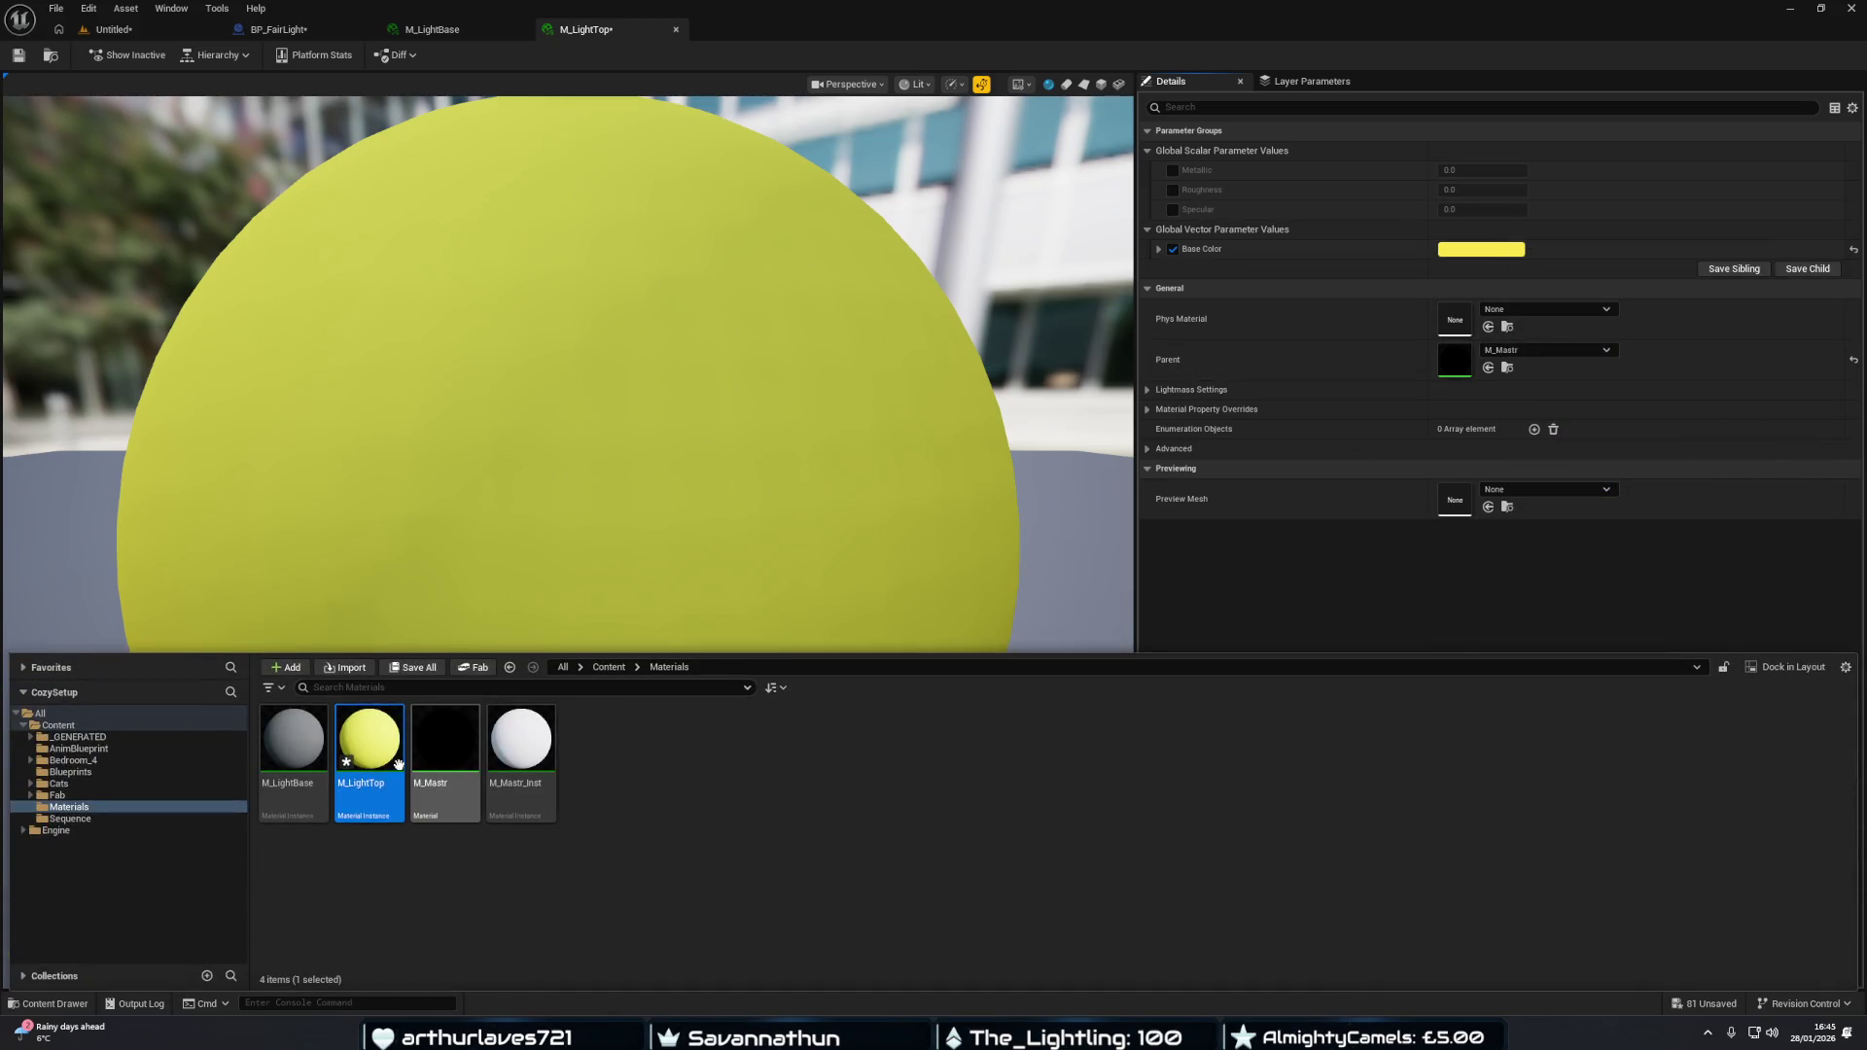
click(453, 739)
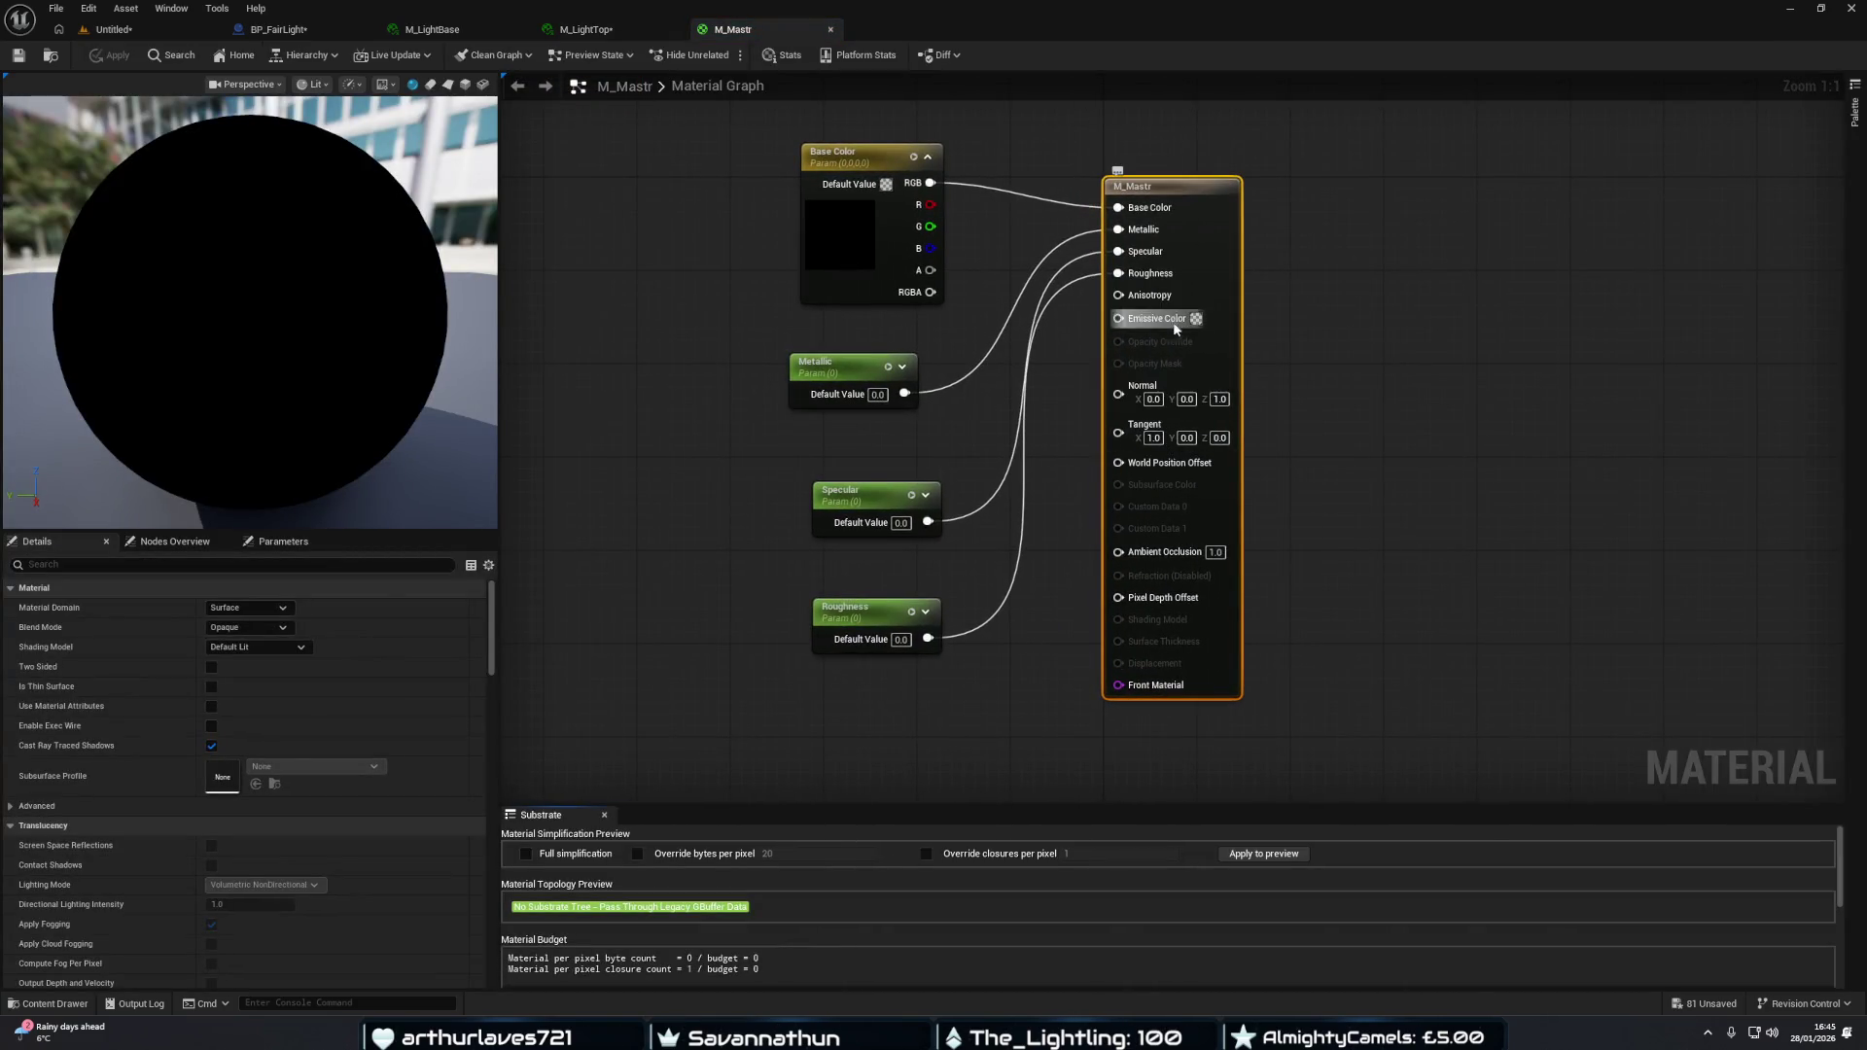
Promote M_Mastr's Emissive Color input to a parameter and place its node below Base Color.
right_click(1152, 319)
click(1208, 366)
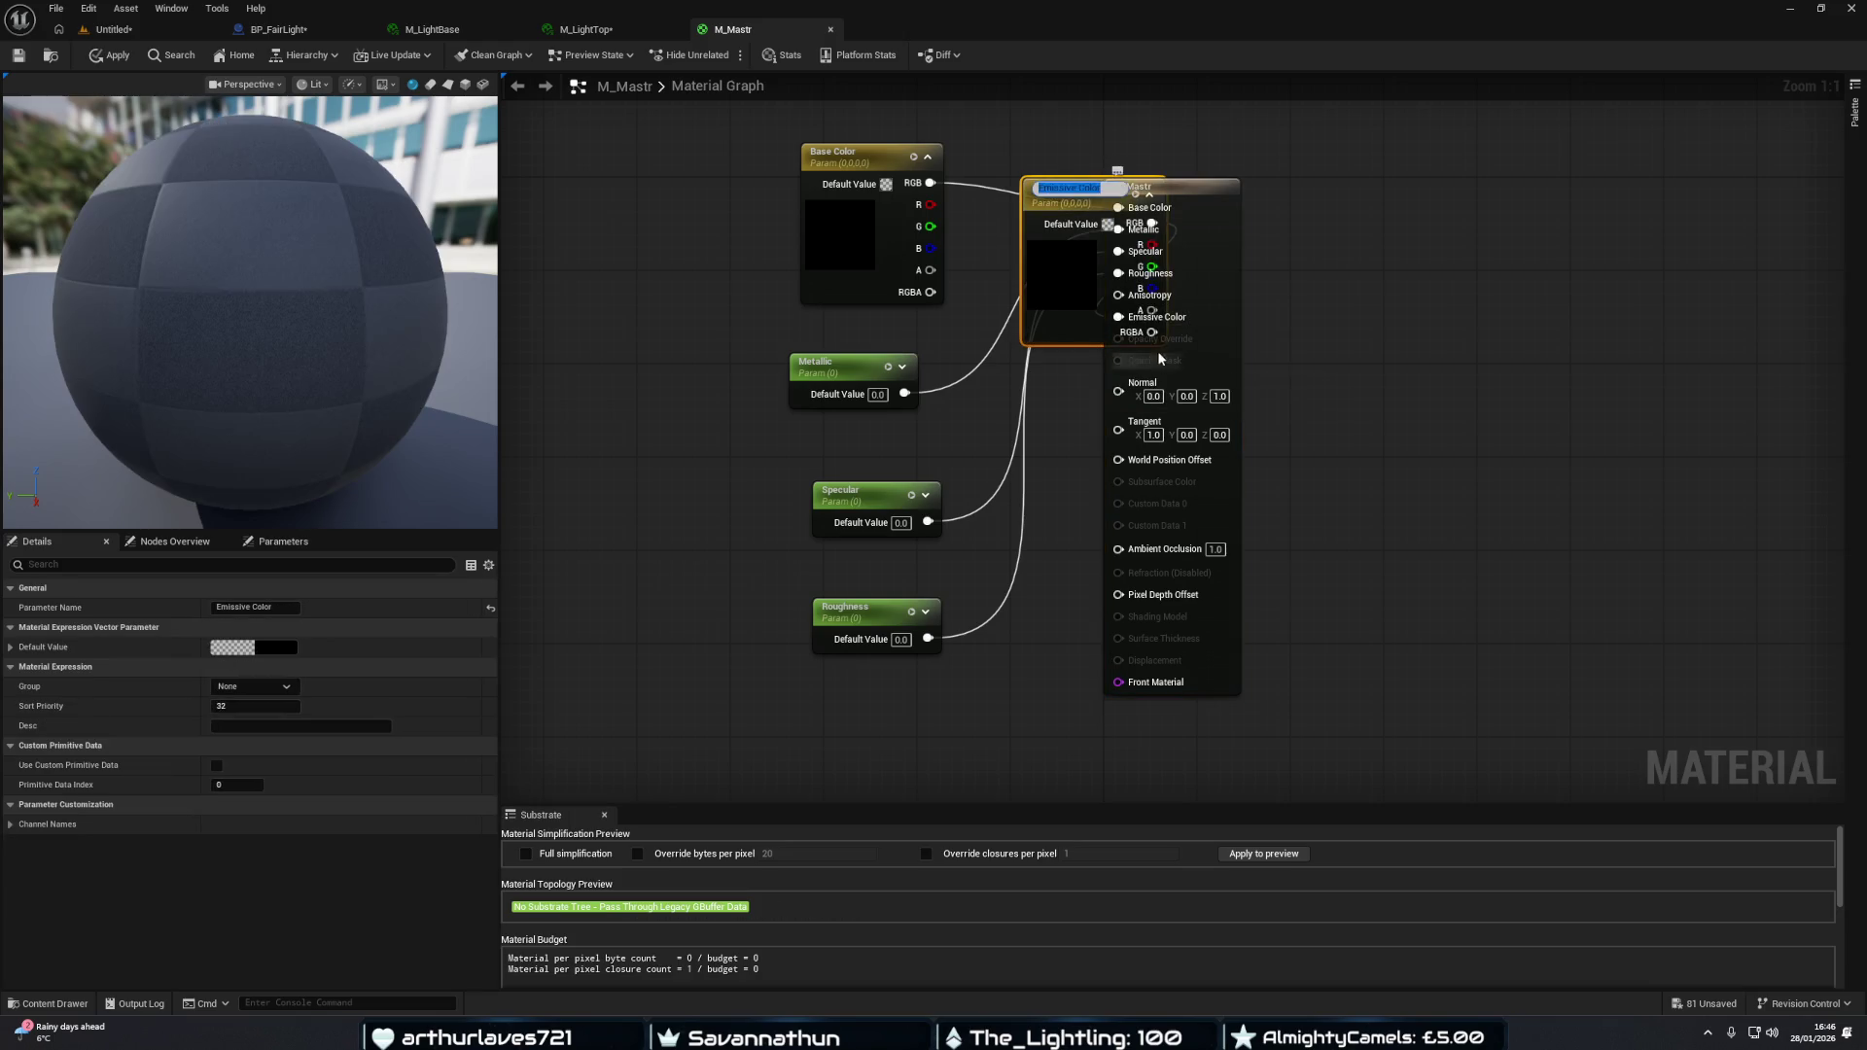
mouse_move(1052, 217)
mouse_down()
mouse_move(1006, 338)
mouse_move(948, 387)
mouse_move(834, 359)
mouse_move(819, 221)
mouse_up()
drag(743, 346, 979, 709)
drag(855, 360, 820, 546)
click(827, 259)
drag(832, 177, 844, 340)
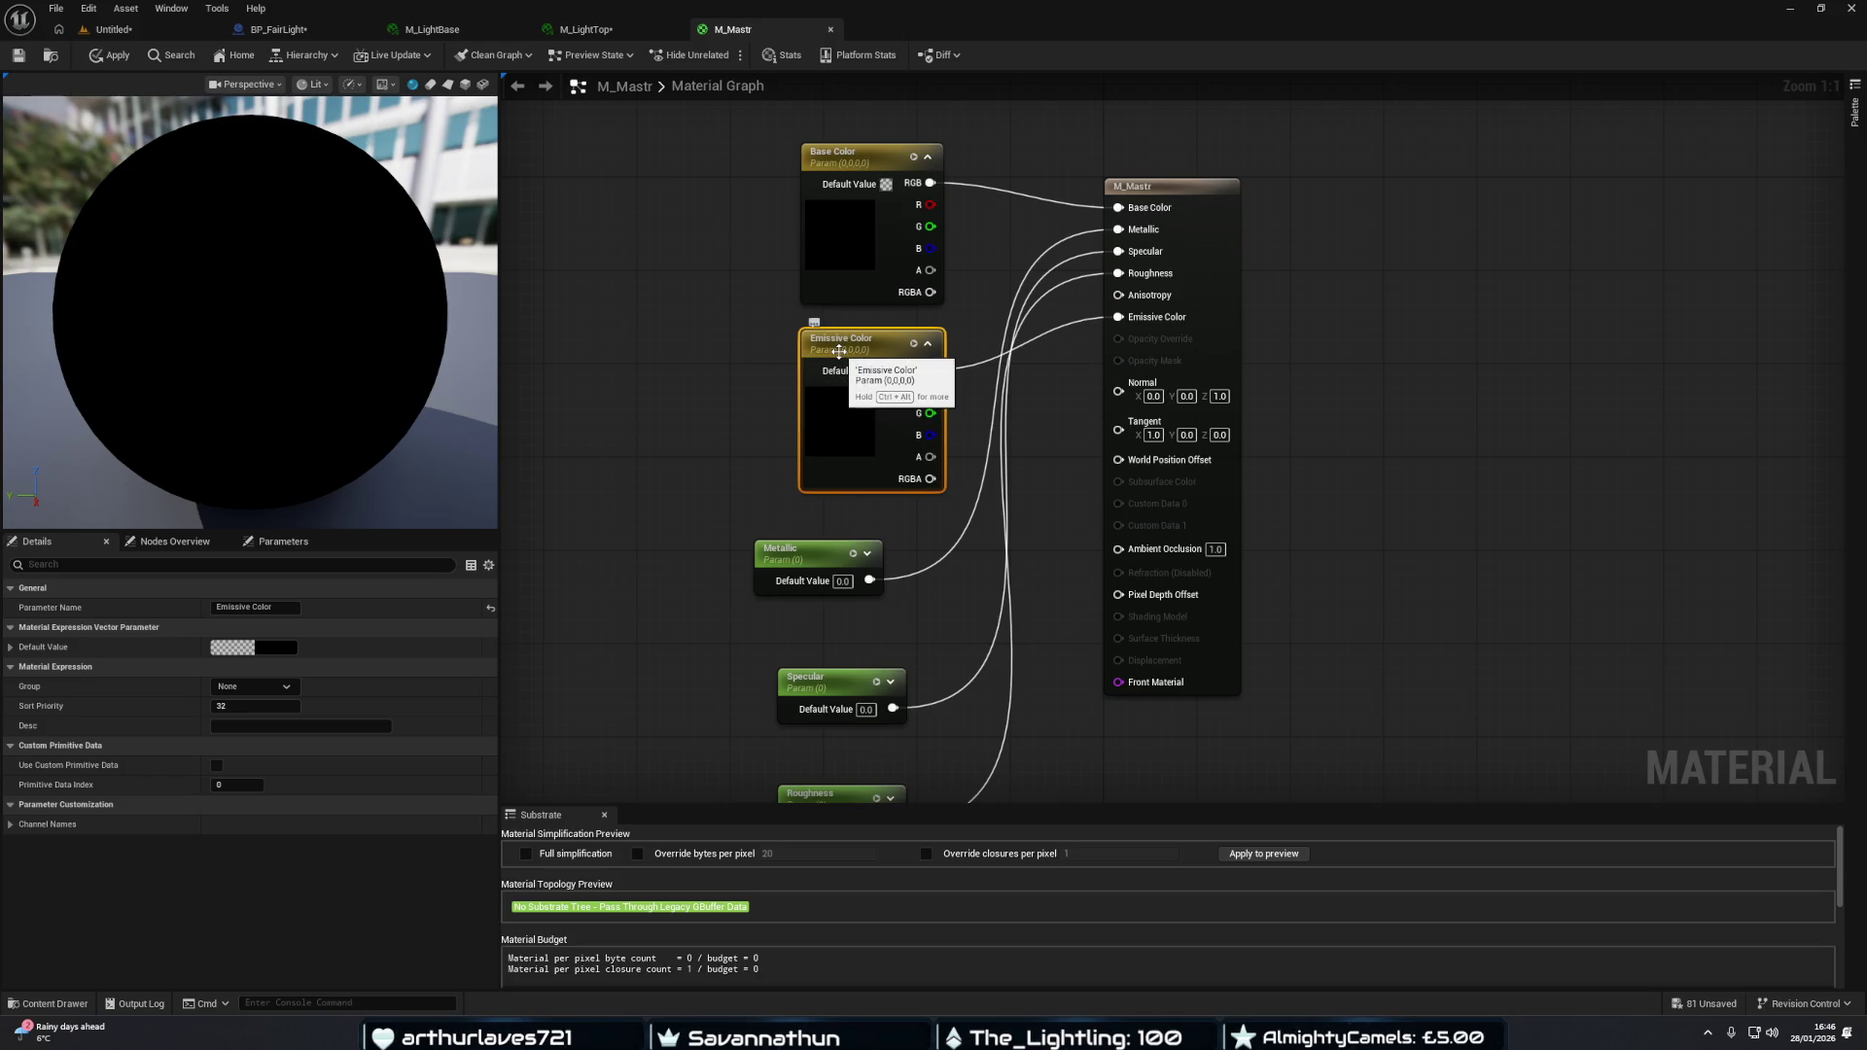
Apply and save the M_Mastr material changes.
click(694, 435)
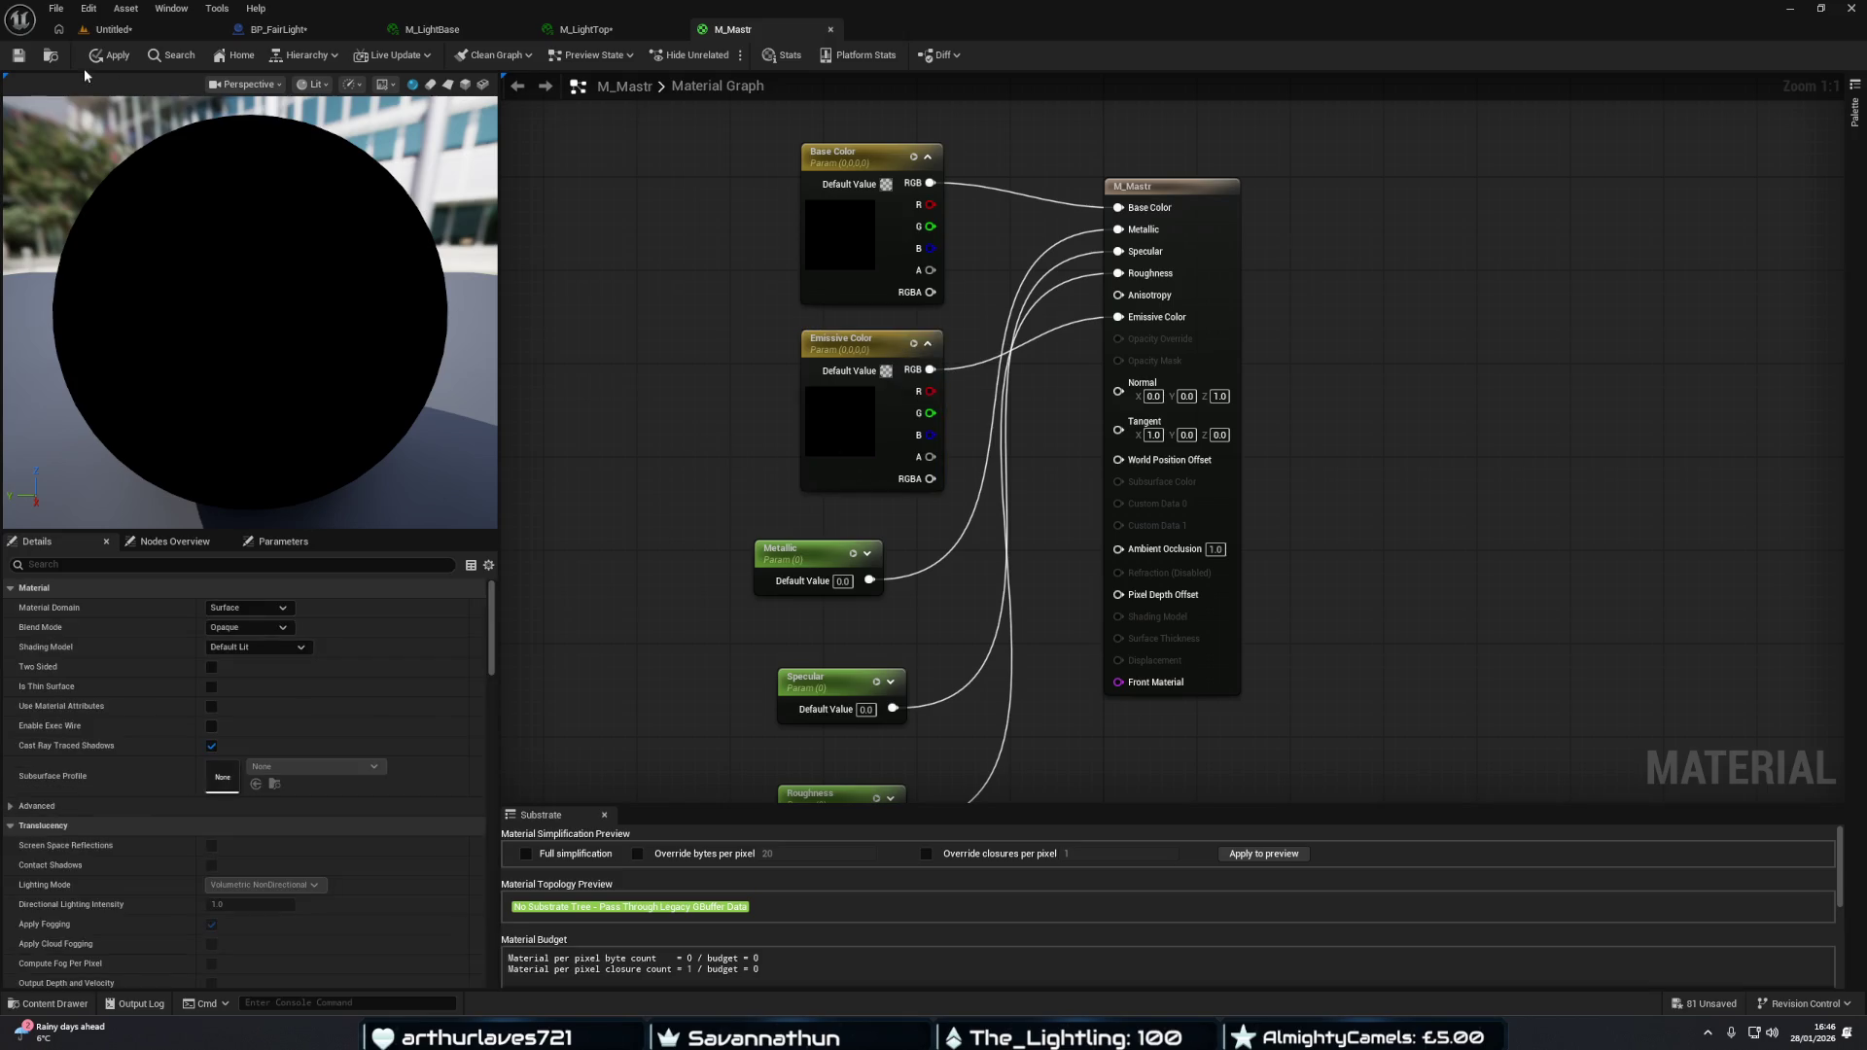
click(19, 56)
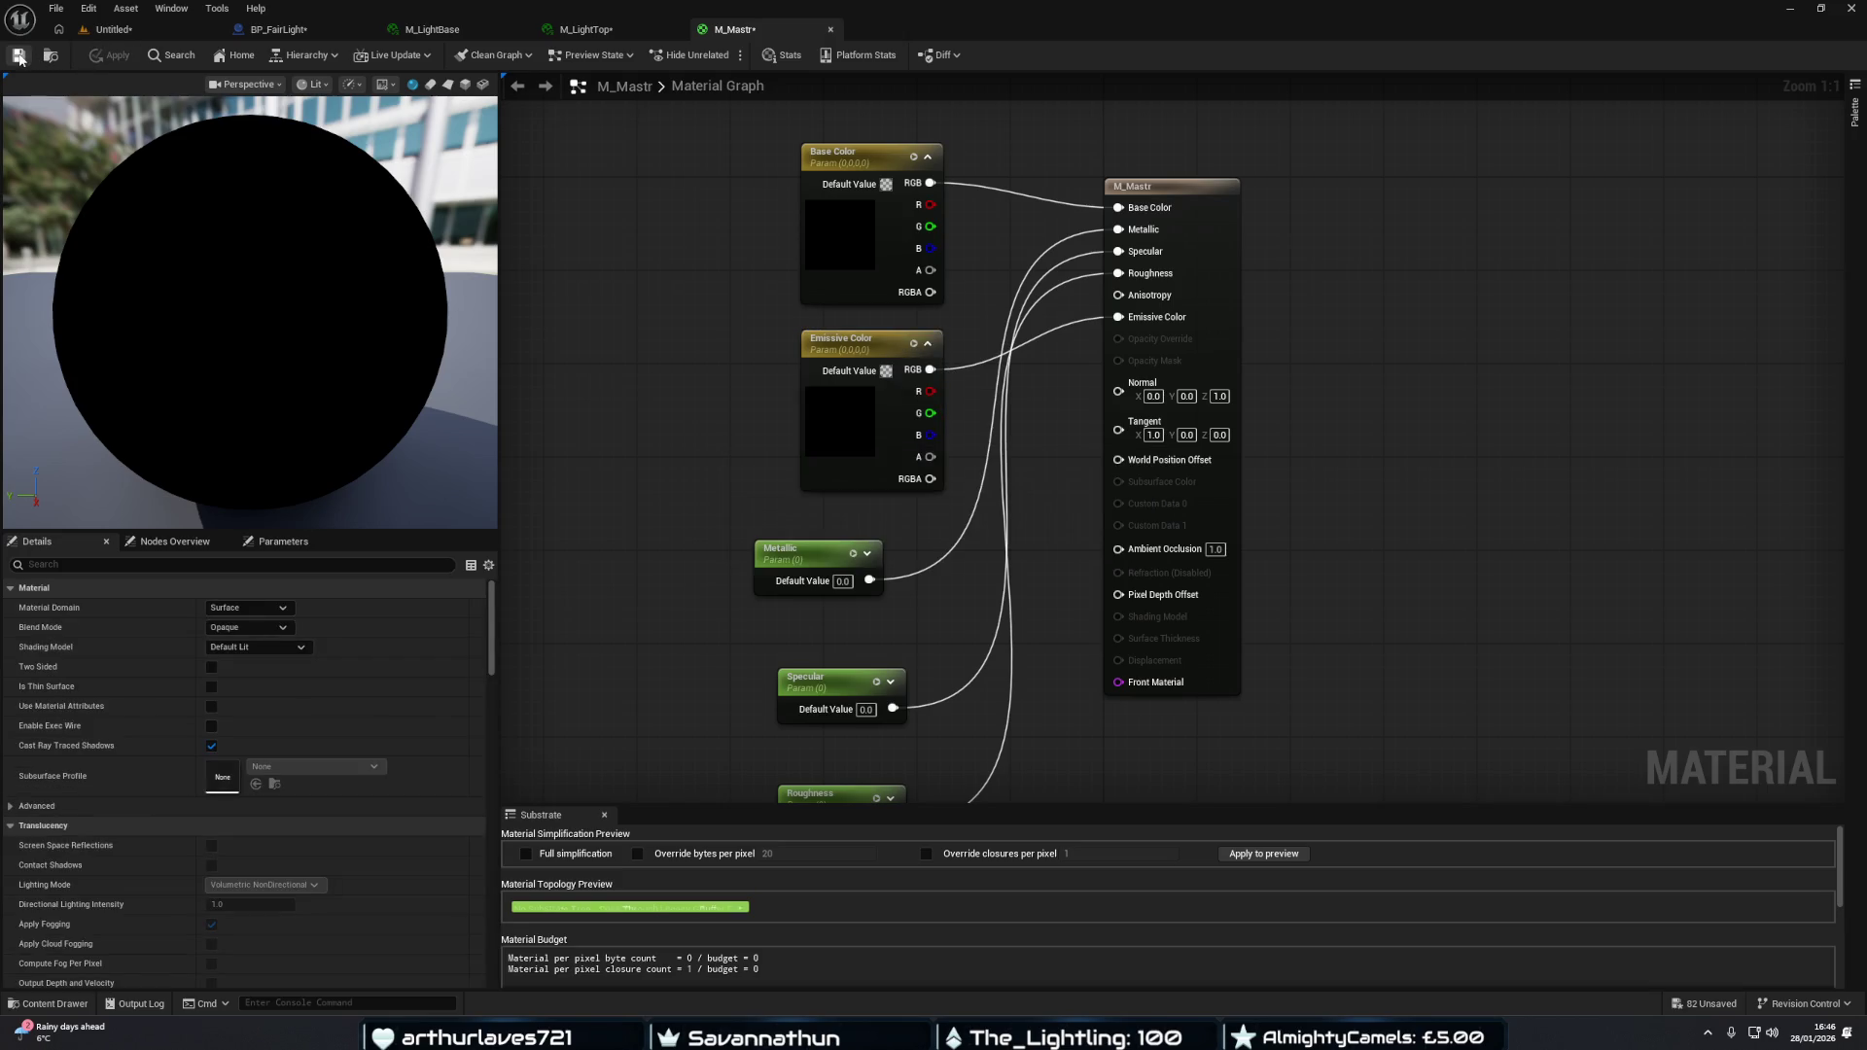
click(113, 29)
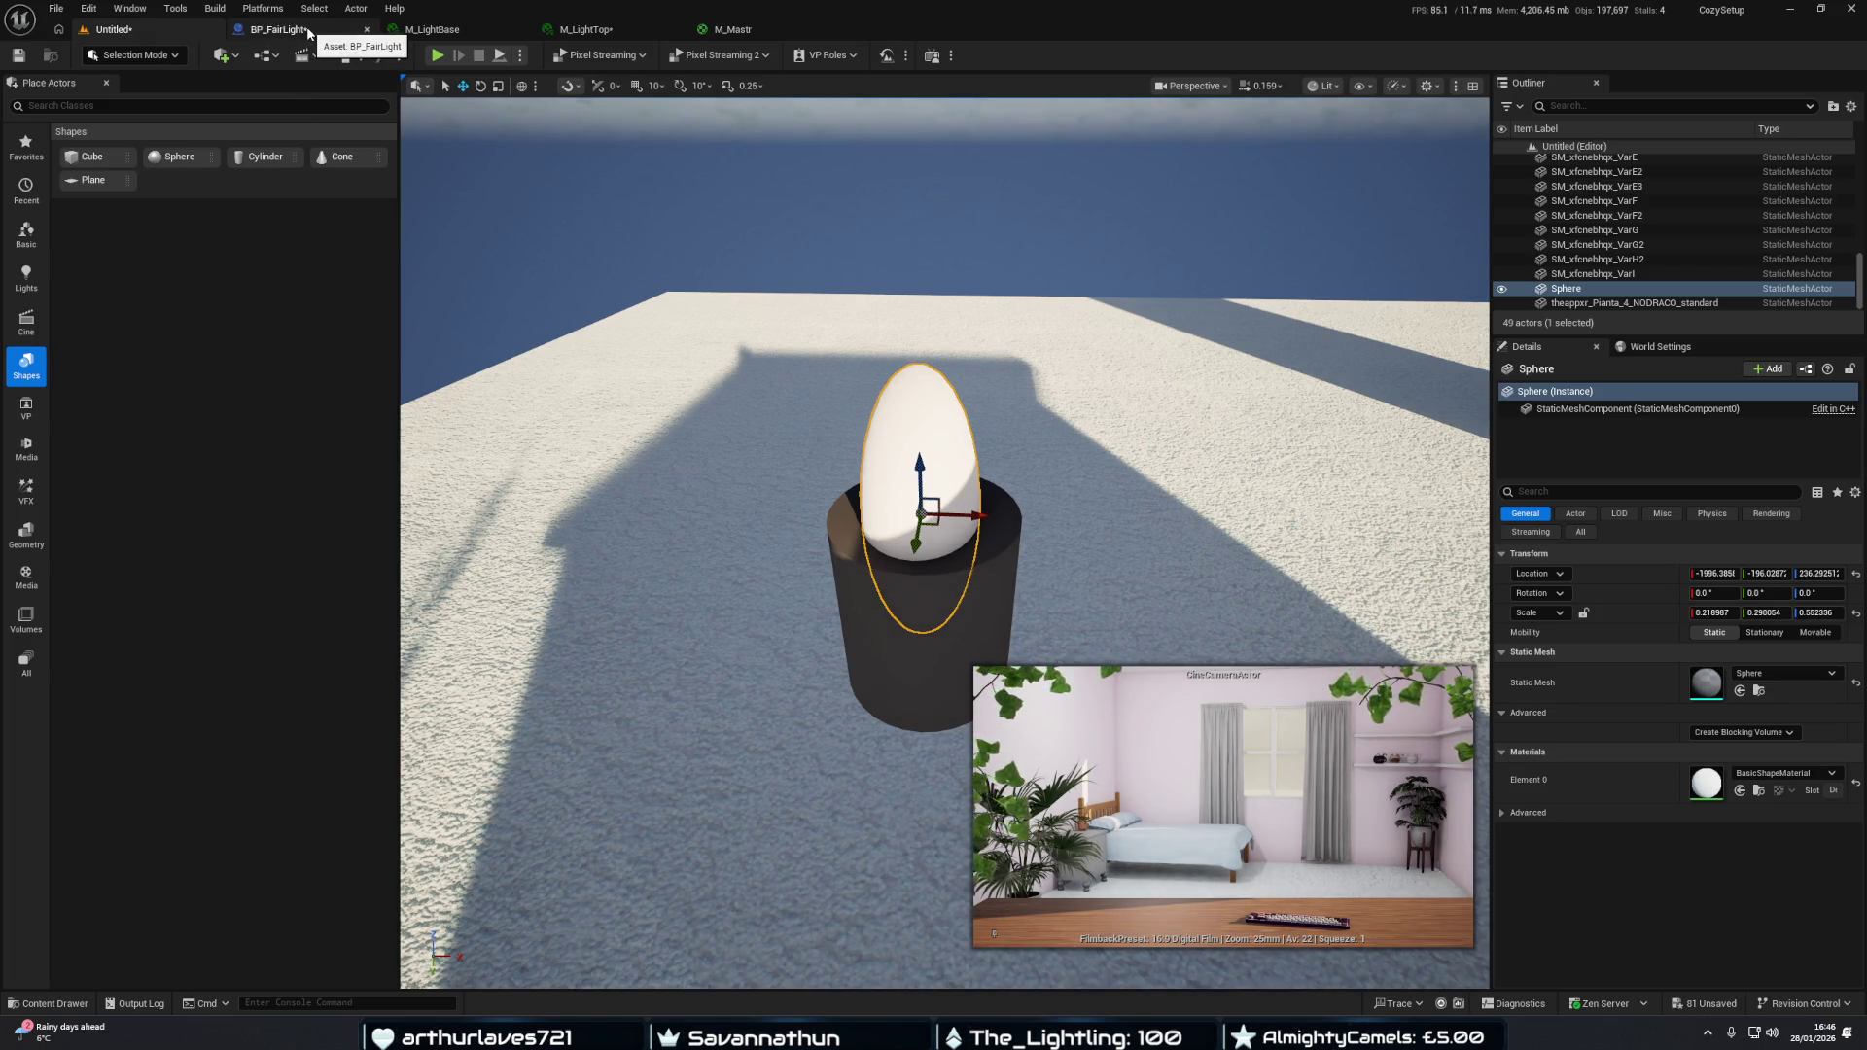
Close the BP_FairLight and M_Mastr tabs, leaving the M_LightTop instance open.
click(292, 29)
click(367, 29)
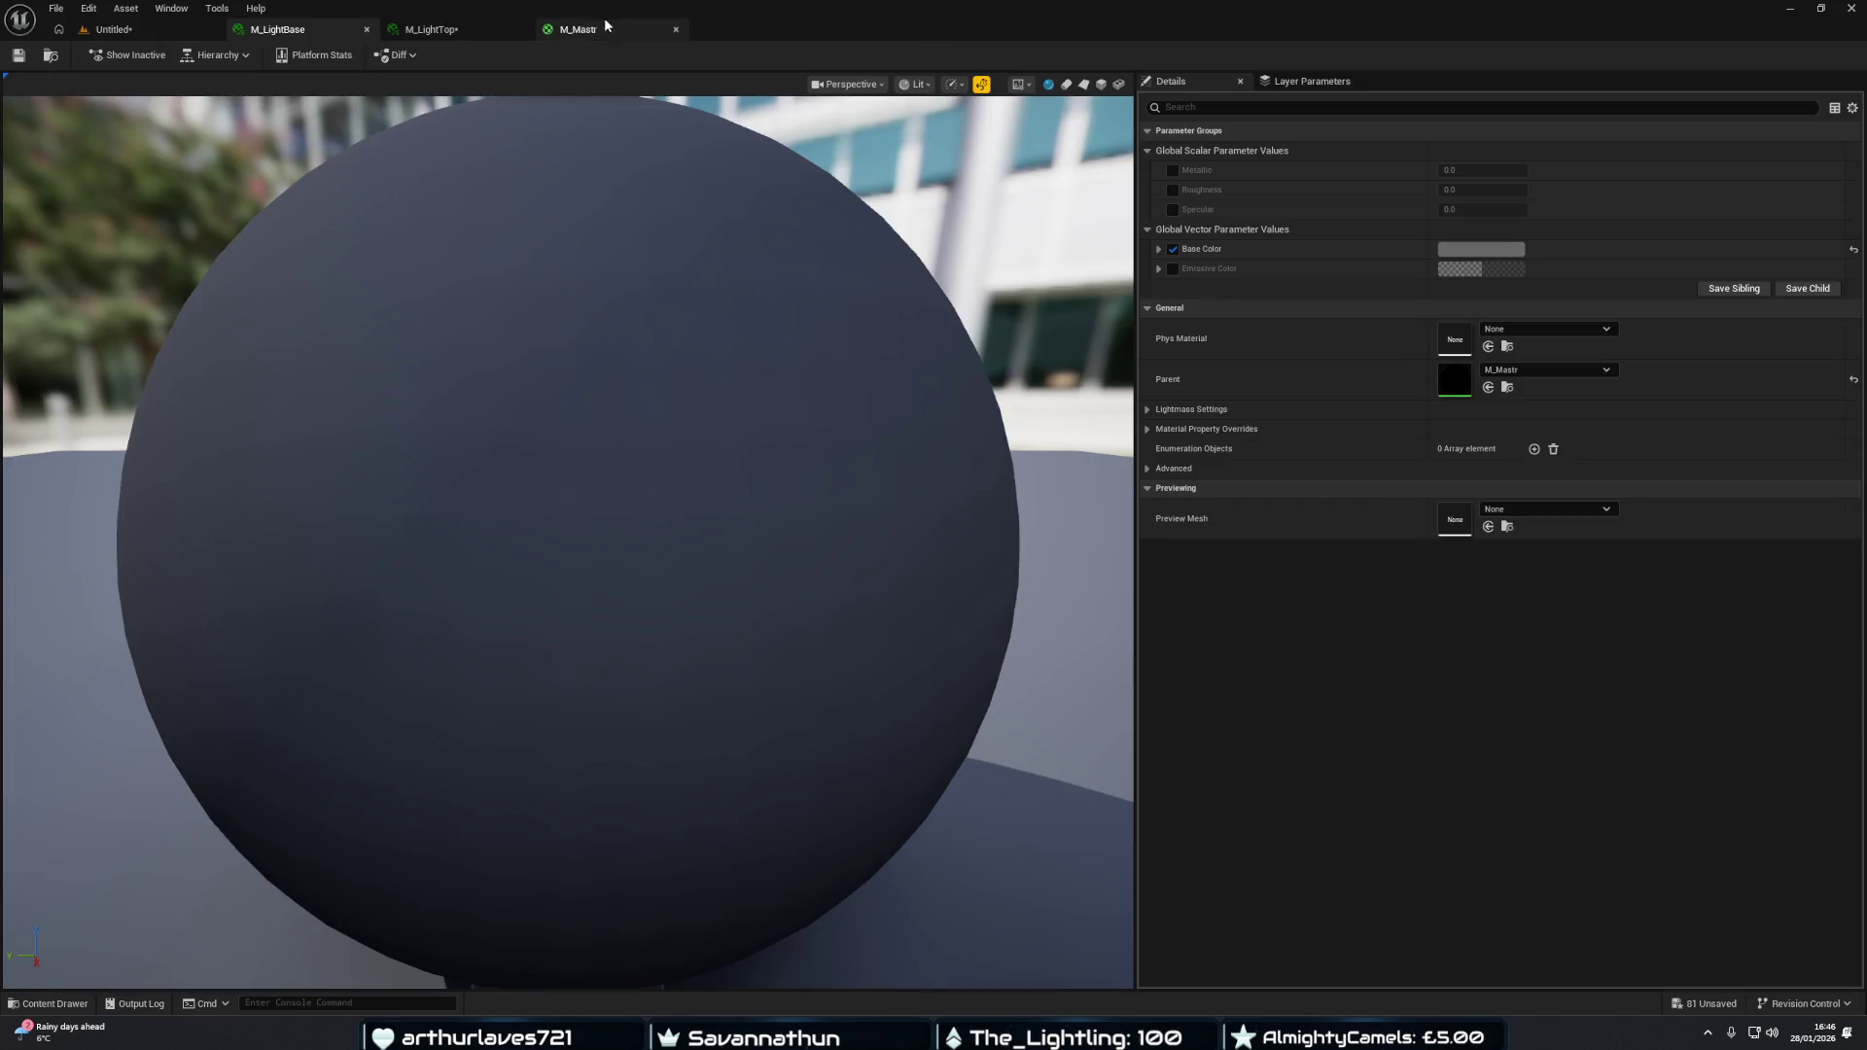
click(575, 29)
click(470, 28)
click(677, 30)
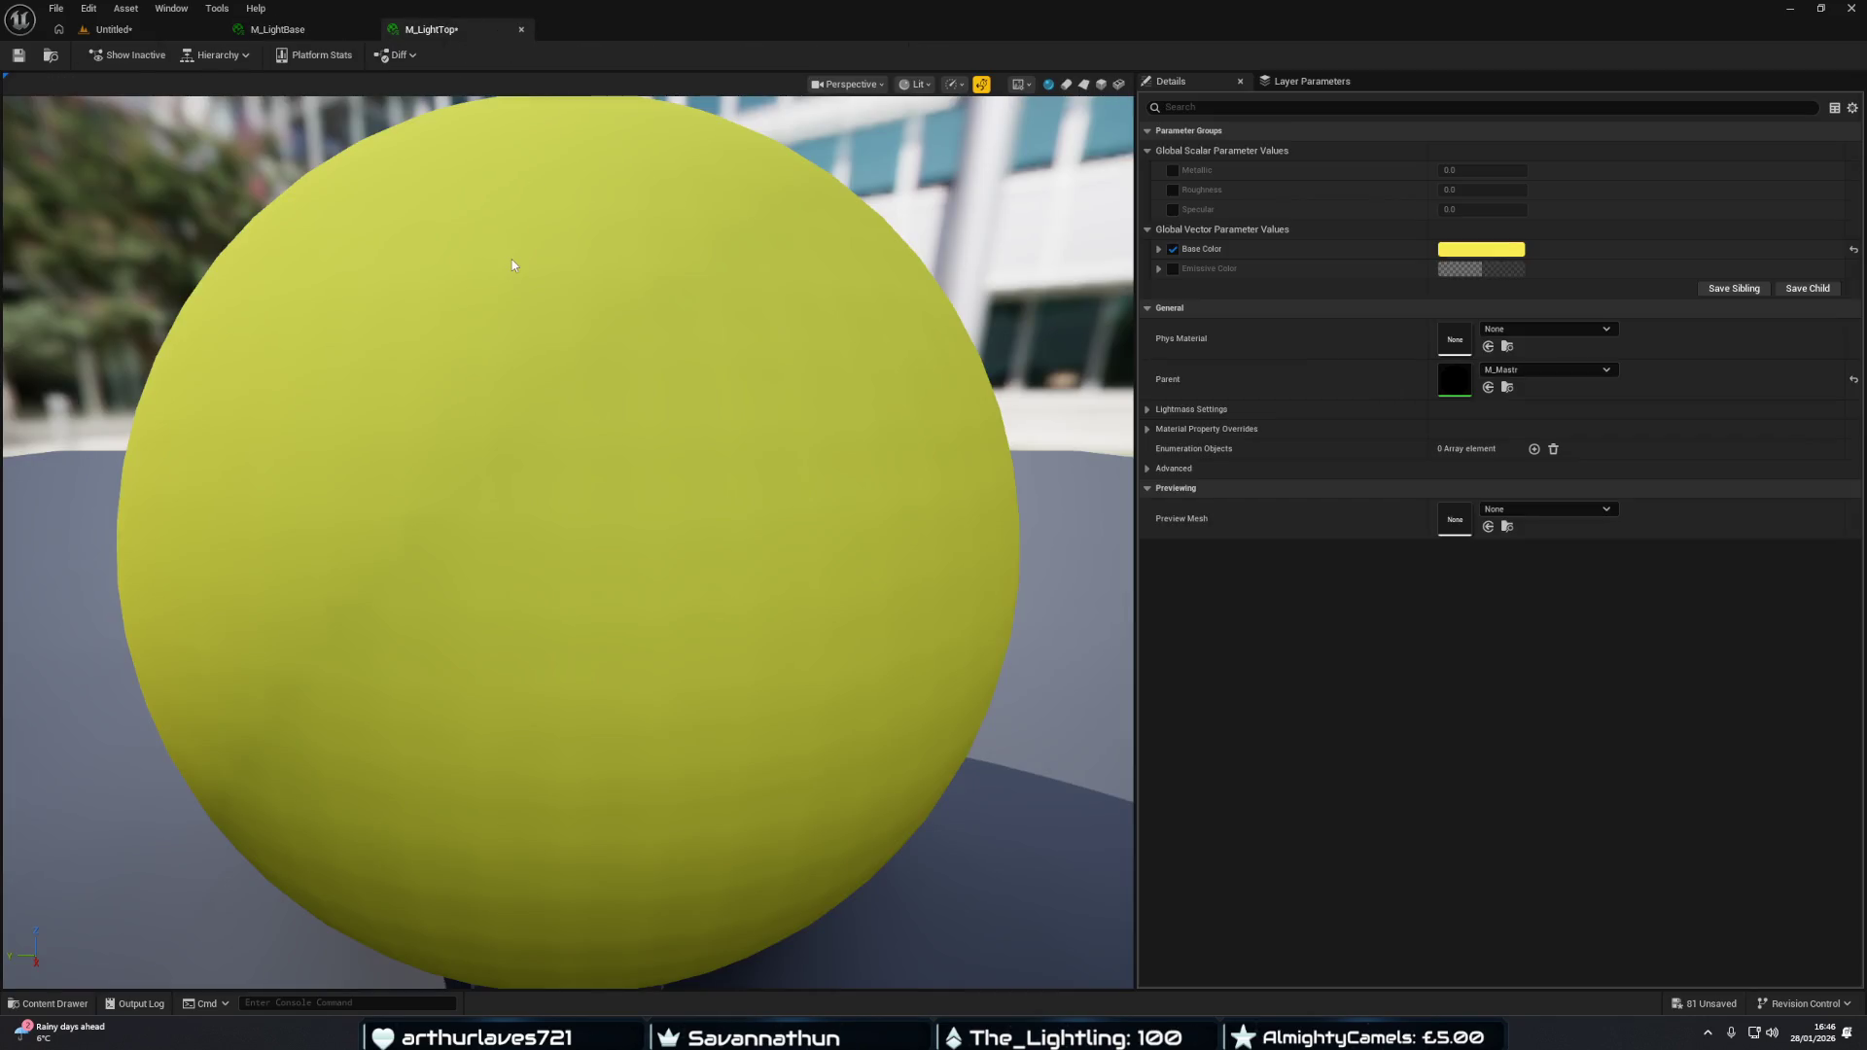
Override M_LightTop's Emissive Color with the yellow R 0.991, G 0.784, B 0.070.
click(1172, 269)
click(1473, 272)
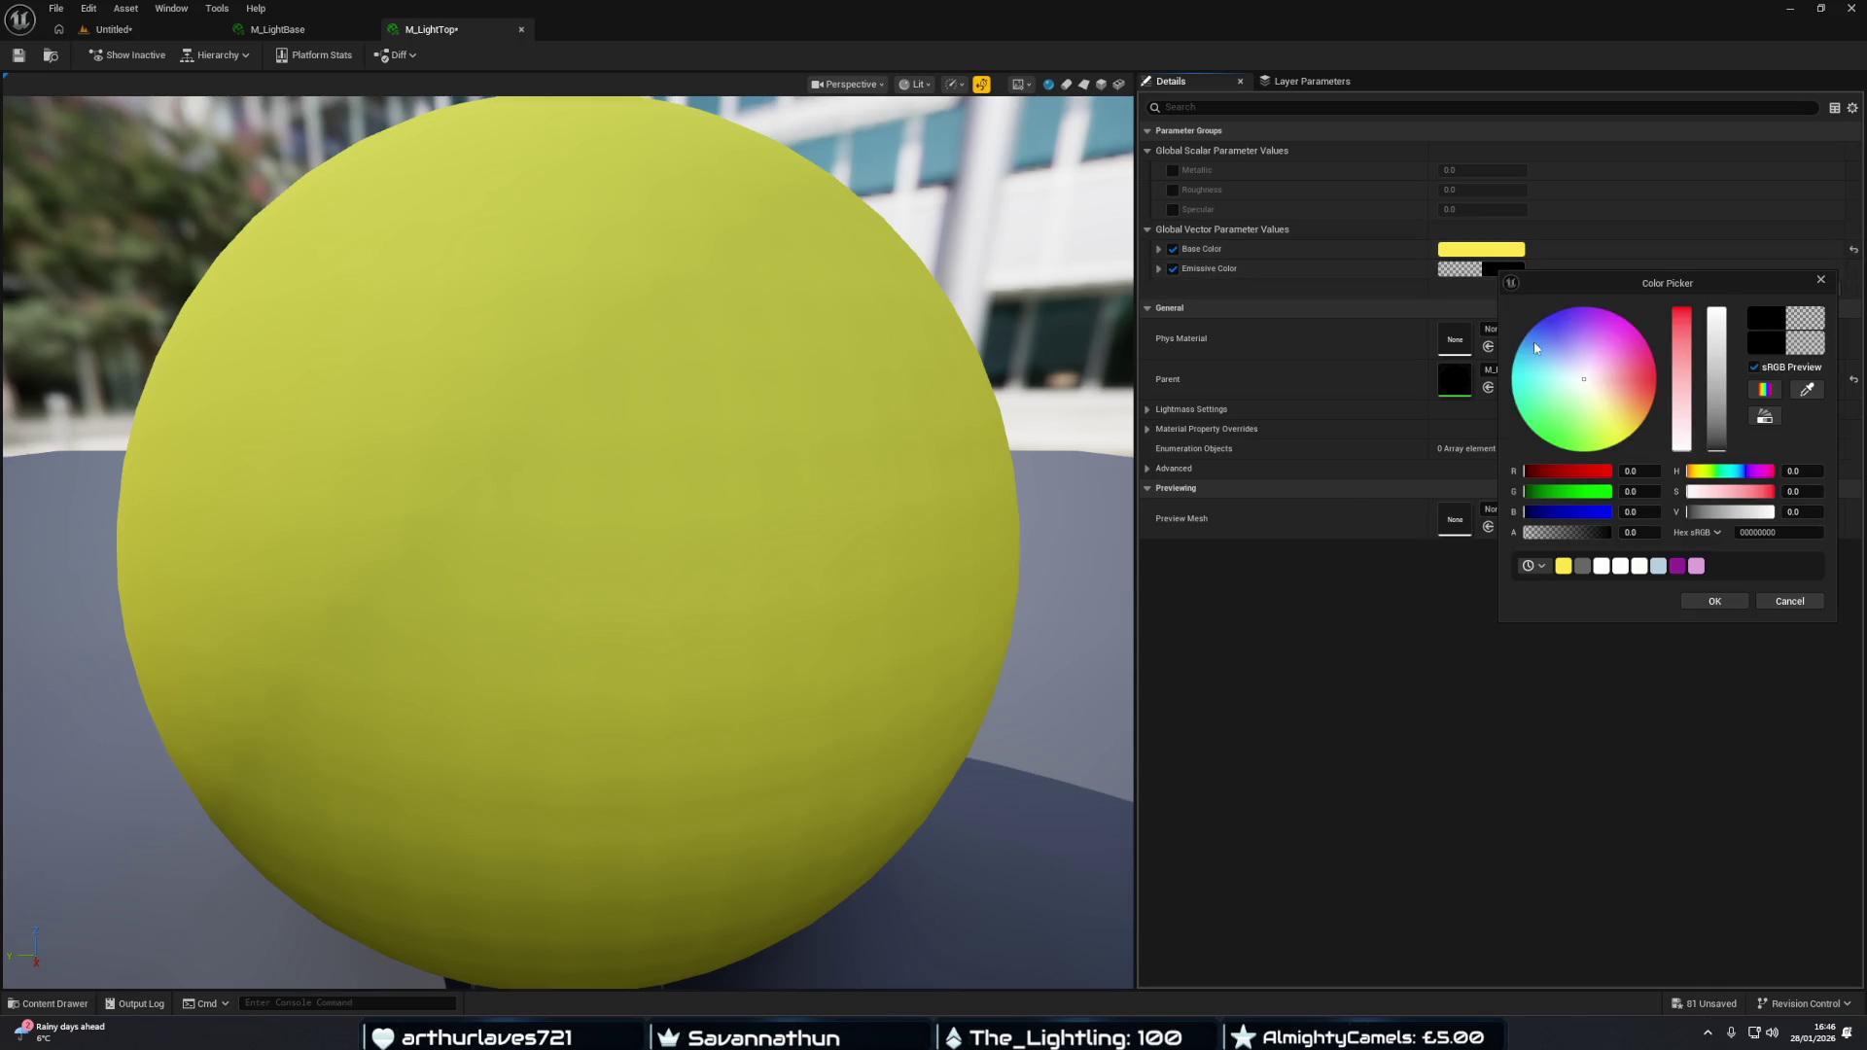
click(1471, 251)
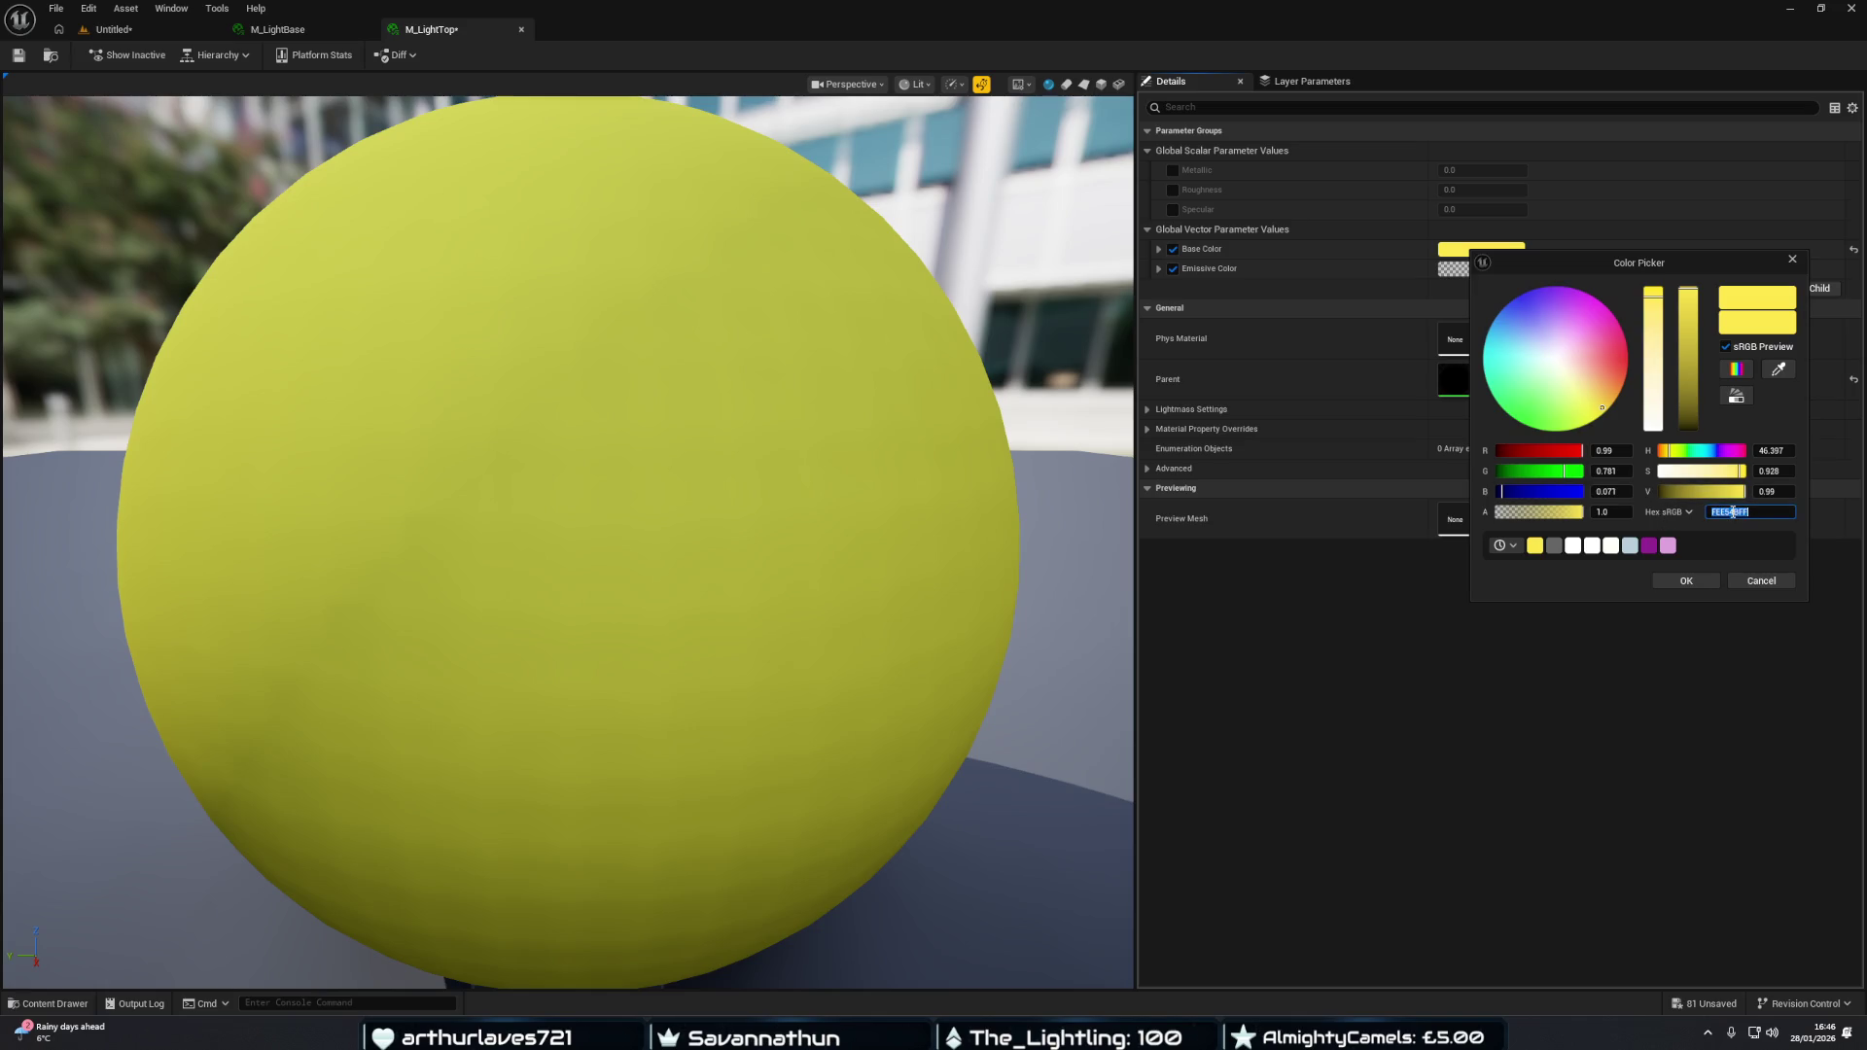
click(1509, 268)
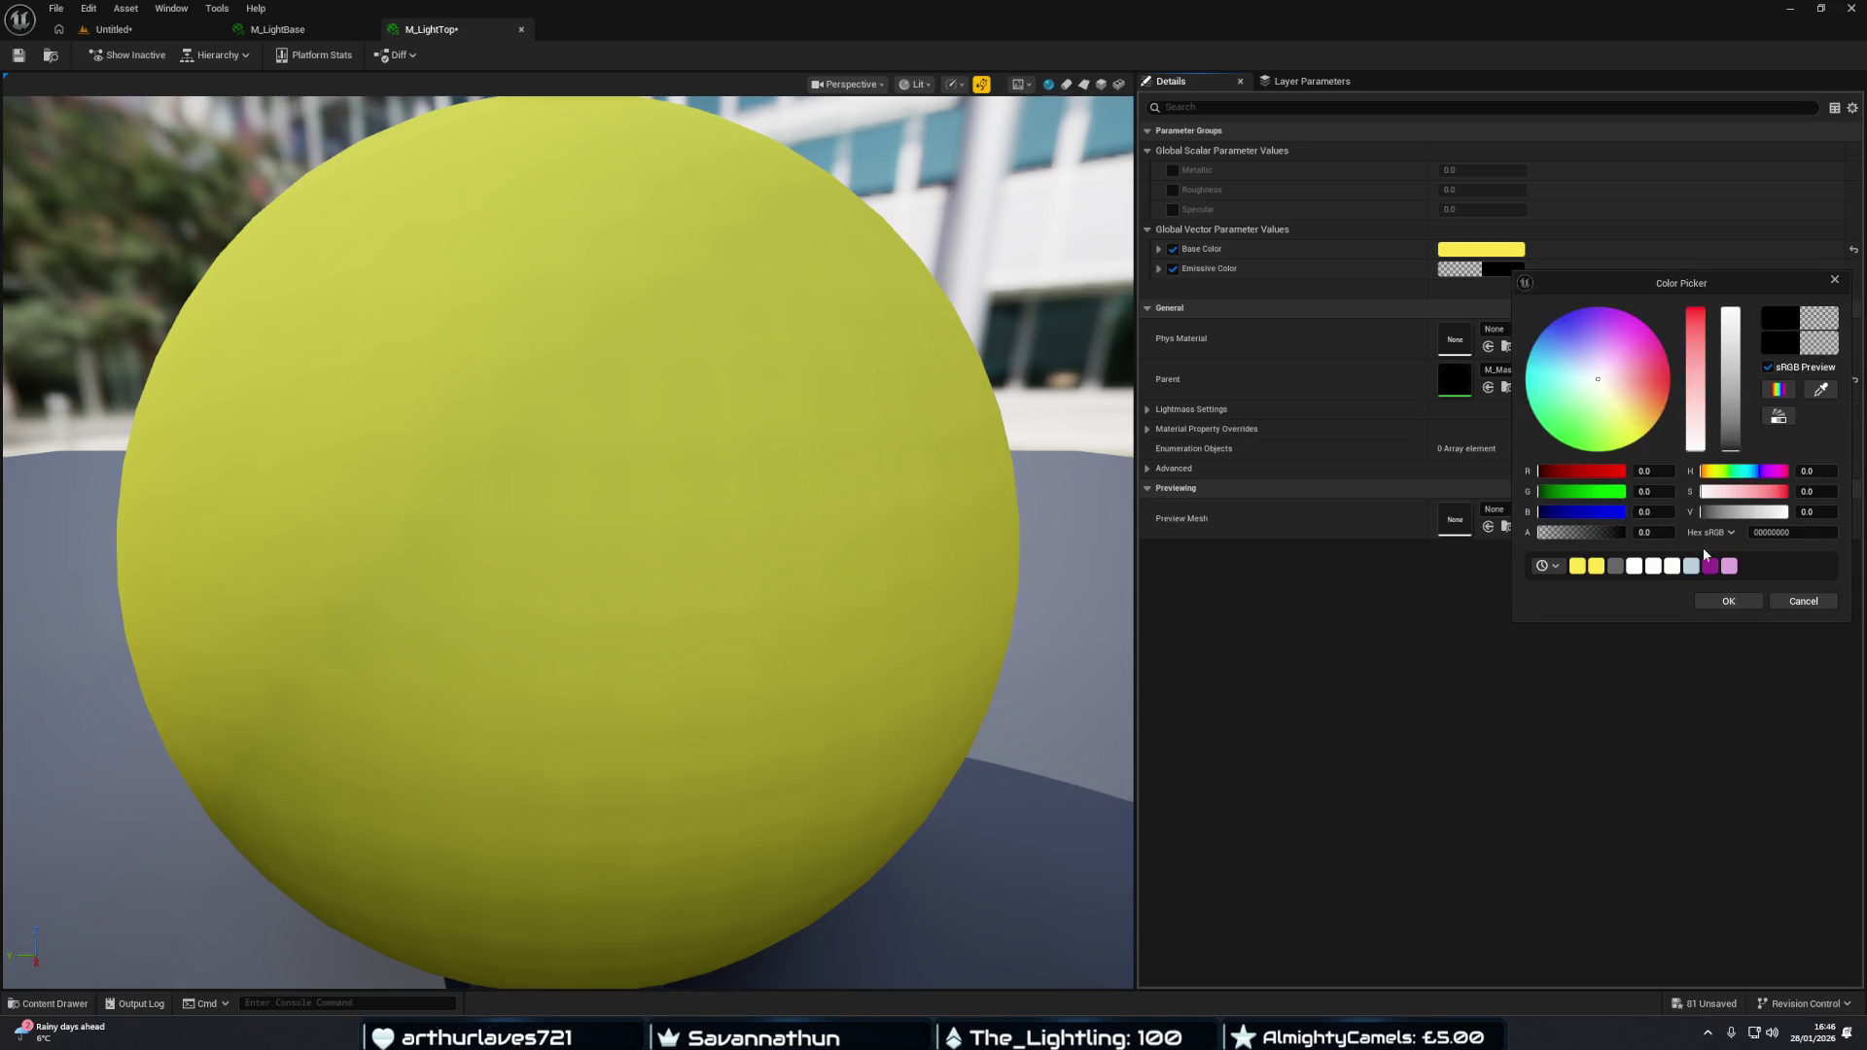
click(1790, 533)
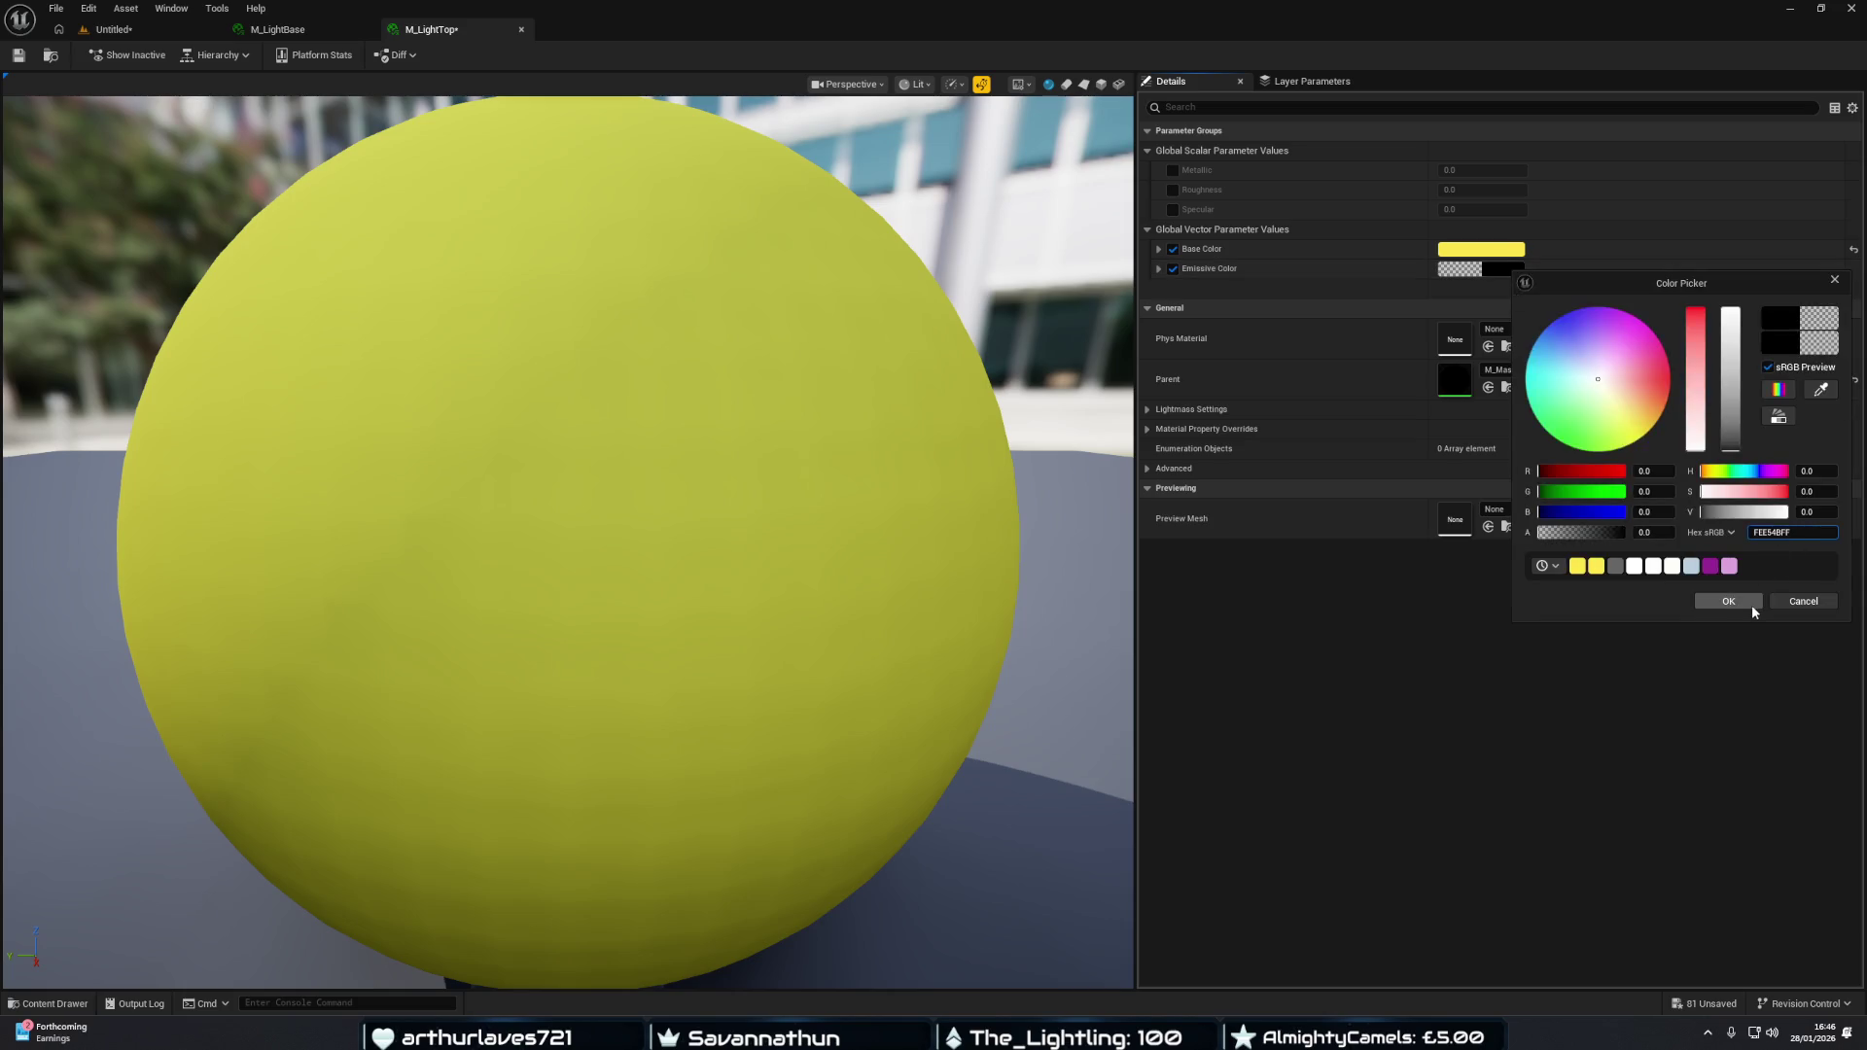
click(1749, 605)
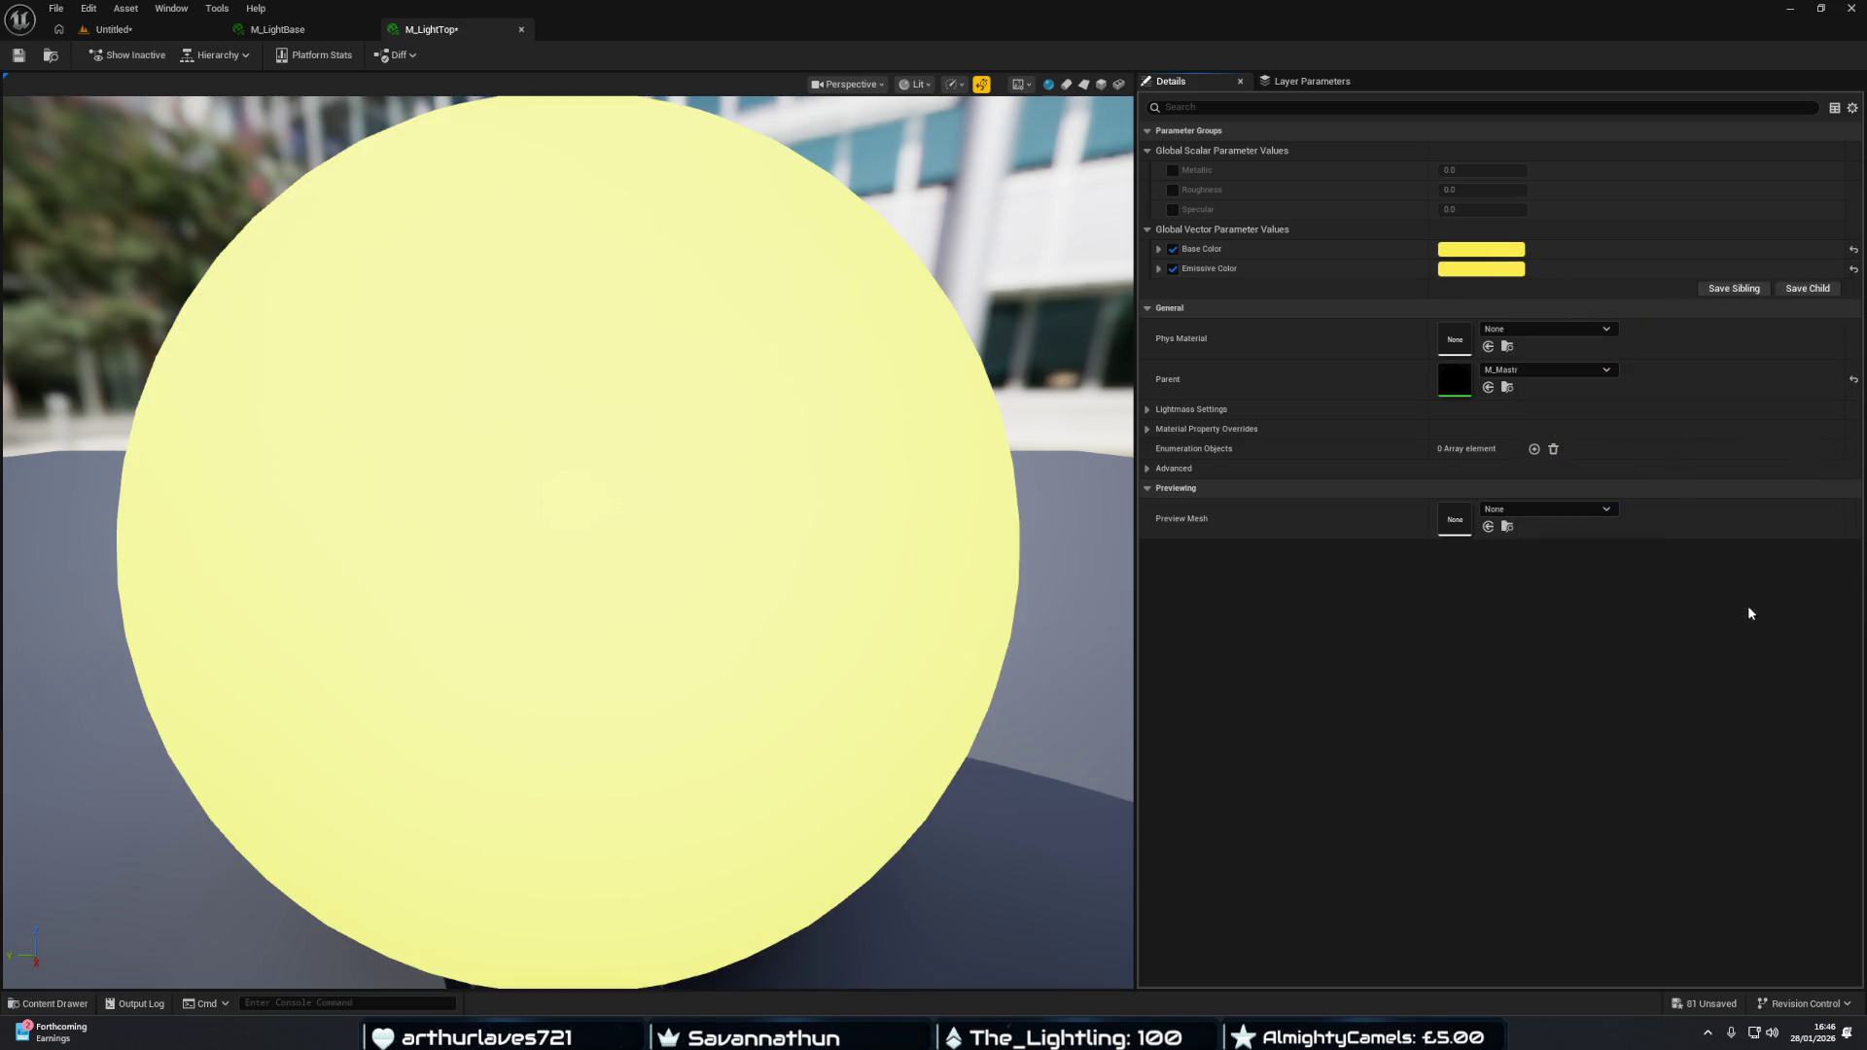
click(1157, 269)
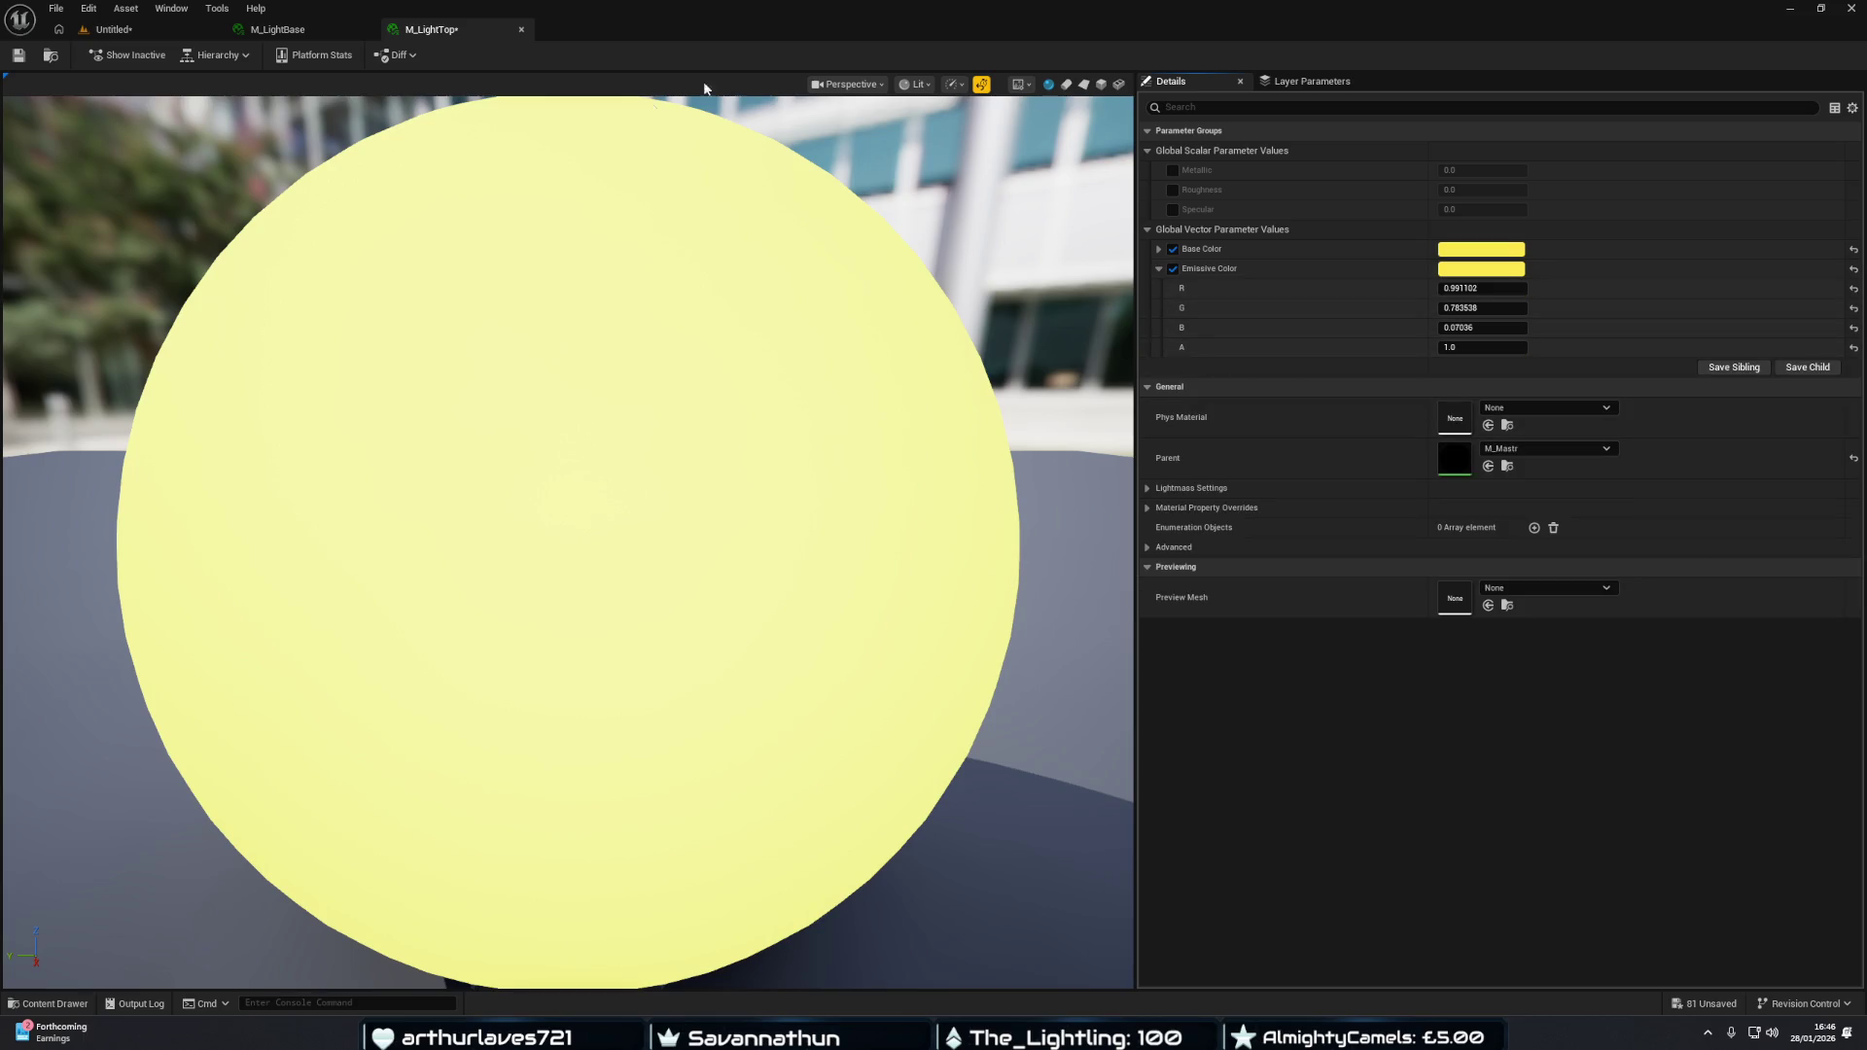
click(131, 30)
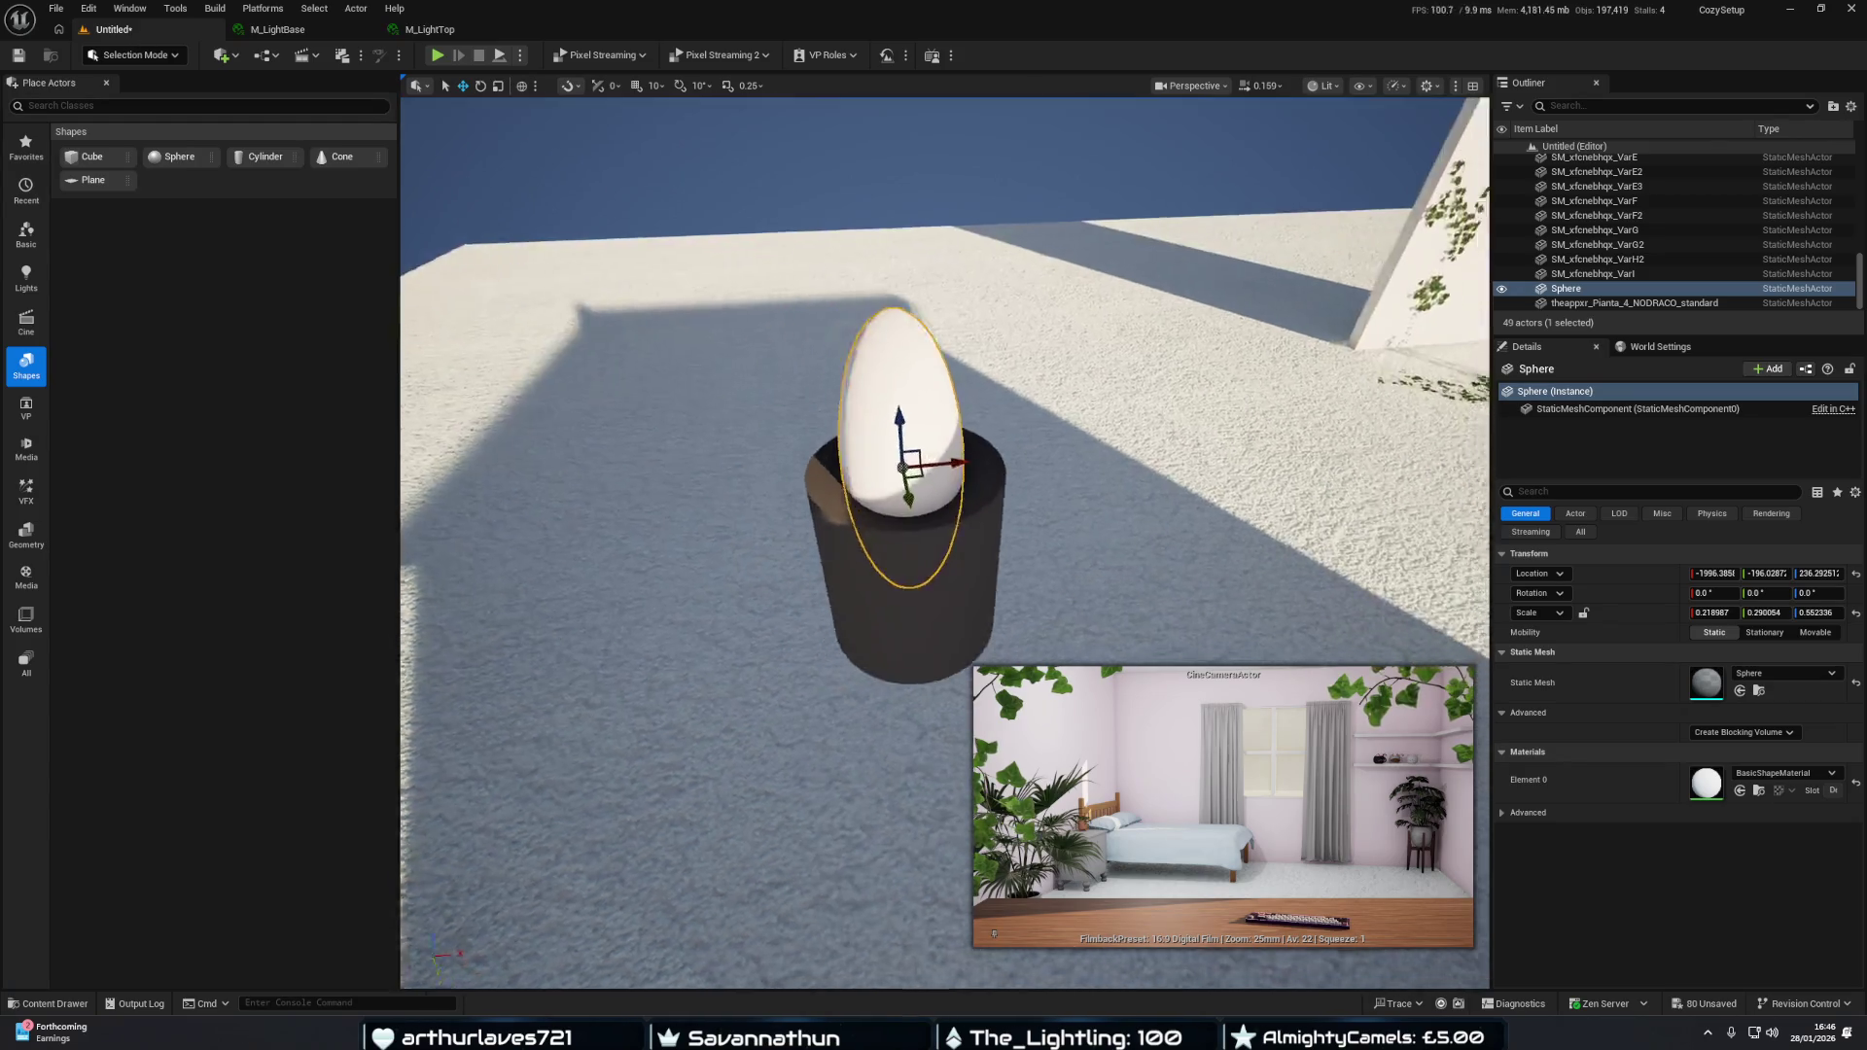
Apply the yellow M_LightTop material to the egg-shaped sphere and open M_Mastr.
click(47, 1003)
mouse_move(367, 696)
mouse_down()
mouse_move(810, 461)
mouse_move(967, 497)
mouse_up()
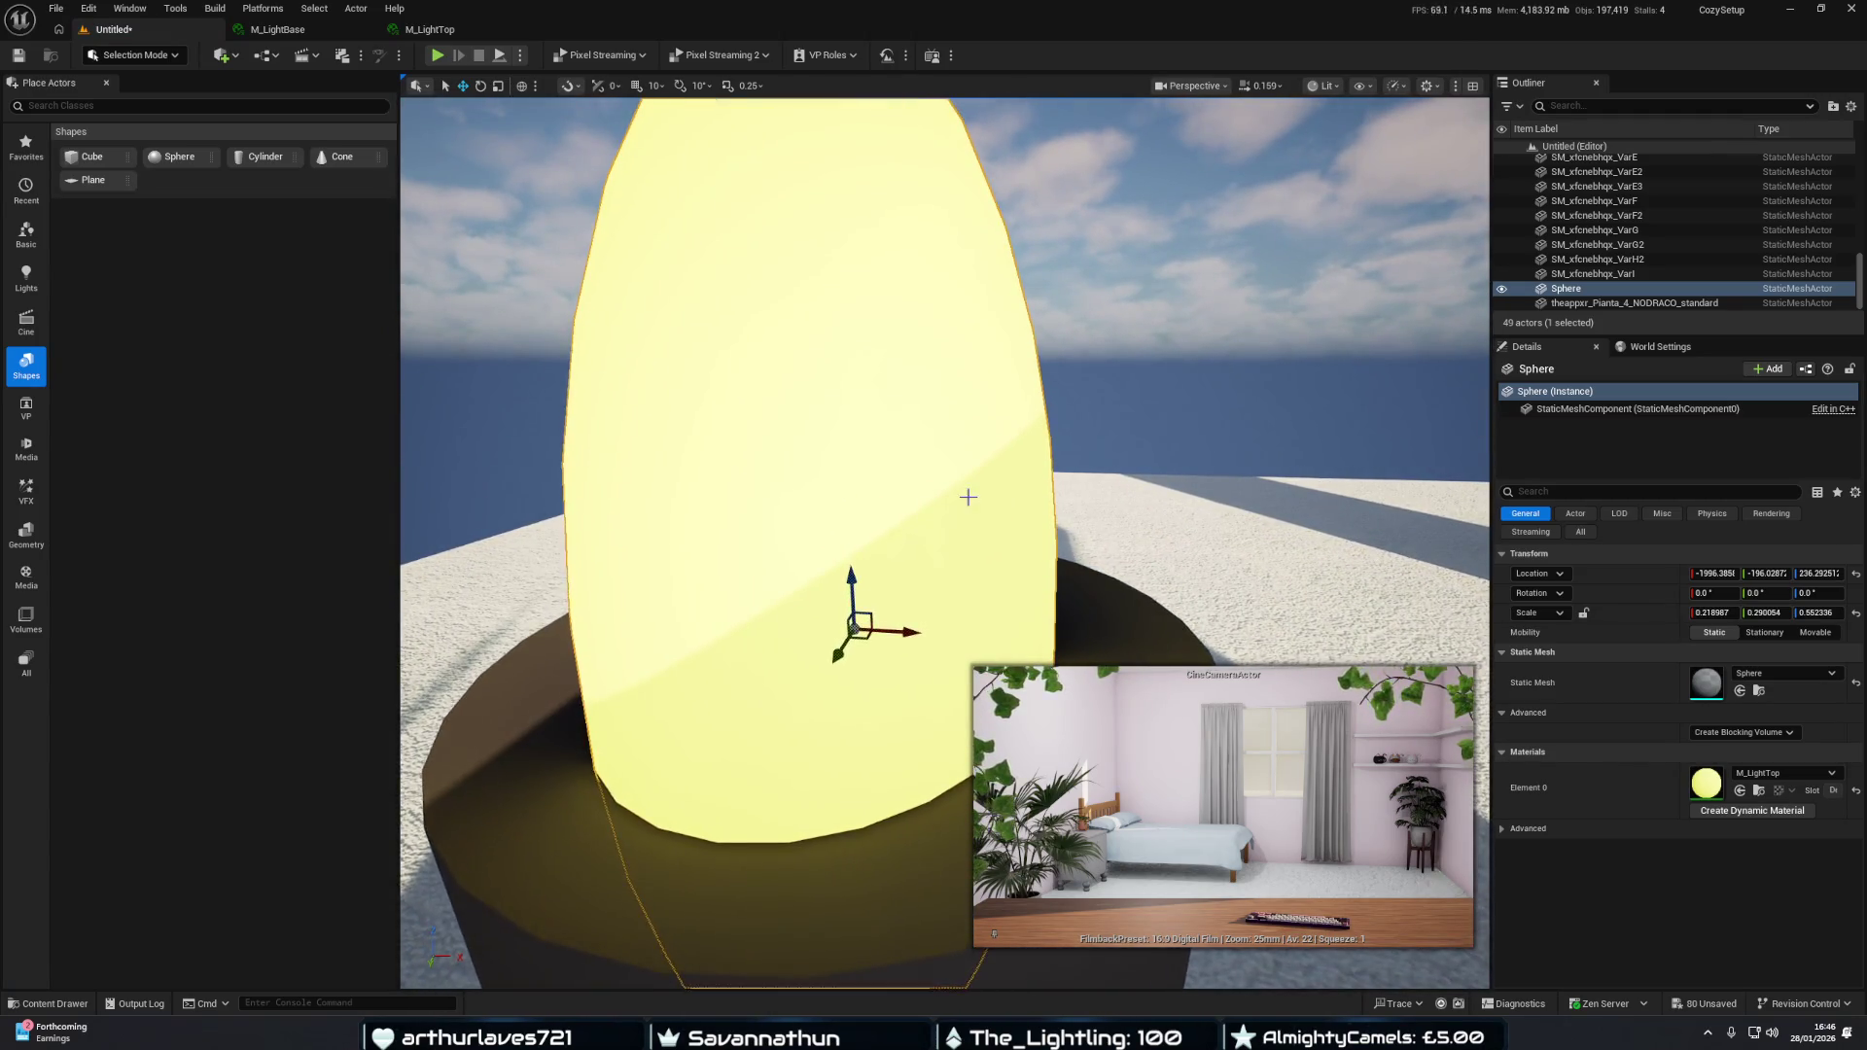
key(ctrl+space)
click(433, 696)
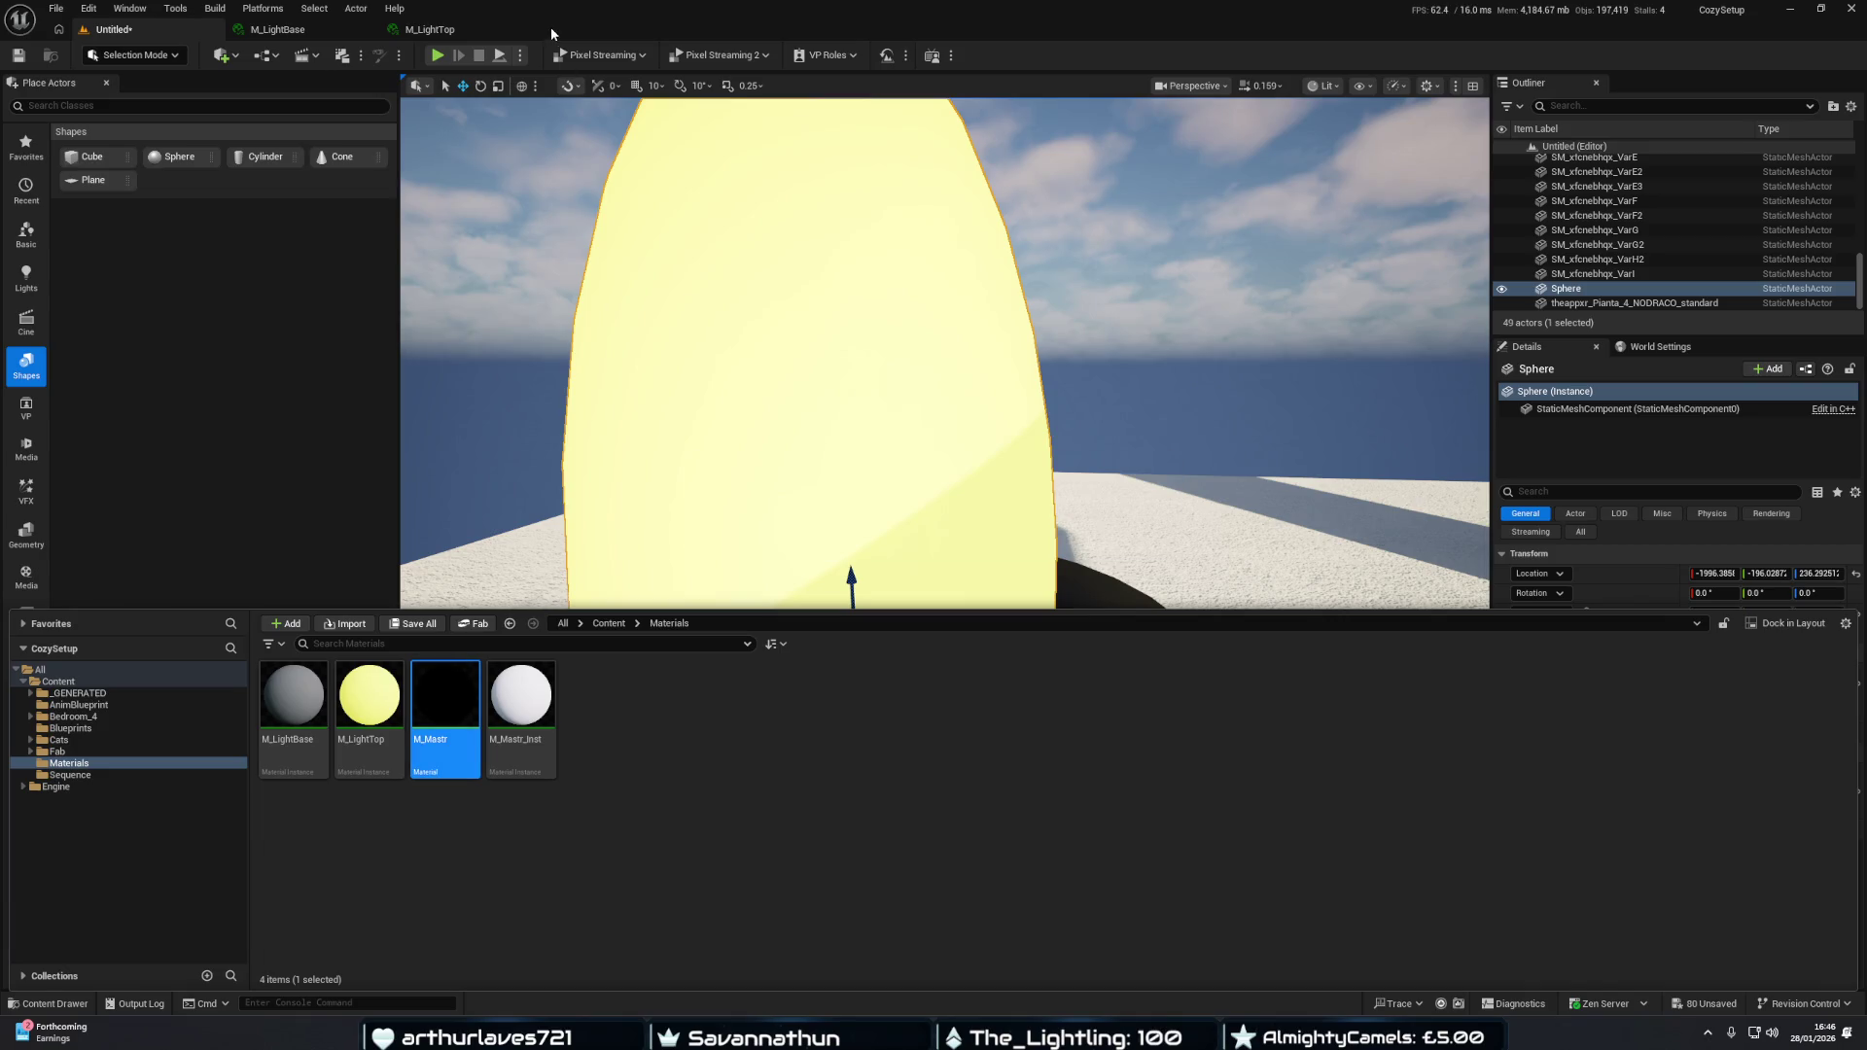
key(Return)
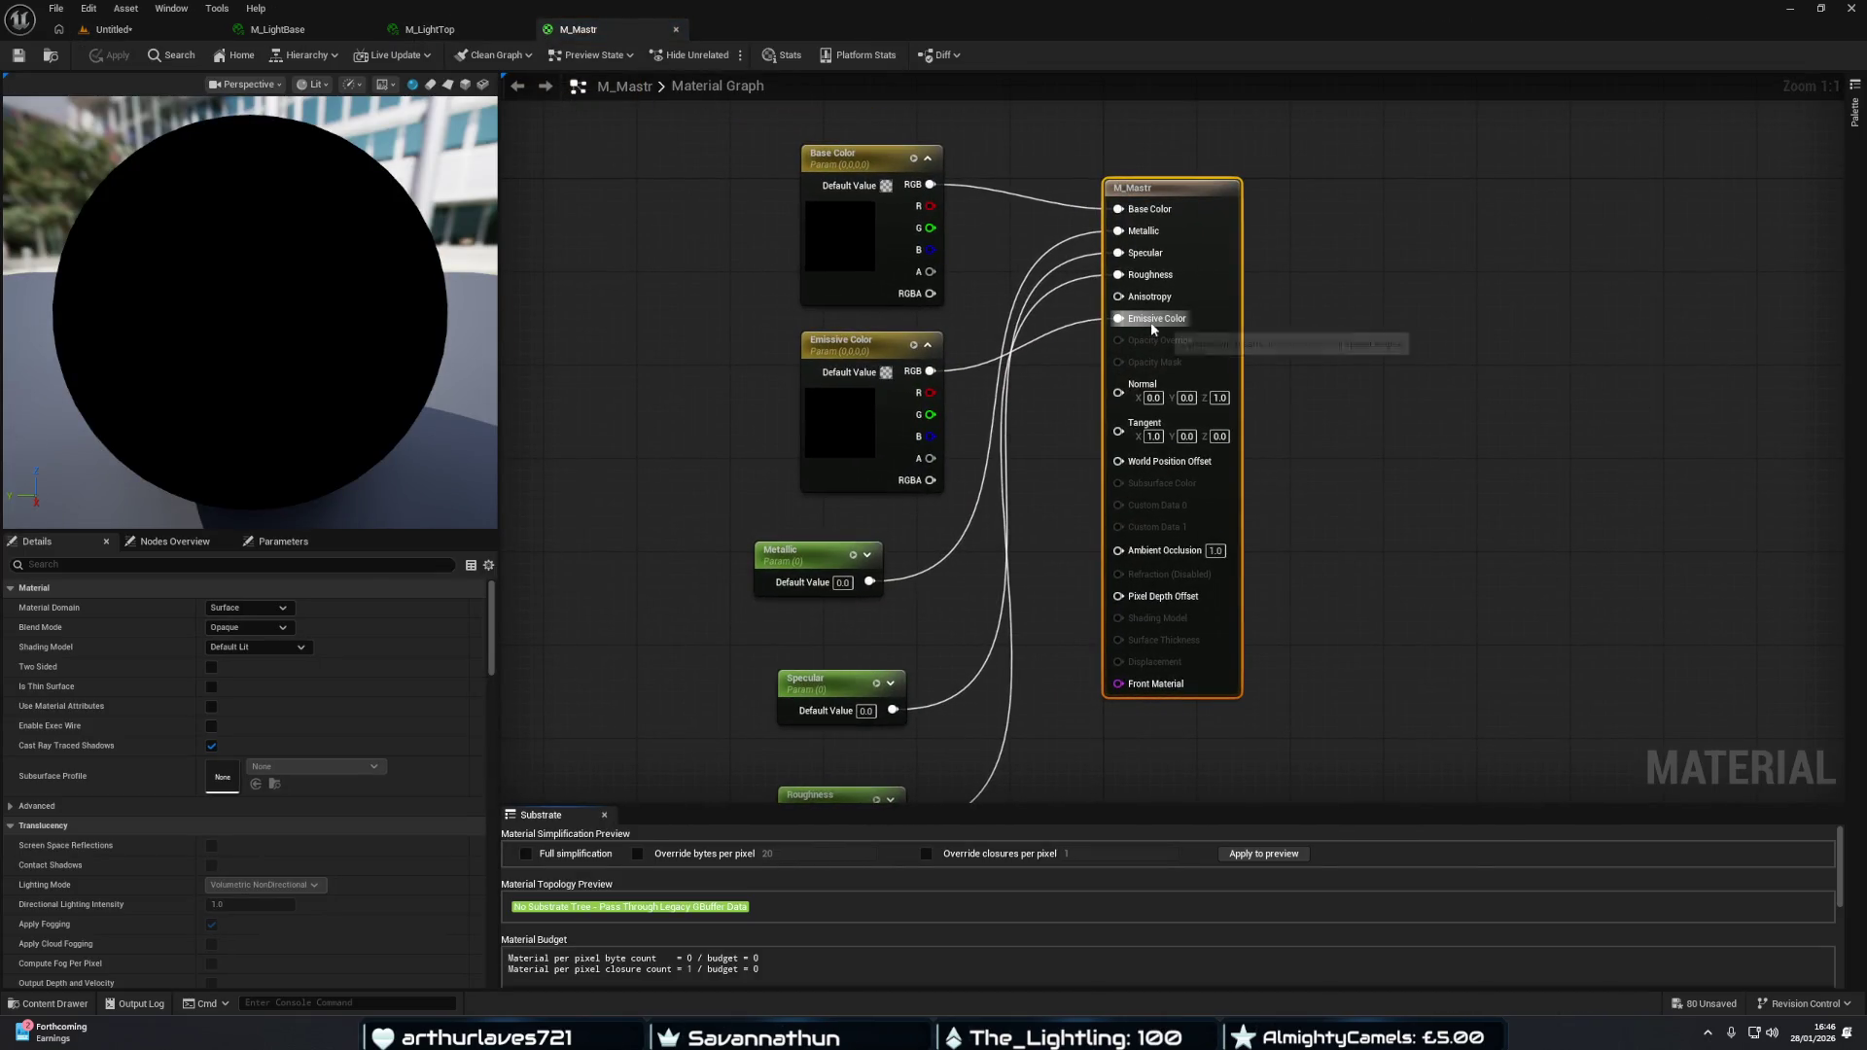
Add a Multiply node in M_Mastr and wire the Emissive Color parameter into A.
drag(849, 348, 615, 348)
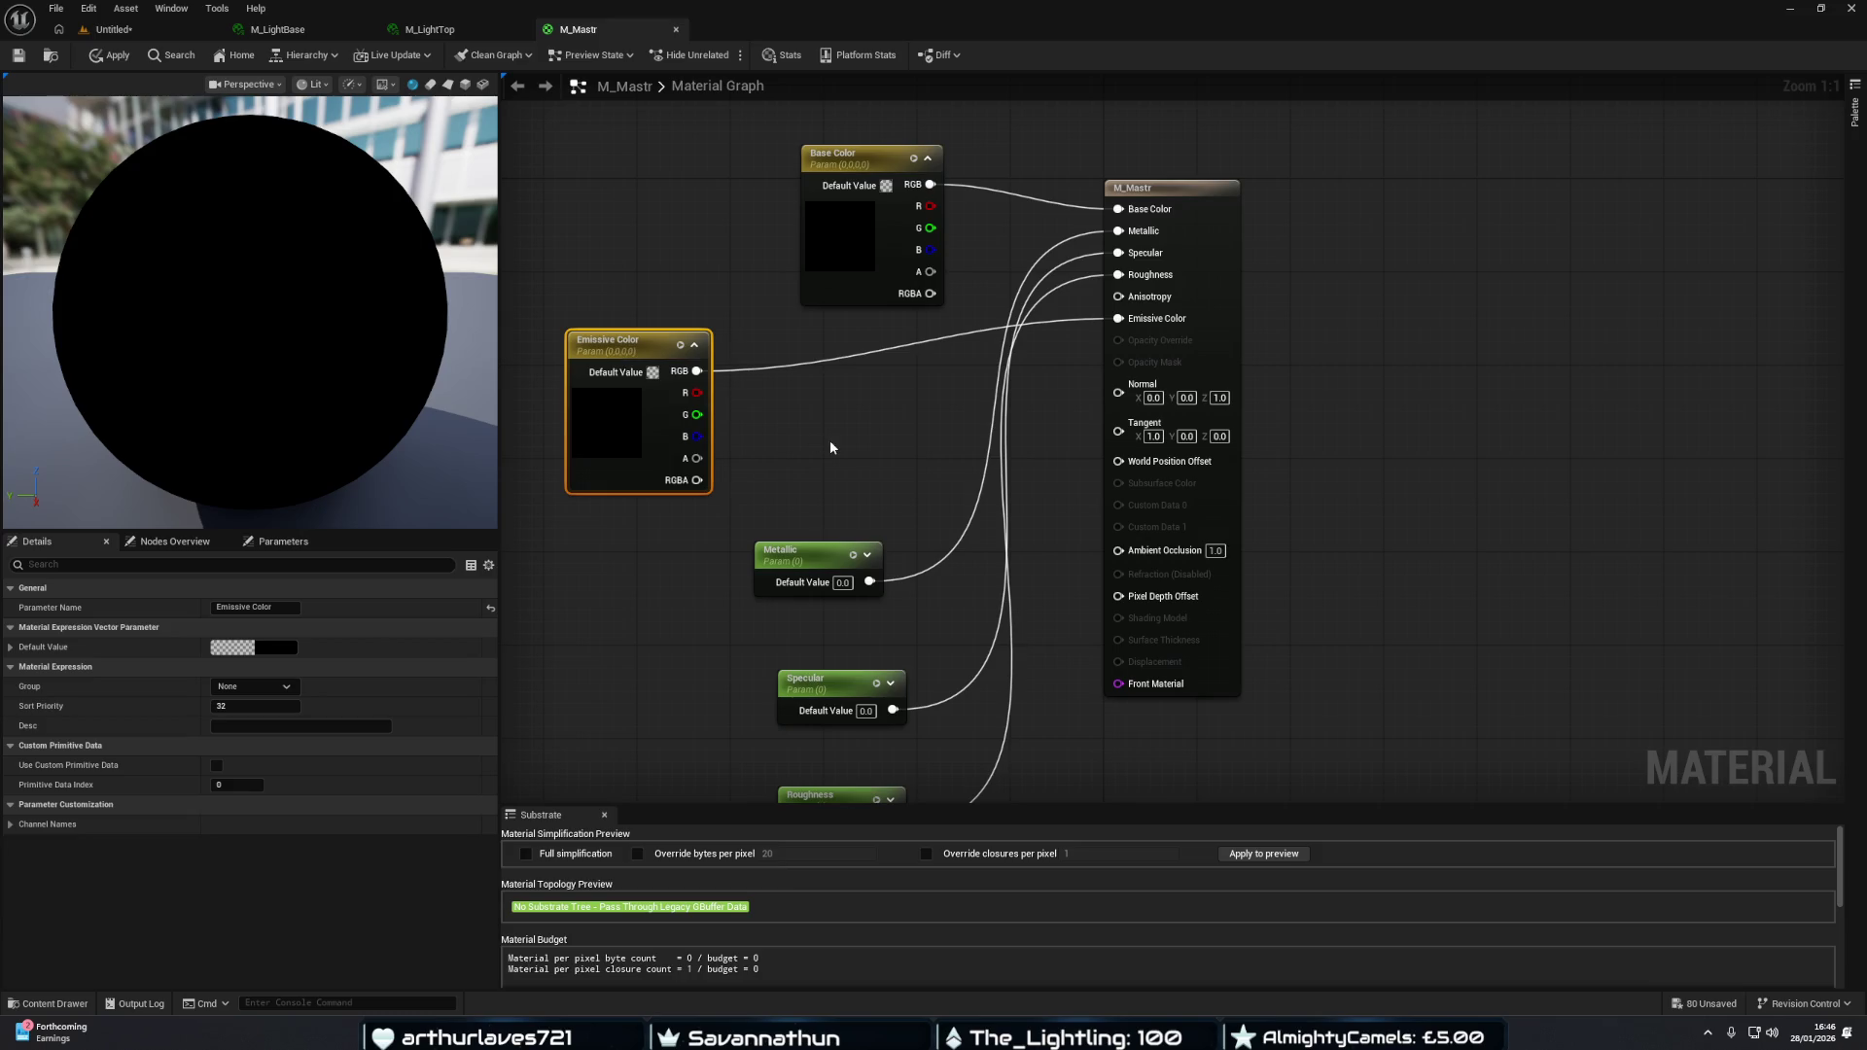
right_click(832, 446)
text(multi)
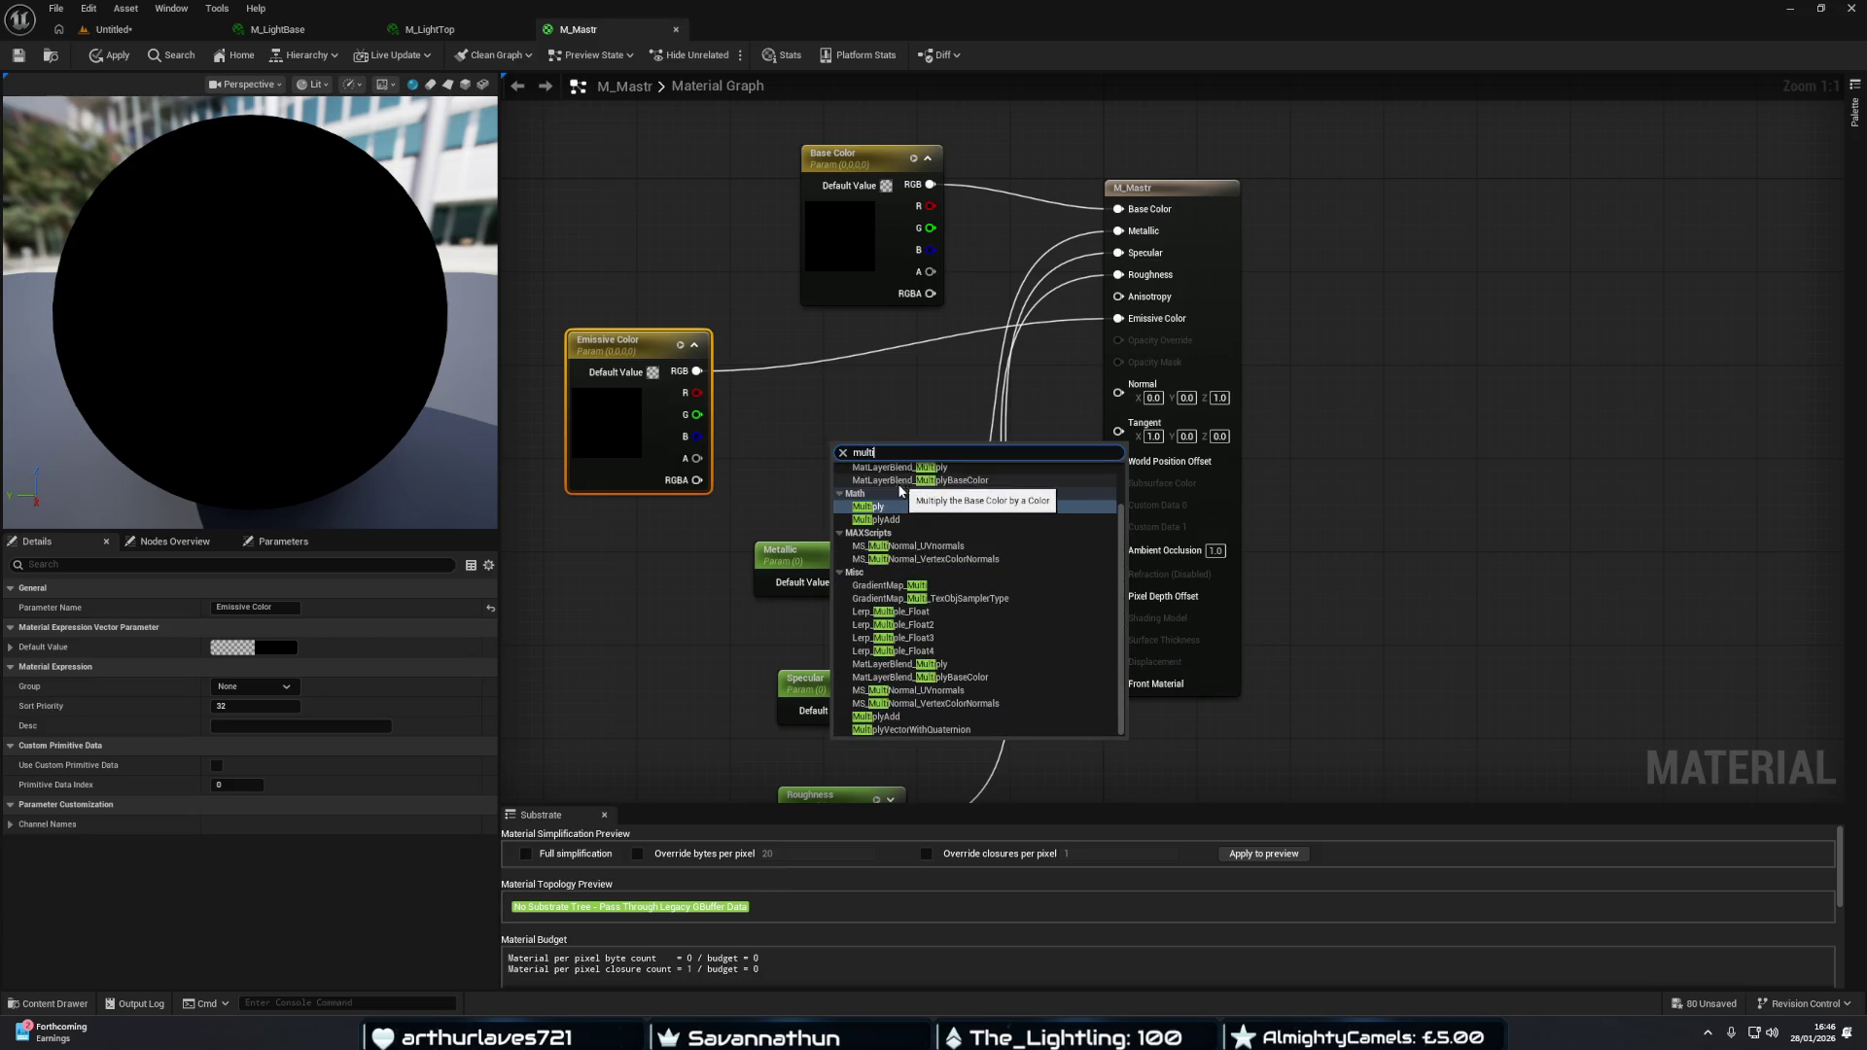
click(890, 514)
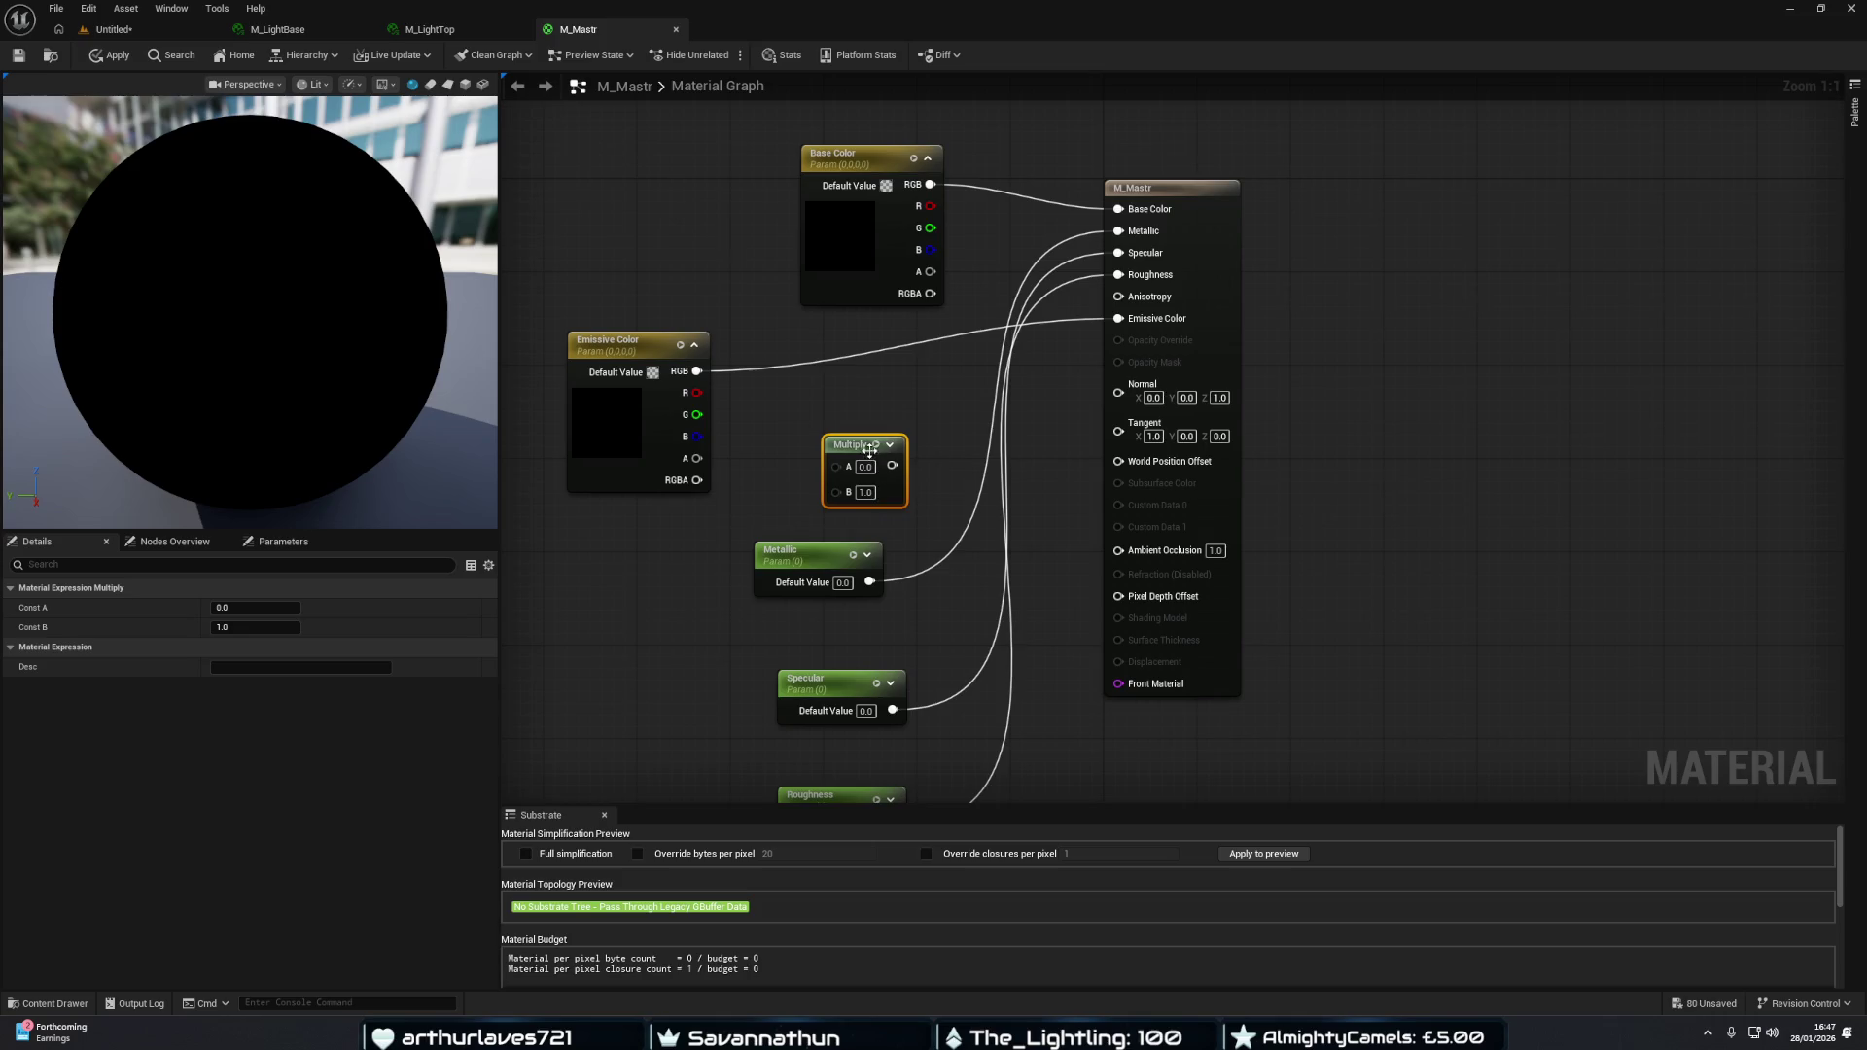
drag(869, 453, 856, 383)
mouse_move(698, 371)
mouse_down()
mouse_move(825, 395)
mouse_move(1118, 319)
mouse_up()
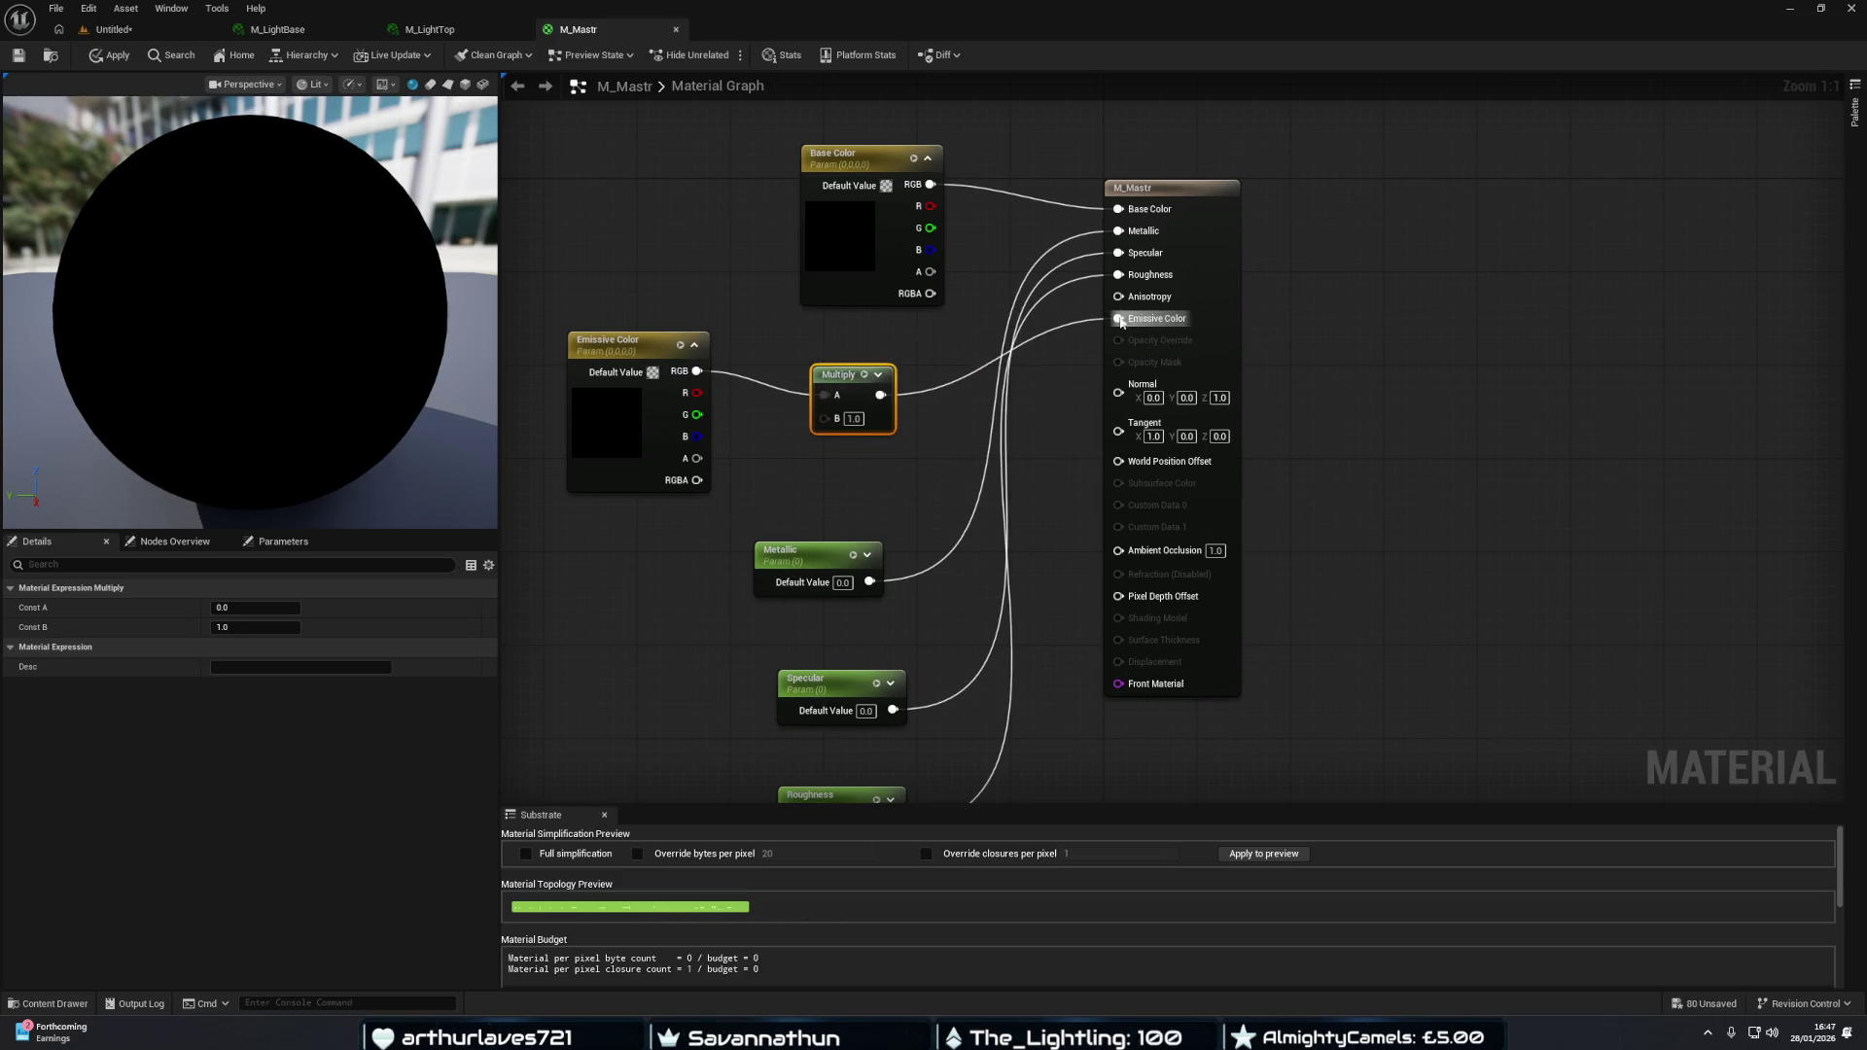
Edit the Multiply node's B value and disconnect the material's Emissive Color input.
click(859, 420)
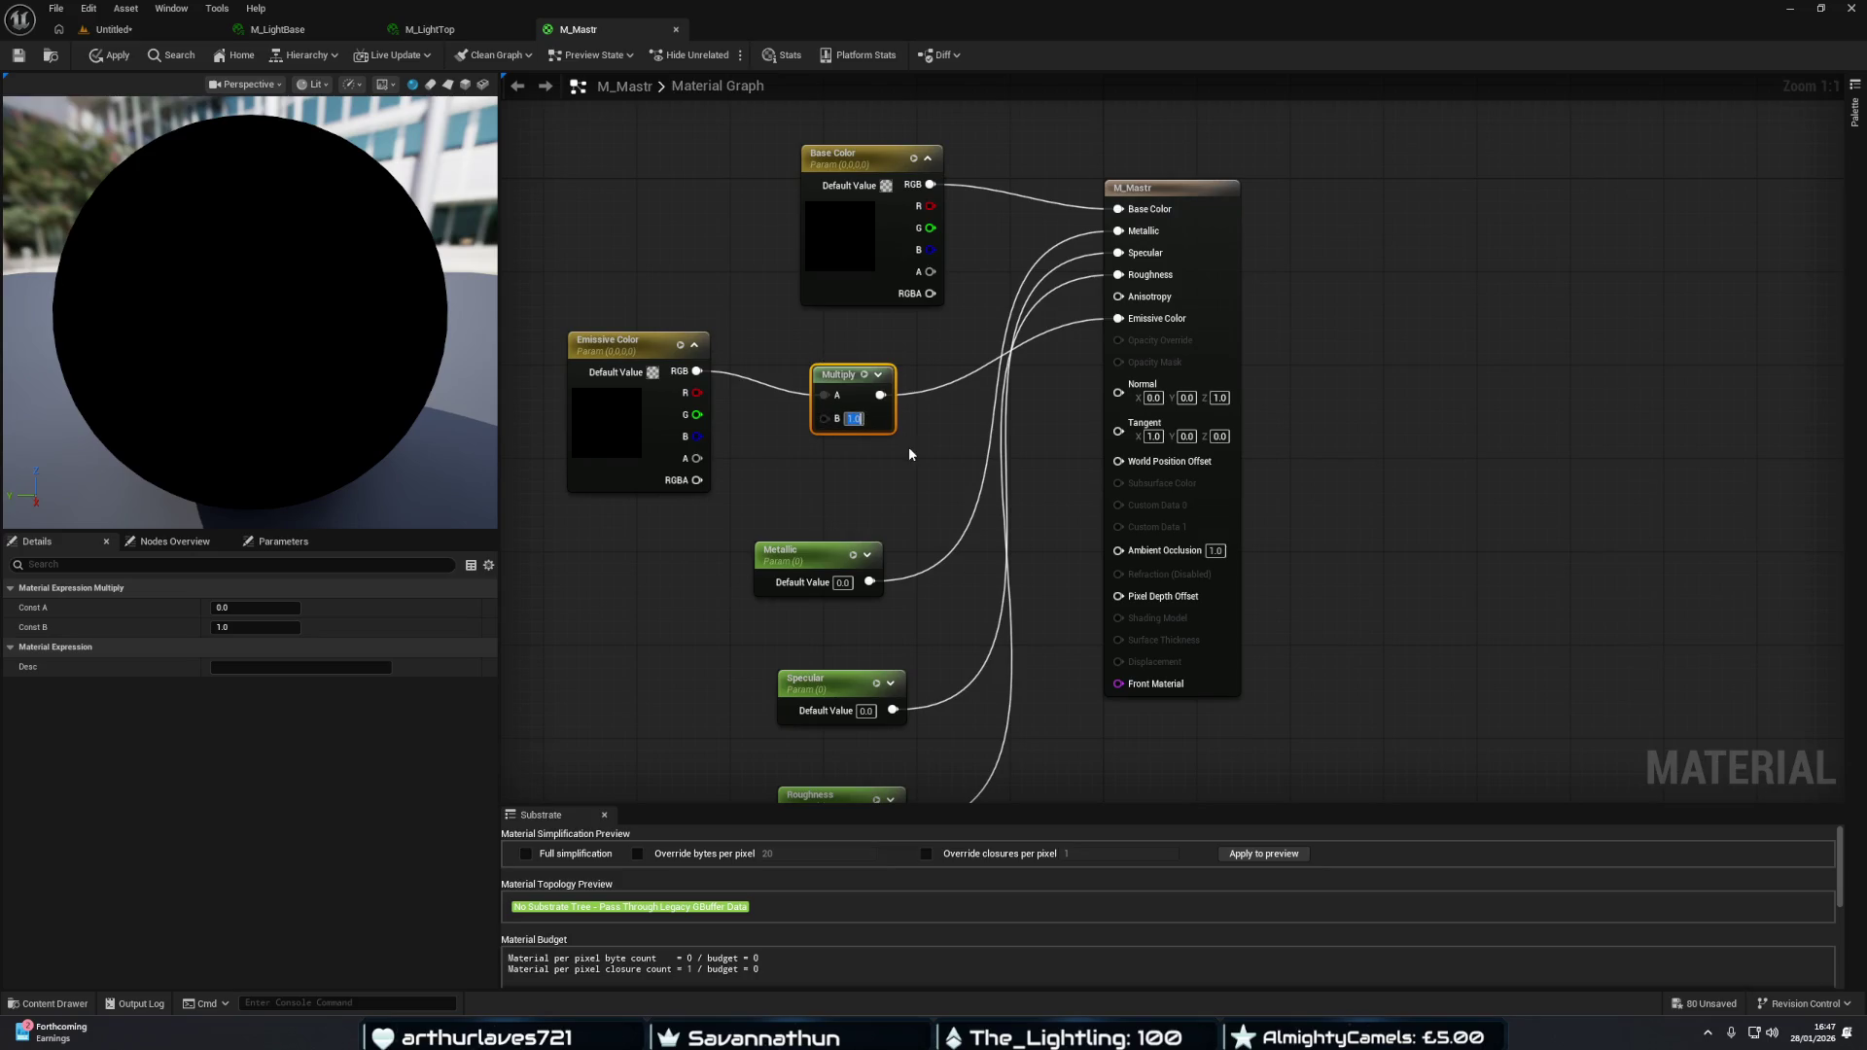
text(3)
right_click(840, 378)
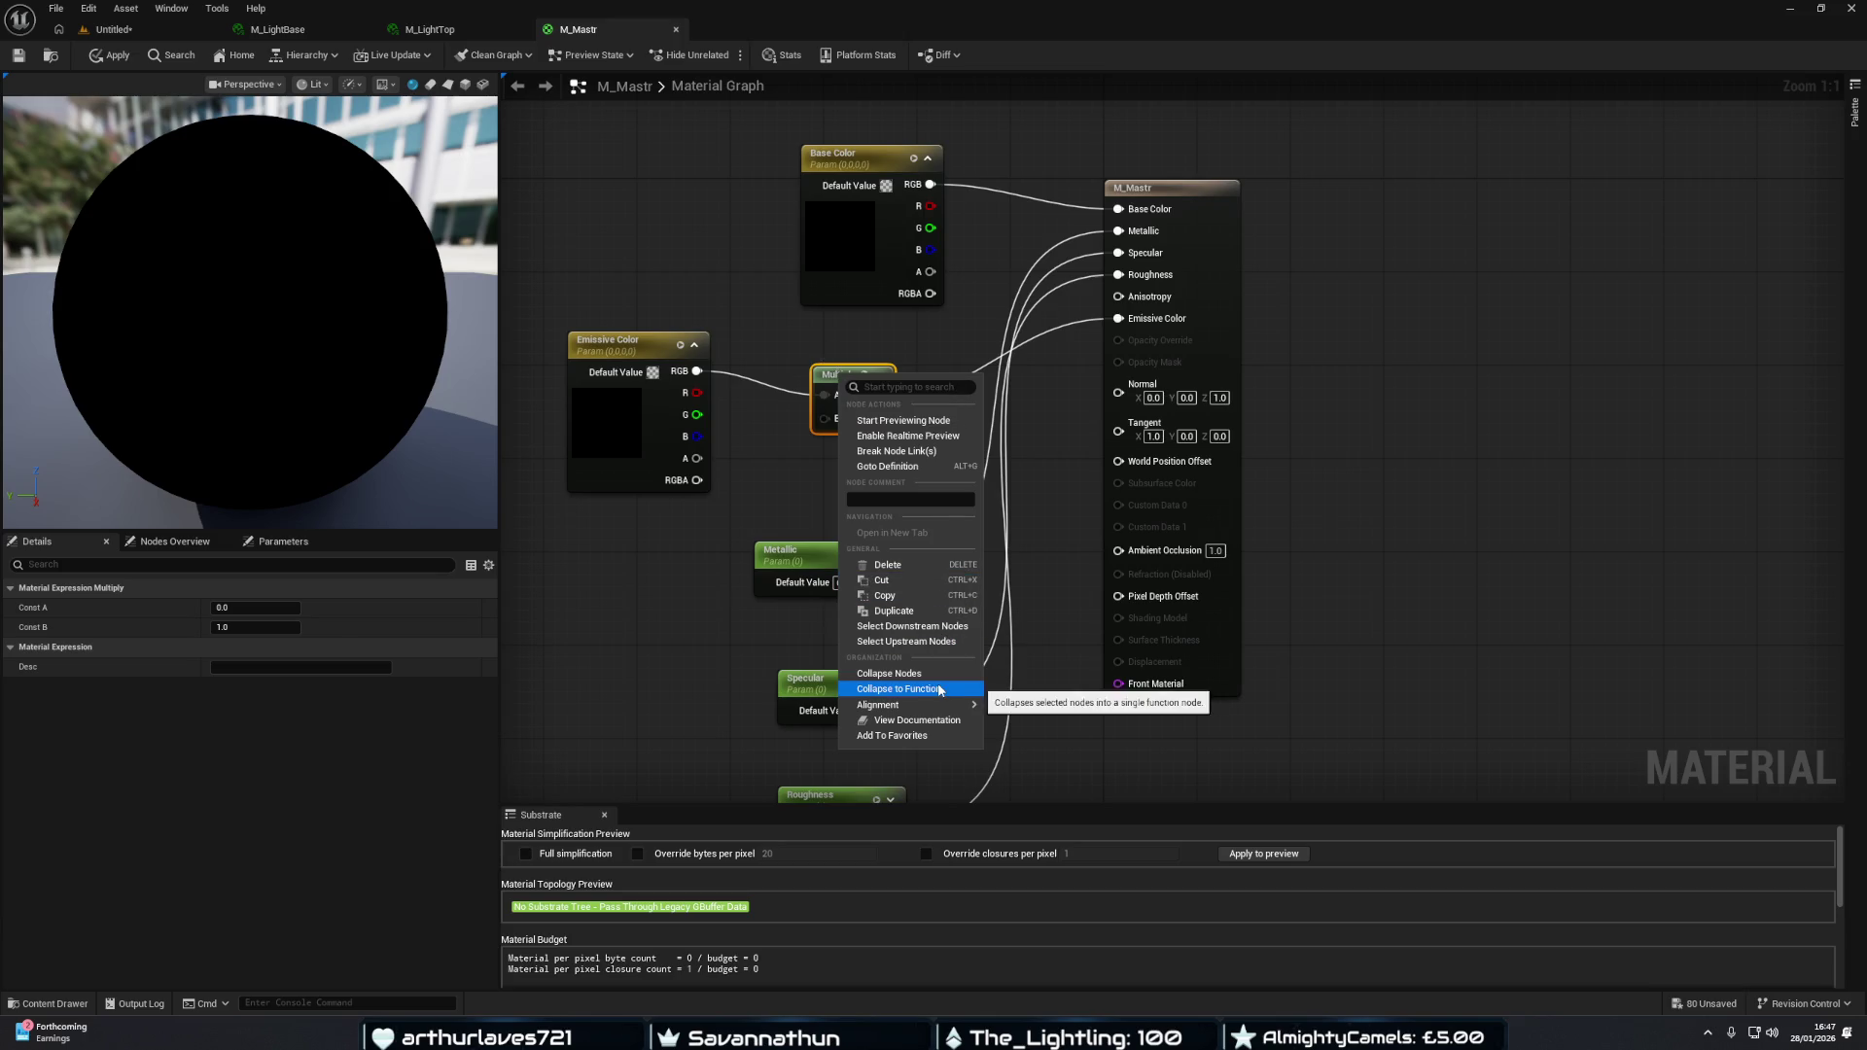
mouse_move(926, 706)
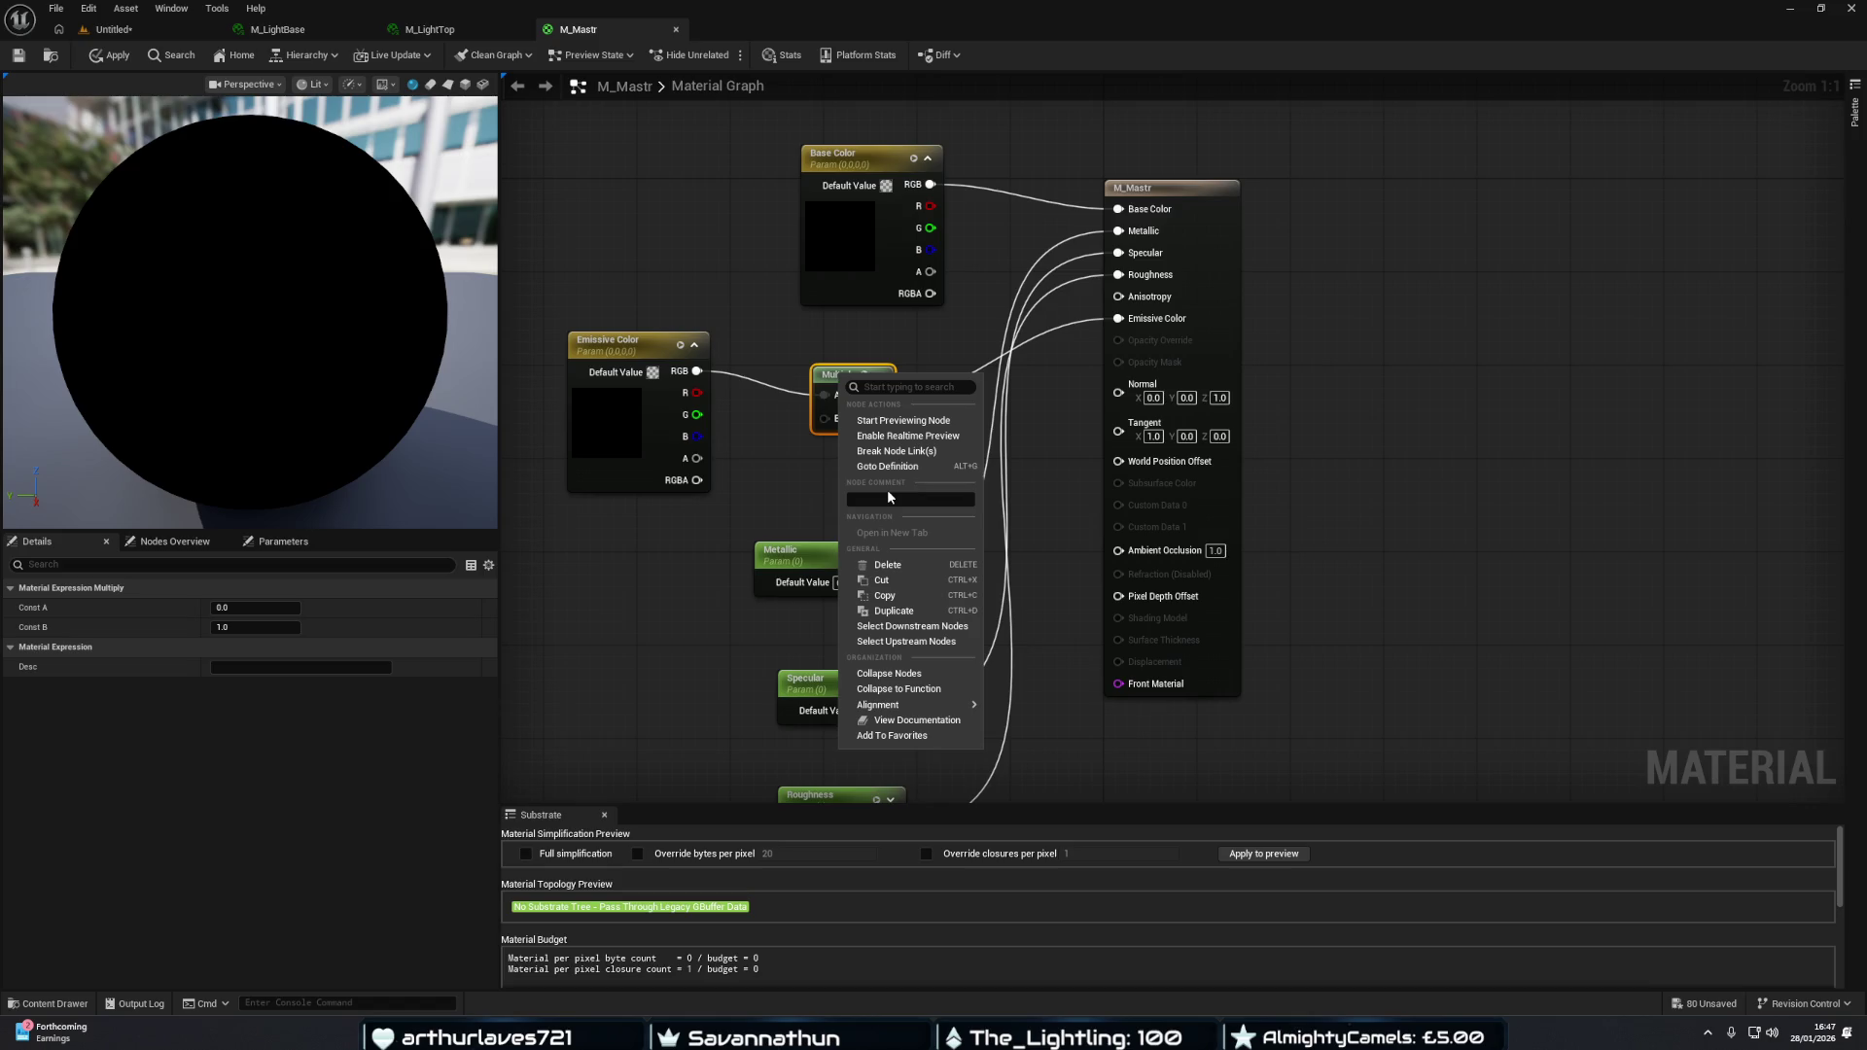
click(1063, 404)
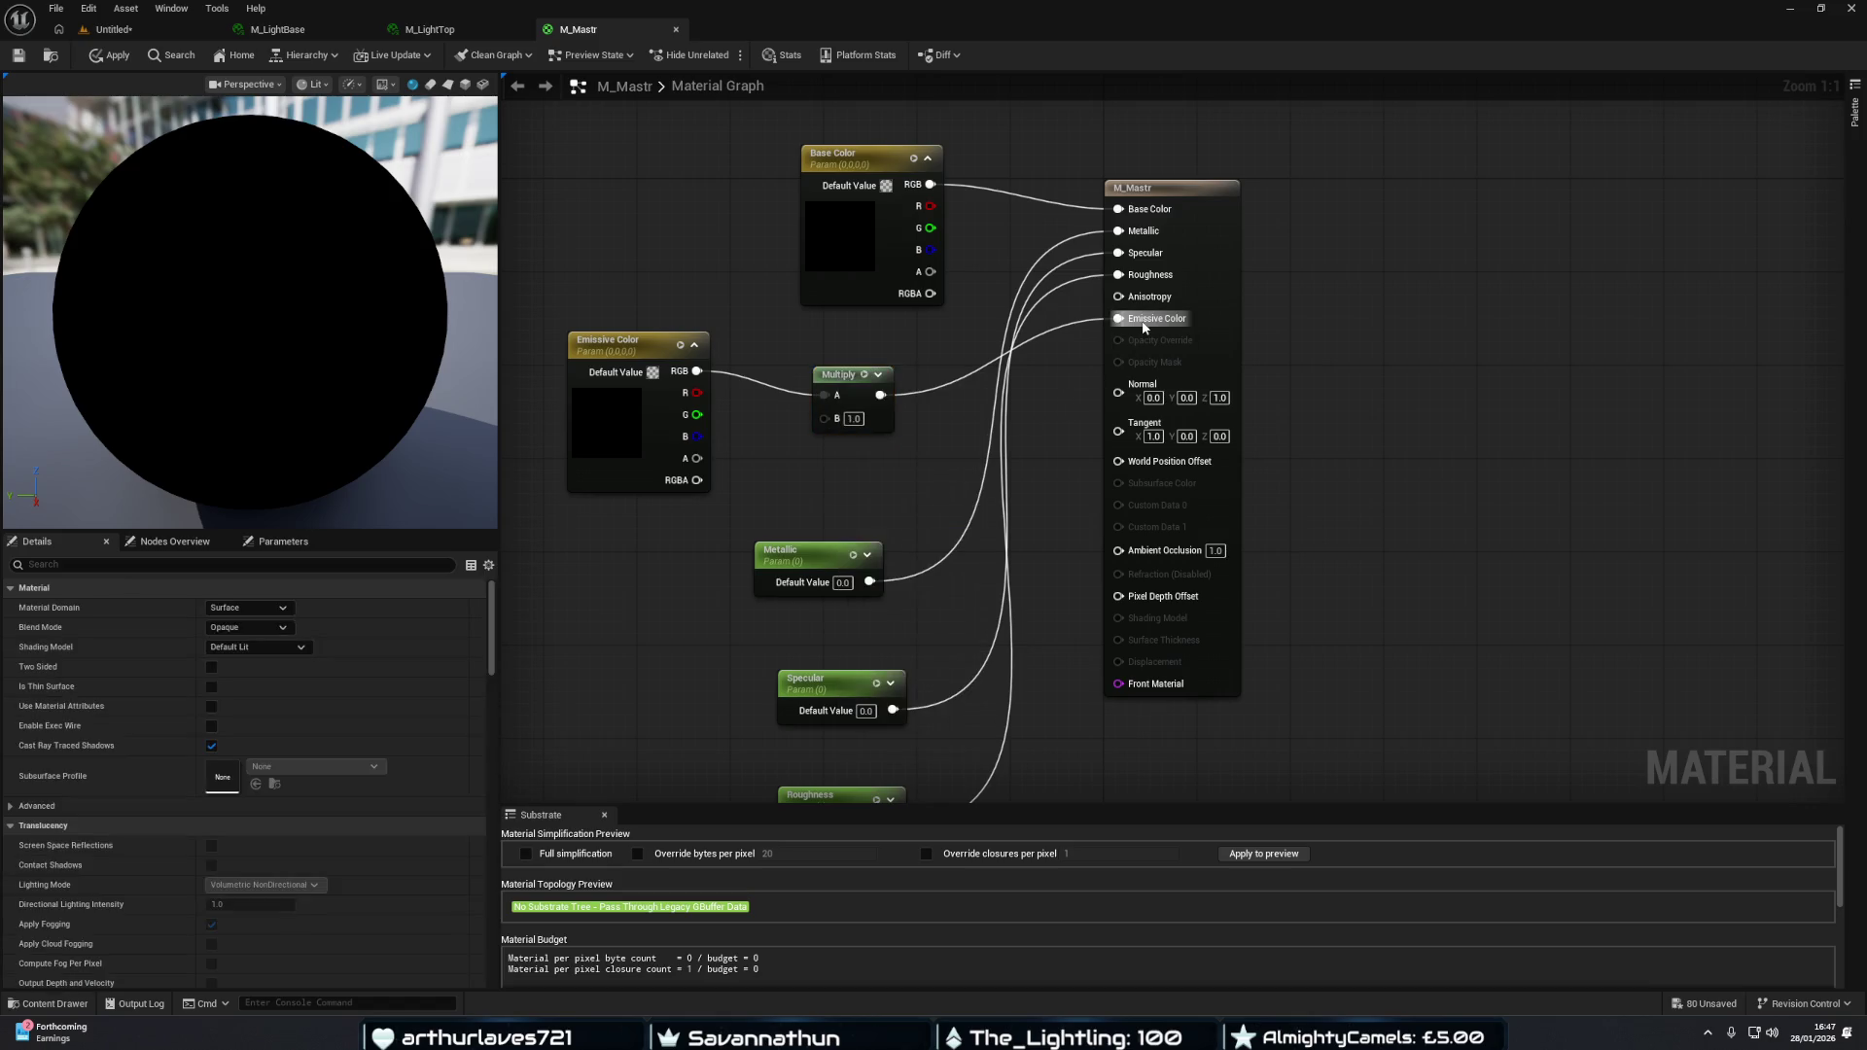
alt+click(1143, 323)
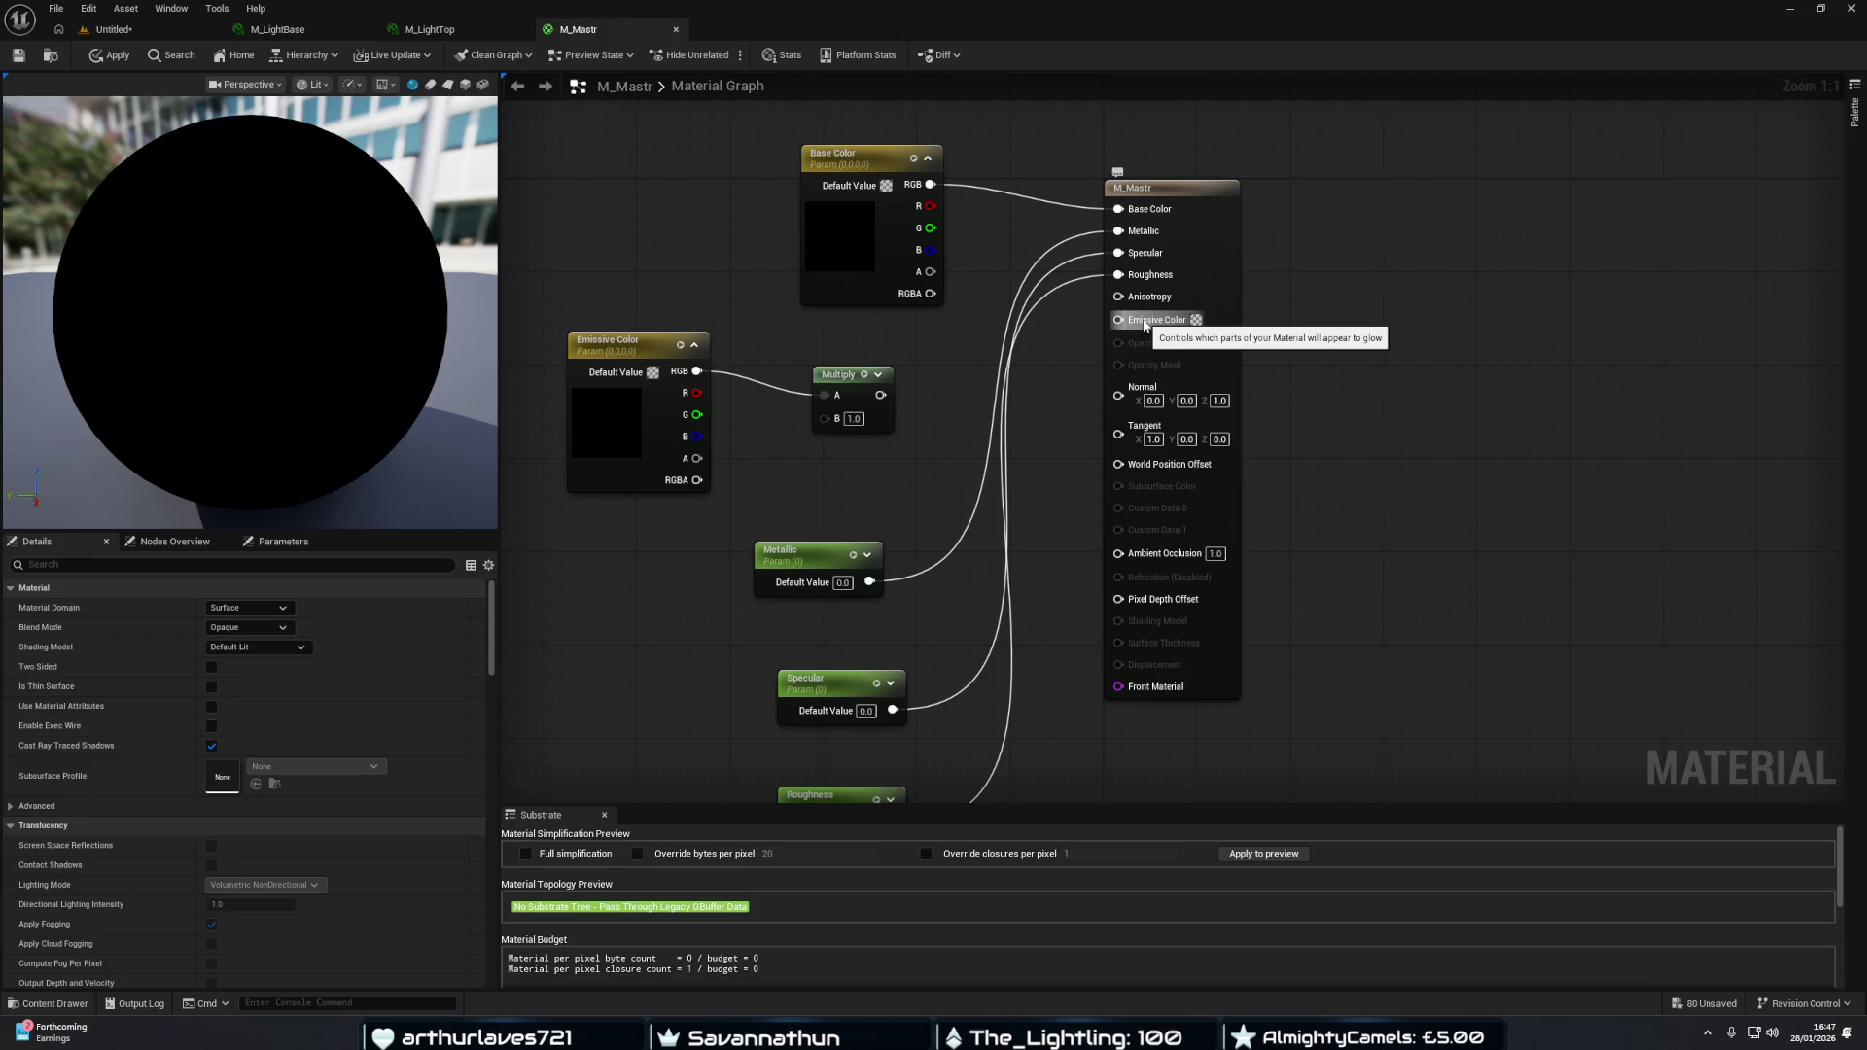
Connect the Multiply output to M_Mastr's Emissive Color input.
right_click(1143, 324)
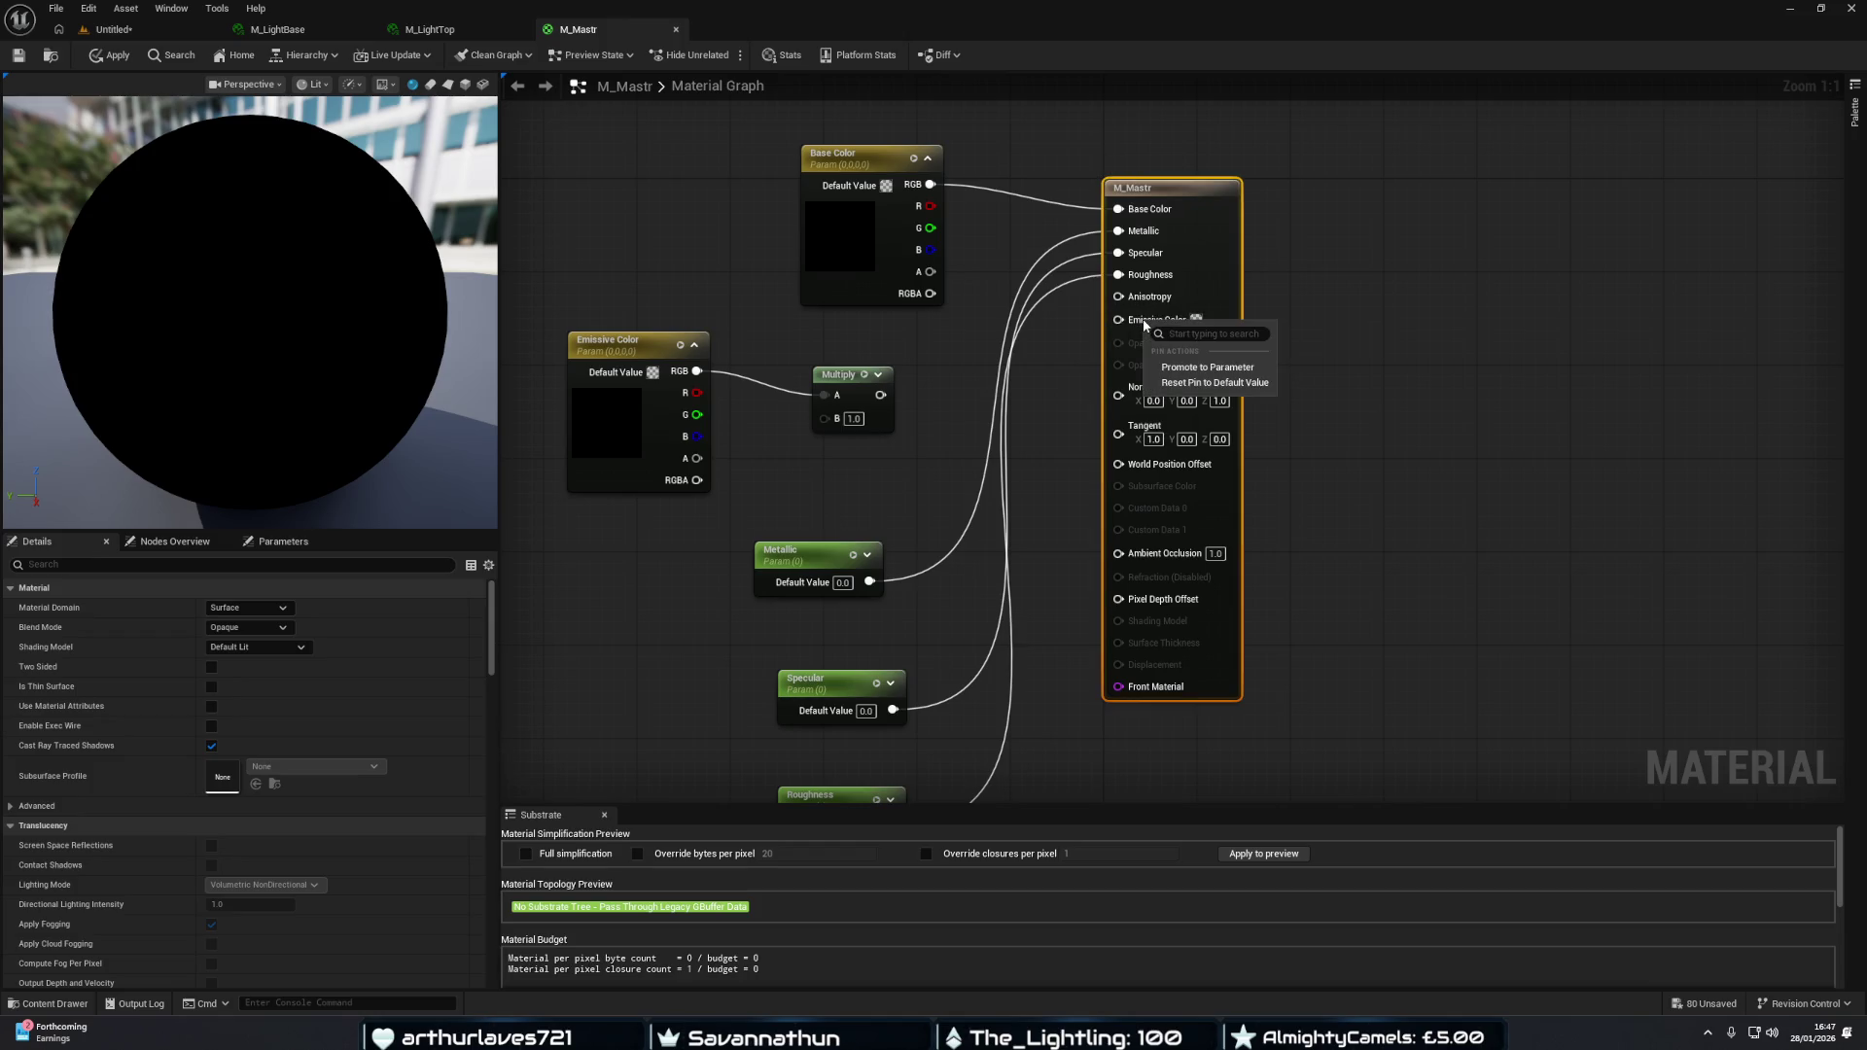
click(1060, 382)
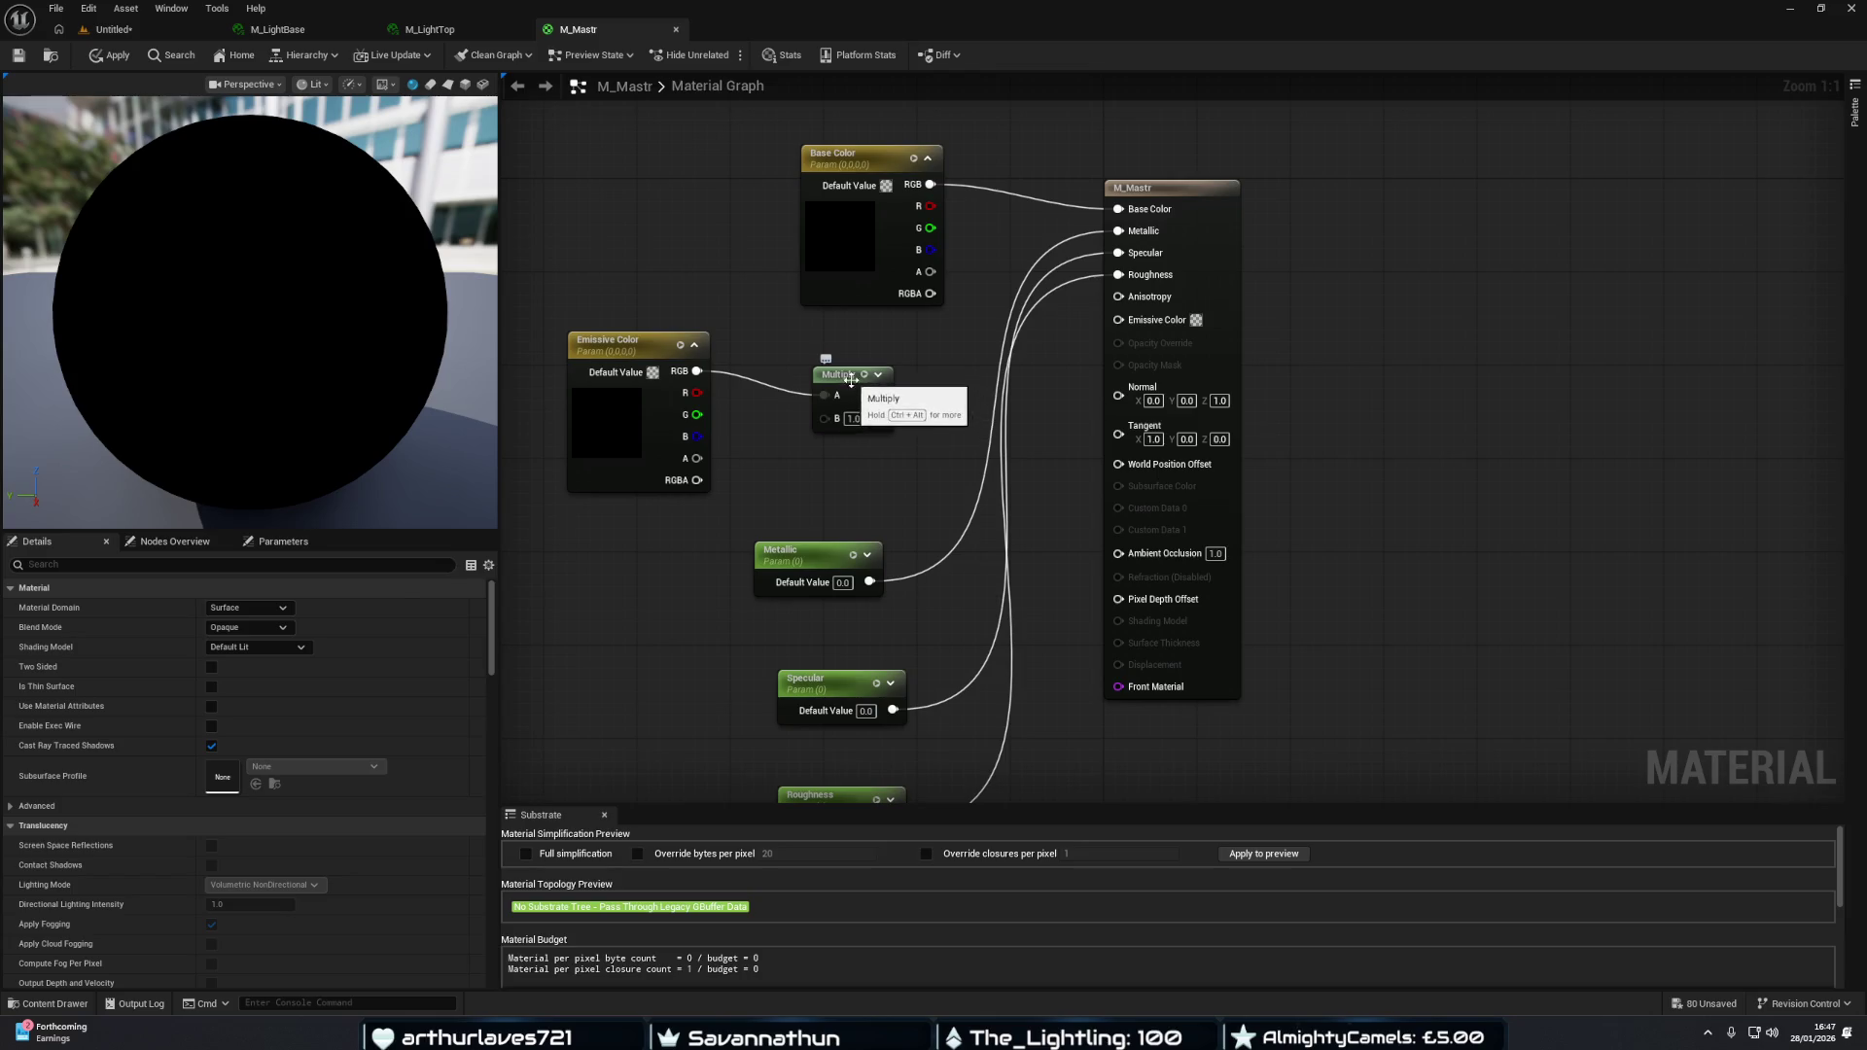
right_click(853, 384)
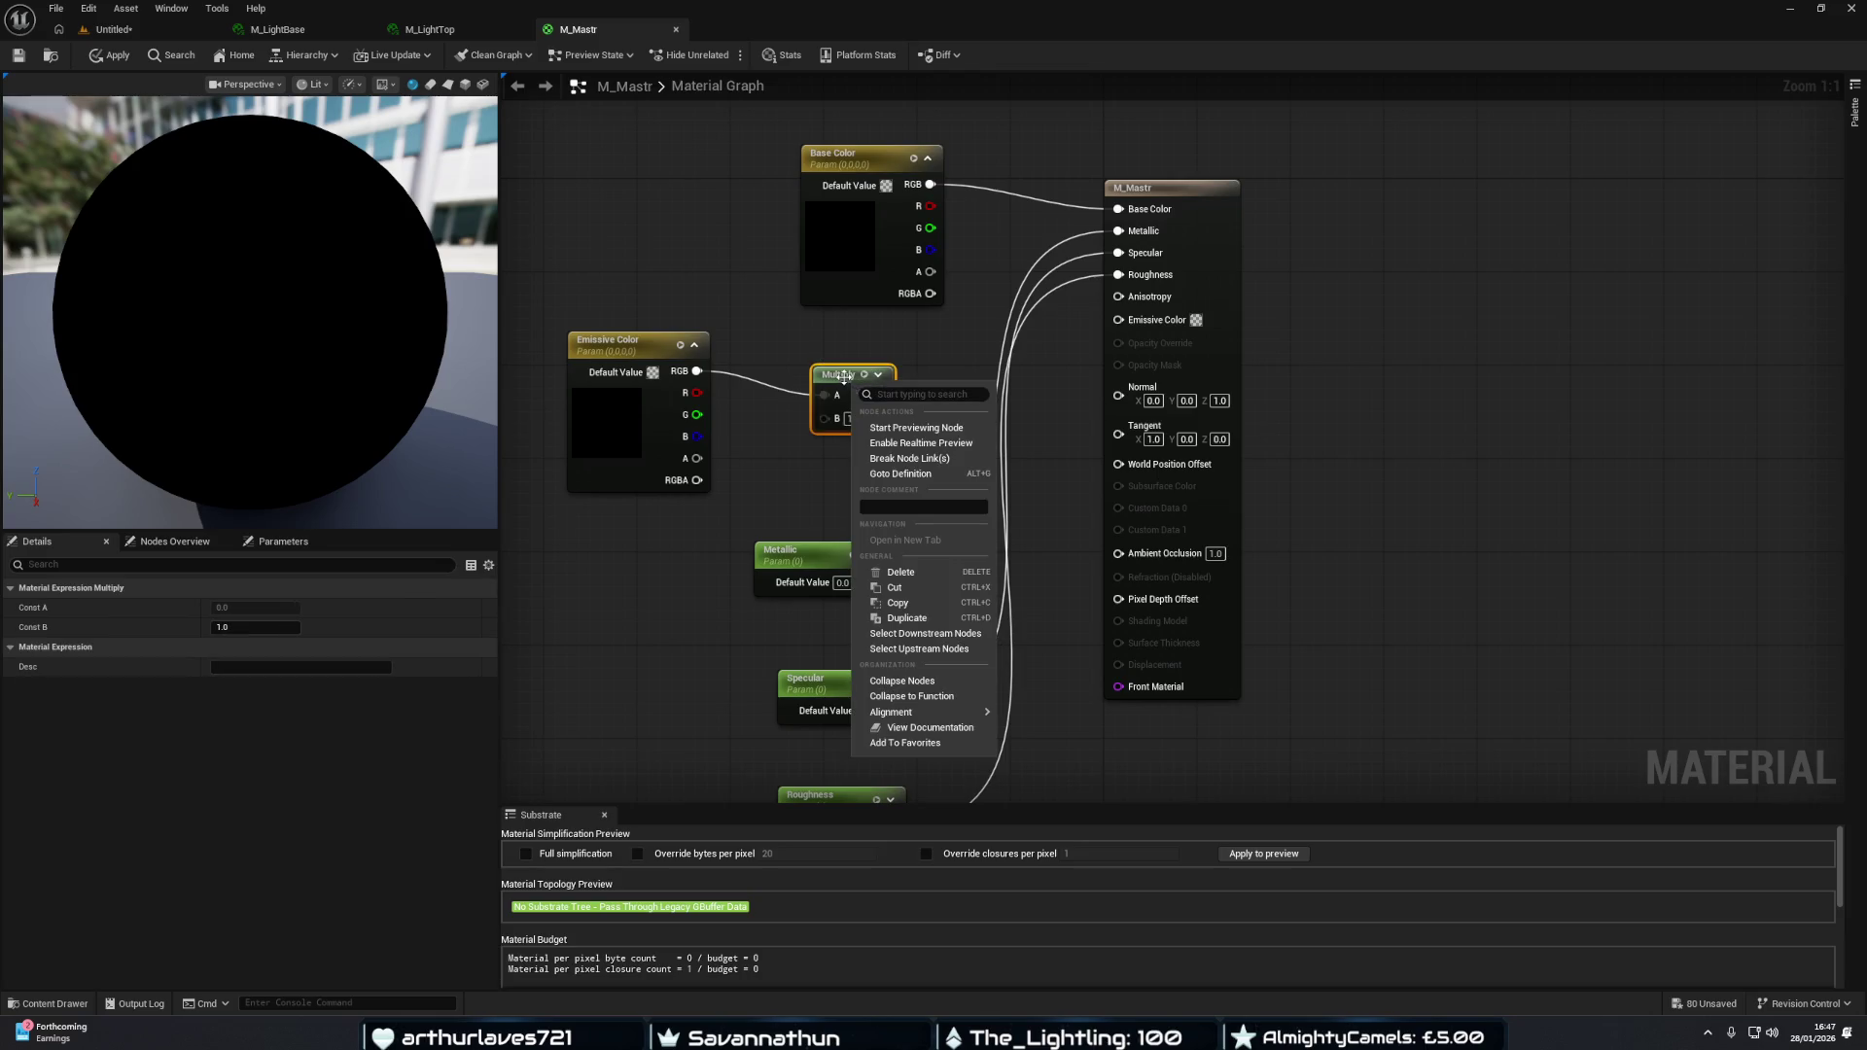
click(845, 410)
right_click(830, 421)
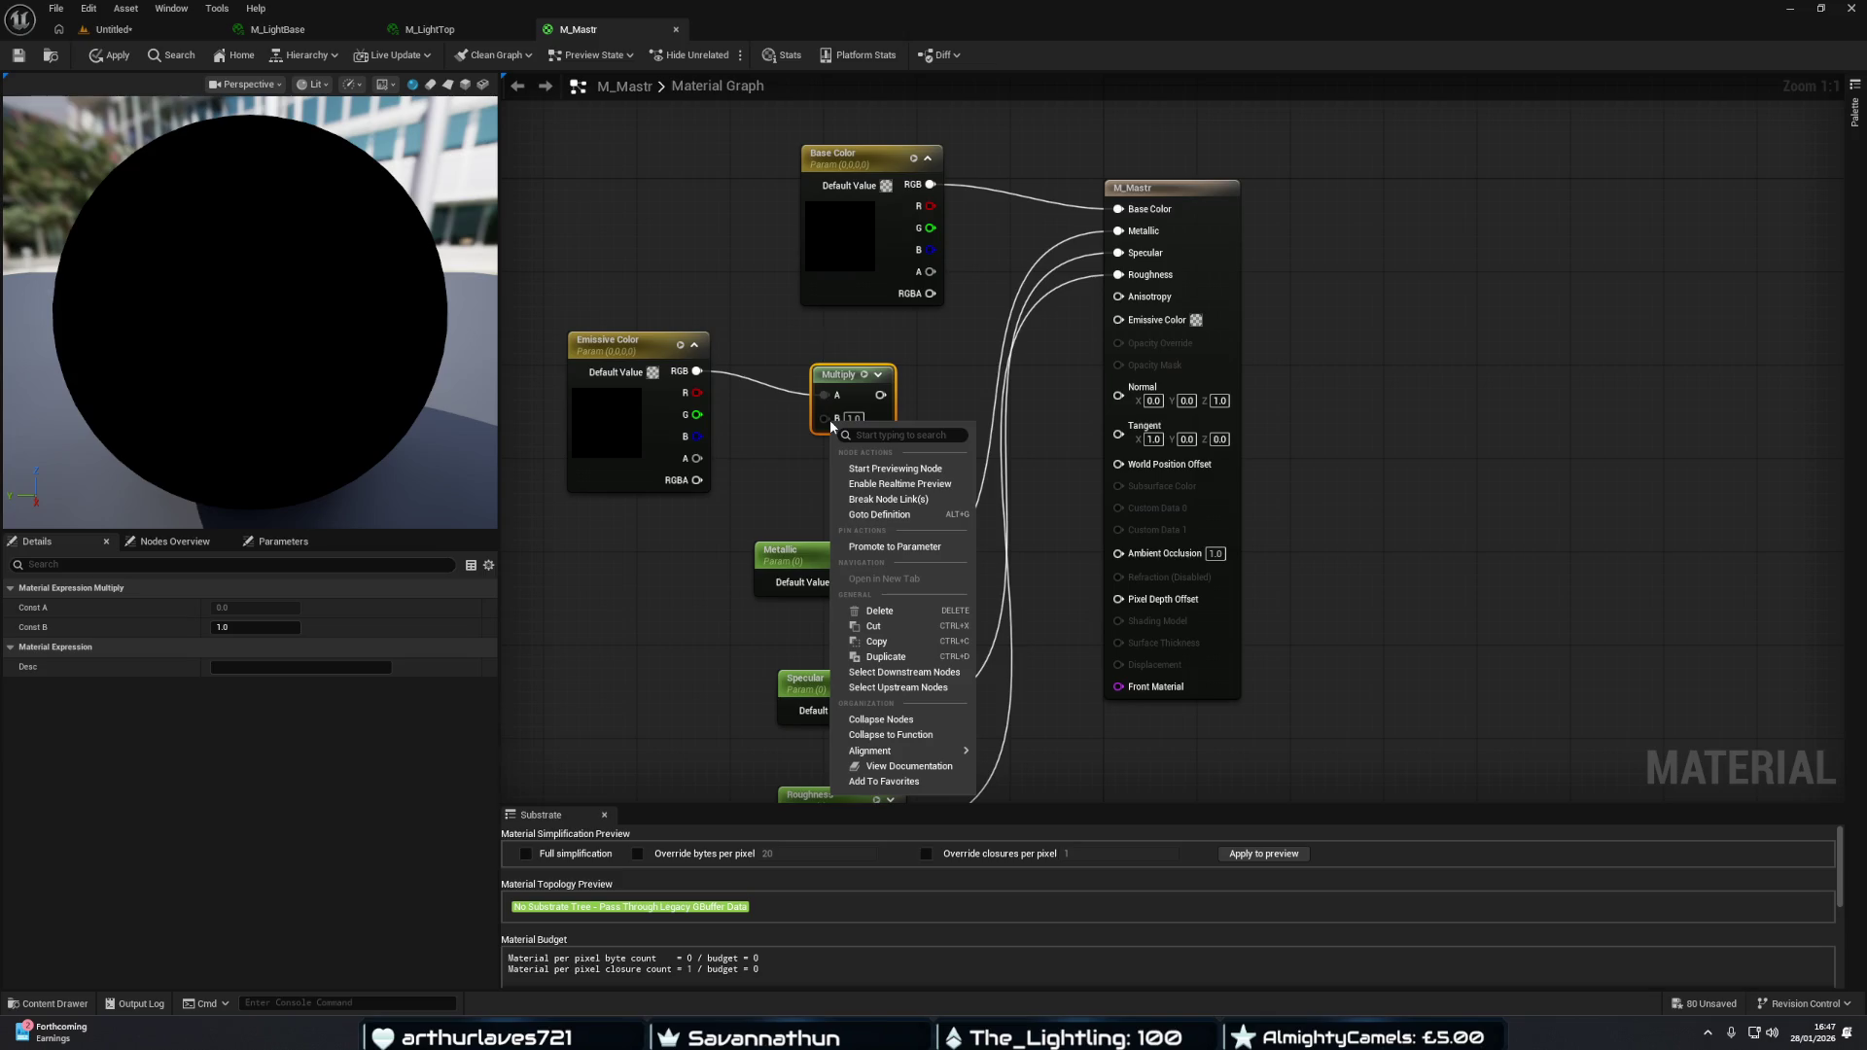
drag(880, 395, 1119, 319)
Promote Multiply's B input to a scalar parameter named EC_Intensity.
right_click(826, 421)
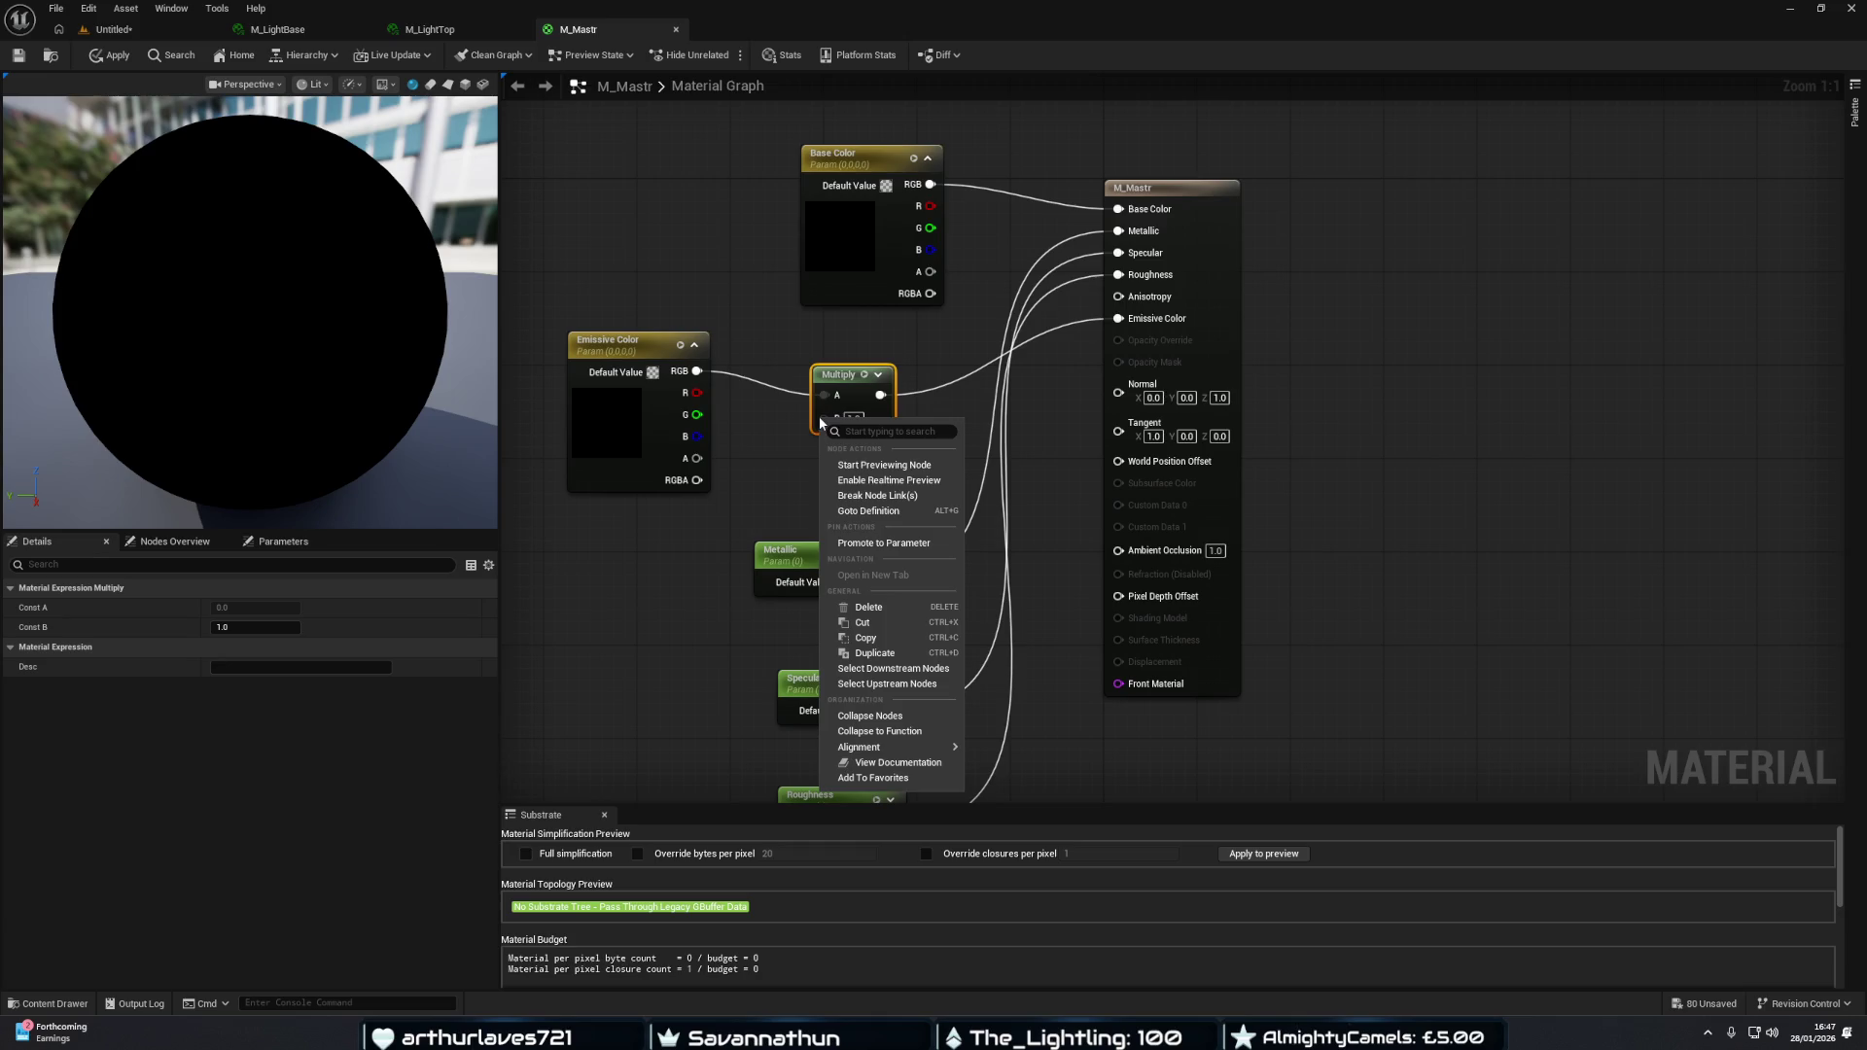
click(871, 547)
mouse_move(760, 398)
mouse_down()
mouse_move(725, 501)
mouse_move(747, 489)
mouse_up()
double_click(764, 471)
text(EC_Intensit)
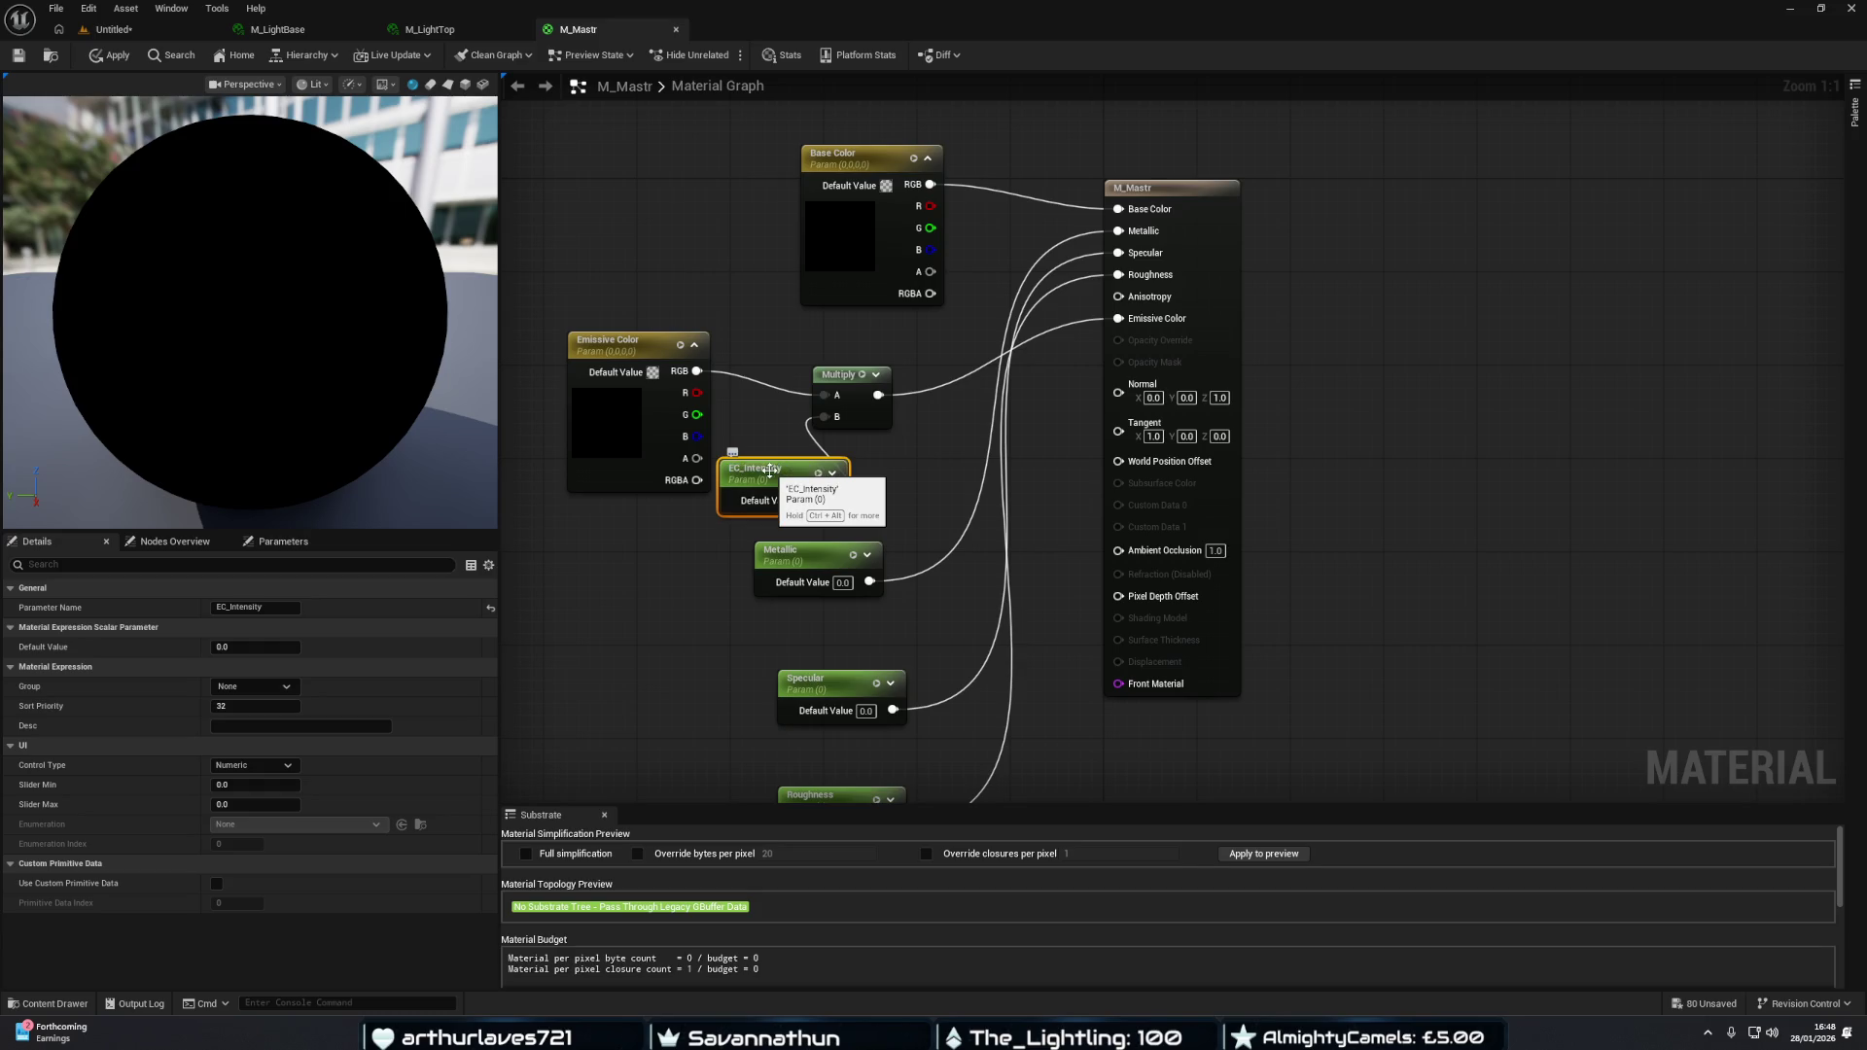
text(y)
key(Return)
Set EC_Intensity's default to 1.0, tidy the nodes and apply the material.
mouse_move(758, 476)
mouse_down()
mouse_move(641, 556)
mouse_move(605, 556)
mouse_up()
click(657, 582)
text(1)
key(Return)
drag(855, 376, 858, 371)
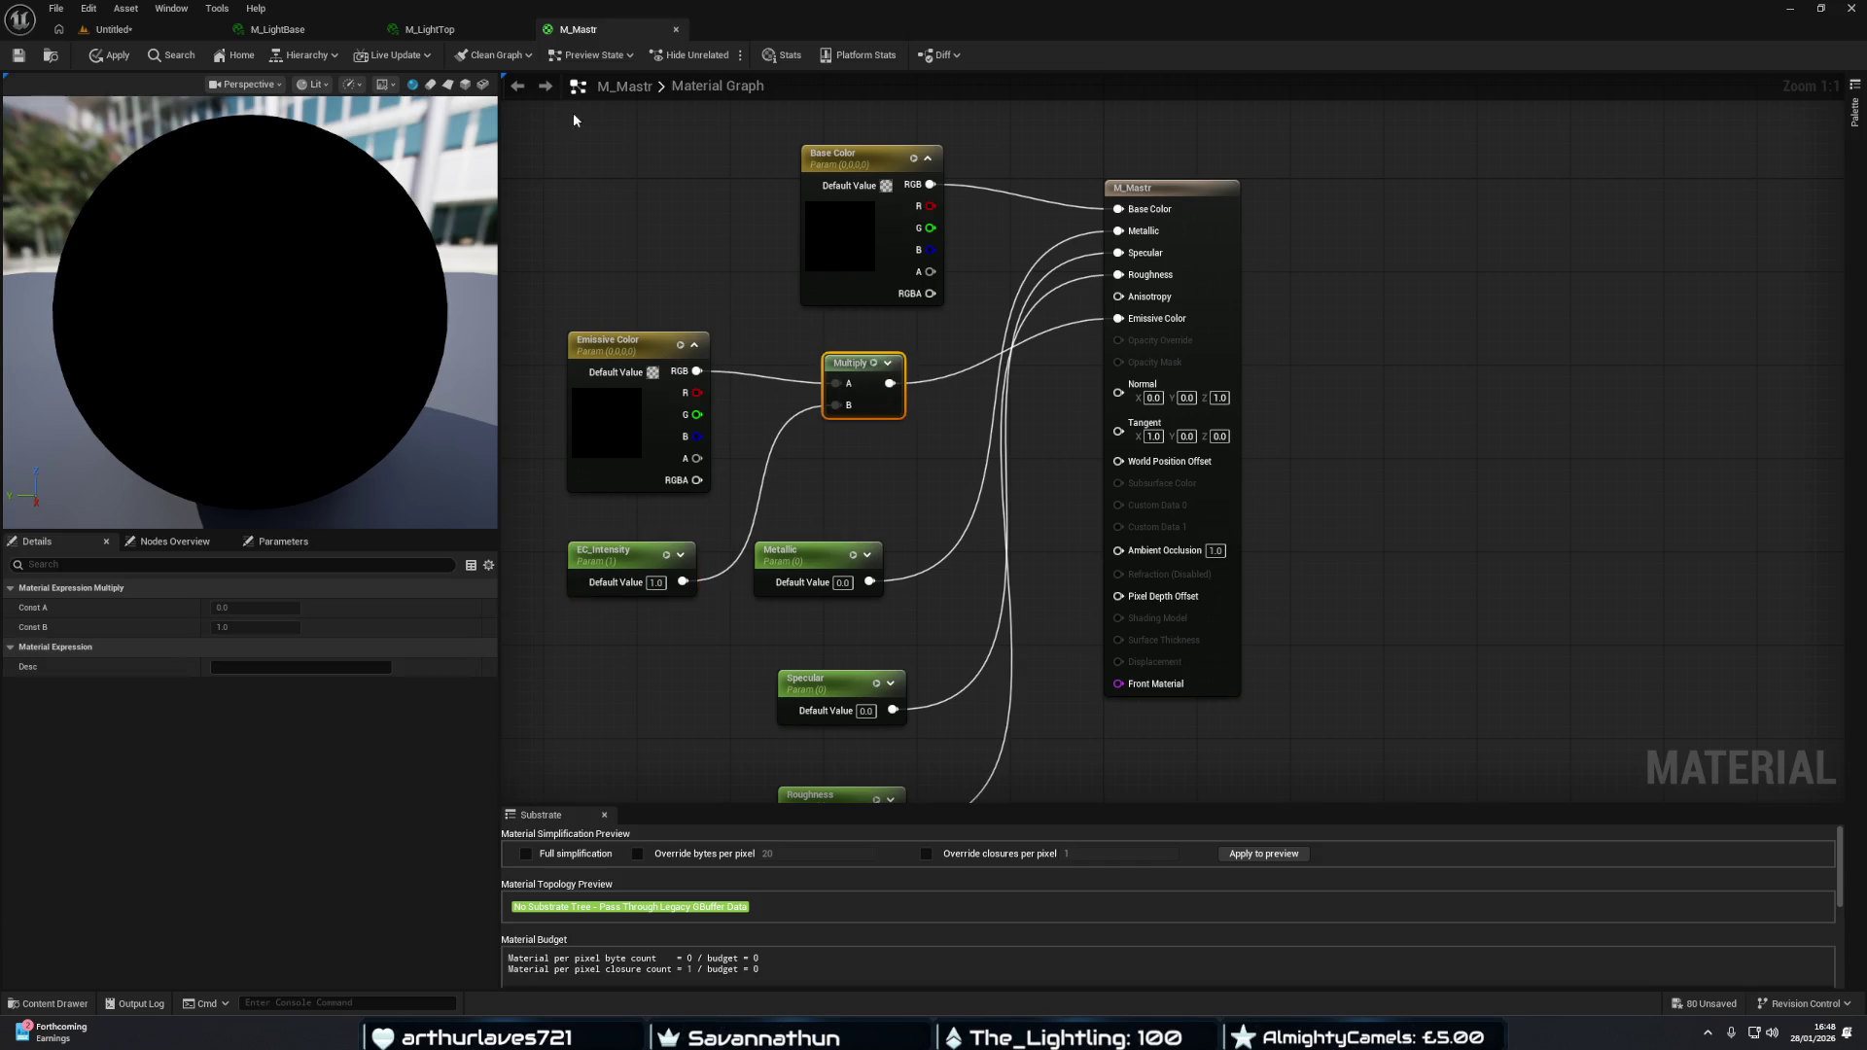
click(110, 56)
Save the M_Mastr material.
click(19, 55)
click(114, 29)
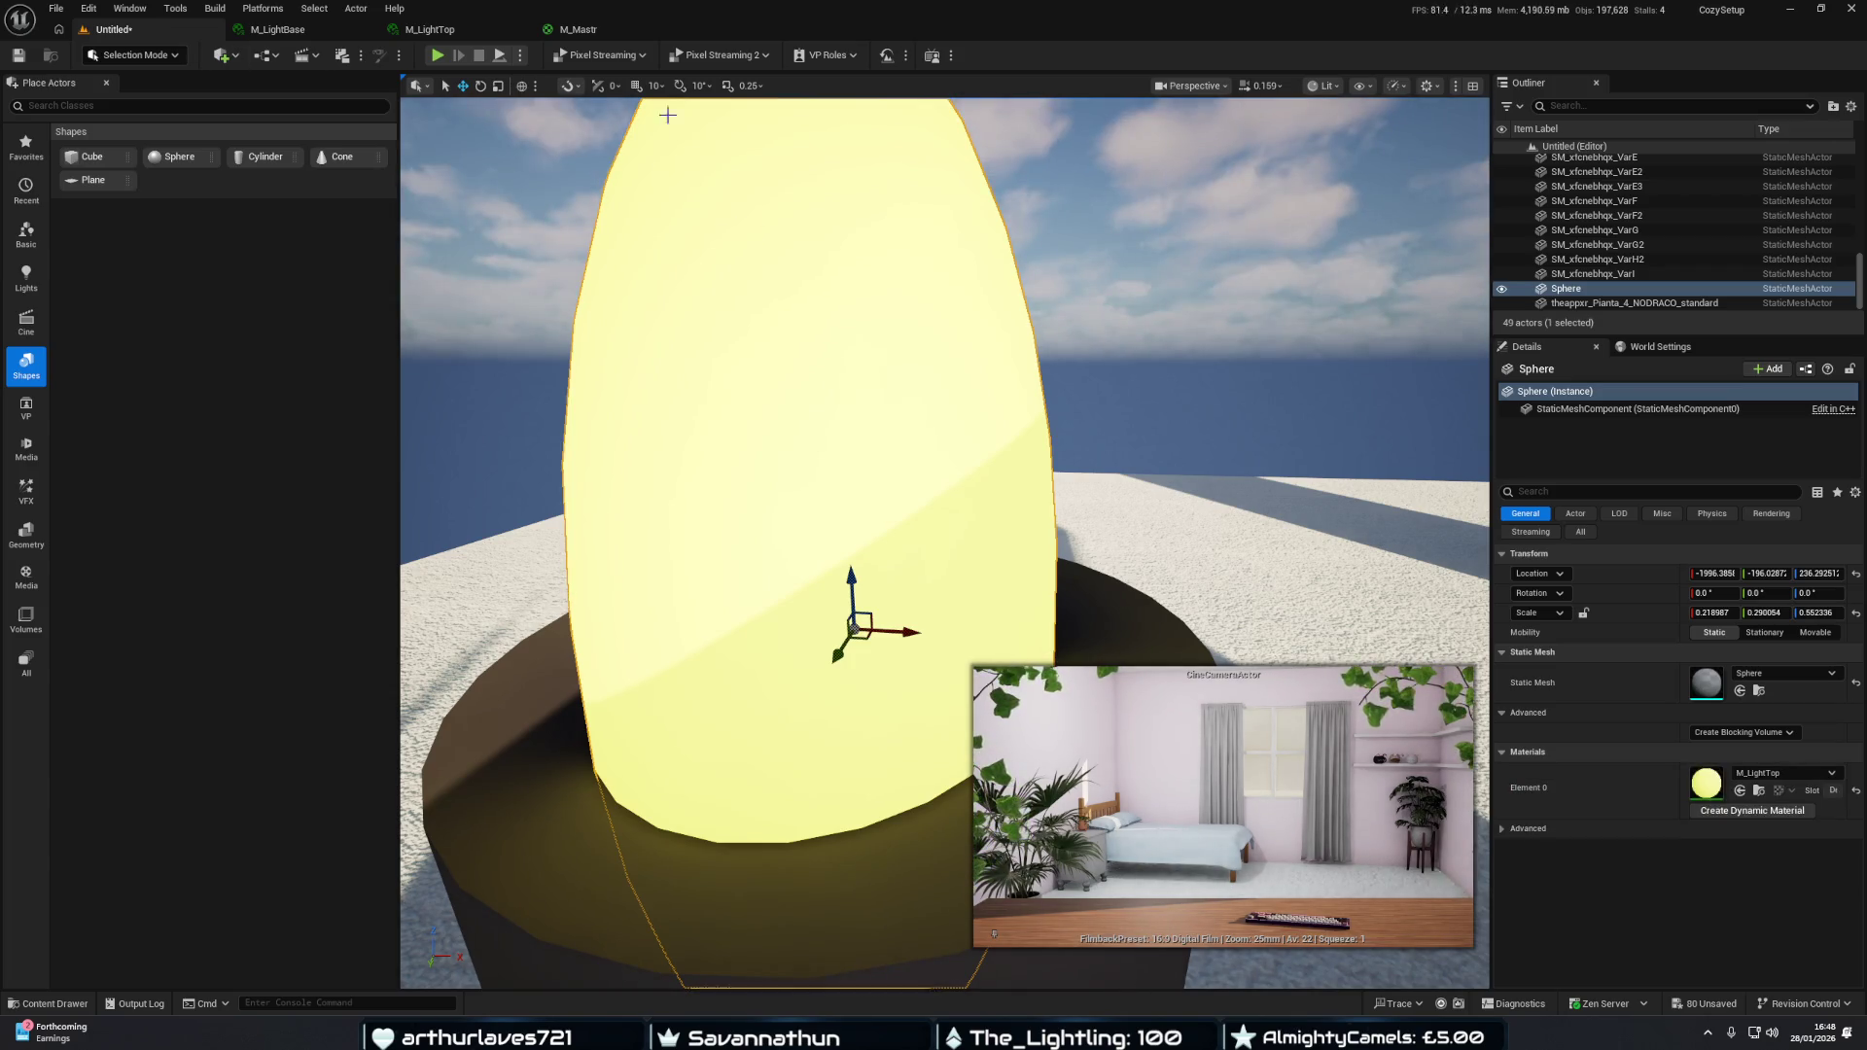
click(429, 30)
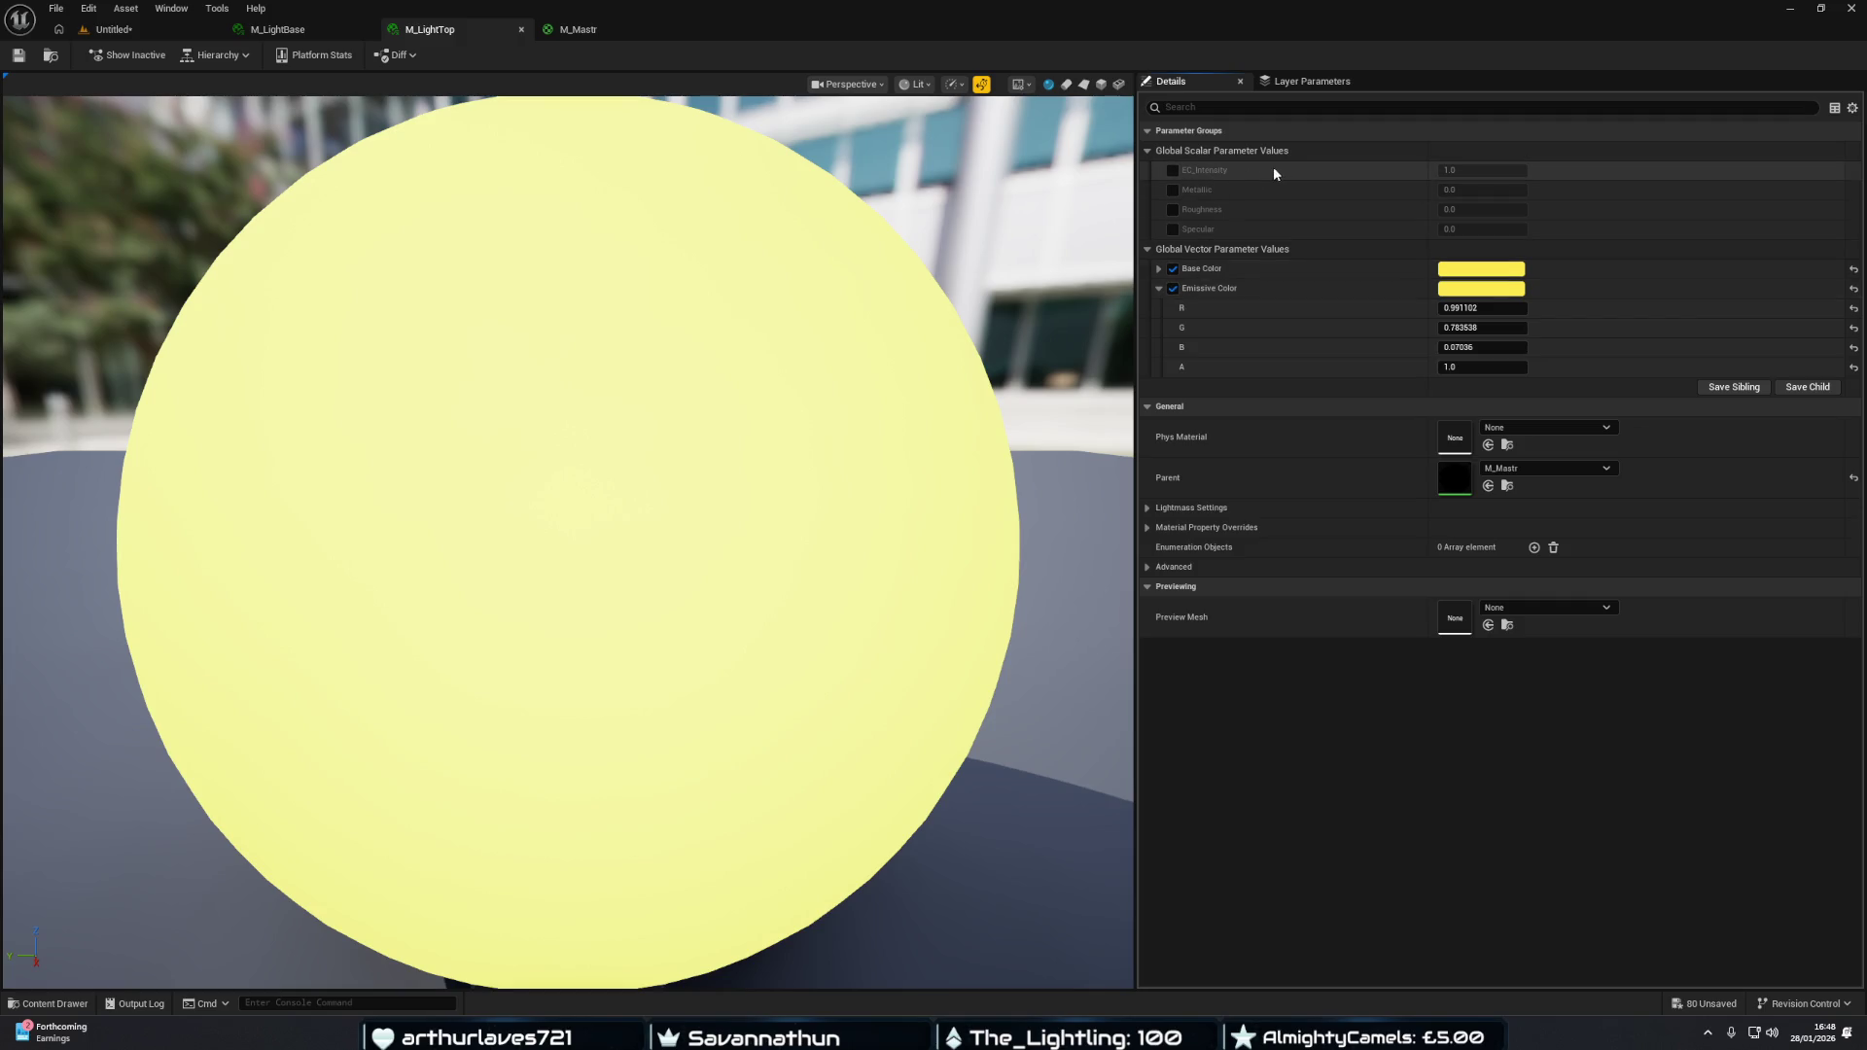
Enable the EC_Intensity override on M_LightTop and raise it to 2.0.
click(1172, 171)
click(1470, 172)
text(5)
key(Return)
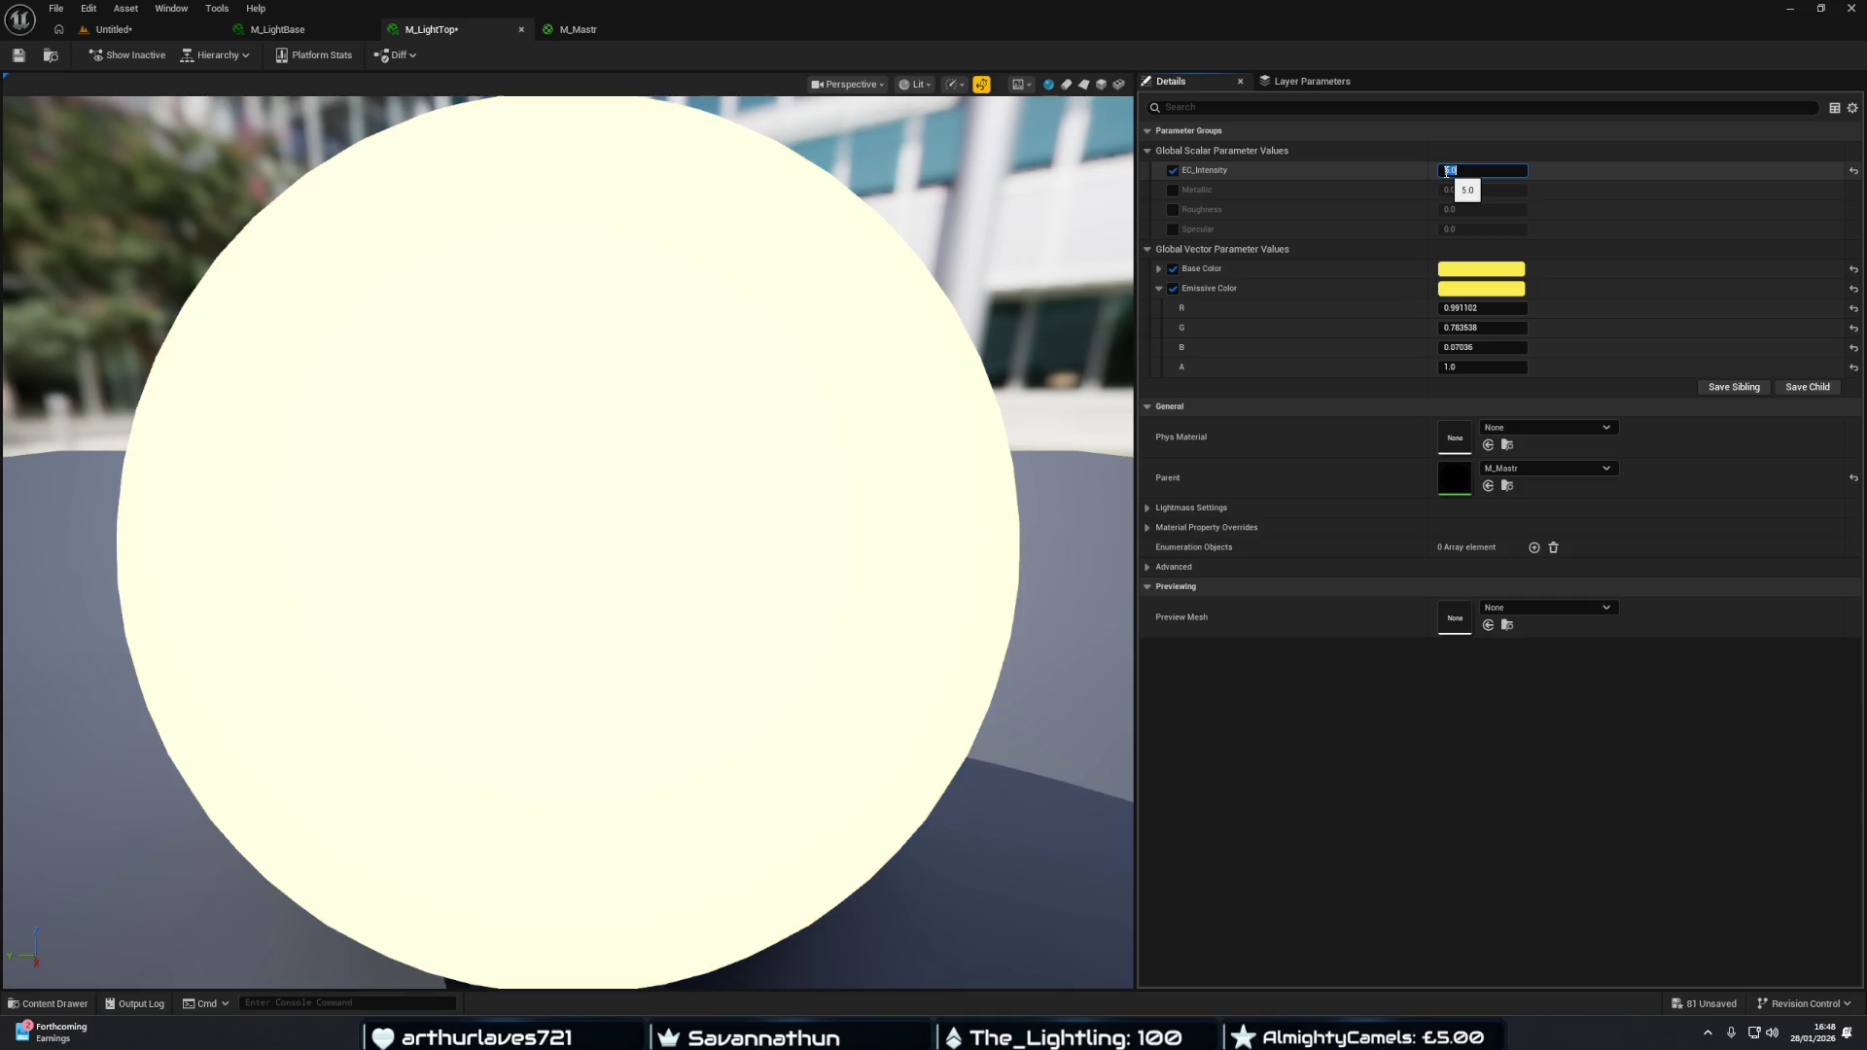
click(1455, 168)
click(153, 29)
Scale the glowing egg lamp wider along X, then return to the move tool.
scroll(737, 467, down, 10)
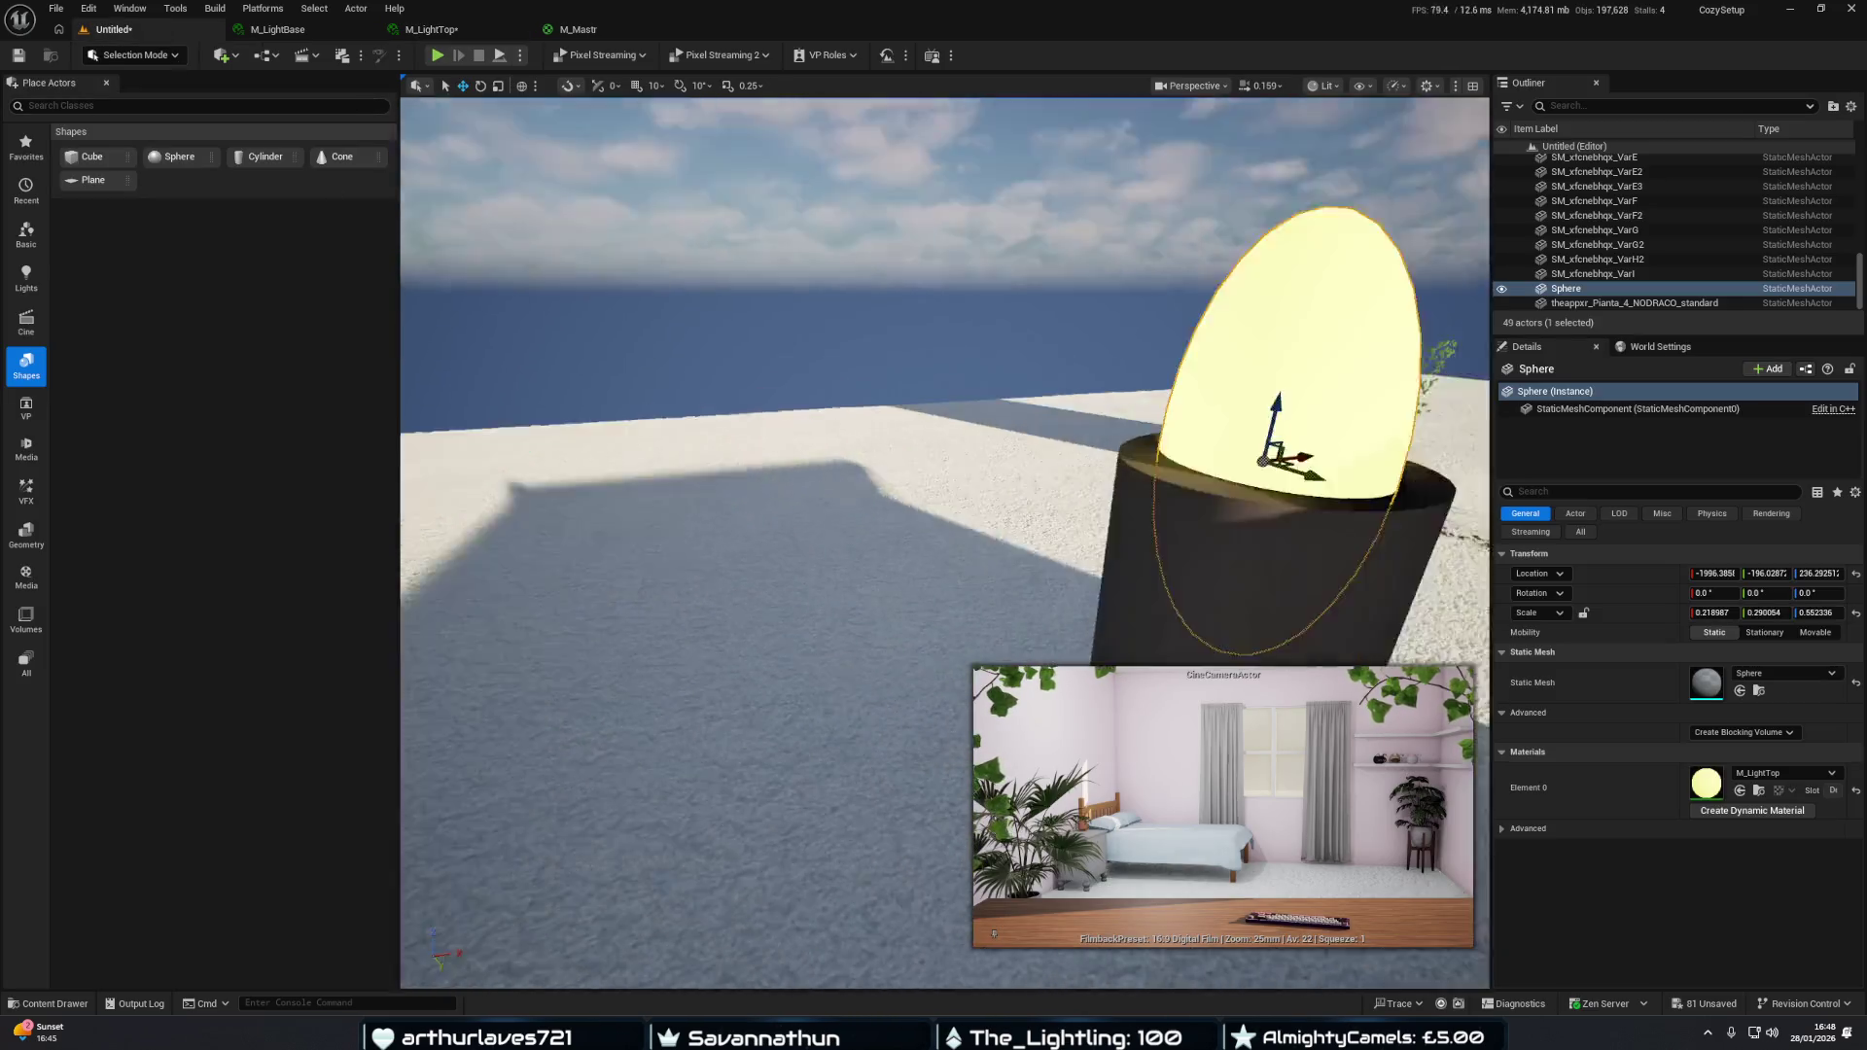
scroll(875, 573, up, 5)
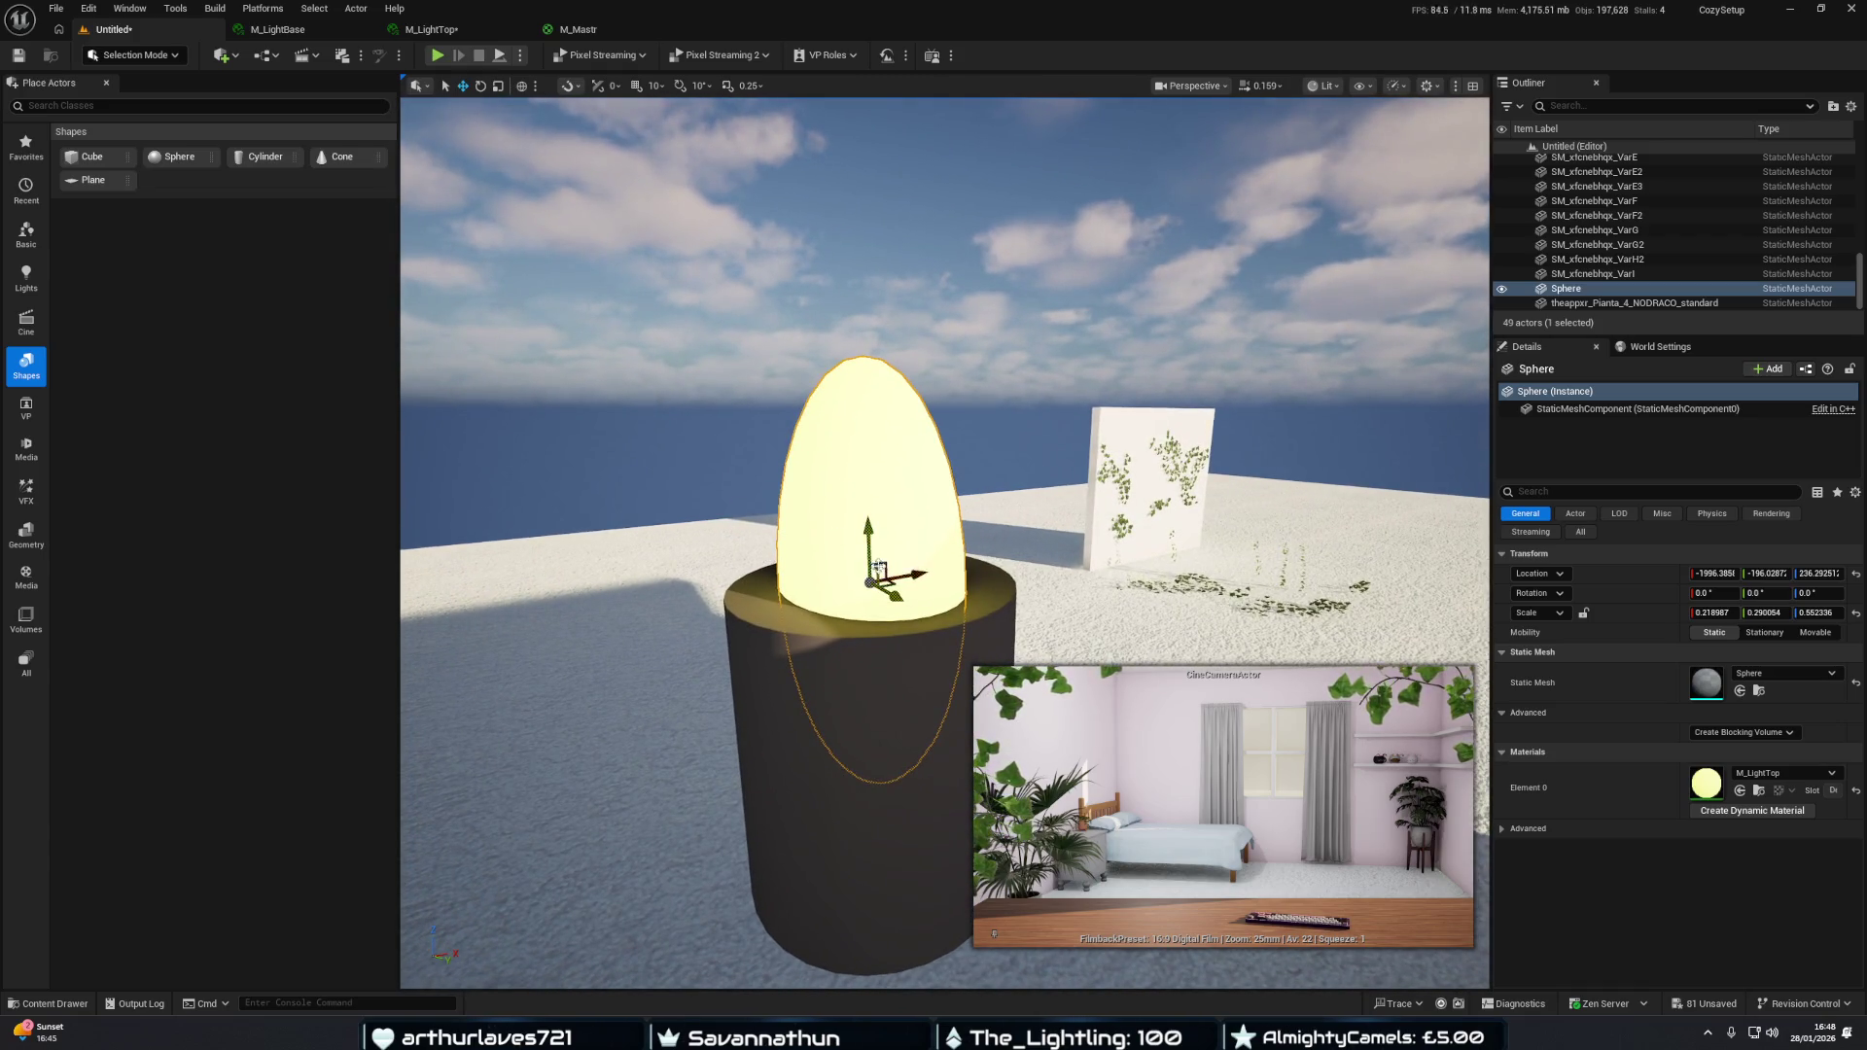
mouse_move(868, 554)
mouse_down()
mouse_move(880, 503)
mouse_move(933, 497)
mouse_move(909, 516)
mouse_move(904, 500)
mouse_move(916, 534)
mouse_move(929, 467)
mouse_move(923, 555)
mouse_move(981, 541)
mouse_up()
key(r)
key(w)
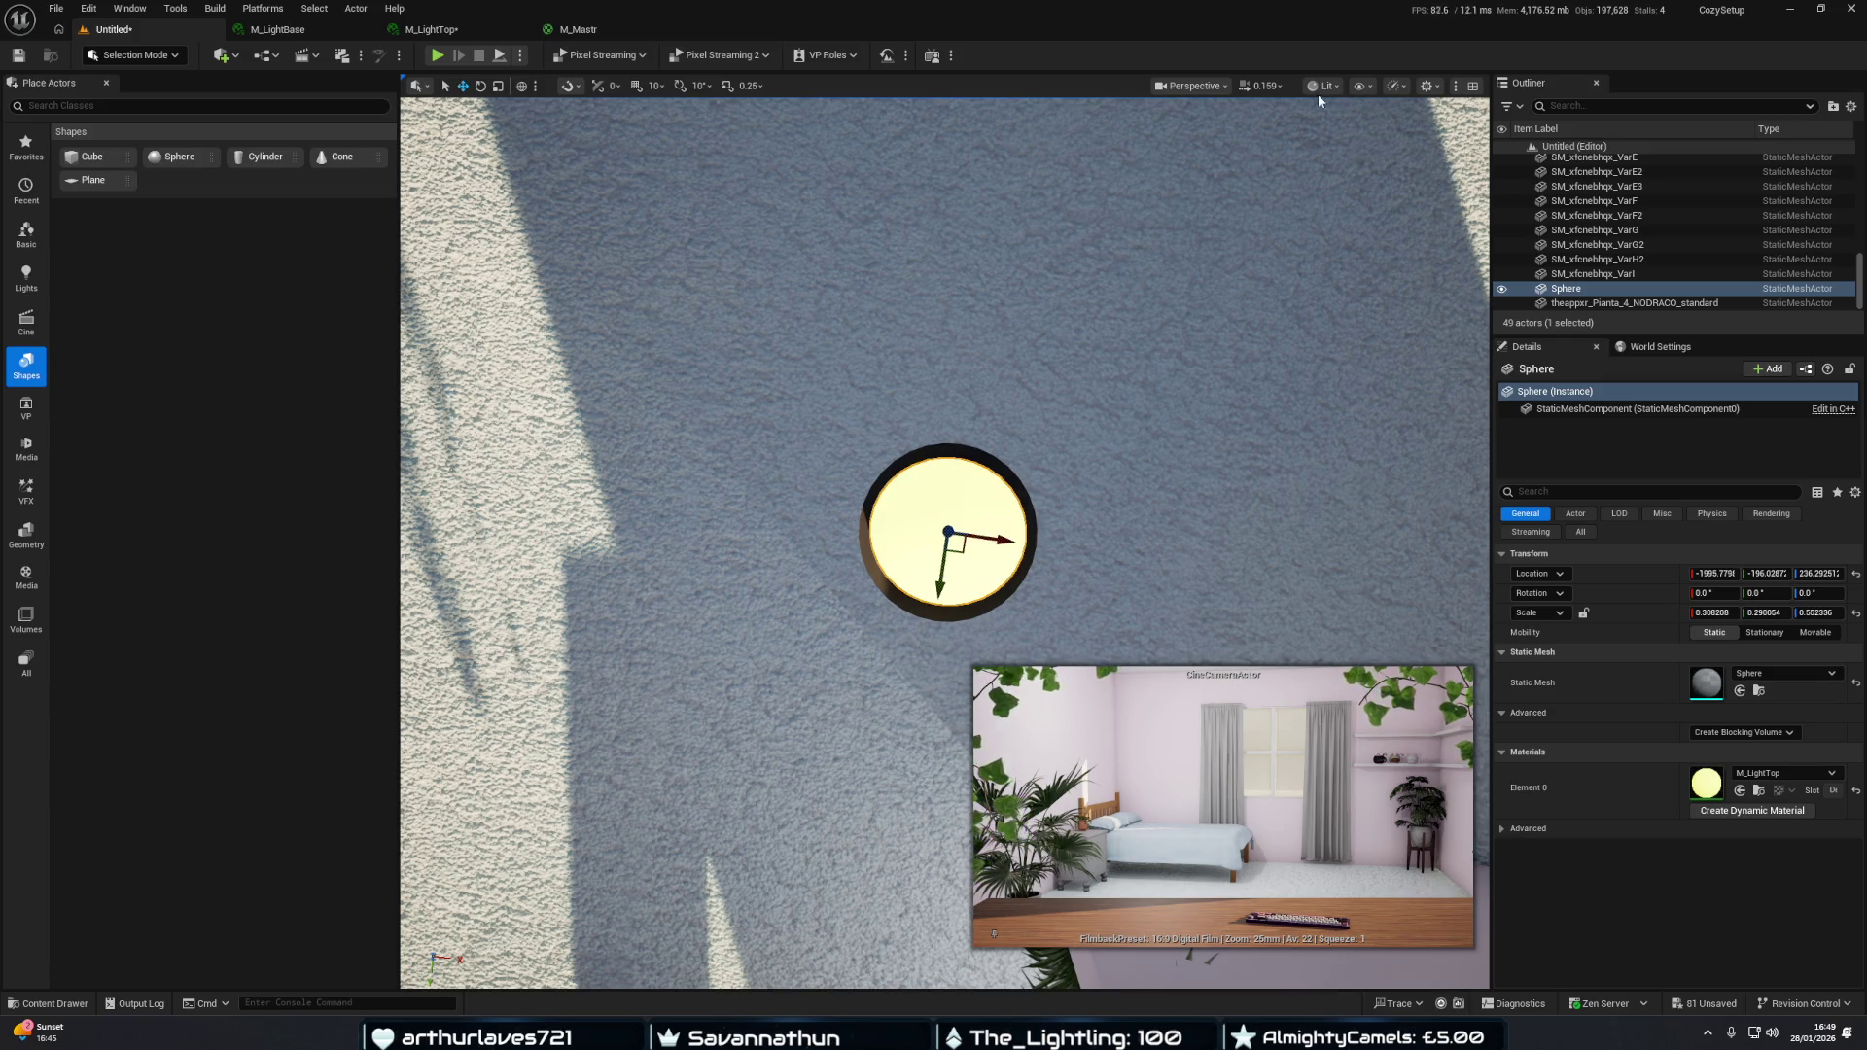
click(1191, 86)
Switch the viewport to Top view with Lit shading and zoom in on the lamp.
click(1210, 200)
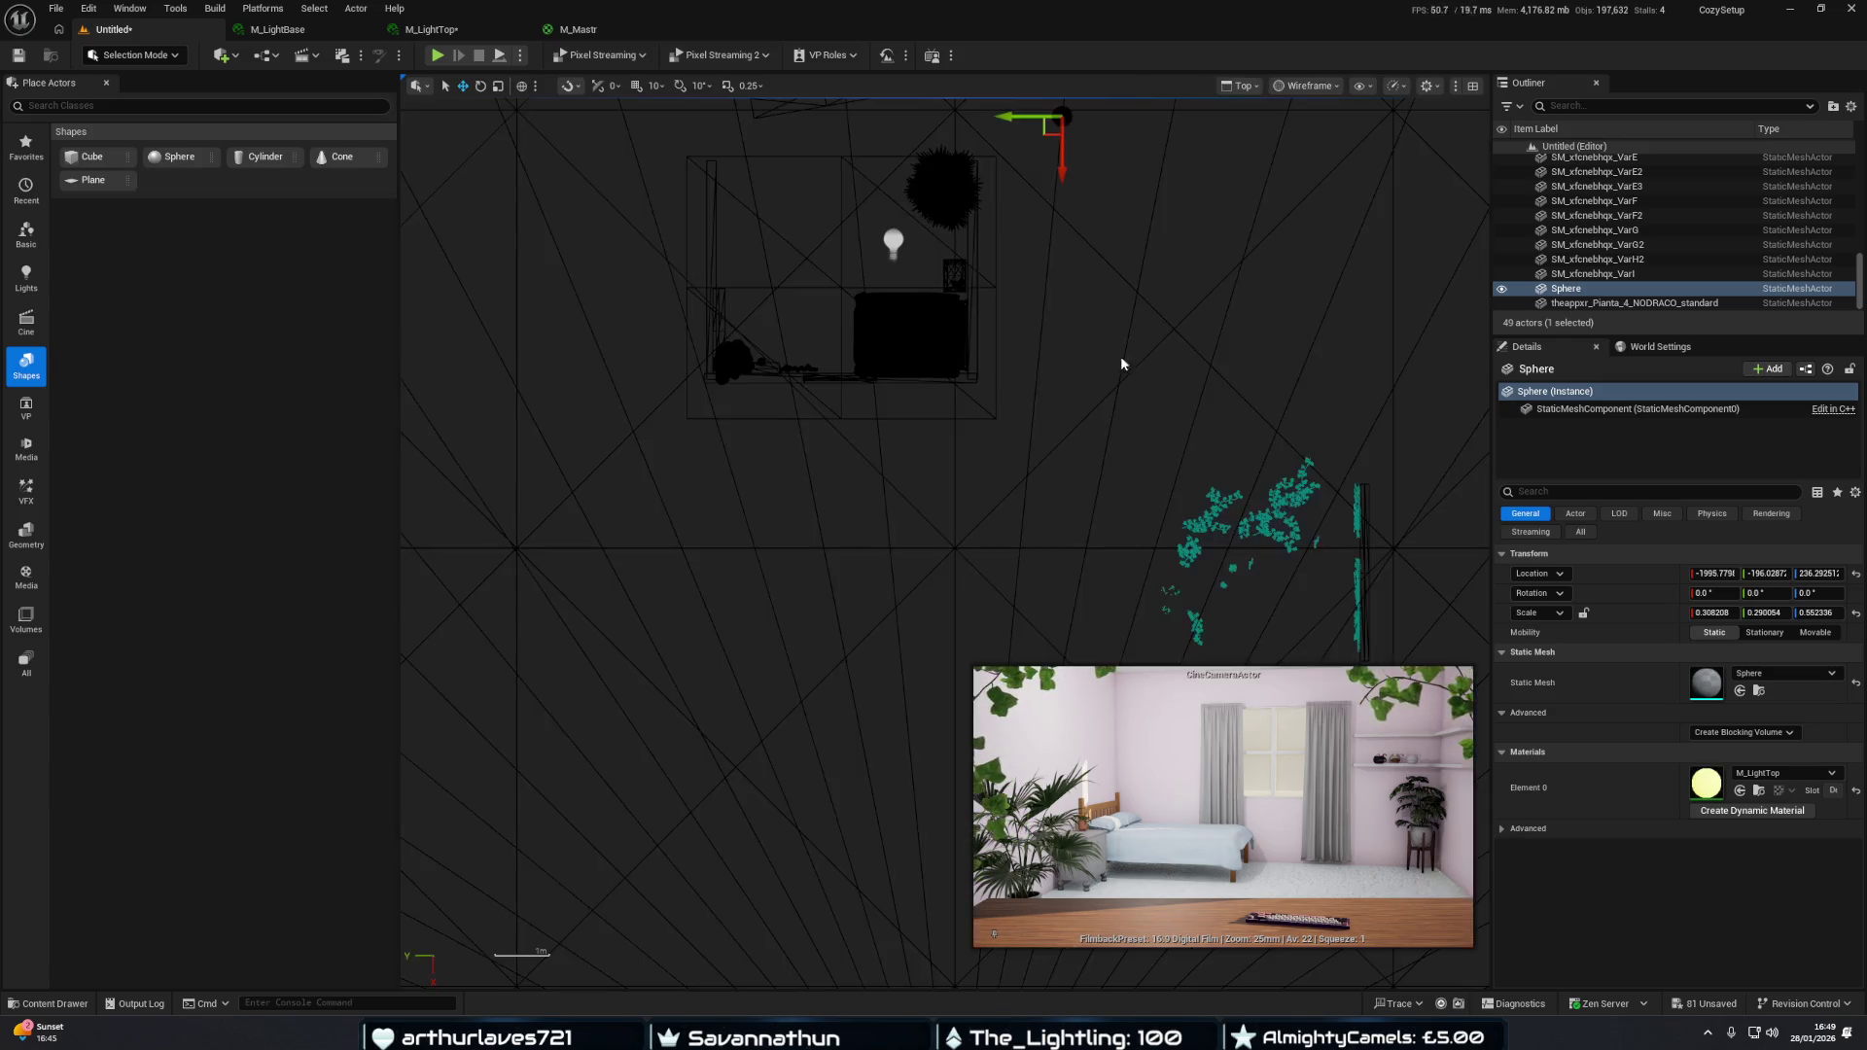
click(1308, 85)
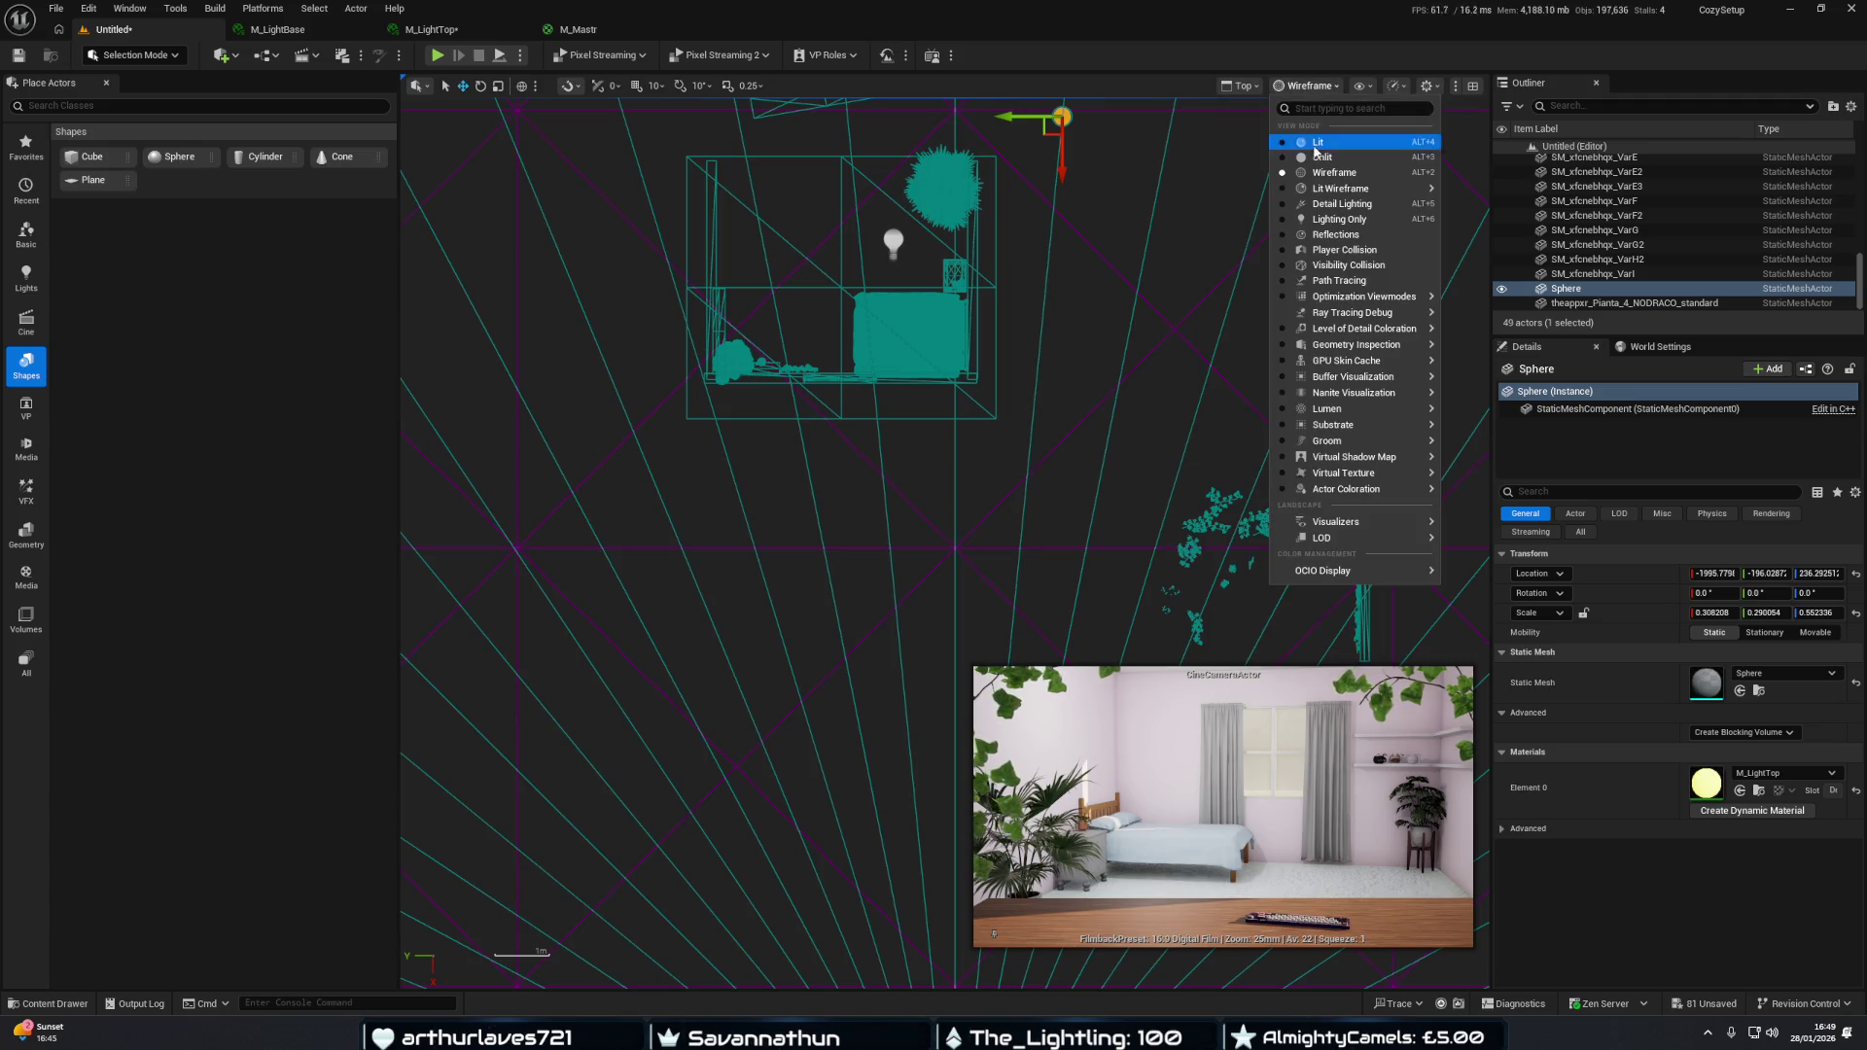
click(1315, 143)
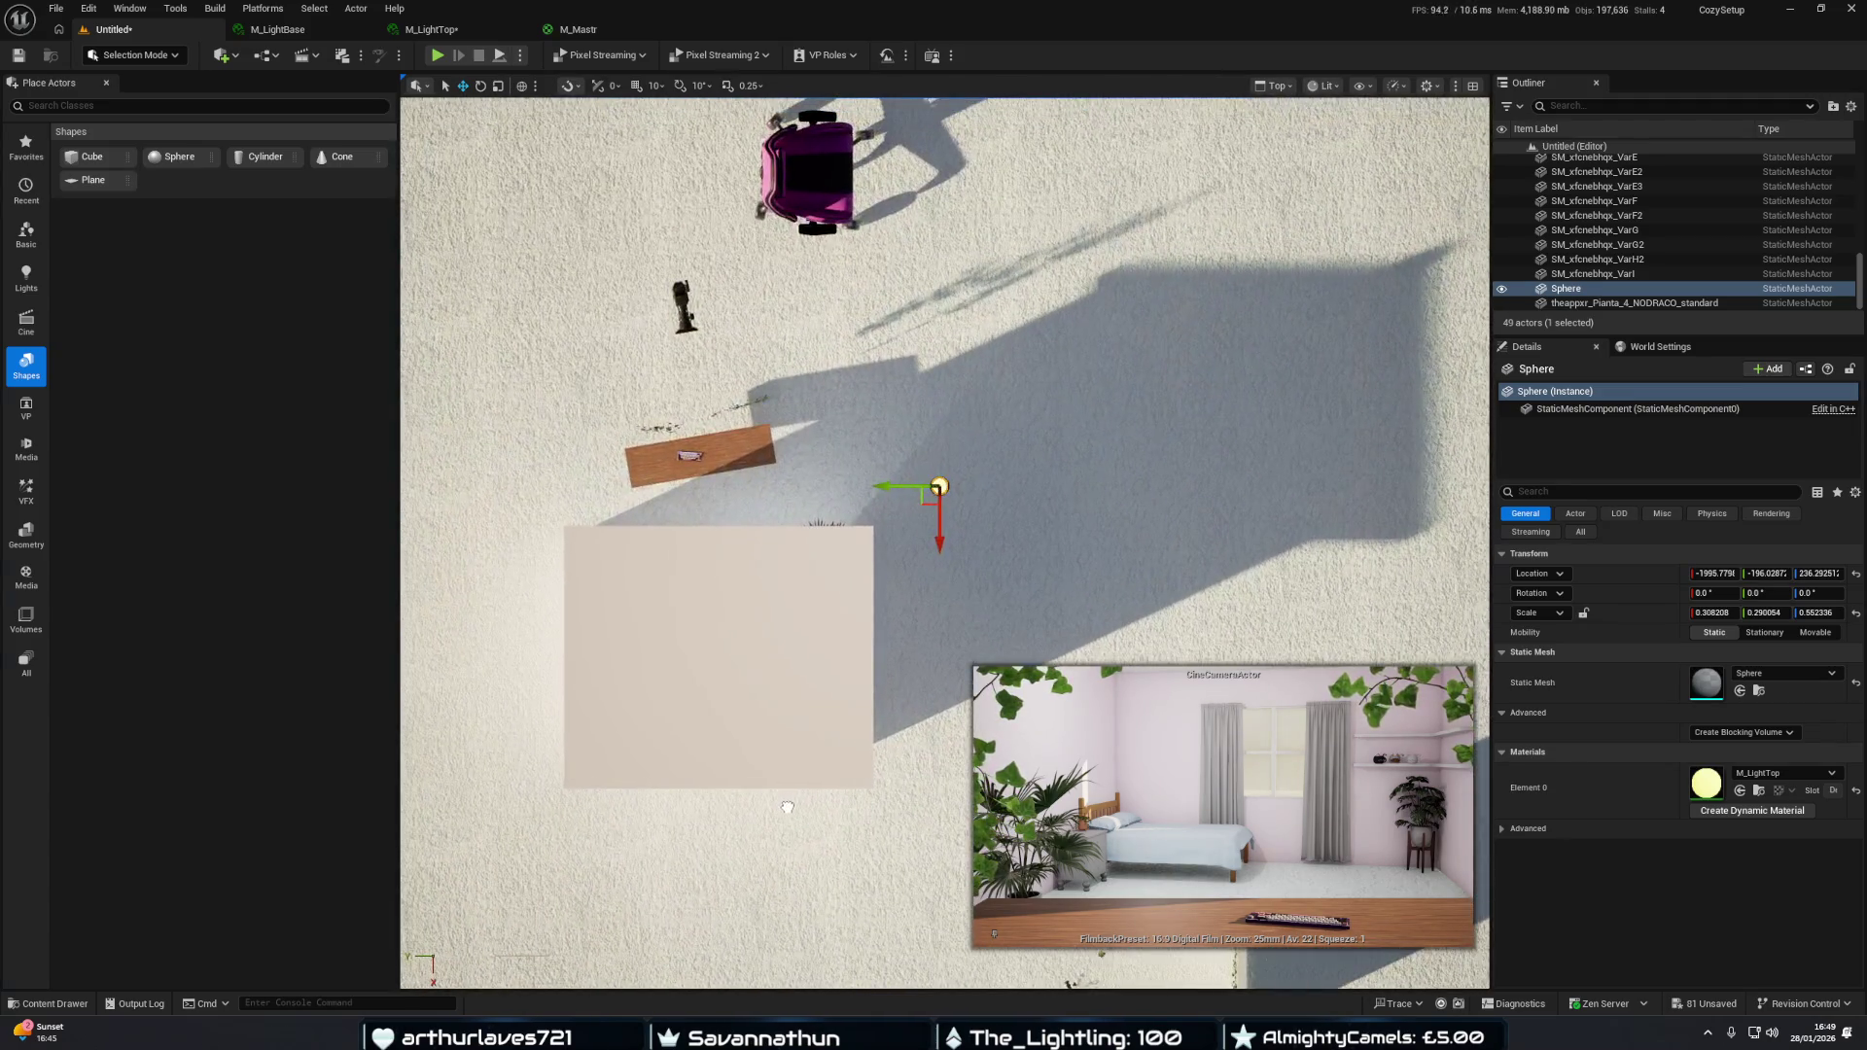
scroll(902, 595, up, 10)
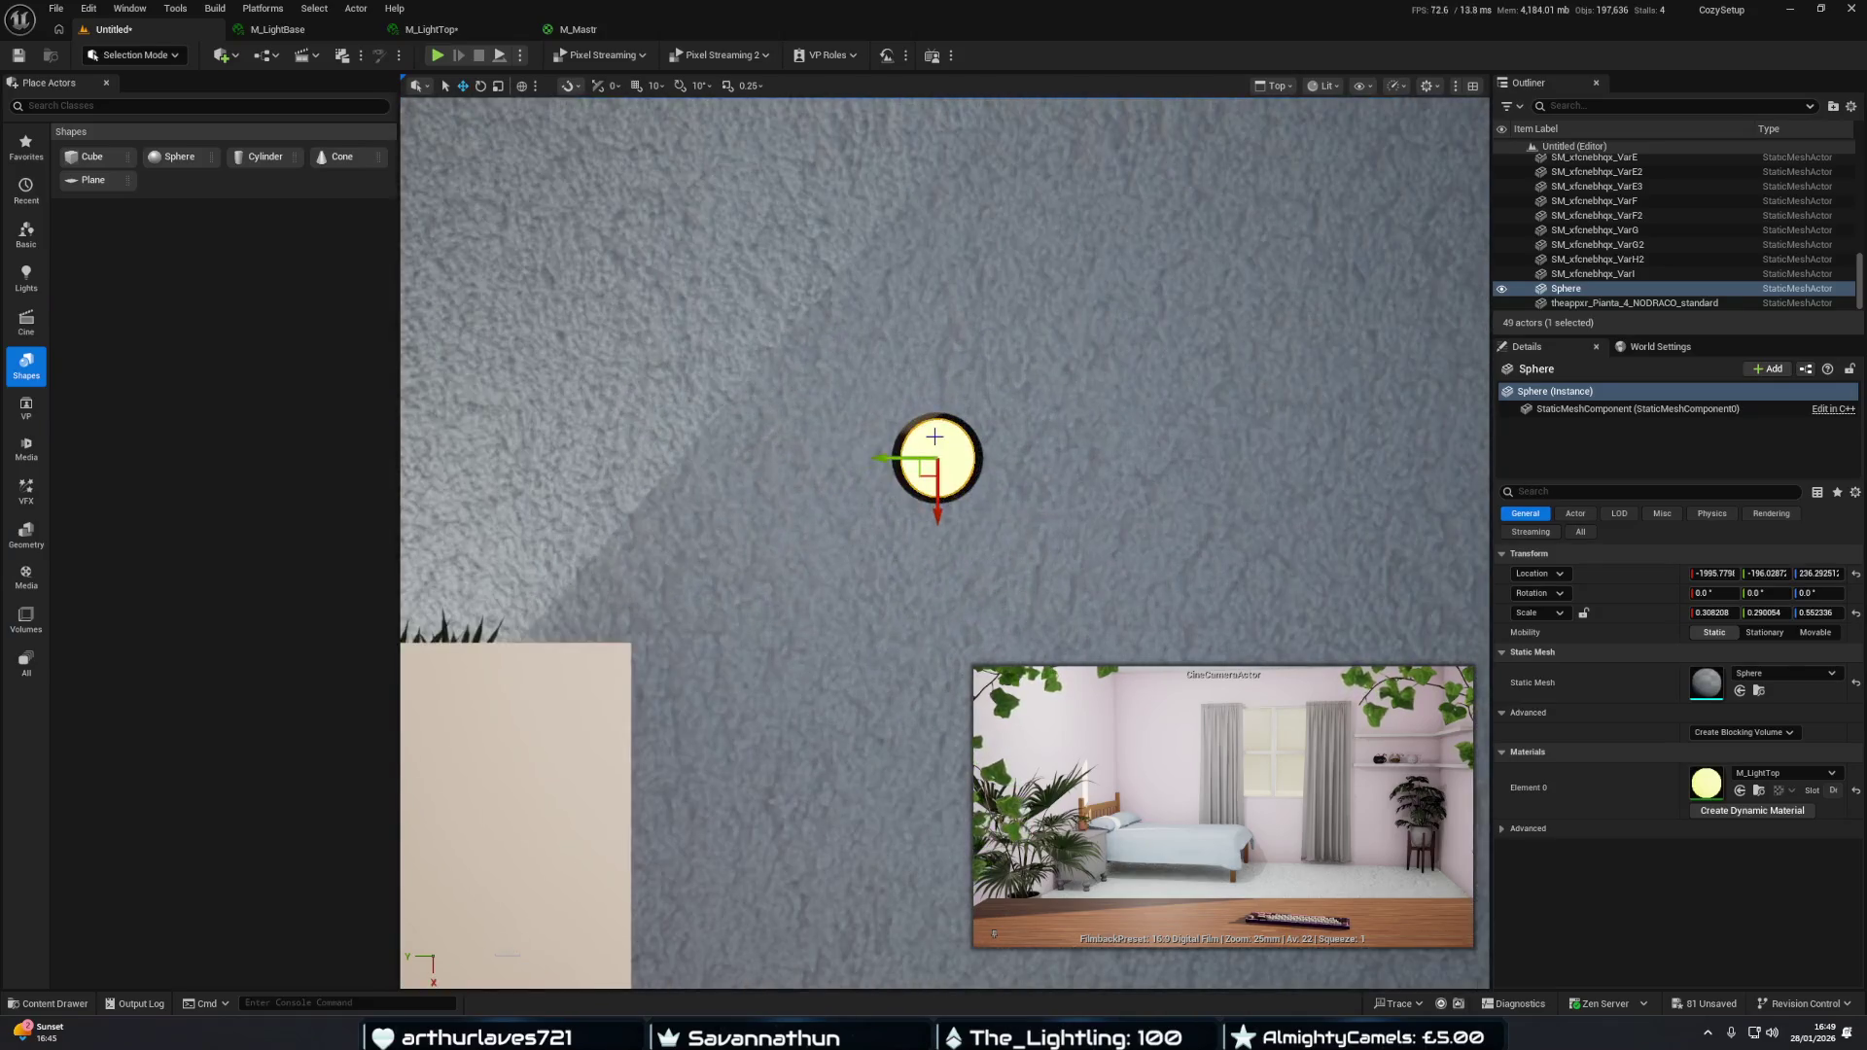
scroll(953, 464, up, 2)
Reduce the sphere's Y scale to about 0.28 so it sits centred in its base.
key(r)
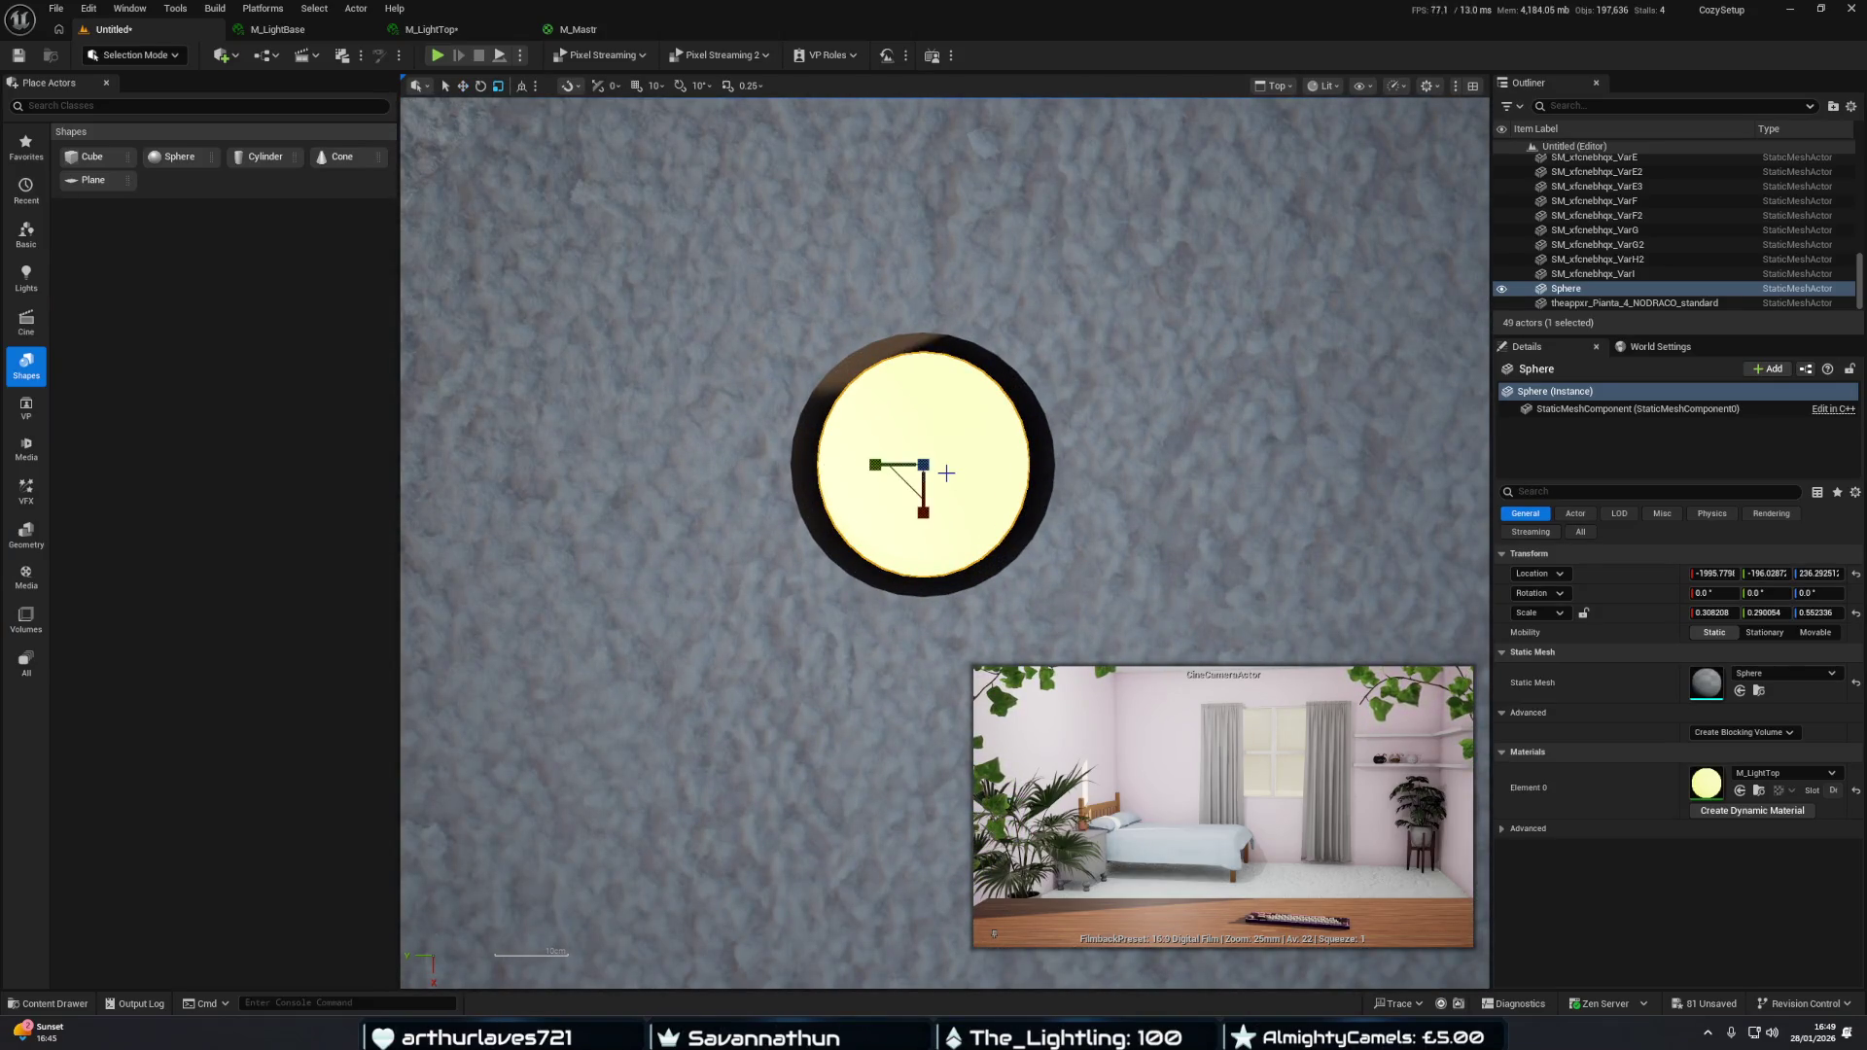
drag(874, 468, 861, 467)
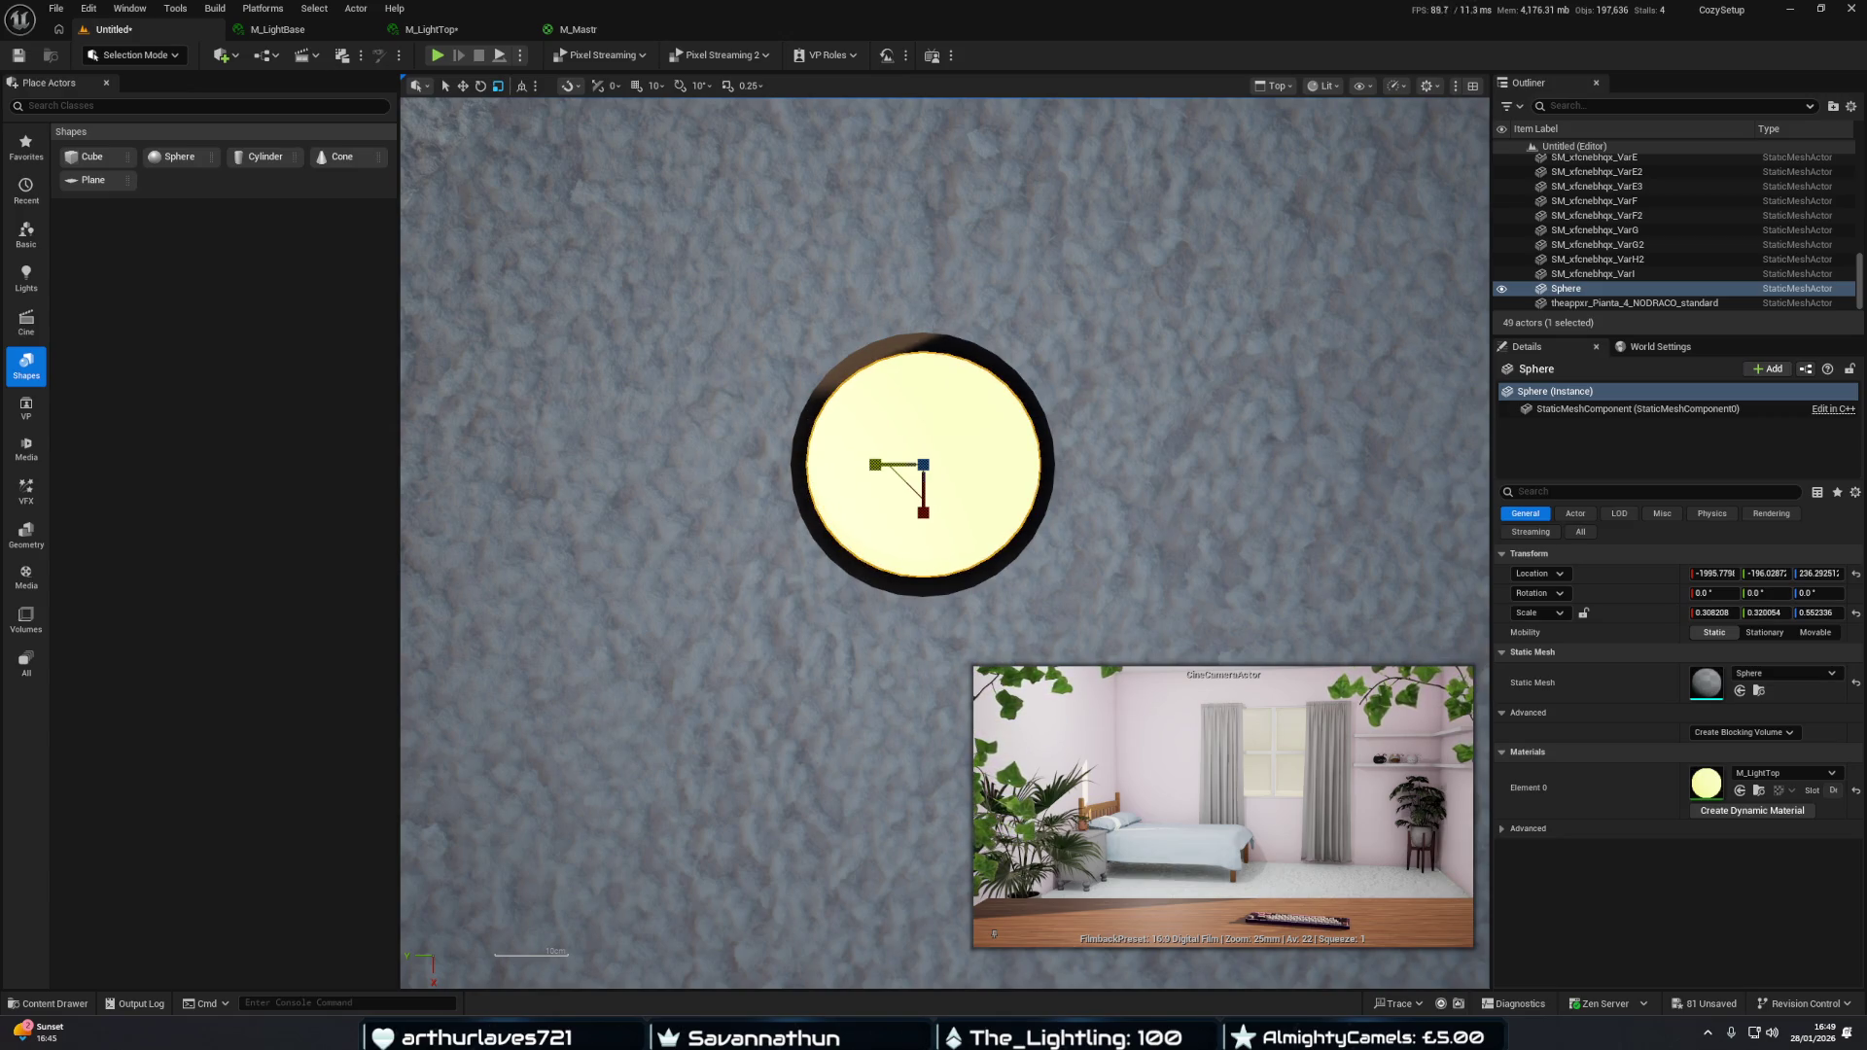
key(w)
key(r)
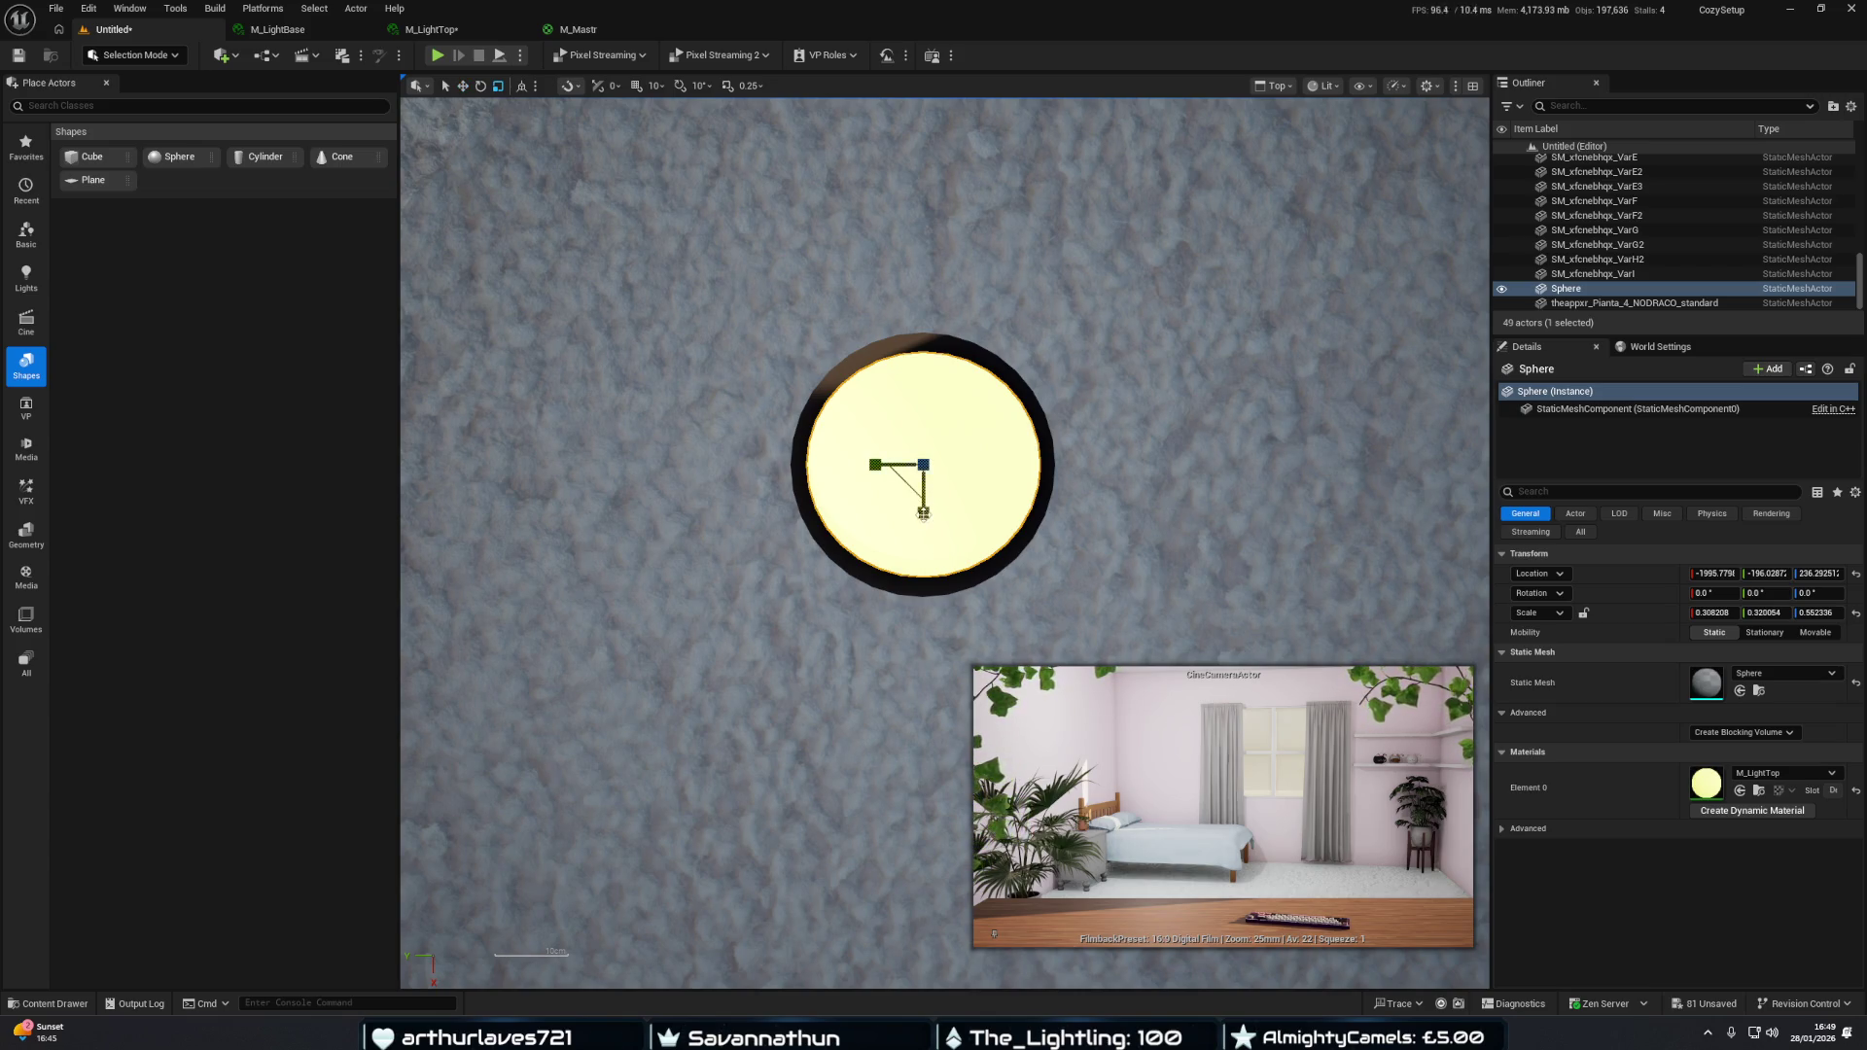
key(w)
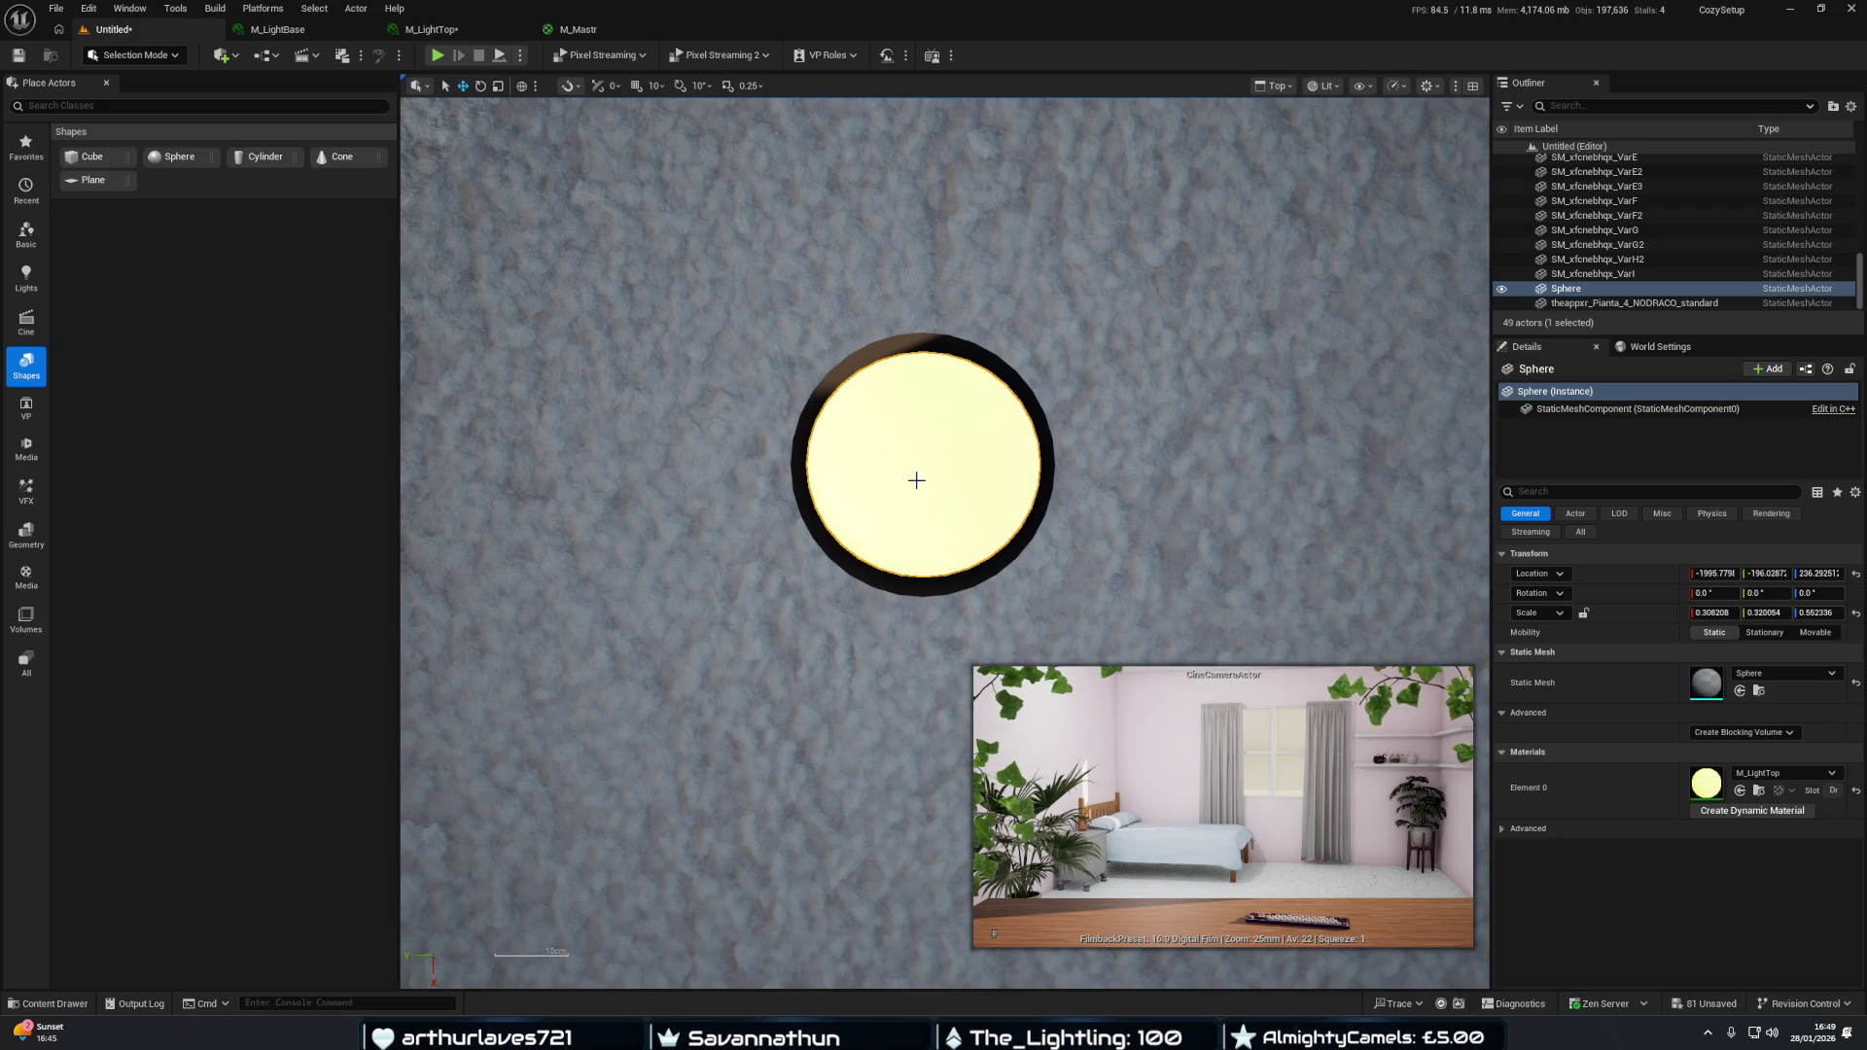
key(e)
key(w)
mouse_move(930, 489)
mouse_down()
mouse_move(785, 454)
mouse_move(967, 580)
mouse_move(963, 557)
mouse_up()
click(968, 559)
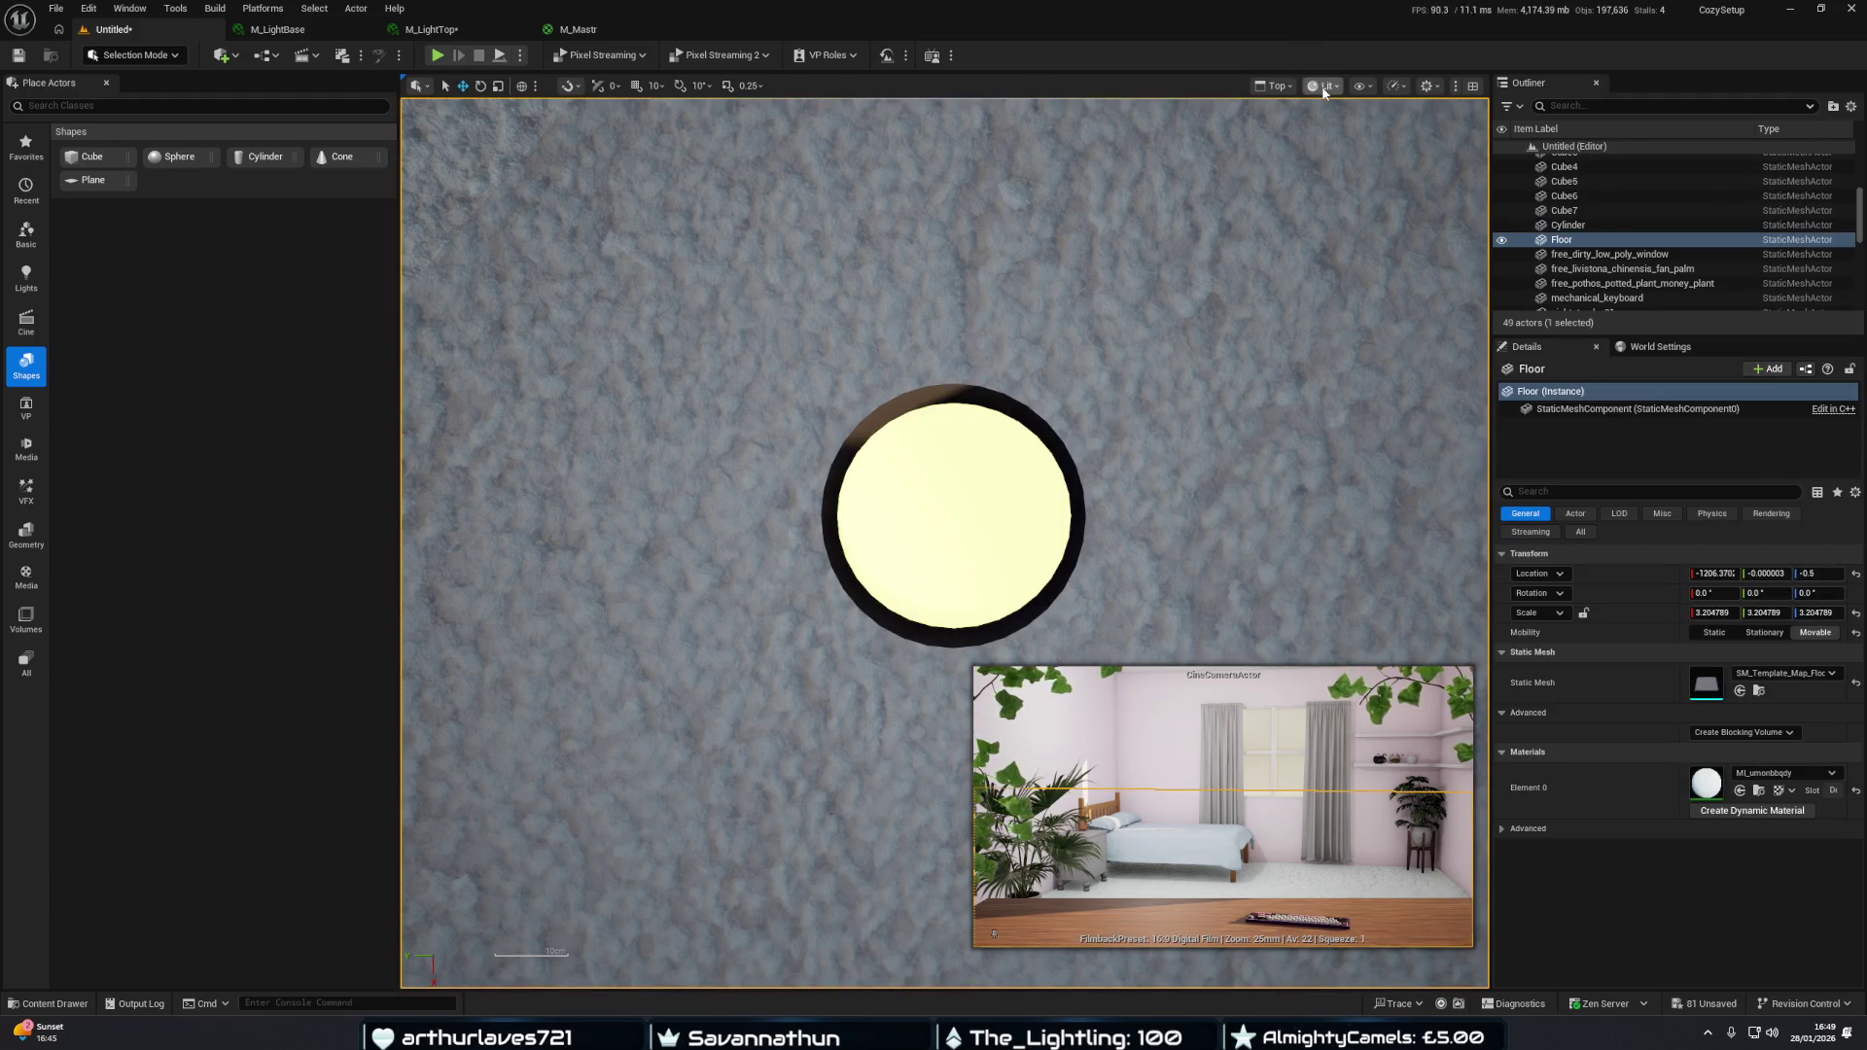
Switch to Perspective view and frame an angled close-up of the lamp.
click(1274, 86)
click(1293, 142)
drag(1184, 274, 1167, 117)
click(867, 597)
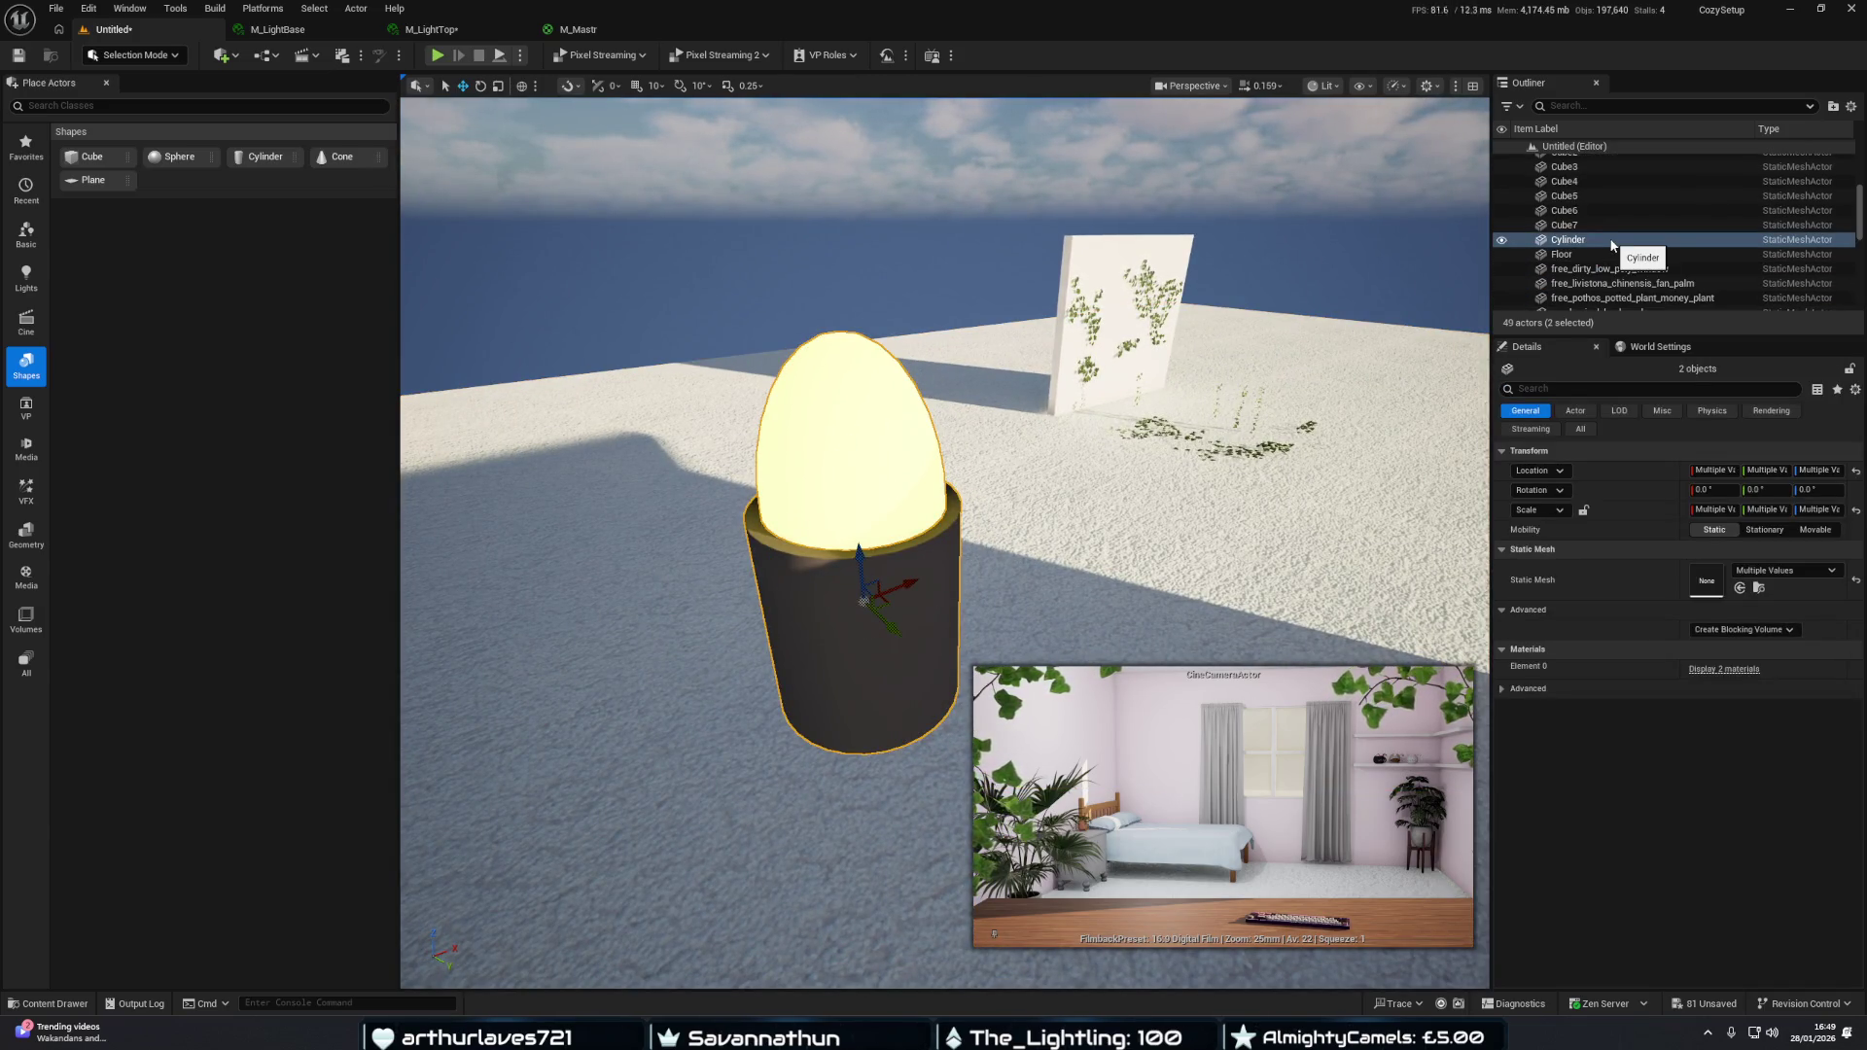
Parent the Sphere under the Cylinder in the Outliner and collapse the Cylinder entry.
scroll(1611, 243, down, 5)
scroll(1607, 239, down, 5)
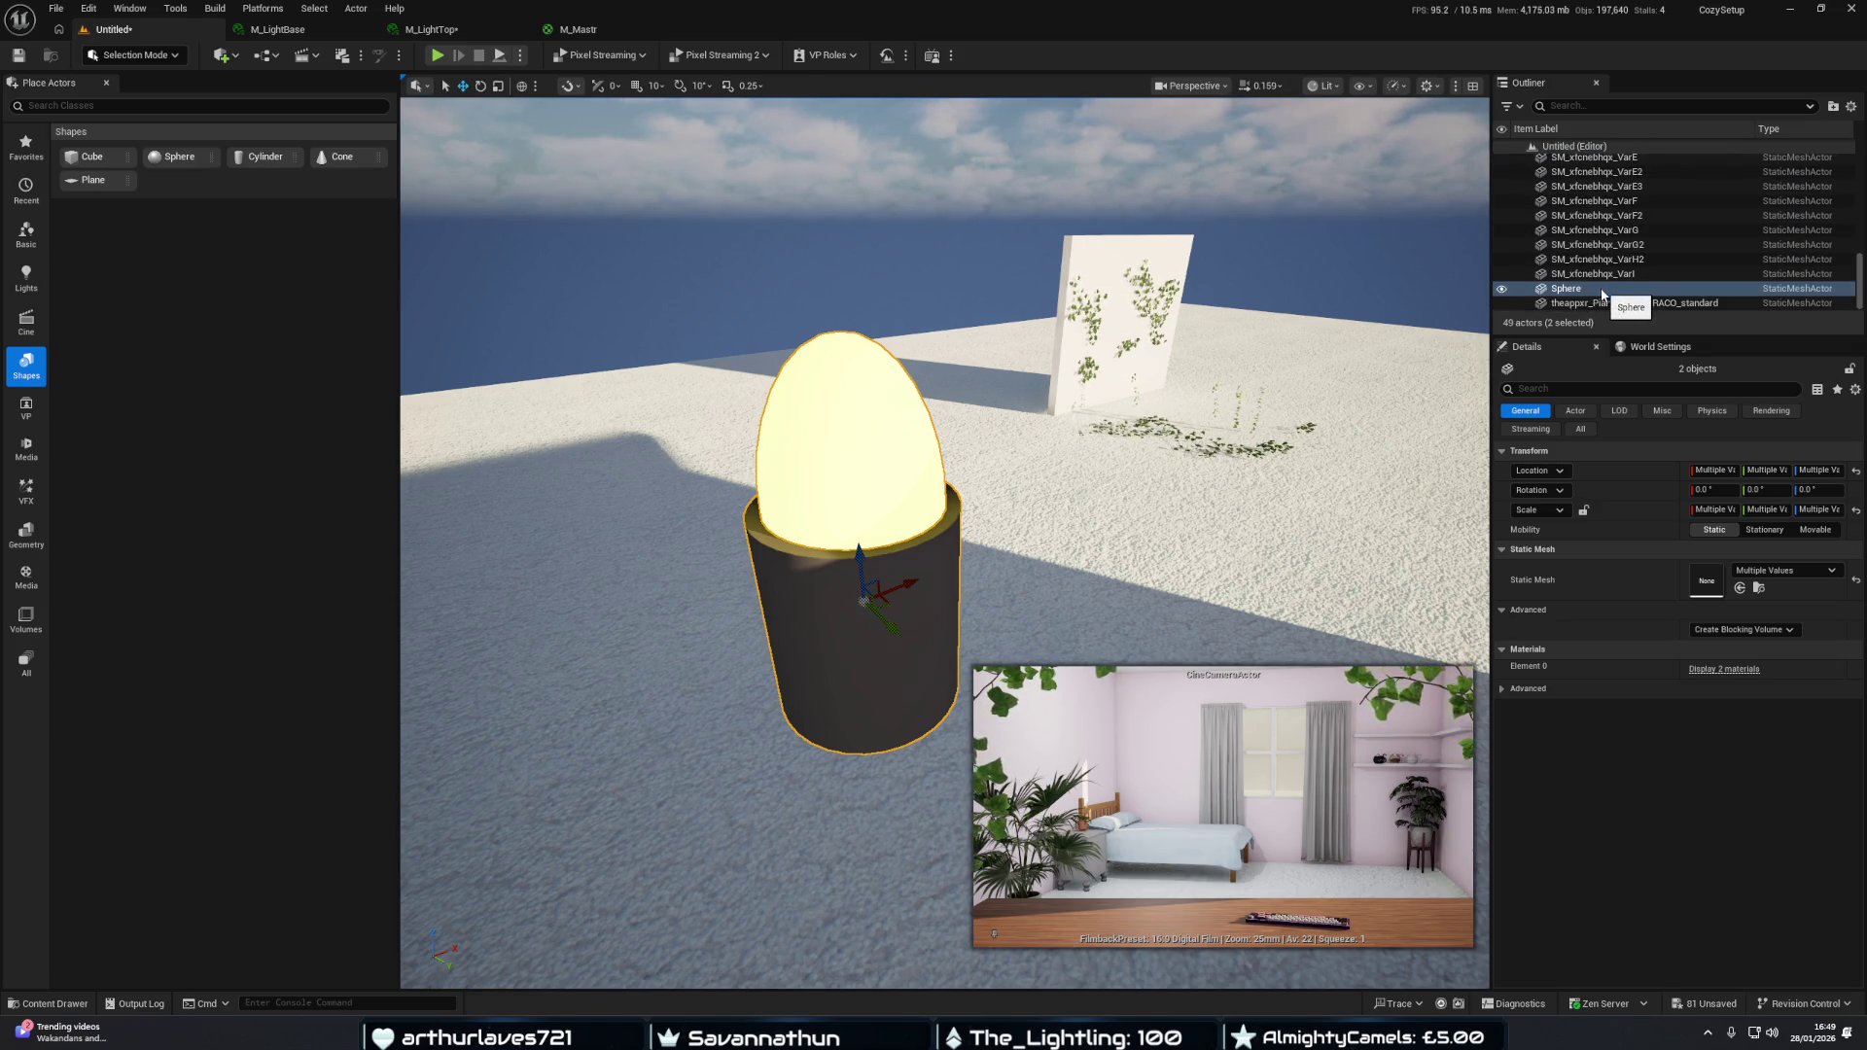
click(1603, 289)
mouse_move(1607, 288)
mouse_down()
mouse_move(1607, 159)
mouse_move(1704, 155)
mouse_move(1651, 207)
mouse_move(1600, 213)
mouse_move(1577, 280)
mouse_up()
scroll(1600, 213, down, 3)
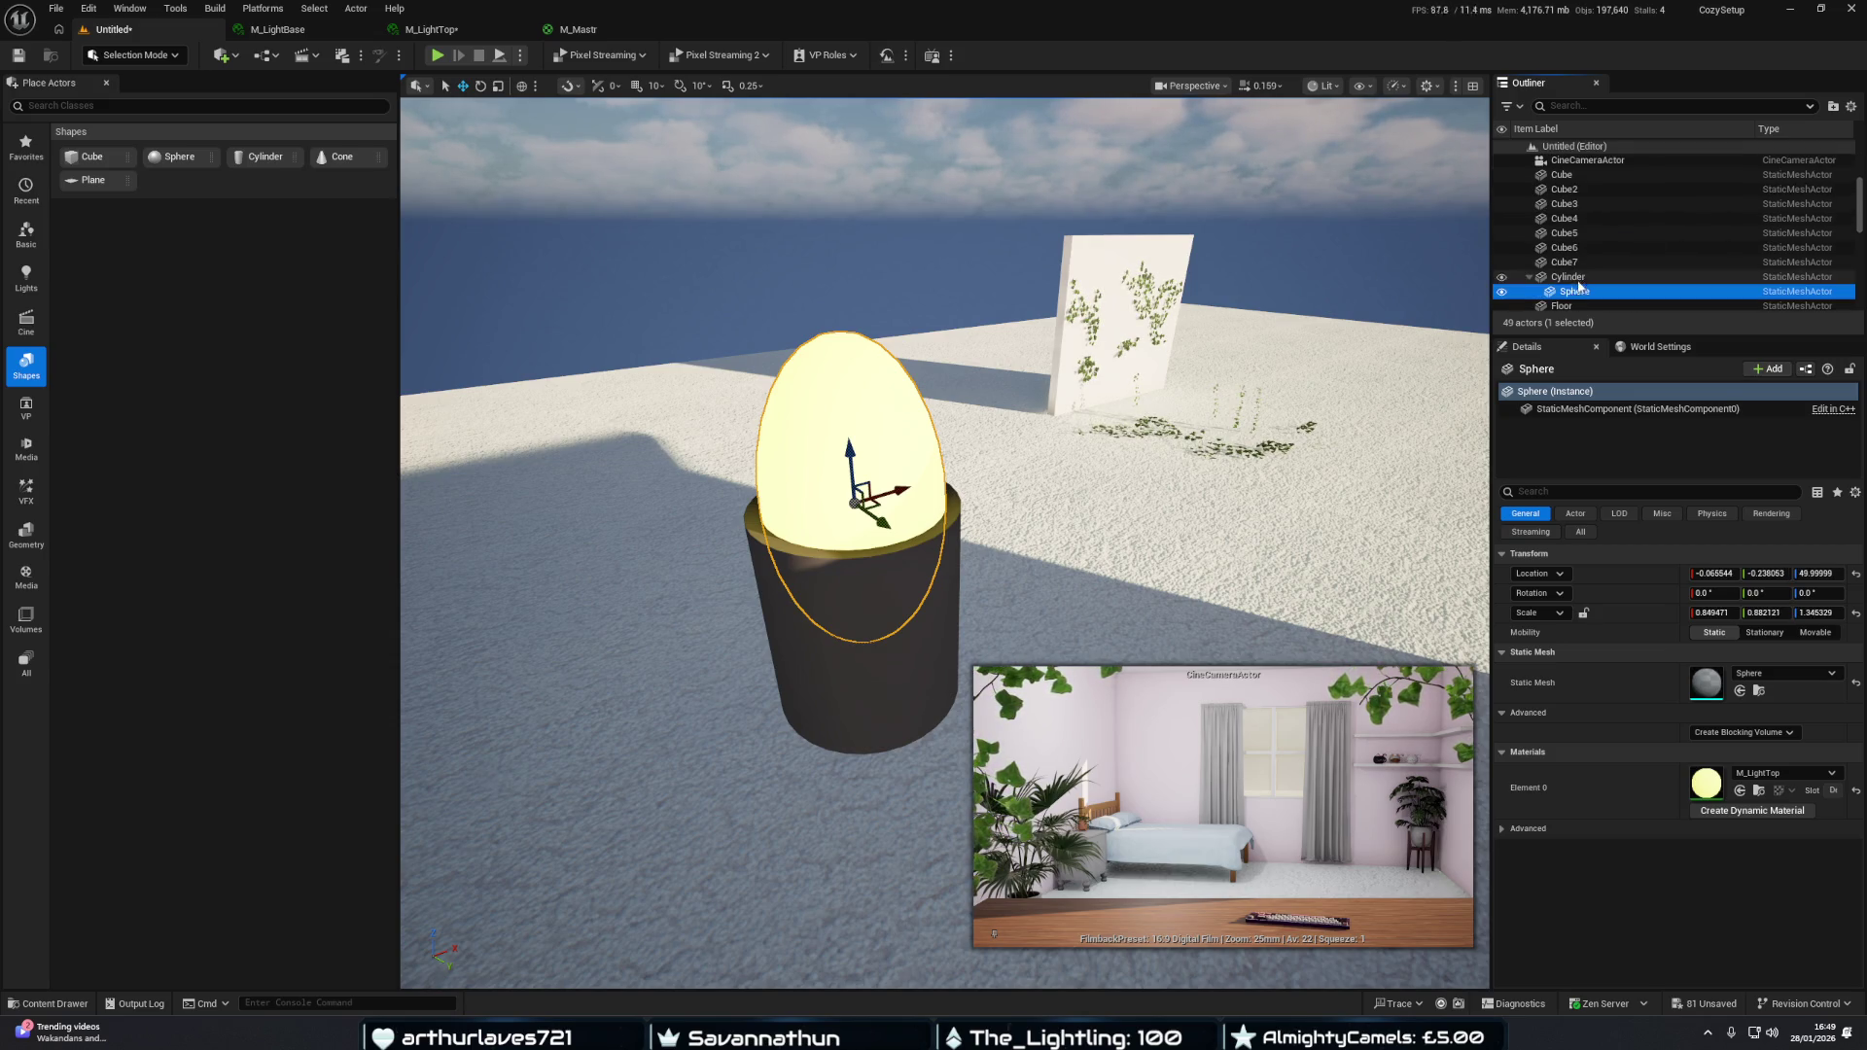
click(1528, 281)
click(1560, 277)
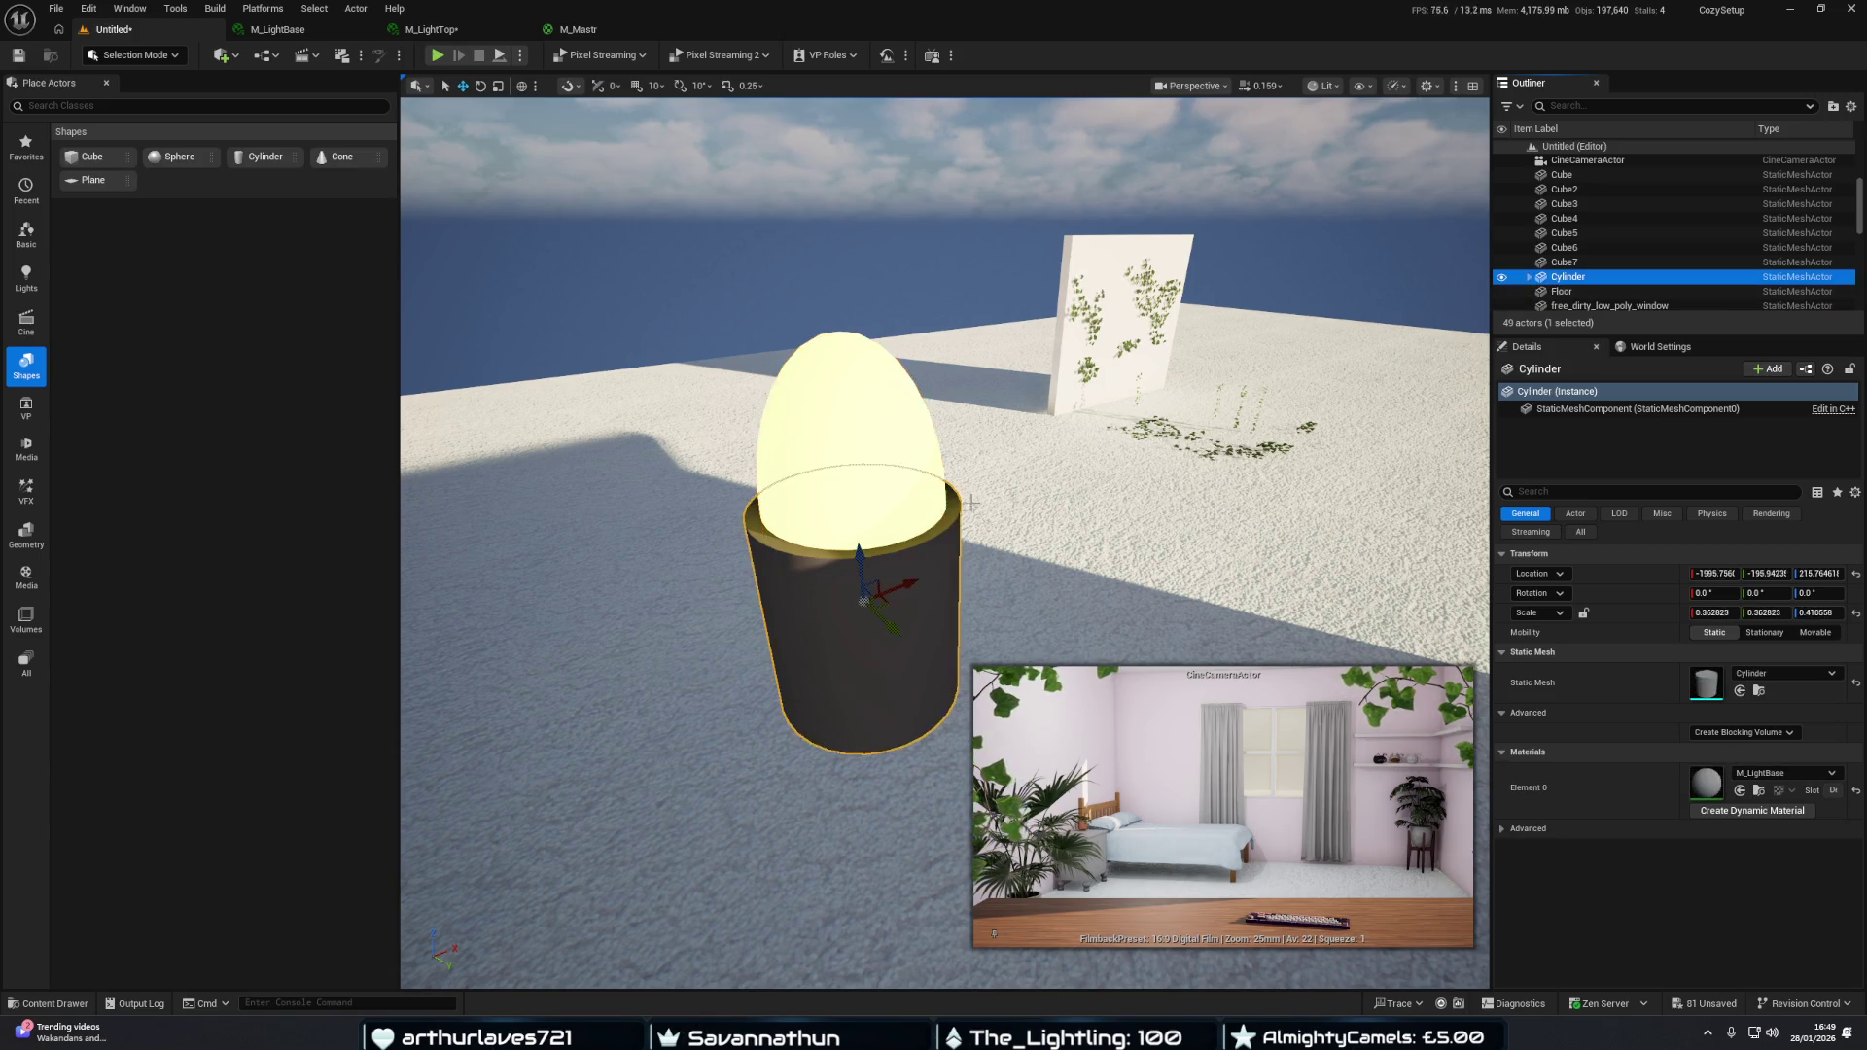
Move the lamp along X and Y onto the pink bedroom wall near the ceiling.
mouse_move(901, 592)
mouse_down()
mouse_move(1046, 594)
mouse_move(988, 637)
mouse_up()
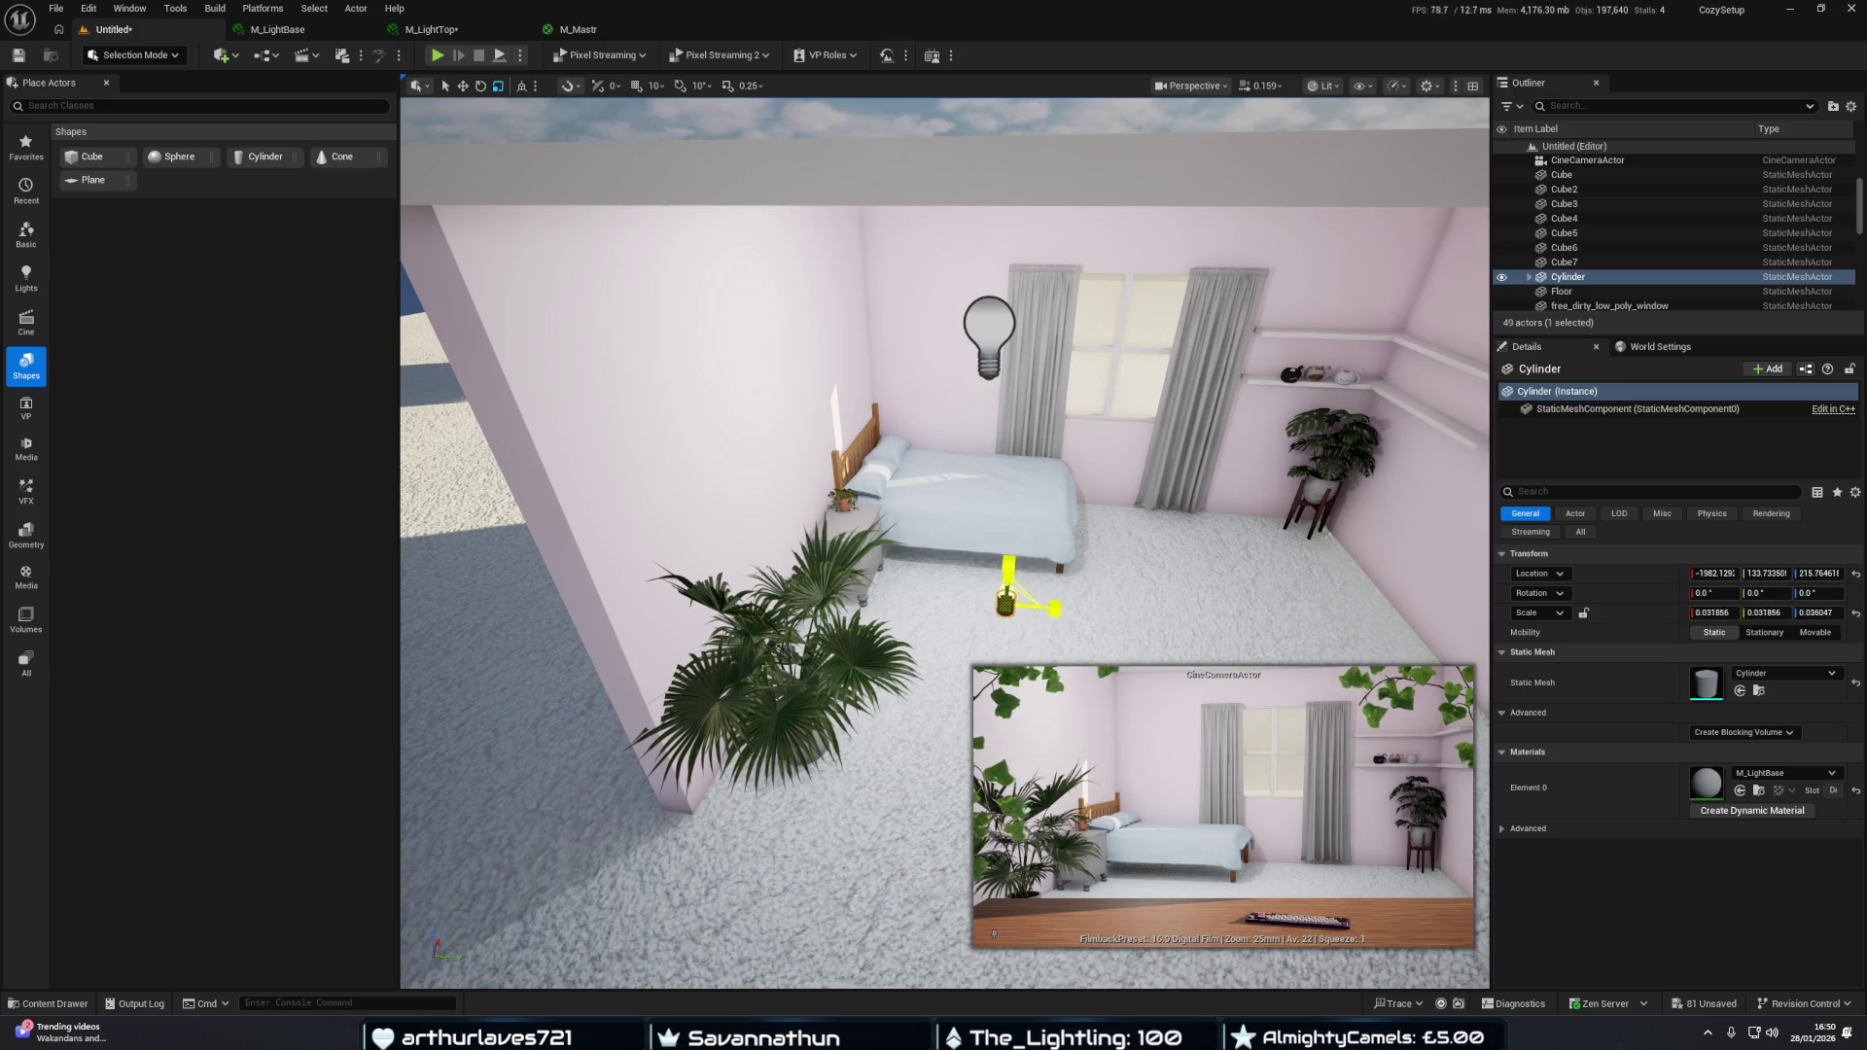
scroll(879, 408, down, 10)
key(w)
mouse_move(705, 360)
mouse_down()
mouse_move(1011, 350)
mouse_move(998, 379)
mouse_up()
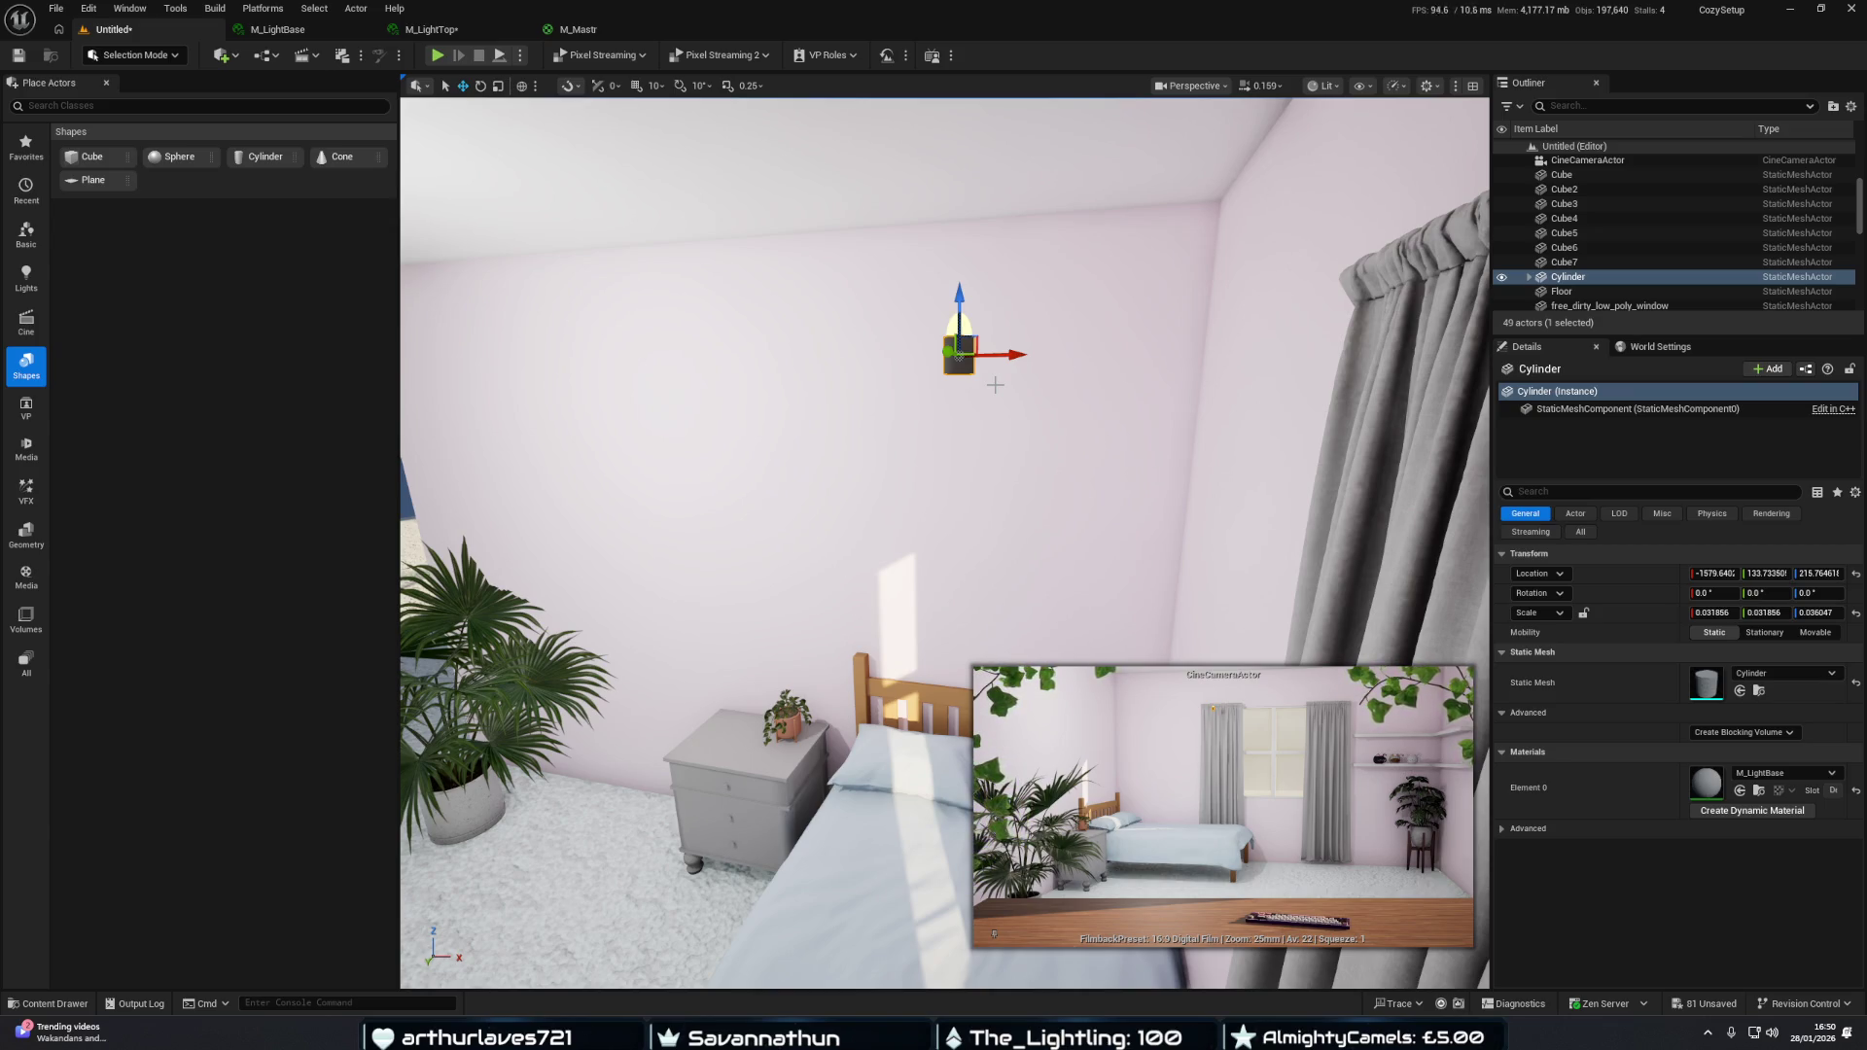
drag(1018, 370, 862, 363)
mouse_move(747, 506)
mouse_down()
mouse_move(681, 506)
mouse_move(720, 505)
mouse_up()
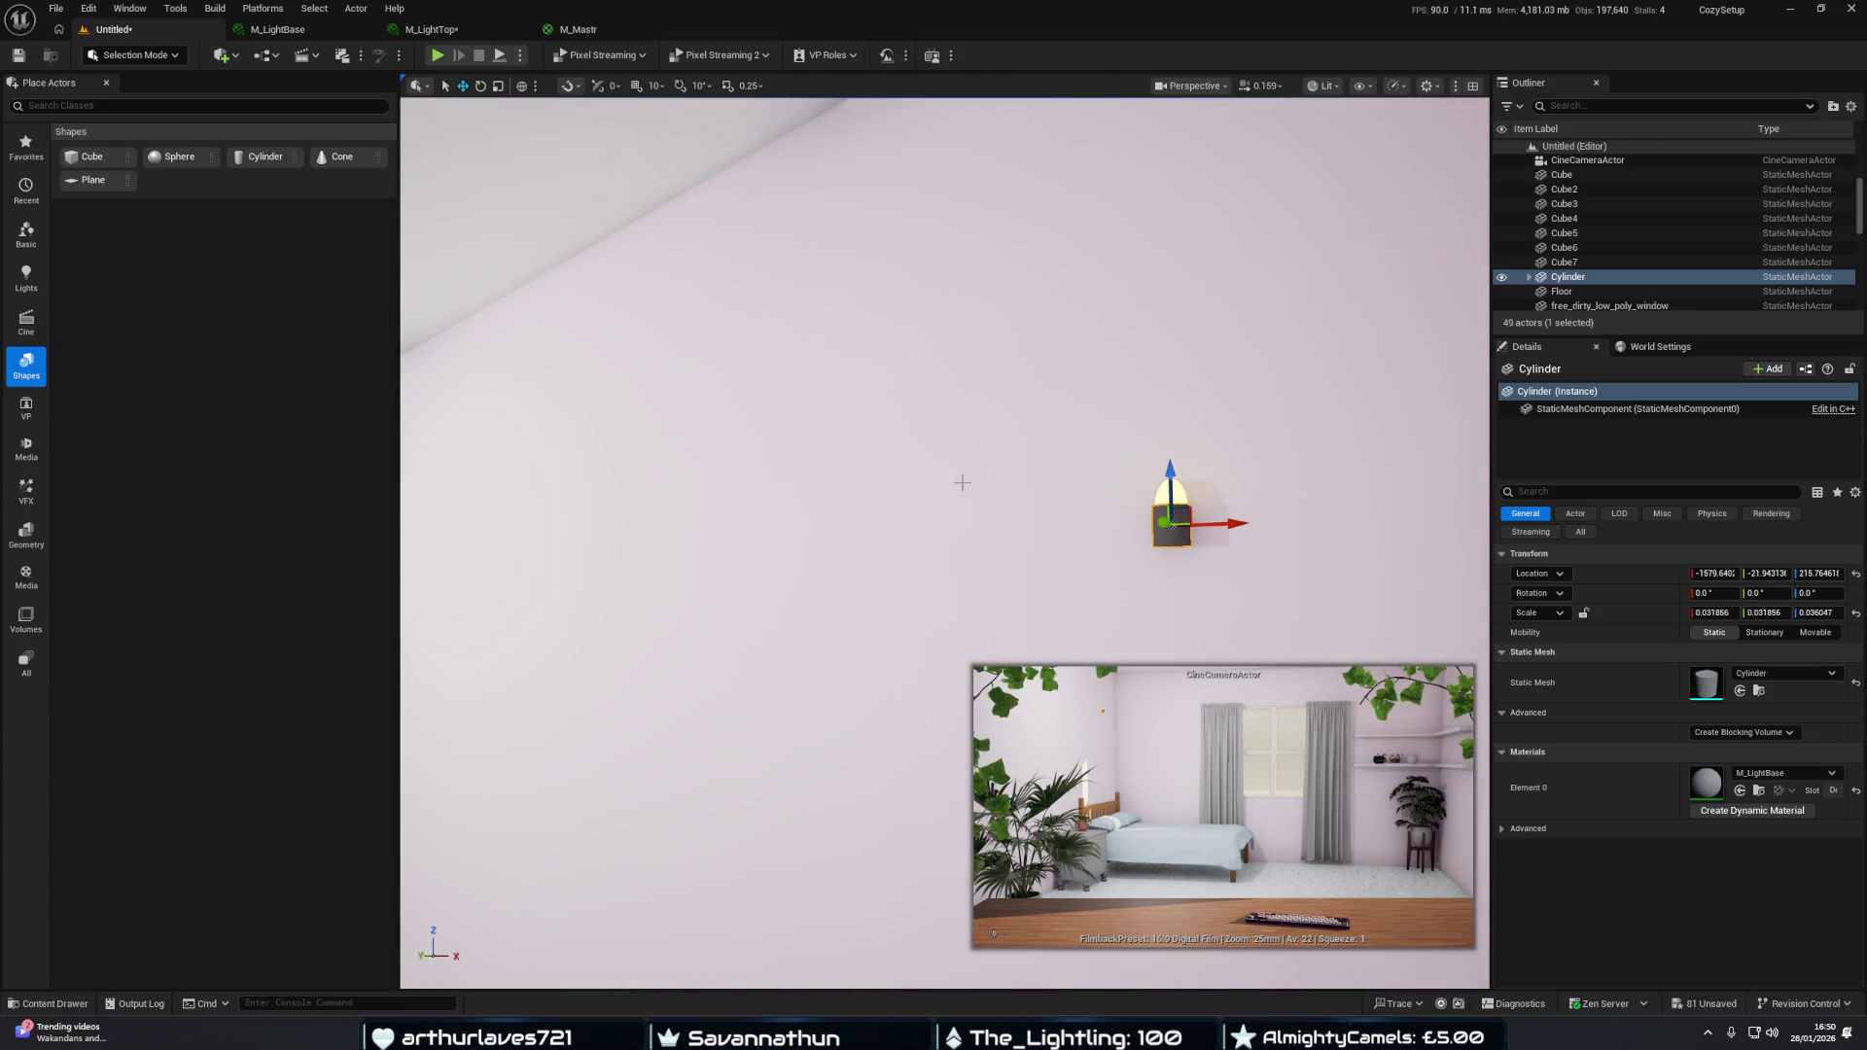
Scale the lamp uniformly down to about 0.058.
key(r)
drag(1215, 550, 1110, 540)
mouse_move(963, 541)
mouse_down()
mouse_move(945, 556)
mouse_move(1012, 491)
mouse_move(958, 541)
mouse_up()
Try flattening the Cylinder lamp base, then undo the change.
click(574, 669)
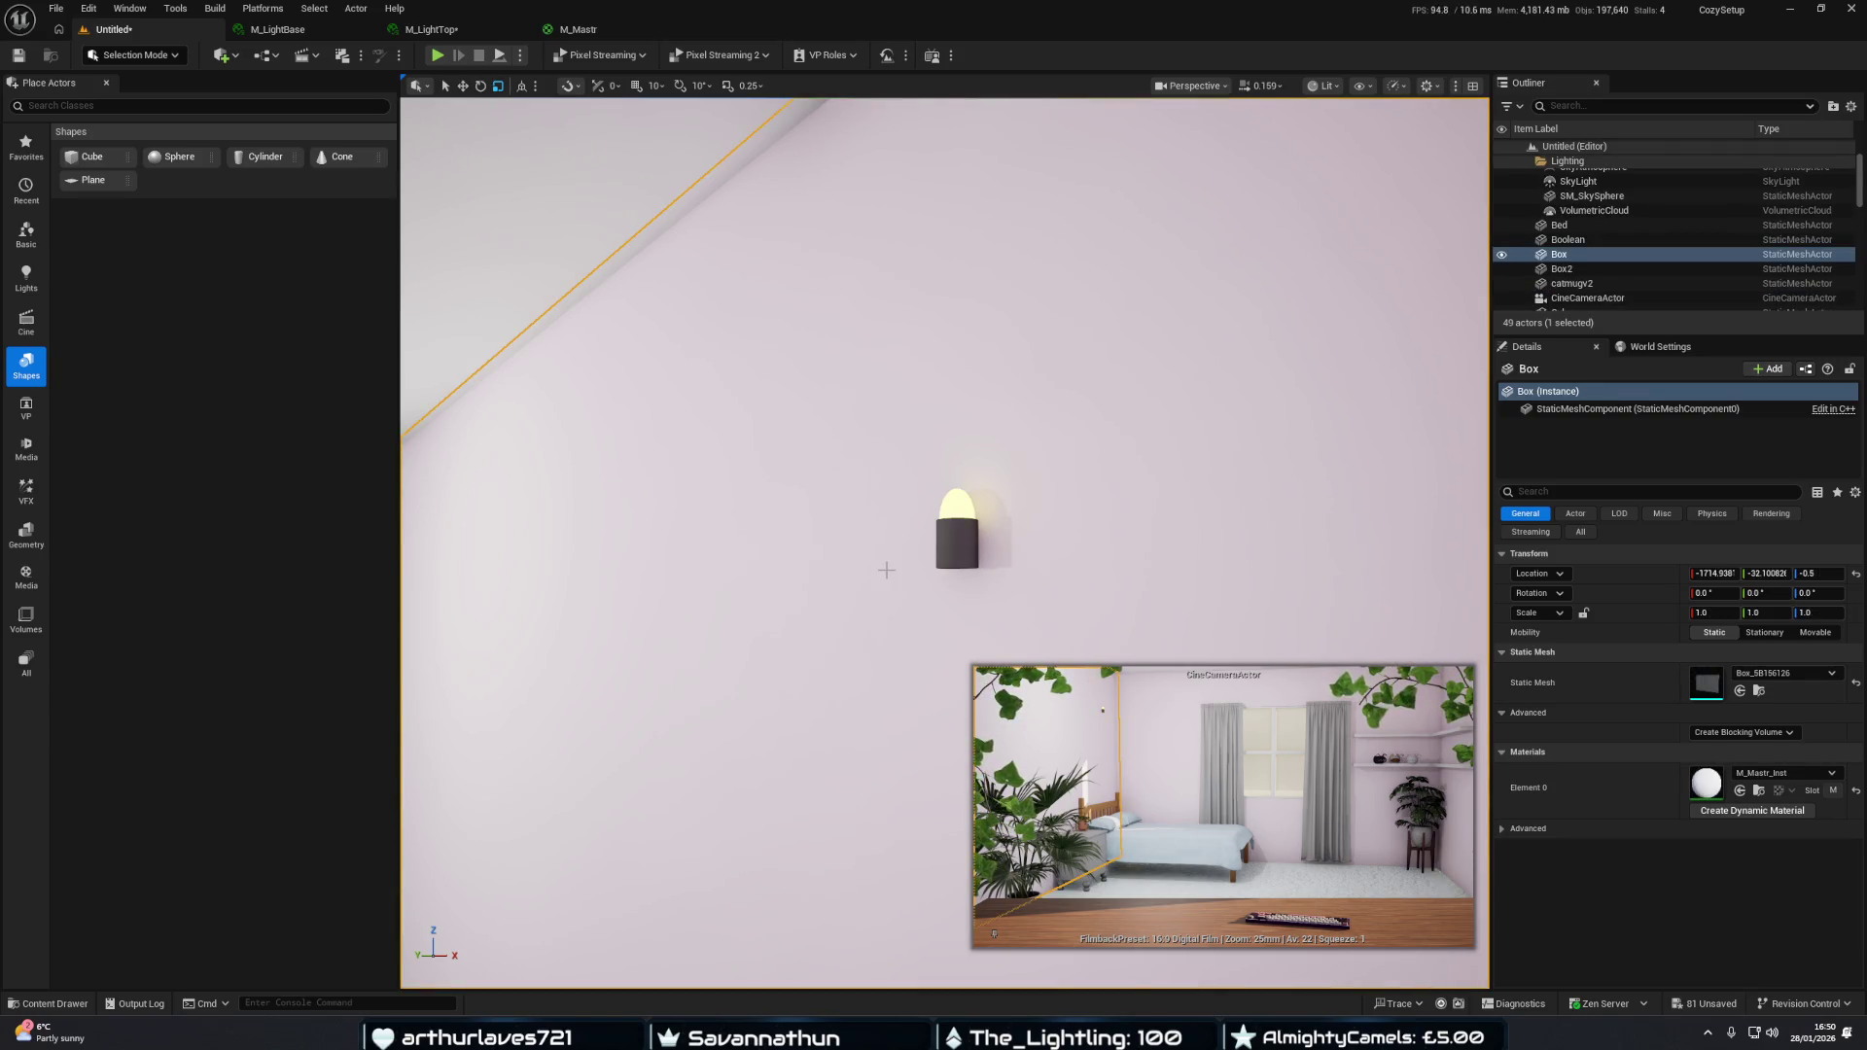
click(942, 545)
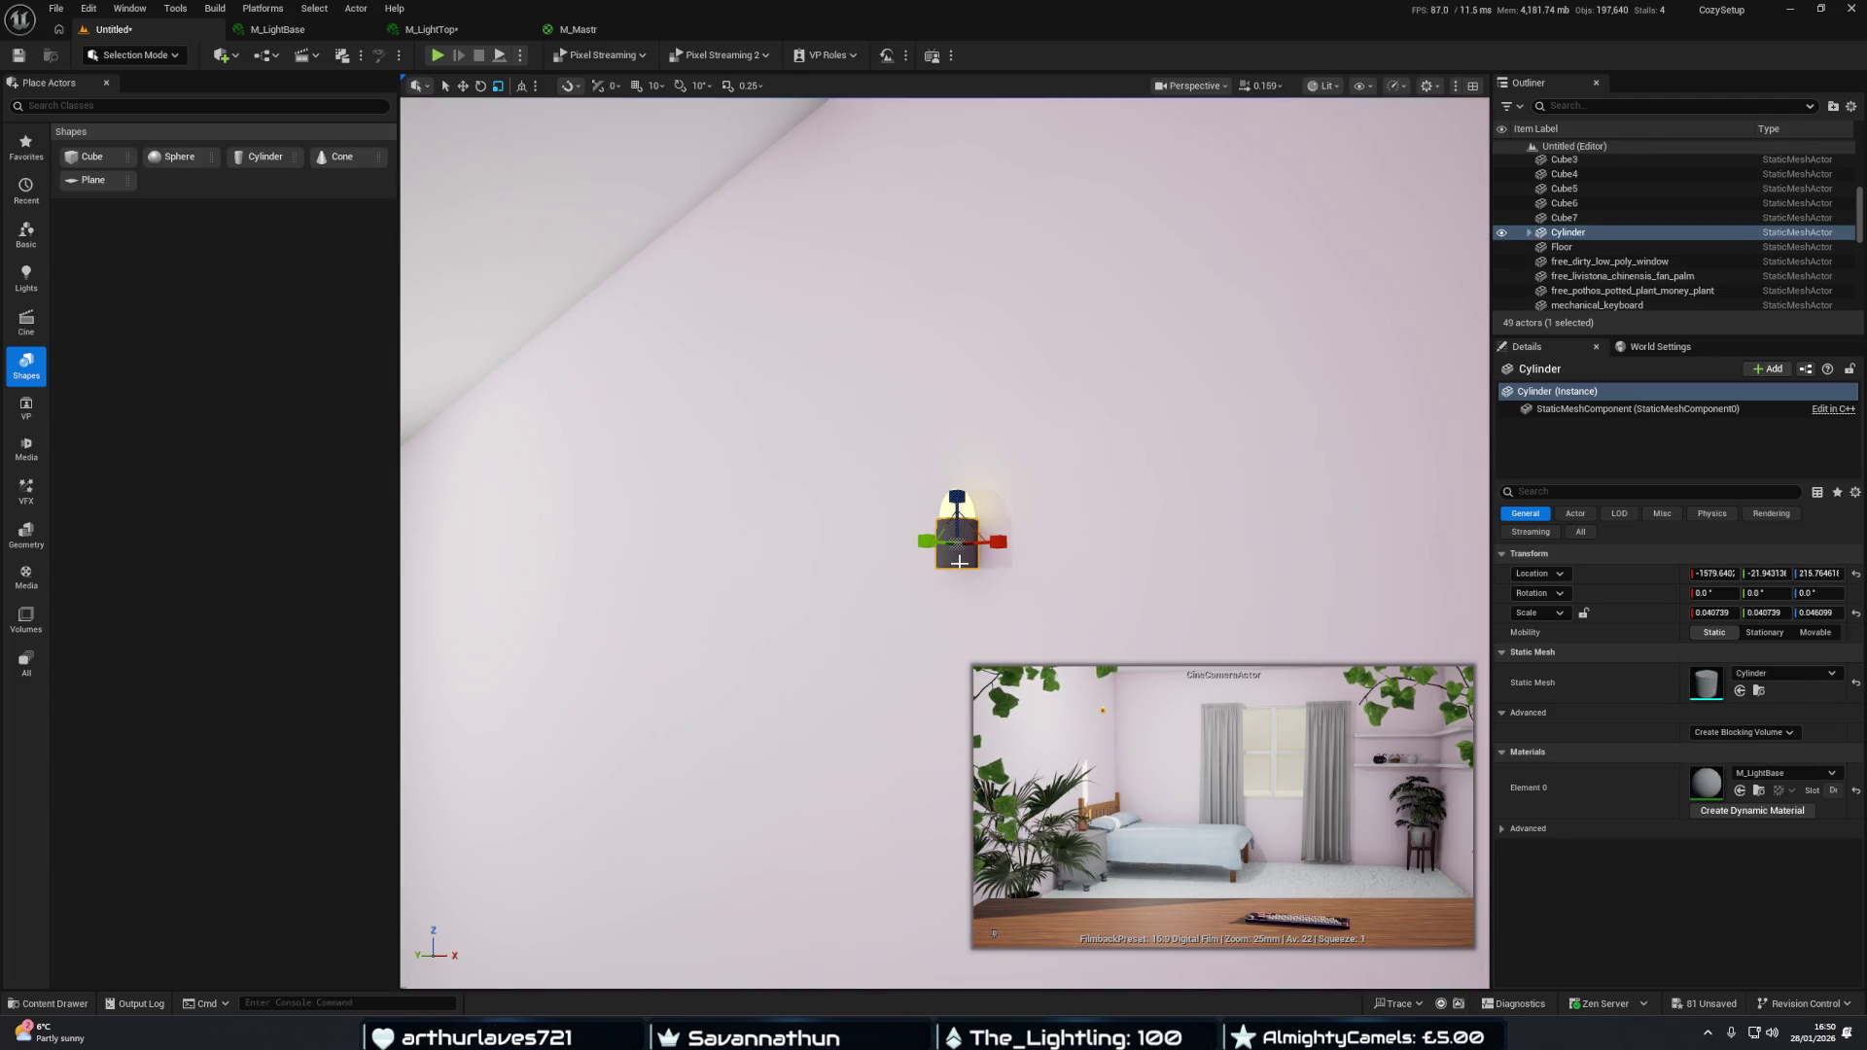
click(1529, 232)
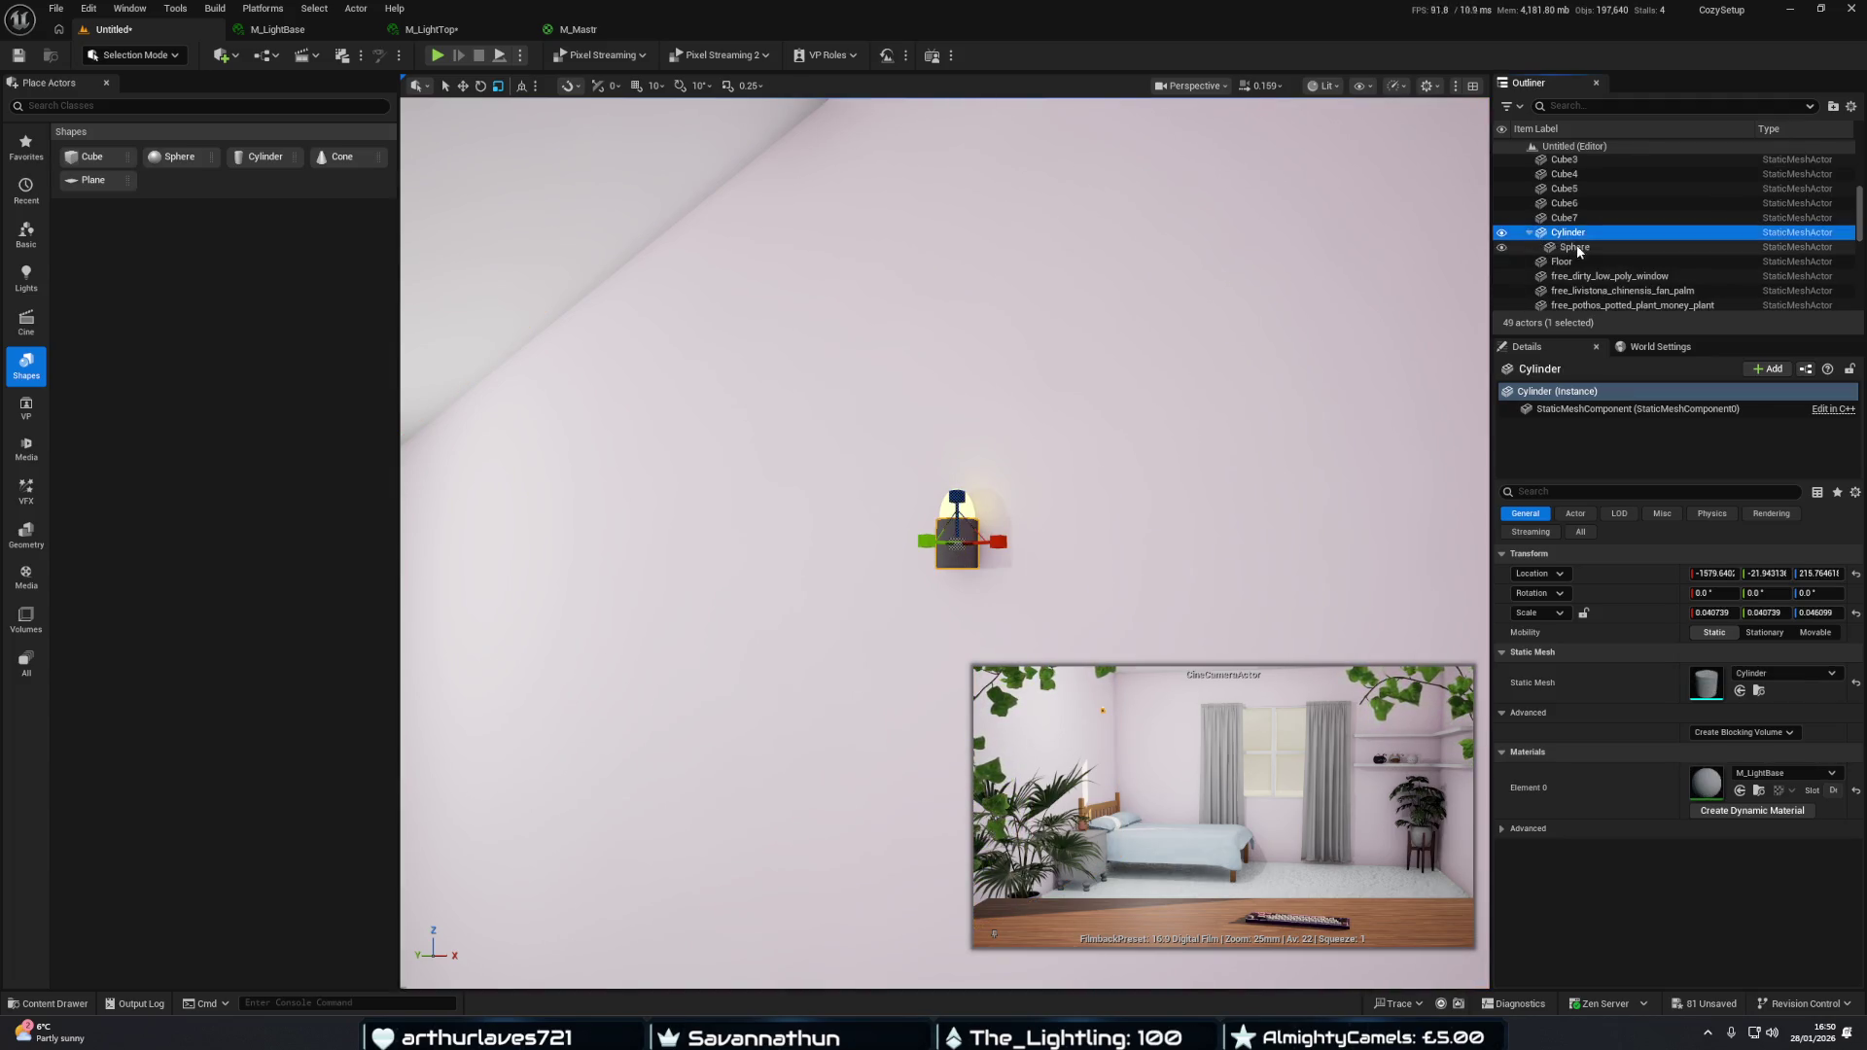
click(1575, 247)
click(949, 554)
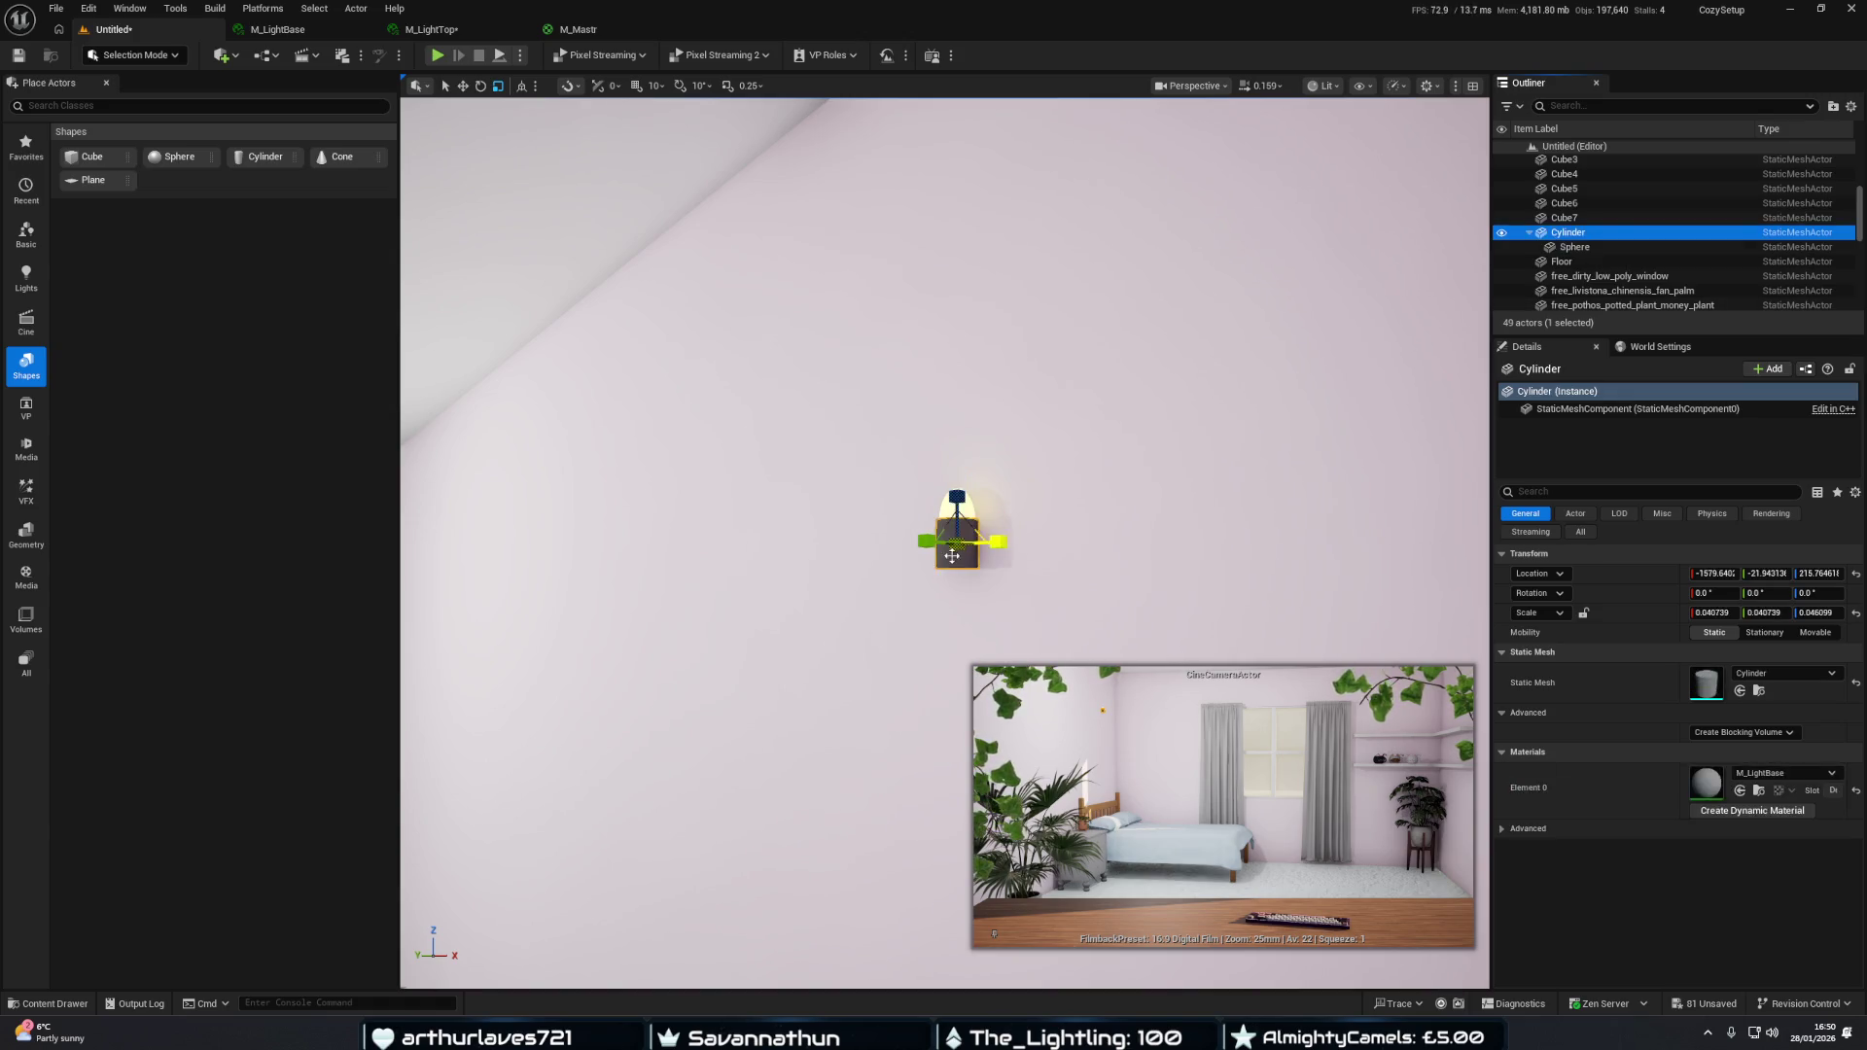
drag(970, 513, 961, 506)
click(959, 501)
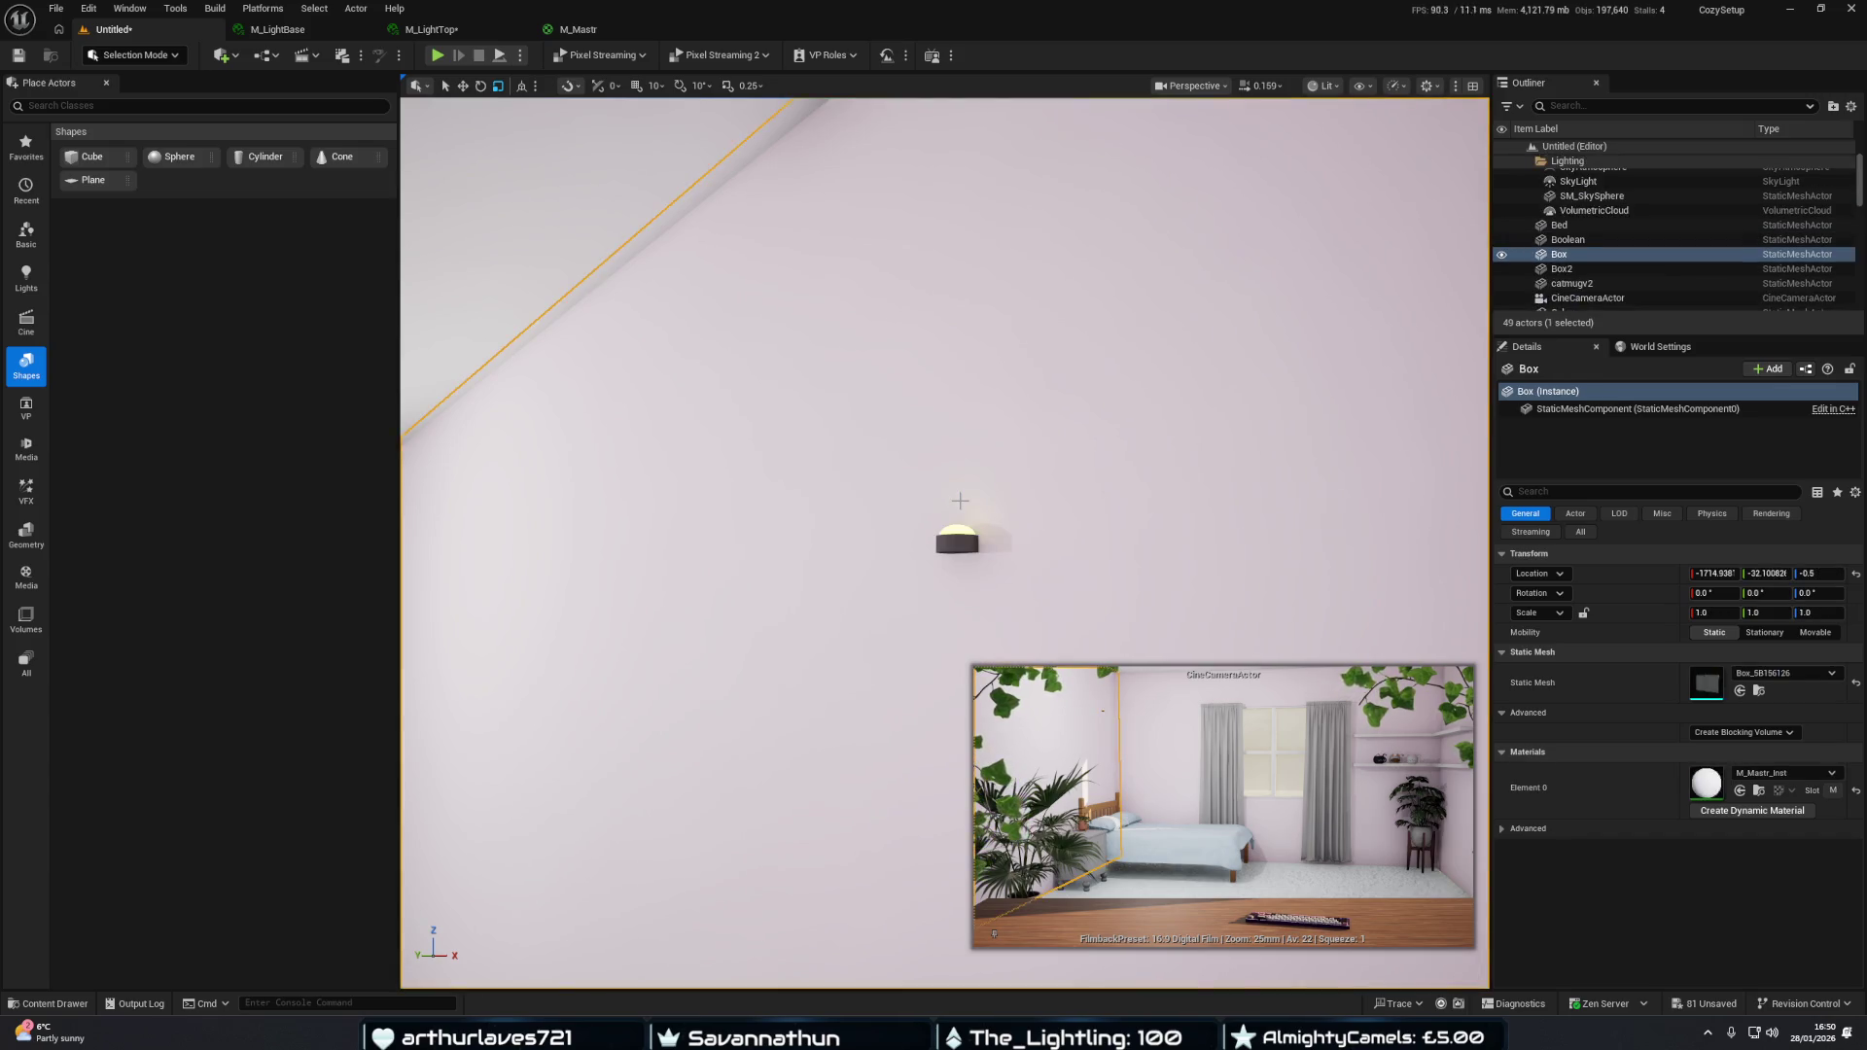
key(ctrl+z)
key(ctrl+z)
Detach the Sphere from the Cylinder in the Outliner.
click(1600, 248)
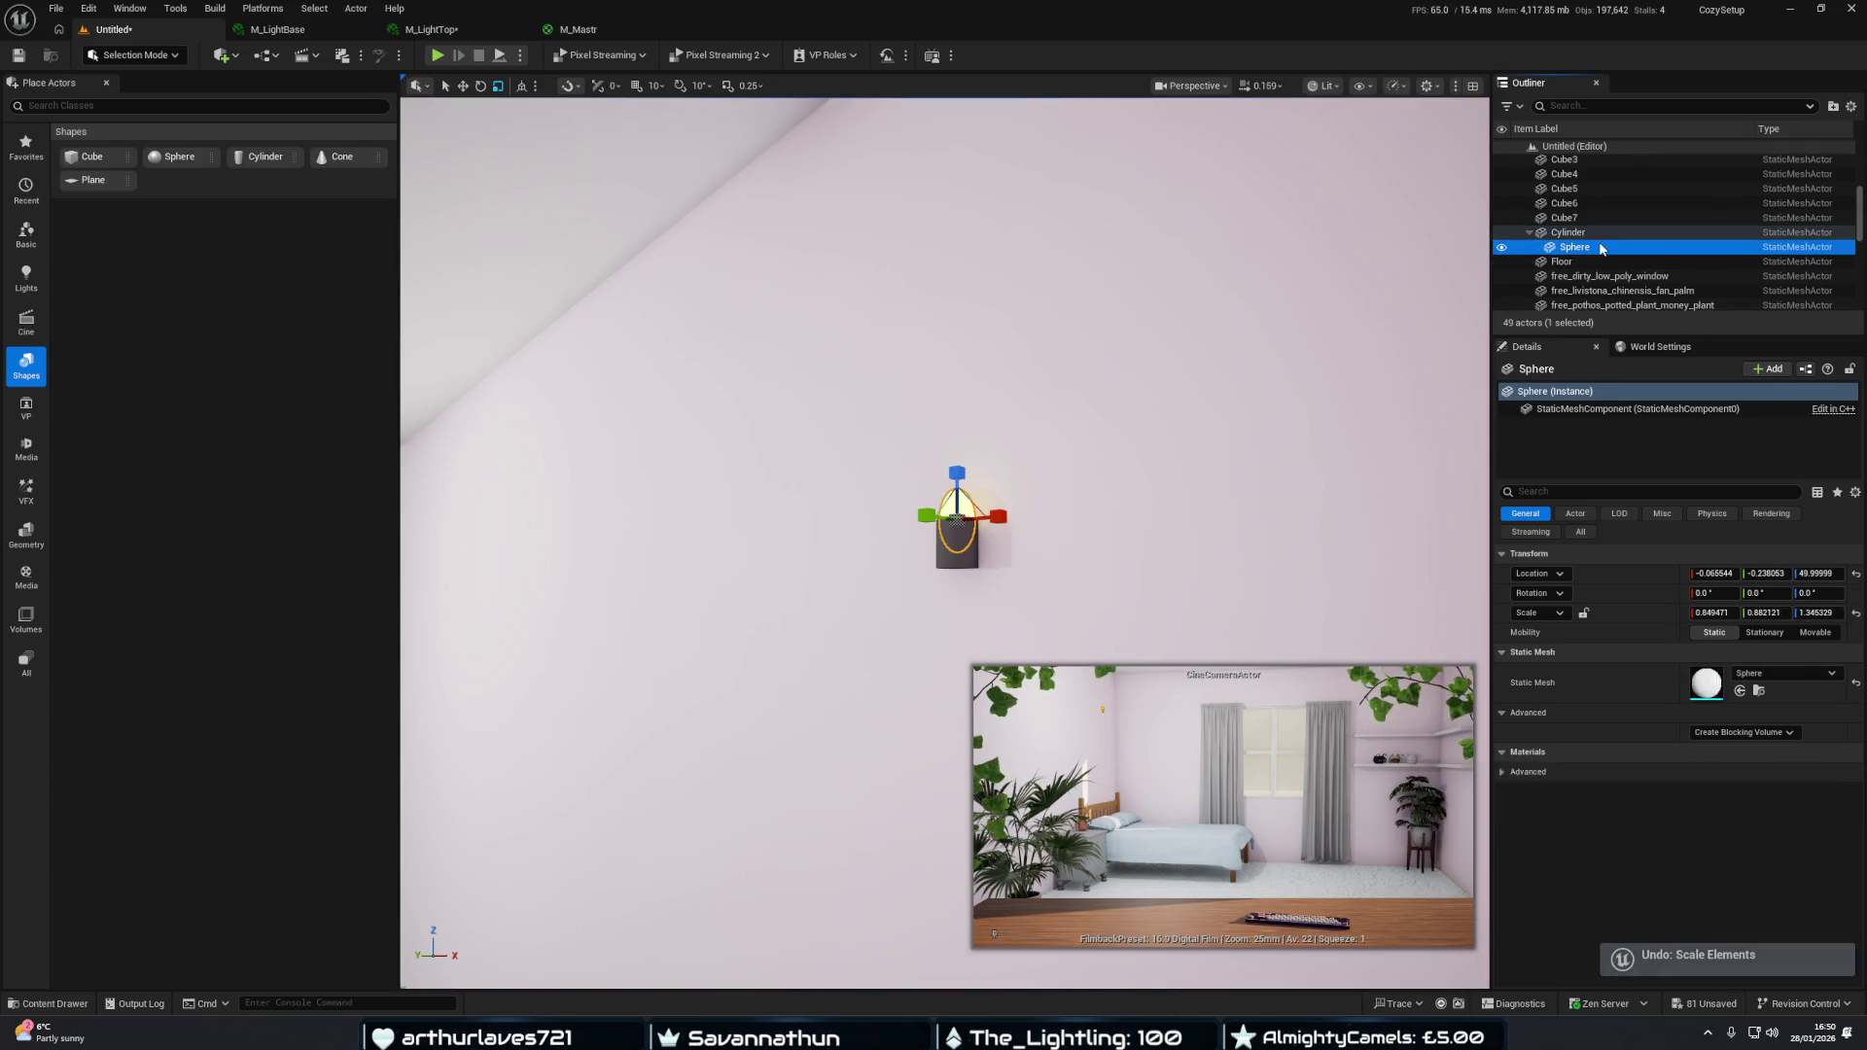
key(Up)
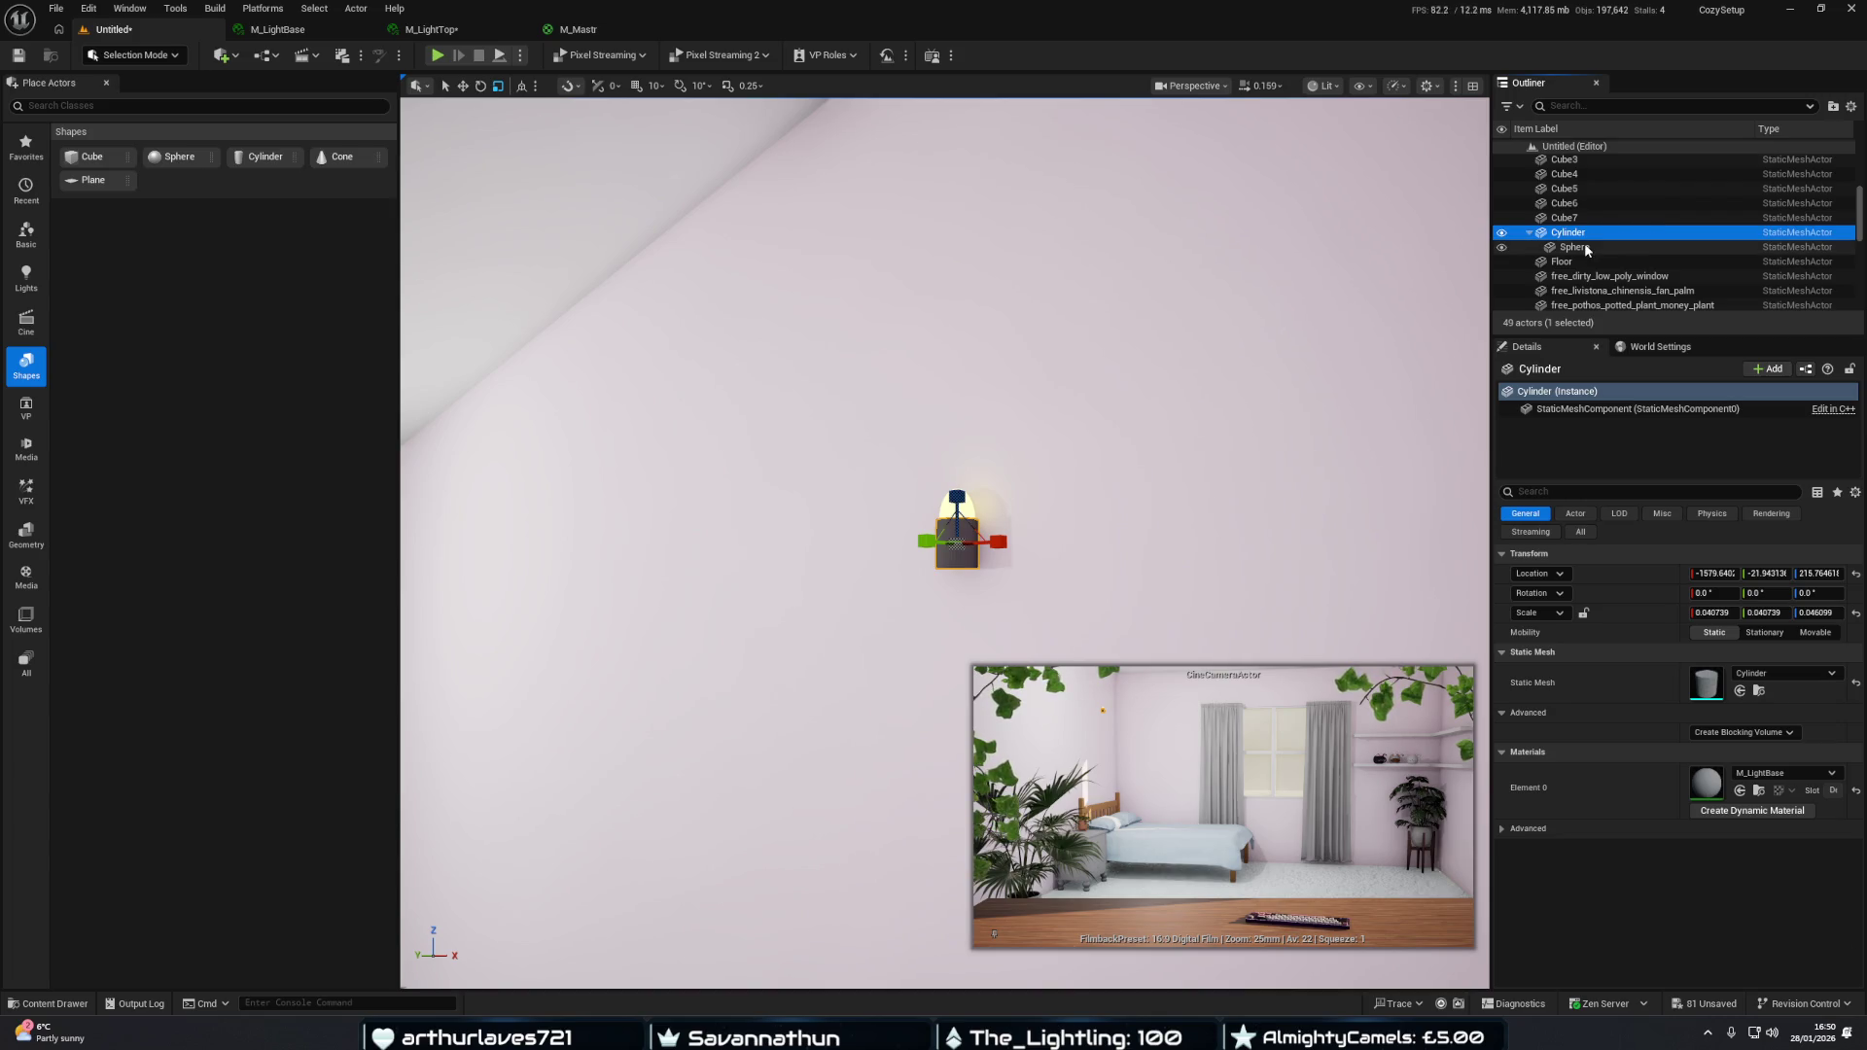
mouse_move(1586, 251)
mouse_down()
mouse_move(1589, 230)
mouse_move(1559, 251)
mouse_up()
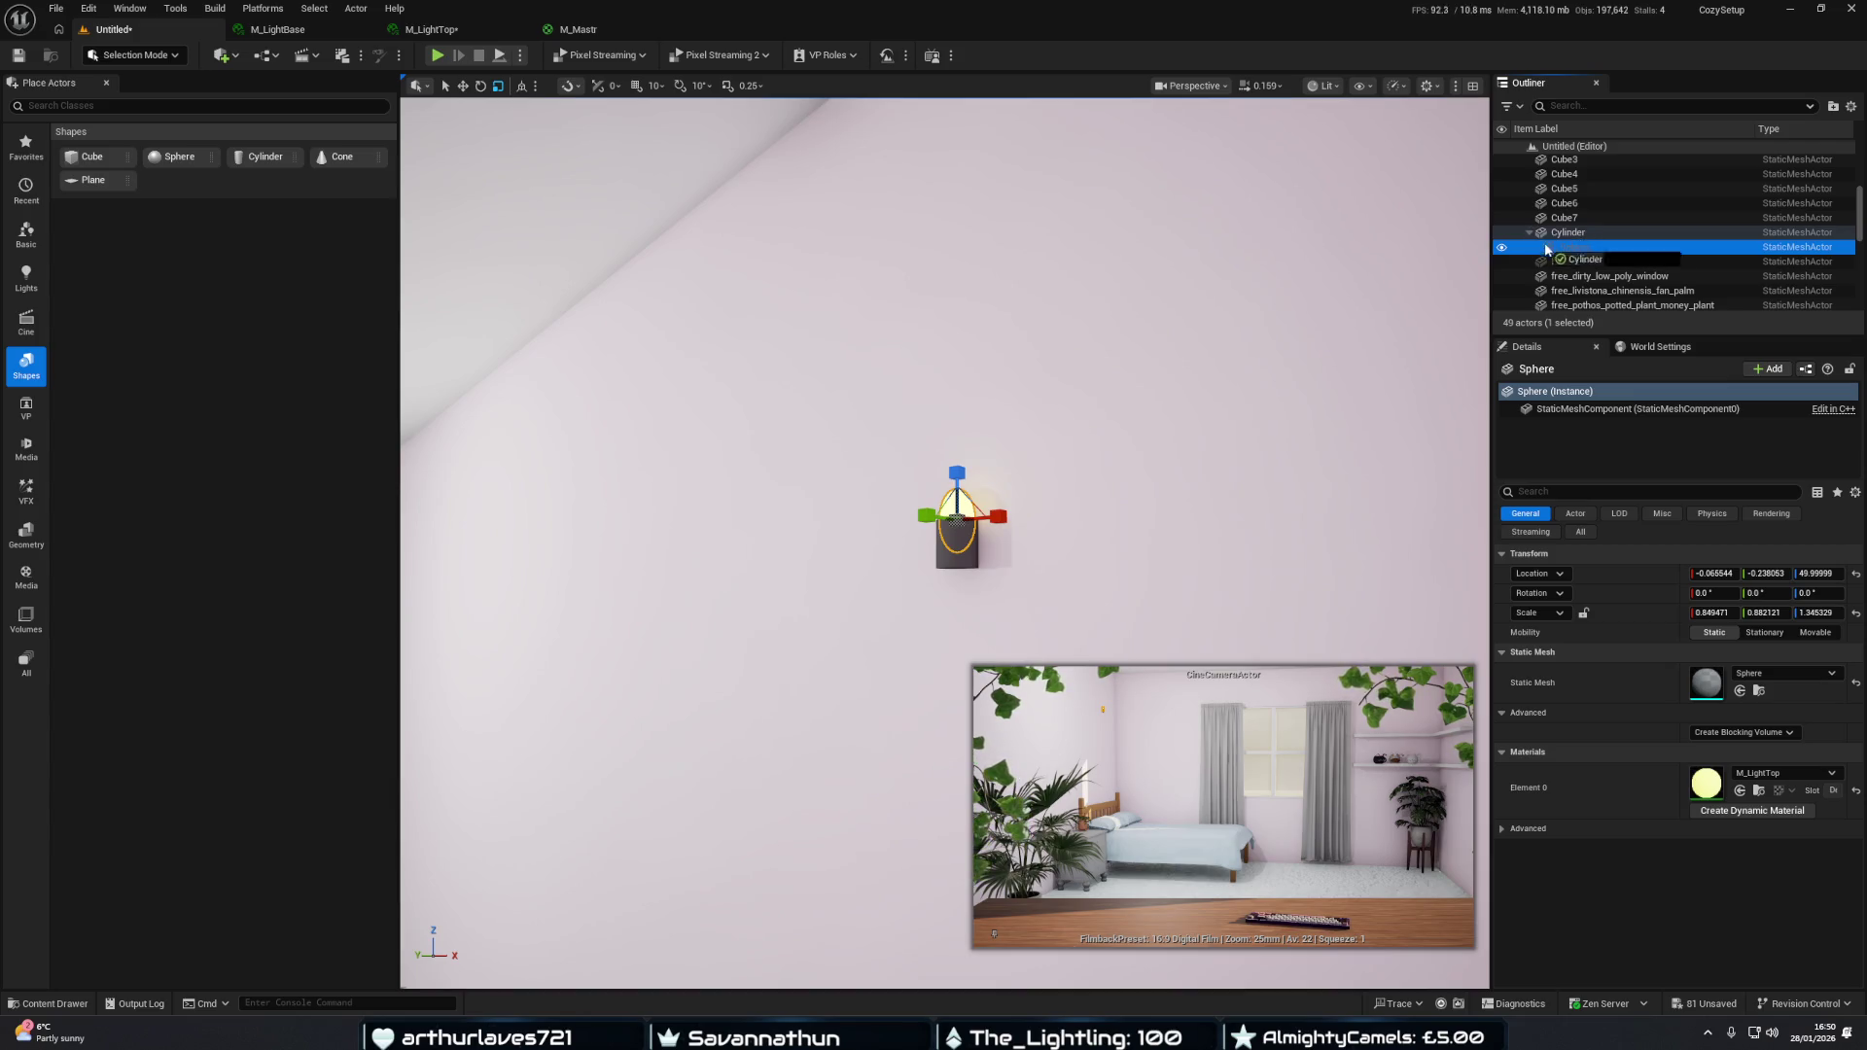
right_click(1559, 251)
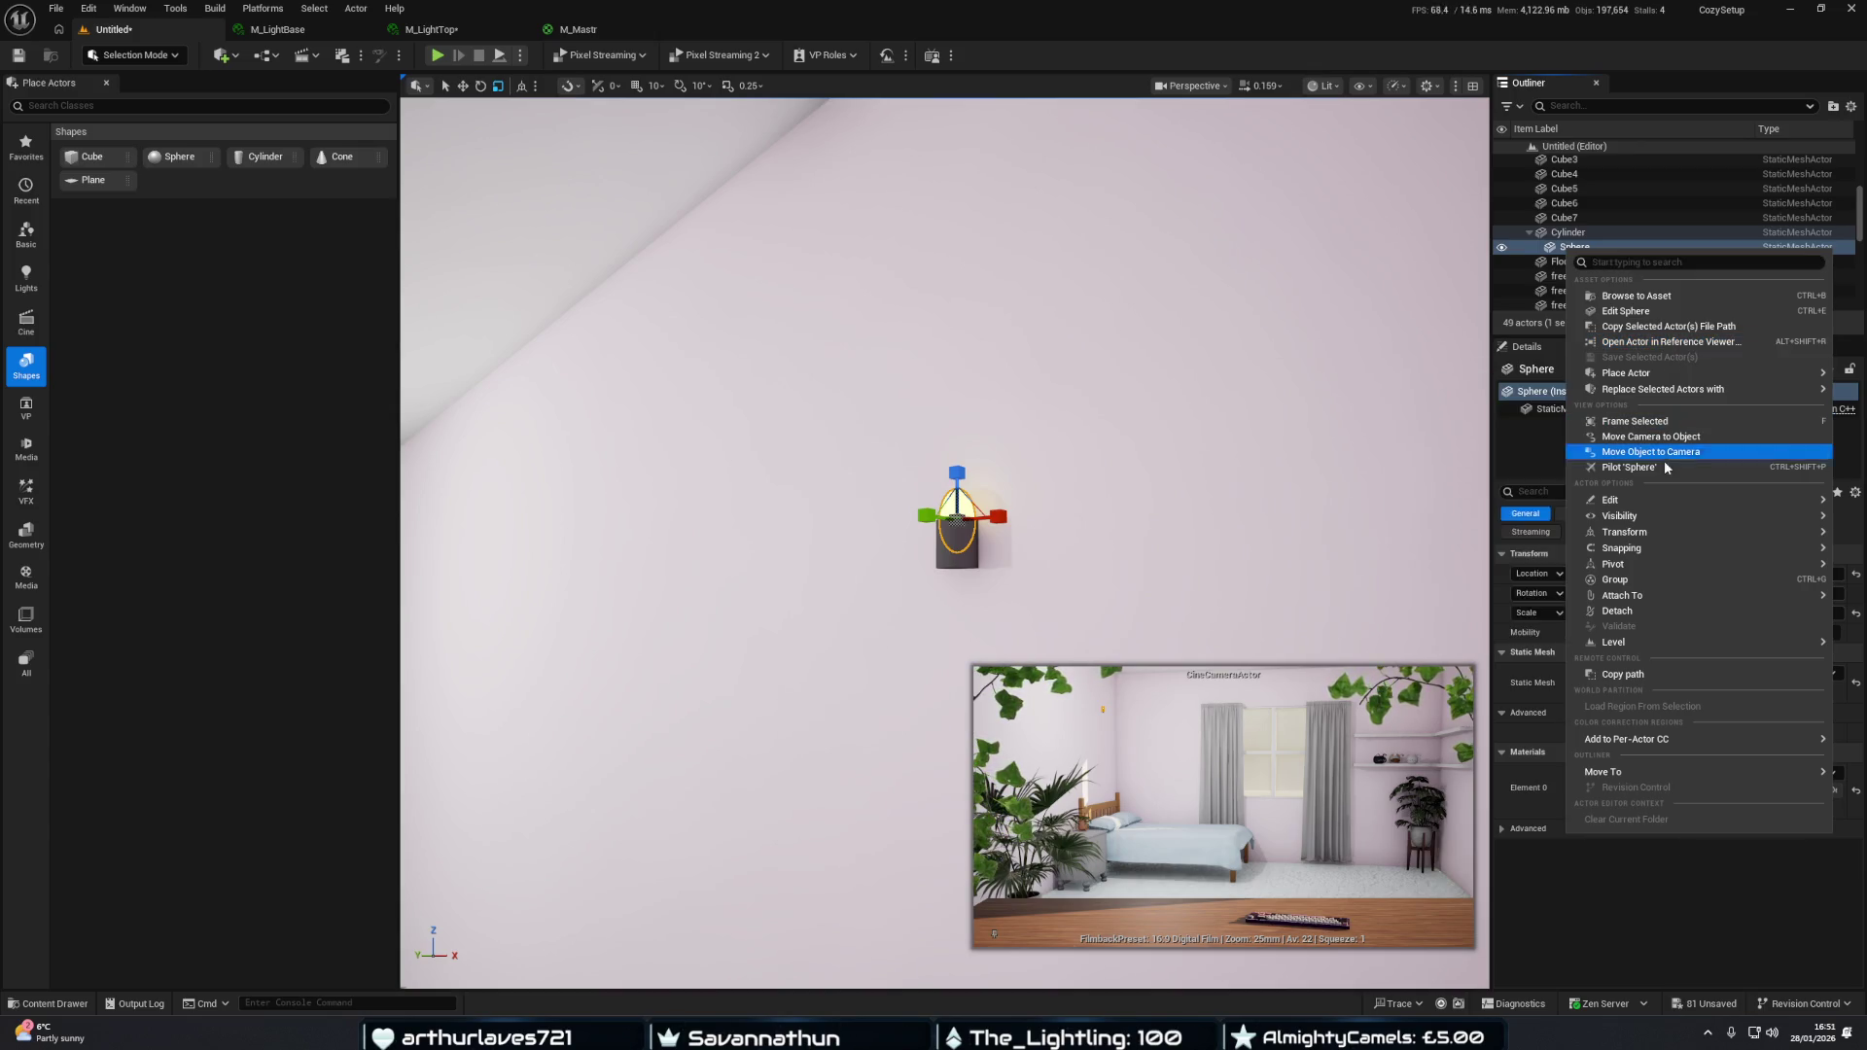
click(1618, 610)
Shorten the Cylinder base to a Z scale of about 0.036.
click(1568, 232)
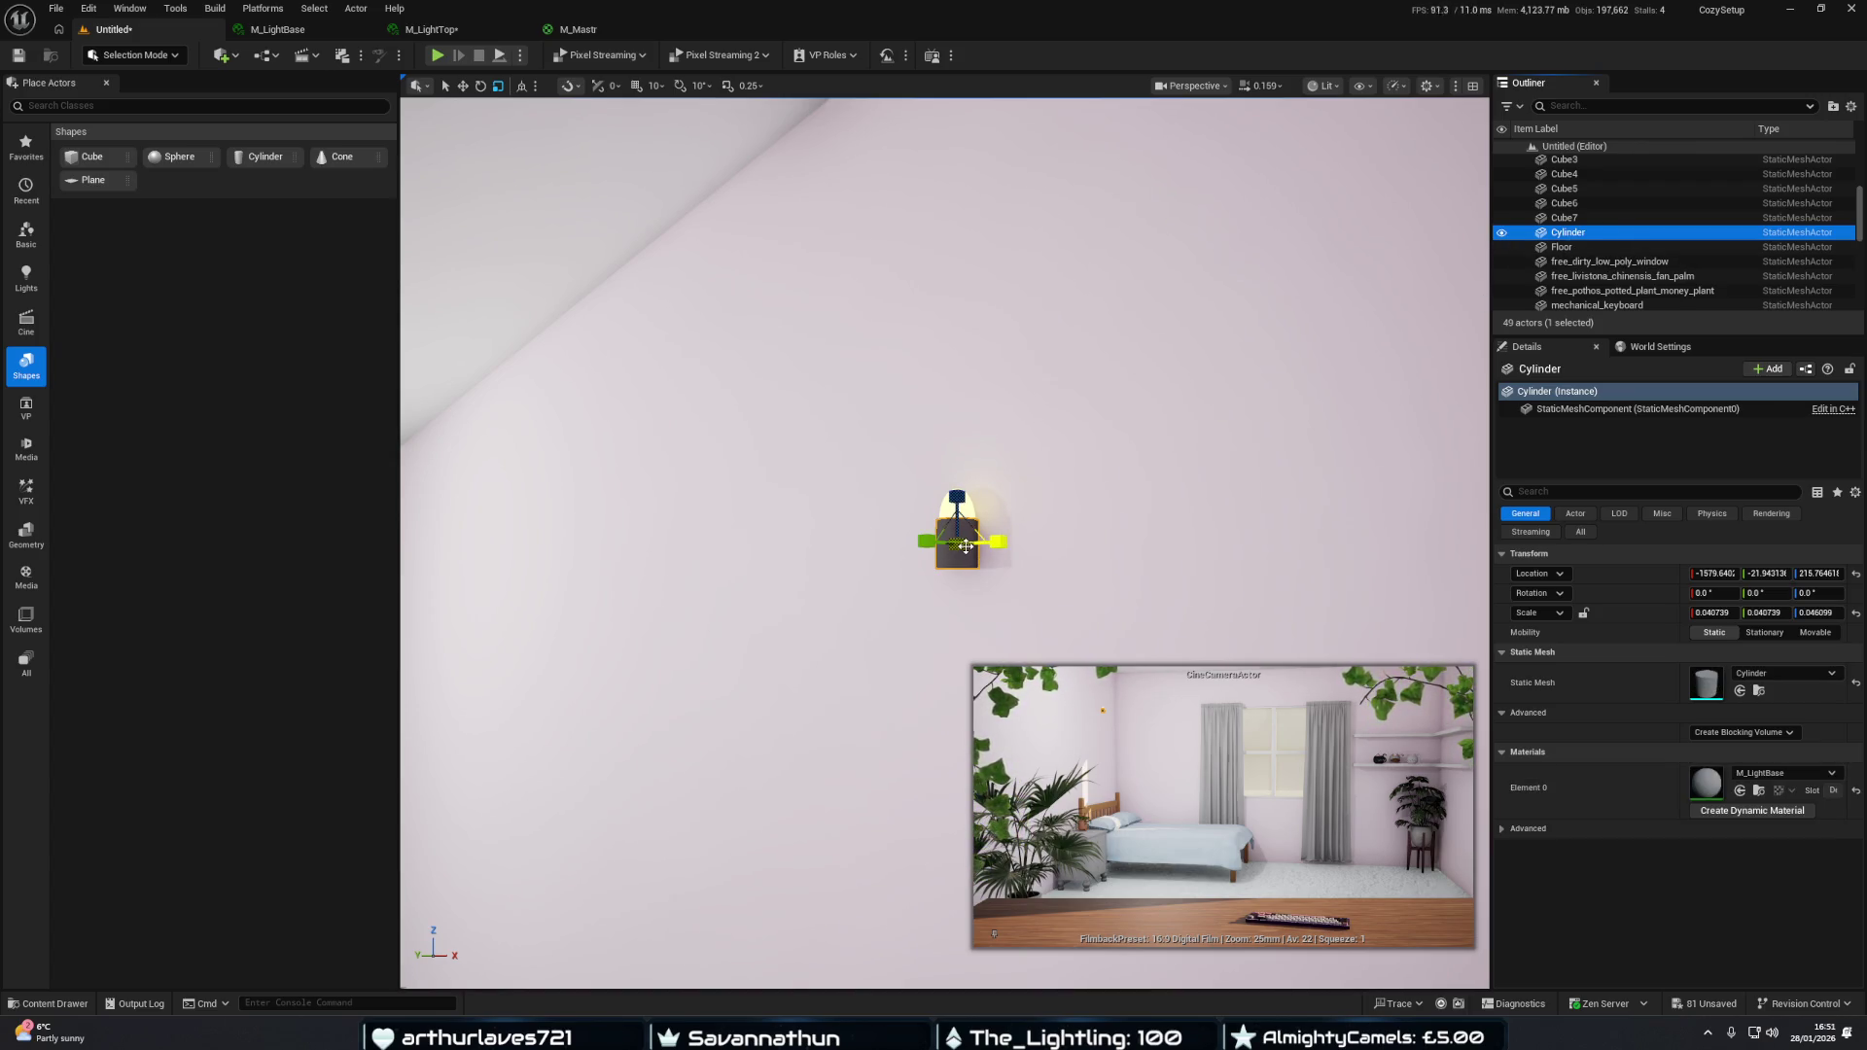
click(957, 554)
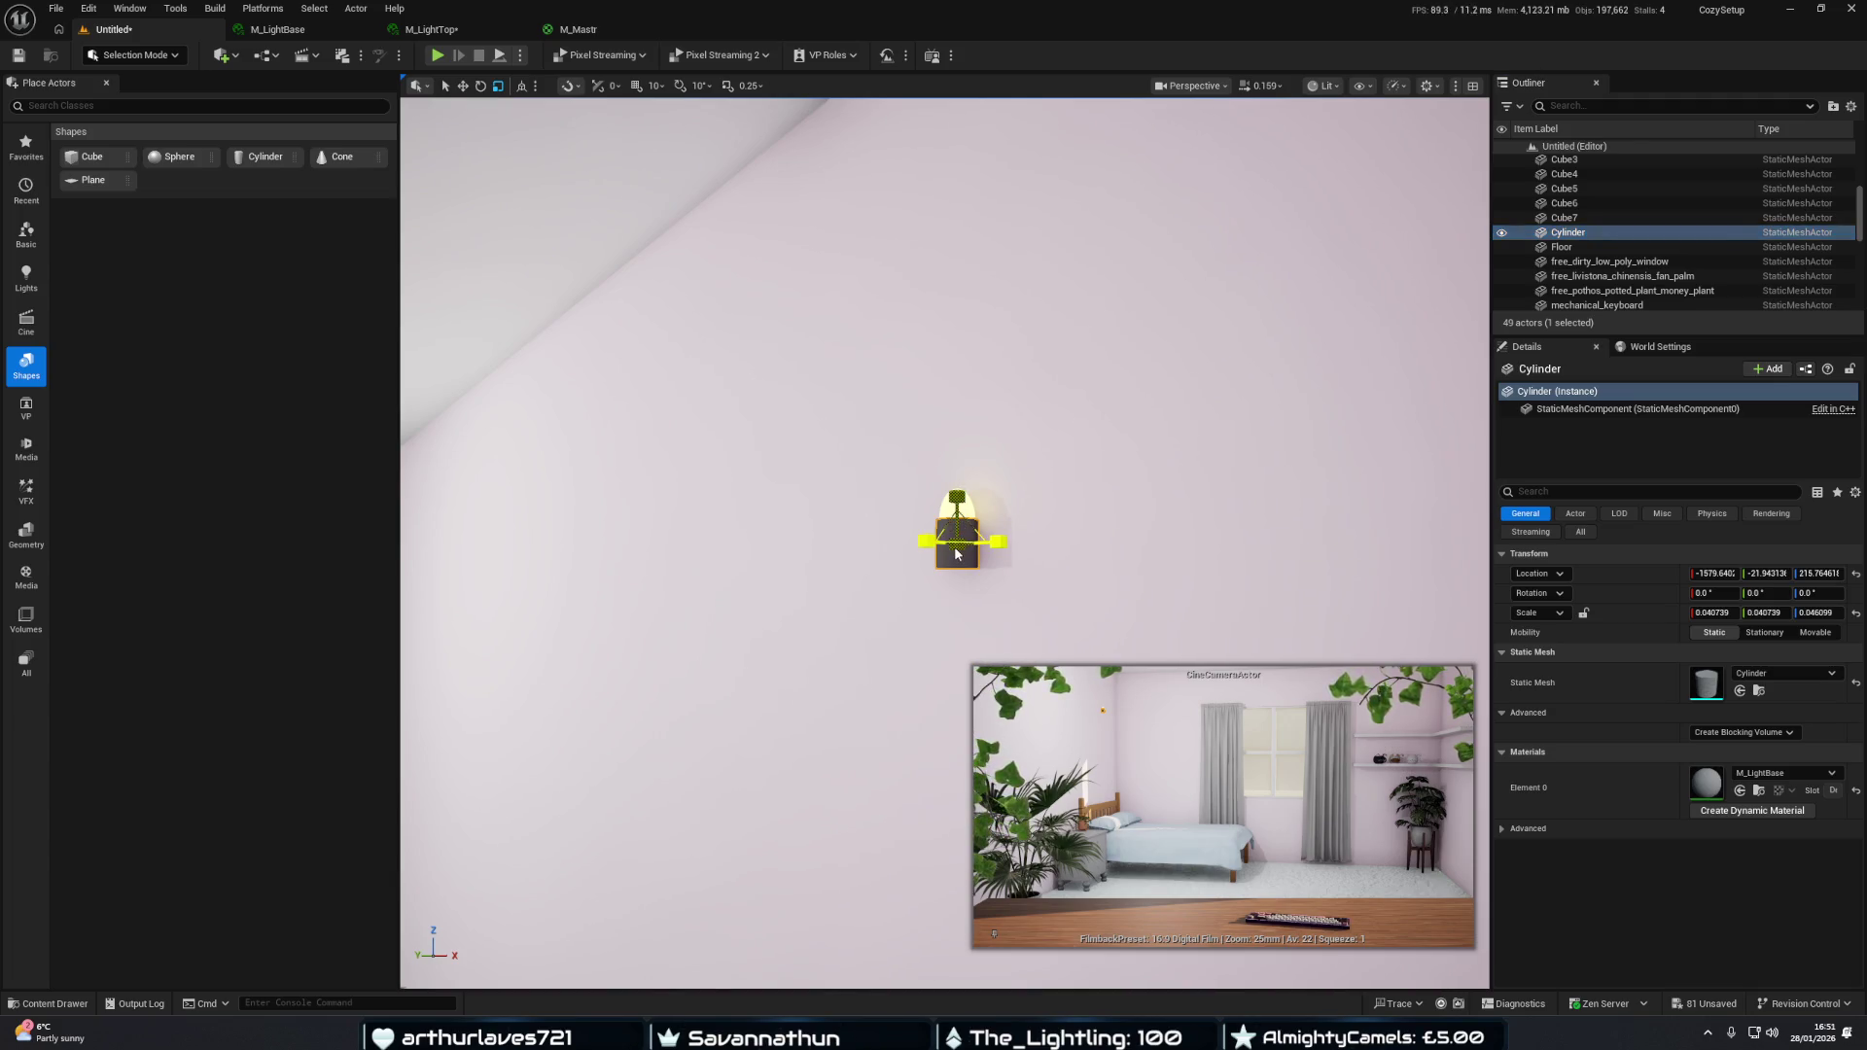
drag(955, 548, 965, 503)
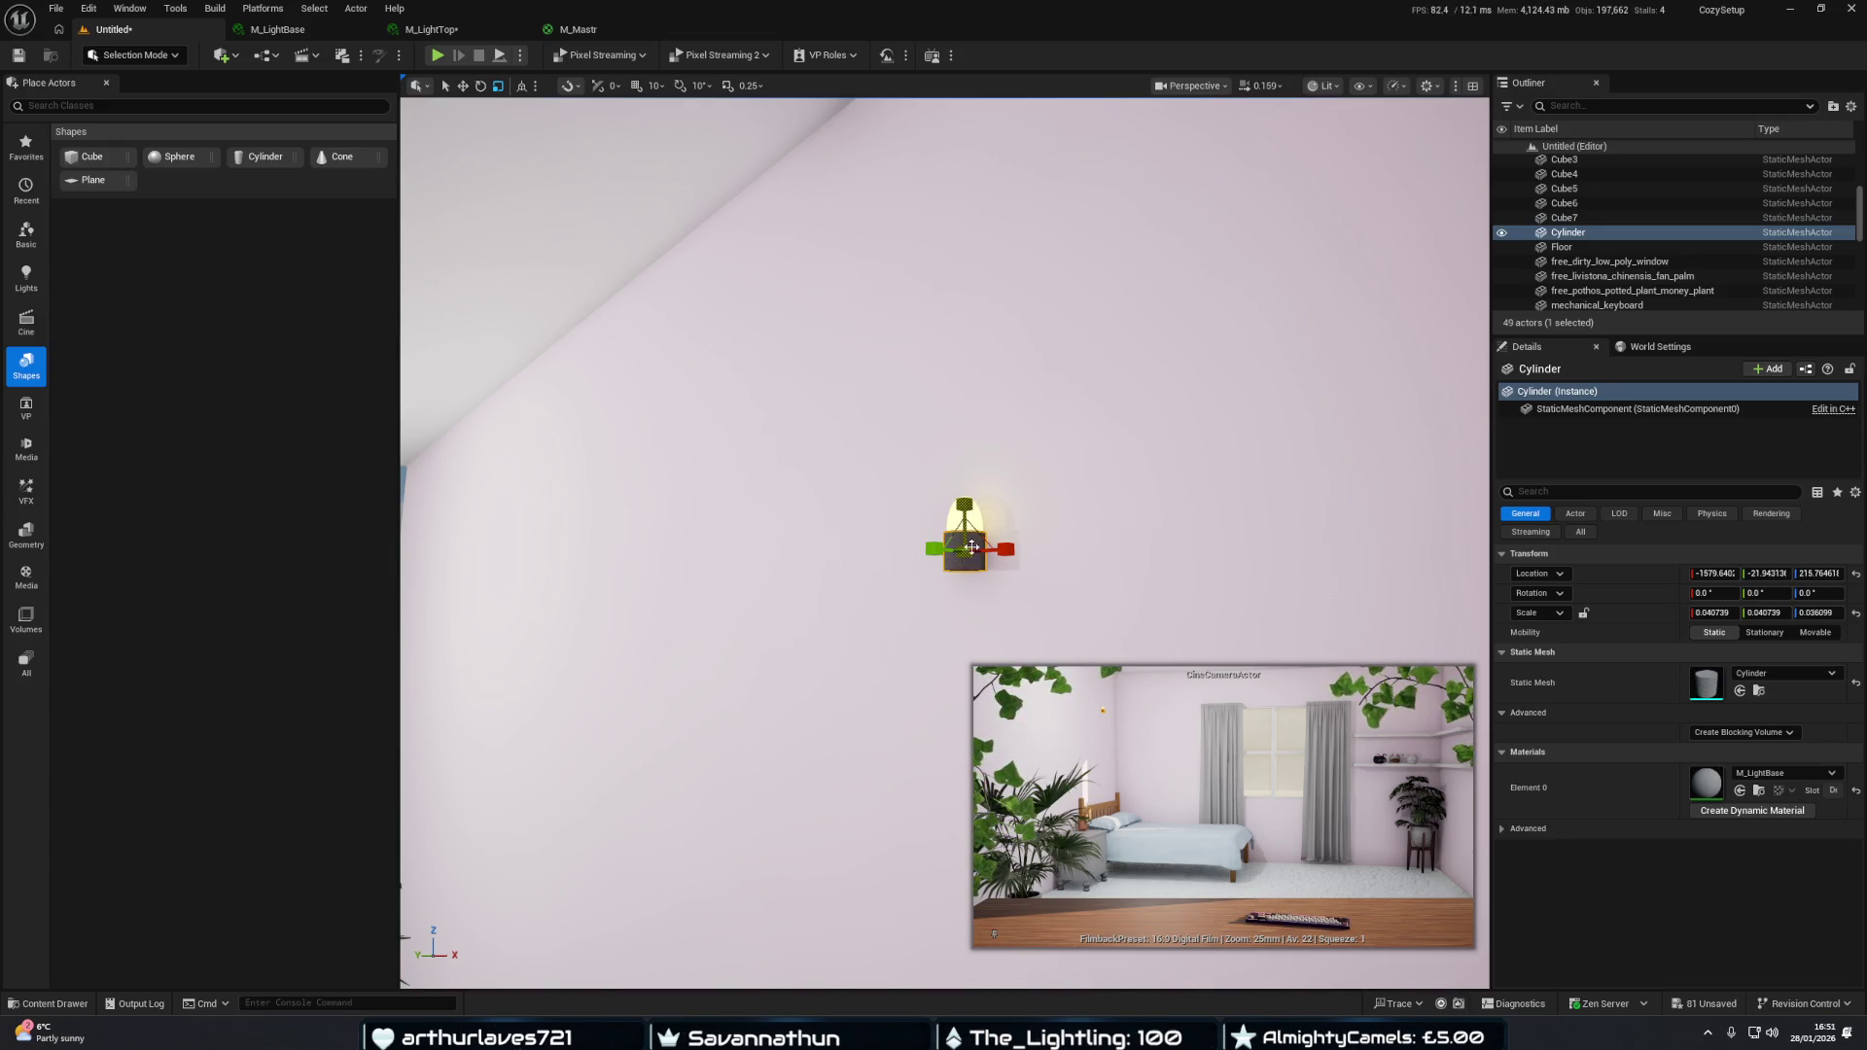
click(1089, 577)
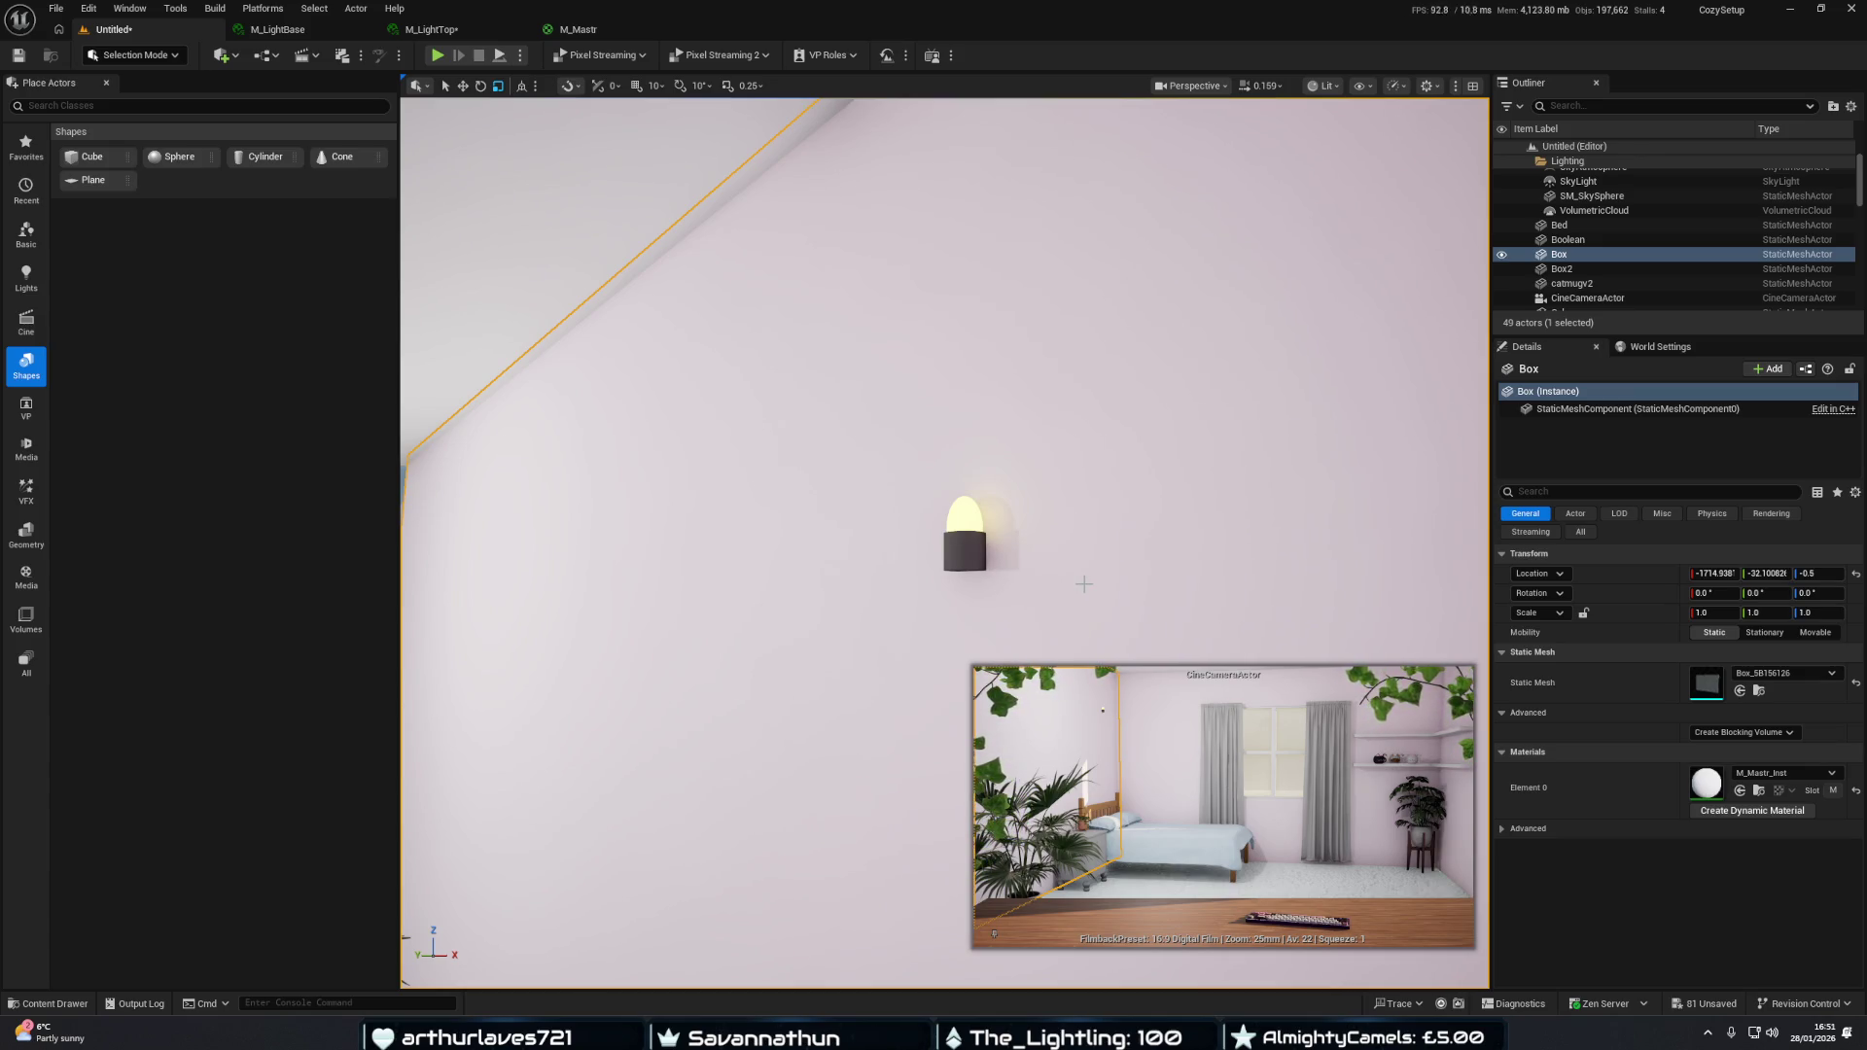
Parent the glowing Sphere bulb under the Cylinder lamp base in the Outliner.
mouse_move(1079, 577)
mouse_down()
mouse_move(1012, 578)
mouse_move(1079, 614)
mouse_move(1040, 619)
mouse_up()
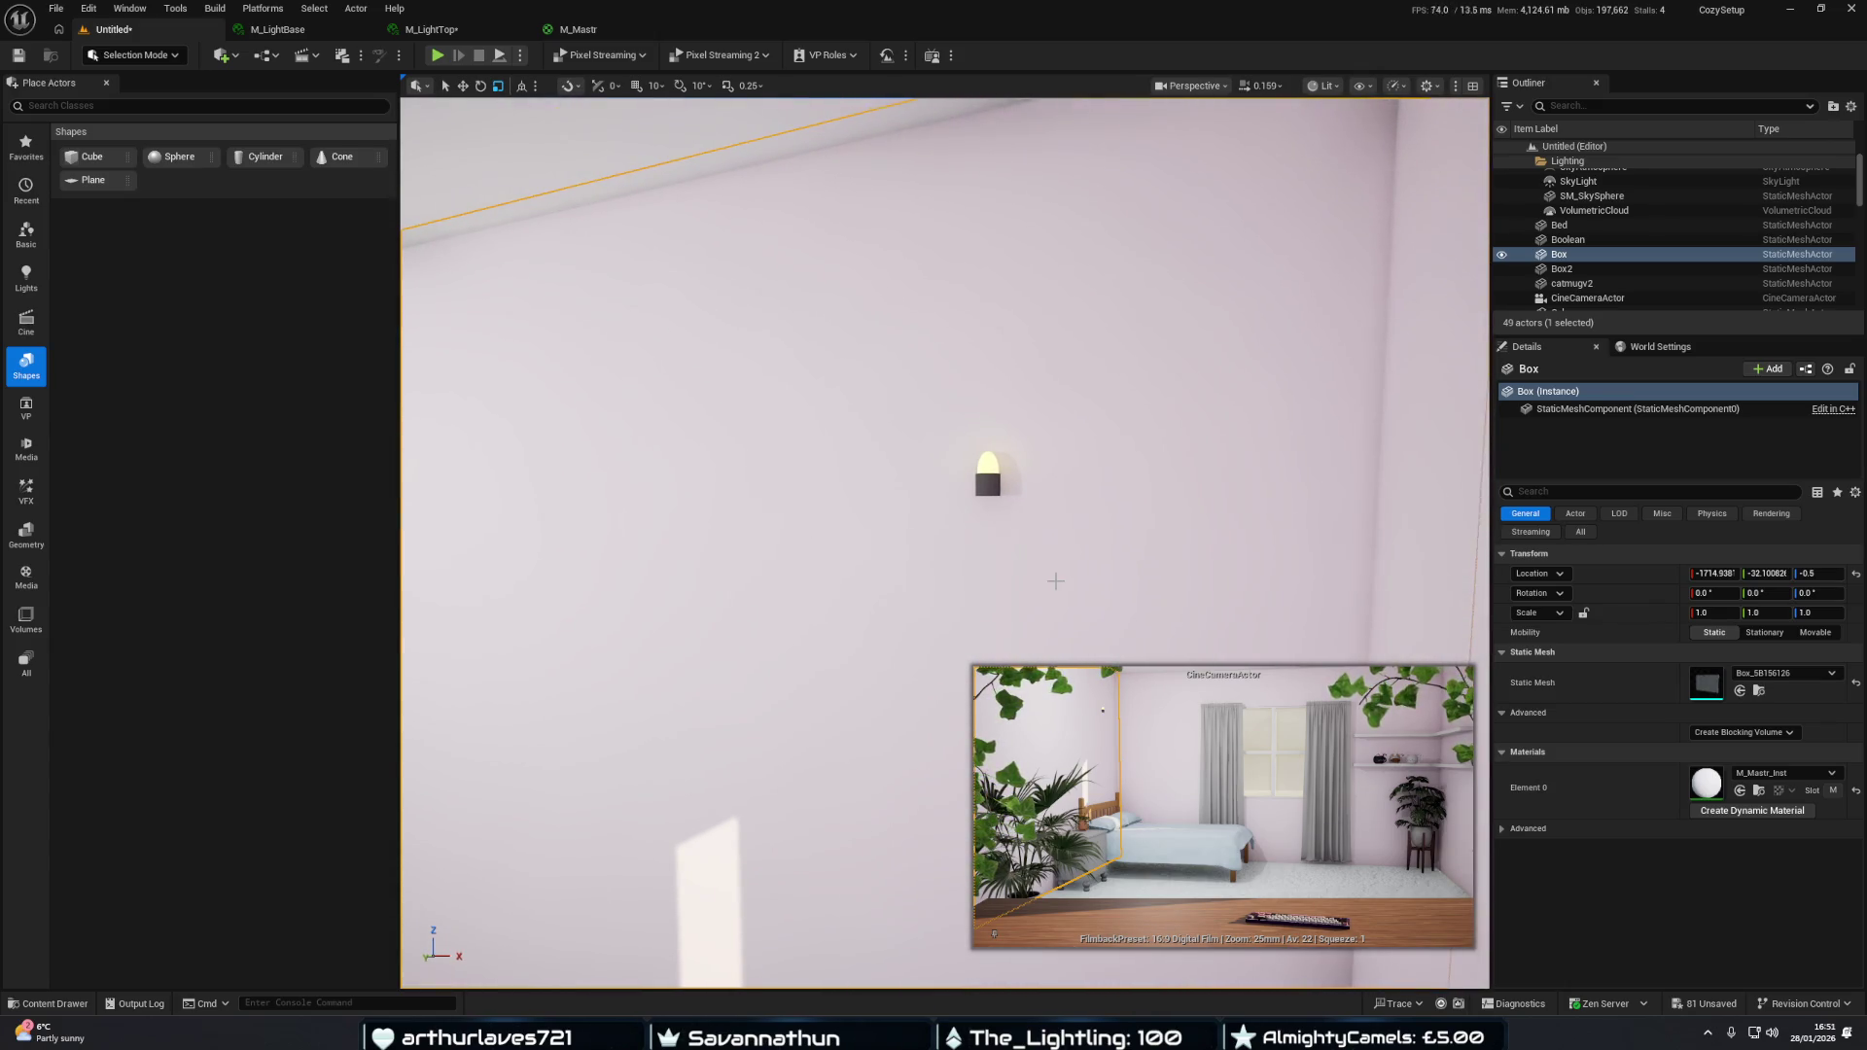
drag(1039, 509, 1006, 501)
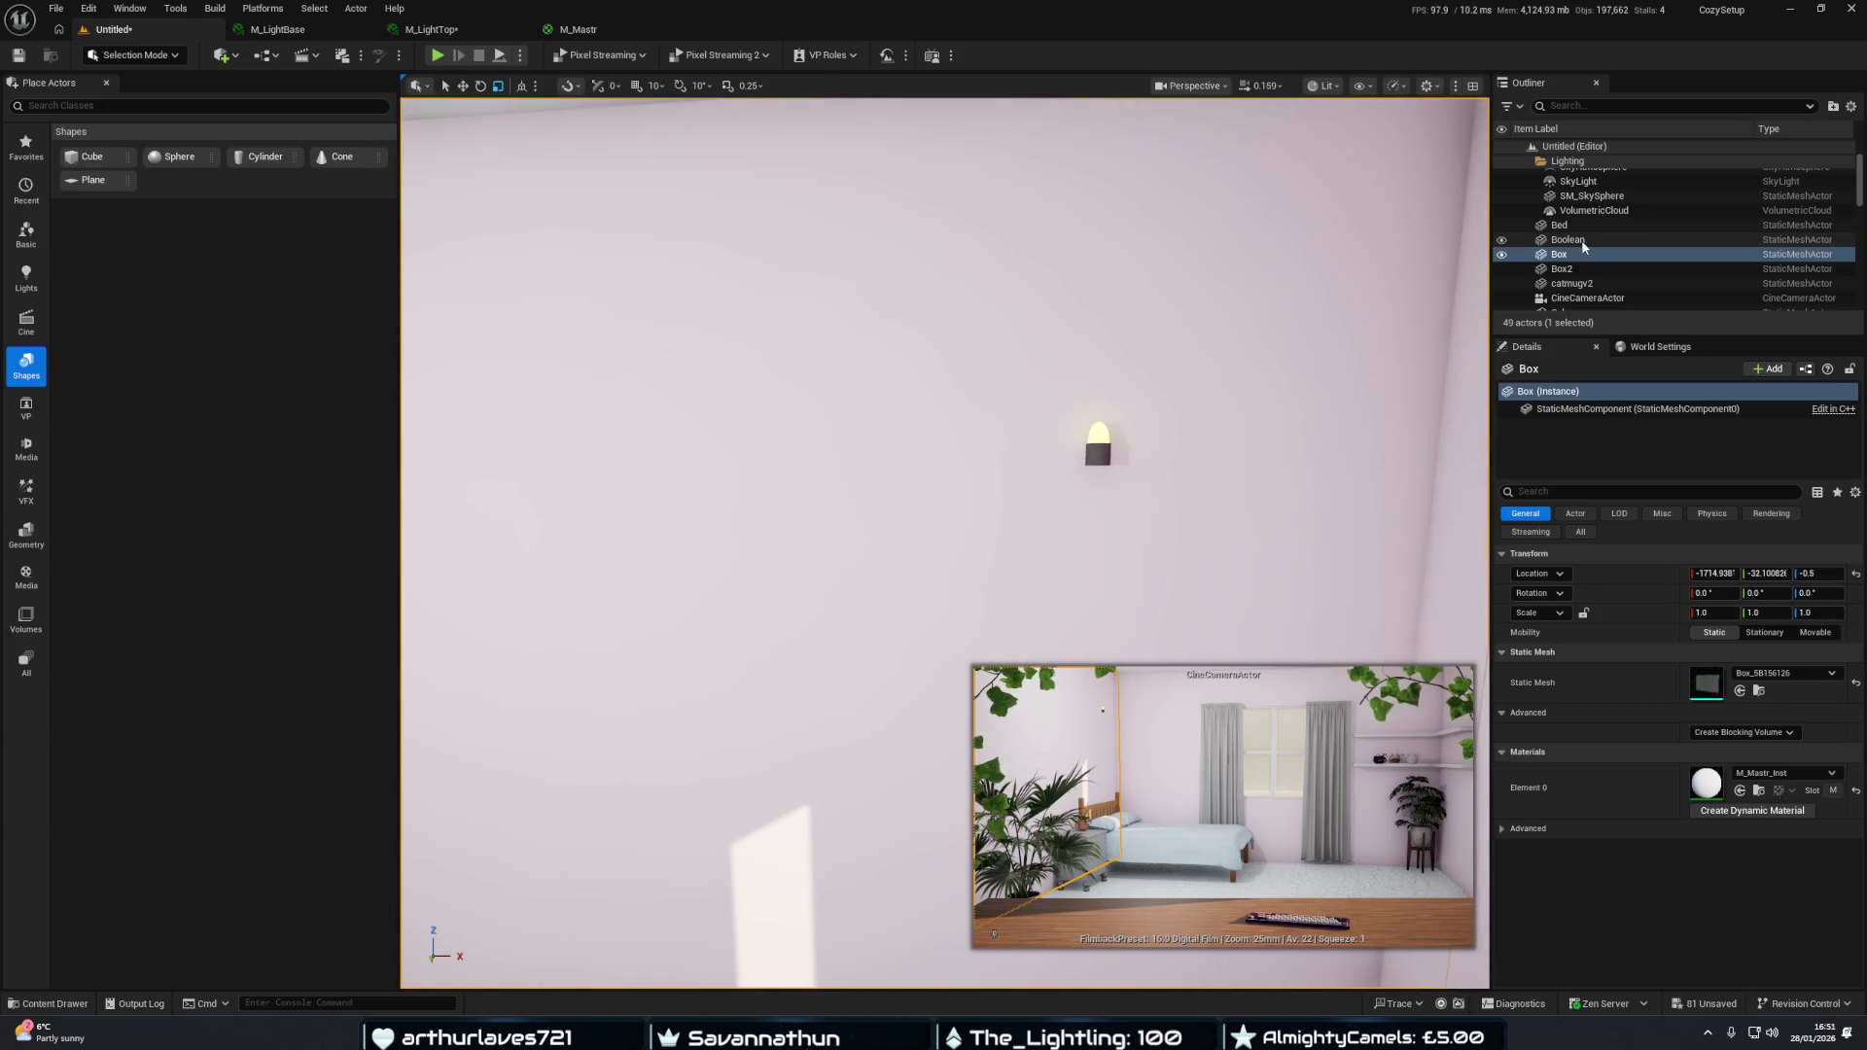
scroll(1588, 250, up, 3)
scroll(1590, 254, down, 5)
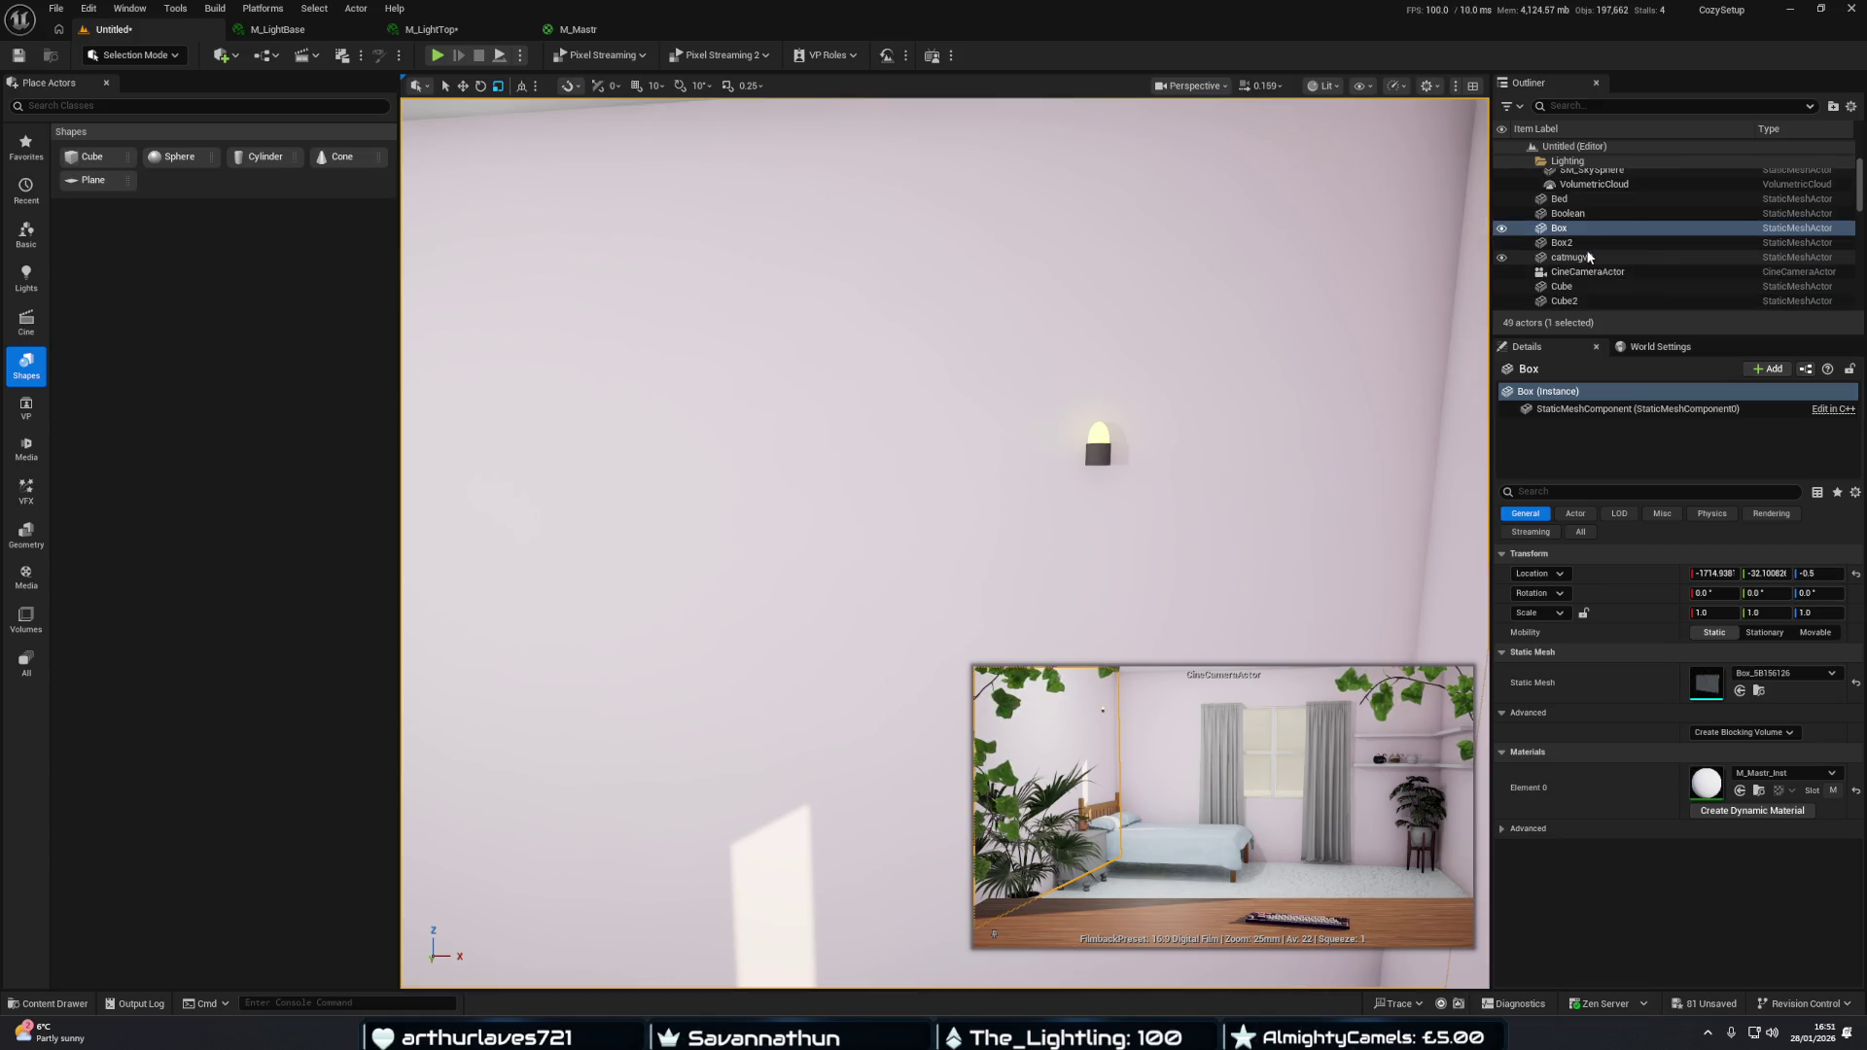
click(1586, 259)
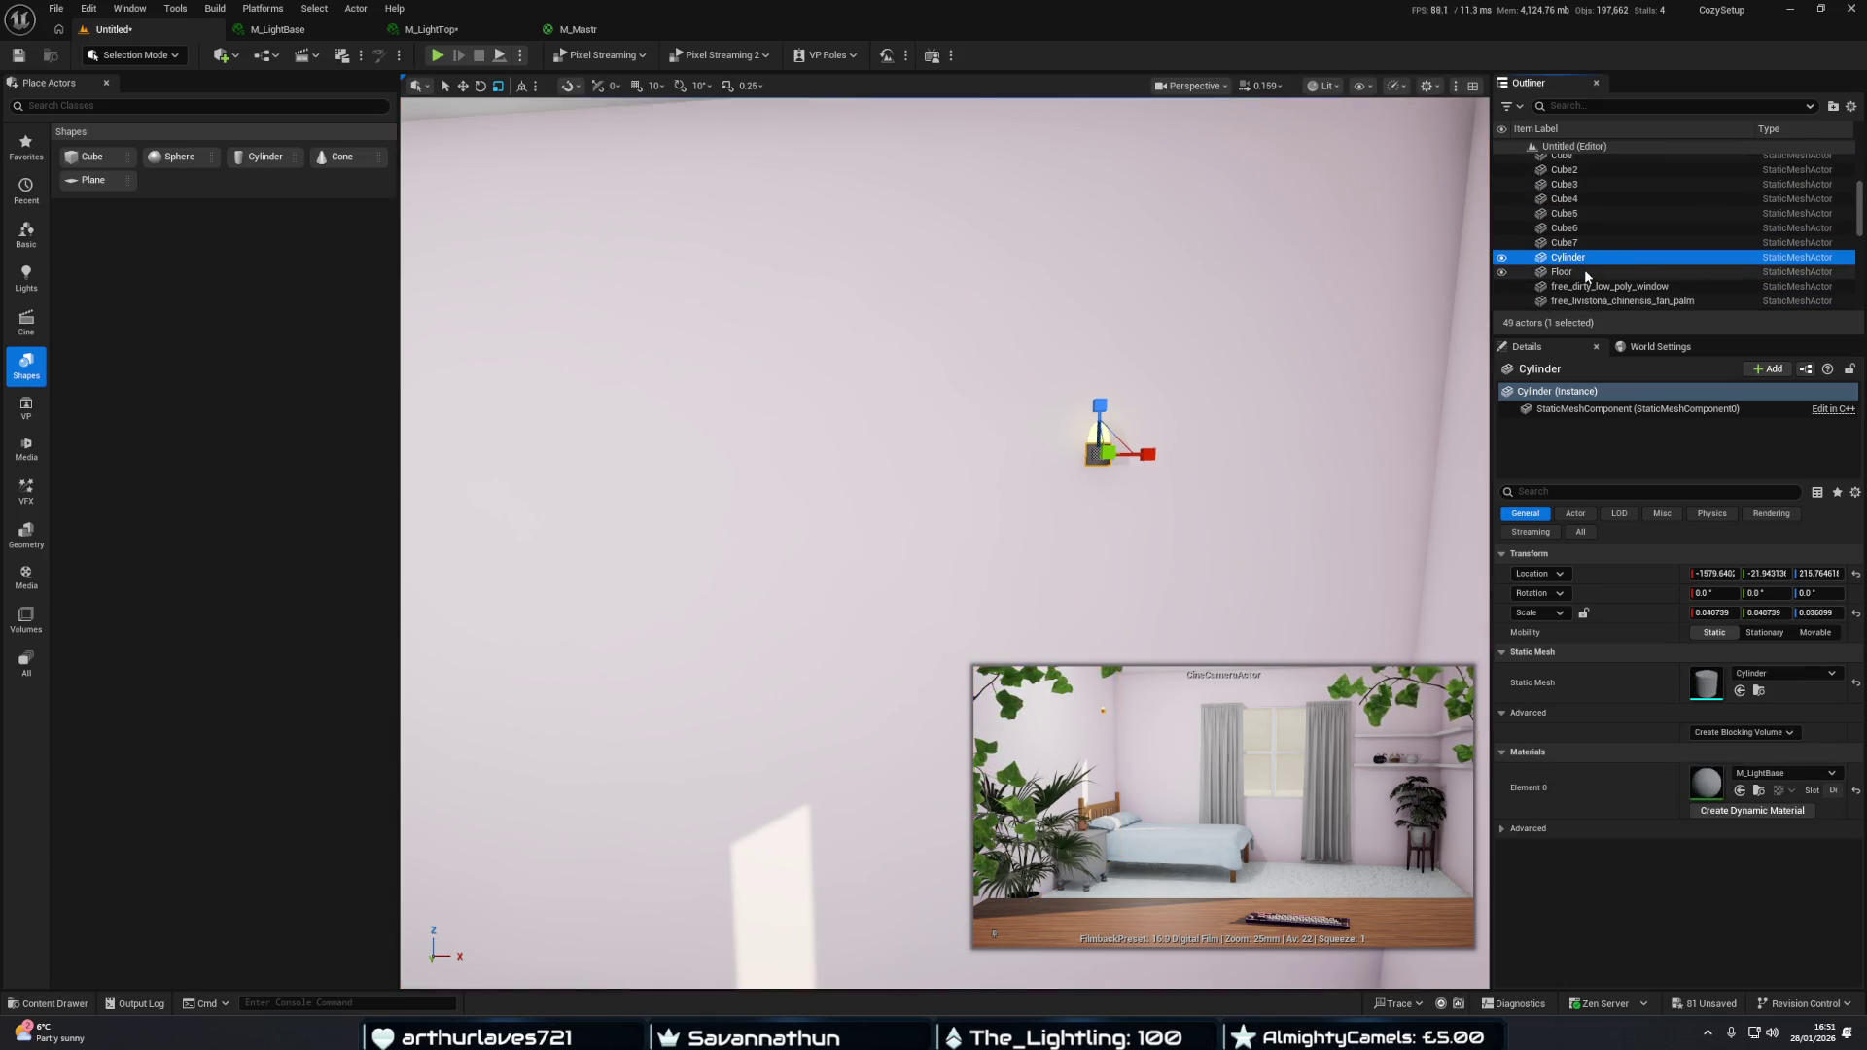
scroll(1586, 259, up, 2)
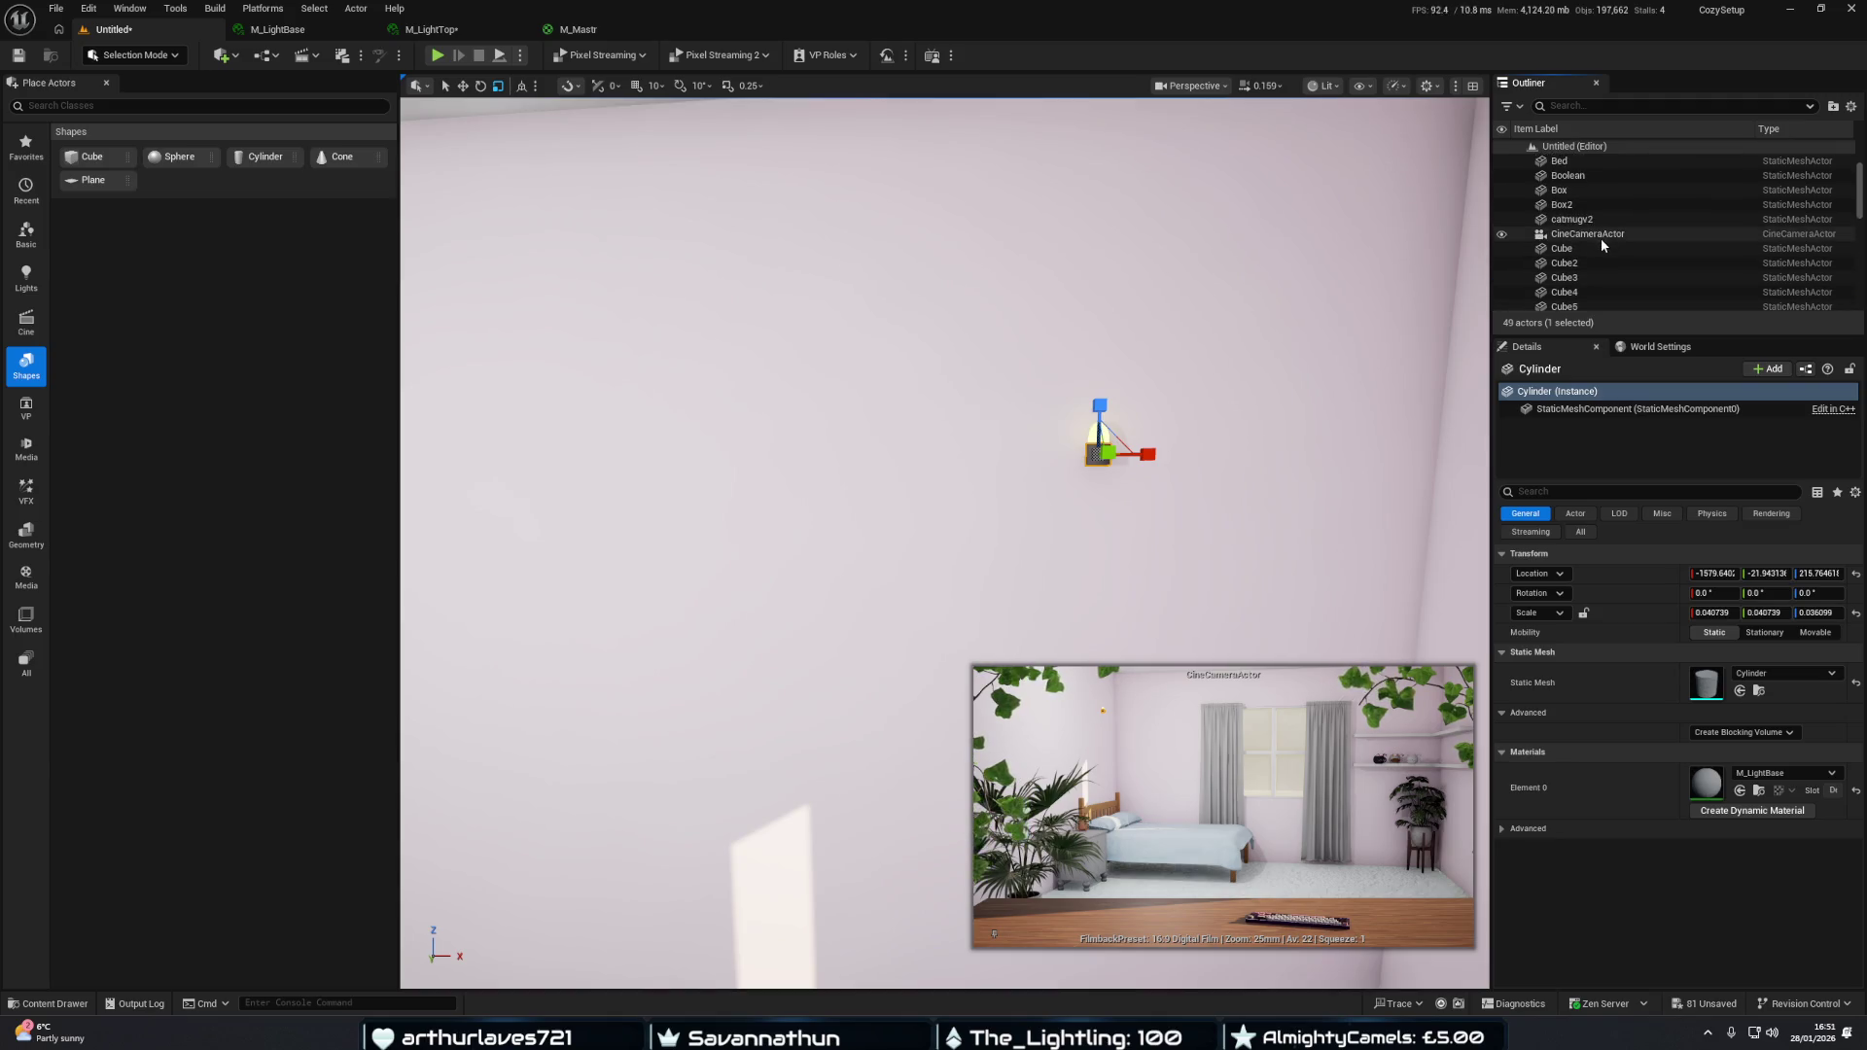
click(1094, 439)
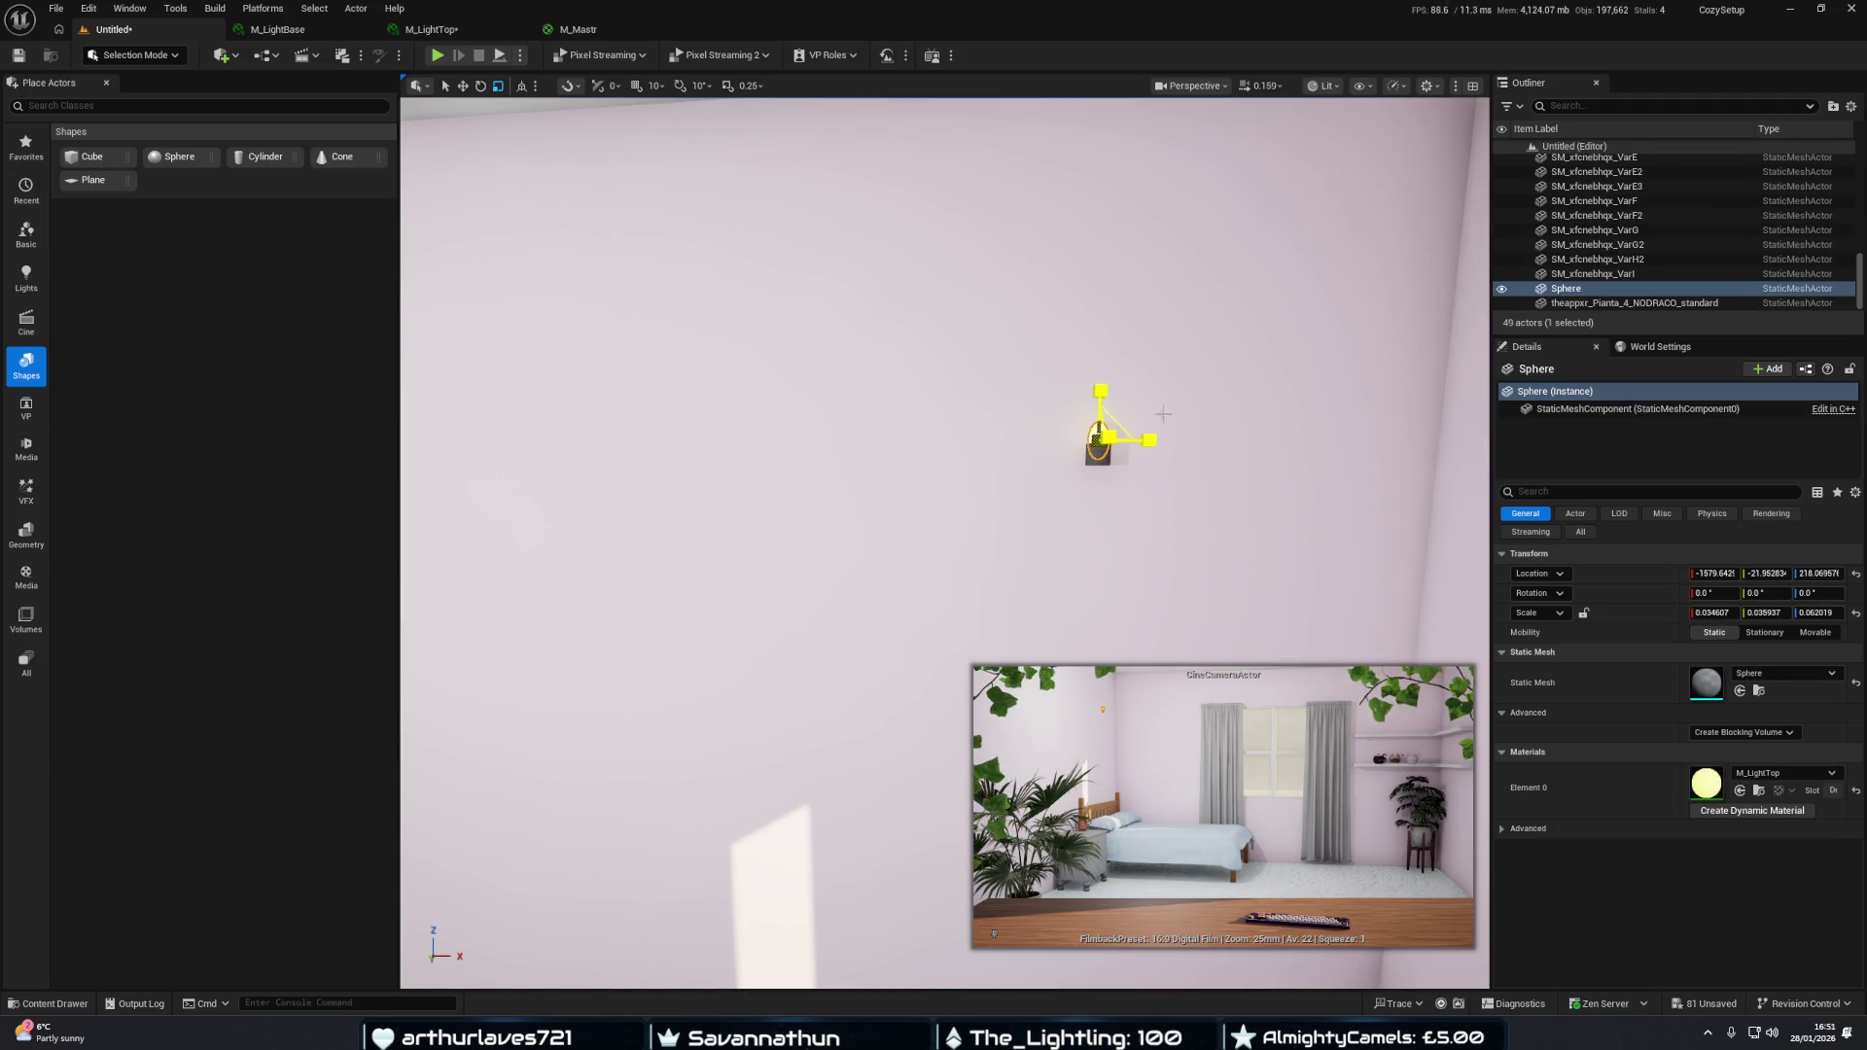
scroll(1606, 292, up, 6)
drag(1606, 246, 1585, 231)
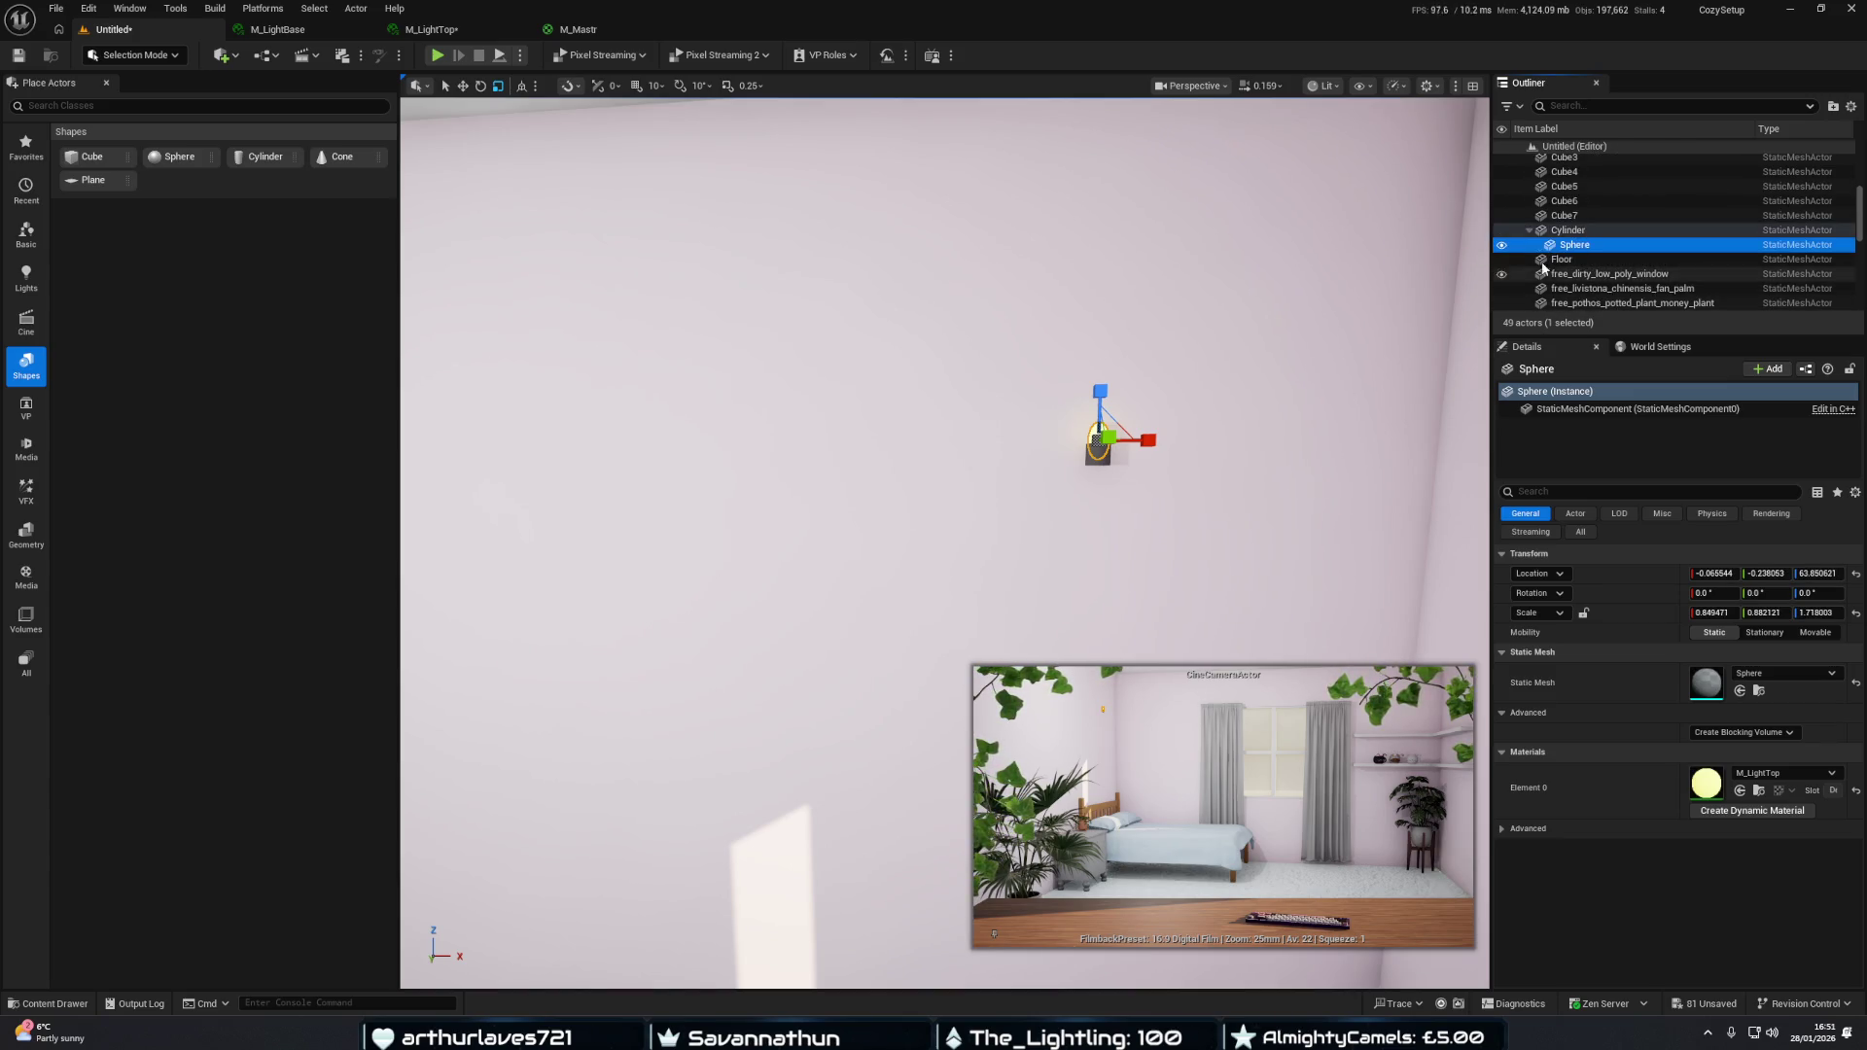
click(1528, 230)
right_click(1568, 234)
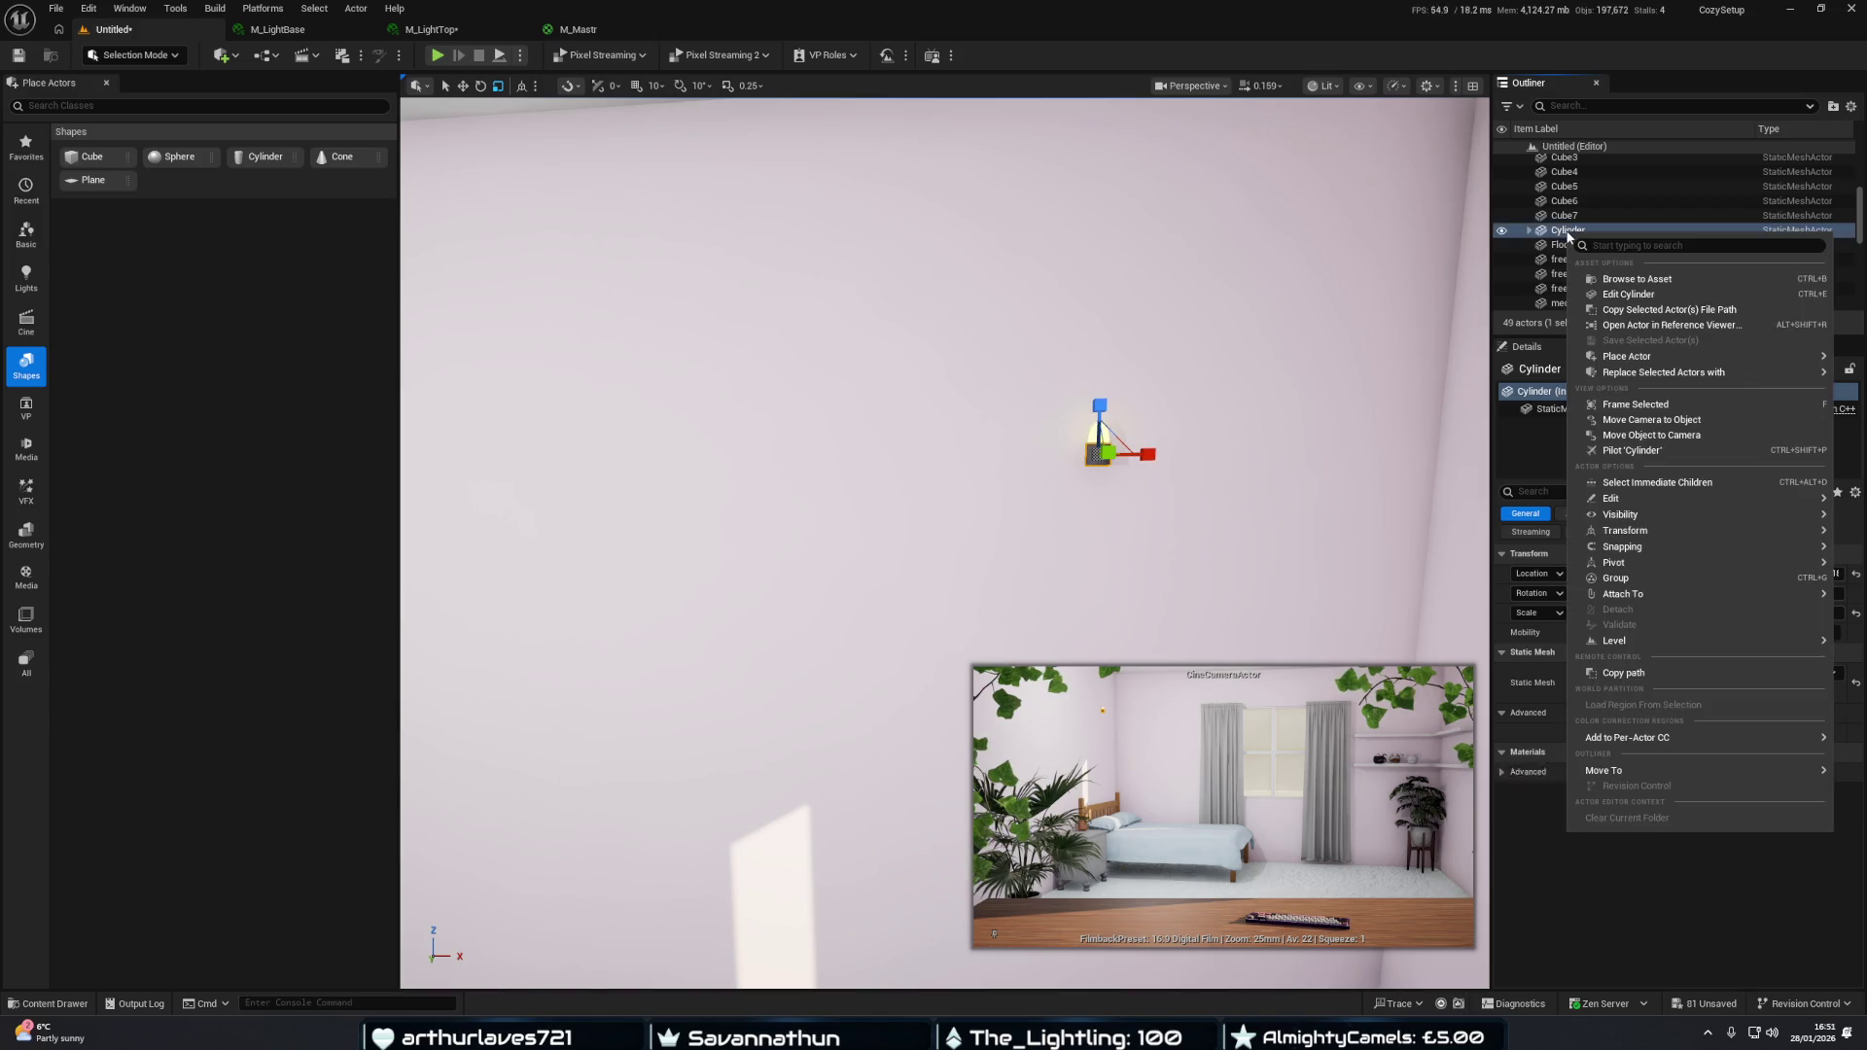
Rename the Cylinder lamp base to FLight.
click(1560, 234)
click(1559, 234)
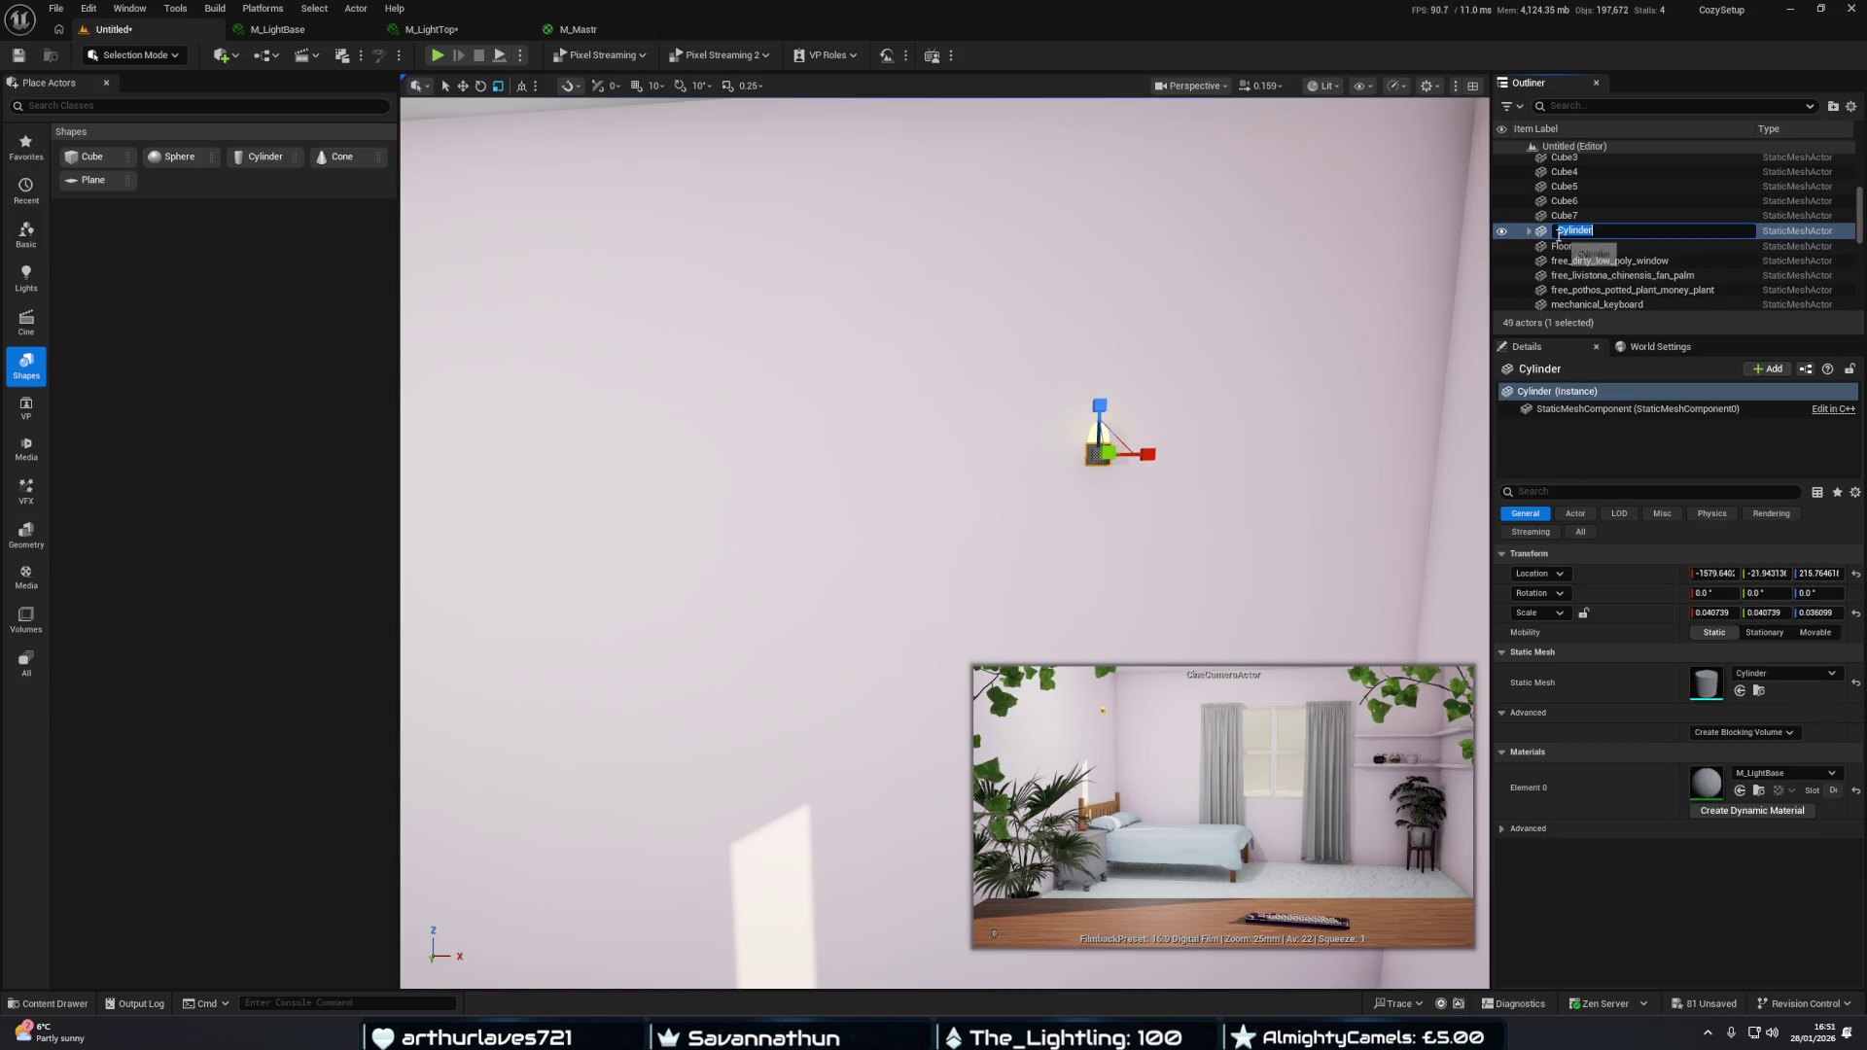
text(Flght)
key(Return)
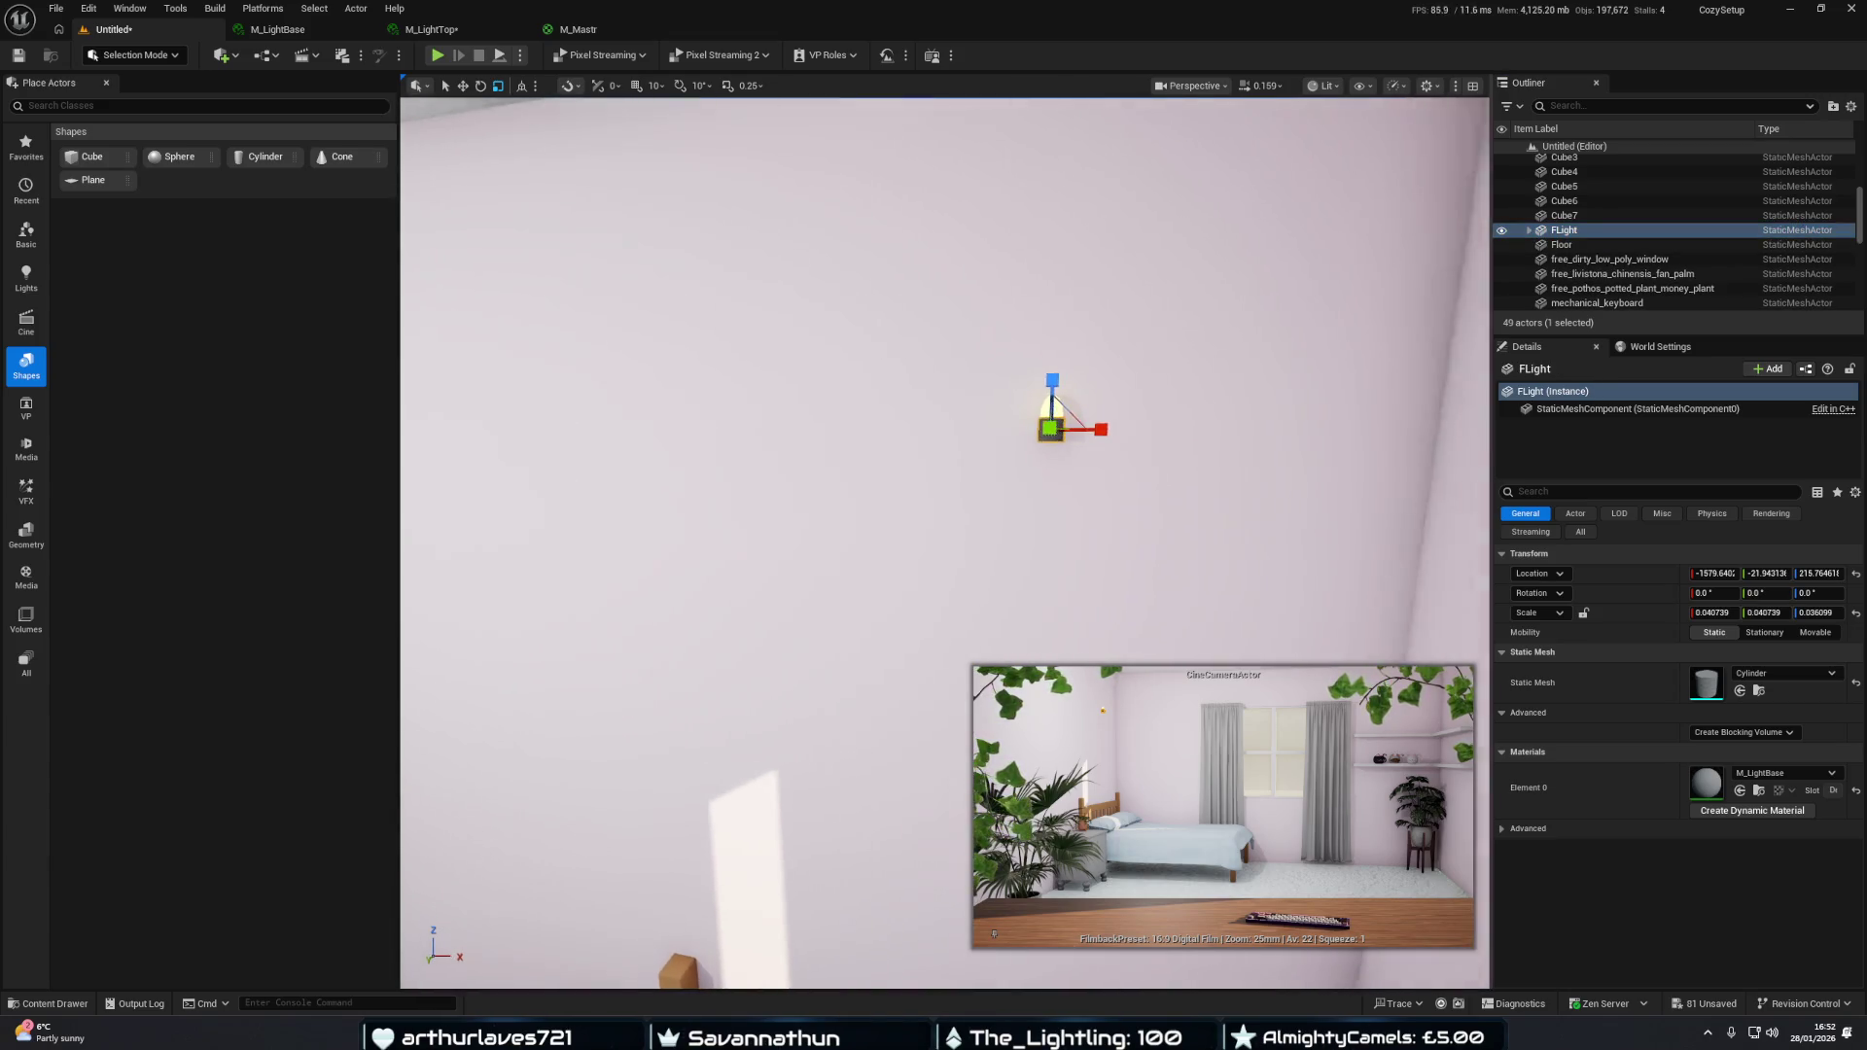
Try moving and duplicating the lamp, then undo both changes.
key(w)
drag(1087, 431, 1085, 431)
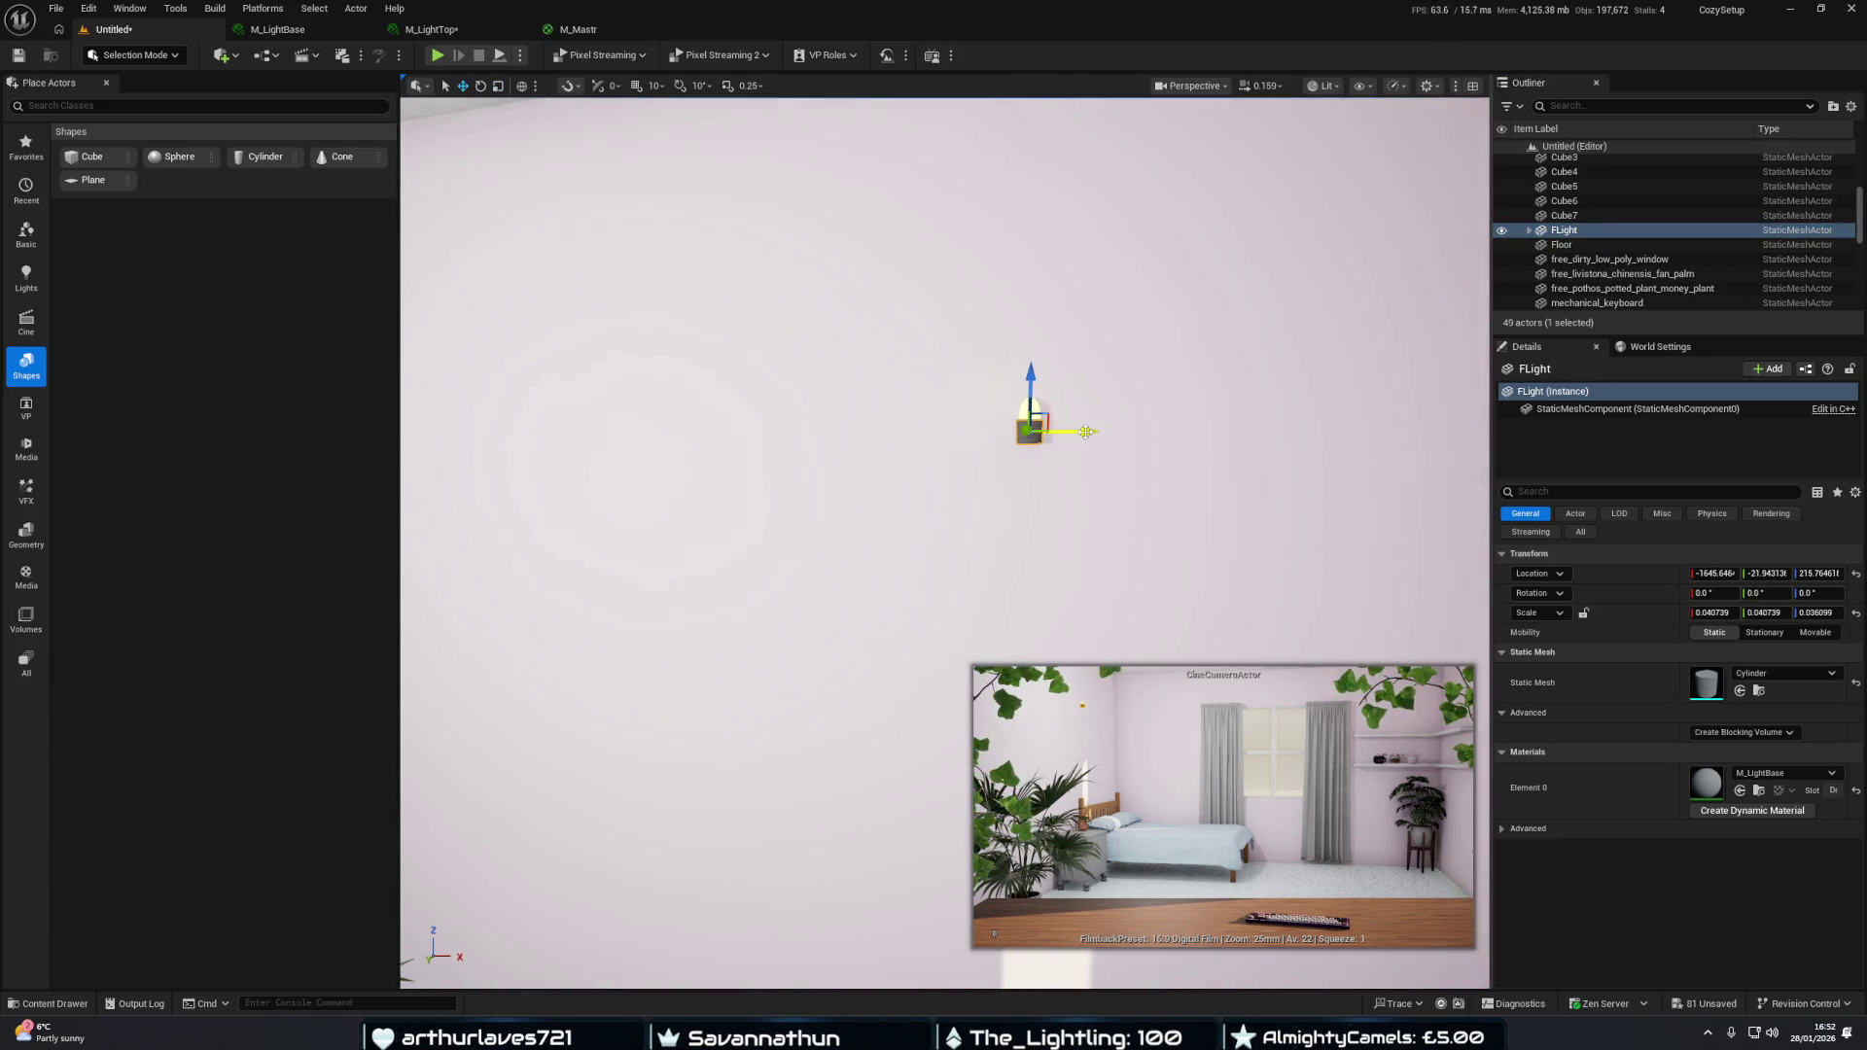
key(ctrl+z)
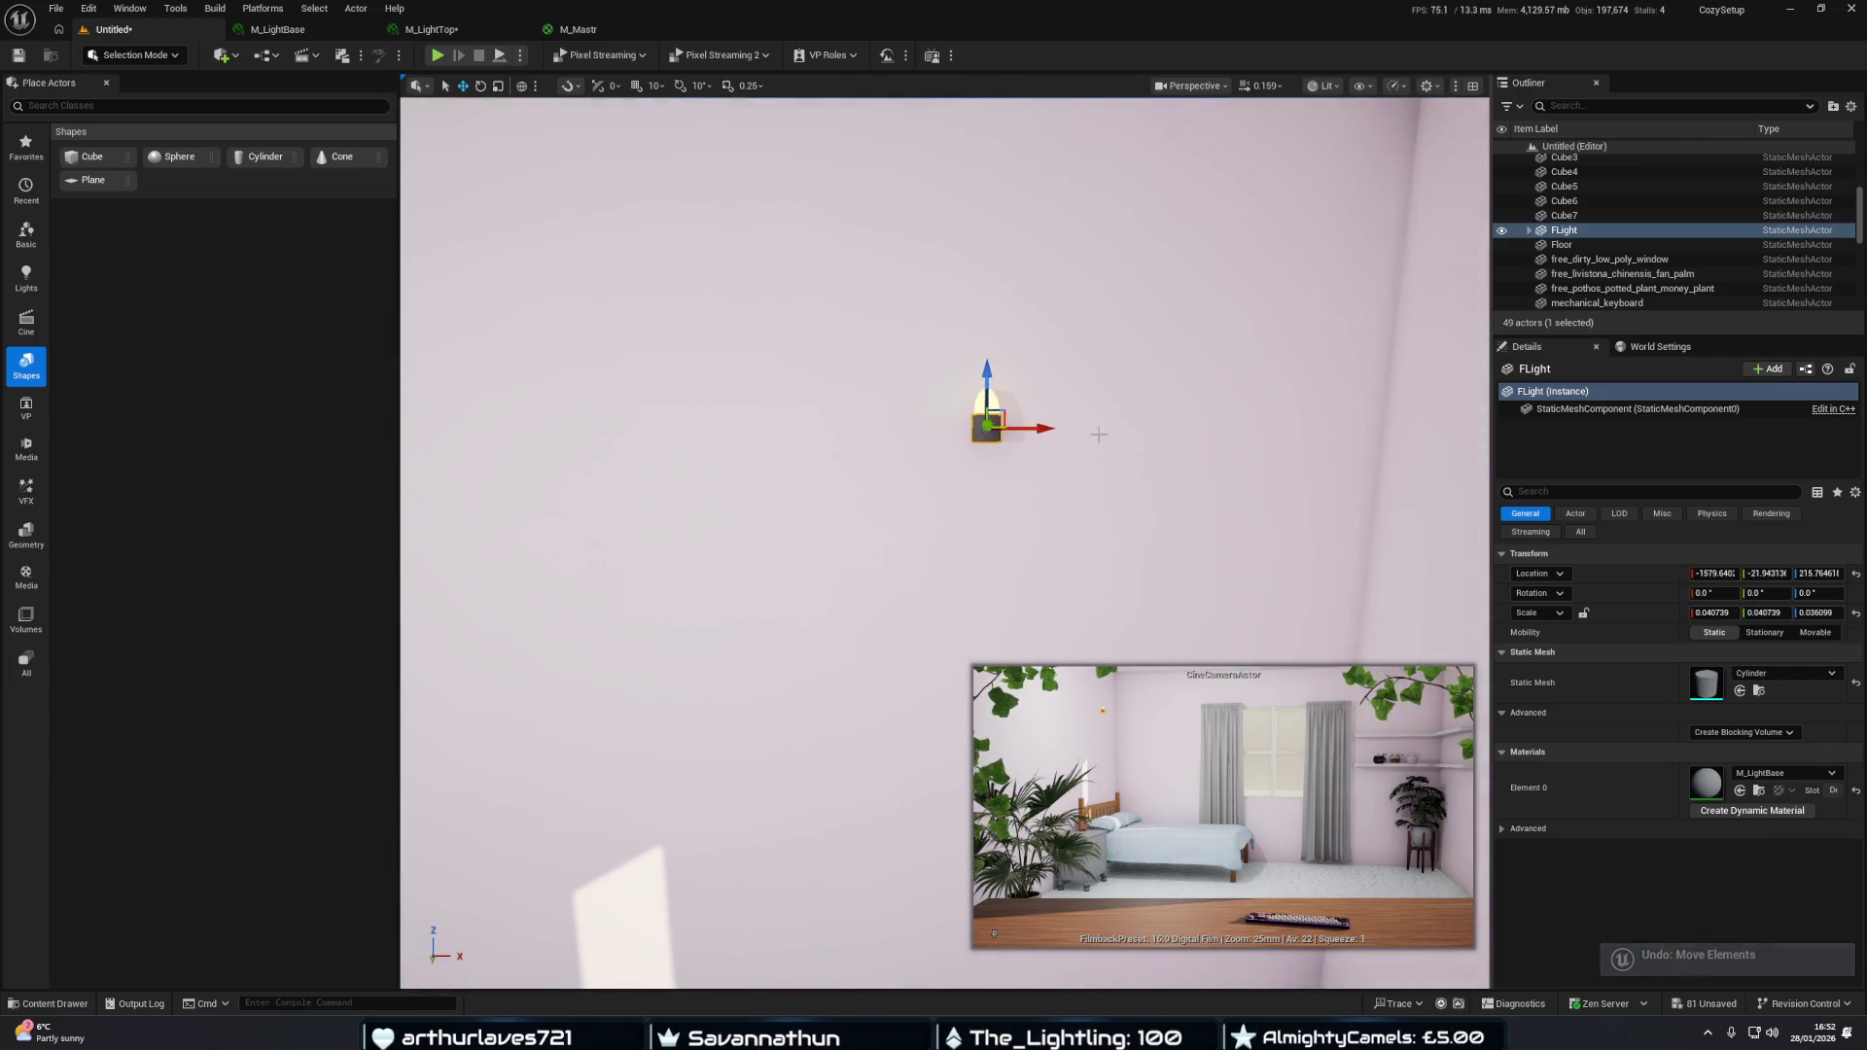
alt+drag(1039, 431, 954, 434)
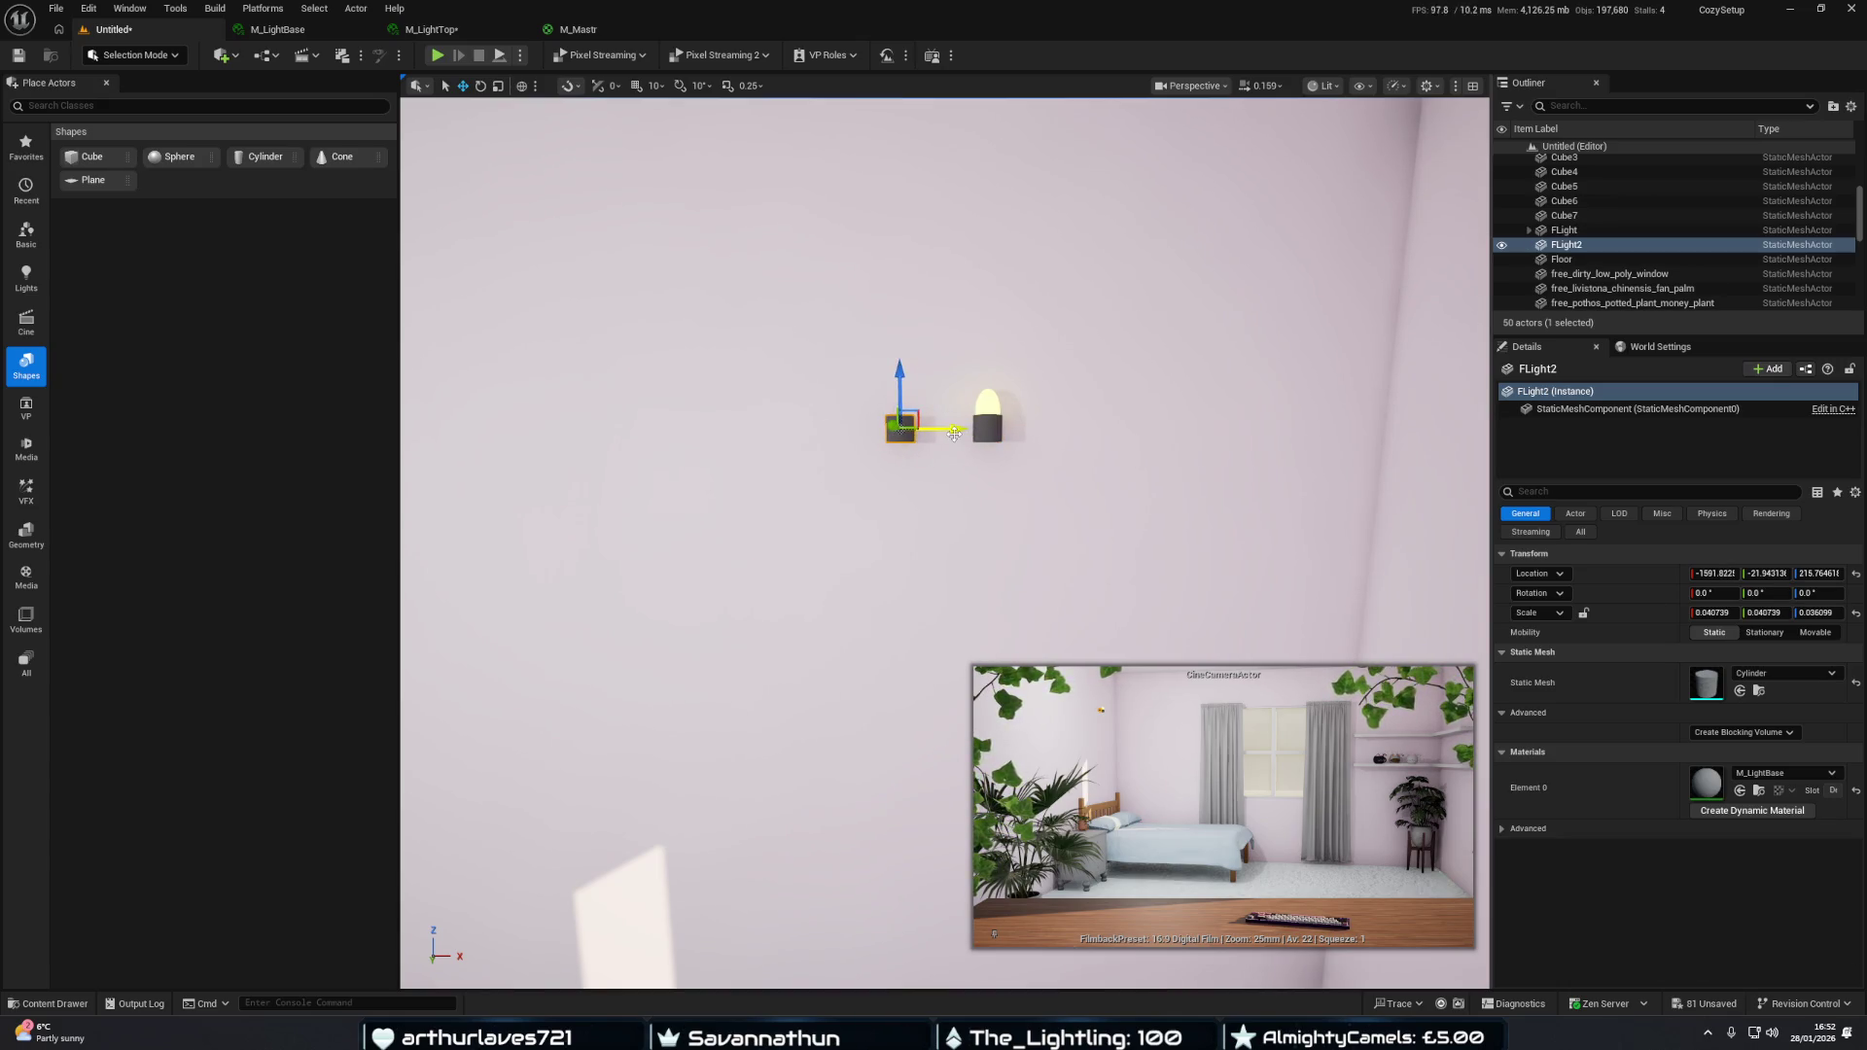
key(ctrl+z)
Duplicate FLight with its Sphere bulb into a row of four lamps, FLight2–FLight4, along the wall.
click(1582, 232)
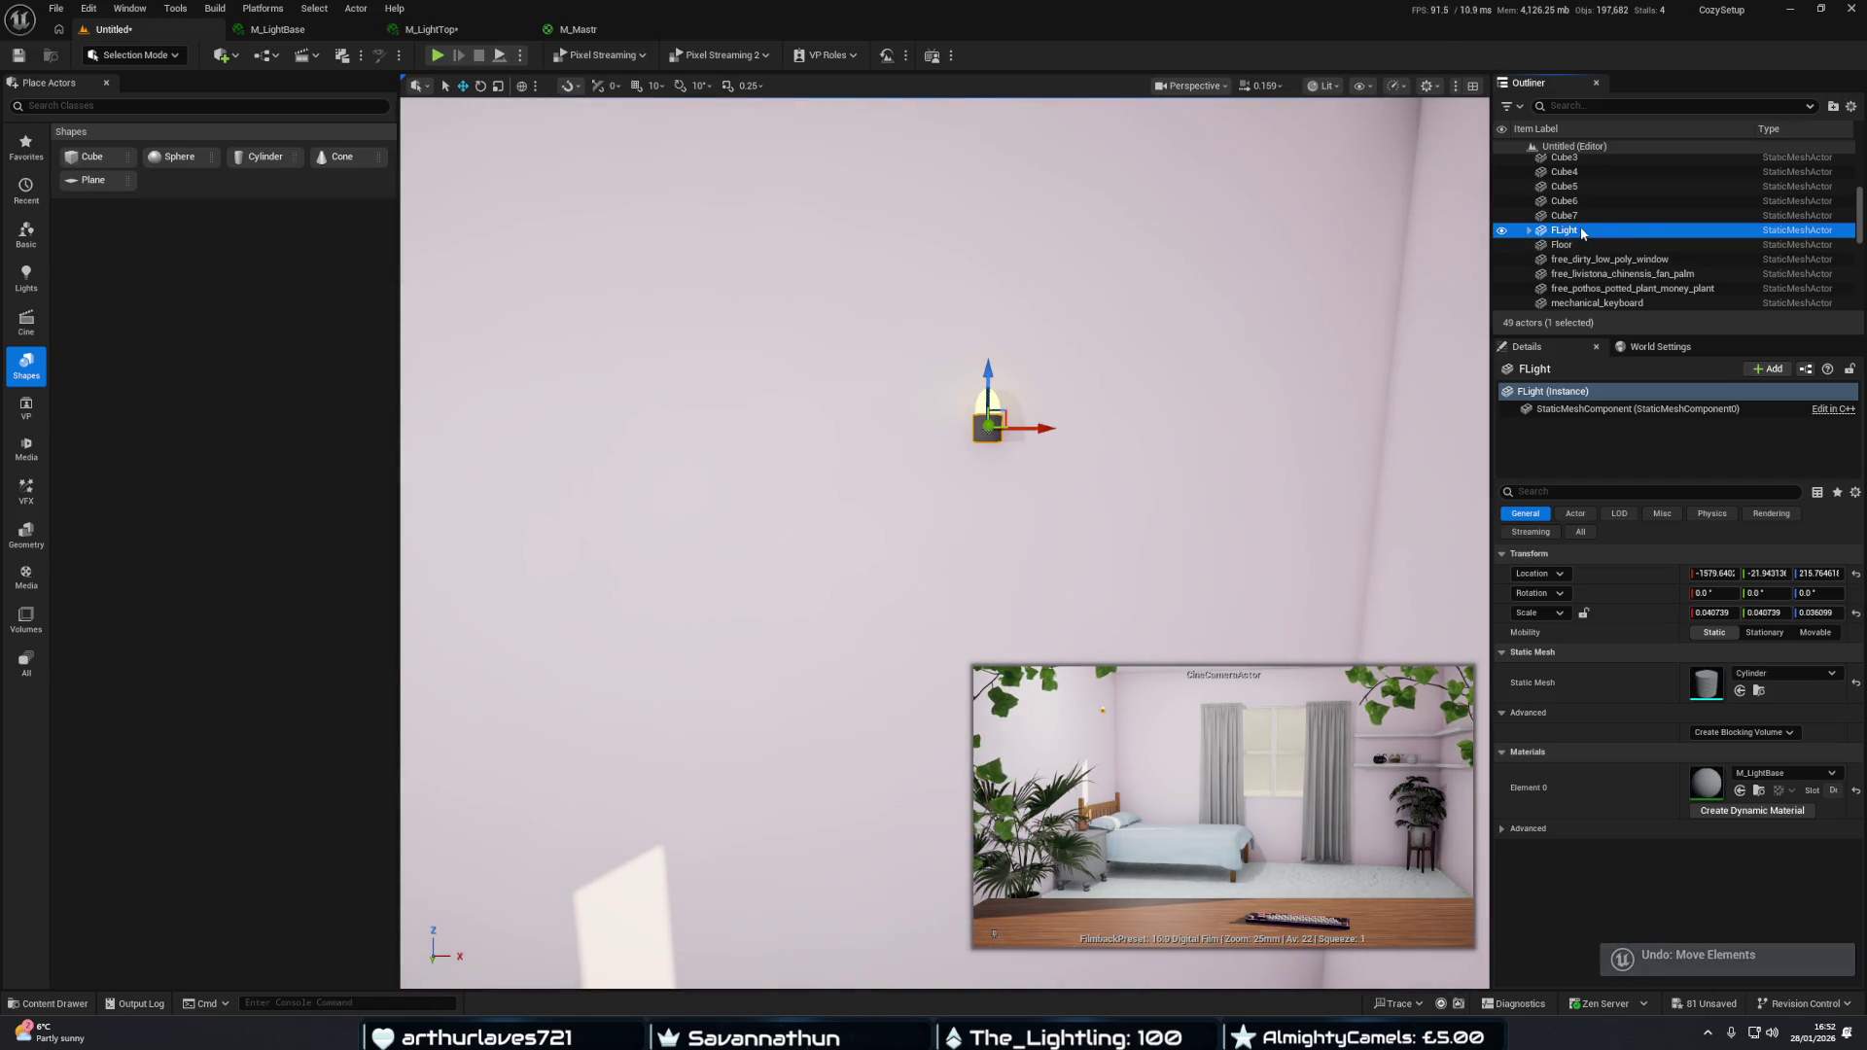
click(1528, 230)
ctrl+click(988, 404)
mouse_move(1036, 428)
mouse_down()
mouse_move(569, 440)
mouse_move(583, 476)
mouse_move(573, 409)
mouse_move(559, 467)
mouse_up()
mouse_move(696, 437)
mouse_down()
mouse_move(696, 481)
mouse_move(697, 437)
mouse_up()
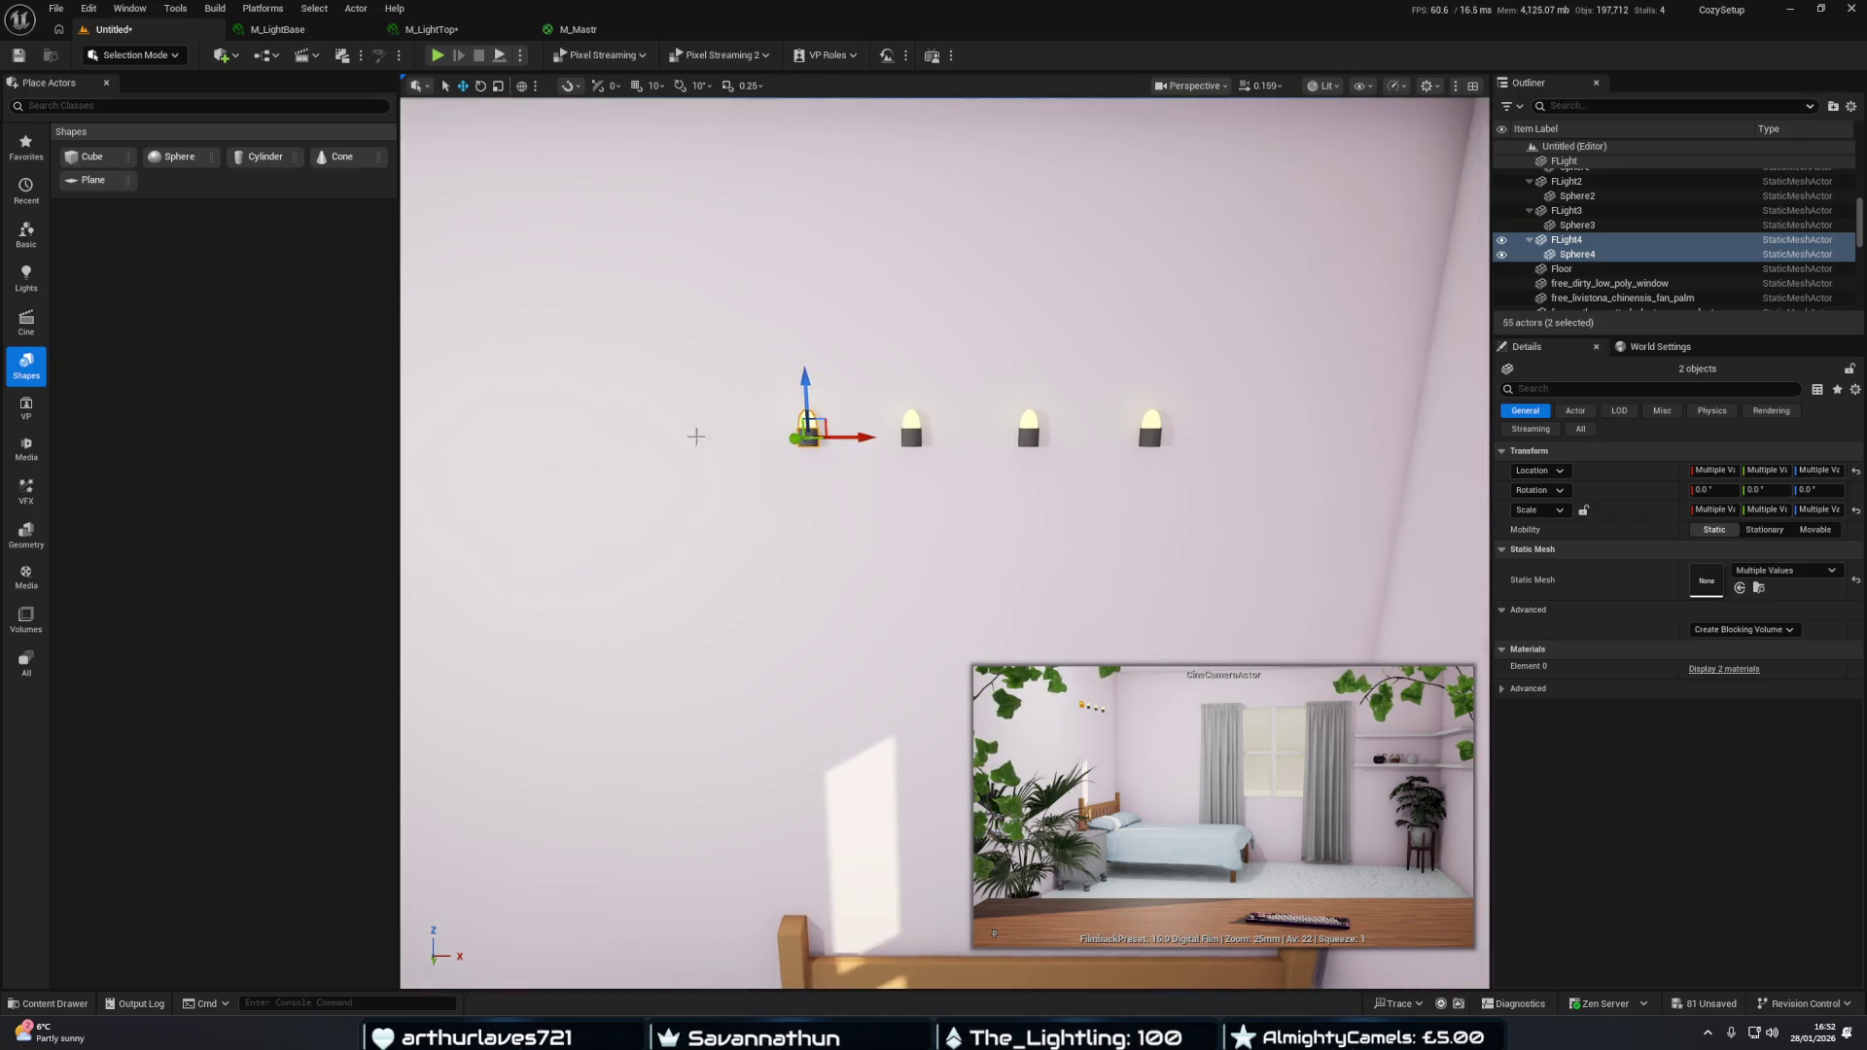
drag(859, 444, 847, 463)
click(149, 56)
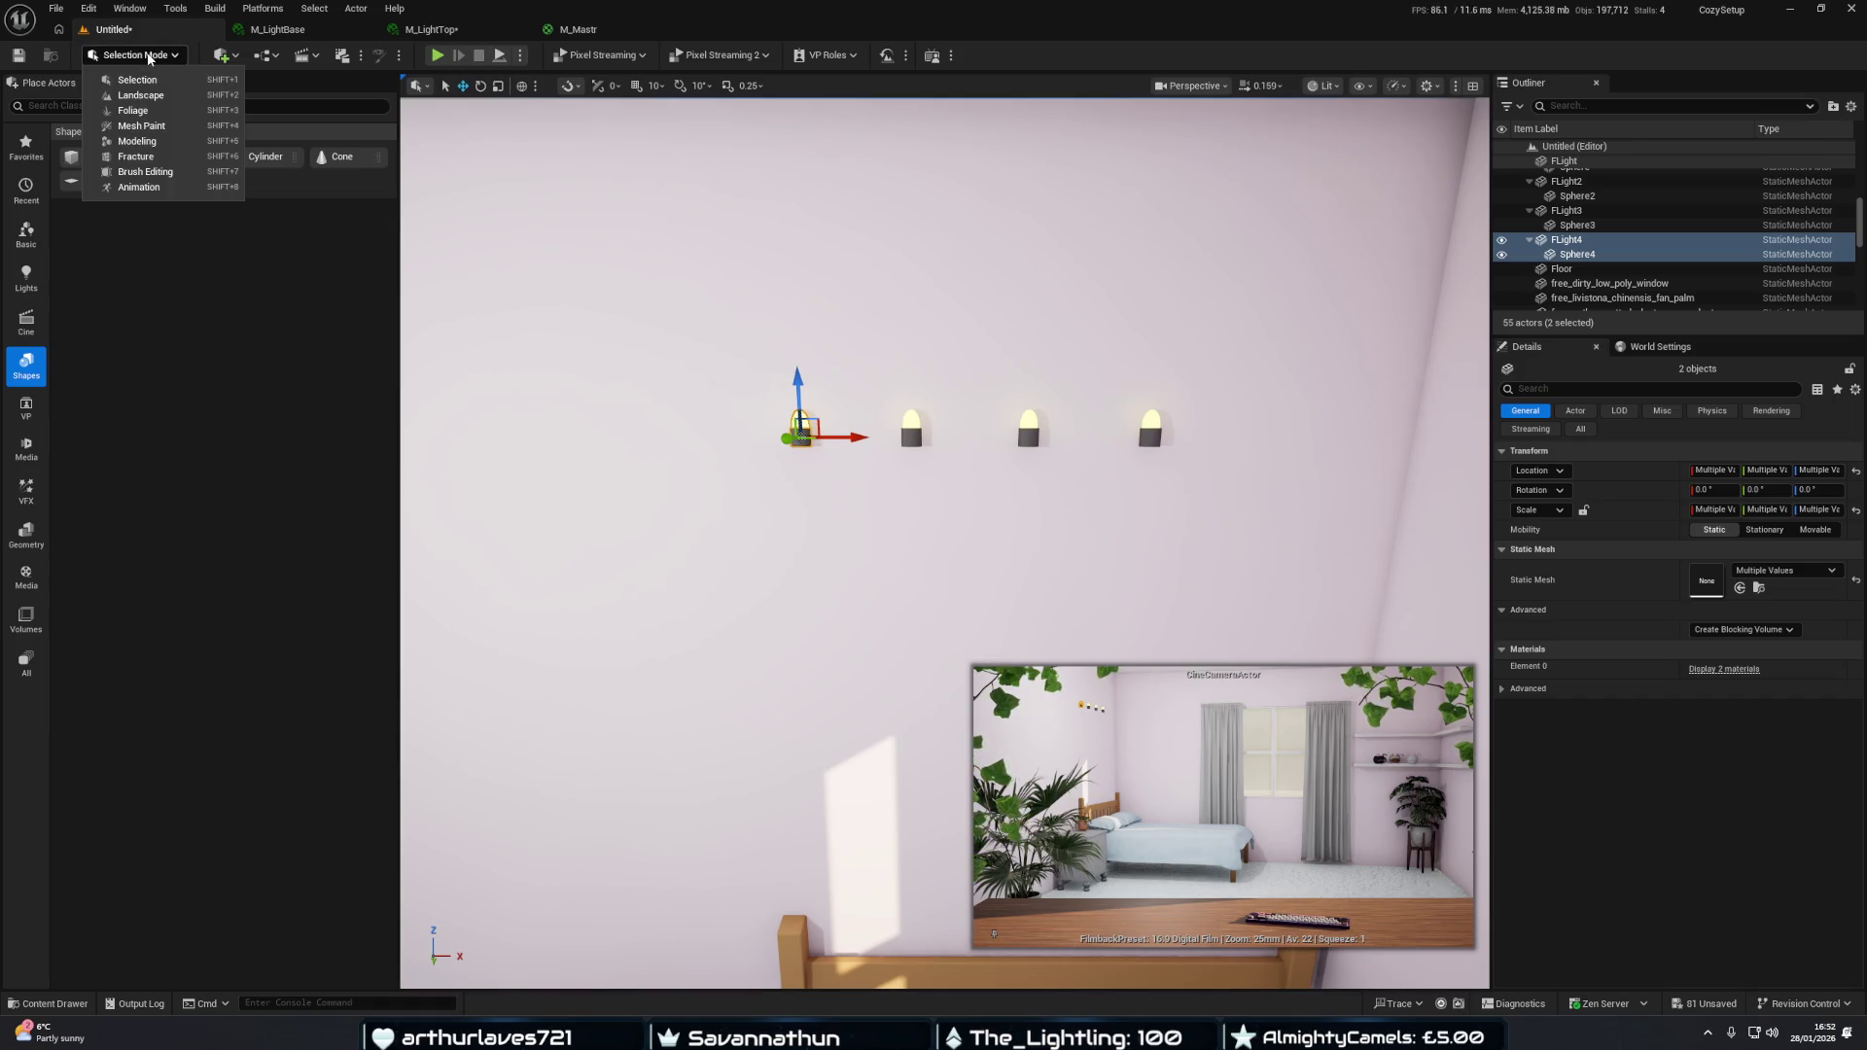
Briefly try Landscape Mode and its sculpting tools, then return to Selection Mode.
click(141, 95)
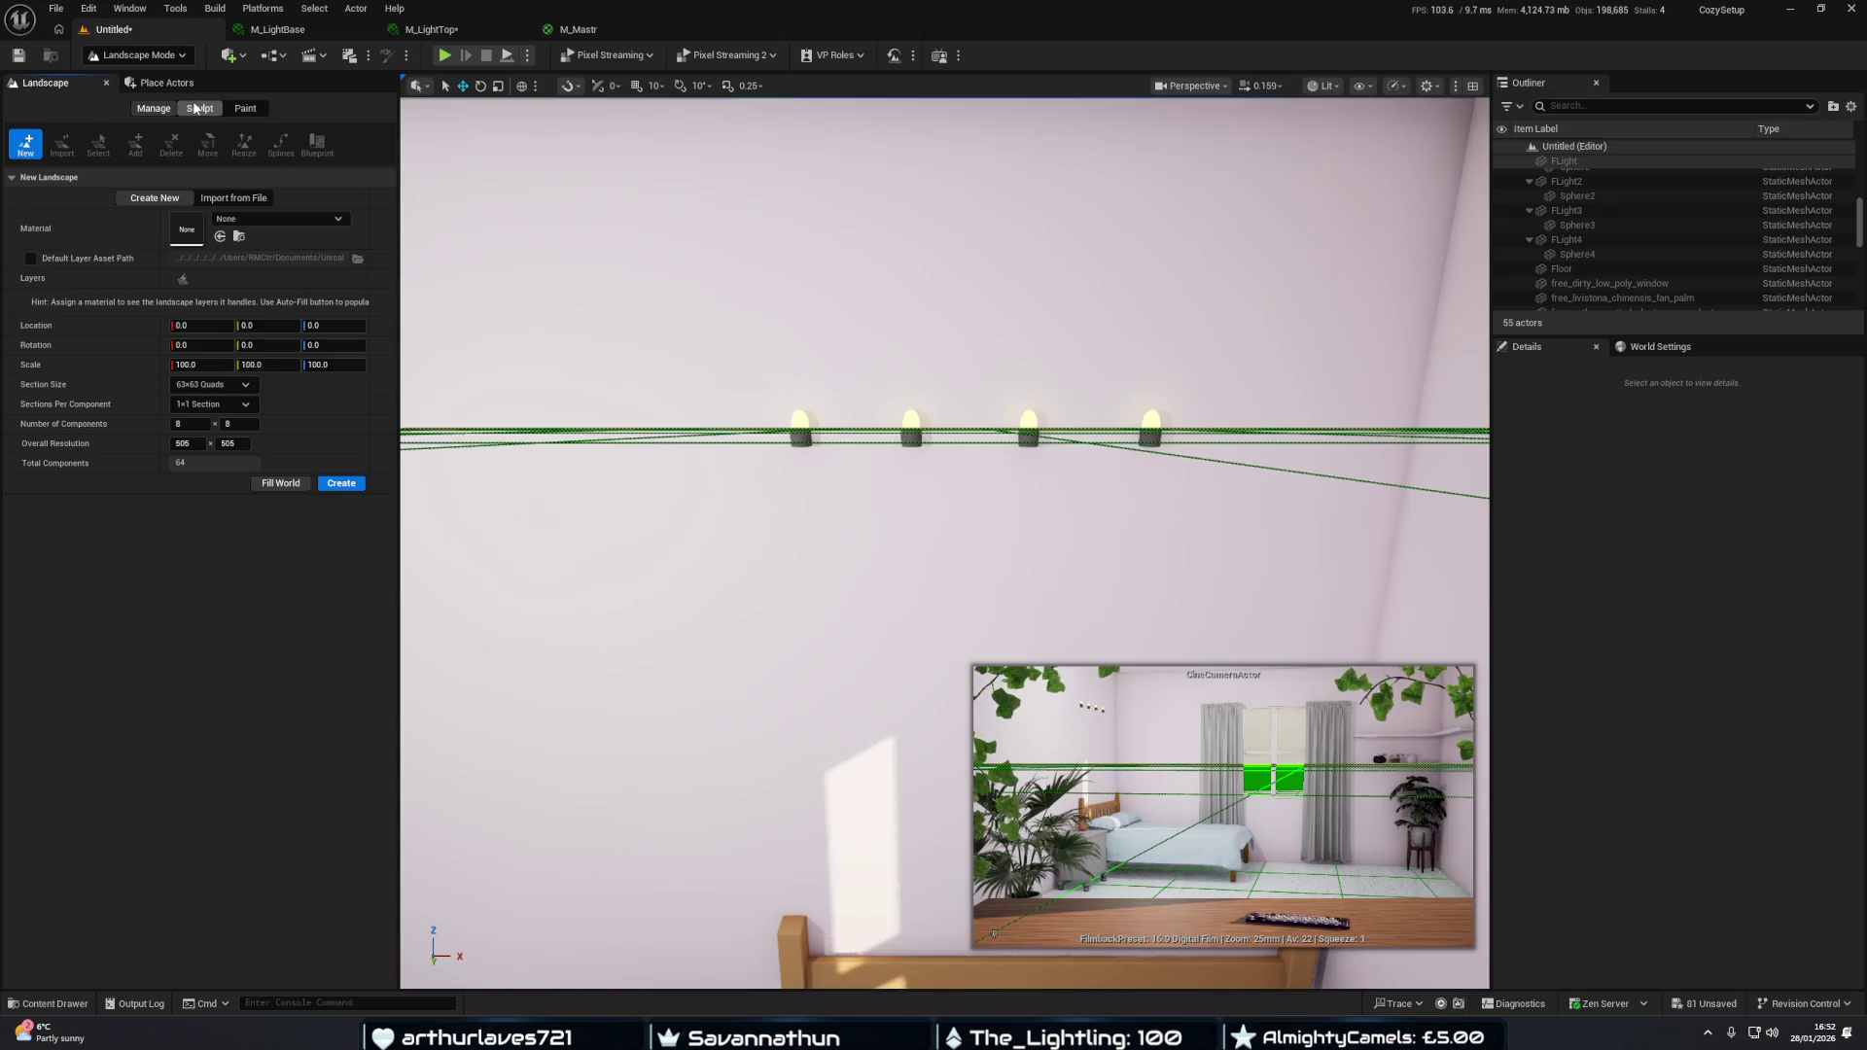
click(198, 108)
click(154, 107)
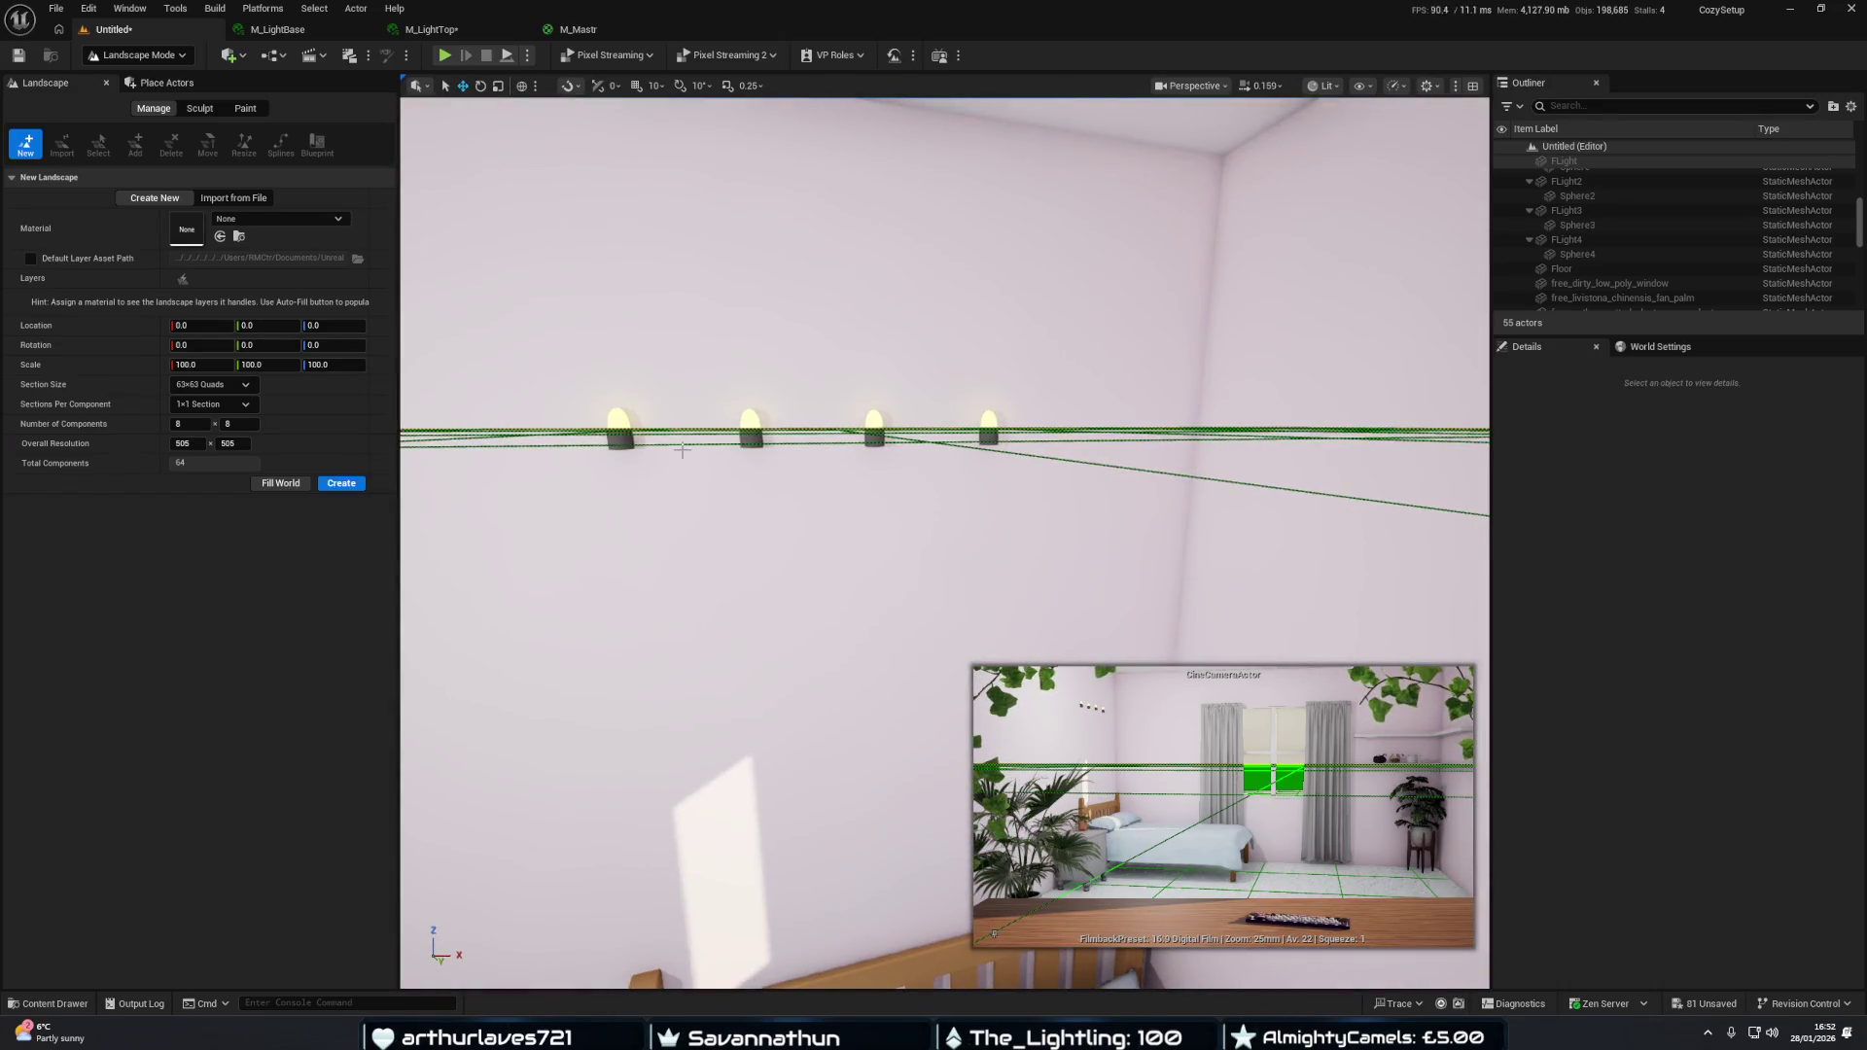
click(136, 55)
click(117, 74)
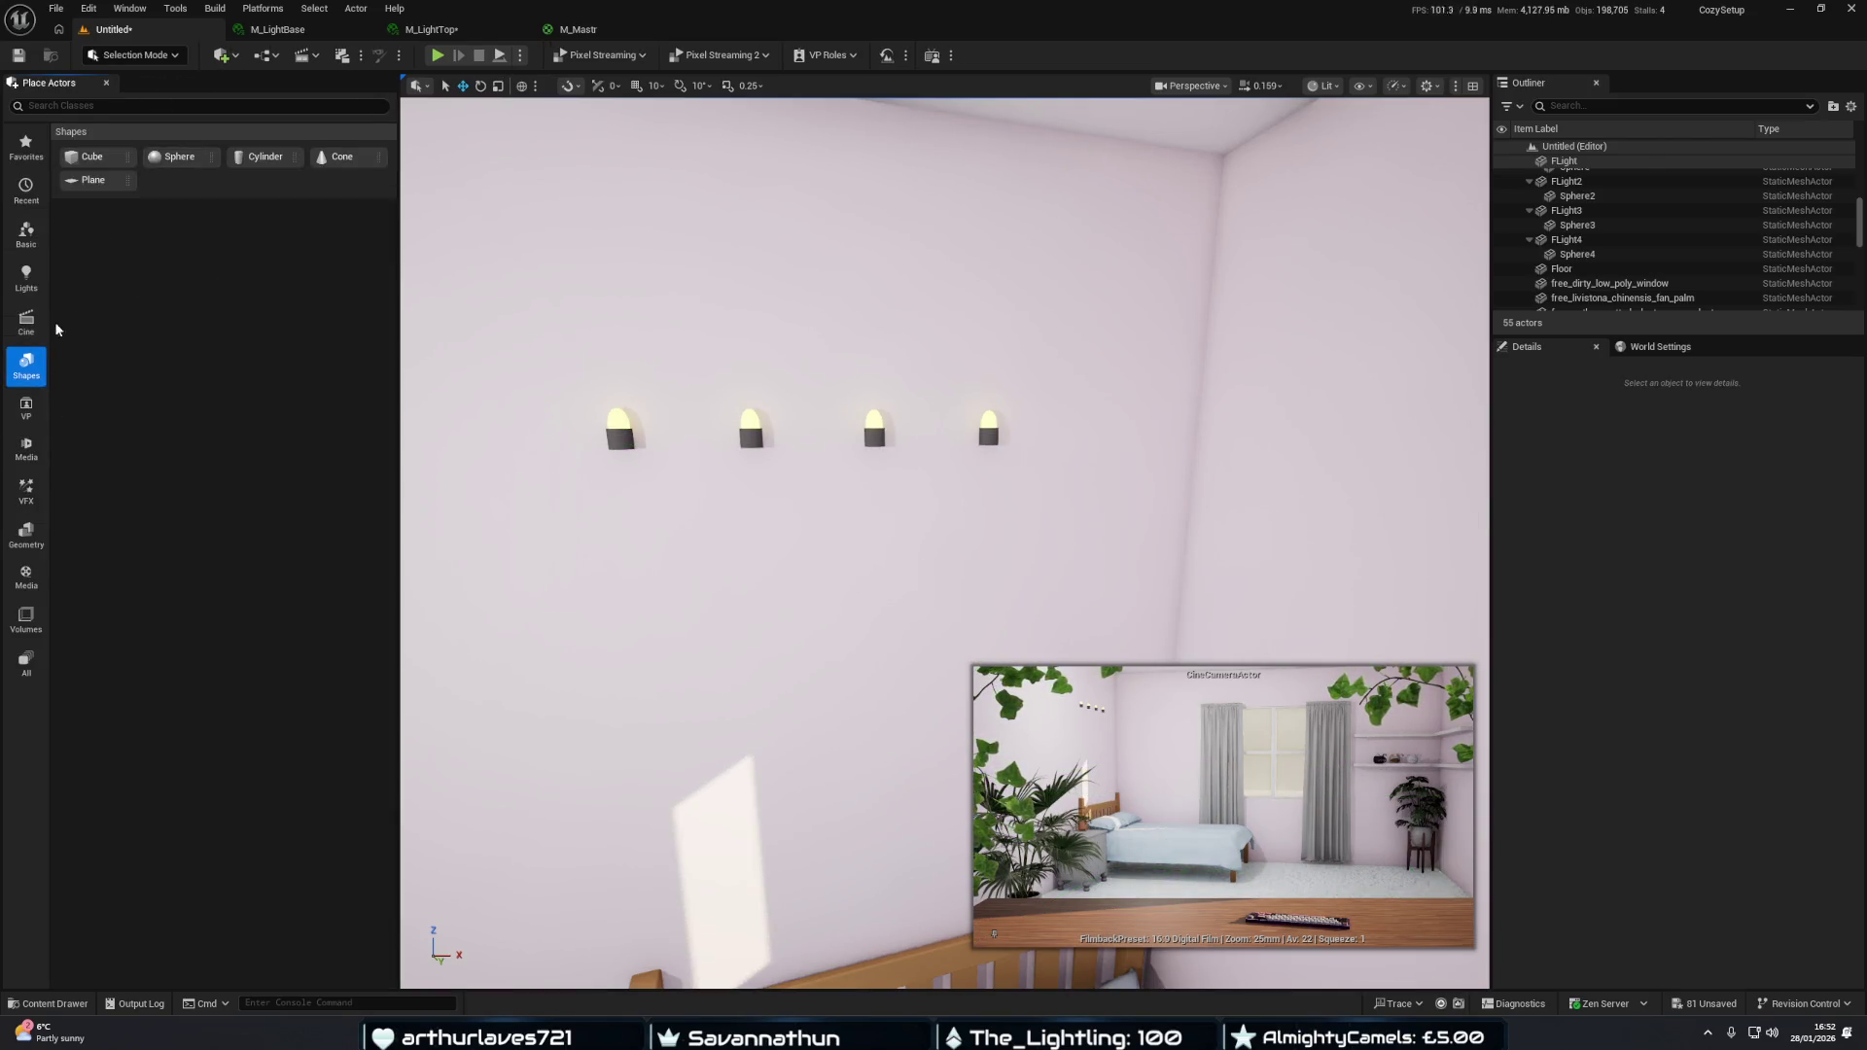
Switch to Modeling Mode and start the Draw Spline tool.
click(144, 55)
click(161, 147)
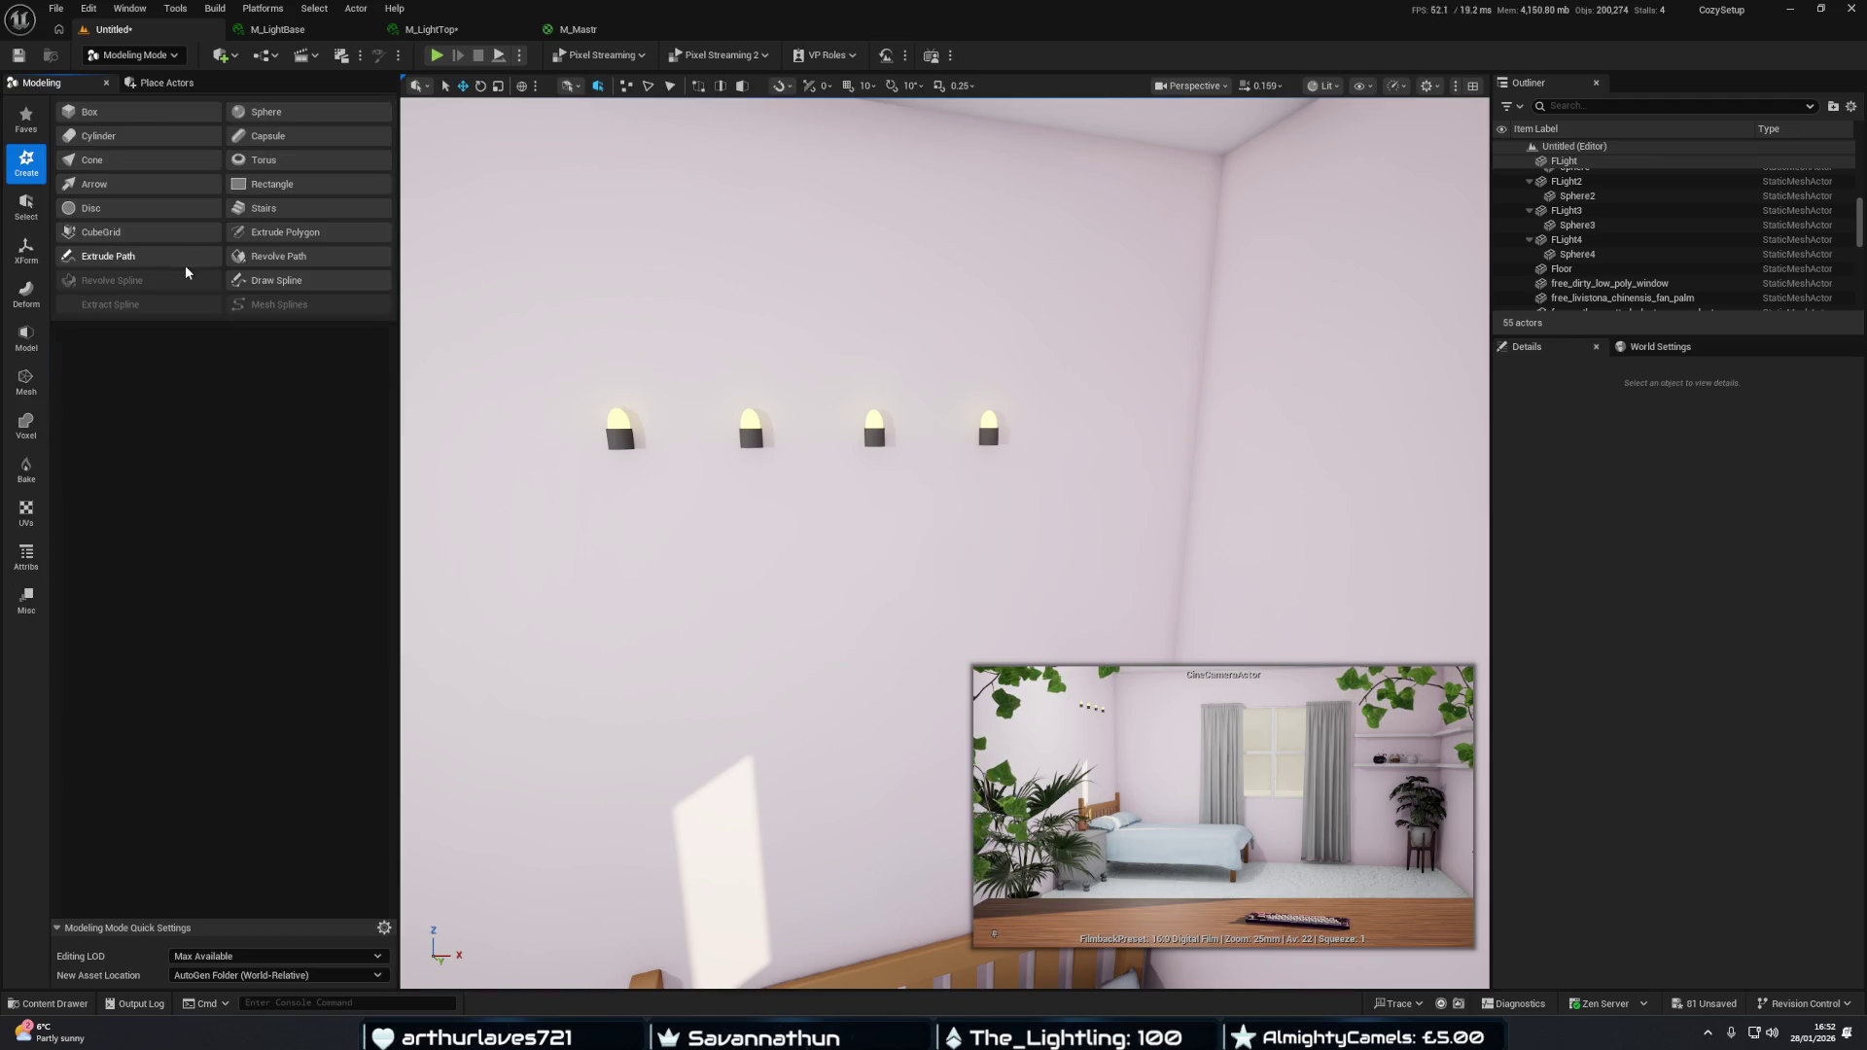
click(291, 281)
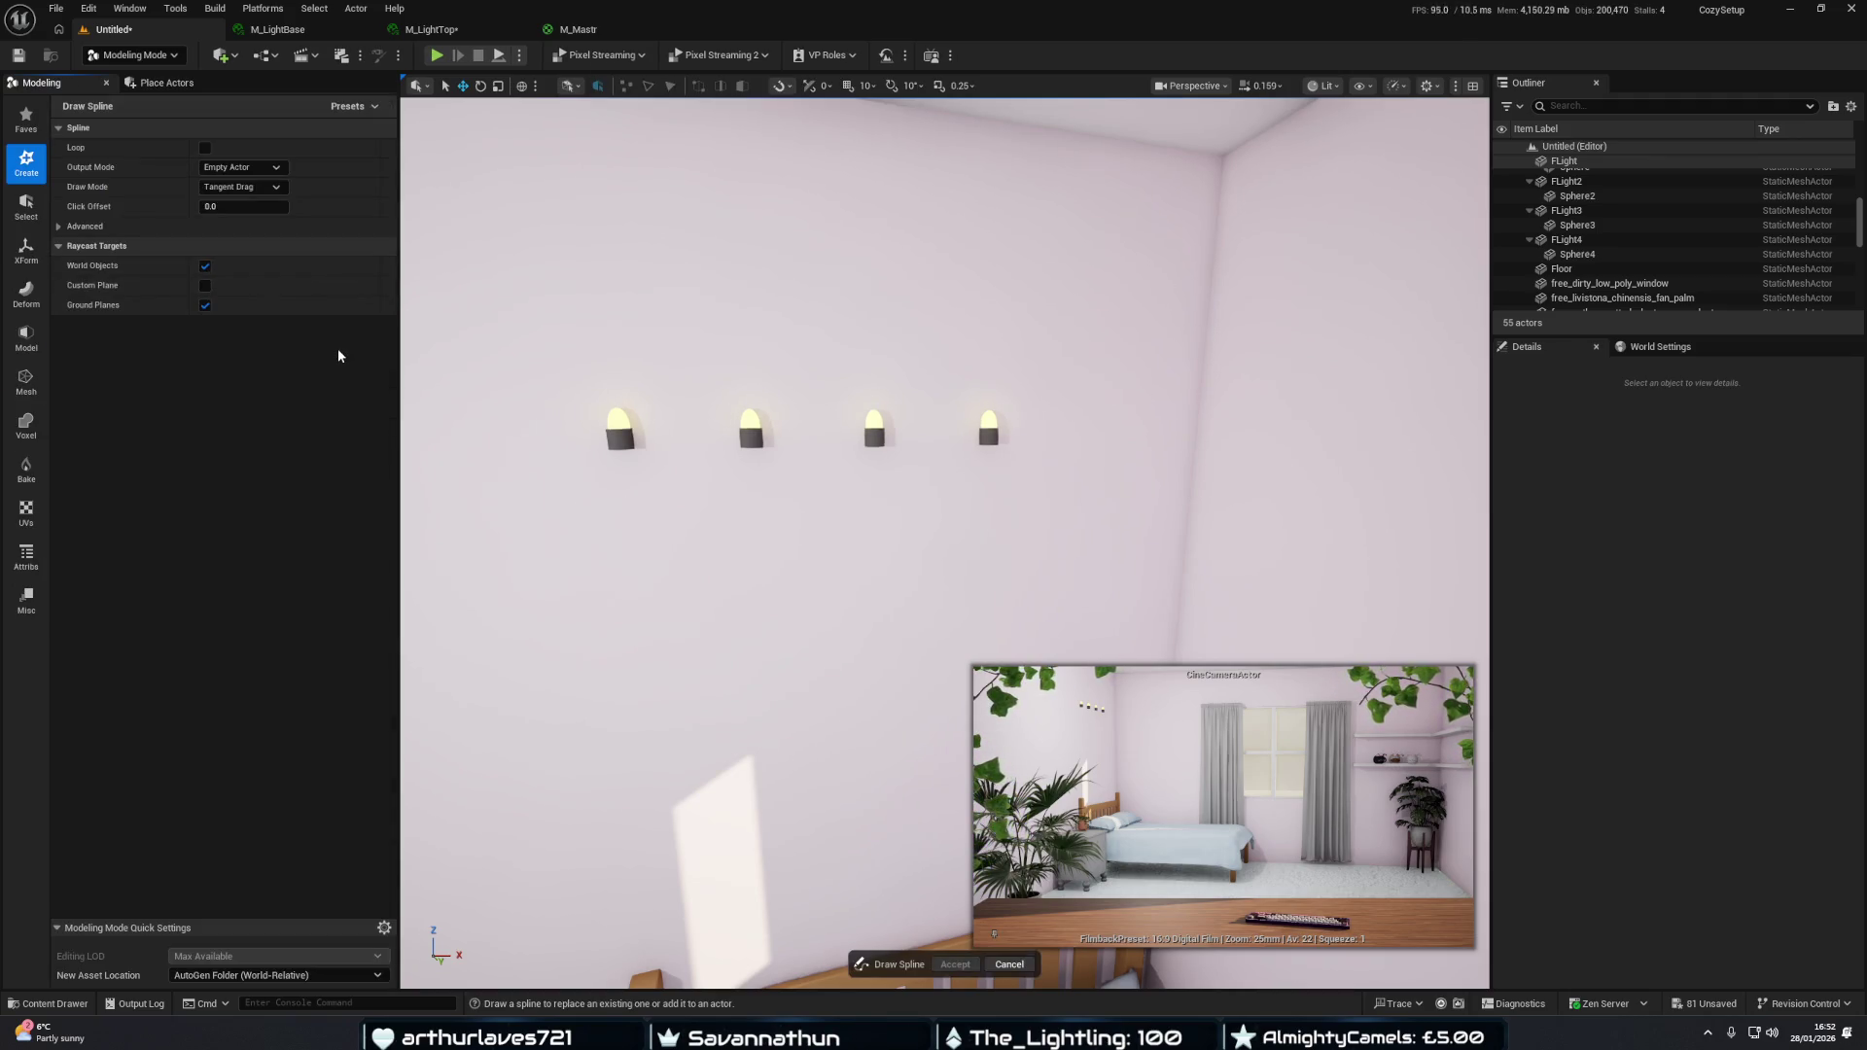
Place spline points under the first two lamps, pulling out the first point's tangent.
scroll(762, 459, up, 6)
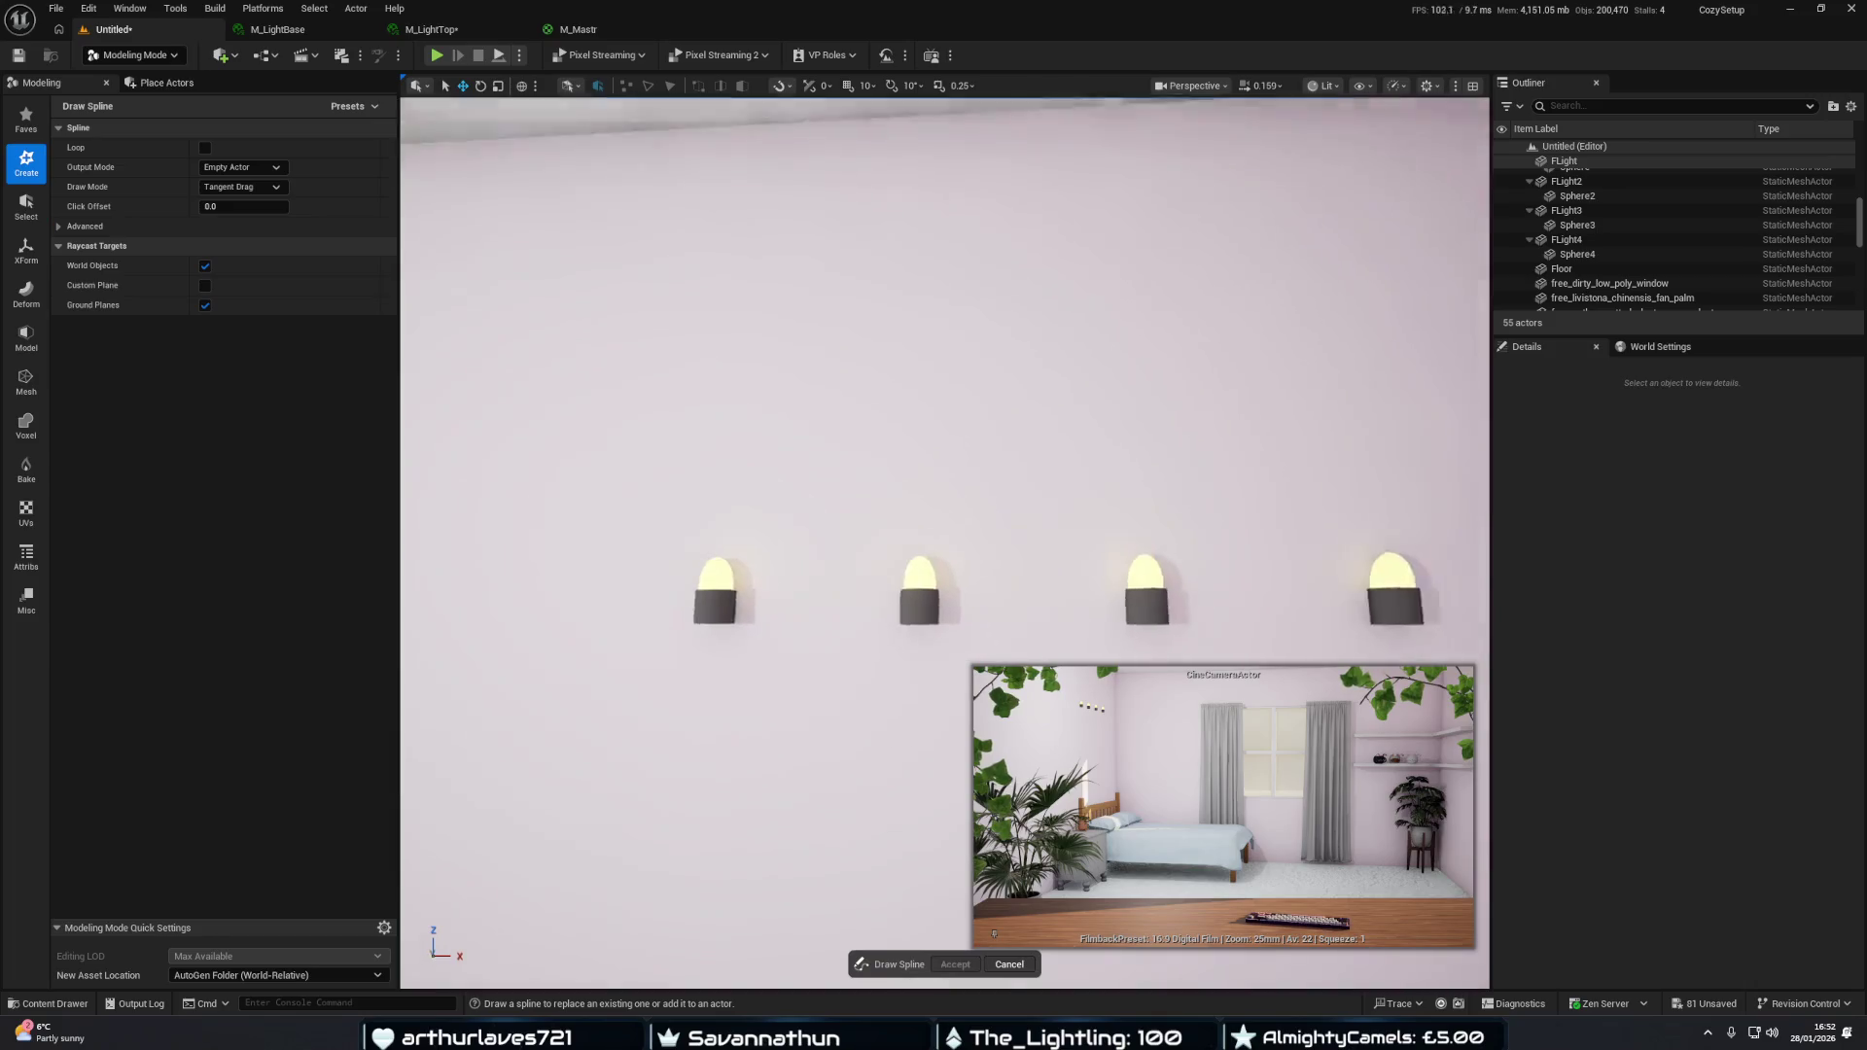
scroll(755, 450, up, 4)
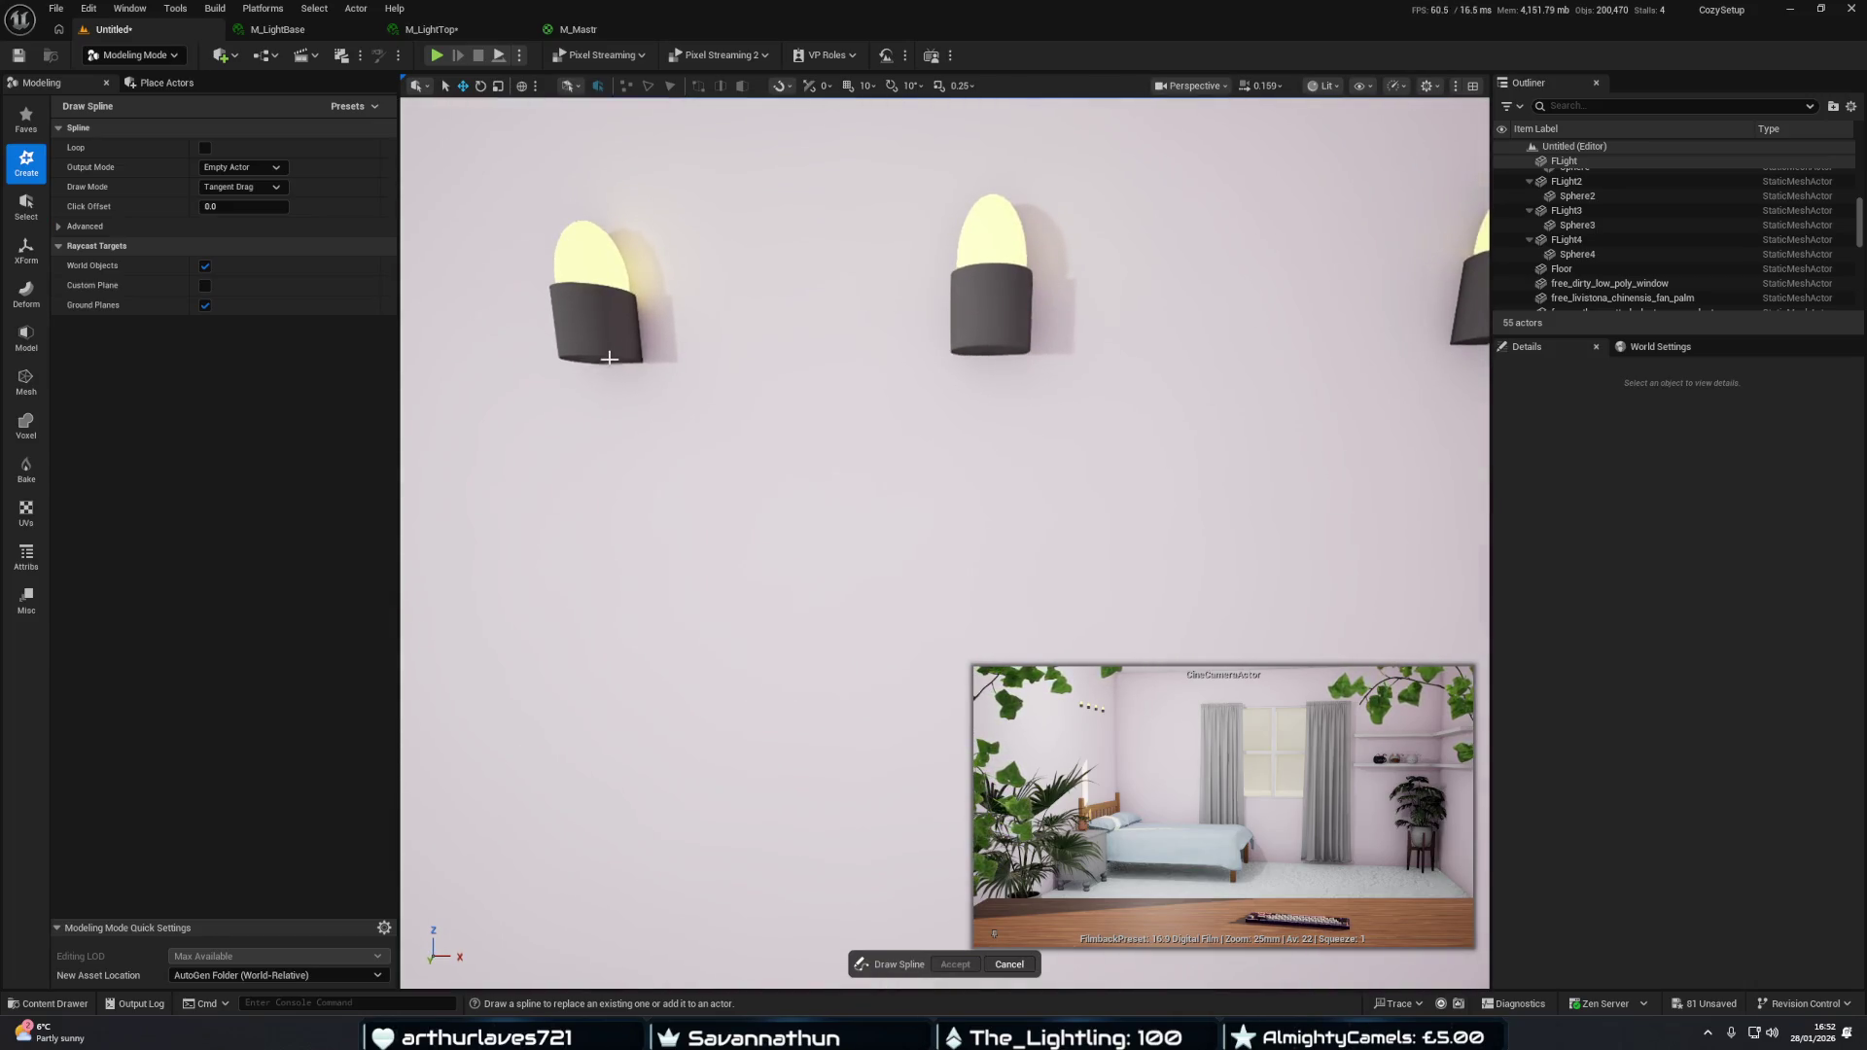
click(605, 361)
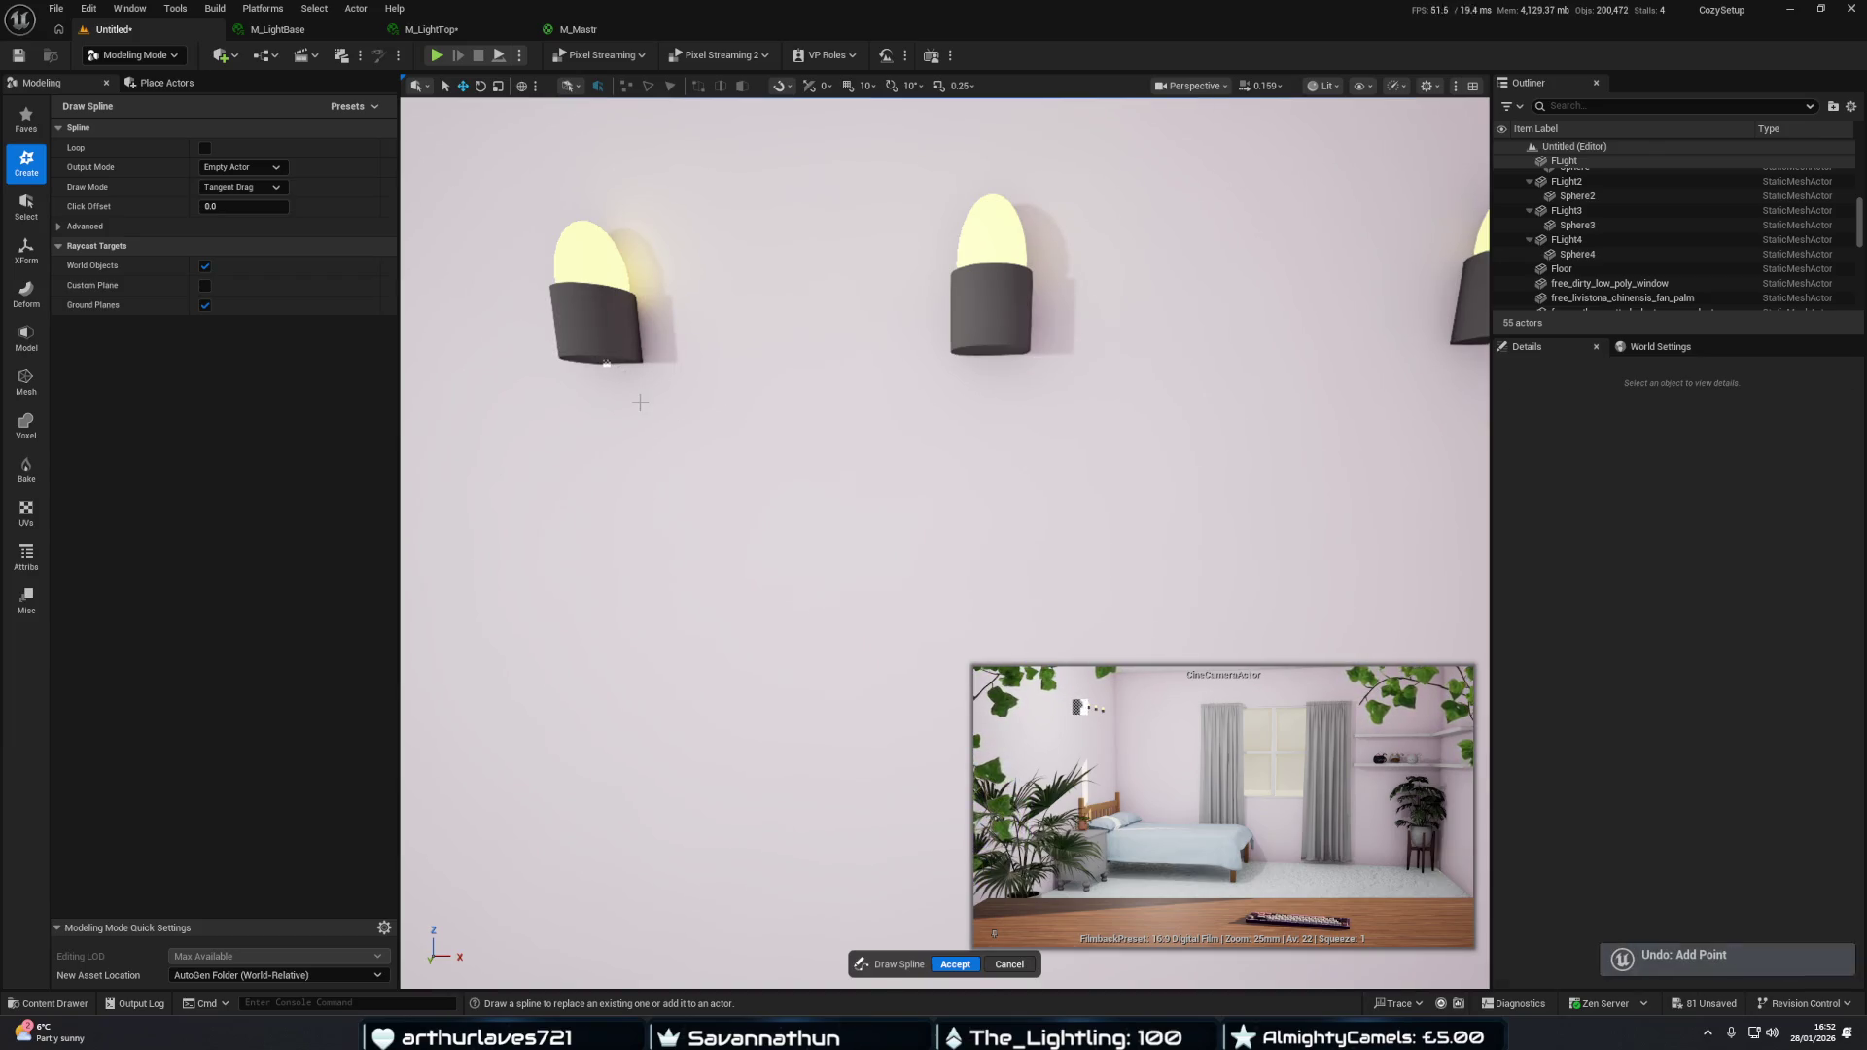
drag(608, 362, 661, 394)
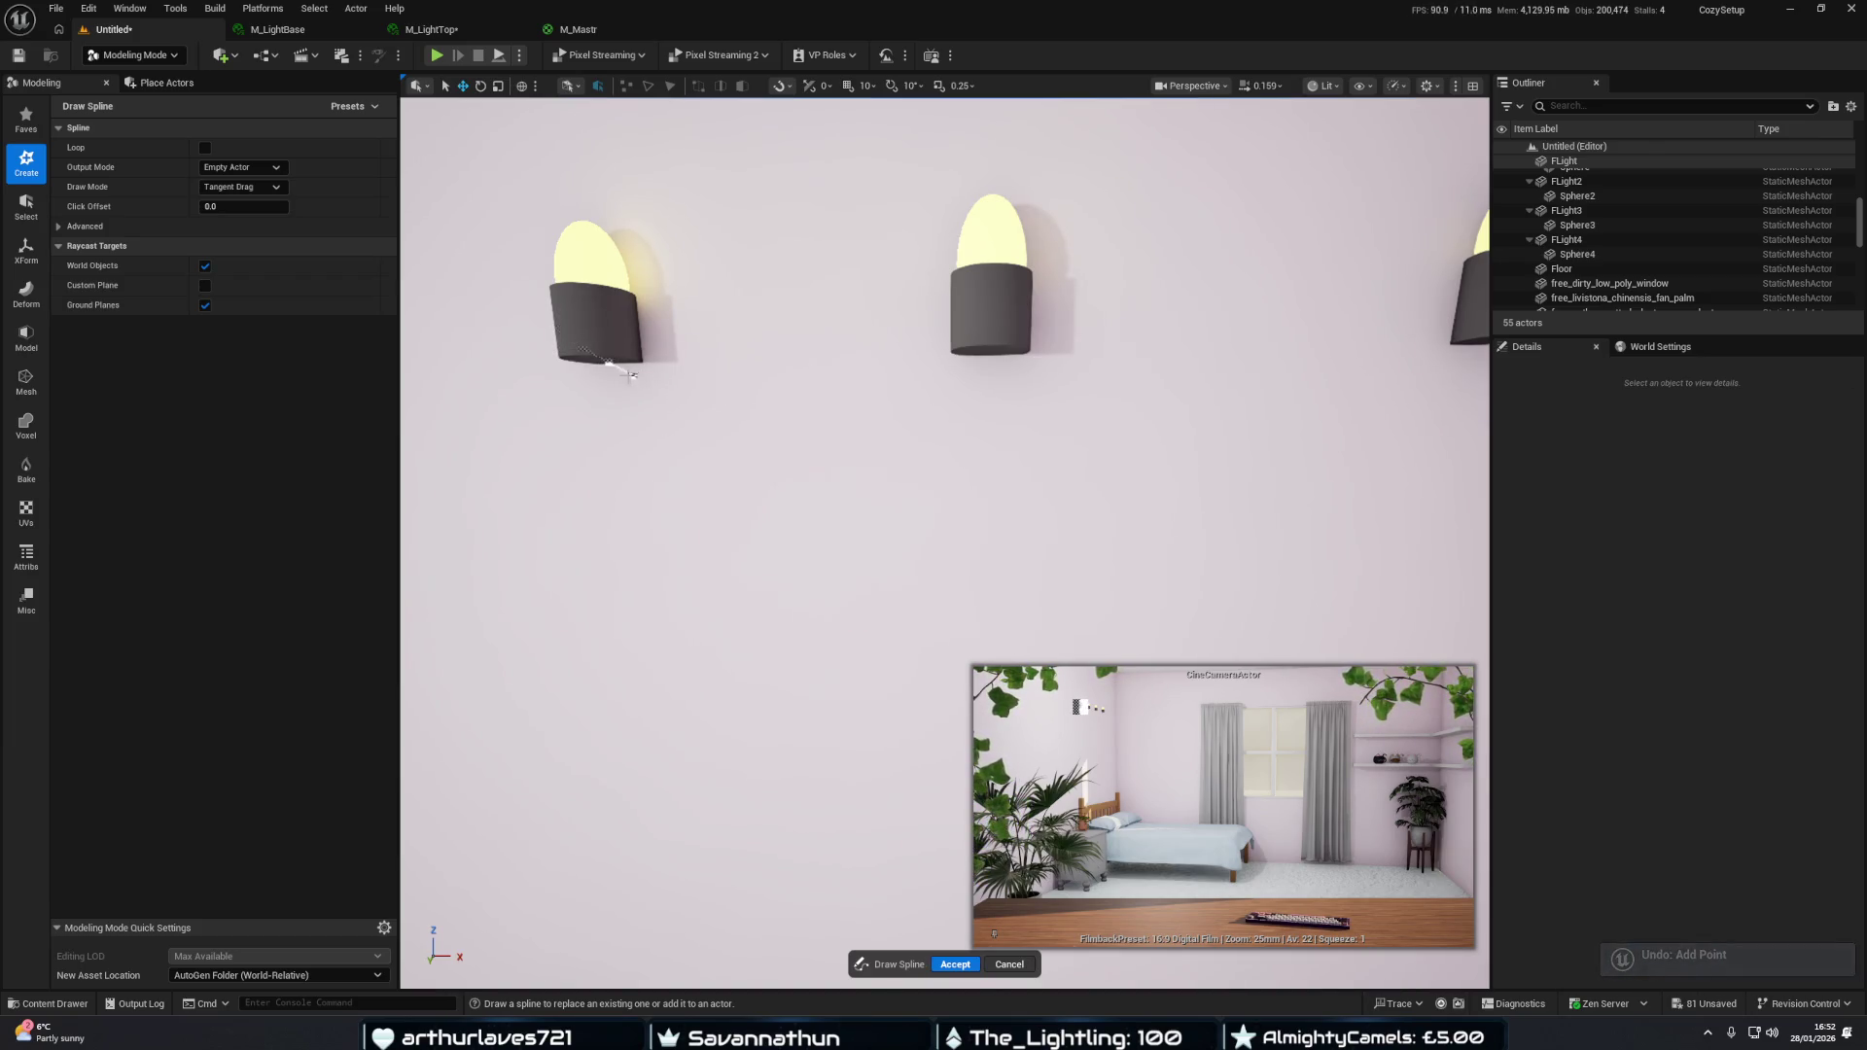
click(985, 359)
Undo the drawn spline point and exit to Selection Mode with Shift+1.
scroll(985, 368, down, 5)
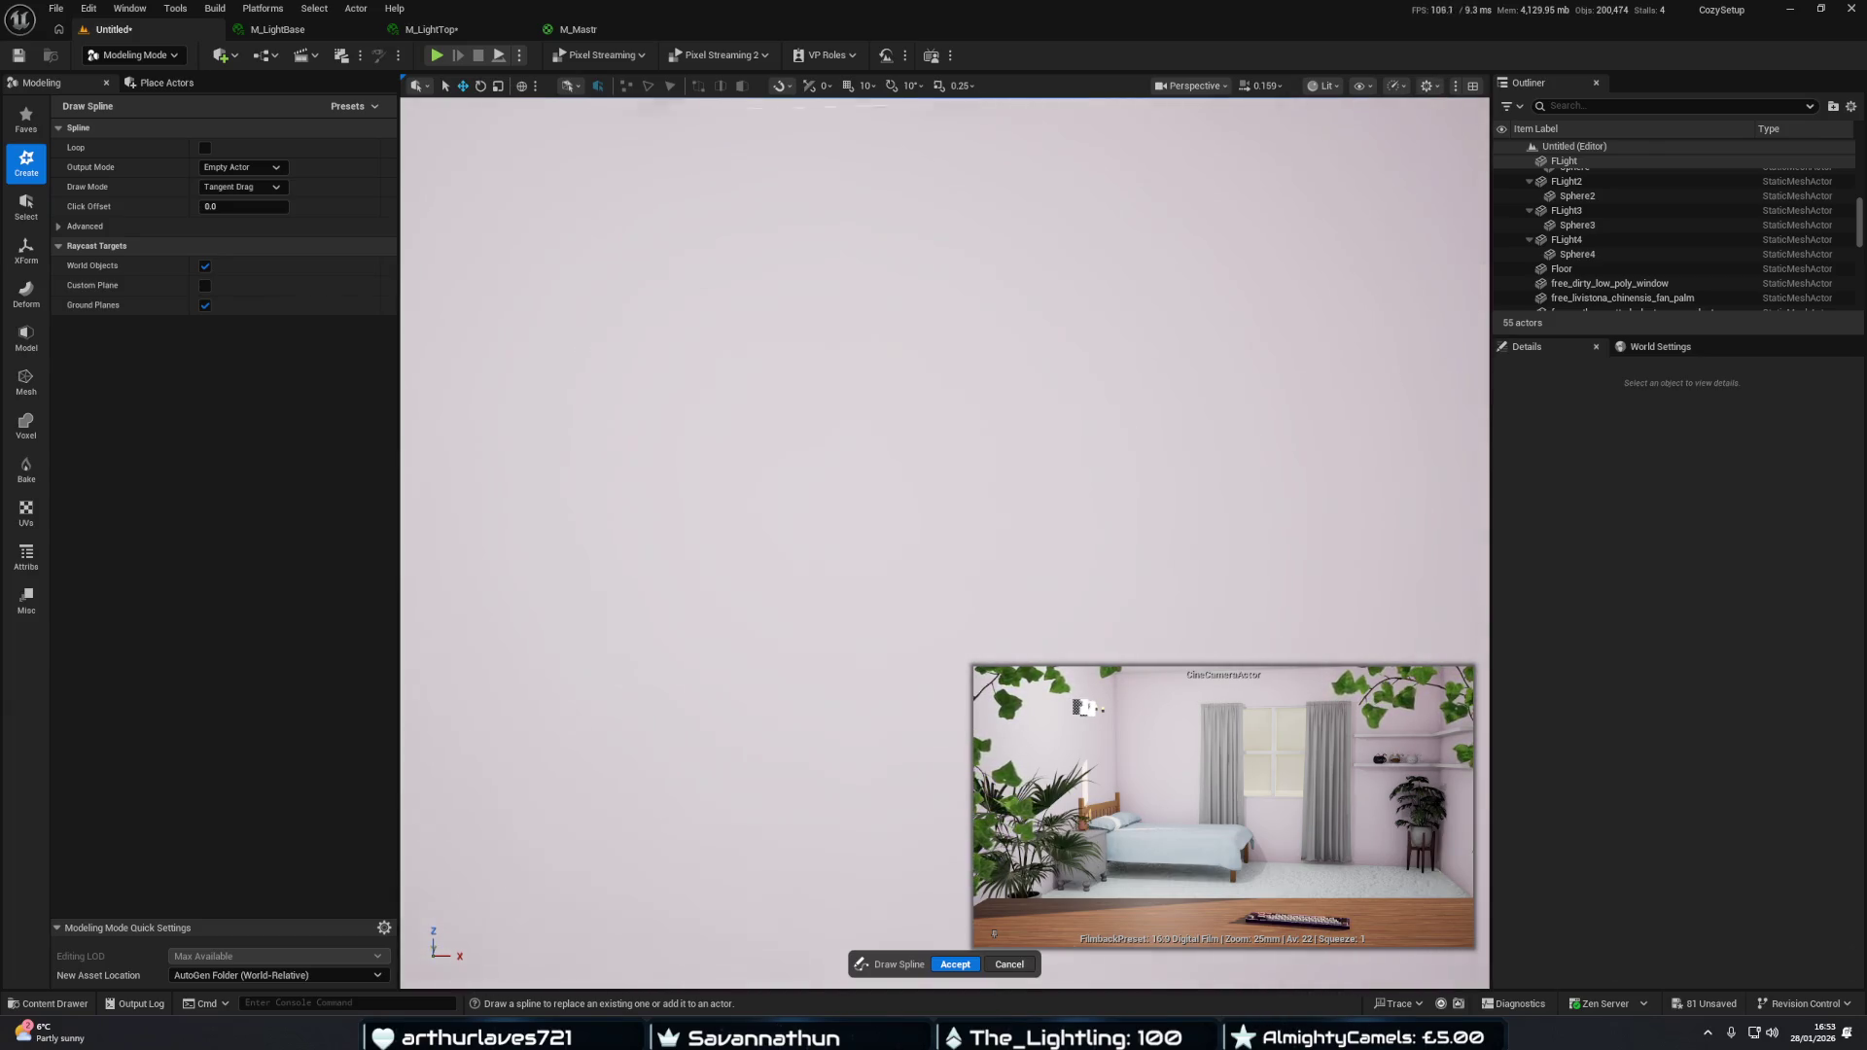
scroll(985, 359, up, 10)
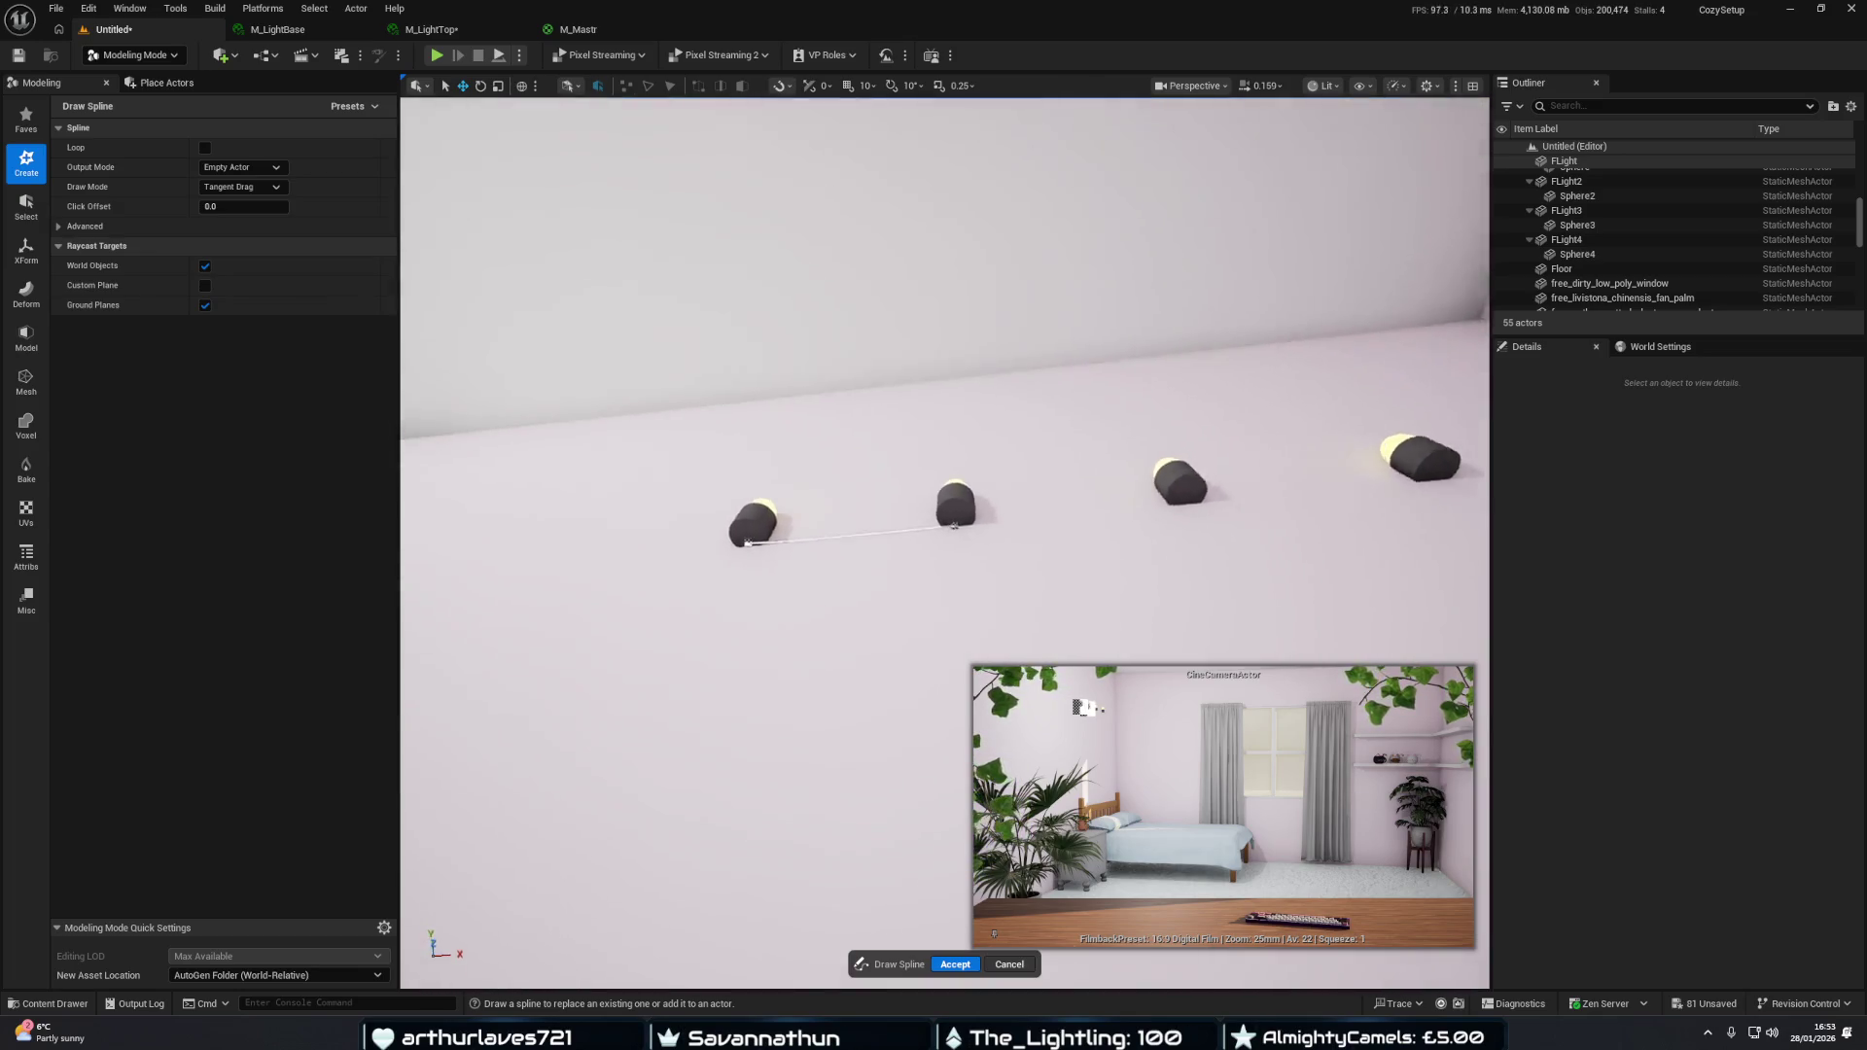
scroll(945, 543, down, 6)
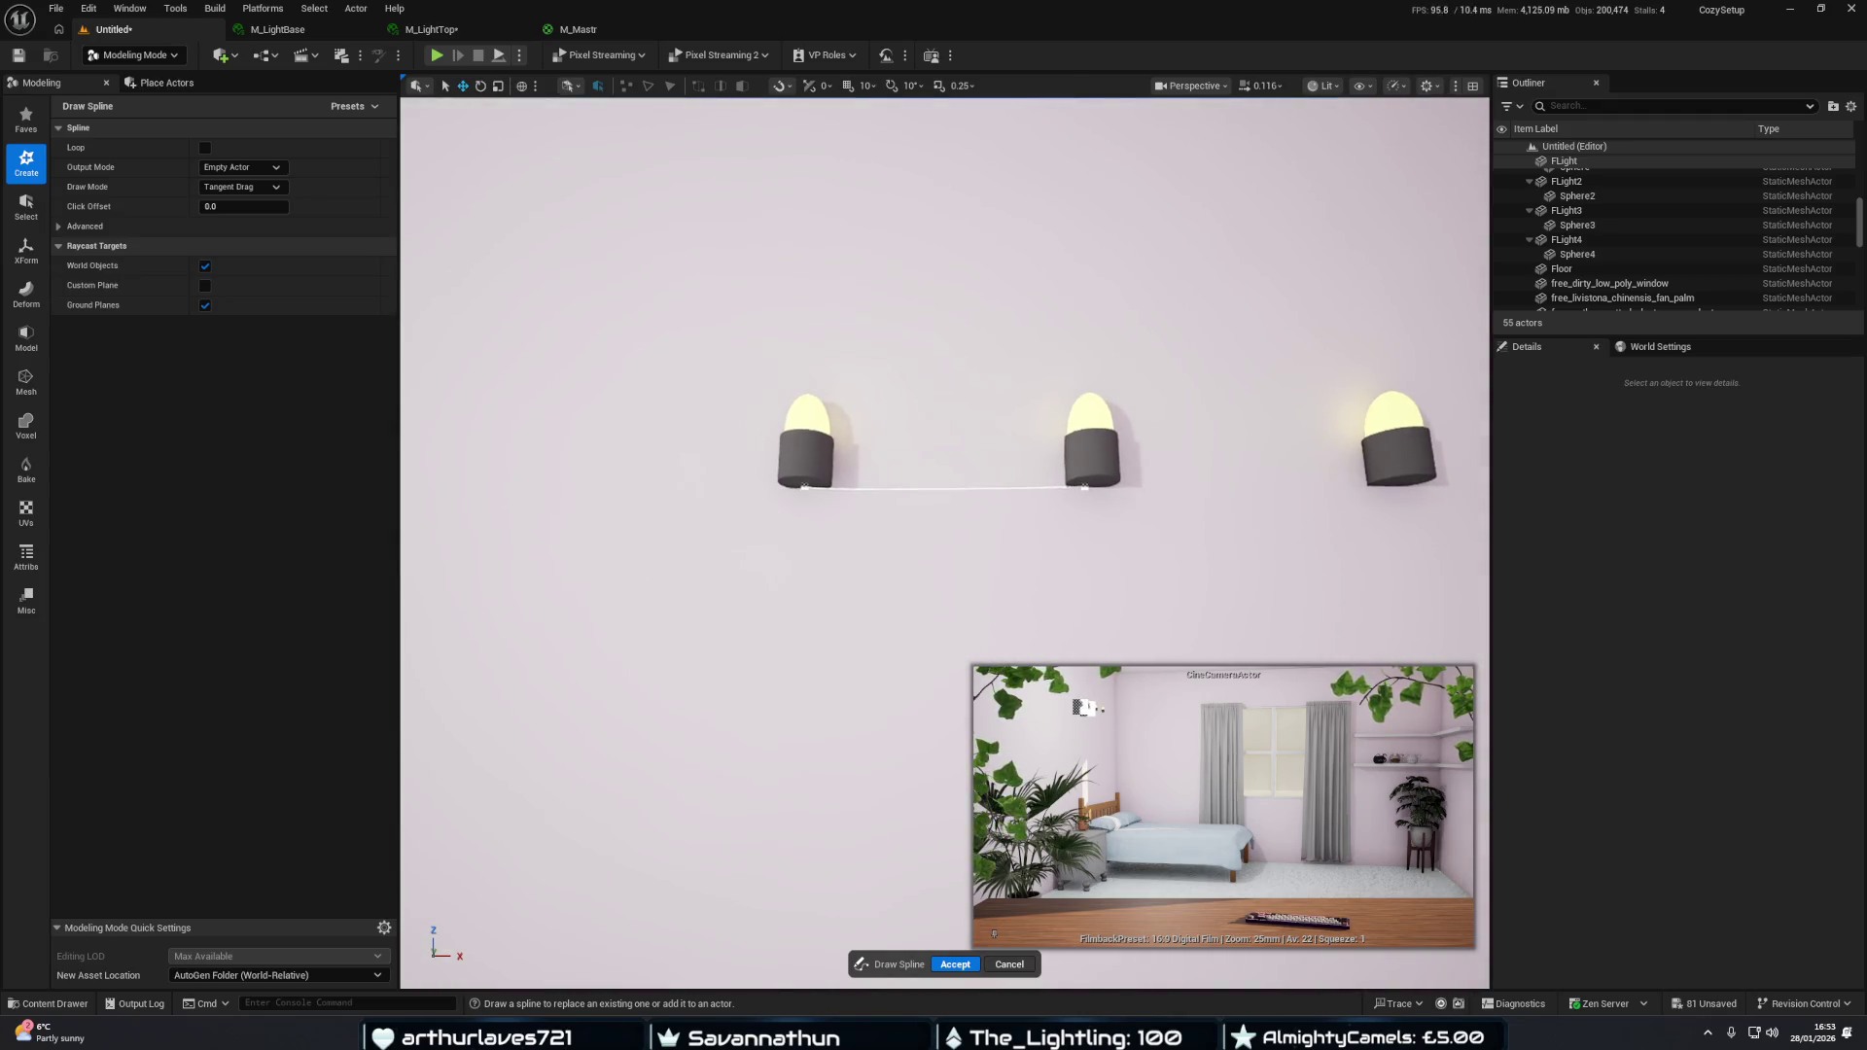
scroll(1116, 474, up, 5)
scroll(1000, 364, down, 5)
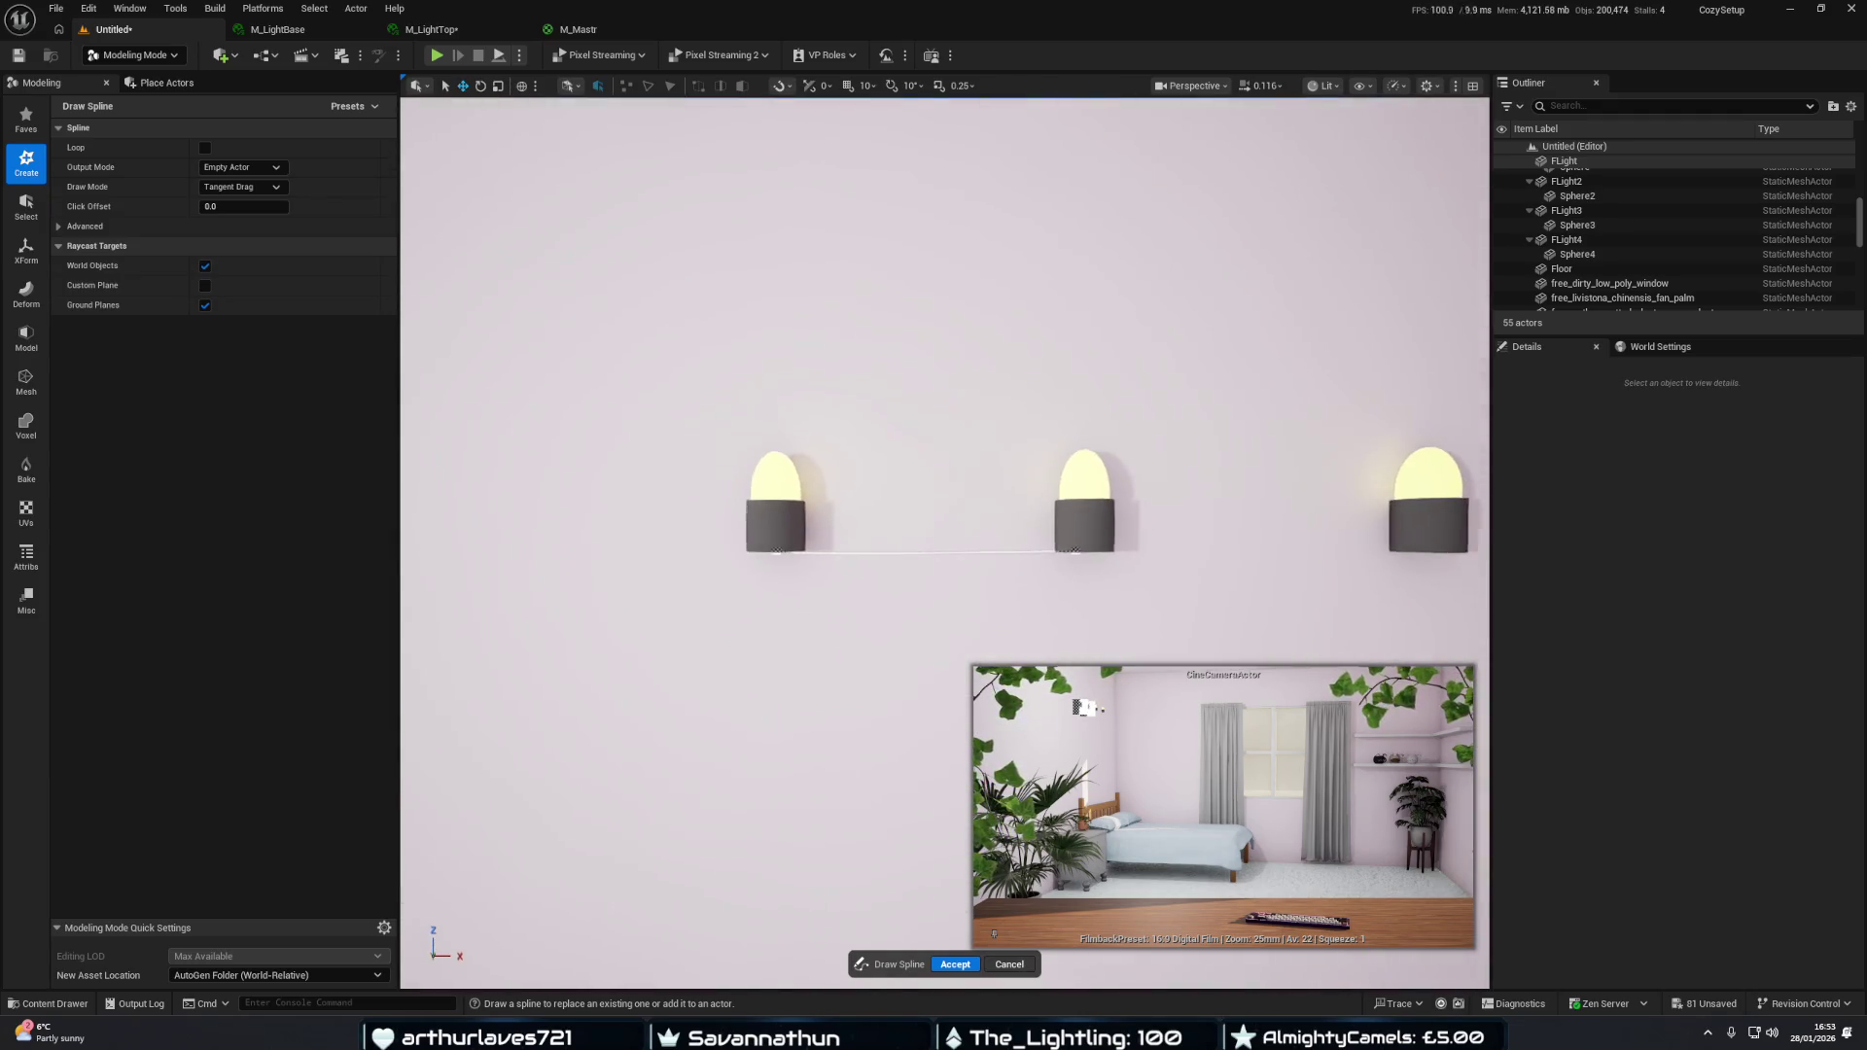
key(ctrl+z)
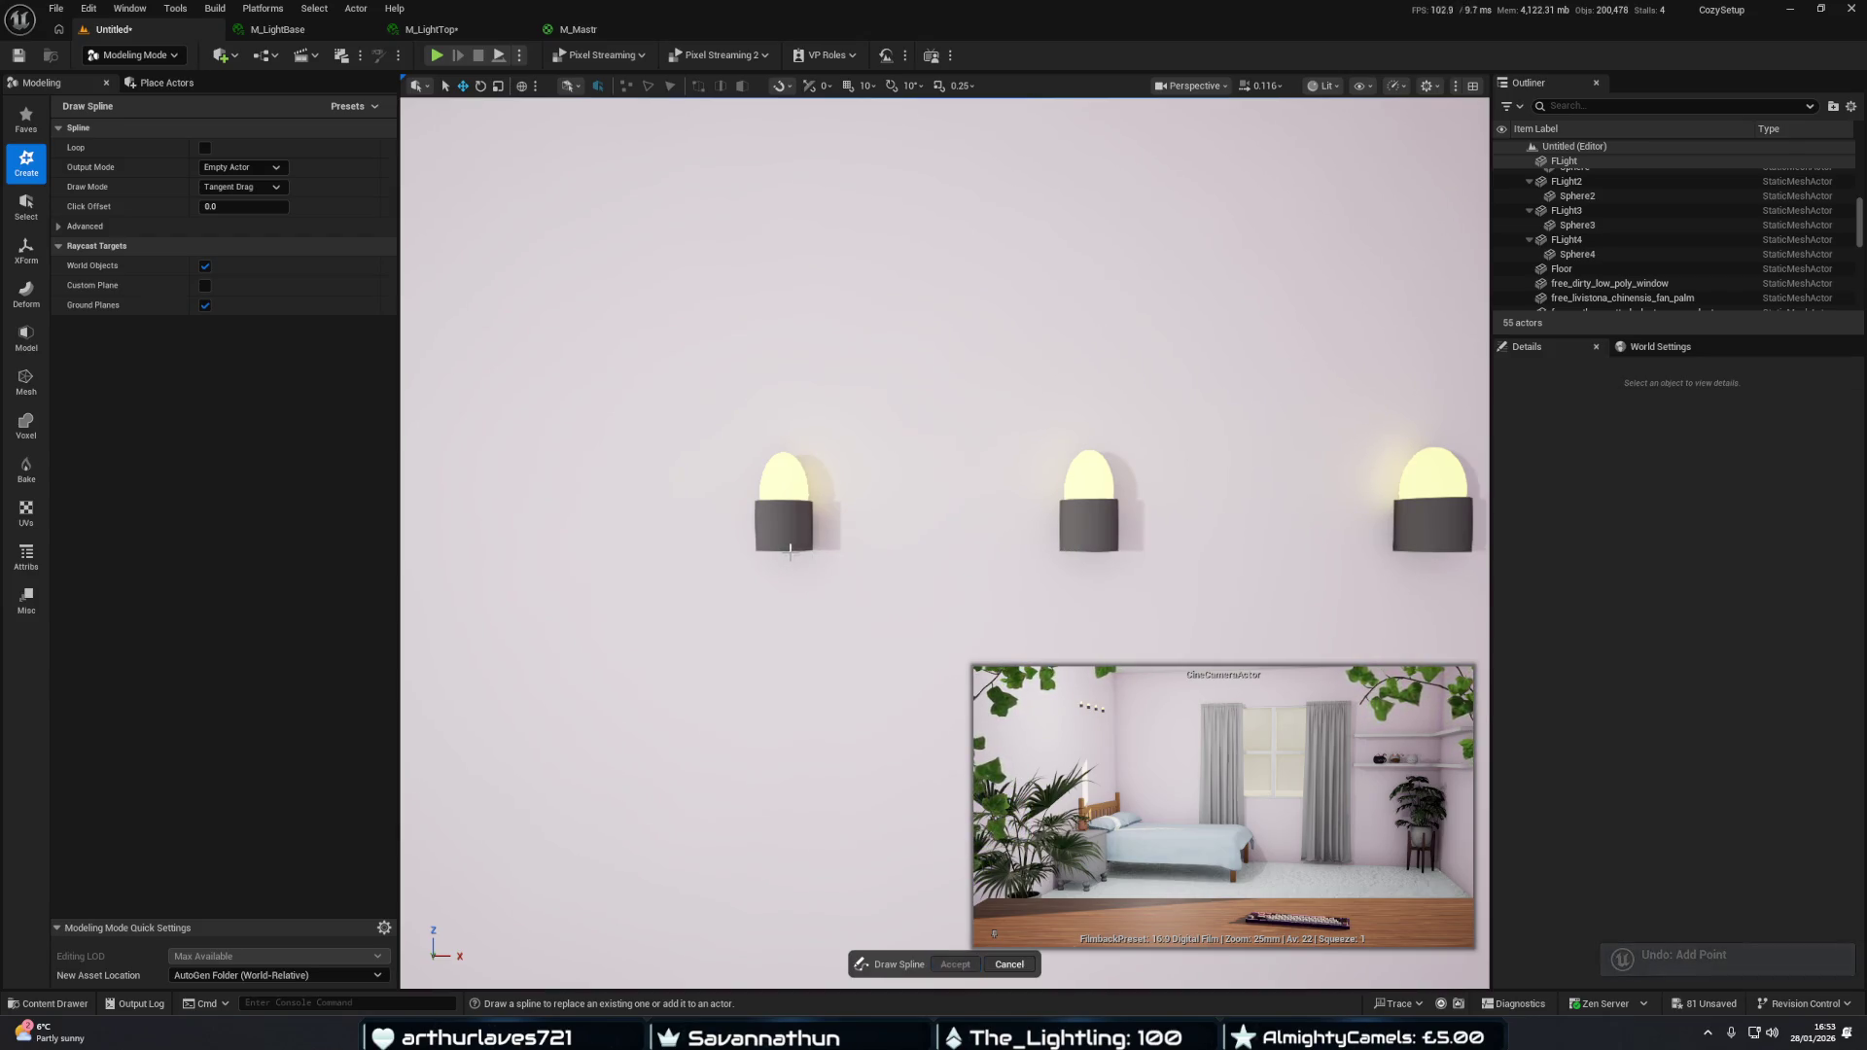
scroll(797, 555, down, 1)
drag(943, 545, 816, 544)
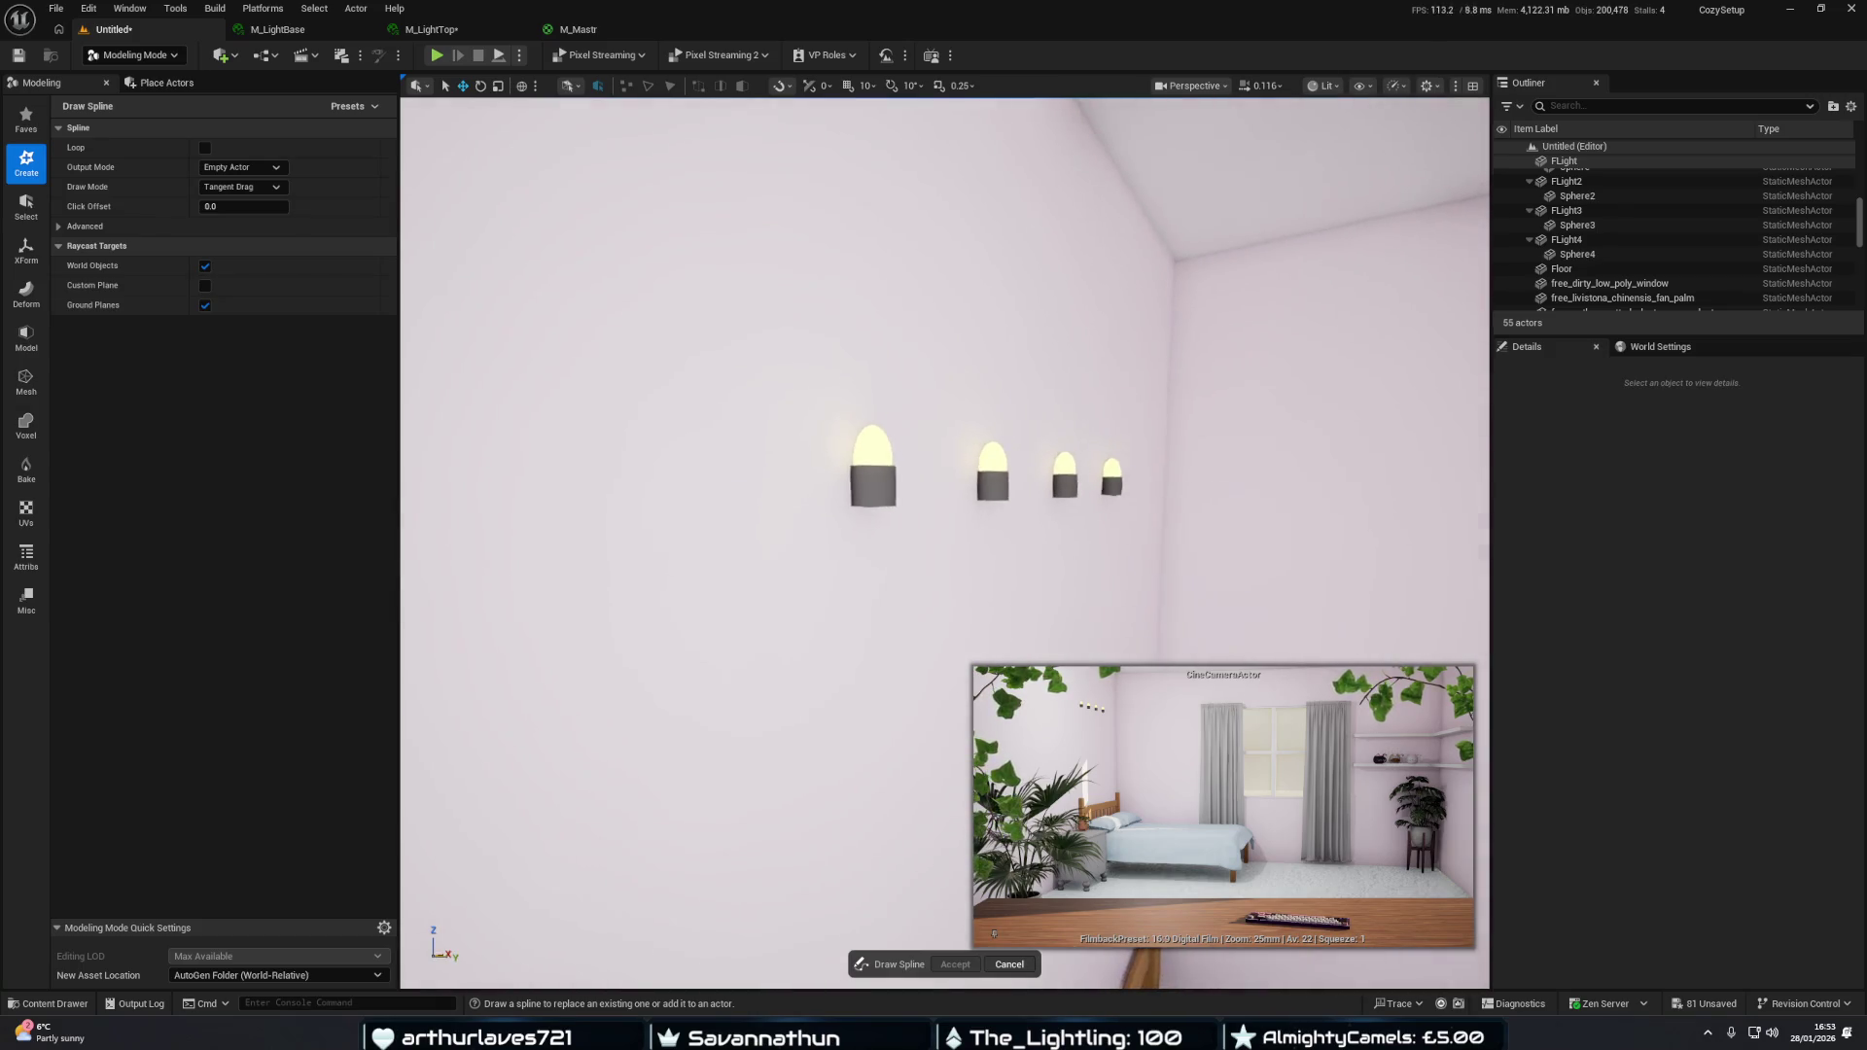
key(shift+1)
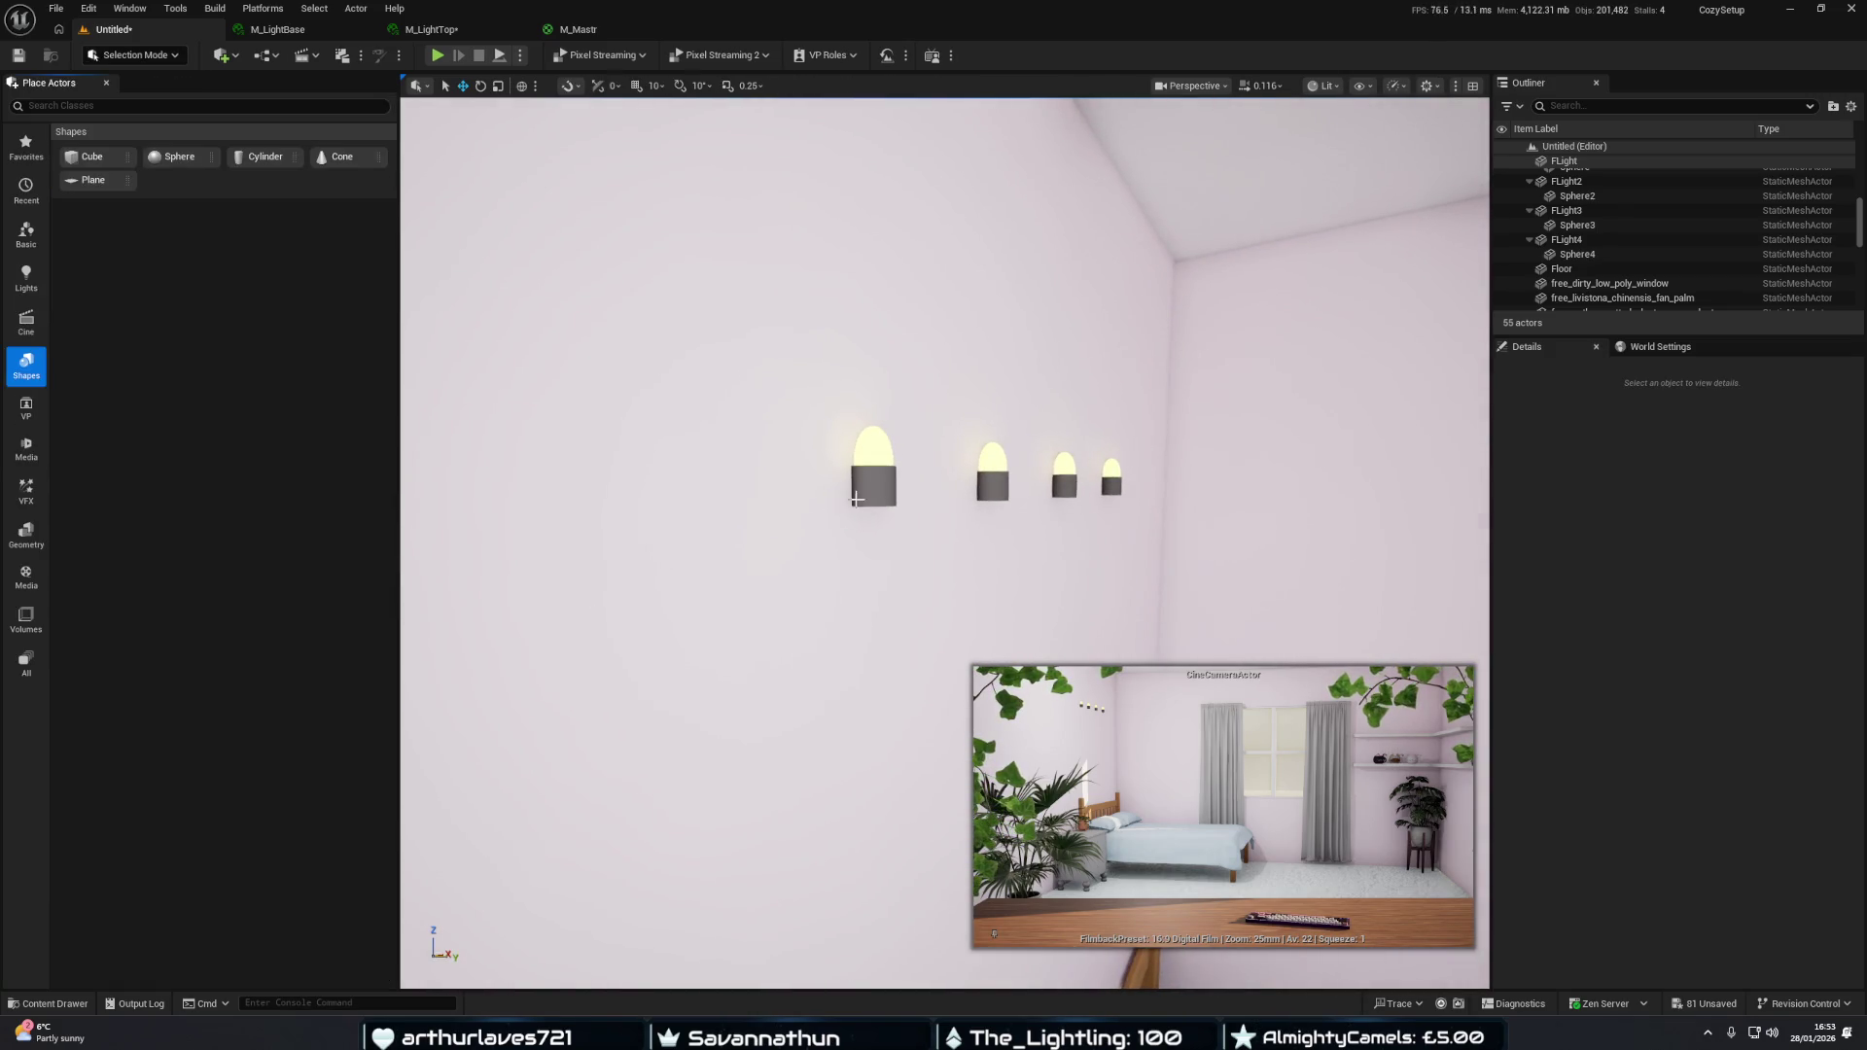
Select all four lamps, FLight through FLight4, together with their Sphere bulbs.
click(873, 486)
ctrl+click(868, 439)
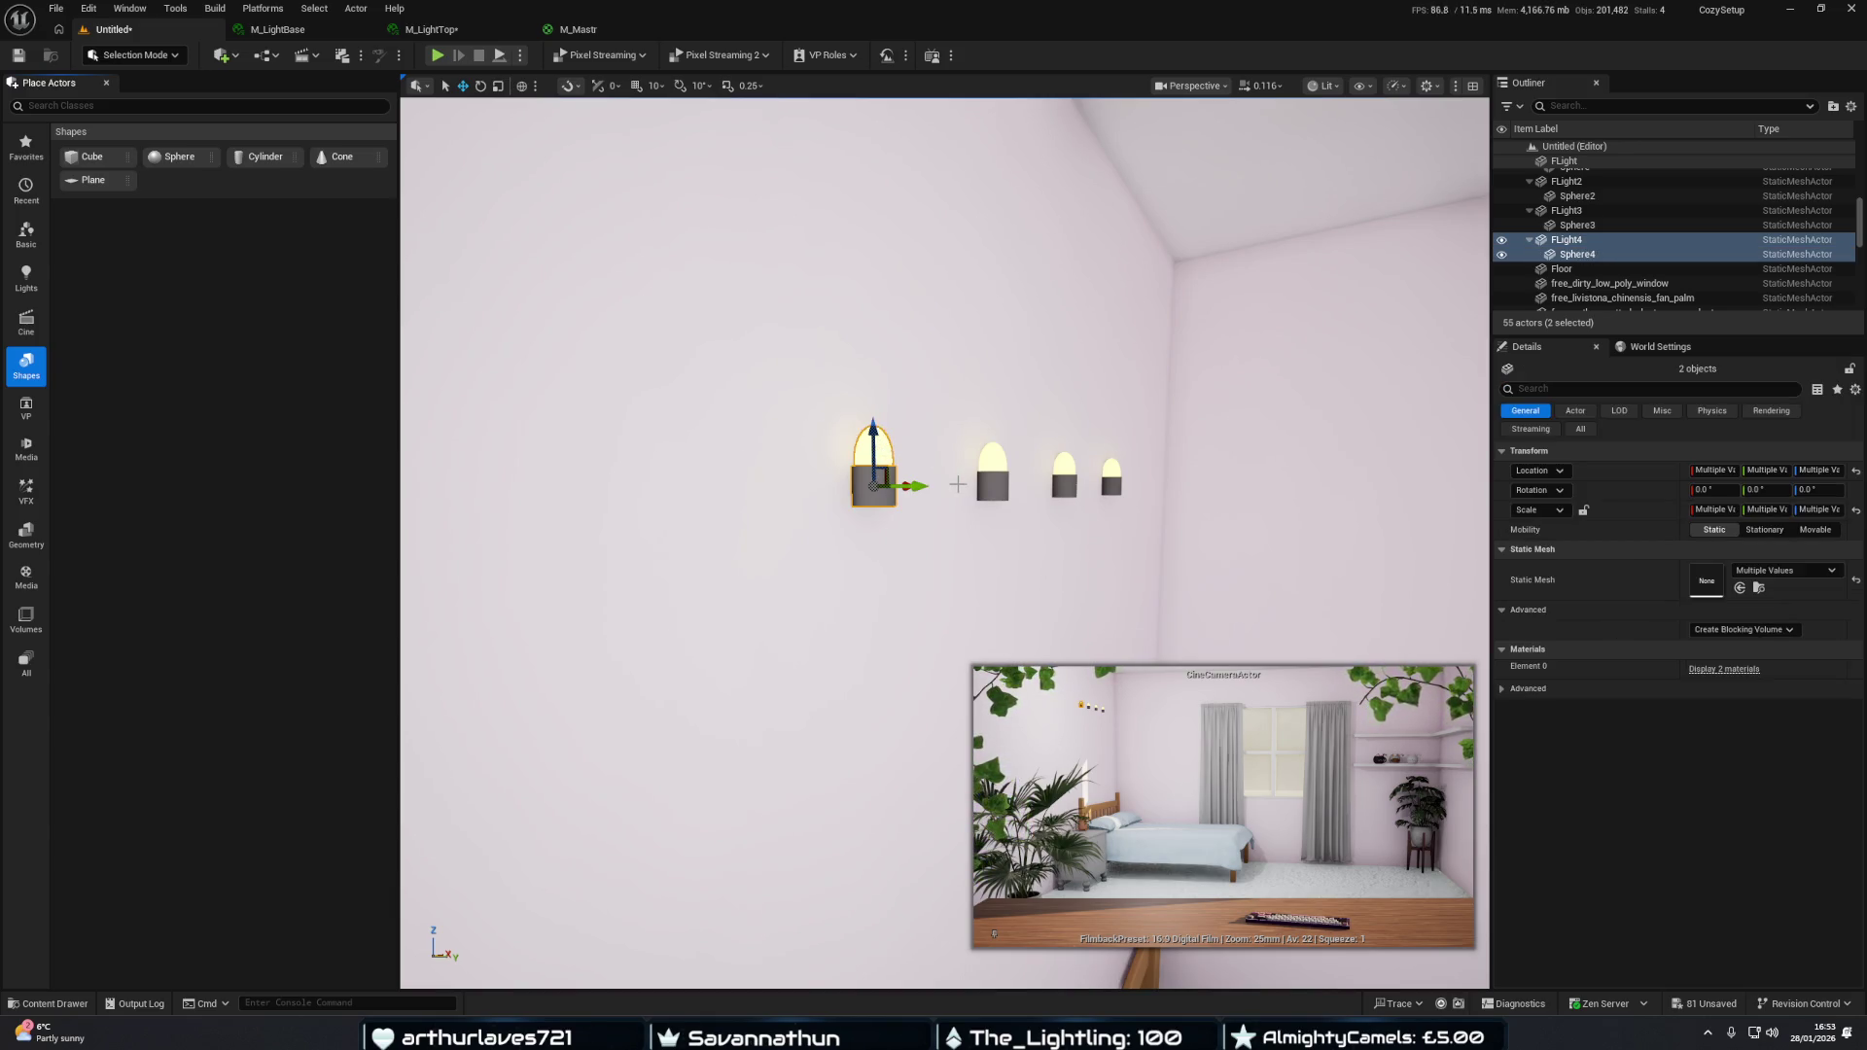
ctrl+click(997, 491)
ctrl+click(997, 462)
ctrl+click(1067, 476)
ctrl+click(1065, 488)
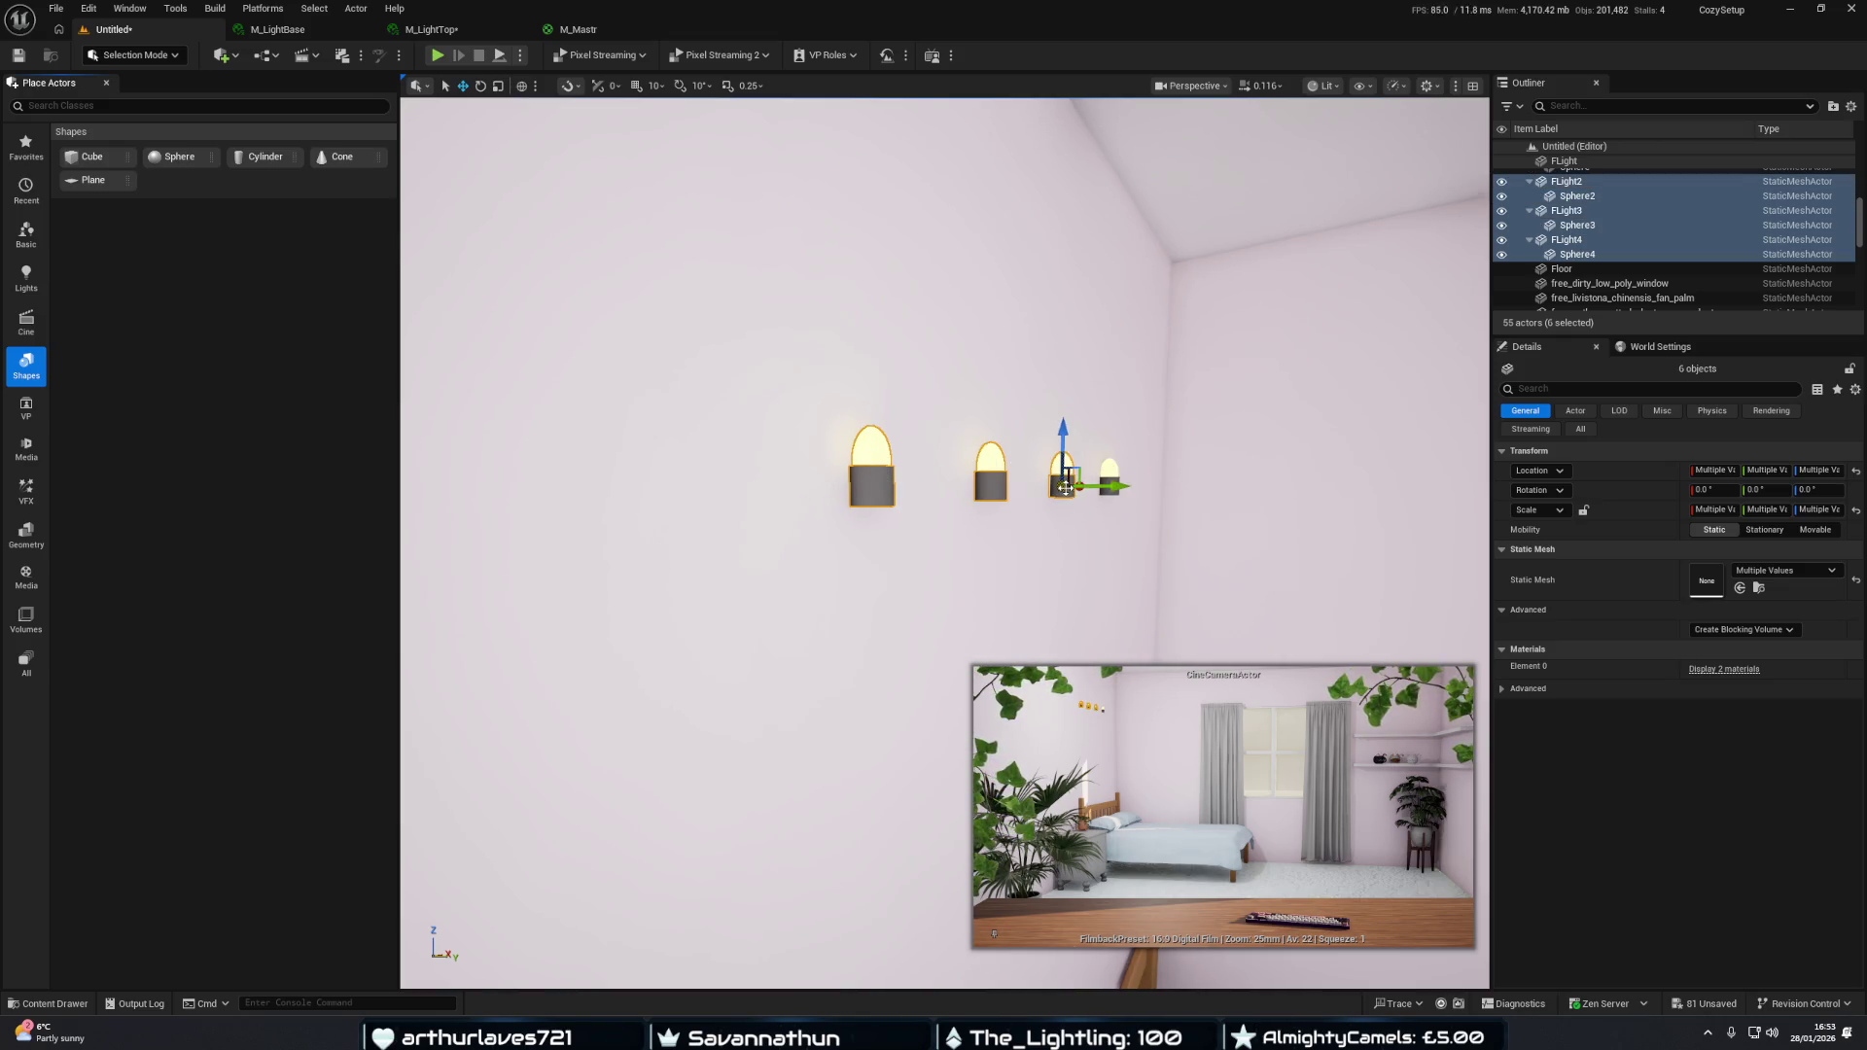
ctrl+click(1110, 471)
ctrl+click(1103, 492)
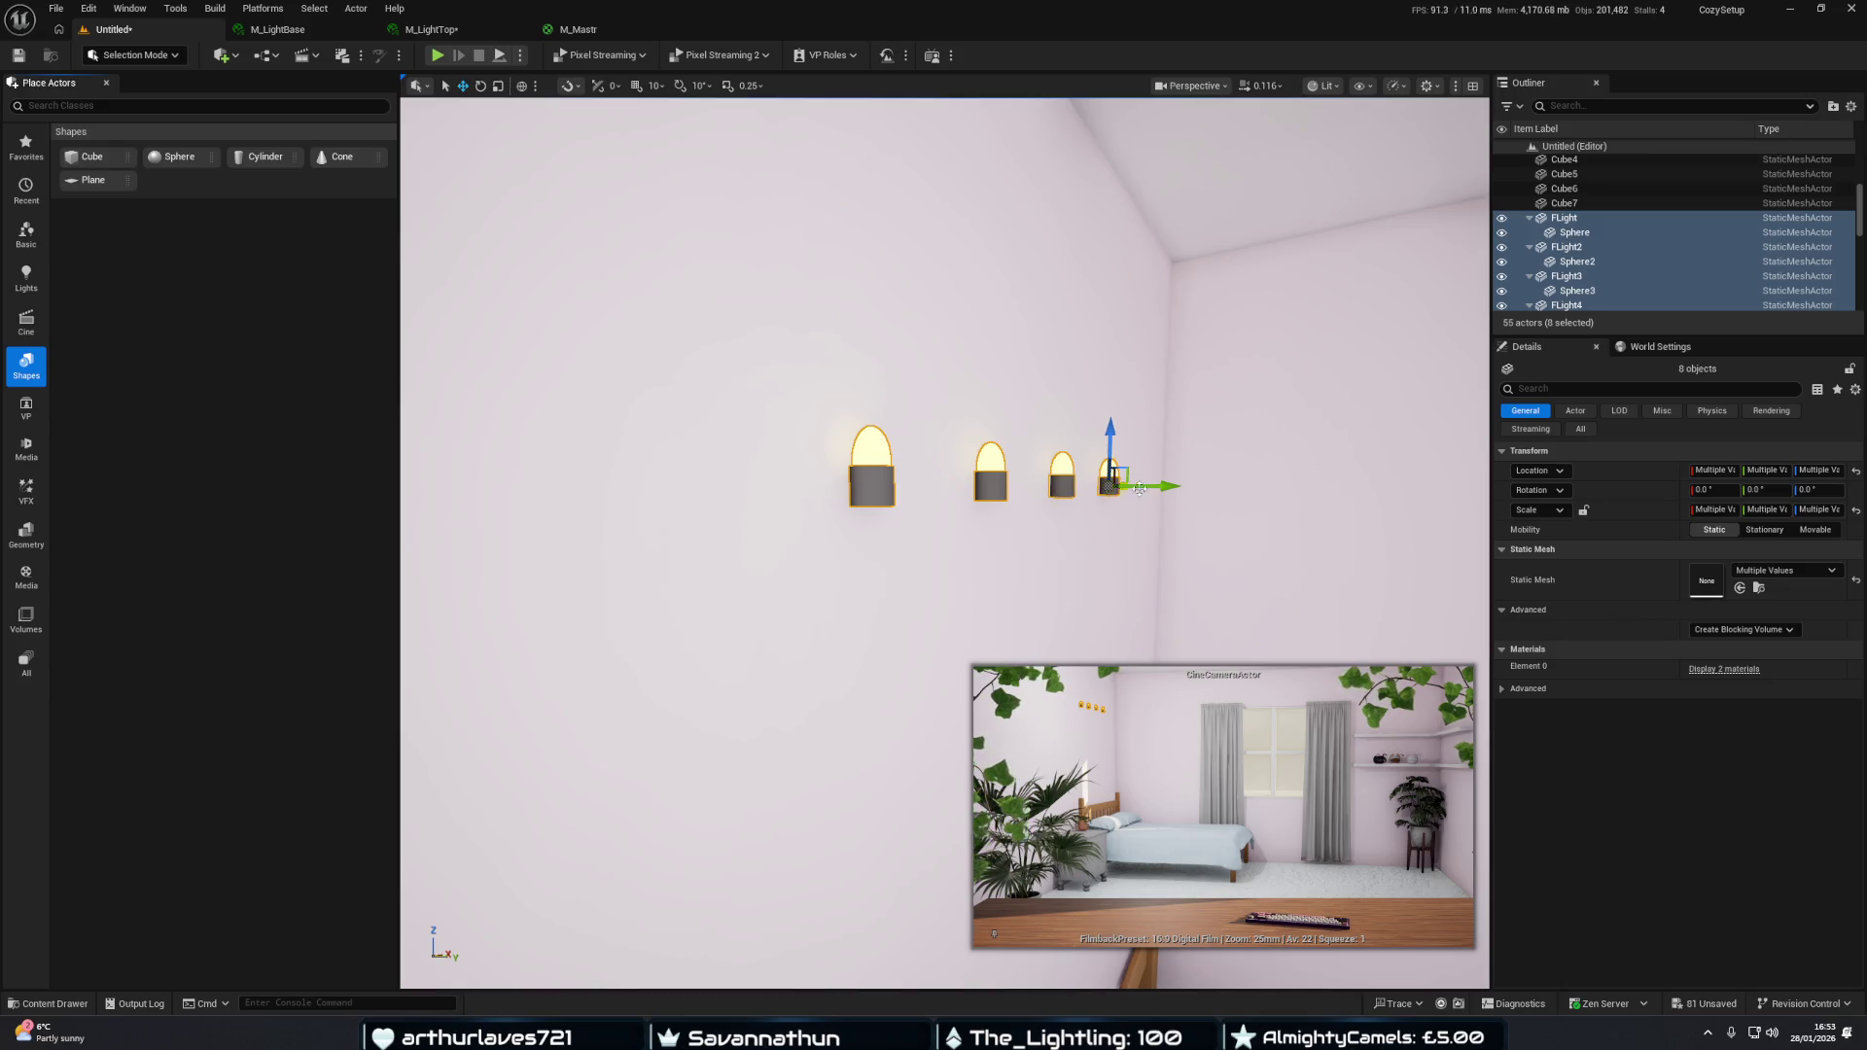
Fly the camera up to a level, head-on view of the four ceiling lamps.
scroll(1144, 486, down, 3)
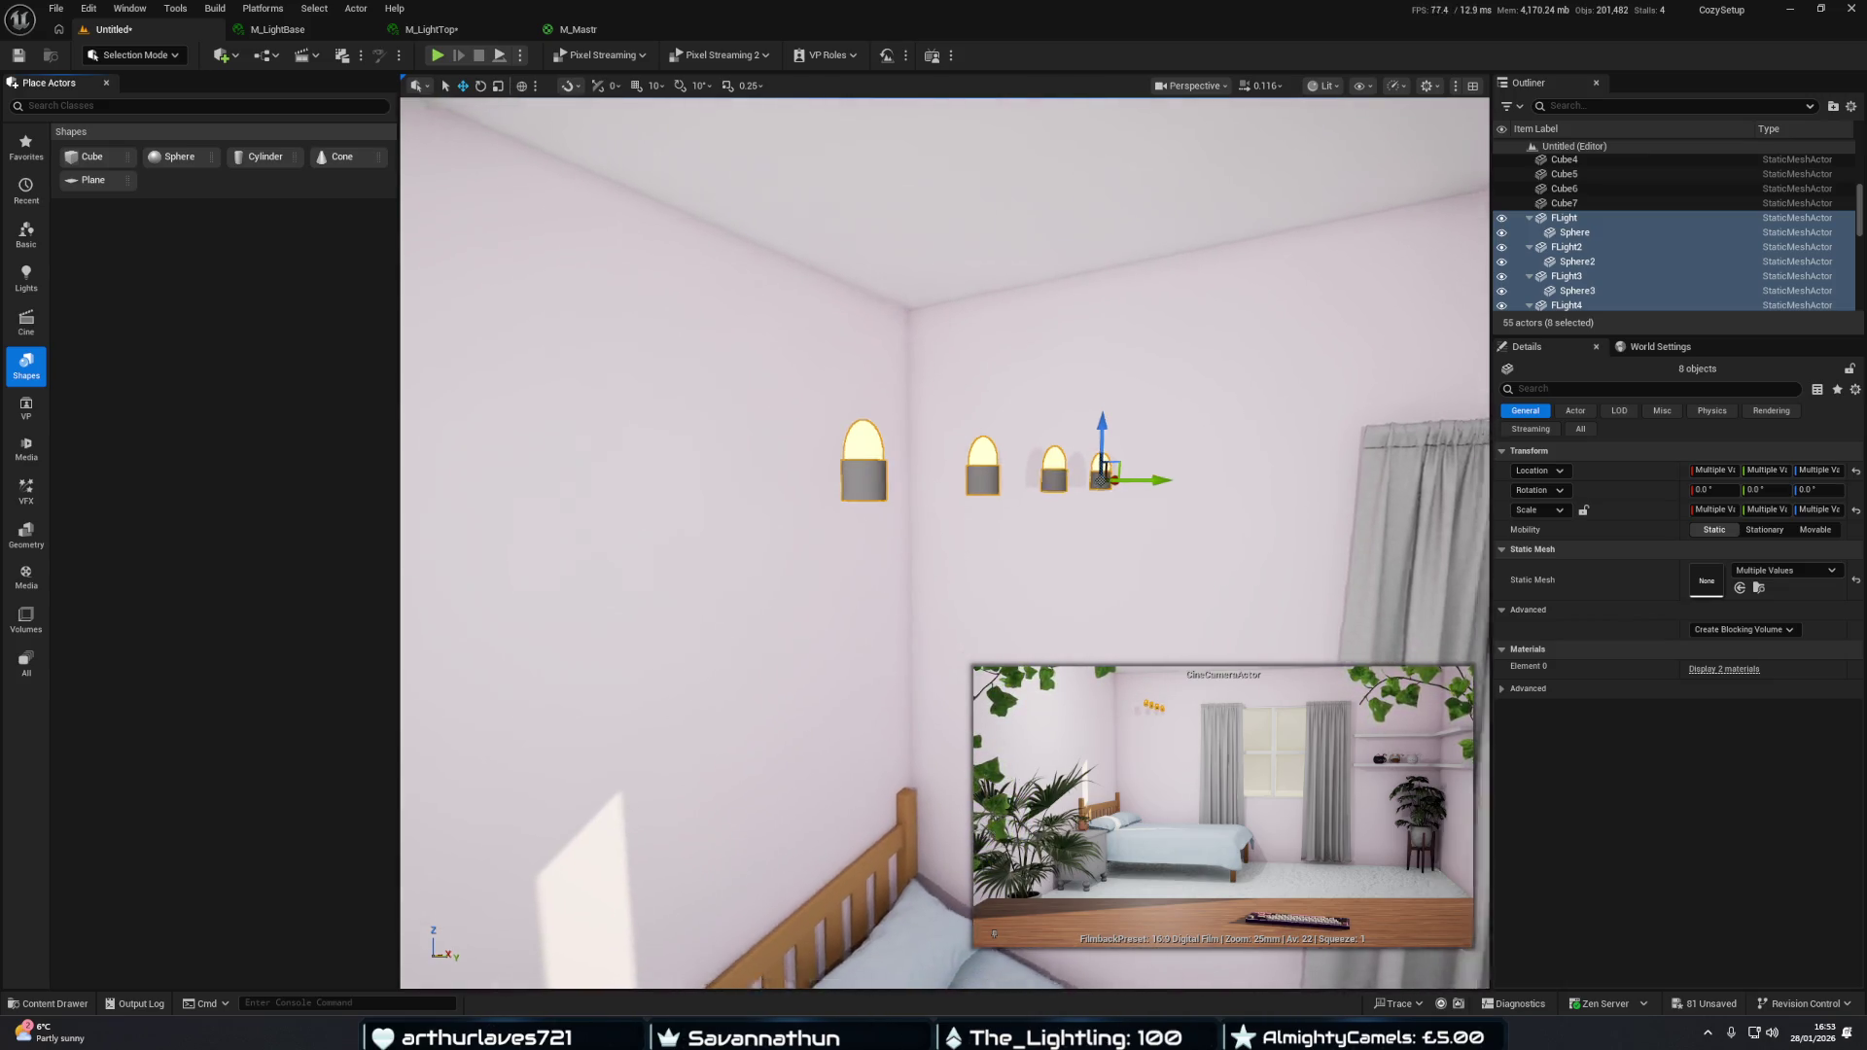
scroll(1144, 486, up, 5)
mouse_move(944, 543)
mouse_down()
mouse_move(914, 544)
mouse_move(875, 506)
mouse_move(846, 418)
mouse_up()
mouse_move(1151, 539)
mouse_down()
mouse_move(1118, 583)
mouse_move(1151, 540)
mouse_up()
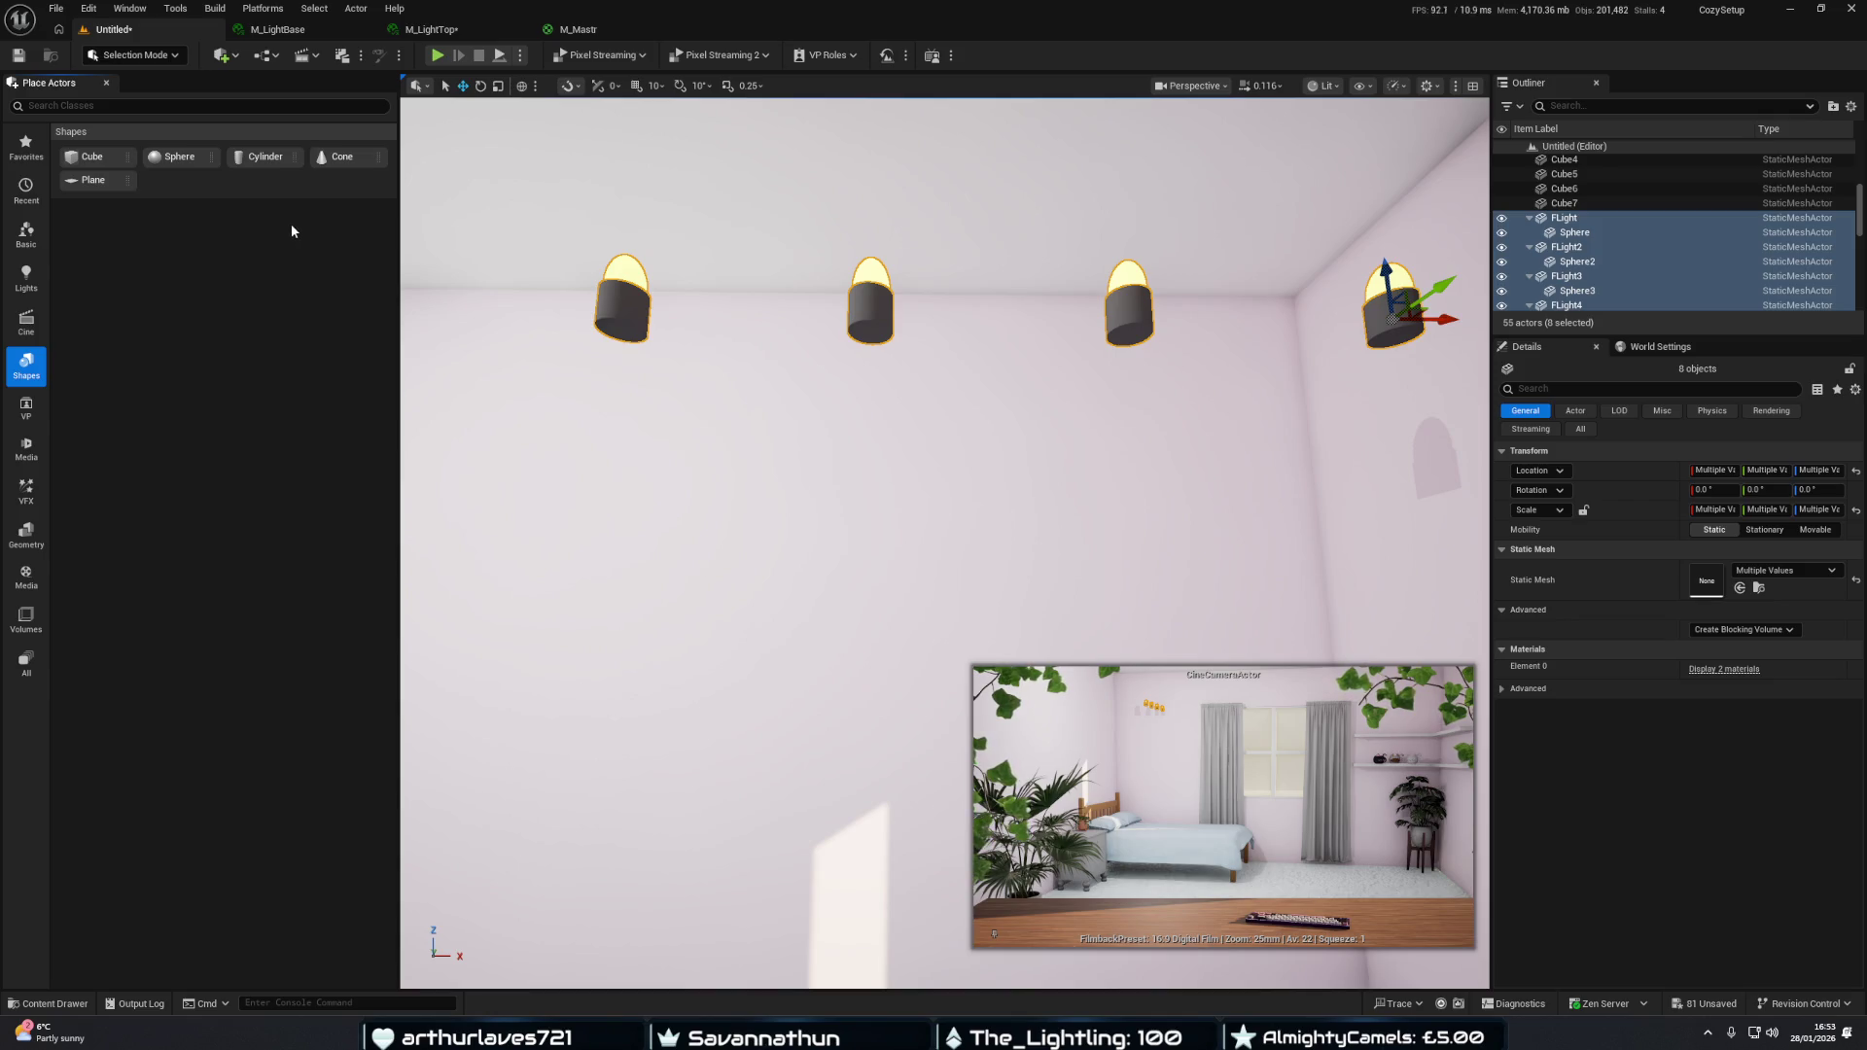
key(shift+5)
Draw a spline through the first three lamps, bending its tangents so the cord sags.
click(292, 251)
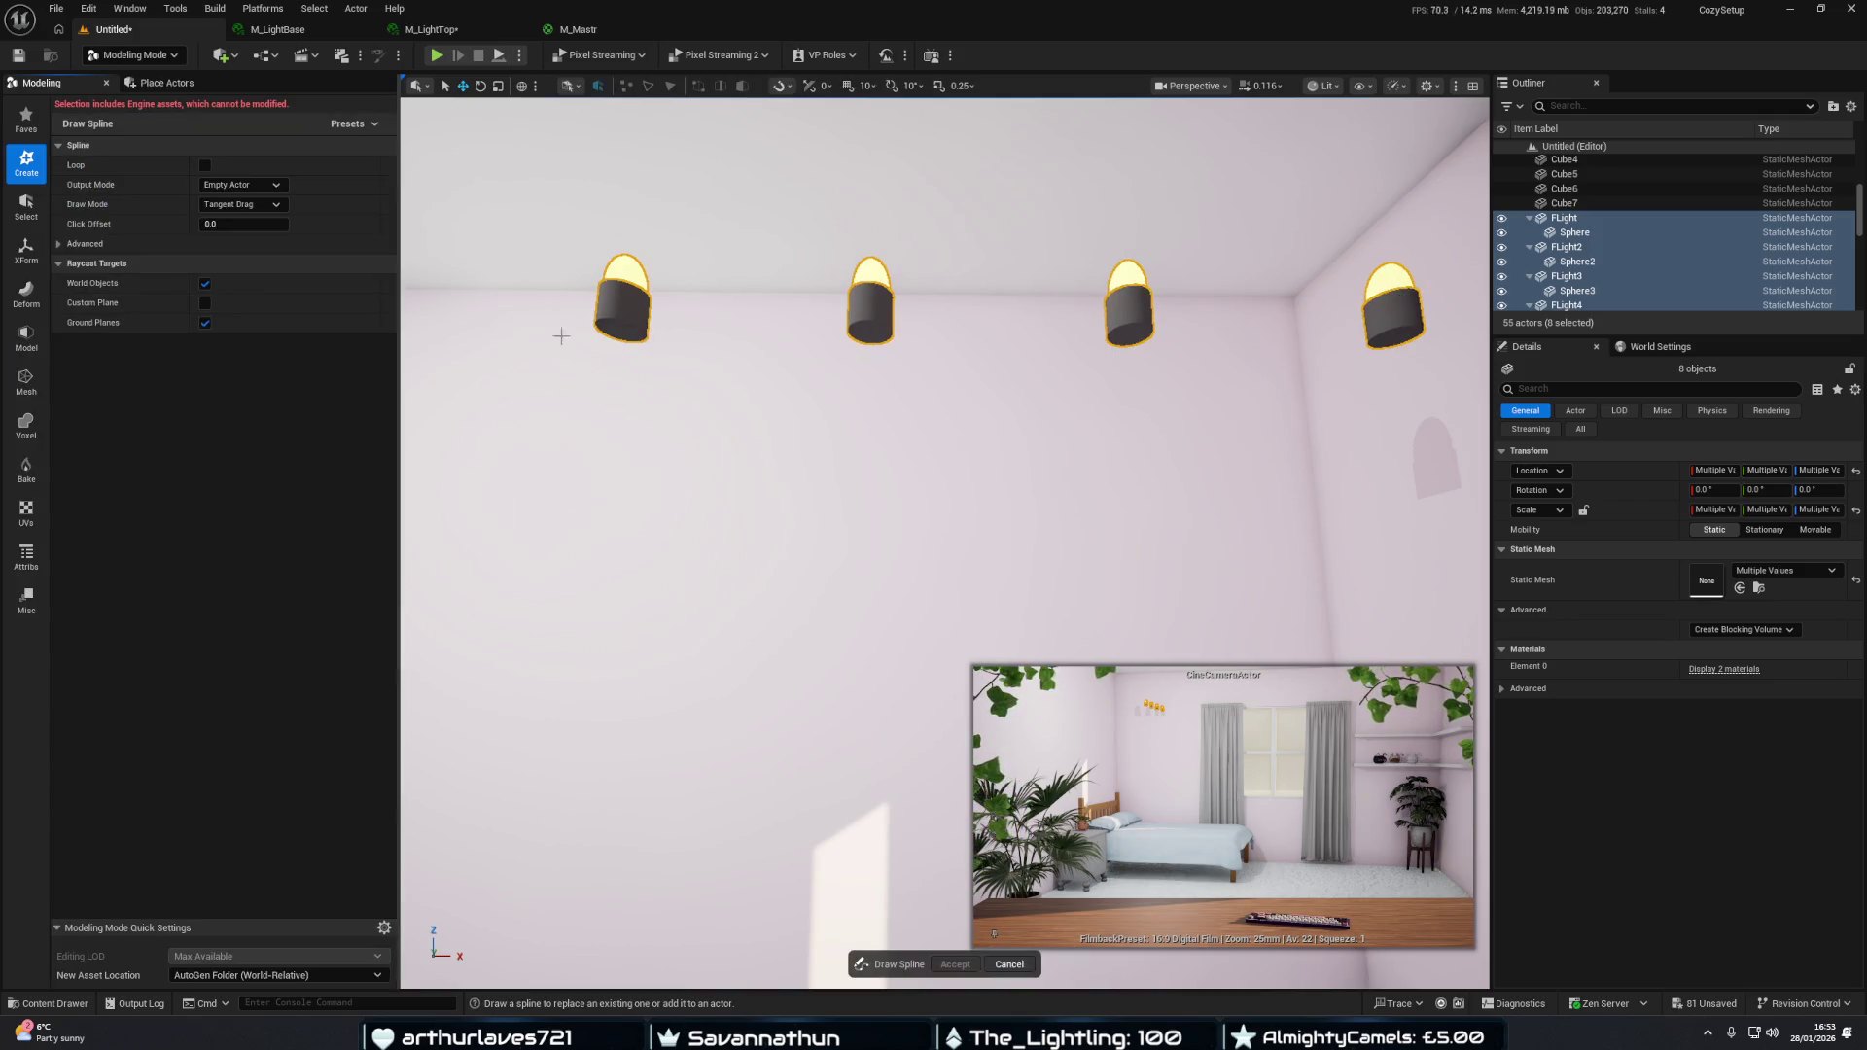
click(616, 329)
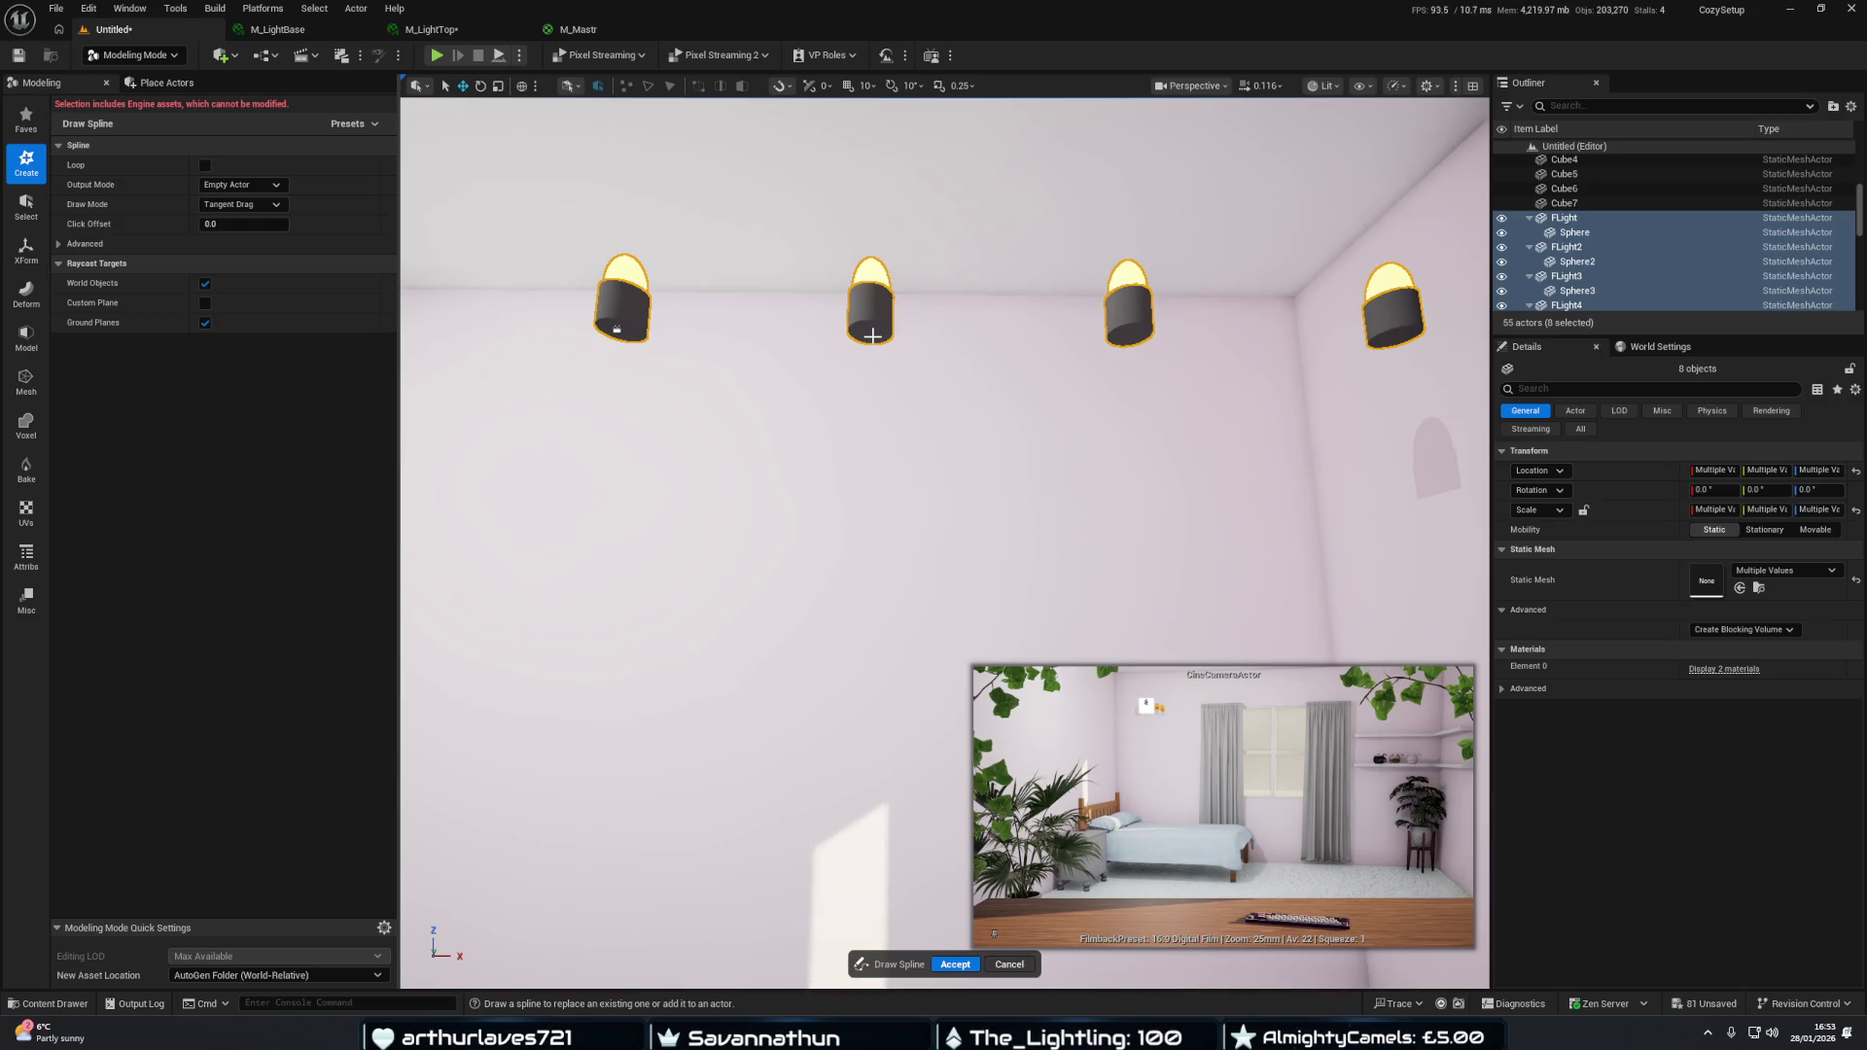
mouse_move(885, 332)
mouse_down()
mouse_move(899, 309)
mouse_move(880, 320)
mouse_move(881, 259)
mouse_up()
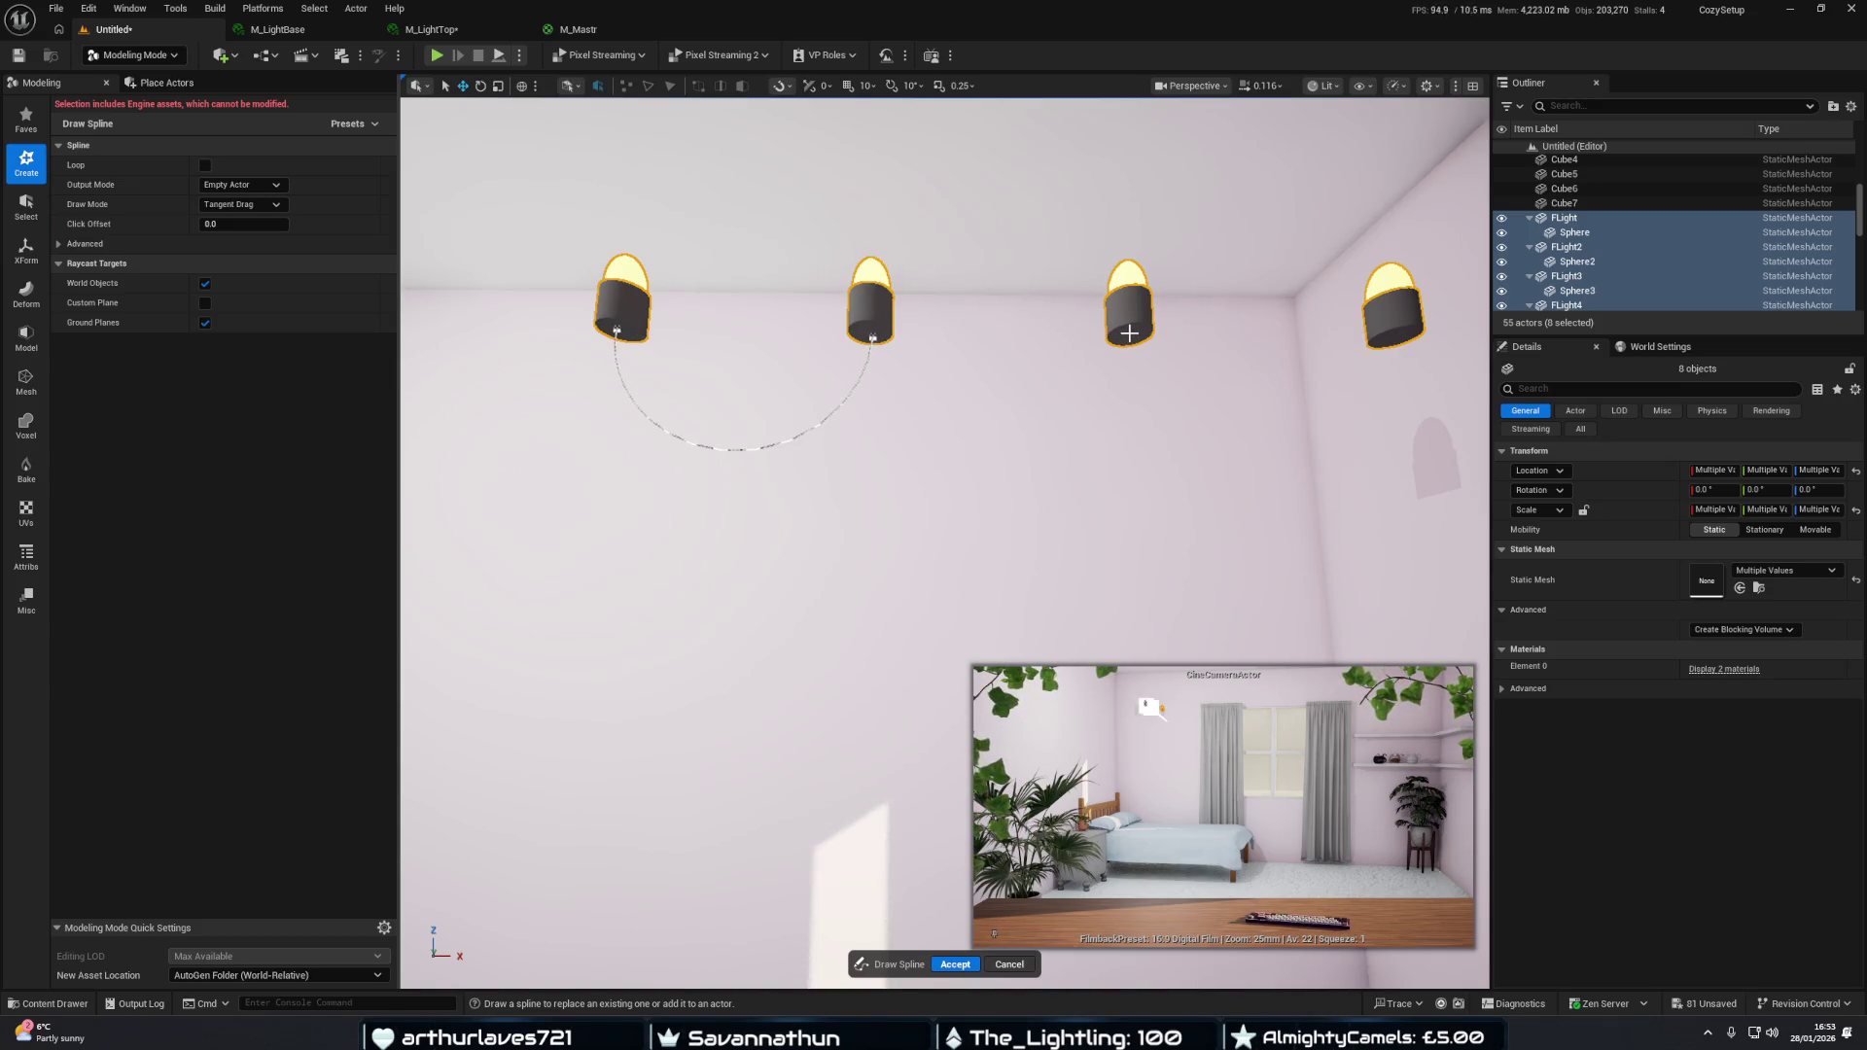
key(ctrl+z)
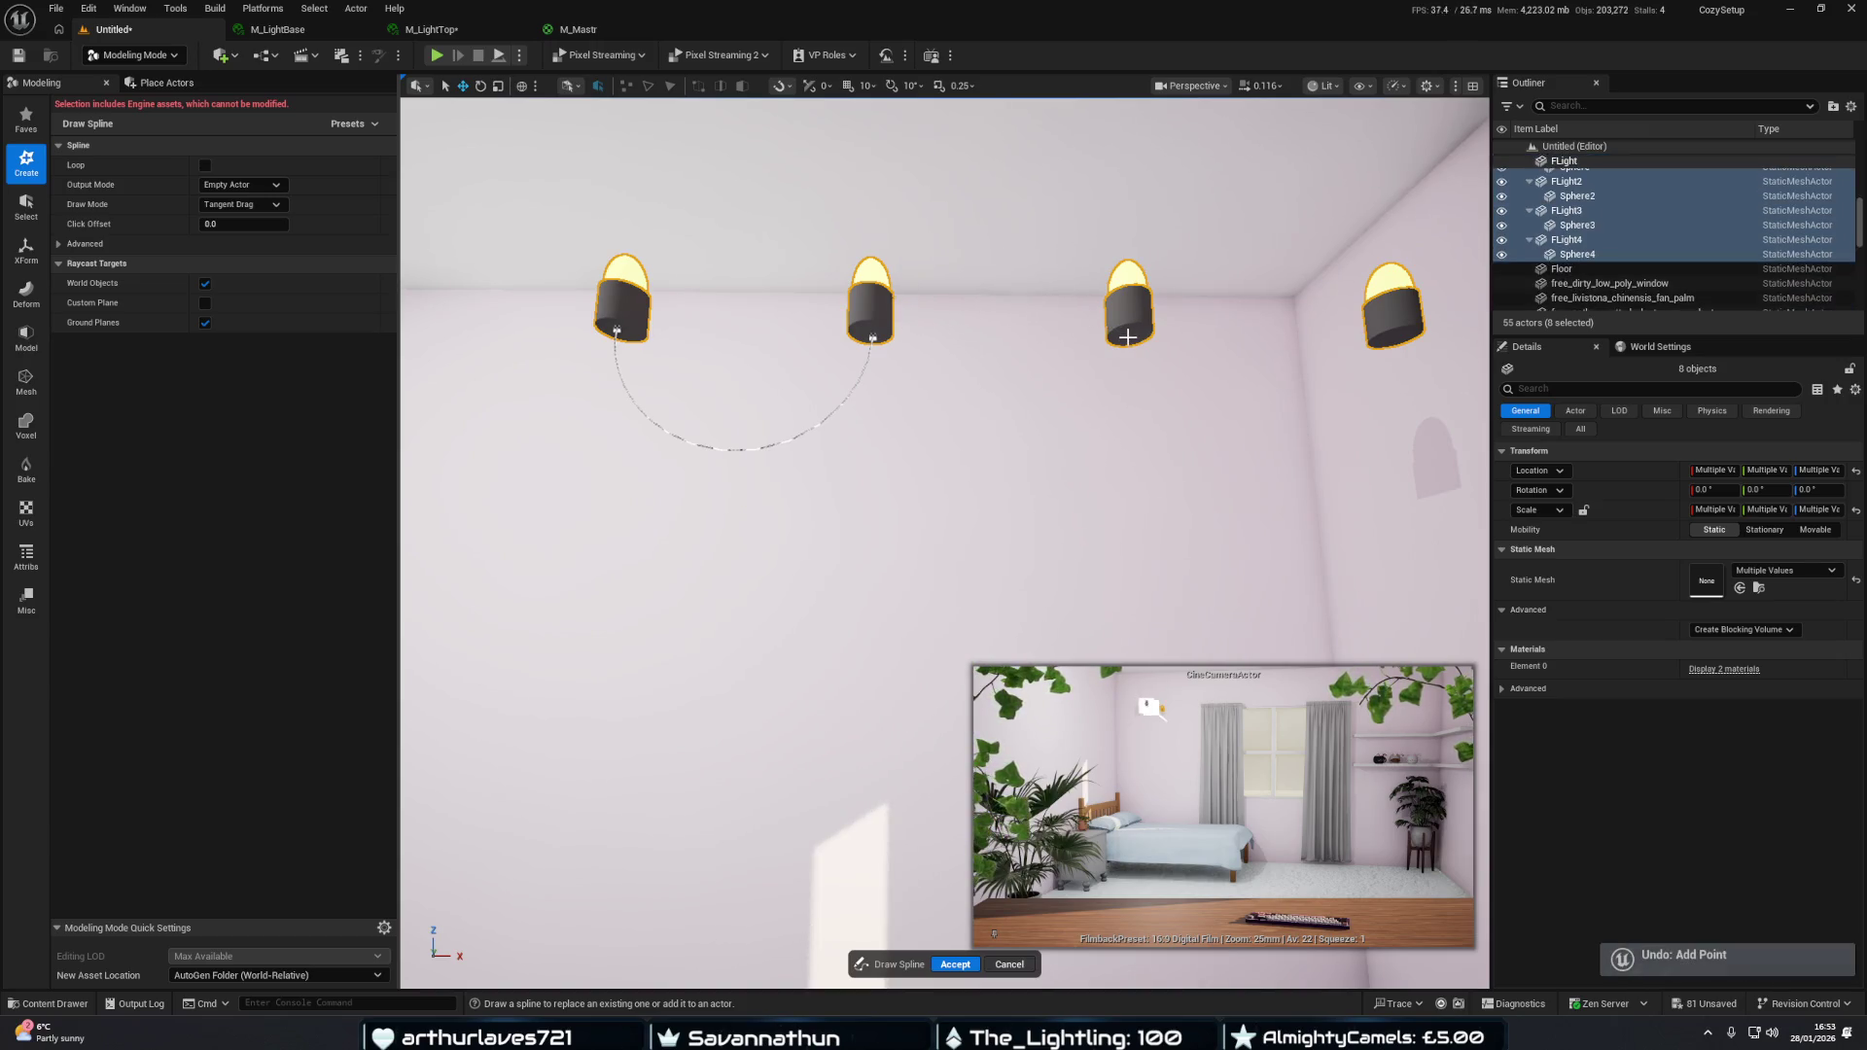
mouse_move(1127, 335)
mouse_down()
mouse_move(1118, 413)
mouse_move(1114, 389)
mouse_move(1132, 403)
mouse_up()
mouse_move(1125, 260)
mouse_down()
mouse_move(1163, 195)
mouse_move(1170, 226)
mouse_move(1150, 175)
mouse_move(1171, 185)
mouse_up()
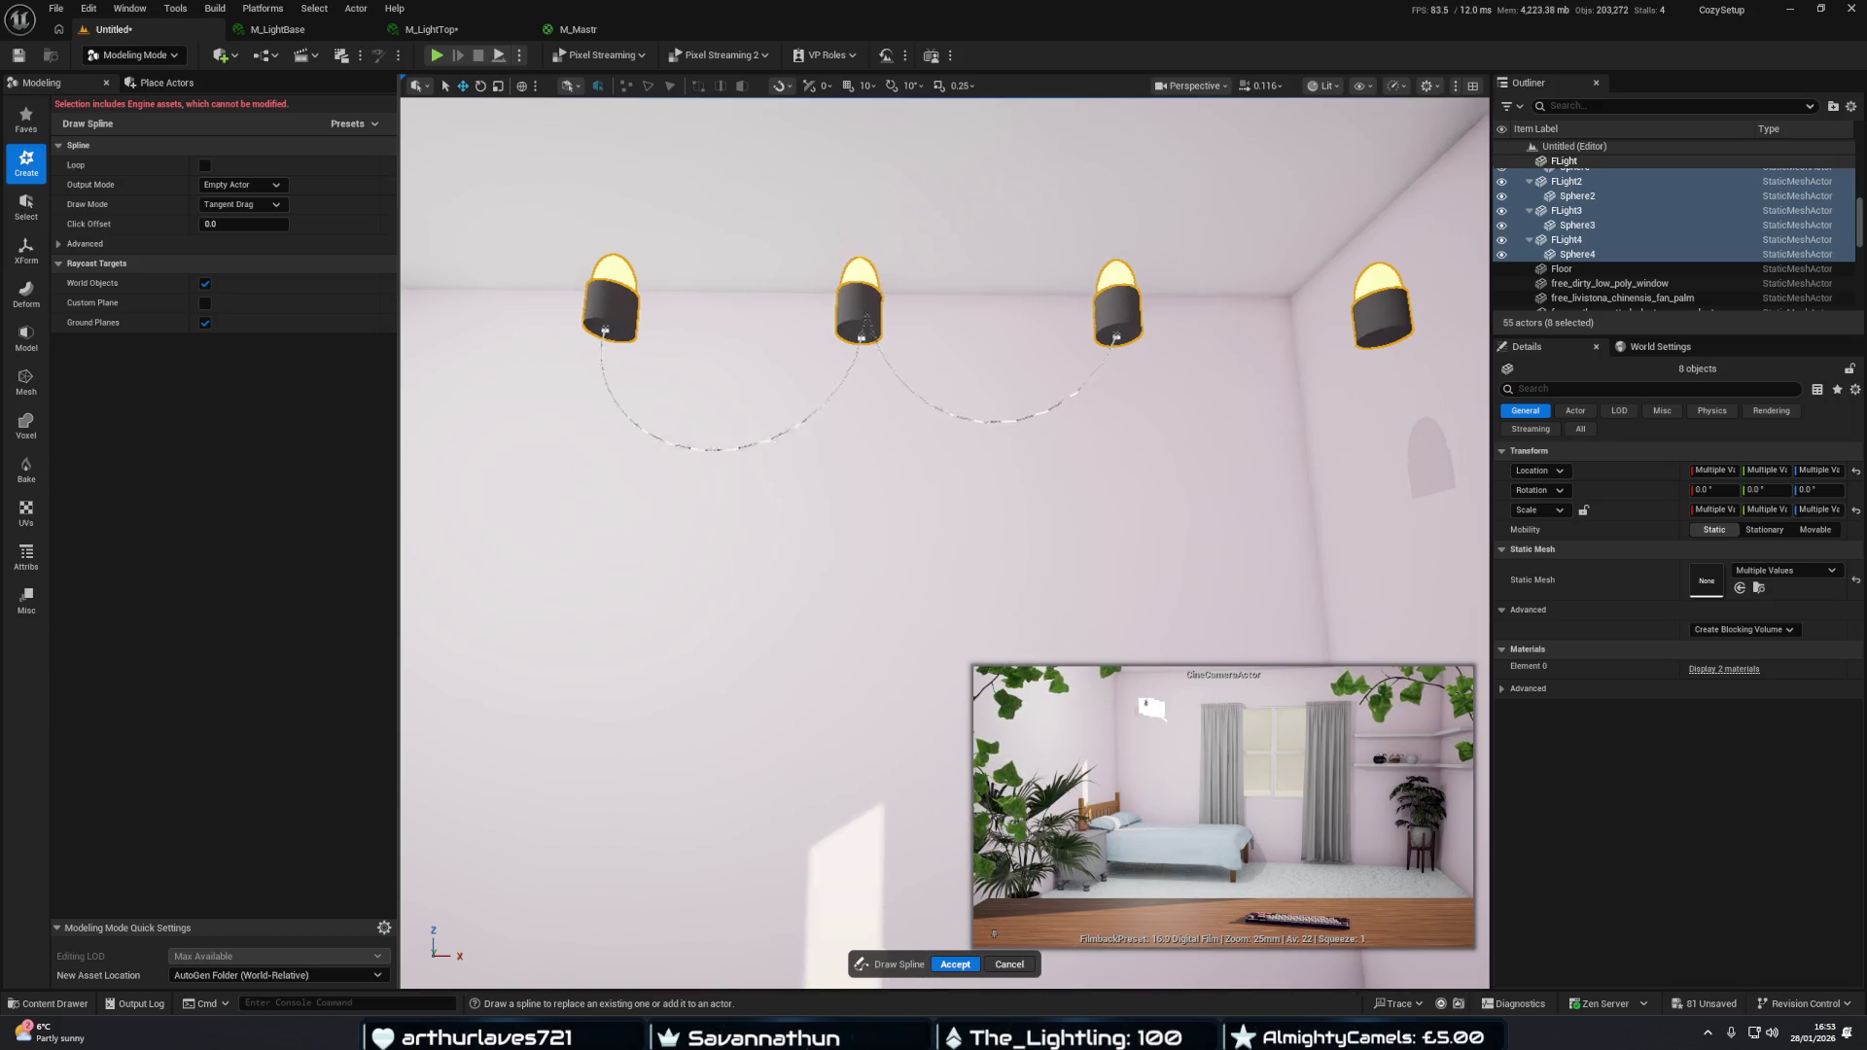
Inspect the lamp string from a few angles, then accept the spline as a new actor.
key(s)
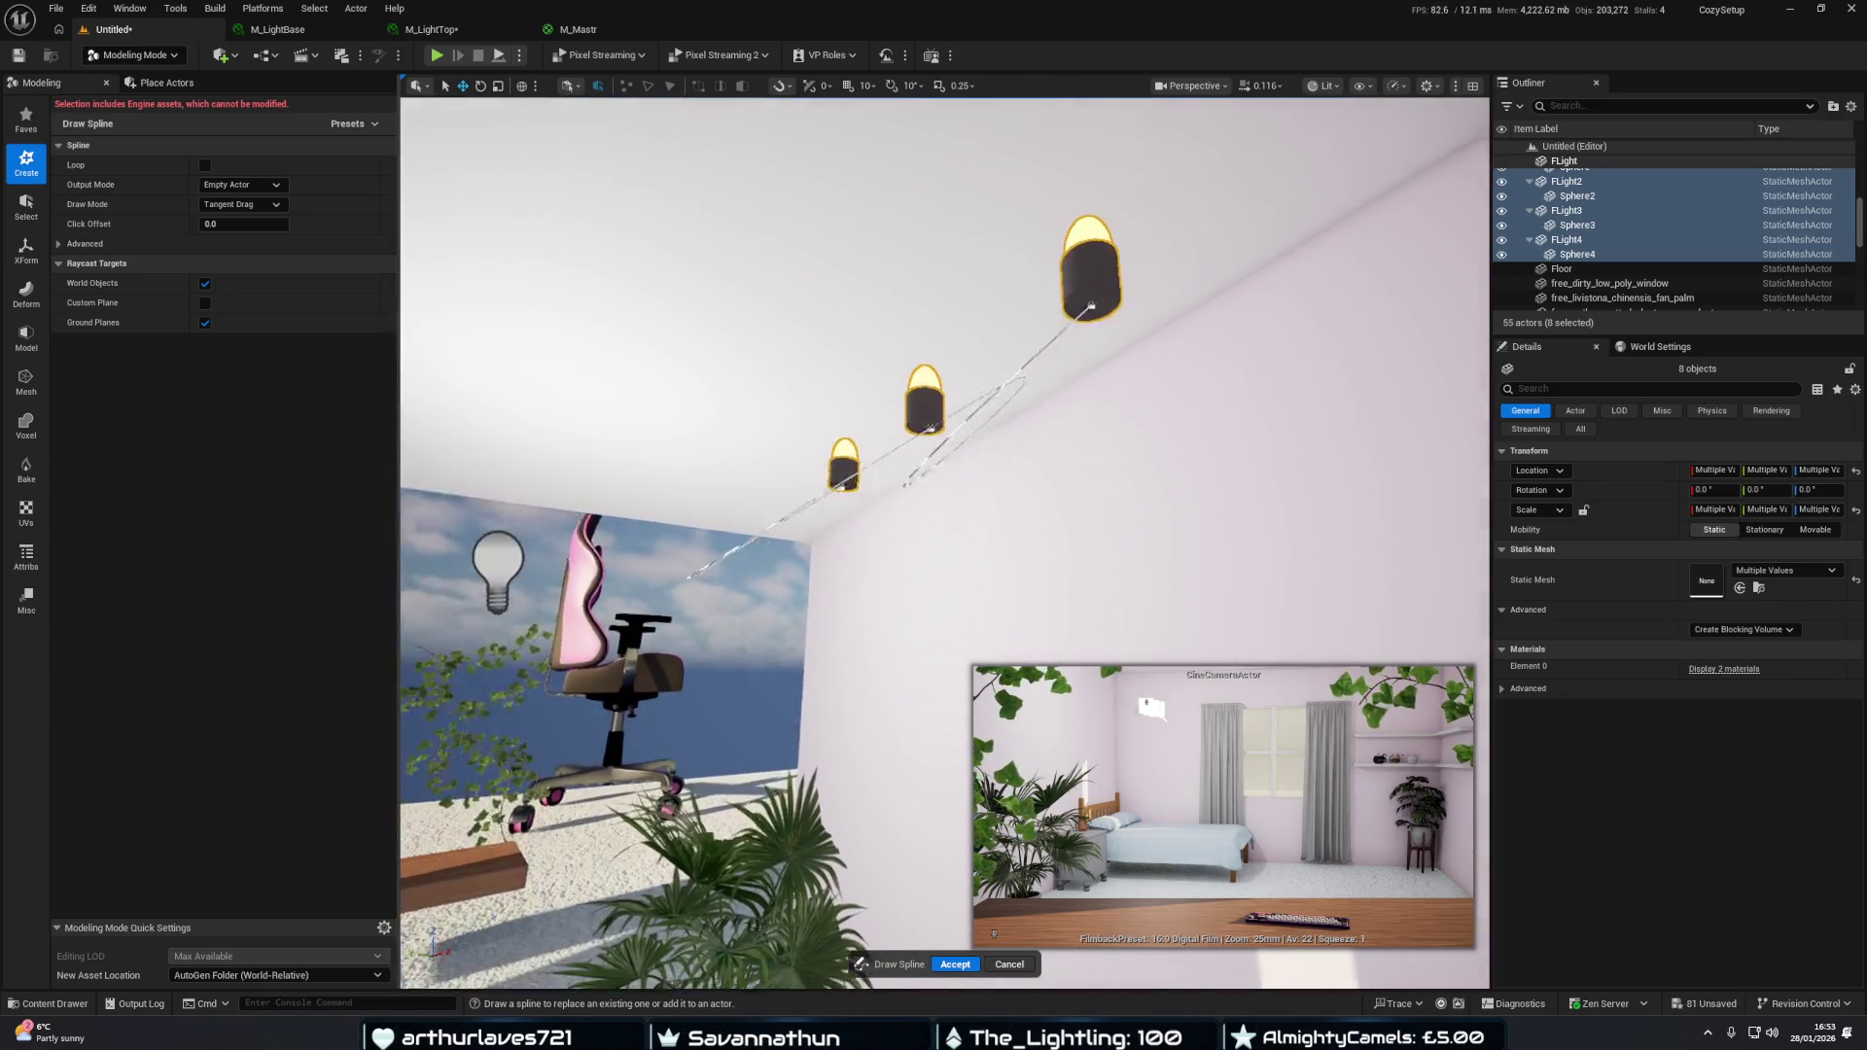
key(d)
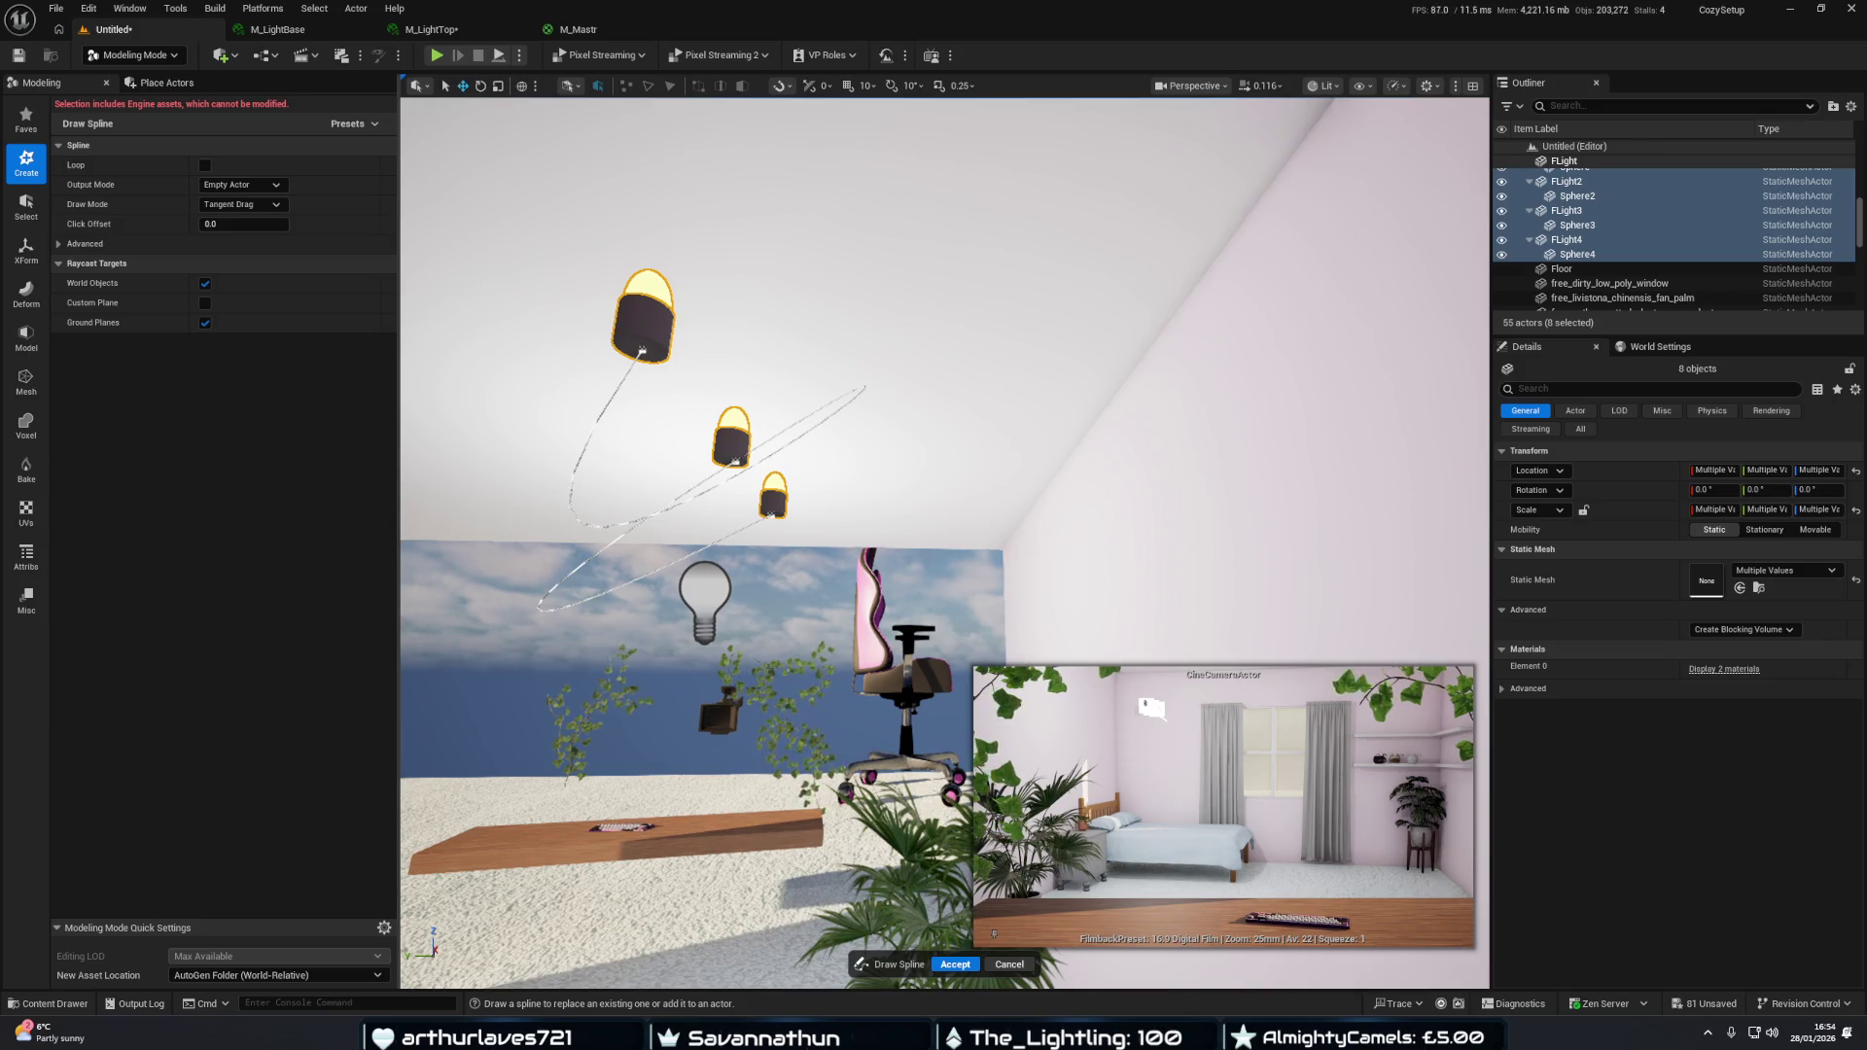
key(w)
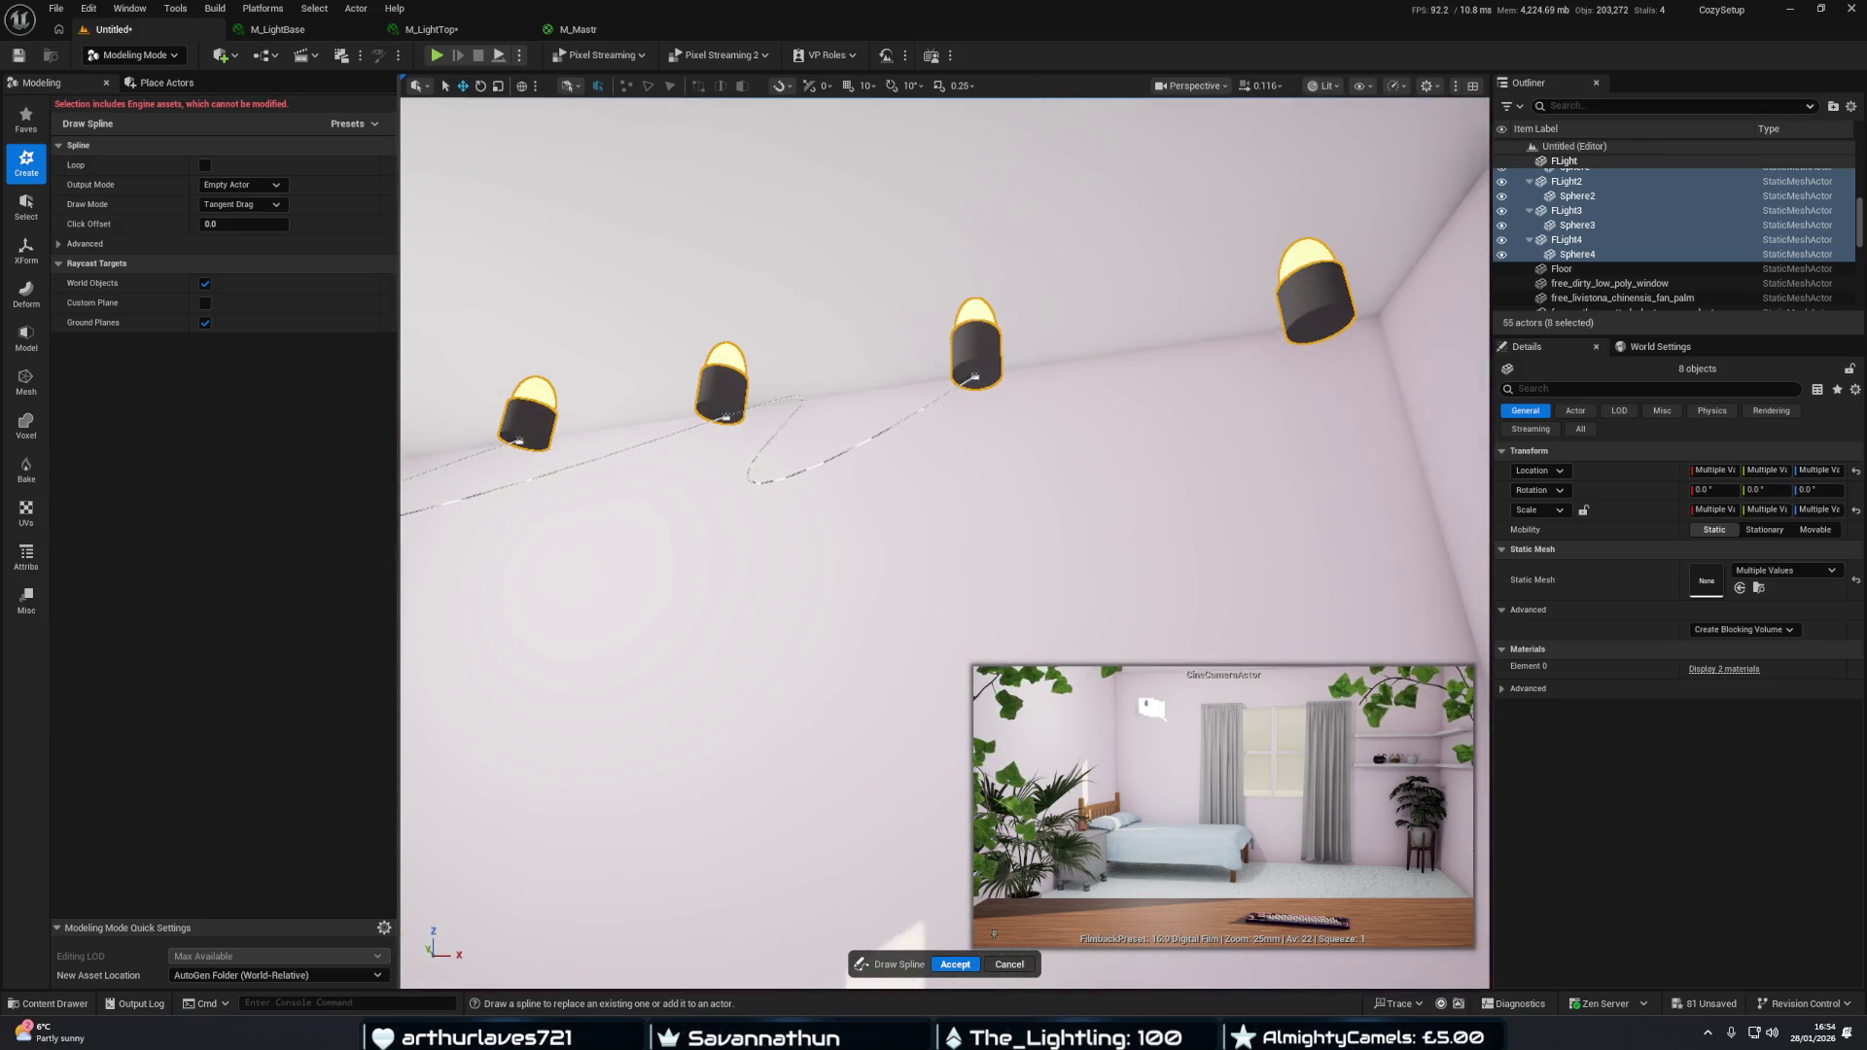
key(s)
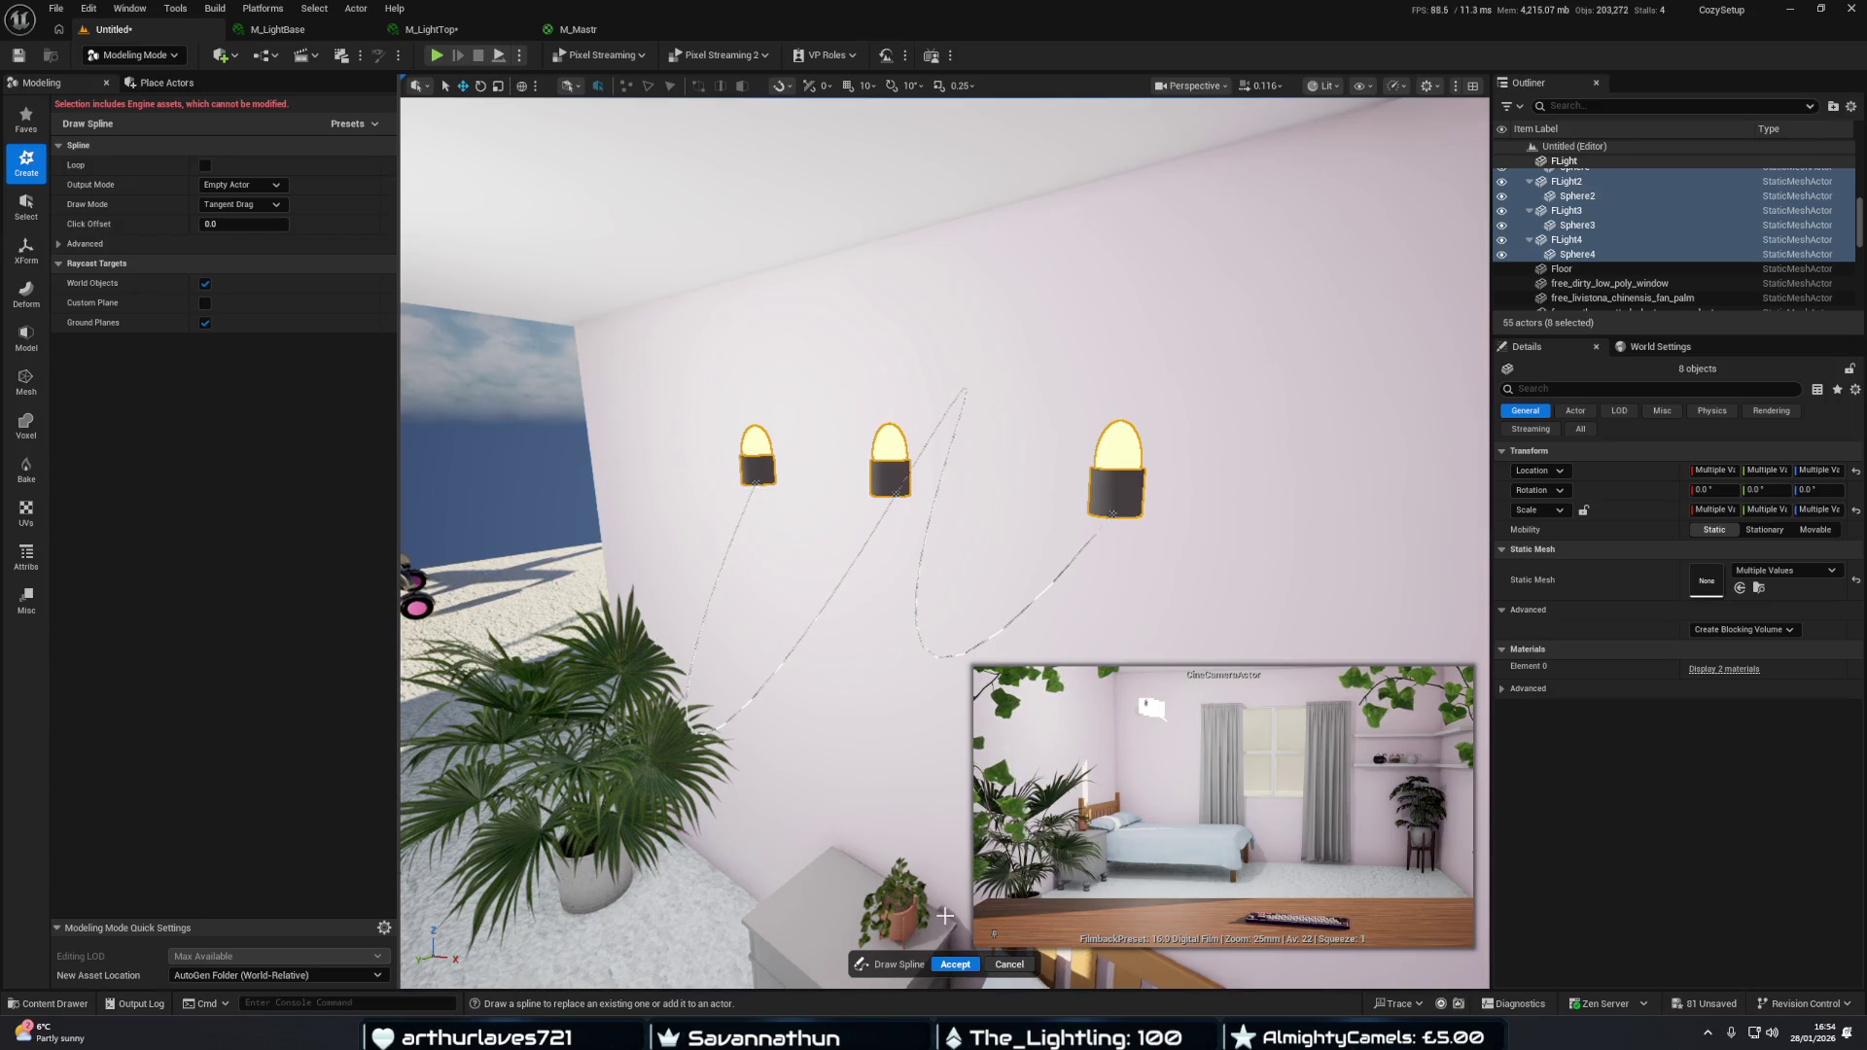
click(955, 963)
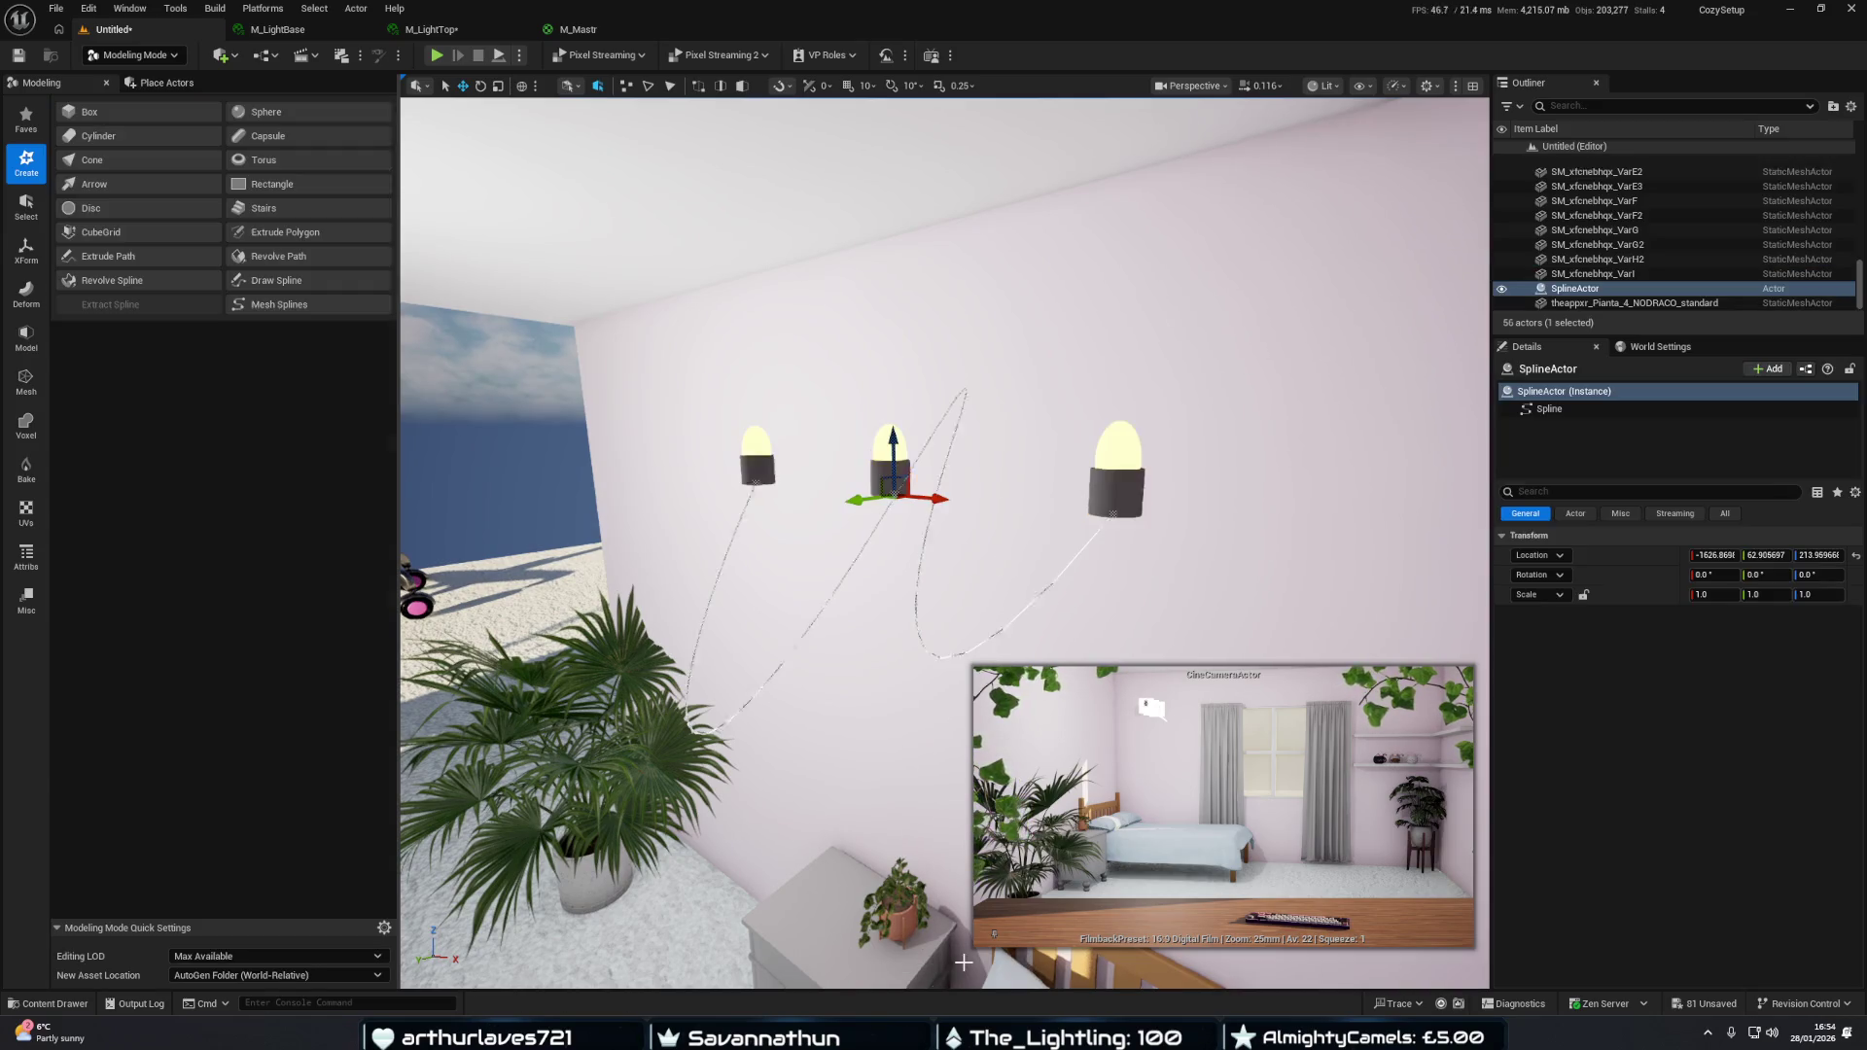
Select the spline component and drag its loose top end point to reshape the curve.
click(936, 653)
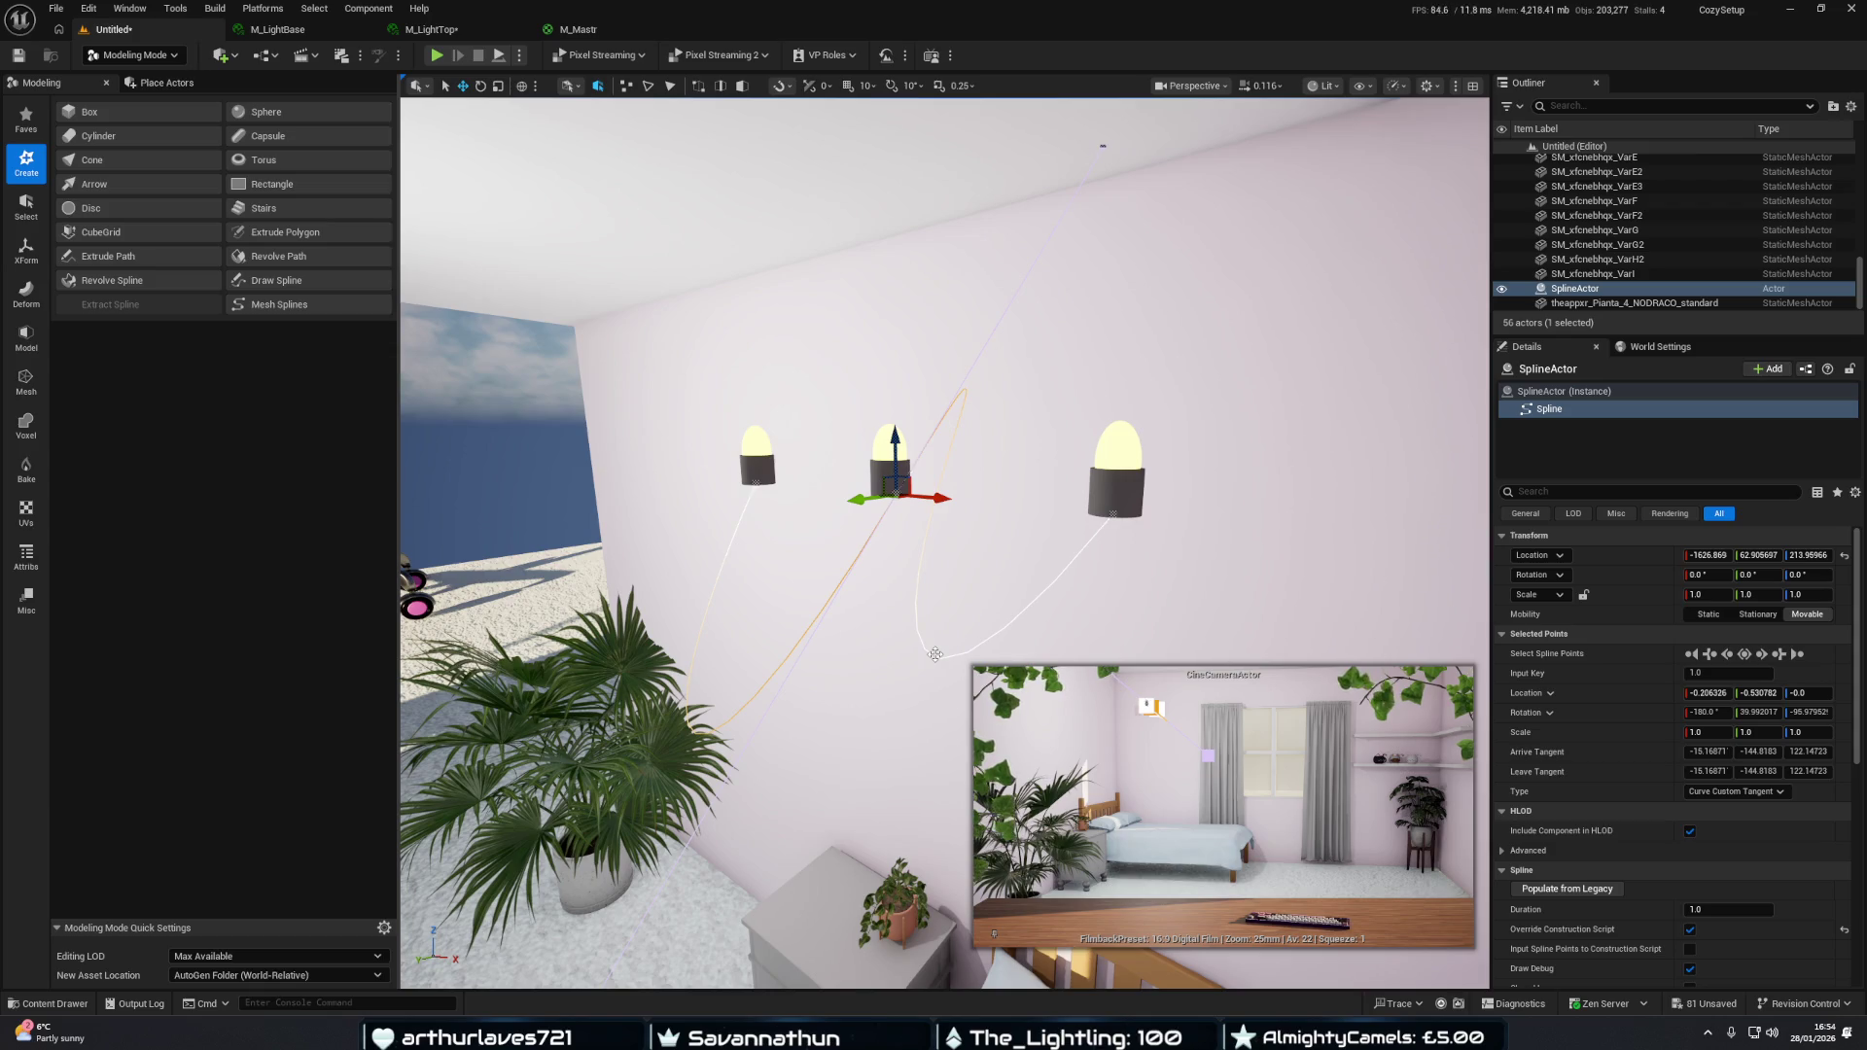
scroll(1670, 656, down, 3)
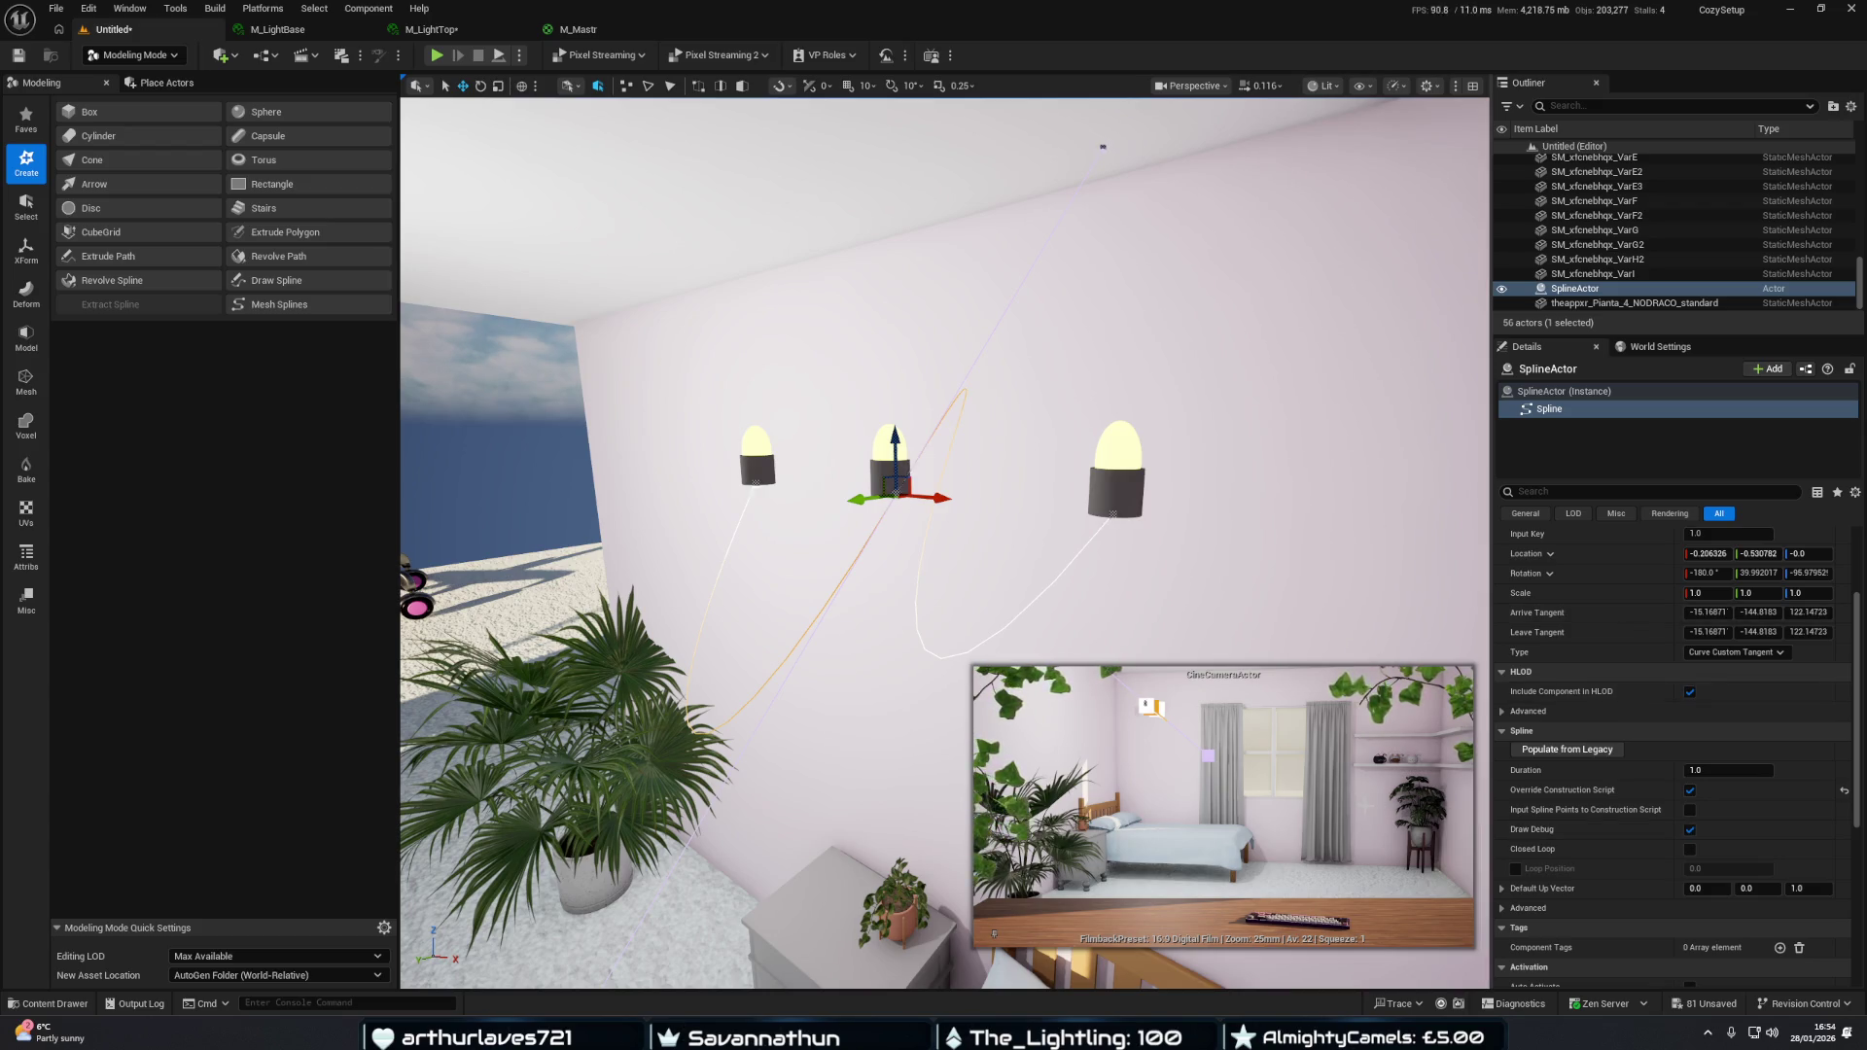
mouse_move(1153, 351)
mouse_down()
mouse_move(1118, 291)
mouse_move(1140, 308)
mouse_move(1070, 325)
mouse_up()
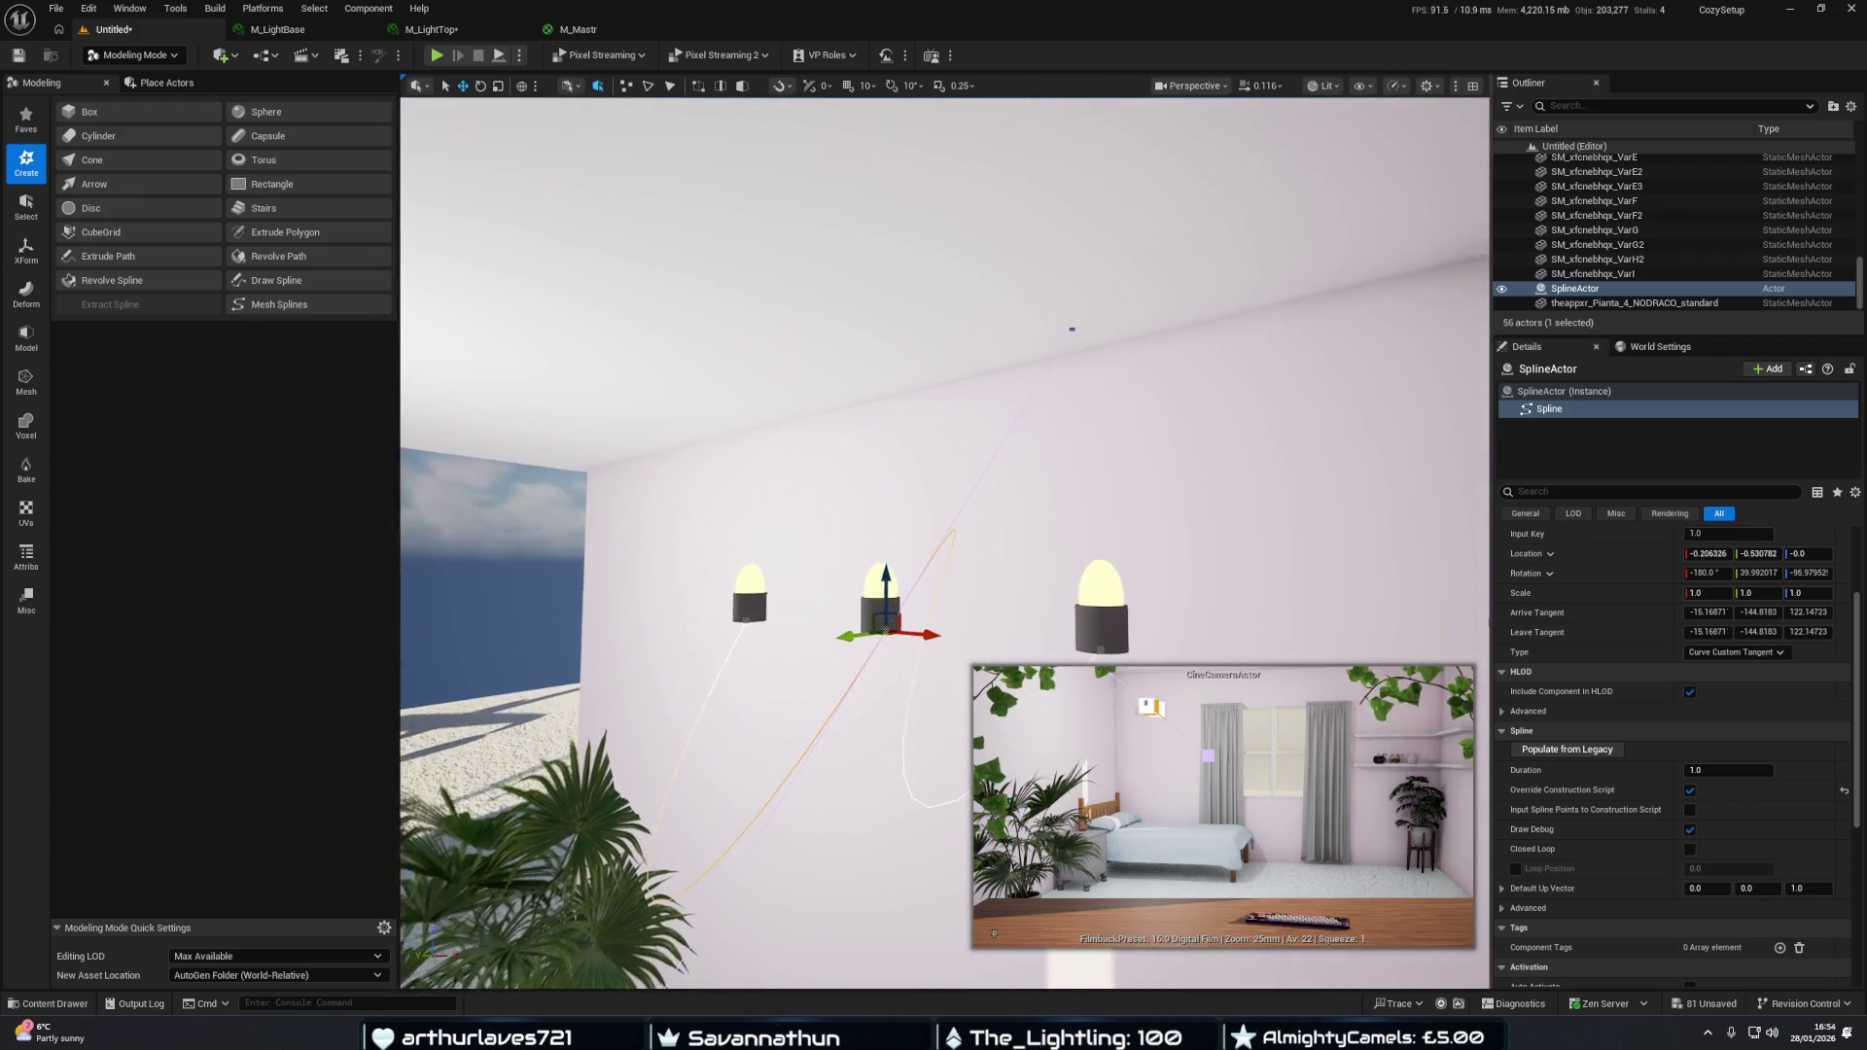
click(1067, 325)
mouse_move(1064, 288)
mouse_down()
mouse_move(1035, 371)
mouse_move(1073, 427)
mouse_up()
Rotate the end point and adjust its tangents, then move it again.
key(e)
key(r)
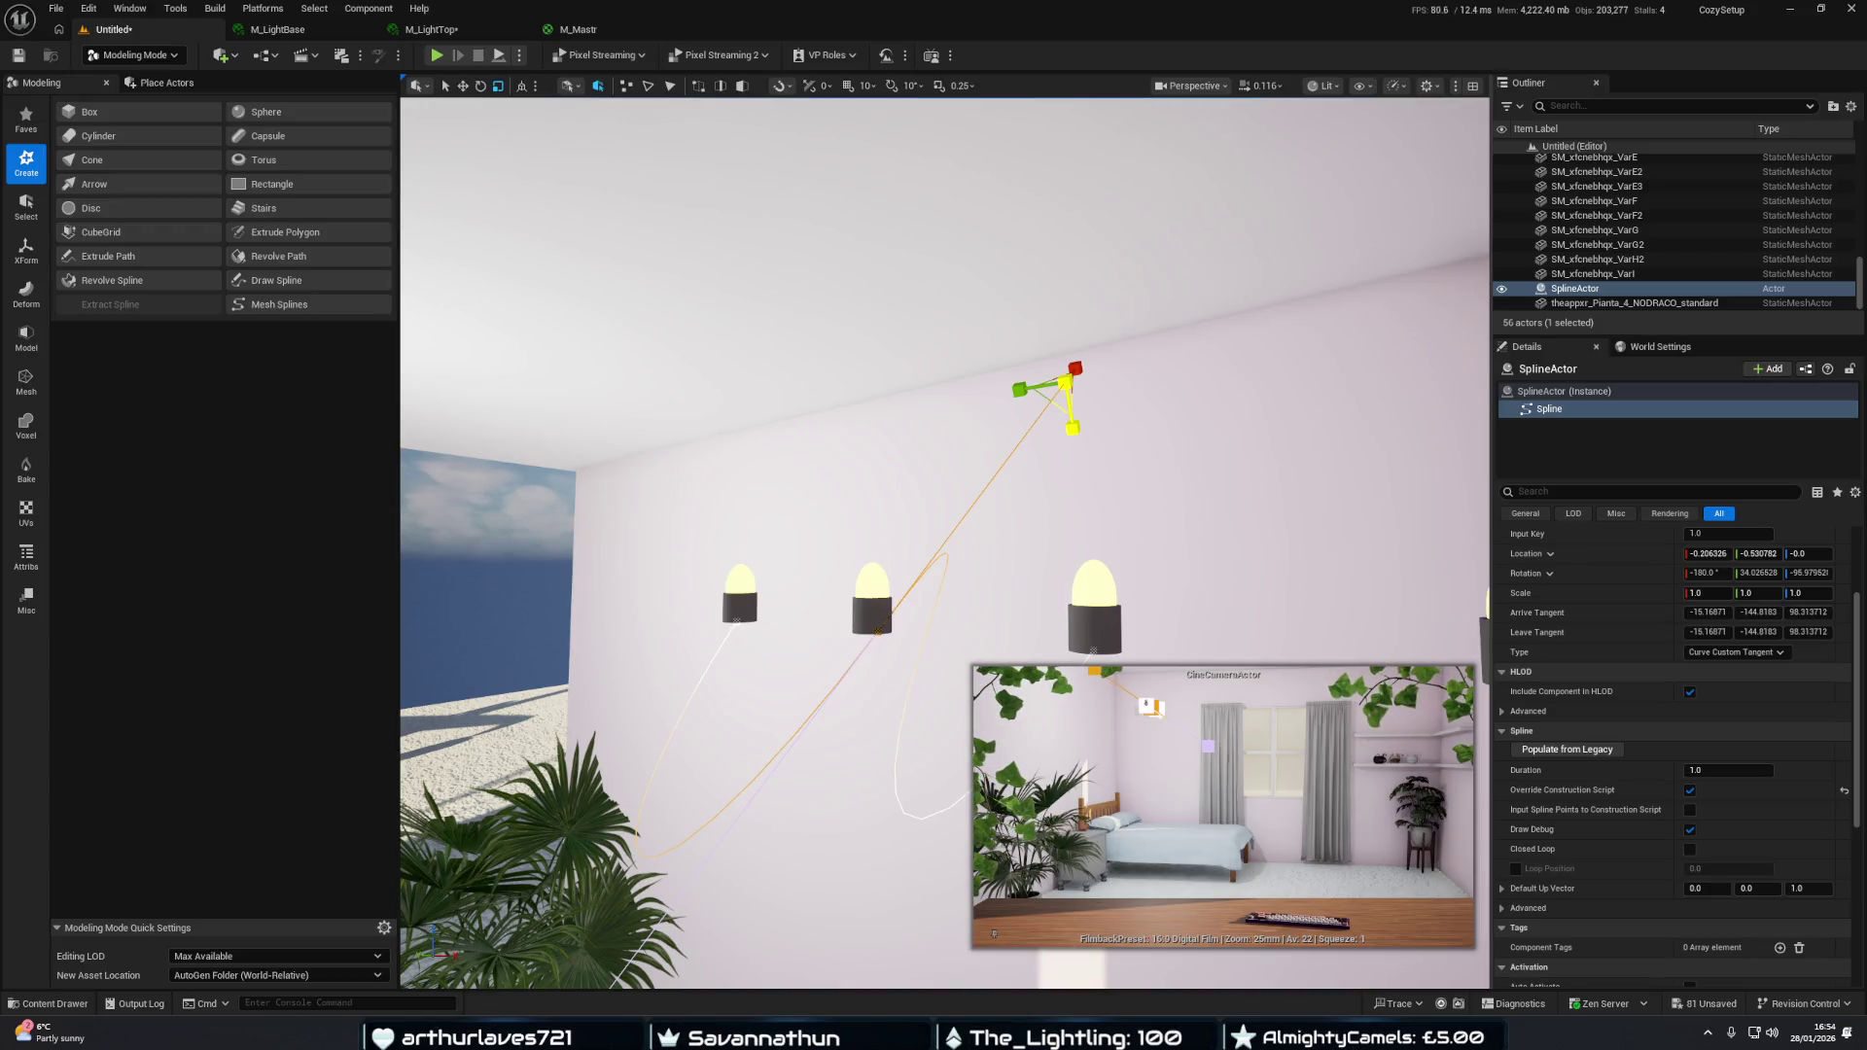
mouse_move(1069, 367)
mouse_down()
mouse_move(998, 297)
mouse_move(966, 366)
mouse_move(875, 377)
mouse_up()
key(w)
mouse_move(875, 486)
mouse_down()
mouse_move(778, 623)
mouse_move(797, 603)
mouse_move(778, 583)
mouse_move(700, 562)
mouse_up()
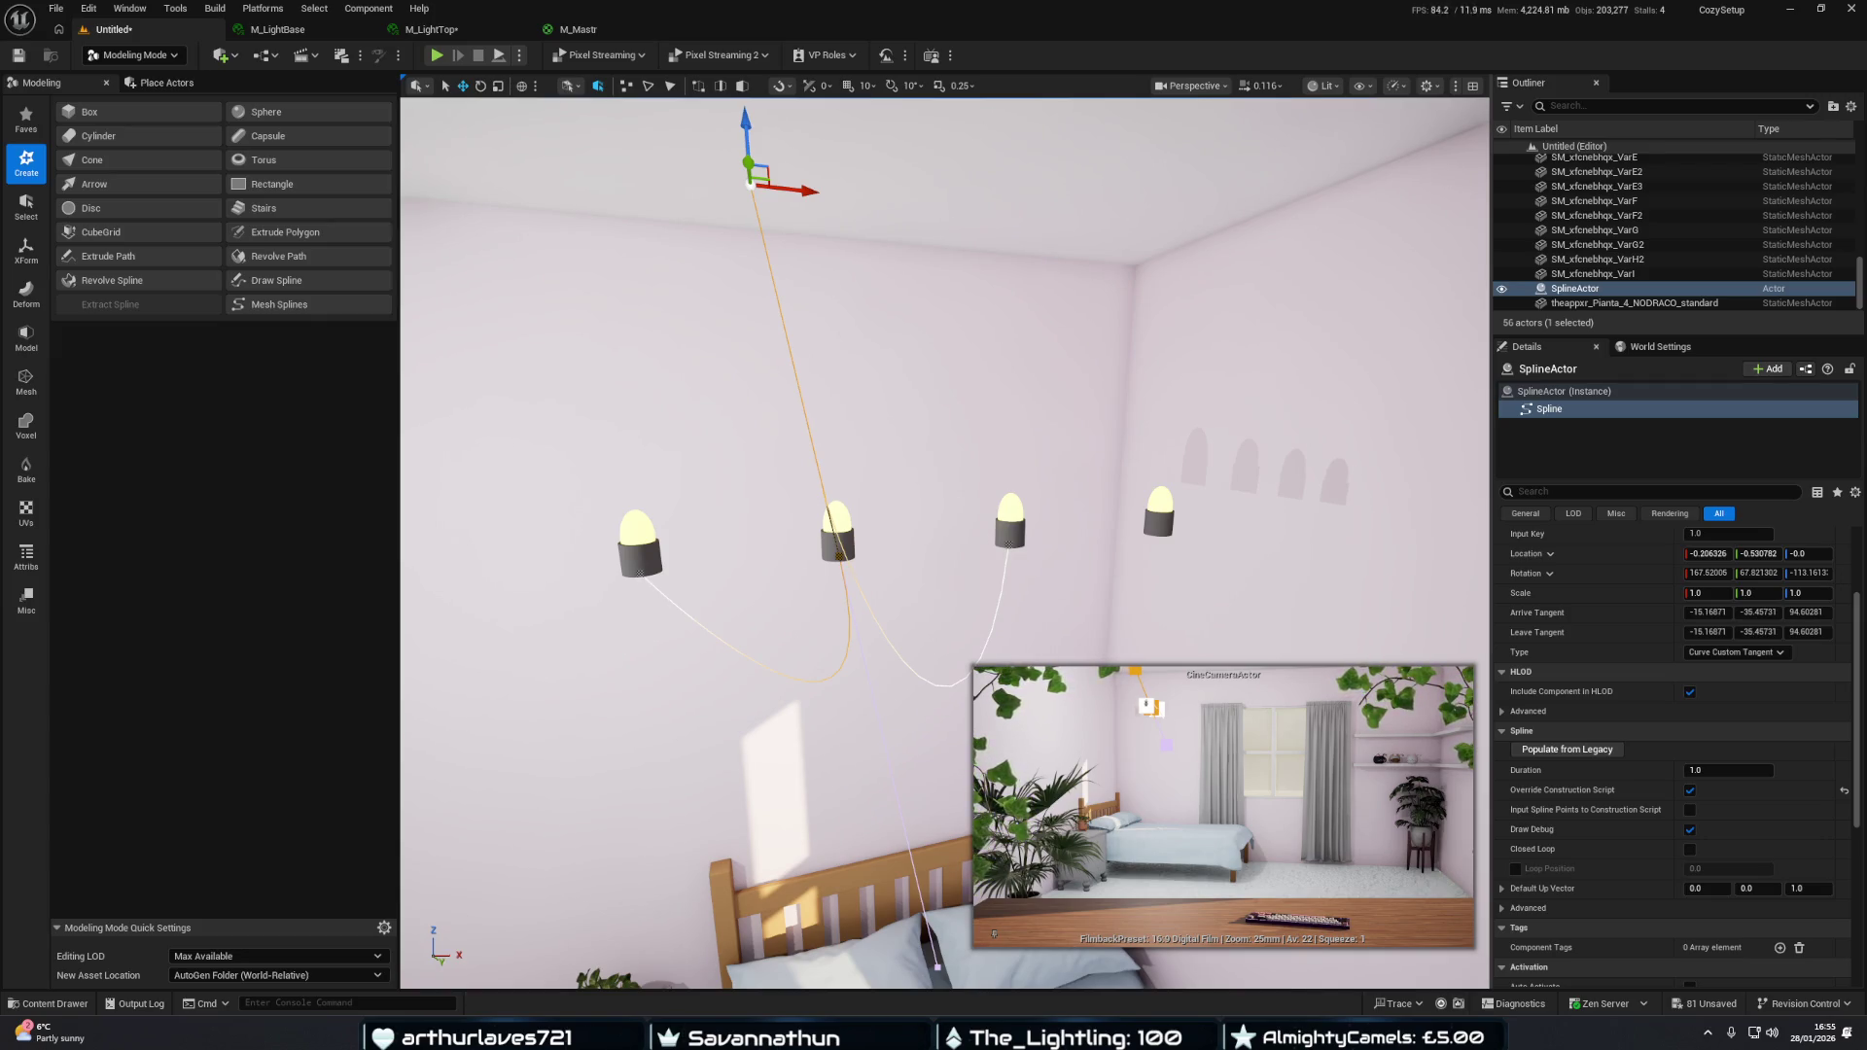
right_click(992, 624)
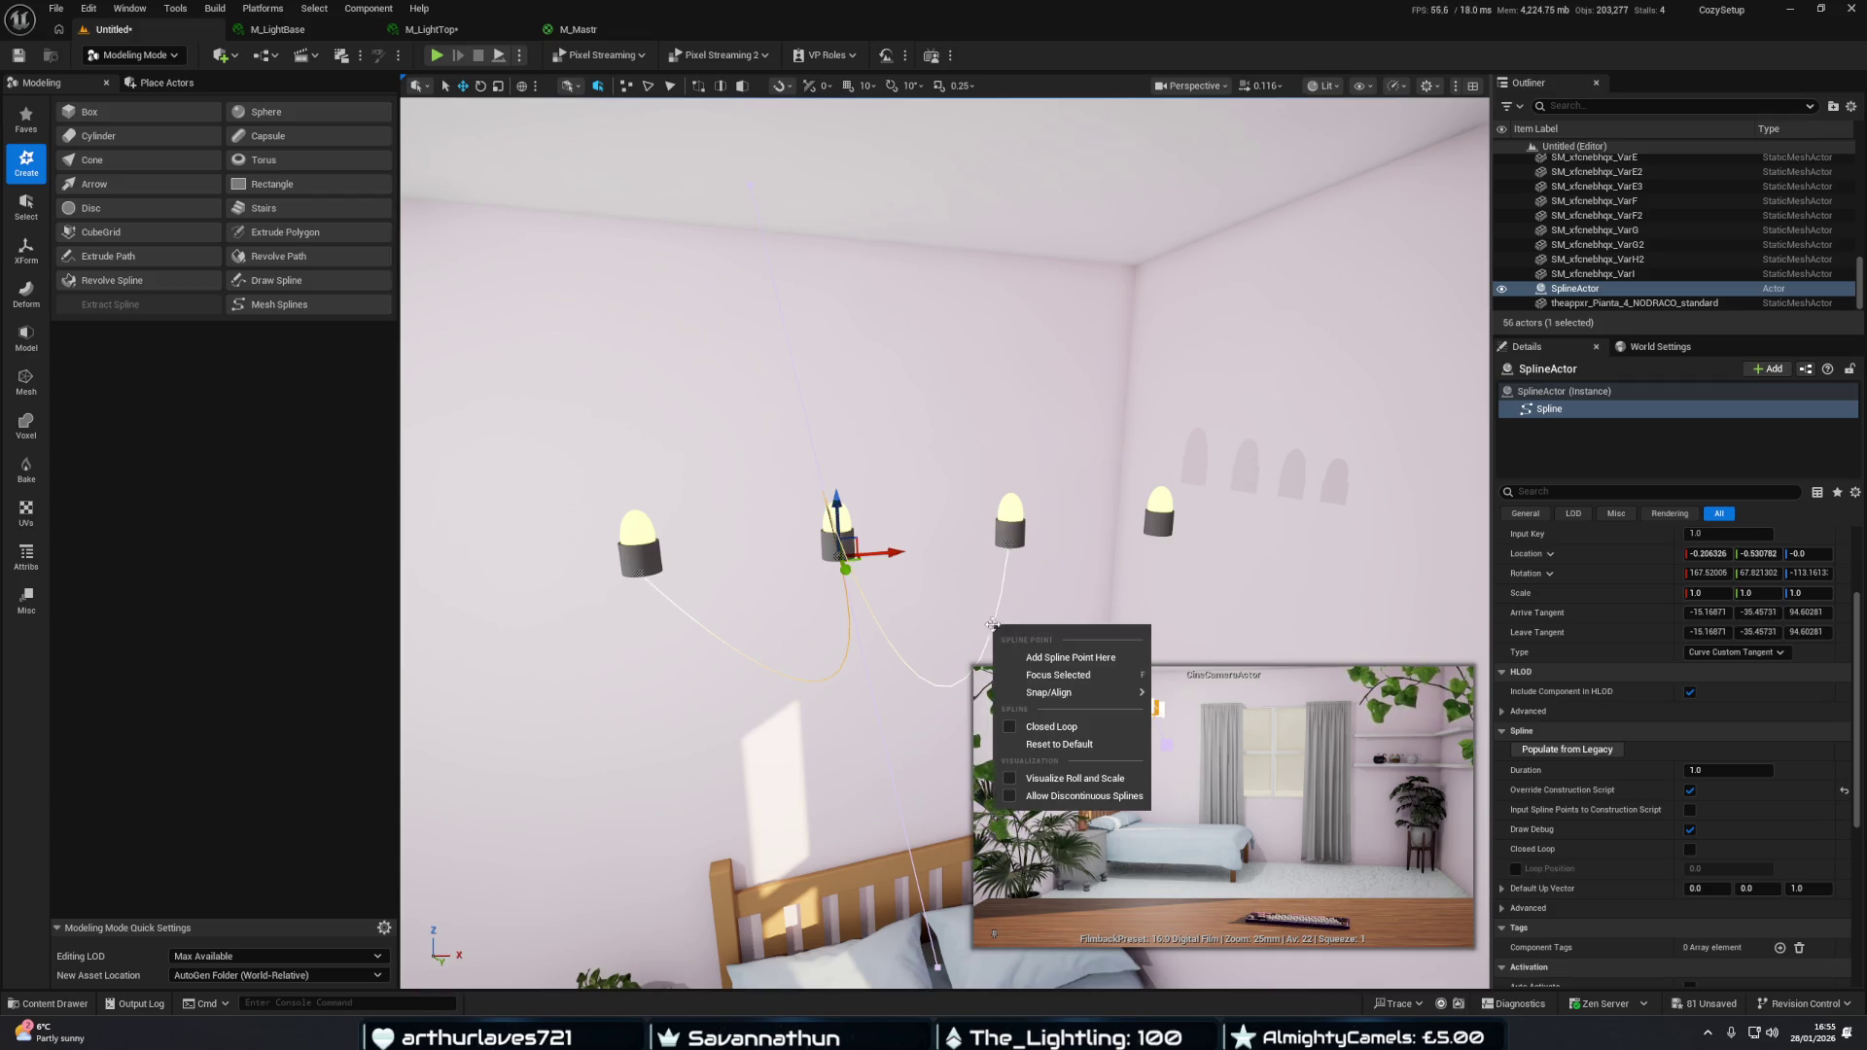
Select the SplineActor and browse its Details filter categories, ending on All.
key(Escape)
click(1595, 287)
scroll(1685, 610, down, 5)
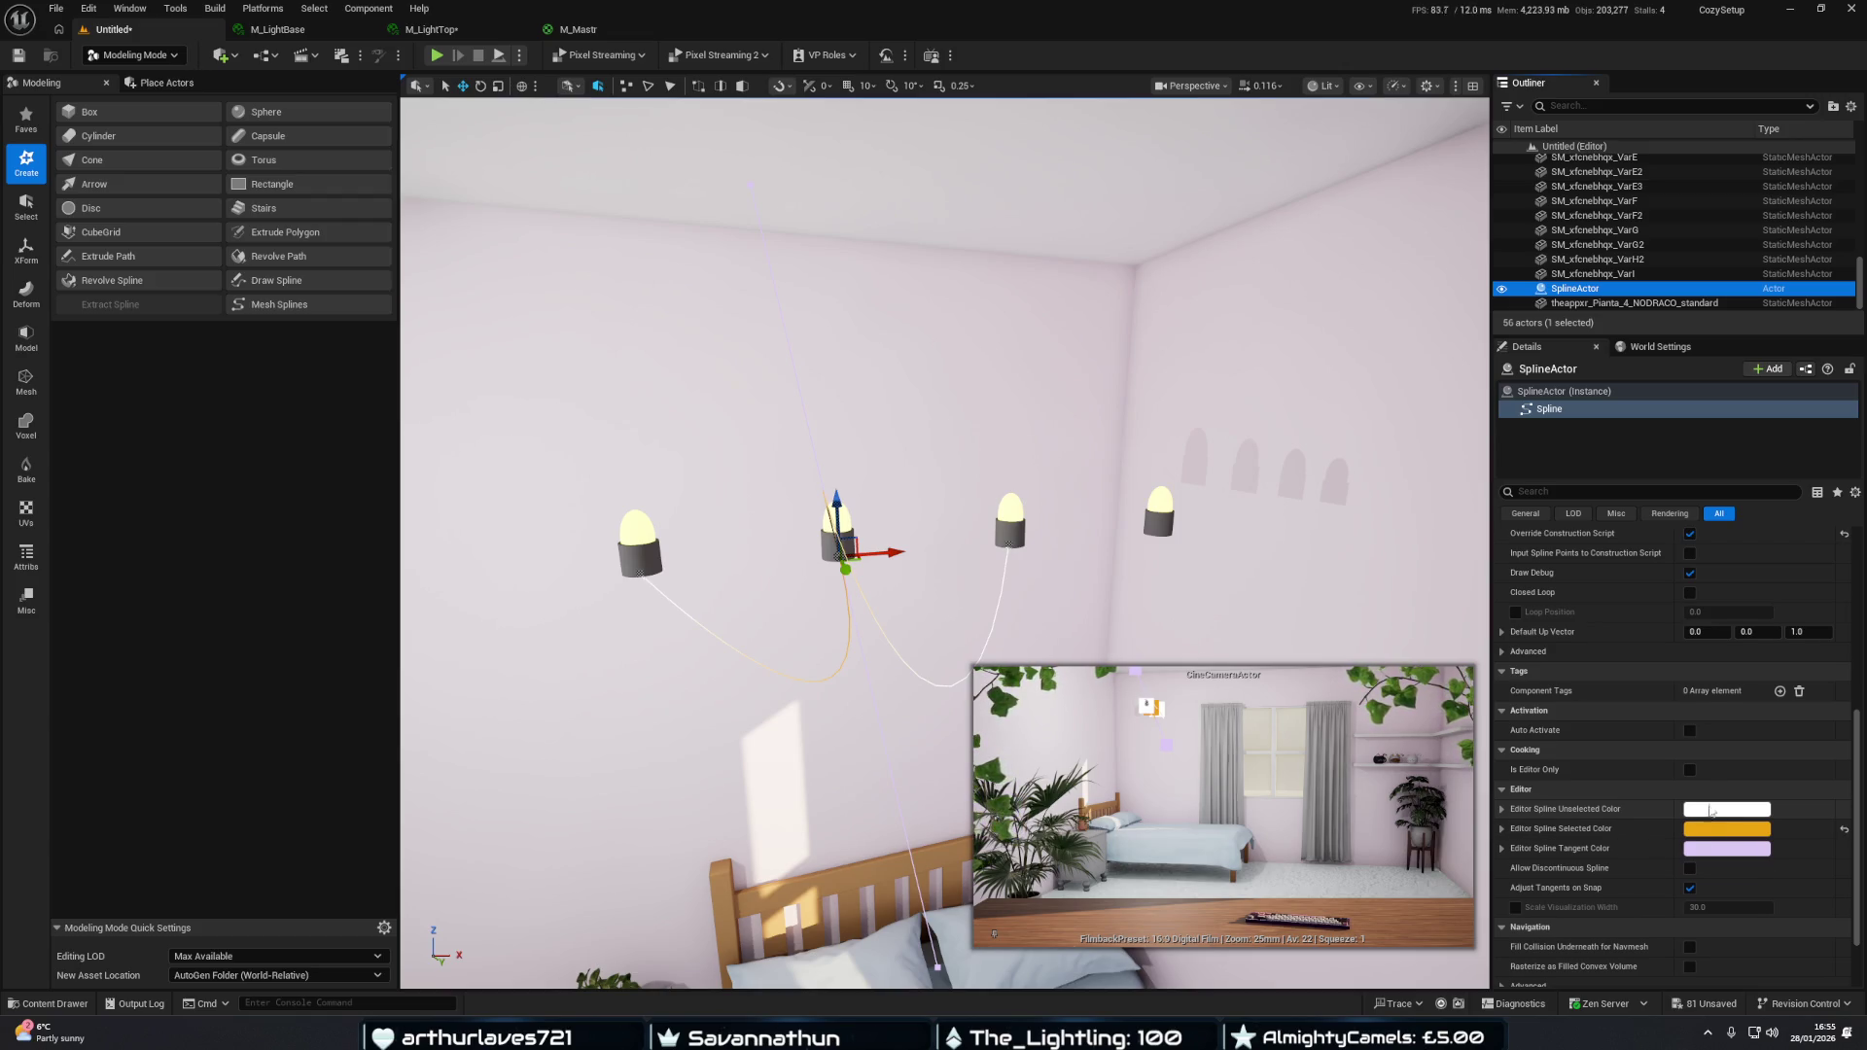
scroll(1711, 810, down, 1)
click(1524, 514)
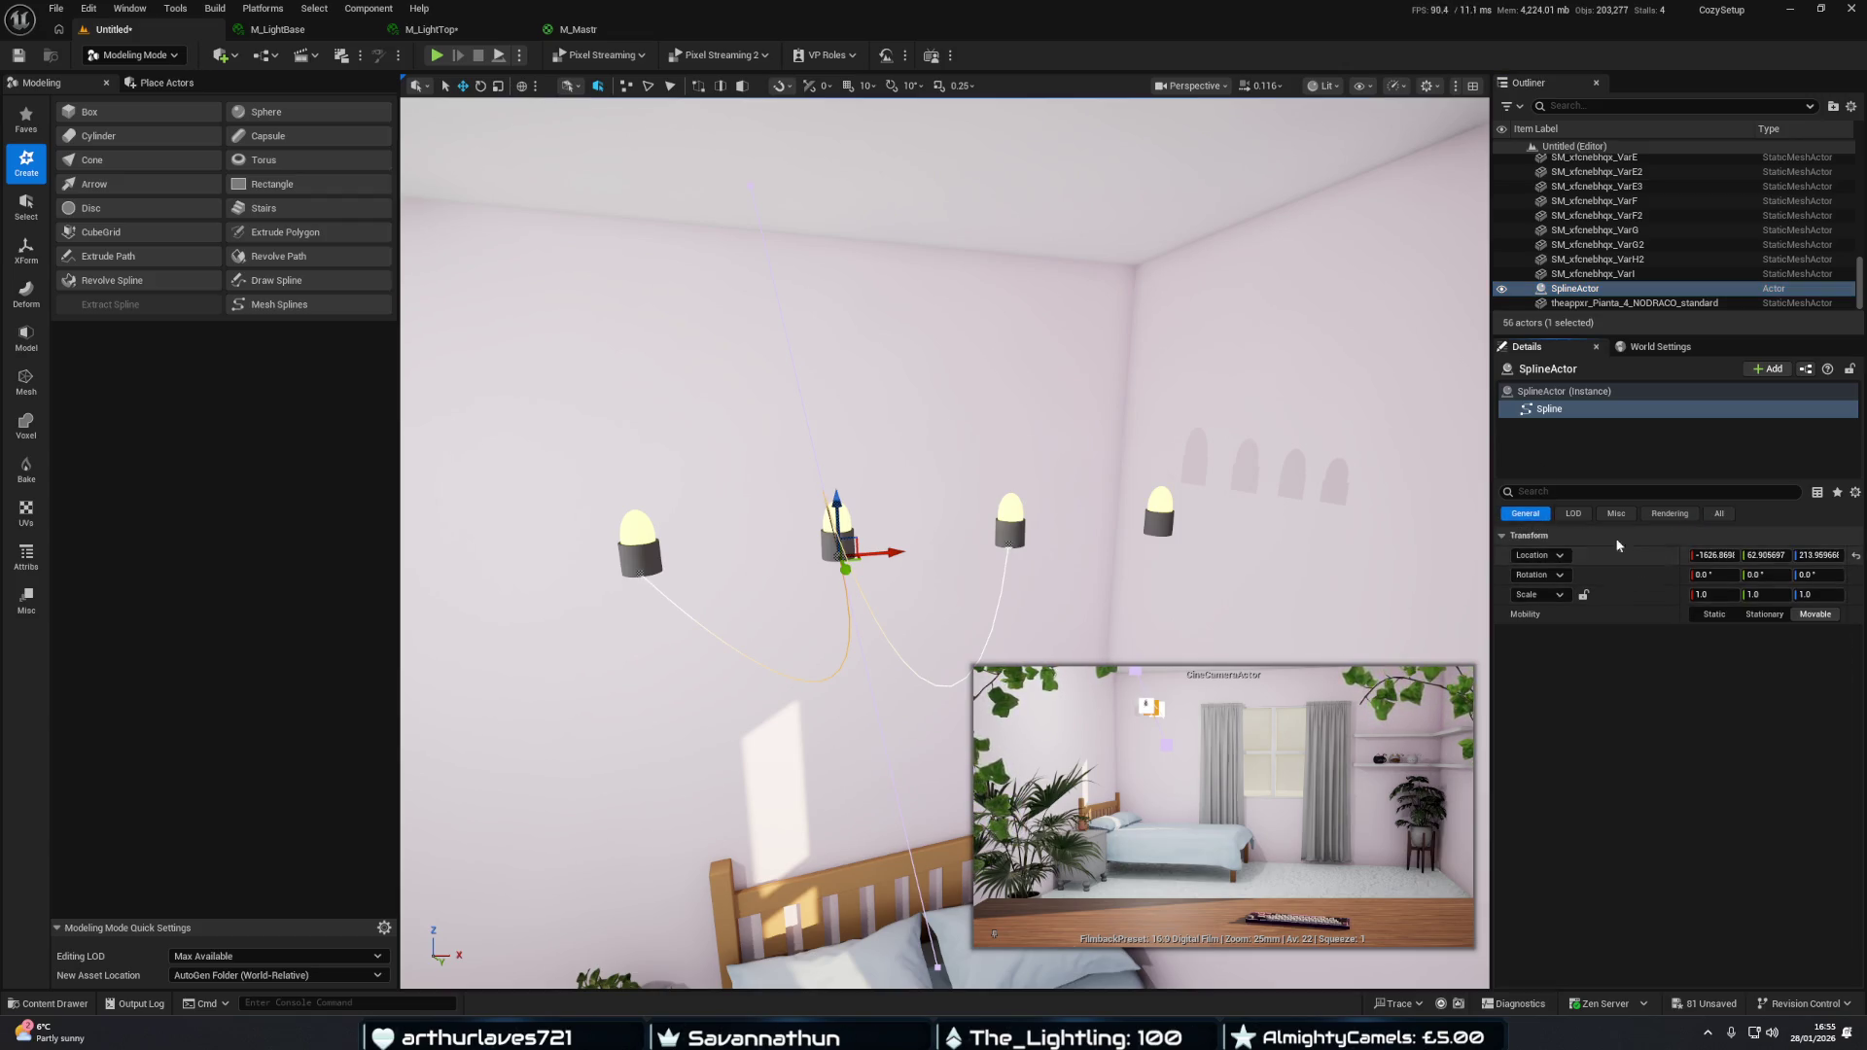
click(1573, 514)
click(1616, 513)
click(1663, 516)
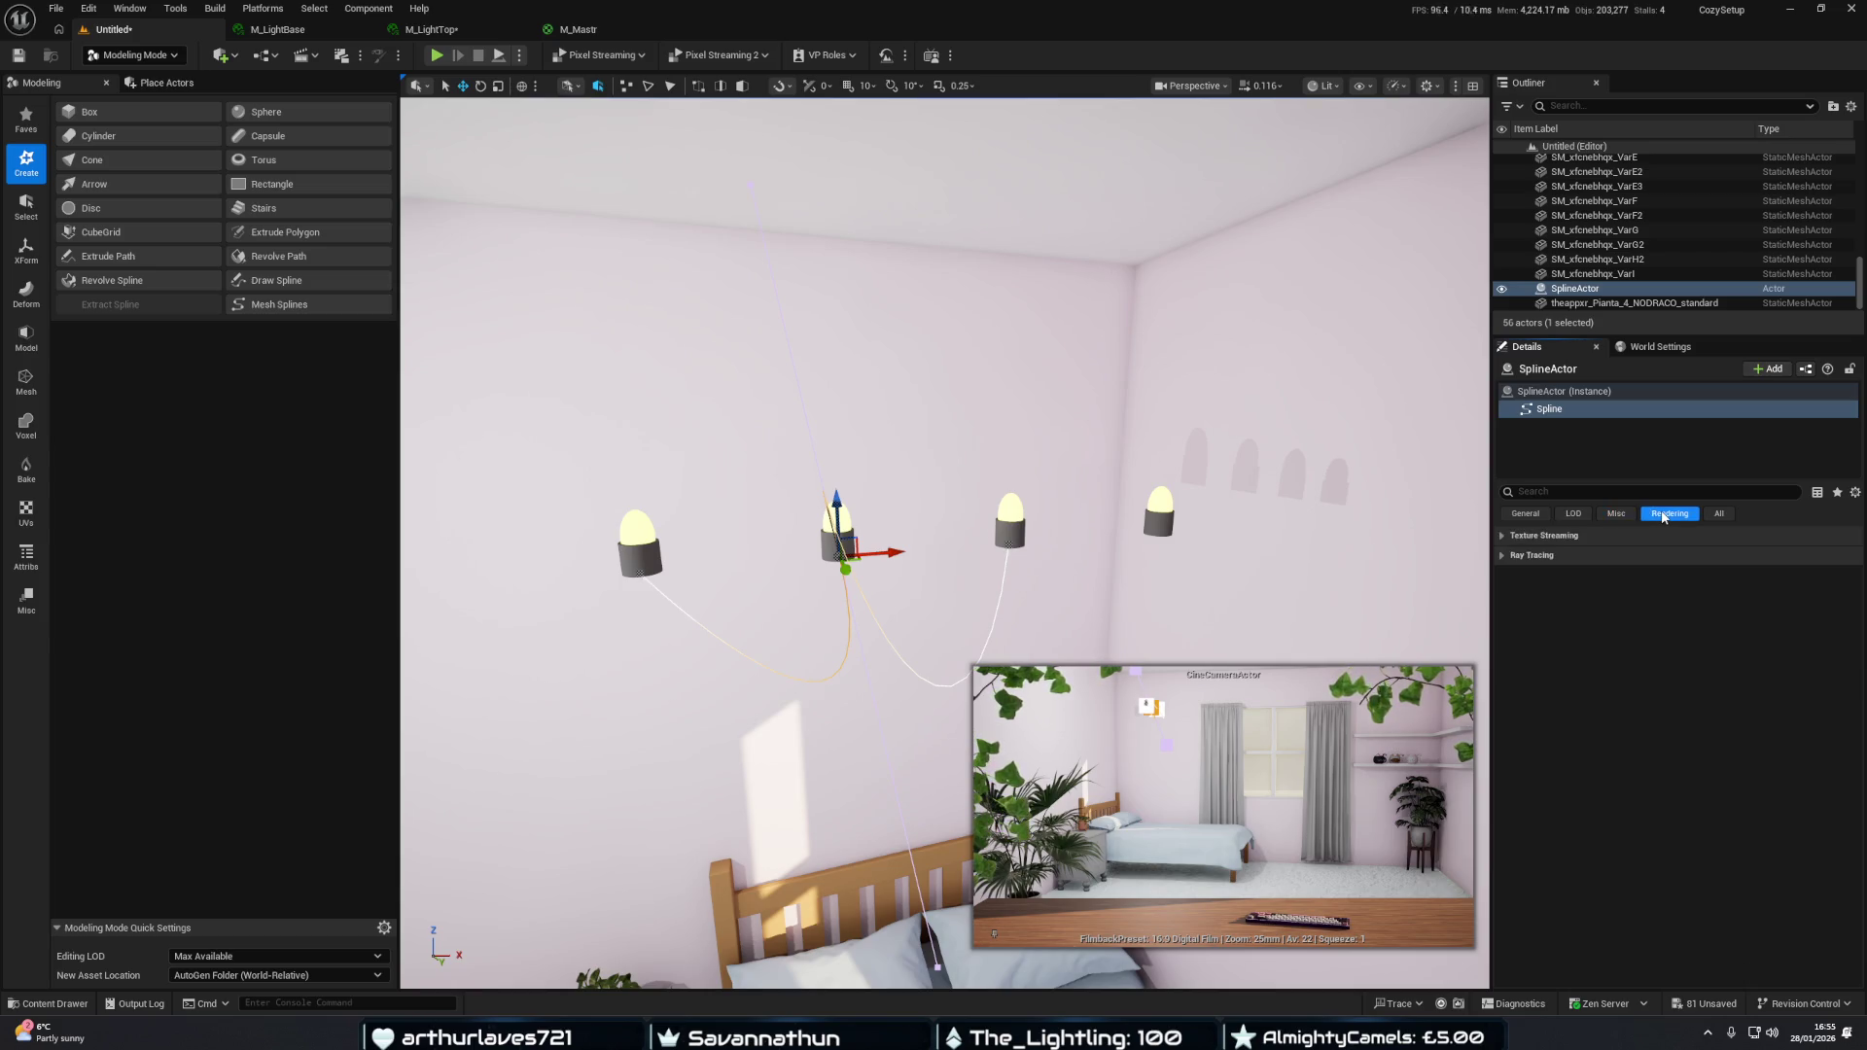
click(1718, 514)
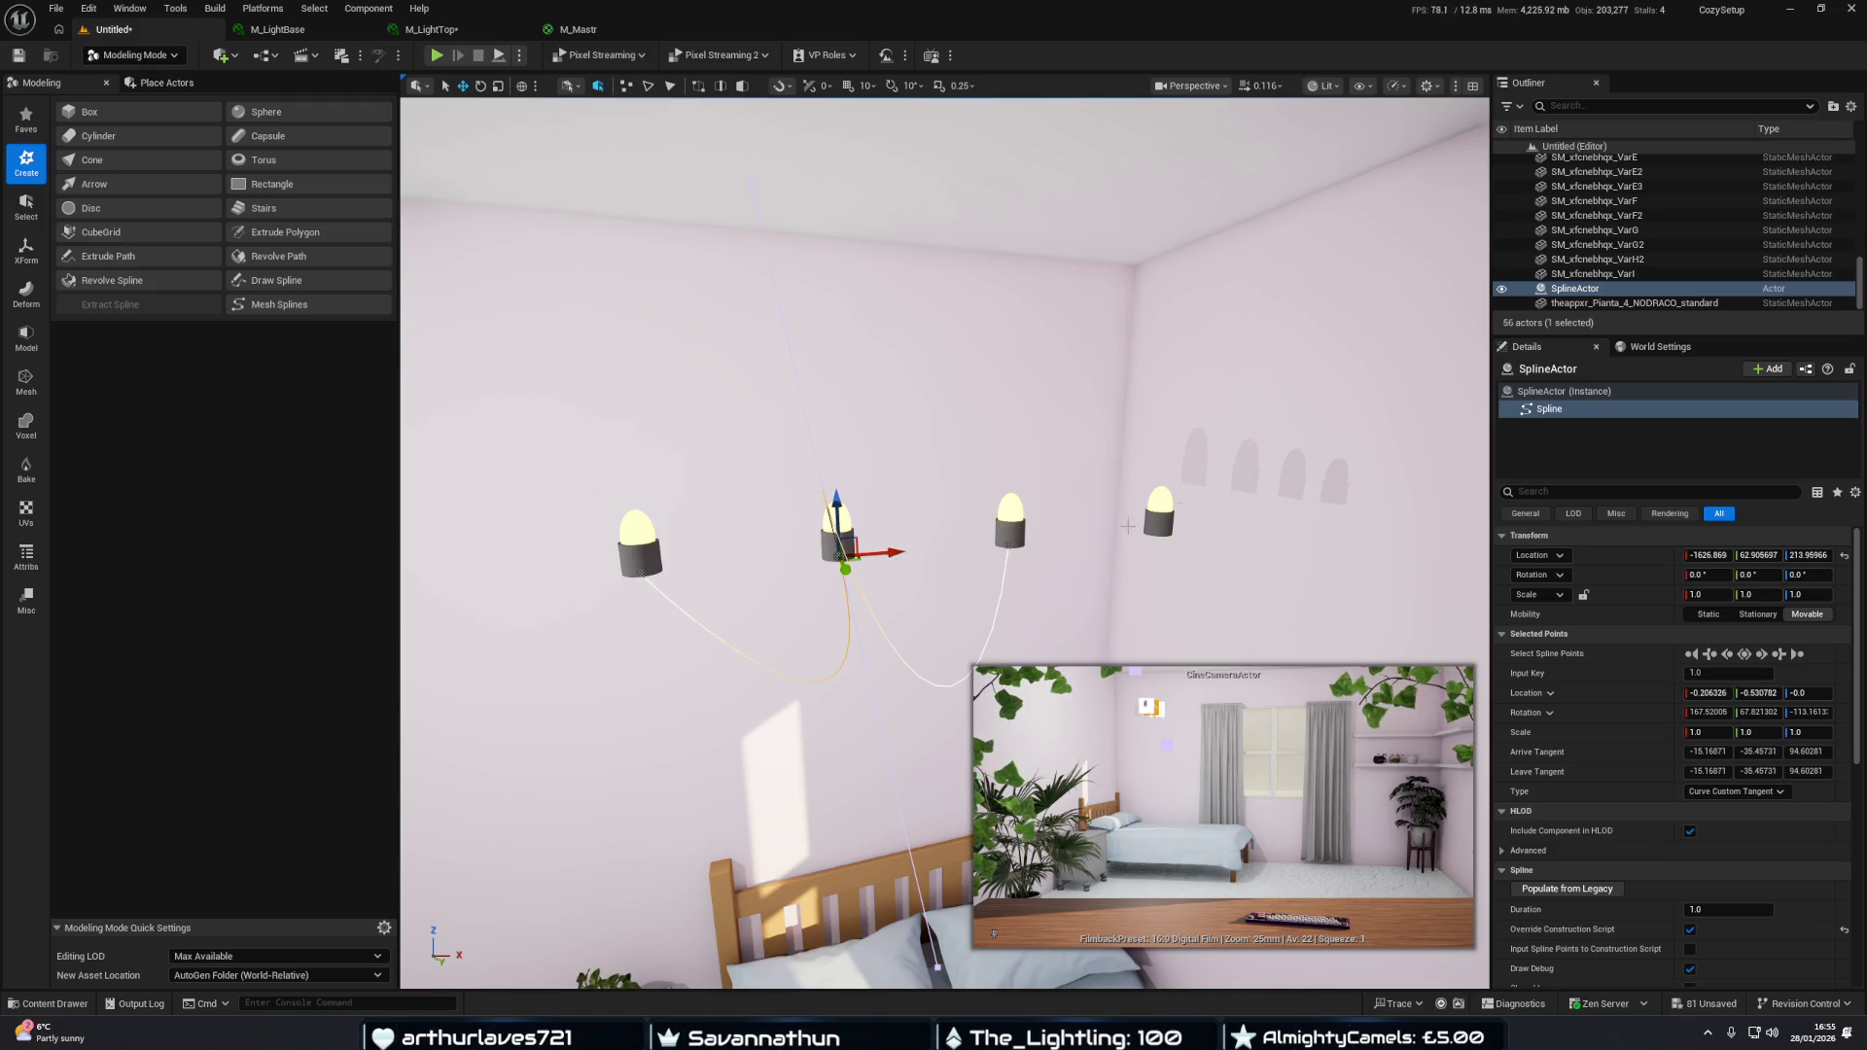
Check the spline's right-click snapping options, then delete the spline cord.
right_click(850, 653)
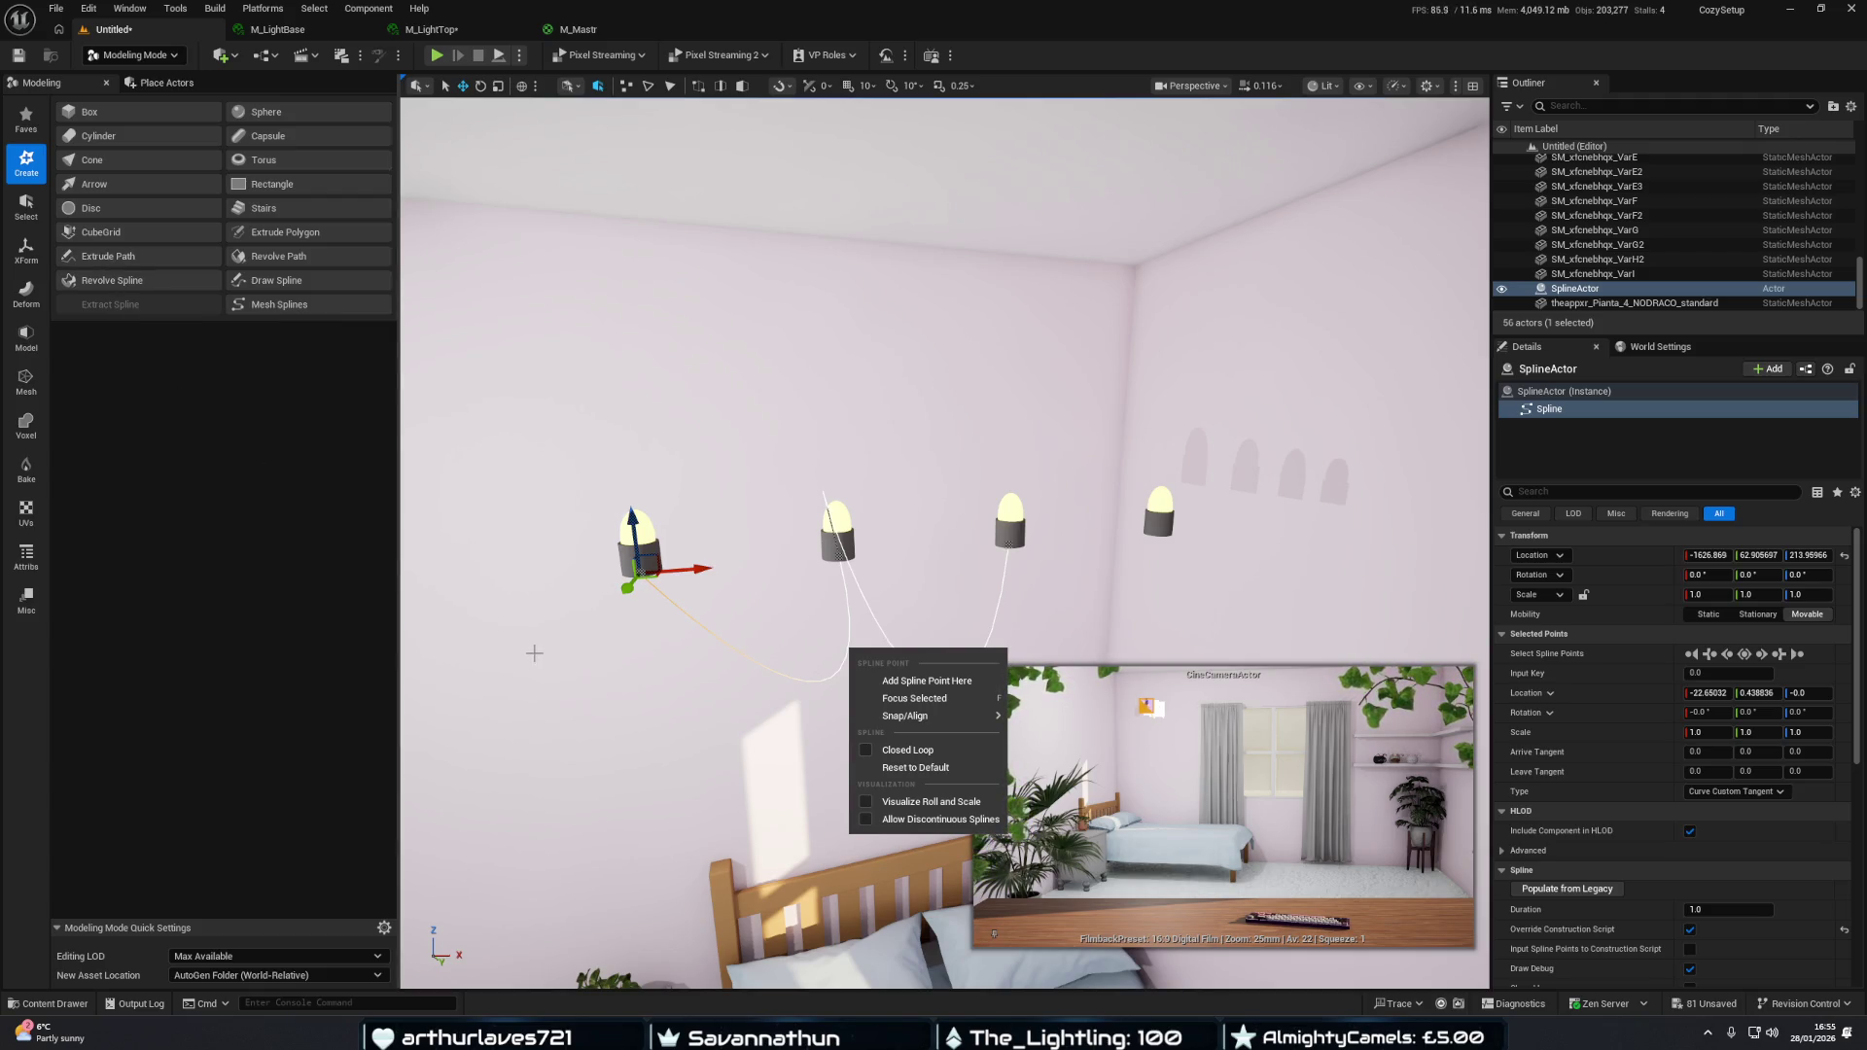
mouse_move(945, 717)
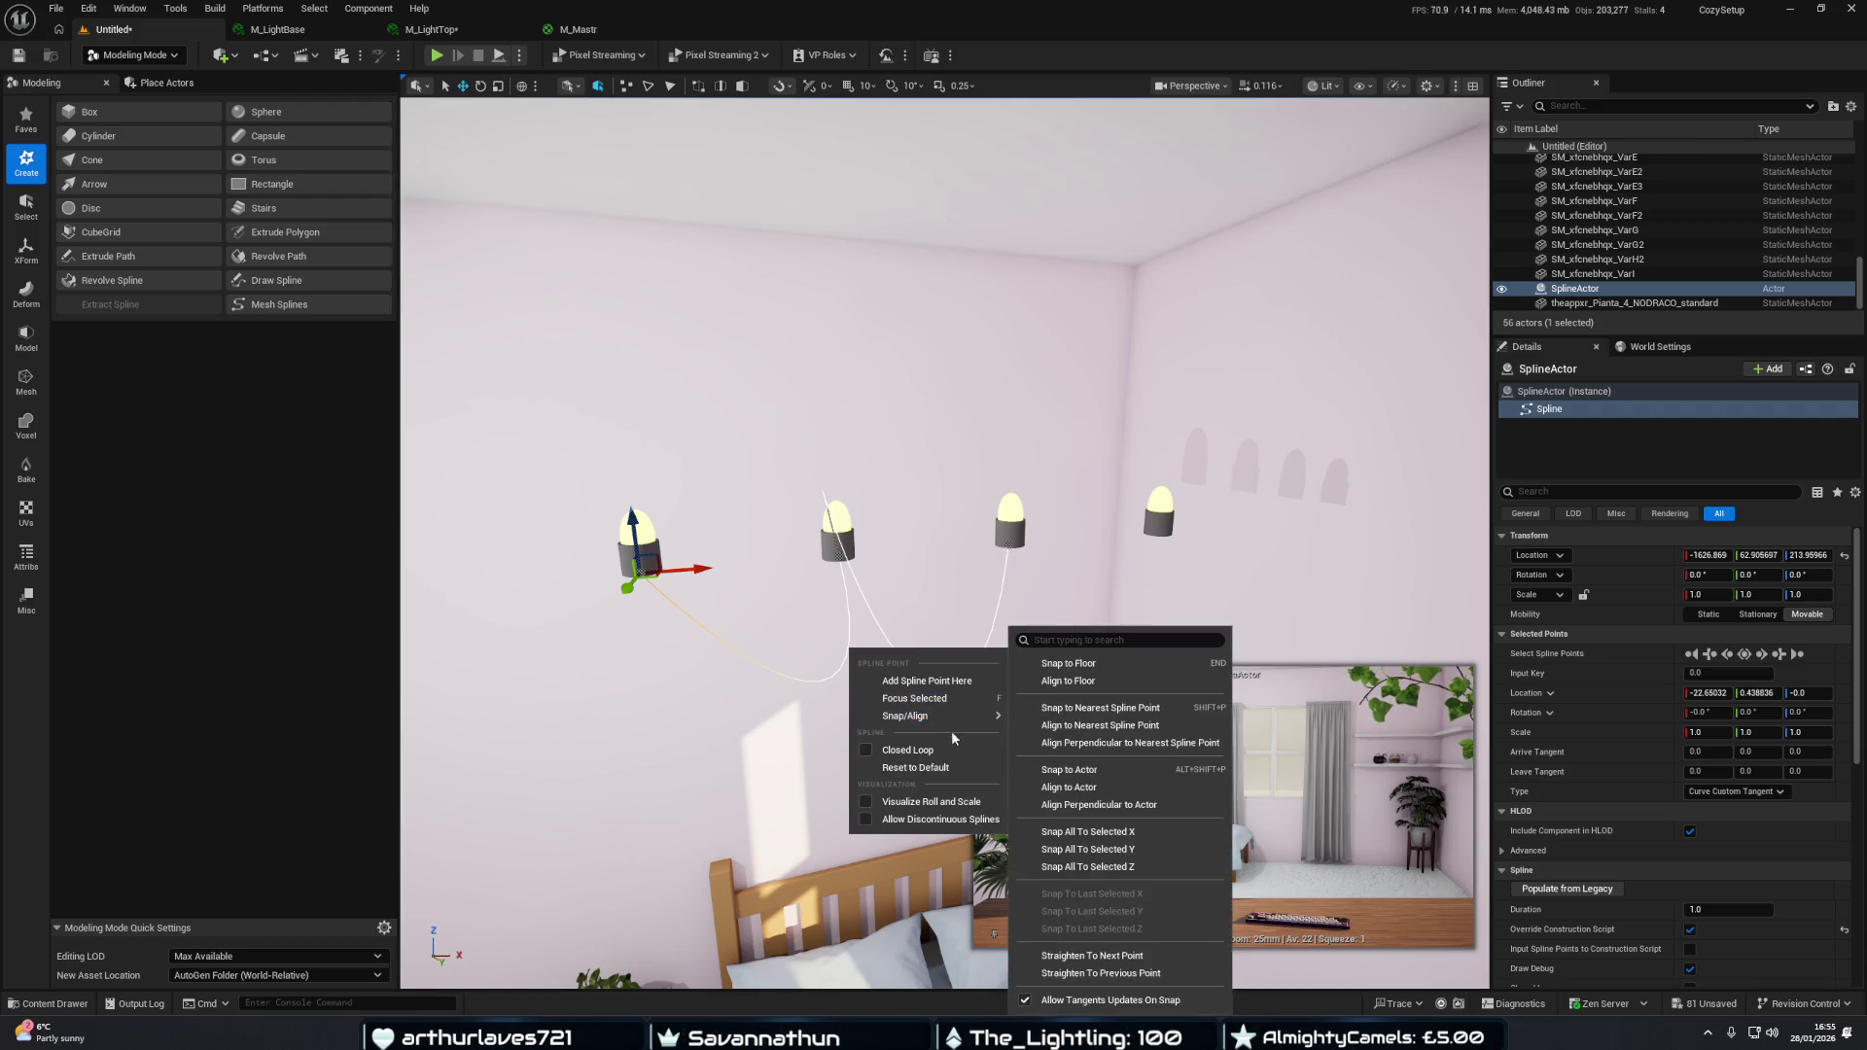
click(726, 644)
click(1570, 289)
key(Delete)
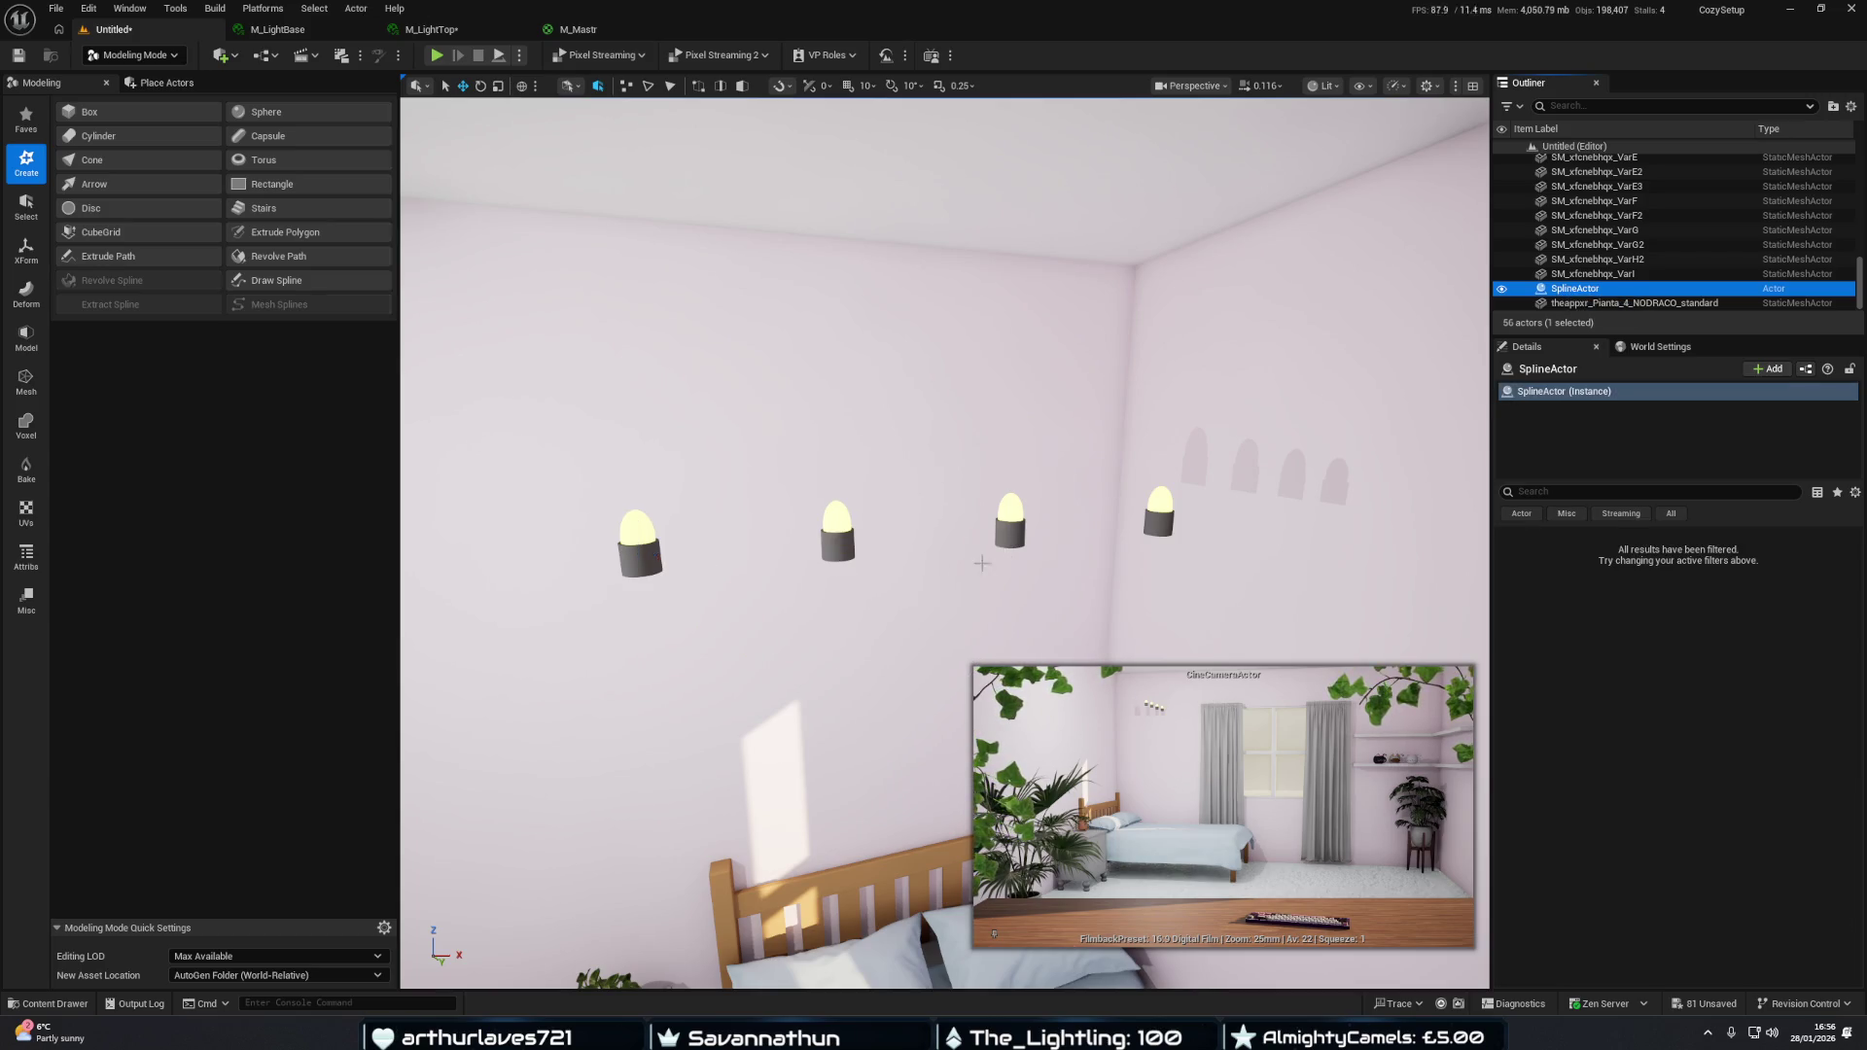
Slide the leftmost lamp along X beside the second lamp, discarding a trial tilt.
click(641, 527)
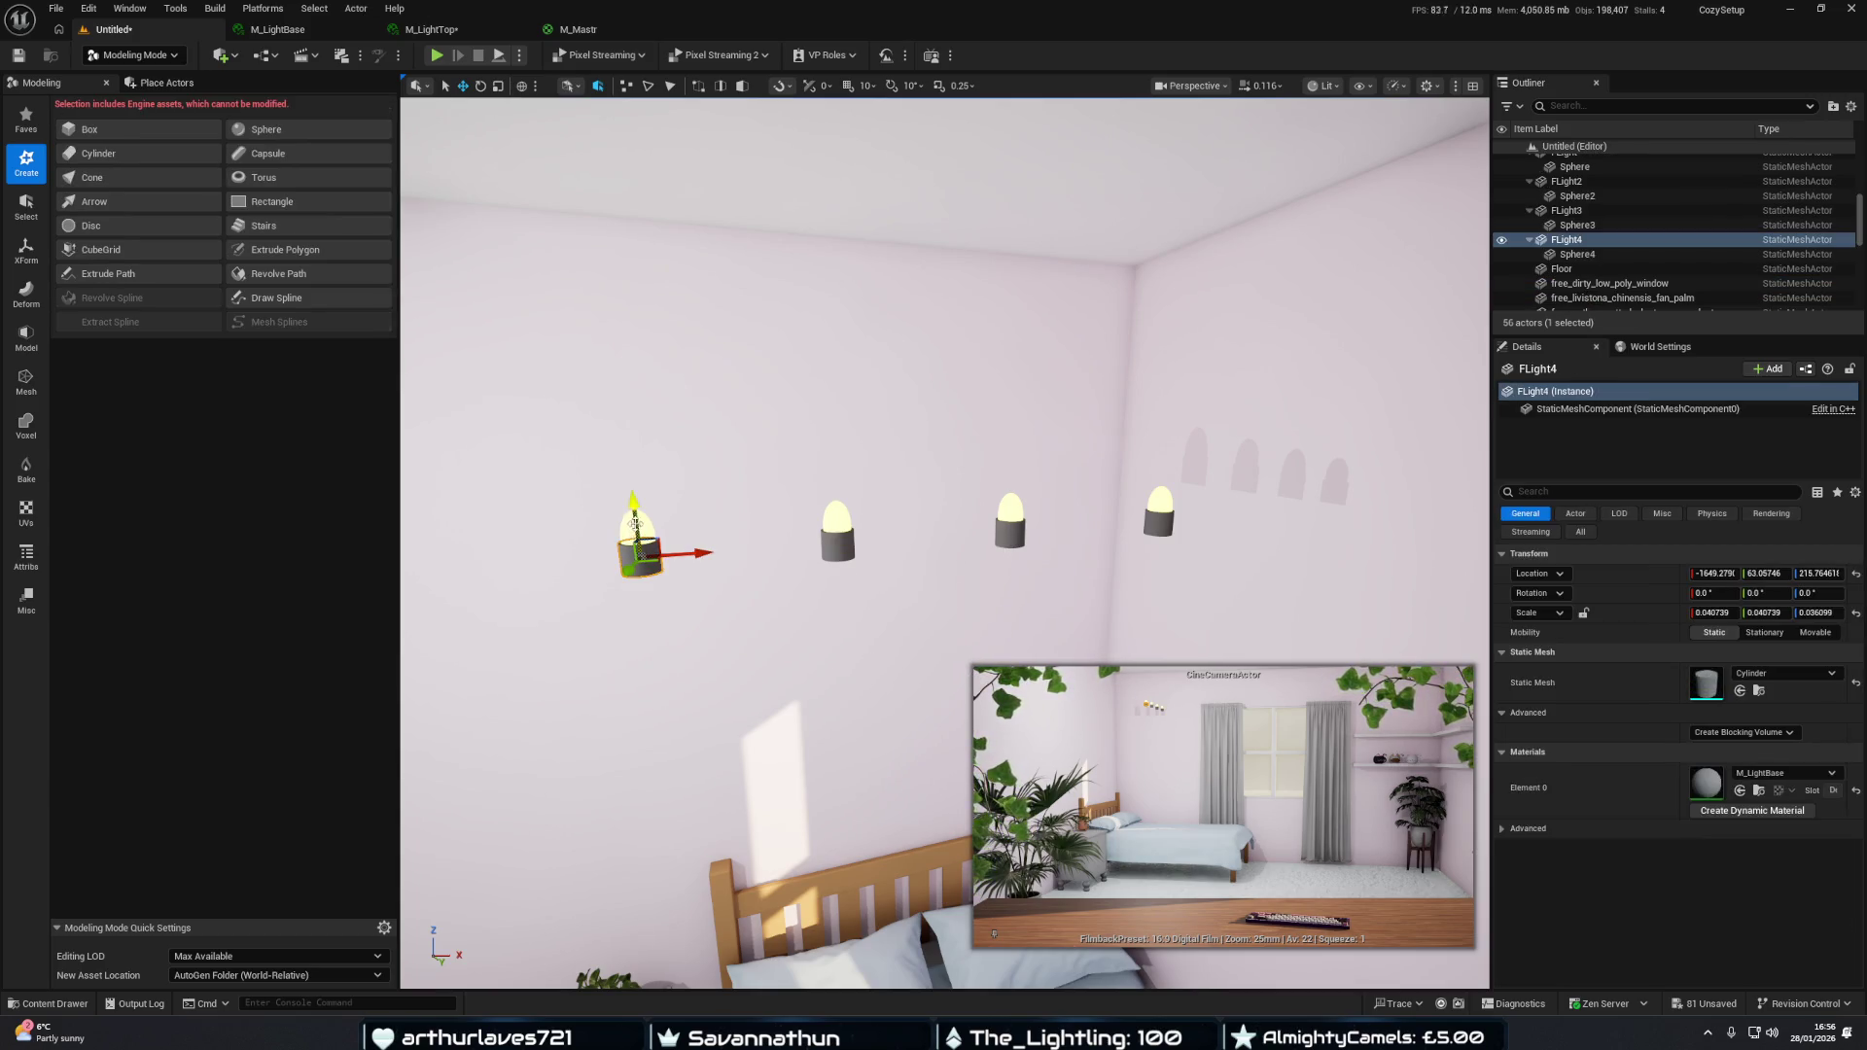
drag(667, 552, 795, 546)
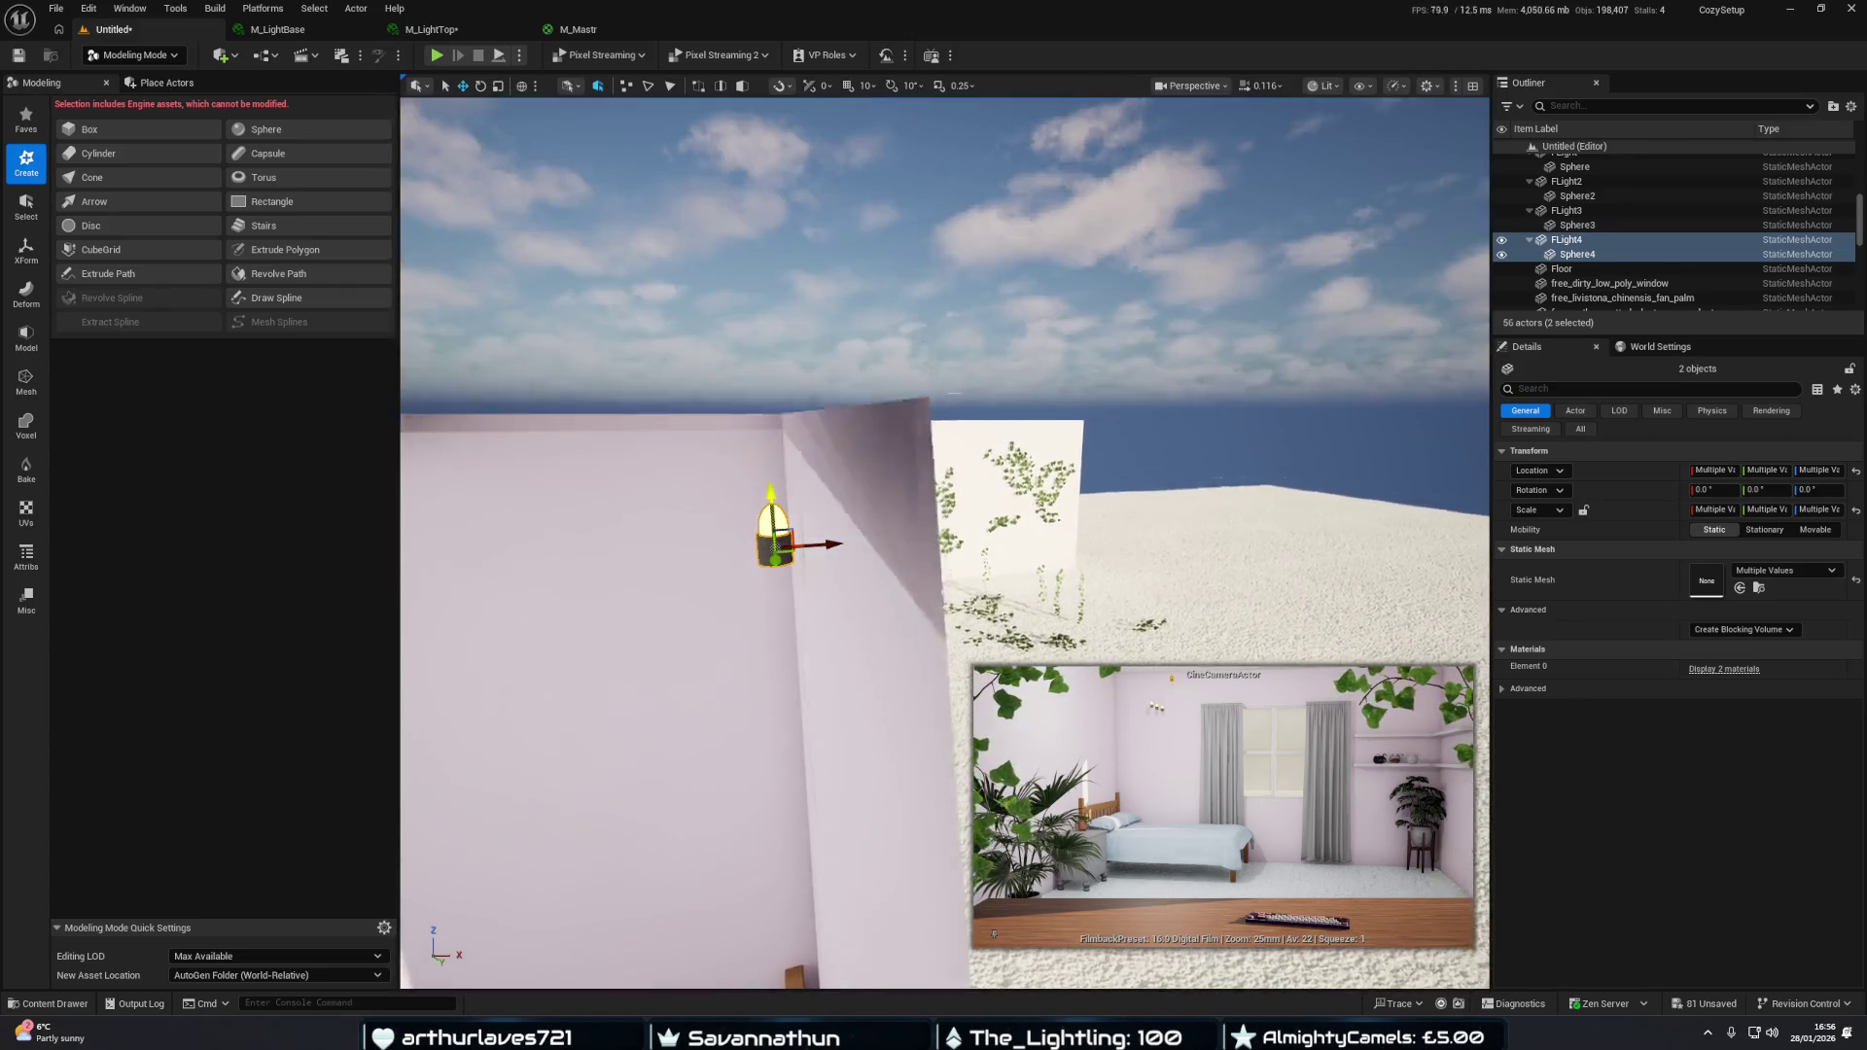
key(e)
mouse_move(820, 486)
mouse_down()
mouse_move(802, 515)
mouse_move(820, 486)
mouse_up()
key(ctrl+z)
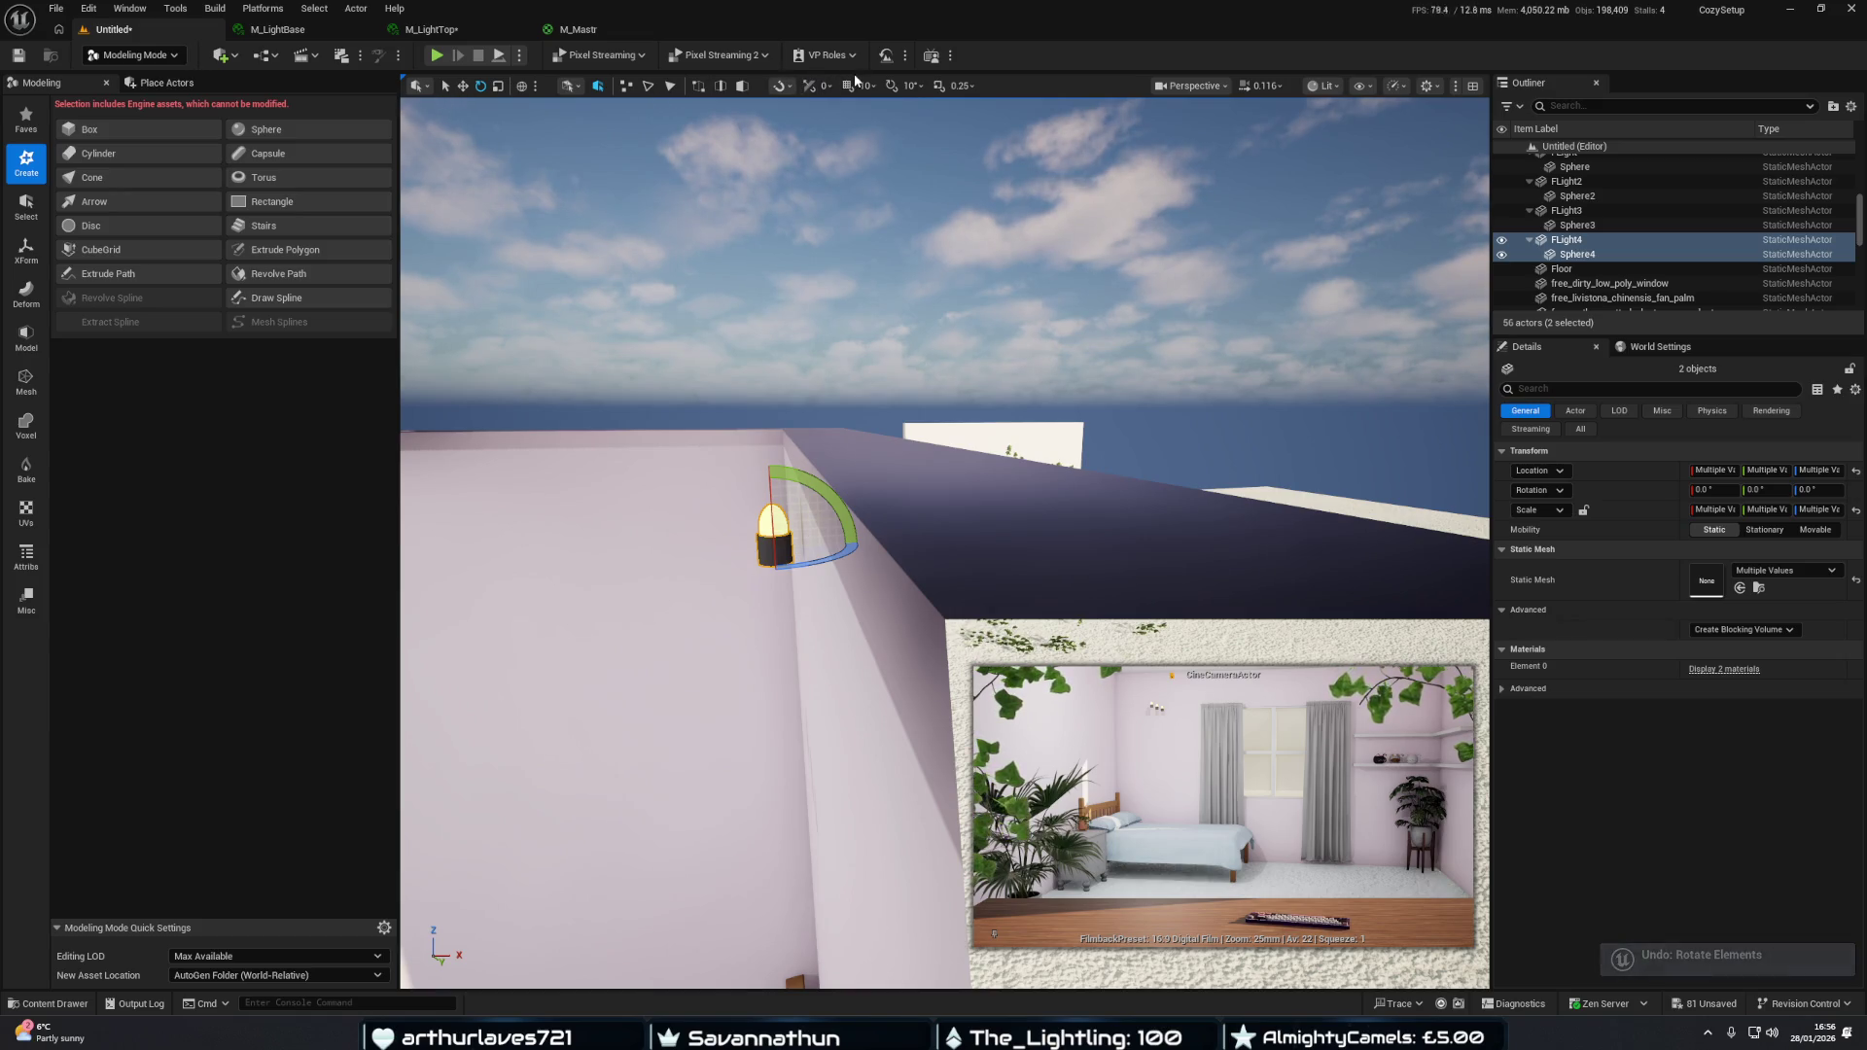
With rotation snap on, flip the lamp upside down and raise it to the ceiling near the corner.
click(891, 85)
mouse_move(855, 540)
mouse_down()
mouse_move(870, 545)
mouse_move(821, 632)
mouse_move(724, 615)
mouse_move(680, 574)
mouse_up()
mouse_move(777, 681)
mouse_down()
mouse_move(875, 671)
mouse_move(837, 516)
mouse_up()
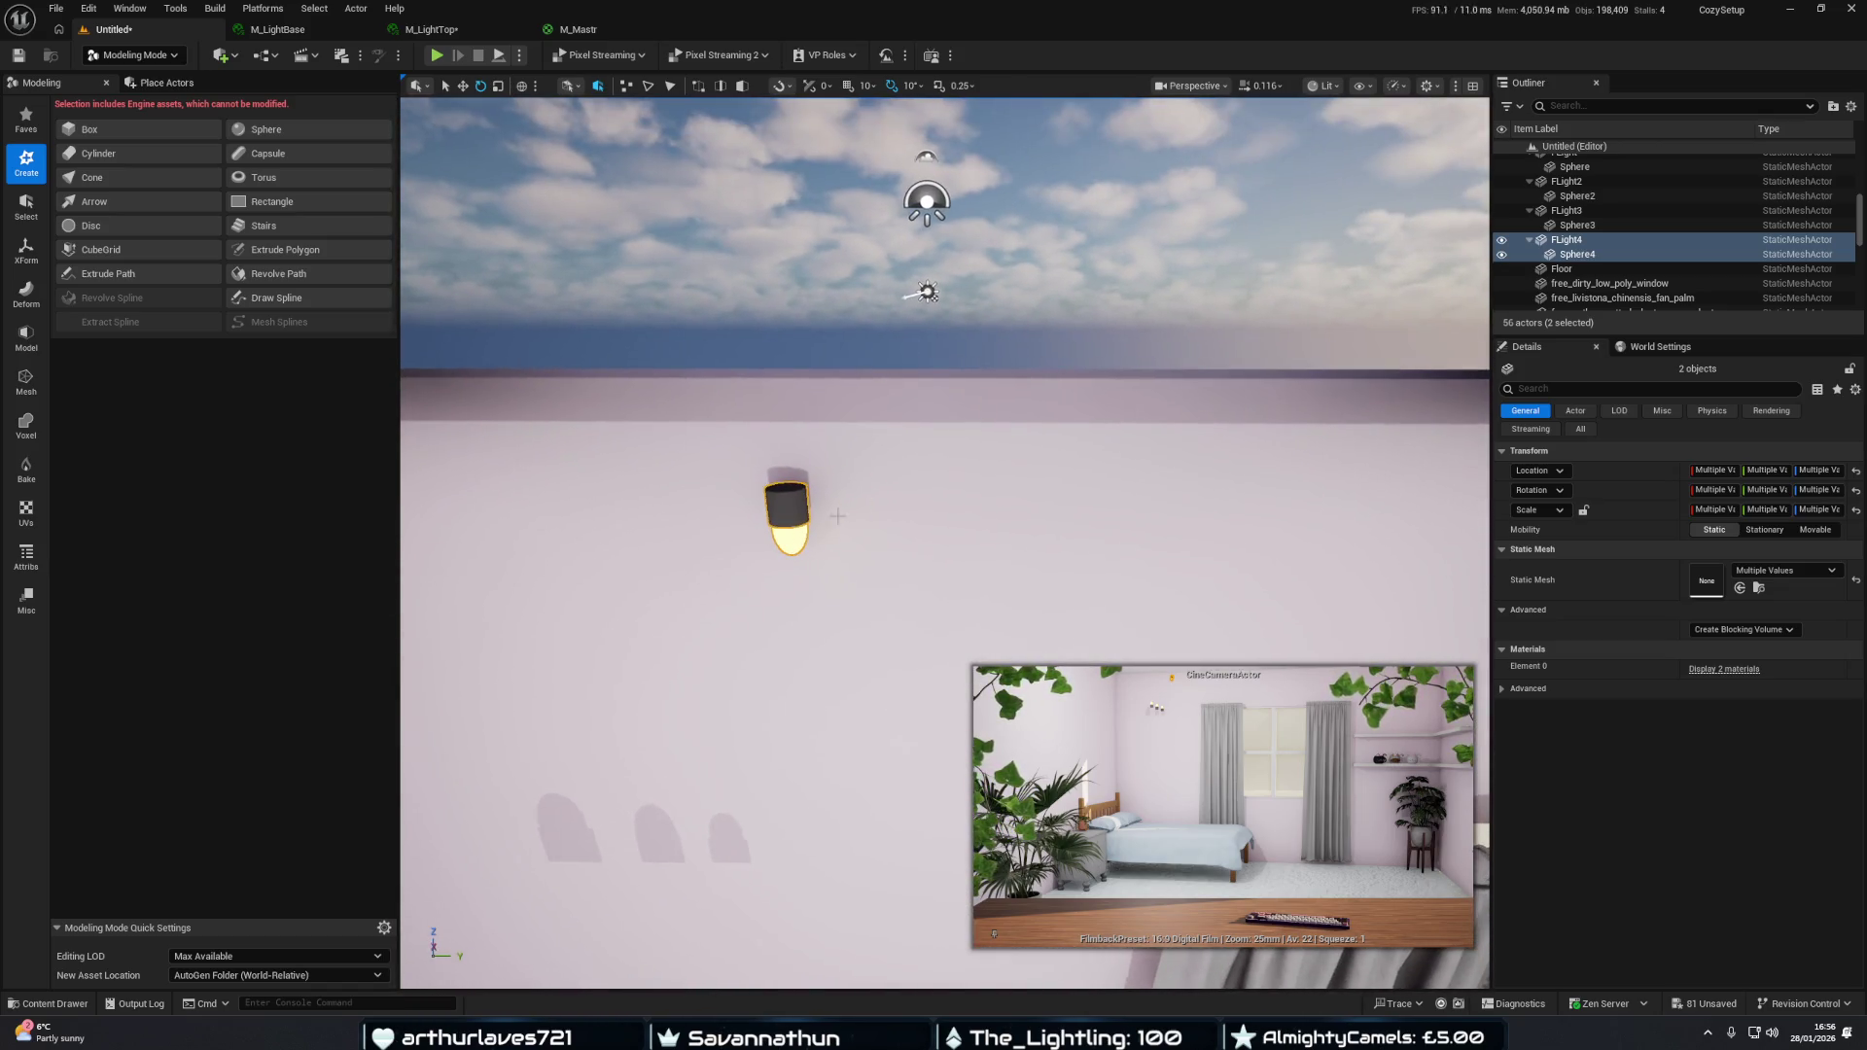
key(w)
mouse_move(789, 456)
mouse_down()
mouse_move(789, 403)
mouse_move(768, 467)
mouse_move(777, 418)
mouse_move(812, 457)
mouse_move(792, 450)
mouse_move(812, 433)
mouse_up()
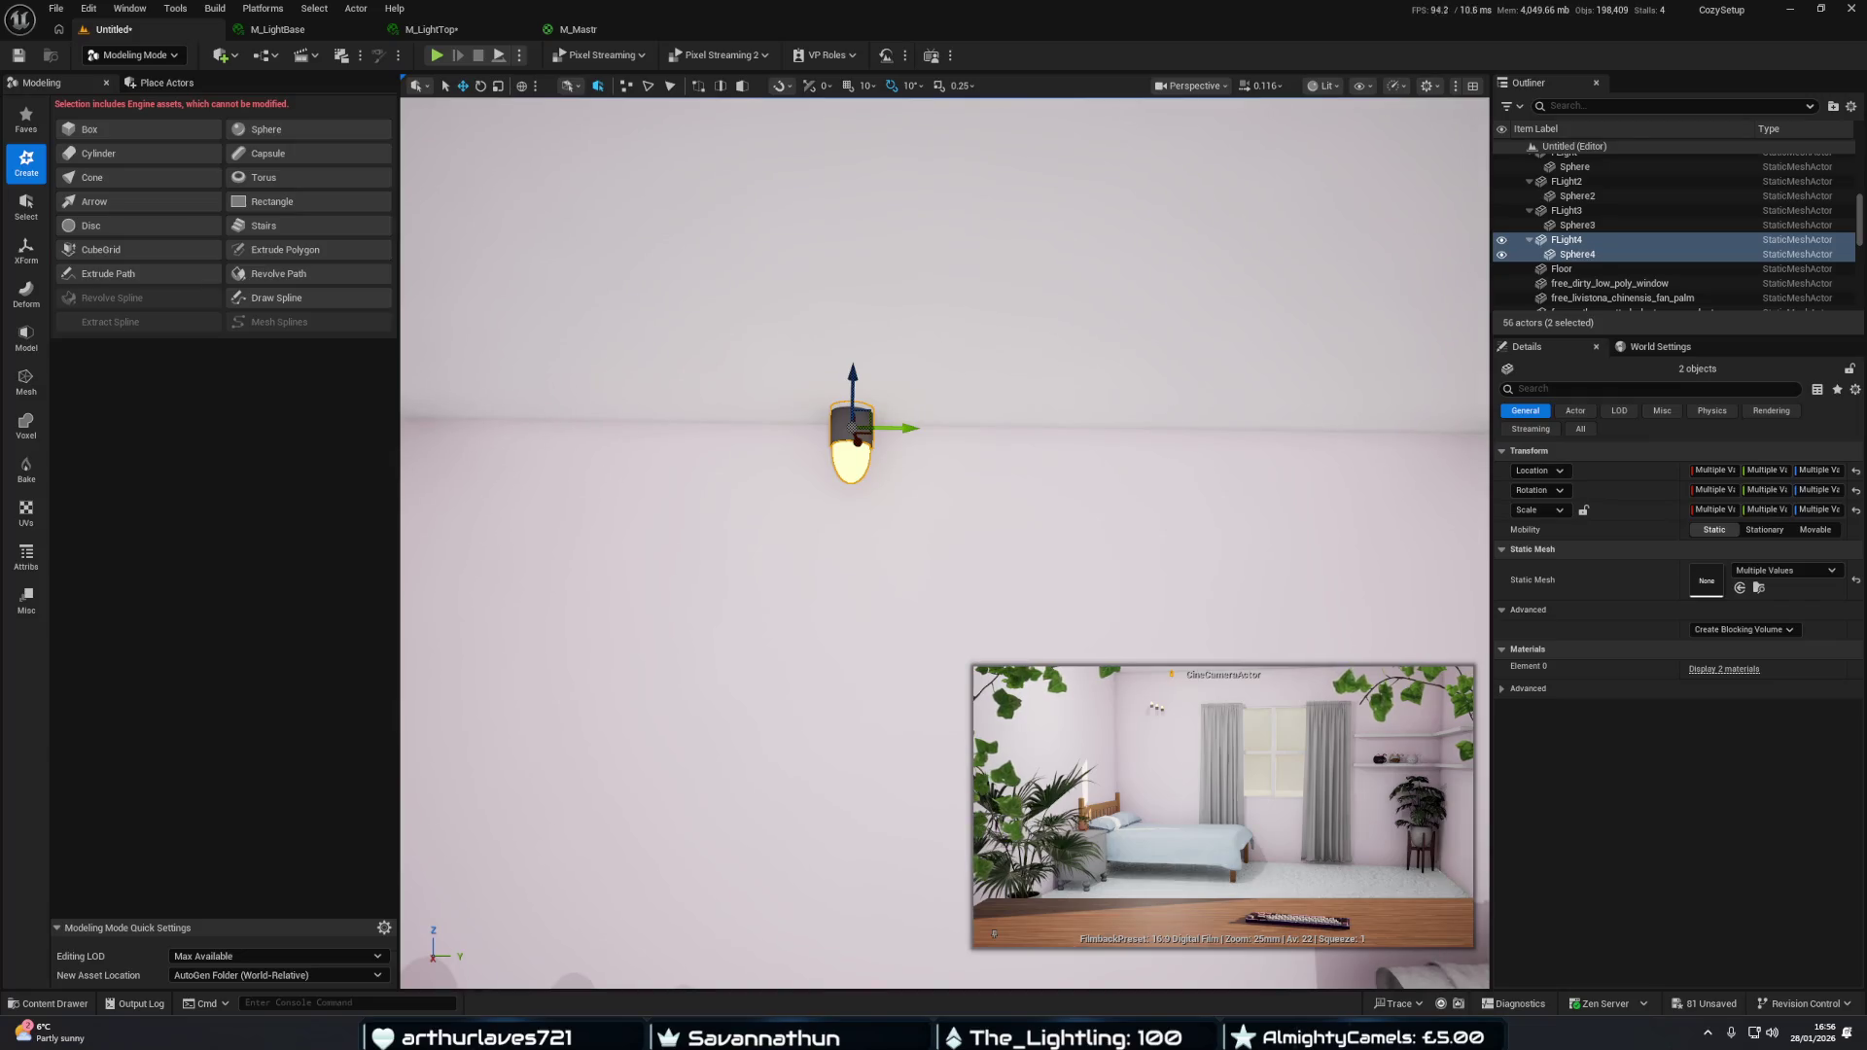
mouse_move(890, 427)
mouse_down()
mouse_move(824, 428)
mouse_move(1451, 425)
mouse_up()
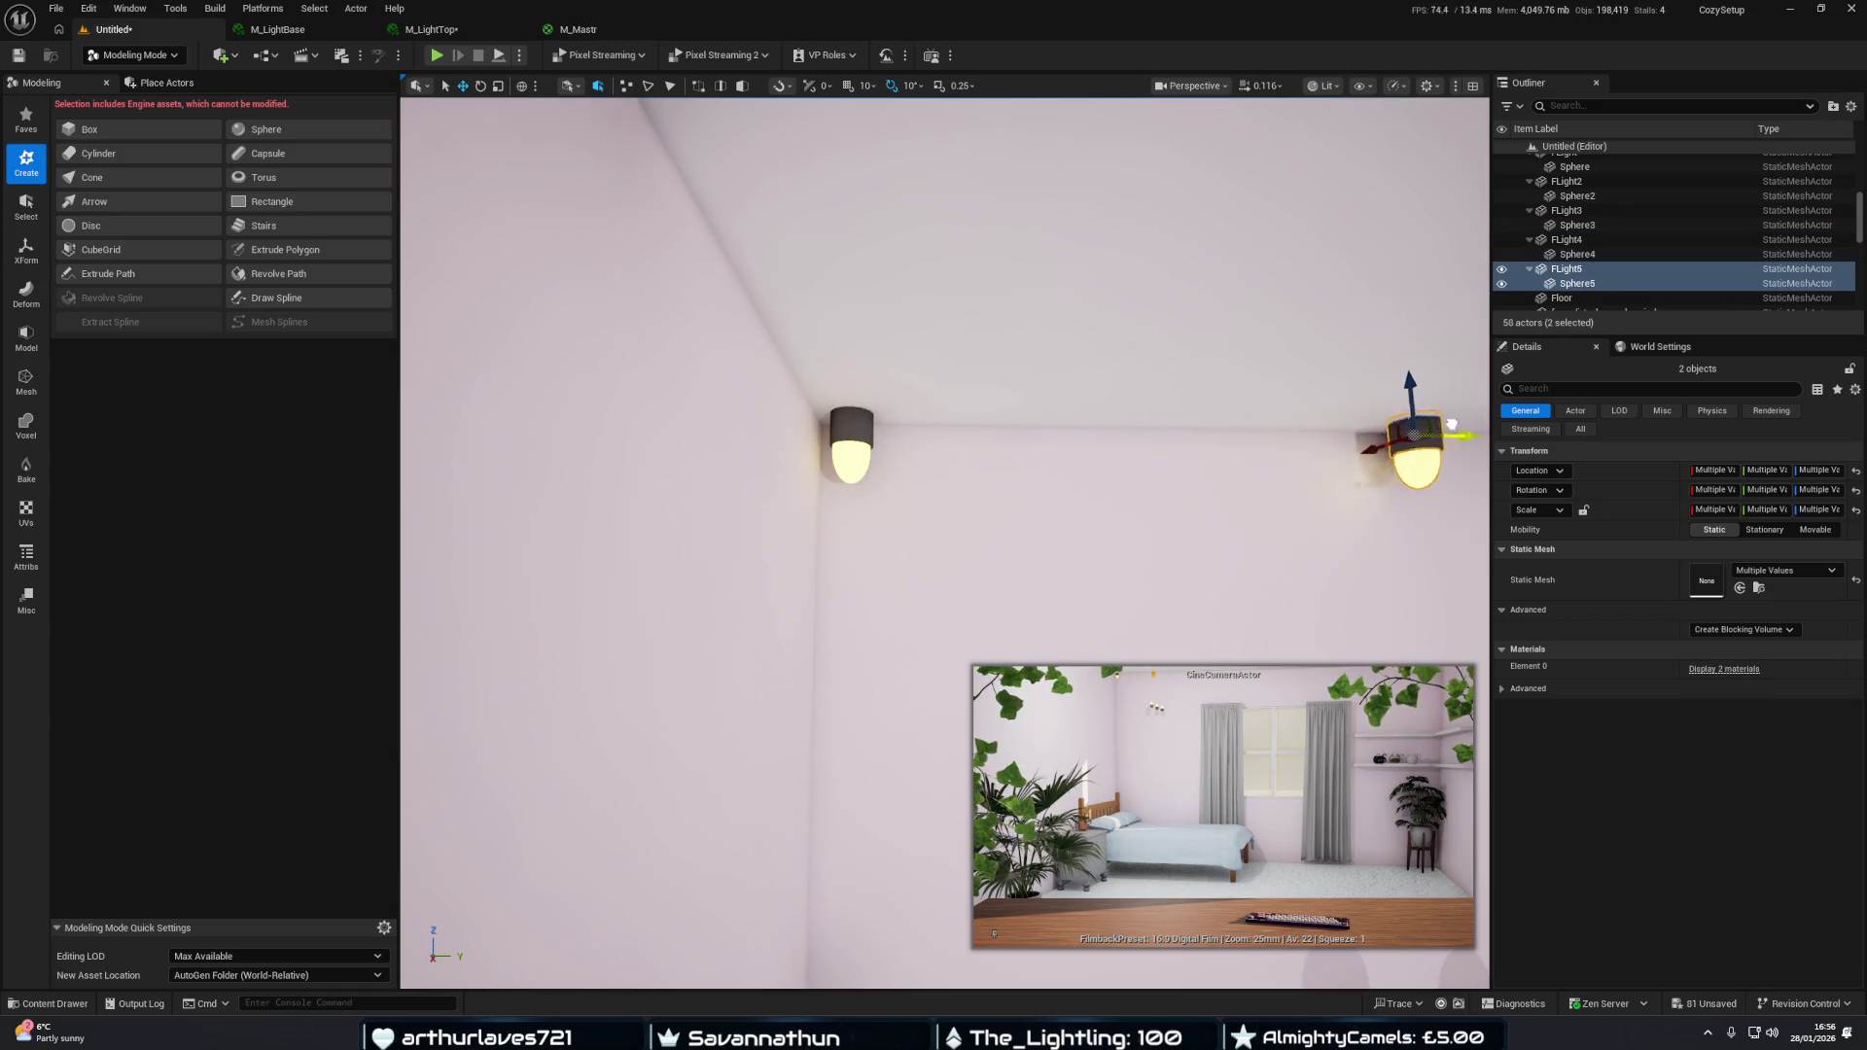
Rotate the selected lamp and the middle lamp FLight5 with its bulb to face the room.
mouse_move(1251, 450)
mouse_down()
mouse_move(1348, 475)
mouse_move(848, 459)
mouse_move(924, 489)
mouse_move(1277, 486)
mouse_up()
key(ctrl+z)
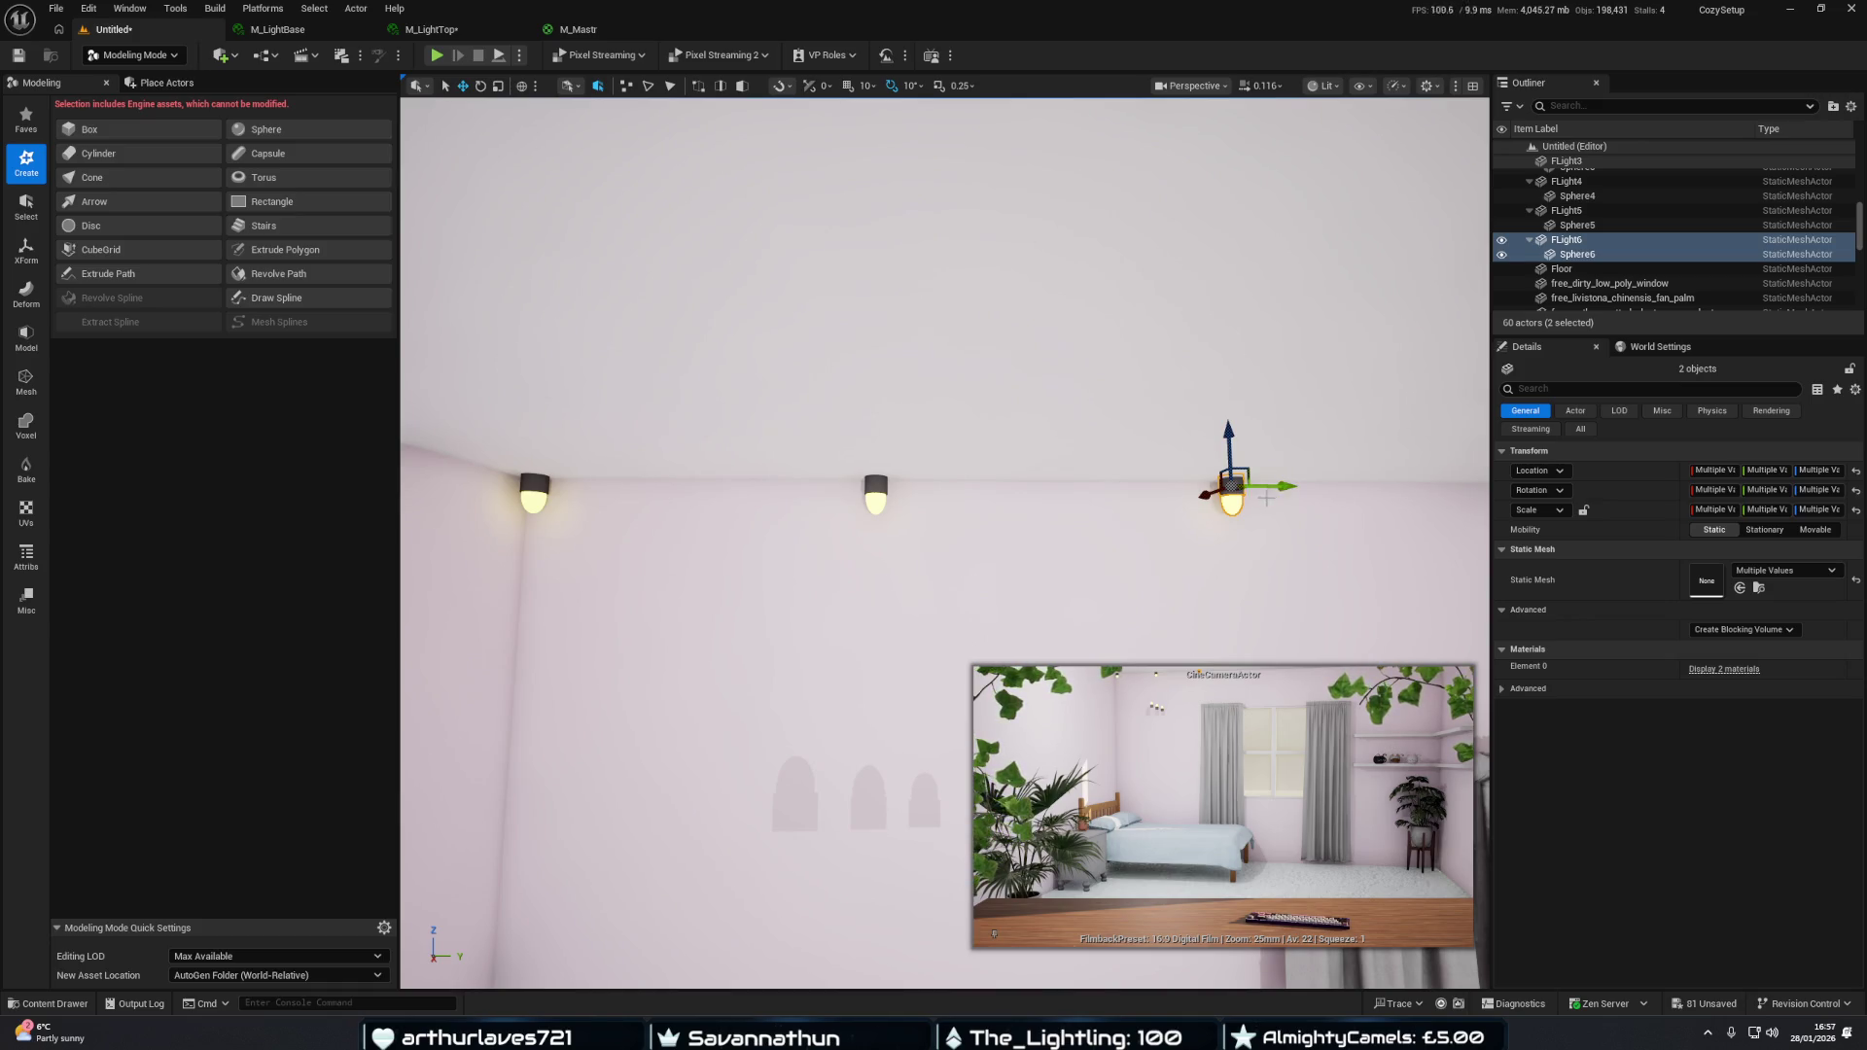
key(e)
drag(1233, 561, 1196, 550)
click(880, 484)
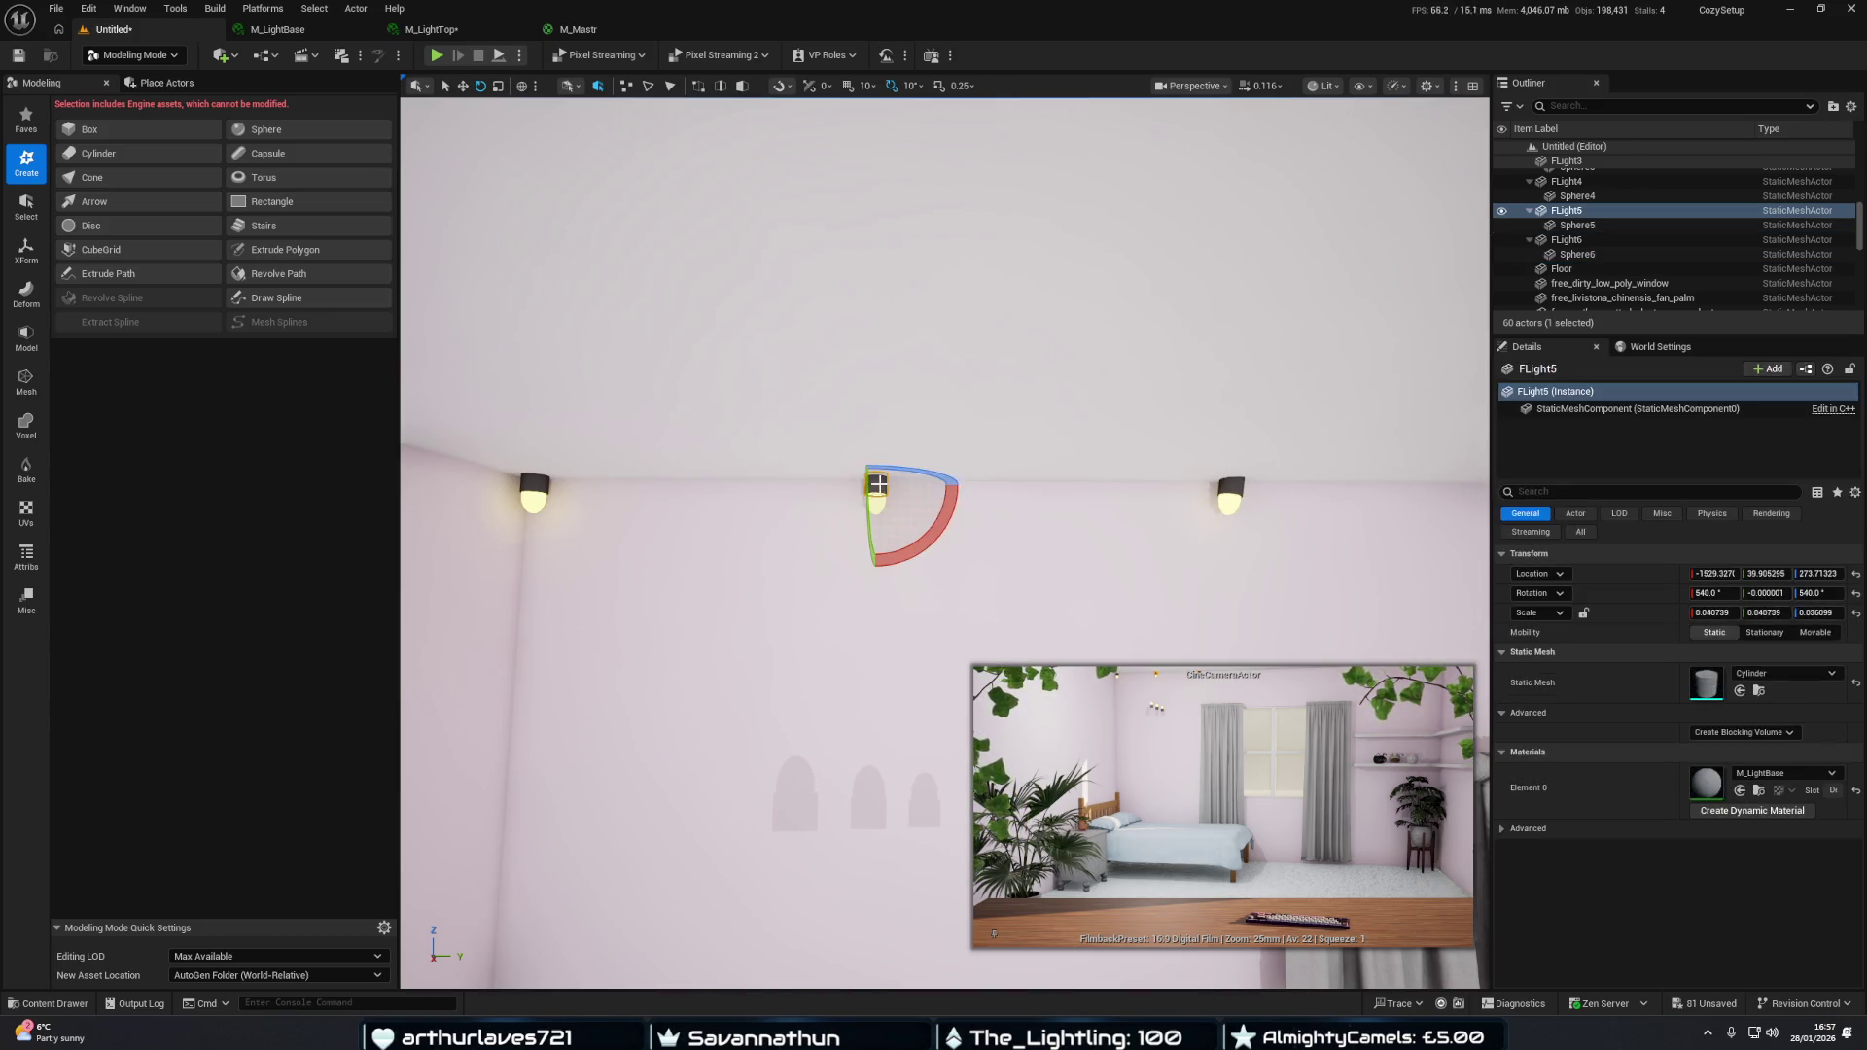
ctrl+click(880, 505)
drag(933, 496, 857, 588)
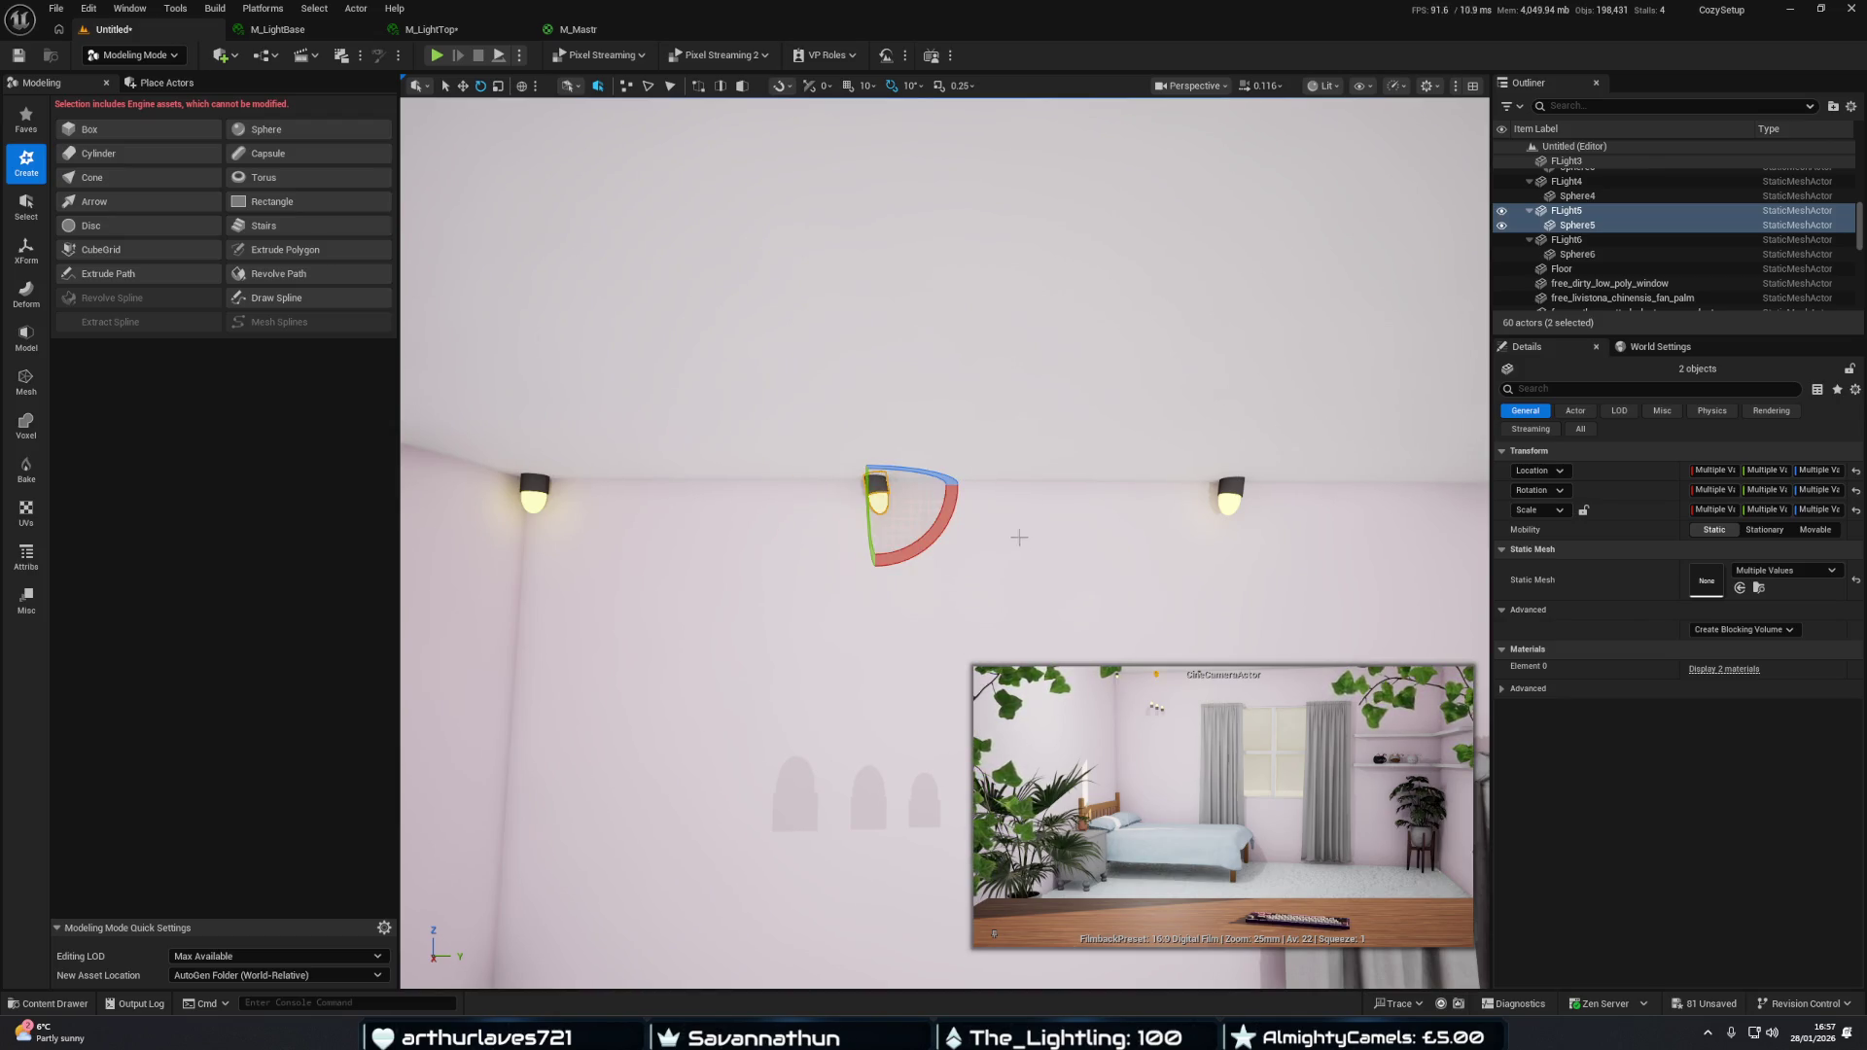
Check the left and middle bulbs, then collapse FLight4–FLight6 in the Outliner.
scroll(943, 544, down, 5)
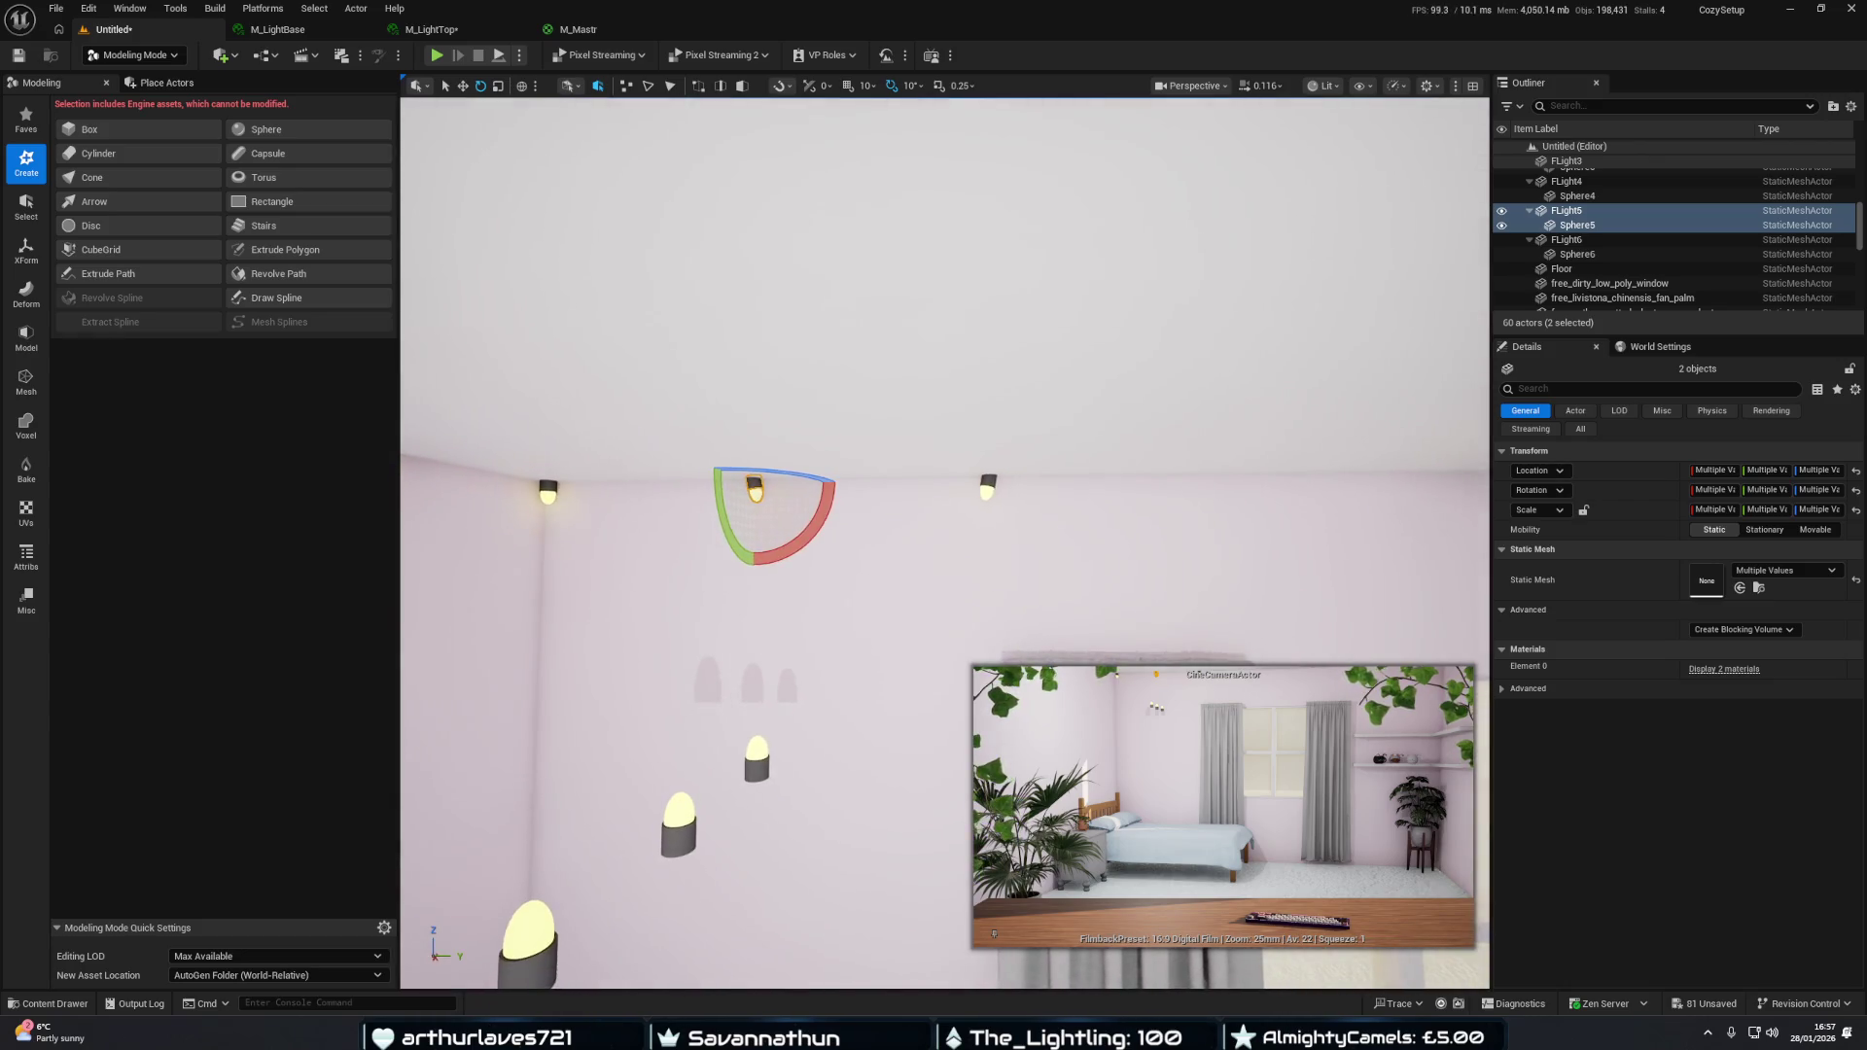
click(549, 491)
key(w)
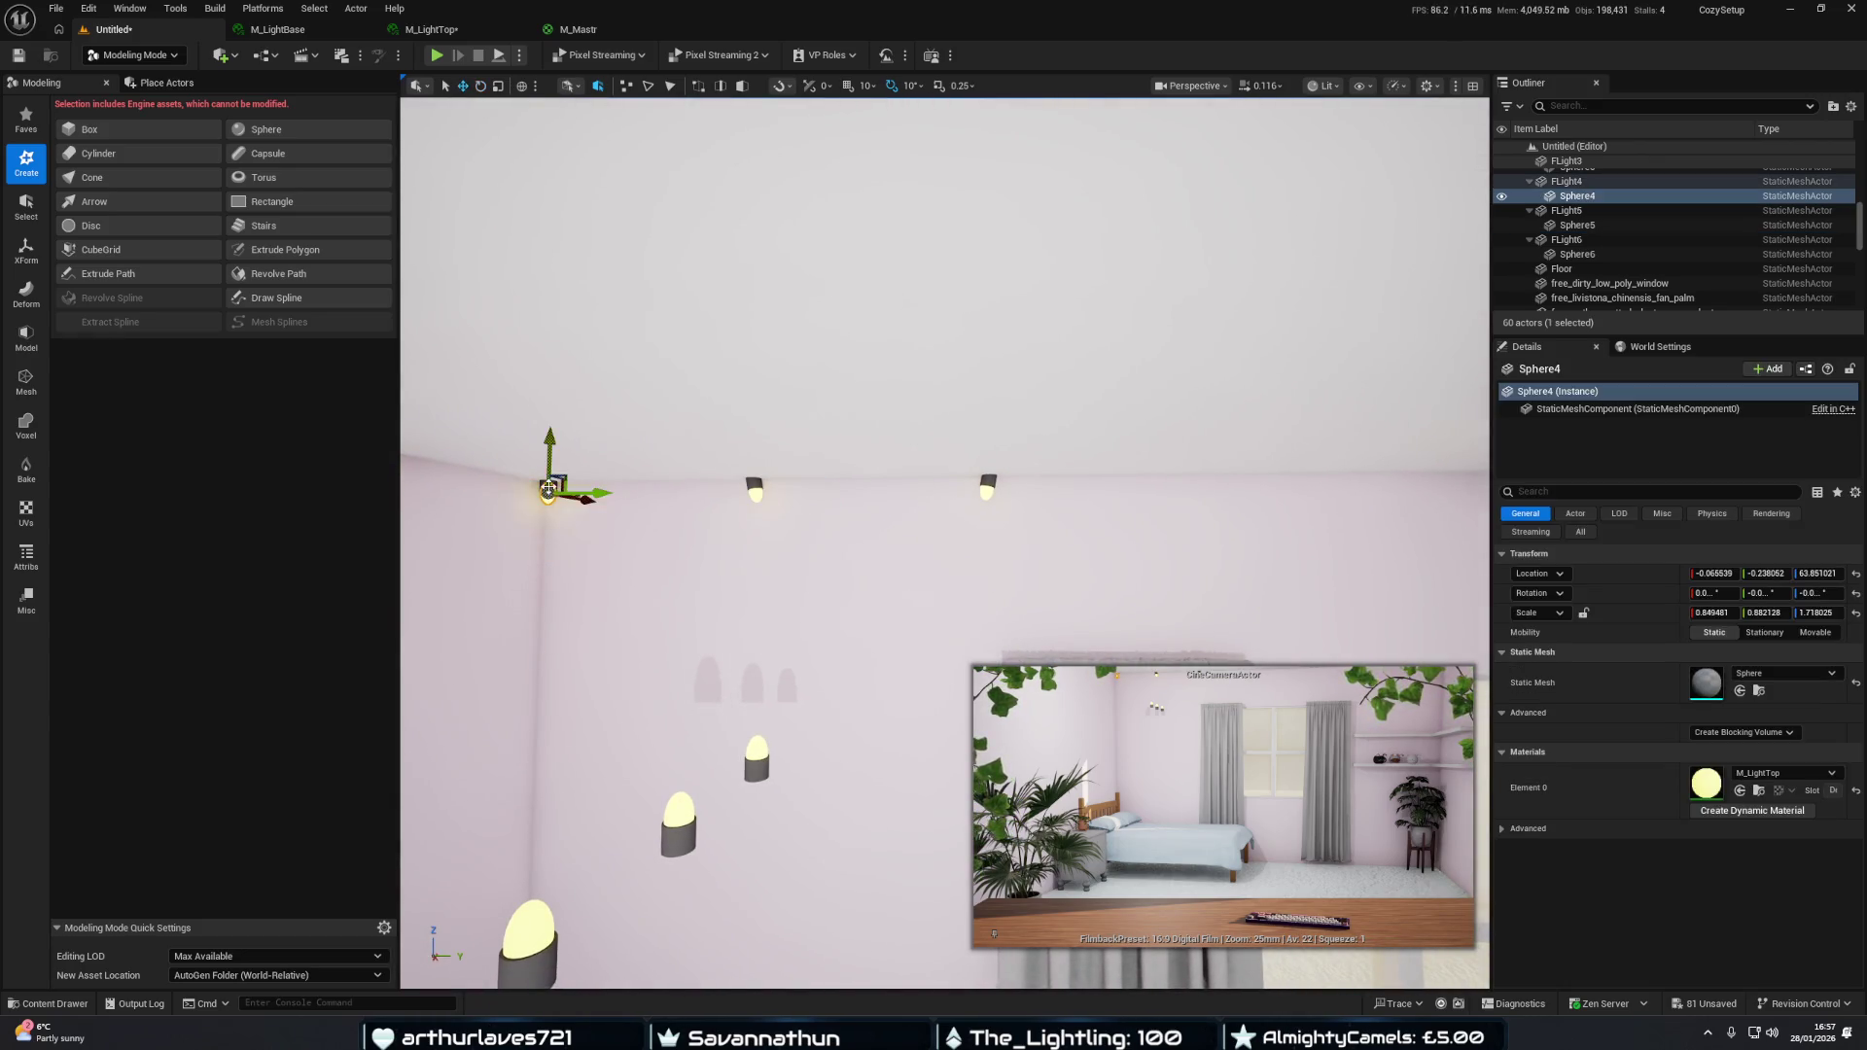
drag(546, 486, 543, 485)
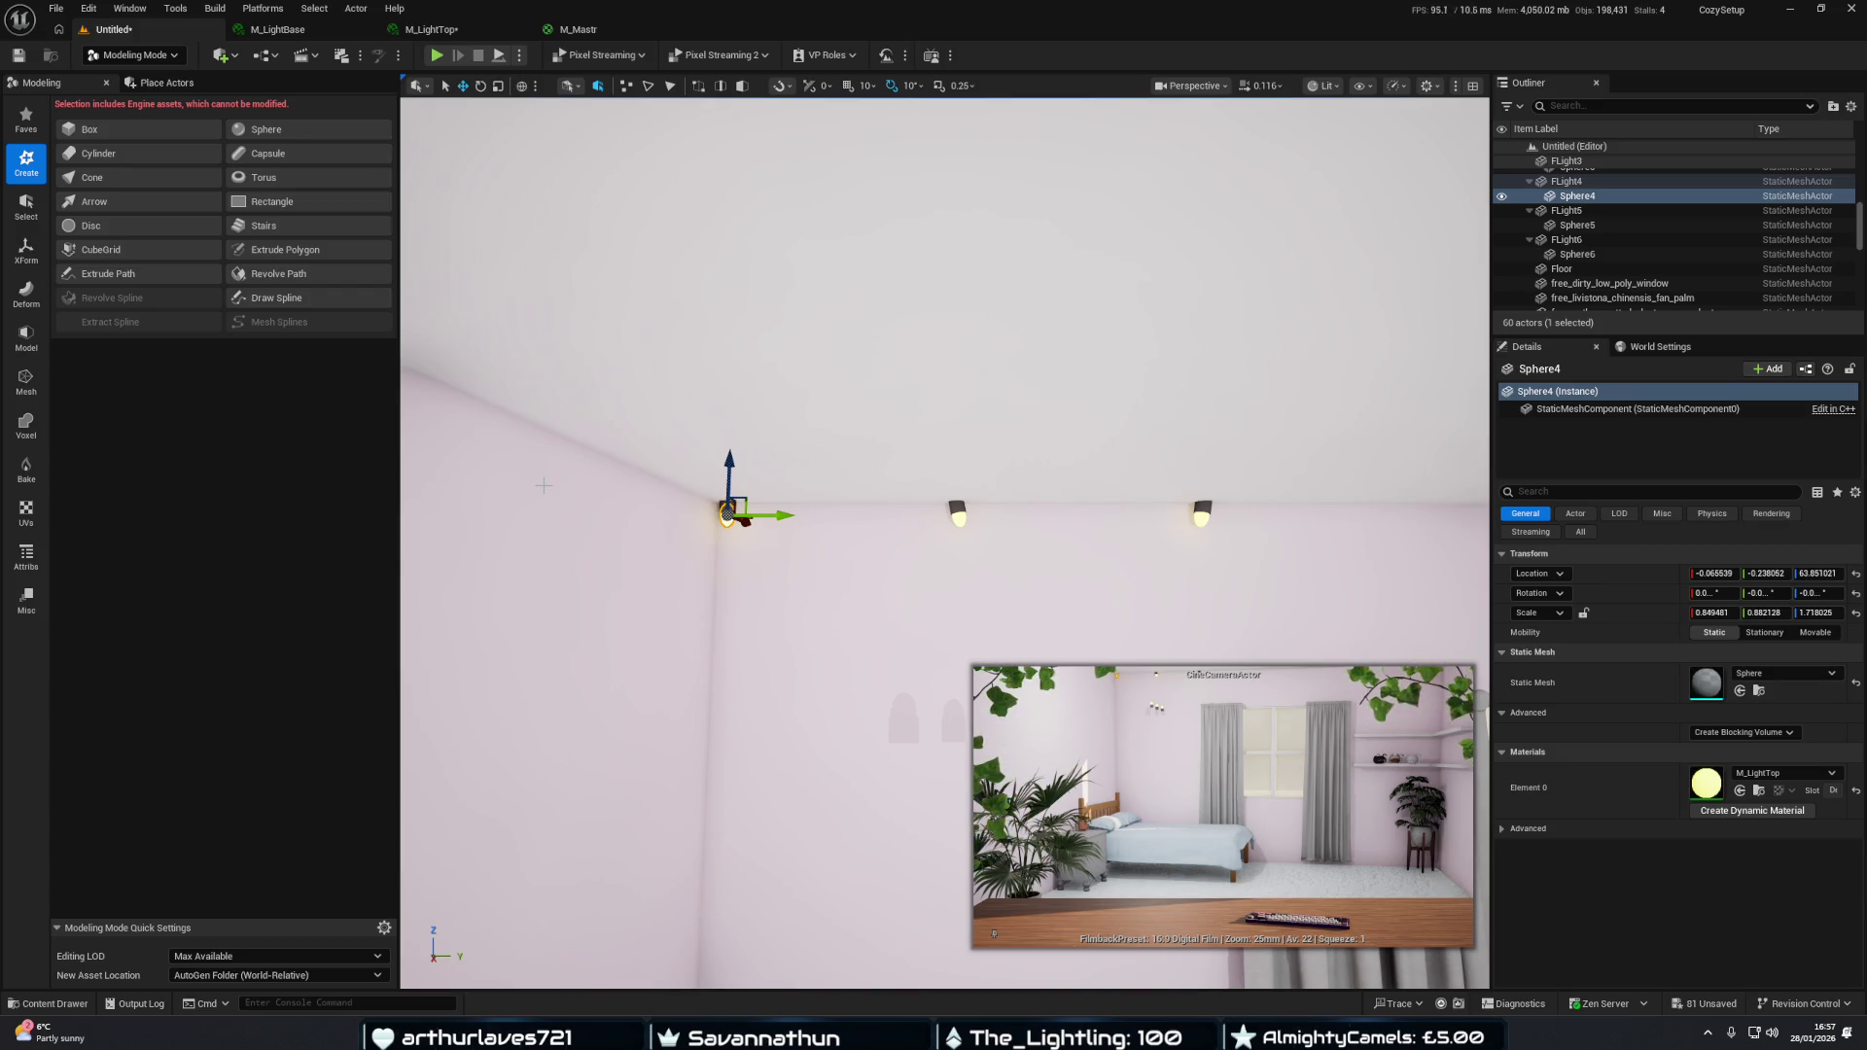
click(960, 520)
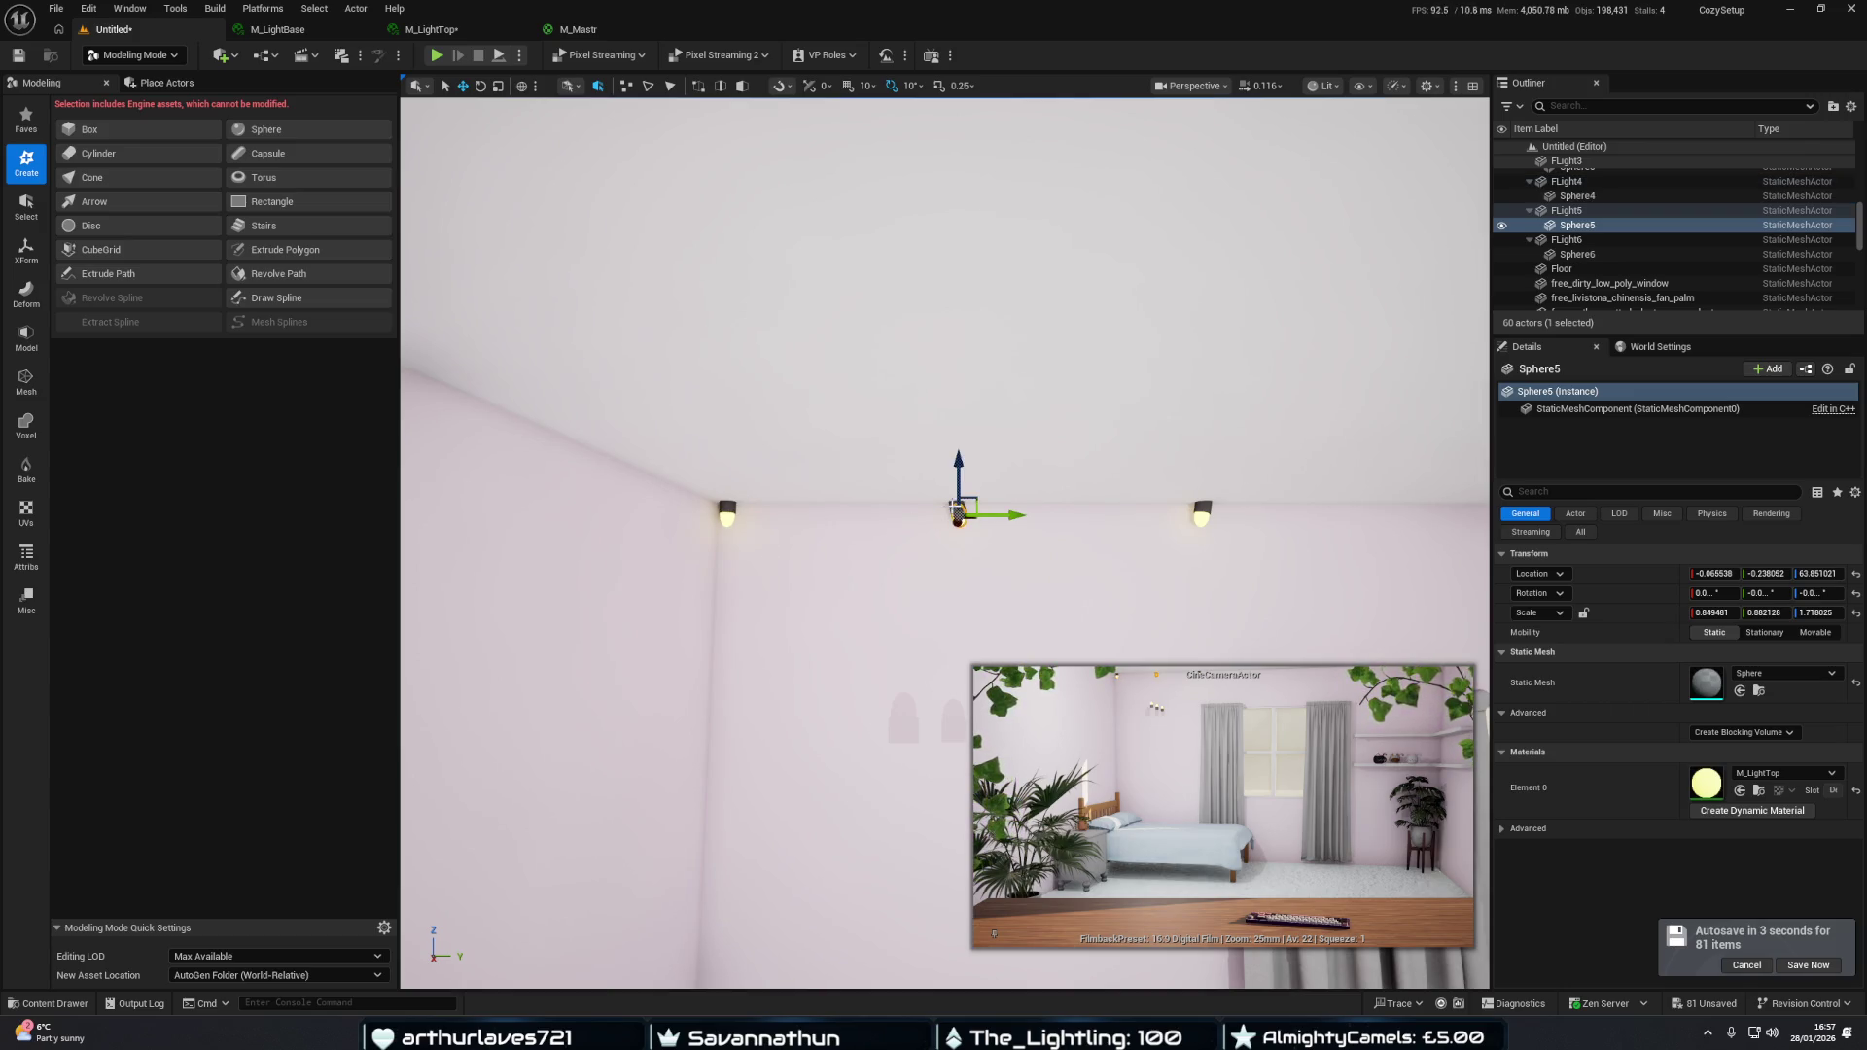
click(1531, 240)
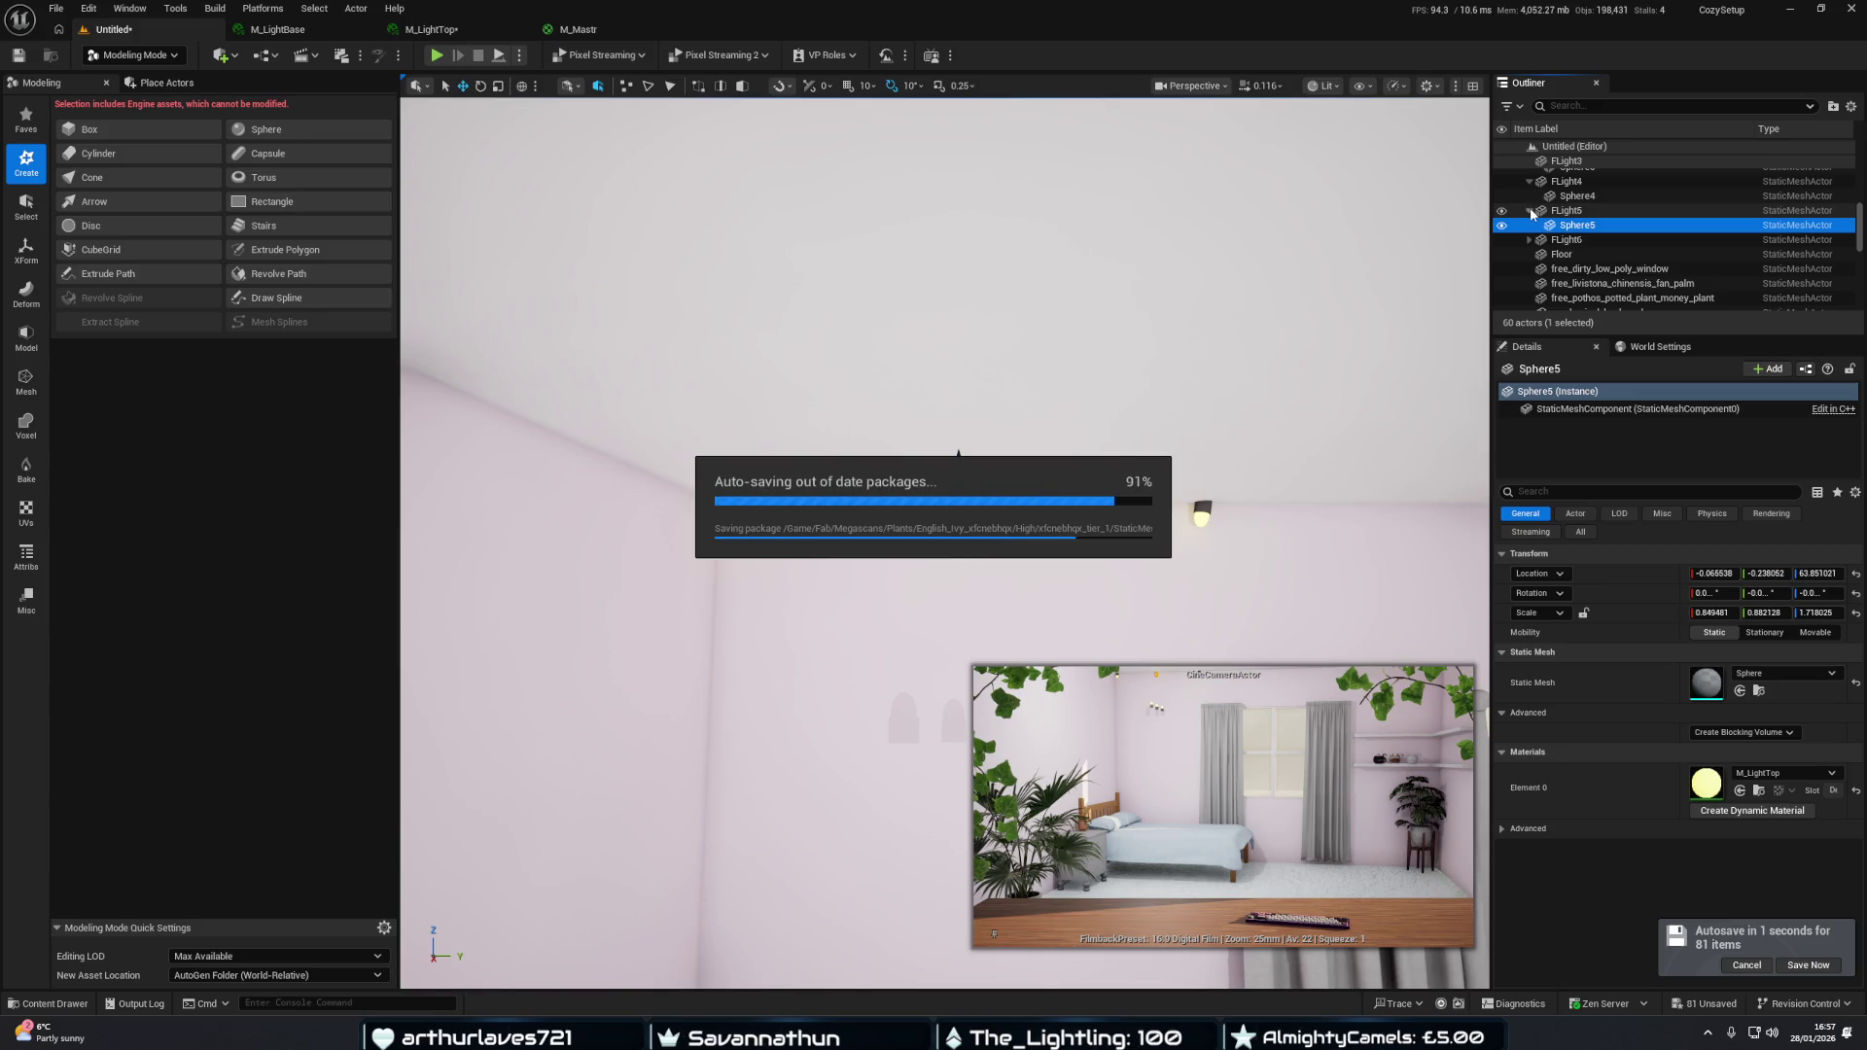
click(1531, 211)
click(1528, 182)
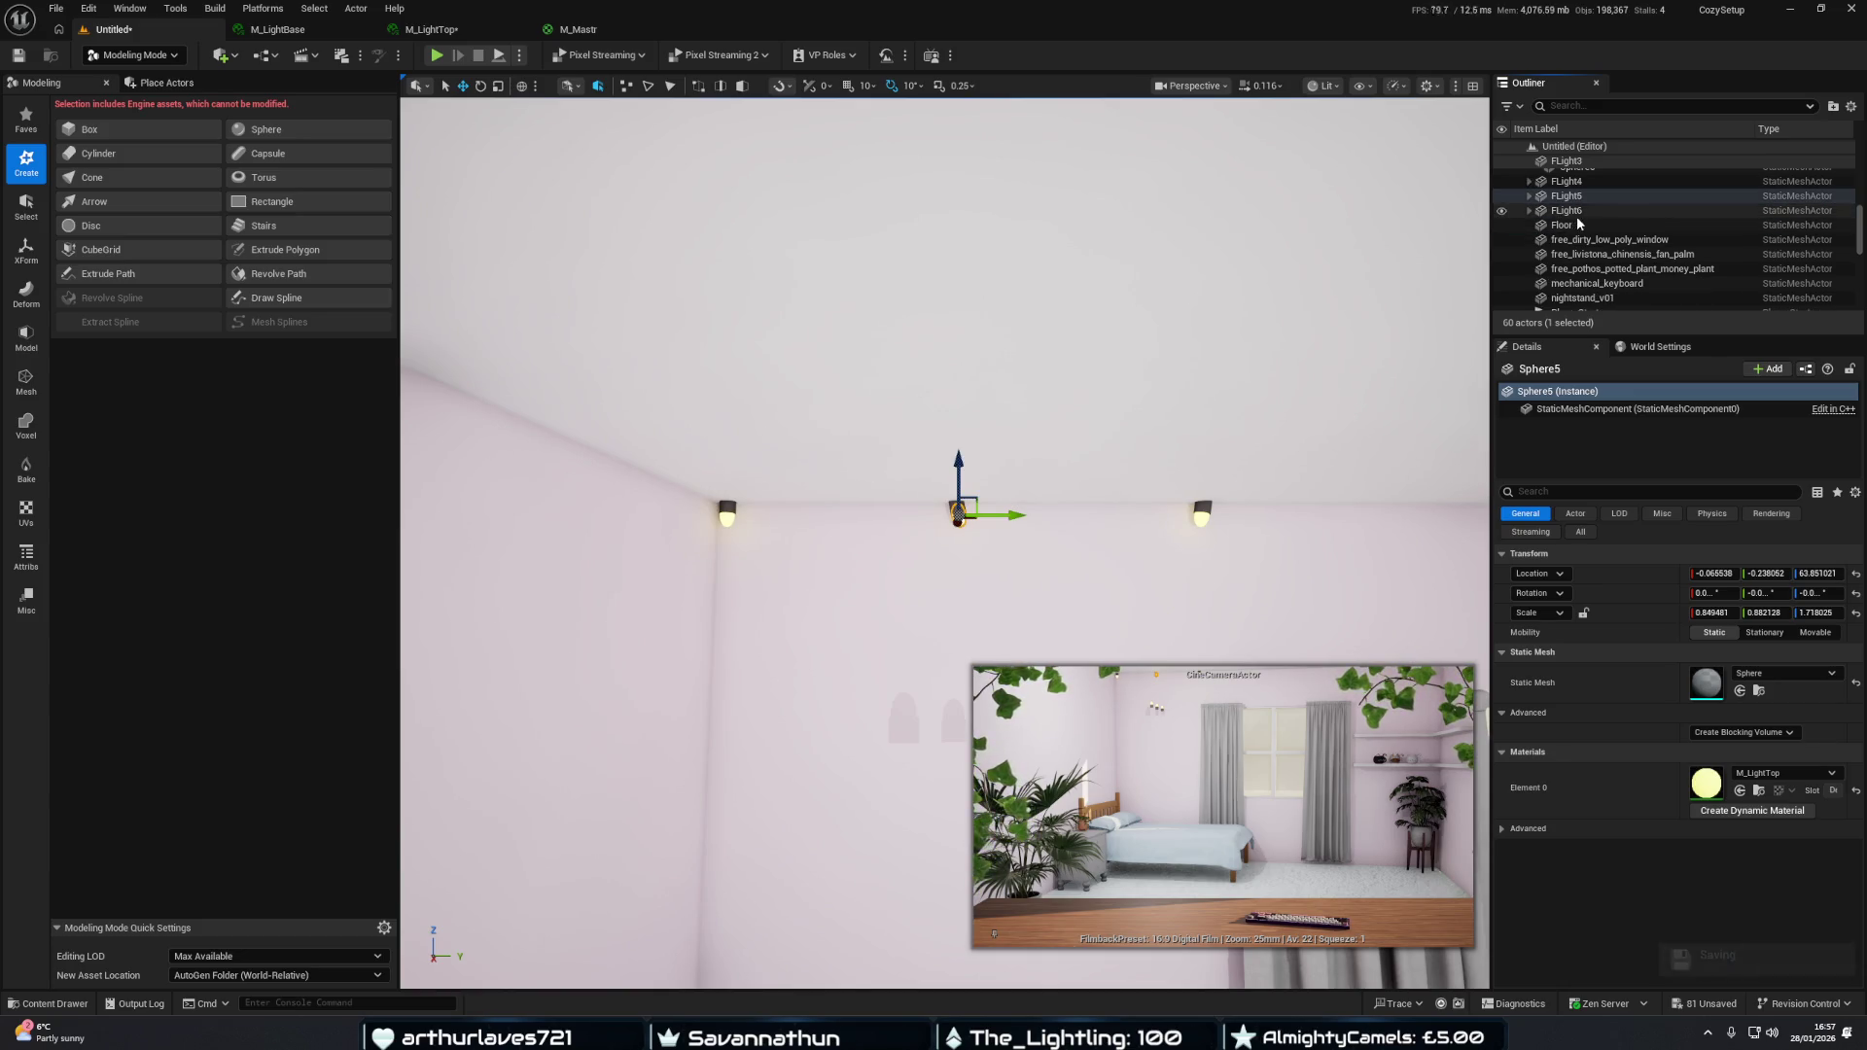
scroll(1555, 224, up, 1)
Select FLight4, FLight5 and FLight6 along with their attached bulbs.
click(1567, 243)
ctrl+click(1580, 229)
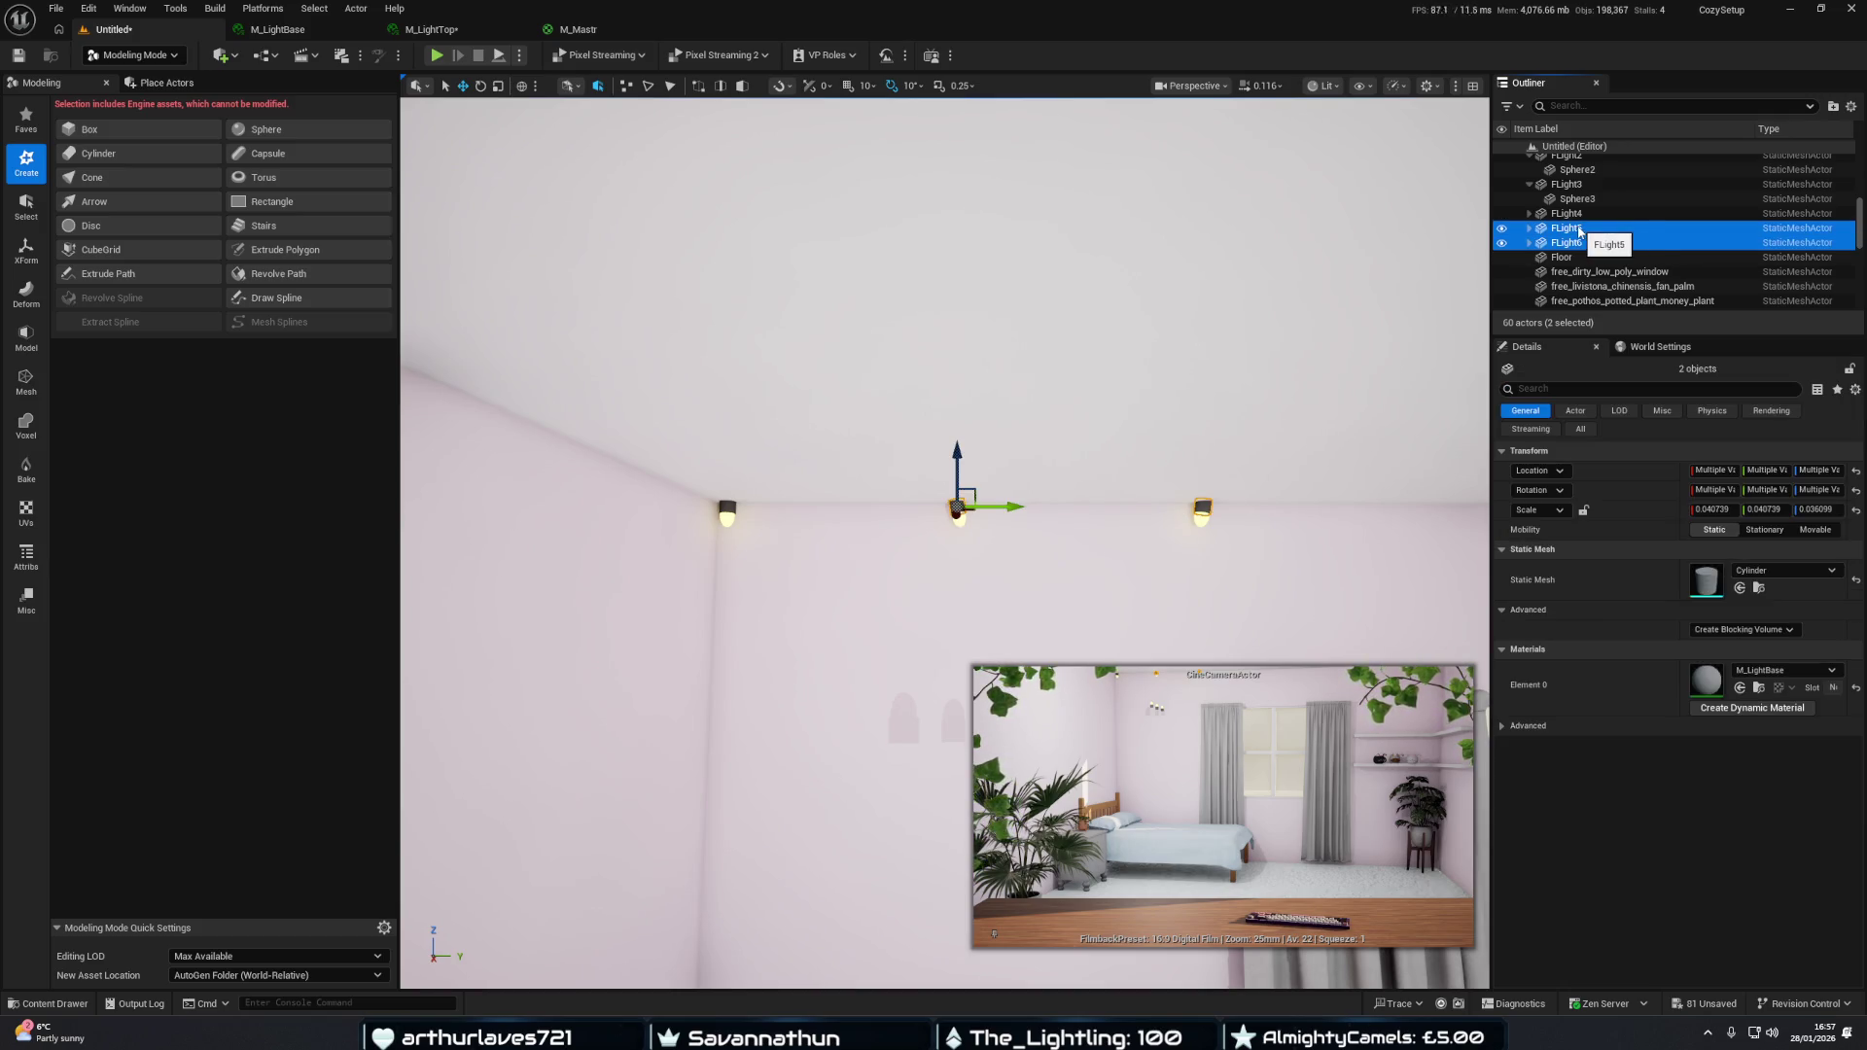
ctrl+click(1567, 214)
right_click(1569, 223)
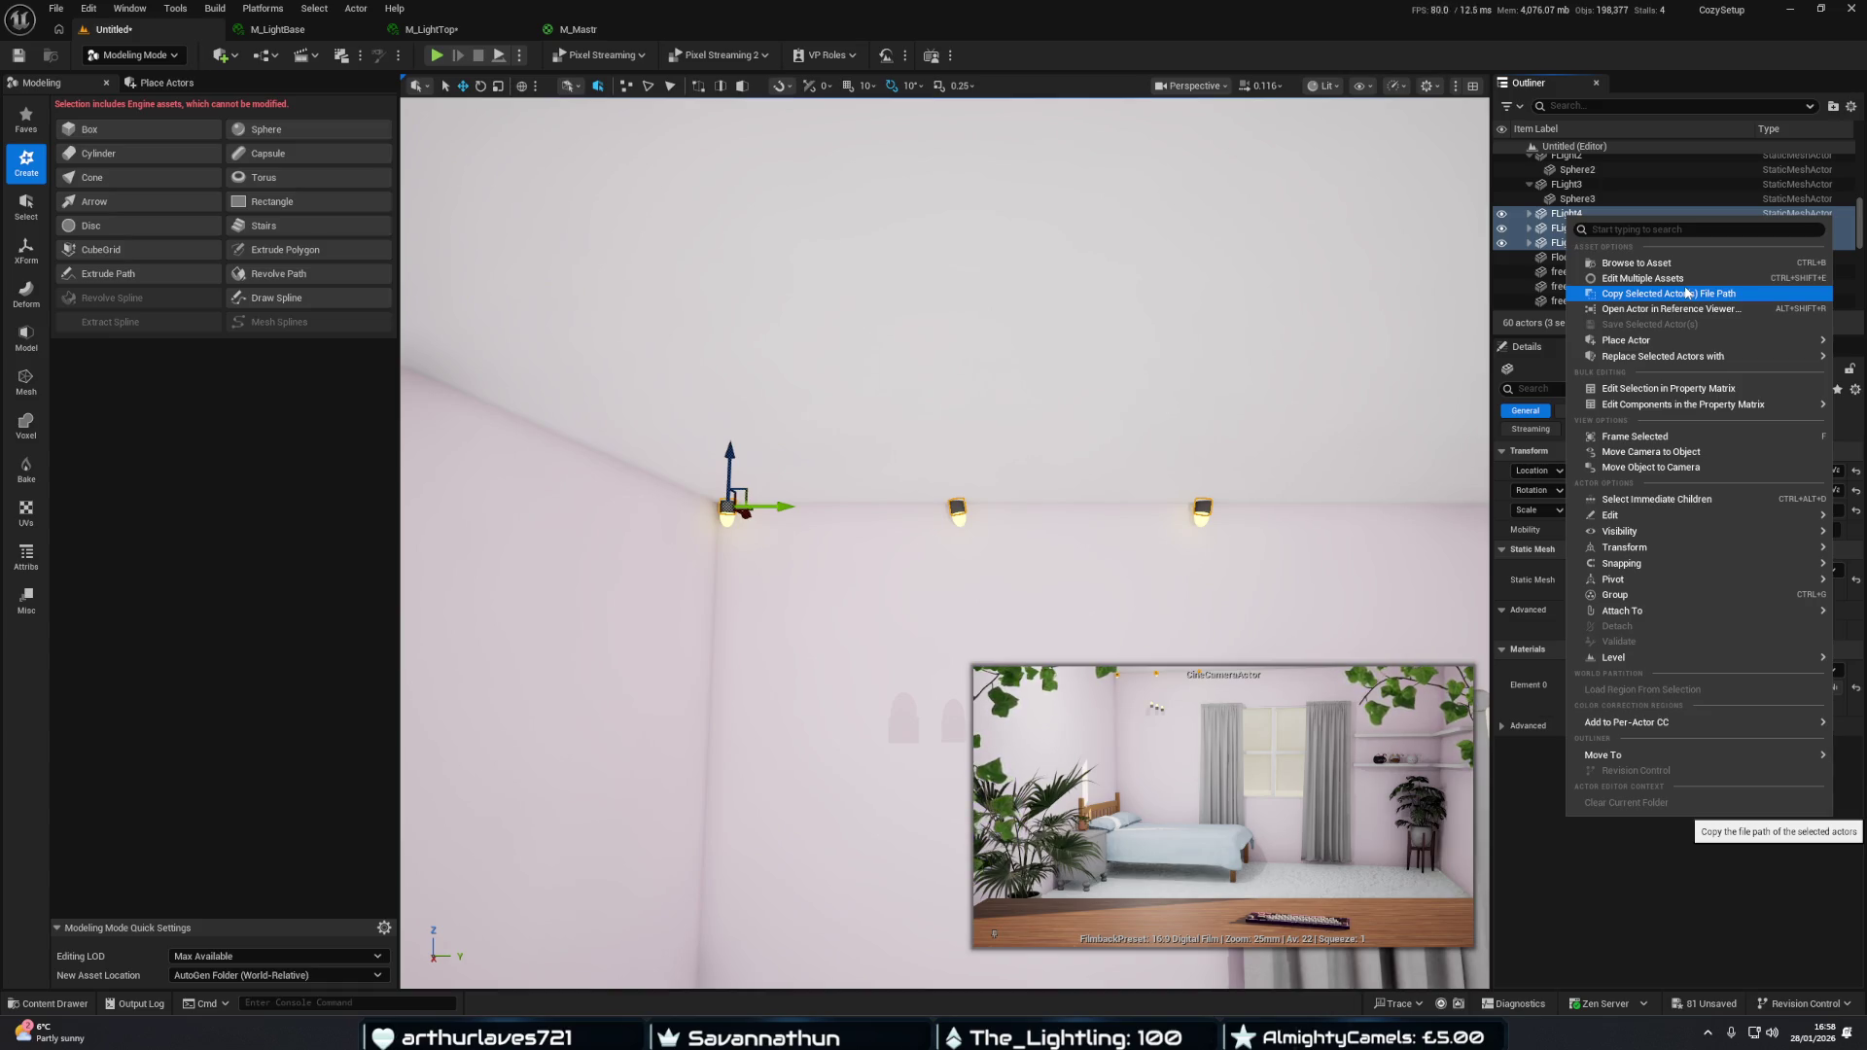
click(1652, 499)
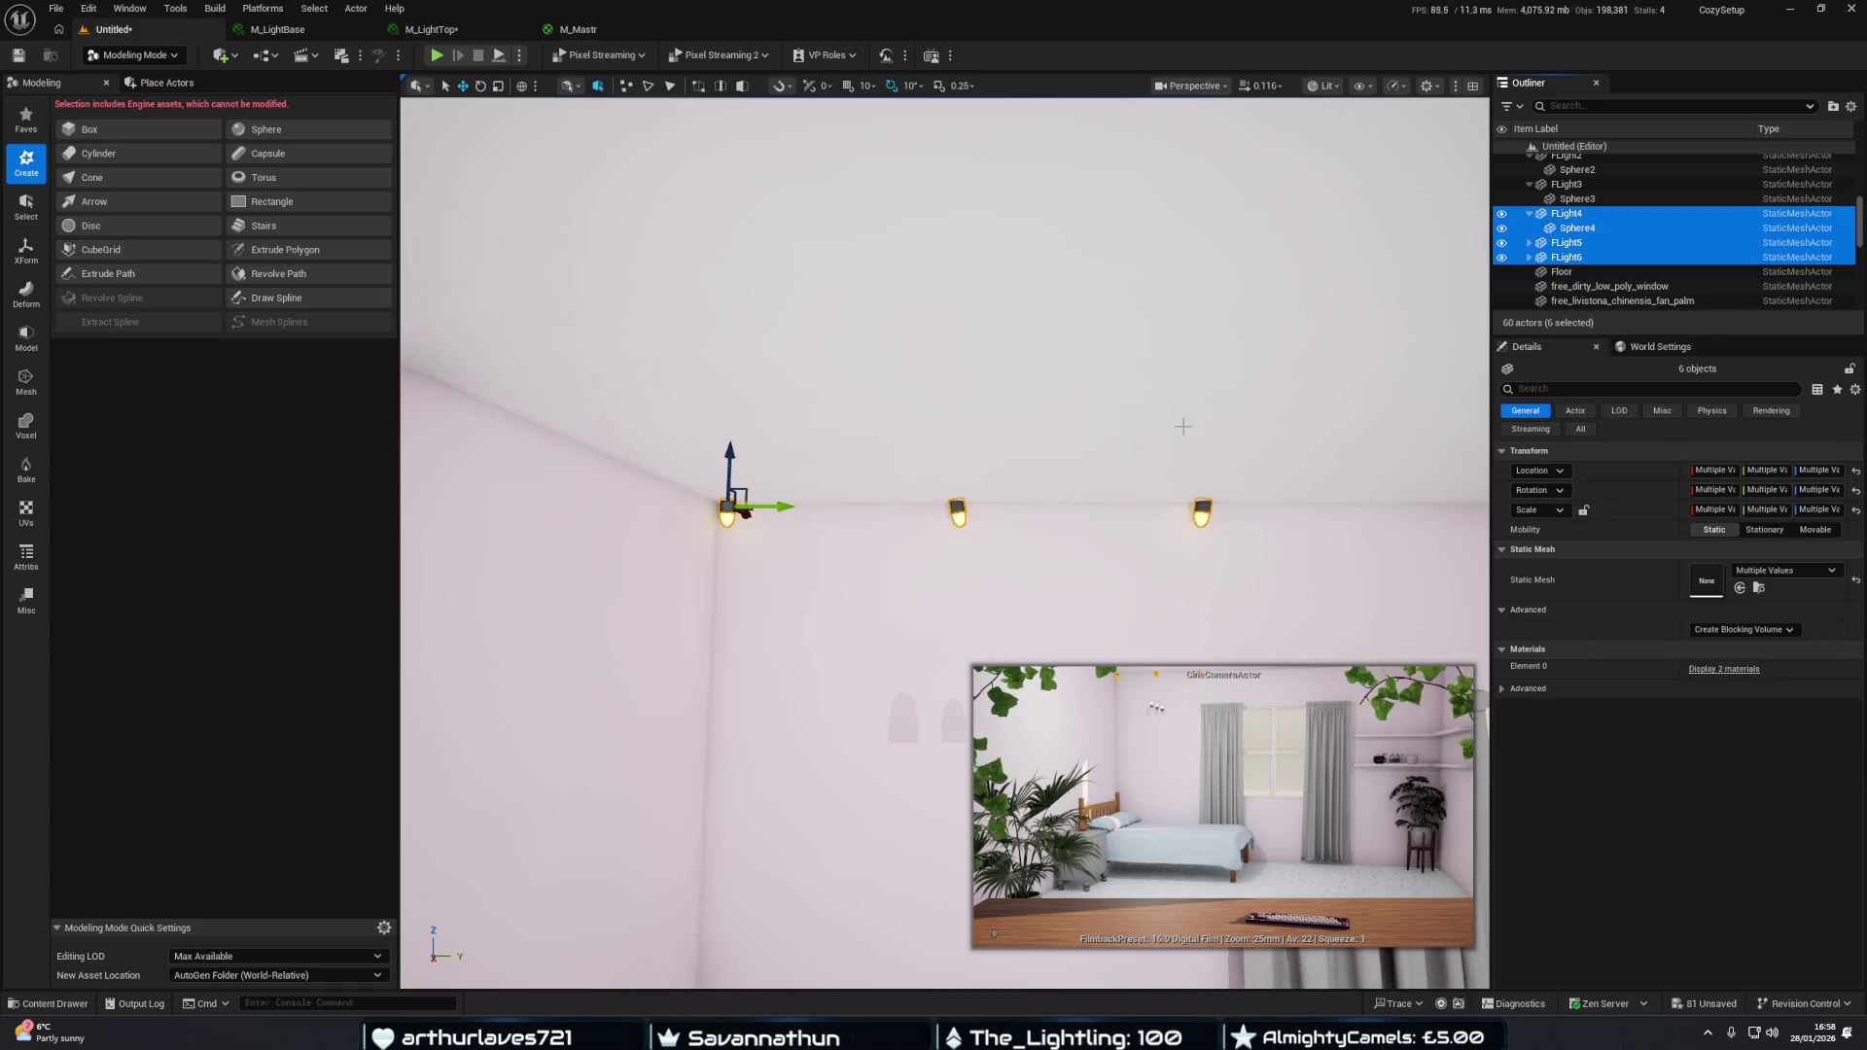
Duplicate the three lamp sets twice to continue the row along the window wall.
drag(789, 505, 1453, 511)
key(Right)
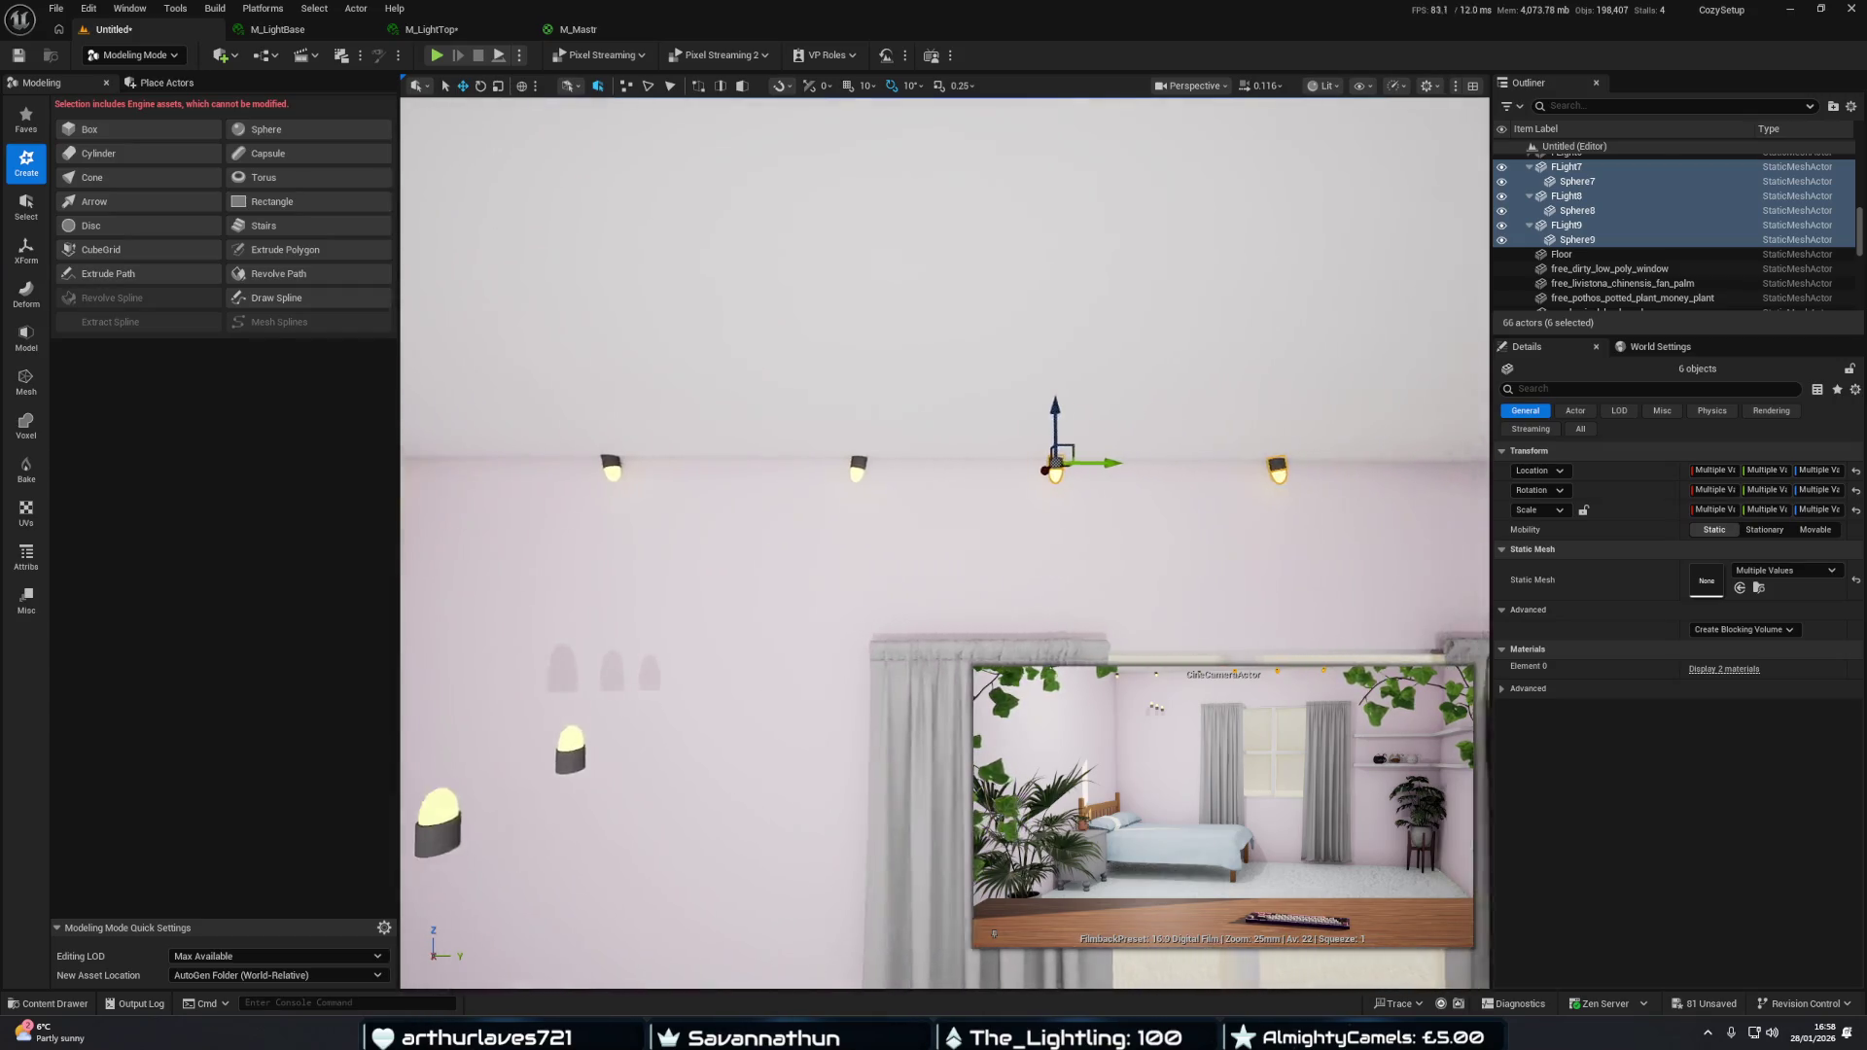
key(Right)
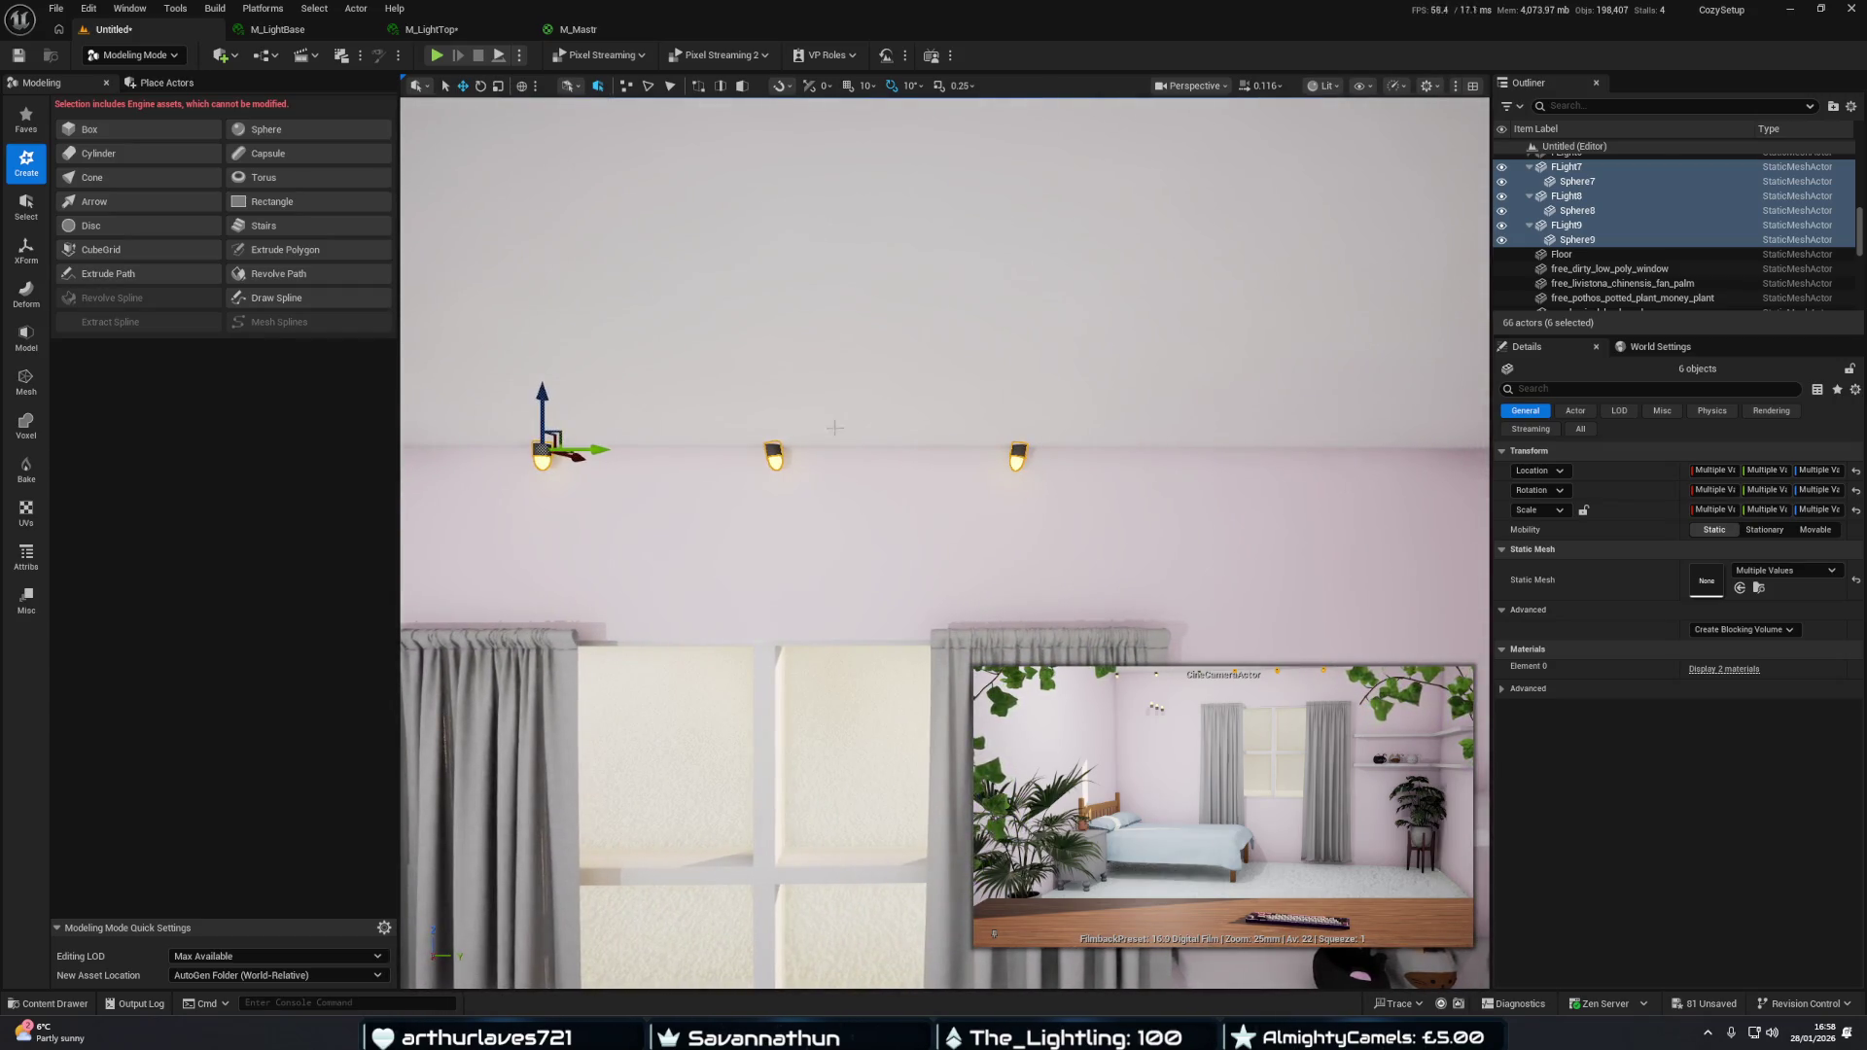
drag(601, 447, 1317, 452)
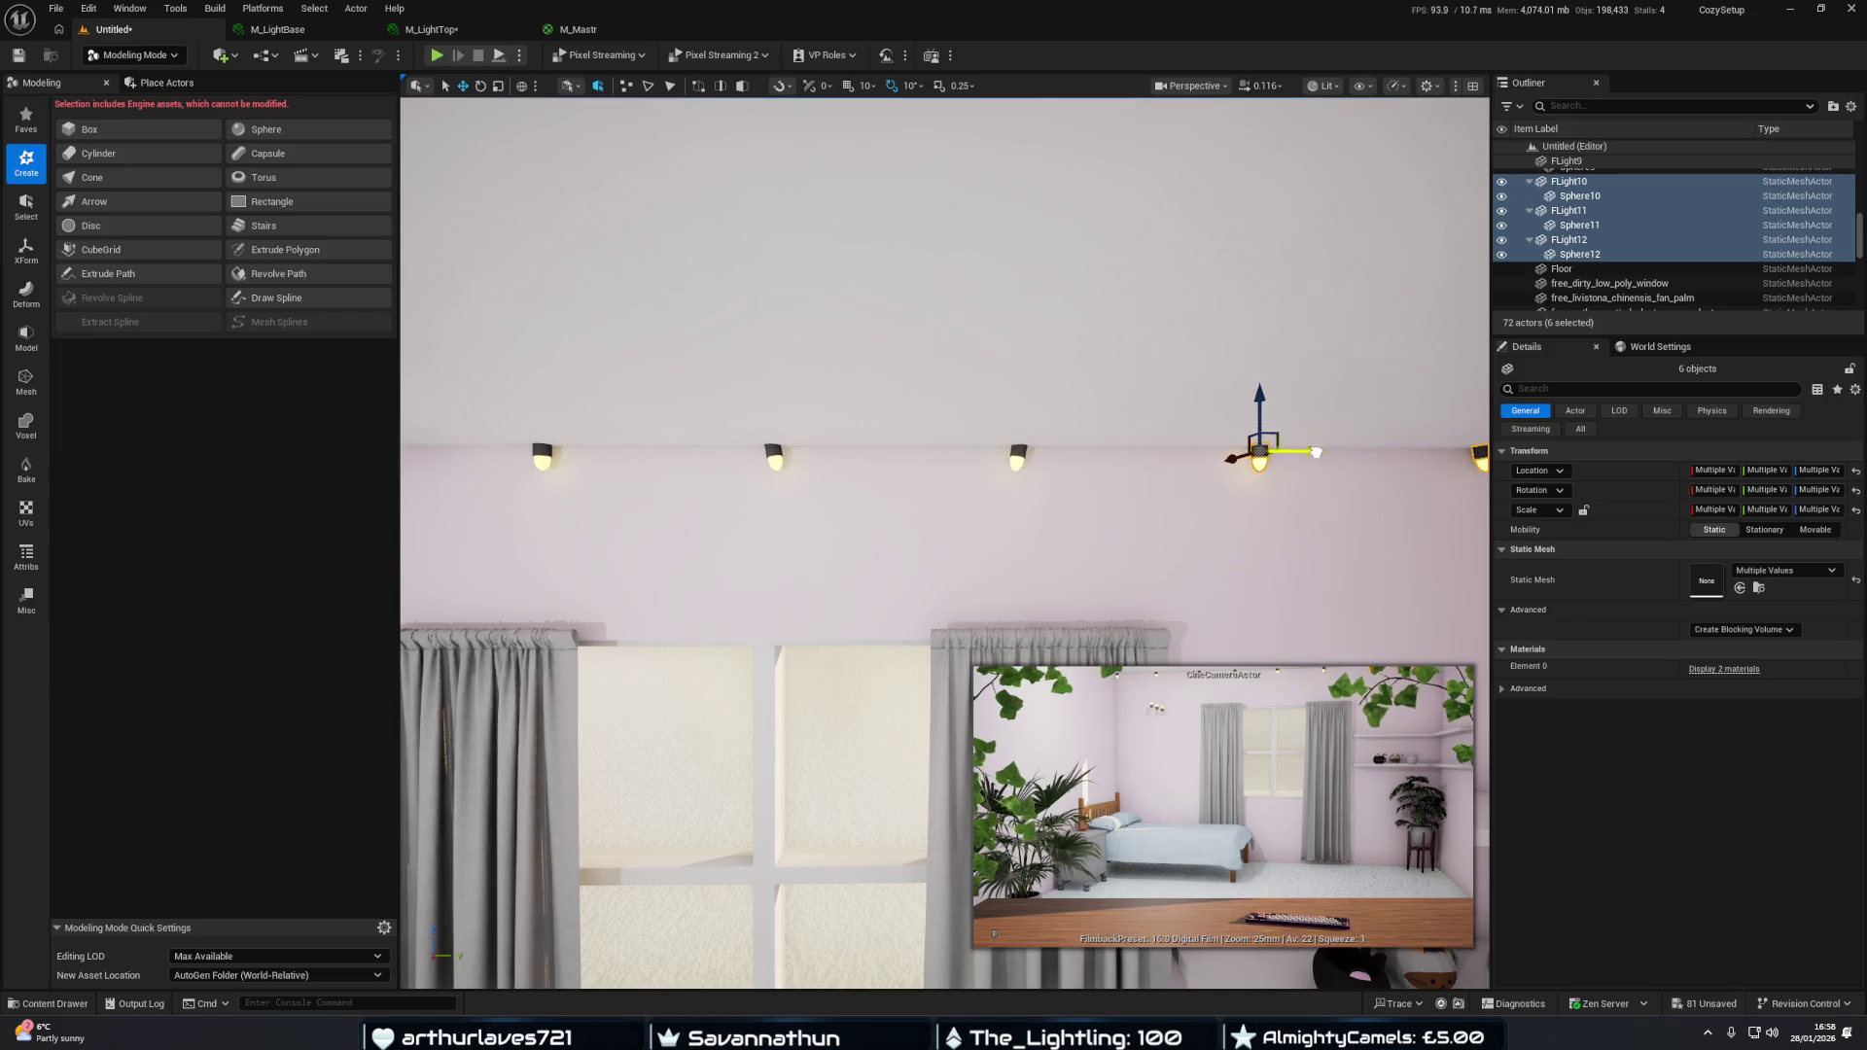
Delete FLight10, the duplicated lamp that overshot the room corner.
key(Right)
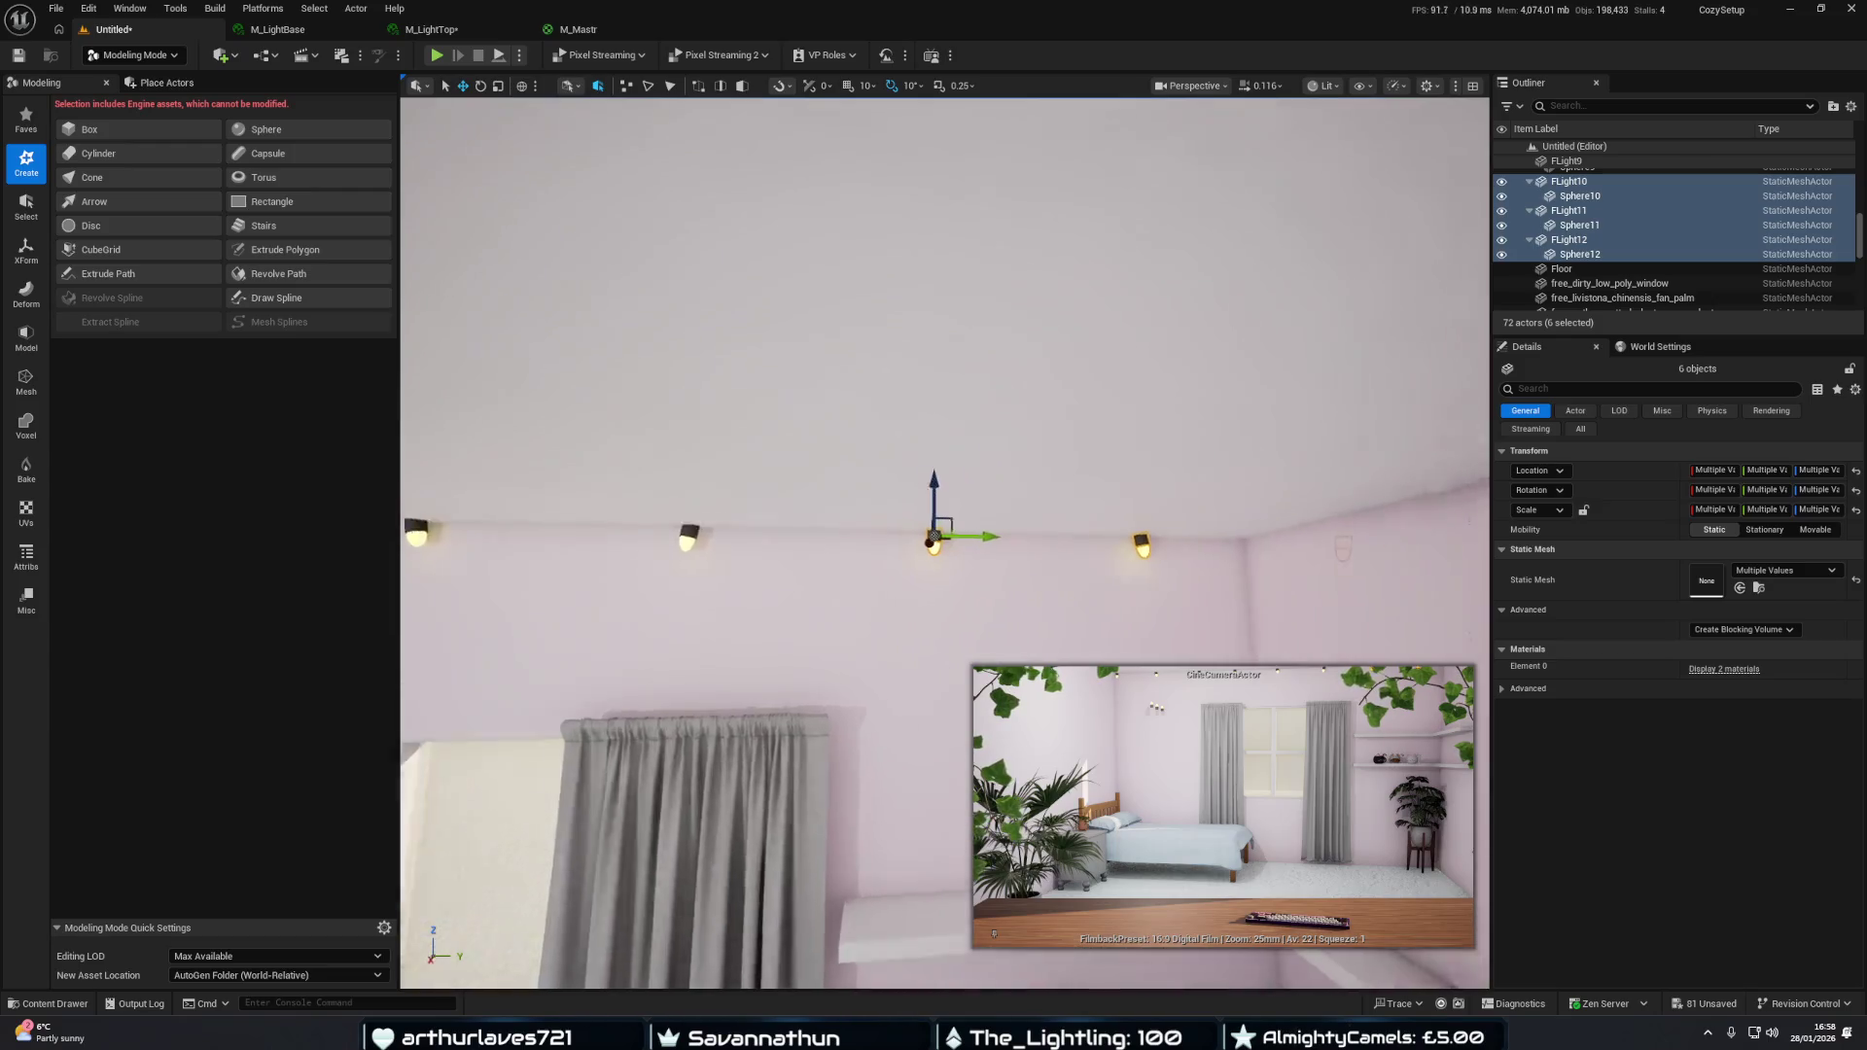
key(Right)
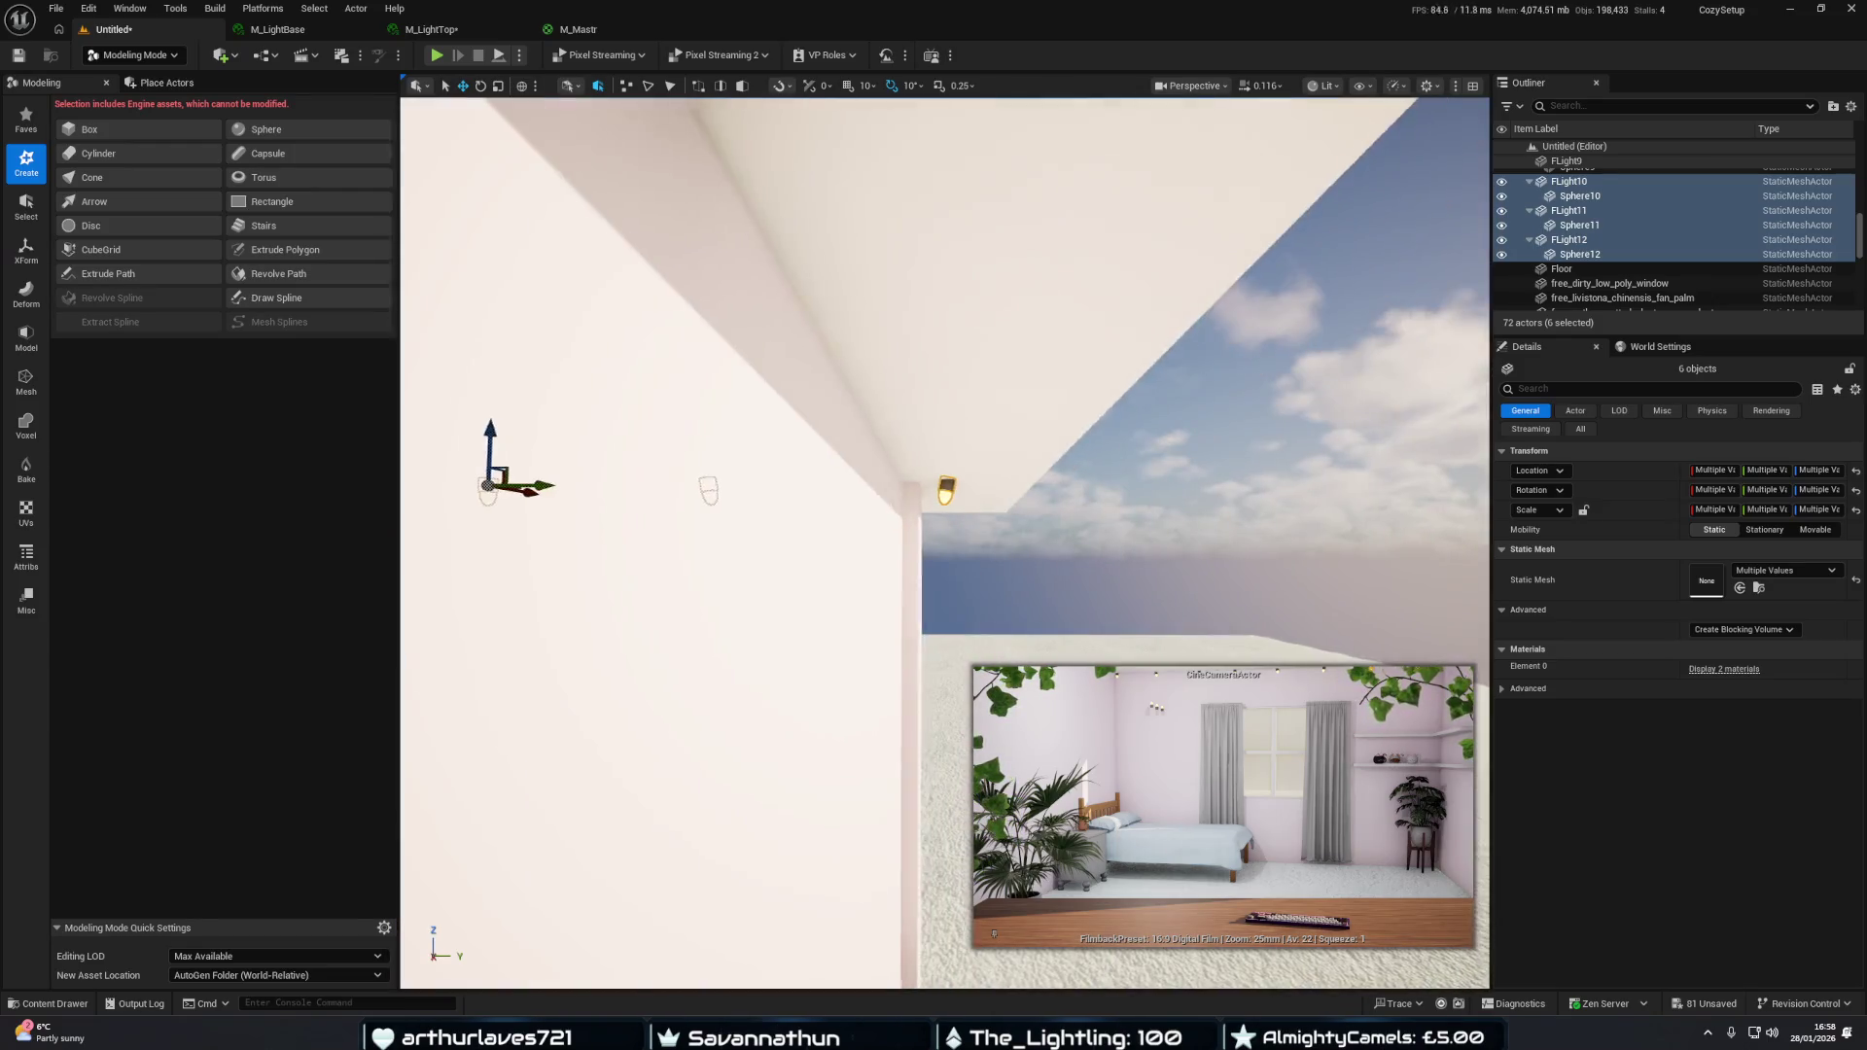
click(939, 486)
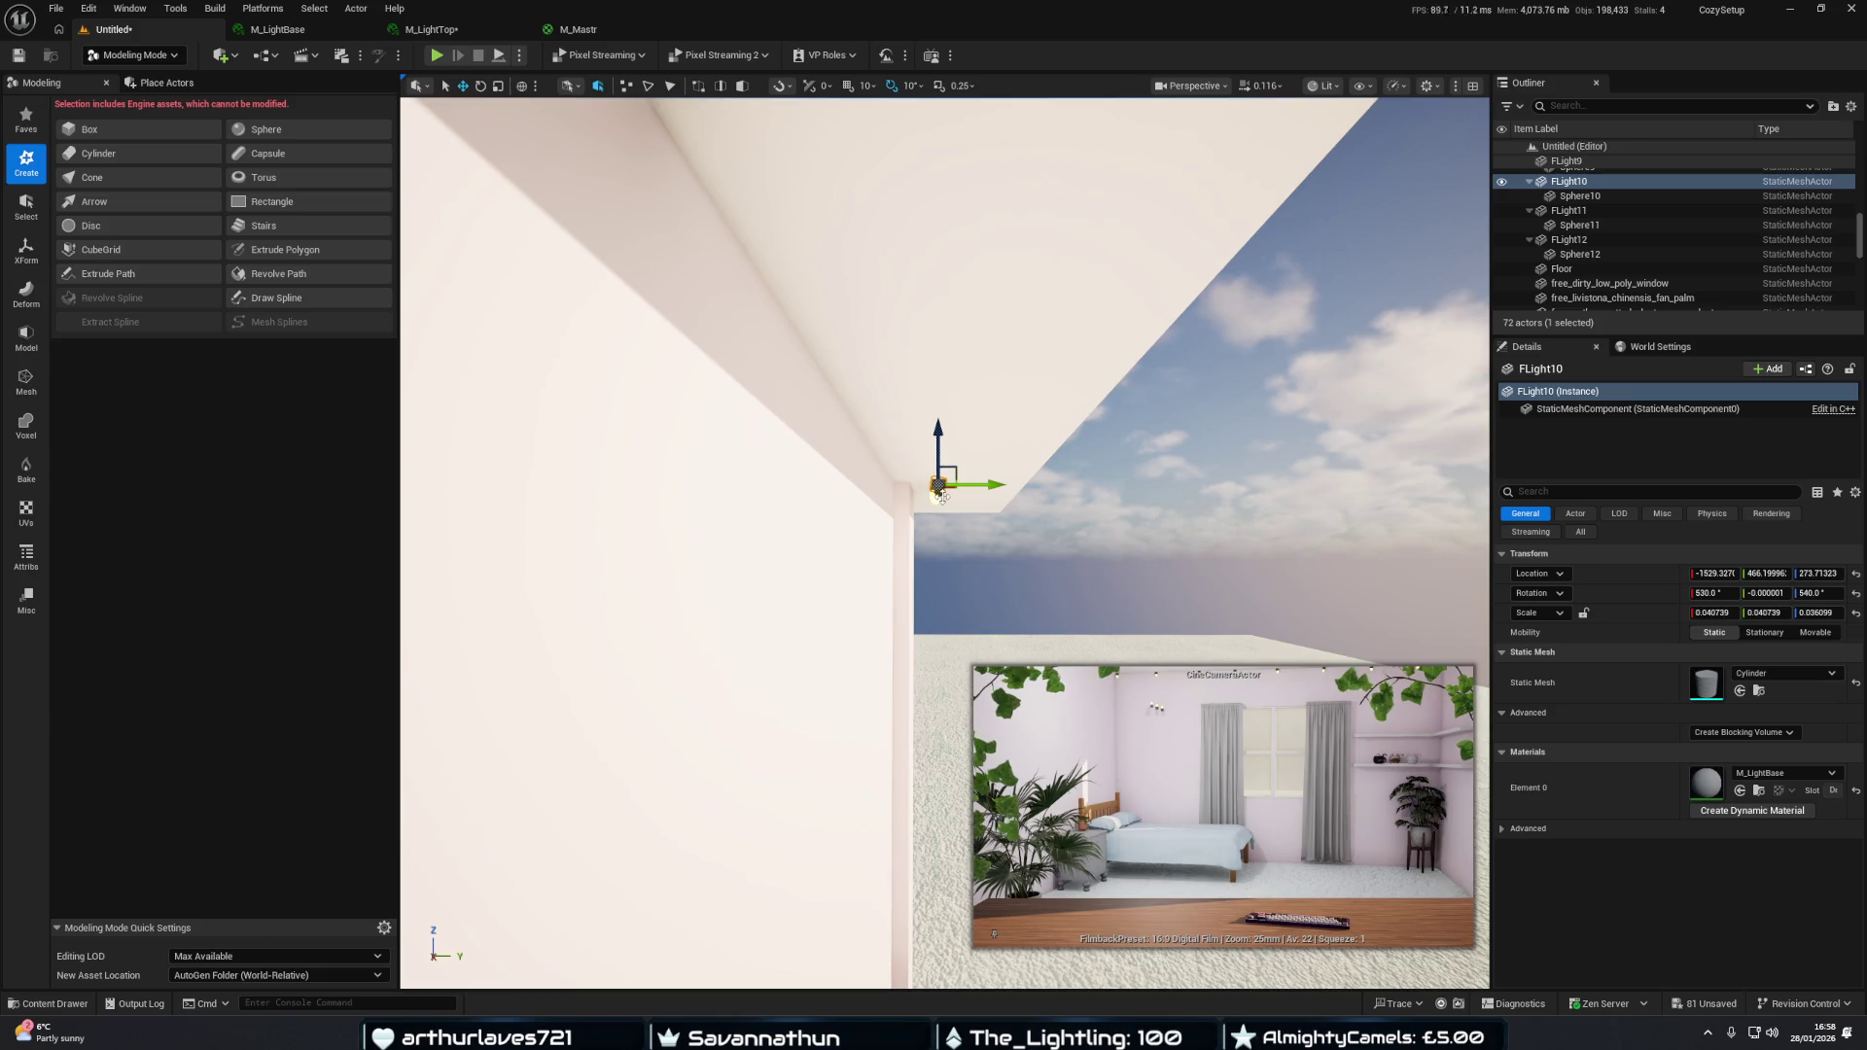
key(Delete)
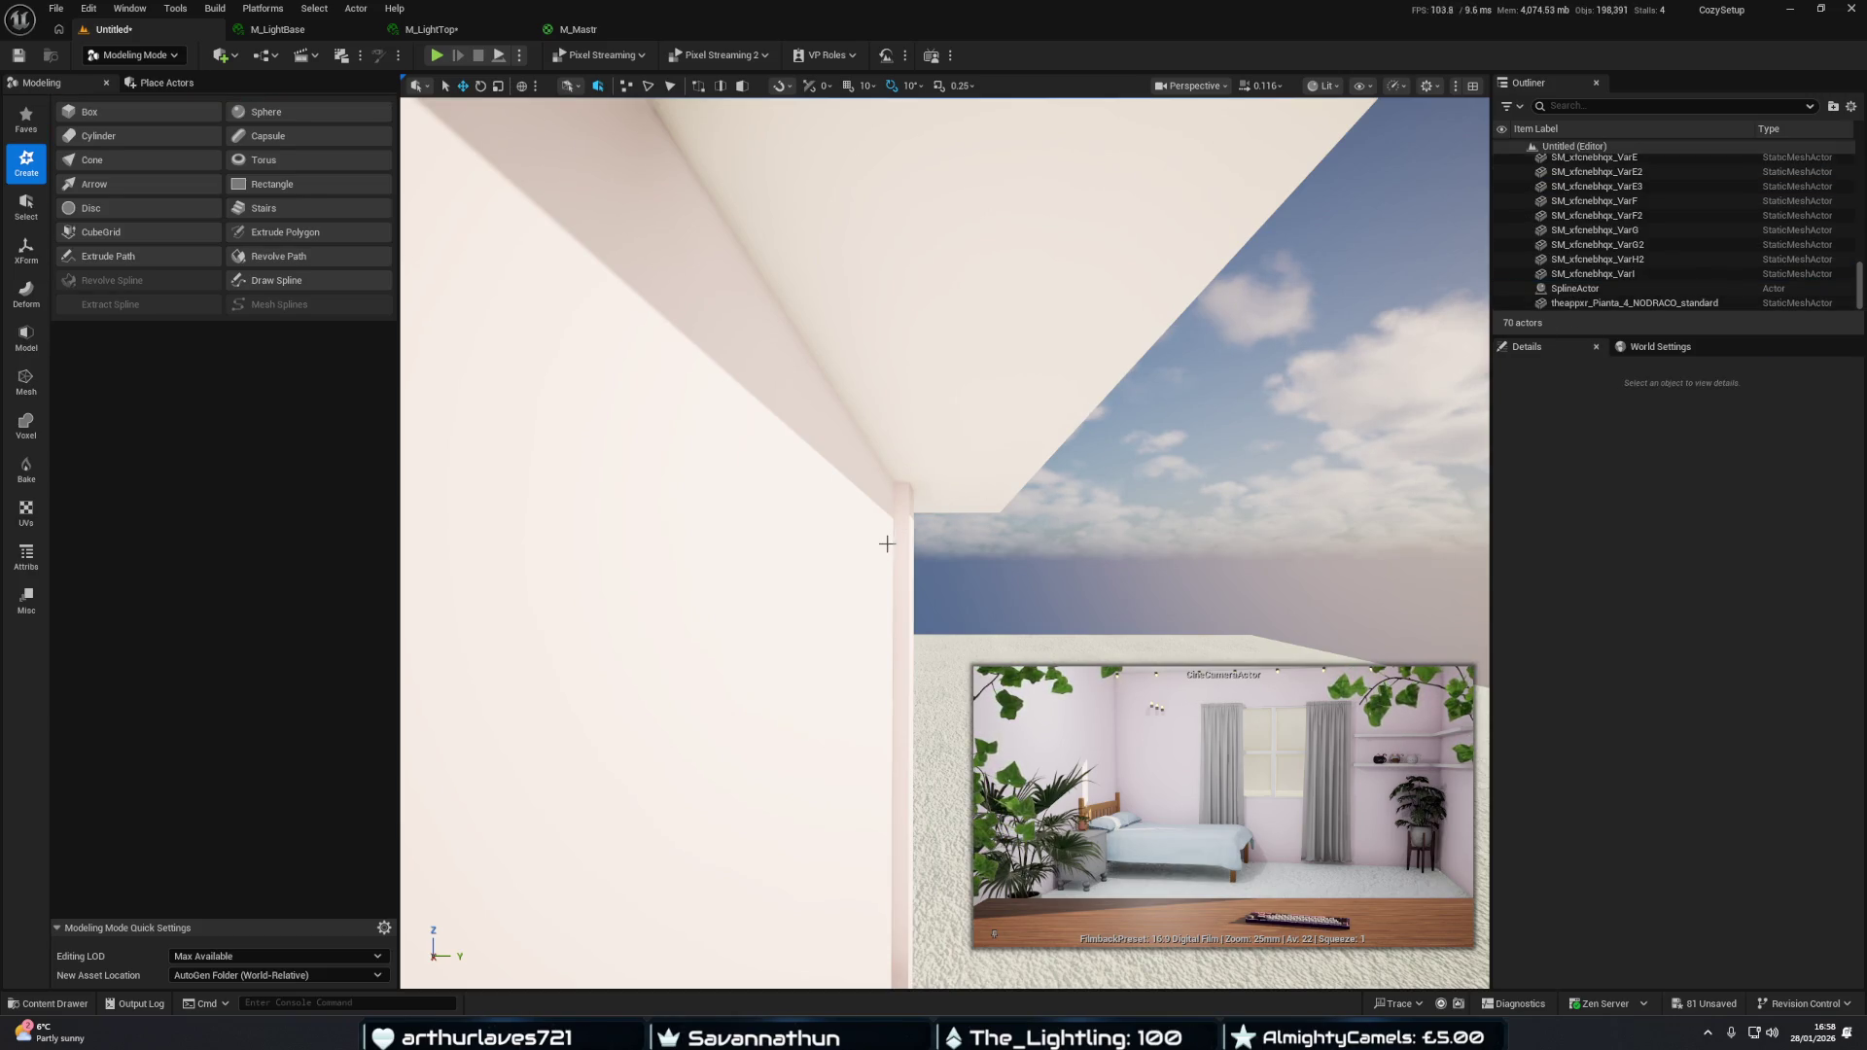
Delete the three low side-wall lamps by the bed, including FLight2 and FLight3.
key(Left)
key(Down)
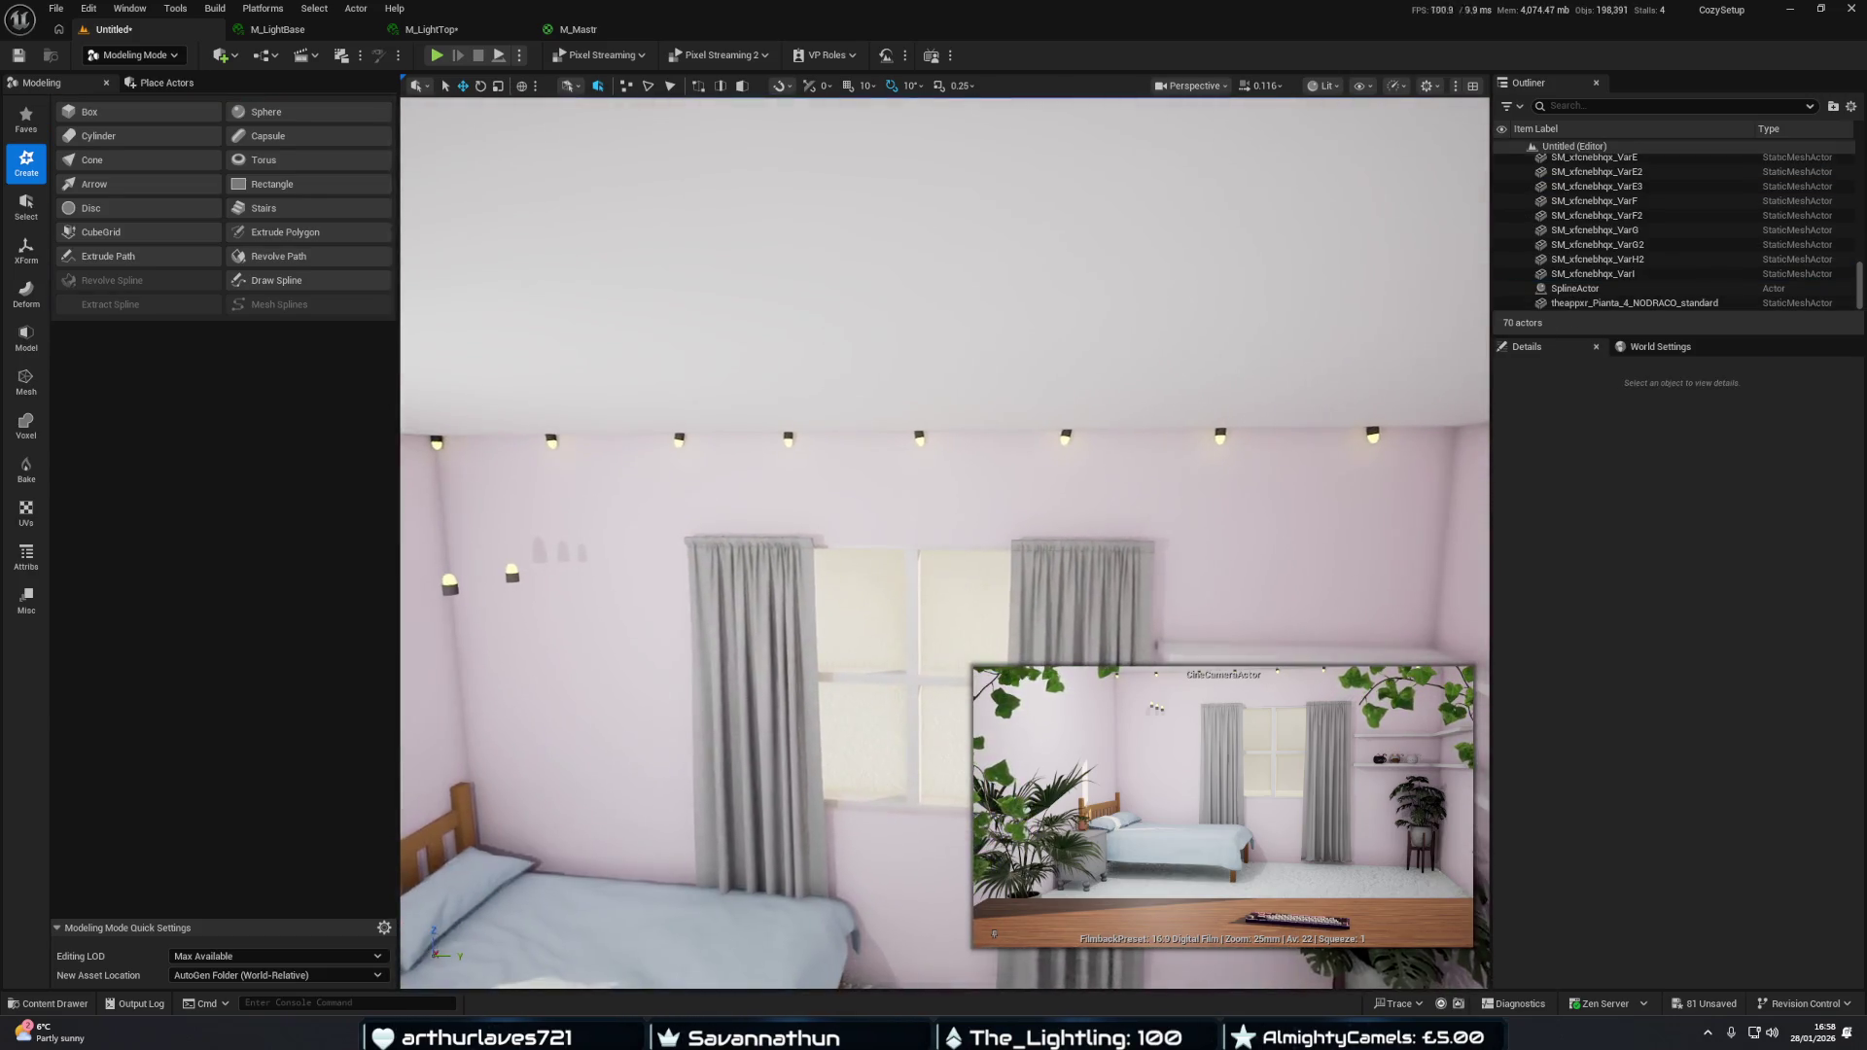
key(Right)
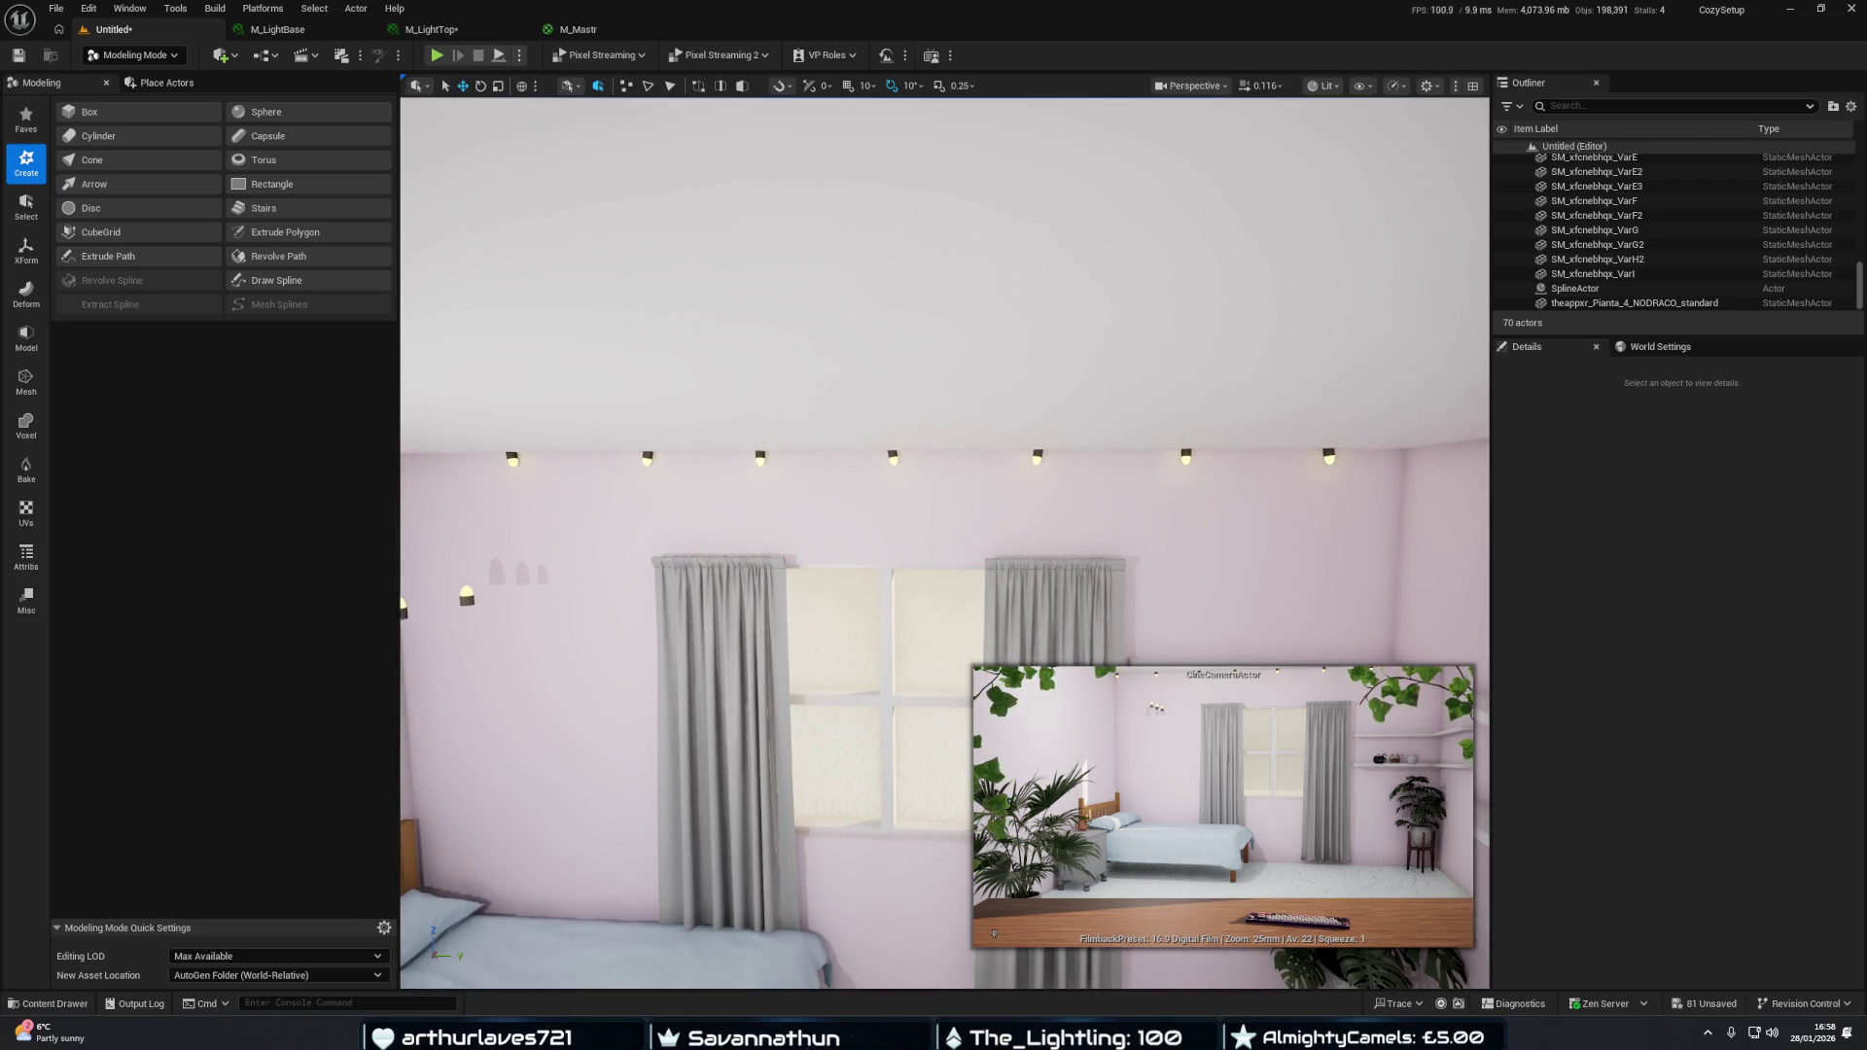
key(Left)
mouse_move(626, 471)
mouse_down()
mouse_move(574, 461)
mouse_move(627, 471)
mouse_up()
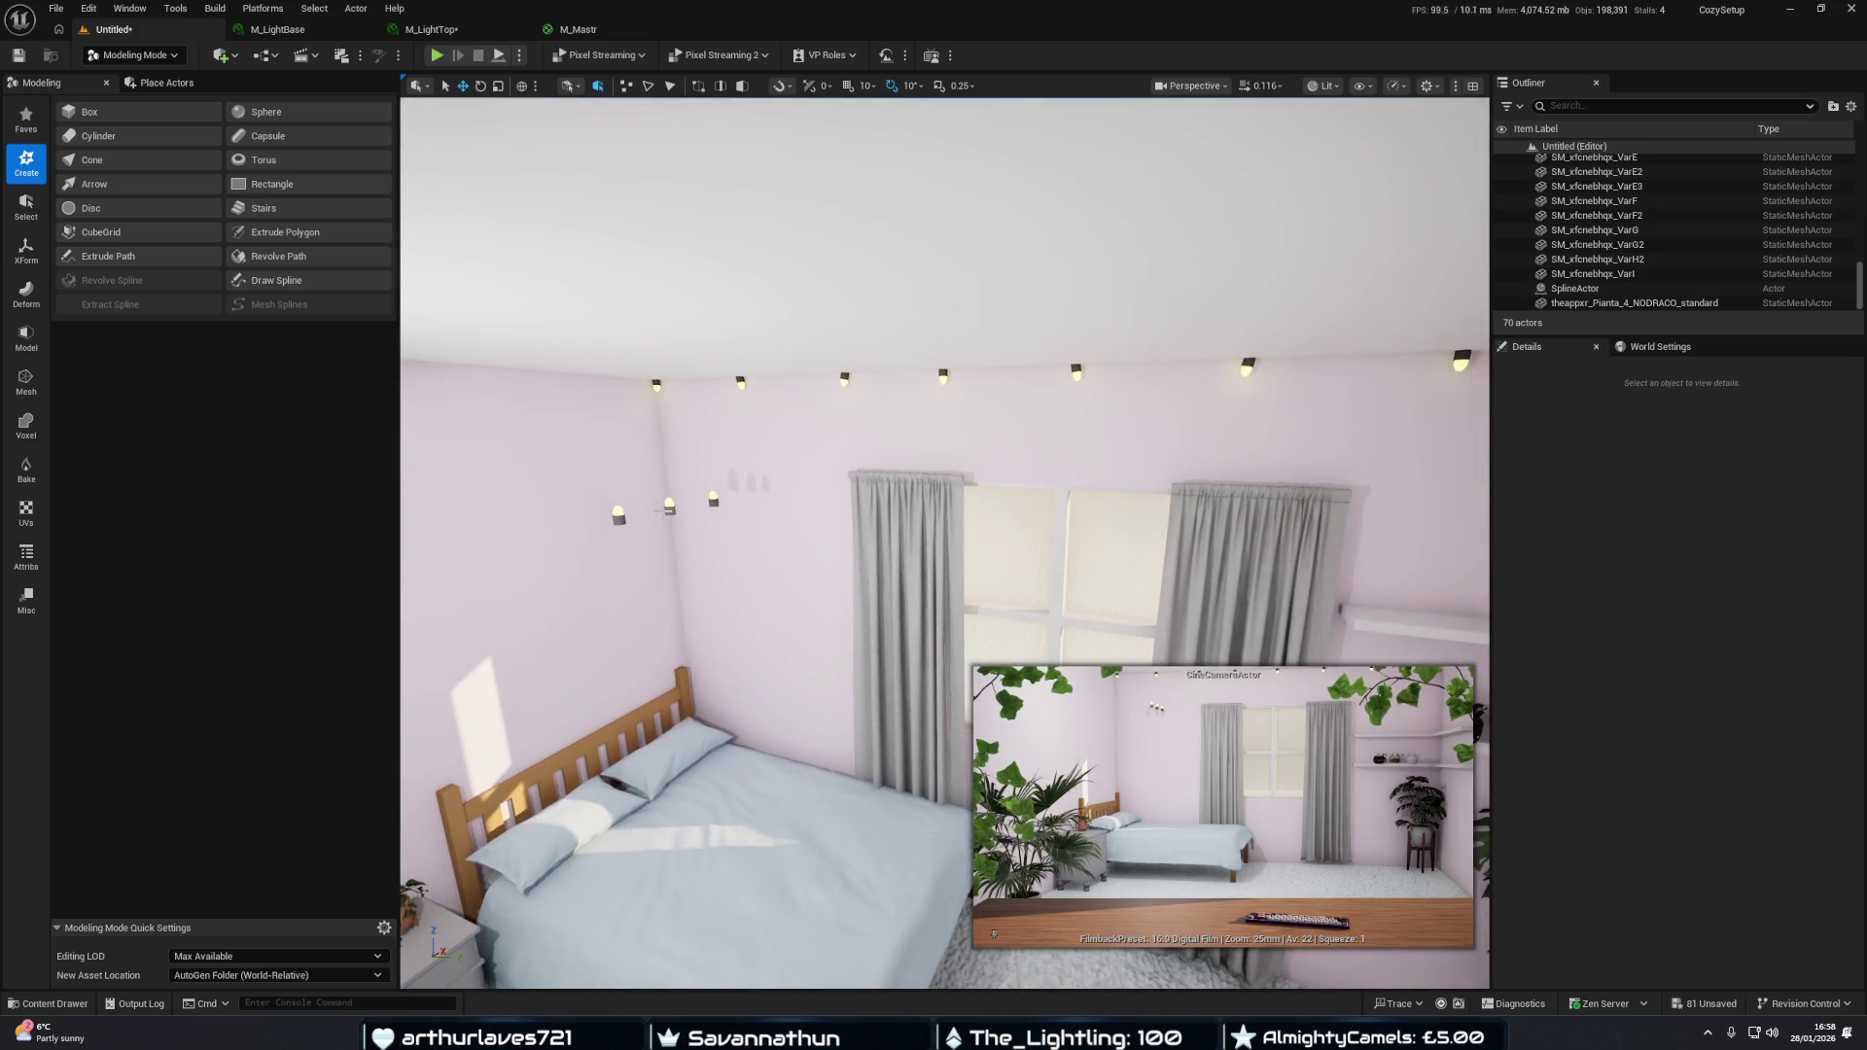
click(669, 507)
key(Delete)
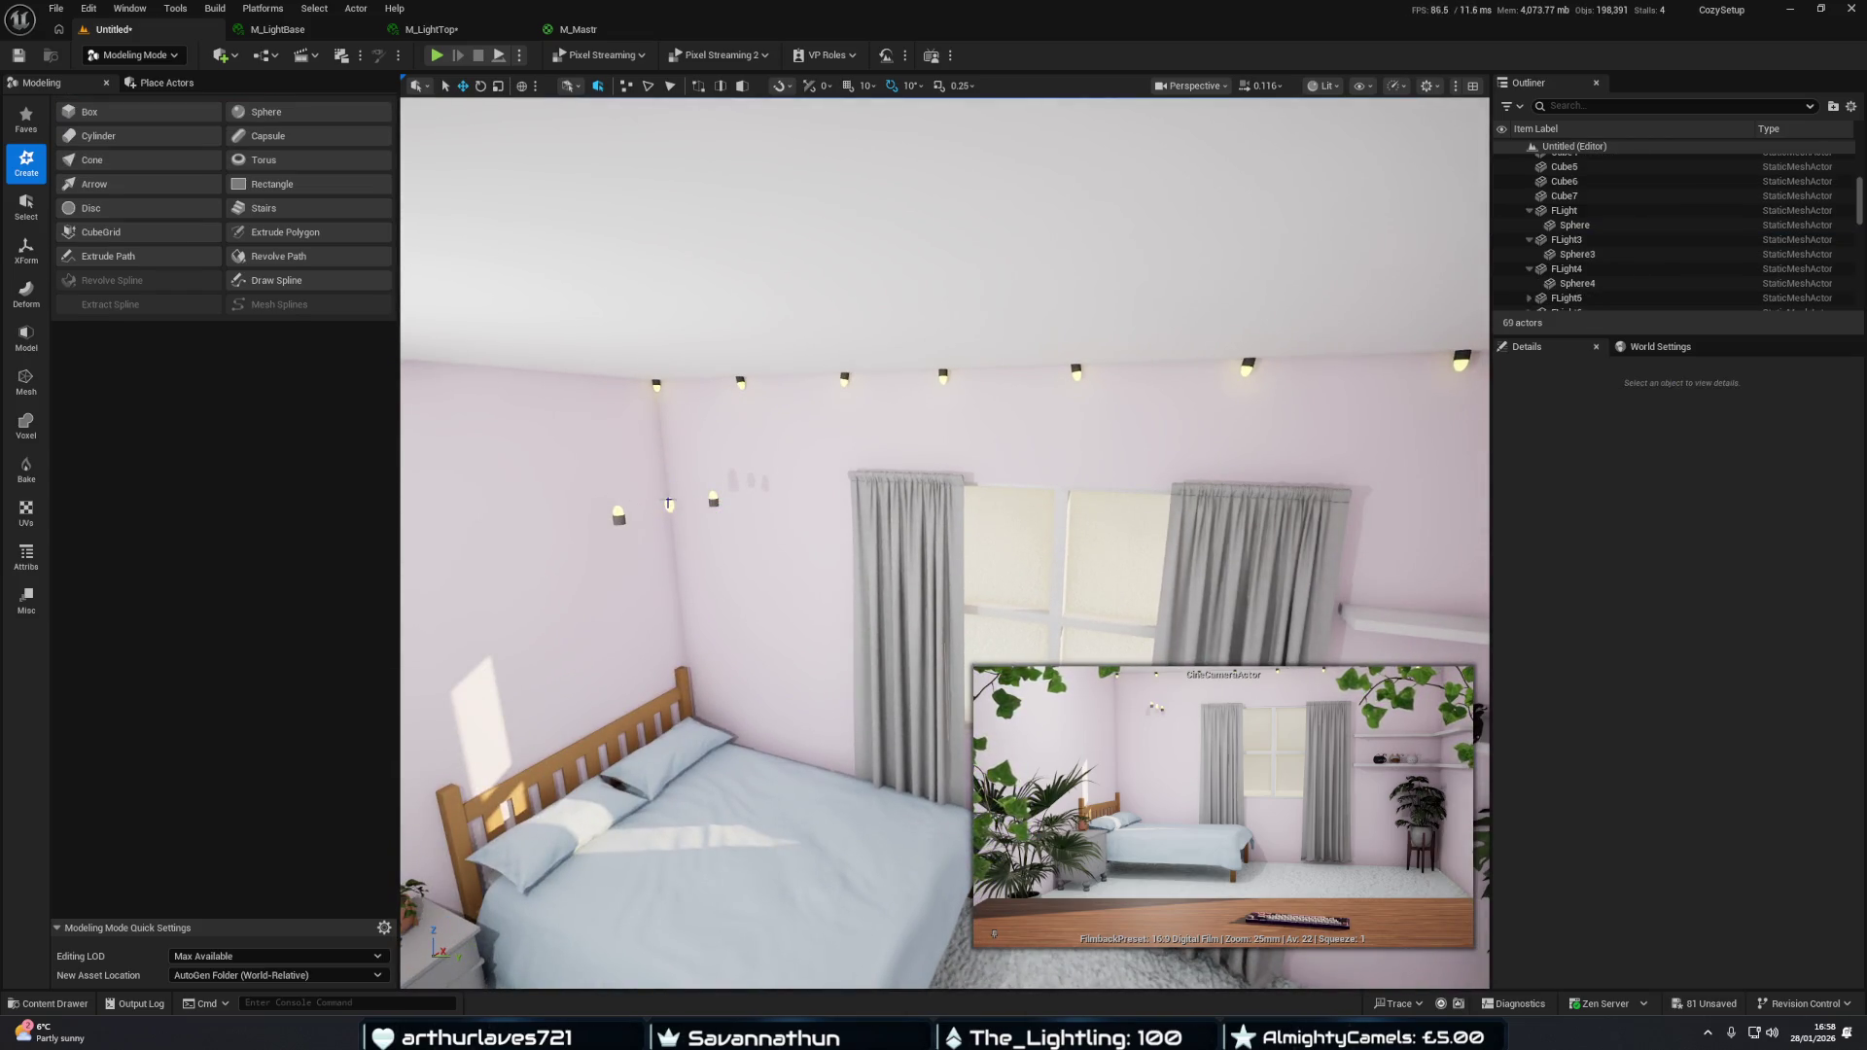
click(713, 501)
key(Delete)
click(618, 516)
key(Delete)
mouse_move(1093, 531)
mouse_down()
mouse_move(1079, 457)
mouse_move(1080, 506)
mouse_move(1104, 500)
mouse_move(1104, 457)
mouse_move(1093, 525)
mouse_up()
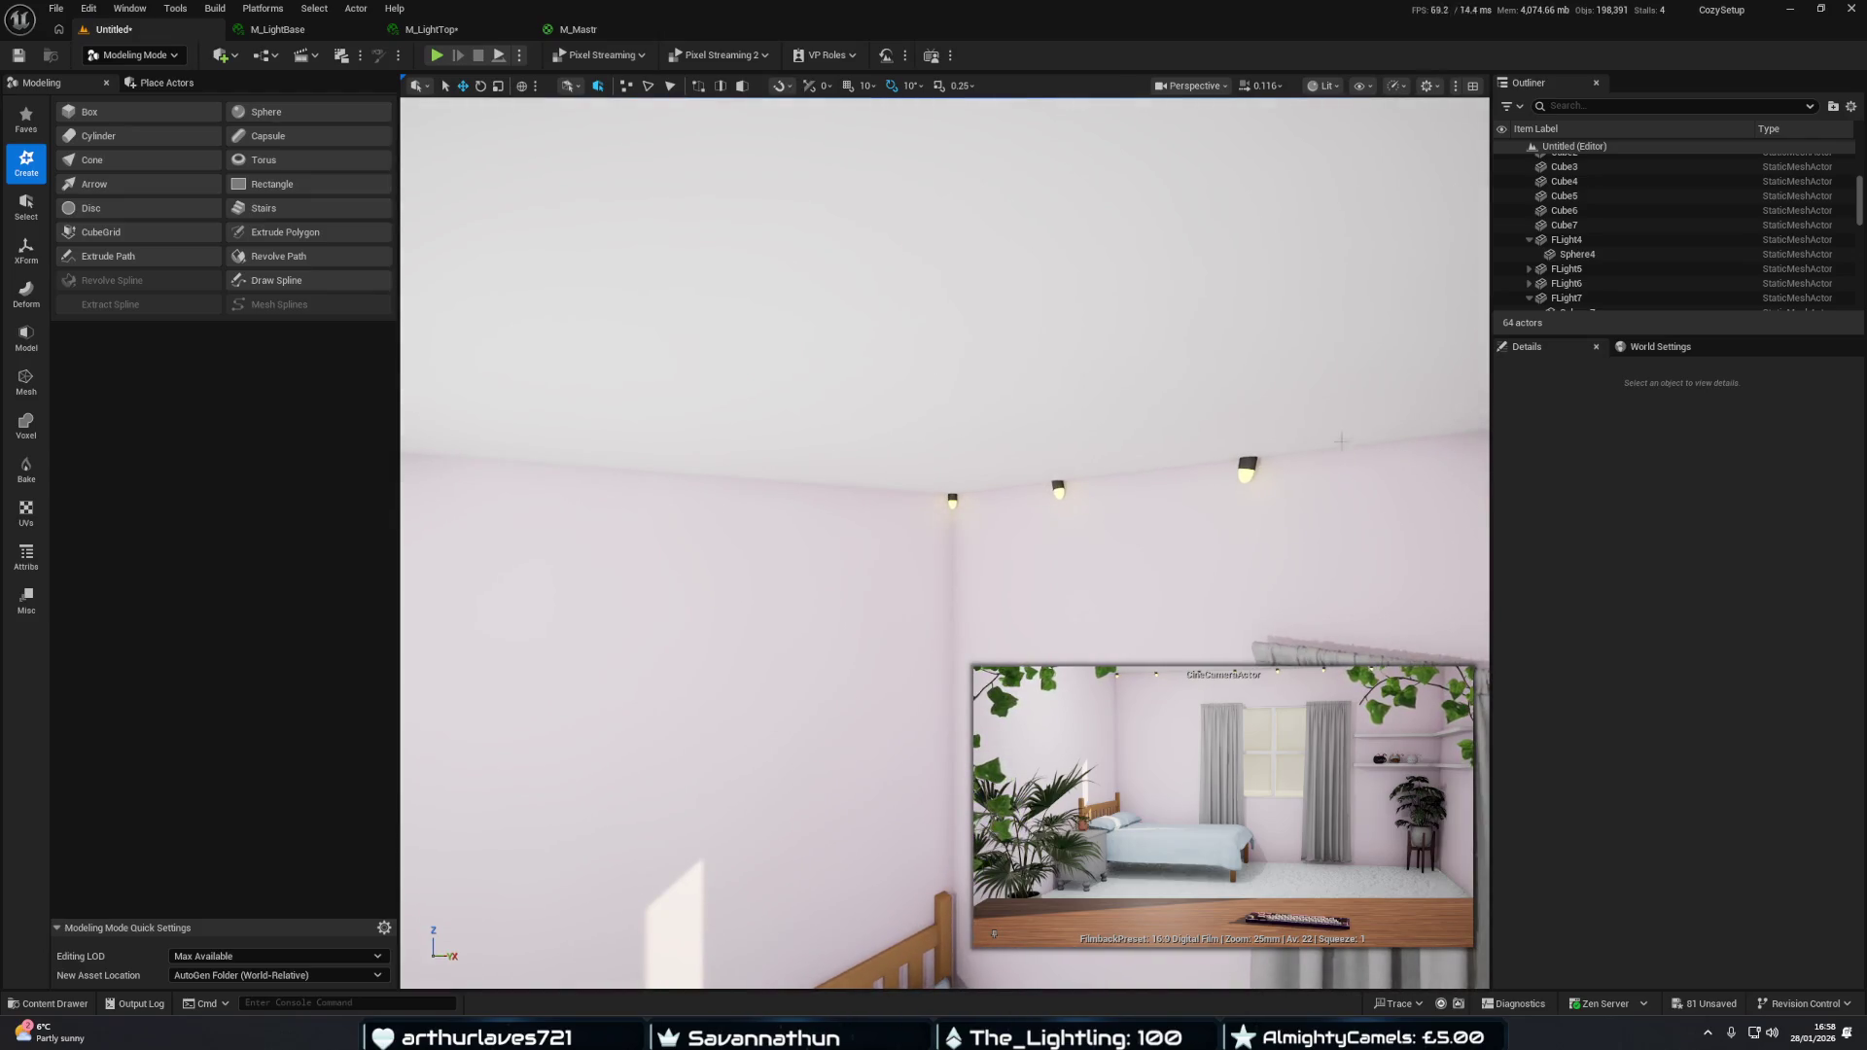
click(1529, 240)
click(1579, 245)
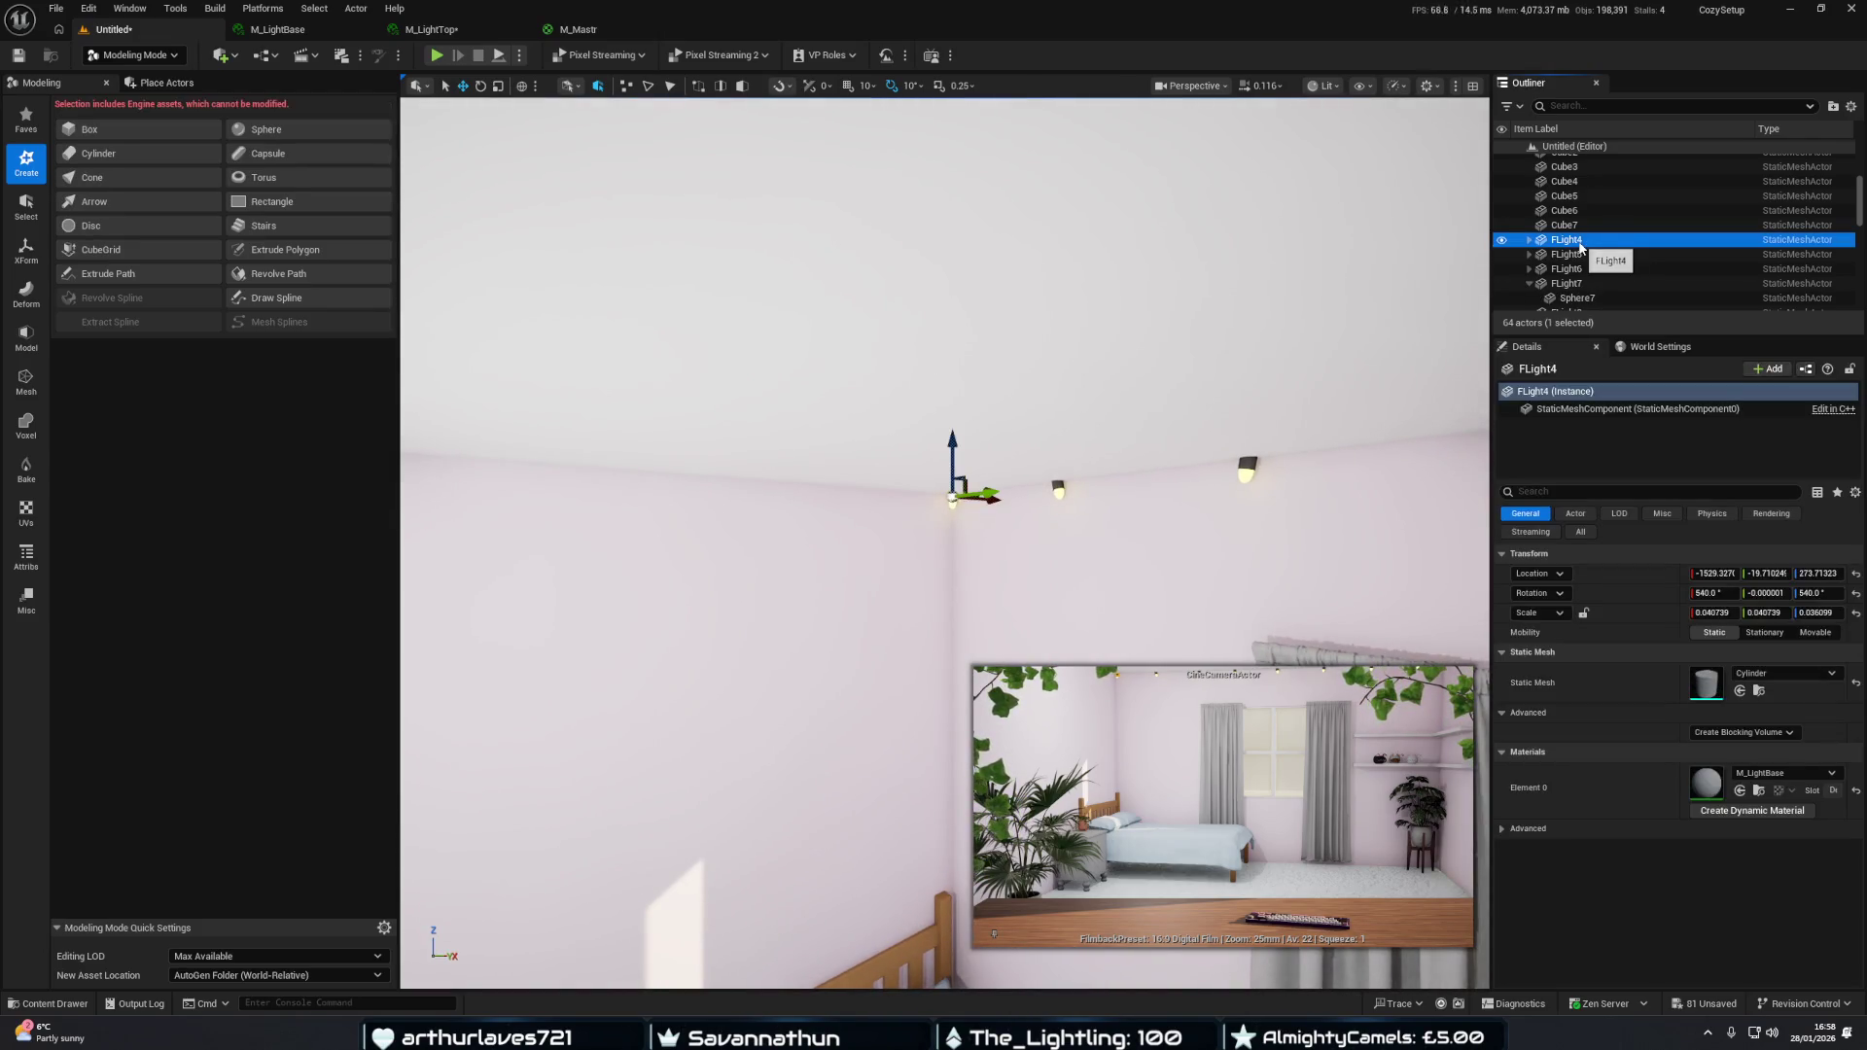
shift+click(1575, 254)
shift+click(1575, 268)
right_click(1580, 268)
mouse_move(1633, 381)
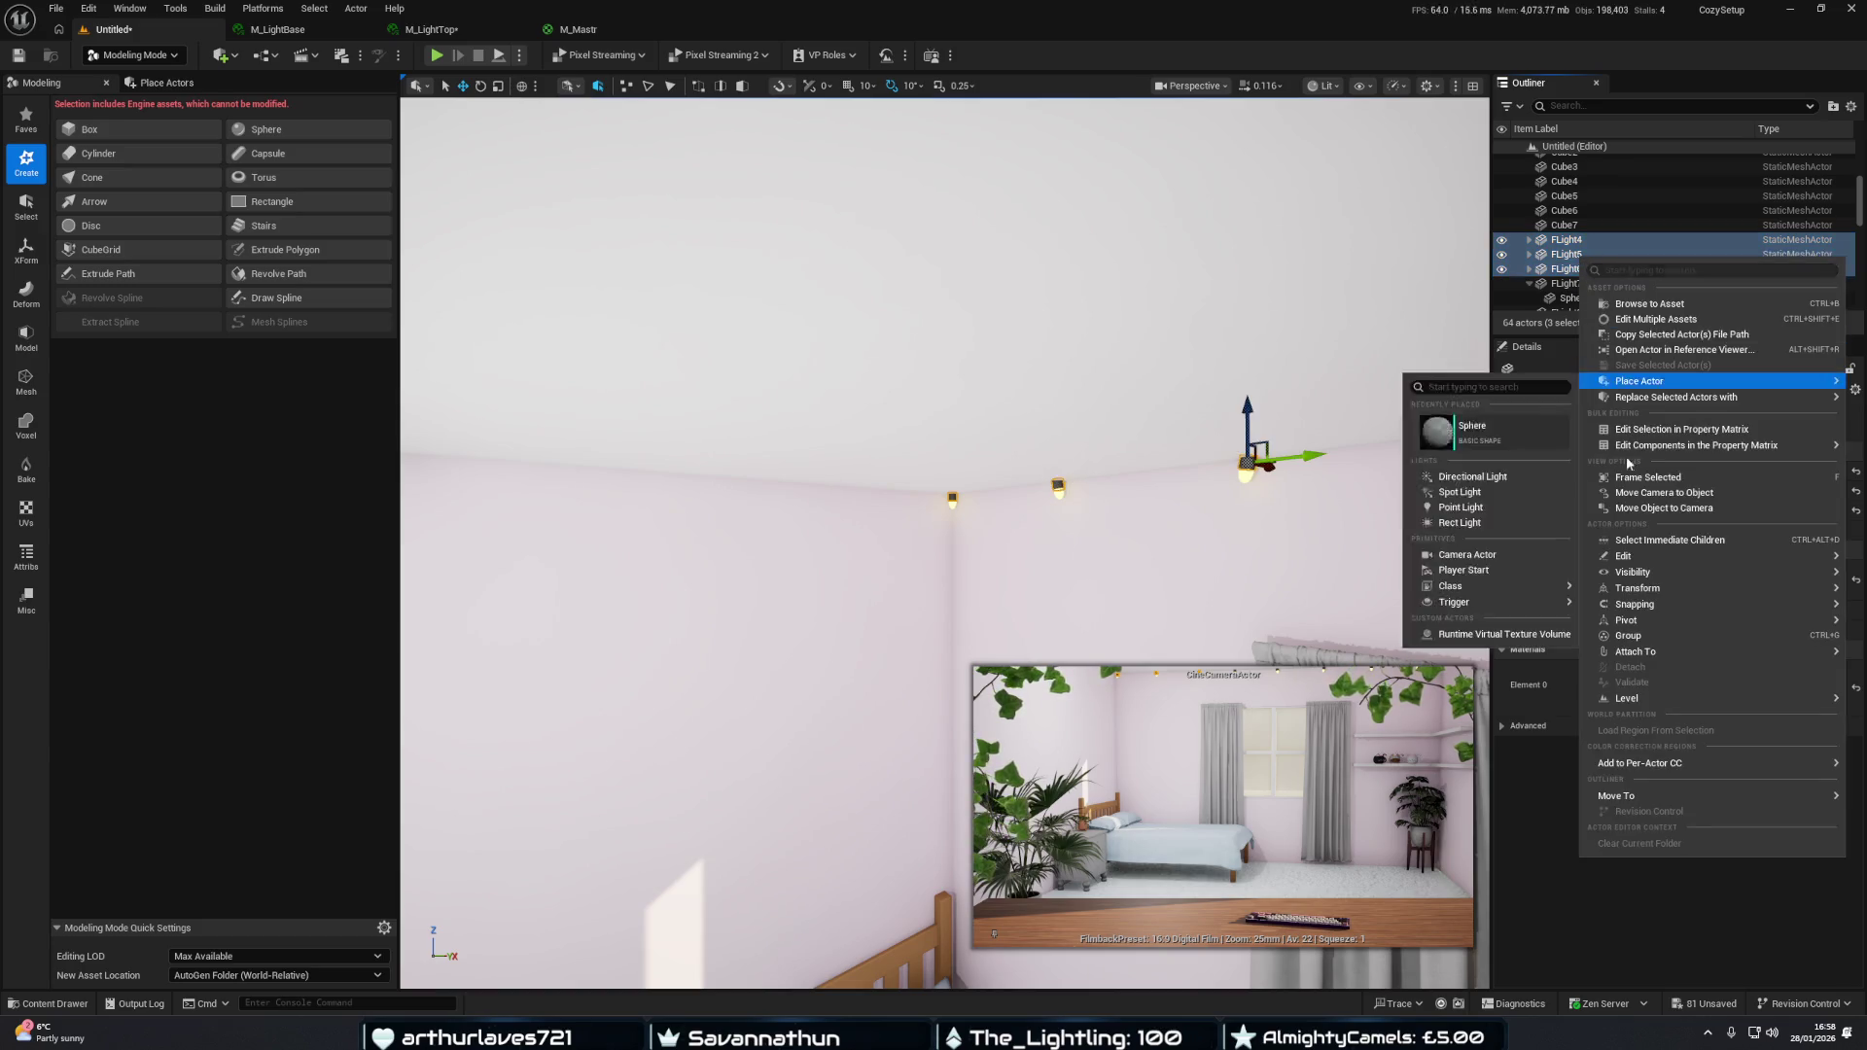
click(1658, 540)
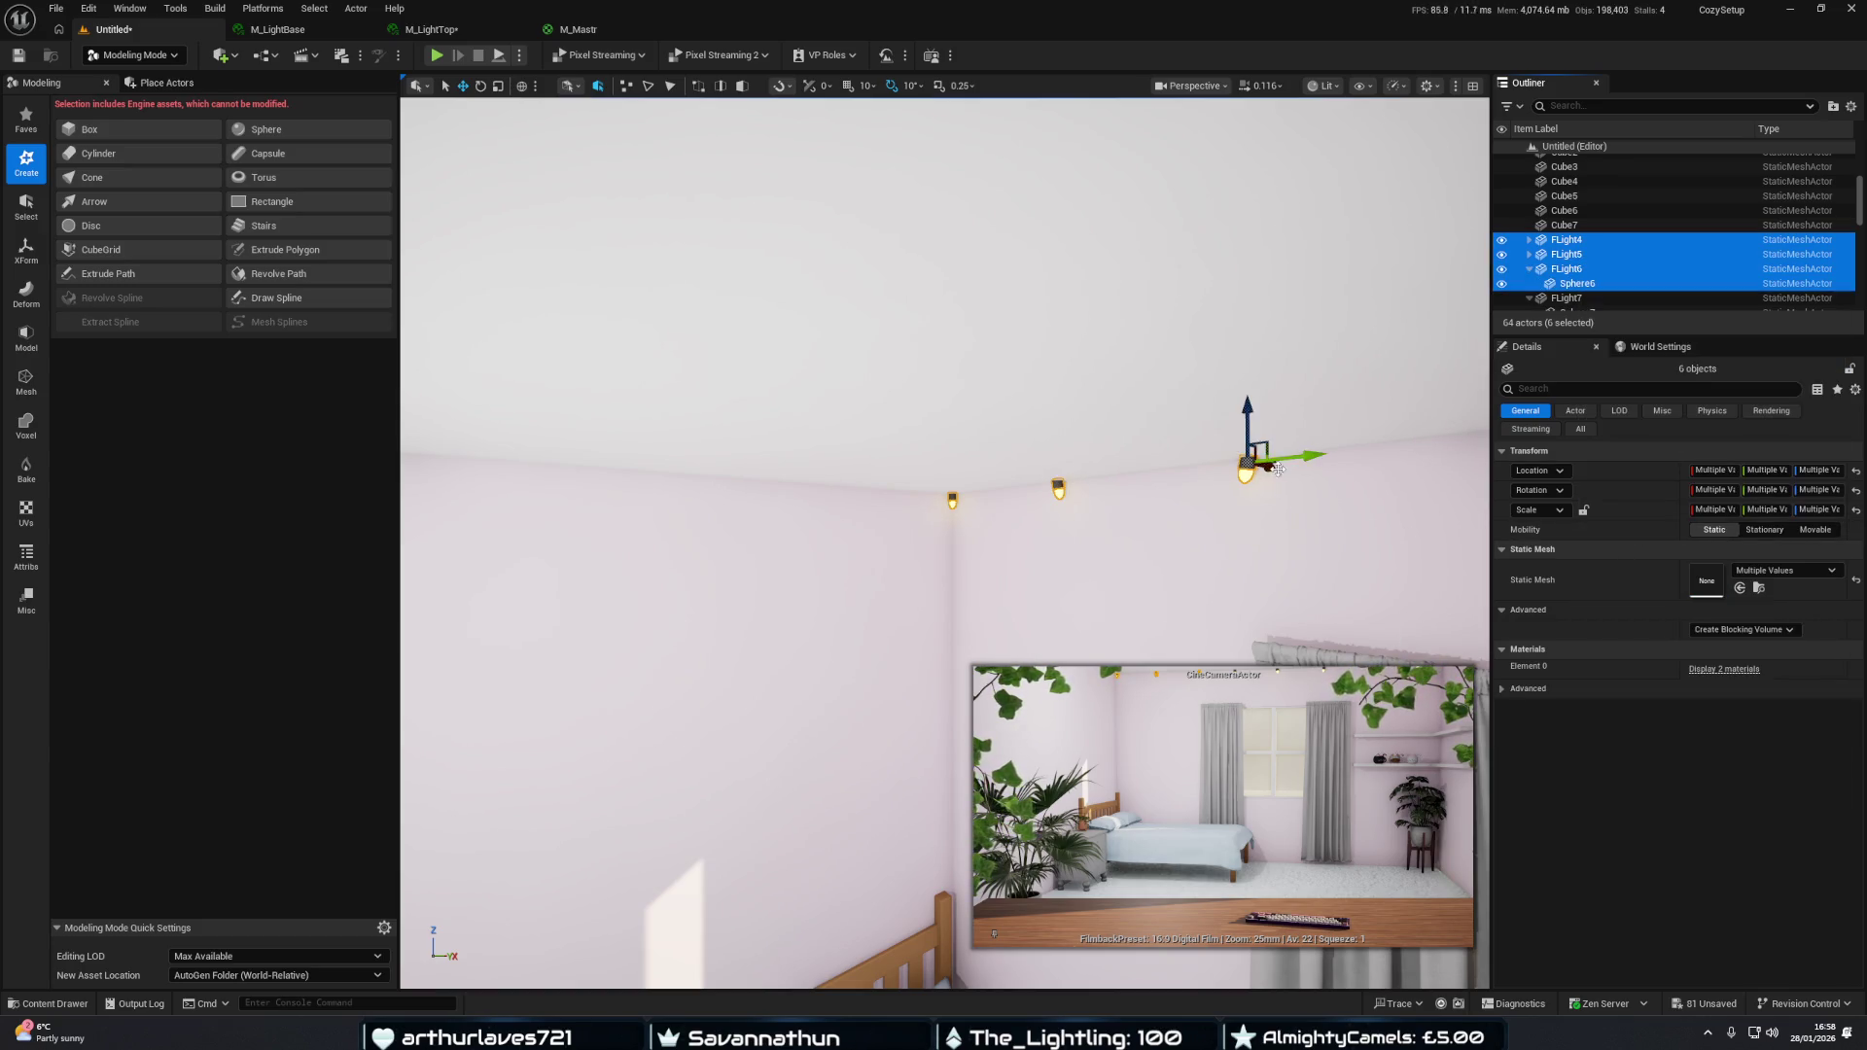
mouse_move(1273, 470)
alt+mouse_down()
mouse_move(1267, 438)
mouse_move(1060, 477)
alt+mouse_up()
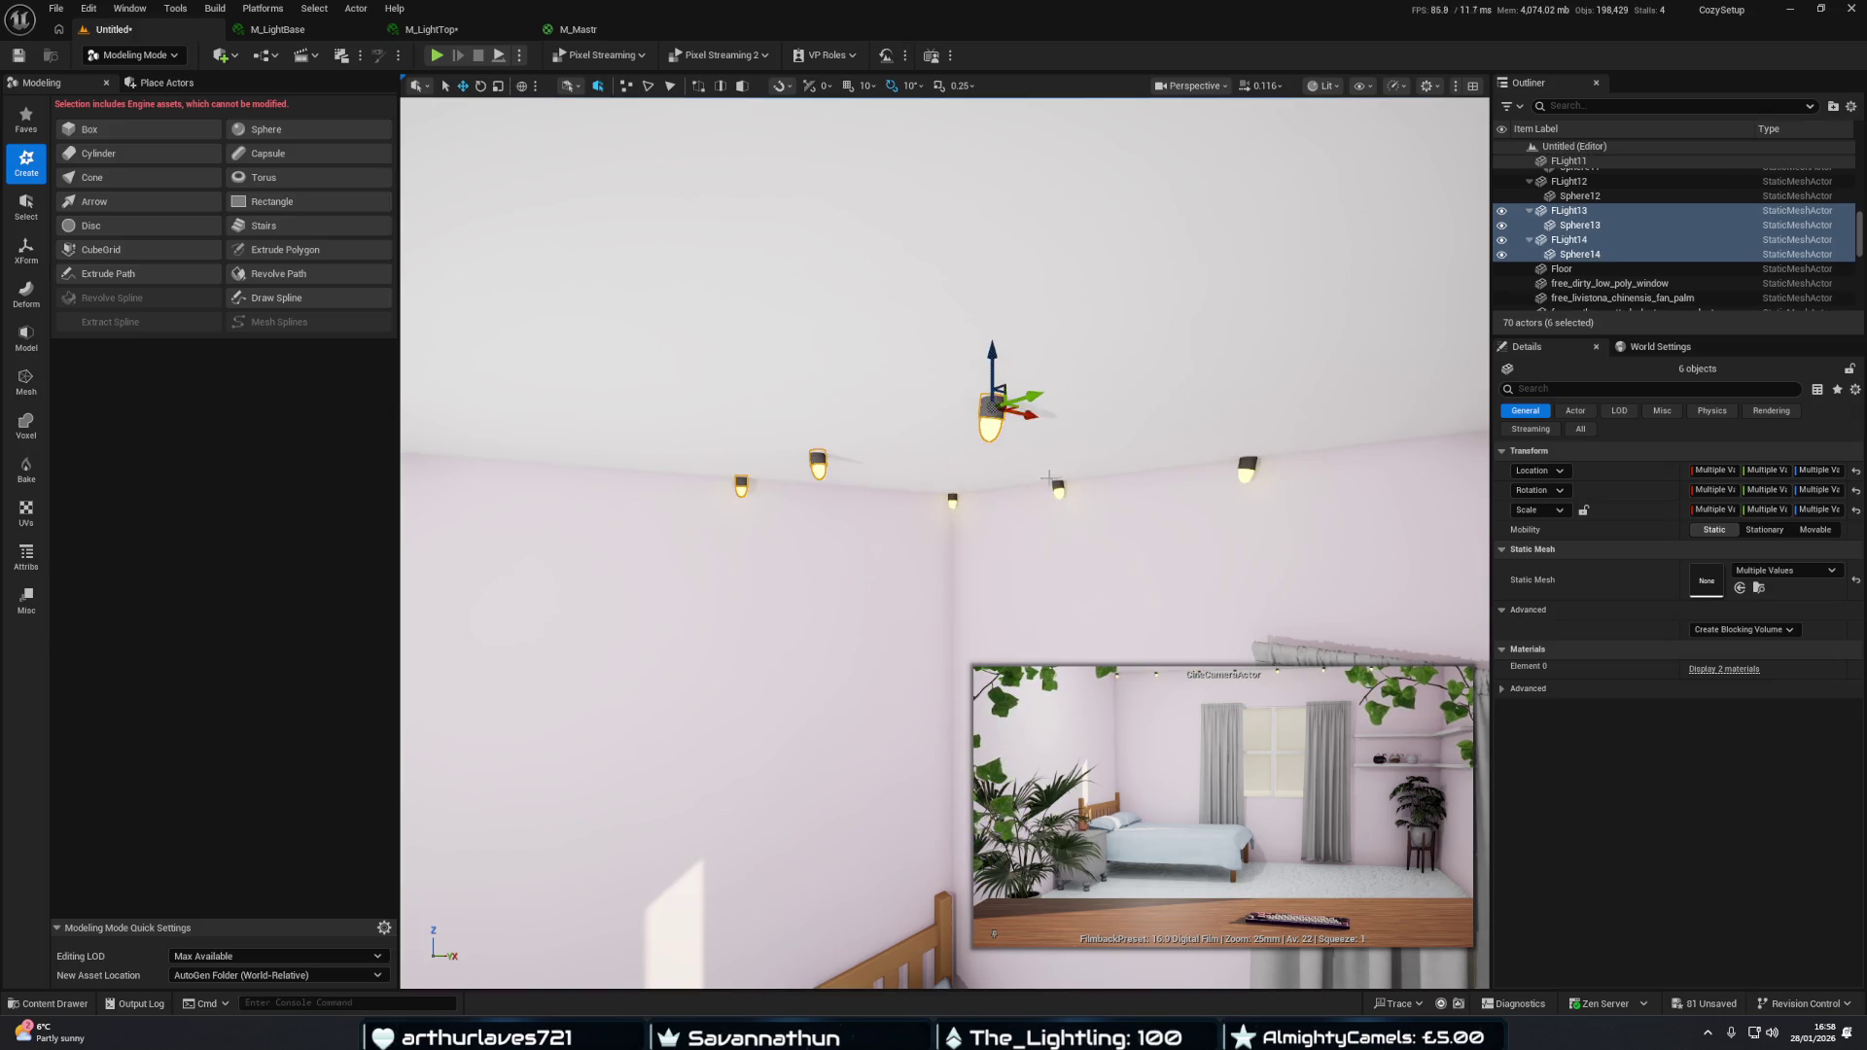
key(e)
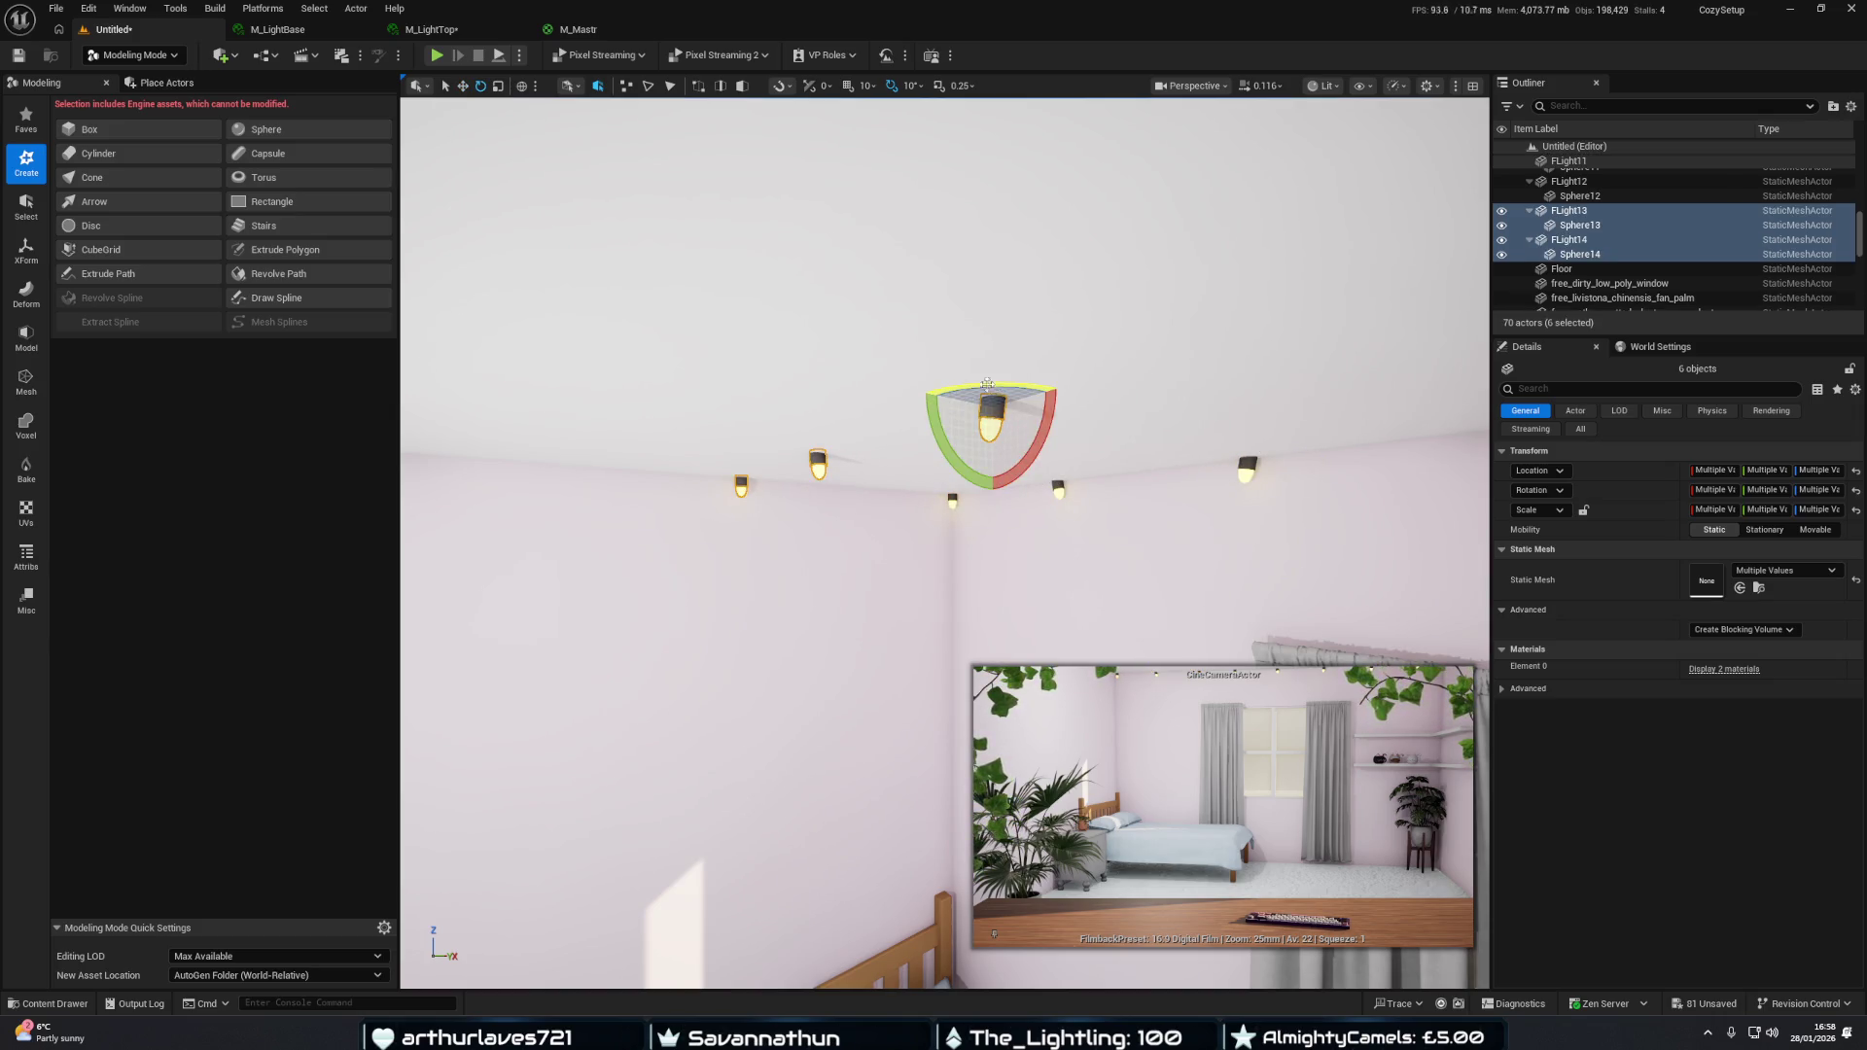
drag(952, 386, 975, 388)
key(s)
drag(633, 415, 633, 415)
key(w)
mouse_move(1077, 356)
mouse_down()
mouse_move(1046, 345)
mouse_move(954, 418)
mouse_move(1104, 428)
mouse_move(938, 428)
mouse_move(938, 394)
mouse_up()
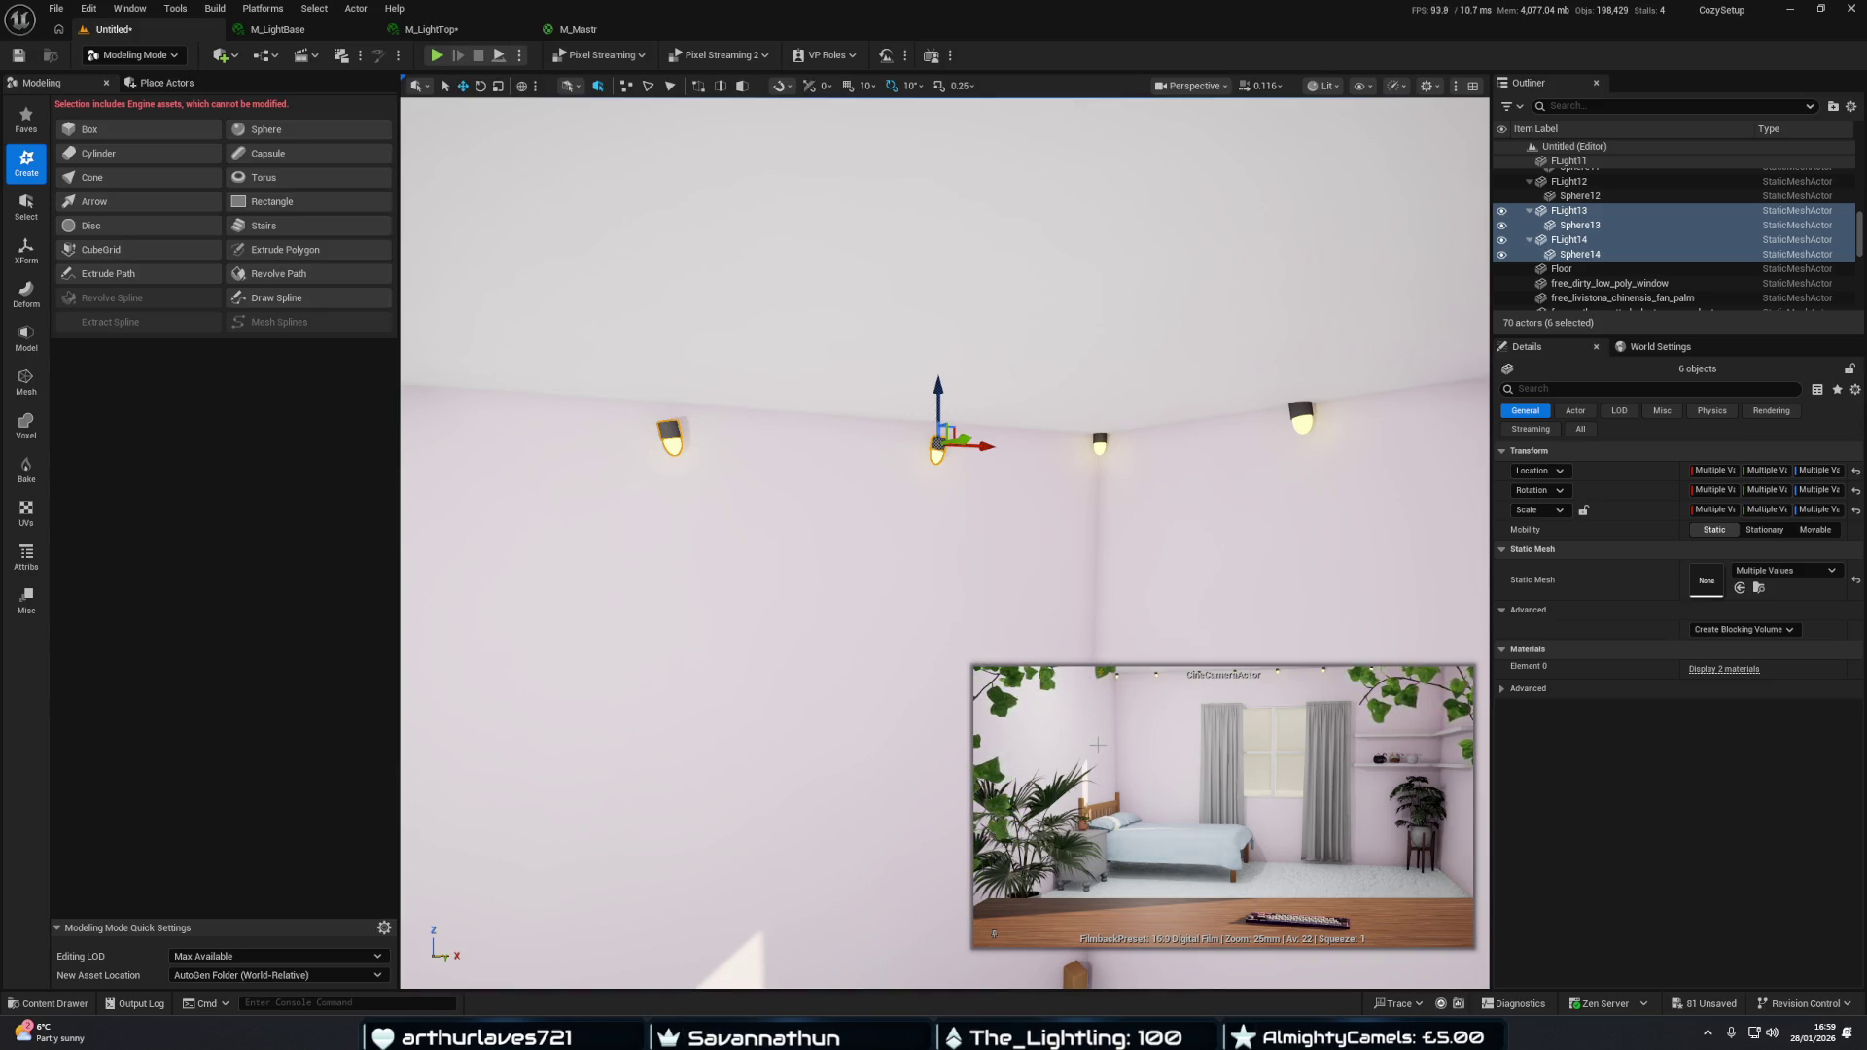
drag(819, 597, 836, 739)
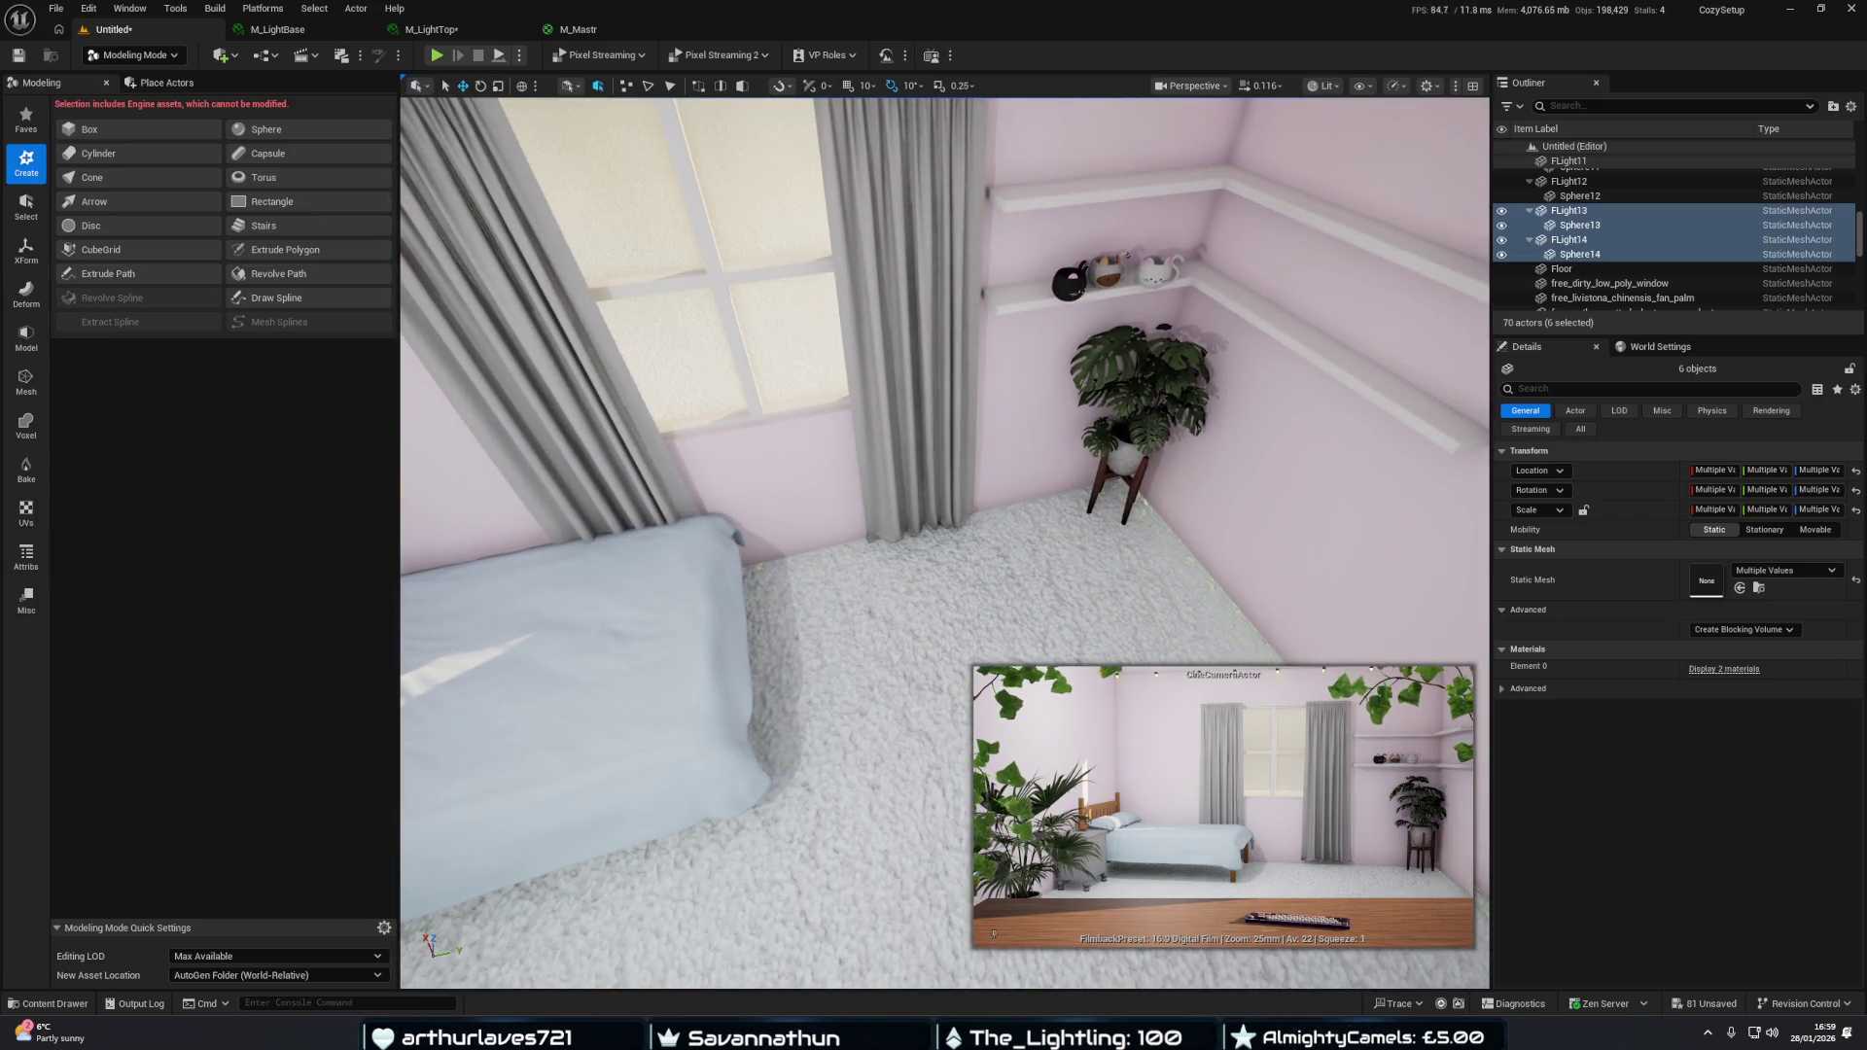
key(f)
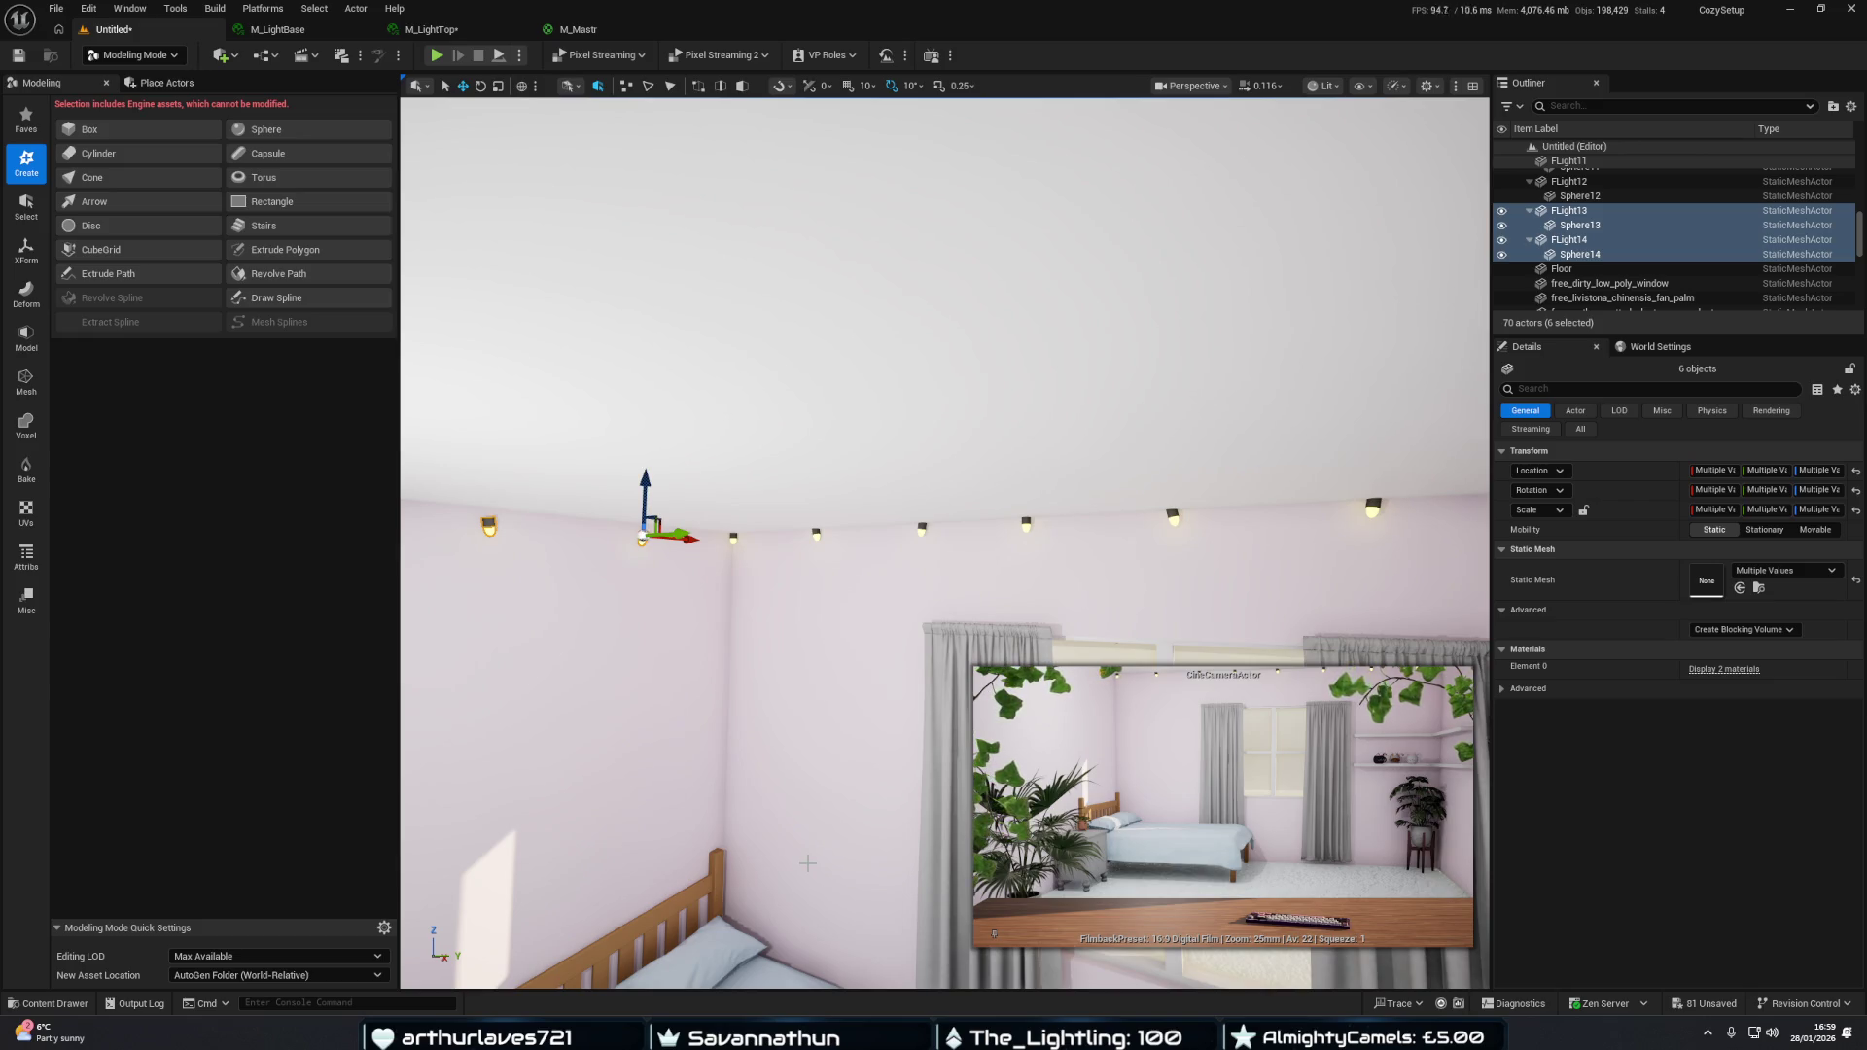
drag(789, 786, 789, 785)
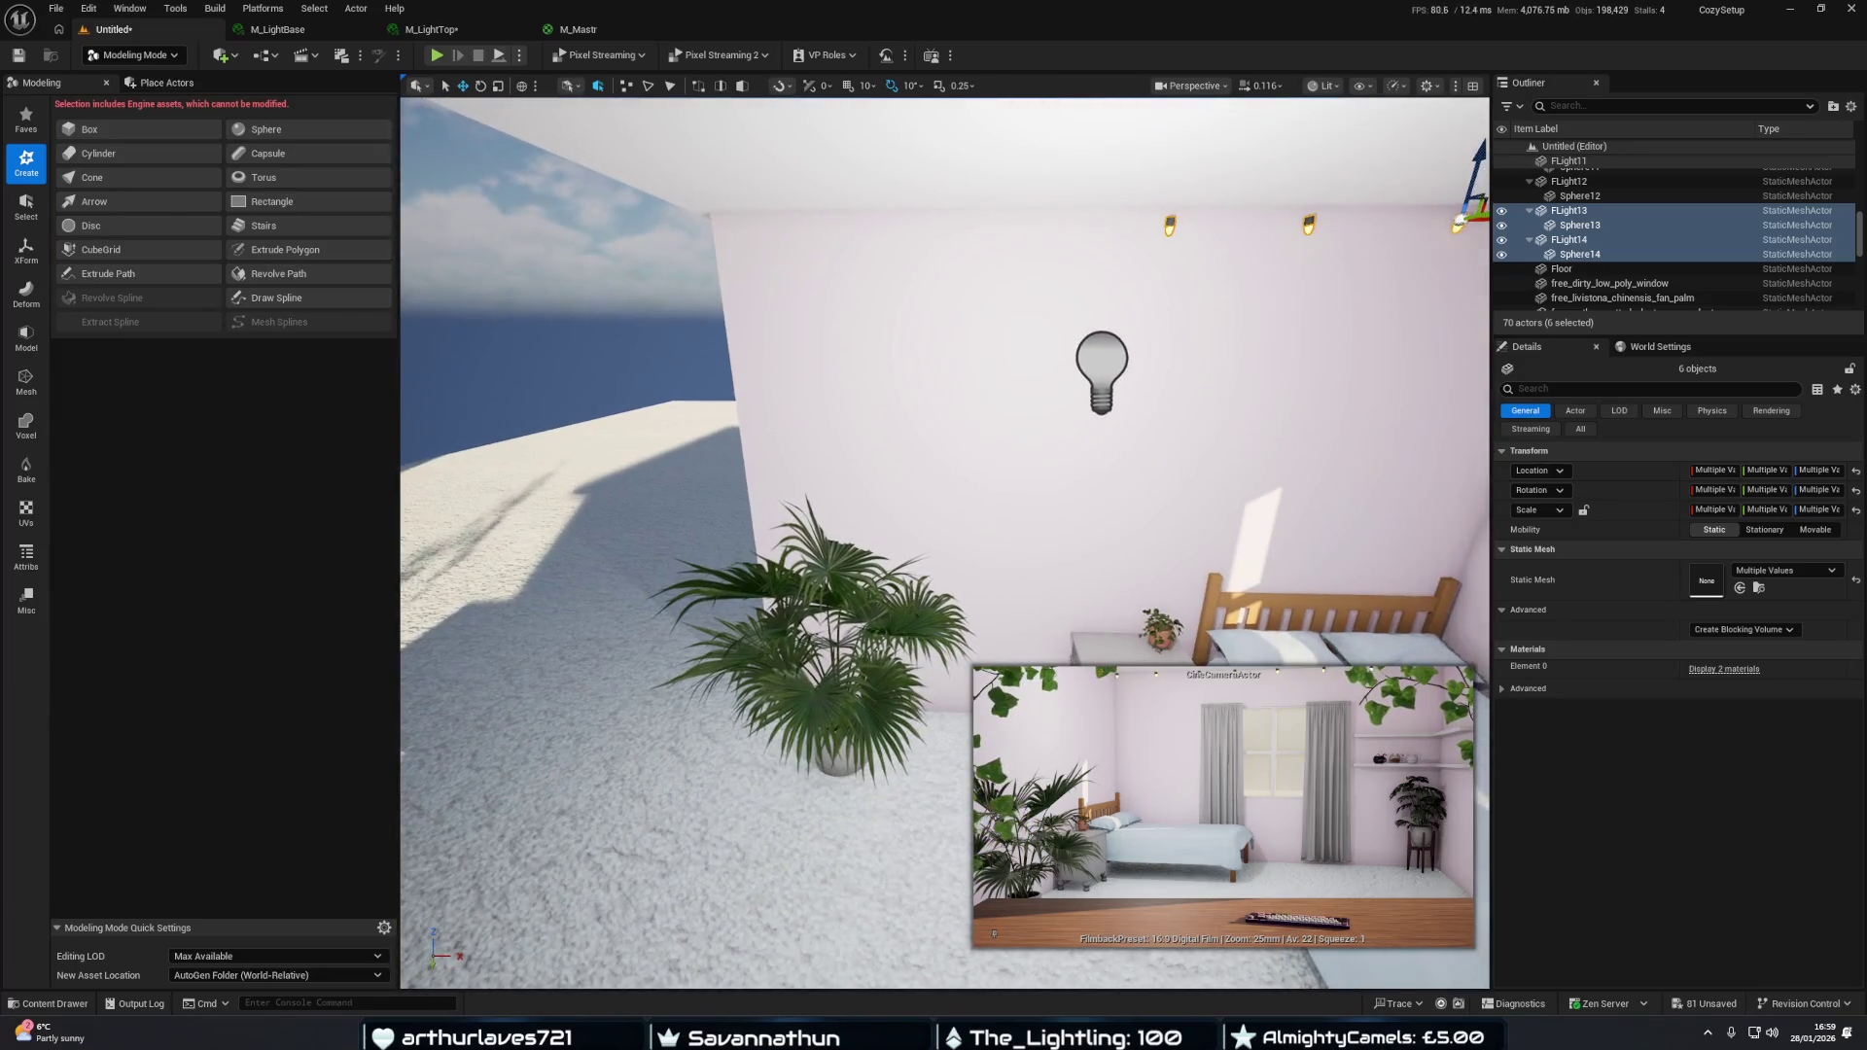
Select FLight13 and collapse the FLight6 through FLight14 entries in the Outliner.
click(1601, 221)
scroll(1597, 231, up, 5)
click(1528, 272)
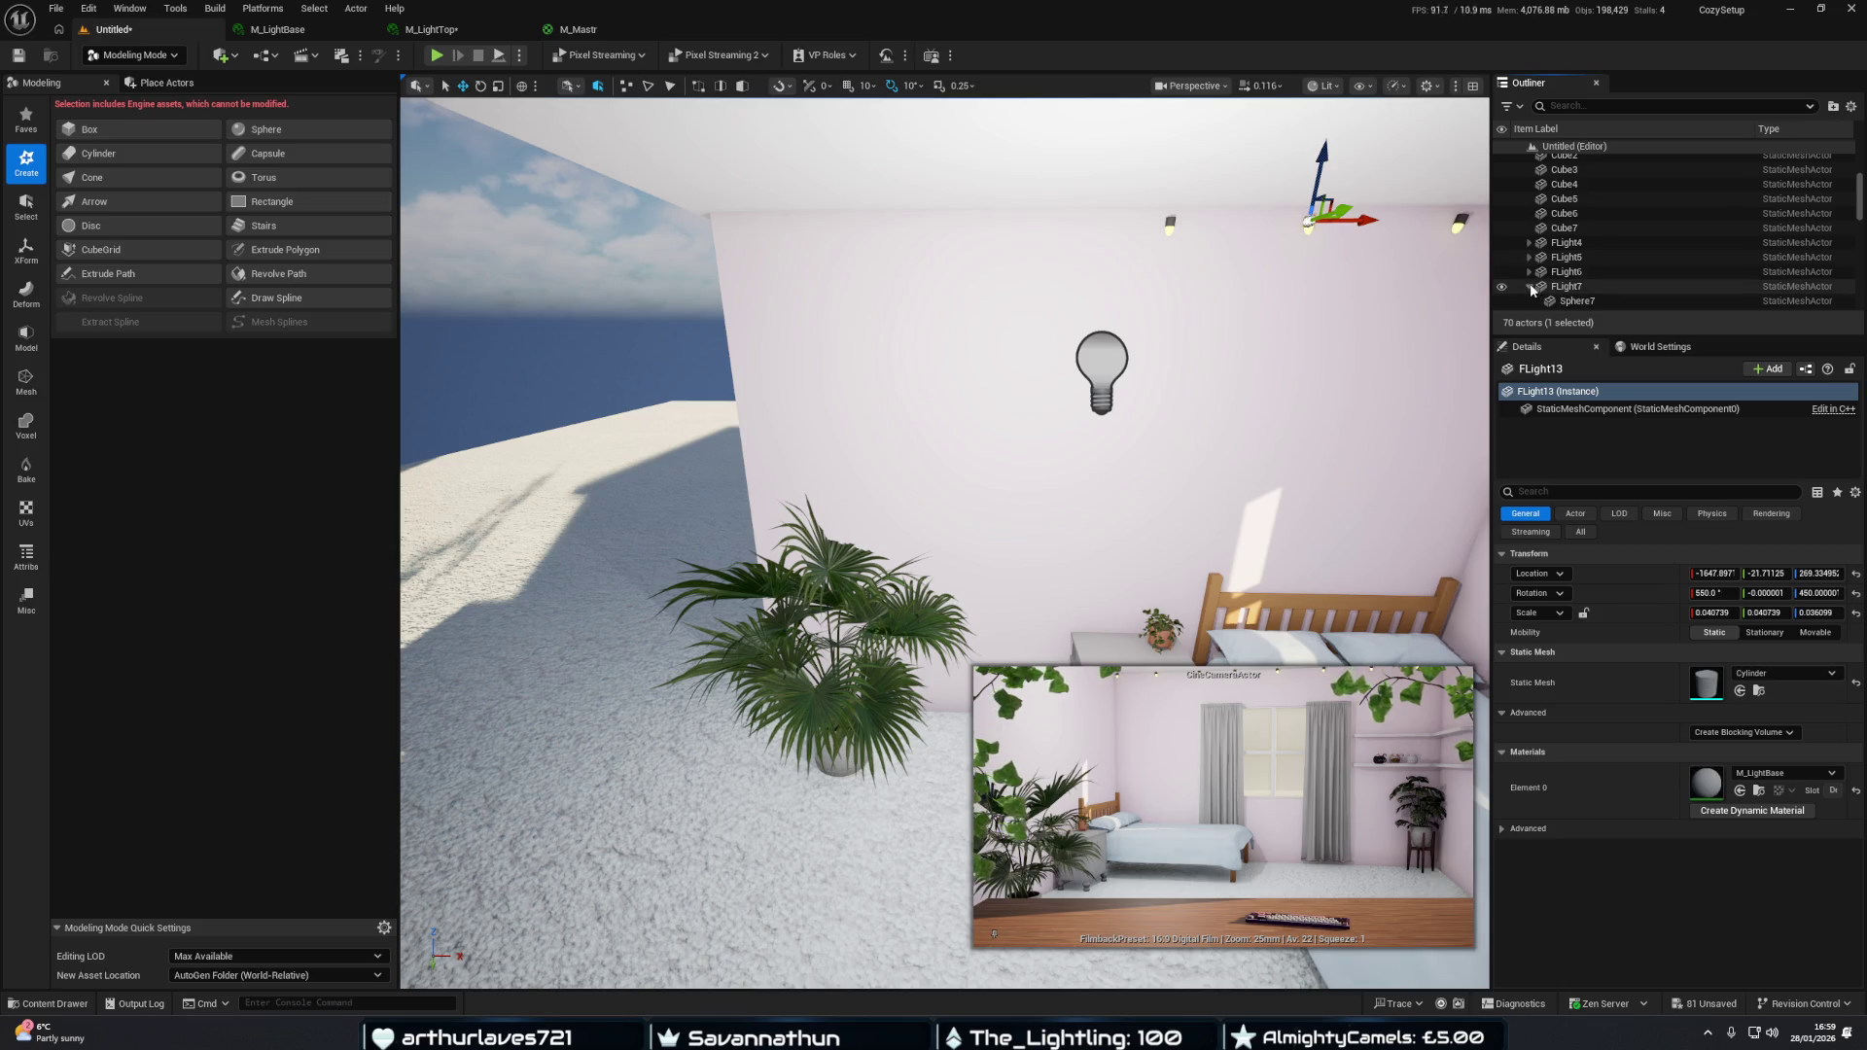
scroll(1533, 298, down, 3)
click(1528, 245)
click(1528, 259)
click(1529, 274)
scroll(1532, 282, down, 2)
click(1528, 271)
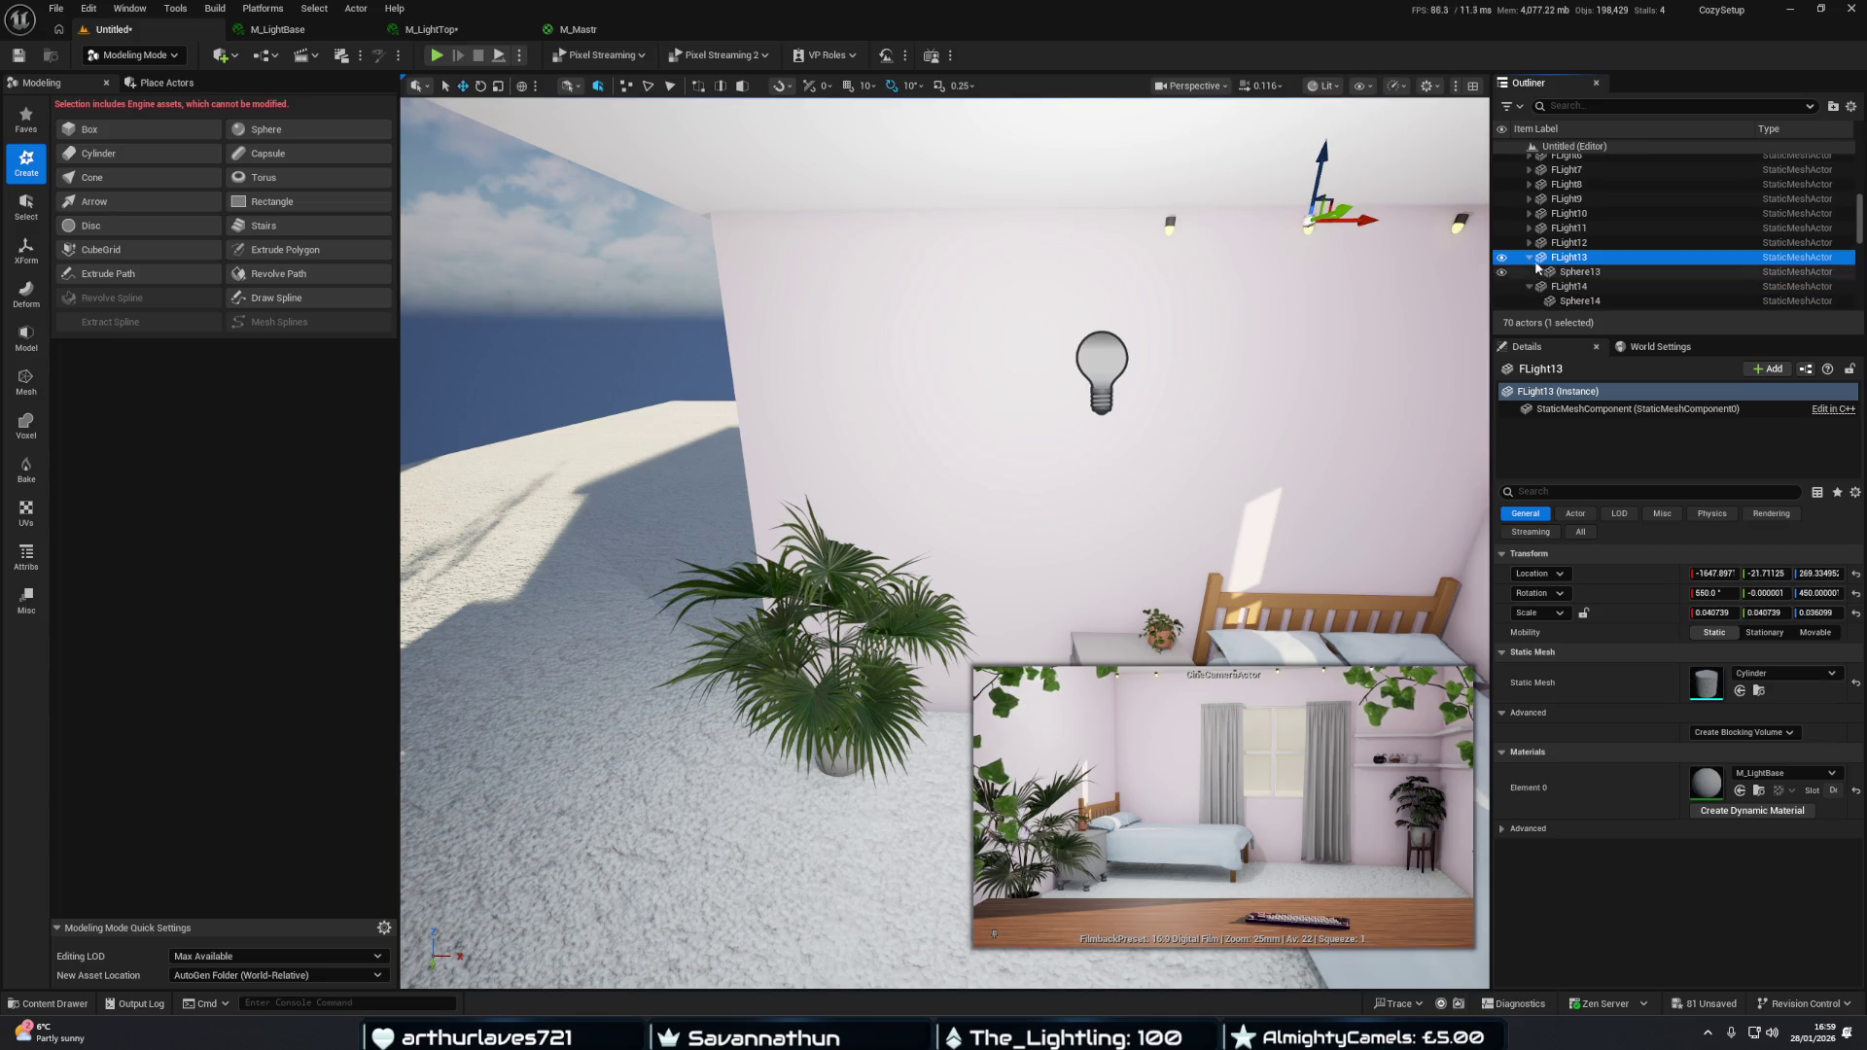
click(1529, 271)
scroll(1583, 249, up, 5)
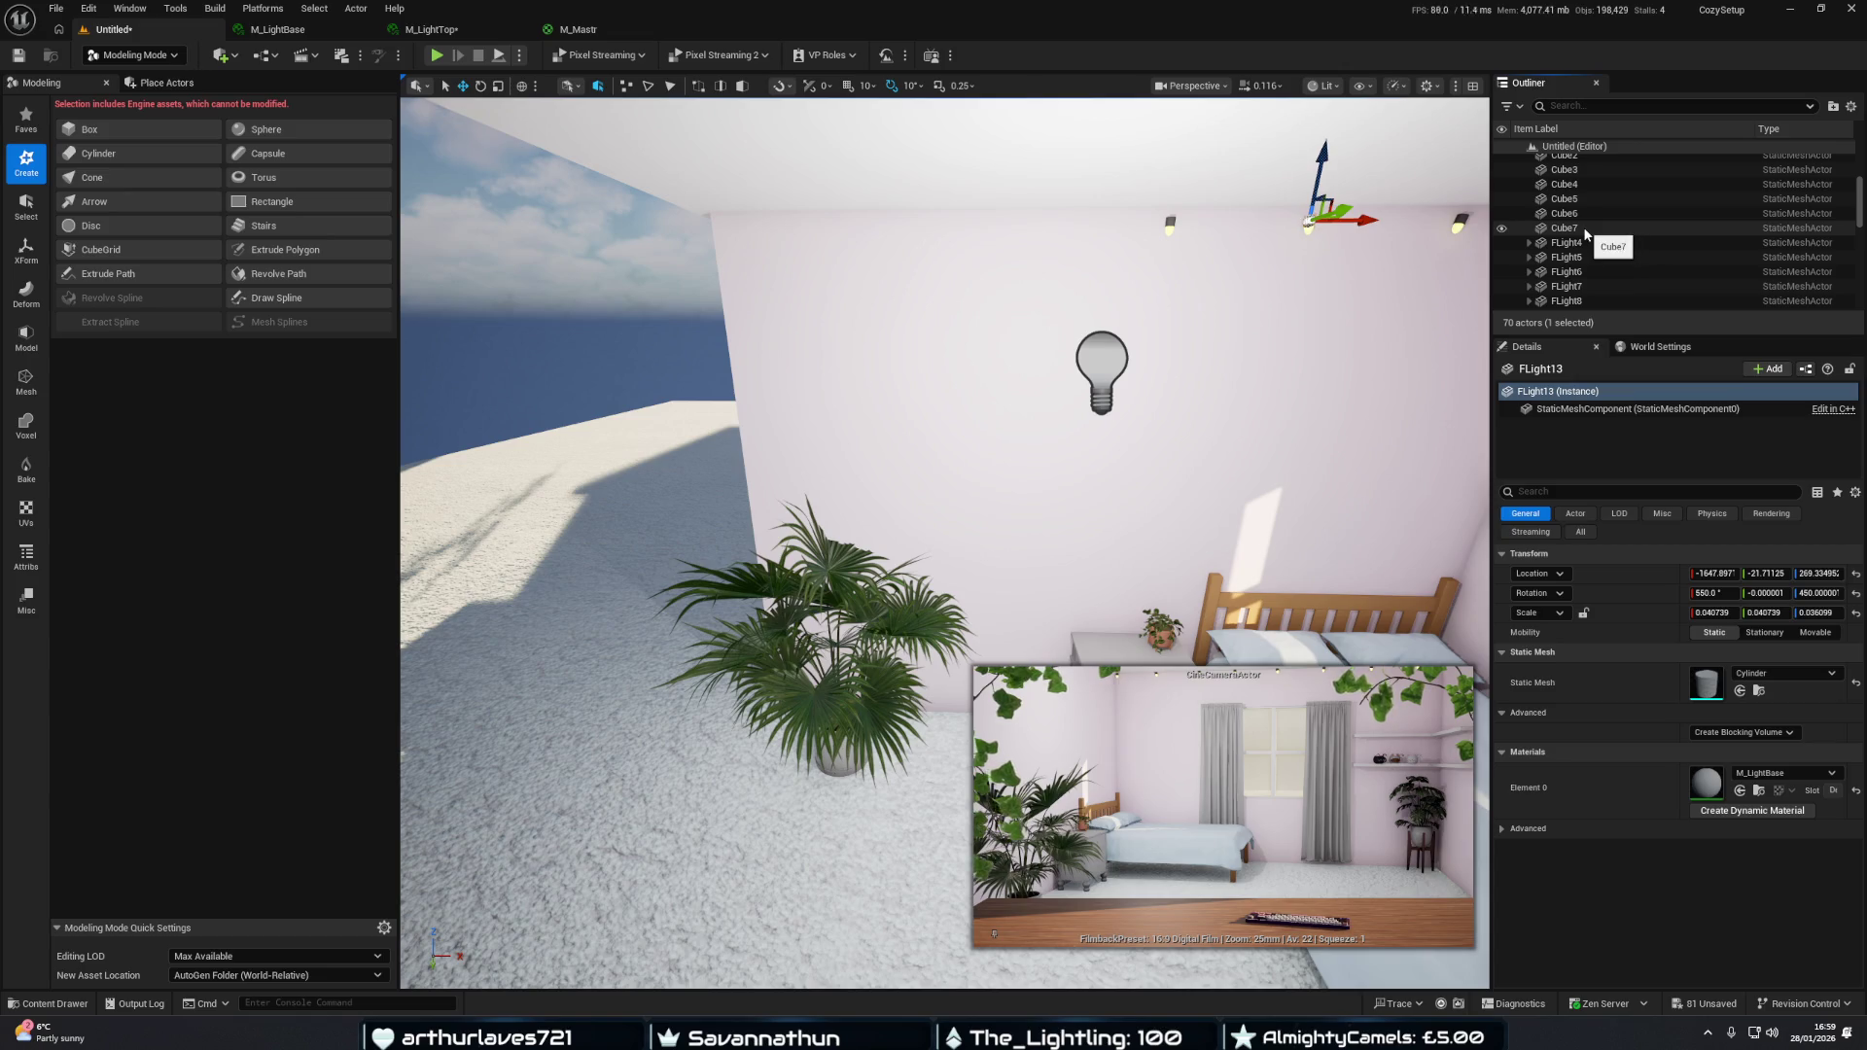
Create a new Outliner folder named FLights containing FLight13.
click(1832, 105)
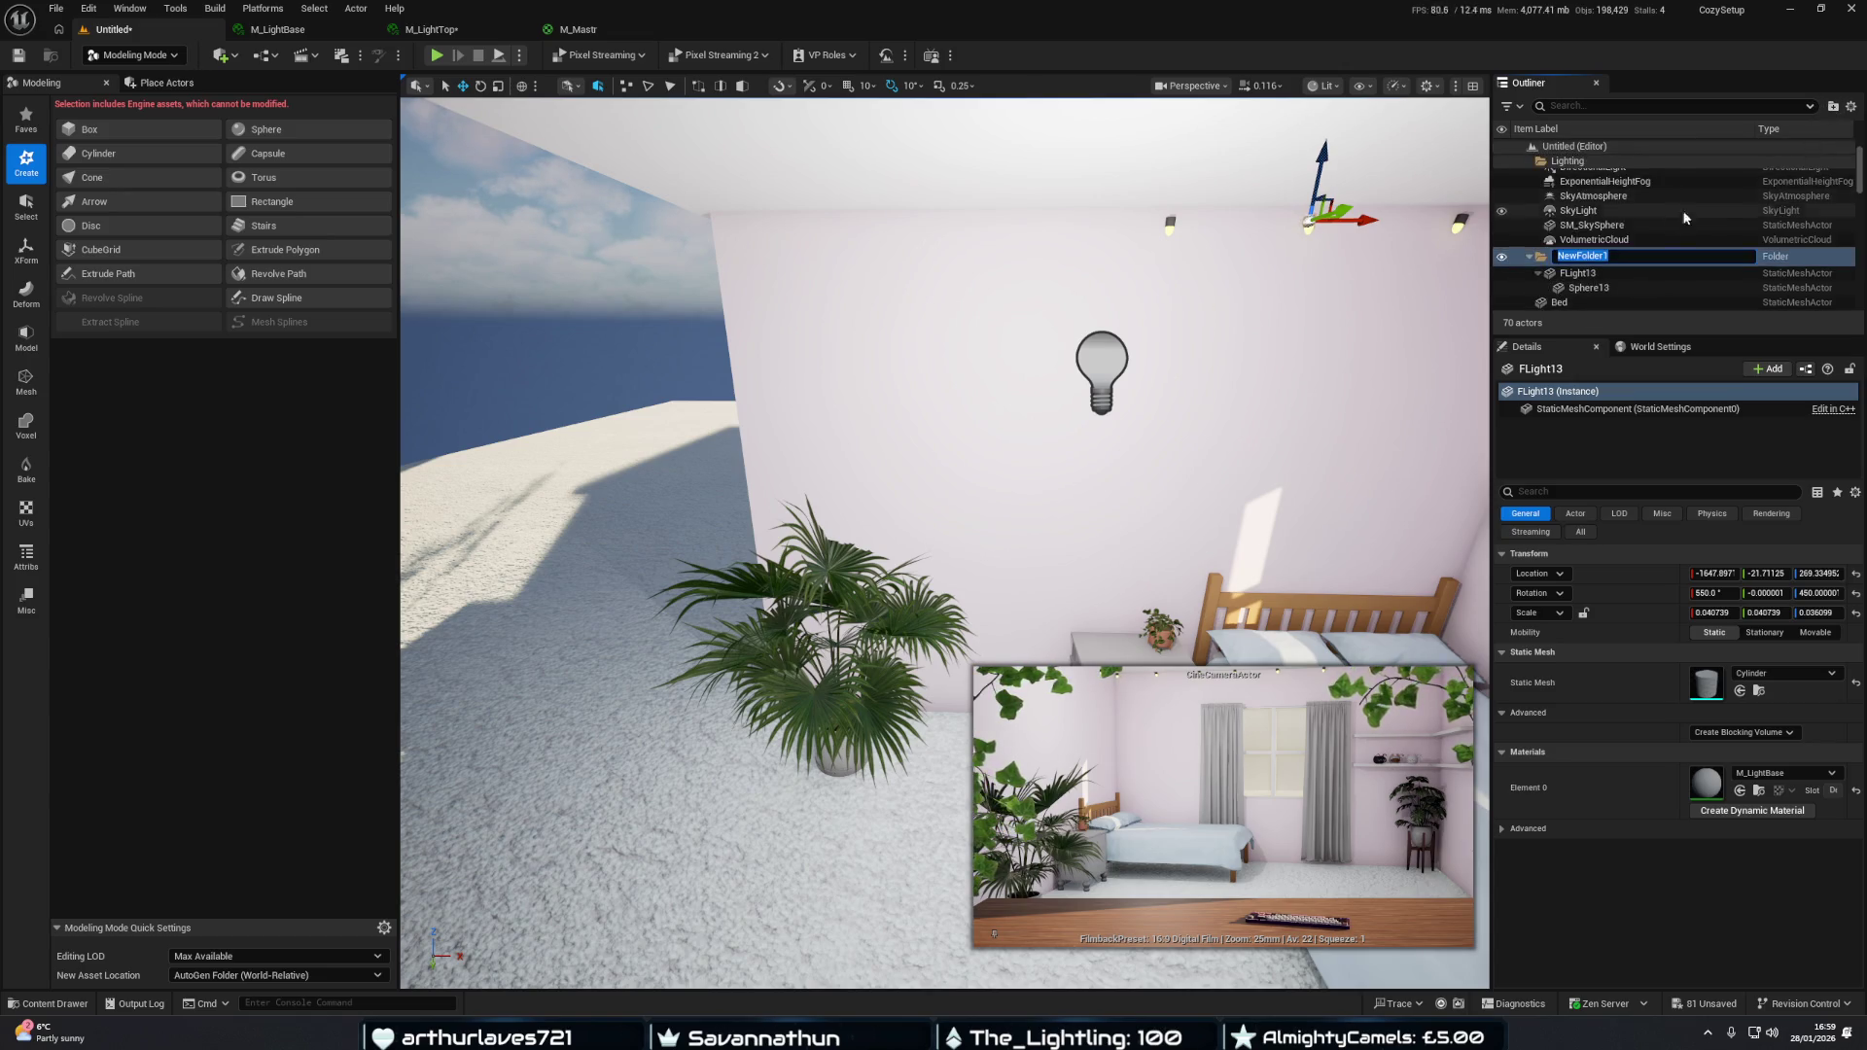
text(F)
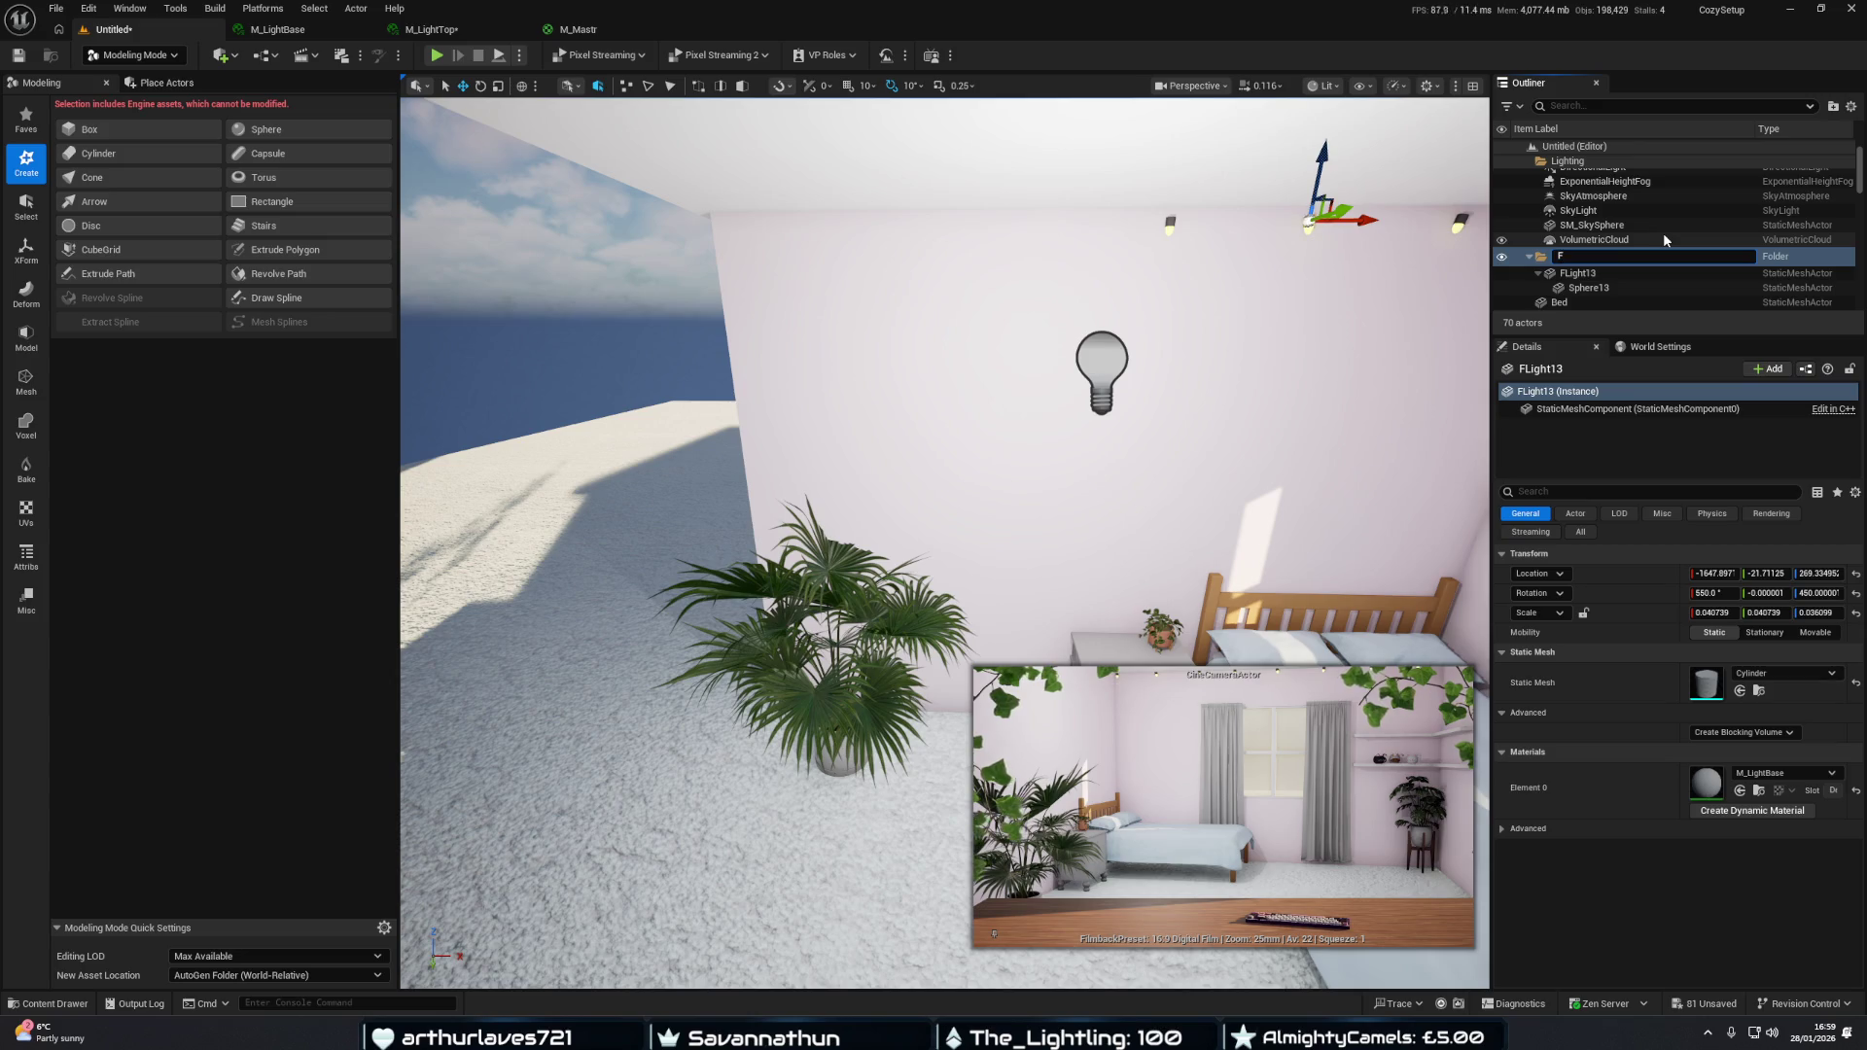
text(Lights)
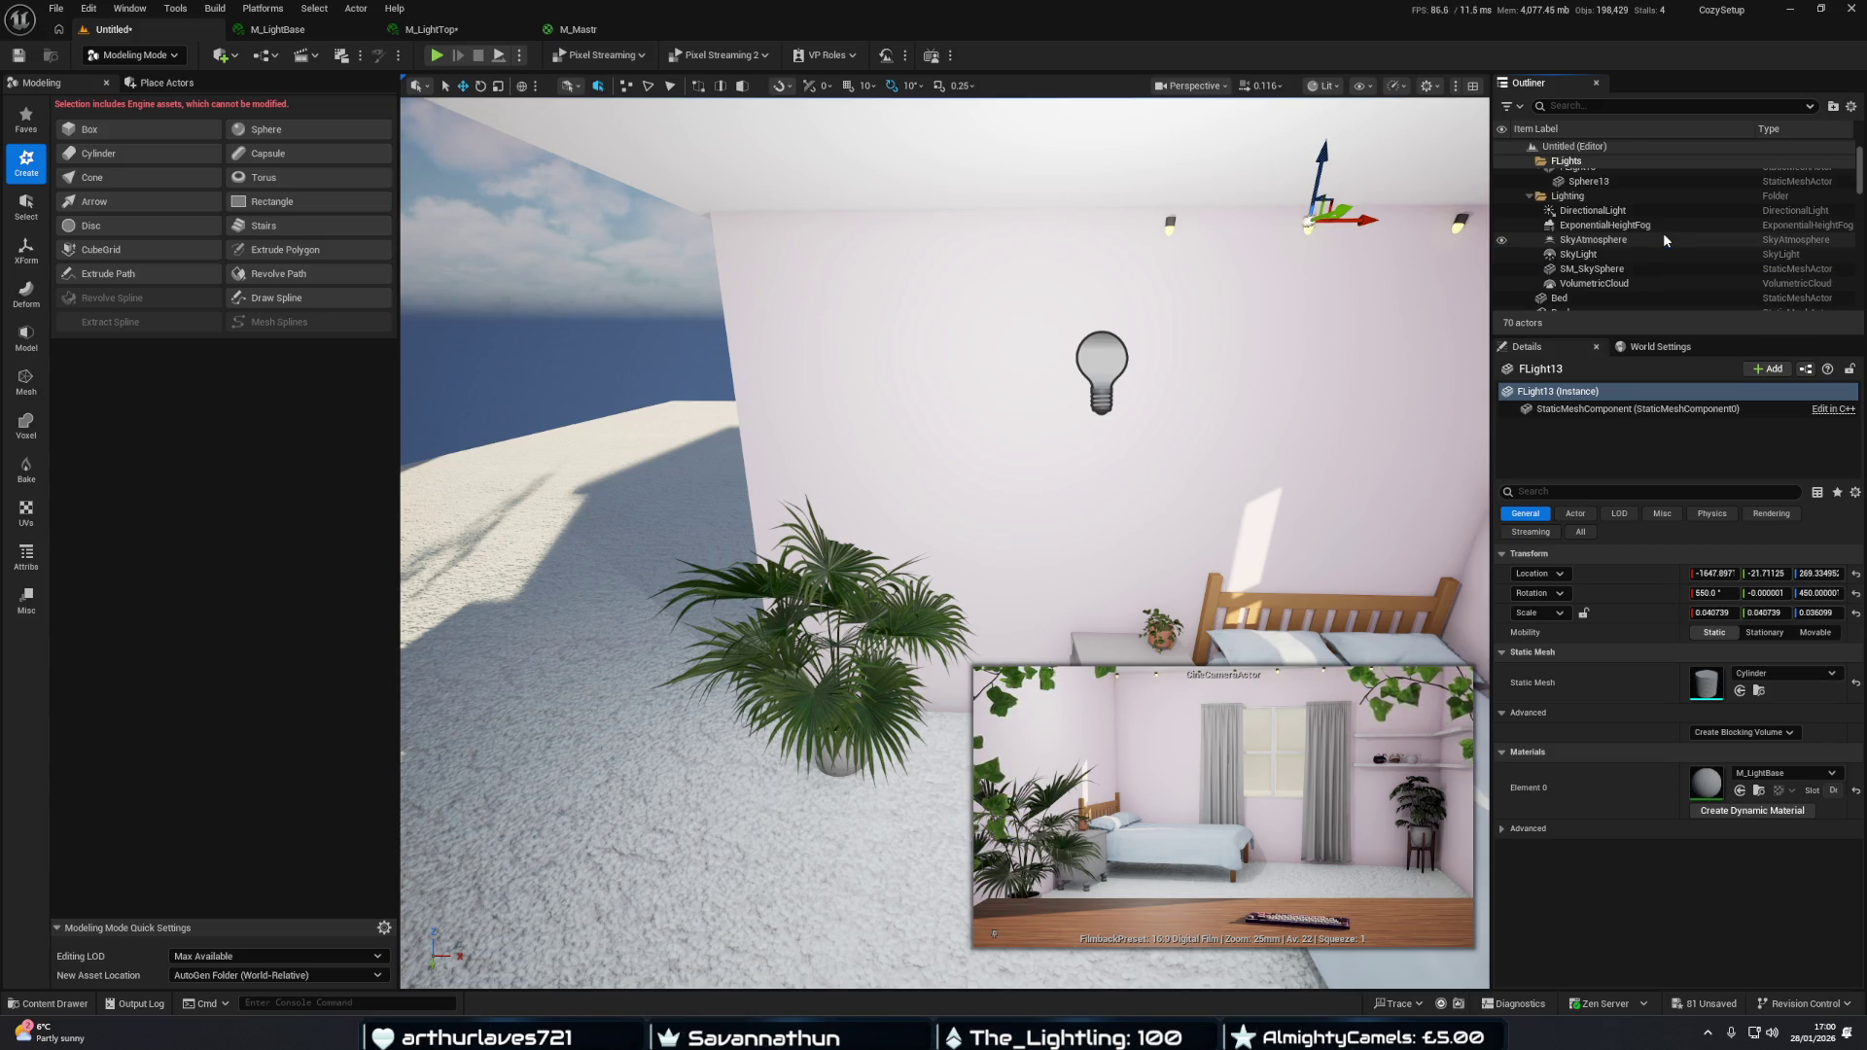
key(Return)
click(1582, 179)
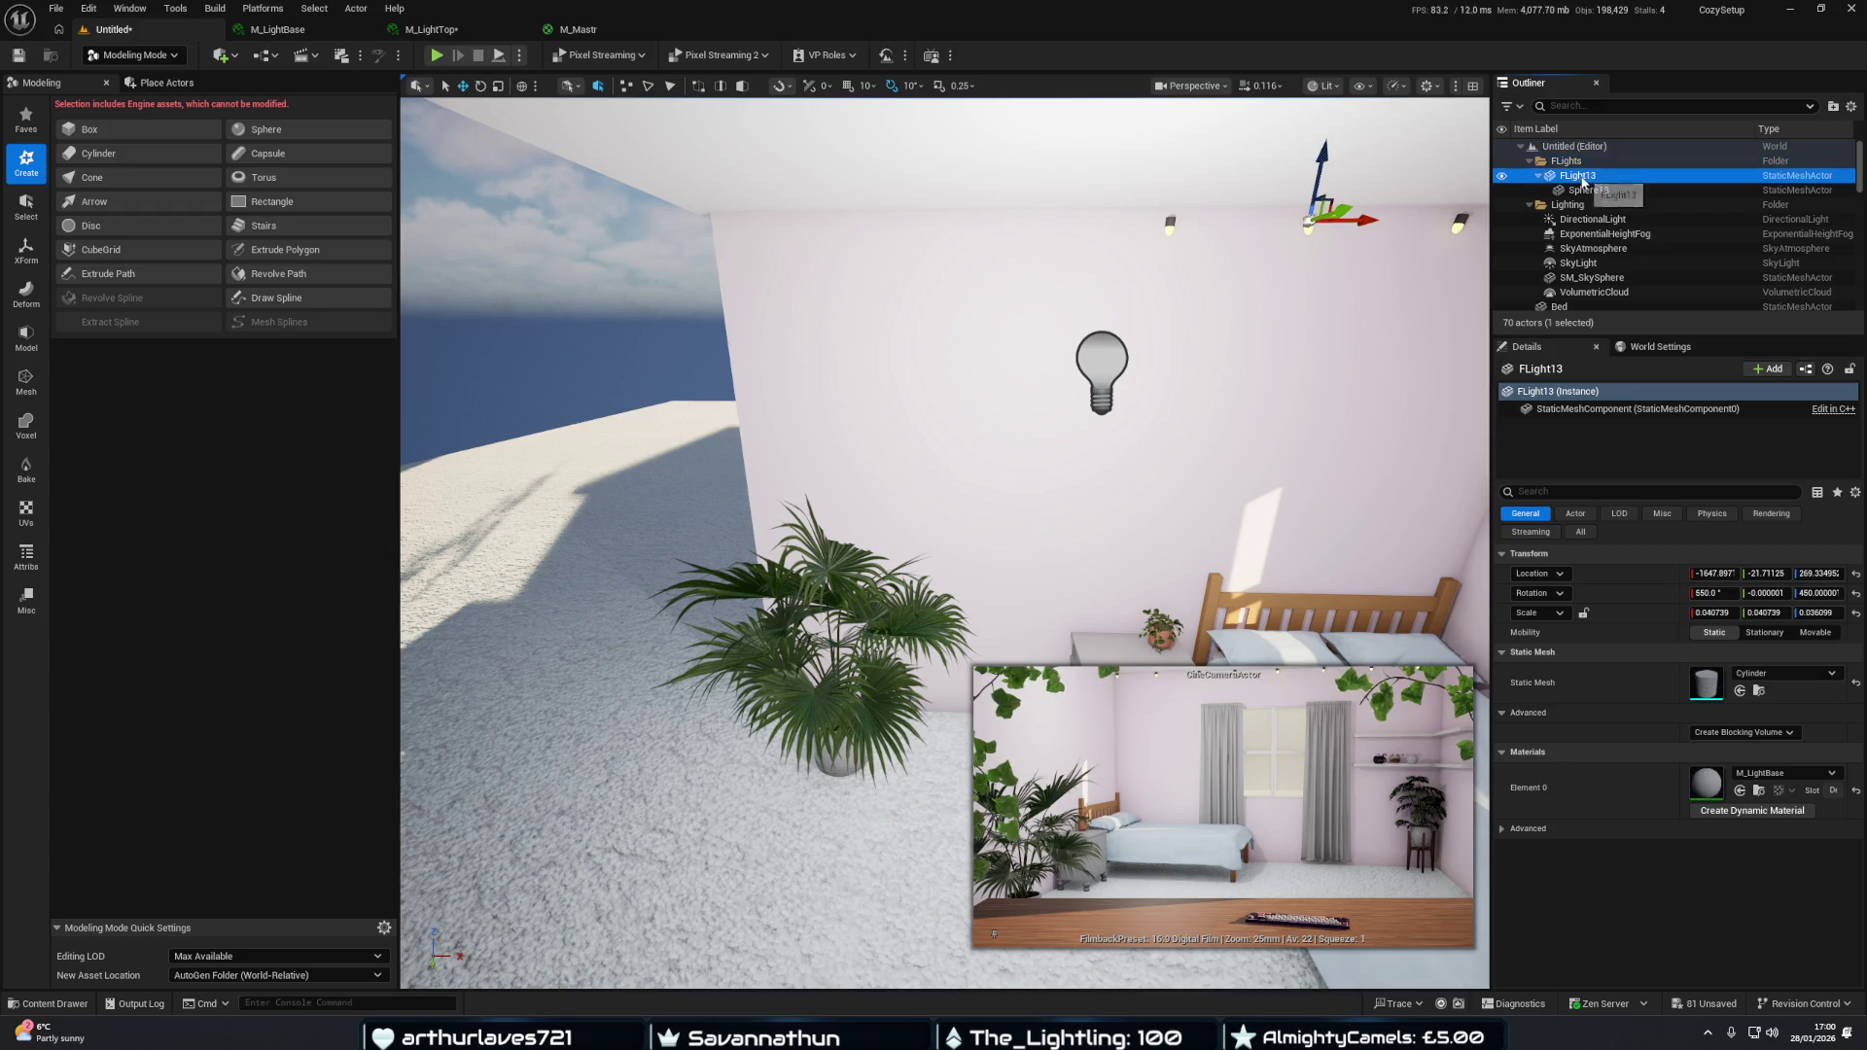
double_click(1559, 181)
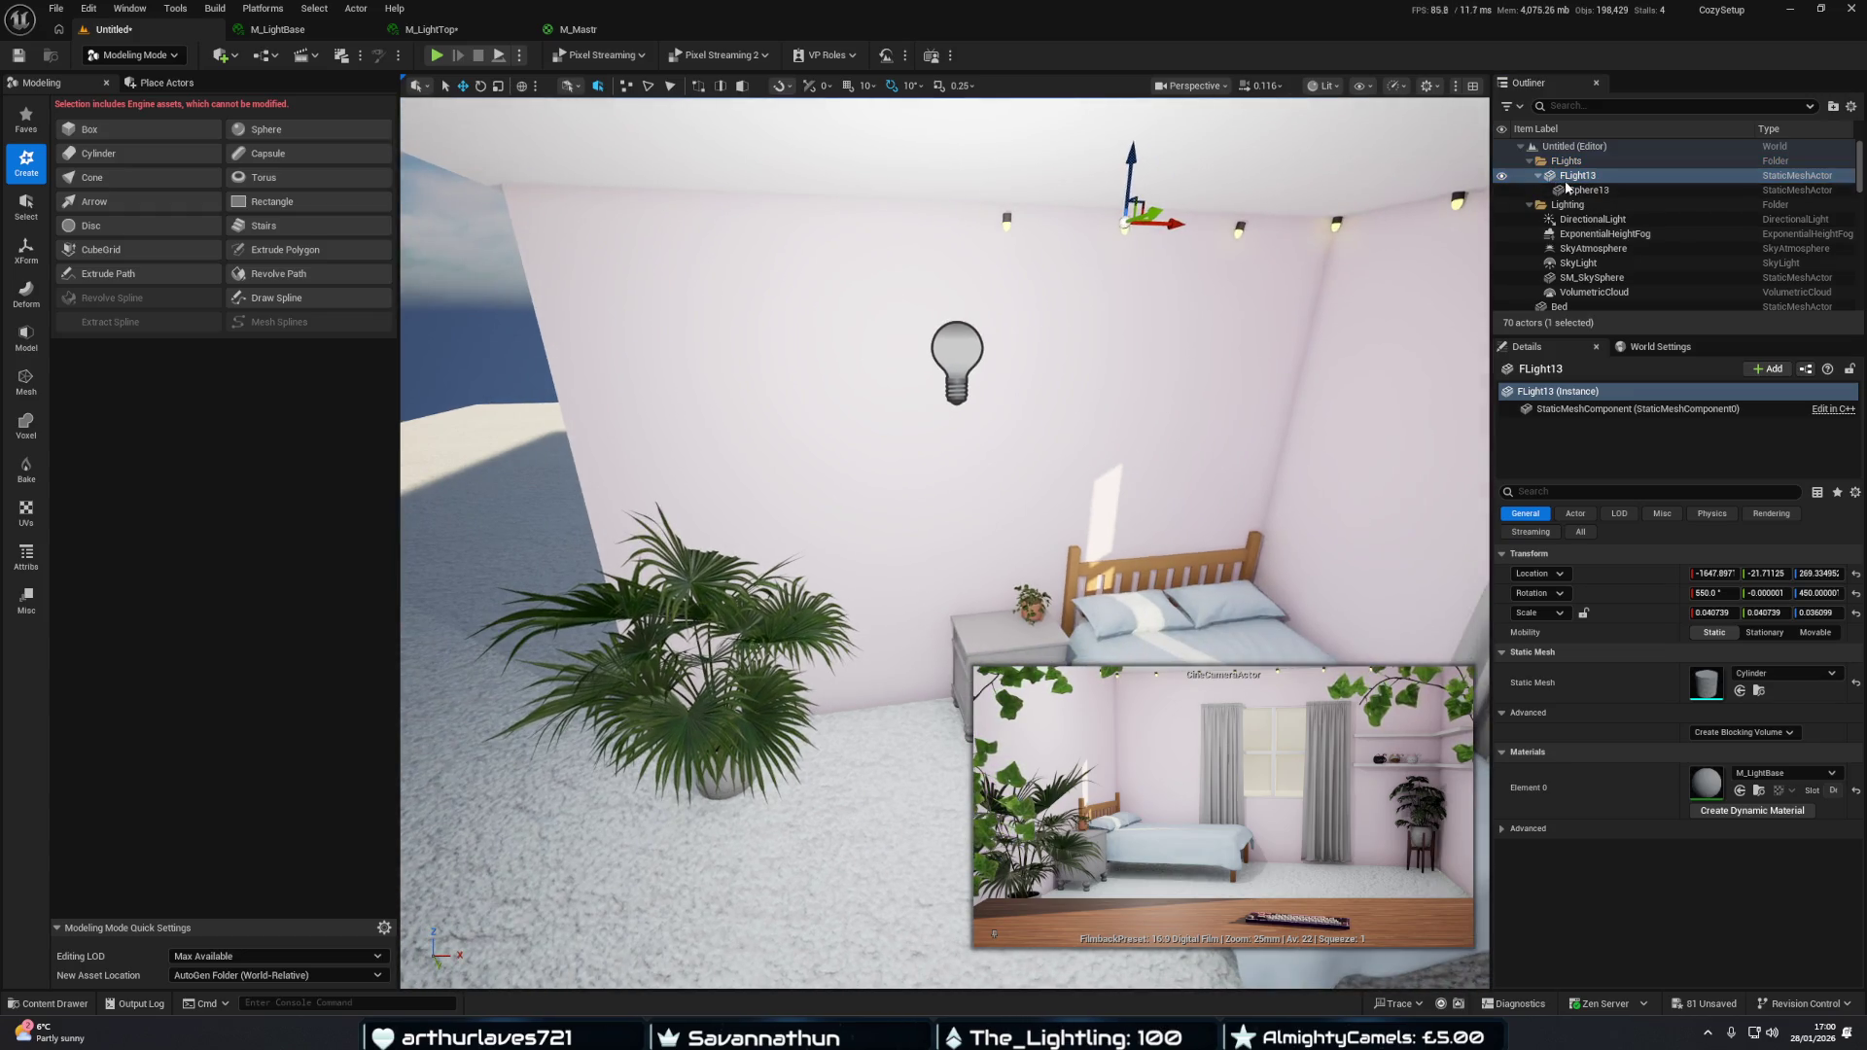
mouse_move(1546, 181)
mouse_down()
mouse_move(1570, 166)
mouse_move(1595, 195)
mouse_up()
Select the remaining lamps with their child spheres and move them into FLights.
scroll(1616, 238, down, 5)
scroll(1616, 238, down, 2)
click(1594, 160)
shift+click(1626, 277)
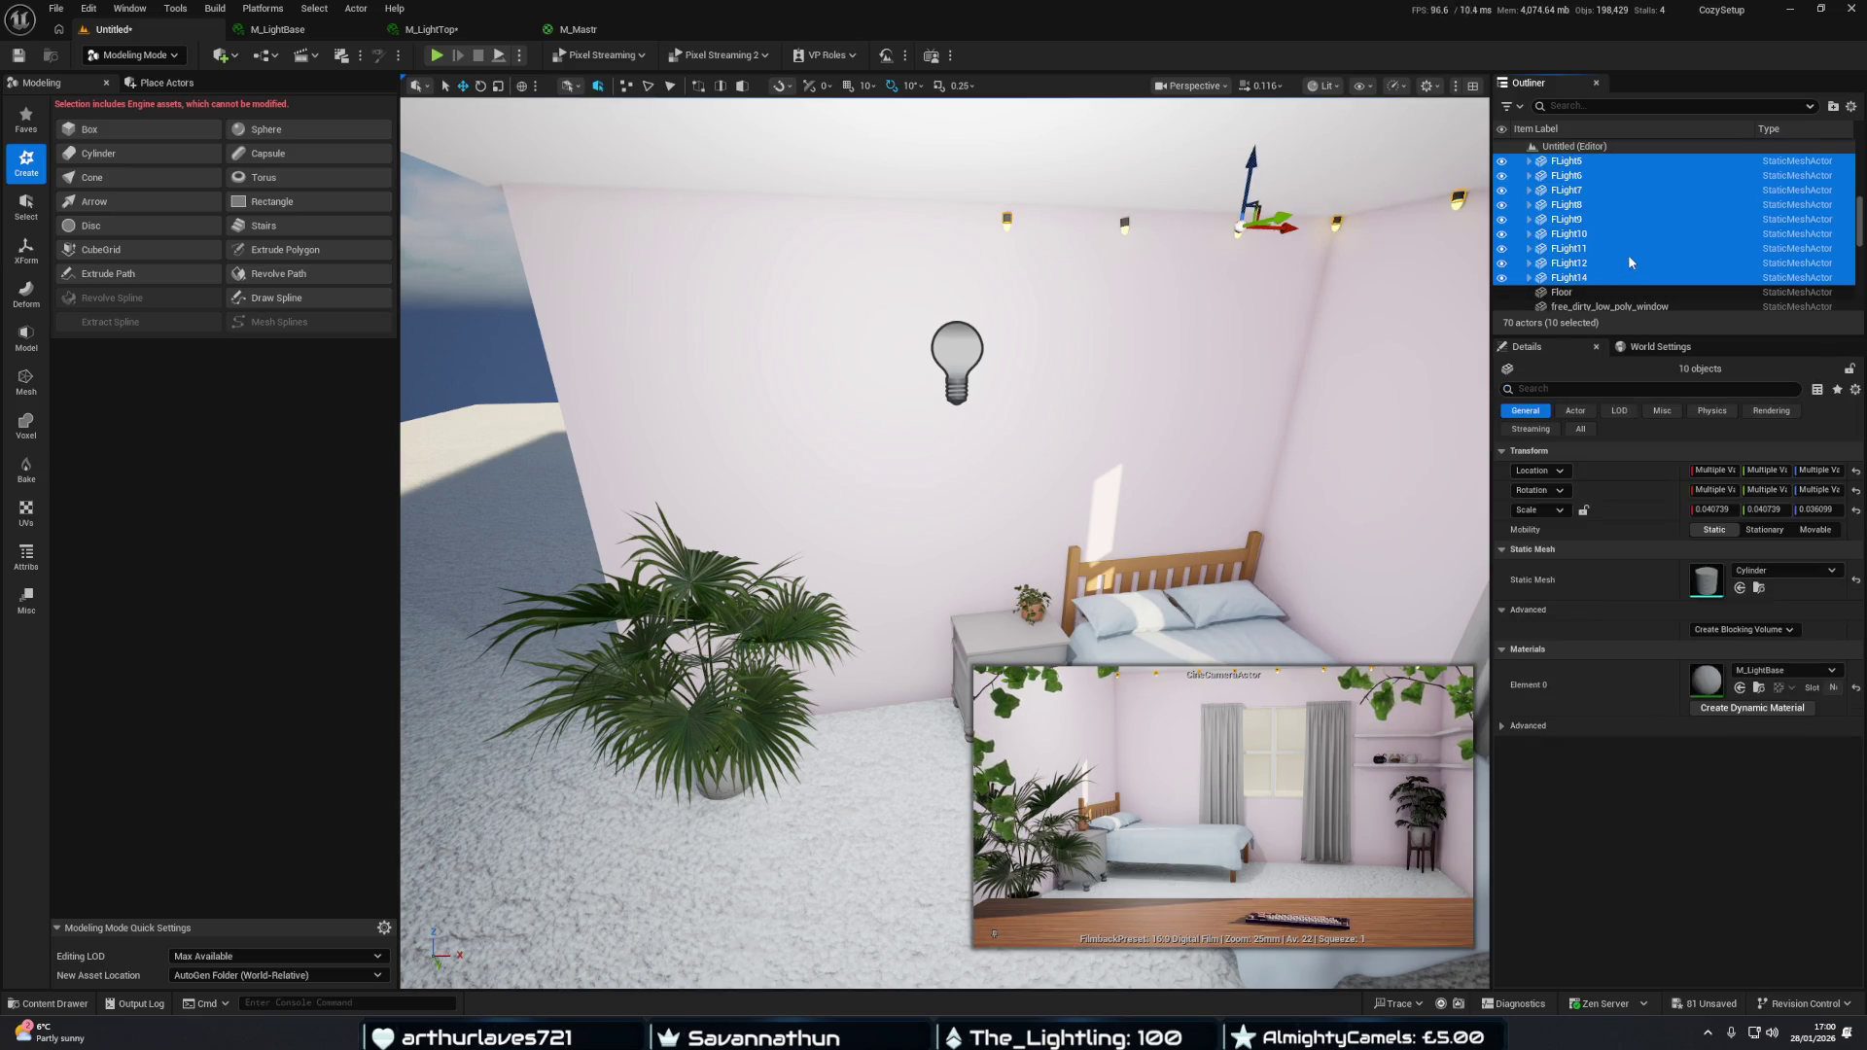
scroll(1624, 257, up, 1)
right_click(1573, 243)
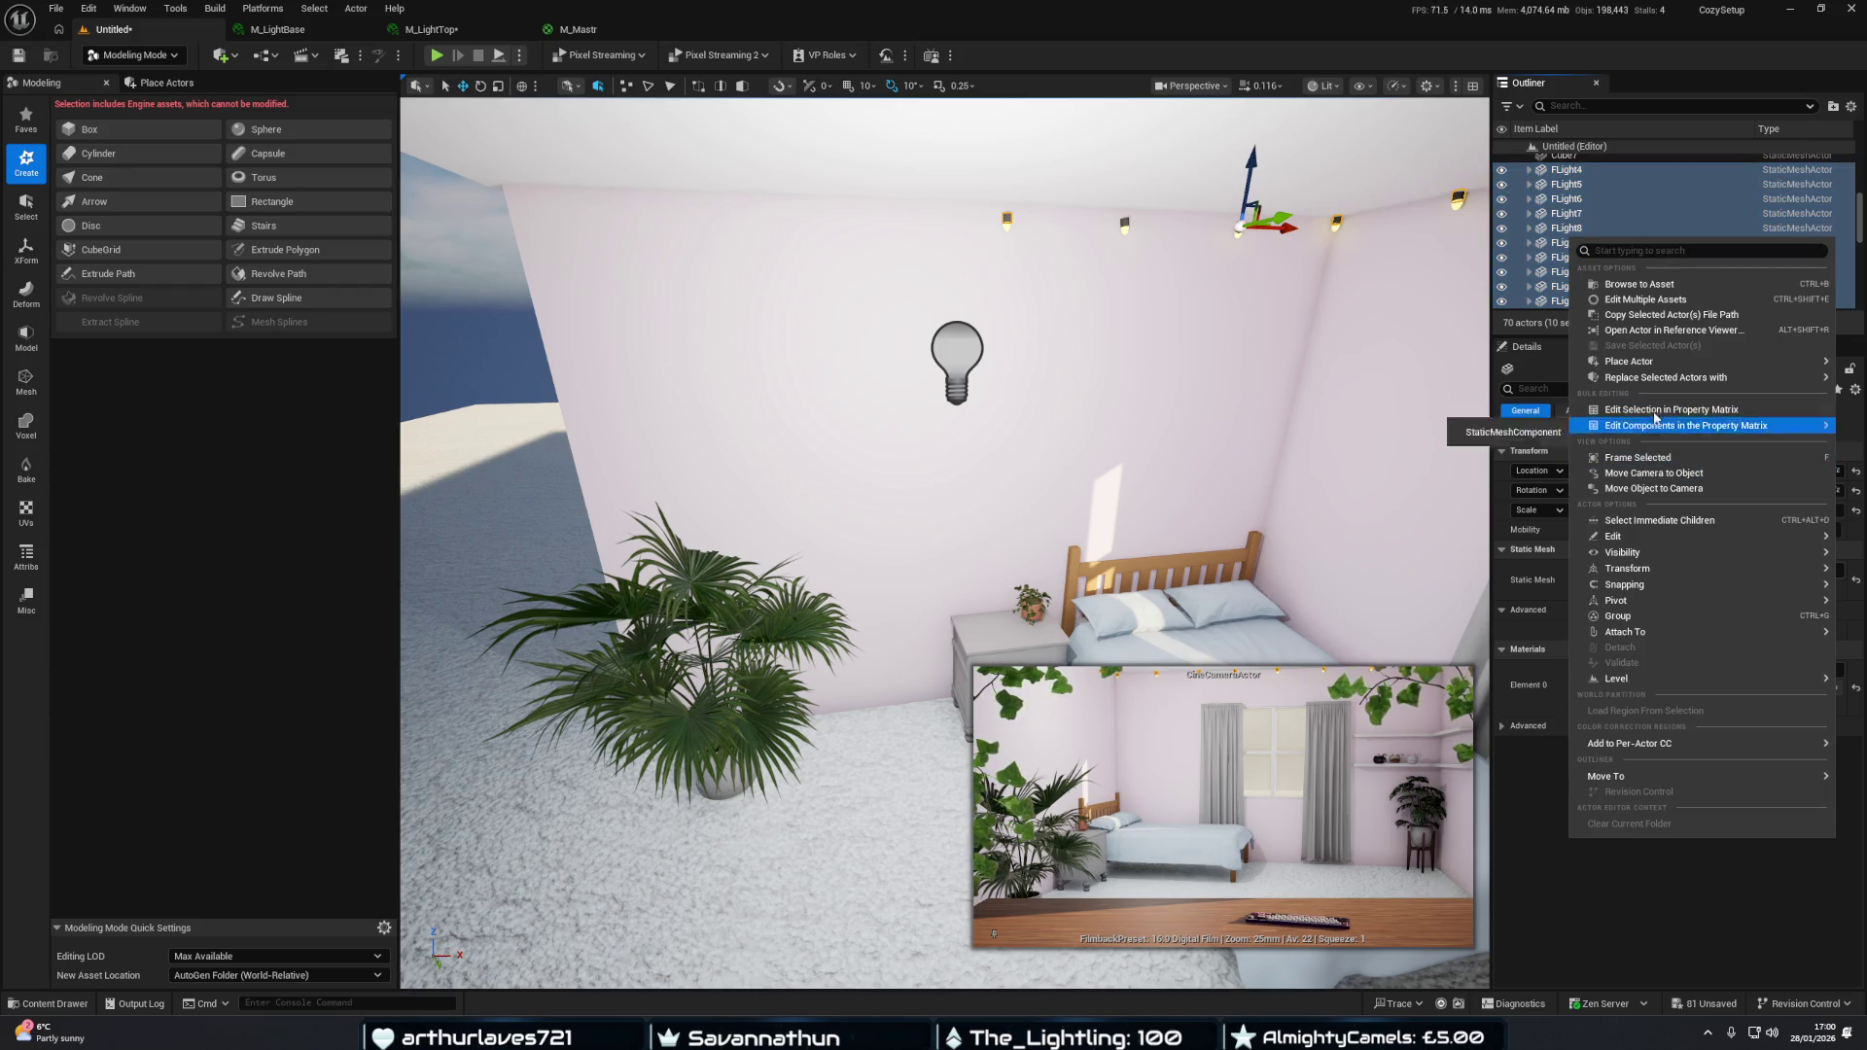
click(1650, 526)
scroll(1606, 225, up, 3)
mouse_move(1580, 224)
mouse_down()
mouse_move(1615, 239)
mouse_move(1589, 177)
mouse_move(1546, 164)
mouse_up()
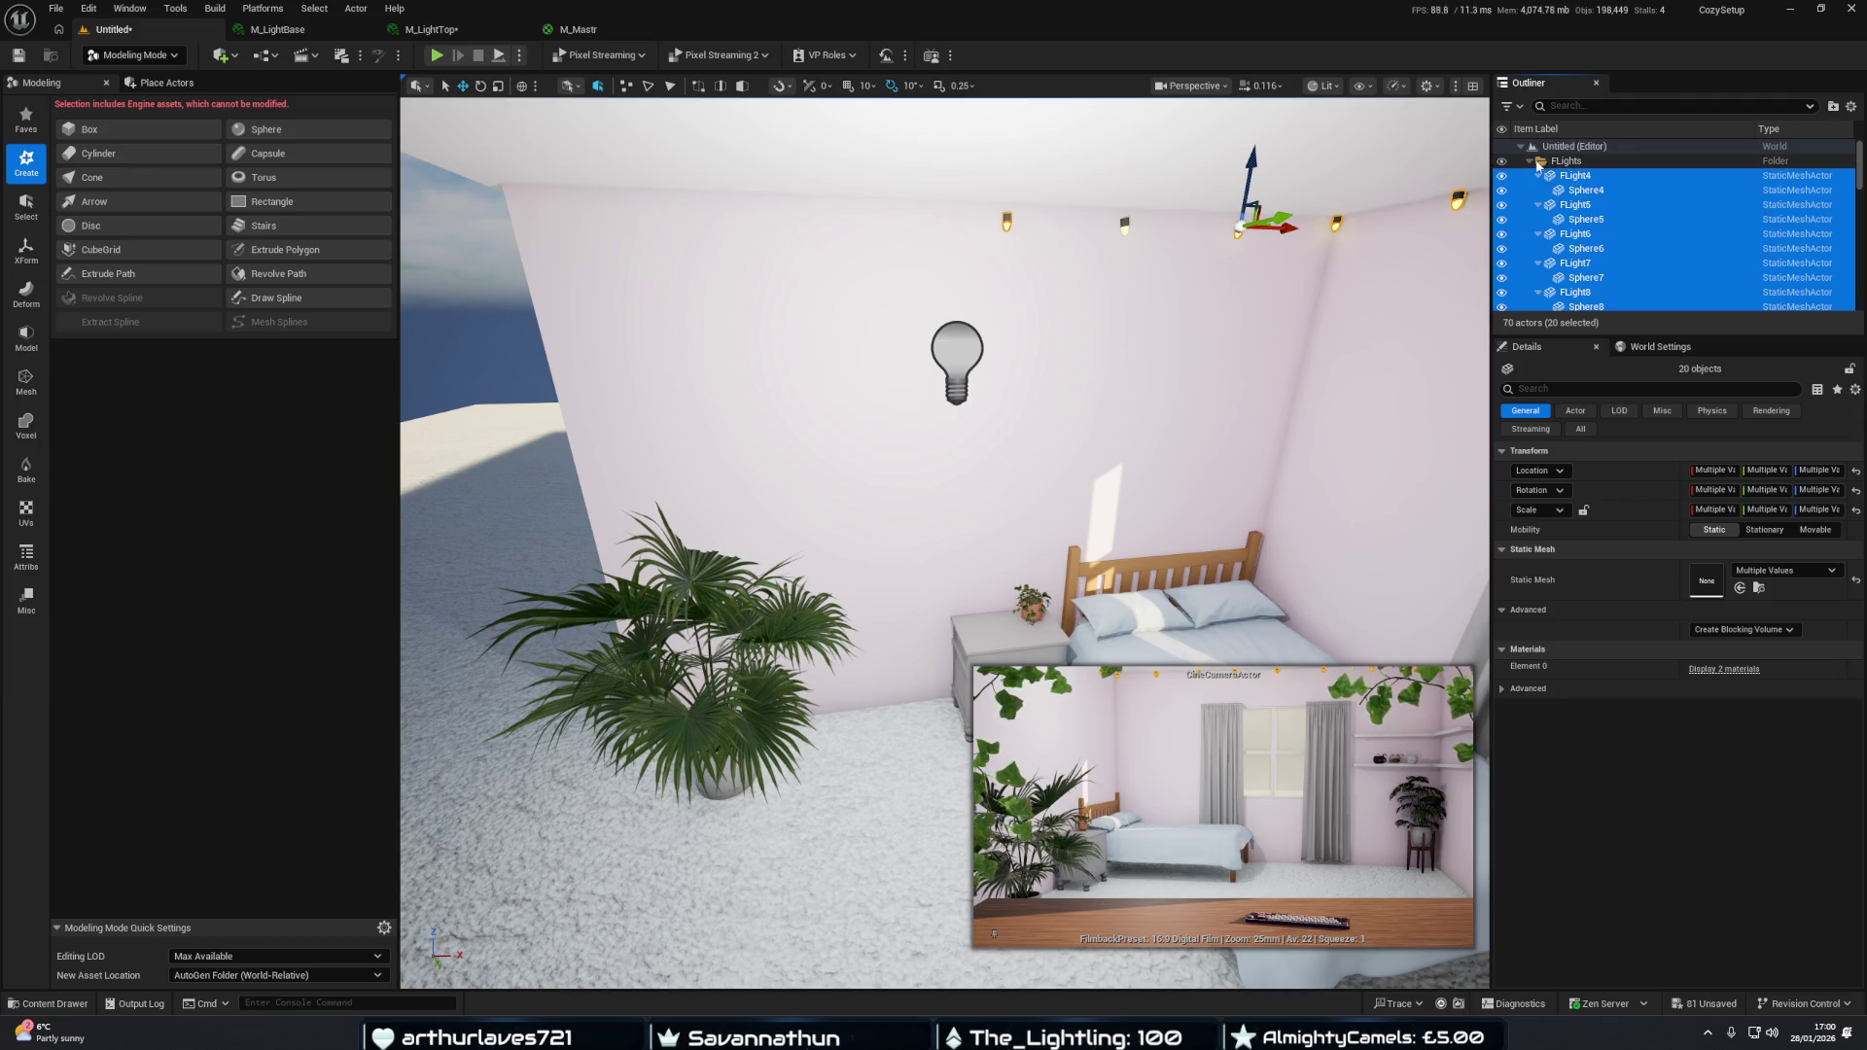
Collapse the FLights folder and frame the view on the bed and window.
click(1529, 161)
scroll(1595, 224, down, 2)
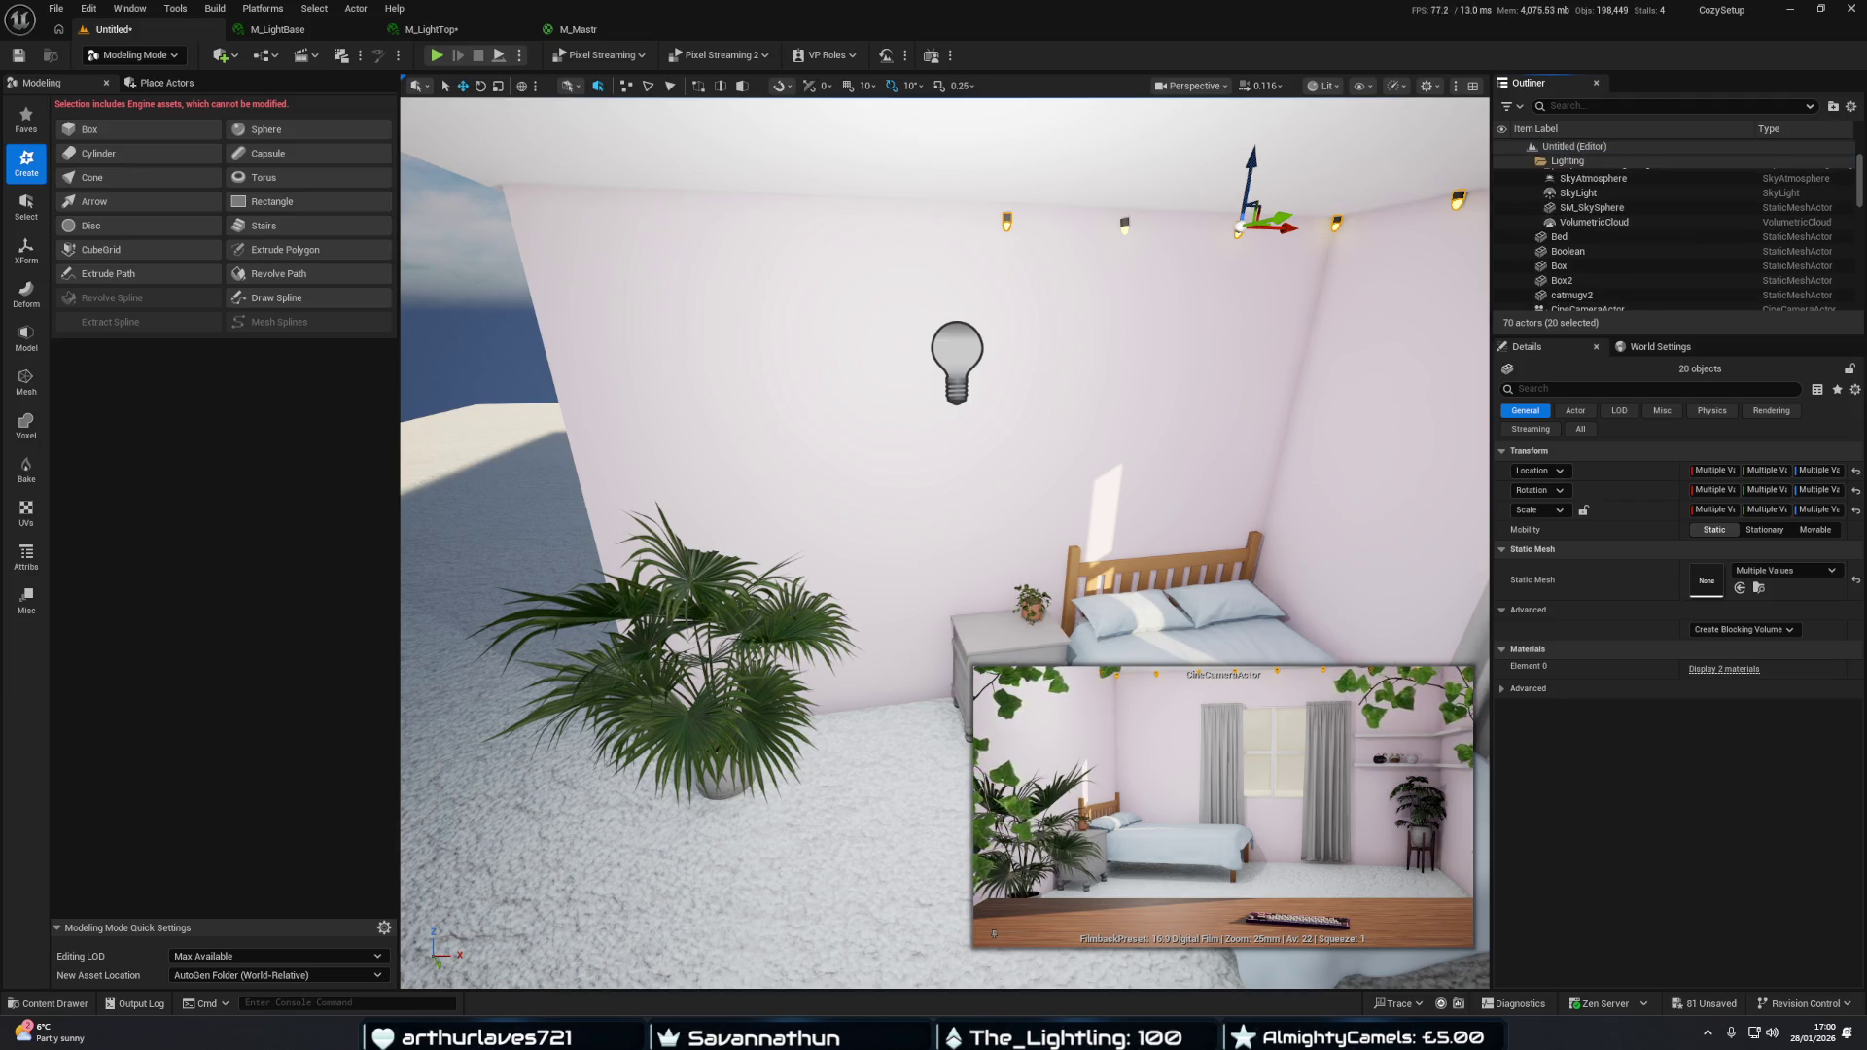
key(d)
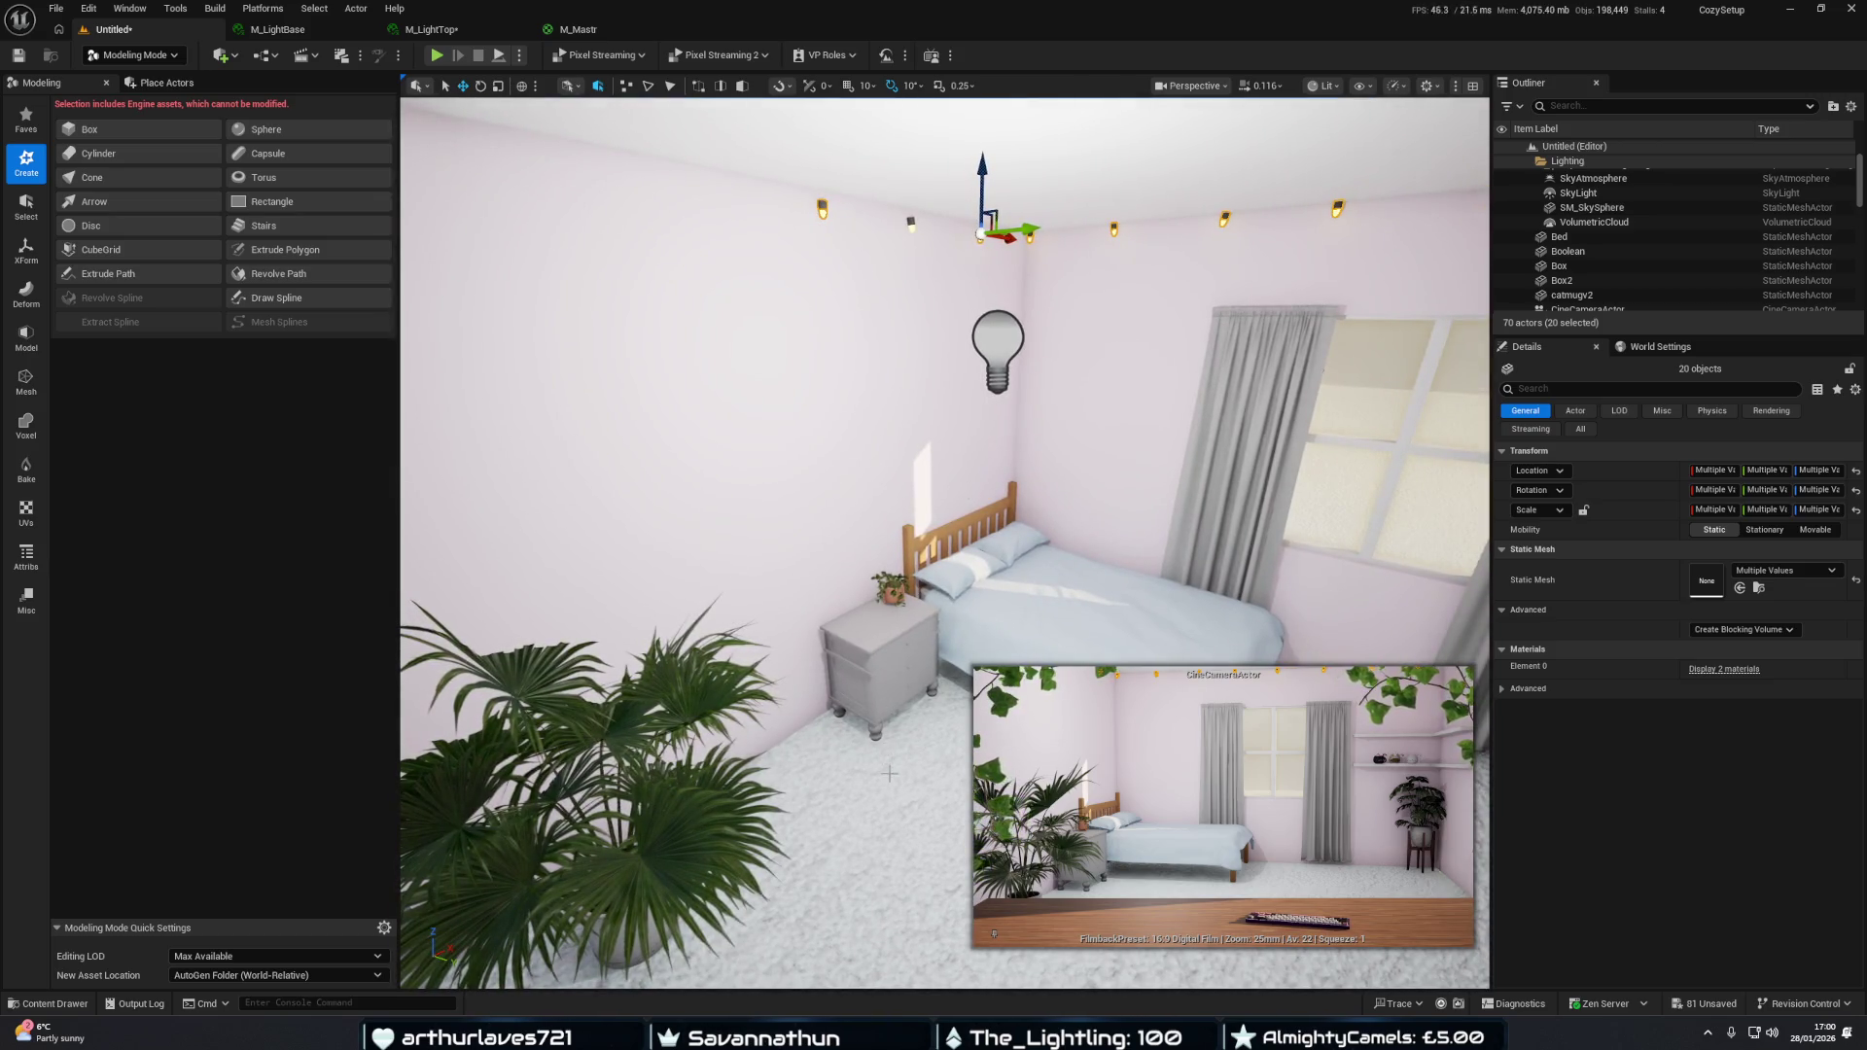
click(888, 773)
scroll(1669, 262, down, 10)
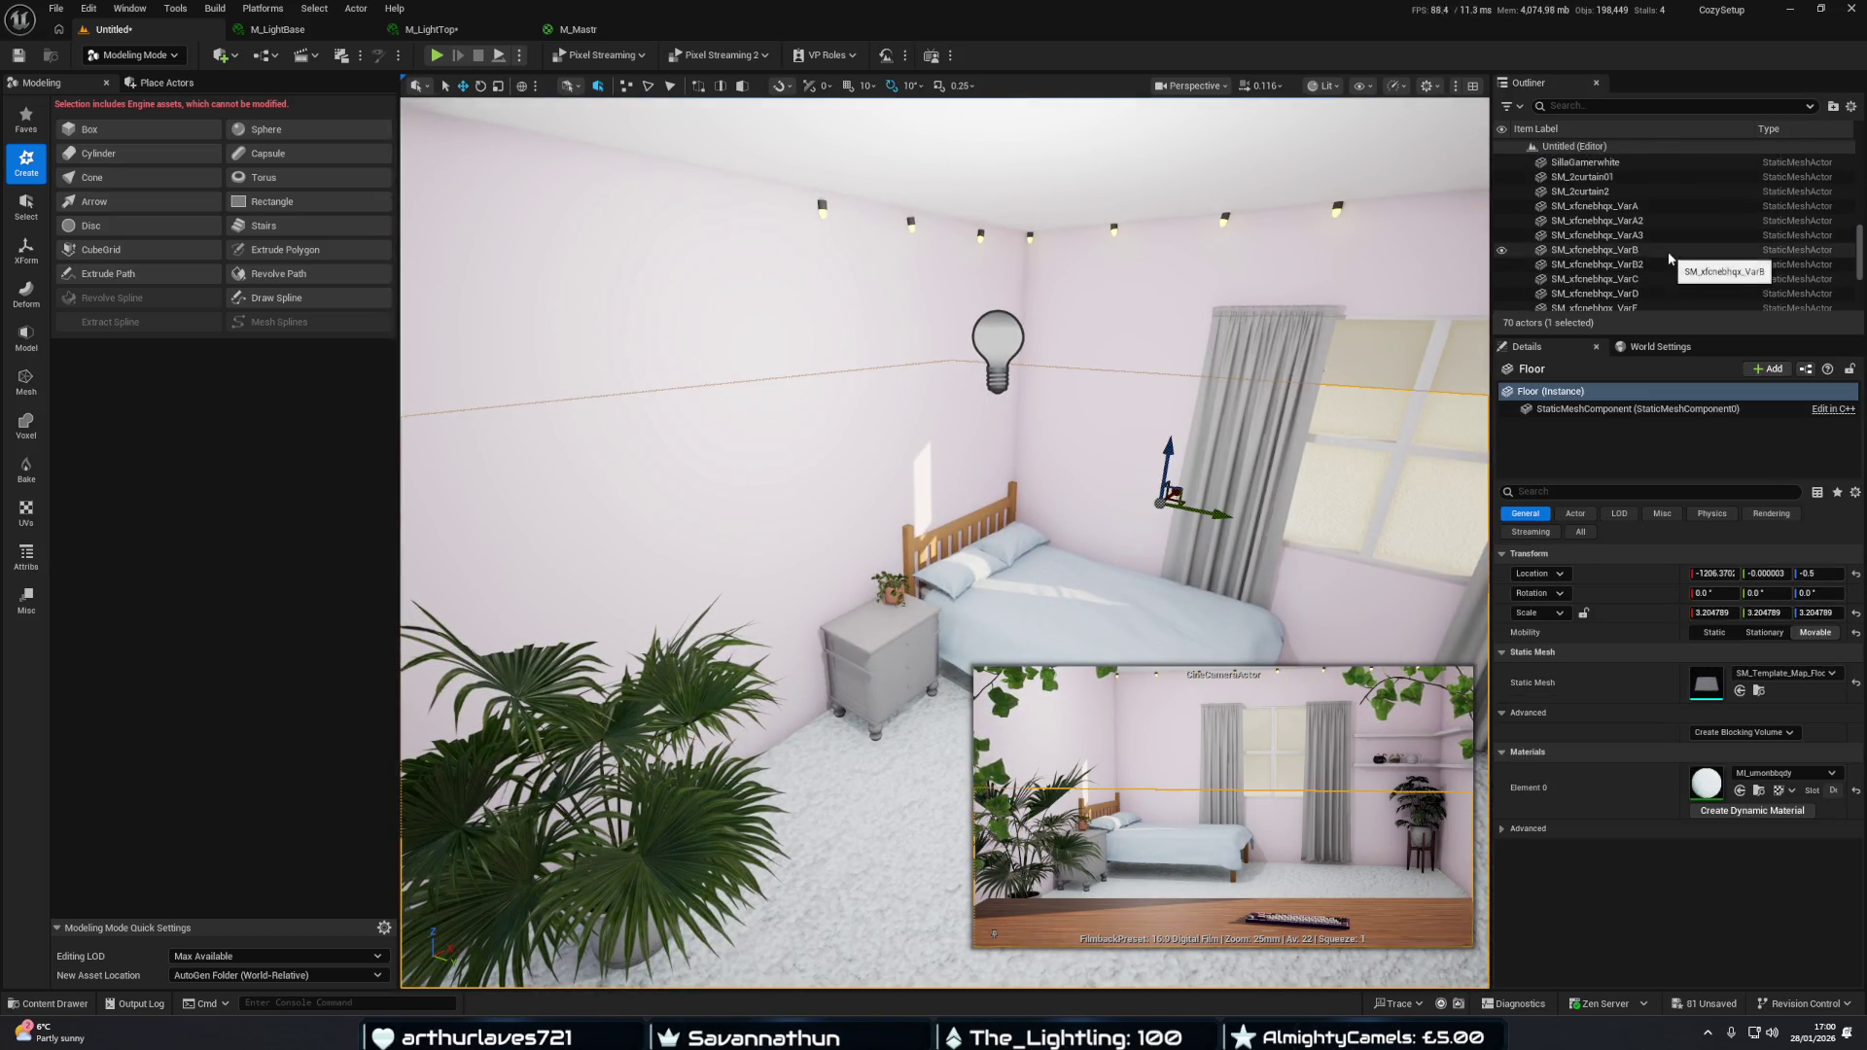
scroll(1663, 262, up, 8)
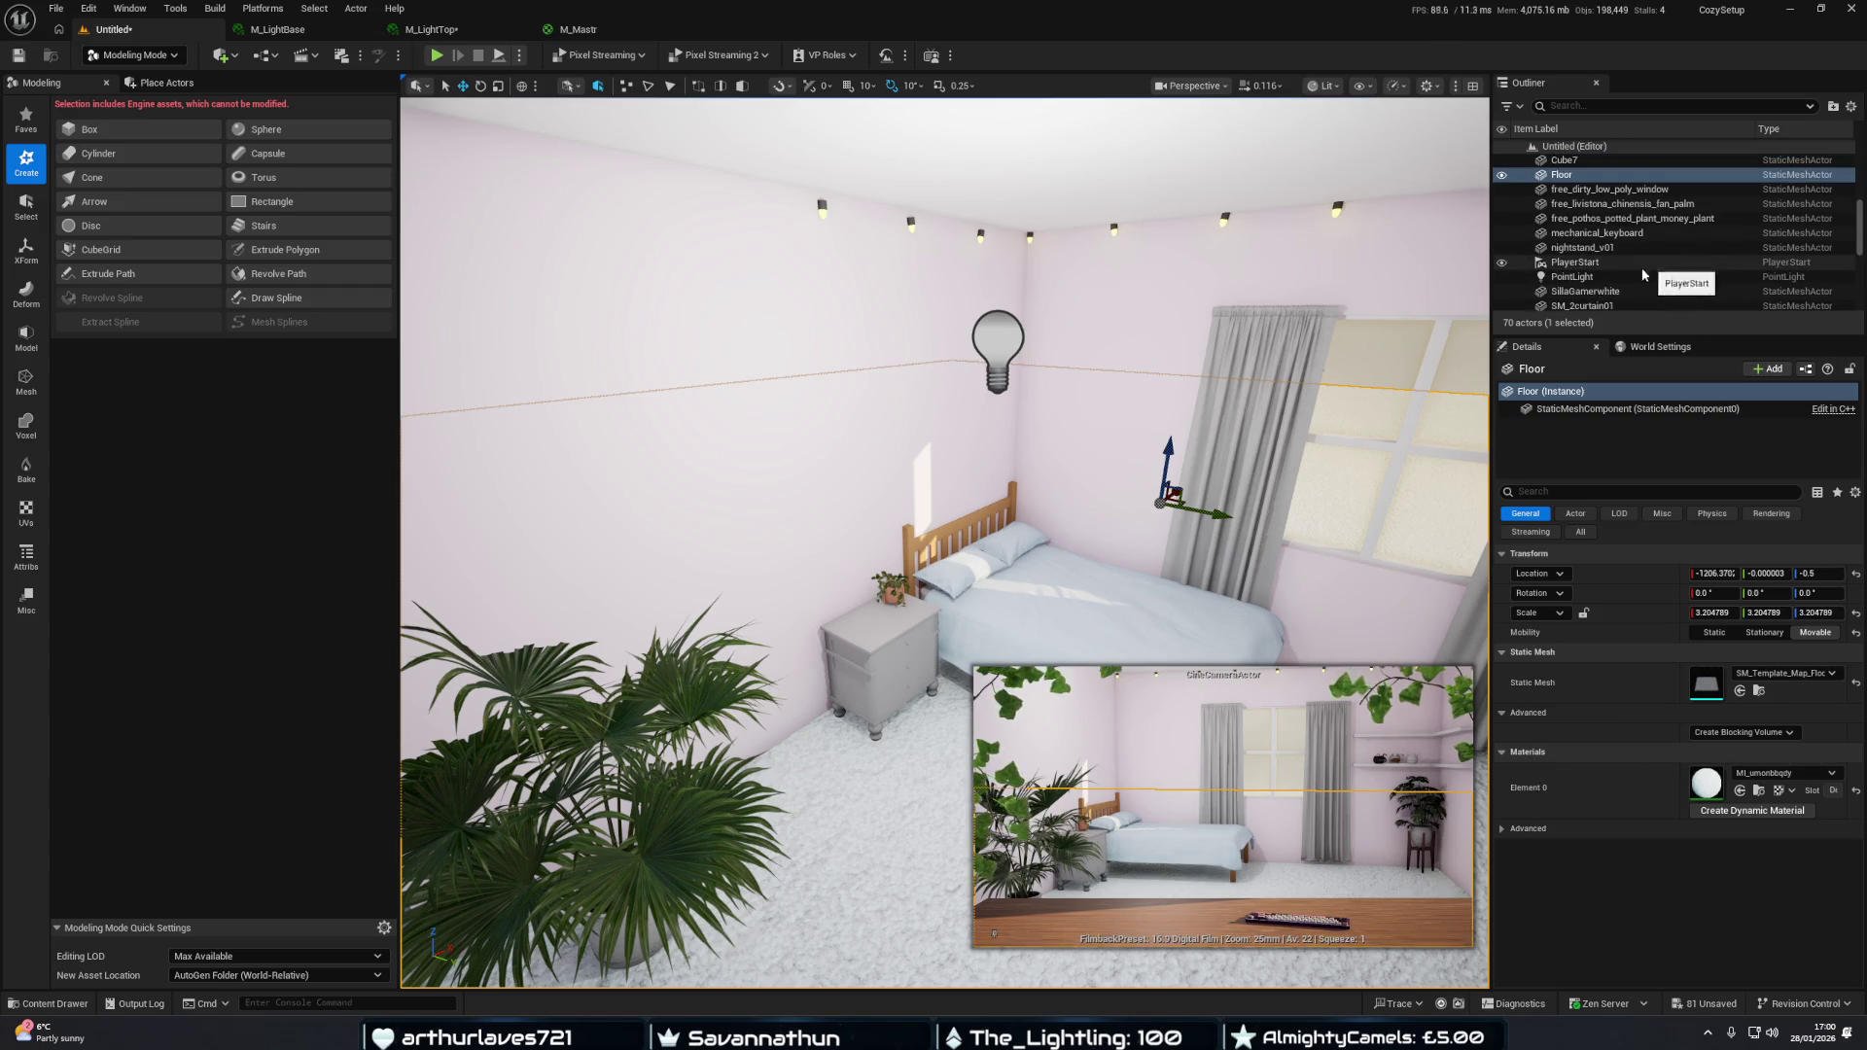
scroll(1642, 276, up, 6)
scroll(1640, 272, up, 2)
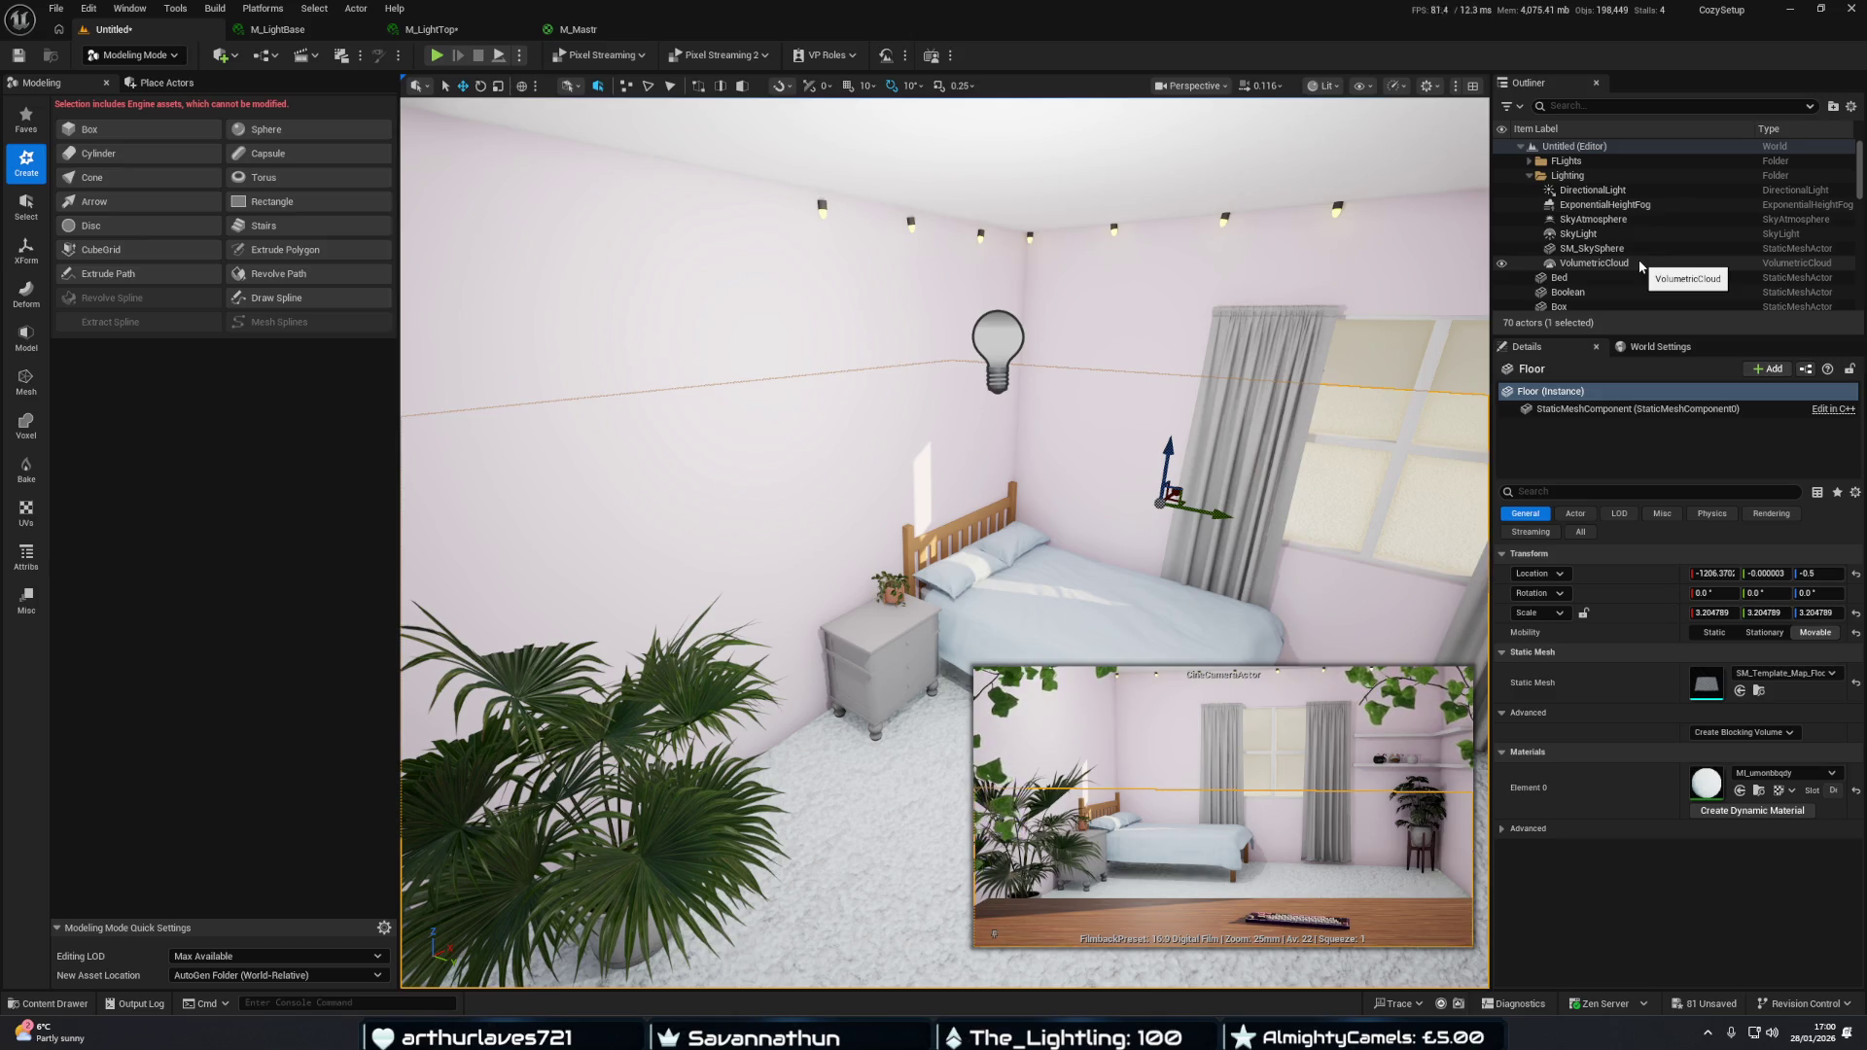
drag(1058, 388, 1118, 457)
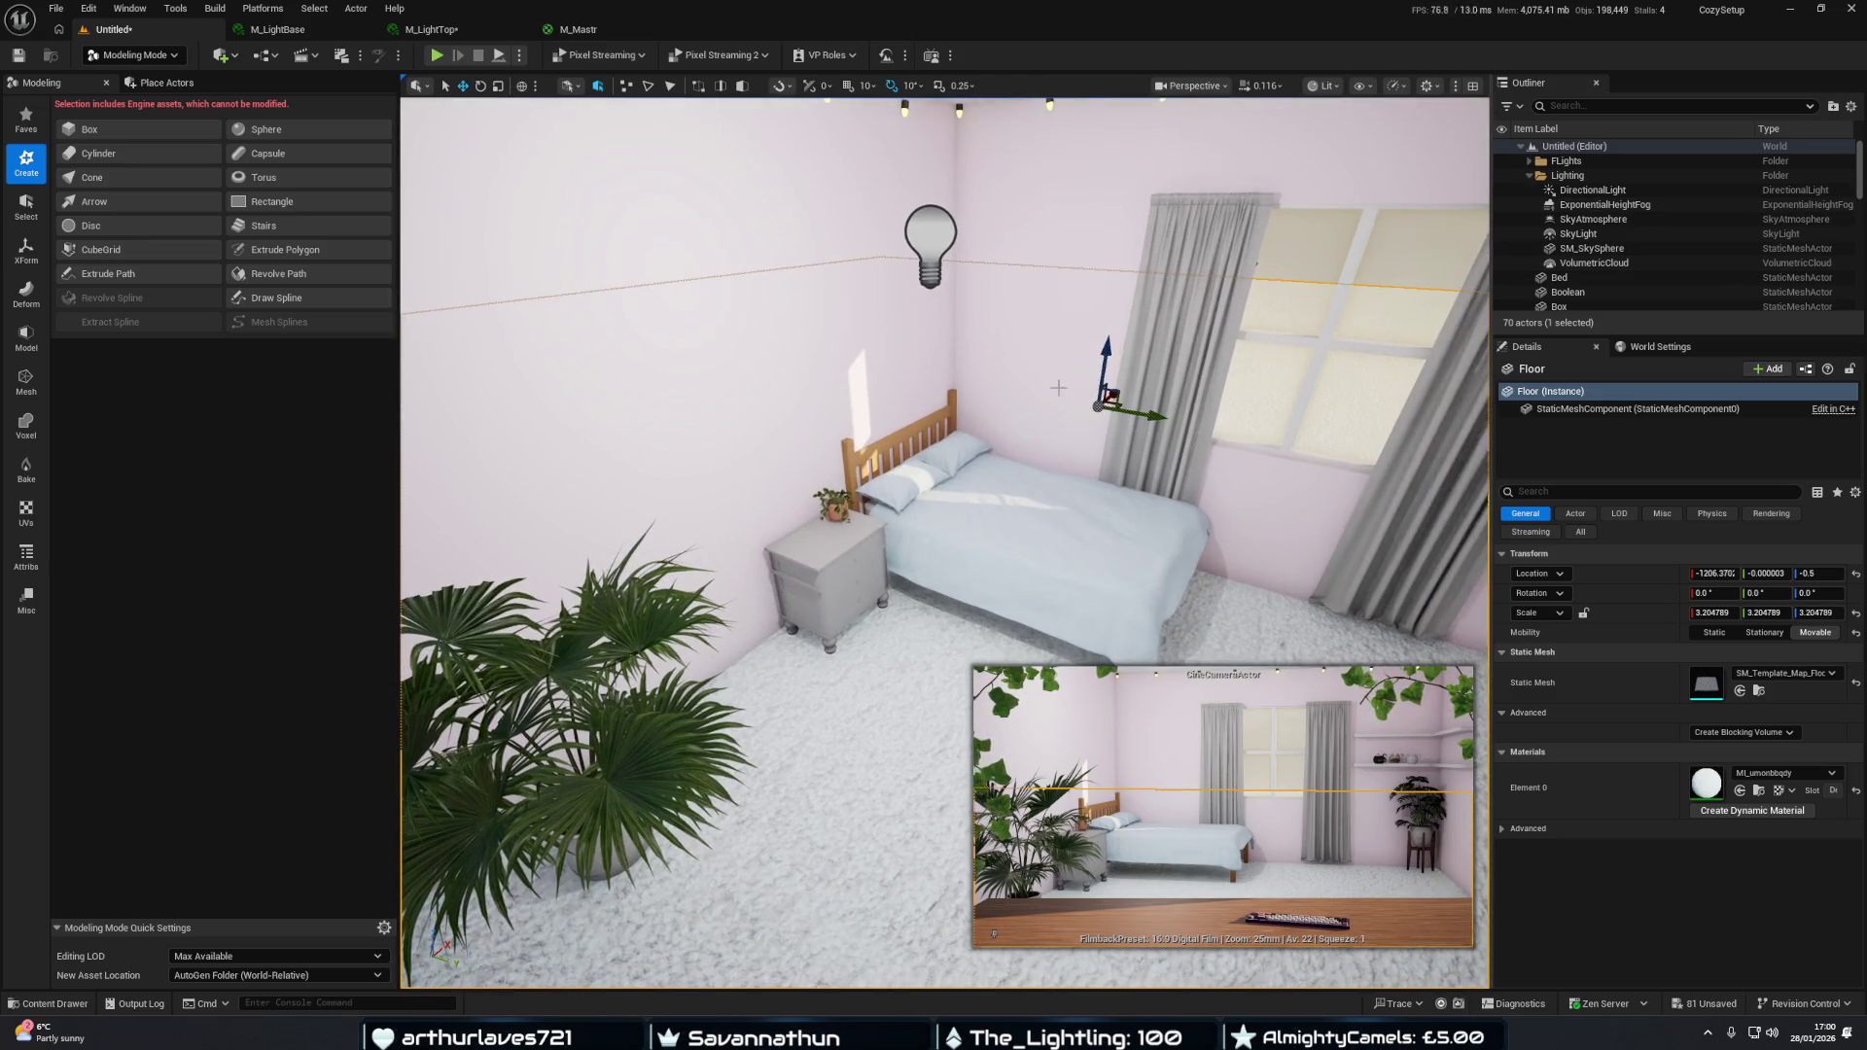
Hide the PointLight and all lights in the Lighting folder.
click(1529, 175)
scroll(1559, 253, down, 1)
scroll(1560, 248, down, 4)
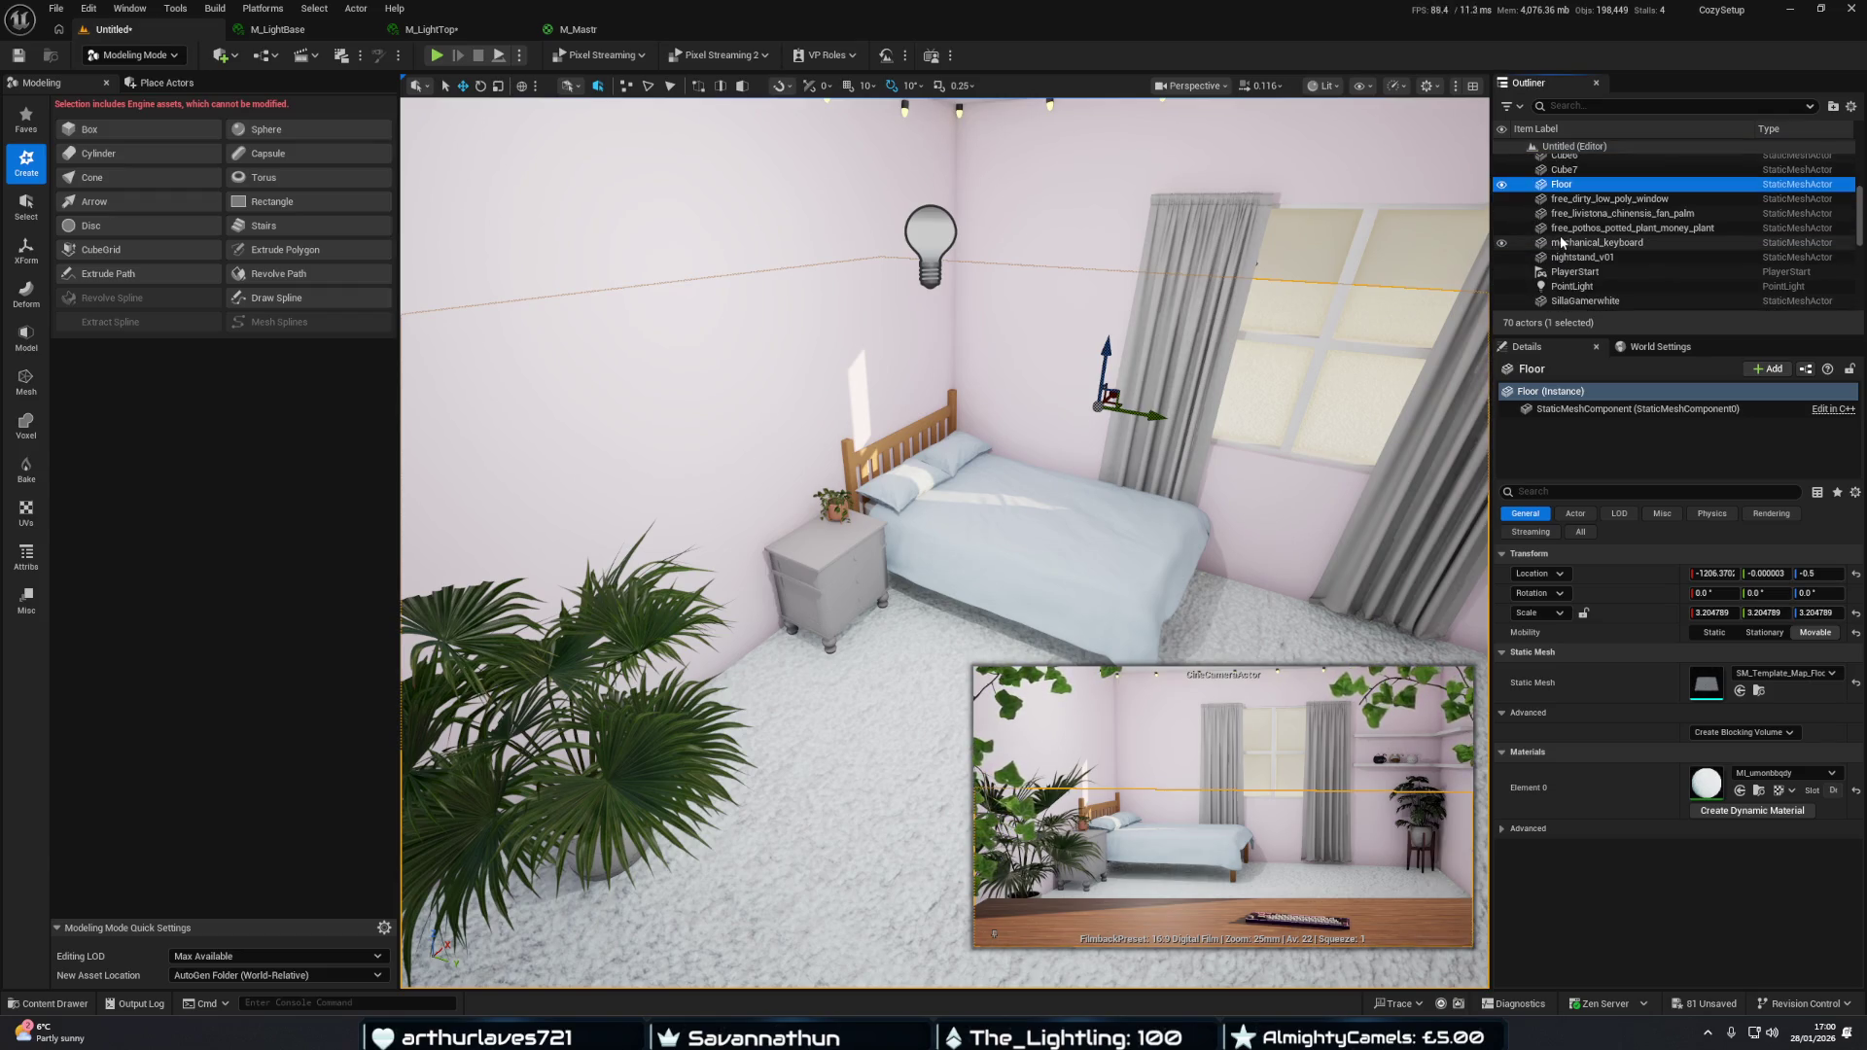
scroll(1565, 248, down, 2)
scroll(1573, 255, down, 1)
click(1502, 239)
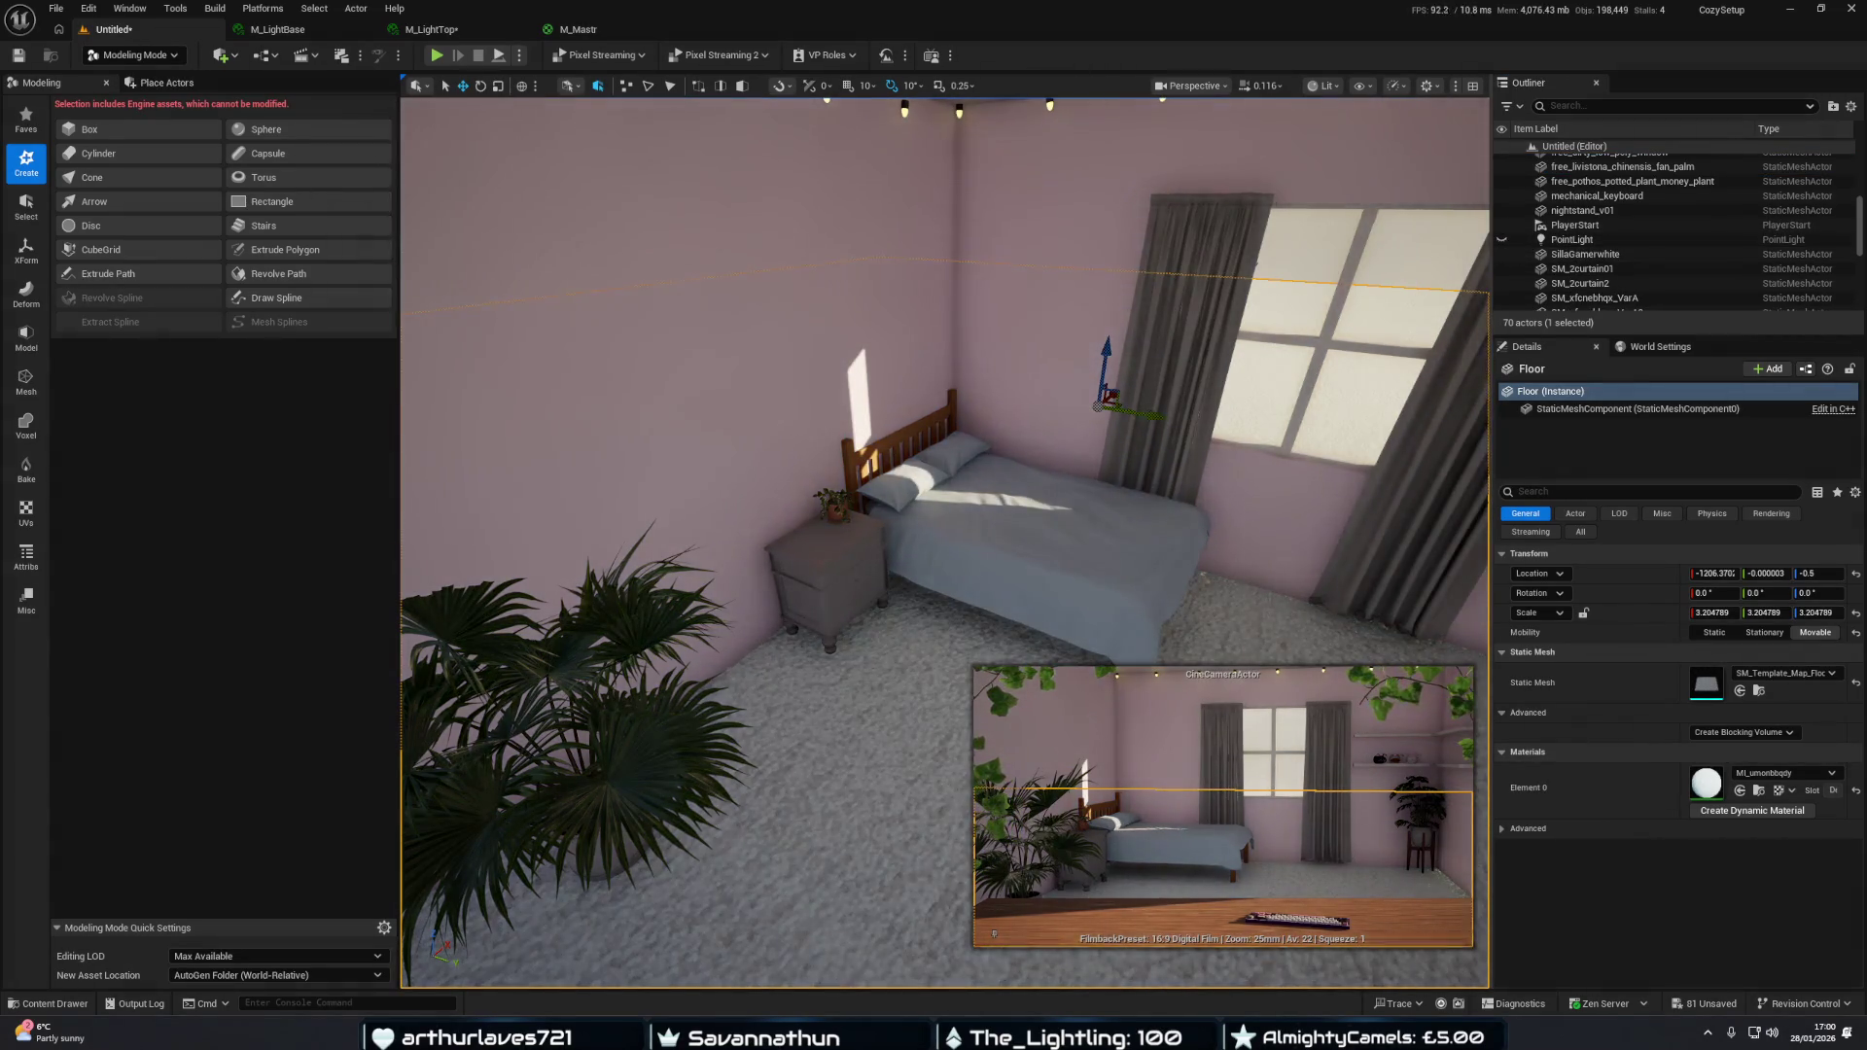
key(s)
scroll(1565, 233, up, 6)
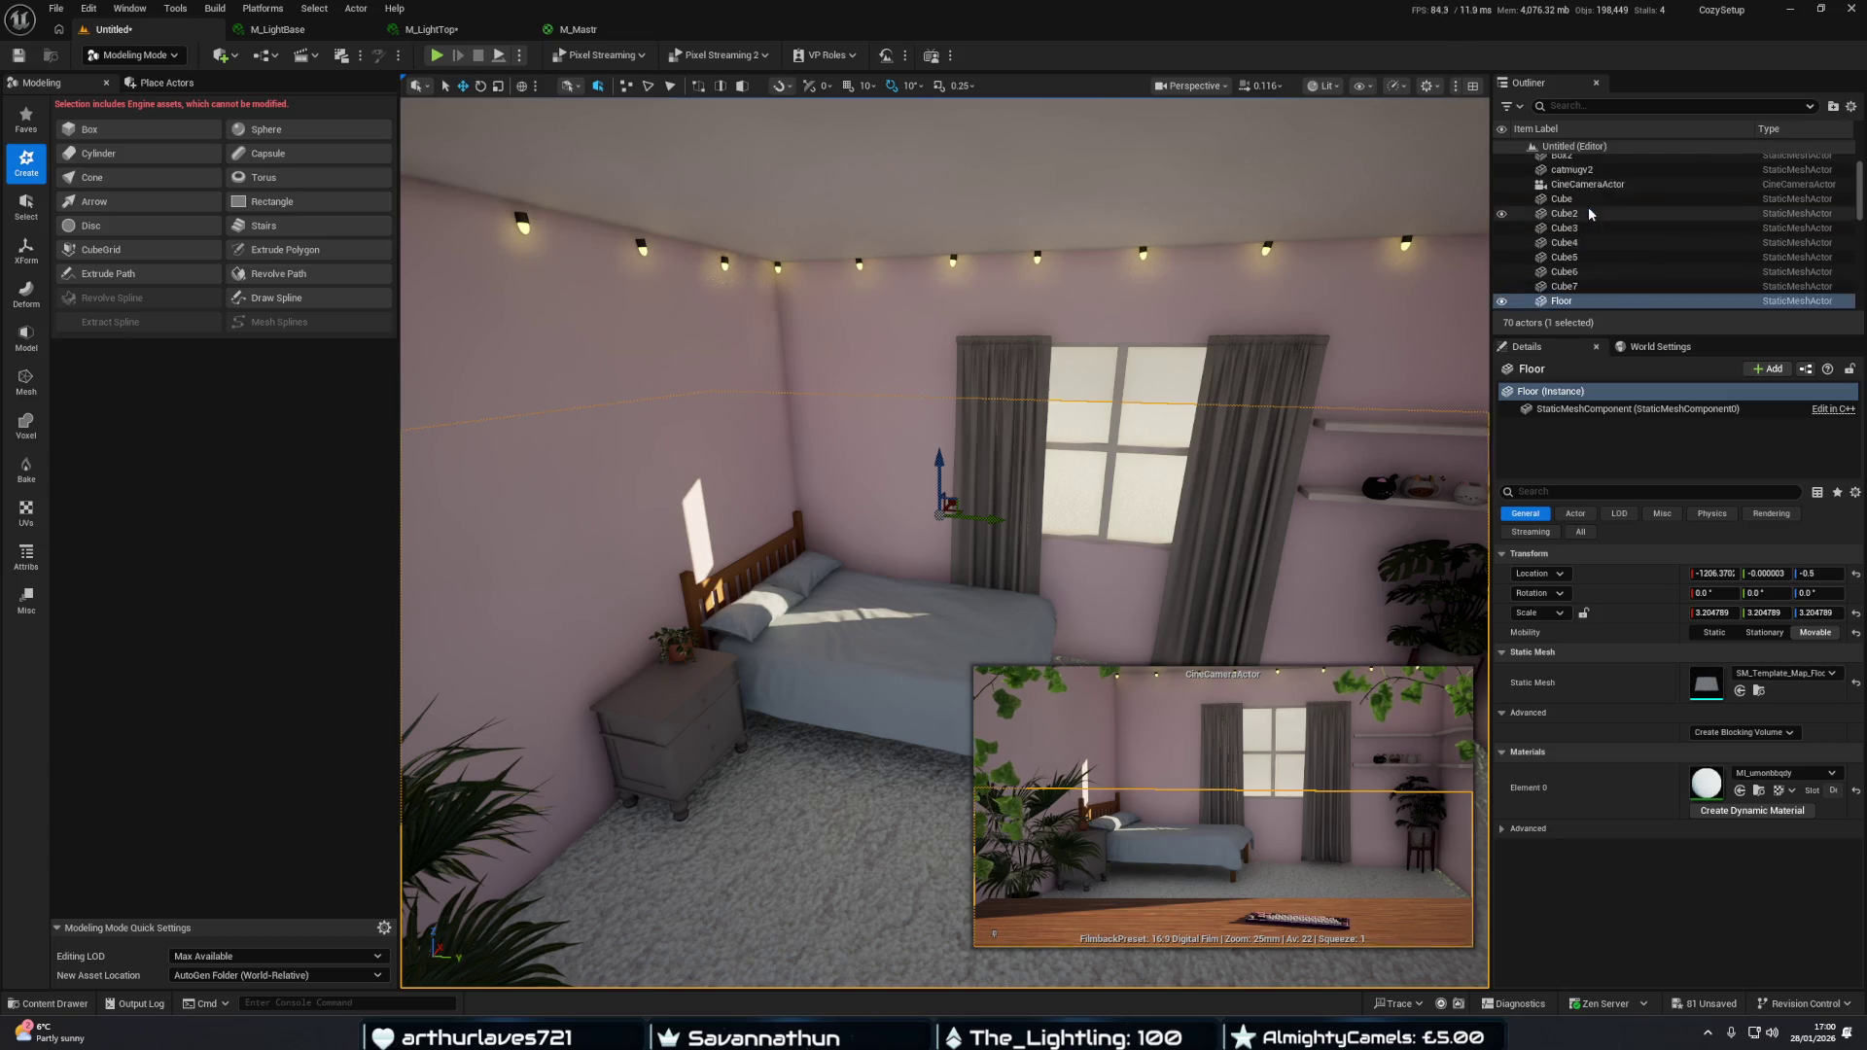
click(1501, 176)
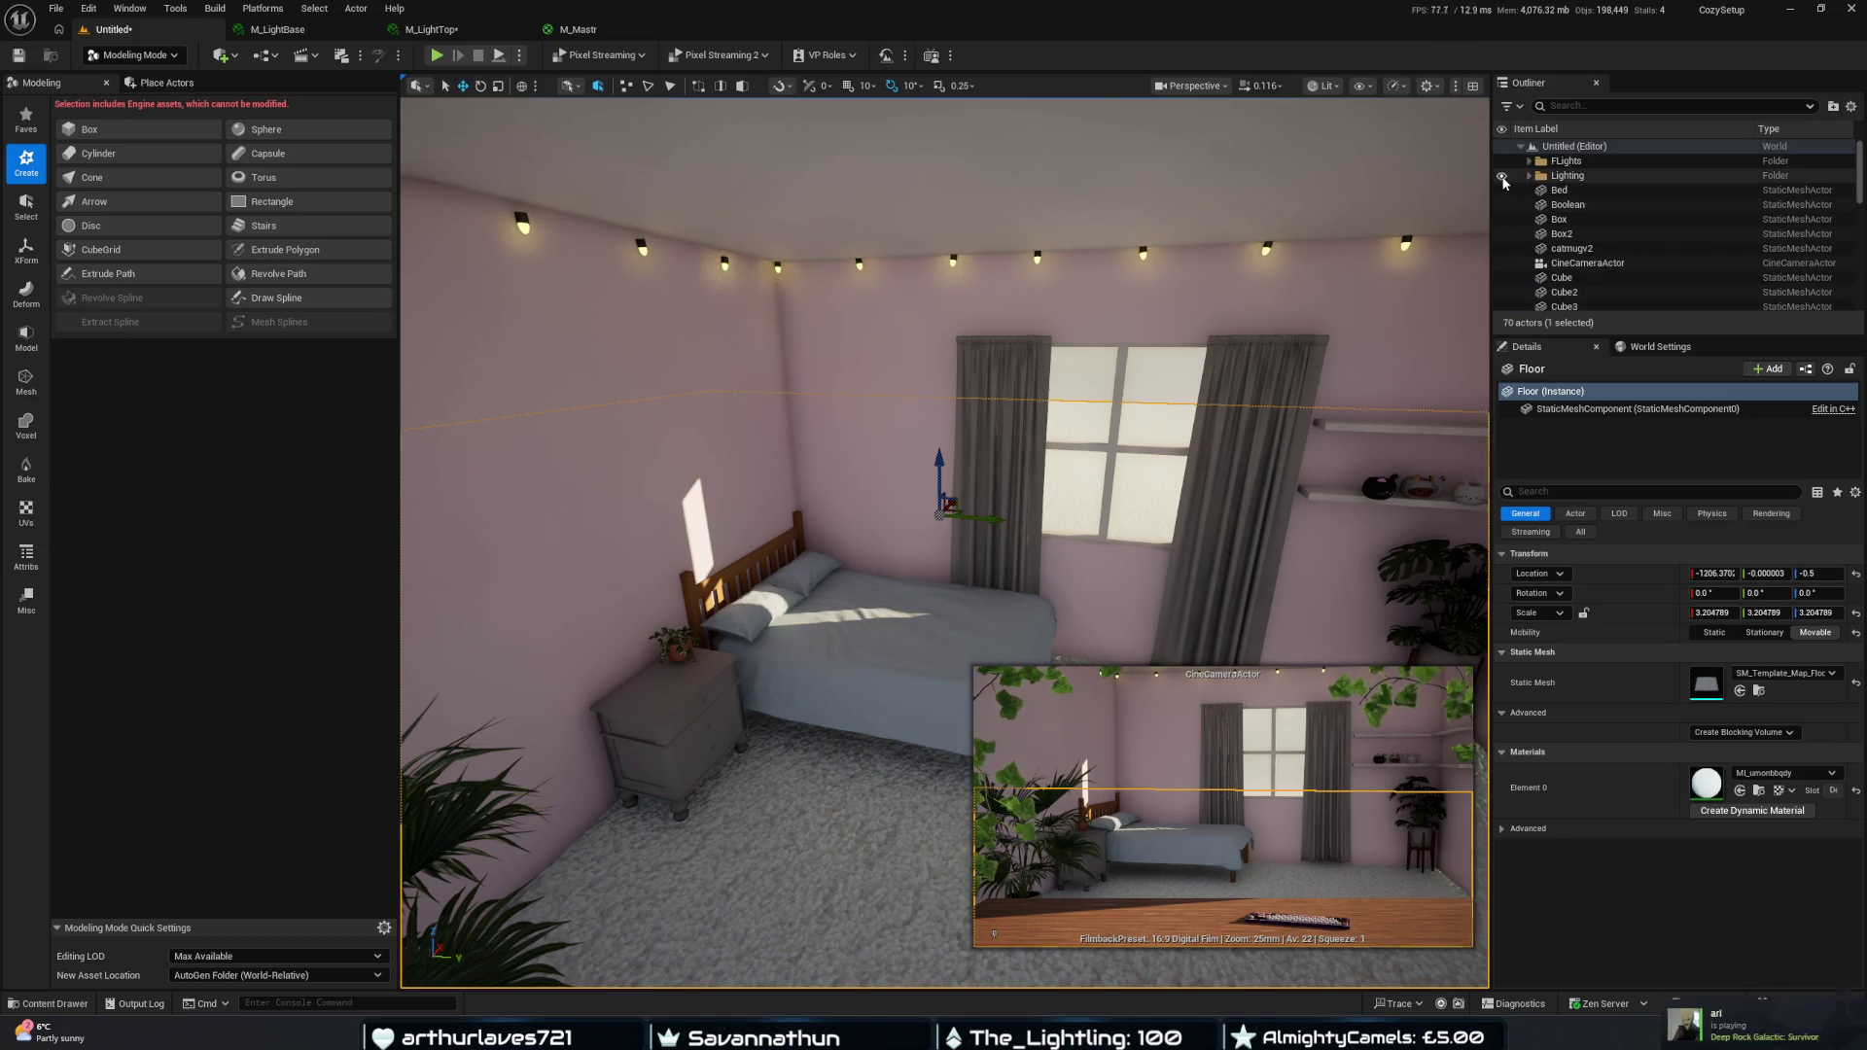
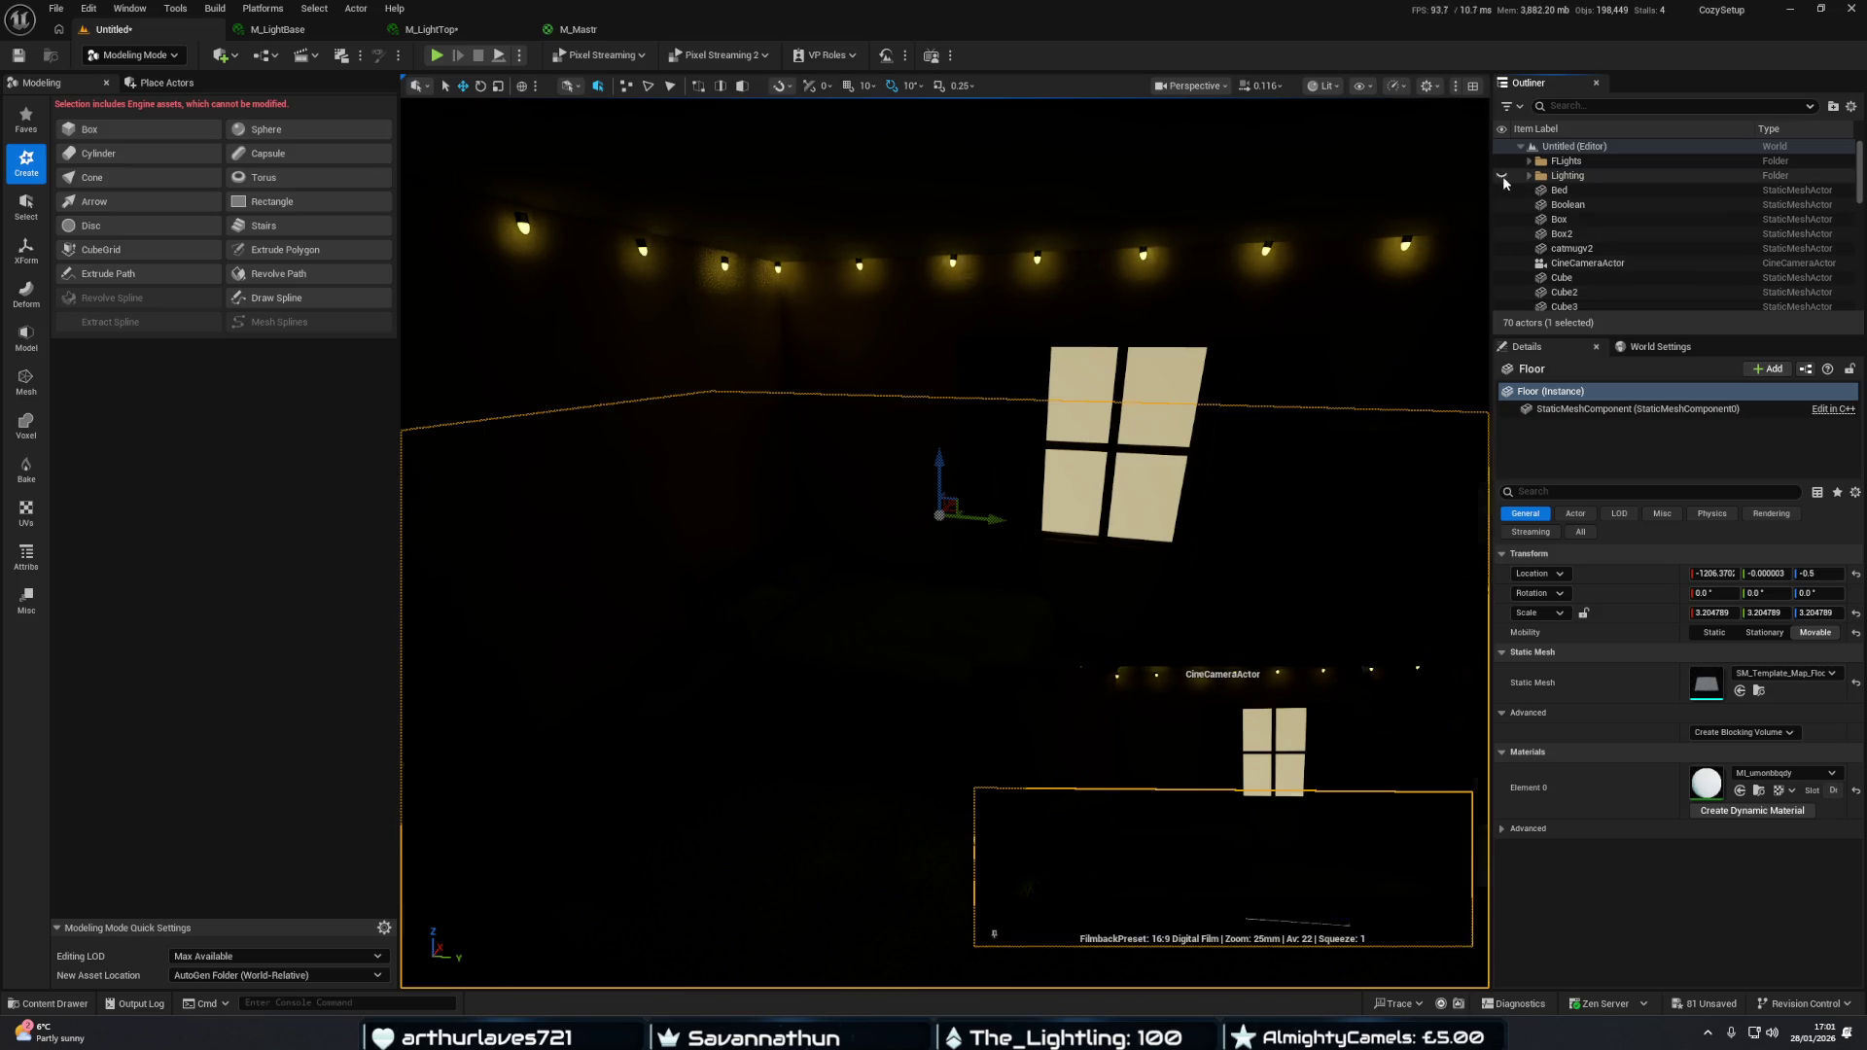
Unhide the Lighting folder and bring the bedroom into view.
click(1501, 177)
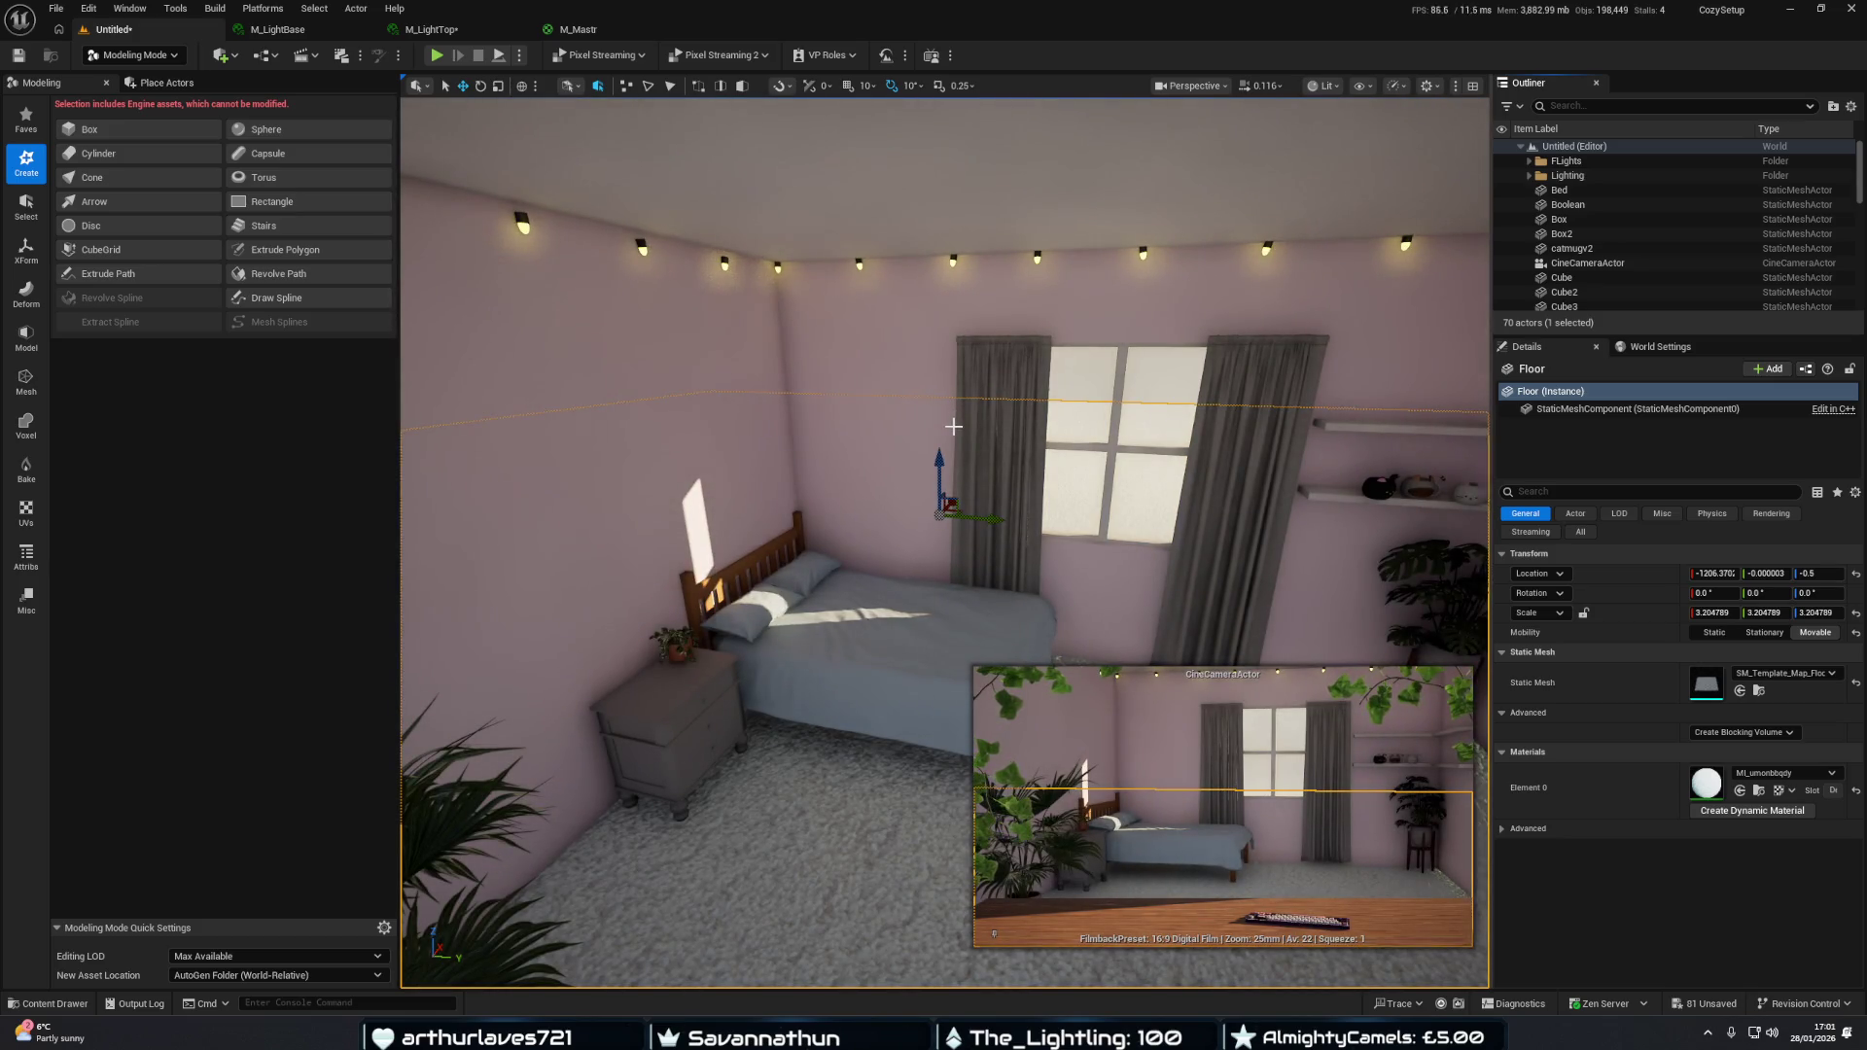
drag(953, 426, 953, 466)
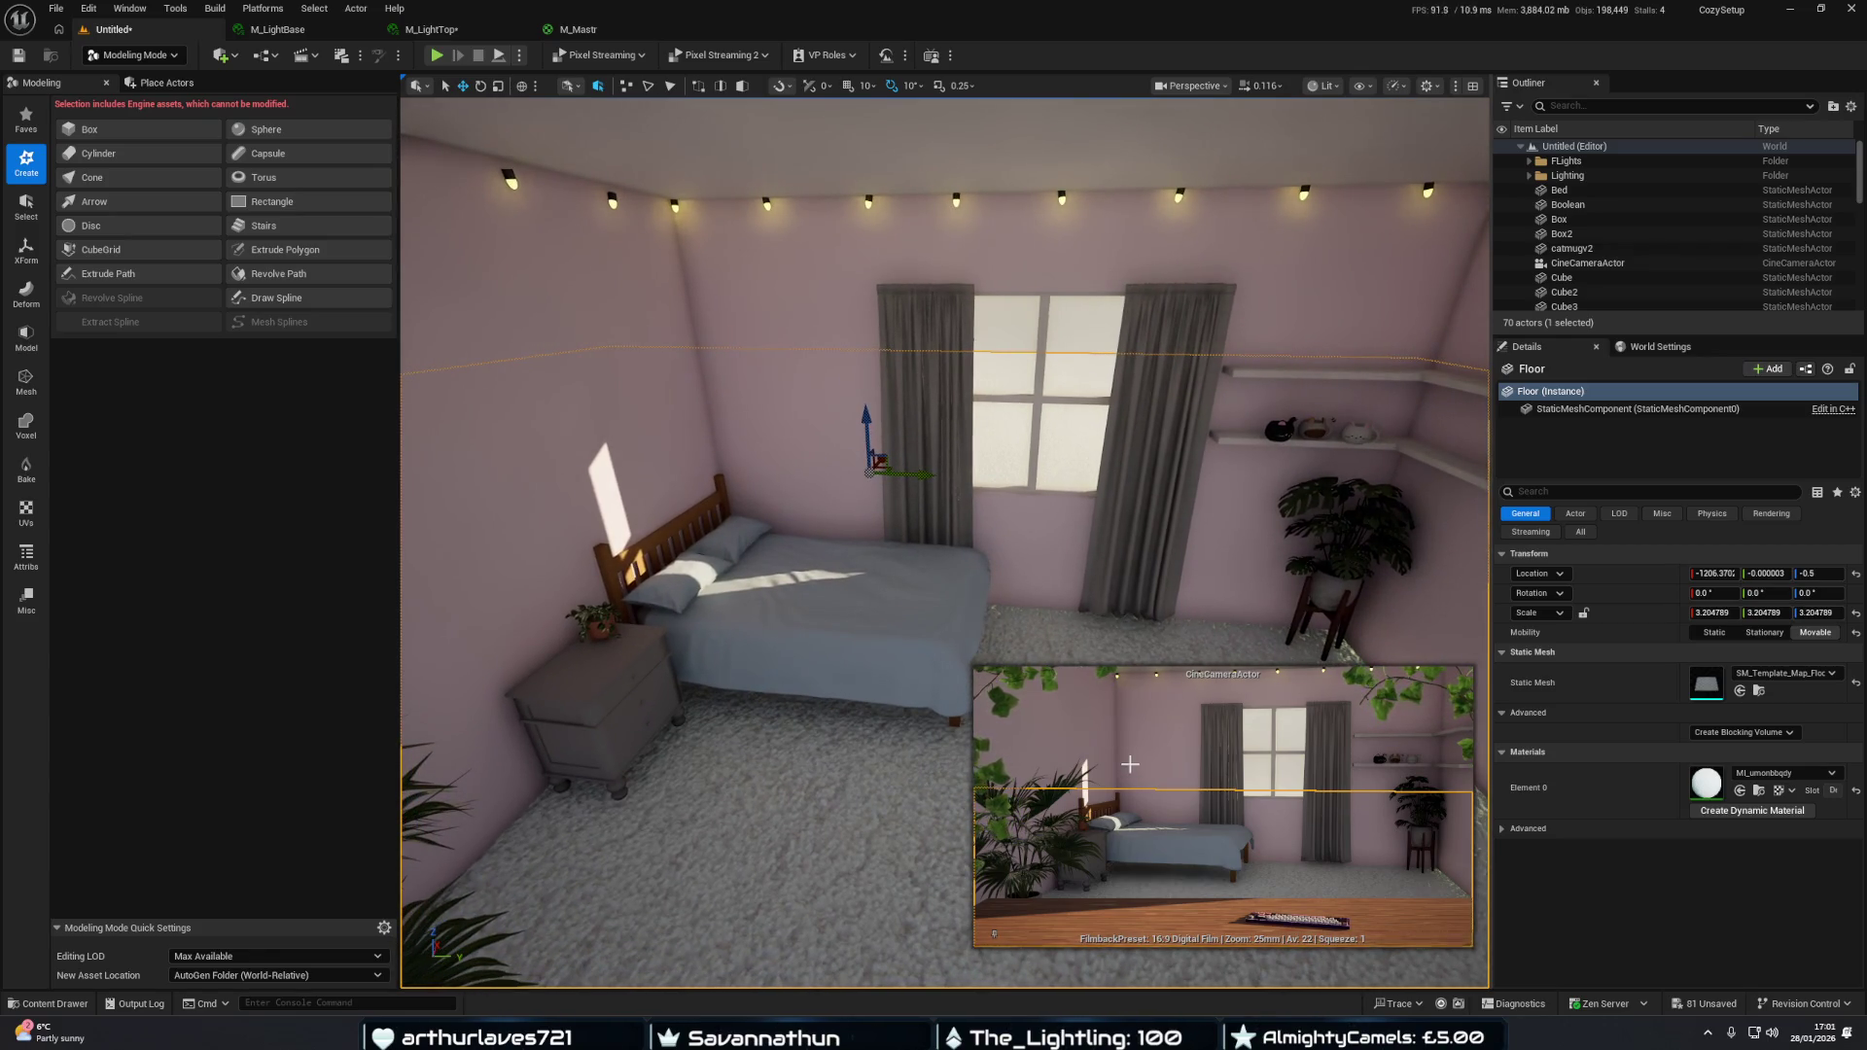
mouse_move(1011, 547)
mouse_down()
mouse_move(1065, 549)
mouse_move(1138, 776)
mouse_up()
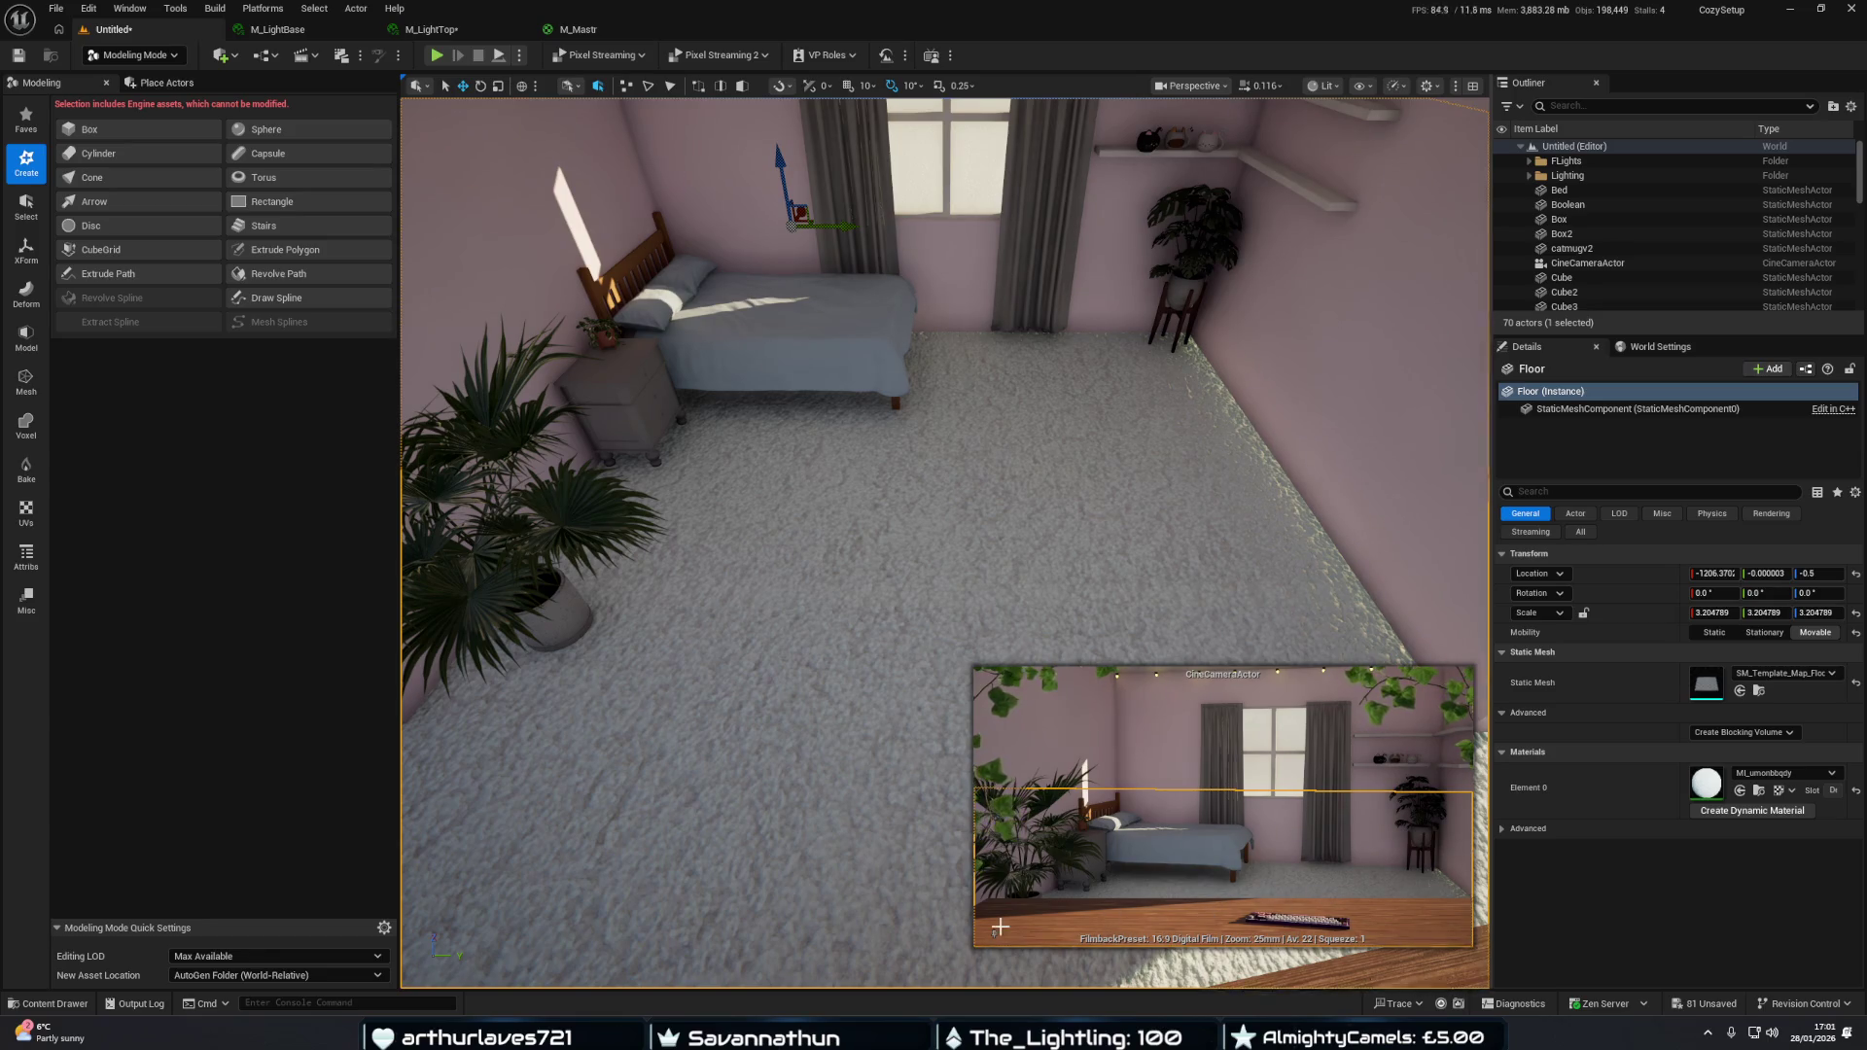
drag(1384, 824, 1430, 826)
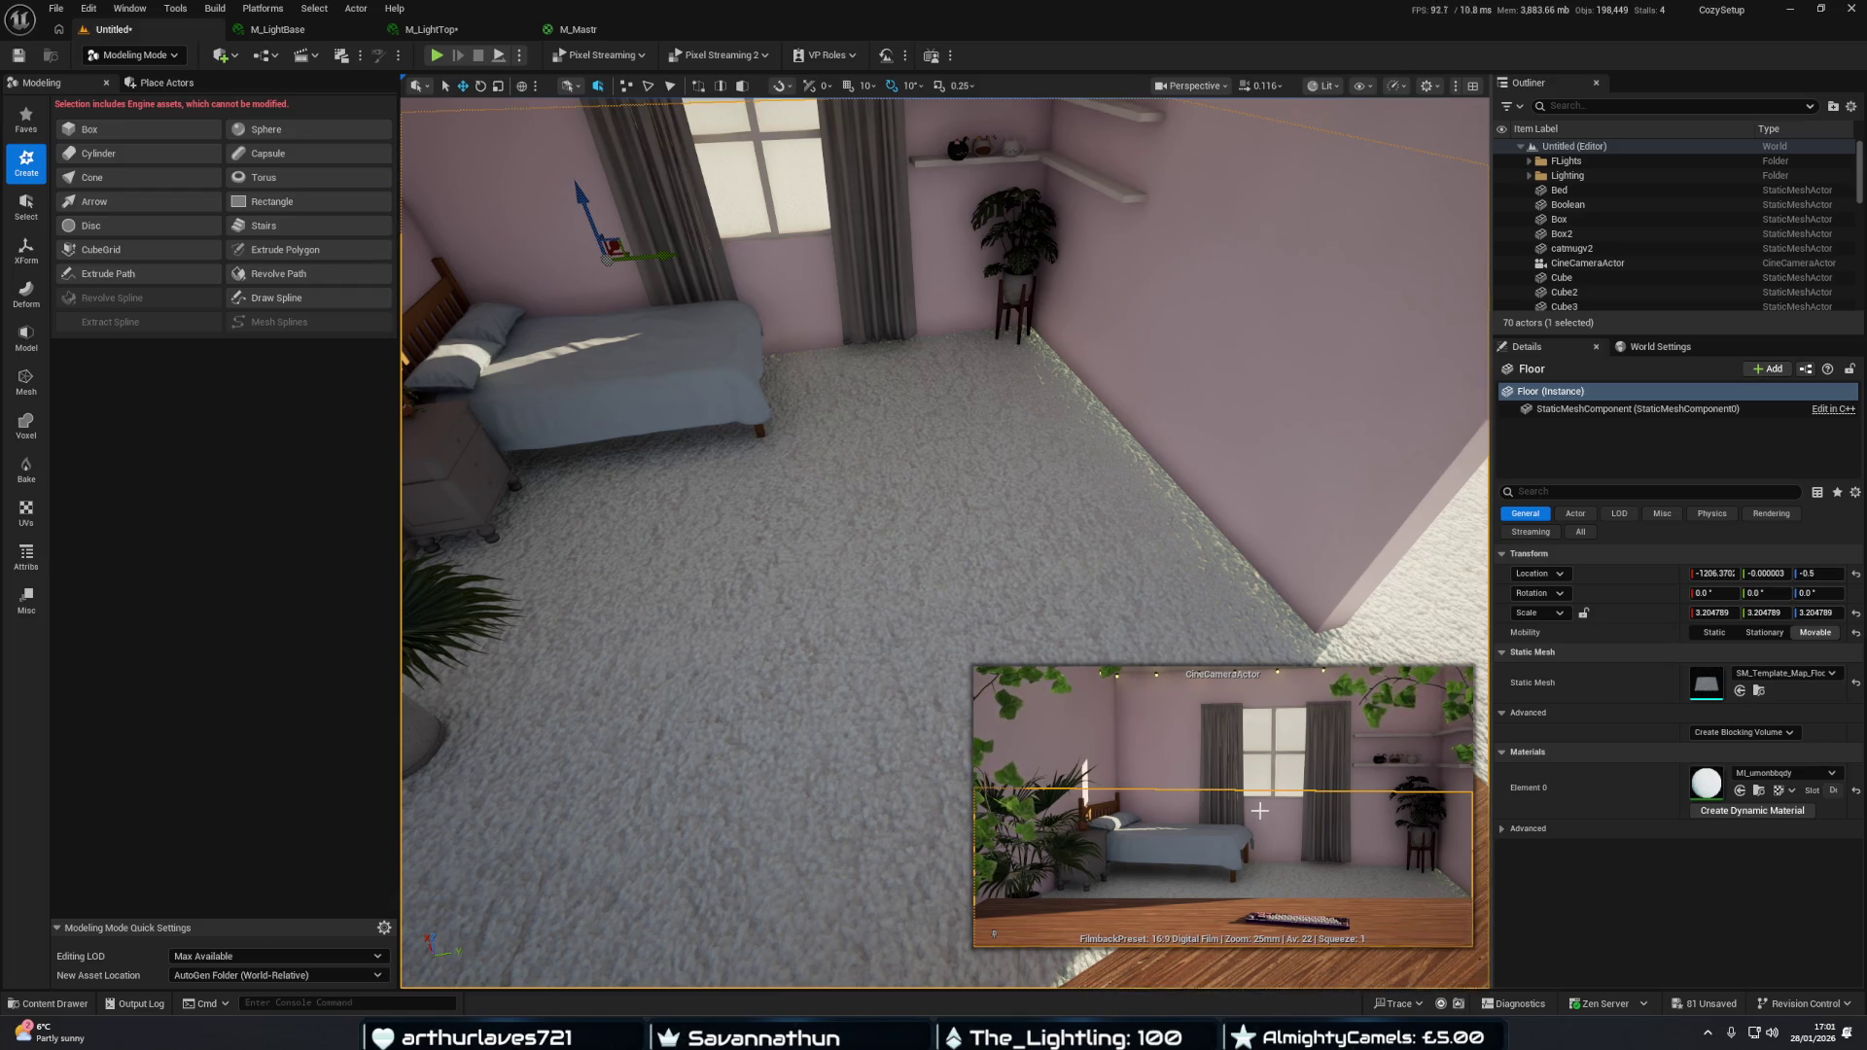
mouse_move(1260, 810)
mouse_down()
mouse_move(1254, 899)
mouse_move(1260, 807)
mouse_up()
Select the gaming chair and scale it down to about 0.298.
click(933, 661)
drag(933, 661, 933, 661)
key(r)
mouse_move(801, 715)
mouse_down()
mouse_move(763, 758)
mouse_move(768, 719)
mouse_move(733, 709)
mouse_move(709, 749)
mouse_move(408, 886)
mouse_move(438, 826)
mouse_move(418, 865)
mouse_move(584, 758)
mouse_move(795, 661)
mouse_move(924, 688)
mouse_move(1167, 661)
mouse_up()
key(w)
Frame the gaming chair and rotate it about −70 degrees on Z to face the desk.
key(f)
key(e)
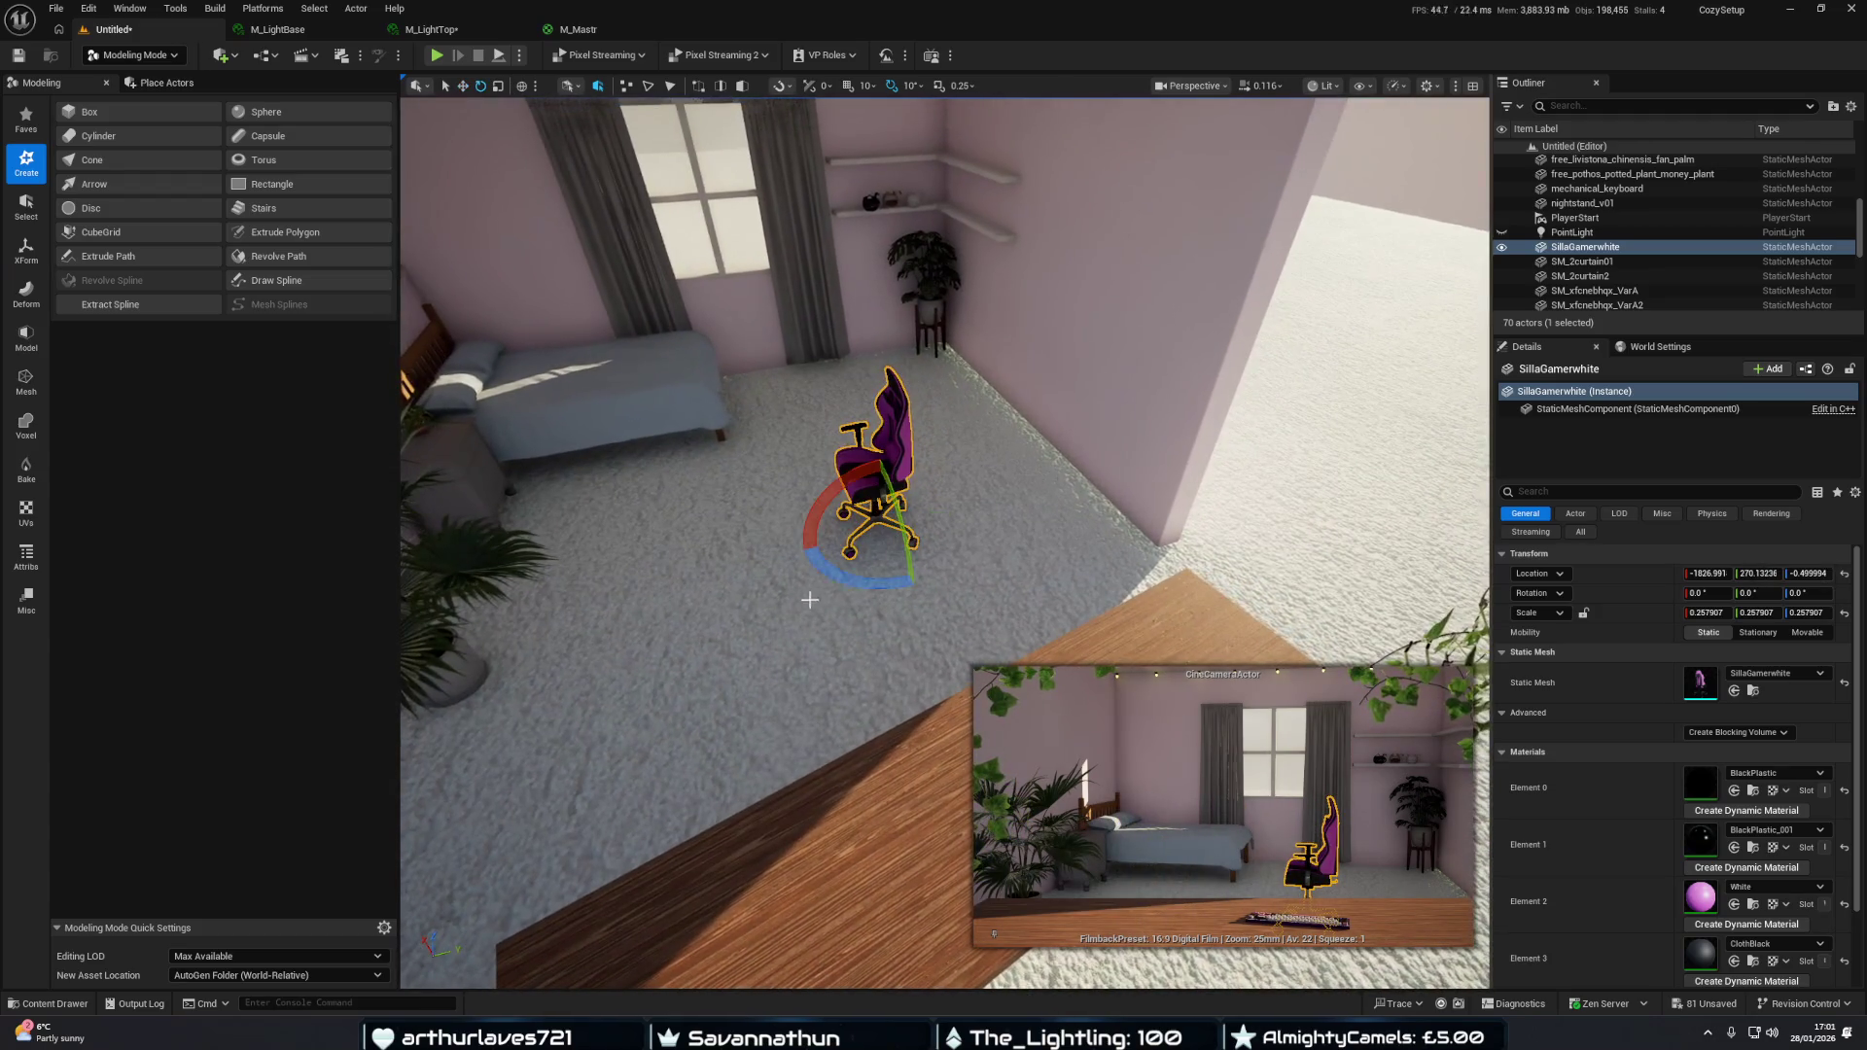
mouse_move(860, 574)
mouse_down()
mouse_move(805, 521)
mouse_move(800, 552)
mouse_move(799, 532)
mouse_move(891, 525)
mouse_move(920, 496)
mouse_move(868, 543)
mouse_move(863, 591)
mouse_move(842, 574)
mouse_up()
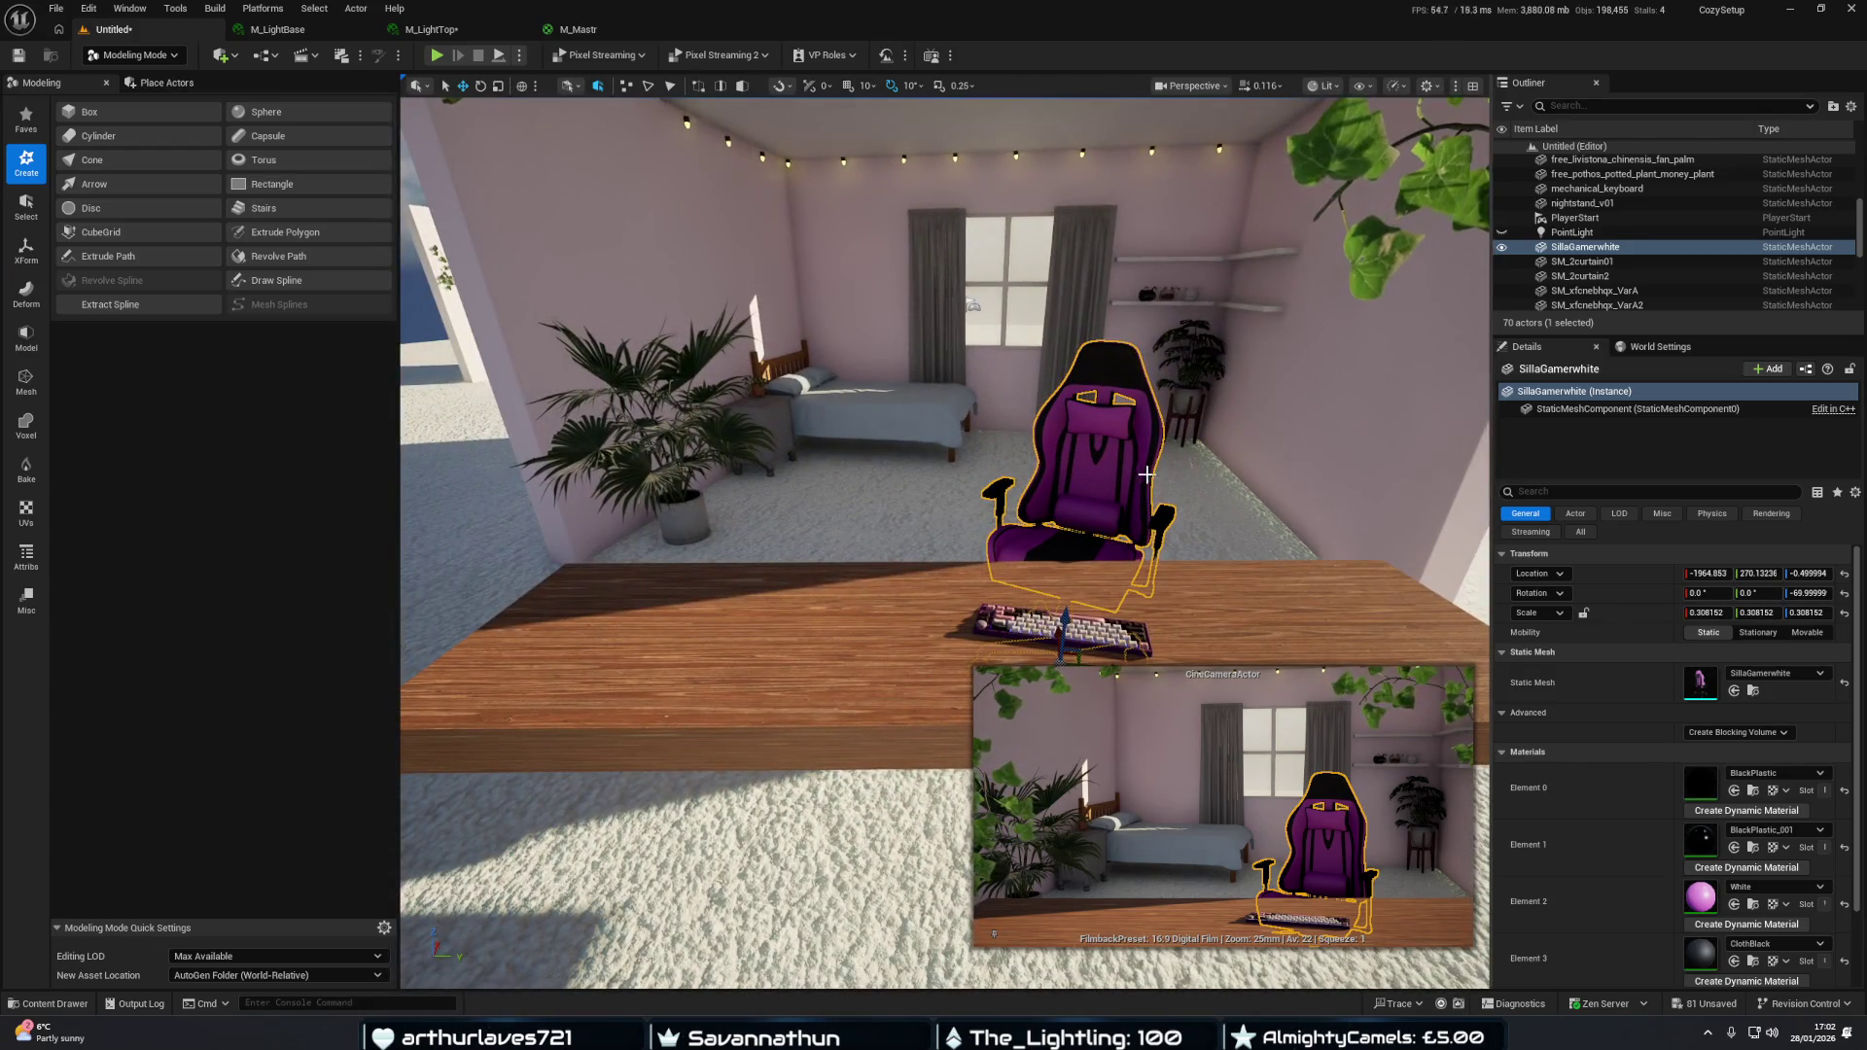
scroll(1614, 816, down, 3)
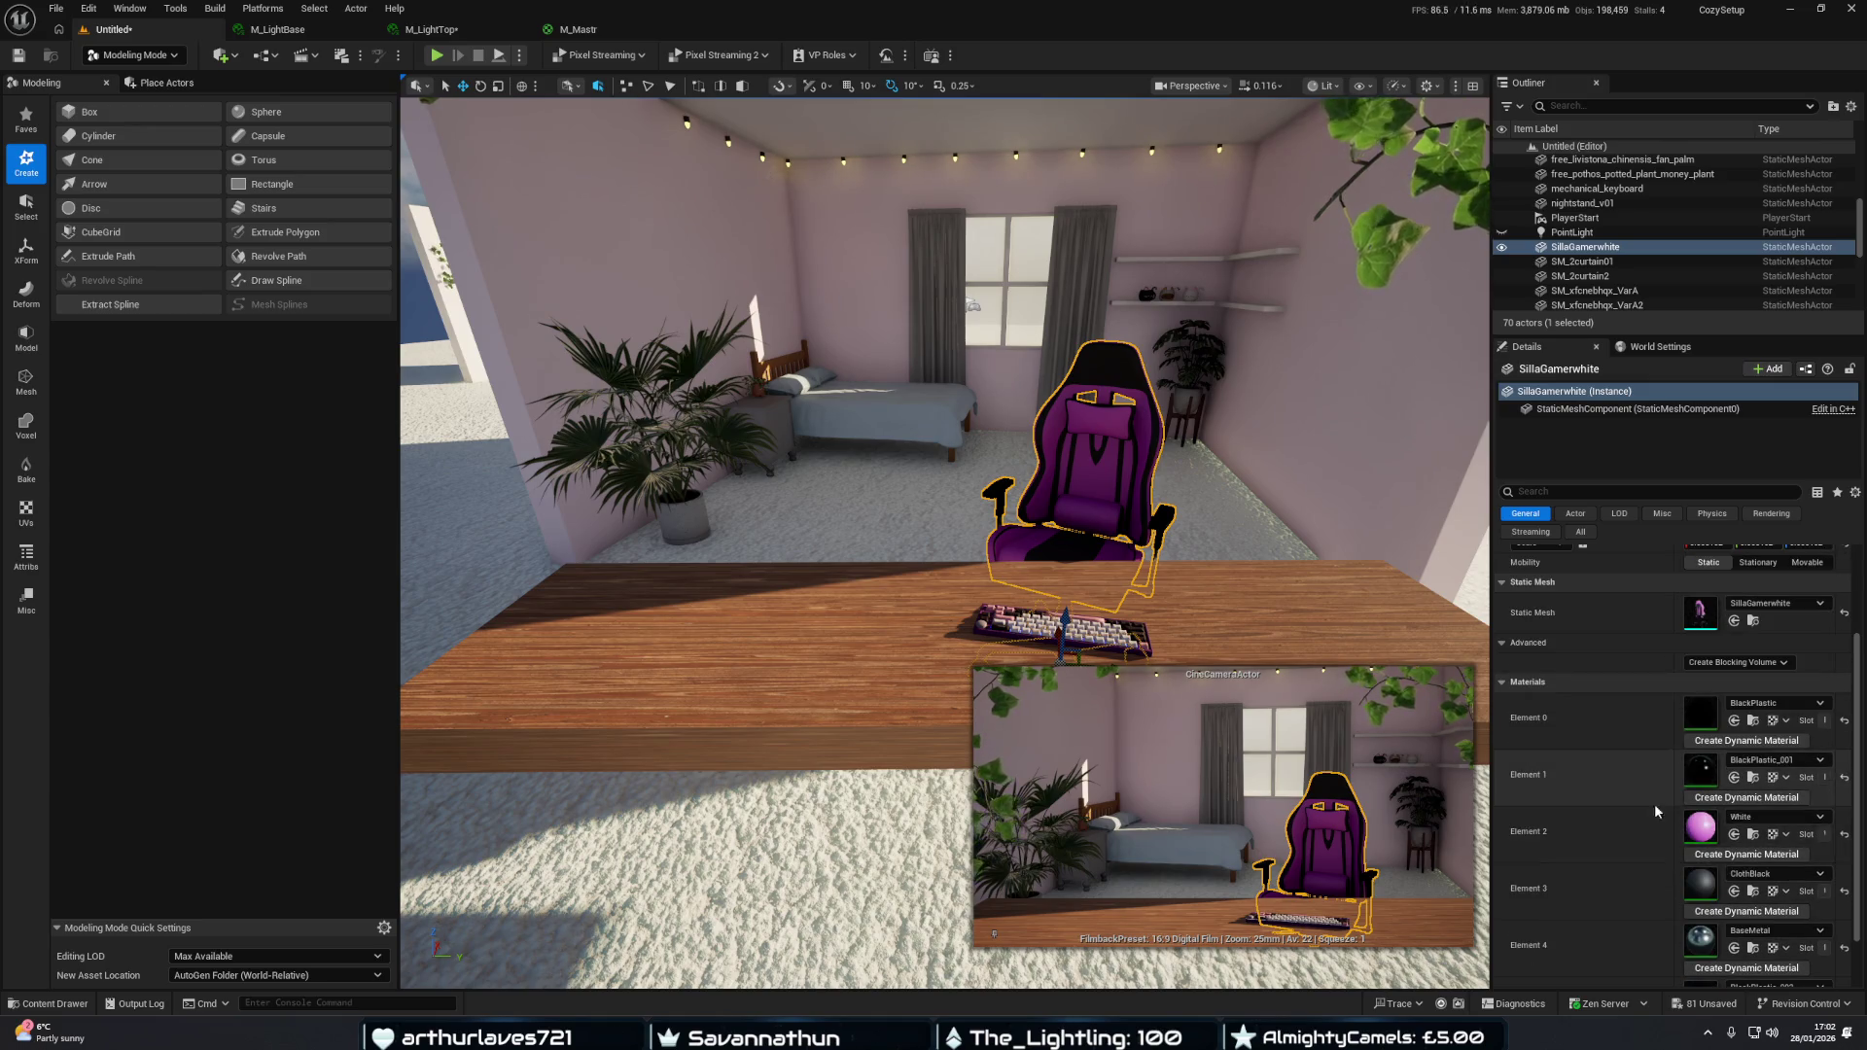
Brighten the White material instance's BaseColorFactor to full value and save it.
double_click(1699, 826)
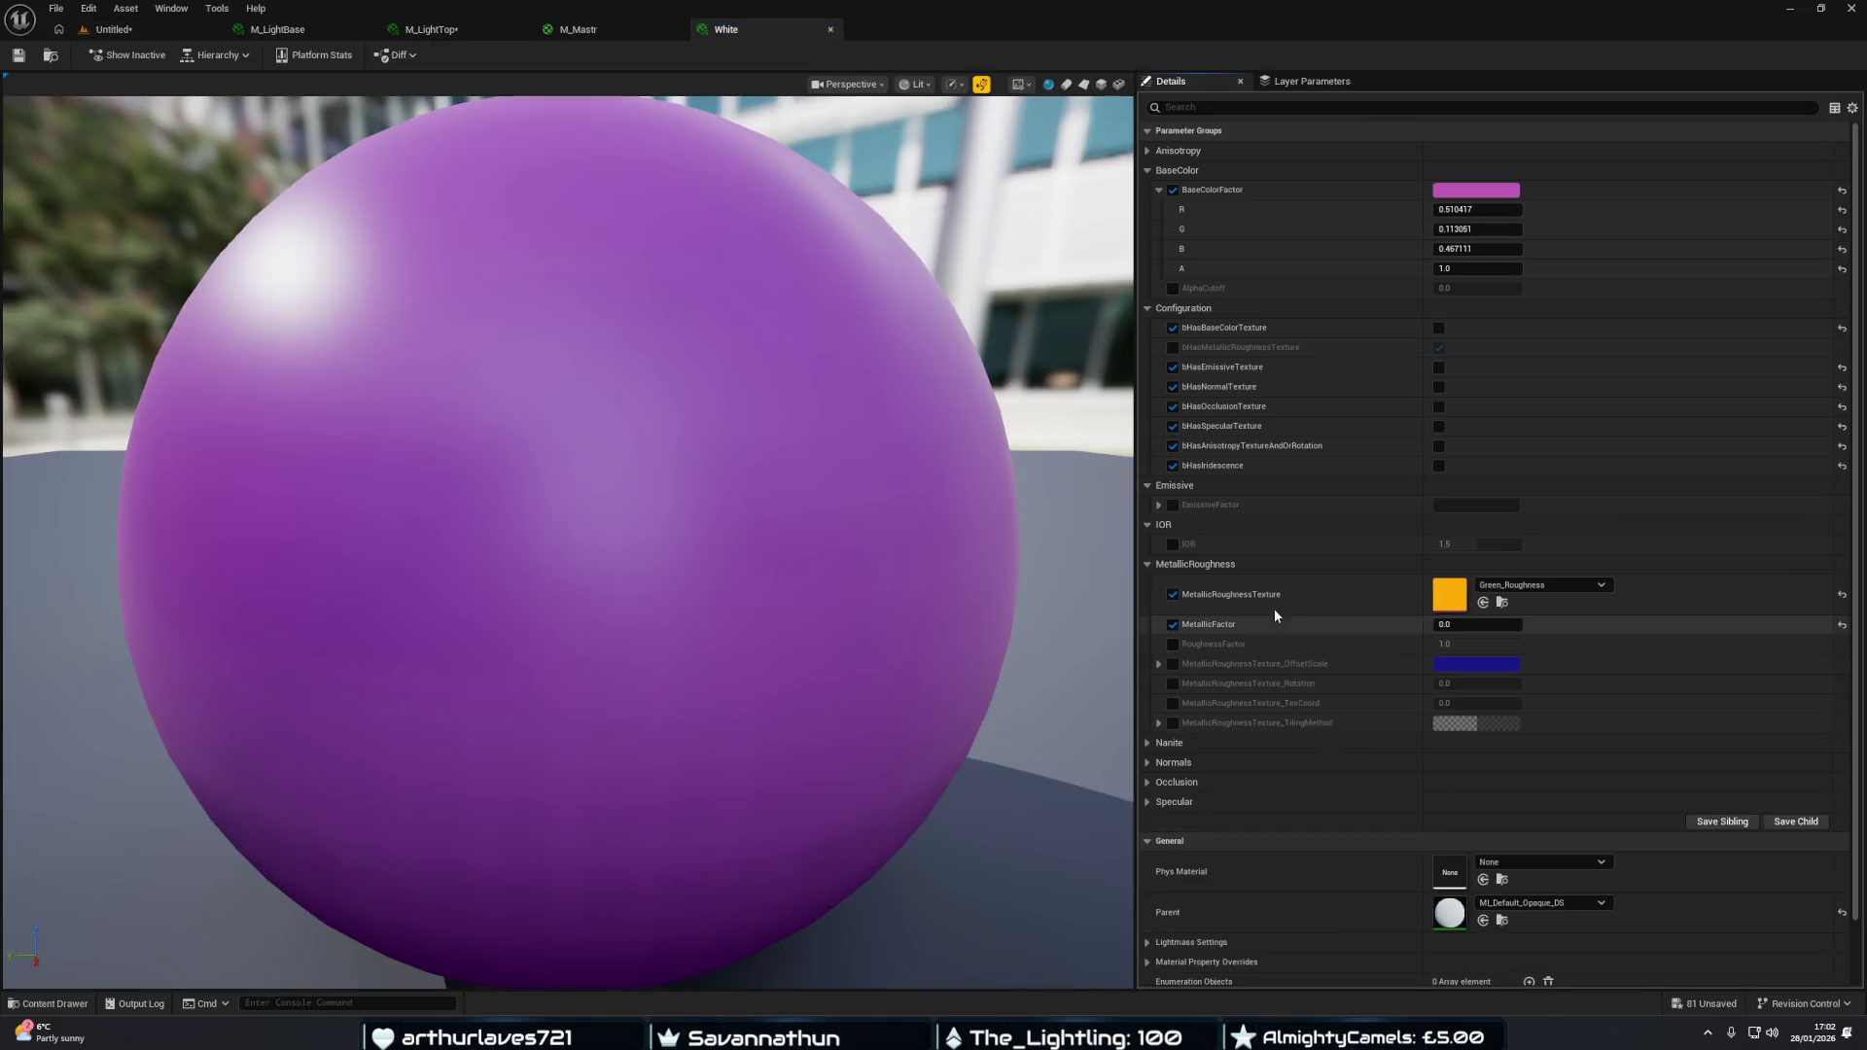
click(1475, 190)
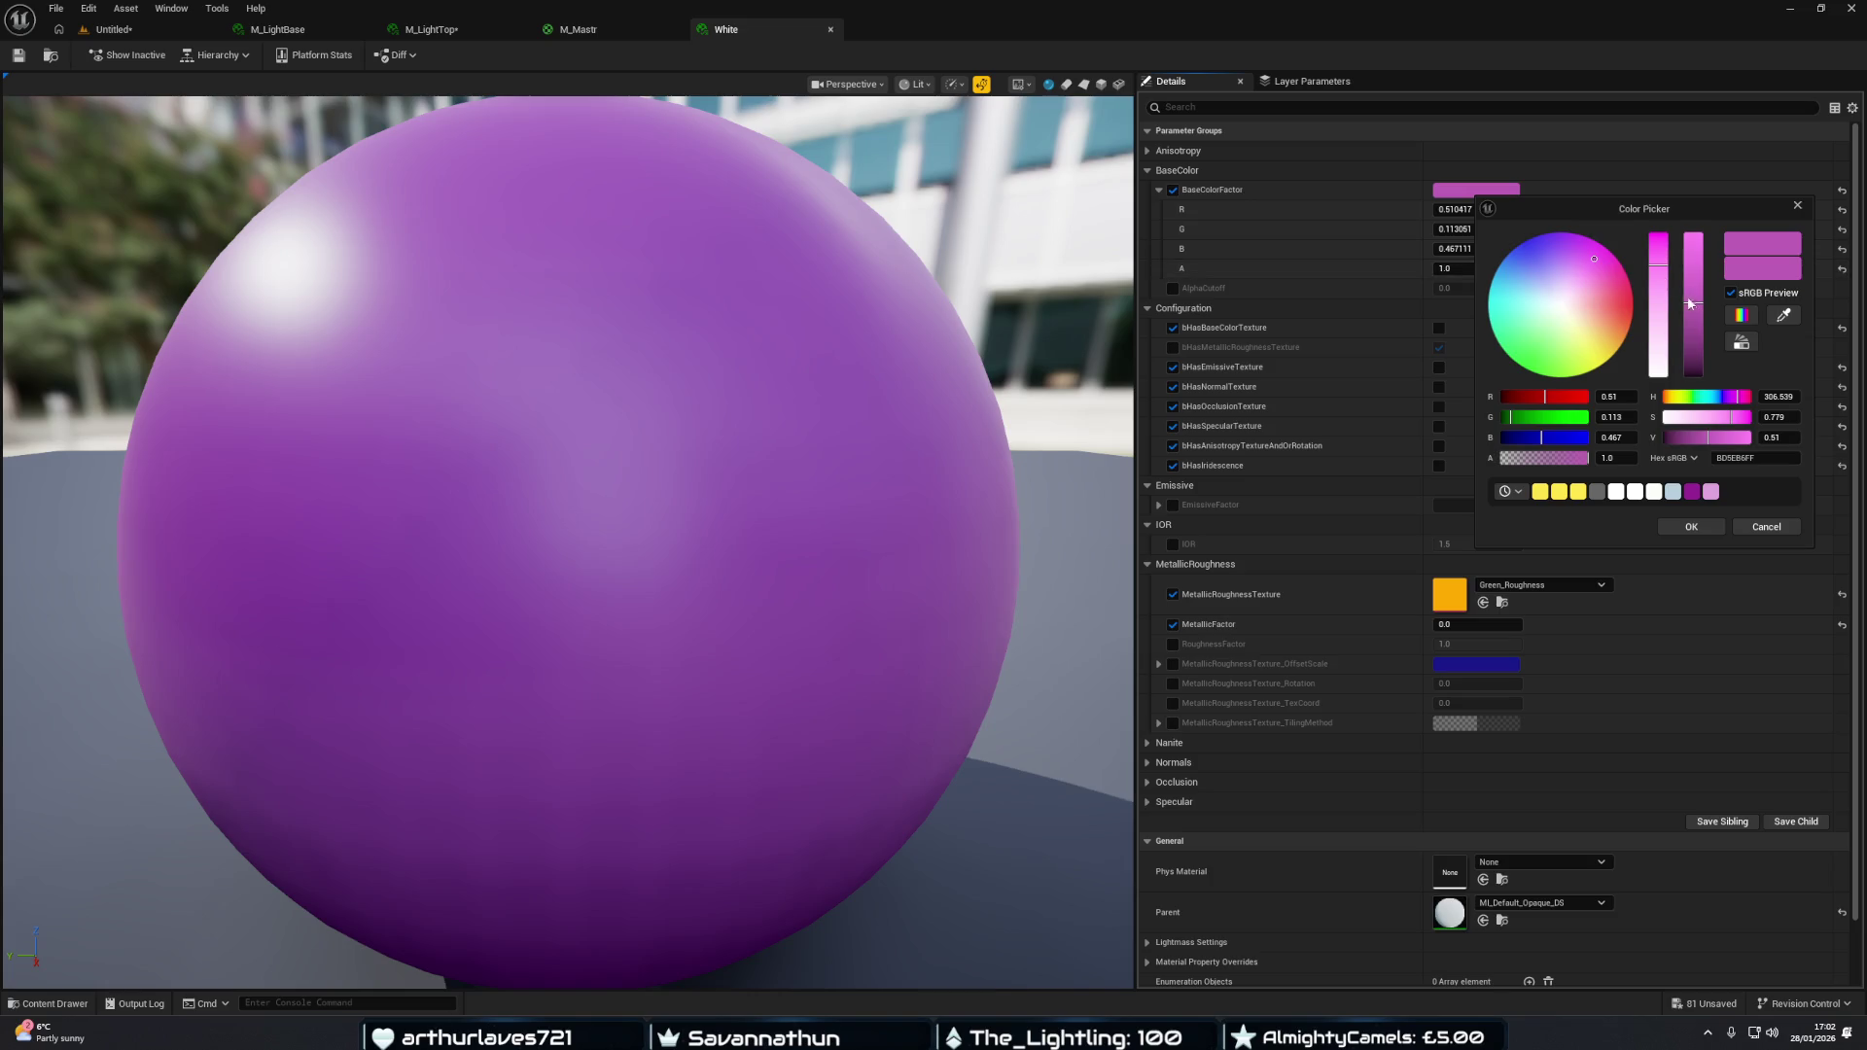
drag(1691, 300, 1693, 234)
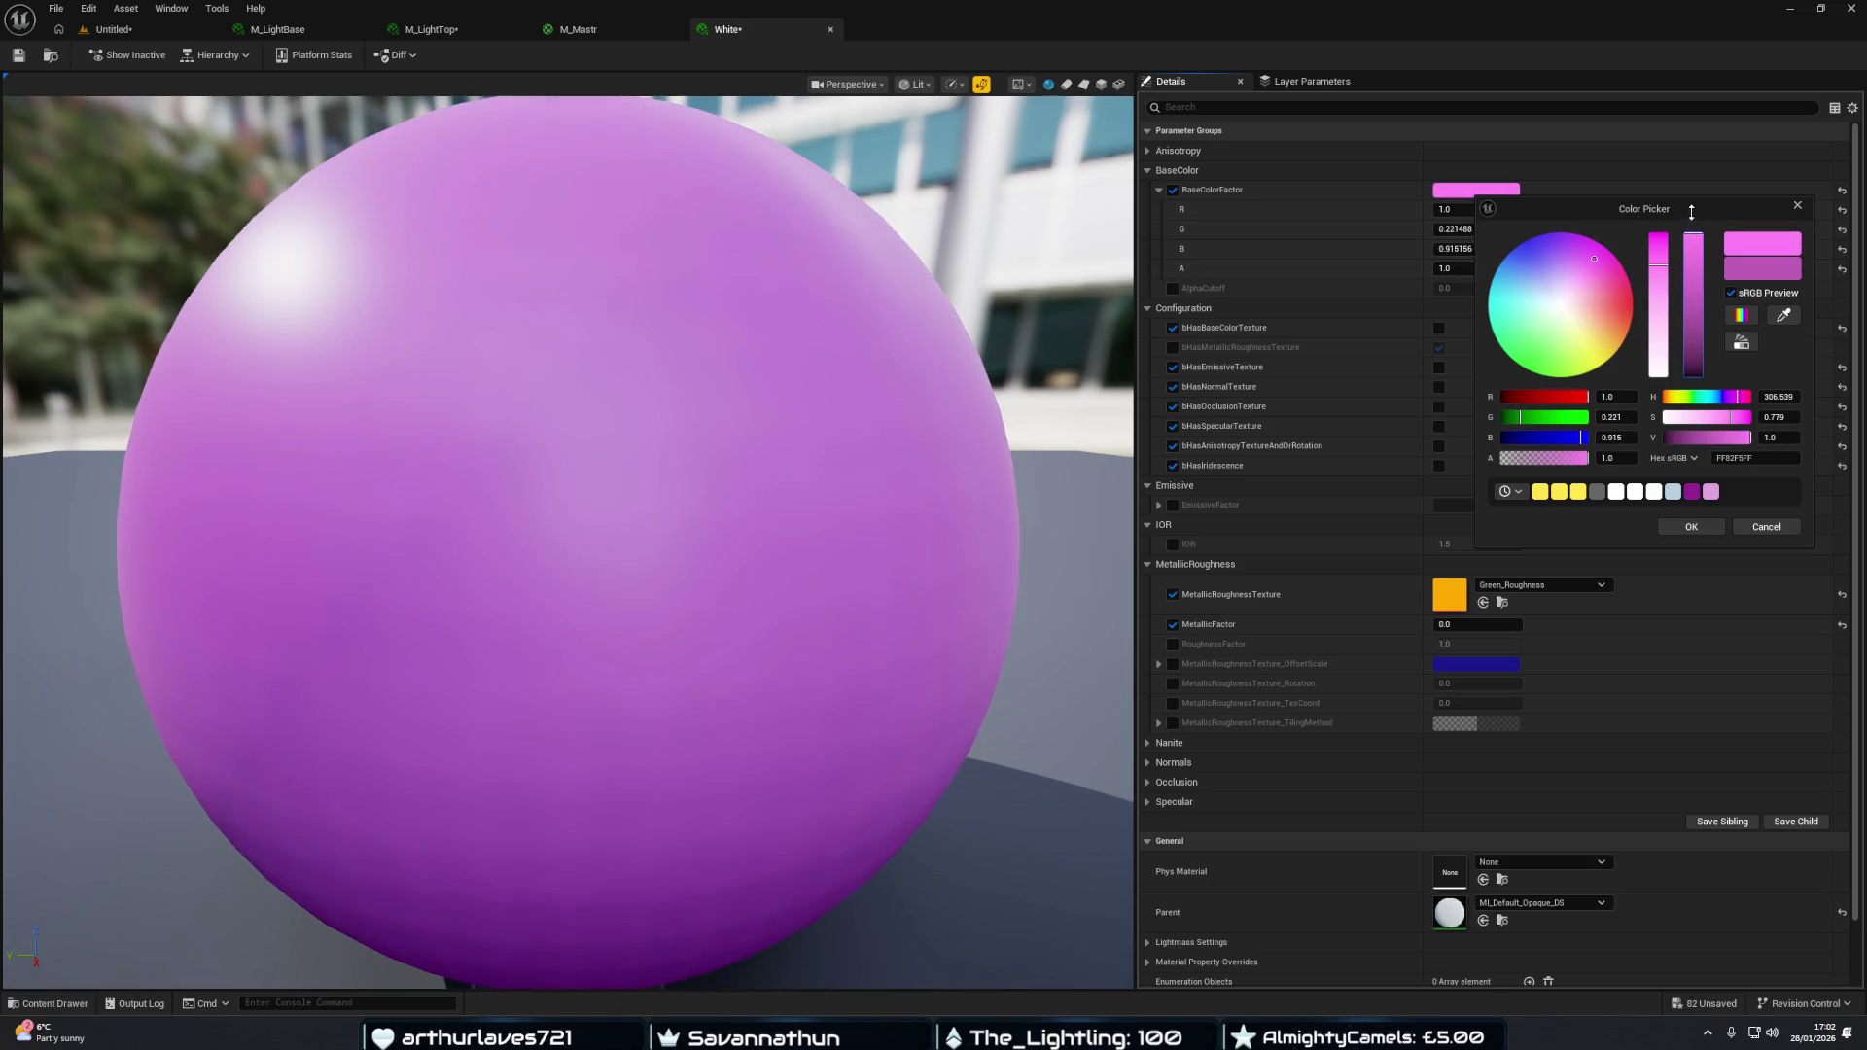
click(19, 56)
click(114, 29)
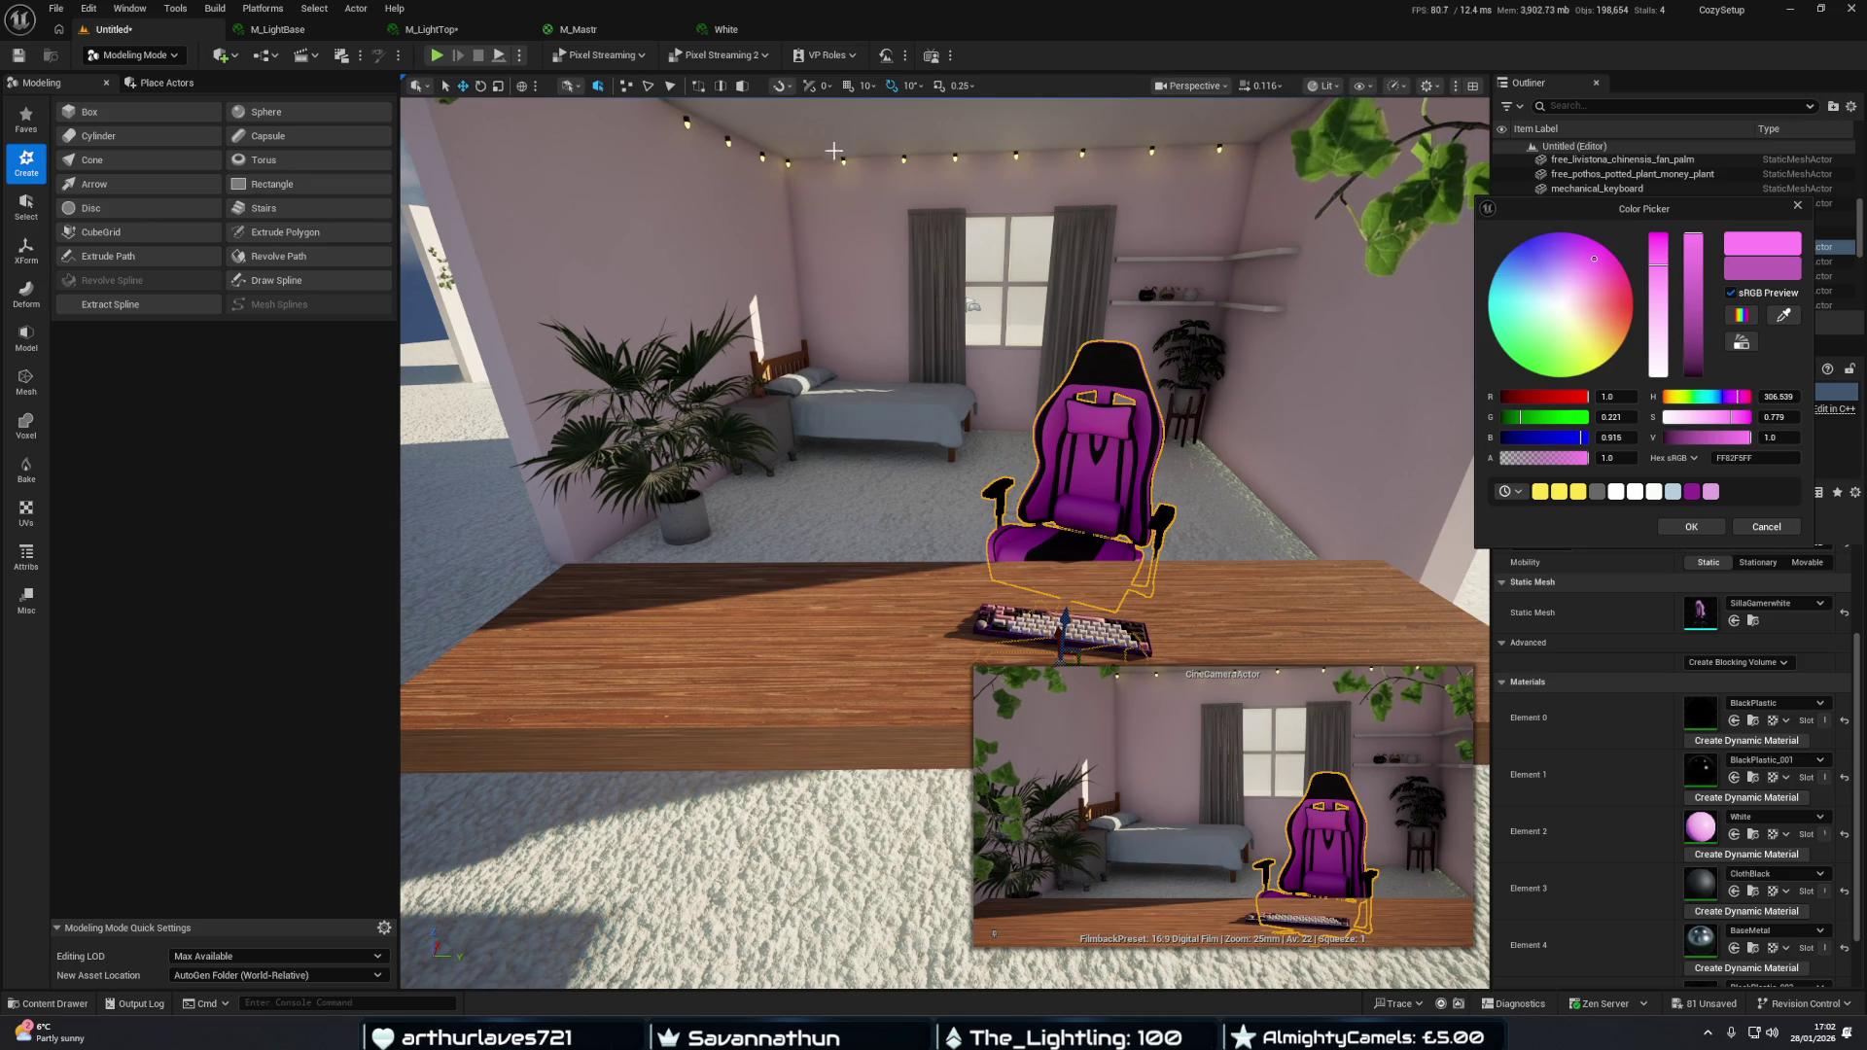
click(740, 33)
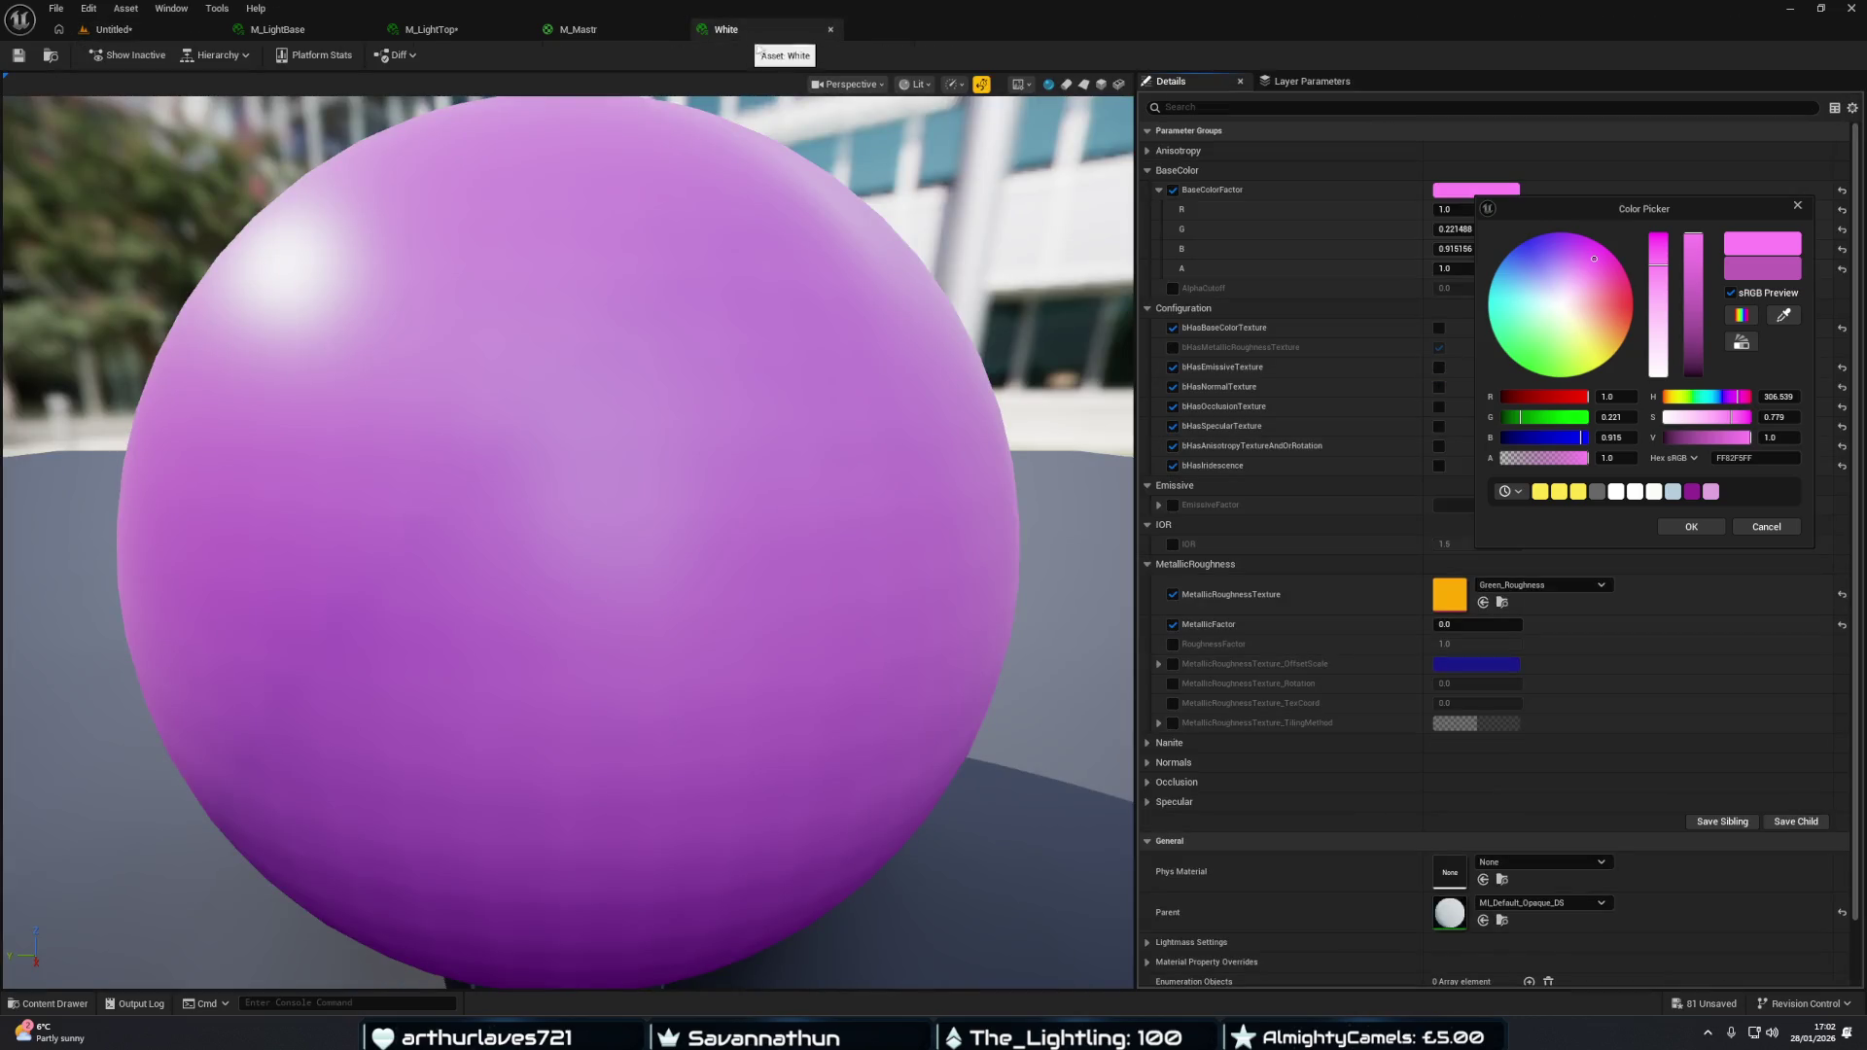
click(1700, 527)
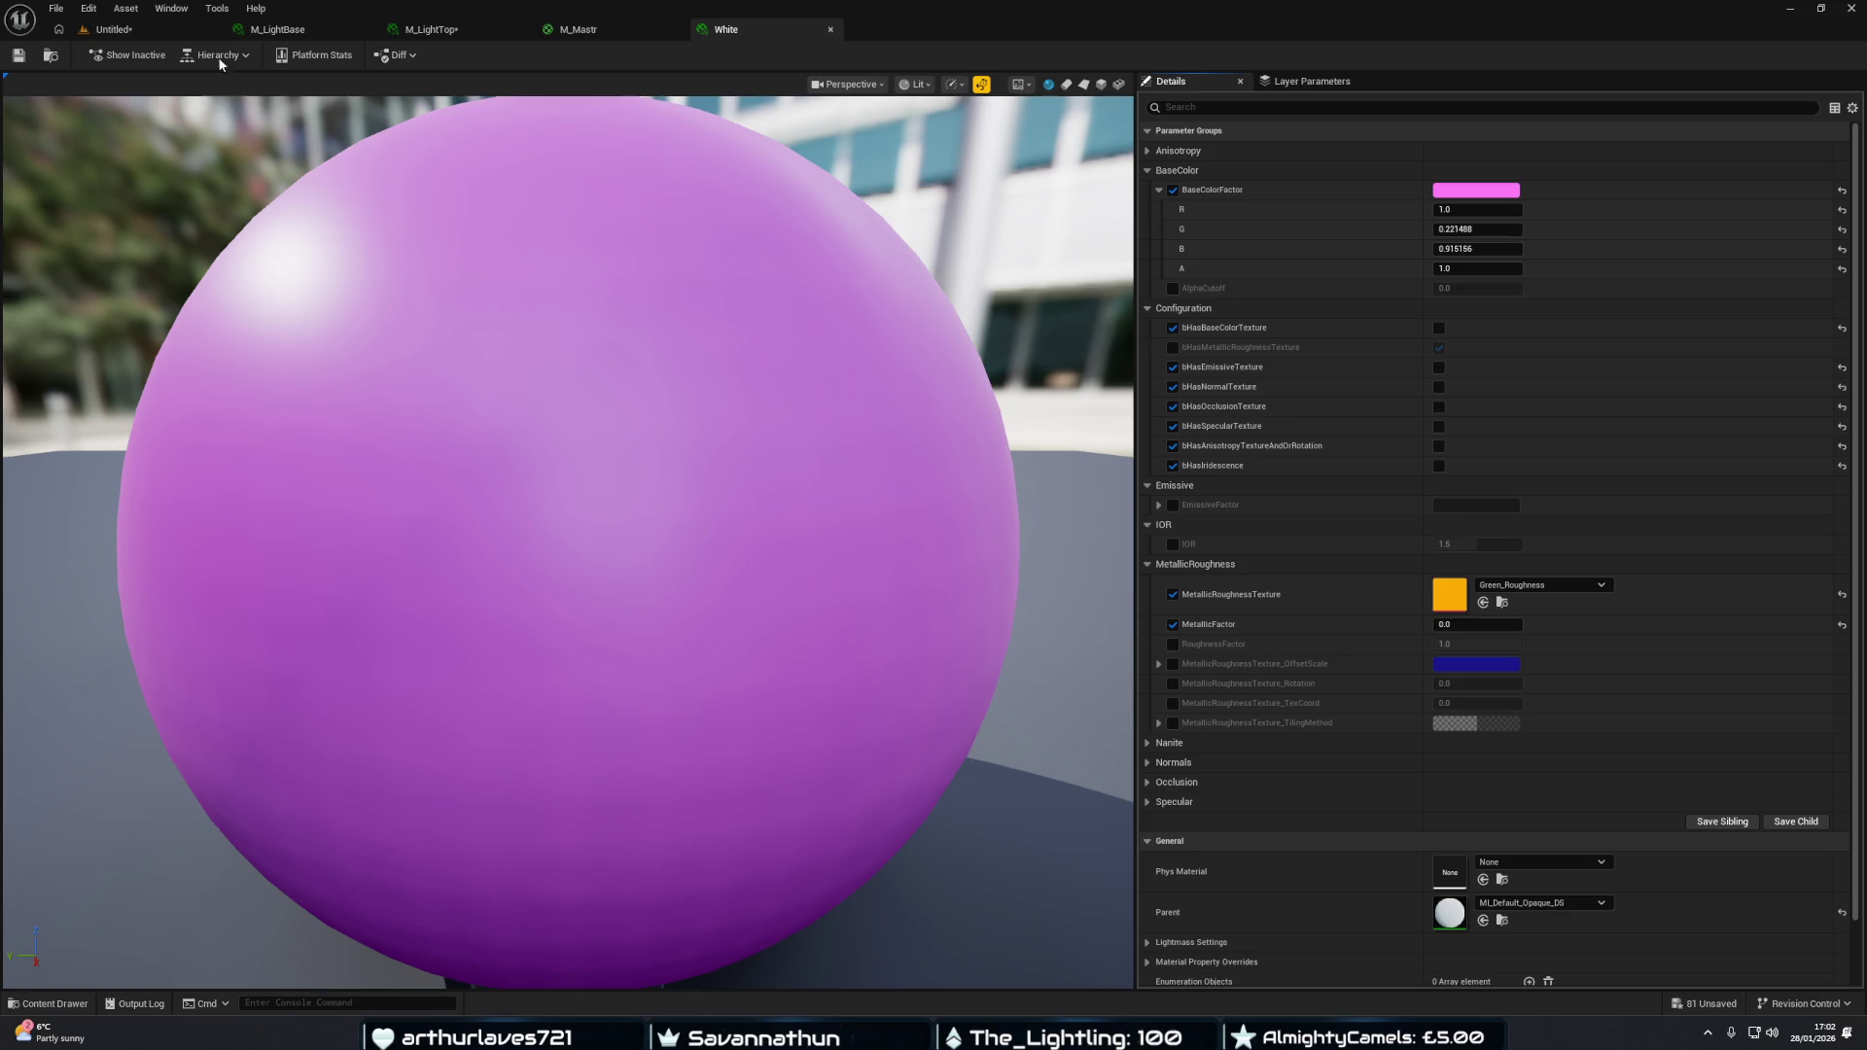
Make the White instance's pink base colour lighter and save it again.
click(126, 9)
click(100, 31)
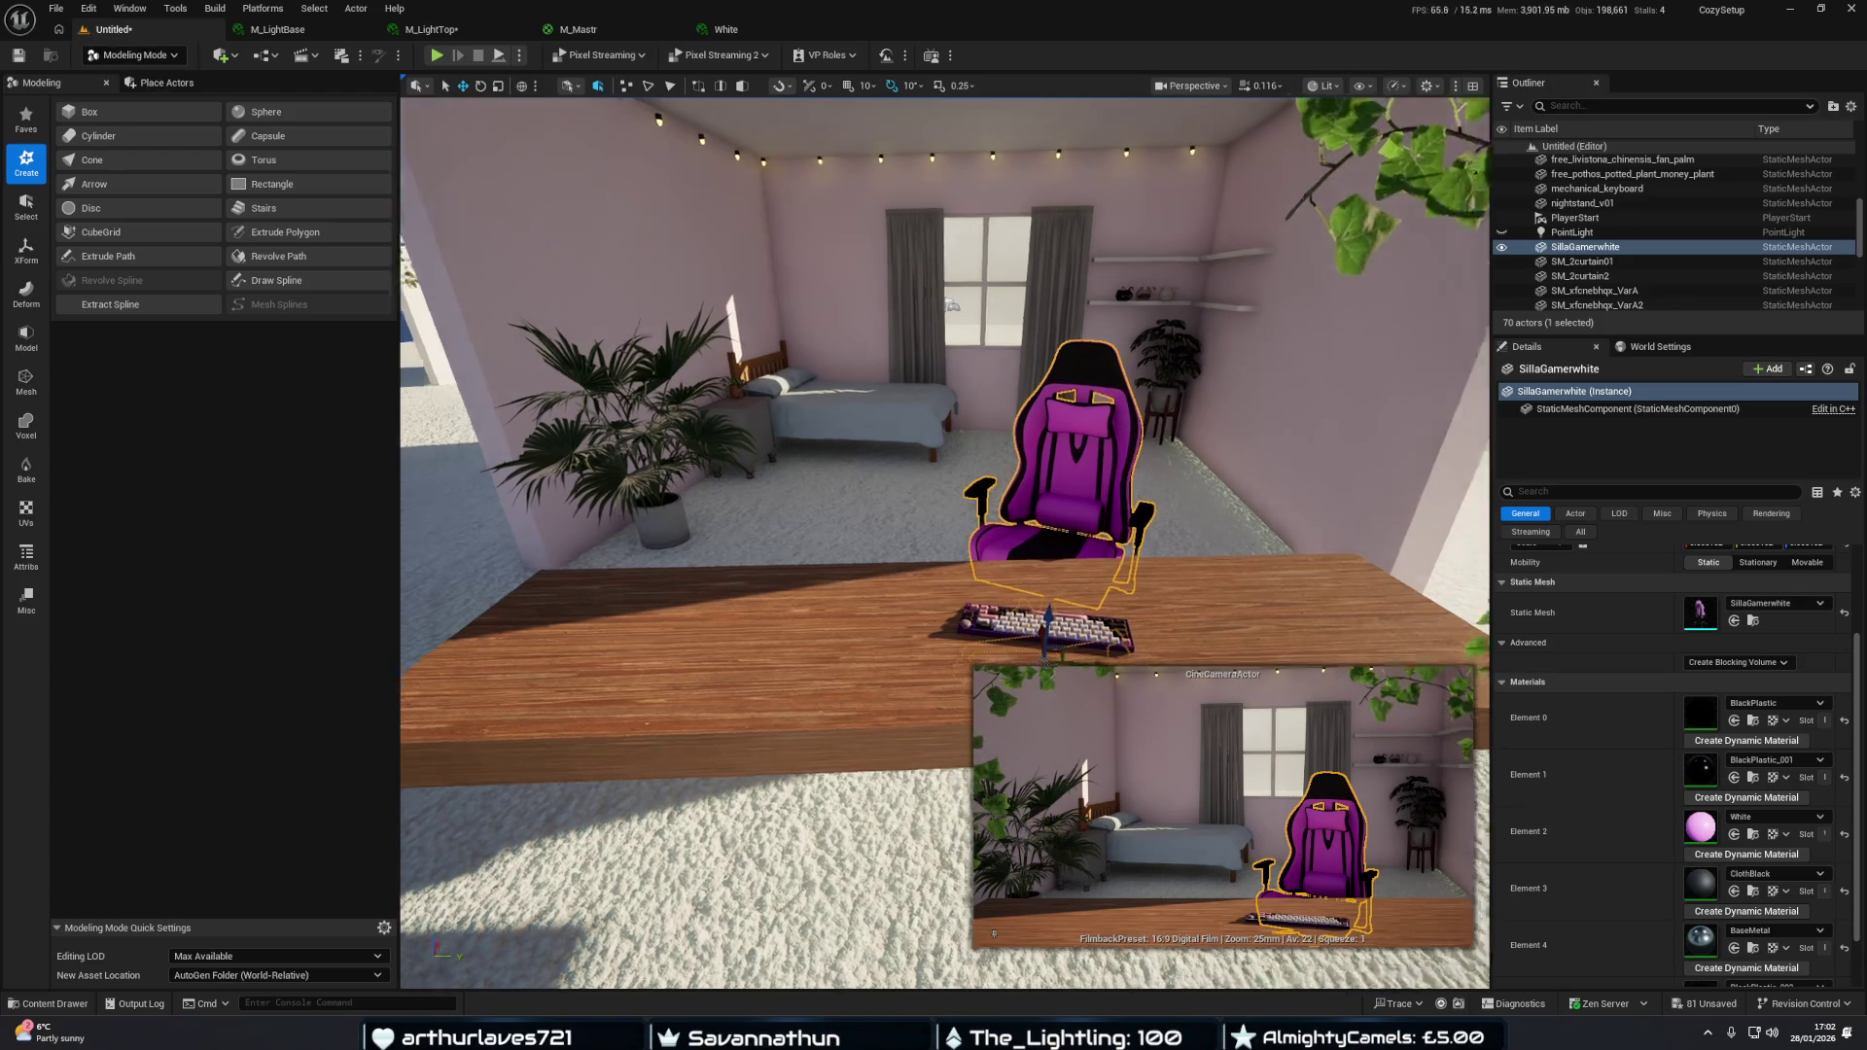
scroll(1713, 717, down, 2)
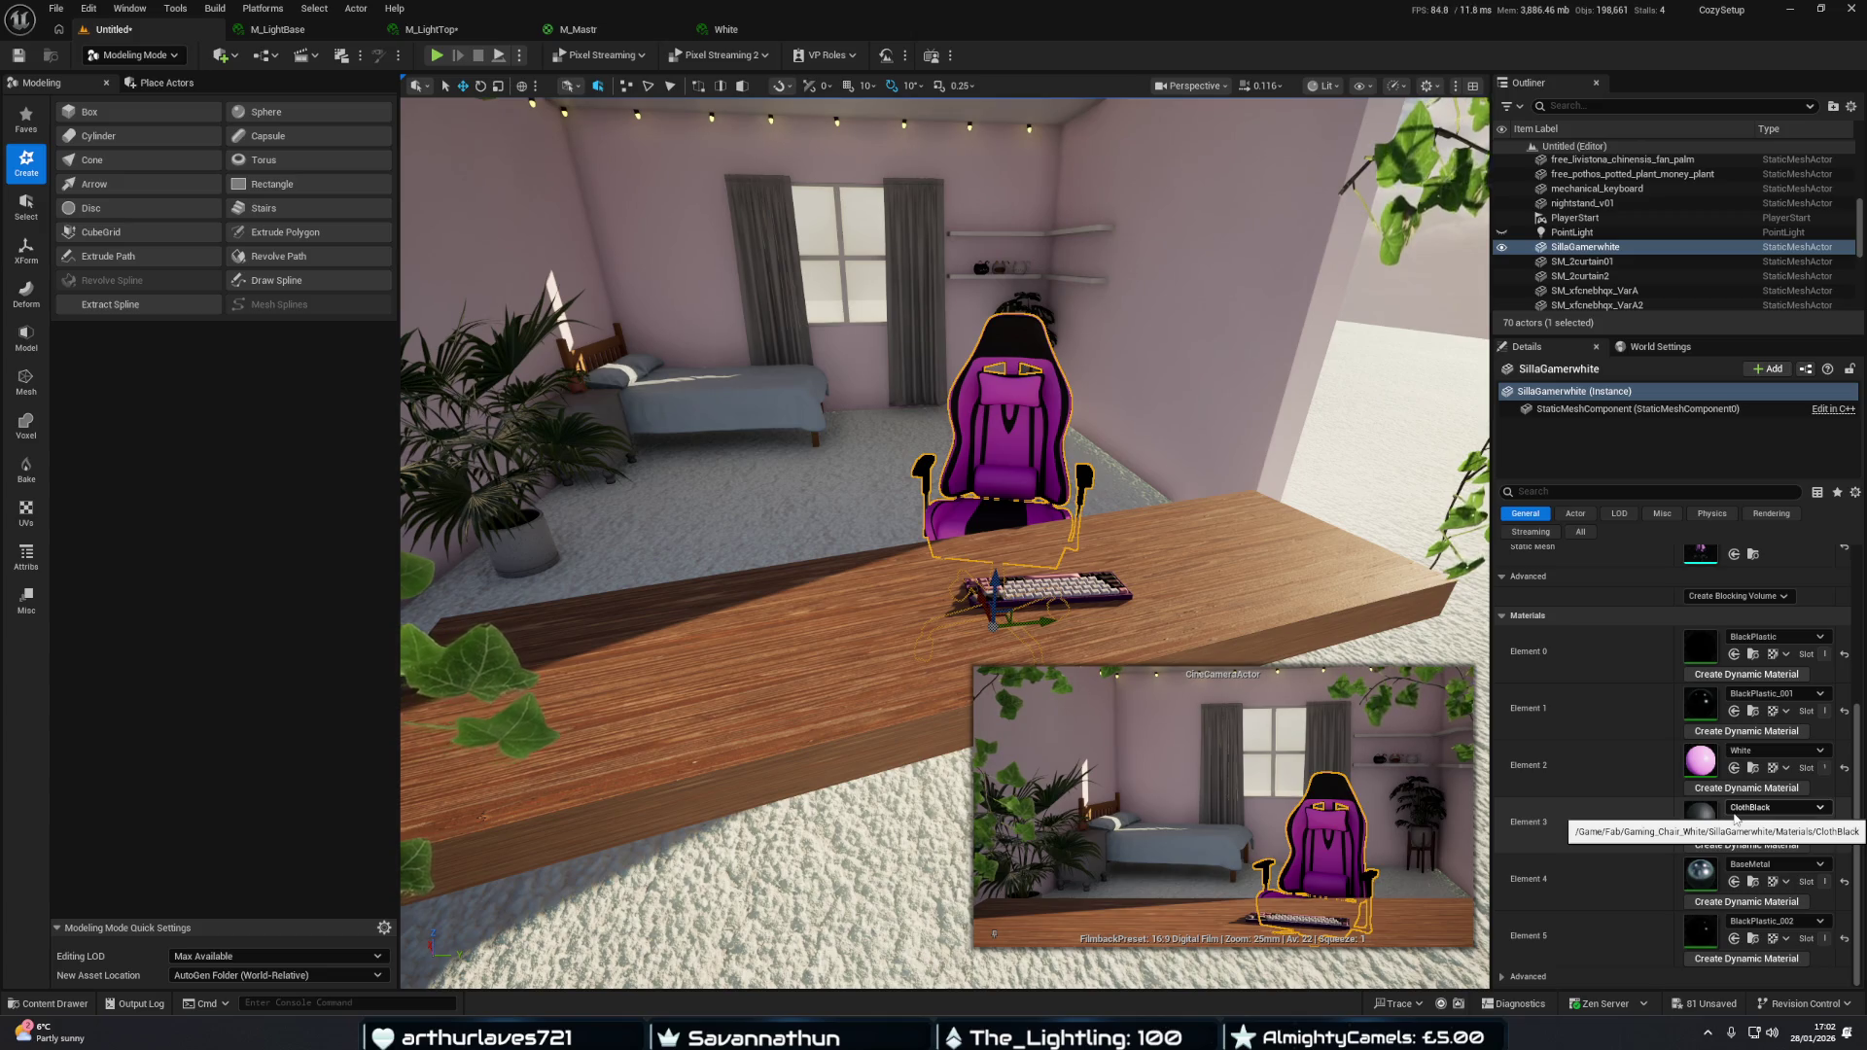
click(726, 29)
click(1476, 189)
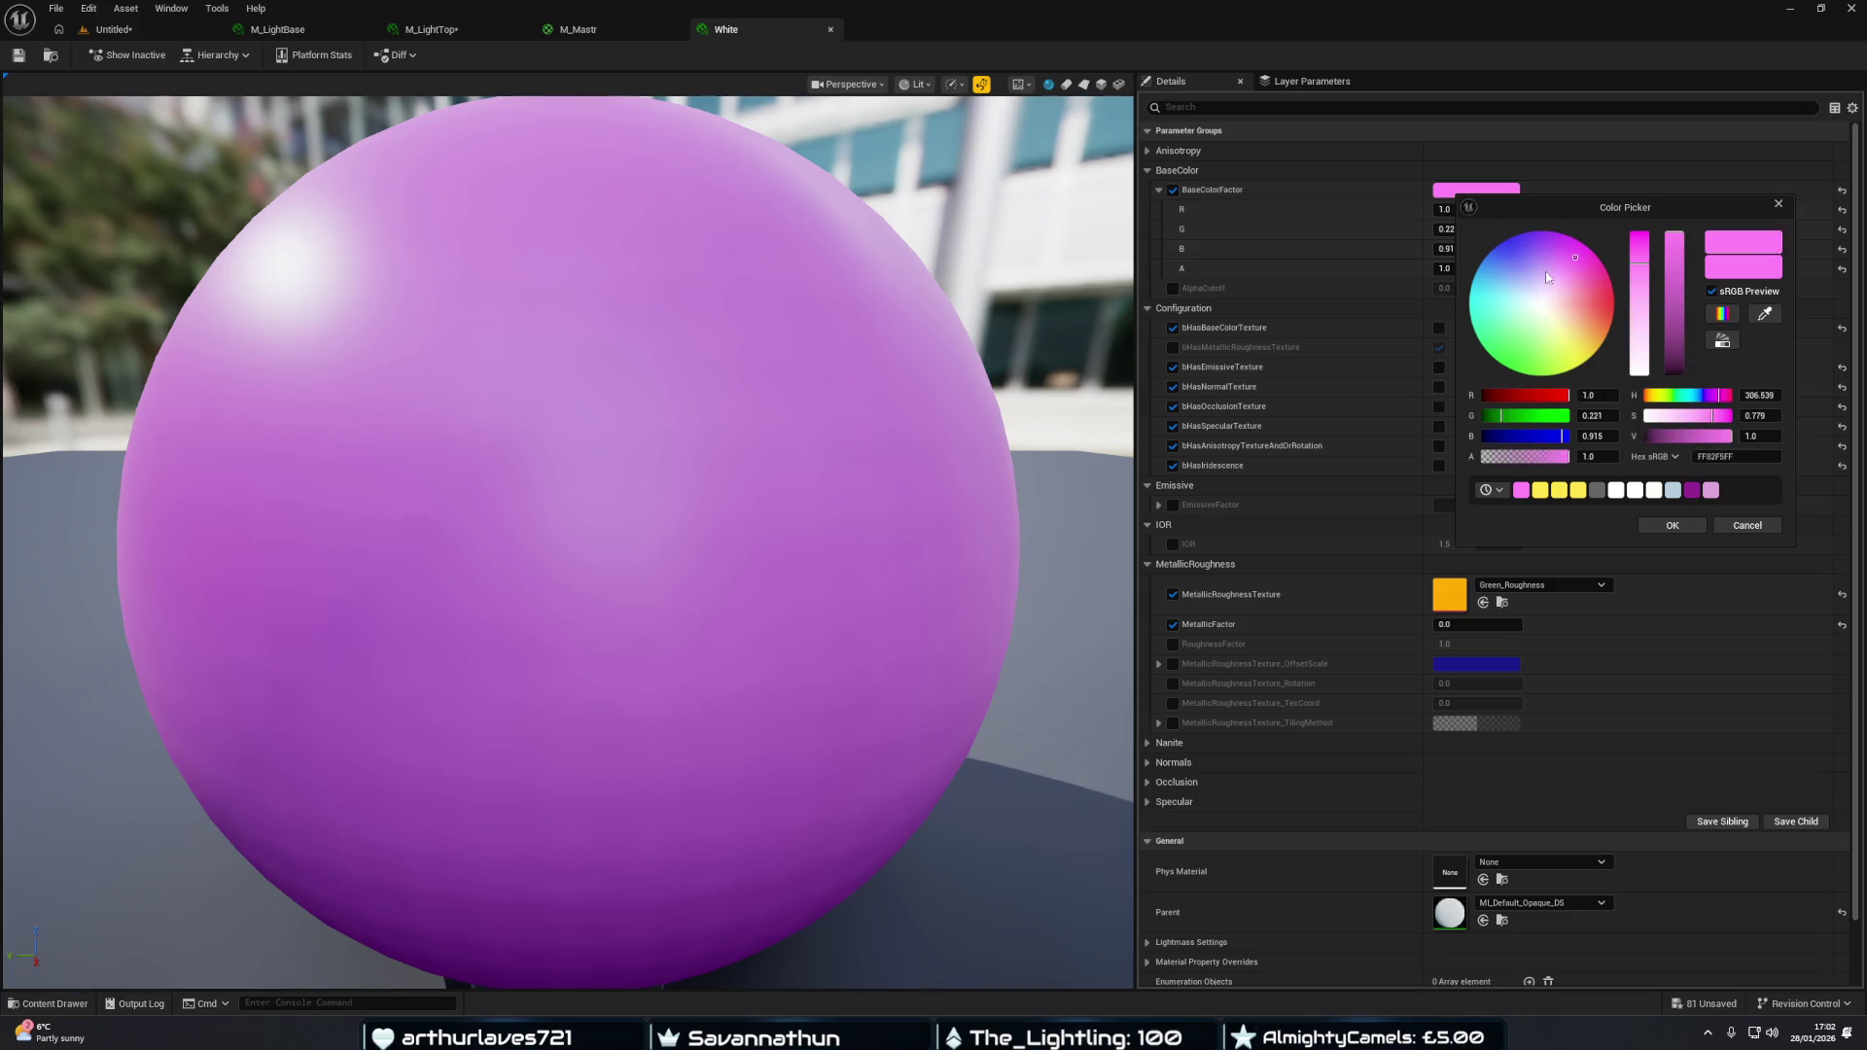
drag(1576, 260, 1572, 268)
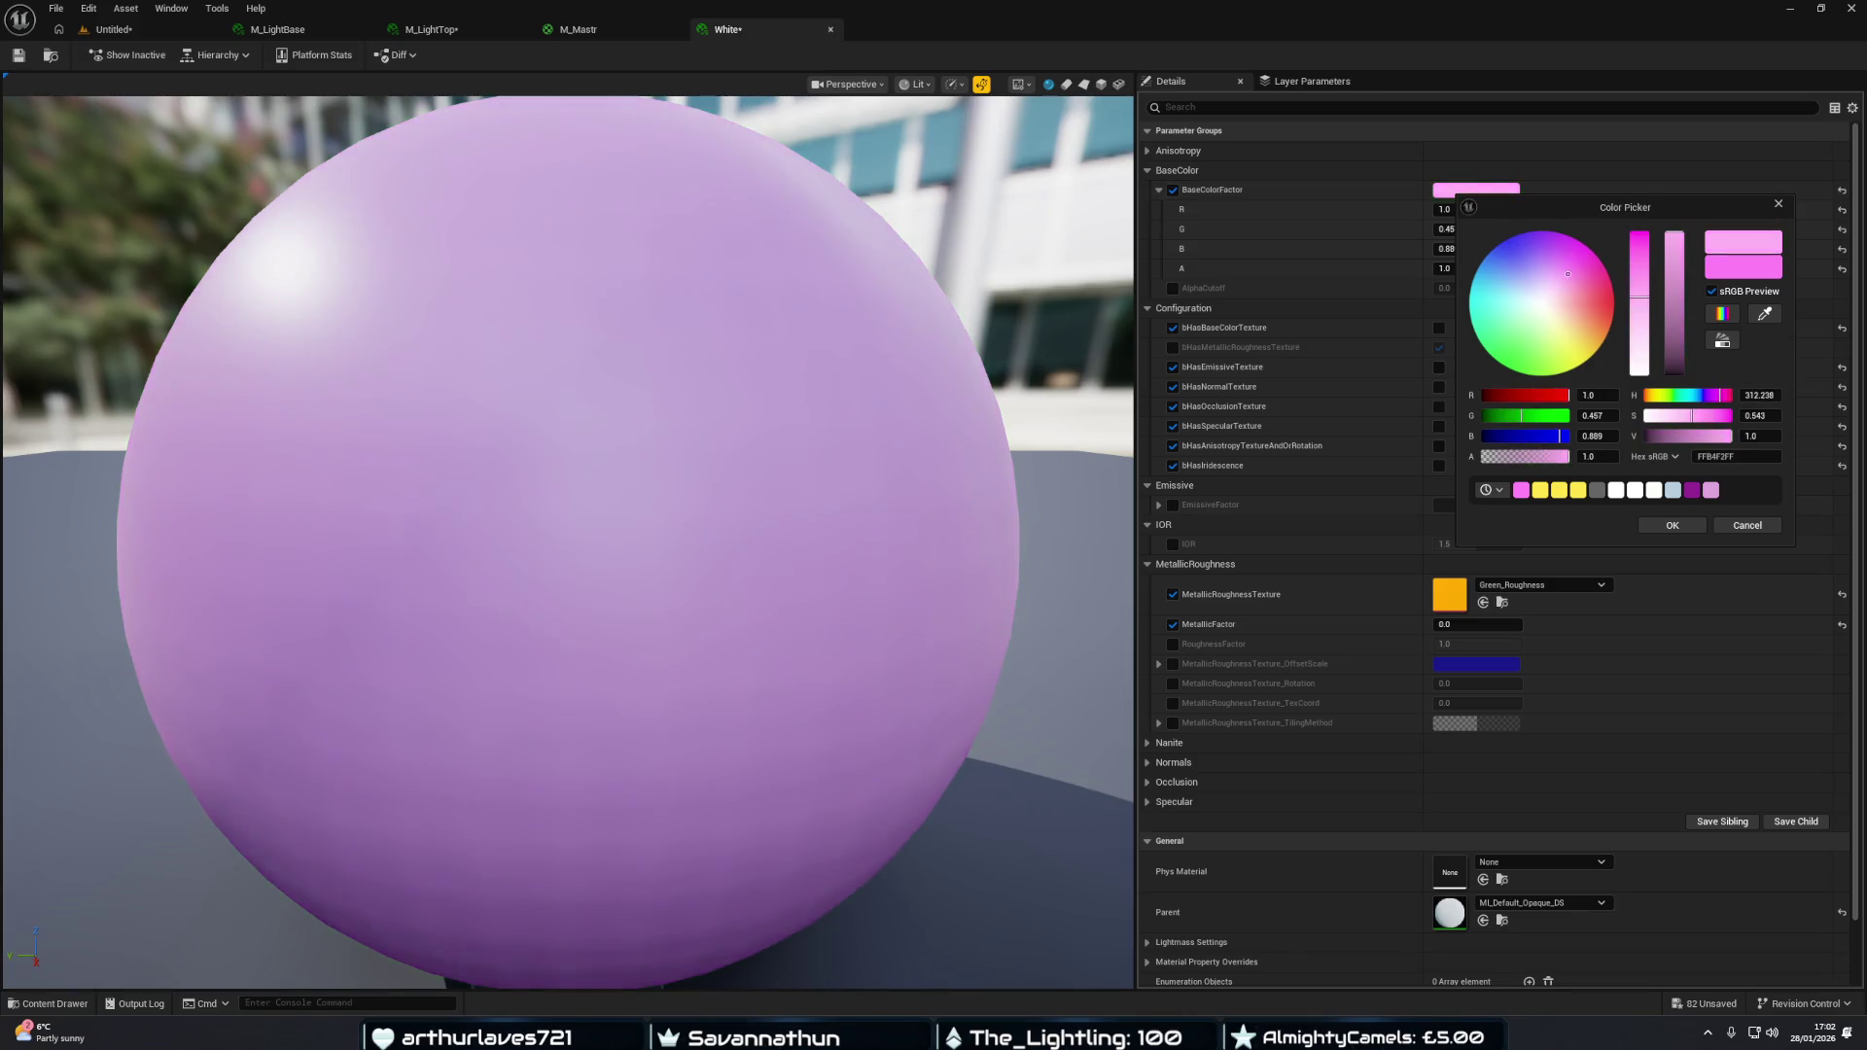
click(18, 55)
Frame the gaming chair and open the Content Drawer, picking up M_Mastr_Inst.
click(114, 29)
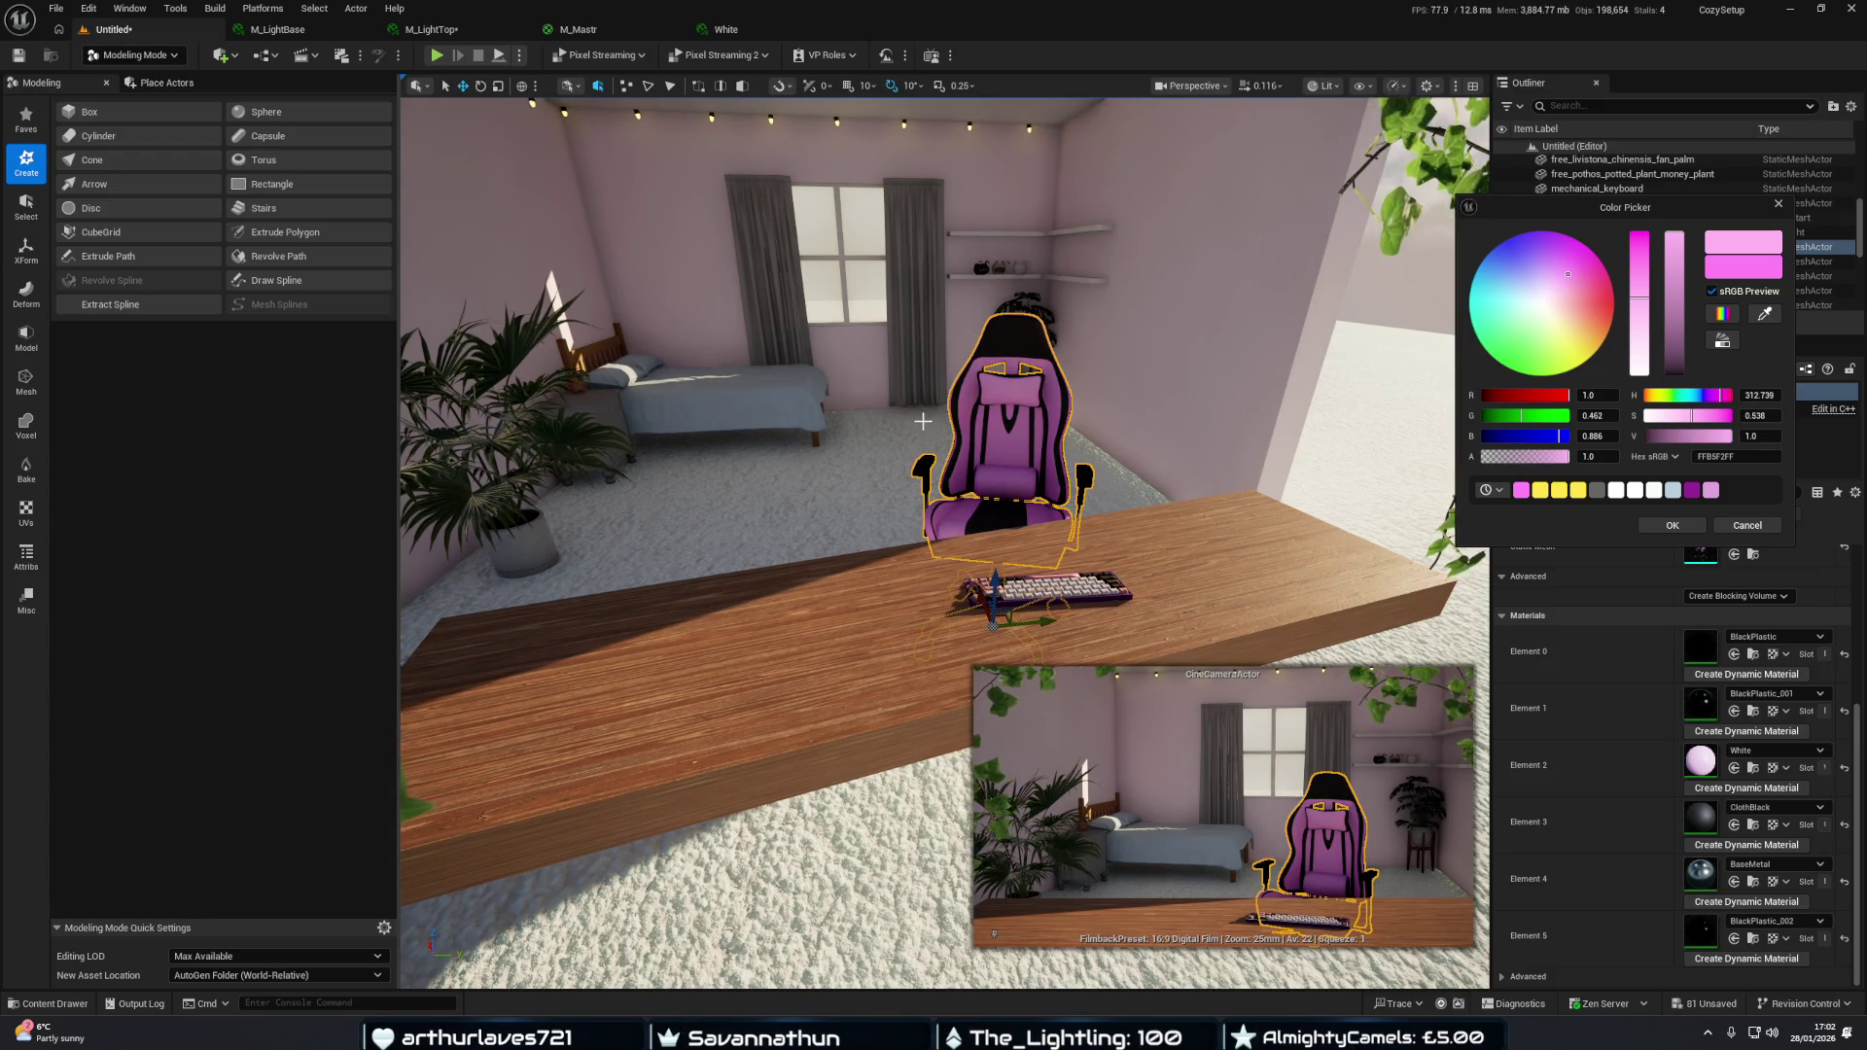
drag(925, 417, 1315, 182)
key(f)
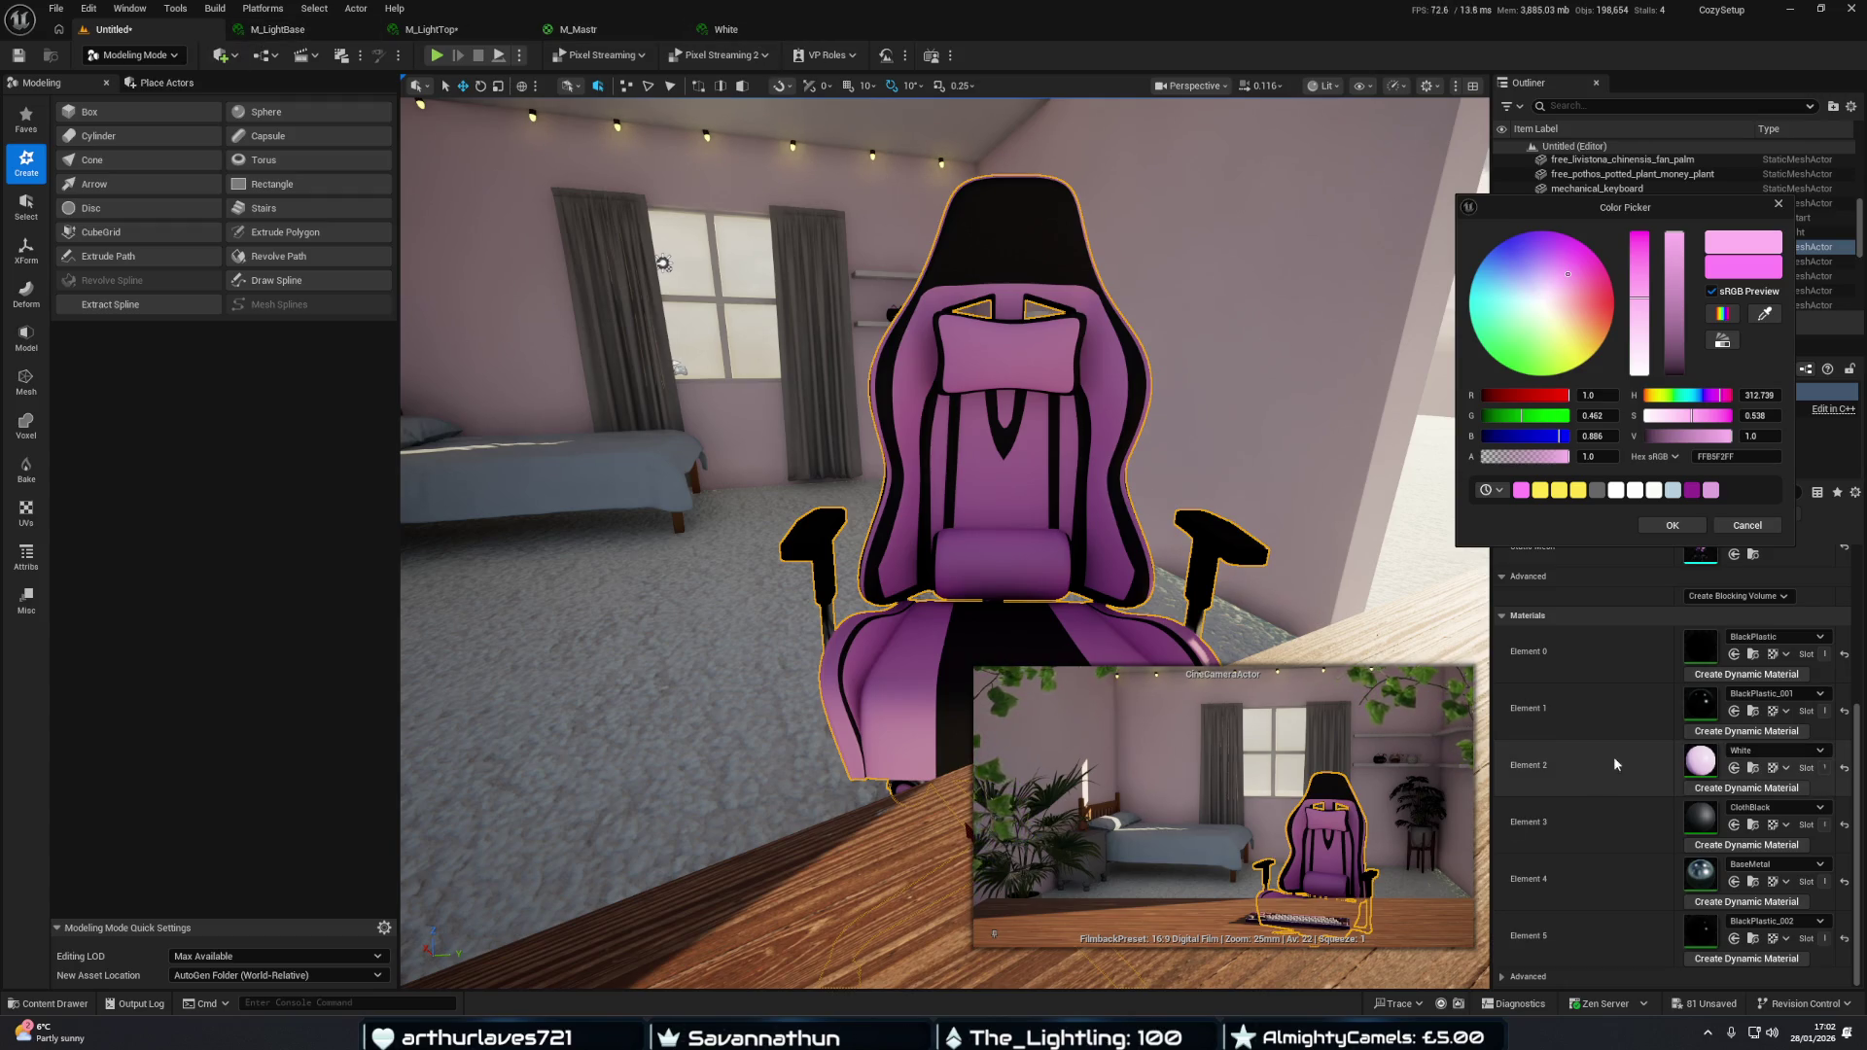
key(ctrl+space)
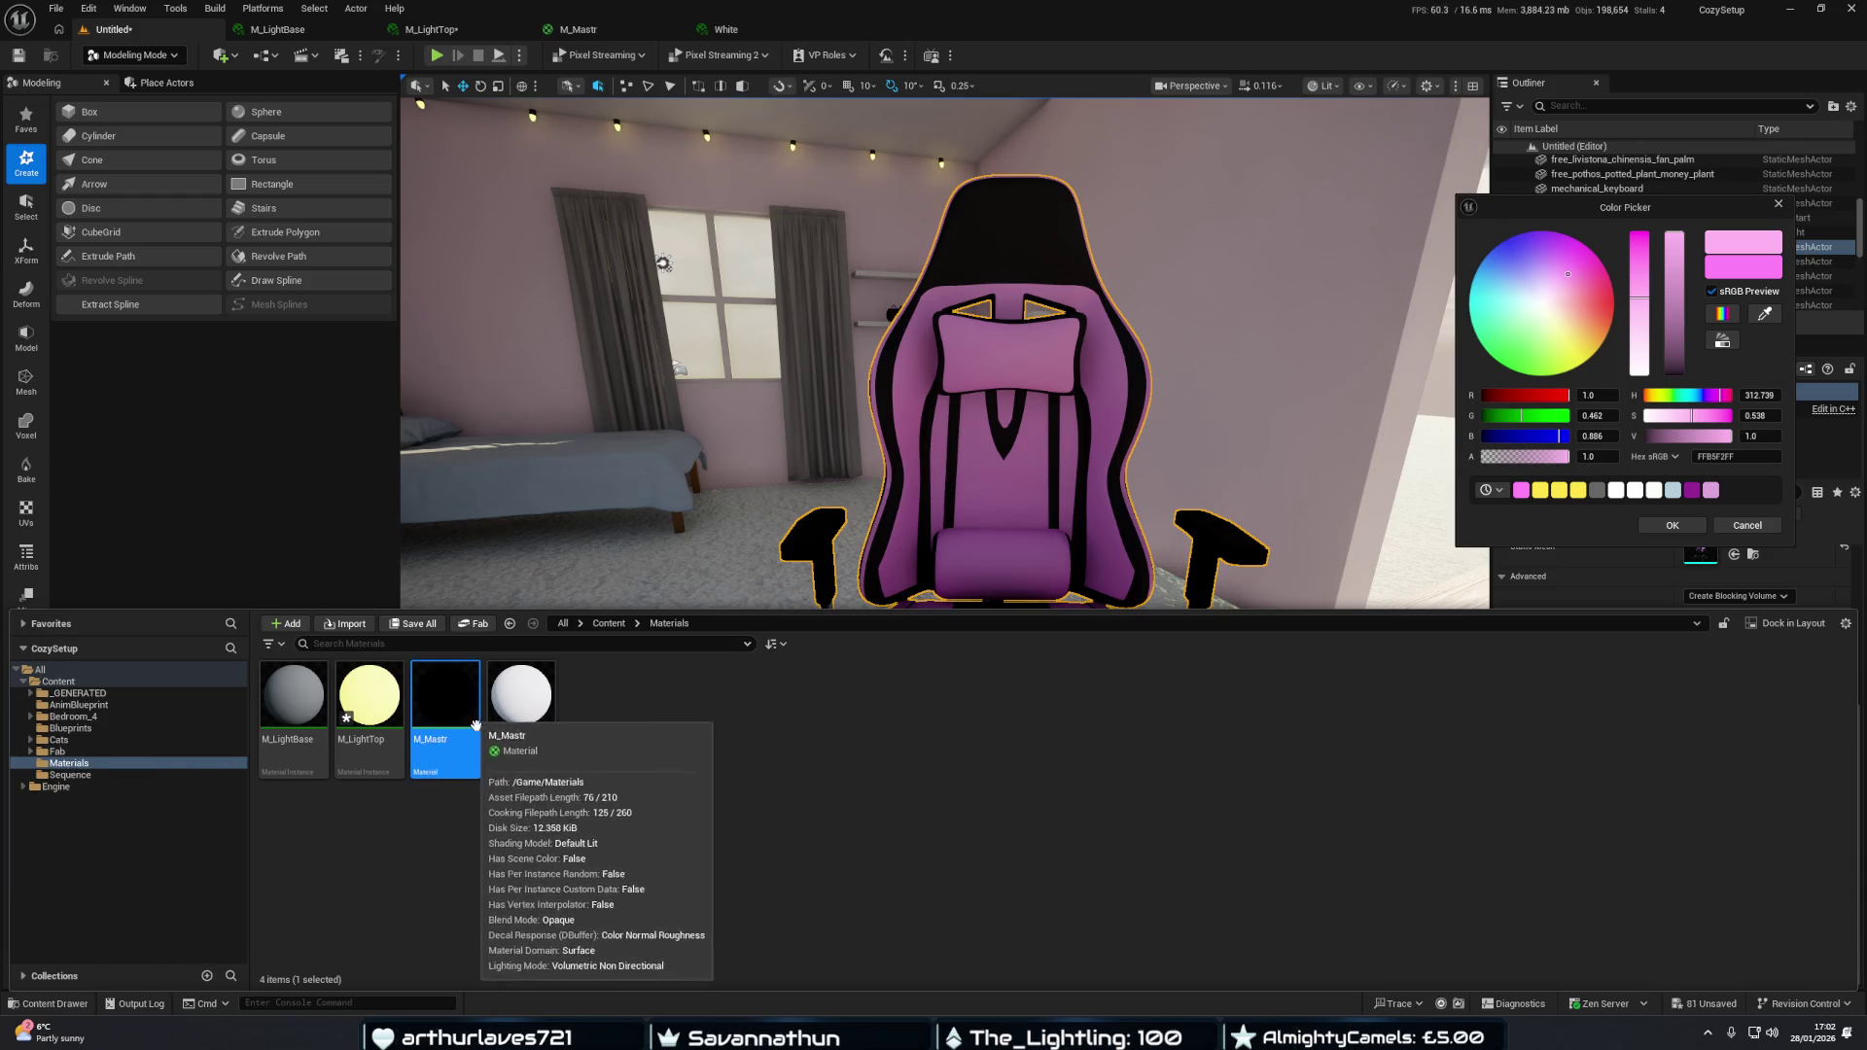
click(525, 749)
Assign M_Mastr_Inst to the gaming chair's Element 2 material slot.
mouse_move(525, 749)
mouse_down()
mouse_move(1498, 569)
mouse_move(1765, 733)
mouse_move(1785, 798)
mouse_move(1756, 756)
mouse_up()
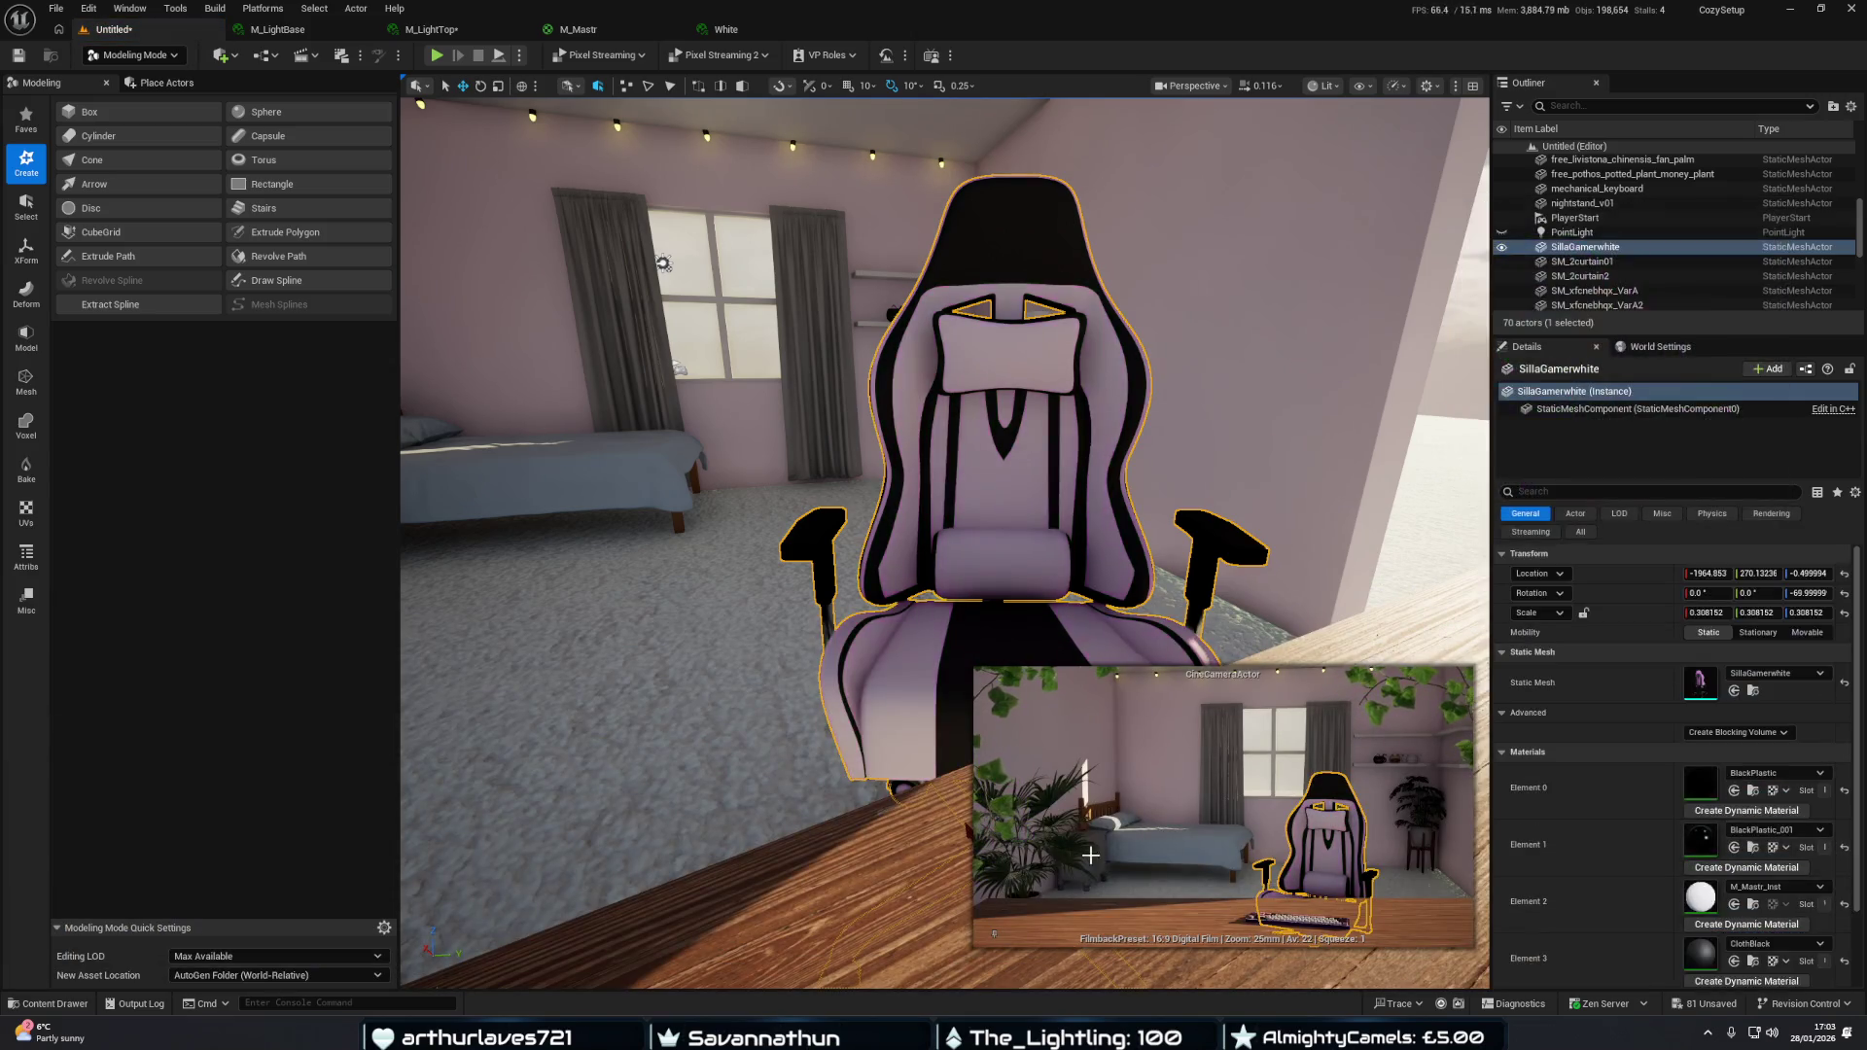
scroll(1090, 855, down, 10)
mouse_move(943, 545)
mouse_down()
mouse_move(943, 486)
mouse_move(963, 505)
mouse_move(948, 564)
mouse_up()
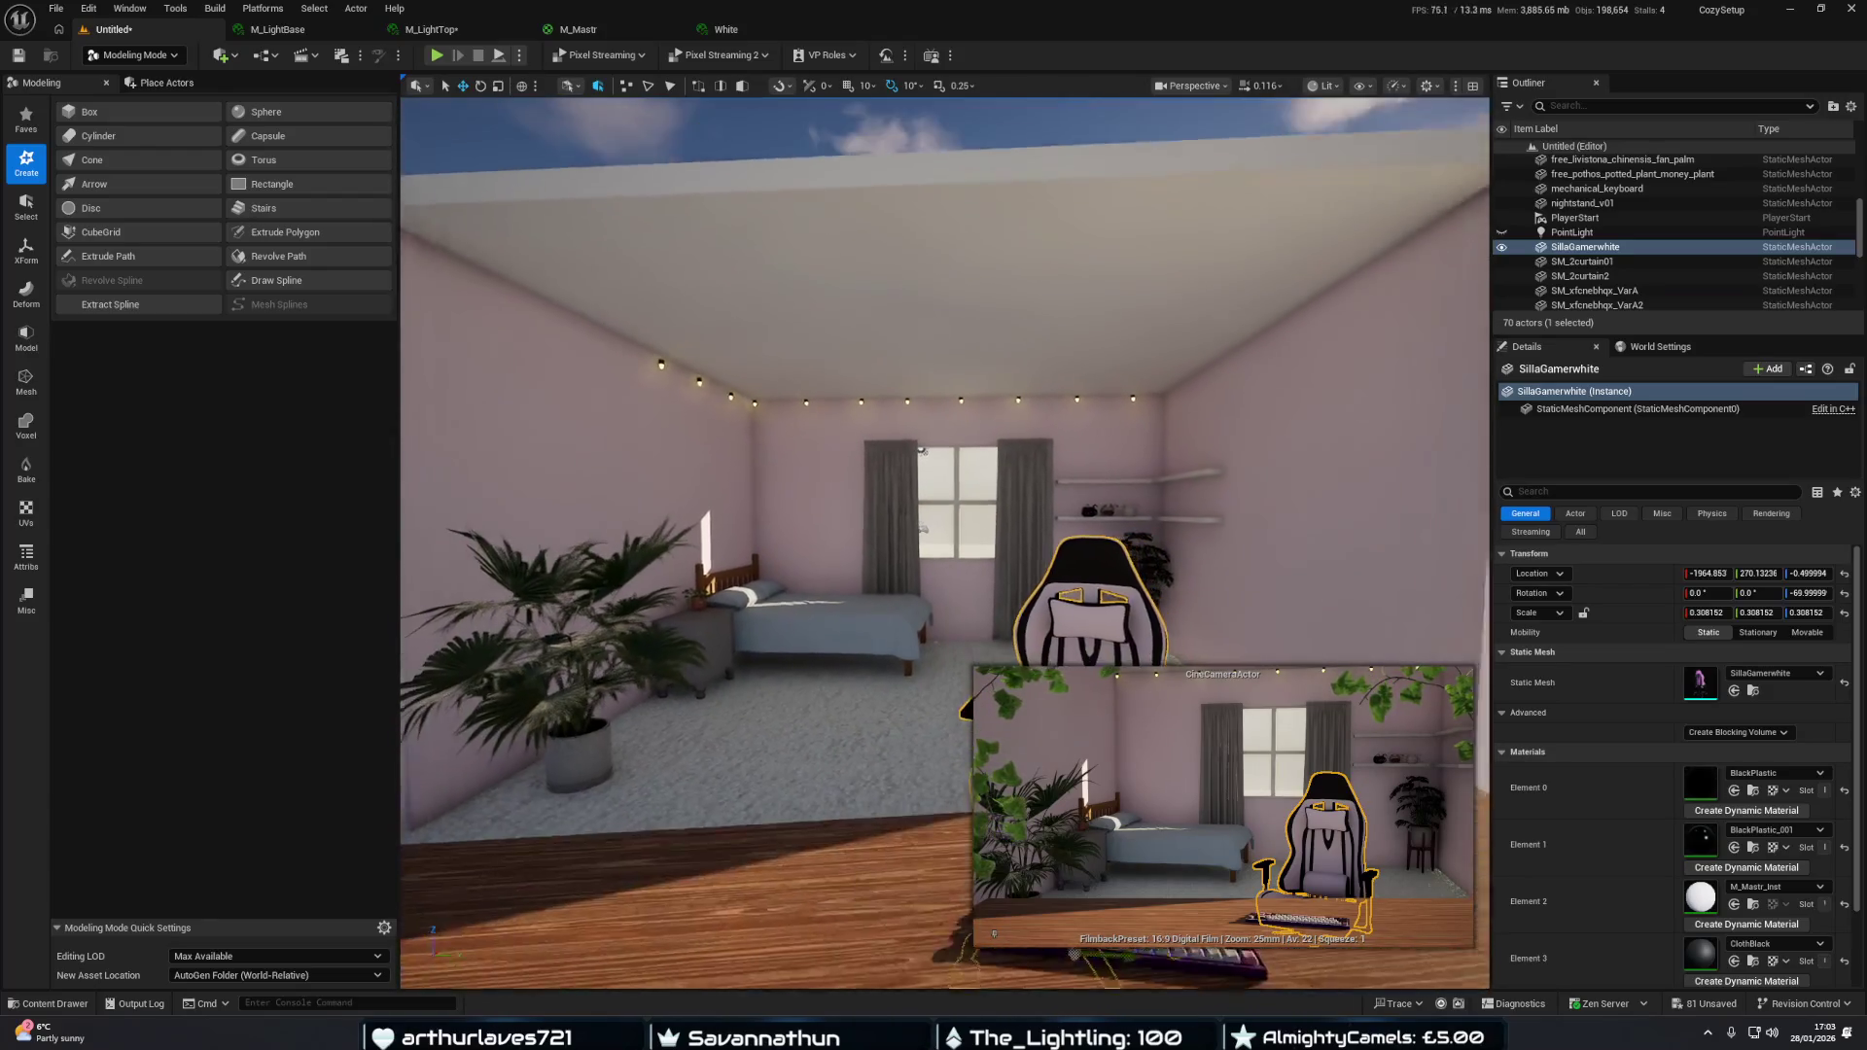
Unhide the PointLight in the Outliner and select it.
scroll(945, 542, down, 2)
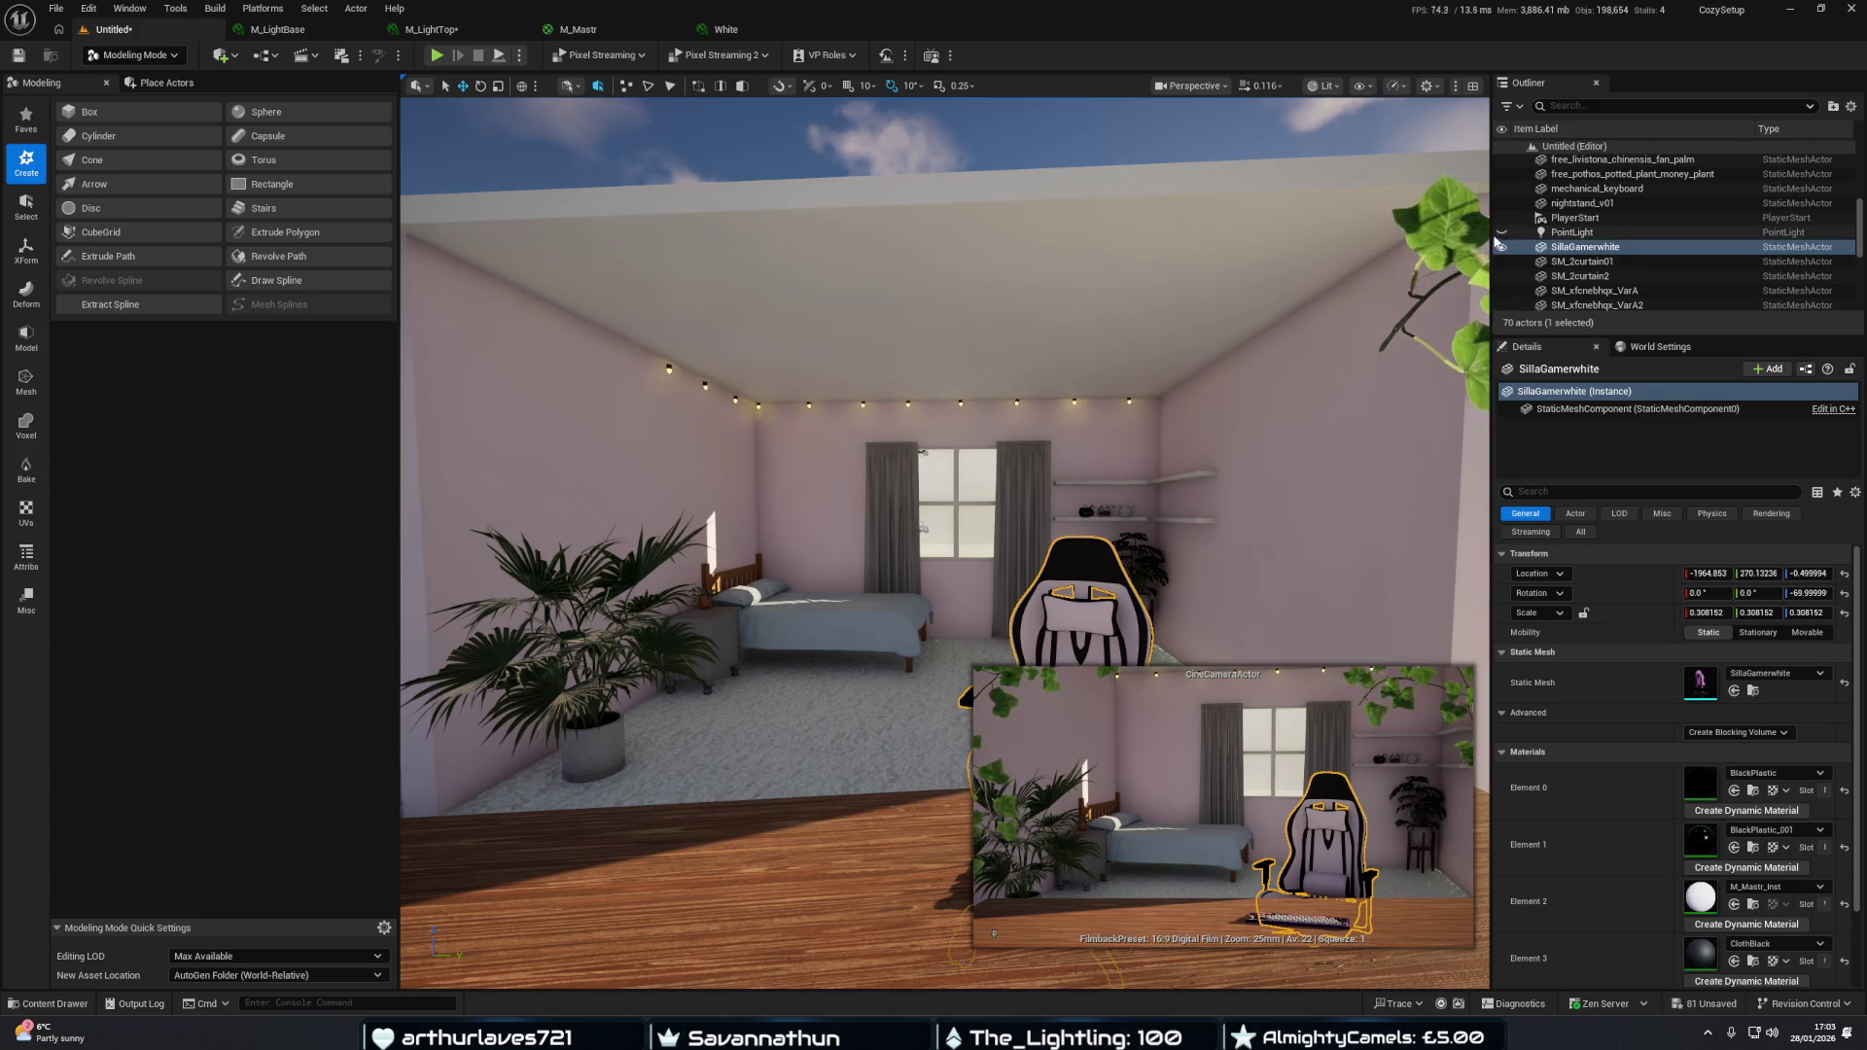
click(1501, 231)
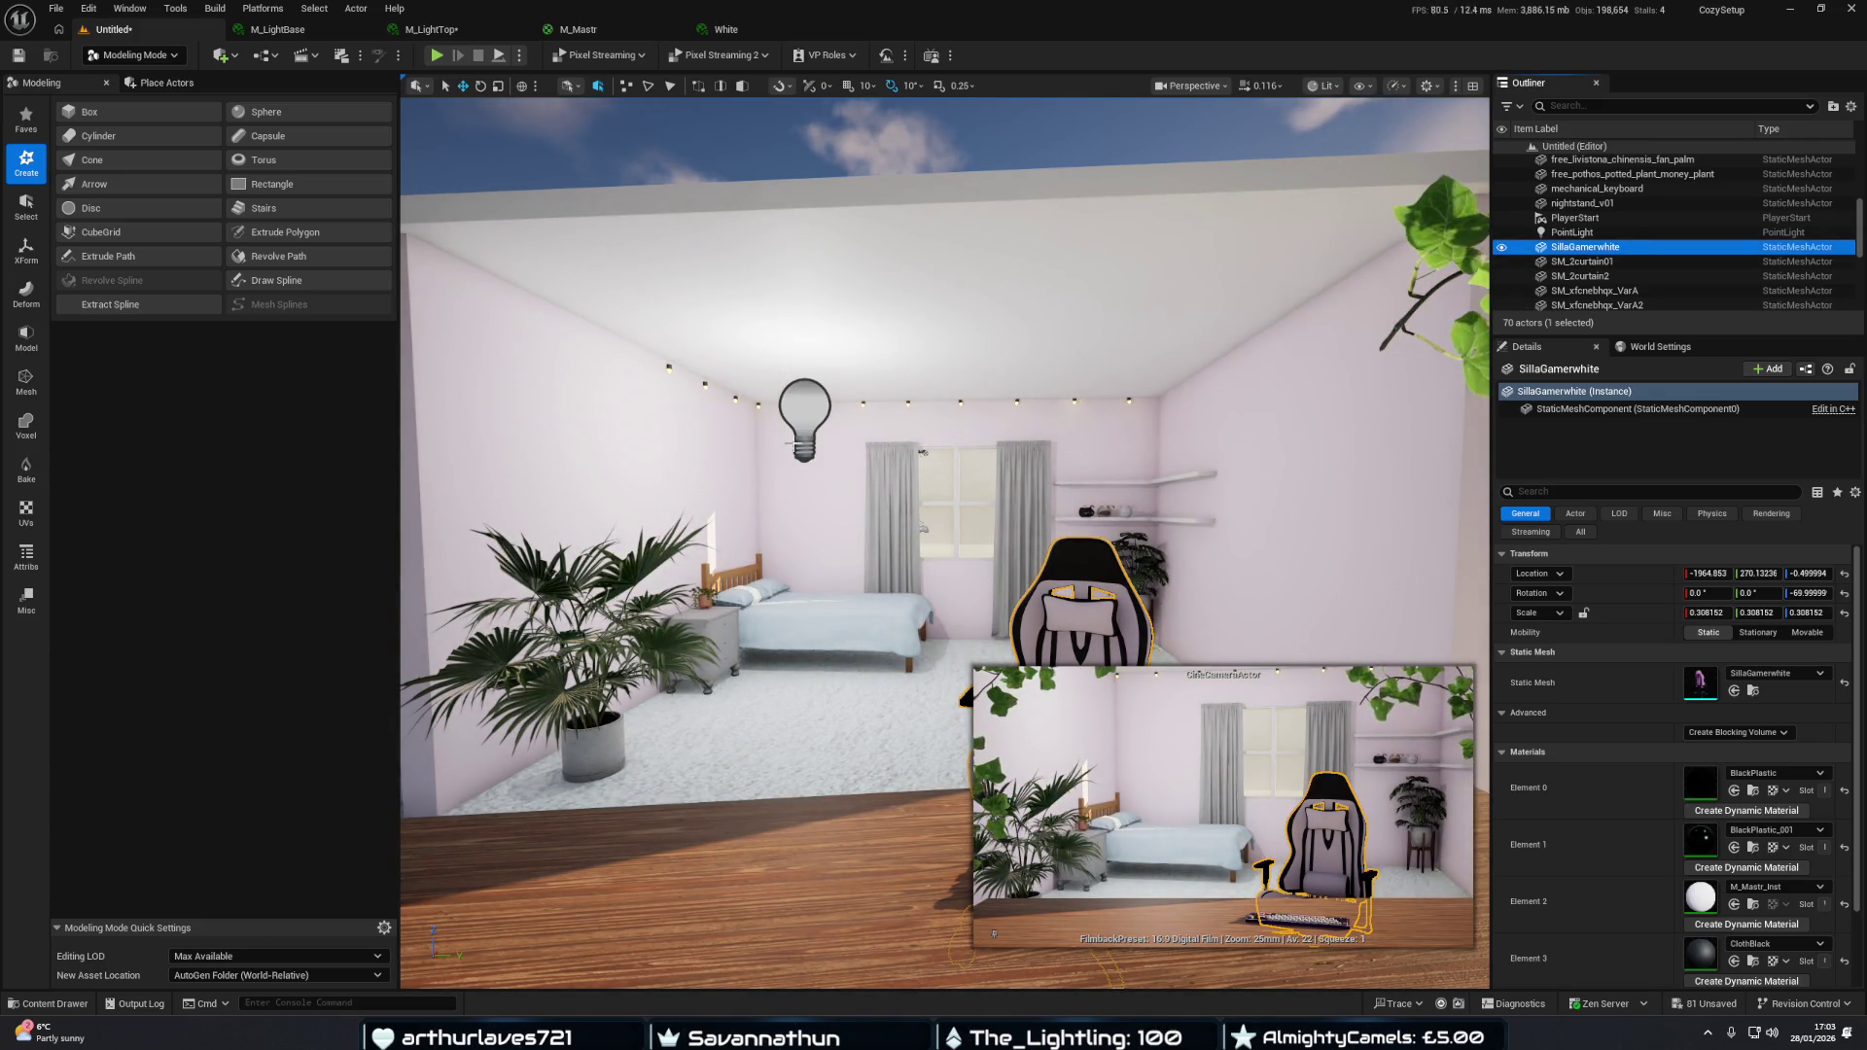
click(801, 446)
Lower the point light toward bed height and set its intensity to 1.
mouse_move(803, 373)
mouse_down()
mouse_move(807, 607)
mouse_move(803, 312)
mouse_move(822, 338)
mouse_move(969, 382)
mouse_up()
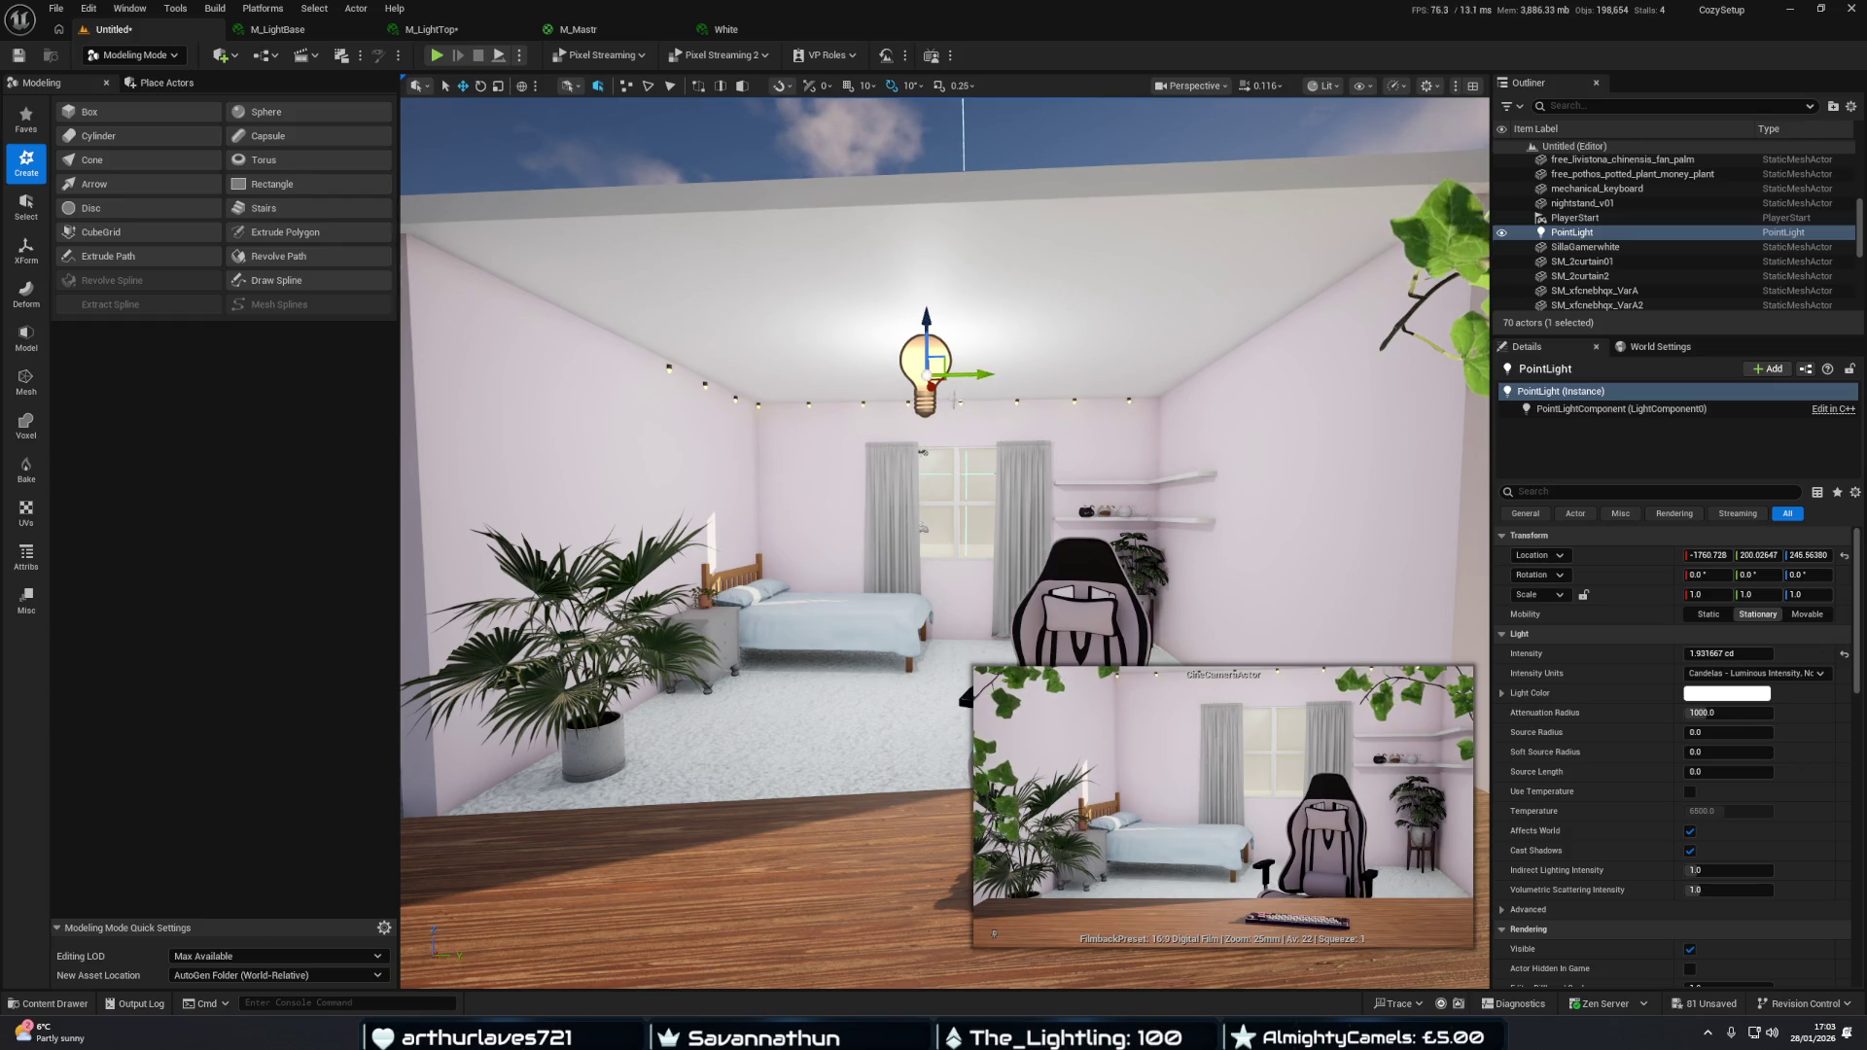
scroll(944, 543, down, 5)
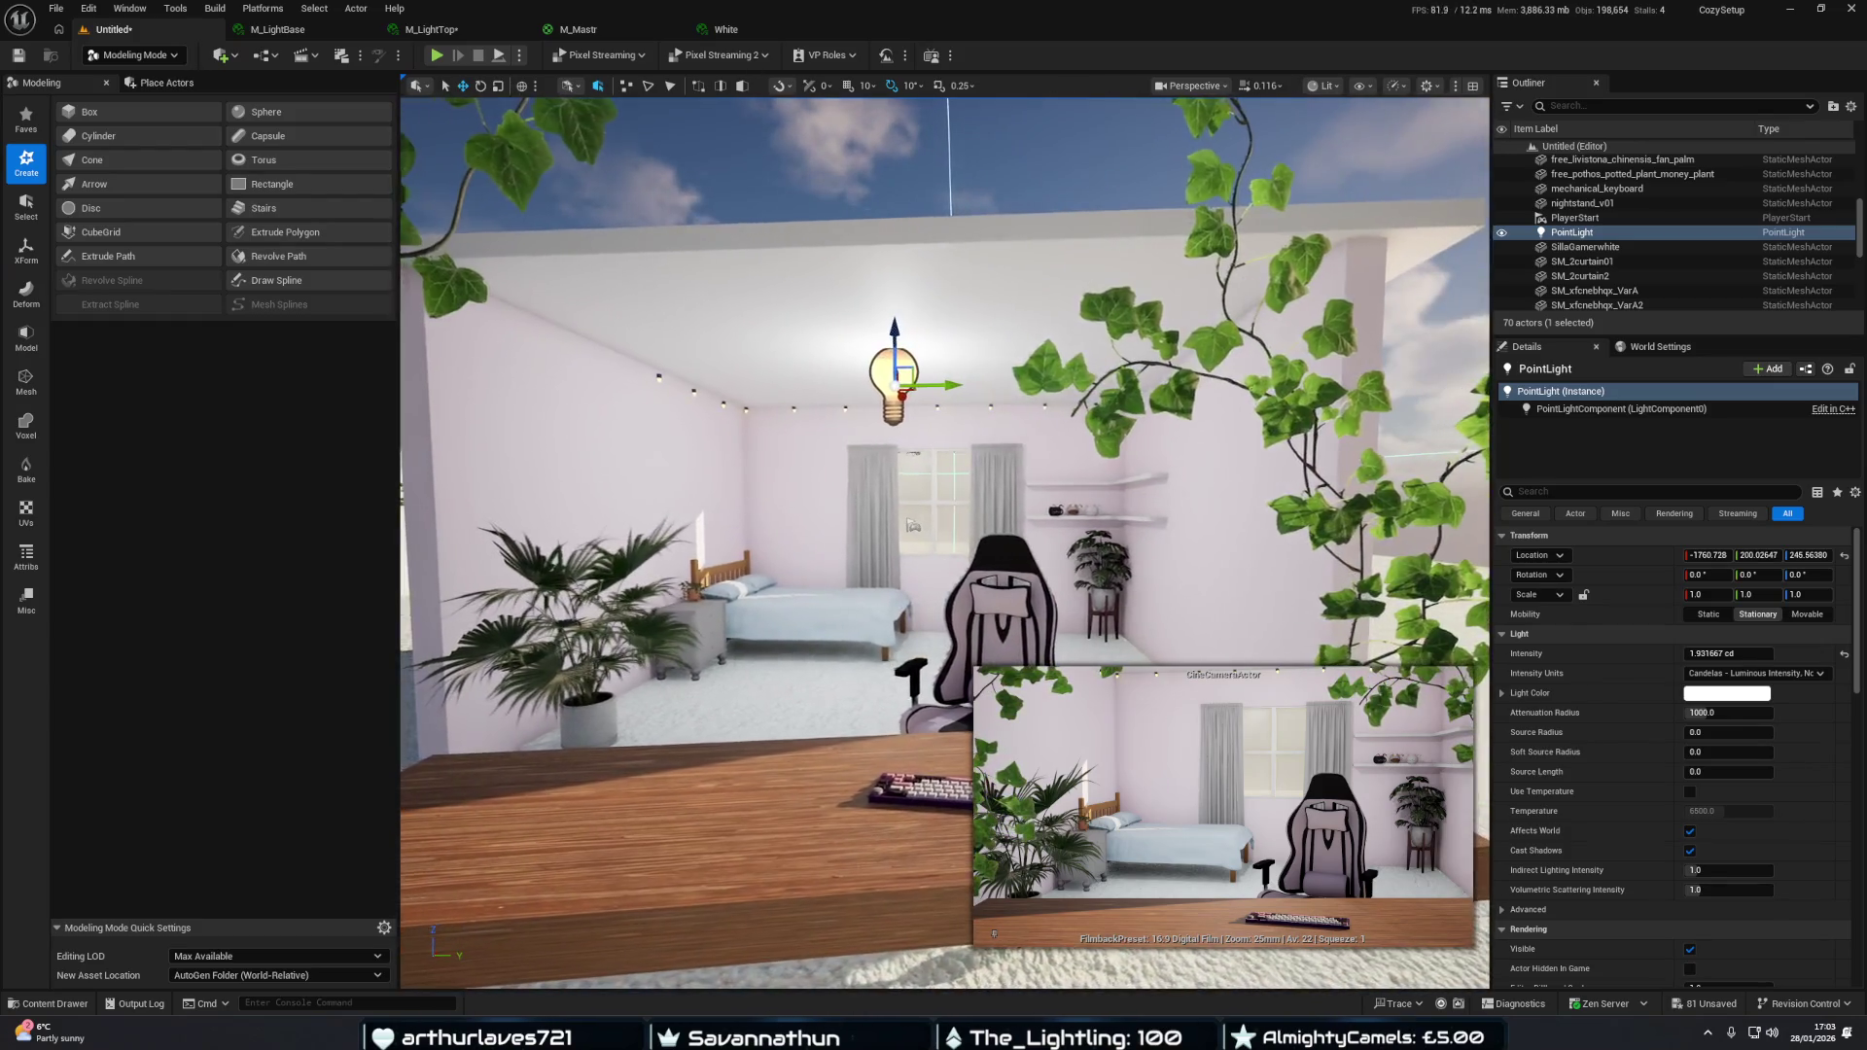
click(1706, 653)
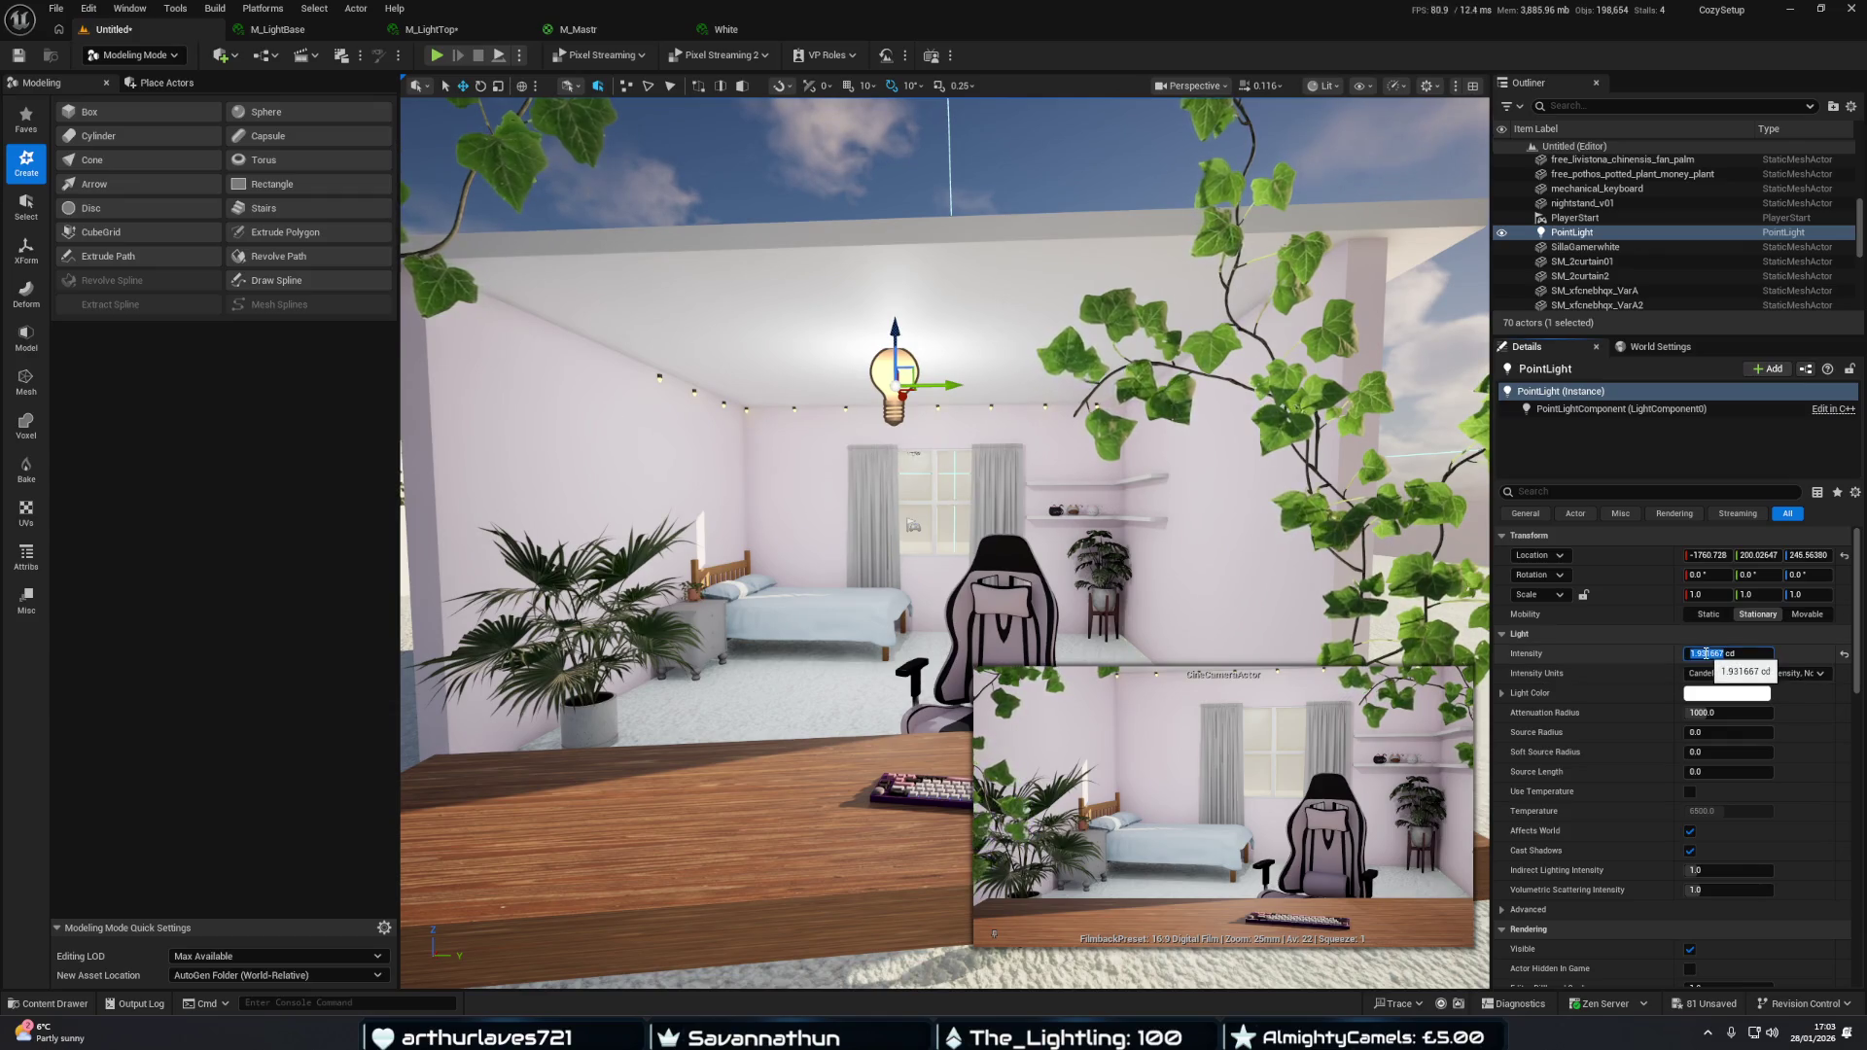
text(1)
key(Return)
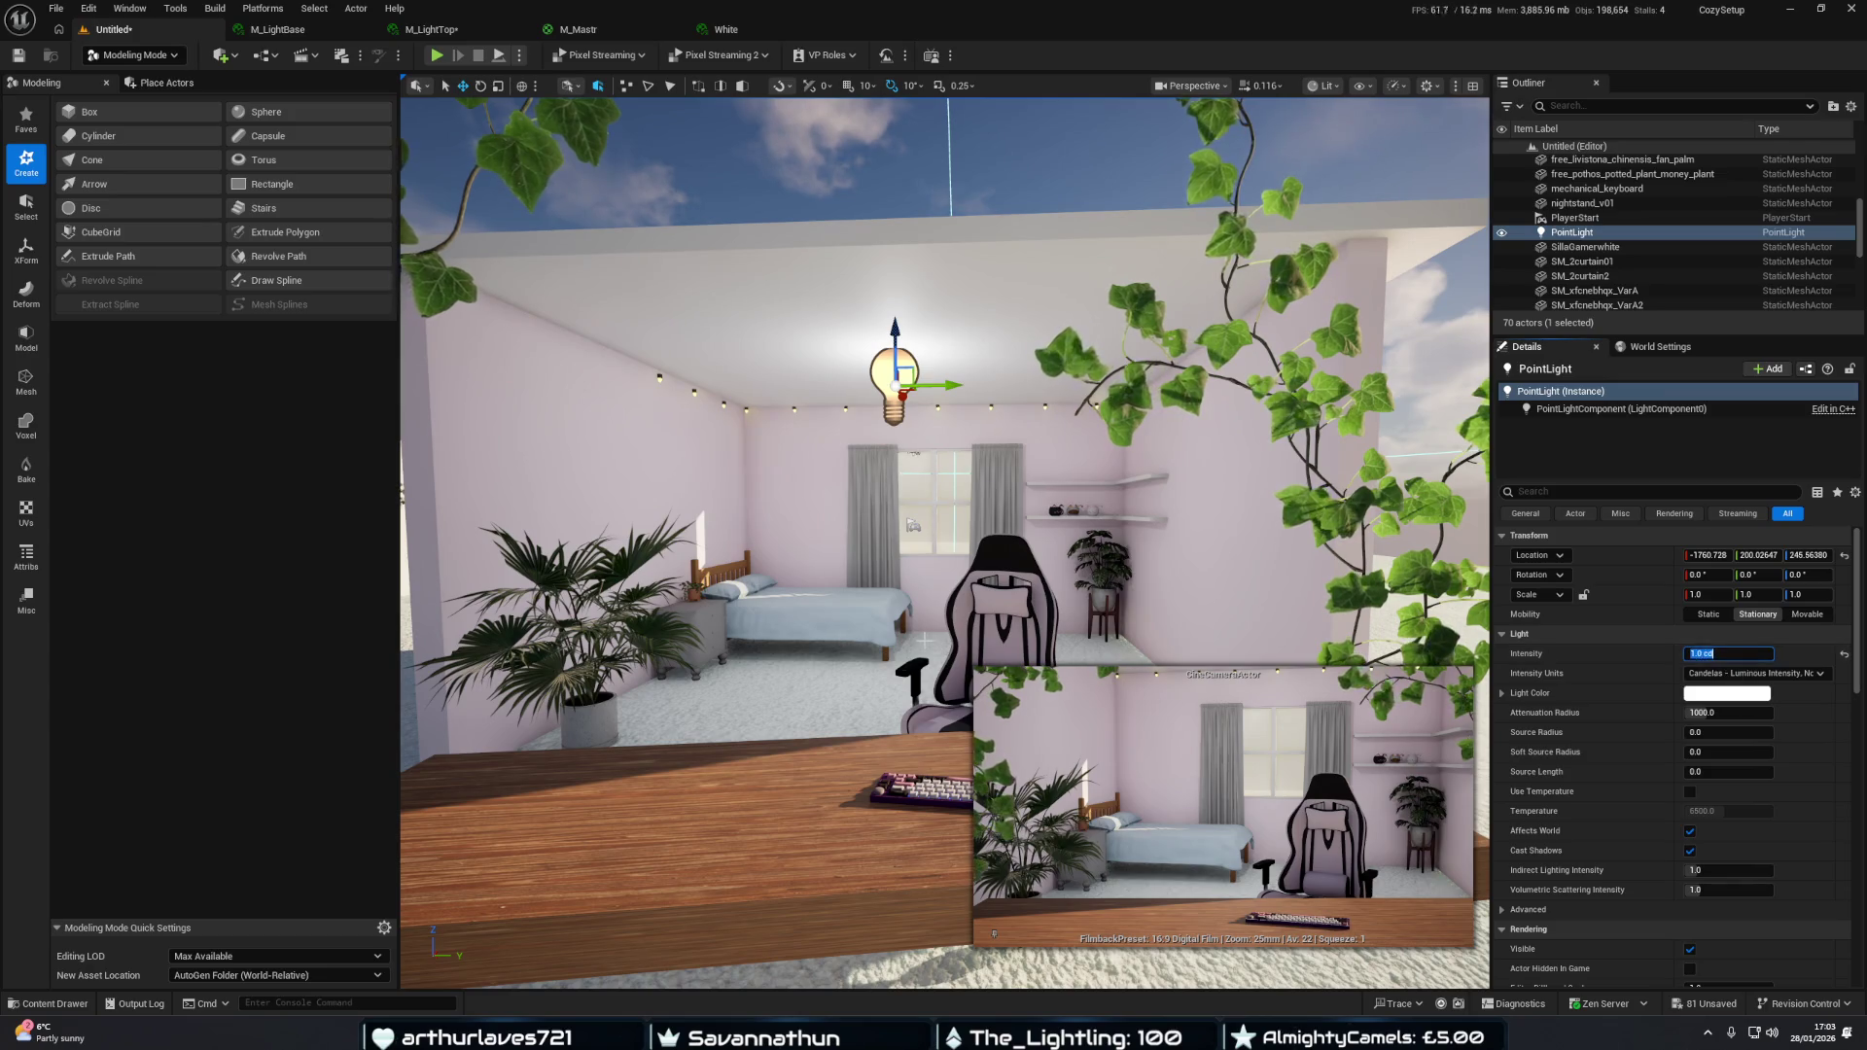
Enable Use Temperature on the point light (about 5016.8 K), then select the gaming chair.
scroll(945, 543, up, 3)
scroll(945, 542, up, 5)
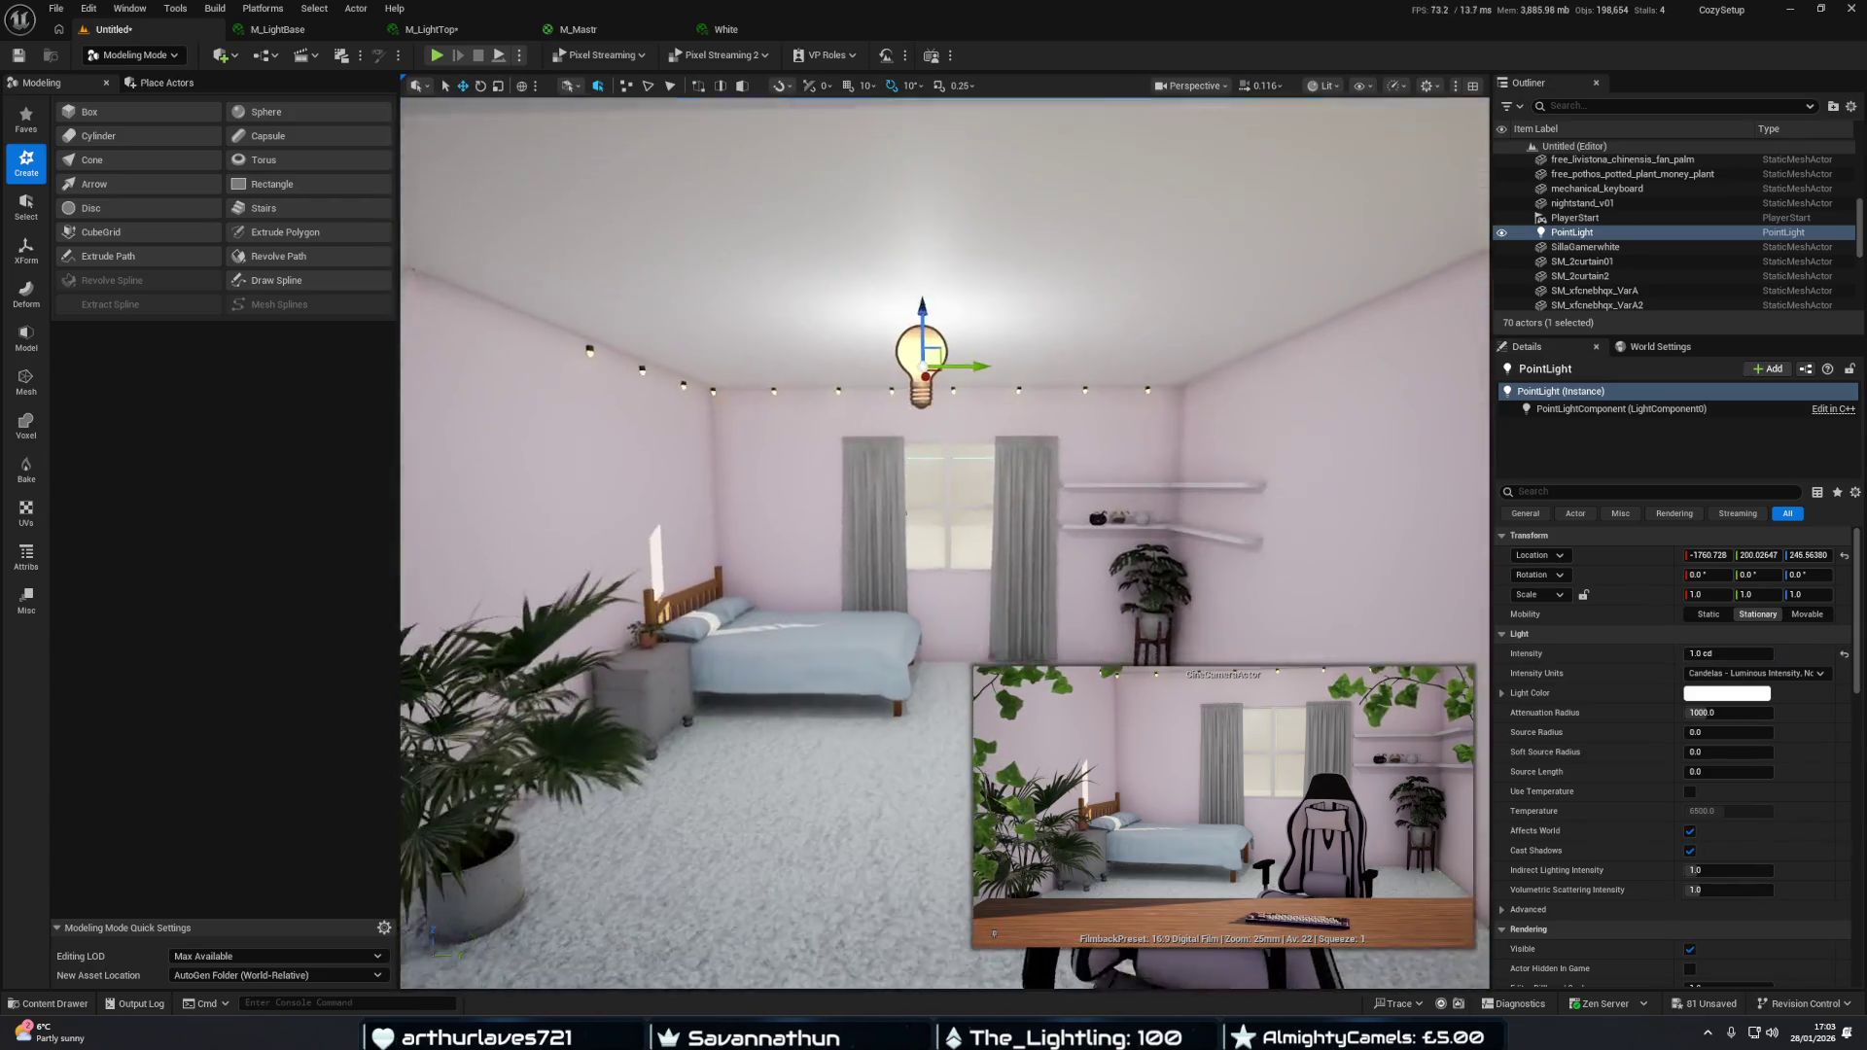
drag(944, 542, 875, 506)
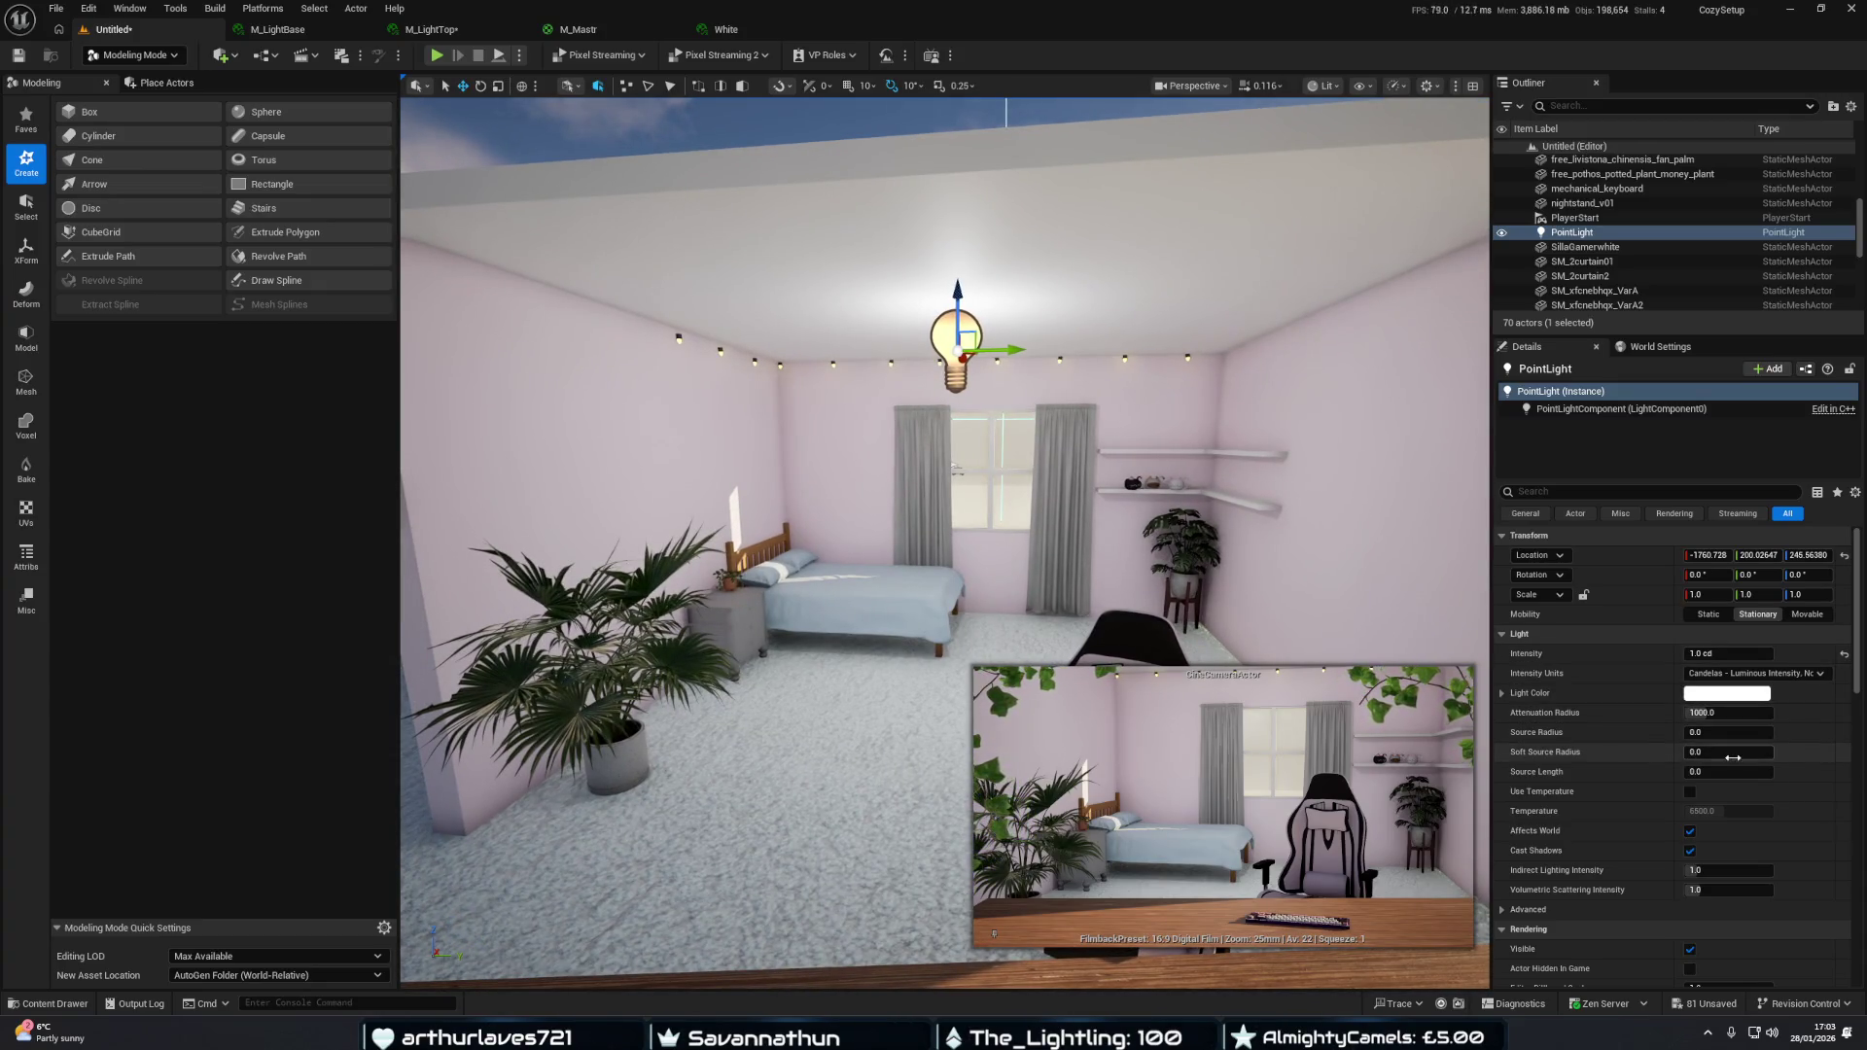
scroll(1731, 754, down, 1)
scroll(1732, 756, up, 1)
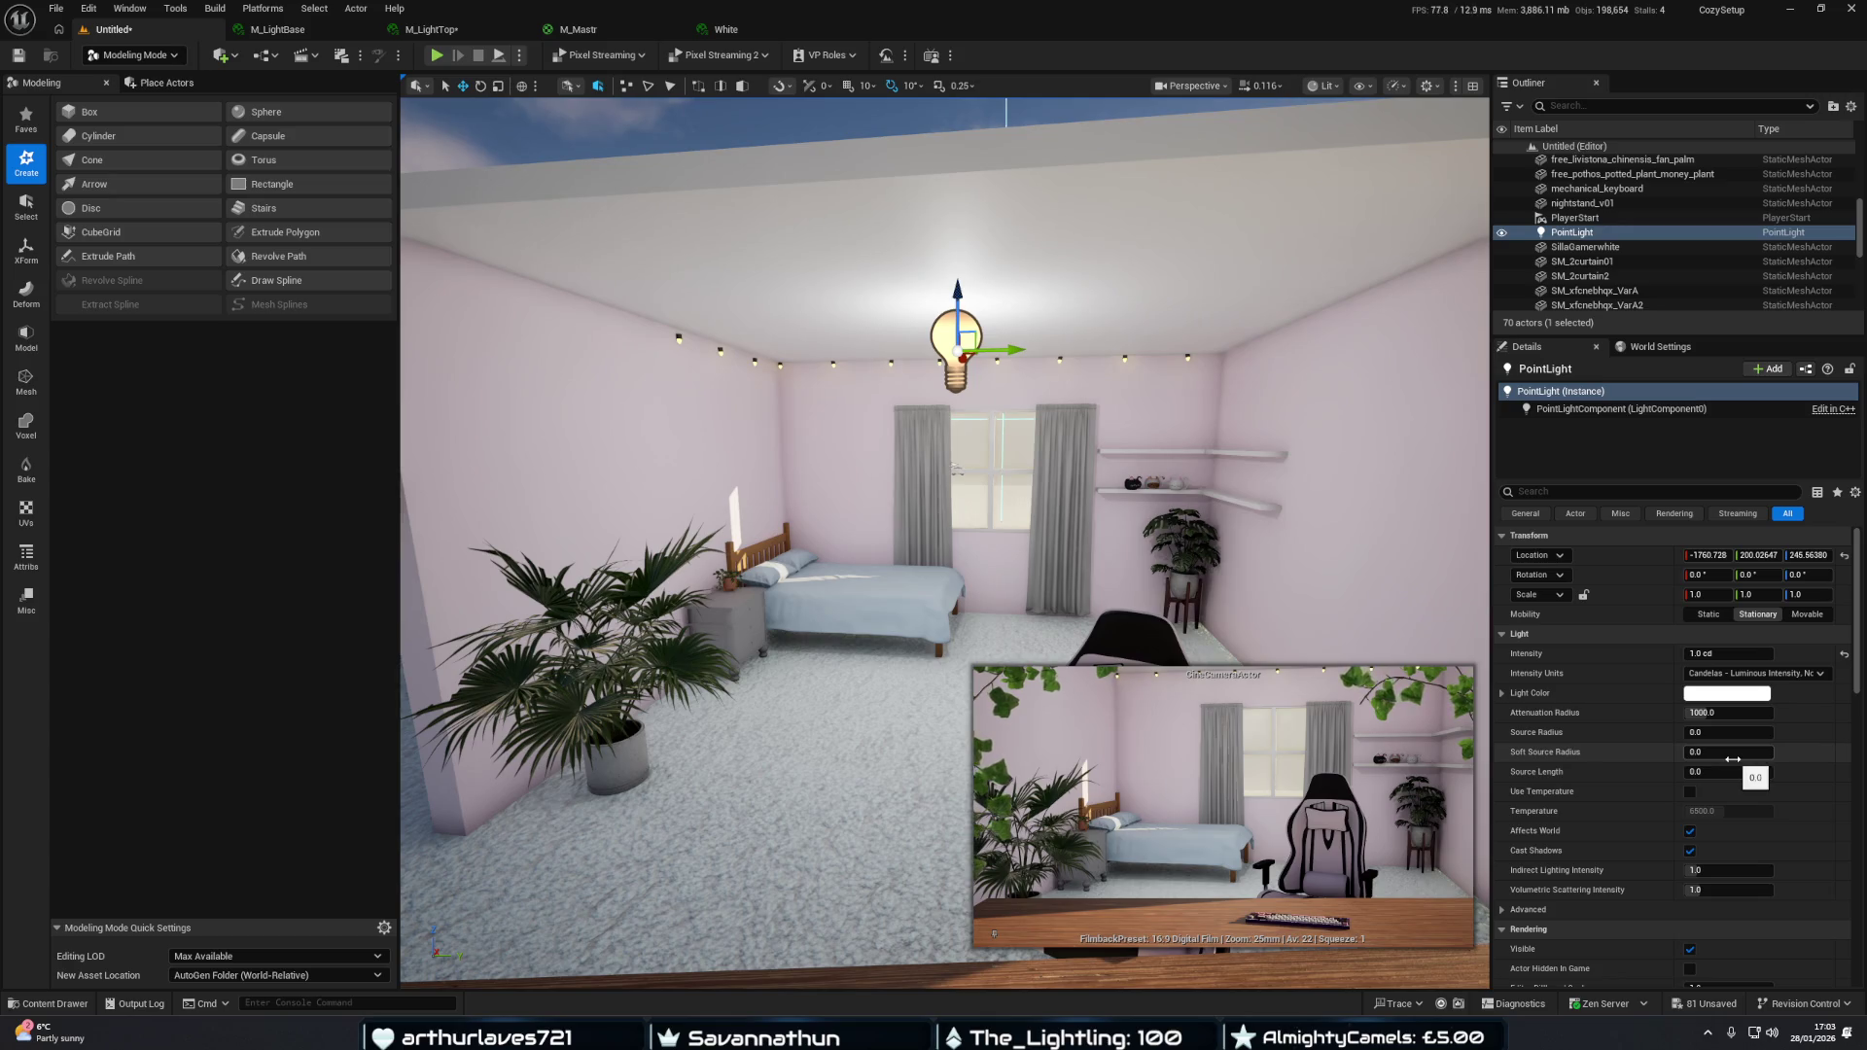
click(1691, 792)
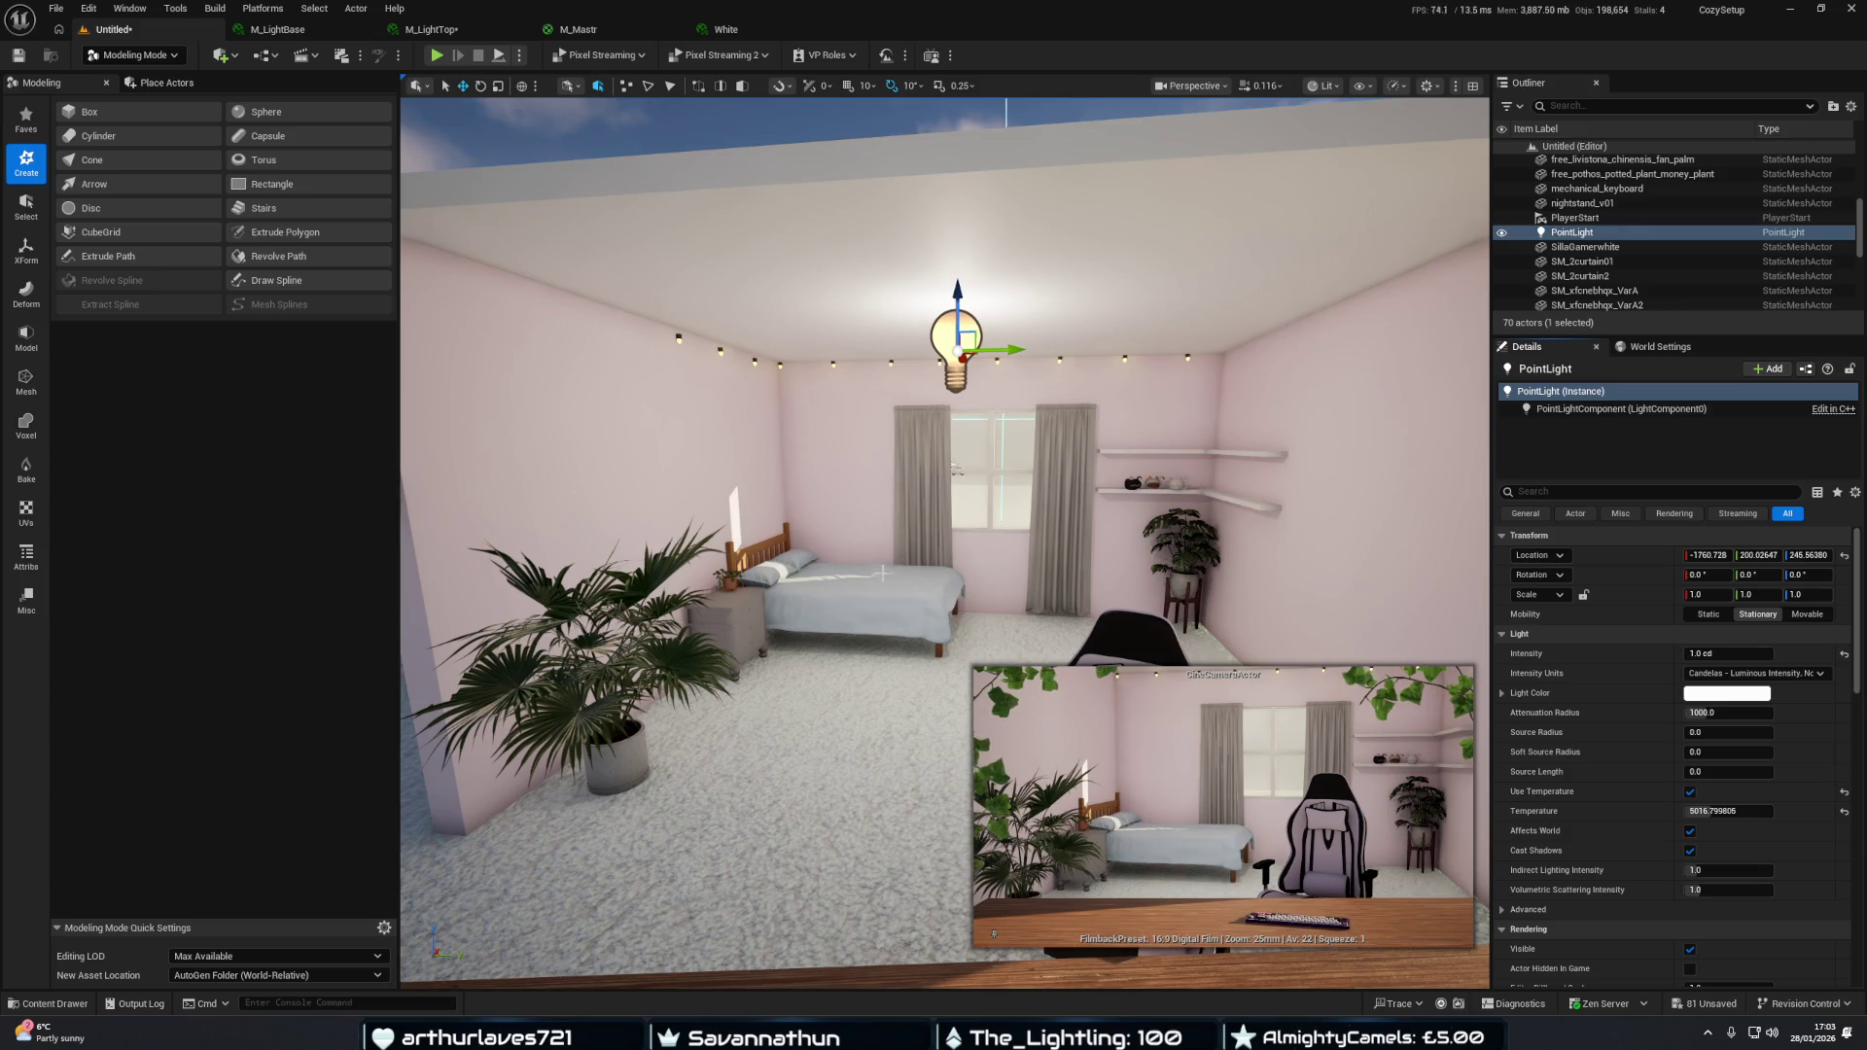
scroll(944, 542, down, 5)
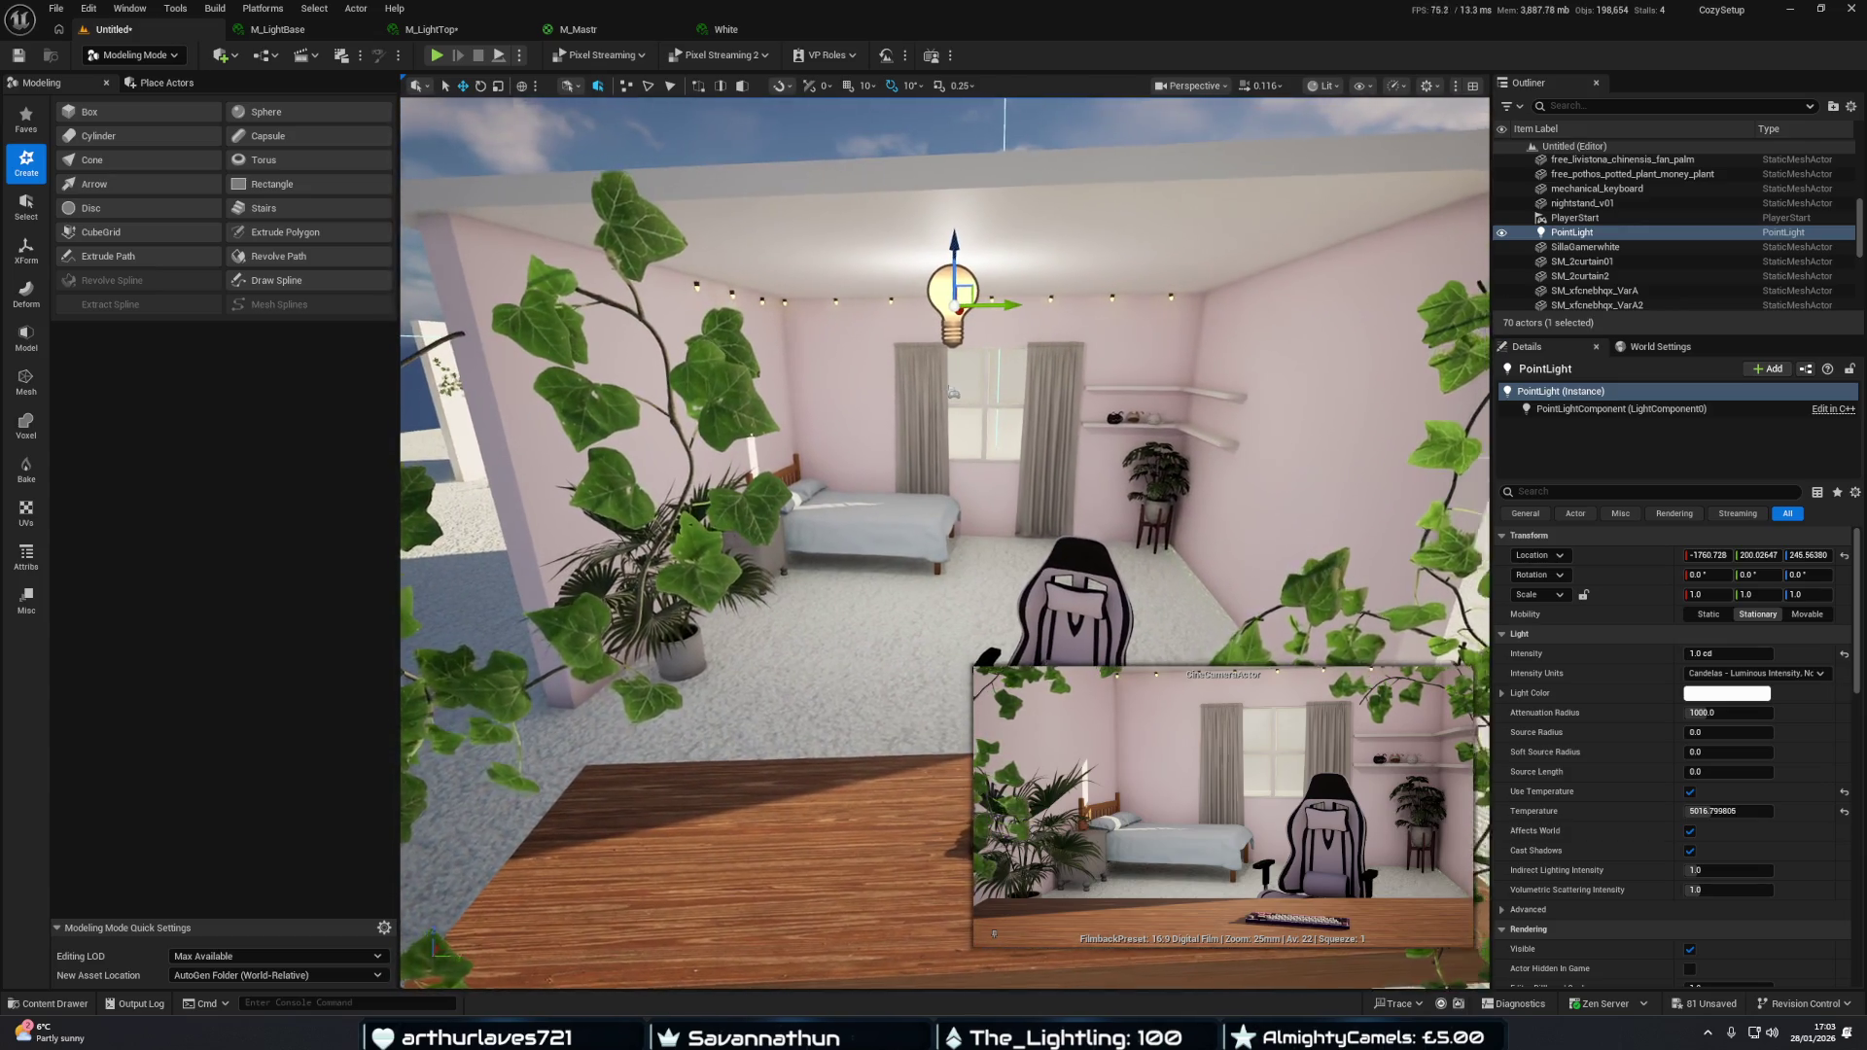
scroll(953, 392, up, 6)
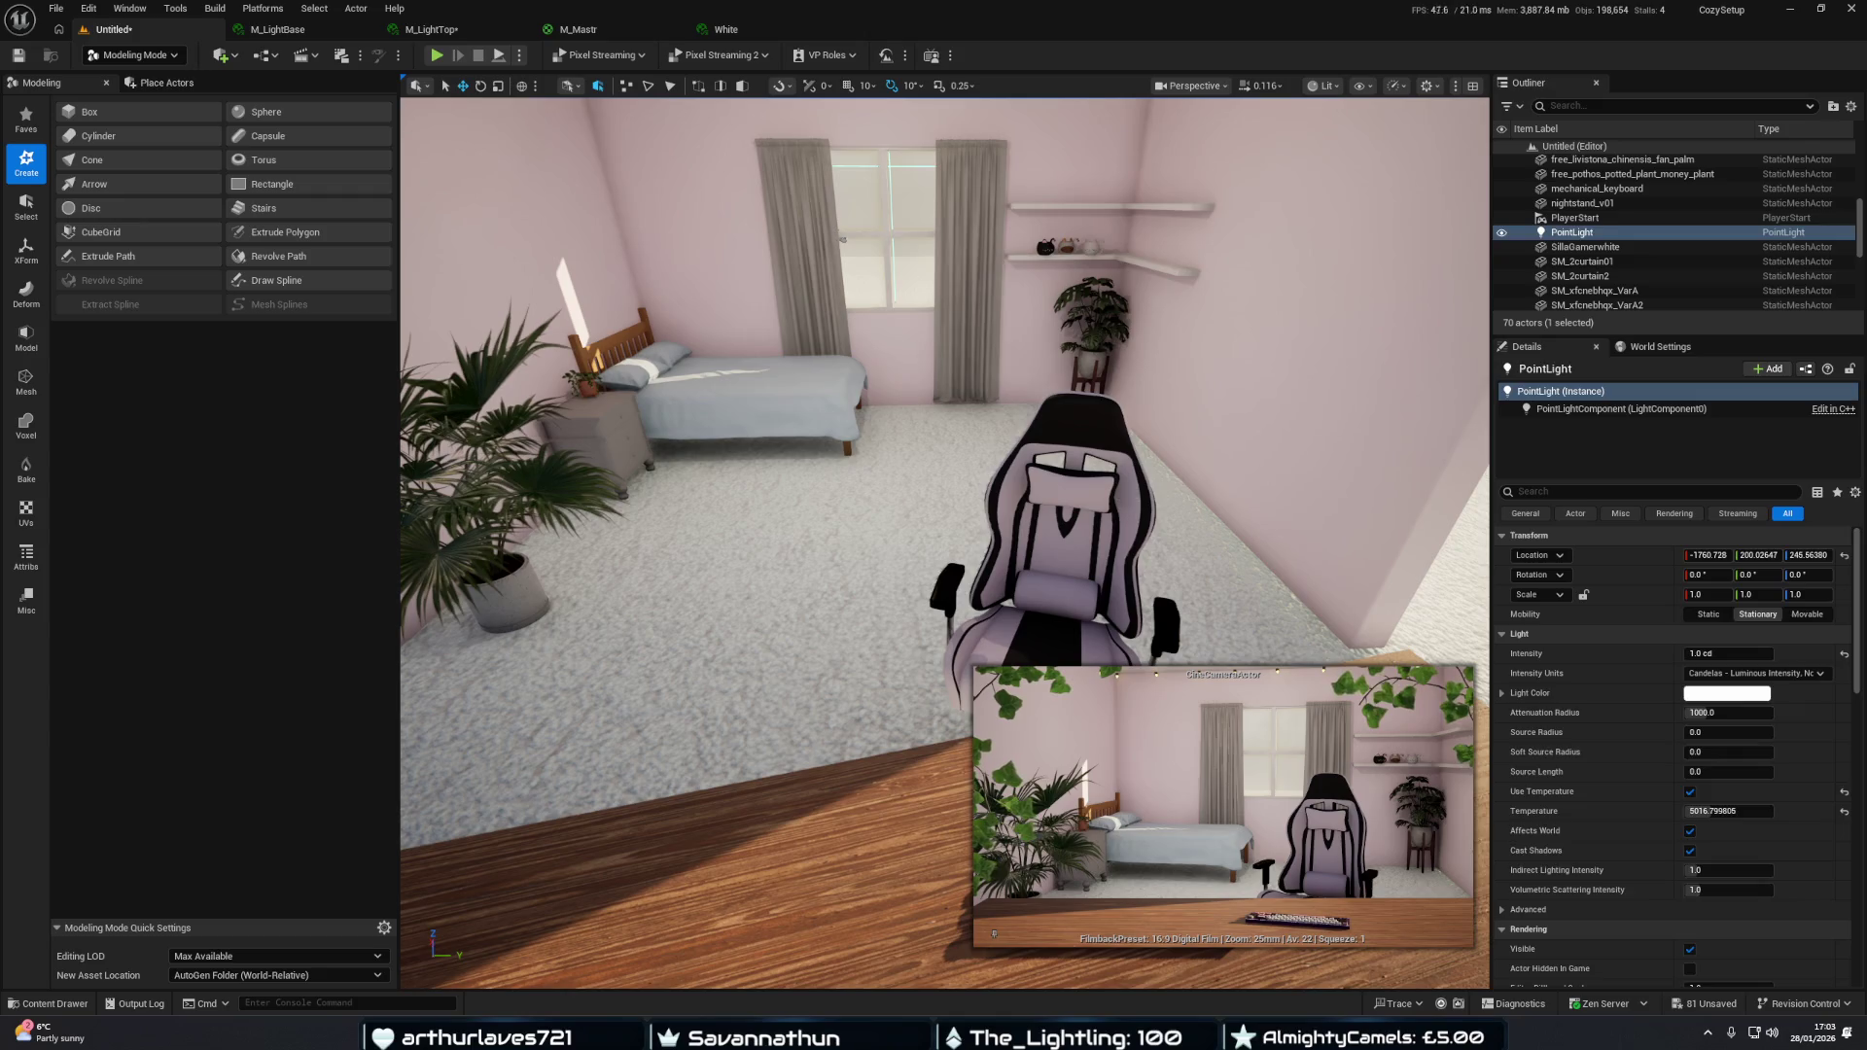
click(1065, 486)
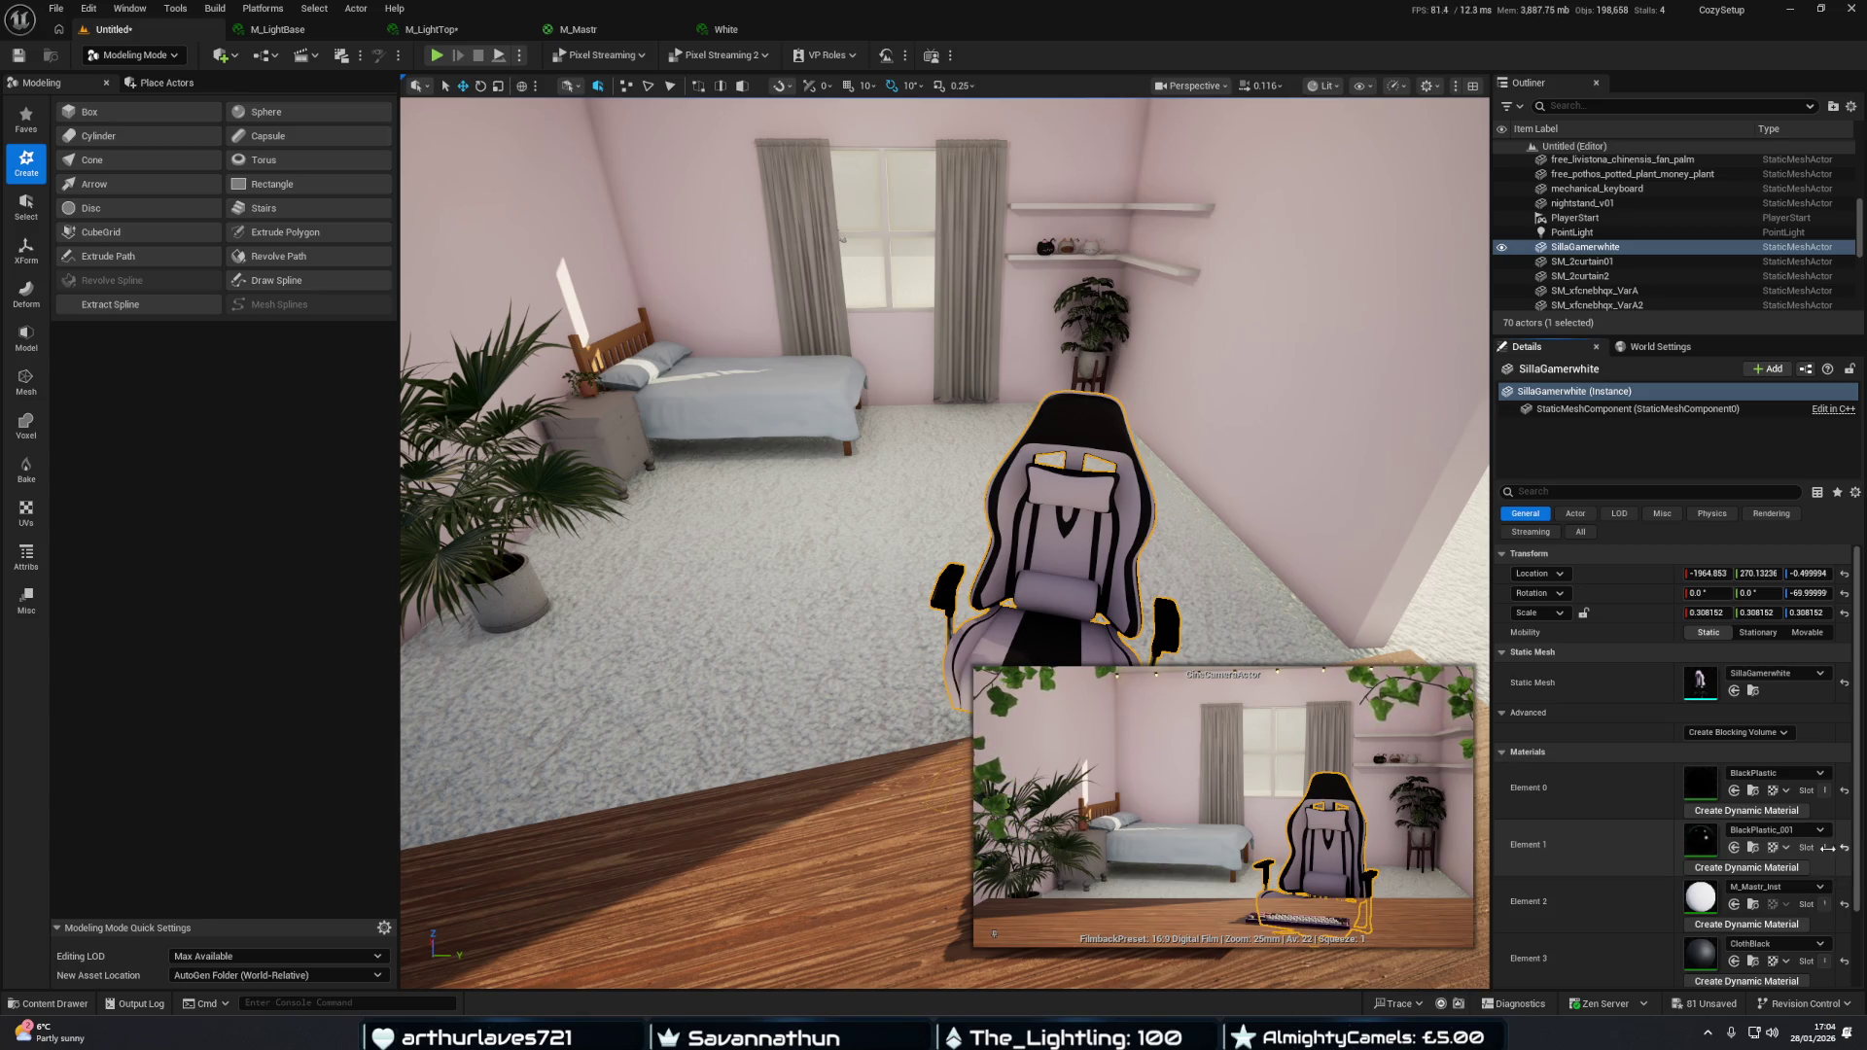
Undo an accidental material replacement on the chair's Element 1 slot.
click(1798, 832)
click(1760, 737)
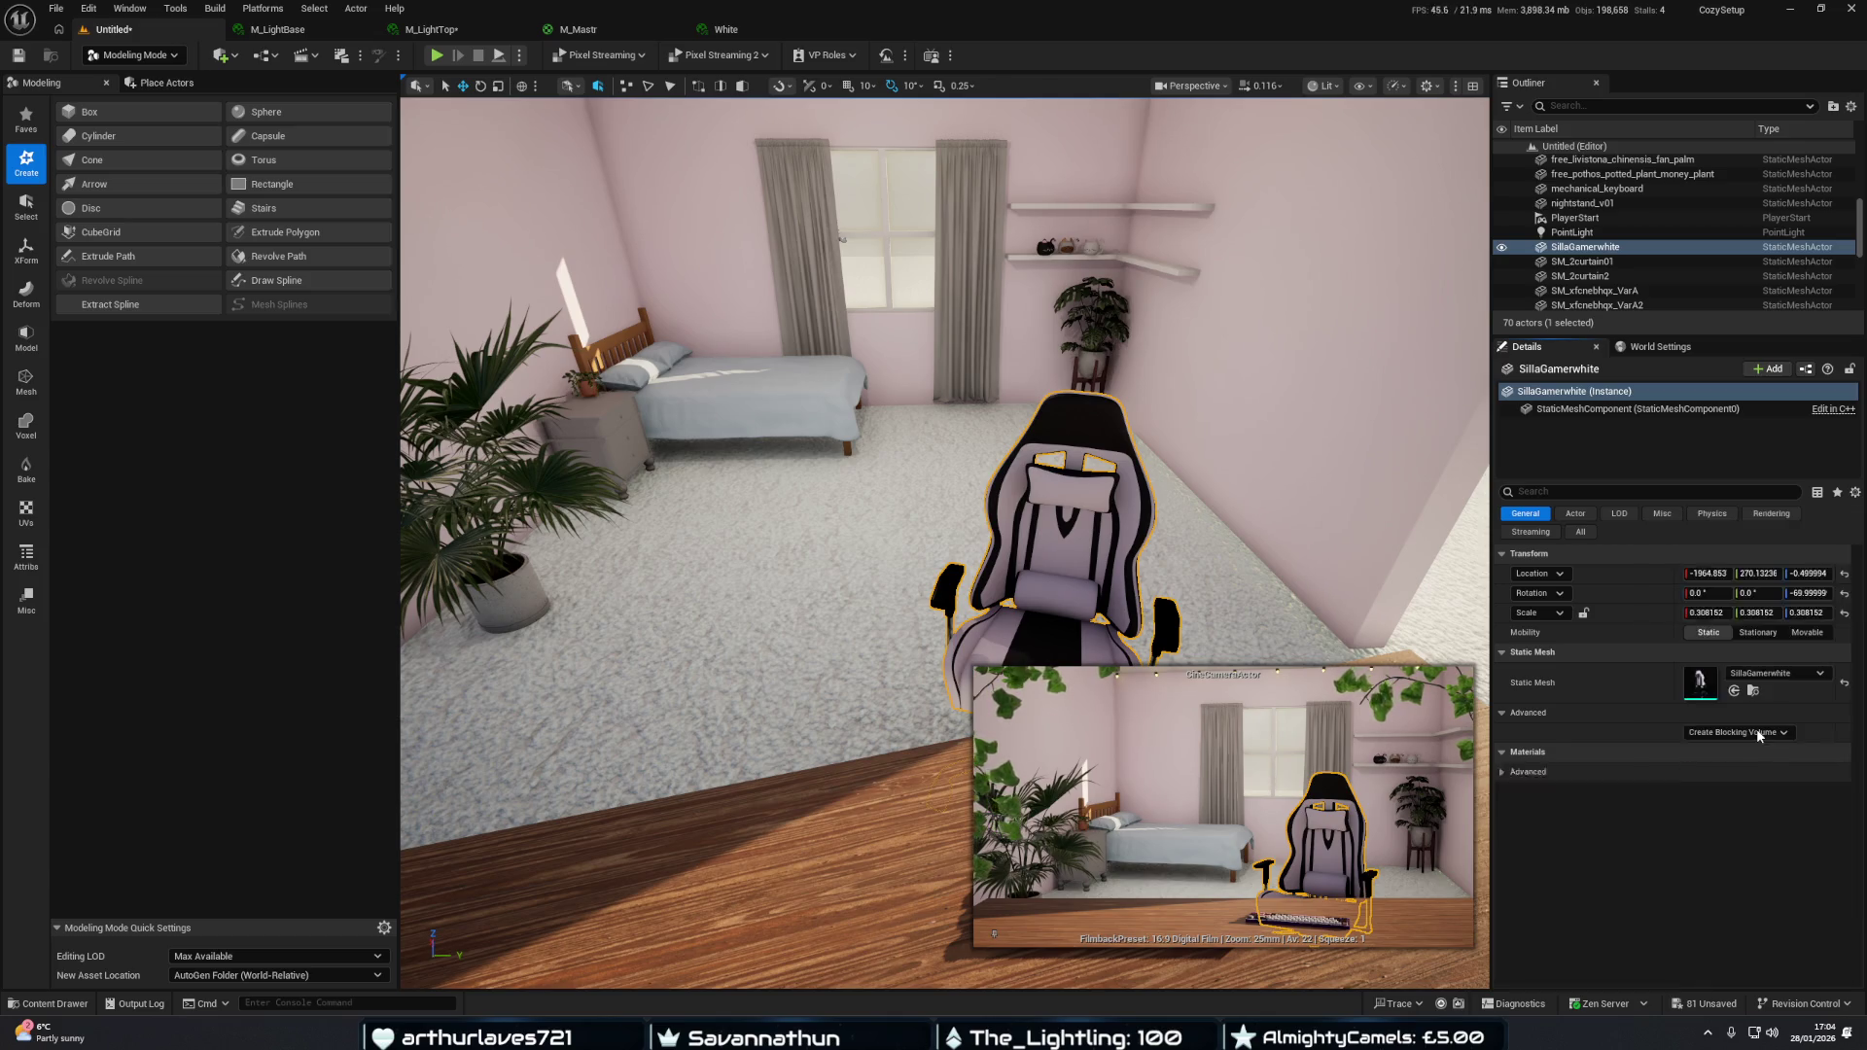
key(ctrl+z)
scroll(1585, 842, down, 2)
scroll(1605, 837, down, 1)
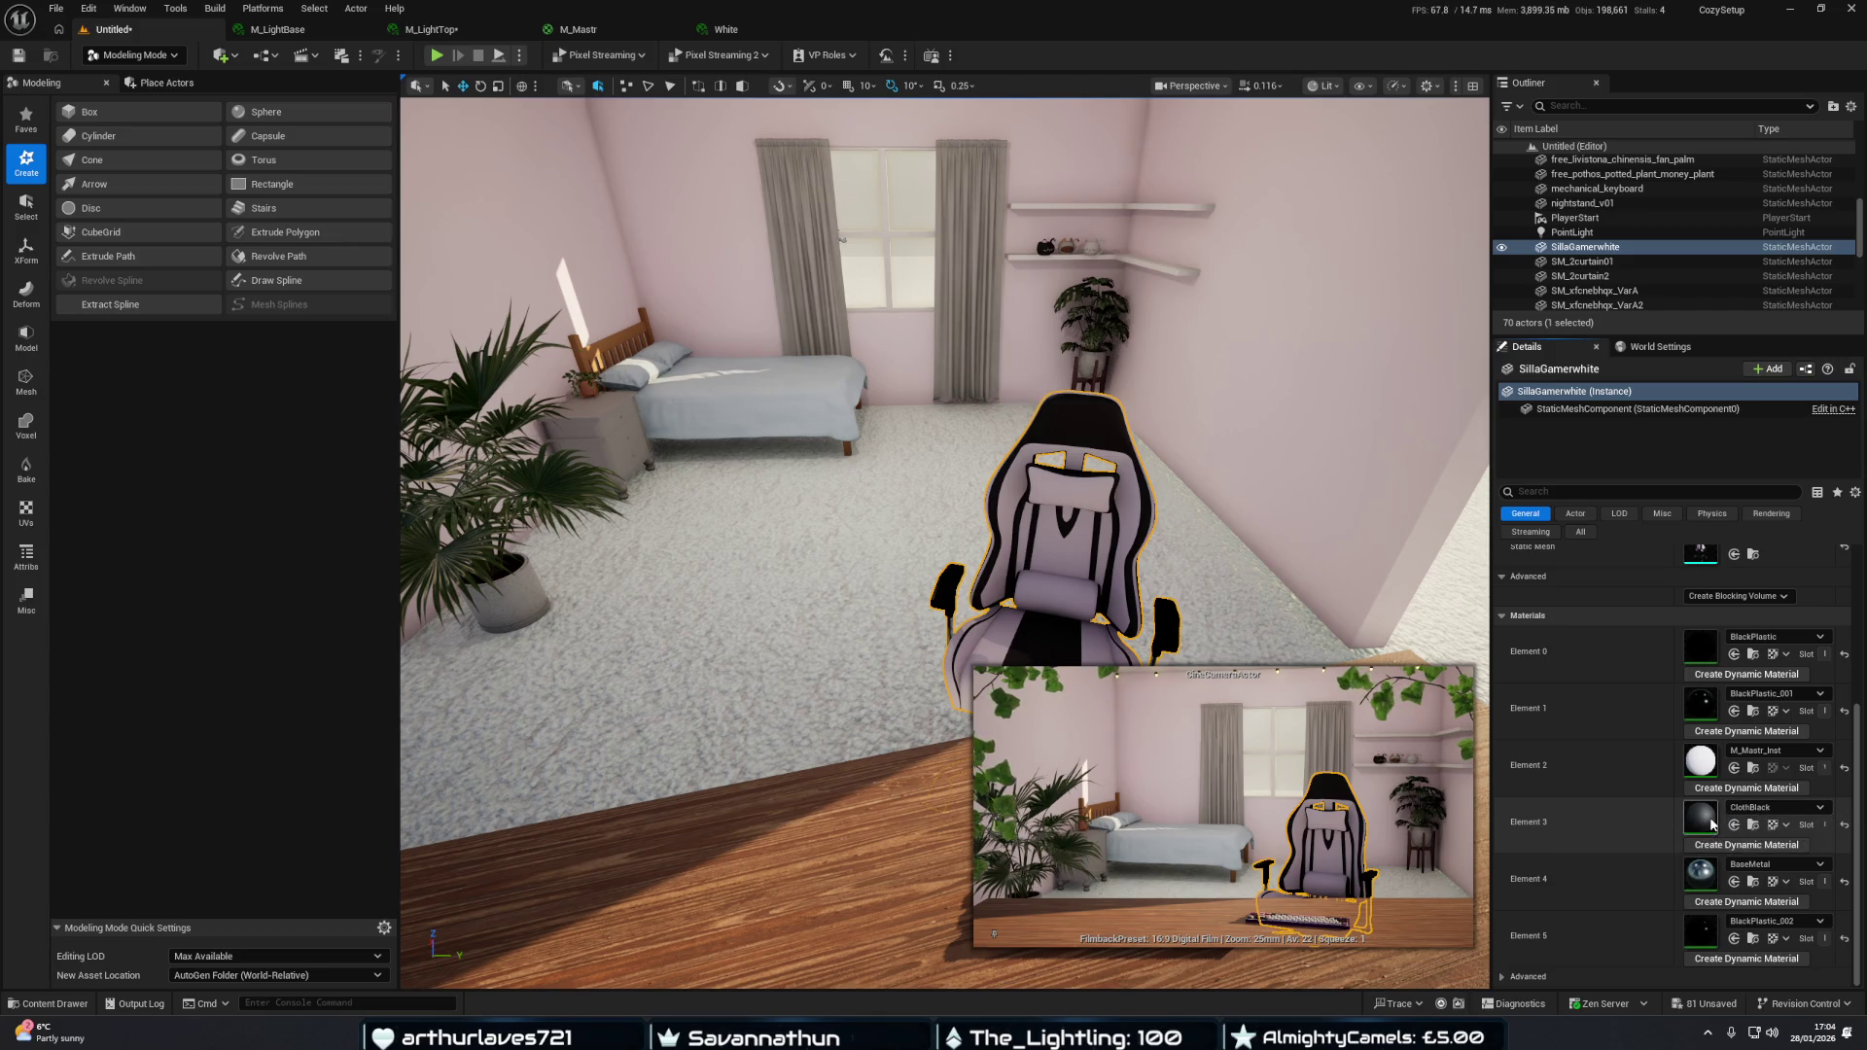
Switch ClothBlack from BaseColorTexture to a white BaseColorFactor and save it.
double_click(1702, 819)
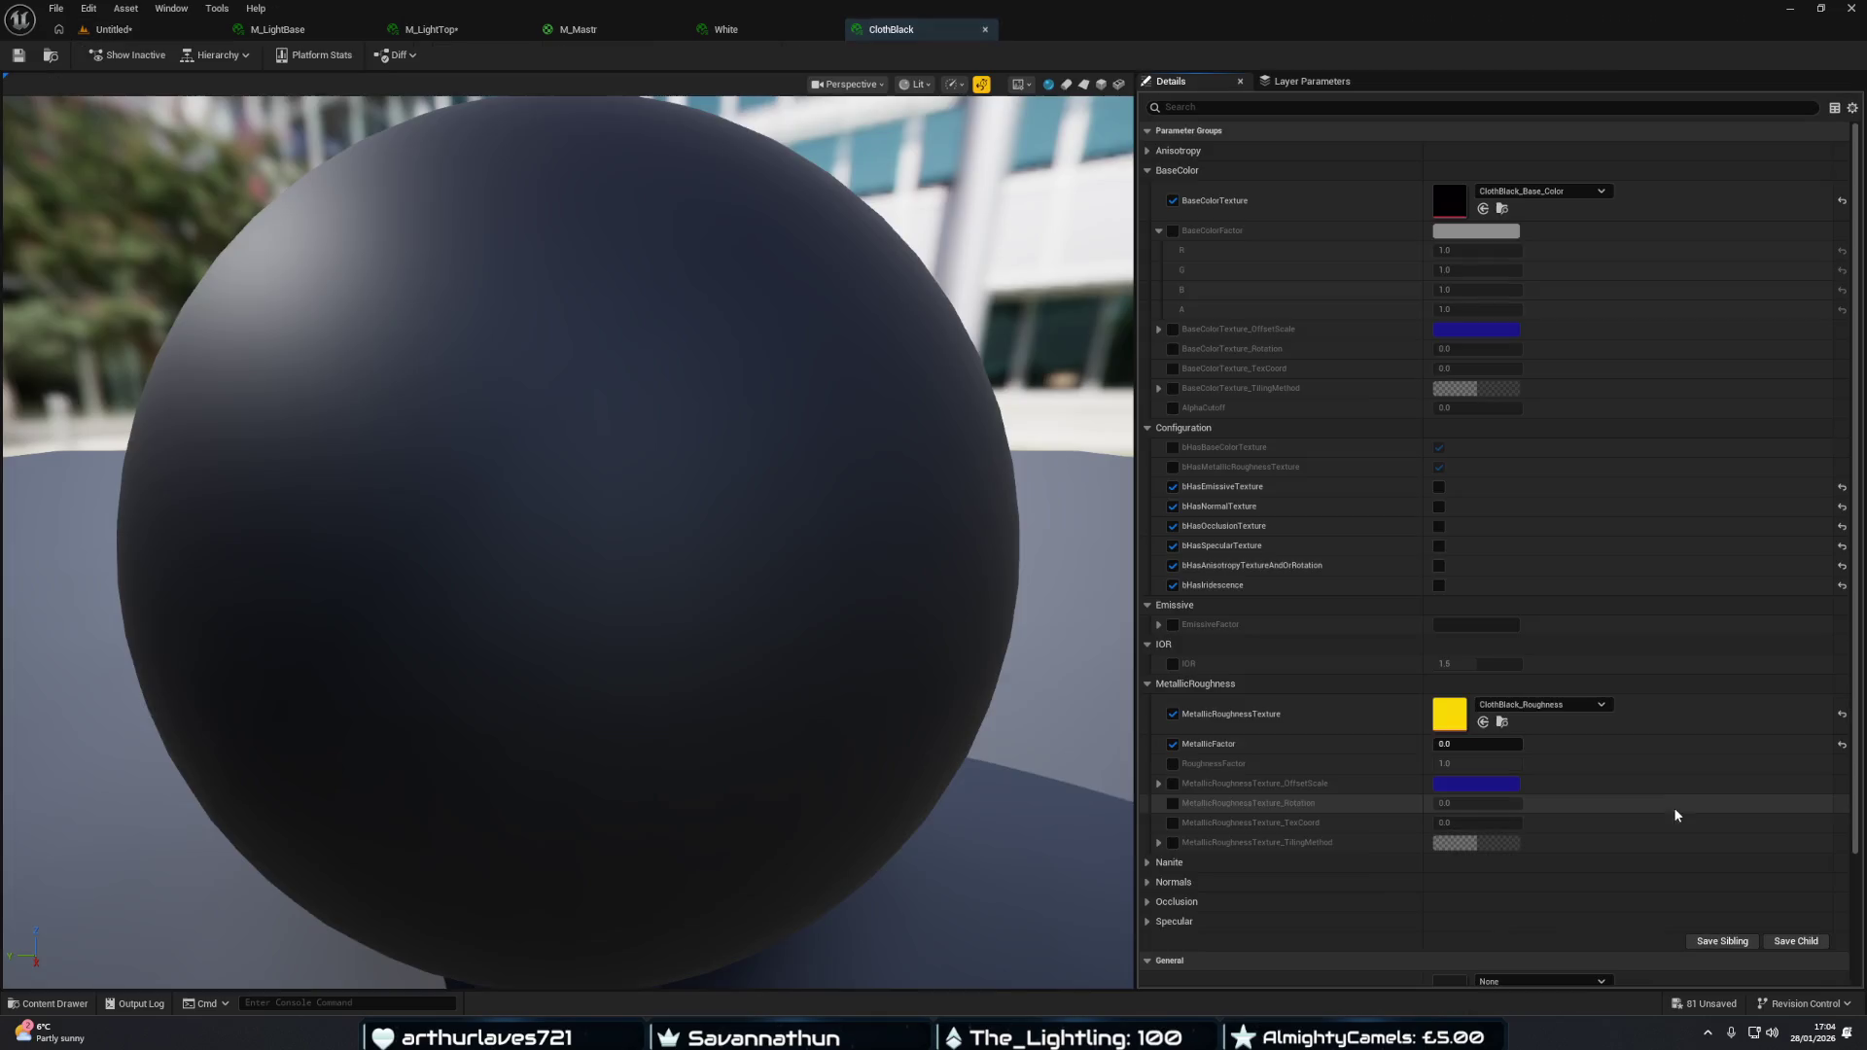
click(1172, 201)
click(1173, 230)
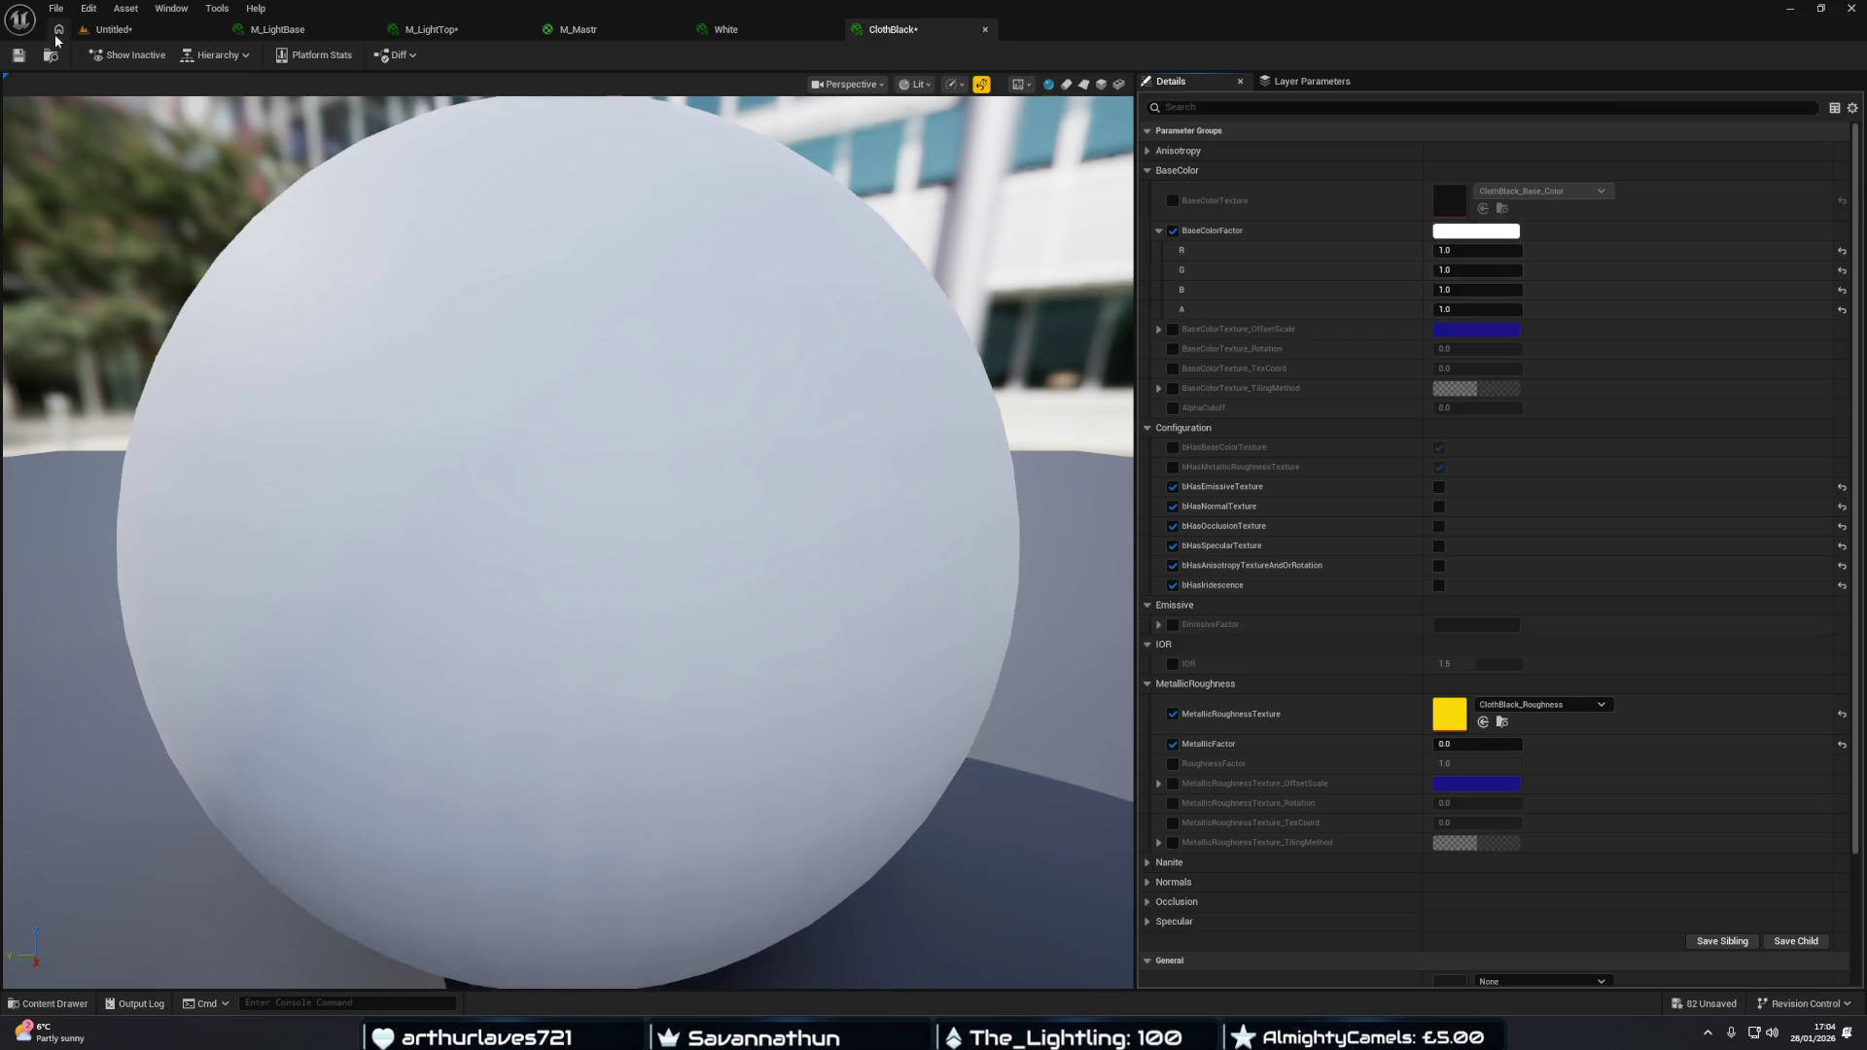
click(19, 56)
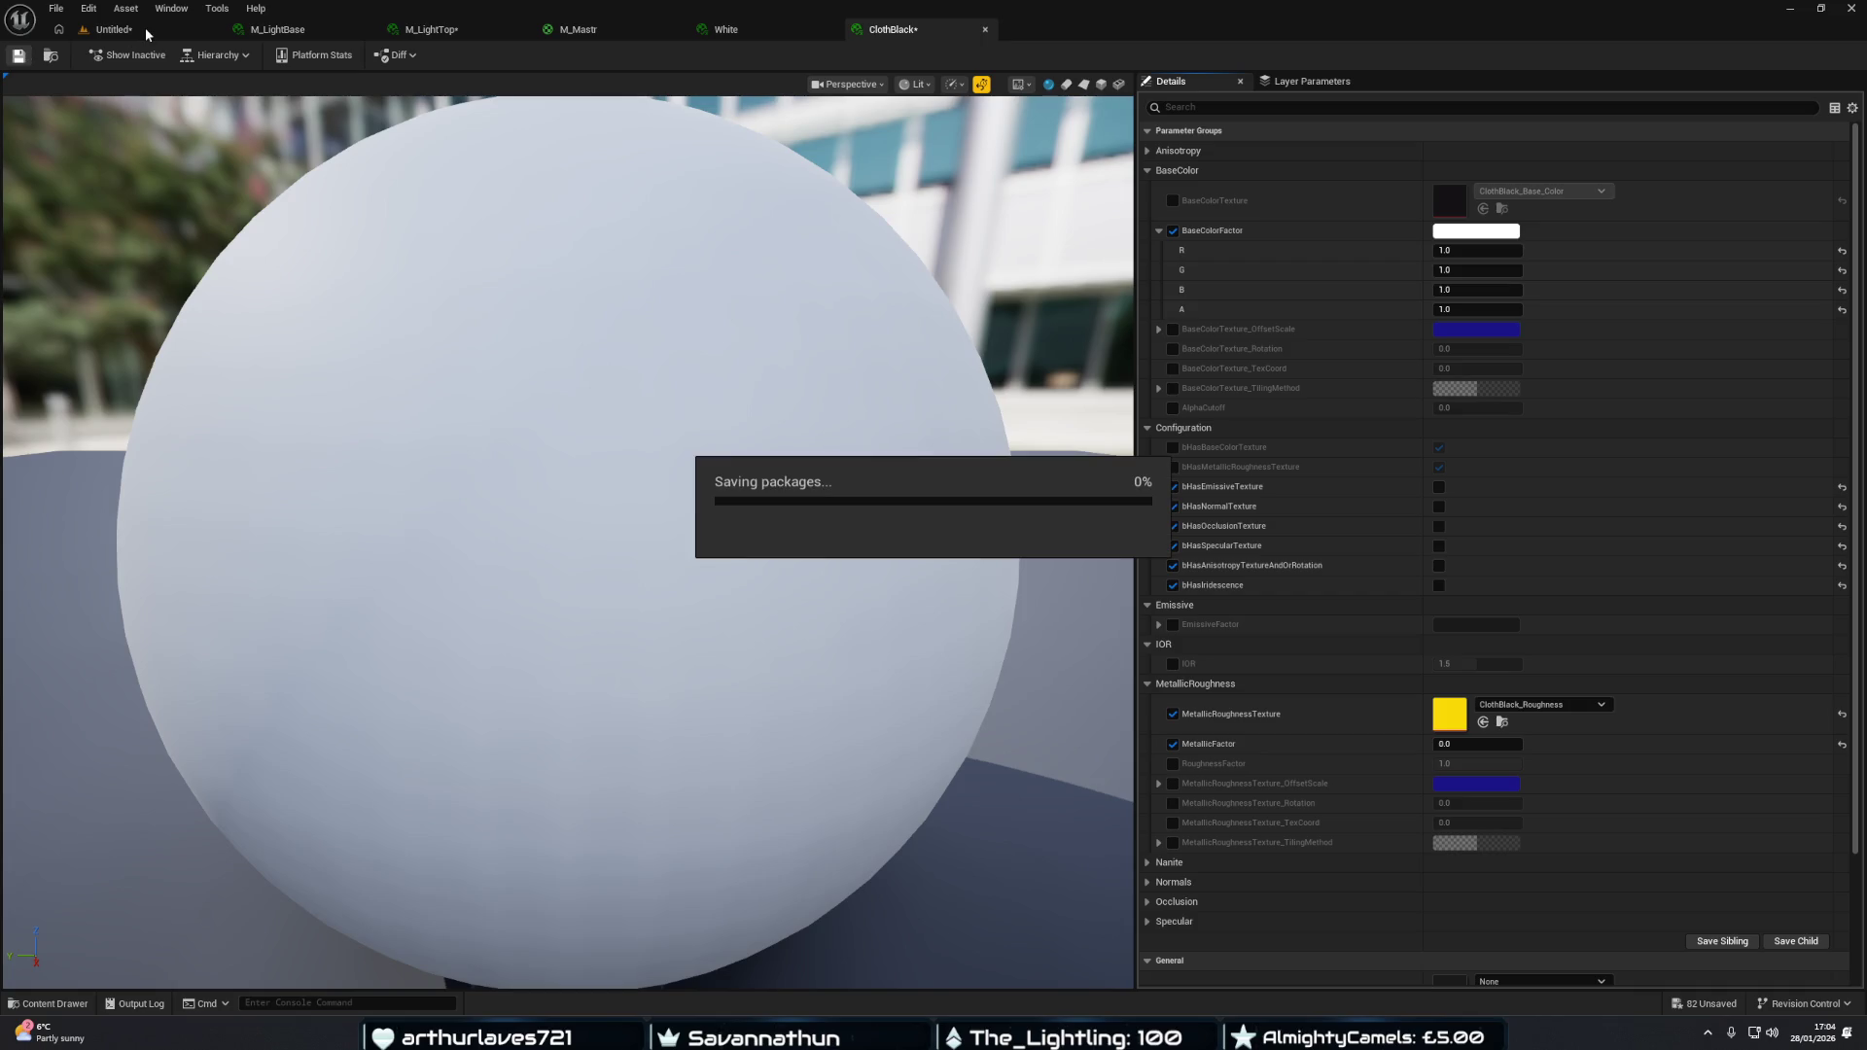
click(146, 34)
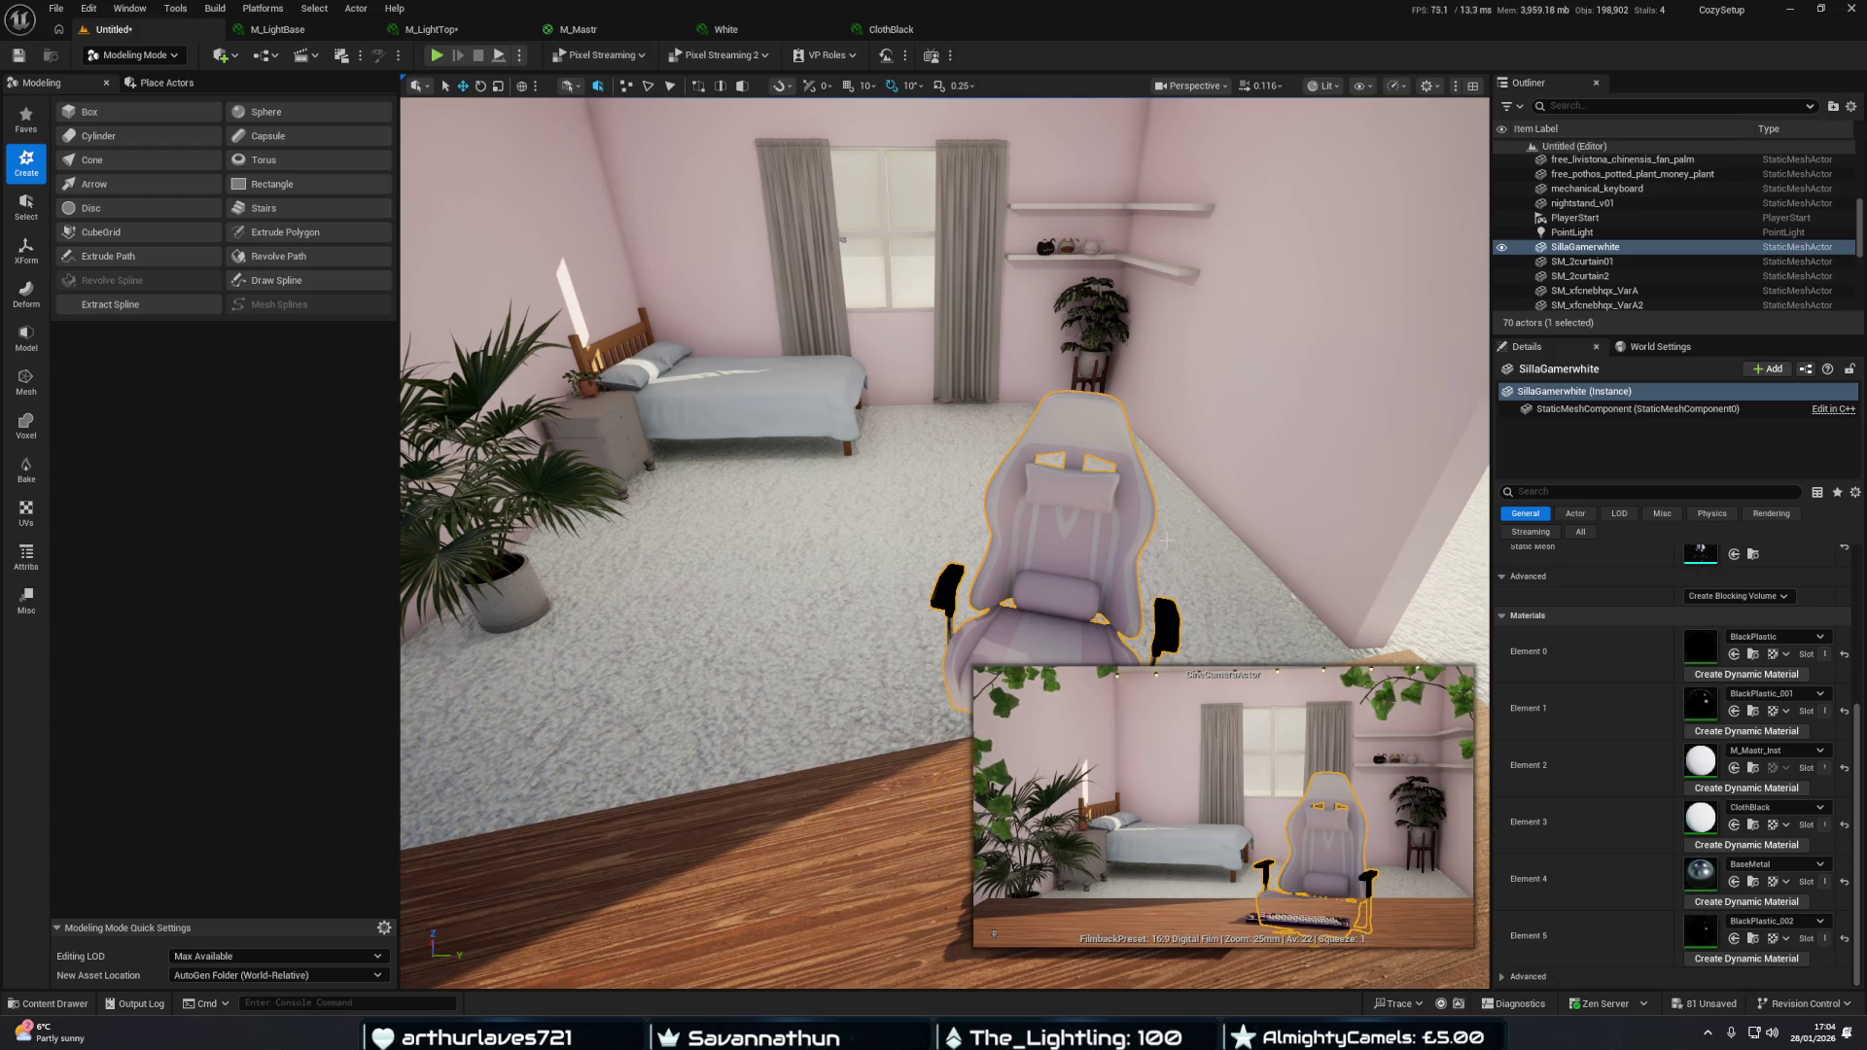
Inspect the chair, then save all changed content with Ctrl+Shift+S and Save Selected.
scroll(1166, 541, up, 8)
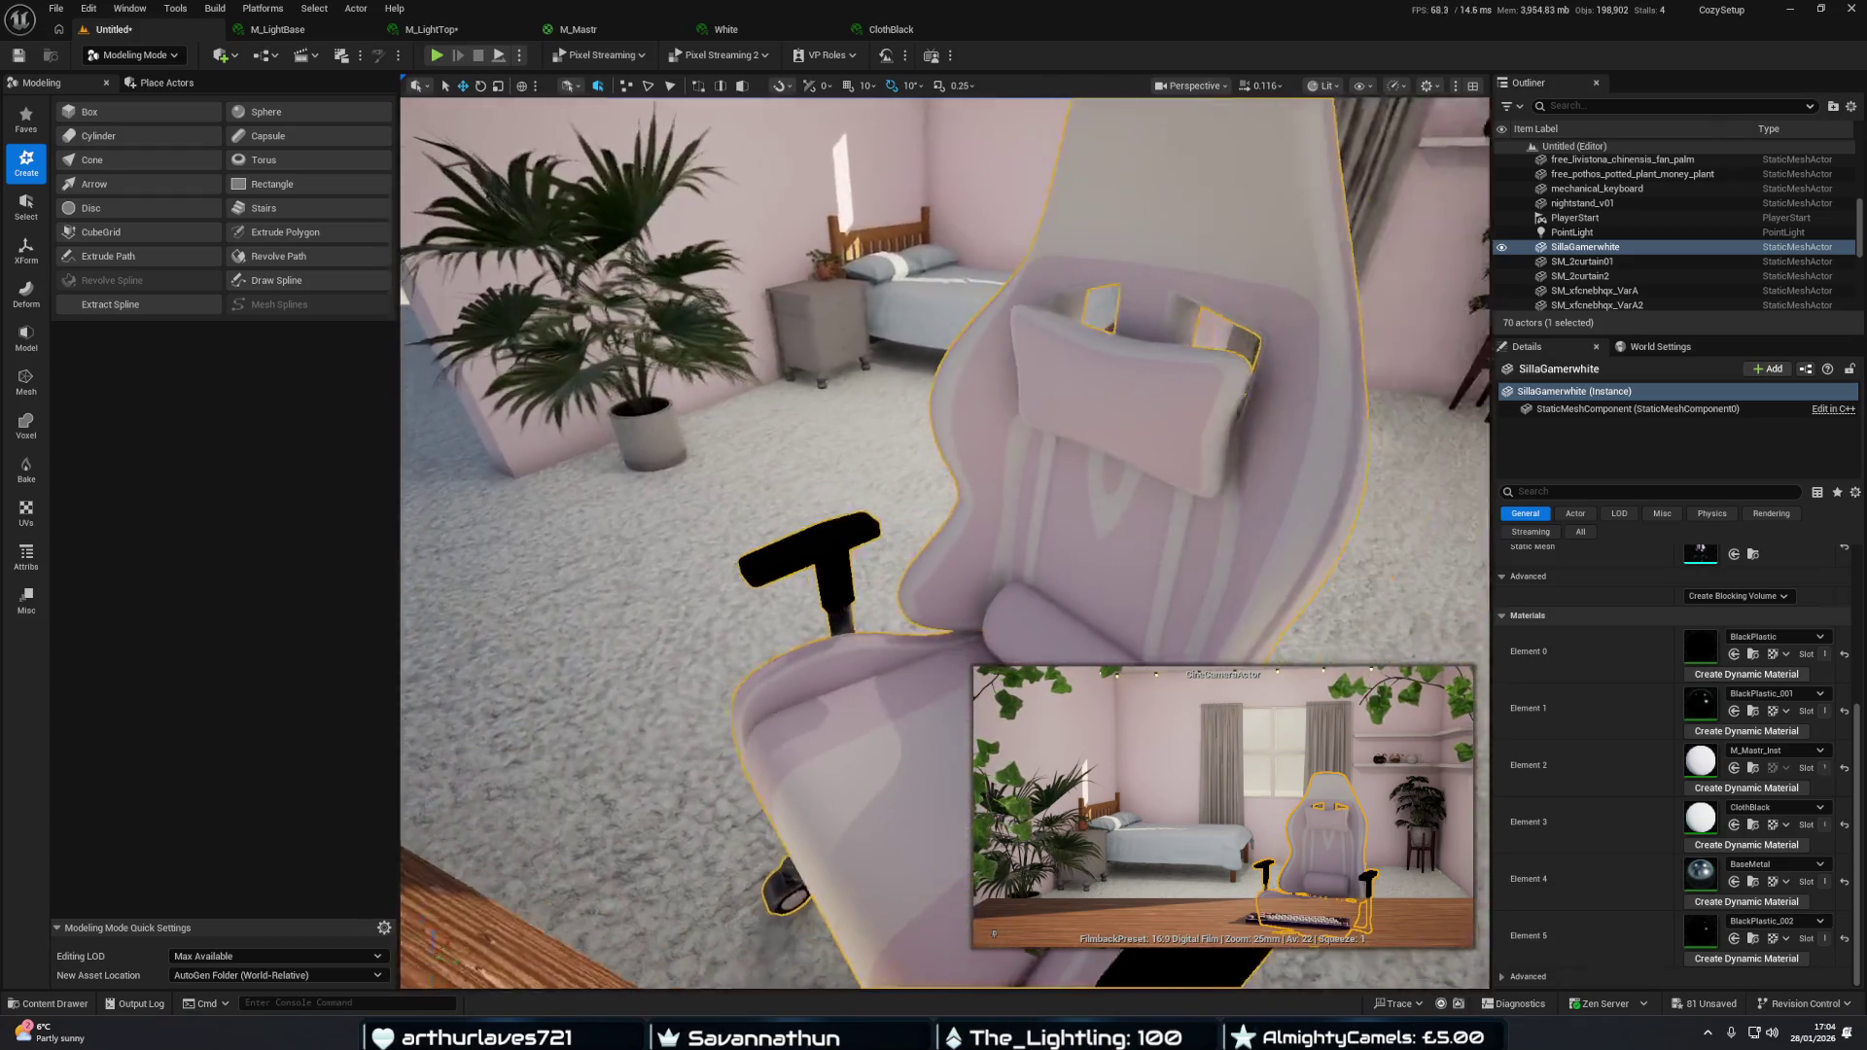
mouse_move(1166, 540)
mouse_down()
mouse_move(972, 515)
mouse_move(593, 525)
mouse_move(1171, 540)
mouse_up()
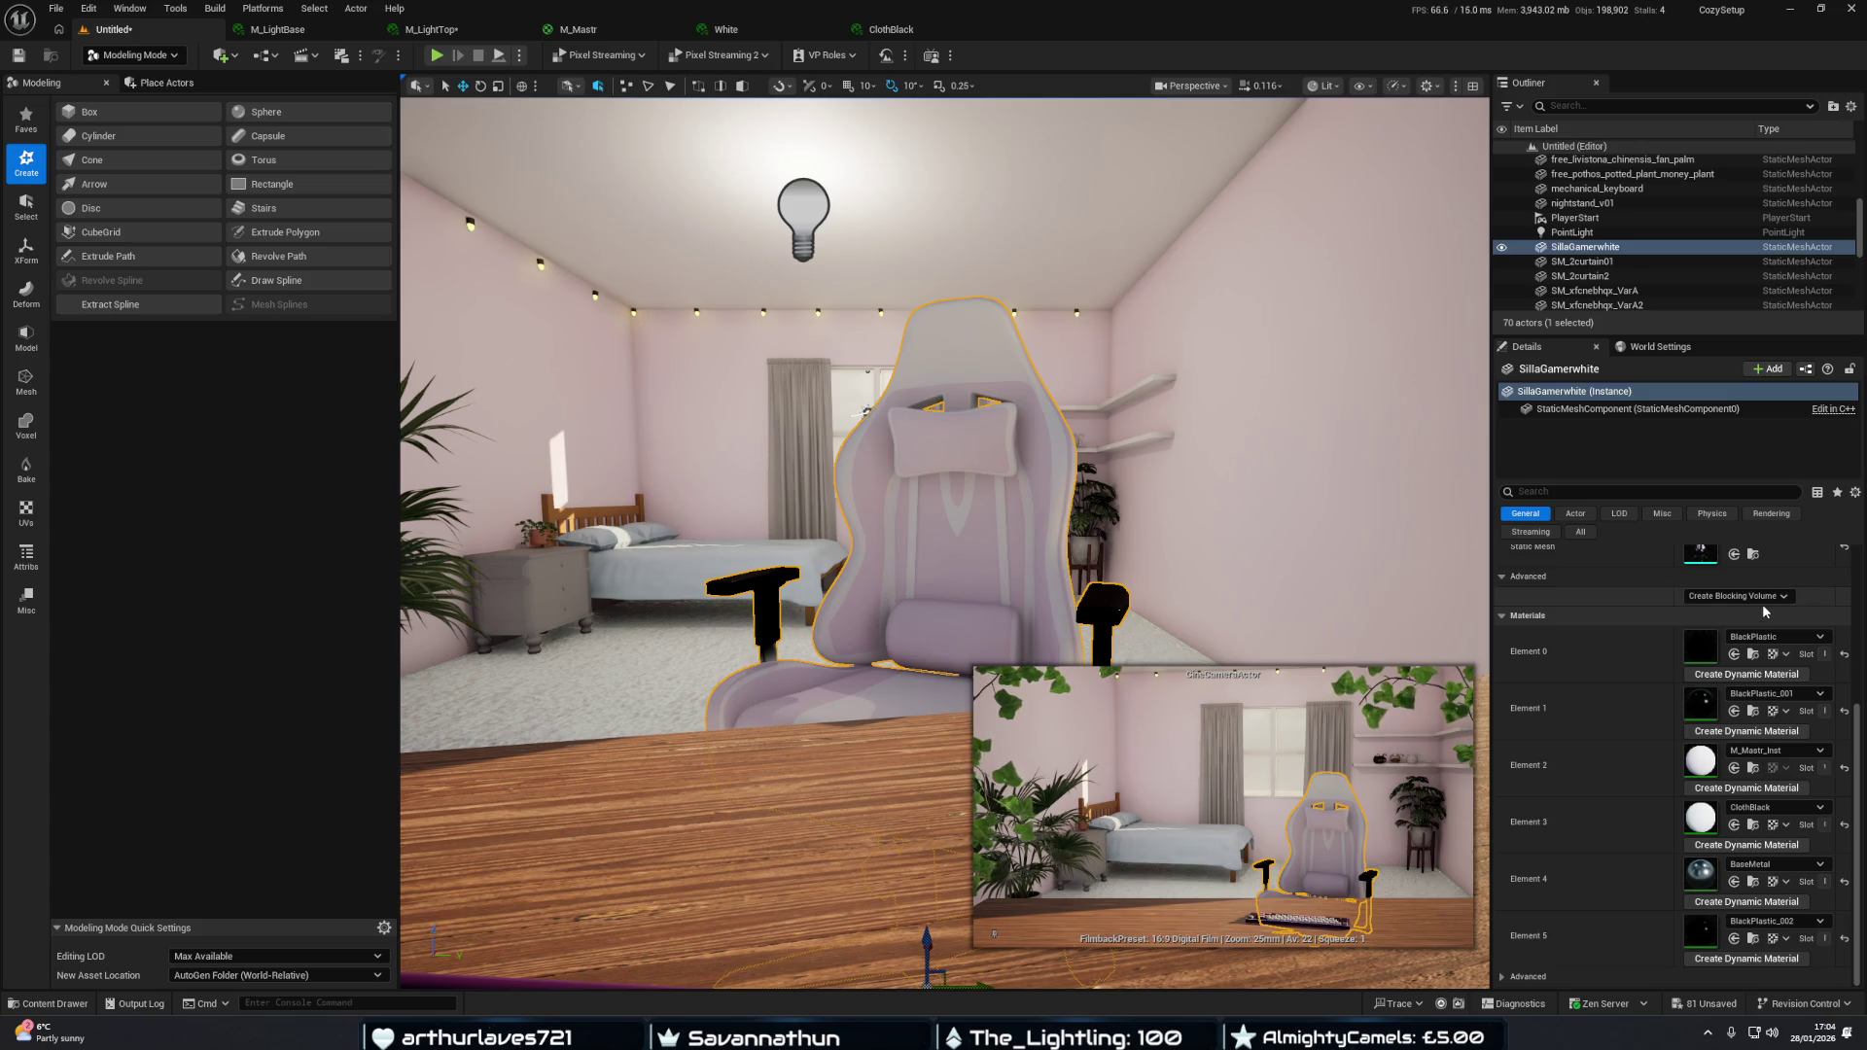
drag(863, 412, 772, 344)
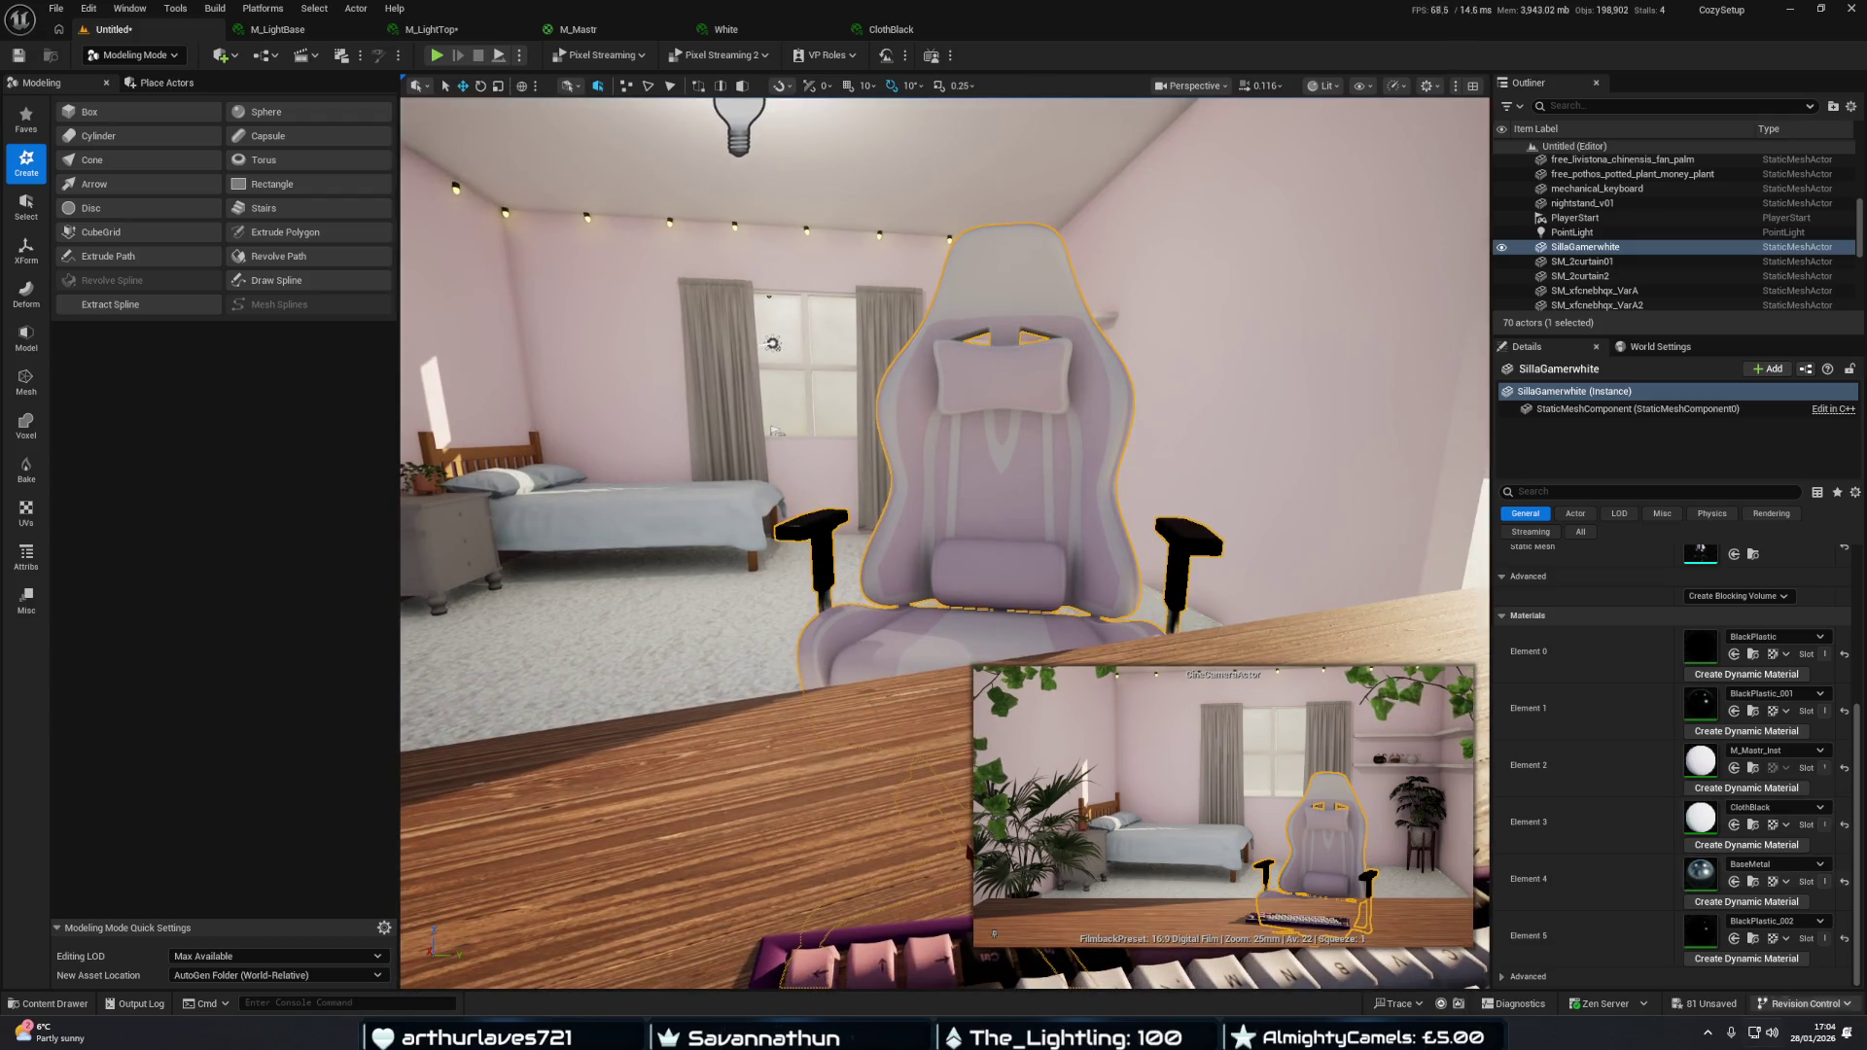
key(ctrl+shift+s)
click(1050, 677)
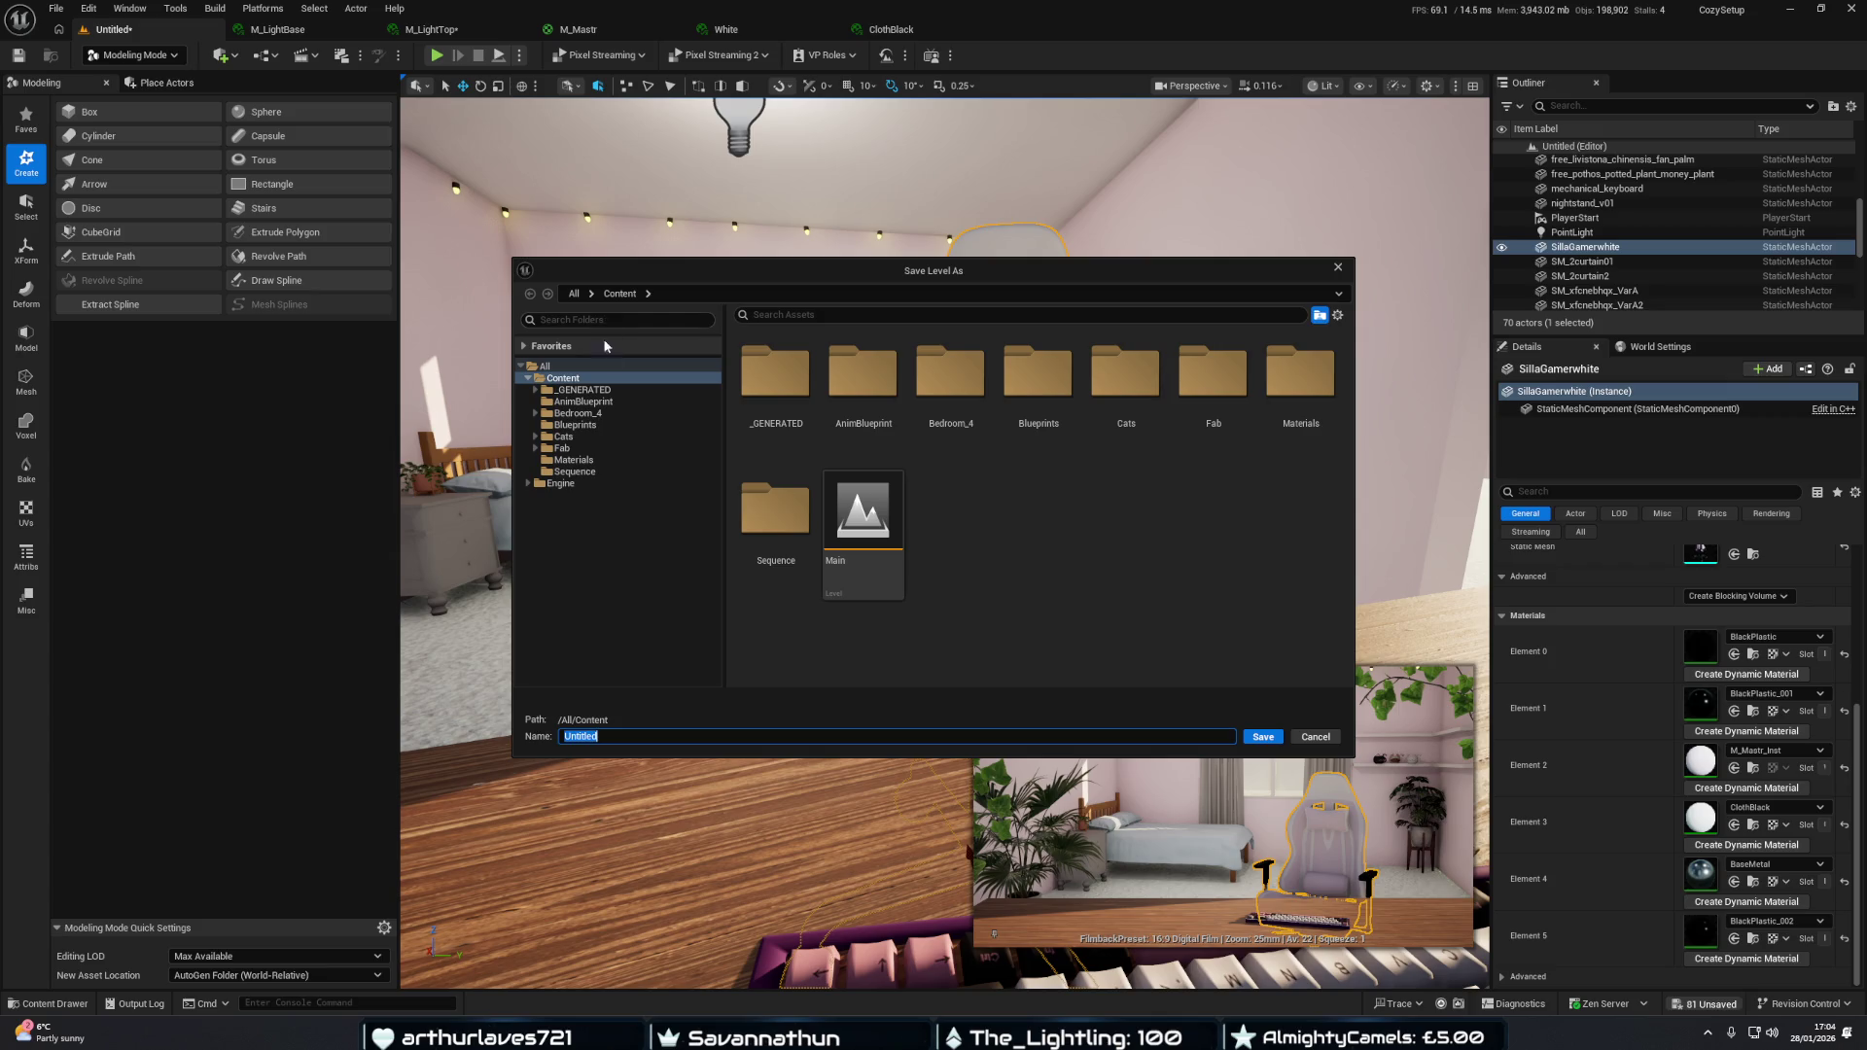
Create a Levsl folder in Content and save the level there as KatieCozy.
click(1319, 317)
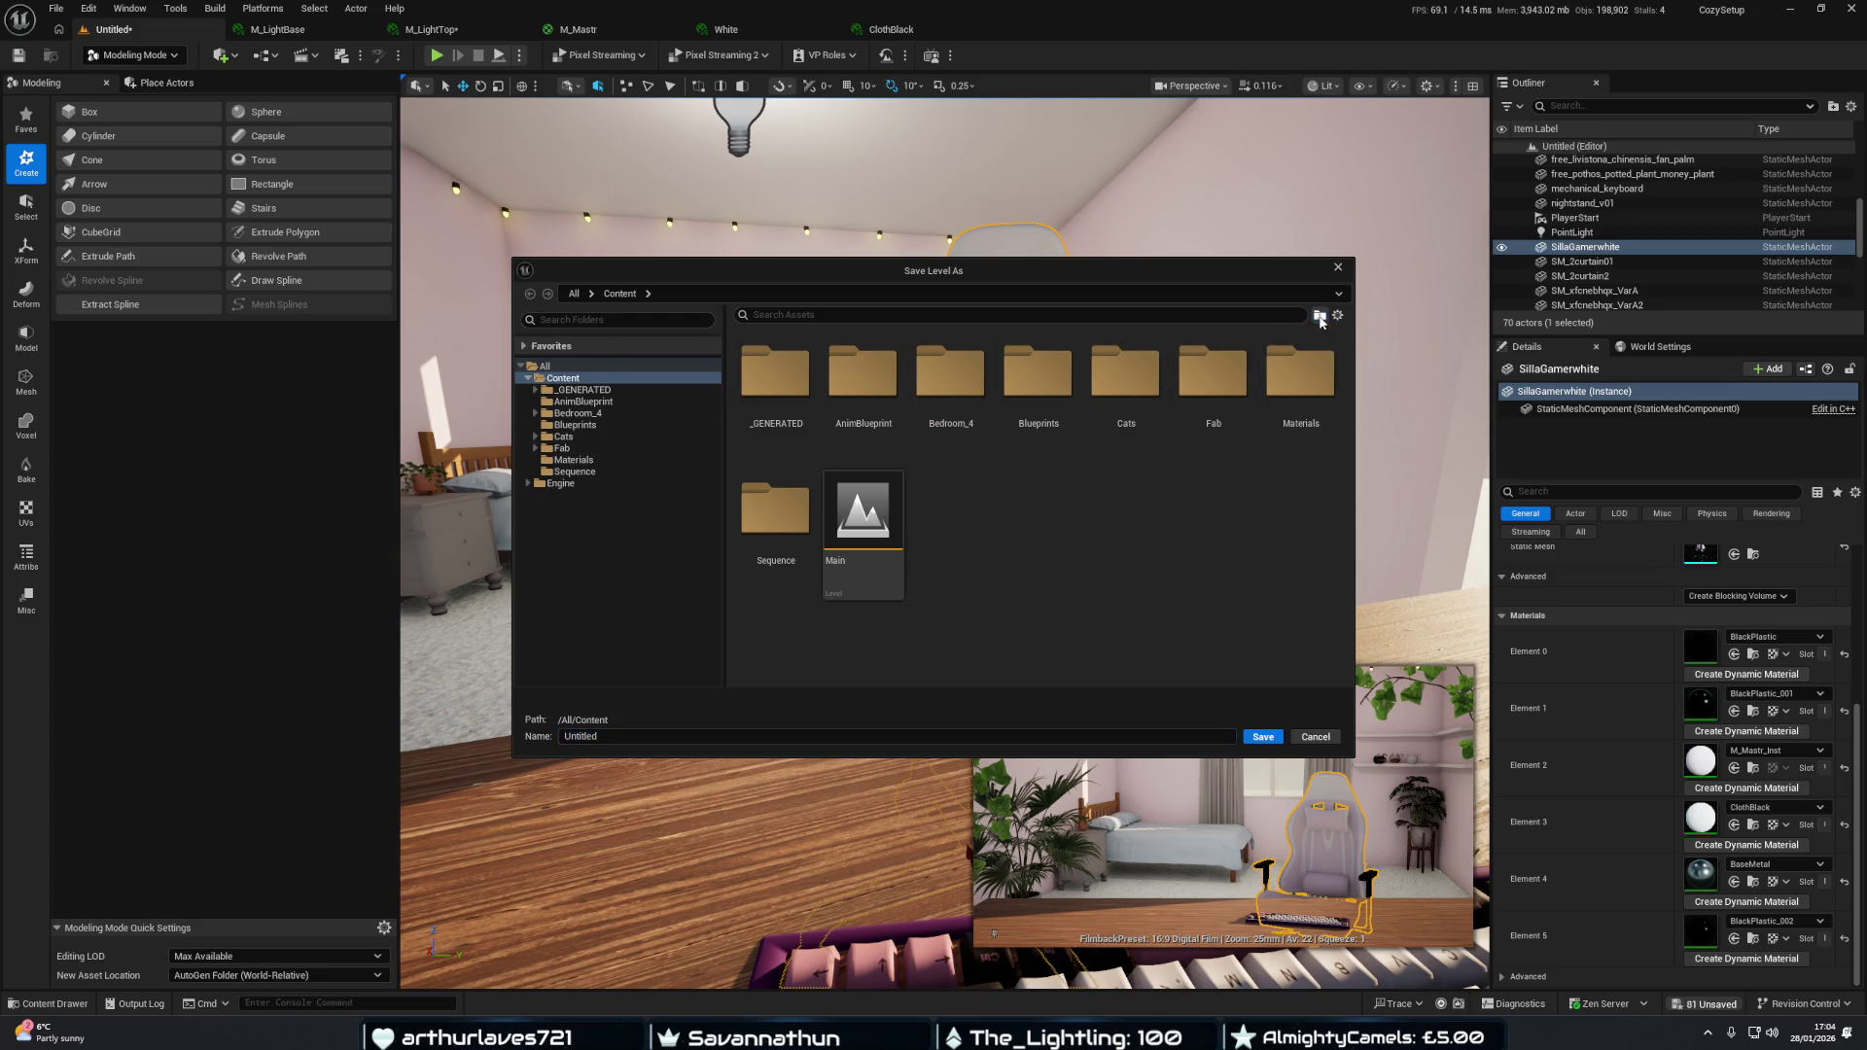
right_click(1180, 629)
click(1172, 624)
text(Levsl)
key(Return)
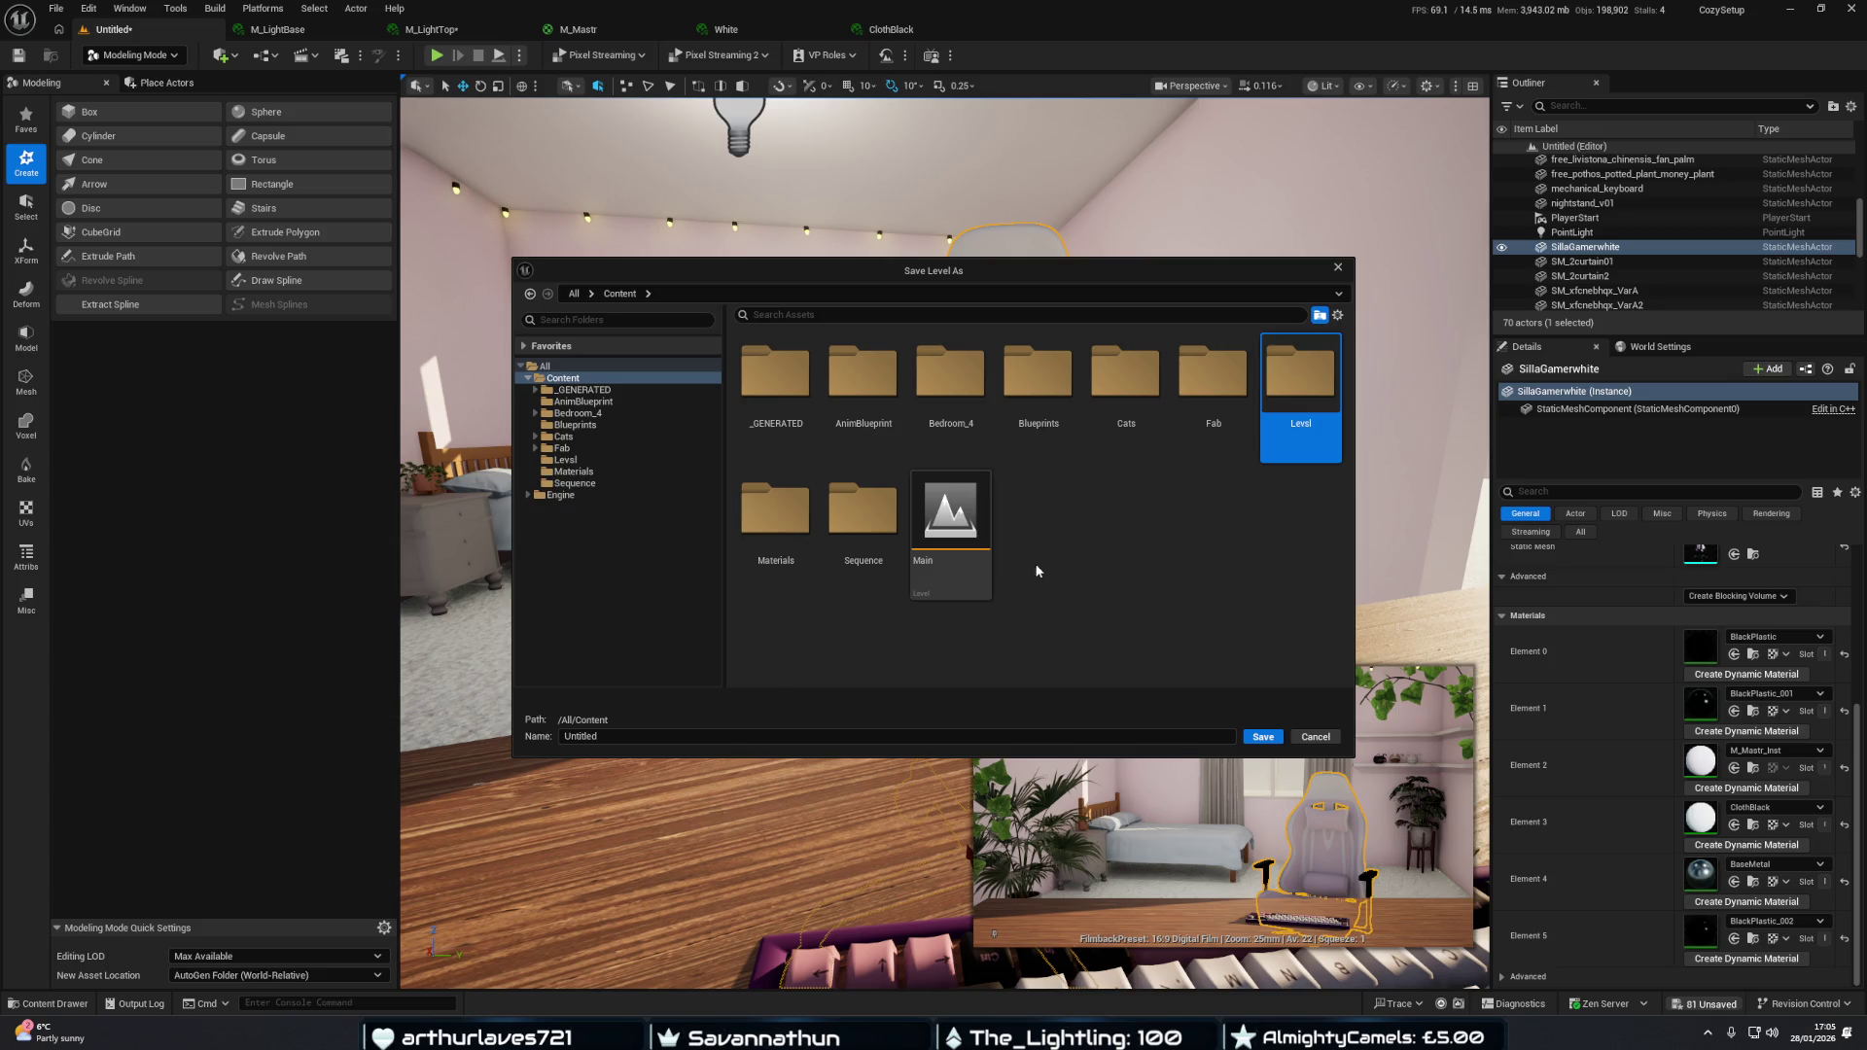
double_click(1300, 380)
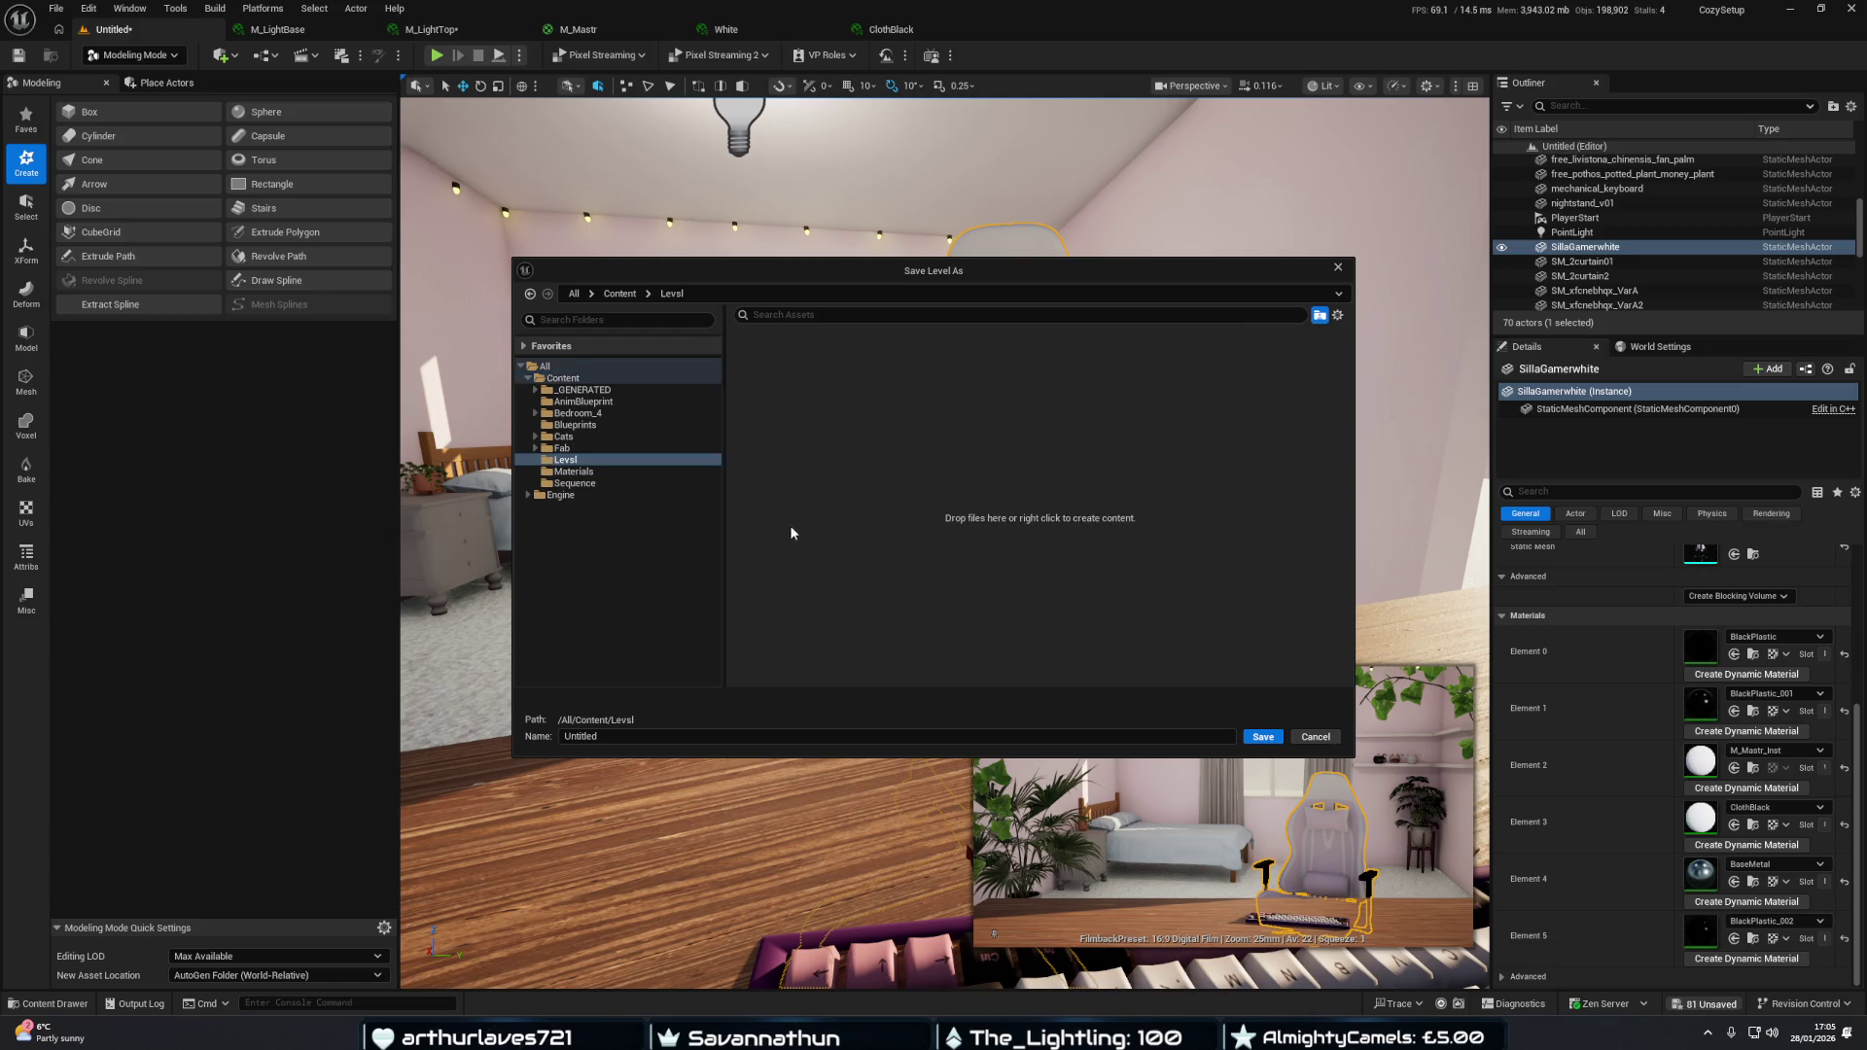
click(642, 736)
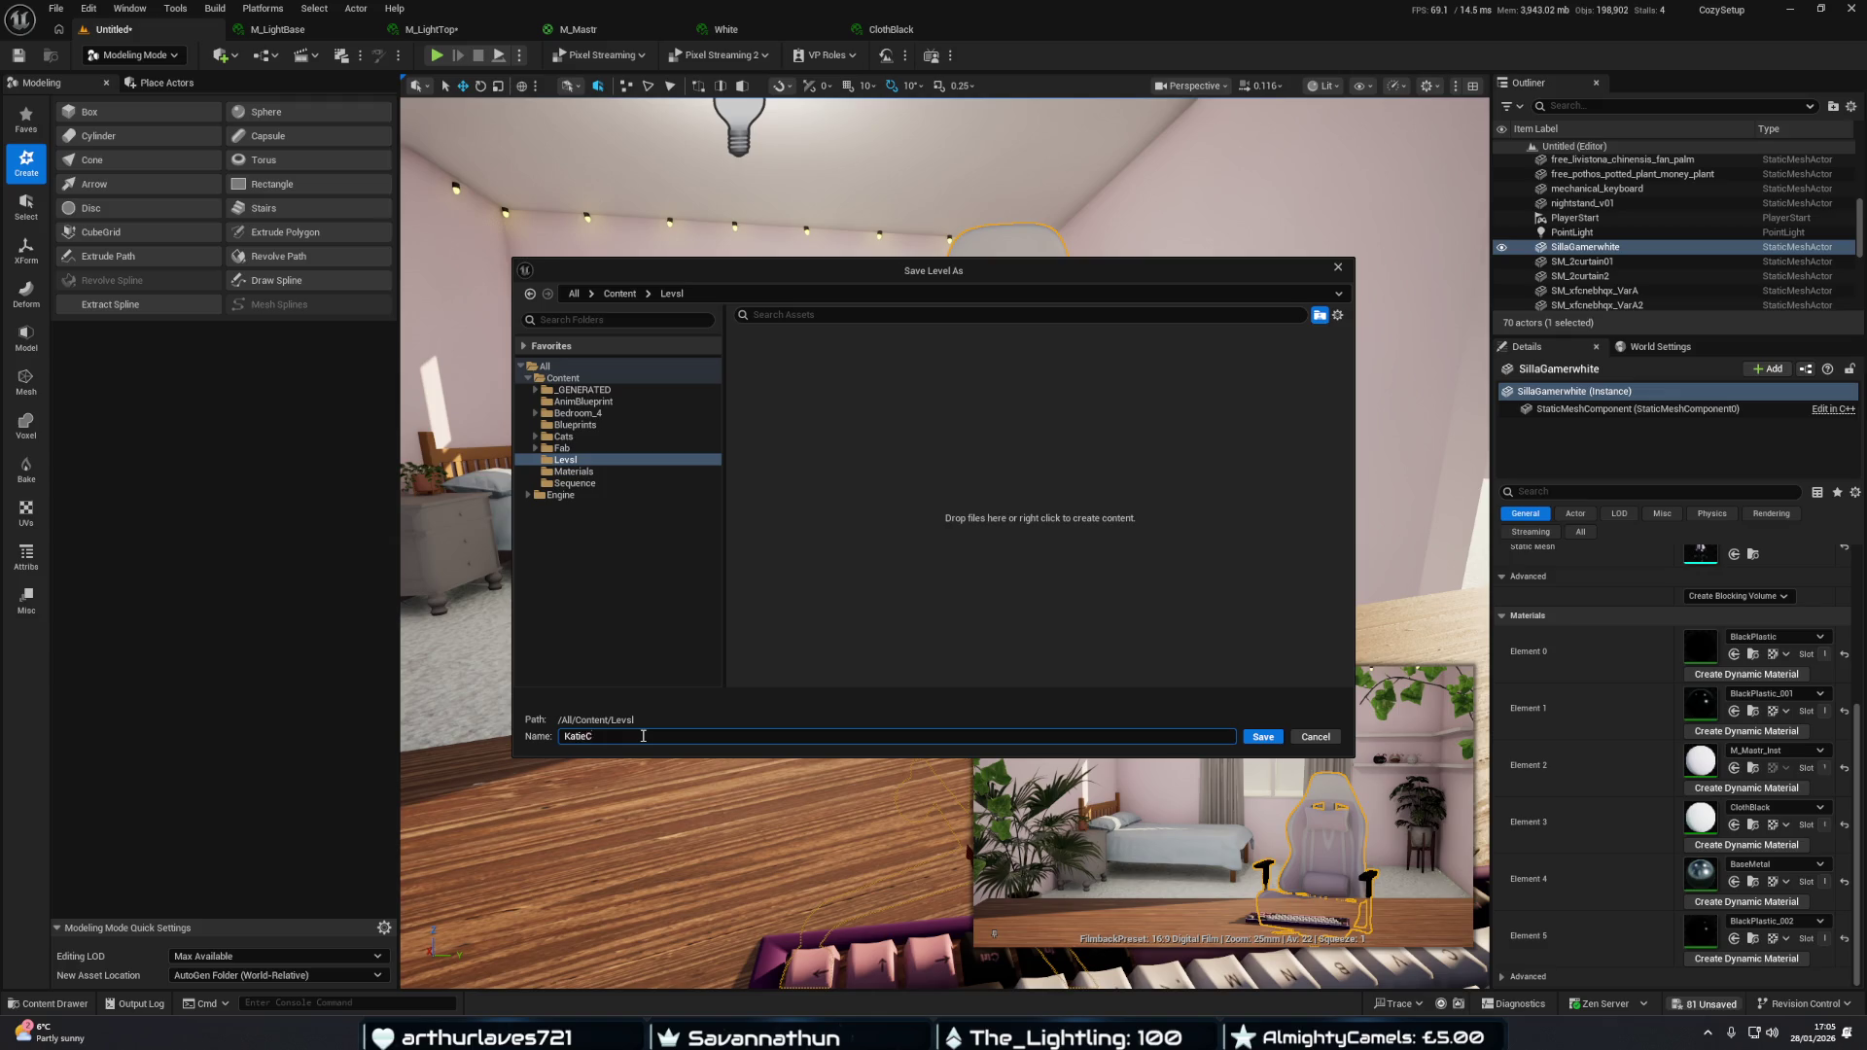
key(Return)
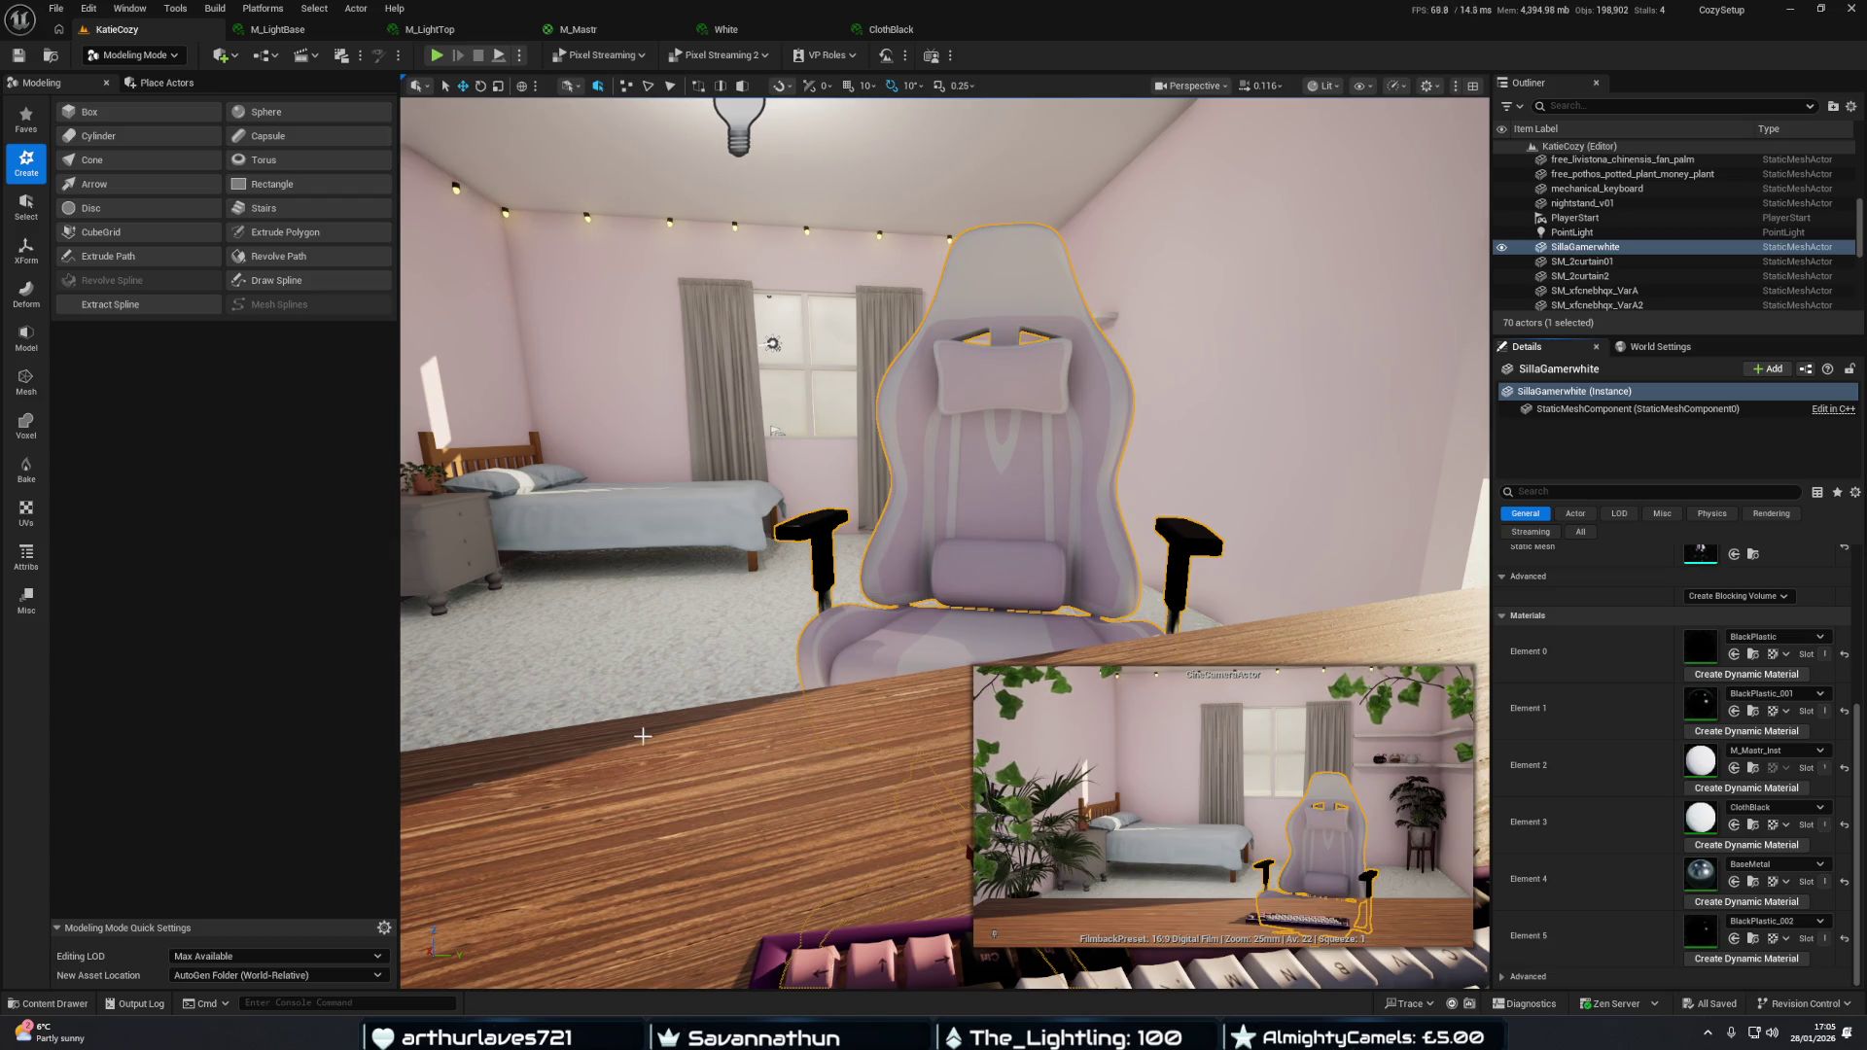
Switch BlackPlastic from its base colour texture to a plain white BaseColorFactor and save it.
key(s)
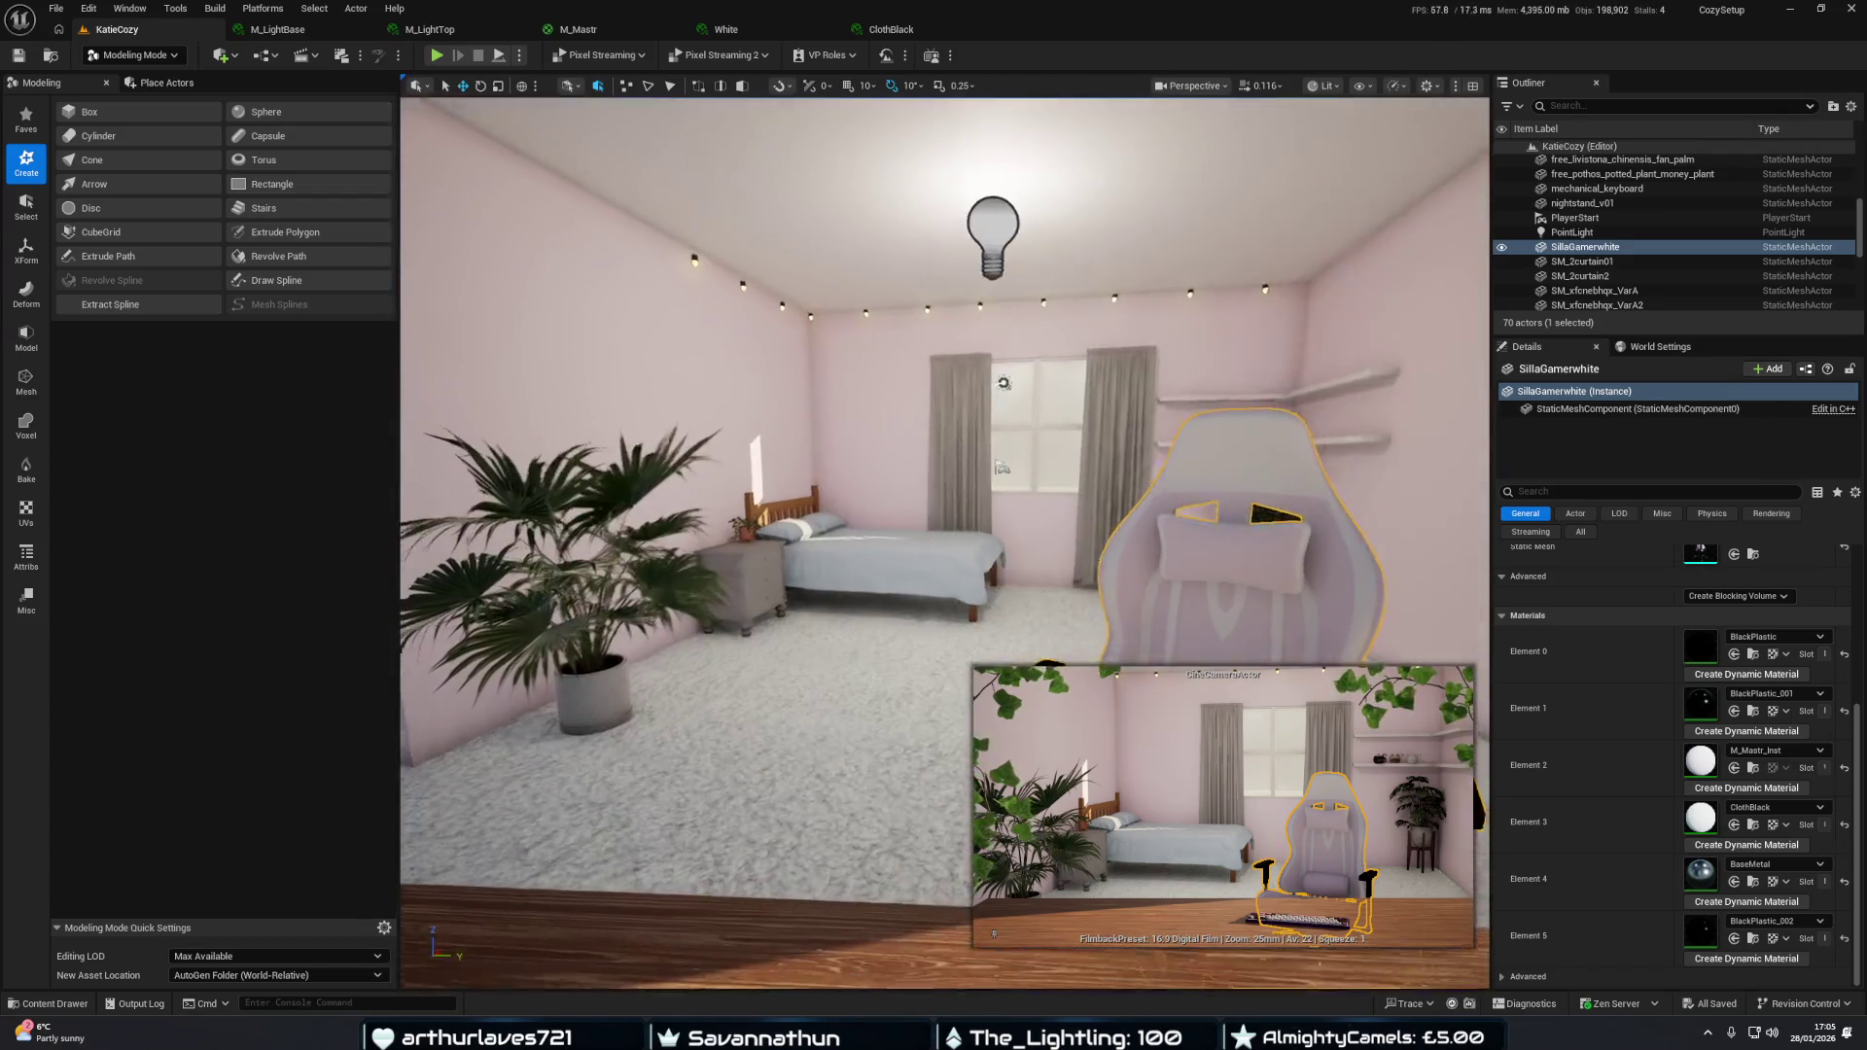
key(a)
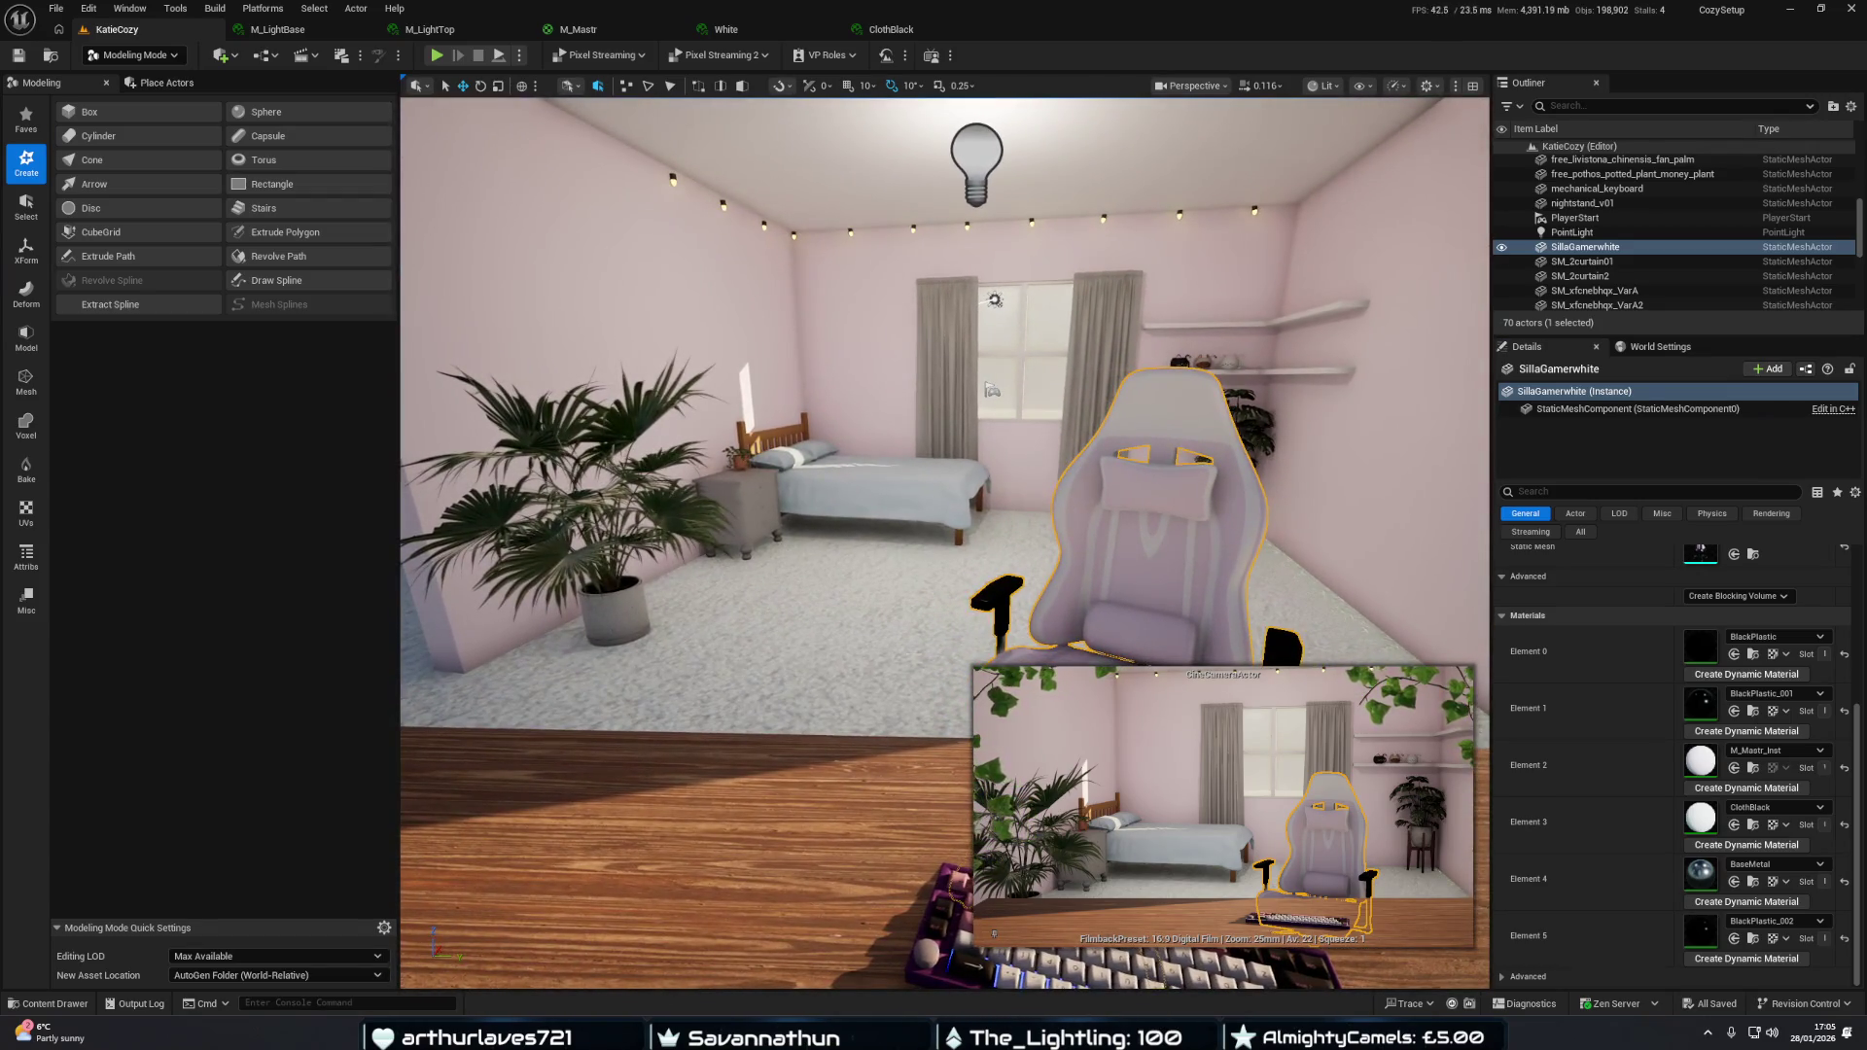
scroll(1707, 739, up, 3)
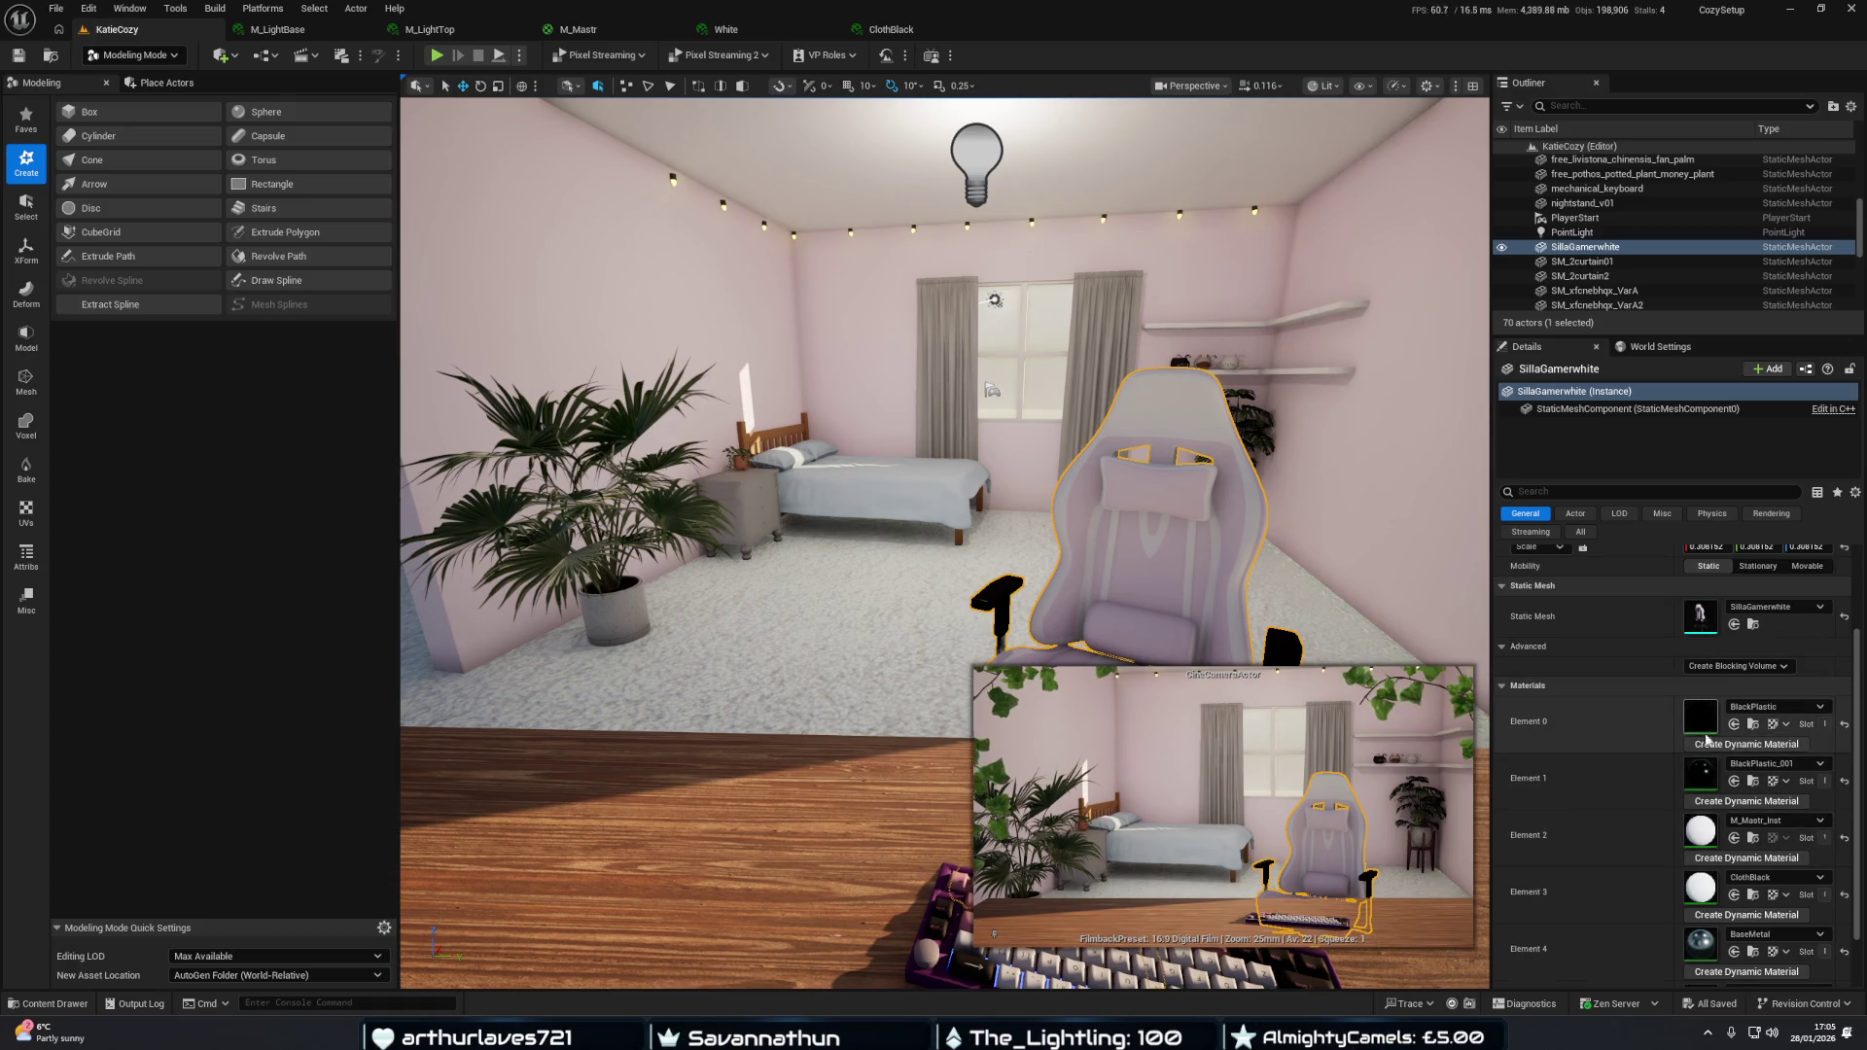
double_click(1703, 719)
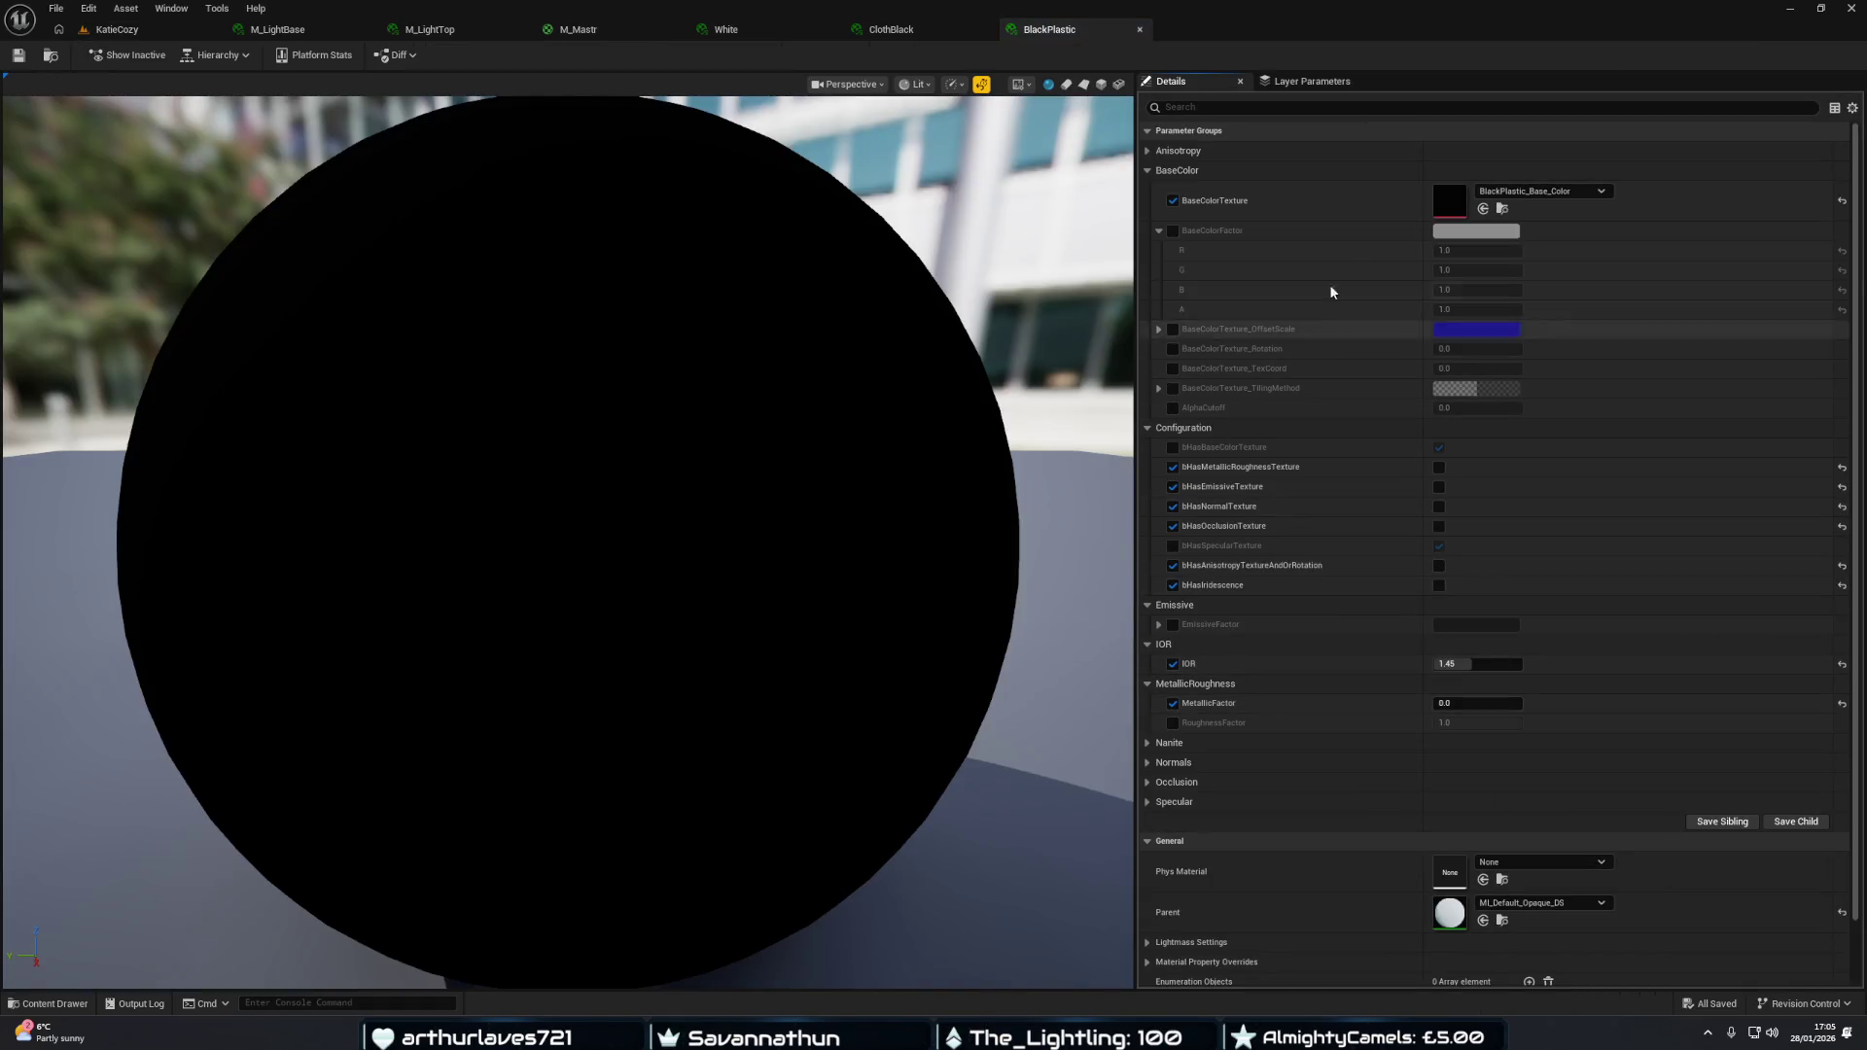
click(1173, 231)
click(1172, 201)
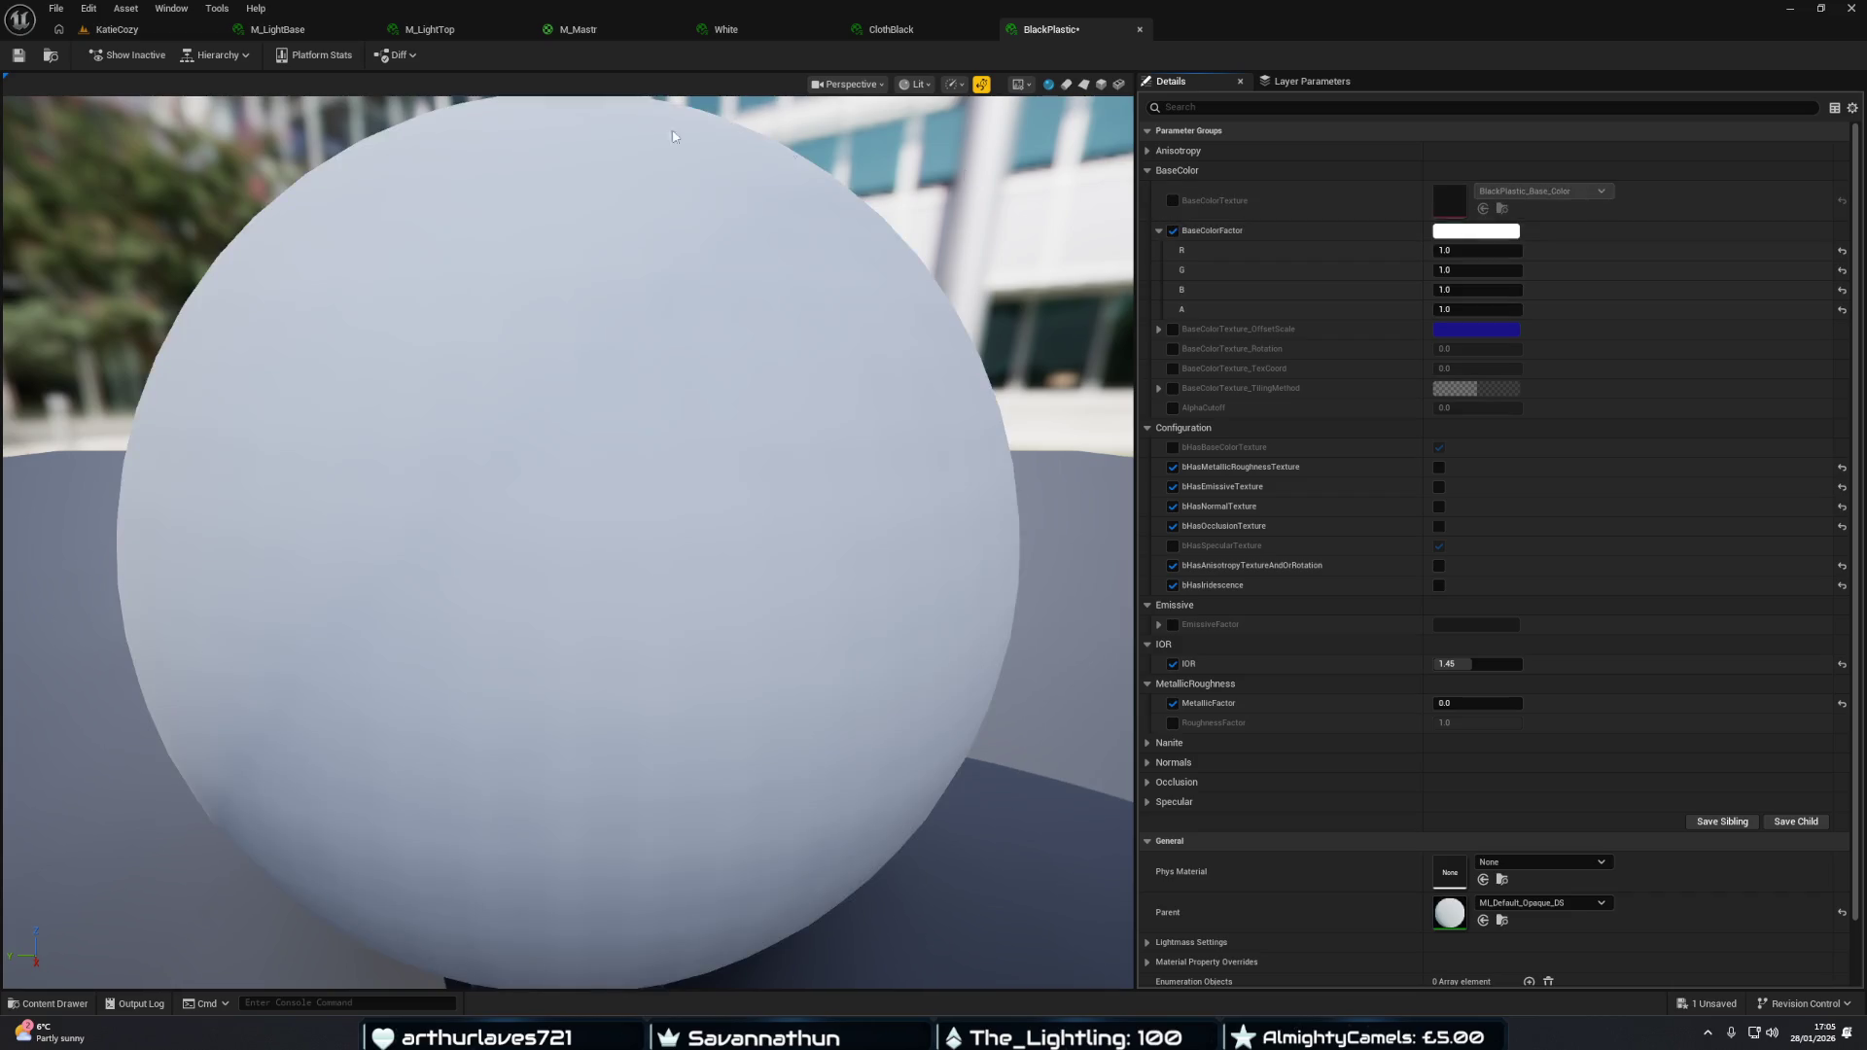
click(18, 54)
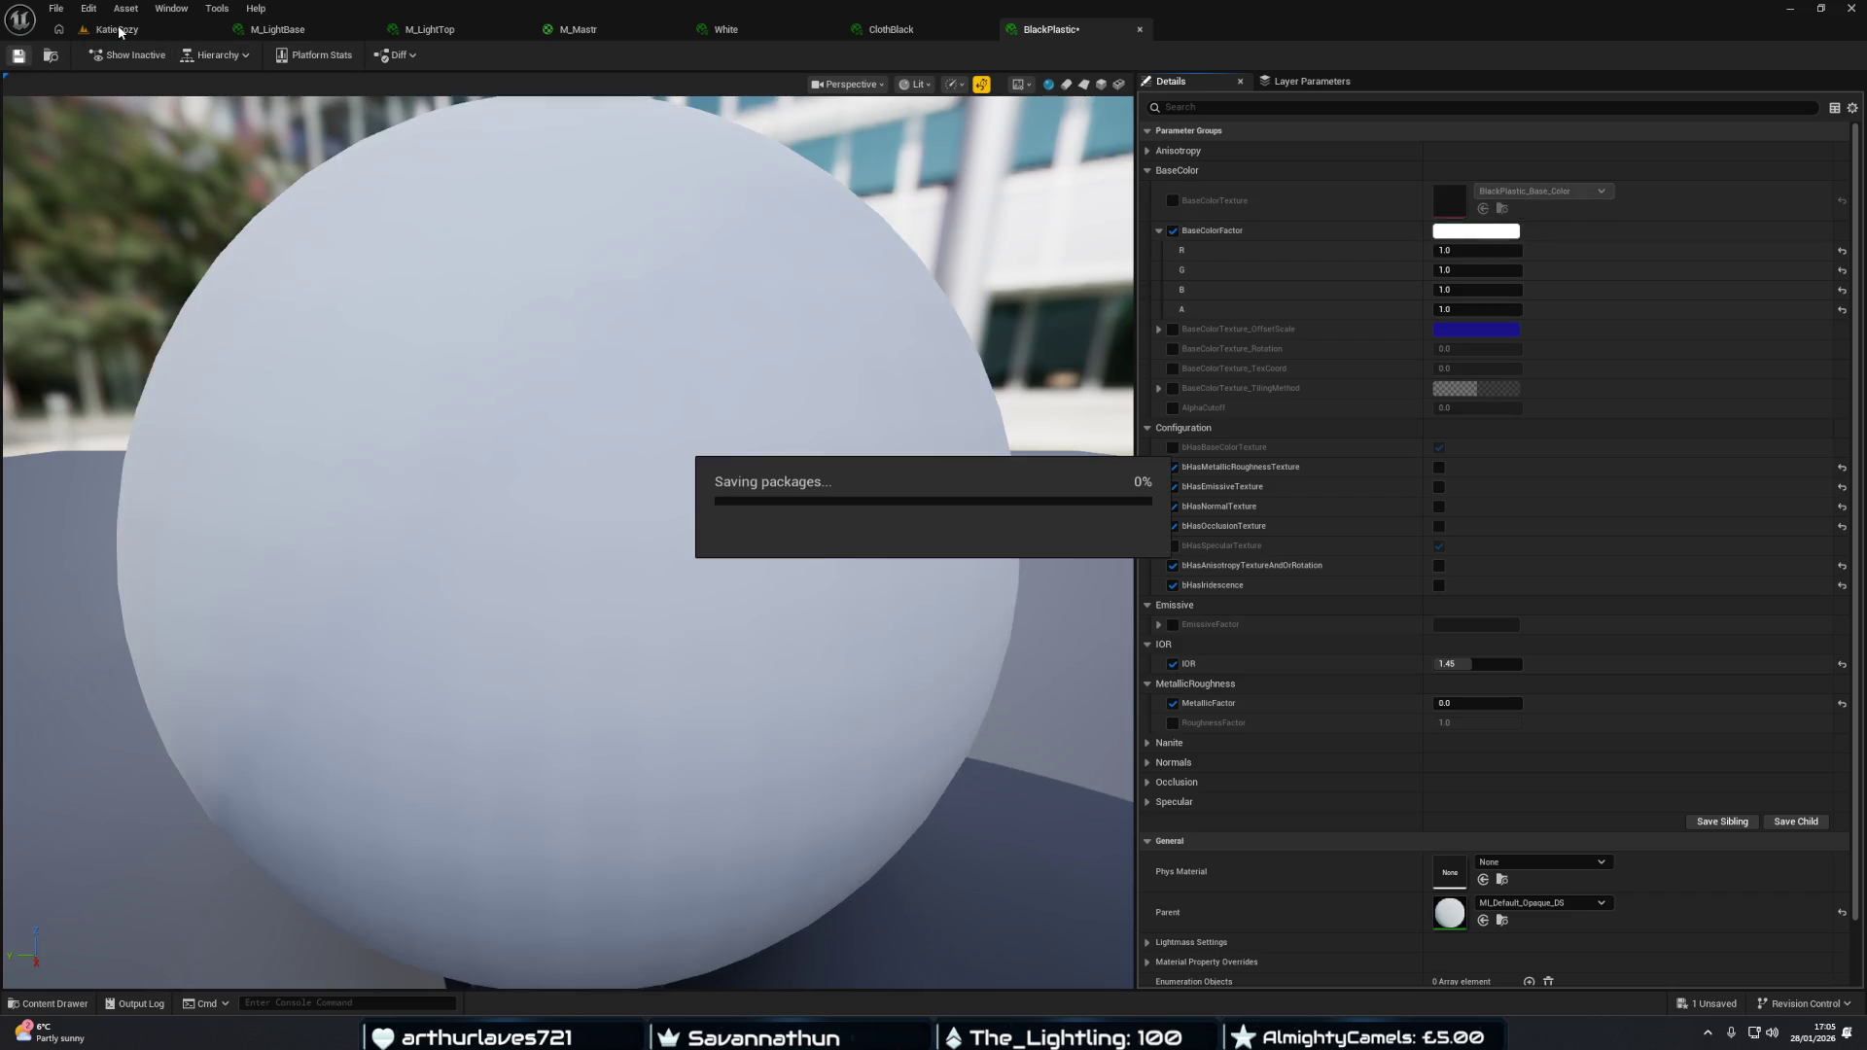
click(120, 32)
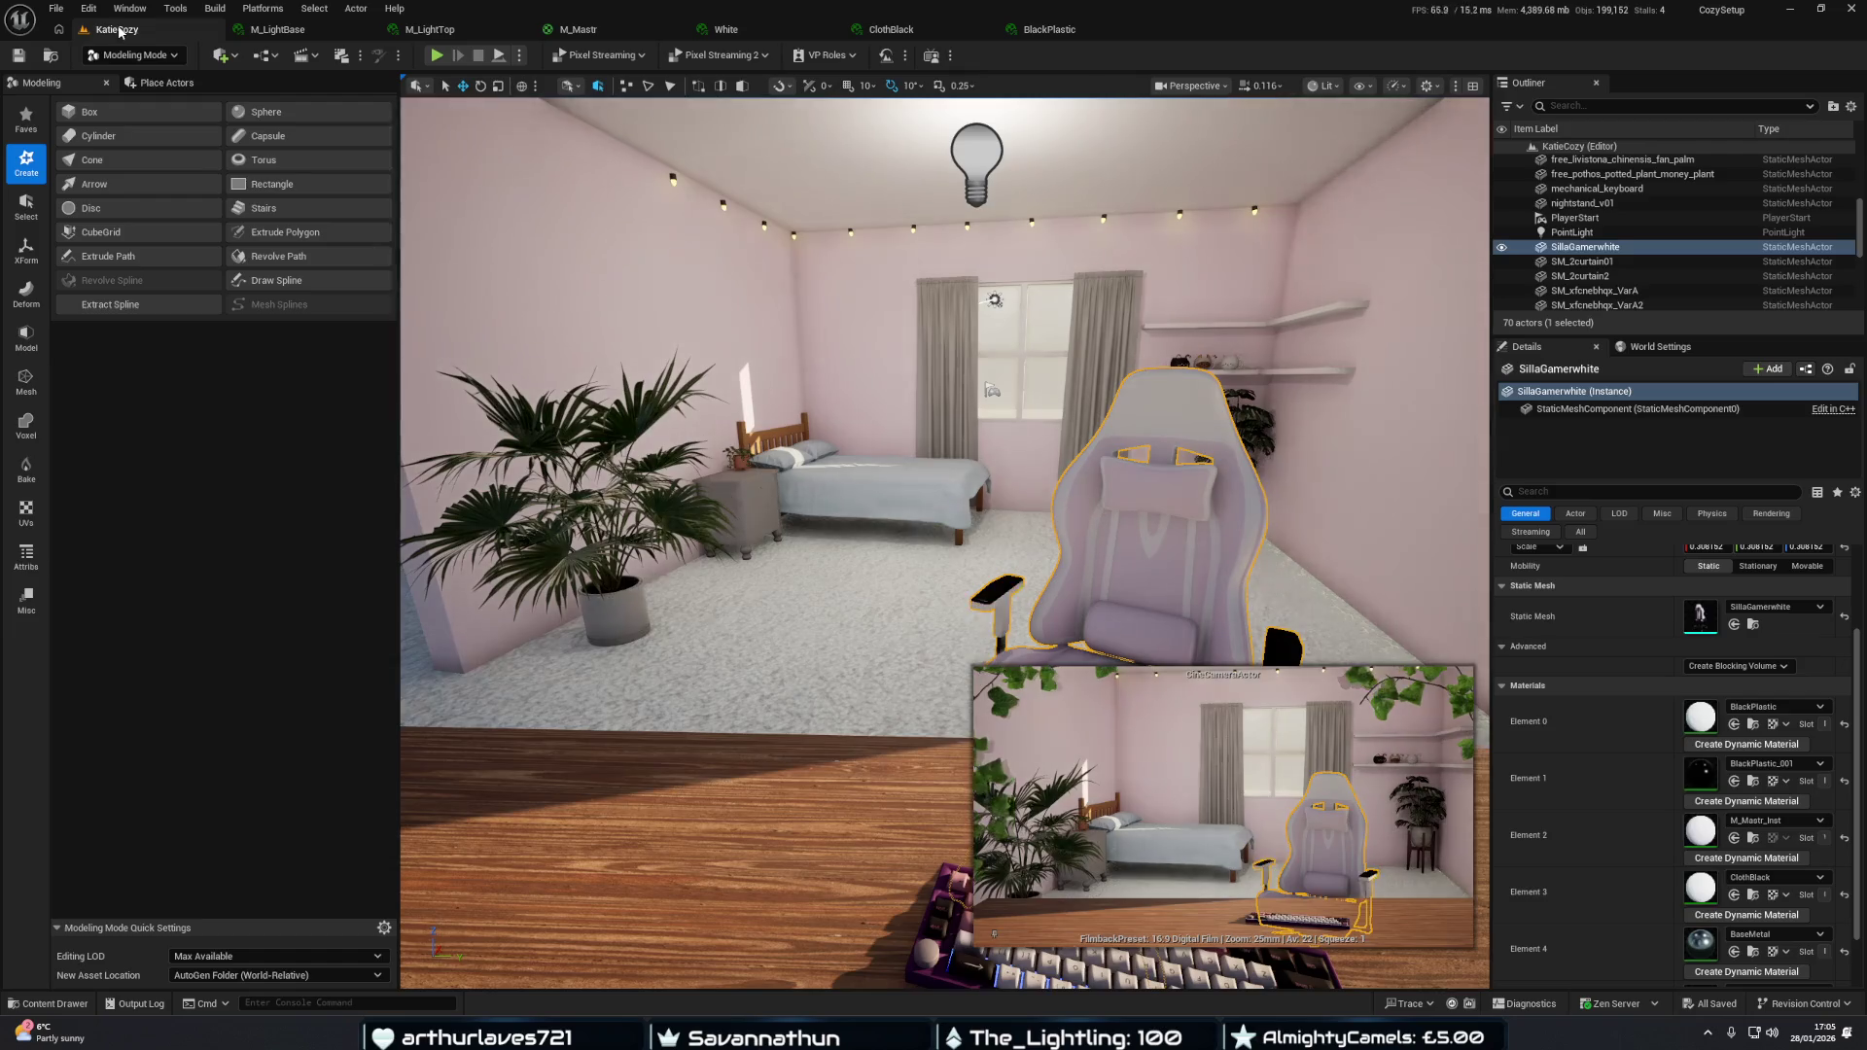
Fly around the gaming chair and open the Content Drawer on the Materials folder.
key(w)
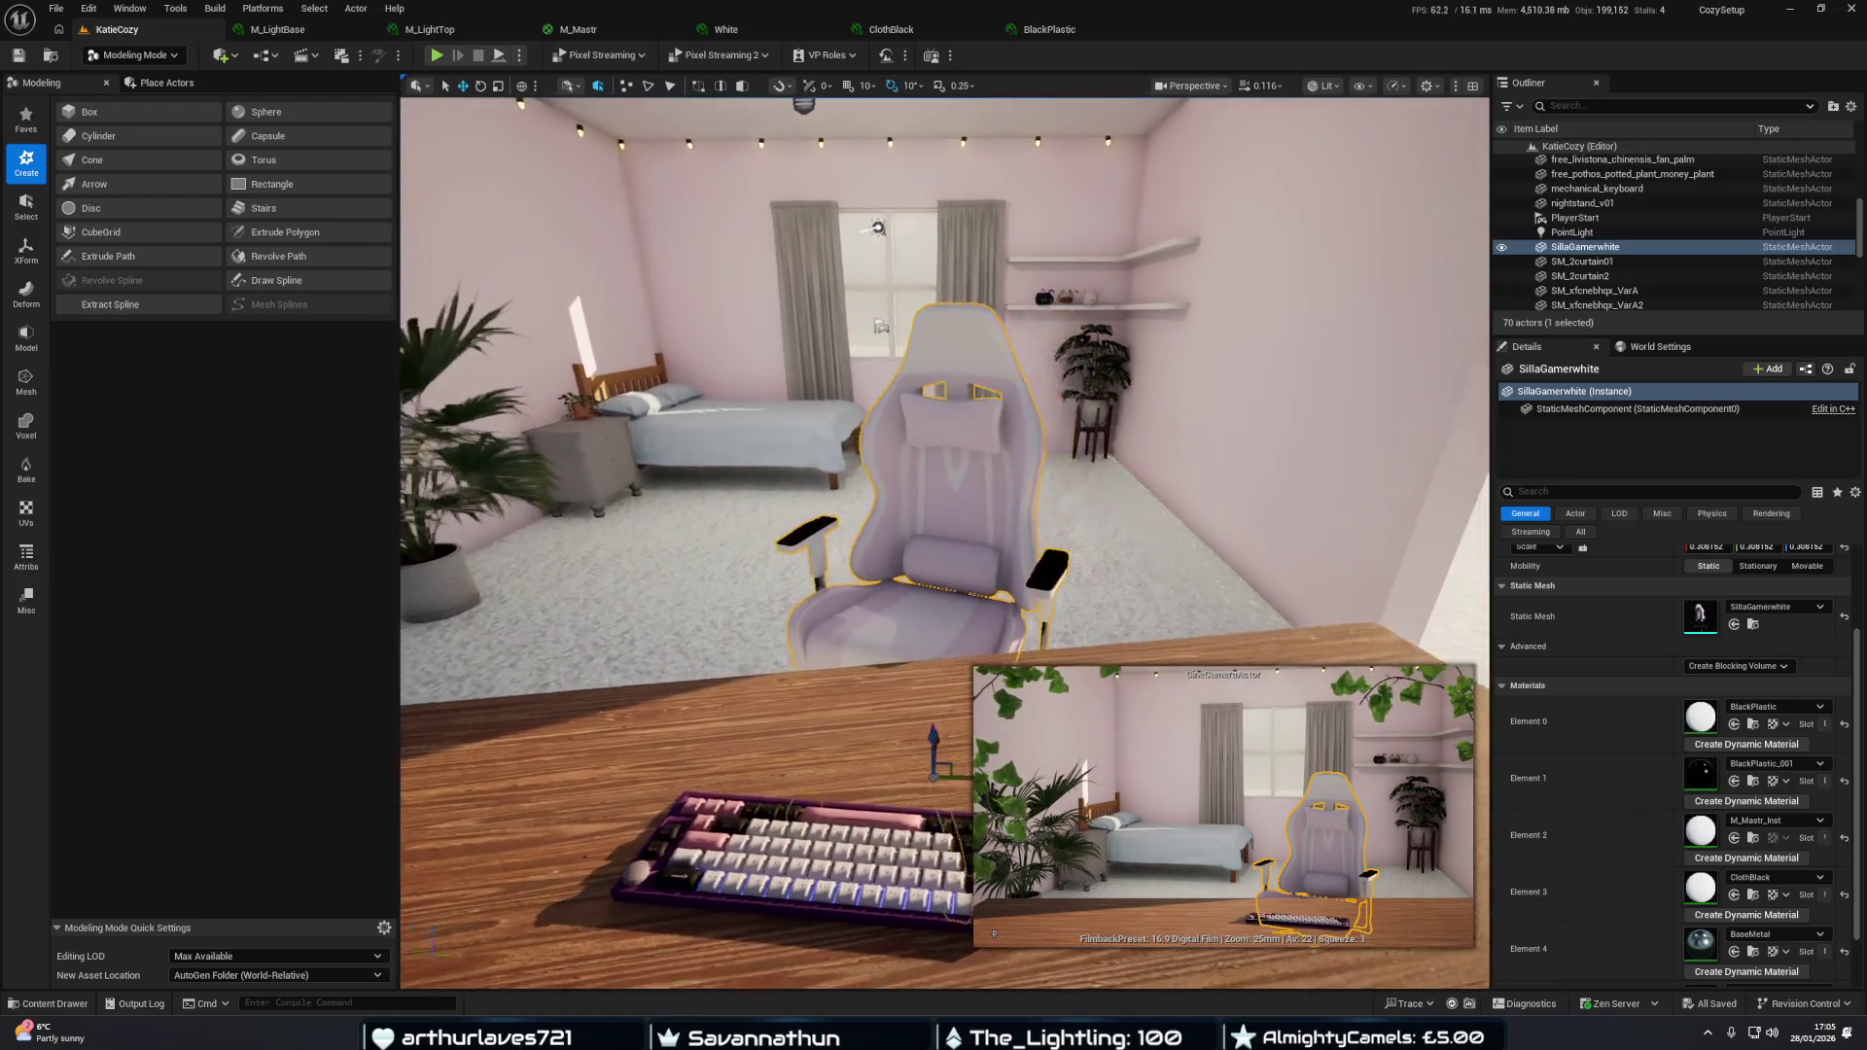
key(s)
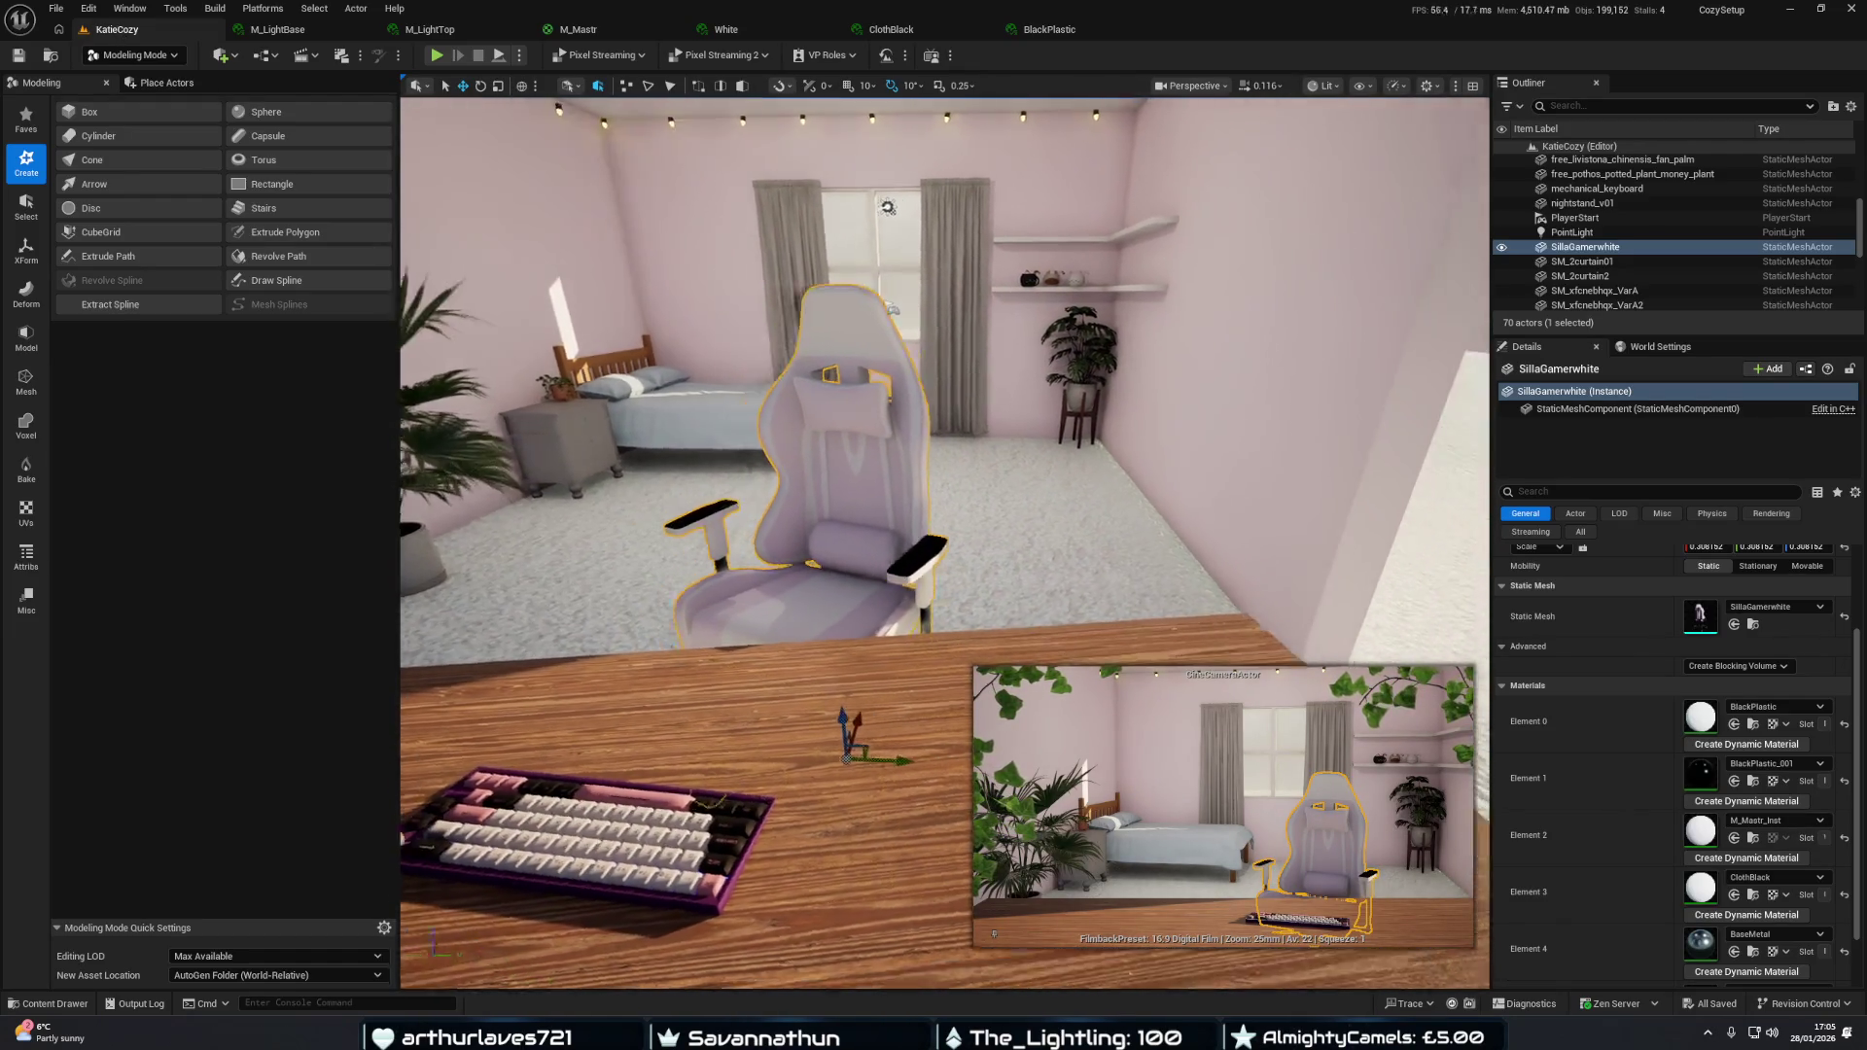
key(w)
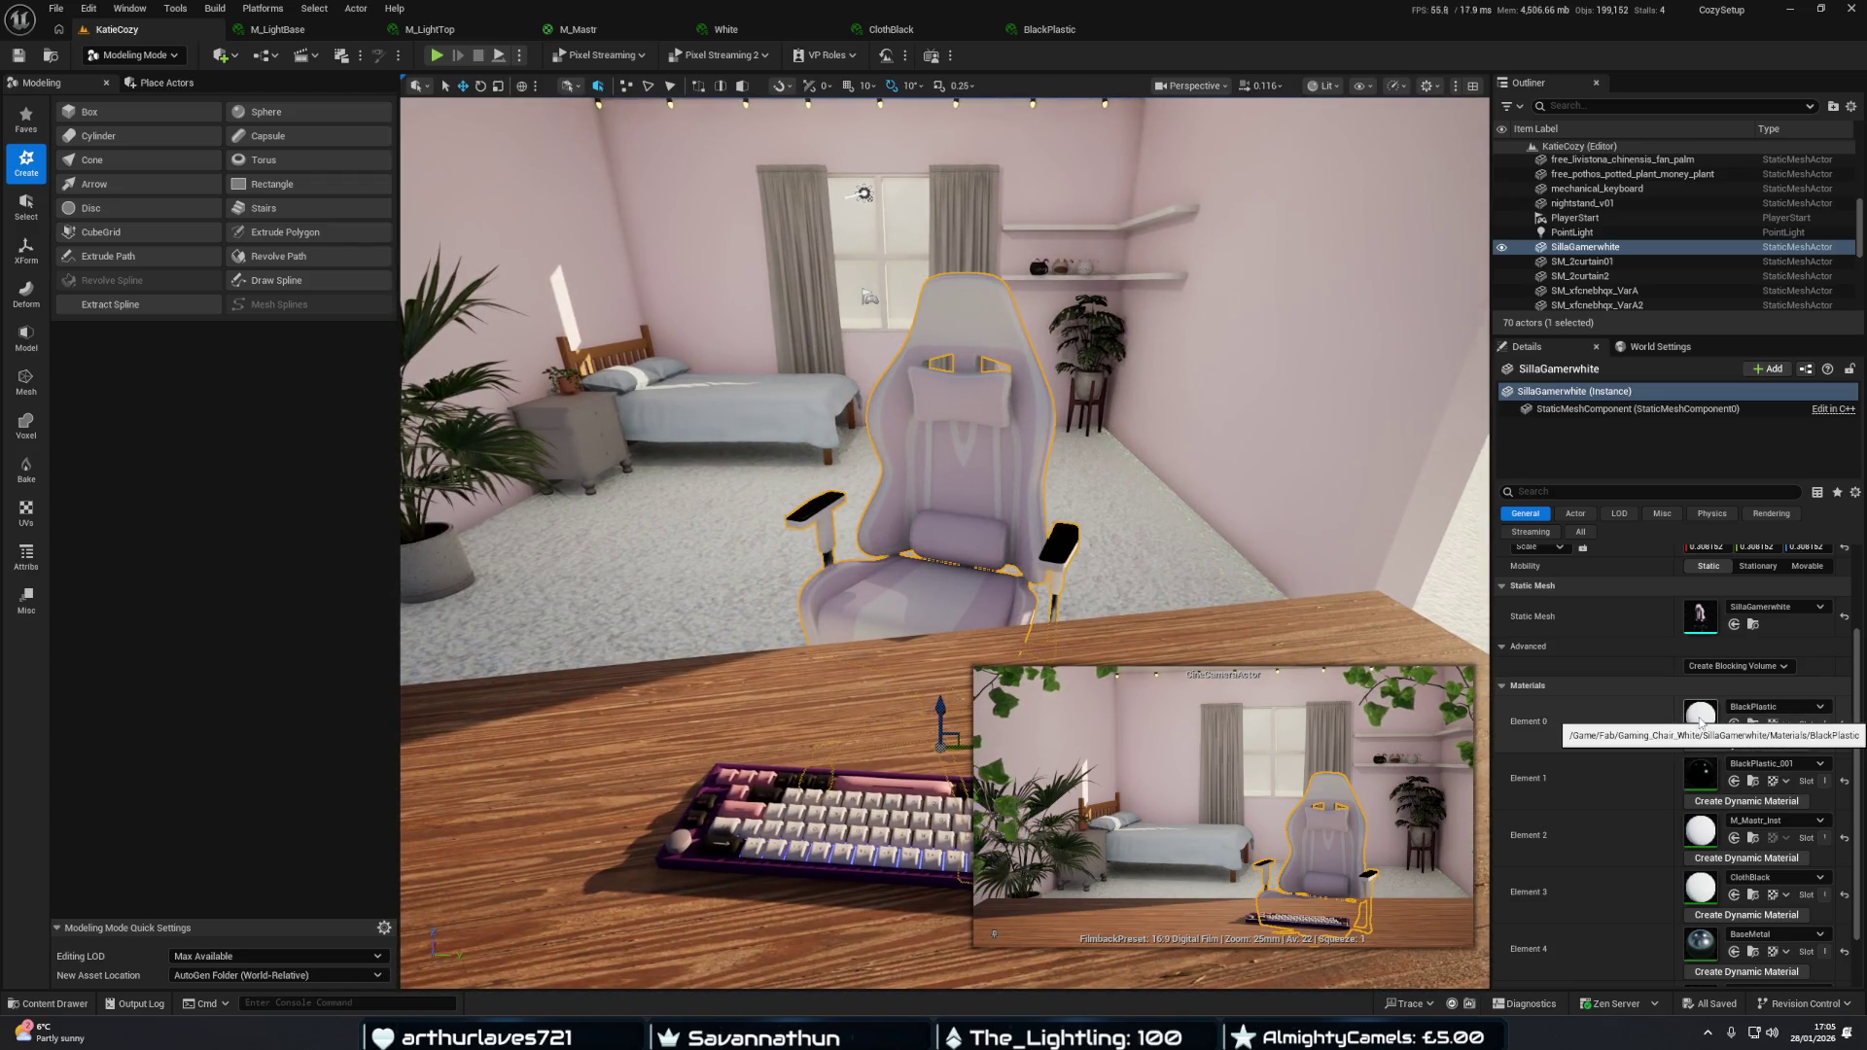
key(ctrl+space)
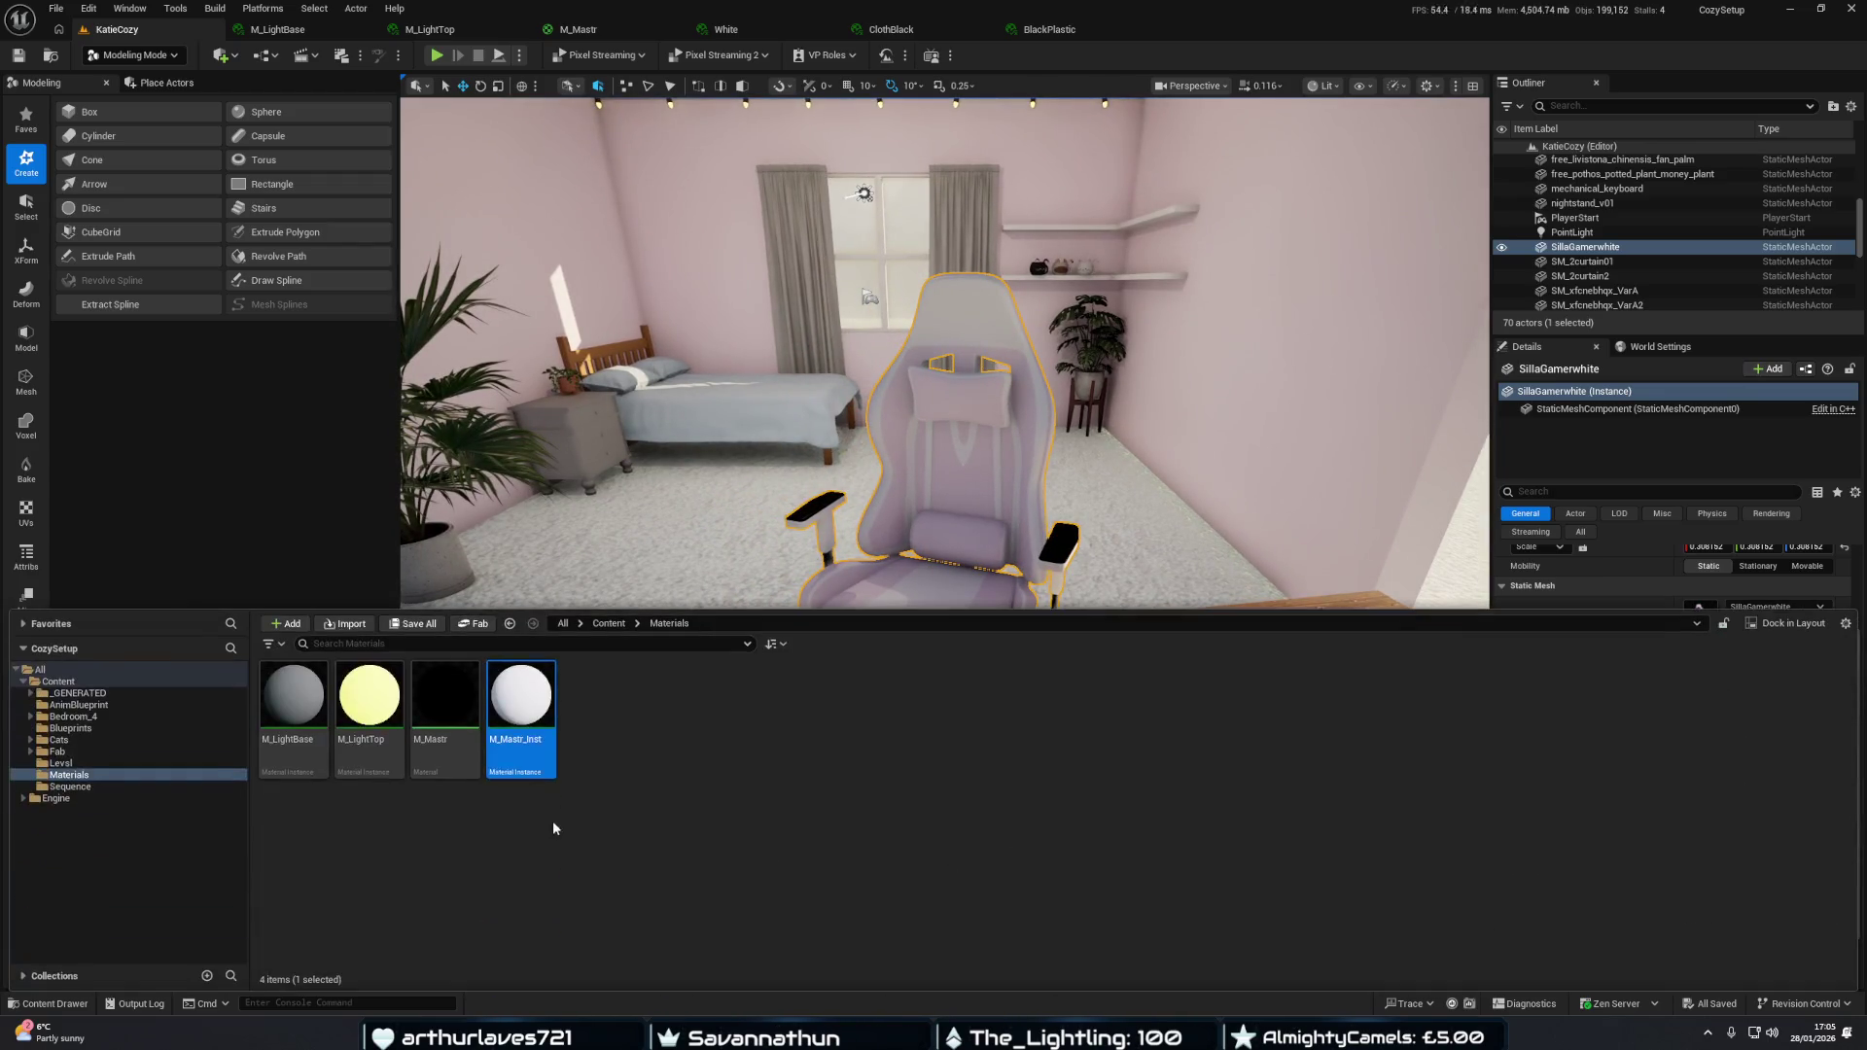
Assign M_Mastr_Inst to the chair's Element 0 and Element 1 slots, then inspect the seat.
mouse_move(521, 720)
mouse_down()
mouse_move(1258, 570)
mouse_move(1699, 718)
mouse_up()
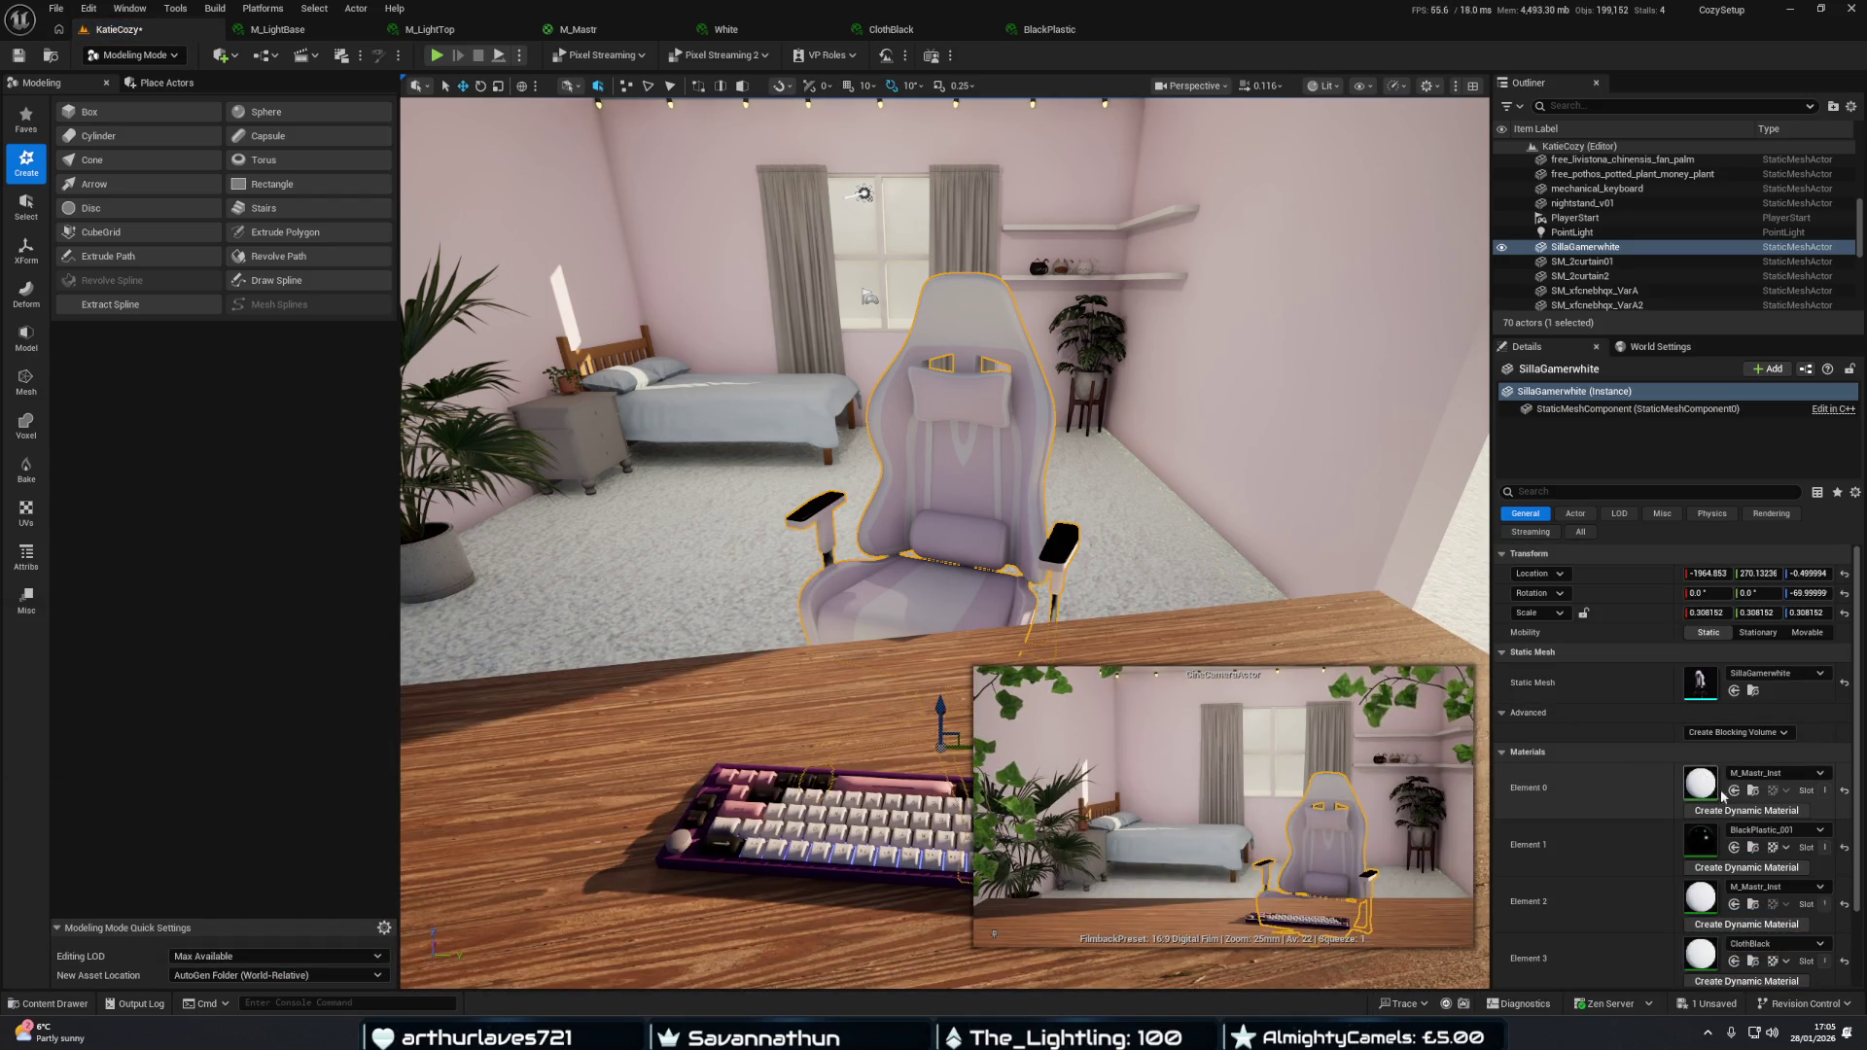
click(1753, 790)
mouse_move(489, 700)
mouse_down()
mouse_move(1074, 593)
mouse_move(1681, 861)
mouse_move(1701, 842)
mouse_up()
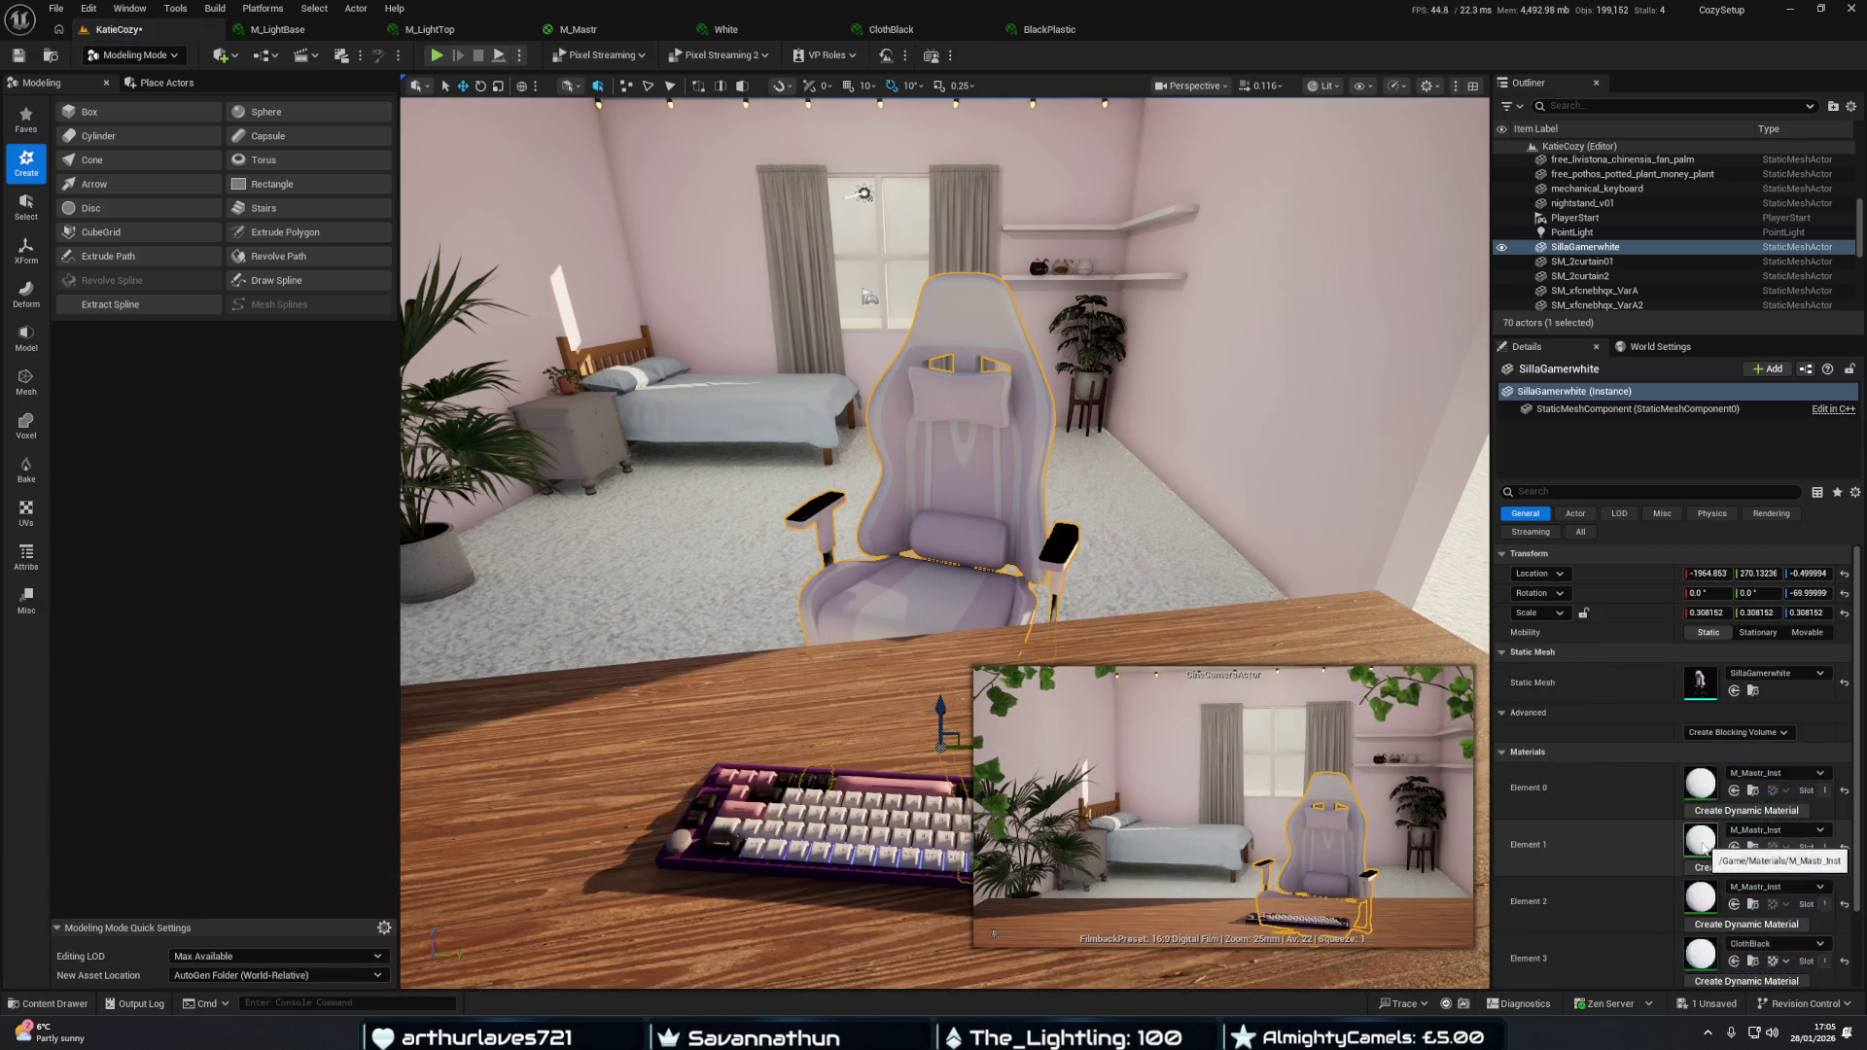
drag(933, 583, 895, 467)
mouse_move(943, 544)
mouse_down()
mouse_move(905, 467)
mouse_move(929, 535)
mouse_move(909, 505)
mouse_move(899, 447)
mouse_move(909, 501)
mouse_up()
scroll(1641, 848, down, 4)
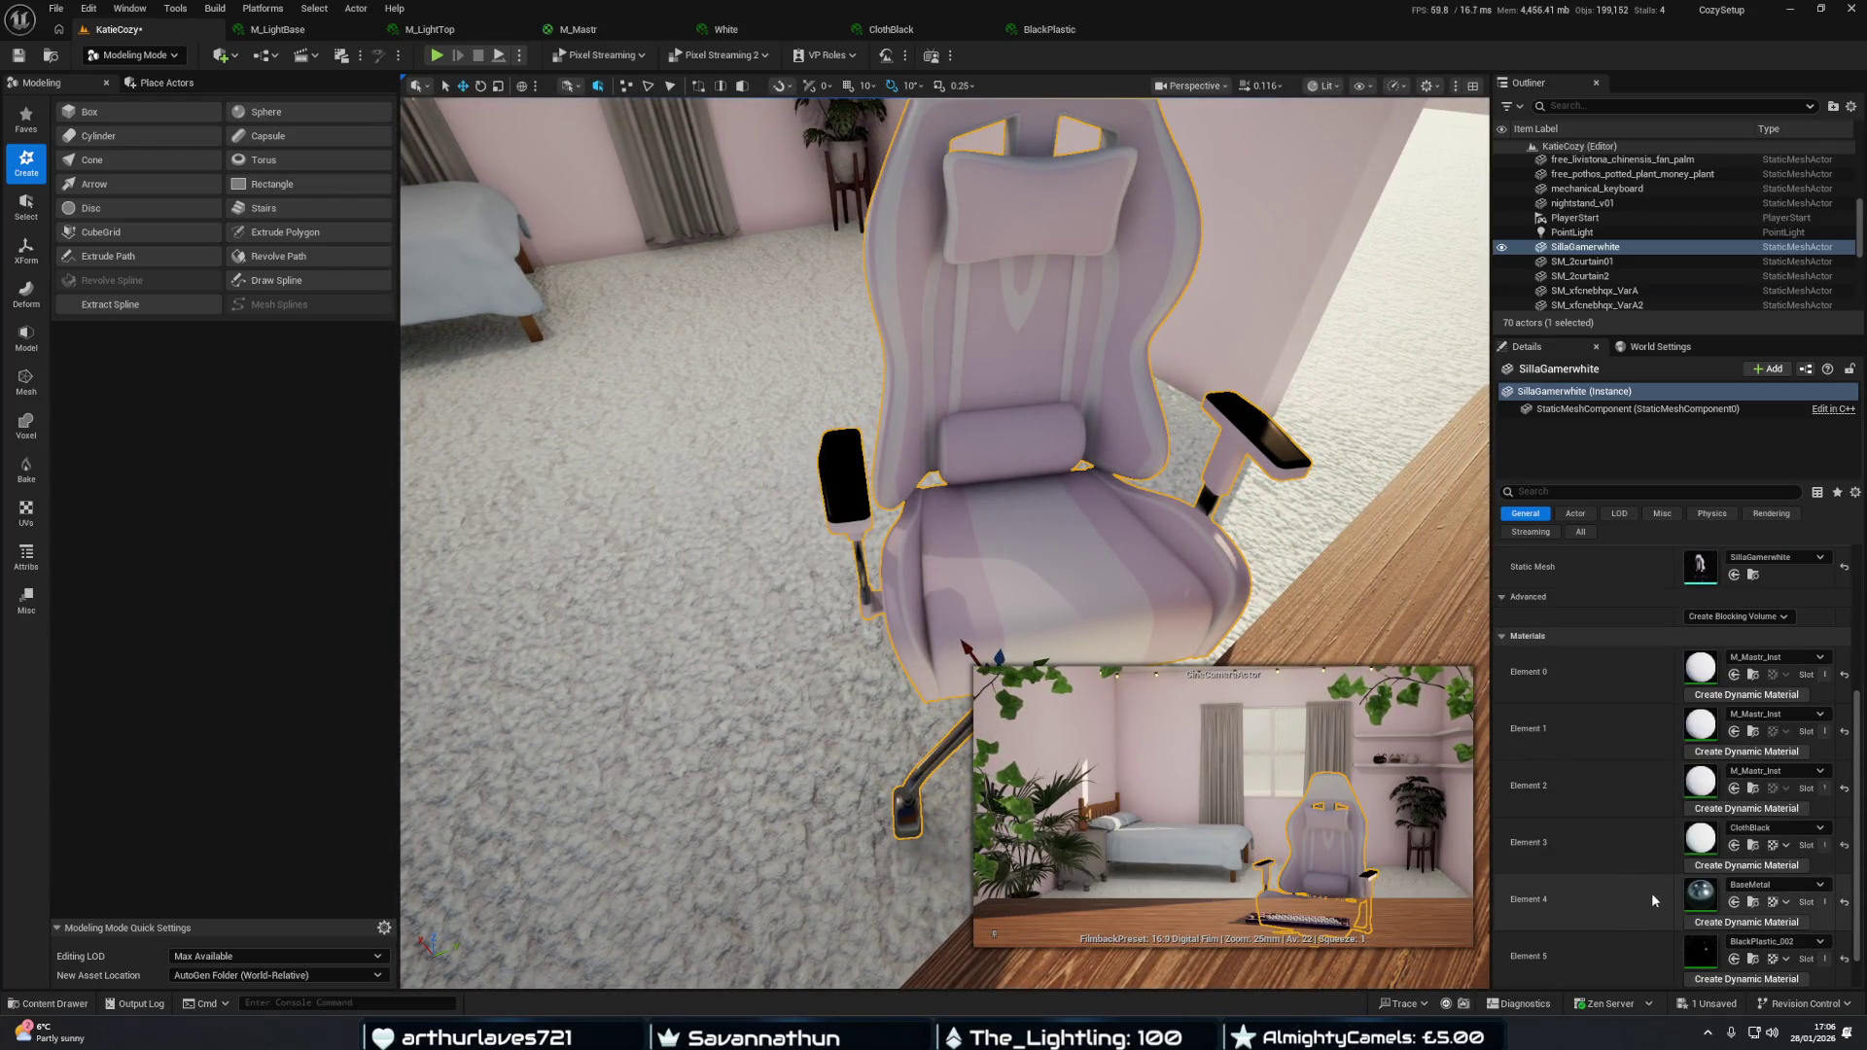
scroll(1653, 895, down, 1)
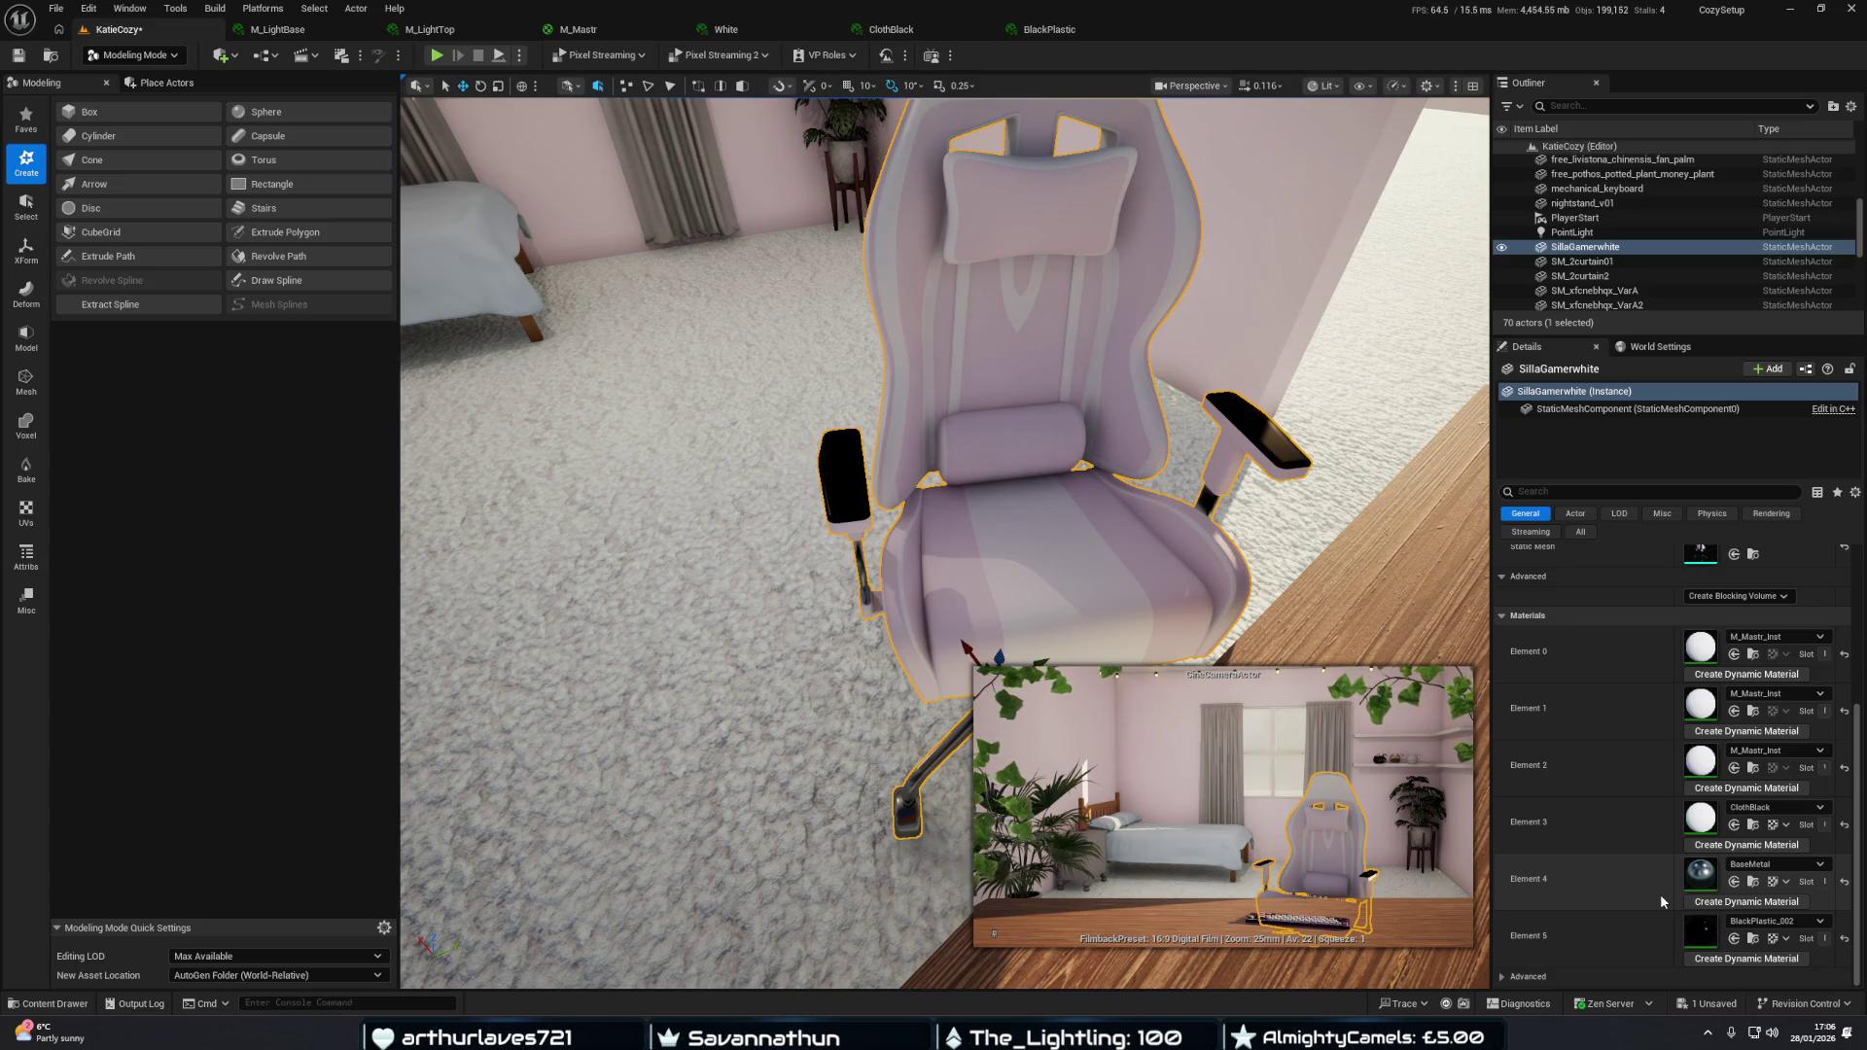
Drop M_Mastr_Inst onto another chair slot, then pull back over the room and select the floor.
key(ctrl+space)
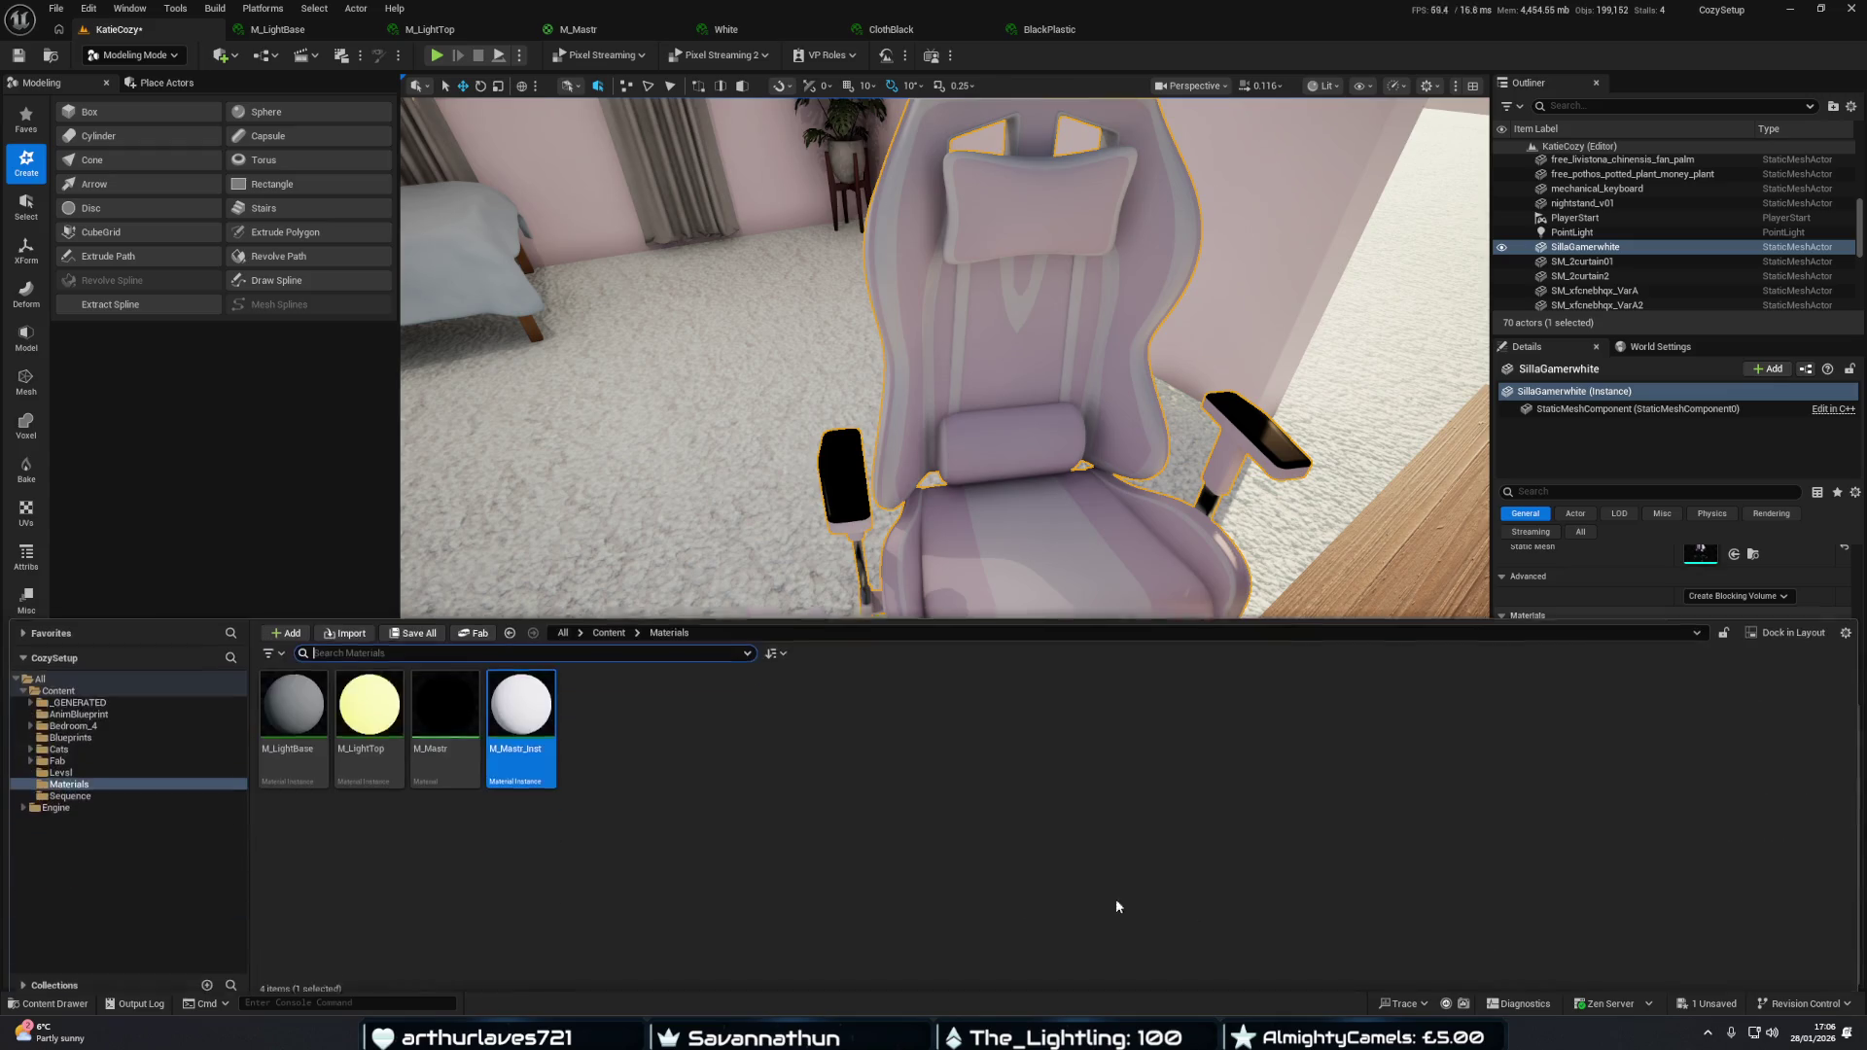
mouse_move(521, 688)
mouse_down()
mouse_move(1861, 651)
mouse_move(1750, 939)
mouse_up()
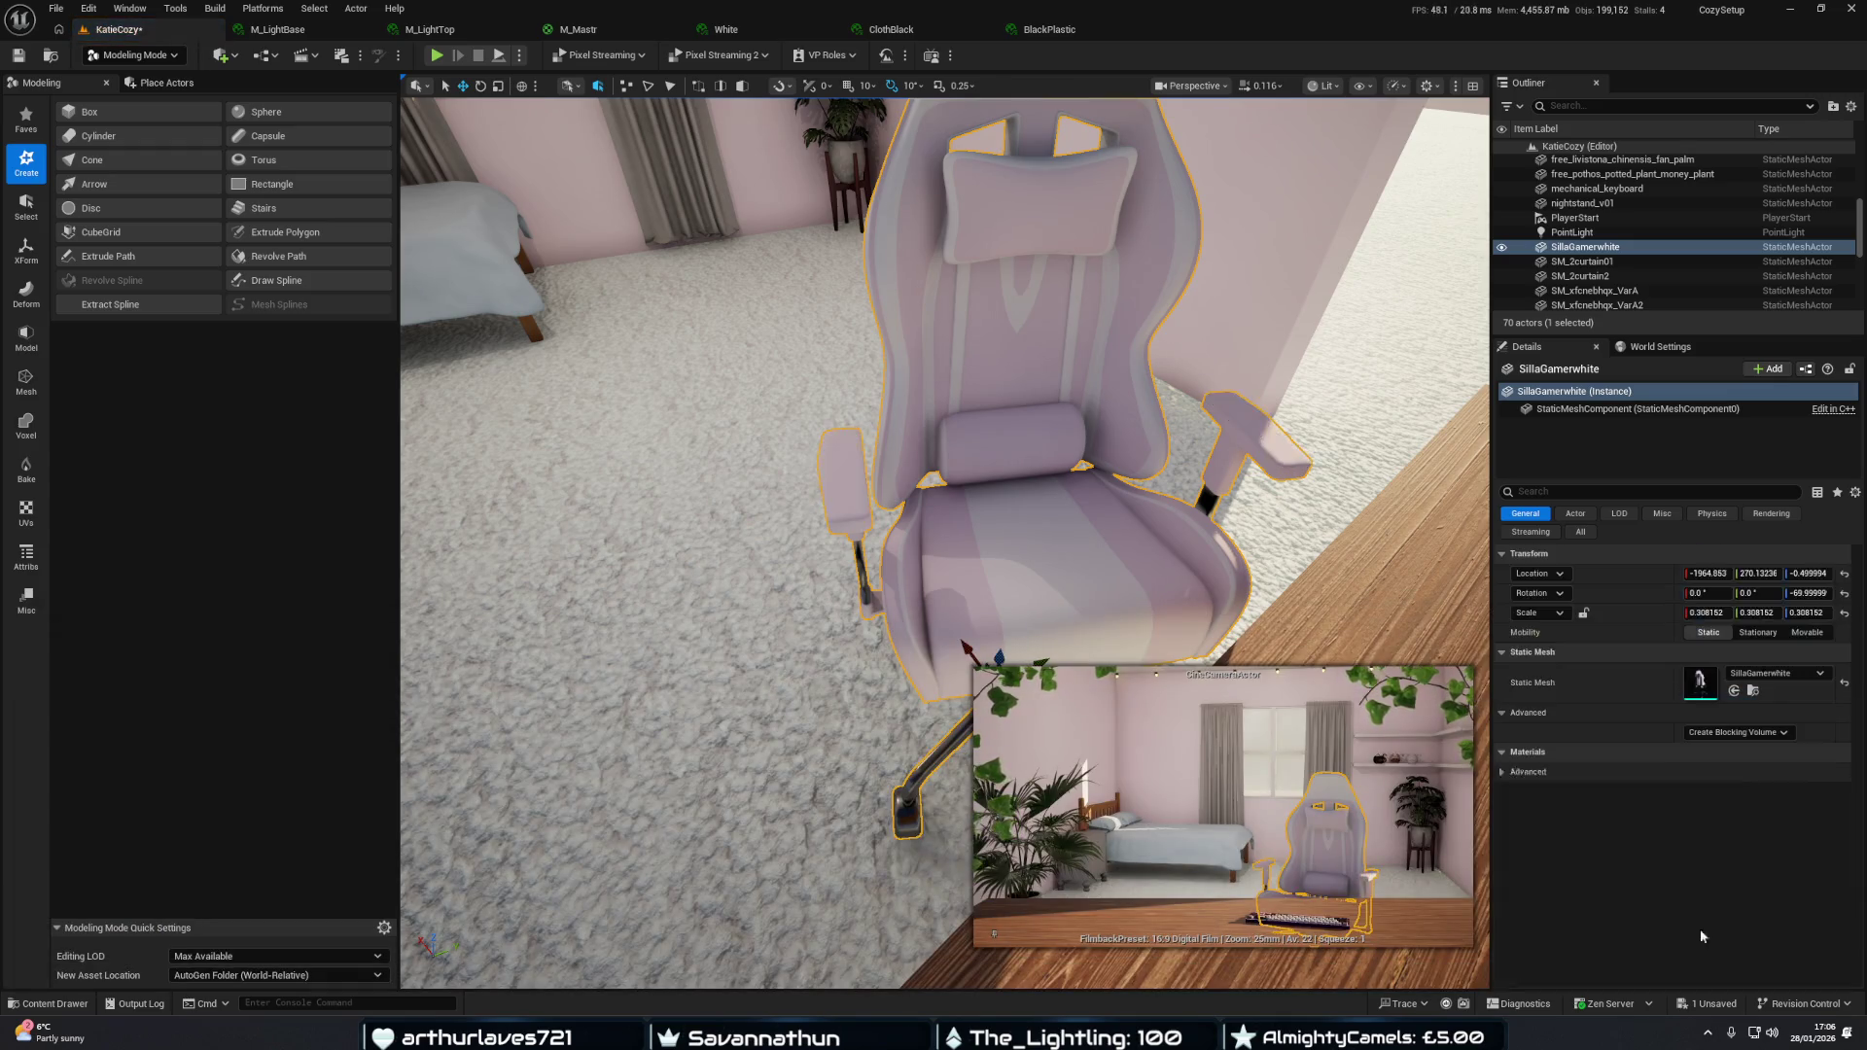
drag(933, 545, 1216, 568)
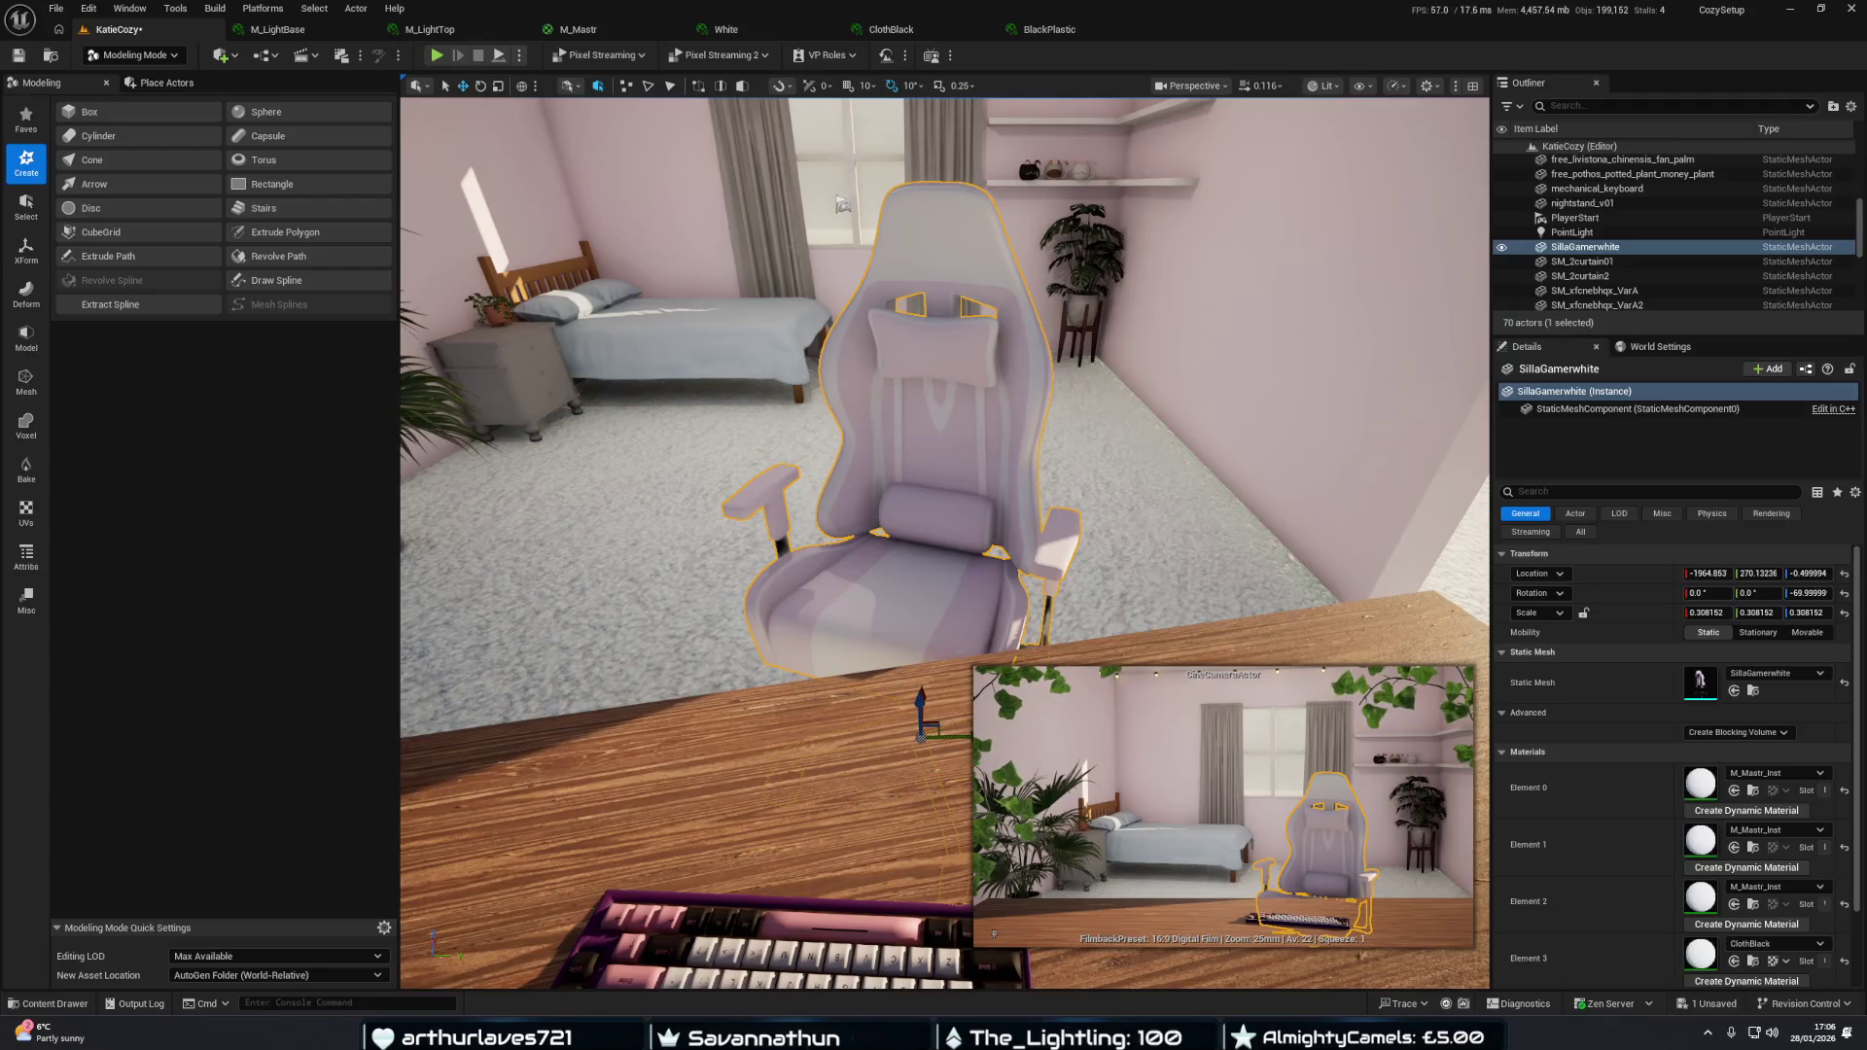
drag(943, 544, 943, 622)
drag(1284, 467, 1284, 497)
click(1200, 601)
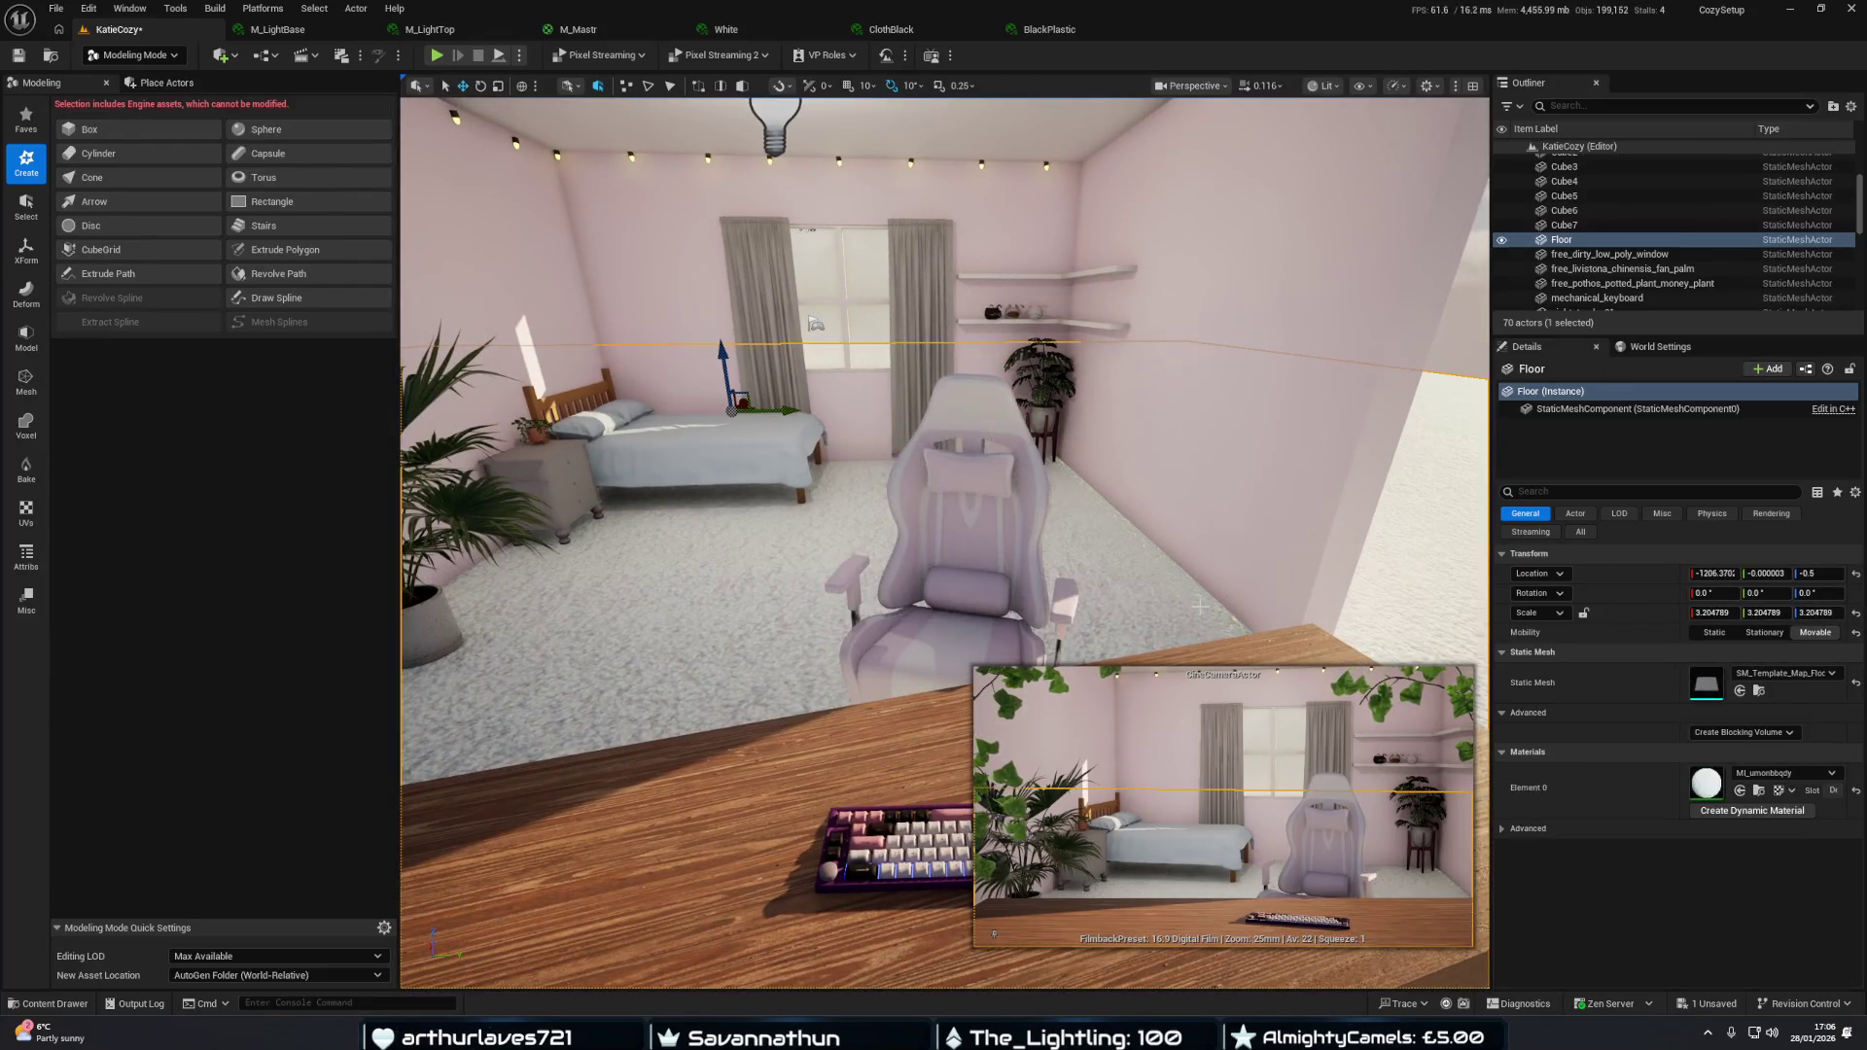
Switch from Modeling Mode back to Selection Mode and show Content/Materials in the Content Drawer.
mouse_move(1167, 585)
mouse_down()
mouse_move(1167, 630)
mouse_move(1288, 525)
mouse_up()
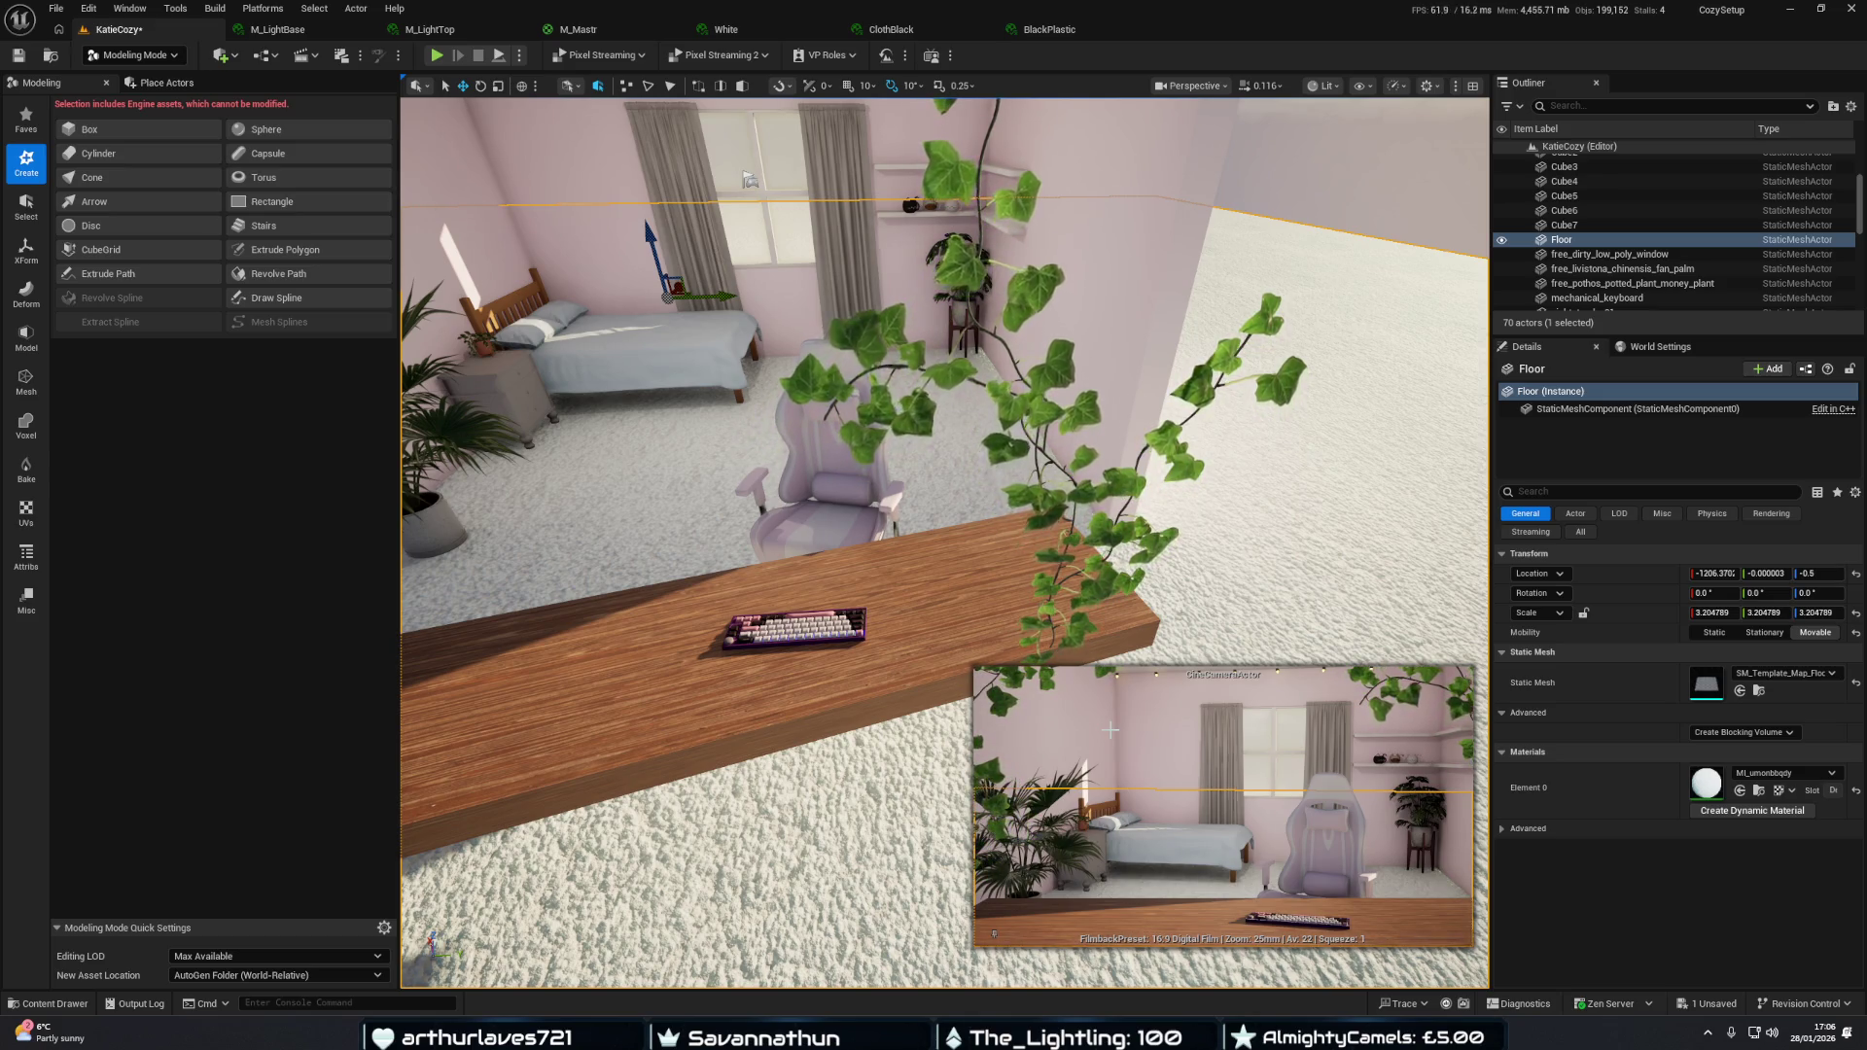
scroll(944, 541, down, 10)
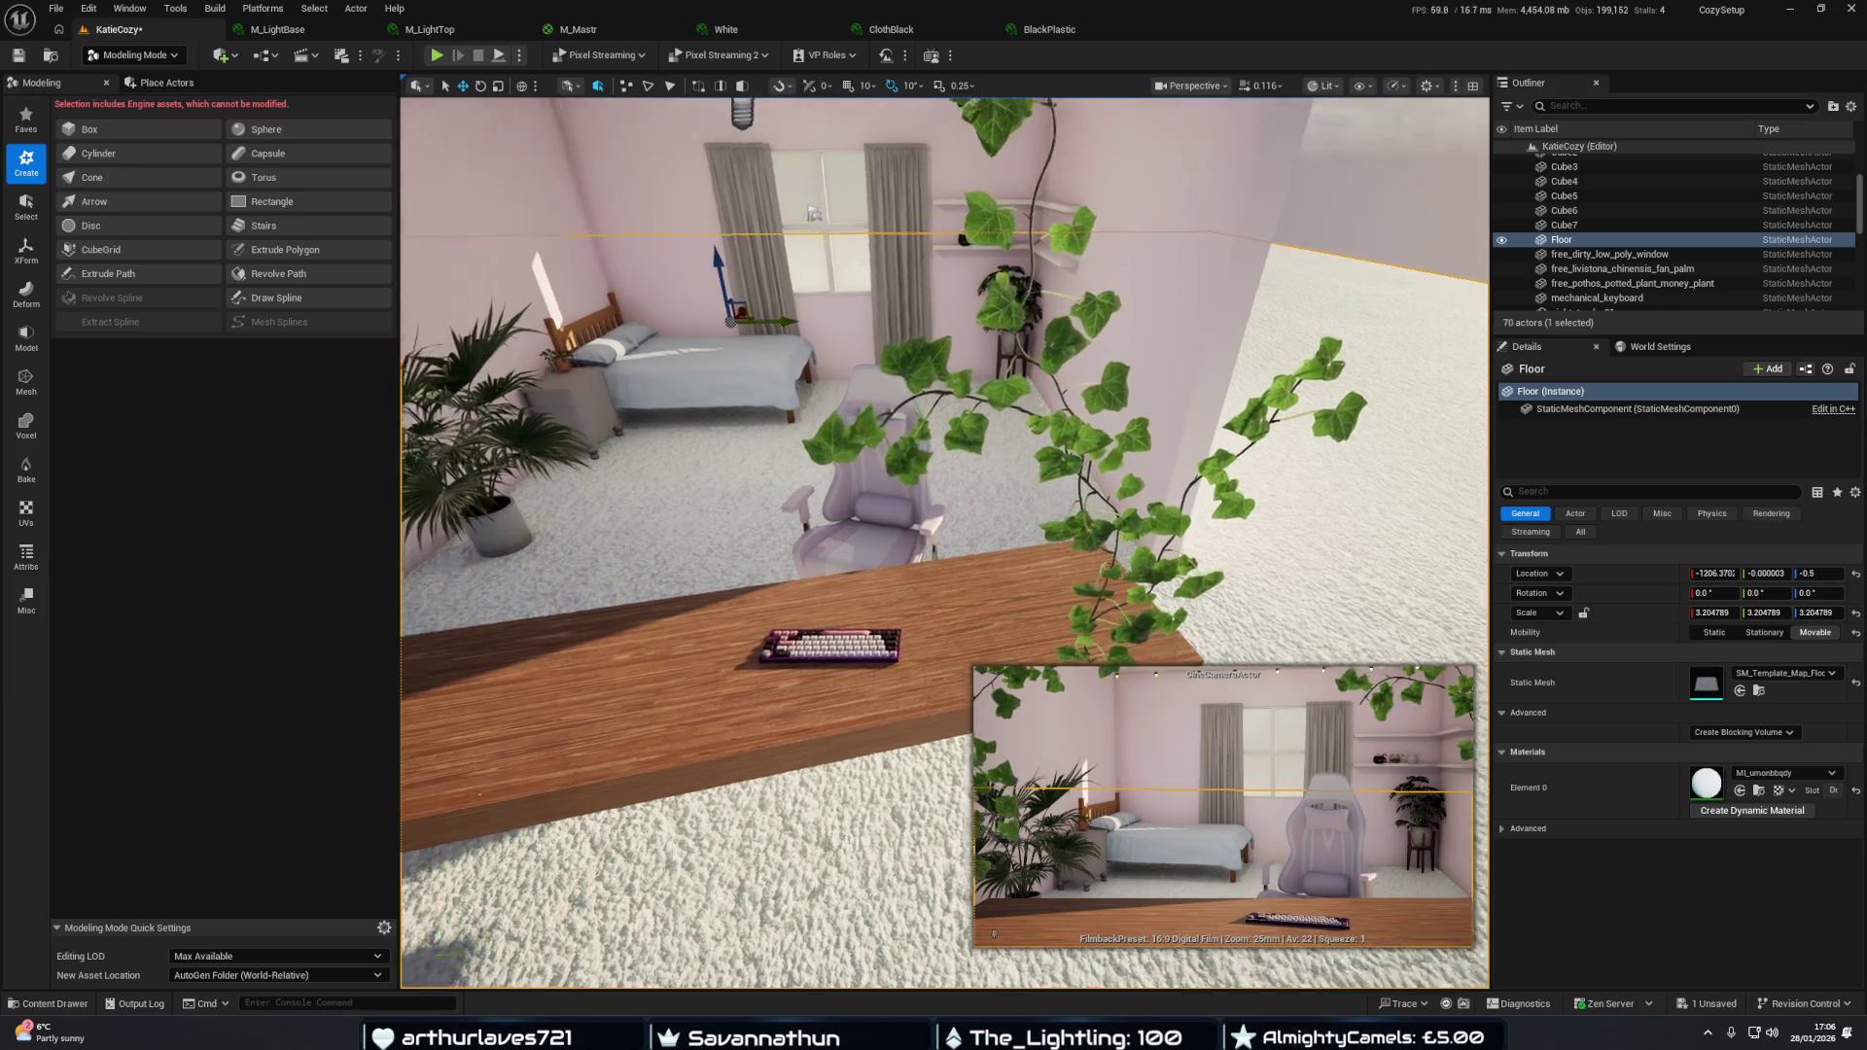
scroll(1115, 710, down, 1)
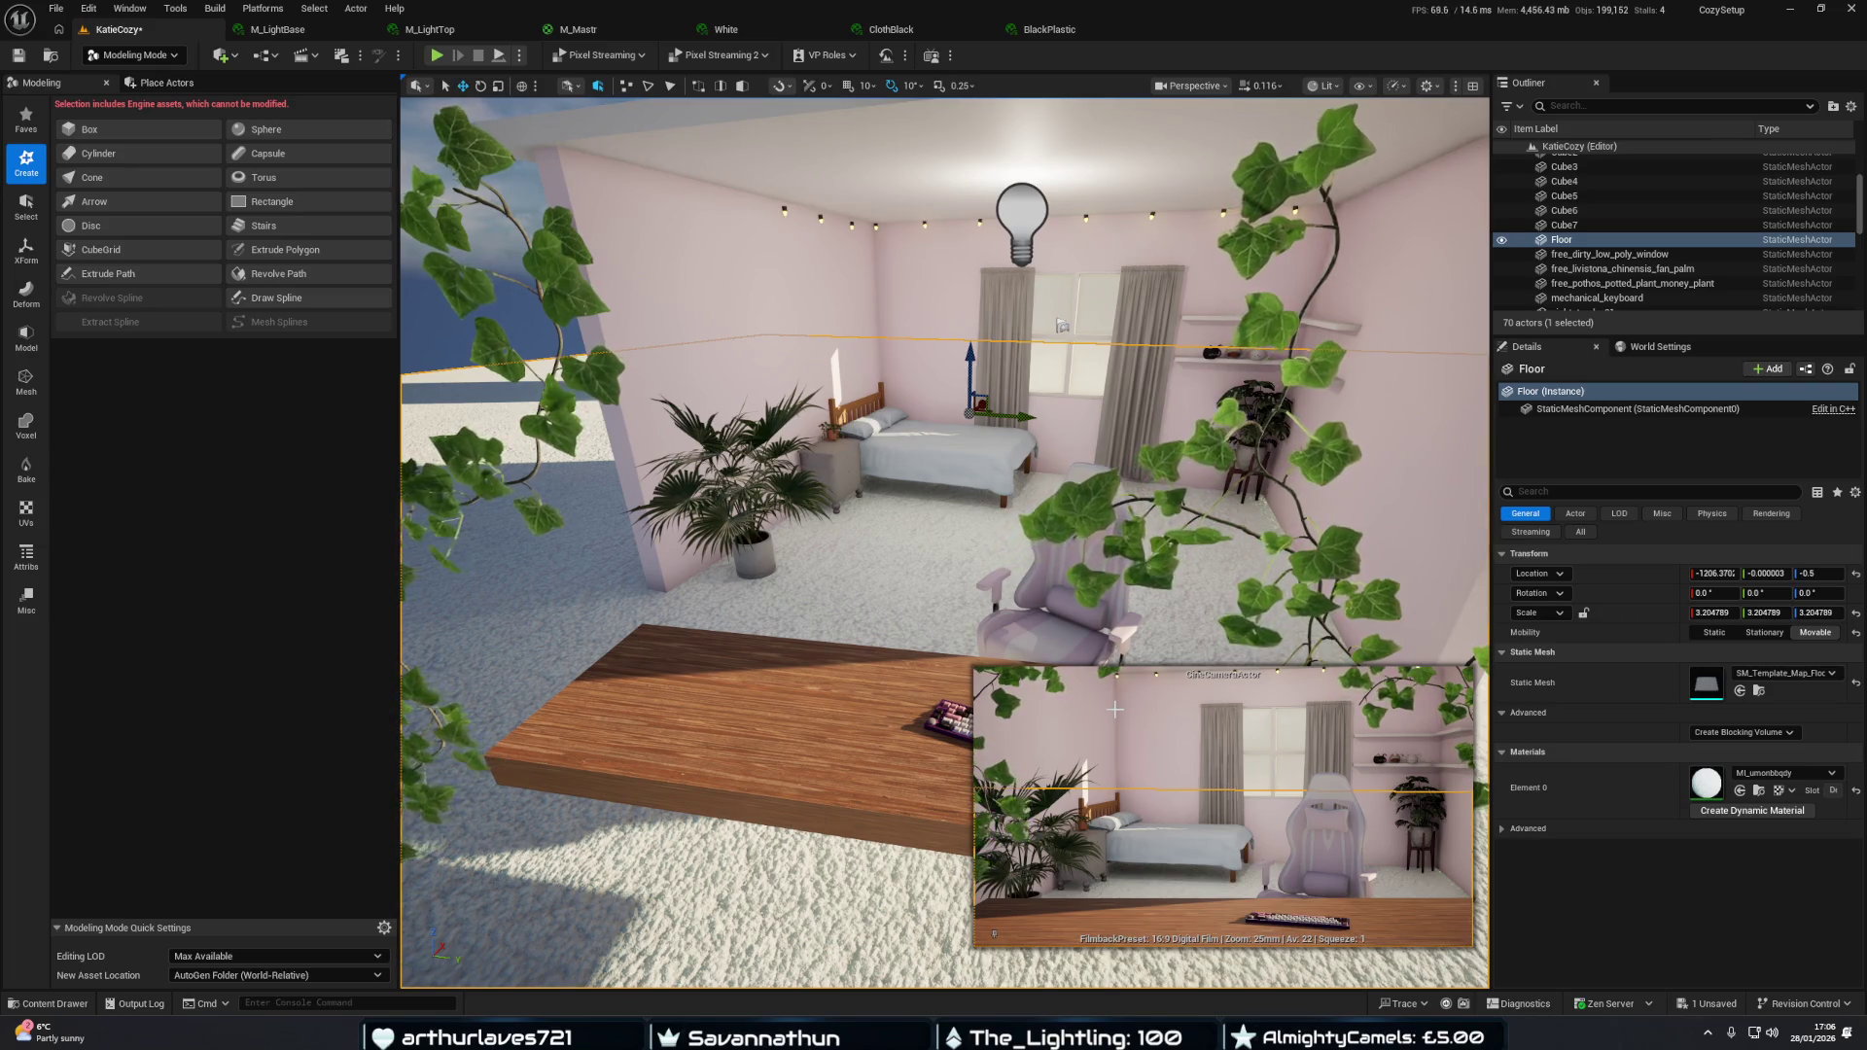
scroll(1114, 710, up, 2)
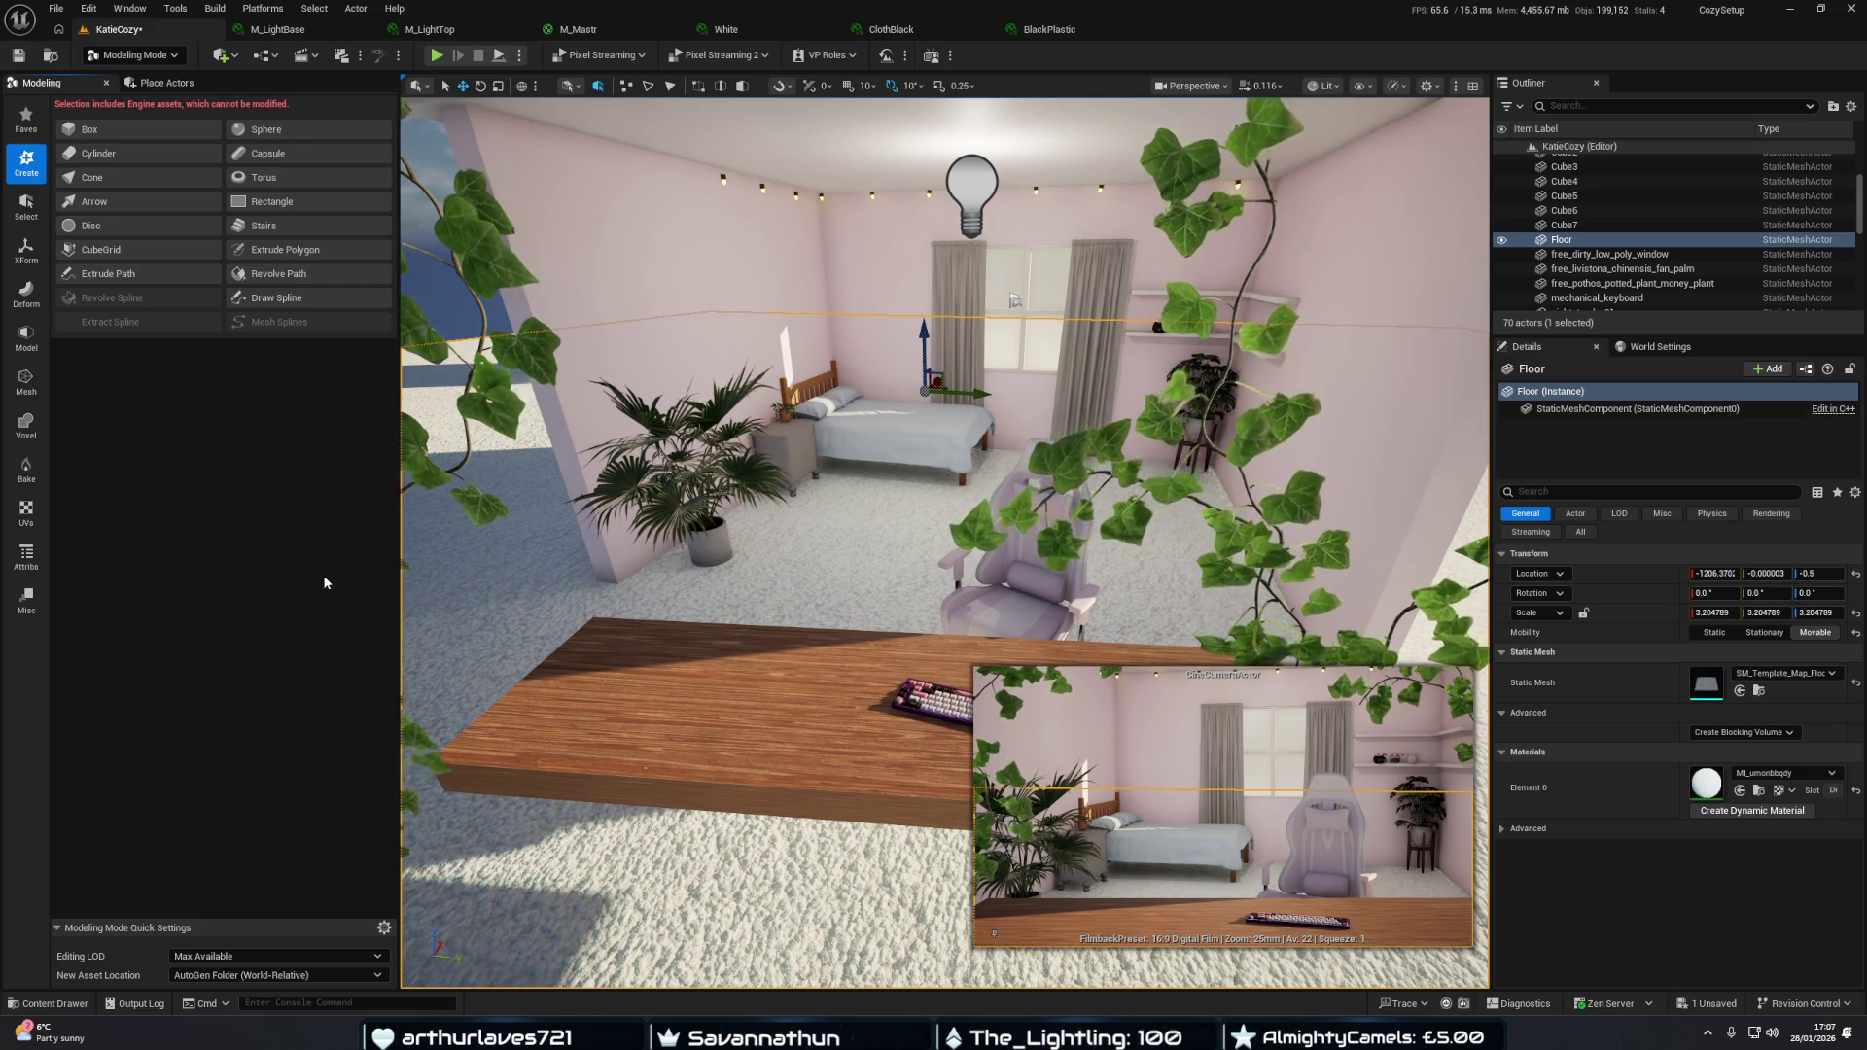
key(shift+1)
key(ctrl+space)
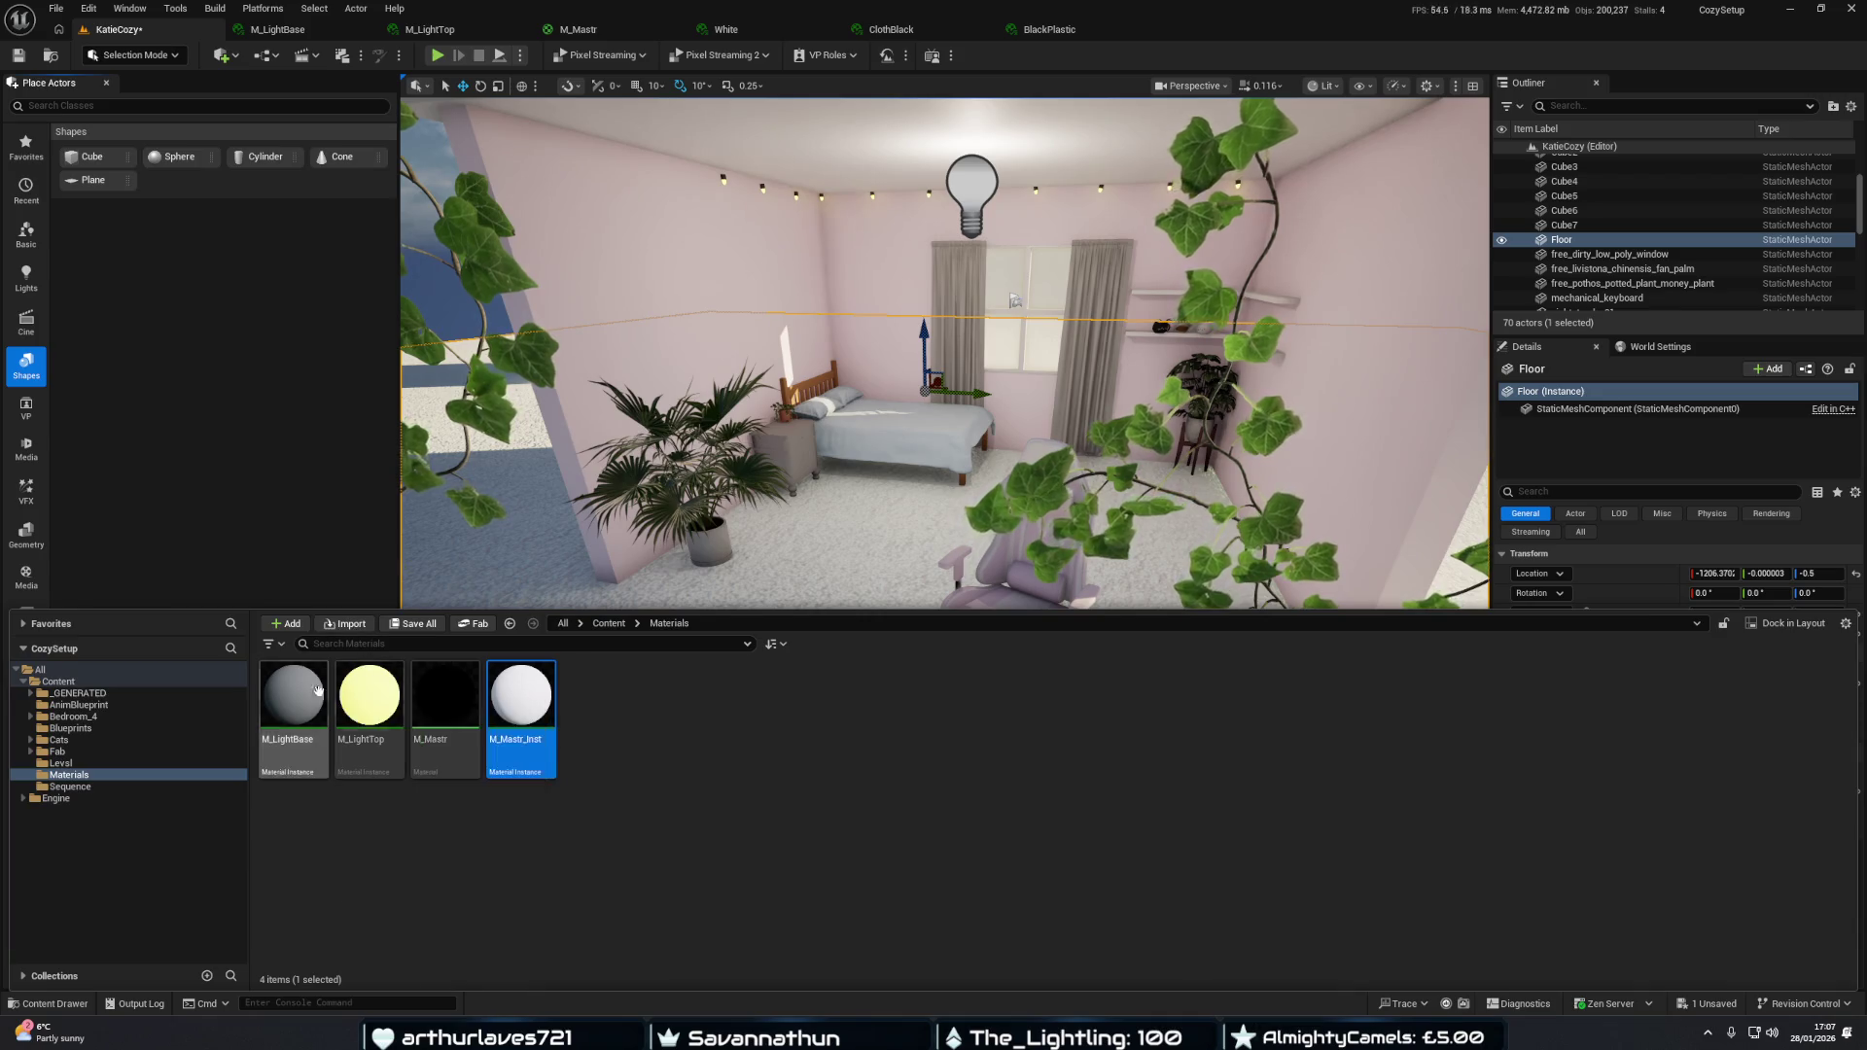
Place SK_Cats_Skeleton from the Cats > Mesh folder onto the bed.
click(58, 745)
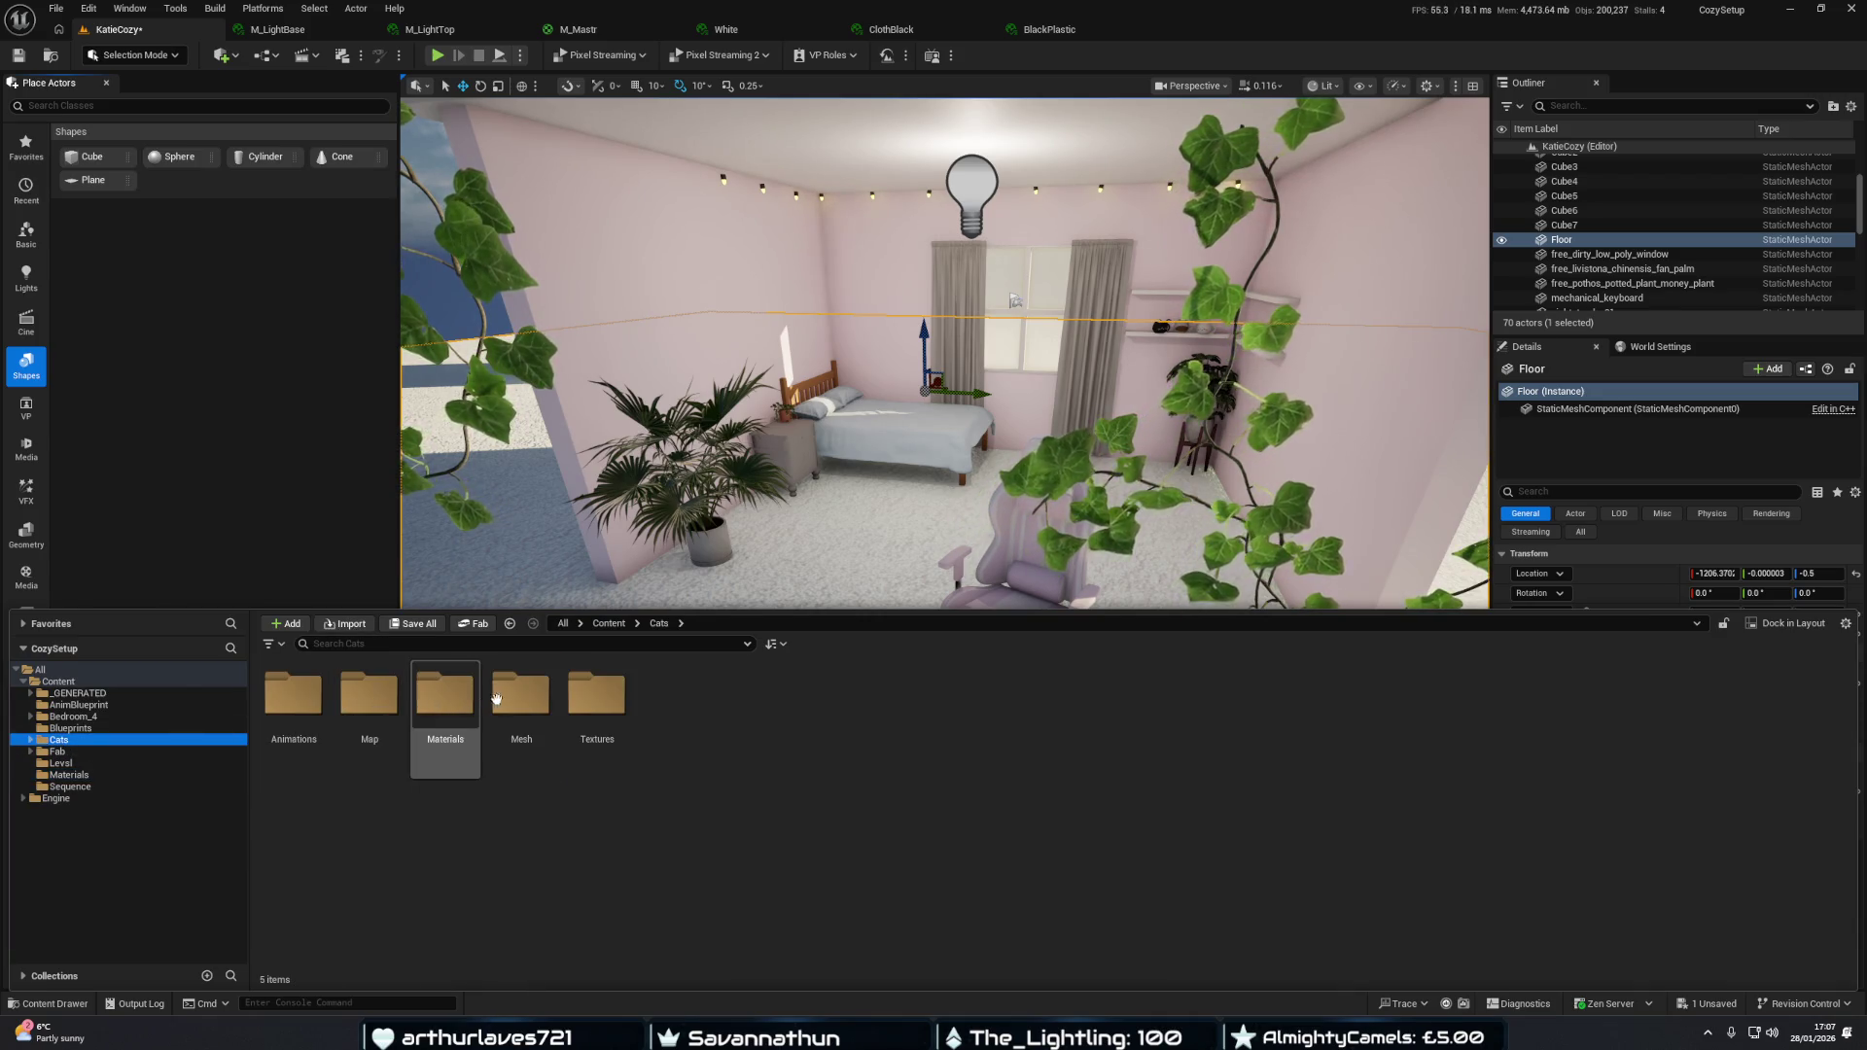
click(525, 700)
double_click(525, 700)
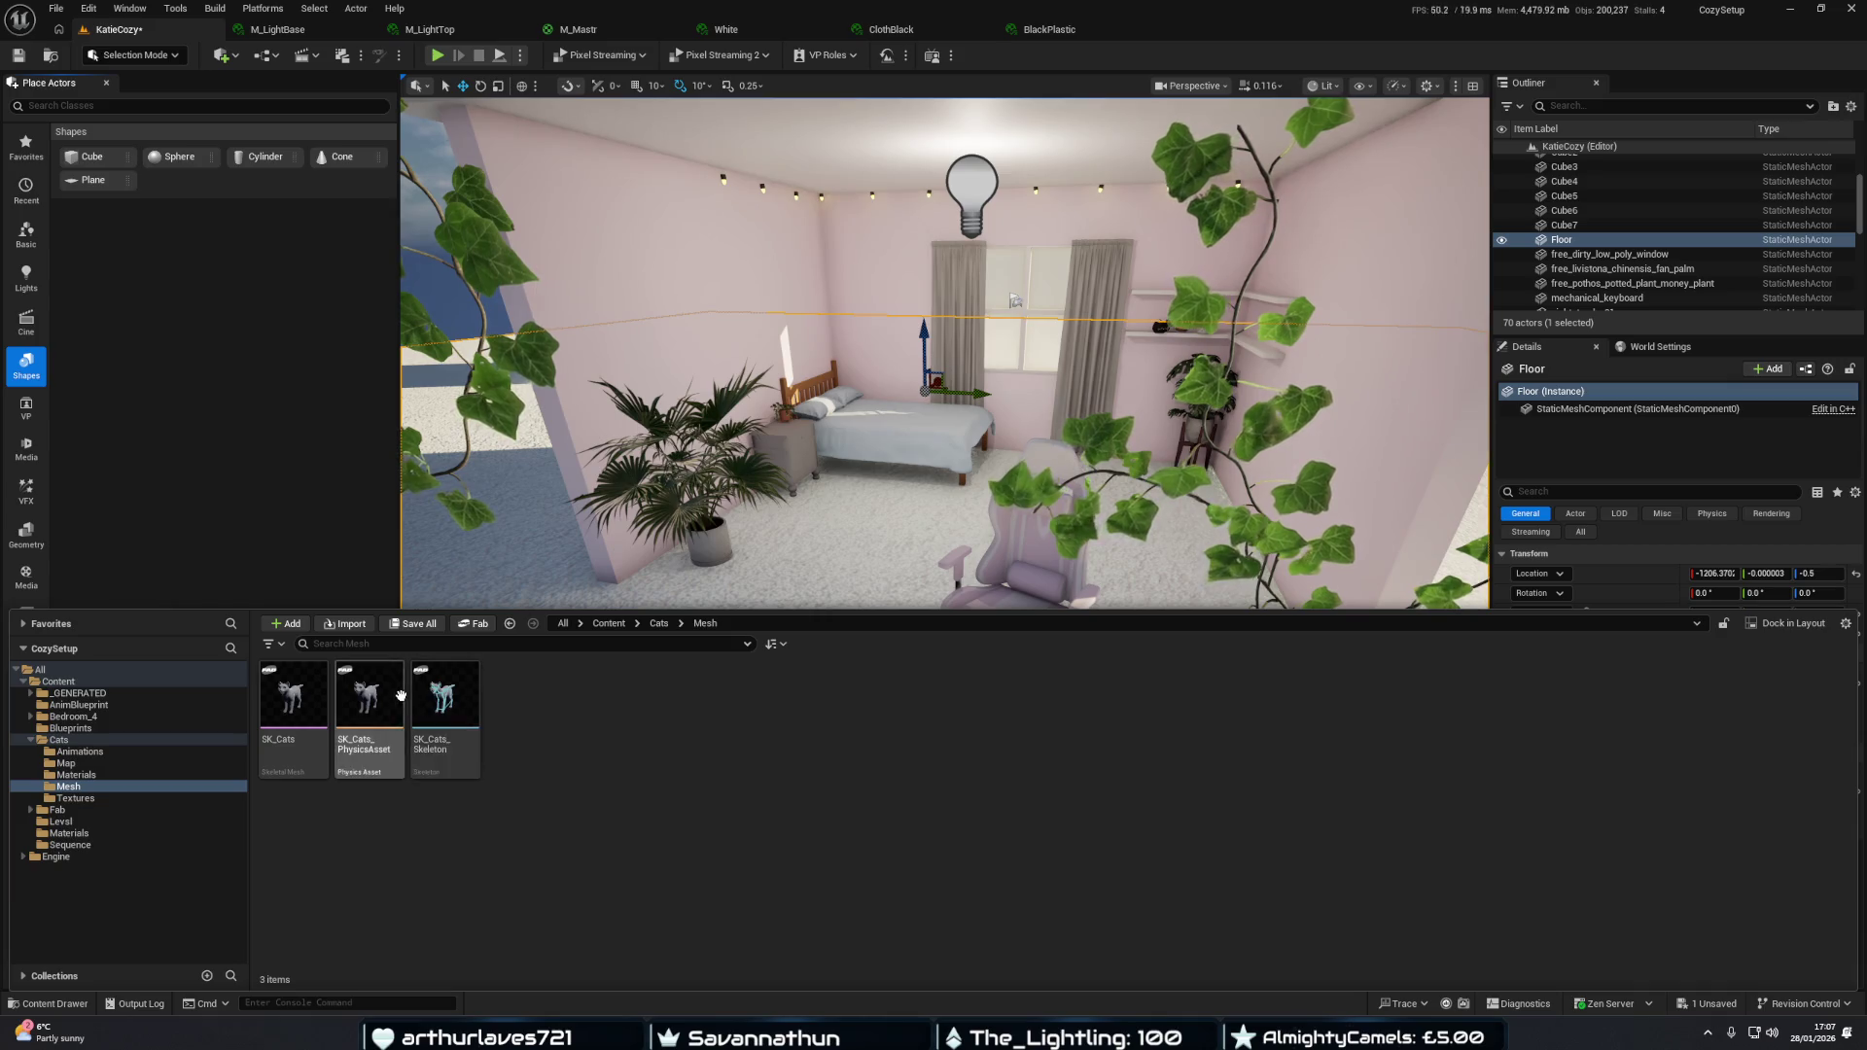
drag(442, 696, 903, 408)
Frame the cat and rotate it about 30° so it faces the camera.
key(f)
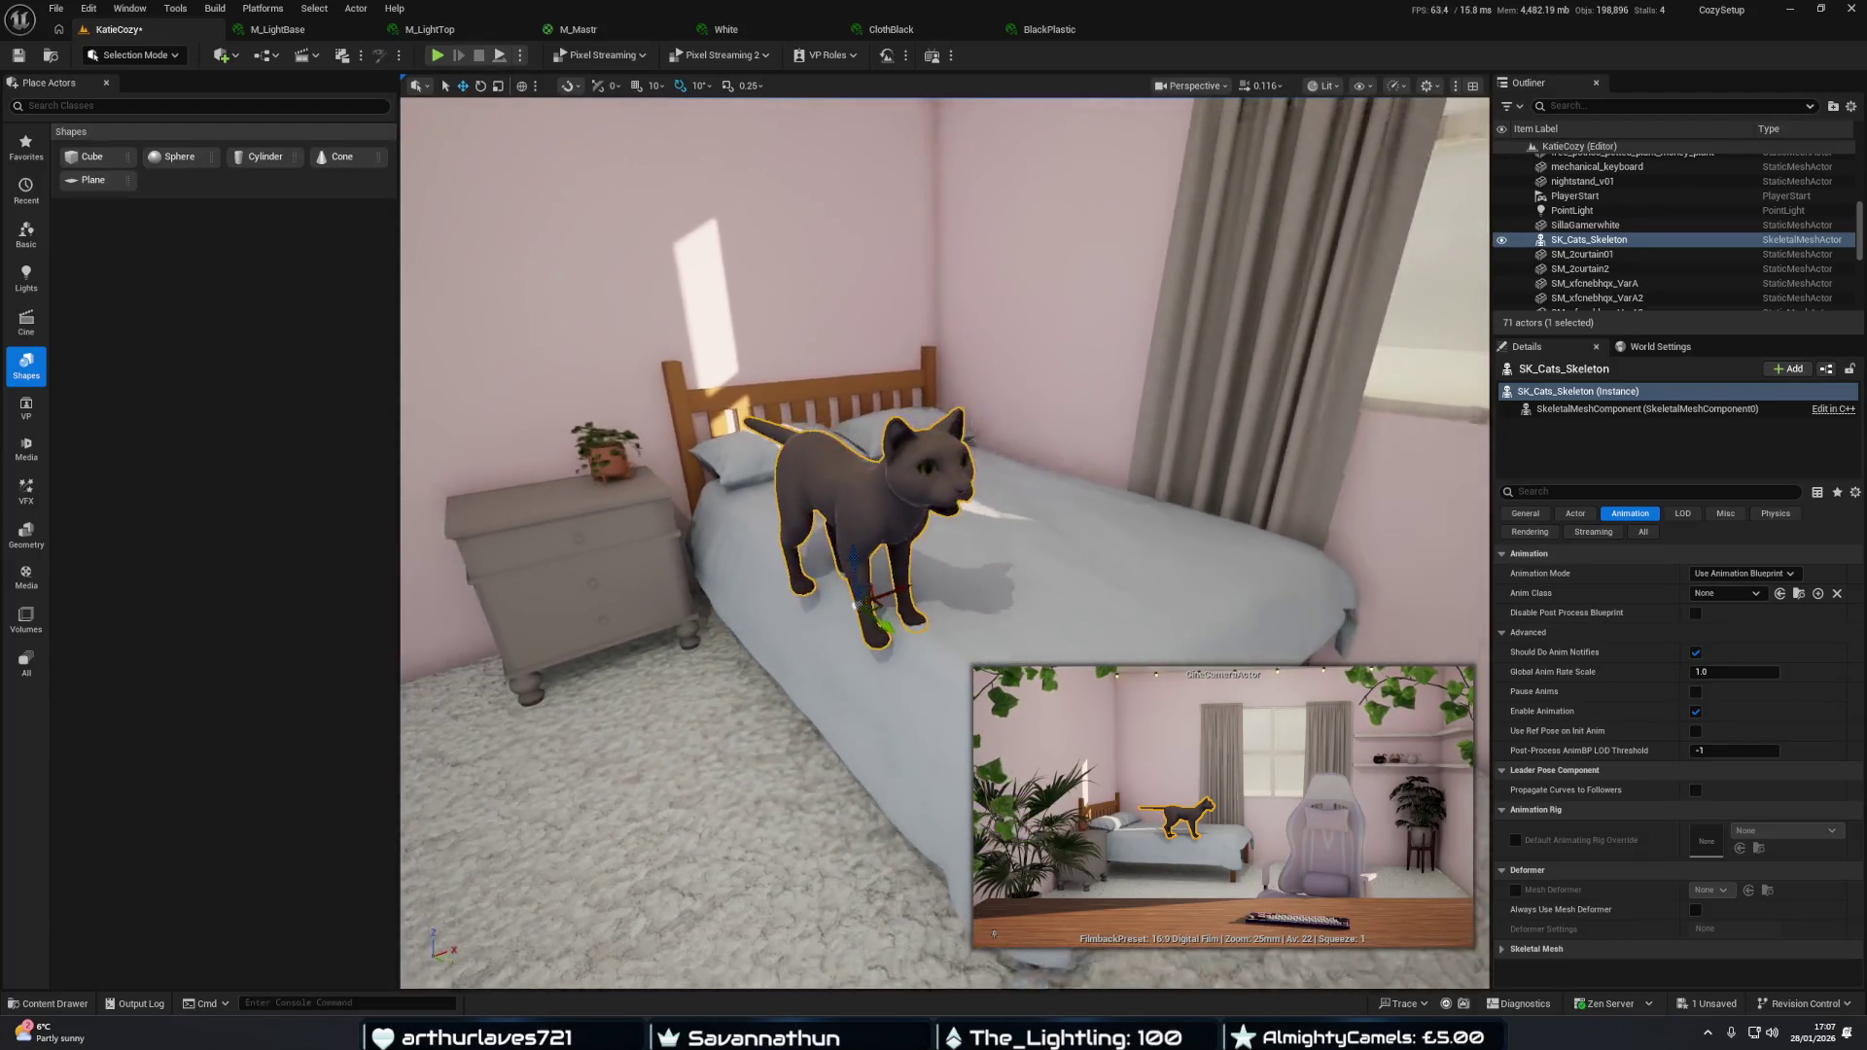
mouse_move(885, 590)
mouse_down()
mouse_move(836, 568)
mouse_move(931, 590)
mouse_move(850, 659)
mouse_up()
key(e)
key(w)
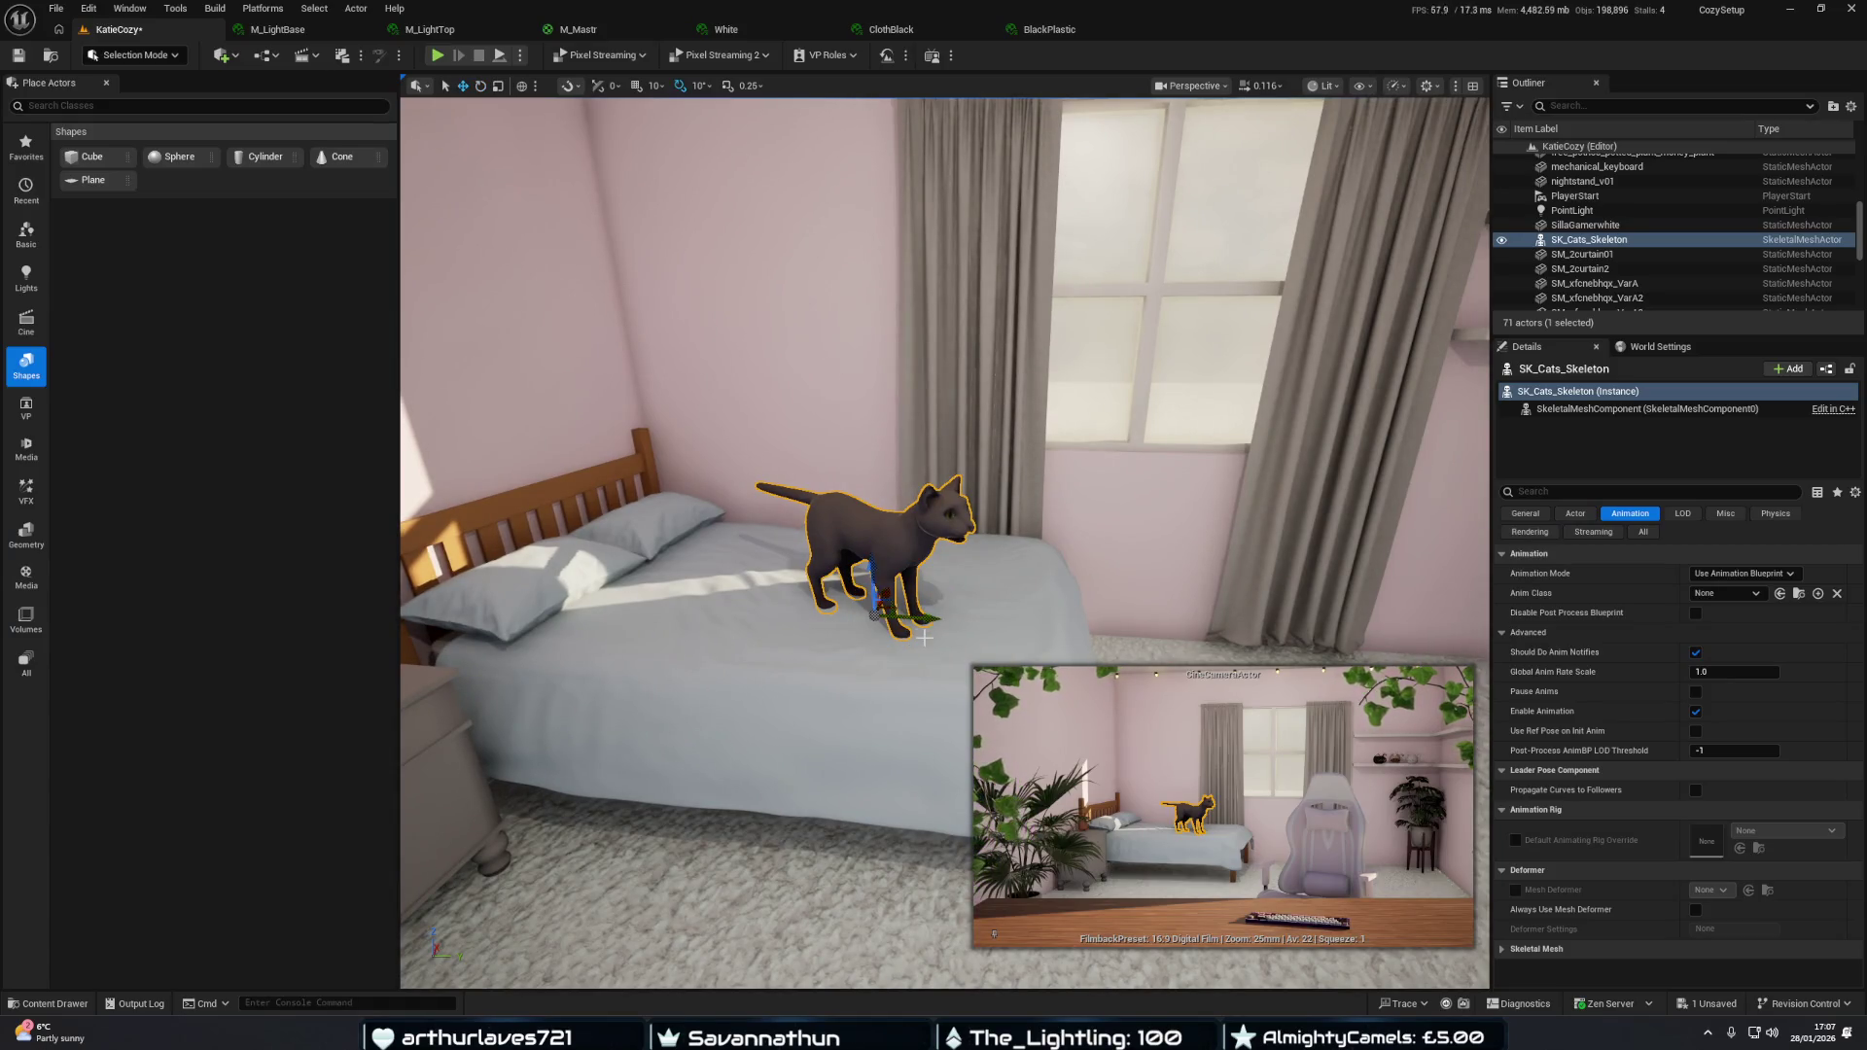
double_click(1661, 240)
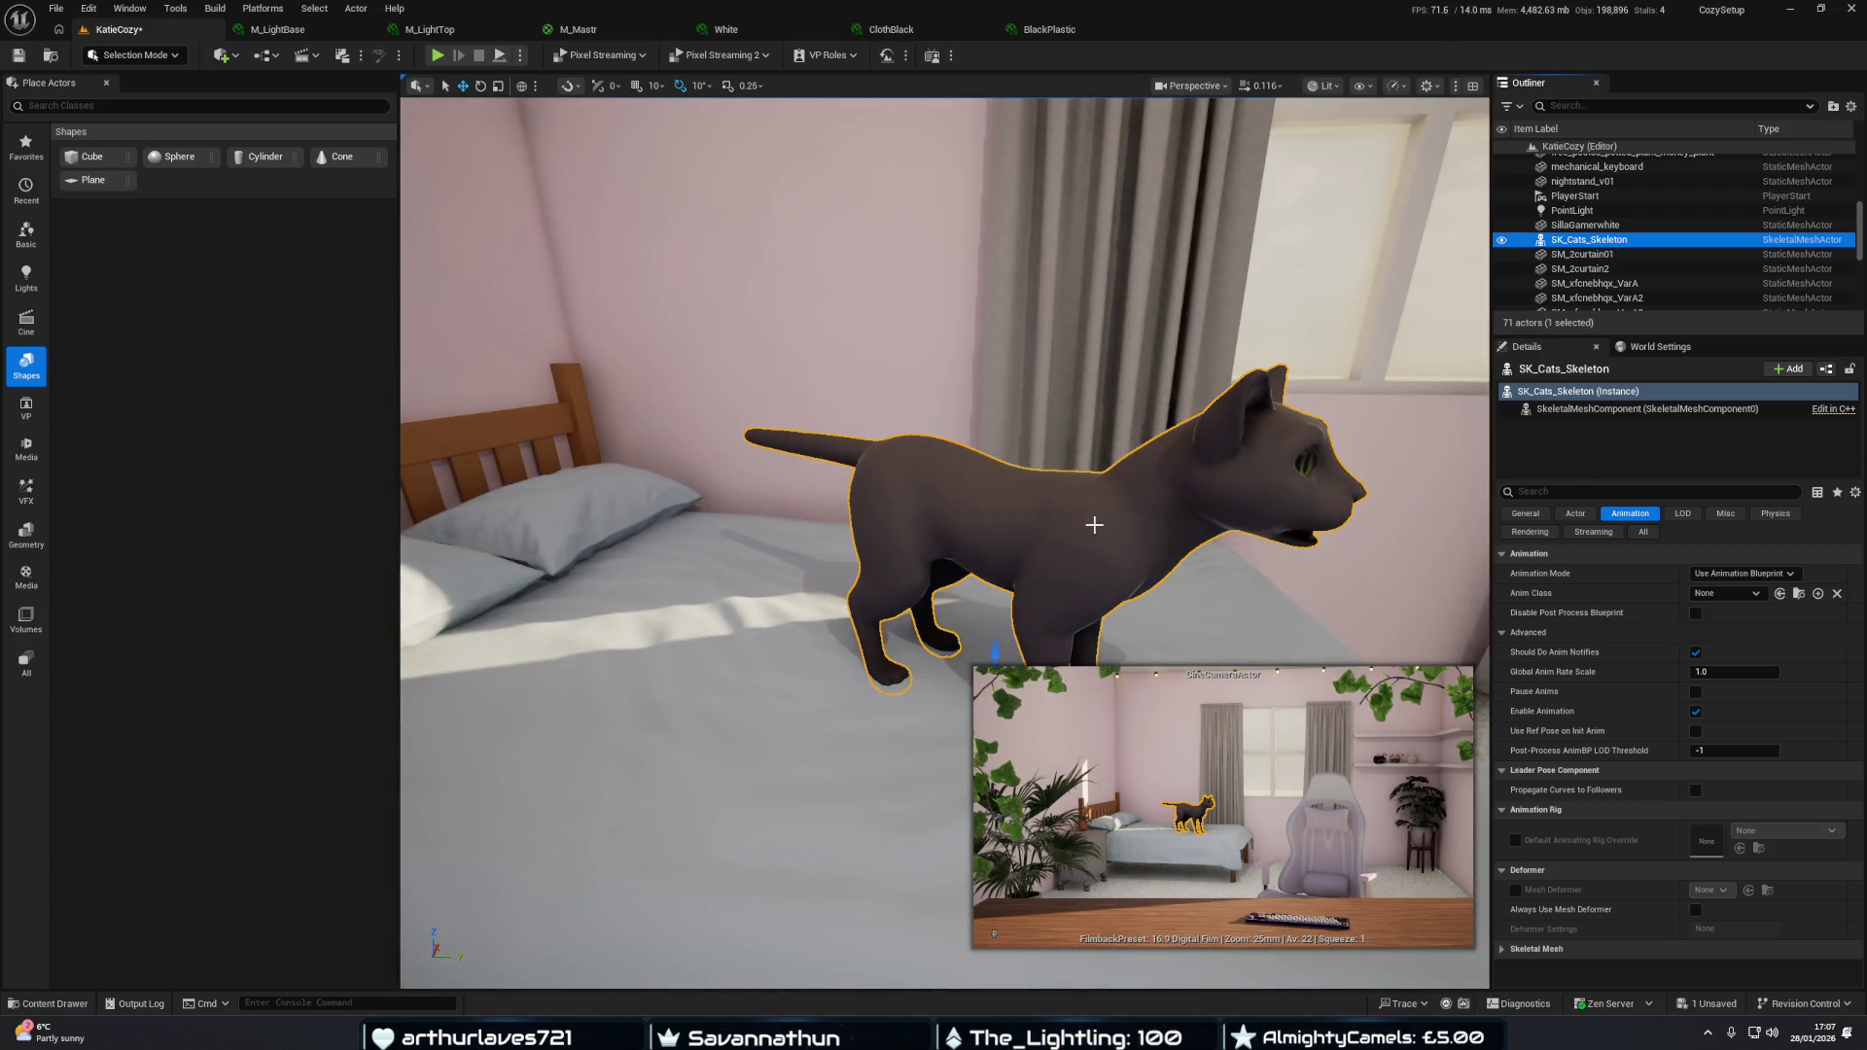
key(ctrl+b)
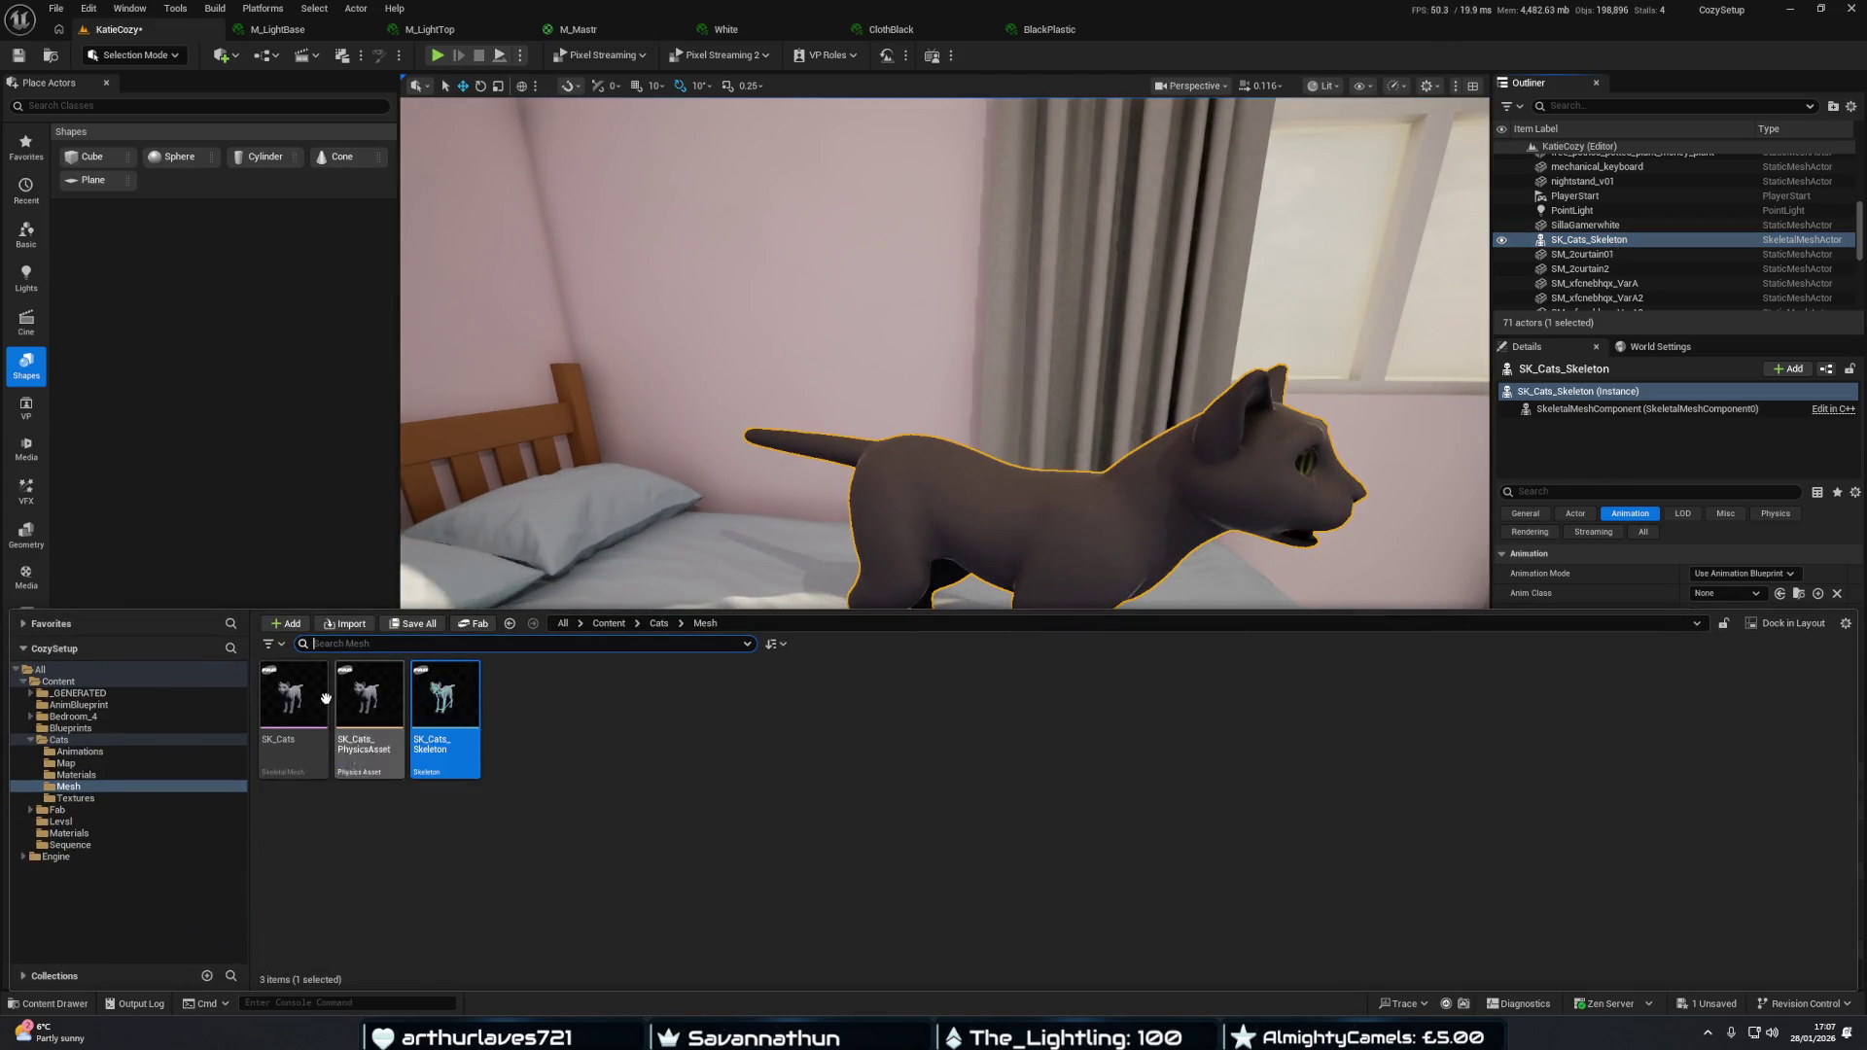
Add an SK_Cats cat beside the first, then delete it and select the remaining cat.
mouse_move(324, 705)
mouse_move(324, 705)
mouse_down()
mouse_move(545, 623)
mouse_move(633, 671)
mouse_up()
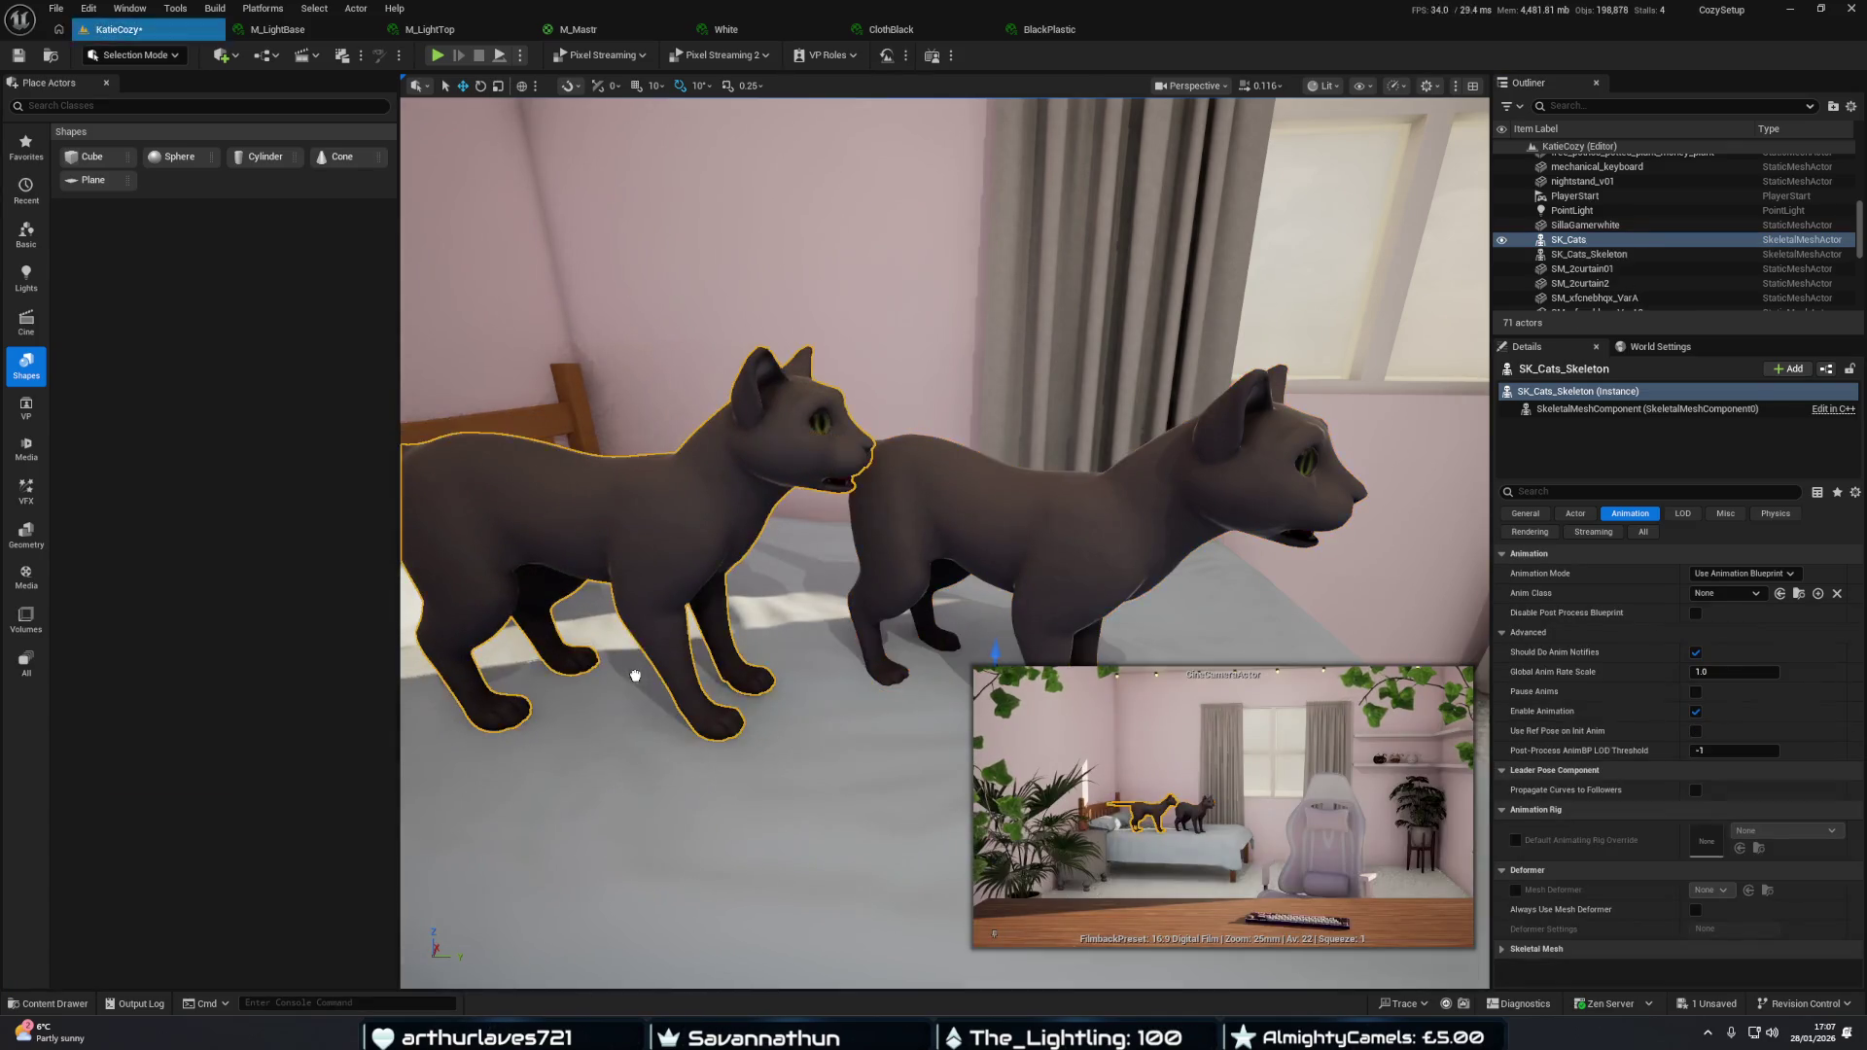
double_click(1604, 243)
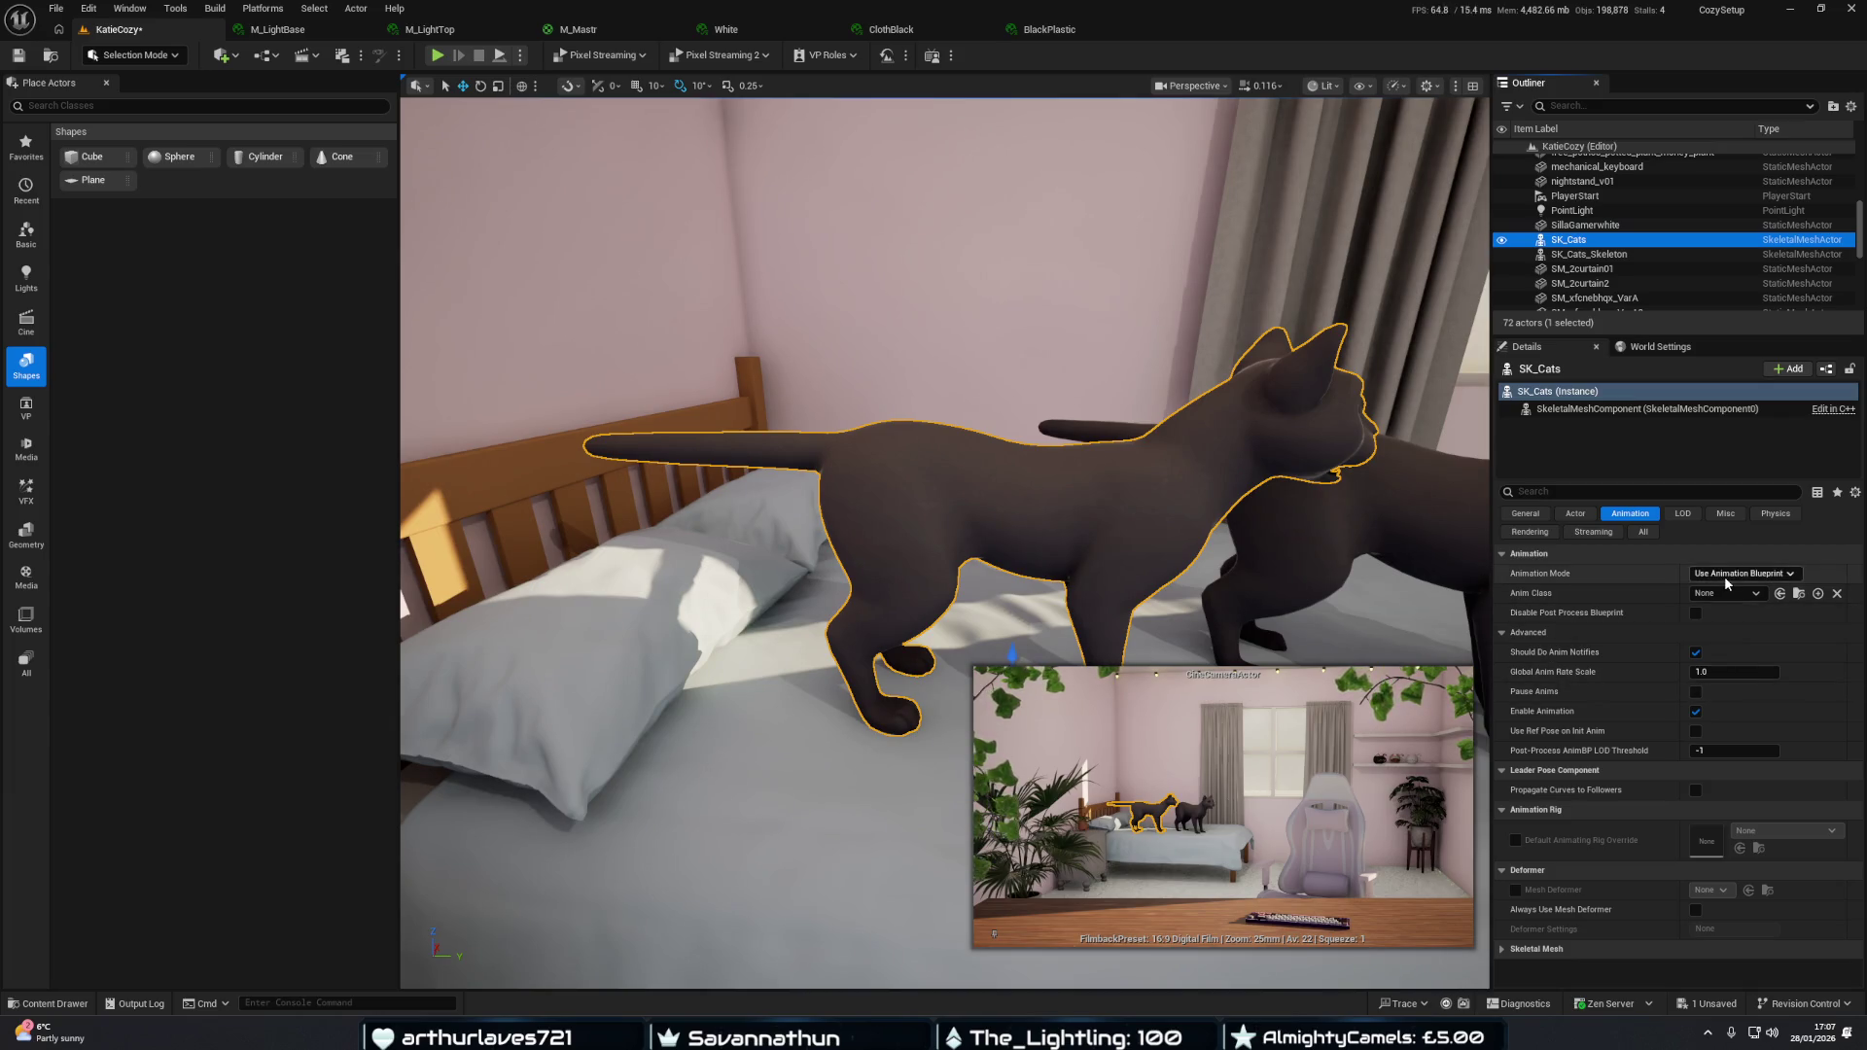
click(1069, 487)
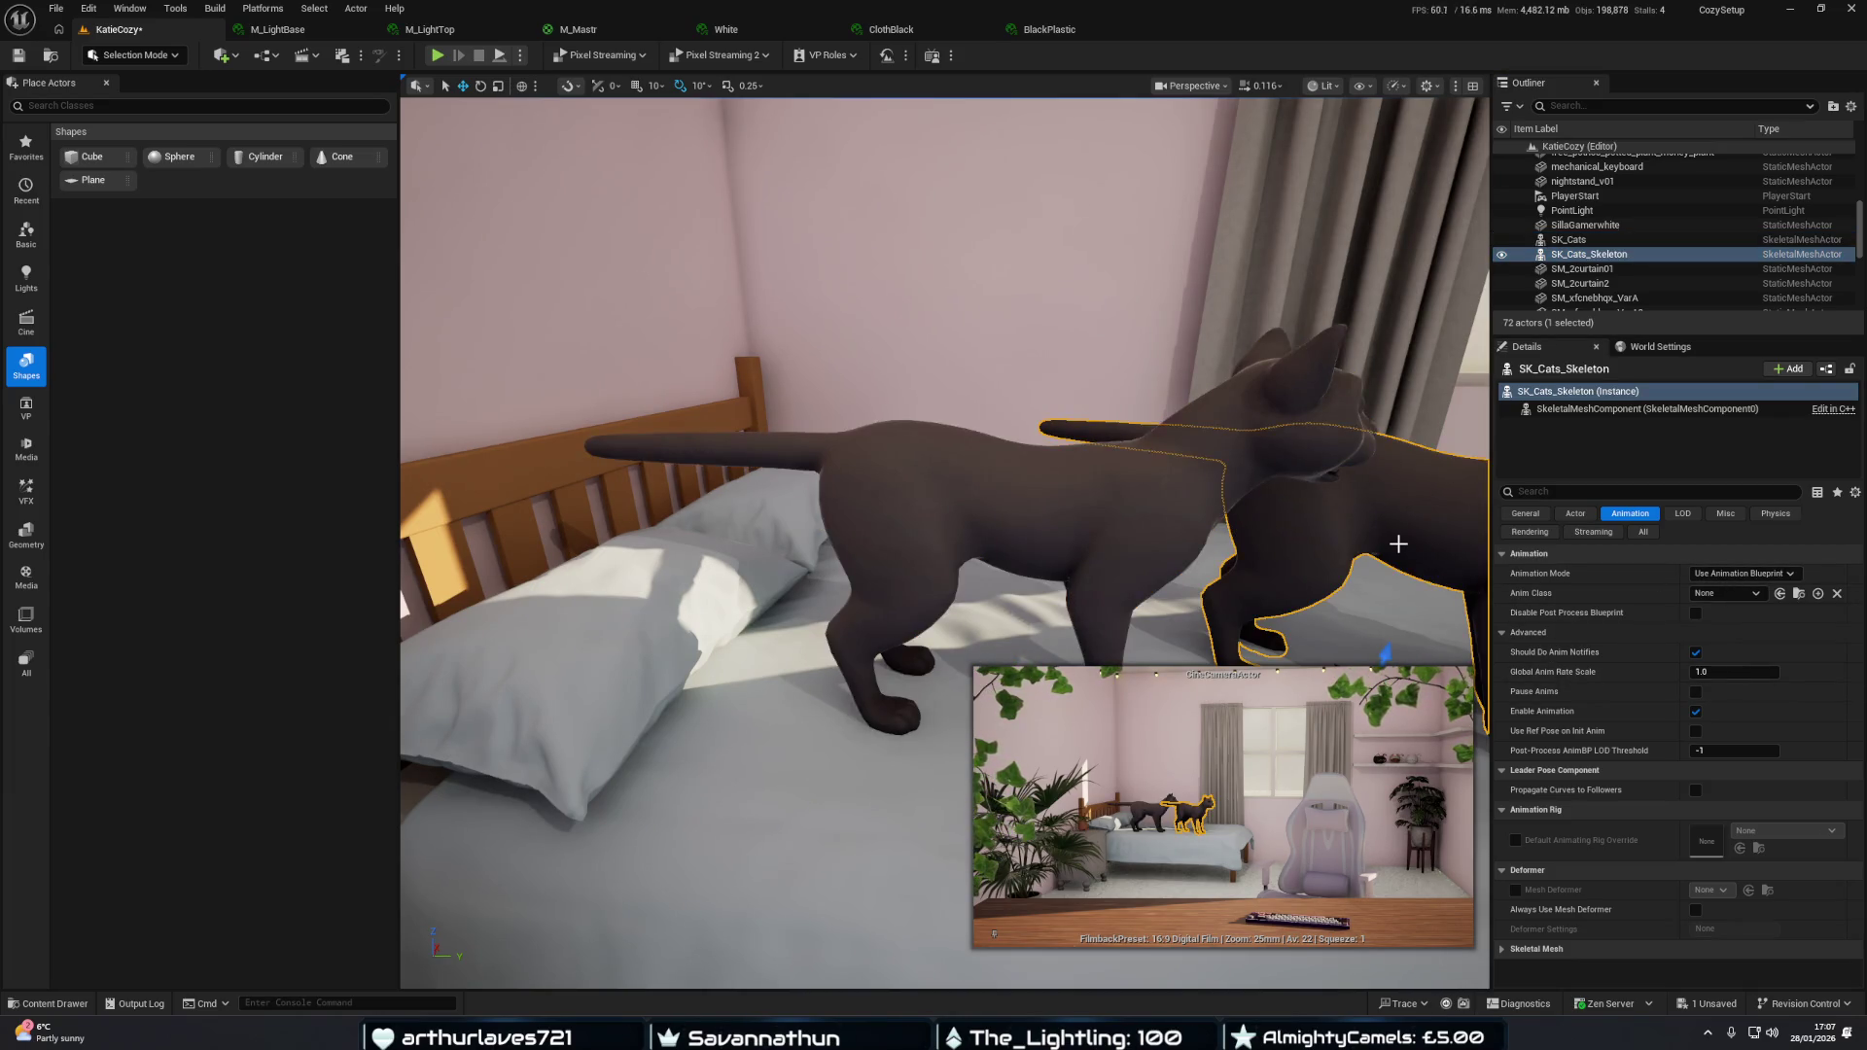
key(Delete)
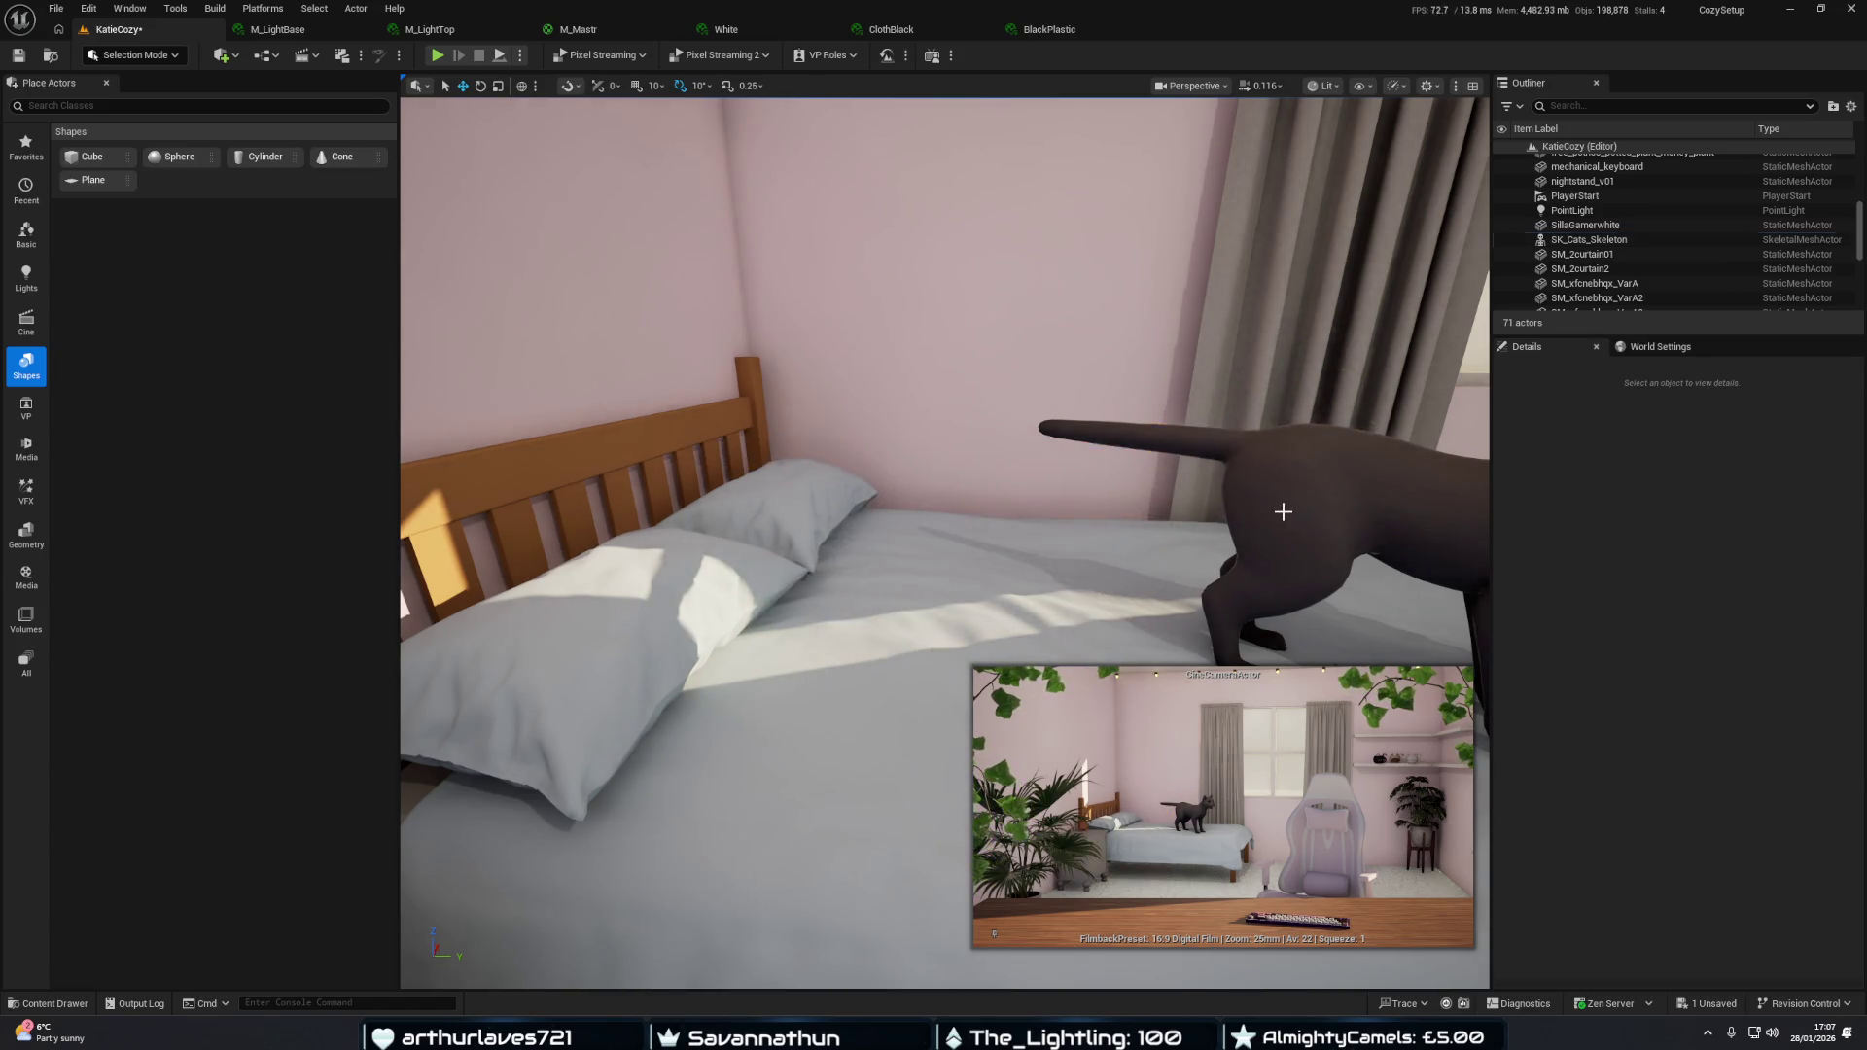
click(1283, 512)
Apply MI_Cats_V4 from Cats > Materials to the cat, turning it orange.
key(ctrl+space)
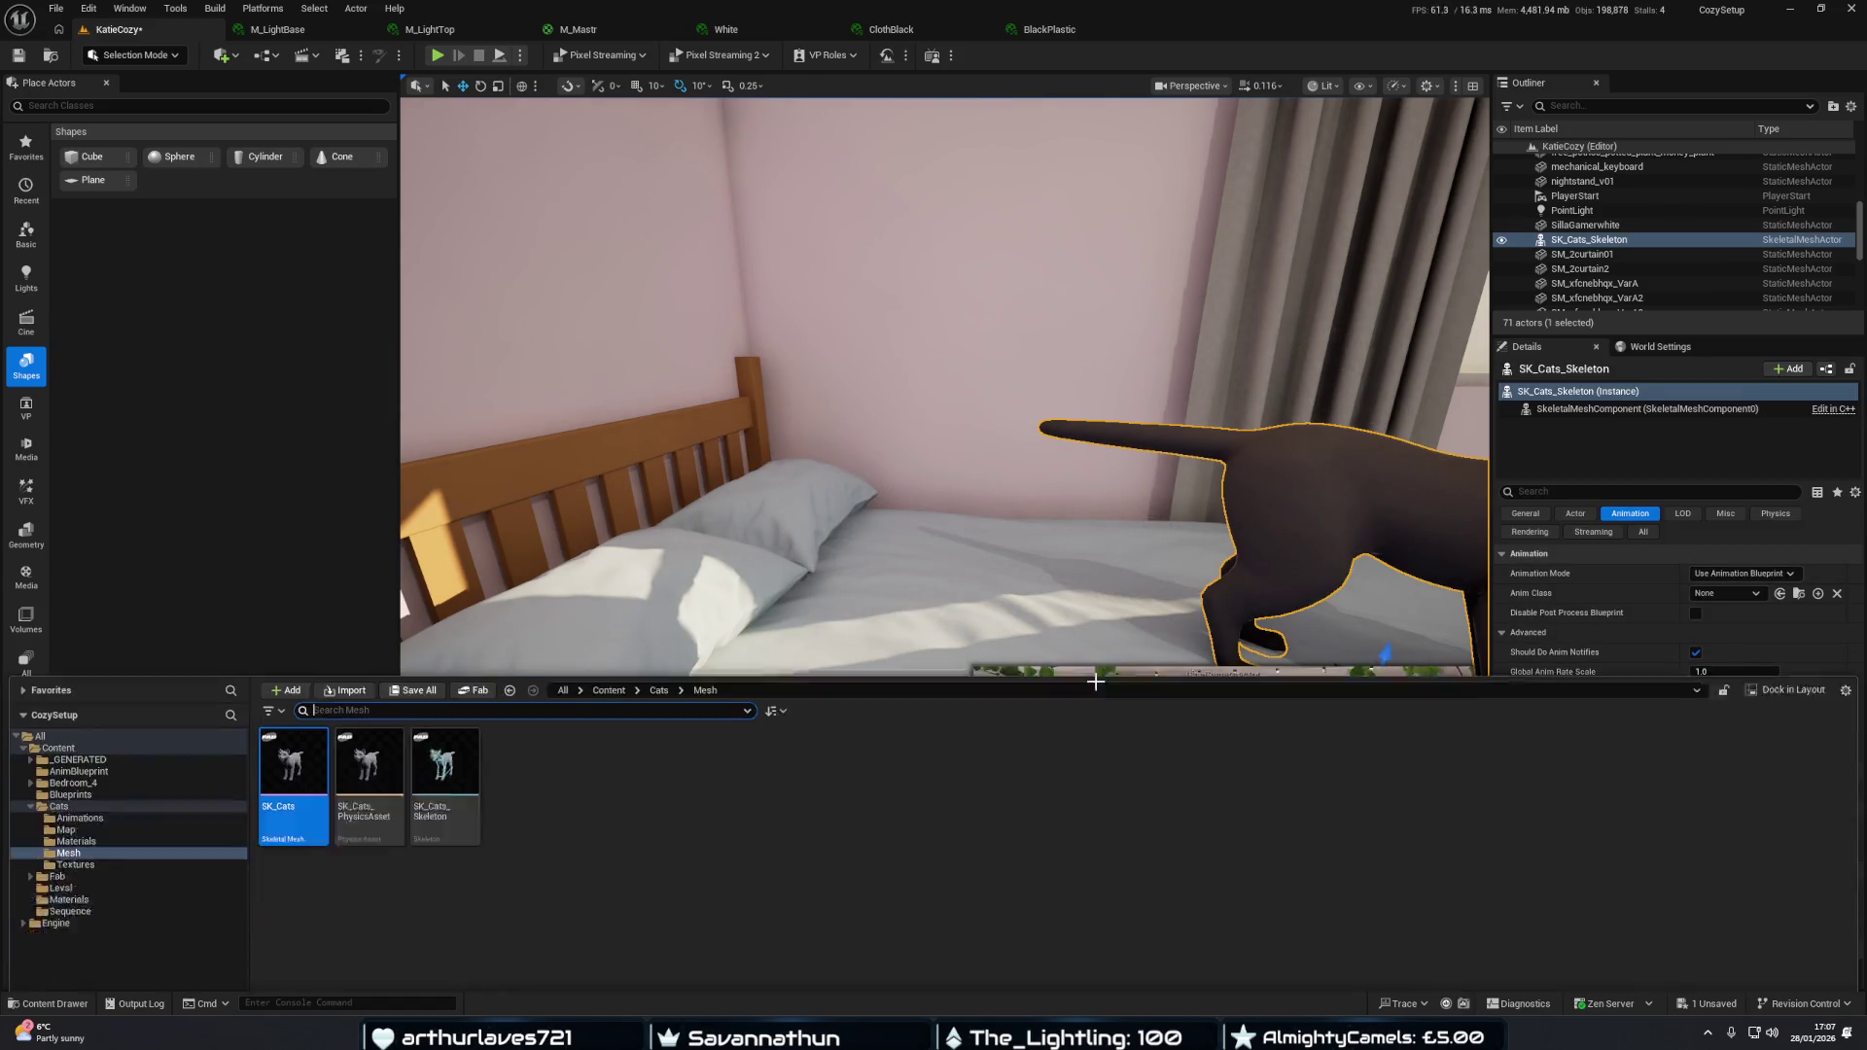
click(659, 624)
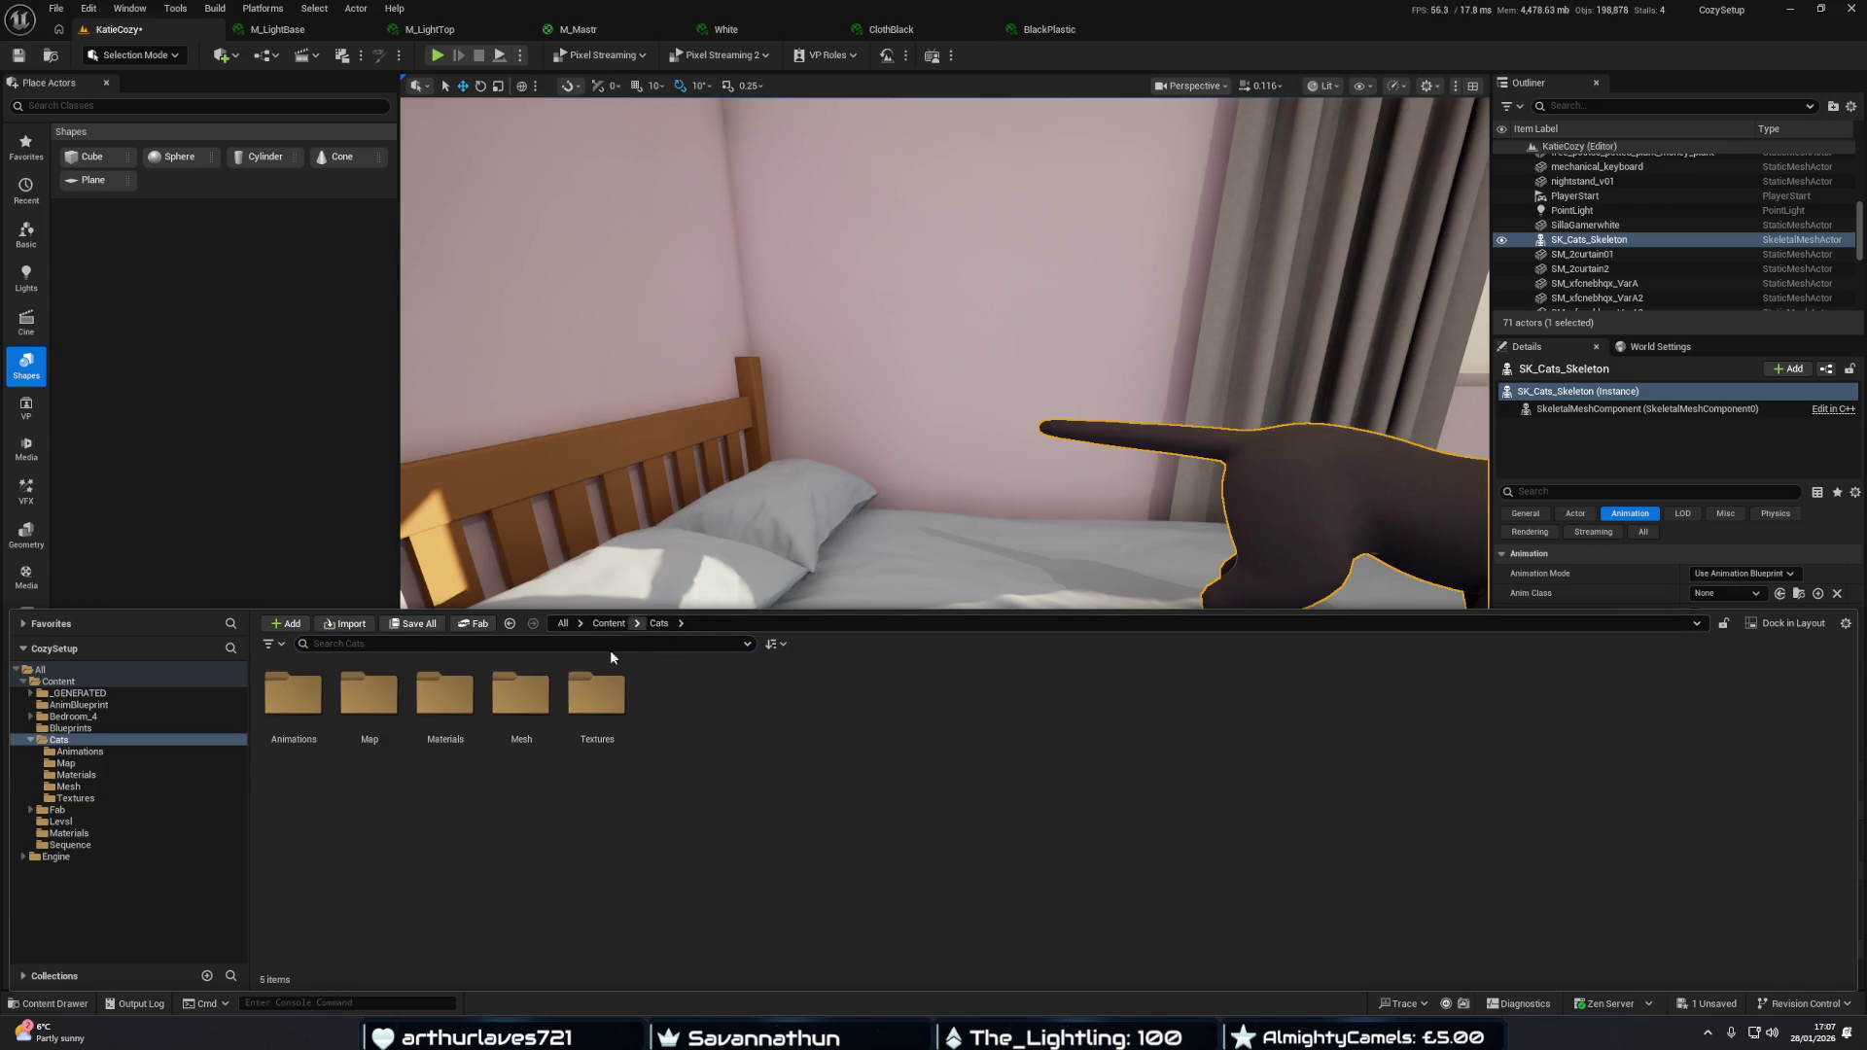
double_click(455, 719)
drag(588, 710, 1282, 517)
key(f)
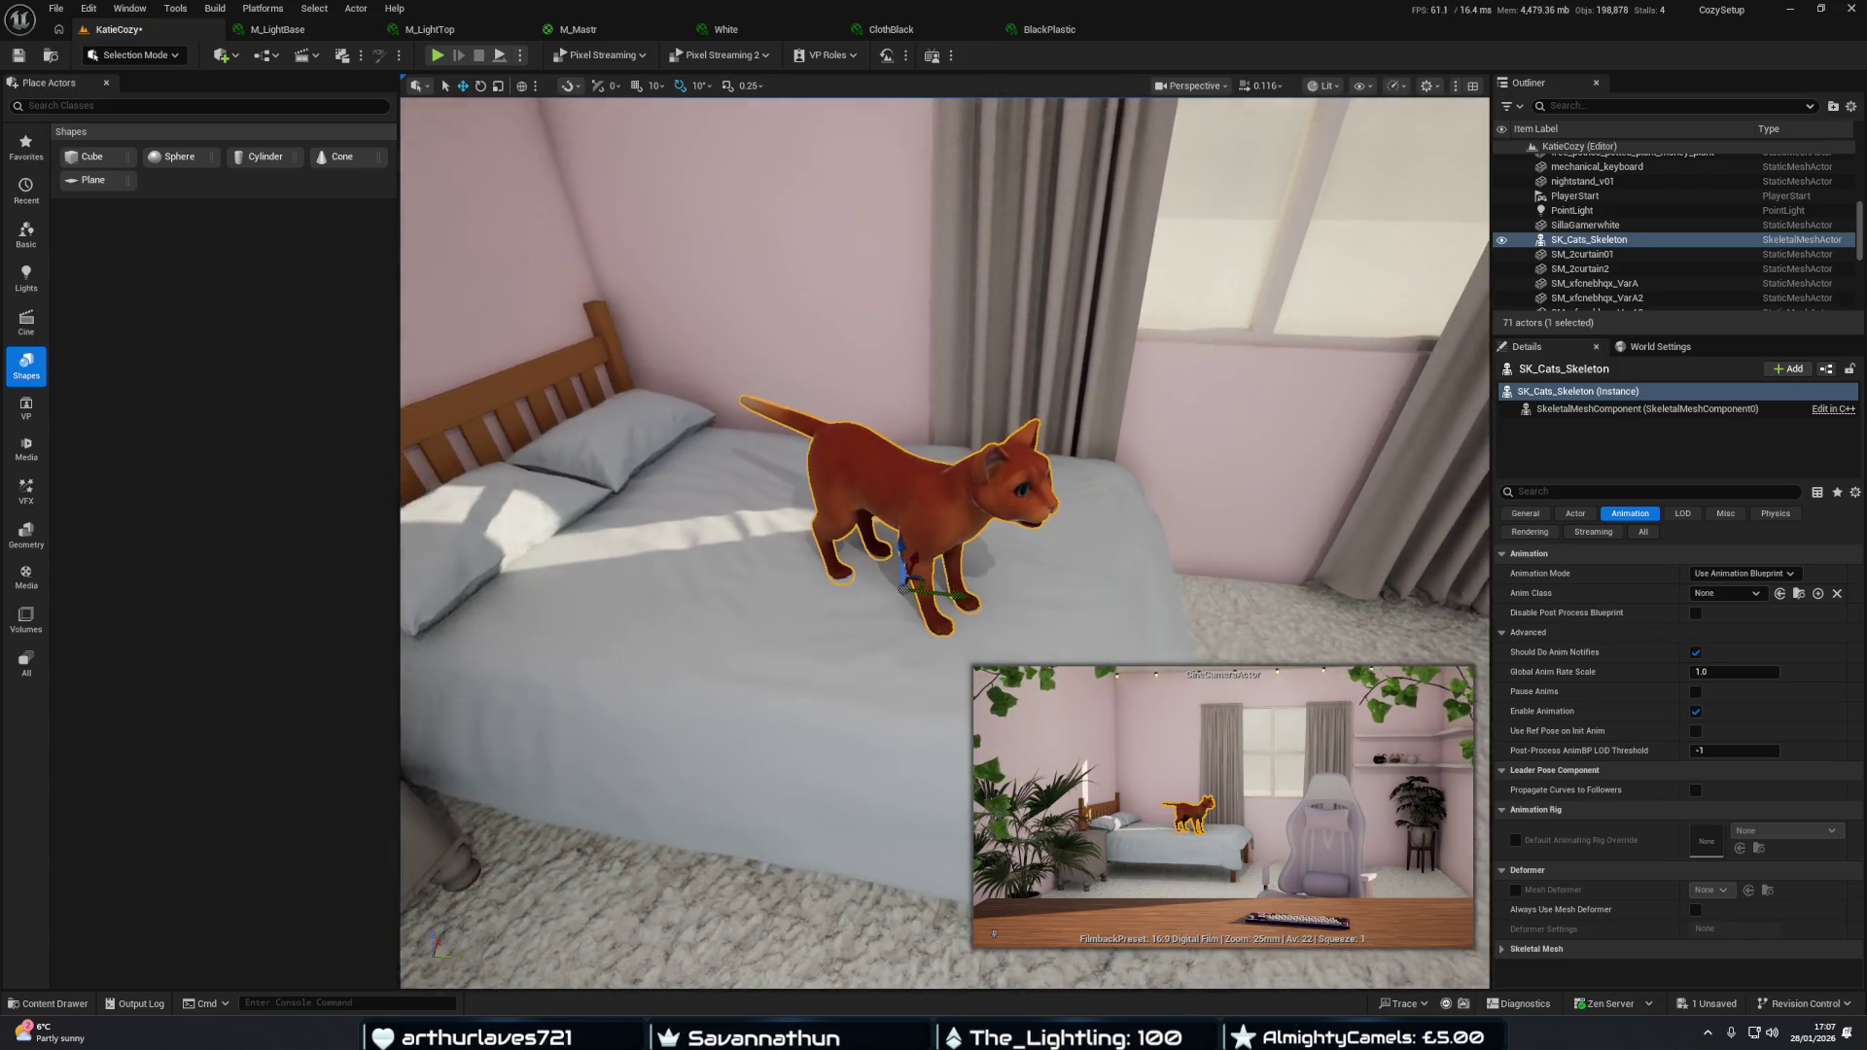
Try MI_Cats_V7, a calico material, MI_Cats_V3, MI_Cats_V2, then MI_Cats_V4 (dark brown) on the cat.
key(ctrl+space)
drag(946, 543, 948, 544)
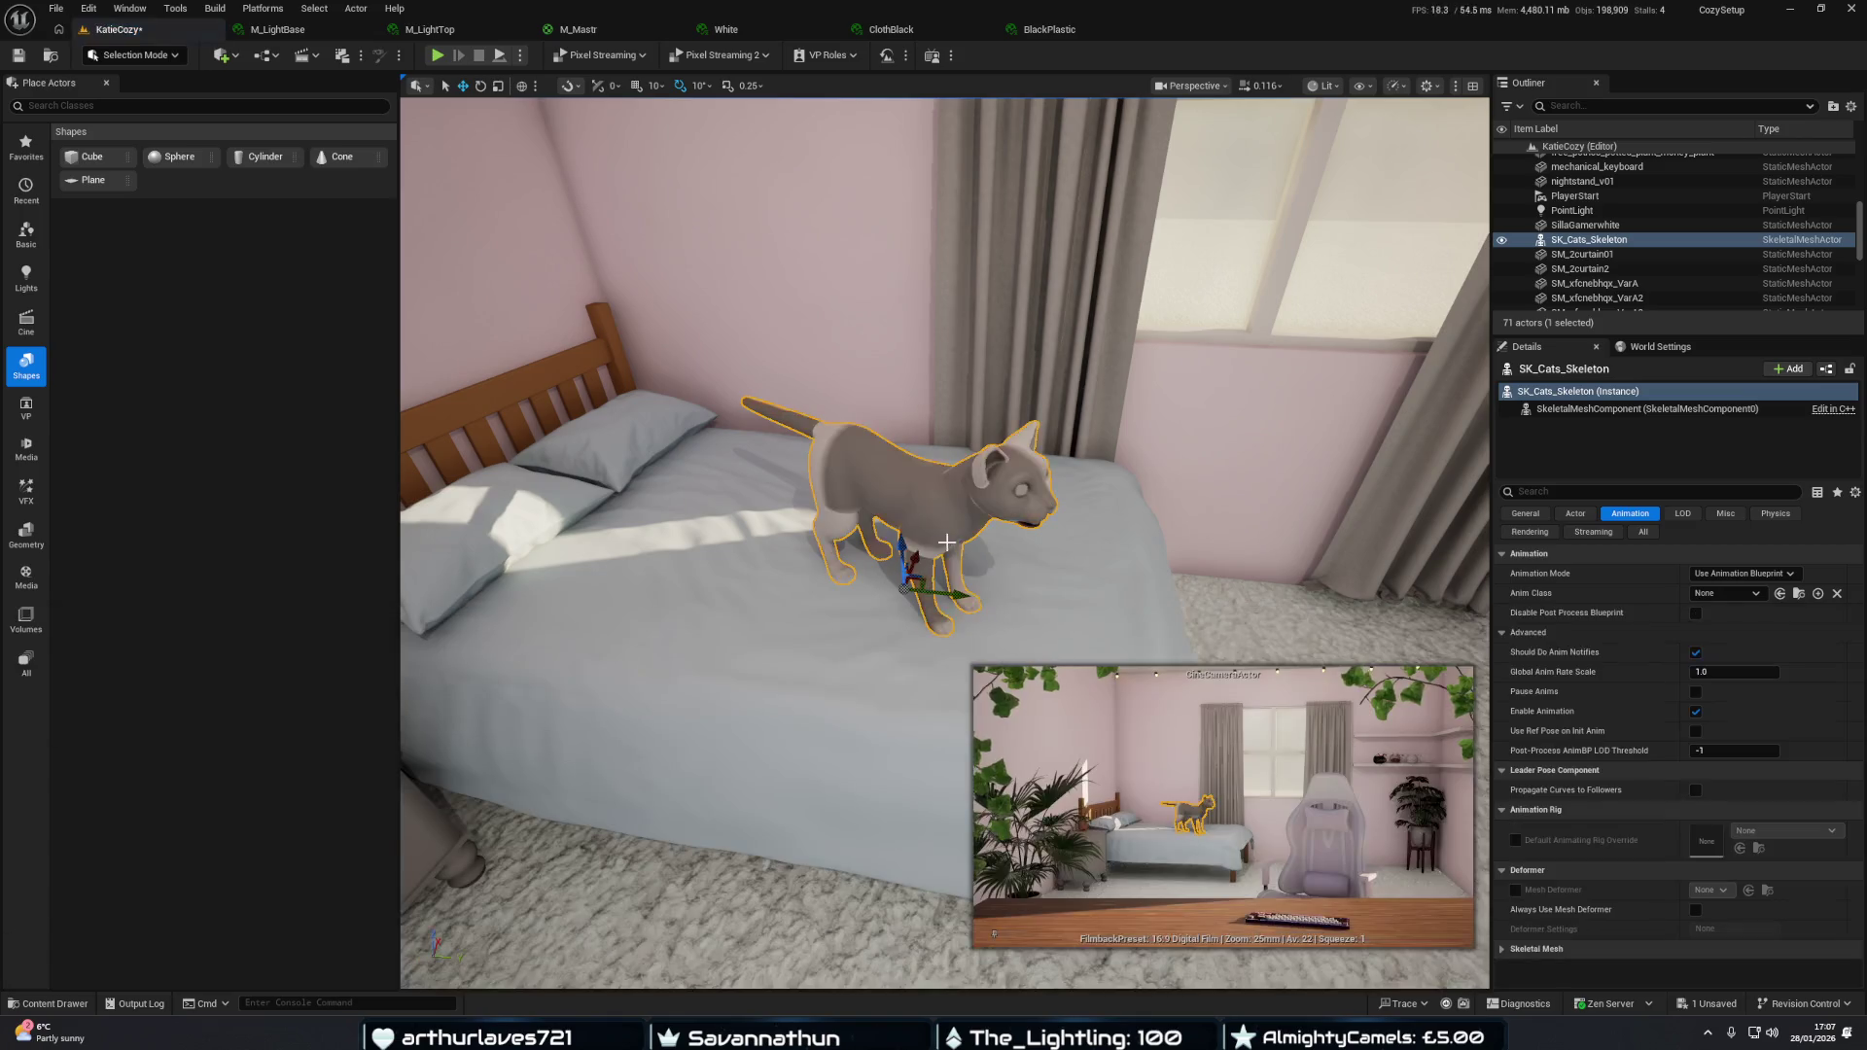
key(ctrl+space)
mouse_move(827, 710)
mouse_down()
mouse_move(841, 554)
mouse_move(842, 620)
mouse_up()
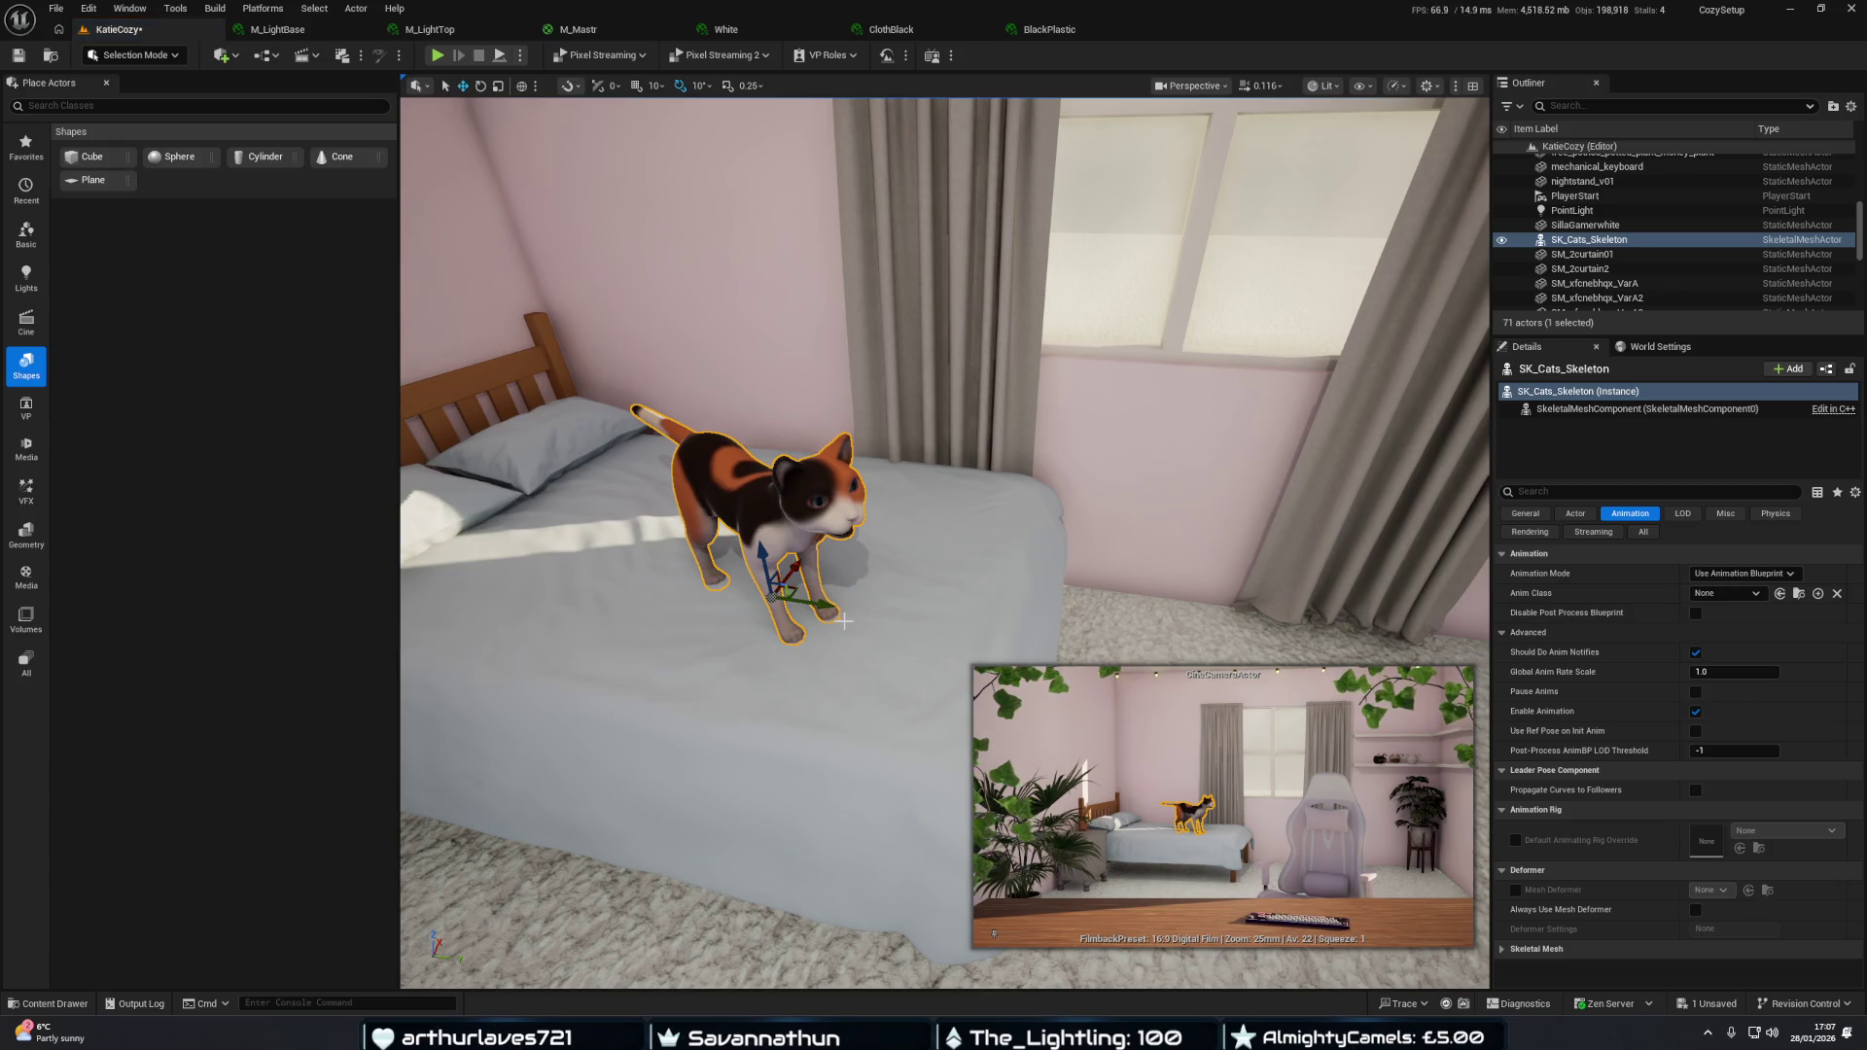
key(ctrl+space)
drag(520, 736, 732, 561)
key(ctrl+space)
mouse_move(454, 709)
mouse_down()
mouse_move(791, 542)
mouse_move(778, 573)
mouse_up()
key(ctrl+space)
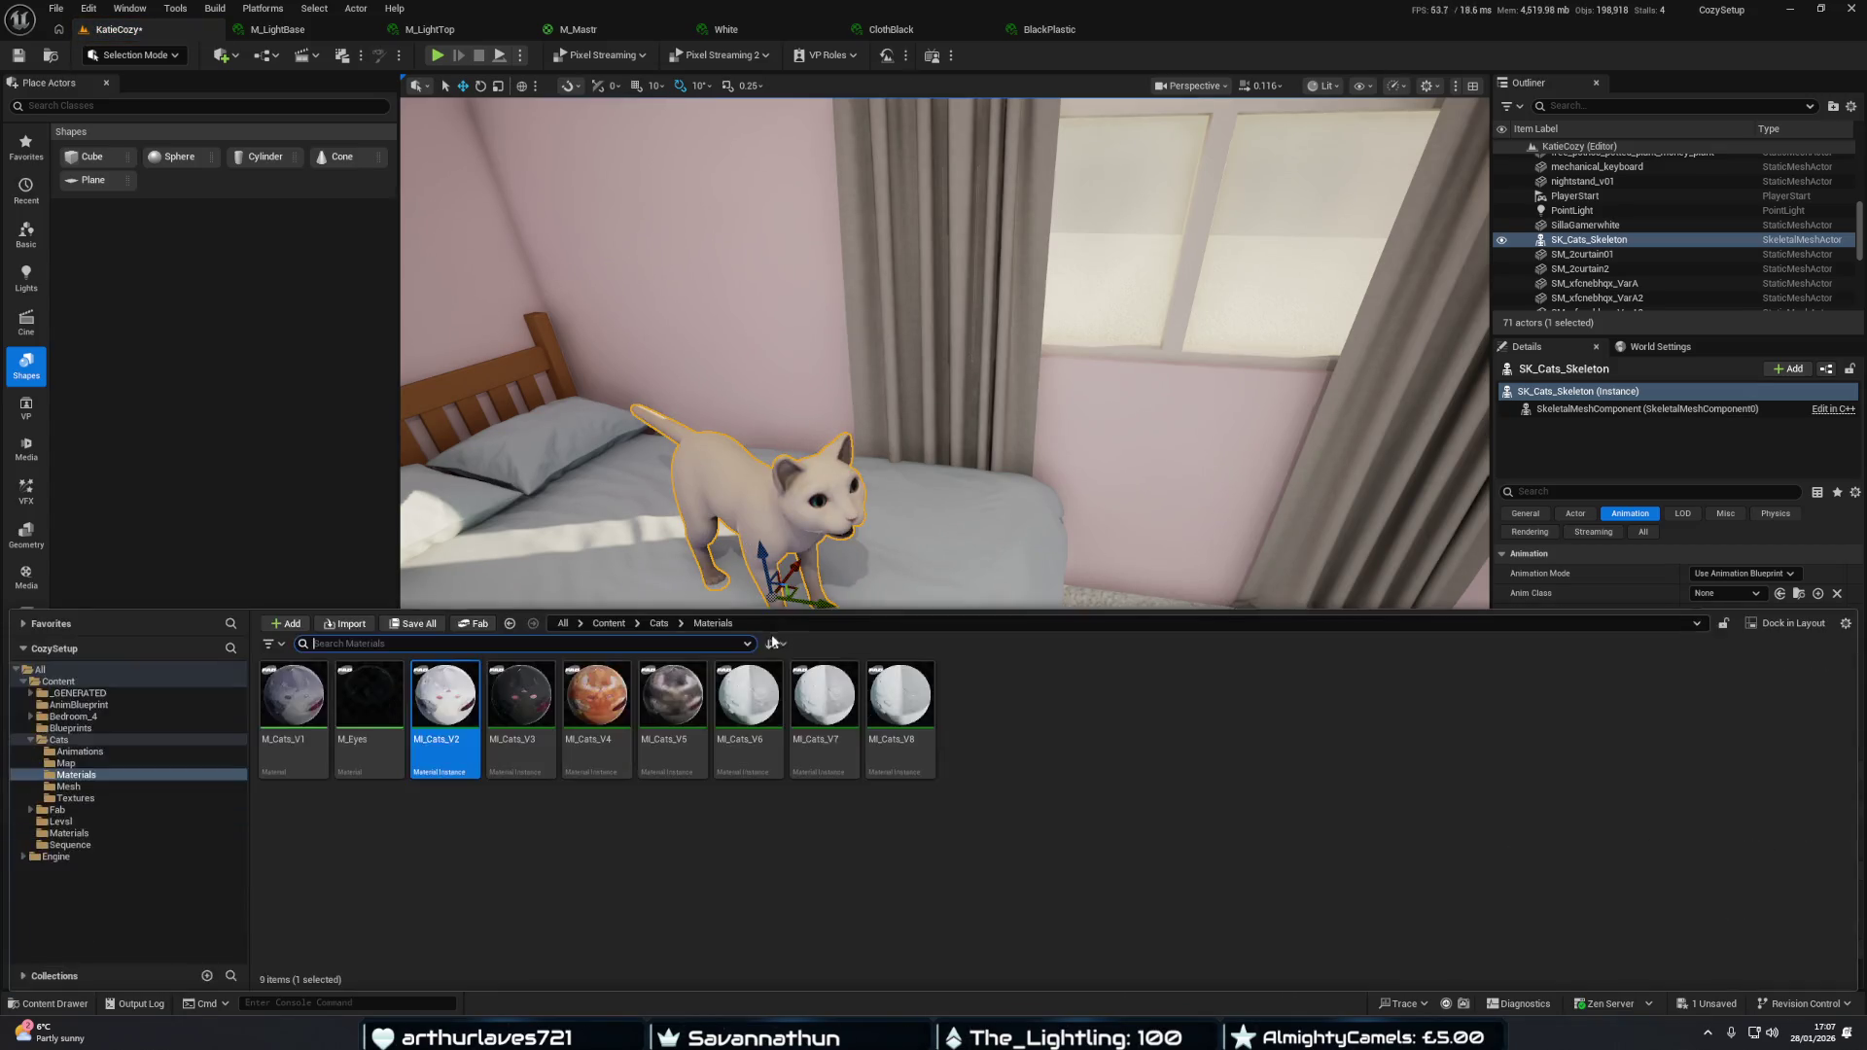
mouse_move(581, 716)
mouse_down()
mouse_move(593, 681)
mouse_move(788, 544)
mouse_up()
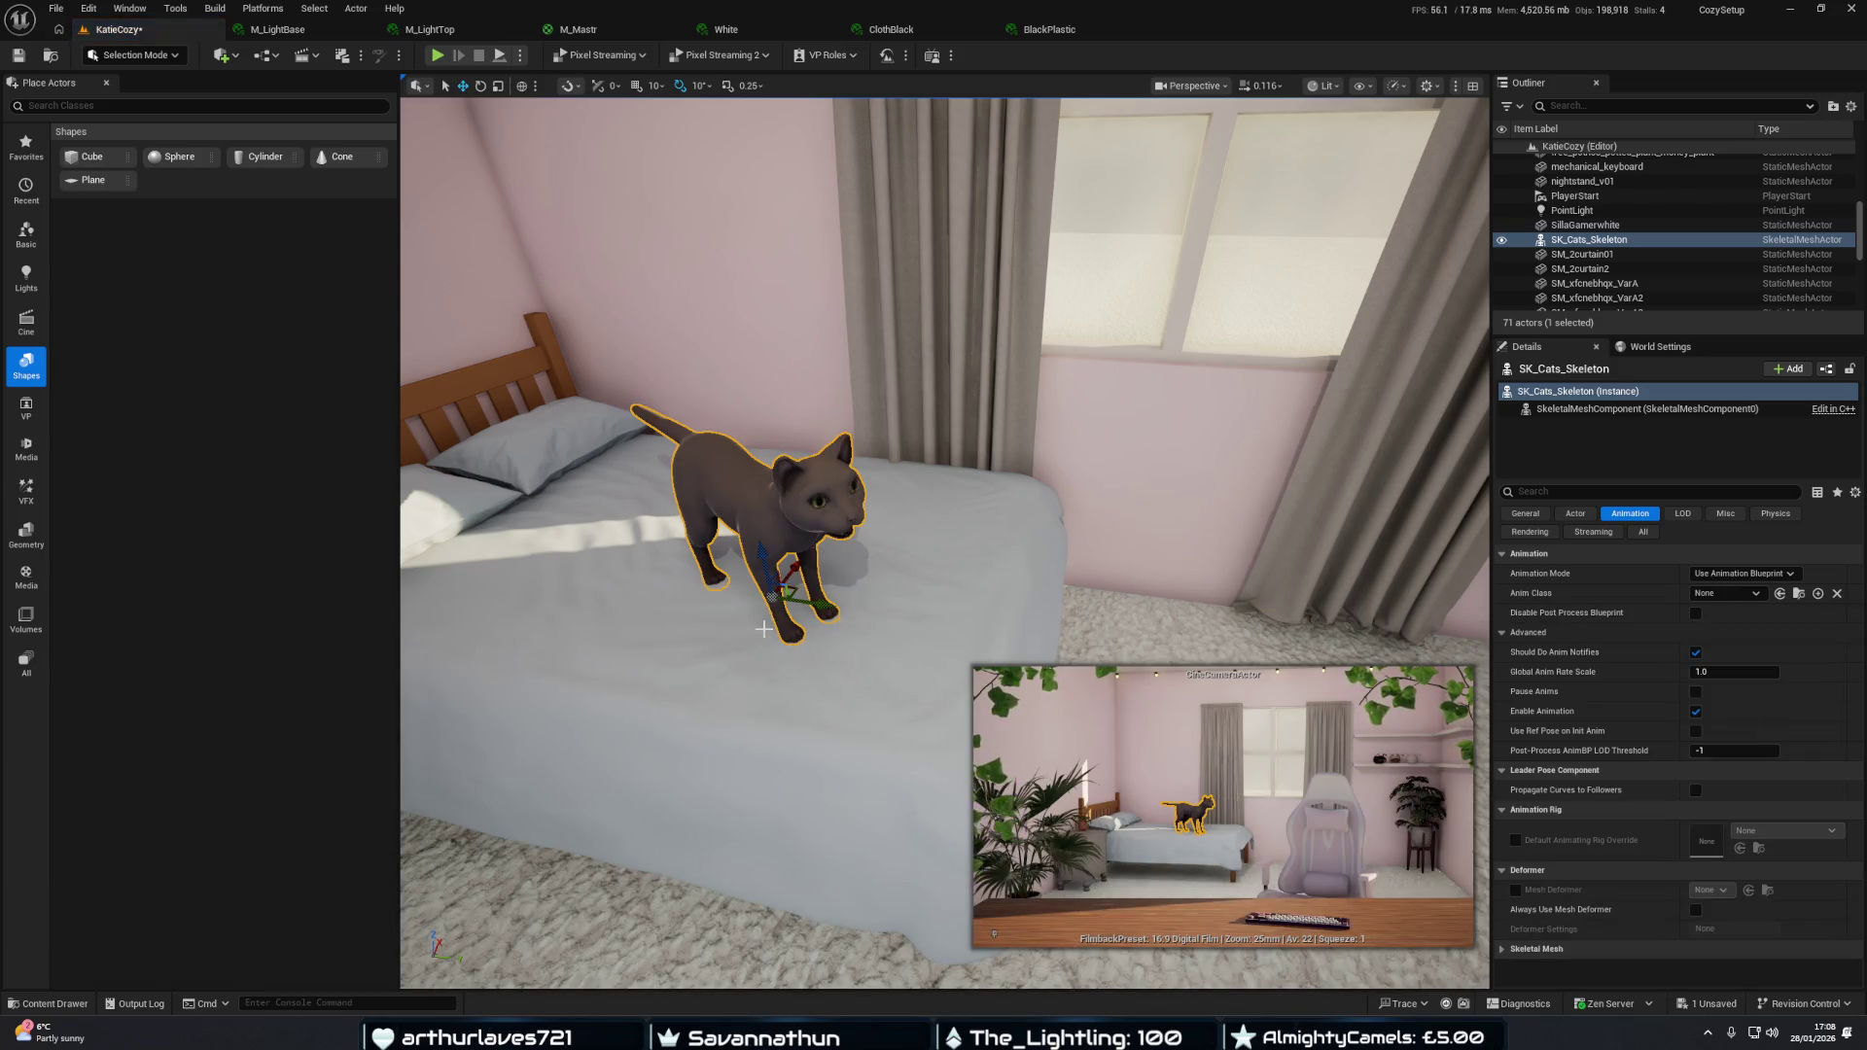
Apply a cat material to the bed, then MI_Cats_V4 to the cat again.
key(ctrl+space)
mouse_move(622, 714)
mouse_down()
mouse_move(837, 564)
mouse_move(753, 703)
mouse_move(622, 813)
mouse_move(754, 704)
mouse_up()
key(ctrl+space)
drag(596, 695, 826, 603)
Try the MI_Cats_V7 tabby fur and MI_Cats_V6 on the bed.
key(ctrl+space)
drag(825, 681, 669, 779)
key(ctrl+space)
drag(751, 716, 609, 580)
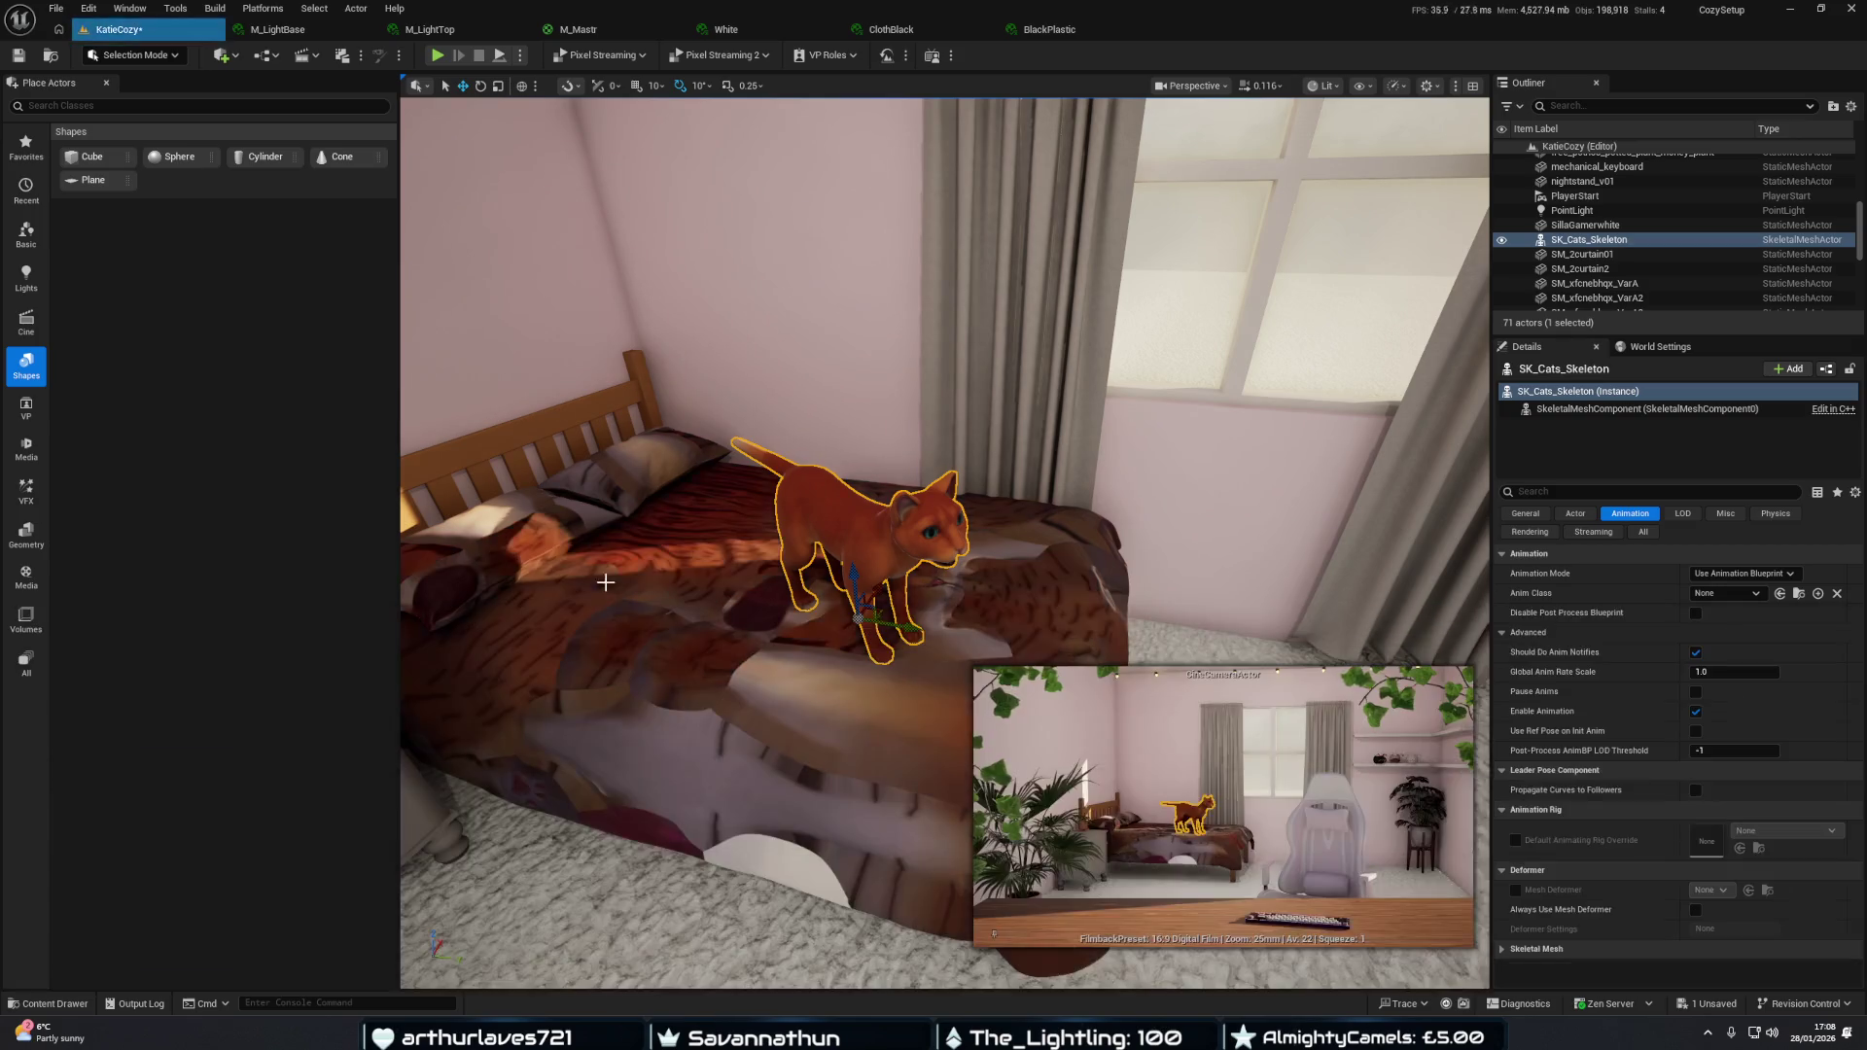
key(ctrl+space)
mouse_move(771, 743)
mouse_down()
mouse_move(667, 625)
mouse_move(620, 747)
mouse_up()
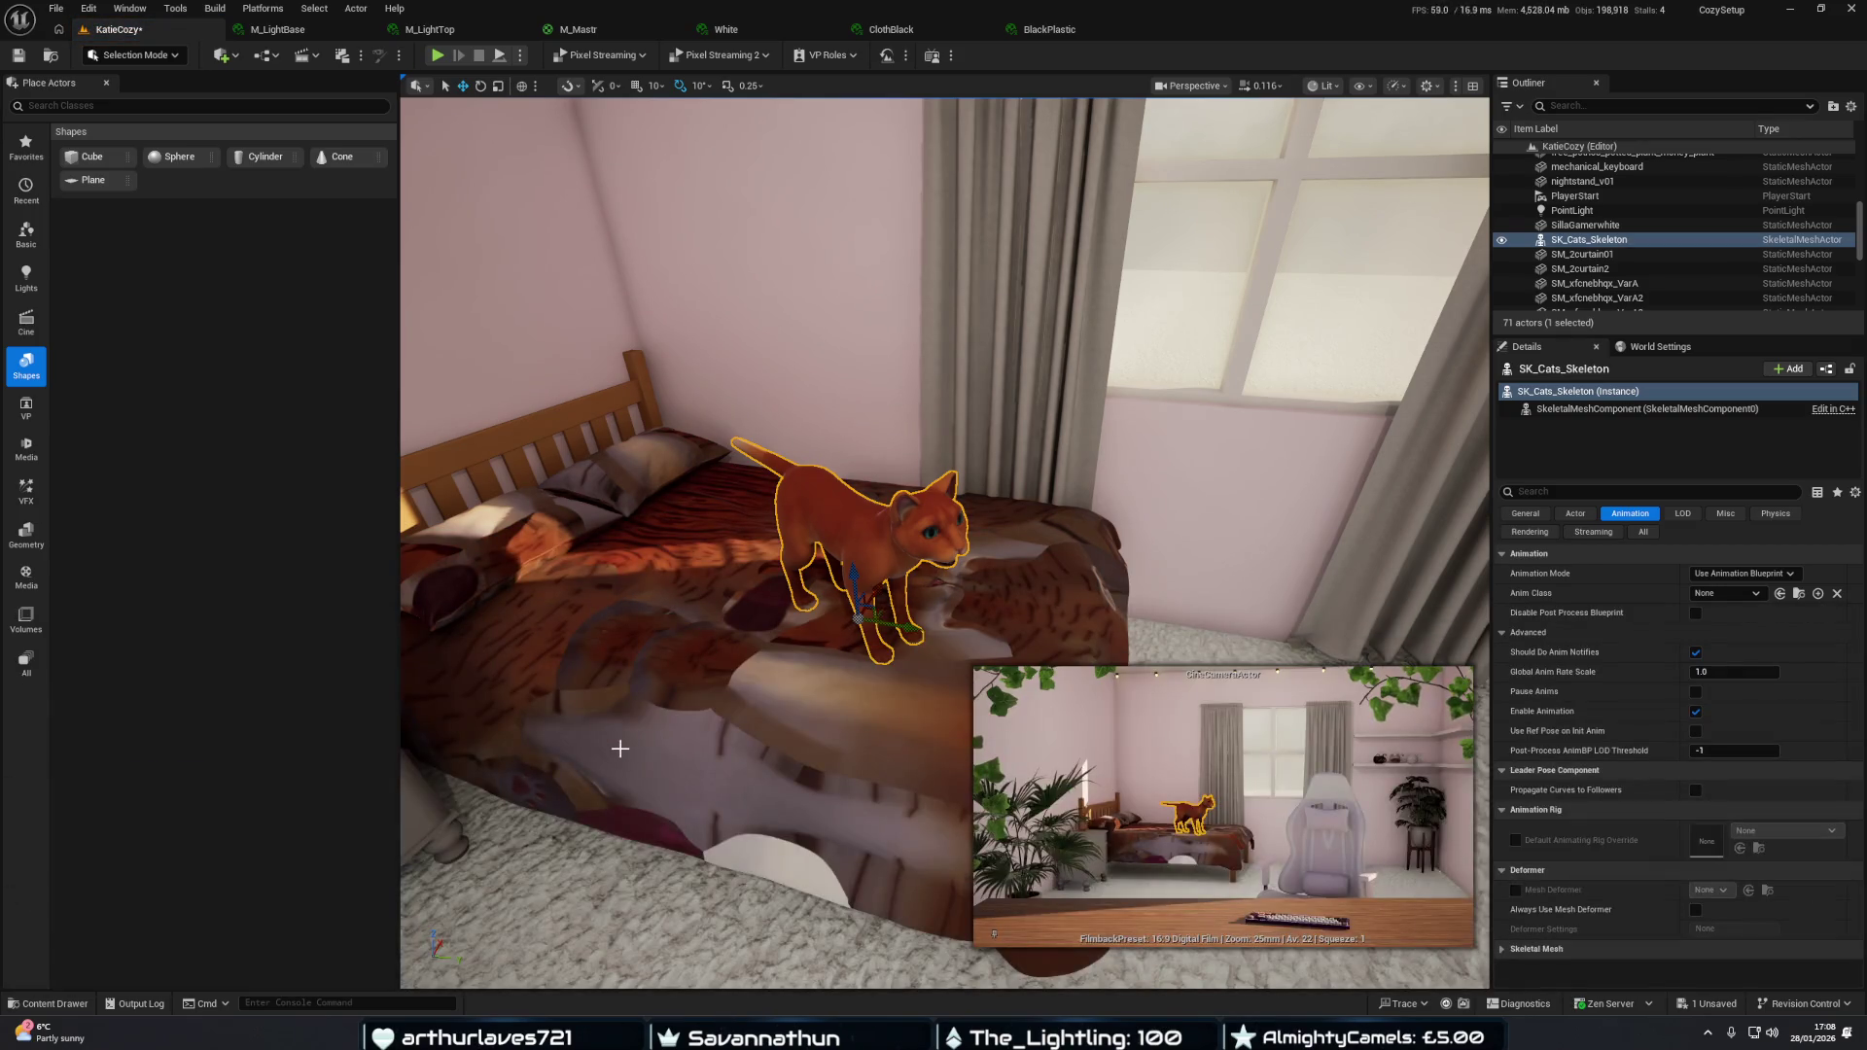
Try MI_Cats_V7, V8, V2 and finally M_Eyes on the bed, leaving plain dark grey sheets.
key(ctrl+space)
mouse_move(824, 700)
mouse_down()
mouse_move(729, 583)
mouse_move(669, 738)
mouse_up()
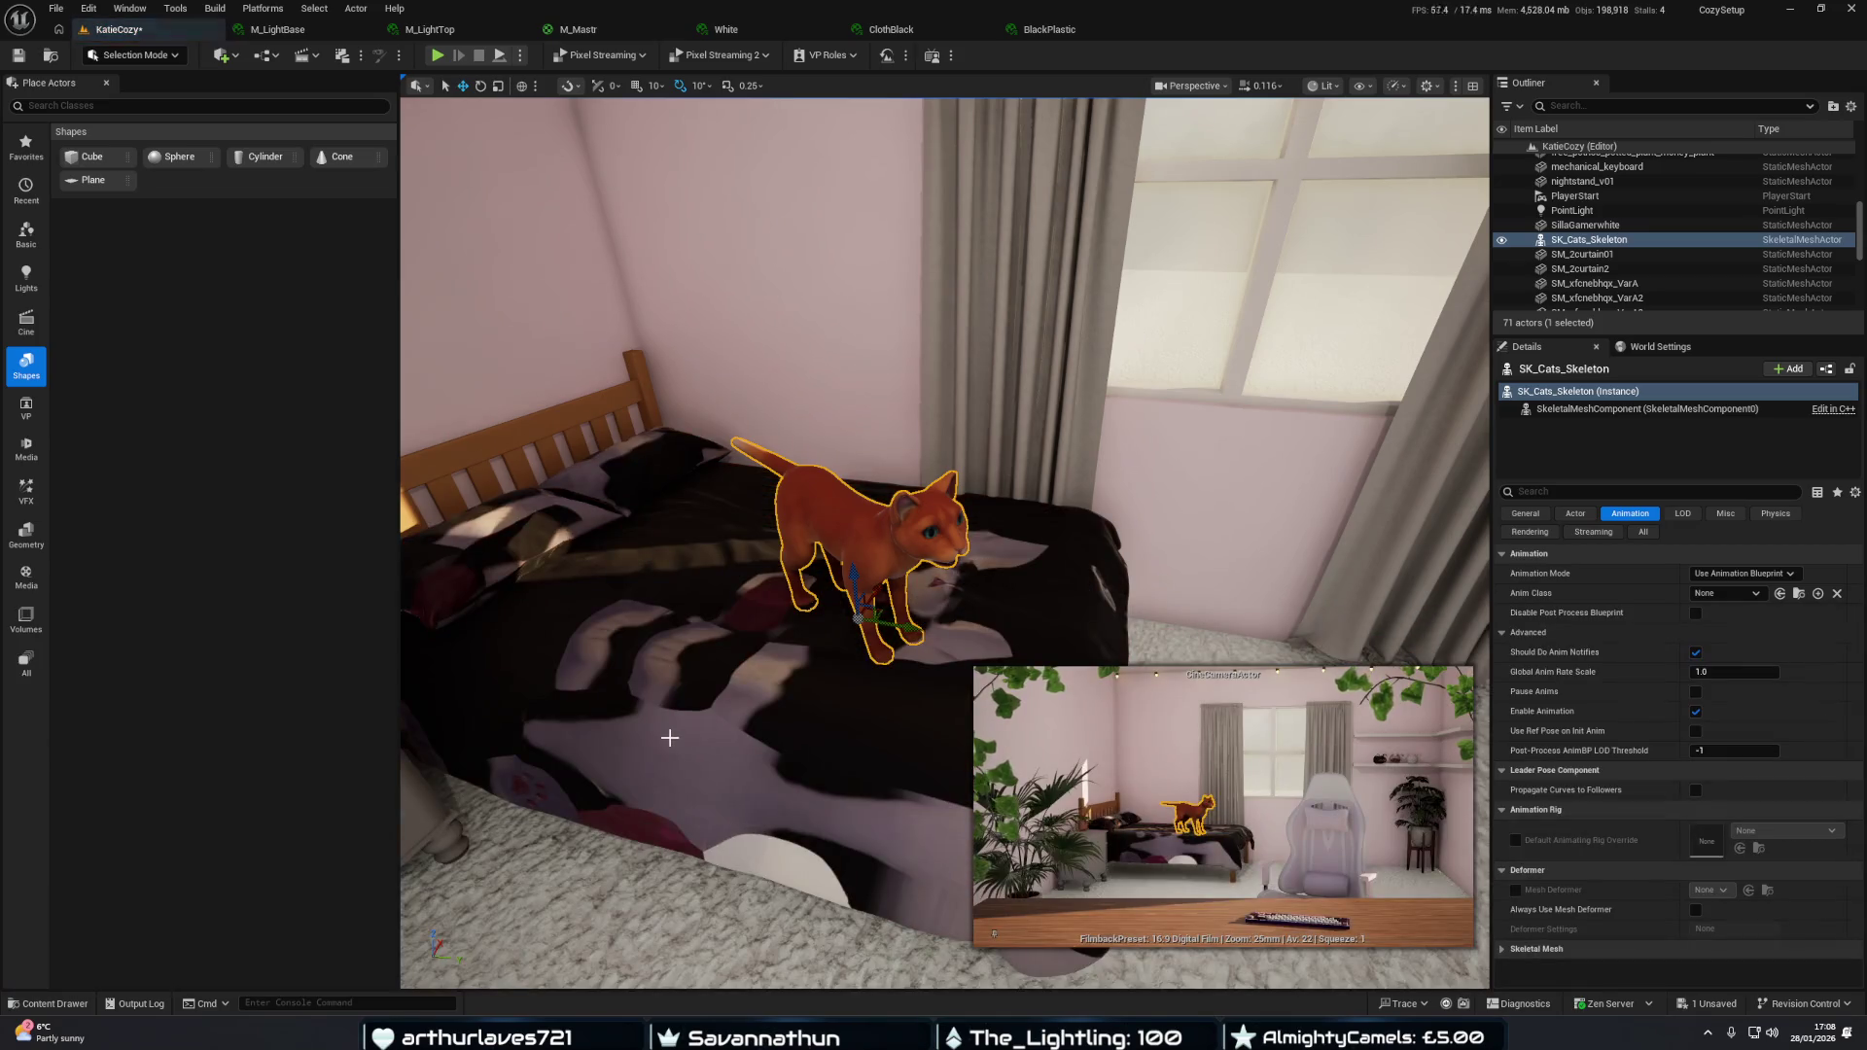
key(ctrl+space)
mouse_move(900, 695)
mouse_down()
mouse_move(700, 603)
mouse_move(669, 668)
mouse_up()
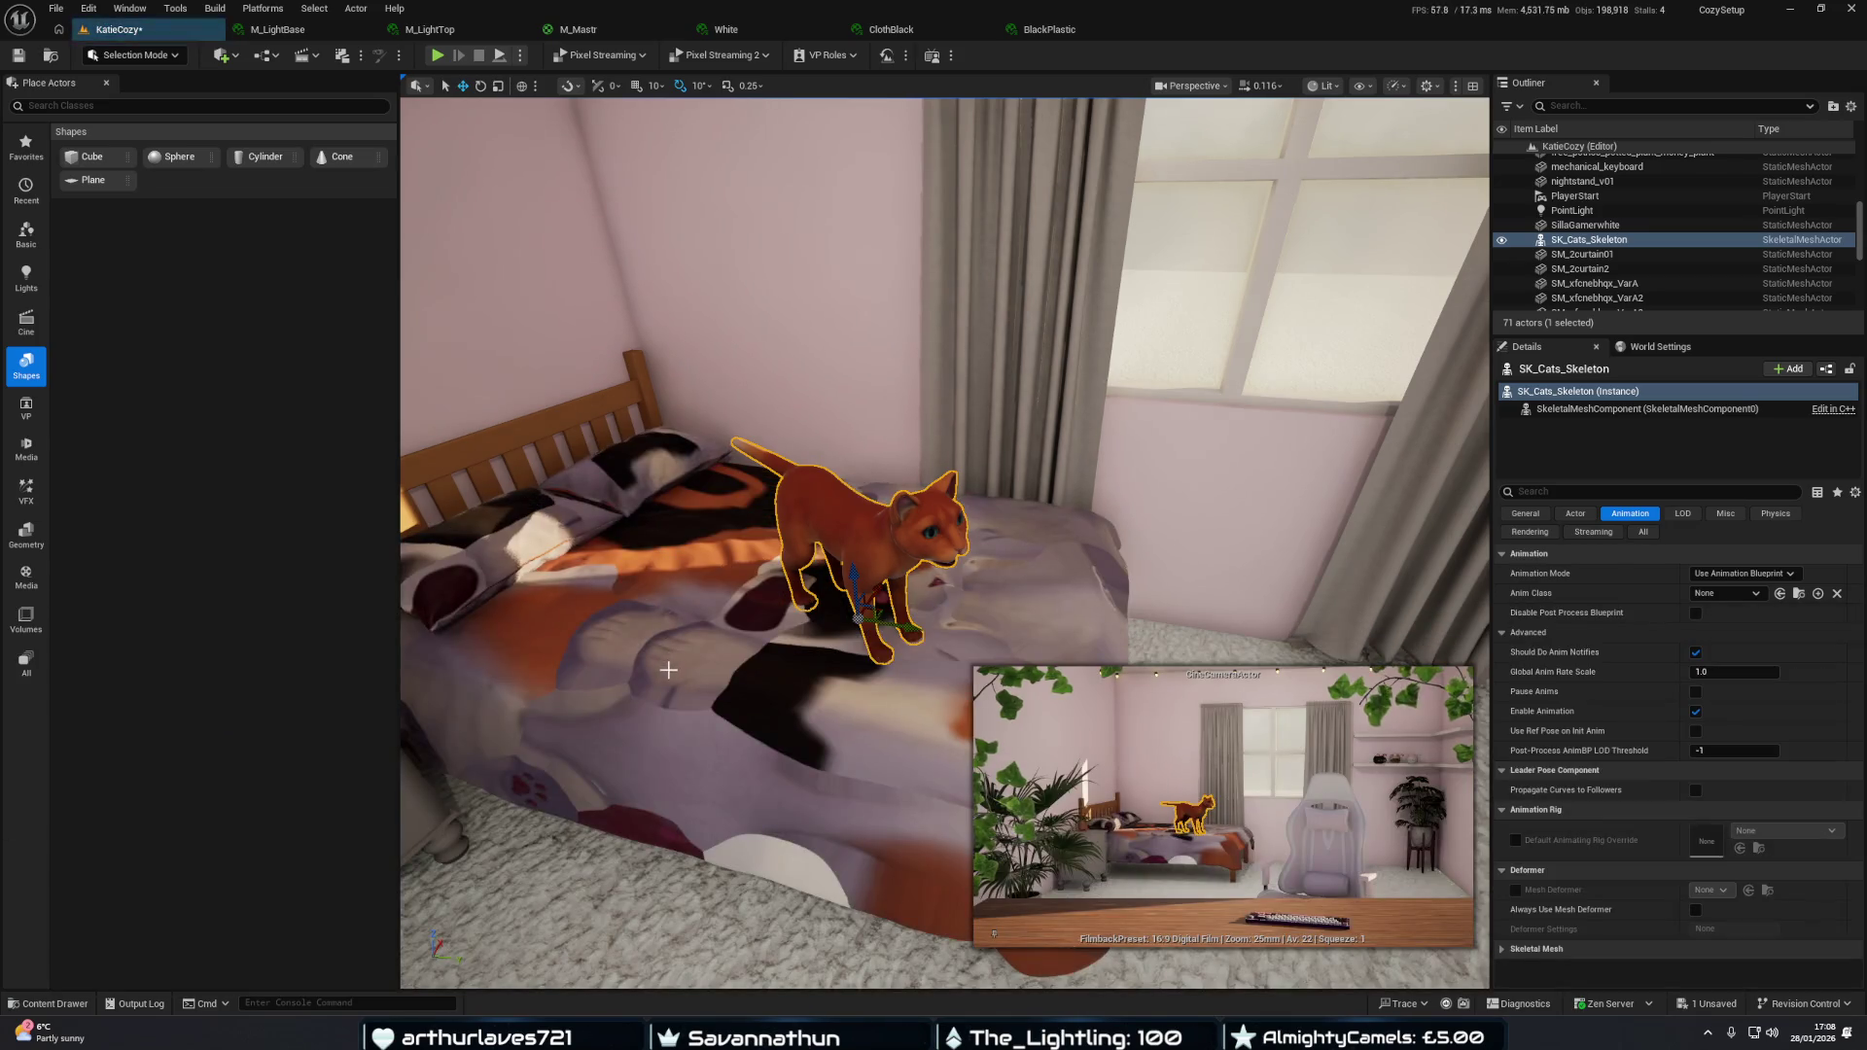
key(ctrl+space)
mouse_move(436, 772)
mouse_down()
mouse_move(442, 719)
mouse_move(604, 750)
mouse_up()
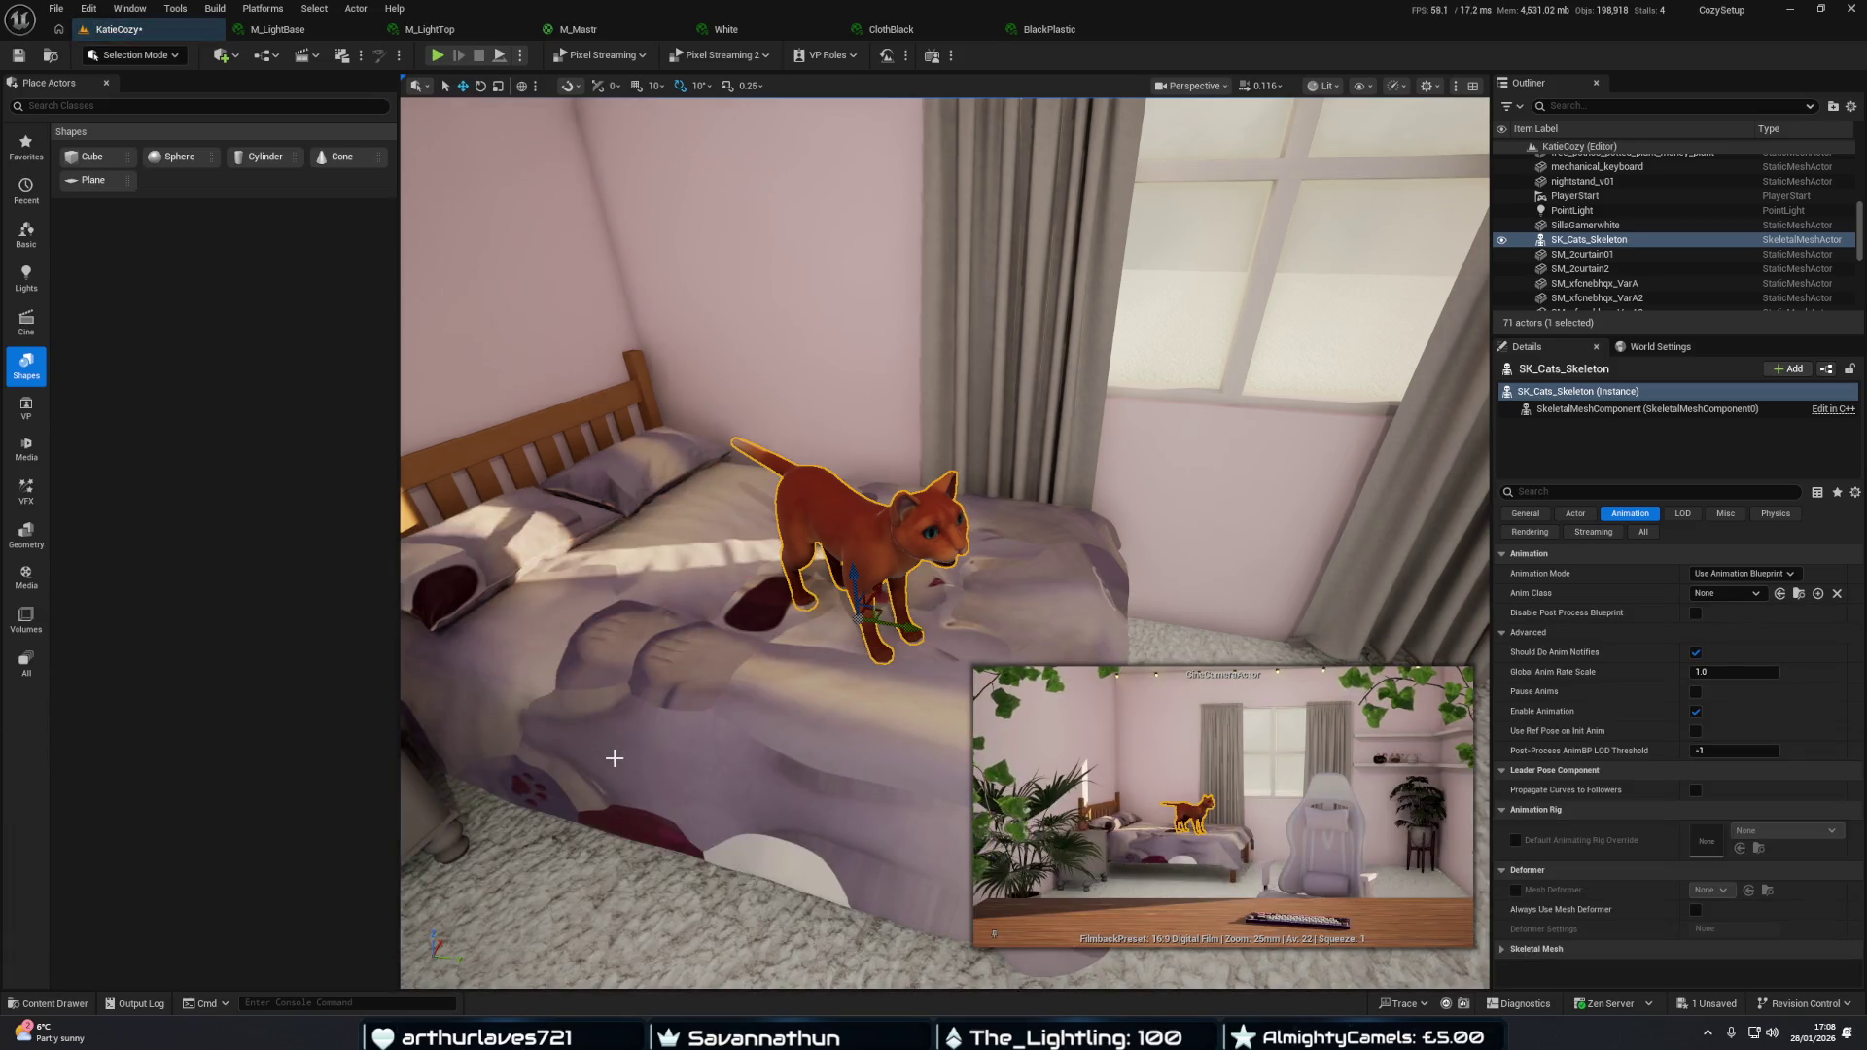
key(ctrl+space)
mouse_move(392, 729)
mouse_down()
mouse_move(428, 671)
mouse_move(584, 739)
mouse_move(595, 817)
mouse_move(409, 817)
mouse_up()
Put bed_sheets from Fab > Bed > Bed > Materials back on the bed, then launch the Fab store.
key(ctrl+space)
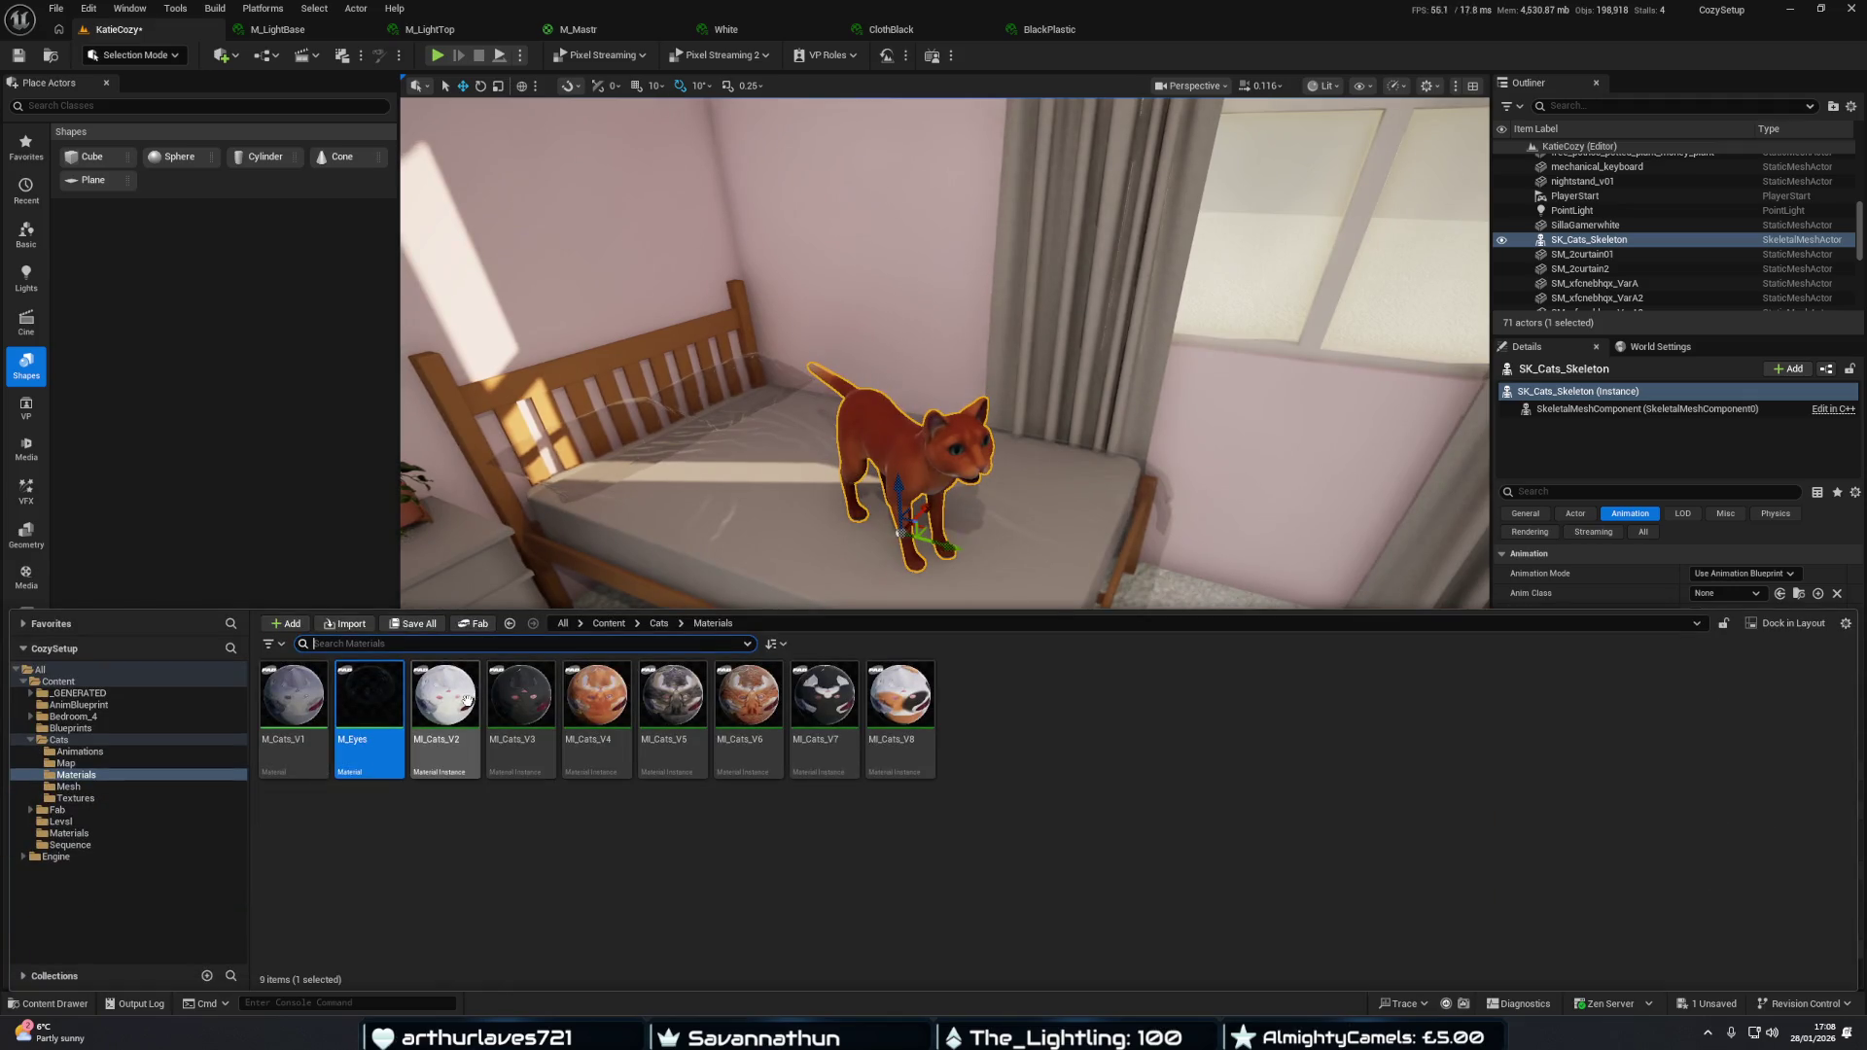
click(452, 873)
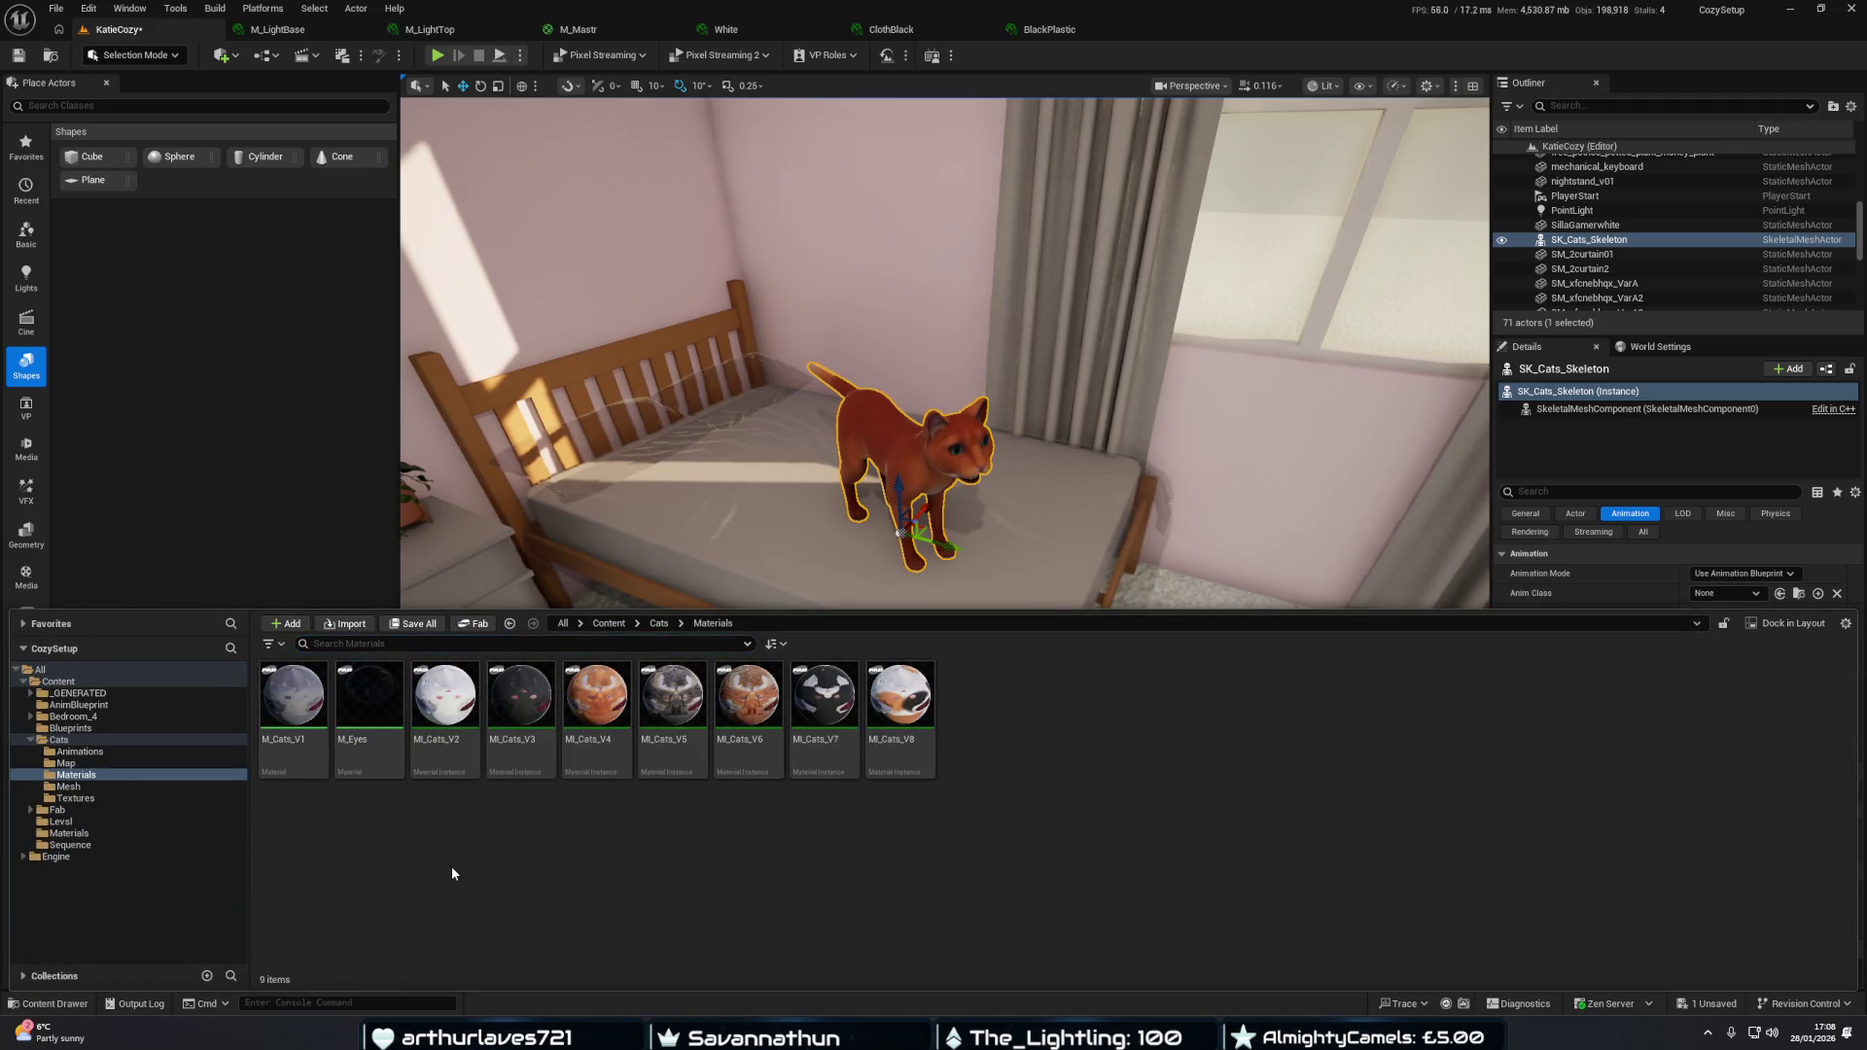
click(31, 811)
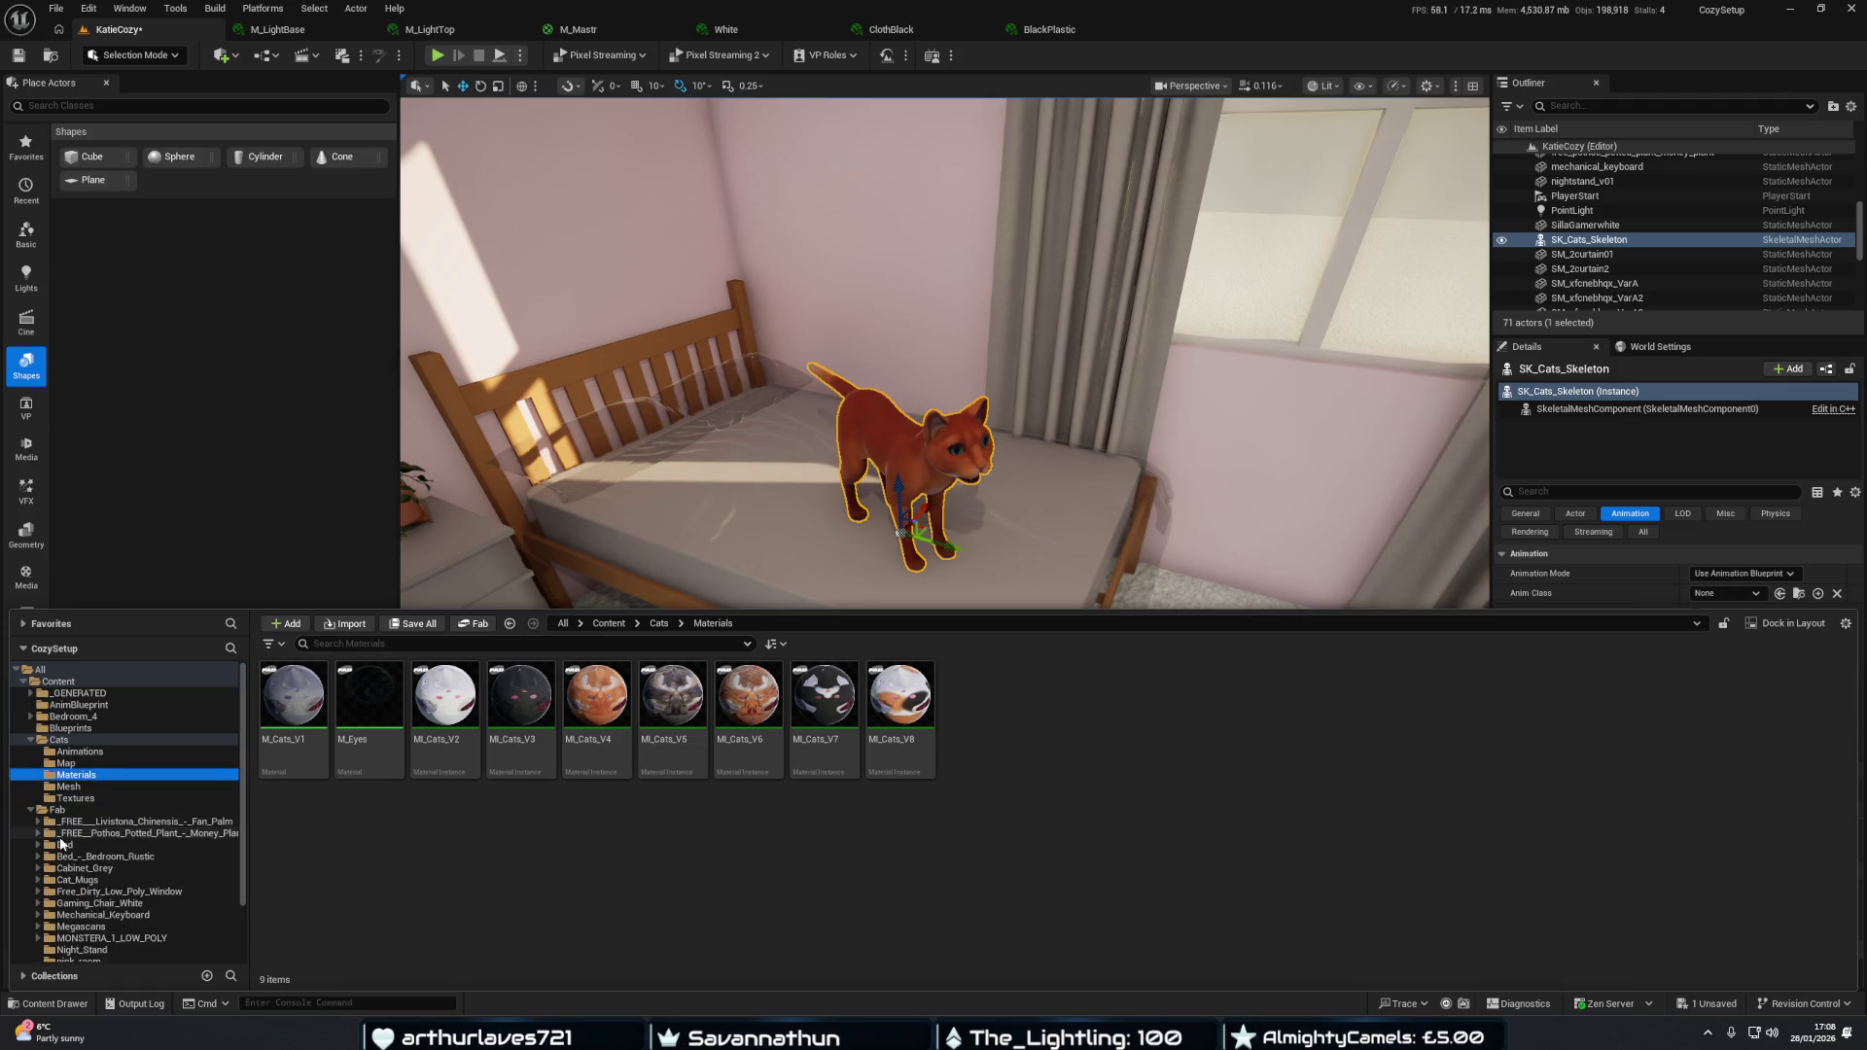
click(39, 845)
click(79, 869)
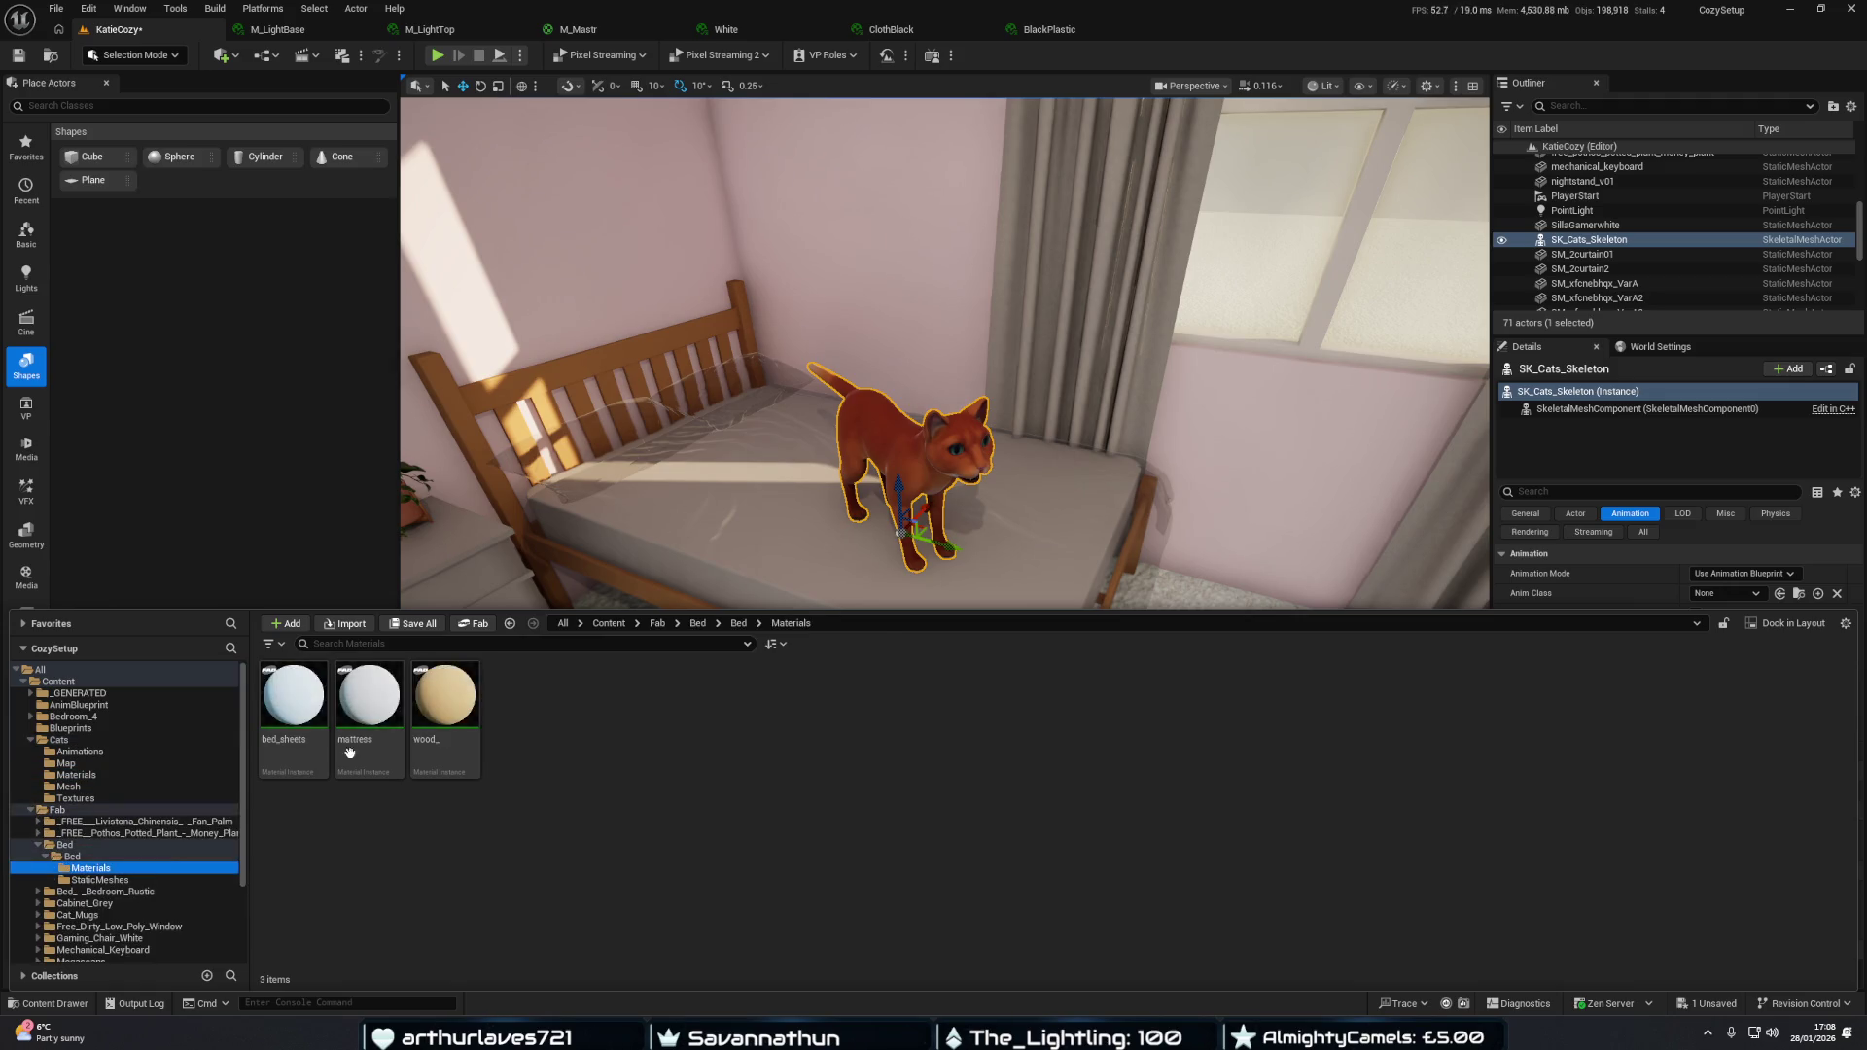
drag(291, 695, 603, 505)
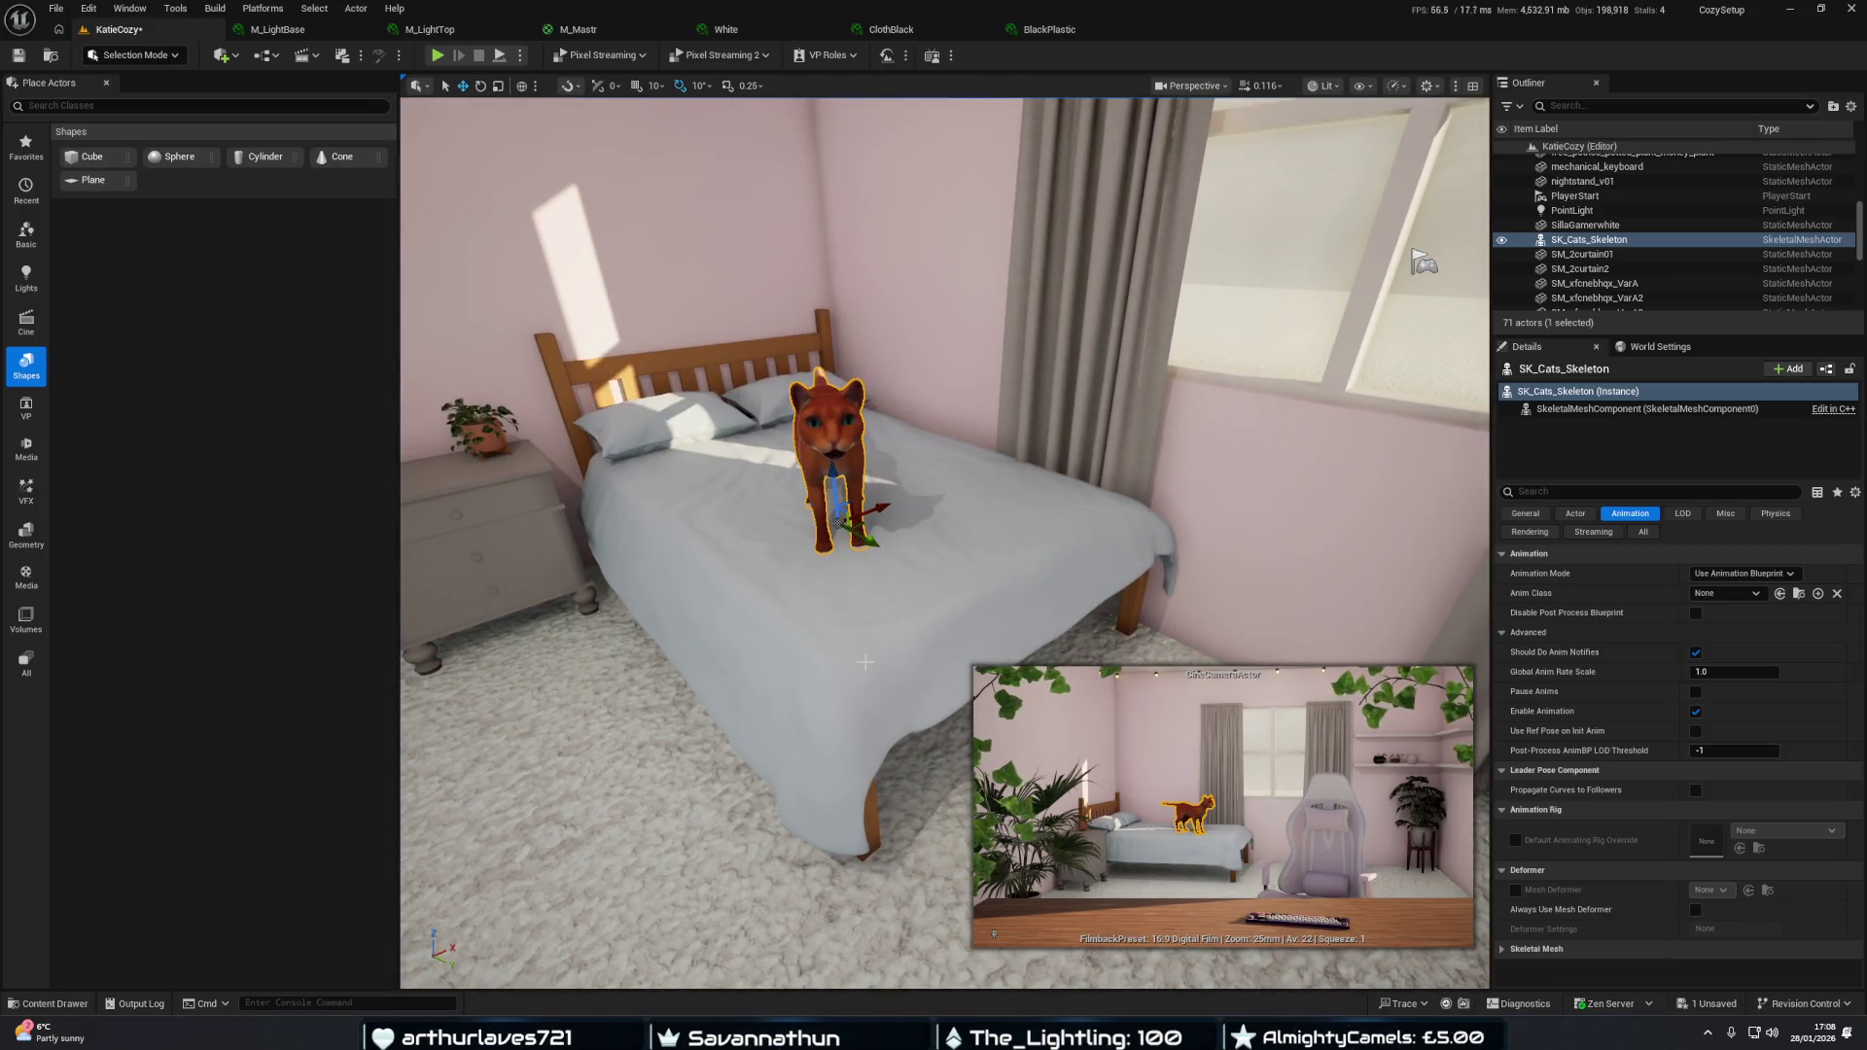
key(ctrl+space)
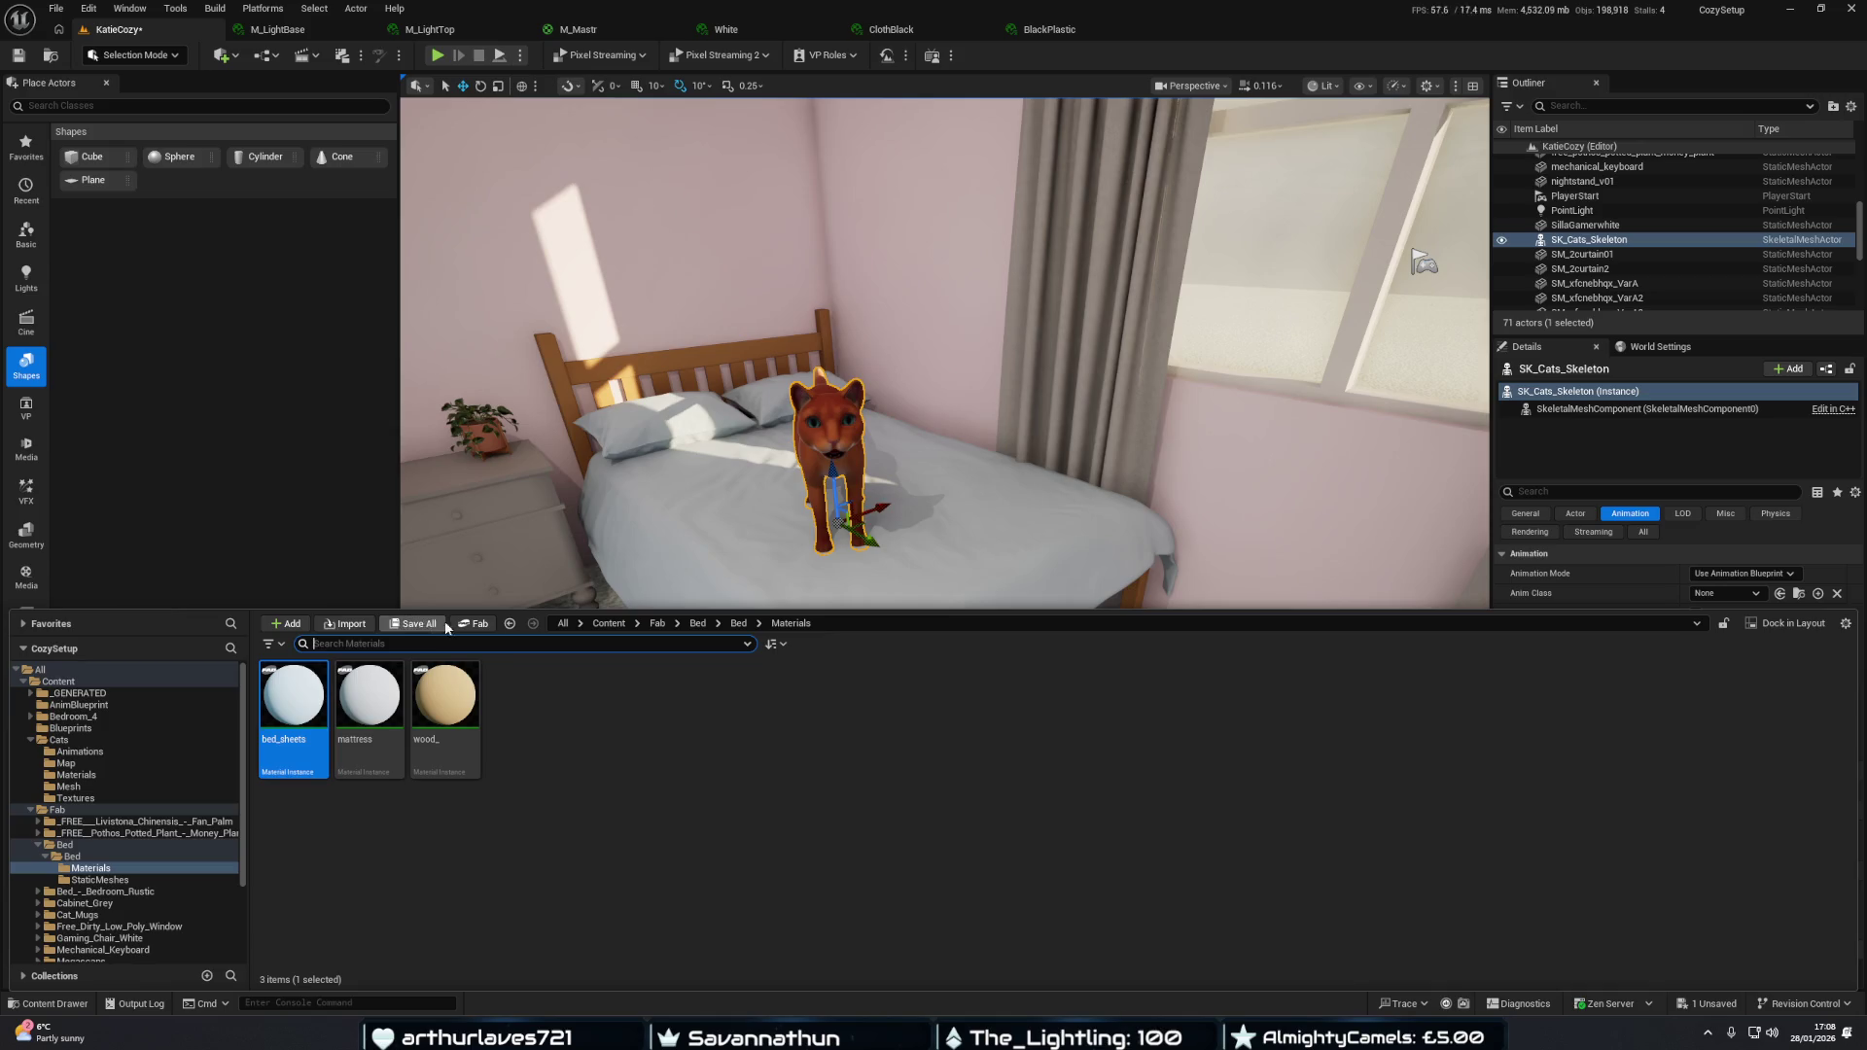
click(473, 624)
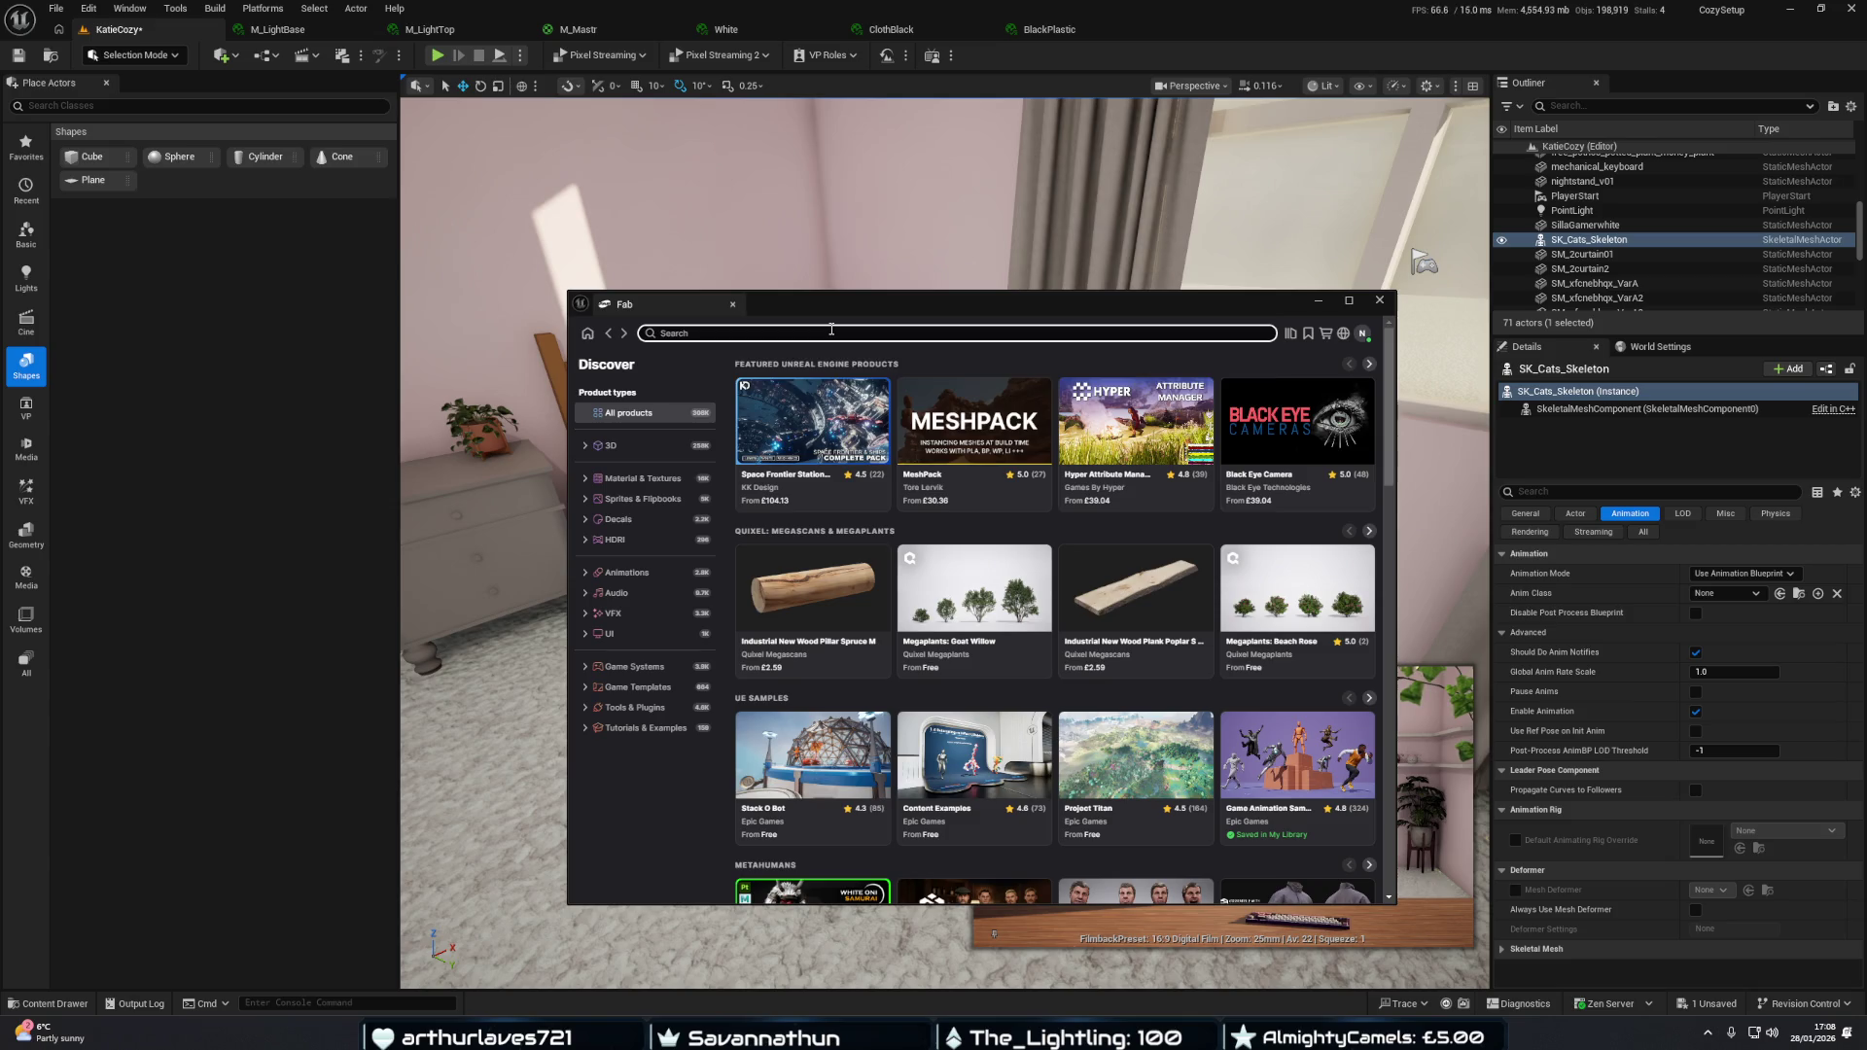
Search Fab for 'floral pattern bedsheet' limited to free products.
text(floral pattern bedsheet)
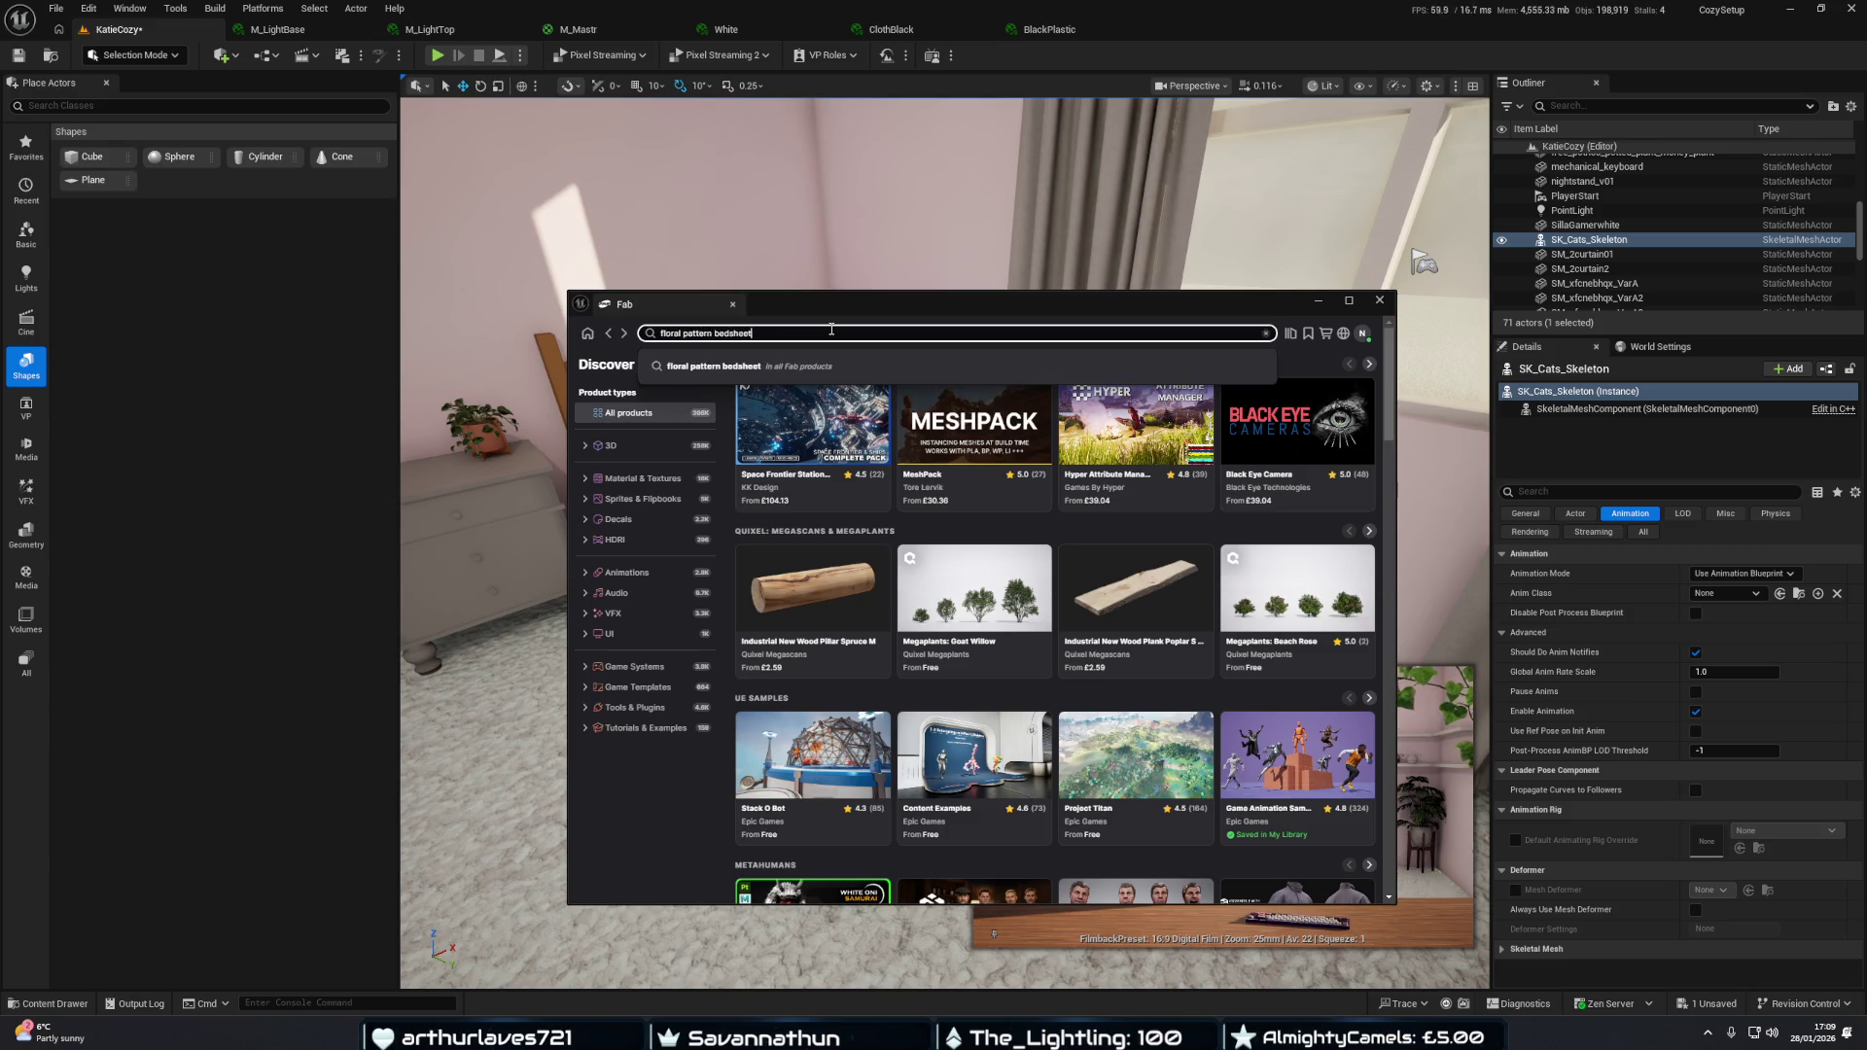
key(Return)
click(1223, 393)
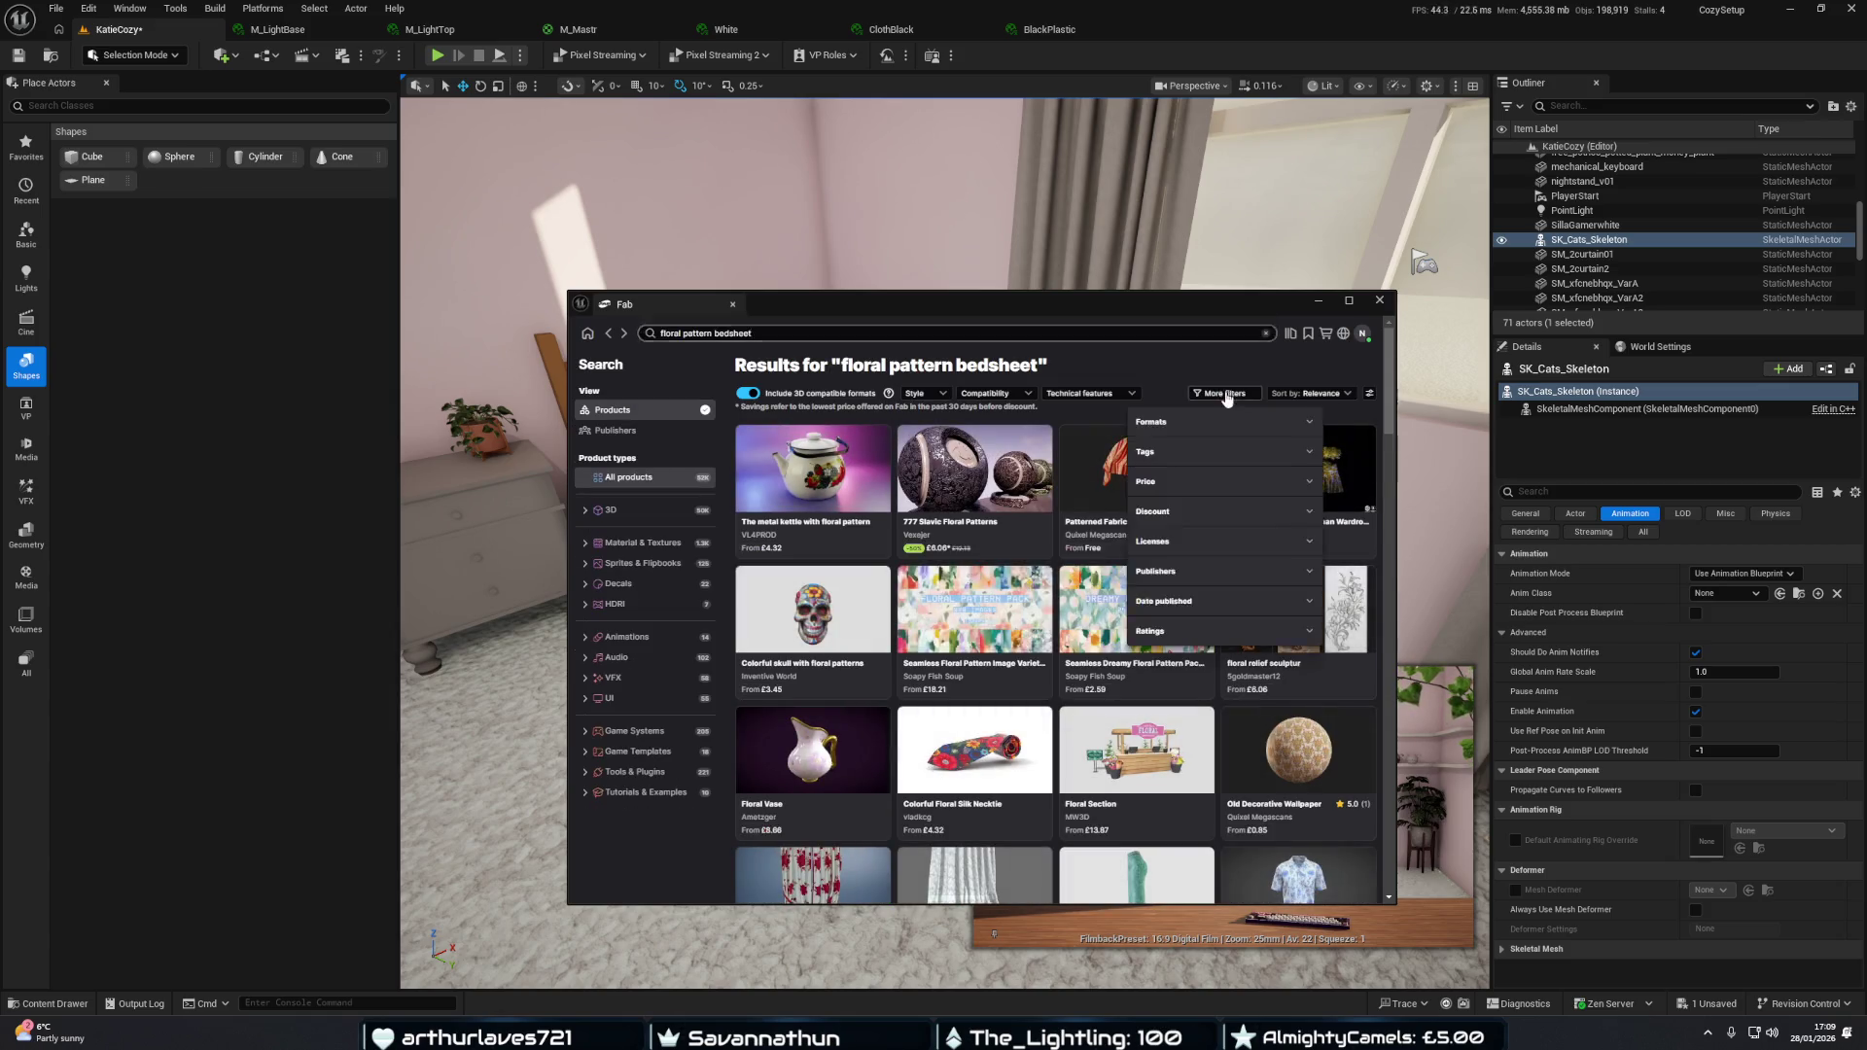
click(1178, 542)
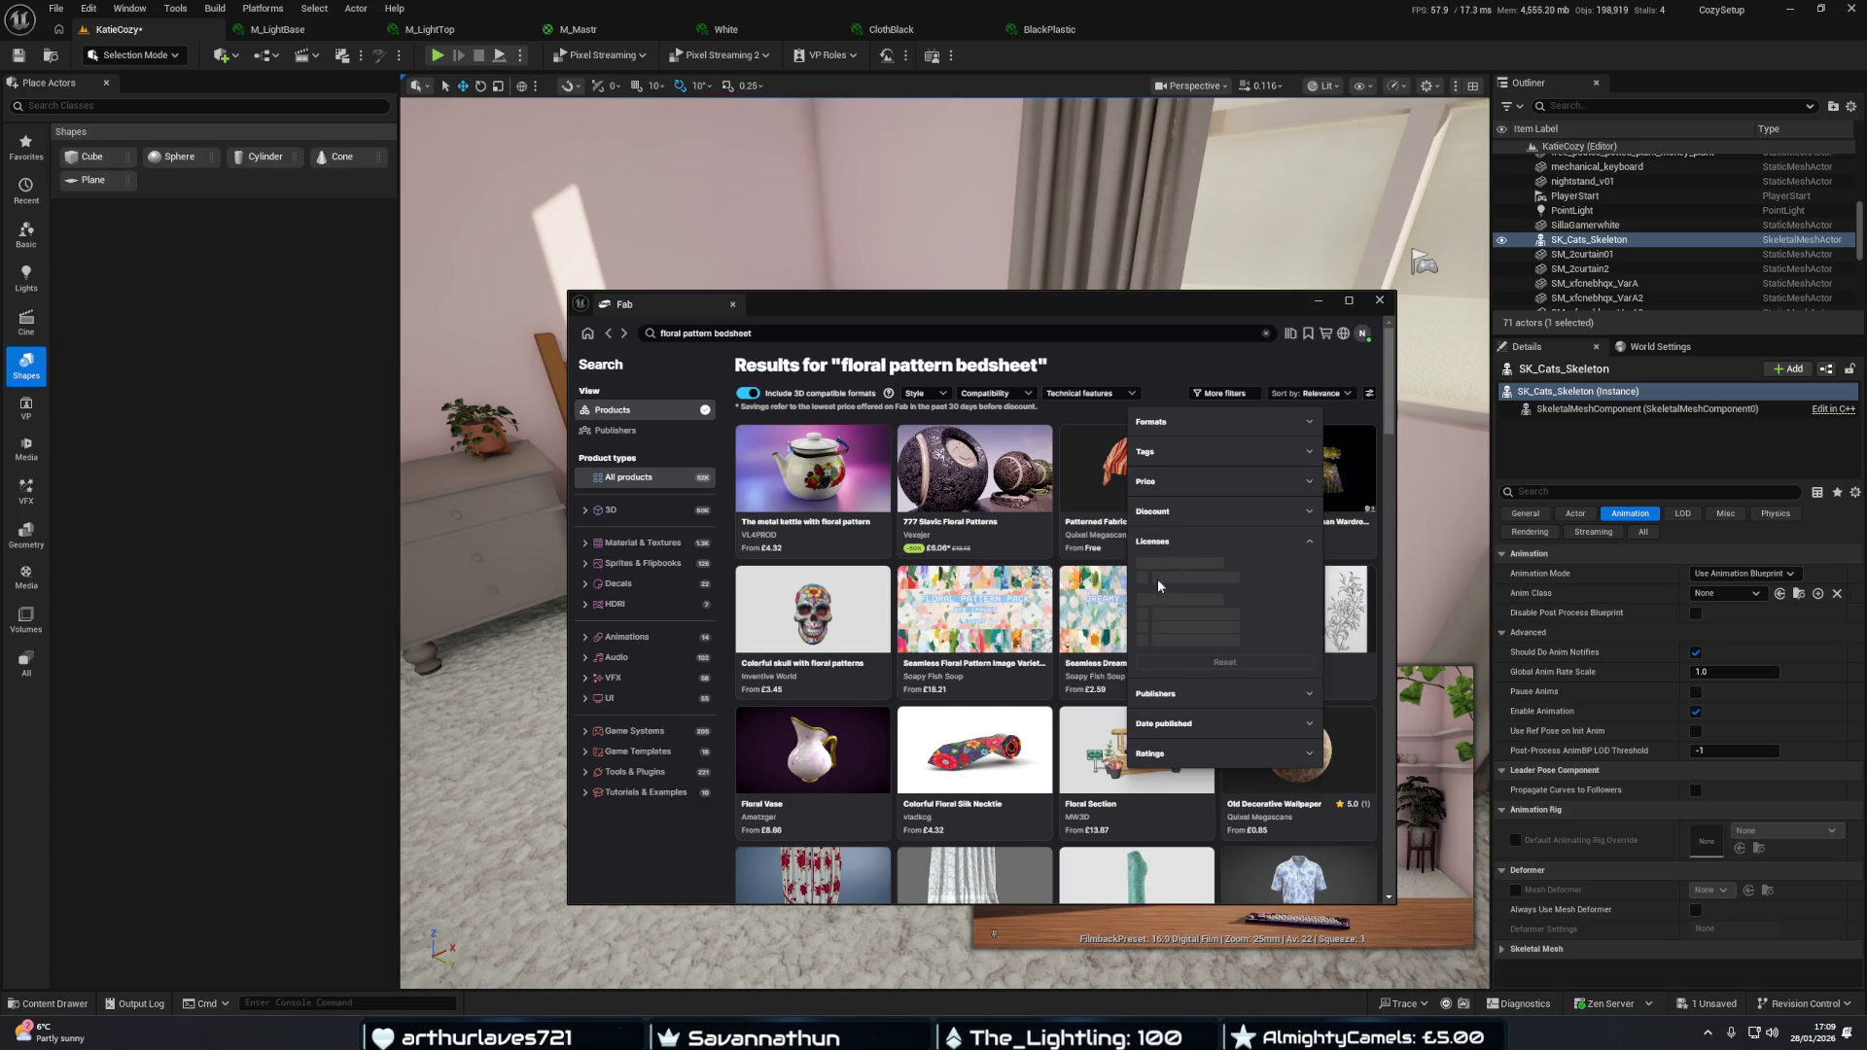
click(1198, 487)
click(1209, 545)
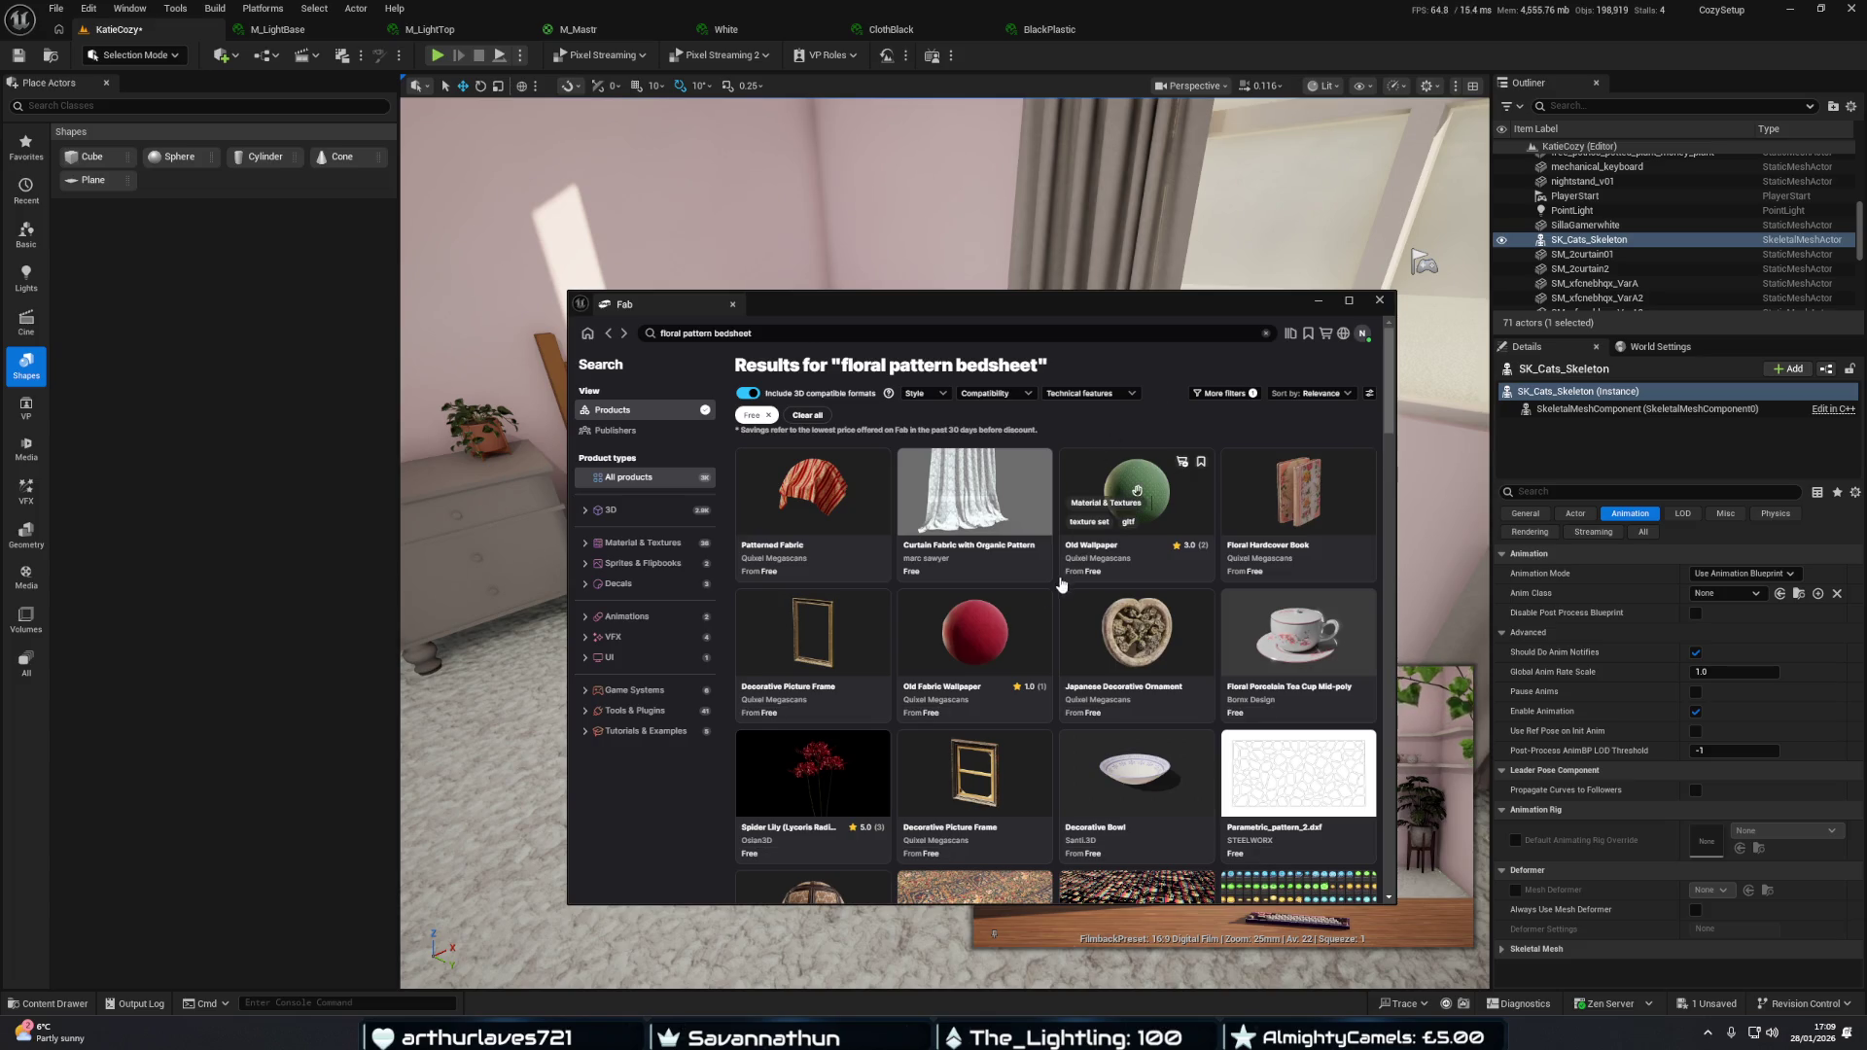
Look at the Curtain Fabric with Organic Pattern page, then return to the results.
click(1007, 487)
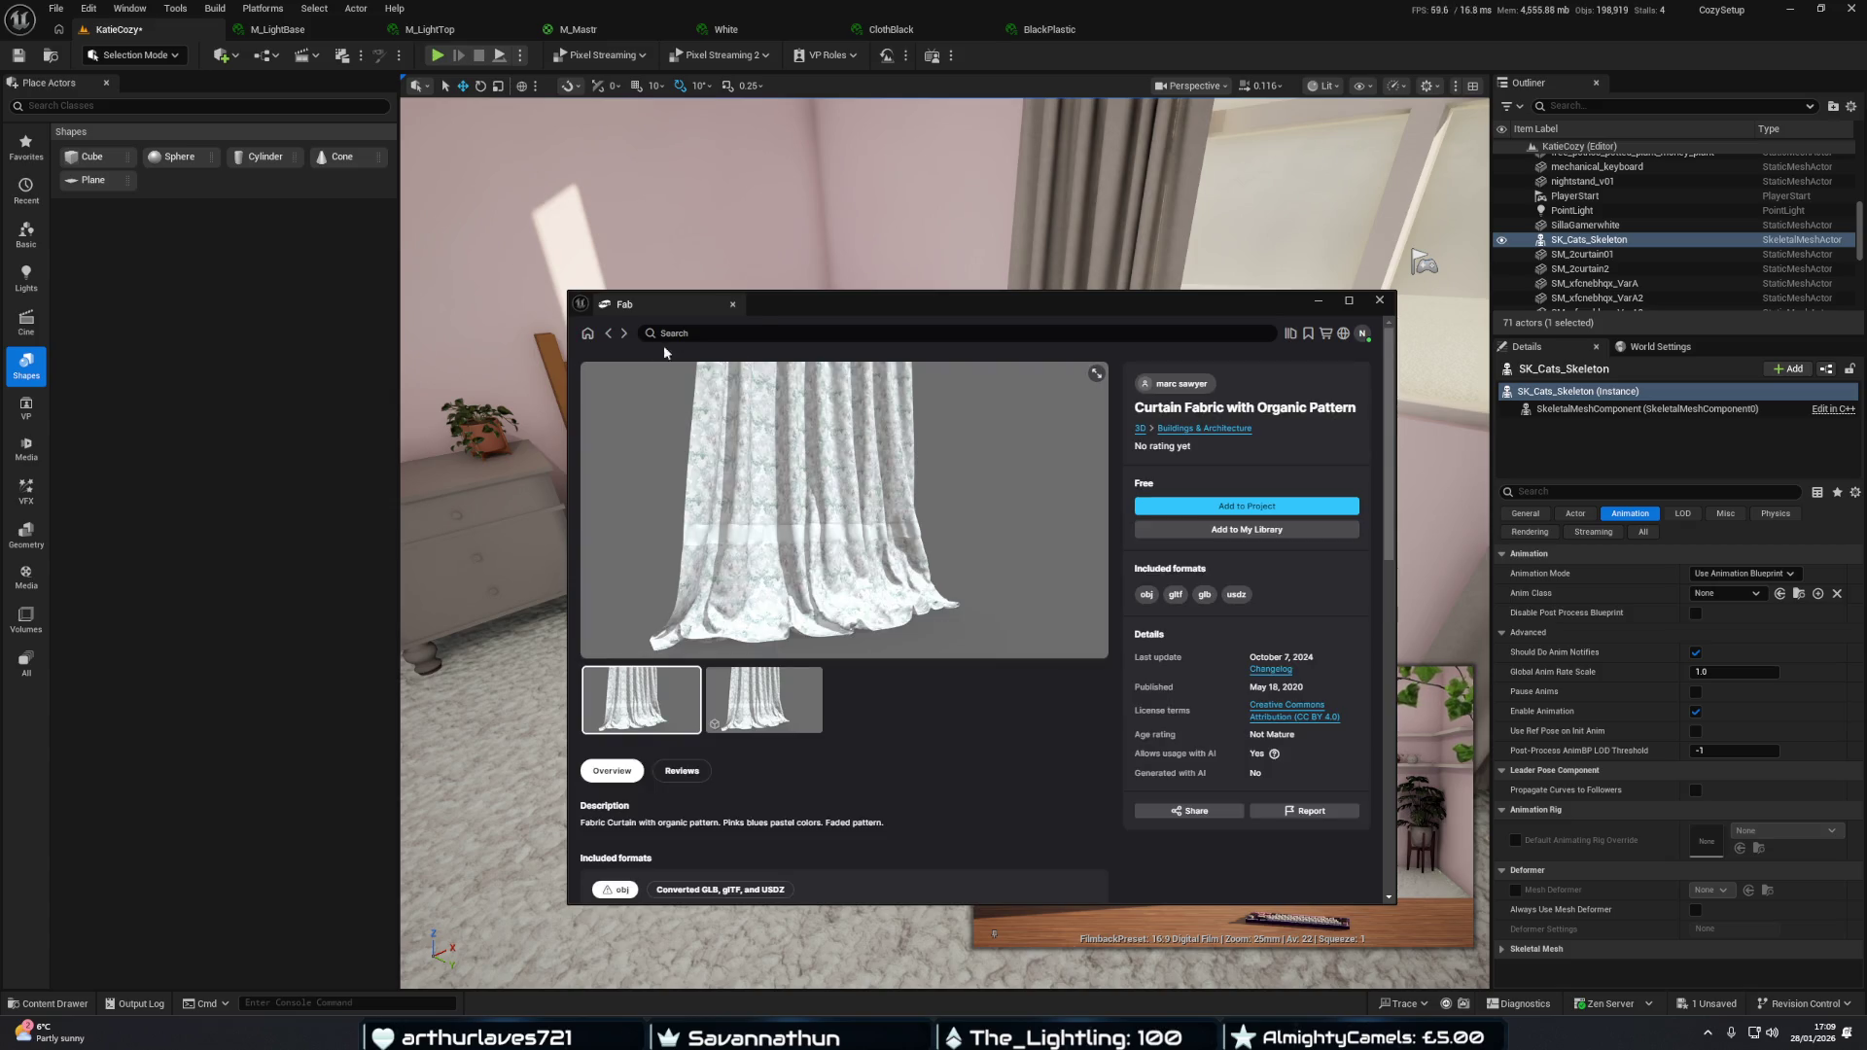
click(610, 334)
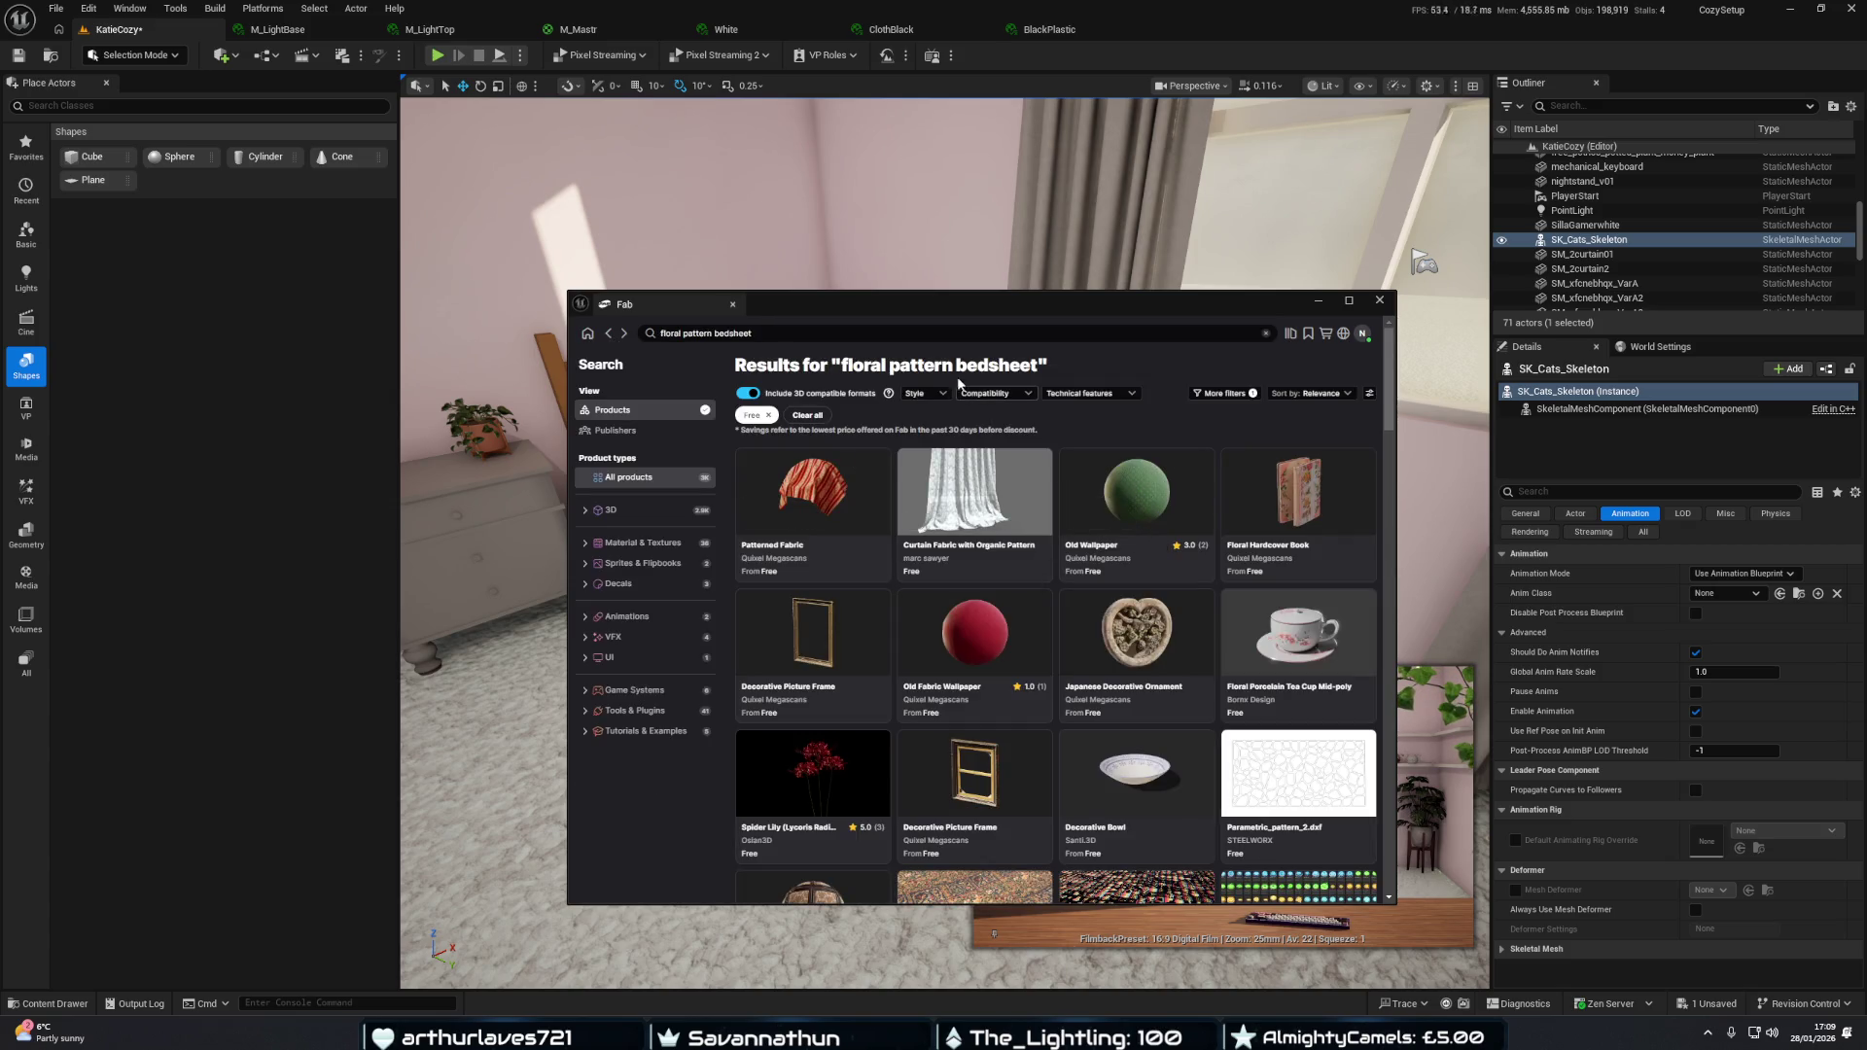
scroll(1089, 593, down, 3)
scroll(1099, 635, down, 2)
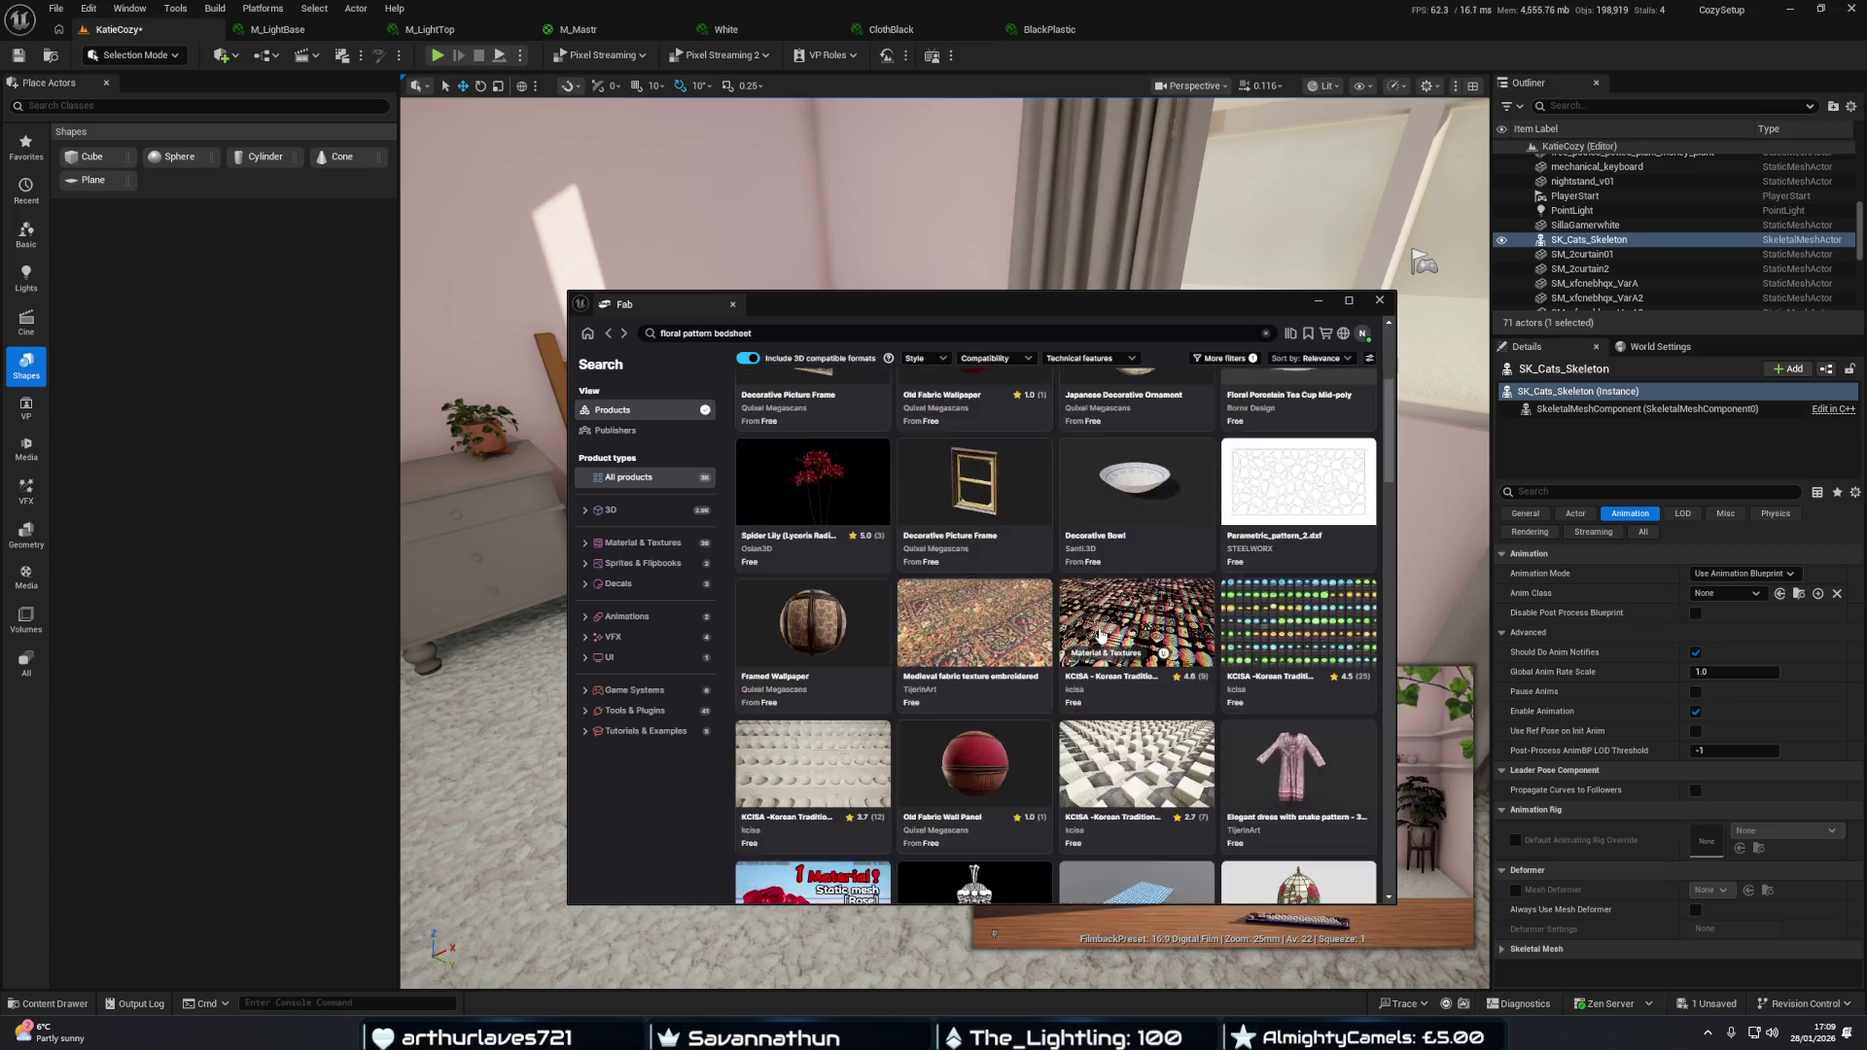
scroll(1101, 637, up, 2)
Search for 'floral pattern' and open the Decorative Wall Paint product page.
click(769, 335)
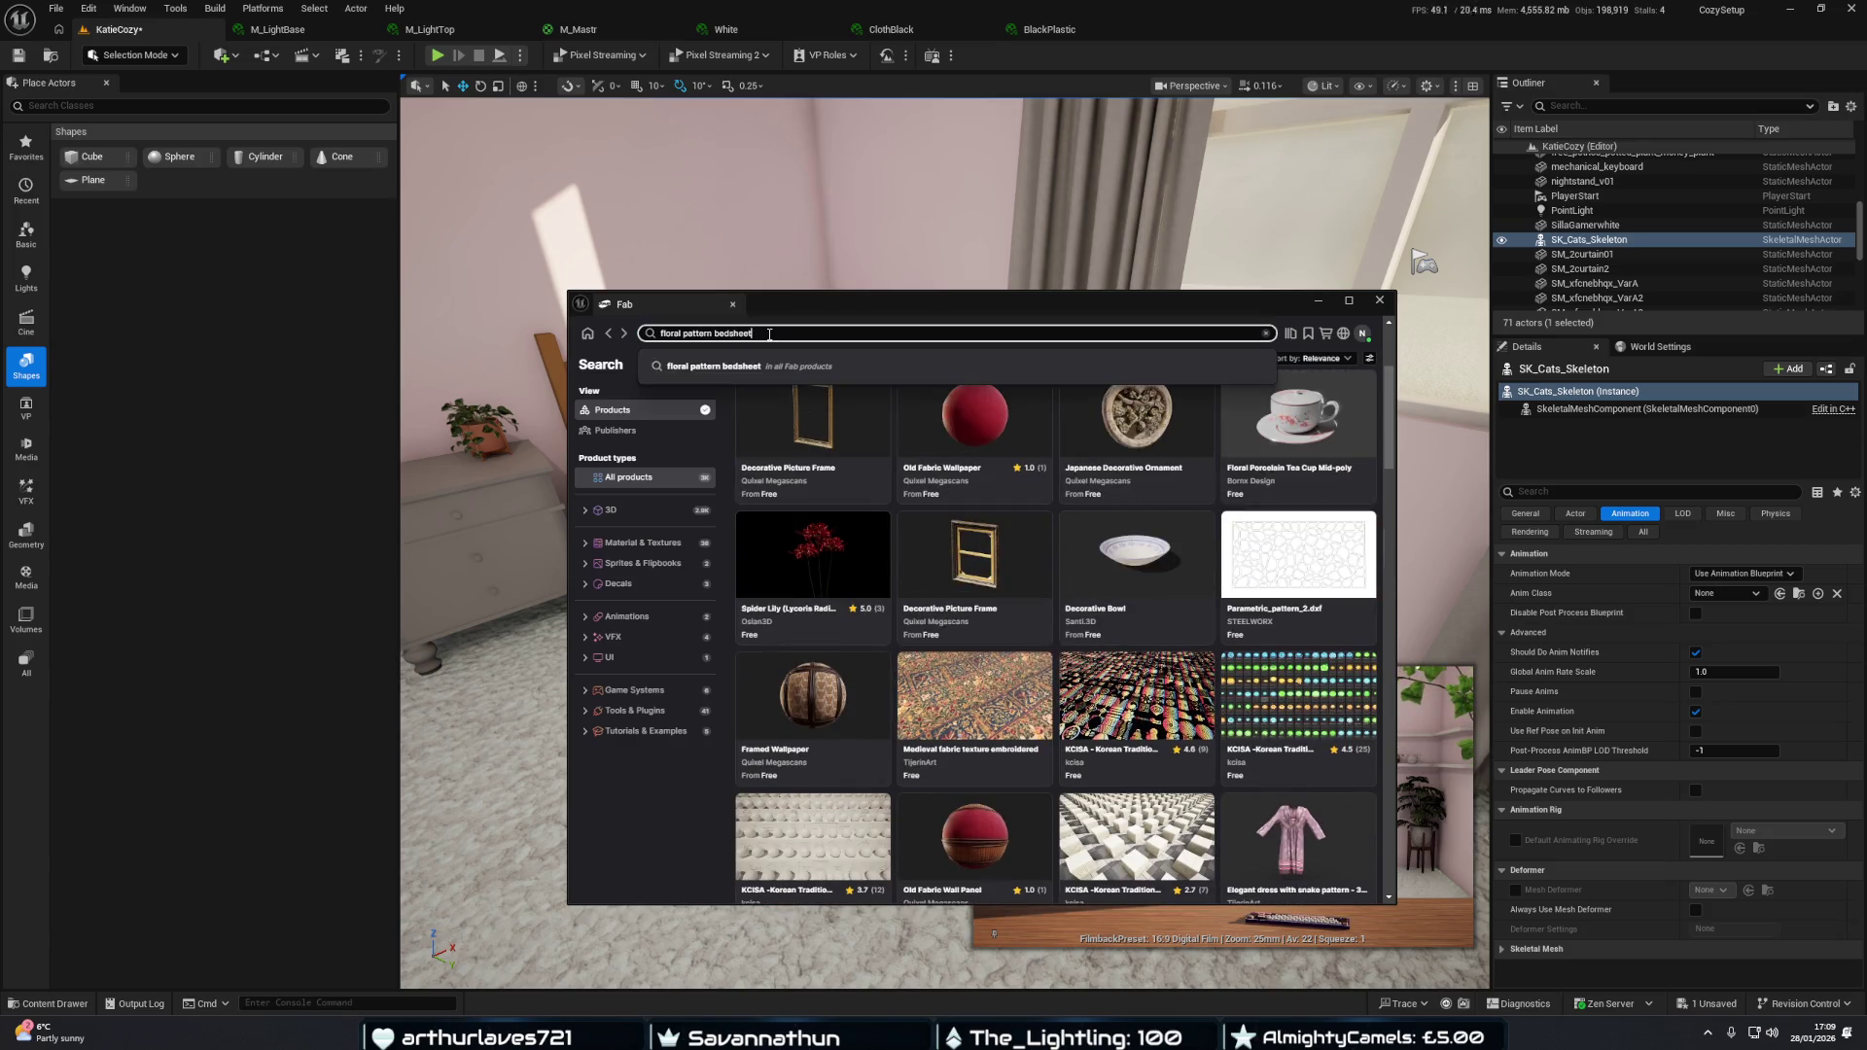
key(Return)
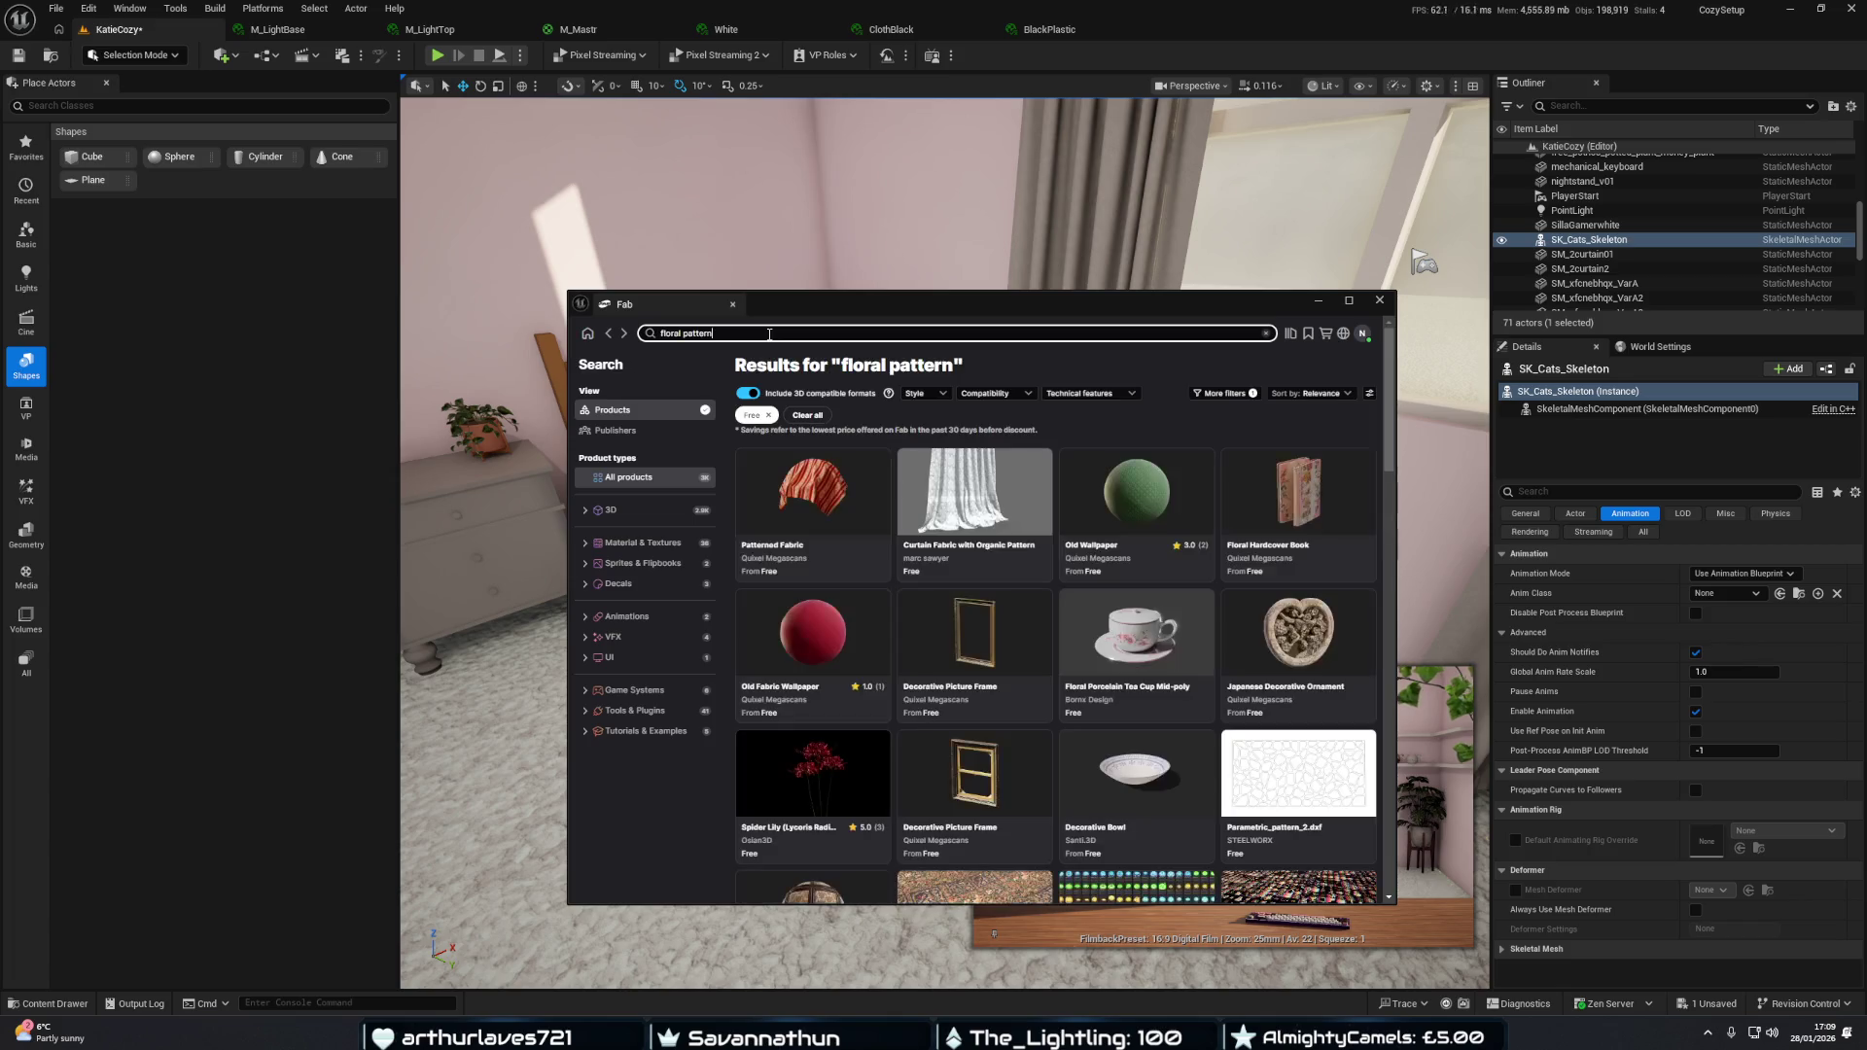
scroll(1168, 629, down, 2)
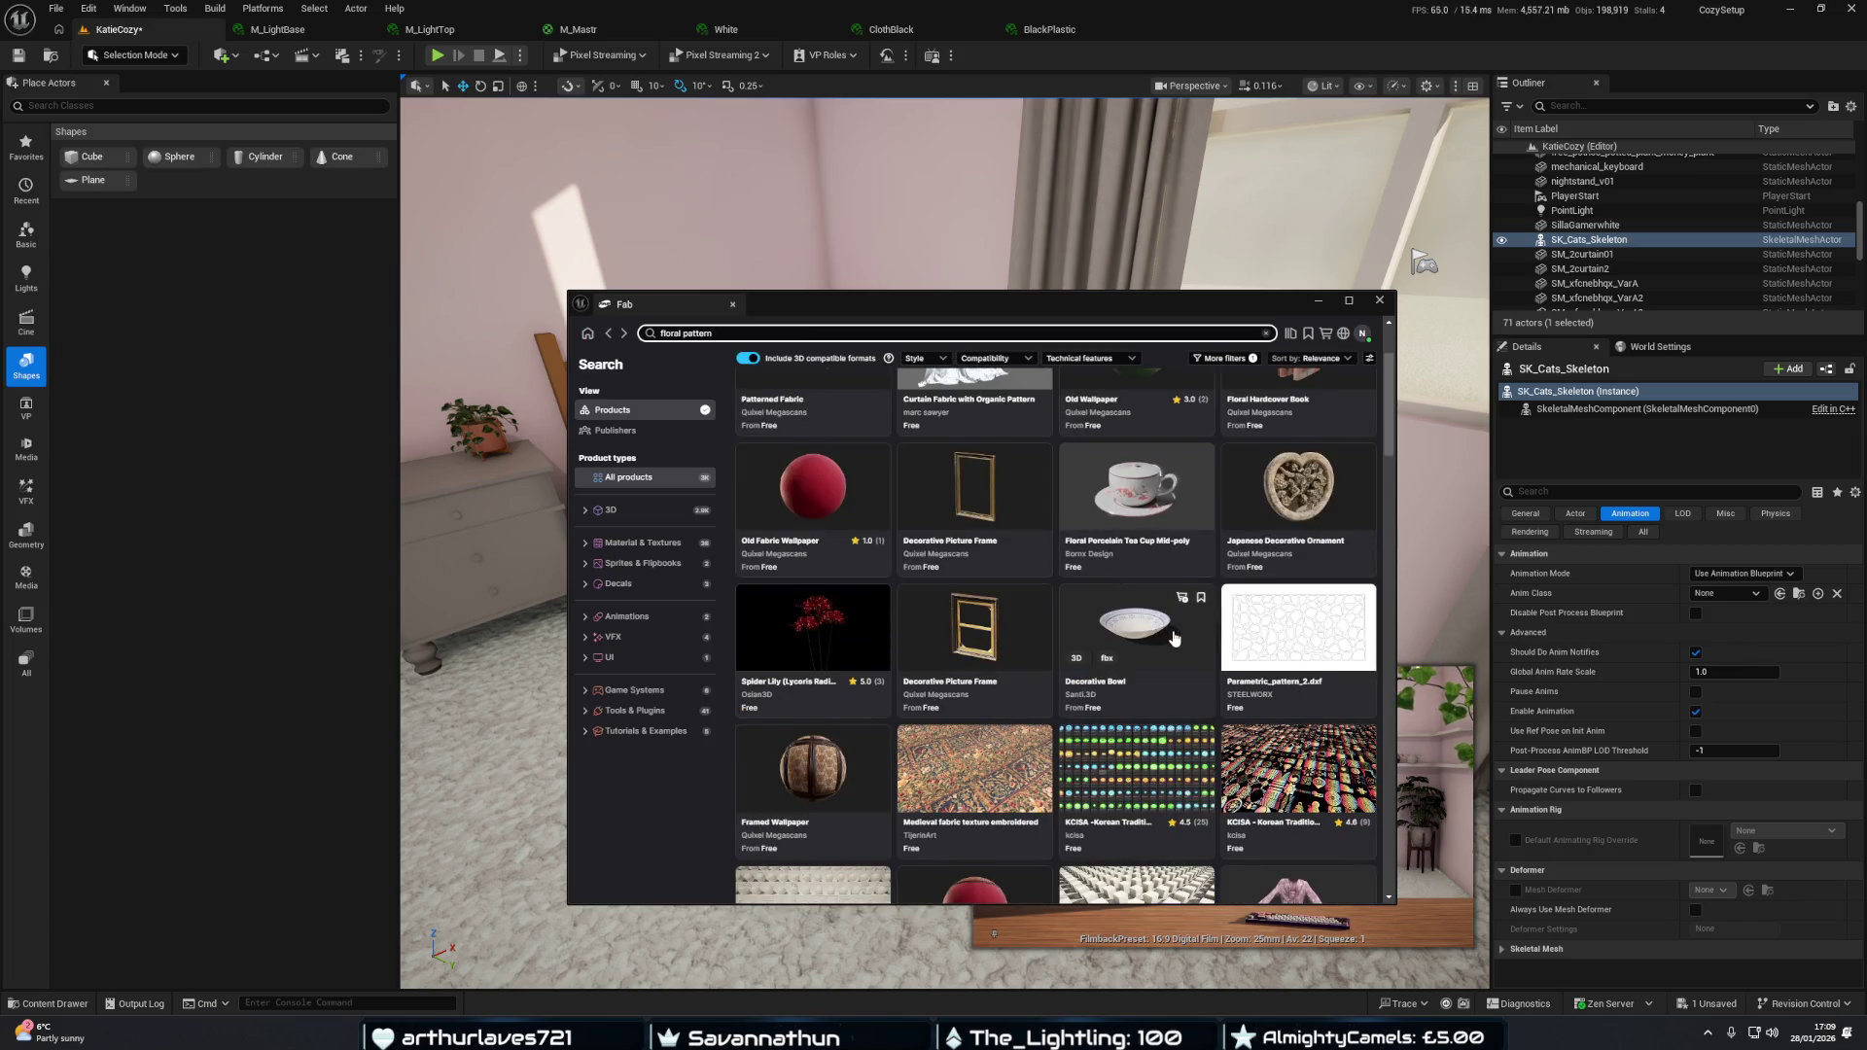
scroll(1173, 638, down, 6)
scroll(1203, 655, down, 3)
scroll(1202, 651, down, 4)
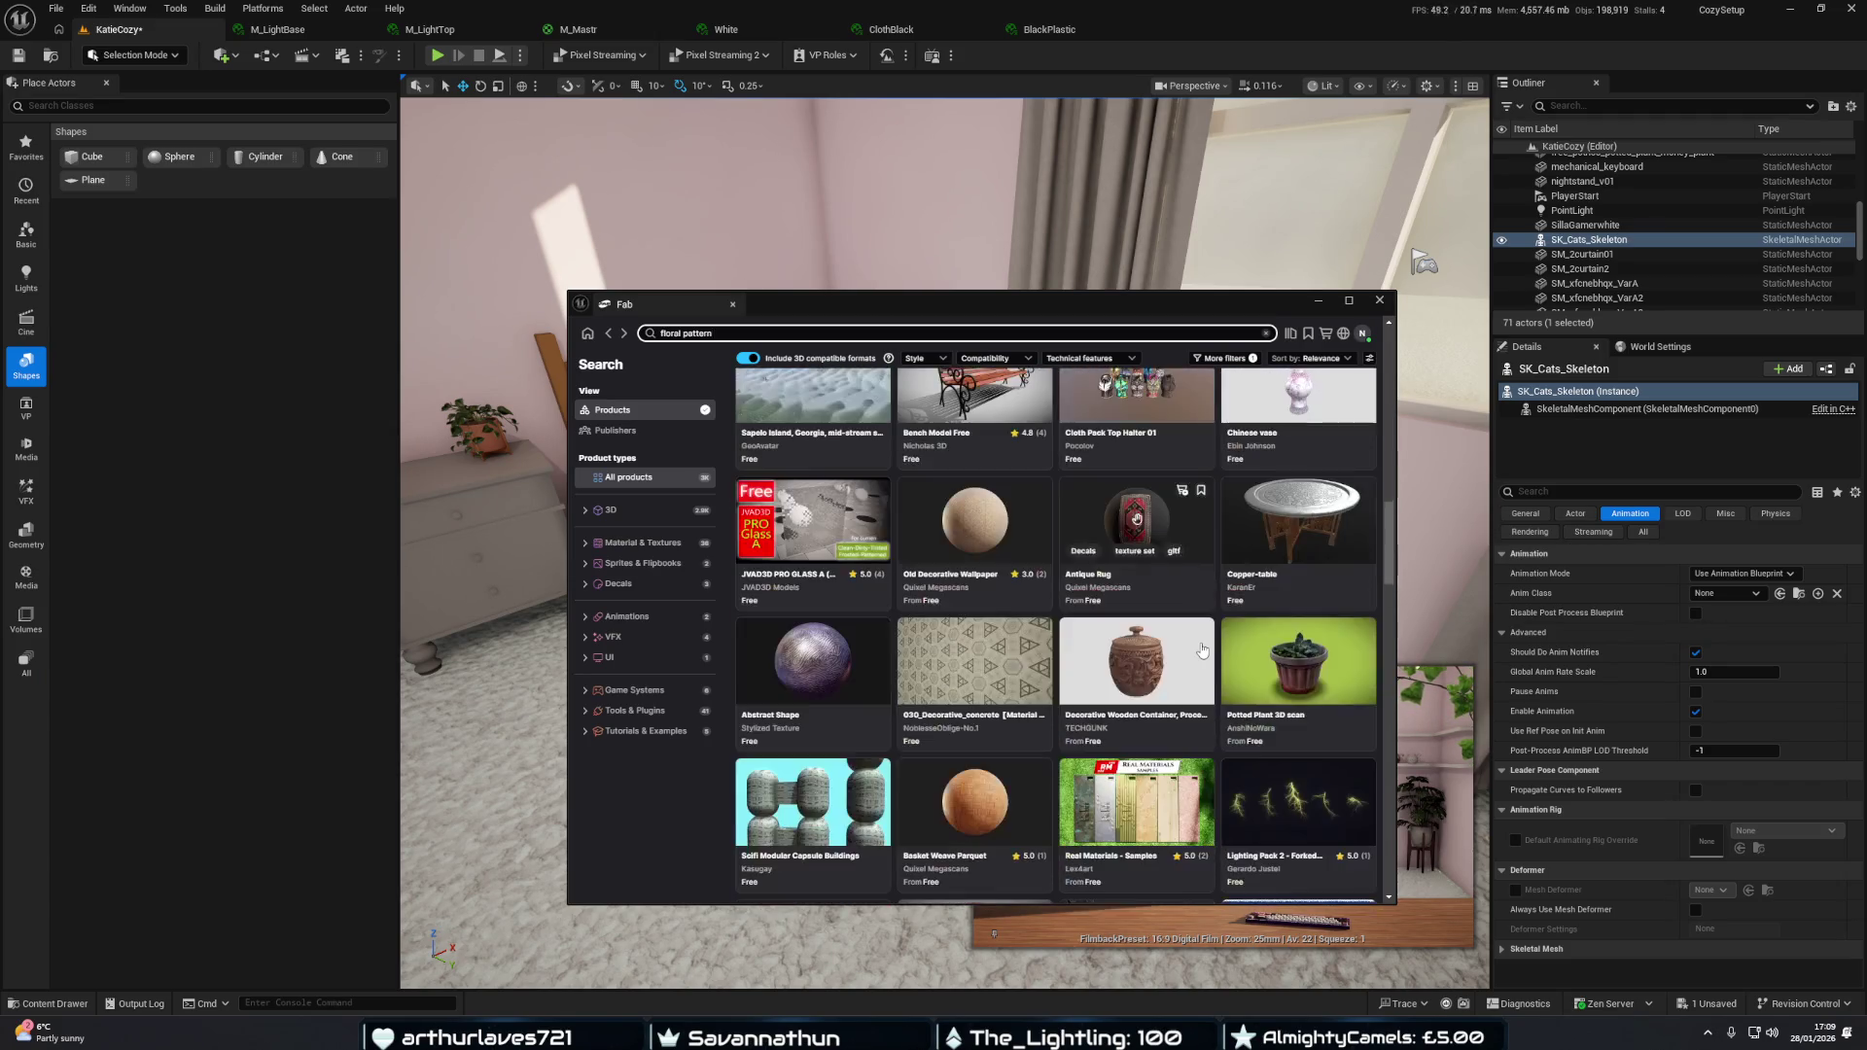
scroll(1202, 651, down, 4)
scroll(1201, 650, down, 1)
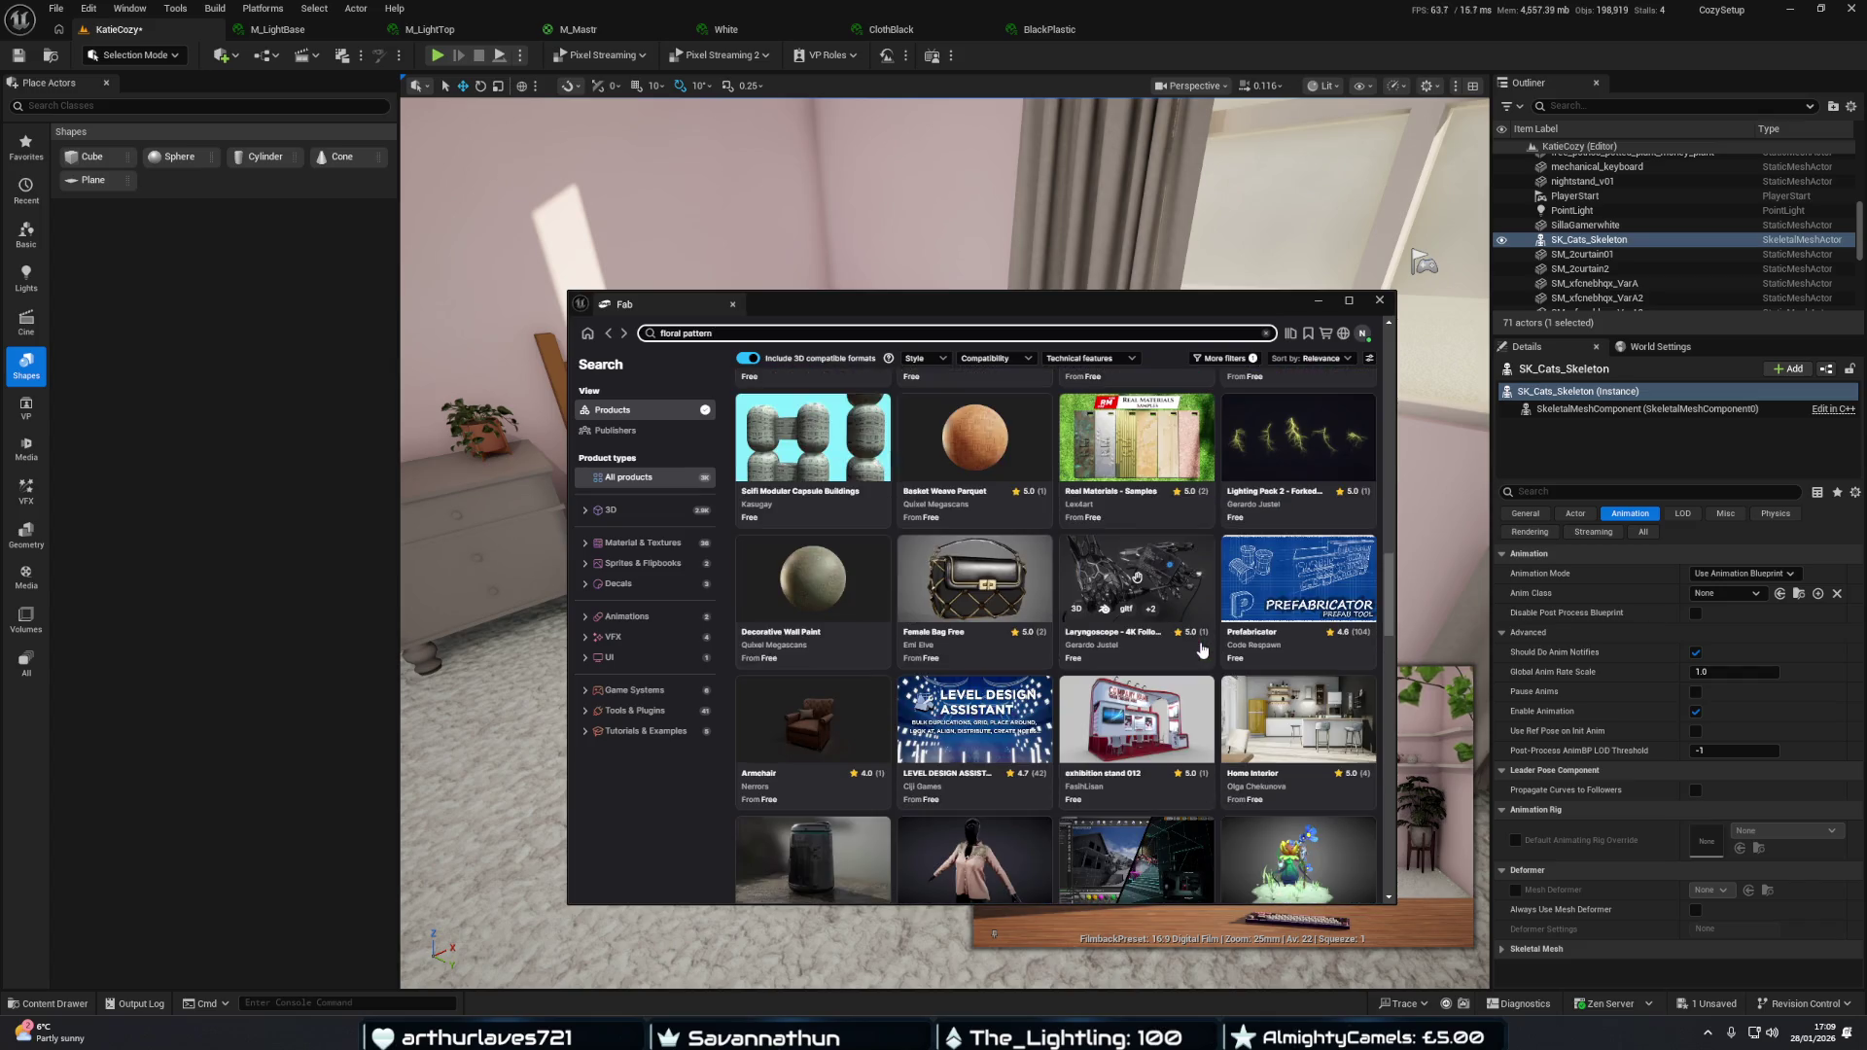
click(838, 588)
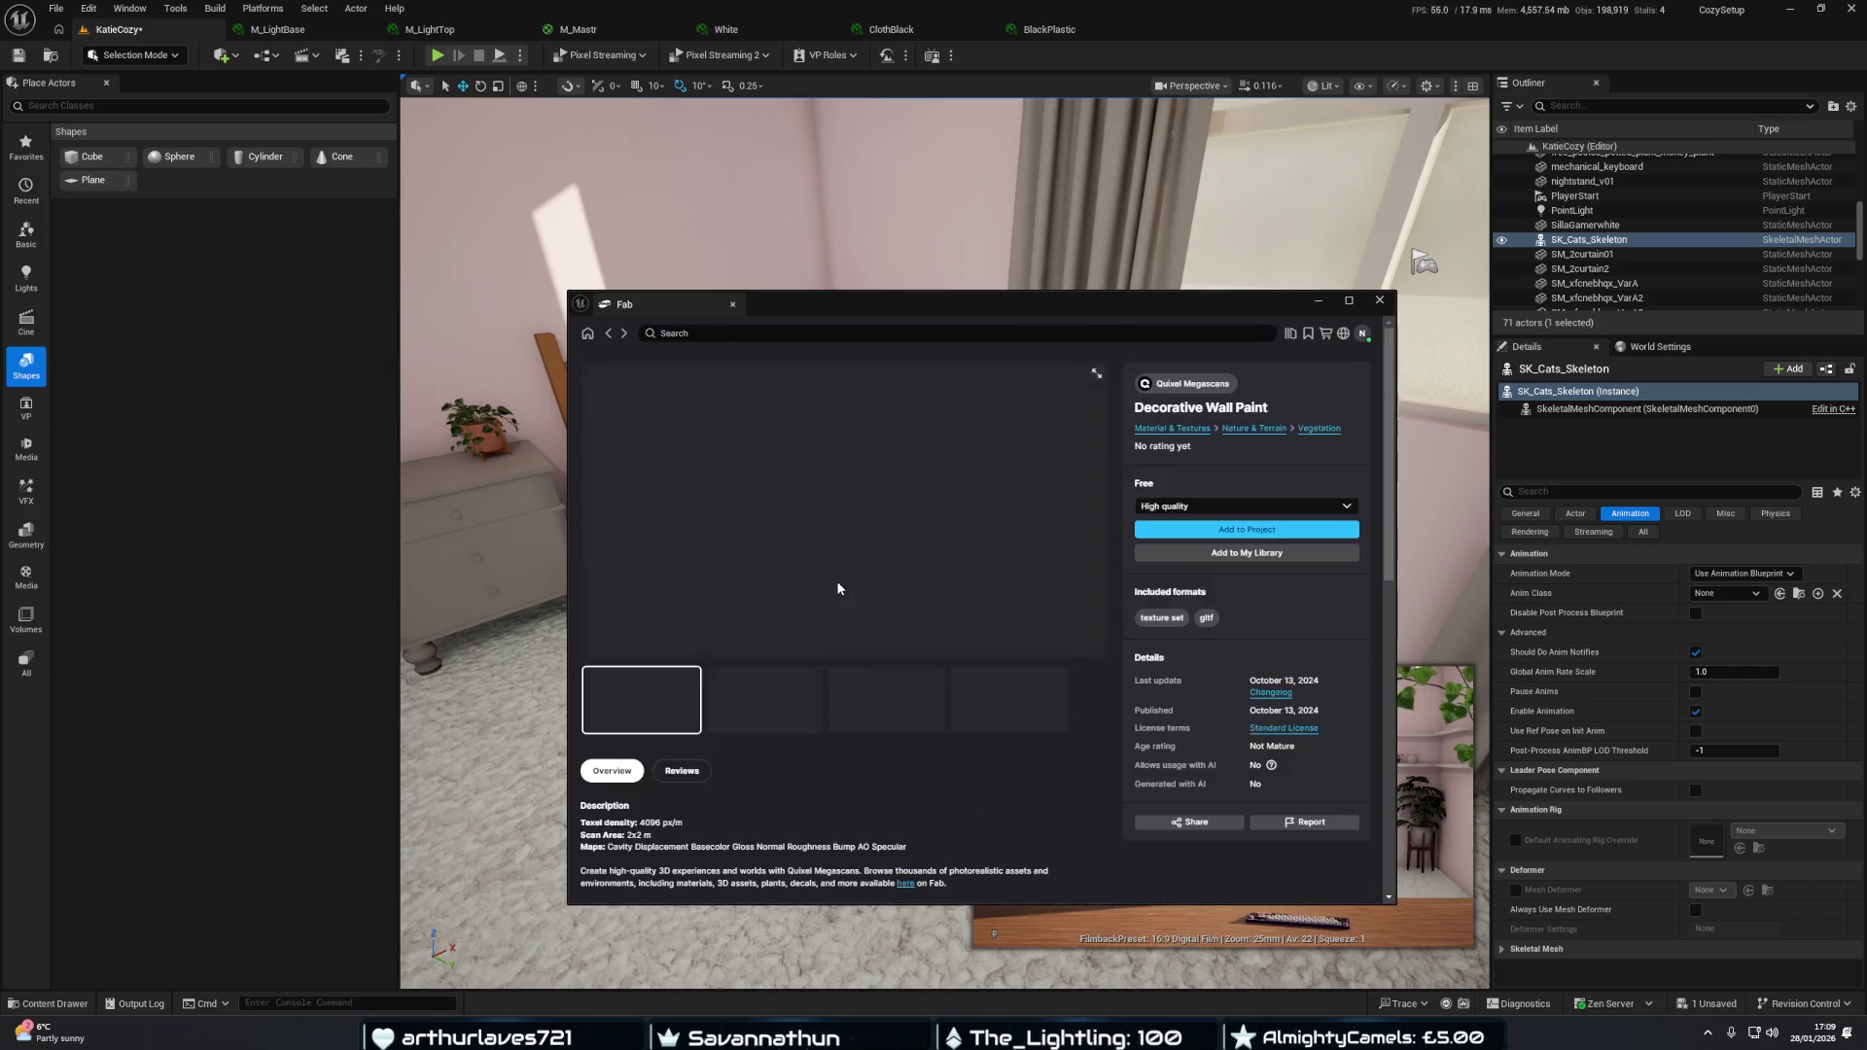
Preview the Decorative Wall Paint gallery images.
click(817, 683)
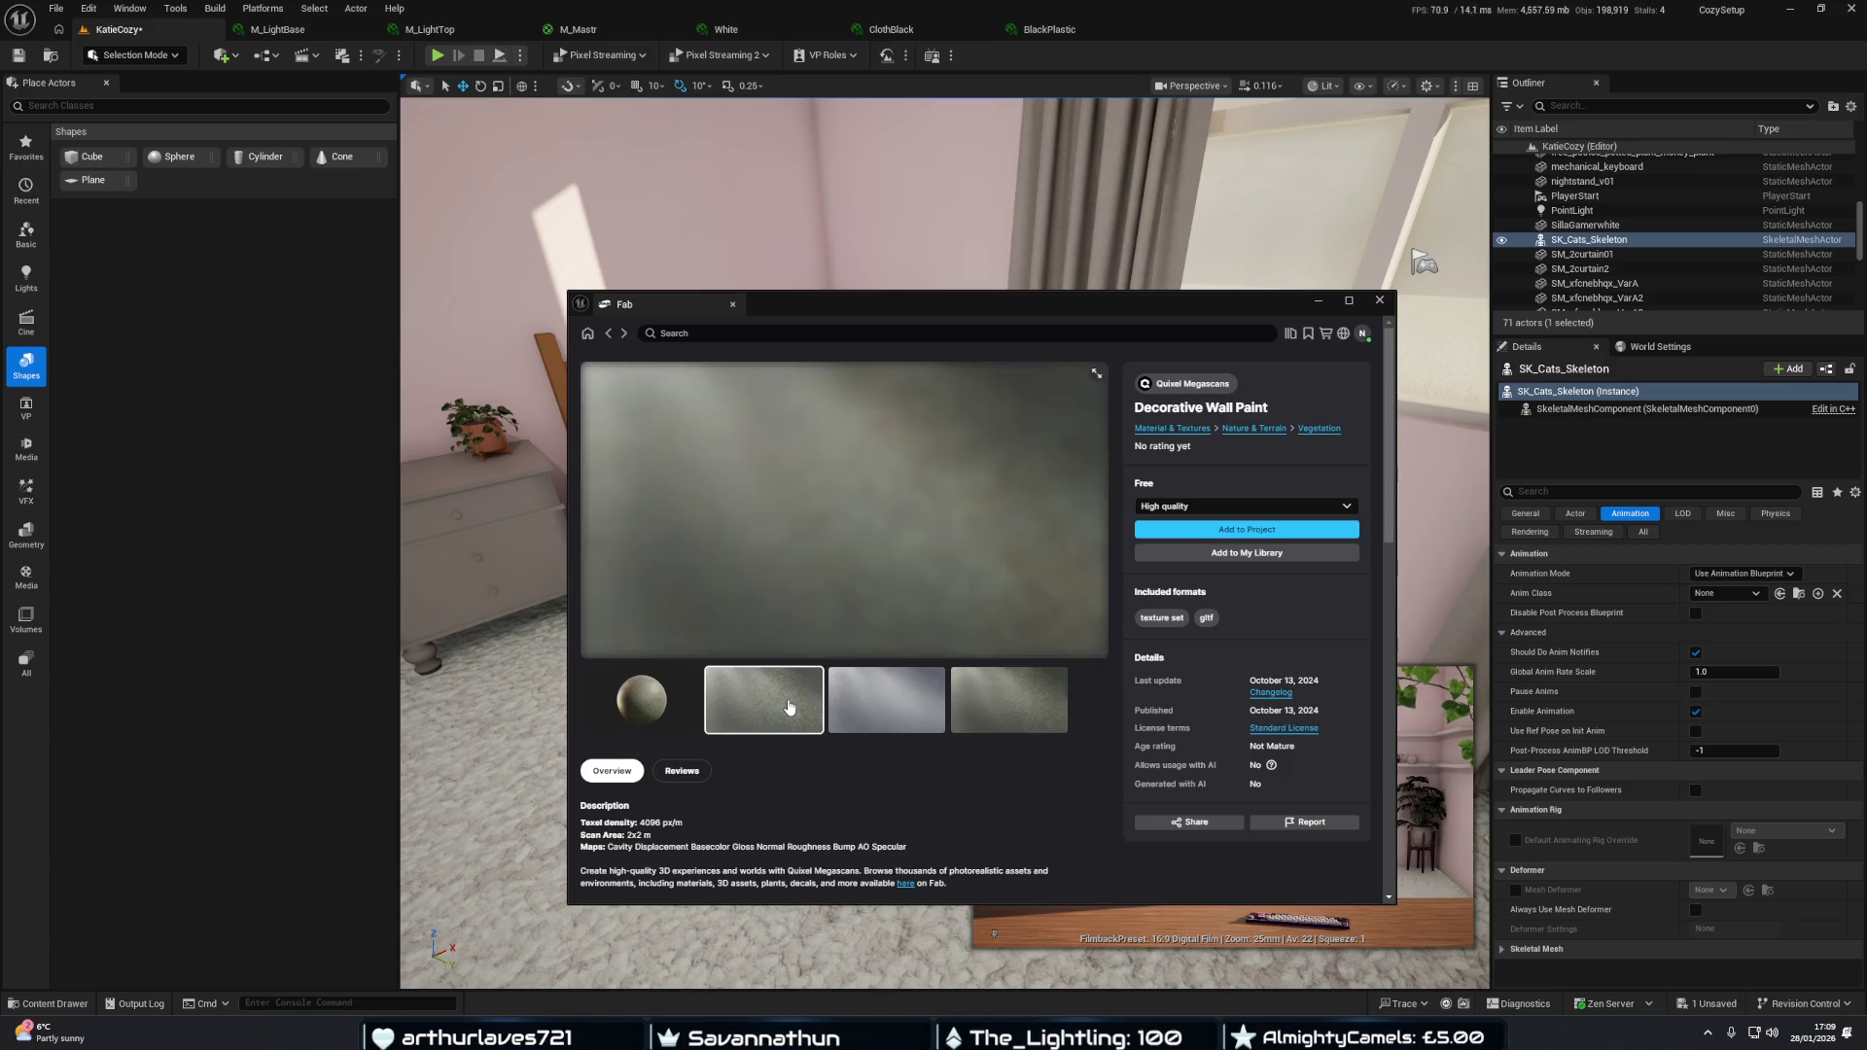
click(860, 698)
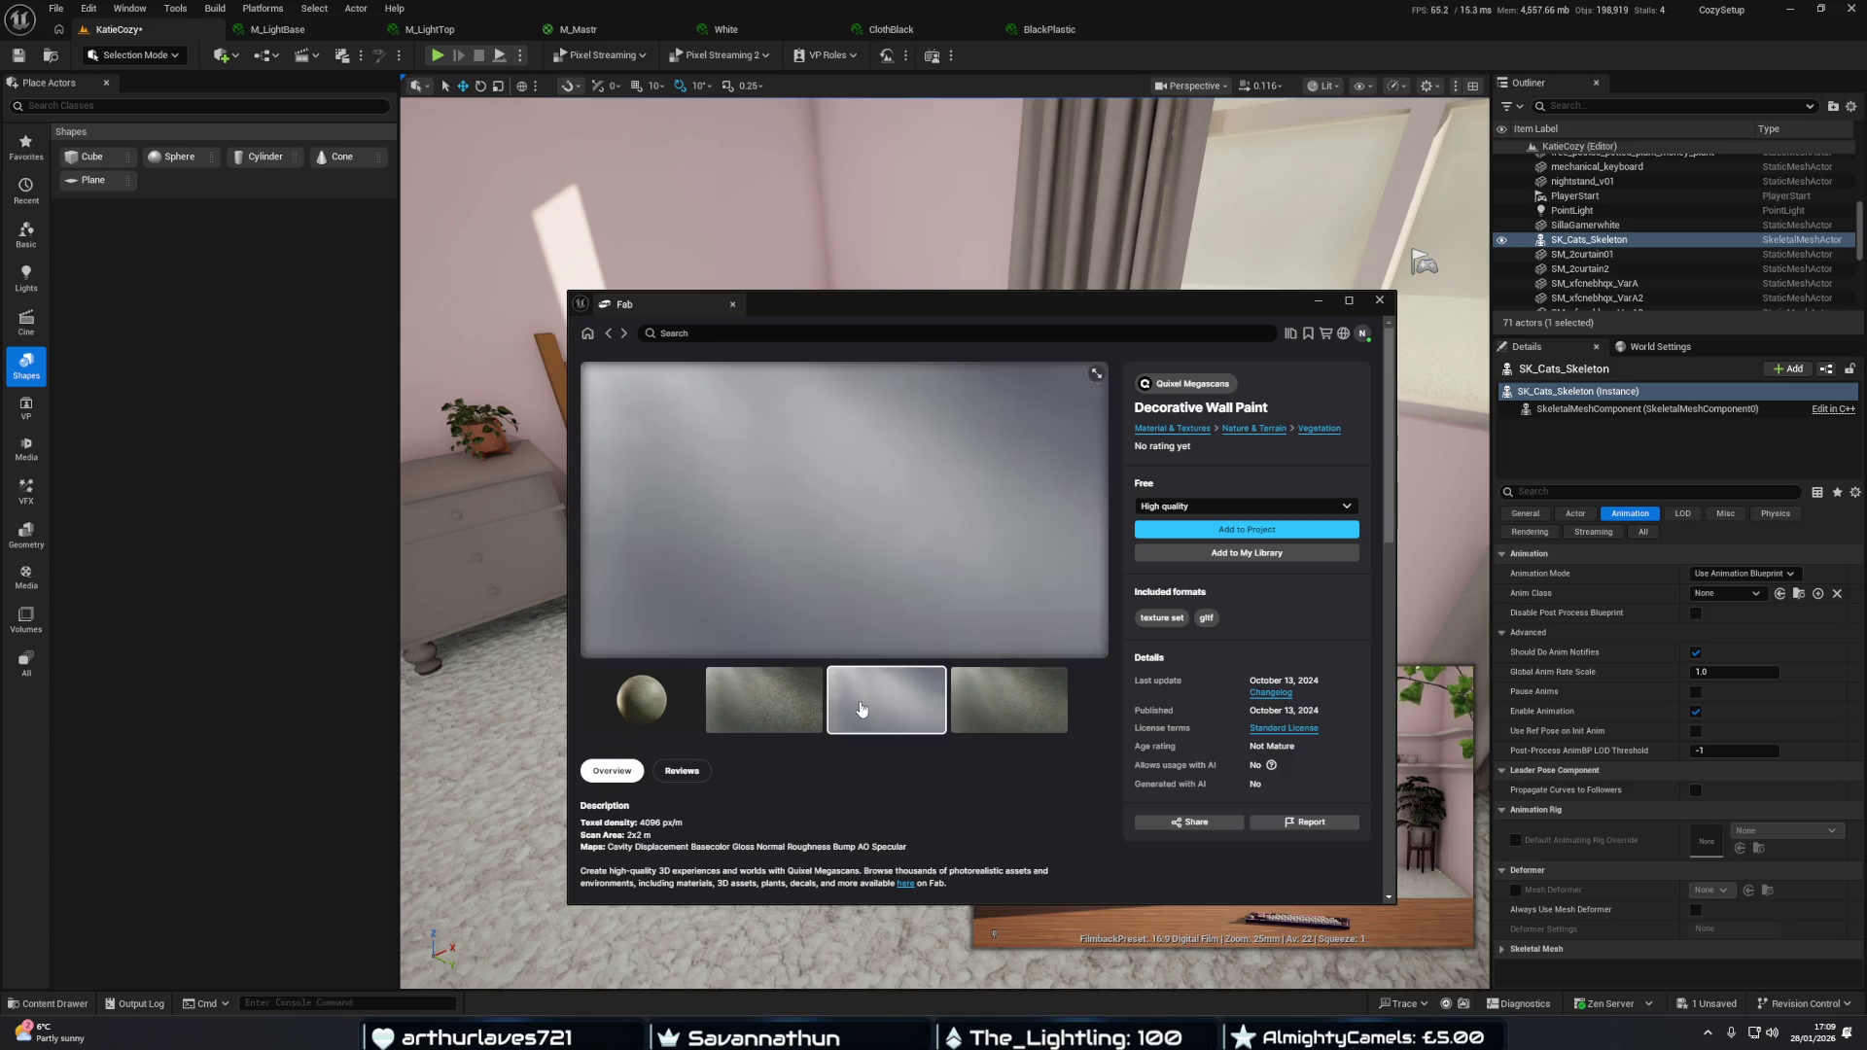
click(1007, 688)
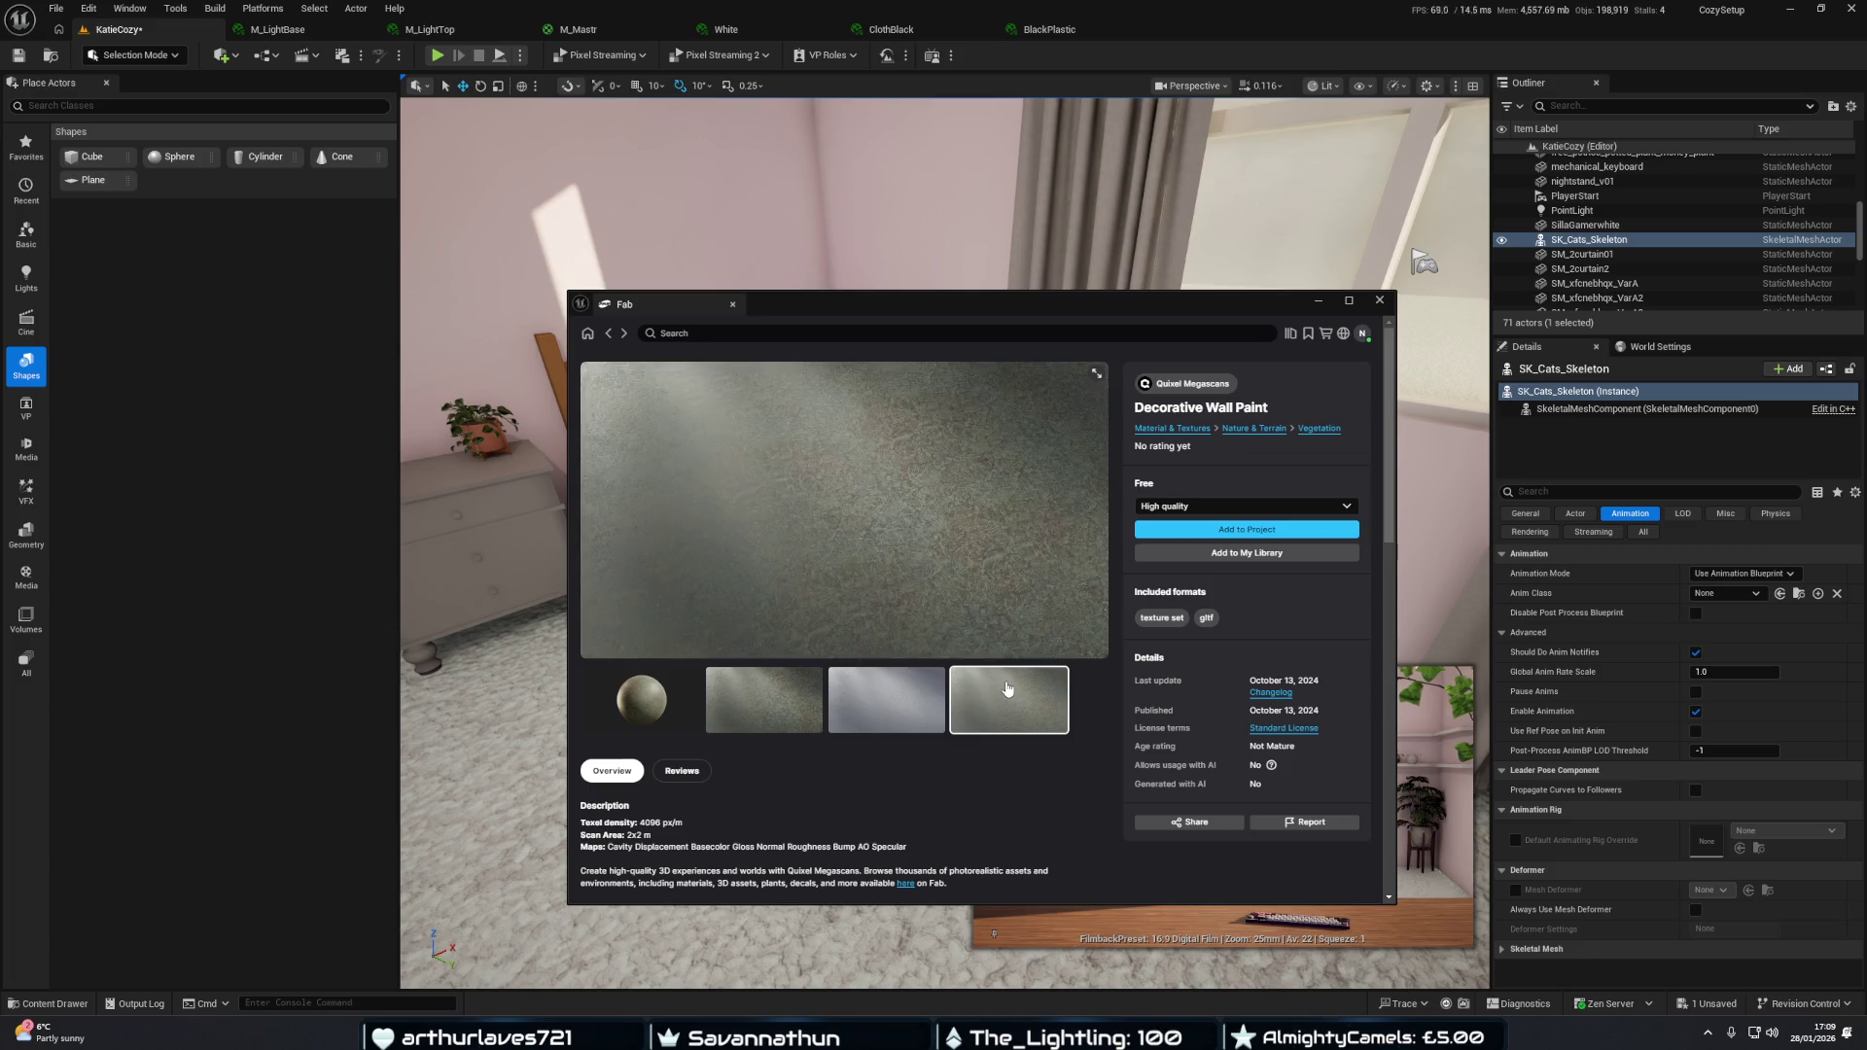
click(889, 705)
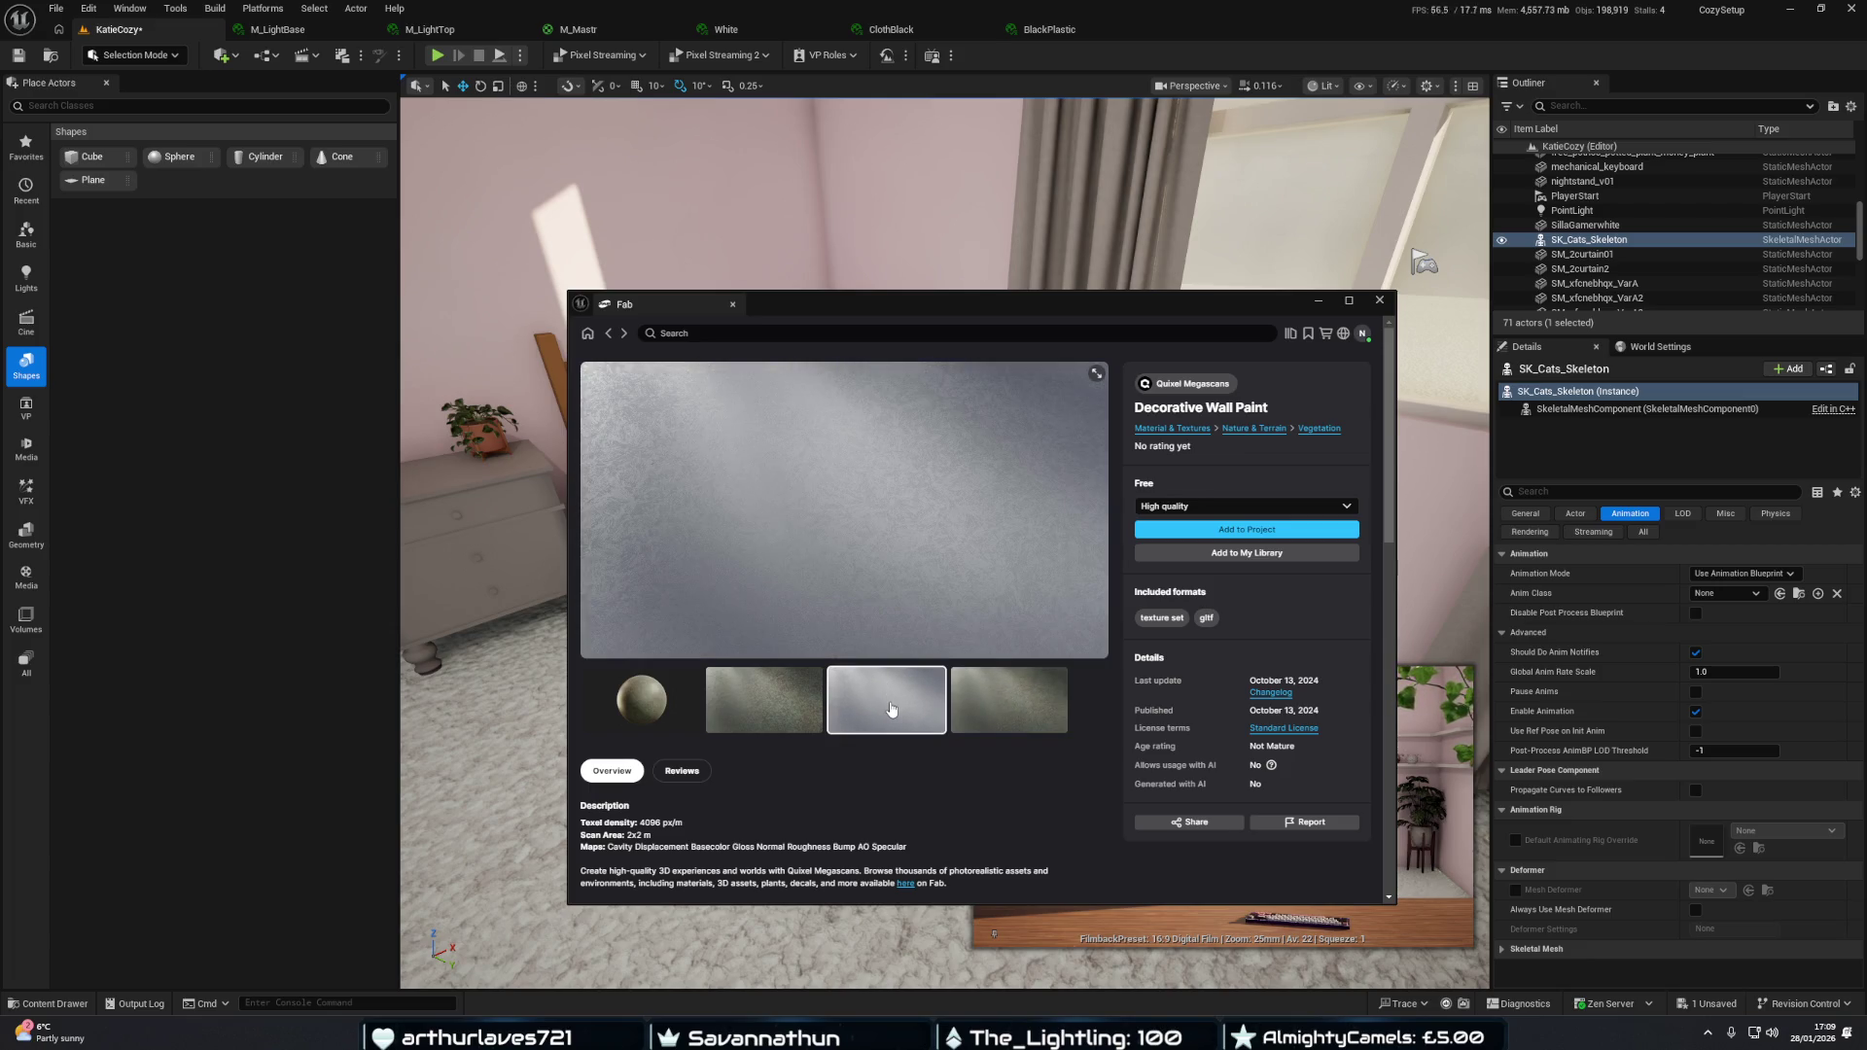
Add Decorative Wall Paint to My Library and the project, then return to the results.
click(1205, 553)
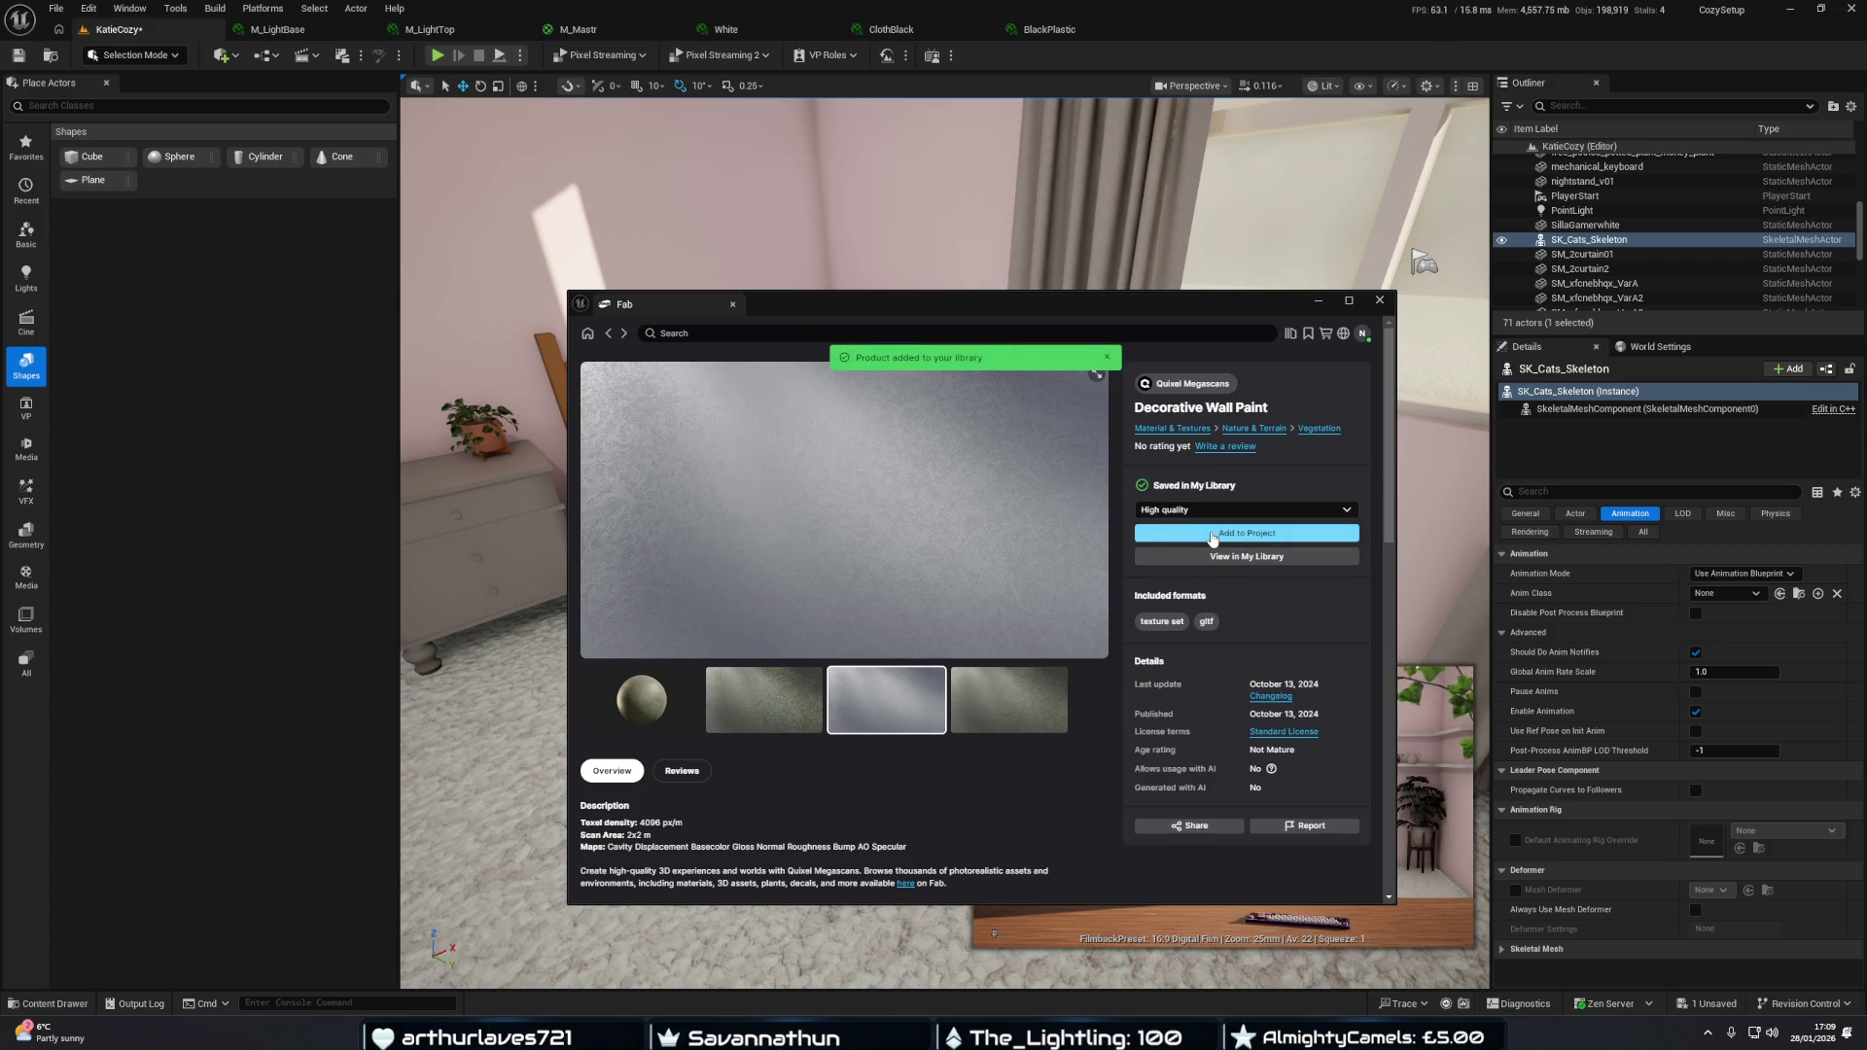
click(1212, 533)
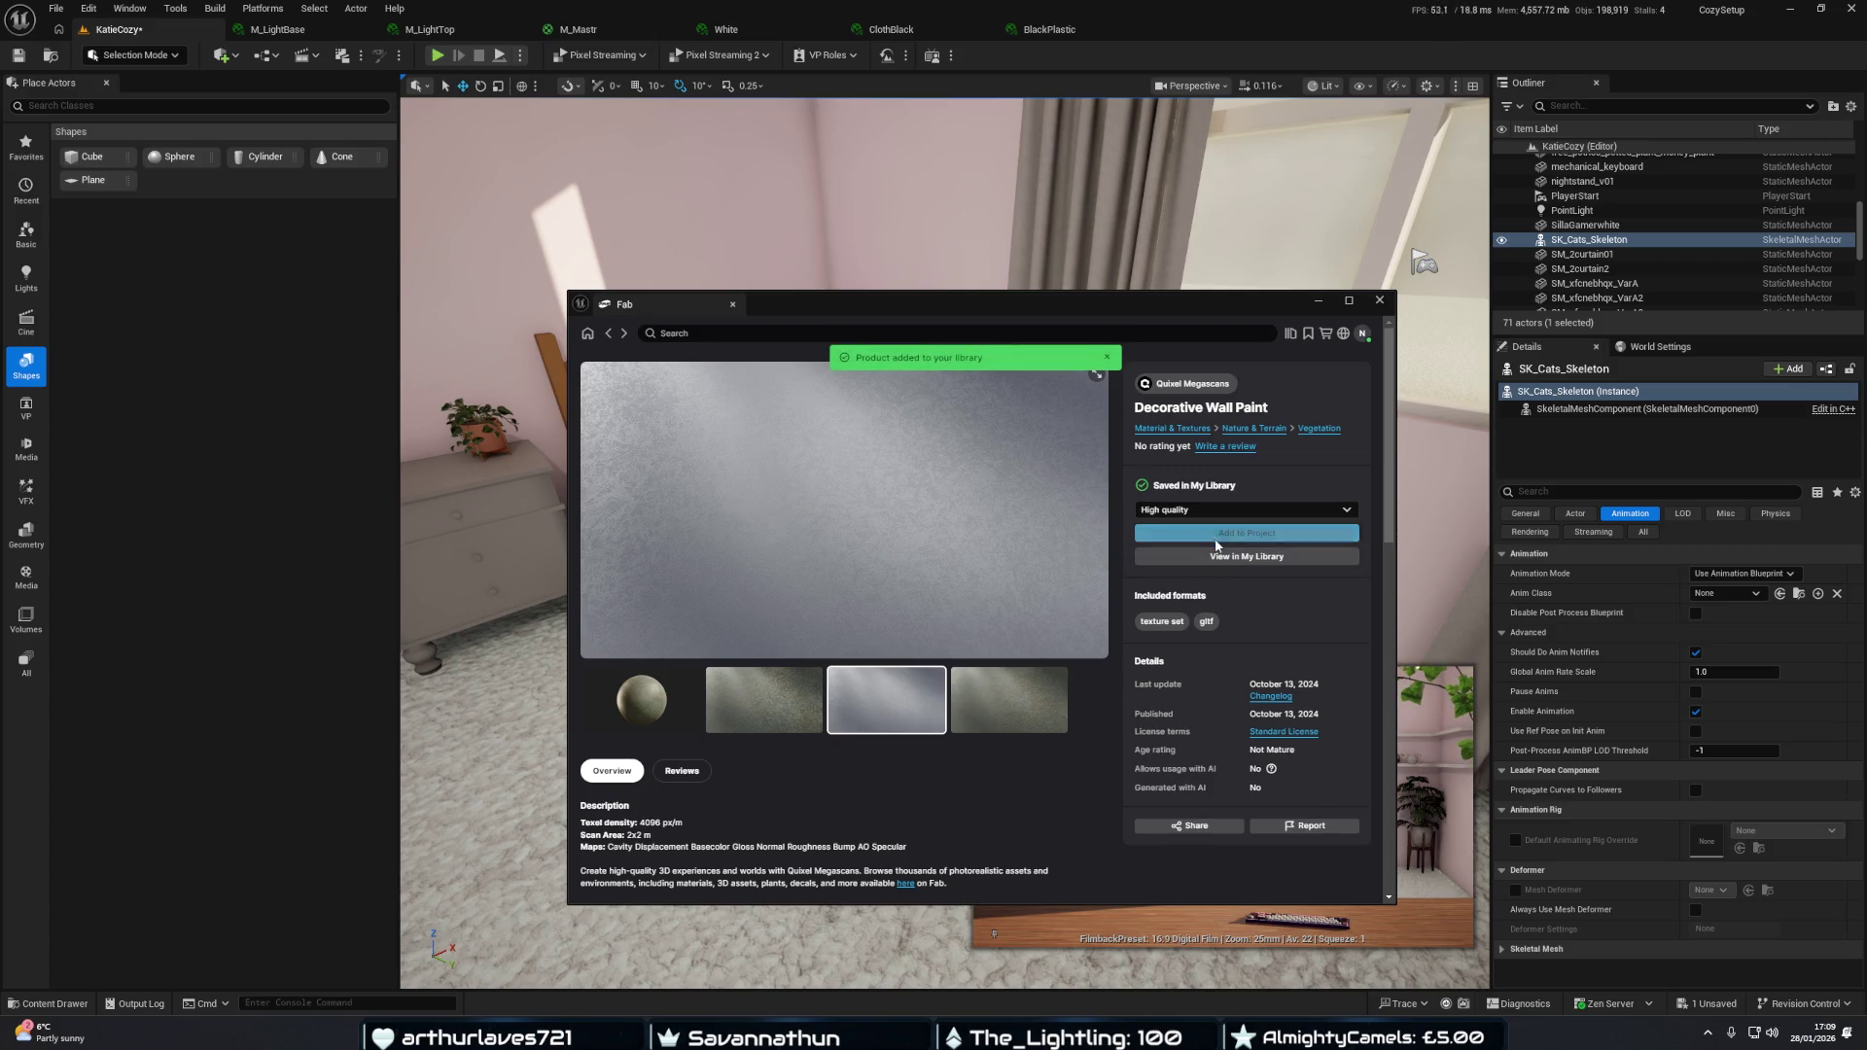
click(608, 336)
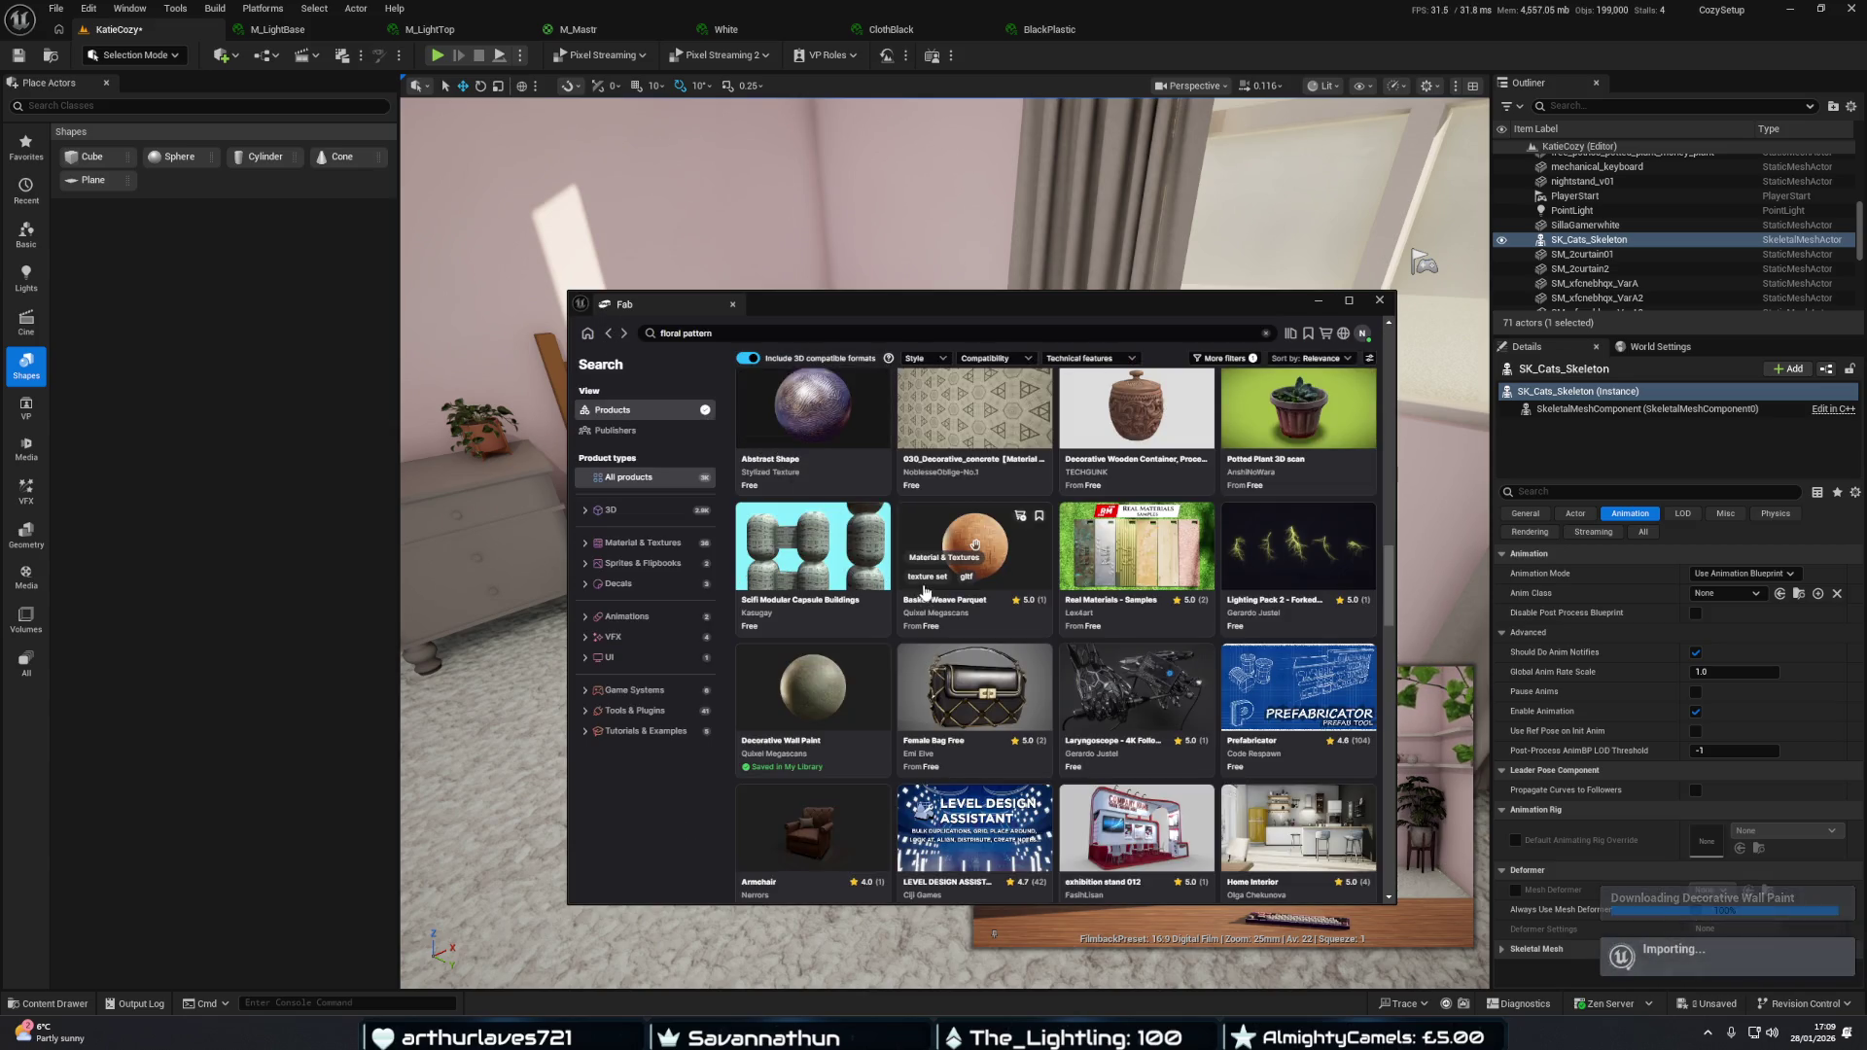
Close the imported textures' folder view and scroll through the floral pattern results.
scroll(1115, 584, down, 2)
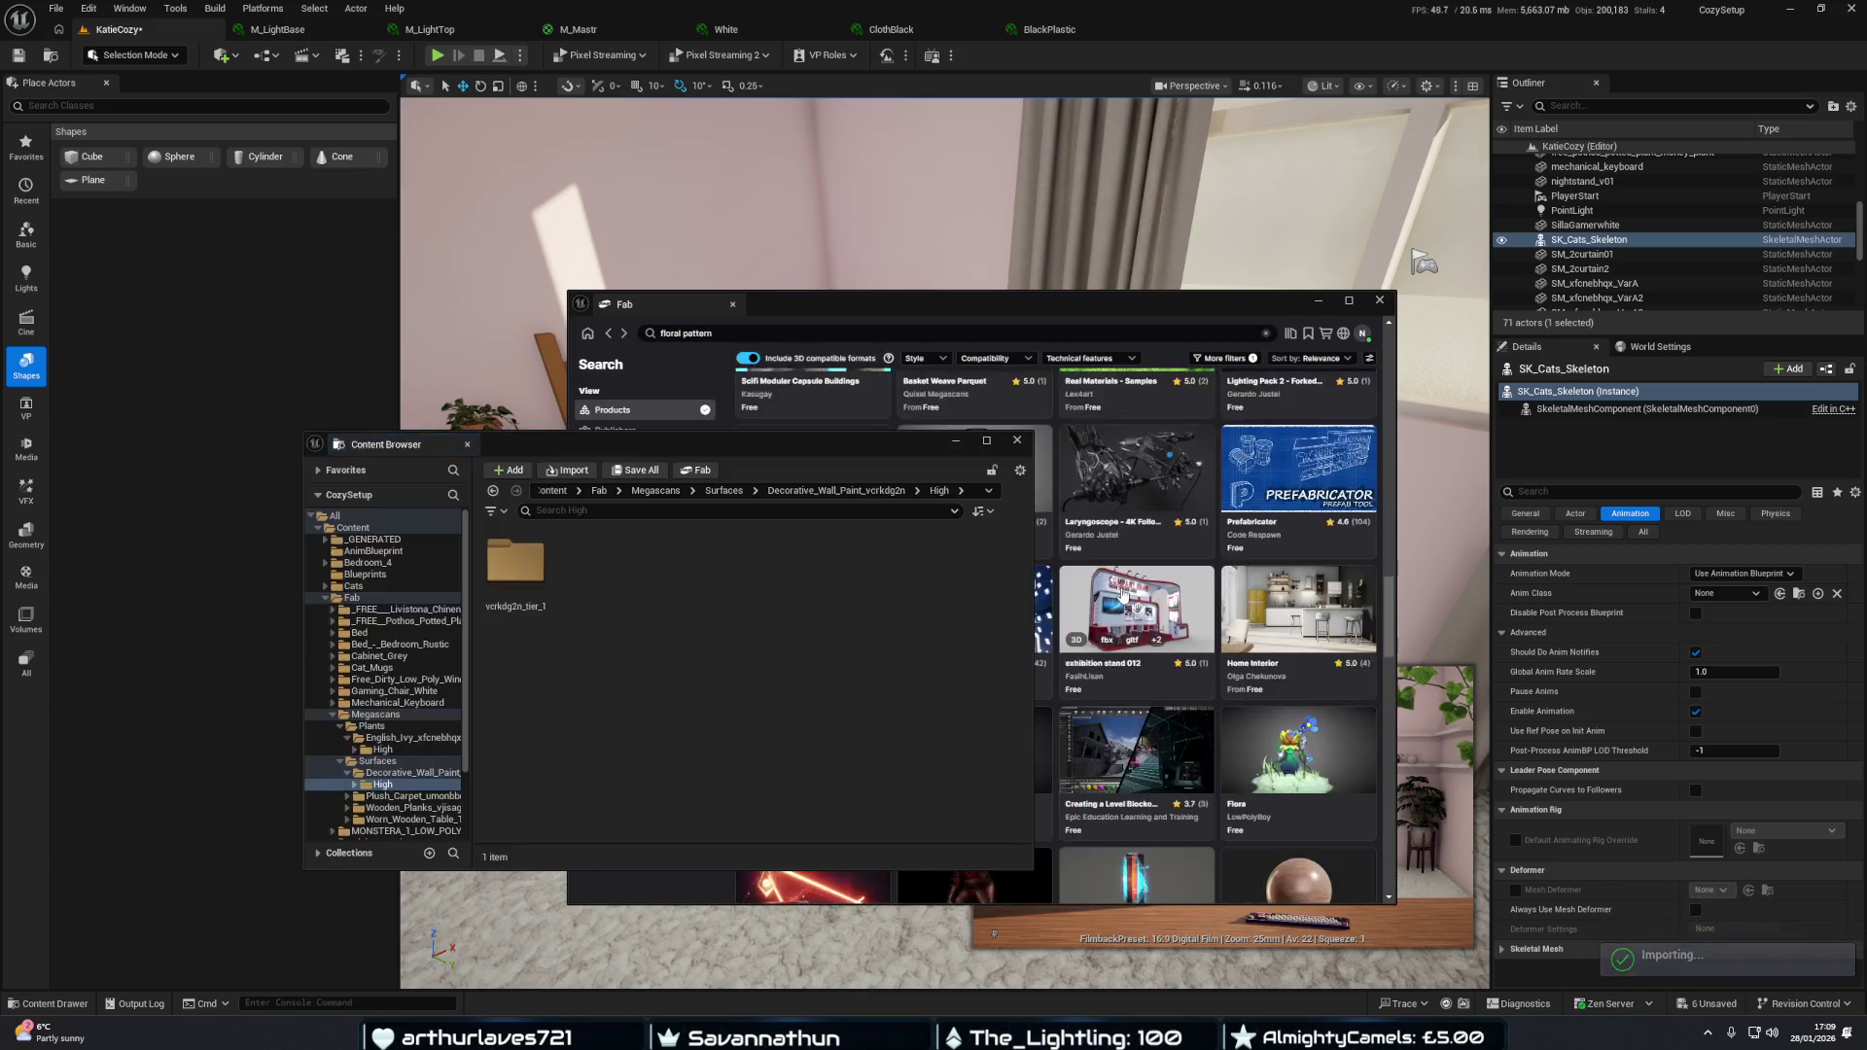
click(1017, 440)
scroll(1169, 561, down, 3)
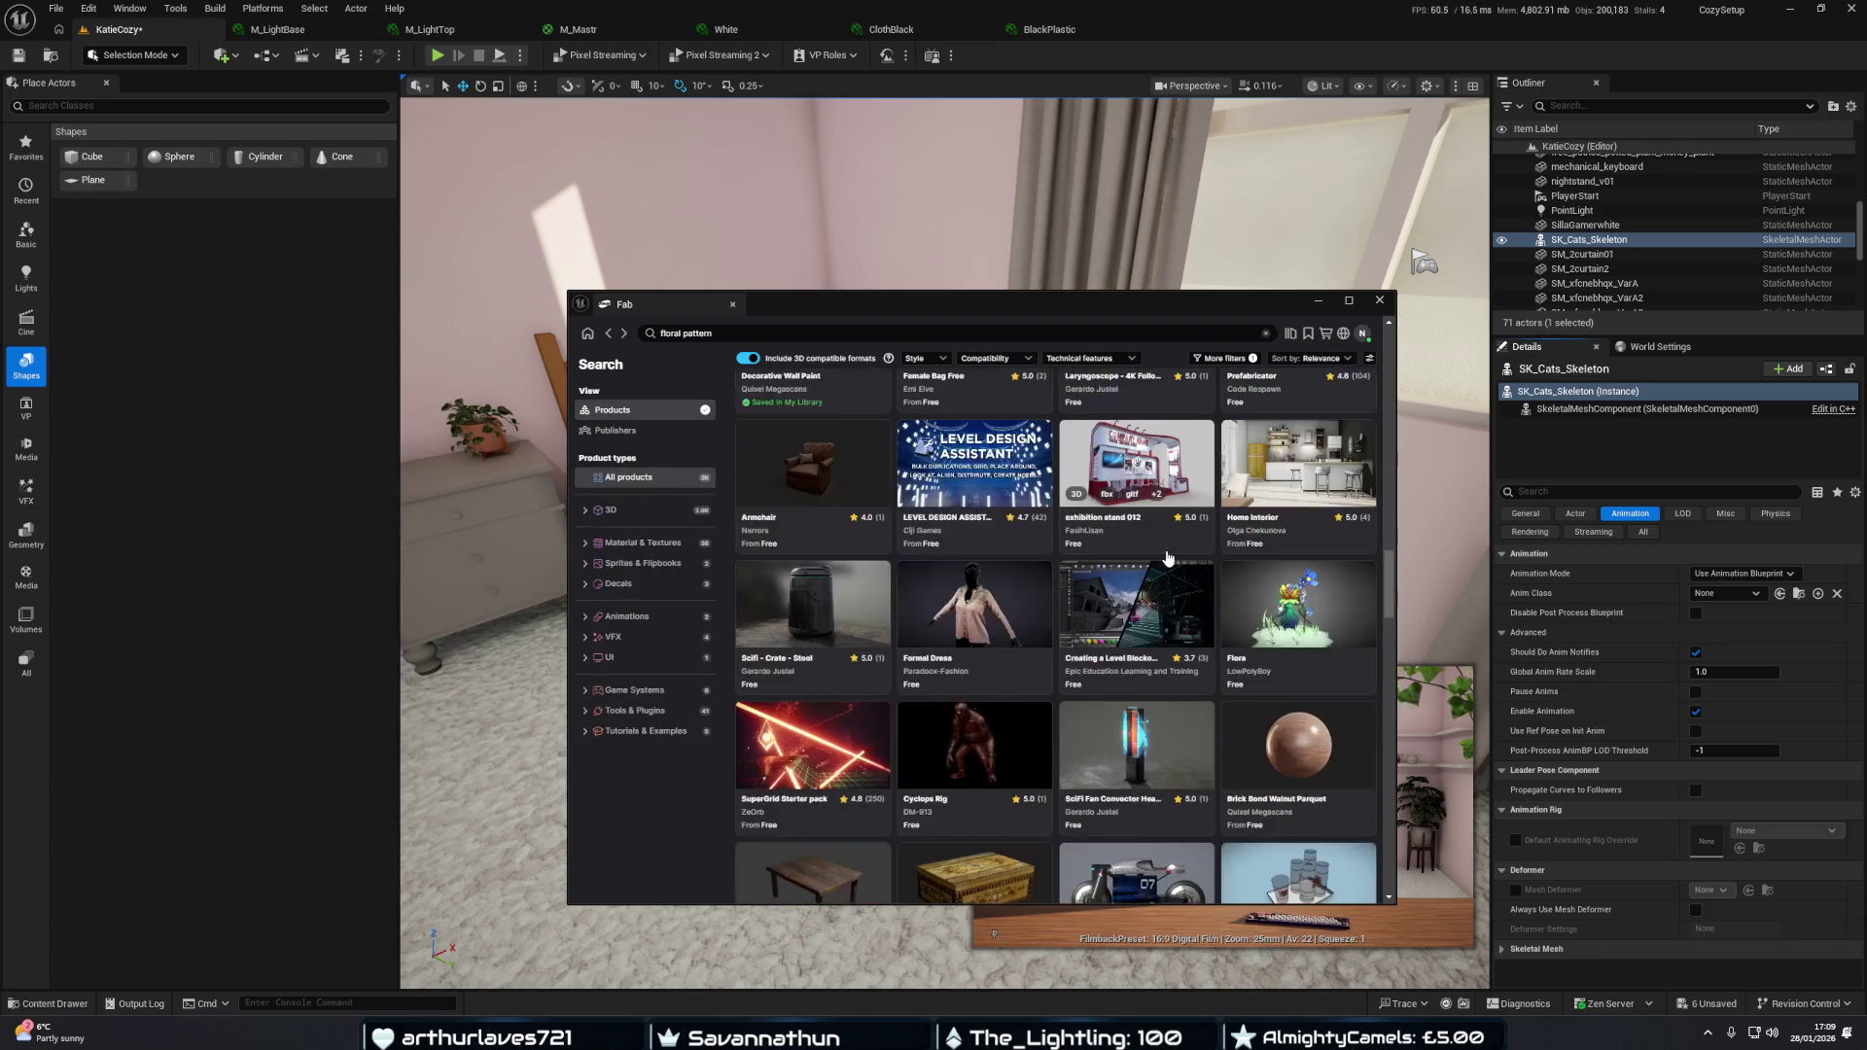
scroll(1169, 561, down, 2)
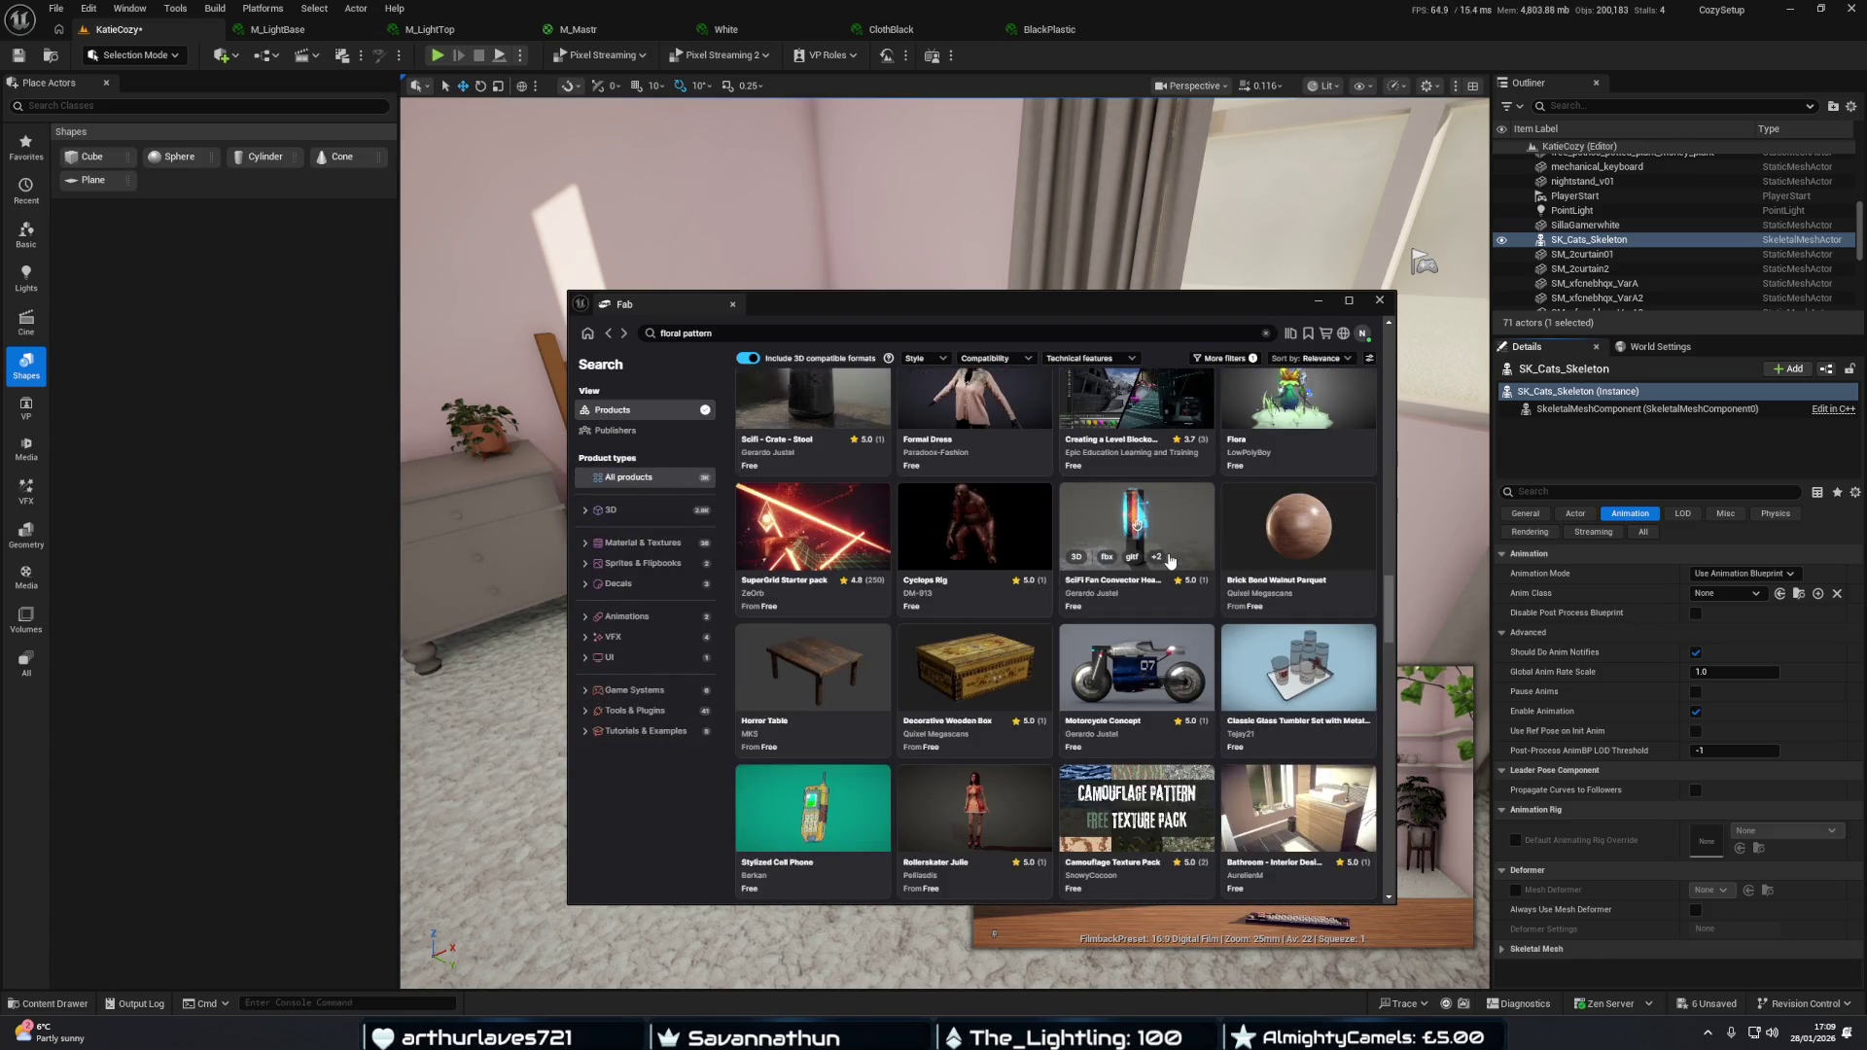
scroll(1167, 562, down, 1)
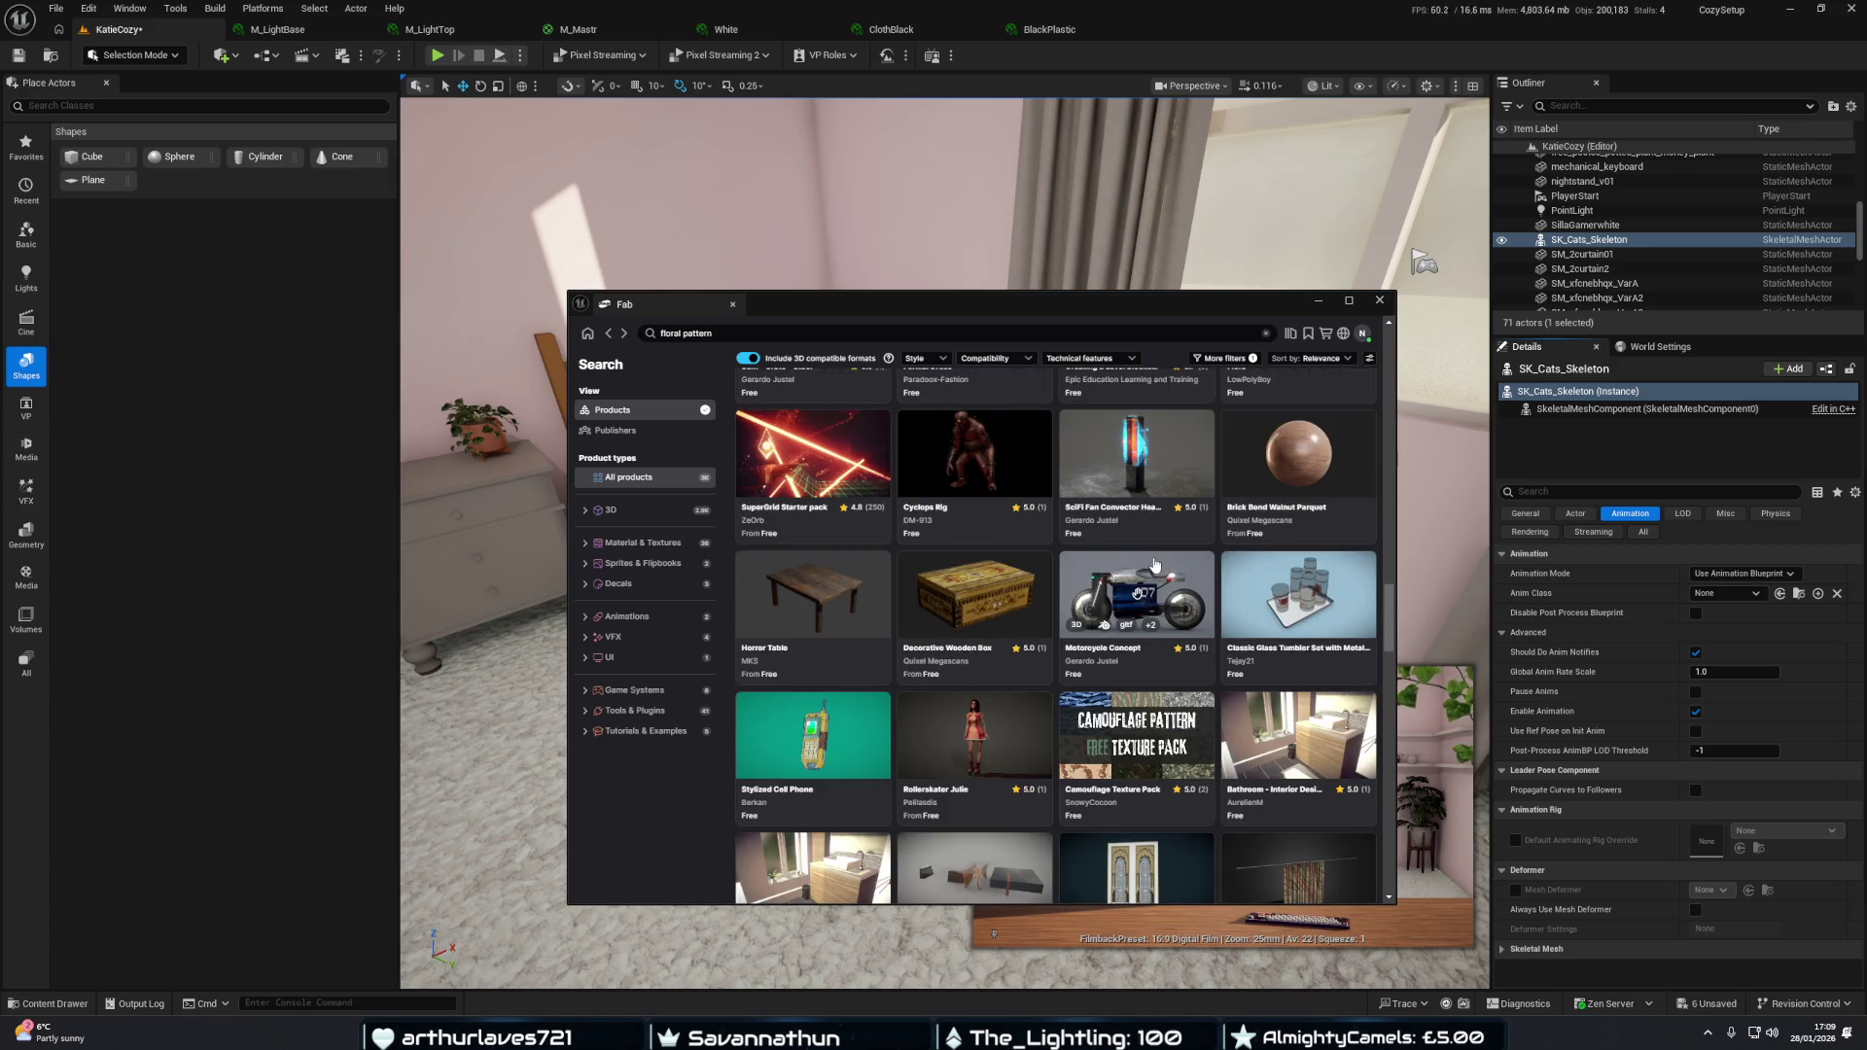
scroll(1154, 564, down, 2)
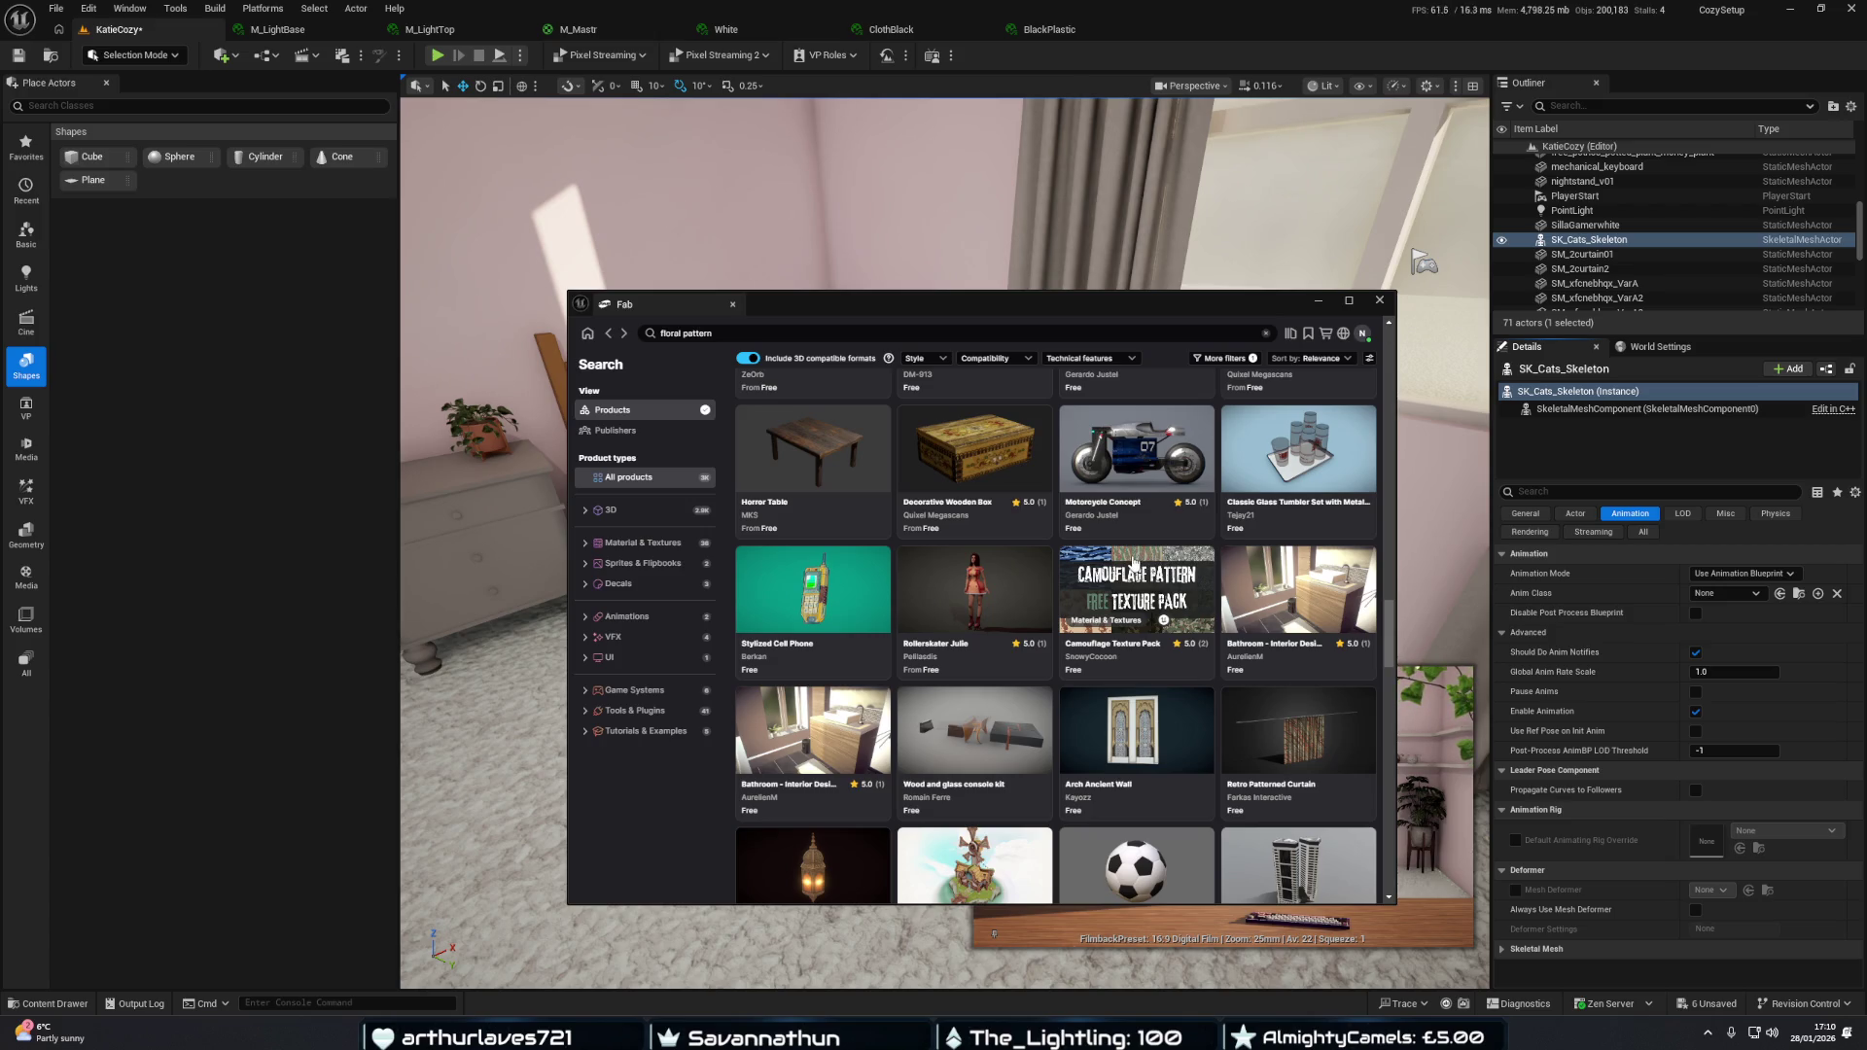
scroll(1135, 567, down, 1)
scroll(1135, 566, down, 5)
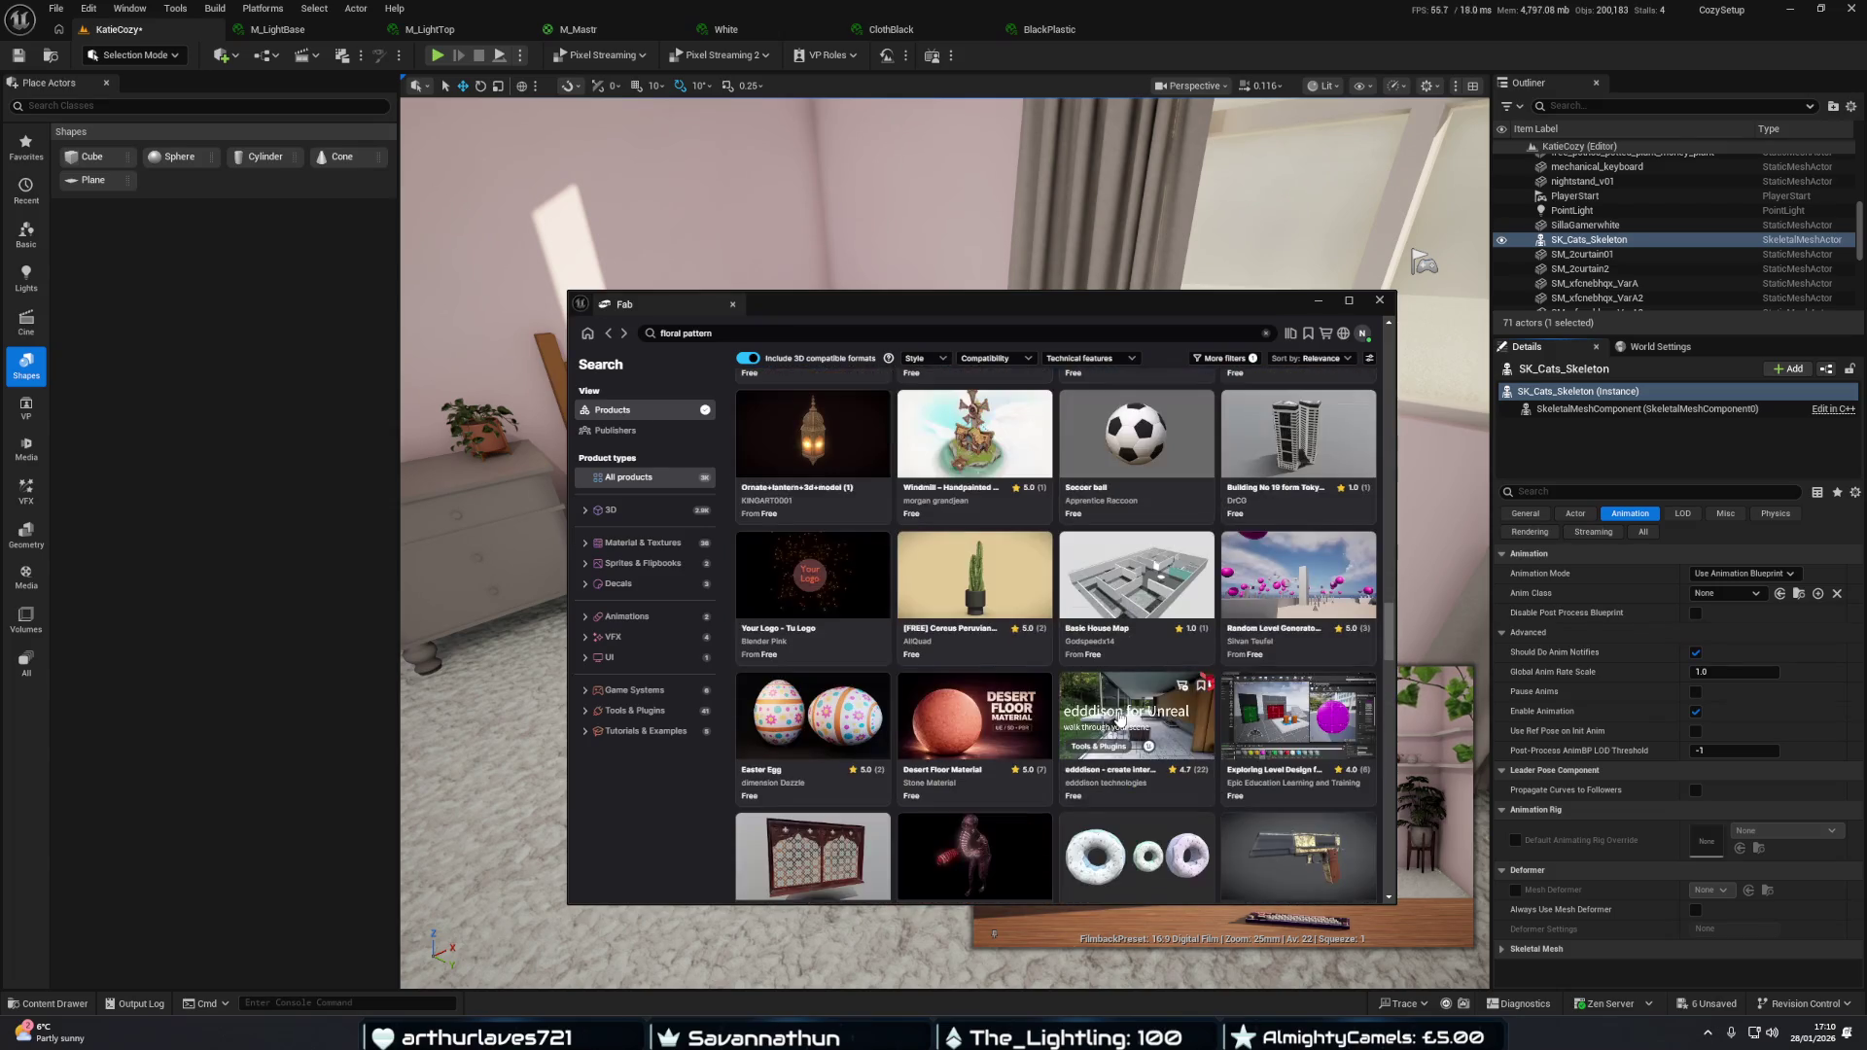
scroll(1121, 717, down, 4)
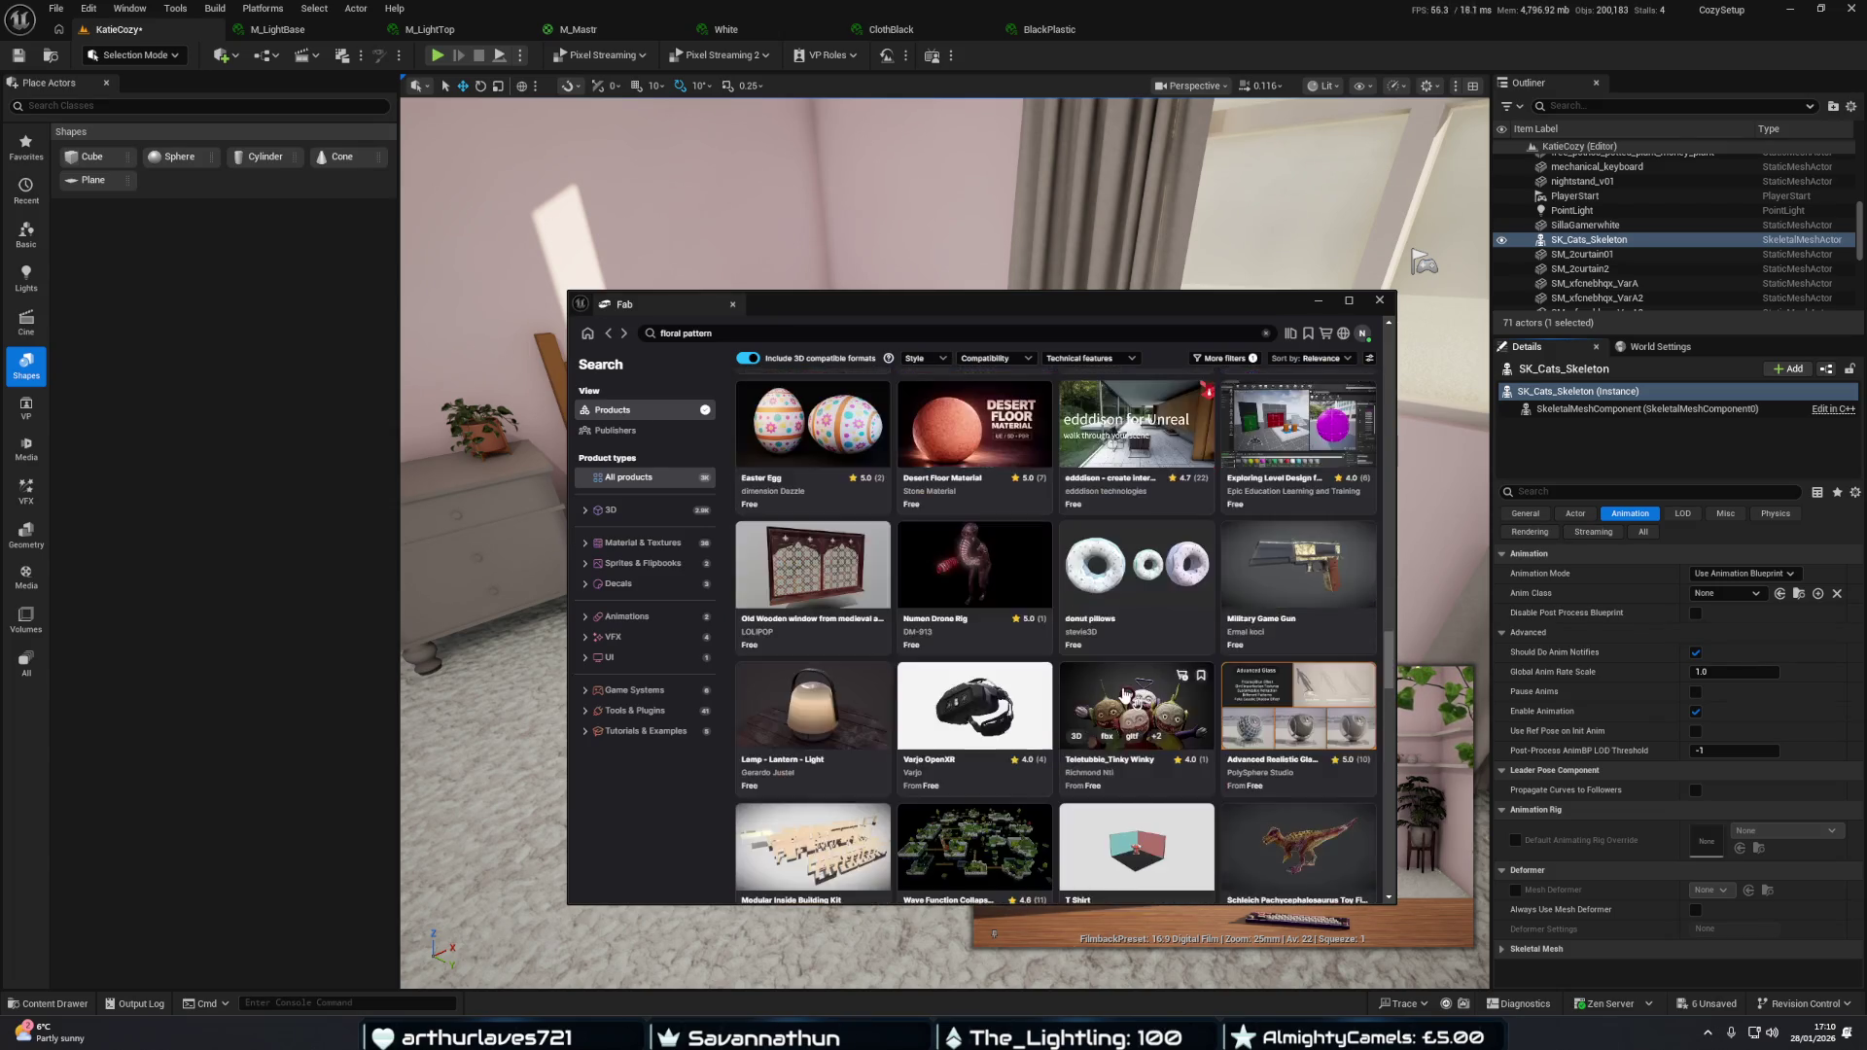
Narrow results to Material & Textures categories: Fabric & Clothing, Building, then Variety.
click(642, 542)
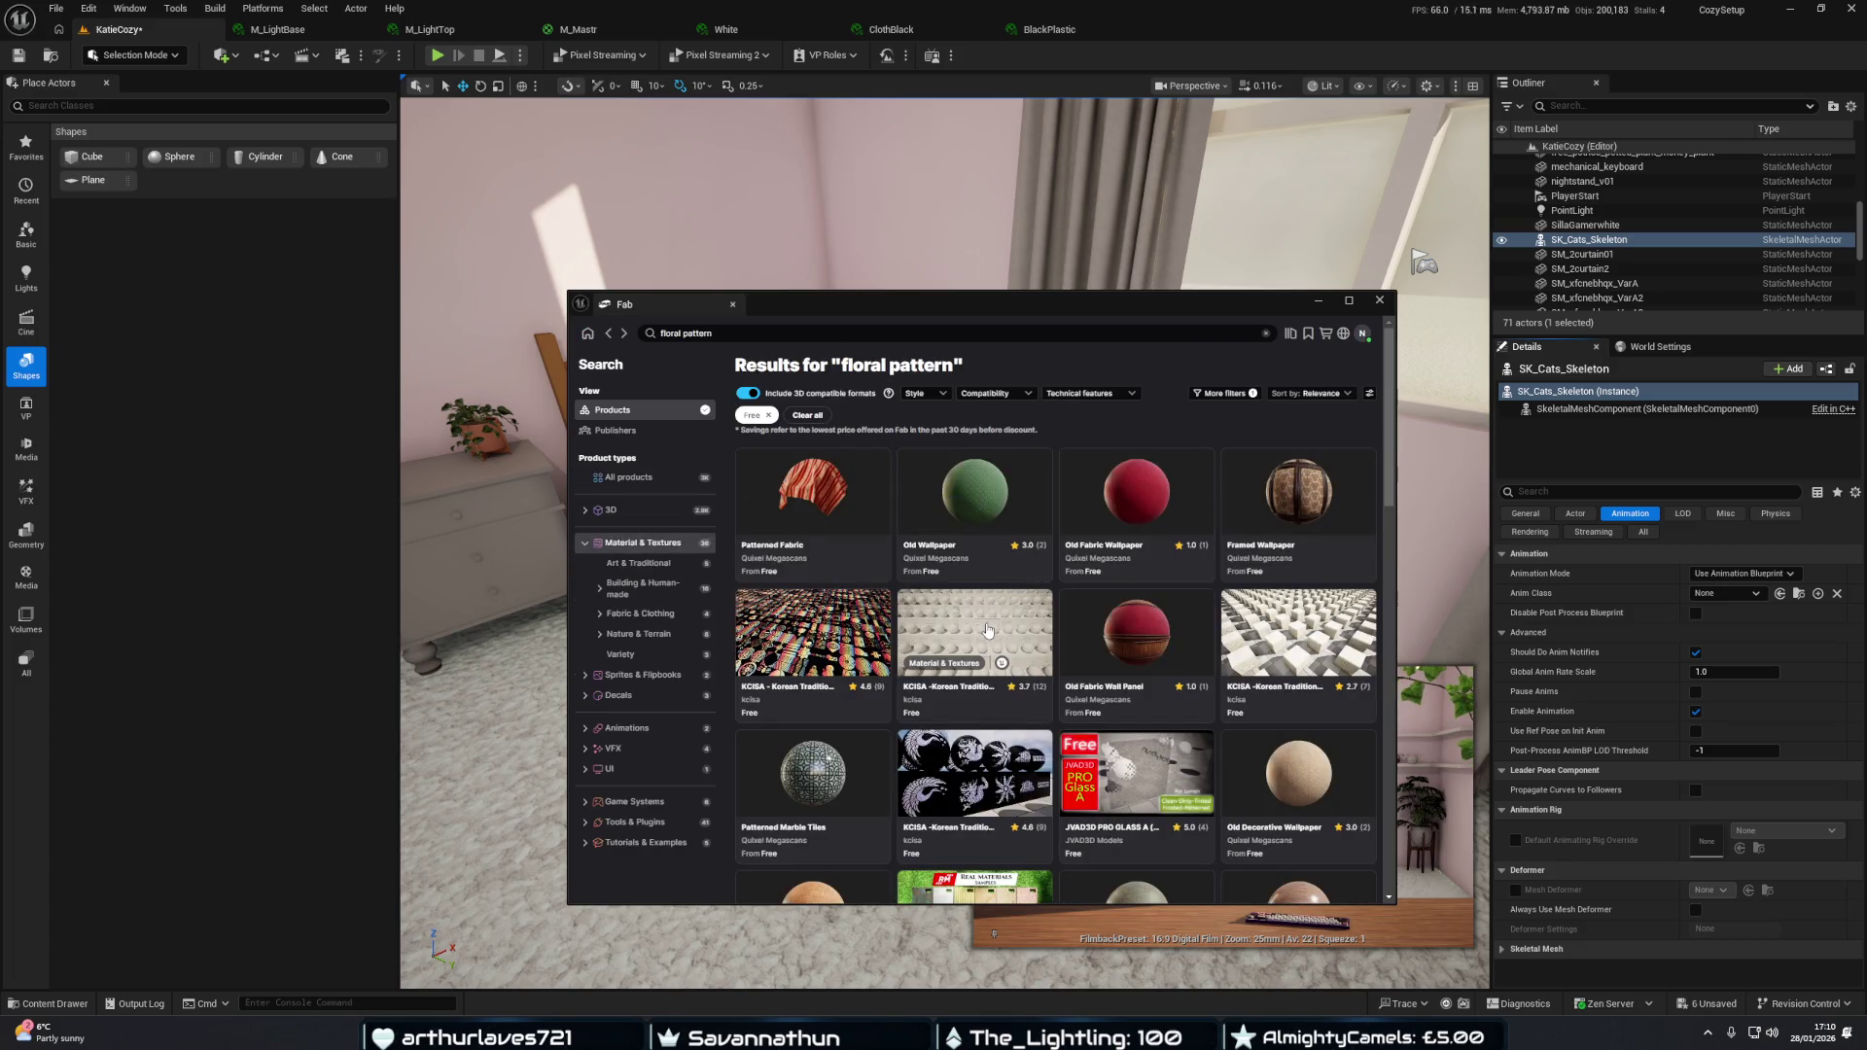
click(666, 614)
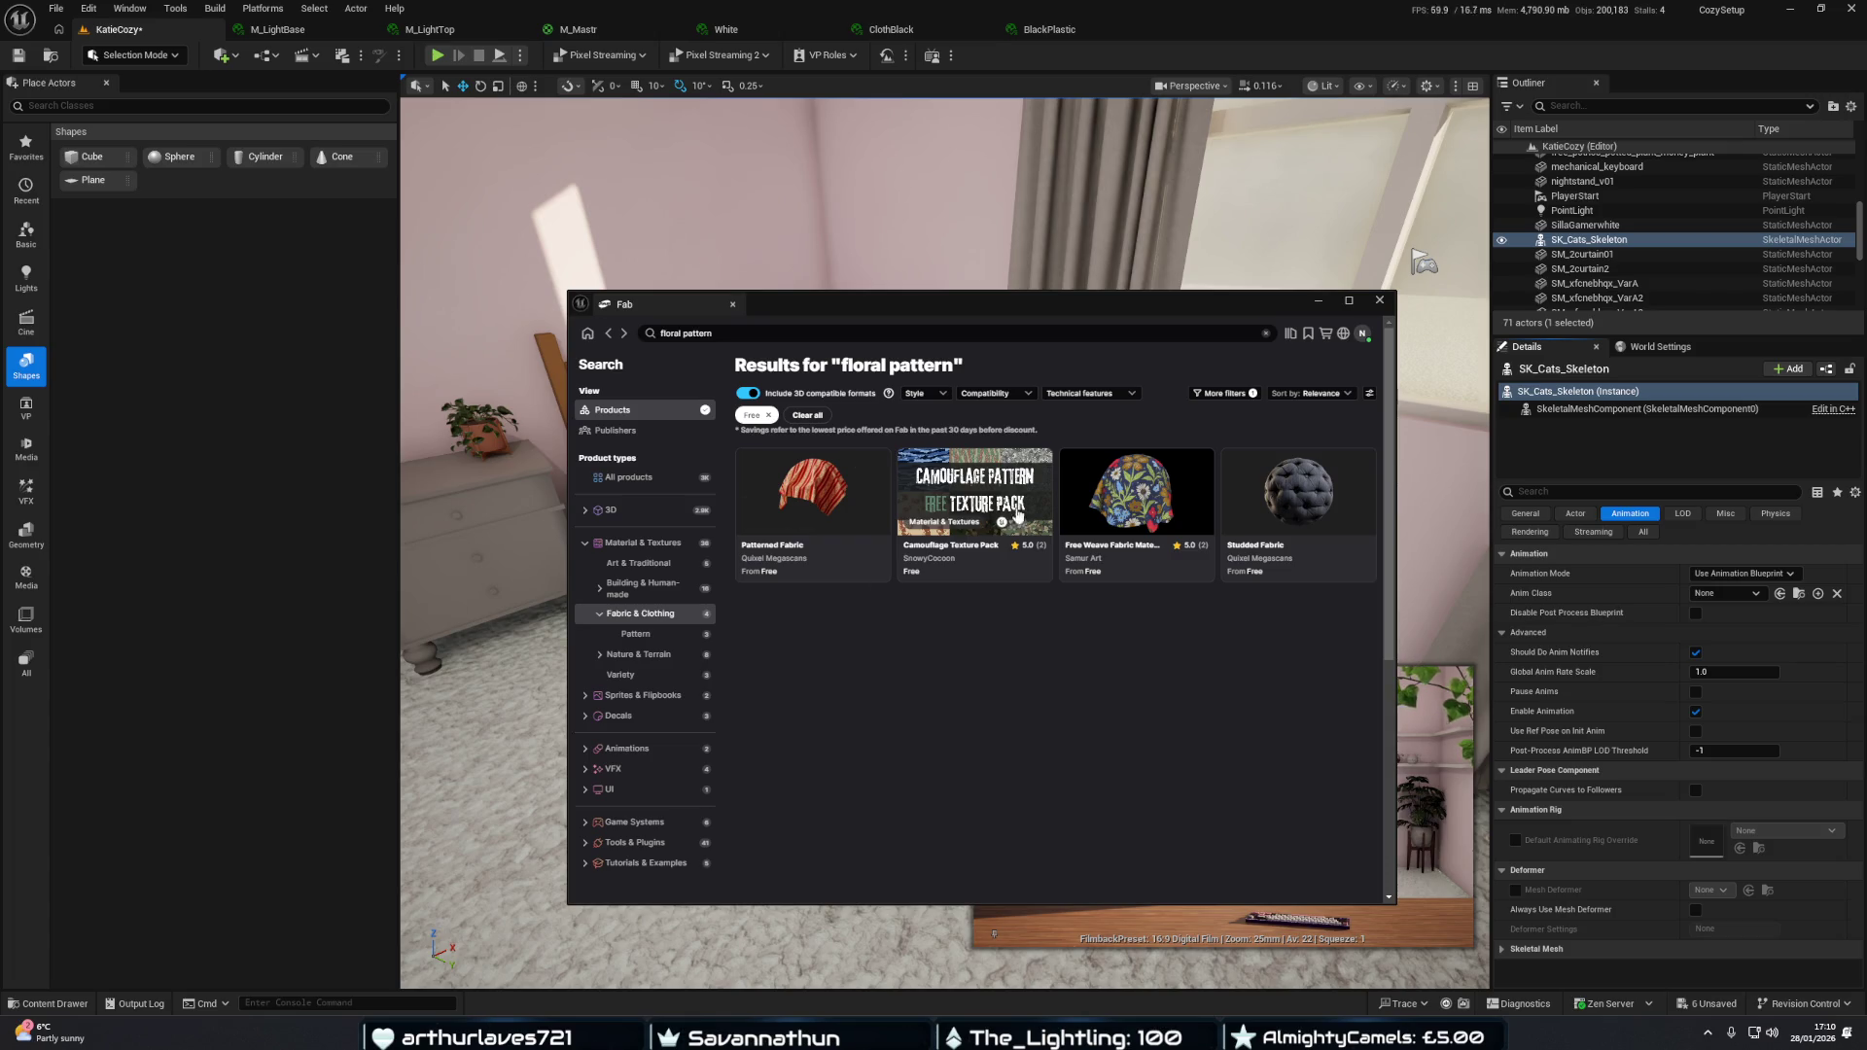
click(637, 593)
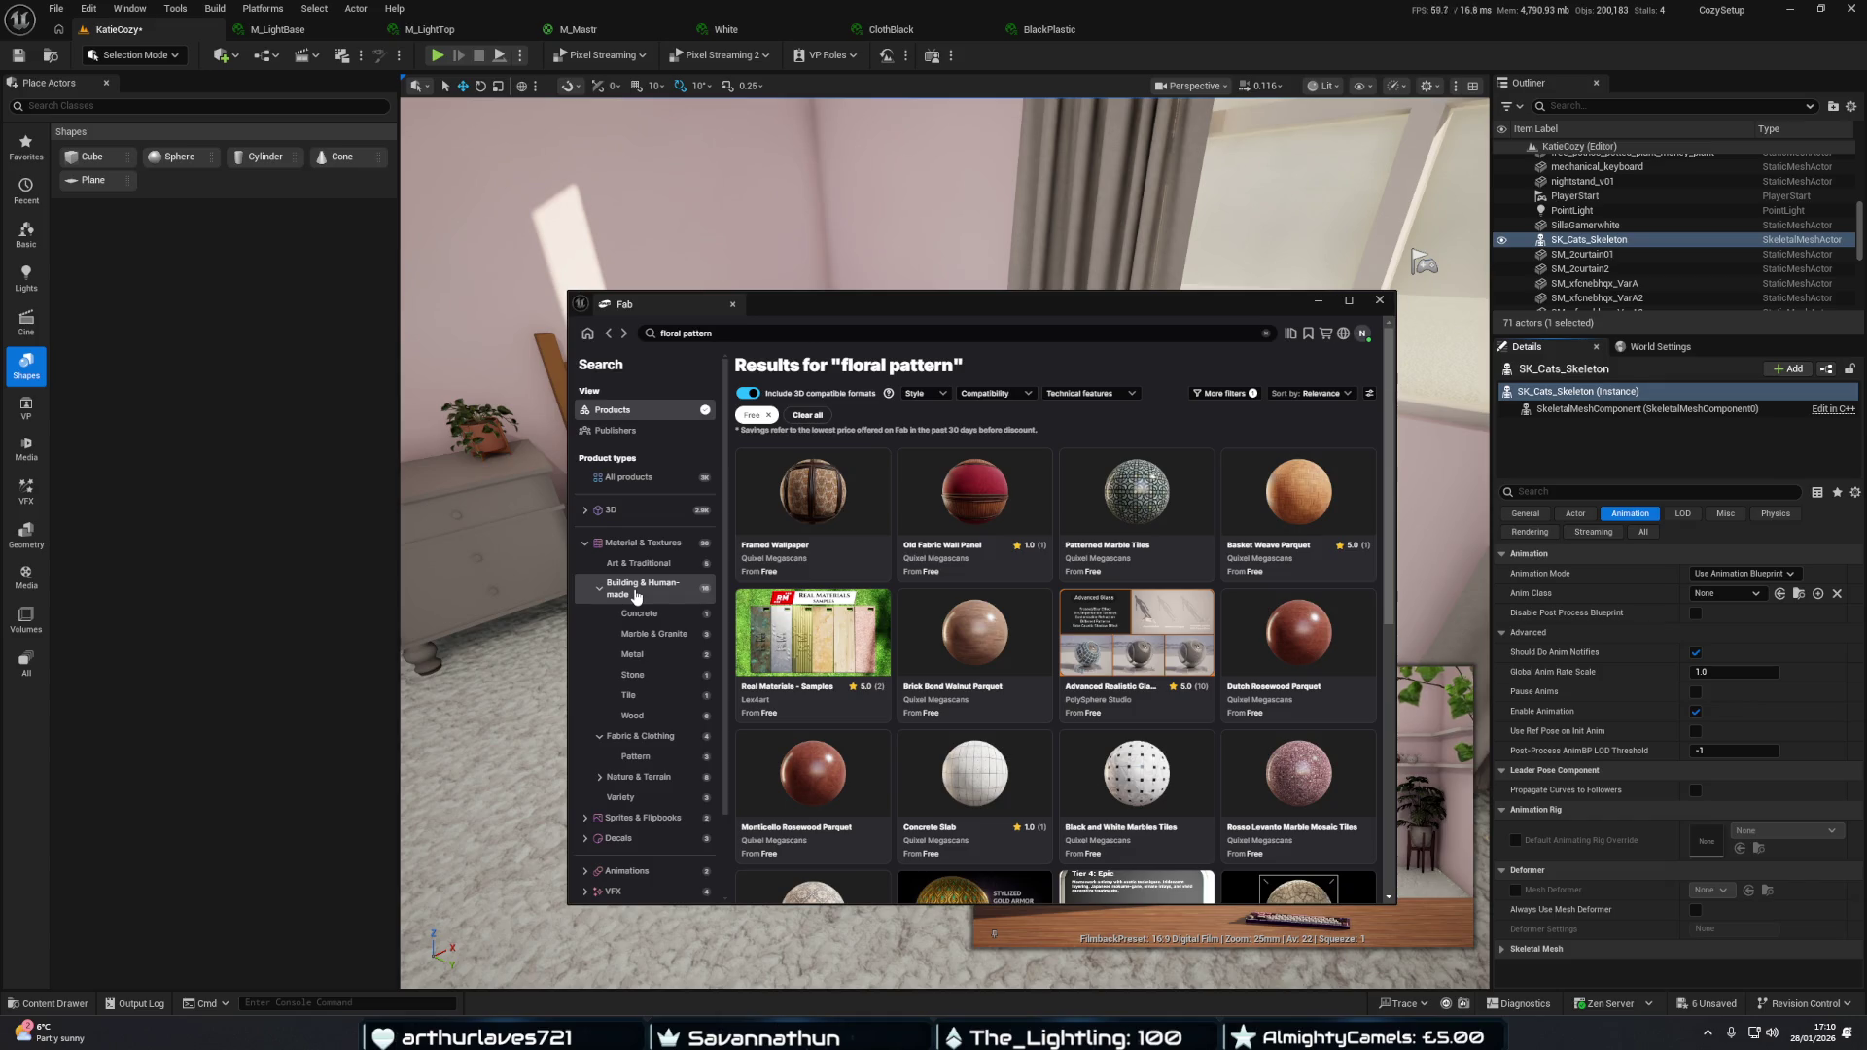
scroll(1069, 681, down, 1)
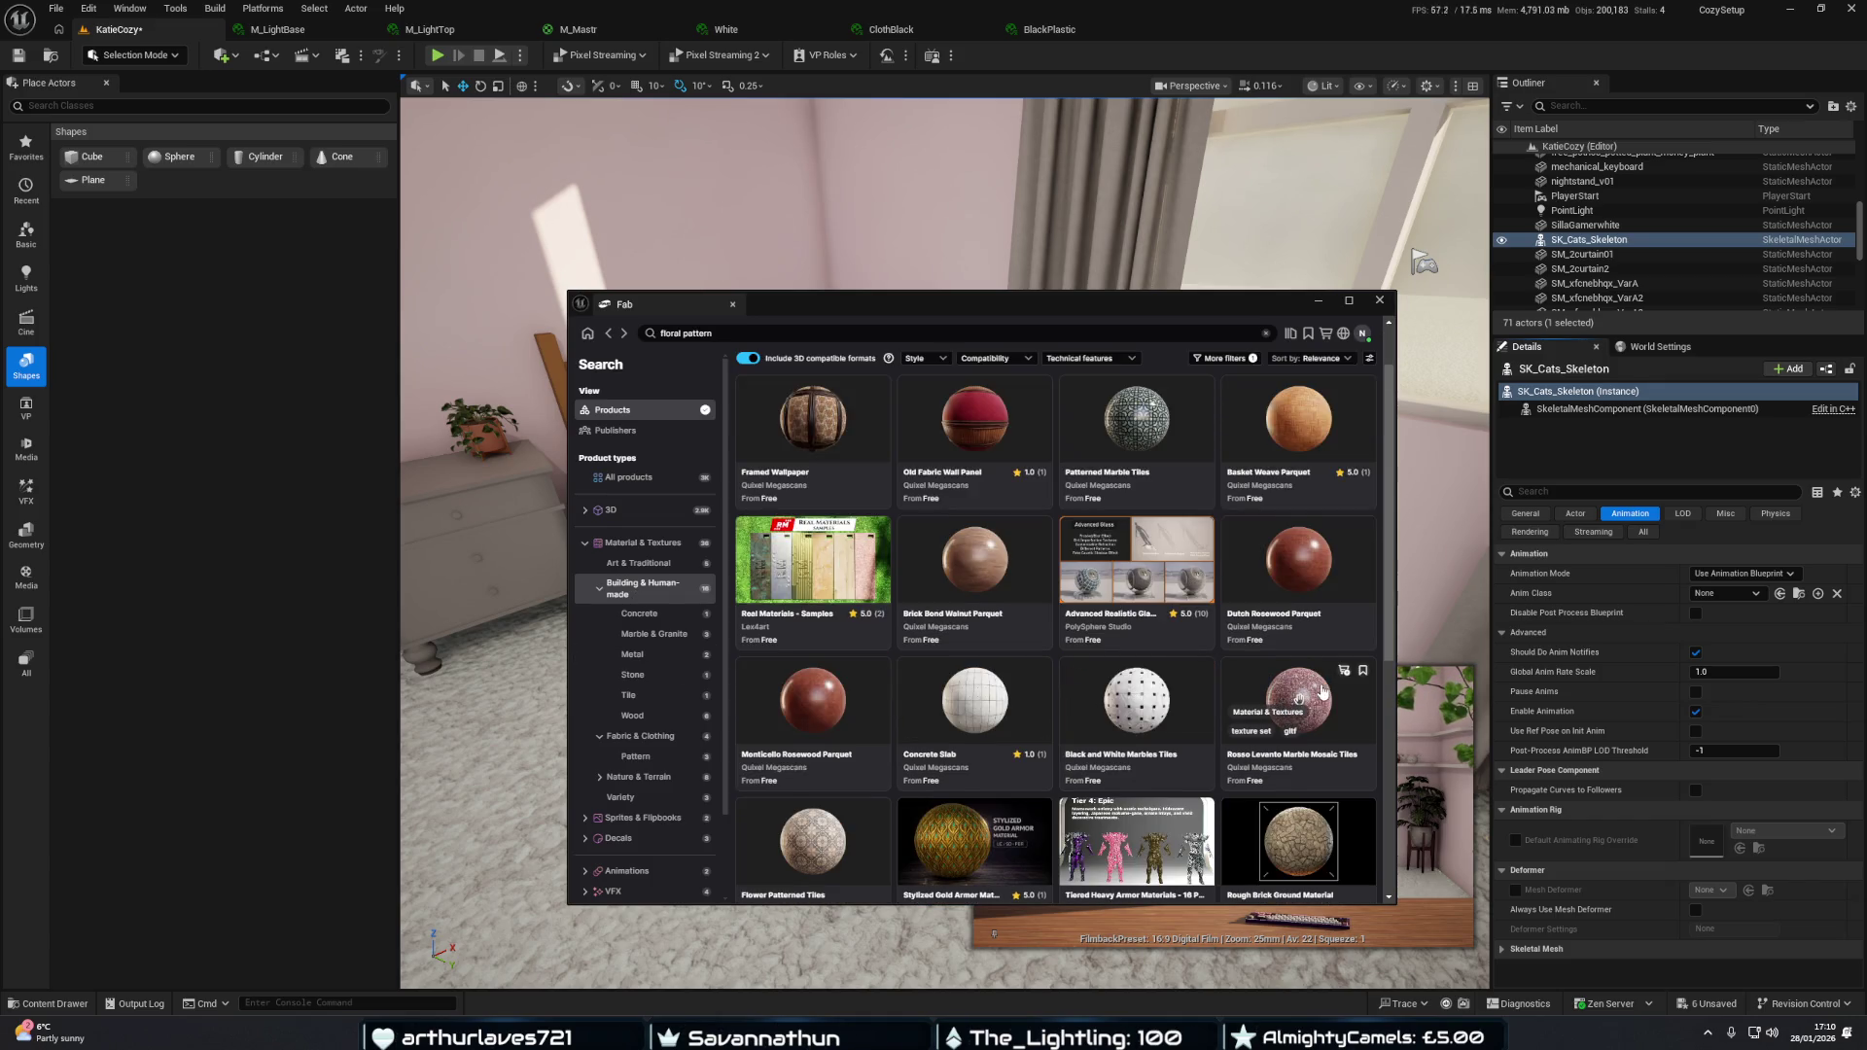
scroll(1324, 688, down, 2)
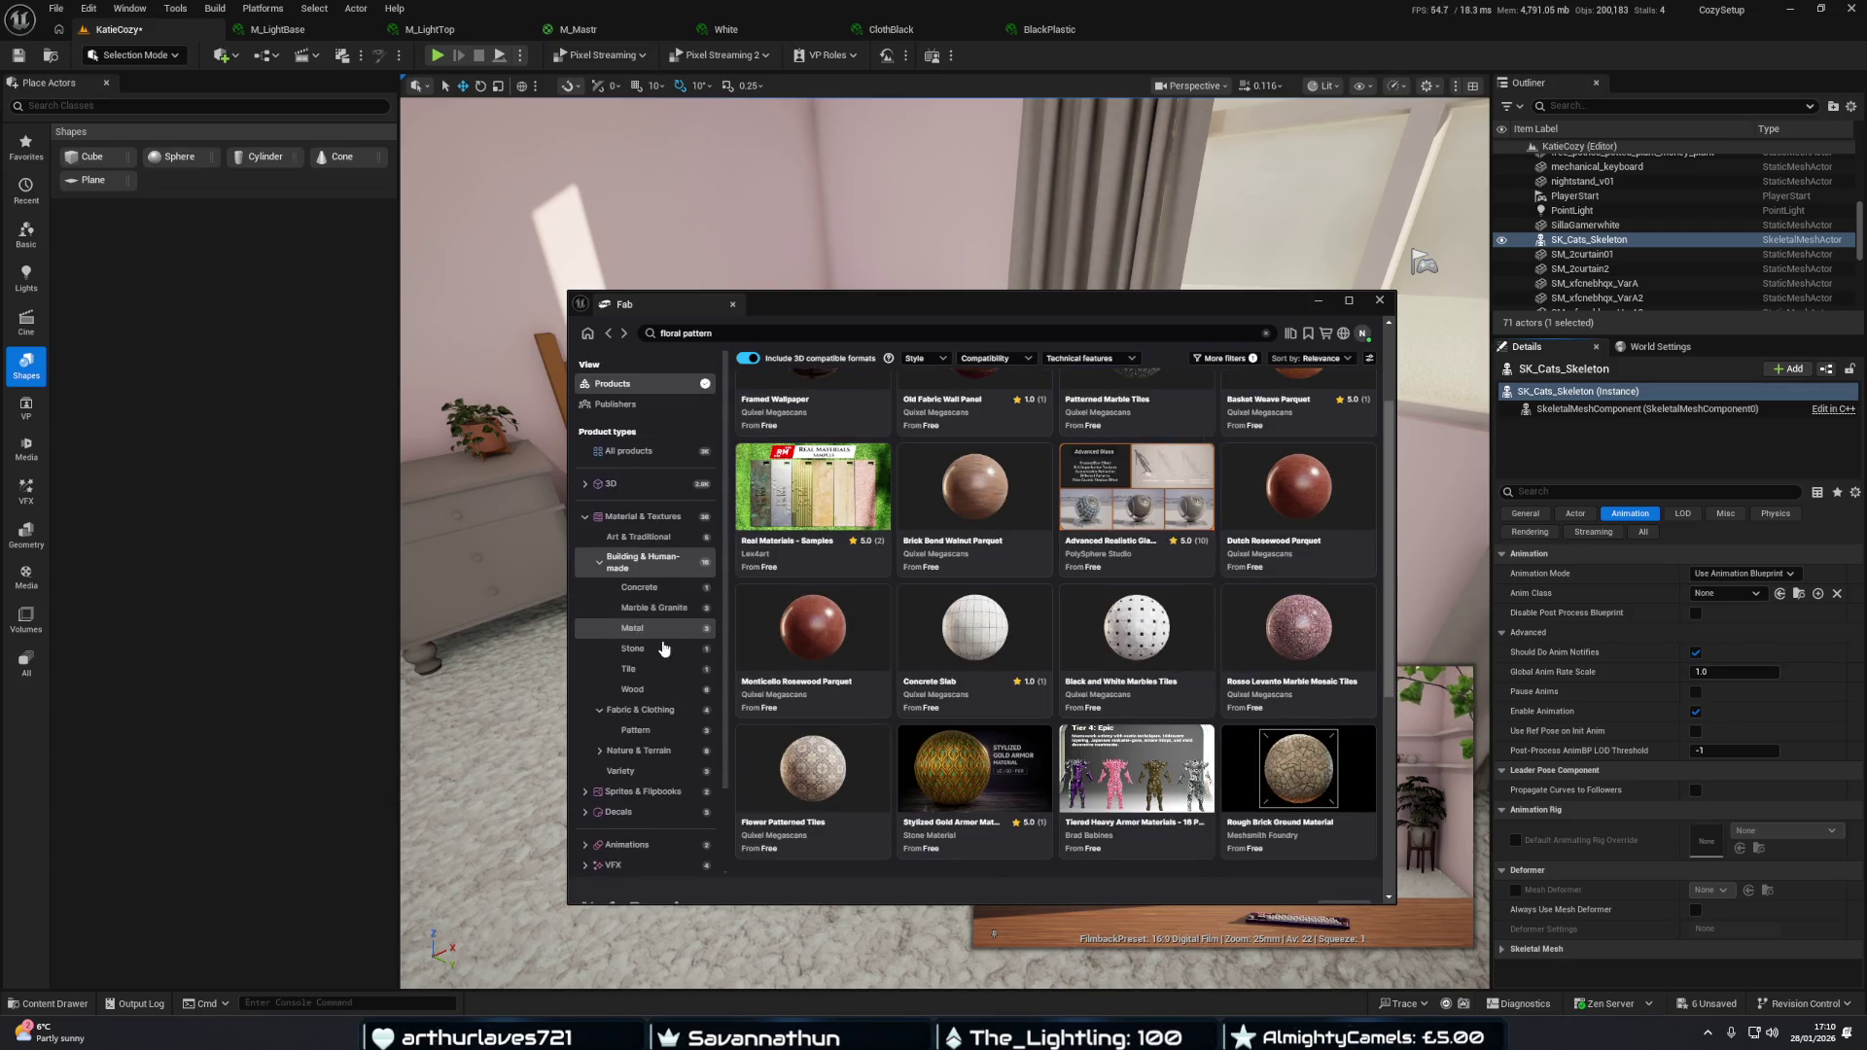
click(638, 765)
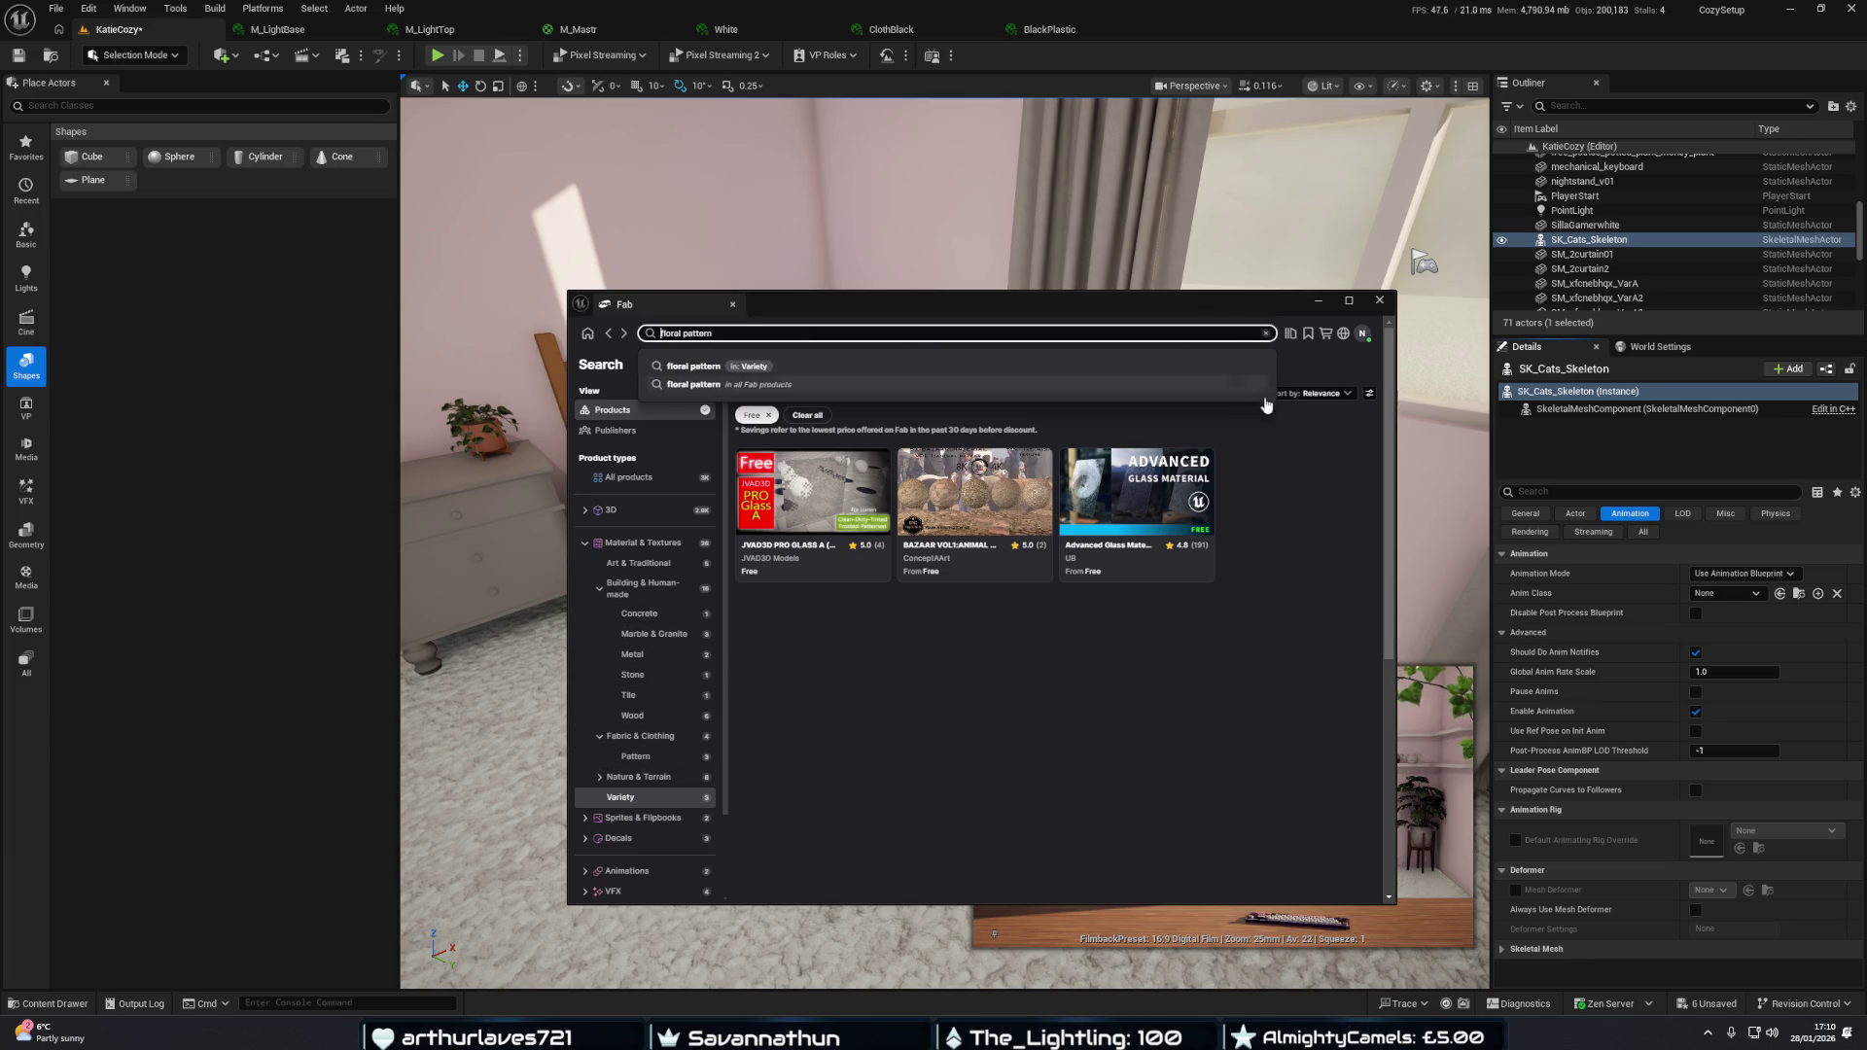
Include paid products and open the NHC - Floral Fabric Textures product page.
click(1206, 395)
click(1143, 538)
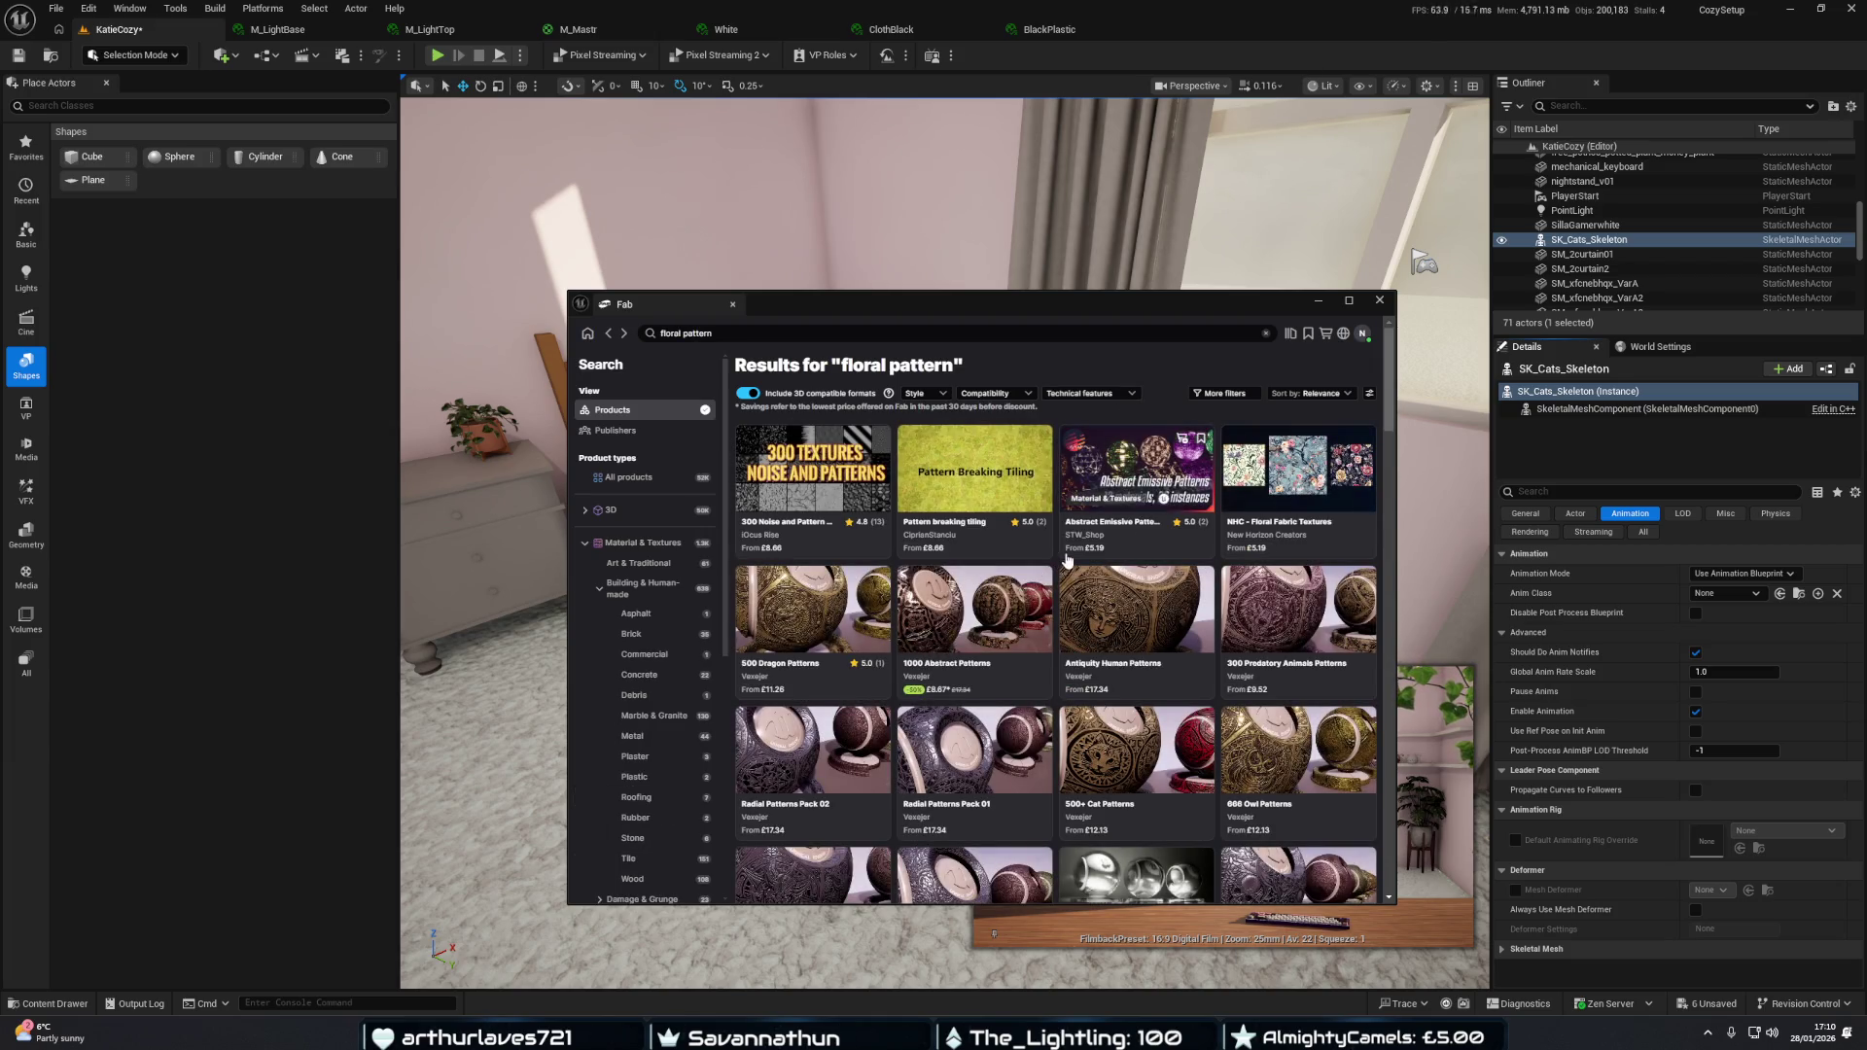
click(1329, 476)
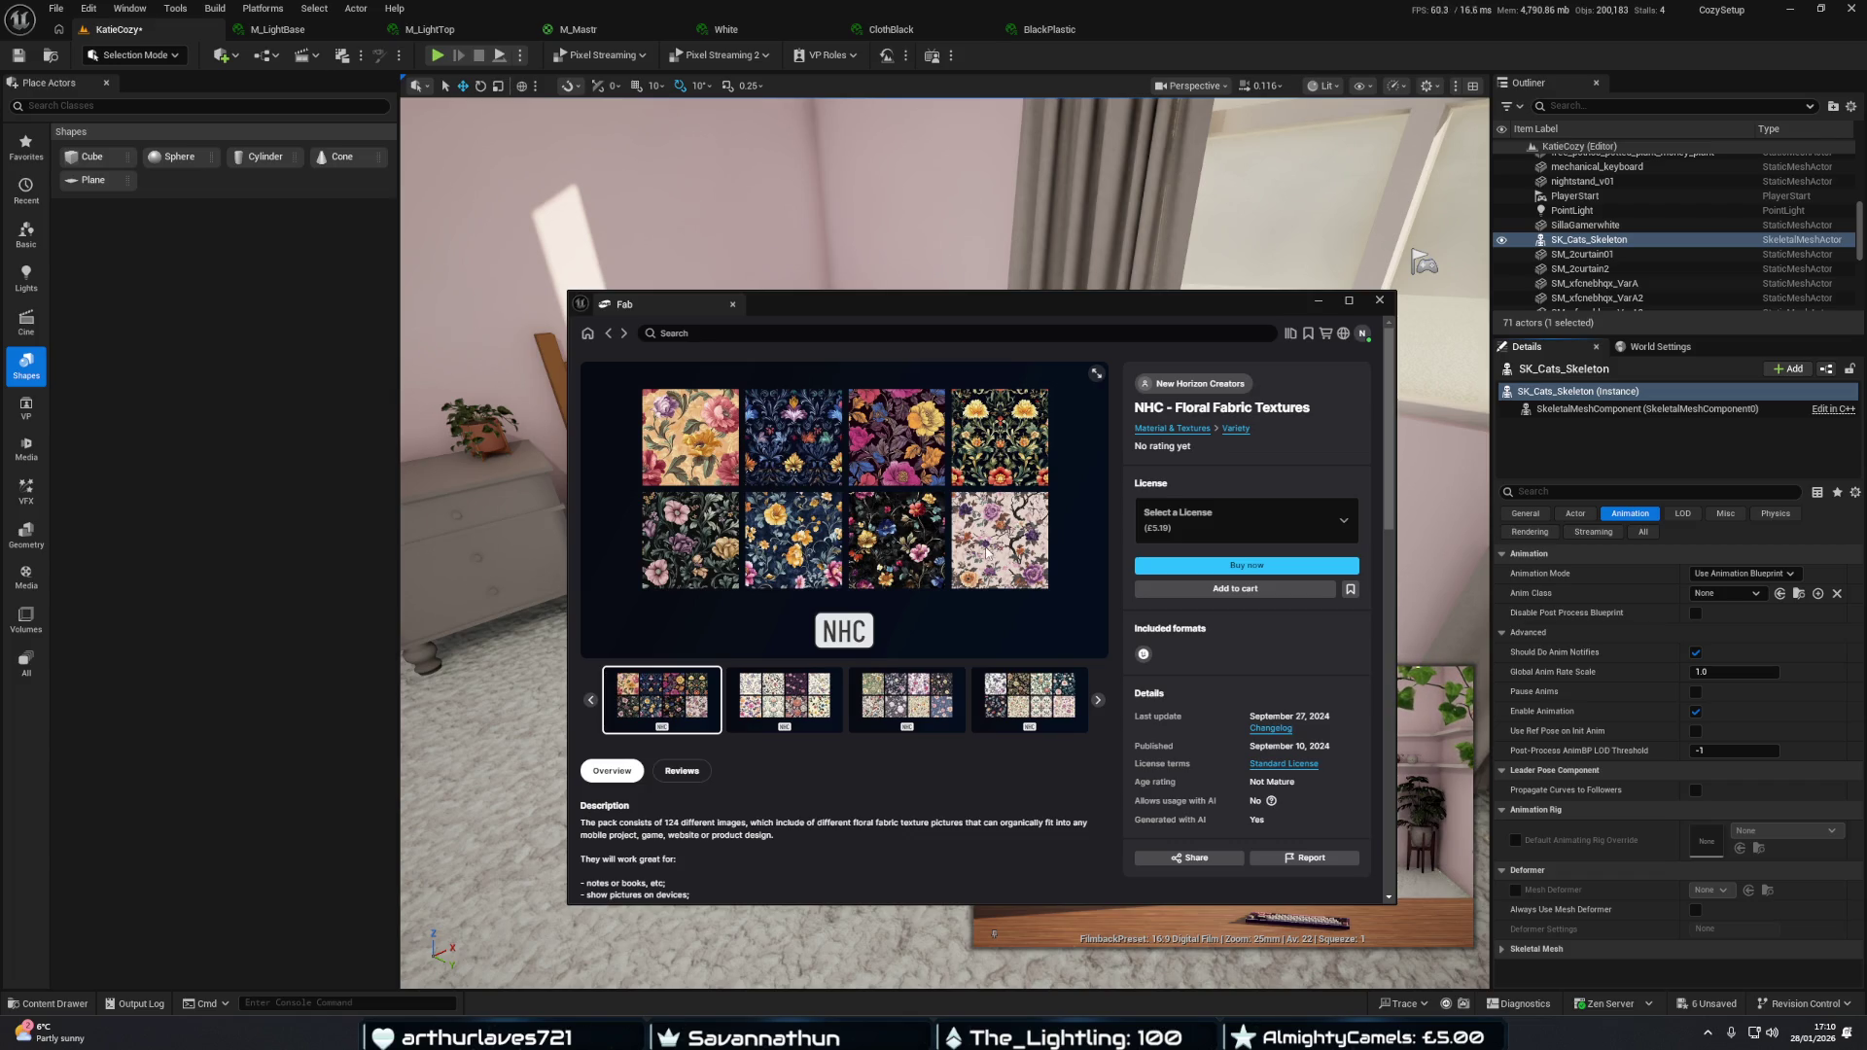
Browse the NHC - Floral Fabric Textures gallery image sets.
click(901, 721)
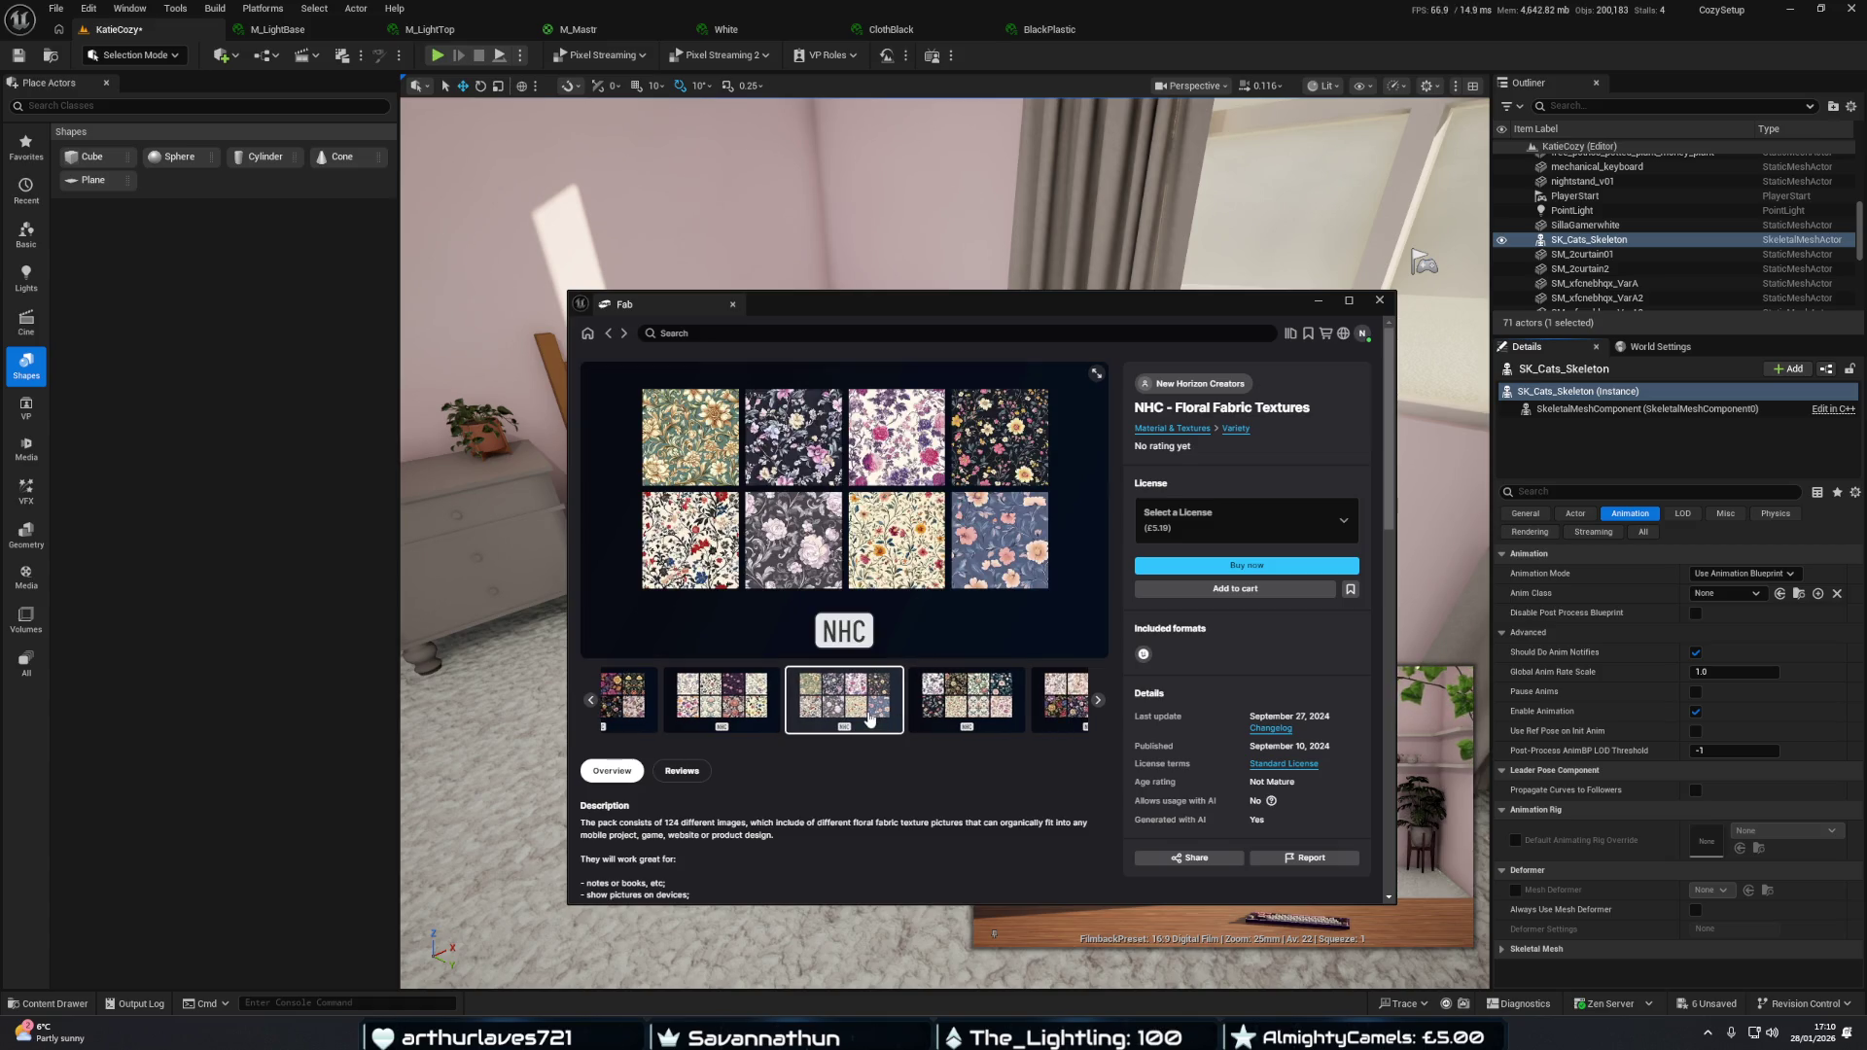
click(630, 704)
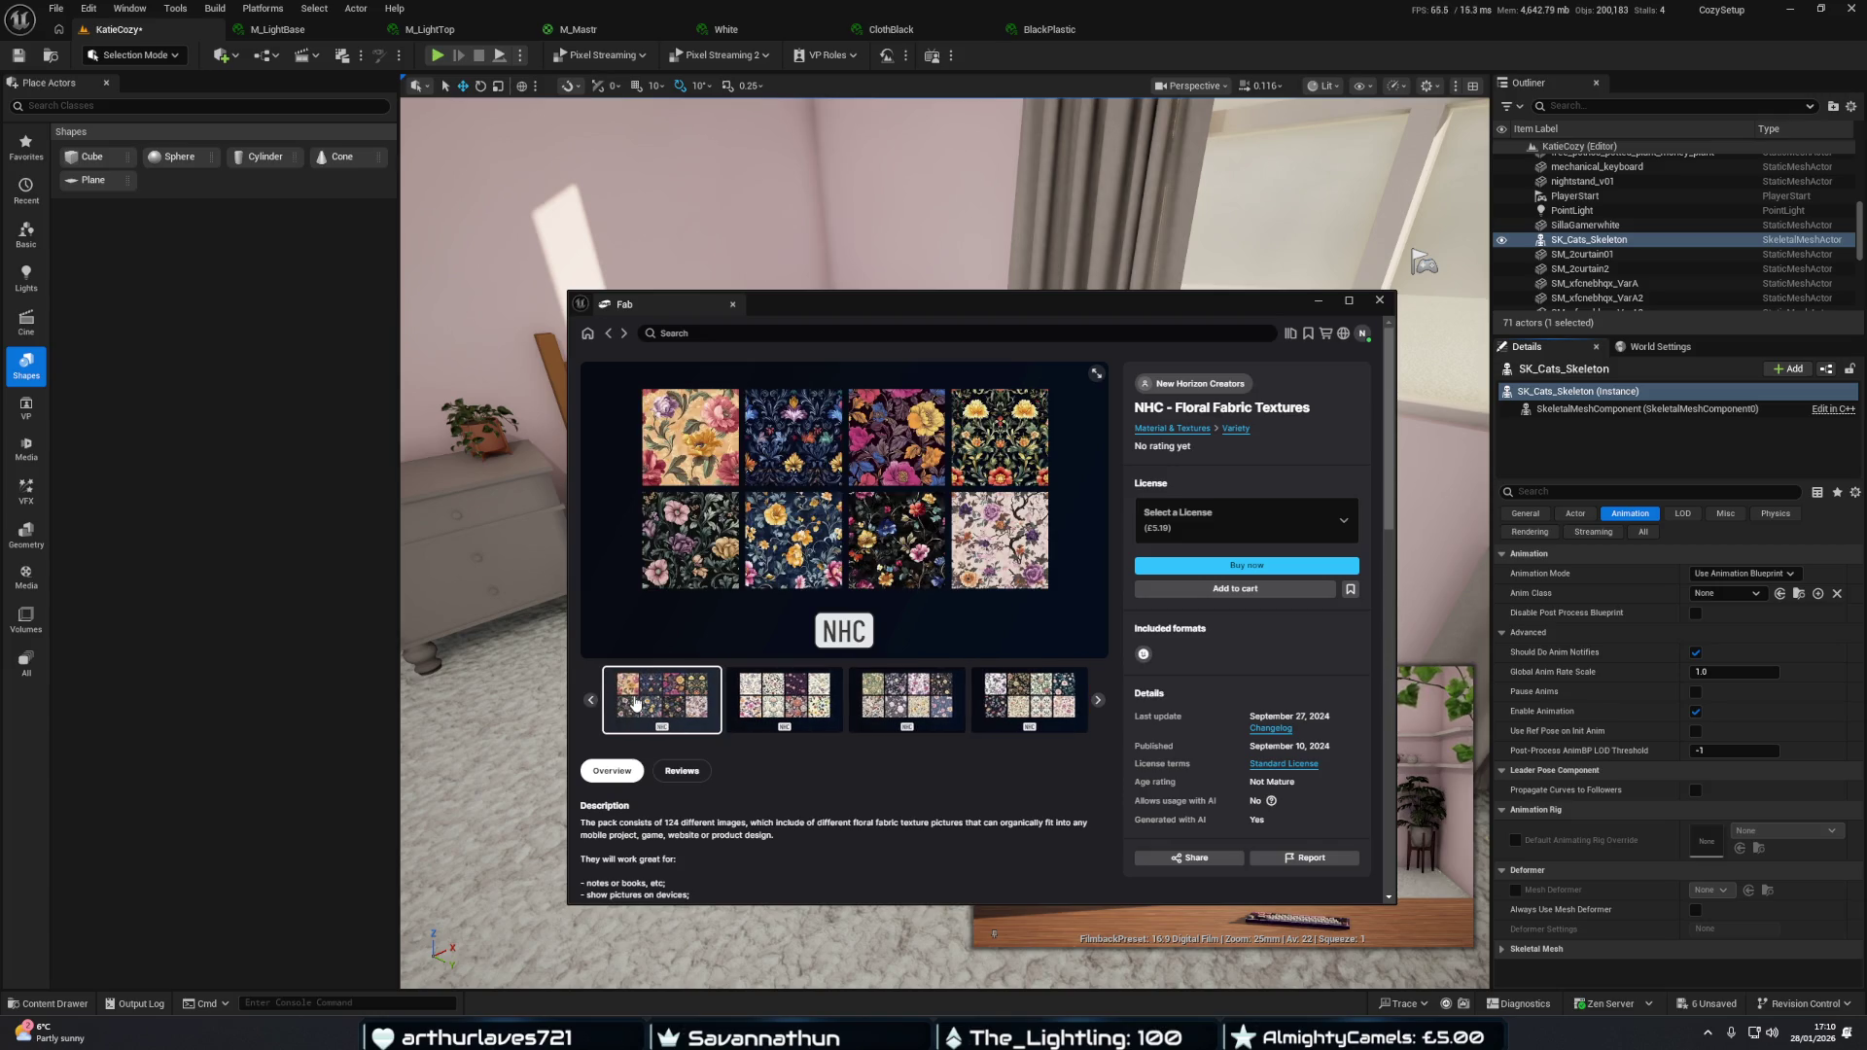
click(763, 710)
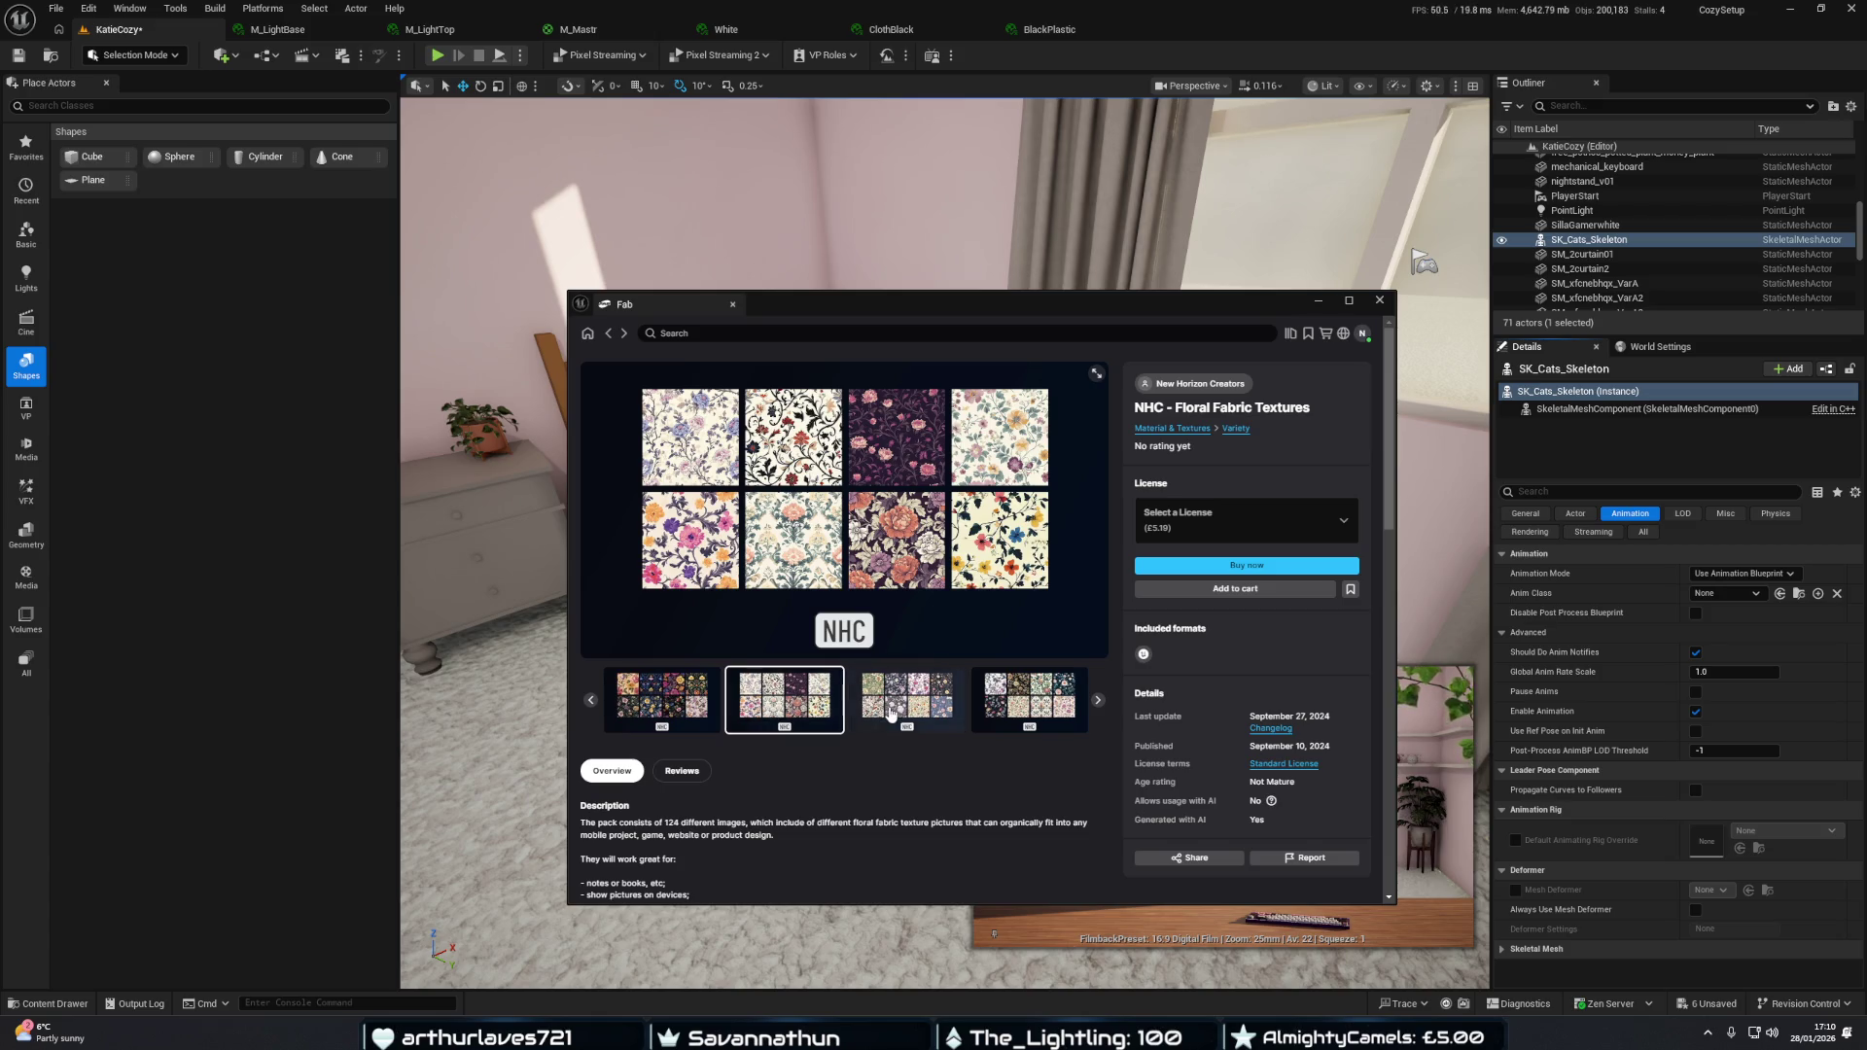
scroll(719, 822, down, 1)
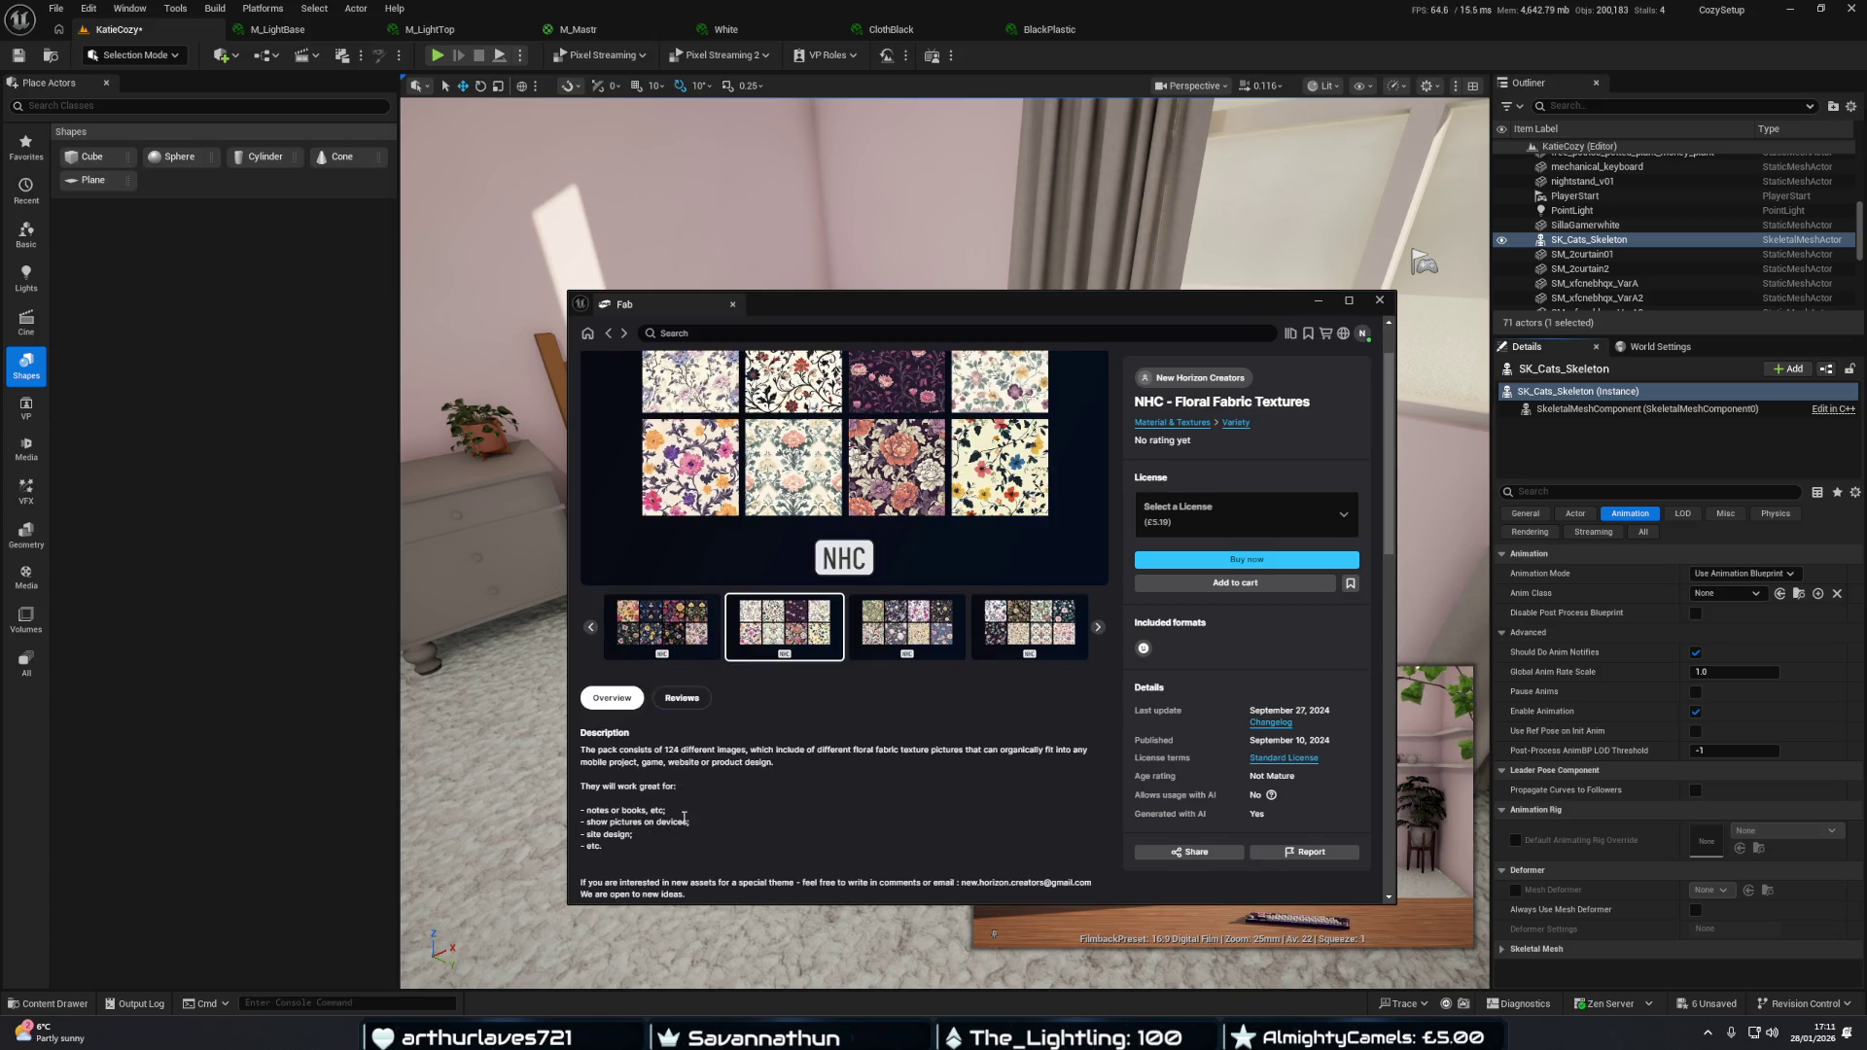
scroll(696, 827, down, 2)
scroll(703, 830, up, 1)
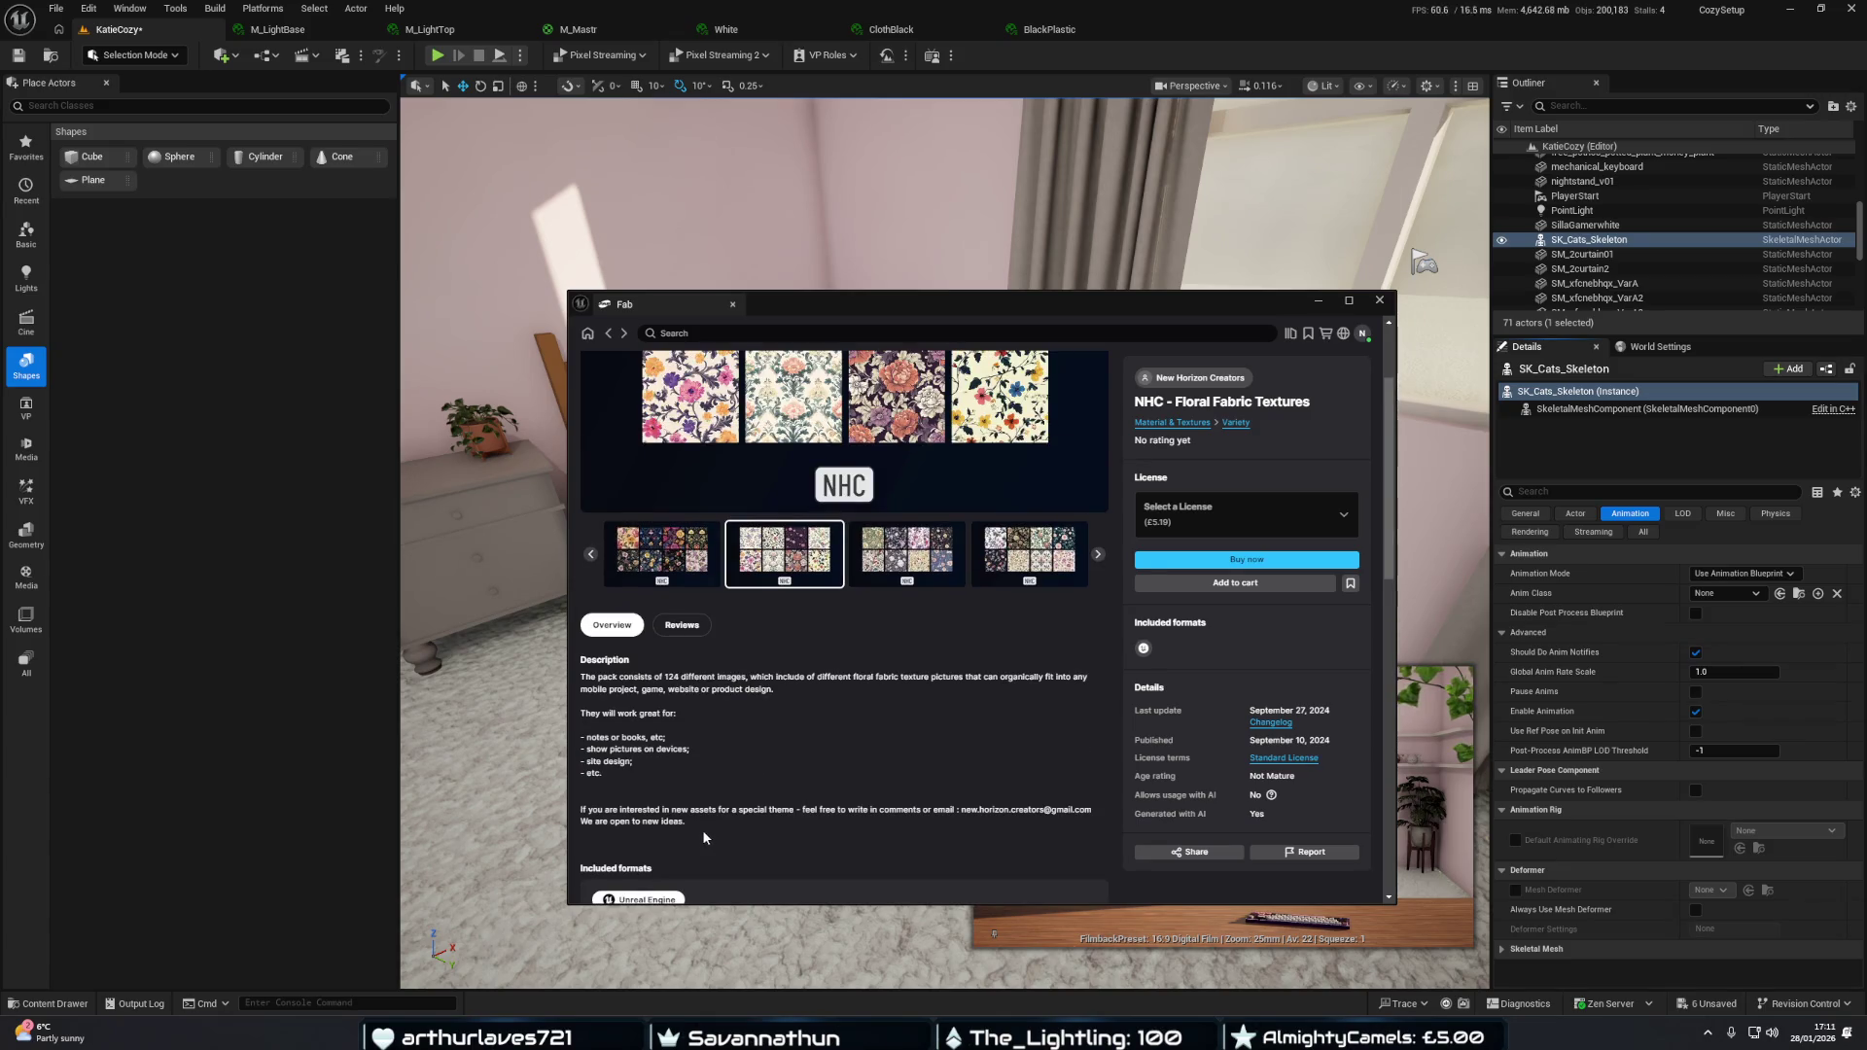
click(910, 550)
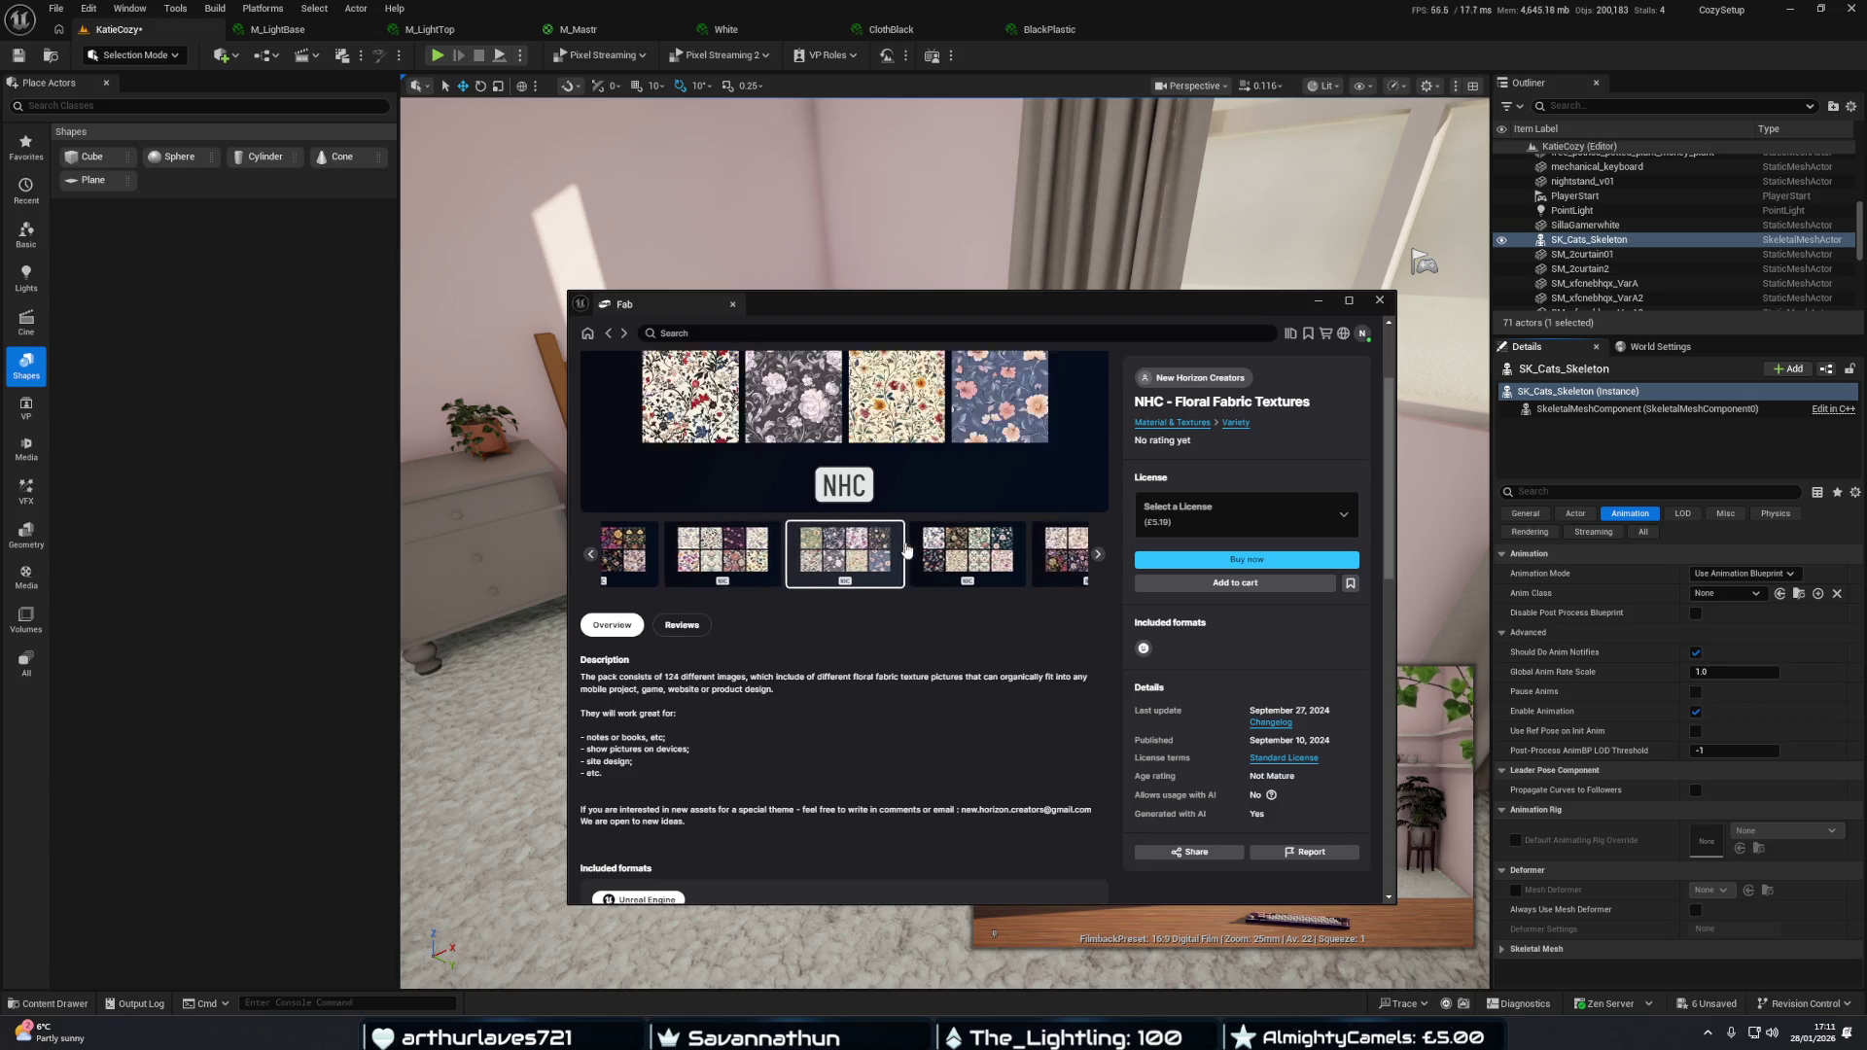
click(977, 562)
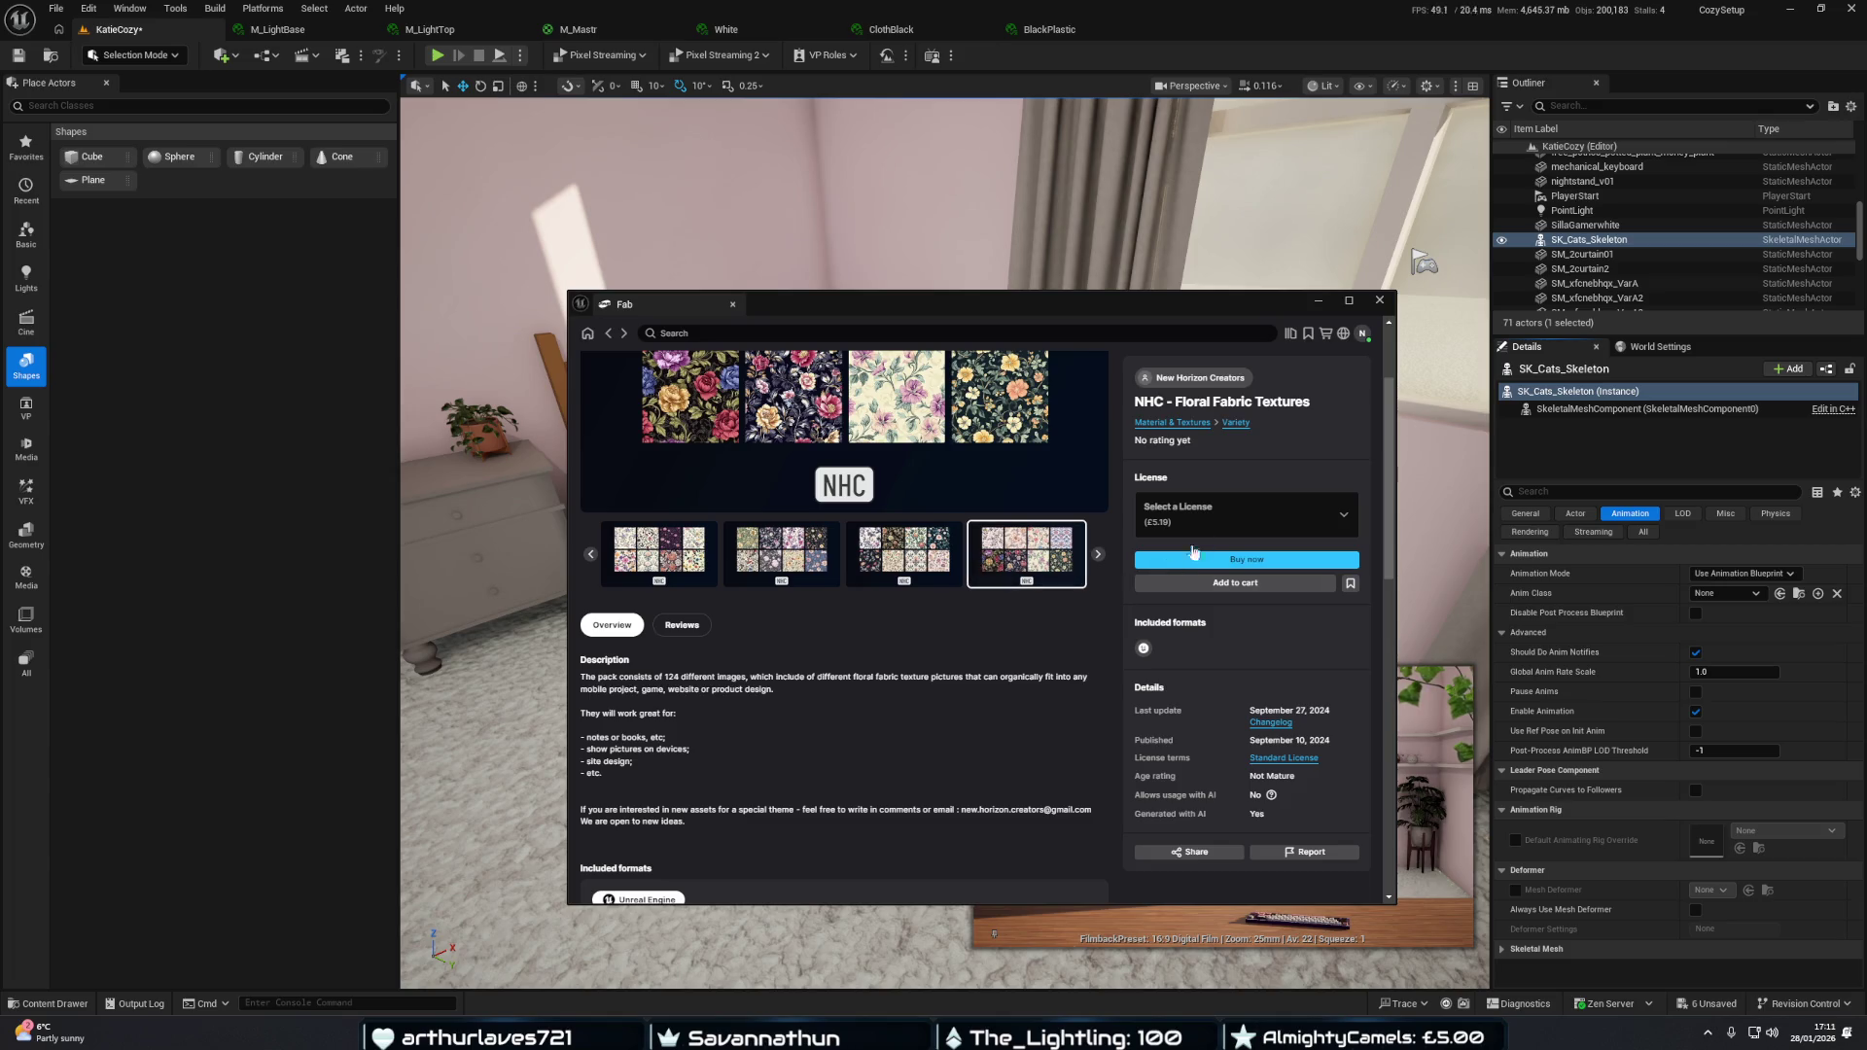
Choose the £5.19 Personal licence and start getting the texture pack.
click(1240, 523)
click(1217, 573)
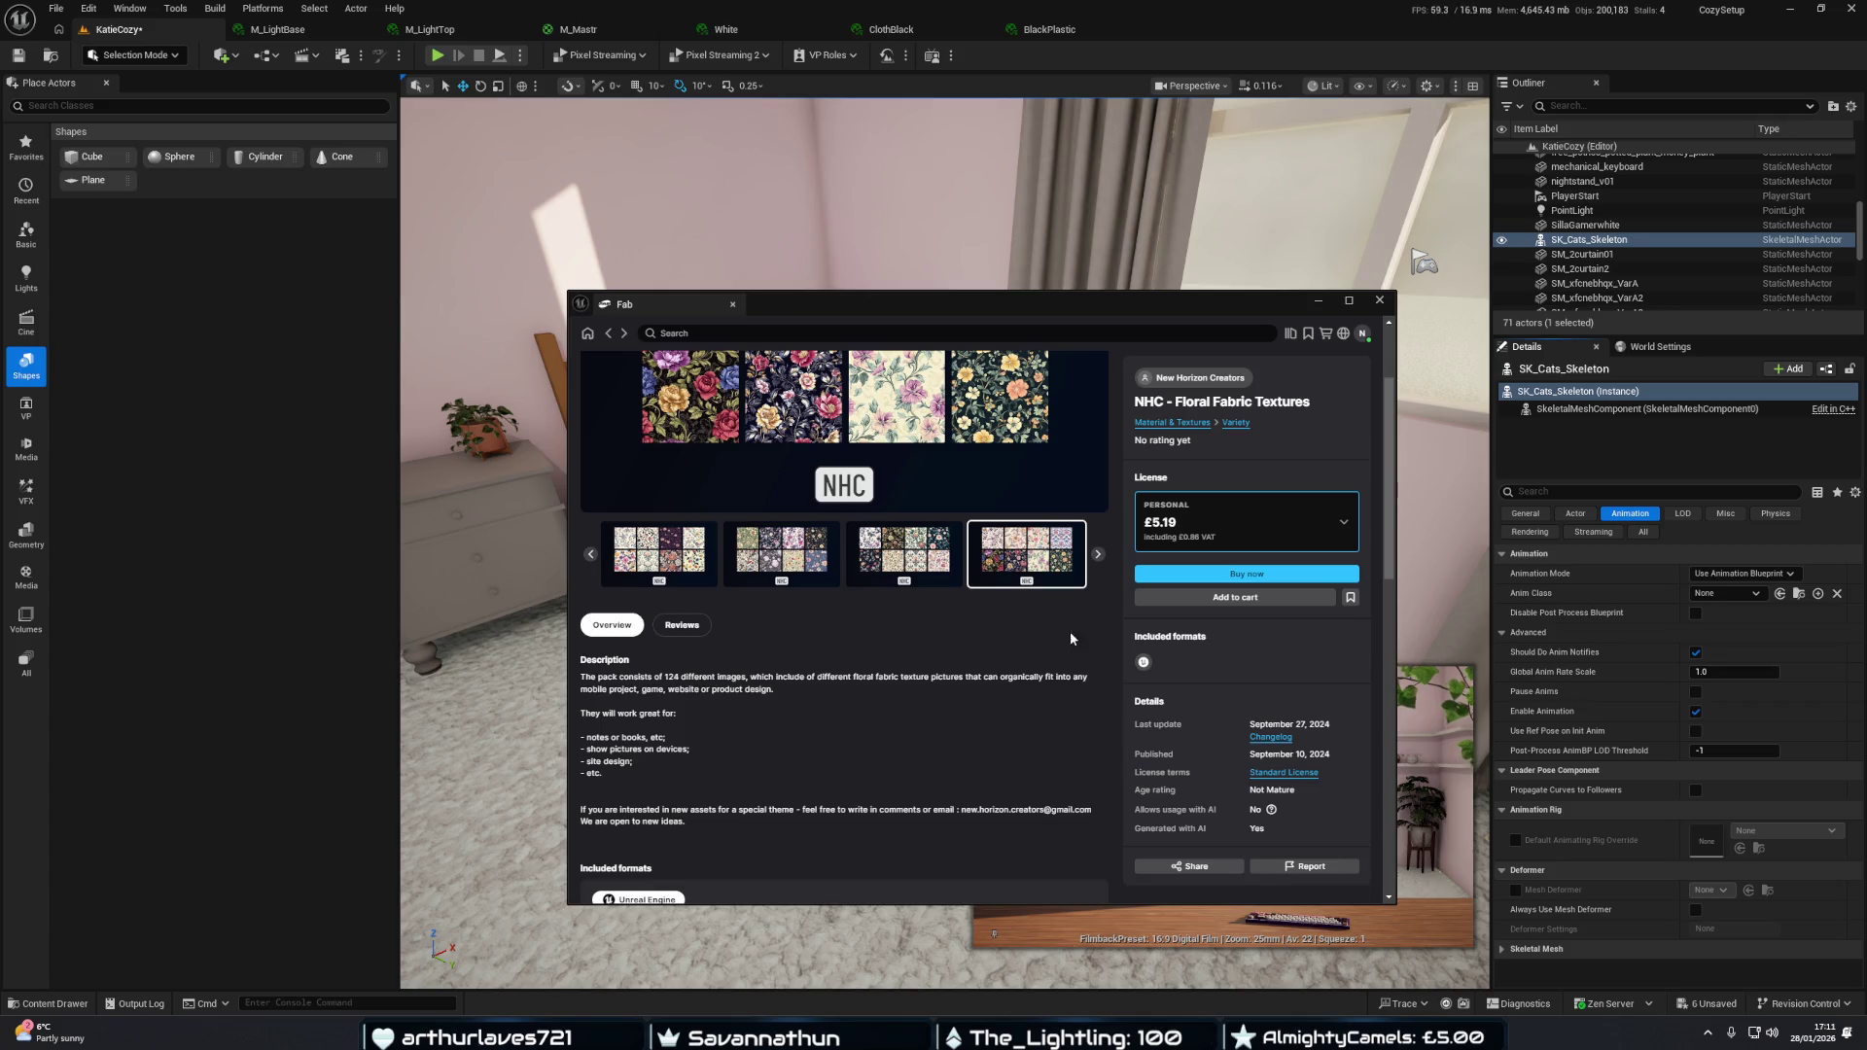
click(1270, 578)
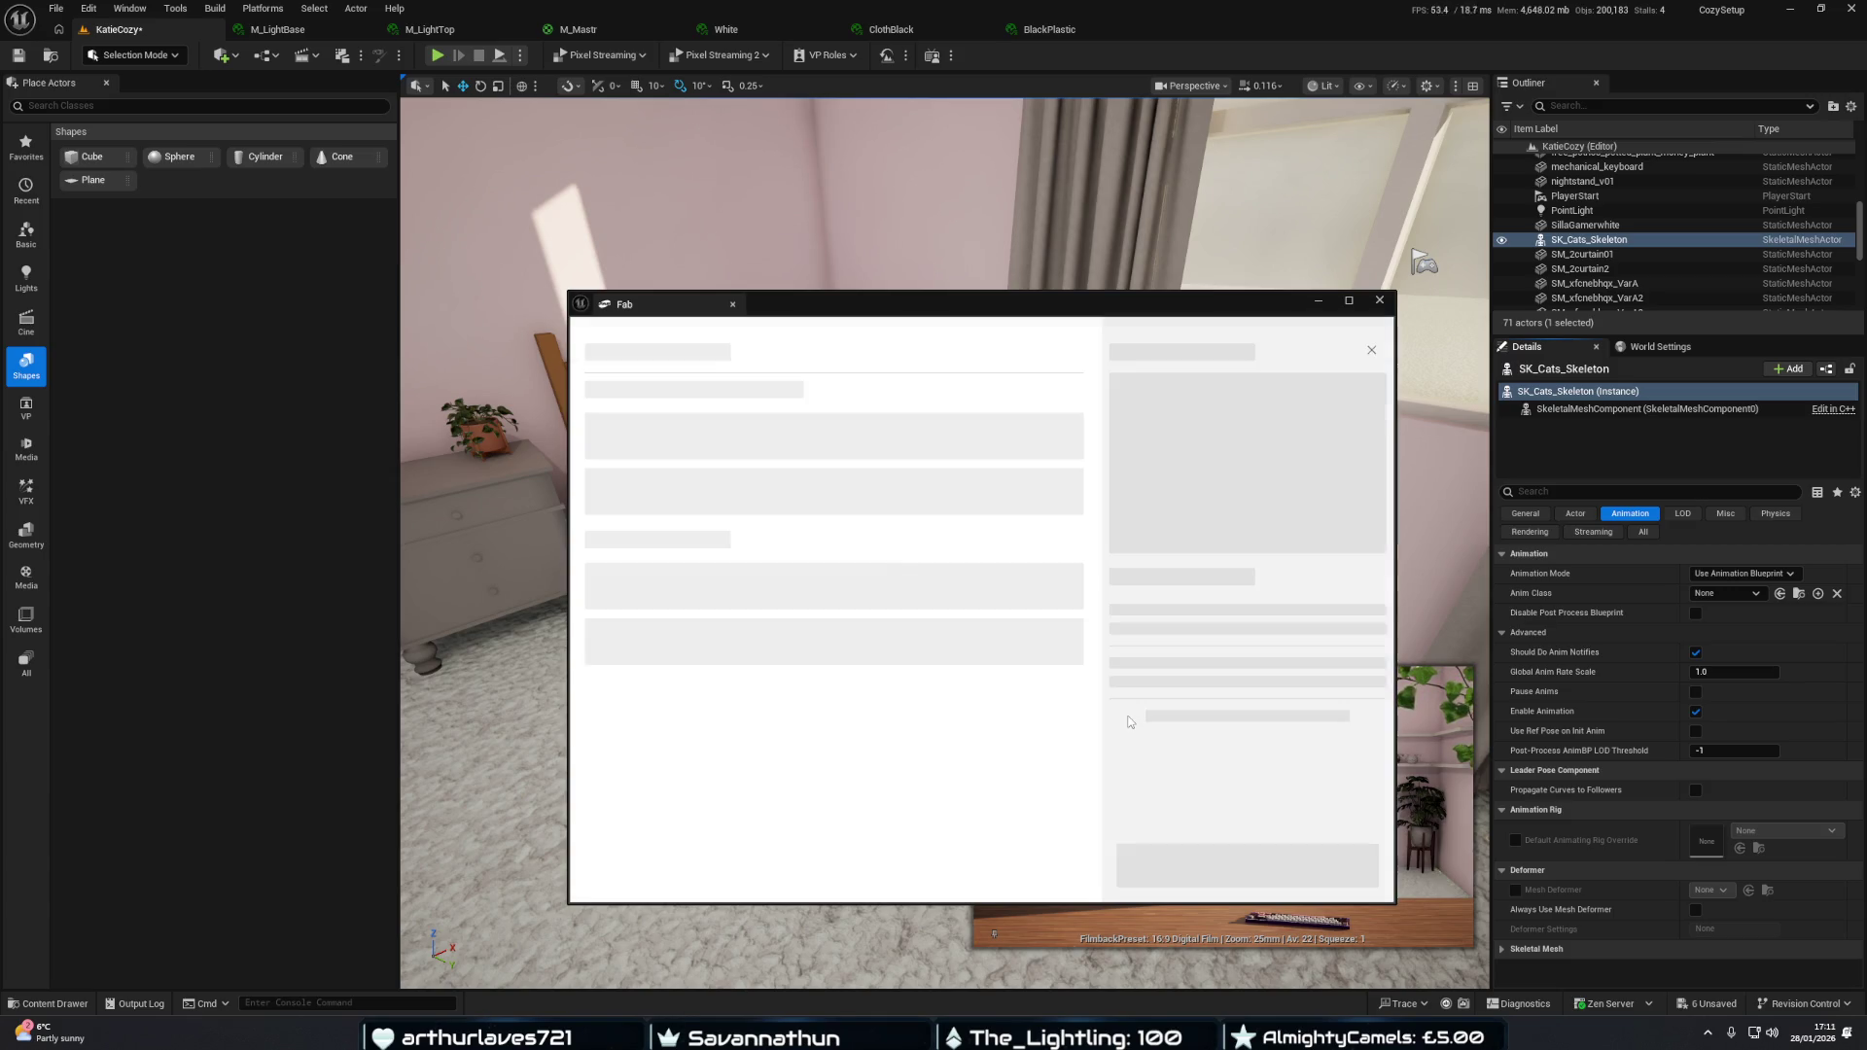
Move the Fab window aside to uncover the editor.
drag(869, 318, 0, 350)
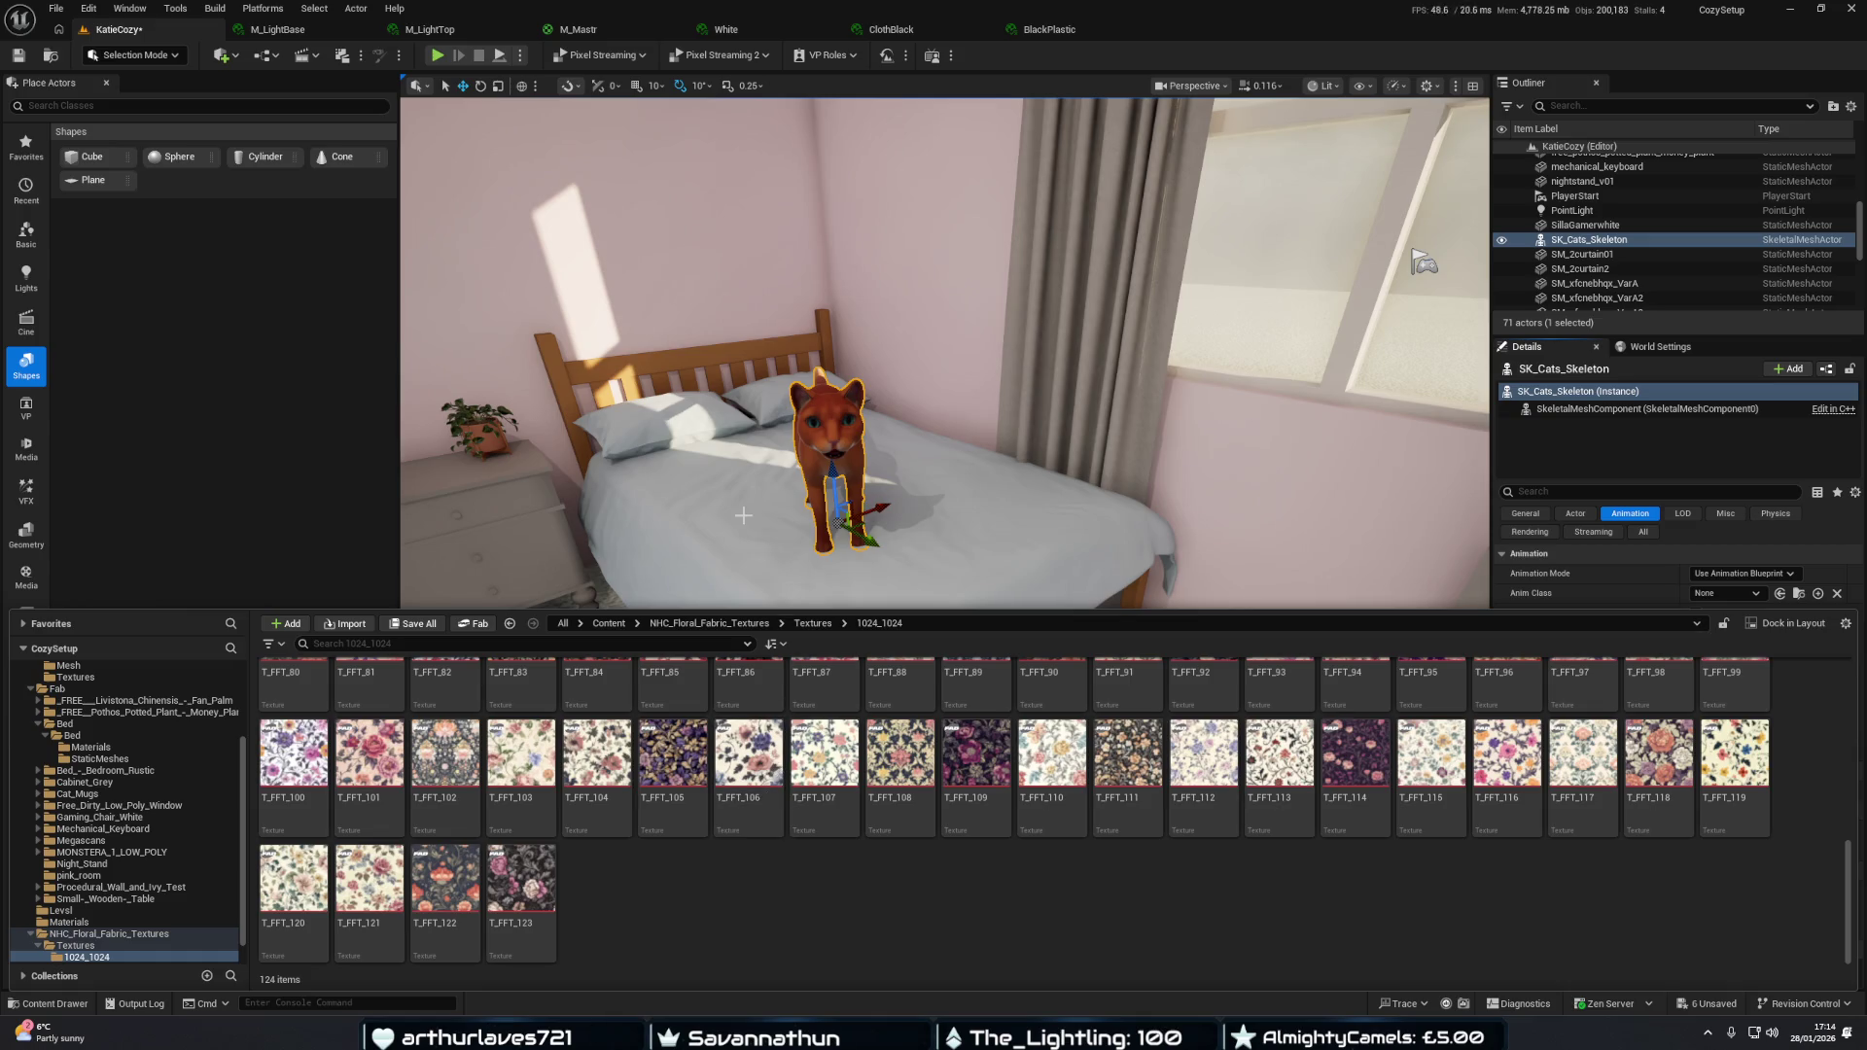
Open the Materials folder in the Content Drawer.
click(720, 574)
key(ctrl+space)
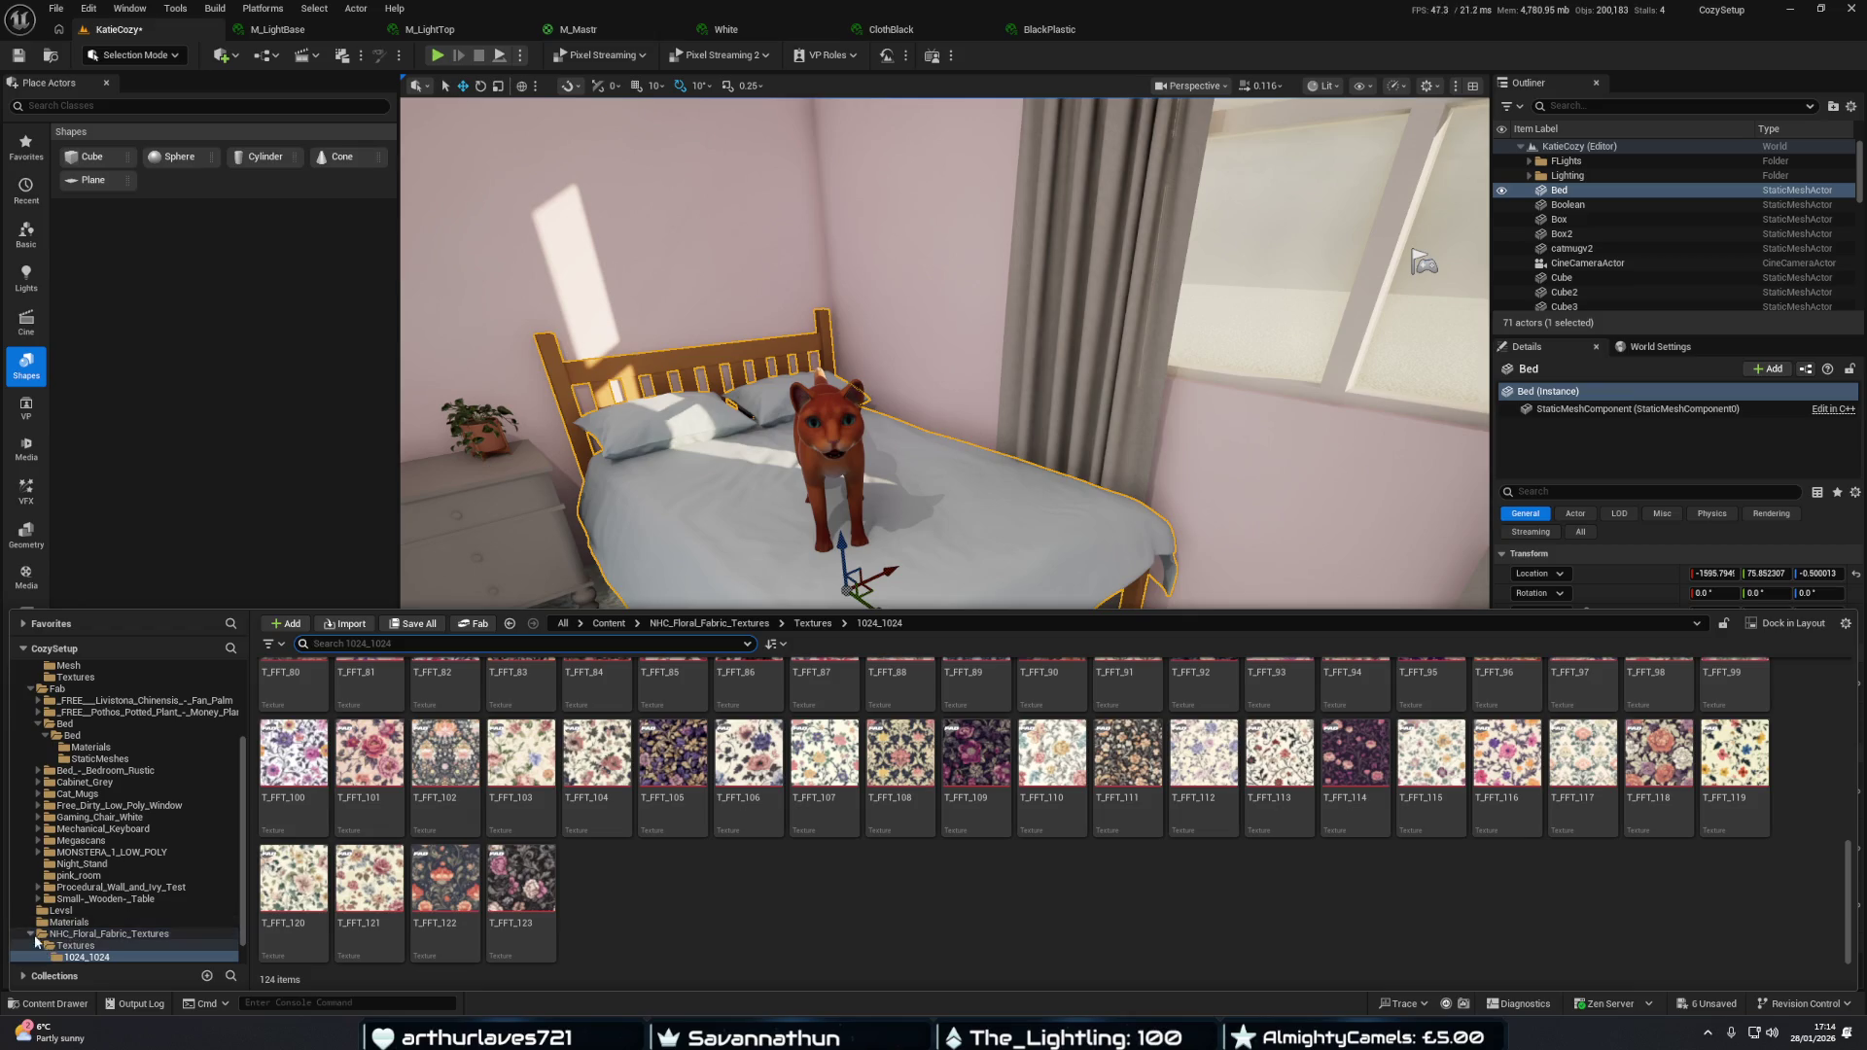
ctrl+click(107, 934)
scroll(58, 778, up, 5)
scroll(56, 721, down, 3)
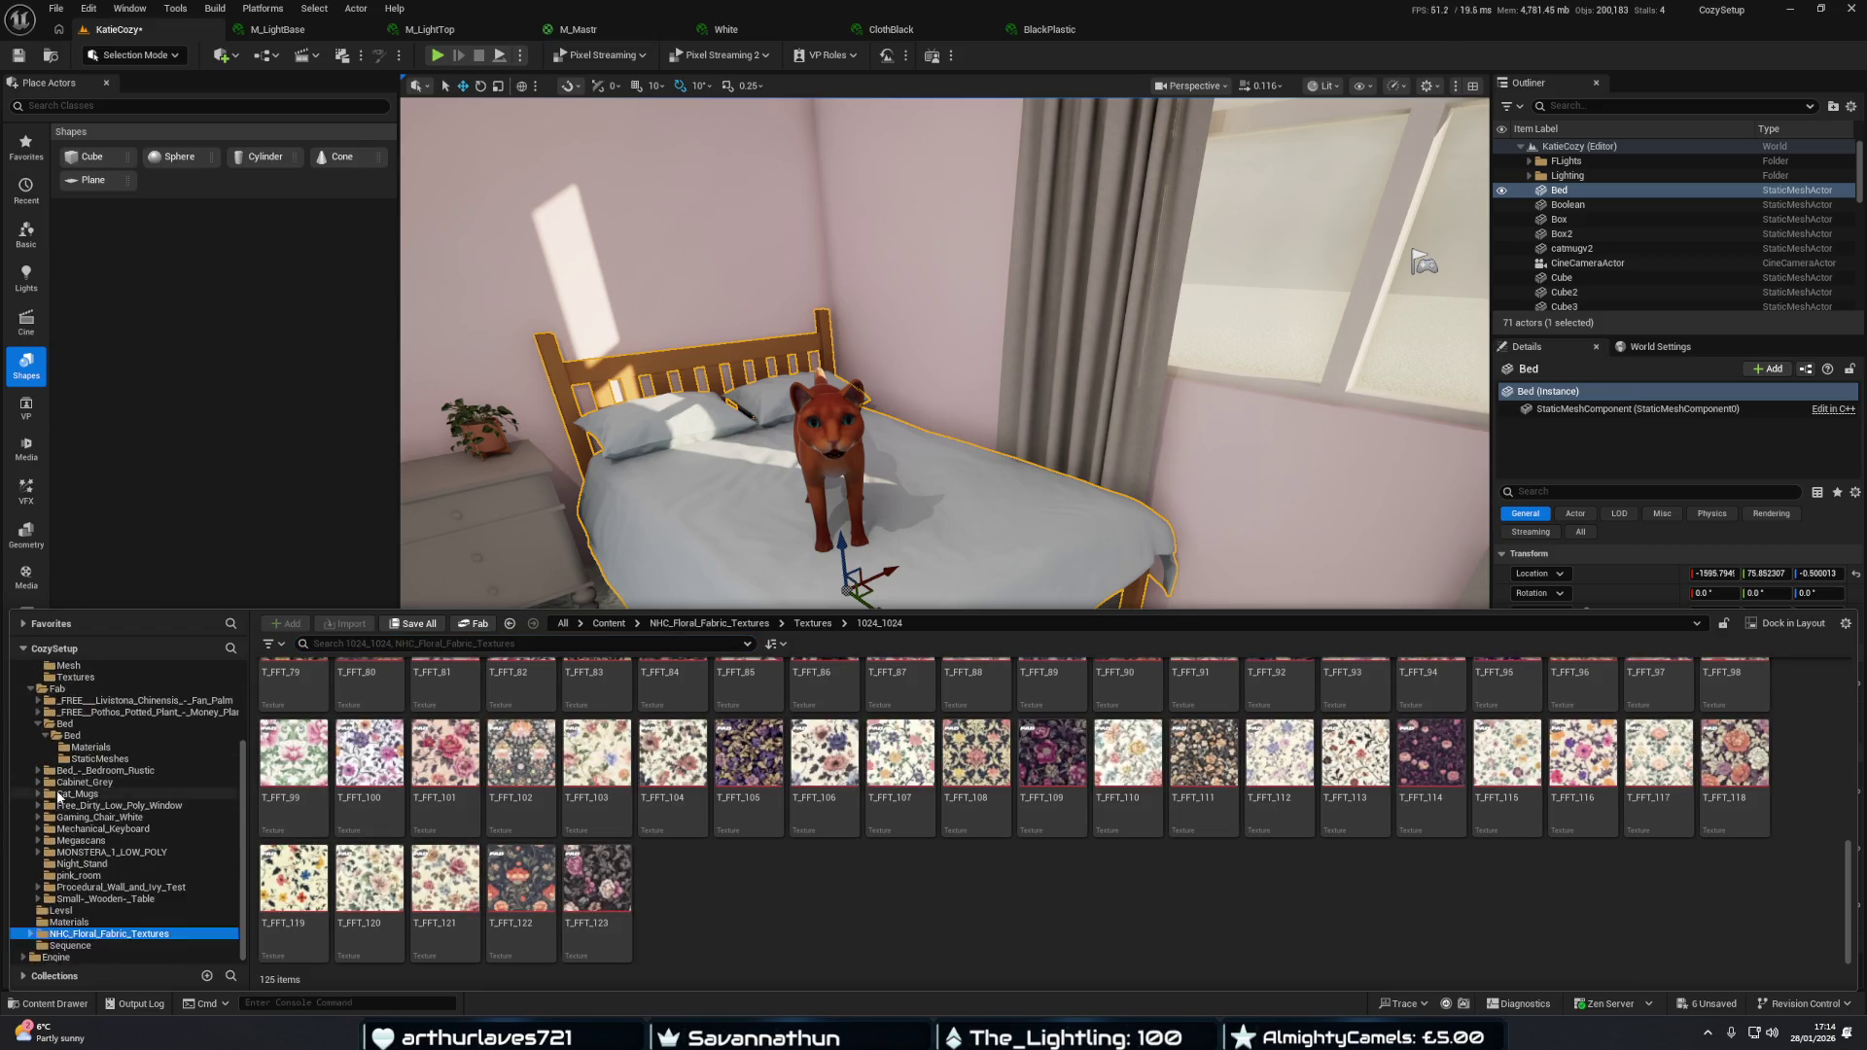
click(48, 923)
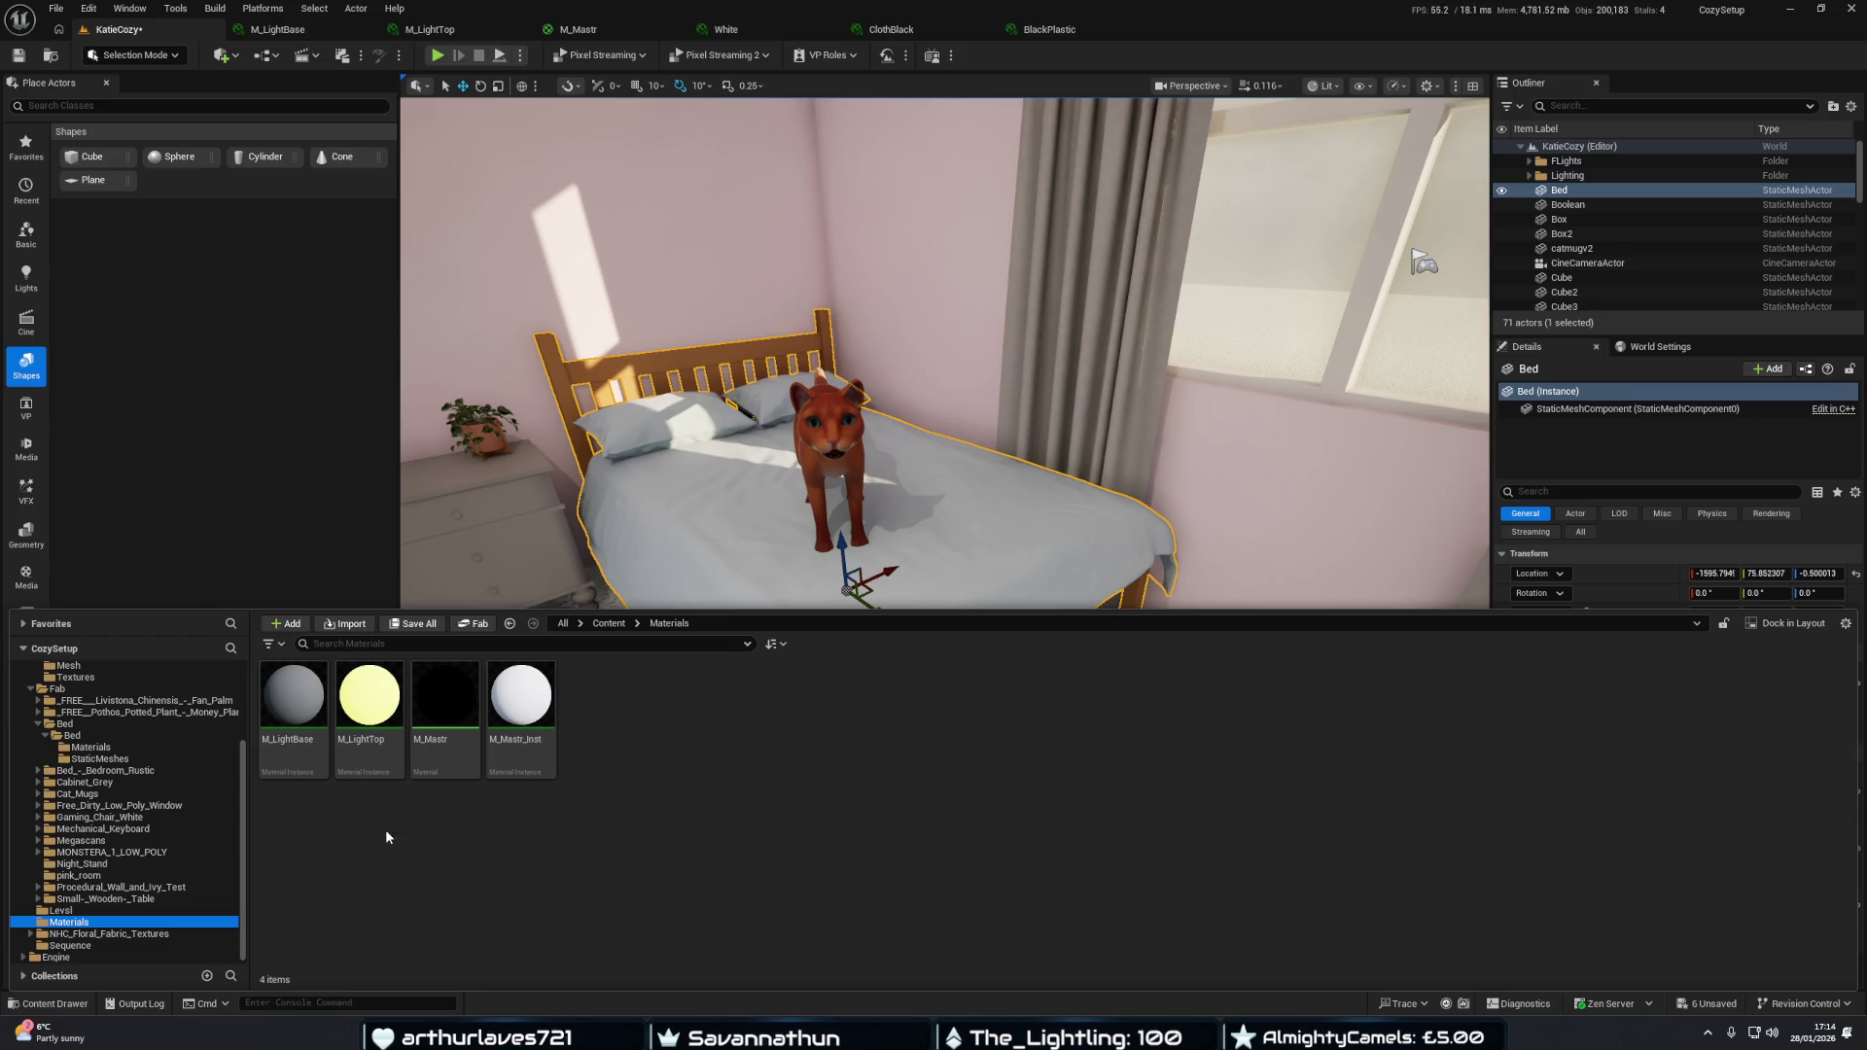
Rename the M_Mastr_Inst material instance to M_Bedsheets.
right_click(516, 705)
click(513, 756)
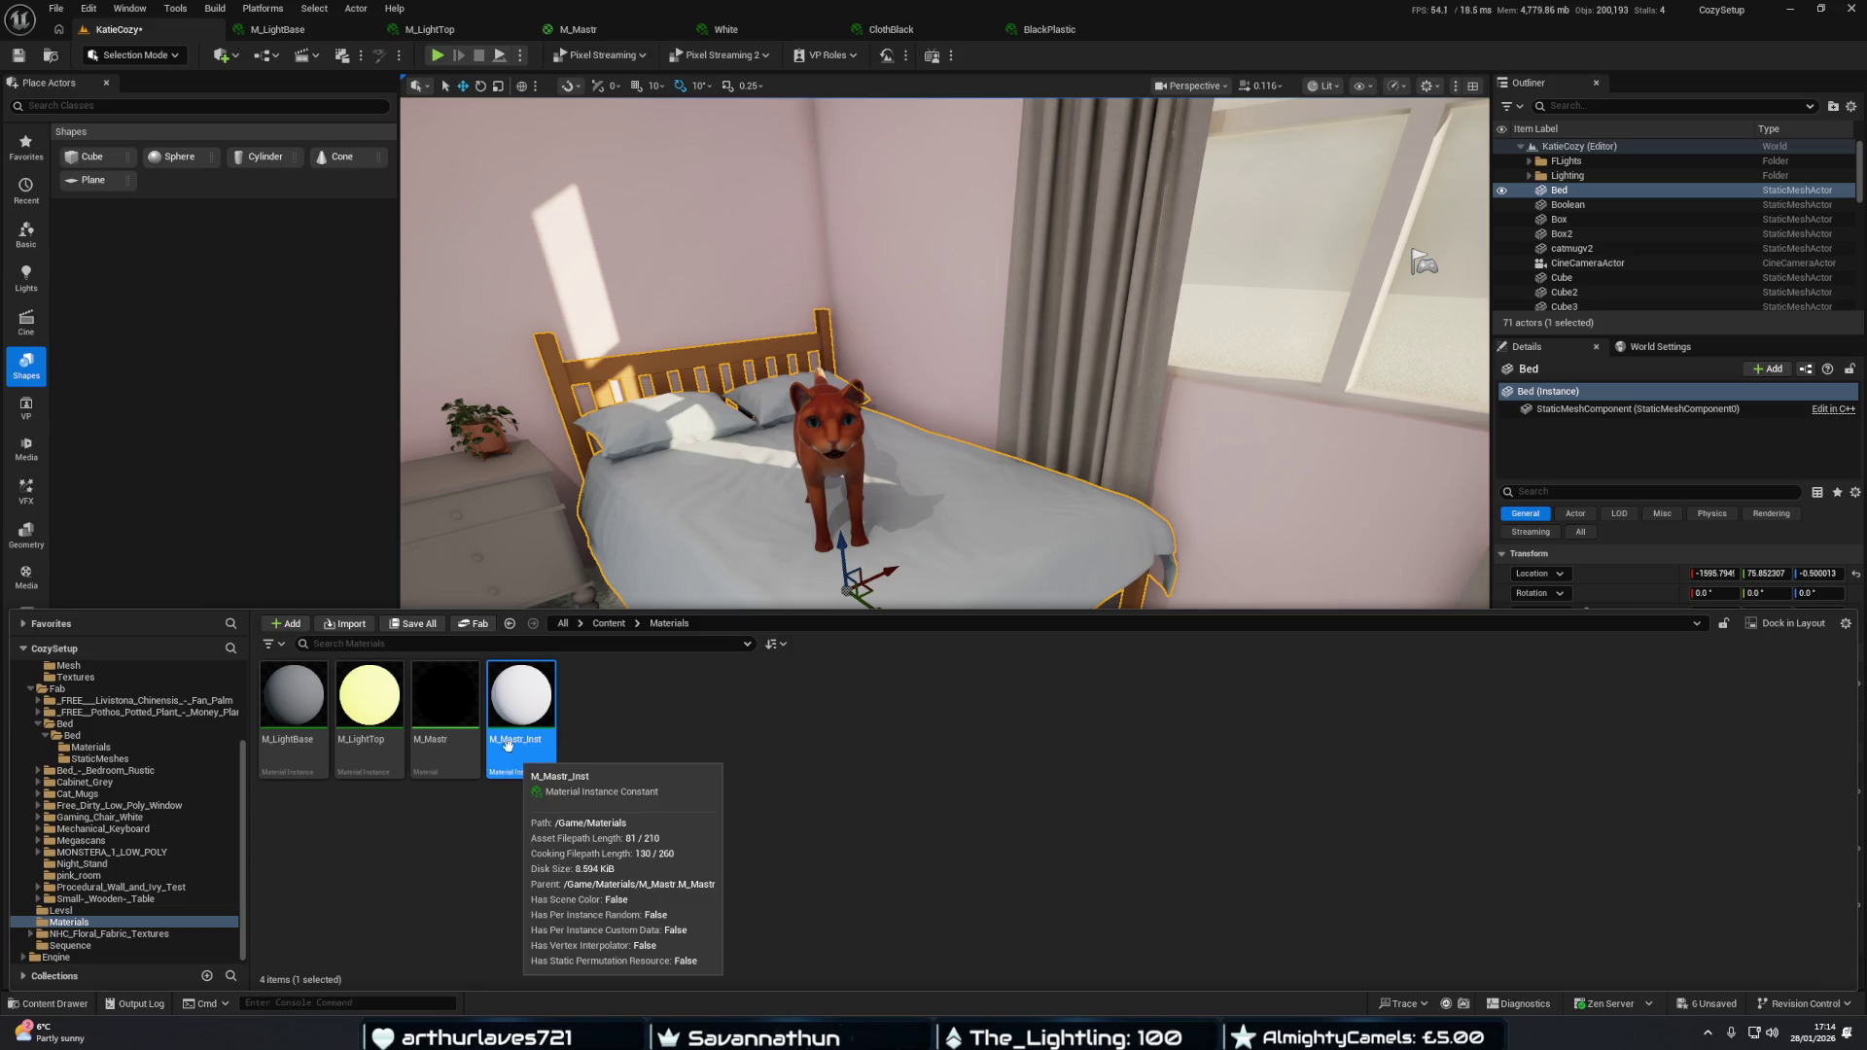
click(521, 743)
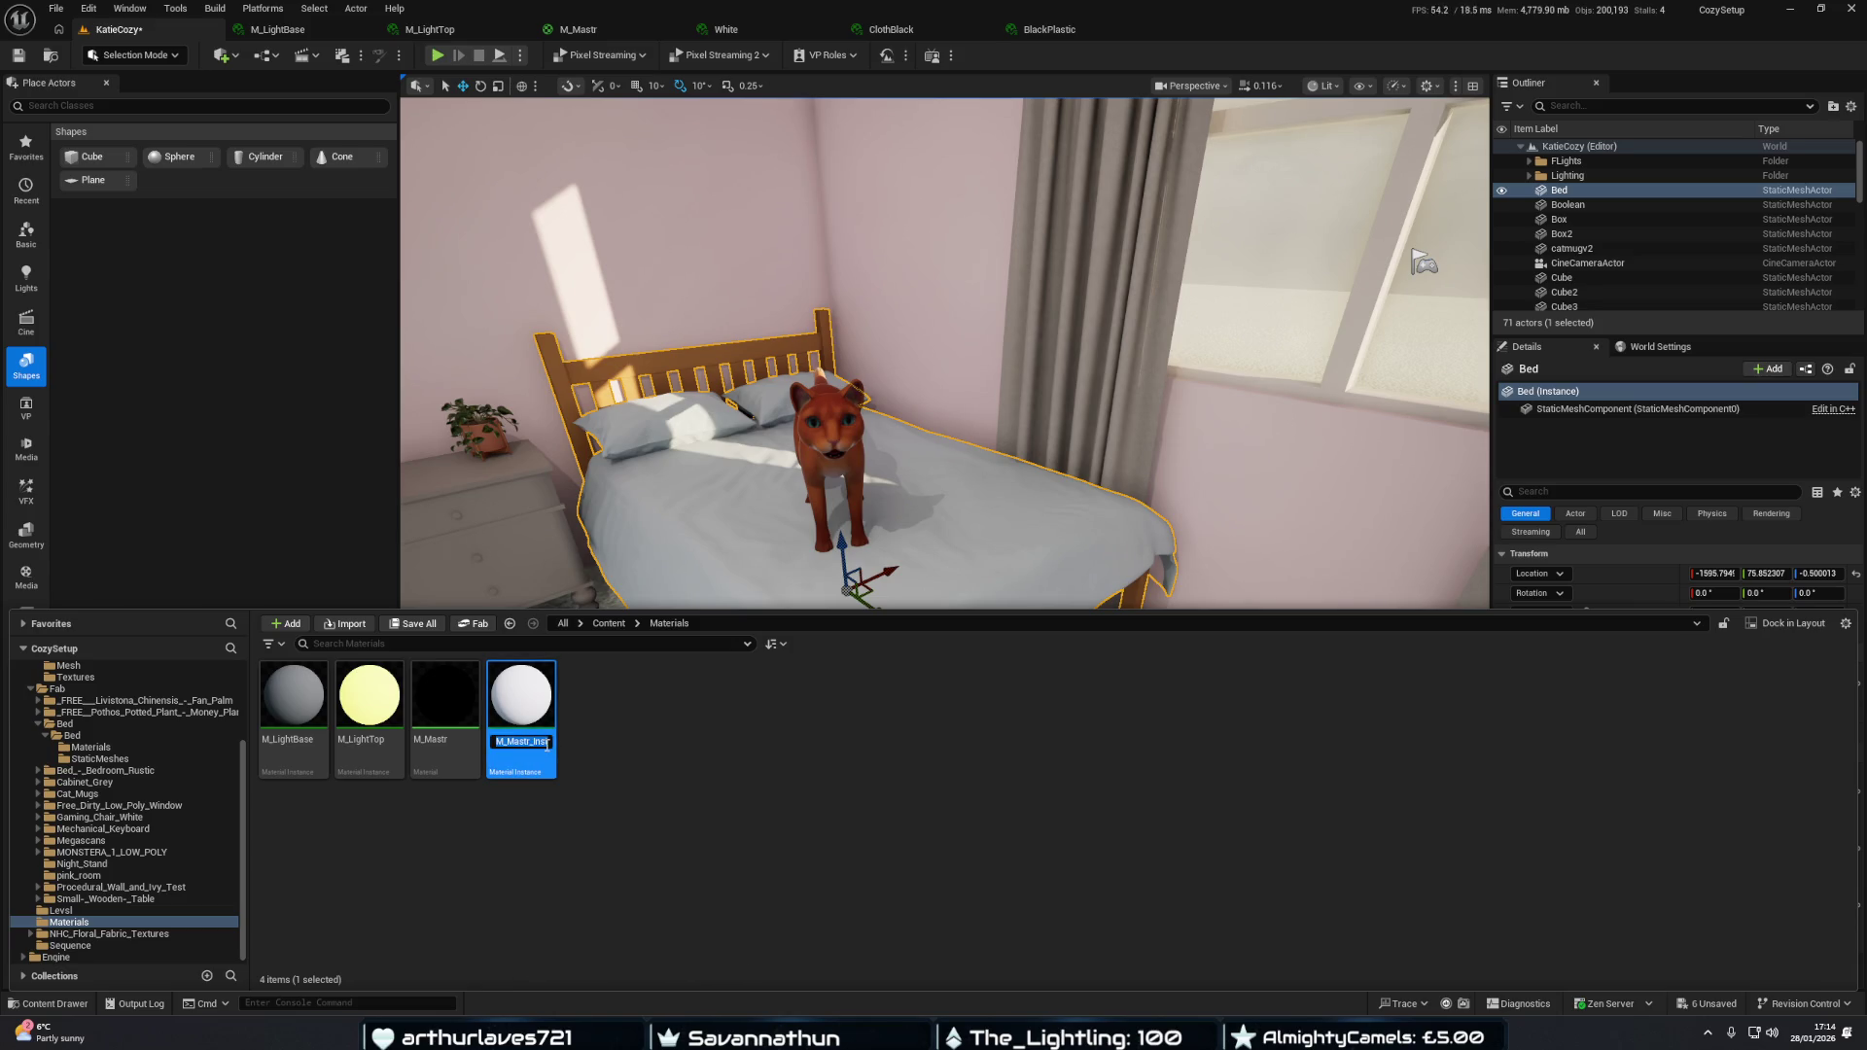
key(BackSpace)
text(M_Bedsheets)
key(Return)
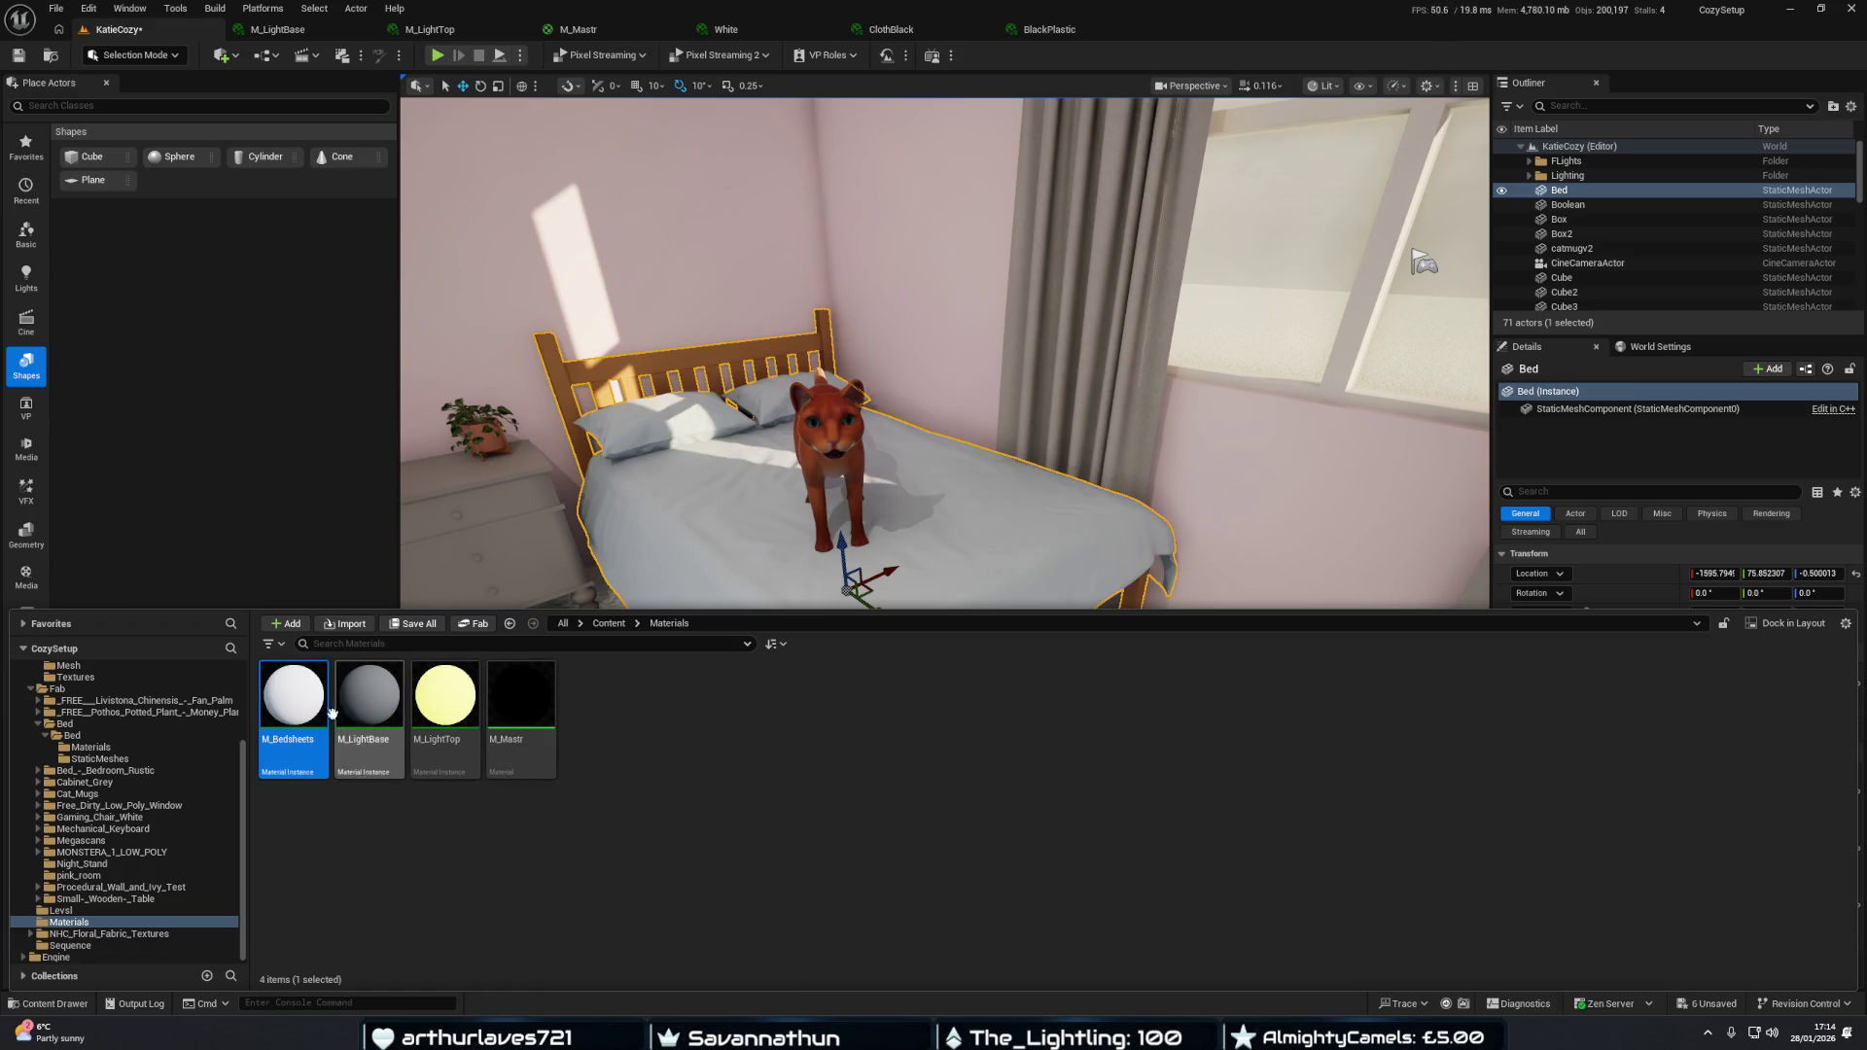
Open M_Bedsheets and close the BlackPlastic, ClothBlack, White and other material tabs.
double_click(301, 705)
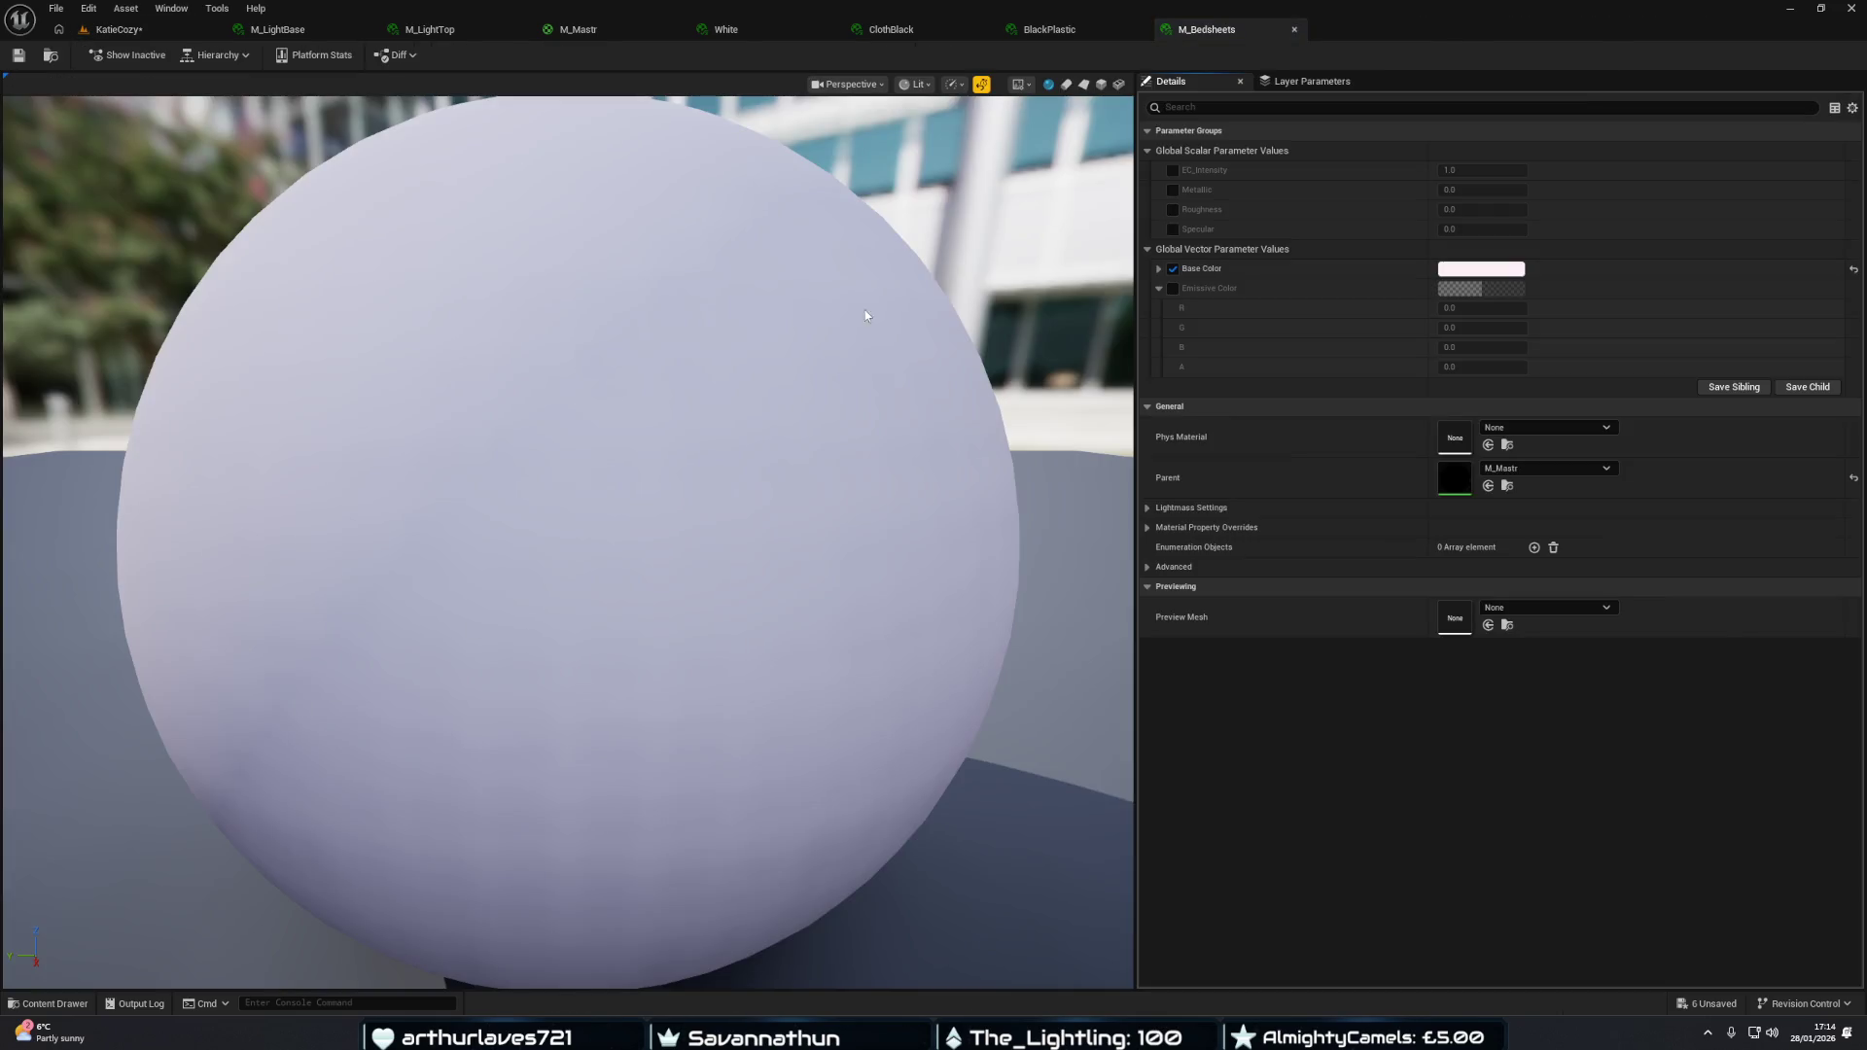
click(1141, 29)
click(985, 29)
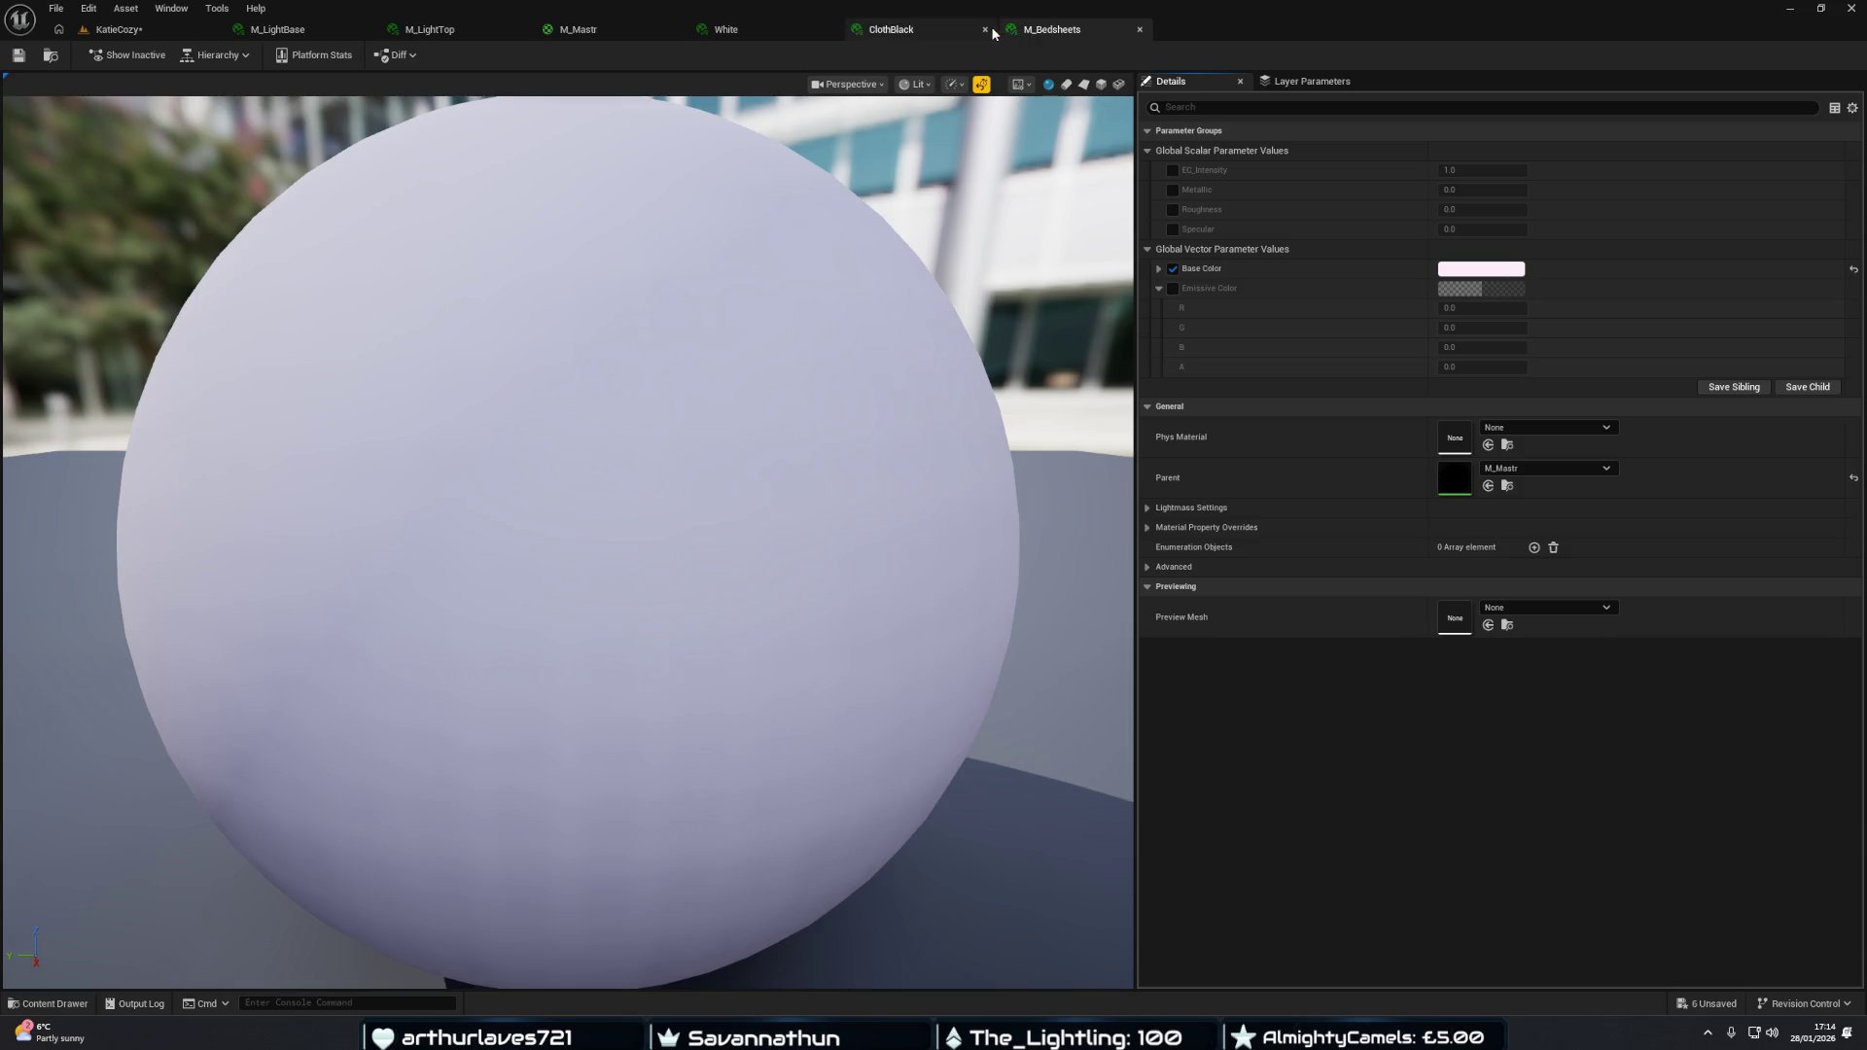
click(831, 29)
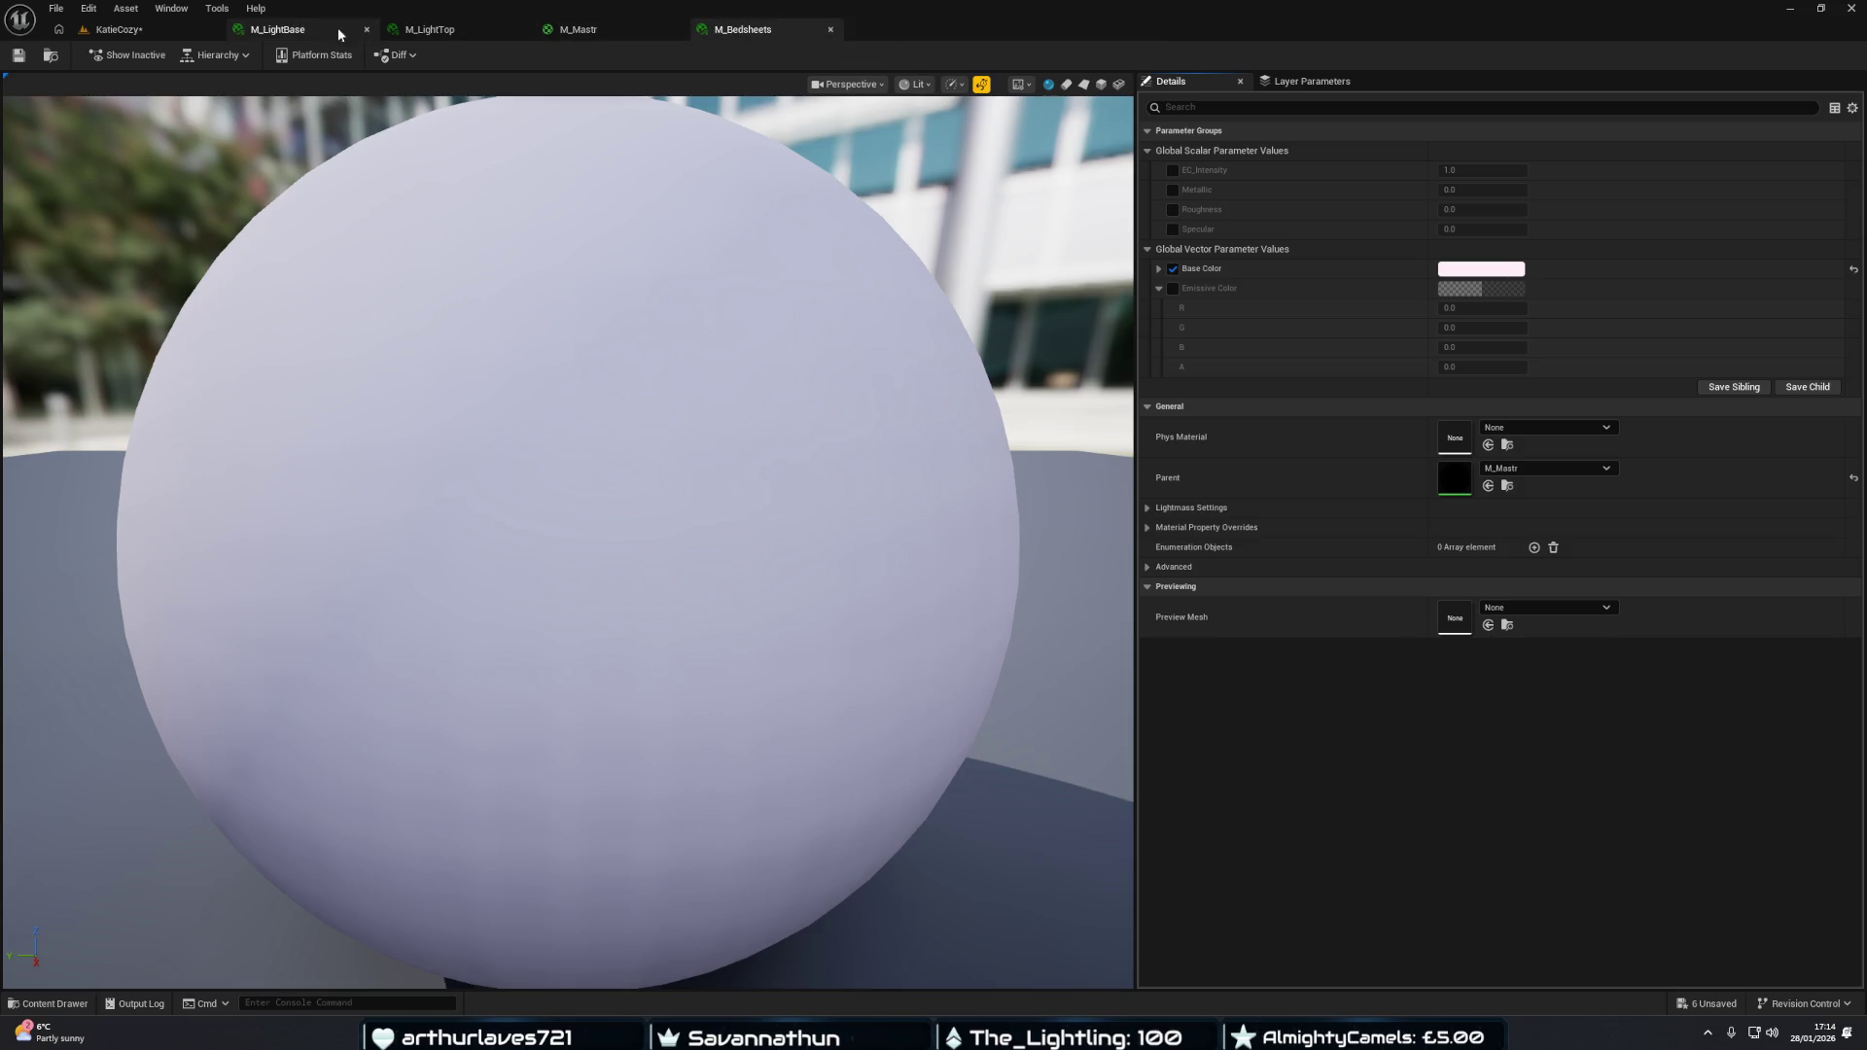
right_click(301, 31)
click(117, 29)
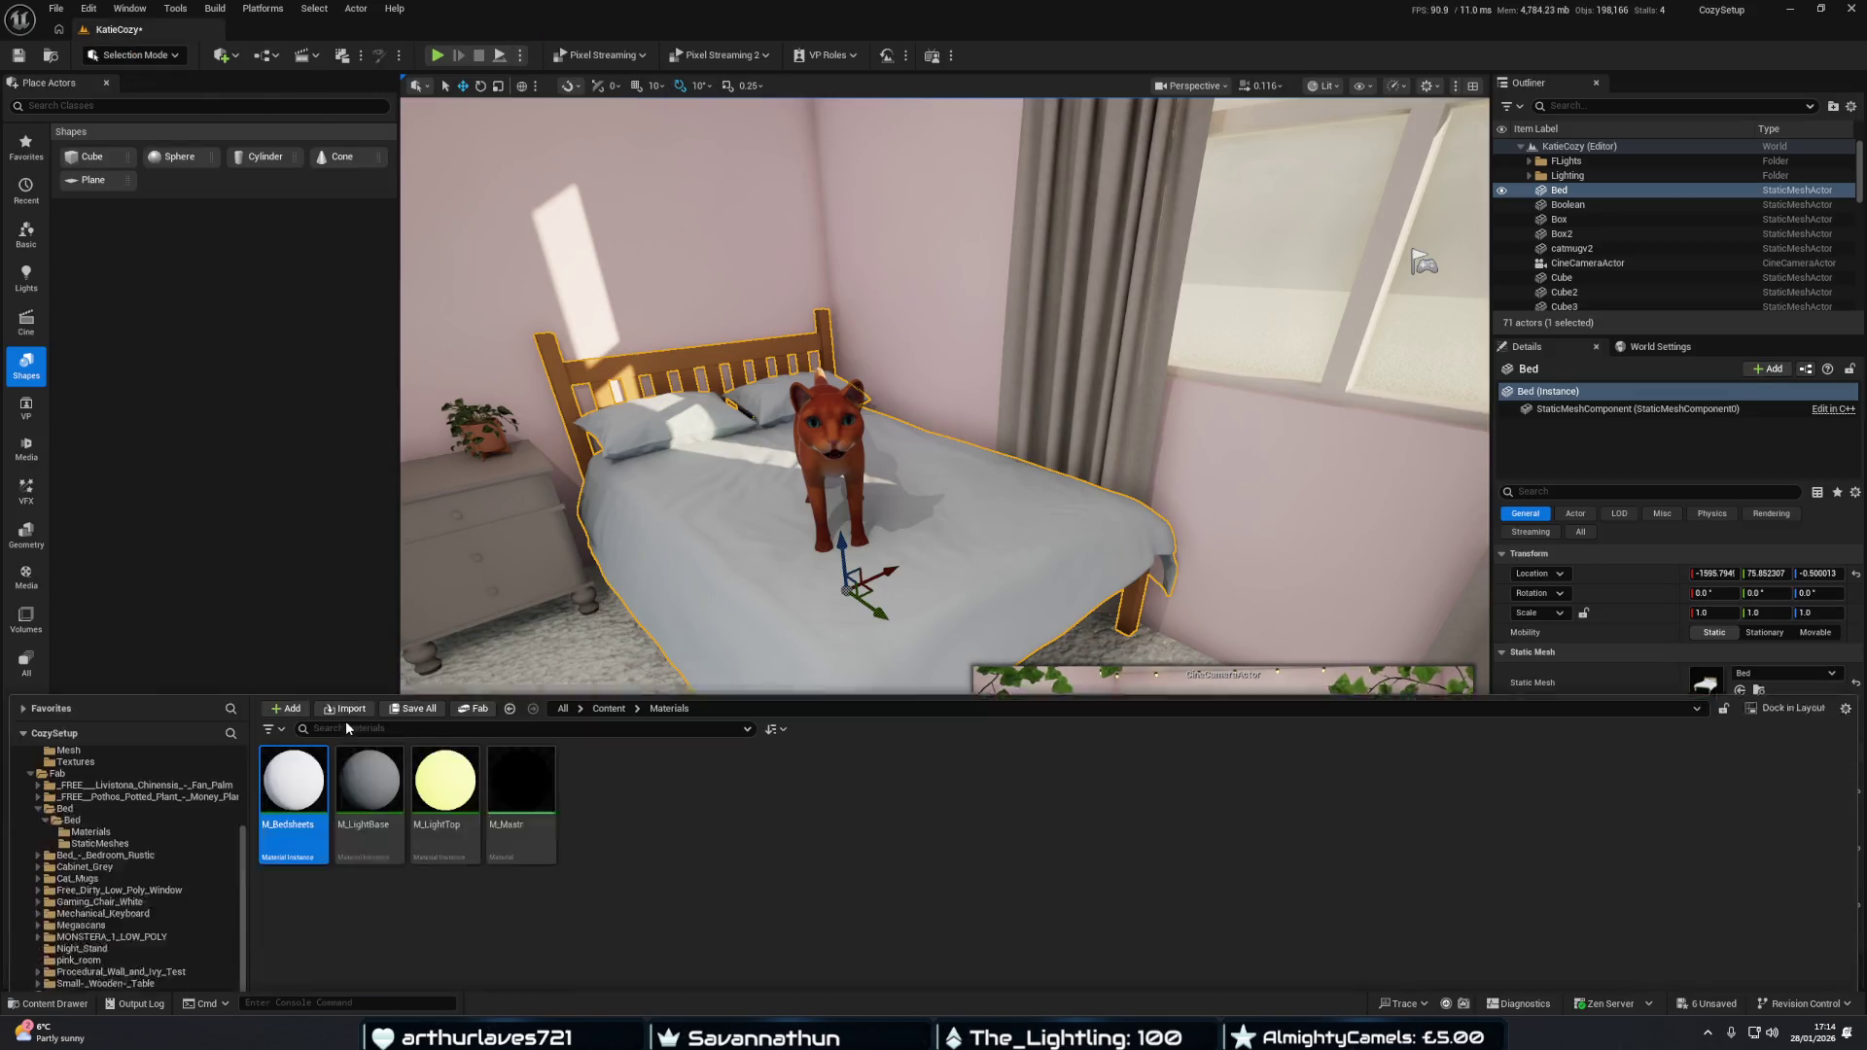
Reopen M_Bedsheets from the Content Drawer and return to the KatieCozy level.
key(ctrl+space)
double_click(316, 698)
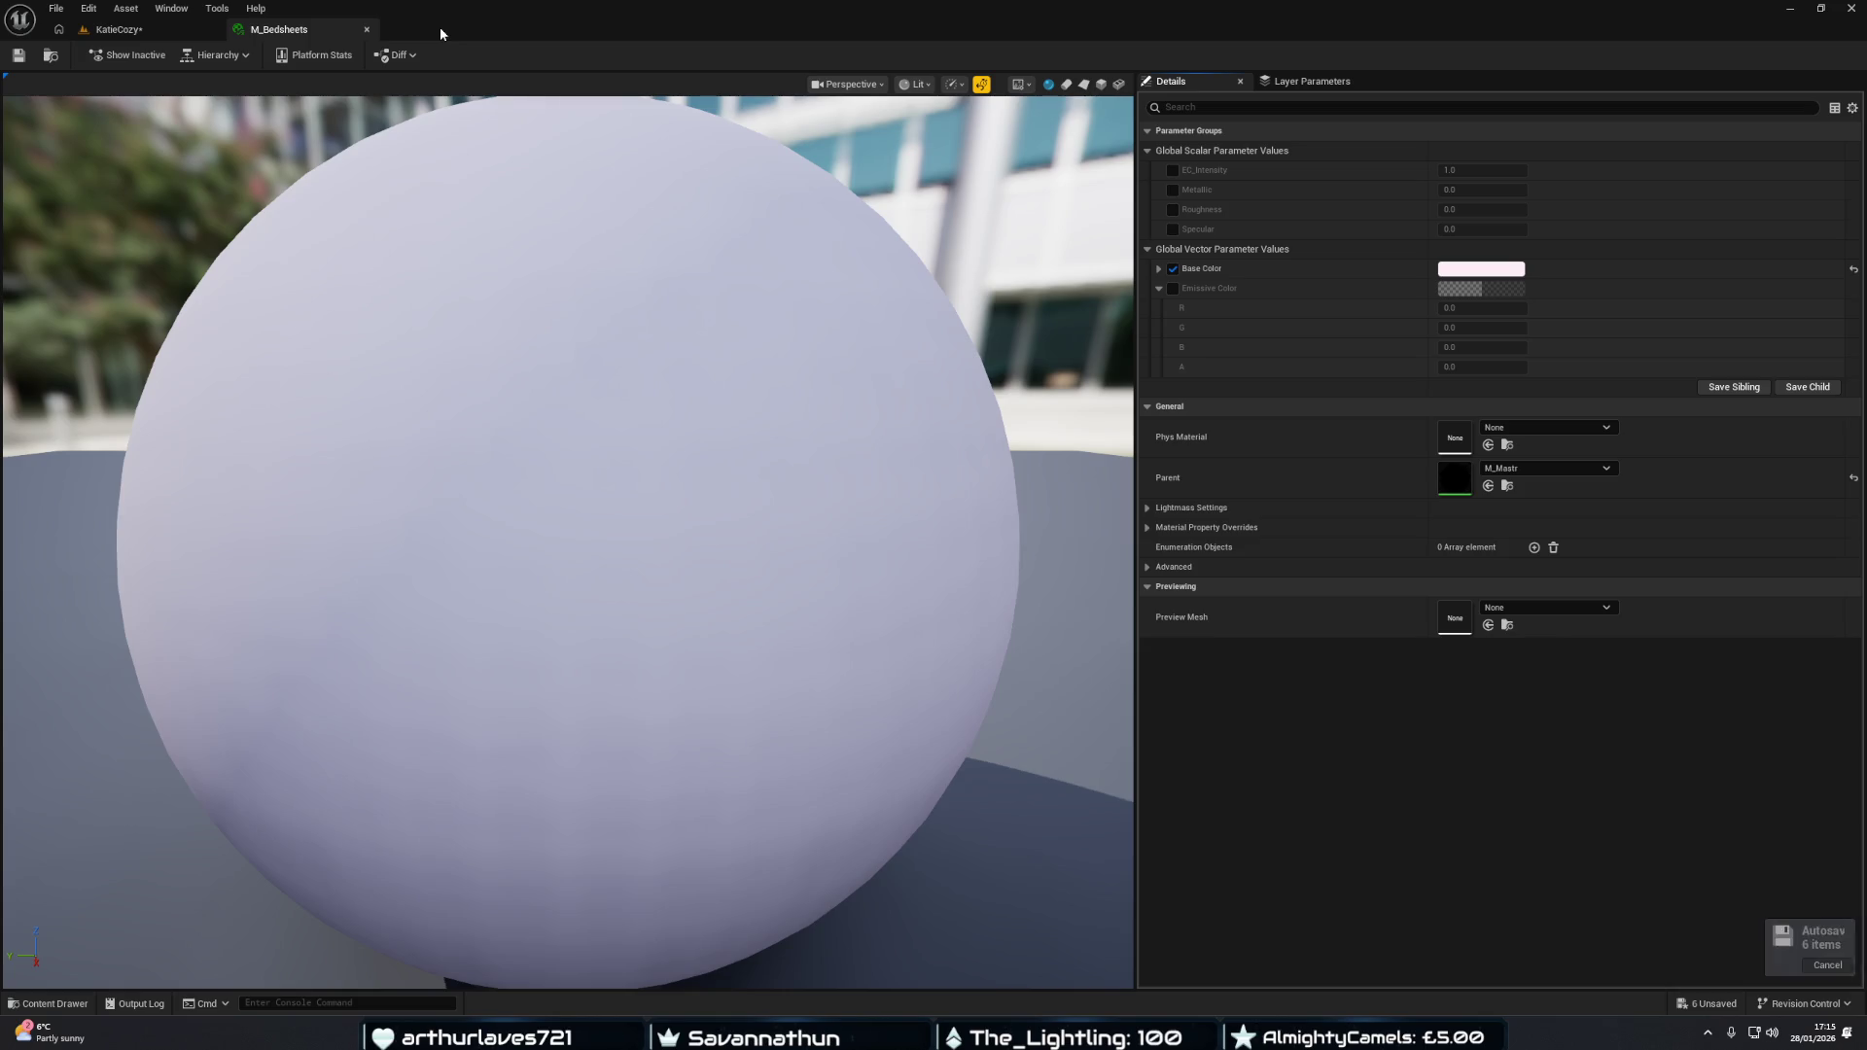
click(119, 29)
key(ctrl+space)
Open M_Mastr, move the Base Color node up, and add then remove a Static Bool node.
double_click(523, 688)
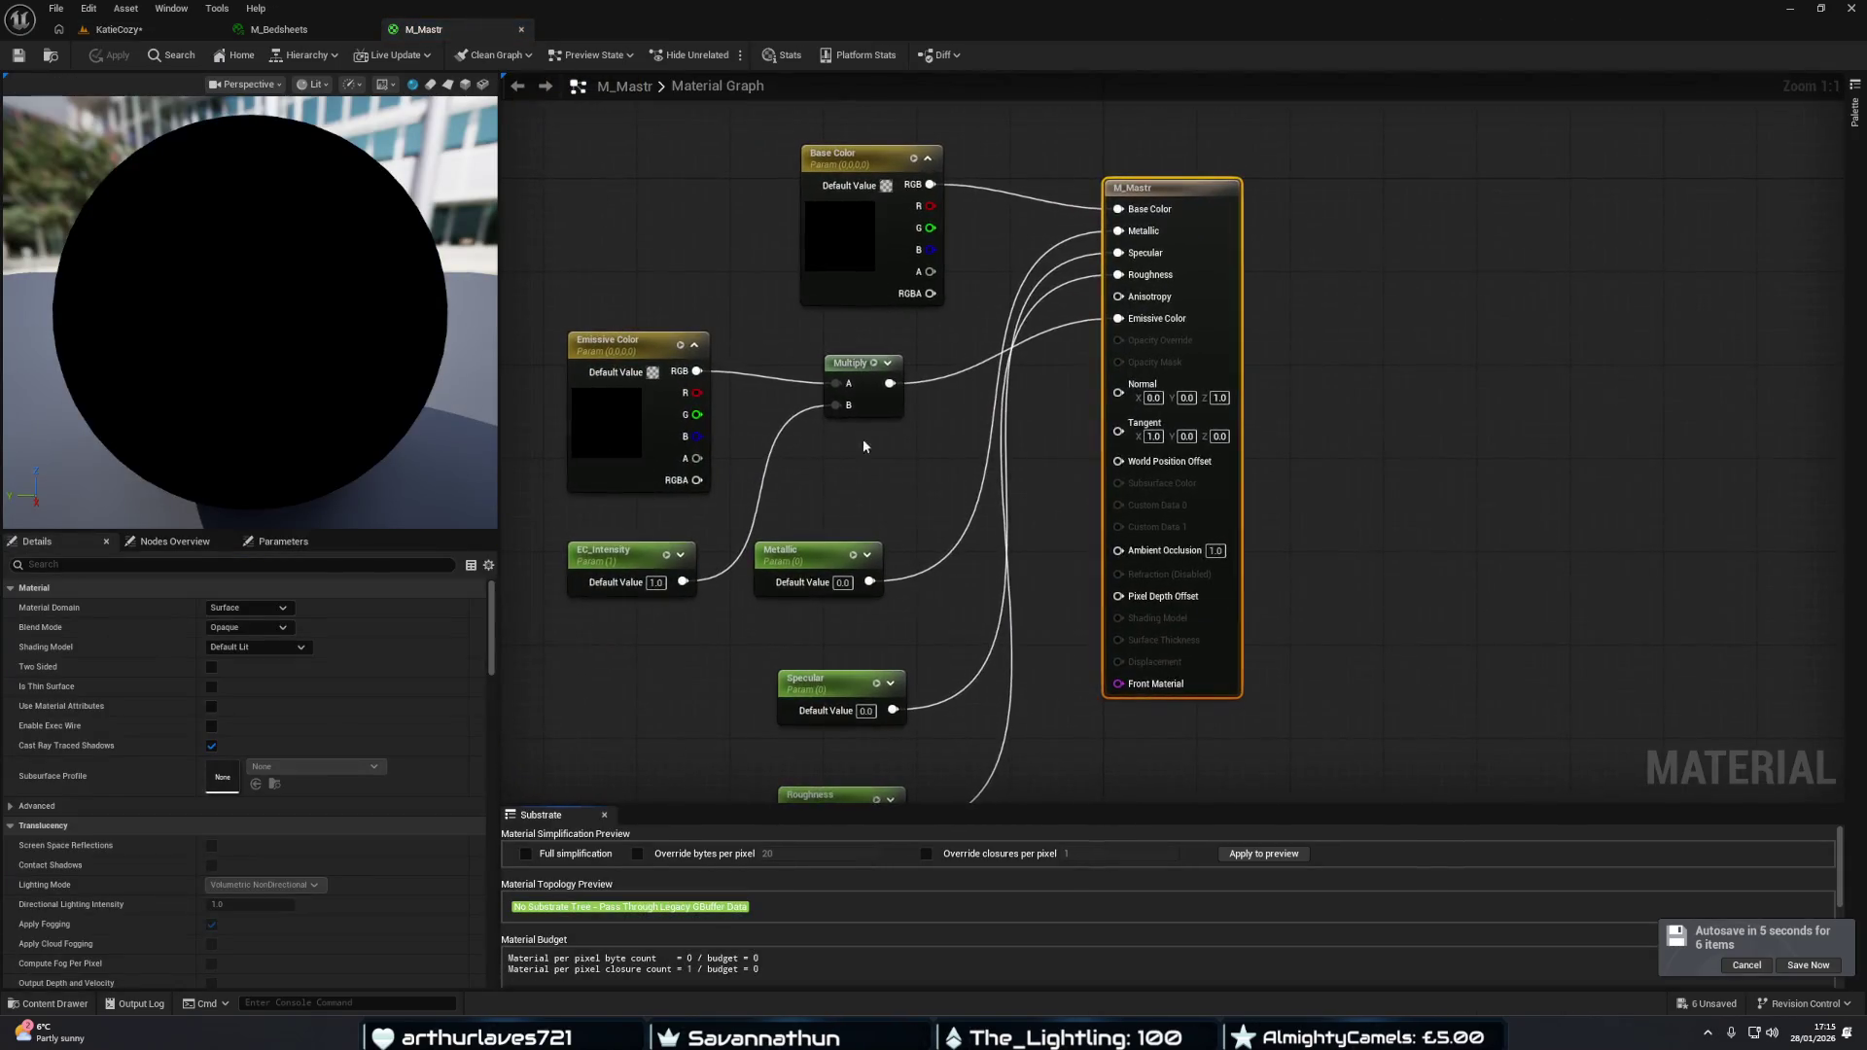
drag(914, 301, 617, 208)
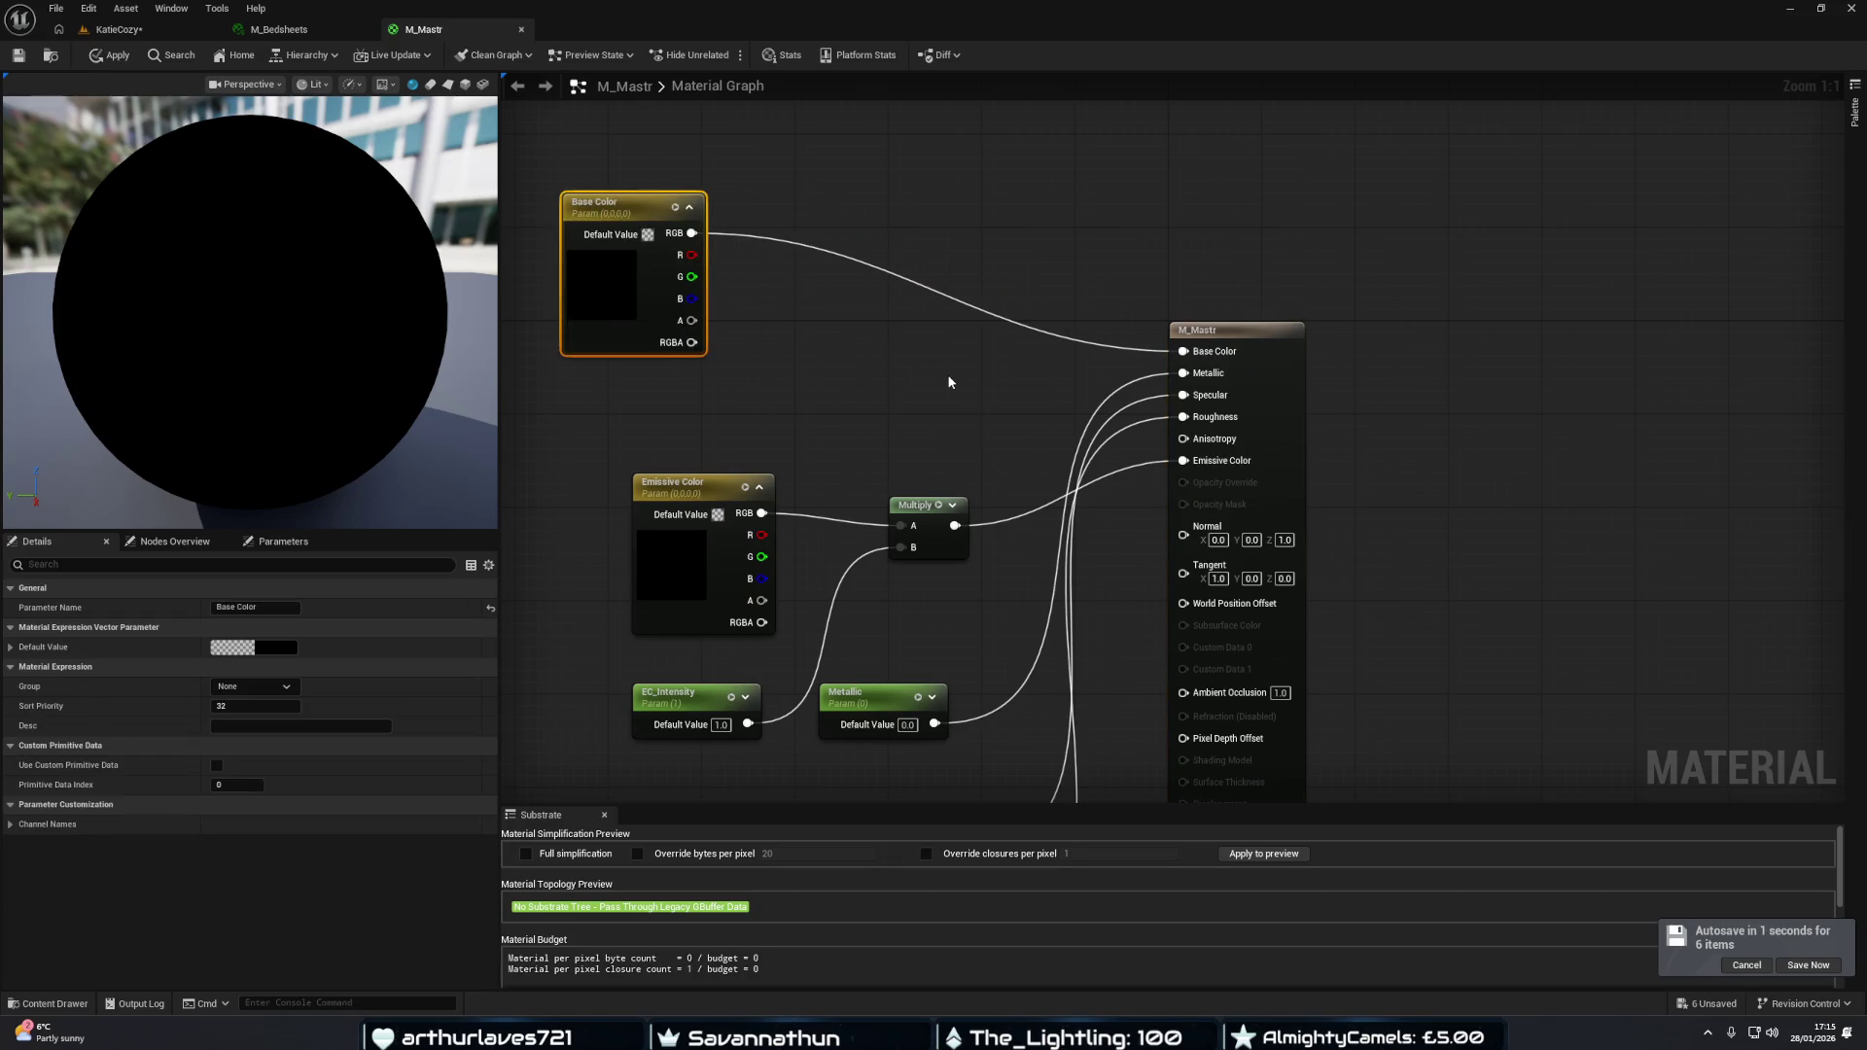
right_click(878, 363)
text(bool)
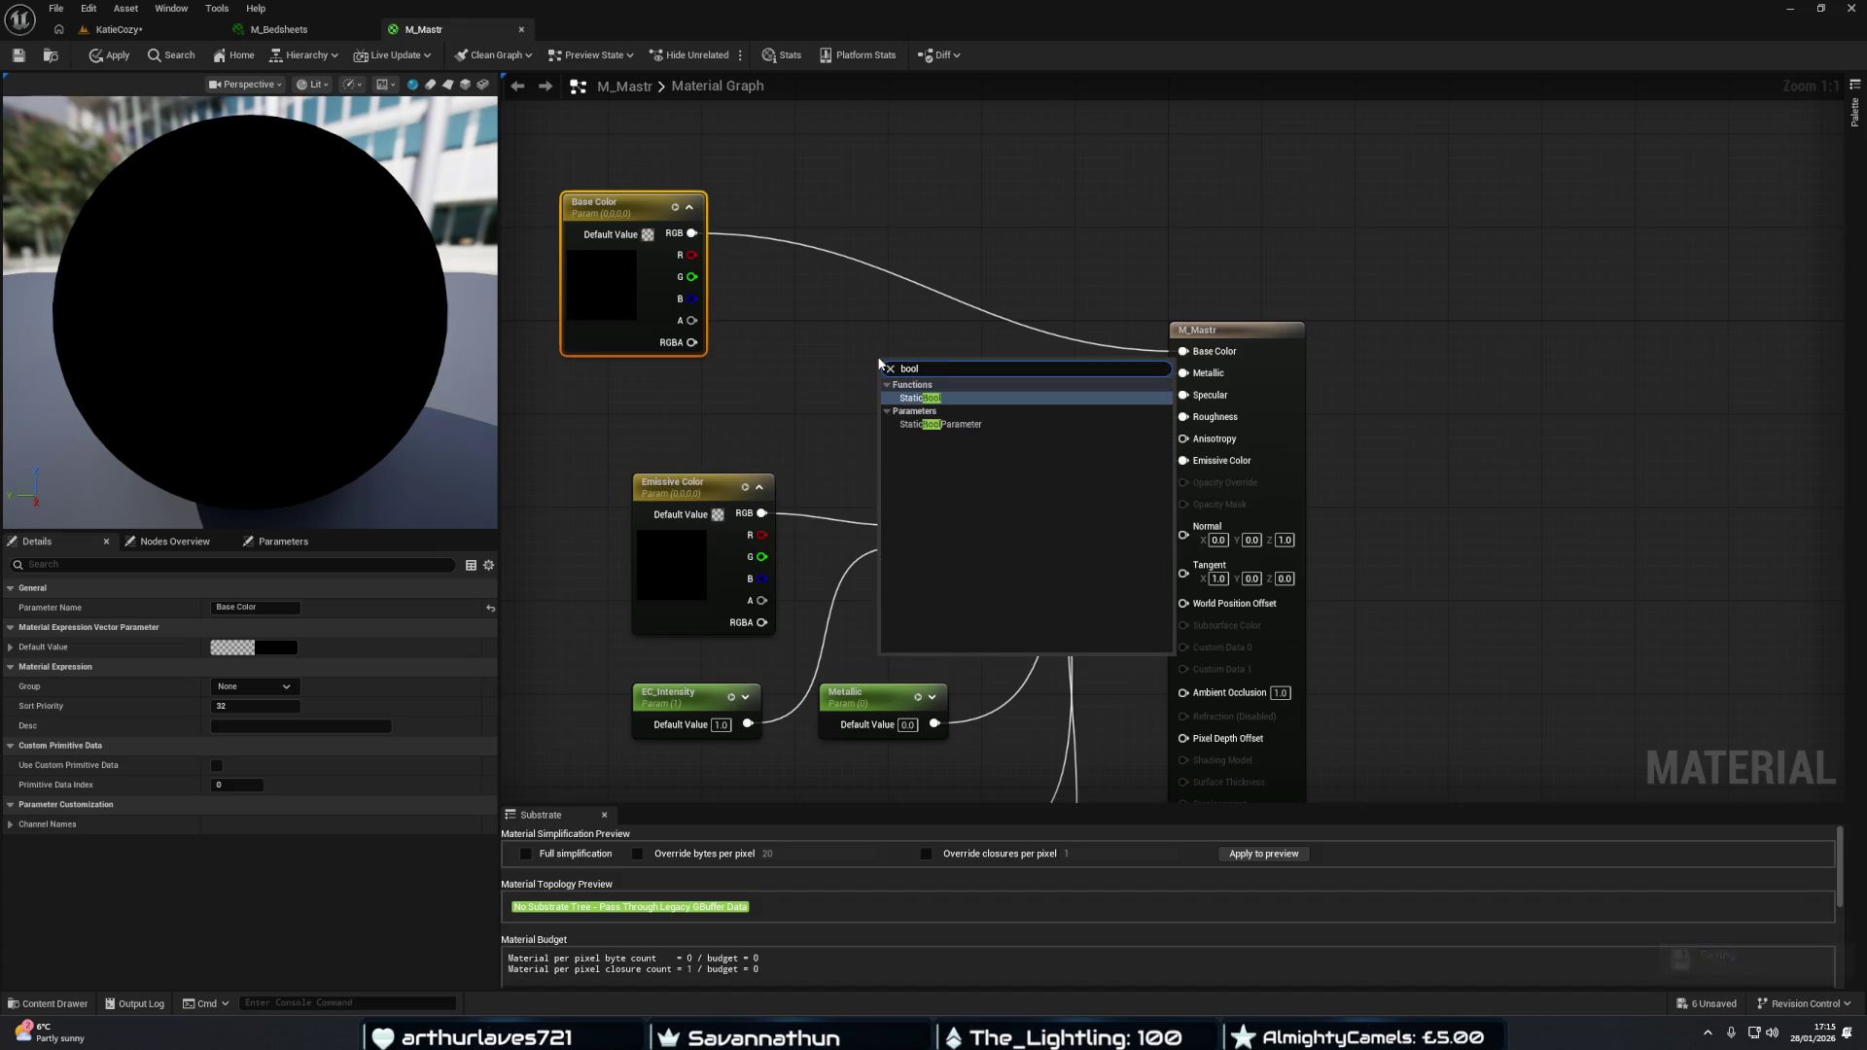
key(Return)
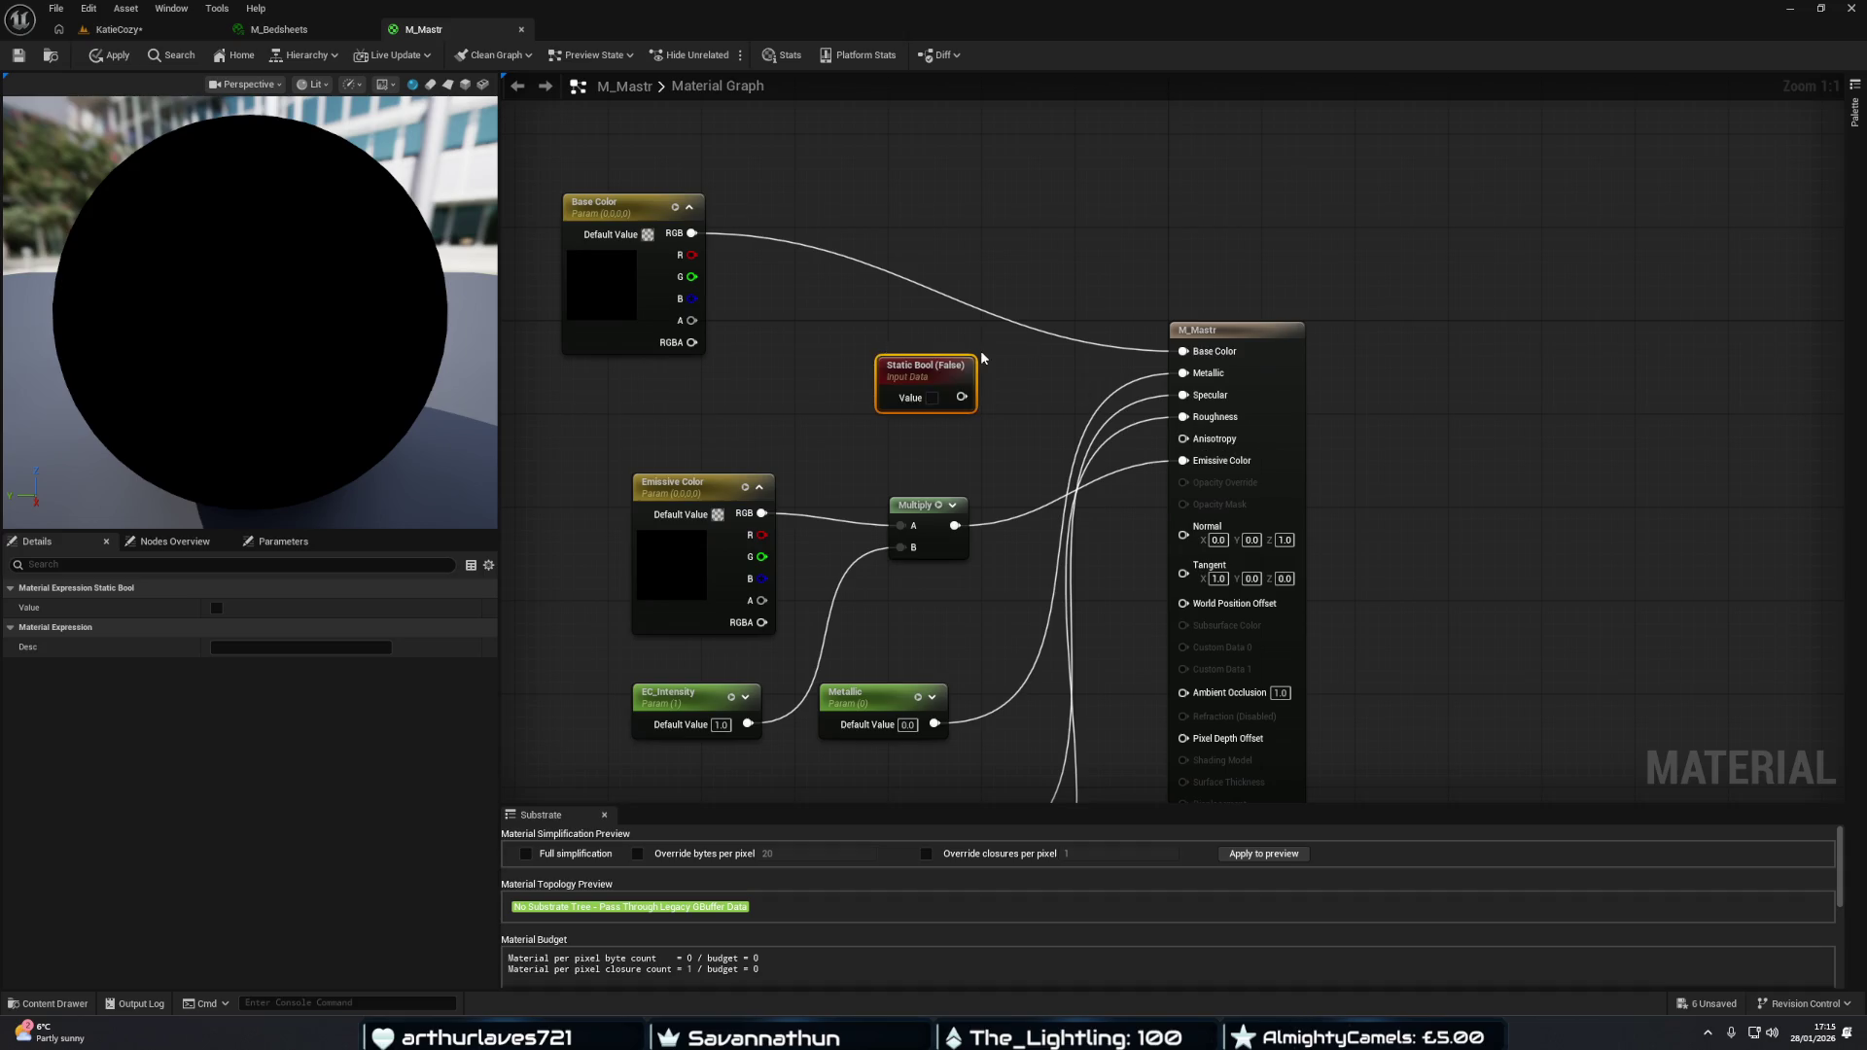
drag(925, 377, 913, 366)
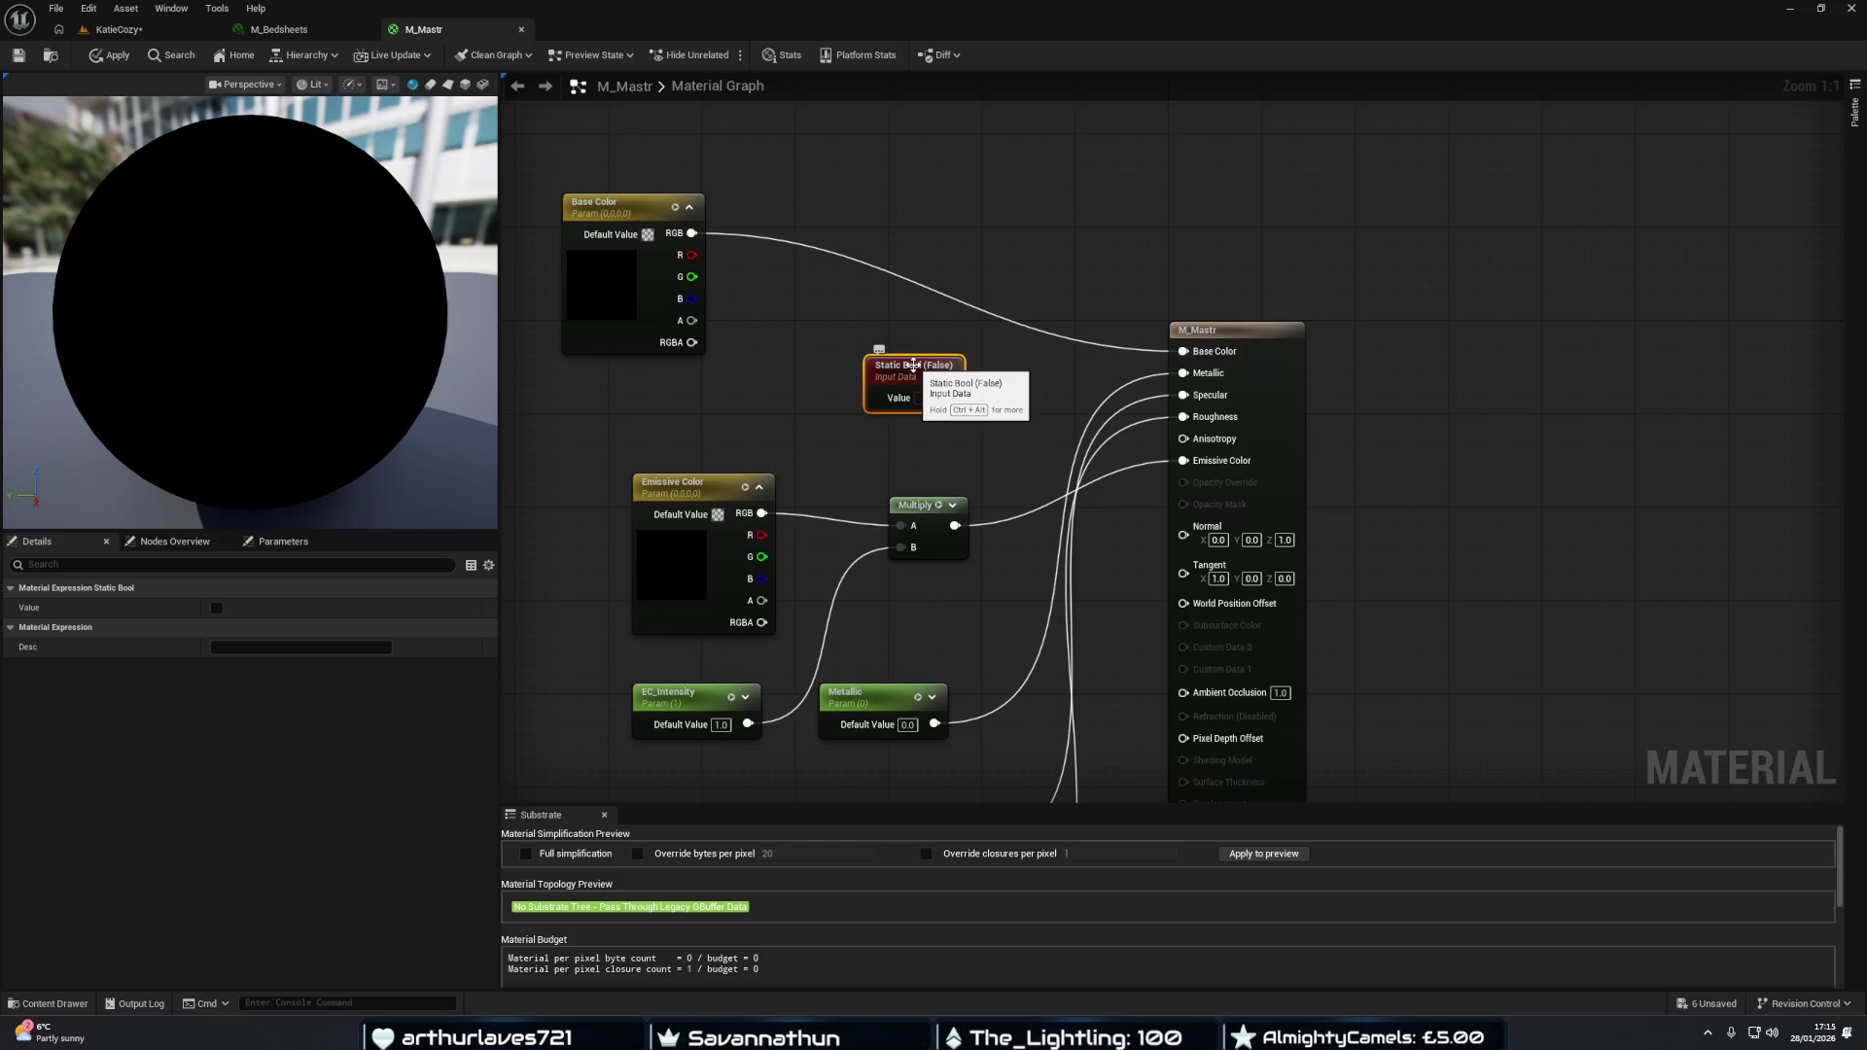
key(Delete)
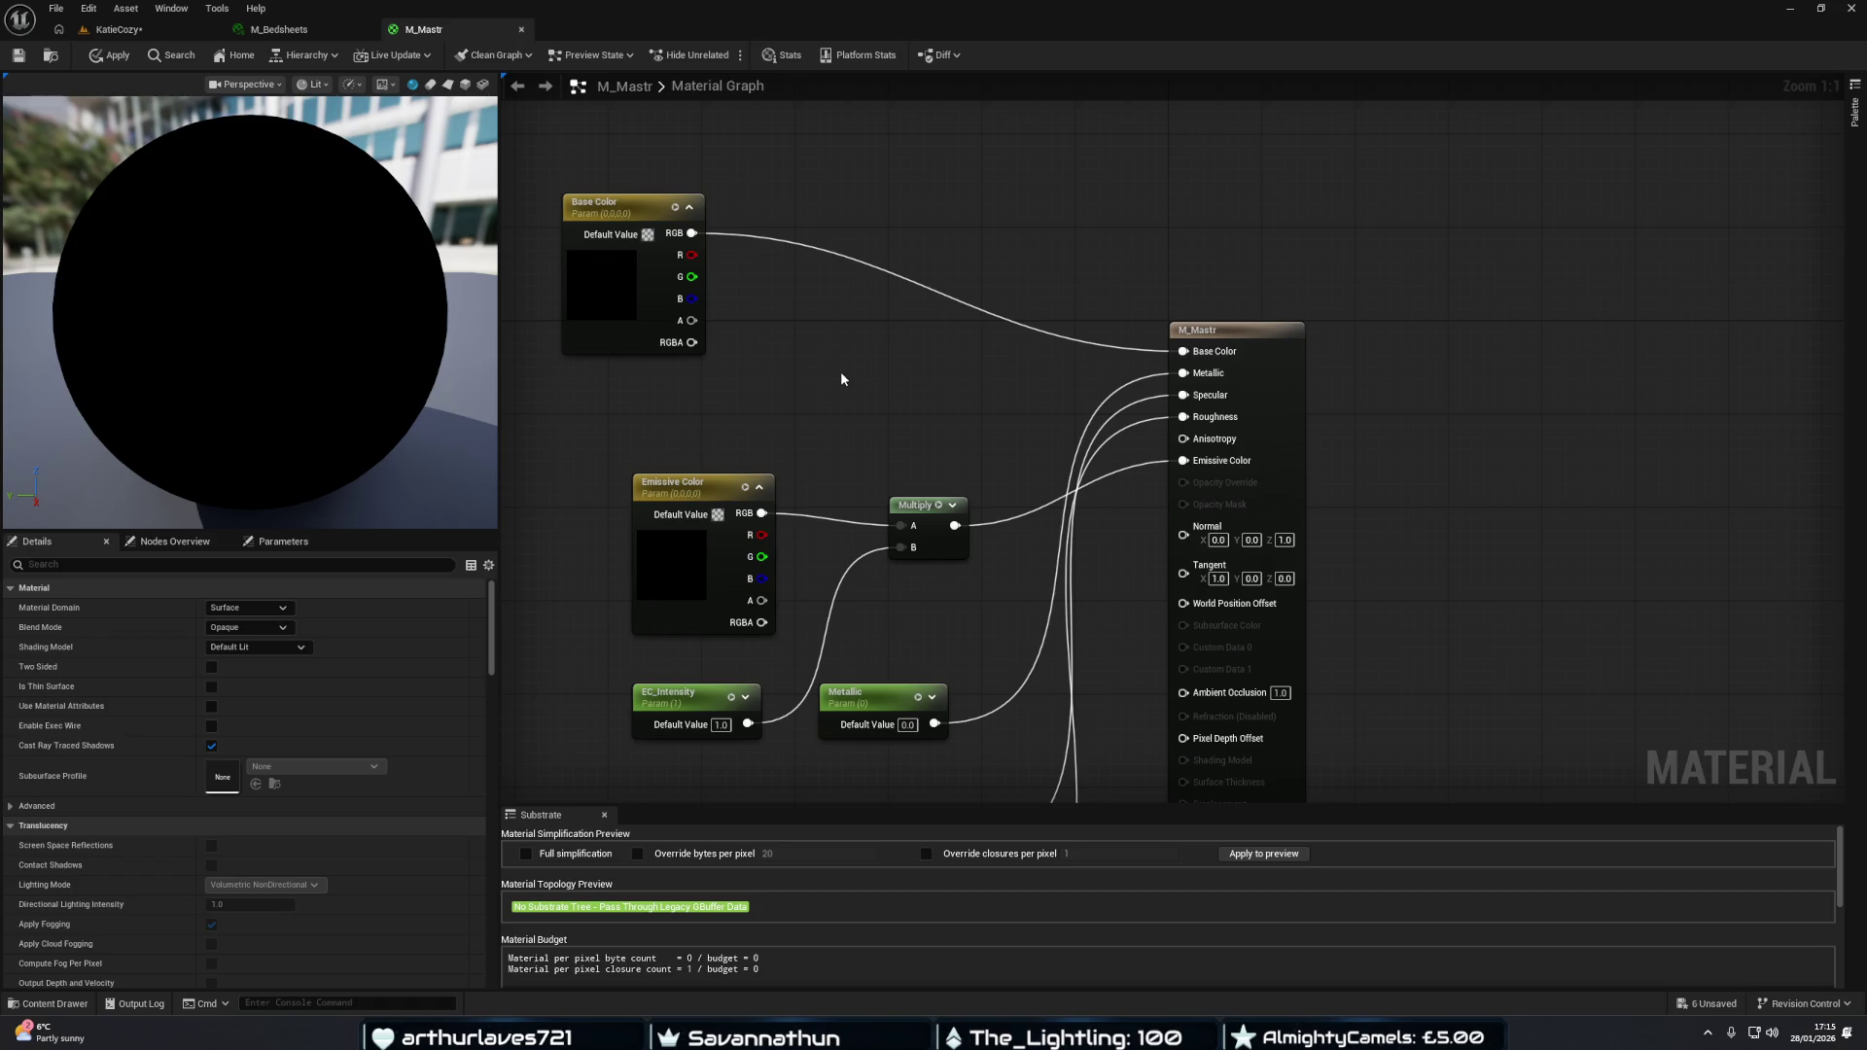
Move the Base Color node further up and right, then bring up the Content Drawer.
drag(644, 207, 771, 160)
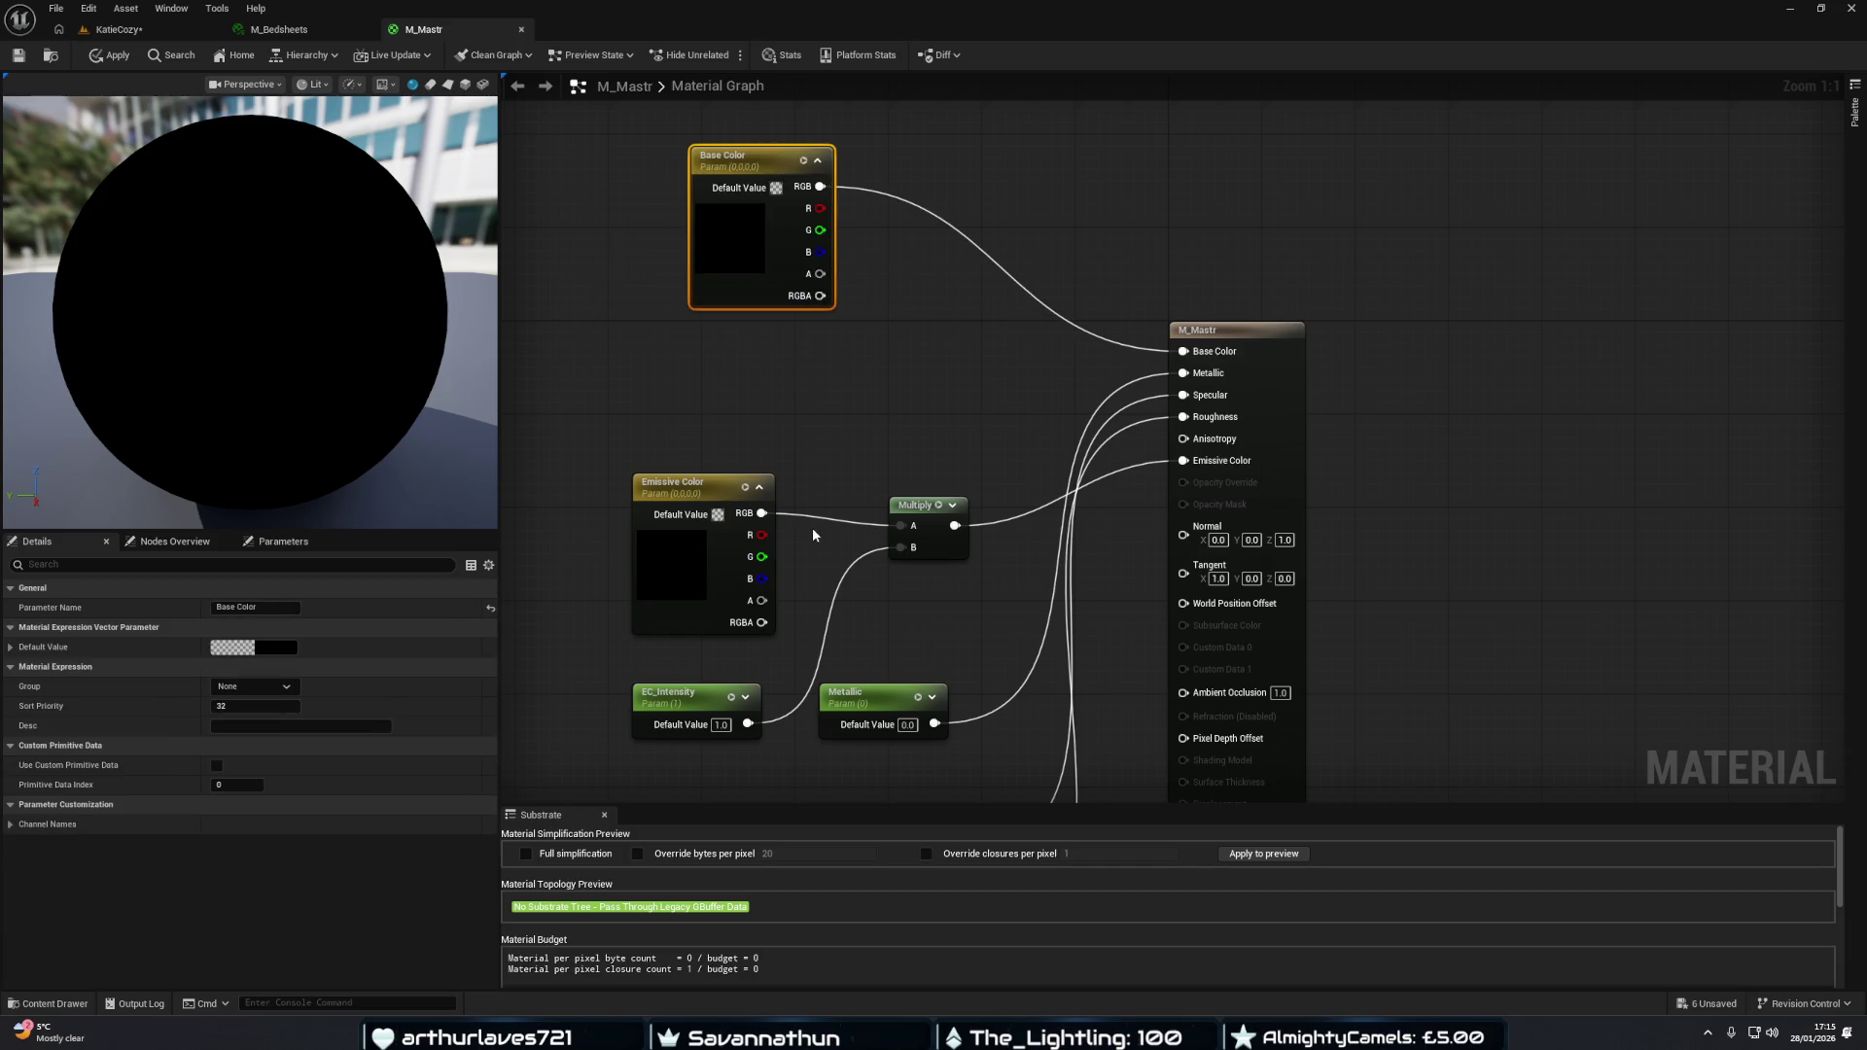
key(ctrl+space)
click(357, 903)
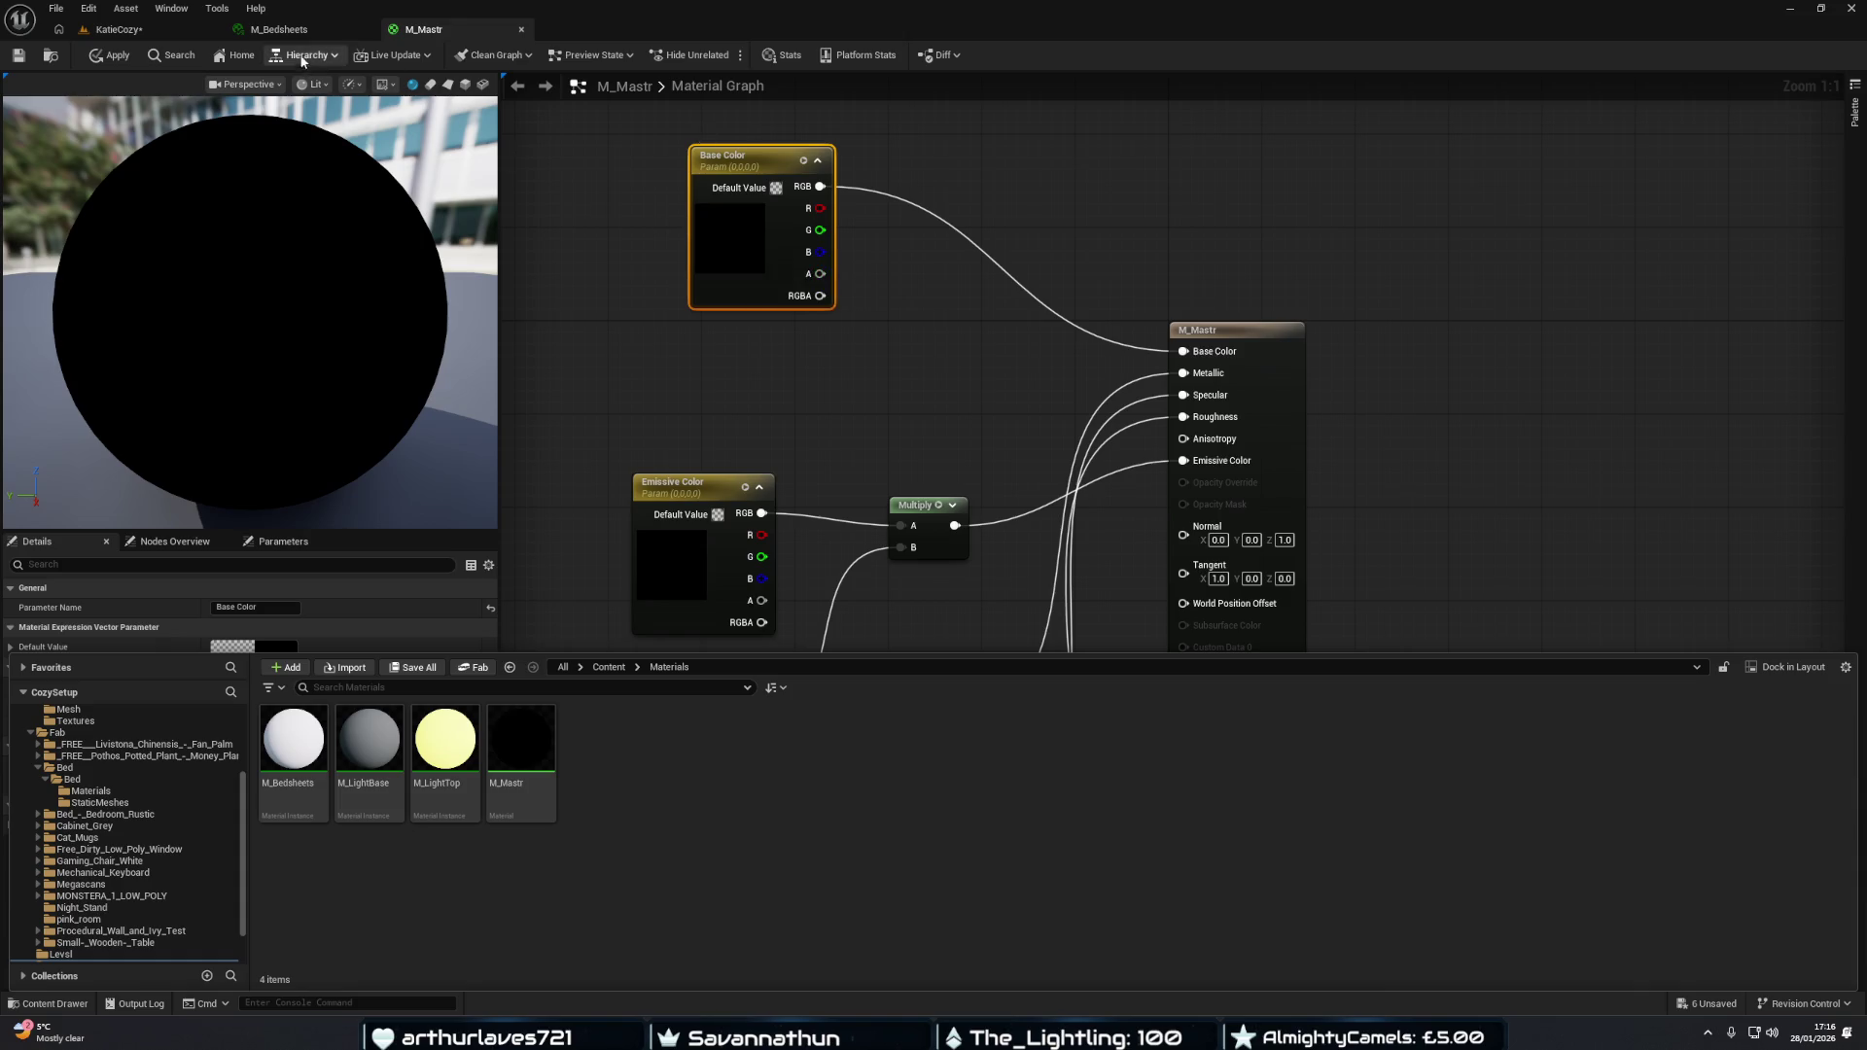
Add the T_FFT_26 floral fabric texture from the 1024_1024 folder as a Texture Sample in M_Mastr.
click(279, 29)
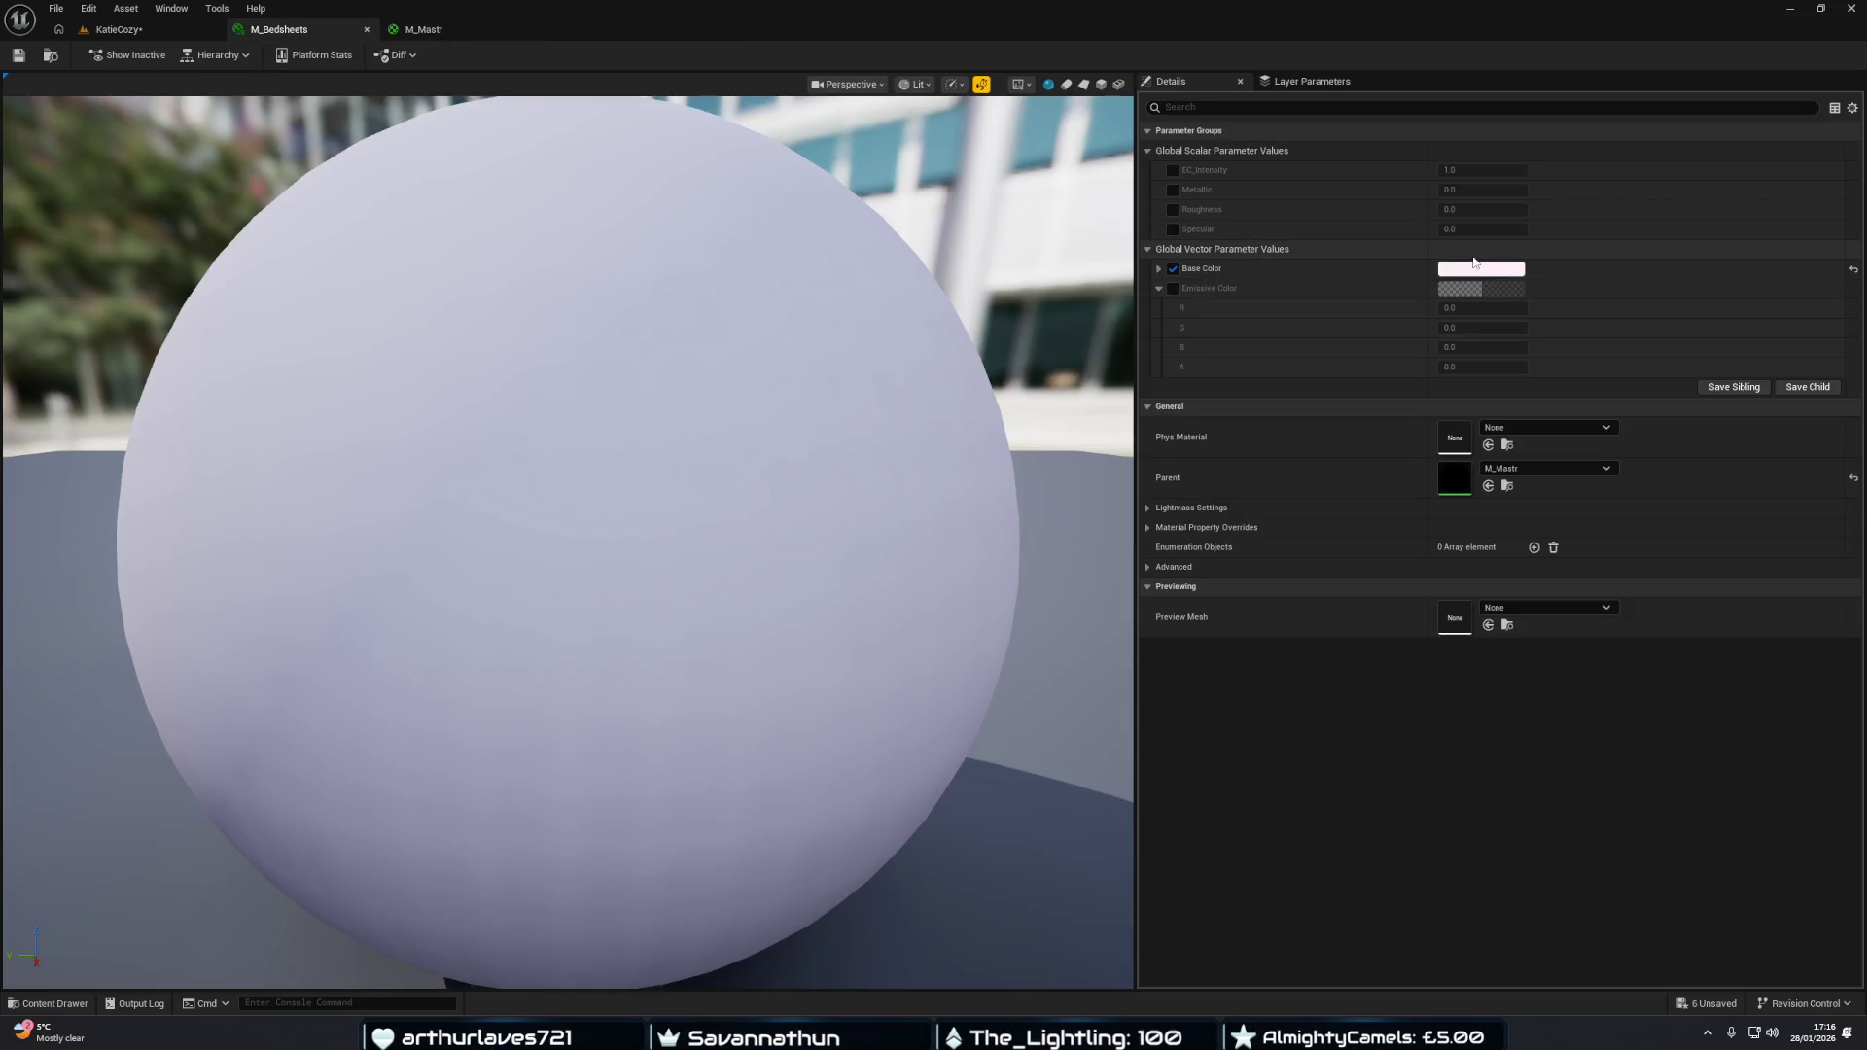
click(421, 32)
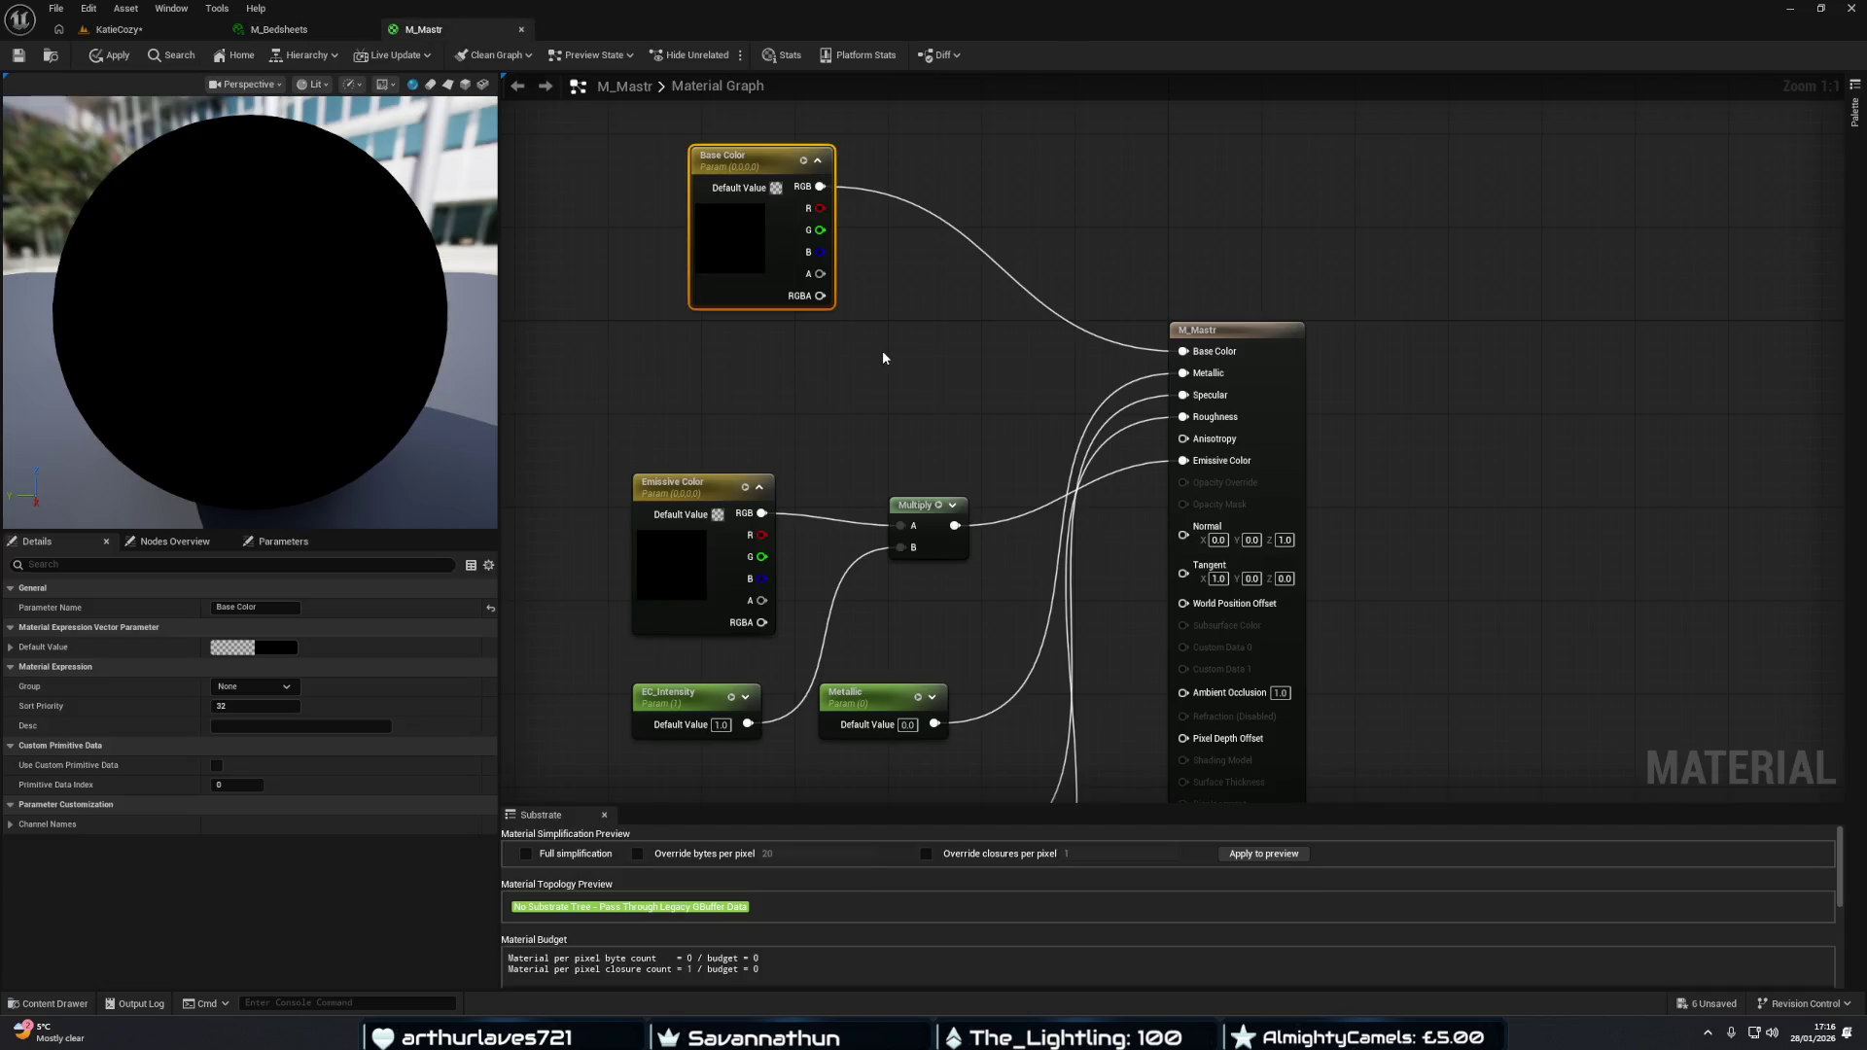
key(ctrl+space)
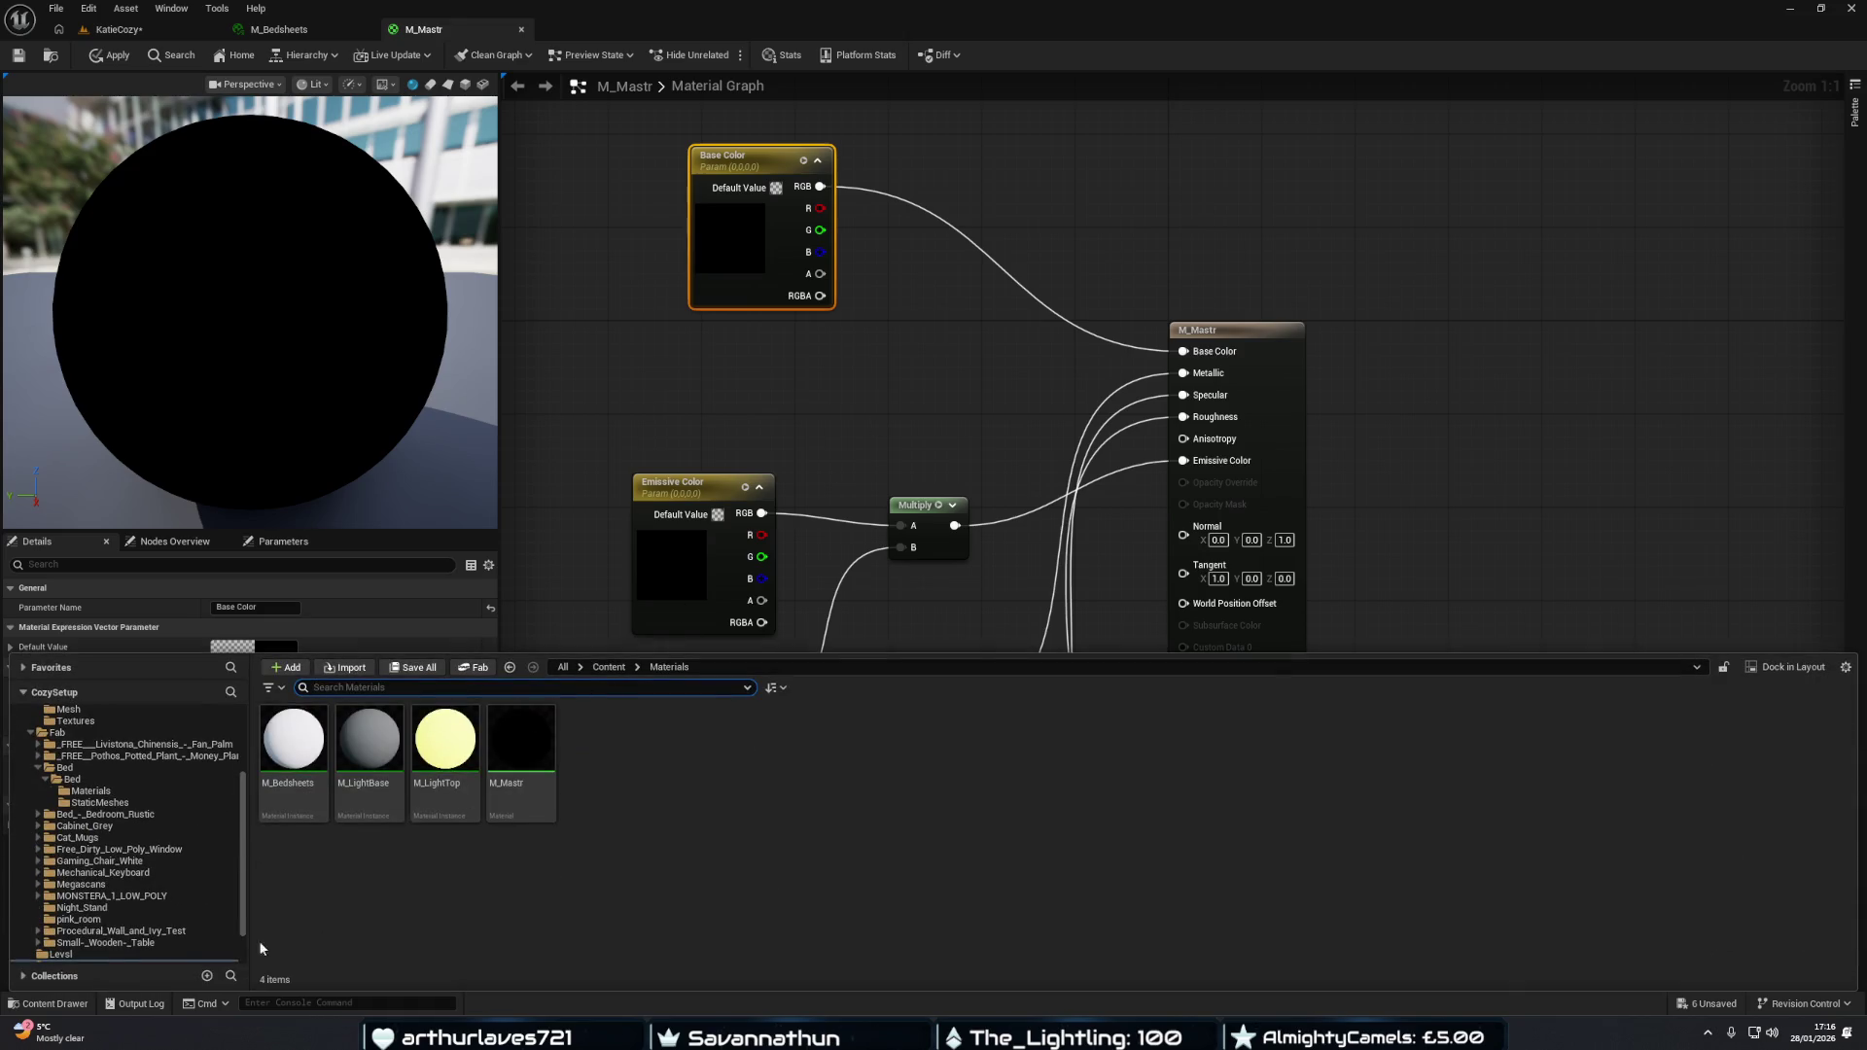
scroll(122, 922, down, 3)
click(87, 932)
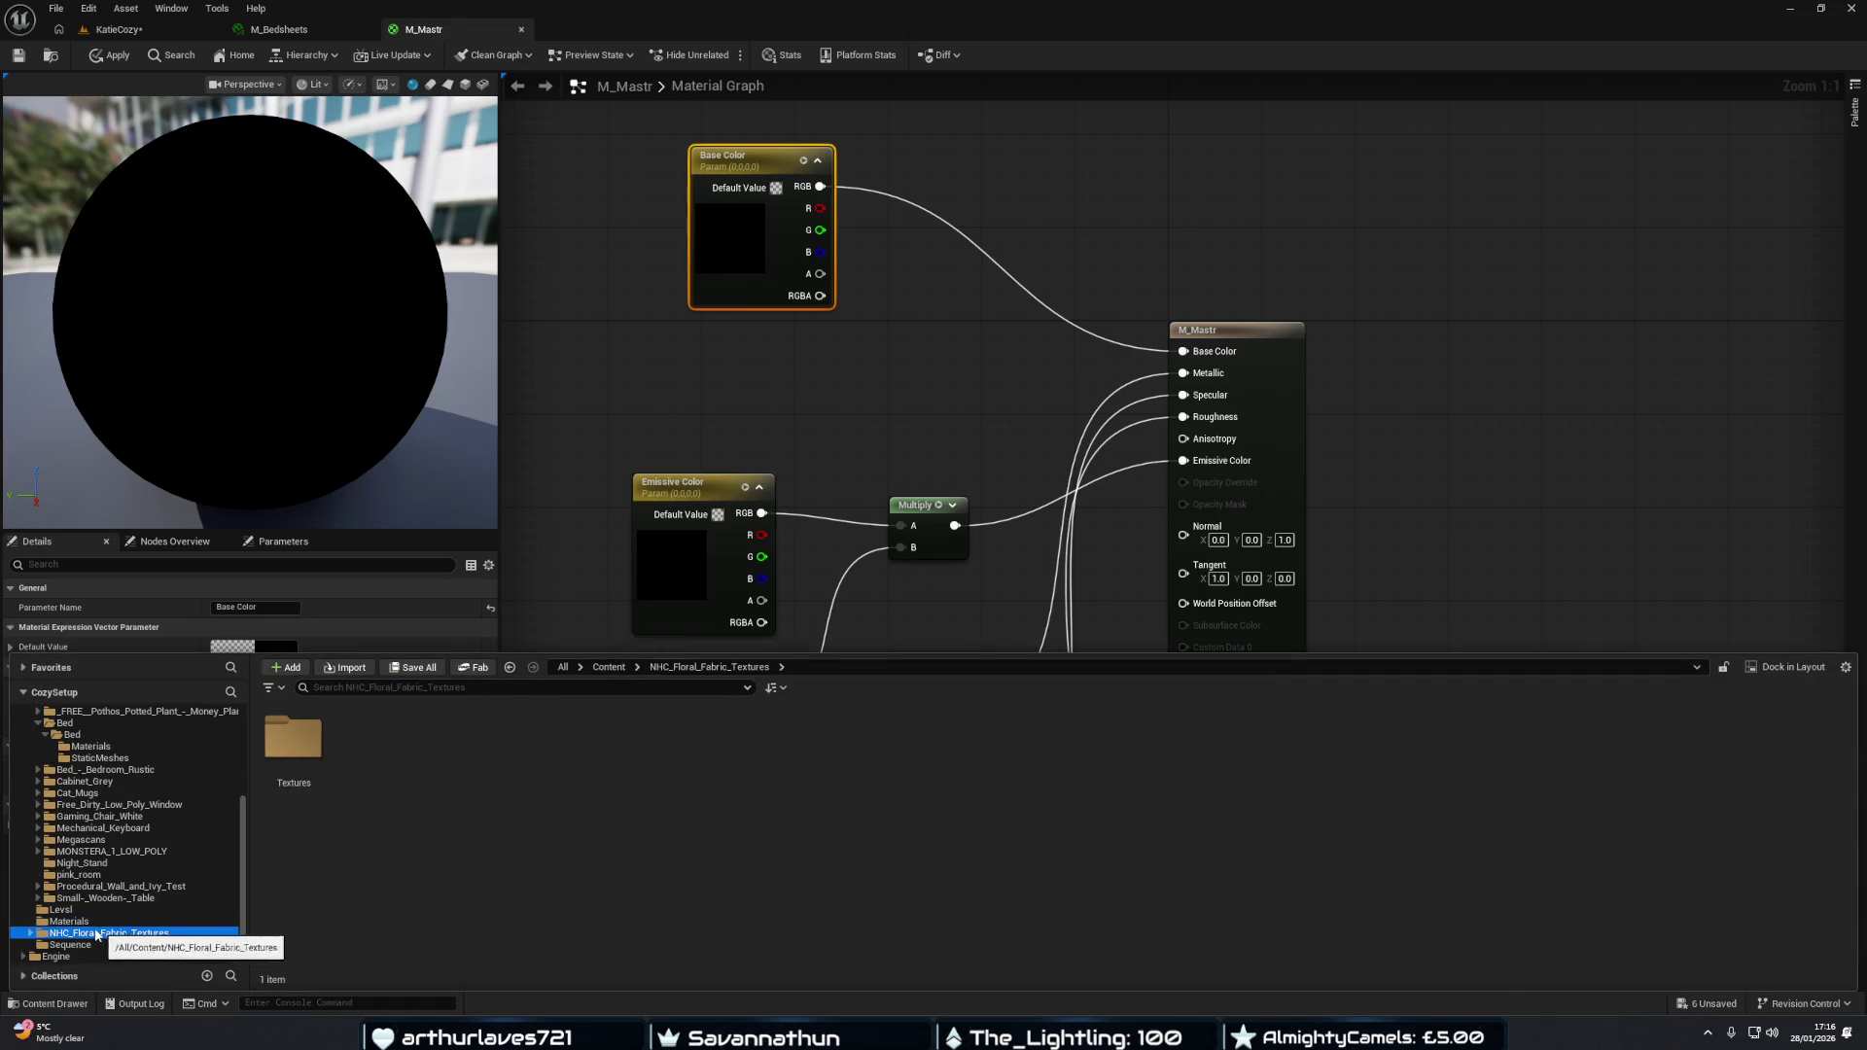
double_click(293, 744)
double_click(293, 744)
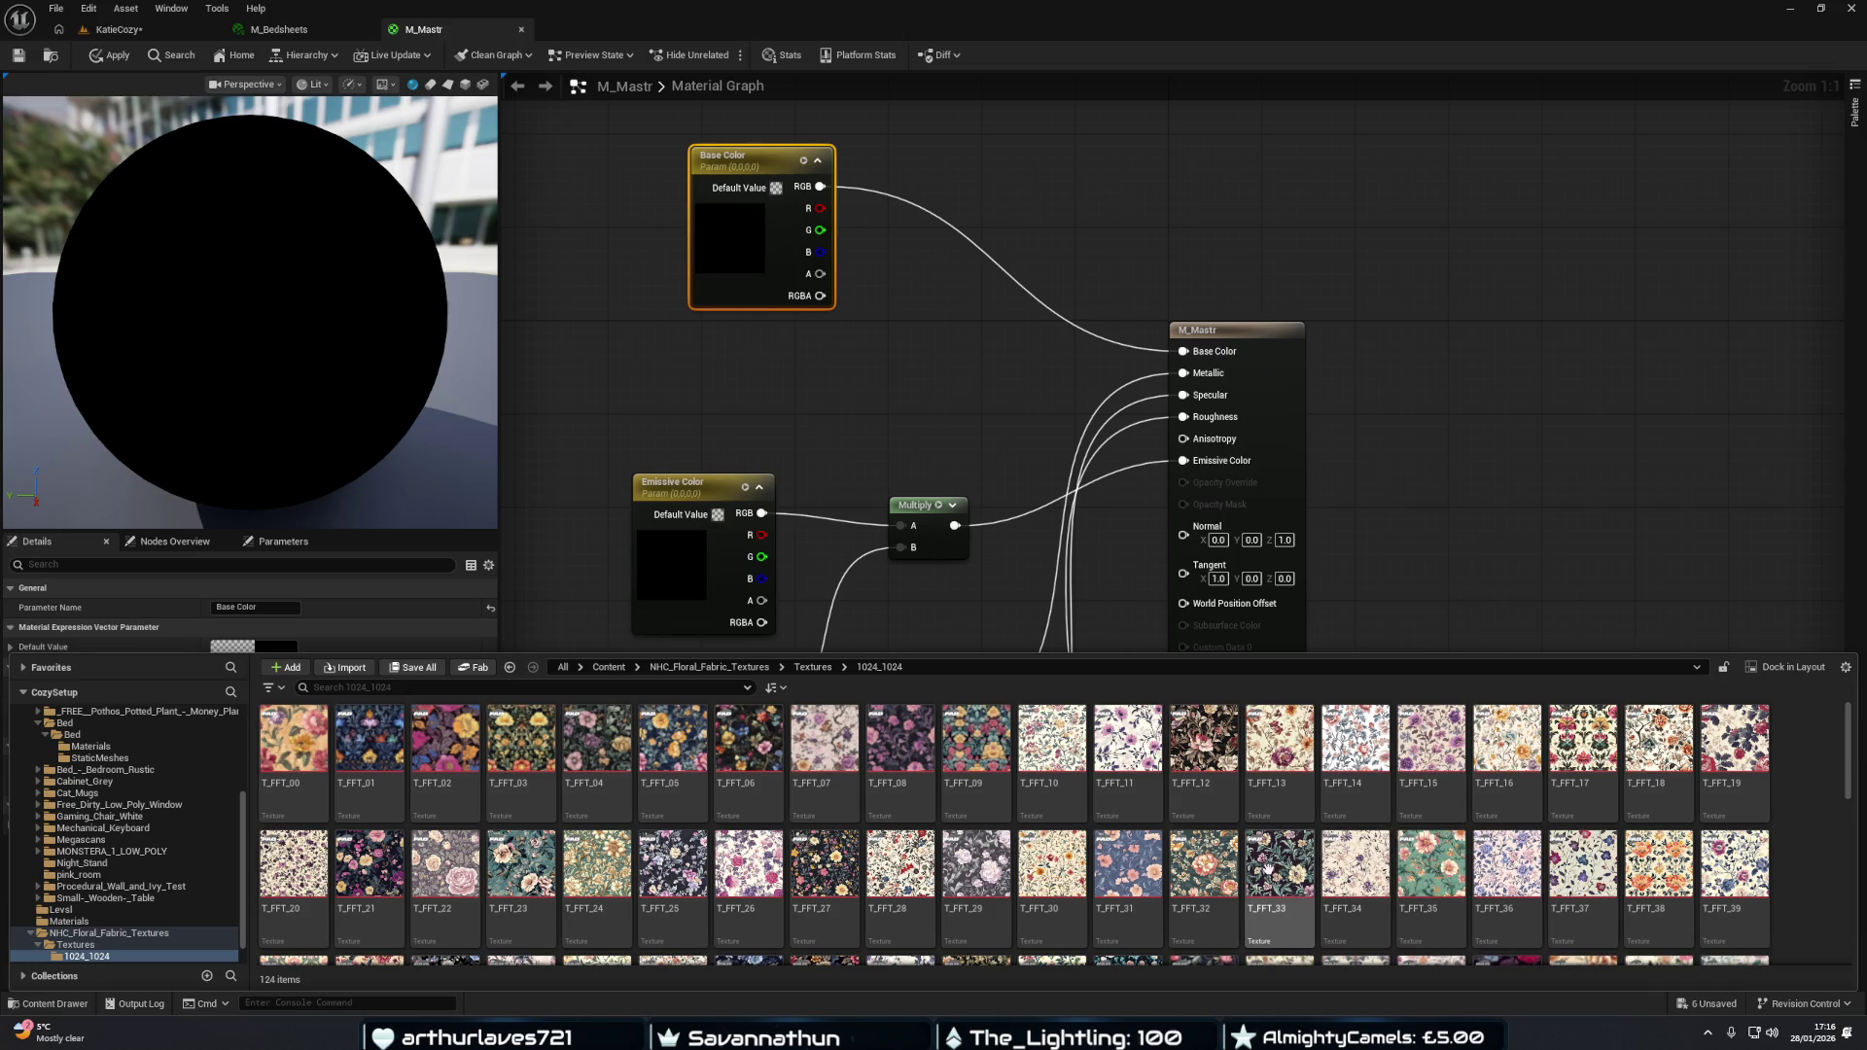
mouse_move(760, 880)
mouse_down()
mouse_move(855, 626)
mouse_move(783, 317)
mouse_move(737, 339)
mouse_up()
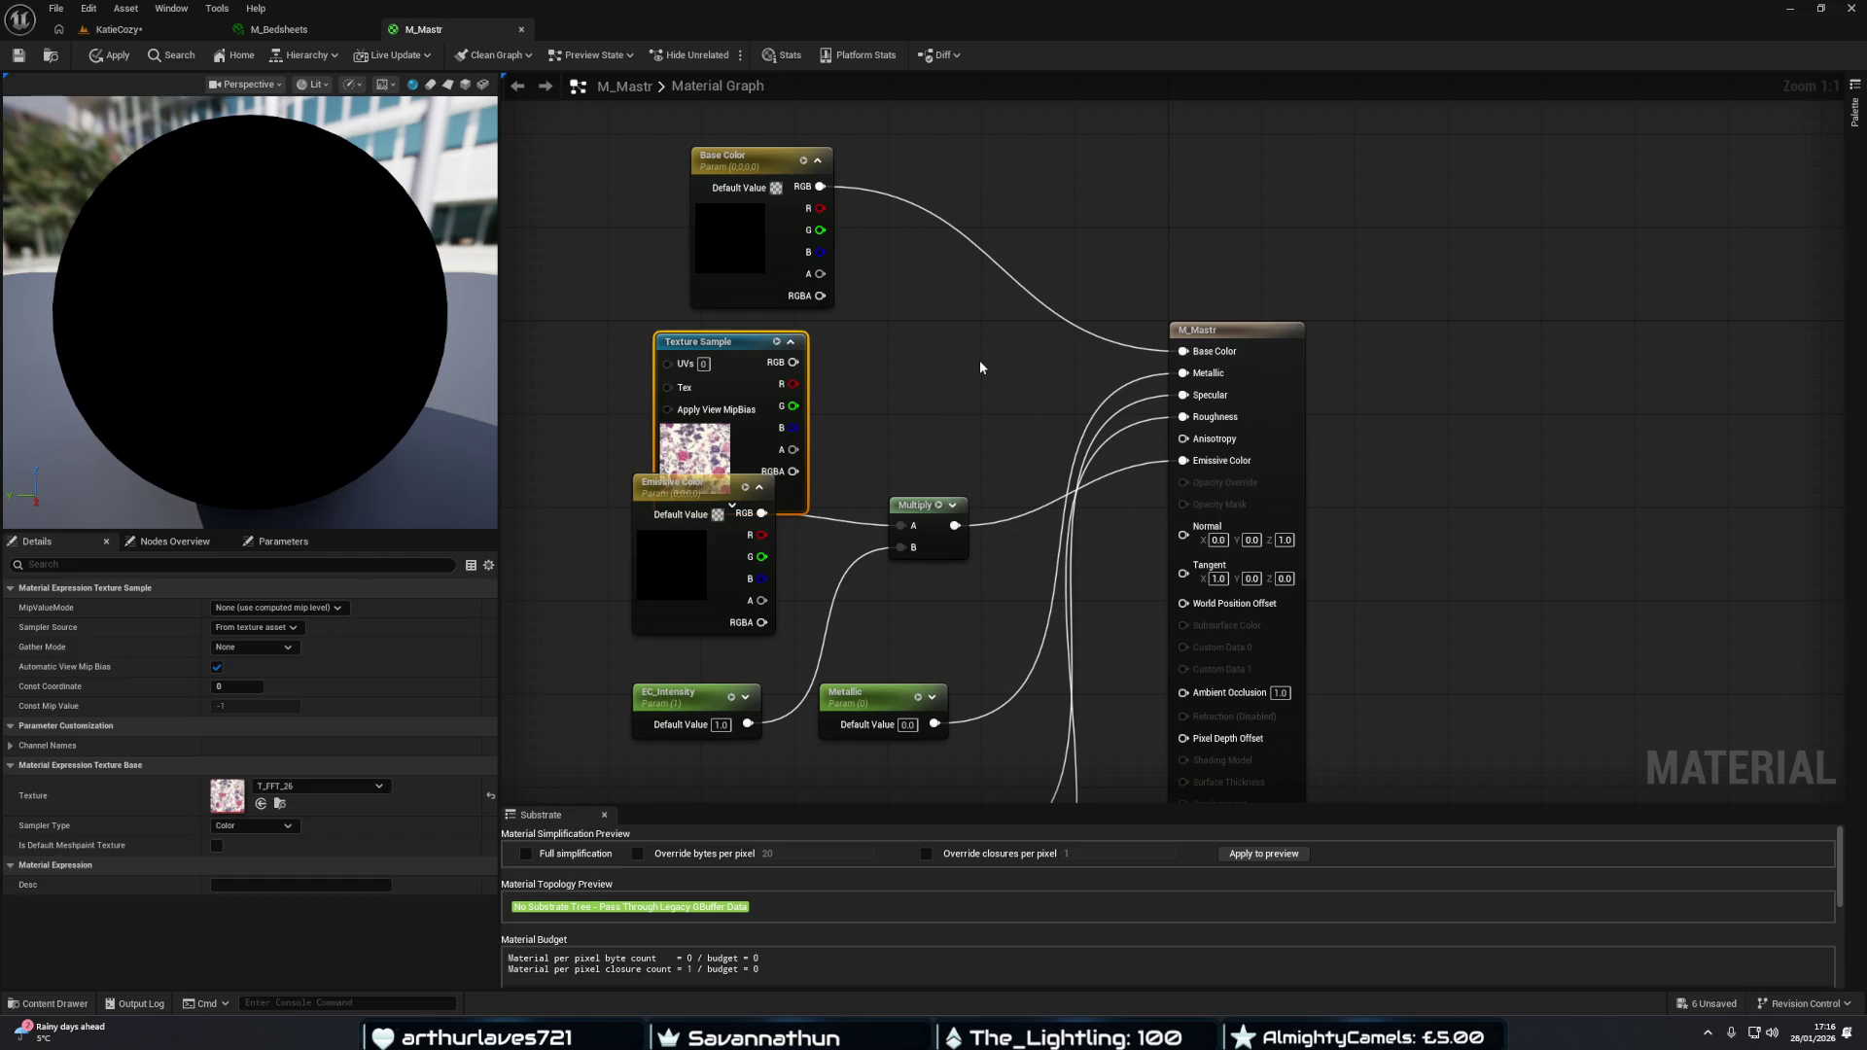
Abandon the 'break' node search and search the graph for 'bool' nodes instead.
right_click(950, 361)
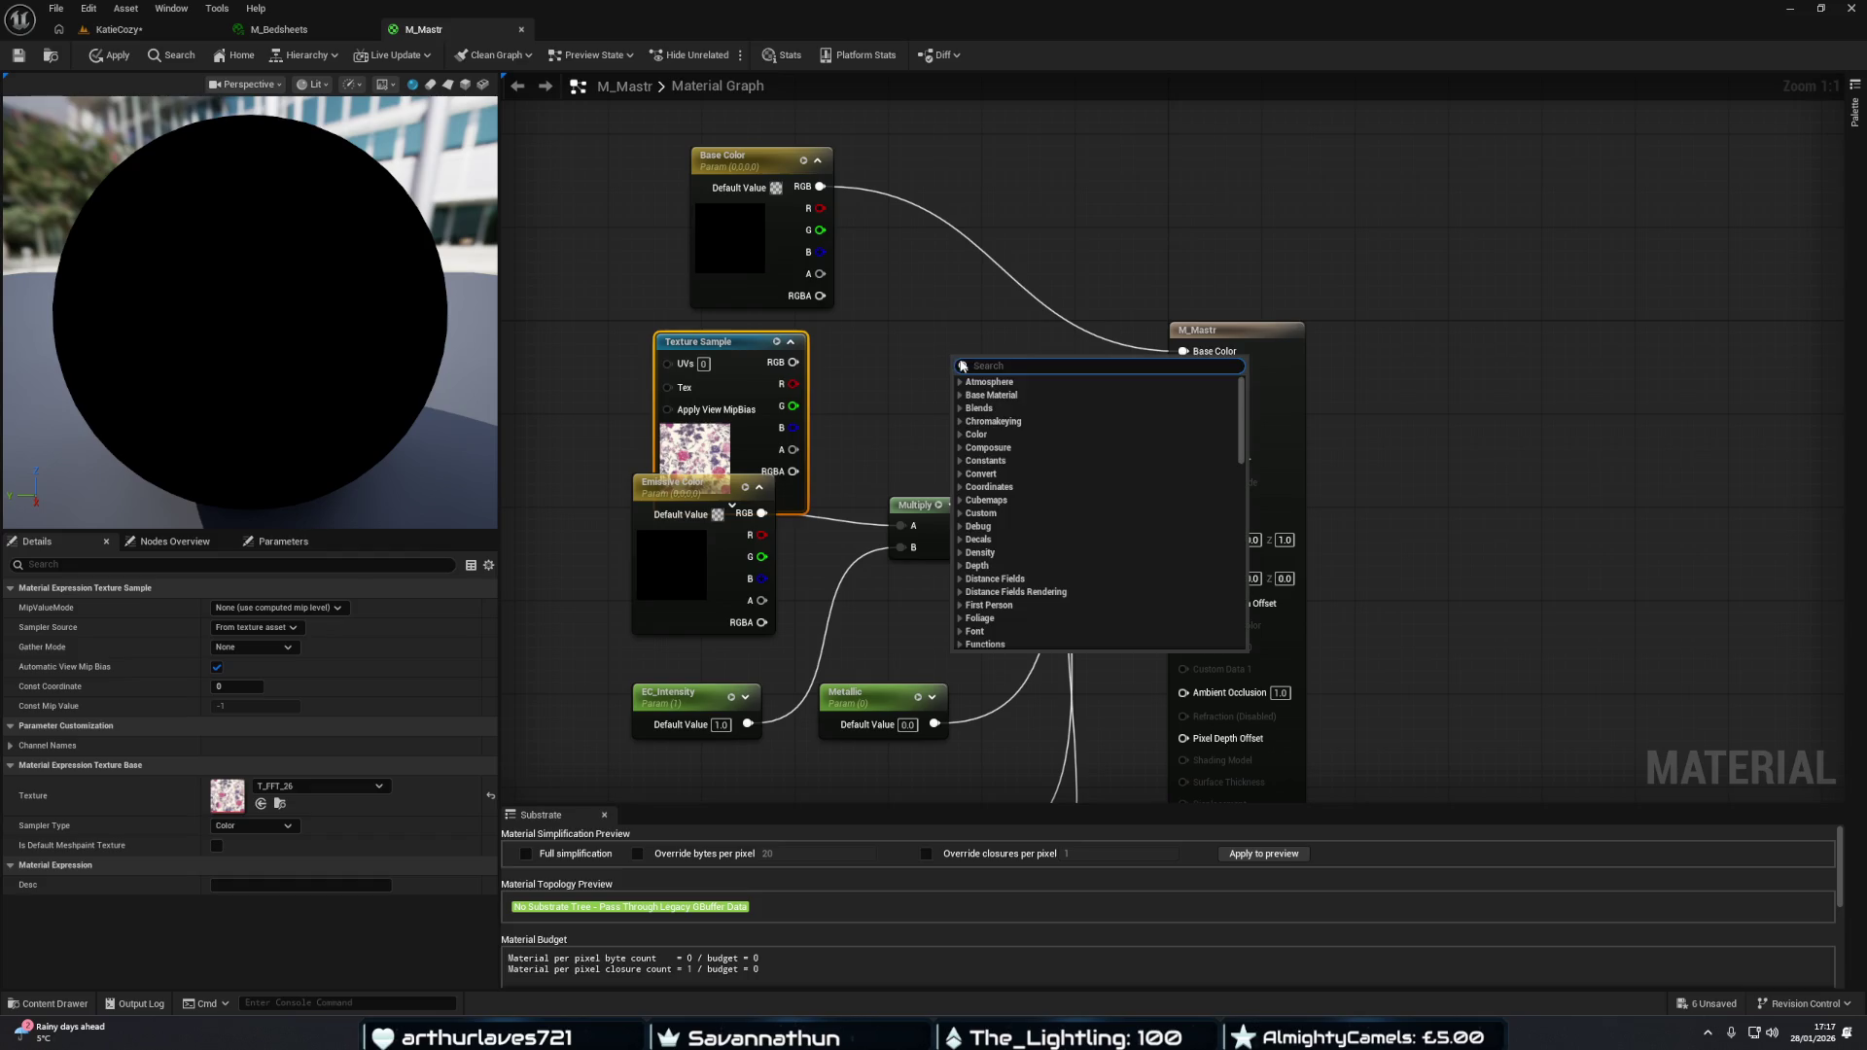
text(break)
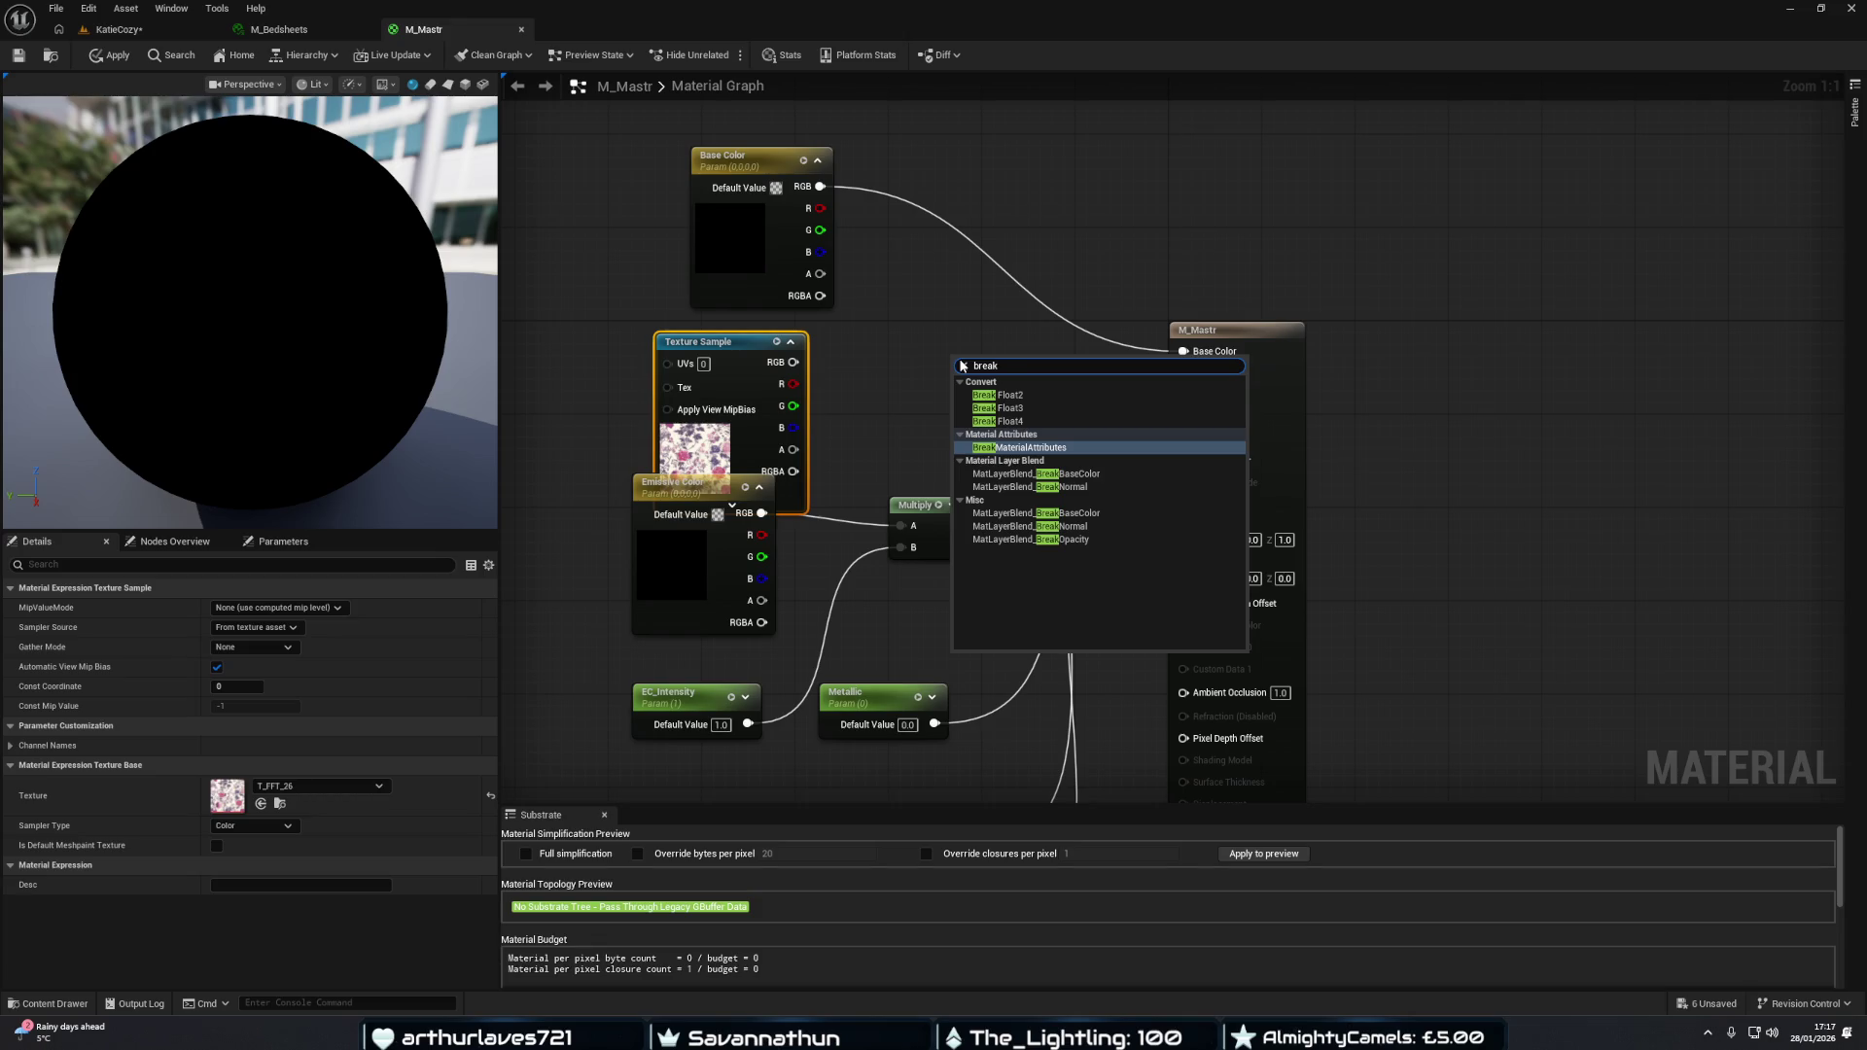
click(905, 420)
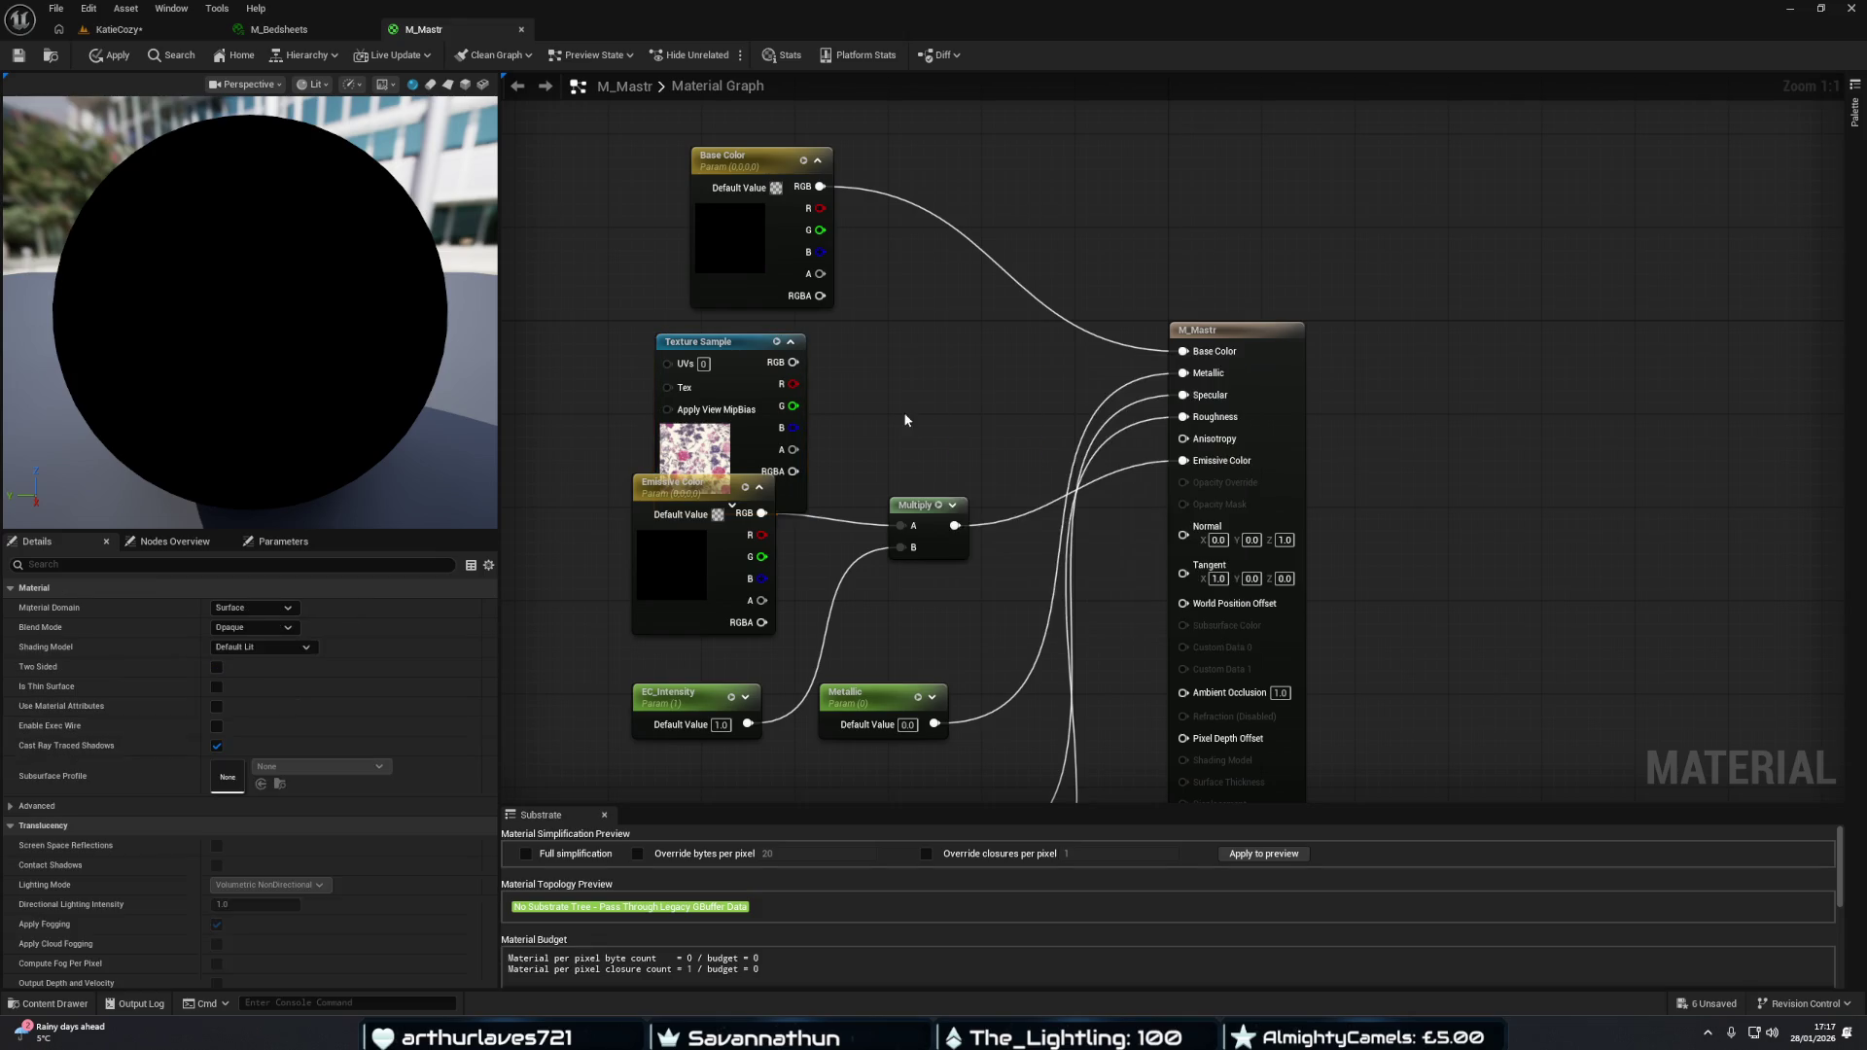
right_click(931, 393)
text(bool)
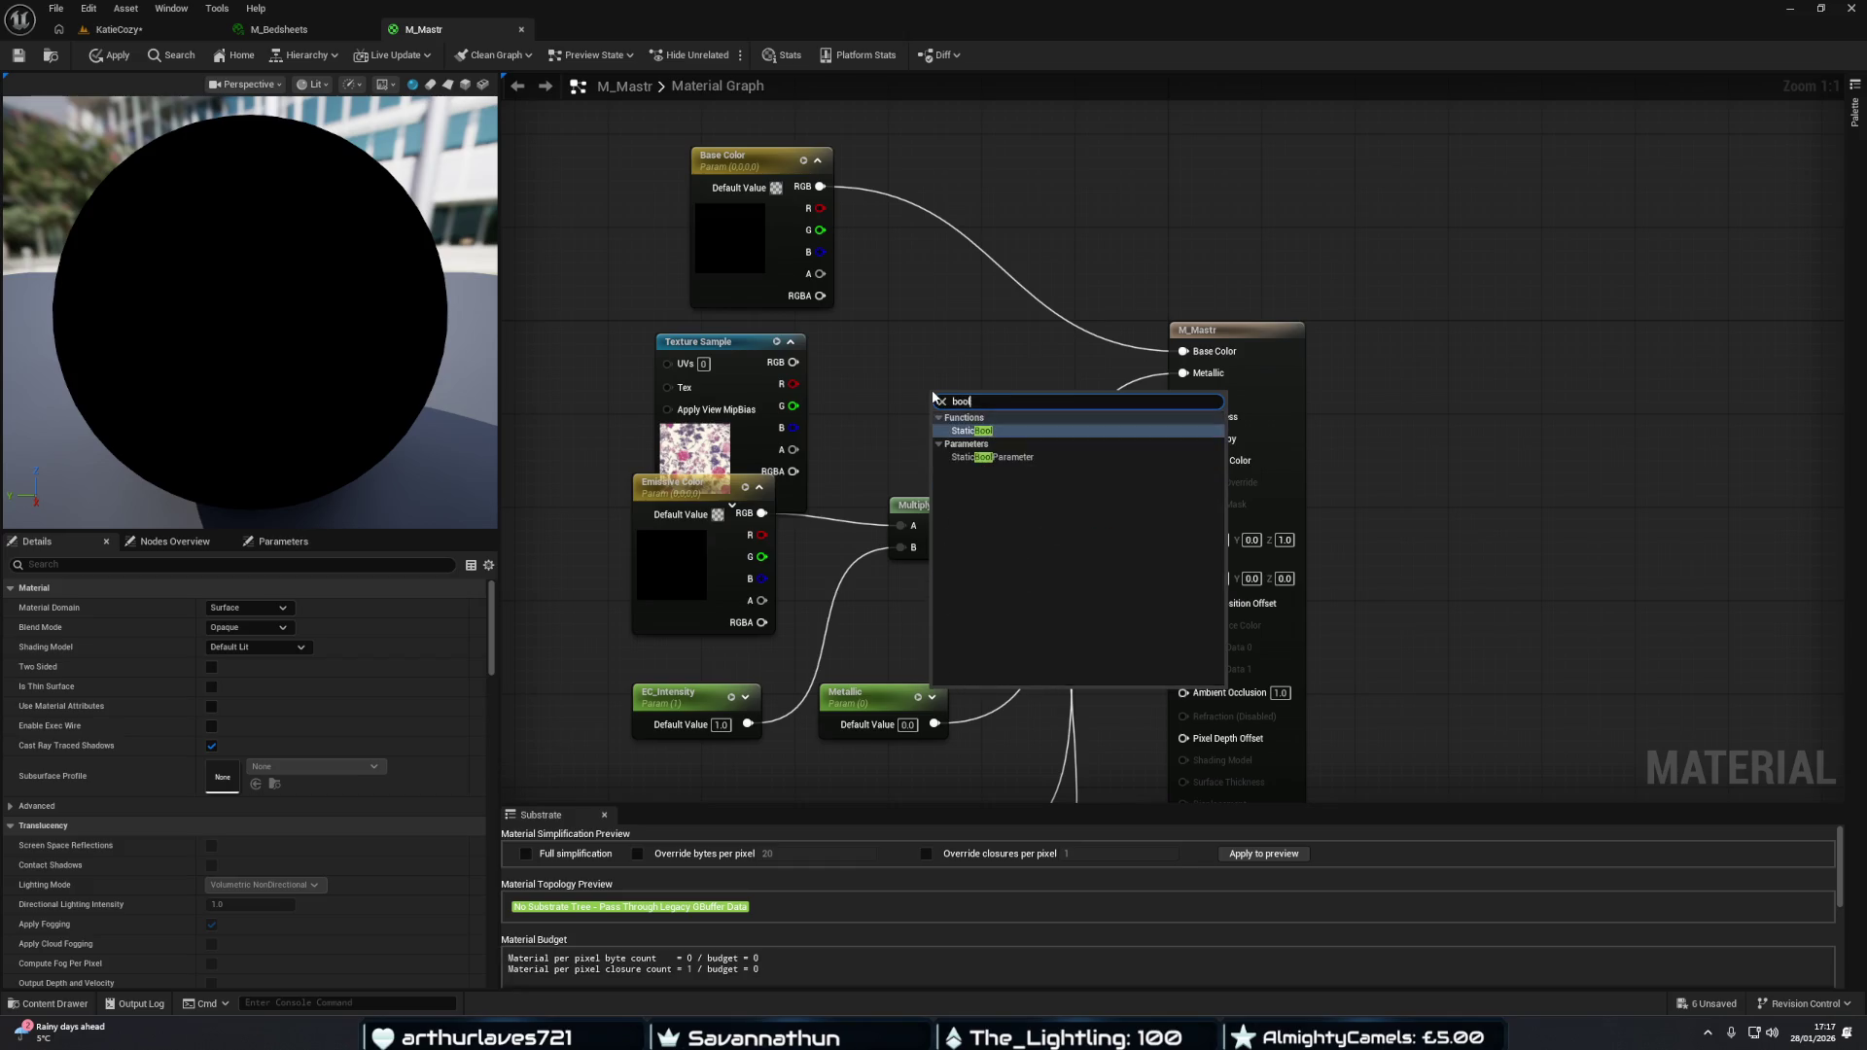
Add a Static Bool Parameter named Bool, unwired, placed beside the material output.
click(1001, 457)
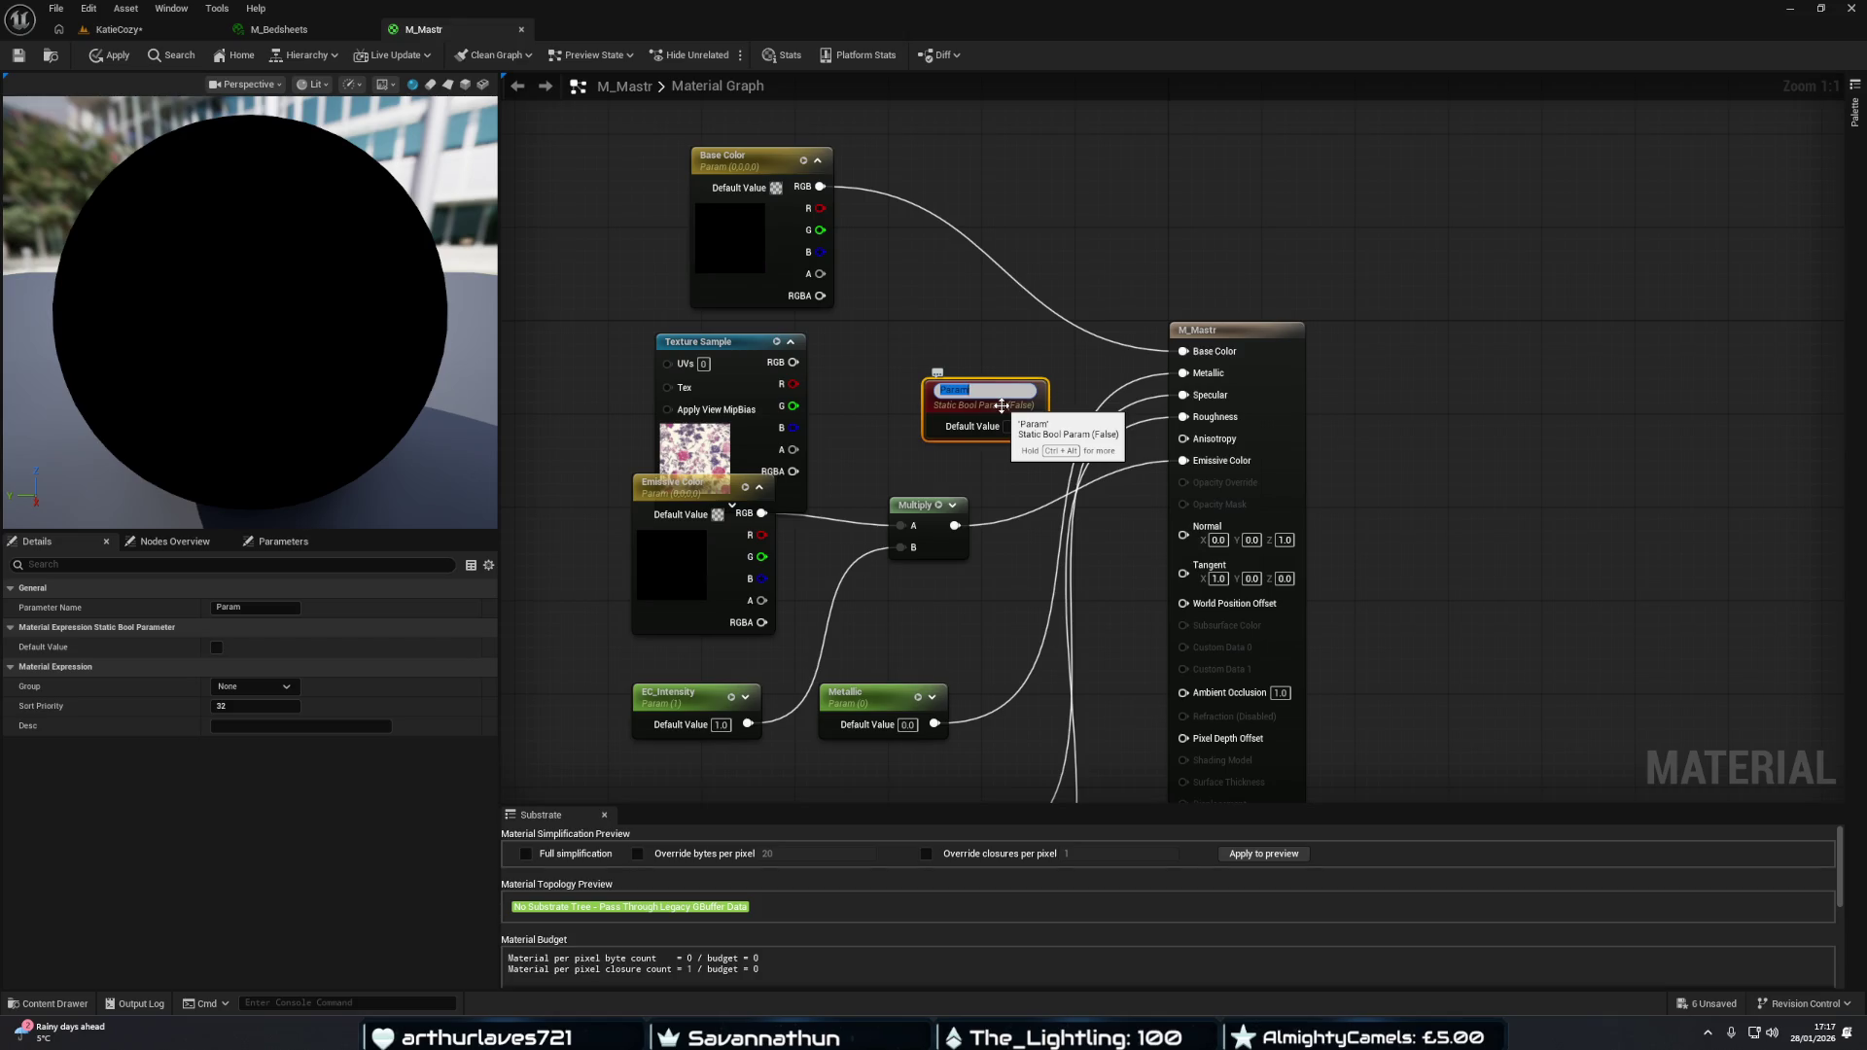
text(Bool)
key(Return)
mouse_move(1001, 405)
mouse_down()
mouse_move(990, 371)
mouse_move(1210, 355)
mouse_up()
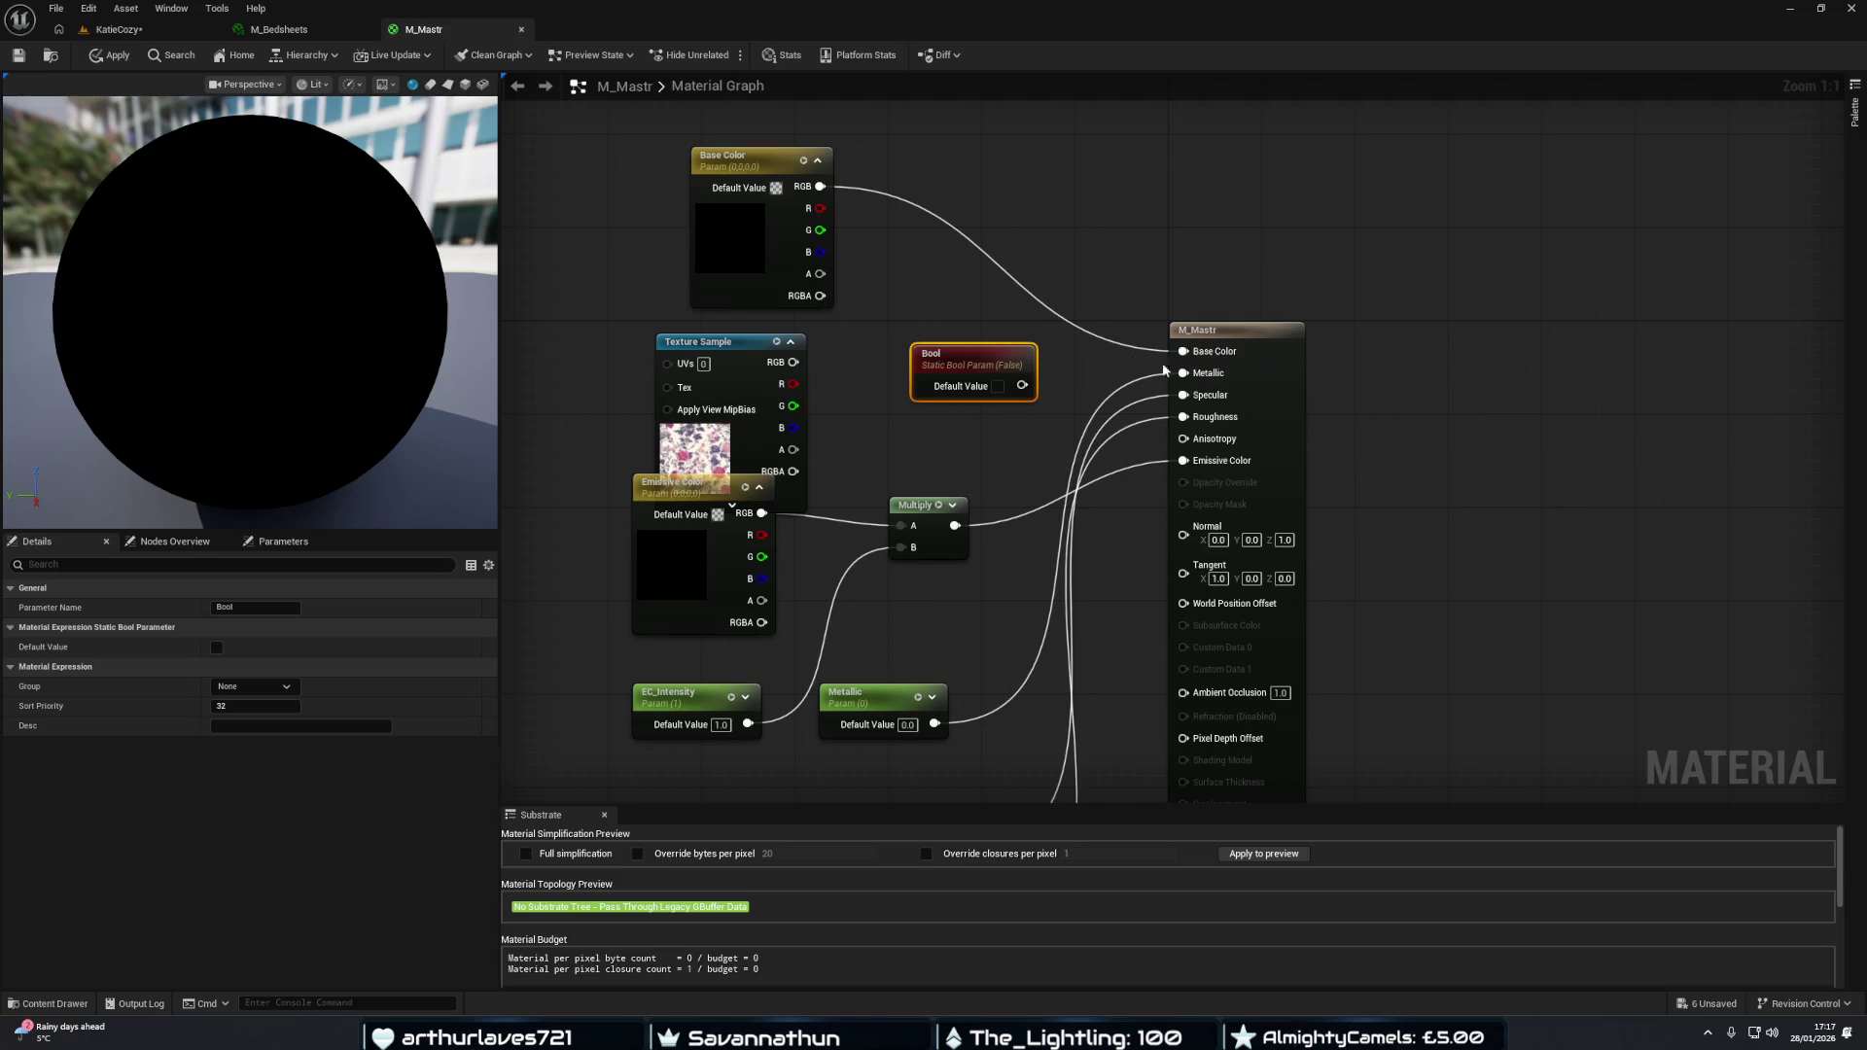
drag(928, 356, 916, 367)
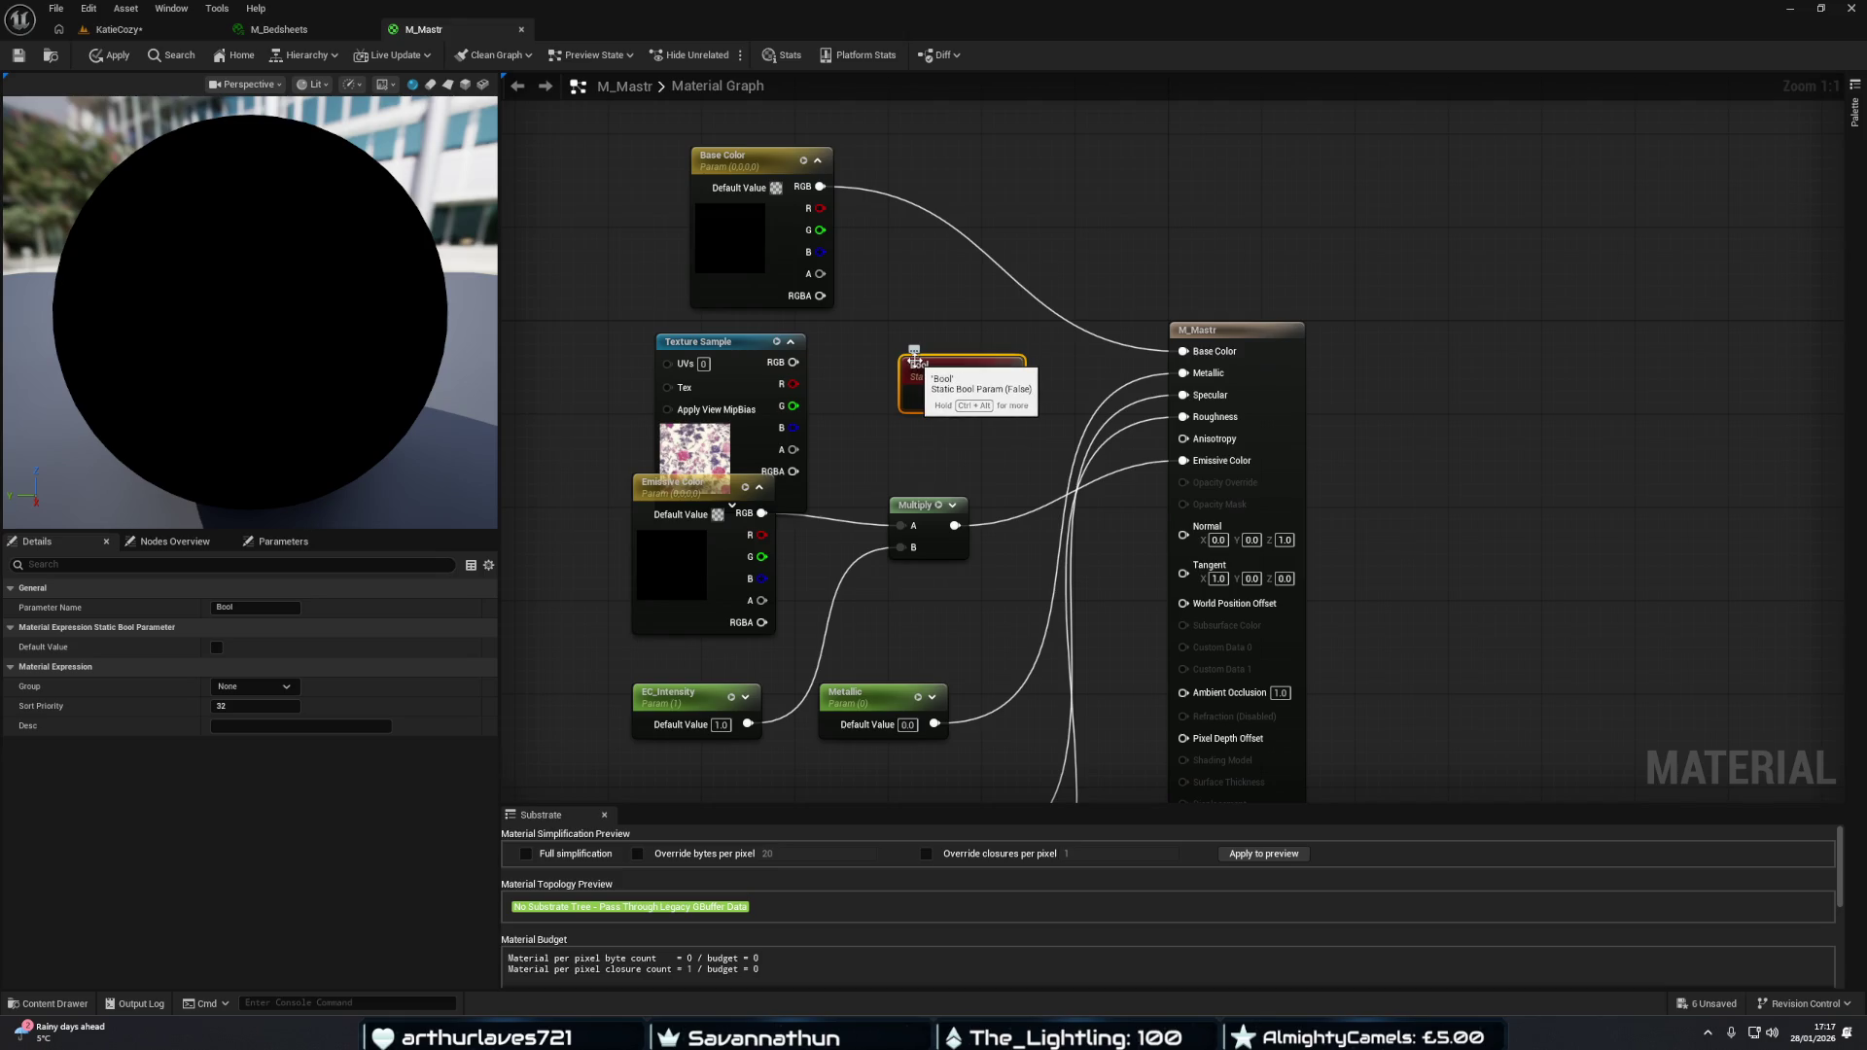
drag(914, 362, 957, 425)
double_click(958, 425)
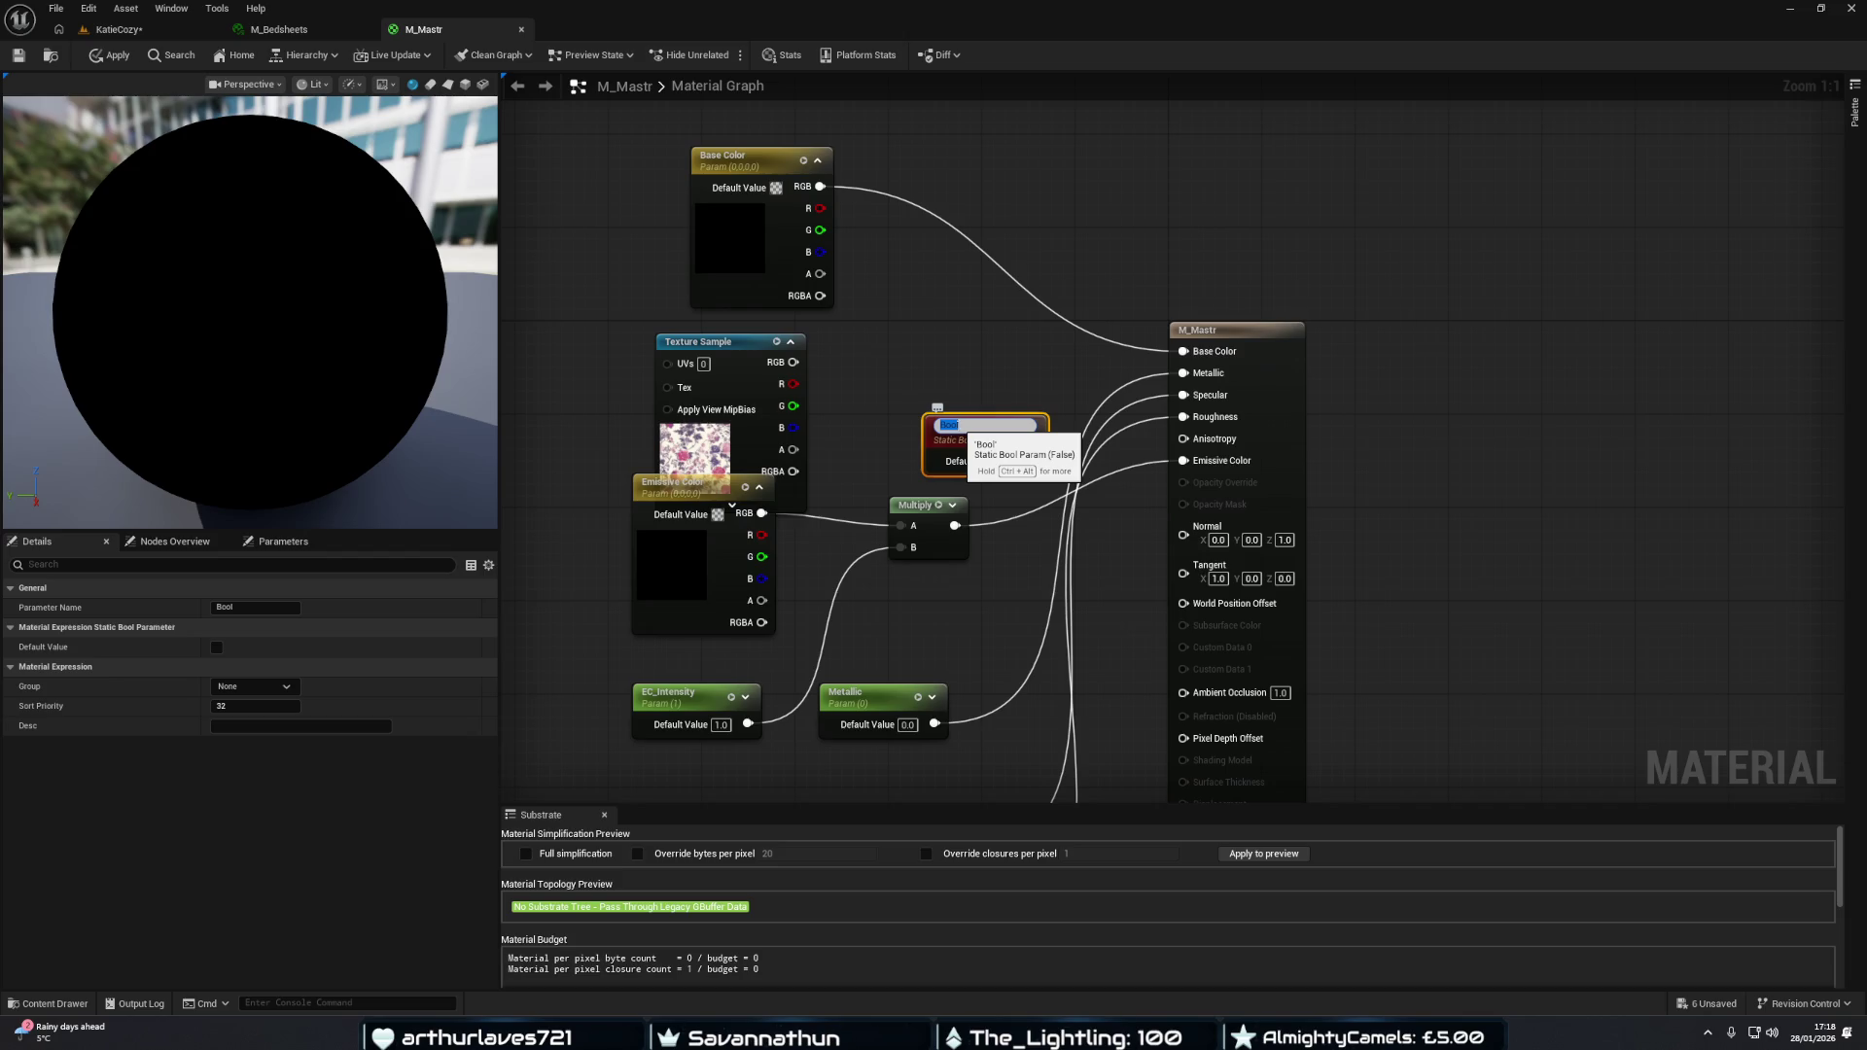
click(931, 393)
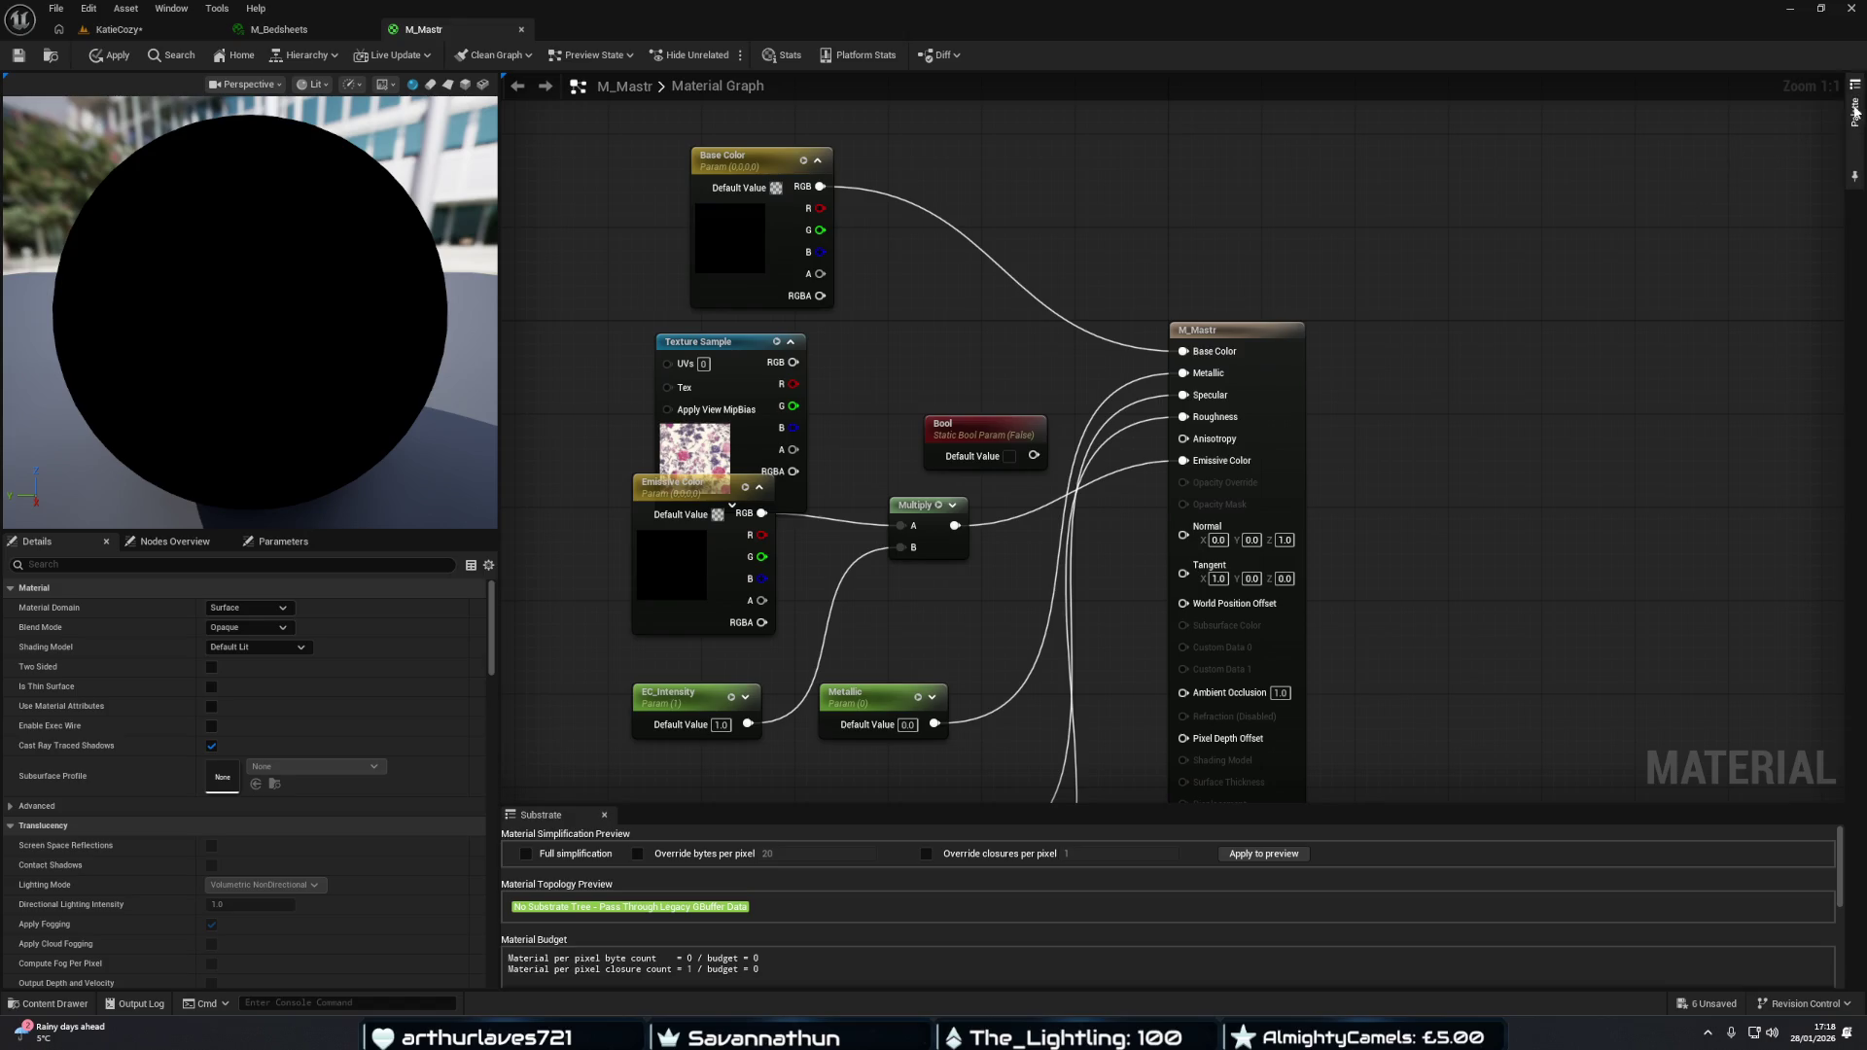
click(1855, 112)
scroll(1678, 243, down, 5)
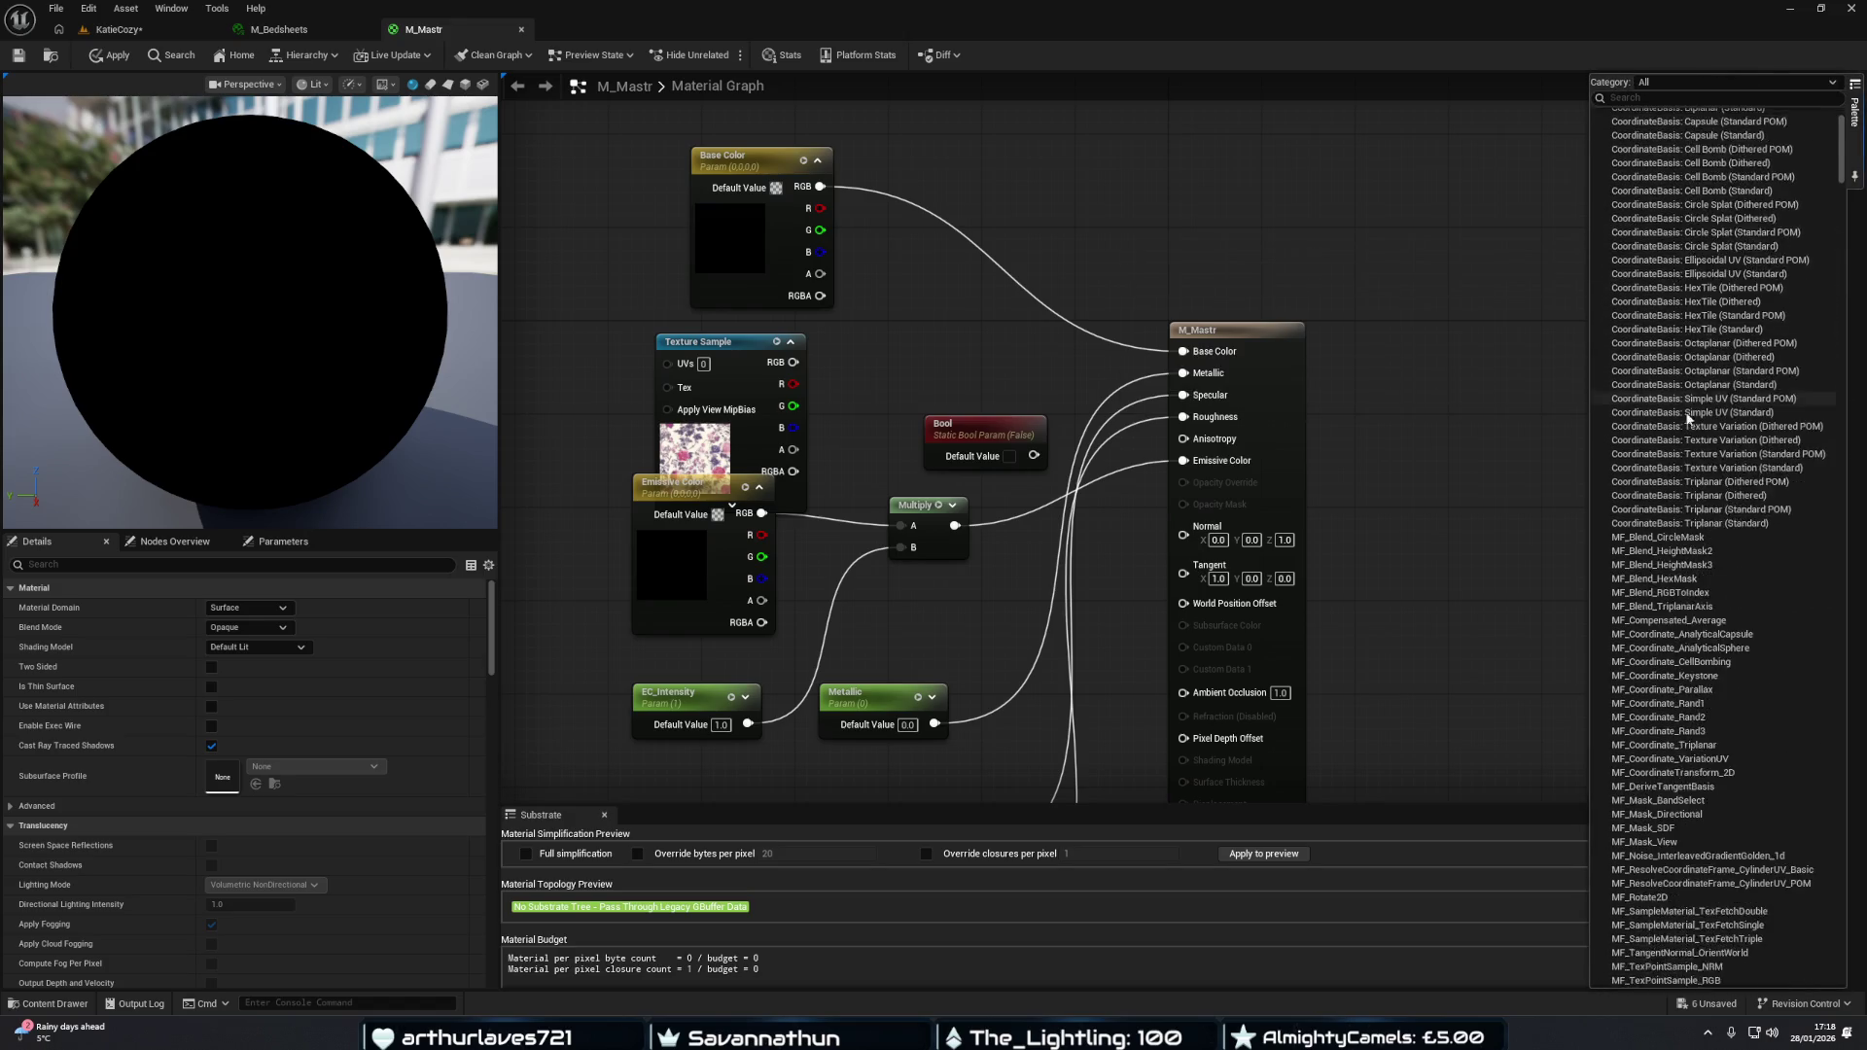
scroll(1687, 446, down, 5)
scroll(1687, 447, down, 1)
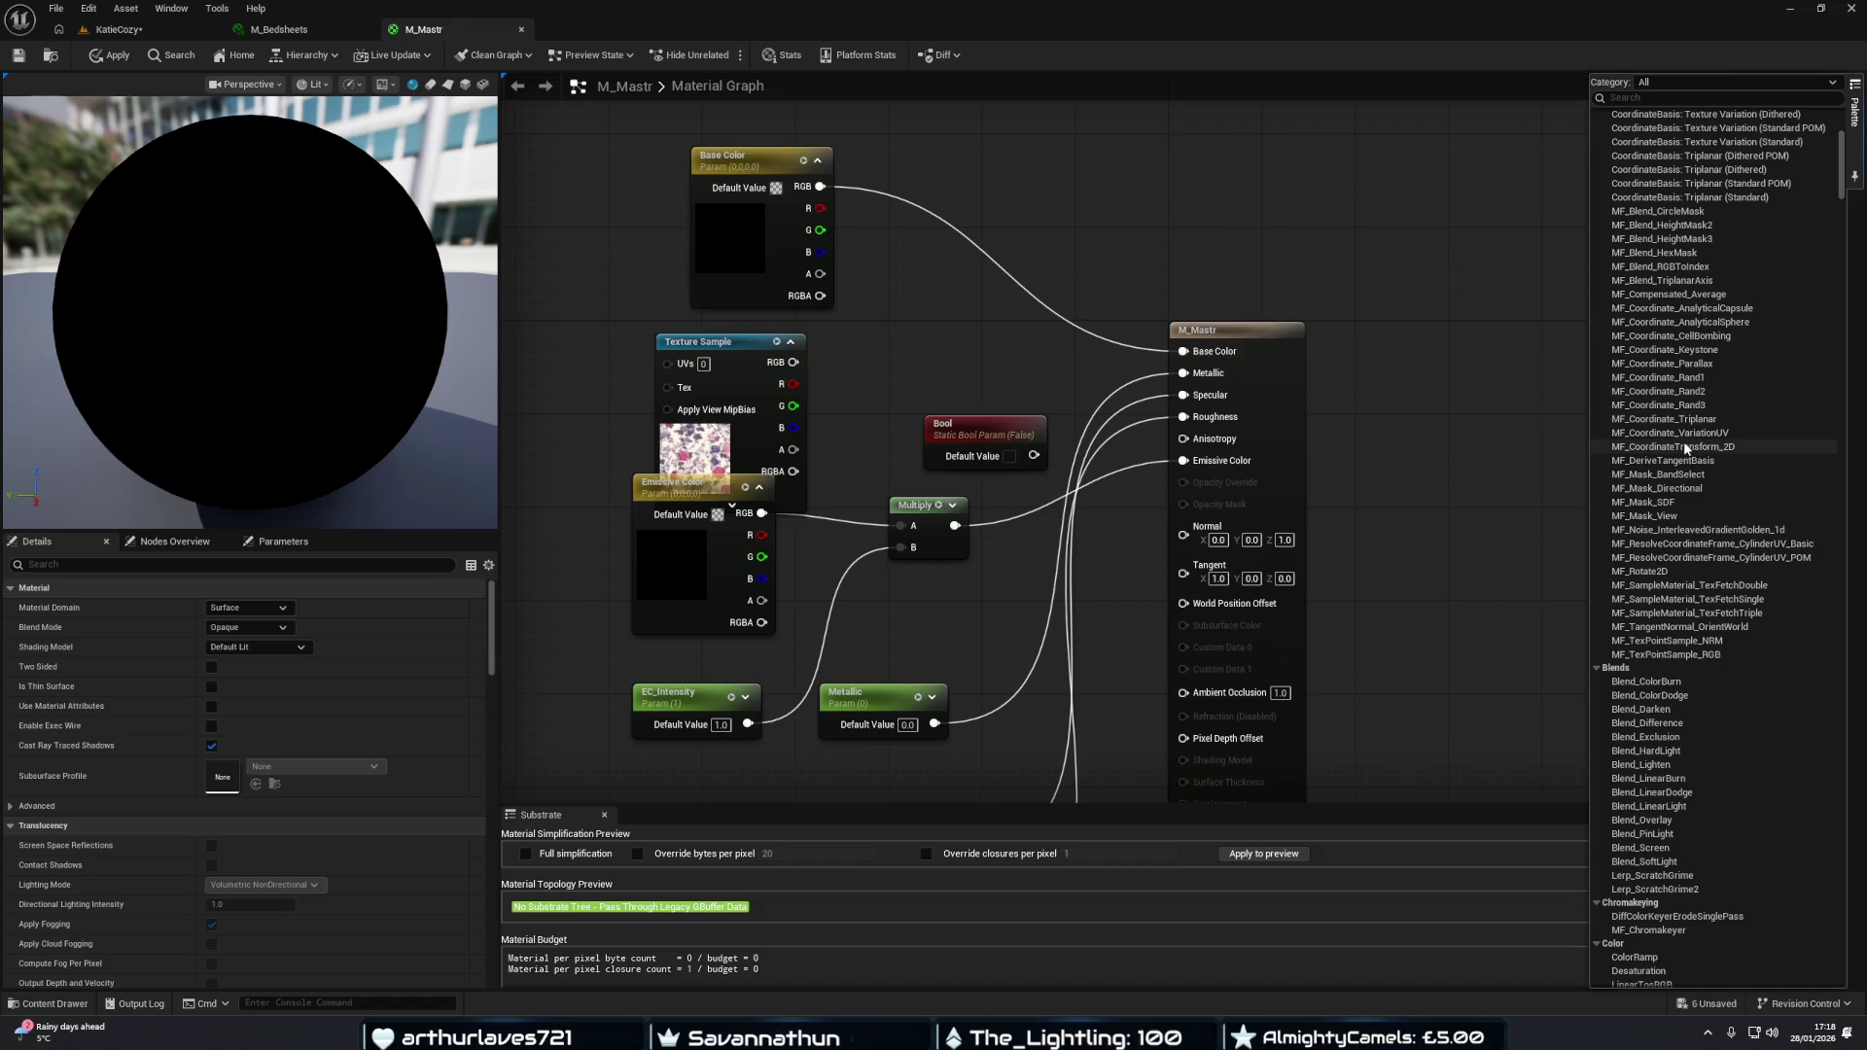
scroll(1687, 448, down, 5)
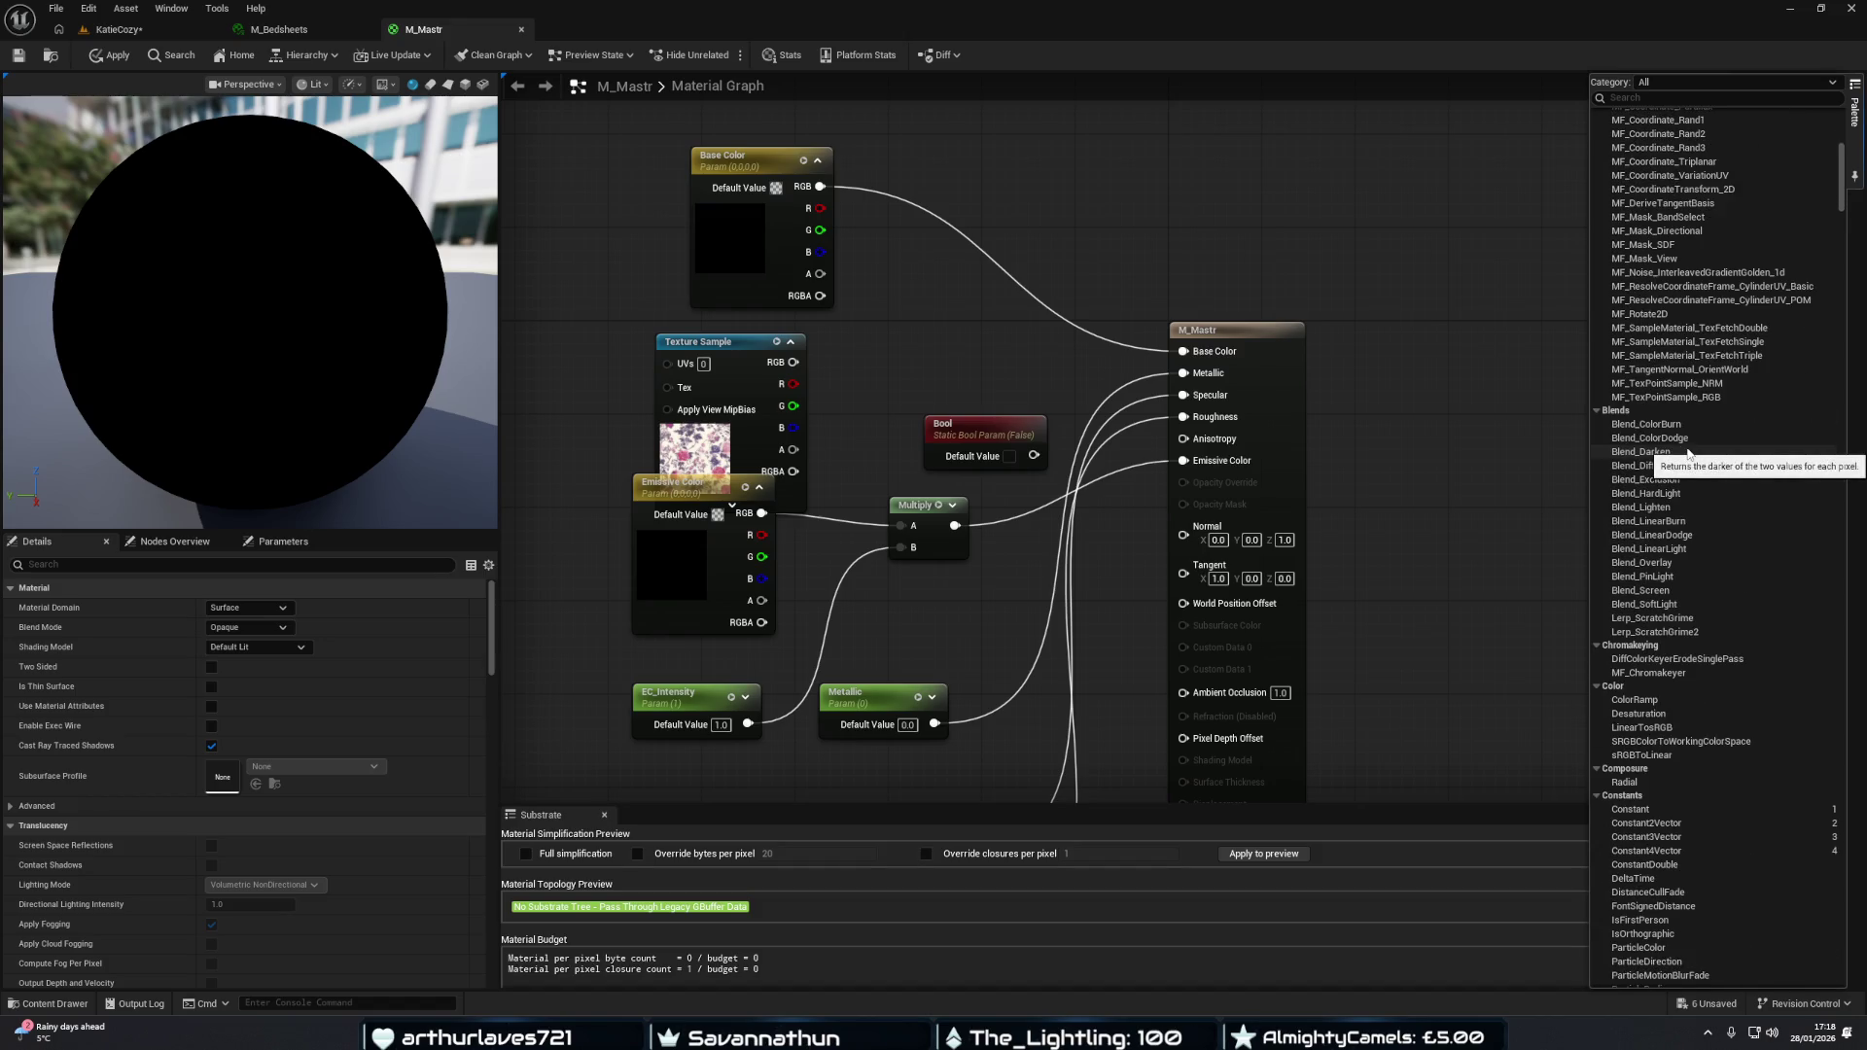
scroll(1688, 451, down, 18)
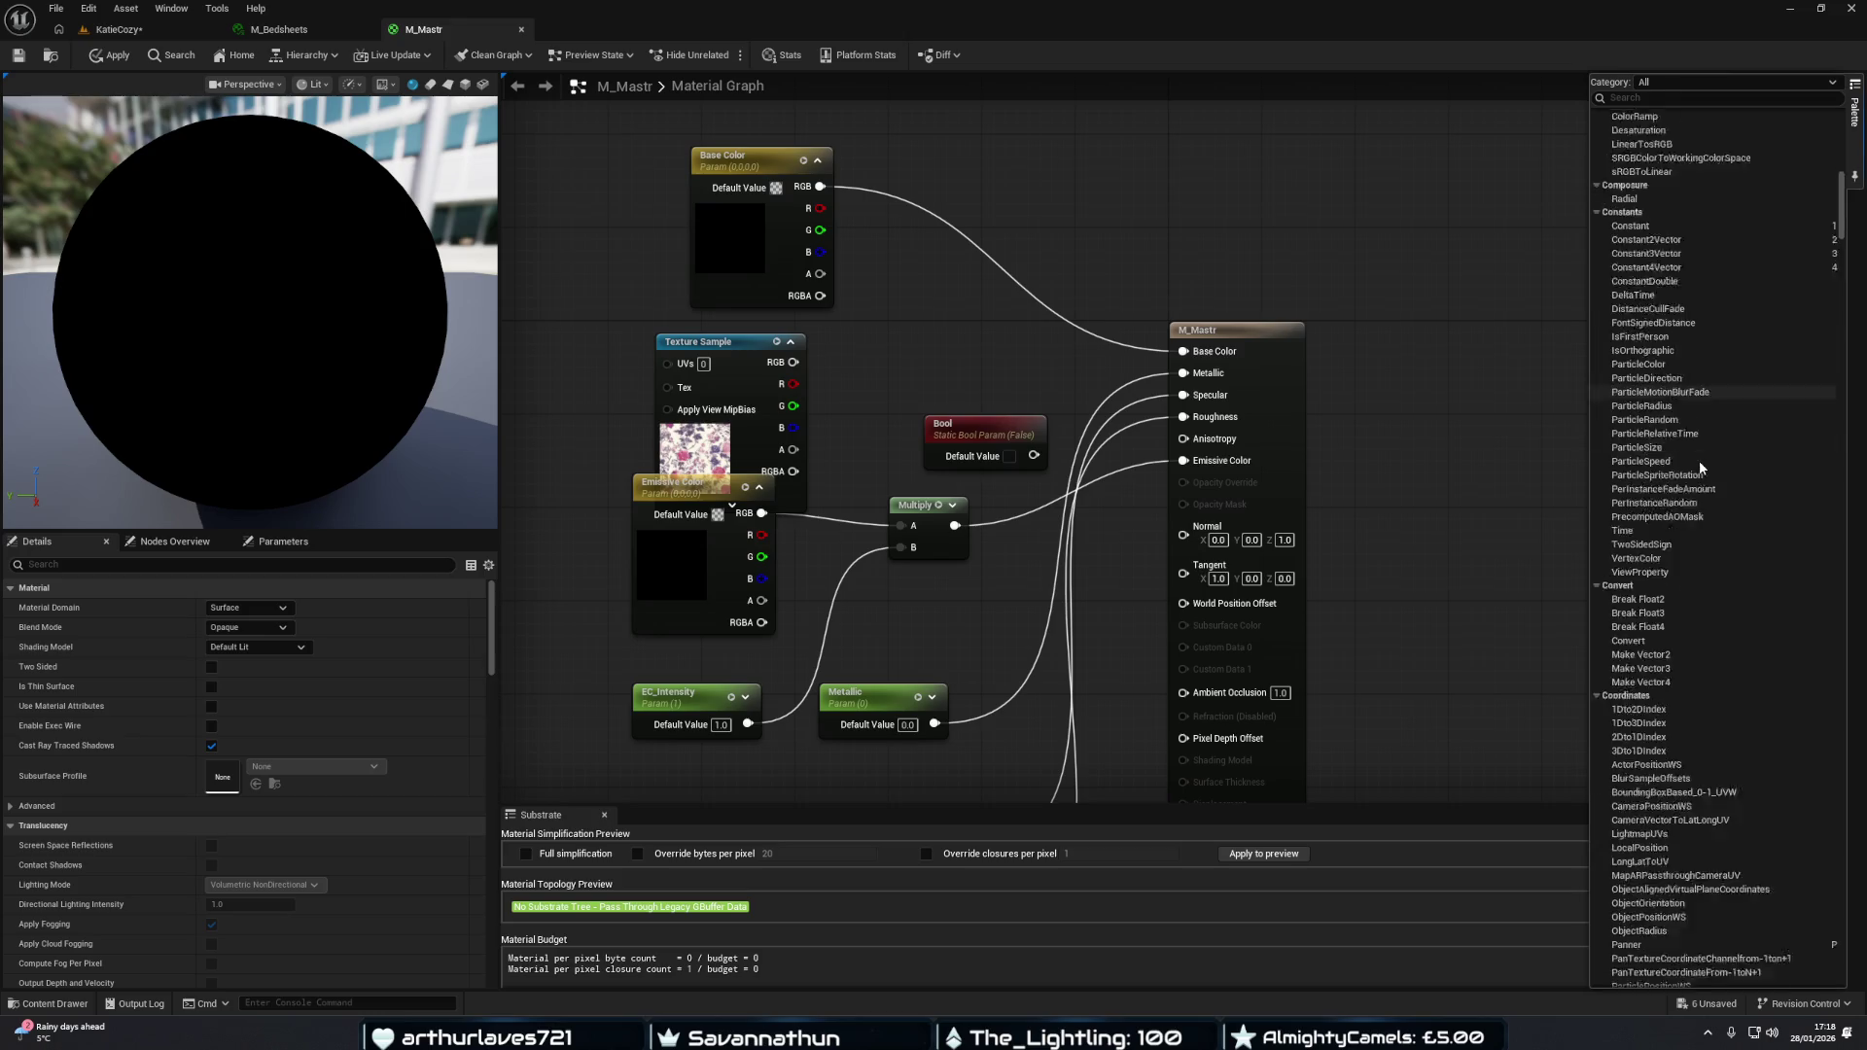
scroll(1701, 469, down, 5)
scroll(1702, 467, down, 4)
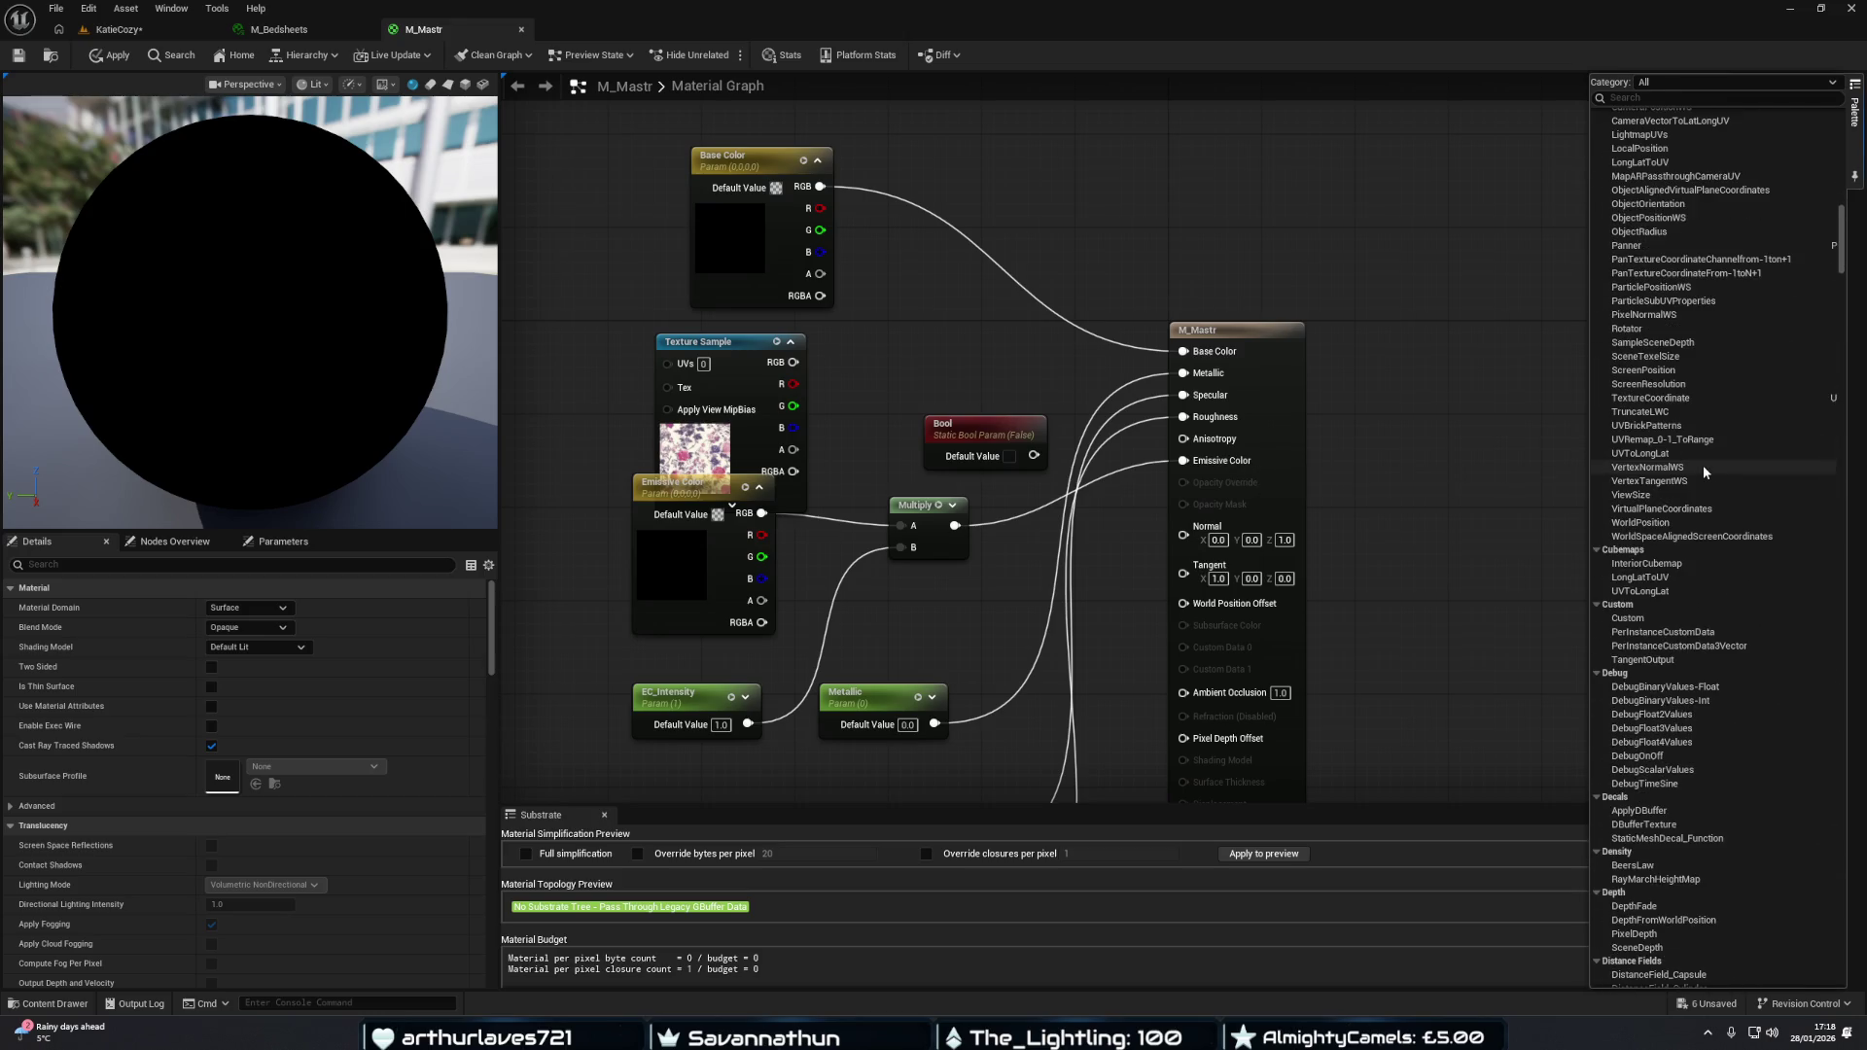
scroll(1703, 471, down, 5)
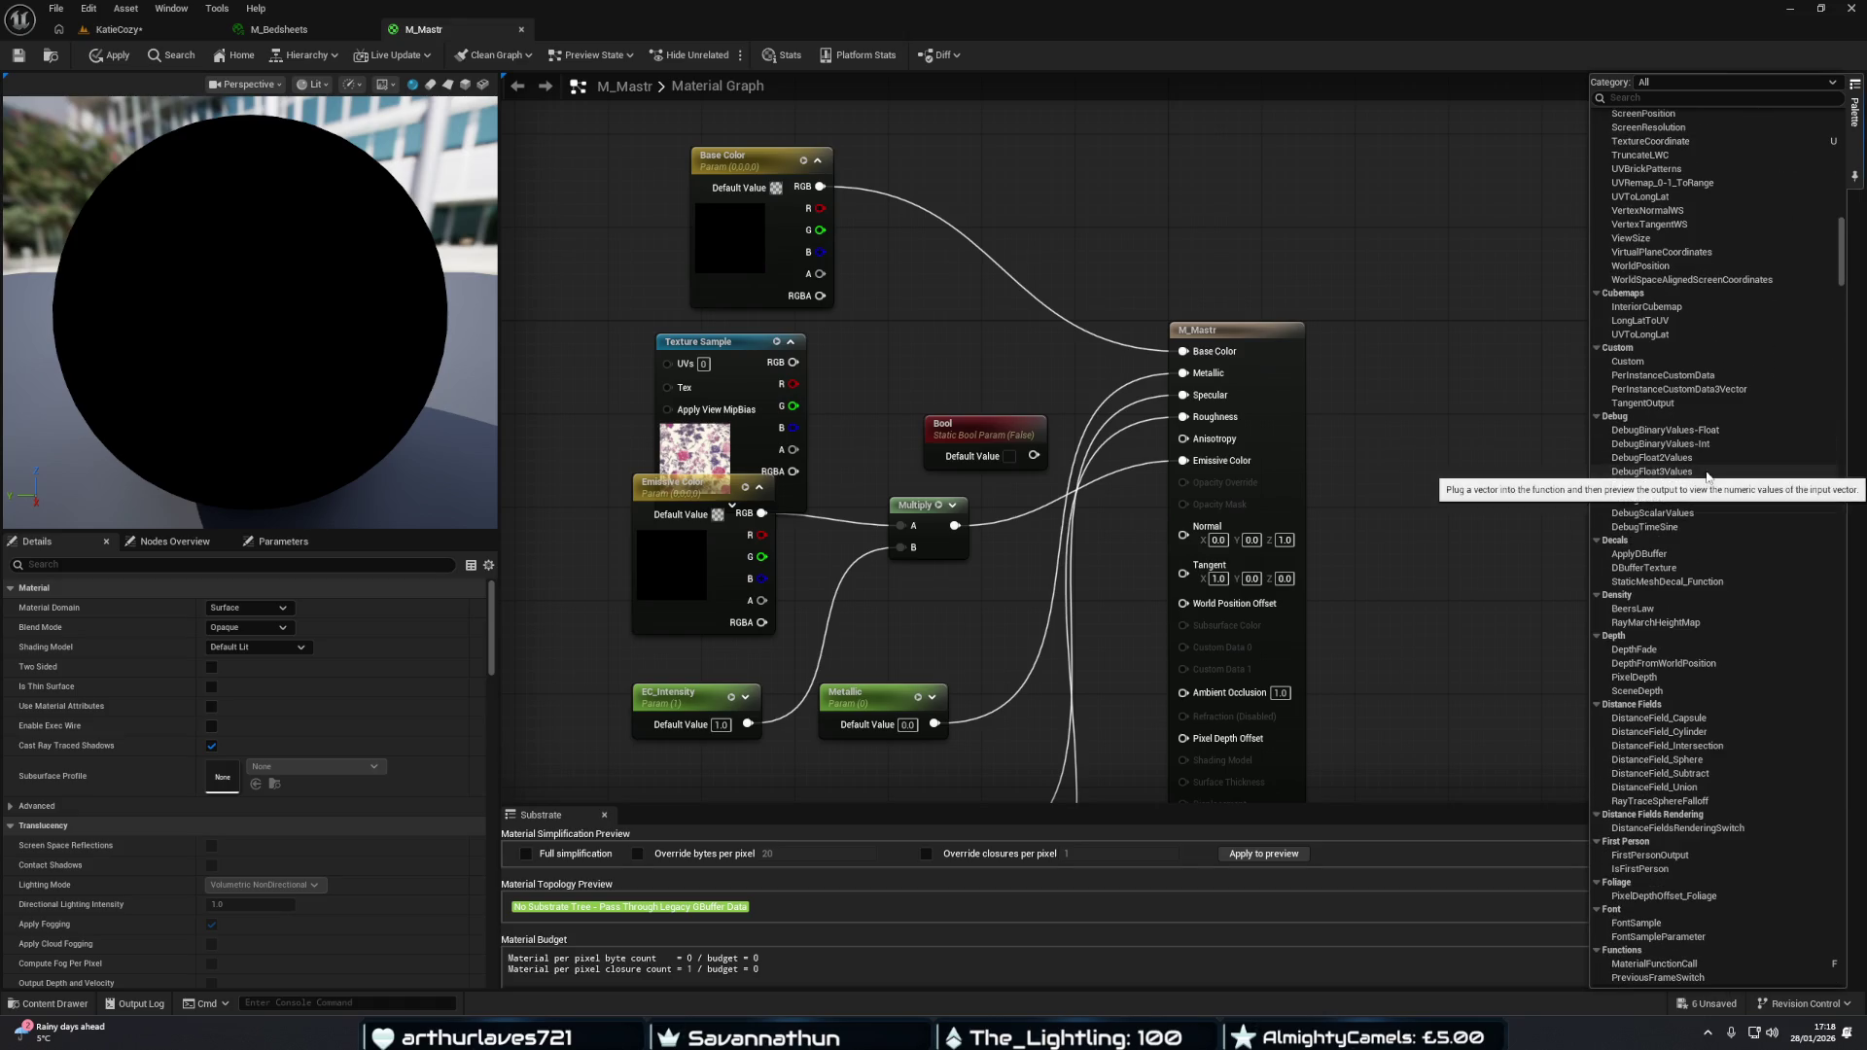
scroll(1725, 603, down, 4)
scroll(1731, 602, down, 5)
scroll(1730, 603, down, 4)
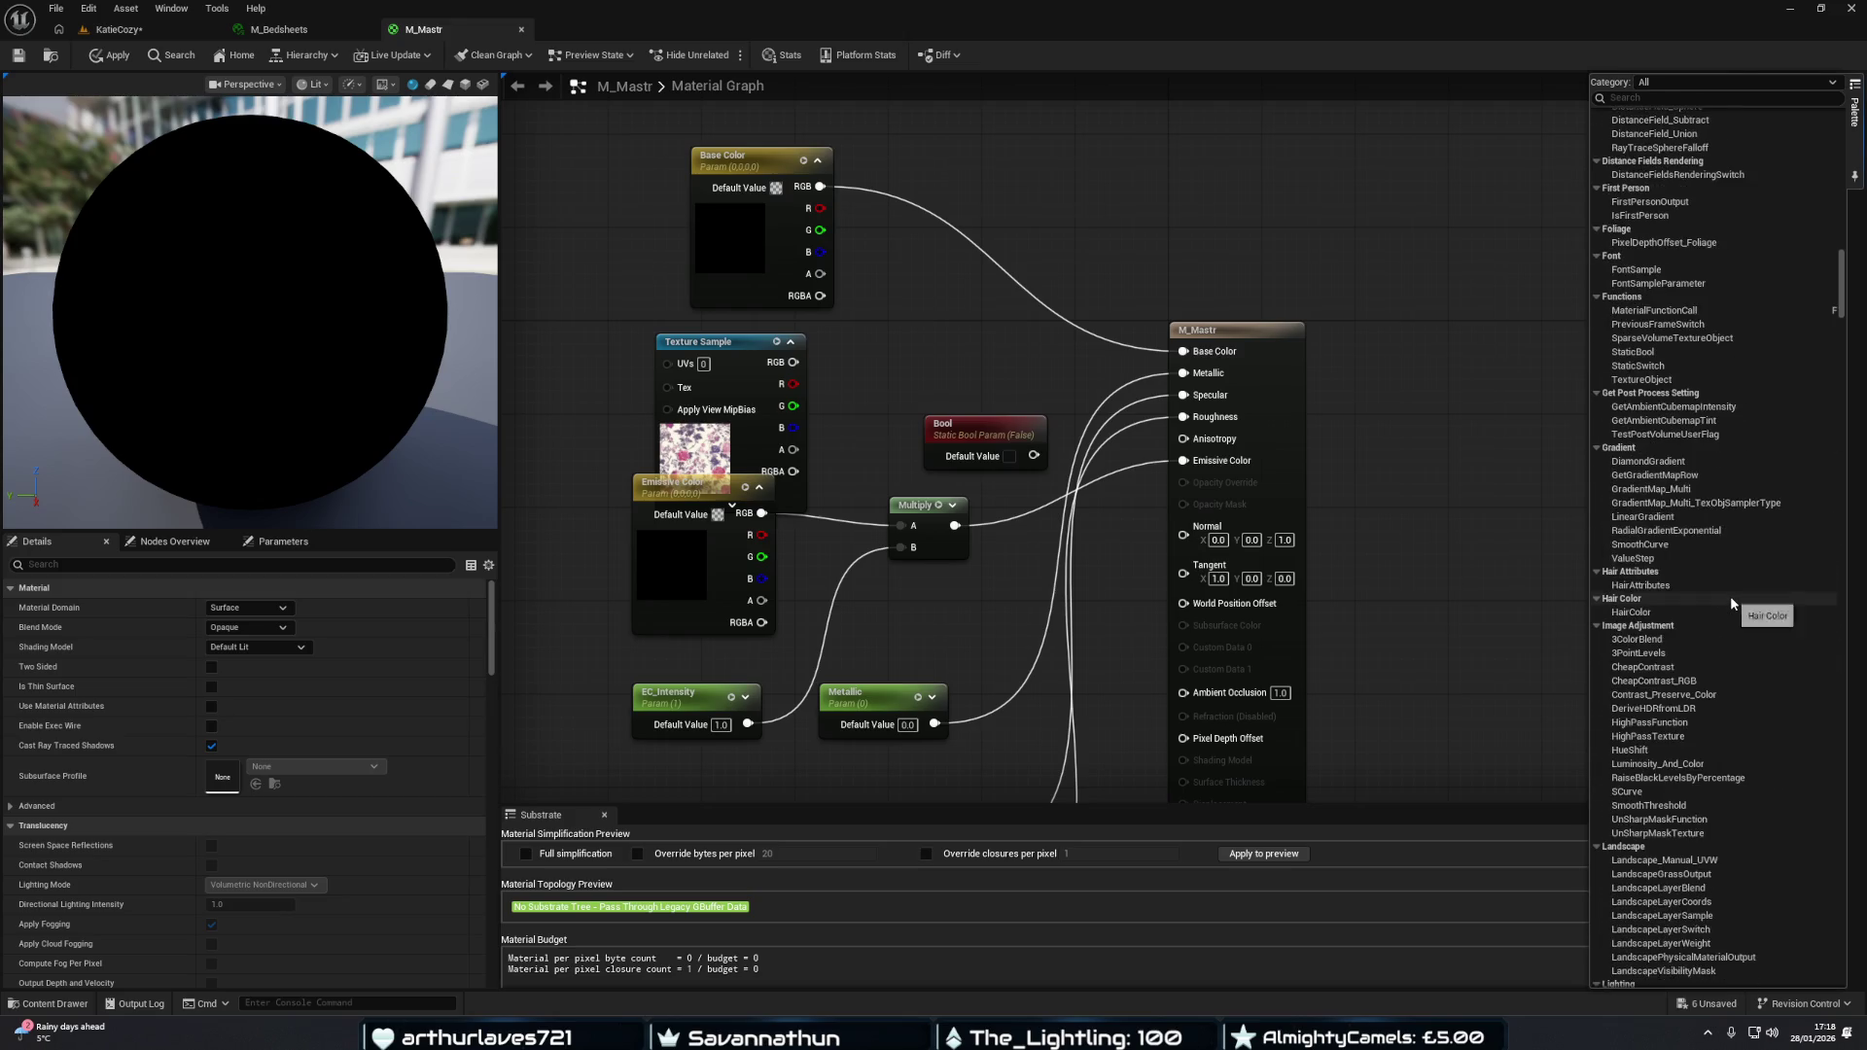
scroll(1731, 603, down, 6)
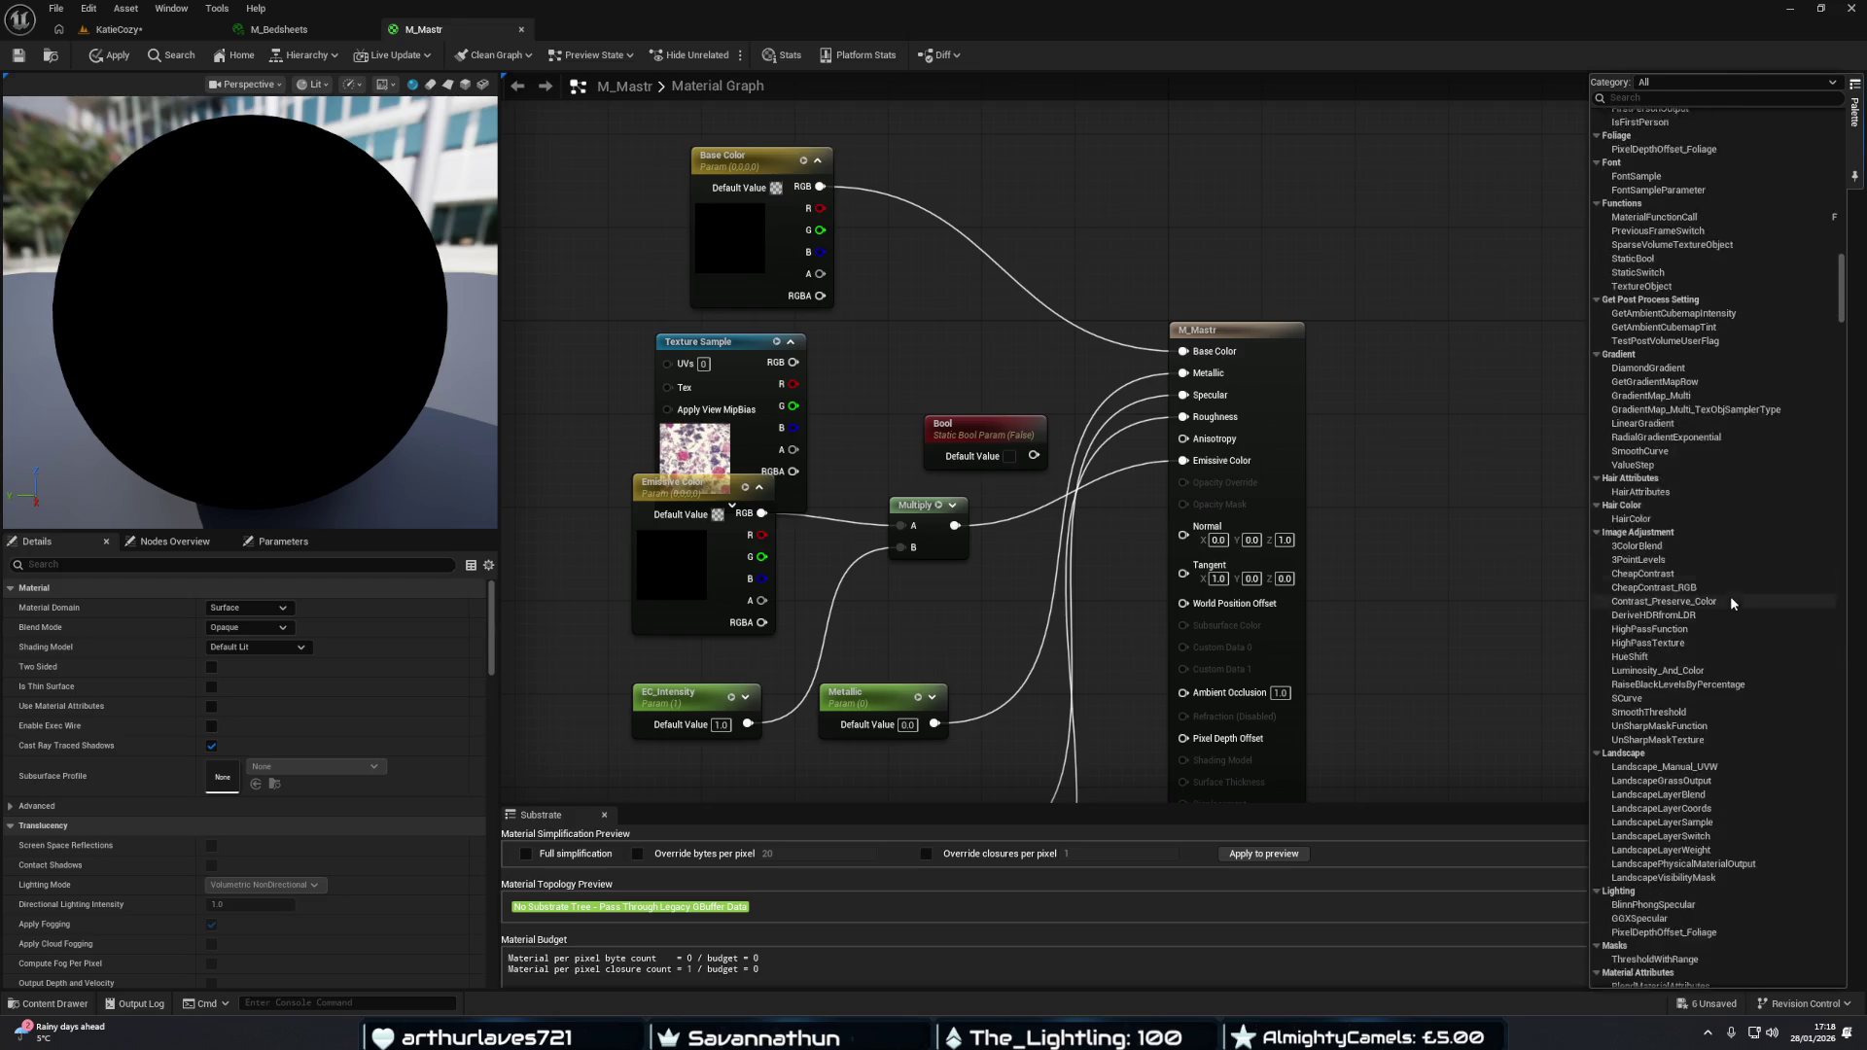
scroll(1730, 597, down, 2)
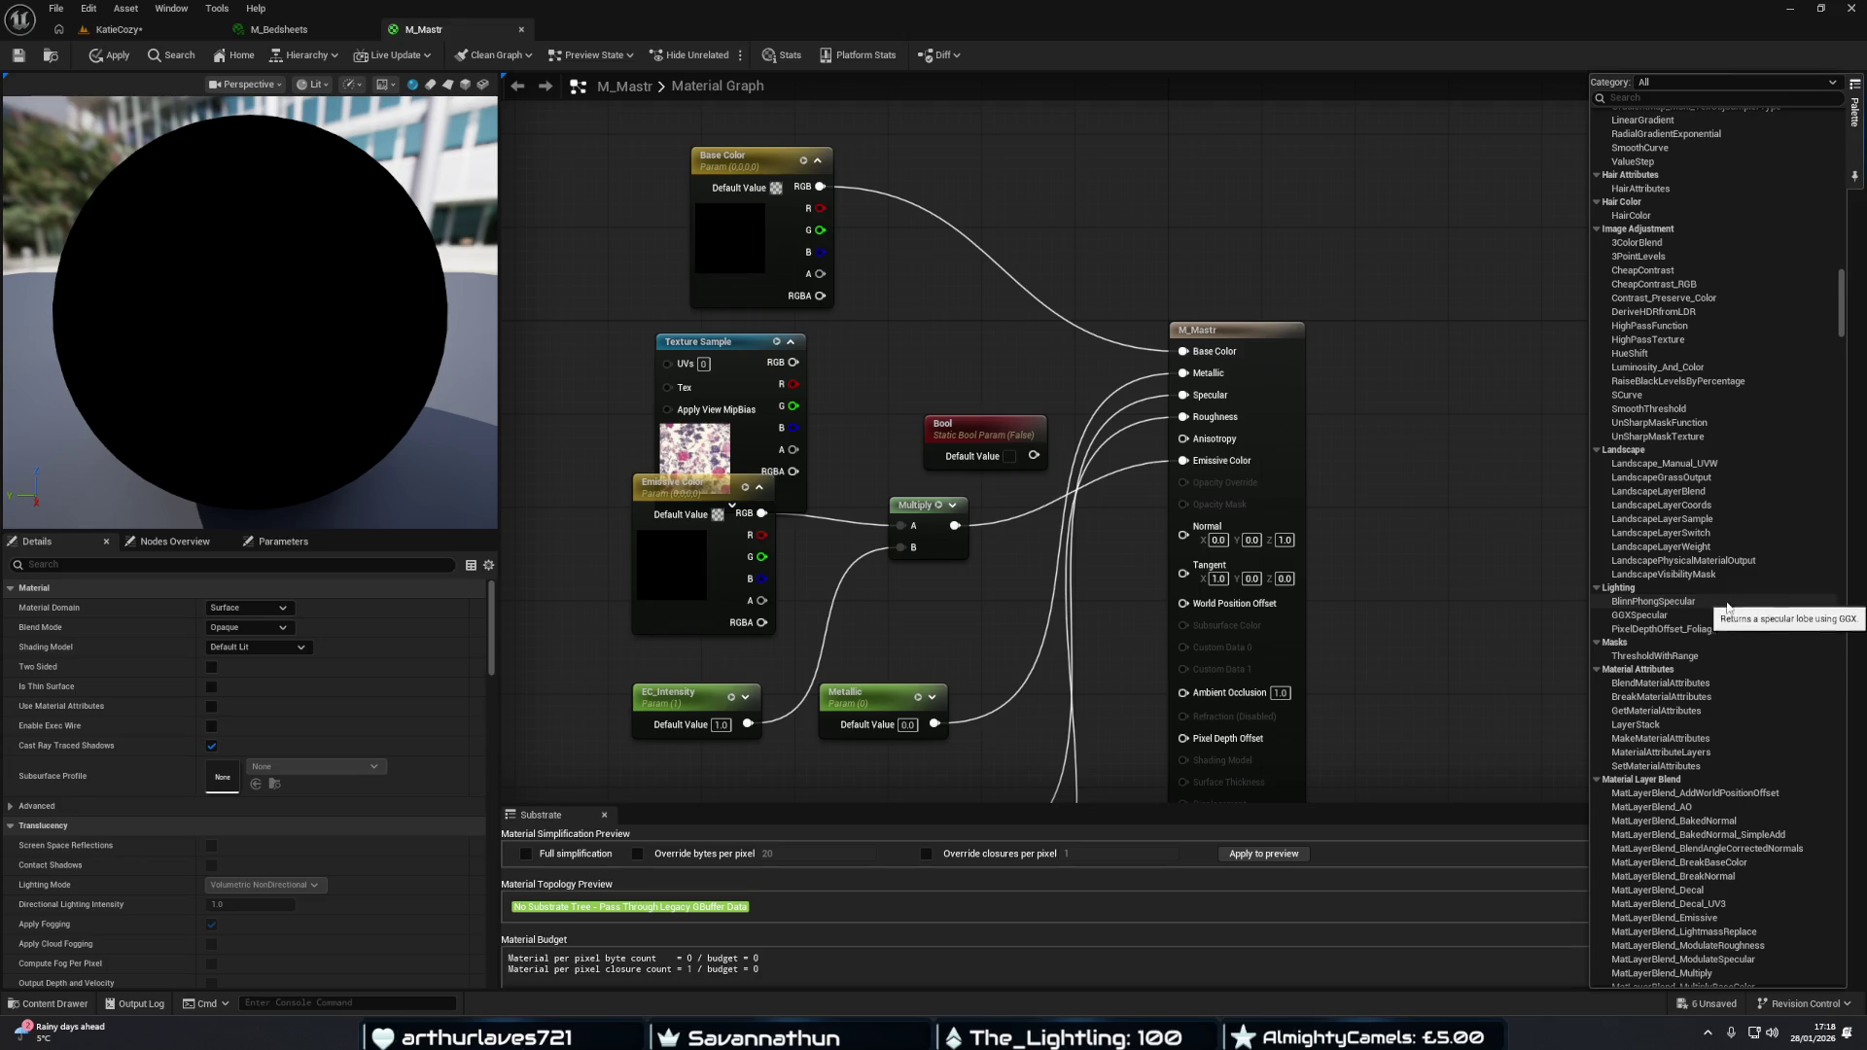
scroll(1728, 604, down, 11)
scroll(1726, 605, down, 2)
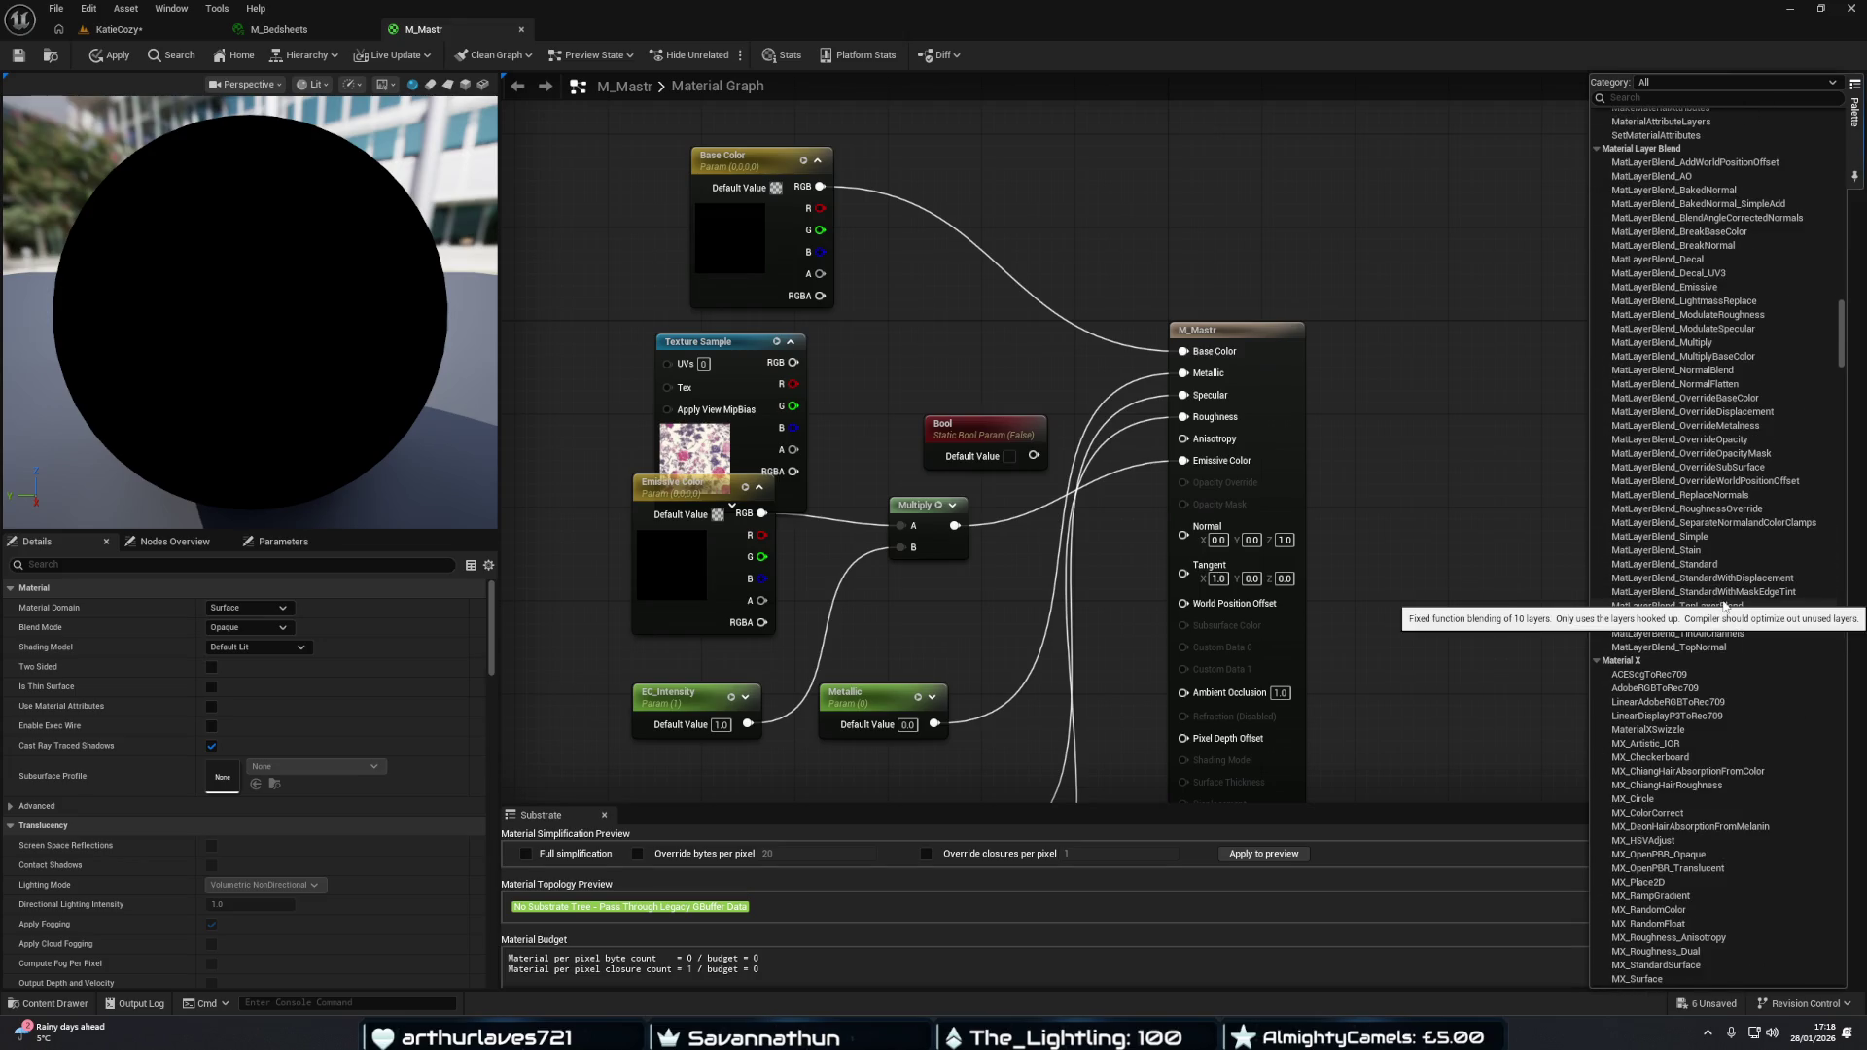
scroll(1724, 605, down, 2)
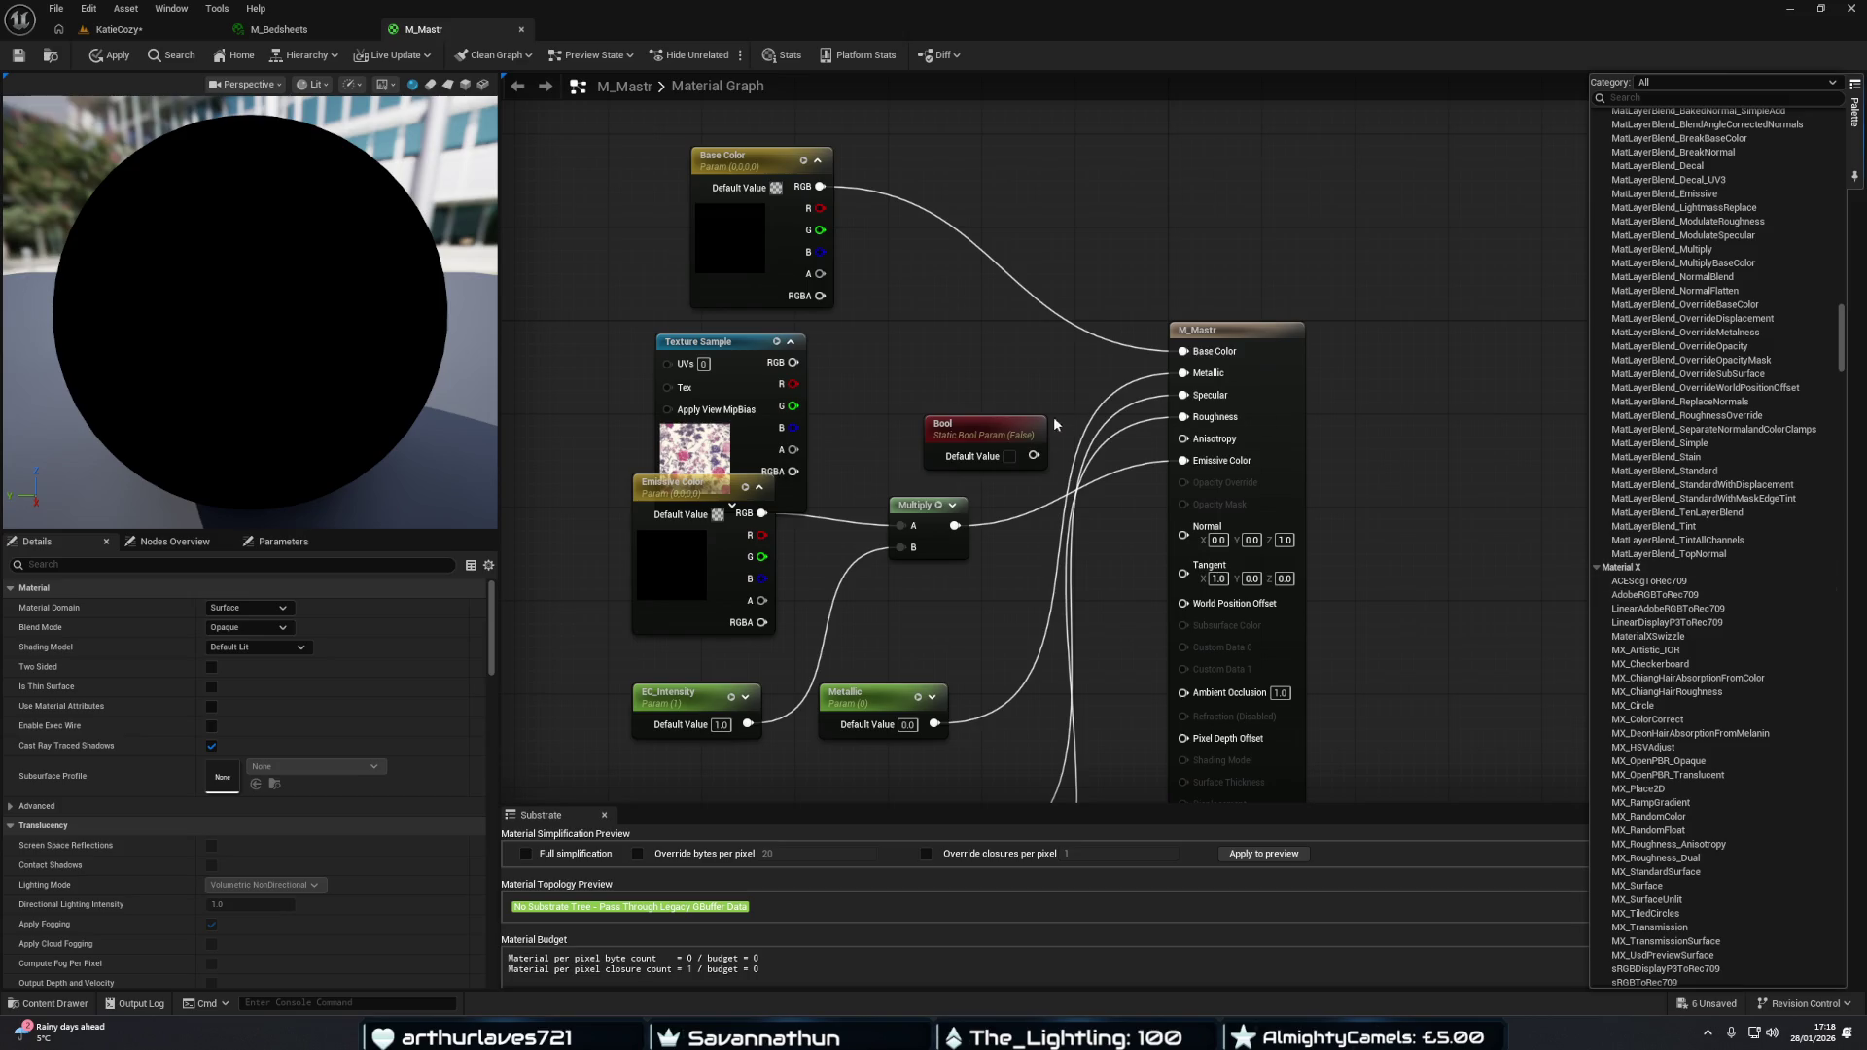
click(1015, 420)
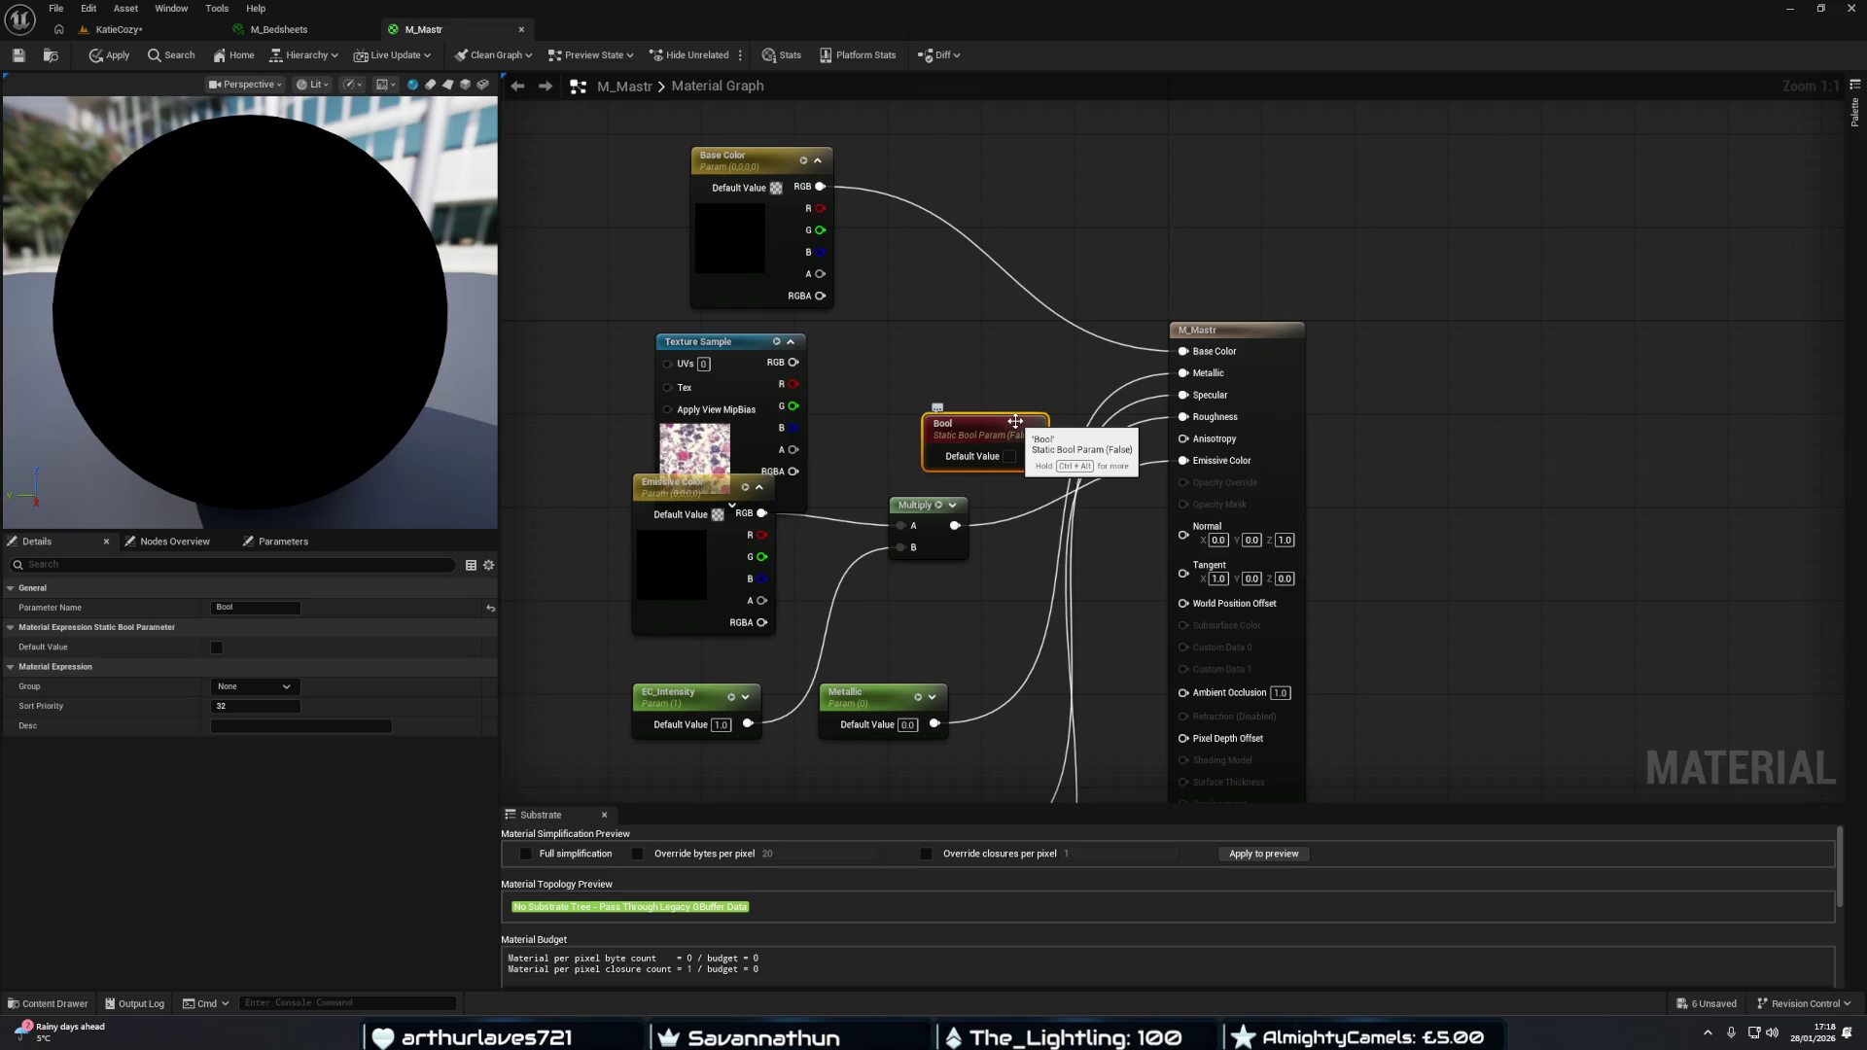
Delete the Bool parameter and reposition the Multiply and Texture Sample nodes.
key(Delete)
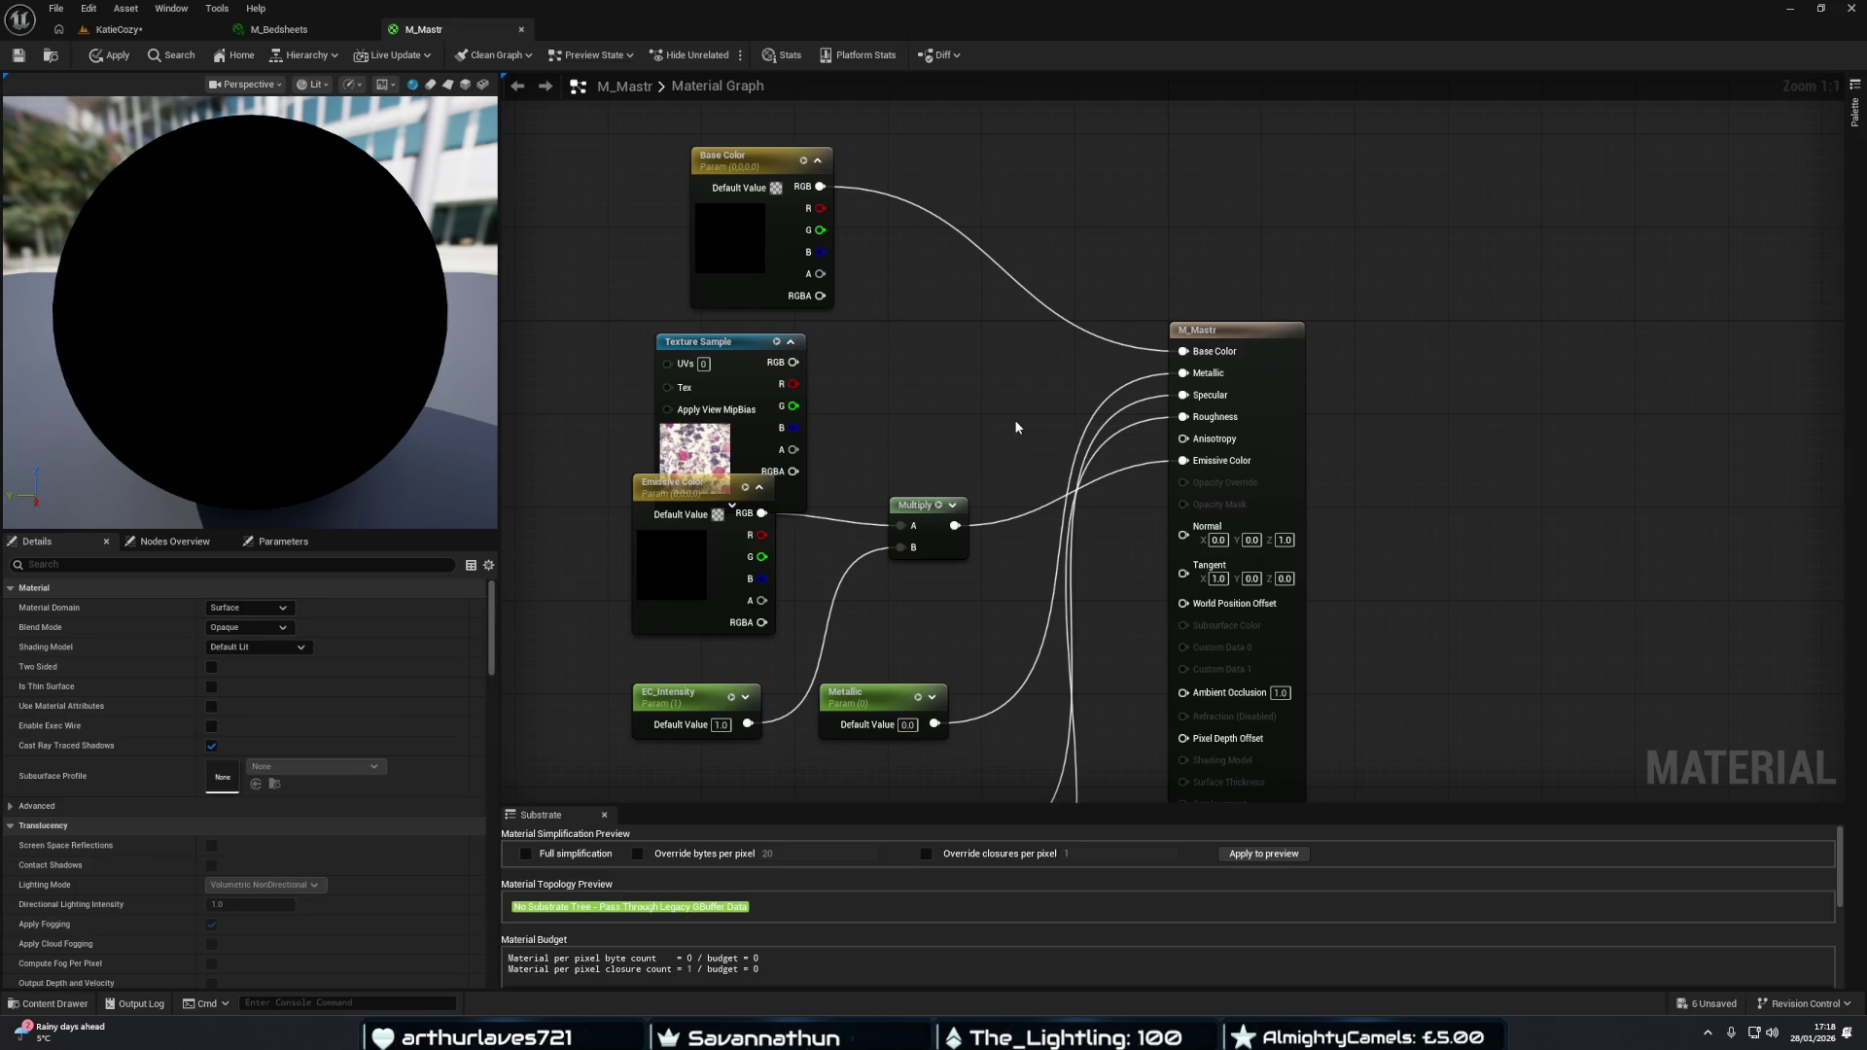
scroll(201, 657, down, 10)
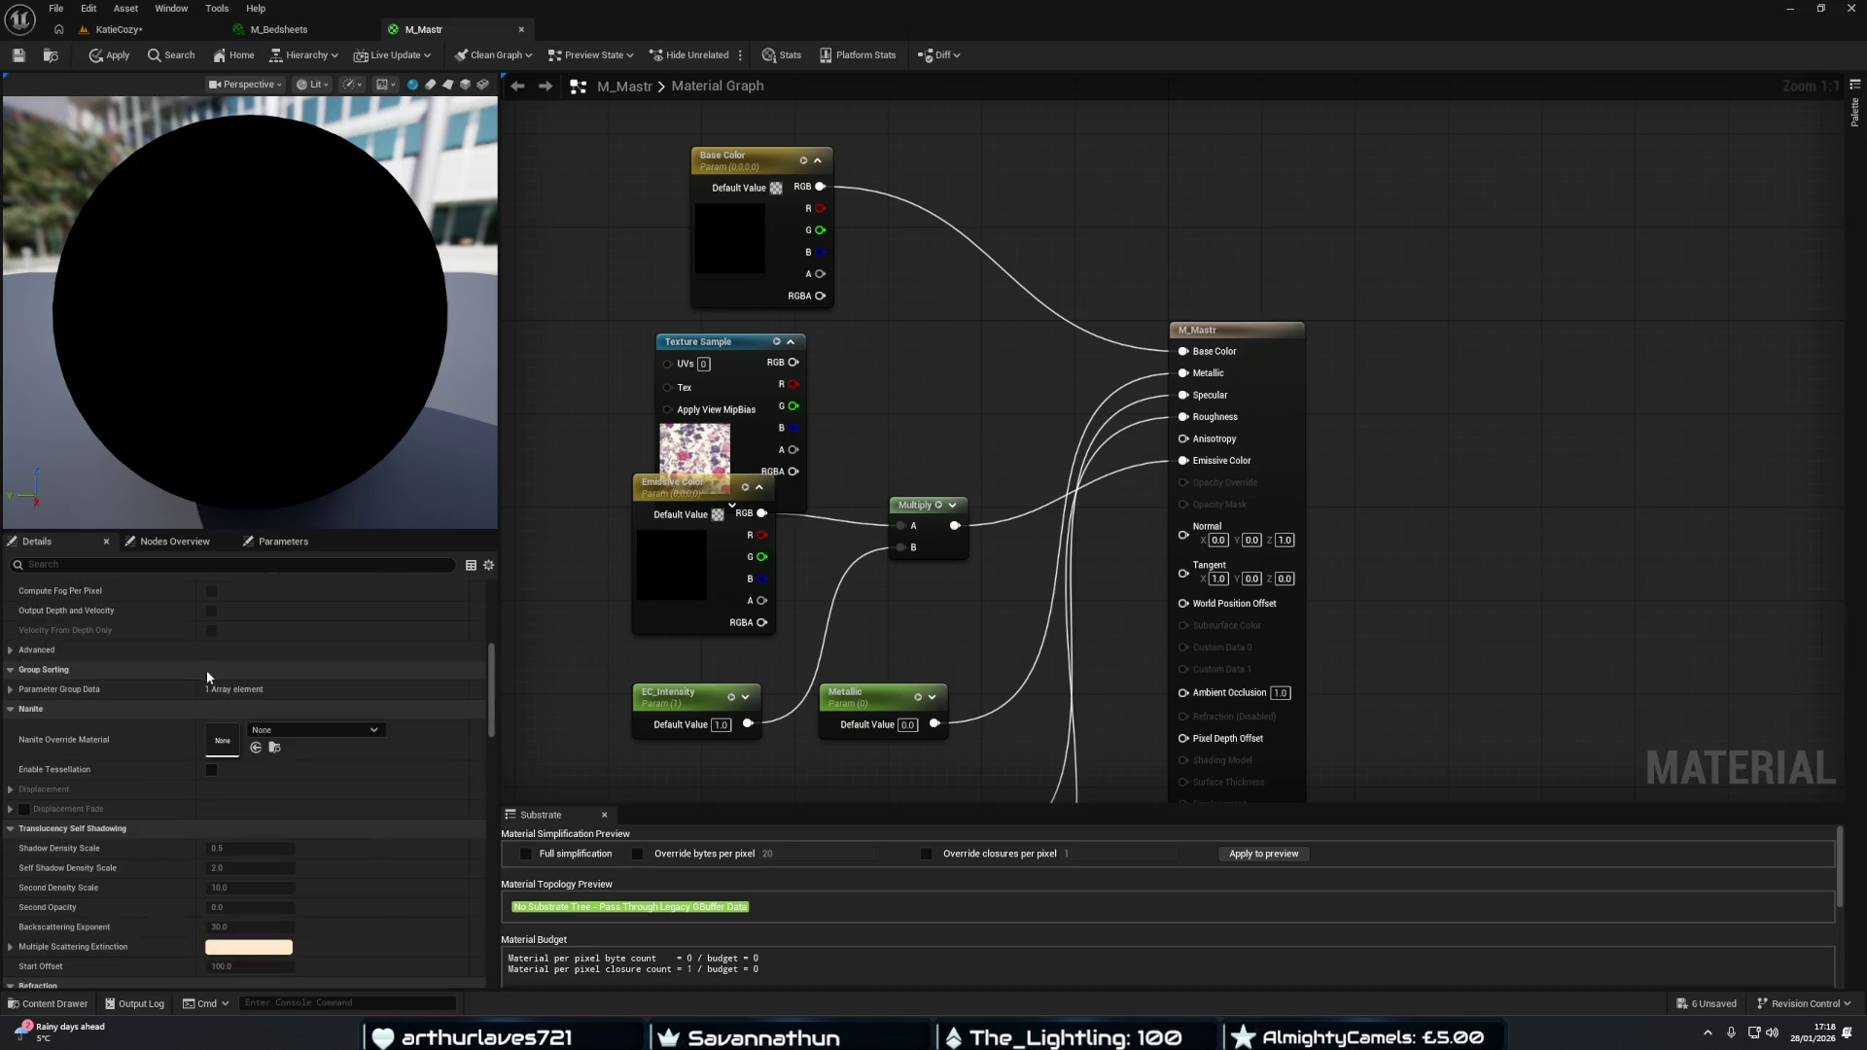
scroll(205, 674, down, 15)
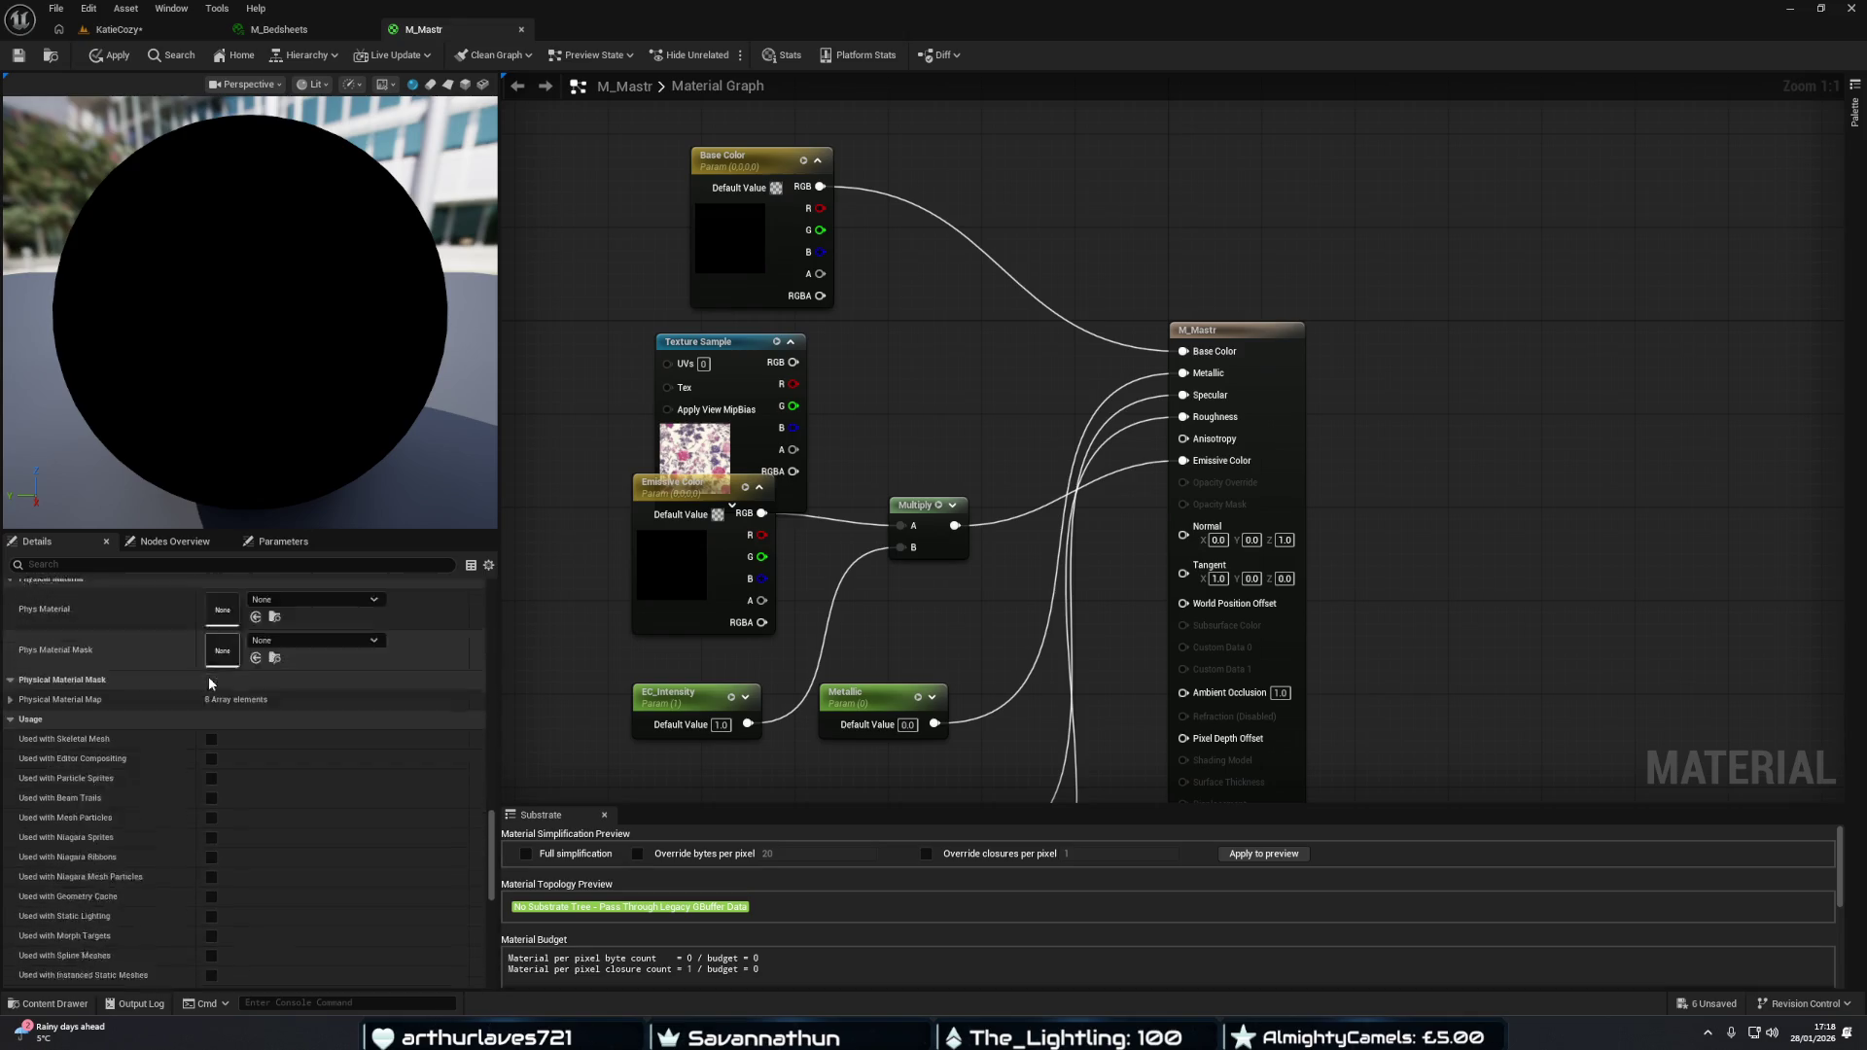
scroll(208, 683, down, 5)
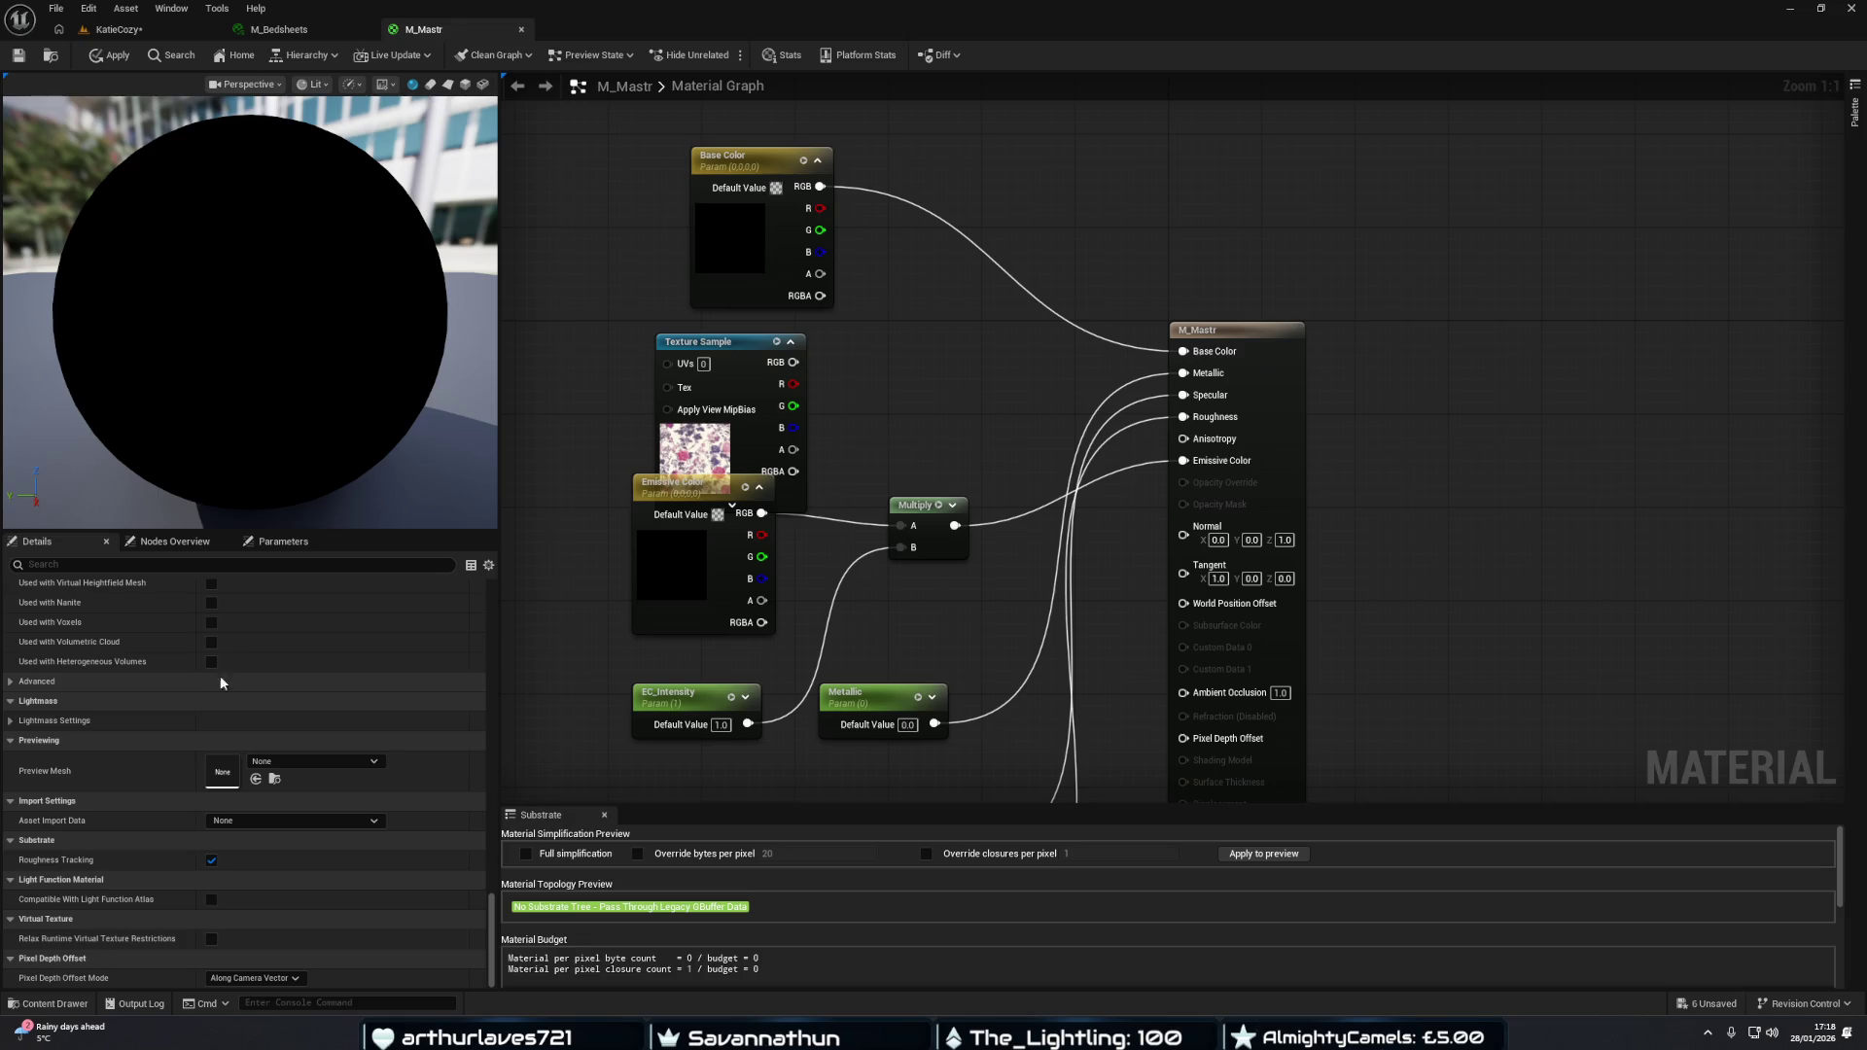
drag(939, 512, 939, 559)
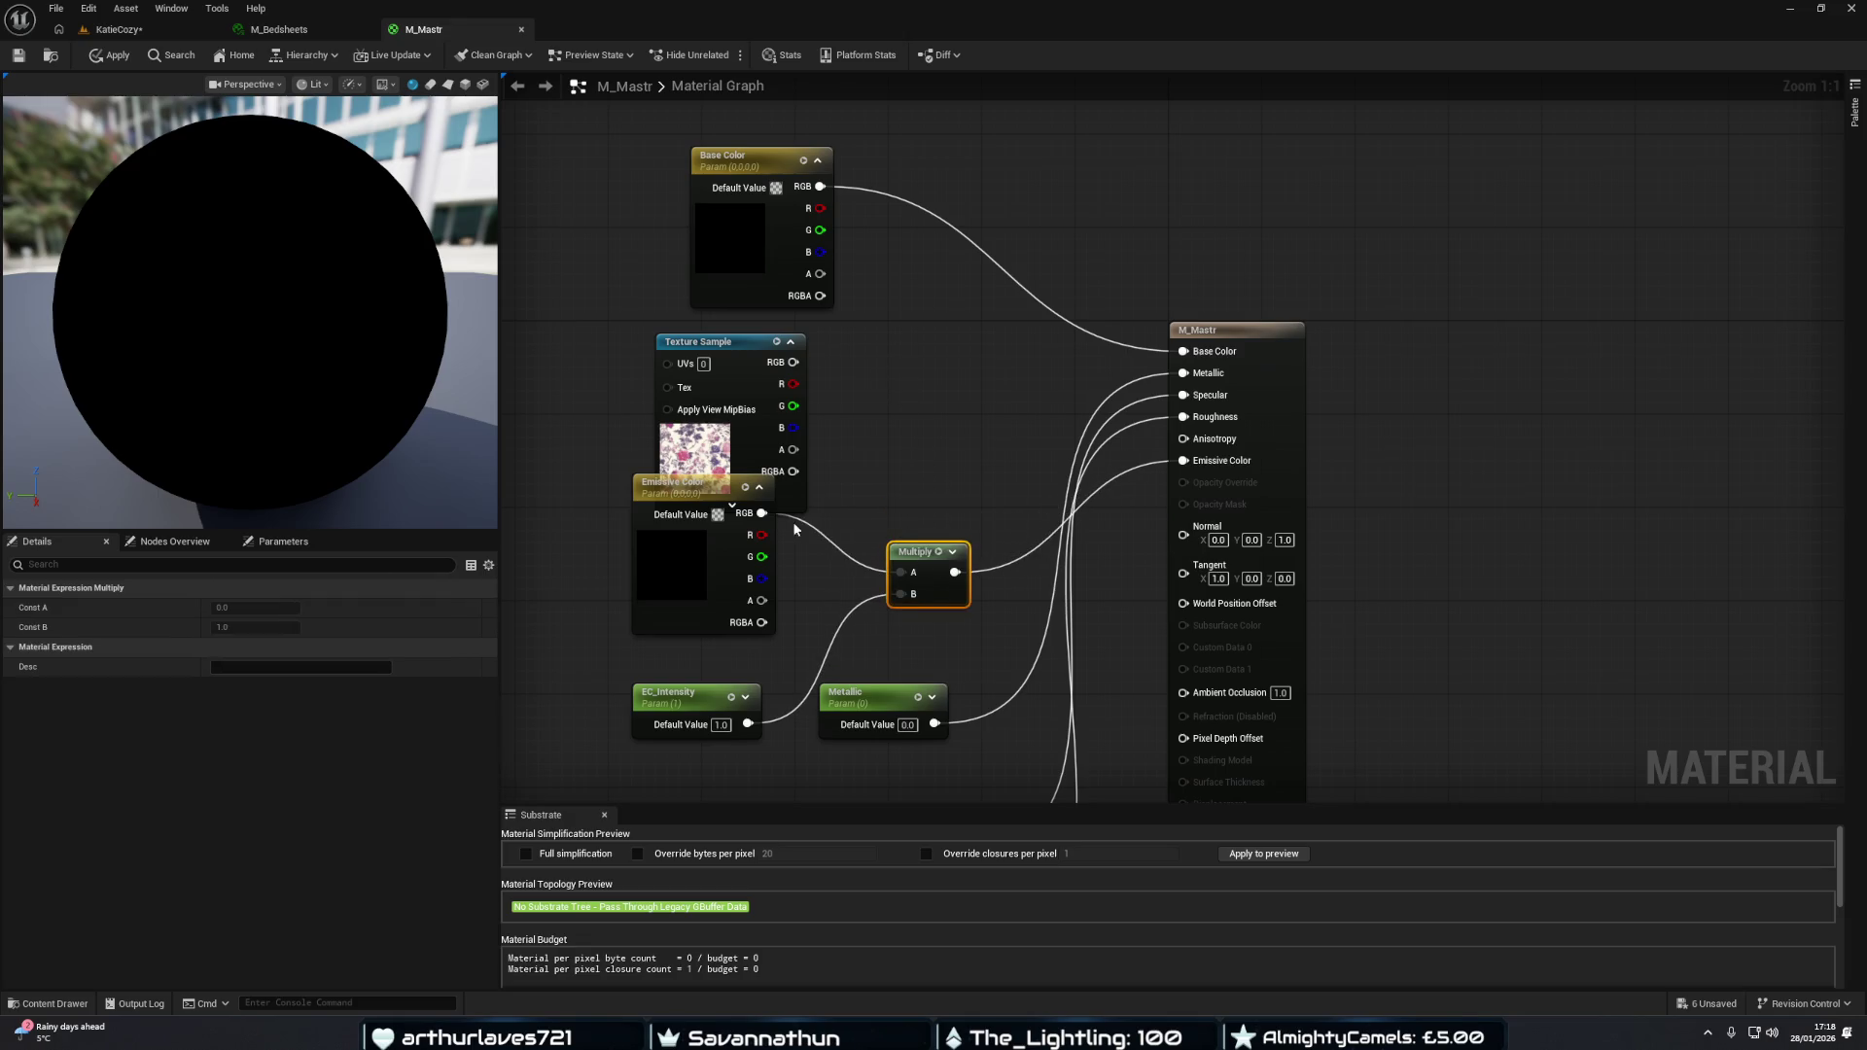
mouse_move(726, 492)
mouse_down()
mouse_move(712, 528)
mouse_move(654, 493)
mouse_up()
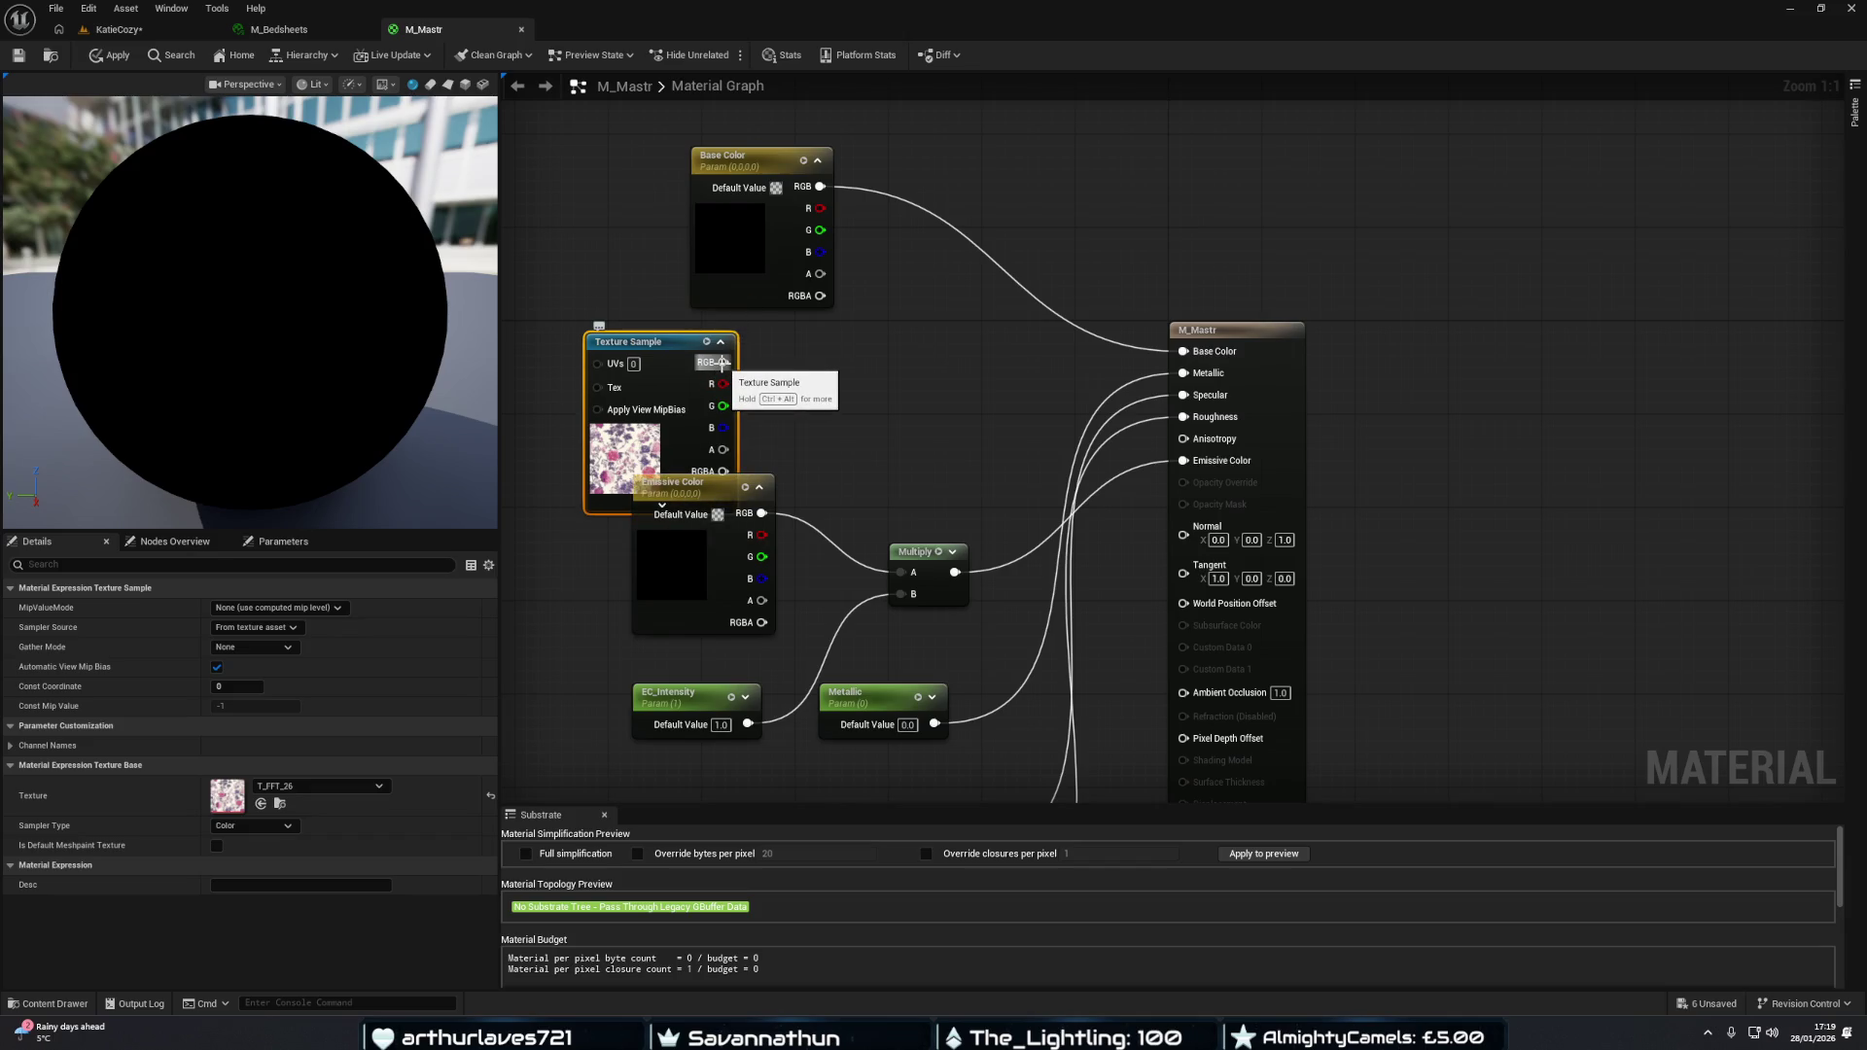
Add a Switch node, delete it again, and bring up the floral textures in the Content Drawer.
right_click(883, 404)
text(swit)
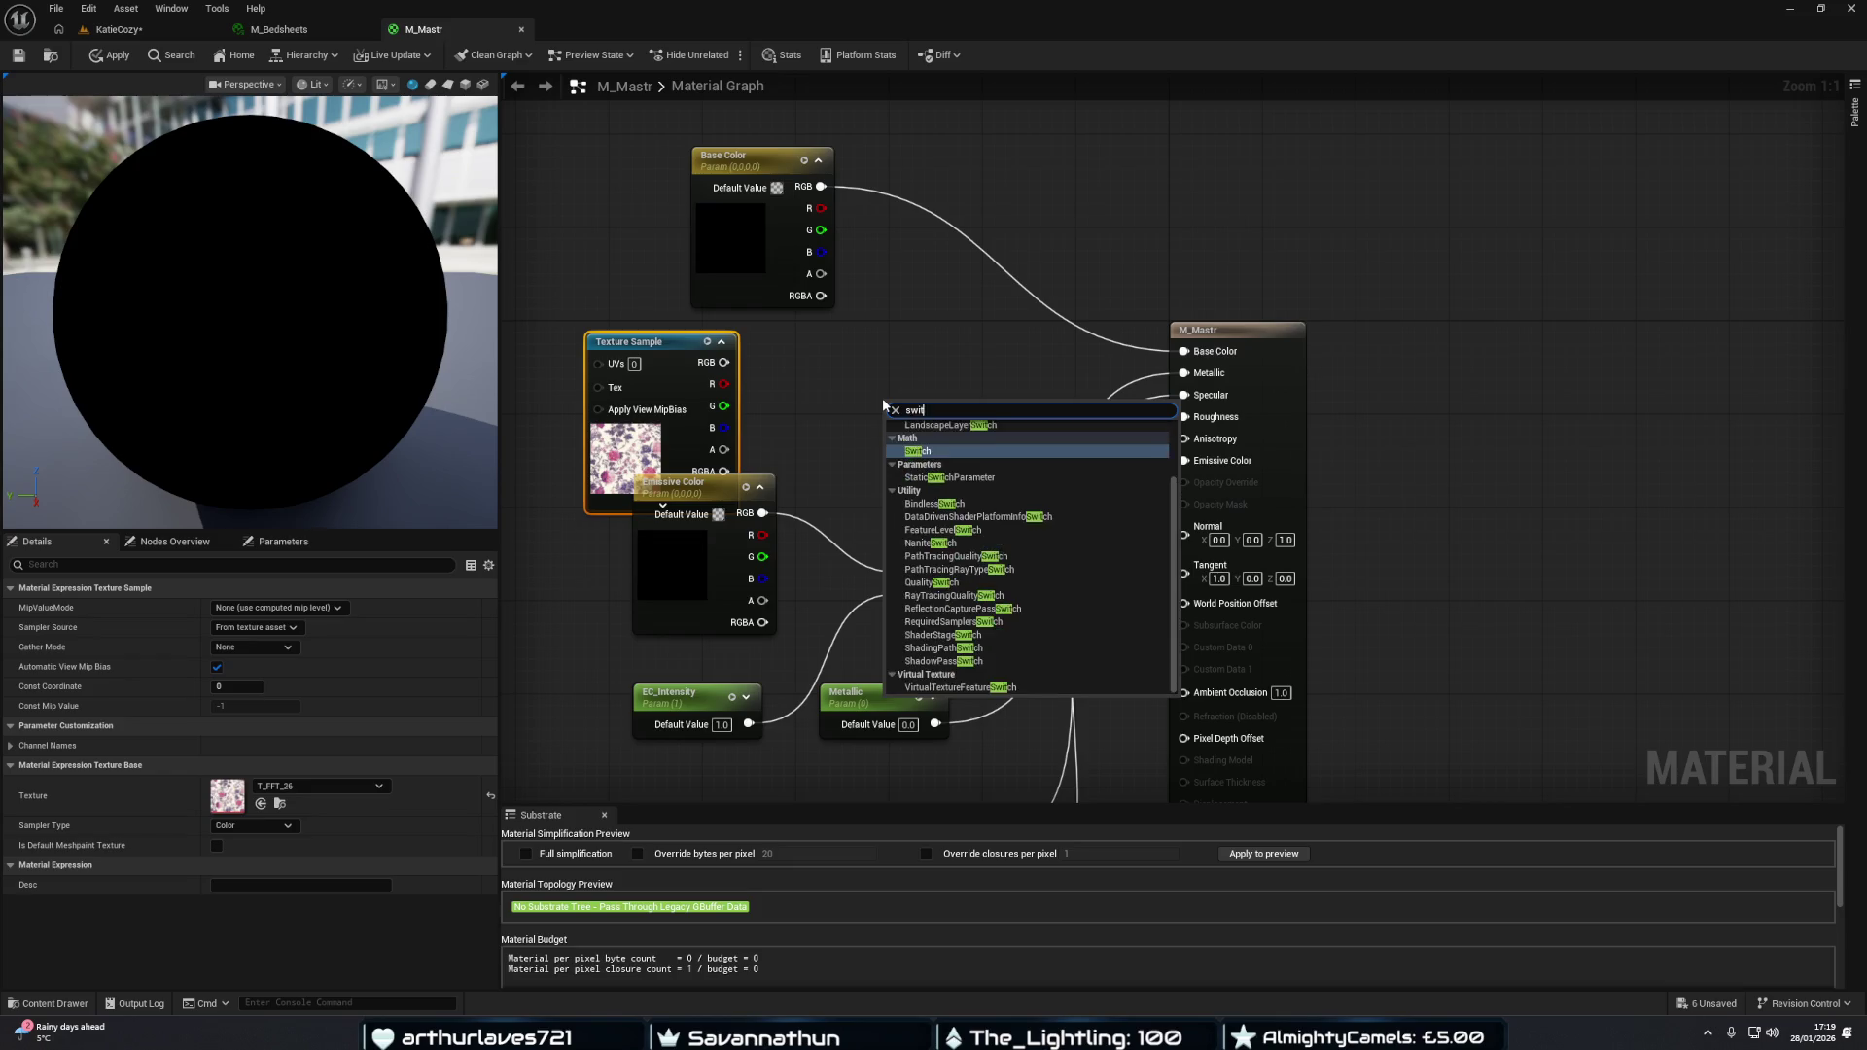
click(919, 451)
drag(935, 401, 911, 368)
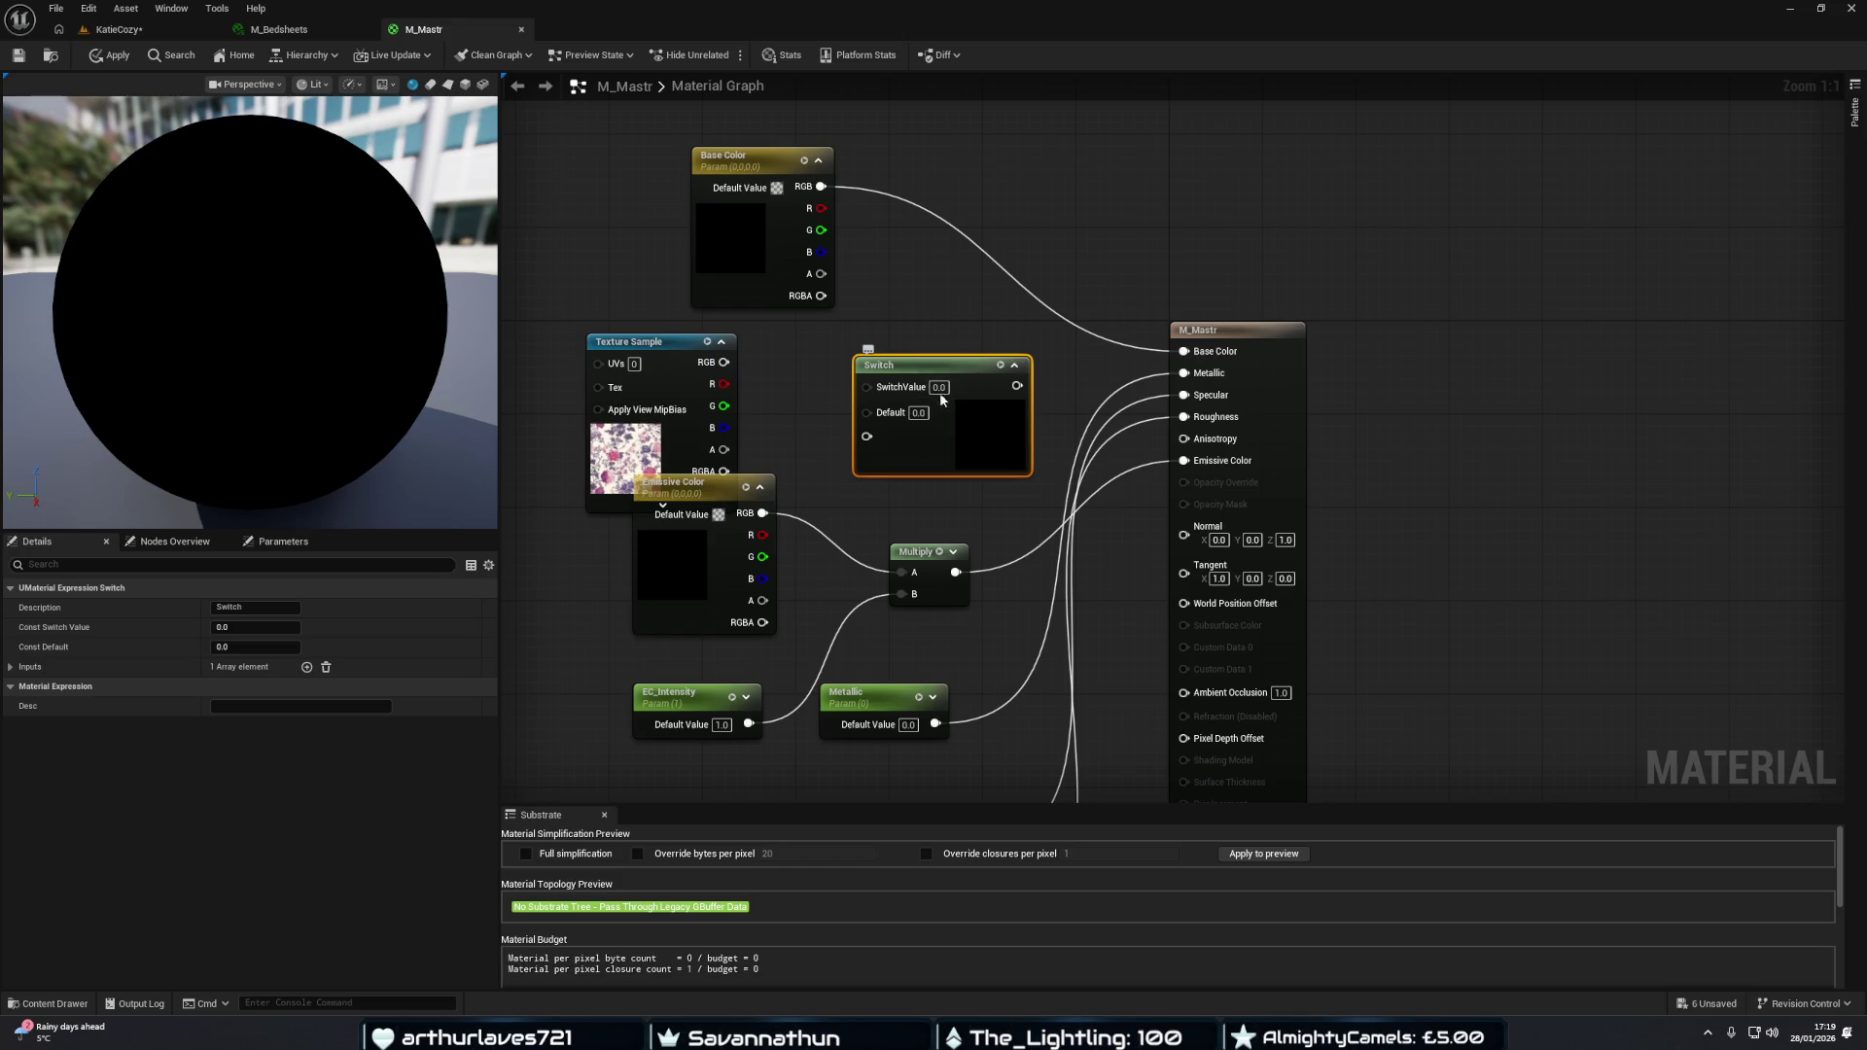
key(Delete)
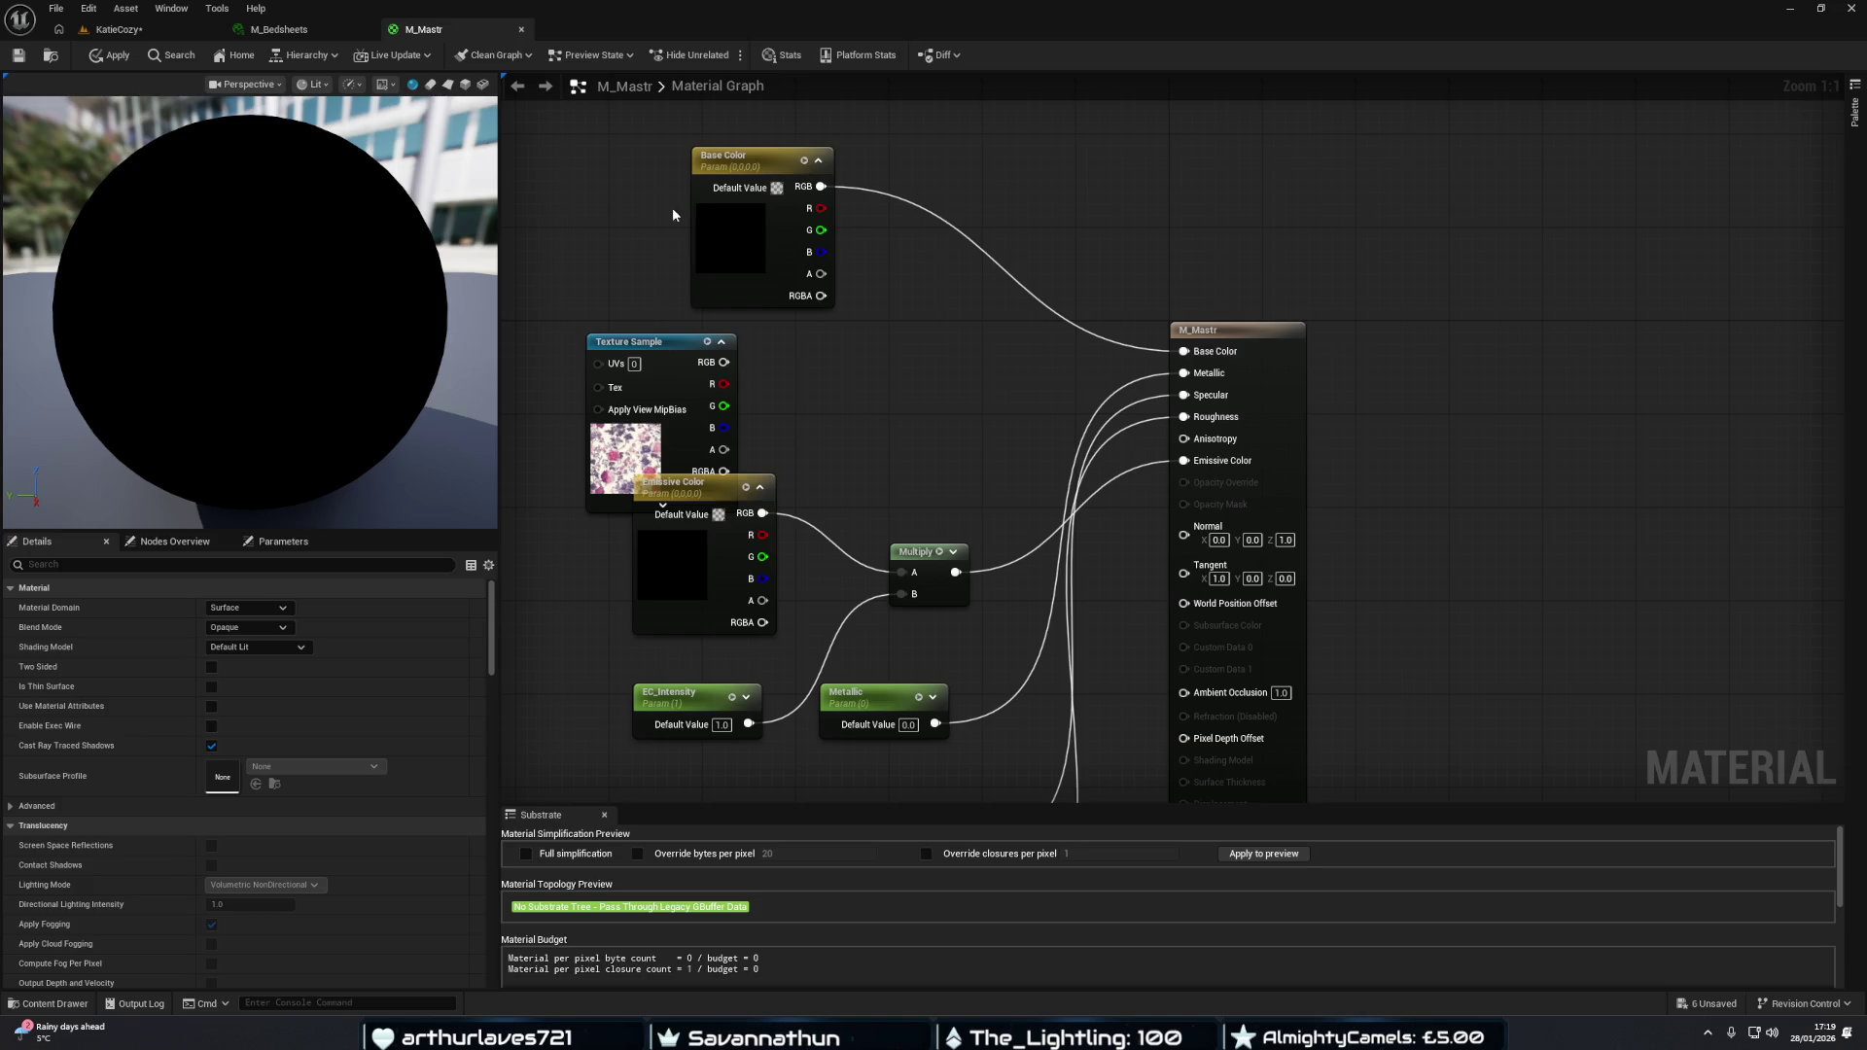
key(ctrl+space)
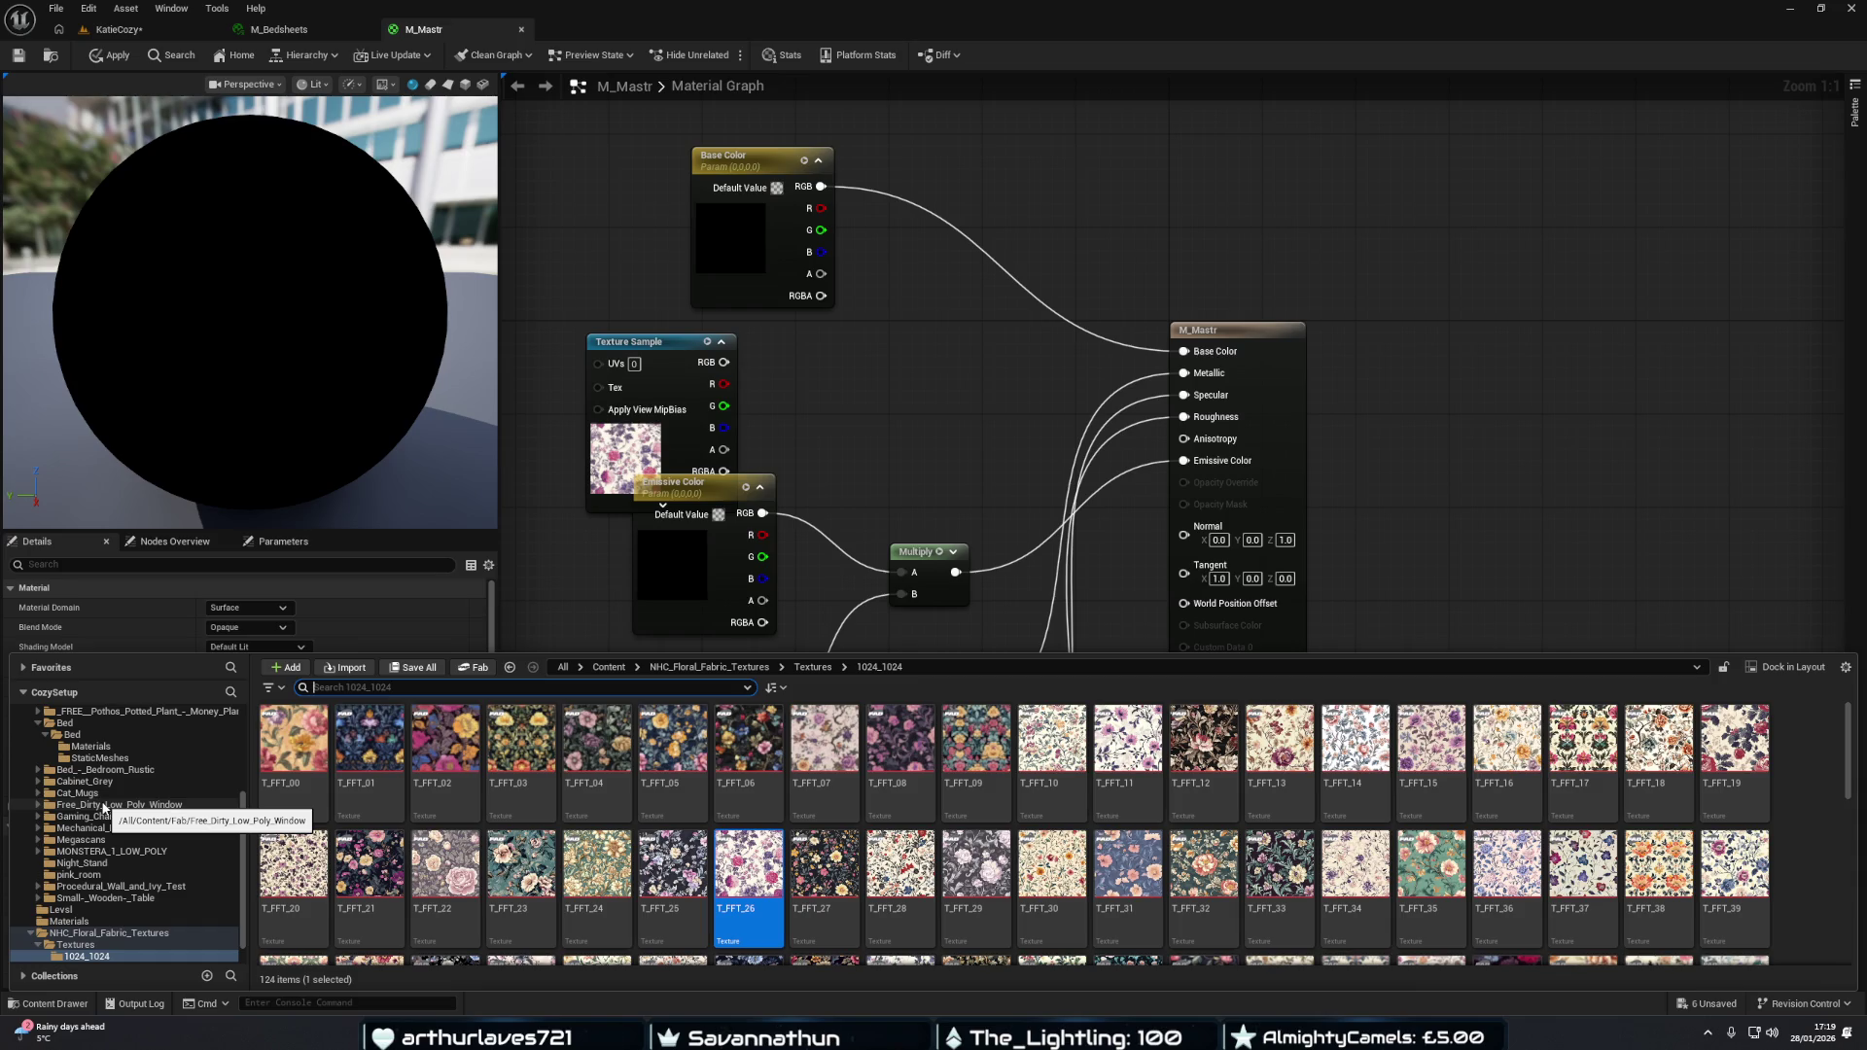
Select the SillaGamerwhite gaming chair and open its Element 4 BaseMetal material instance.
click(117, 29)
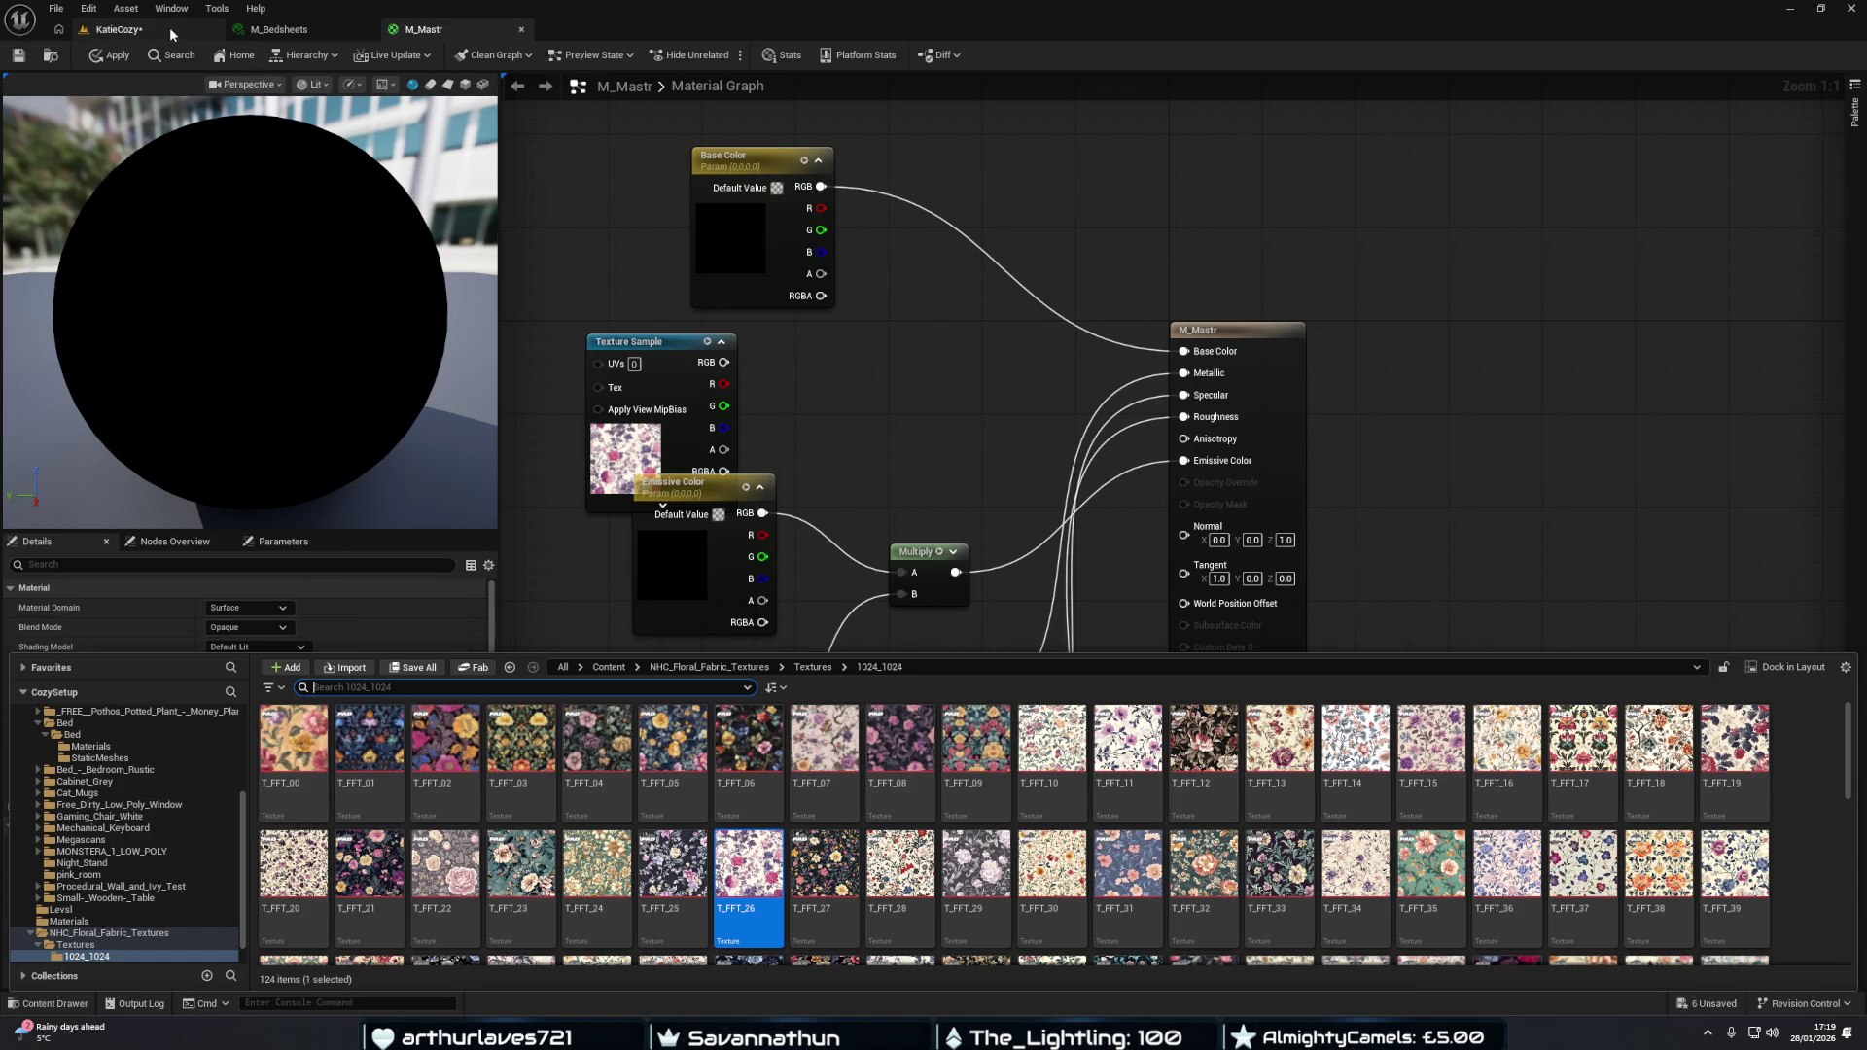
mouse_move(774, 717)
mouse_down()
mouse_move(681, 807)
mouse_move(670, 846)
mouse_move(671, 739)
mouse_move(574, 734)
mouse_up()
click(982, 594)
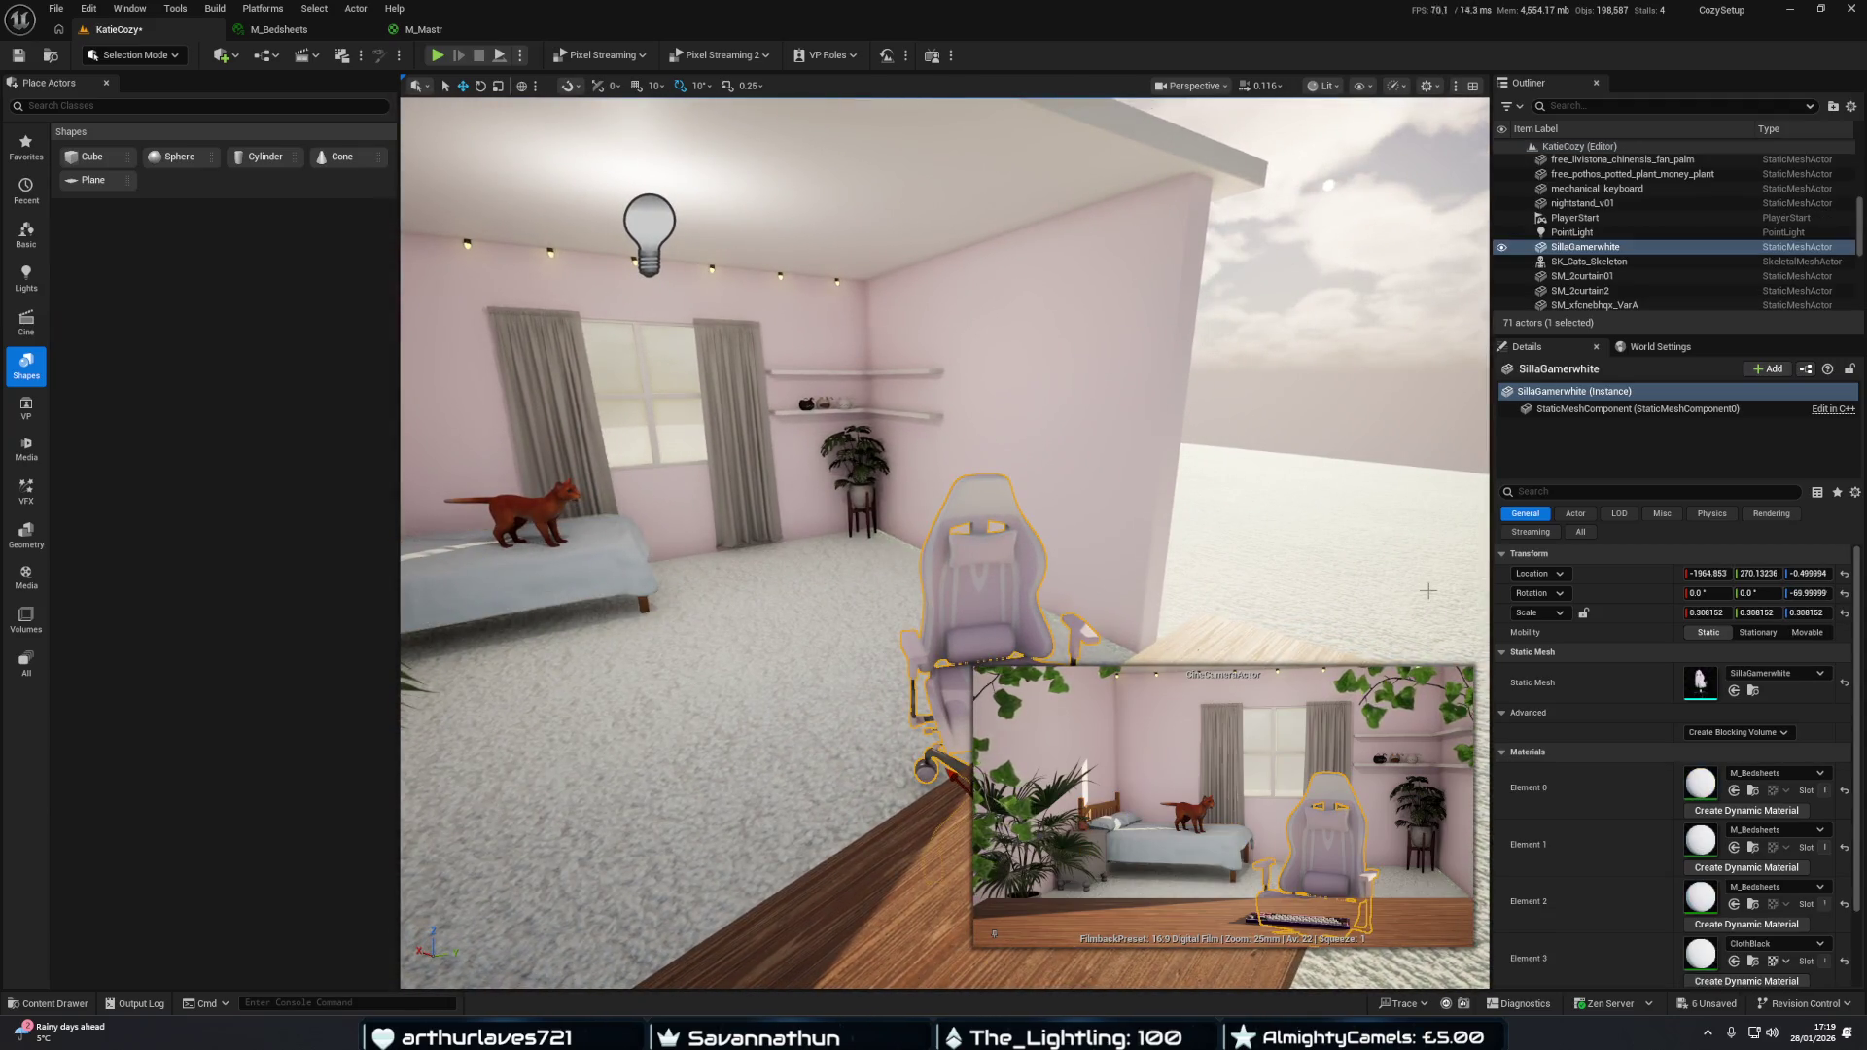
scroll(1748, 872, down, 2)
scroll(1748, 872, down, 1)
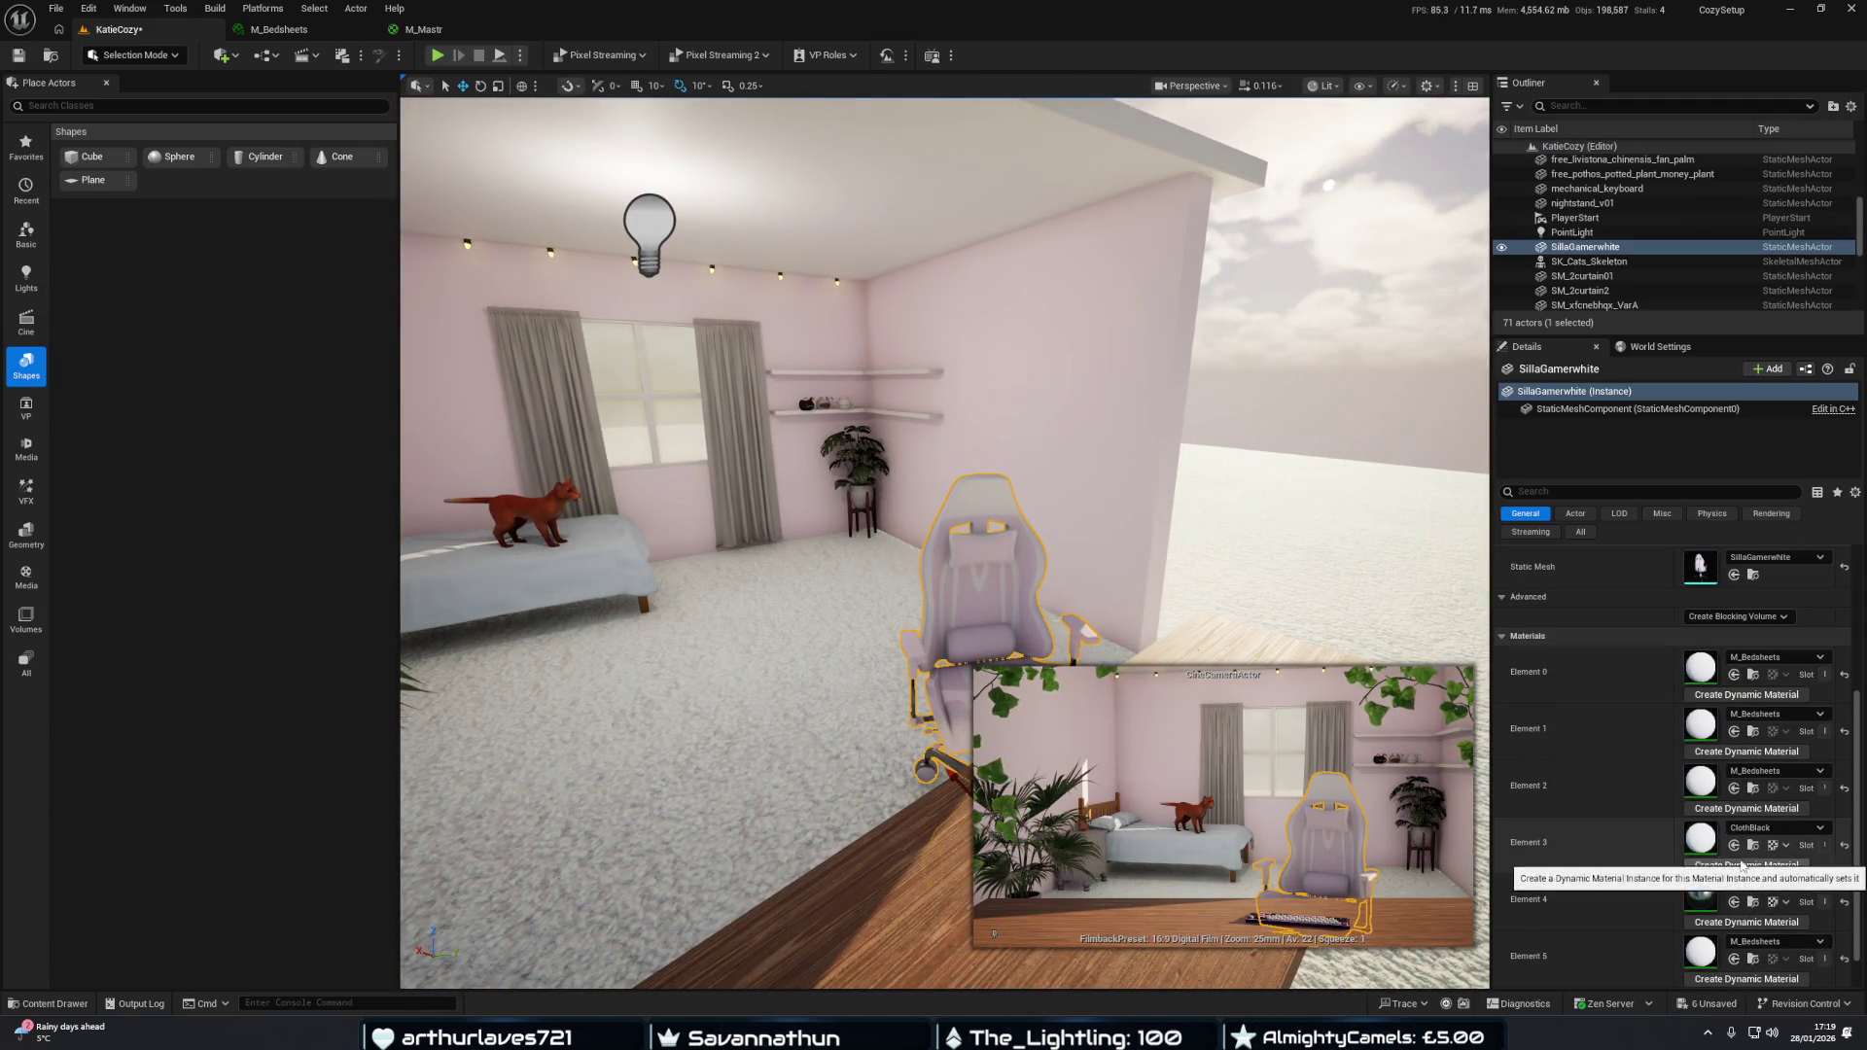
double_click(1695, 902)
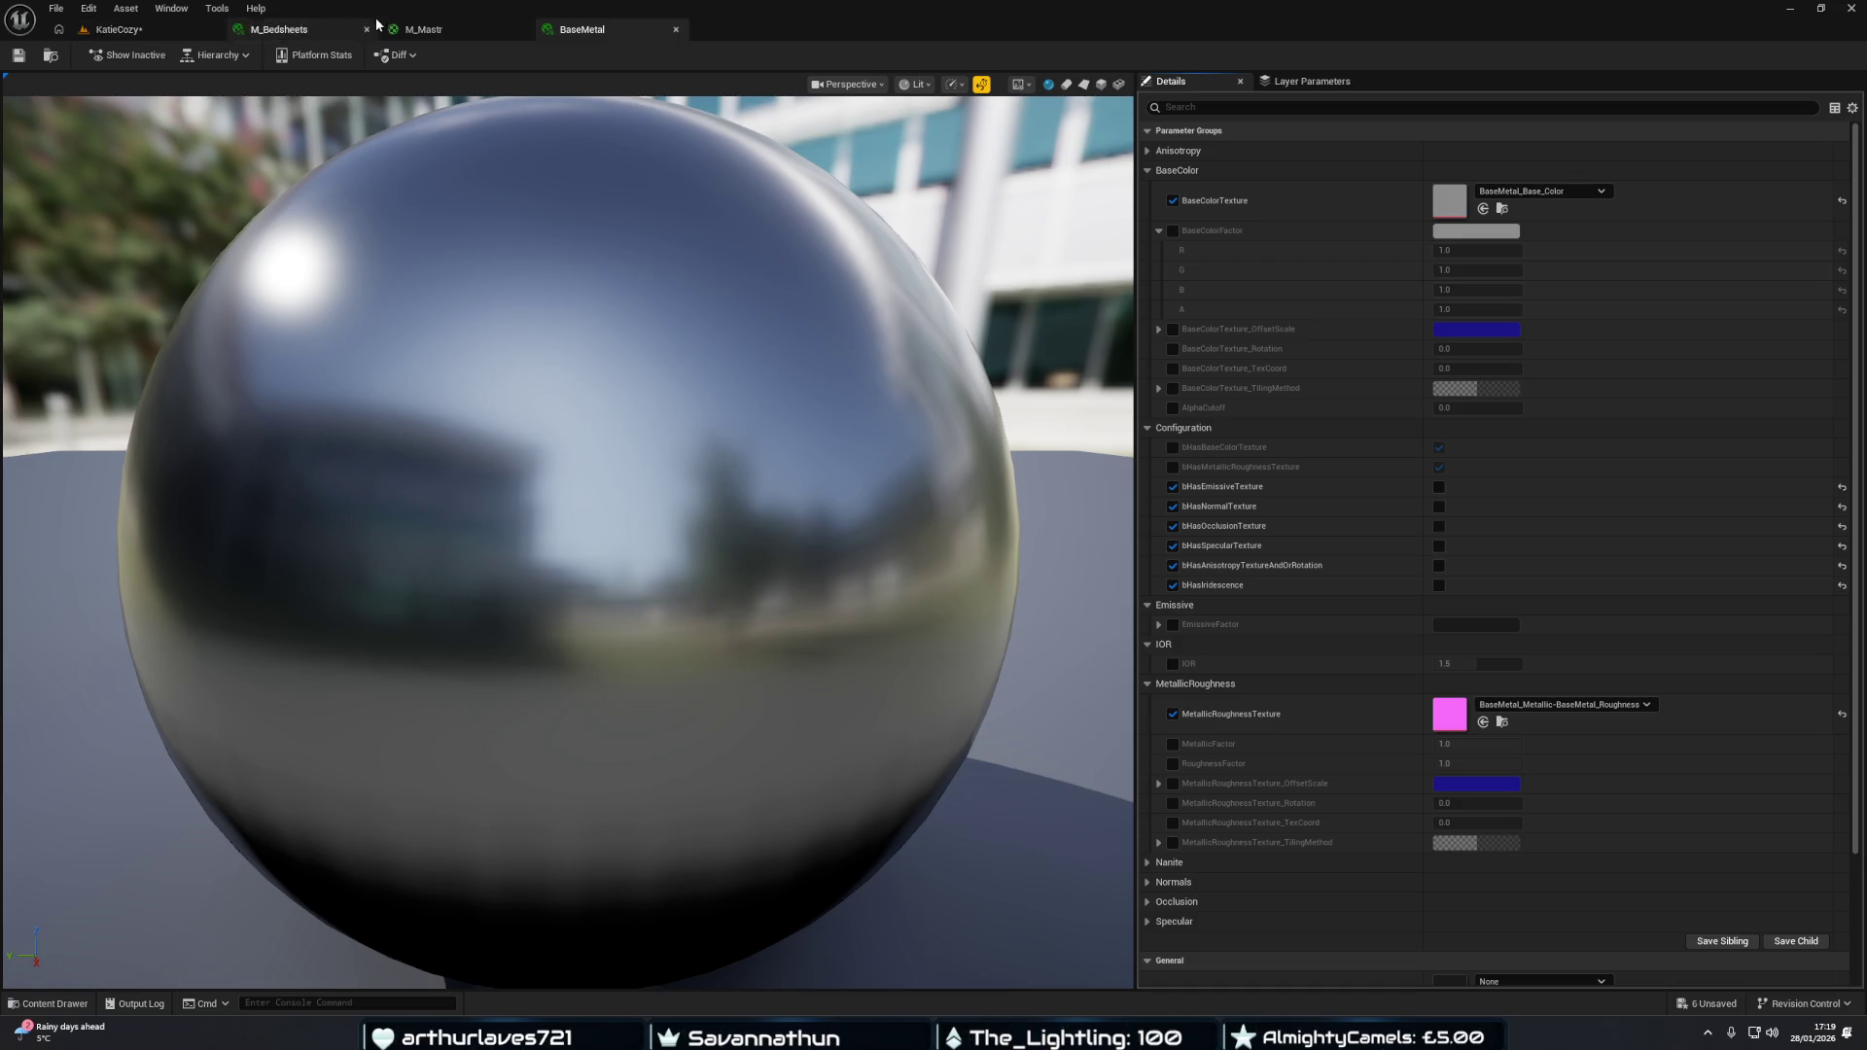
click(423, 29)
drag(728, 163, 598, 138)
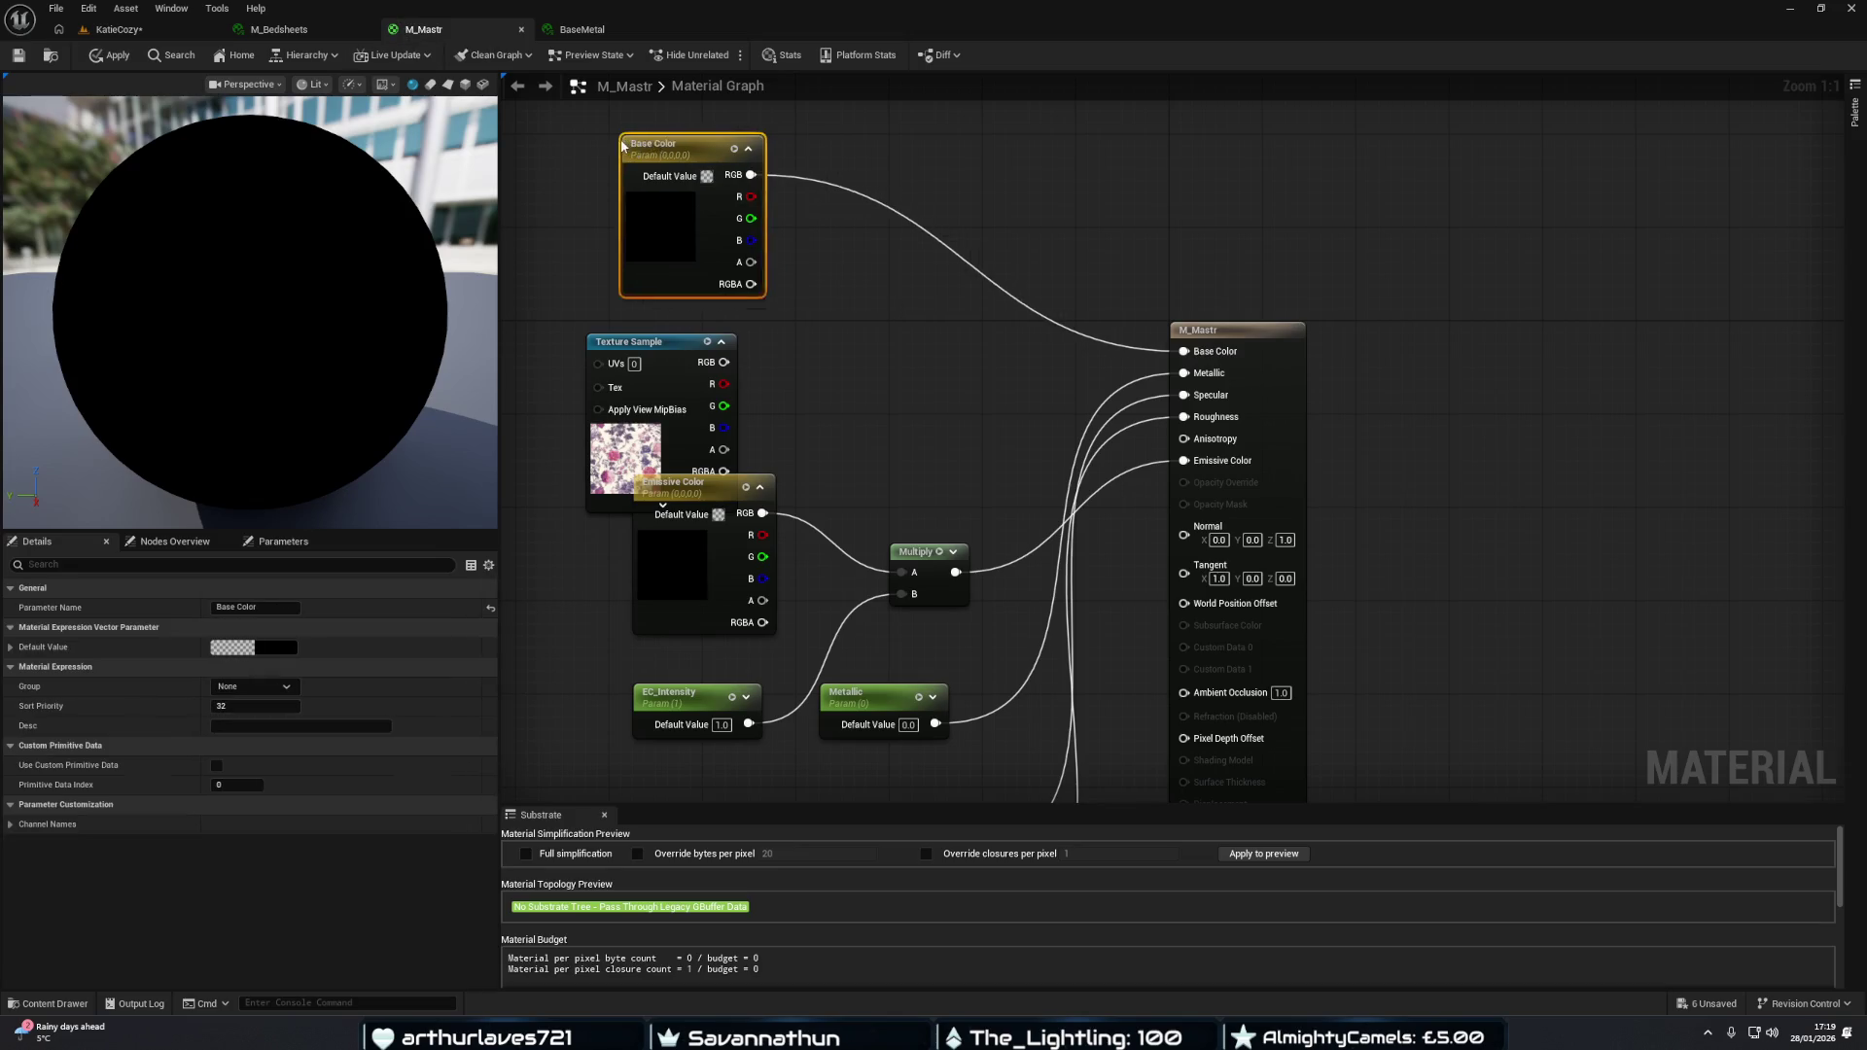
right_click(860, 255)
text(bool)
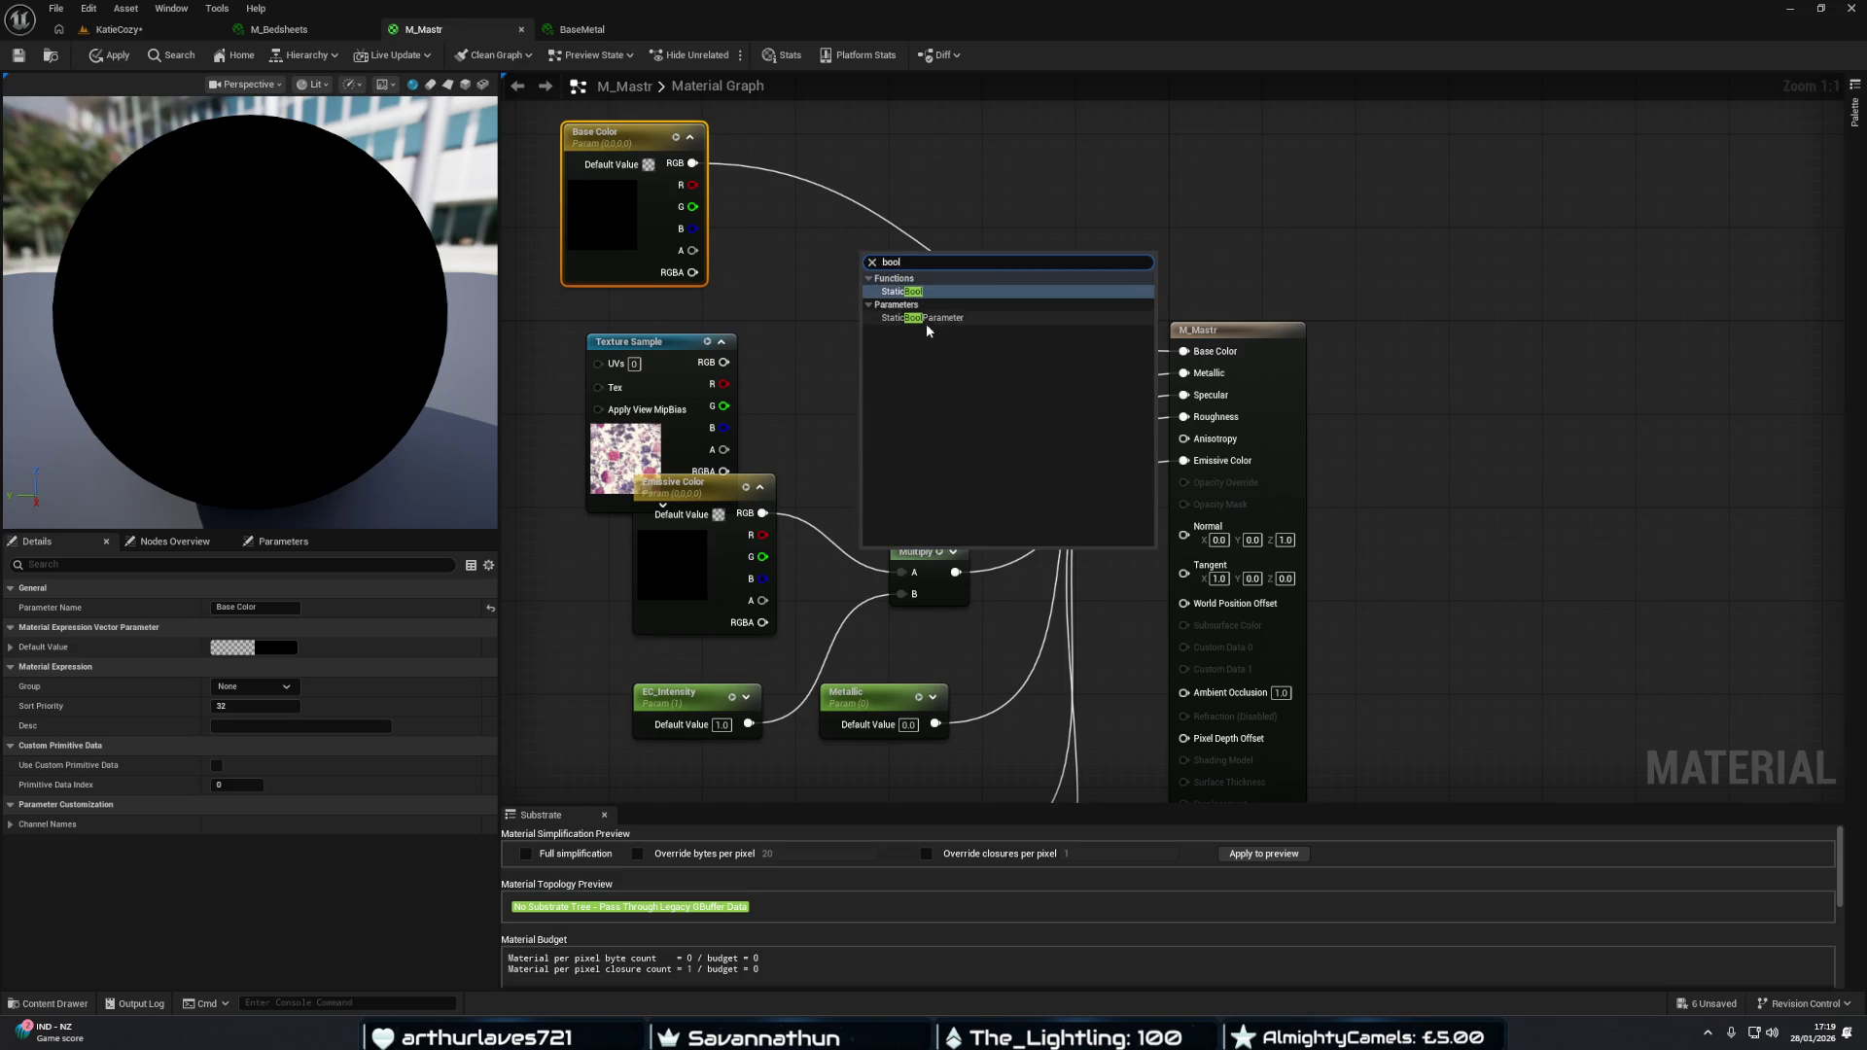
click(925, 319)
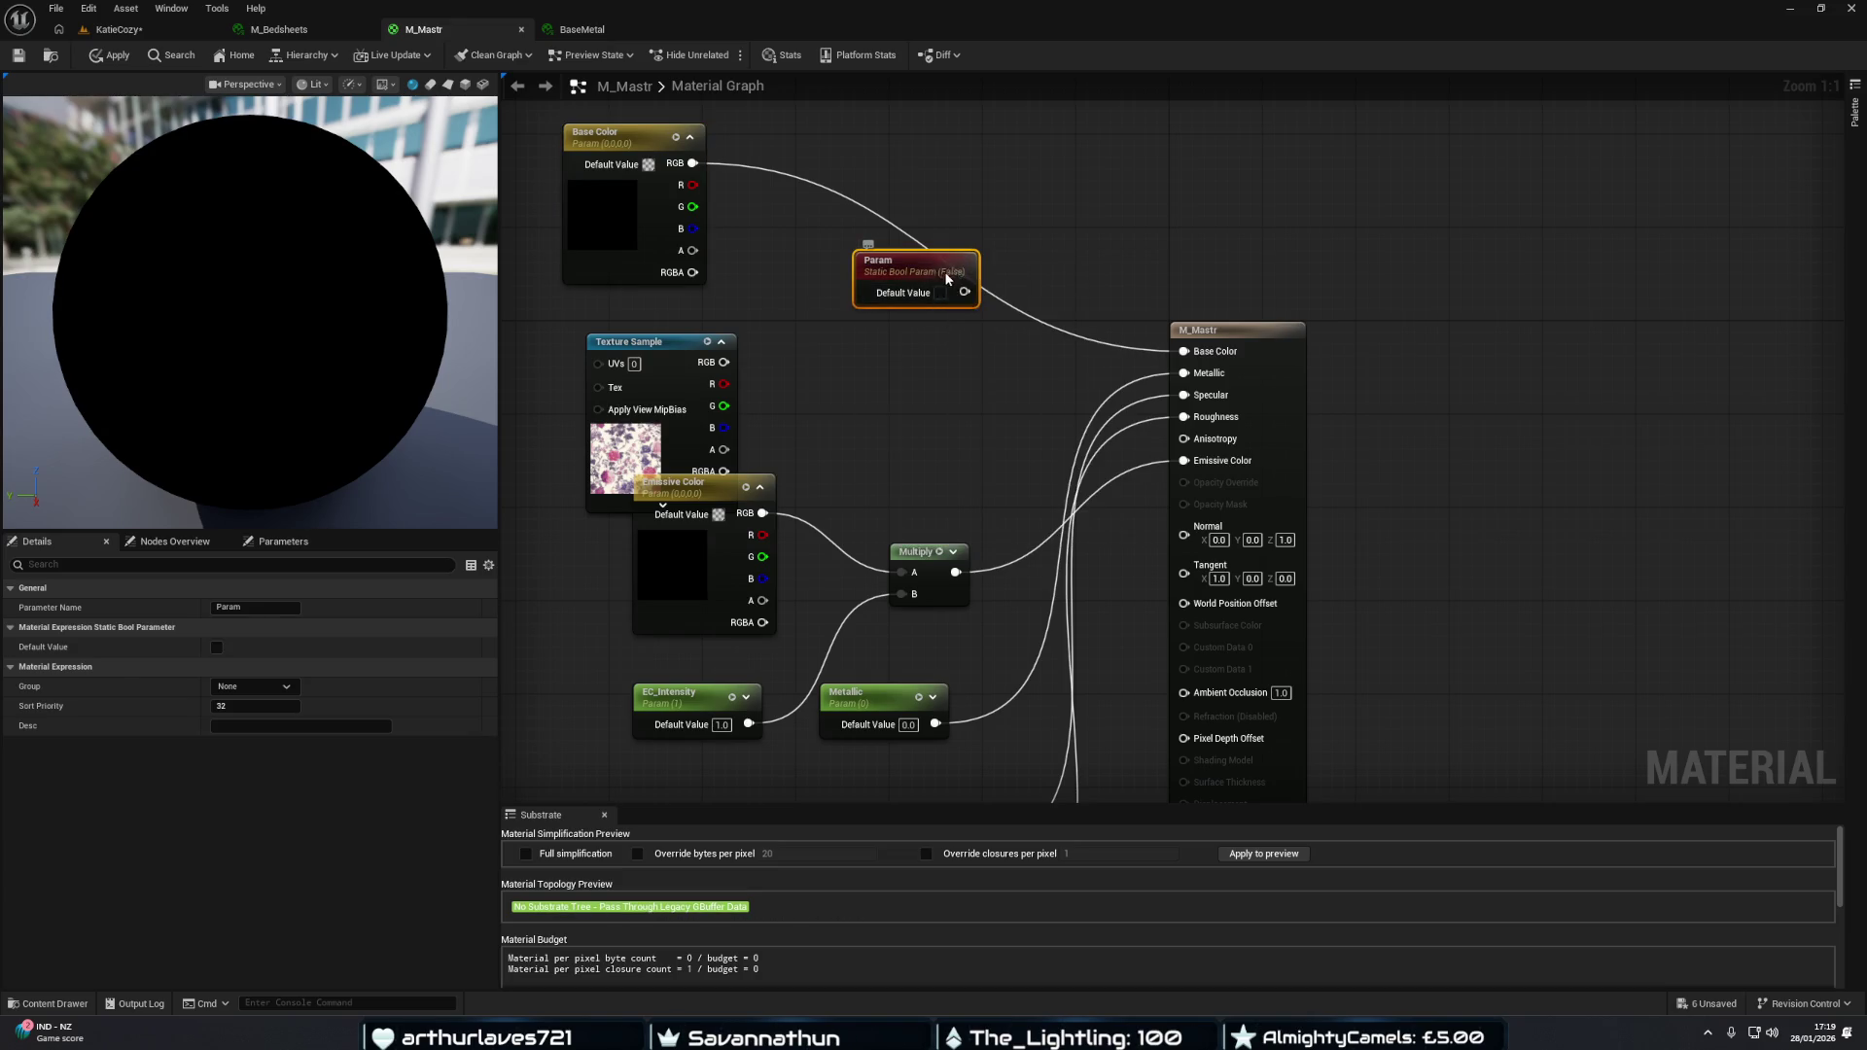
drag(946, 277, 853, 288)
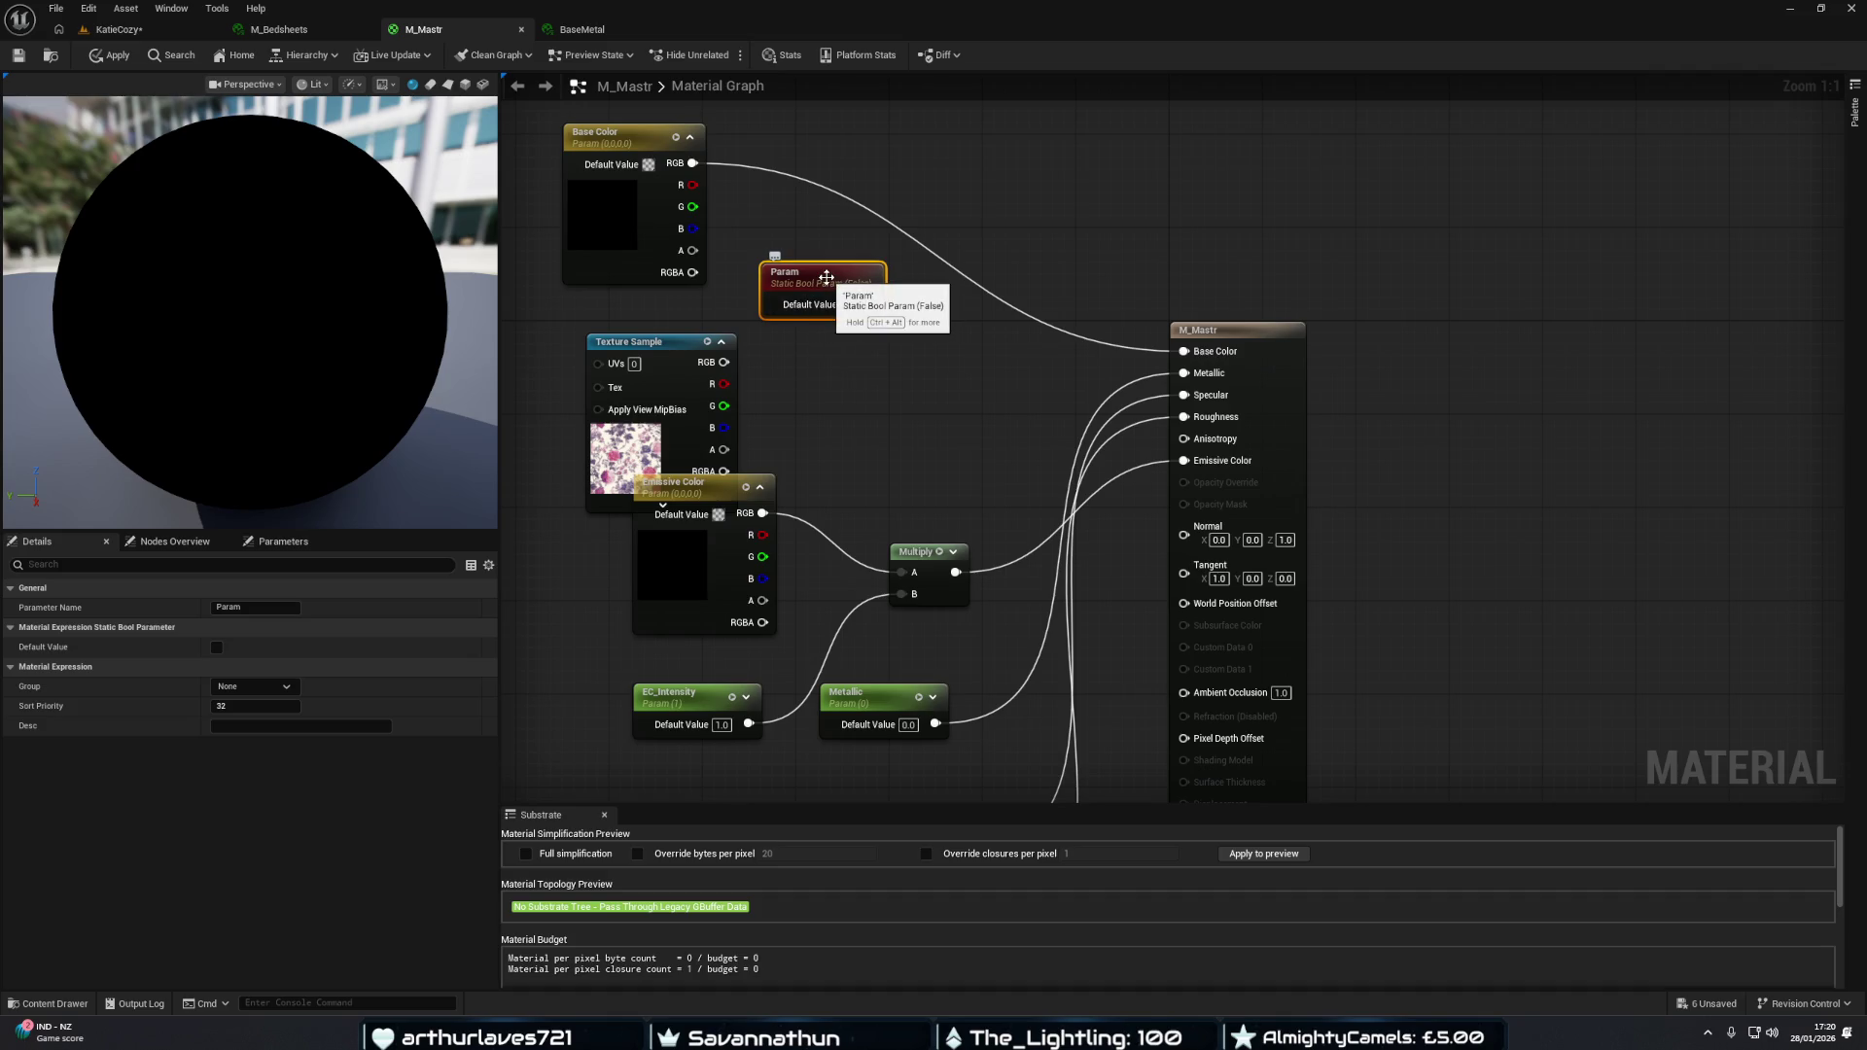
key(Delete)
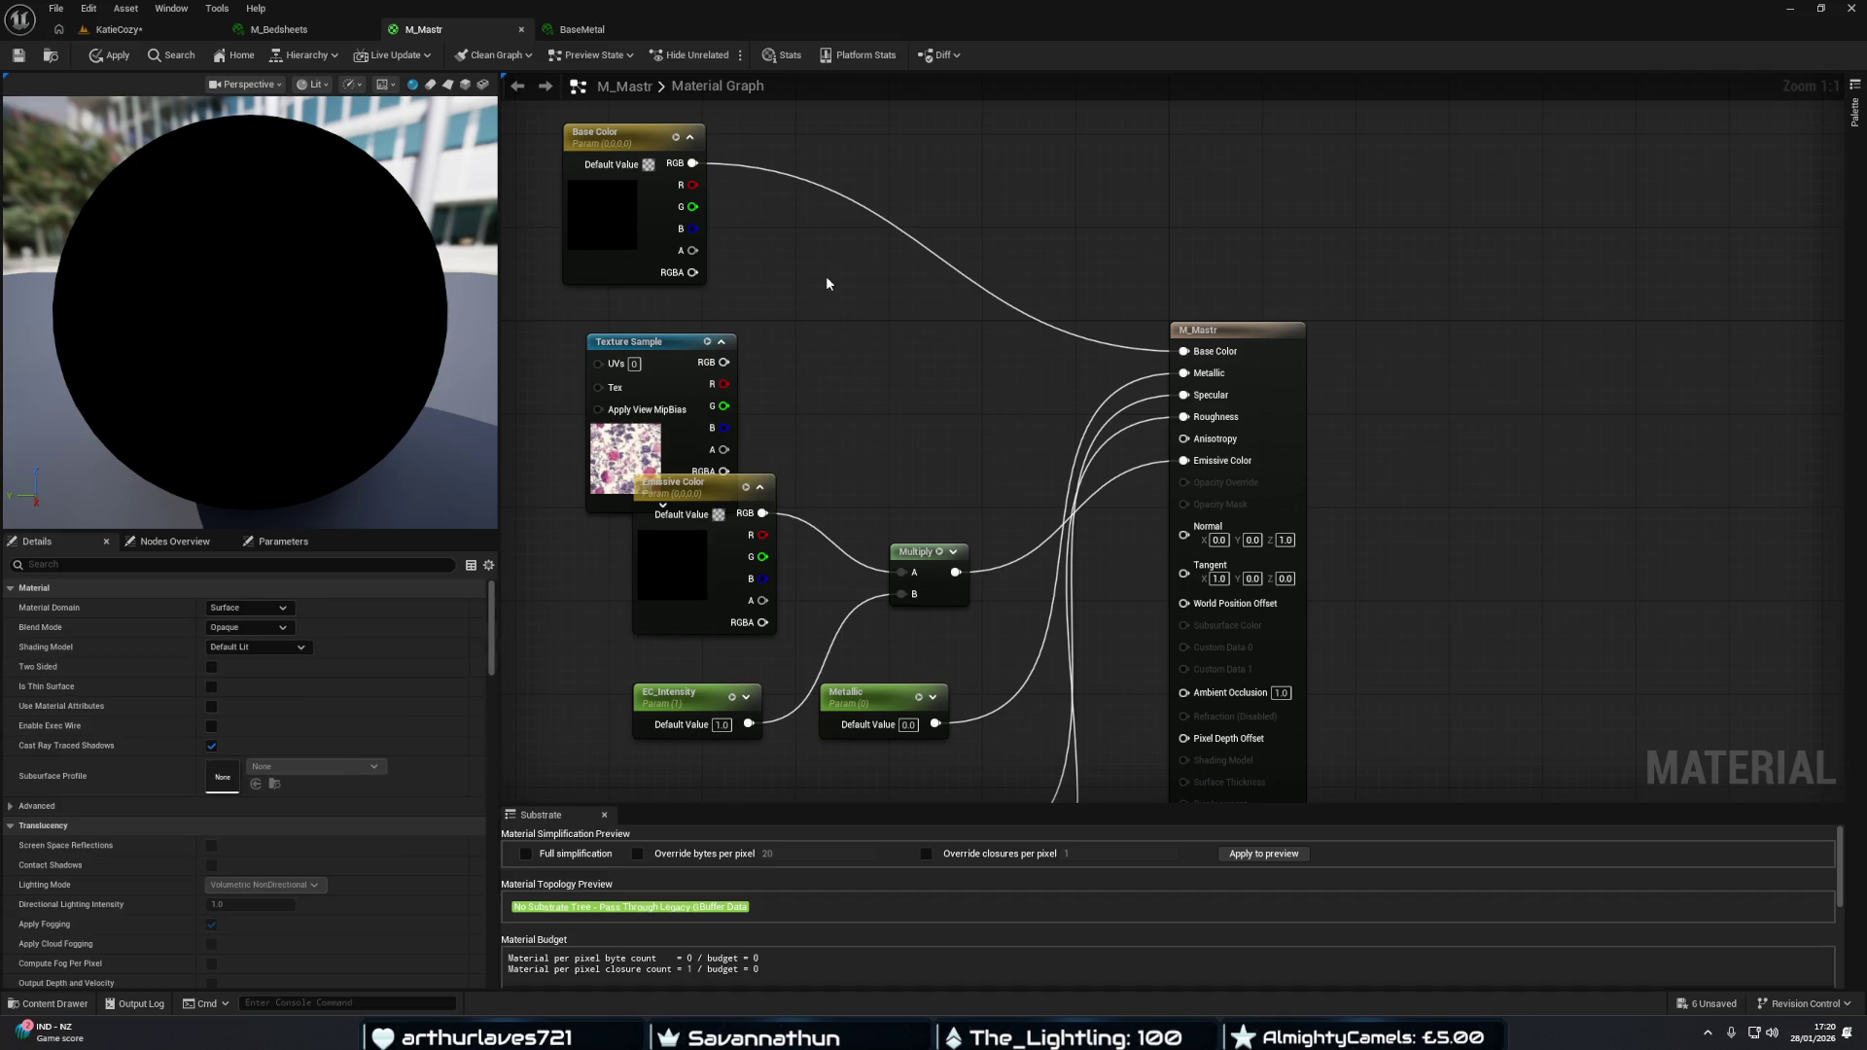
click(566, 28)
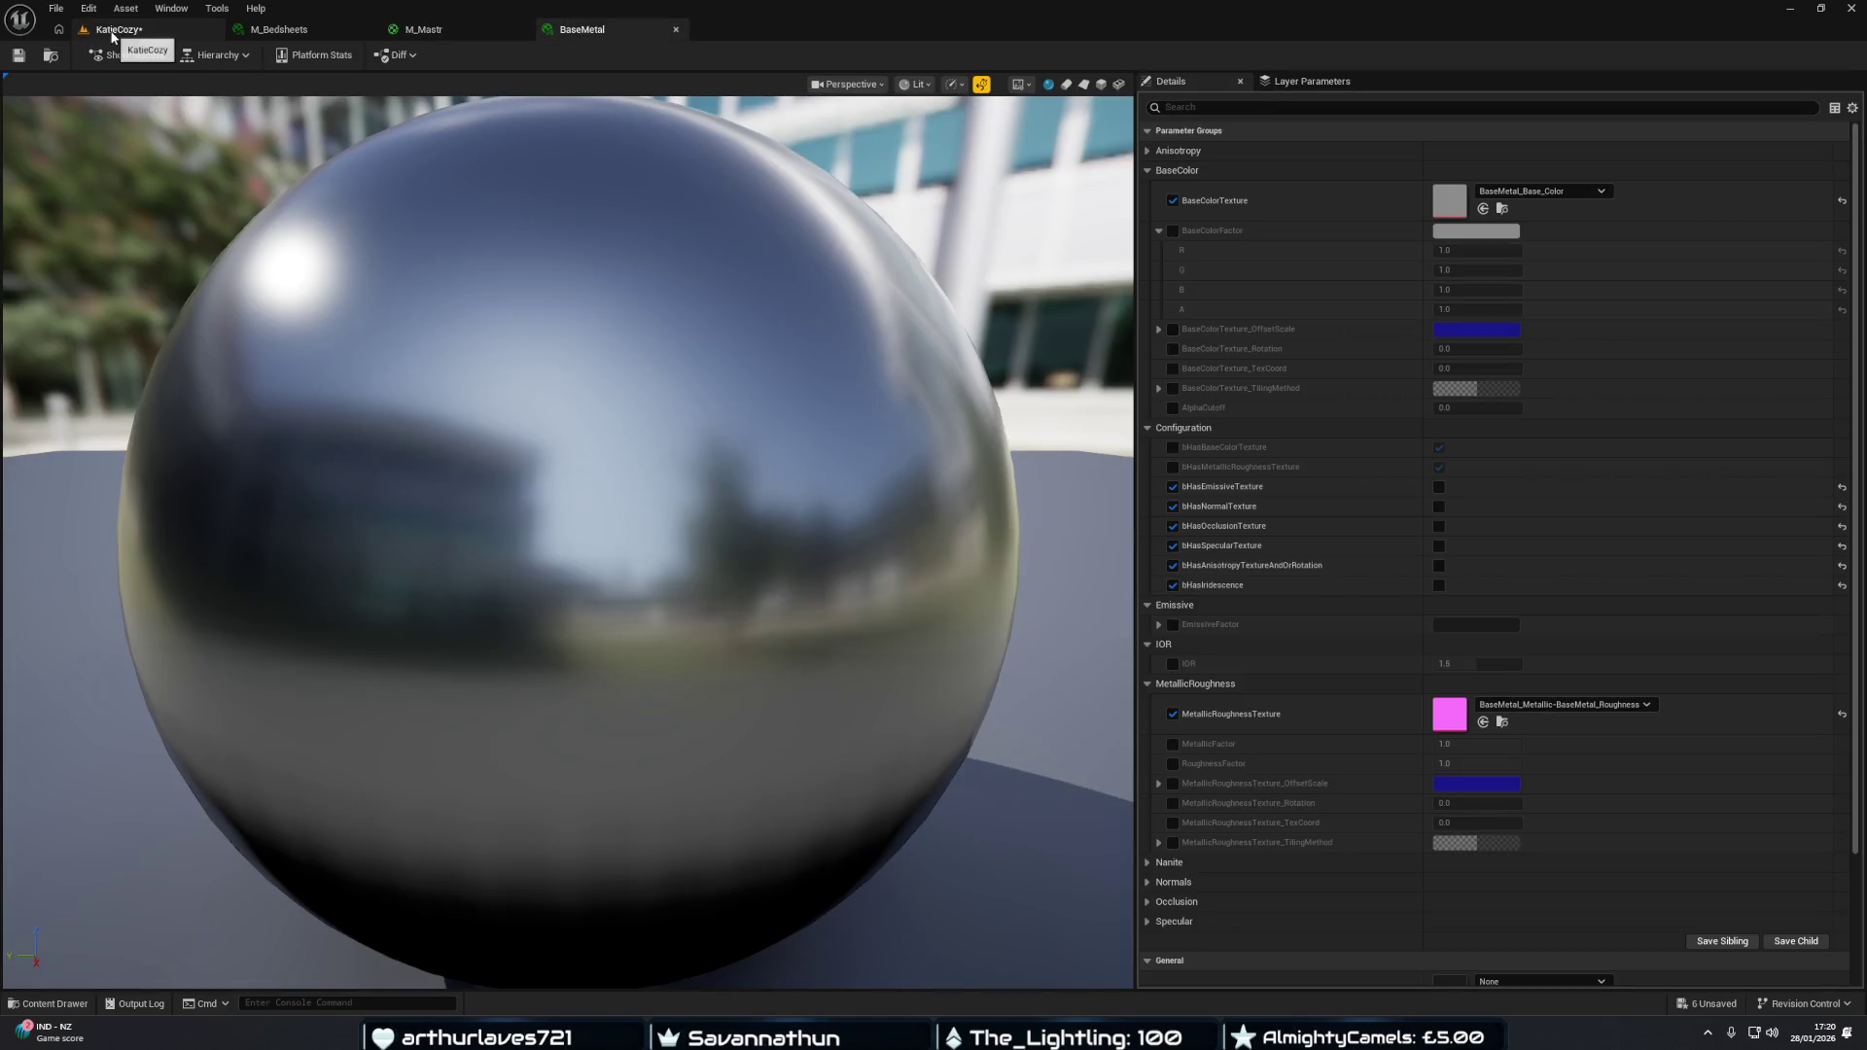
From the KatieCozy level, reopen the chair's BaseMetal material instance.
click(119, 29)
scroll(1701, 778, down, 1)
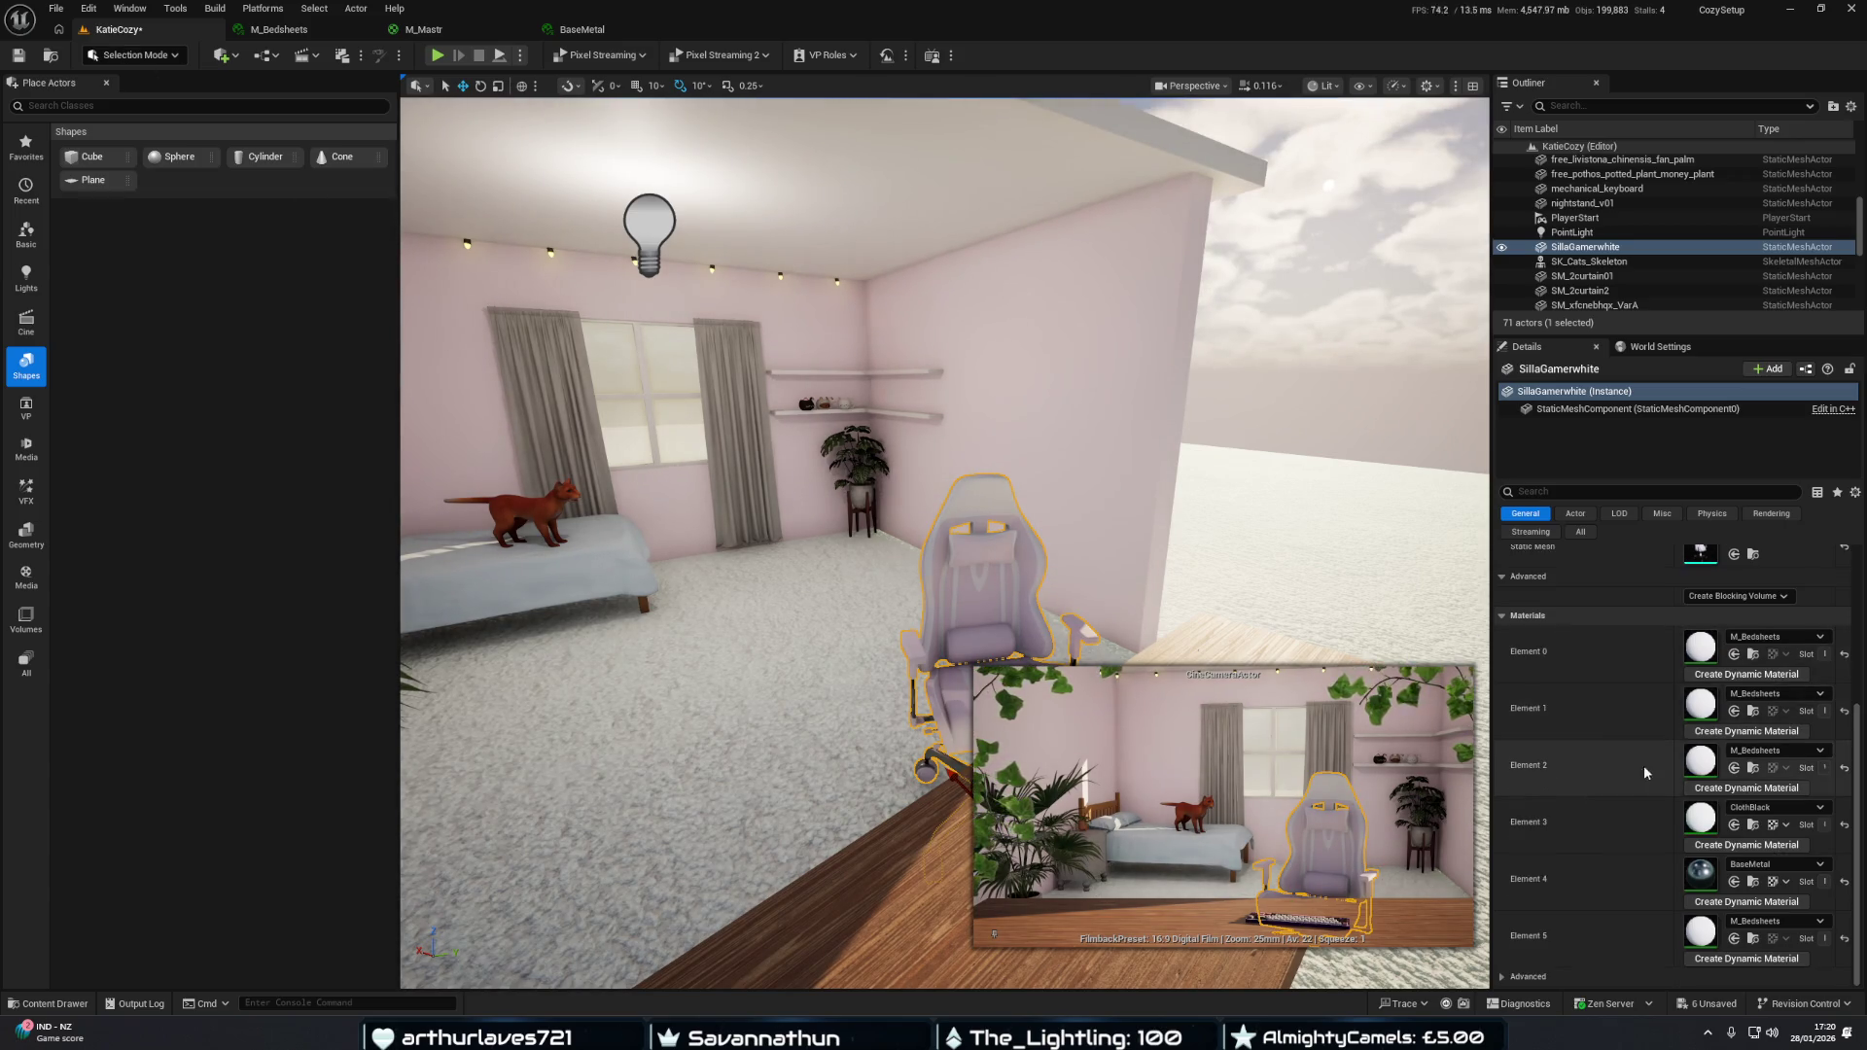
double_click(1708, 878)
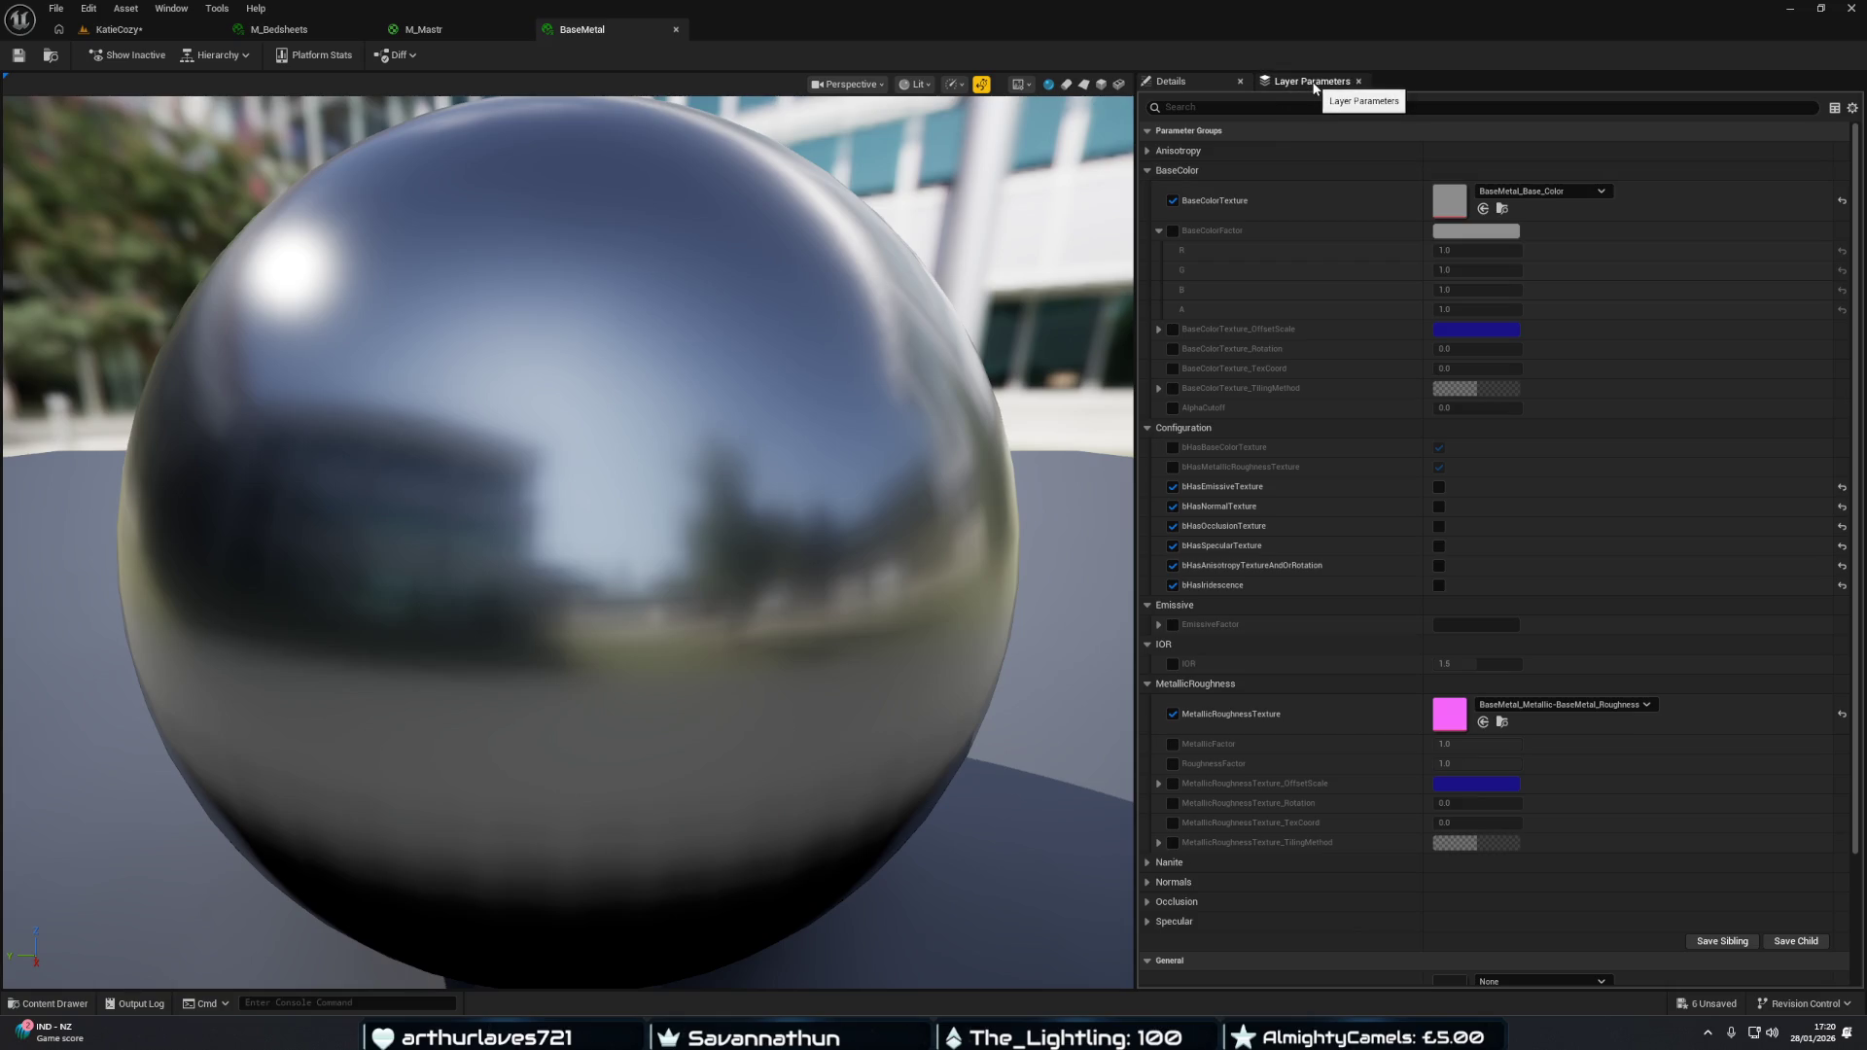
Open BaseMetal's parent MI_Default_Opaque_DS, then its parent material M_Default.
scroll(1437, 698, down, 5)
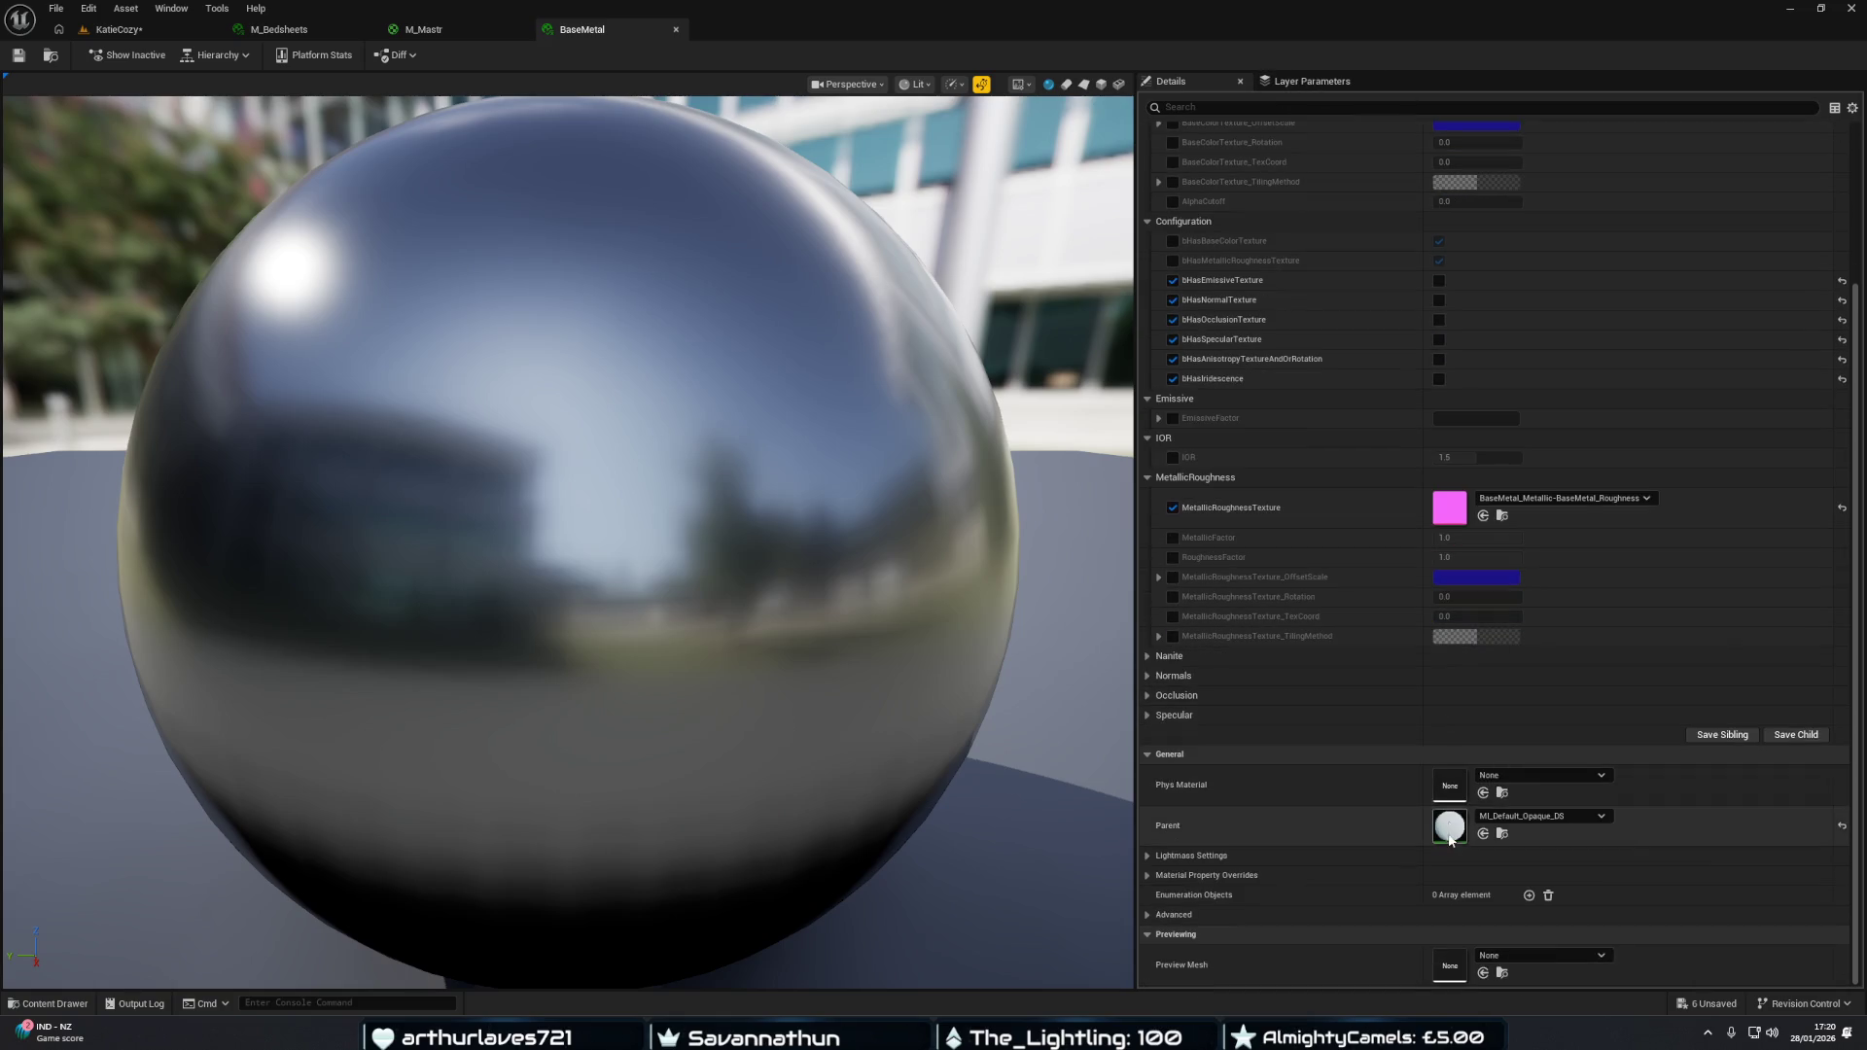
double_click(1449, 826)
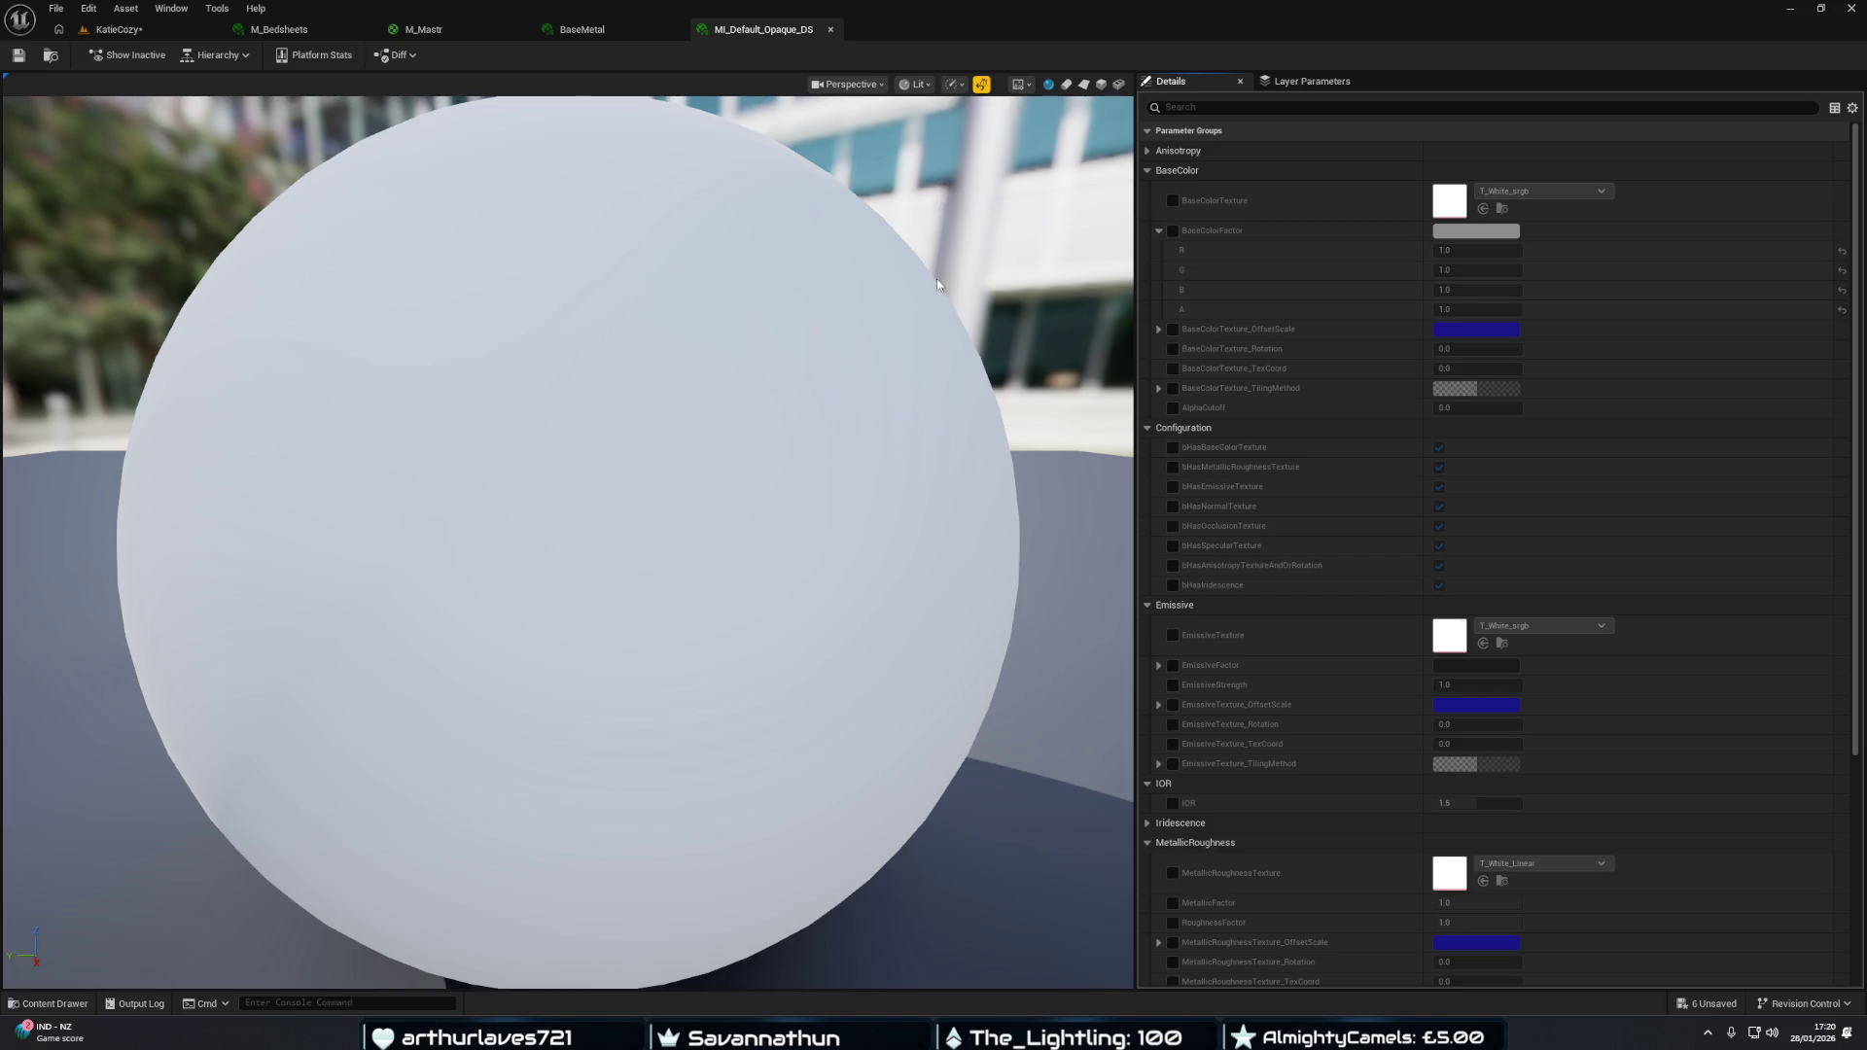
scroll(936, 292, down, 5)
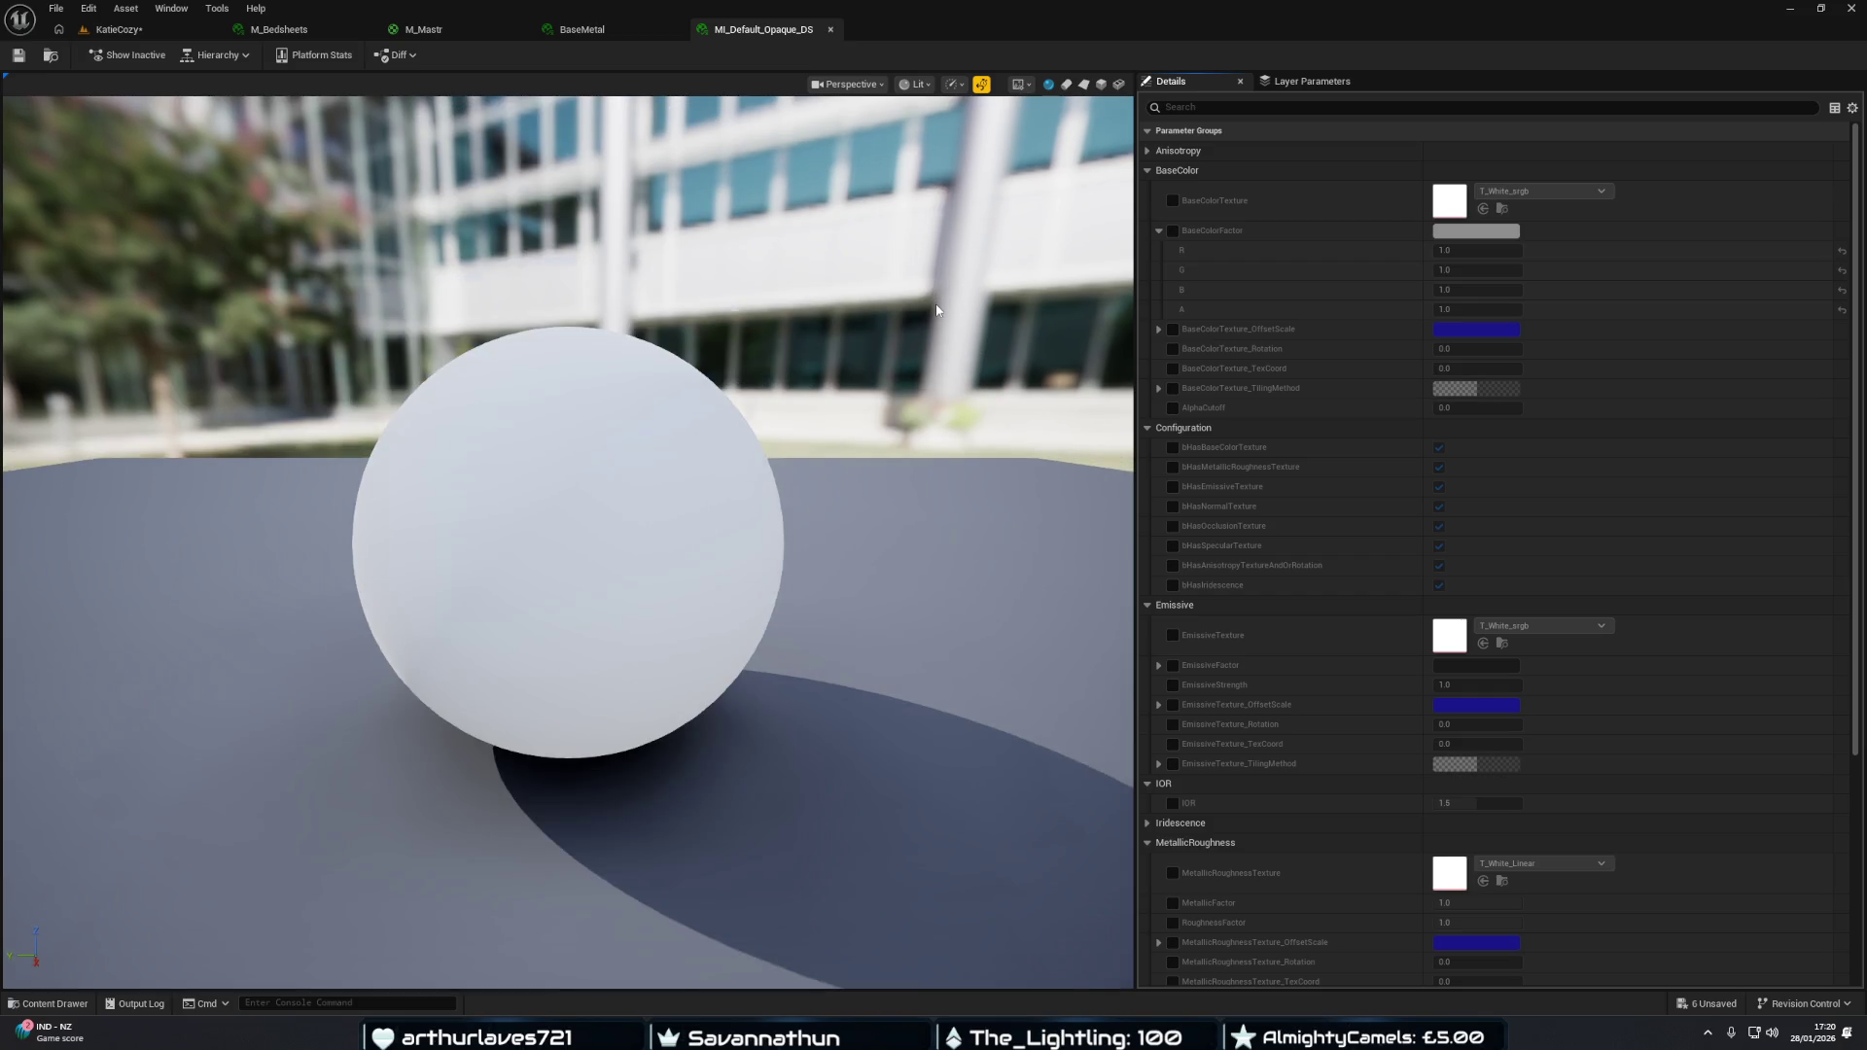
scroll(937, 311, up, 2)
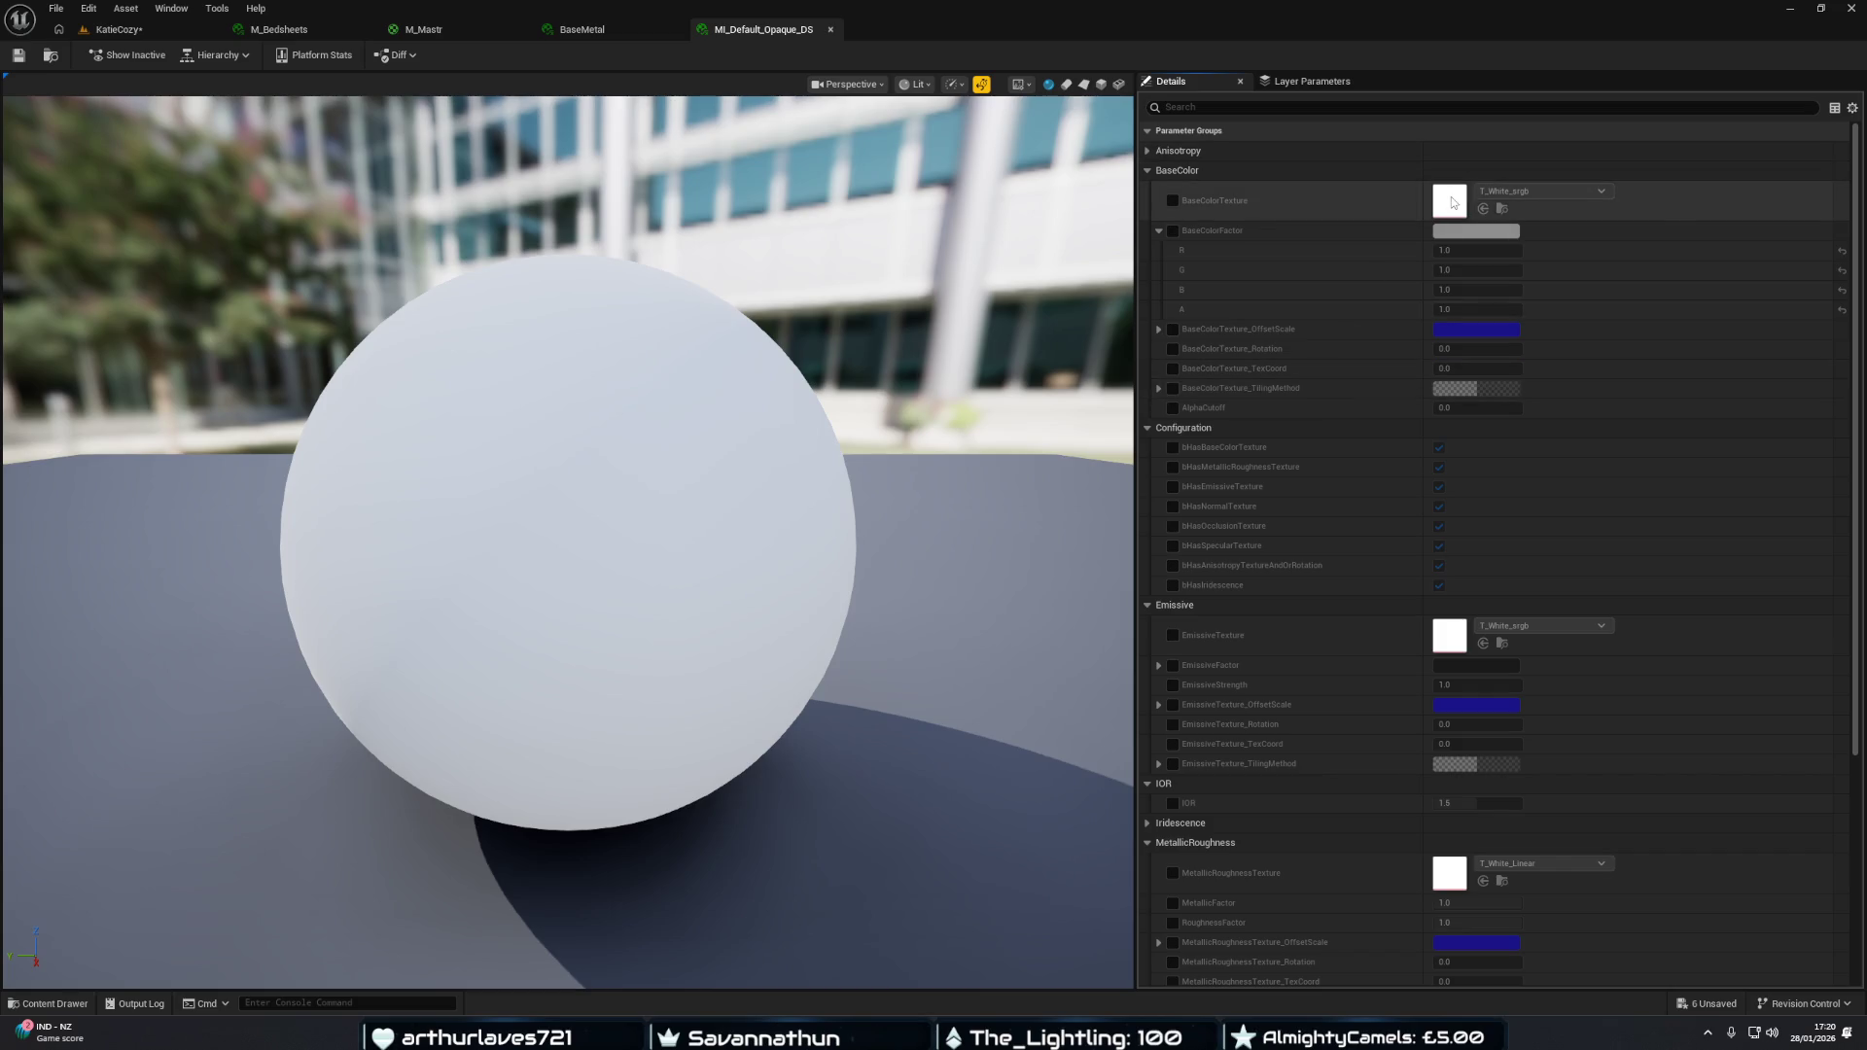
scroll(1427, 481, down, 5)
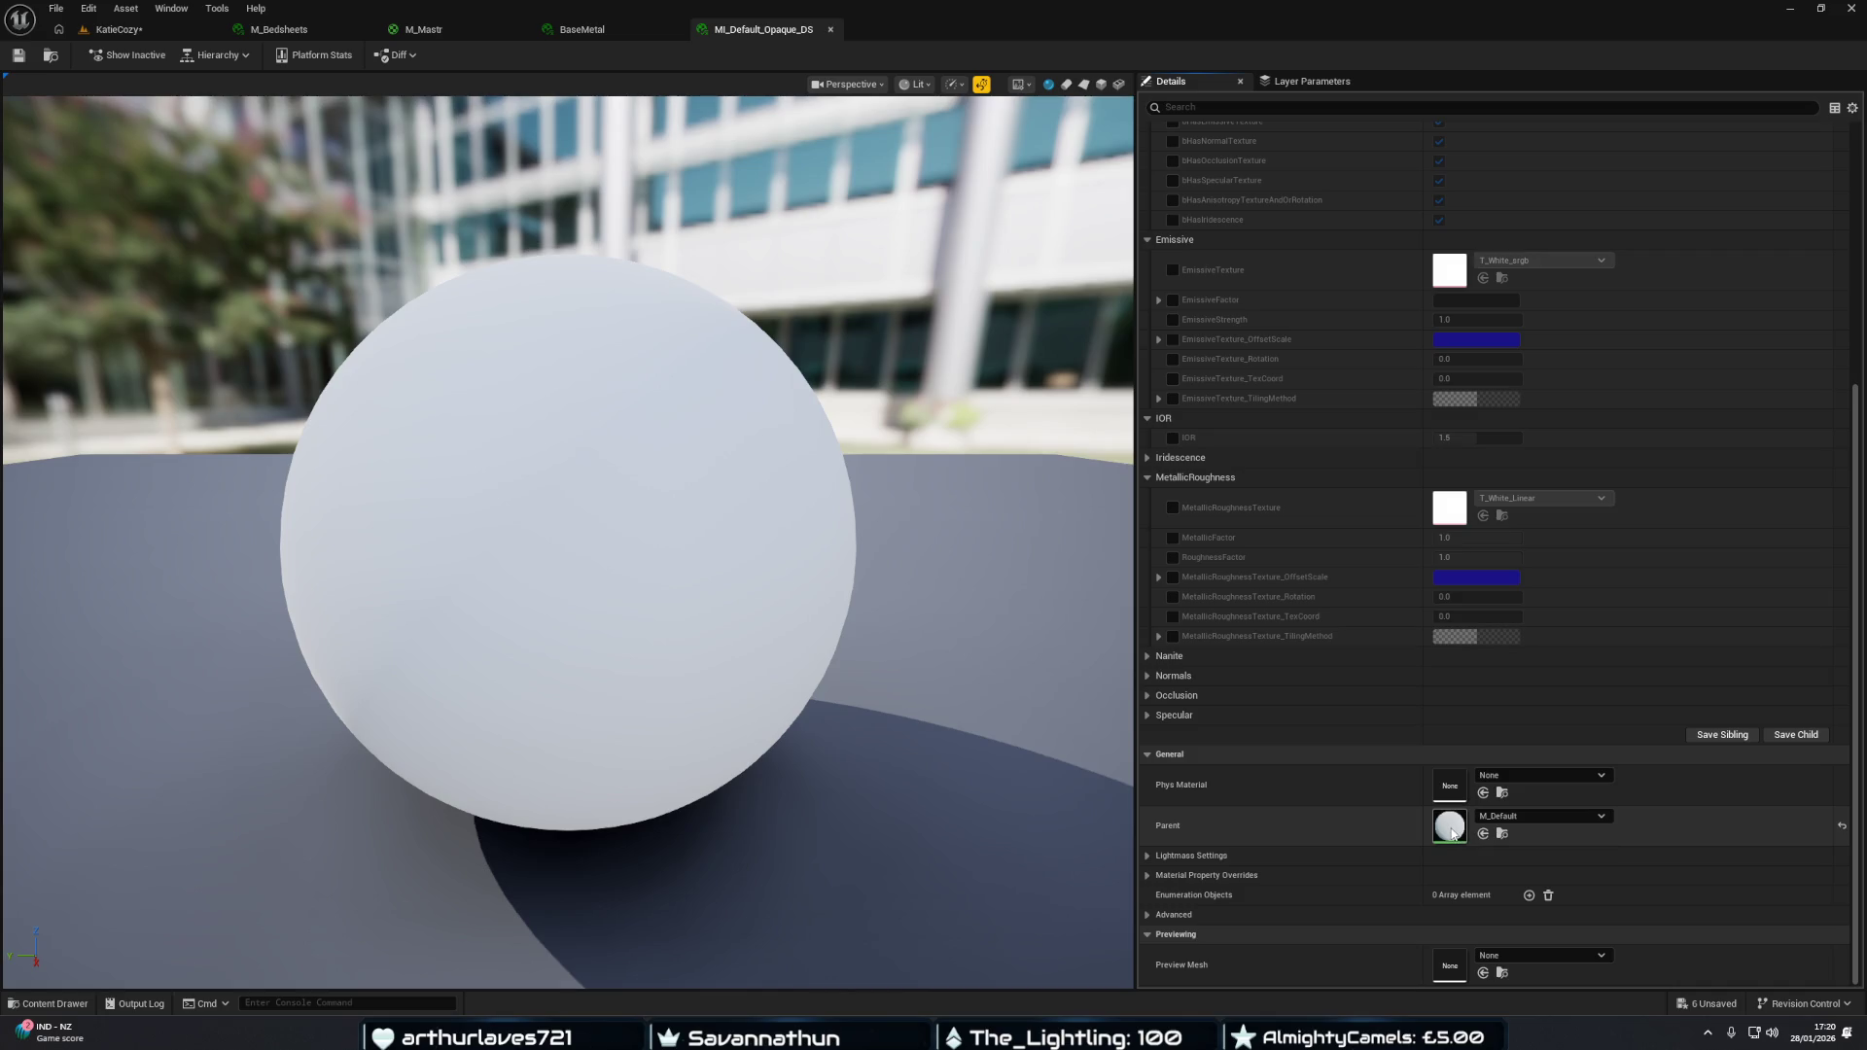
double_click(1450, 826)
Pan across the M_Default graph from BaseColorFactor to the output nodes.
scroll(931, 506, down, 12)
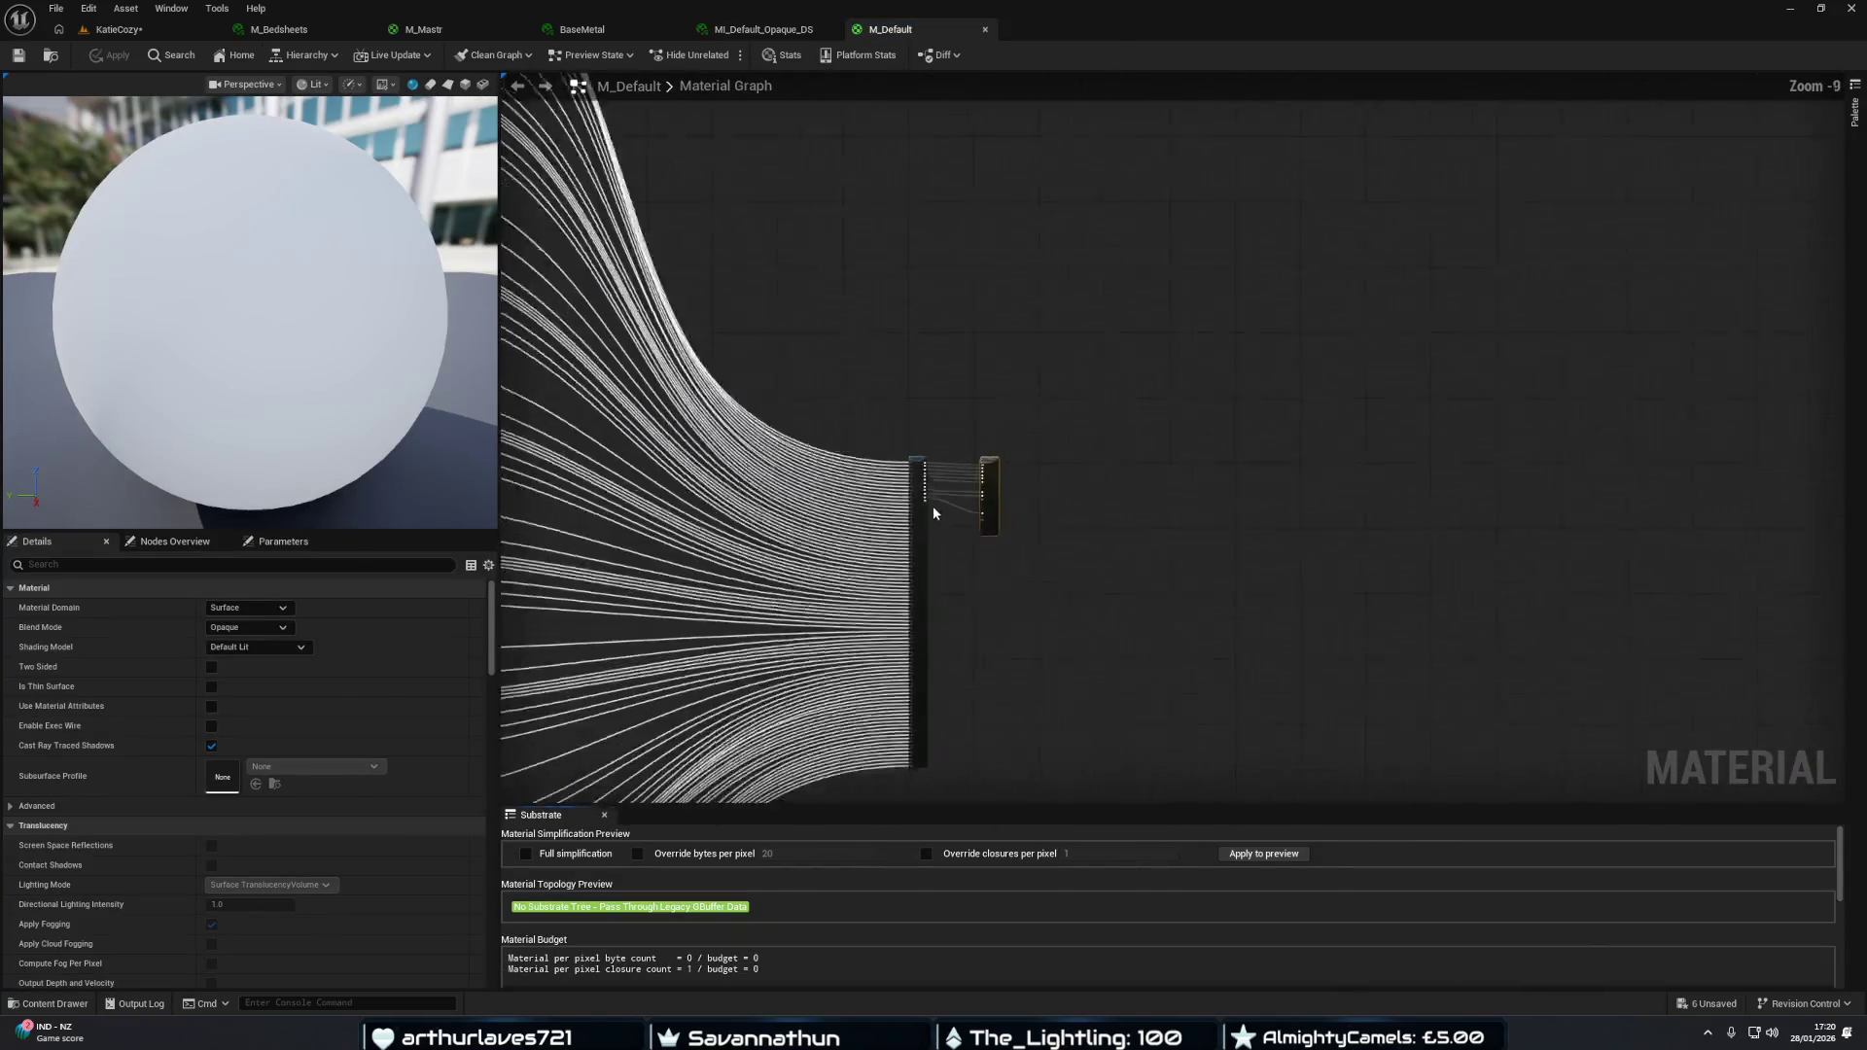
scroll(919, 554, up, 9)
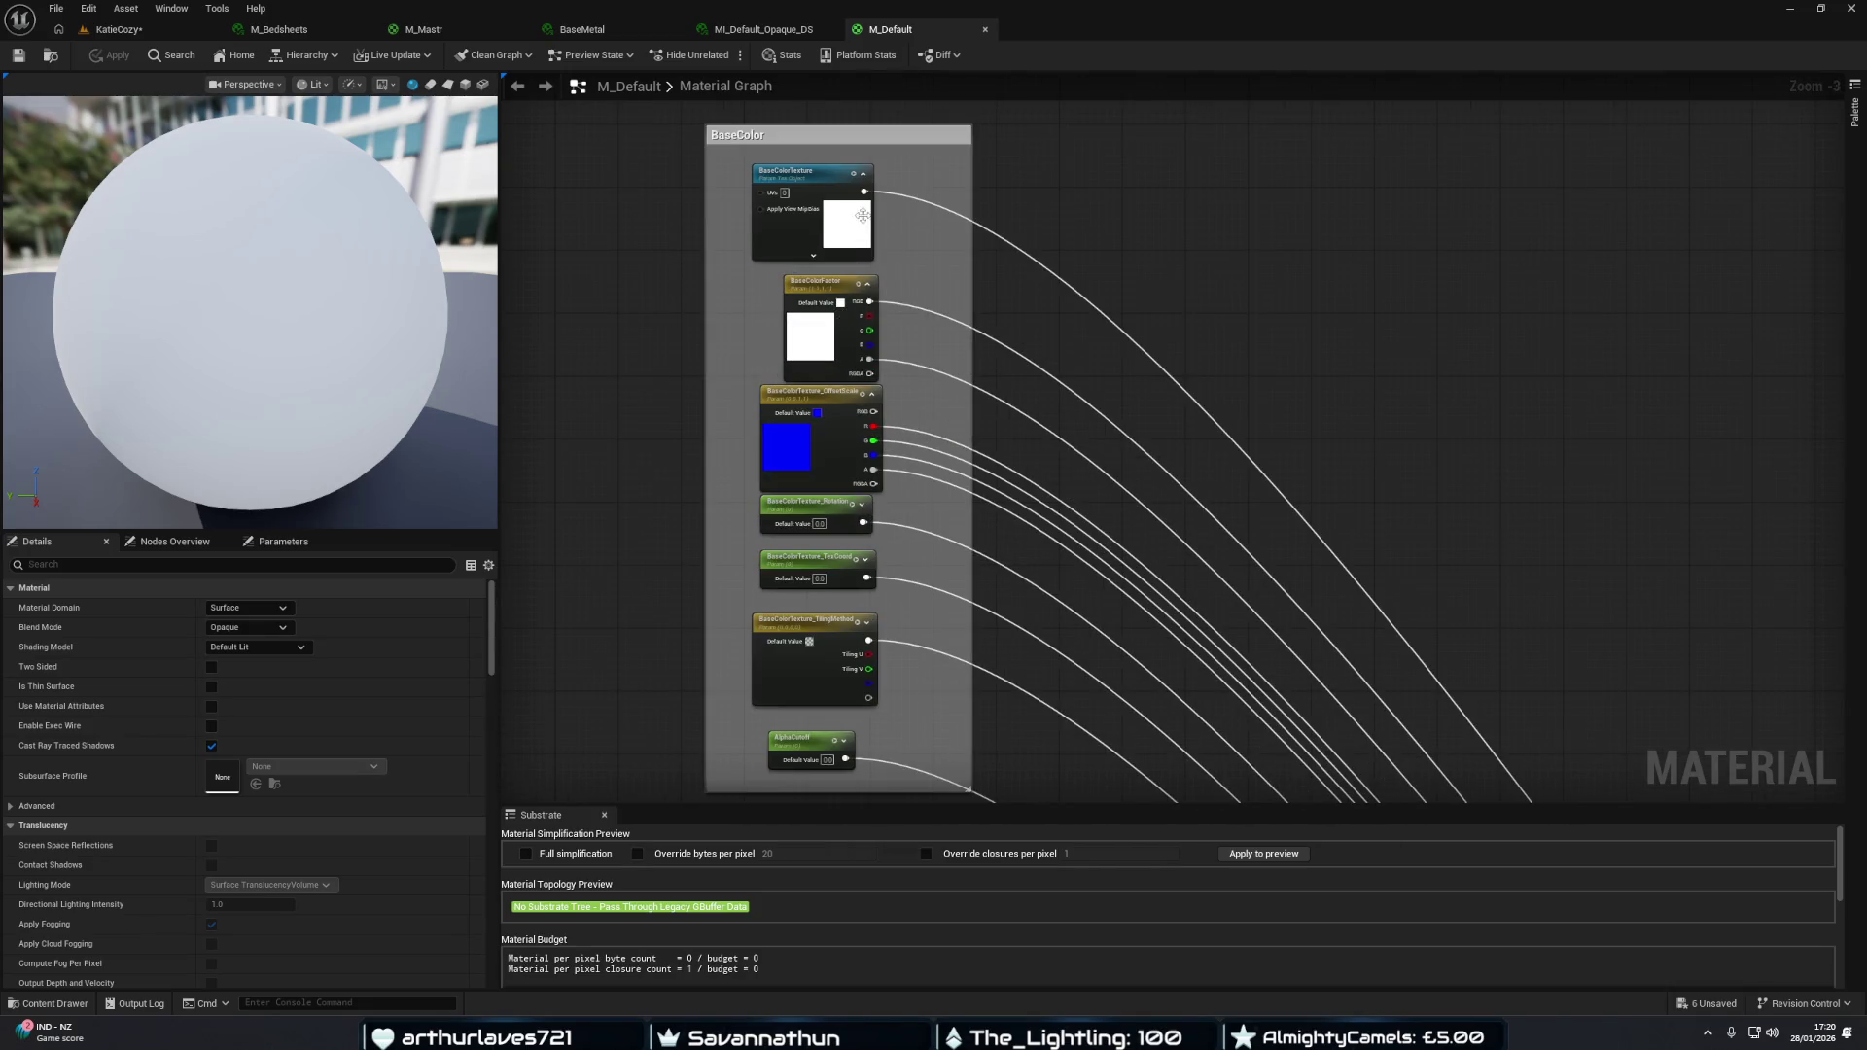
drag(829, 287, 813, 279)
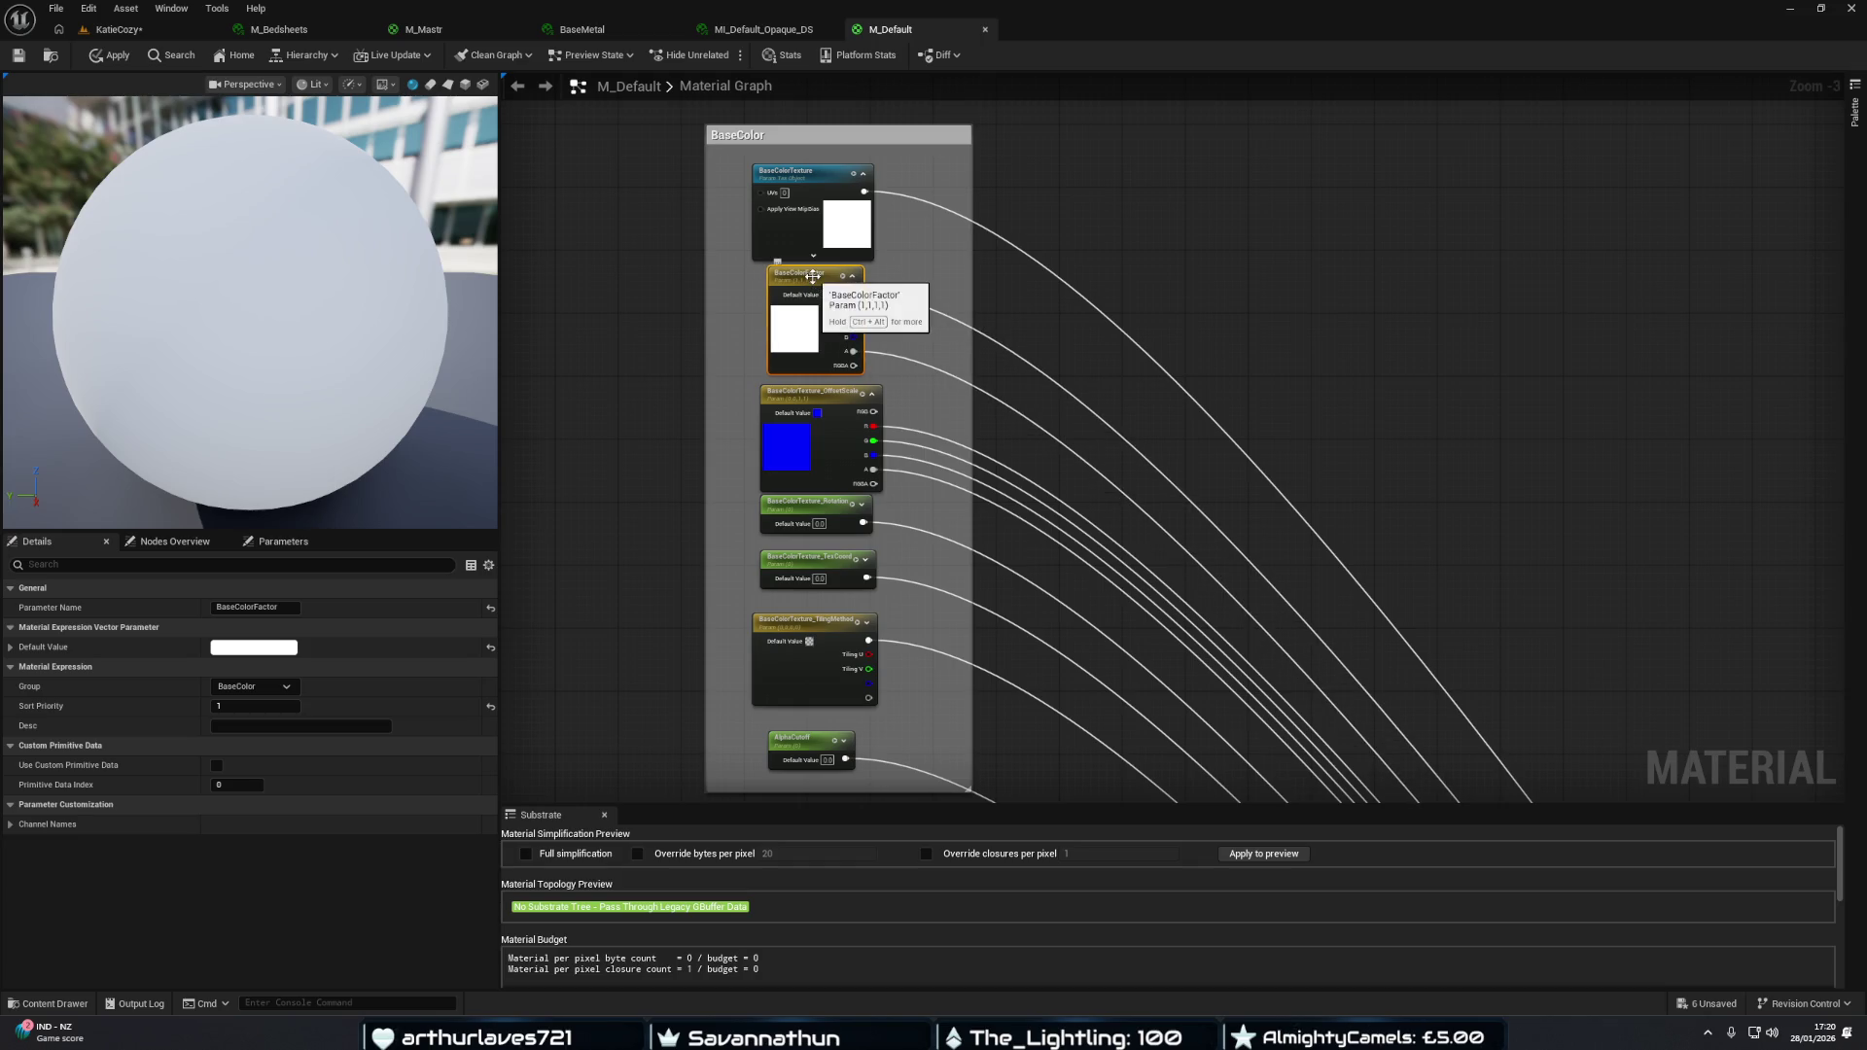
mouse_move(1133, 471)
mouse_down()
mouse_move(1051, 350)
mouse_move(879, 179)
mouse_up()
scroll(1300, 404, down, 3)
drag(1300, 404, 1180, 221)
scroll(1121, 362, up, 4)
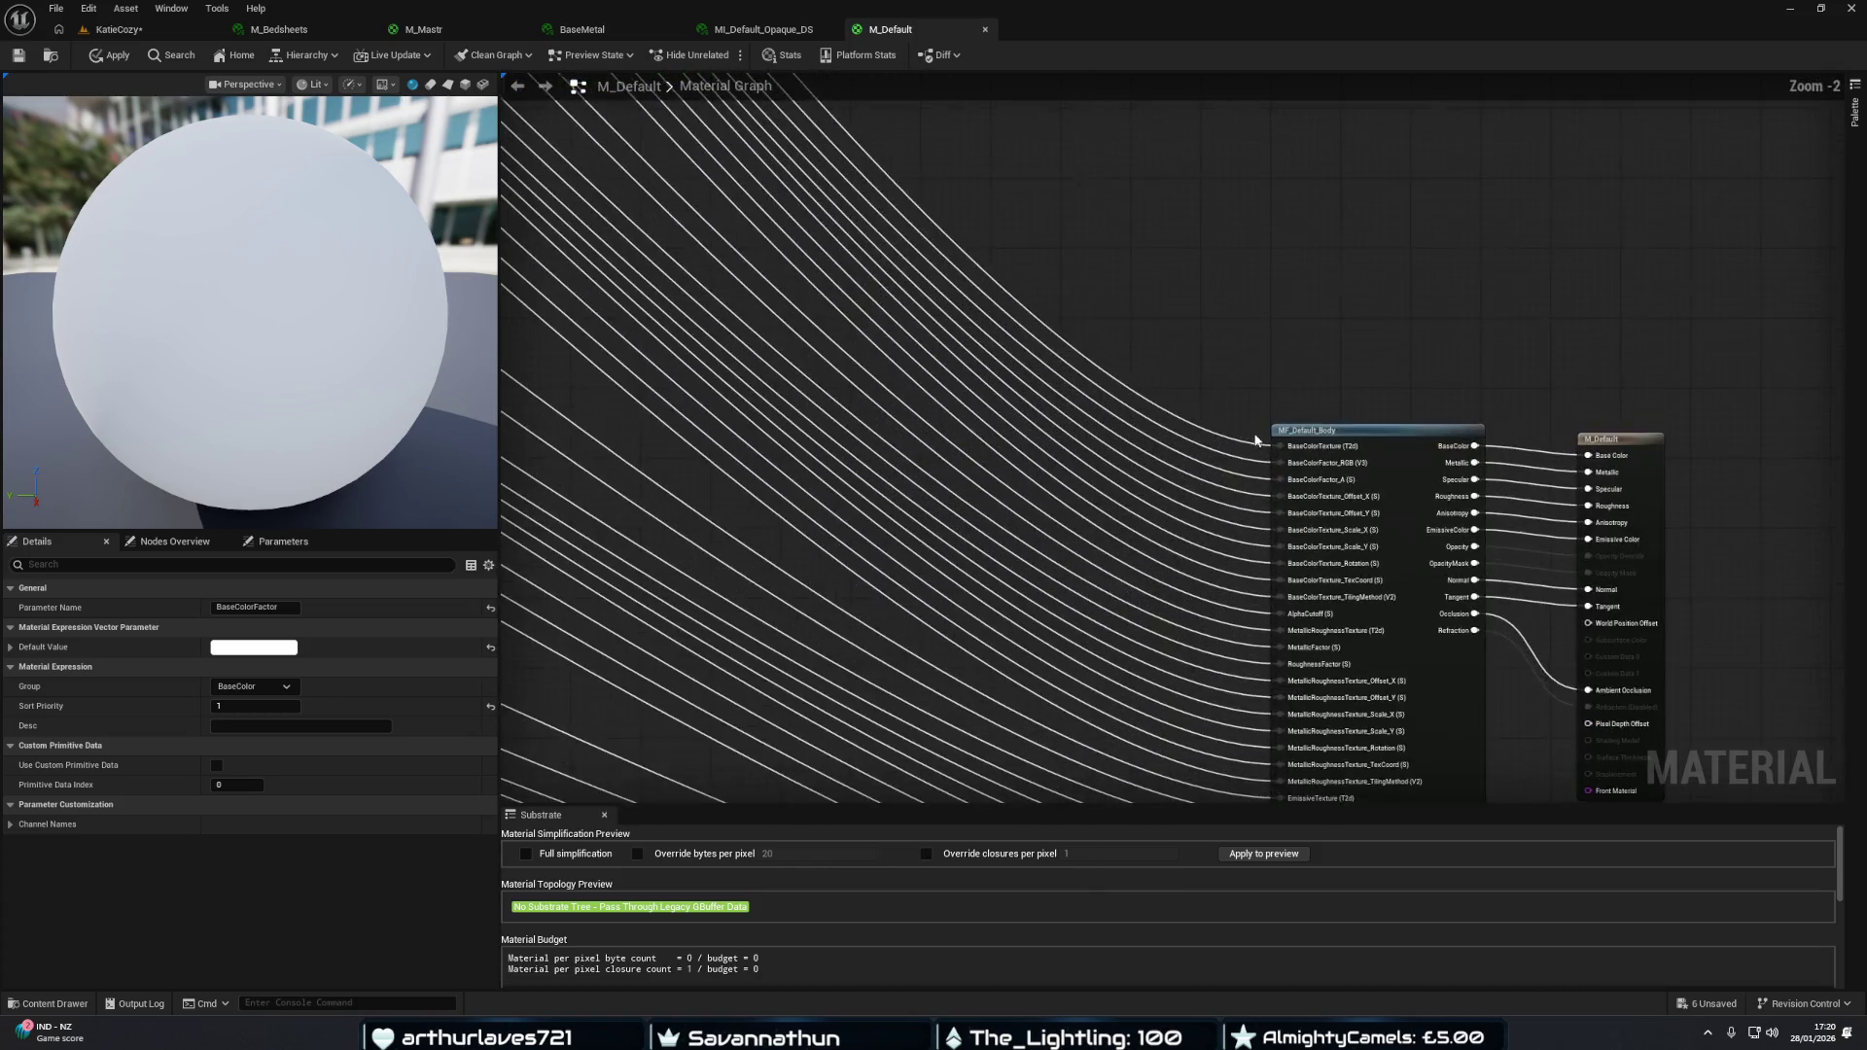
mouse_move(1387, 342)
mouse_down()
mouse_move(1203, 279)
mouse_move(1175, 304)
mouse_move(1110, 268)
mouse_up()
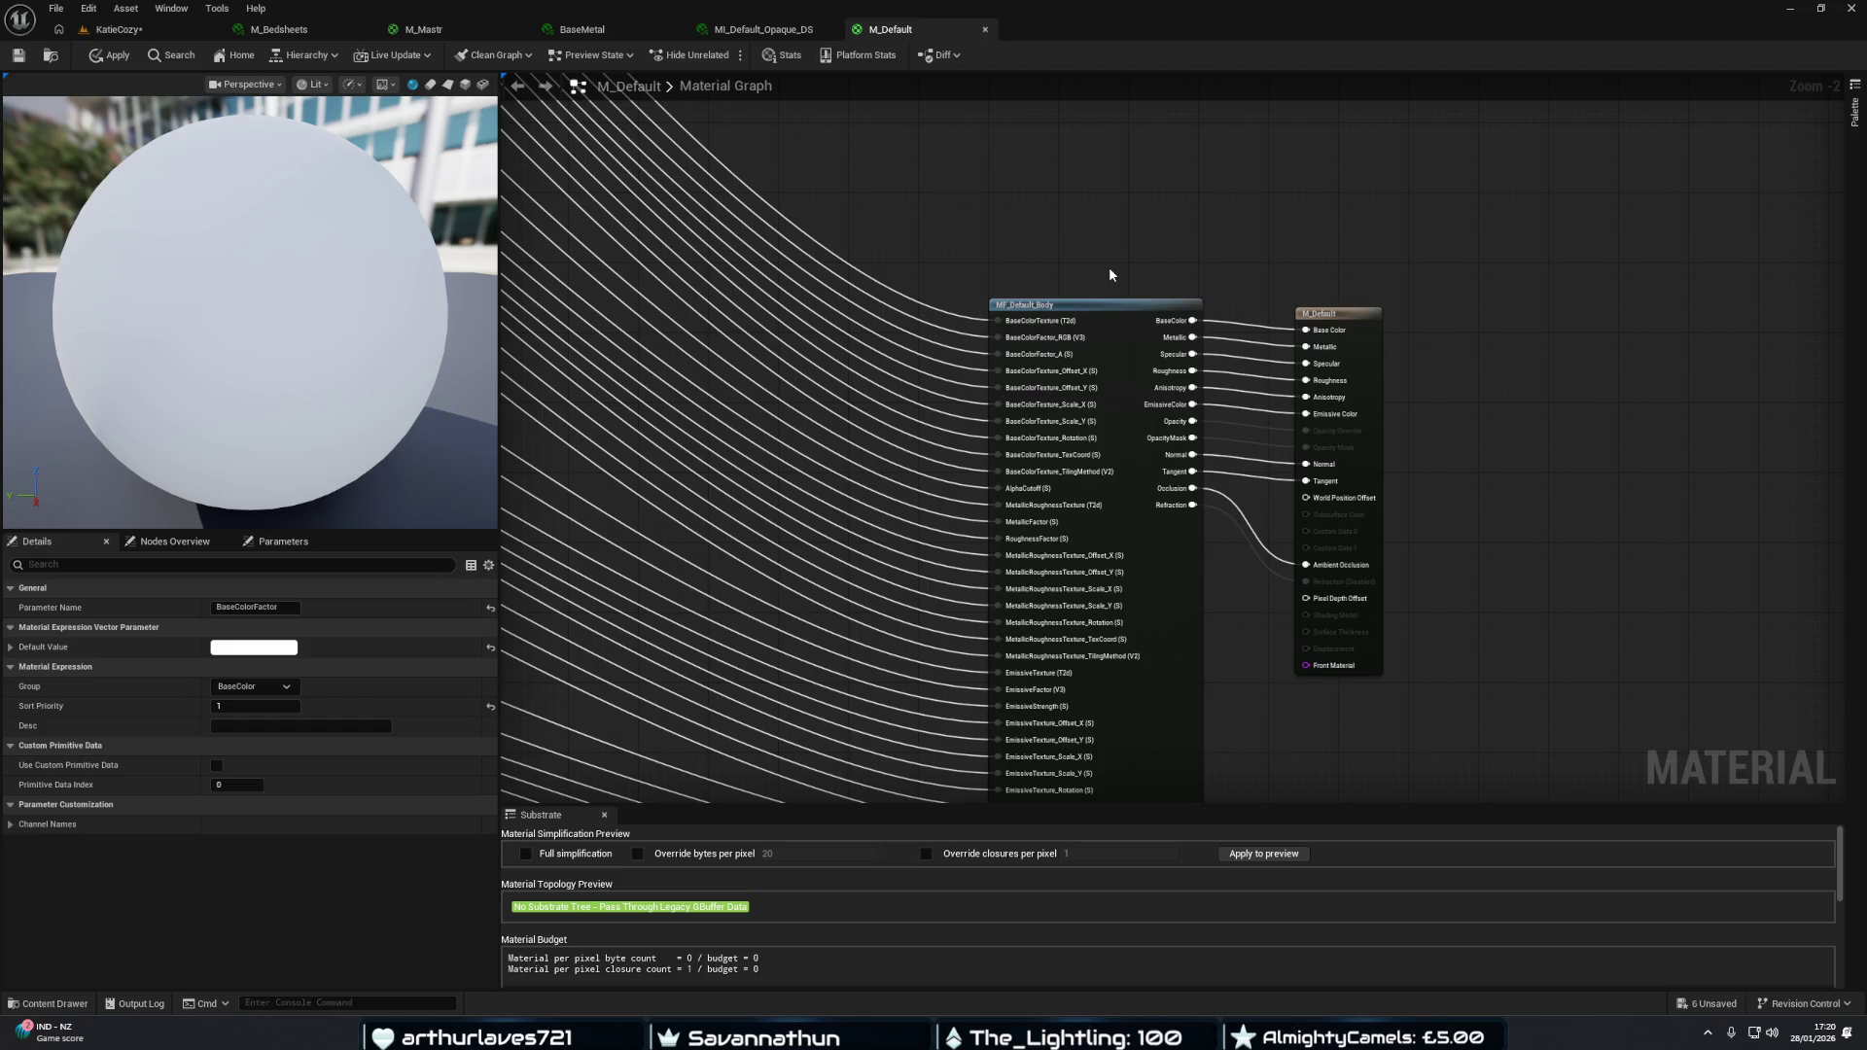
Open the MF_Default_Body material function from its node in M_Default.
click(1095, 331)
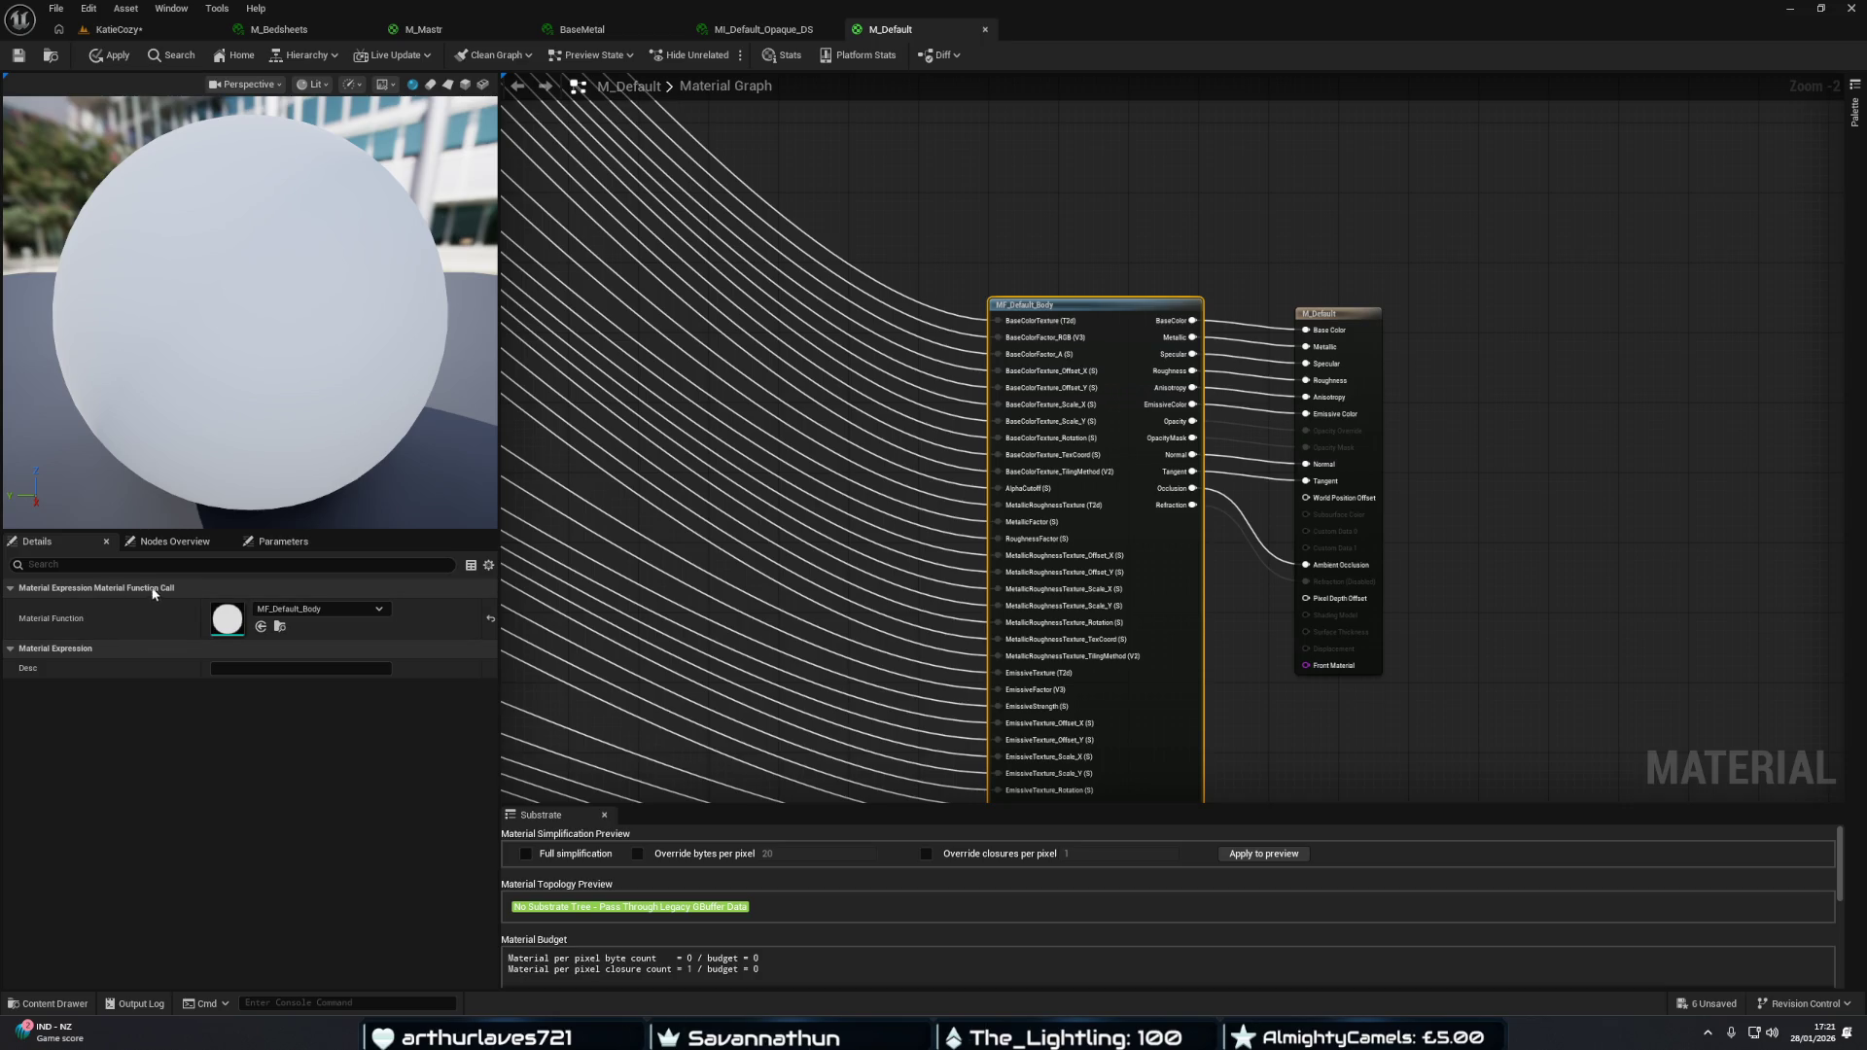
scroll(1083, 545, down, 1)
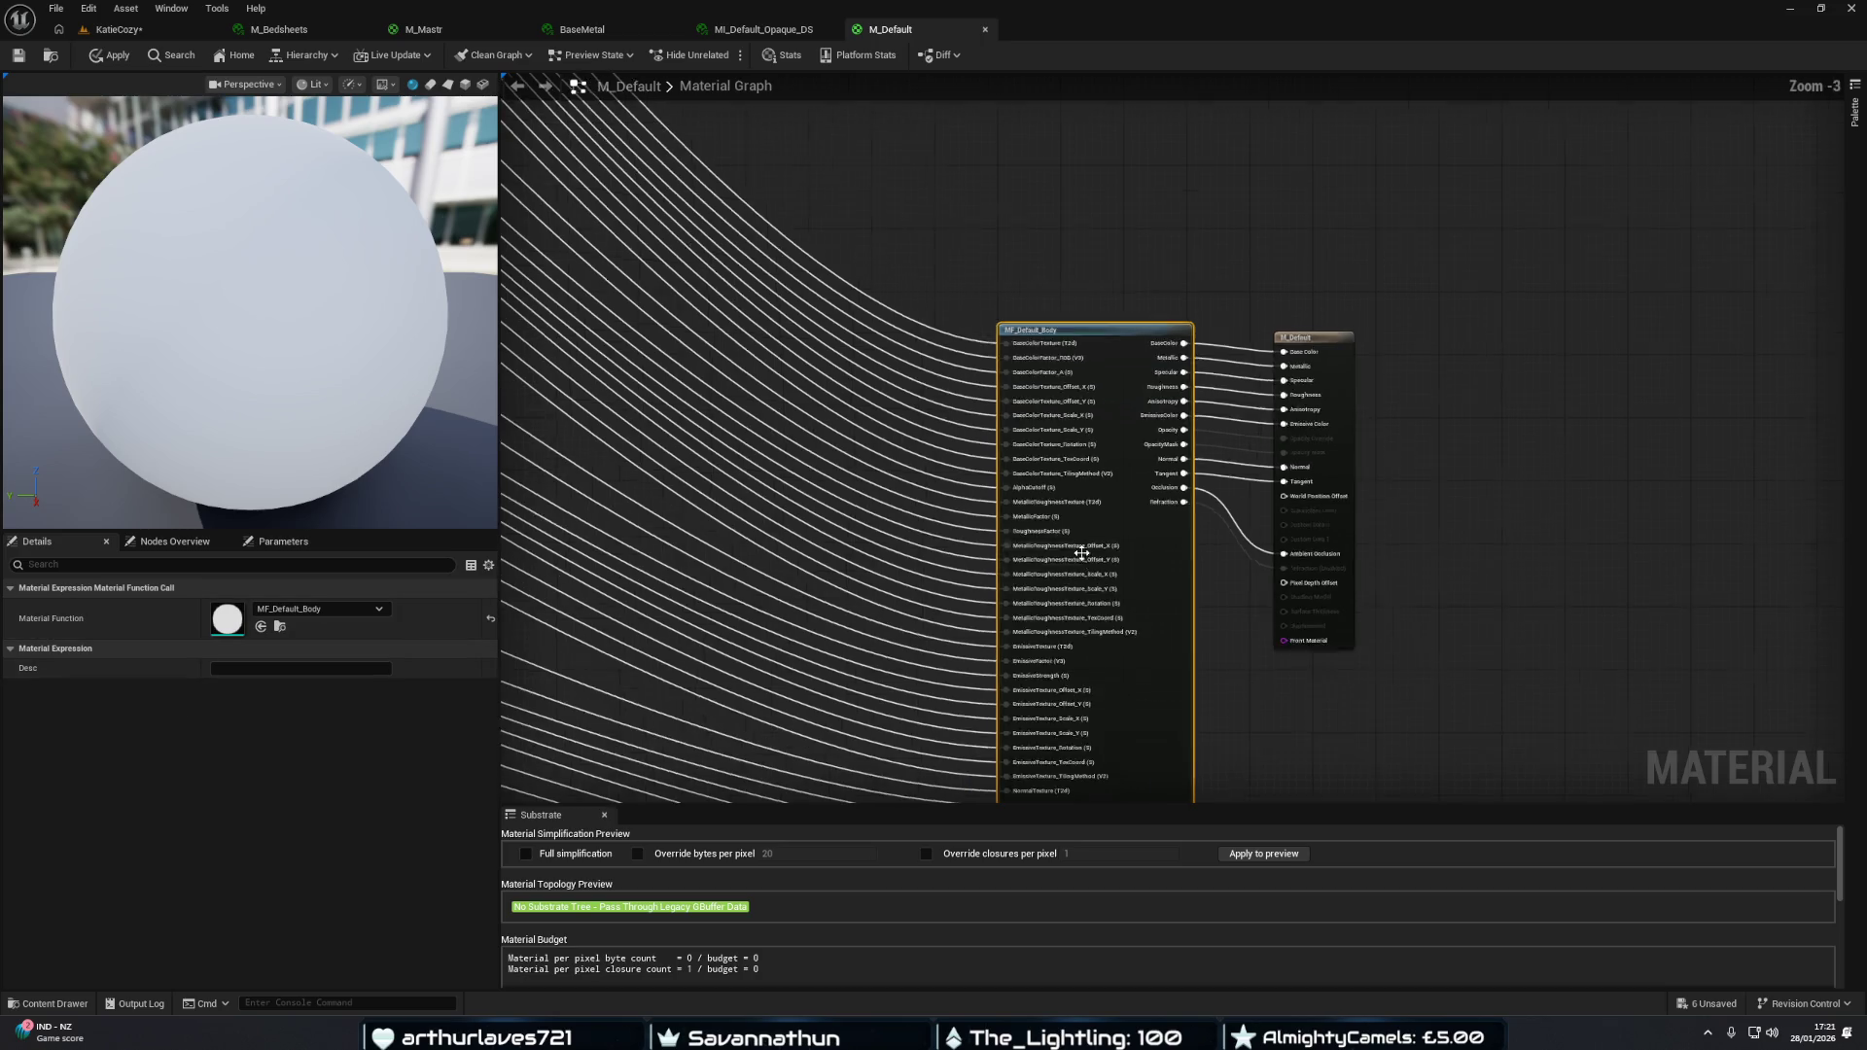
double_click(1085, 325)
mouse_move(978, 434)
mouse_down()
mouse_move(1075, 508)
mouse_move(1179, 522)
mouse_up()
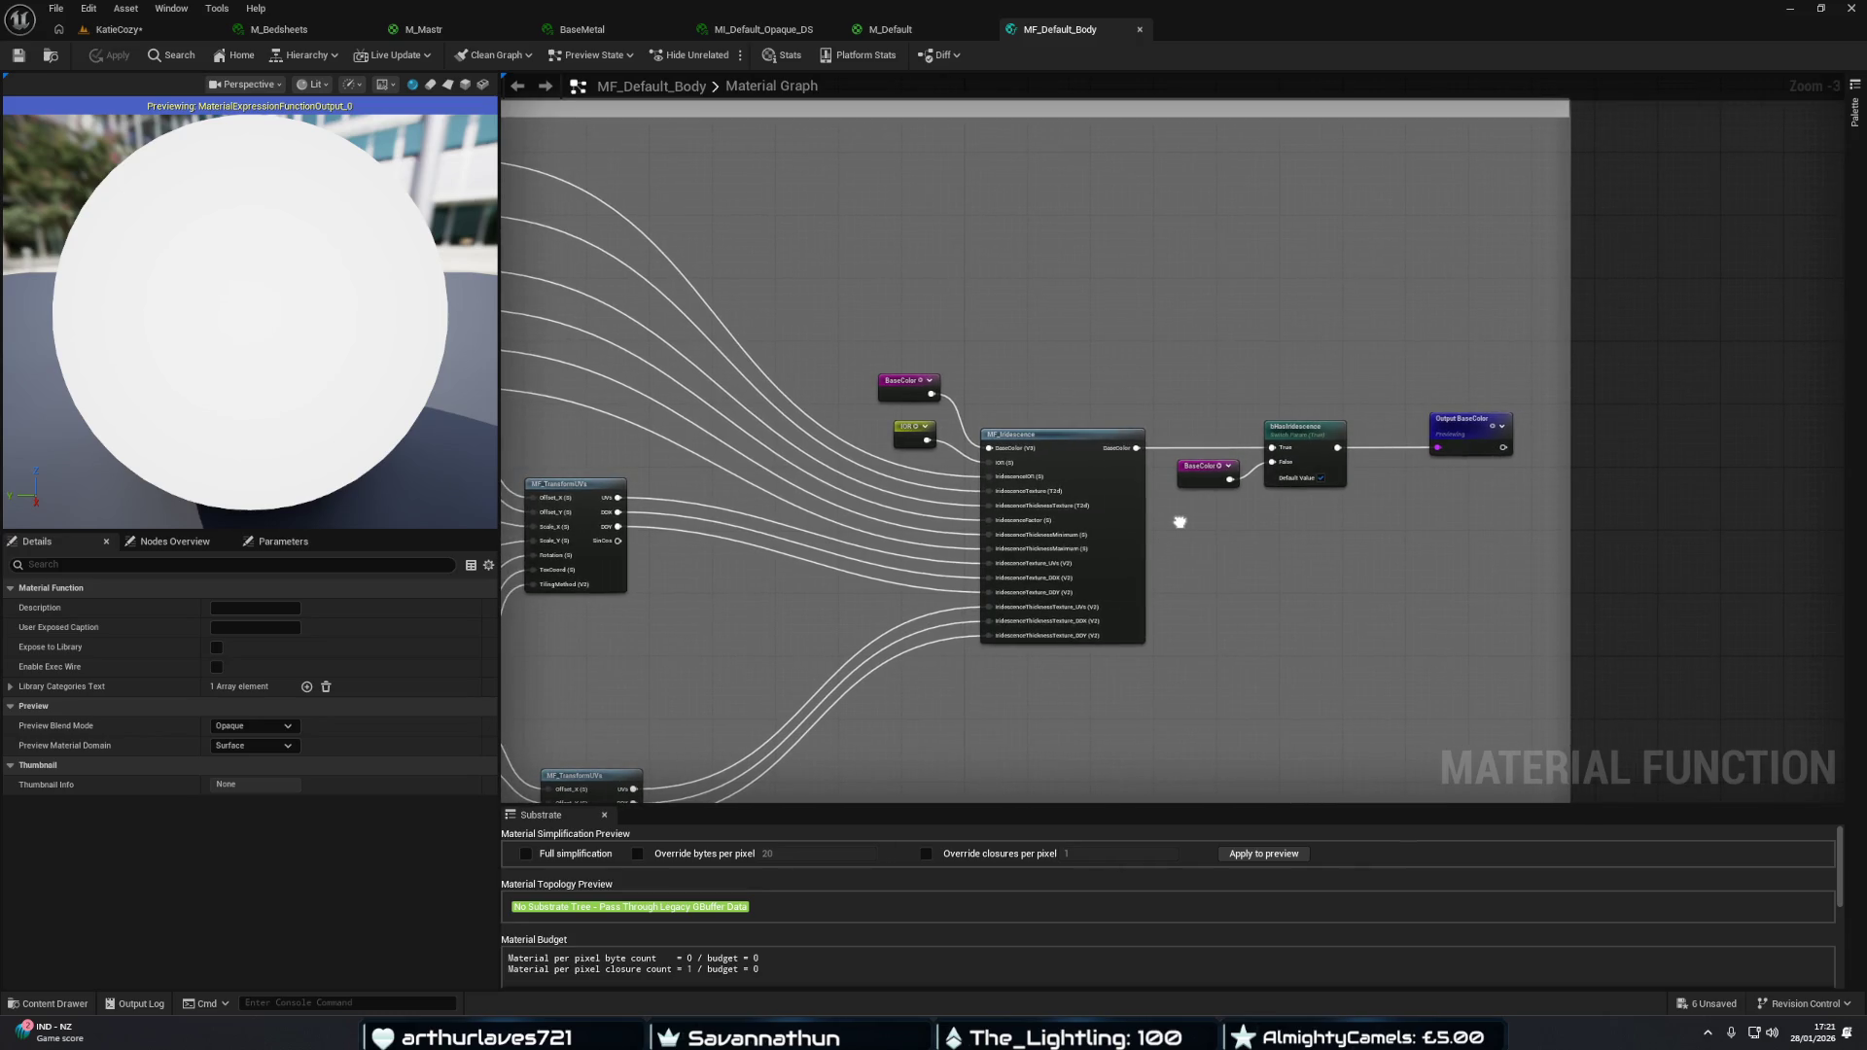
Inspect MF_Default_Body's BaseColor and bHasIridescence switch nodes, then return to M_Mastr.
click(906, 386)
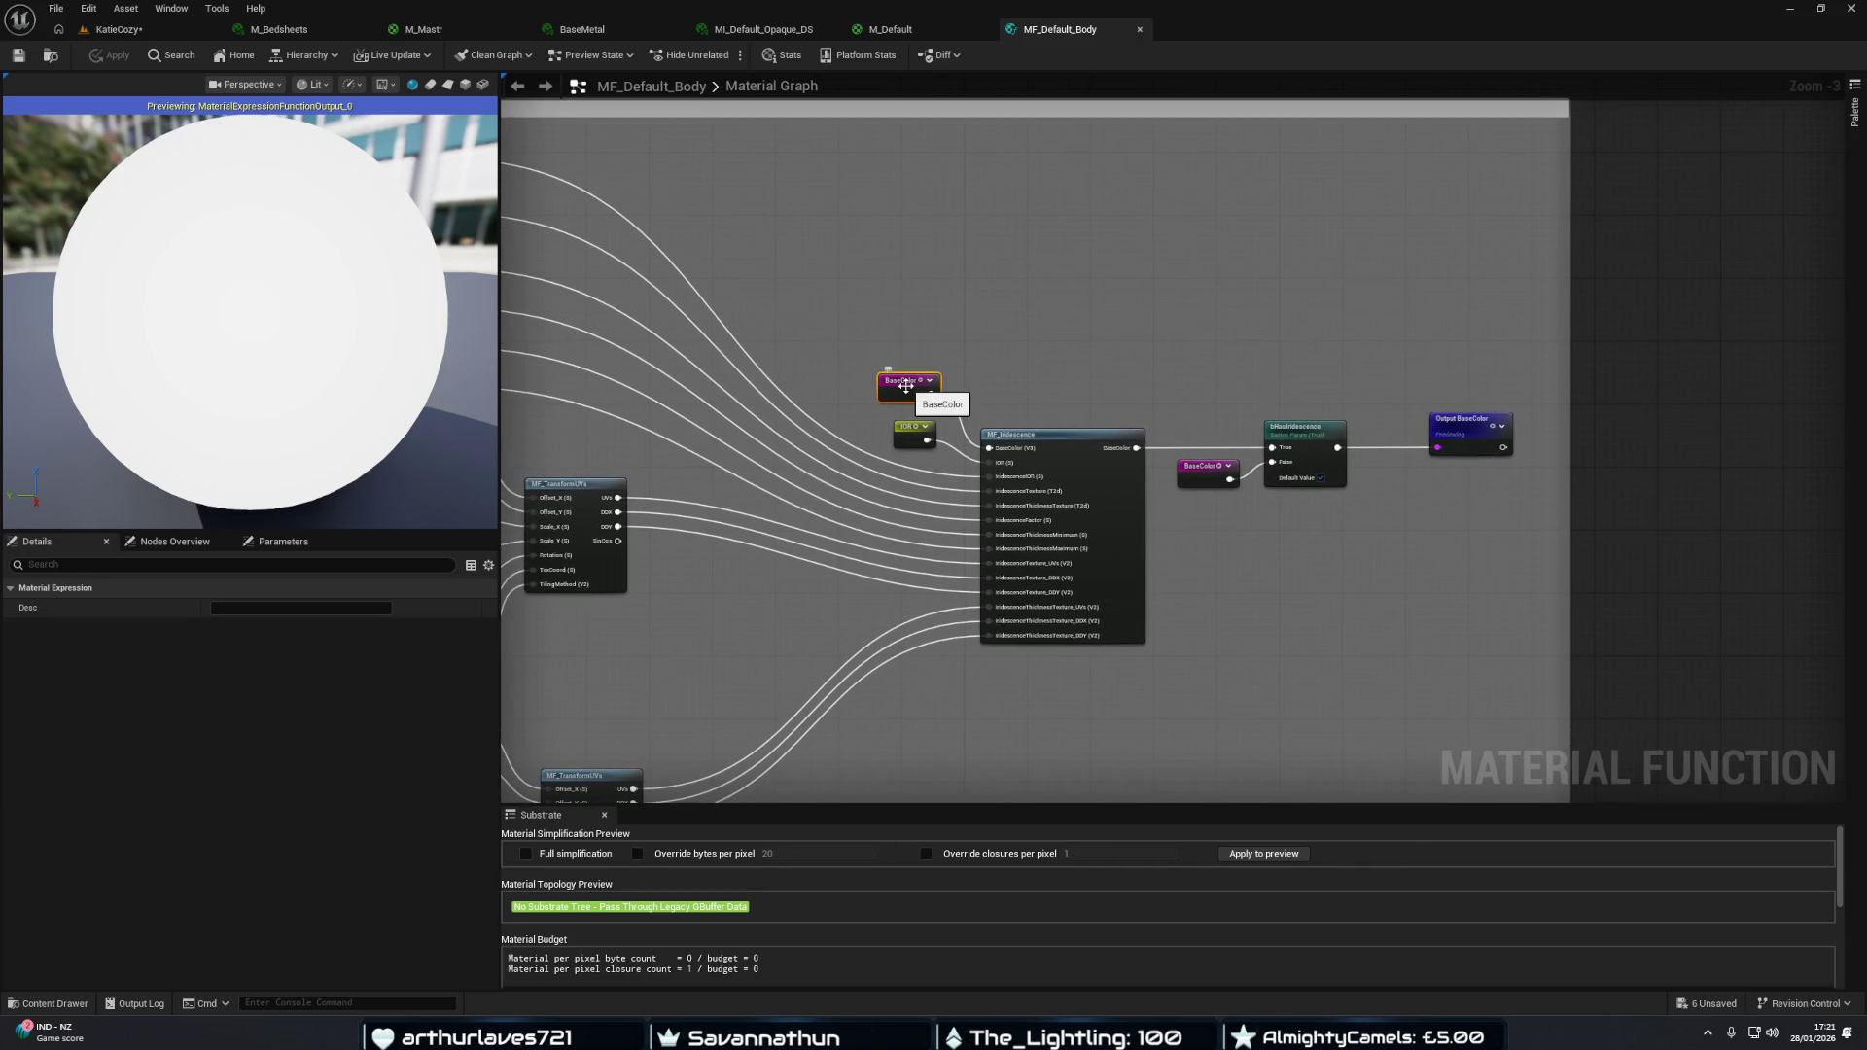
drag(999, 367, 979, 346)
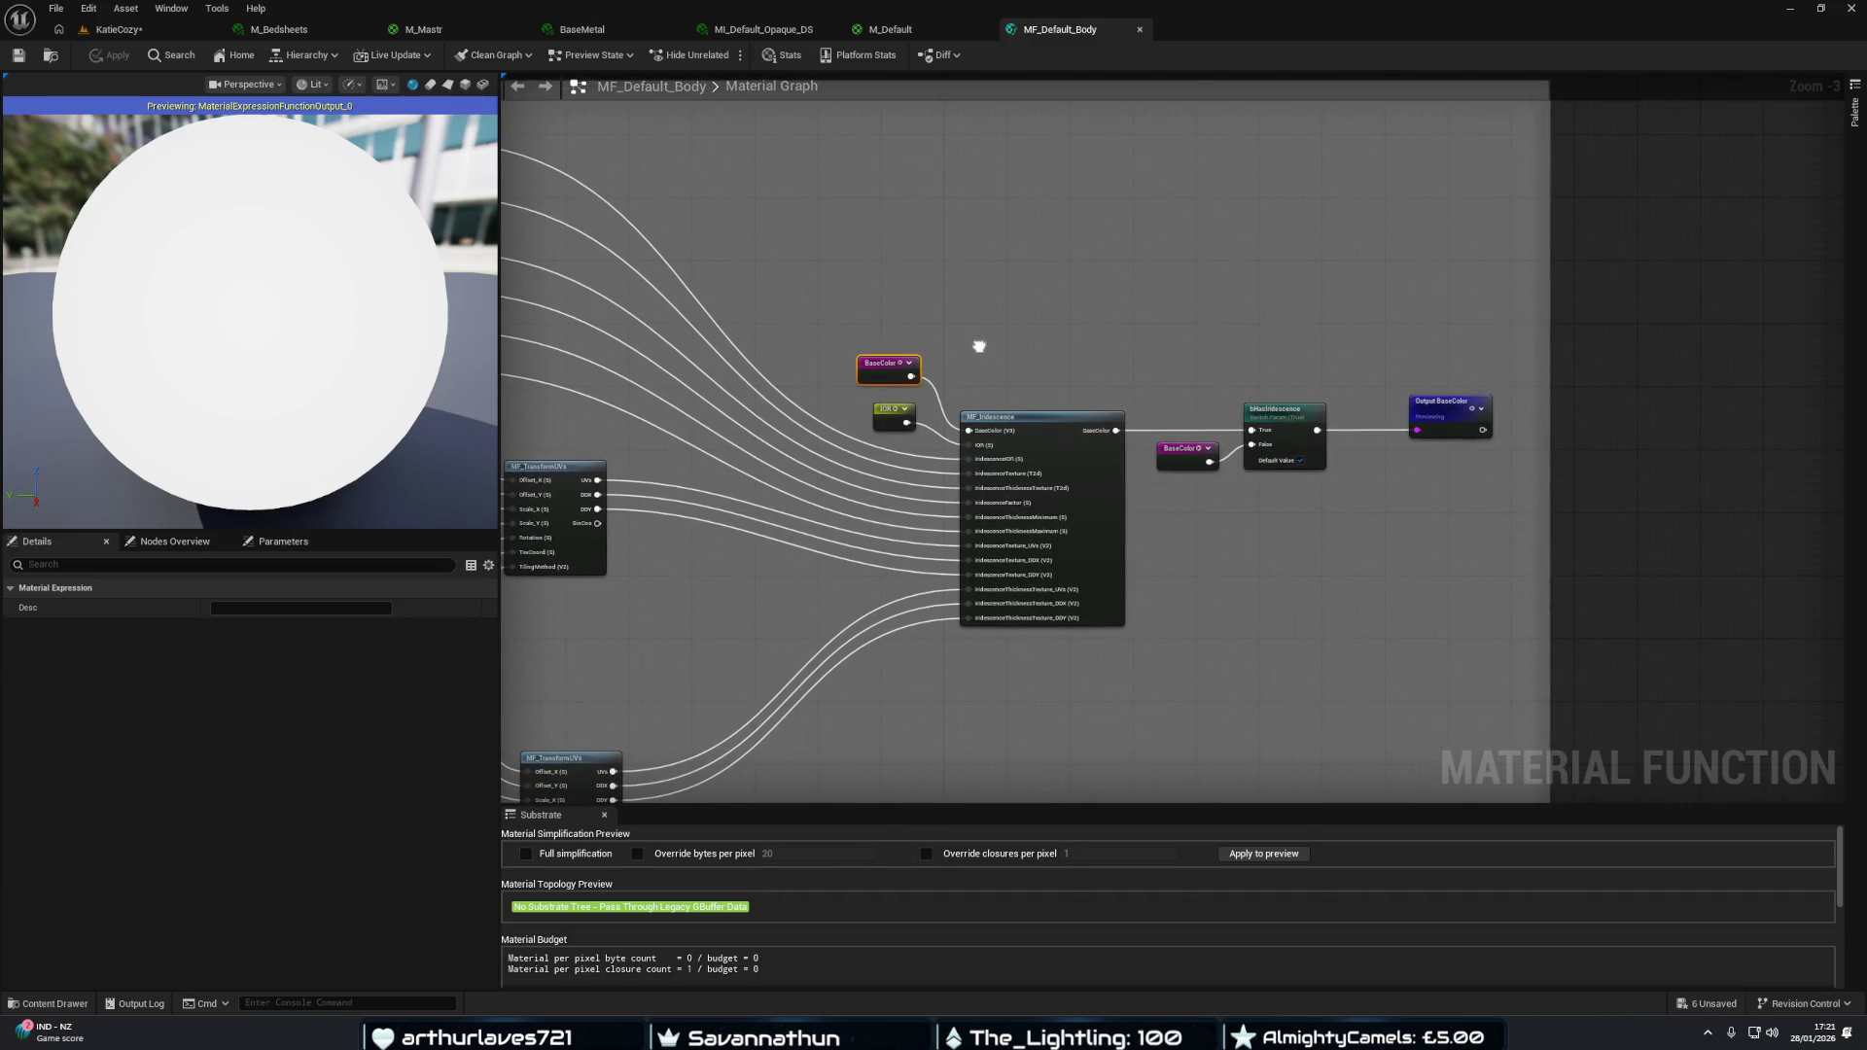
drag(1292, 325, 1085, 278)
click(1071, 370)
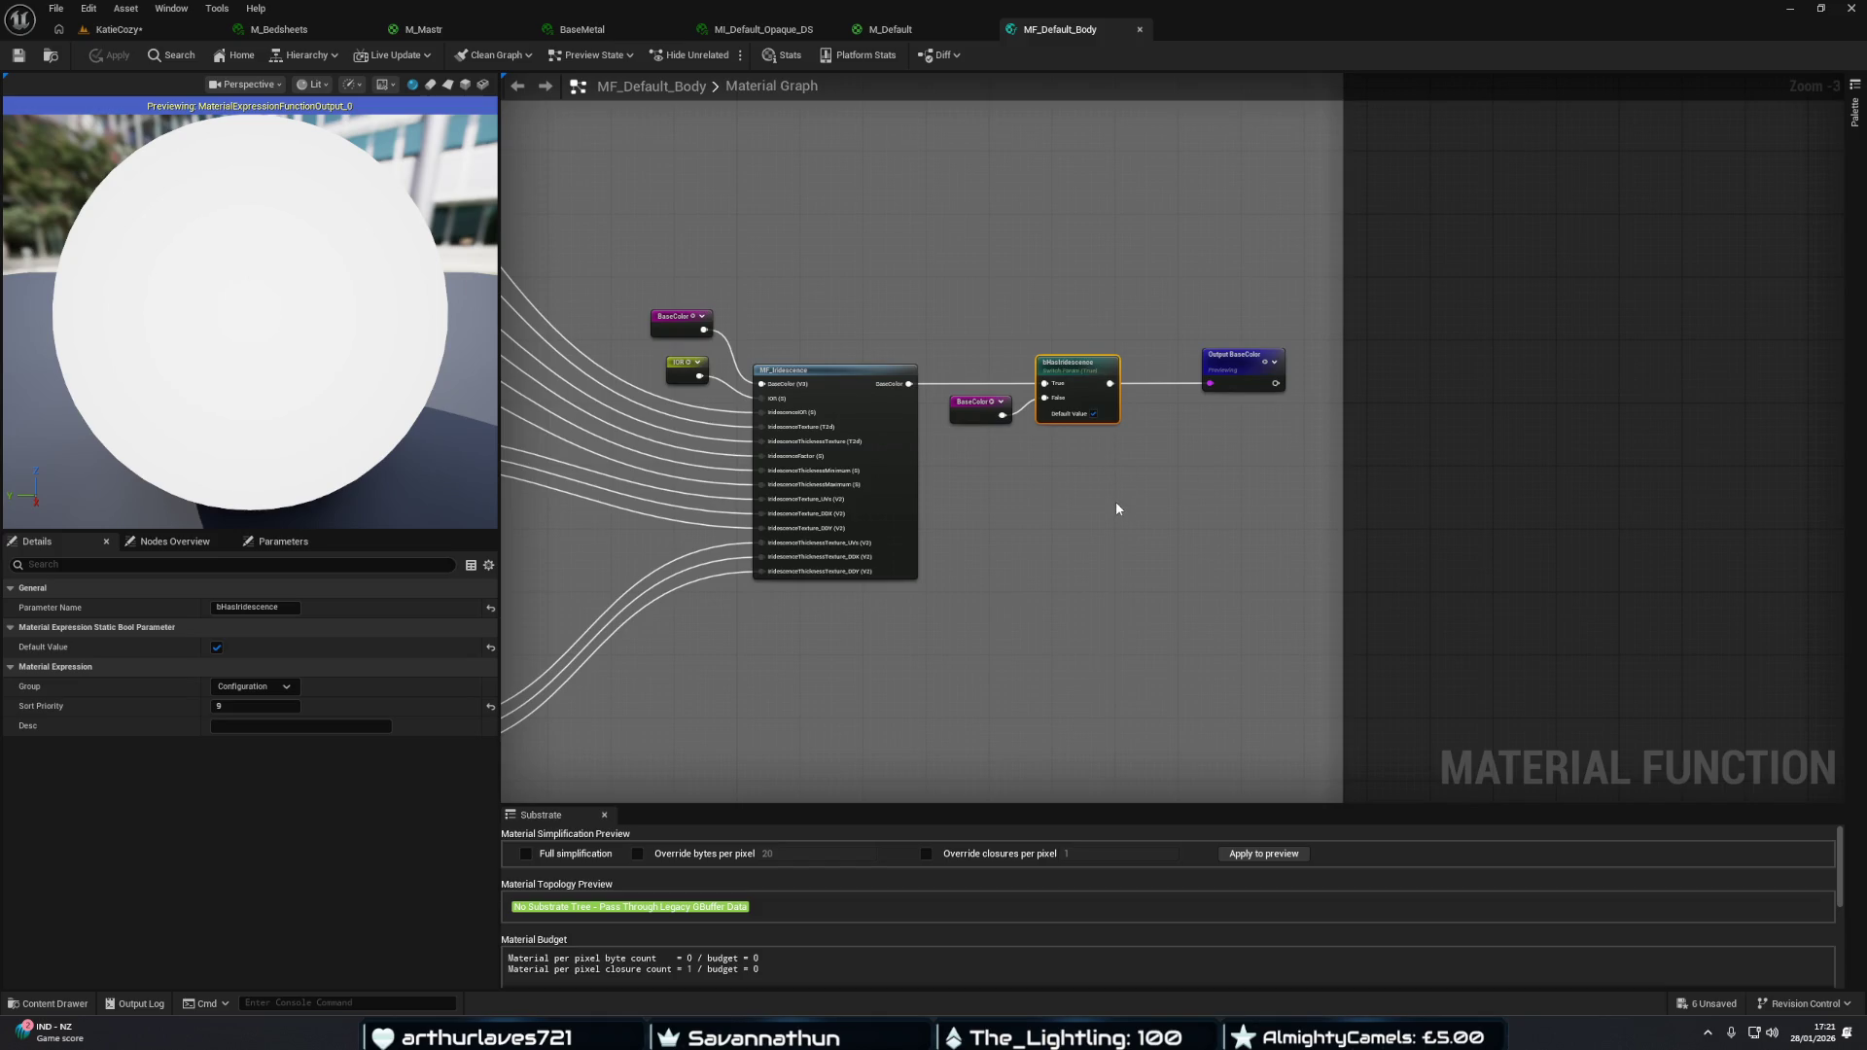
drag(982, 399, 967, 429)
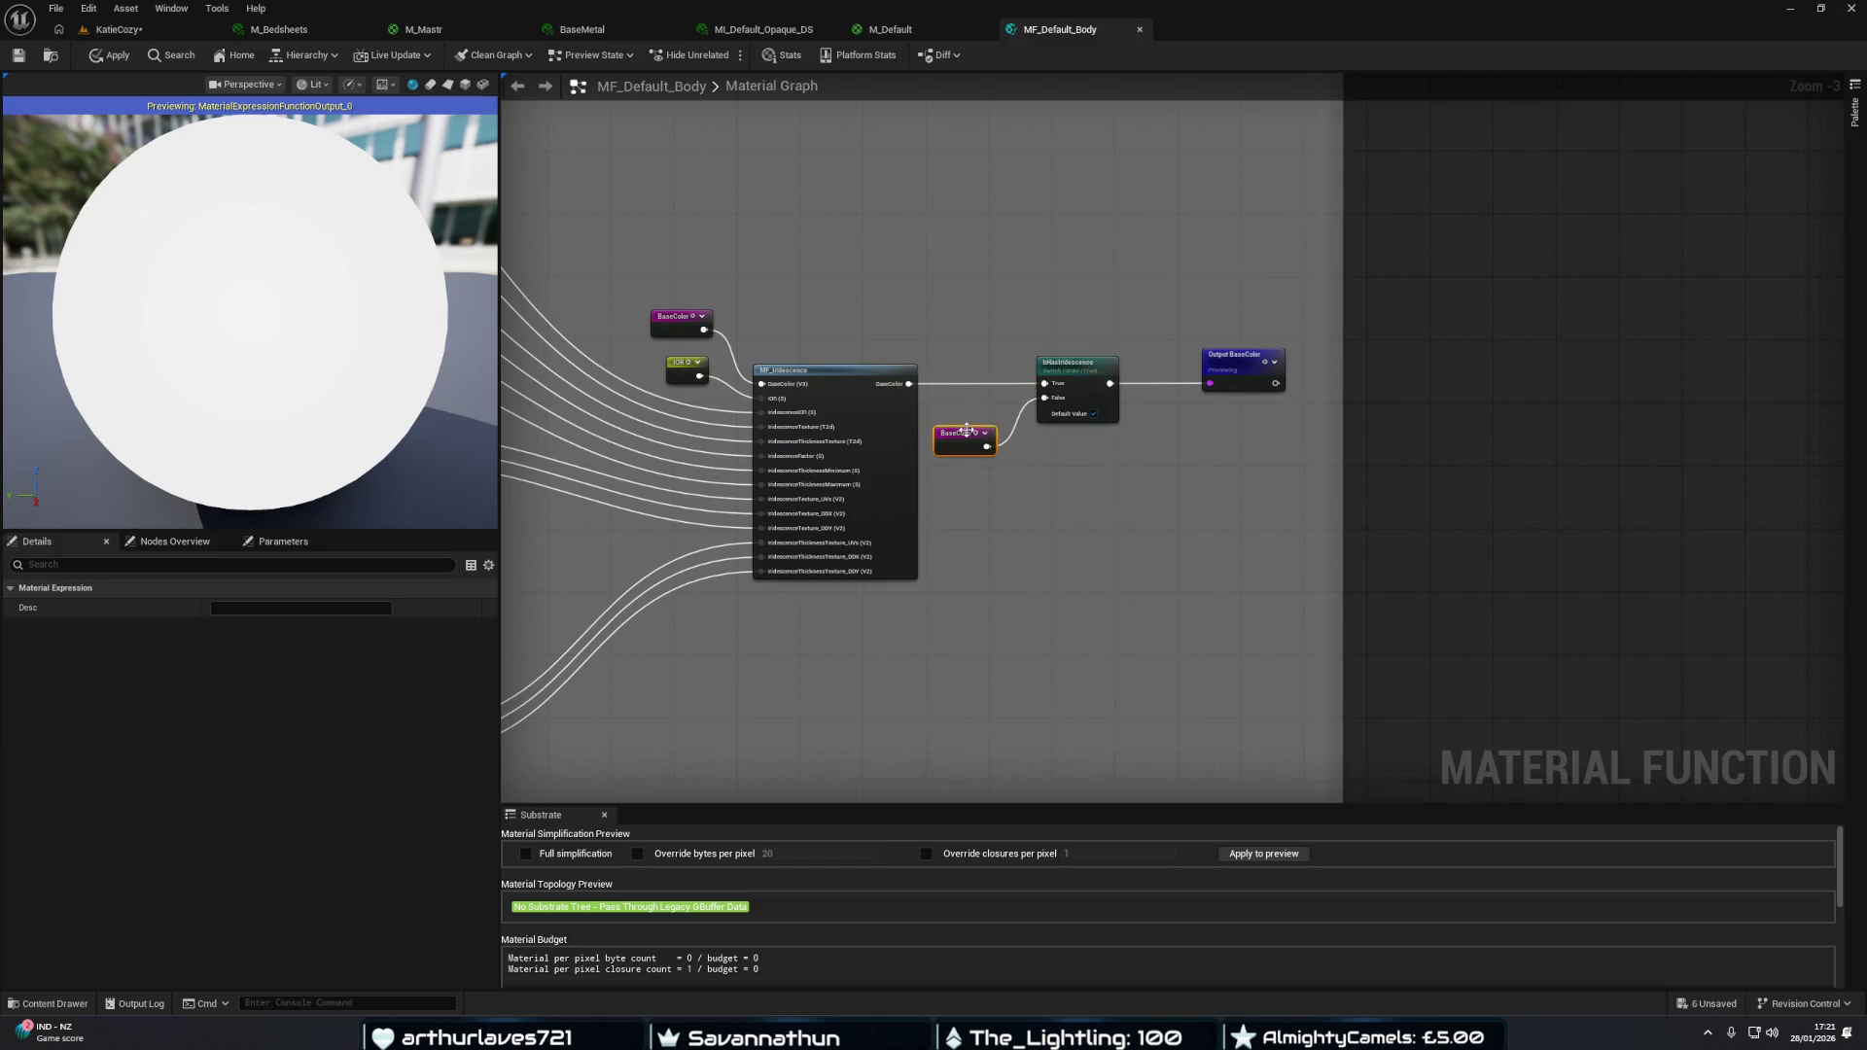
click(583, 29)
click(452, 31)
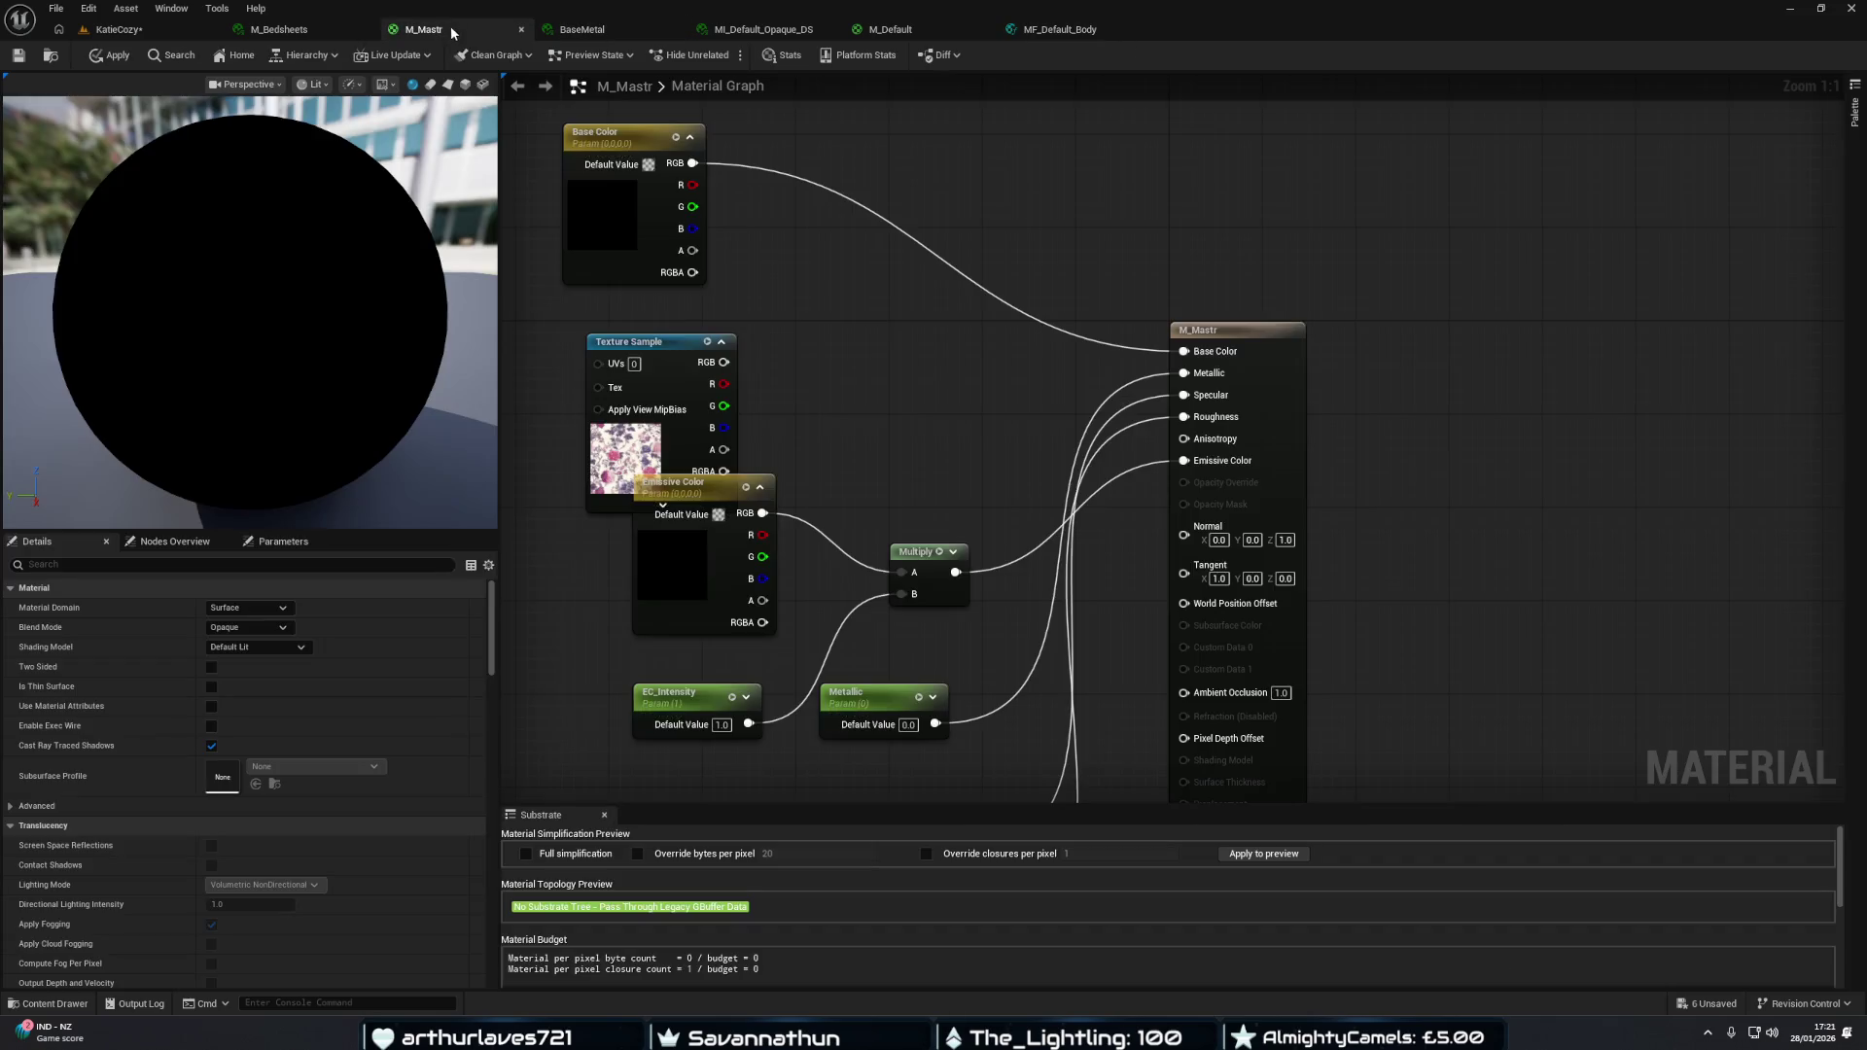
Add an unconnected Static Switch Parameter 'Param' near M_Mastr's output, then view MF_Default_Body for reference.
right_click(912, 379)
text(switch)
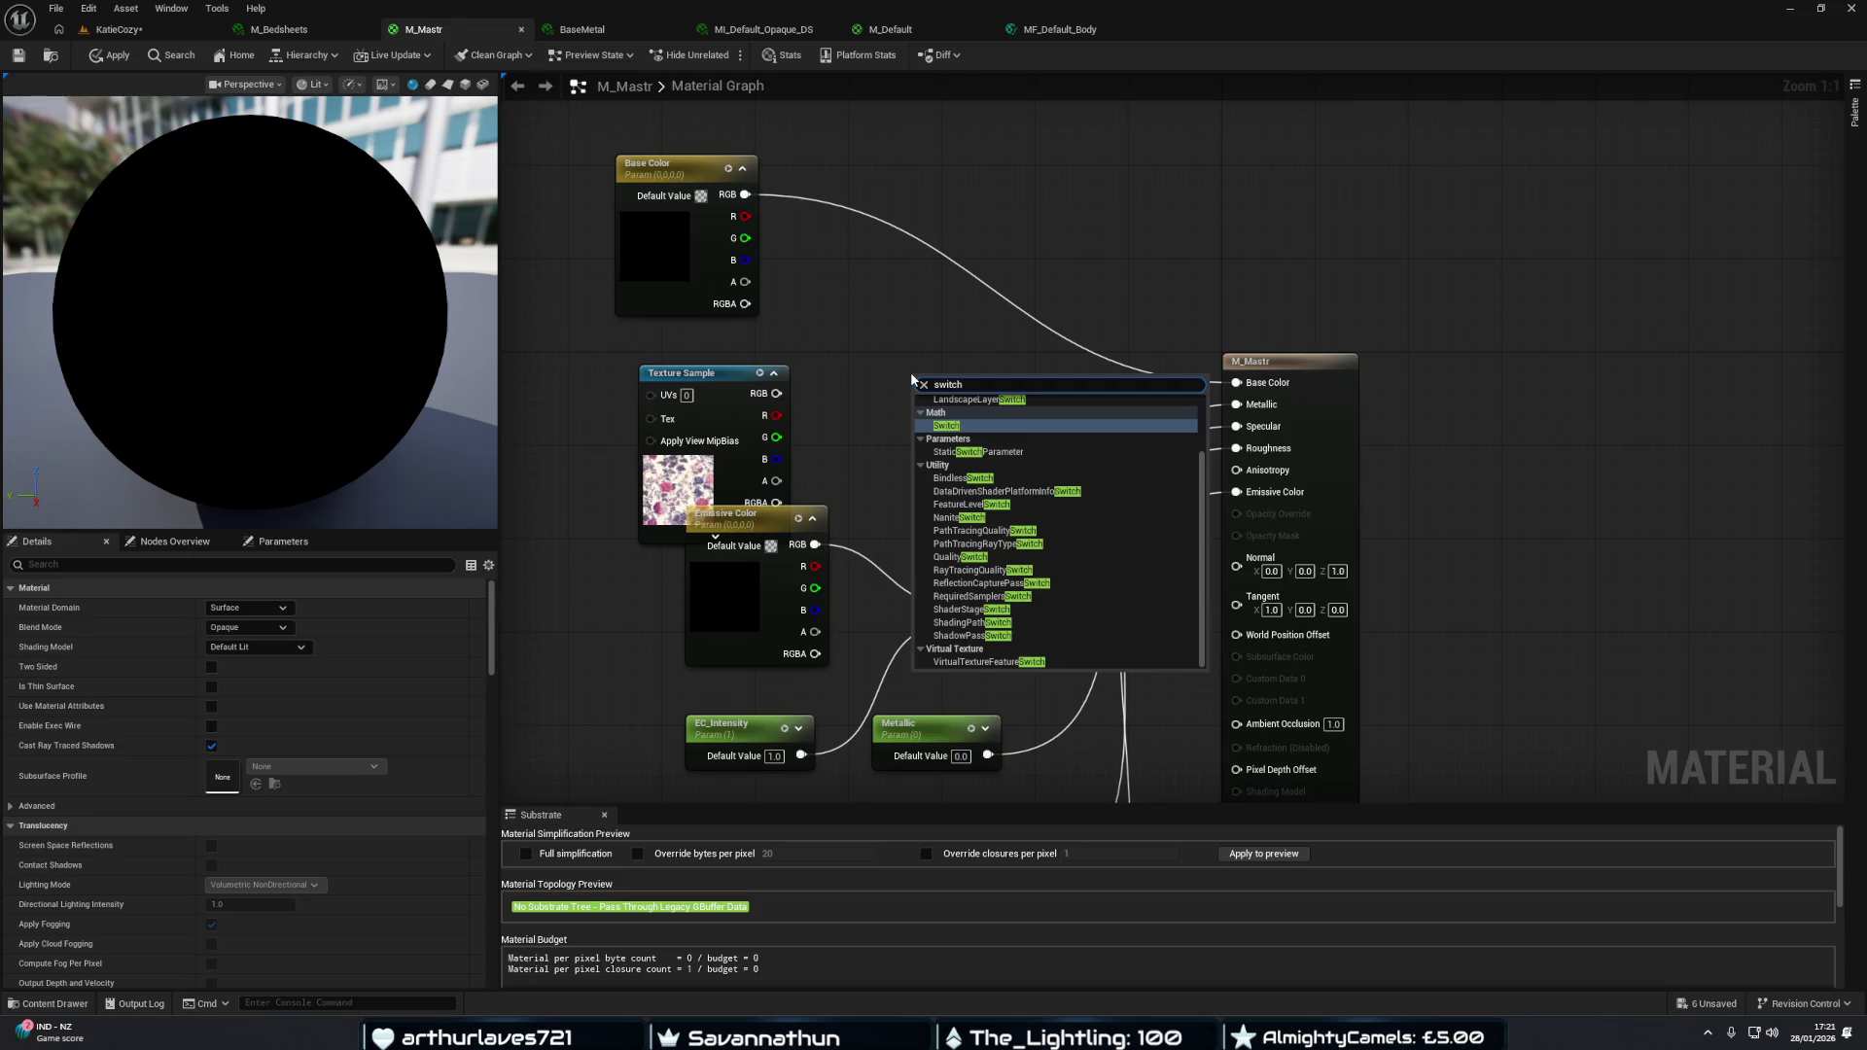
click(982, 451)
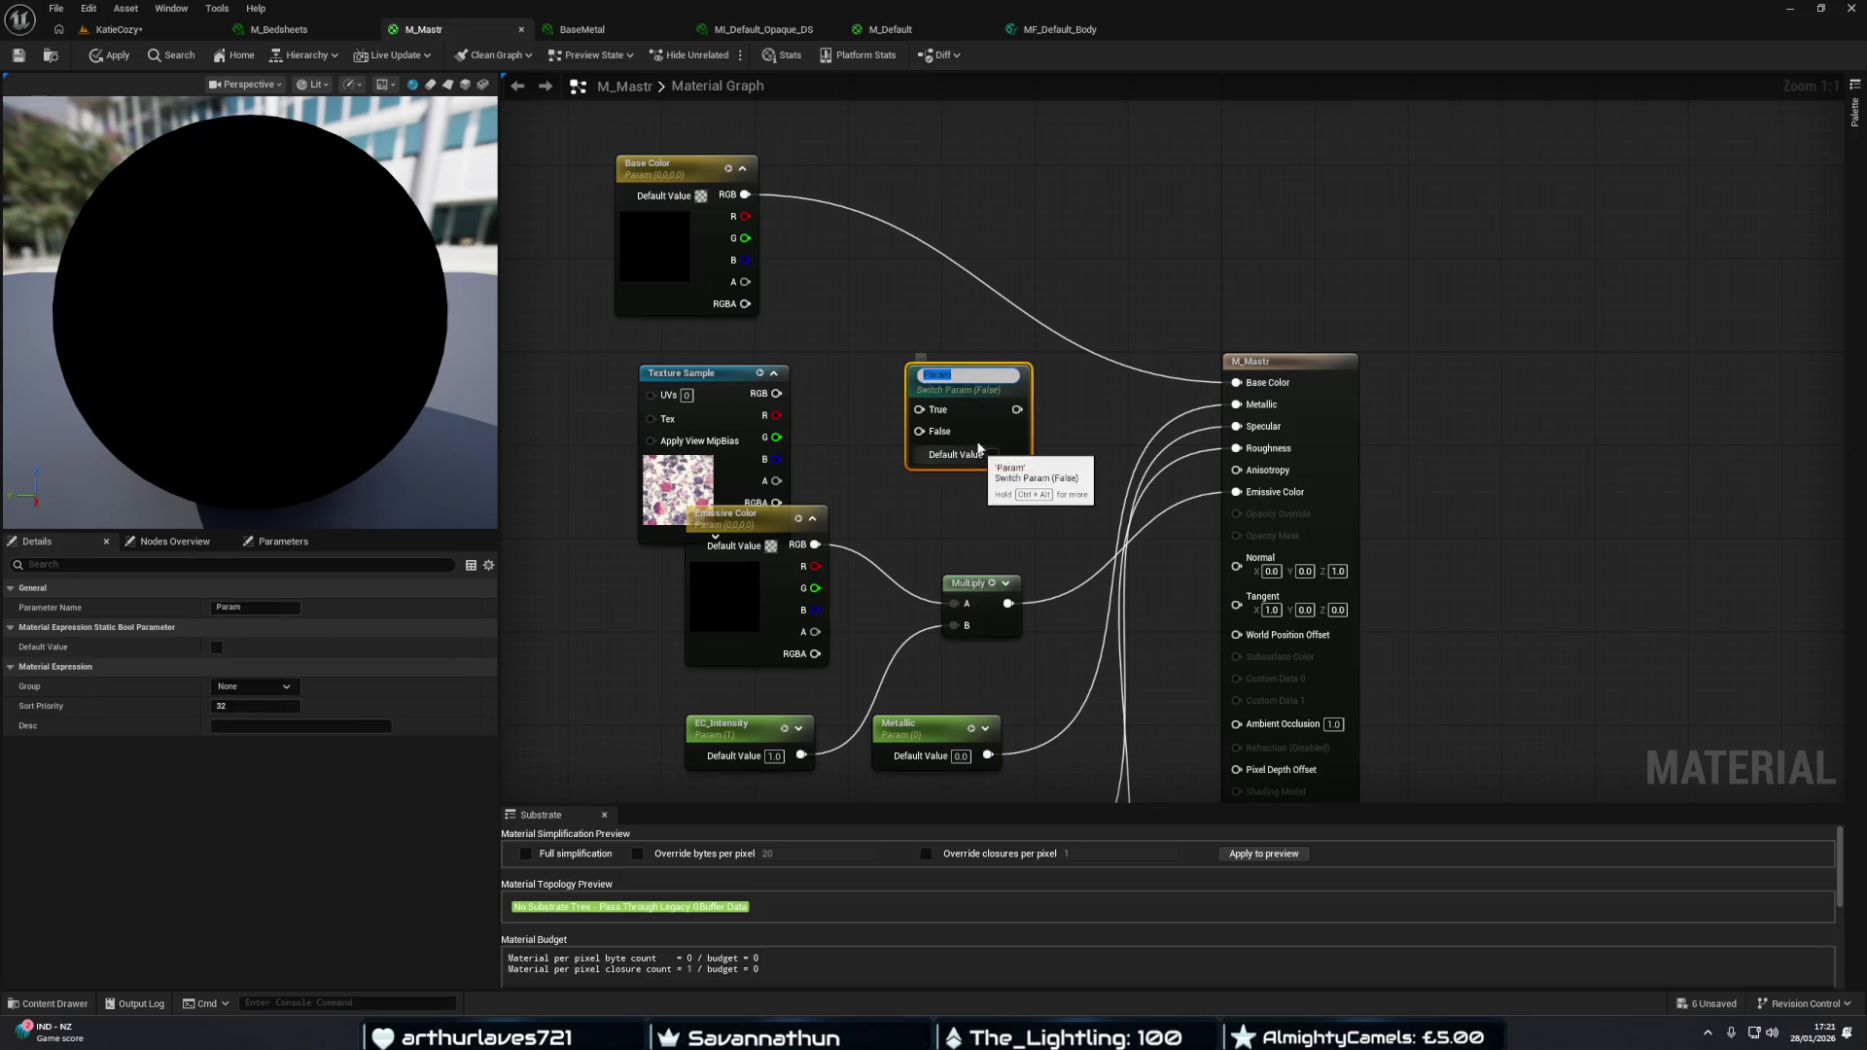
right_click(974, 387)
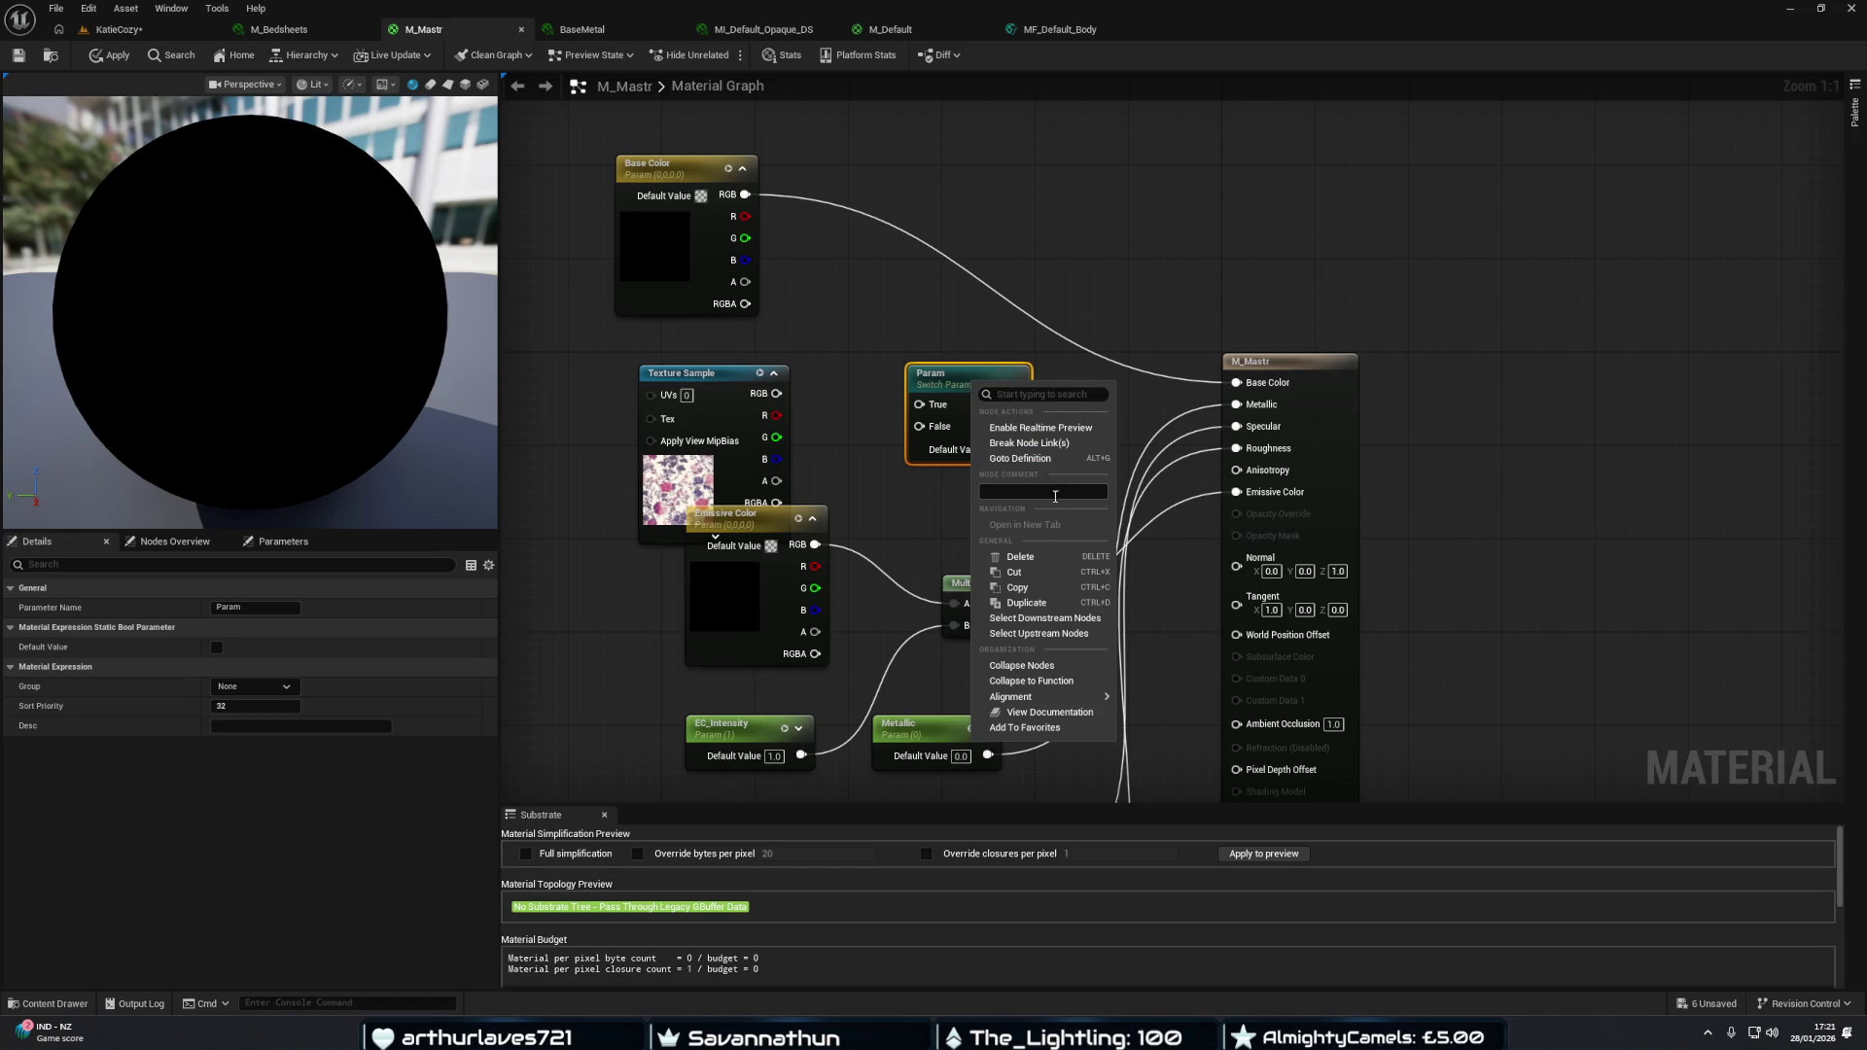
click(958, 385)
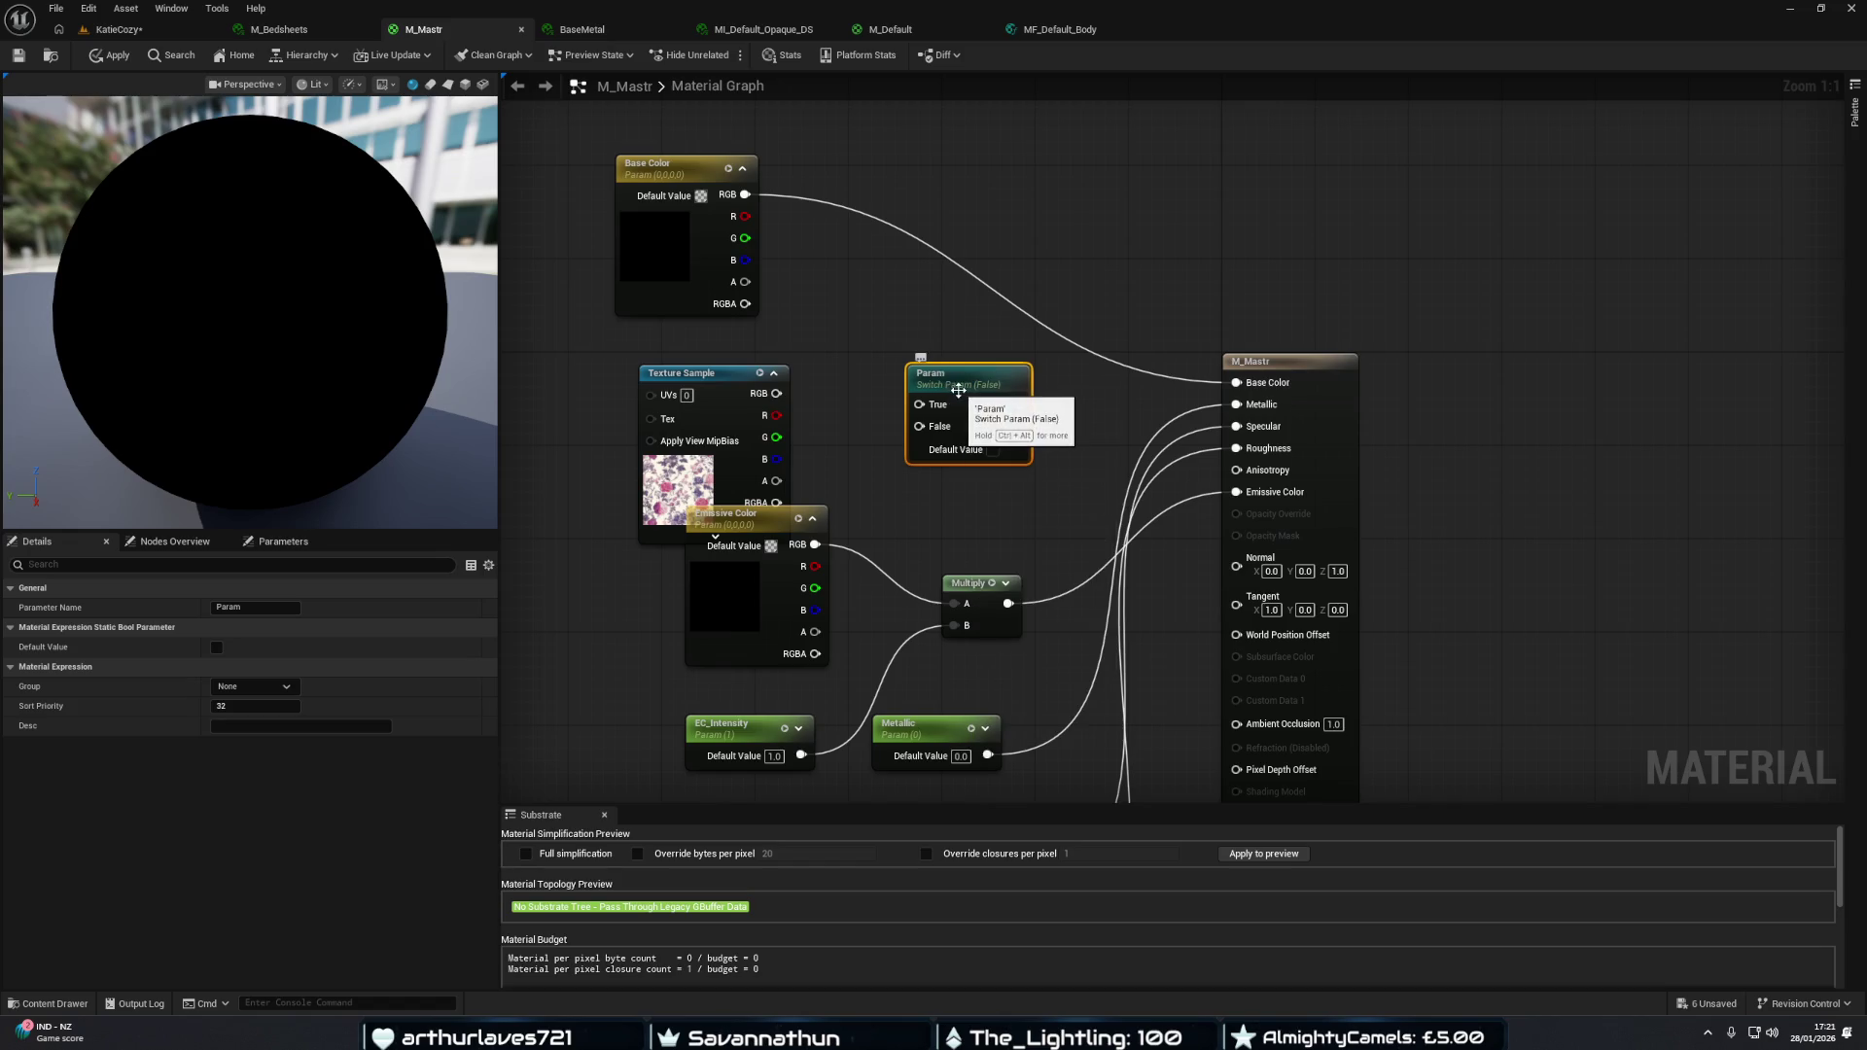
mouse_move(958, 385)
mouse_down()
mouse_move(926, 357)
mouse_move(944, 343)
mouse_move(958, 371)
mouse_up()
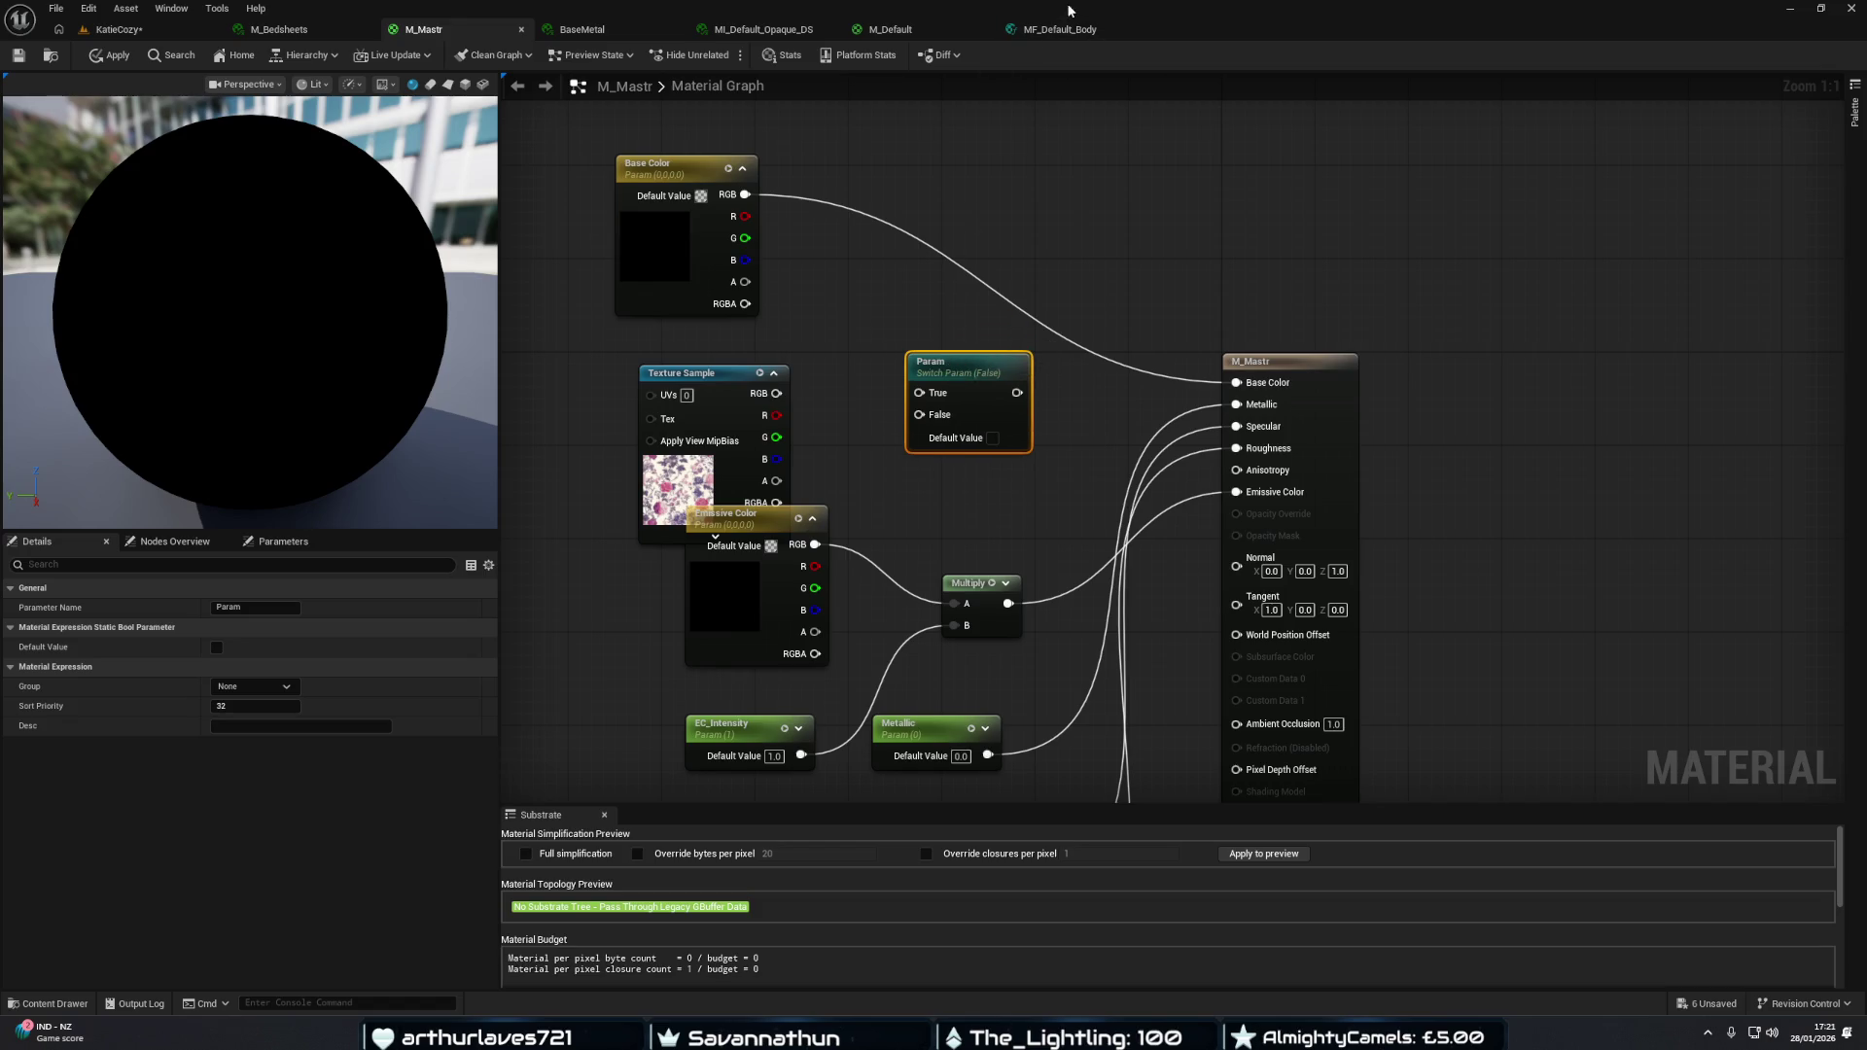
click(1060, 29)
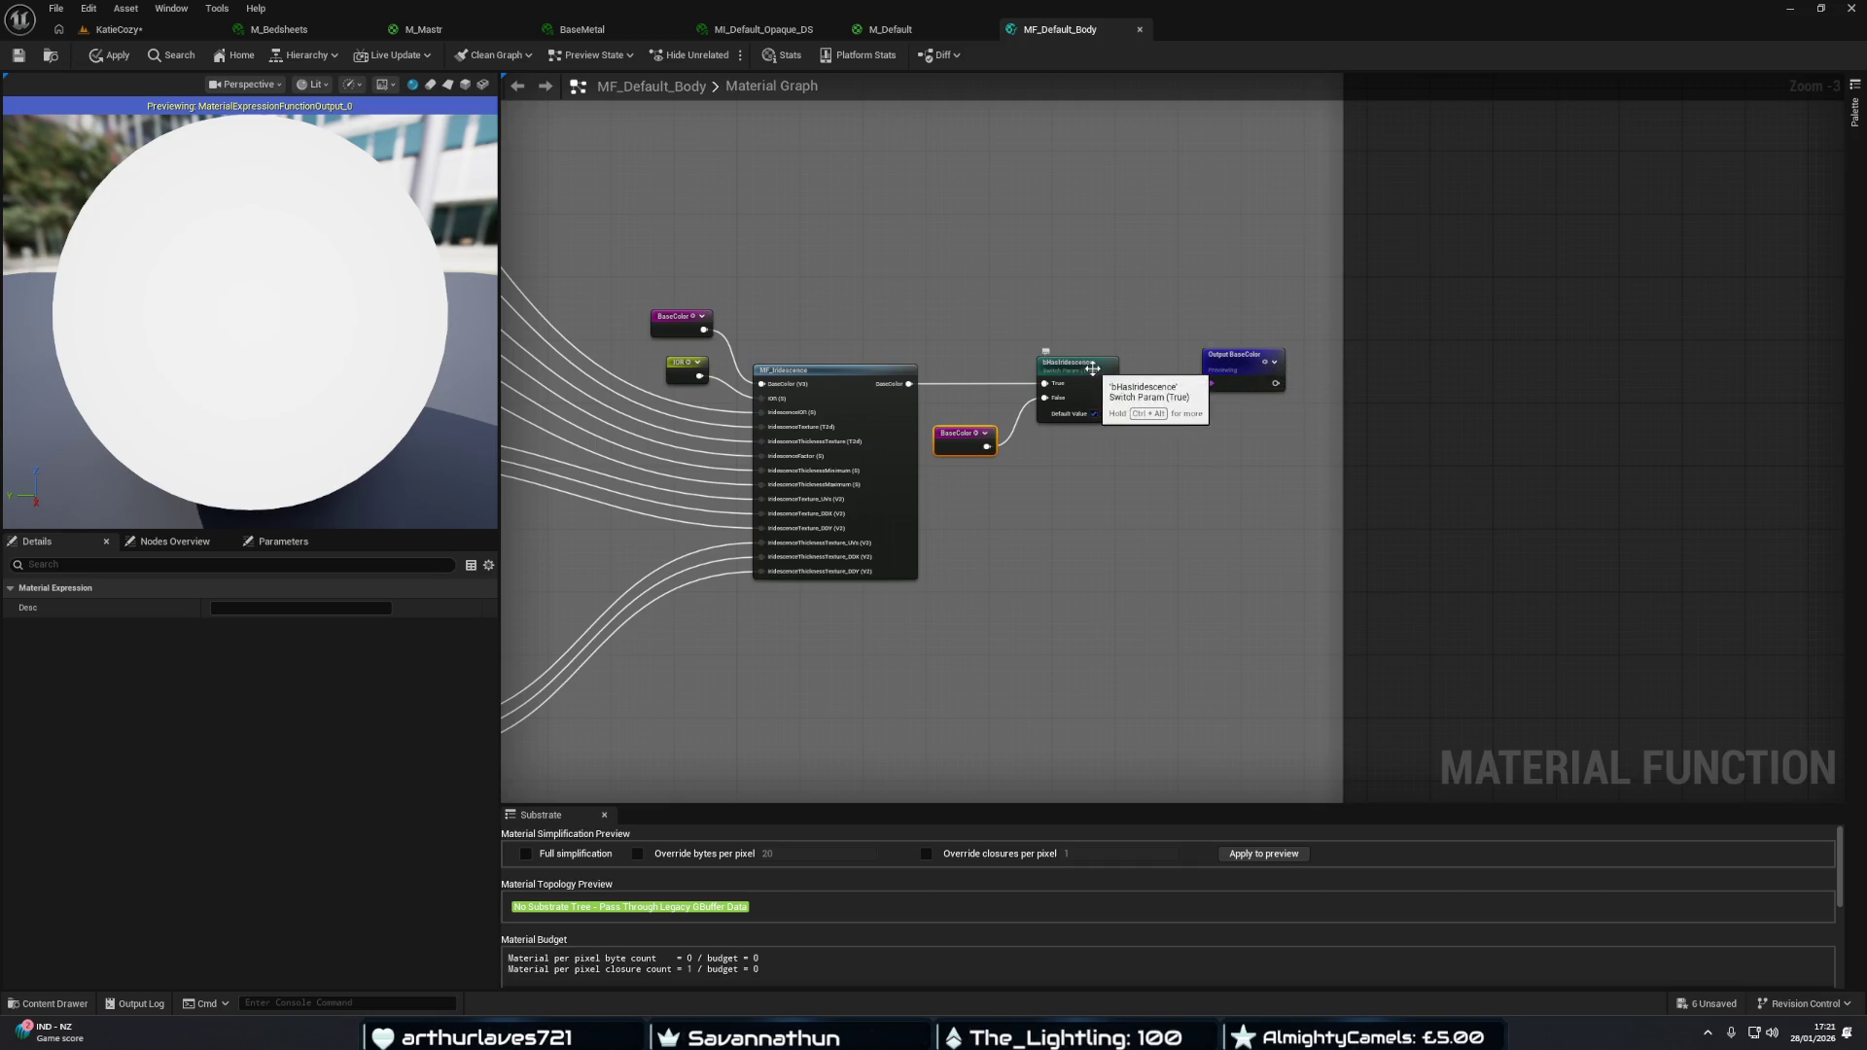
Nudge MF_Default_Body's bHasIridescence switch (default True) and BaseColor nodes, then return to M_Mastr.
drag(1081, 370, 1096, 370)
drag(972, 438, 988, 421)
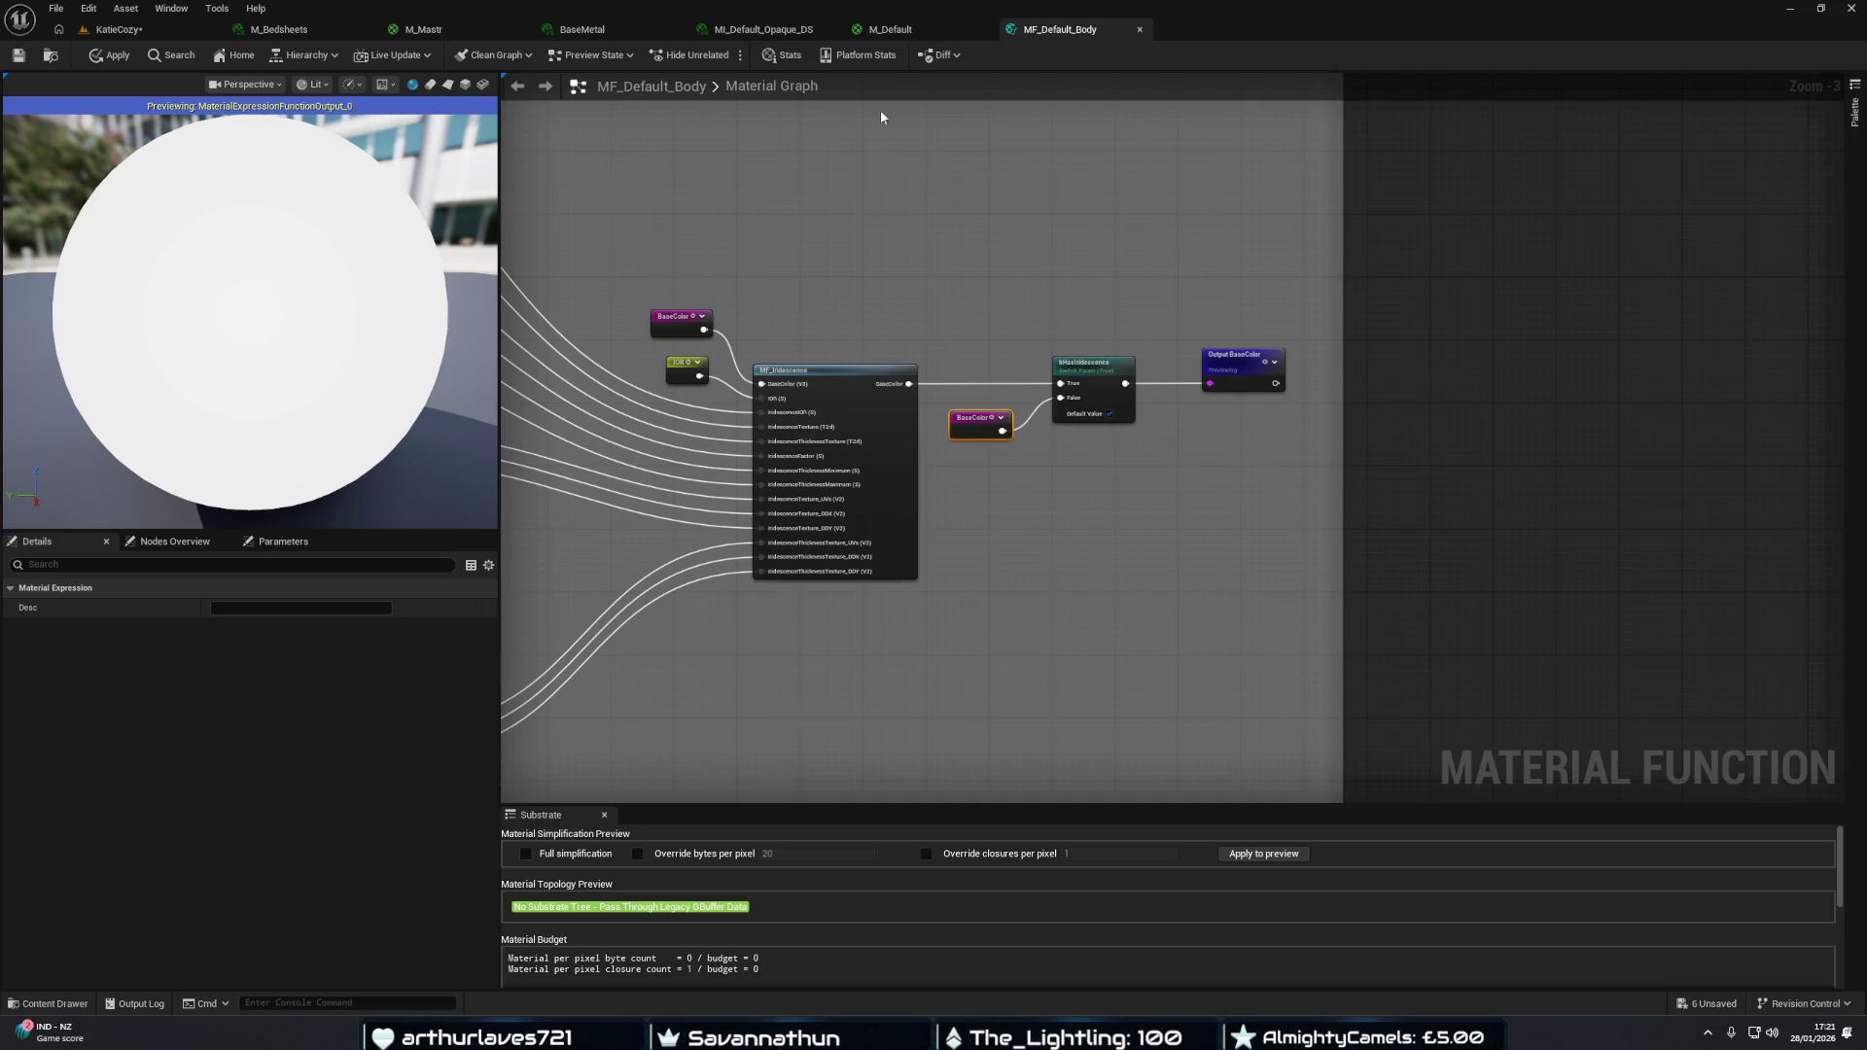
click(321, 29)
click(424, 29)
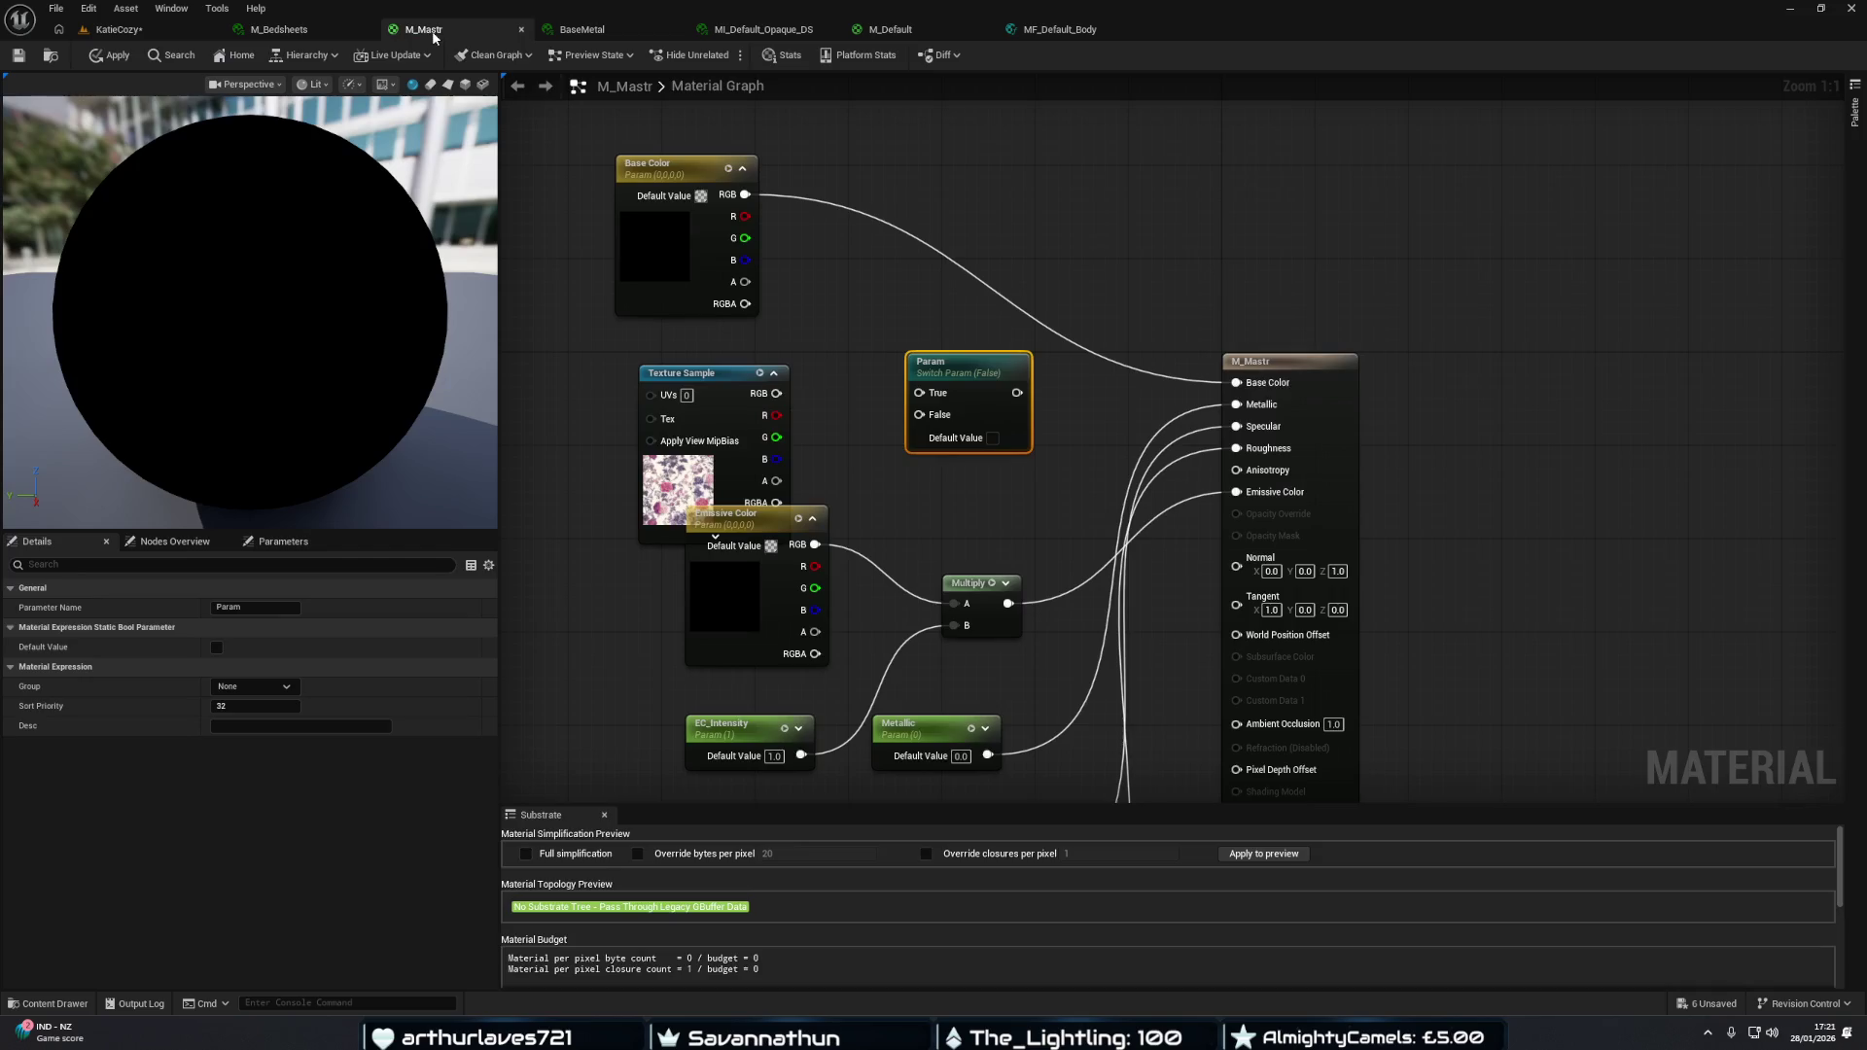
Move the floral Texture Sample node up beneath Base Color and shift Emissive Color down.
mouse_move(878, 310)
mouse_down()
mouse_move(1012, 308)
mouse_move(1023, 376)
mouse_up()
click(1028, 380)
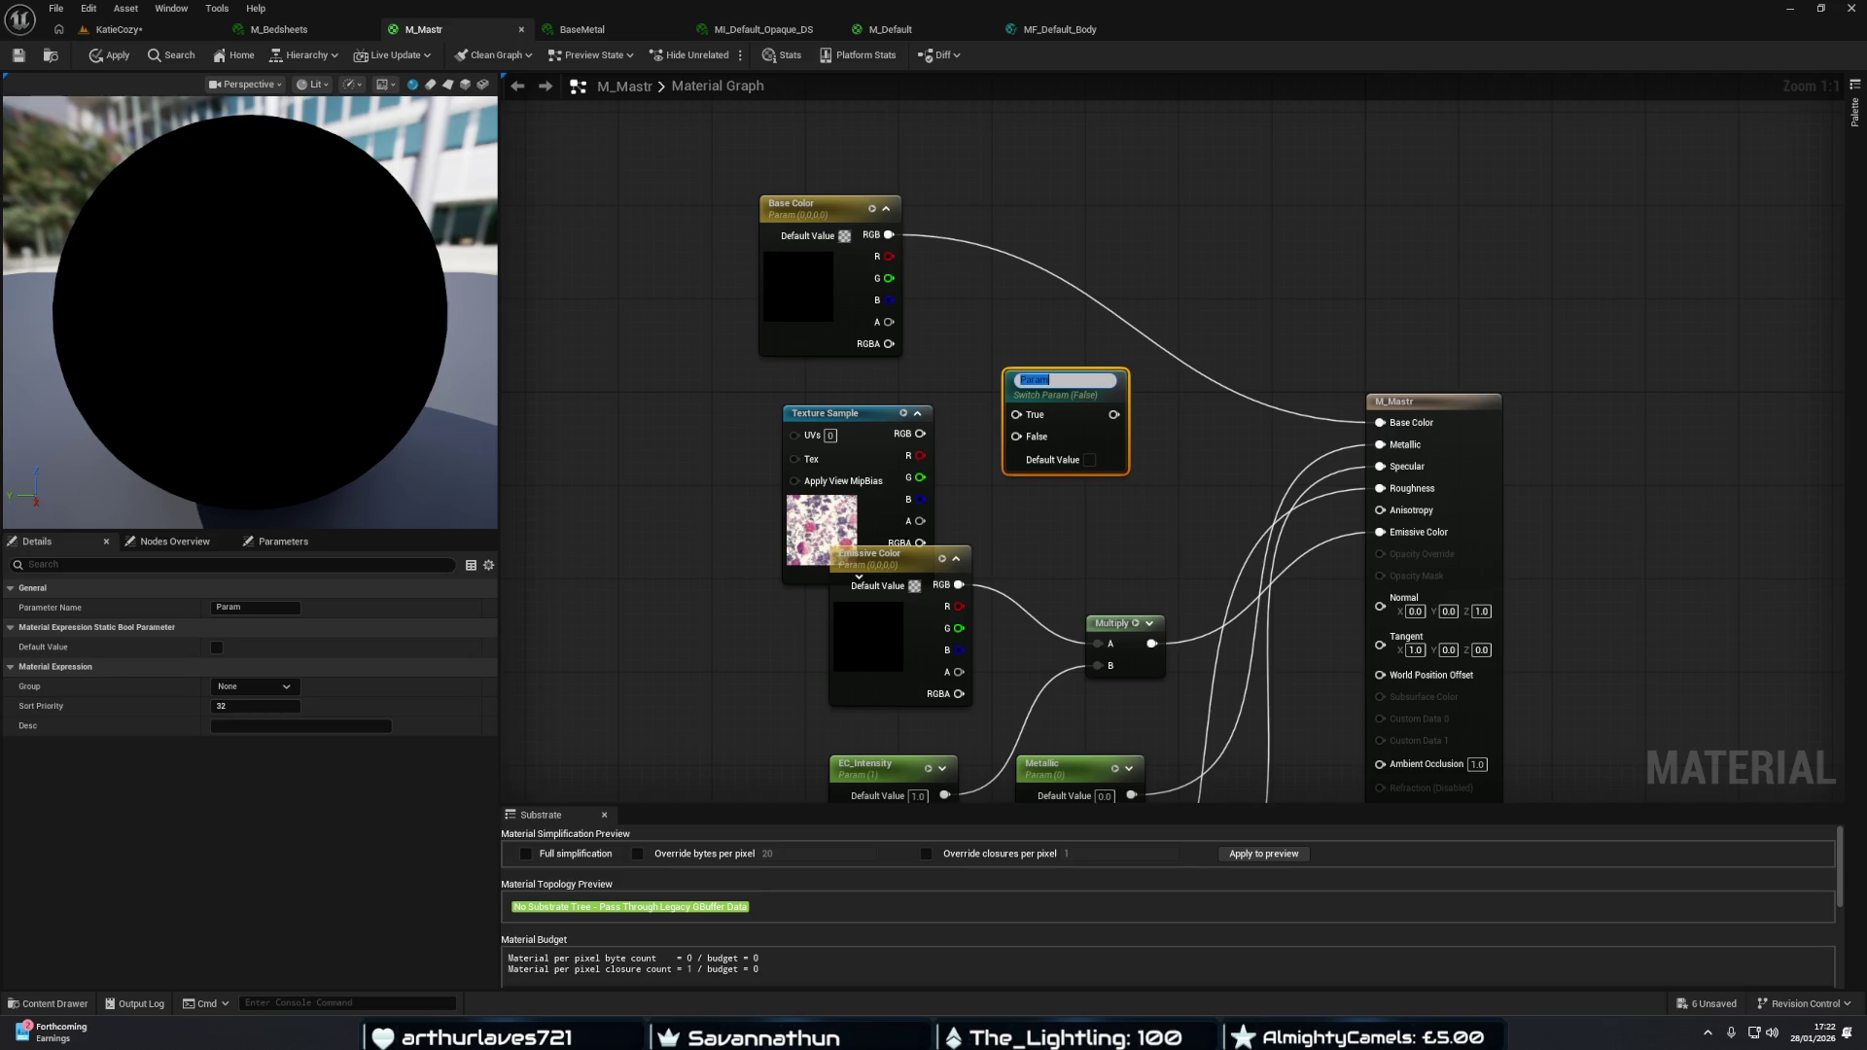
click(1025, 531)
mouse_move(850, 418)
mouse_down()
mouse_move(826, 411)
mouse_move(826, 384)
mouse_up()
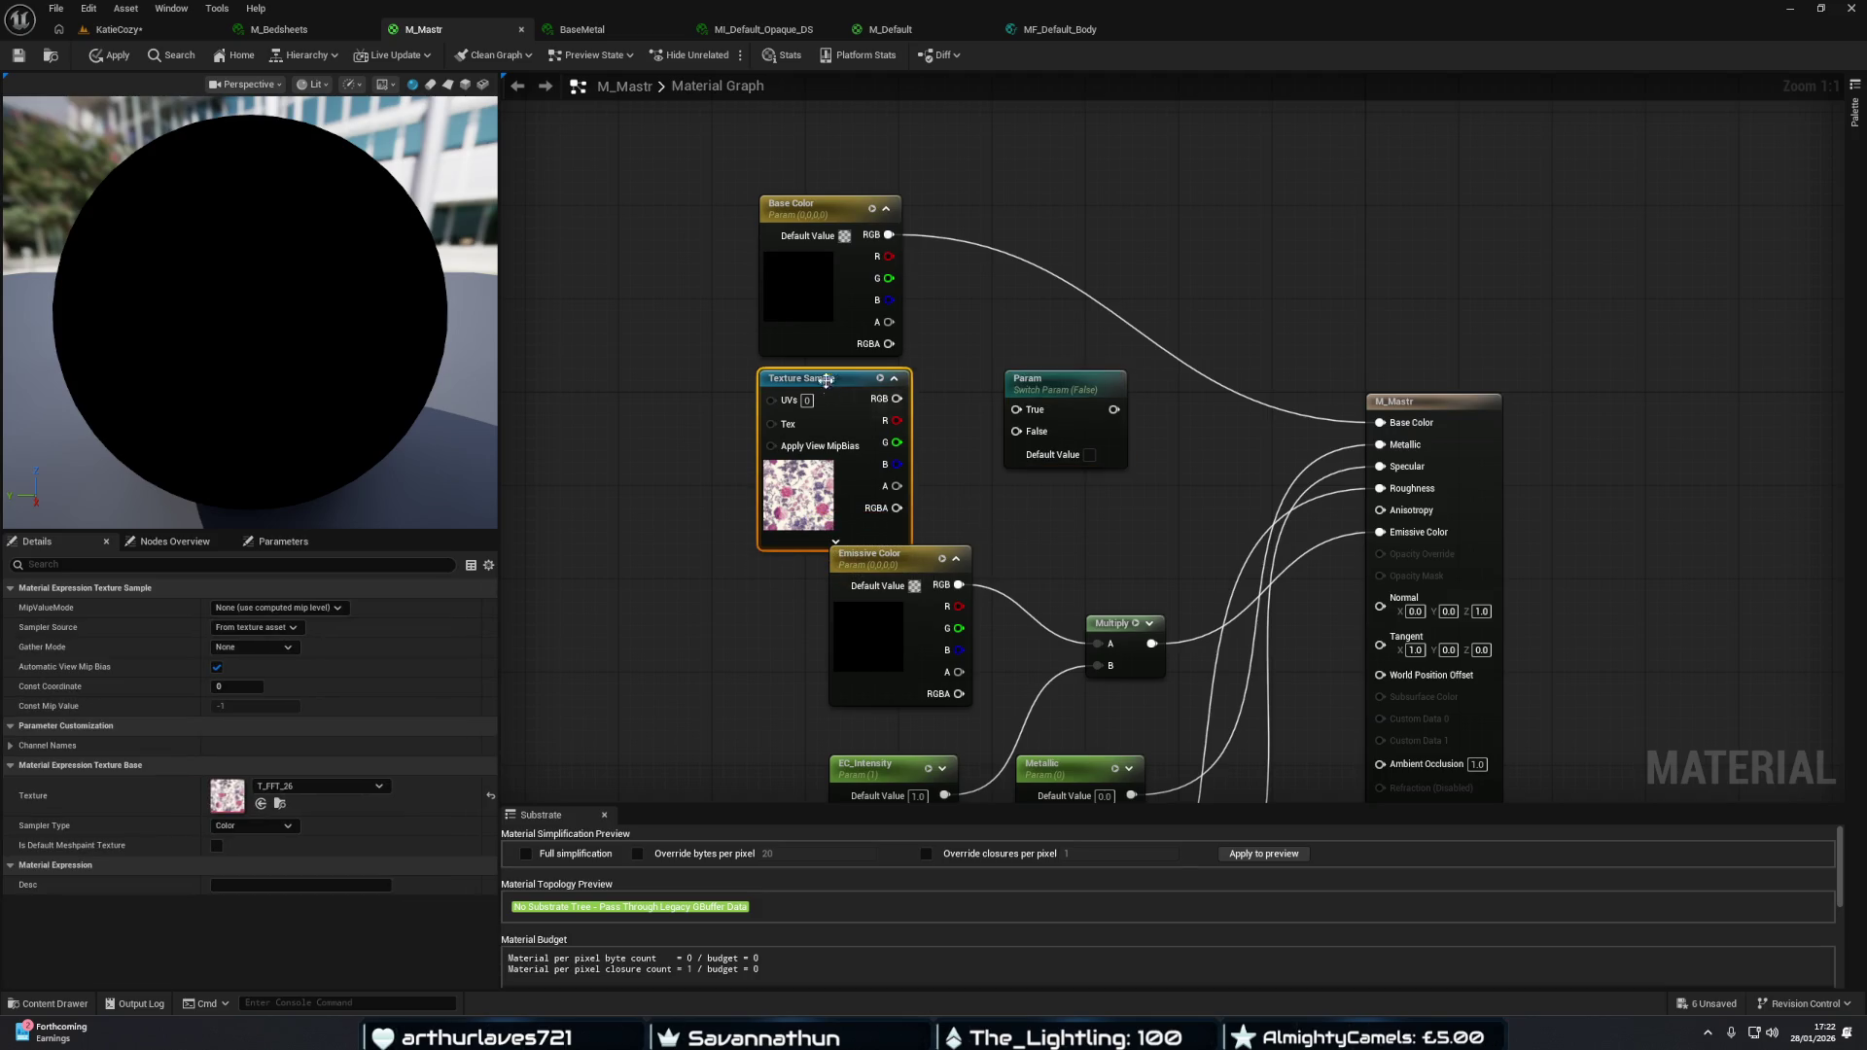
drag(900, 566, 888, 589)
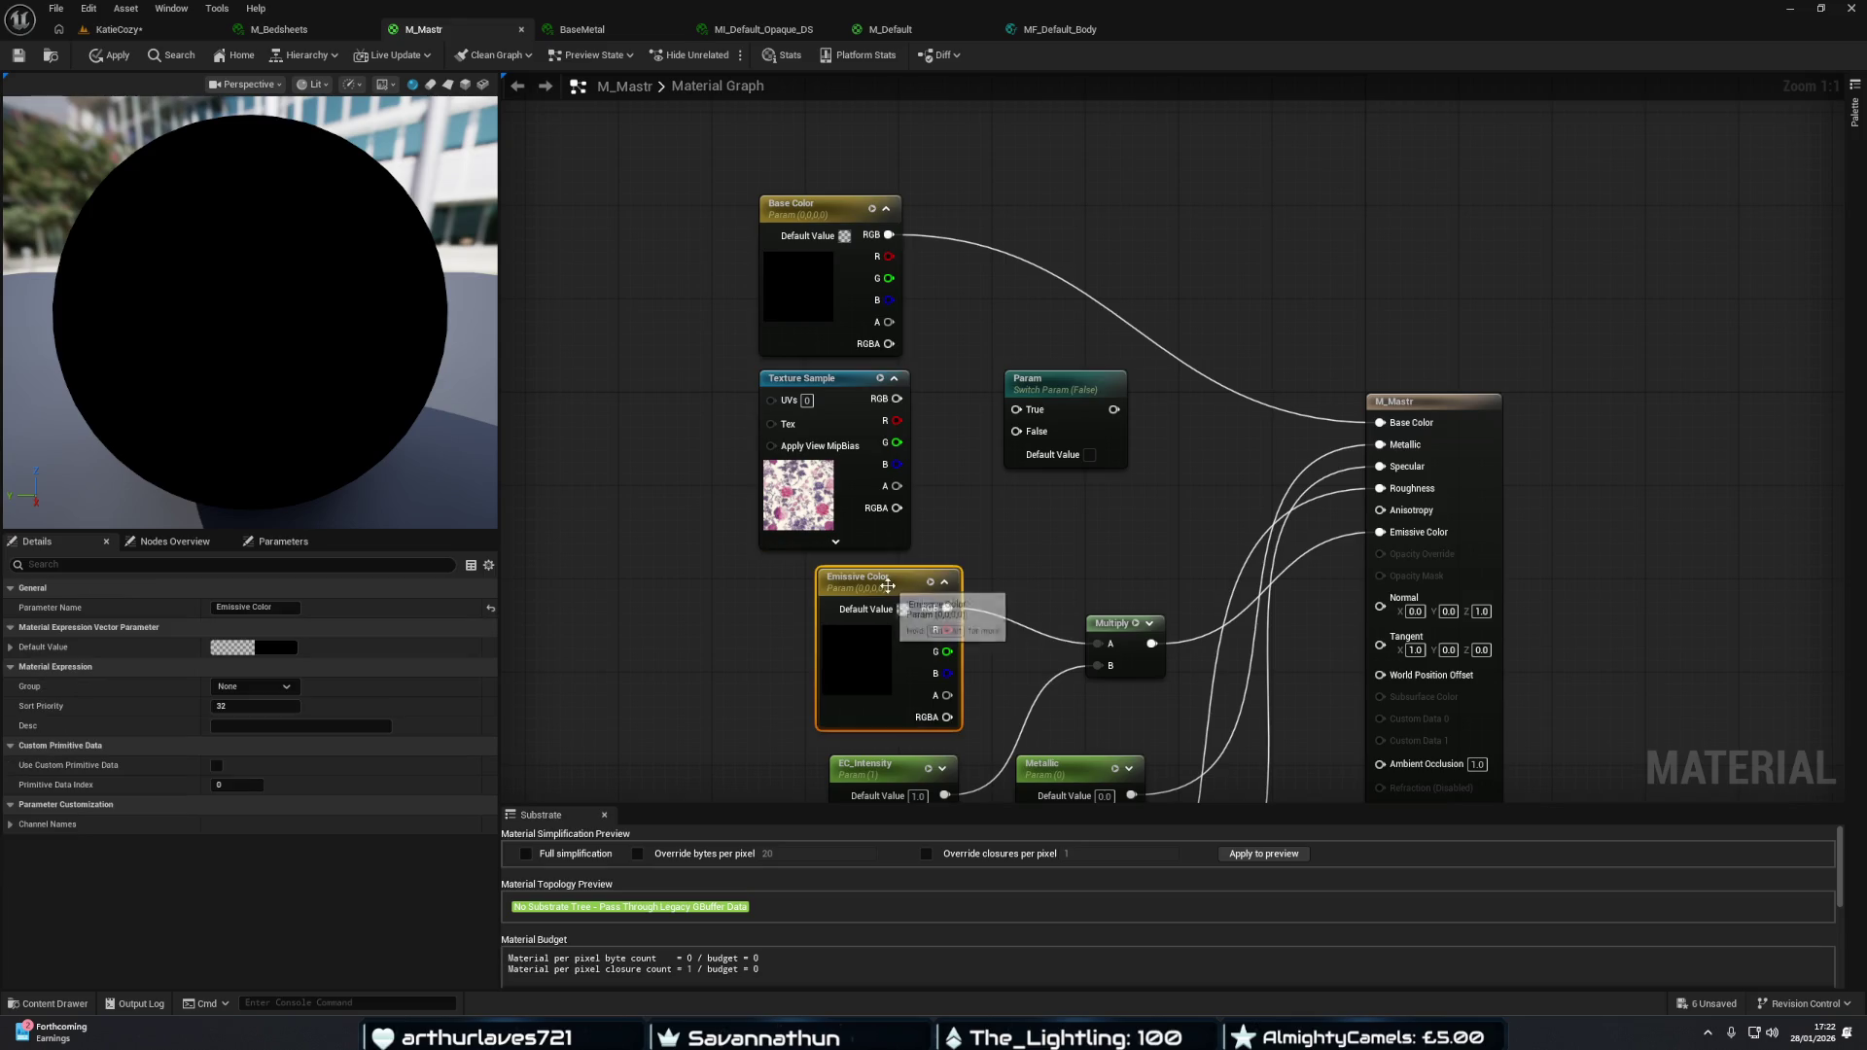
Delete the Param static switch node from the M_Mastr graph.
drag(1099, 423, 1013, 435)
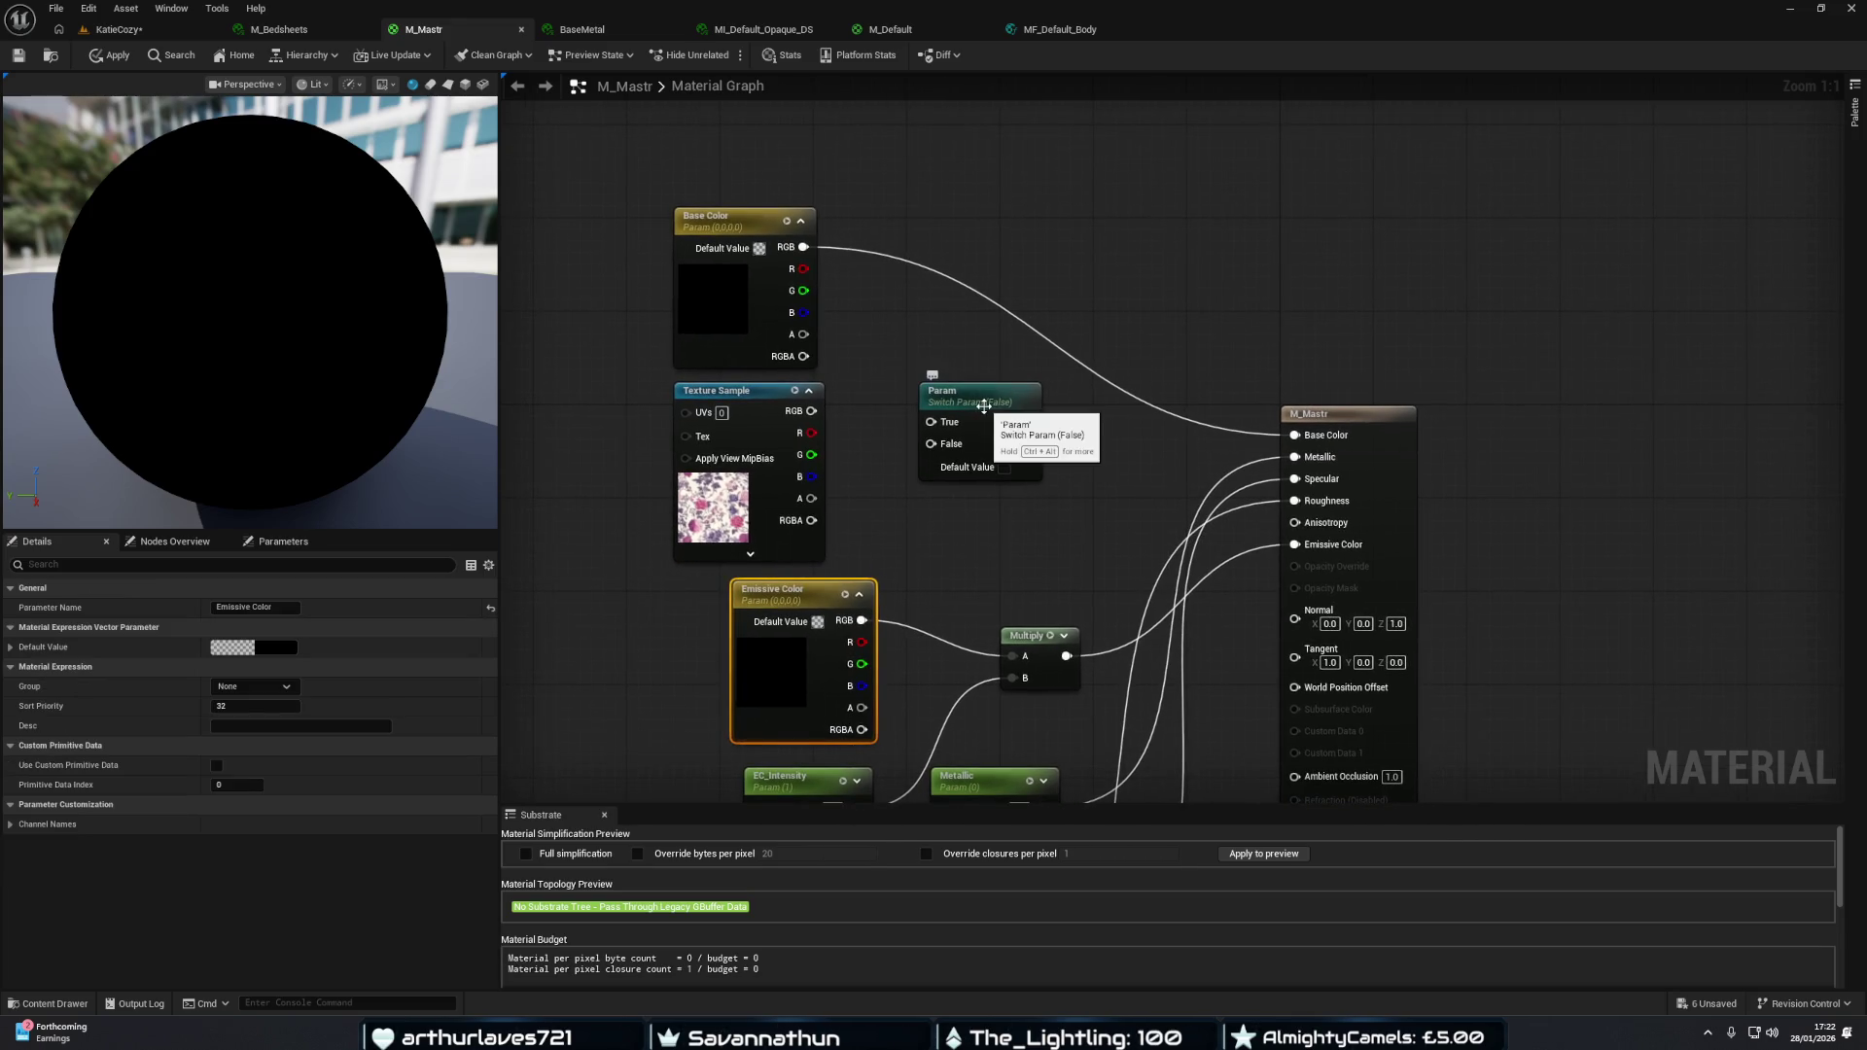
click(984, 406)
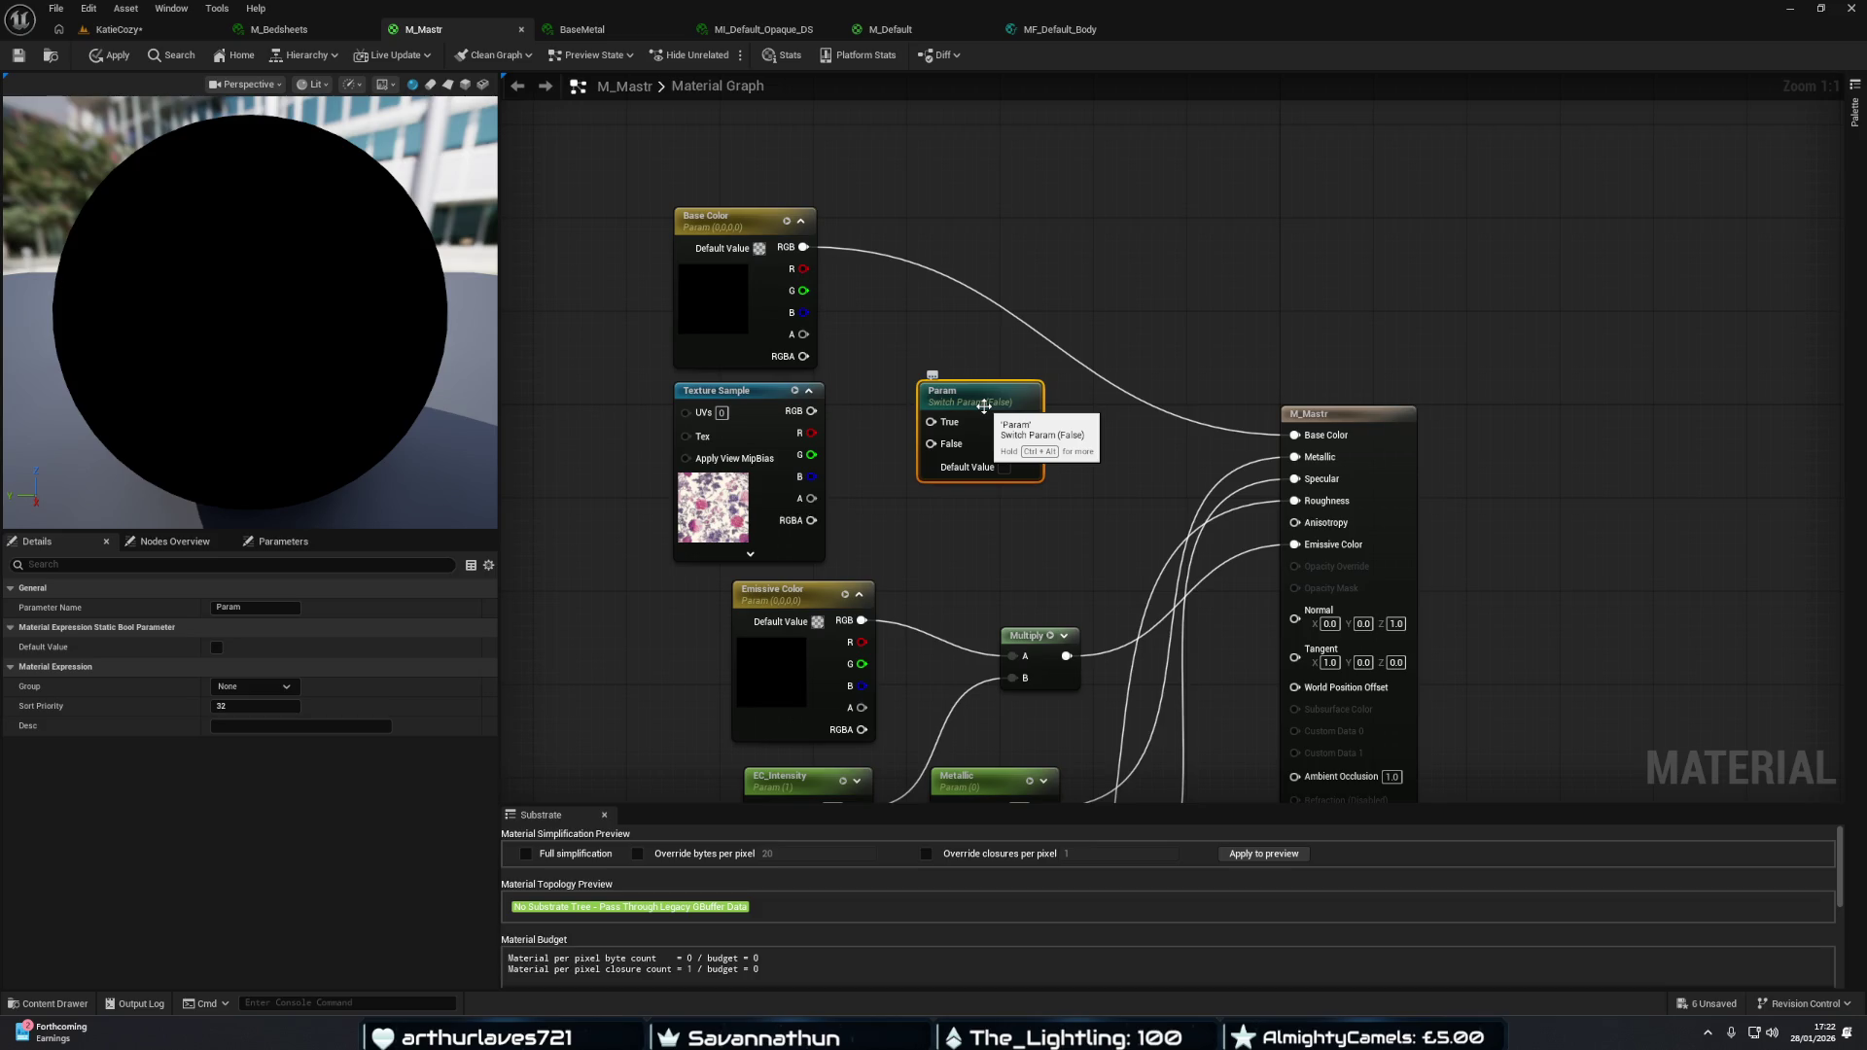
key(Delete)
right_click(989, 406)
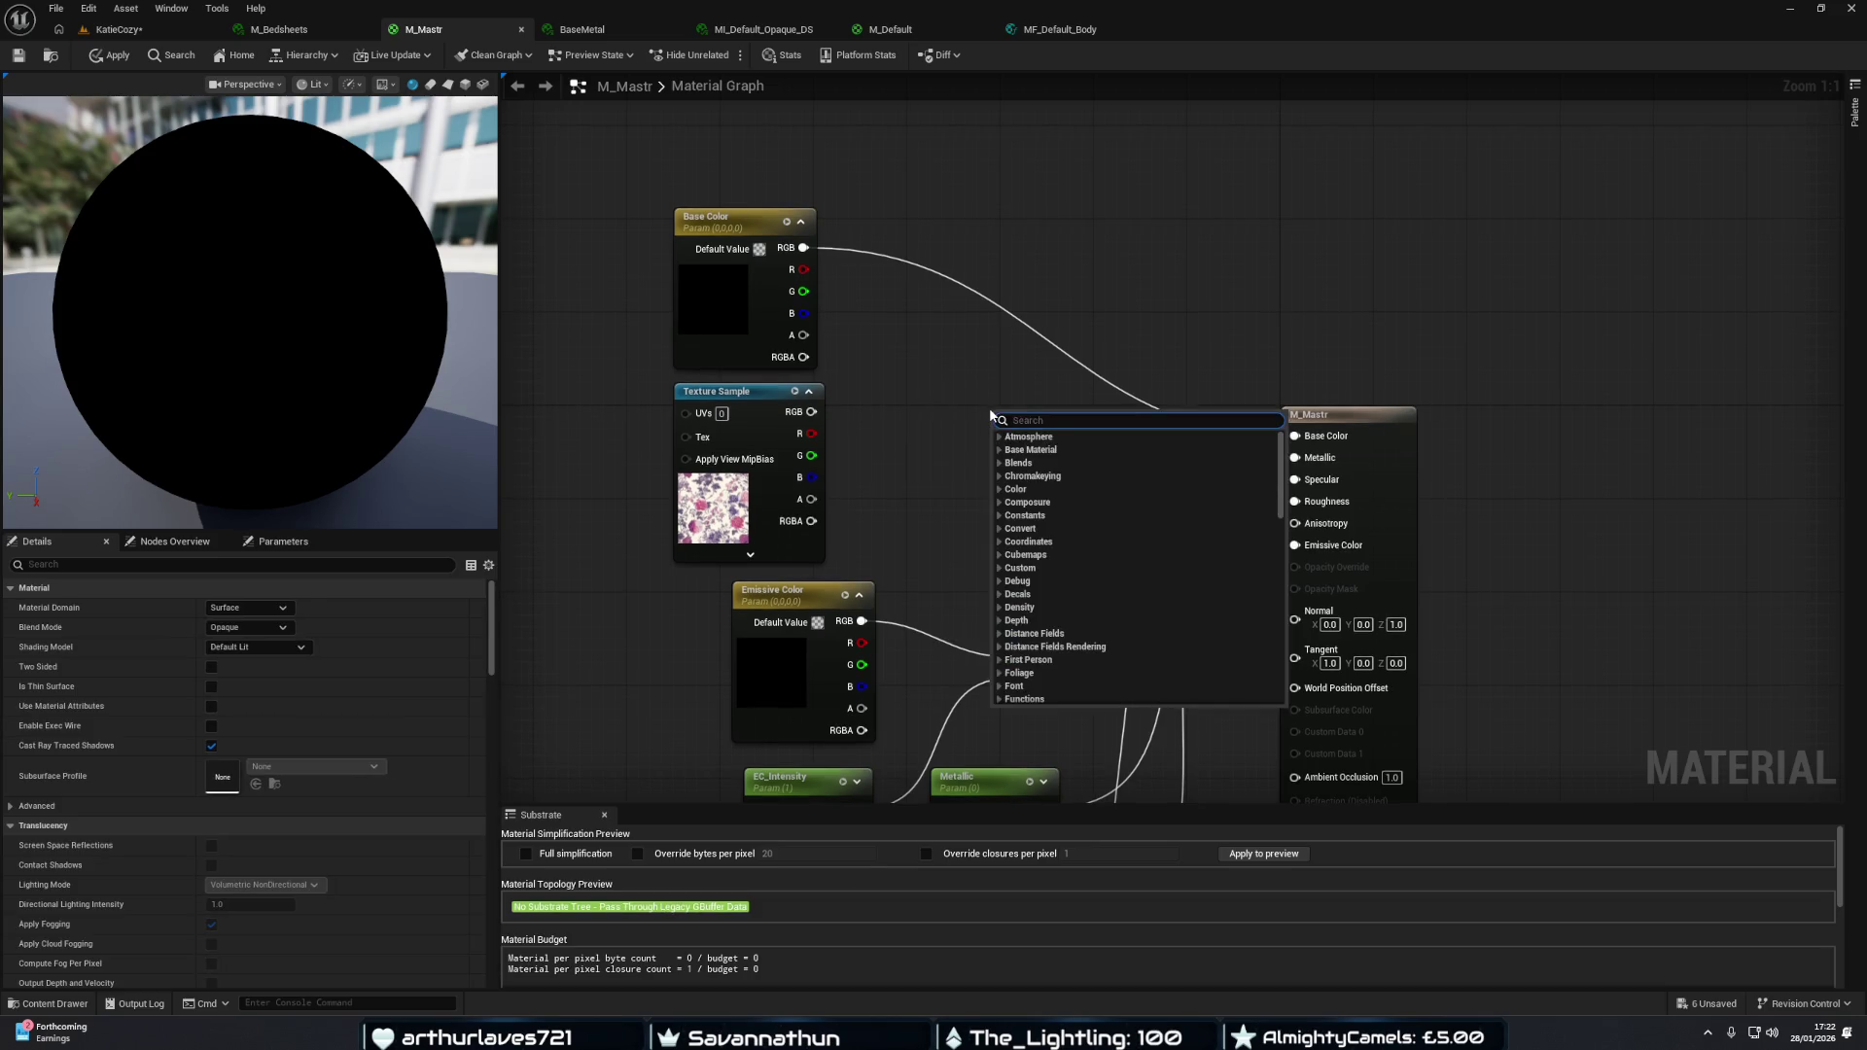
Add a Material Function Call node and choose Create New Material Function in its Details.
text(function)
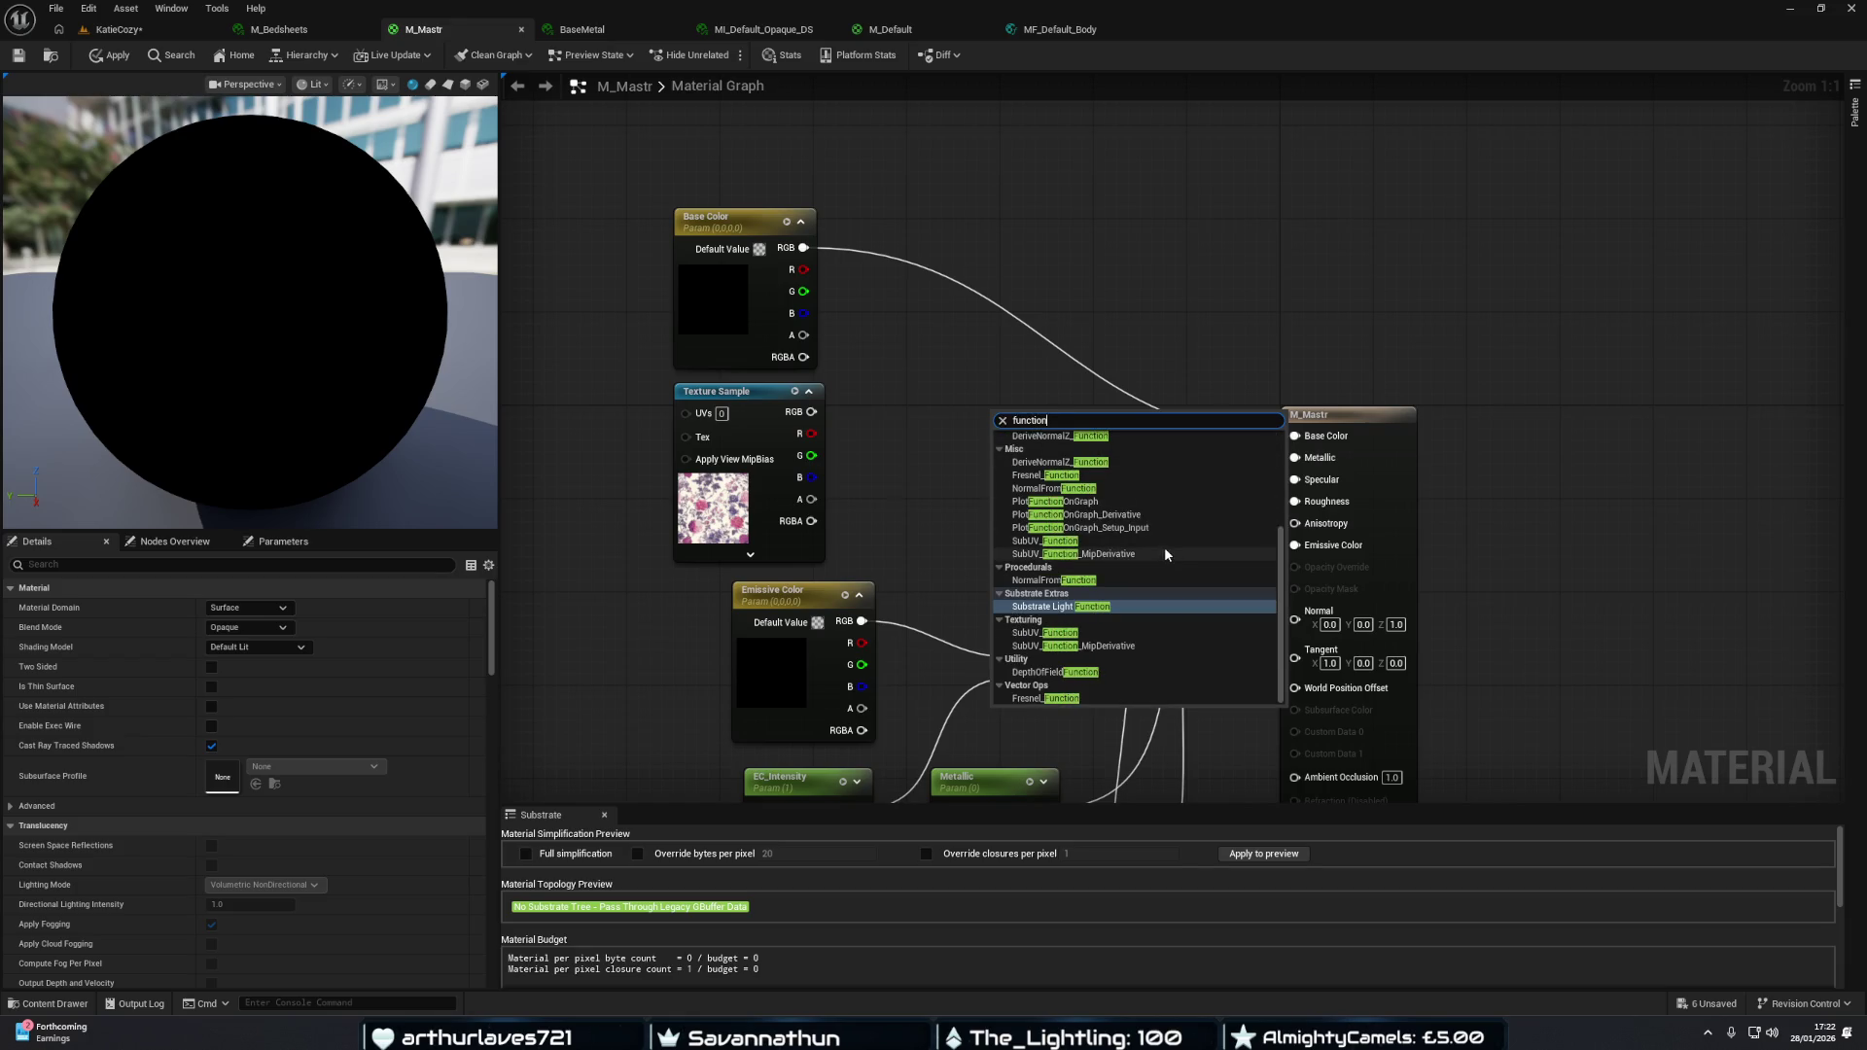
scroll(1163, 554, up, 5)
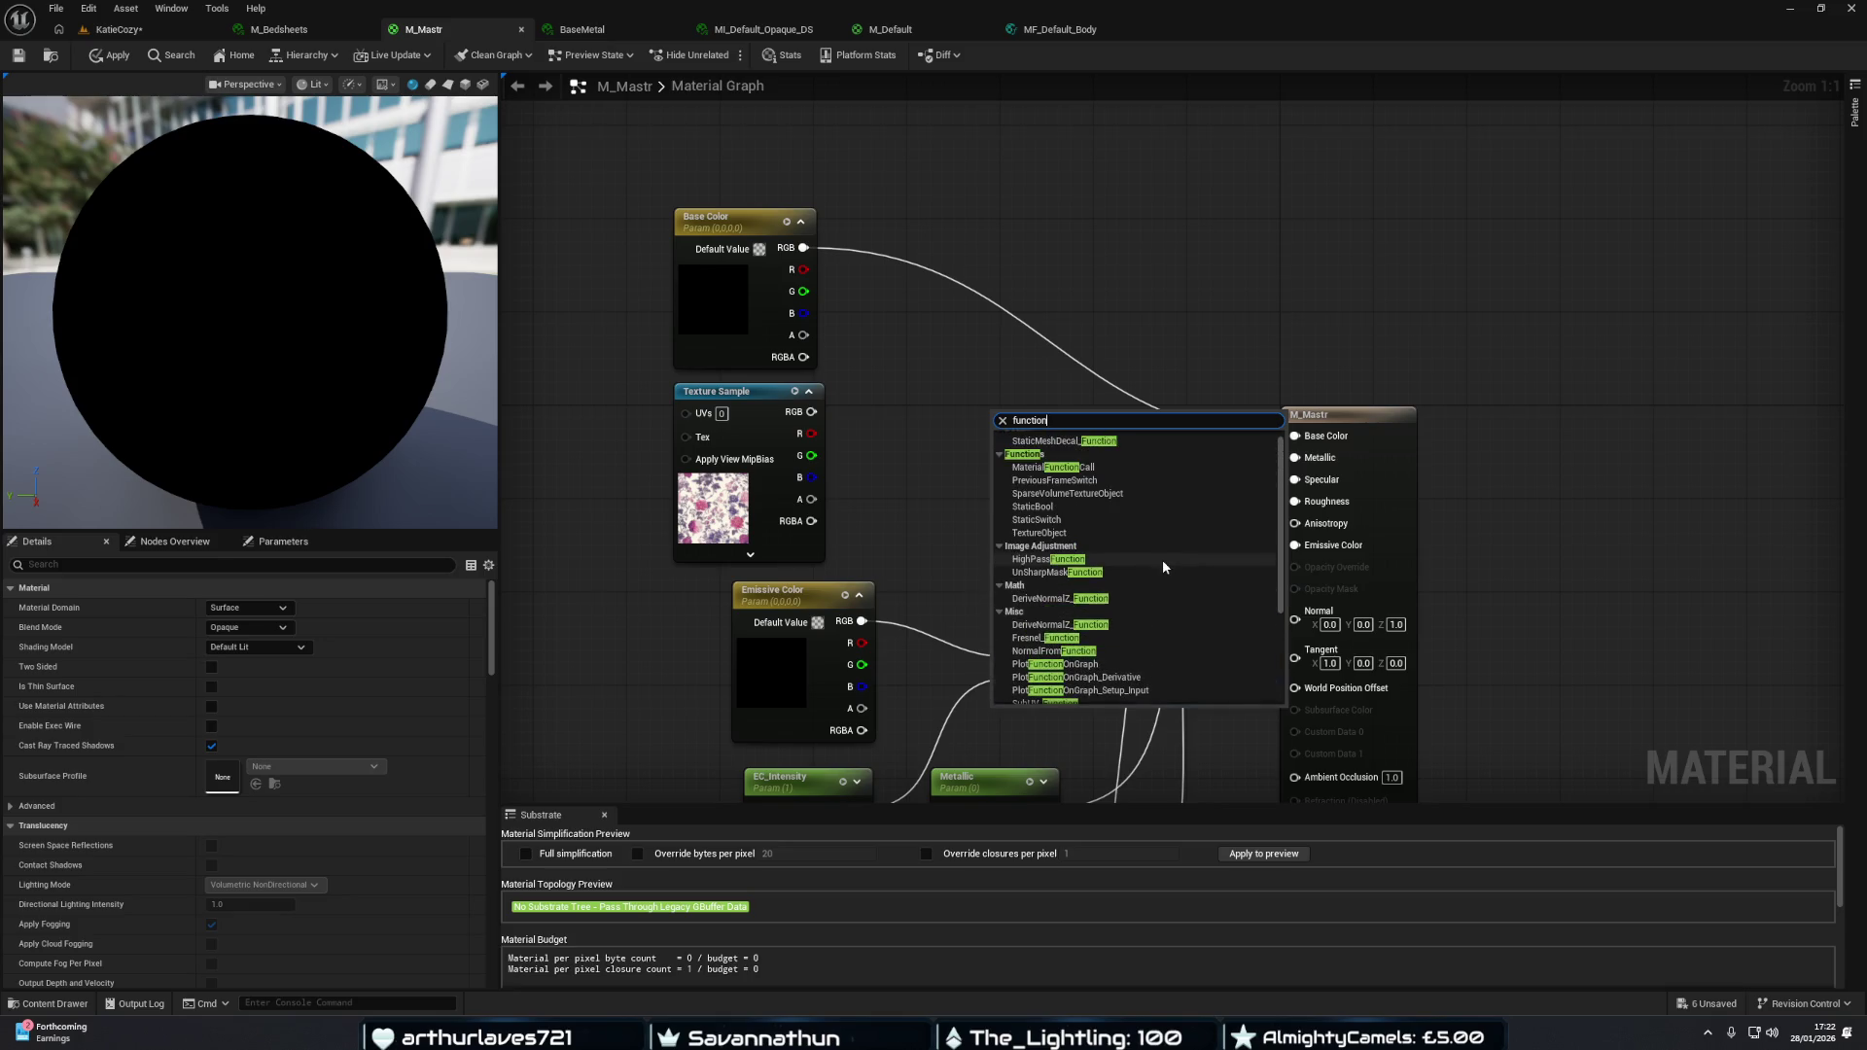
click(1111, 467)
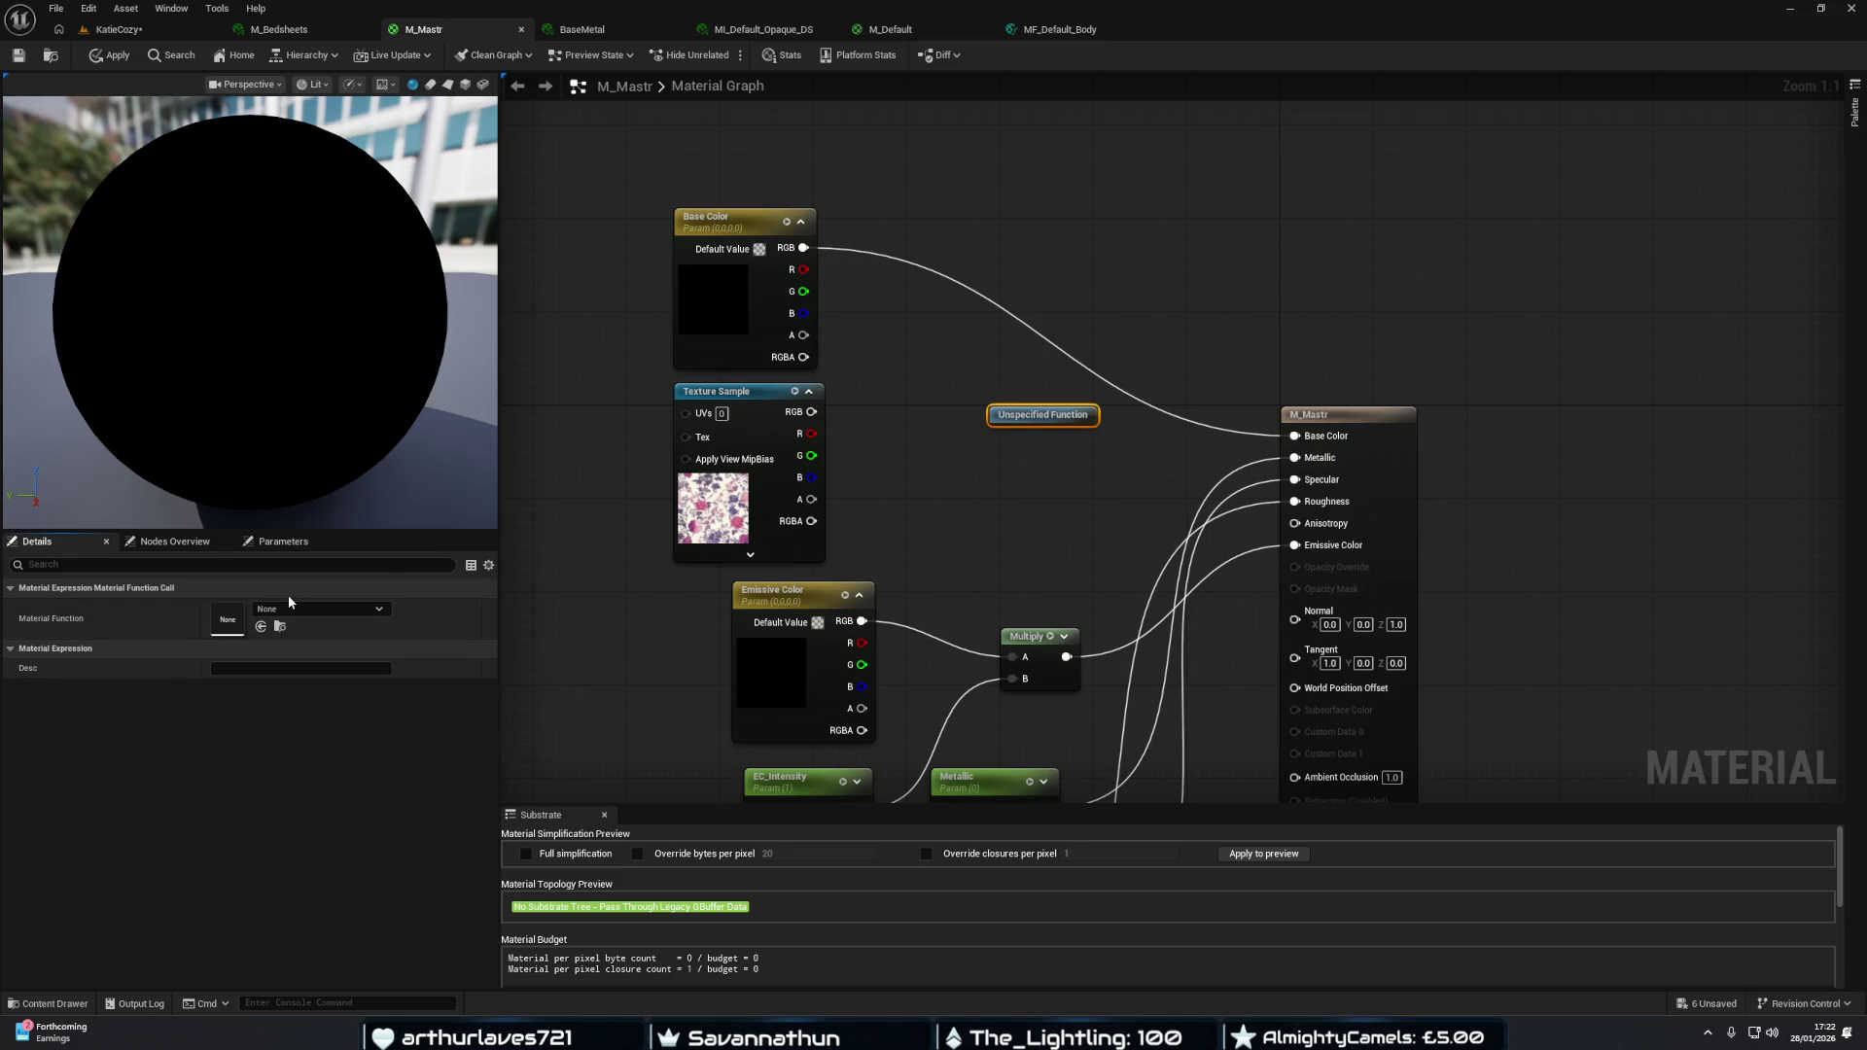
click(292, 609)
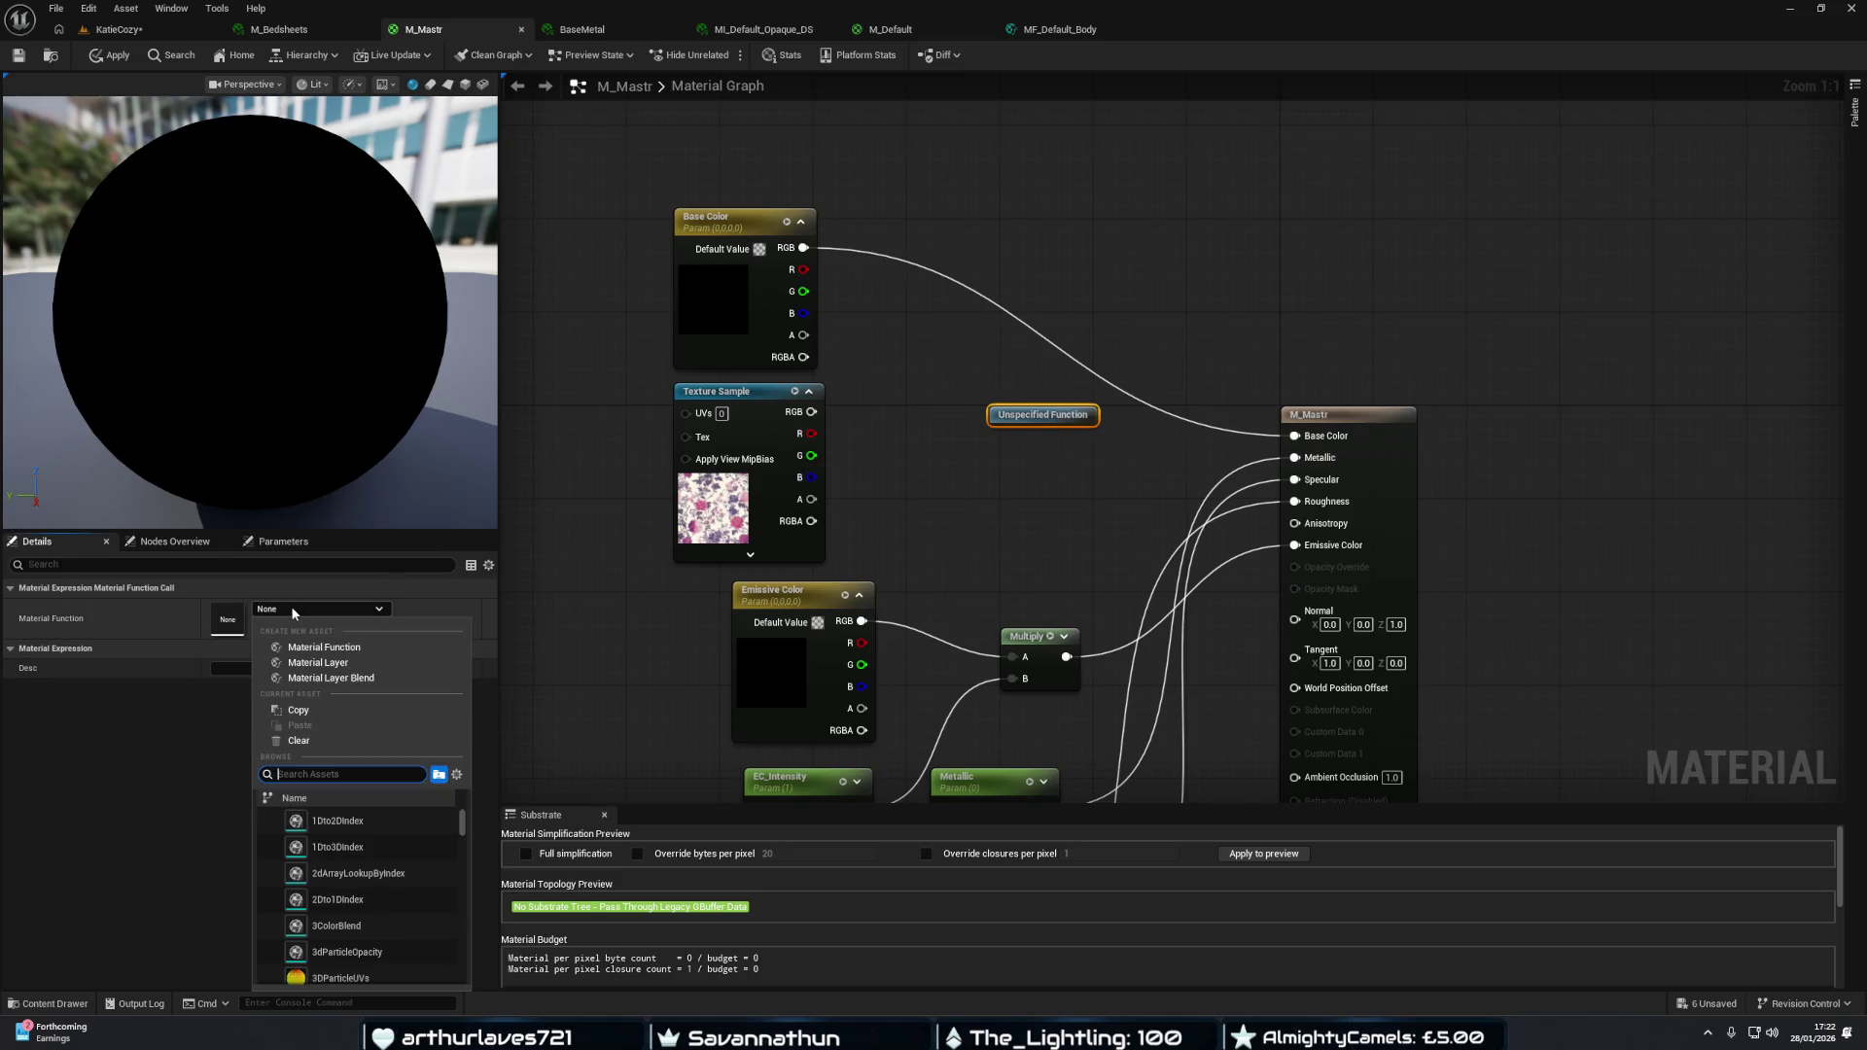
click(328, 647)
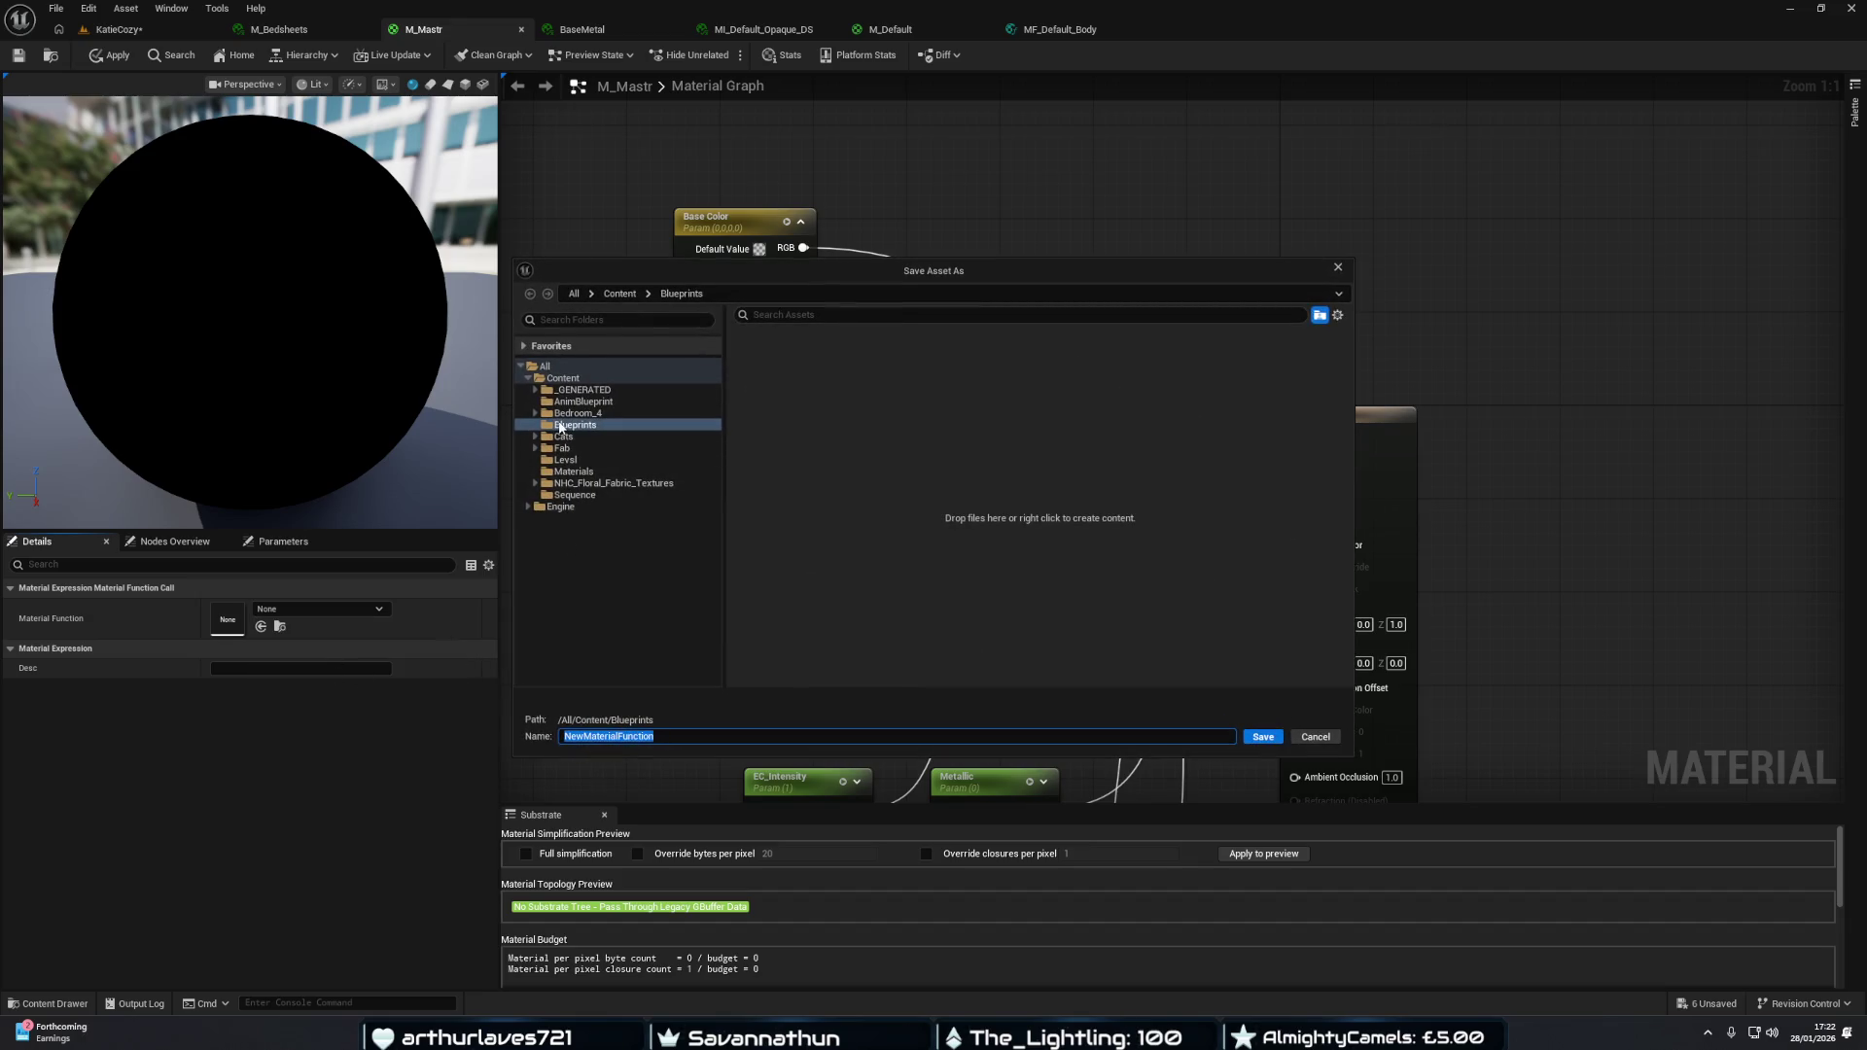
Create a folder named 'Function' in the current location, then navigate to Content.
right_click(878, 539)
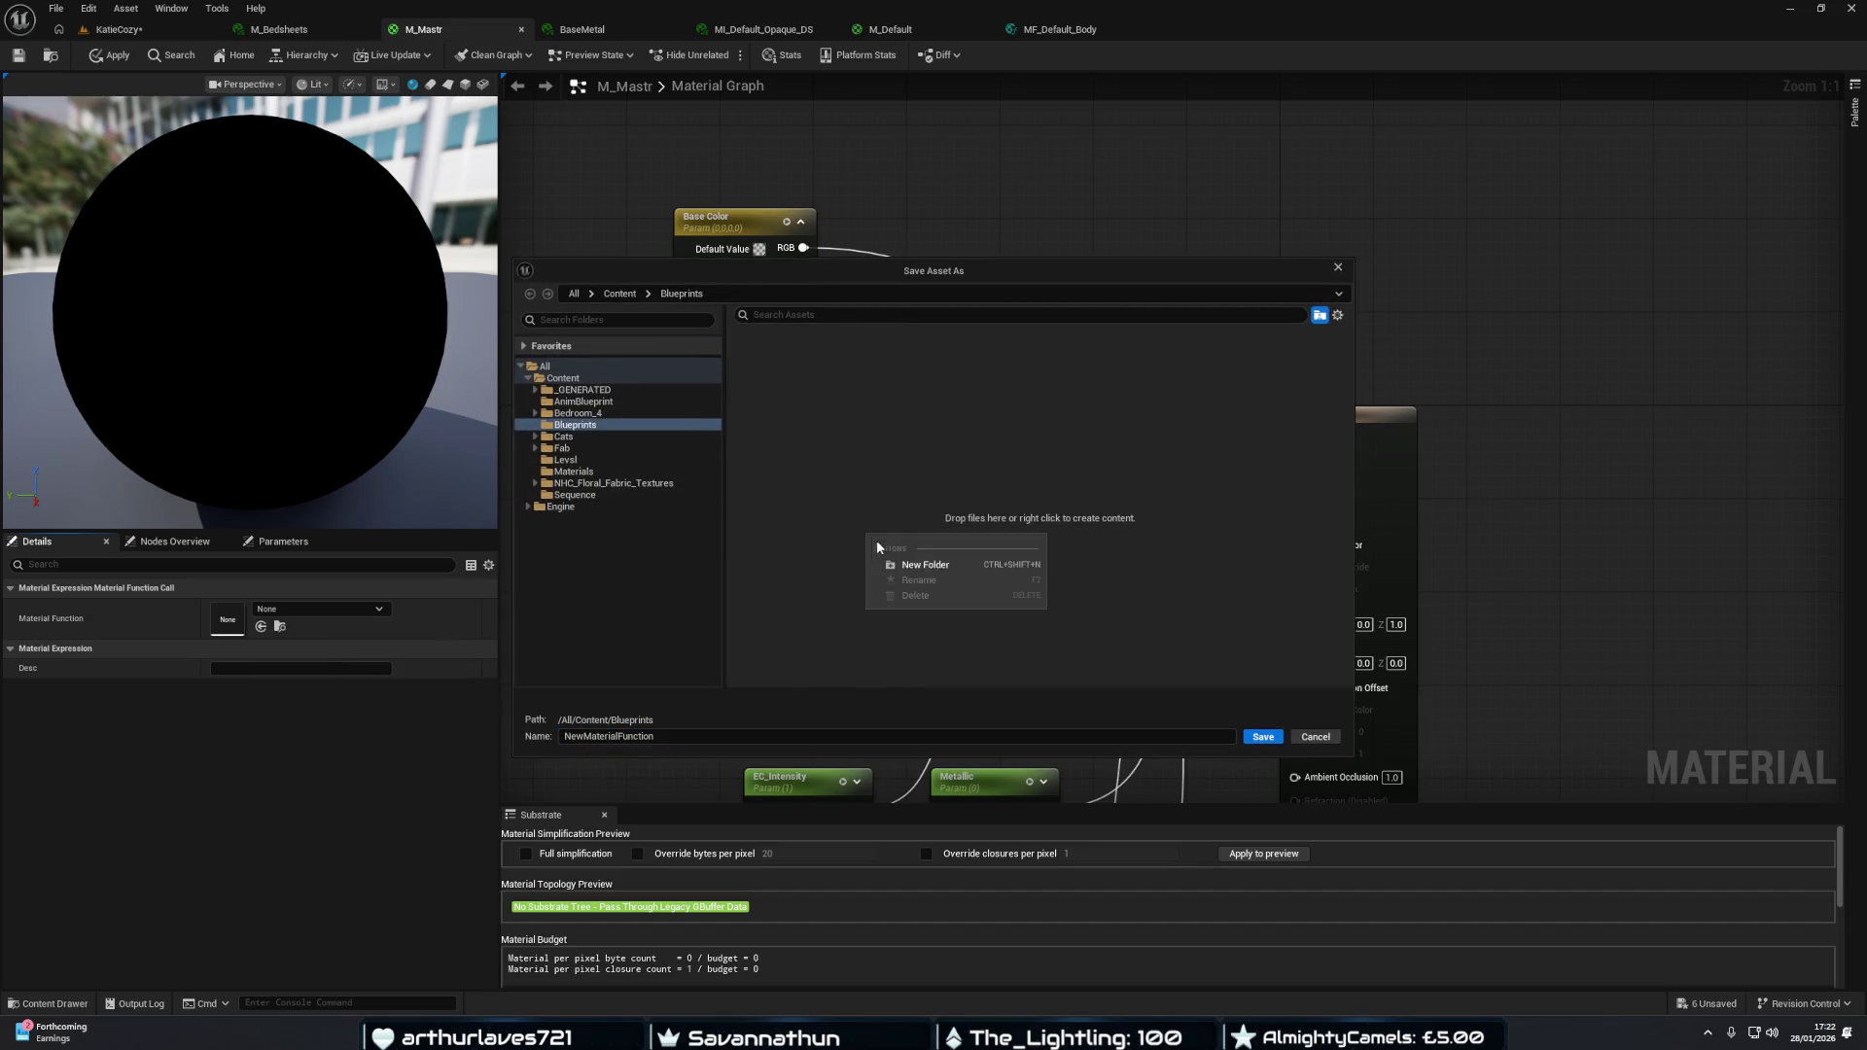
click(922, 565)
text(Functiio)
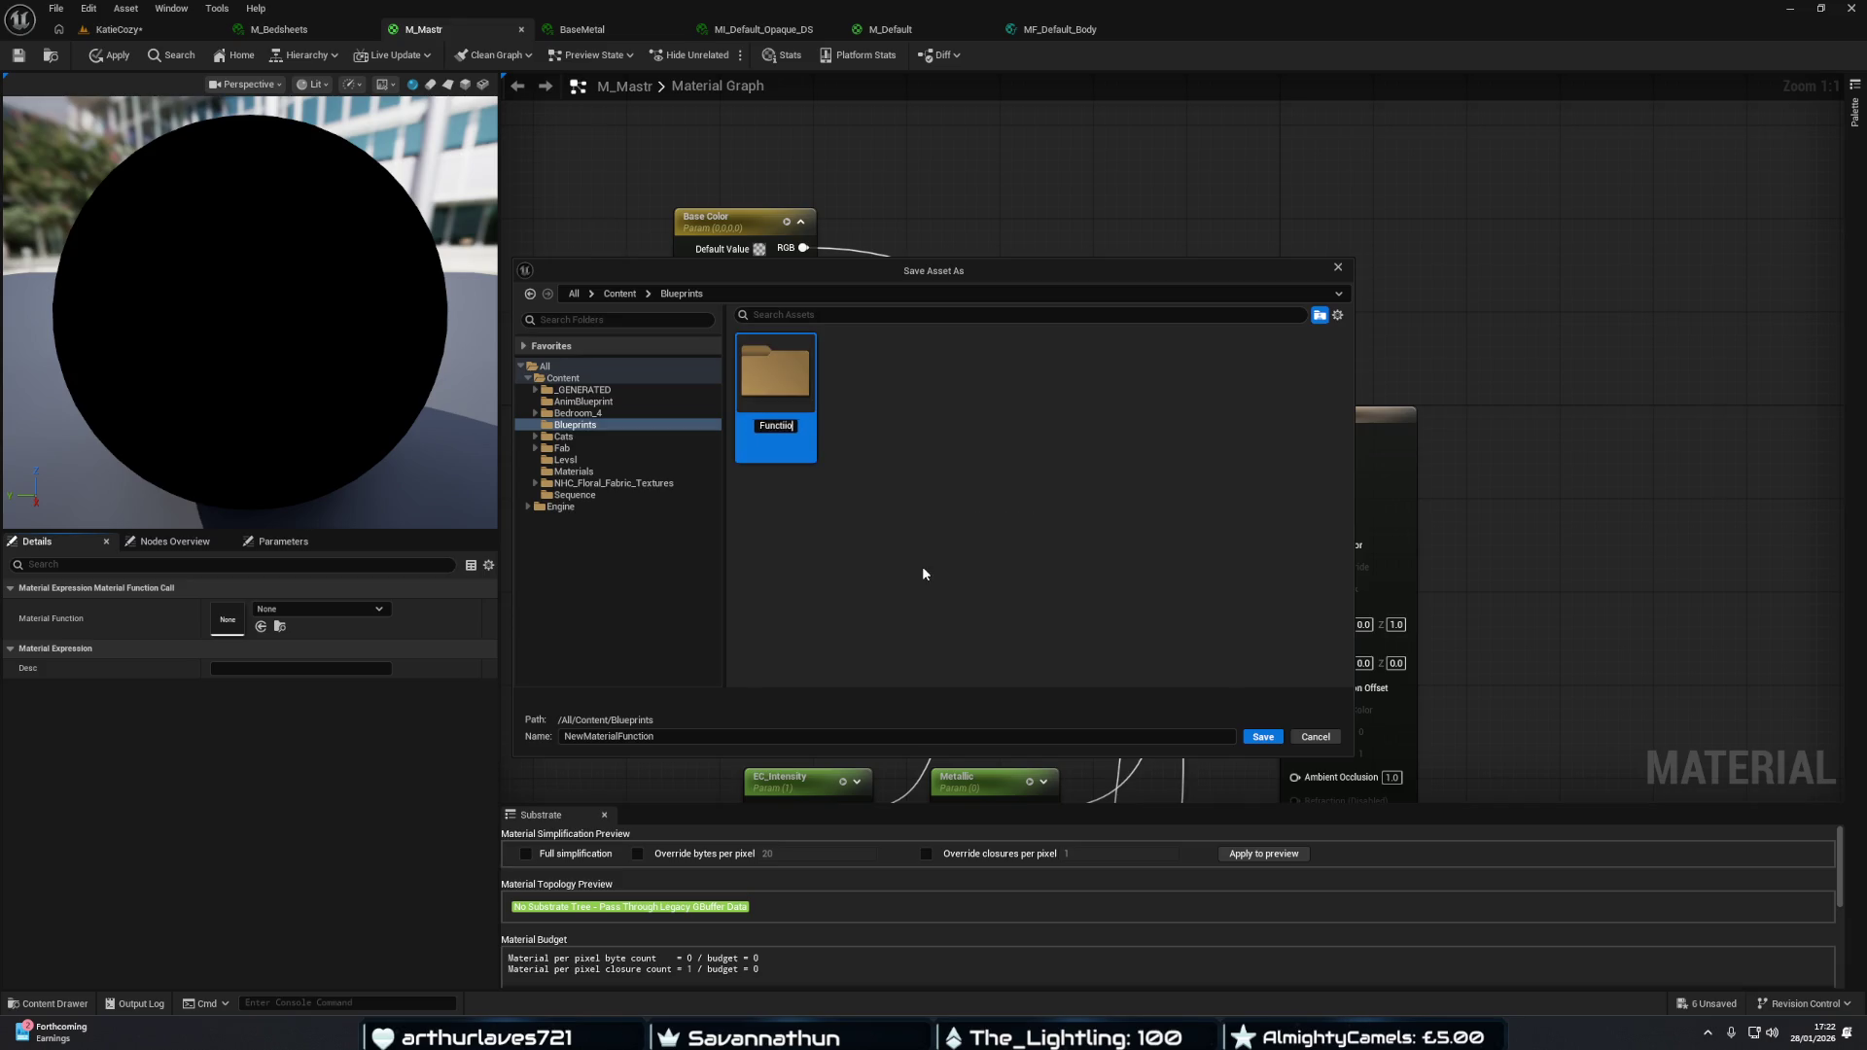
key(BackSpace)
key(BackSpace)
text(on)
click(564, 378)
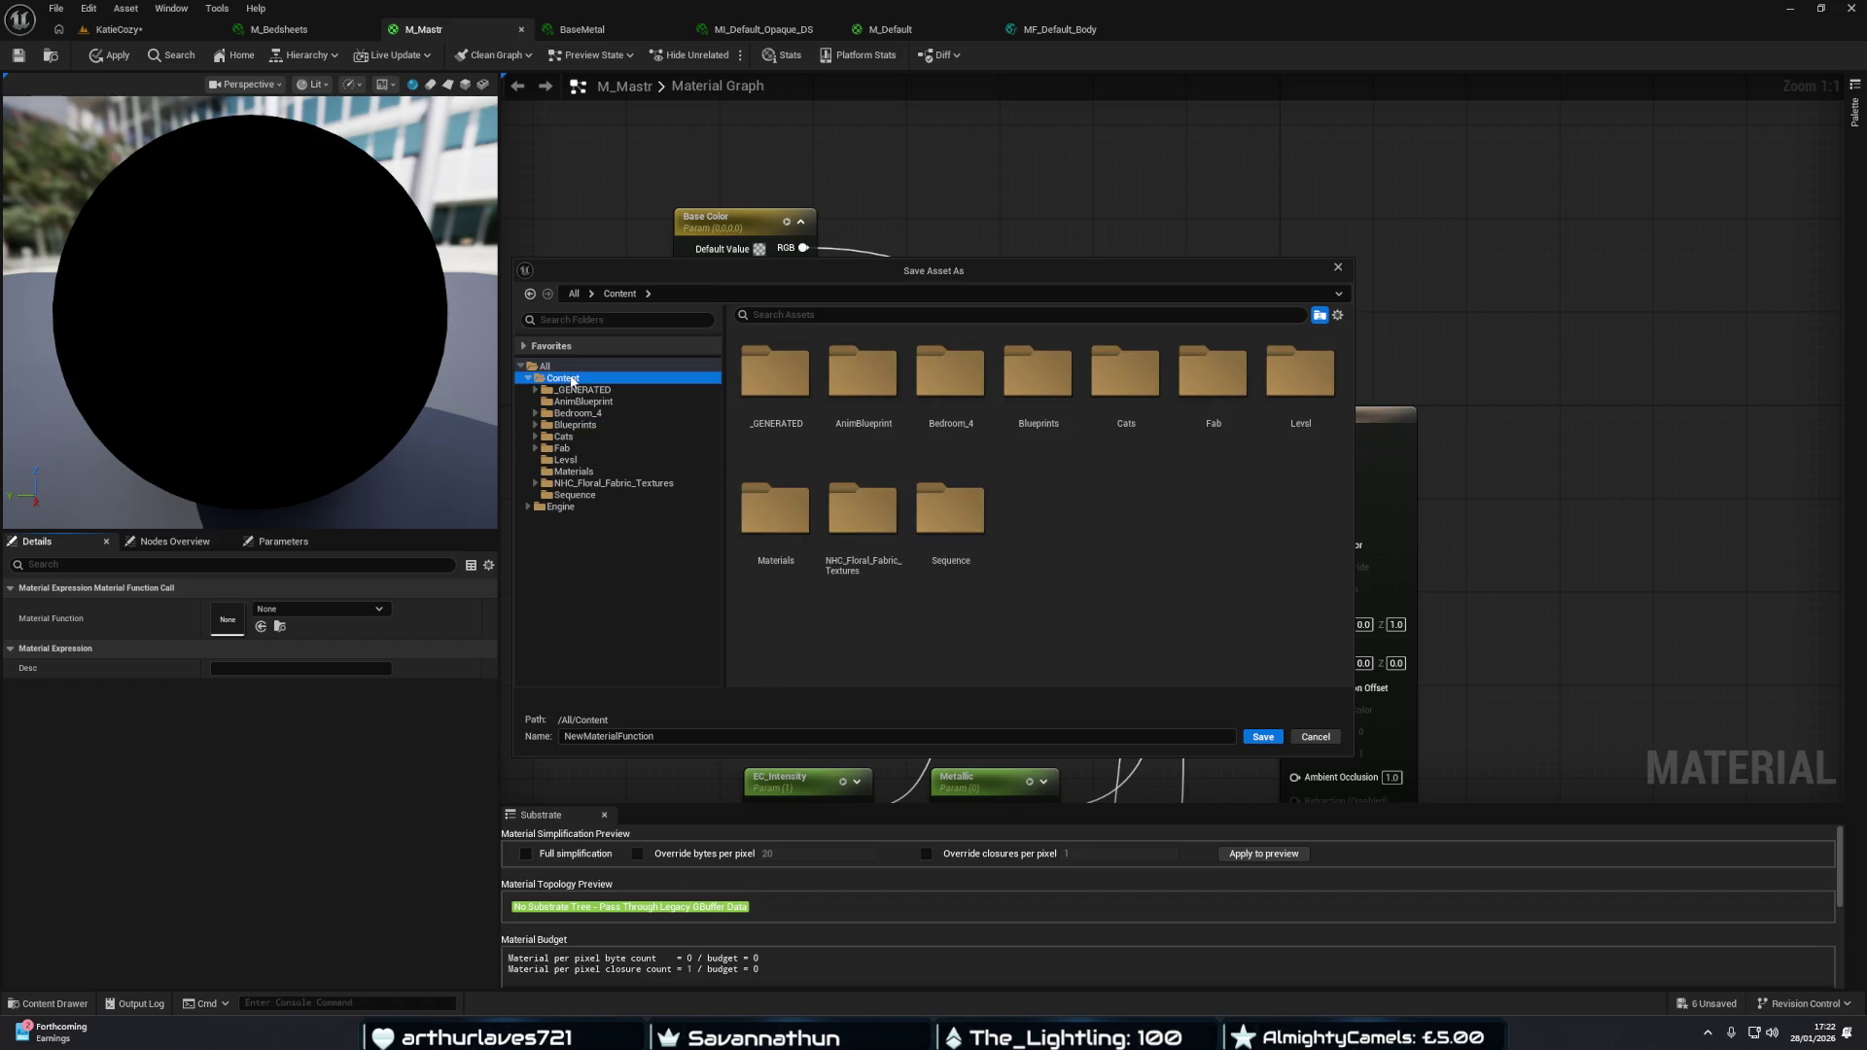
Create a Function folder under Content and save the new material function there as Bool_BC.
right_click(1070, 551)
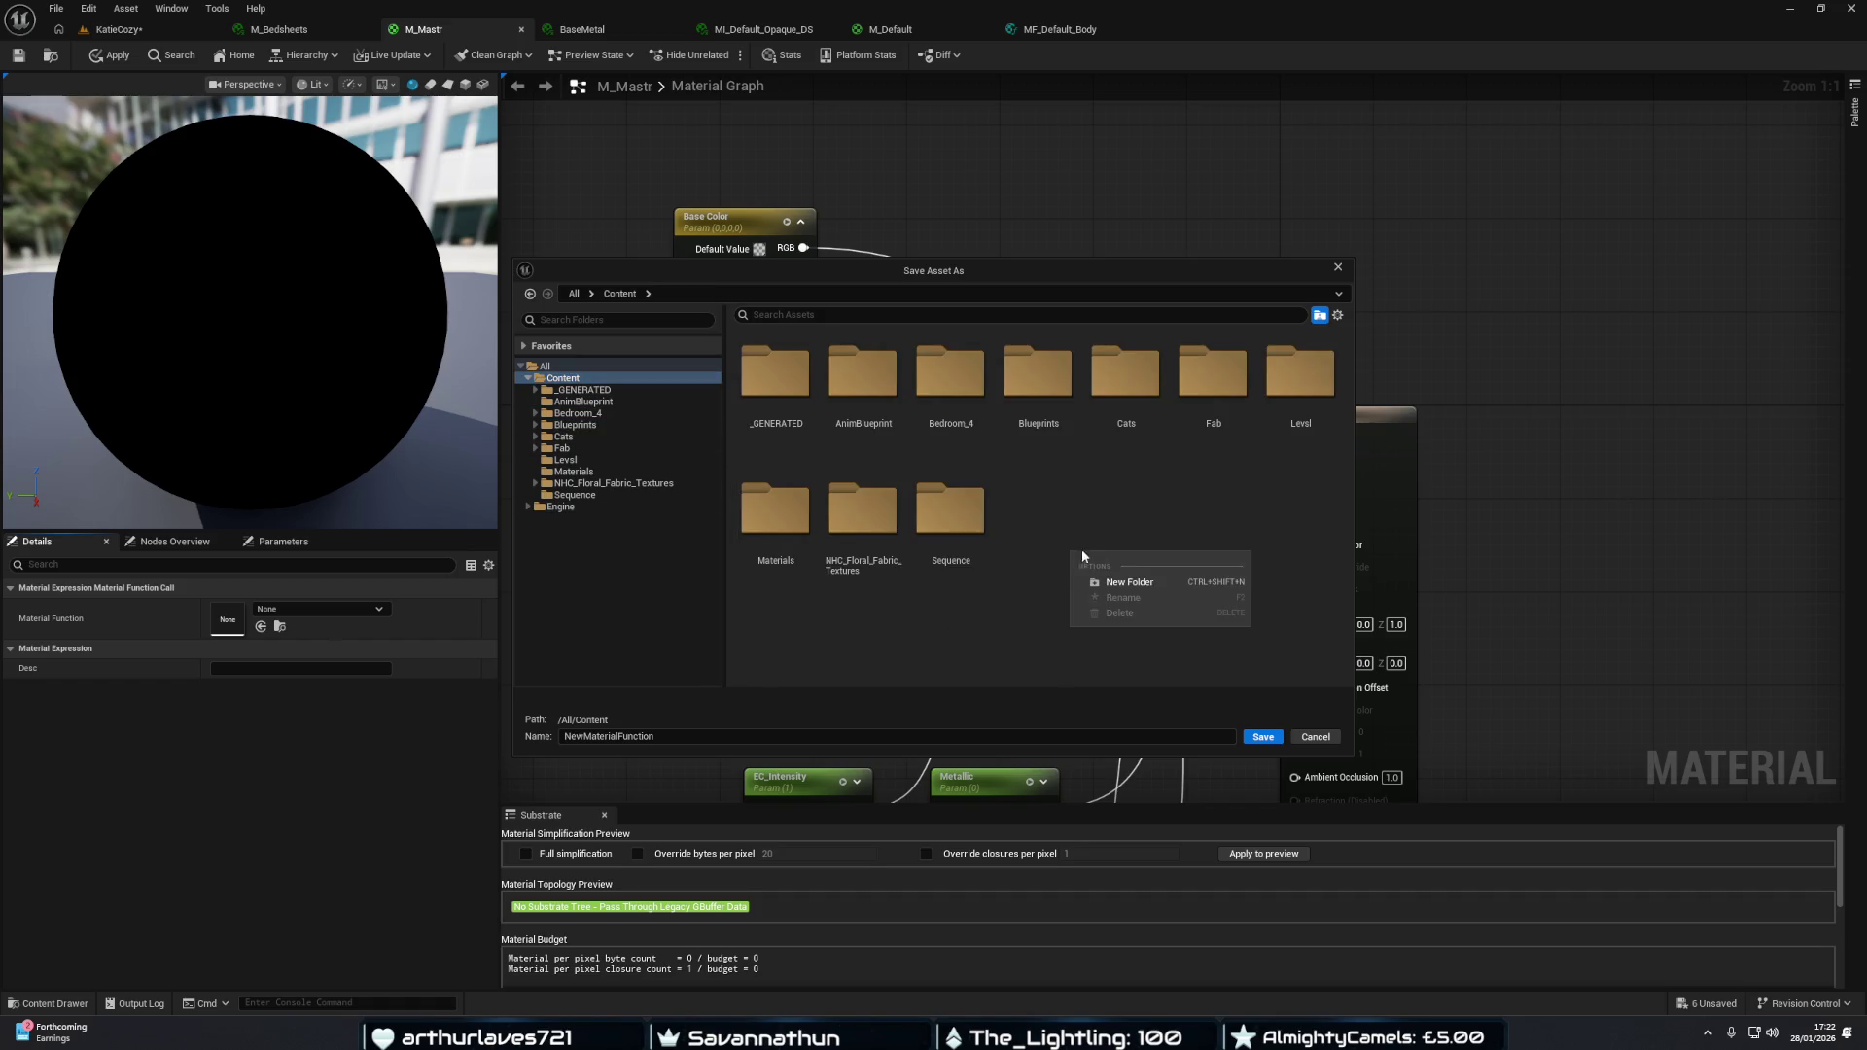
click(1084, 583)
text(Function)
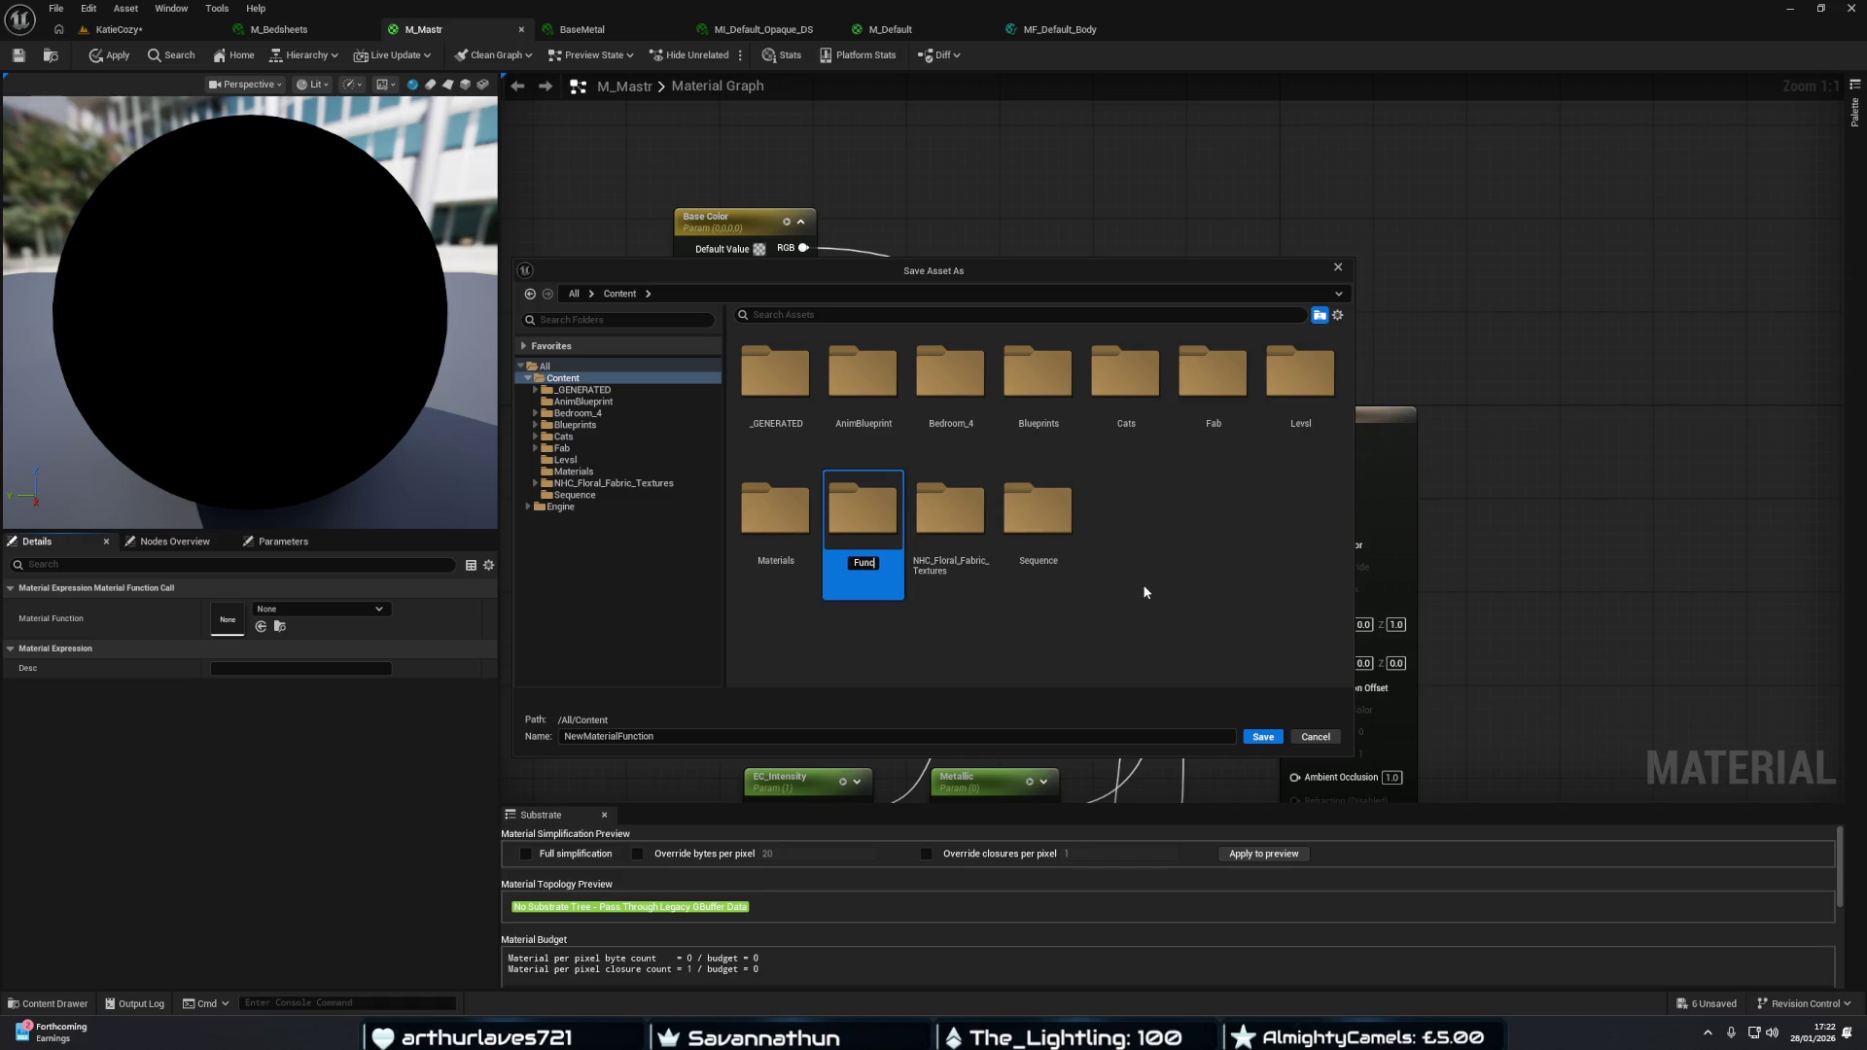
key(Return)
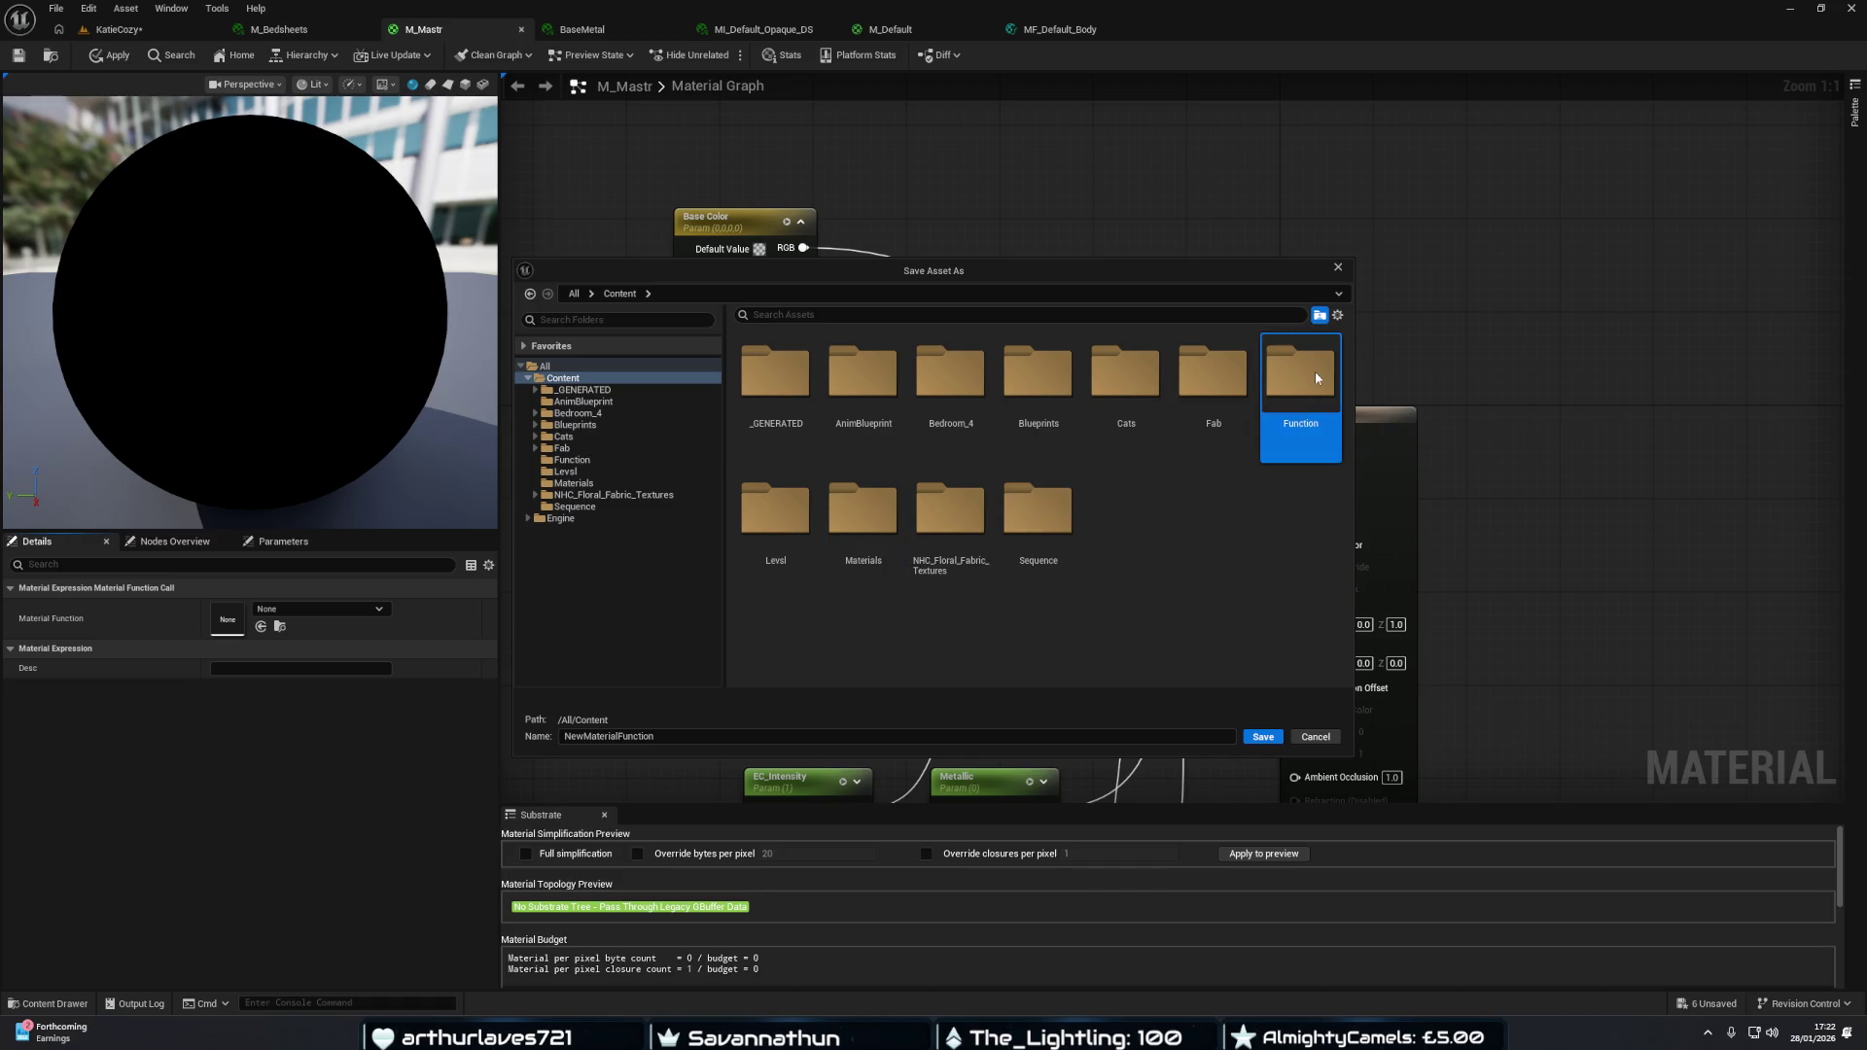
double_click(1315, 371)
click(768, 733)
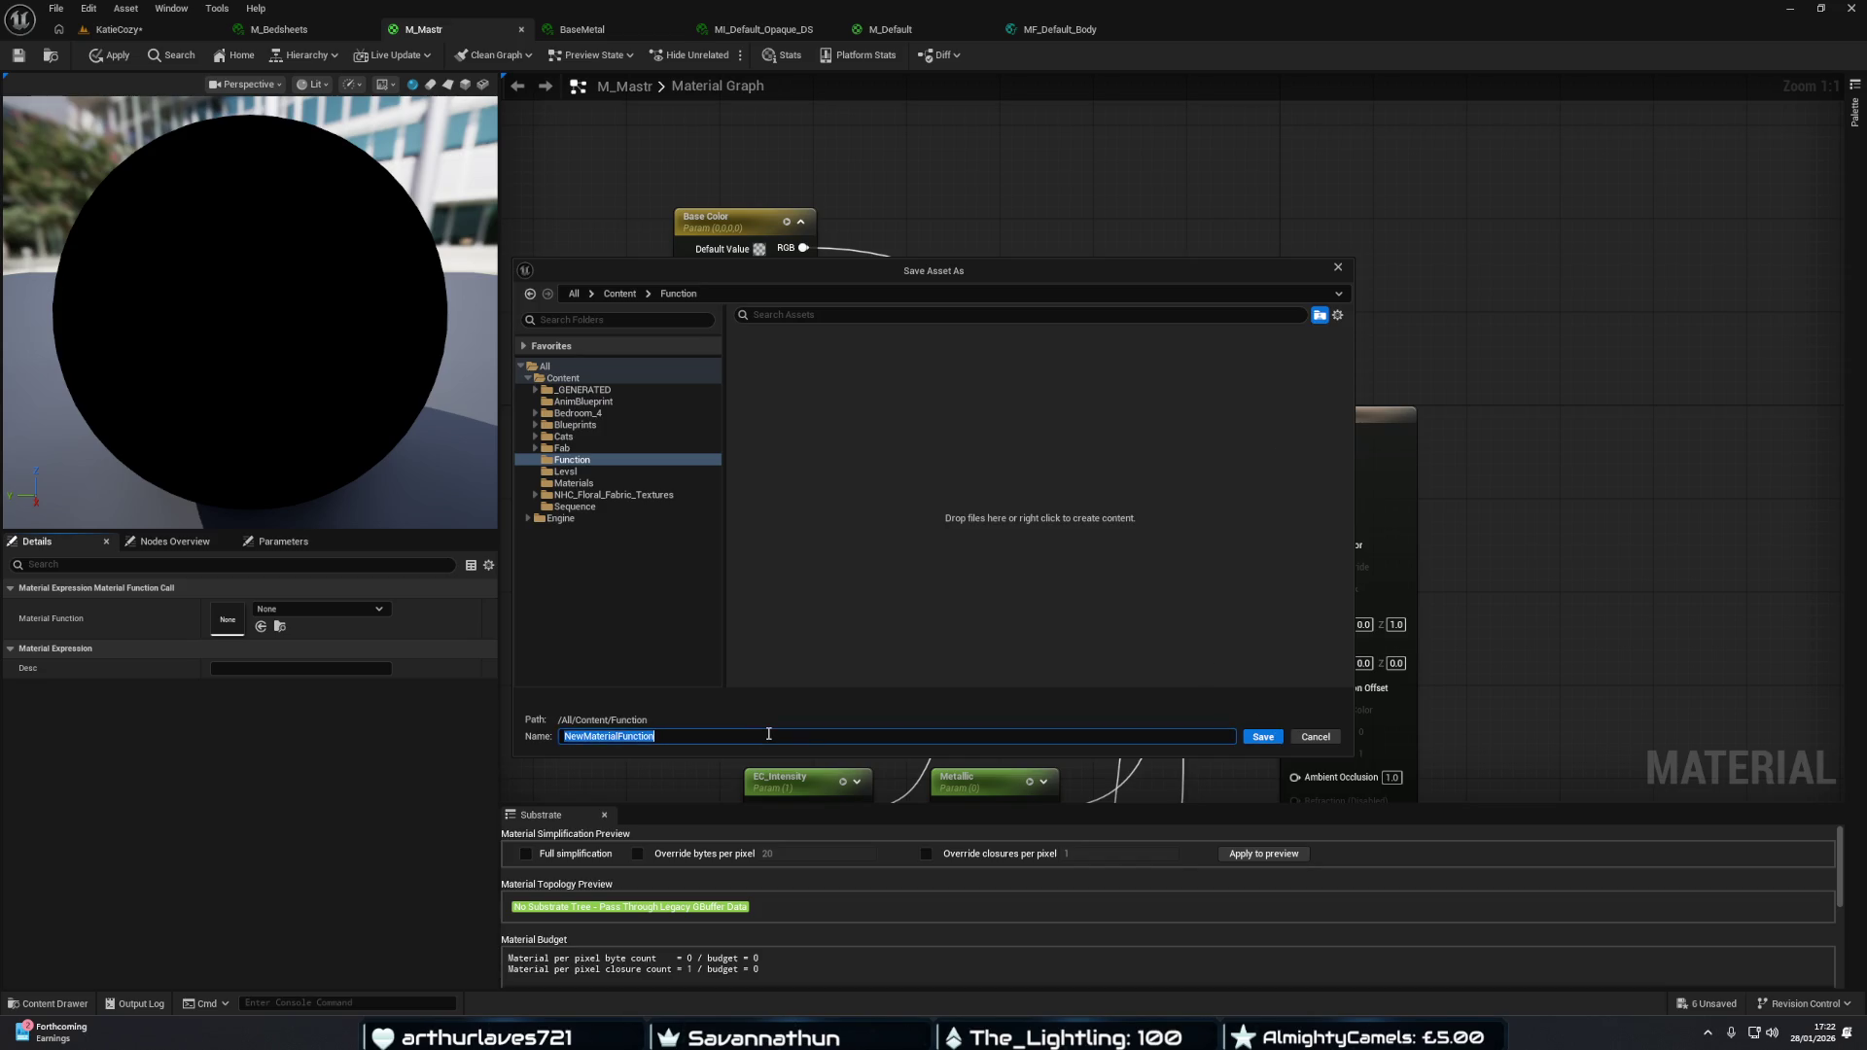
text(Bool_)
text(BC)
key(Return)
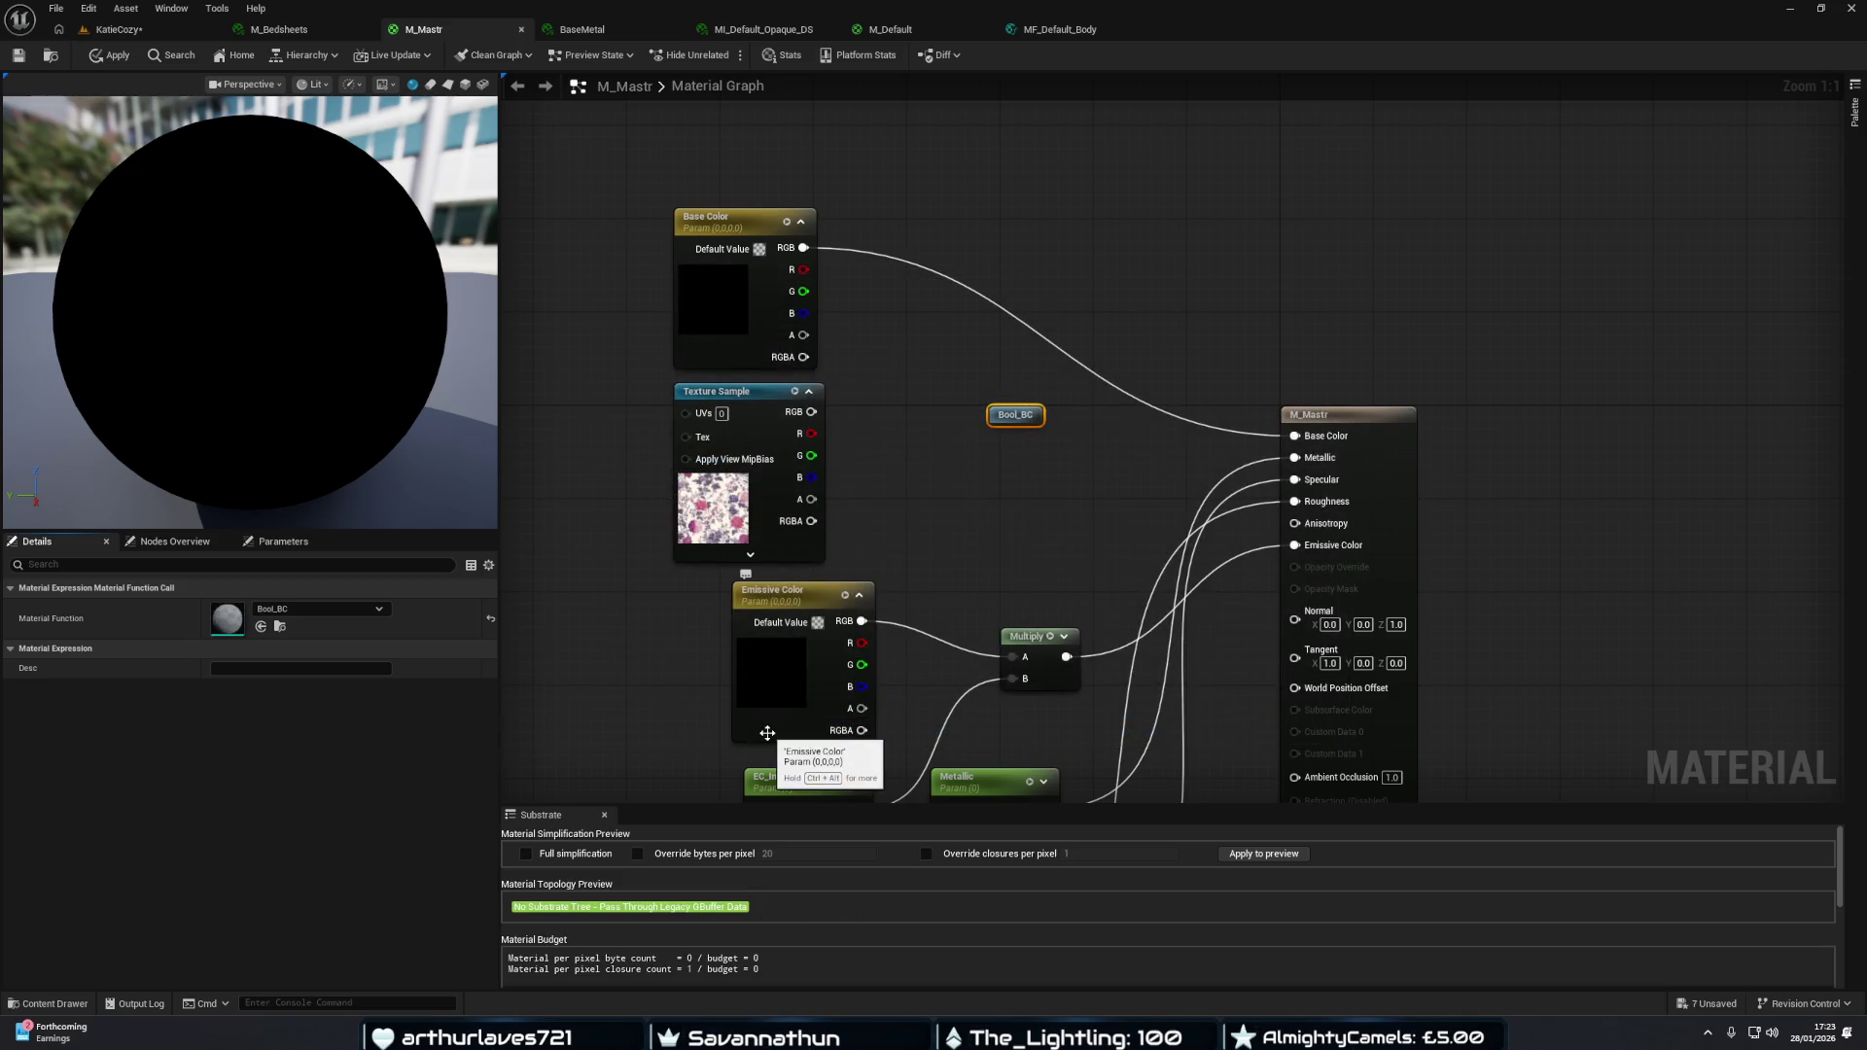